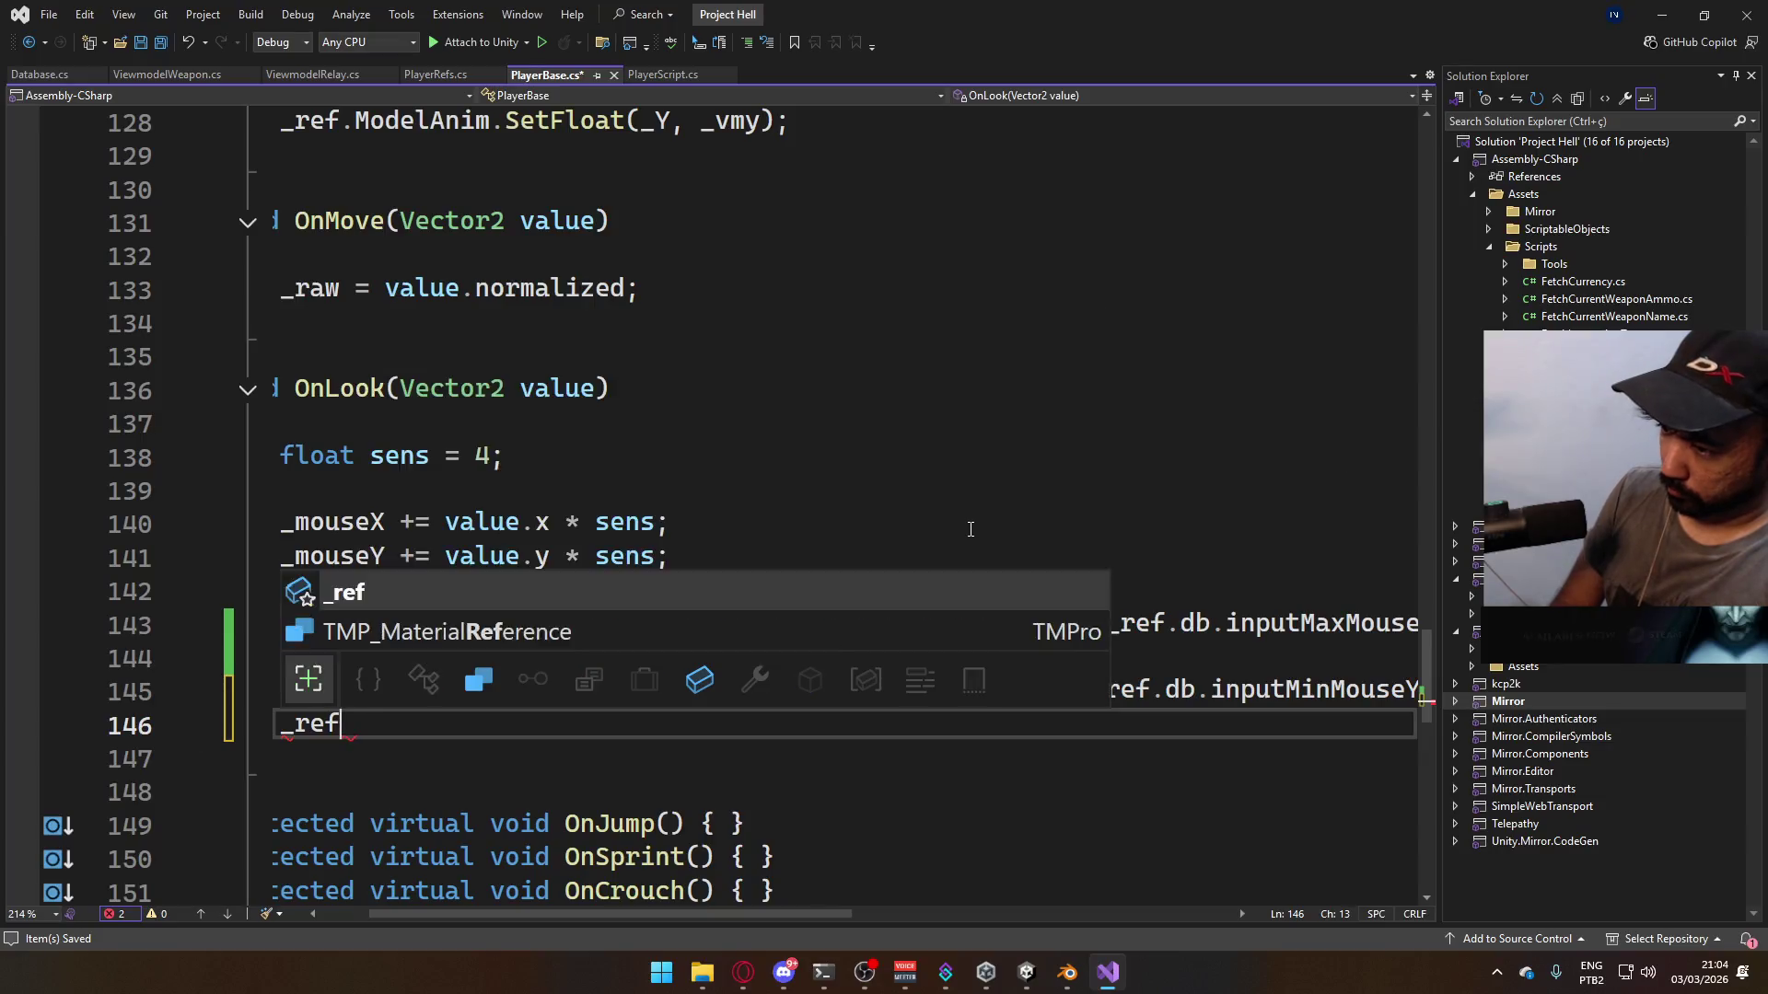
- Start a _ref.ModelAnim.SetFloat( call at the end of OnLook
{"action": "type", "text": ".mode"}
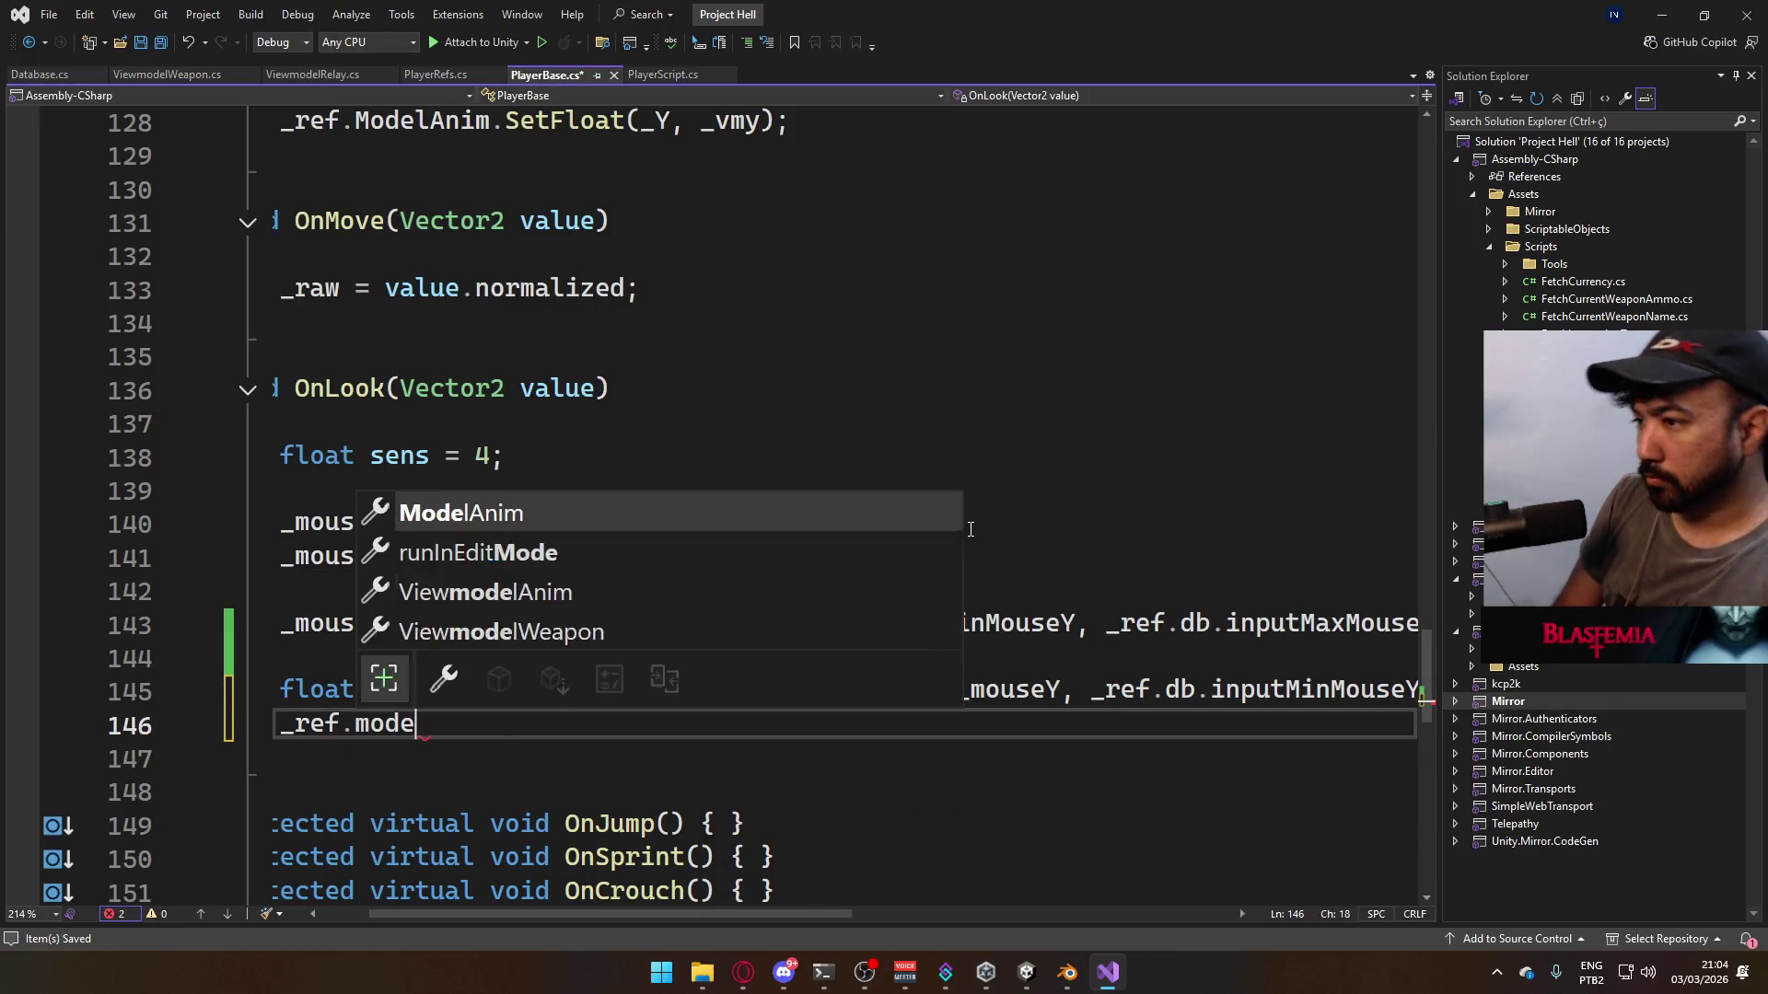
{"action": "type", "text": "l.setfl"}
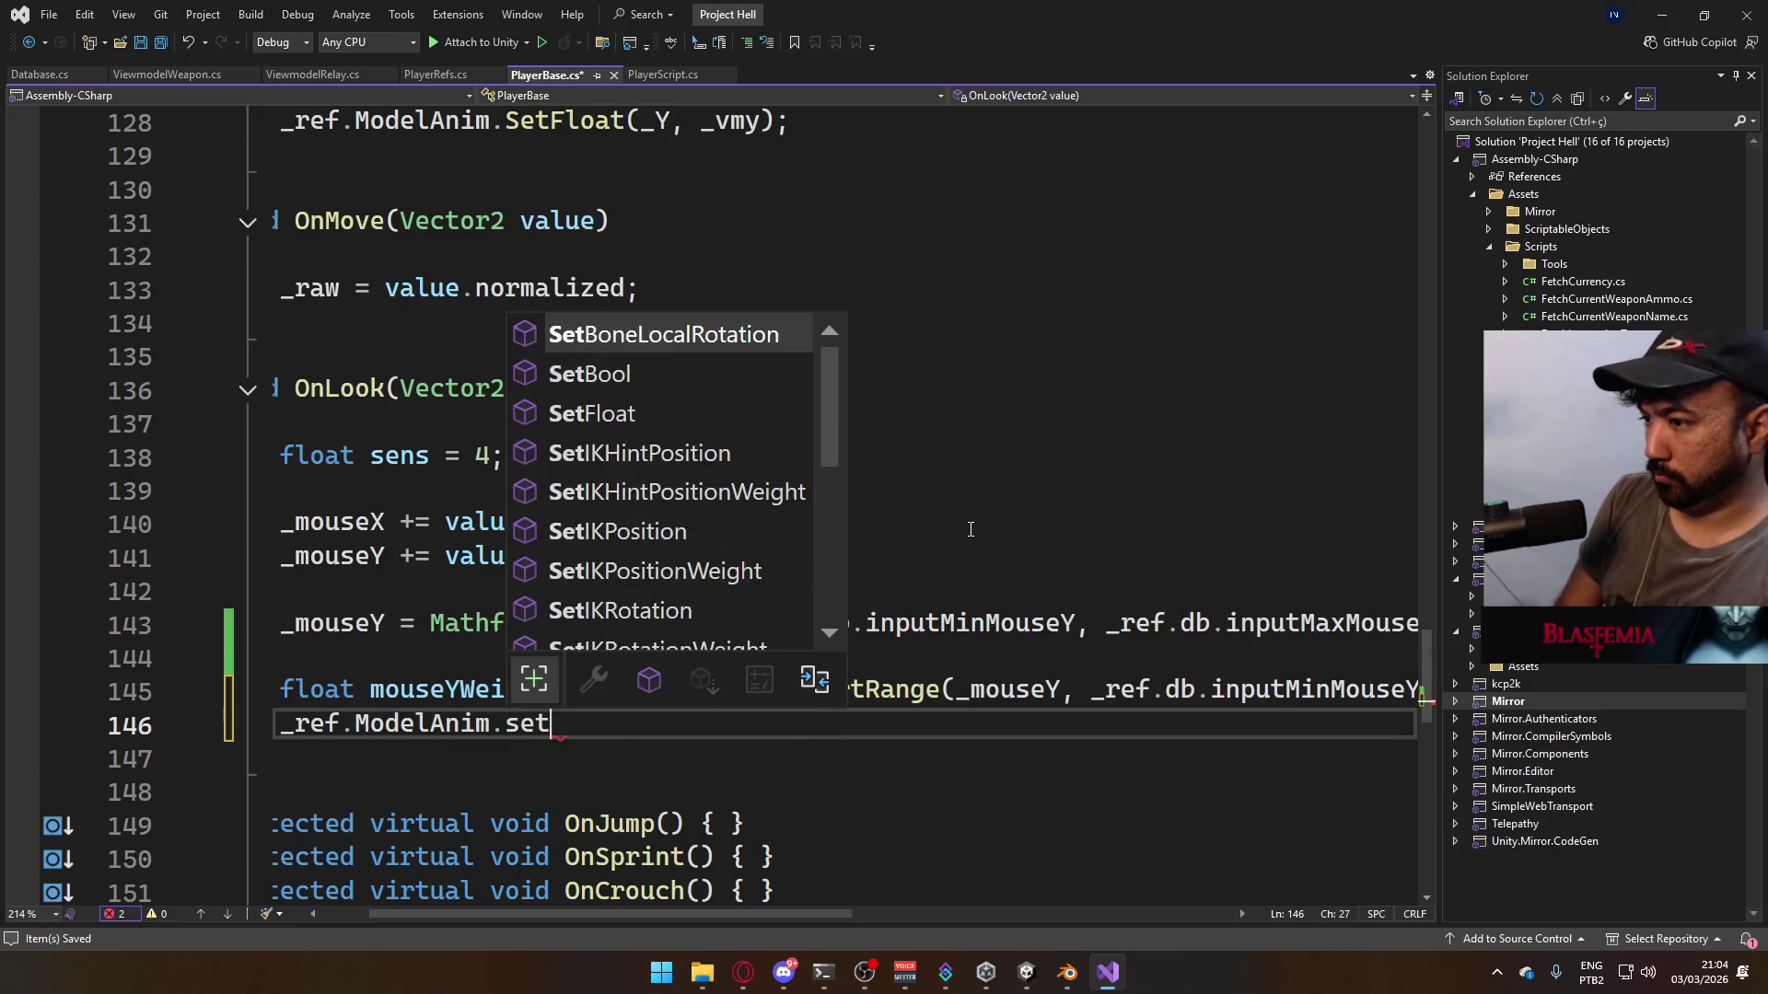
{"action": "key", "text": "Tab"}
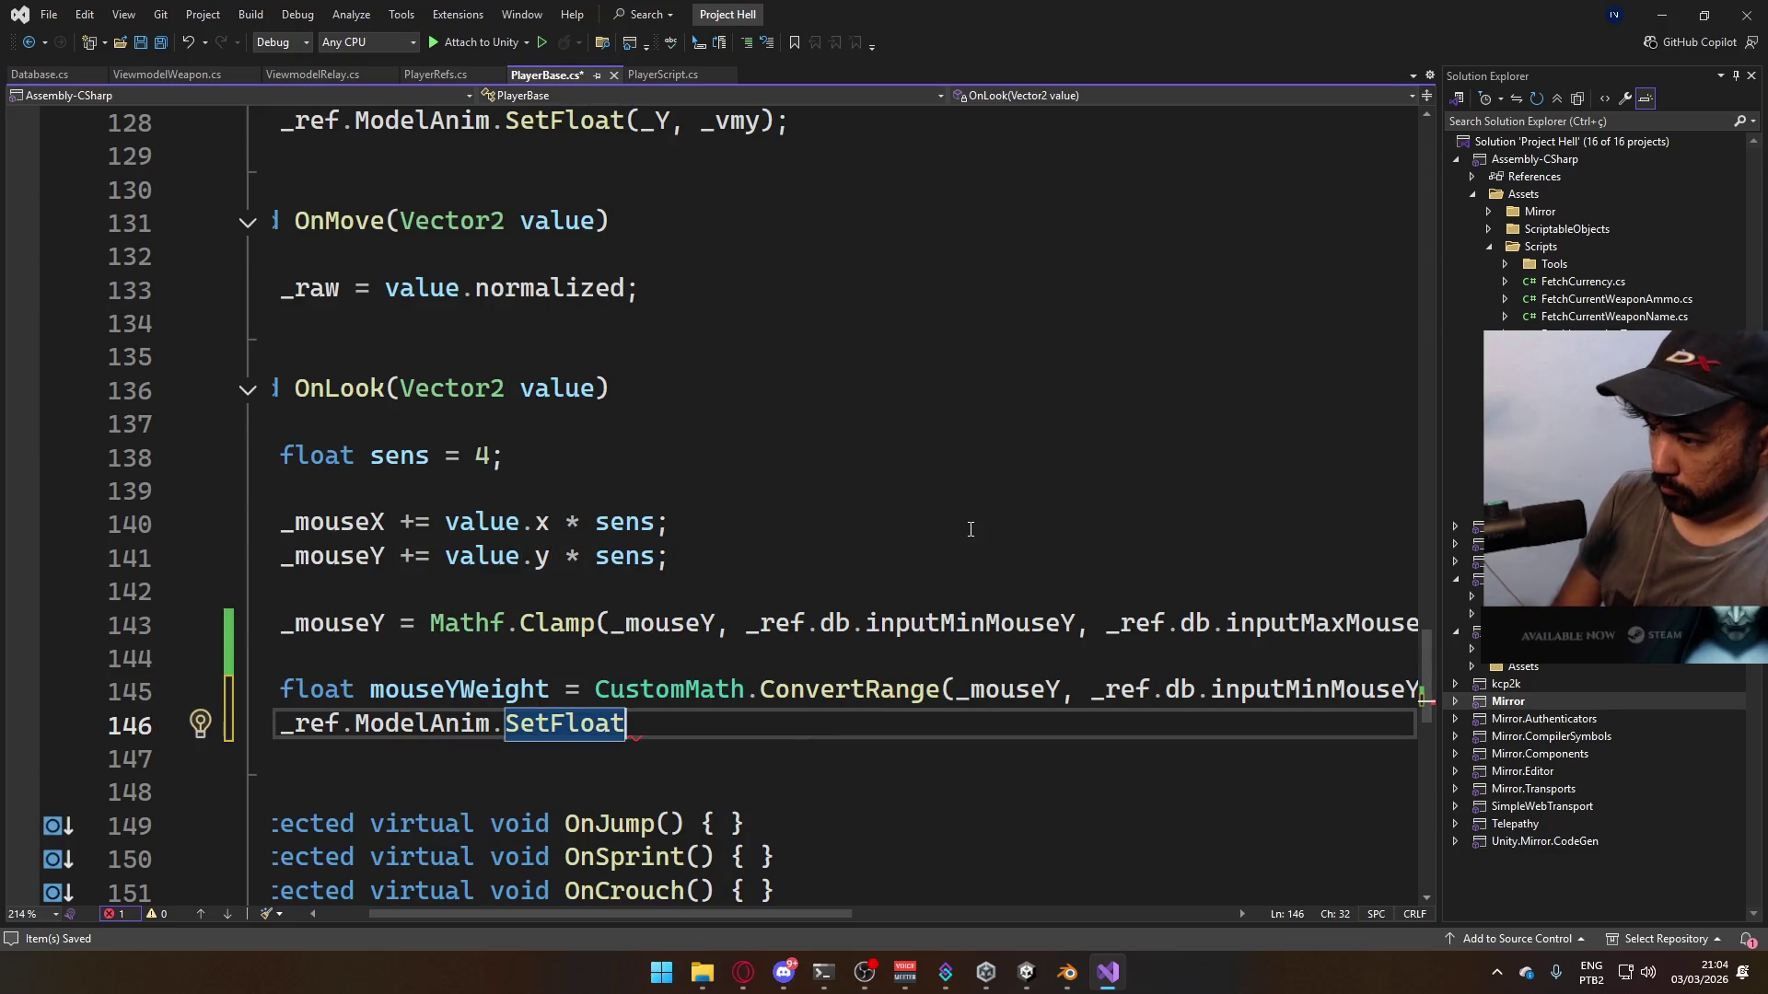
{"action": "type", "text": "("}
{"action": "key", "text": "Escape"}
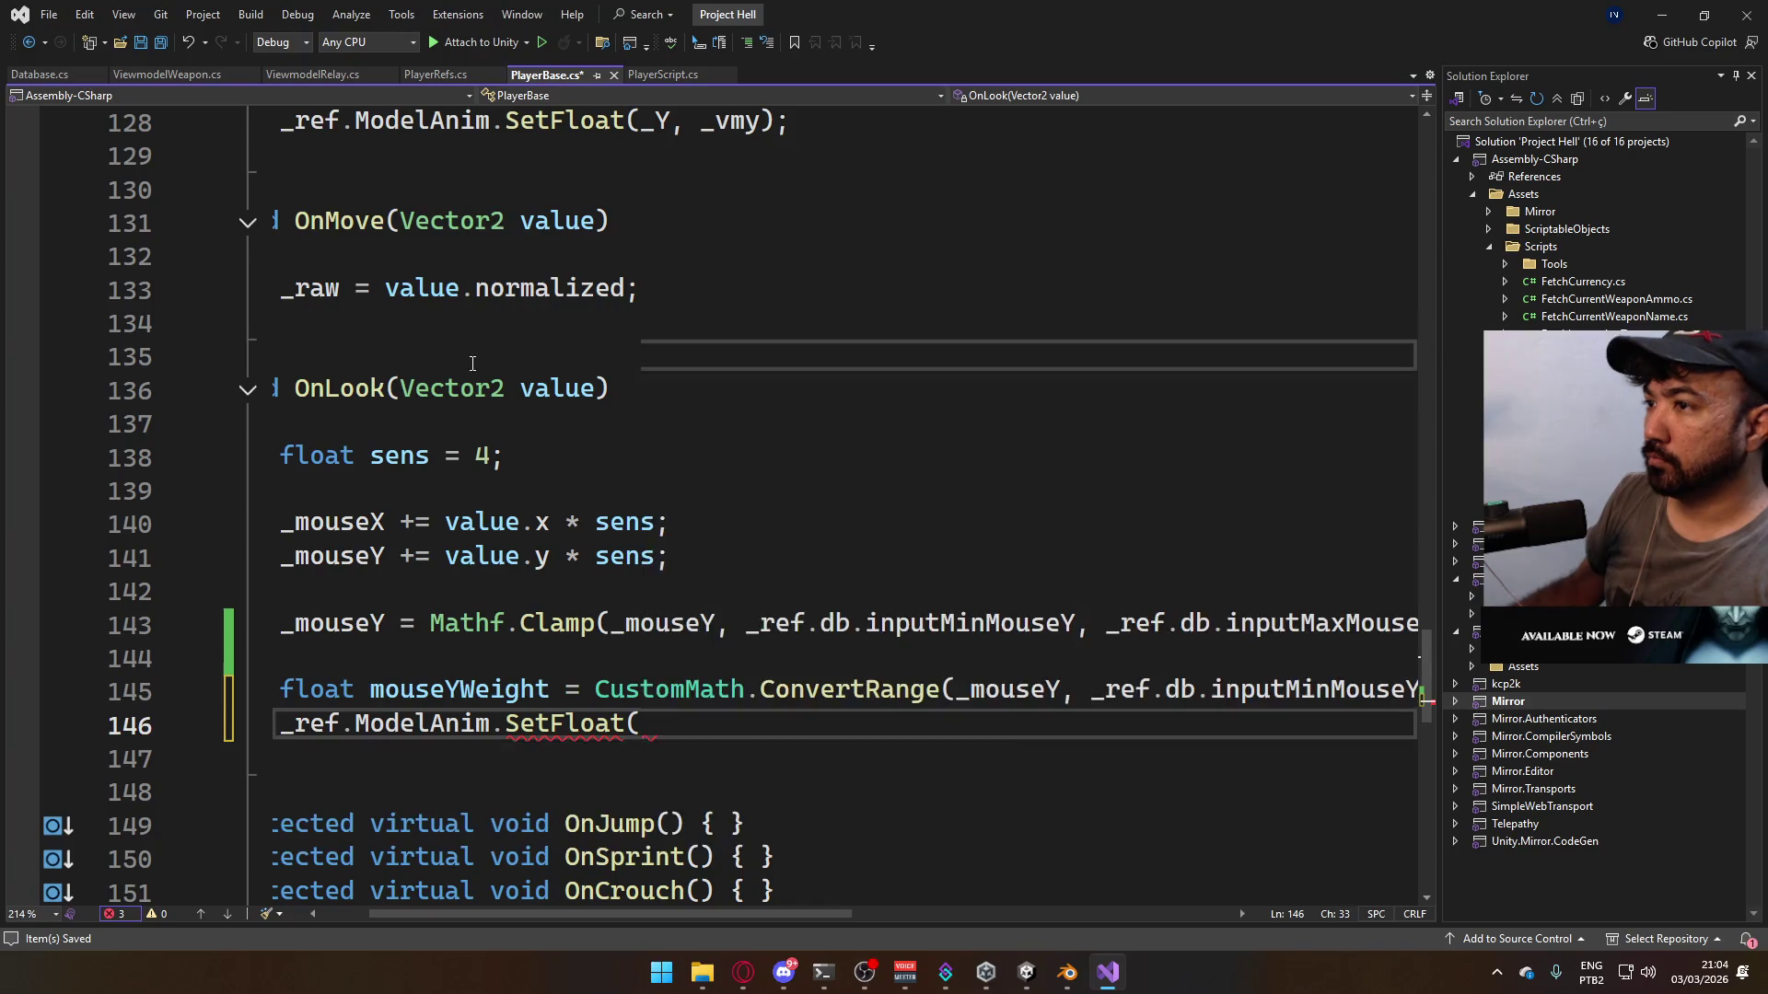
{"action": "left_click", "coordinate": [559, 356]}
- Scroll up to the Animator.StringToHash declarations and place the cursor after the _SLOT hash
{"action": "scroll", "coordinate": [559, 483], "scroll_direction": "up", "scroll_amount": 3}
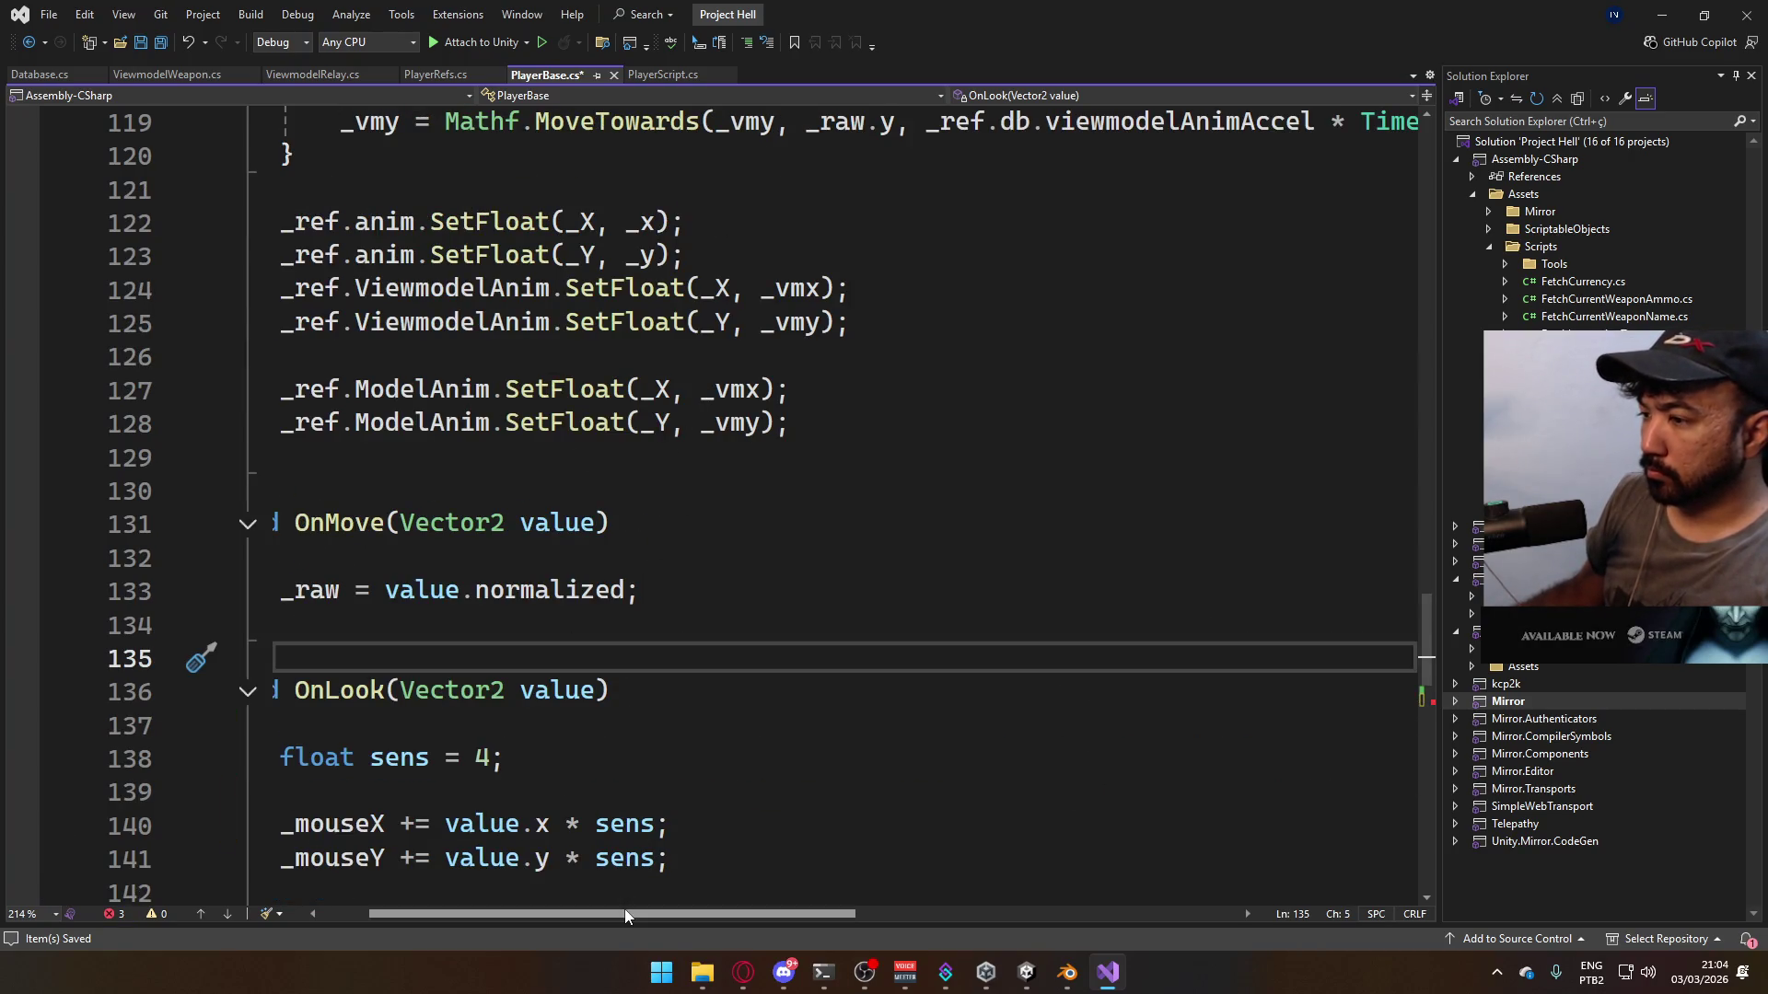
{"action": "scroll", "coordinate": [716, 632], "scroll_direction": "up", "scroll_amount": 12}
{"action": "scroll", "coordinate": [715, 632], "scroll_direction": "up", "scroll_amount": 20}
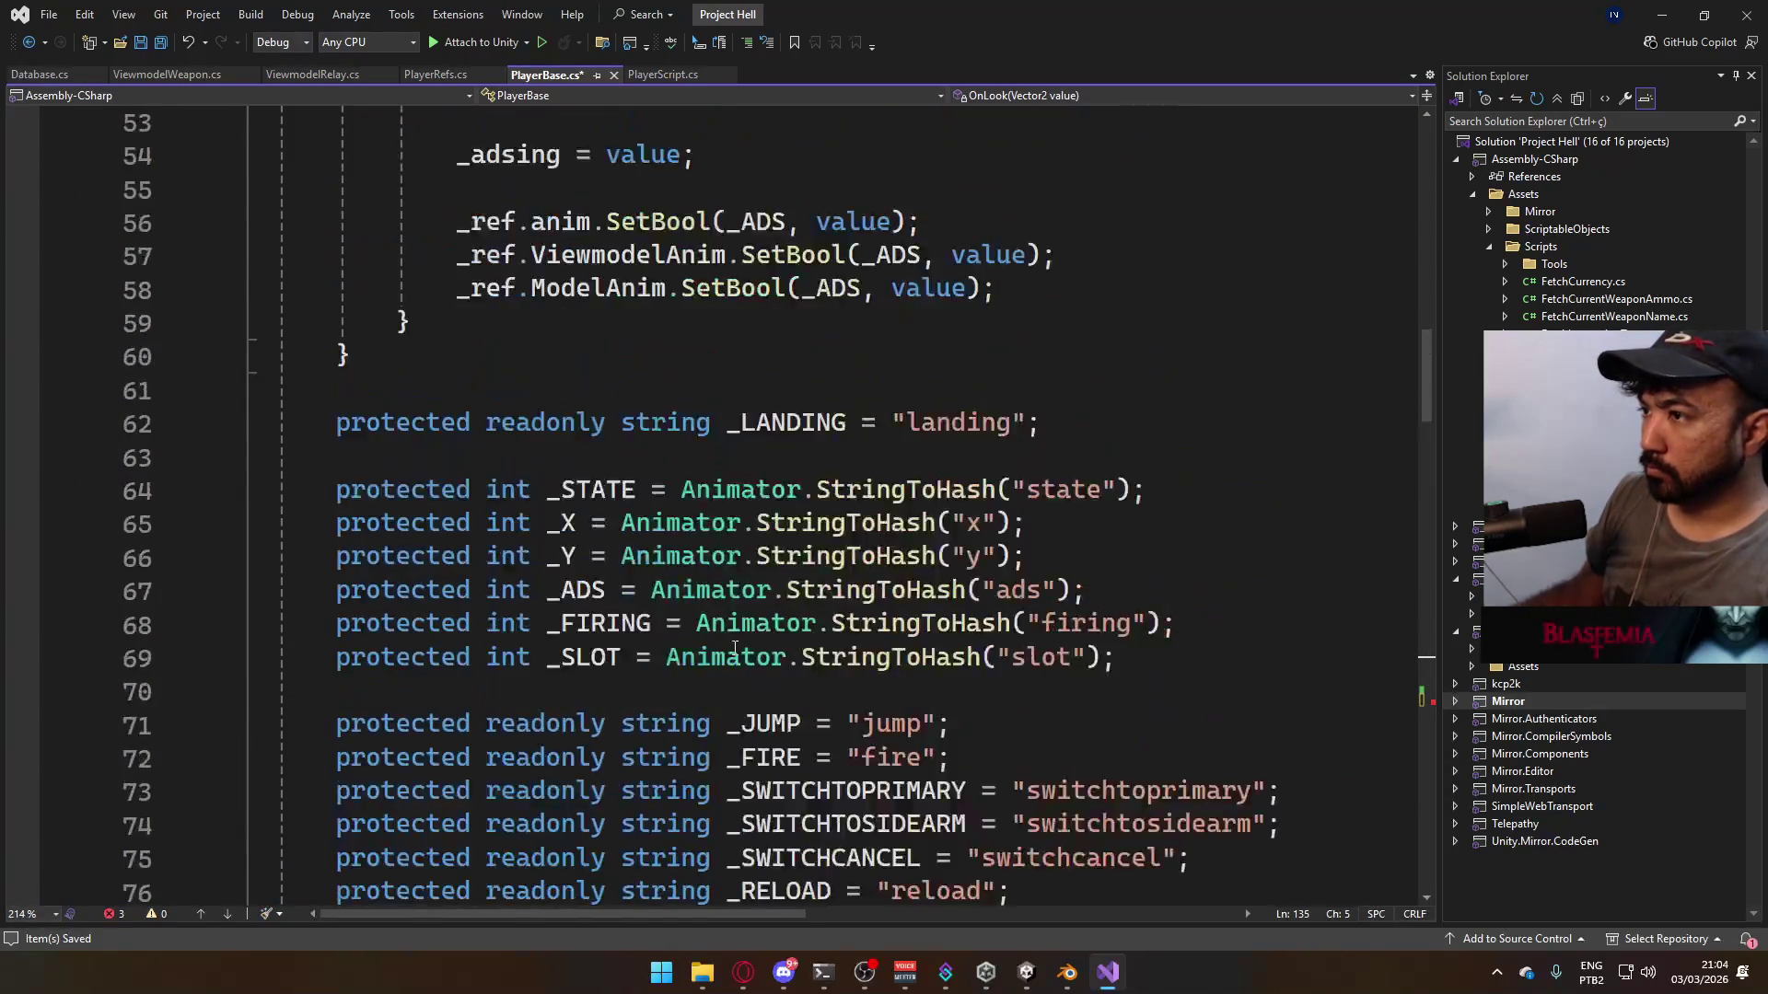
{"action": "scroll", "coordinate": [722, 550], "scroll_direction": "up", "scroll_amount": 8}
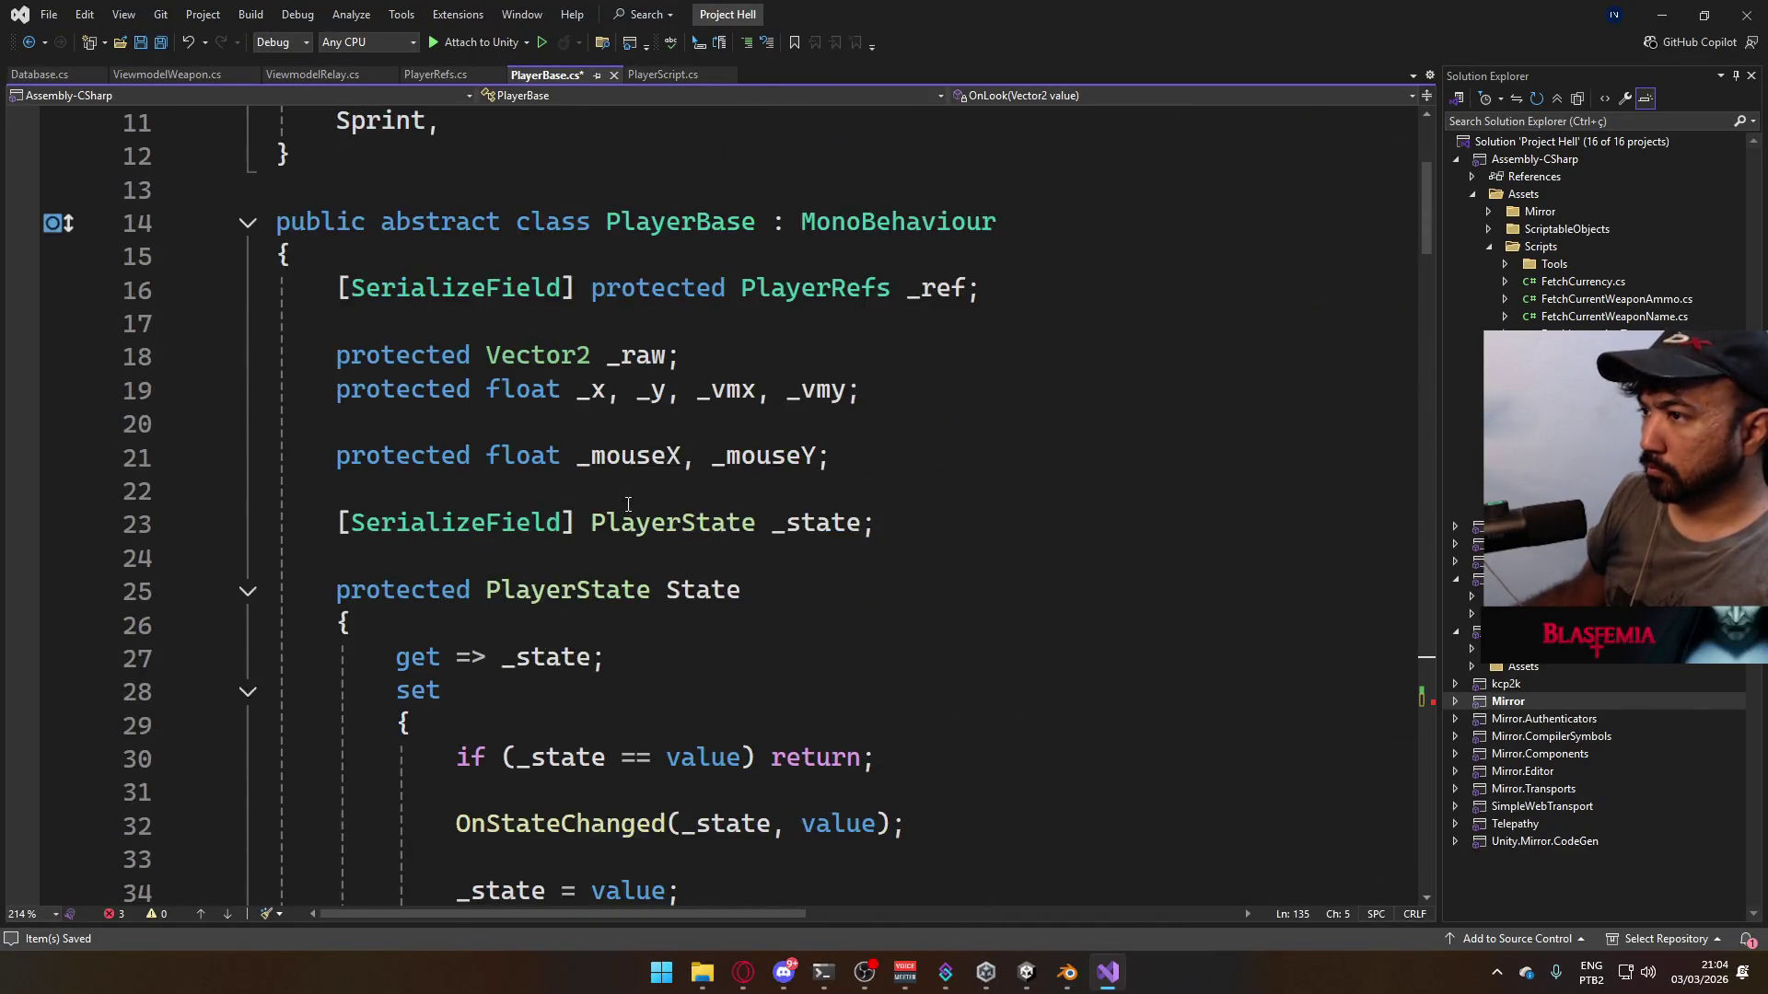
{"action": "scroll", "coordinate": [792, 579], "scroll_direction": "down", "scroll_amount": 16}
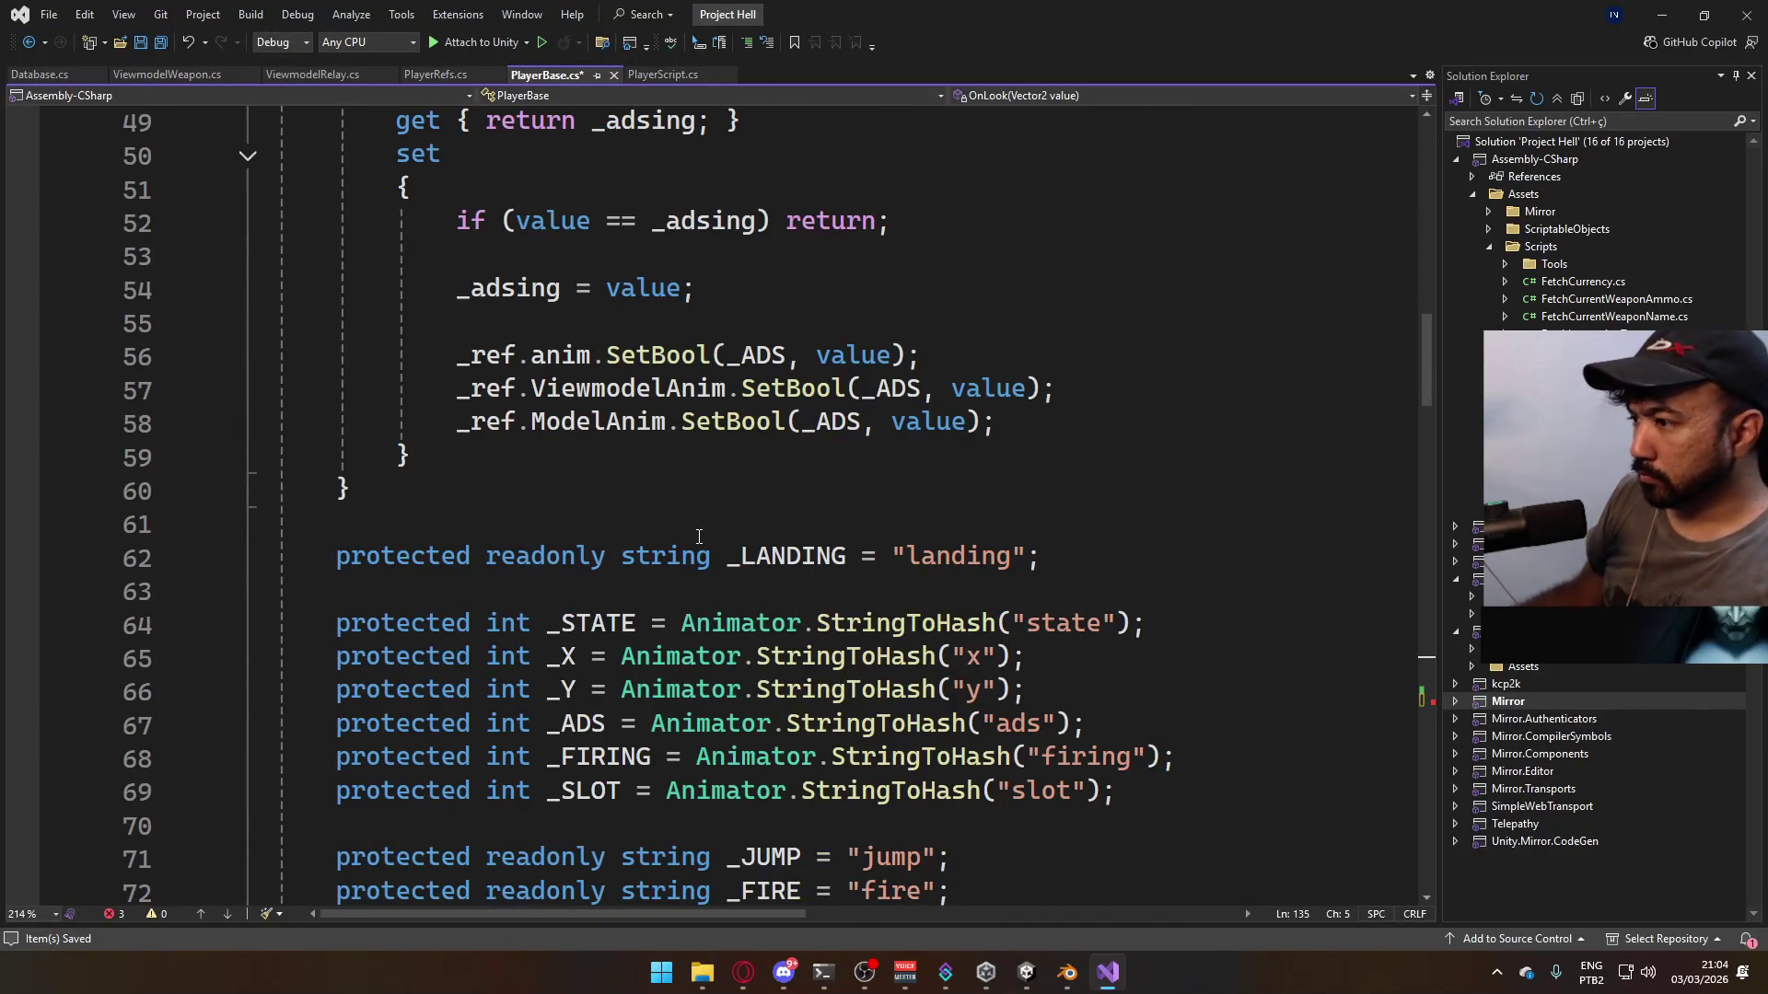
{"action": "scroll", "coordinate": [699, 537], "scroll_direction": "down", "scroll_amount": 2}
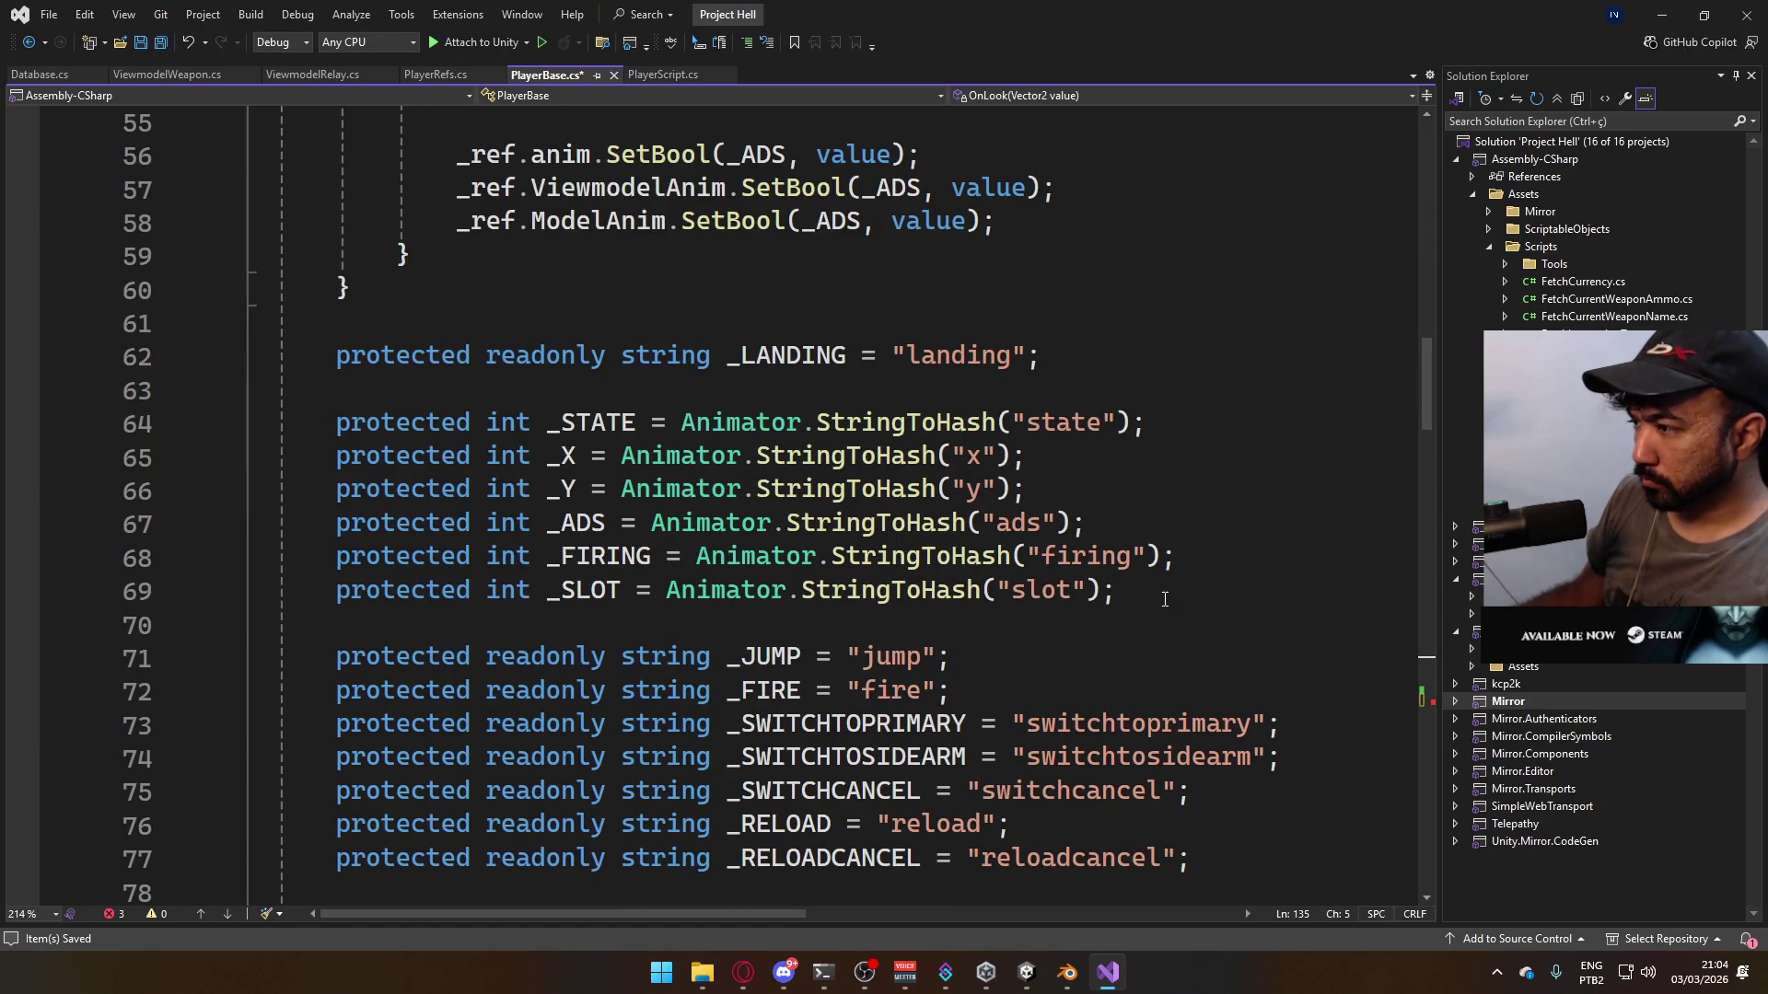
{"action": "left_click", "coordinate": [1206, 589]}
- Begin a new protected int _MOUSEY field below the _SLOT hash
{"action": "key", "text": "Return"}
{"action": "type", "text": "pr"}
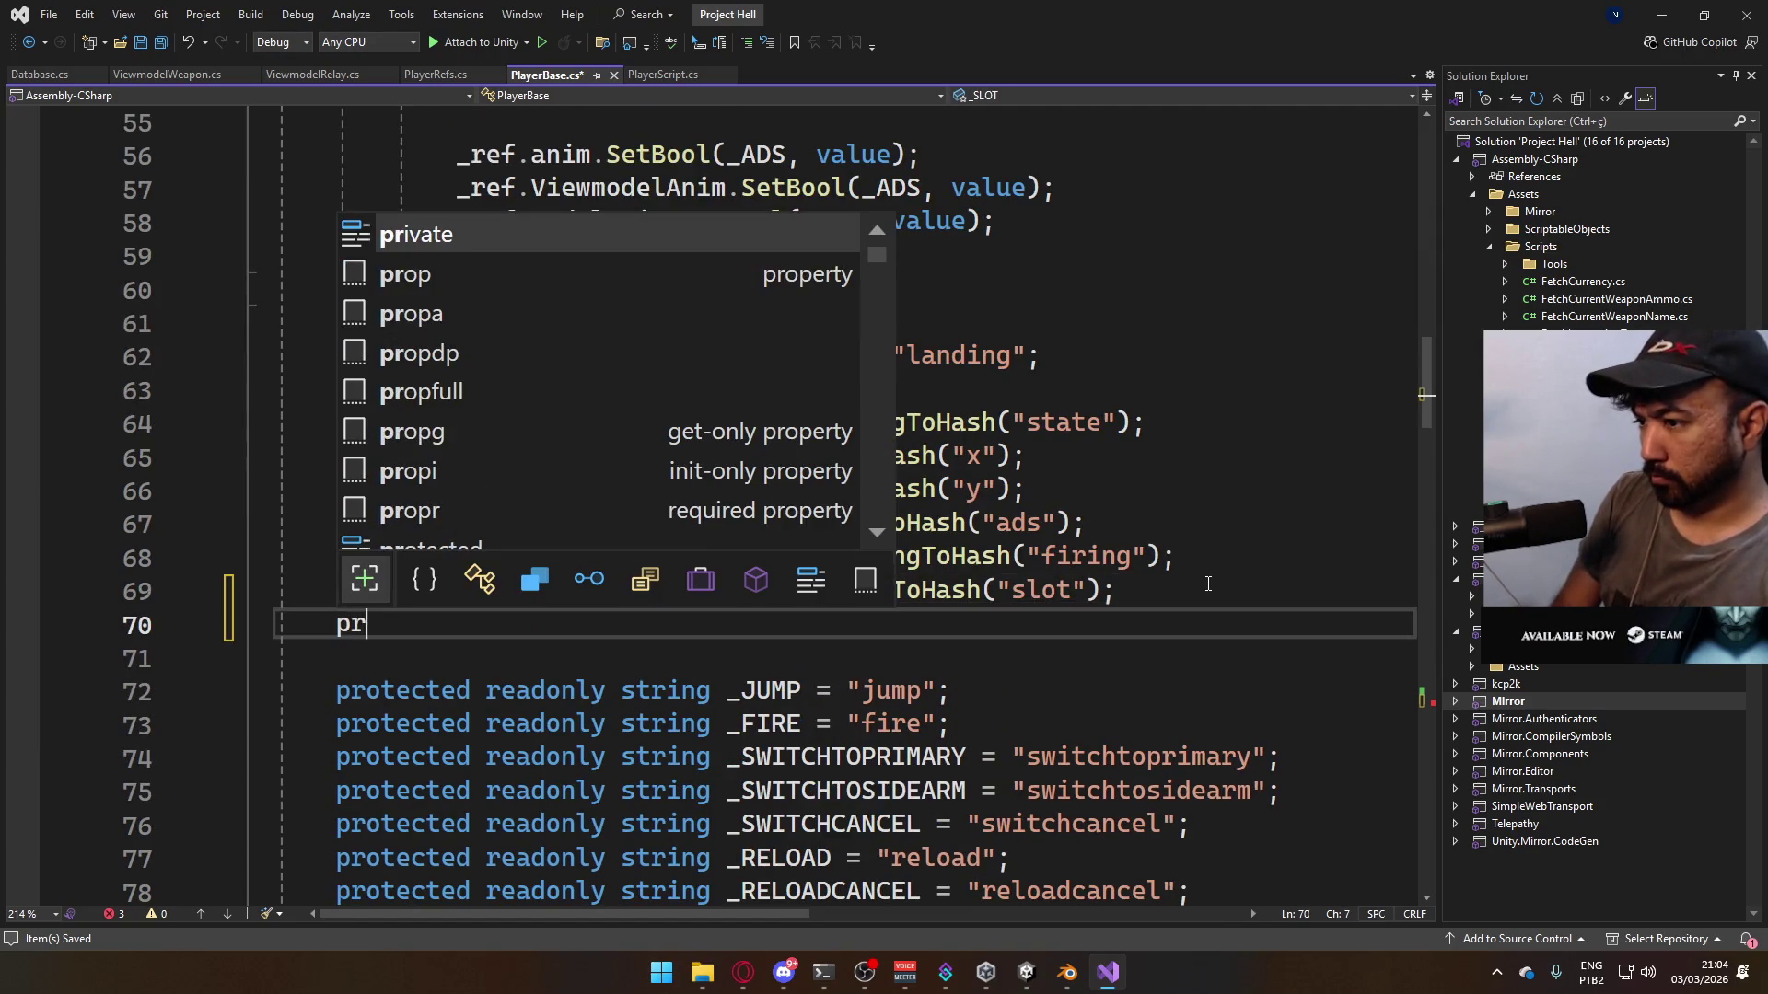
{"action": "type", "text": "otected "}
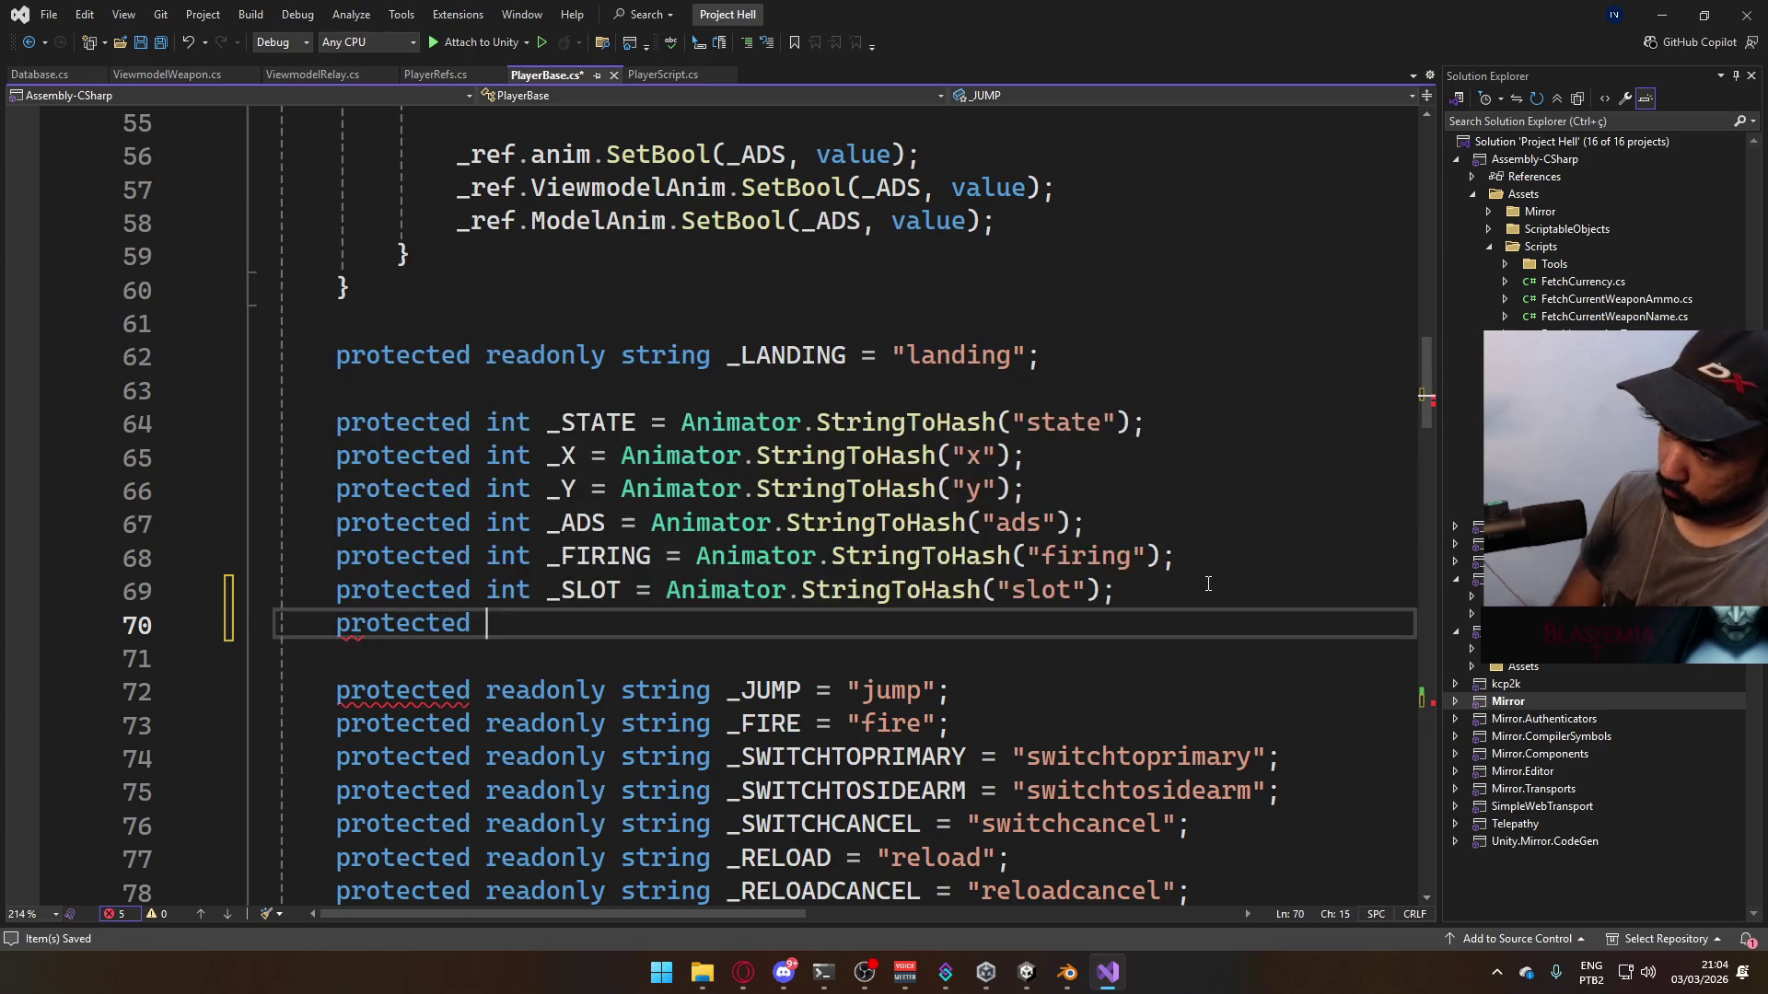
{"action": "type", "text": "int "}
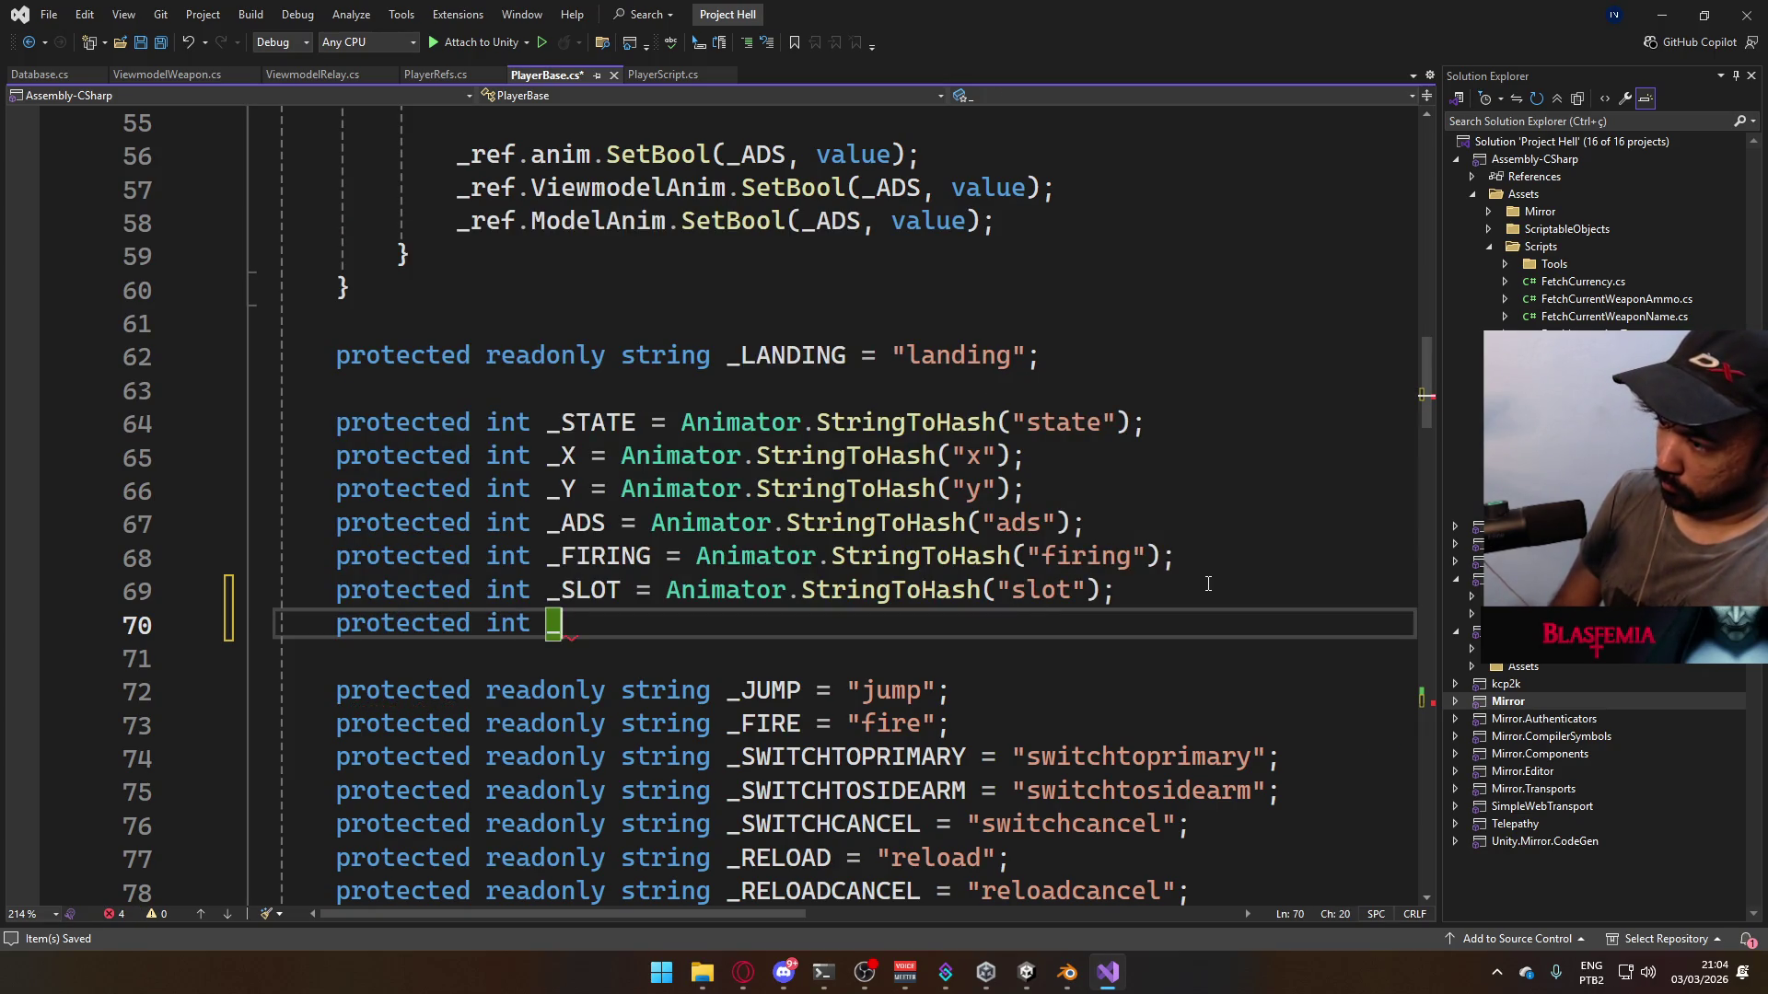
{"action": "type", "text": "_mou"}
{"action": "key", "text": "ctrl+shift+Left"}
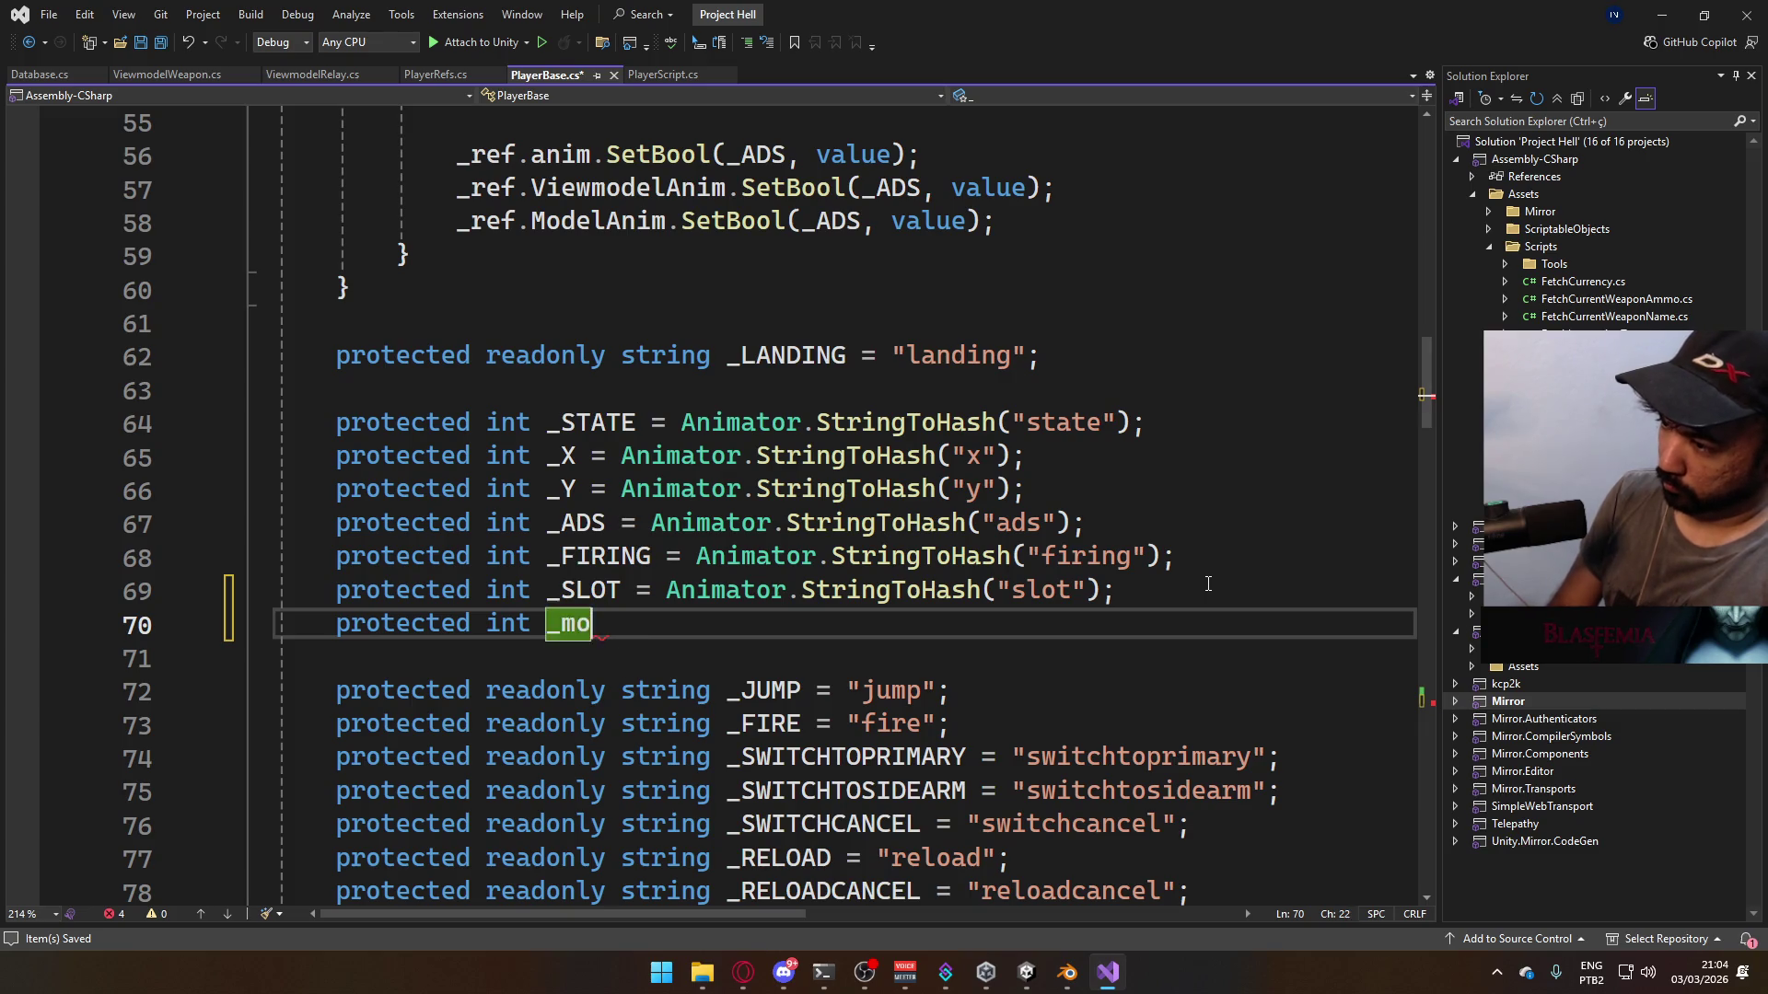
{"action": "type", "text": "_MOU"}
{"action": "key", "text": "BackSpace"}
{"action": "key", "text": "BackSpace"}
{"action": "key", "text": "BackSpace"}
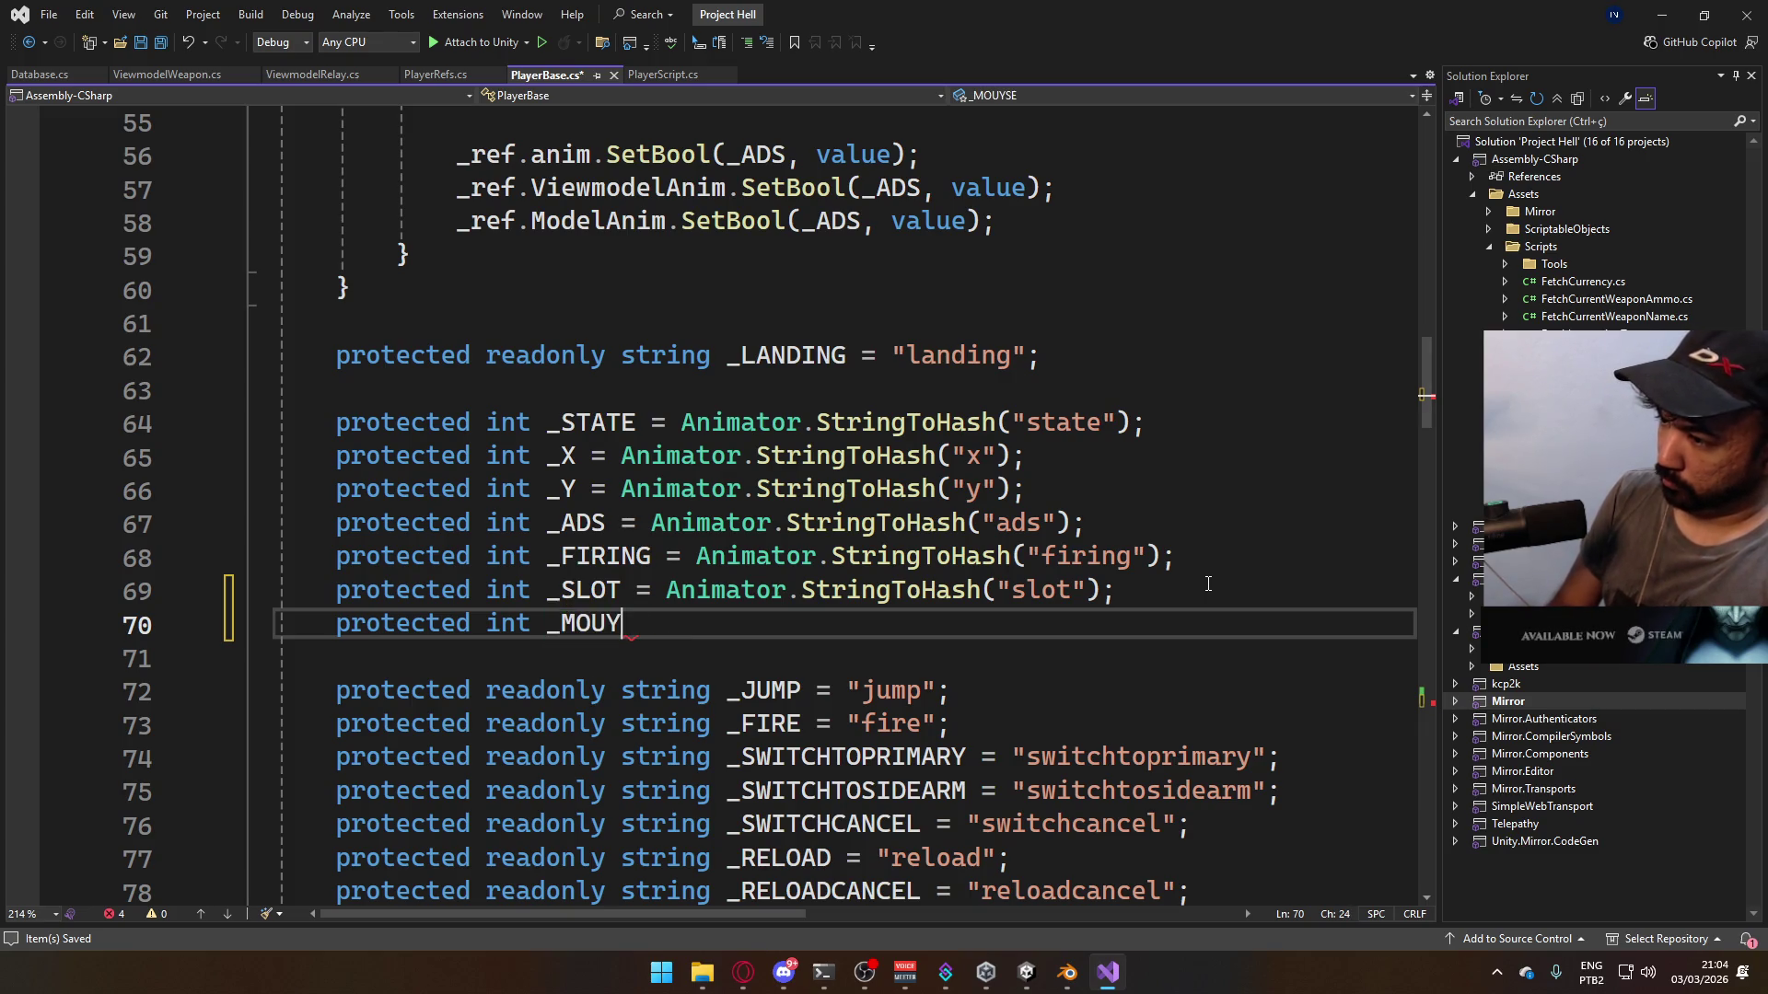
- Initialize _MOUSEY with Animator.StringToHash("mousey") and save PlayerBase.cs
{"action": "type", "text": "SEY = Animator.st"}
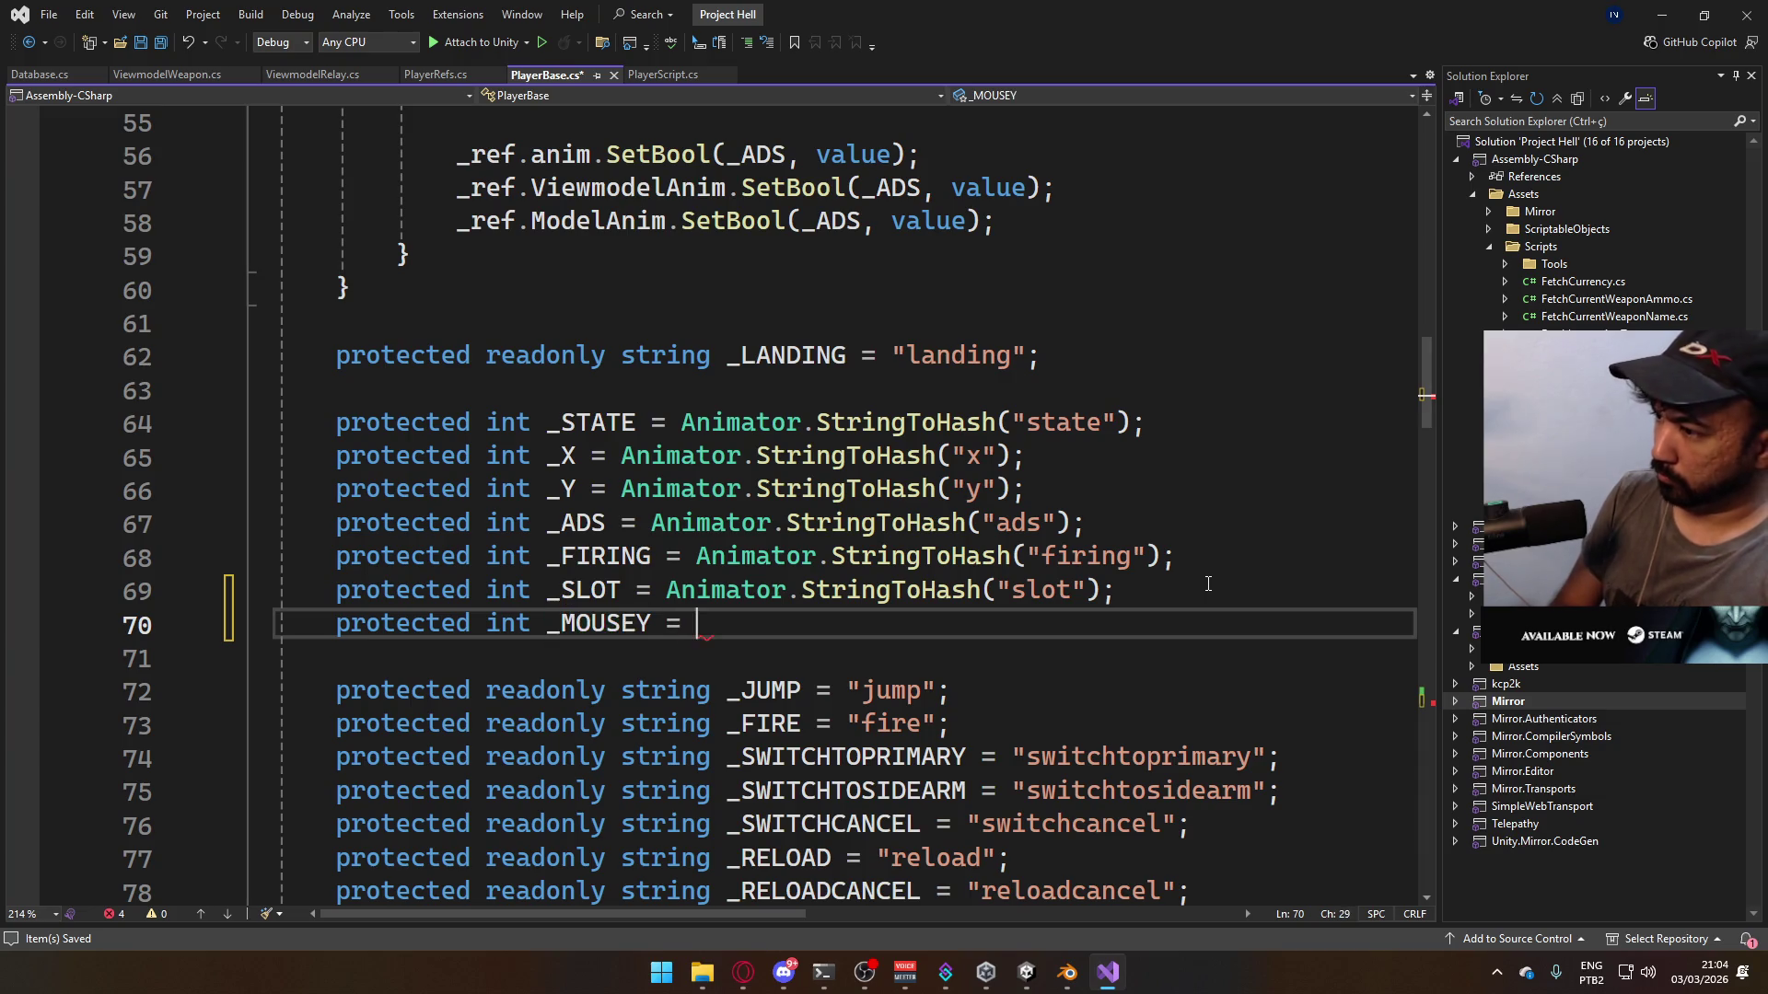
{"action": "type", "text": "ring"}
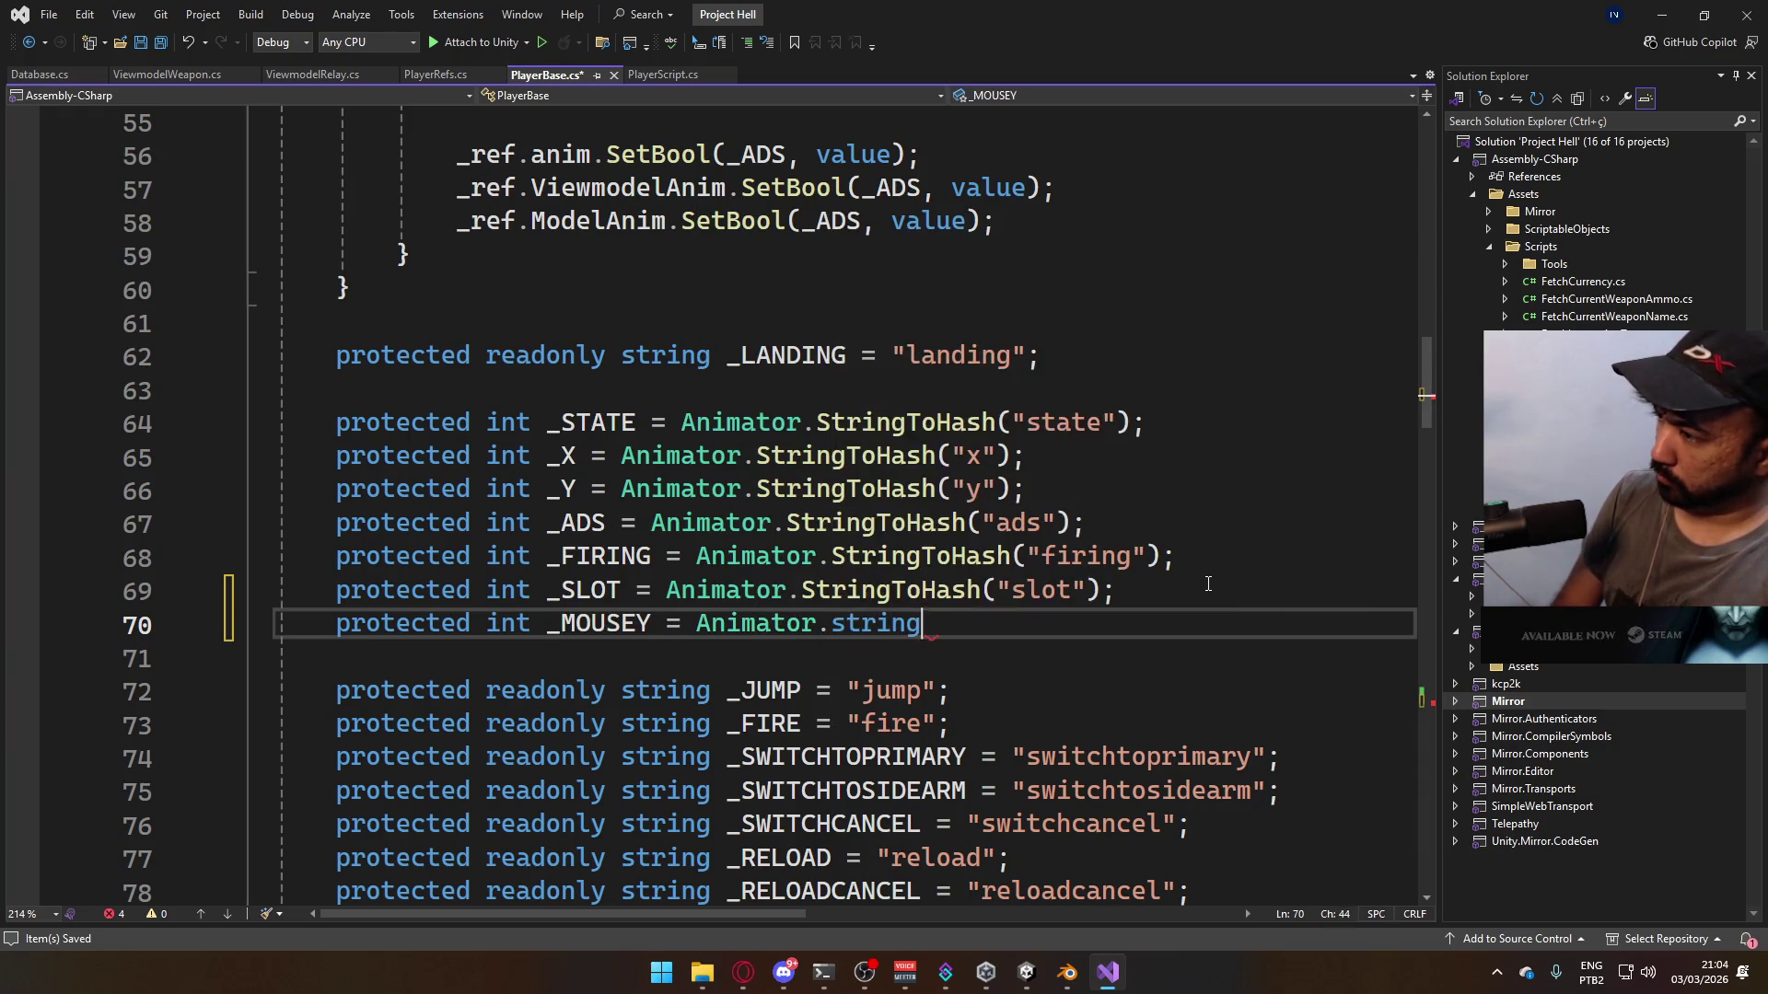
{"action": "key", "text": "Tab"}
{"action": "type", "text": "(\"mousey"}
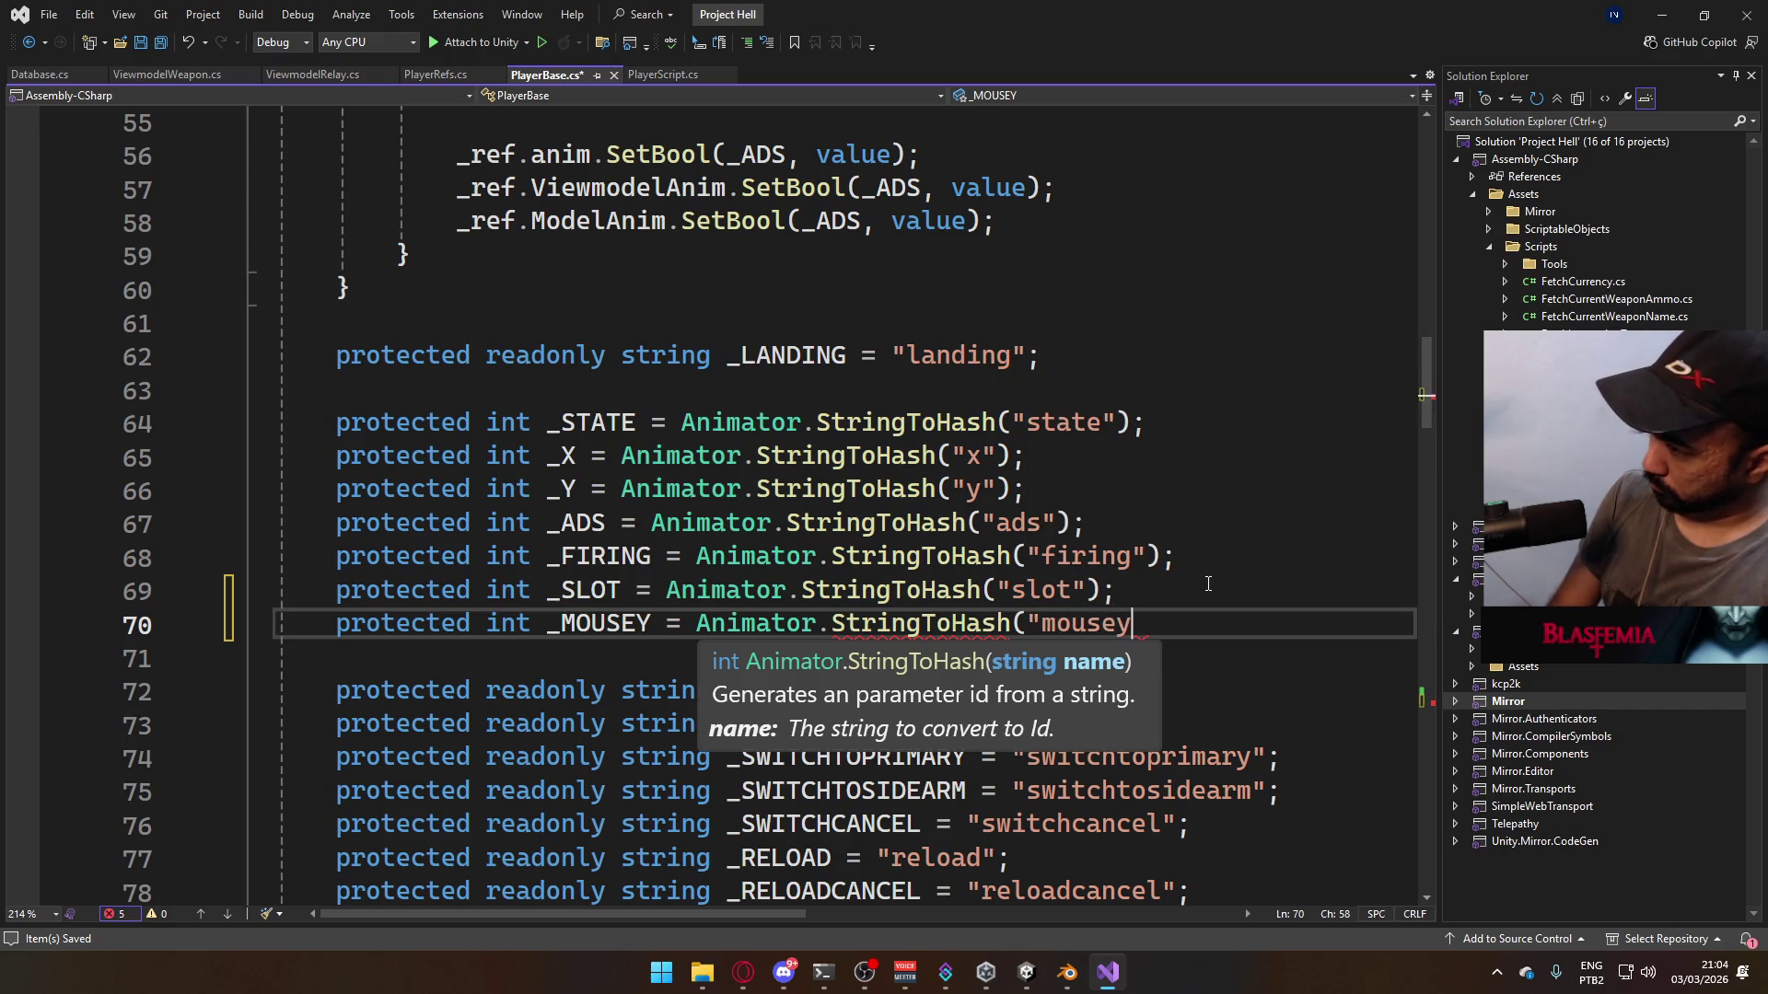
{"action": "key", "text": "Left"}
{"action": "type", "text": "\""}
{"action": "key", "text": "Right"}
{"action": "type", "text": ";"}
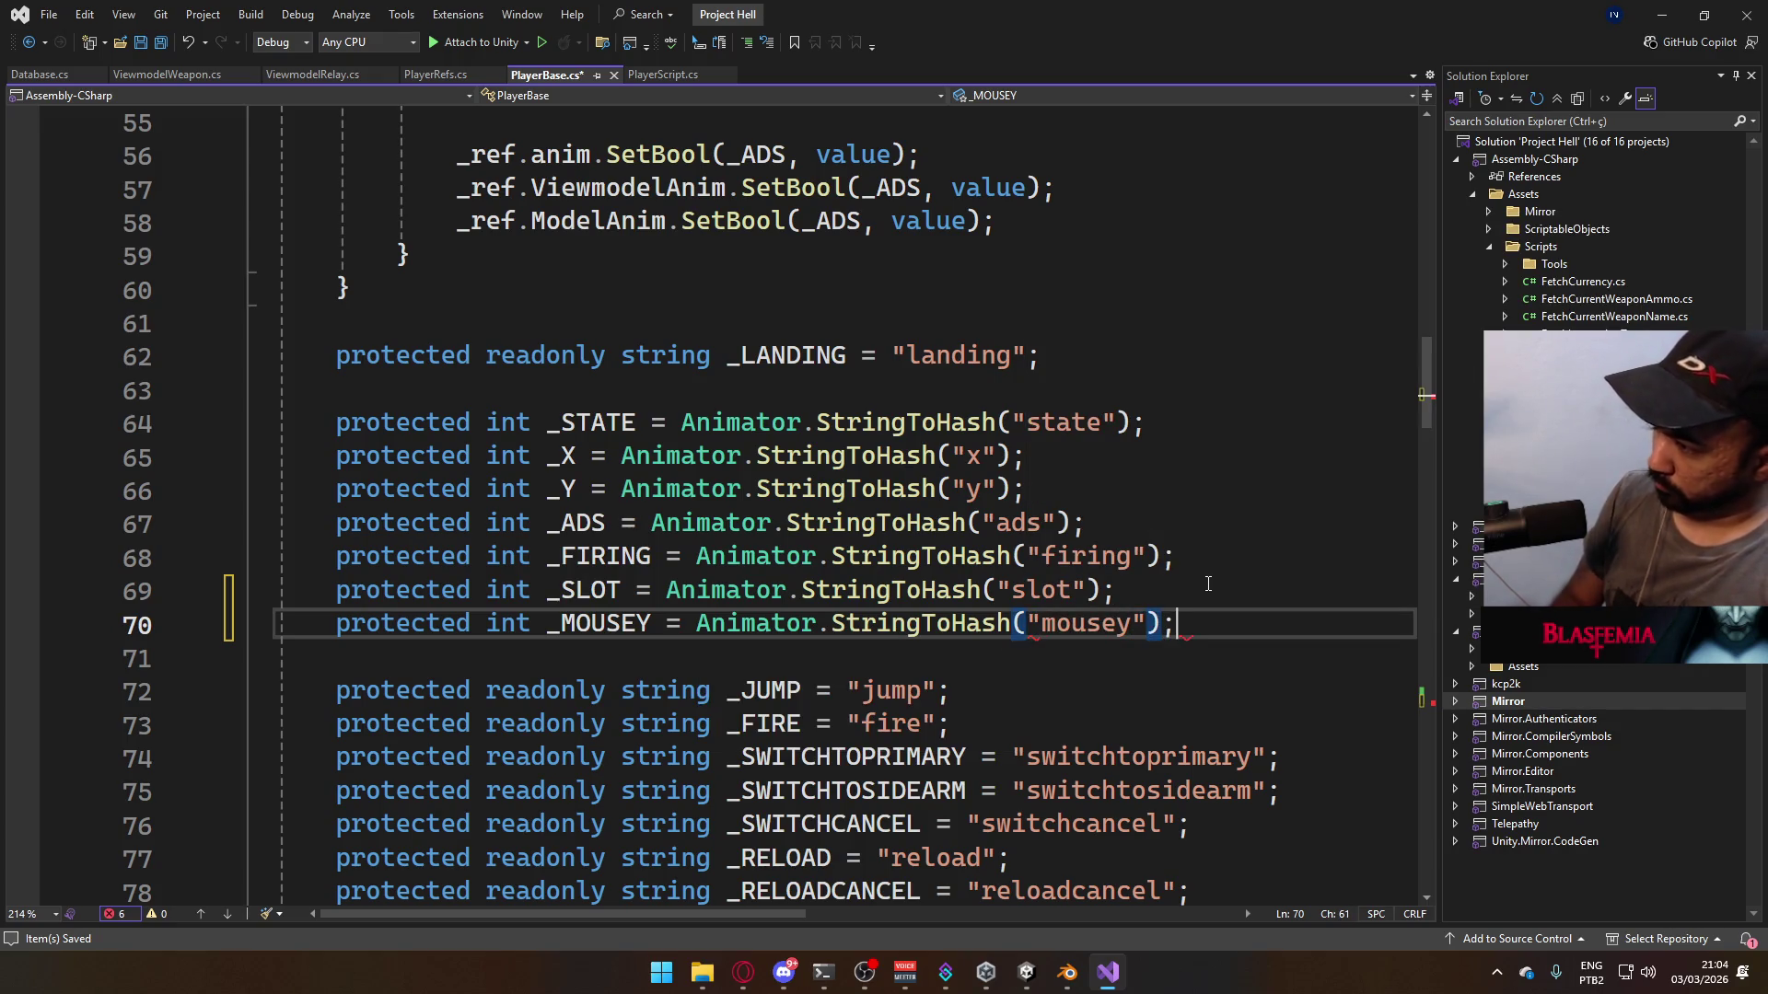
{"action": "key", "text": "ctrl+z"}
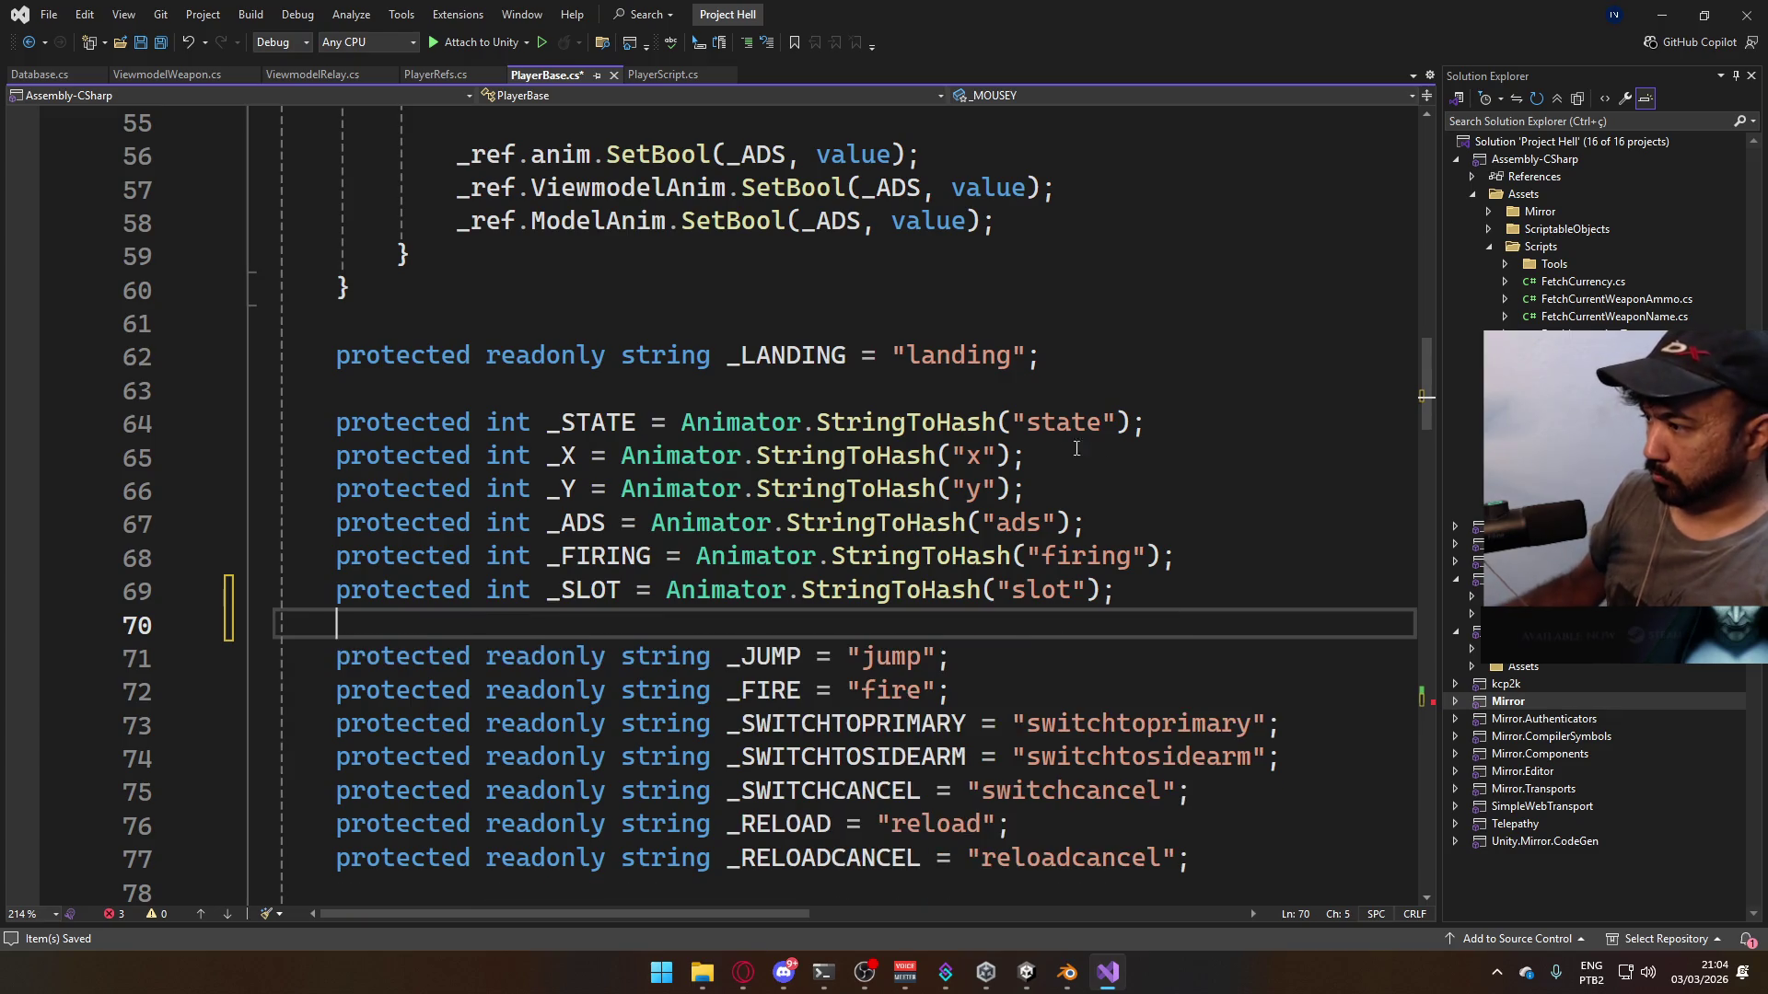
{"action": "key", "text": "ctrl+y"}
{"action": "key", "text": "ctrl+s"}
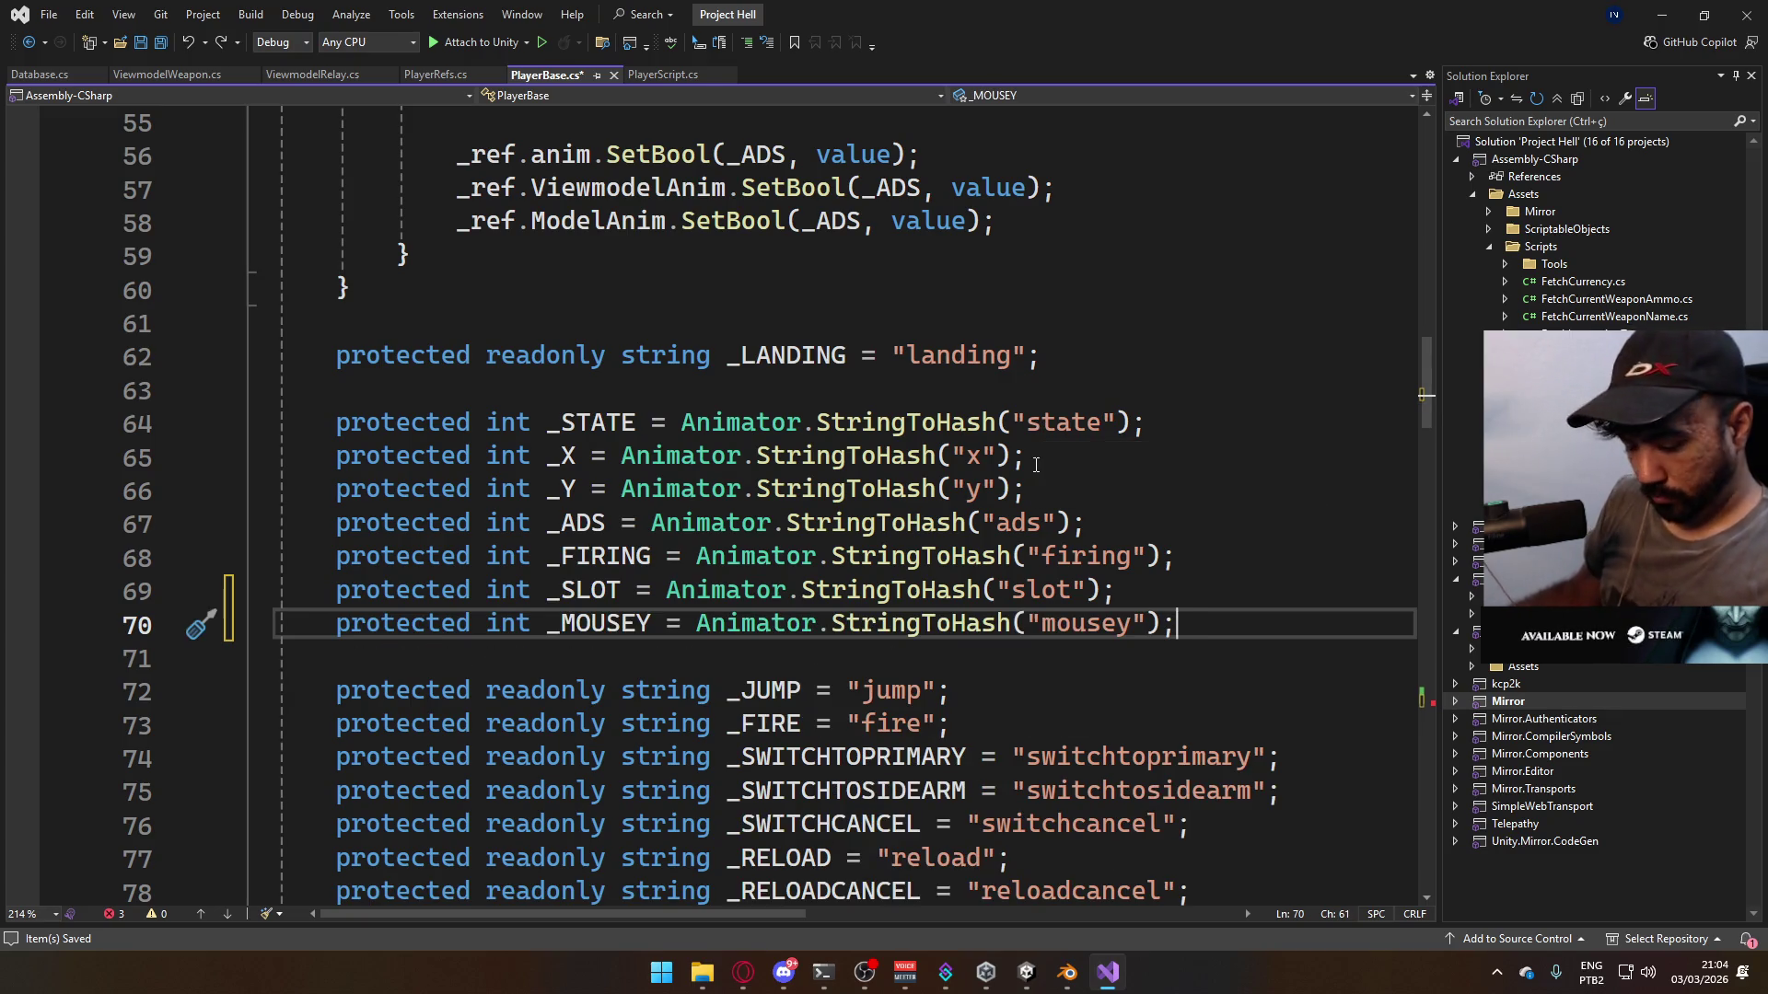
- Complete OnLook's call as SetFloat(_MOUSEY, mouseYWeight) and save the file
{"action": "scroll", "coordinate": [969, 551], "scroll_direction": "down", "scroll_amount": 15}
{"action": "scroll", "coordinate": [969, 551], "scroll_direction": "down", "scroll_amount": 13}
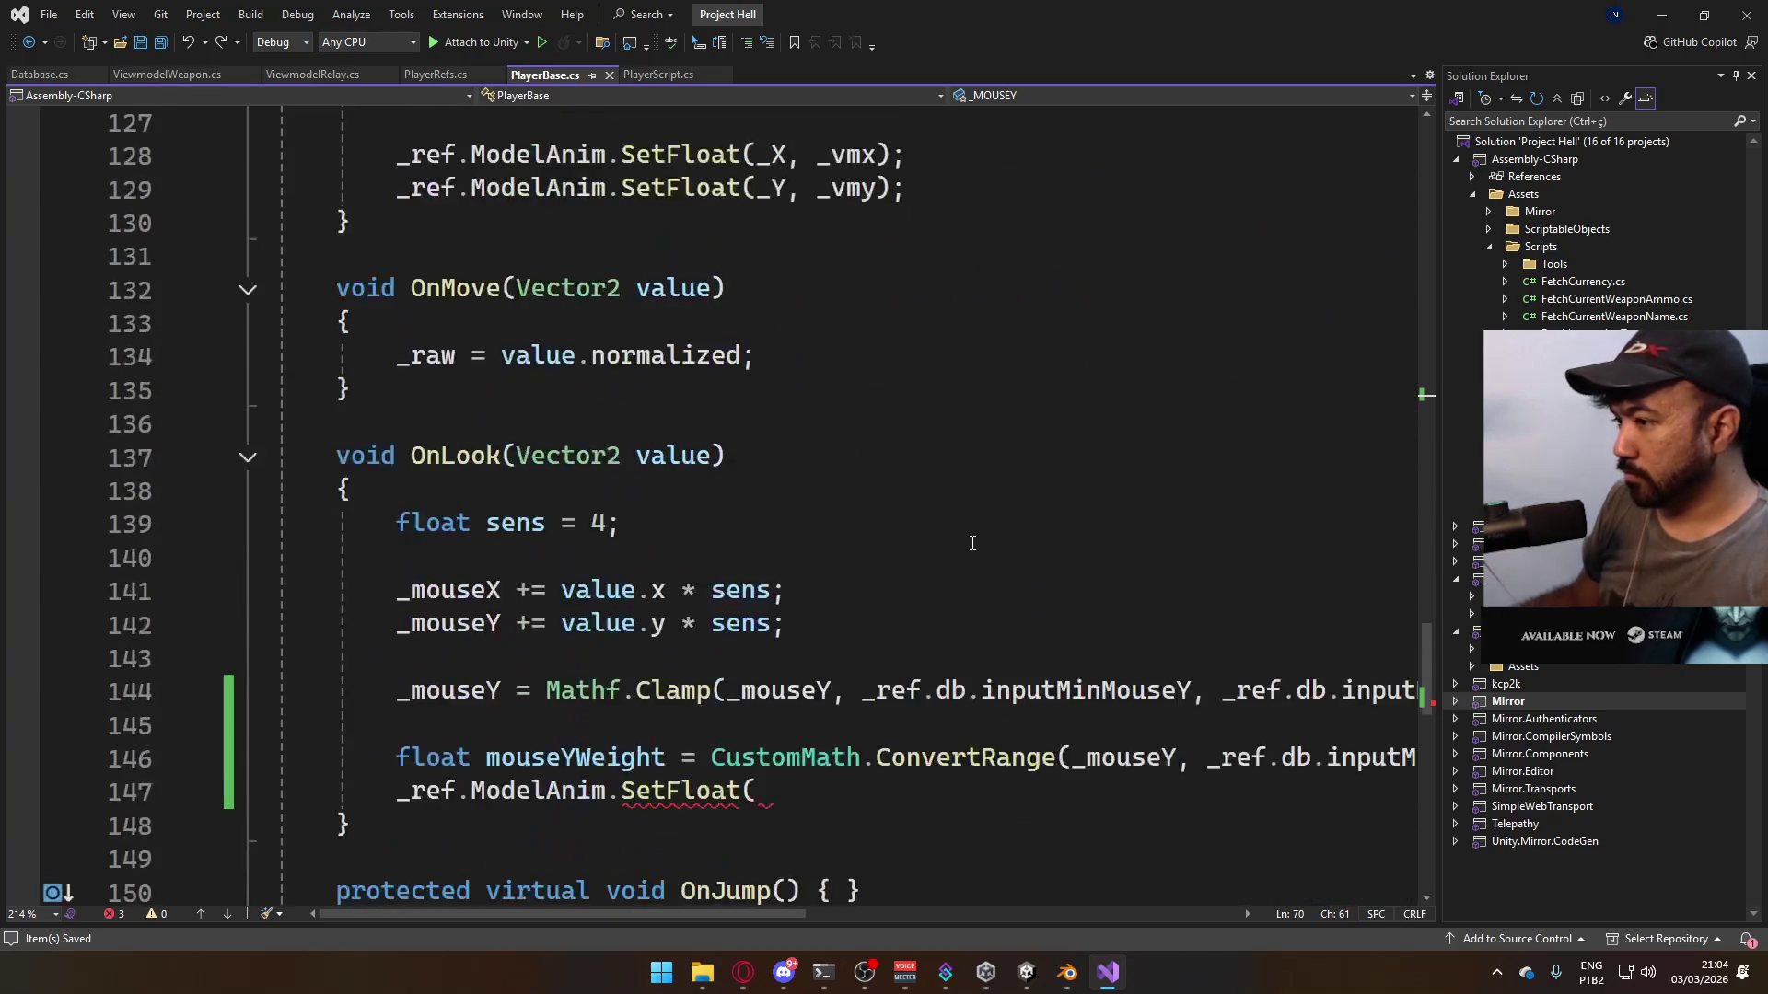
{"action": "left_click", "coordinate": [846, 396]}
{"action": "type", "text": "_MOUSEY,"}
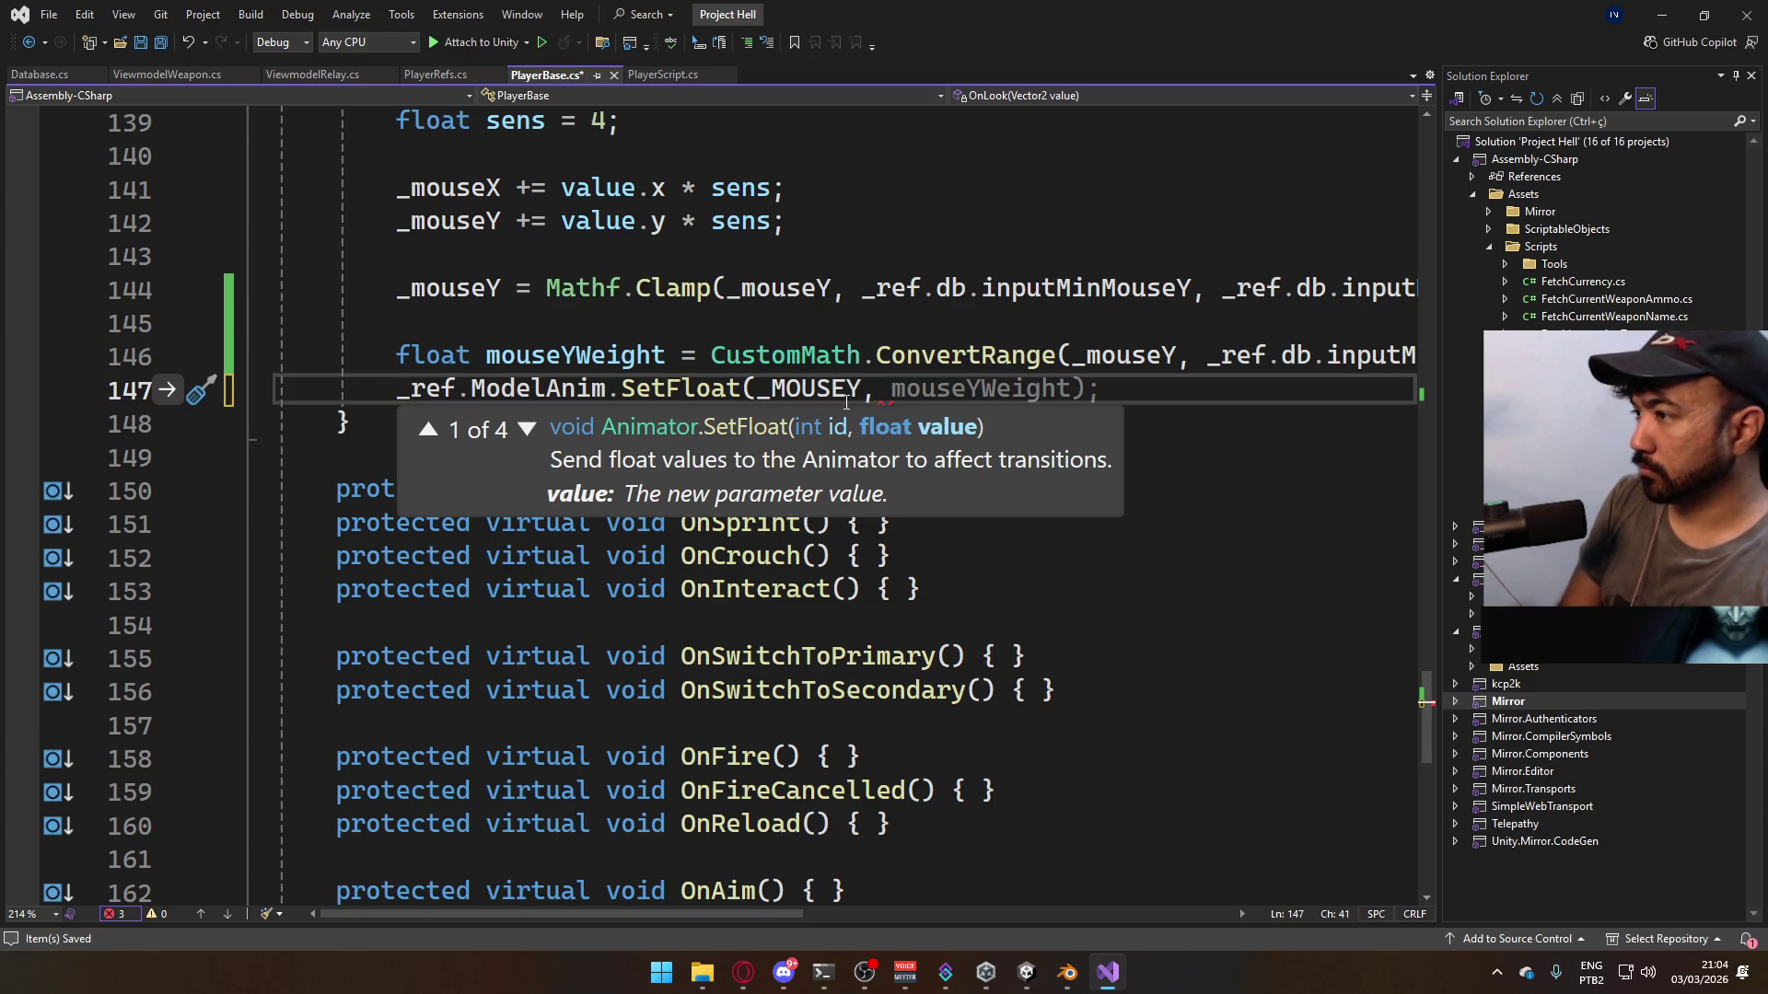
{"action": "key", "text": "Tab"}
{"action": "scroll", "coordinate": [846, 402], "scroll_direction": "right", "scroll_amount": 5}
{"action": "key", "text": "ctrl+s"}
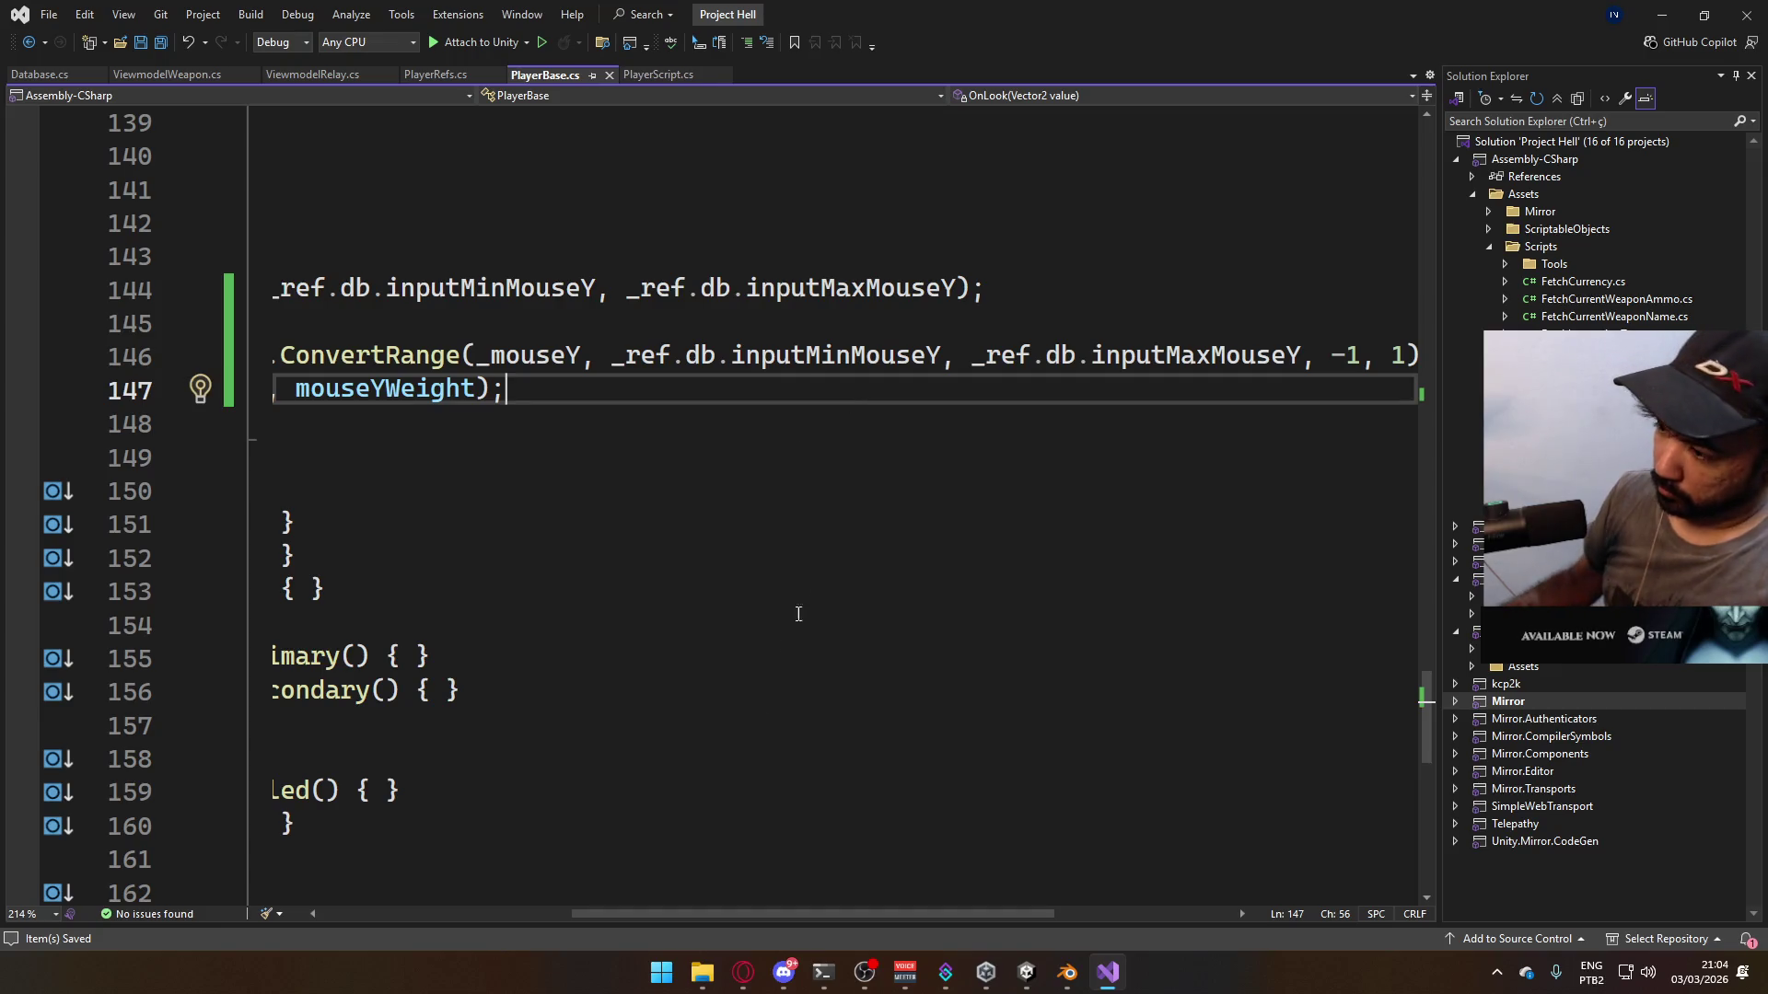
- Switch to Unity and open the ScriptableObjects folder in the Project window
{"action": "left_click_drag", "start_coordinate": [733, 915], "coordinate": [480, 915]}
{"action": "left_click", "coordinate": [707, 637]}
{"action": "scroll", "coordinate": [707, 637], "scroll_direction": "up", "scroll_amount": 3}
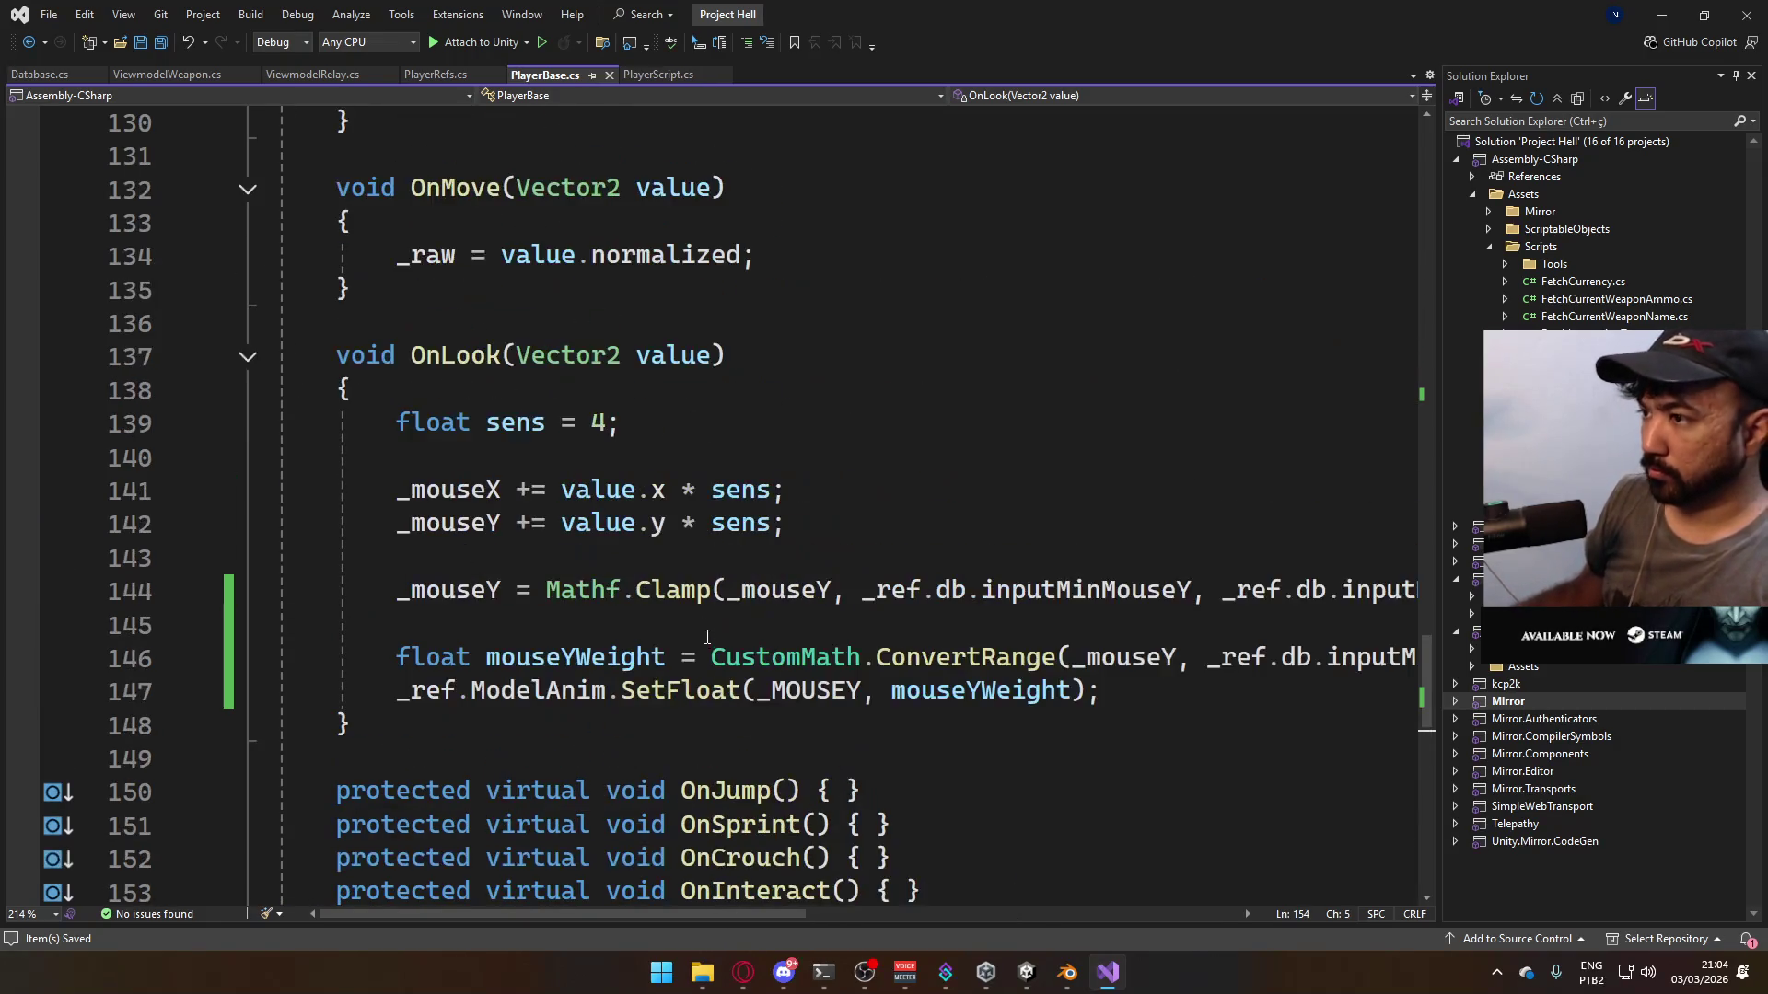
{"action": "scroll", "coordinate": [769, 540], "scroll_direction": "down", "scroll_amount": 3}
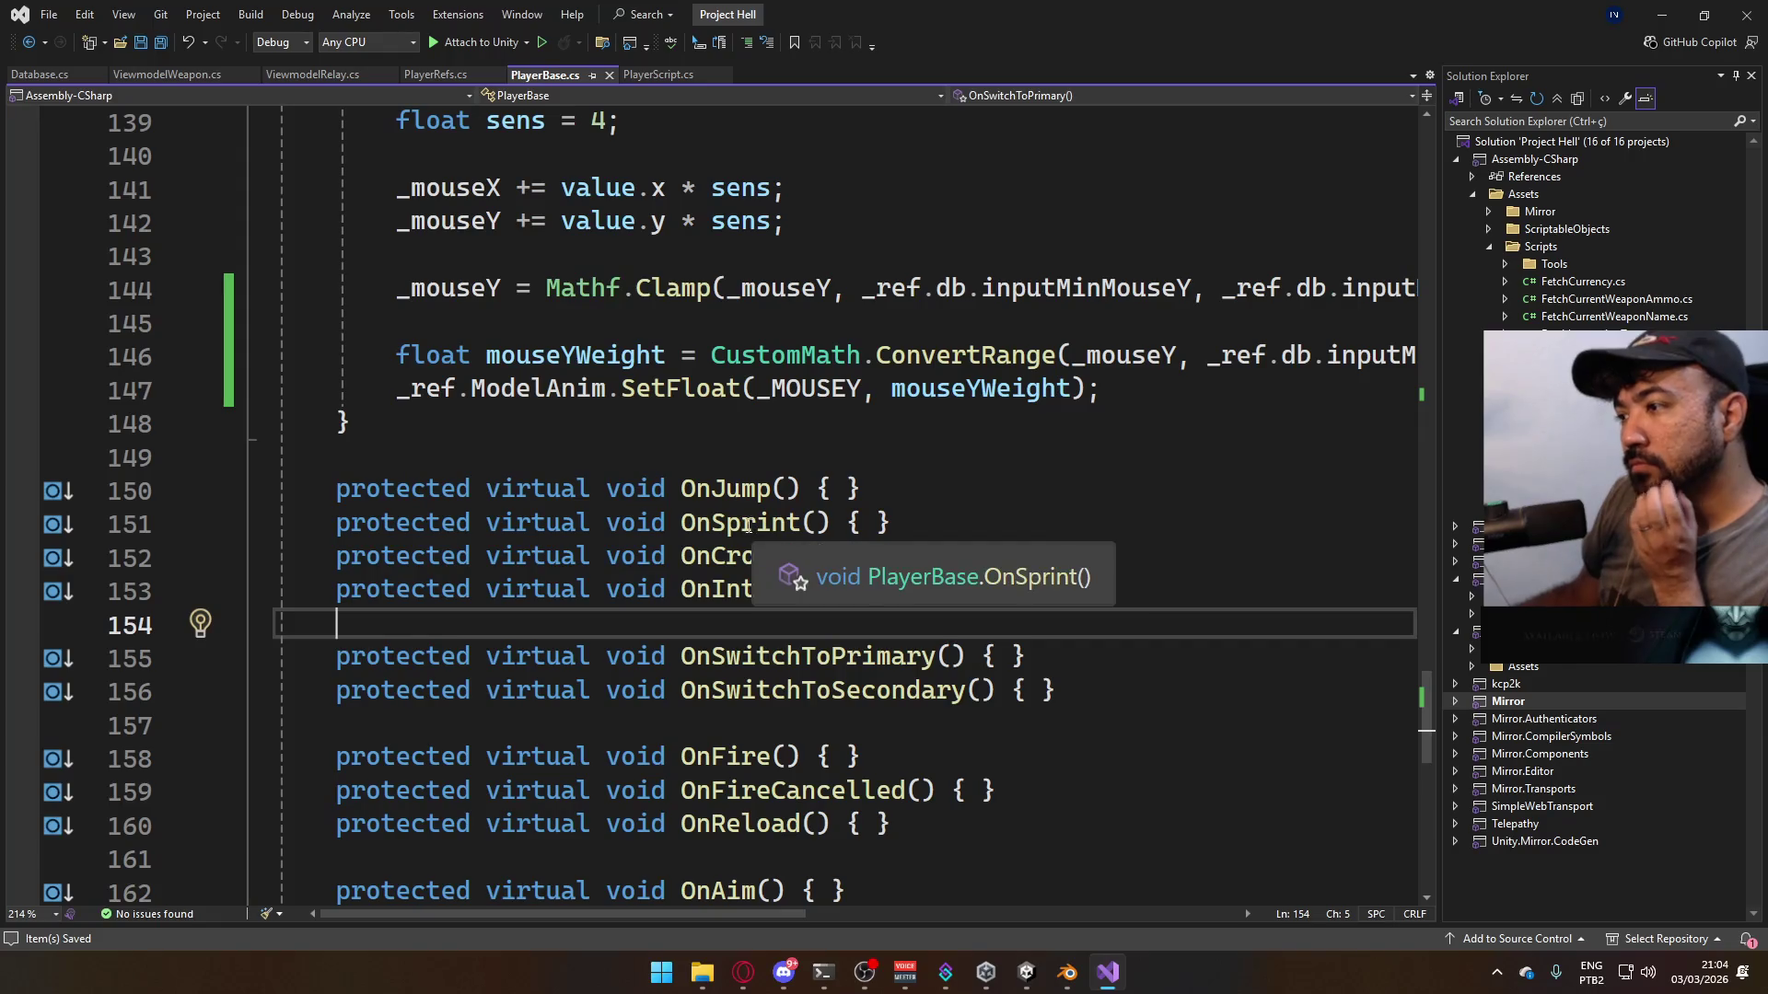
{"action": "left_click", "coordinate": [1026, 972]}
{"action": "left_click", "coordinate": [386, 892]}
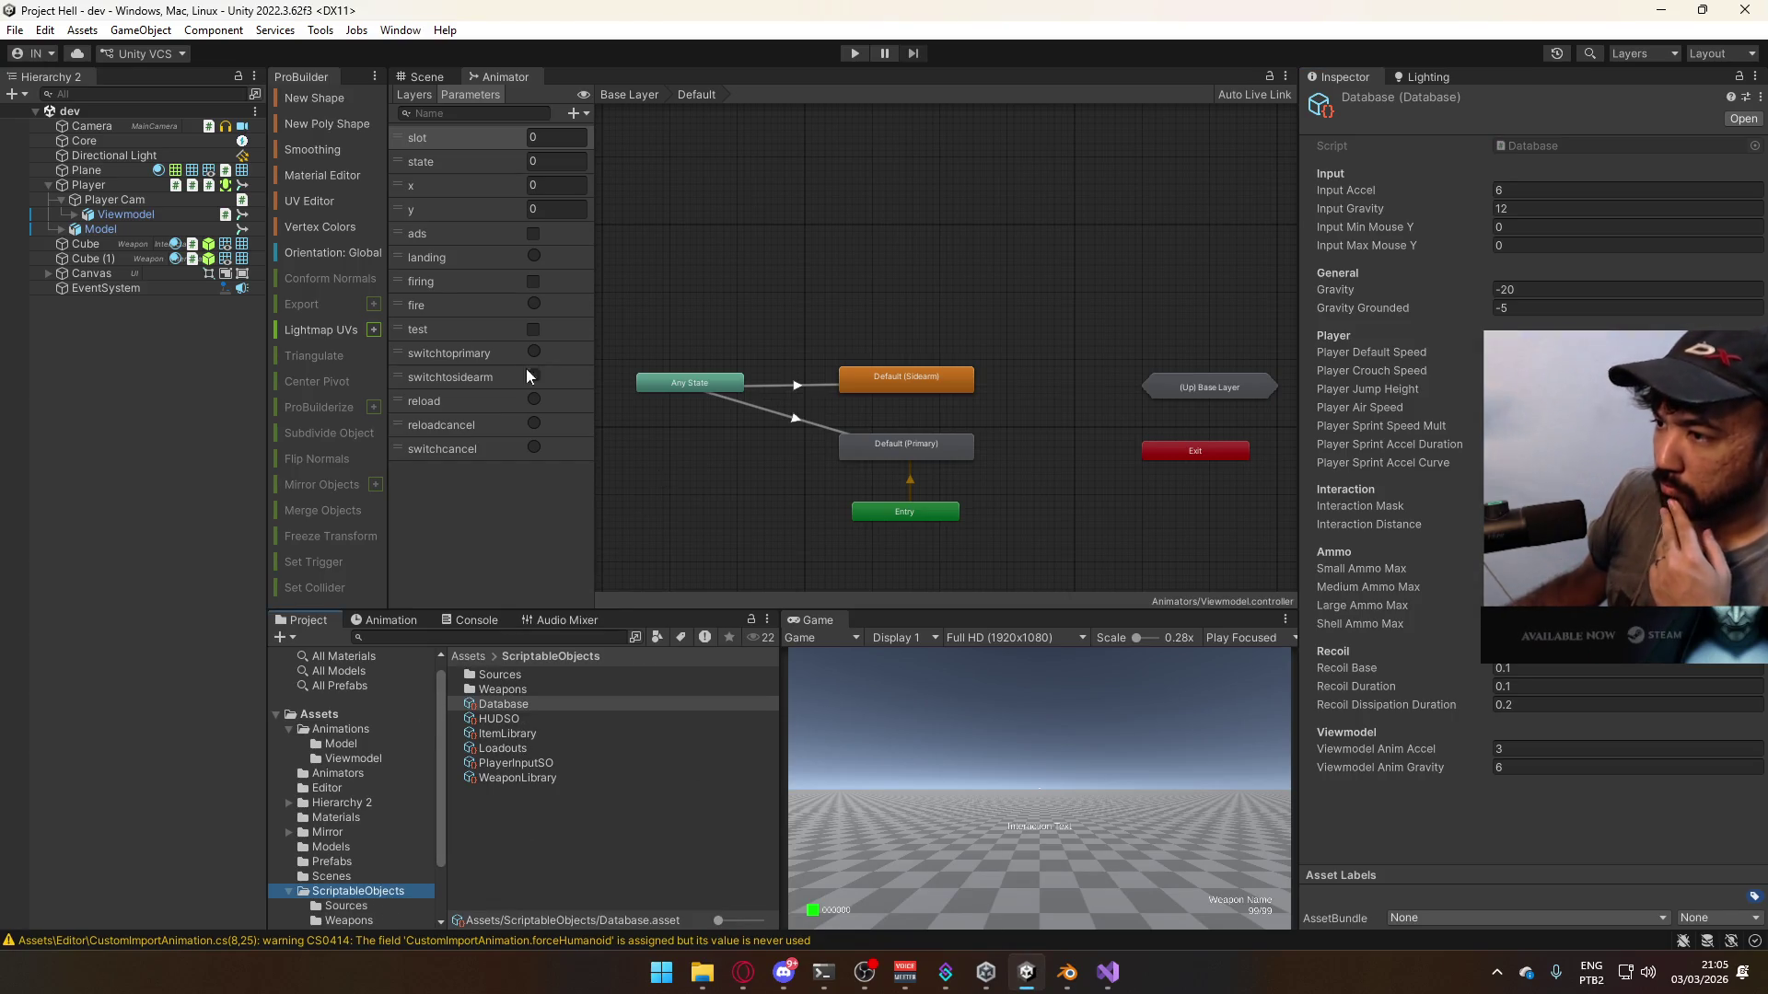
- Add a float parameter named mousey to the Model controller, placed after y
{"action": "left_click", "coordinate": [130, 228]}
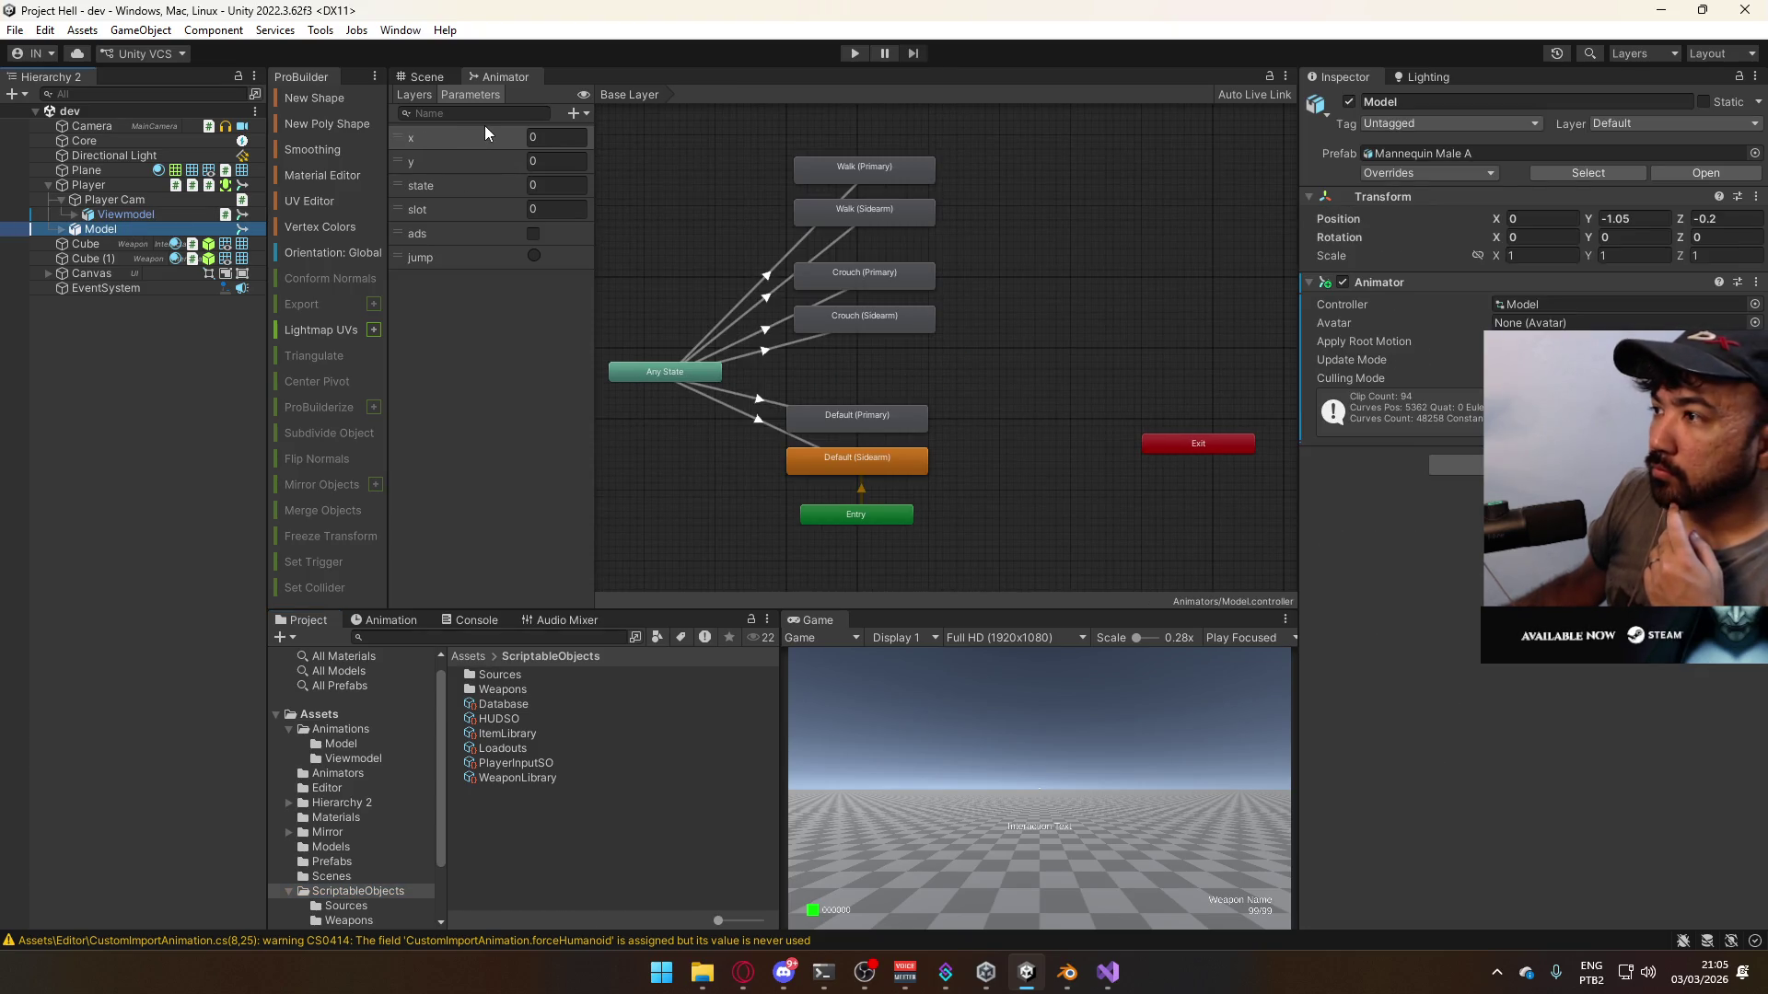
{"action": "left_click", "coordinate": [576, 114]}
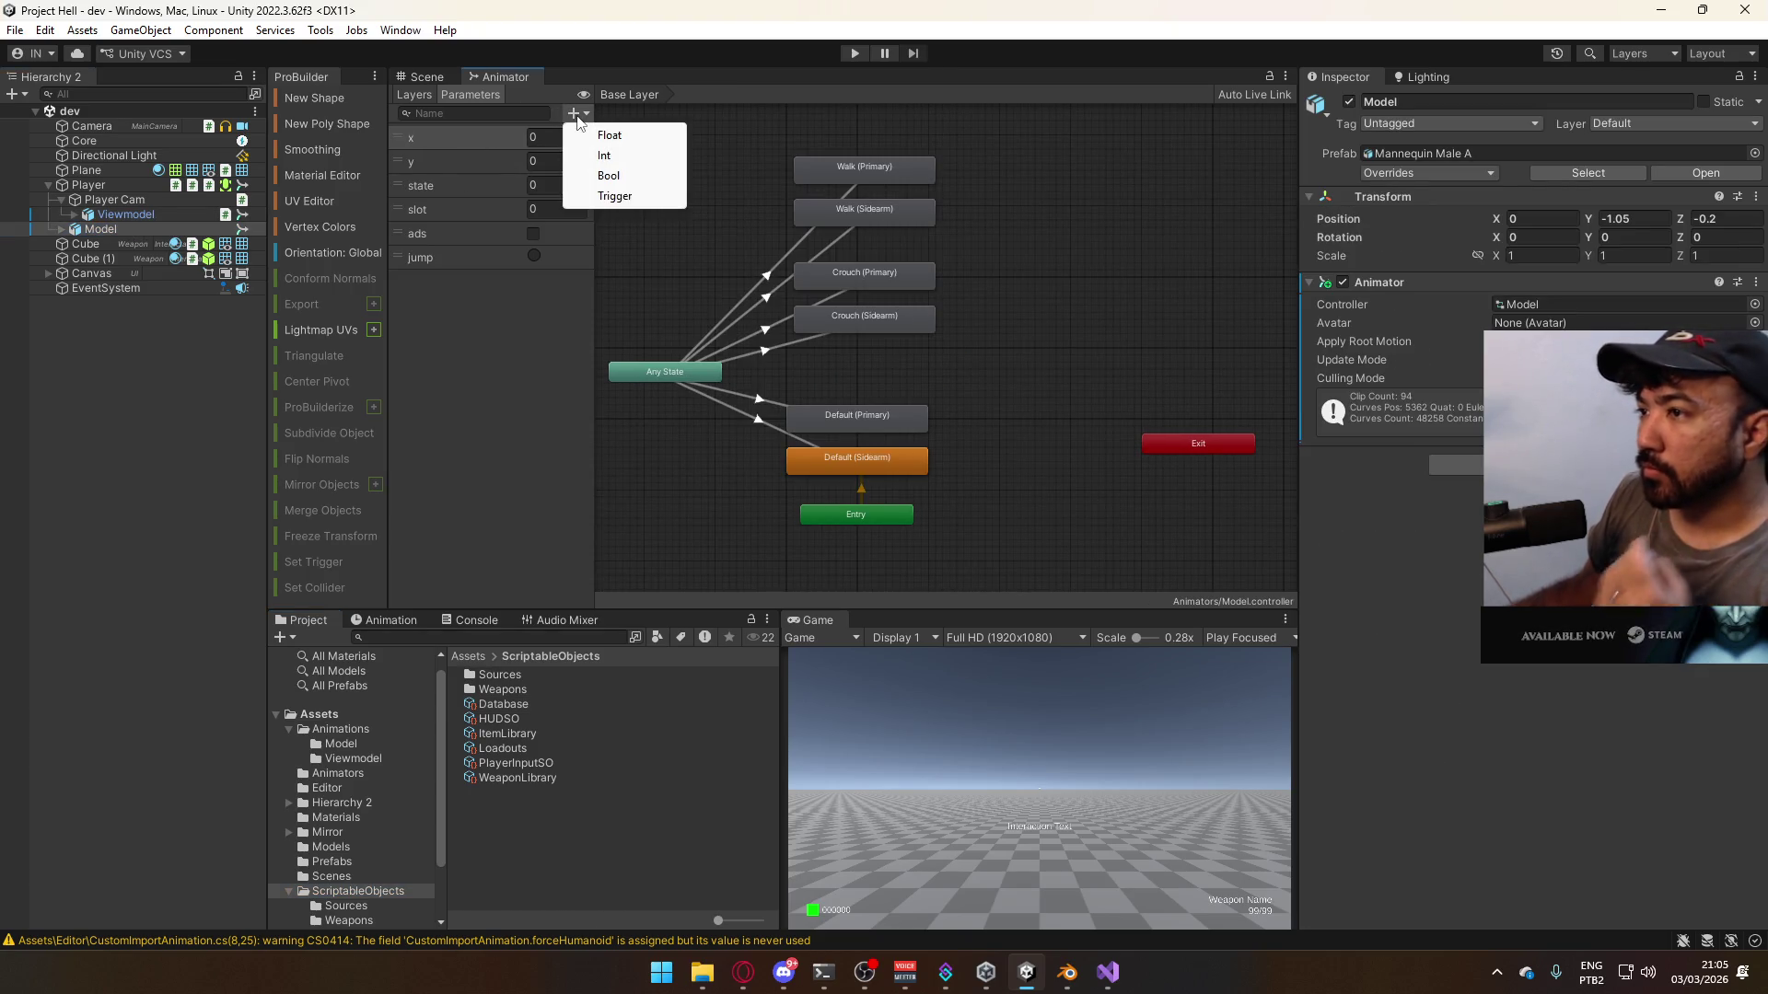
{"action": "left_click", "coordinate": [610, 136]}
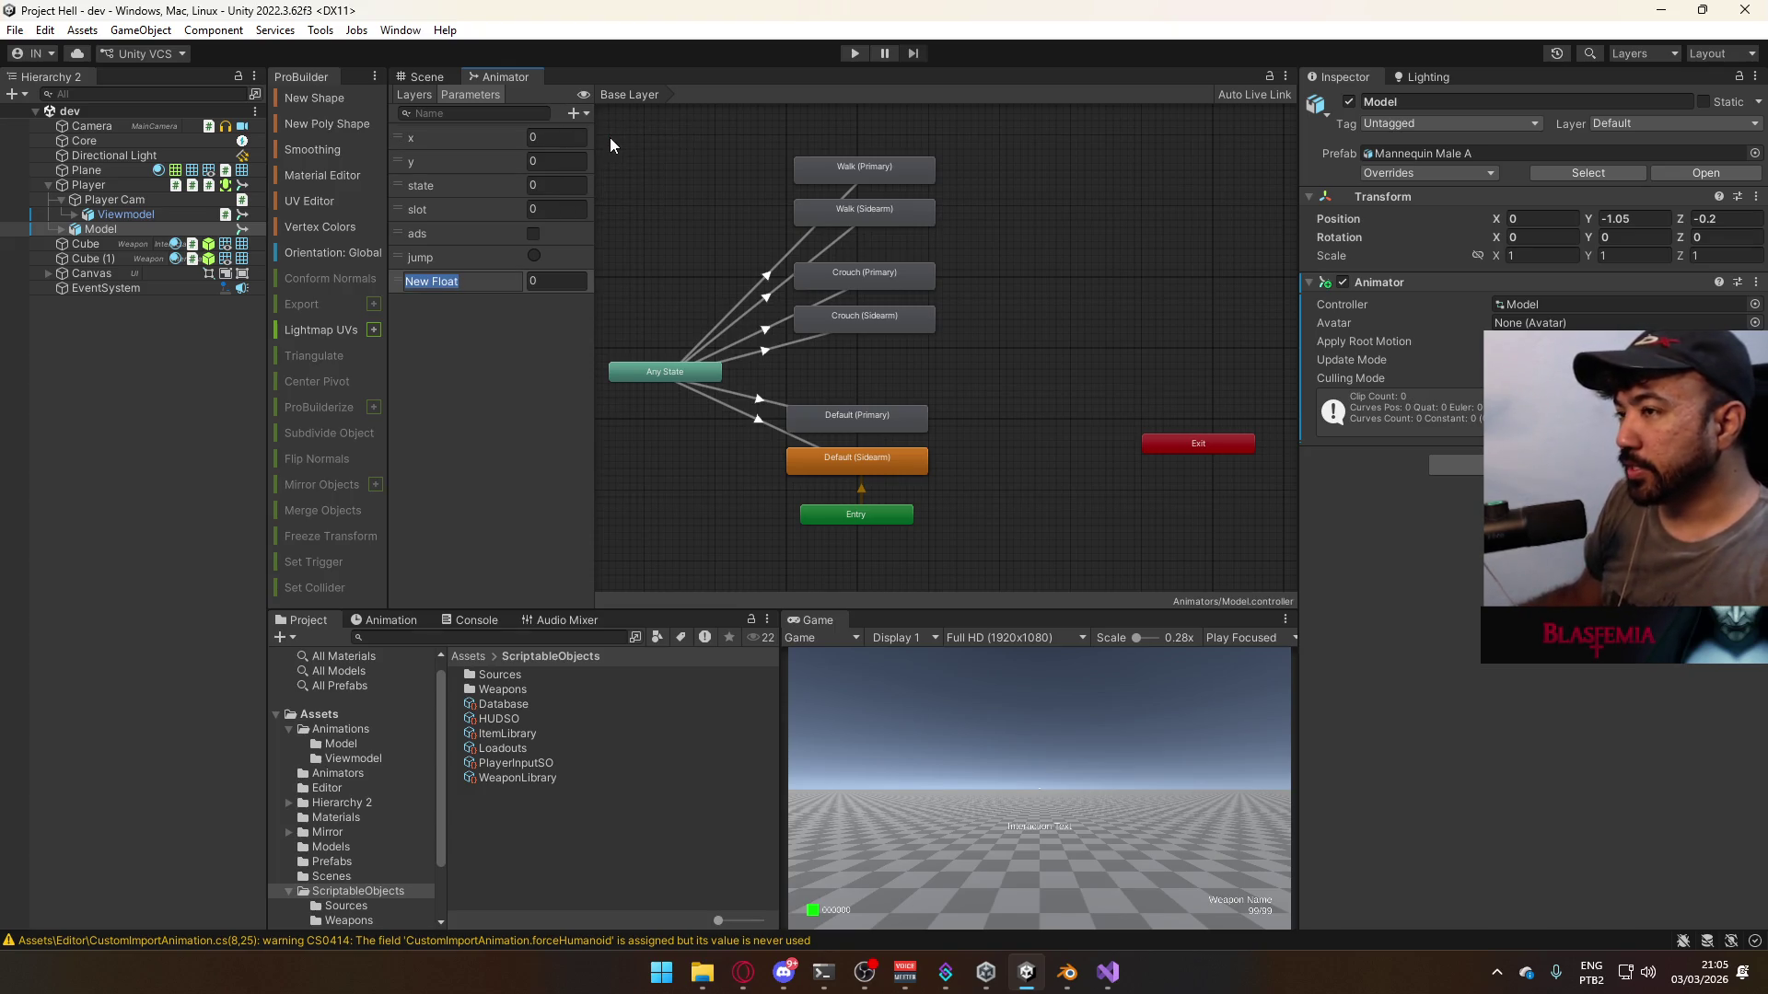
{"action": "type", "text": "mousey"}
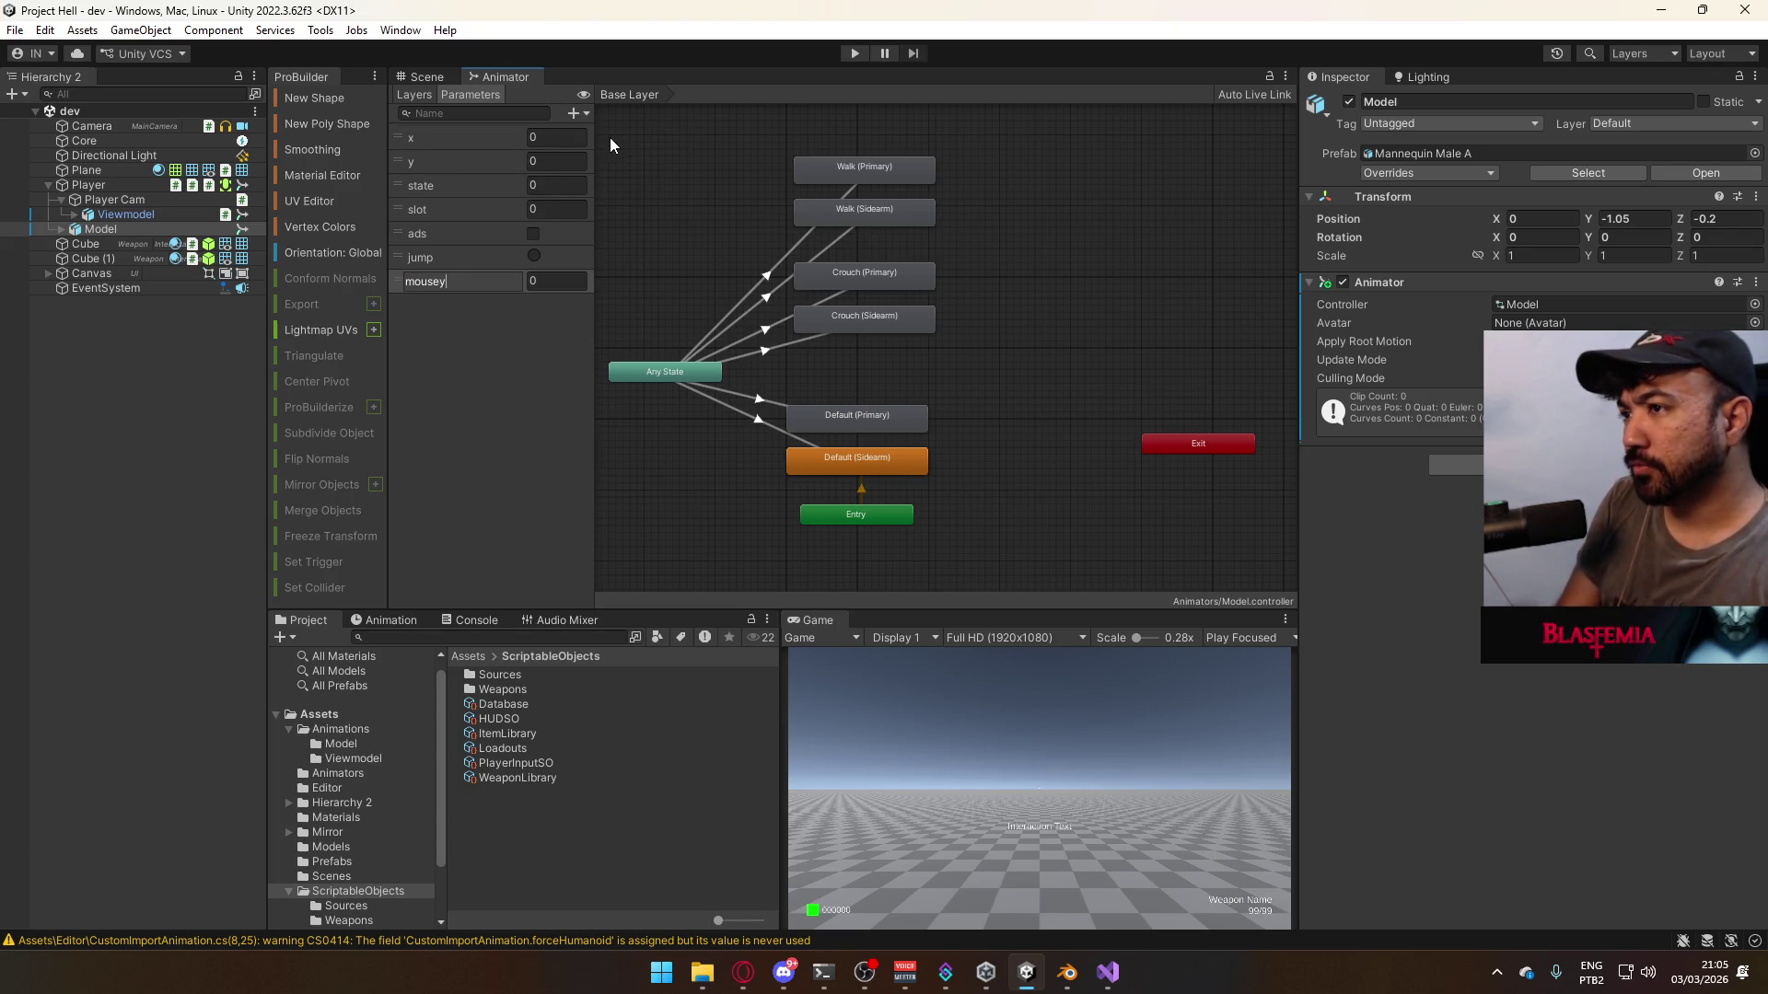
{"action": "key", "text": "Return"}
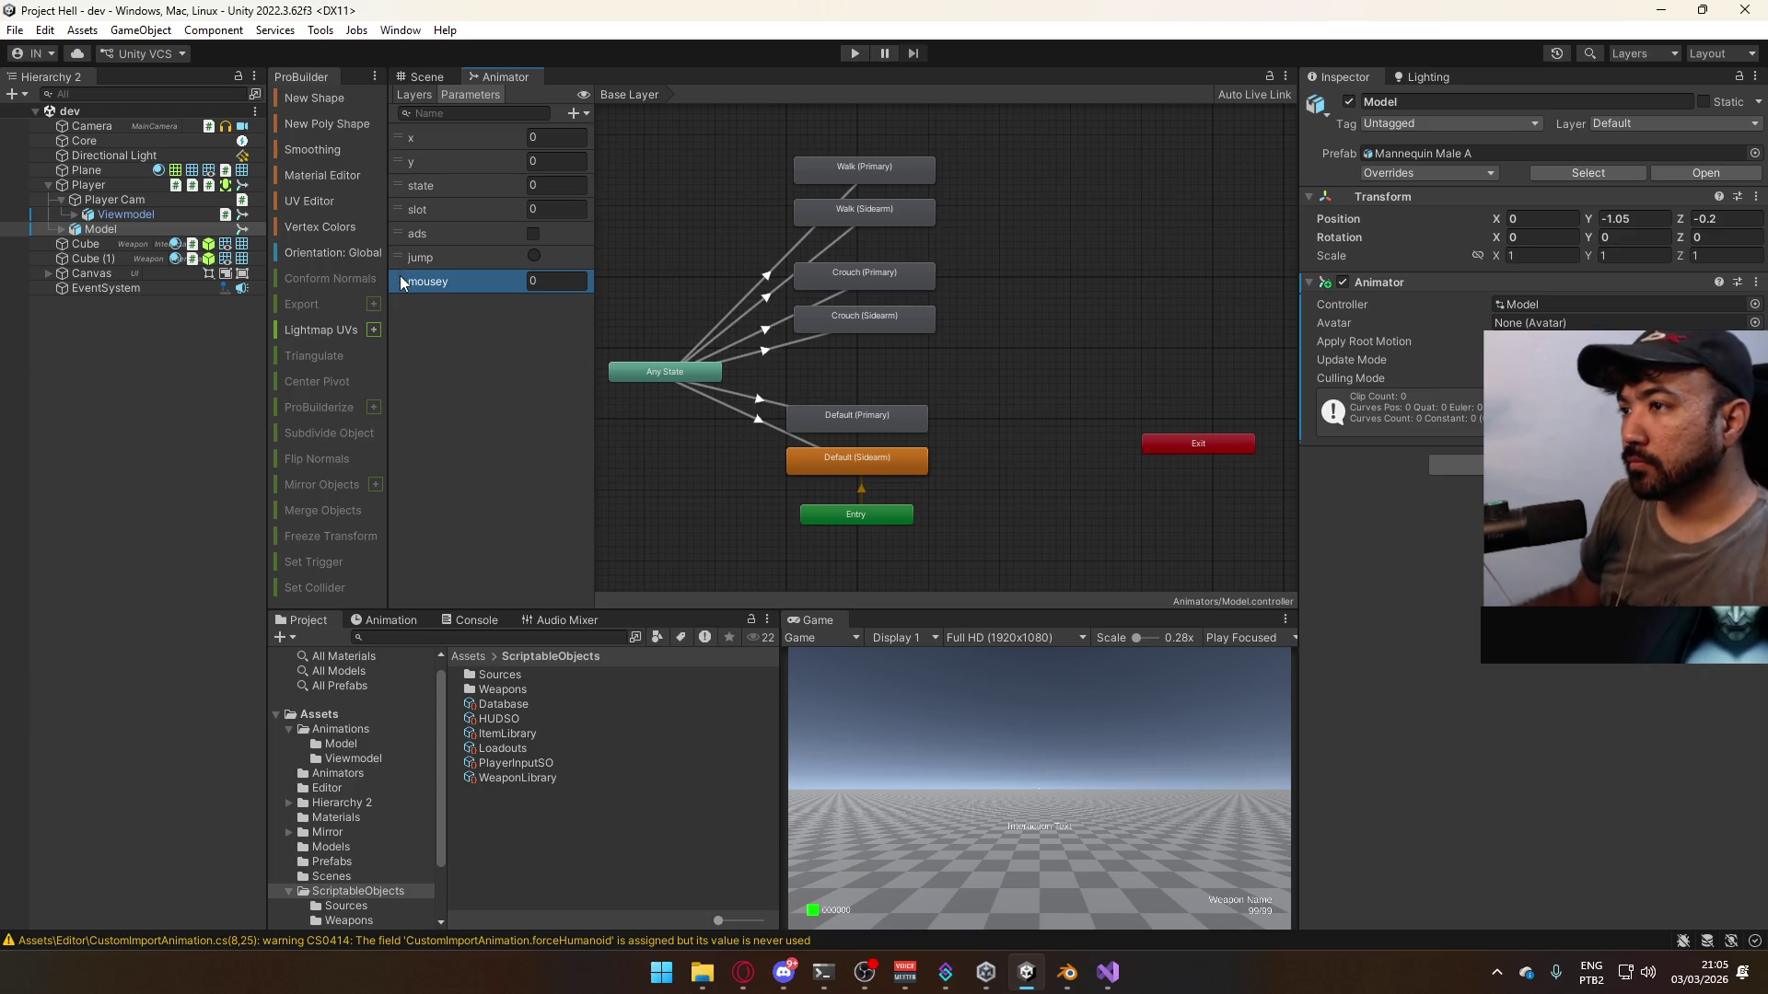
{"action": "left_click_drag", "start_coordinate": [402, 282], "coordinate": [428, 185]}
{"action": "left_click", "coordinate": [782, 324]}
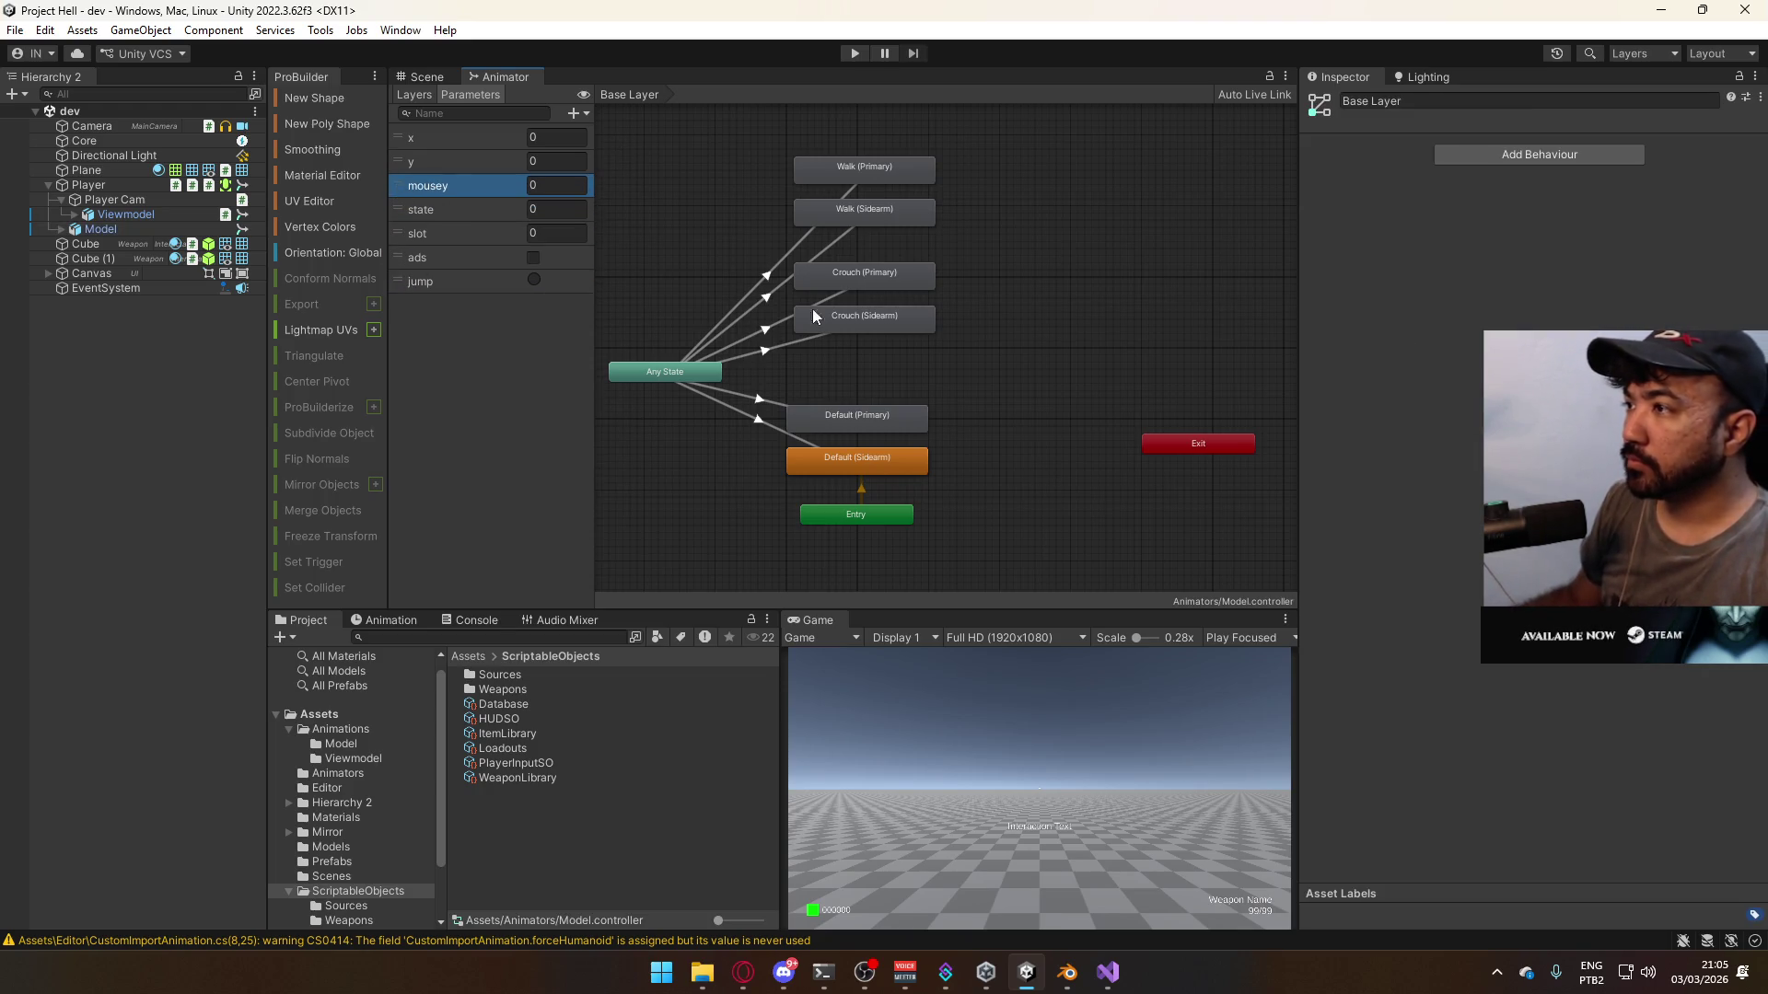
- Add a layer named Look Layer to the Model controller with Additive blending and weight 1
{"action": "left_click", "coordinate": [416, 94]}
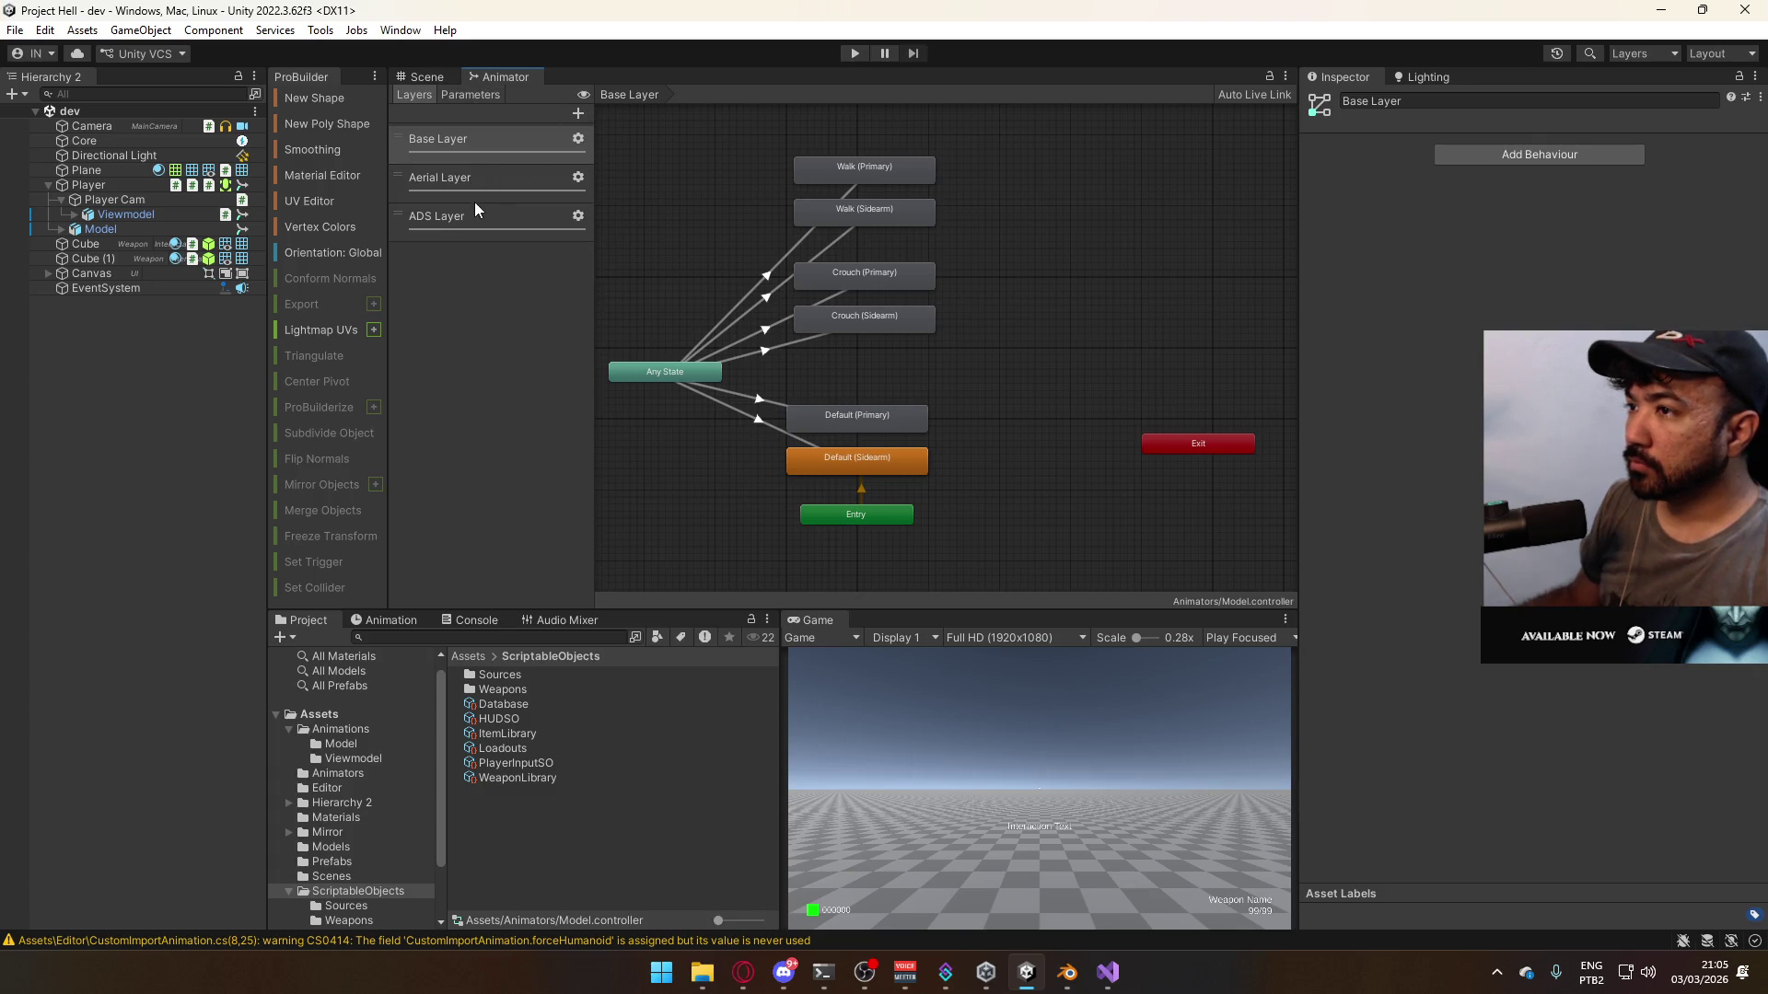
{"action": "left_click", "coordinate": [472, 210]}
{"action": "left_click", "coordinate": [576, 112]}
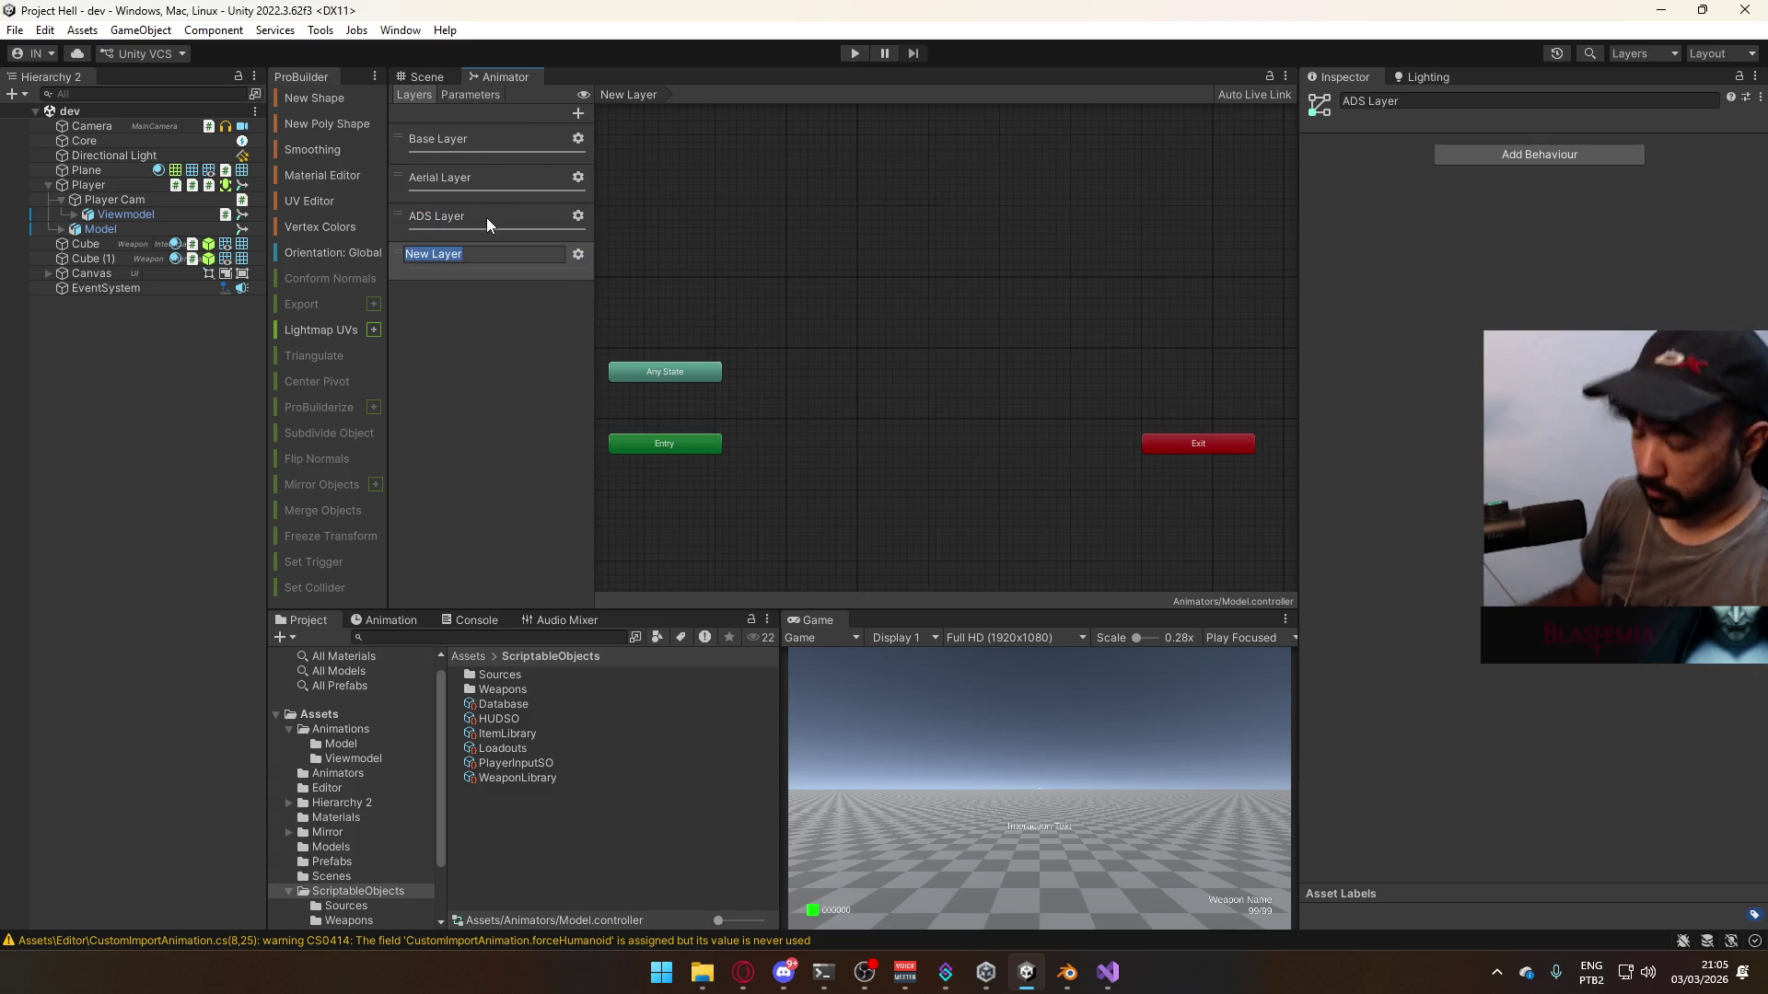
{"action": "type", "text": "Look Layer"}
{"action": "key", "text": "Return"}
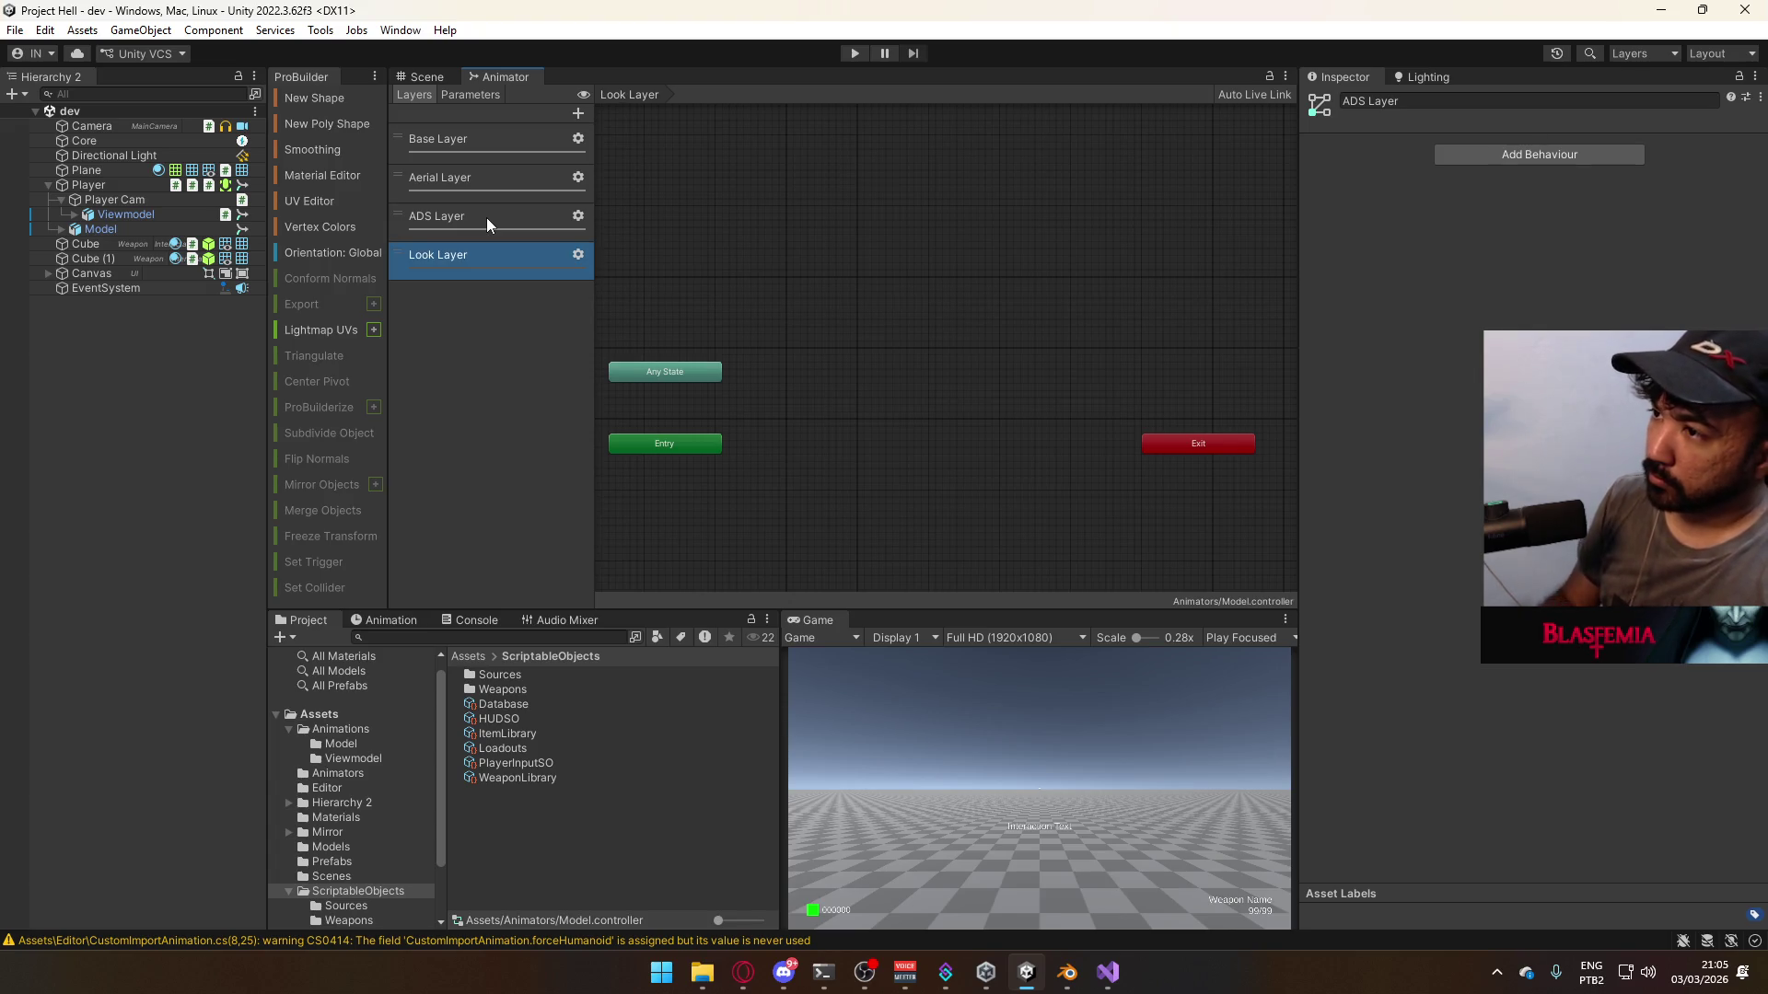
{"action": "left_click", "coordinate": [578, 255]}
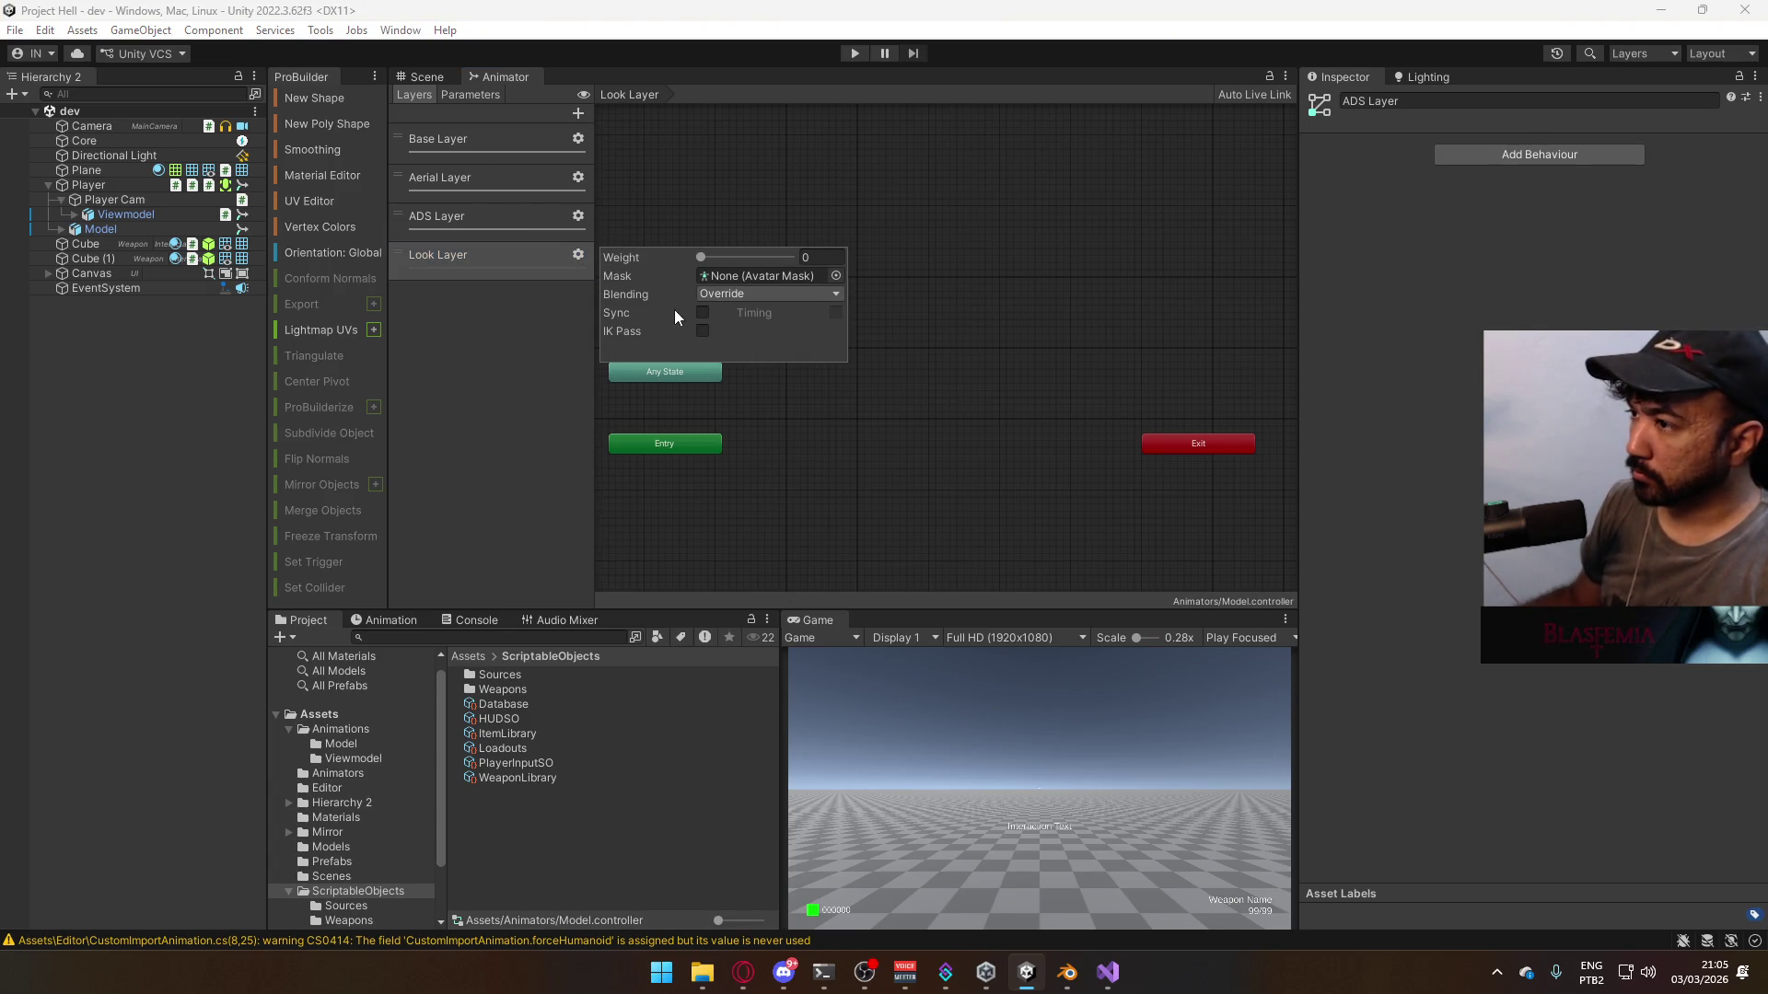
{"action": "left_click", "coordinate": [803, 288]}
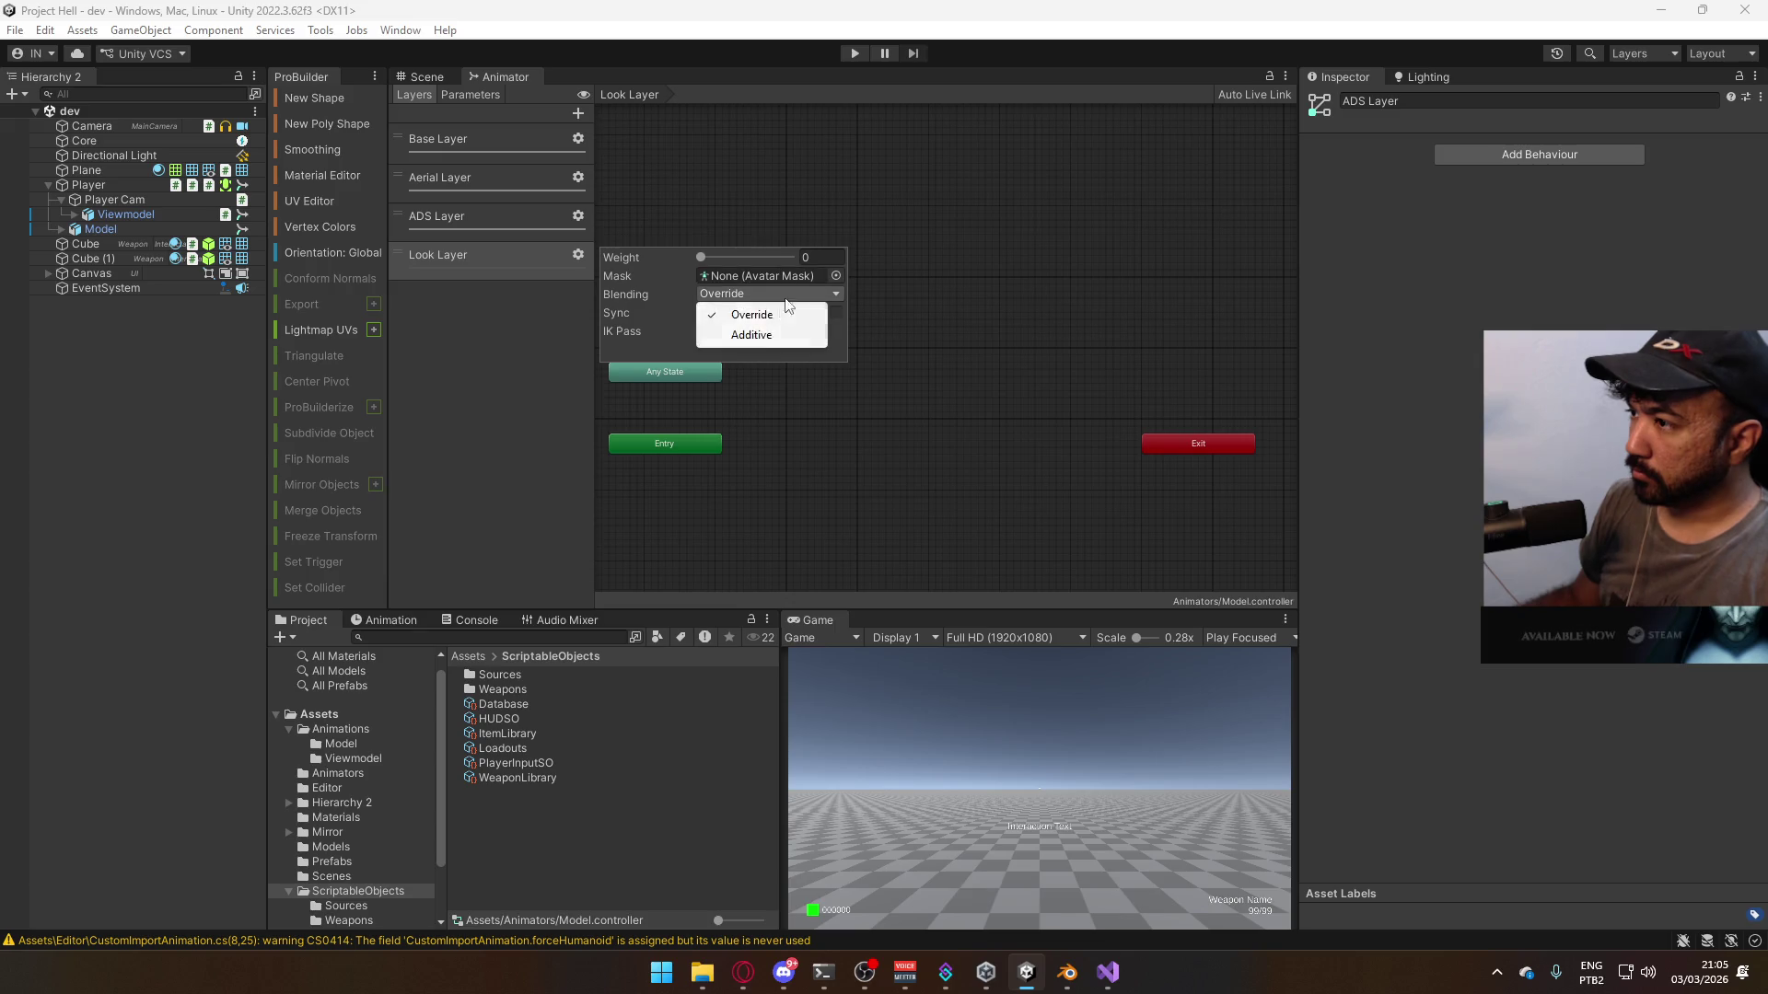
{"action": "left_click", "coordinate": [736, 330]}
{"action": "left_click_drag", "start_coordinate": [714, 257], "coordinate": [799, 301]}
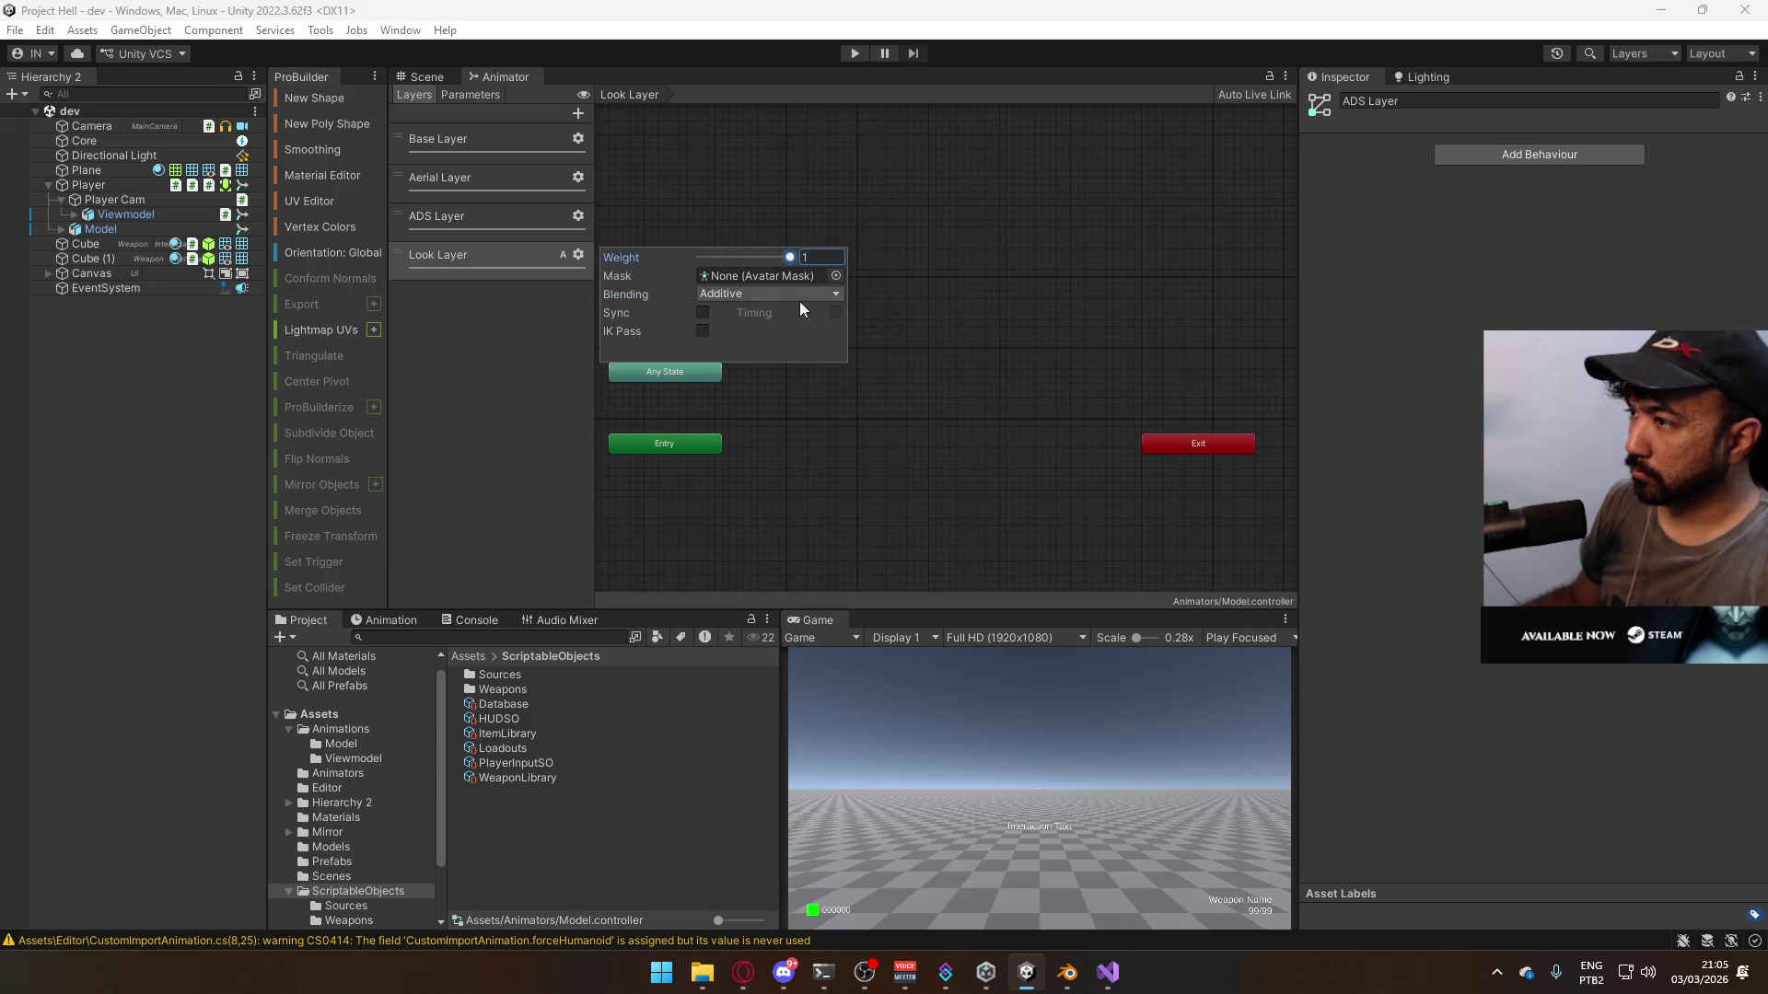
{"action": "left_click", "coordinate": [748, 275]}
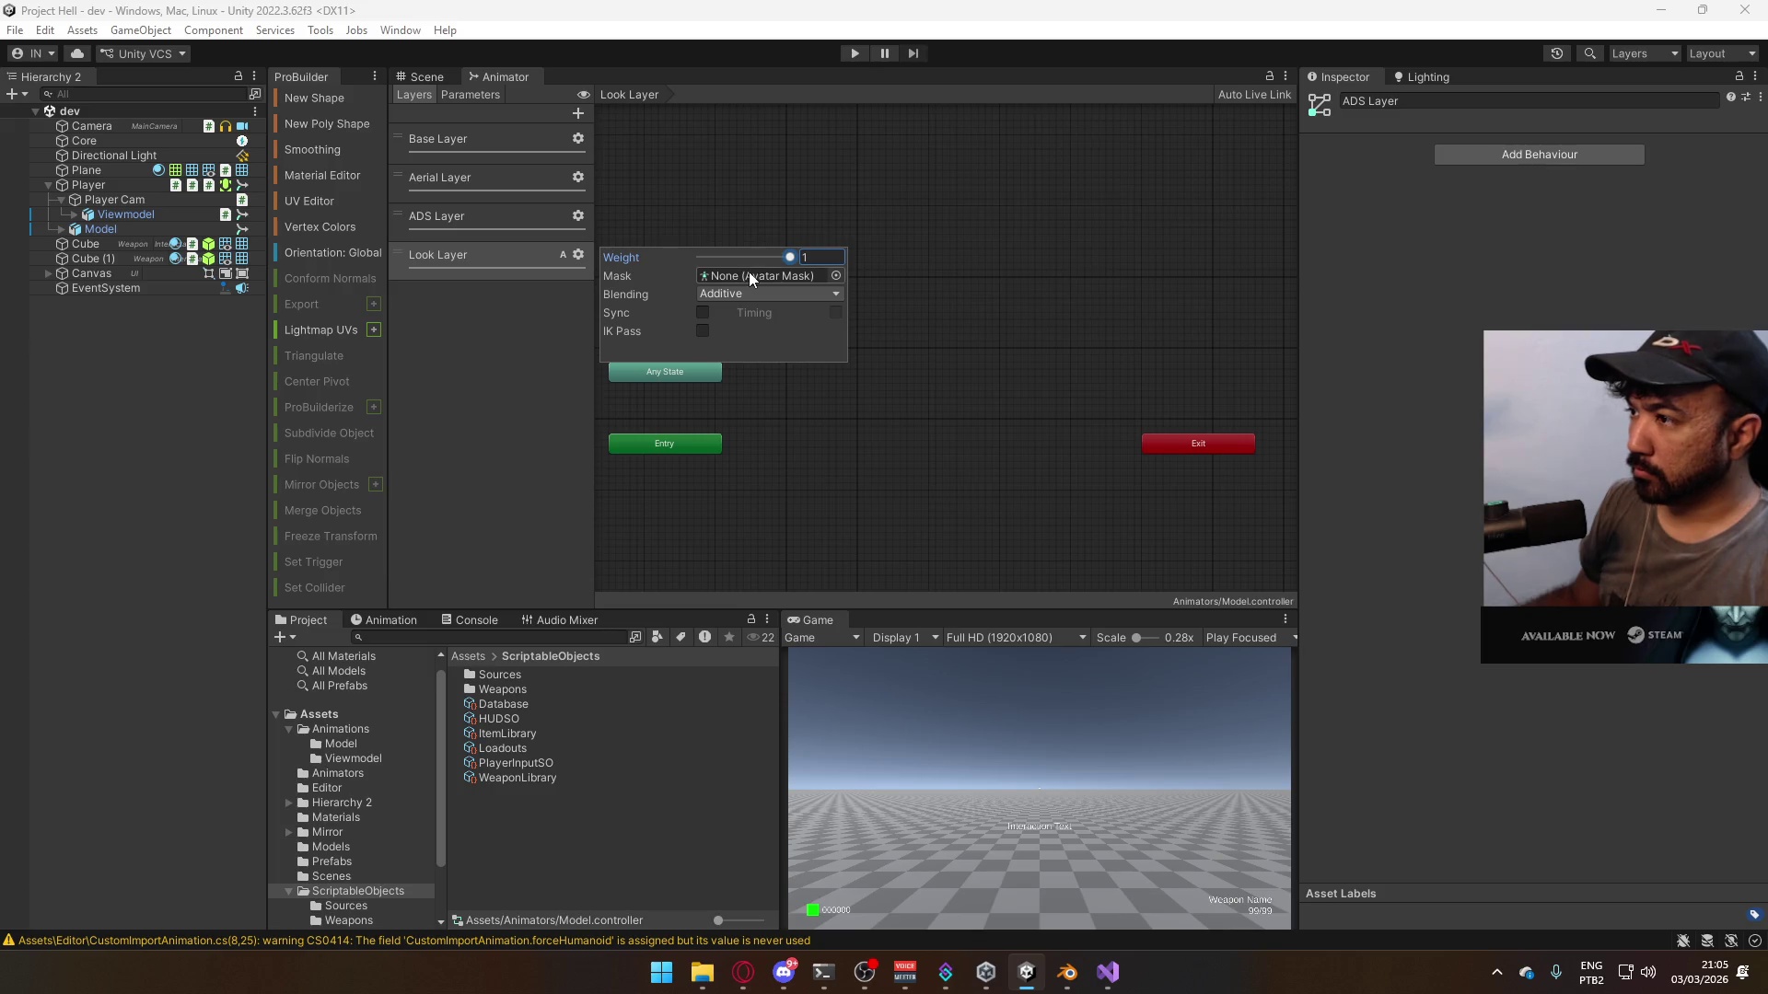
{"action": "left_click", "coordinate": [490, 816]}
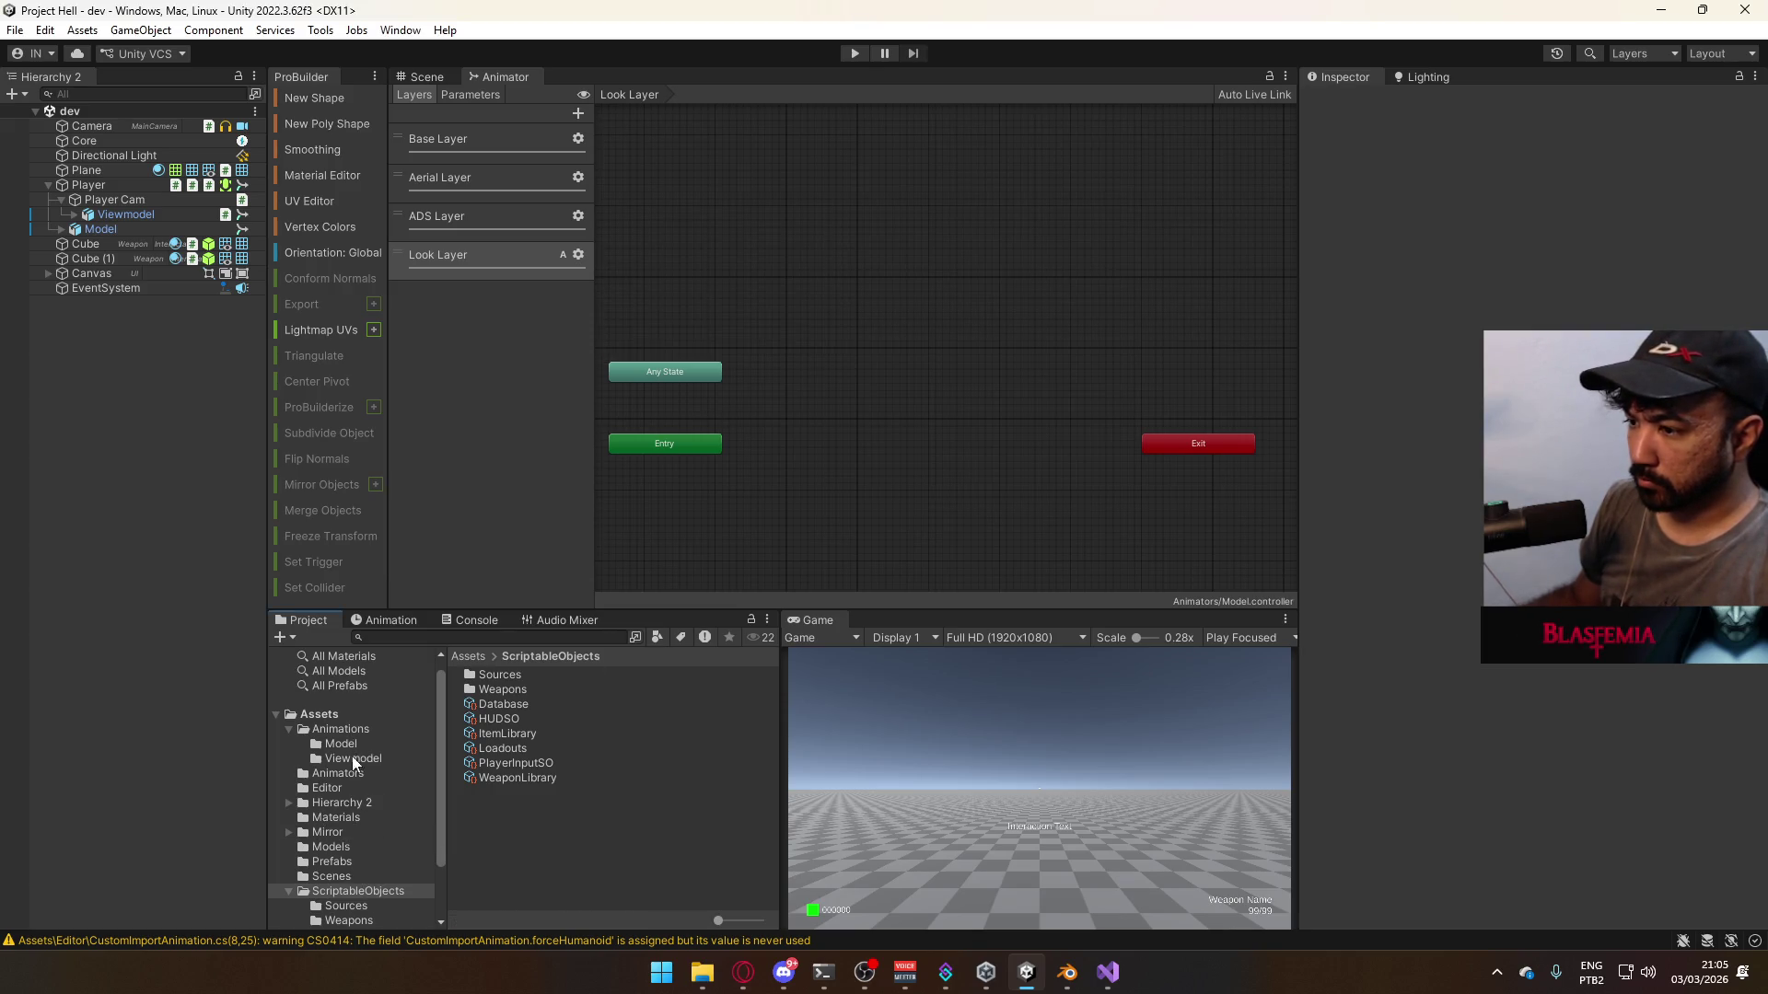
- Create an Upper Body avatar mask in the Animators folder, then open the Look Layer's mask picker
{"action": "left_click", "coordinate": [356, 772]}
{"action": "right_click", "coordinate": [538, 825]}
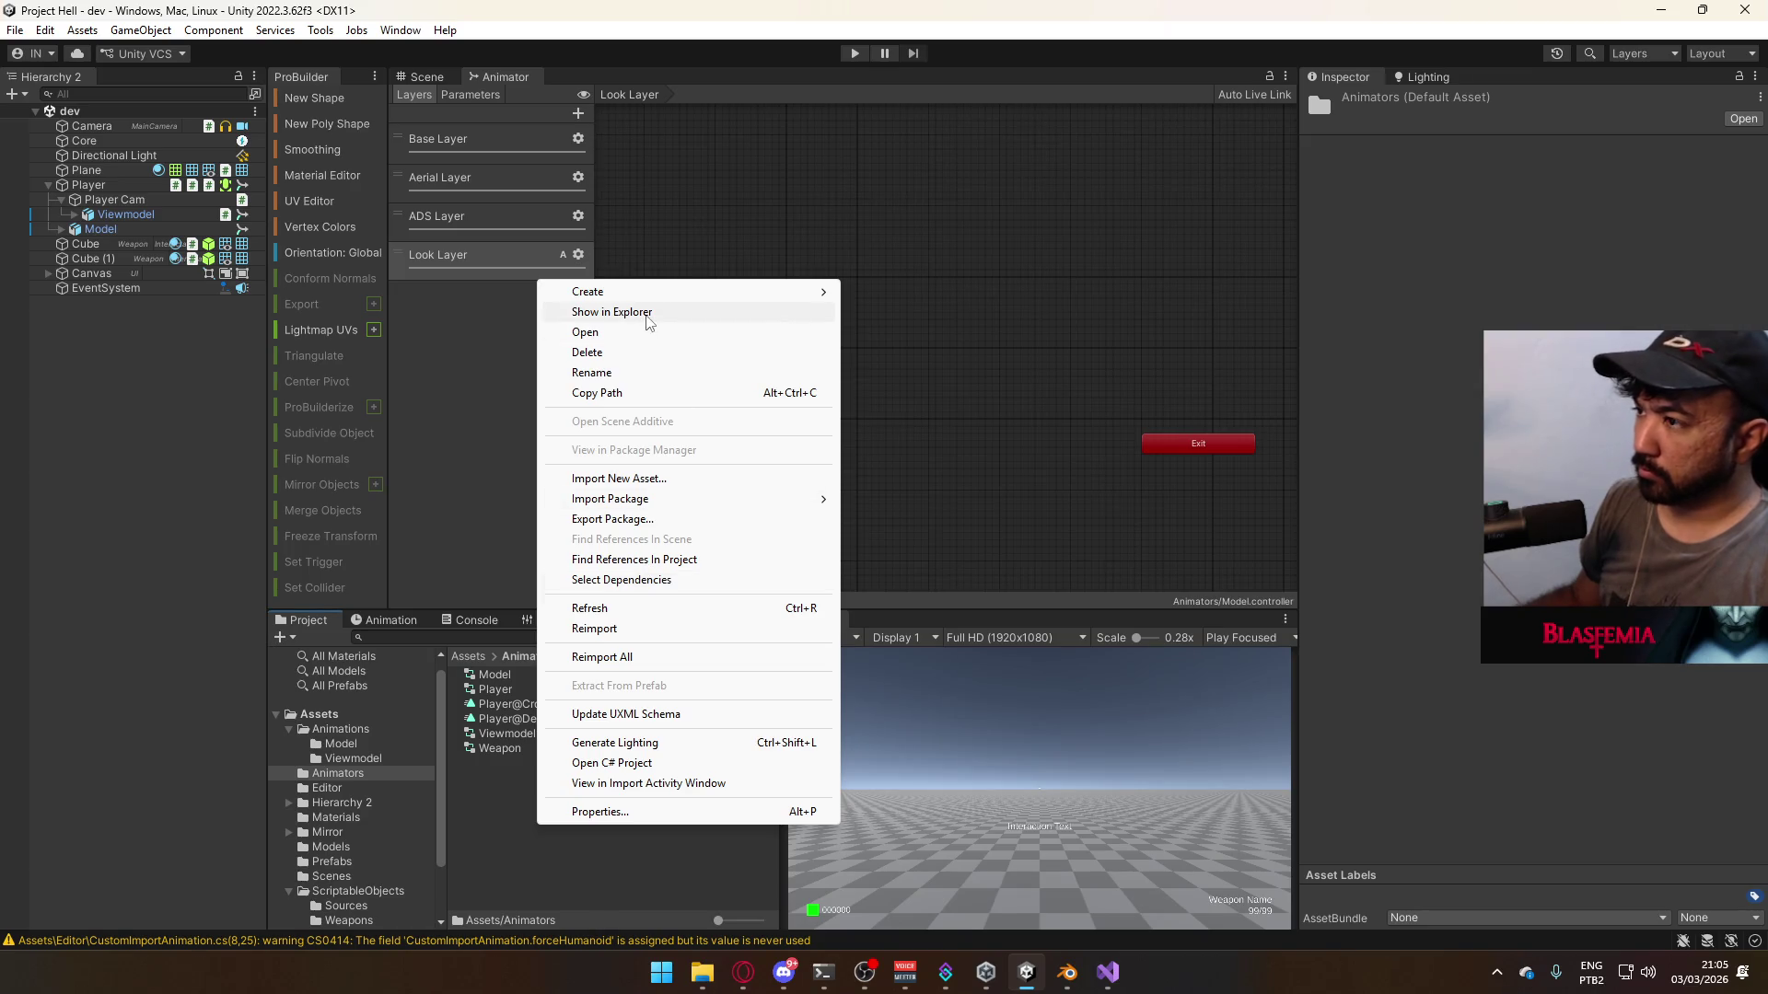
{"action": "mouse_move", "coordinate": [657, 307]}
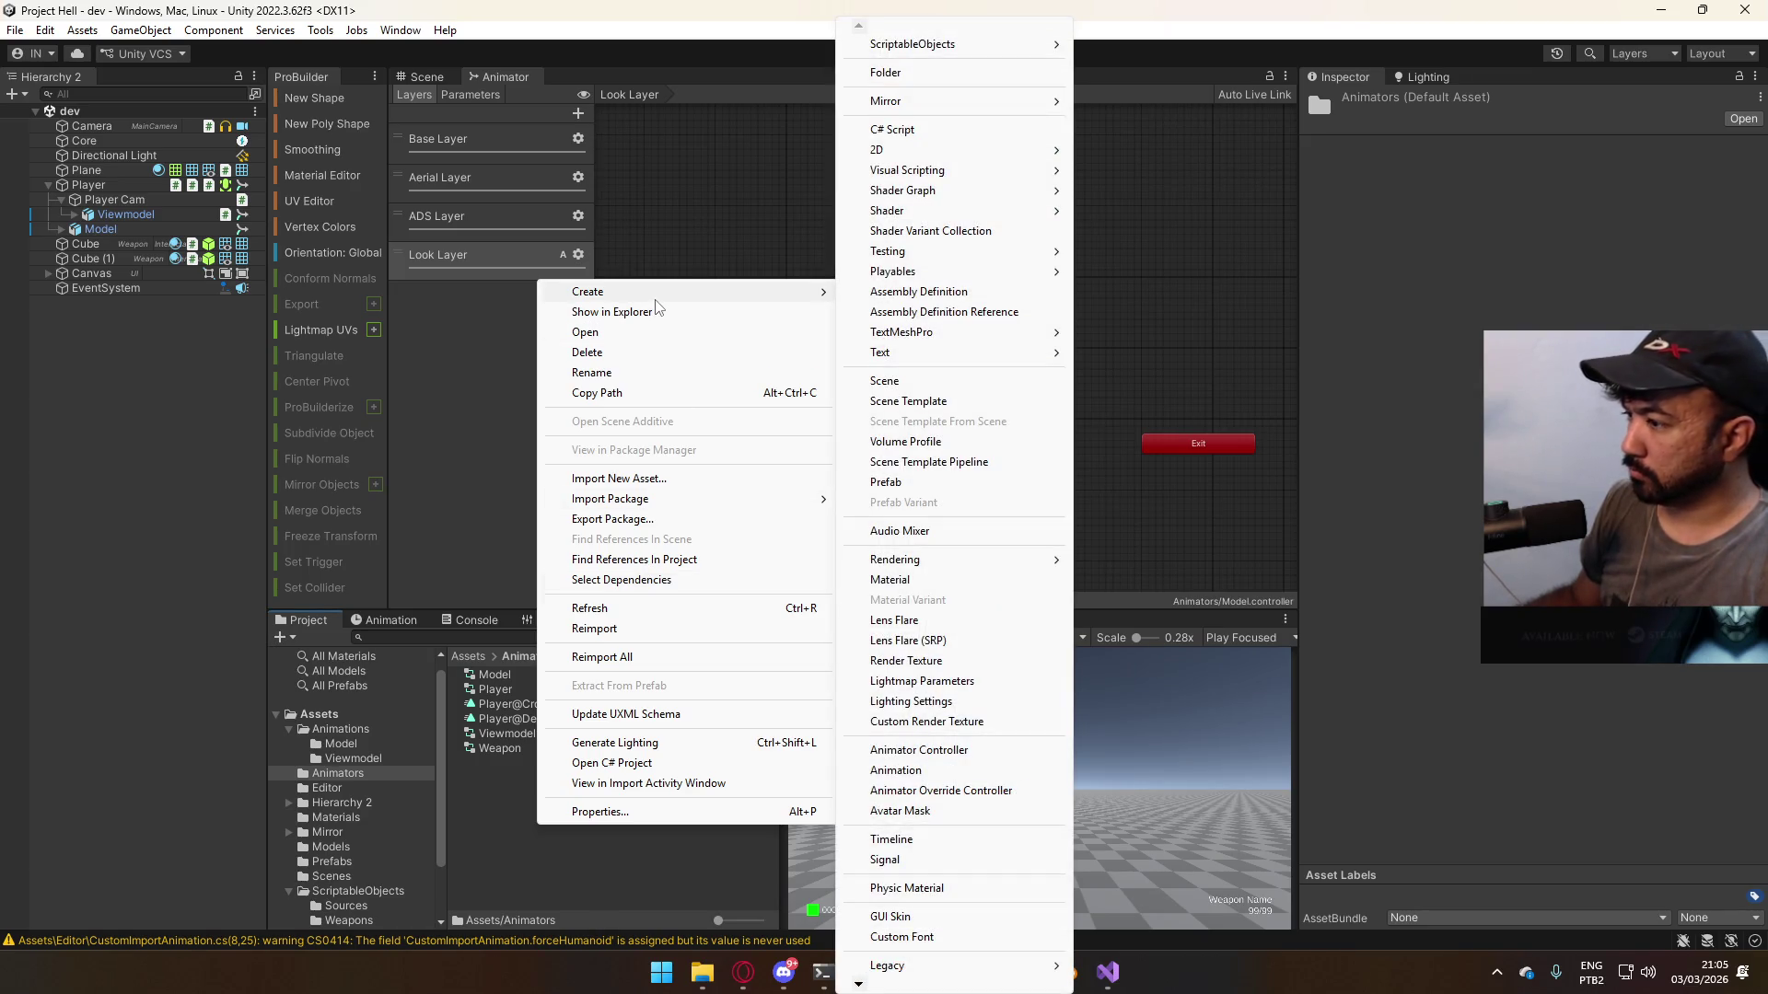
{"action": "left_click", "coordinate": [900, 810]}
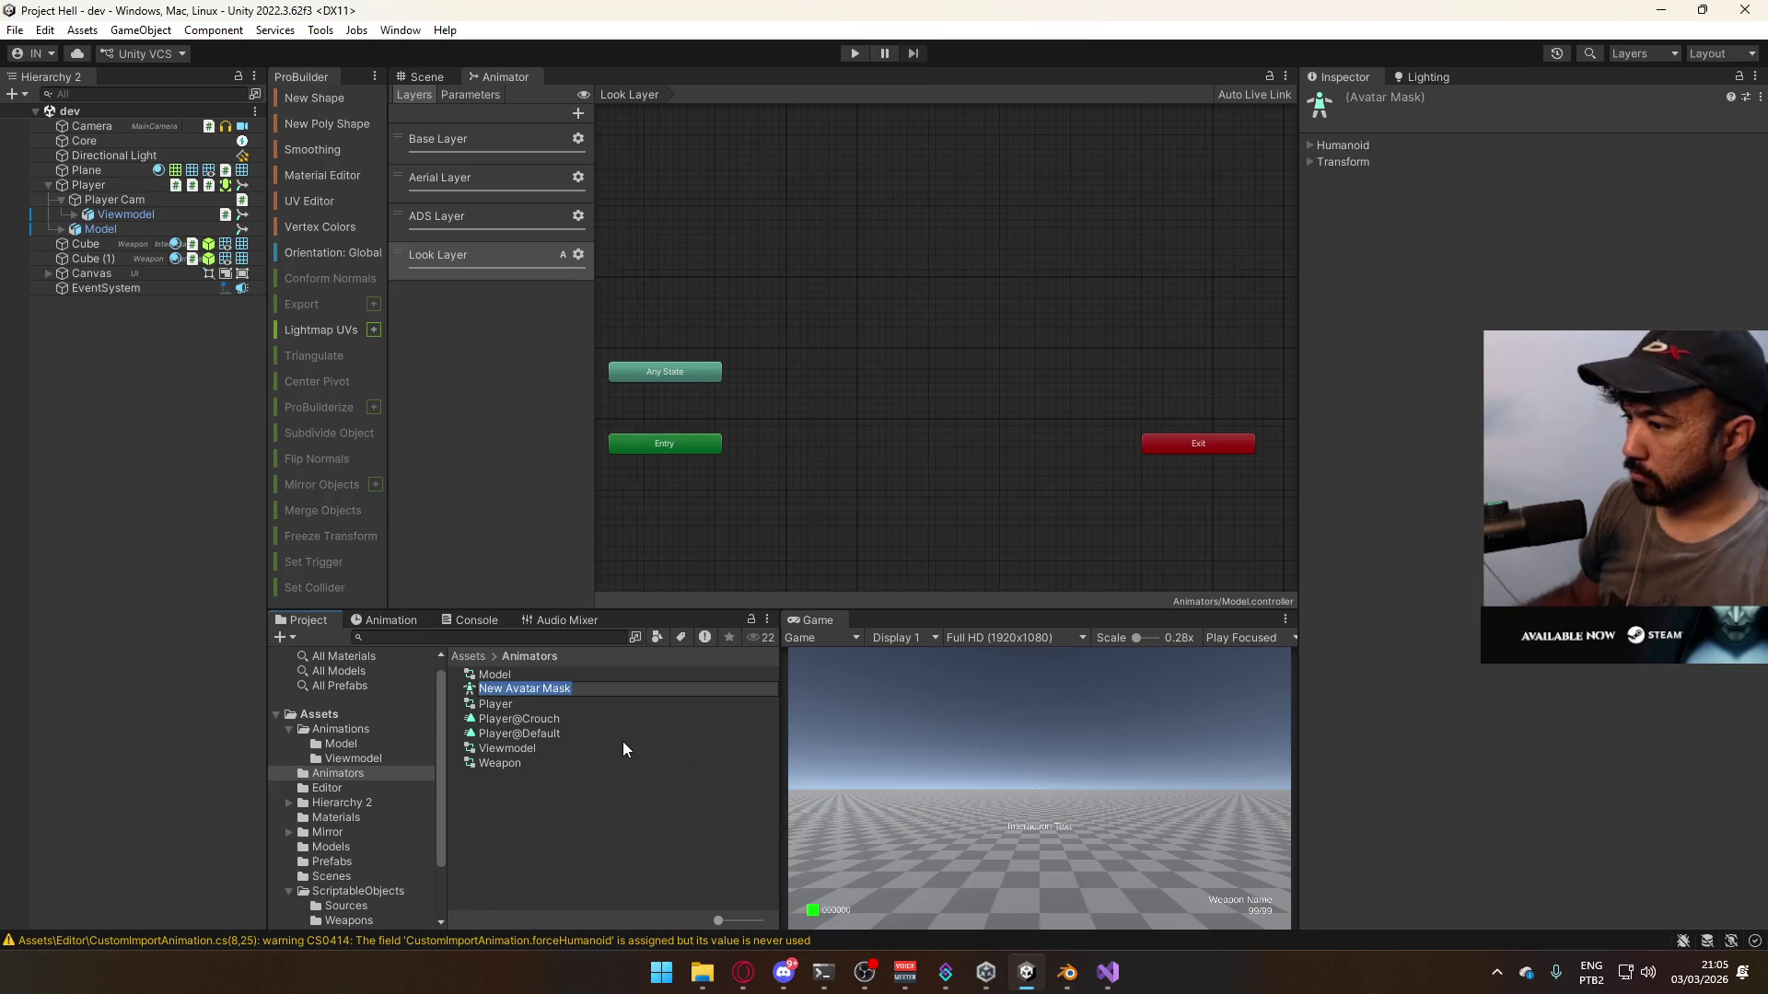
{"action": "type", "text": "Uppe"}
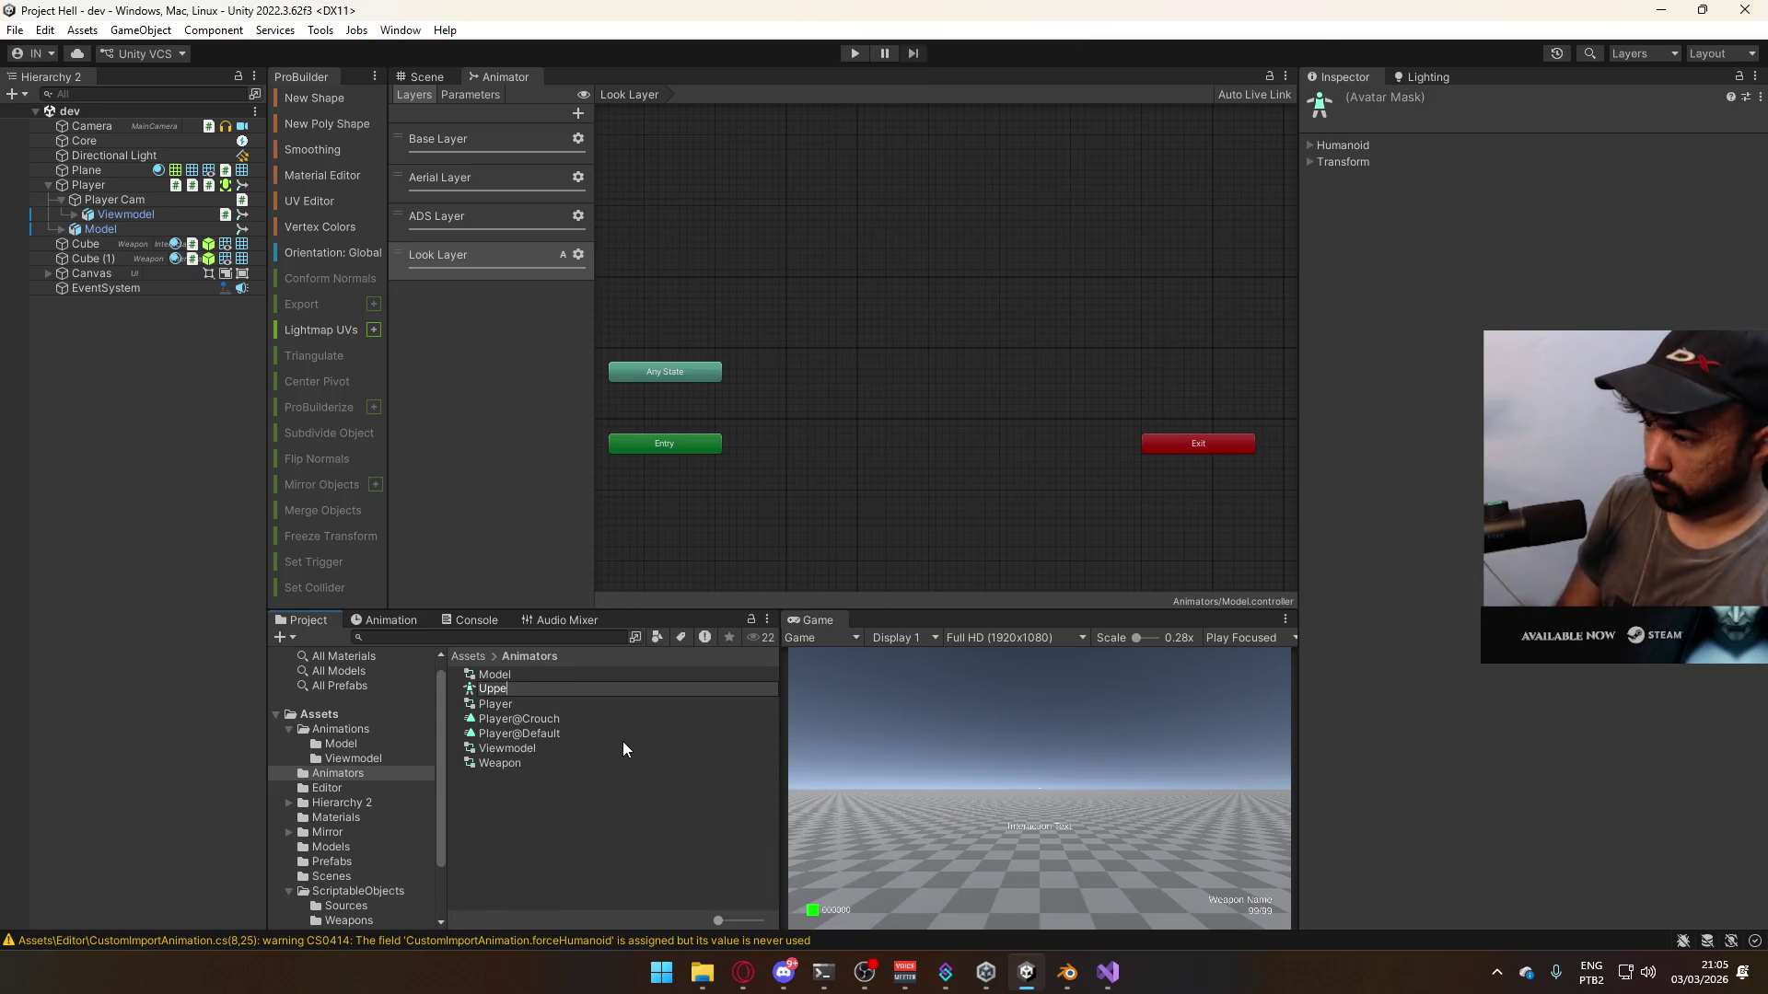
{"action": "type", "text": "r Body"}
{"action": "key", "text": "Return"}
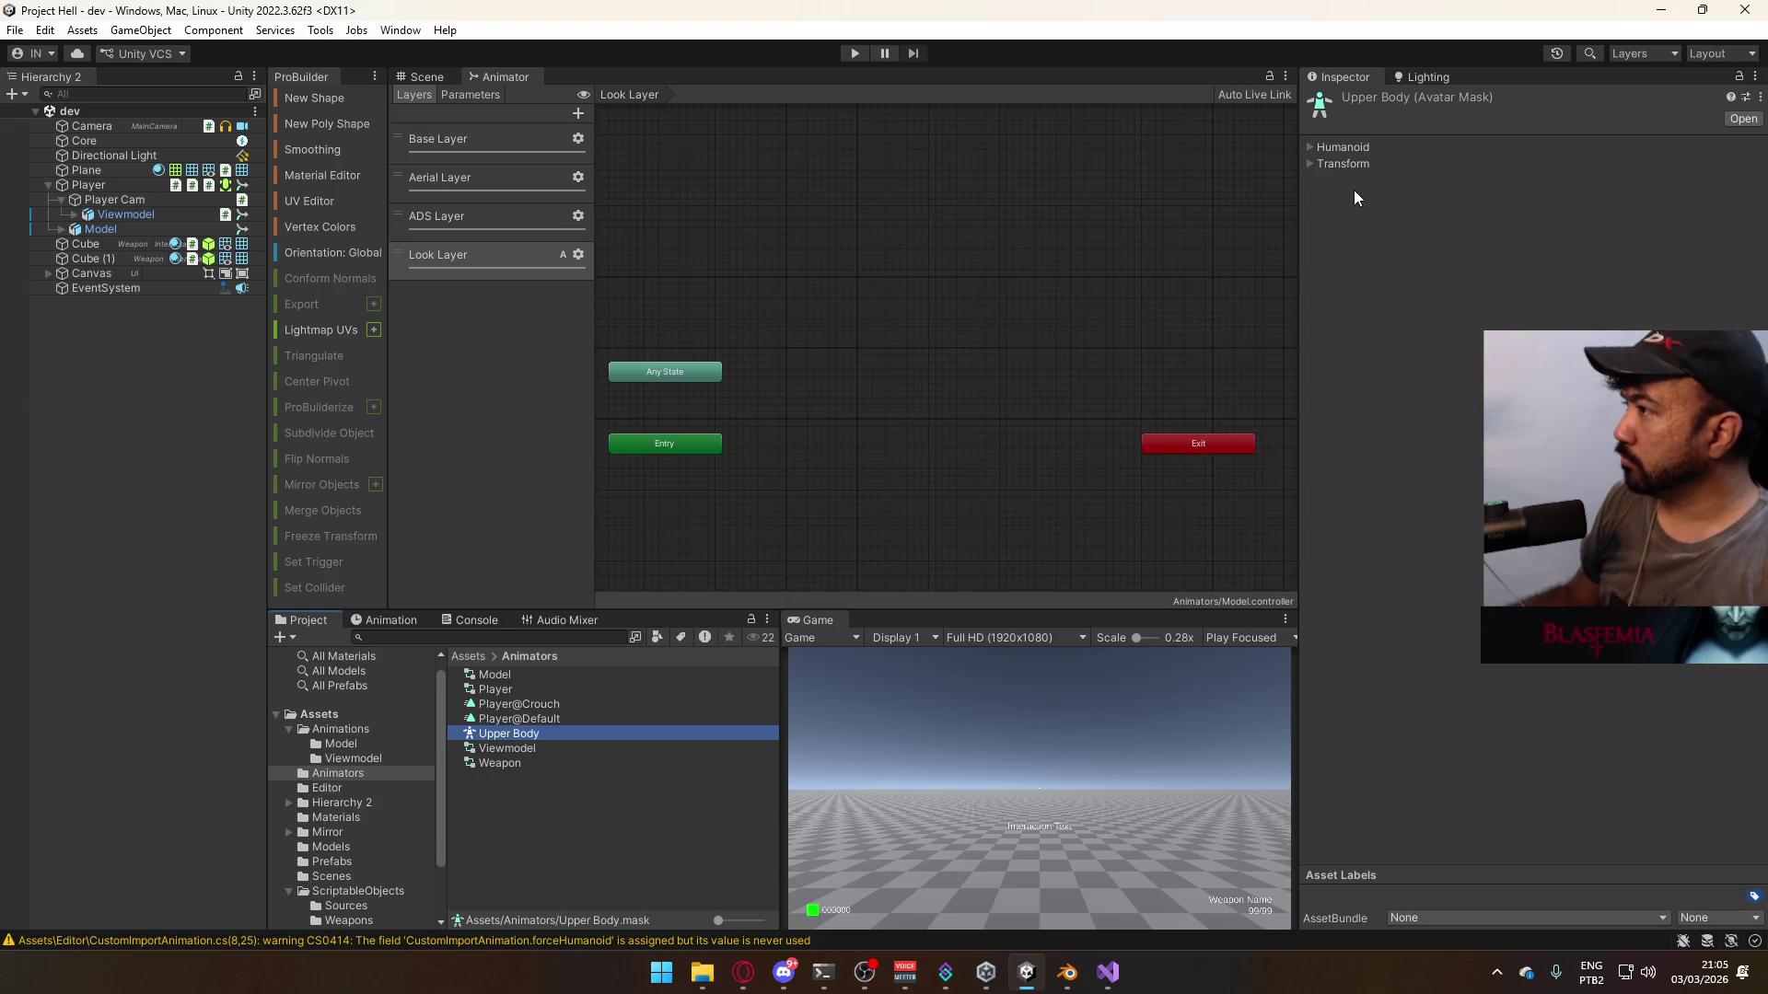
{"action": "left_click", "coordinate": [1348, 149]}
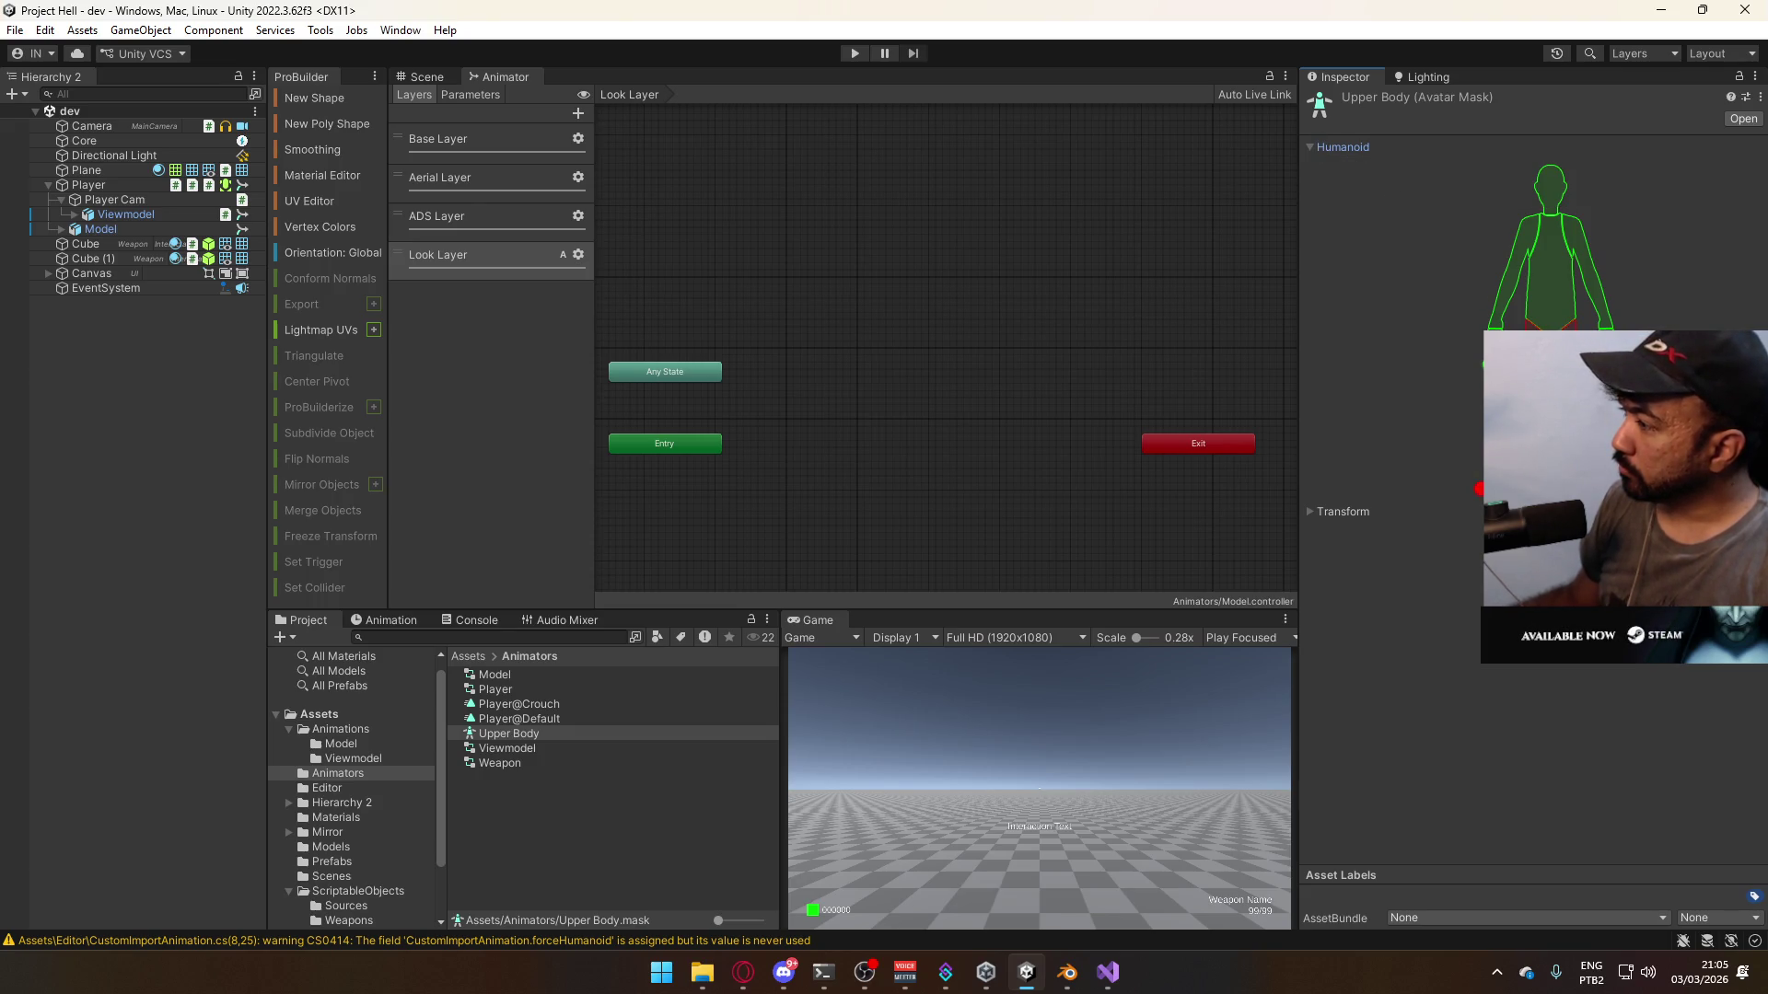
{"action": "left_click", "coordinate": [577, 256]}
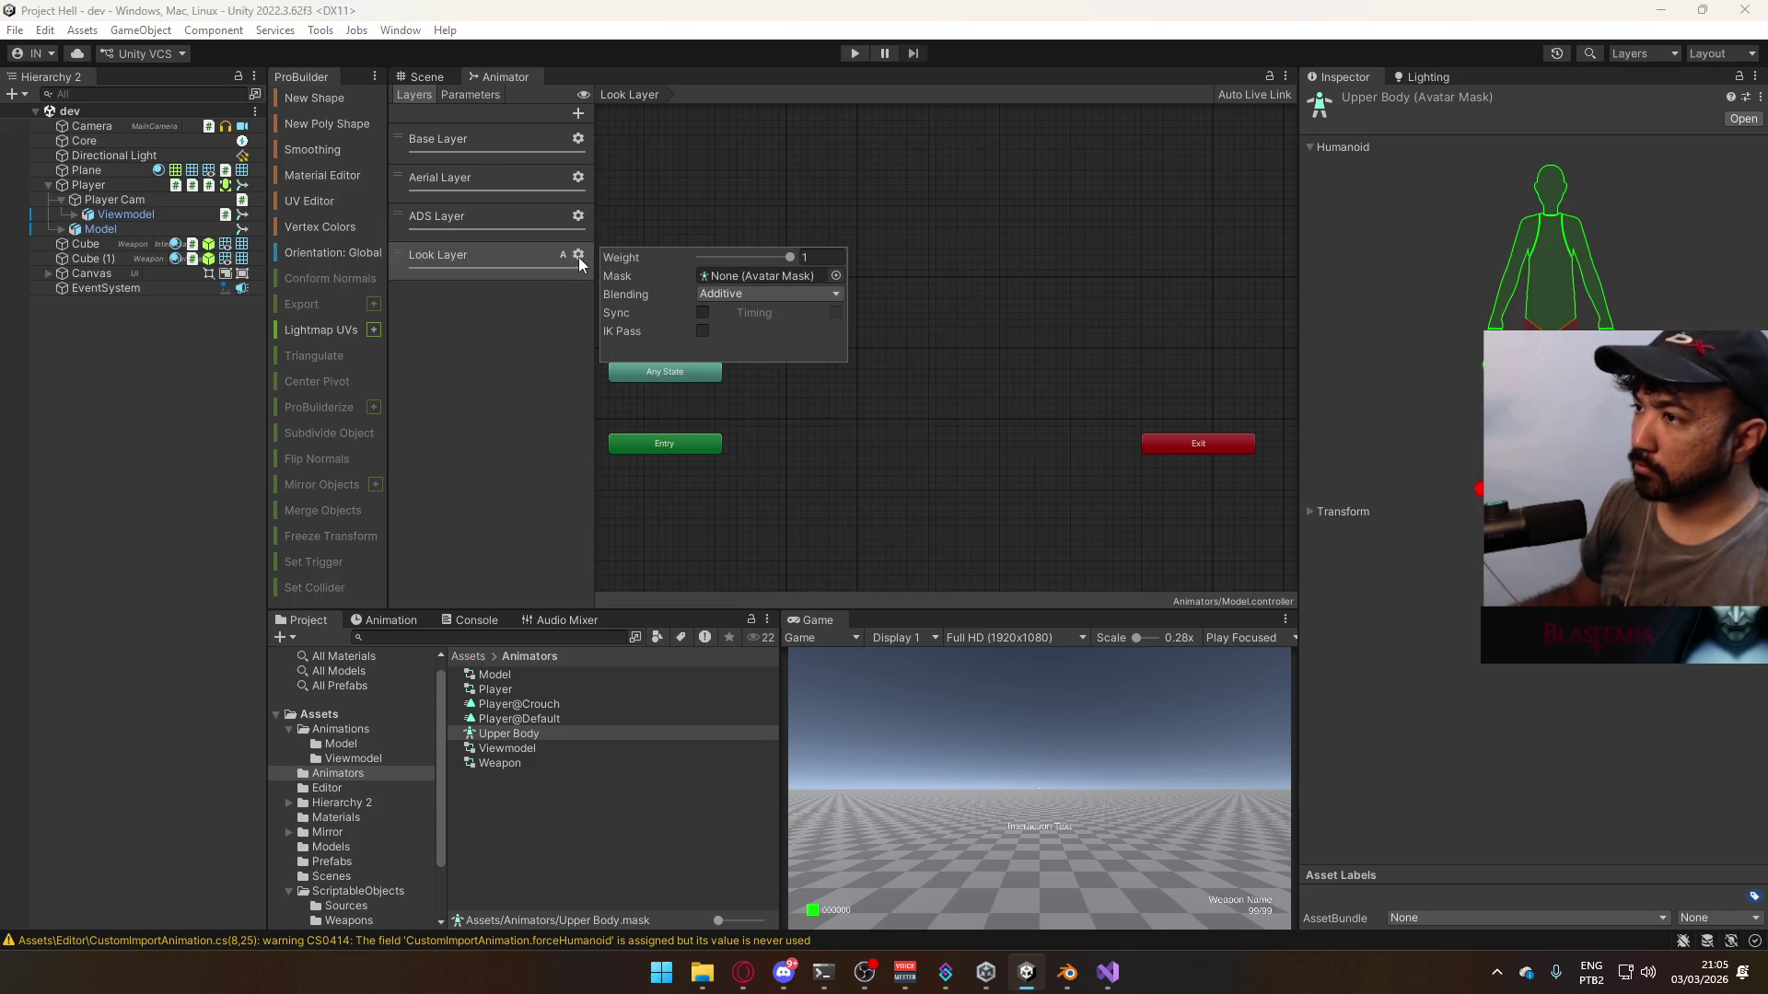
{"action": "left_click", "coordinate": [834, 276]}
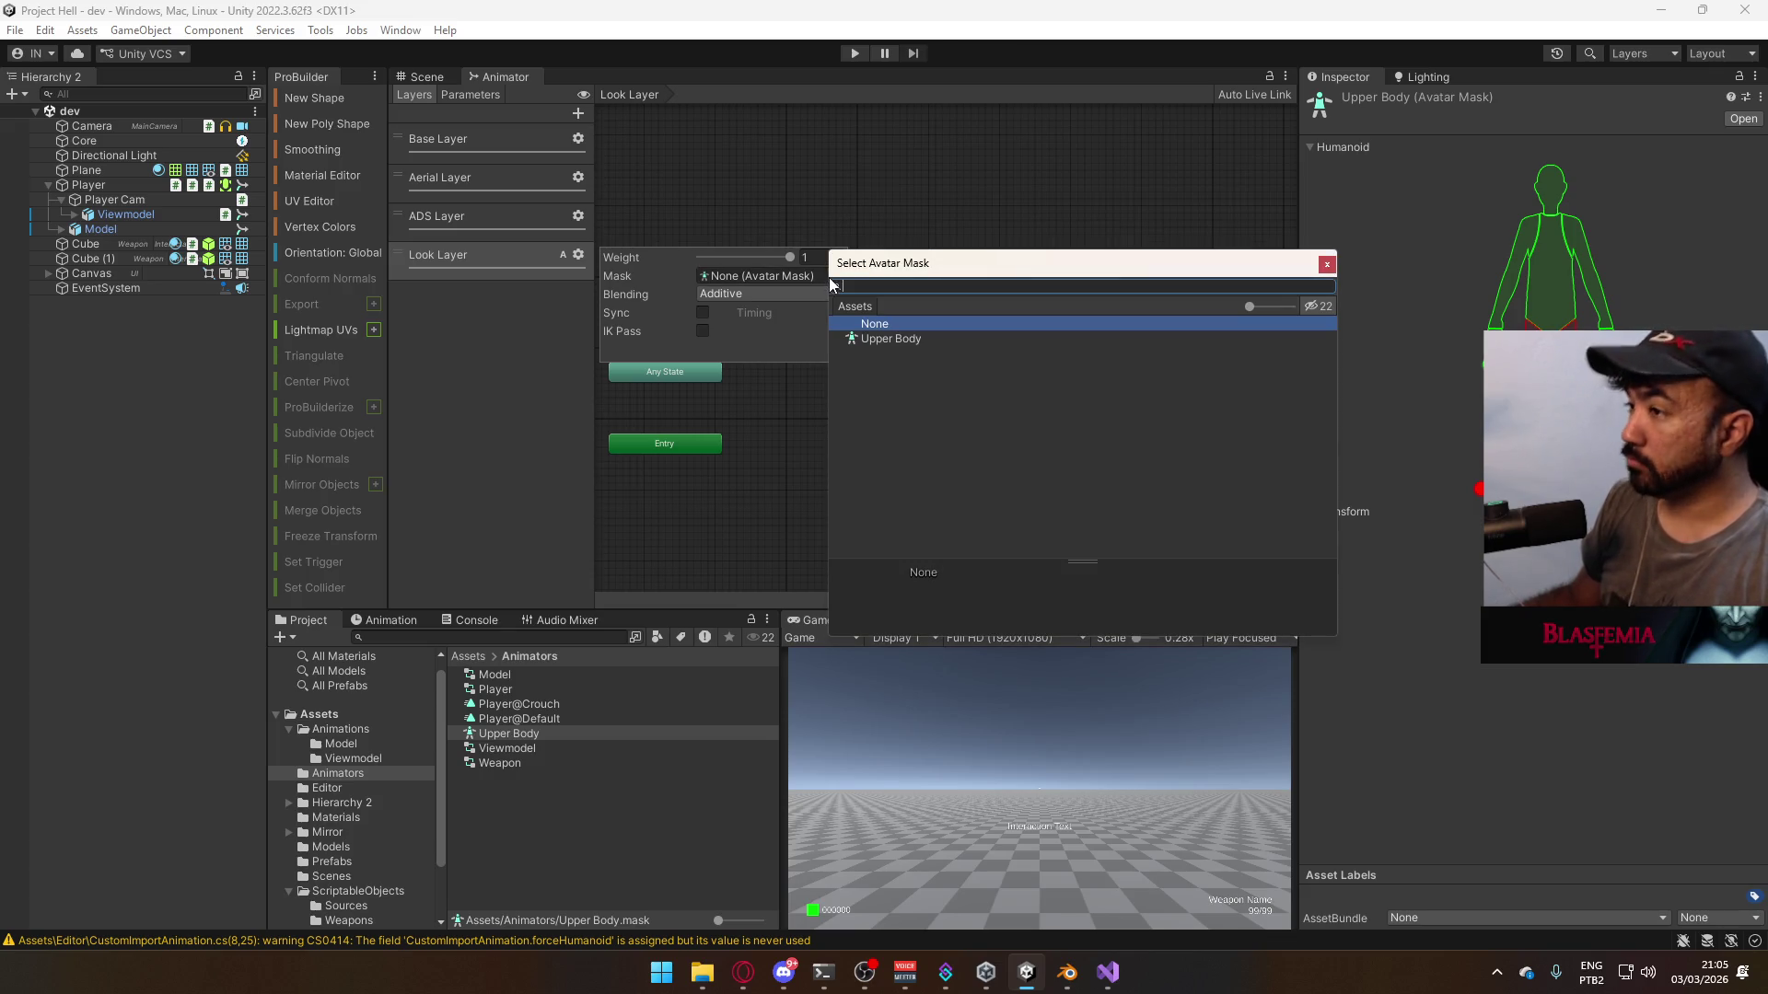
{"action": "type", "text": "u"}
- Mask the Look Layer with Upper Body and add a new Blend Tree state to it
{"action": "double_click", "coordinate": [932, 339]}
{"action": "left_click", "coordinate": [792, 202]}
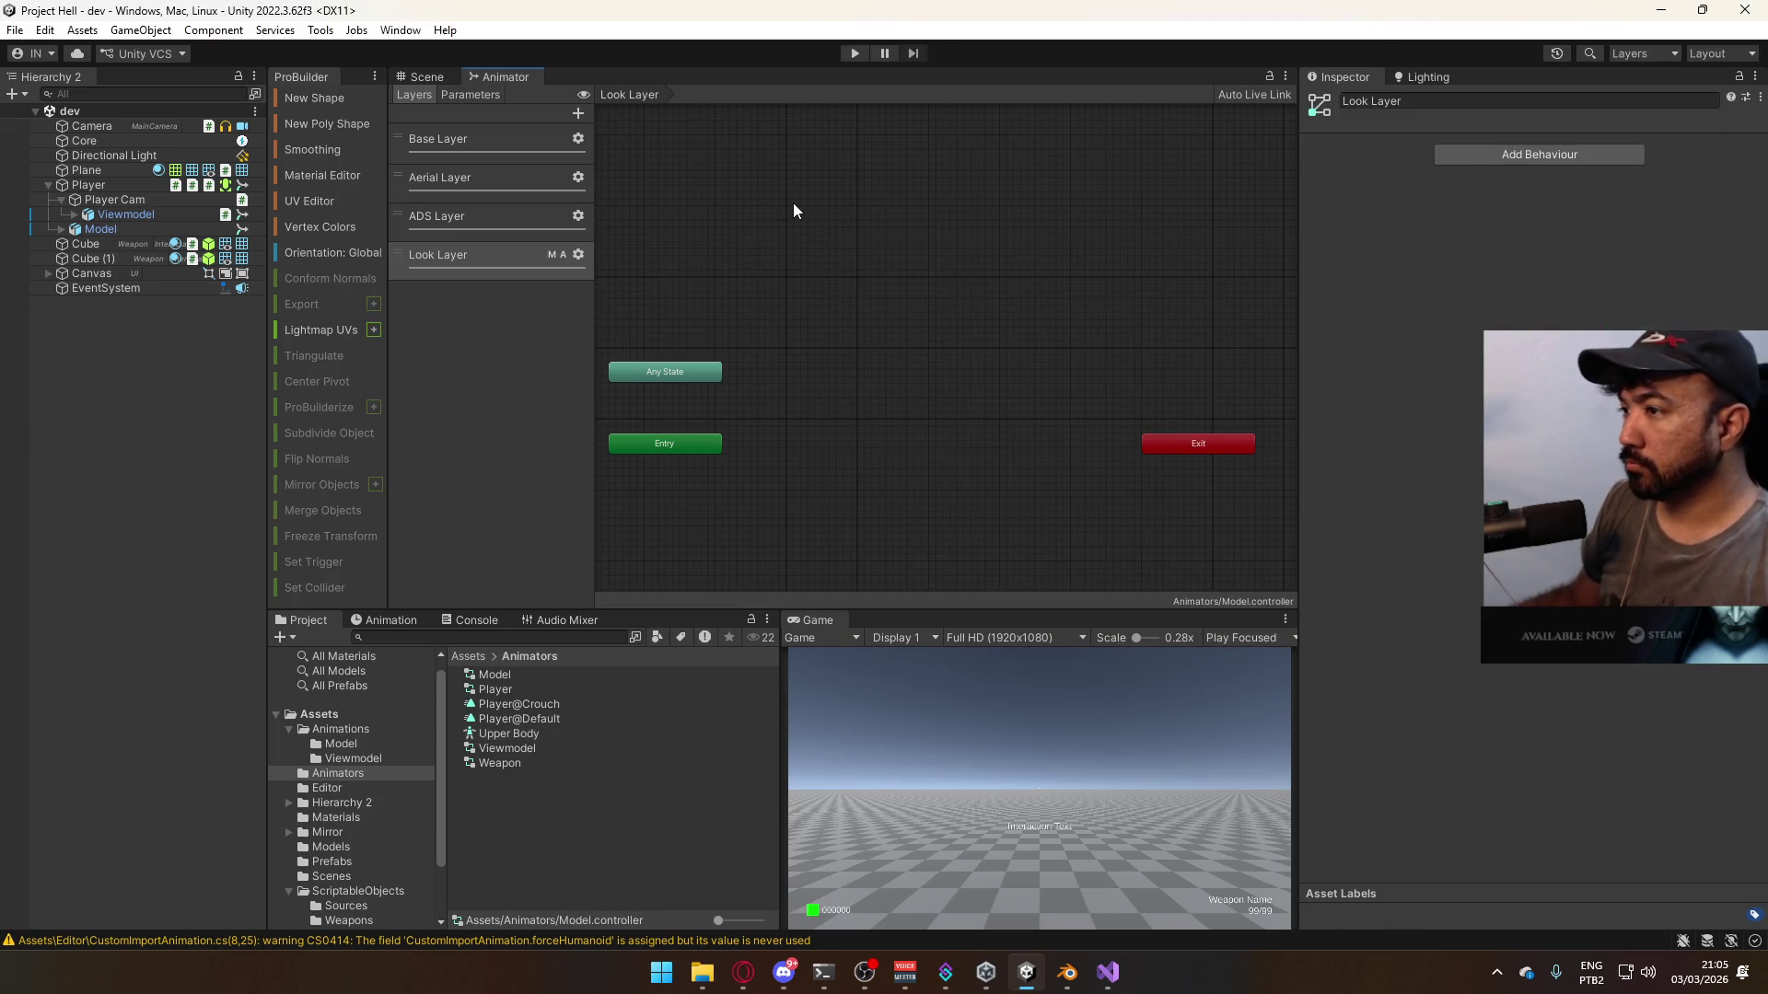
{"action": "right_click", "coordinate": [853, 433]}
{"action": "mouse_move", "coordinate": [908, 450]}
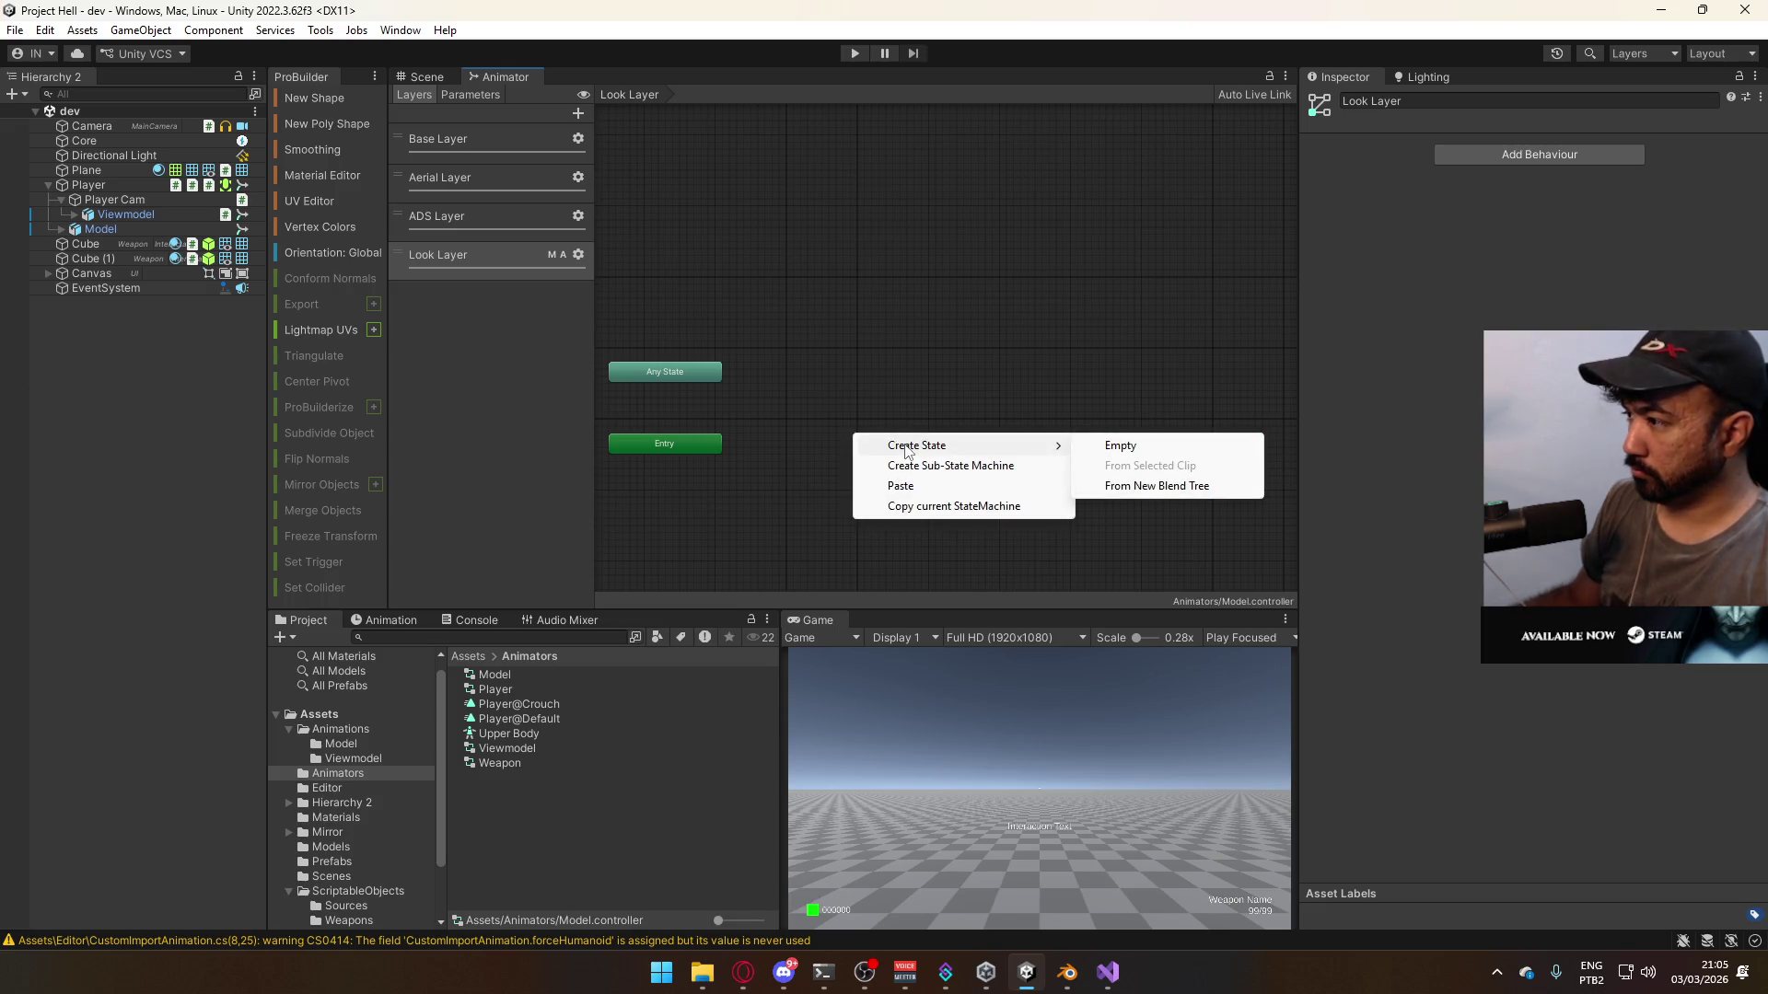
{"action": "left_click", "coordinate": [1157, 486]}
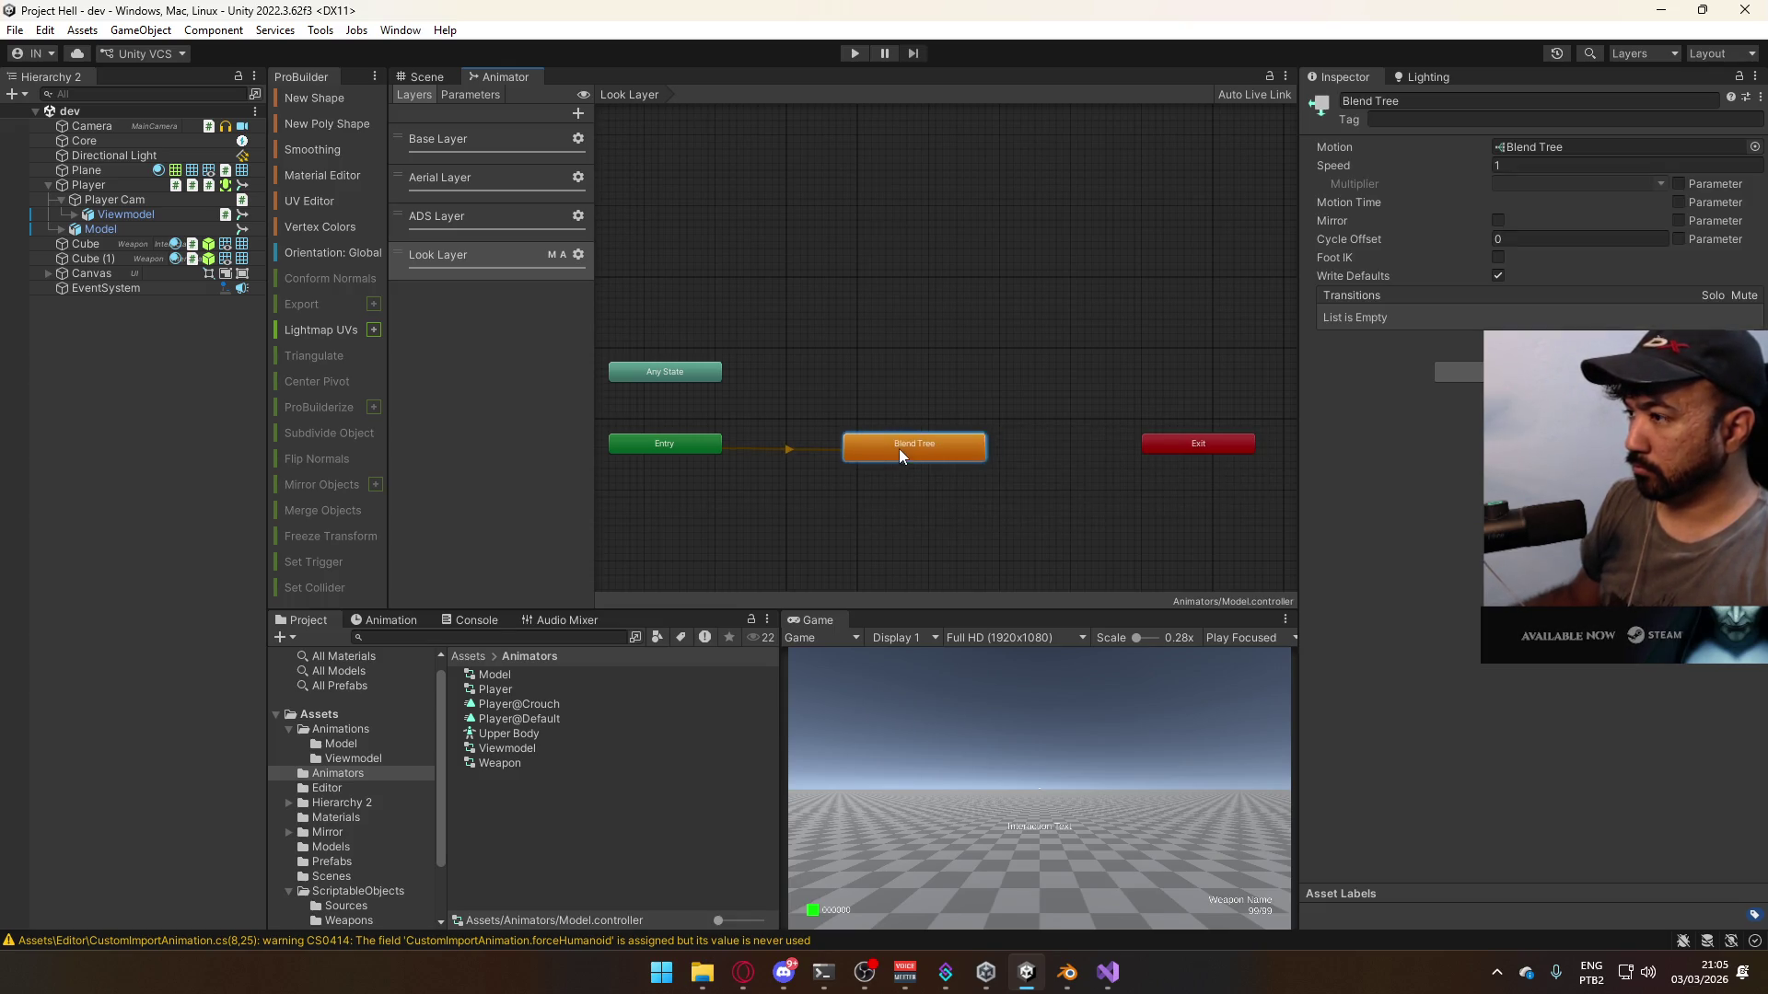
{"action": "double_click", "coordinate": [863, 441]}
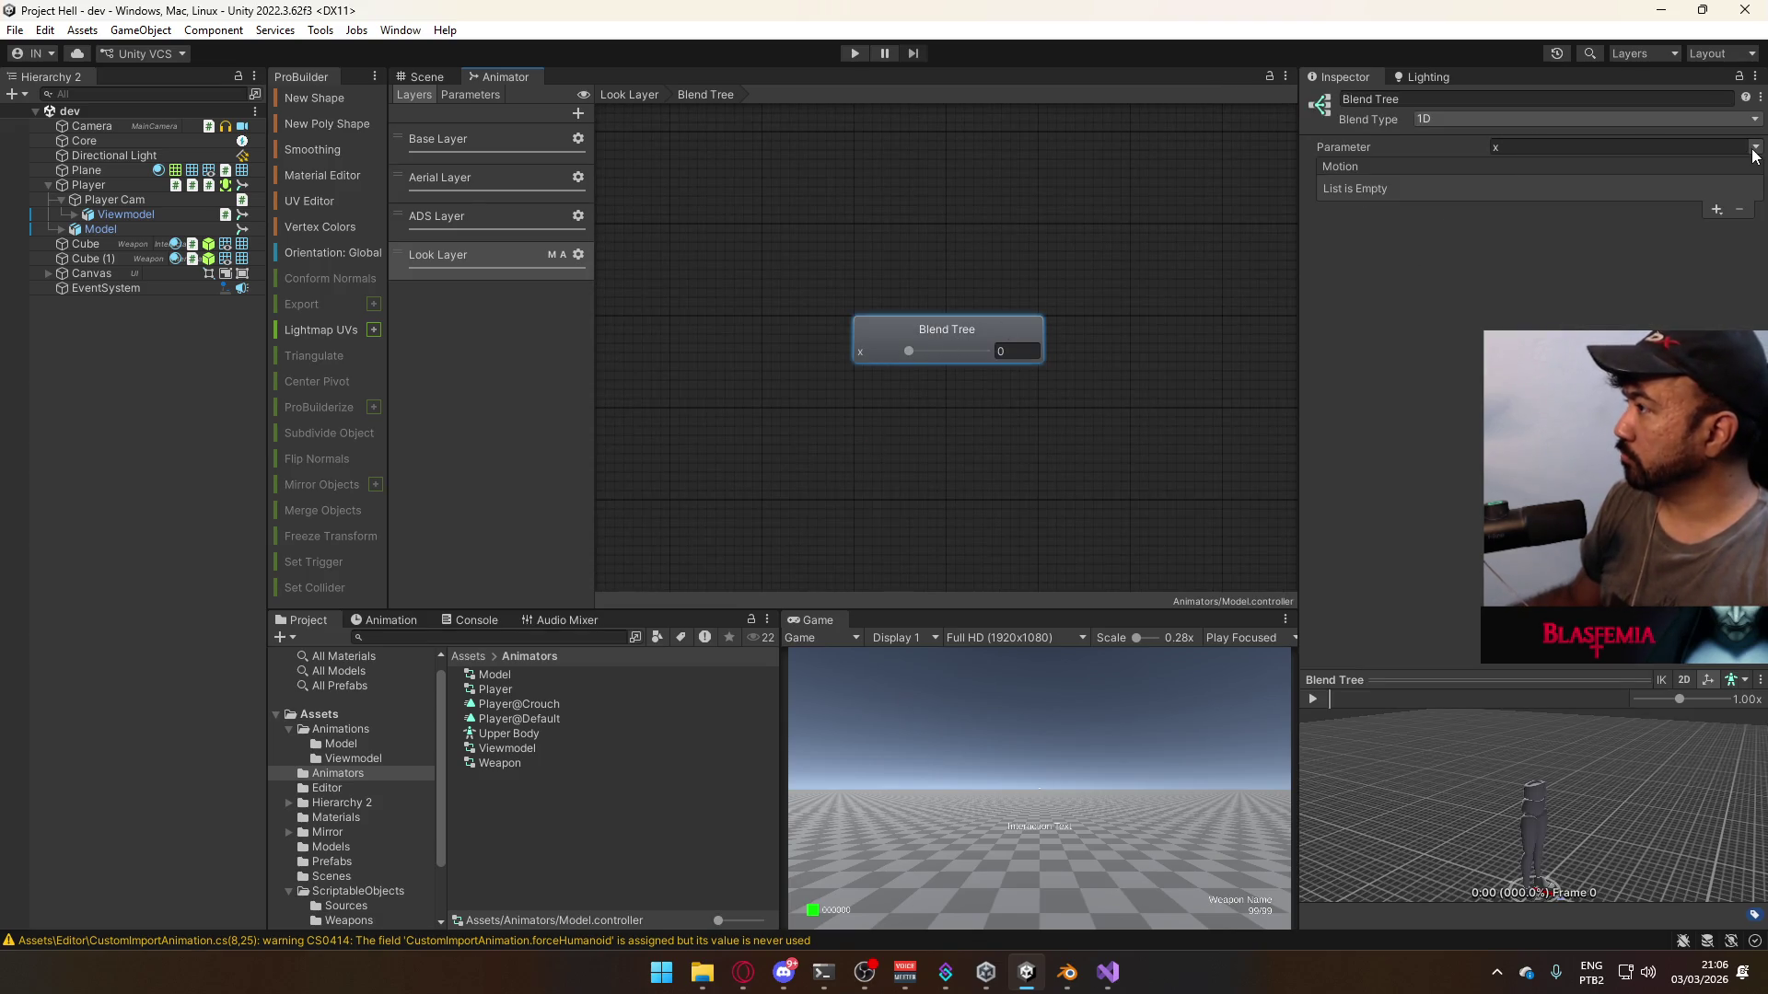
- Drive the blend tree with mousey and give it three motion slots
{"action": "left_click", "coordinate": [1753, 148]}
{"action": "left_click", "coordinate": [1676, 208]}
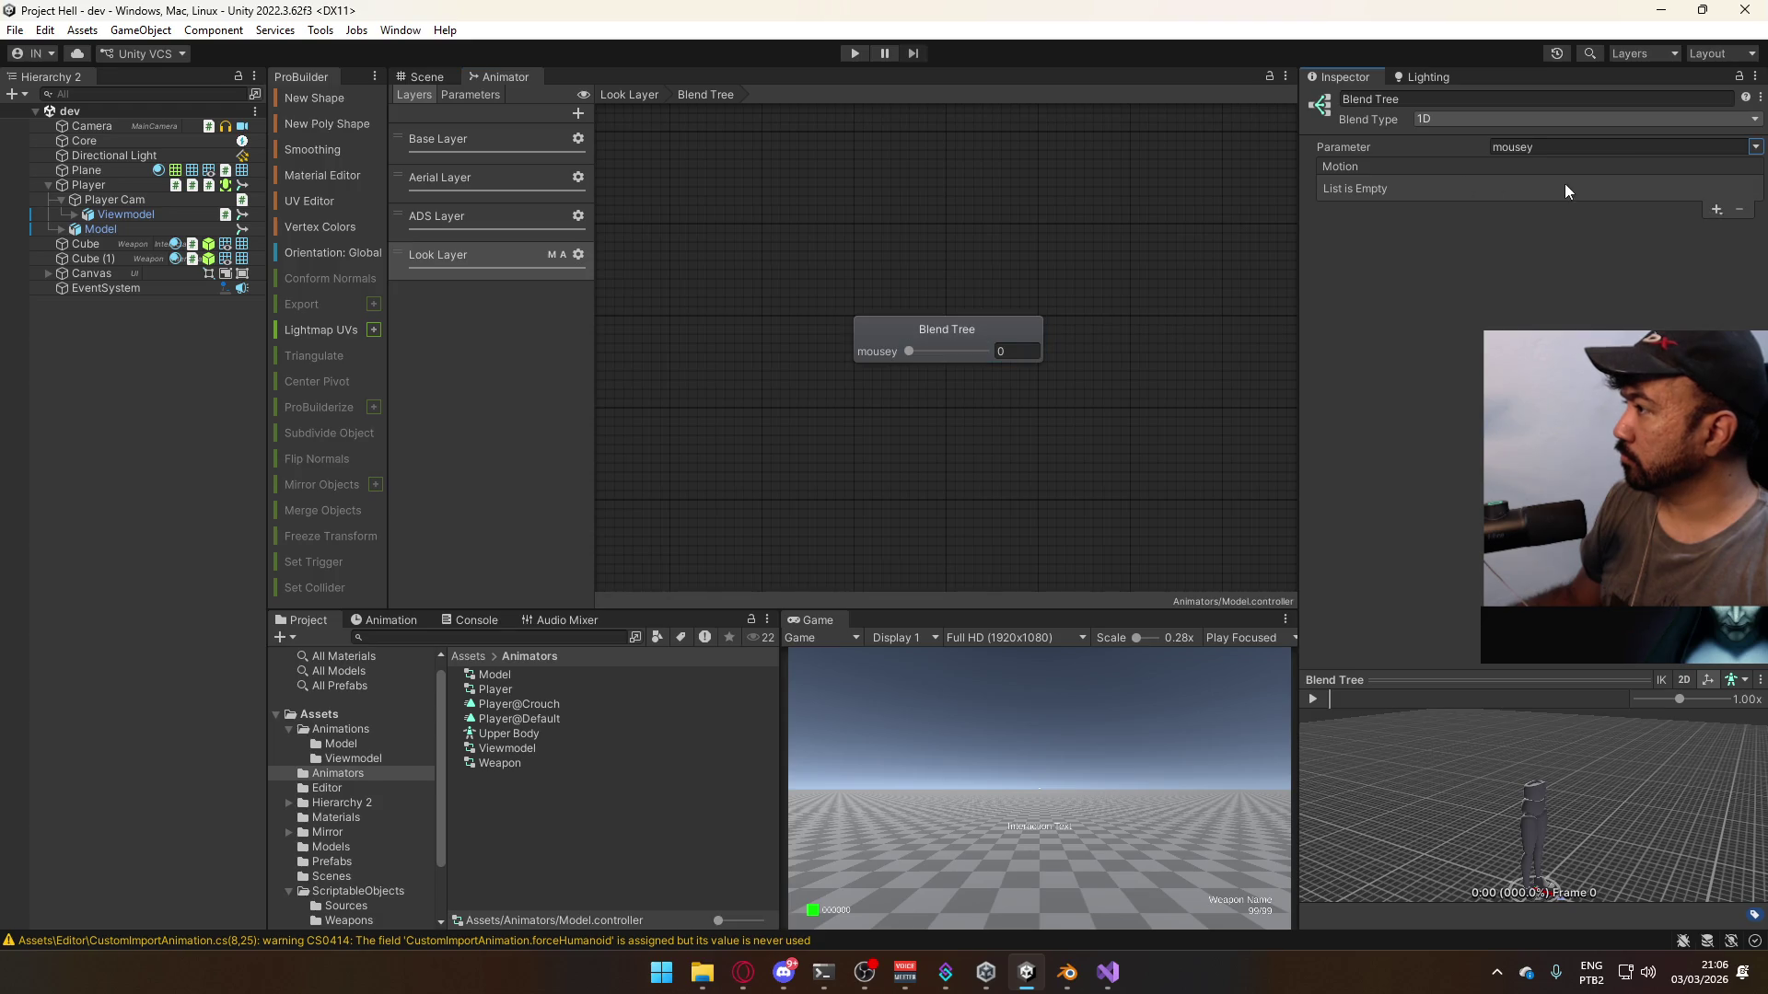
{"action": "left_click", "coordinate": [1714, 210]}
{"action": "left_click", "coordinate": [1712, 225]}
{"action": "left_click", "coordinate": [1712, 221]}
{"action": "left_click", "coordinate": [1707, 236]}
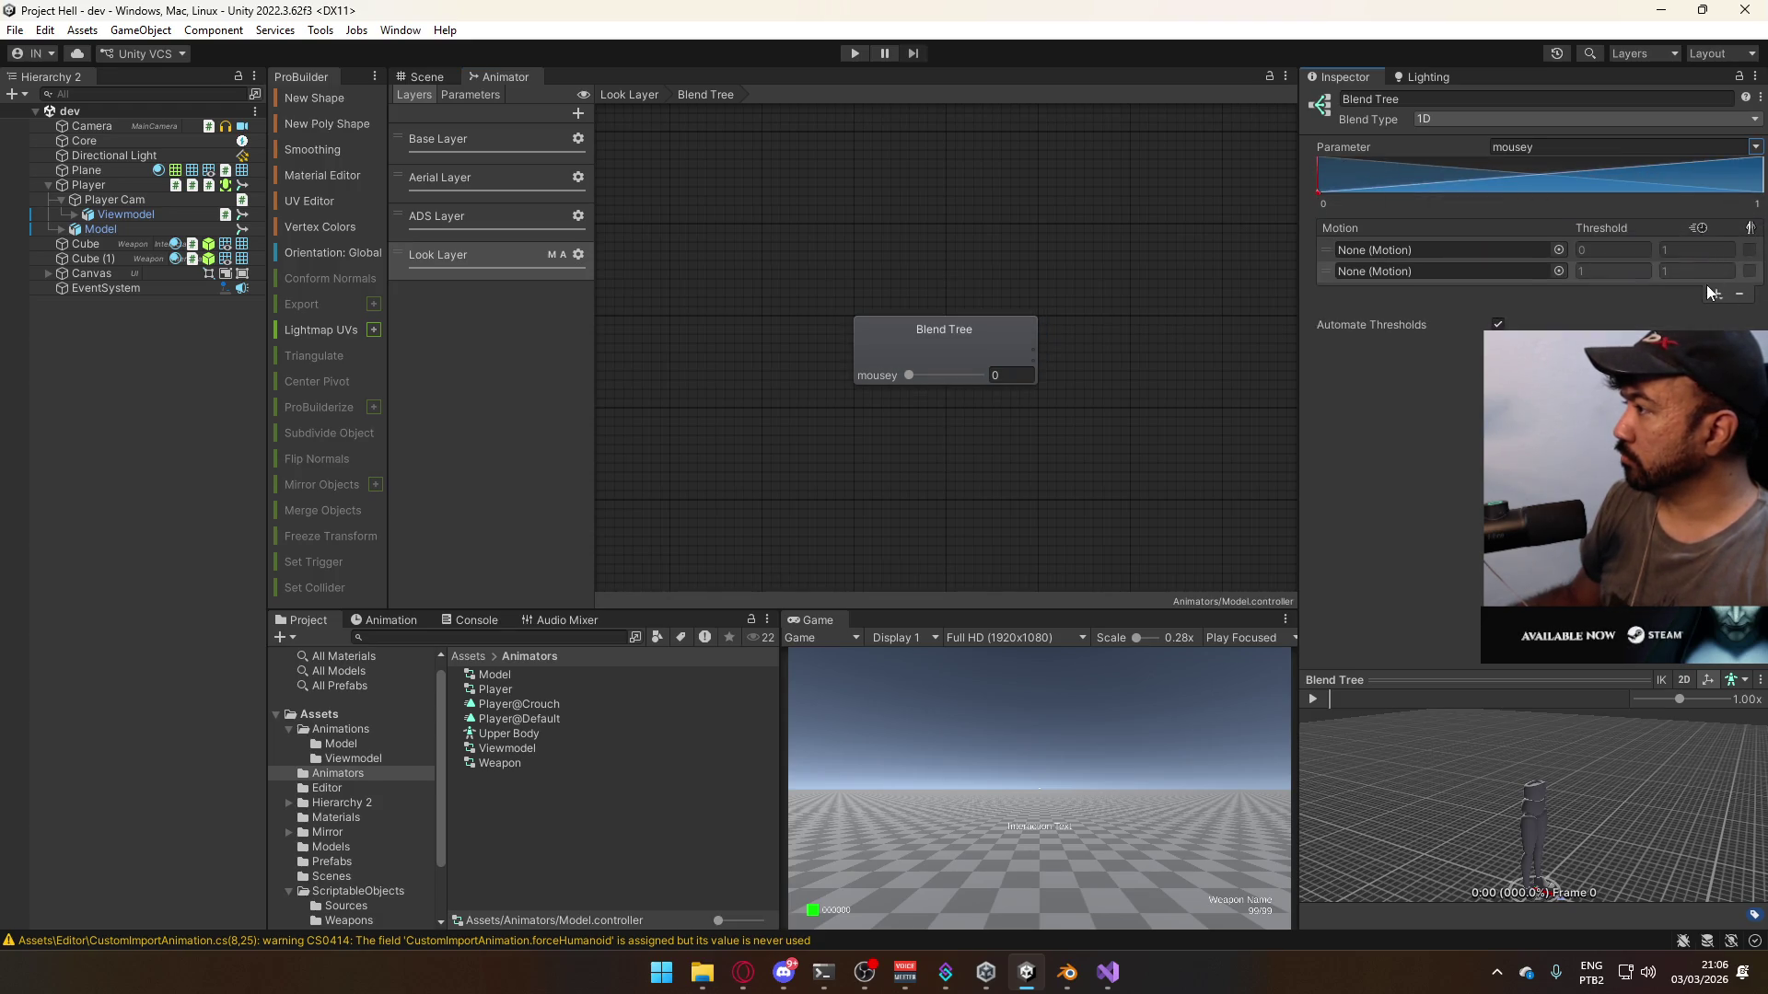
{"action": "left_click", "coordinate": [1713, 293]}
{"action": "left_click", "coordinate": [1678, 313]}
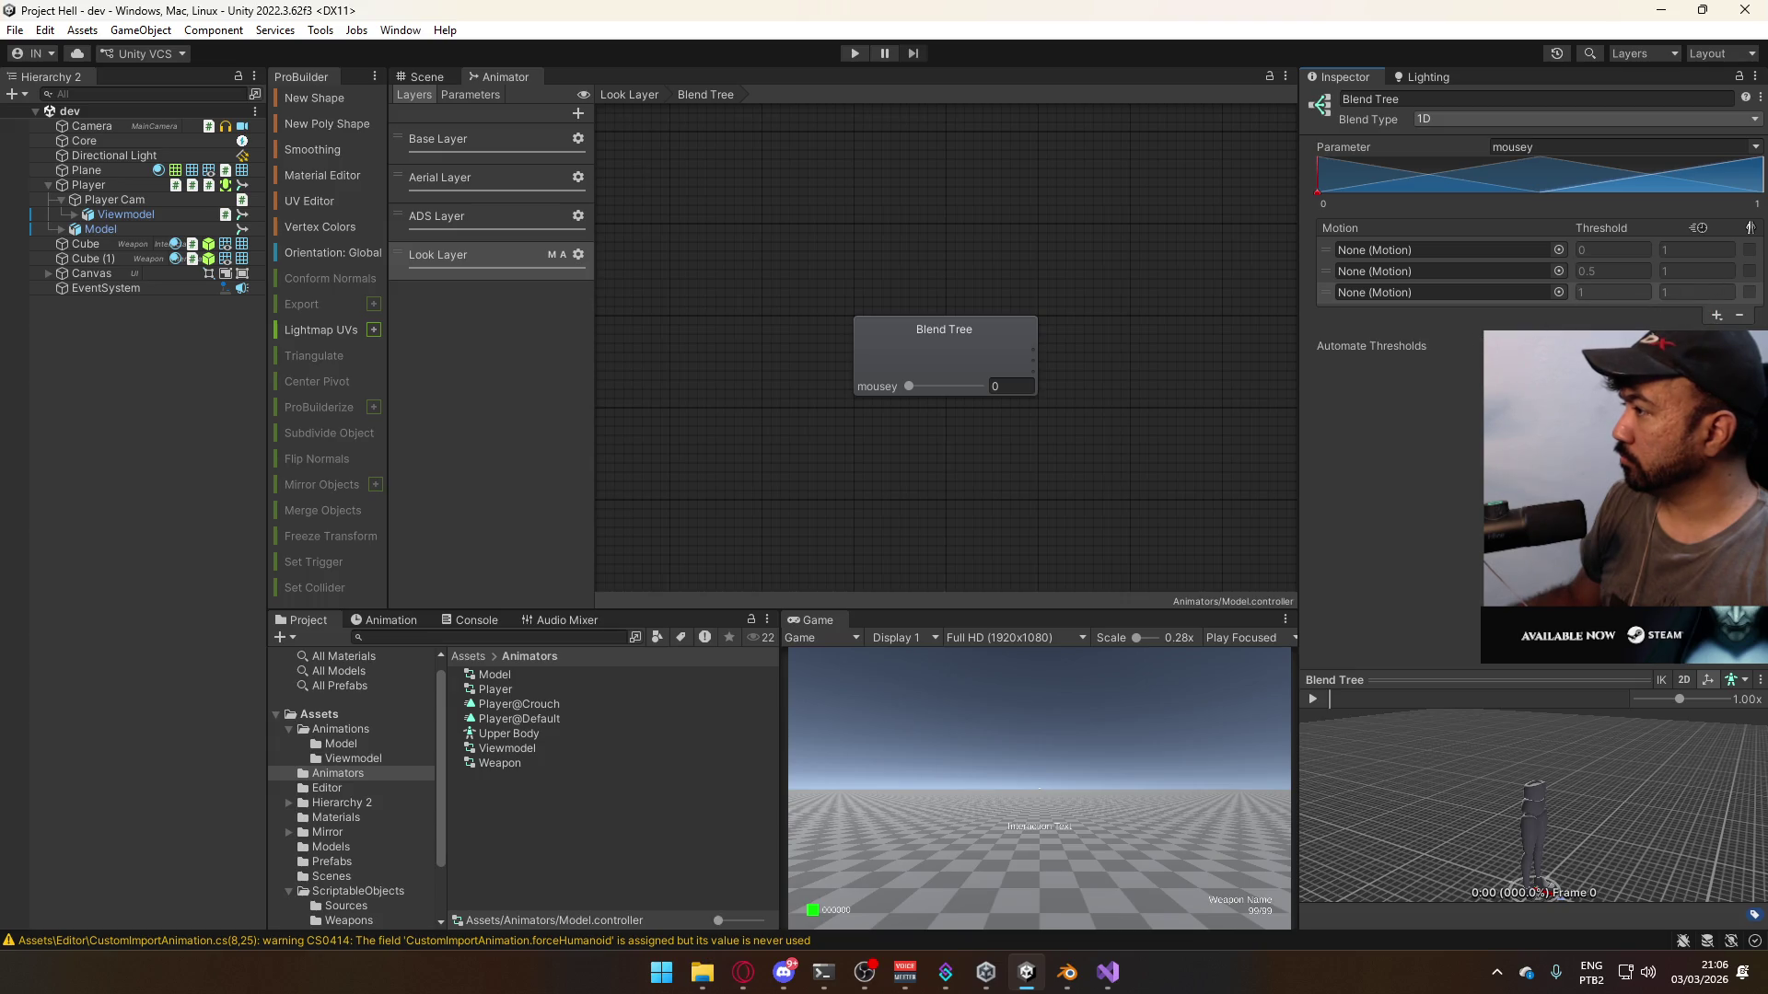
- Turn off Automate Thresholds and set the slot thresholds to -1, 0 and 1
{"action": "left_click", "coordinate": [1495, 346]}
{"action": "left_click", "coordinate": [1612, 250]}
{"action": "type", "text": "-1"}
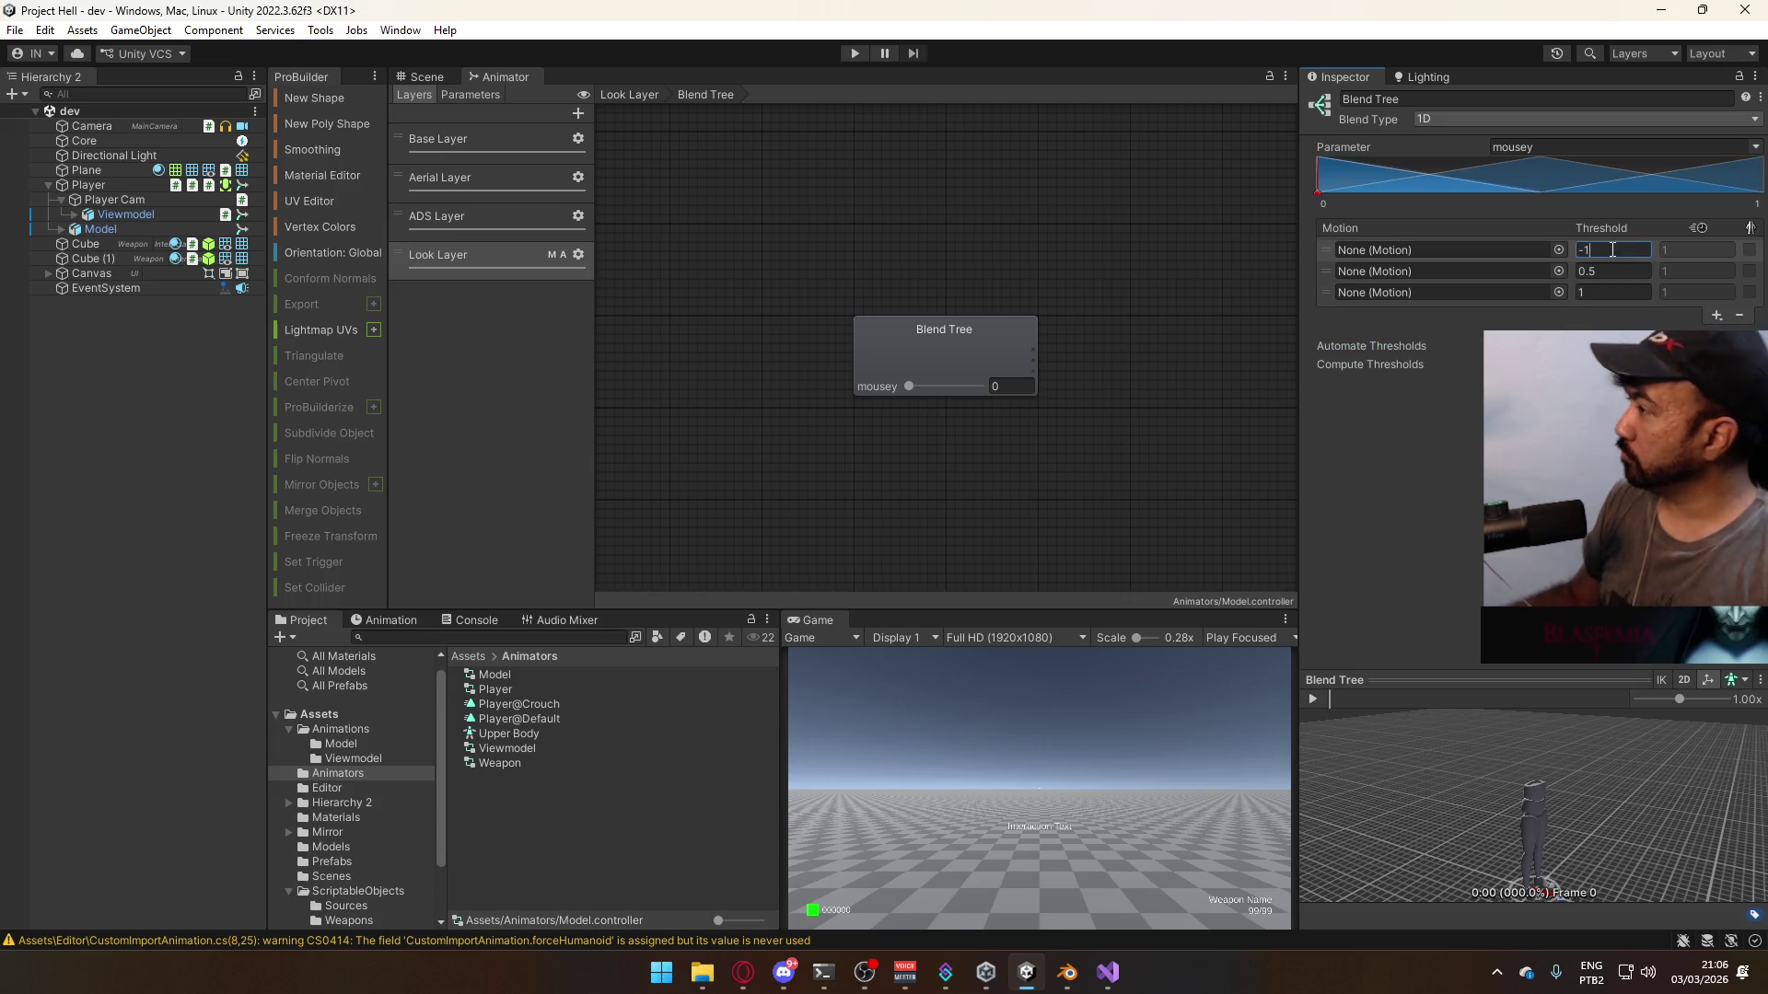
{"action": "left_click", "coordinate": [1589, 271]}
{"action": "type", "text": "0"}
{"action": "left_click", "coordinate": [1498, 271]}
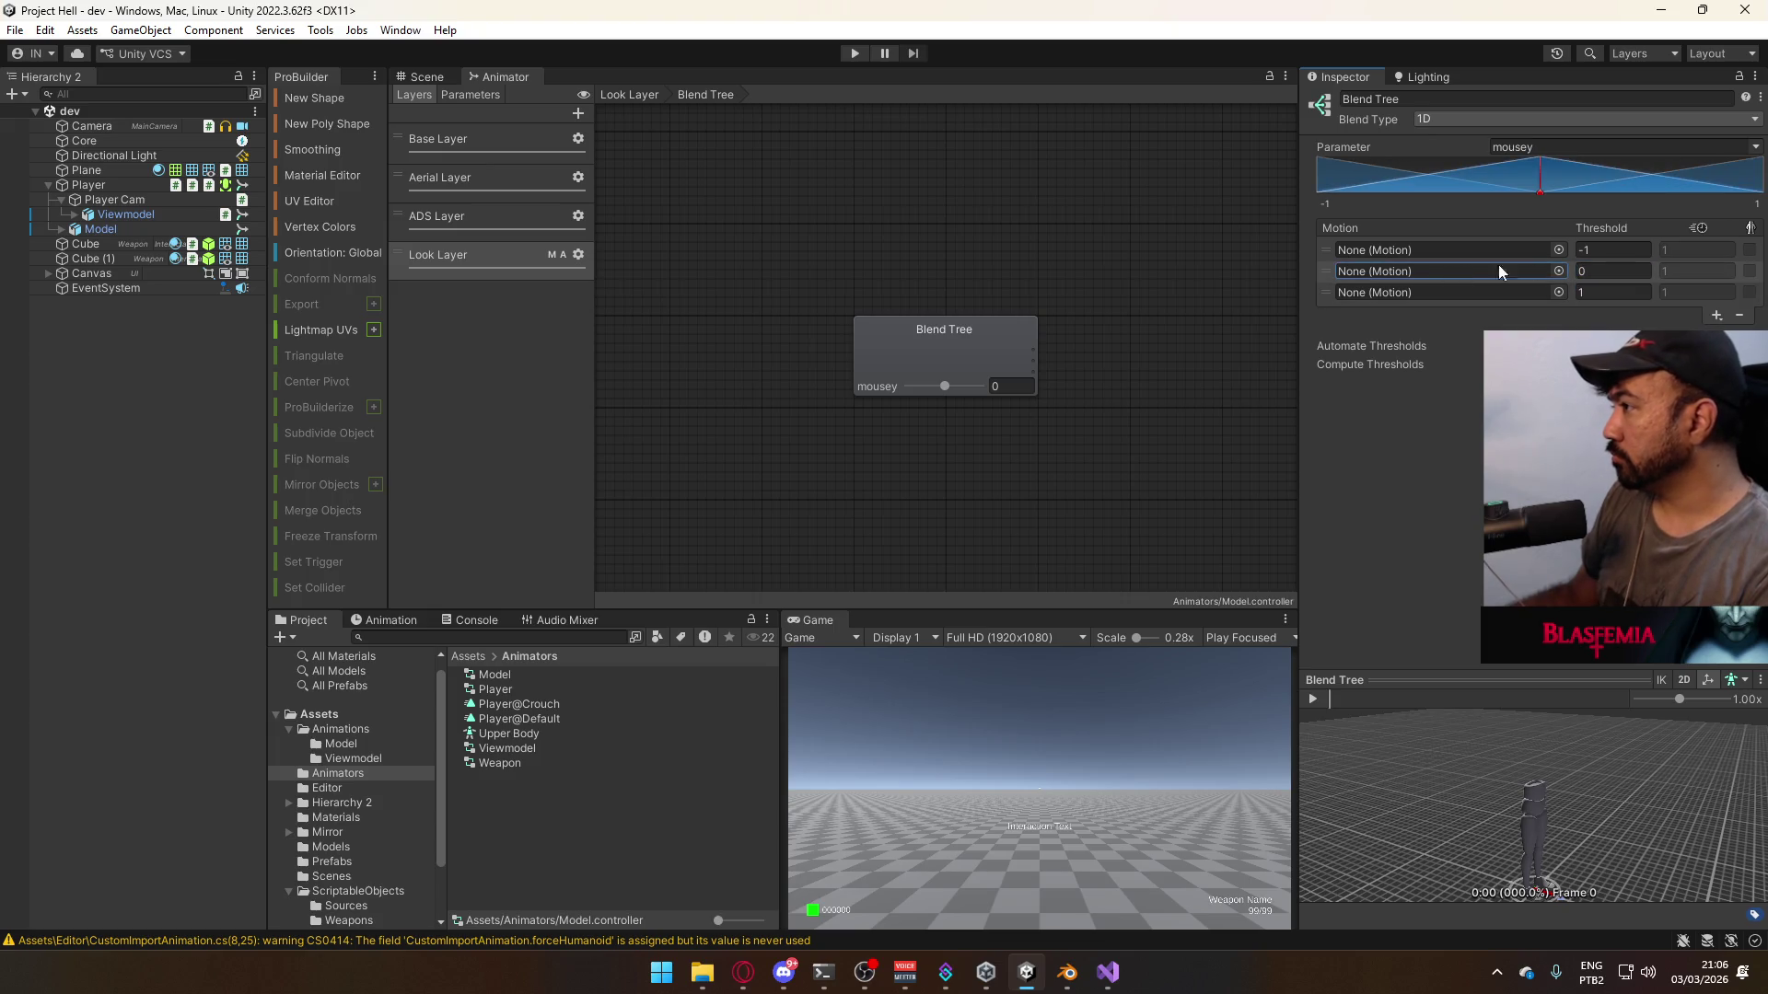
{"action": "left_click", "coordinate": [1558, 271]}
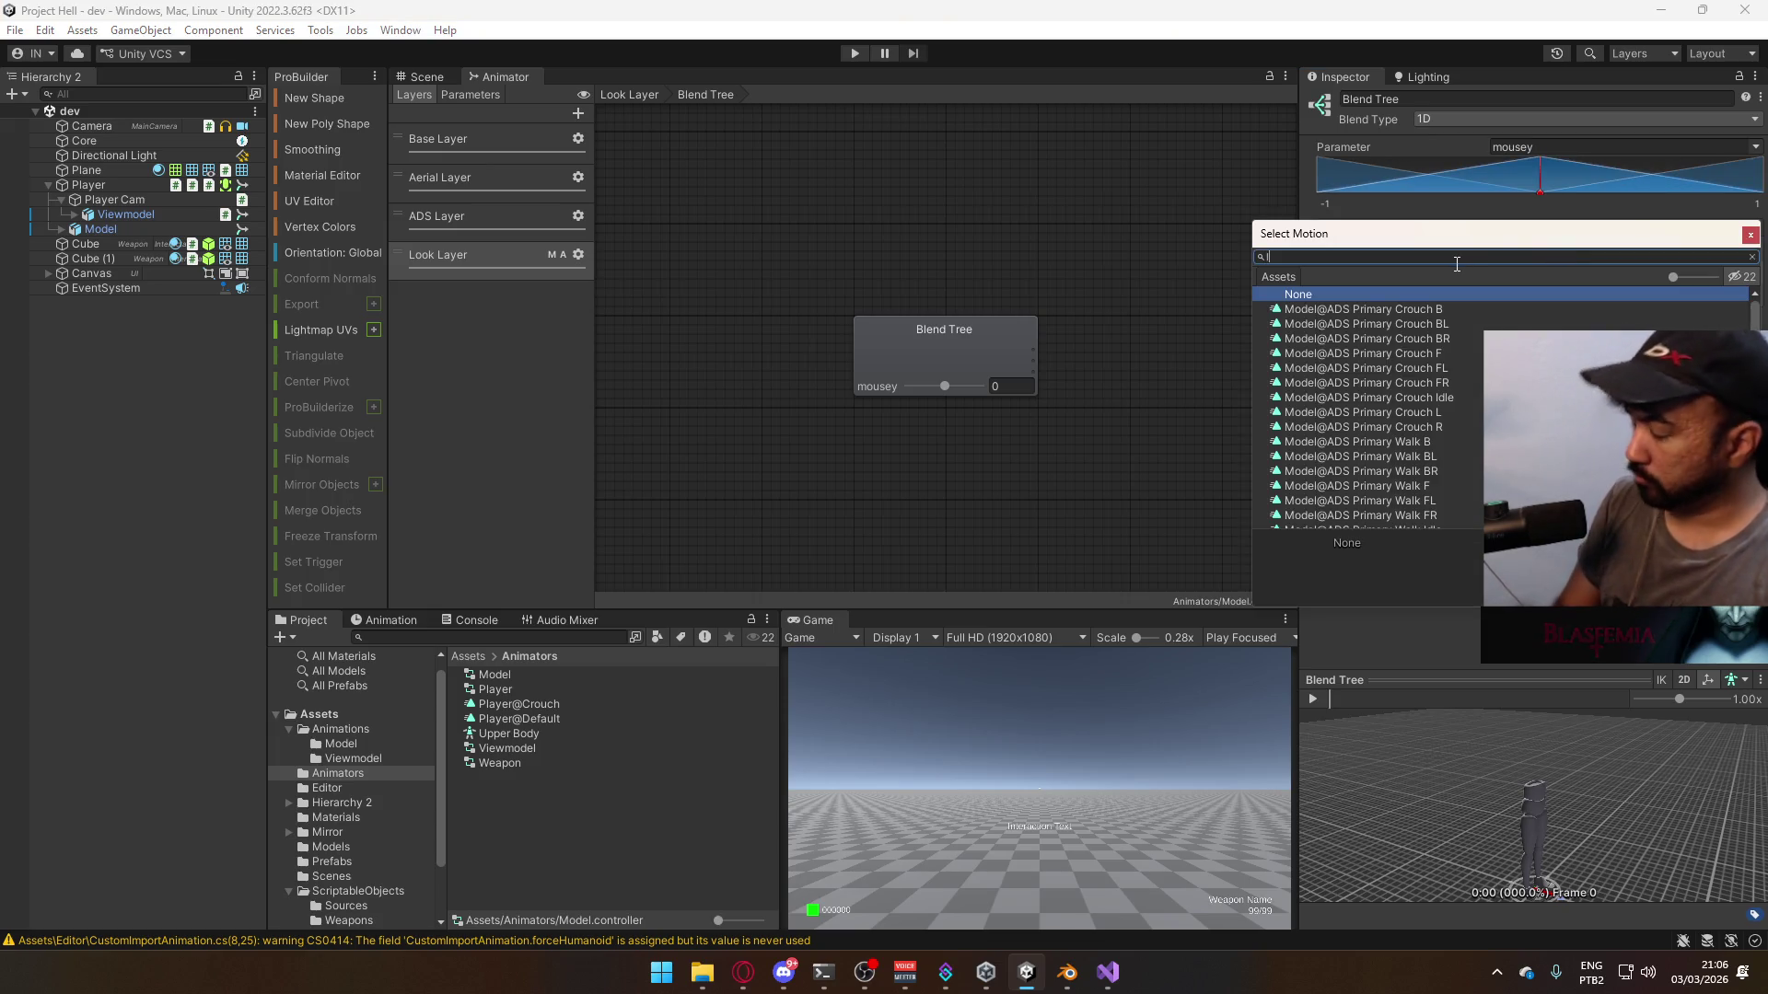
- Assign Model@Hipfire Sidearm Look Down, Idle and Look Up to the -1, 0 and 1 slots
{"action": "type", "text": "look"}
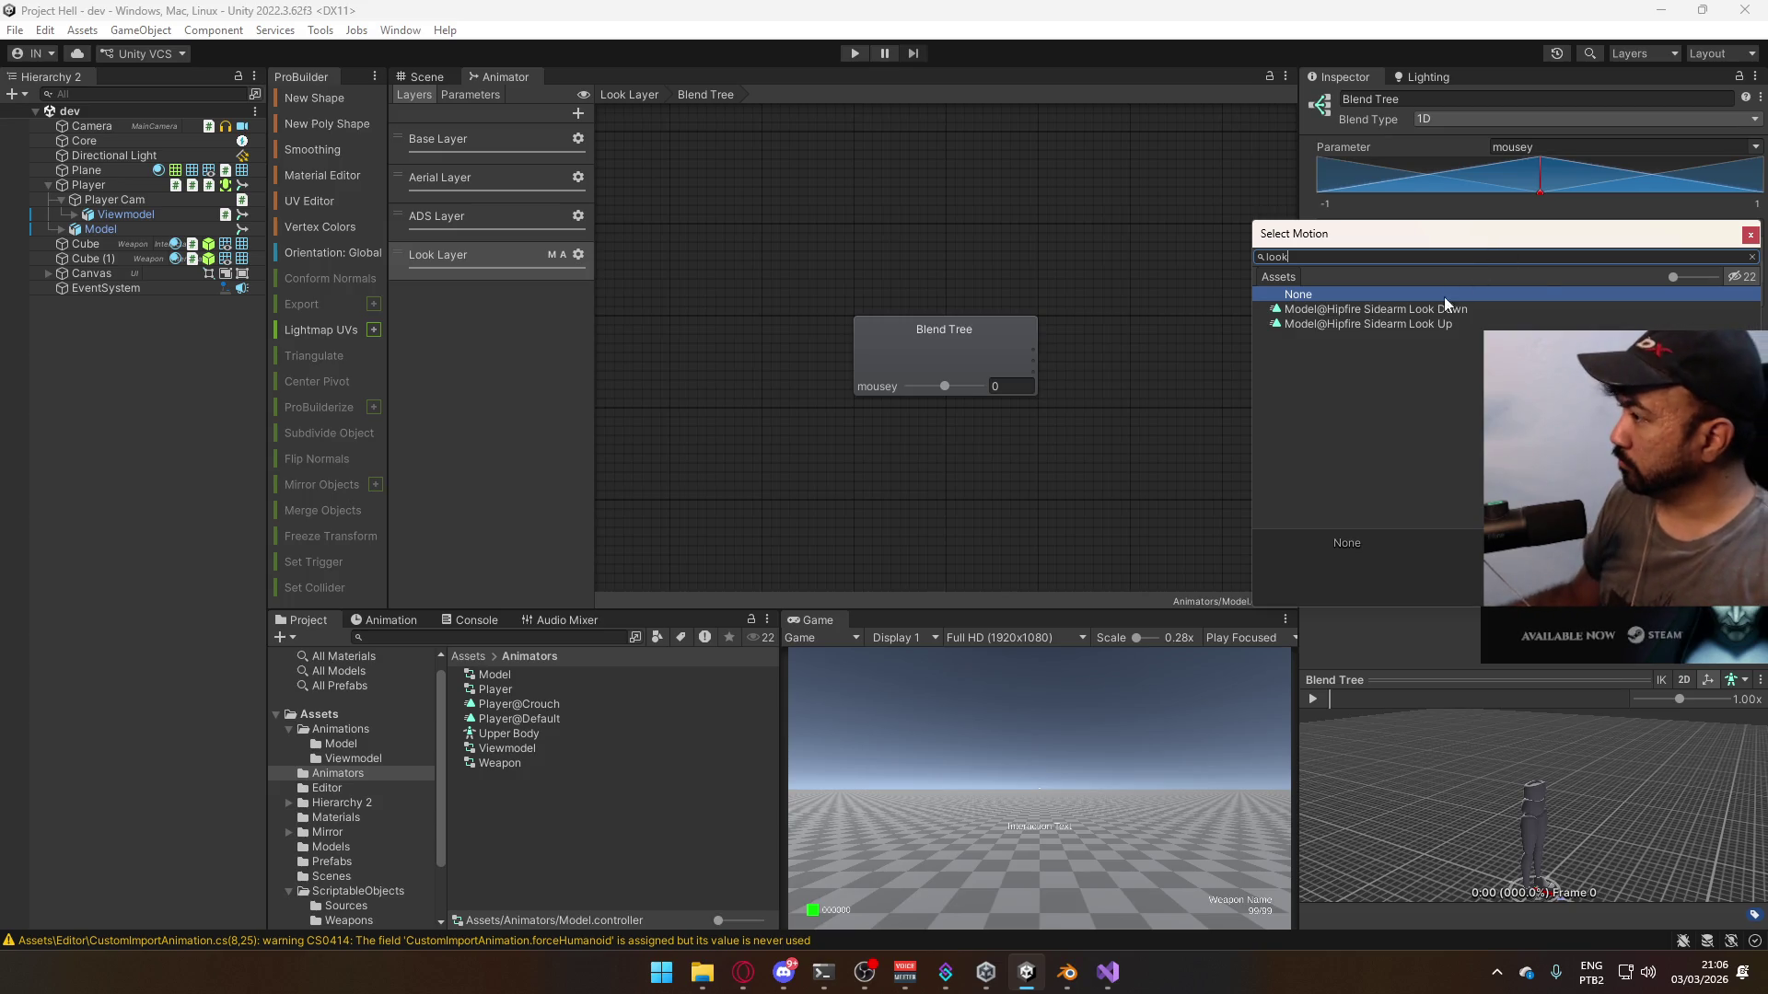
{"action": "double_click", "coordinate": [1444, 308]}
{"action": "left_click", "coordinate": [1558, 272]}
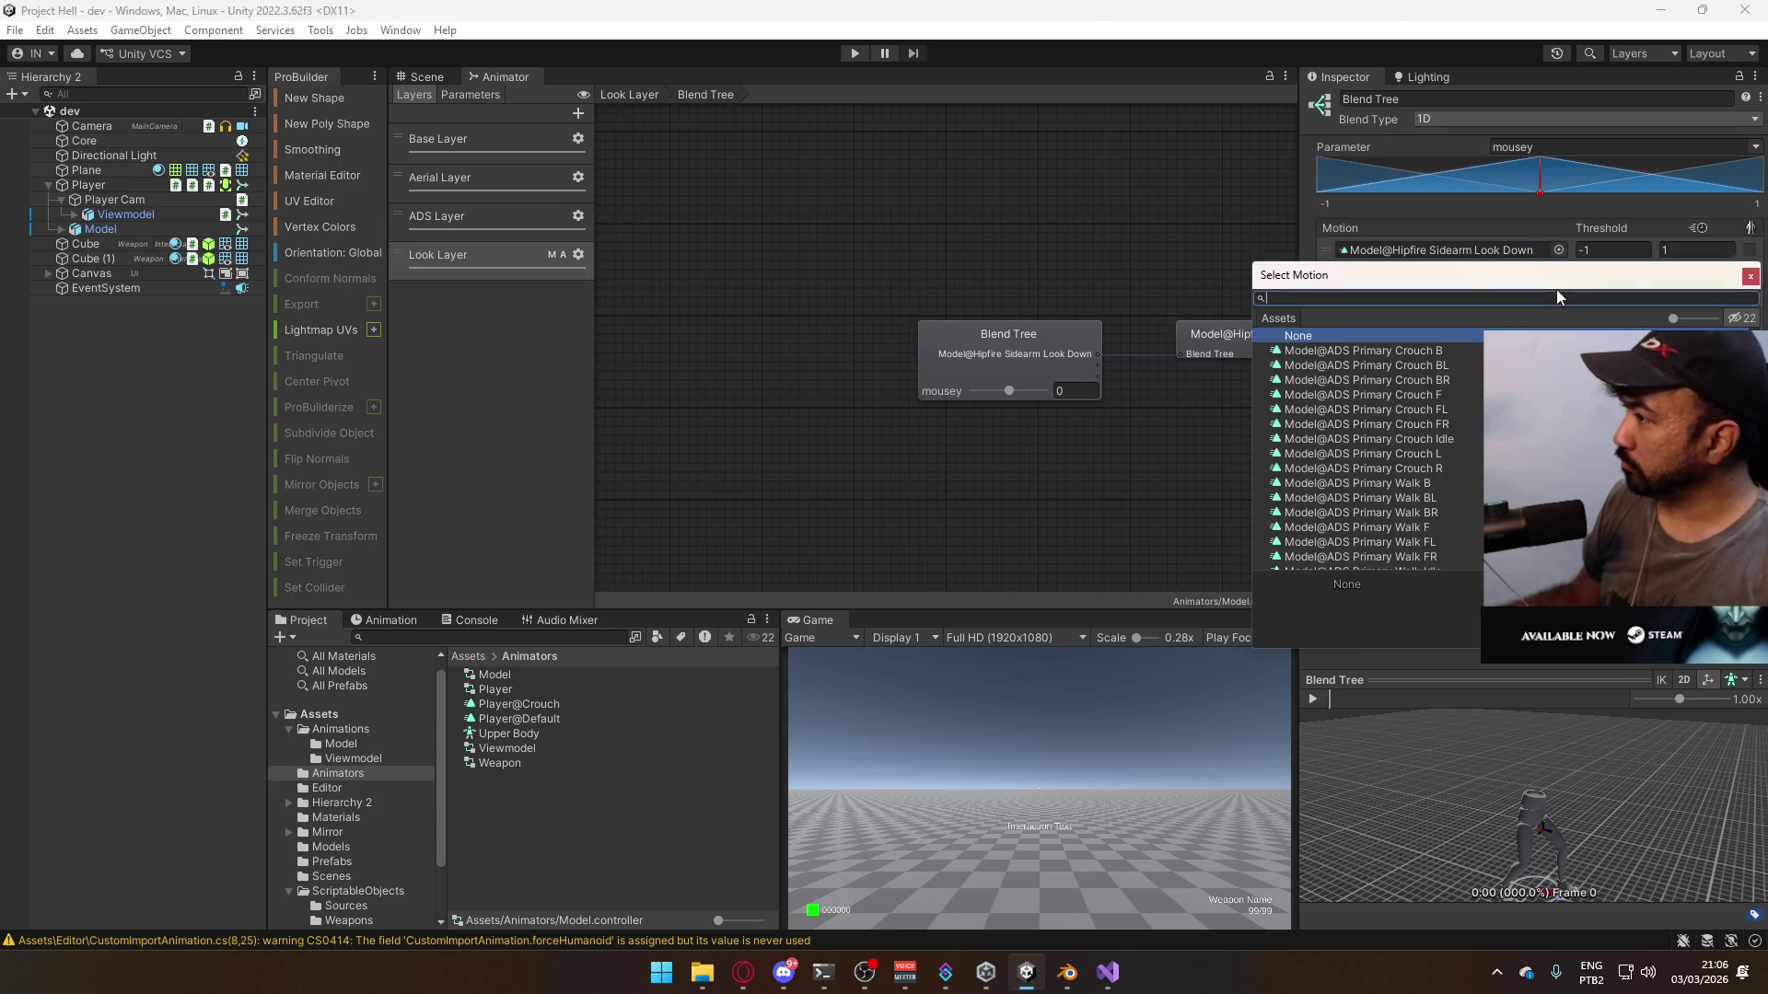
{"action": "type", "text": "look up"}
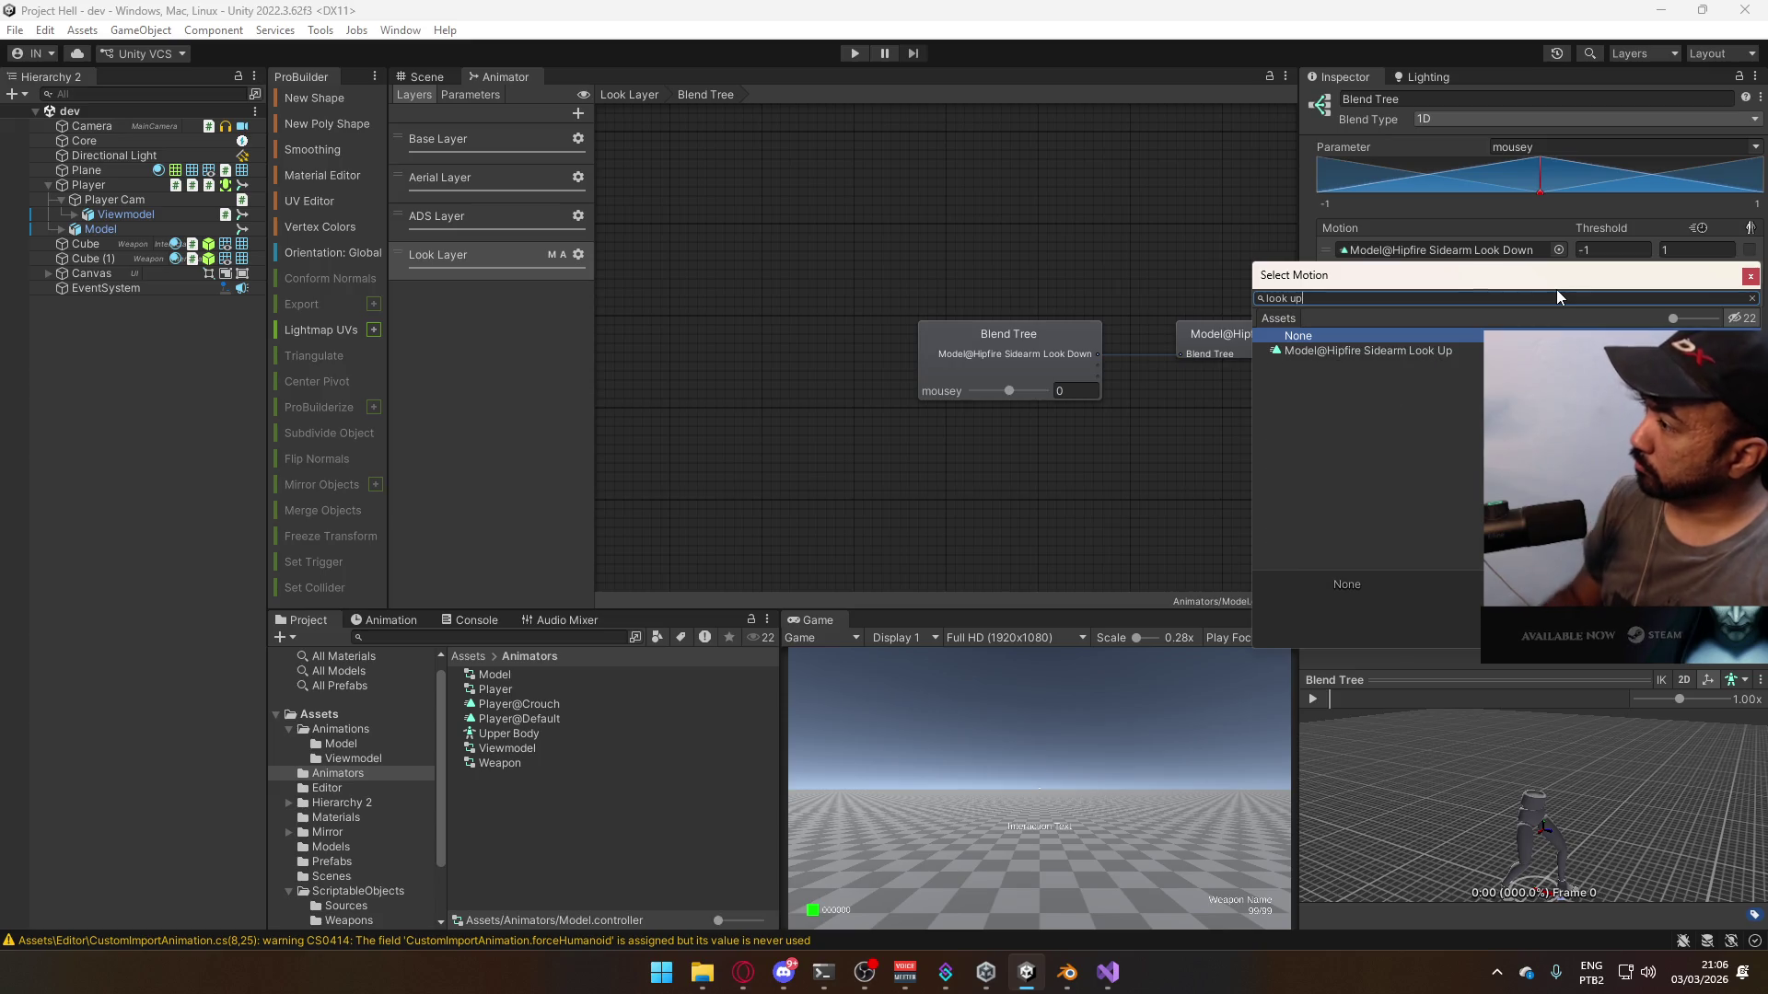
{"action": "double_click", "coordinate": [1440, 348]}
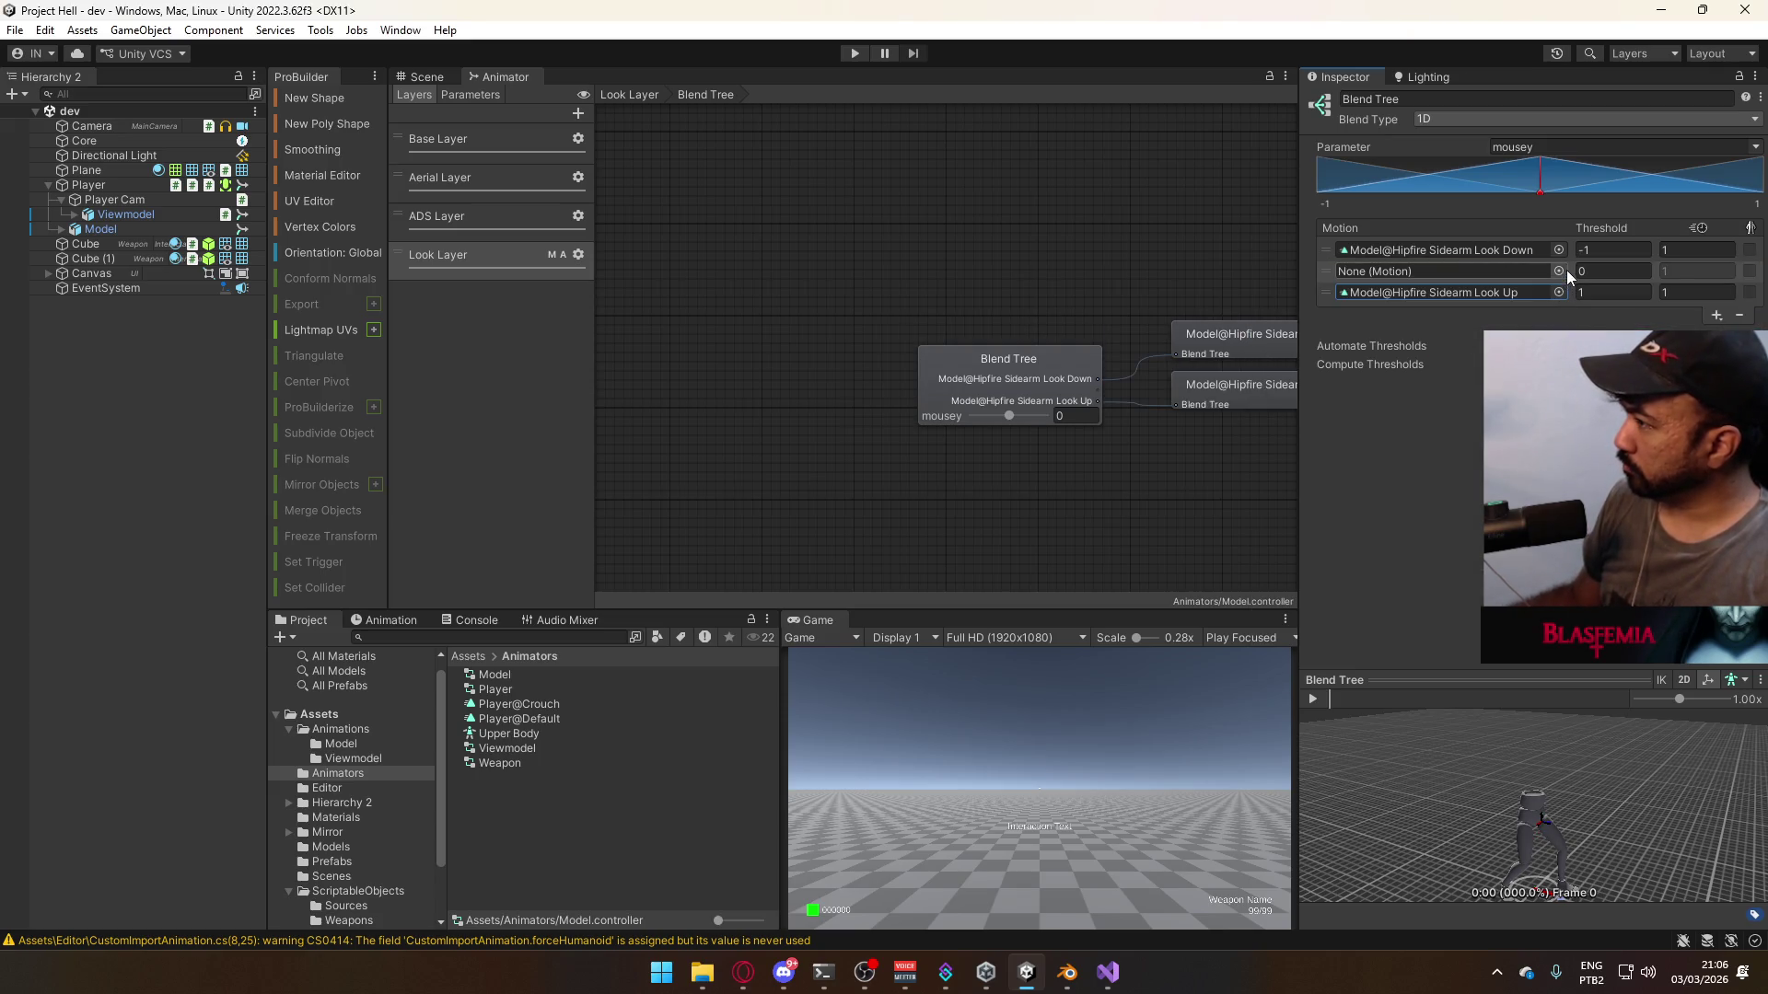
{"action": "left_click", "coordinate": [1560, 270]}
{"action": "type", "text": "hipfi"}
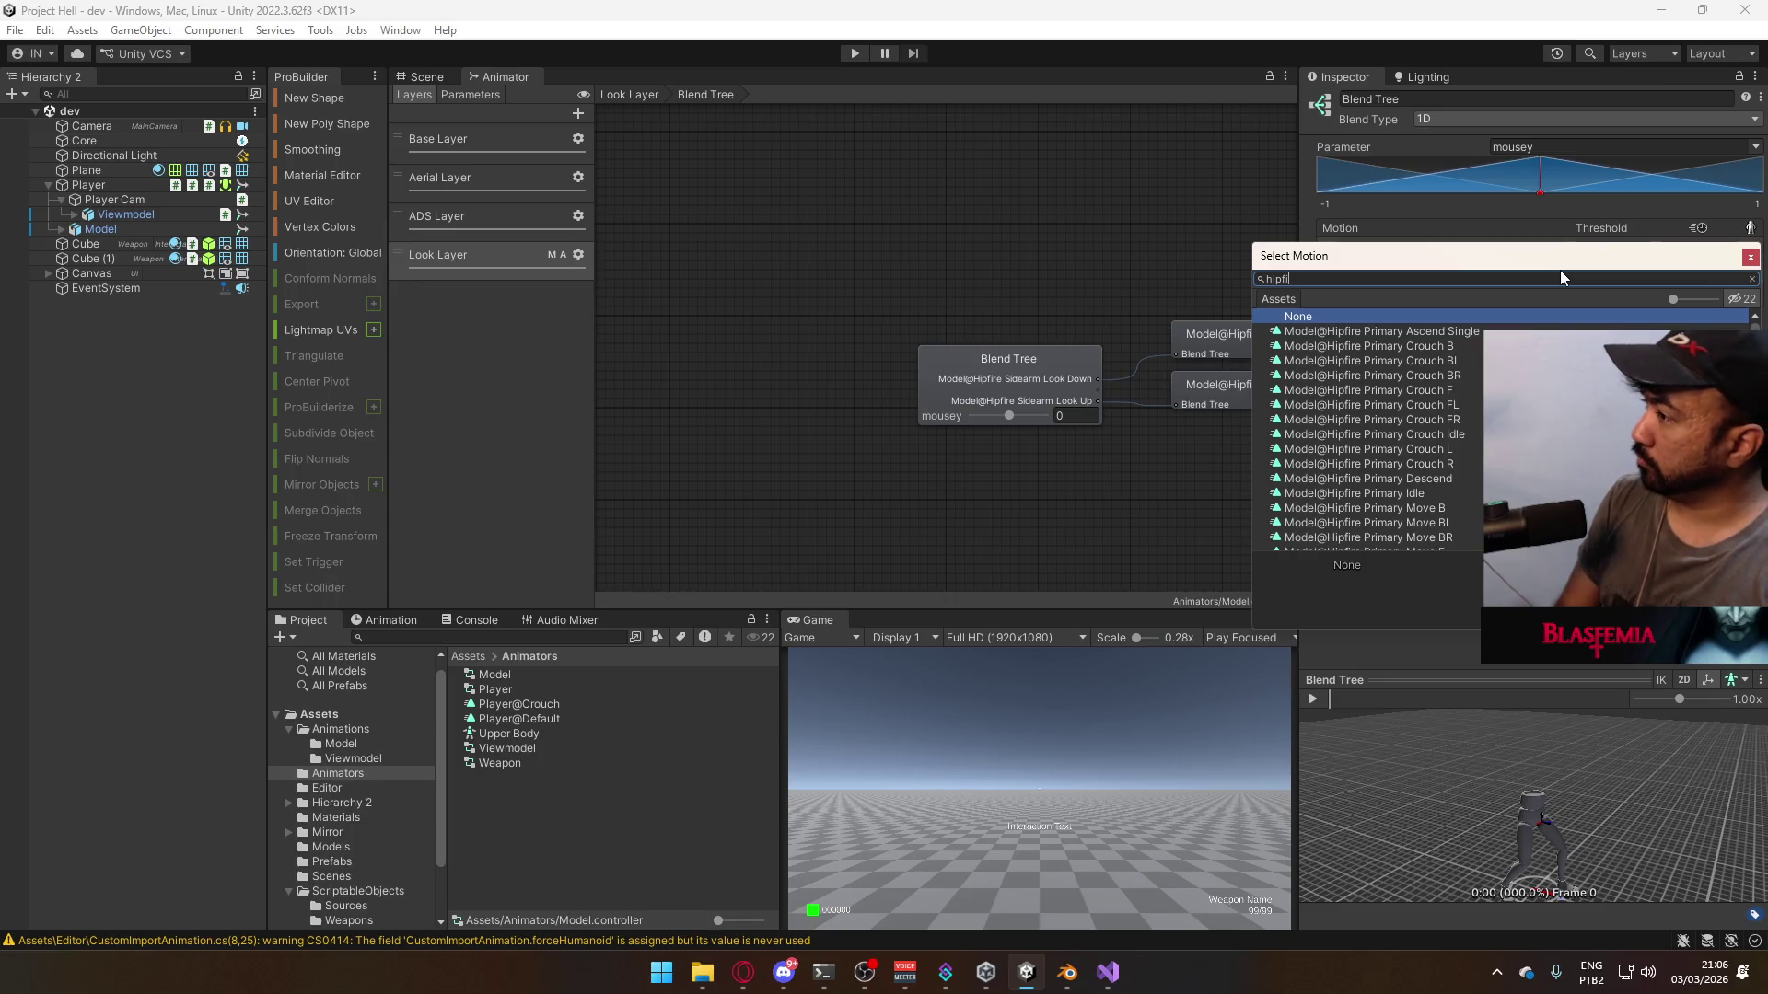
{"action": "type", "text": "re s"}
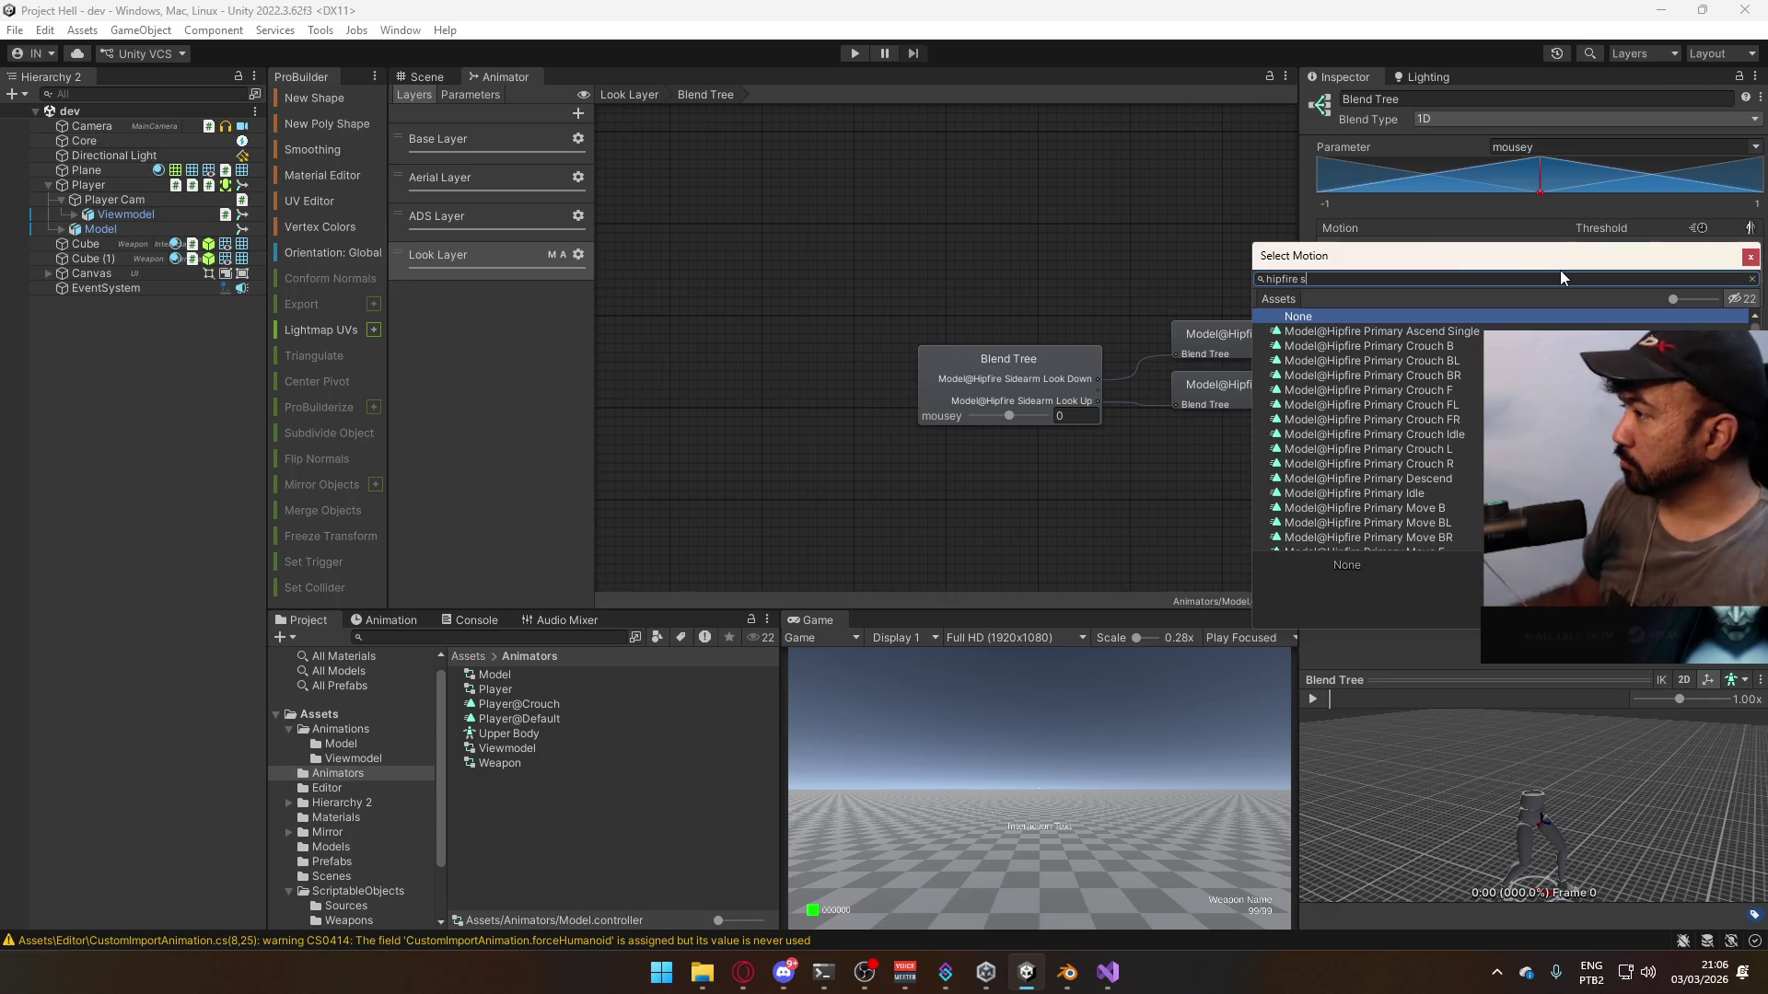
{"action": "type", "text": "idearm l"}
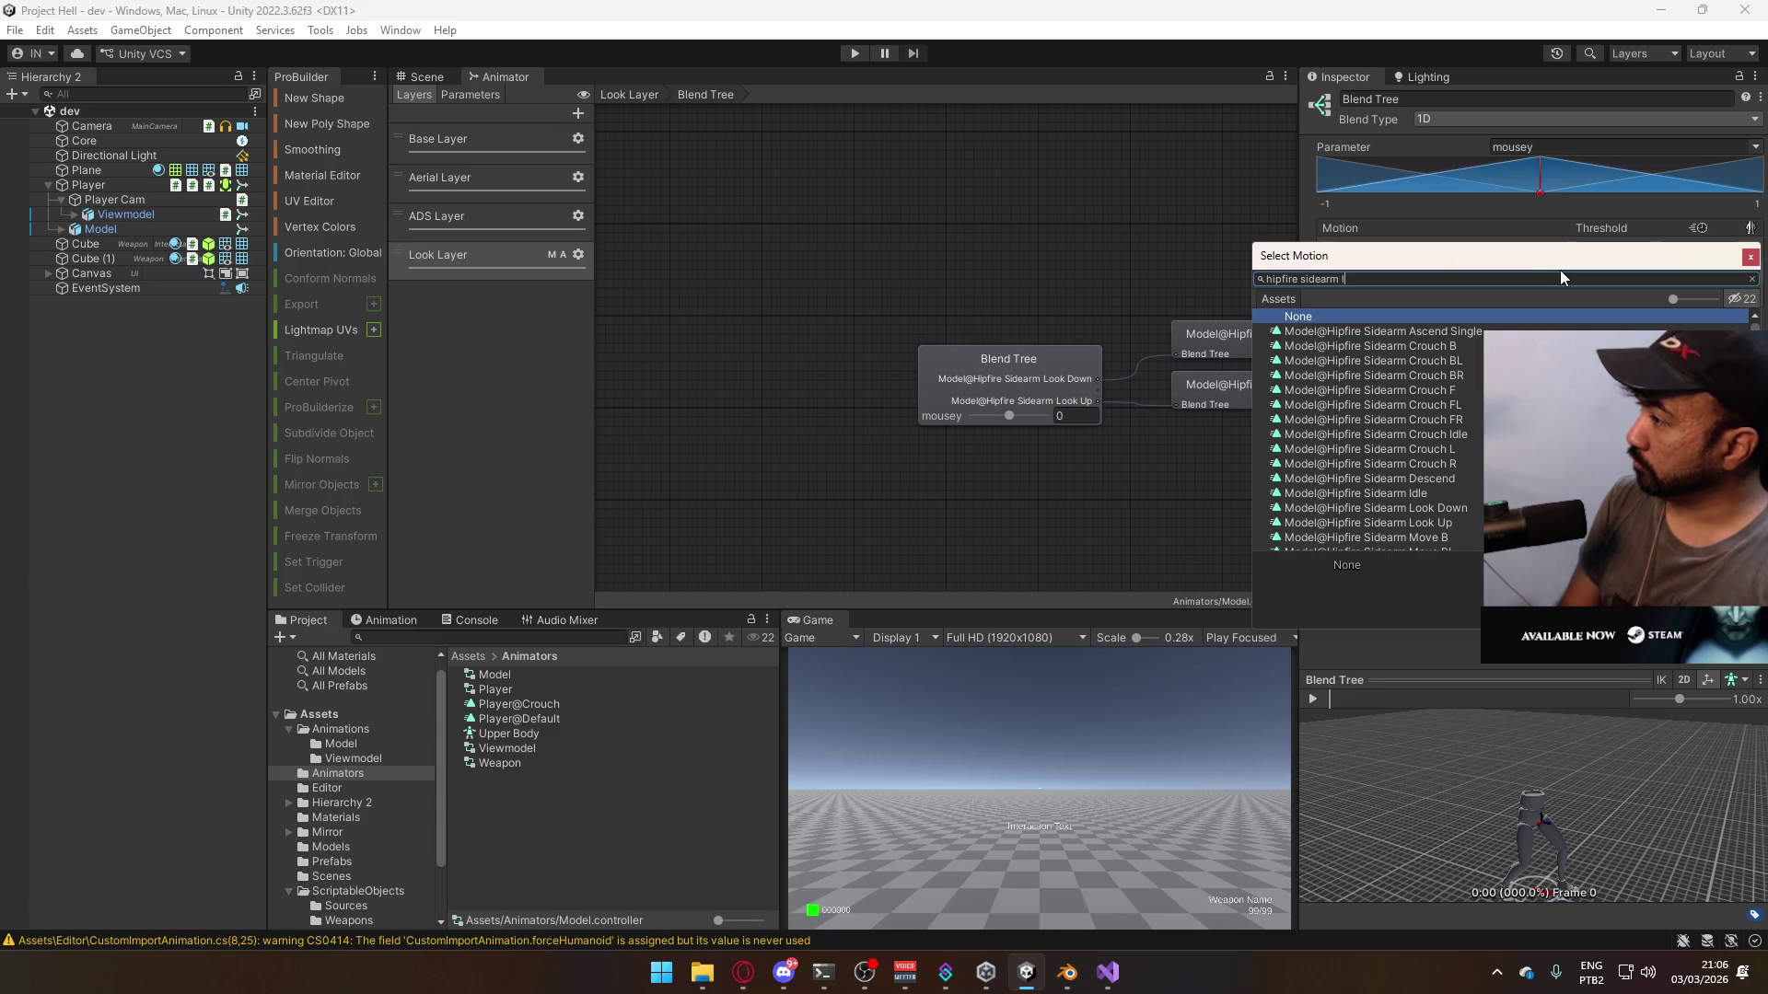
{"action": "type", "text": "ook"}
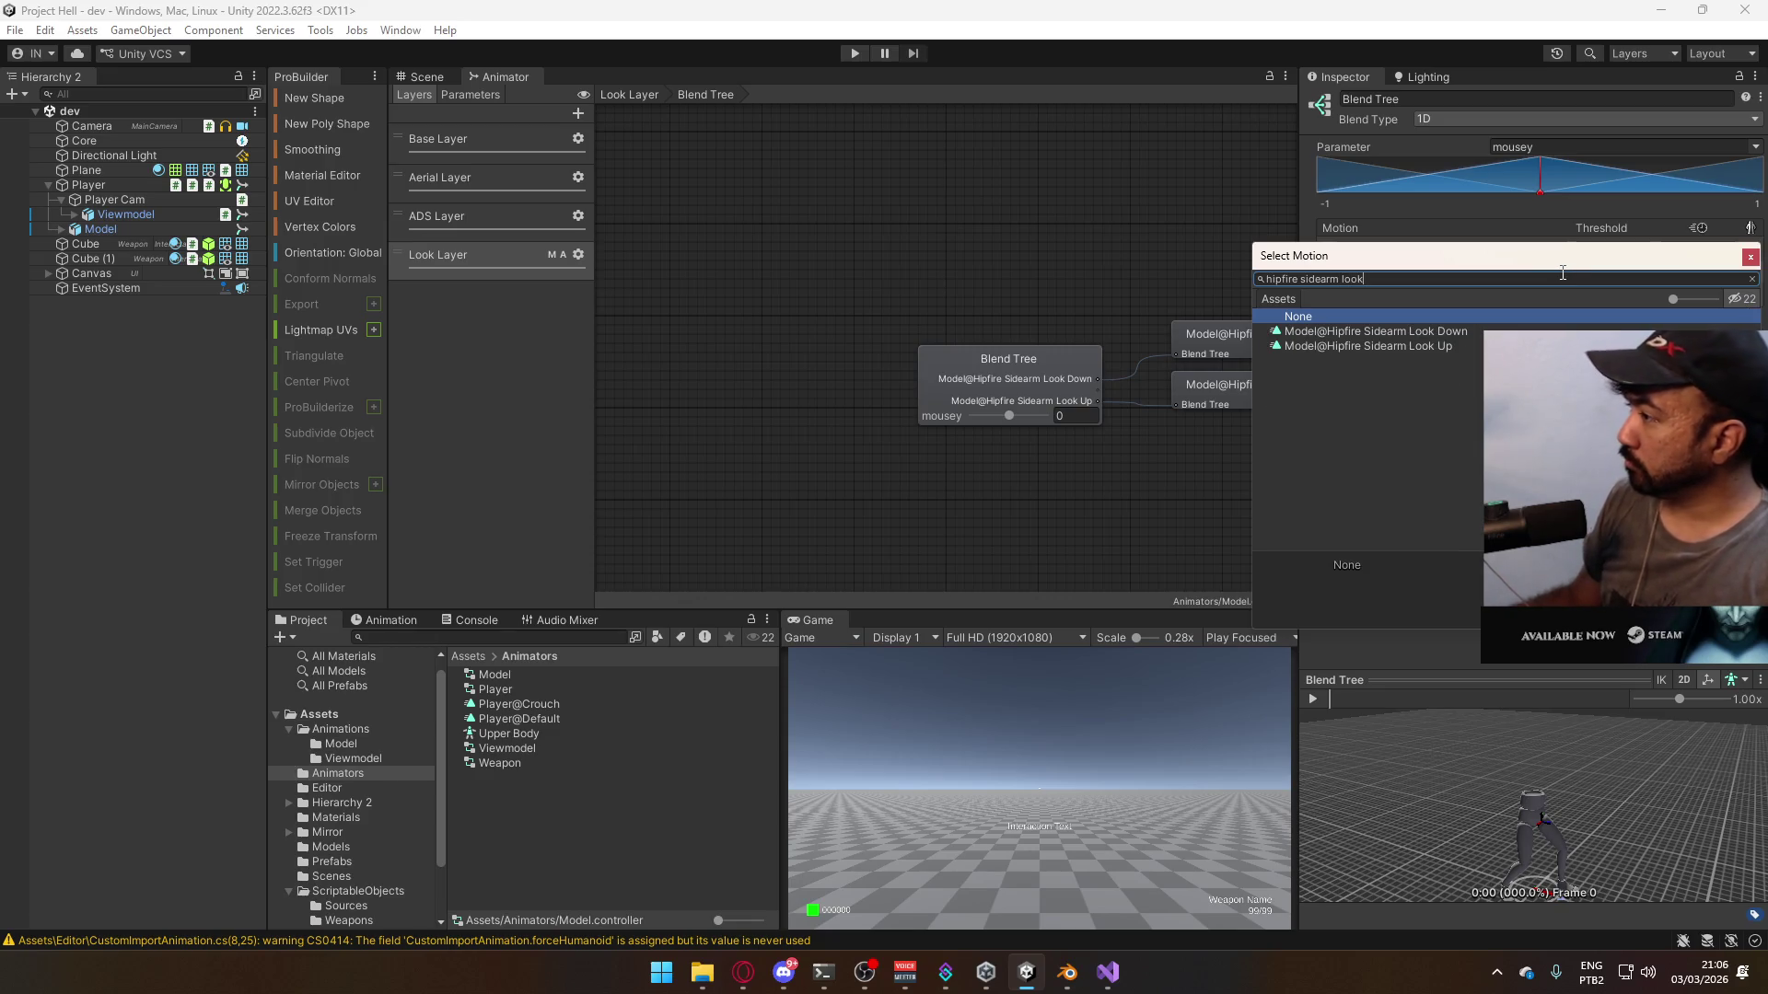
{"action": "key", "text": "BackSpace"}
{"action": "key", "text": "BackSpace"}
{"action": "key", "text": "BackSpace"}
{"action": "key", "text": "BackSpace"}
{"action": "type", "text": "idle"}
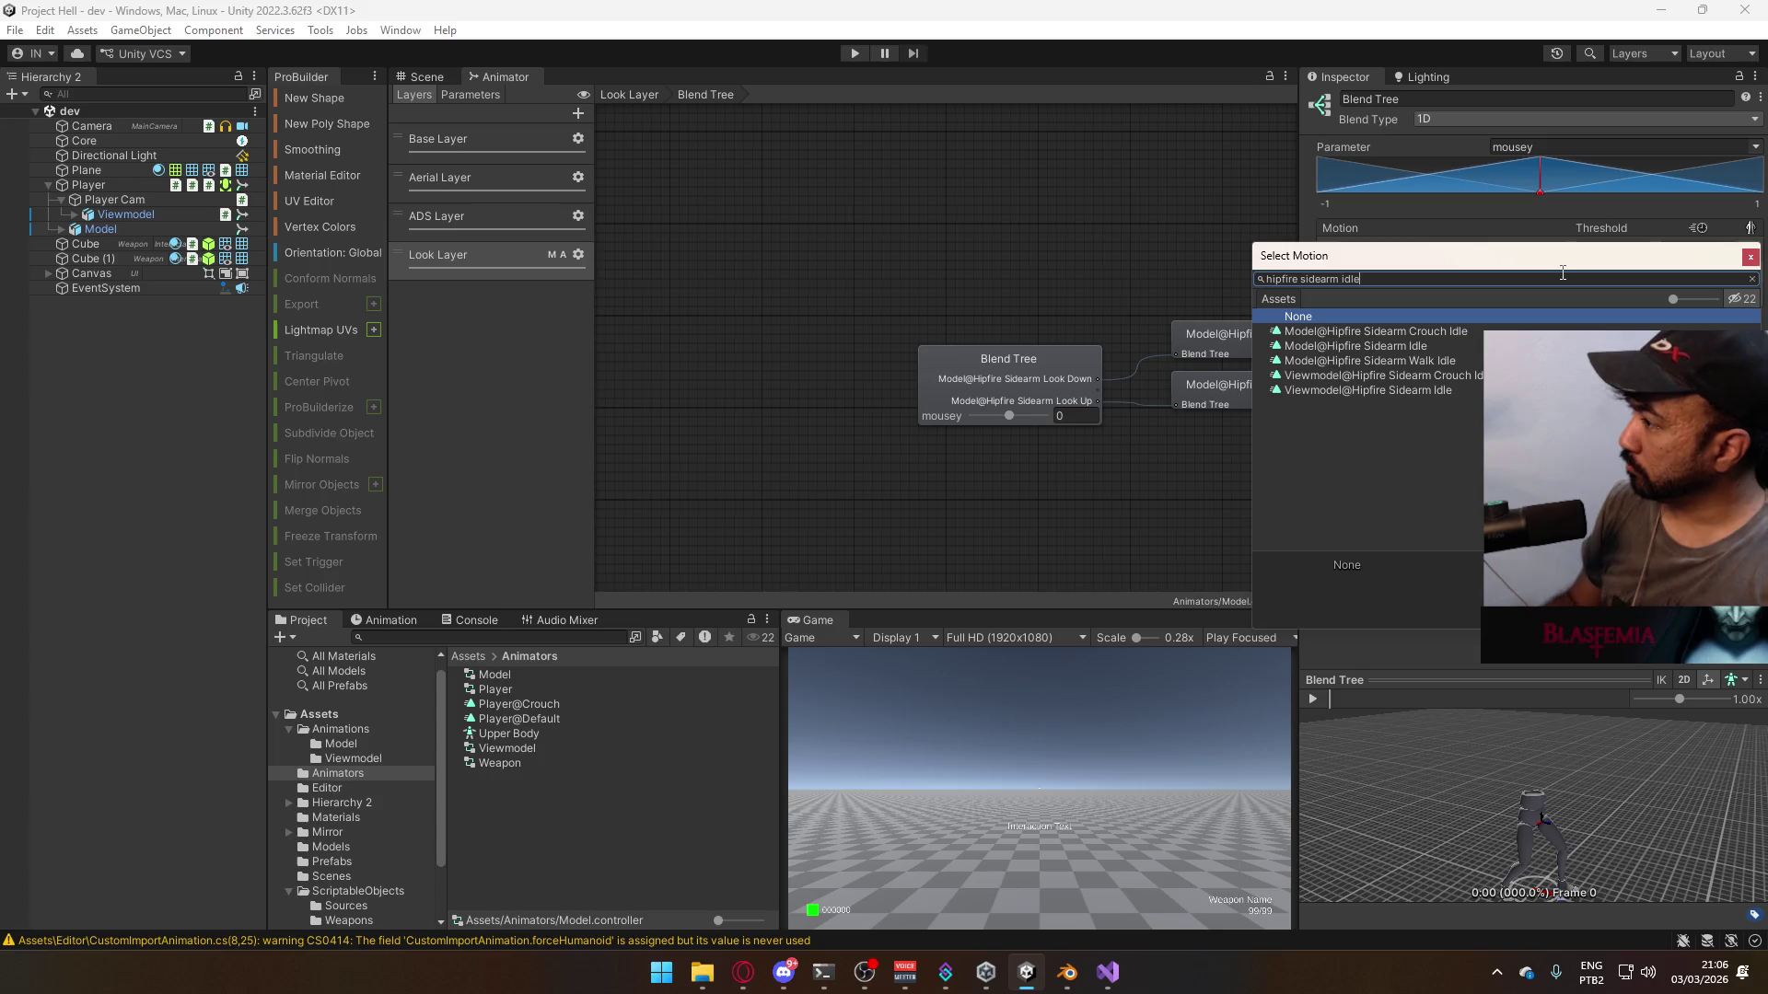
{"action": "left_click", "coordinate": [1424, 347]}
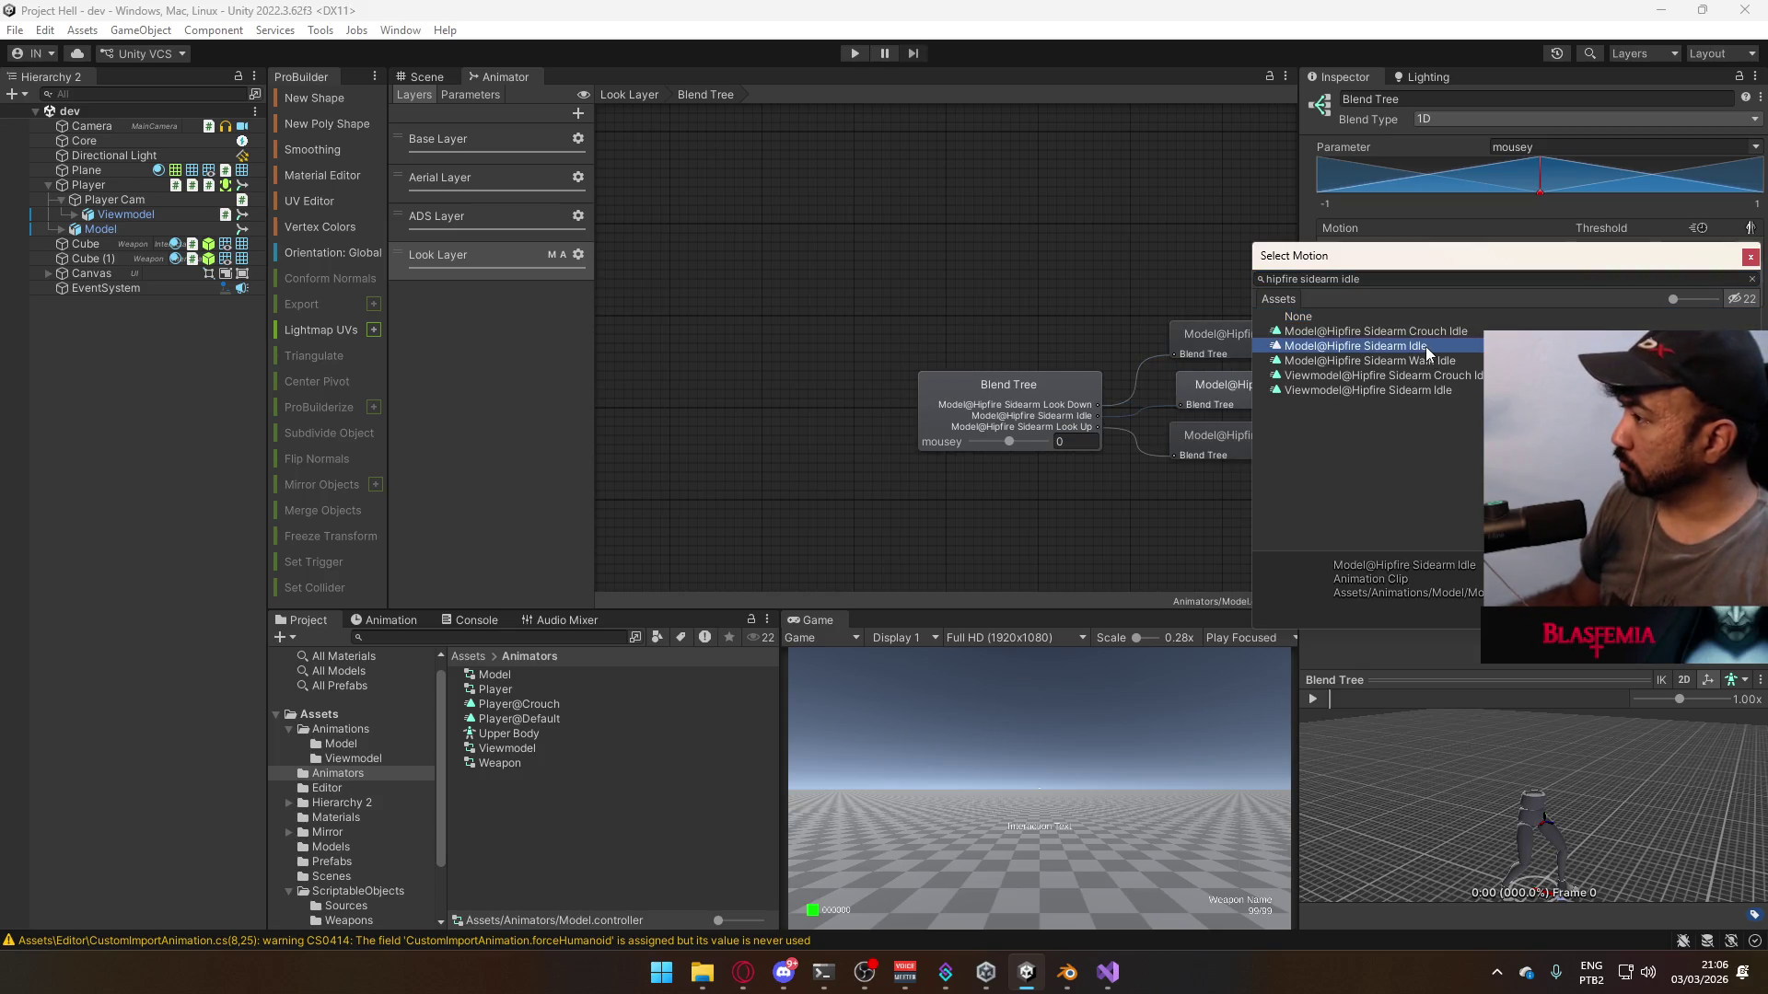
{"action": "double_click", "coordinate": [1428, 346]}
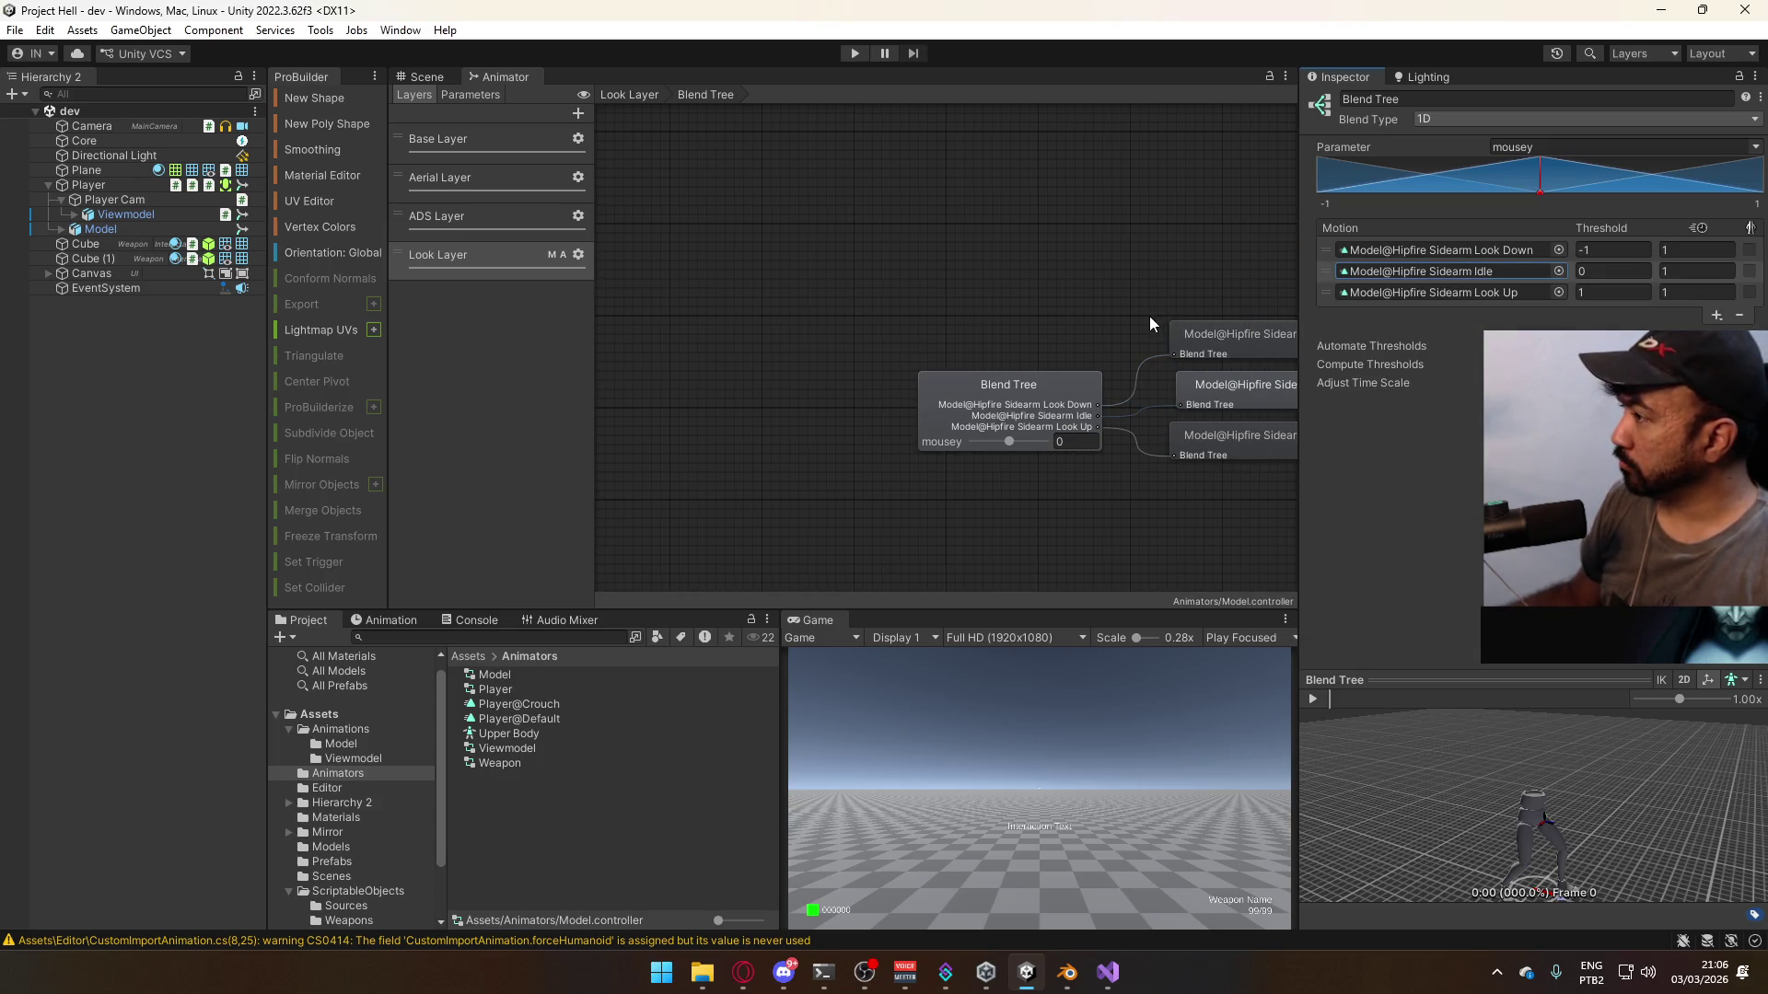
- Frame the model in the blend tree preview and test the pose at mousey -1
{"action": "left_click", "coordinate": [1002, 392]}
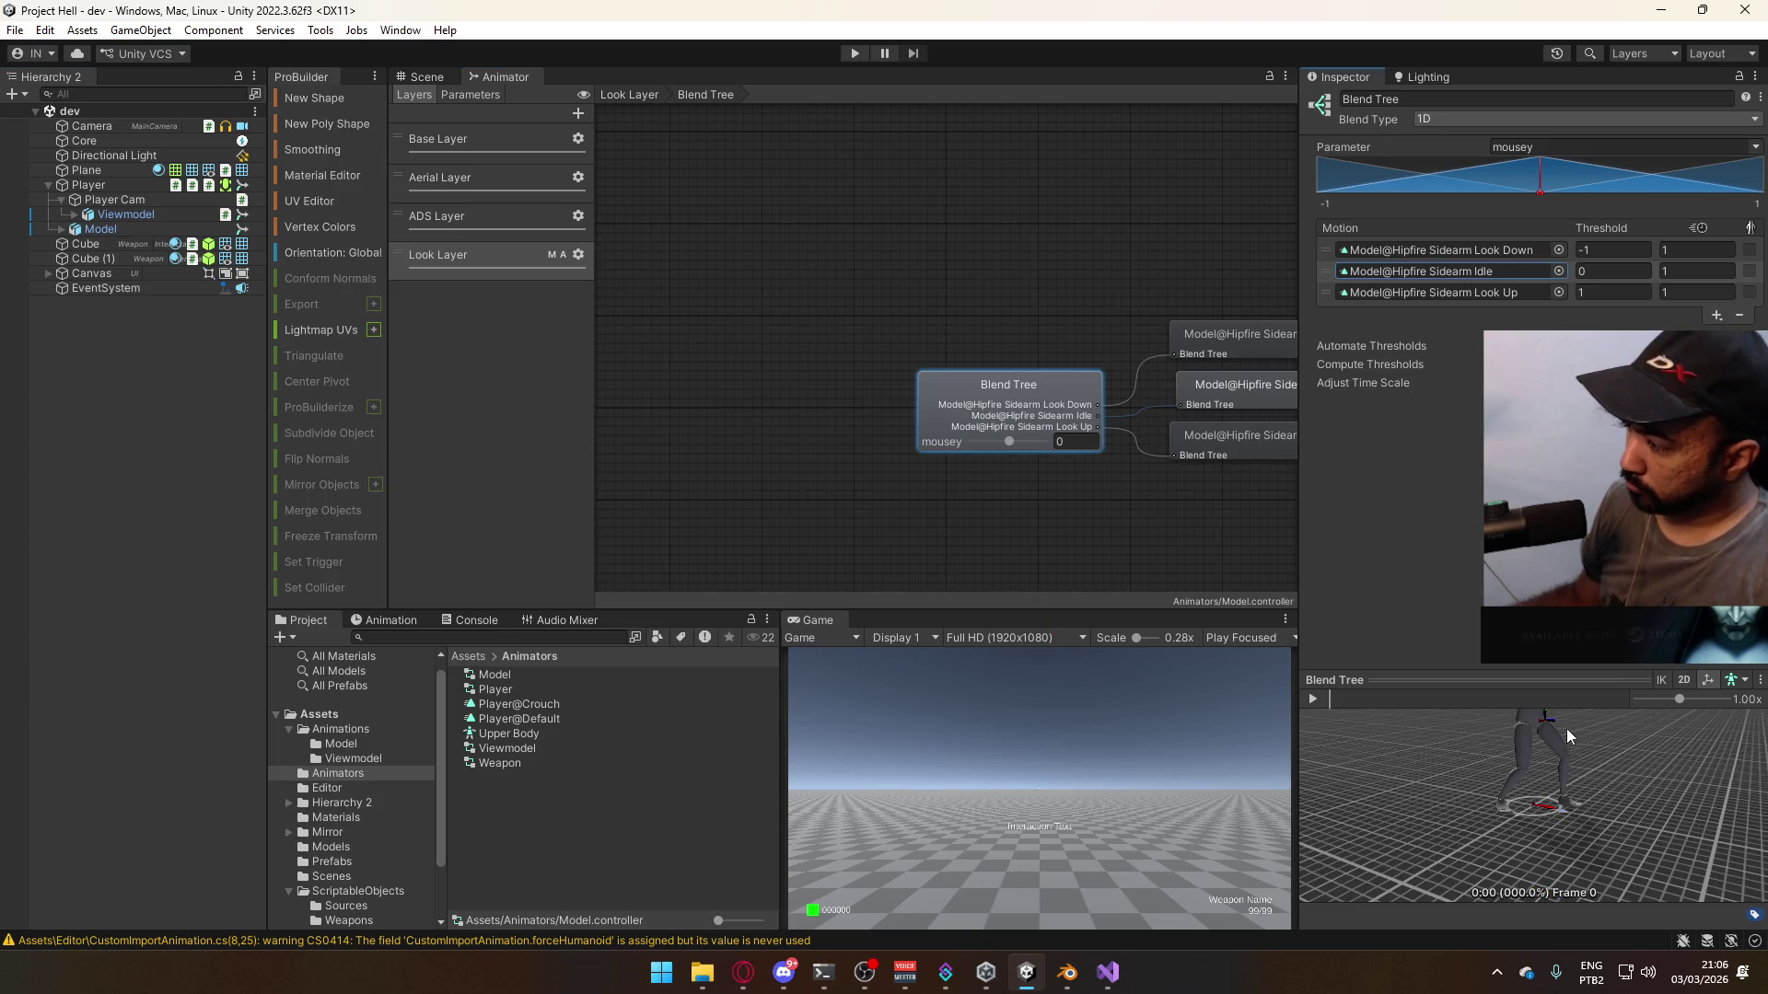
{"action": "left_click_drag", "start_coordinate": [1566, 727], "coordinate": [1542, 844]}
{"action": "middle_click_drag", "start_coordinate": [1542, 844], "coordinate": [1463, 767]}
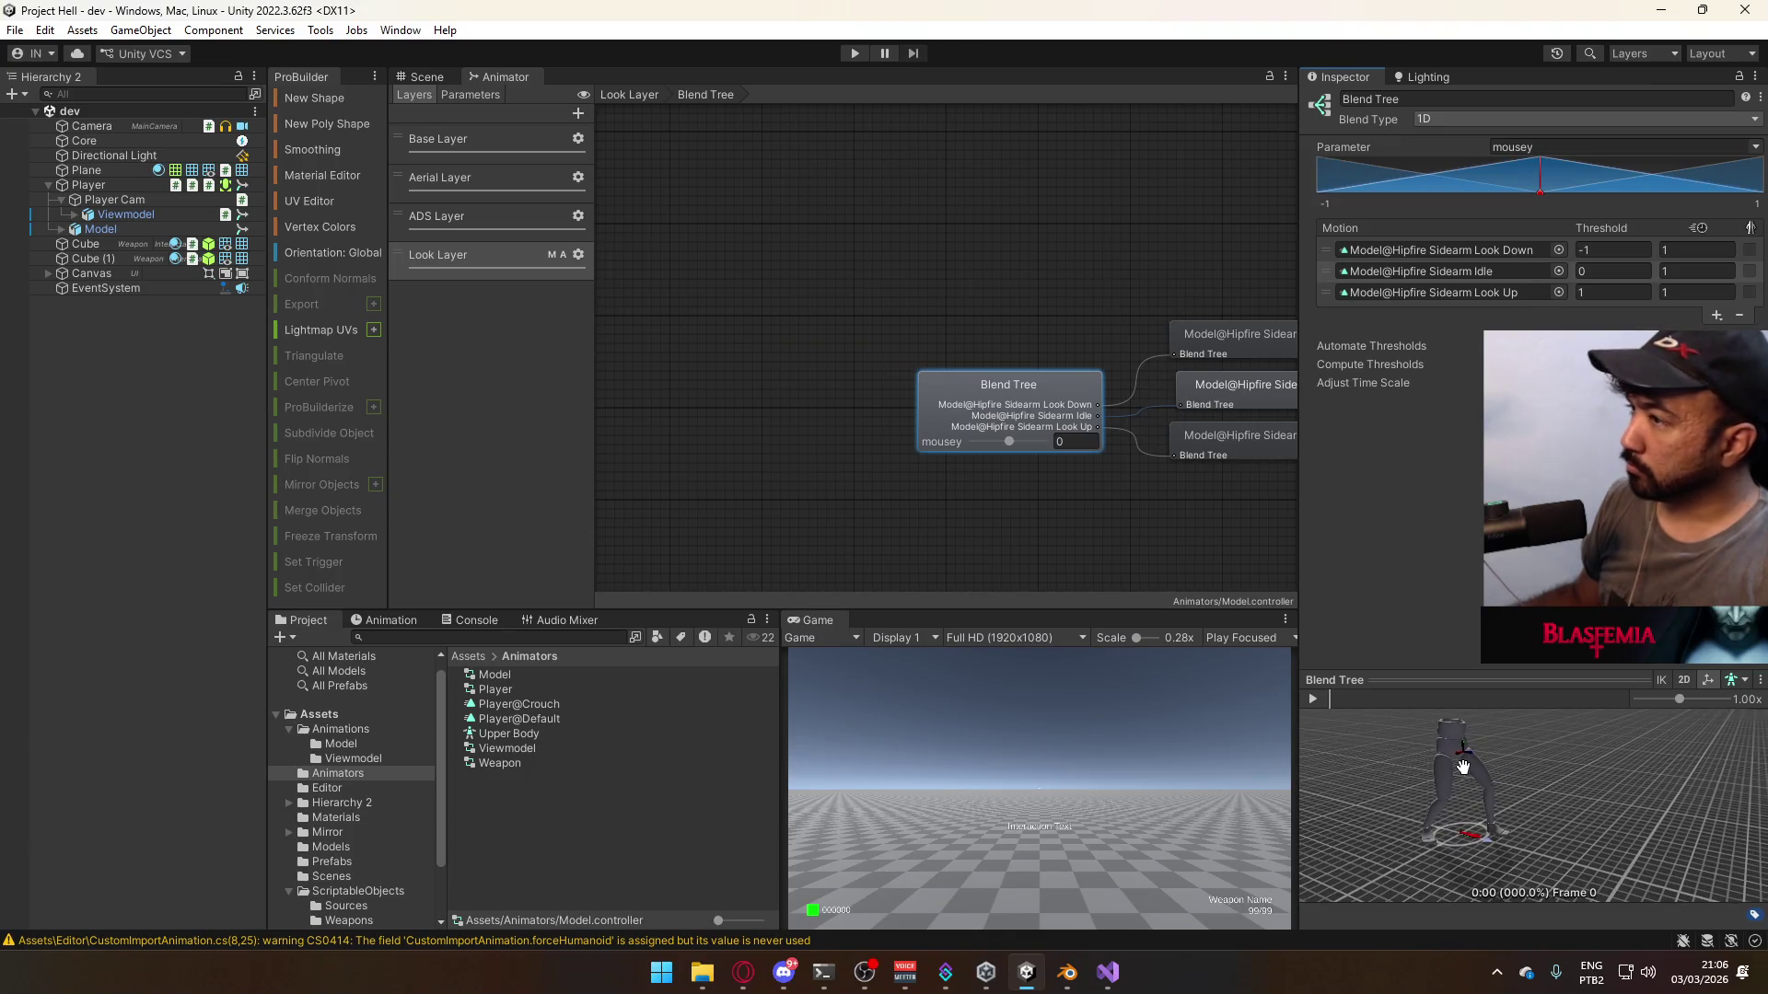
{"action": "left_click", "coordinate": [62, 229]}
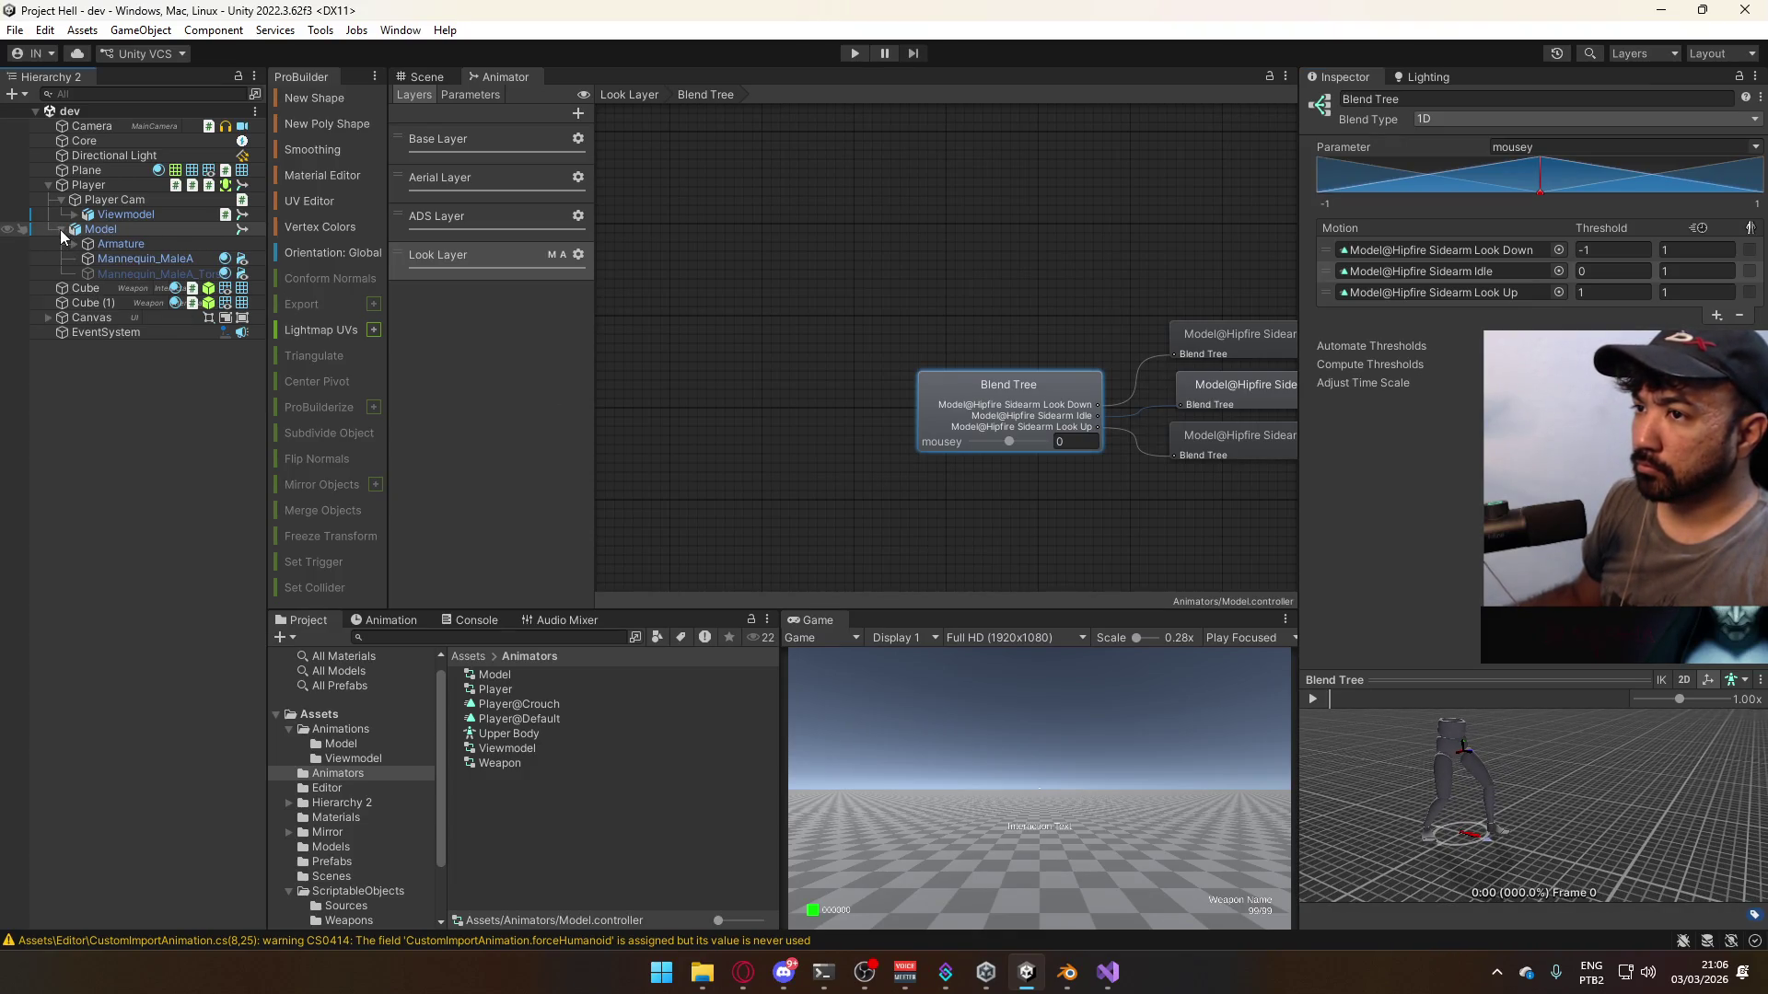
{"action": "left_click", "coordinate": [135, 276]}
{"action": "left_click", "coordinate": [133, 229]}
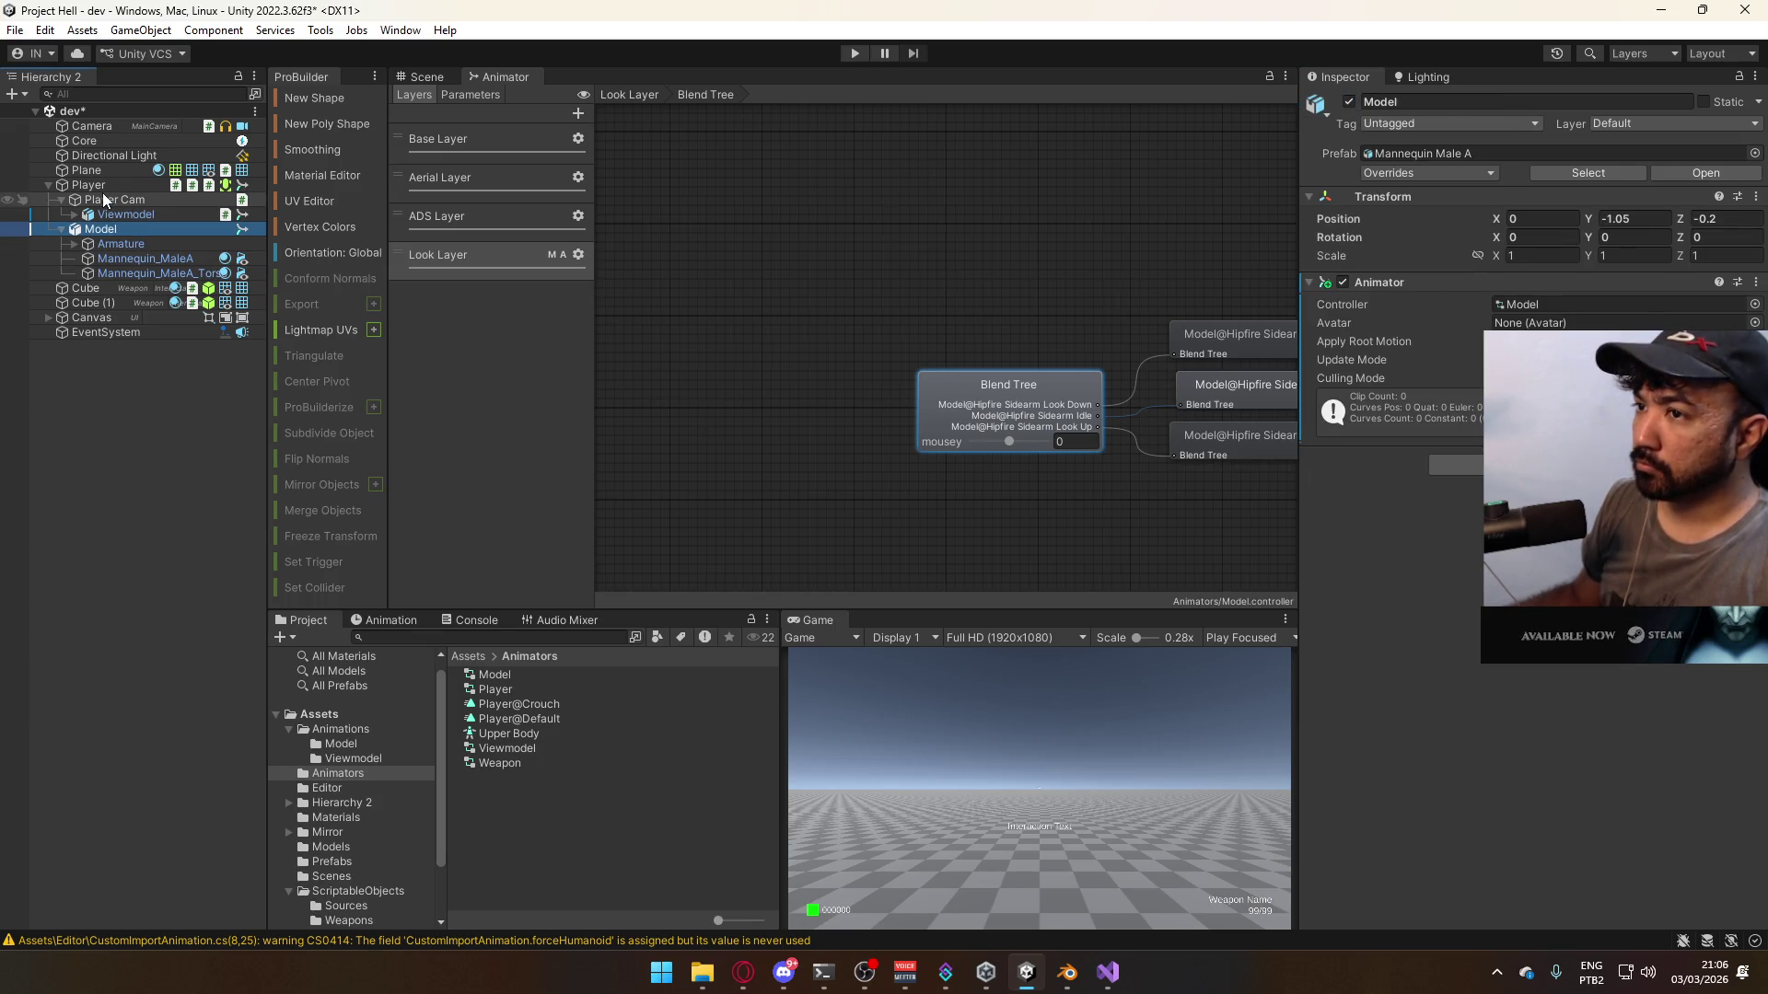
{"action": "left_click", "coordinate": [983, 399]}
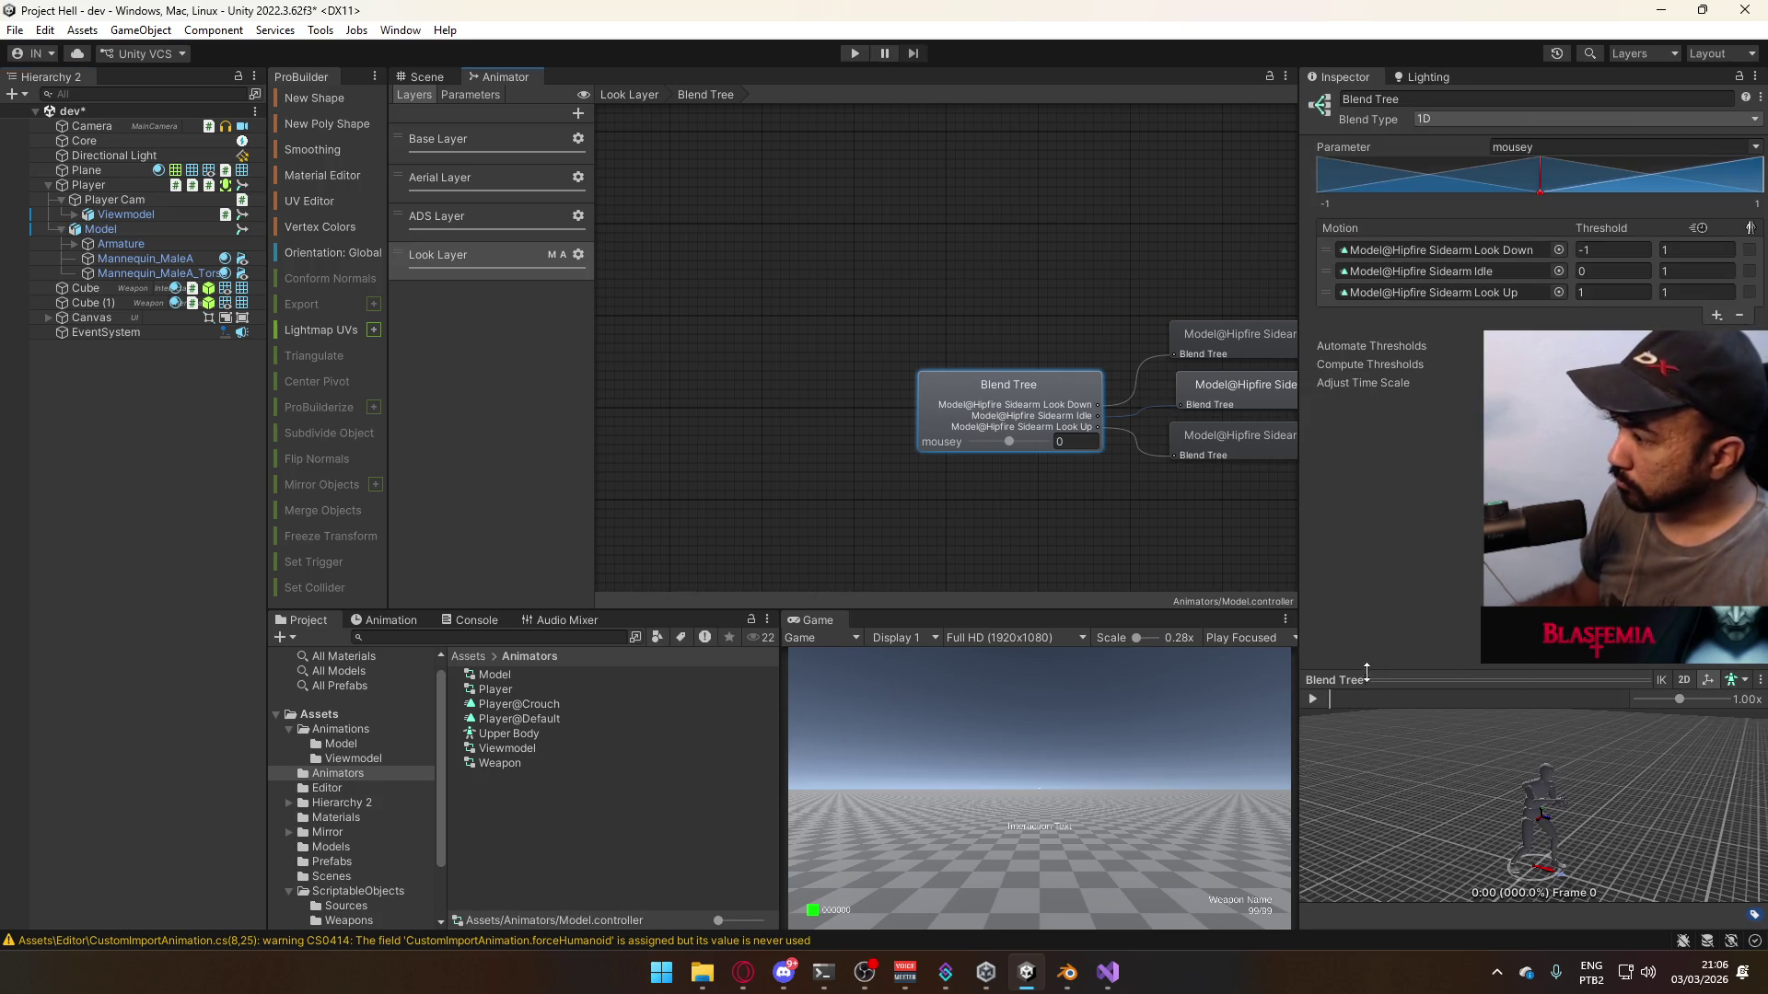
{"action": "mouse_move", "coordinate": [1014, 442]}
{"action": "left_mouse_down"}
{"action": "mouse_move", "coordinate": [1074, 440]}
{"action": "mouse_move", "coordinate": [912, 451]}
{"action": "mouse_move", "coordinate": [1029, 473]}
{"action": "left_mouse_up"}
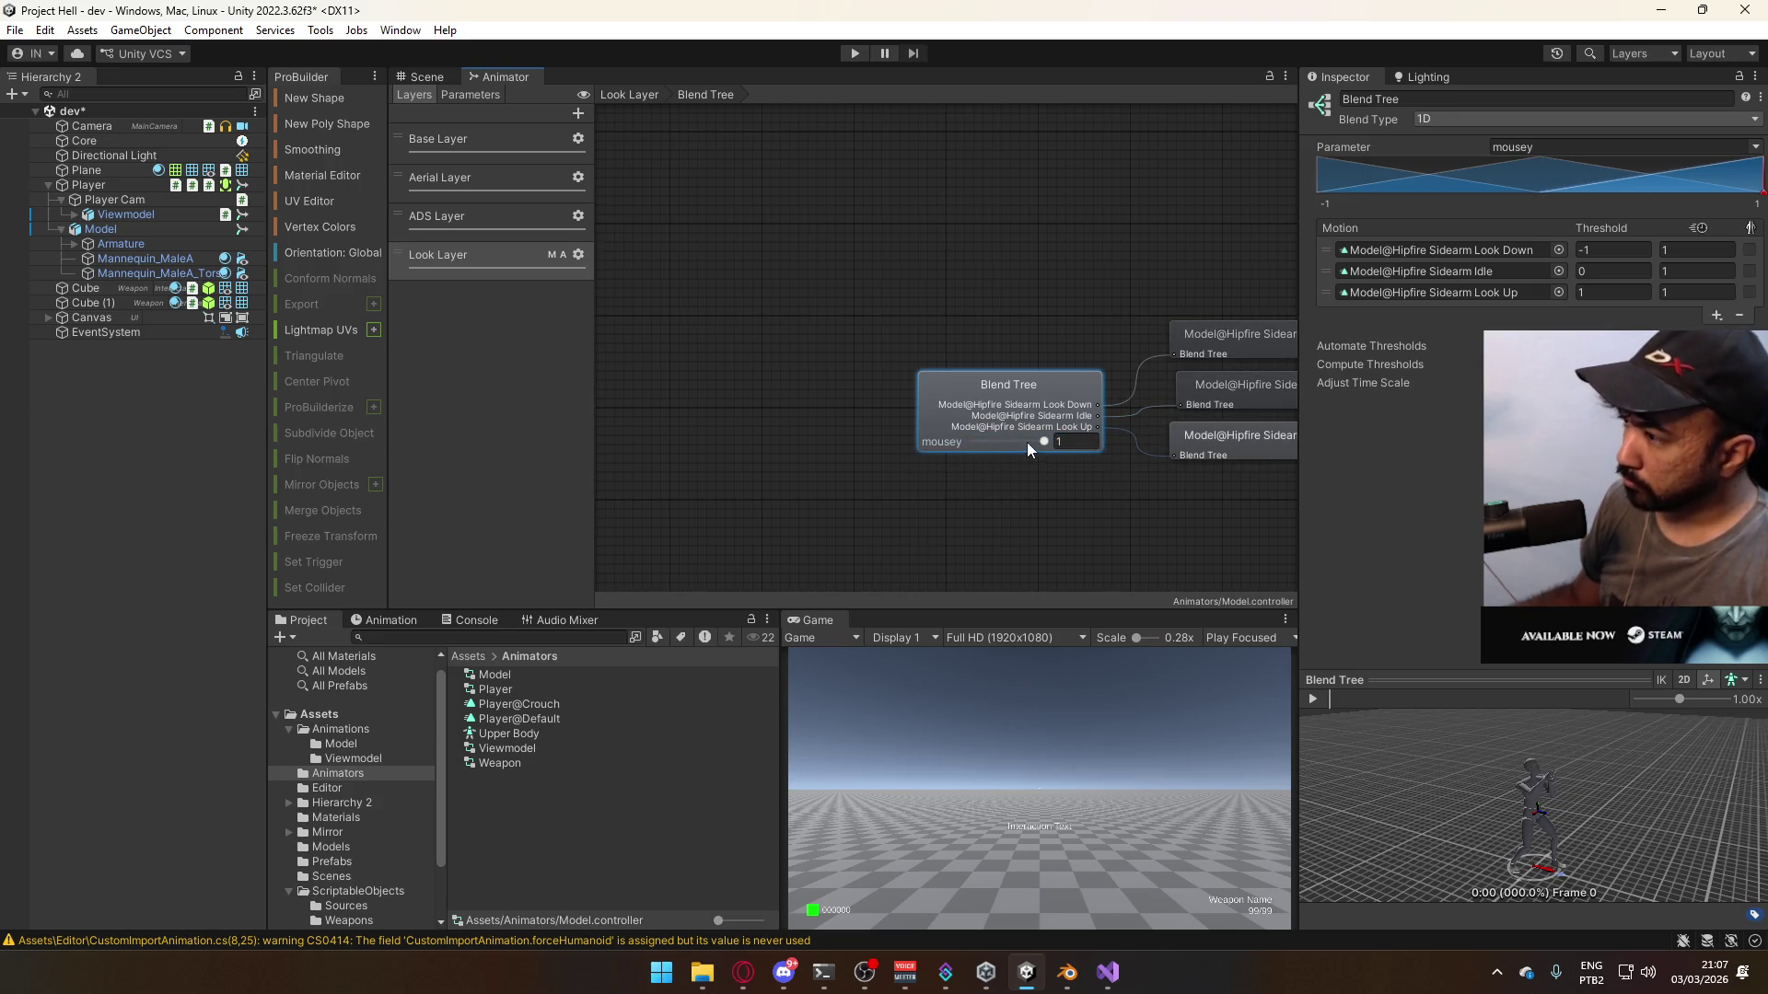
- Reset mousey to 0, save the scene and enter Play mode
{"action": "type", "text": "0"}
{"action": "key", "text": "ctrl+s"}
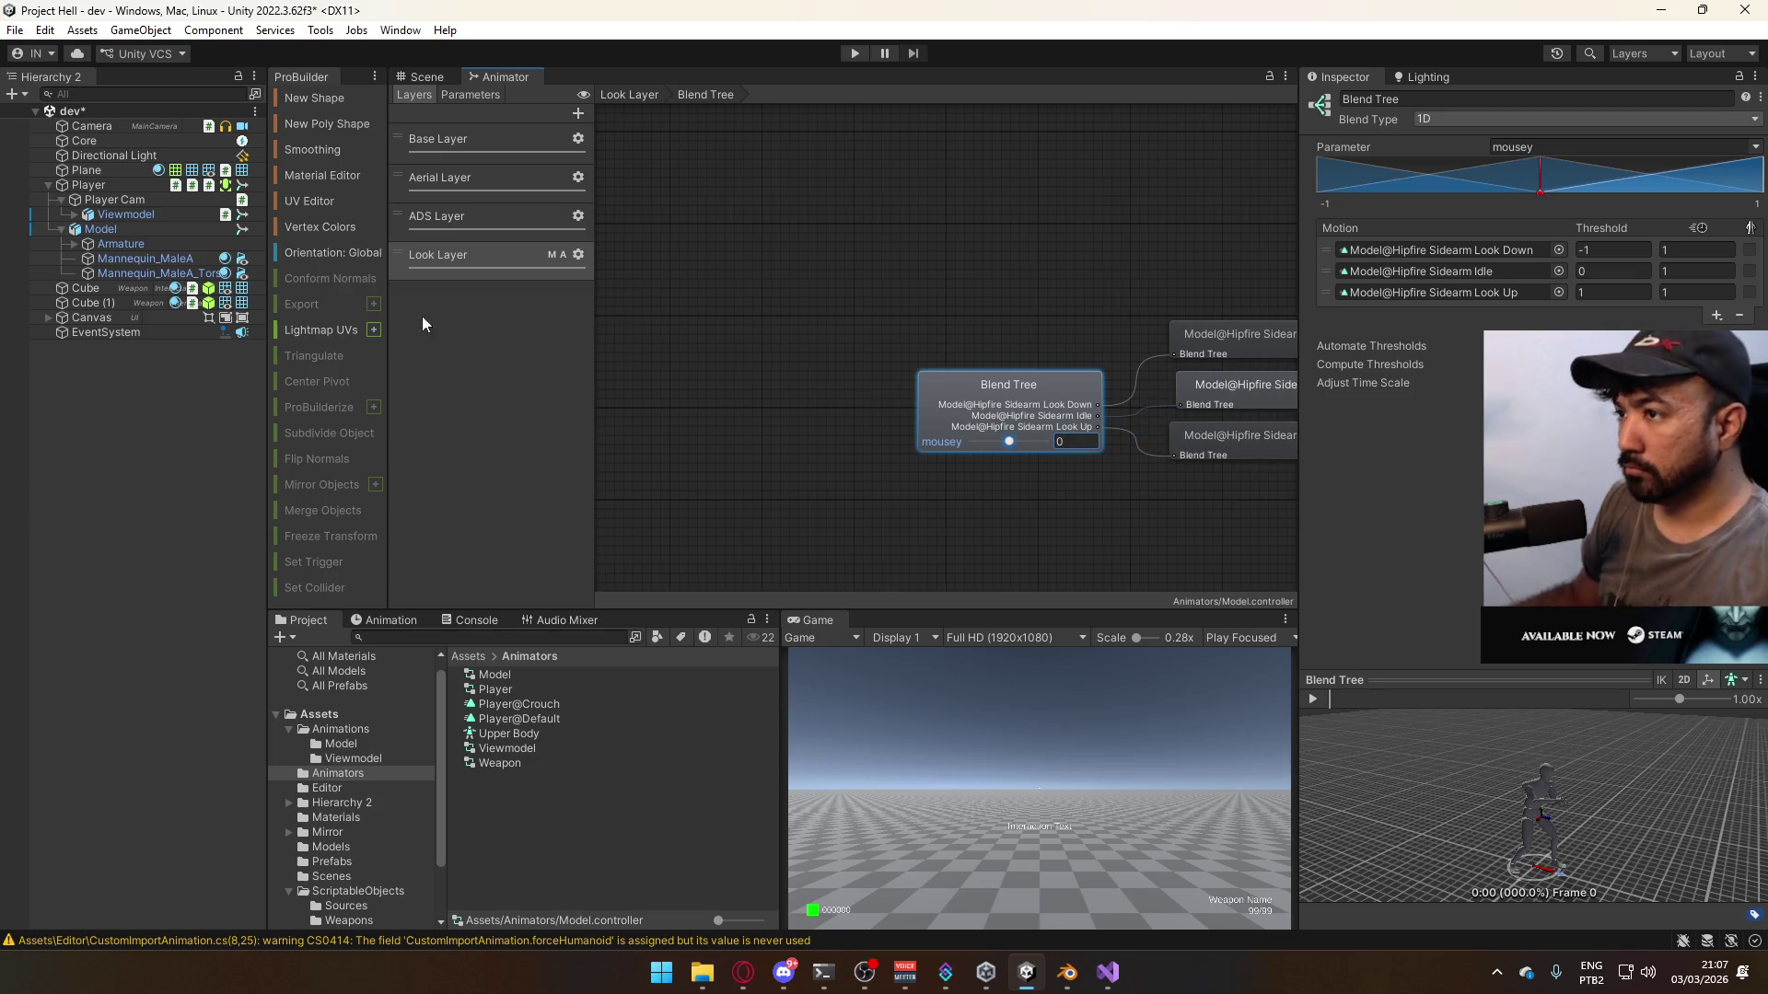
{"action": "left_click", "coordinate": [157, 274]}
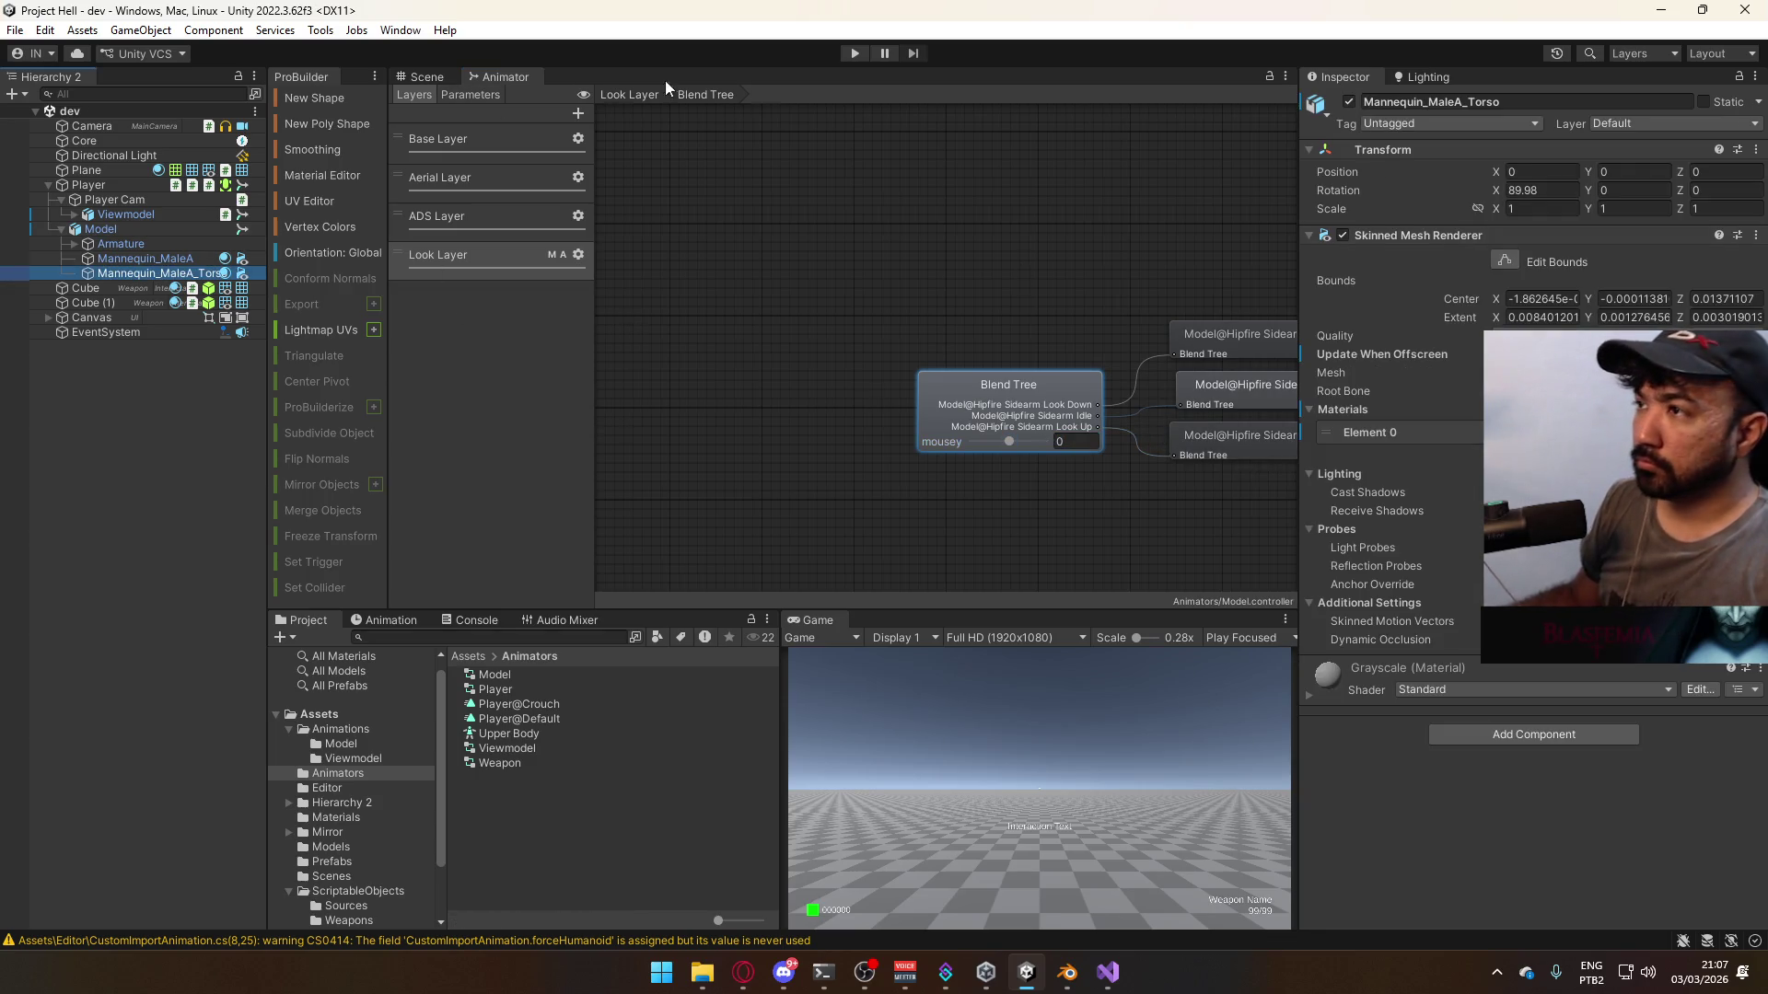
{"action": "key", "text": "ctrl+p"}
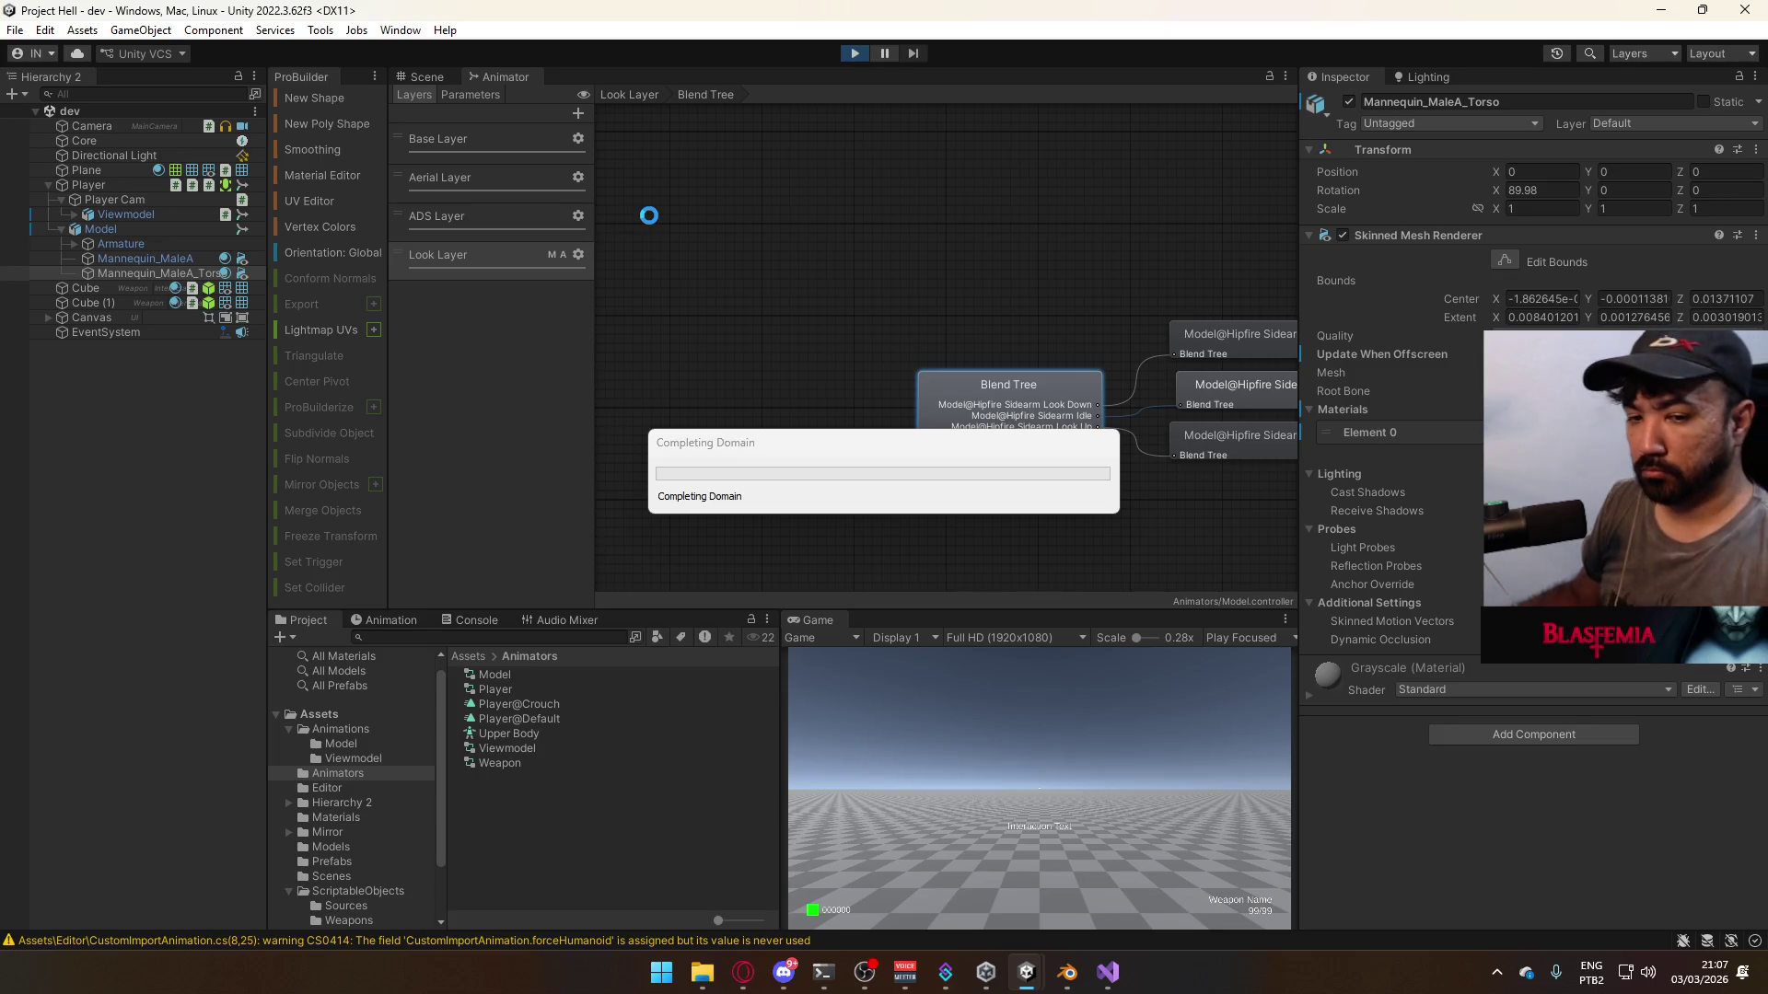
- Set Input Min Mouse Y to -60 in the ScriptableObjects Database asset
{"action": "left_click", "coordinate": [449, 74]}
{"action": "mouse_move", "coordinate": [826, 400]}
{"action": "left_mouse_down", "text": "alt"}
{"action": "mouse_move", "coordinate": [1026, 398]}
{"action": "mouse_move", "coordinate": [958, 424]}
{"action": "mouse_move", "coordinate": [976, 460]}
{"action": "left_mouse_up", "text": "alt"}
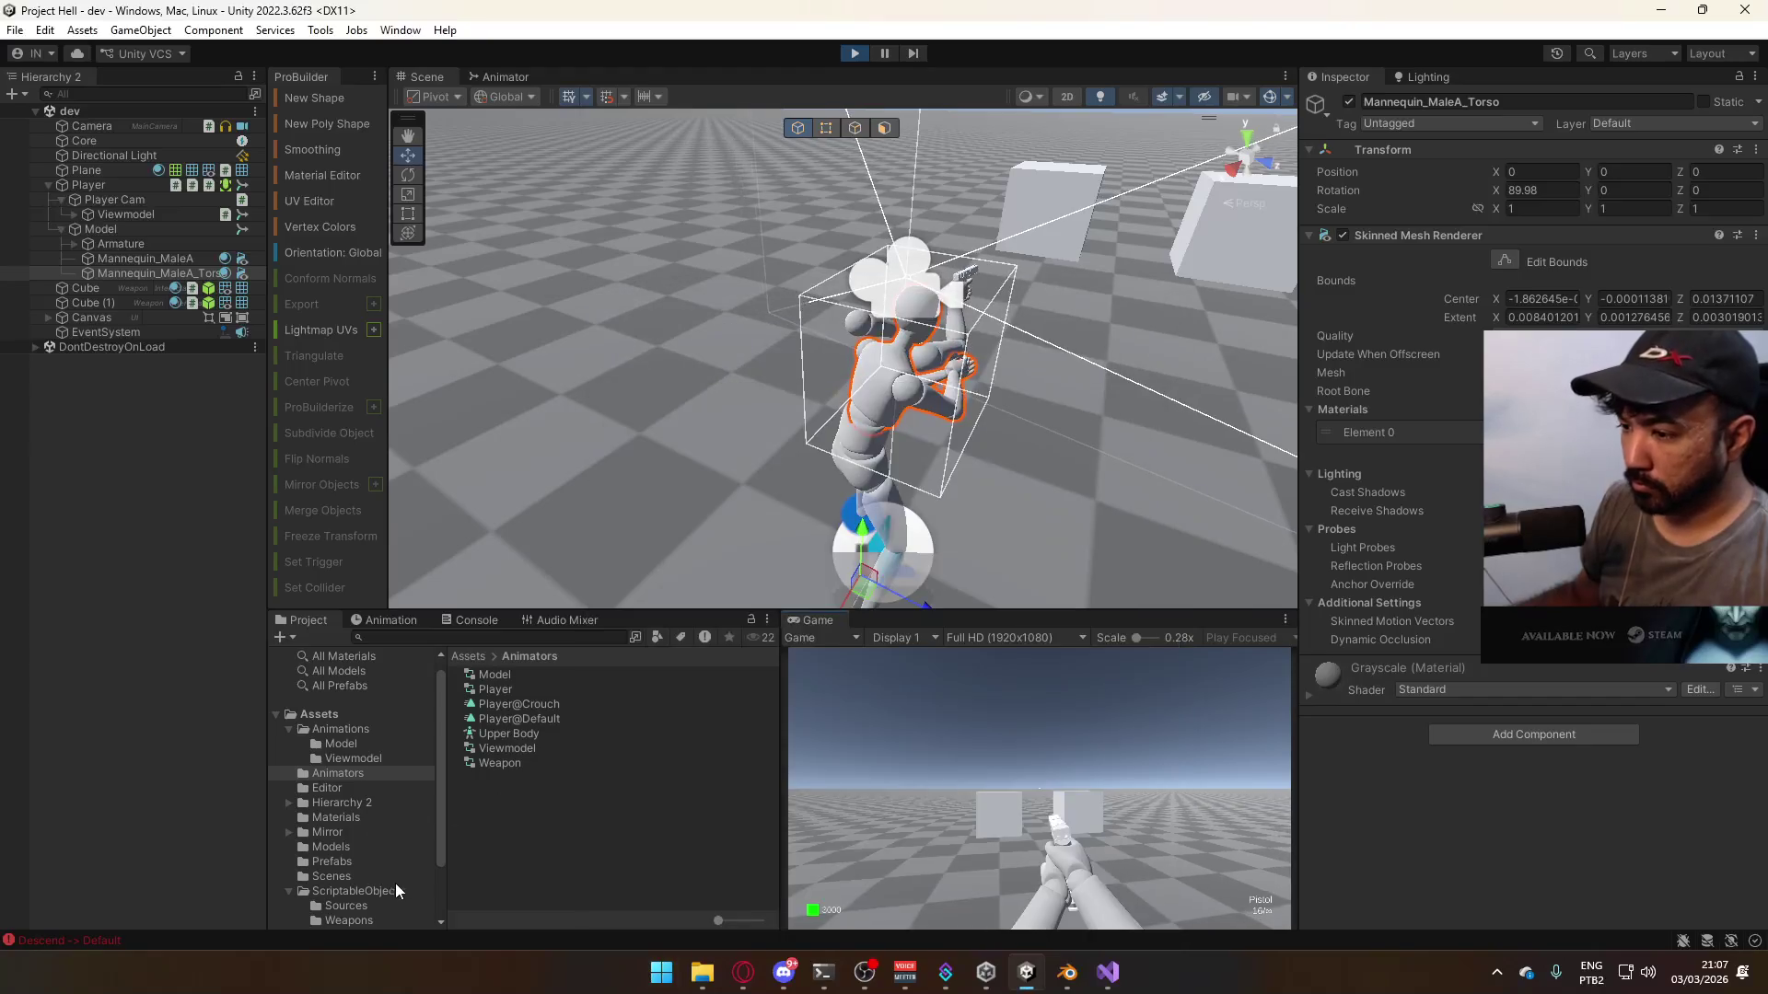
{"action": "left_click", "coordinate": [387, 889]}
{"action": "left_click", "coordinate": [516, 749]}
{"action": "left_click", "coordinate": [523, 776]}
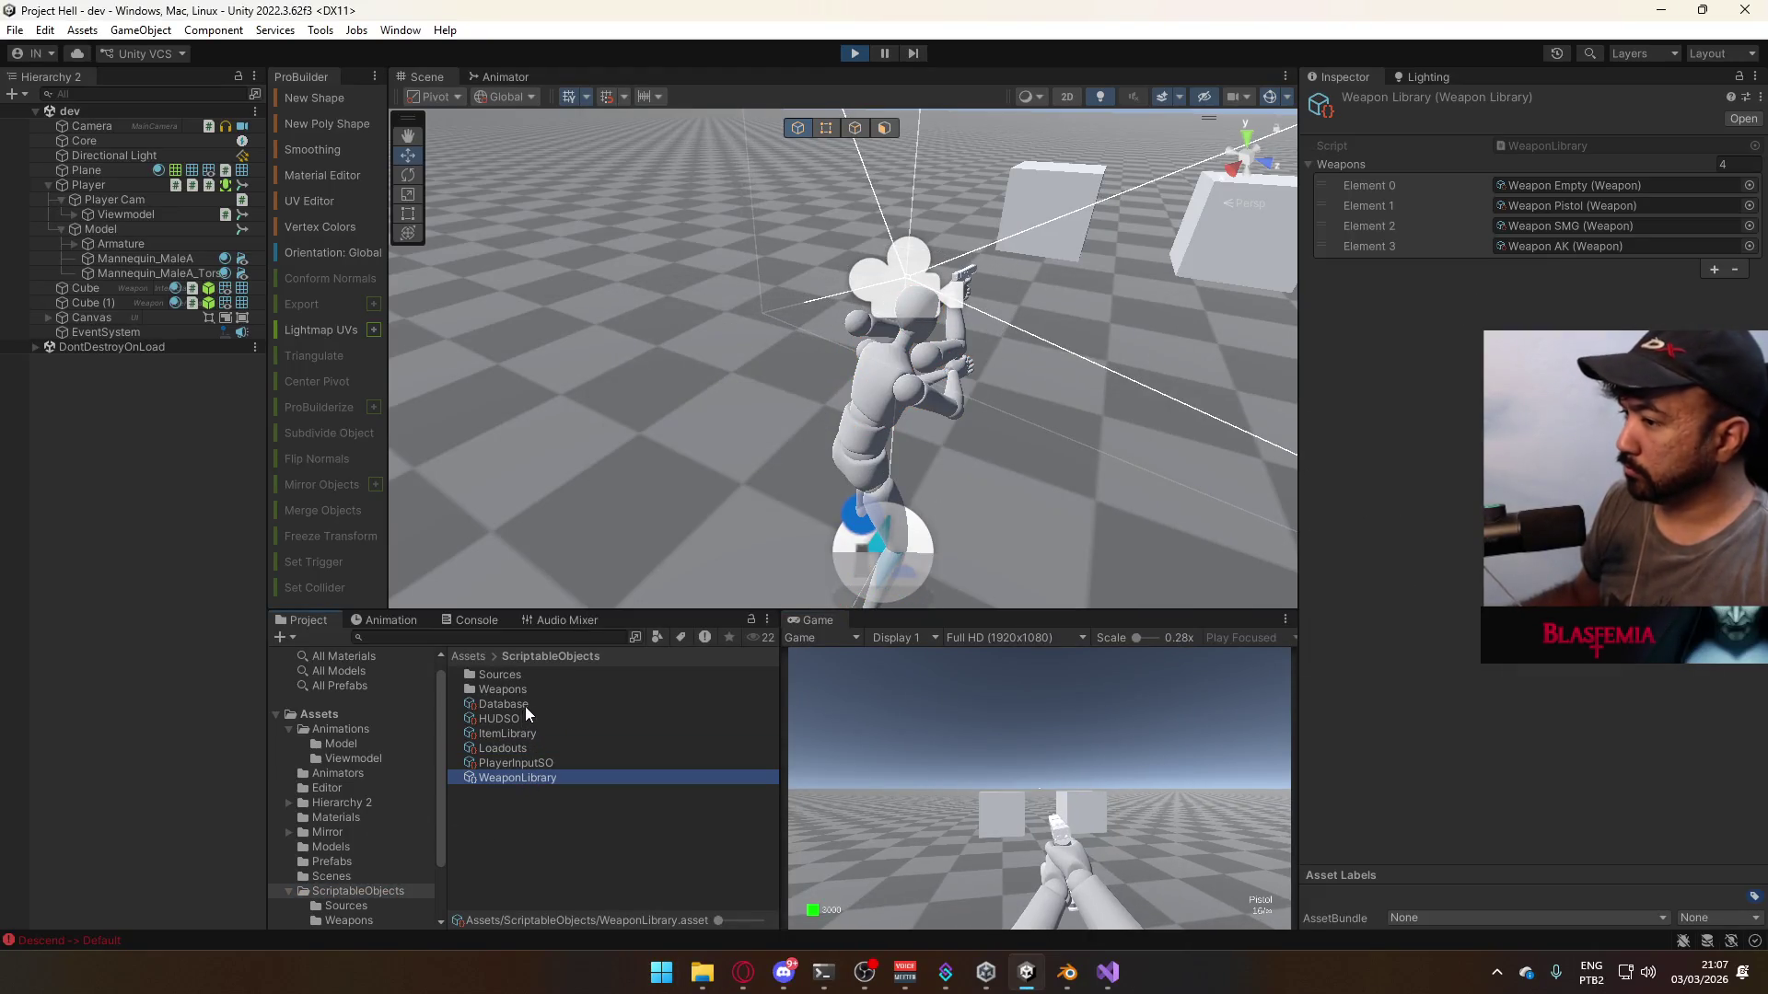
{"action": "left_click", "coordinate": [525, 704]}
{"action": "left_click", "coordinate": [1572, 229]}
{"action": "type", "text": "-60"}
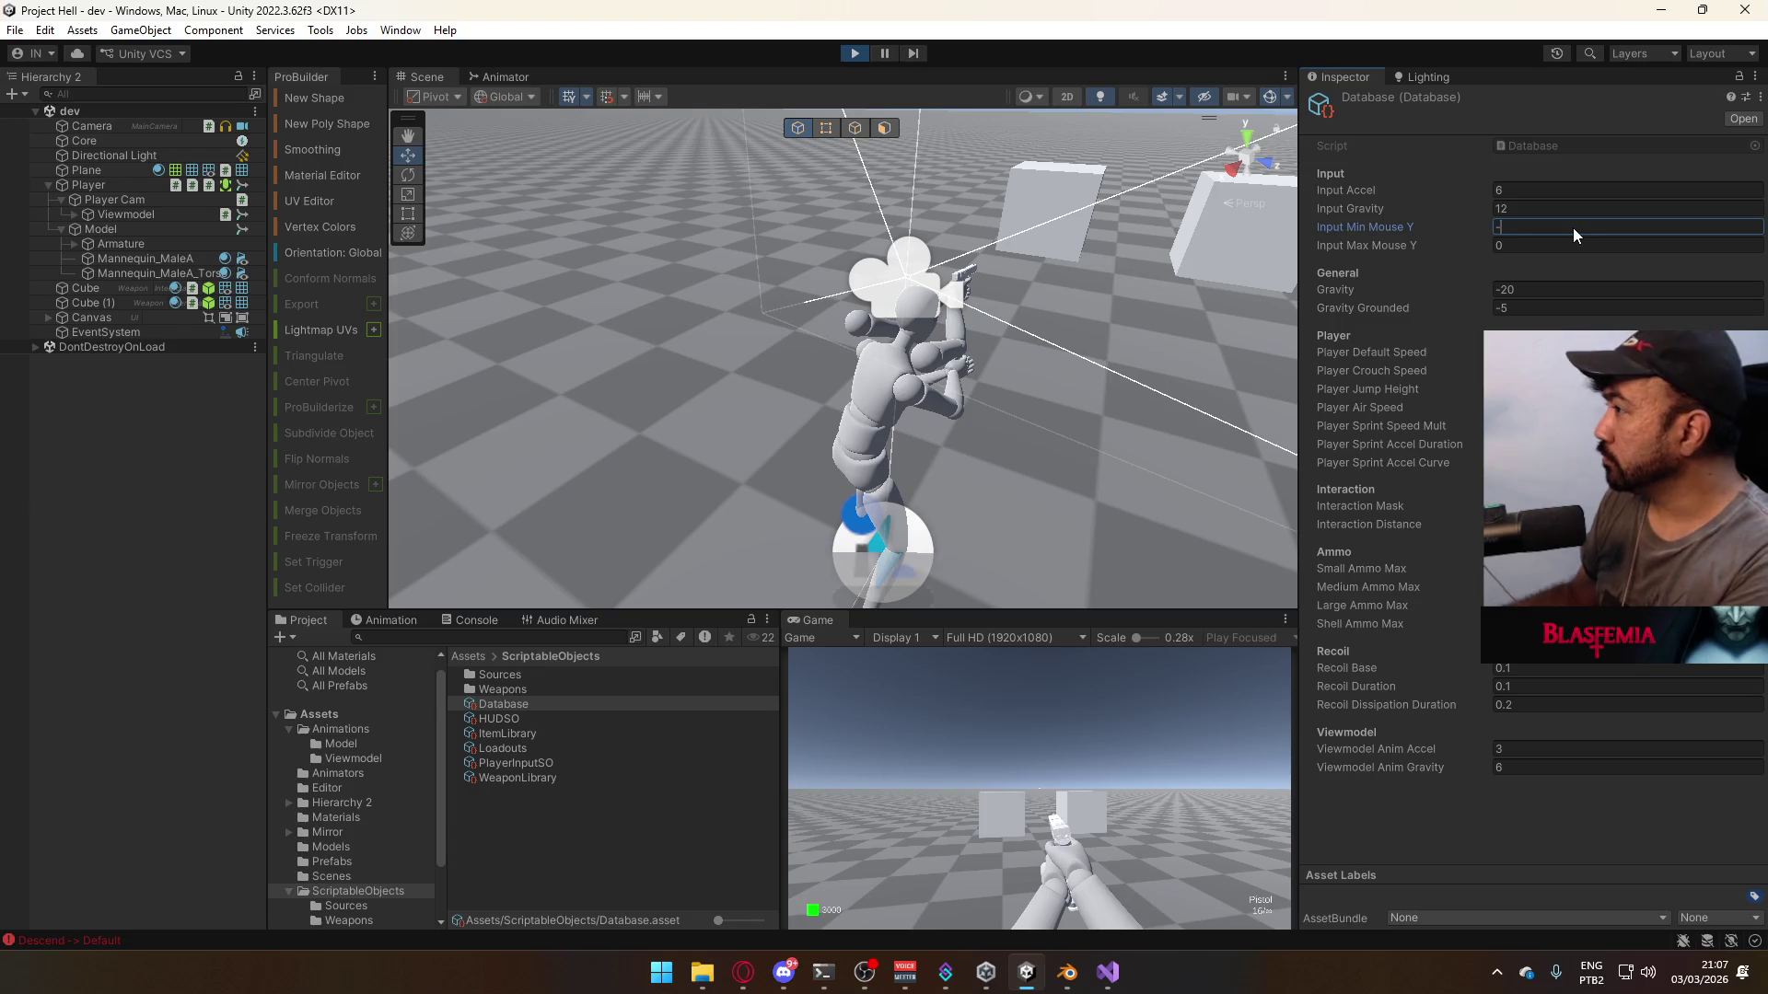
- Test vertical looking in the running game, then select the Model object
{"action": "left_click", "coordinate": [1102, 720]}
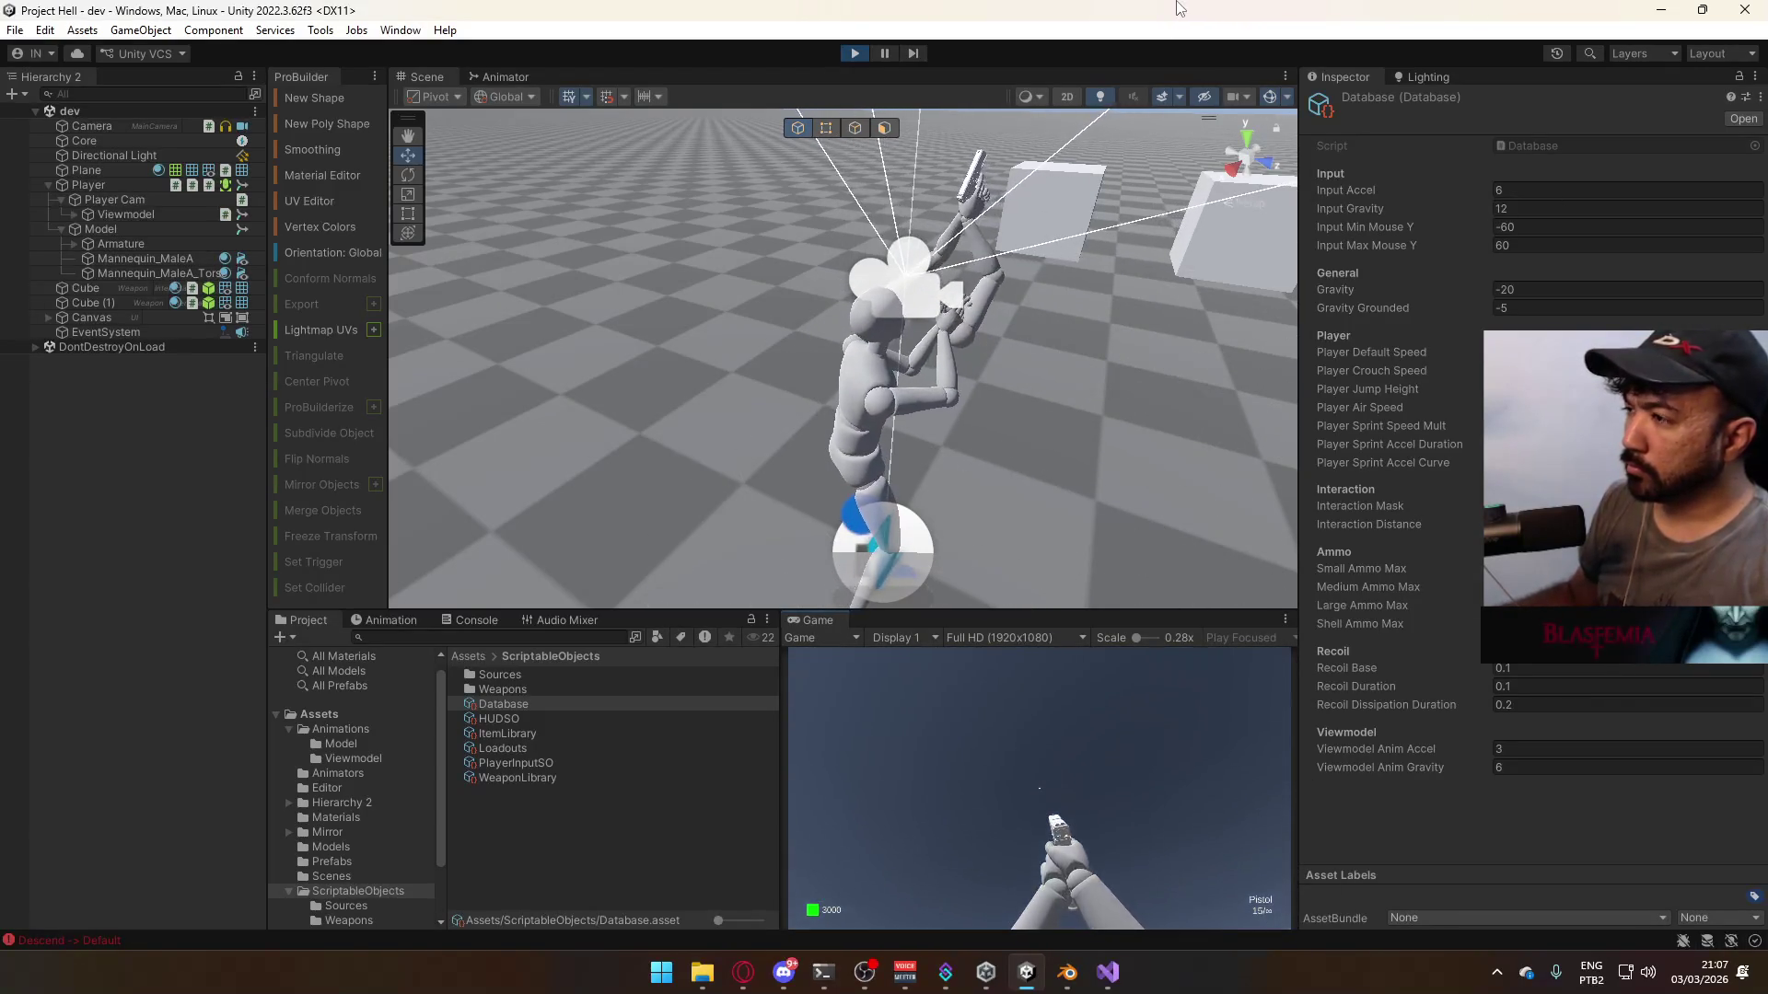
{"action": "key", "text": "super"}
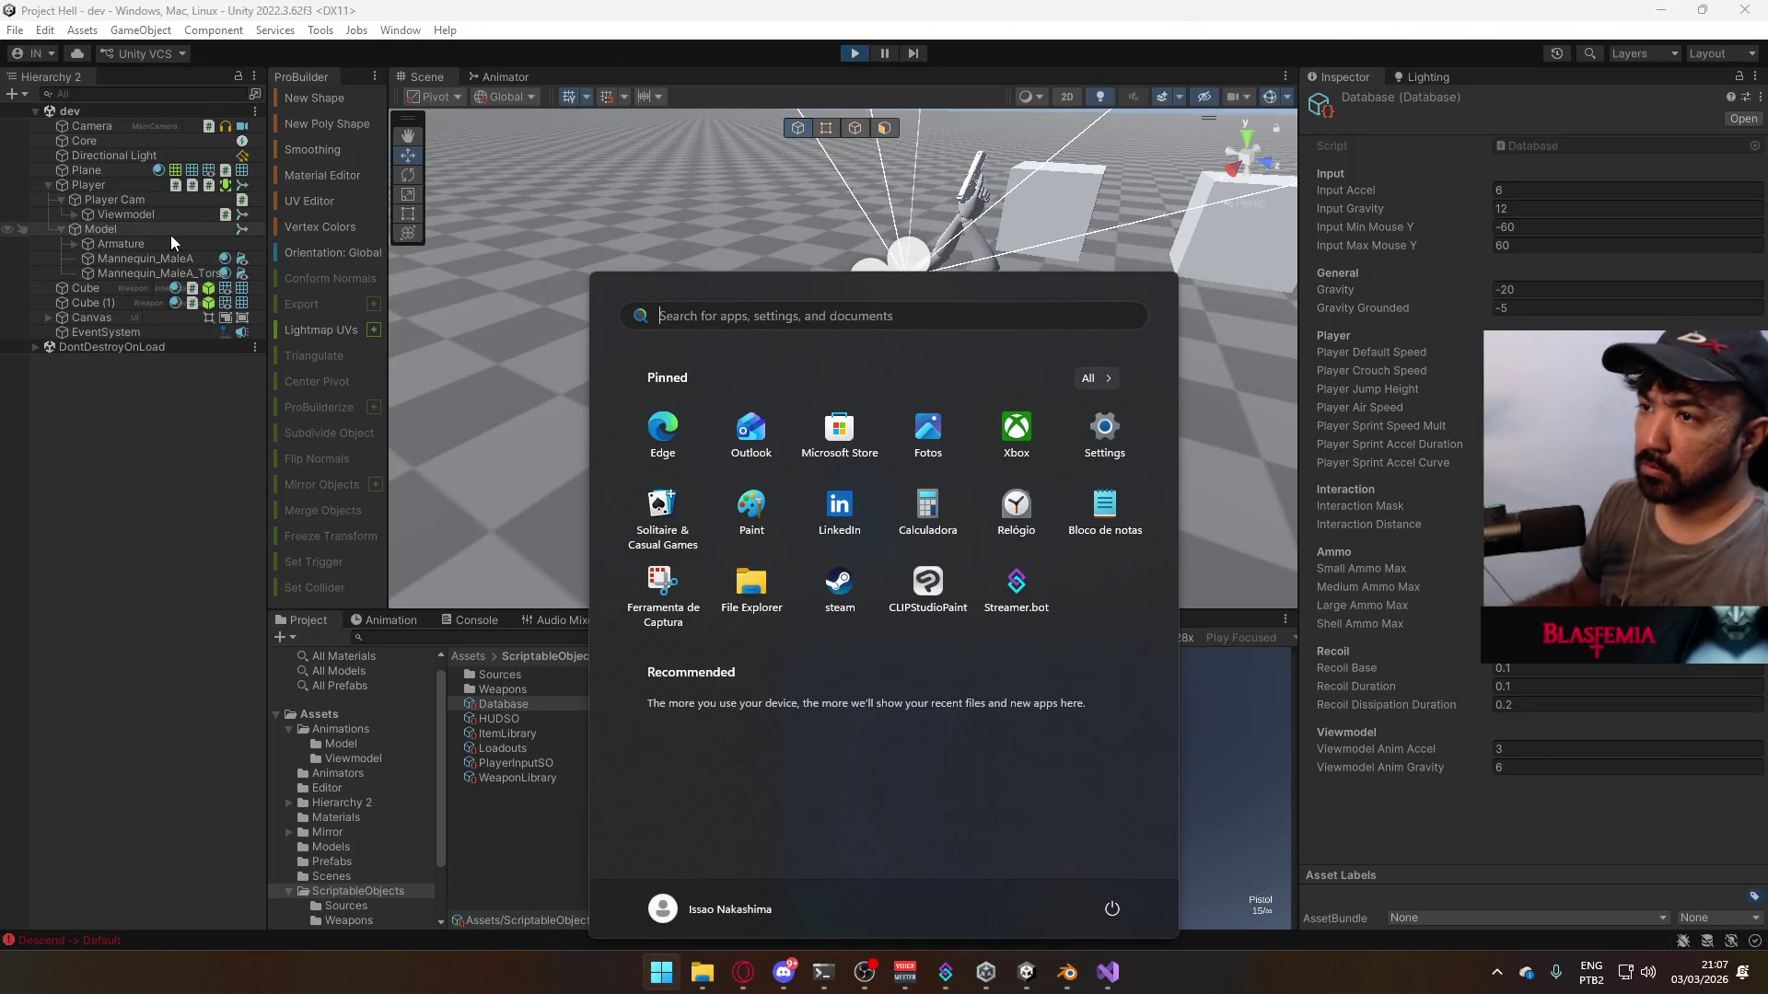
{"action": "left_click", "coordinate": [170, 232]}
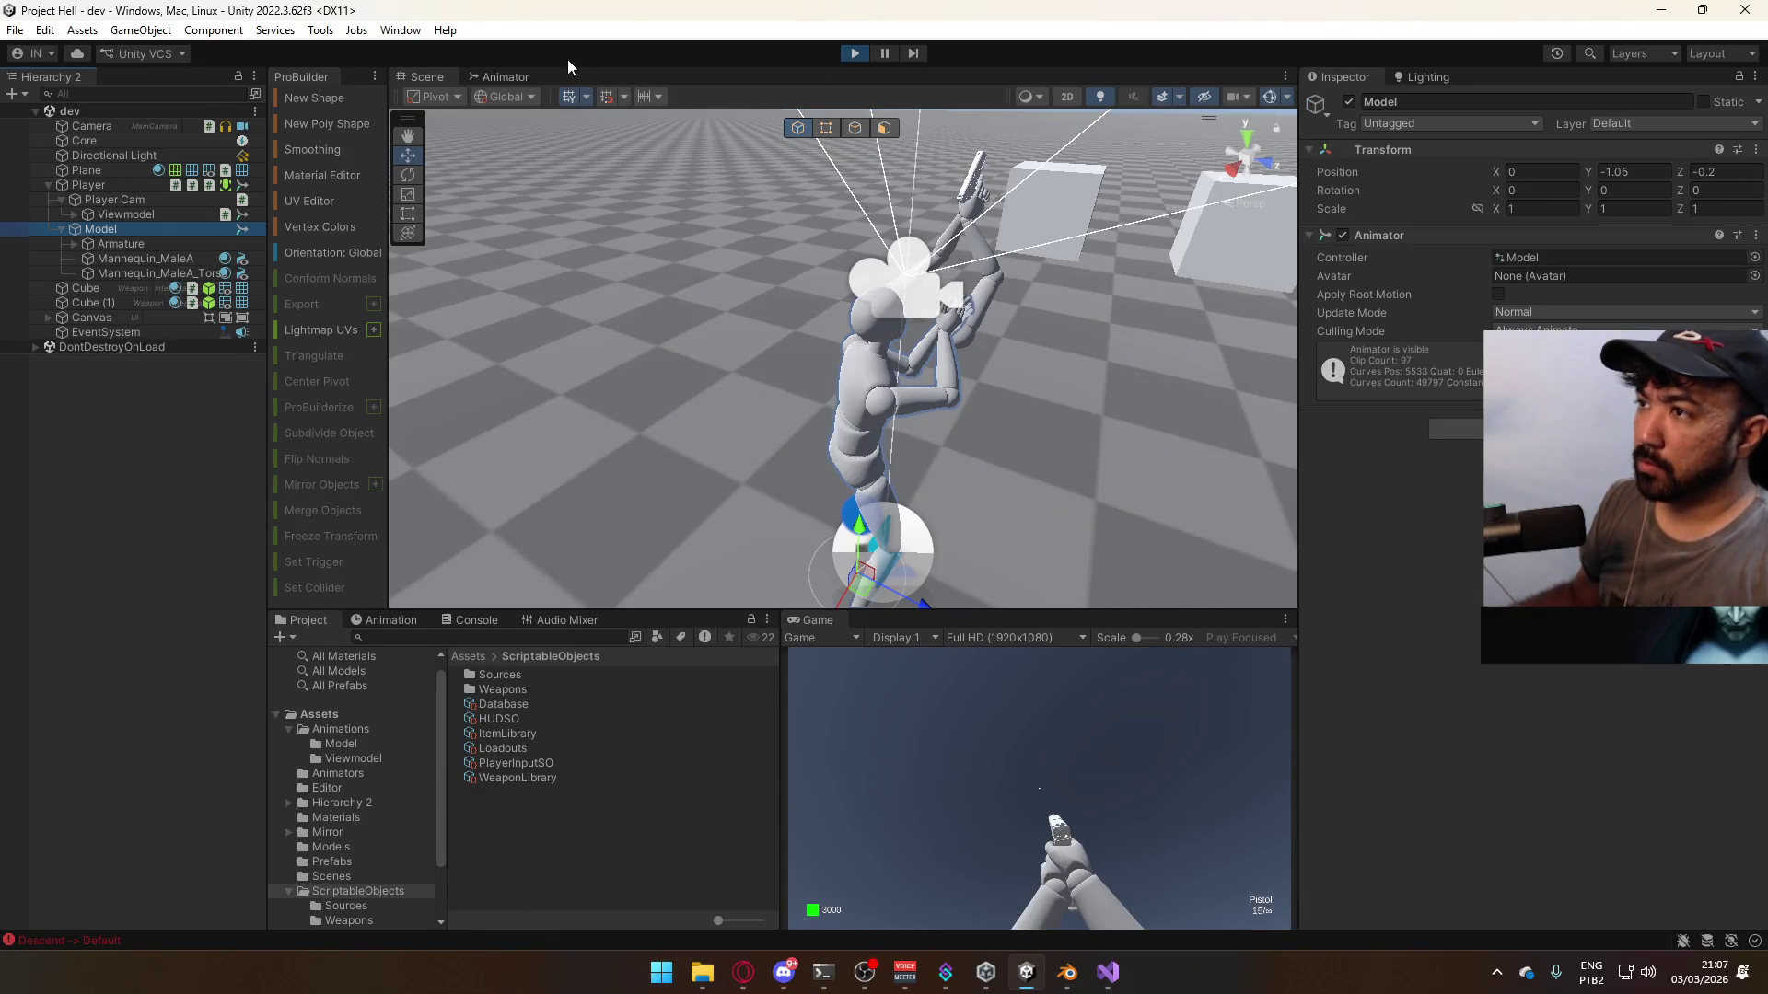
- Watch mousey swing between 1 and -1 in the Animator parameters while looking up and down in-game
{"action": "left_click", "coordinate": [521, 72]}
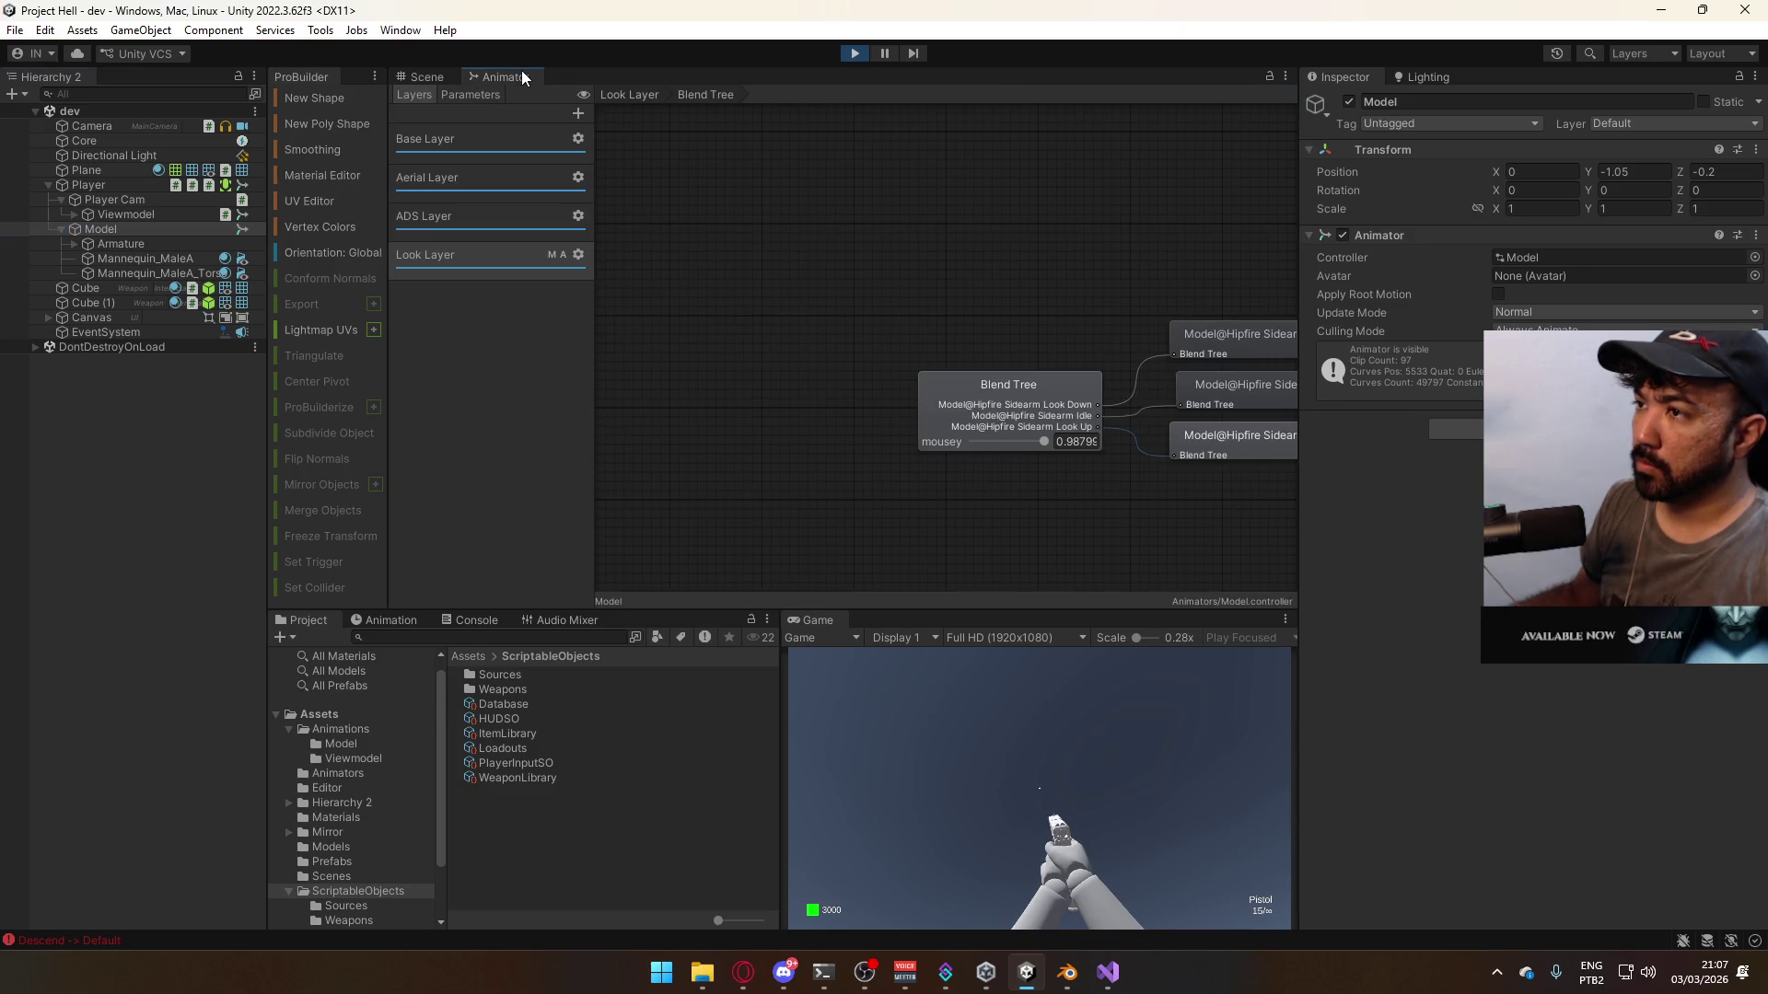
{"action": "left_click", "coordinate": [495, 95]}
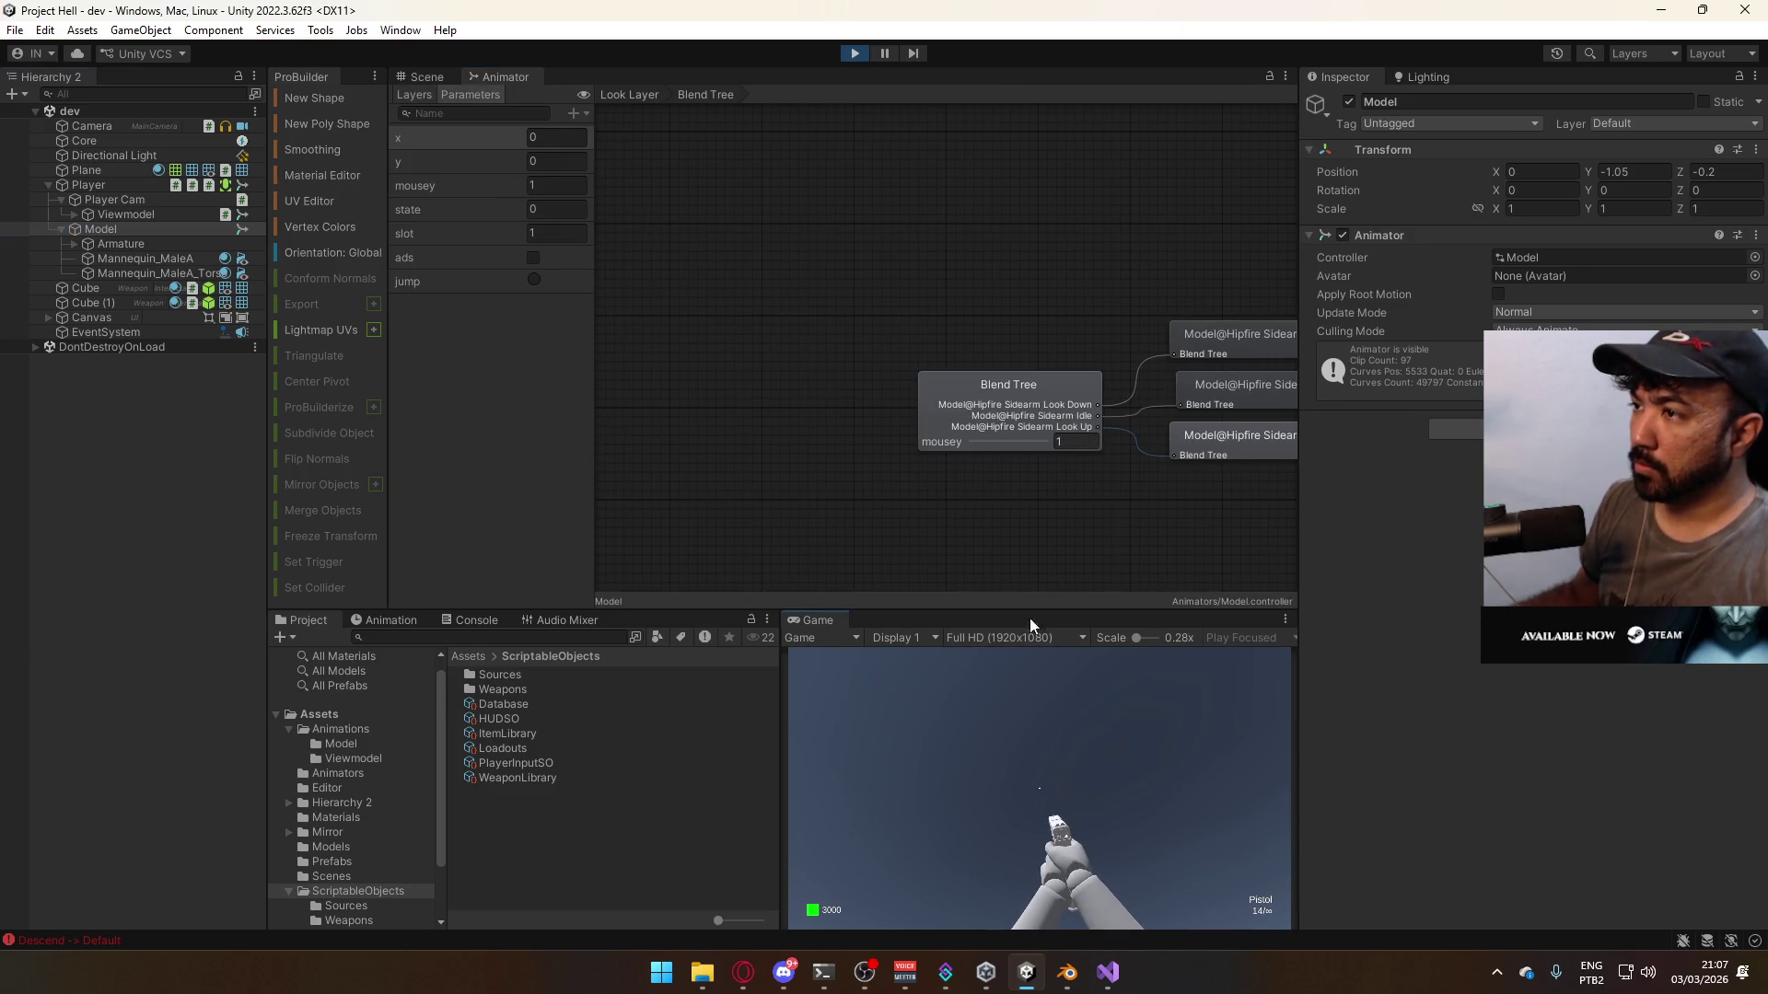
{"action": "left_click", "coordinate": [1036, 700]}
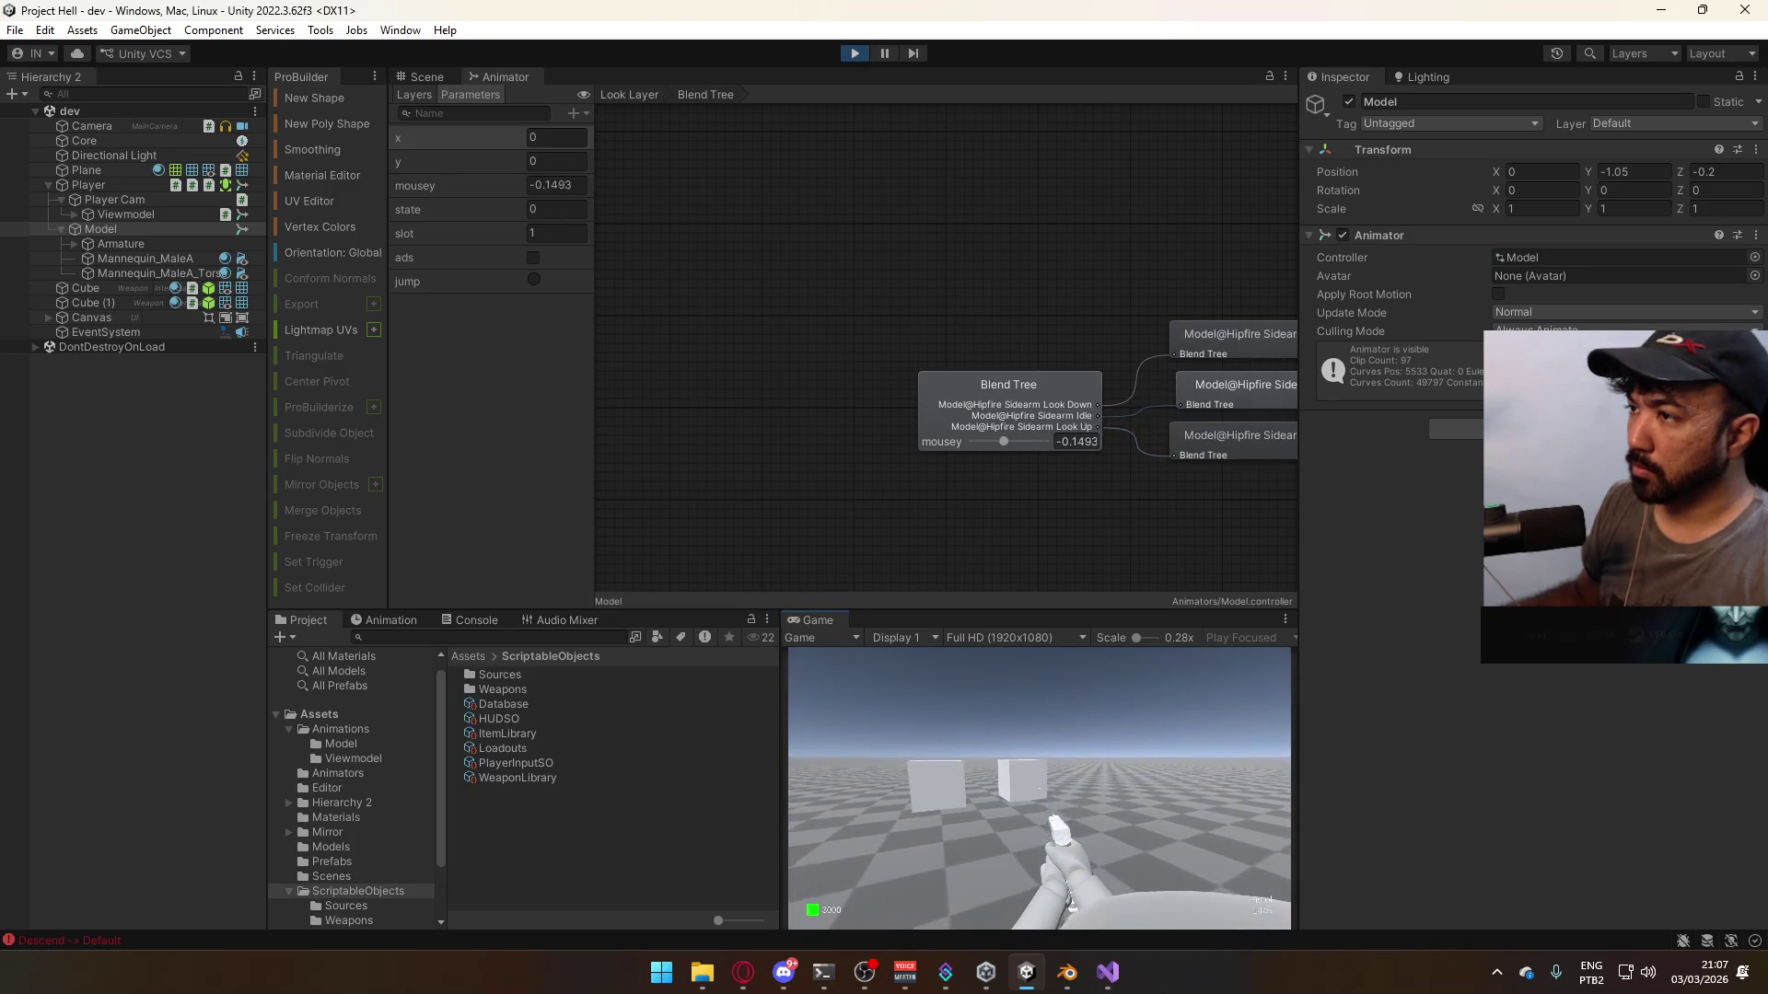
{"action": "mouse_move", "coordinate": [1039, 789]}
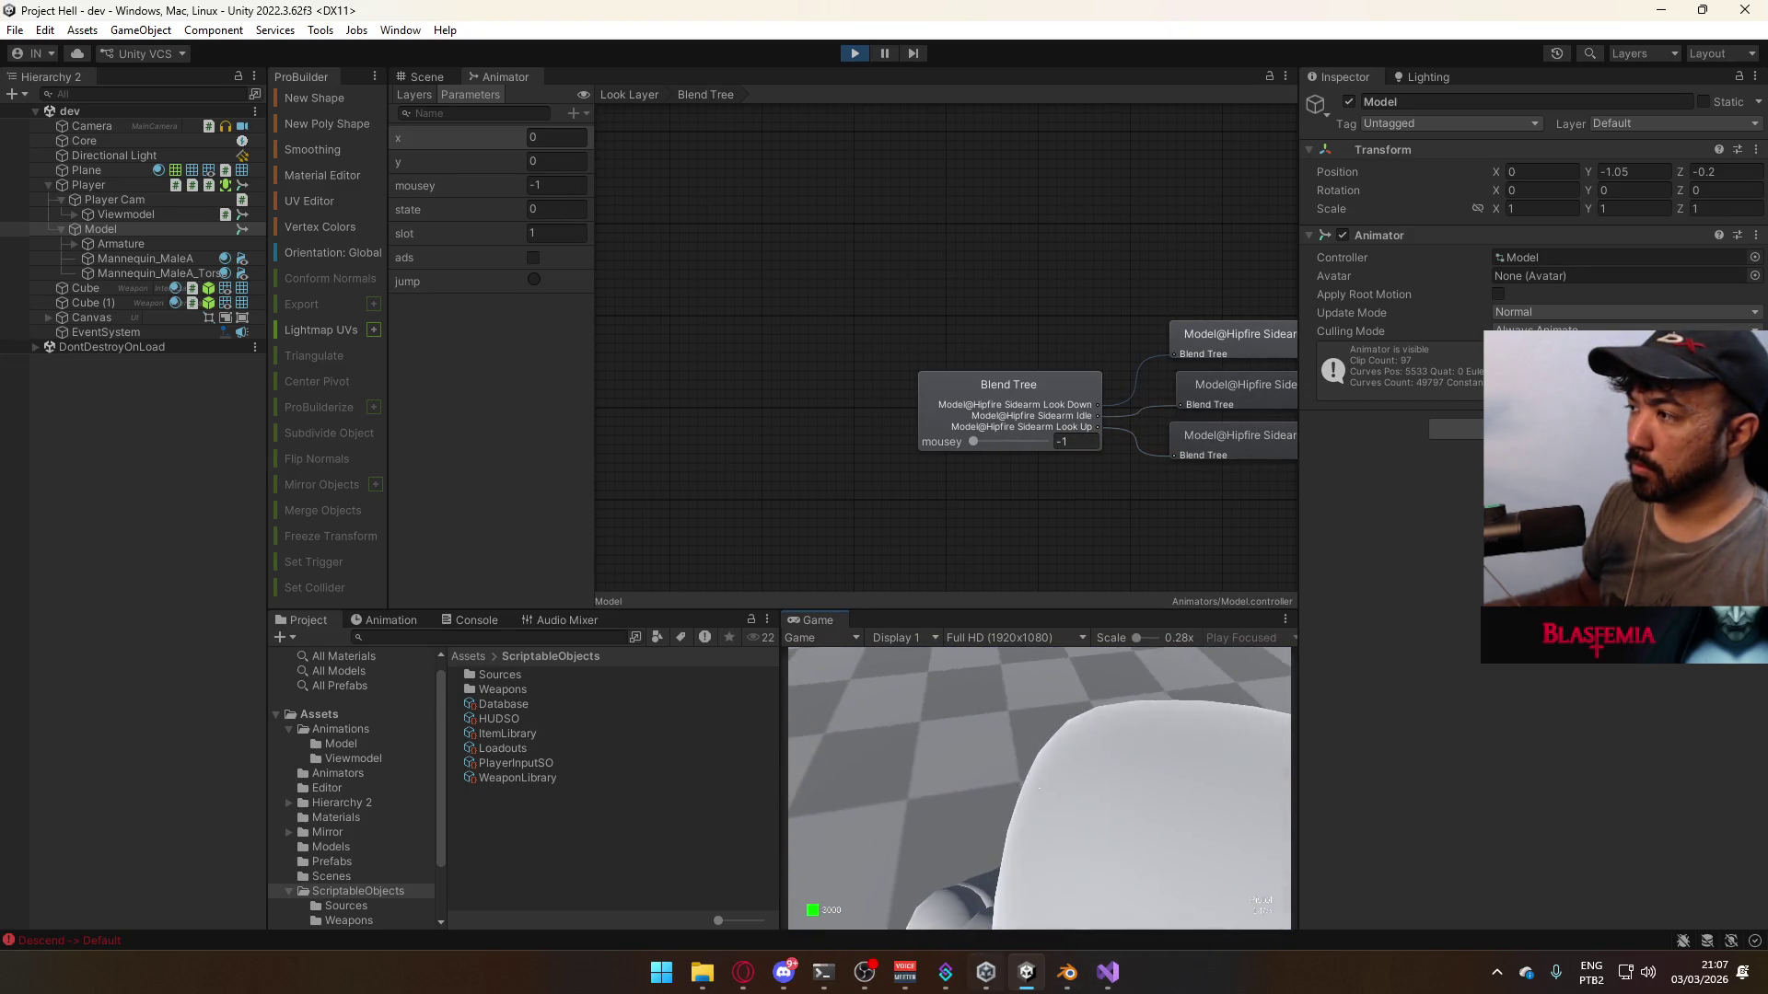
{"action": "key", "text": "super"}
{"action": "key", "text": "super"}
{"action": "left_click", "coordinate": [1013, 390]}
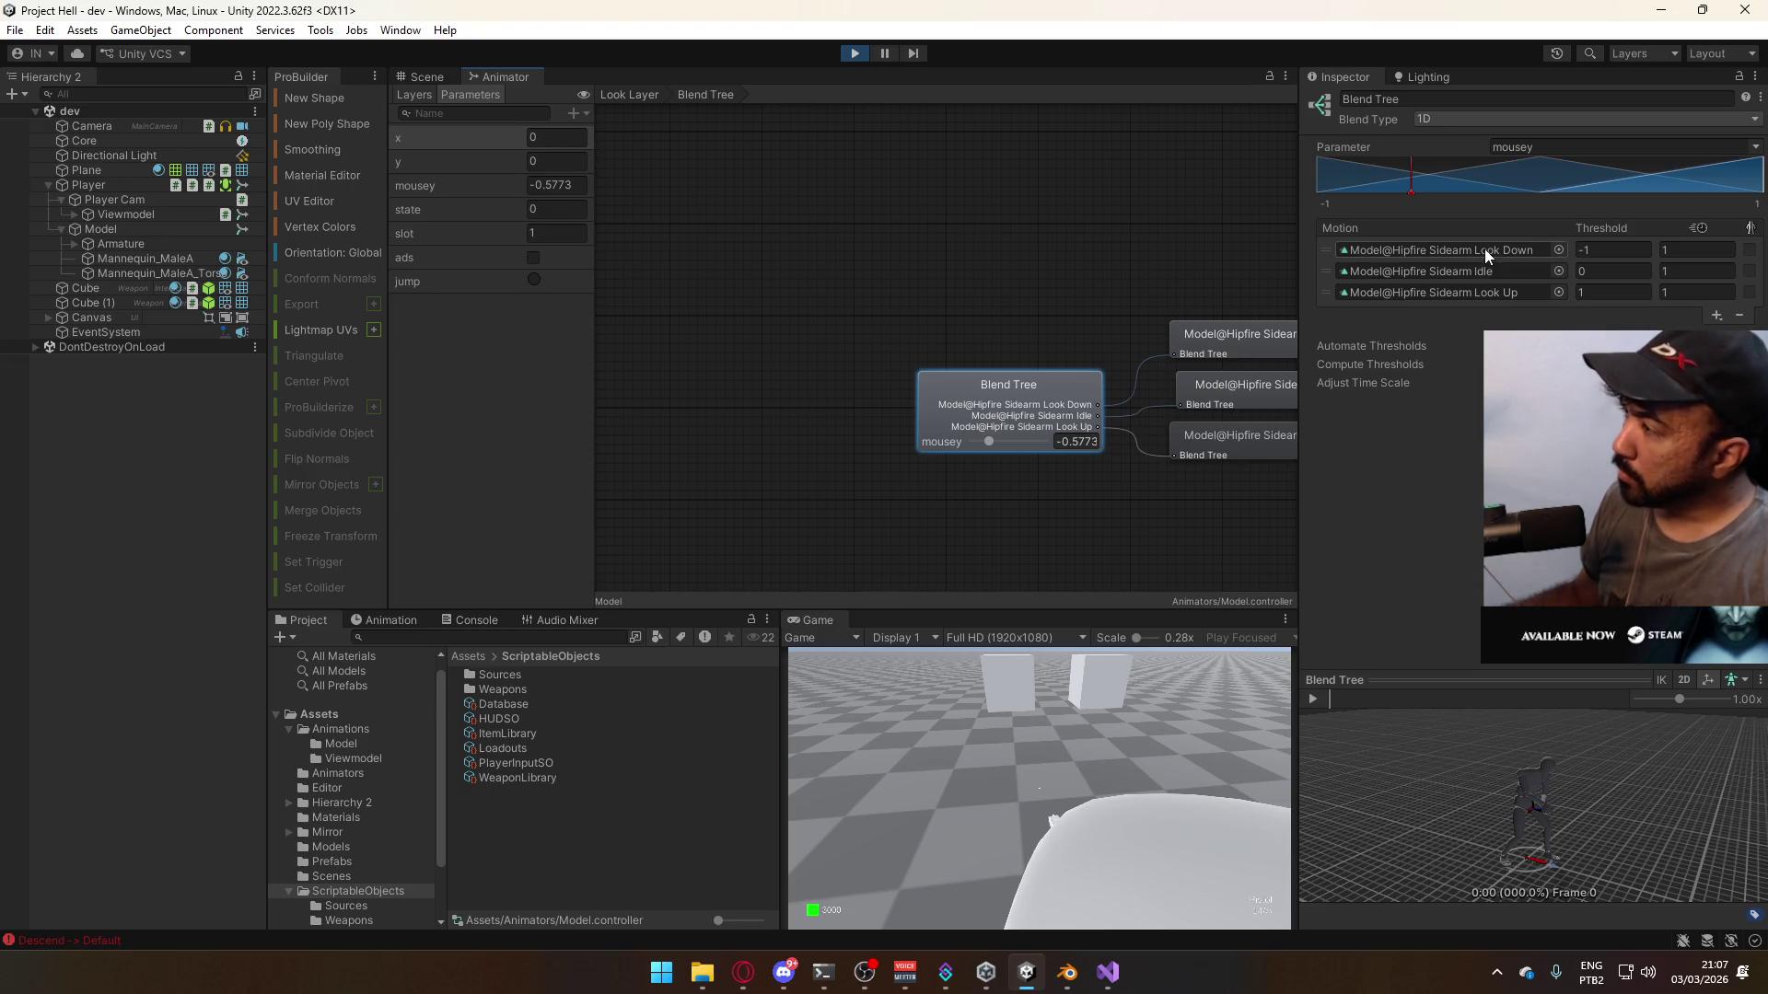
{"action": "left_click", "coordinate": [435, 80]}
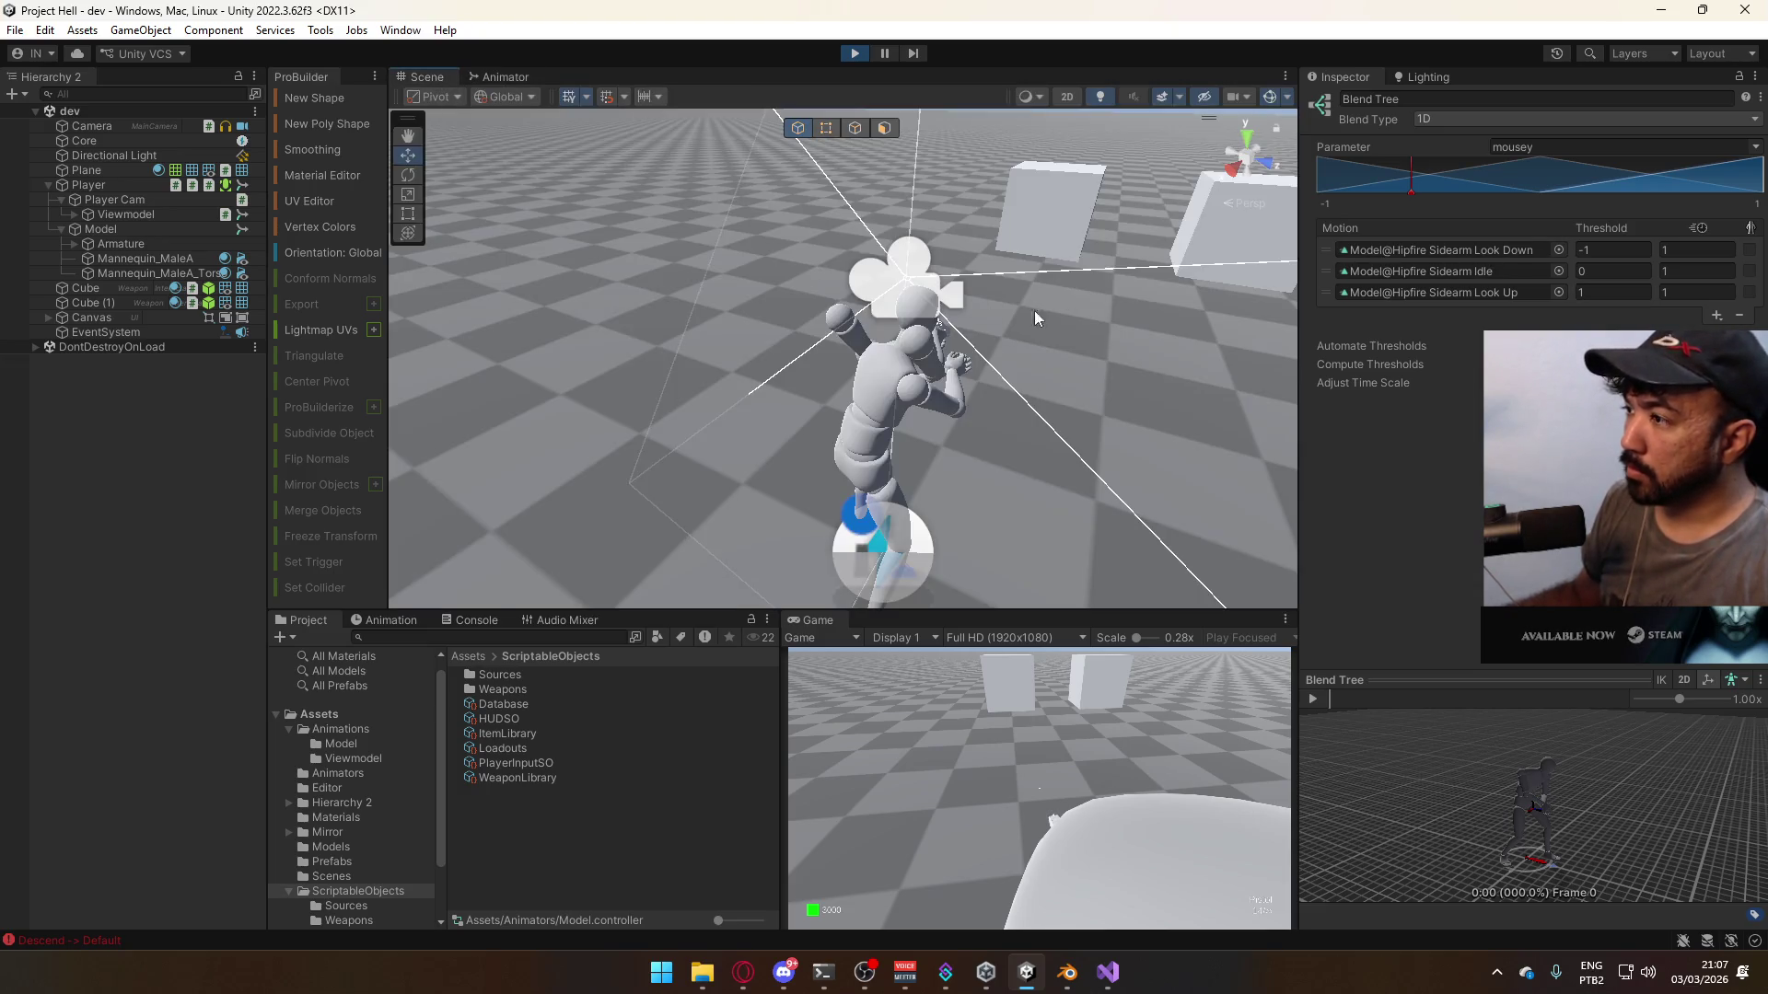
- Set the Hipfire Sidearm Look Down clip's Start frame to 1 so it runs 1–21
{"action": "left_click_drag", "start_coordinate": [1035, 311], "coordinate": [1003, 222], "text": "alt"}
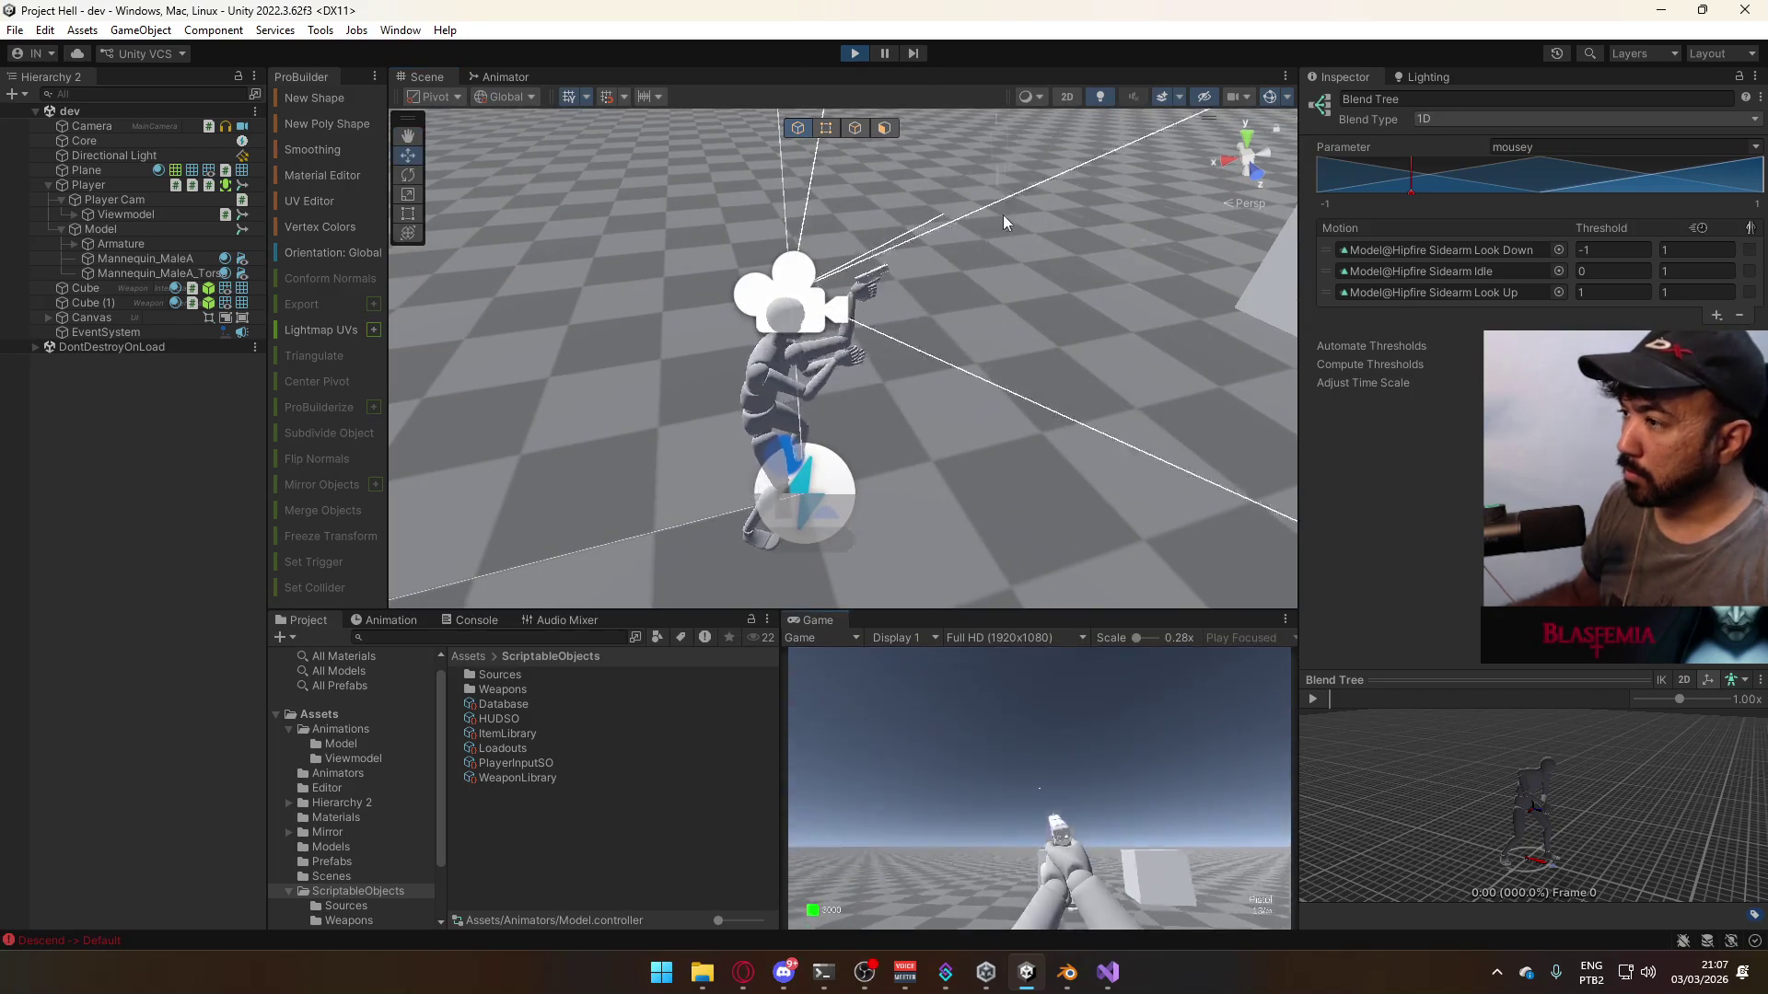
{"action": "mouse_move", "coordinate": [1108, 969]}
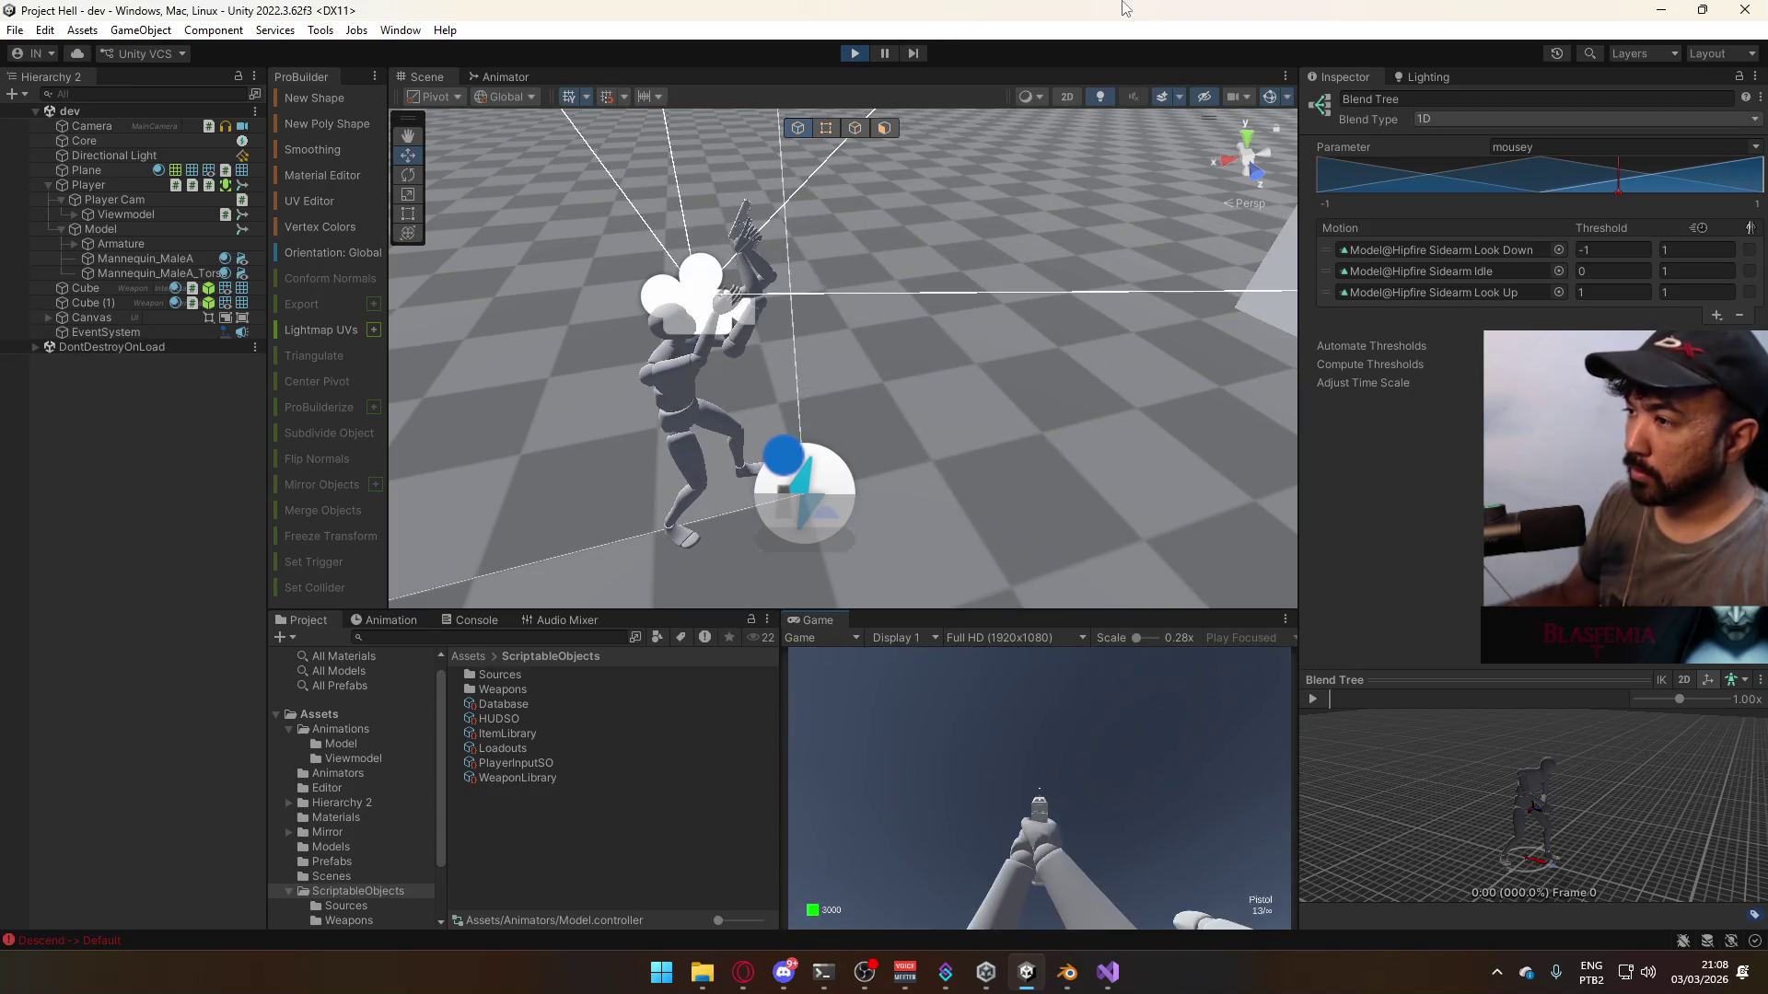
{"action": "key", "text": "super"}
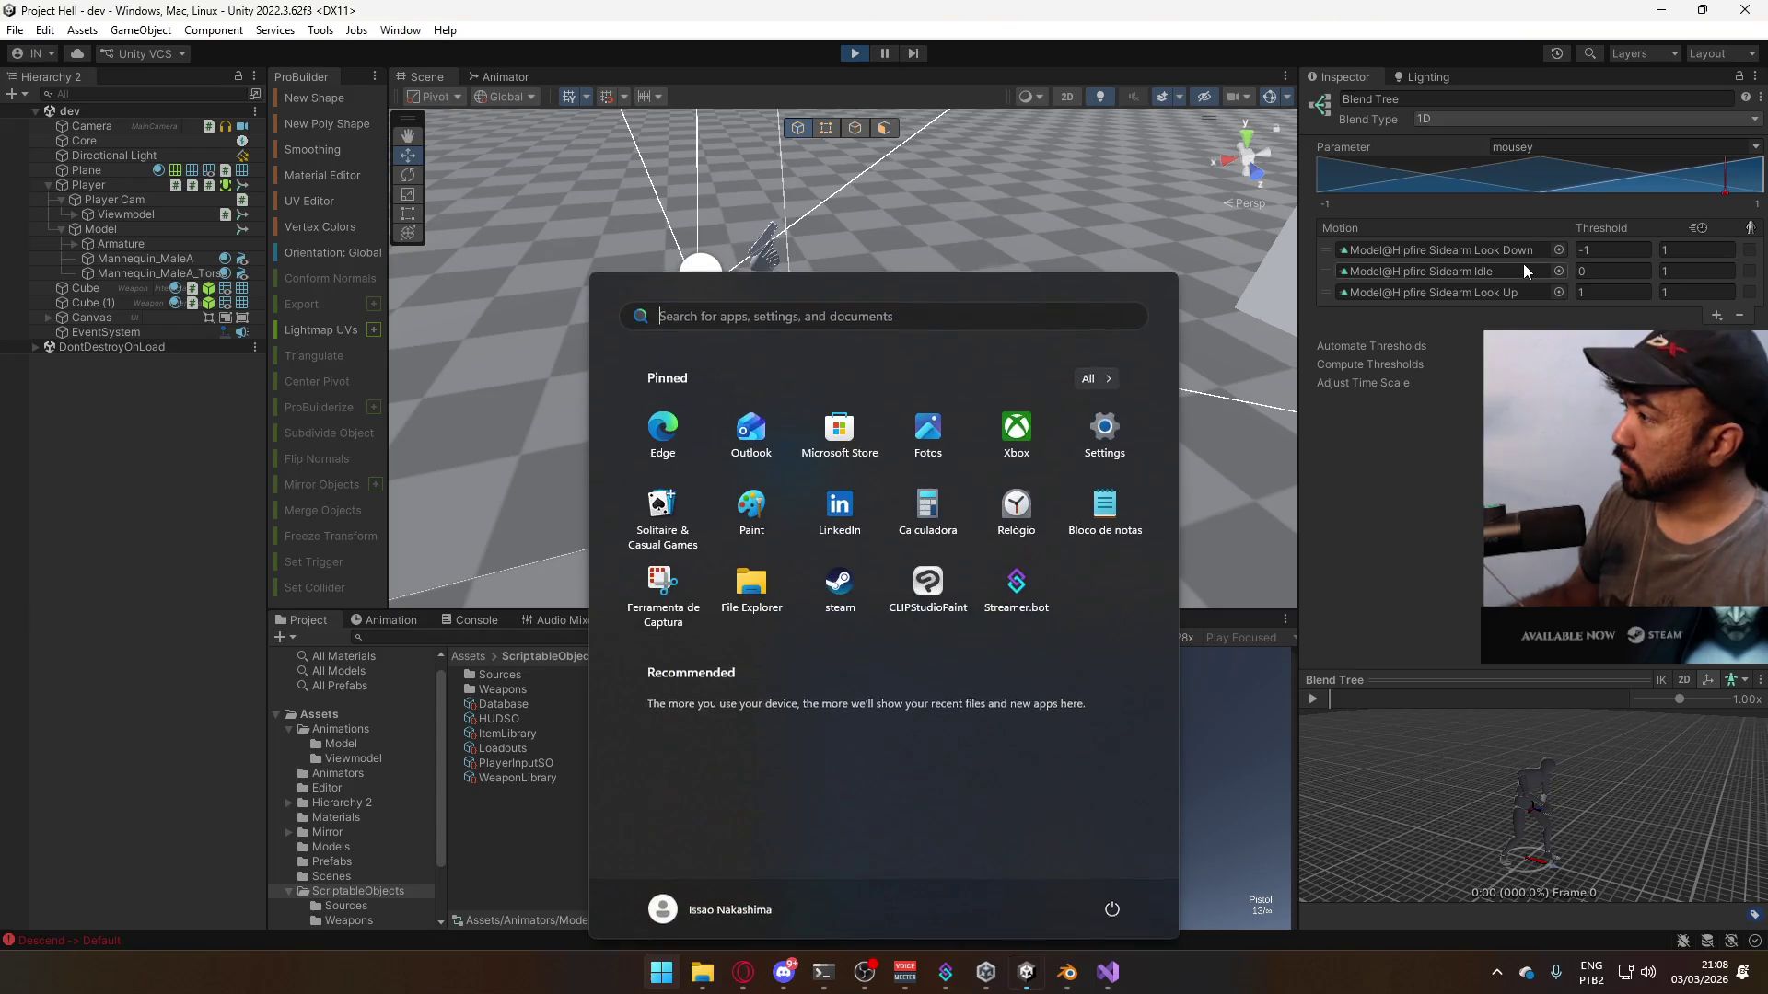
{"action": "left_click", "coordinate": [1521, 263]}
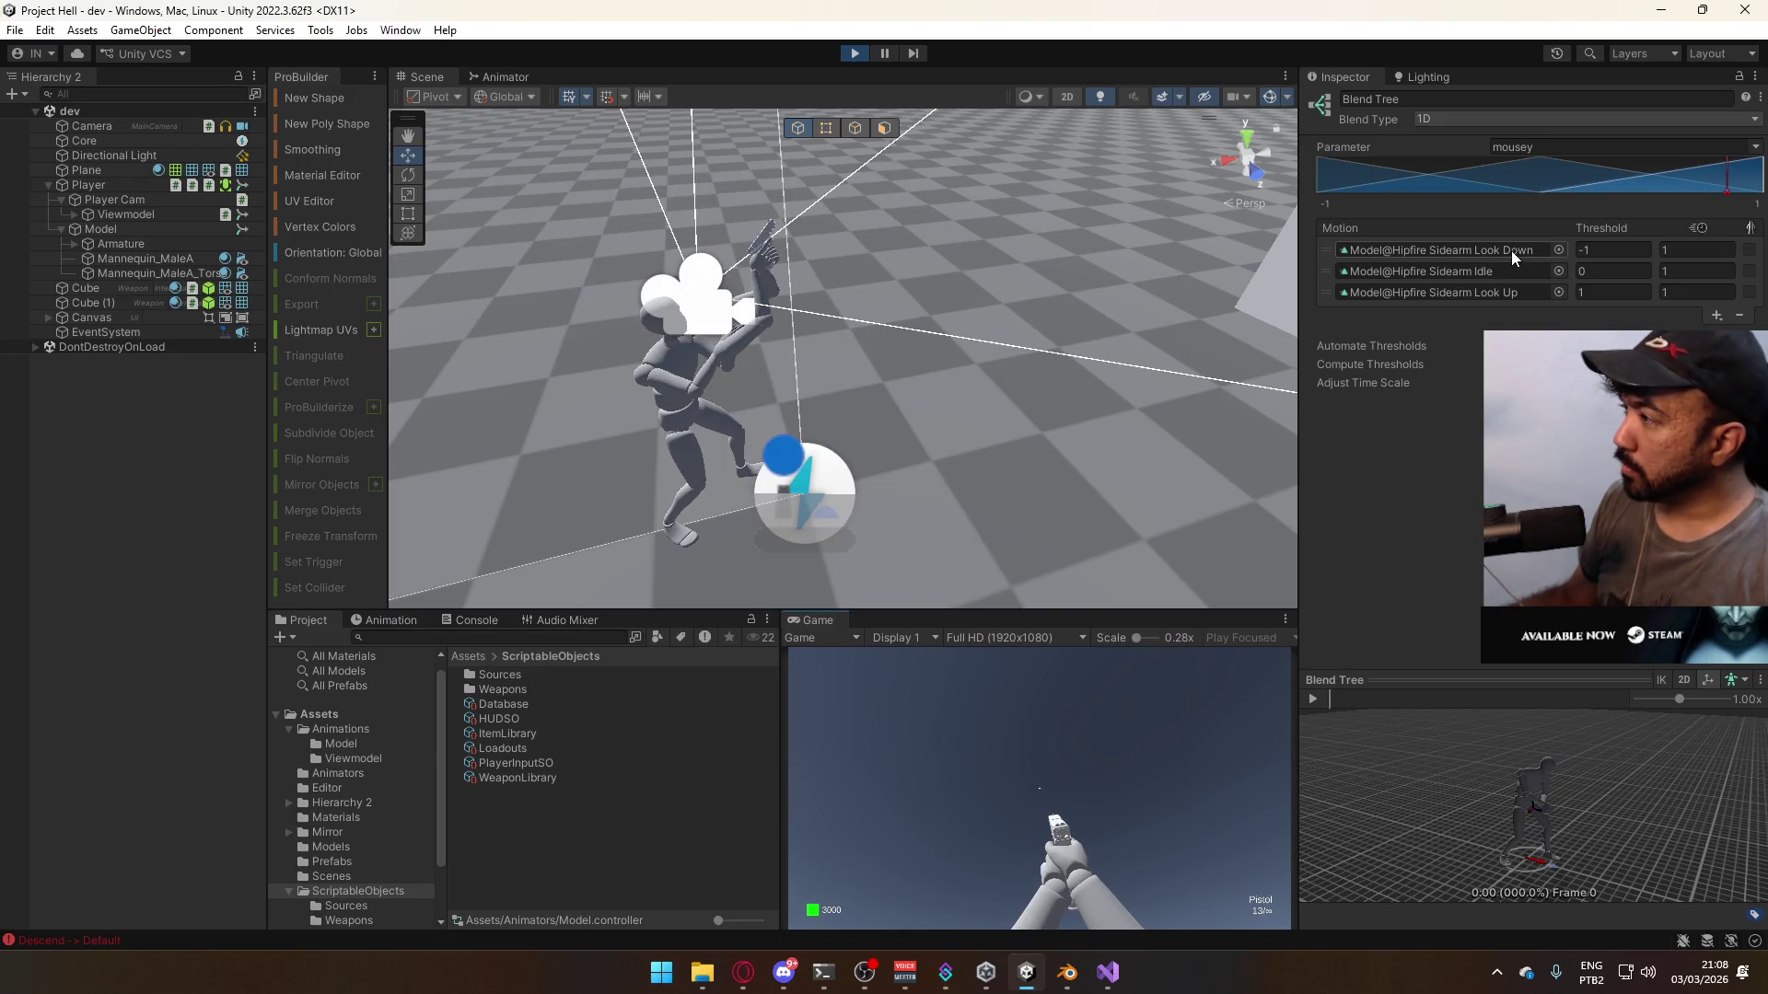
{"action": "left_click", "coordinate": [1510, 251]}
{"action": "left_click", "coordinate": [615, 789]}
{"action": "left_click", "coordinate": [642, 701]}
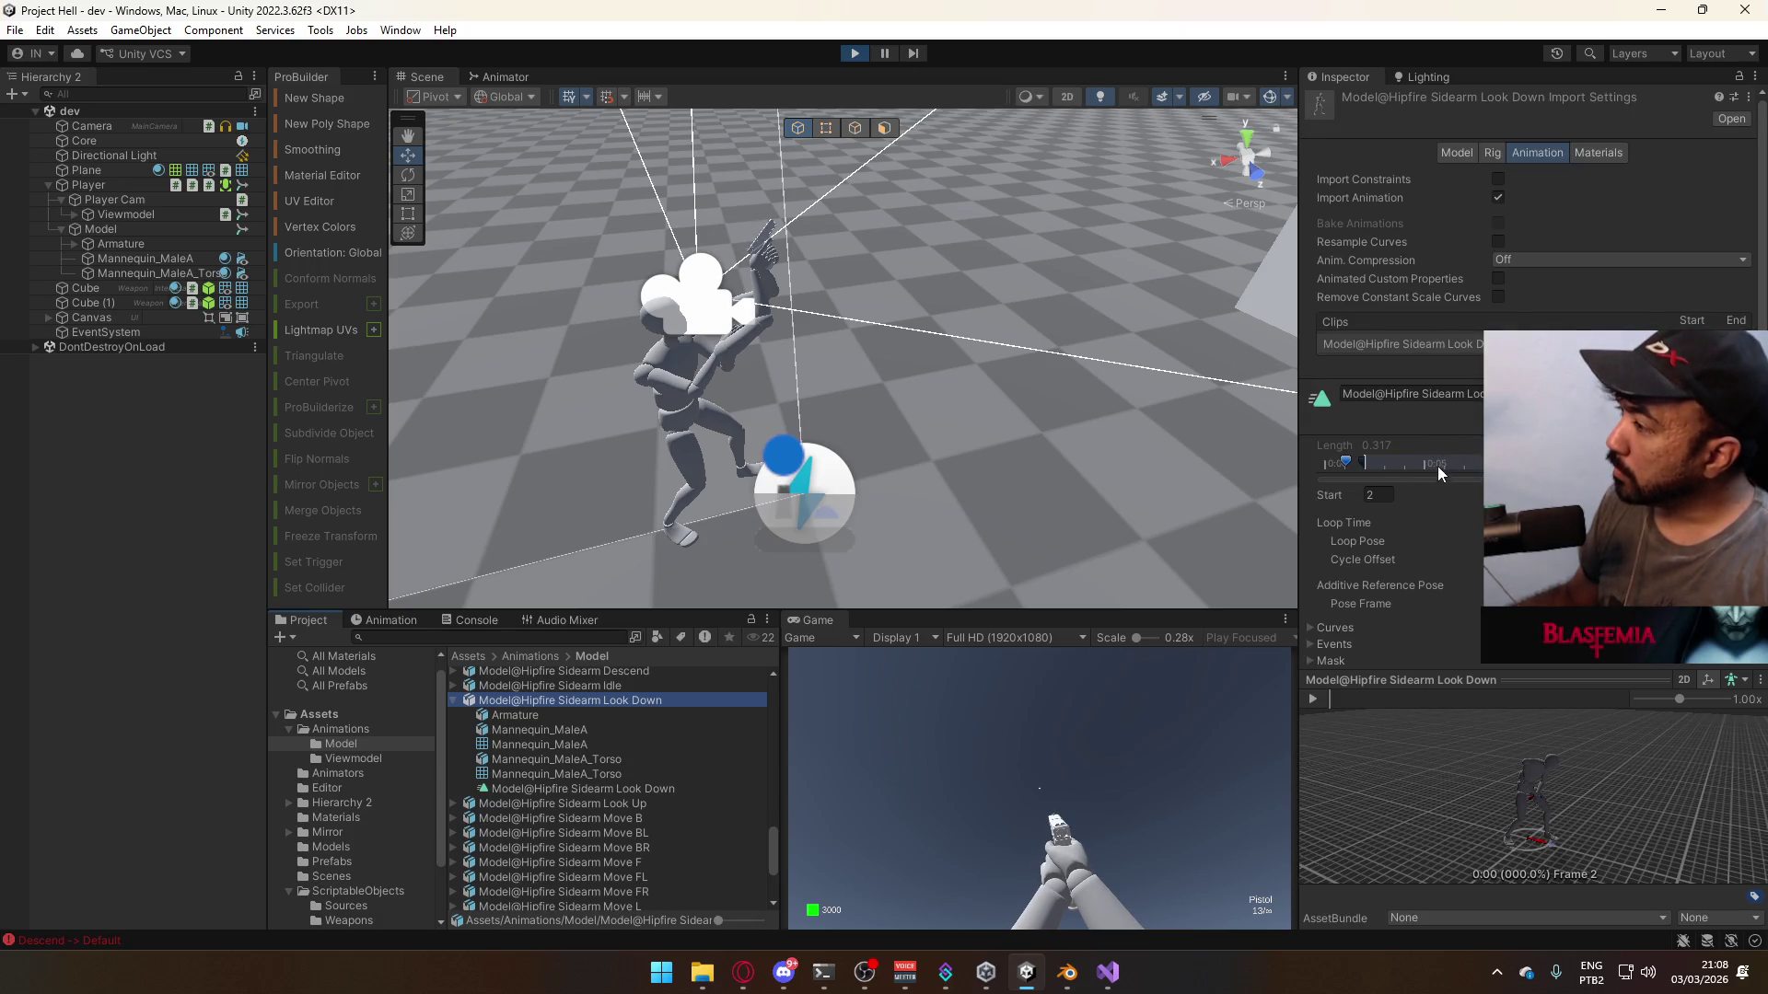
{"action": "left_click", "coordinate": [1361, 496]}
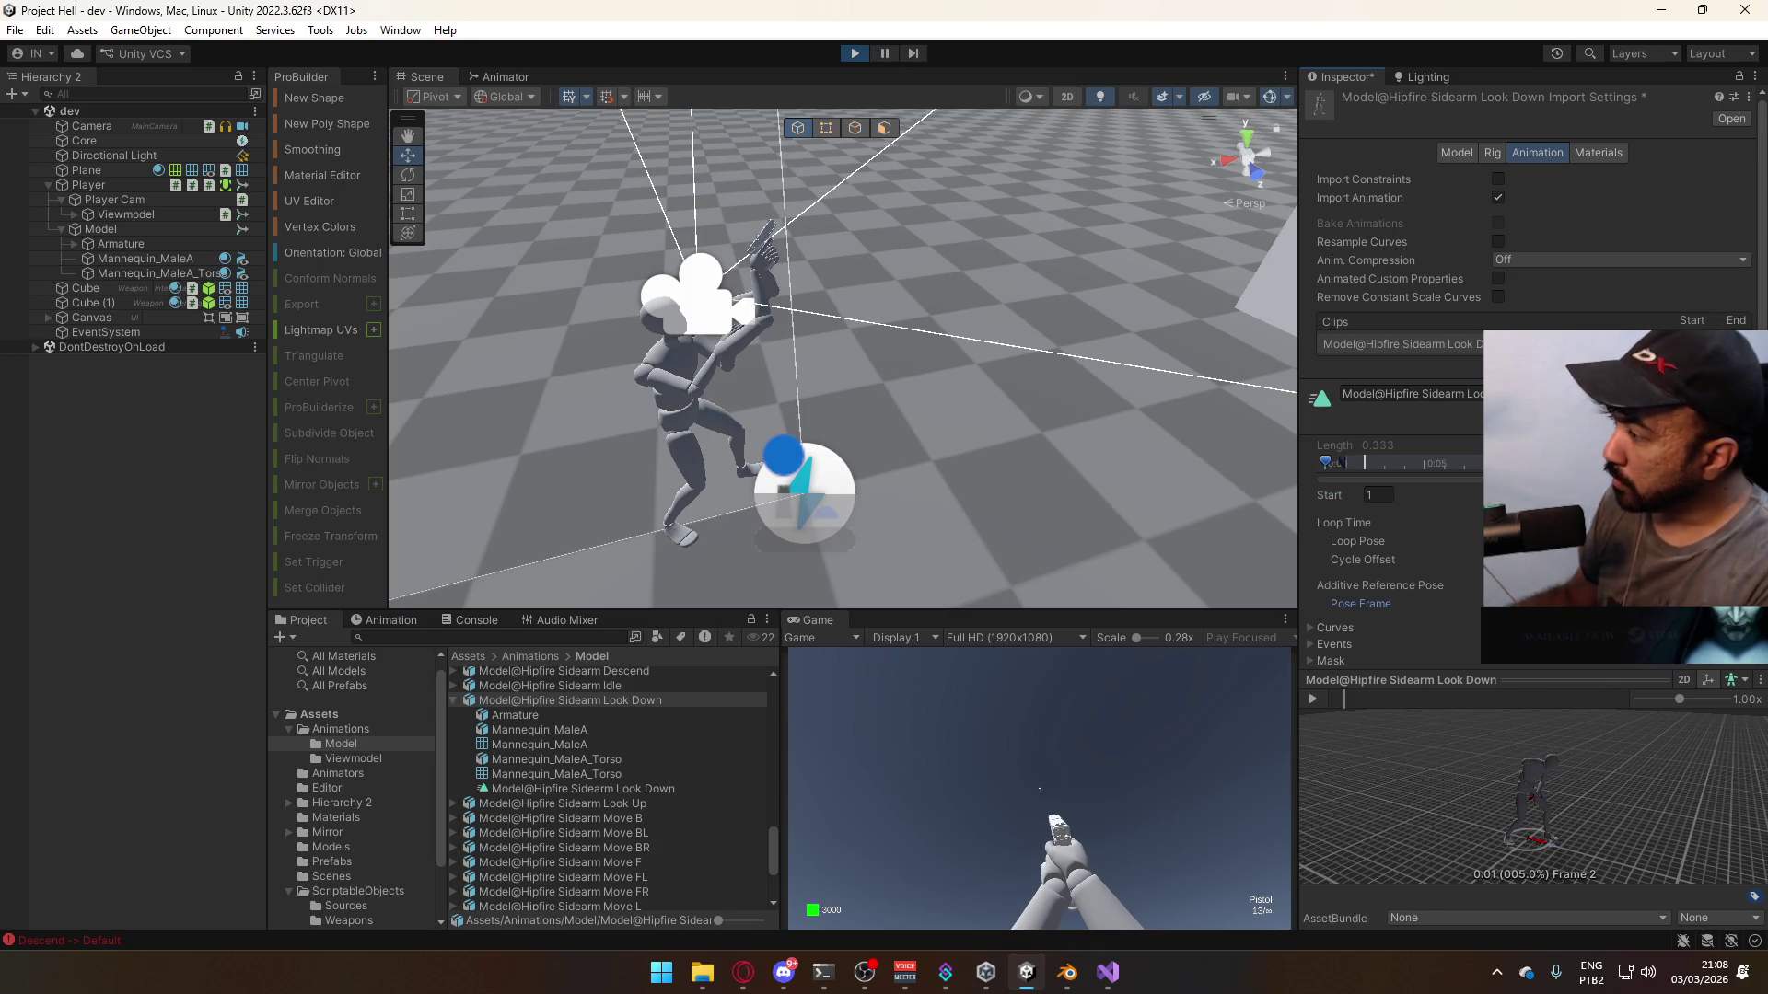
{"action": "scroll", "coordinate": [1528, 414], "scroll_direction": "down", "scroll_amount": 2}
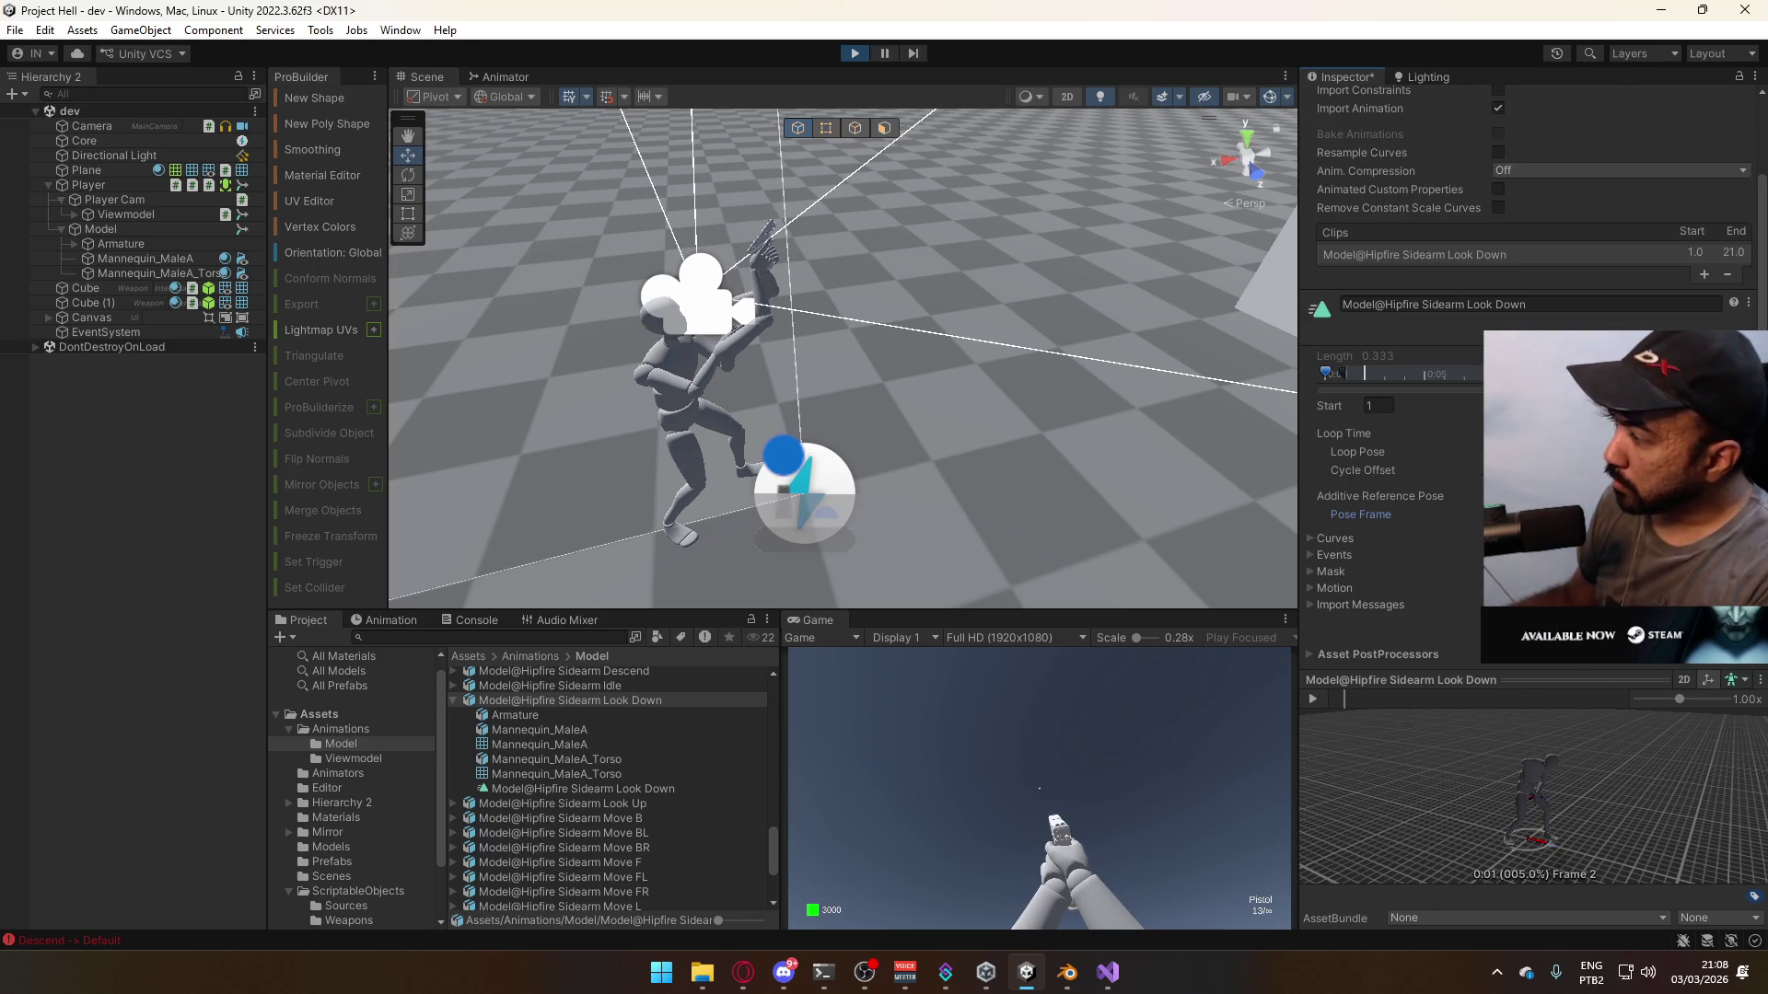
{"action": "key", "text": "Return"}
- Test the clip in the running game, re-applying the start frame of 1
{"action": "left_click", "coordinate": [1046, 764]}
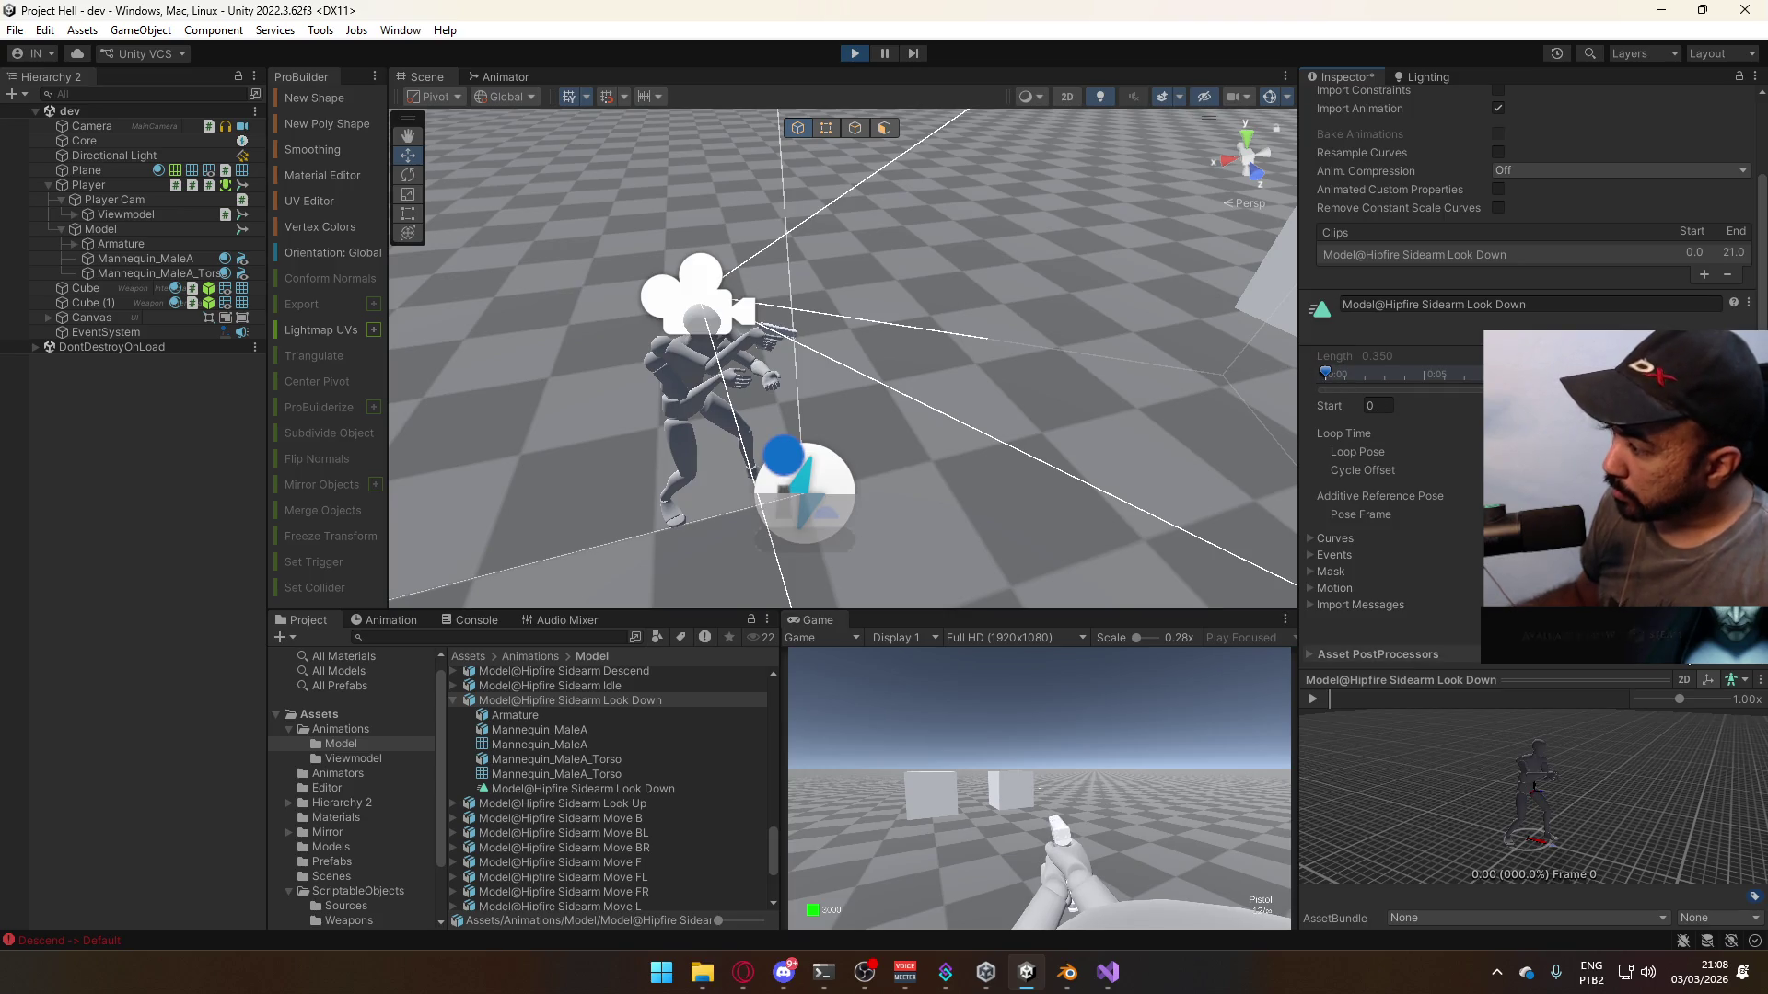
{"action": "left_click", "coordinate": [964, 663]}
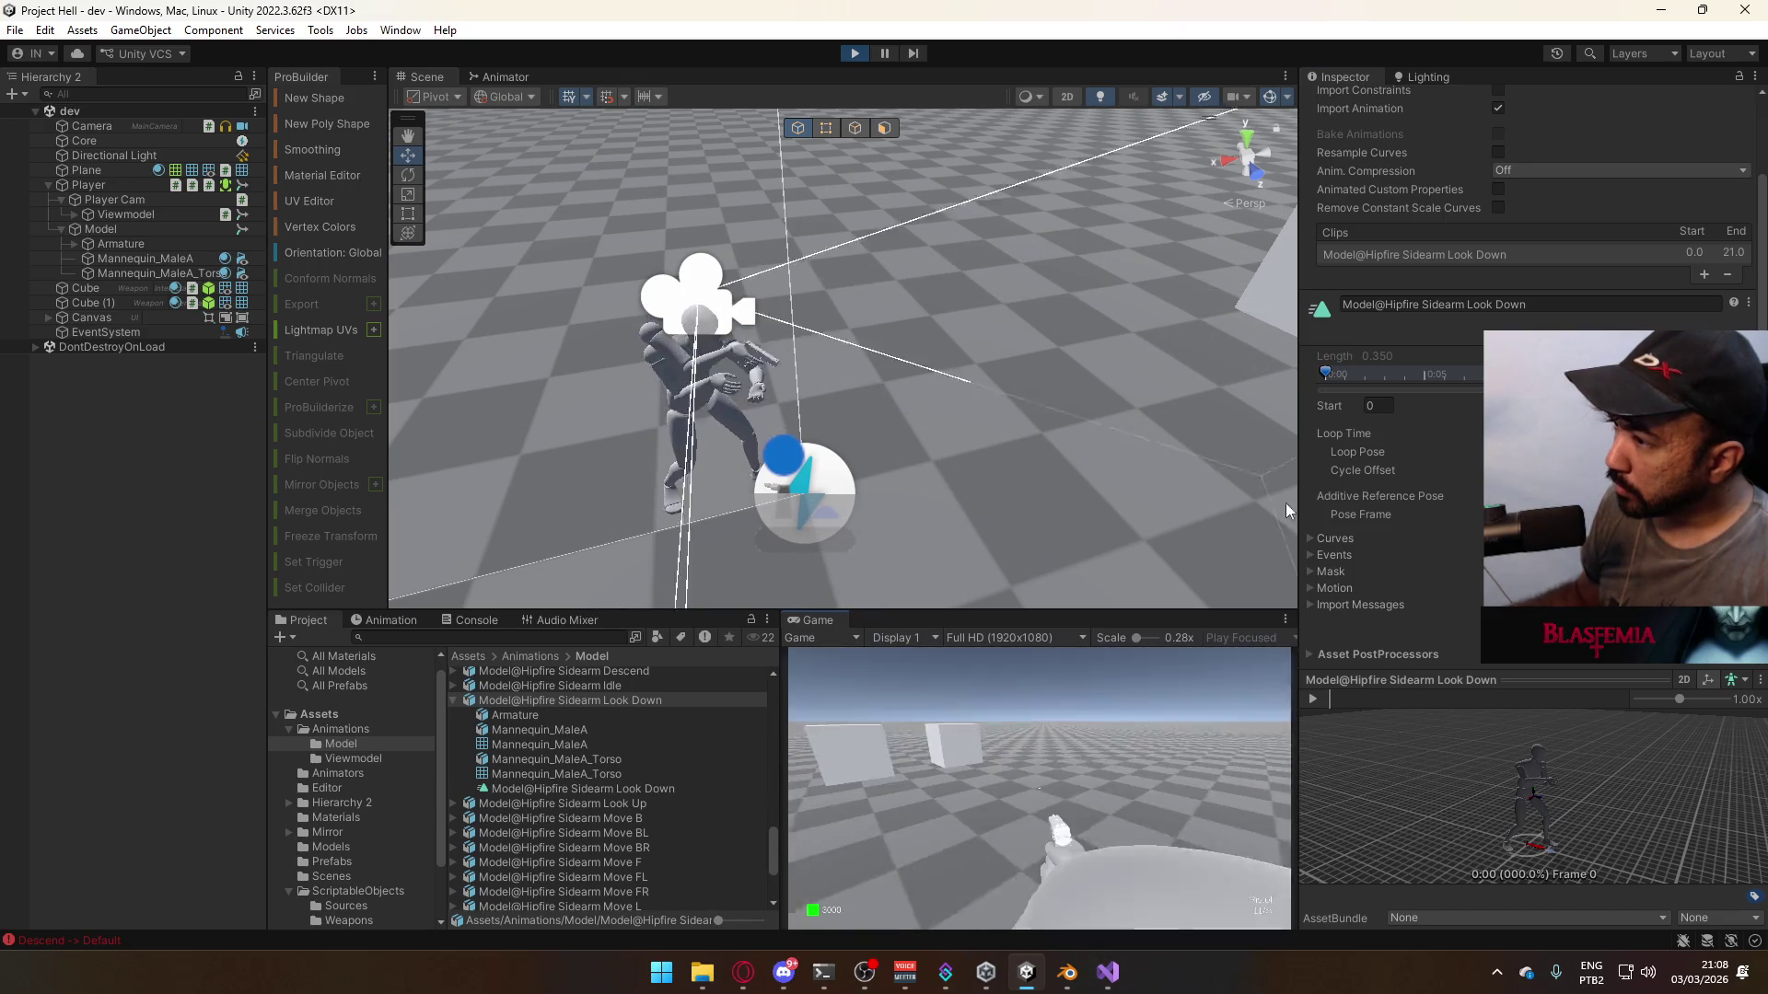
{"action": "key", "text": "Escape"}
{"action": "type", "text": "1"}
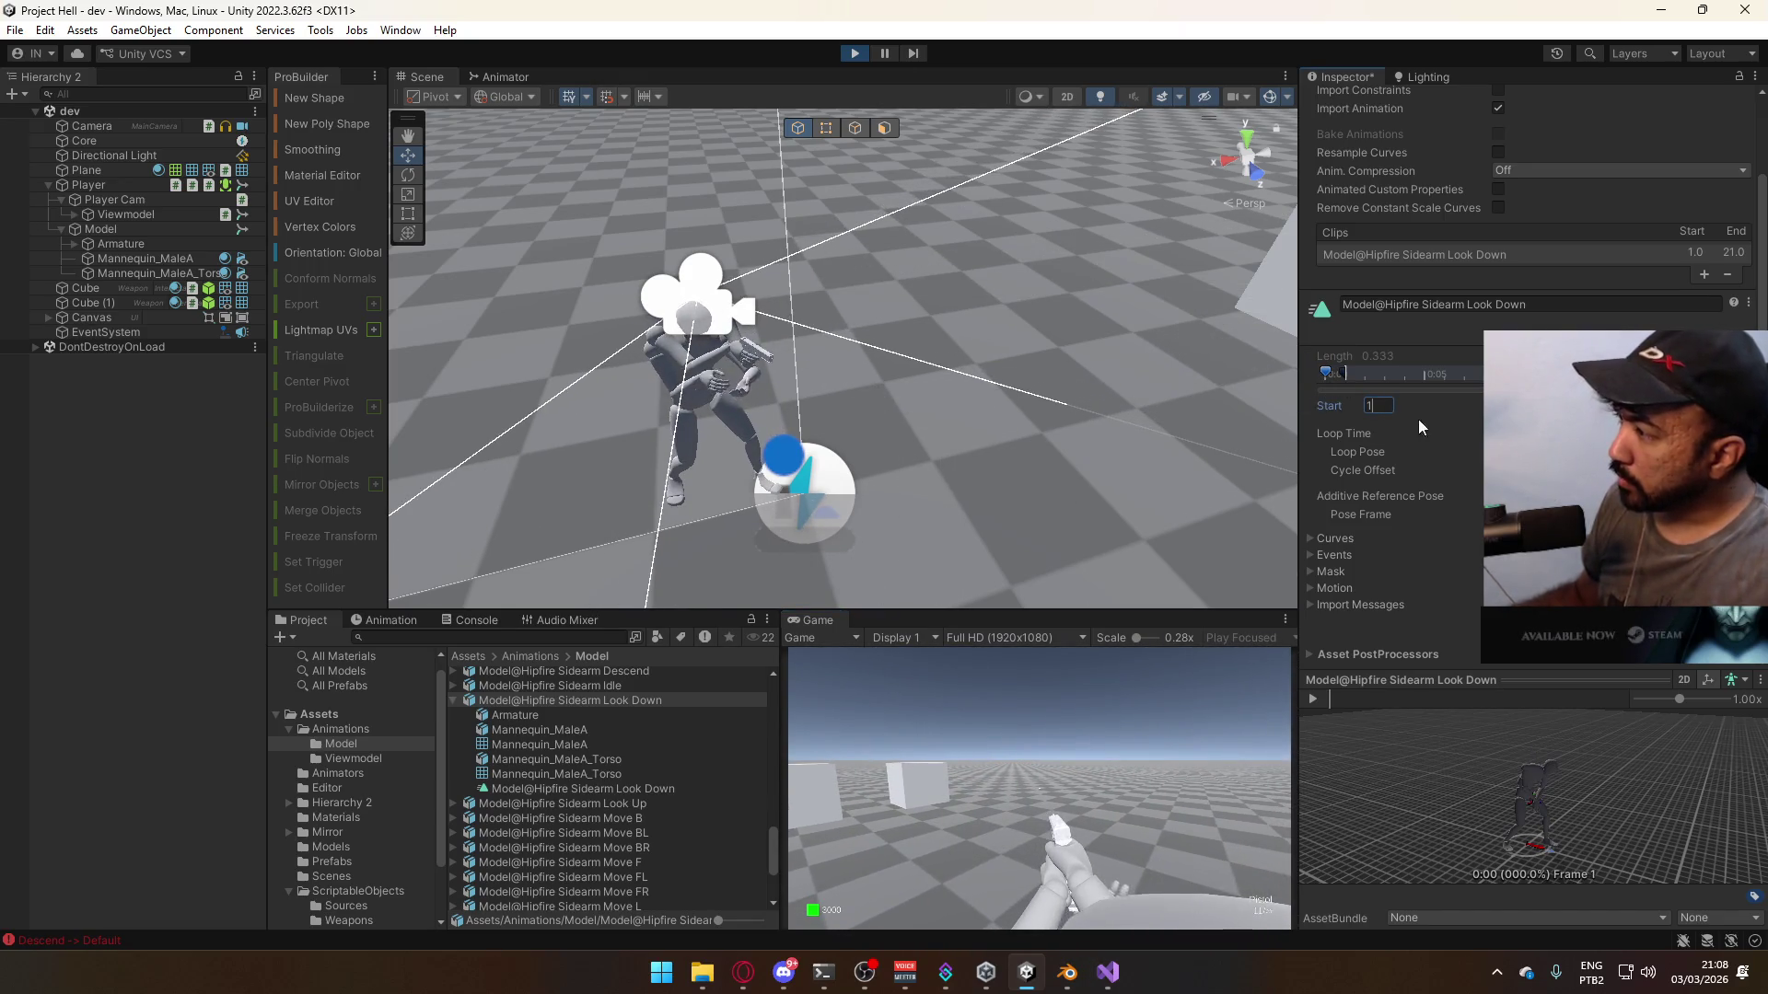
{"action": "key", "text": "Return"}
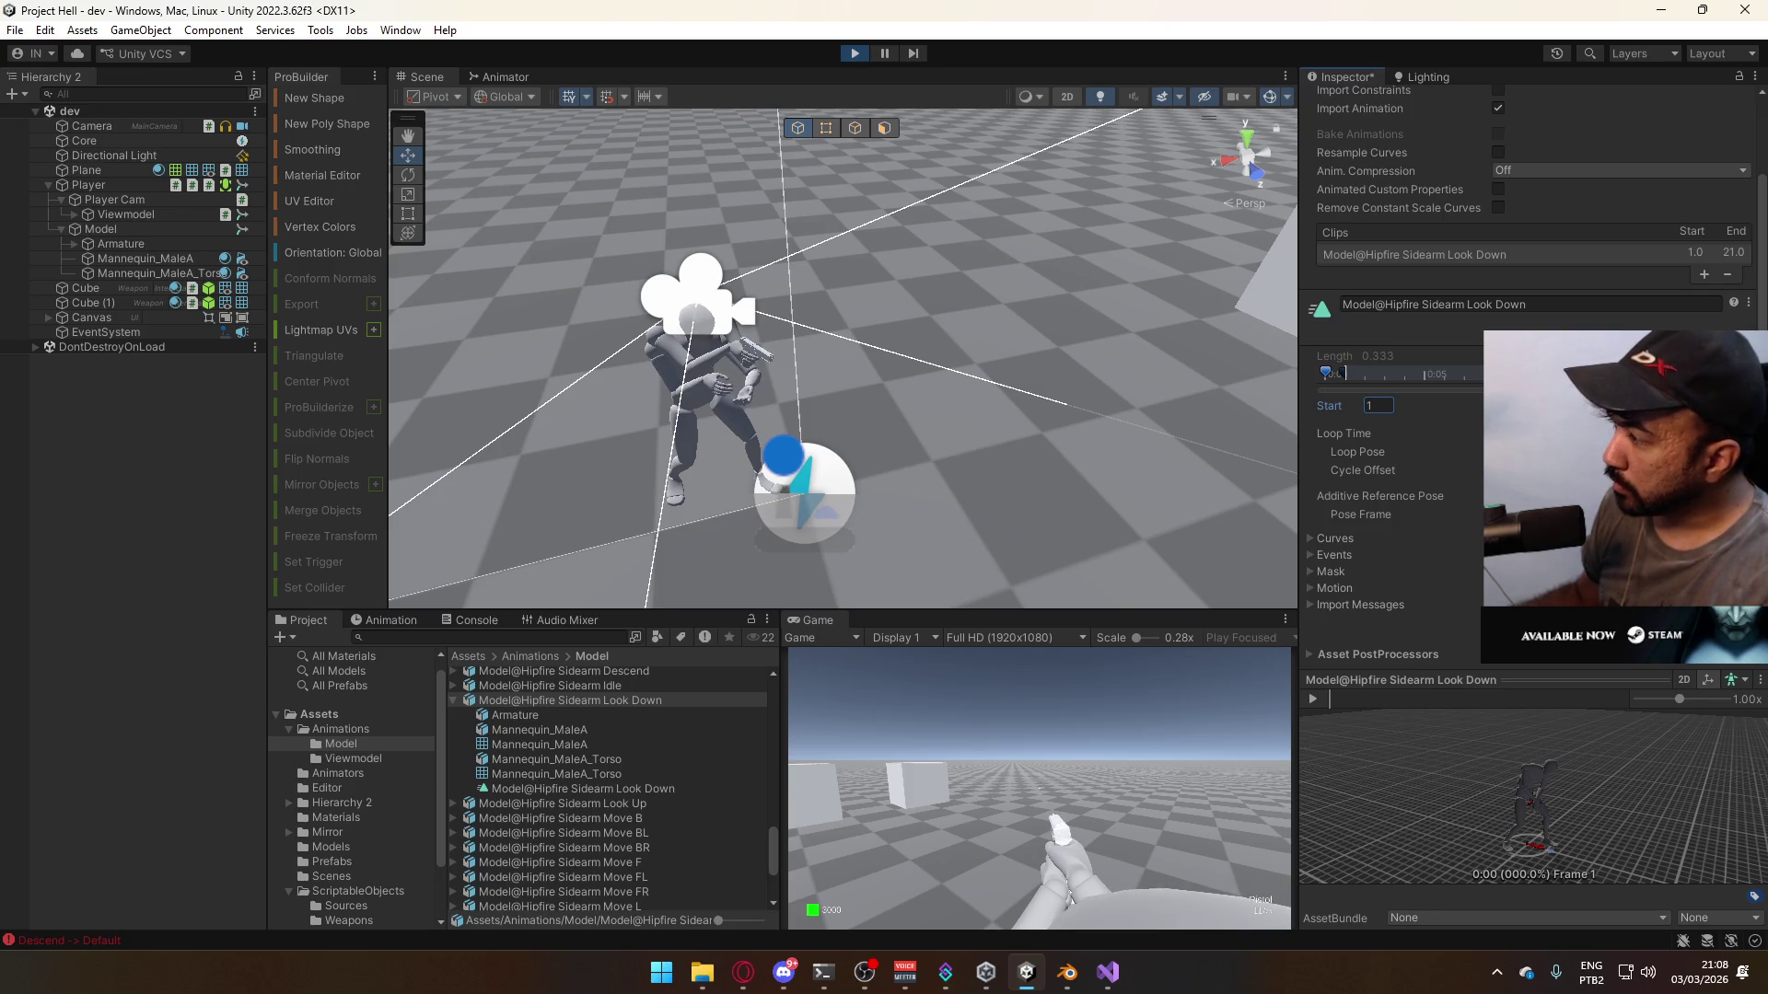
{"action": "left_click", "coordinate": [1064, 738]}
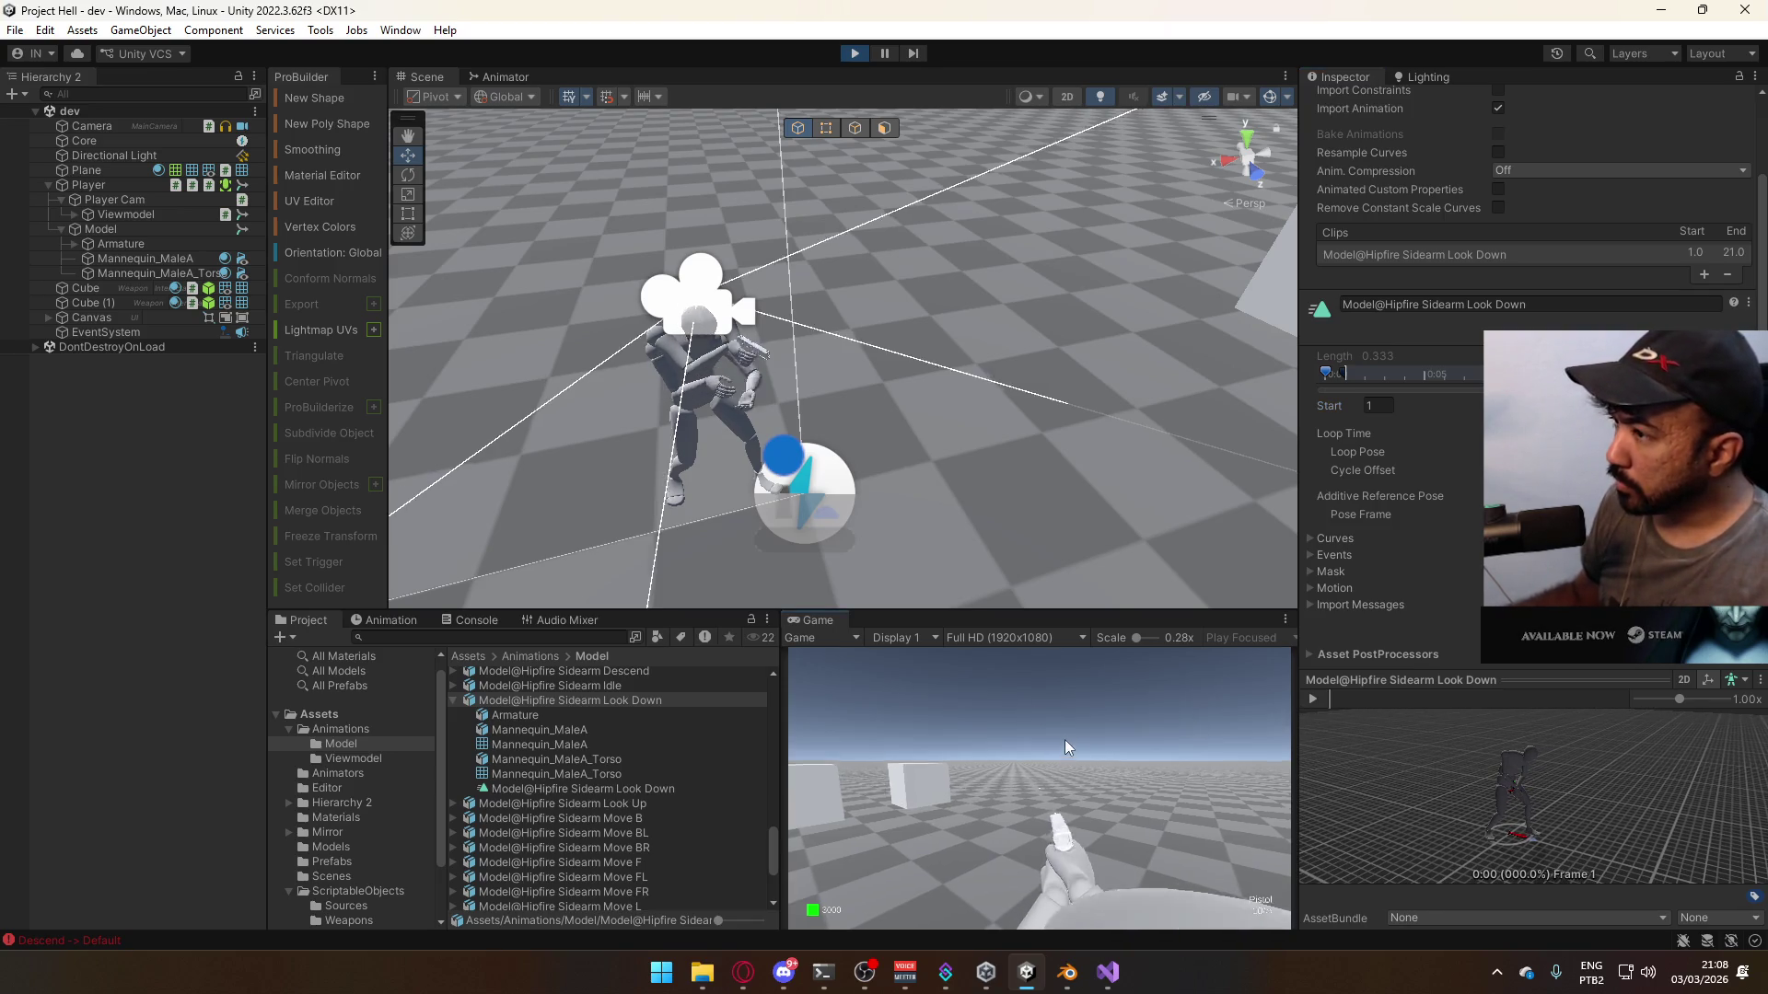
- Swap the player's weapon to the SMG and back to the Pistol, then crouch
{"action": "key", "text": "Escape"}
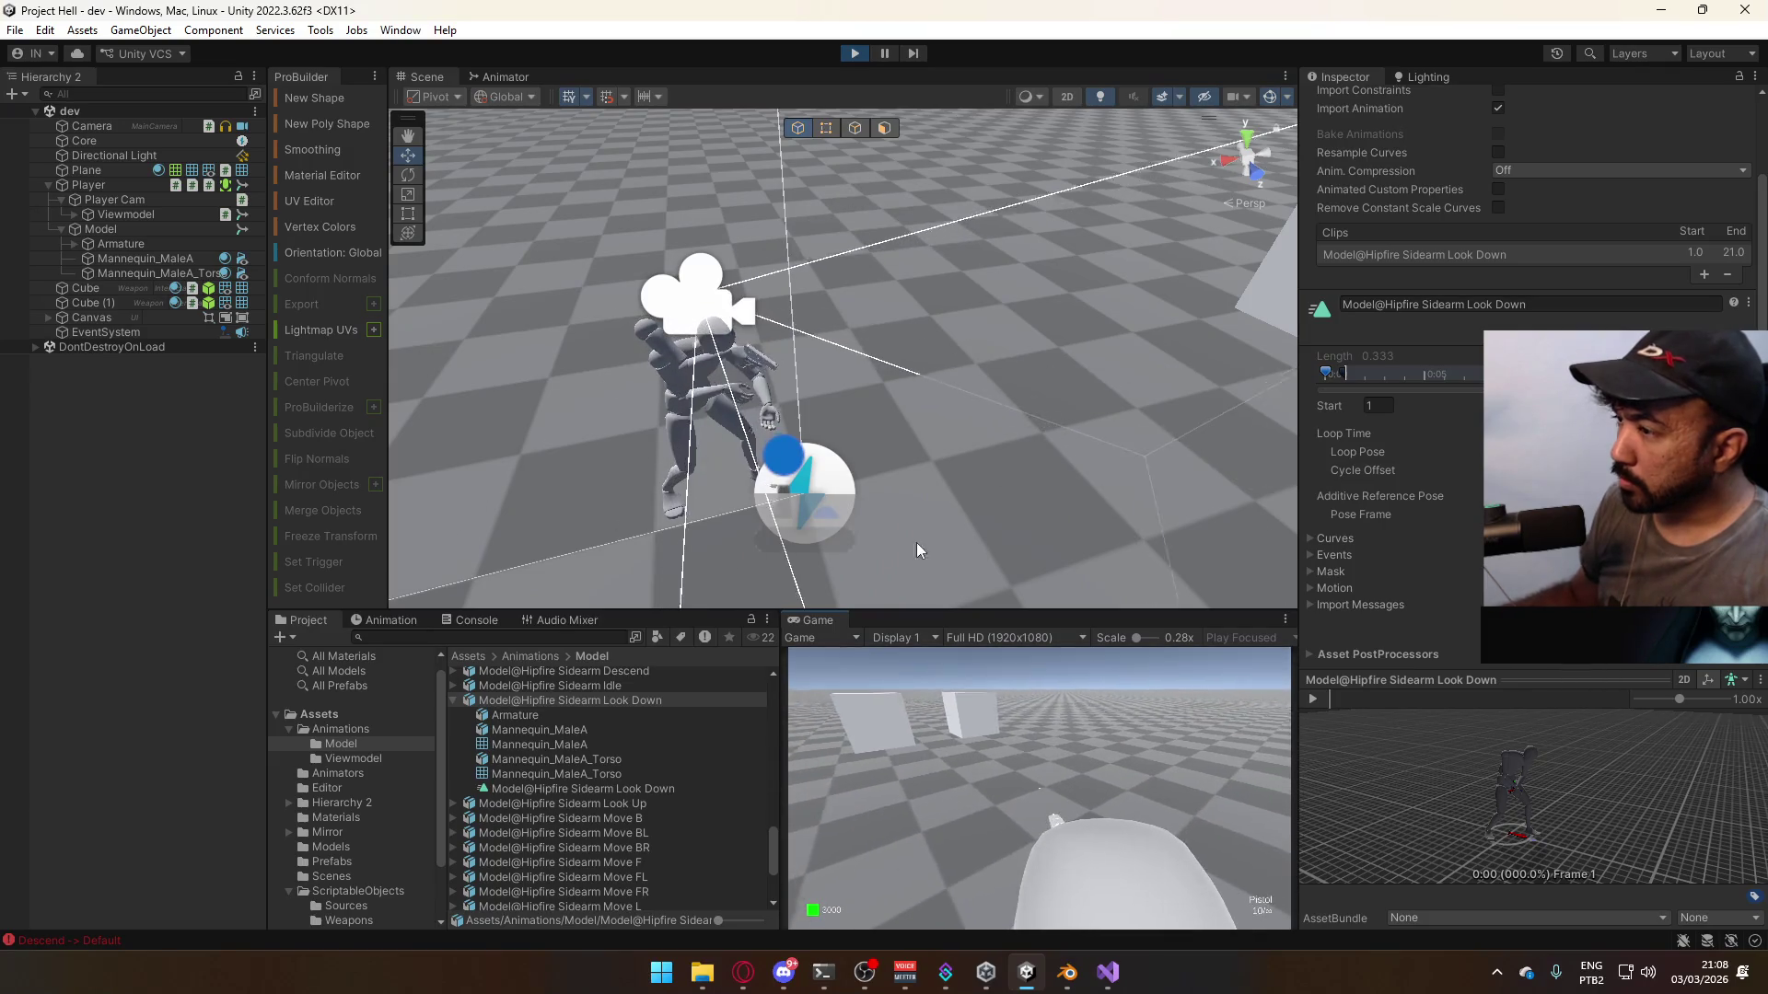
{"action": "key", "text": "2"}
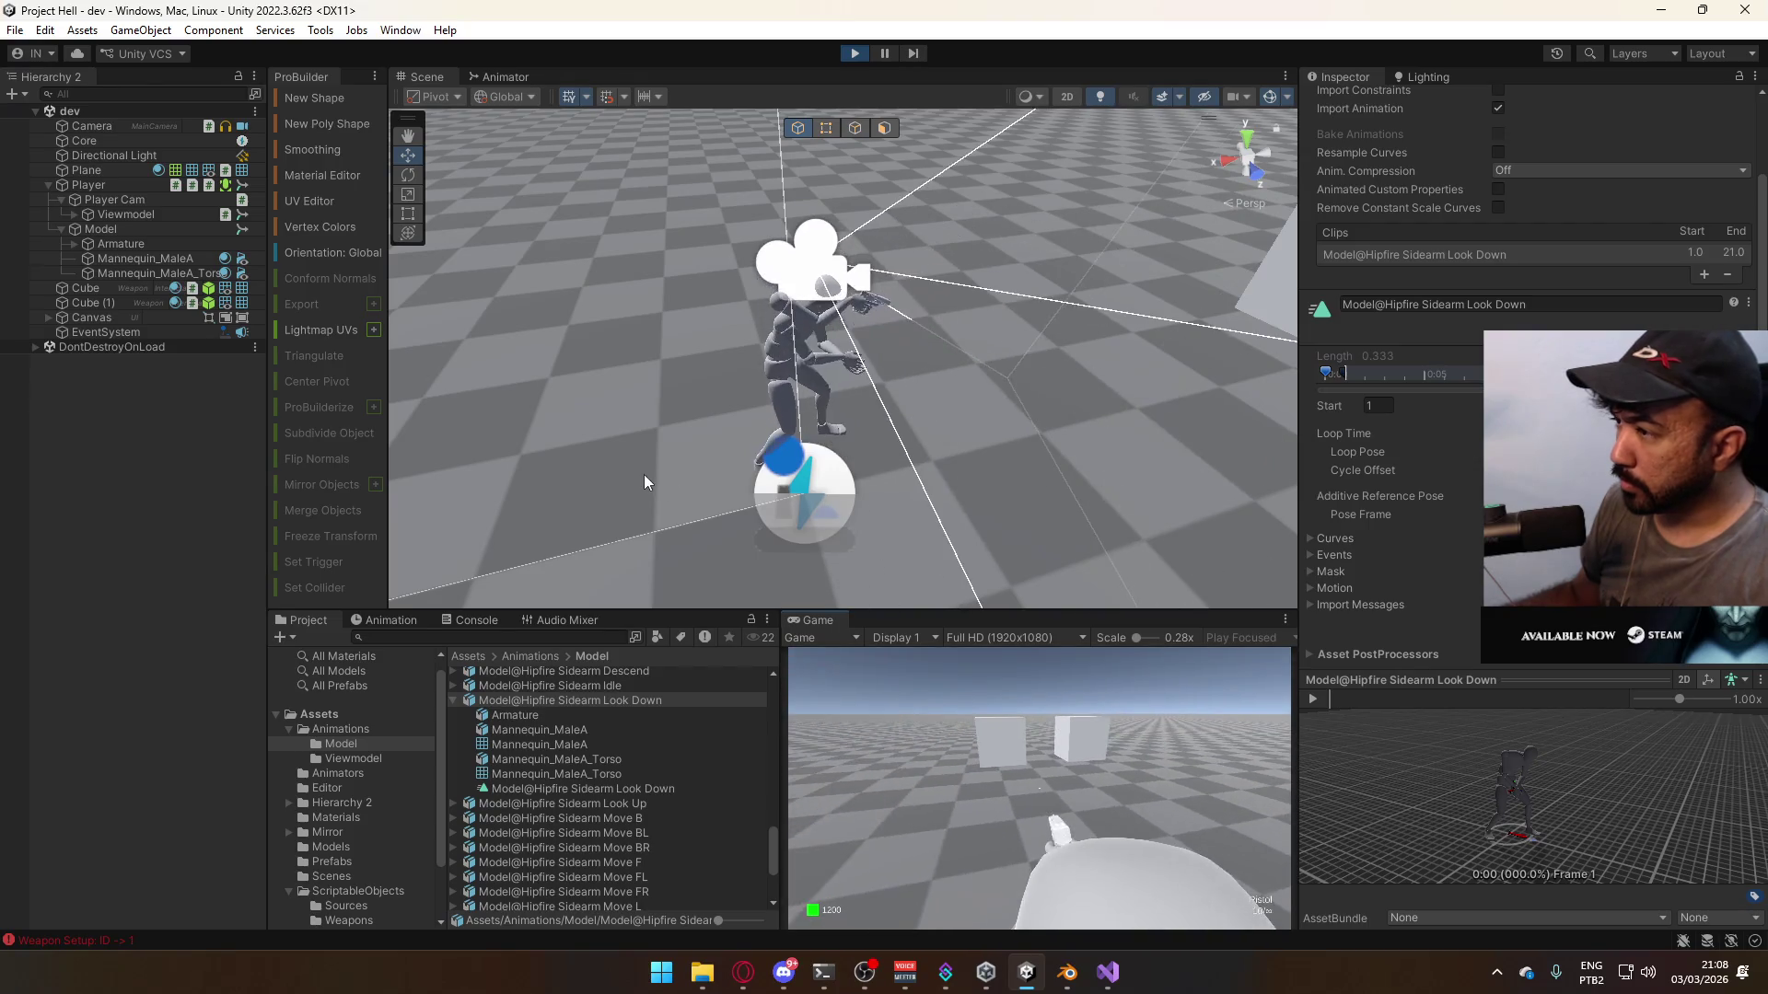
{"action": "key", "text": "1"}
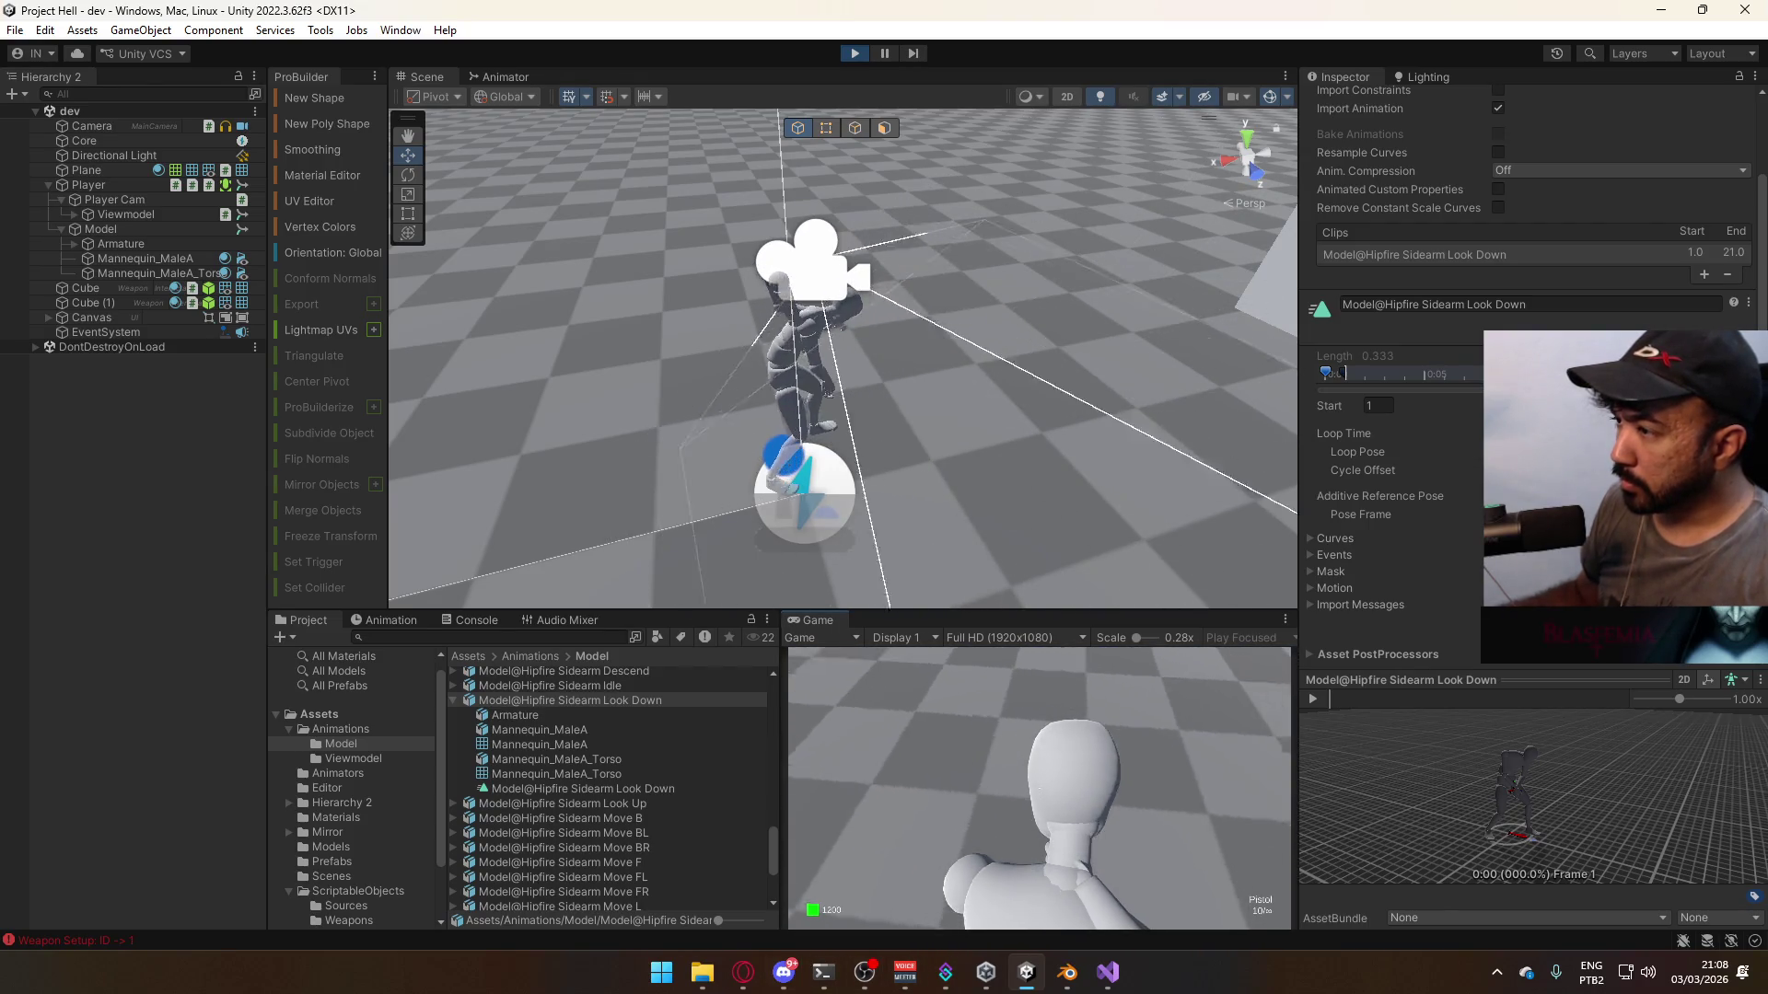
{"action": "key", "text": "super"}
{"action": "key", "text": "super"}
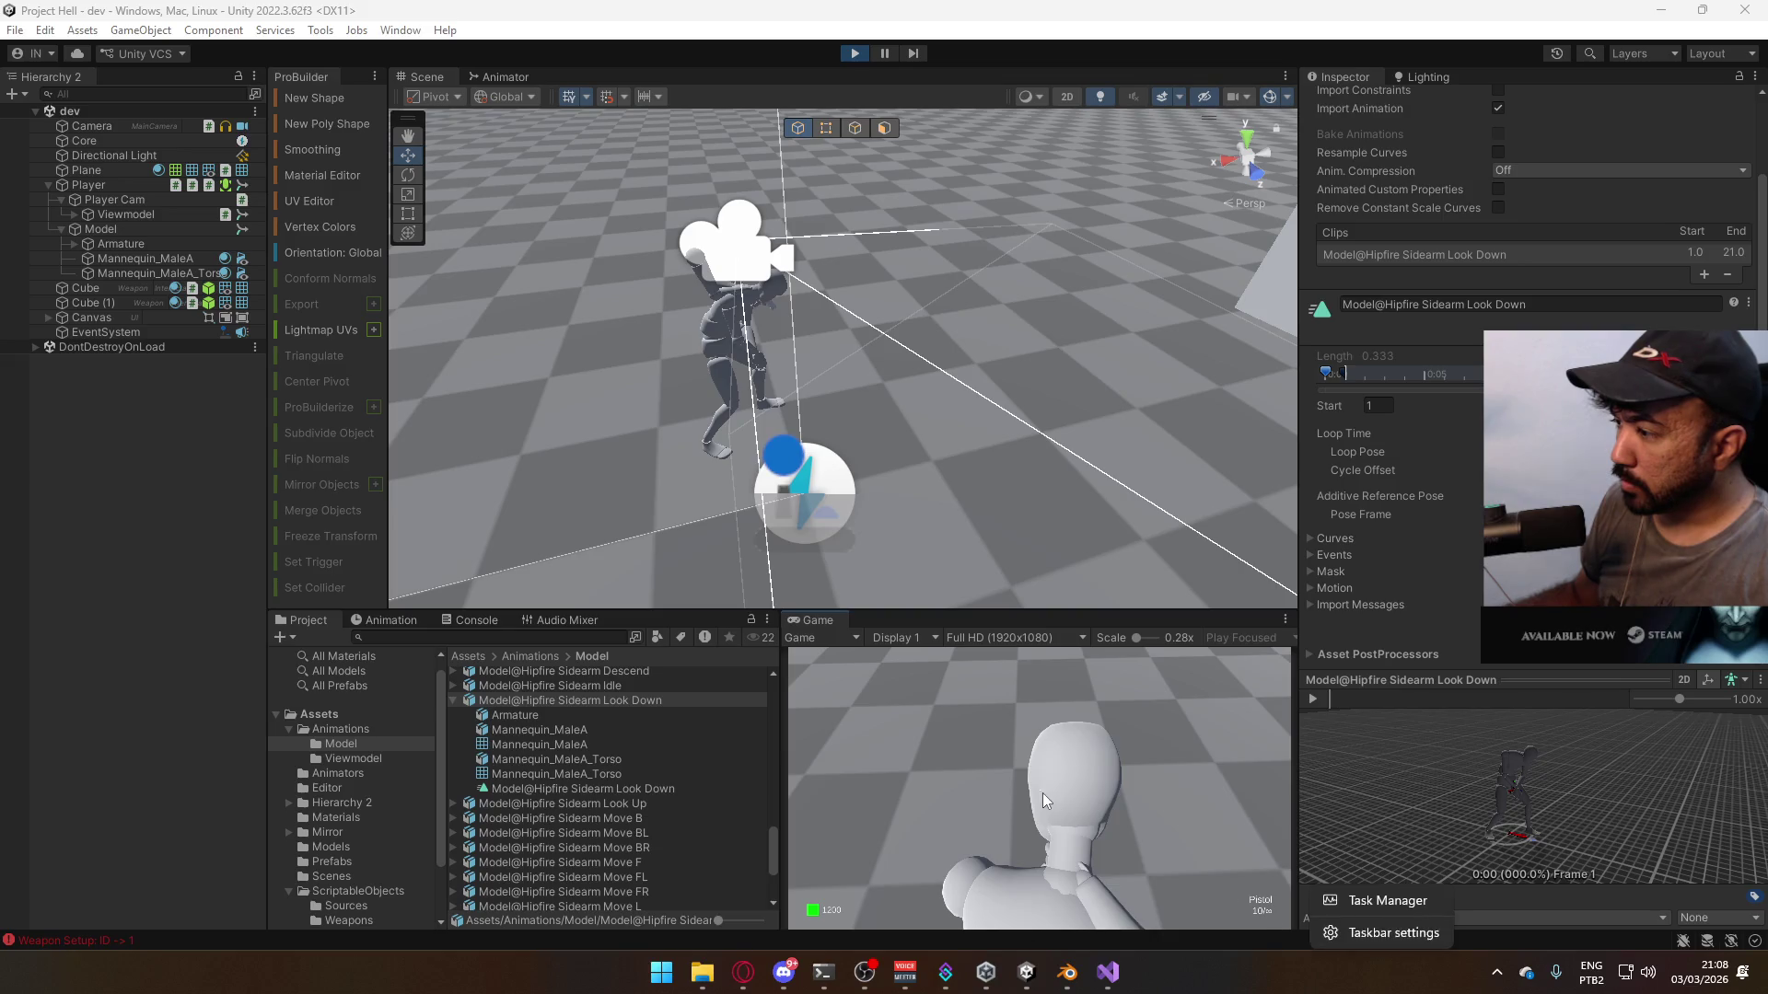
{"action": "left_click", "coordinate": [1042, 793]}
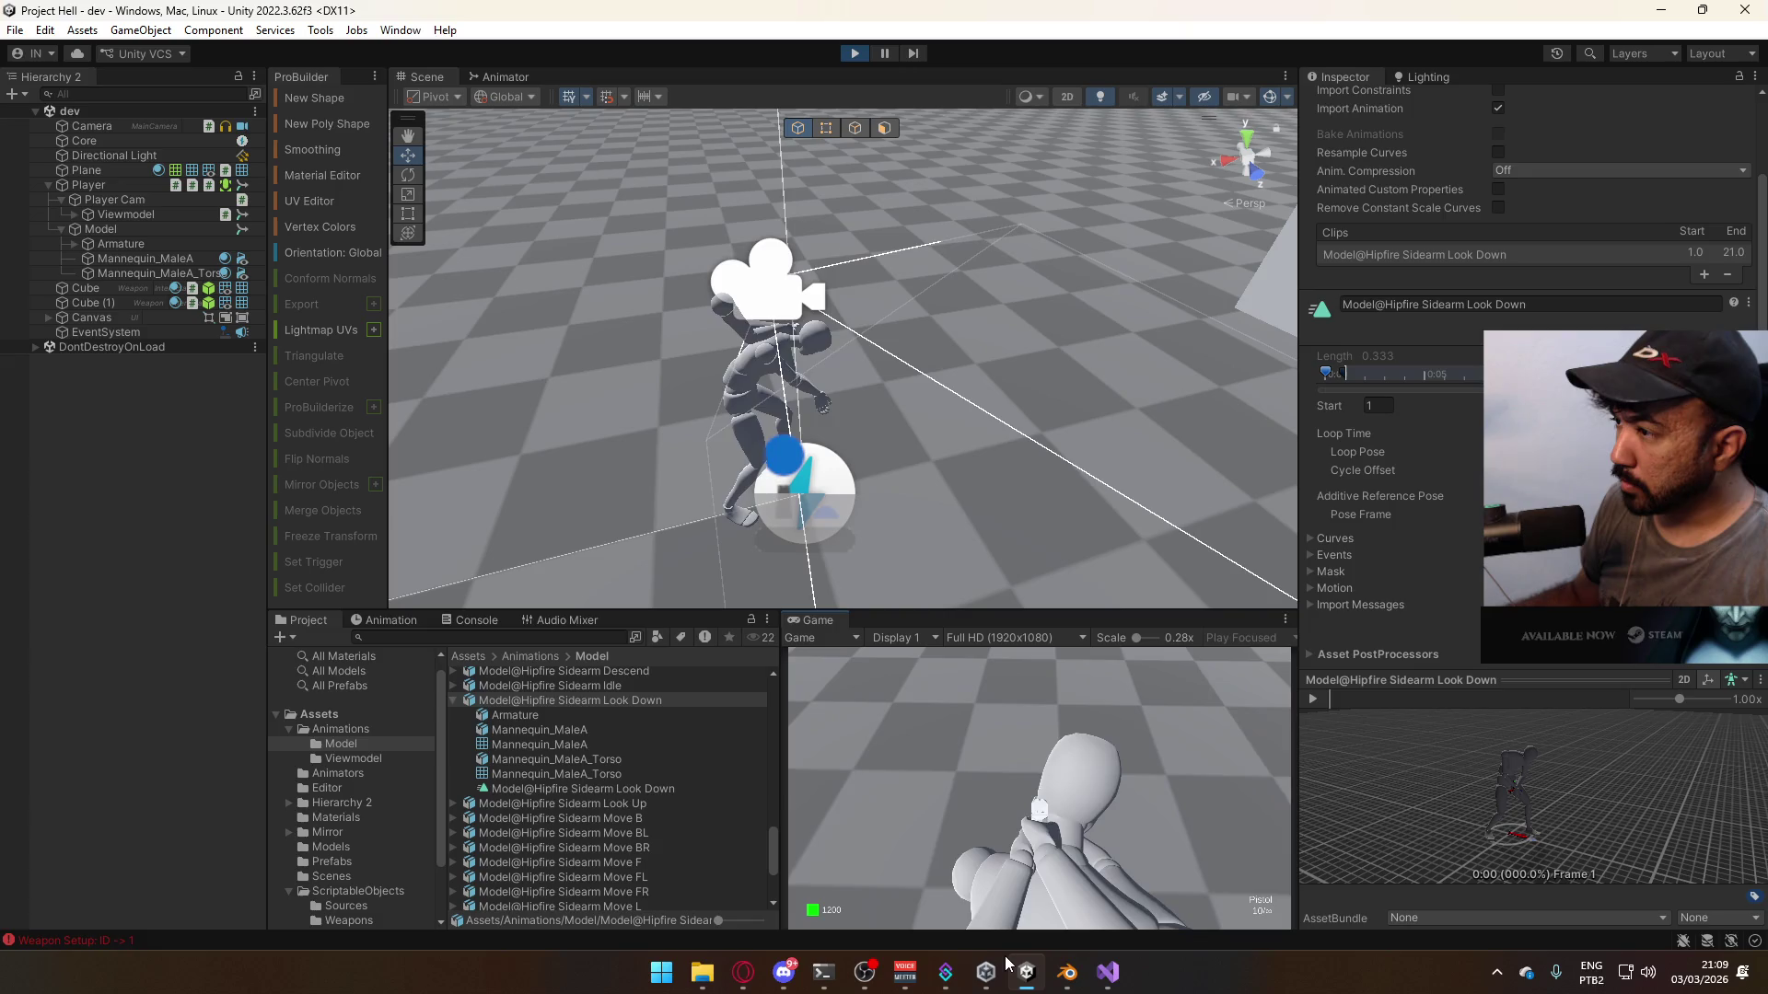
{"action": "key", "text": "c"}
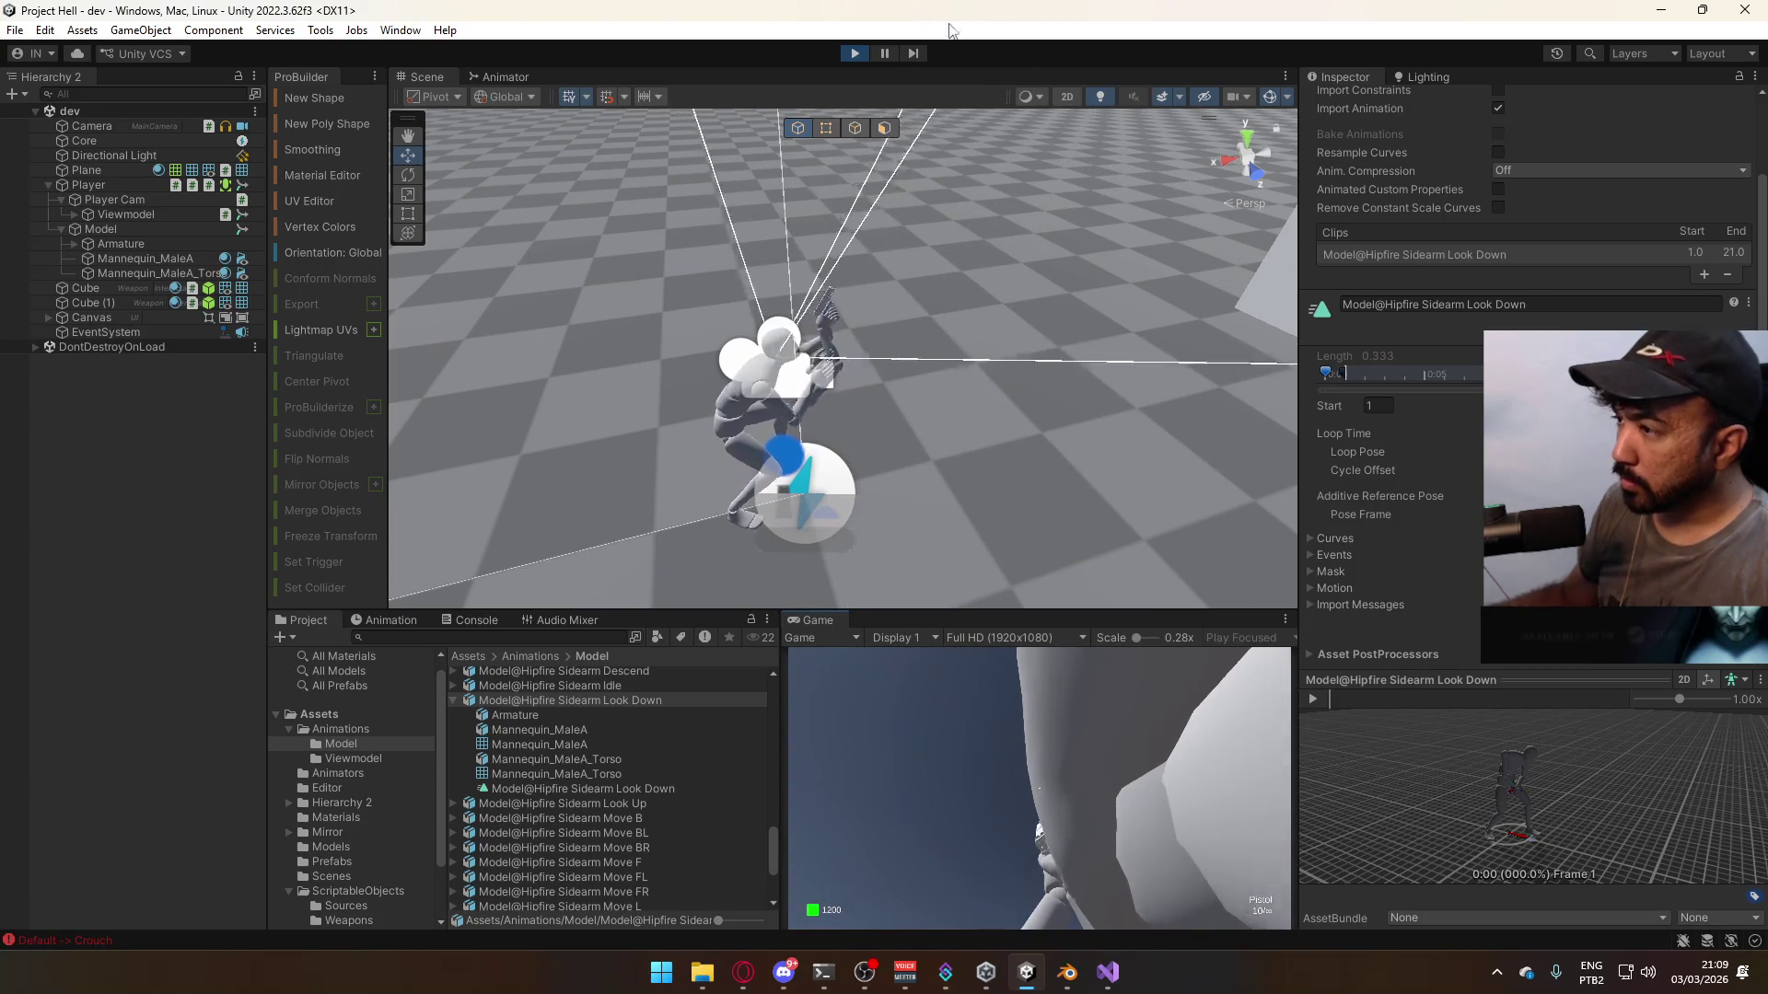
- Run and jump the character around the two boxes in the running game
{"action": "key", "text": "super"}
{"action": "key", "text": "super"}
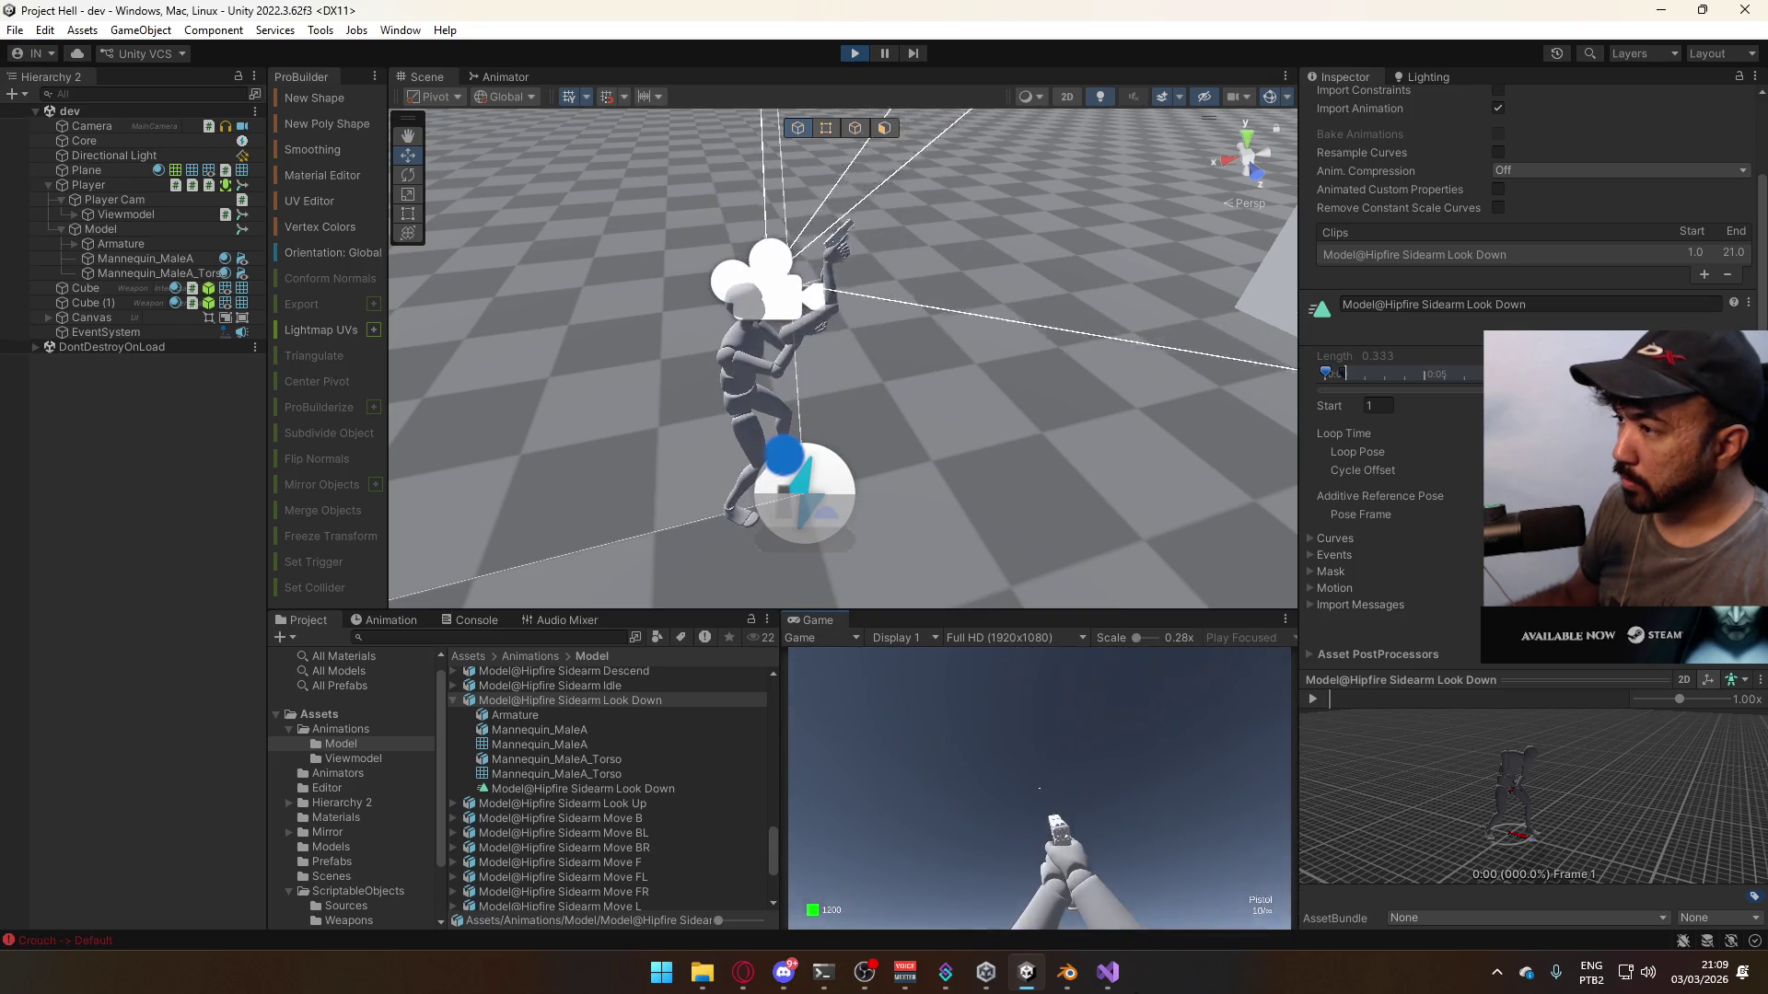
{"action": "left_click", "coordinate": [1130, 721]}
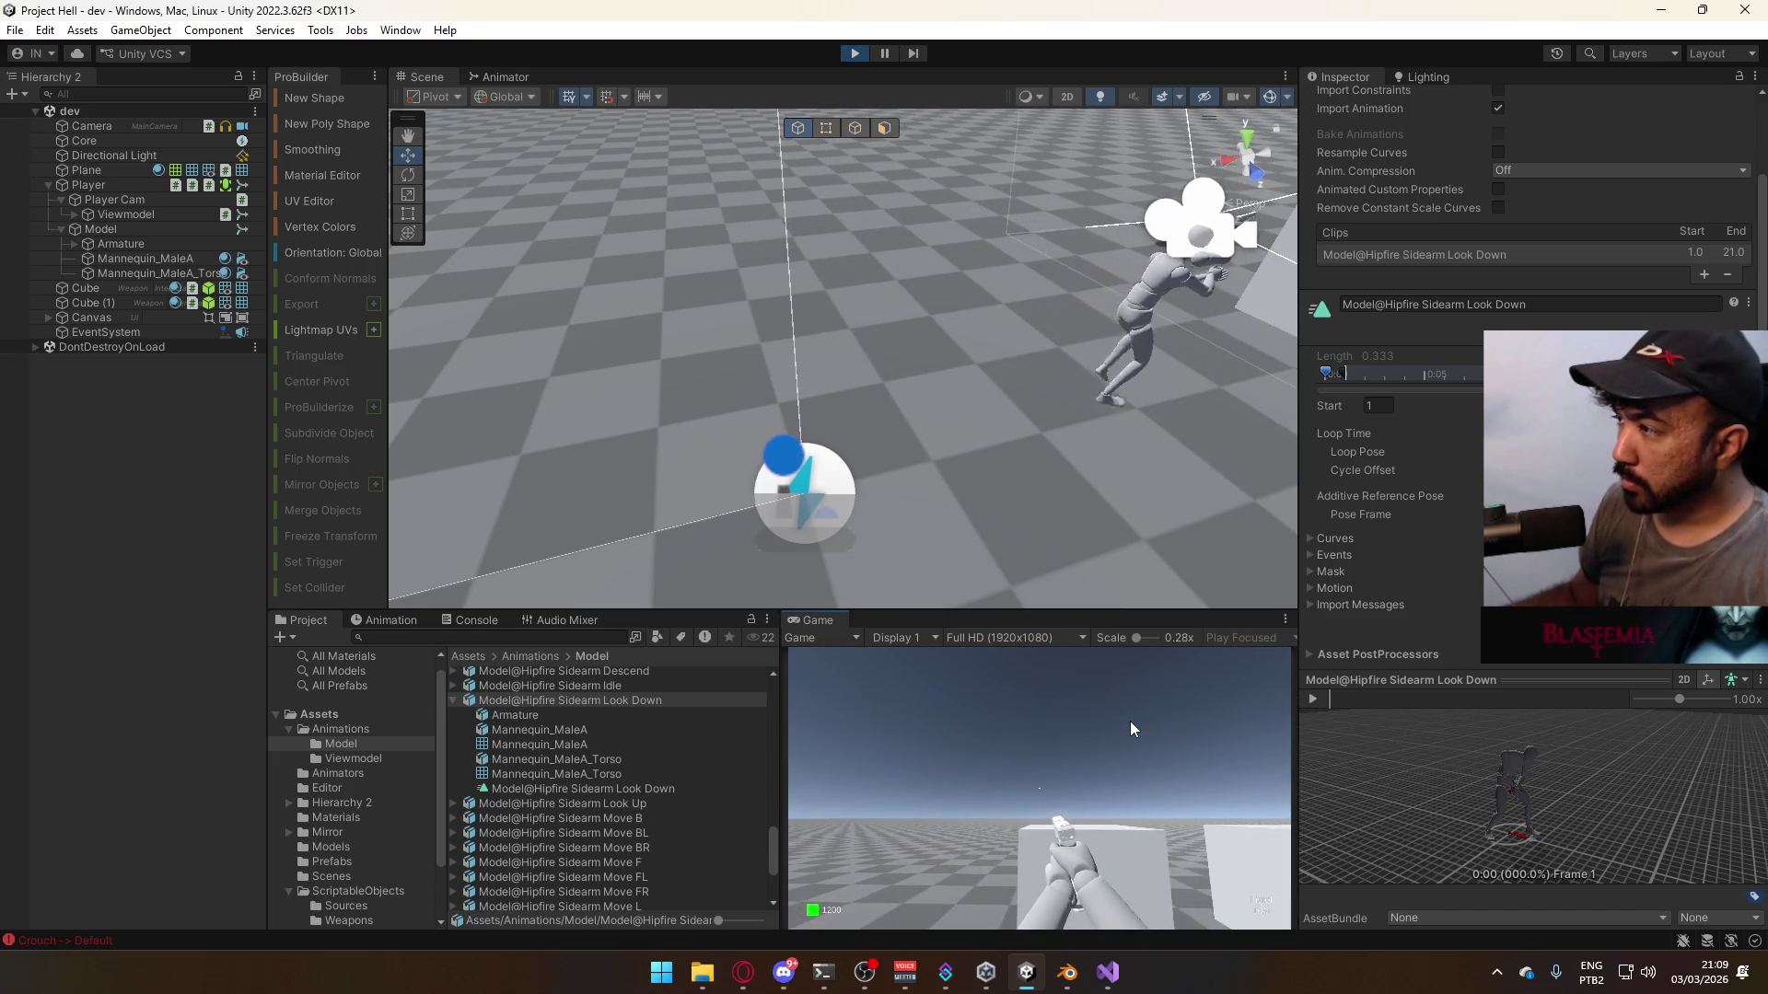
{"action": "key", "text": "w"}
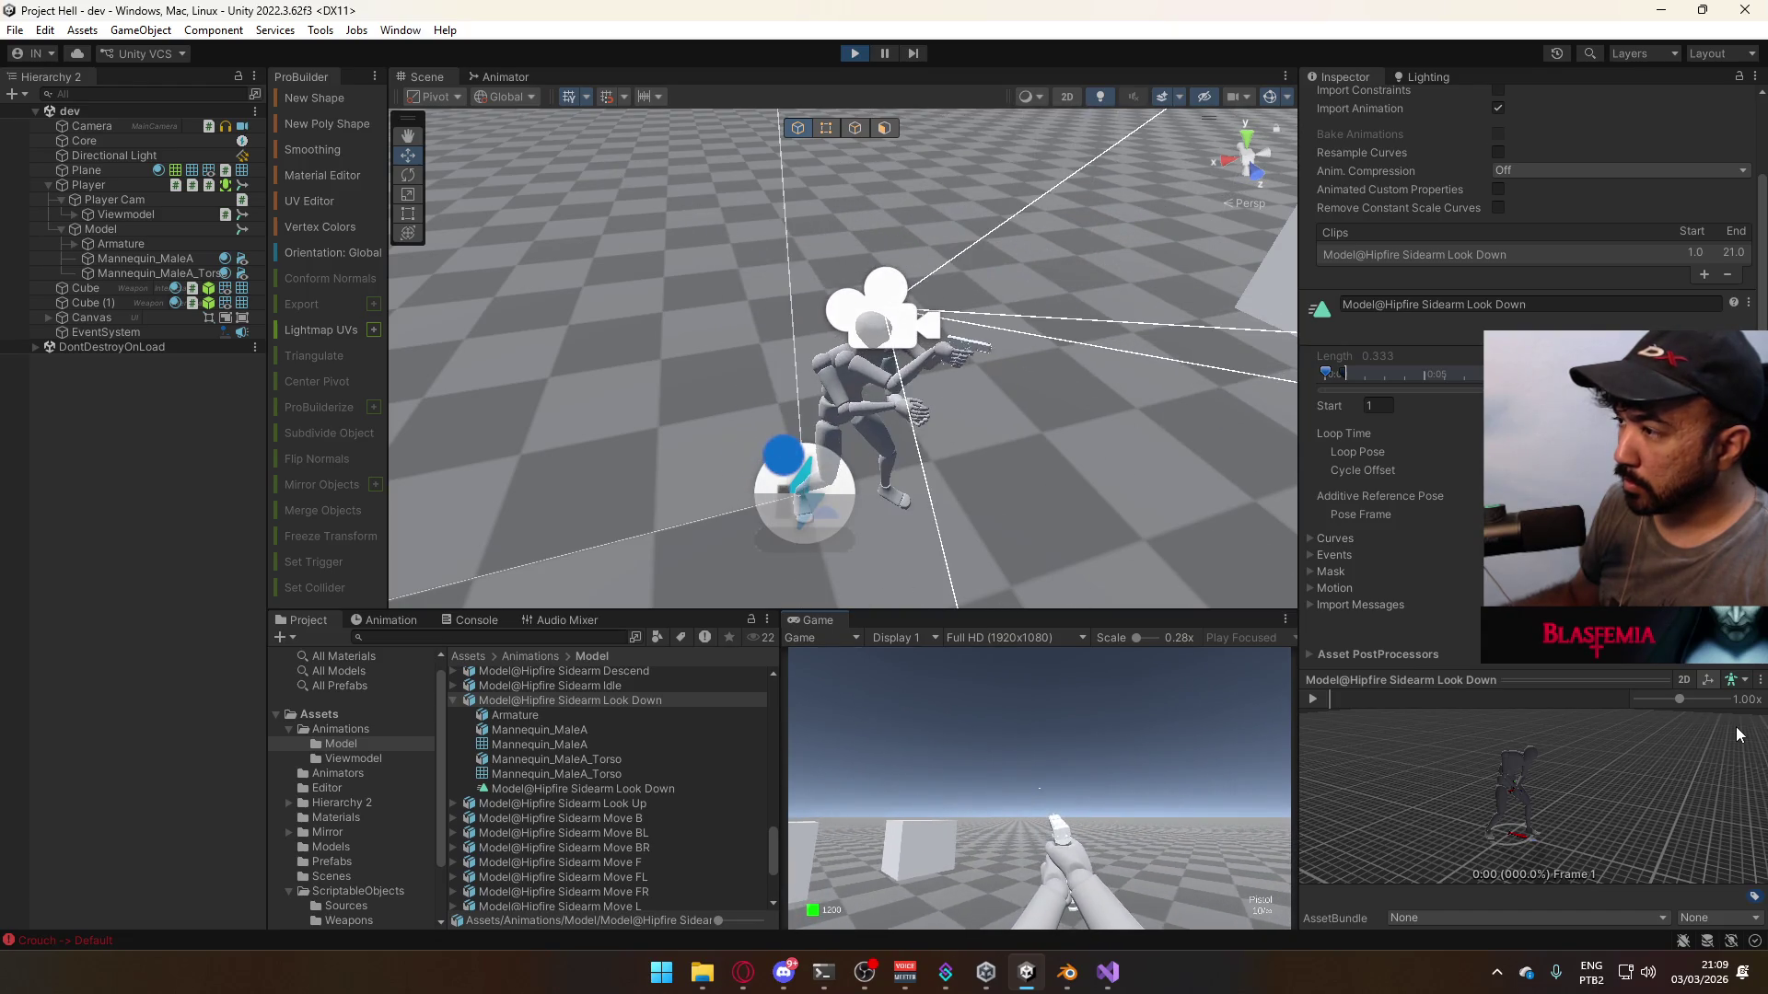
{"action": "key", "text": "Escape"}
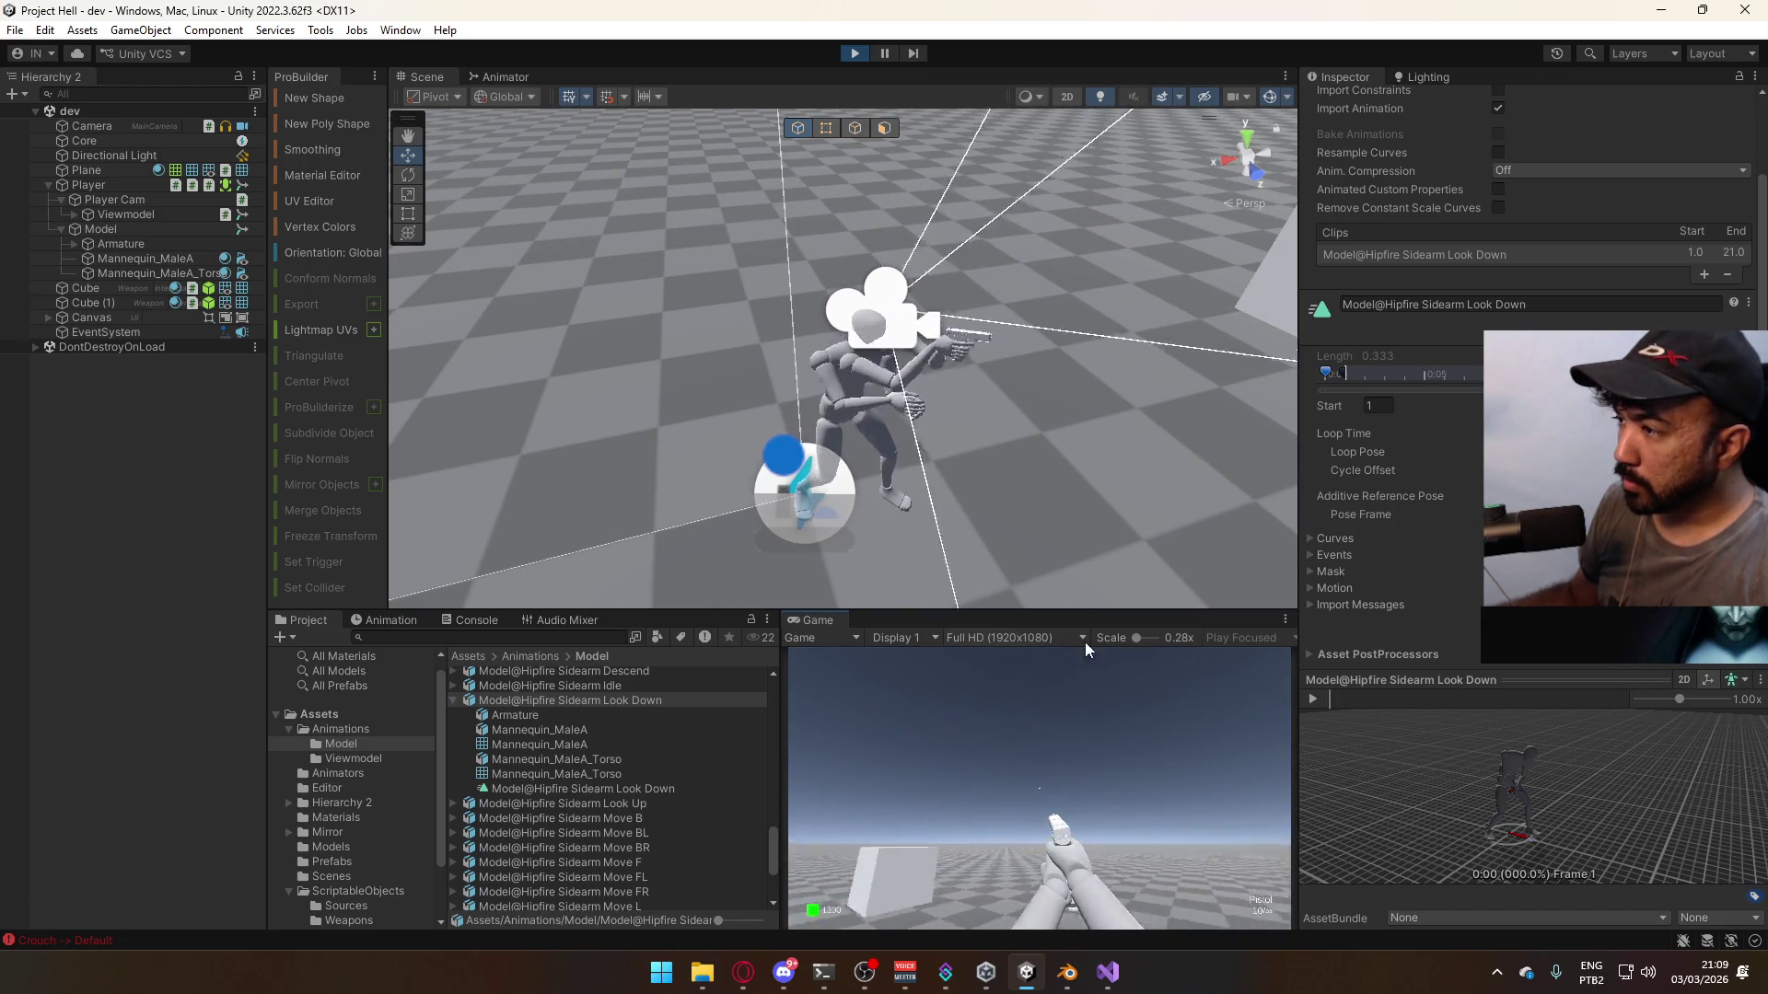
{"action": "key", "text": "s"}
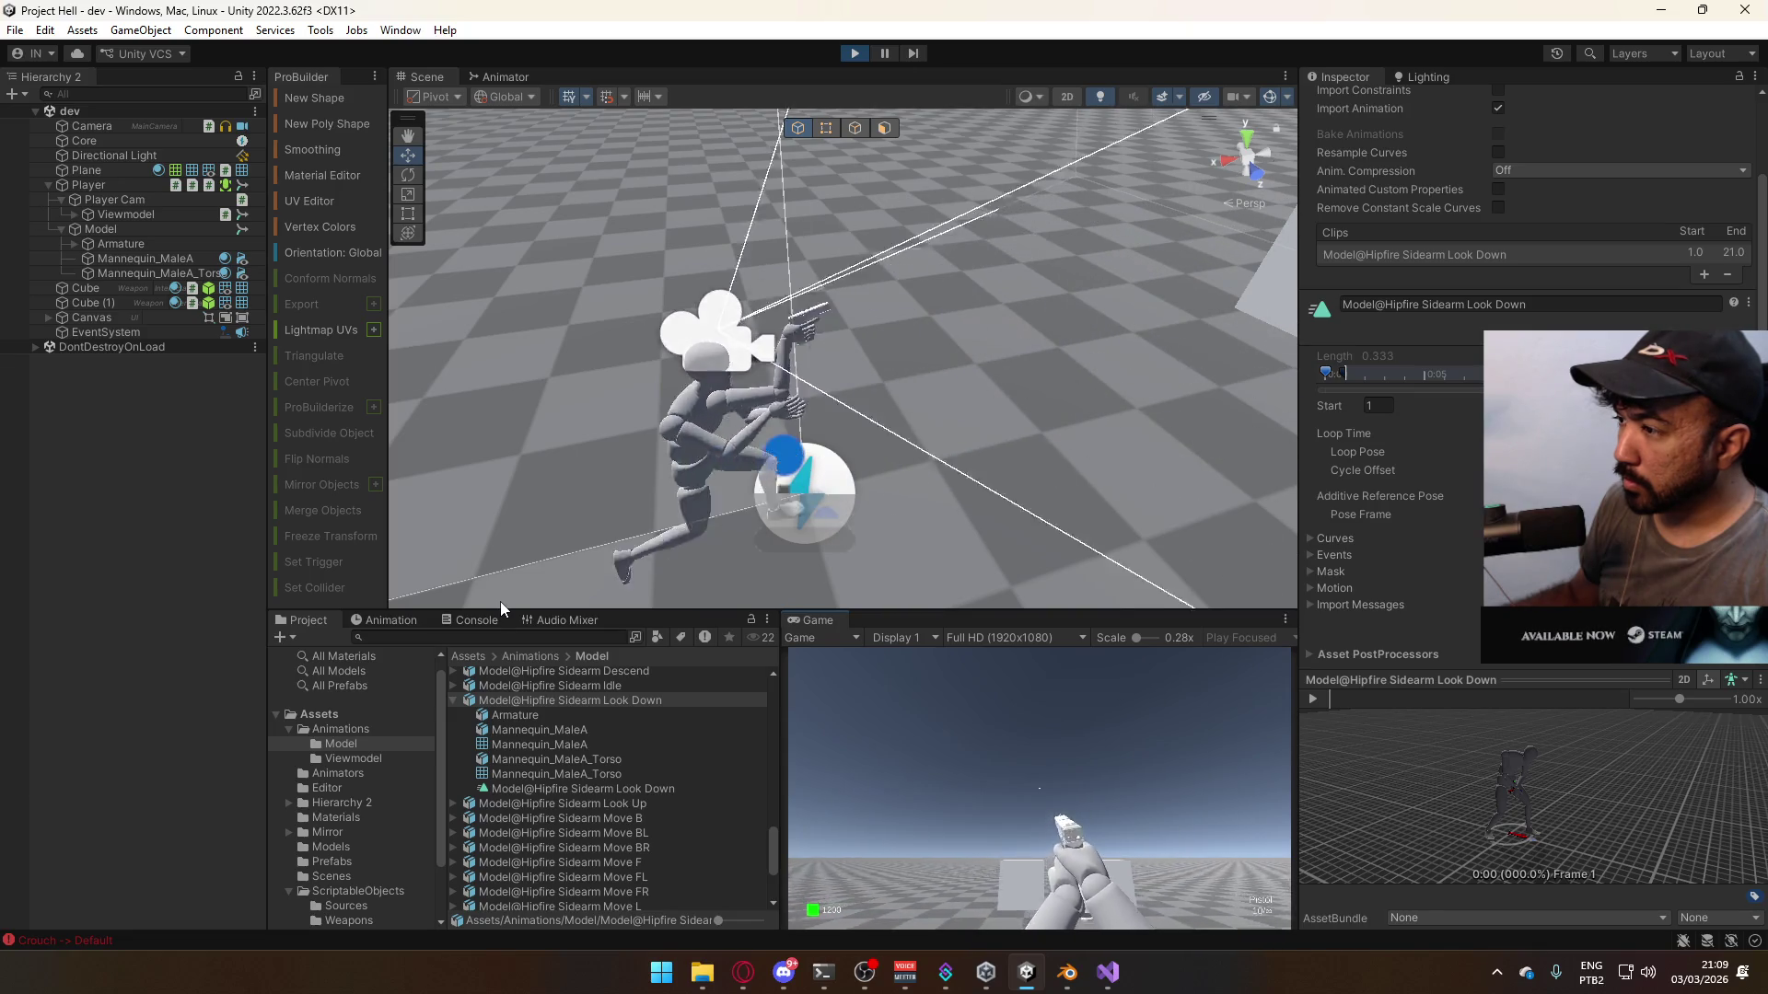
{"action": "key", "text": "w"}
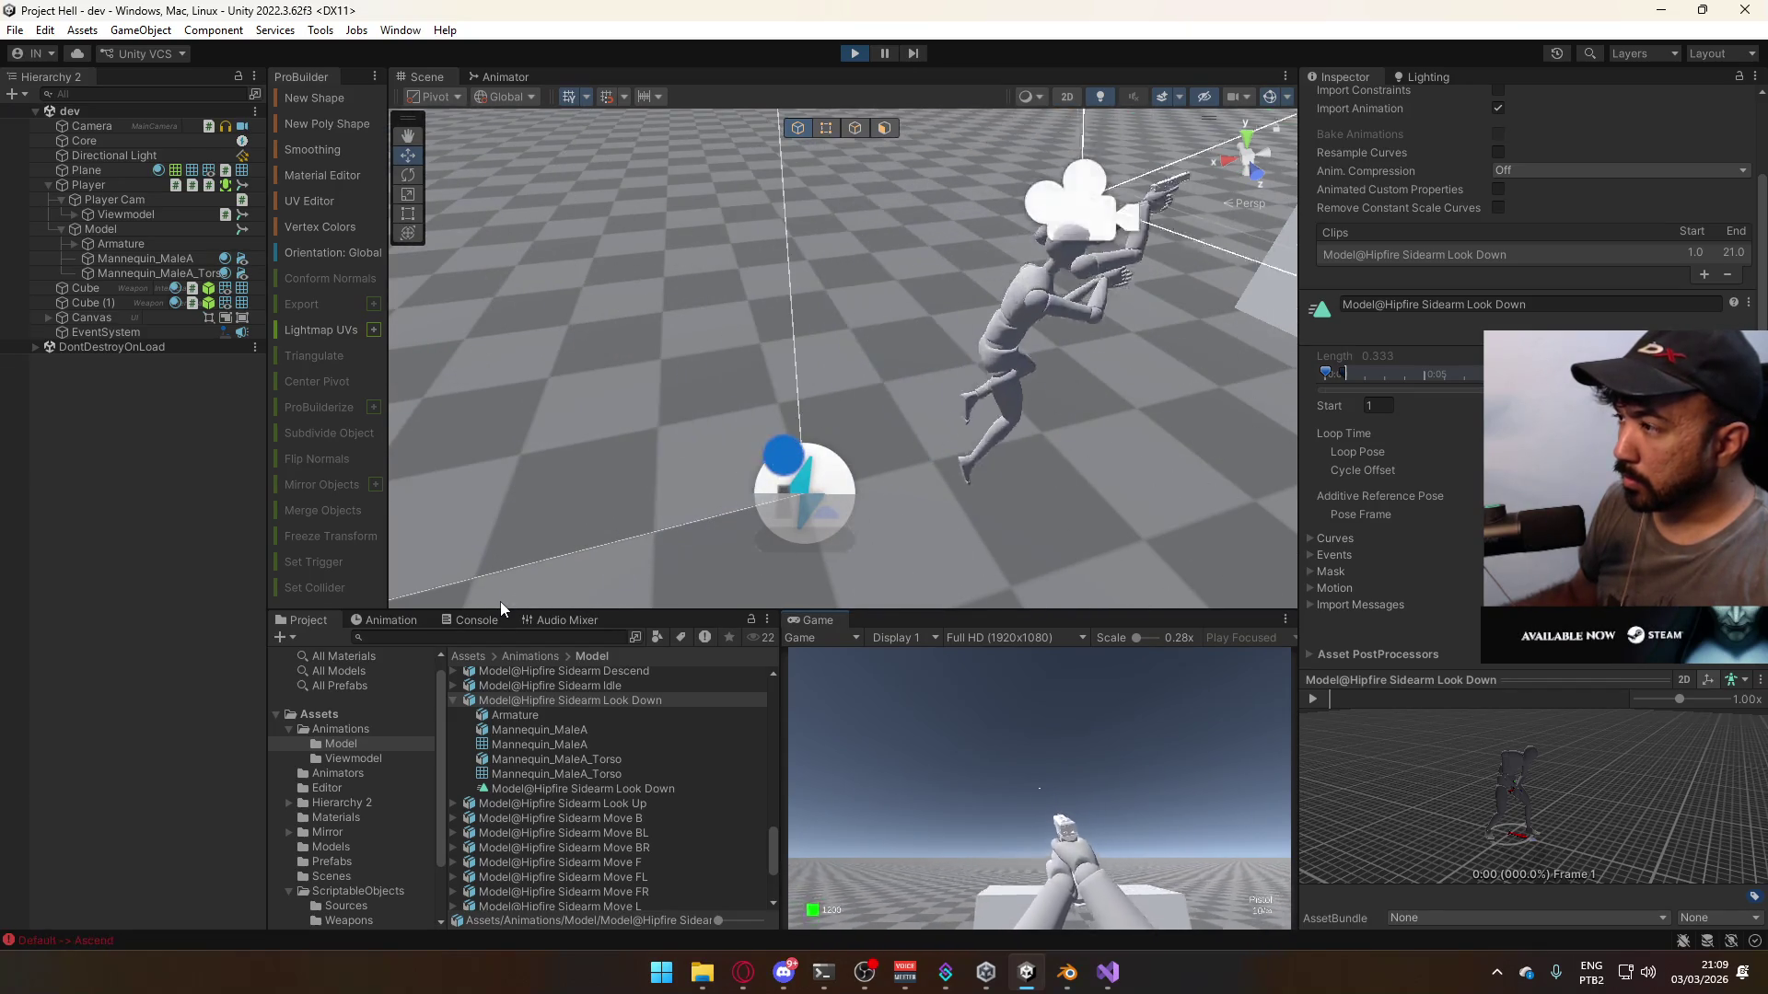
{"action": "key", "text": "space"}
{"action": "key", "text": "w"}
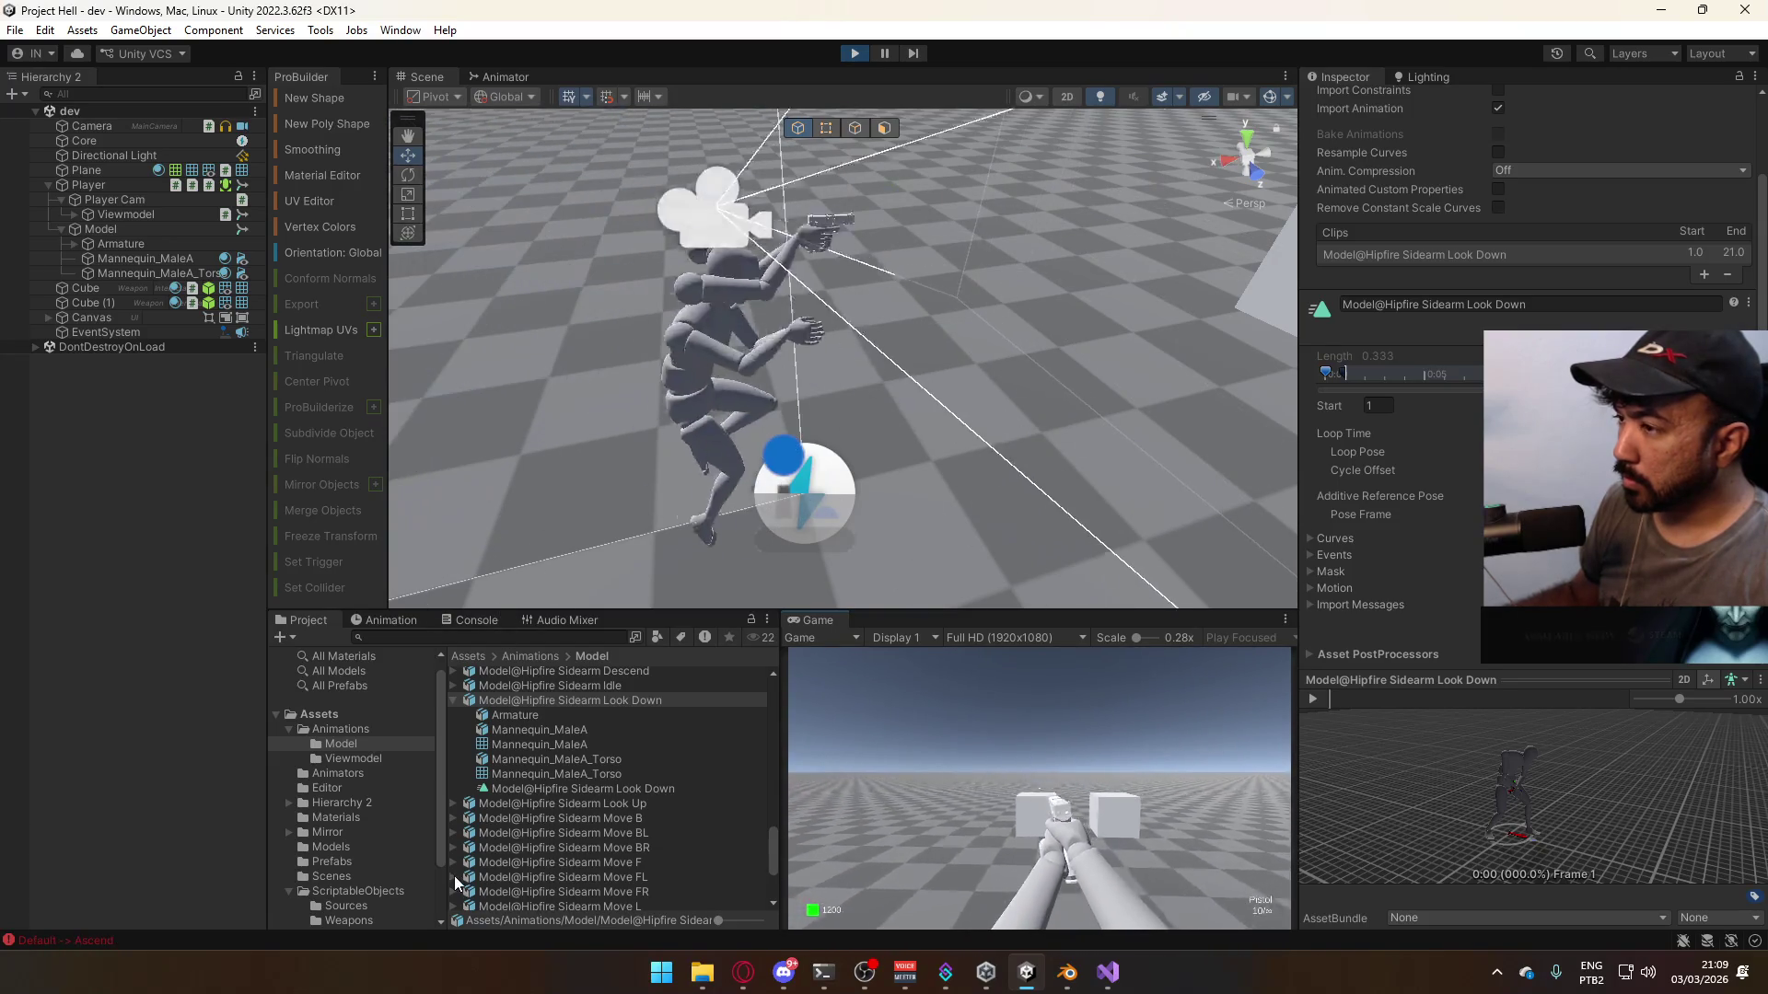
{"action": "key", "text": "w"}
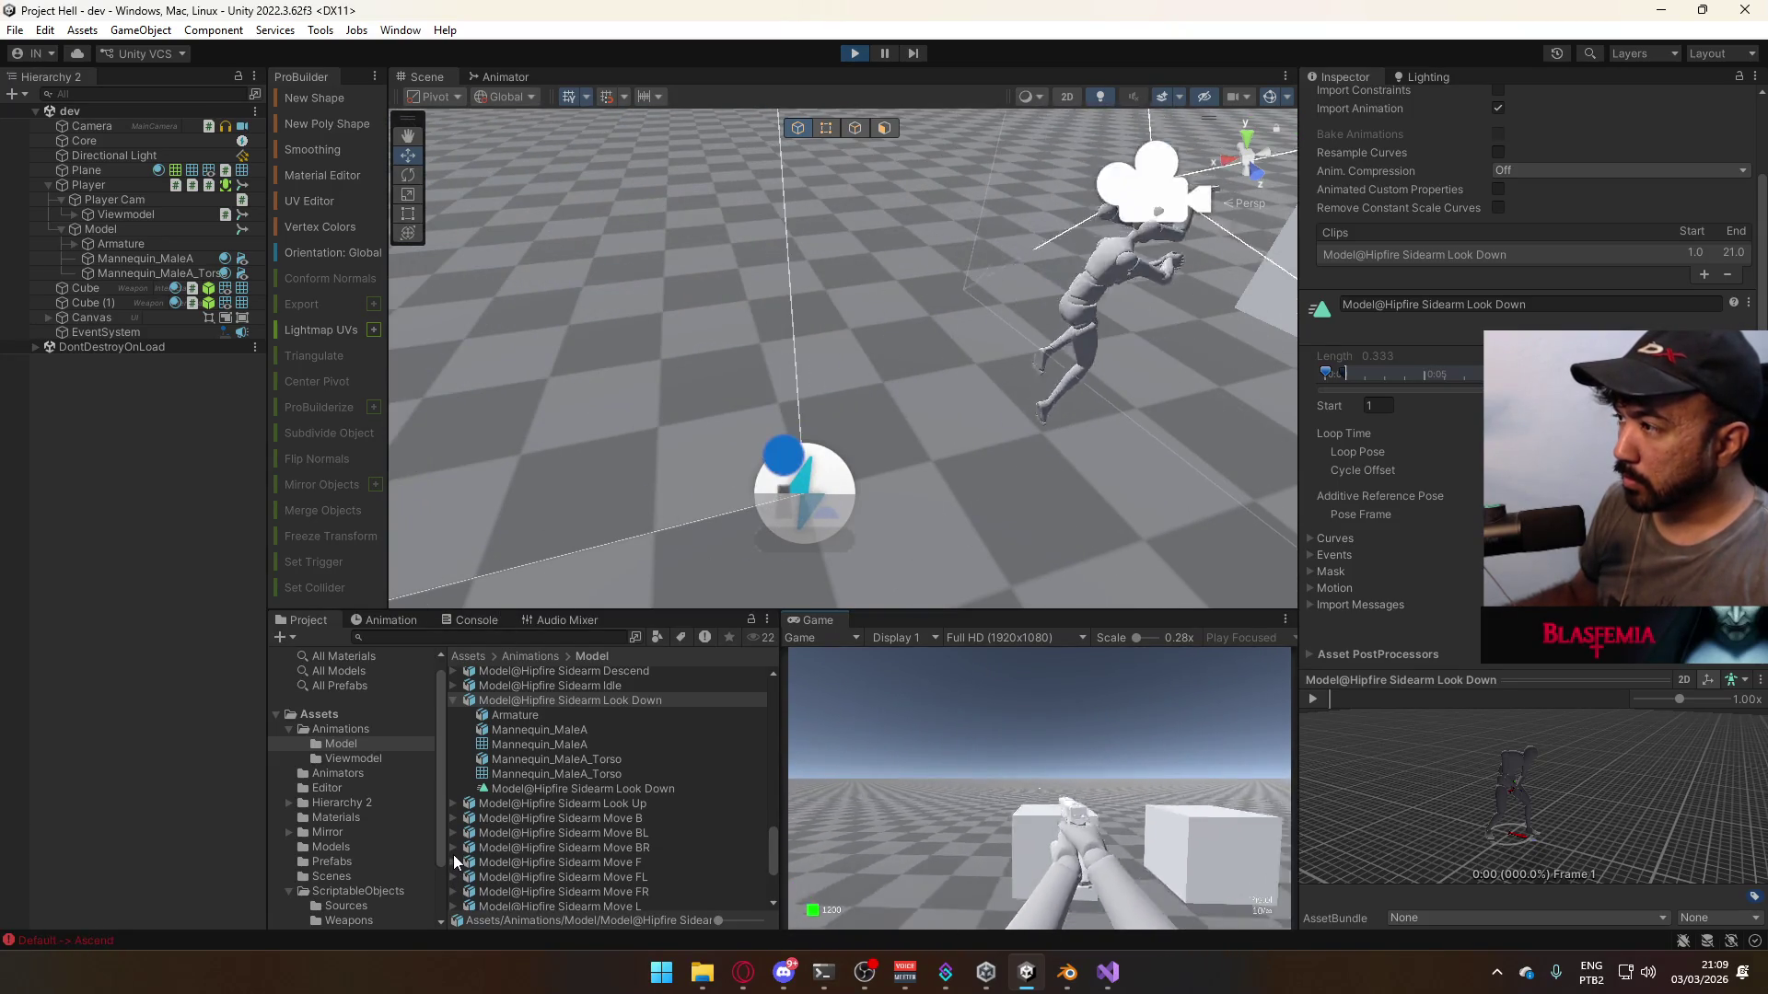
{"action": "key", "text": "w"}
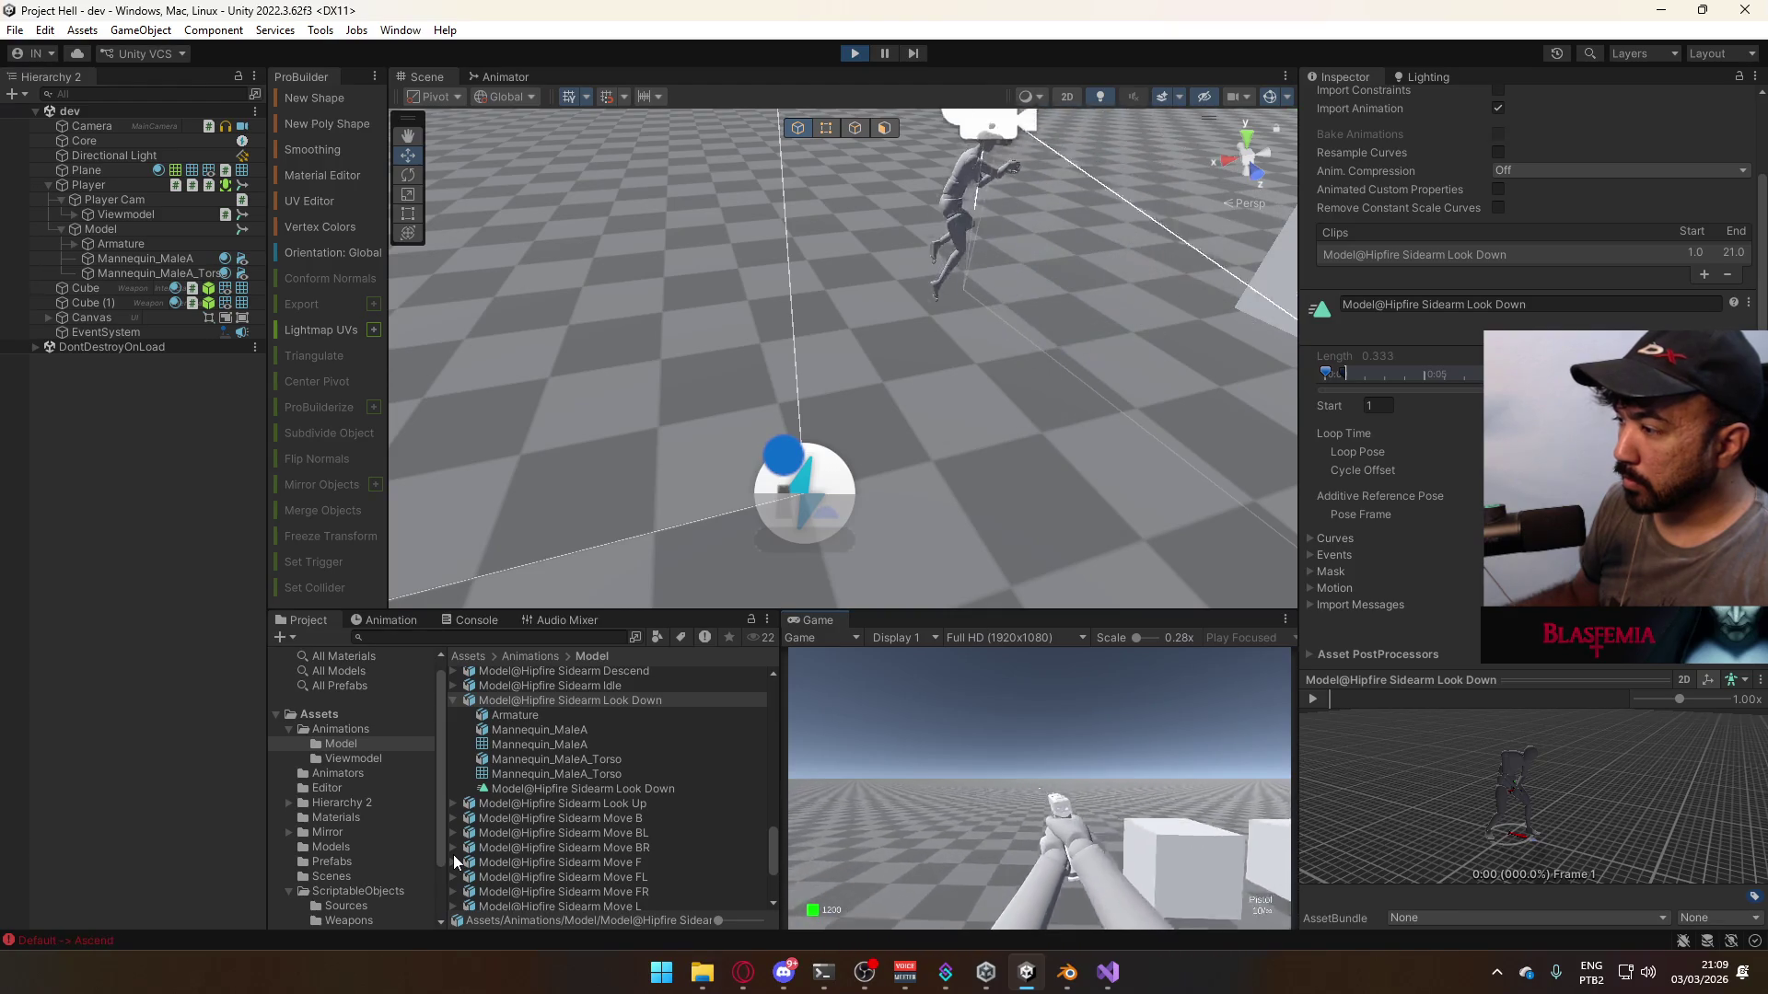
{"action": "key", "text": "w"}
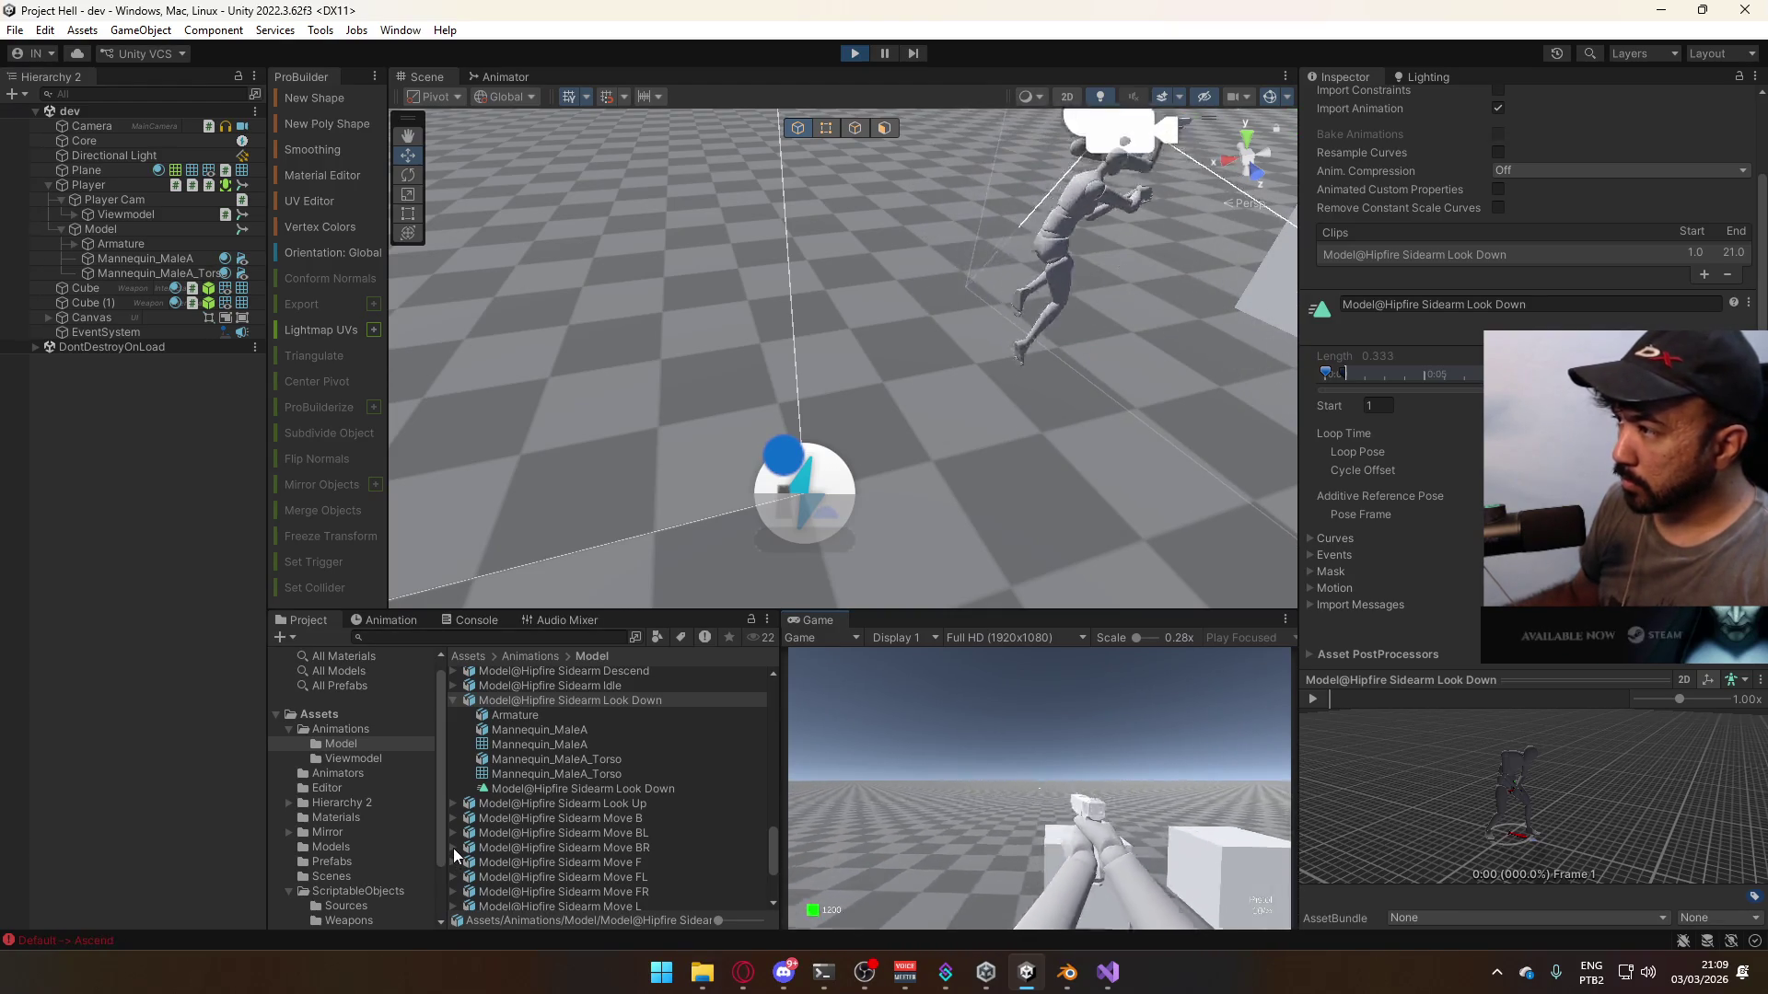
{"action": "key", "text": "s"}
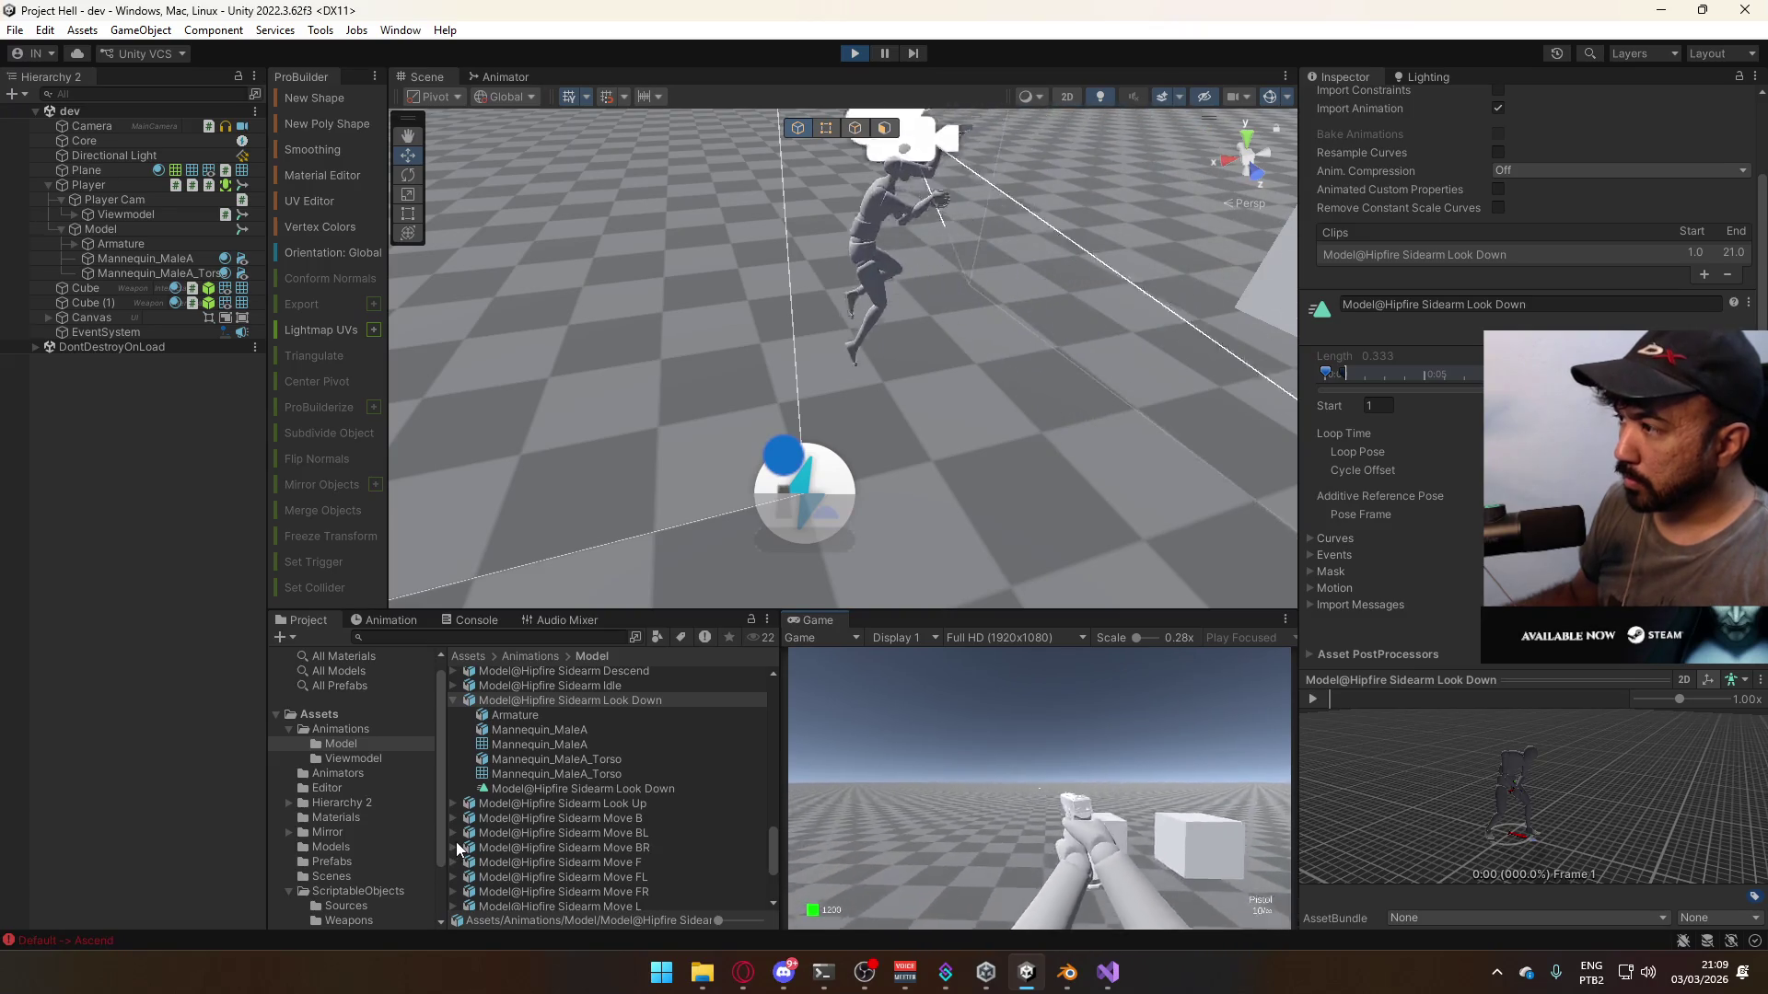
{"action": "key", "text": "super"}
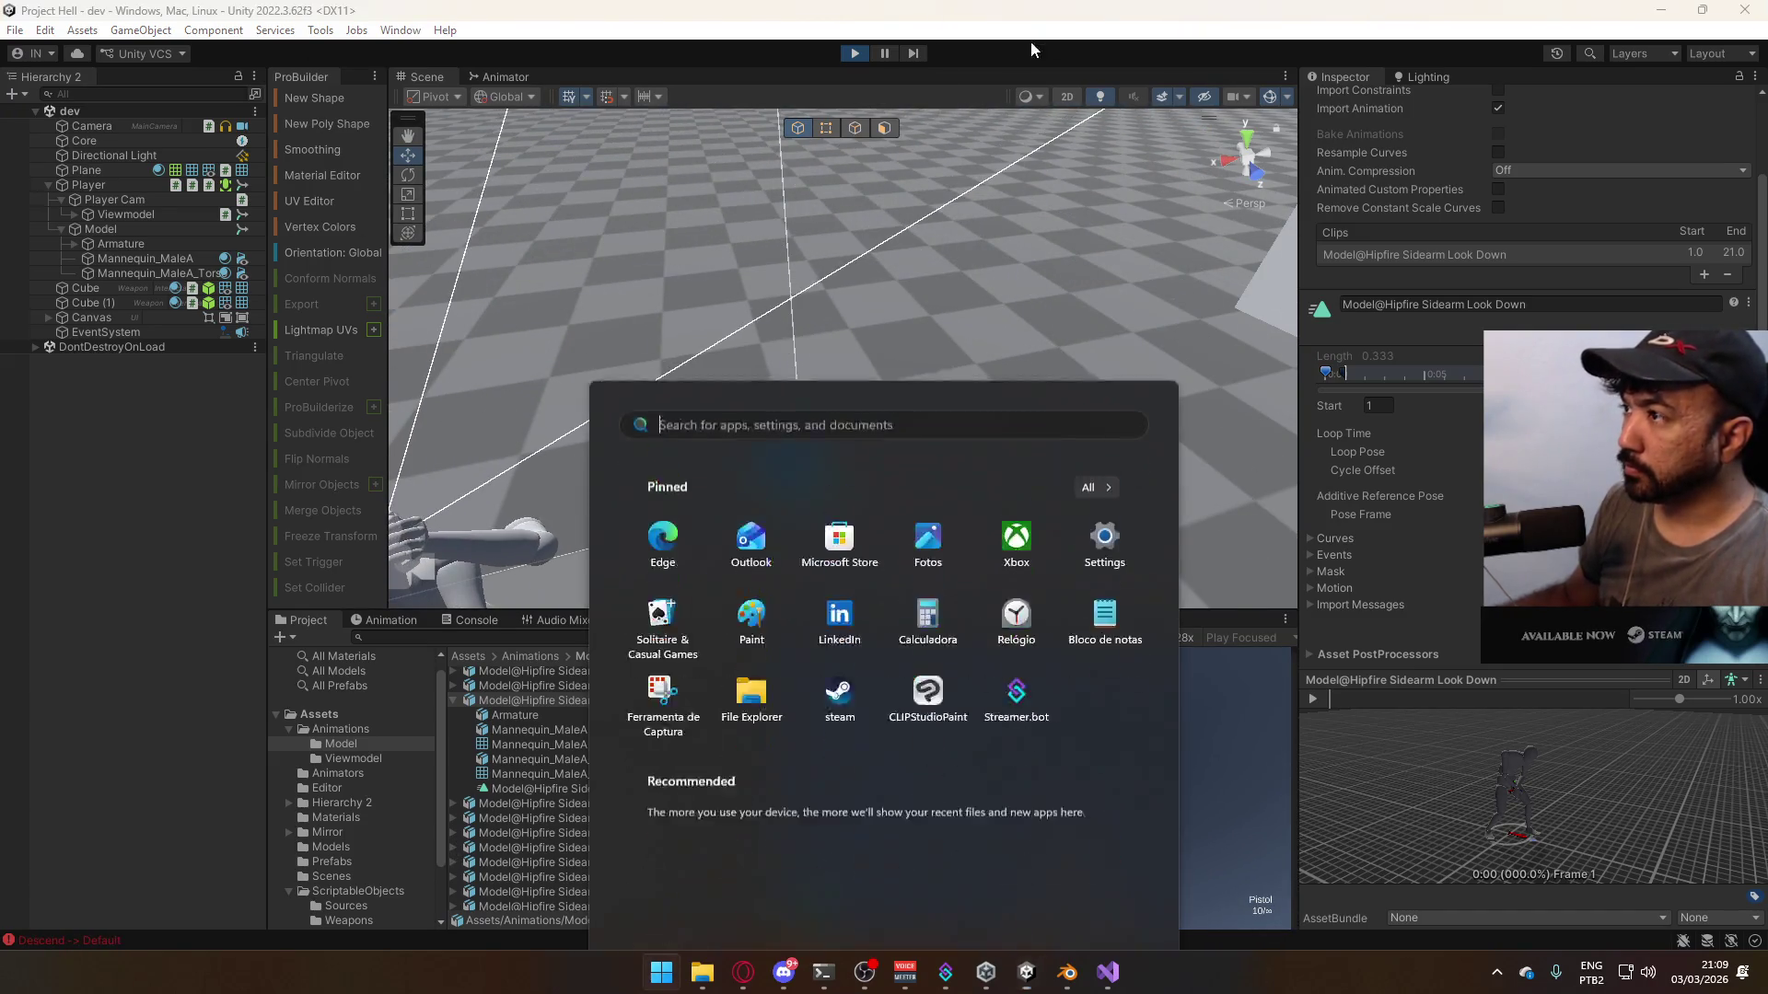
- Return to Blender and save Player Model Generic.blend
{"action": "left_click", "coordinate": [855, 78]}
{"action": "left_click", "coordinate": [1068, 983]}
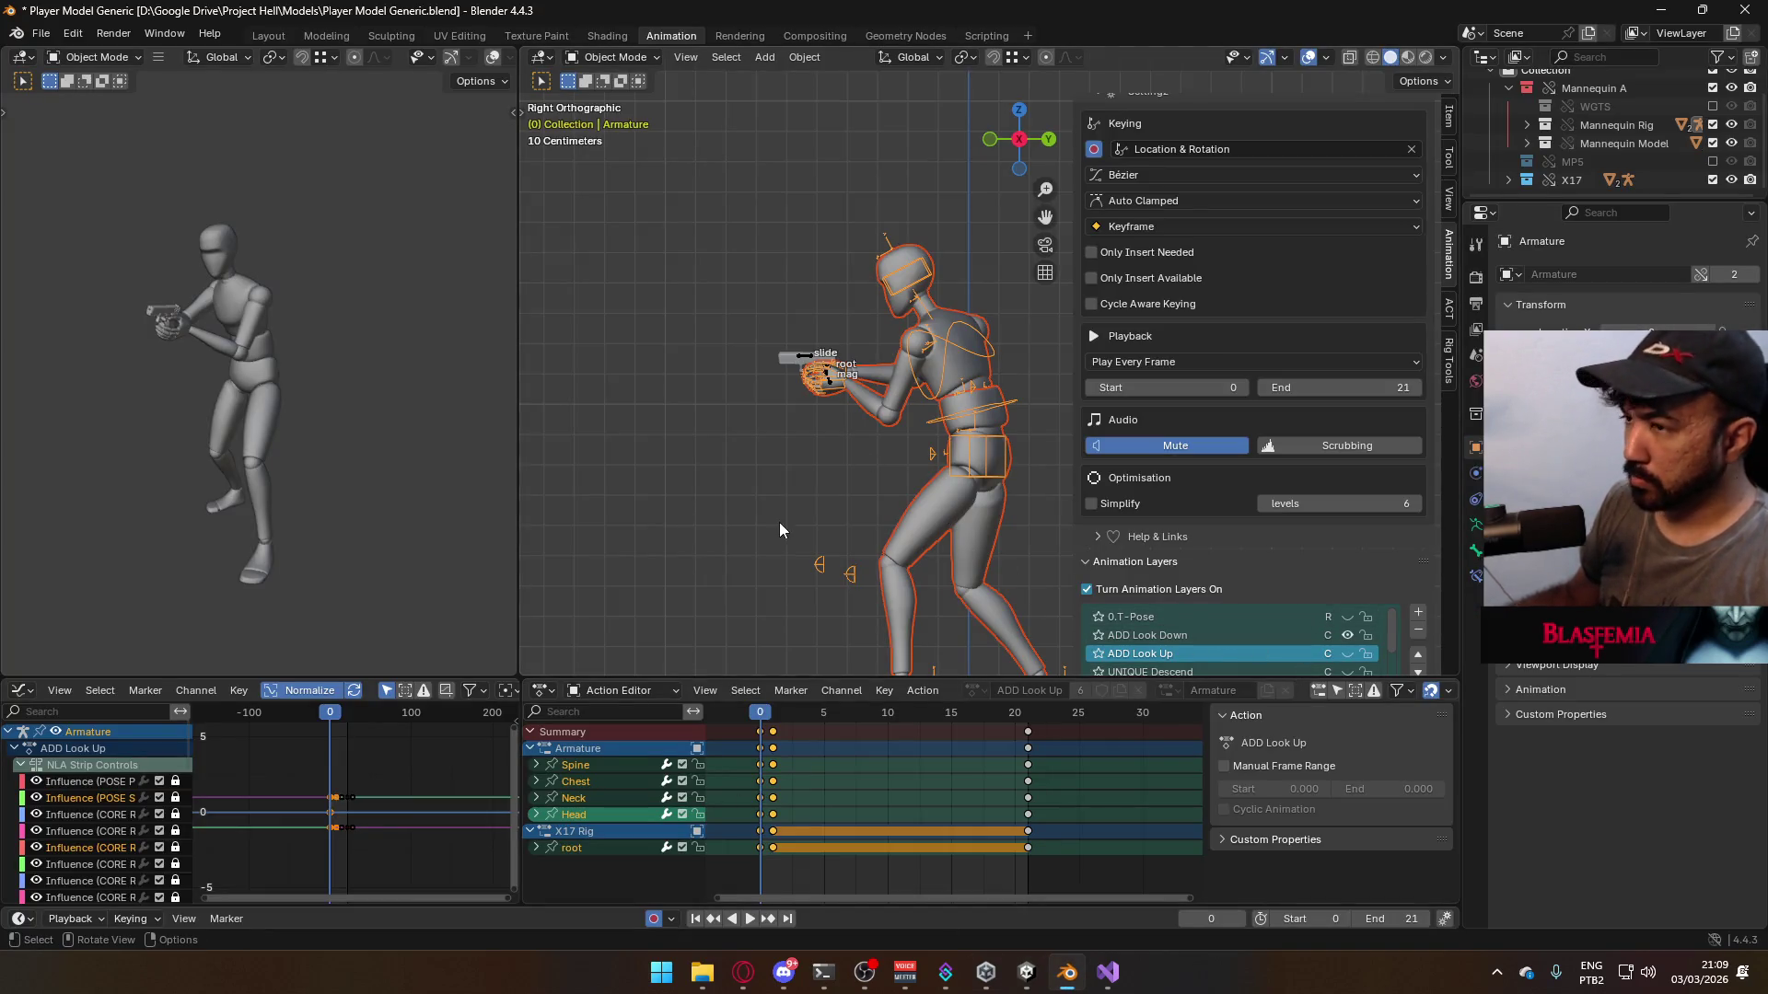
{"action": "key", "text": "ctrl+s"}
- Enable the MP5 collection, select MP5 Rig, hide UNIQUE Ascend and make CORE Idle active
{"action": "left_click", "coordinate": [811, 359]}
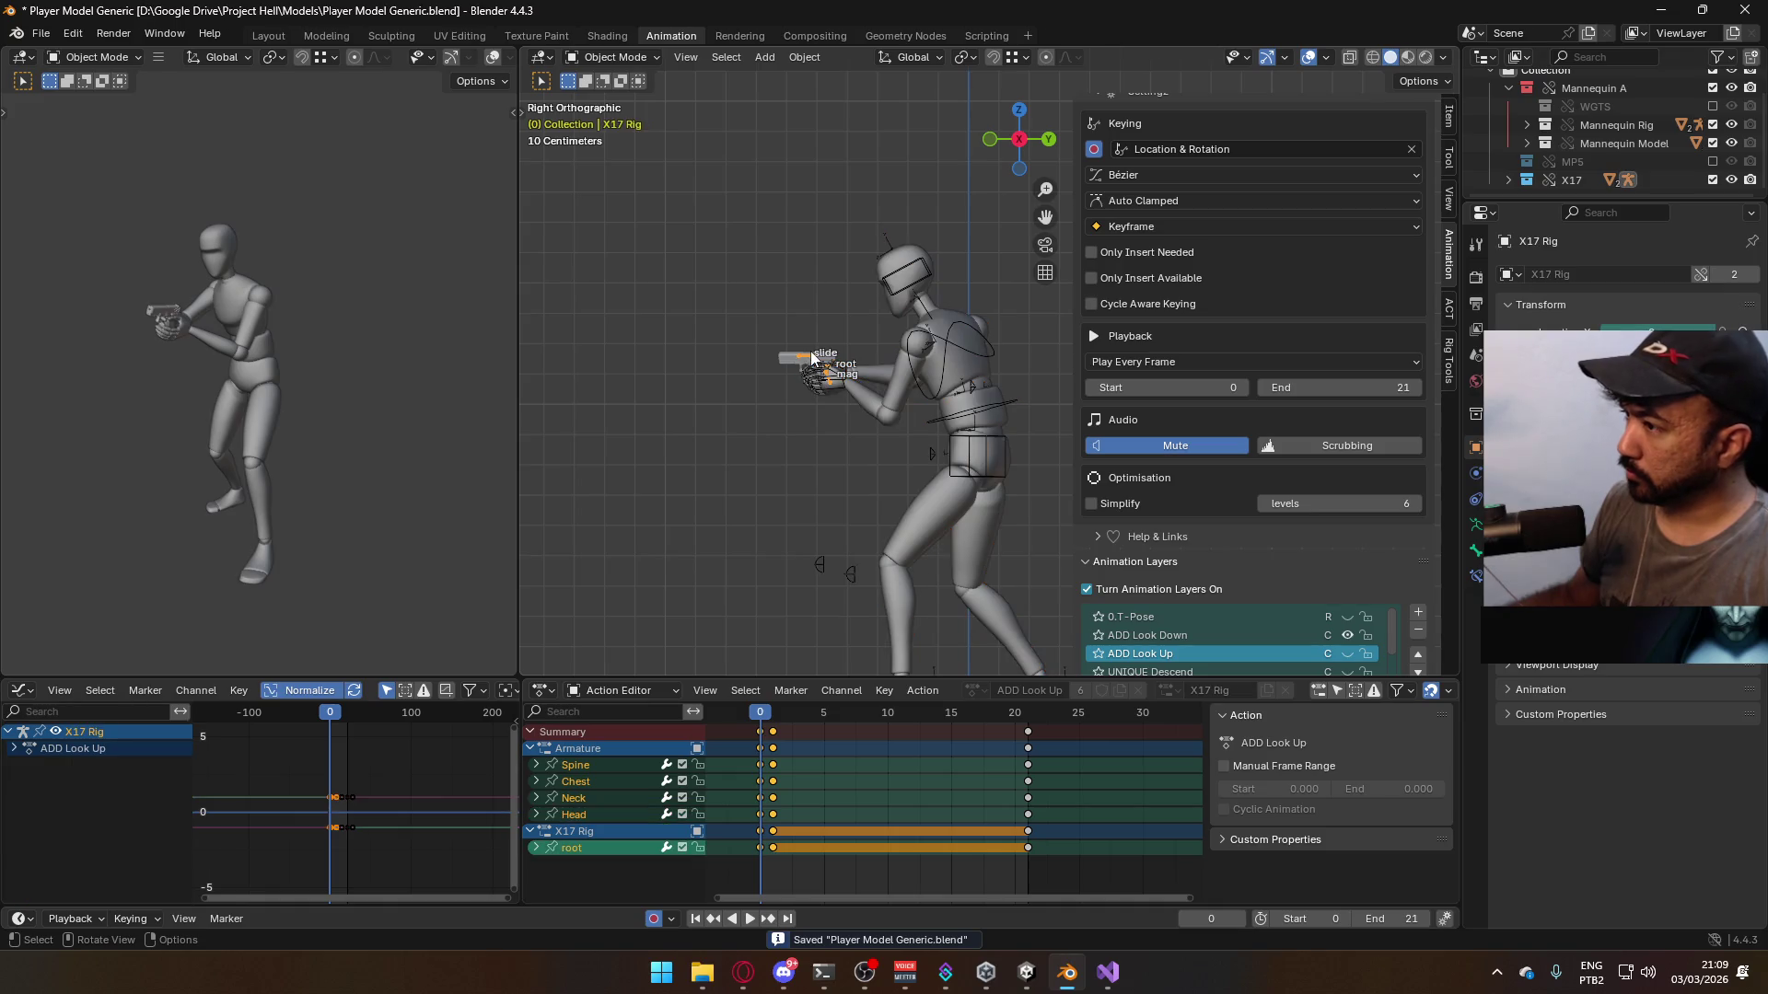
{"action": "left_click", "coordinate": [1712, 161]}
{"action": "left_click", "coordinate": [1508, 161]}
{"action": "left_click", "coordinate": [1556, 181]}
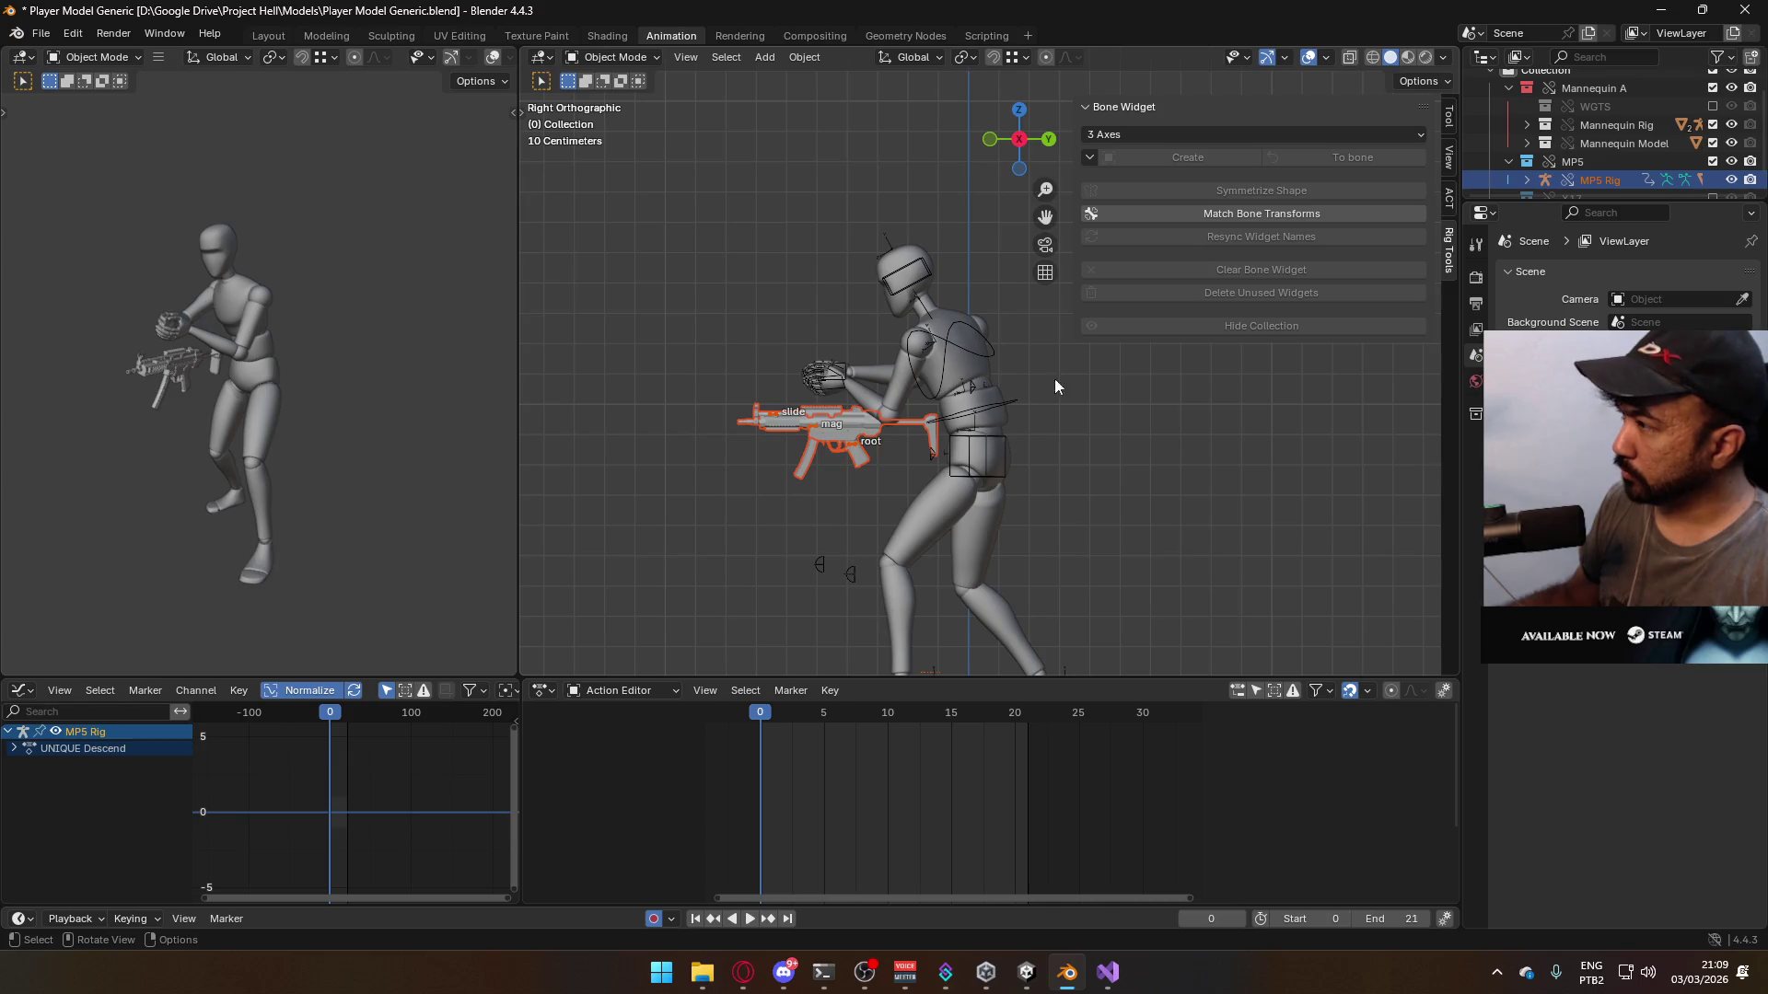
{"action": "left_click", "coordinate": [850, 451]}
{"action": "scroll", "coordinate": [1316, 442], "scroll_direction": "down", "scroll_amount": 9}
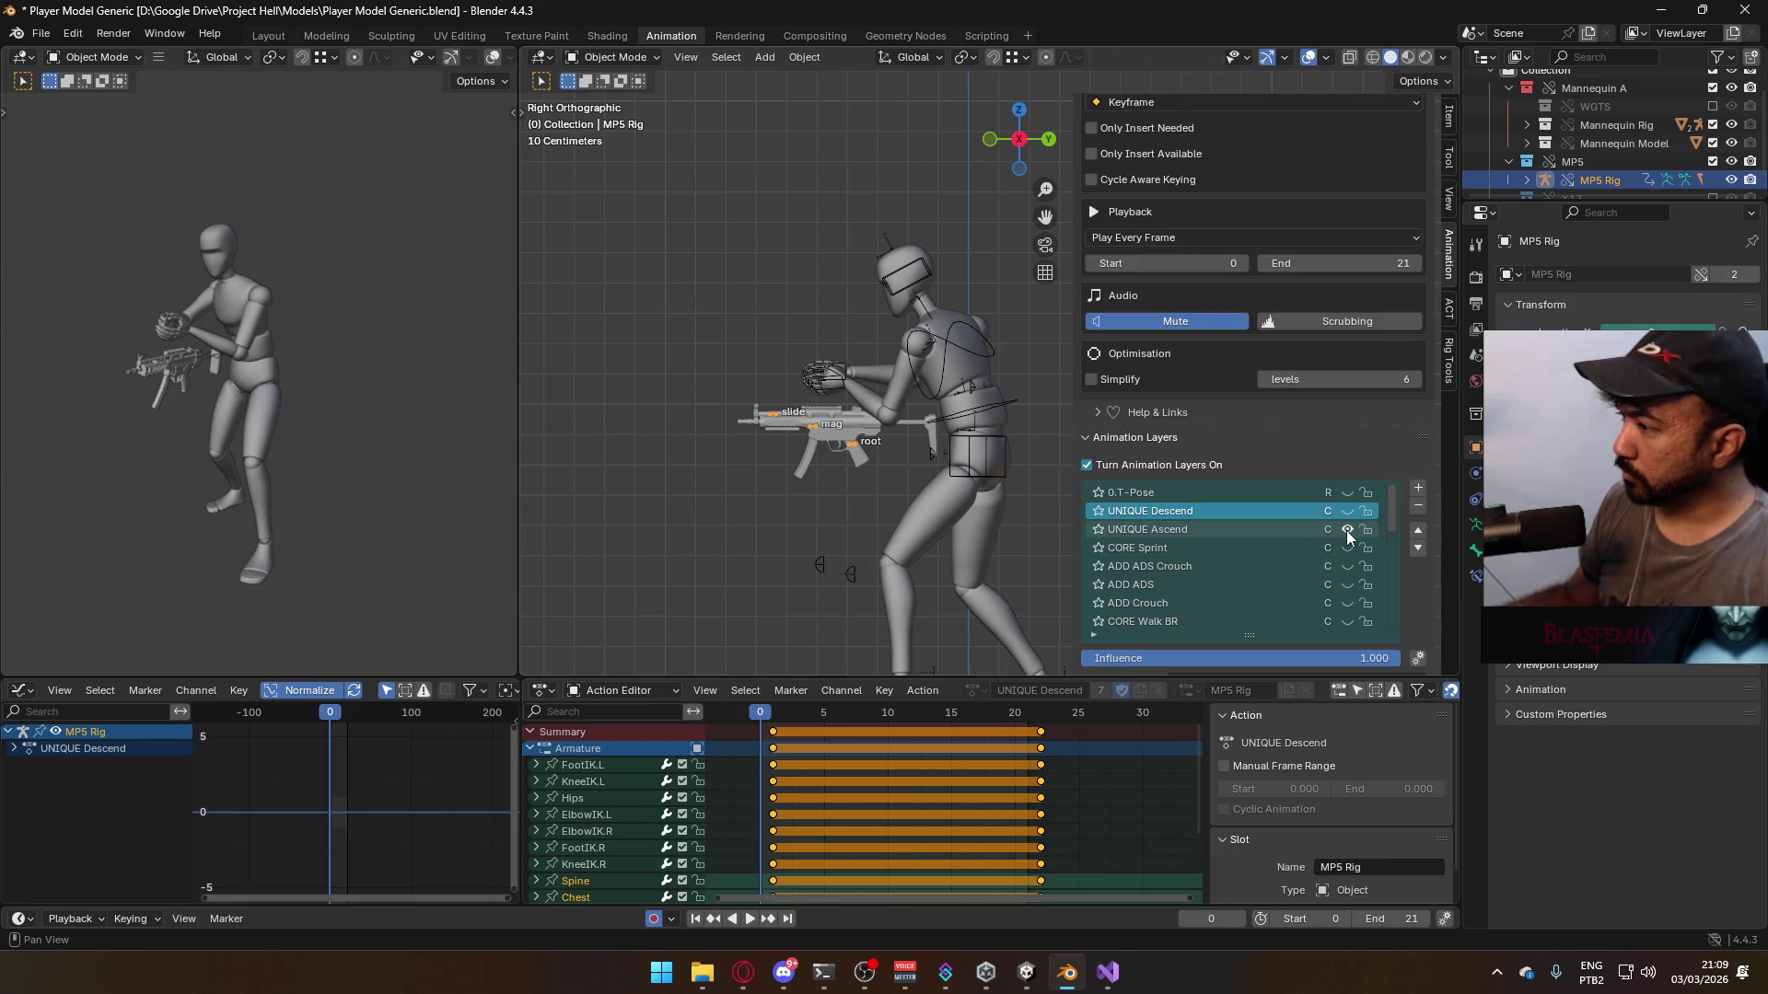
{"action": "left_click", "coordinate": [1346, 531]}
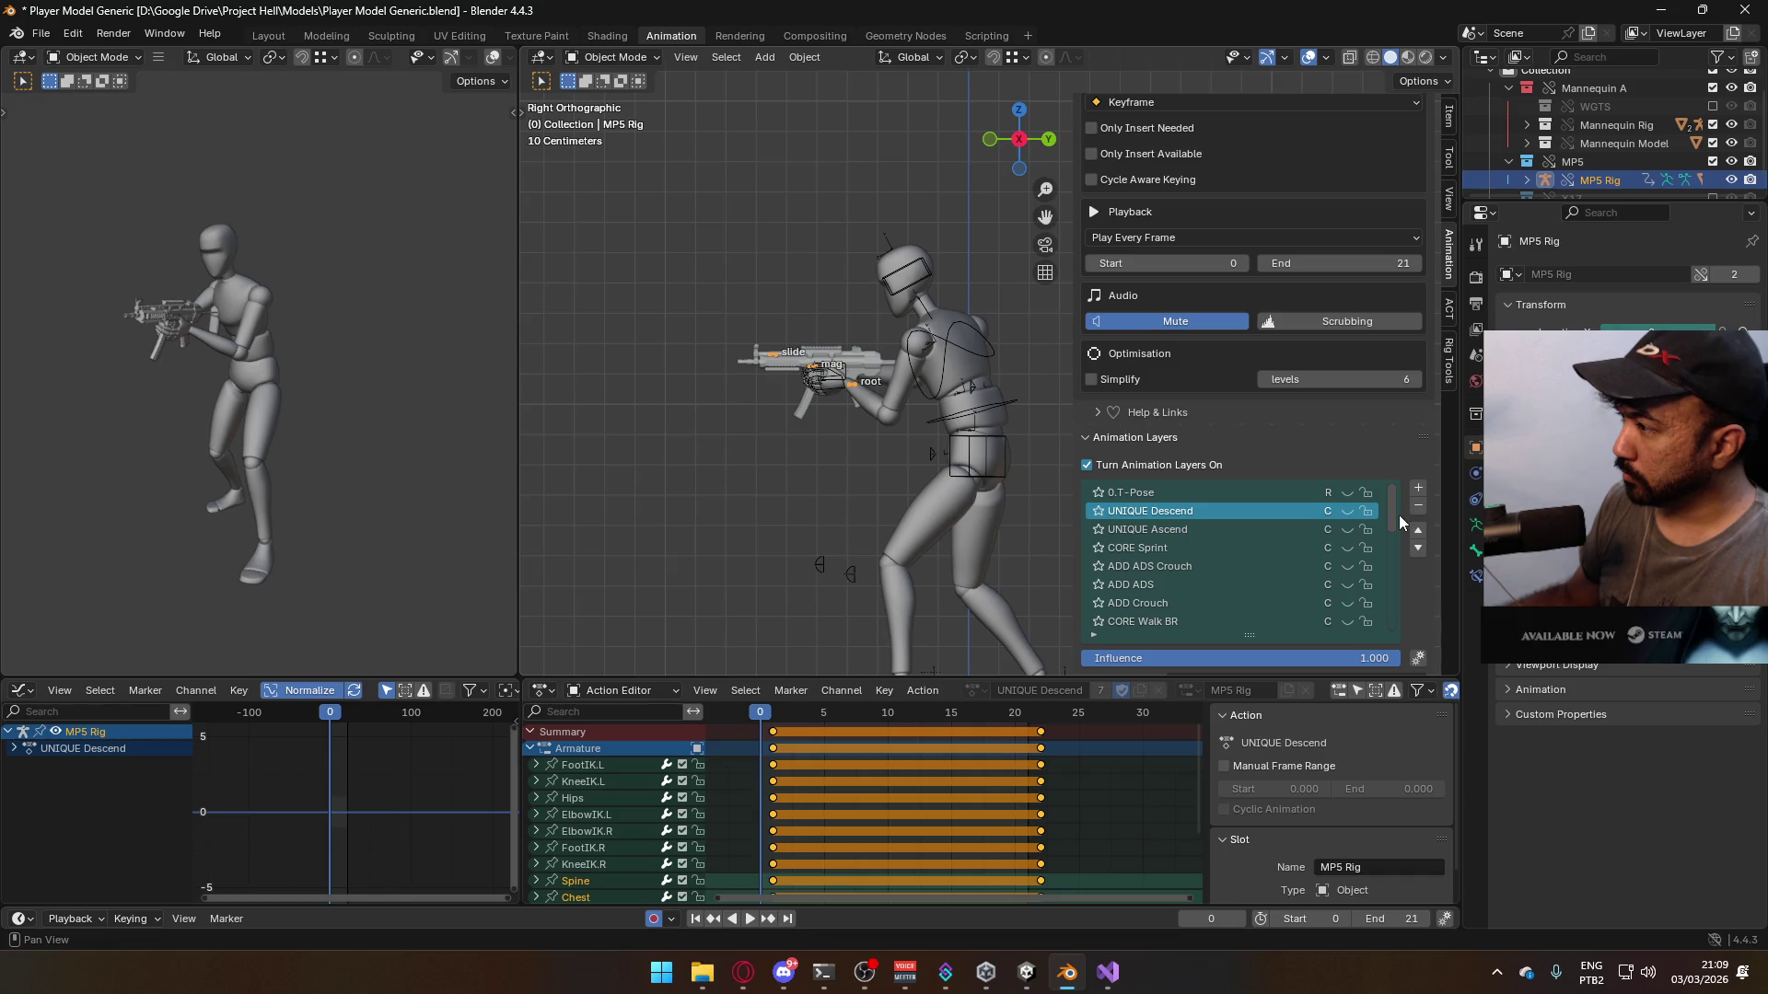
{"action": "scroll", "coordinate": [1392, 521], "scroll_direction": "down", "scroll_amount": 1}
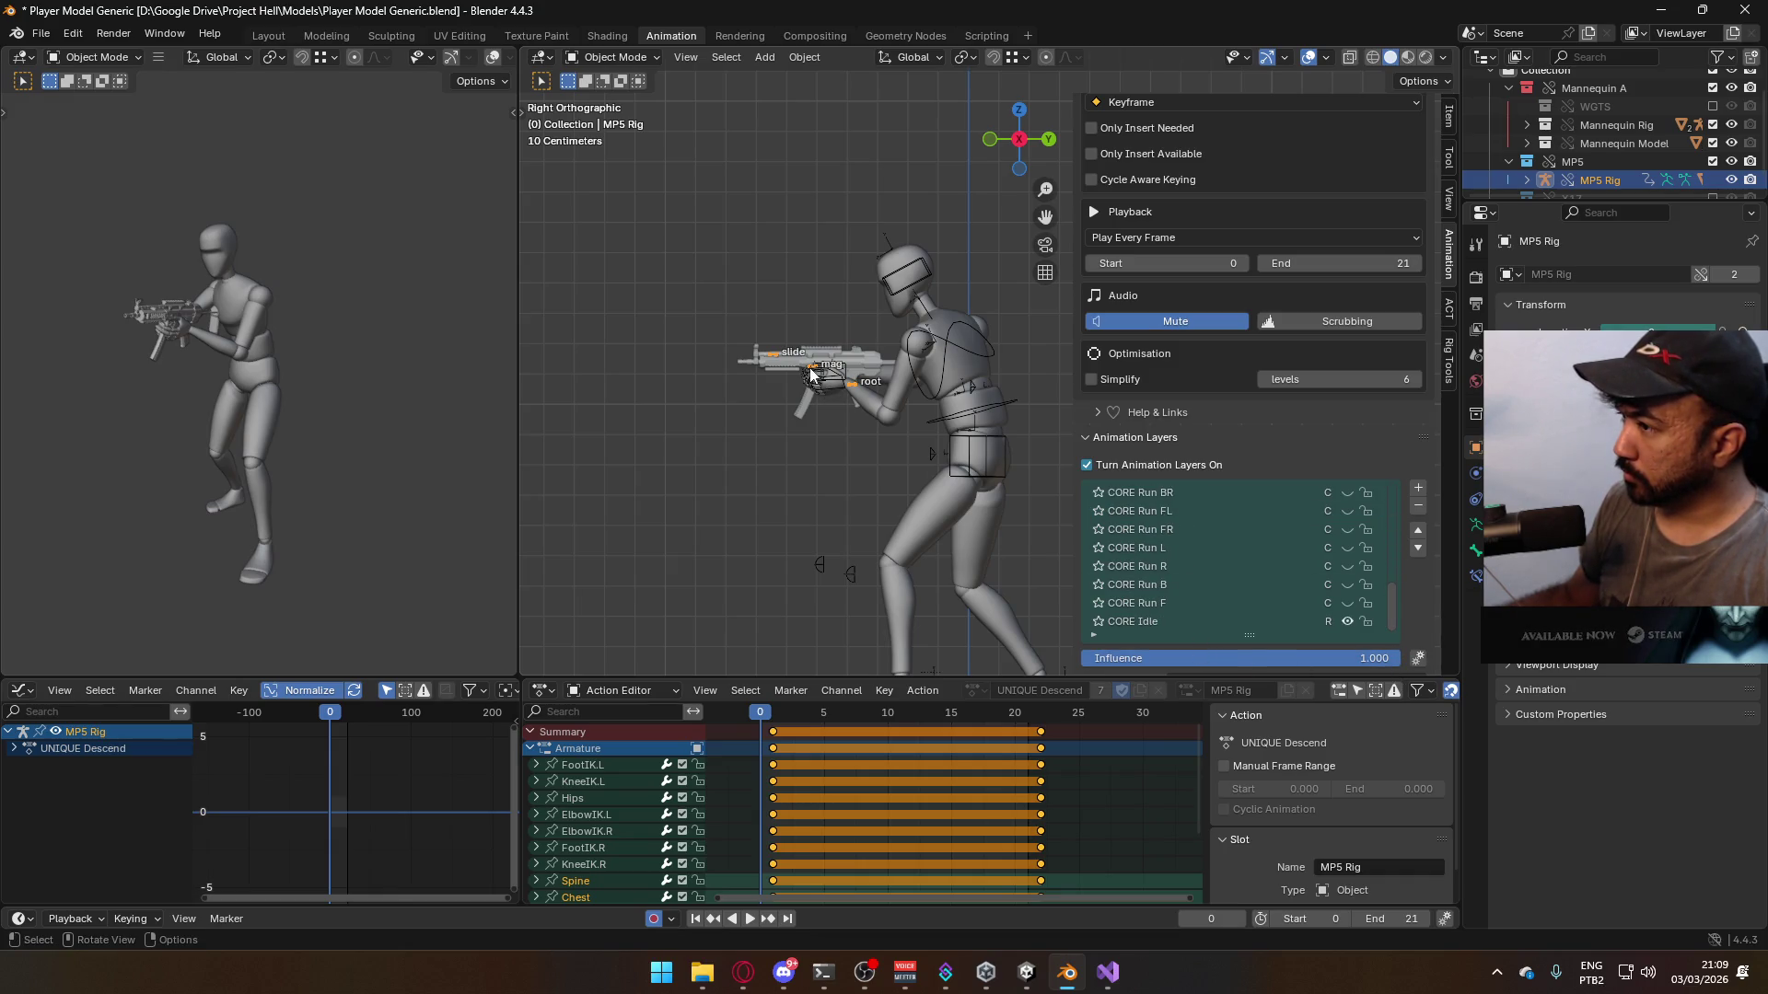
{"action": "left_click", "coordinate": [1188, 620]}
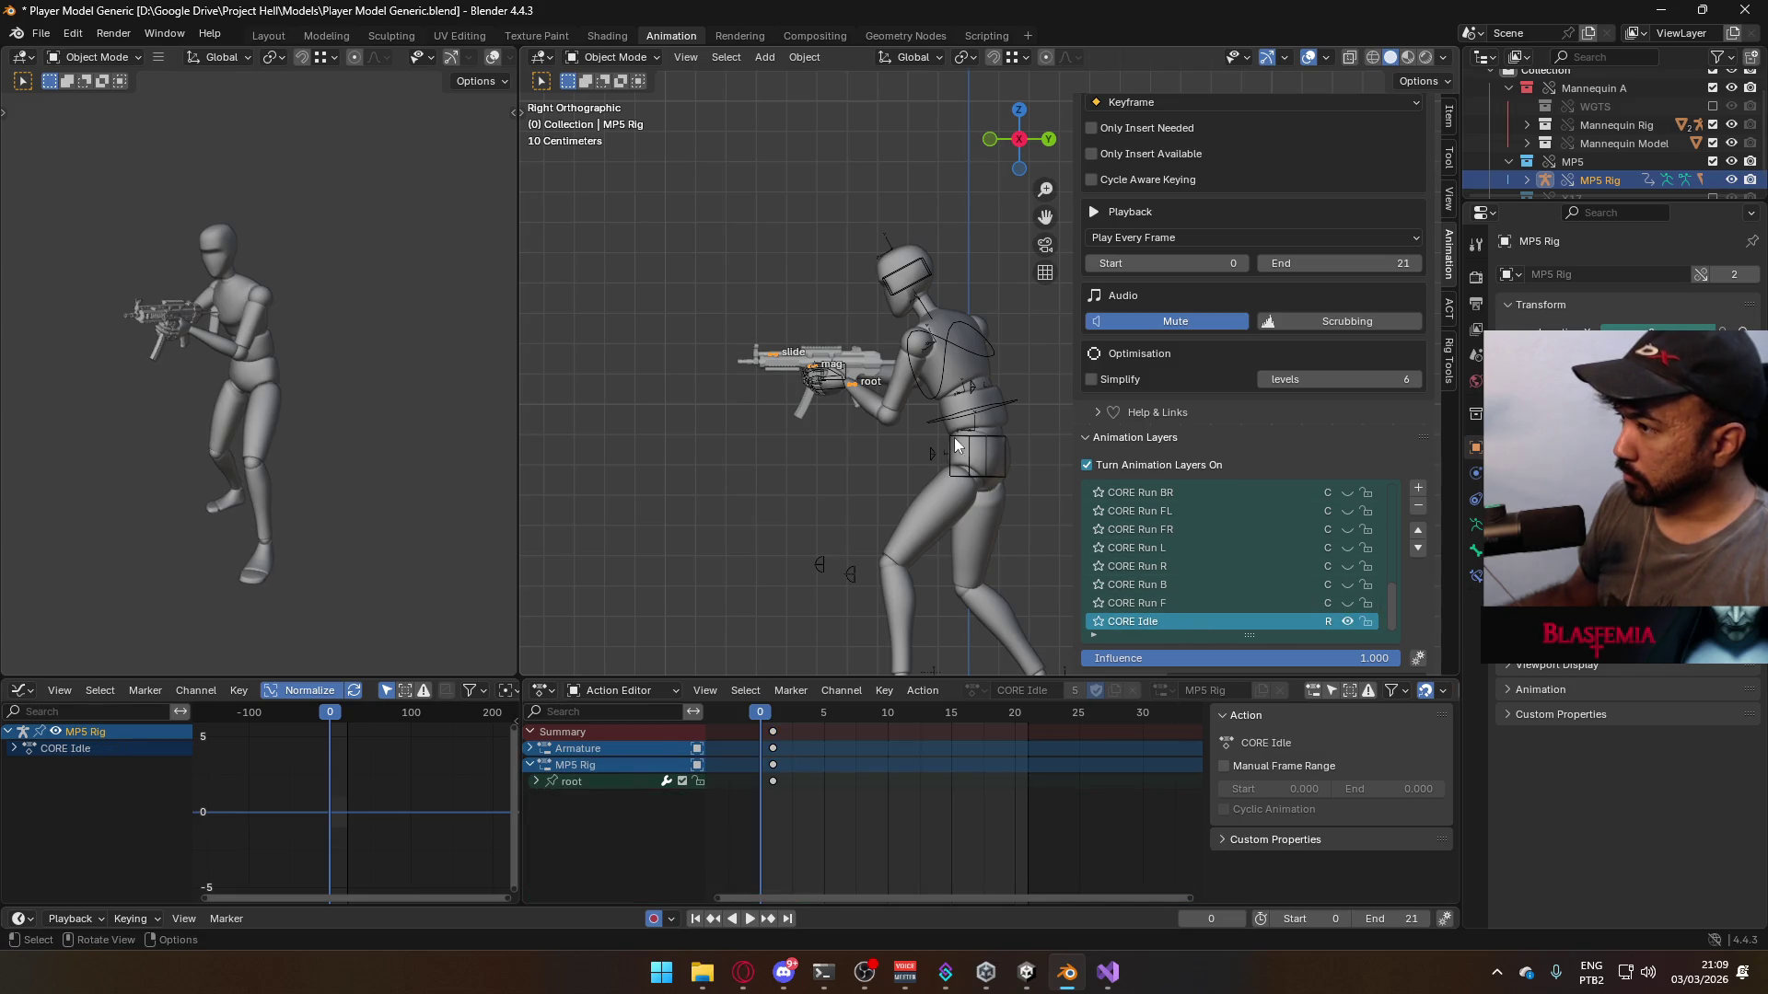
{"action": "left_click", "coordinate": [615, 61]}
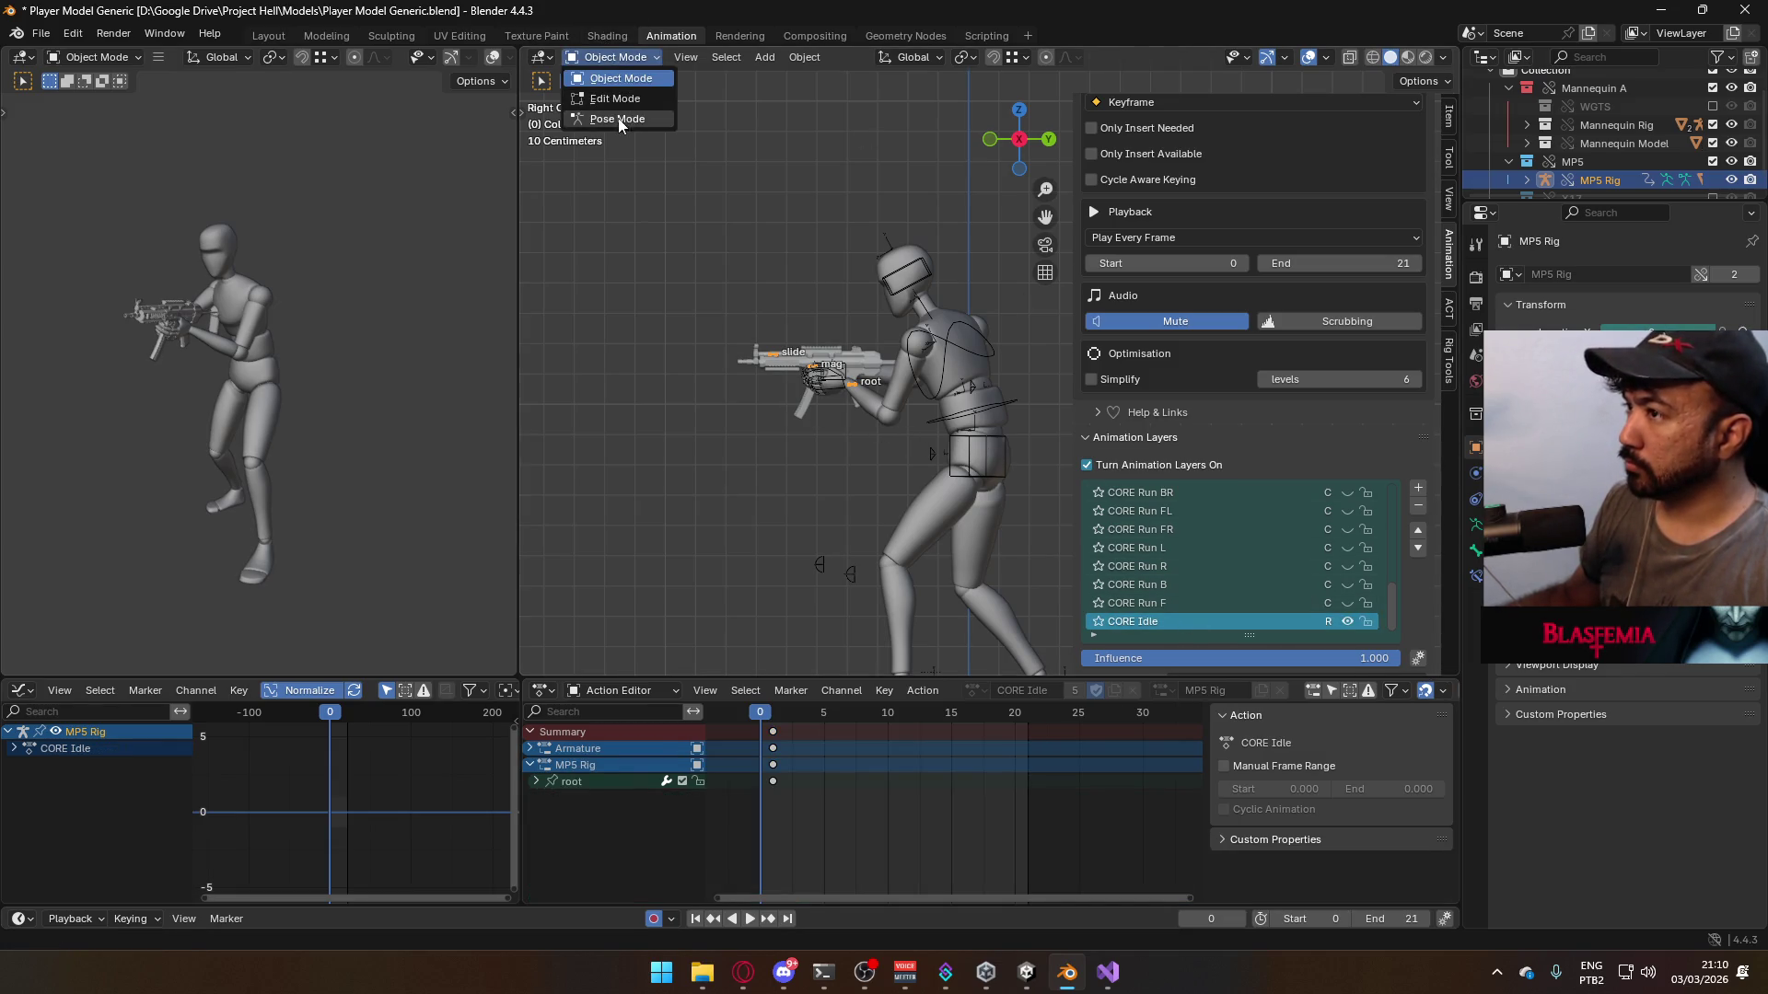
- Put the MP5 rig in Pose Mode, select the 0.T-Pose layer and save
{"action": "left_click", "coordinate": [617, 123]}
{"action": "scroll", "coordinate": [1408, 448], "scroll_direction": "down", "scroll_amount": 5}
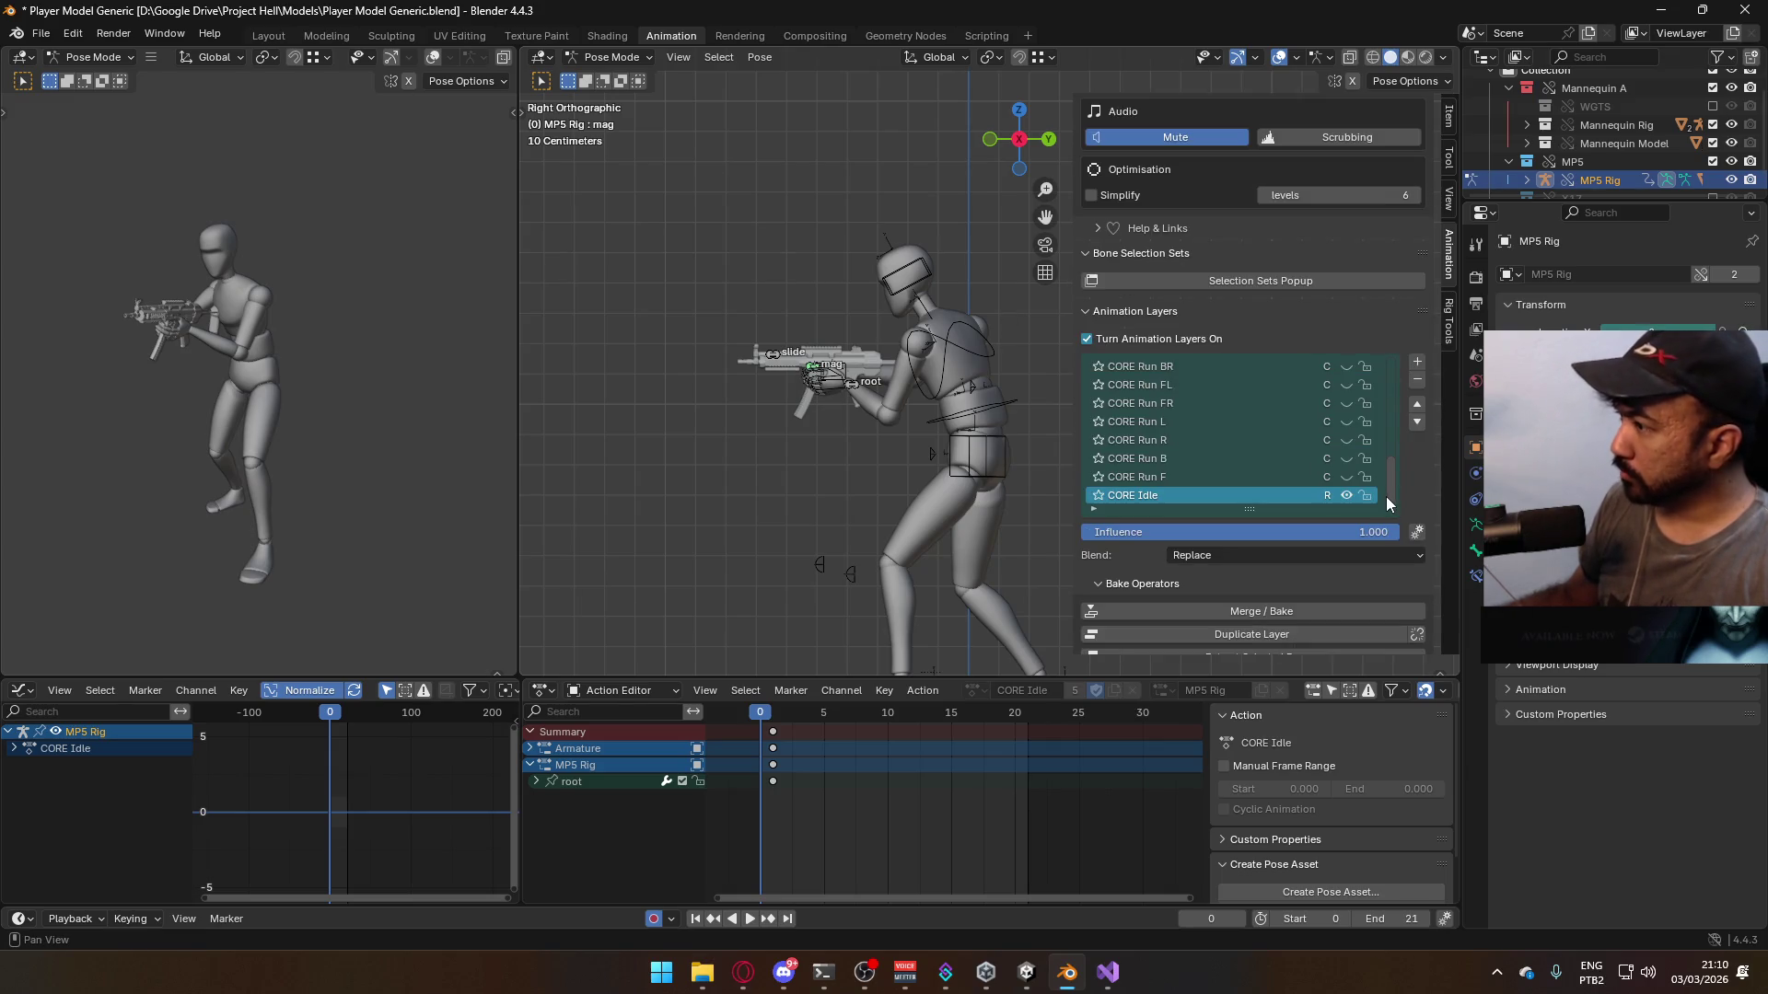
{"action": "left_click_drag", "start_coordinate": [1388, 494], "coordinate": [1377, 360]}
{"action": "left_click", "coordinate": [1240, 368]}
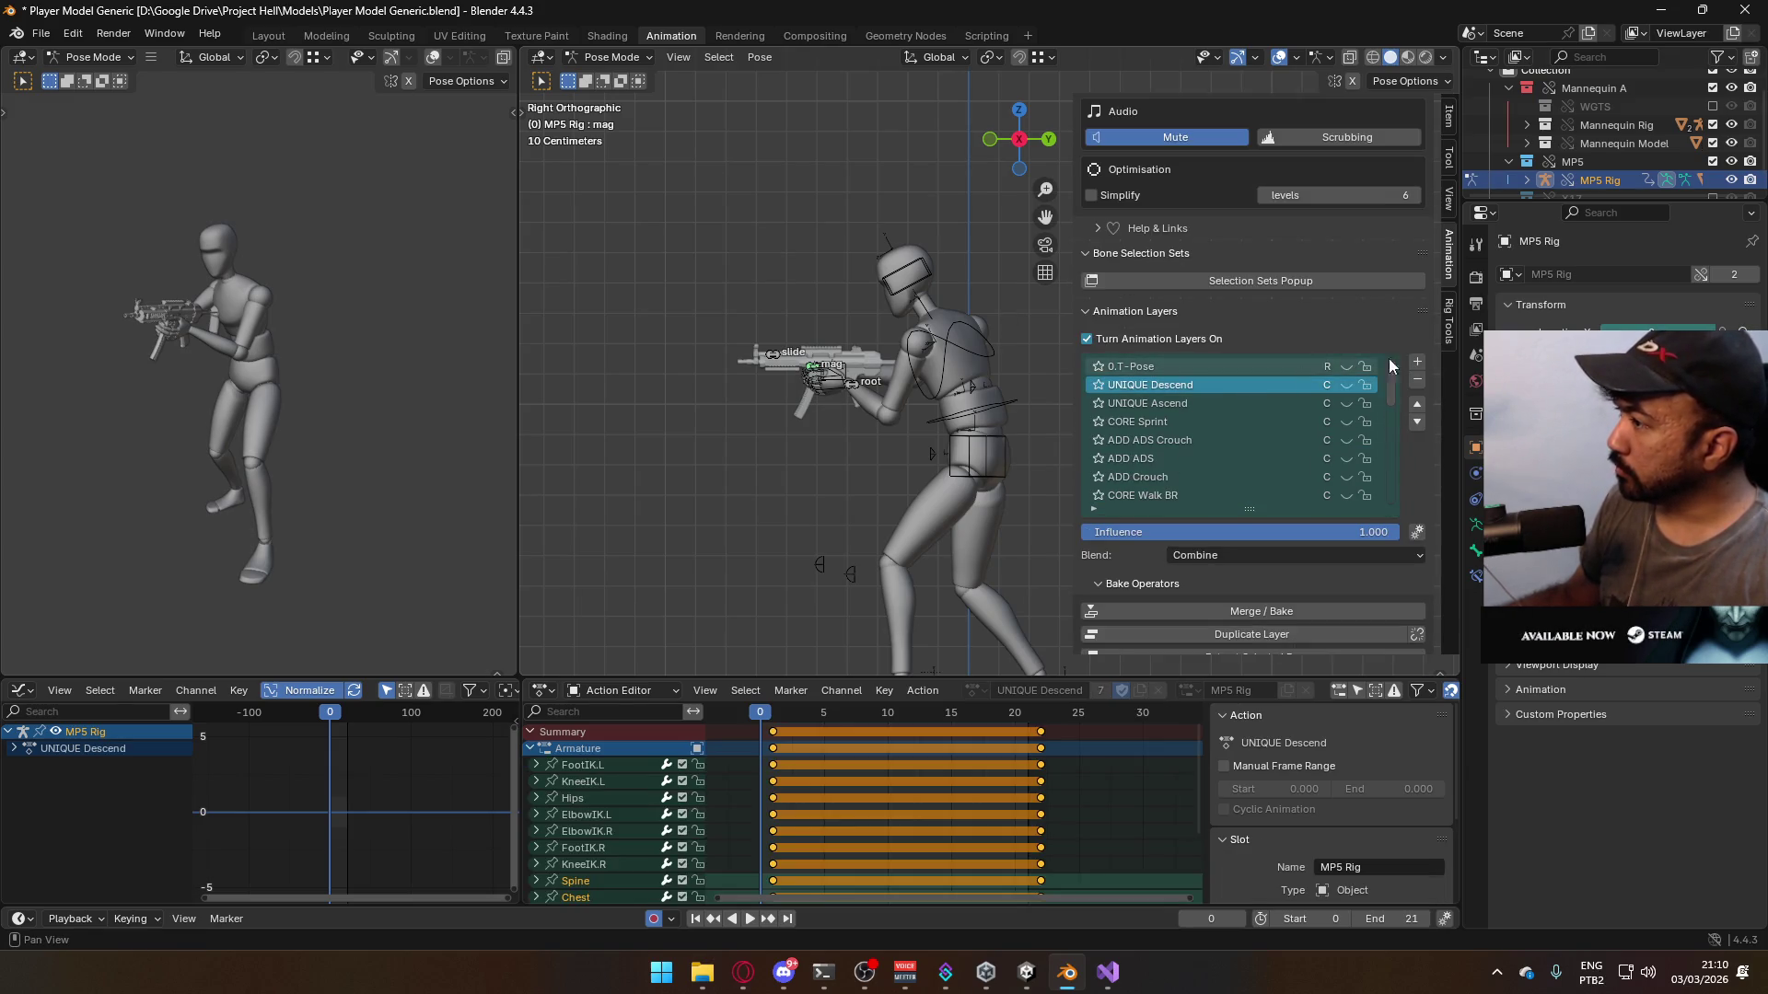
{"action": "key", "text": "ctrl+s"}
- Add an animation layer using the ADD Look Up action with the MP5 Rig slot
{"action": "left_click", "coordinate": [1417, 361]}
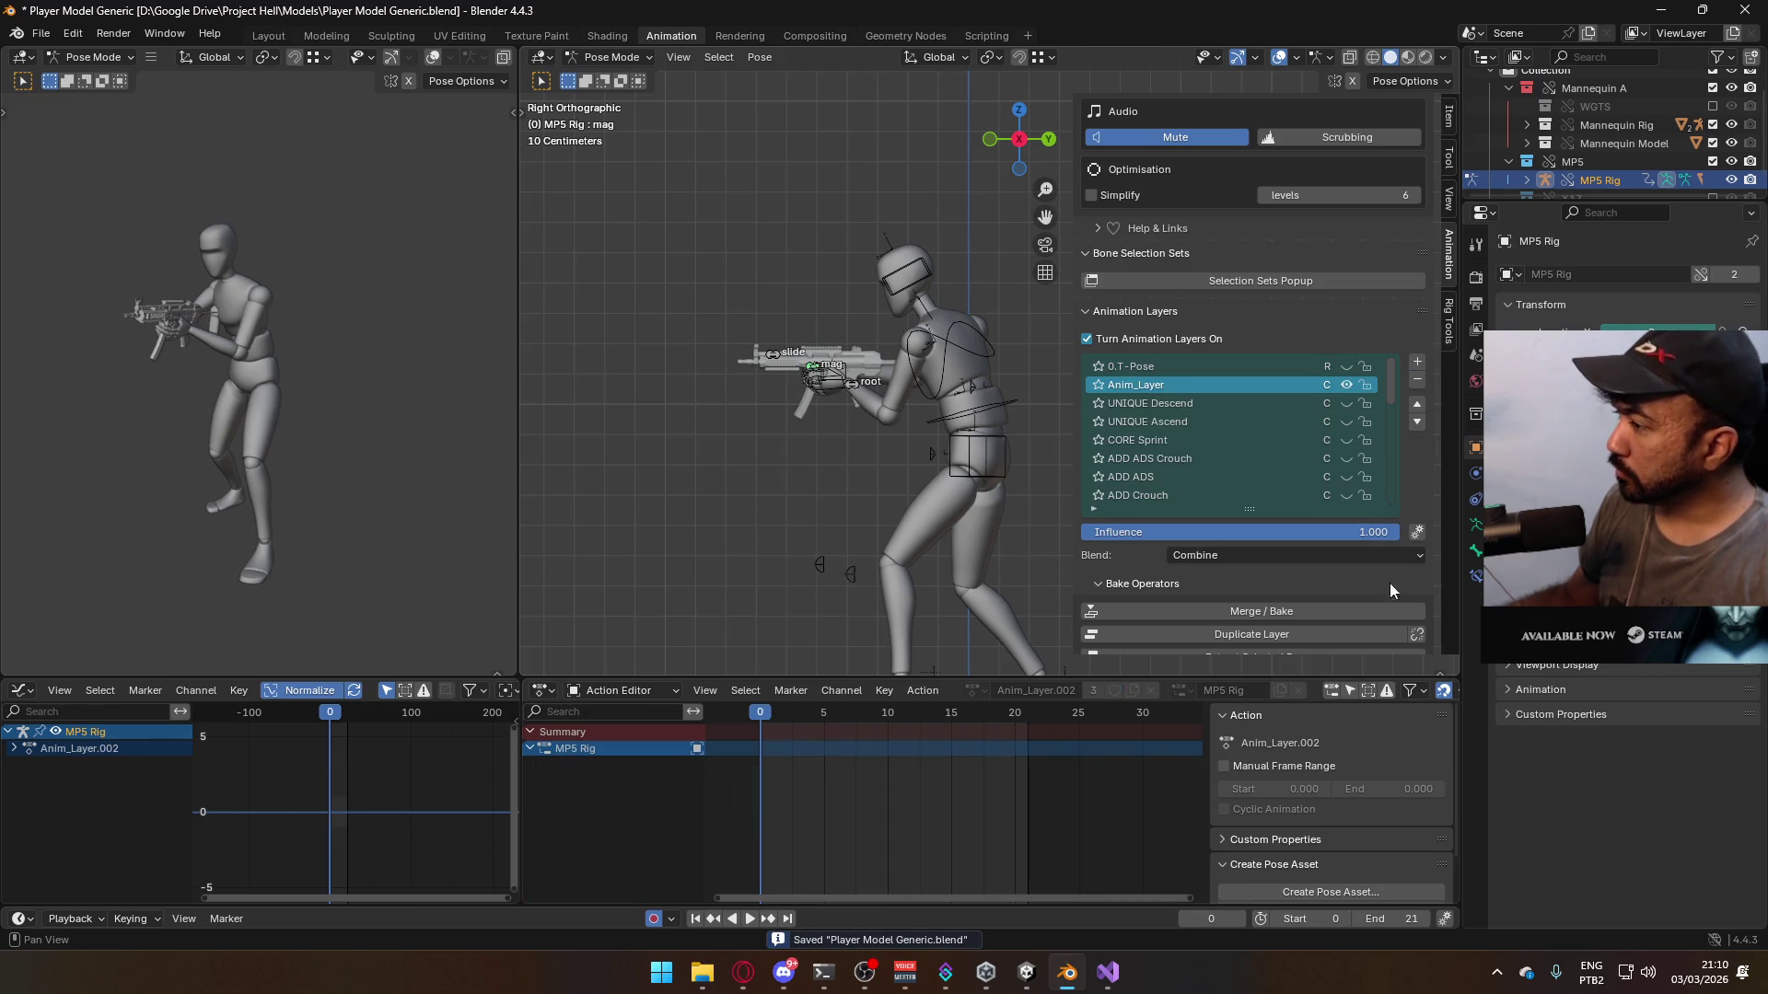
{"action": "scroll", "coordinate": [1408, 580], "scroll_direction": "down", "scroll_amount": 8}
{"action": "scroll", "coordinate": [1415, 570], "scroll_direction": "down", "scroll_amount": 5}
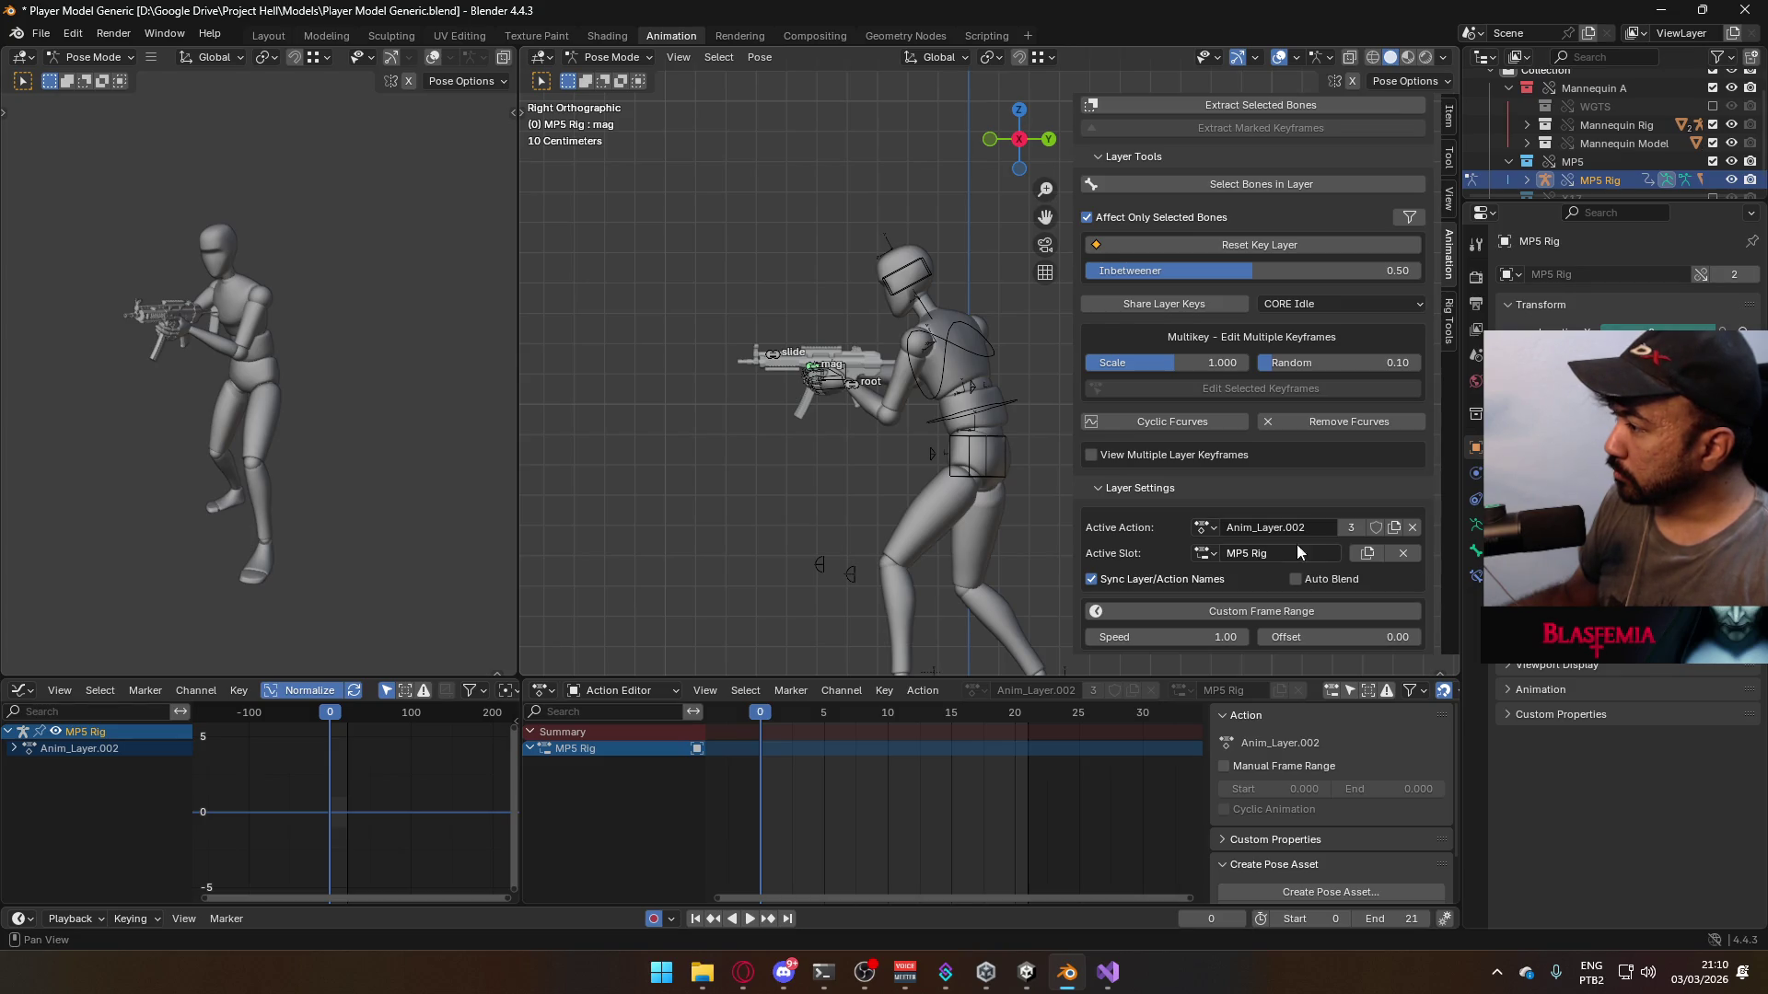
{"action": "left_click", "coordinate": [1206, 529]}
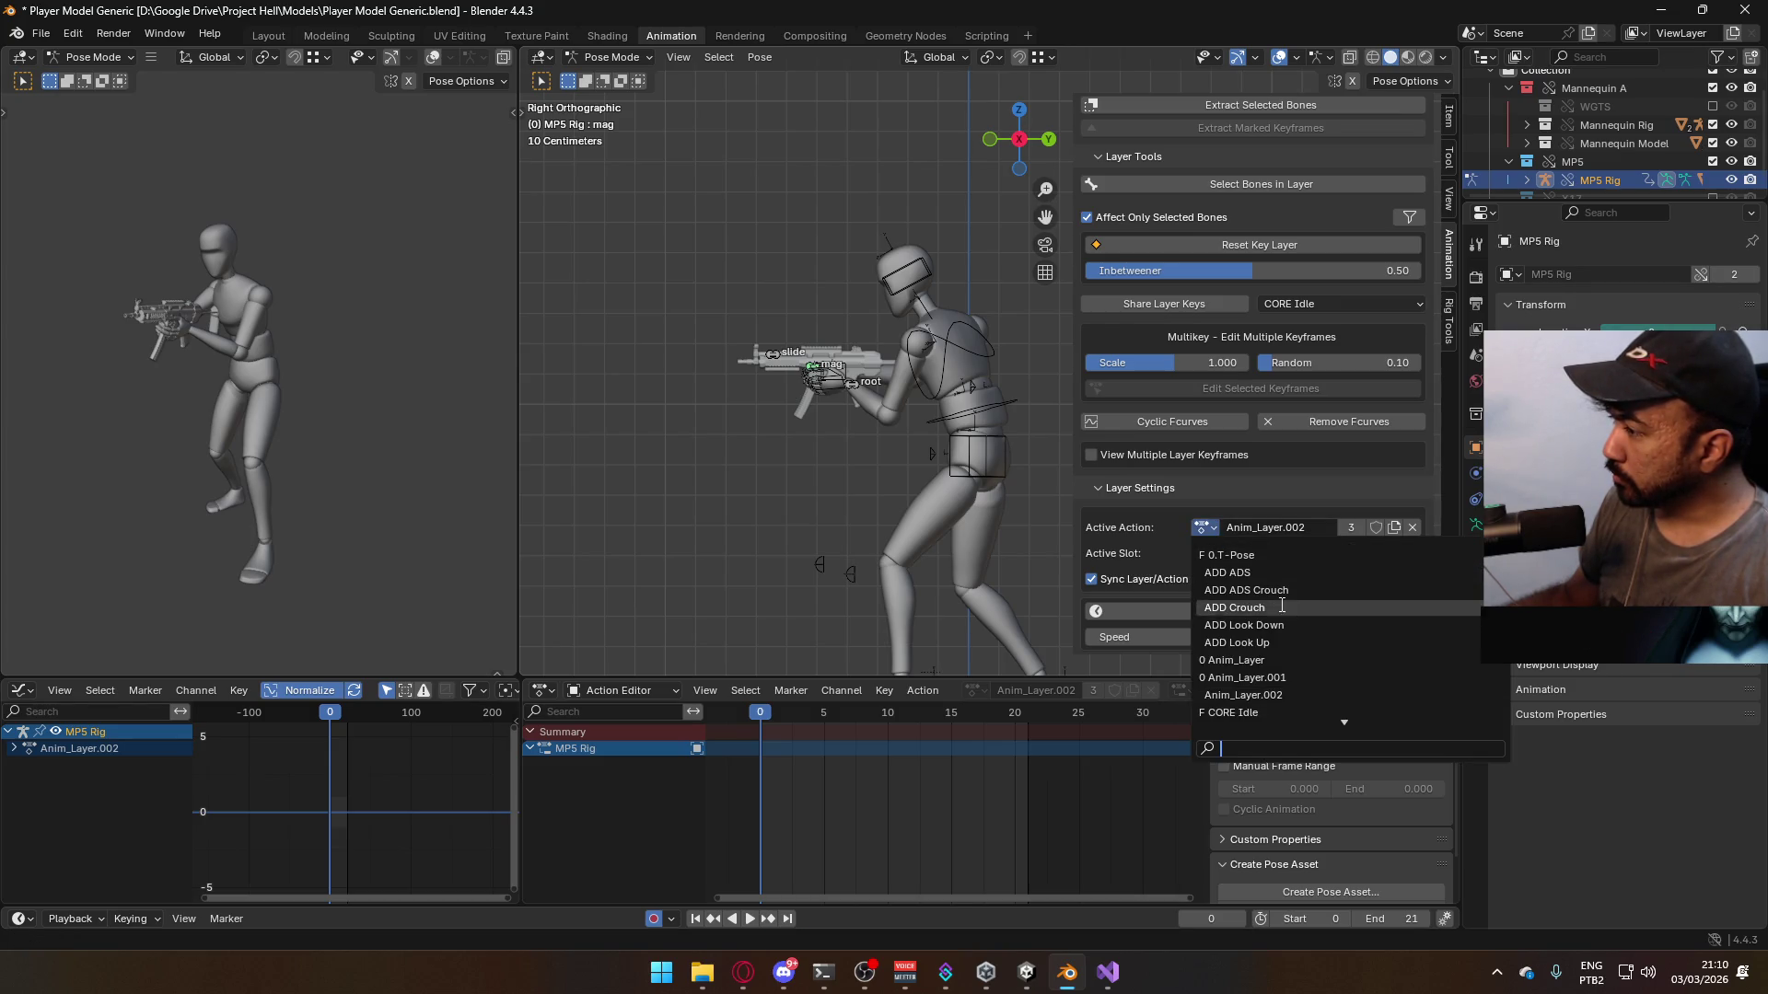
{"action": "left_click", "coordinate": [1390, 643]}
{"action": "left_click", "coordinate": [1364, 554]}
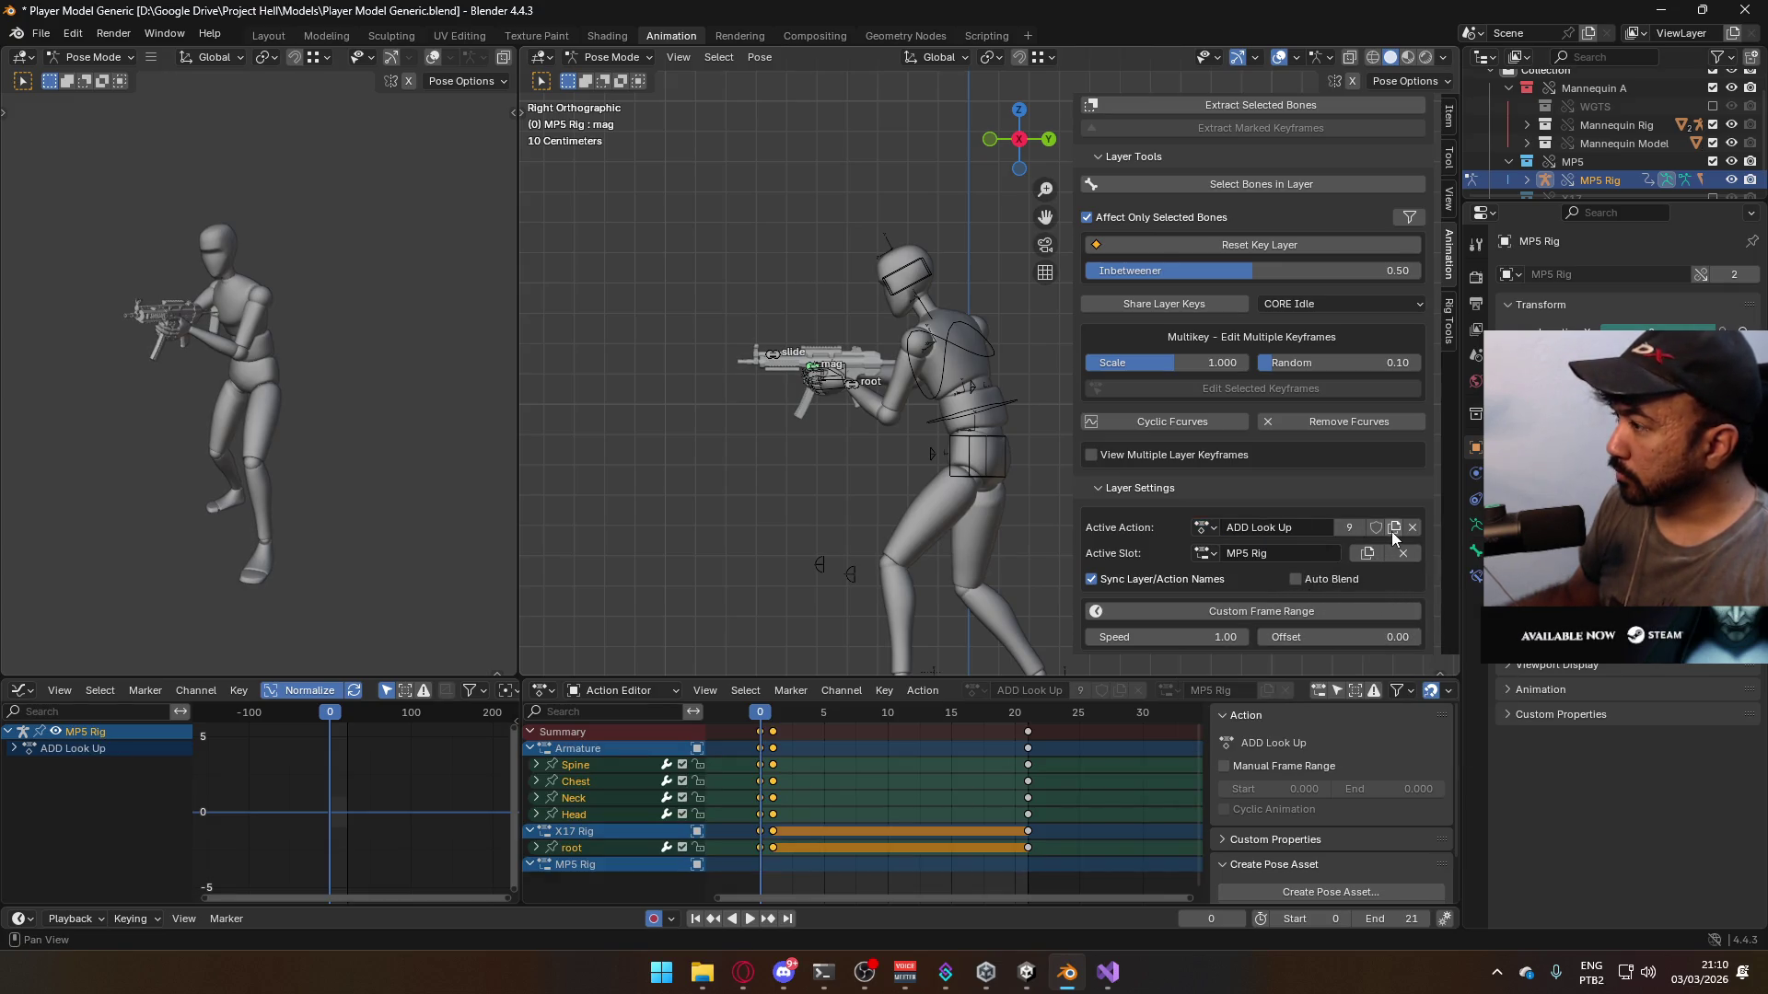
{"action": "scroll", "coordinate": [1409, 529], "scroll_direction": "up", "scroll_amount": 10}
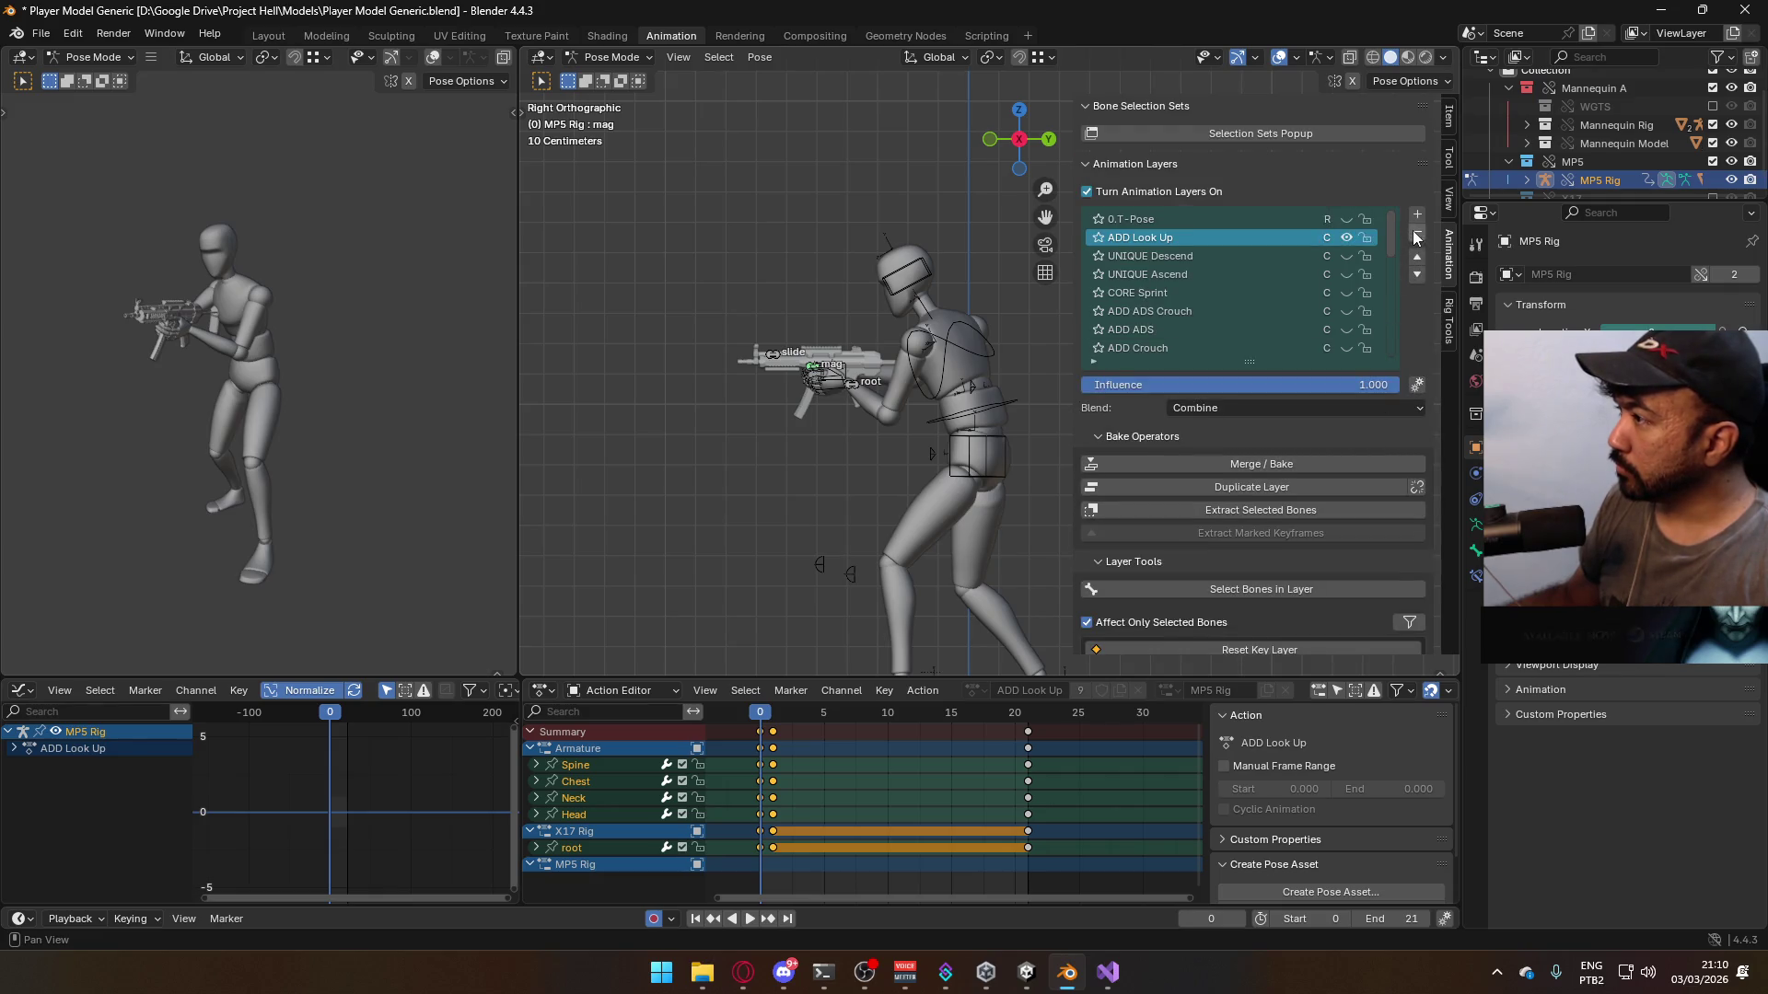
- Add an ADD Look Down layer with the MP5 Rig slot and key the gun rig
{"action": "left_click", "coordinate": [1419, 215]}
{"action": "scroll", "coordinate": [1383, 473], "scroll_direction": "down", "scroll_amount": 10}
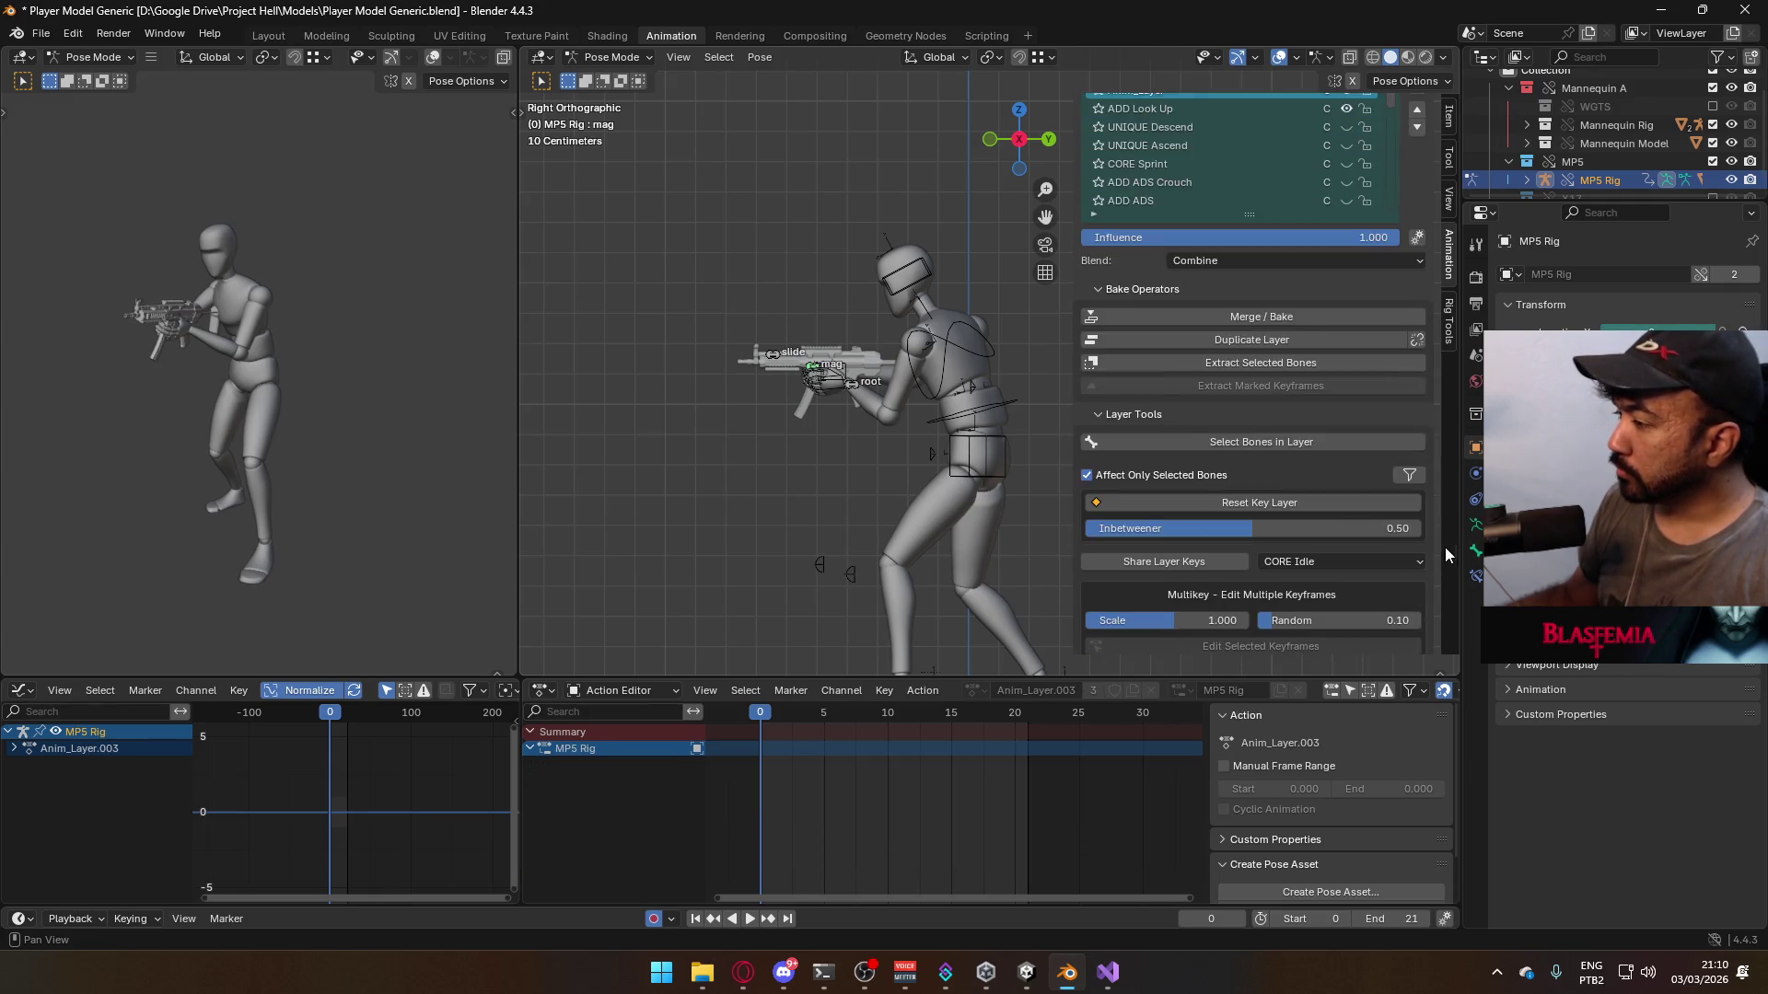
{"action": "left_click", "coordinate": [1204, 522]}
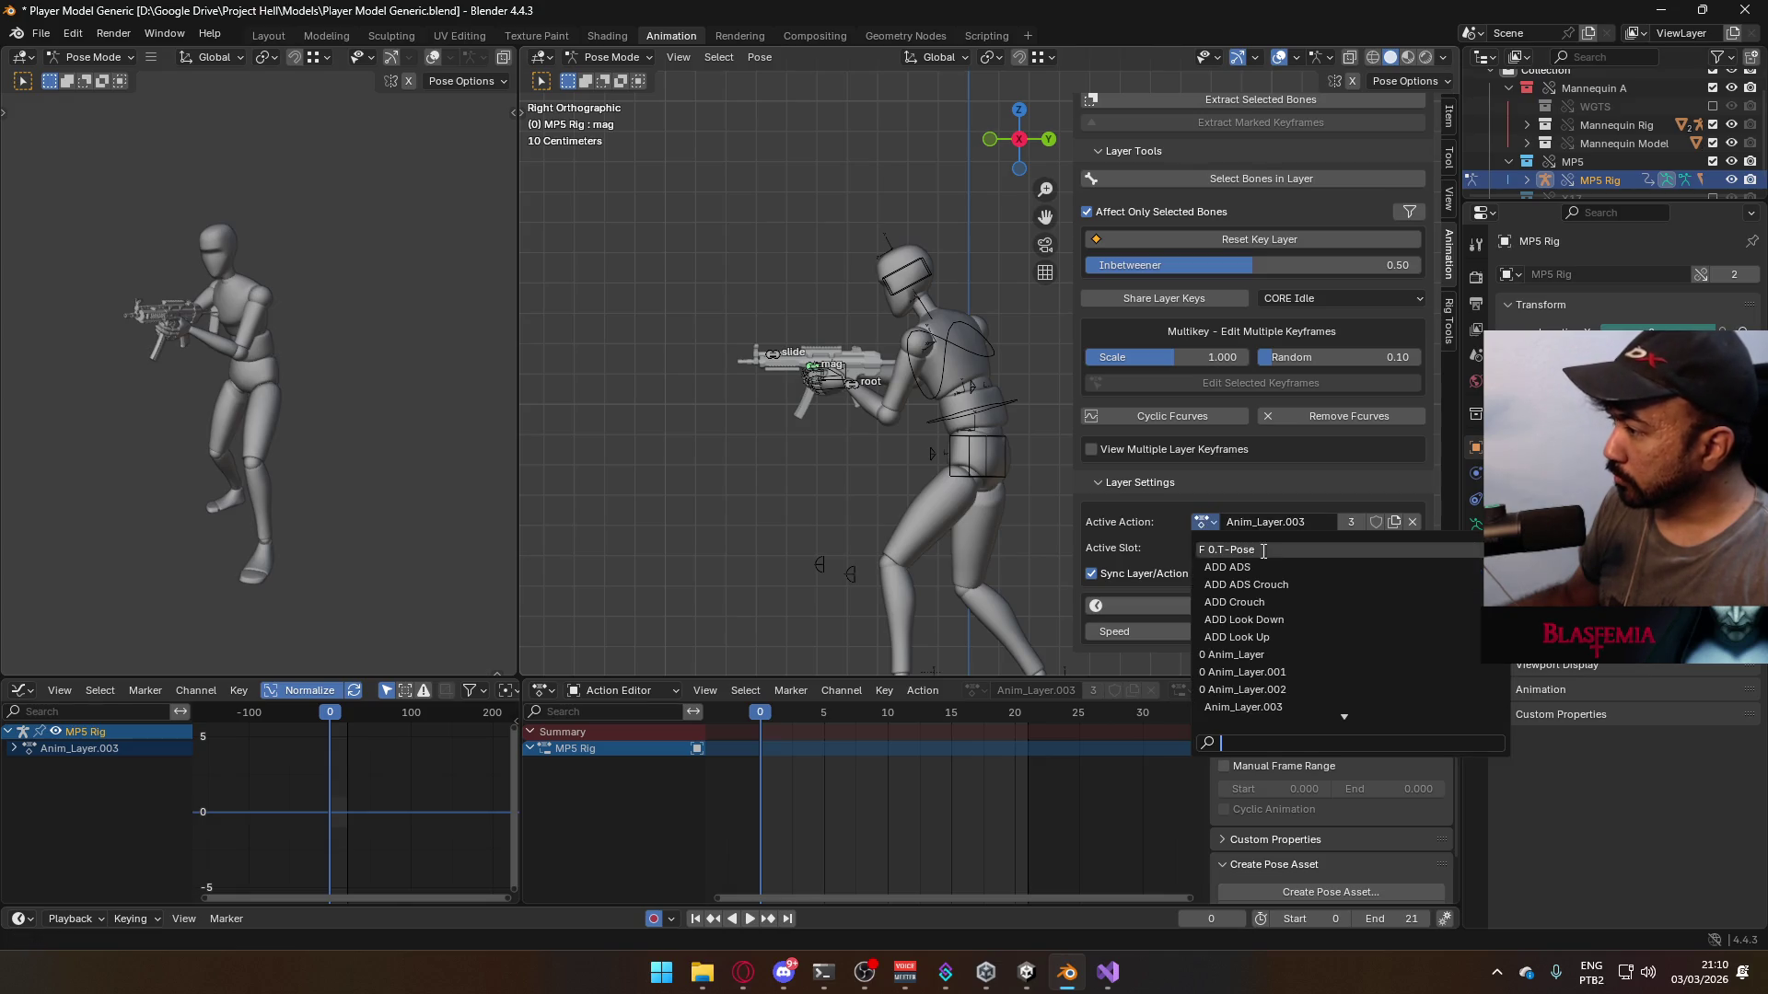
{"action": "left_click", "coordinate": [1271, 619]}
{"action": "left_click", "coordinate": [1361, 552]}
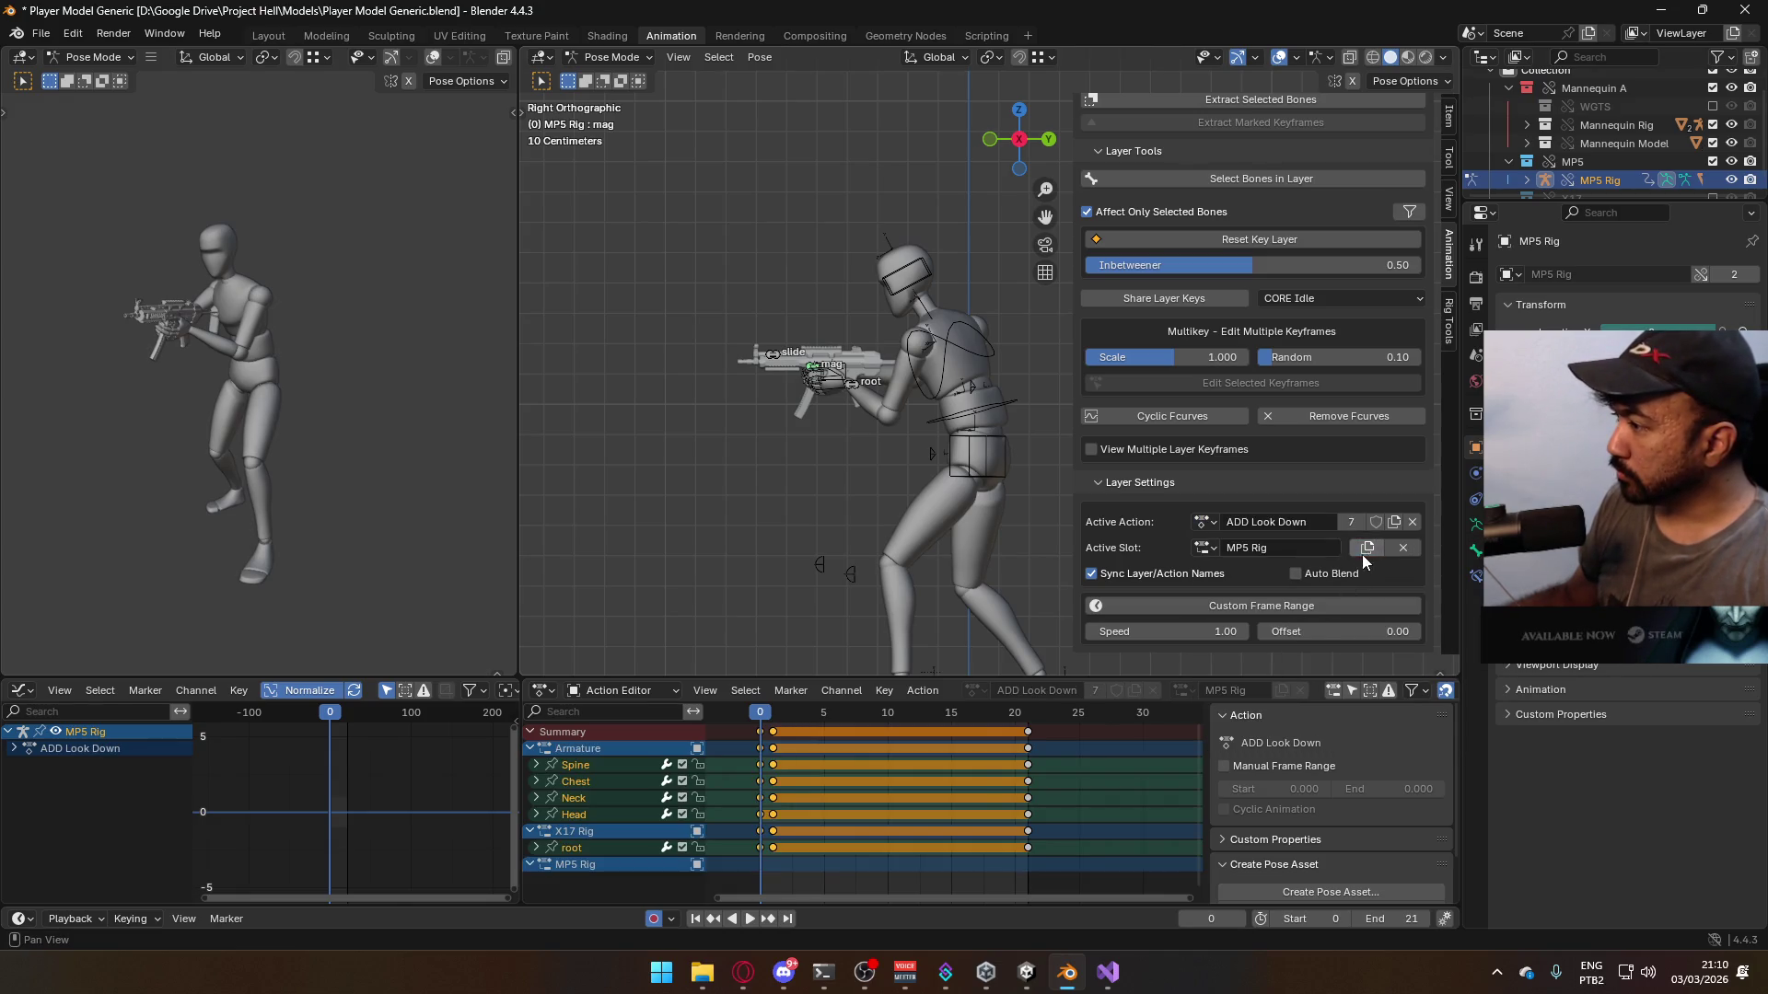
{"action": "mouse_move", "coordinate": [816, 400]}
{"action": "middle_mouse_down"}
{"action": "mouse_move", "coordinate": [1048, 425]}
{"action": "mouse_move", "coordinate": [913, 427]}
{"action": "mouse_move", "coordinate": [875, 416]}
{"action": "mouse_move", "coordinate": [865, 389]}
{"action": "middle_mouse_up"}
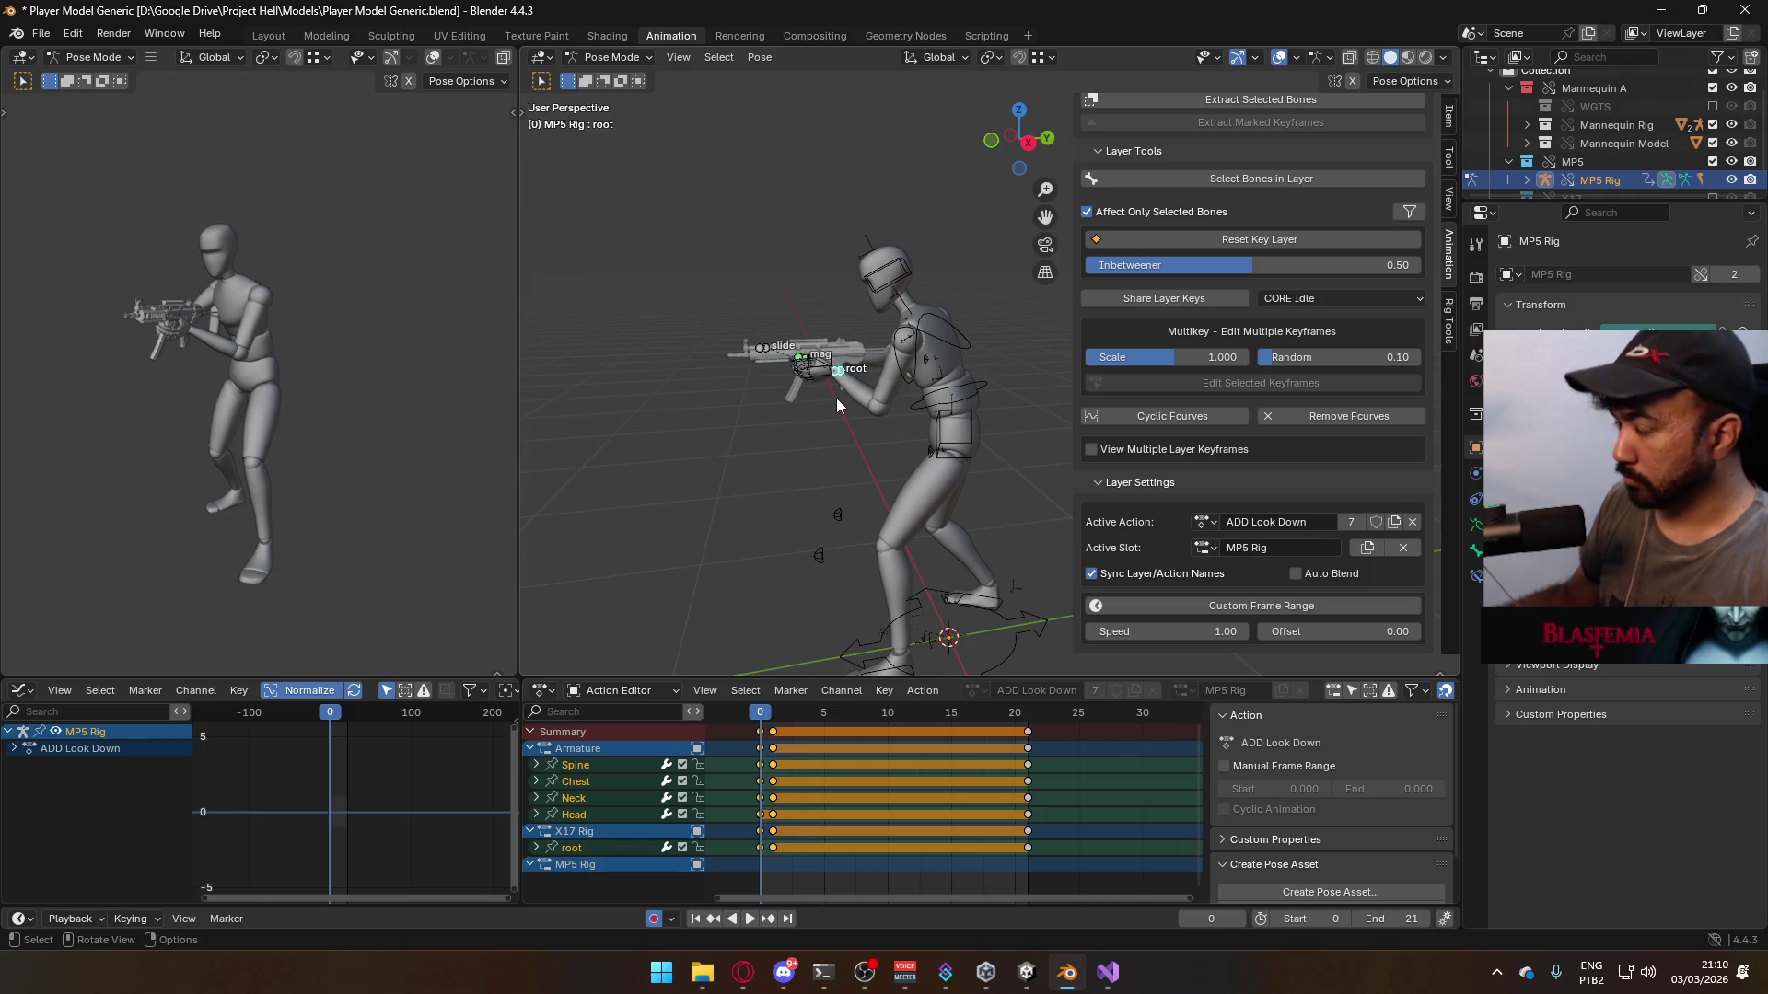
{"action": "key", "text": "i"}
- Make ADD Look Up active, hide ADD Look Down, and trial-rotate the gun root (undone)
{"action": "scroll", "coordinate": [1318, 438], "scroll_direction": "up", "scroll_amount": 10}
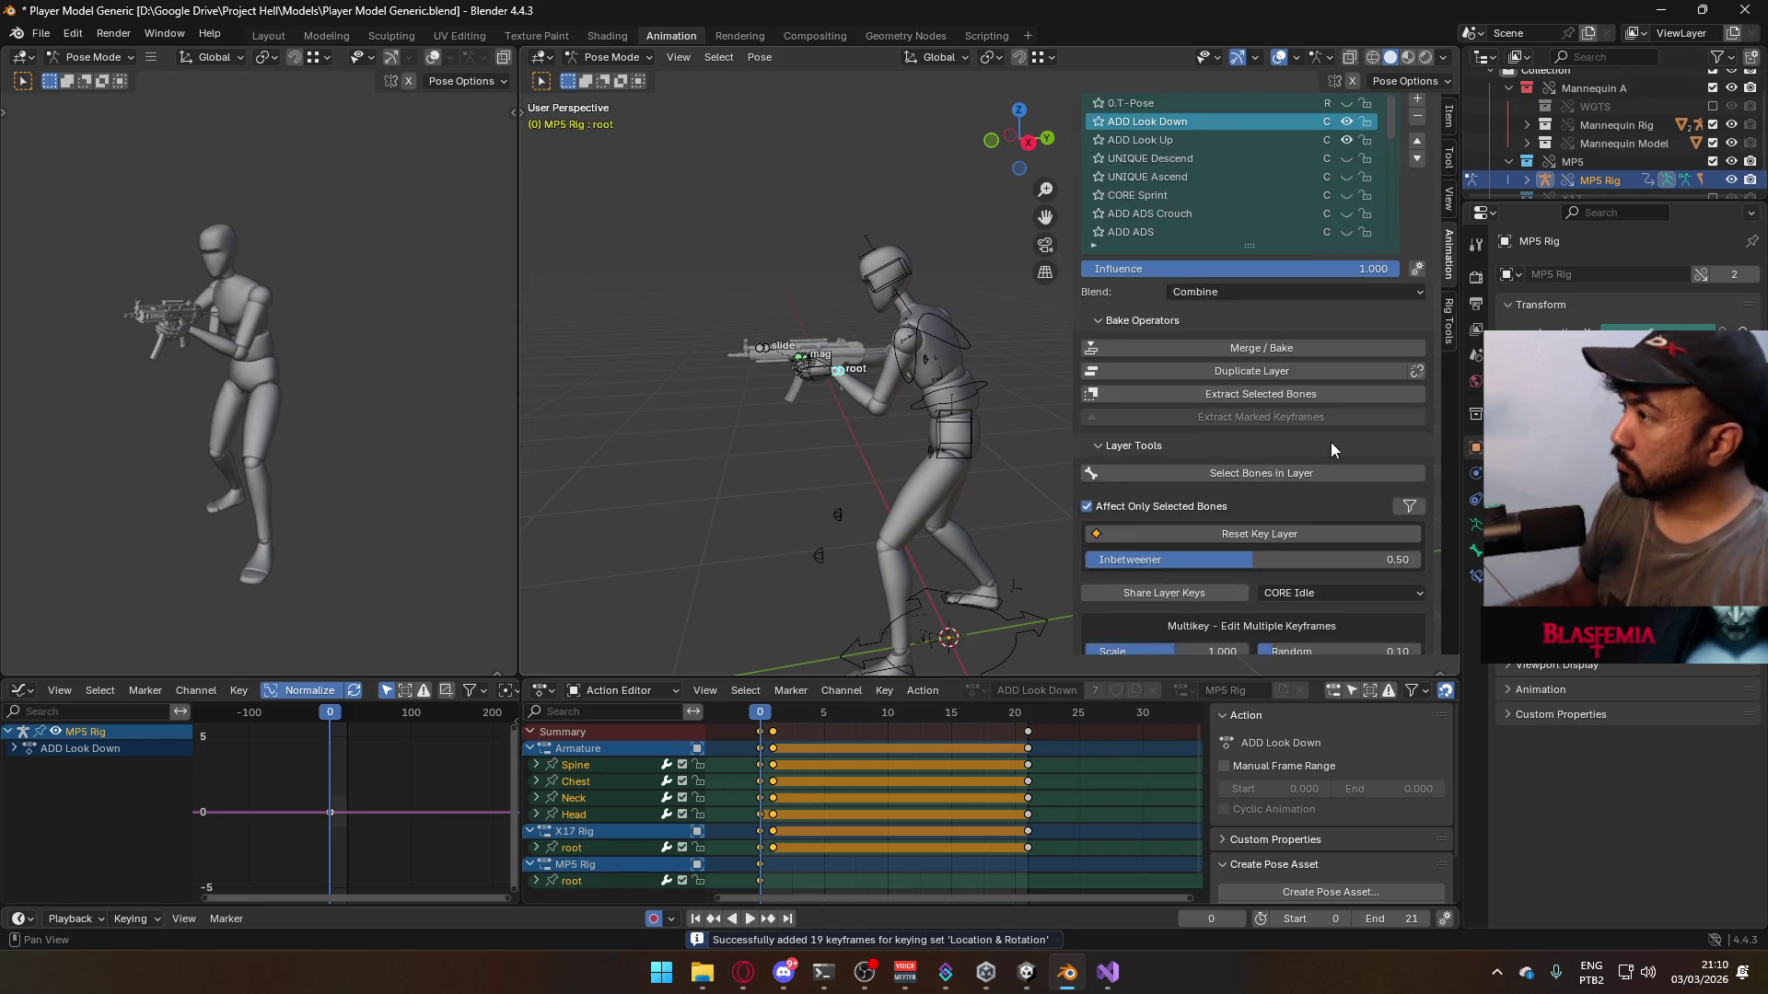
{"action": "left_click", "coordinate": [1248, 248]}
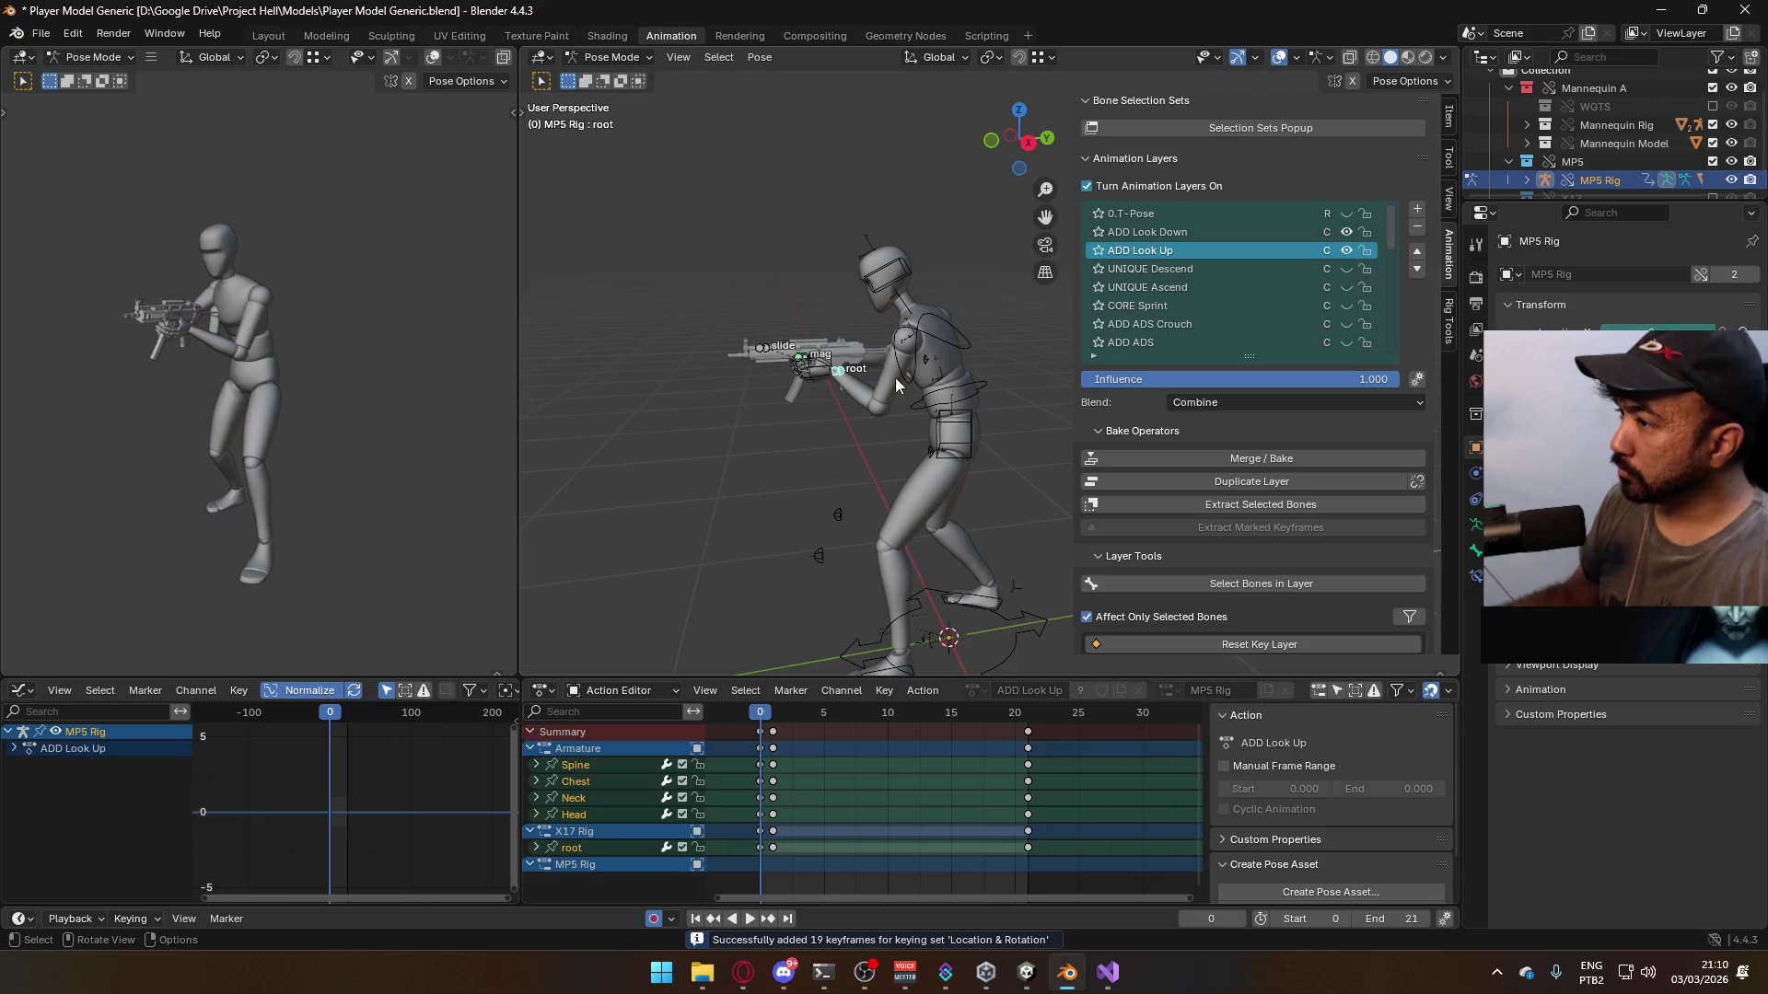
{"action": "left_click", "coordinate": [1344, 232]}
{"action": "mouse_move", "coordinate": [951, 377]}
{"action": "middle_mouse_down", "text": "alt"}
{"action": "mouse_move", "coordinate": [897, 434]}
{"action": "mouse_move", "coordinate": [884, 326]}
{"action": "middle_mouse_up", "text": "alt"}
{"action": "key", "text": "r"}
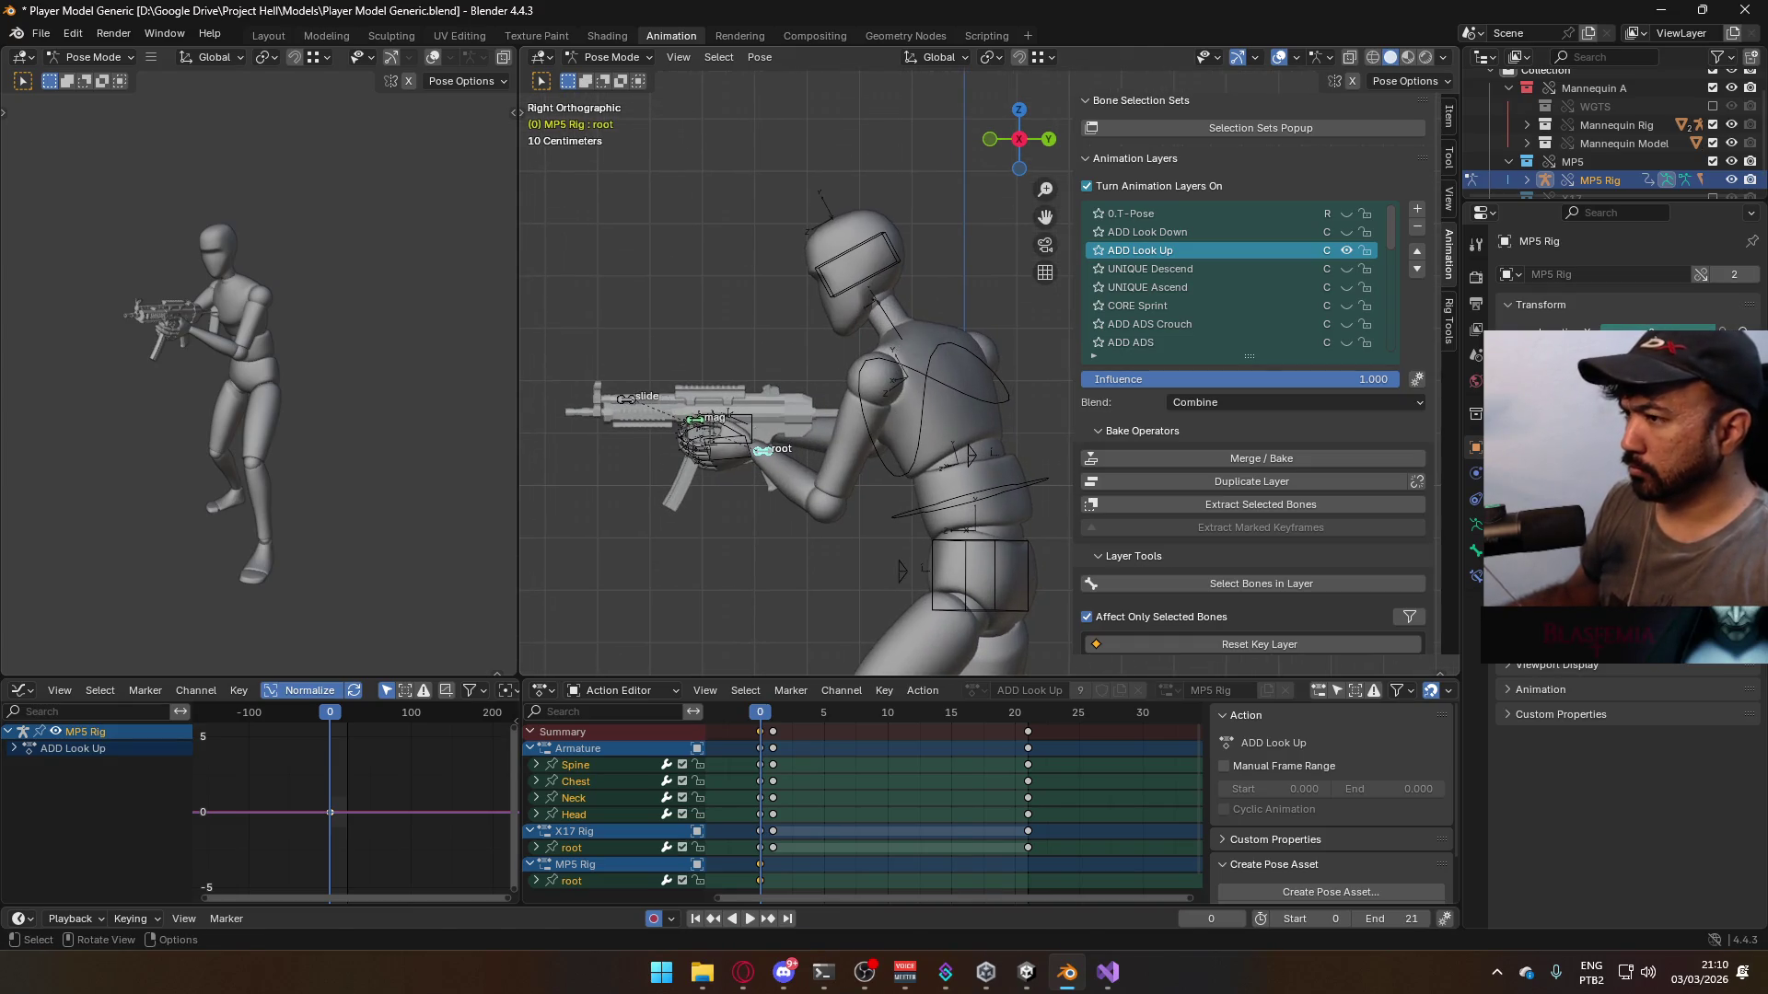
{"action": "left_click", "coordinate": [886, 444]}
{"action": "key", "text": "g"}
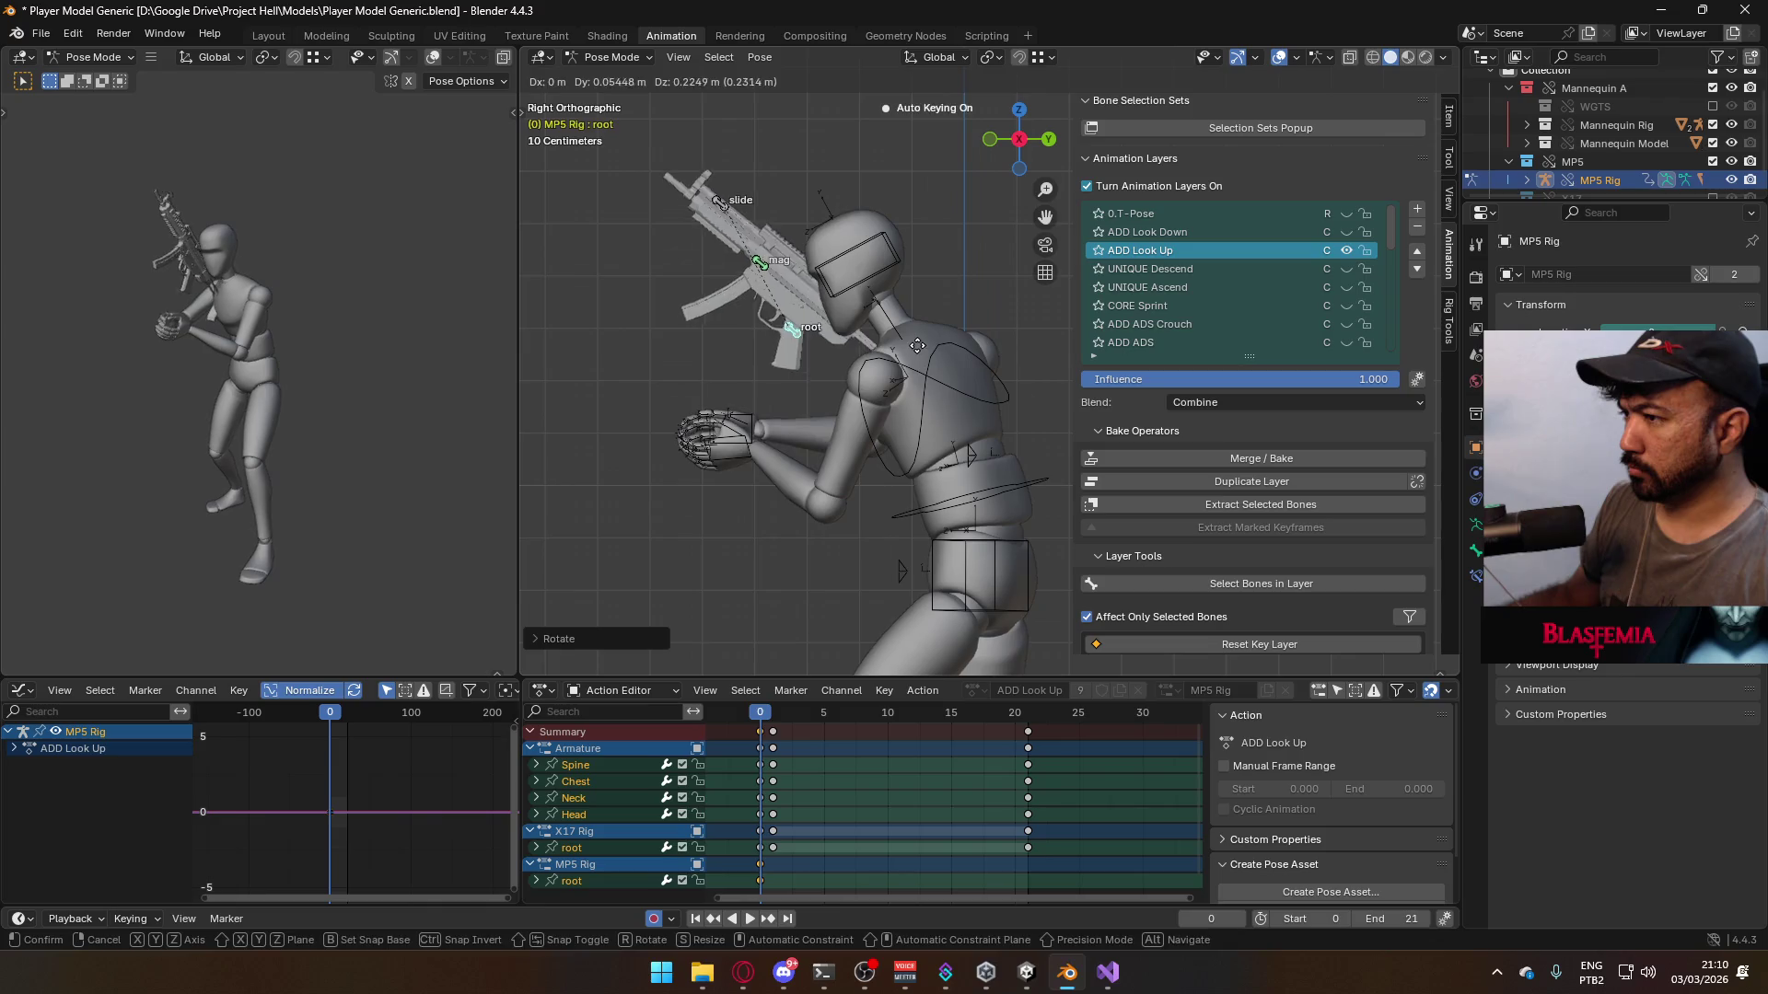
{"action": "key", "text": "Escape"}
{"action": "key", "text": "ctrl+z"}
- Hide the mannequin's POSE Sidearm Idle layer and return the MP5 rig to Pose Mode
{"action": "left_click", "coordinate": [612, 57]}
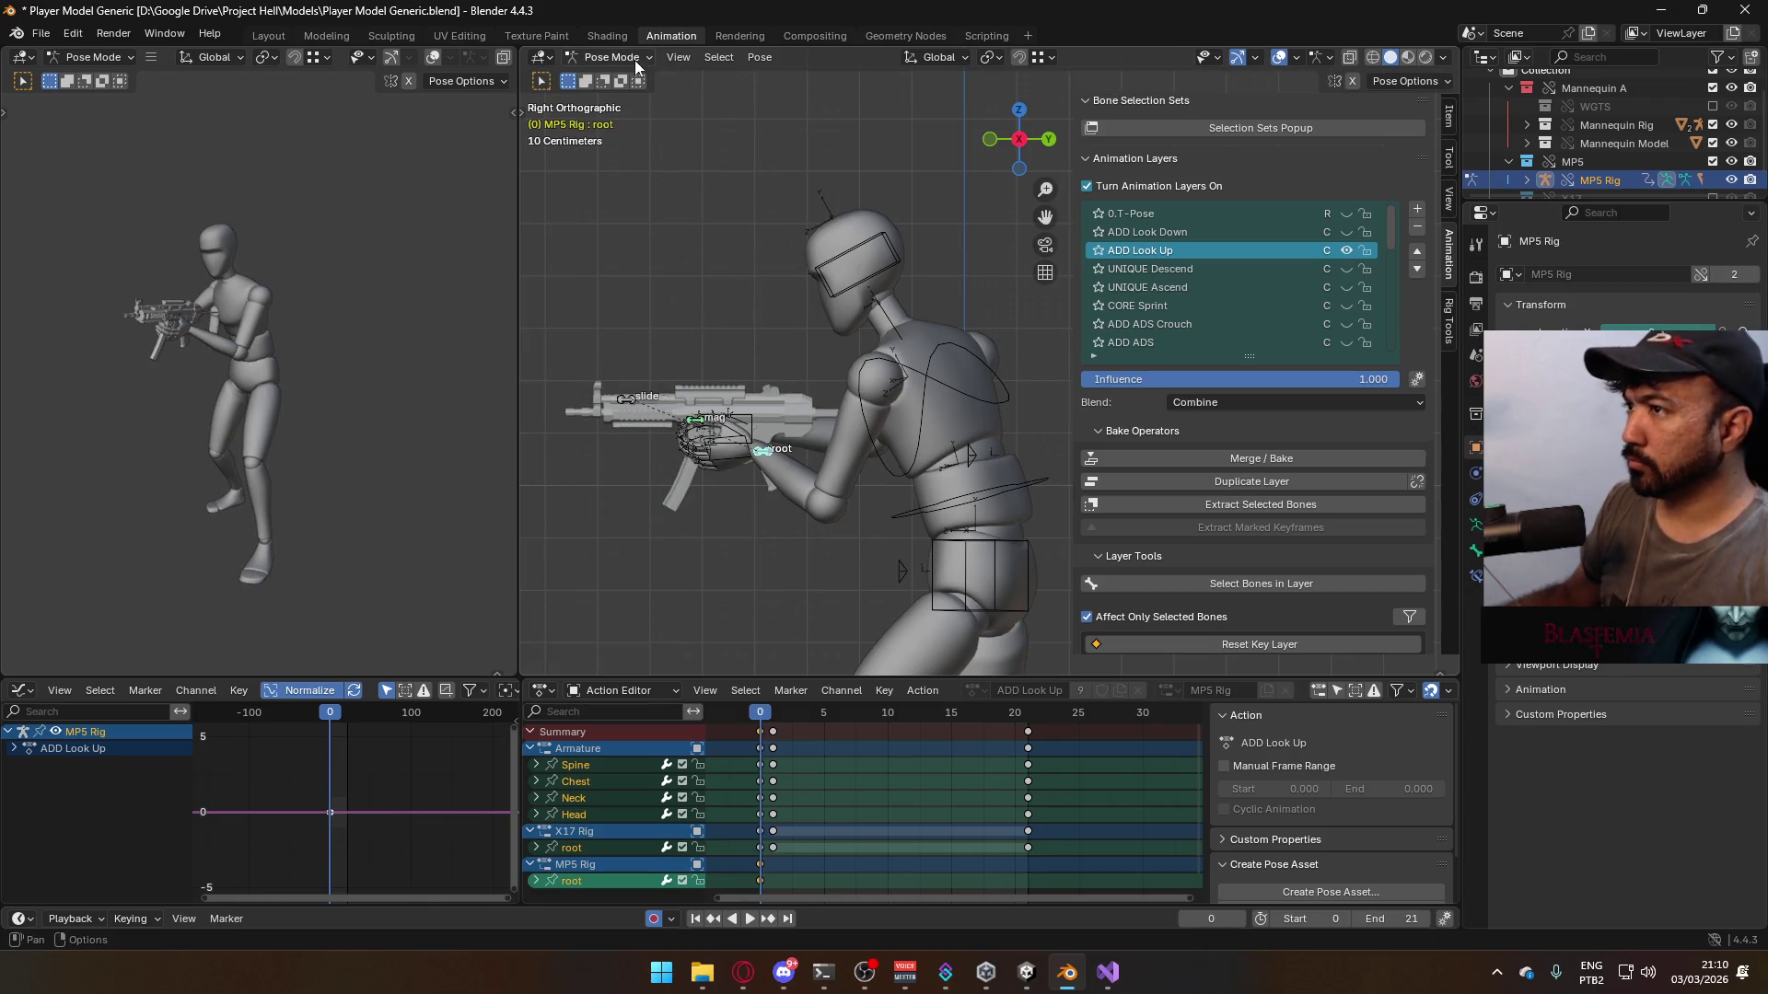
{"action": "left_click", "coordinate": [624, 81]}
{"action": "left_click", "coordinate": [935, 364]}
{"action": "scroll", "coordinate": [1340, 224], "scroll_direction": "down", "scroll_amount": 5}
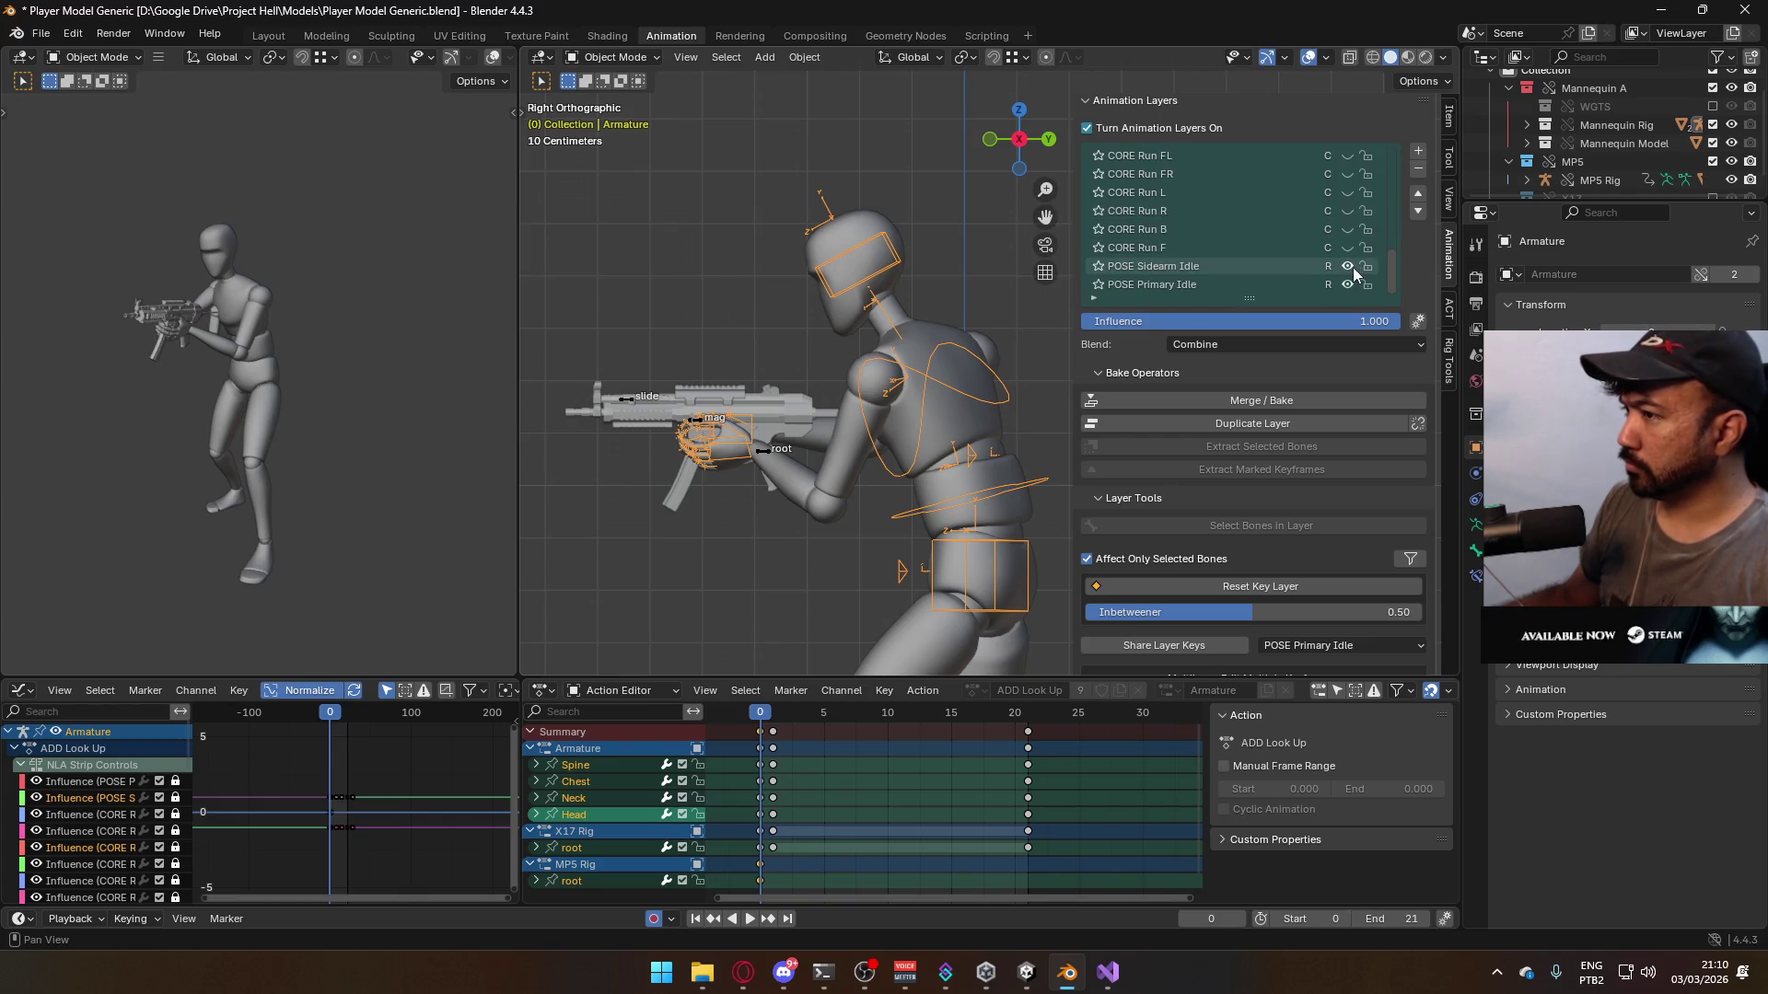
{"action": "left_click", "coordinate": [1348, 266]}
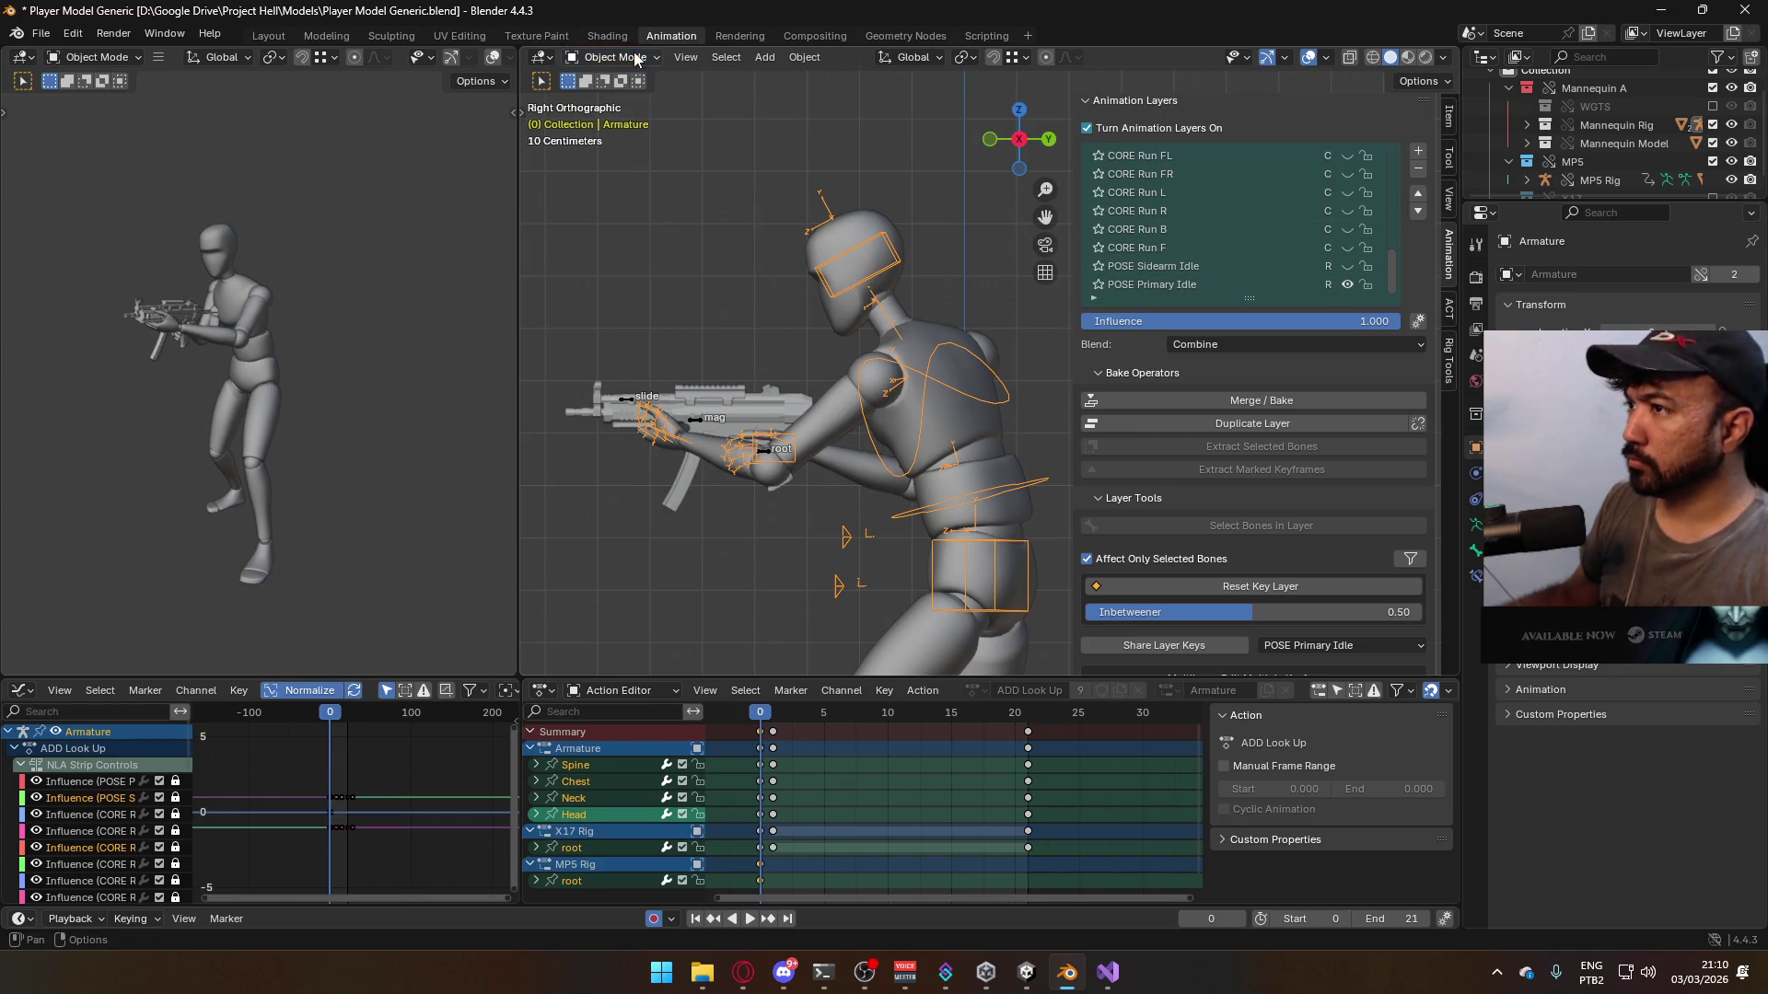
{"action": "left_click", "coordinate": [703, 424]}
{"action": "left_click", "coordinate": [612, 58]}
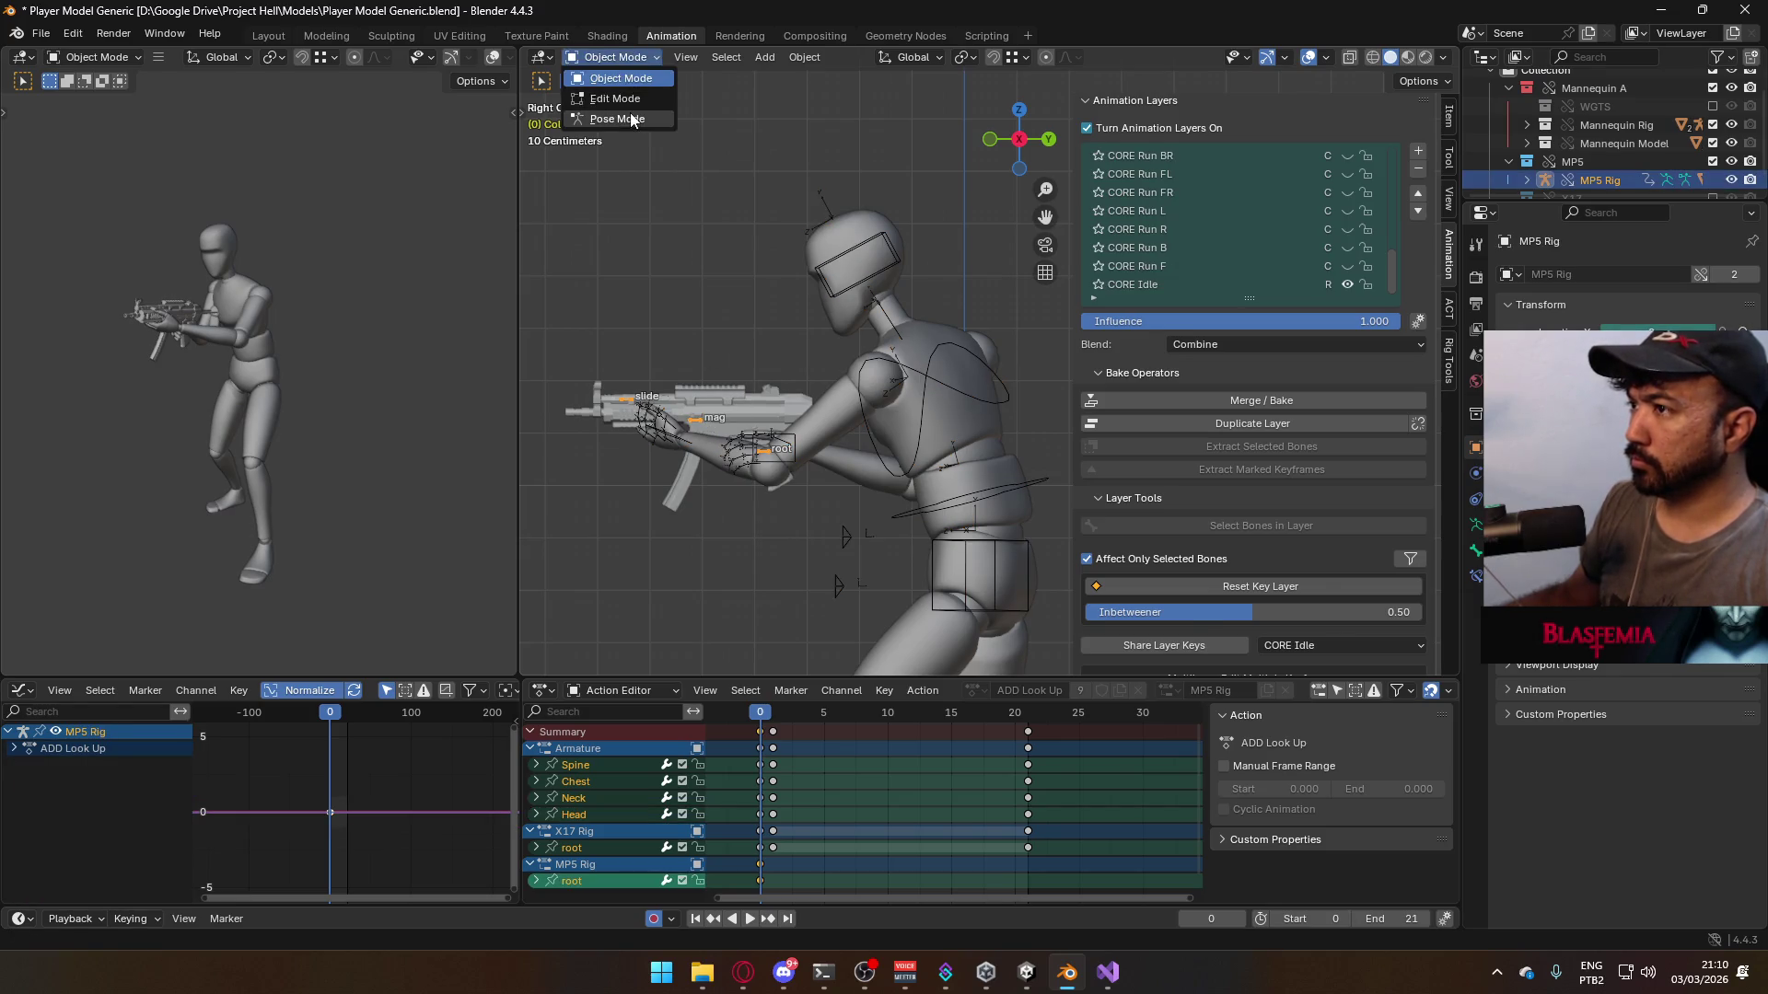
{"action": "left_click", "coordinate": [612, 120]}
- Rotate and reposition the MP5 root bone upward, then undo the adjustments
{"action": "key", "text": "r"}
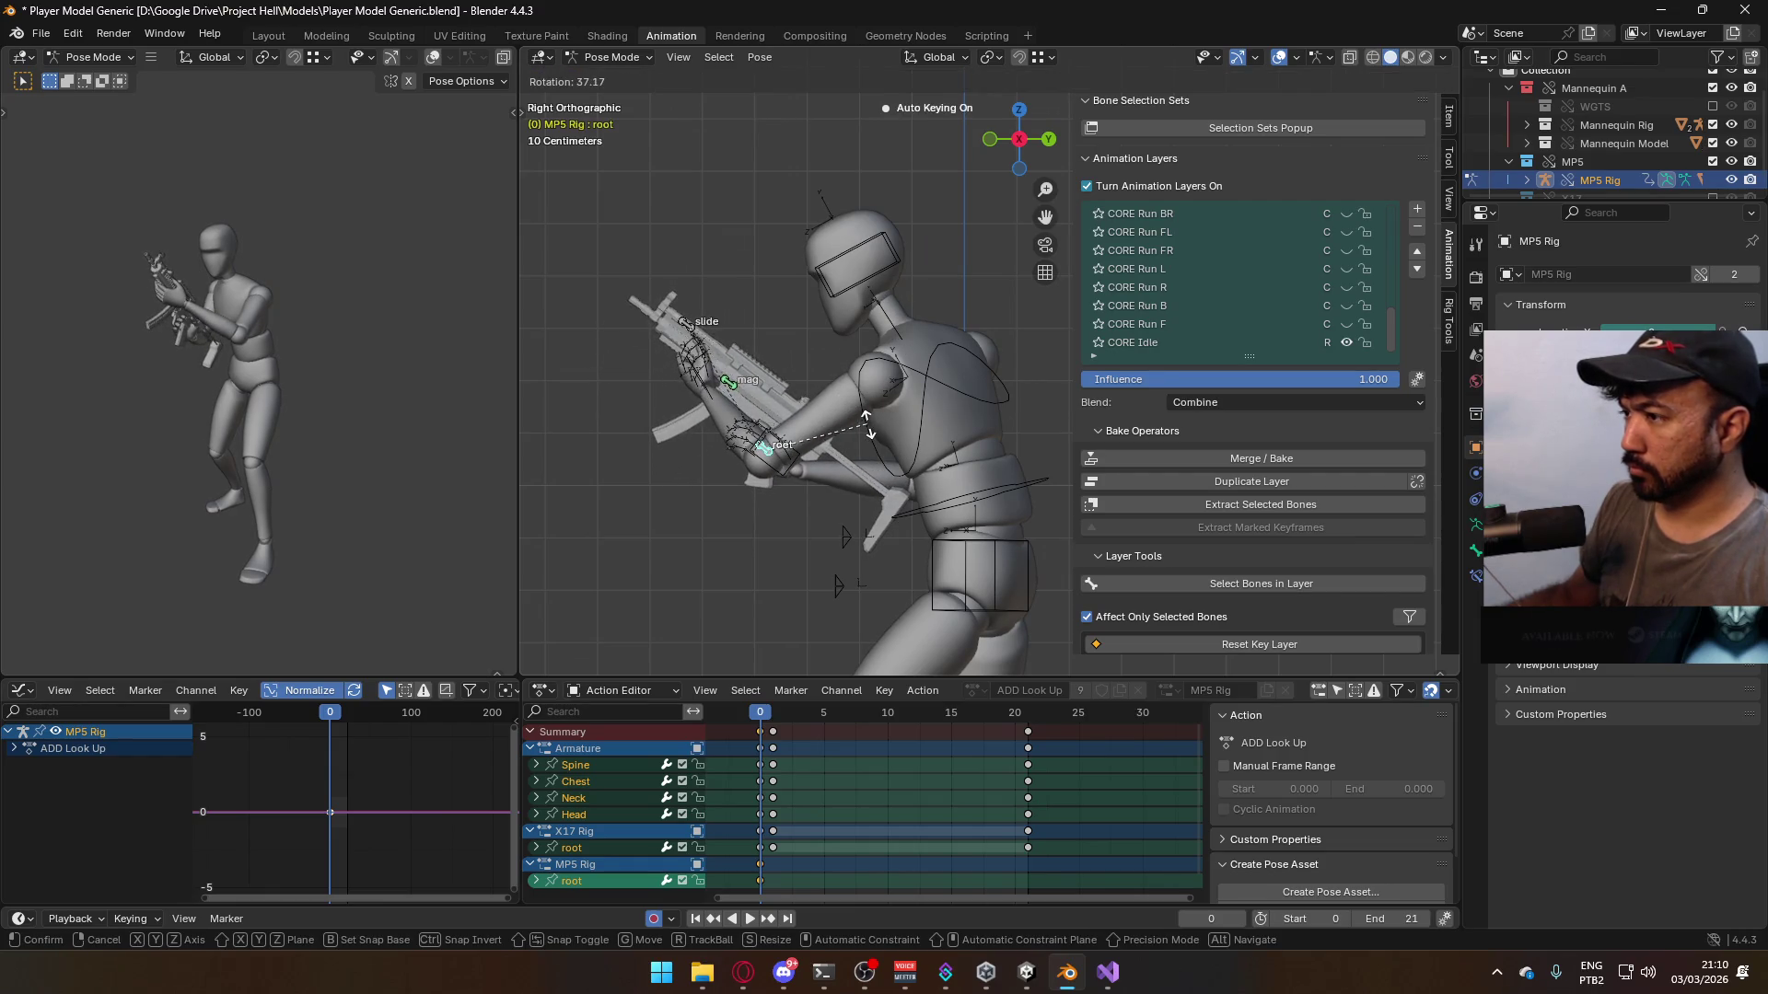
{"action": "left_click", "coordinate": [833, 487]}
{"action": "key", "text": "g"}
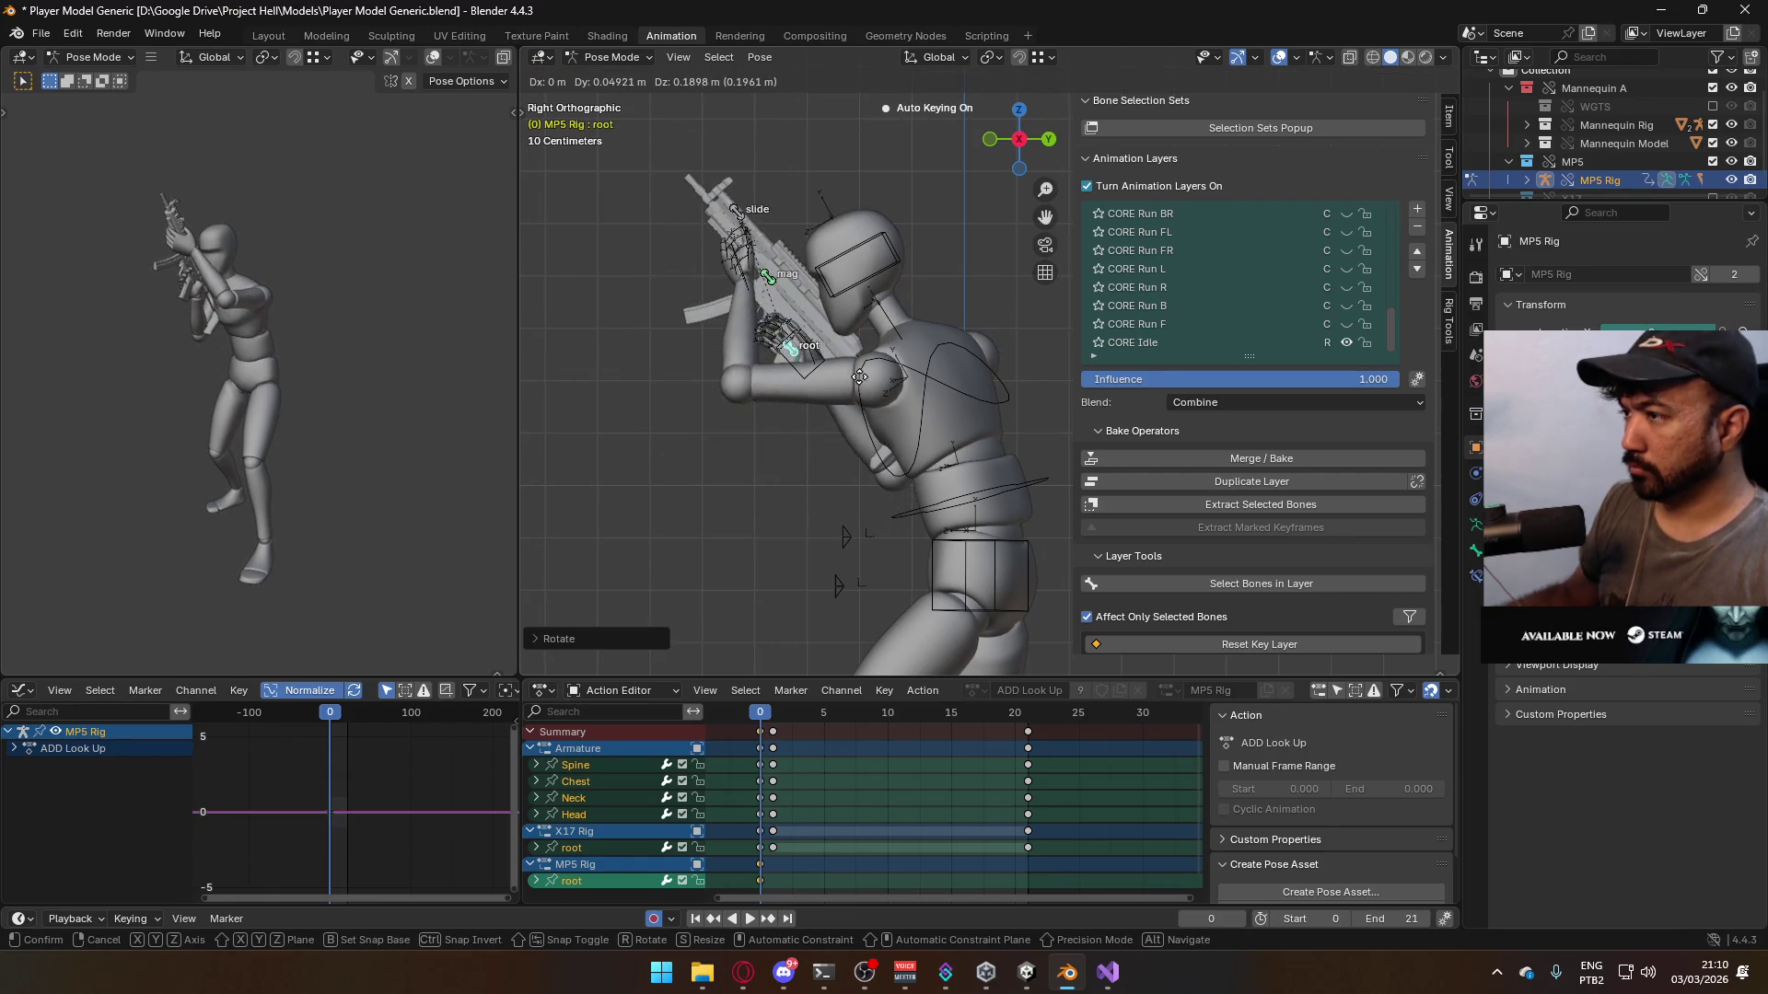
{"action": "left_click", "coordinate": [914, 366]}
{"action": "key", "text": "g"}
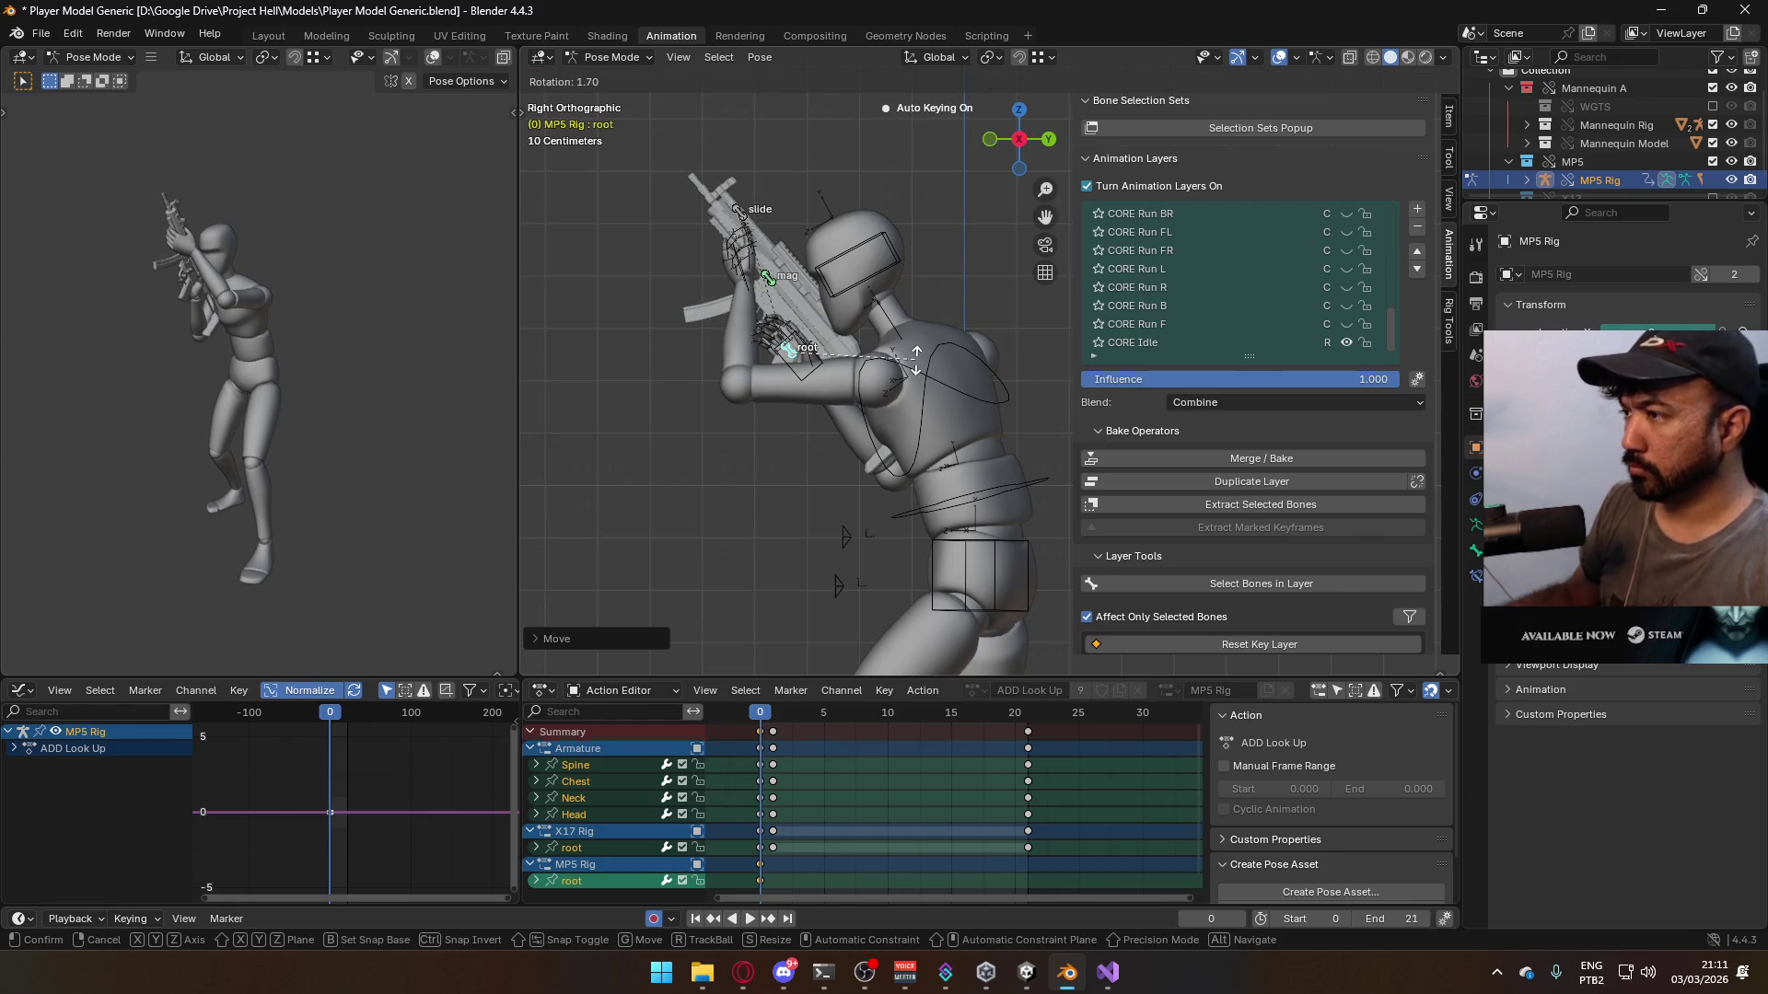
{"action": "left_click", "coordinate": [931, 364]}
{"action": "key", "text": "g"}
{"action": "left_click", "coordinate": [953, 362]}
{"action": "scroll", "coordinate": [1261, 297], "scroll_direction": "up", "scroll_amount": 10}
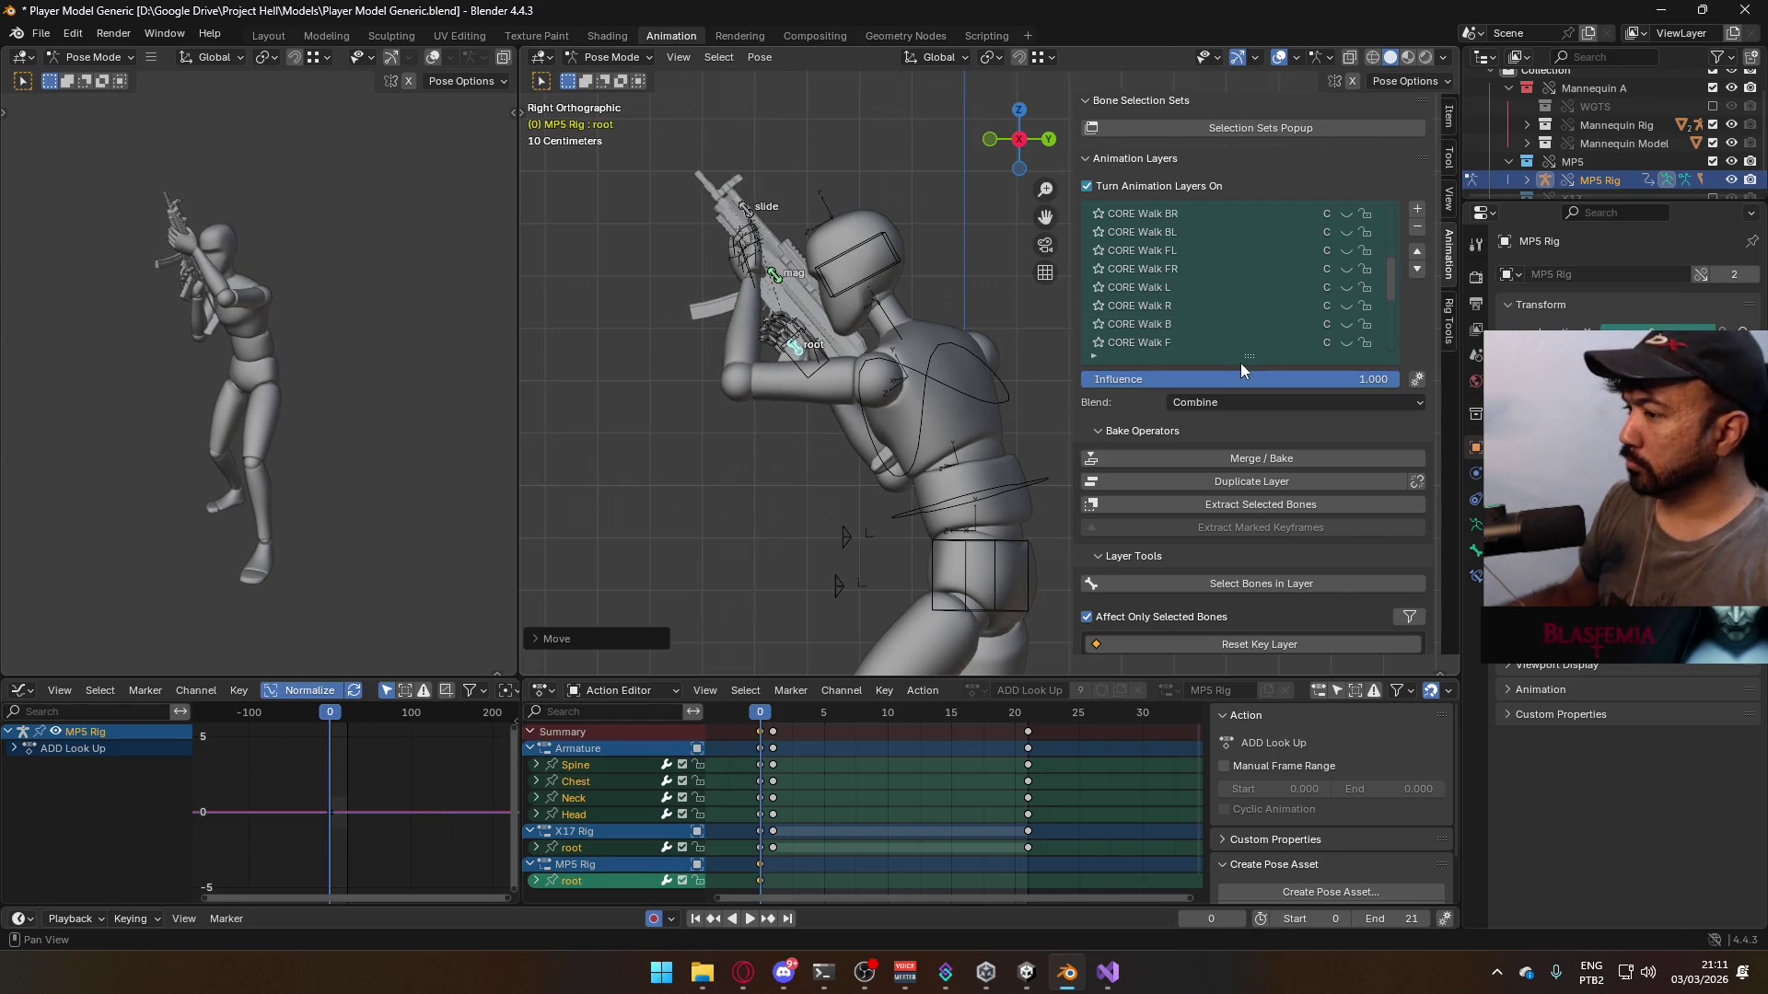
{"action": "key", "text": "ctrl+z"}
{"action": "key", "text": "ctrl+z"}
{"action": "key", "text": "ctrl+z"}
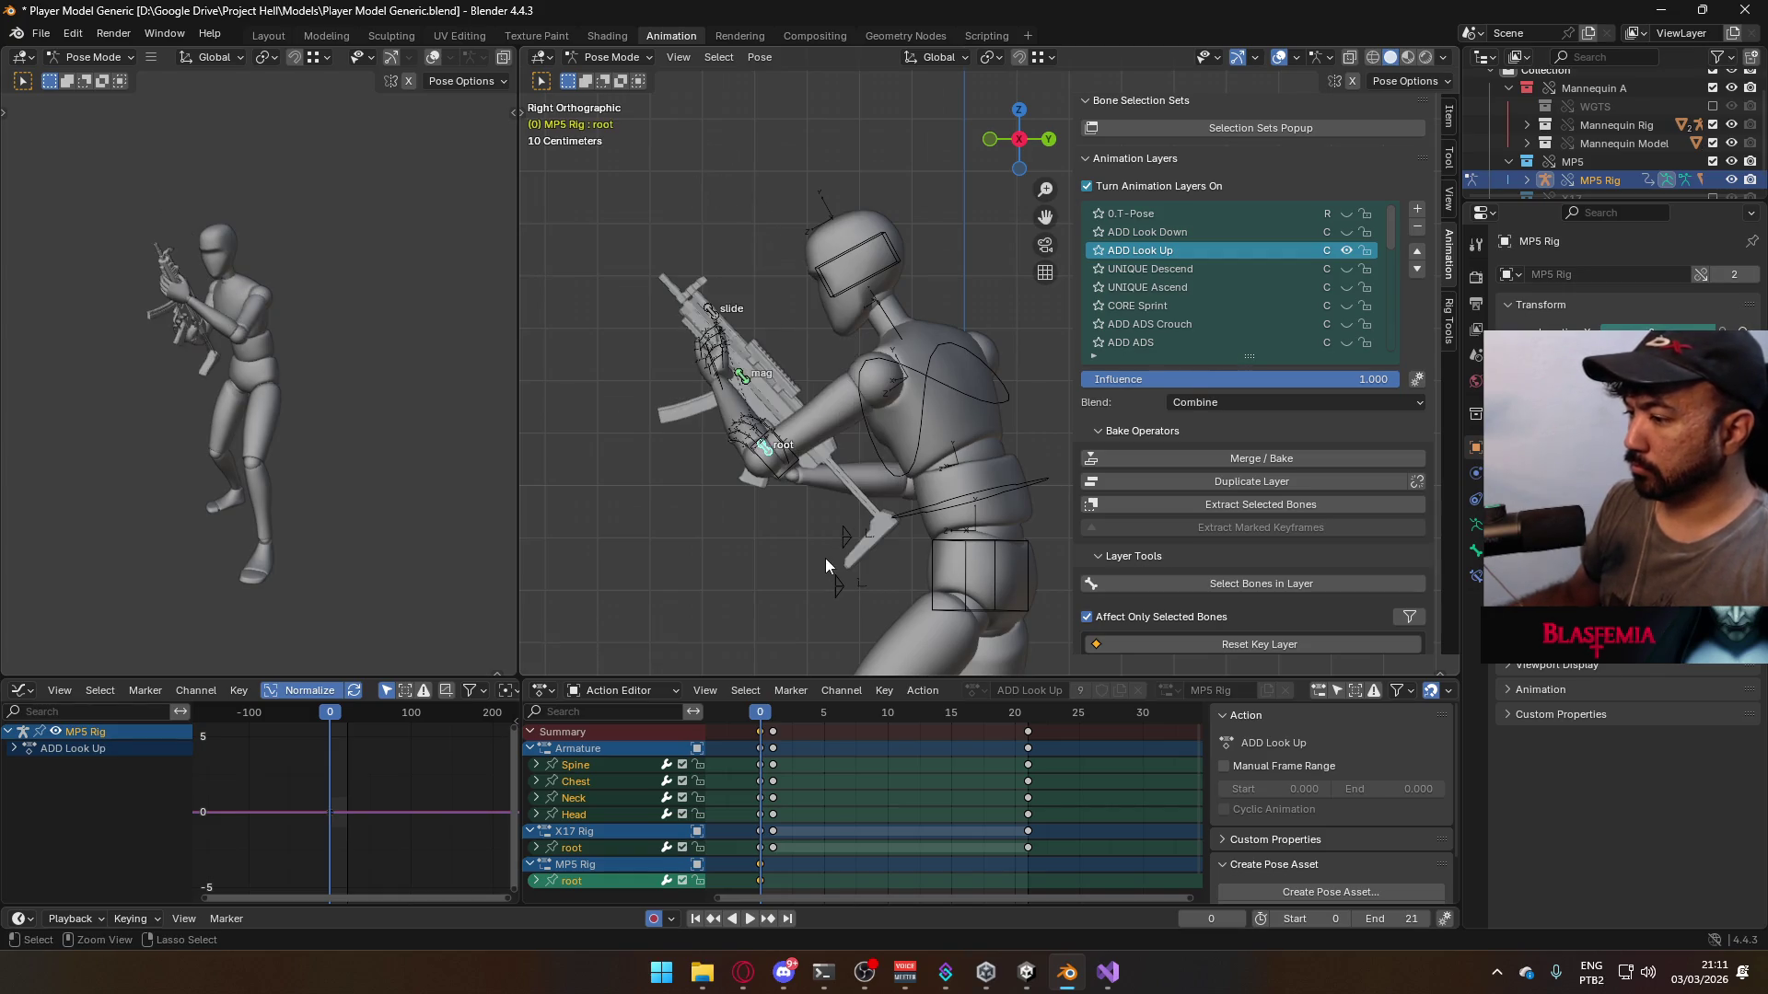
- At frame 1, compare ADD Look Down and ADD Look Up, then select the mannequin armature
{"action": "left_click", "coordinate": [768, 720]}
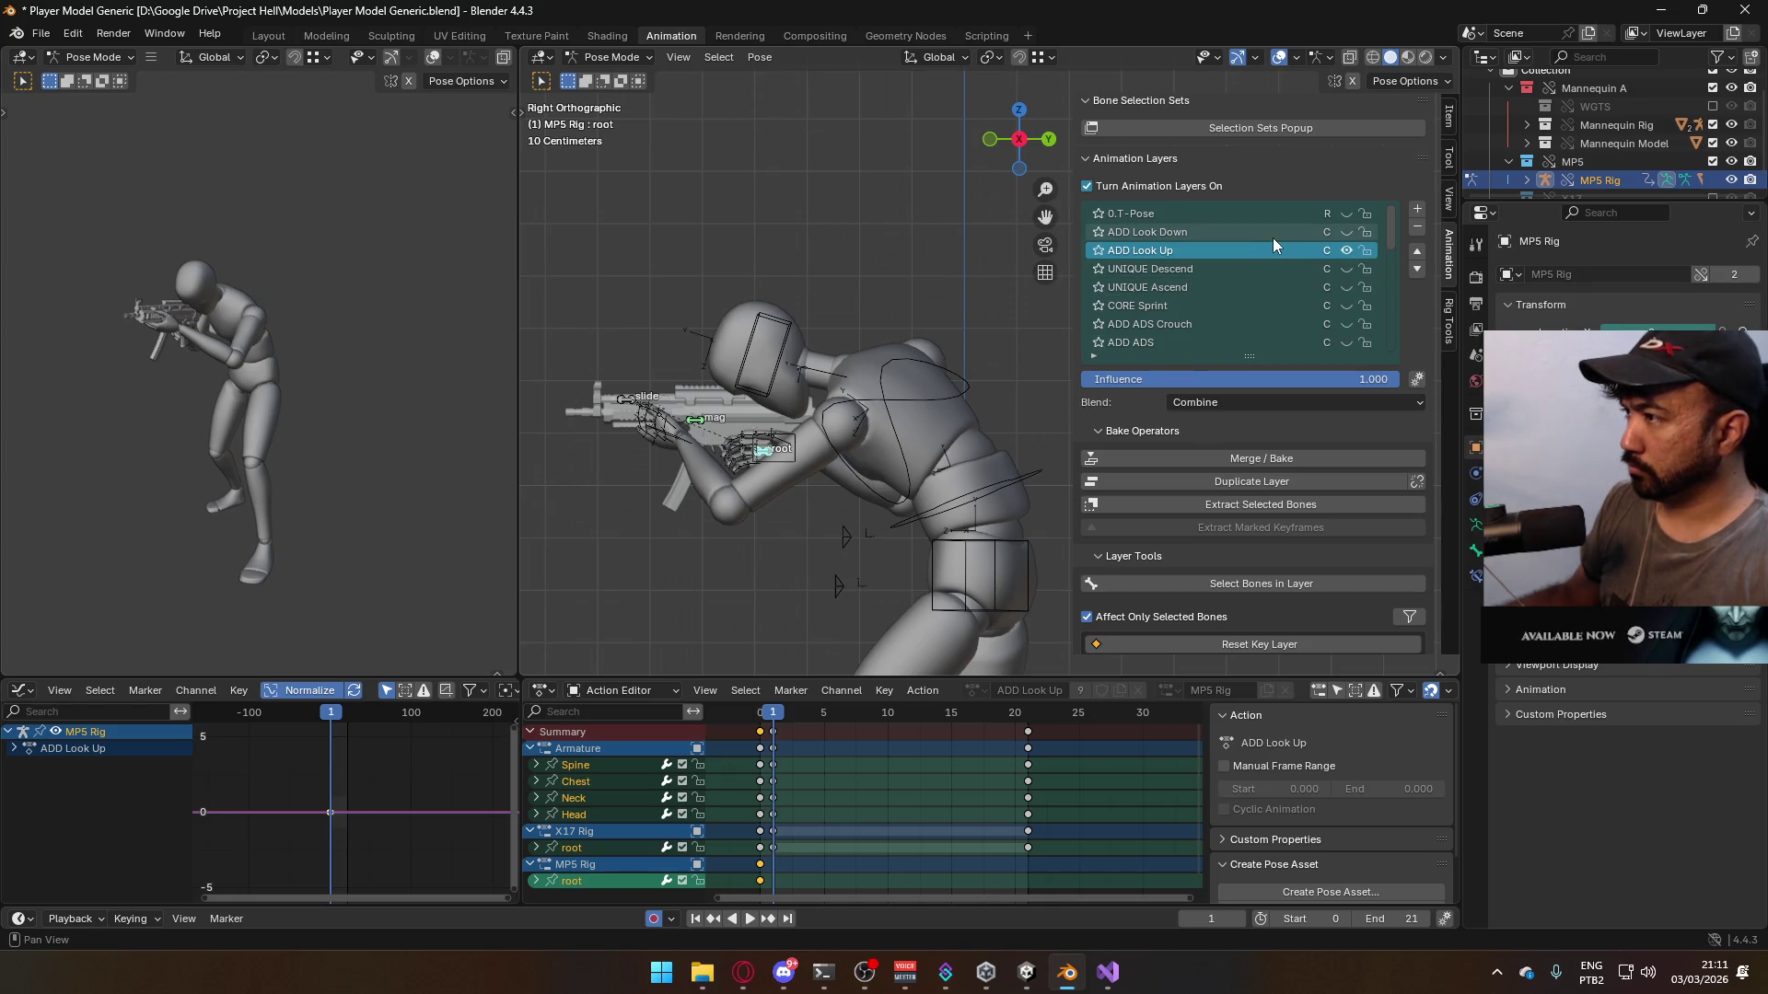
{"action": "left_click", "coordinate": [1346, 235]}
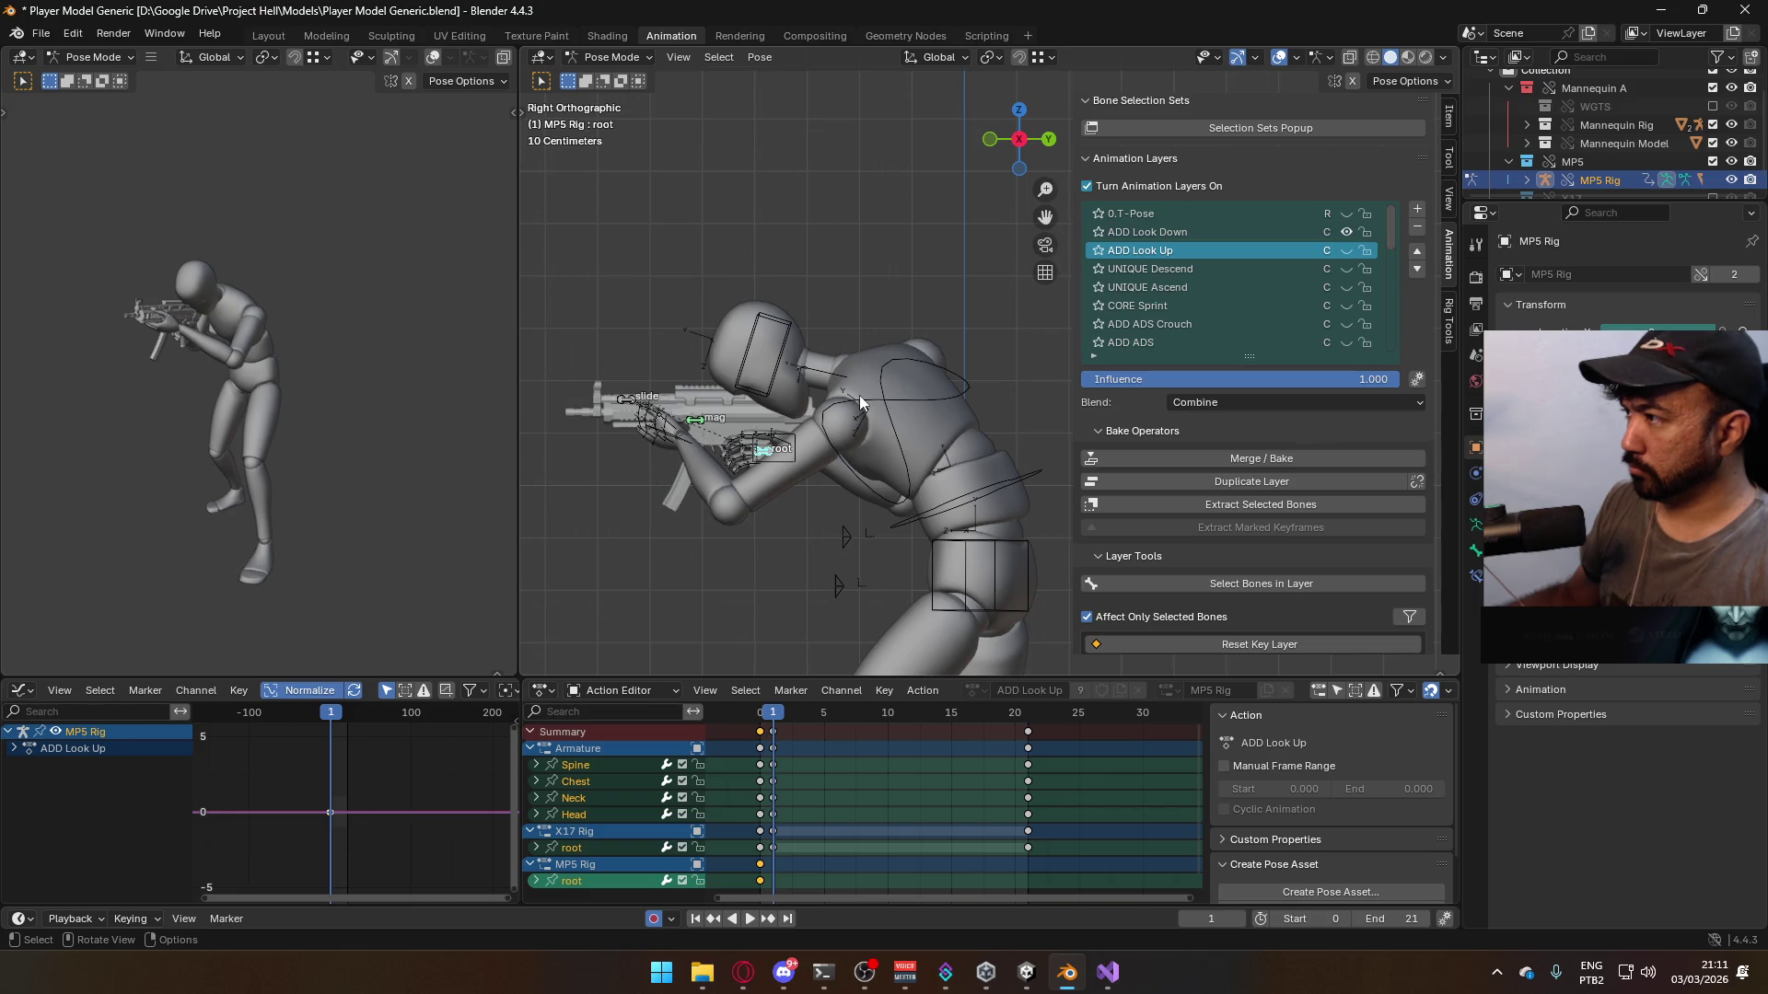
{"action": "left_click", "coordinate": [1345, 248]}
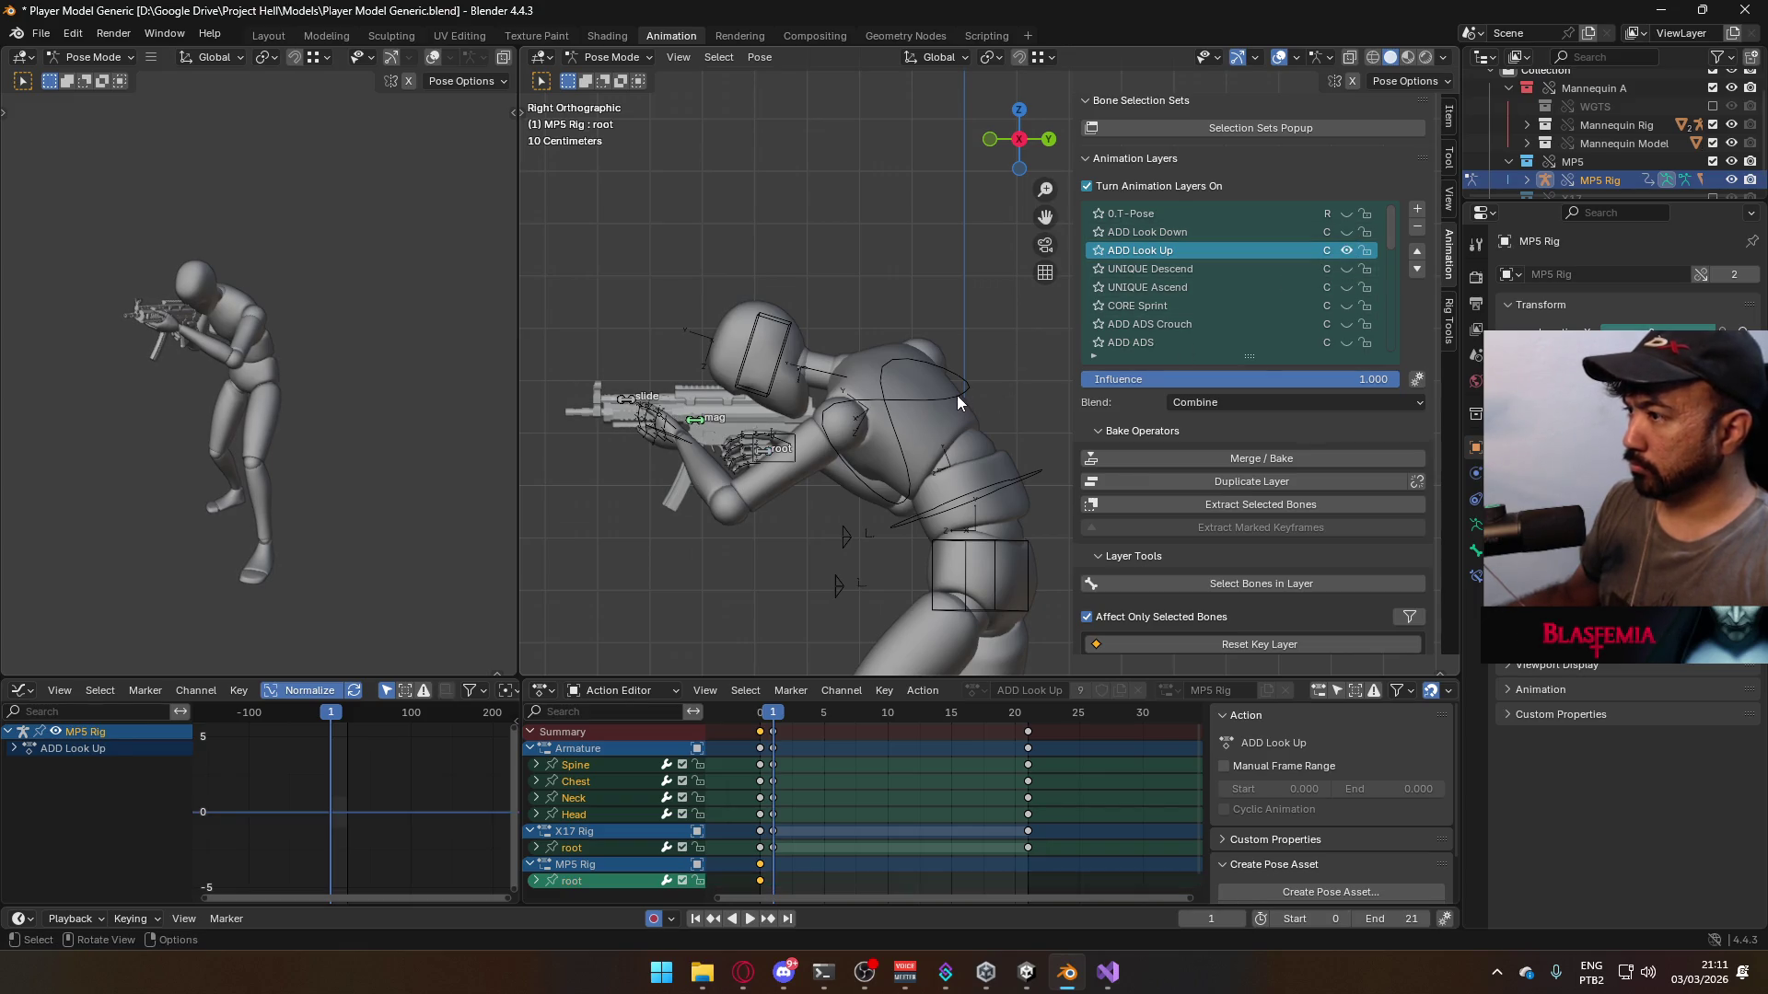
{"action": "left_click", "coordinate": [610, 57]}
{"action": "left_click", "coordinate": [603, 75]}
{"action": "left_click", "coordinate": [994, 344]}
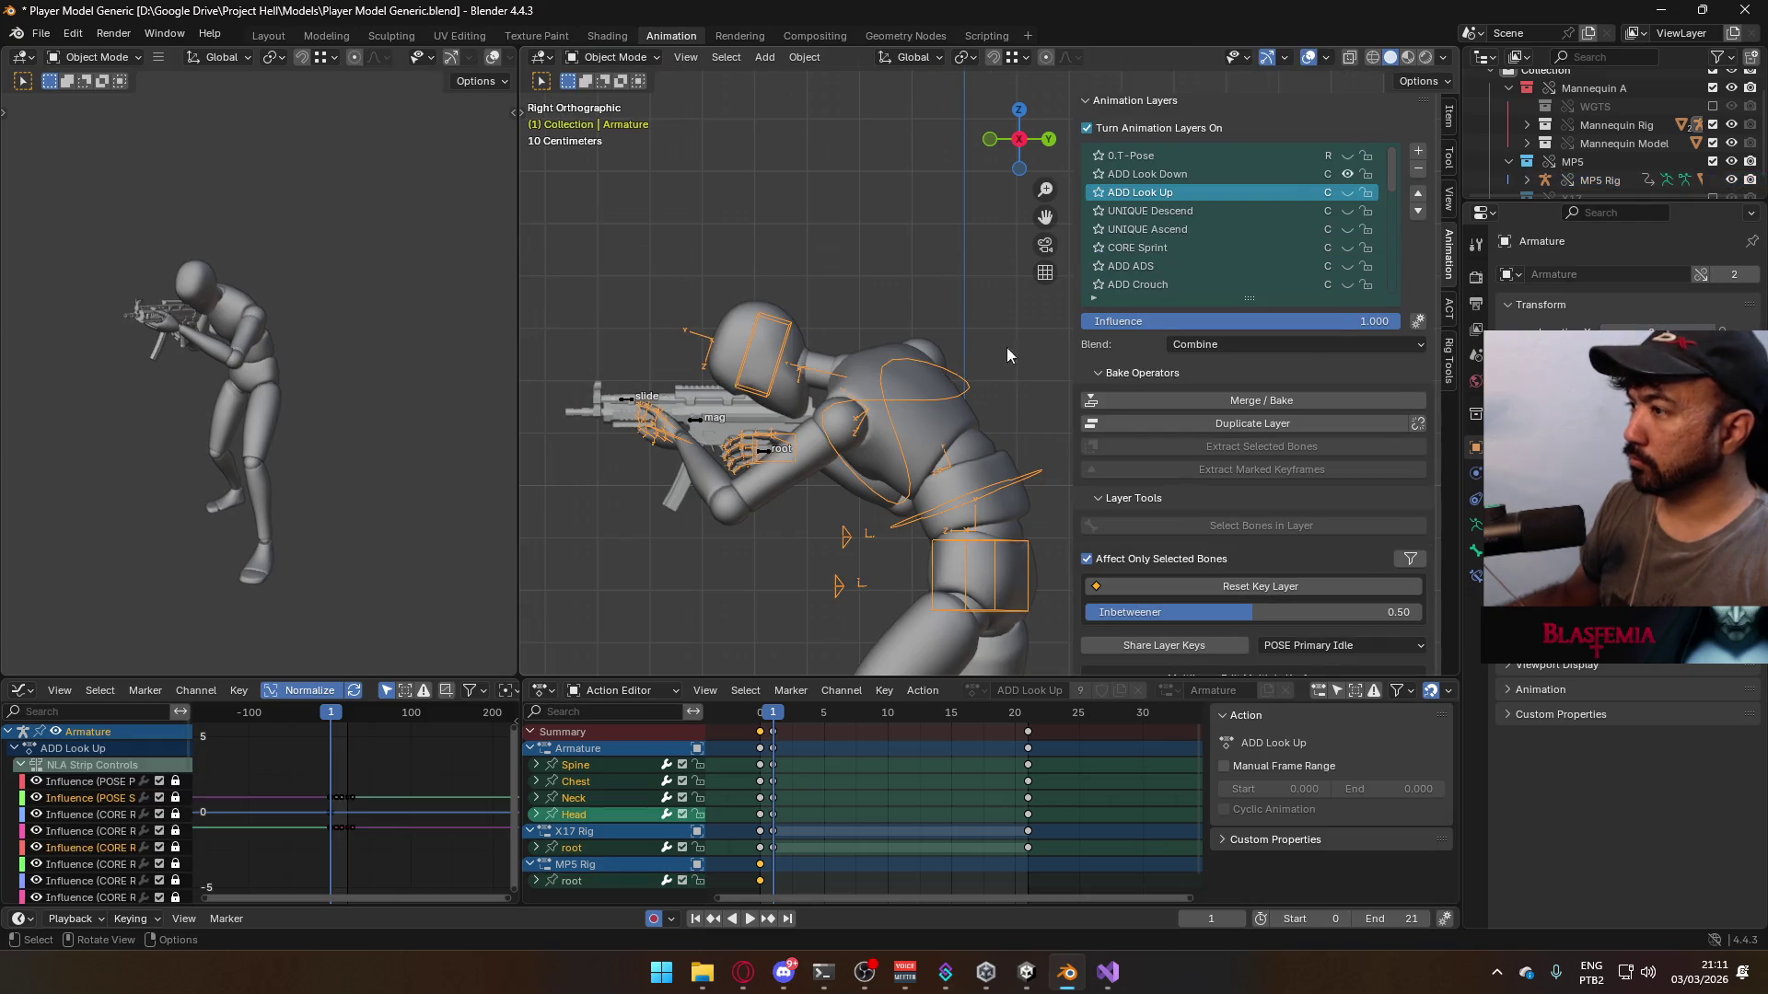
- Show the armature's ADD Look Up layer, save, and put the MP5 rig in Pose Mode
{"action": "left_click", "coordinate": [1346, 192]}
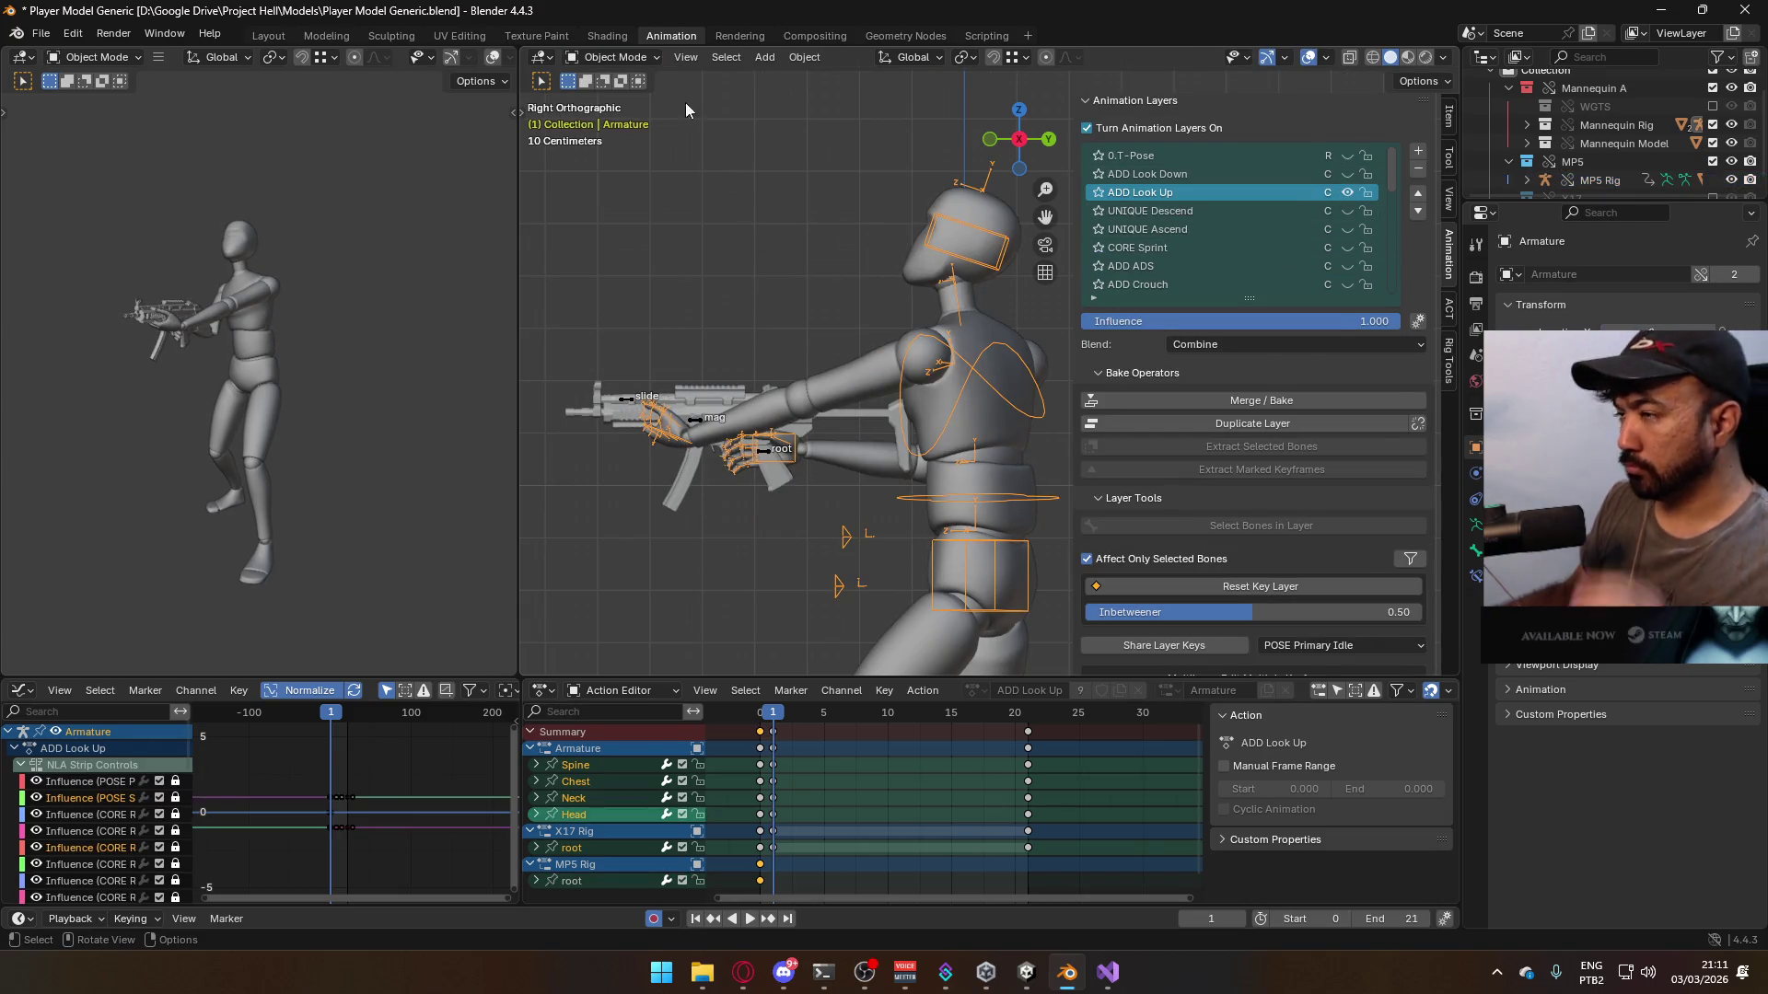
{"action": "left_click", "coordinate": [615, 57]}
{"action": "left_click", "coordinate": [638, 116]}
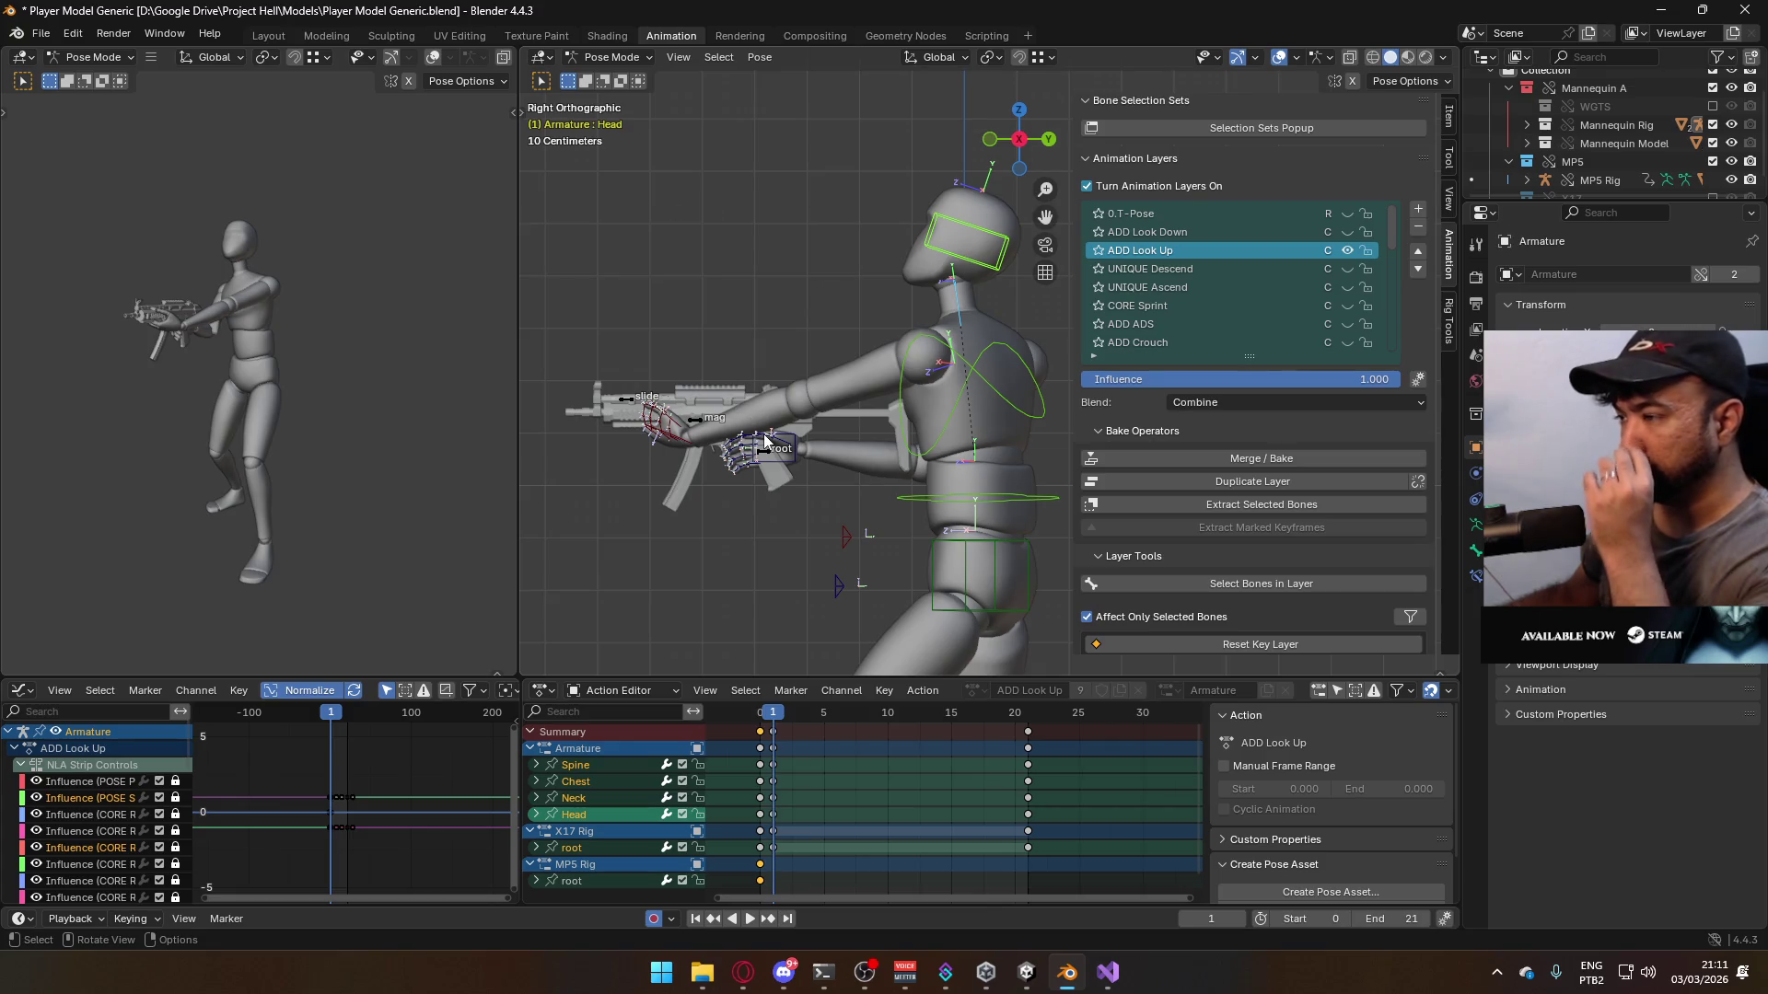
{"action": "left_click", "coordinate": [626, 79]}
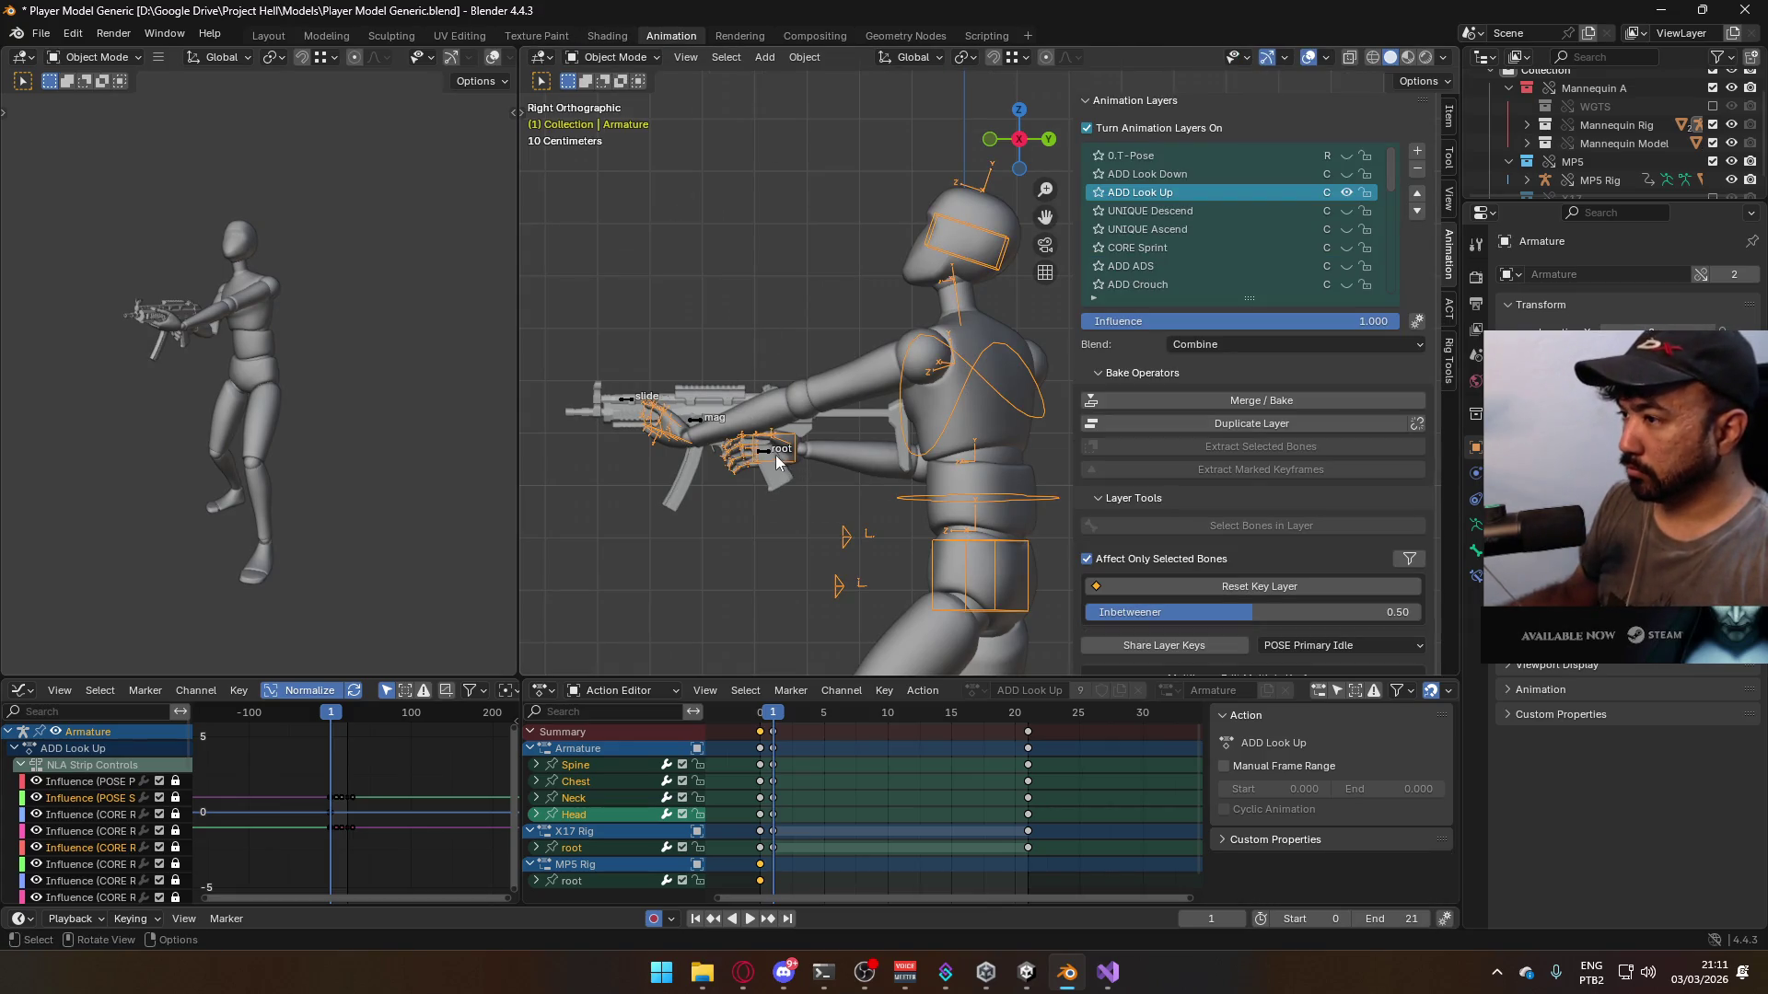
{"action": "left_click", "coordinate": [769, 453]}
{"action": "left_click", "coordinate": [792, 455], "text": "shift"}
{"action": "key", "text": "ctrl+s"}
{"action": "left_click", "coordinate": [599, 58]}
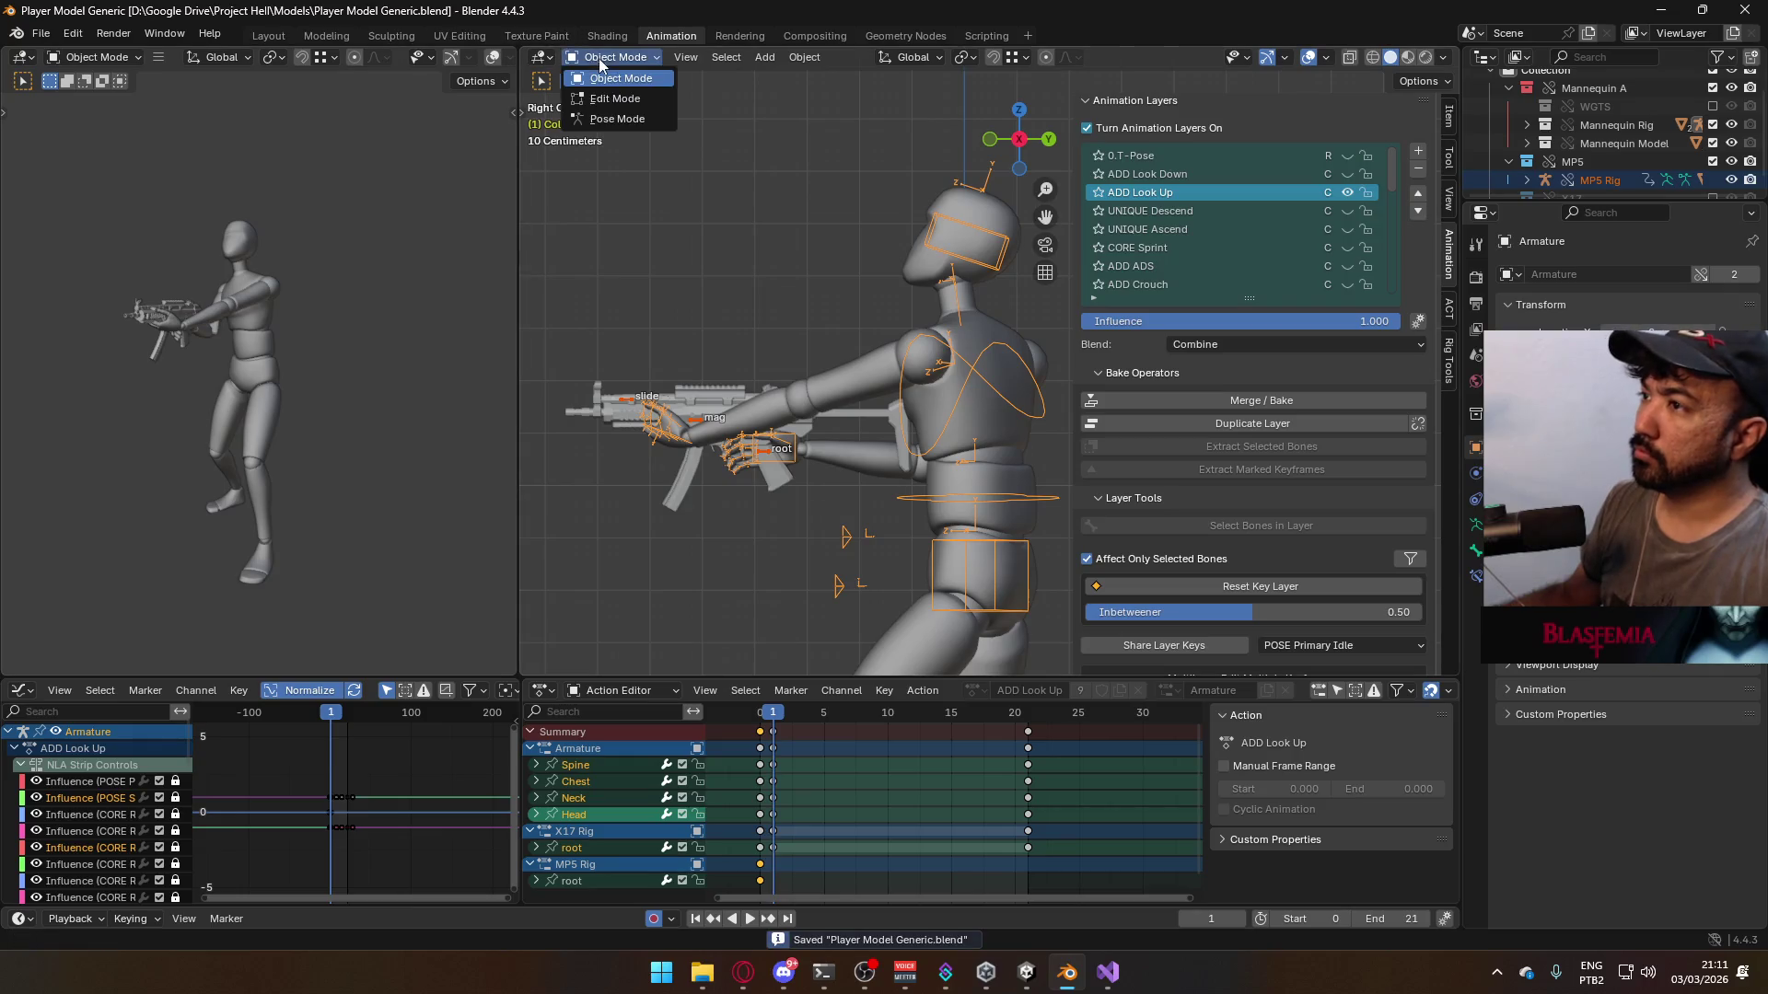
{"action": "left_click", "coordinate": [624, 118]}
- Move and rotate the MP5 root bone to raise the gun toward the mannequin's face
{"action": "left_click", "coordinate": [764, 453]}
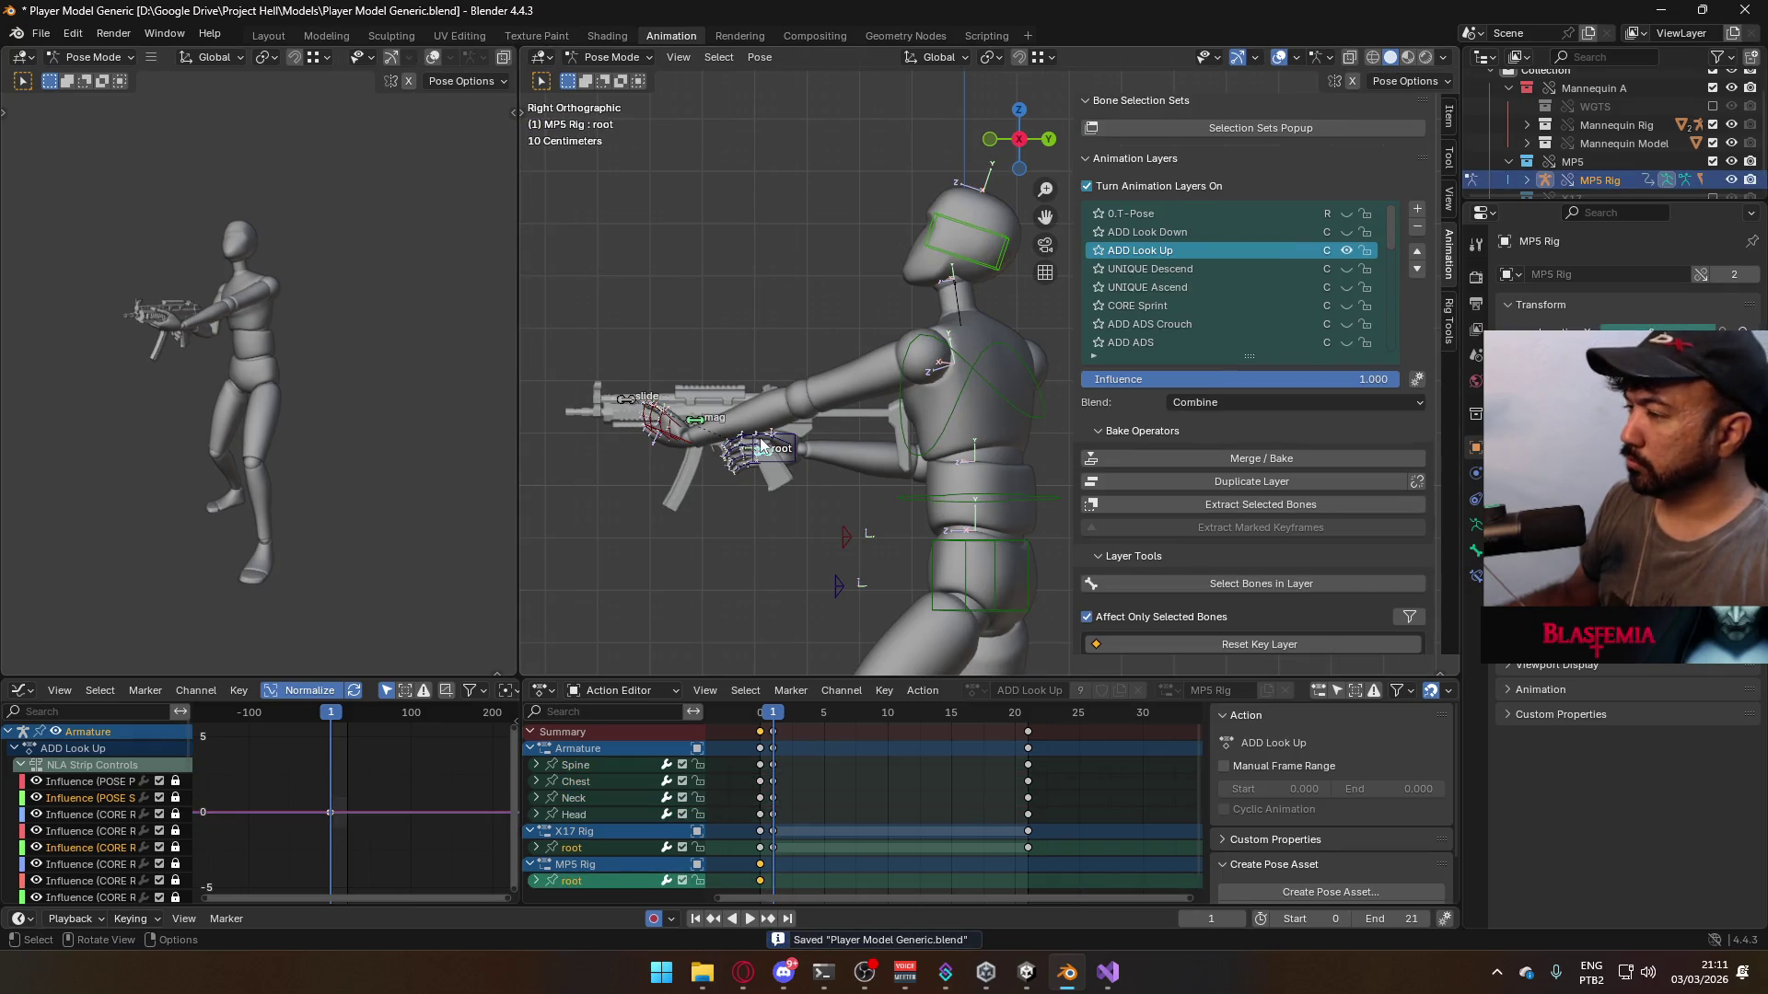
{"action": "key", "text": "g"}
{"action": "left_click", "coordinate": [810, 352]}
{"action": "key", "text": "r"}
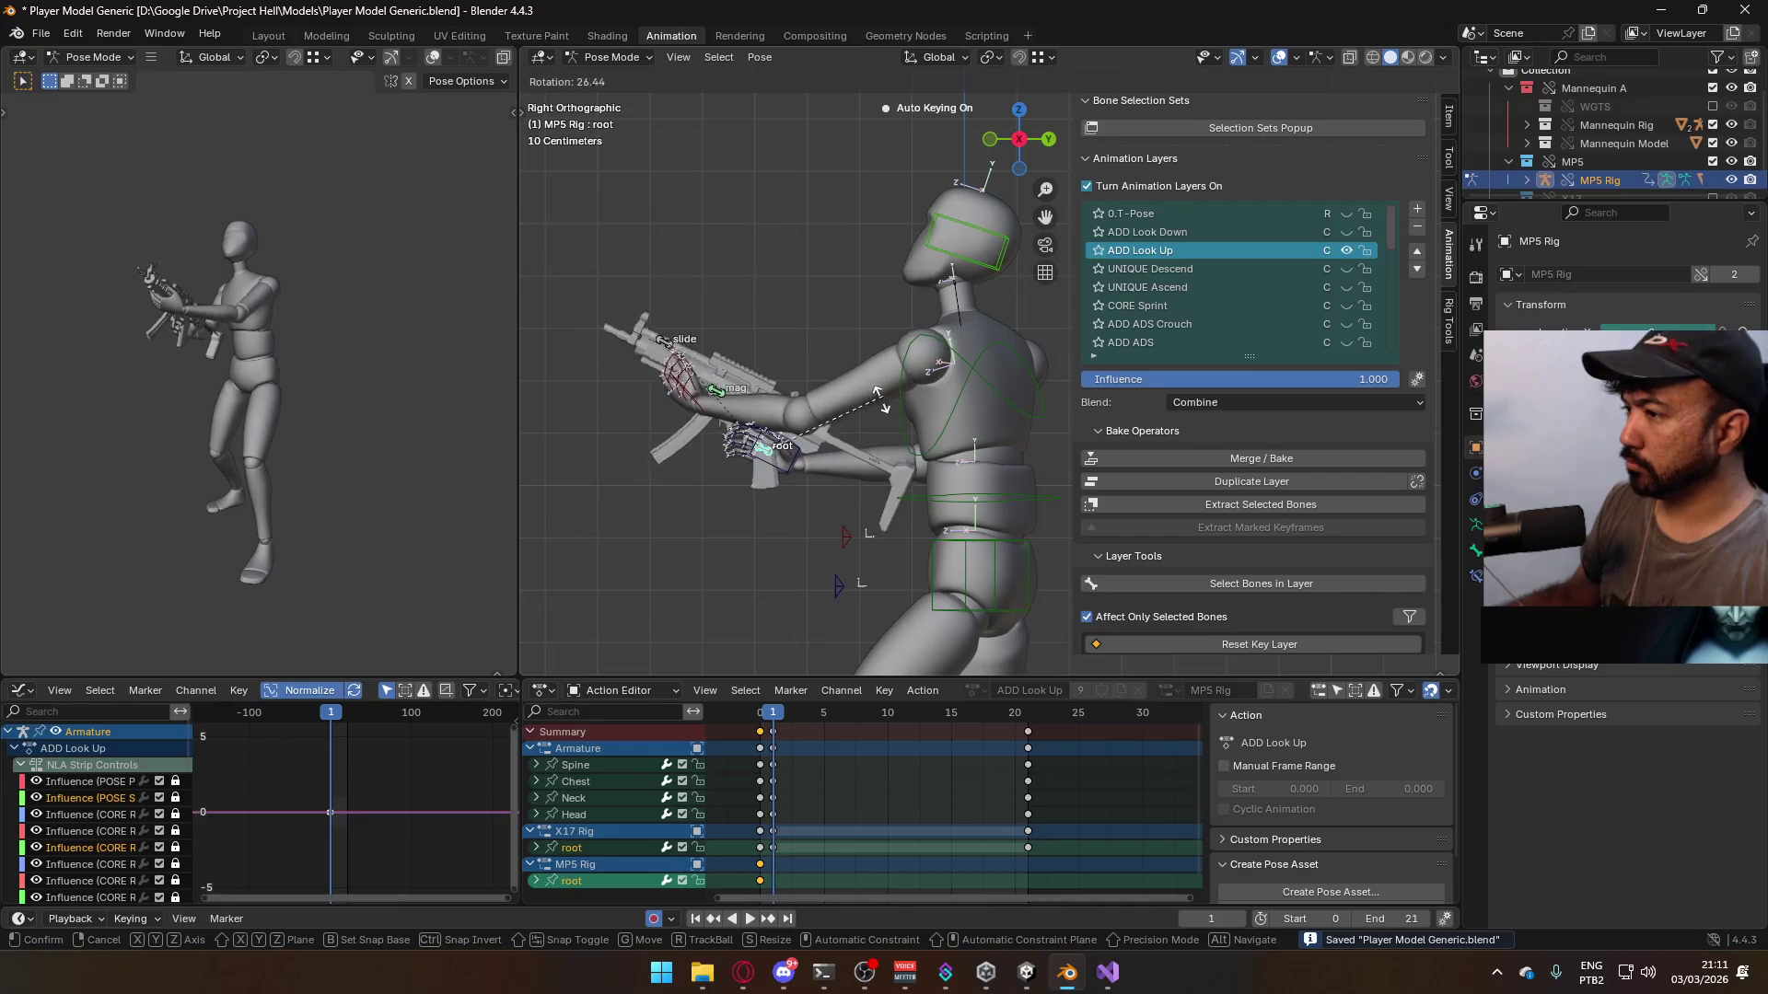
{"action": "left_click", "coordinate": [854, 424]}
{"action": "key", "text": "g"}
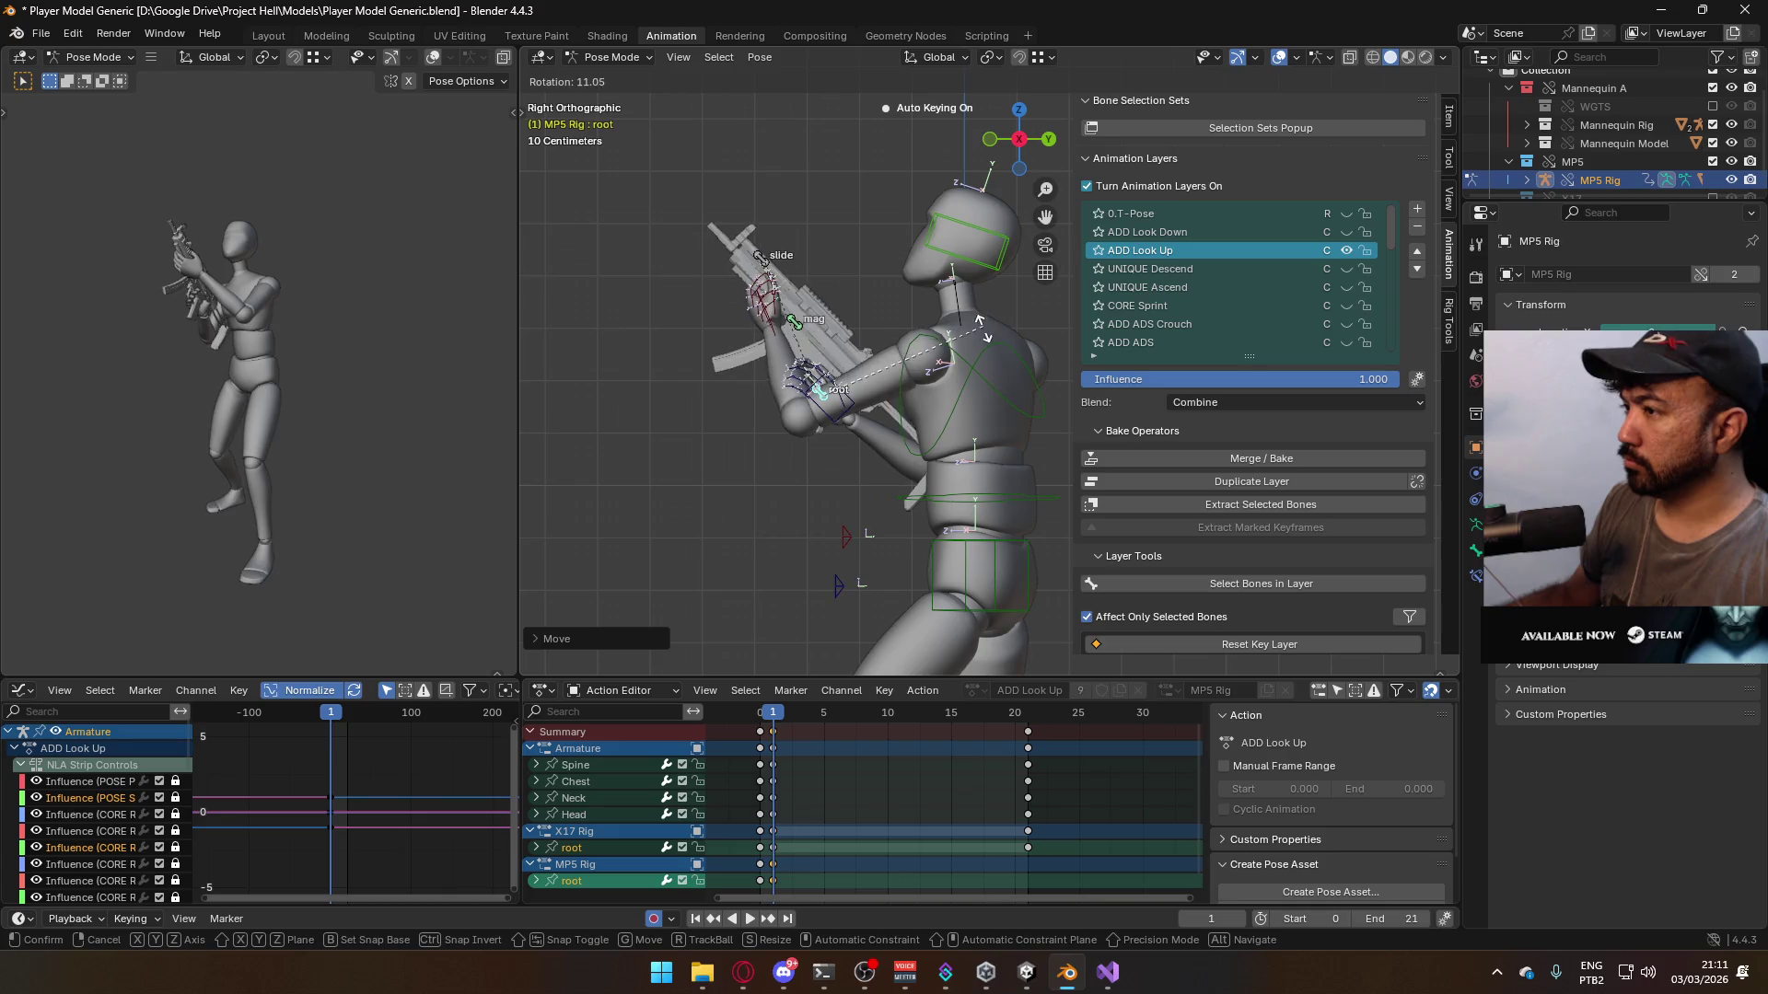
{"action": "left_click", "coordinate": [991, 310]}
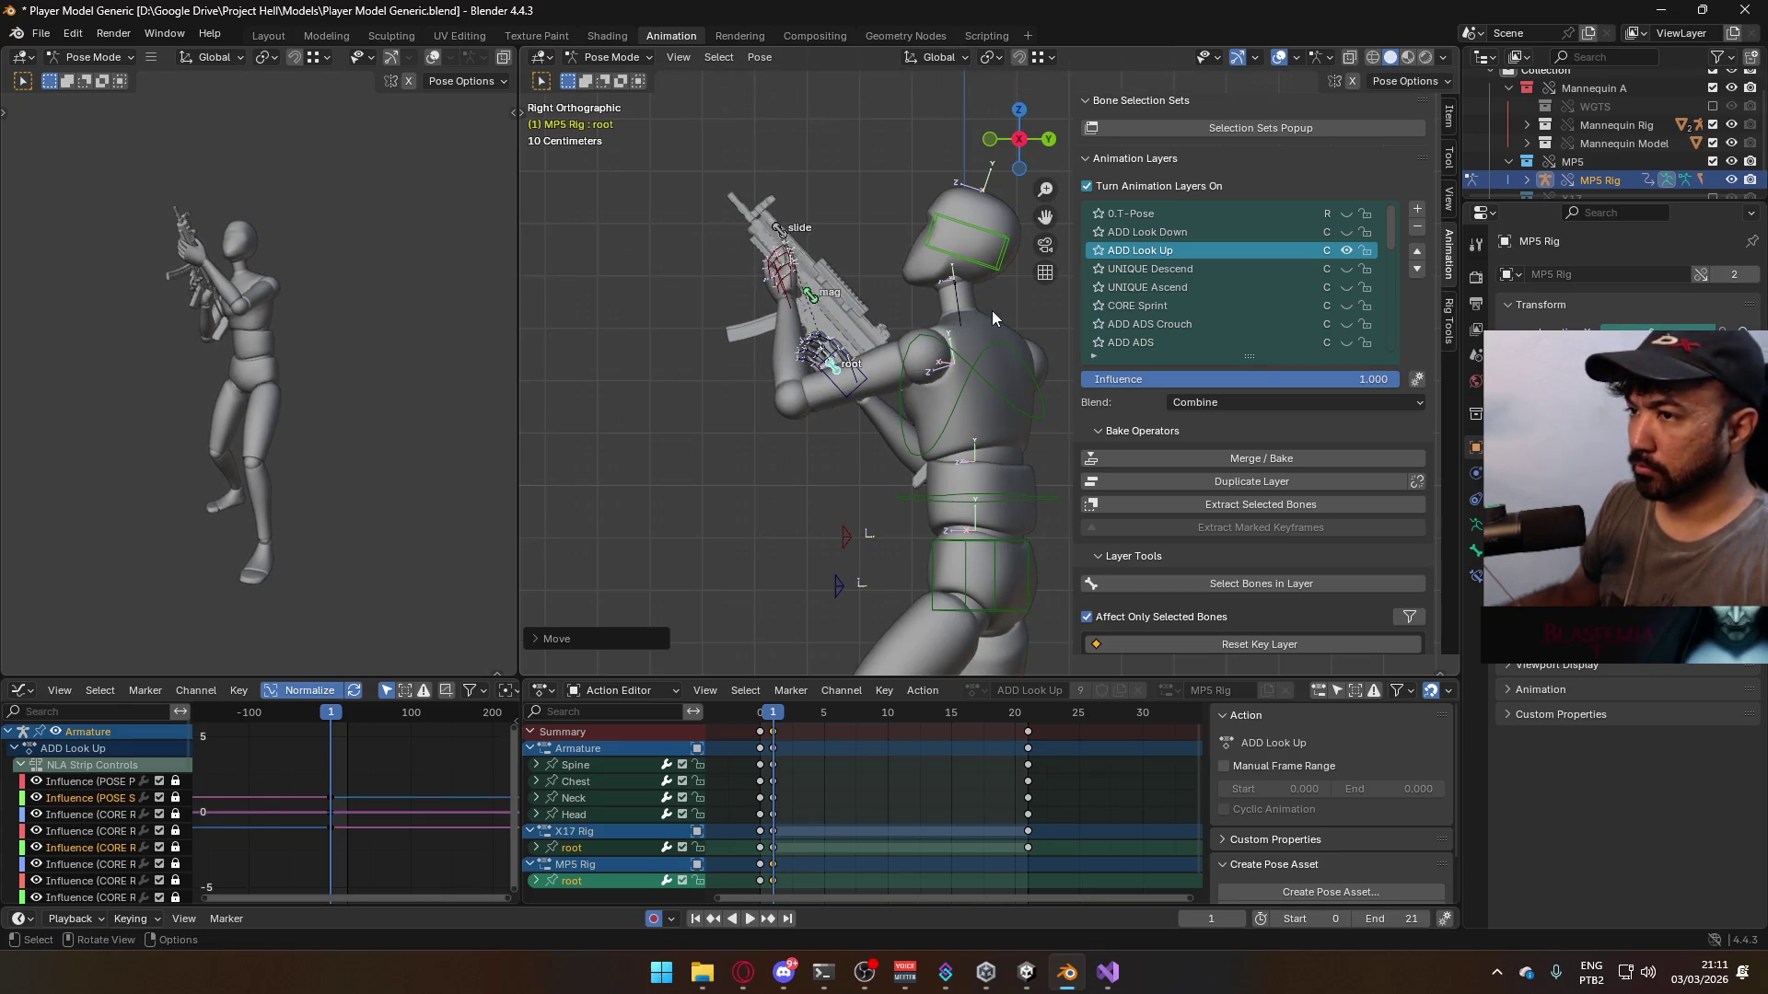
{"action": "key", "text": "r"}
{"action": "left_click", "coordinate": [1037, 351]}
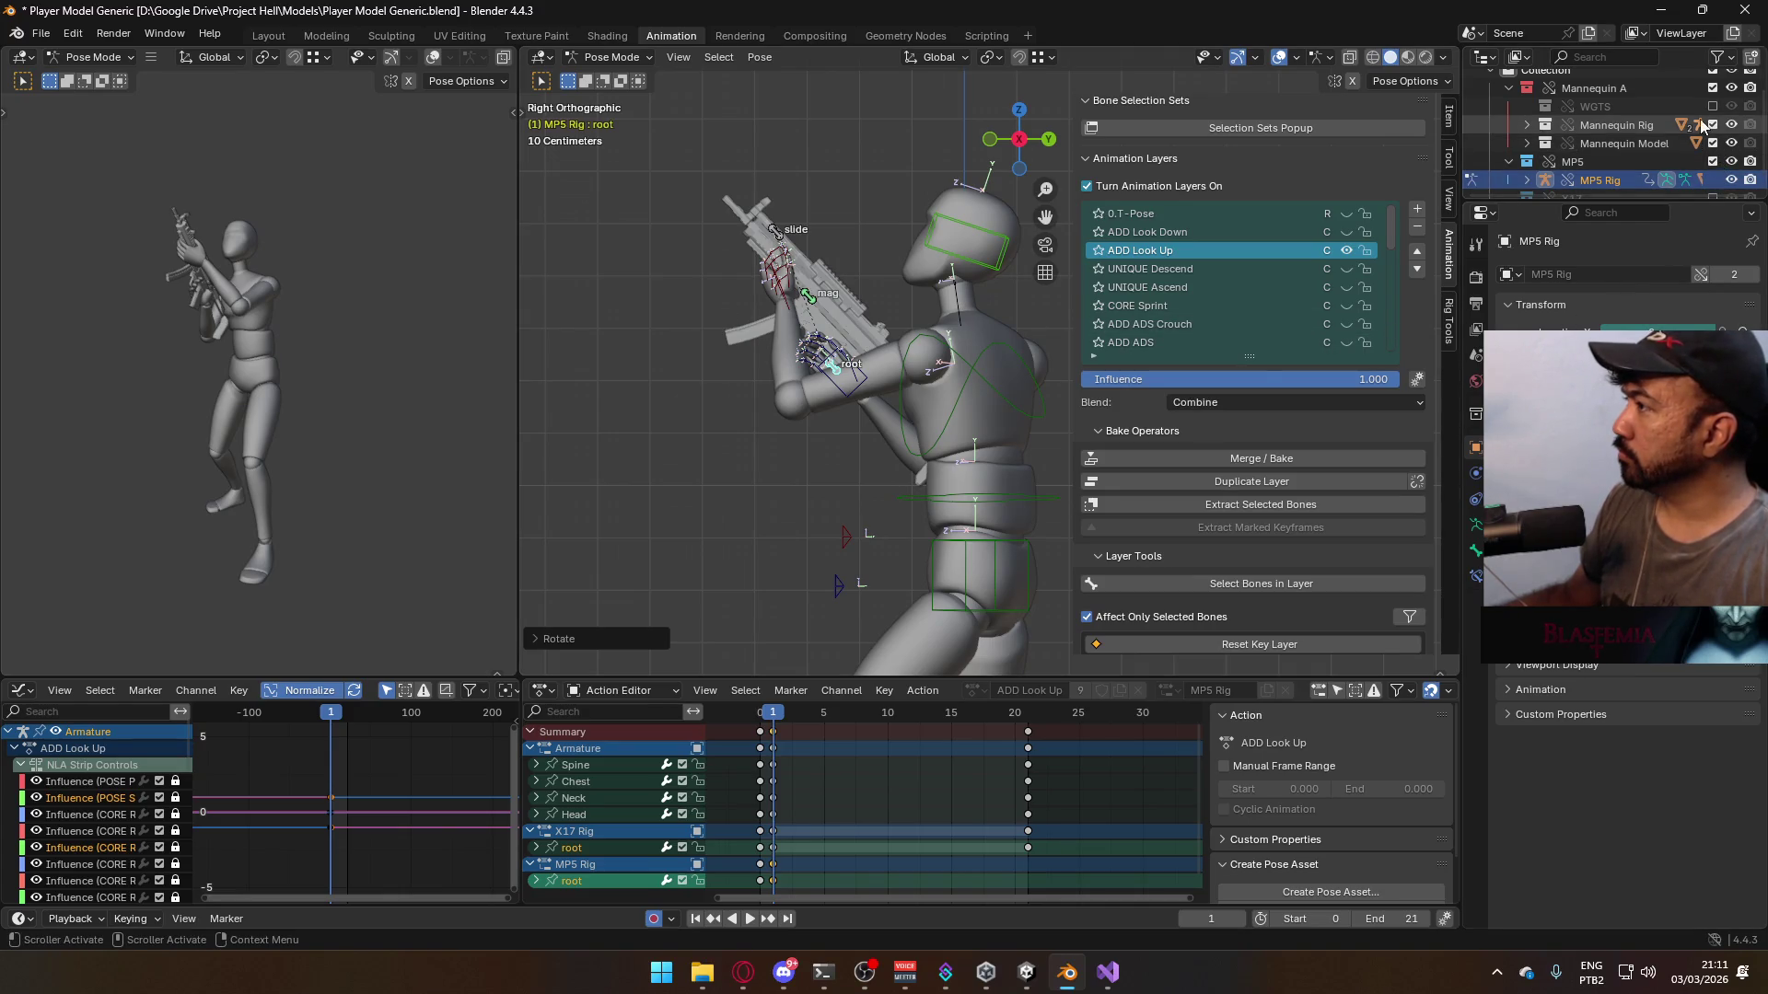
- Re-enable the X17 collection in the Outliner
{"action": "scroll", "coordinate": [1694, 164], "scroll_direction": "down", "scroll_amount": 1}
{"action": "left_click", "coordinate": [1712, 180]}
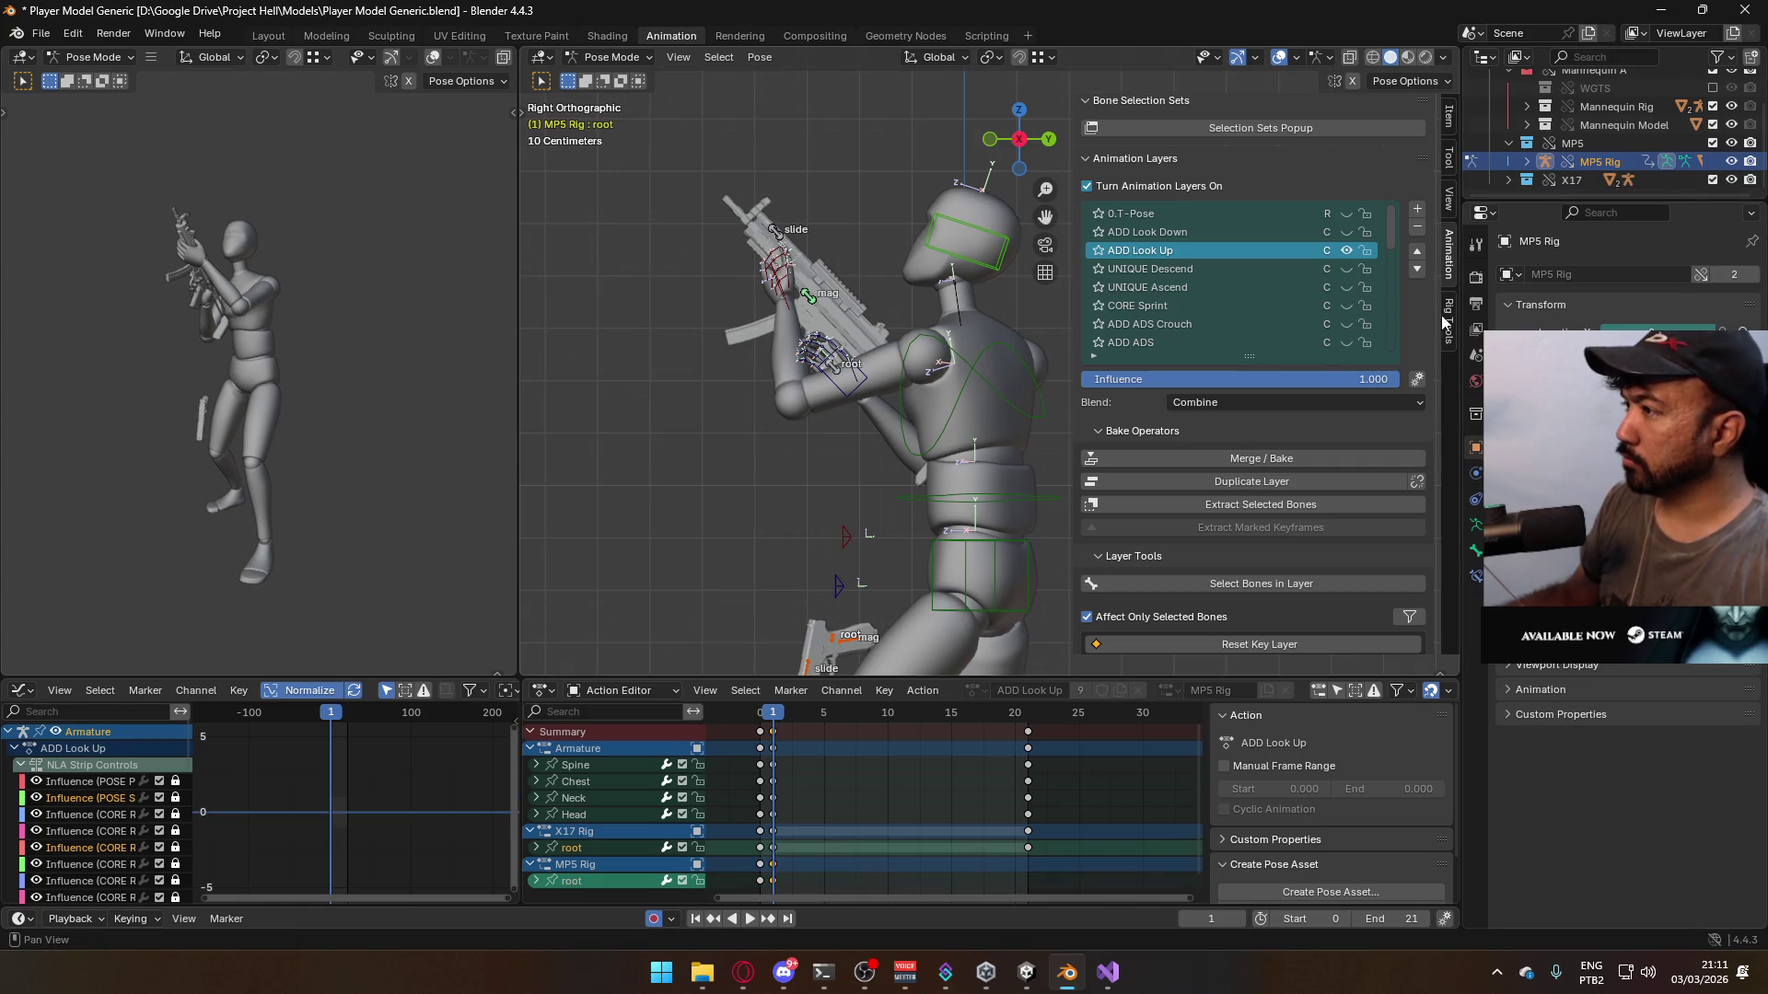
{"action": "left_click", "coordinate": [613, 57]}
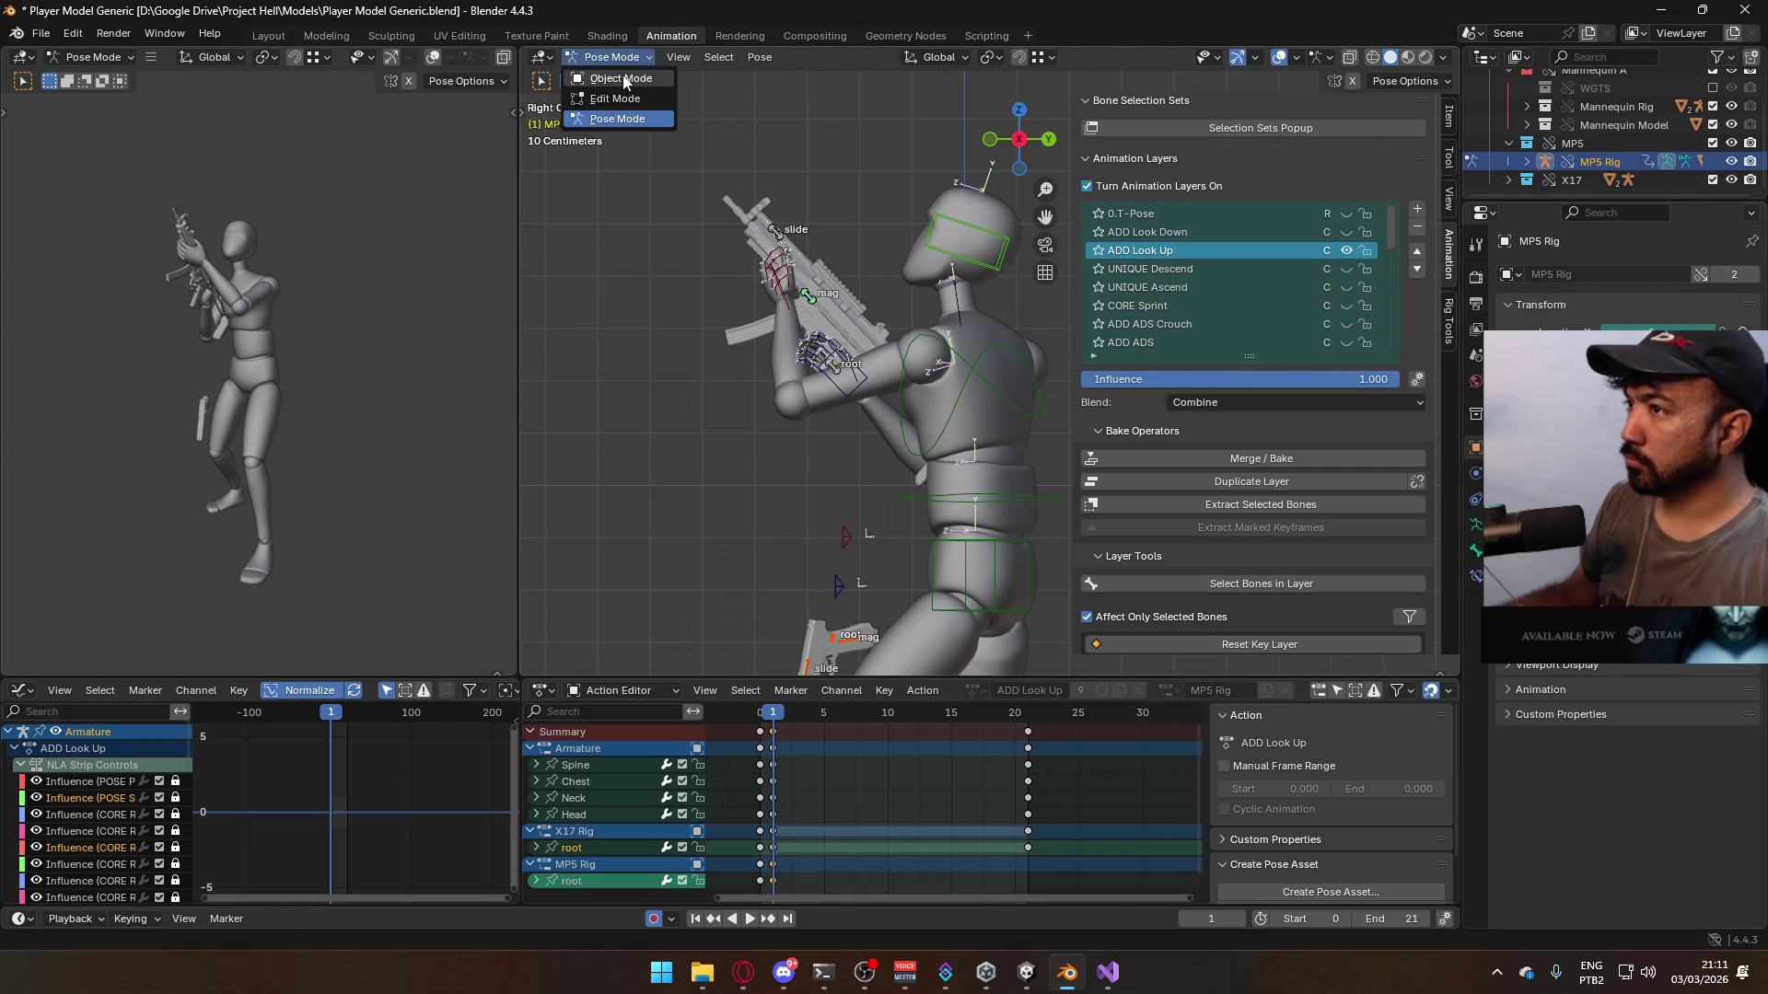
- In Object Mode, select the X17 rig and make its ADD Look Up layer visible
{"action": "left_click", "coordinate": [612, 72]}
{"action": "left_click", "coordinate": [831, 635]}
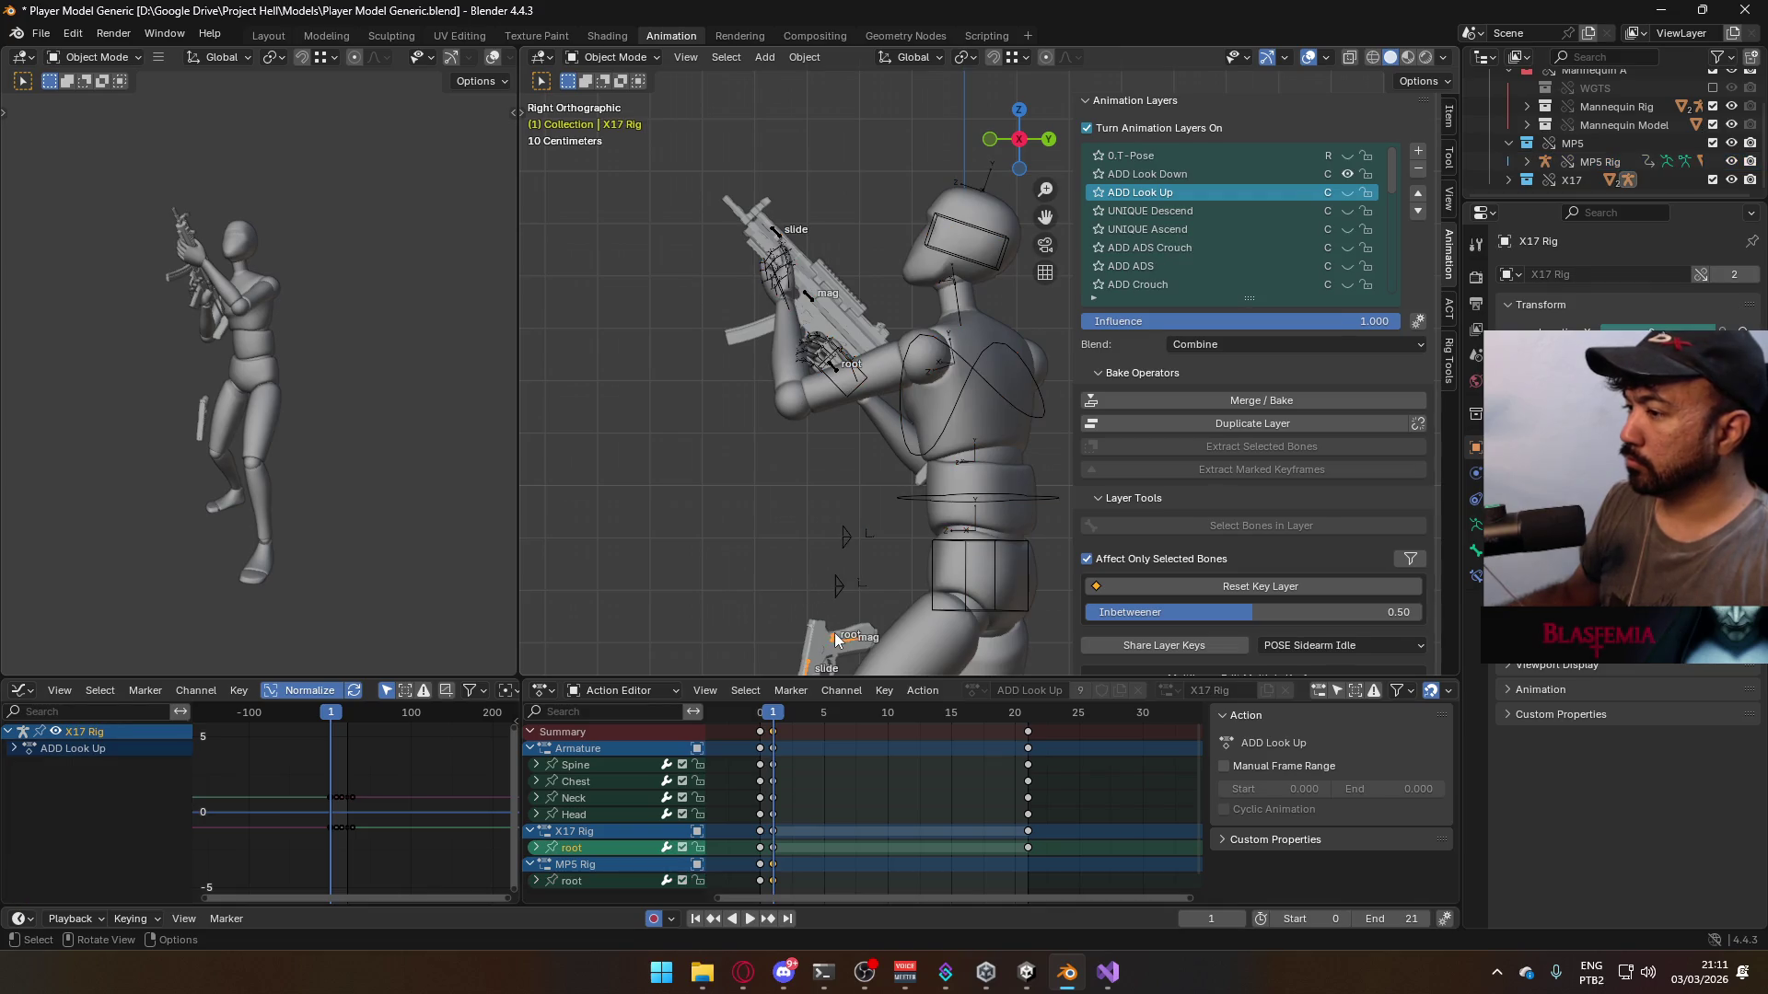
{"action": "left_click", "coordinate": [1348, 175]}
{"action": "left_click", "coordinate": [1348, 193]}
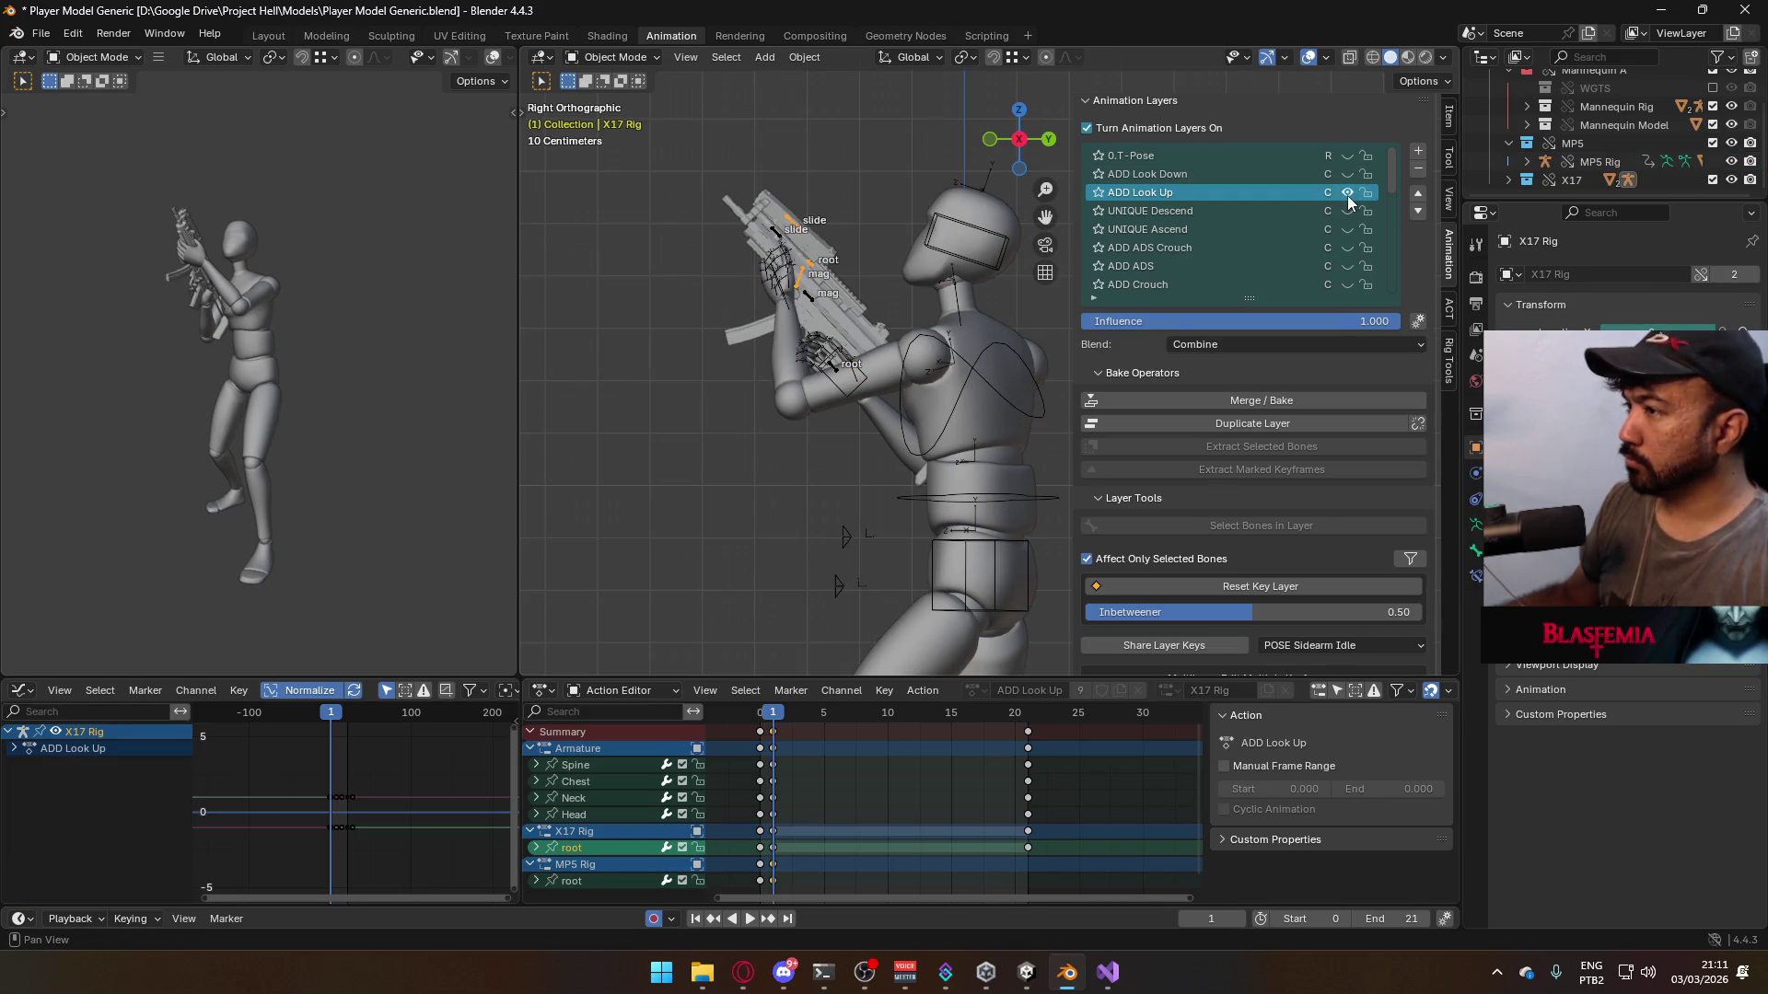
- Nudge and tilt the MP5 root bone further to seat the gun in the hands
{"action": "left_click", "coordinate": [810, 300]}
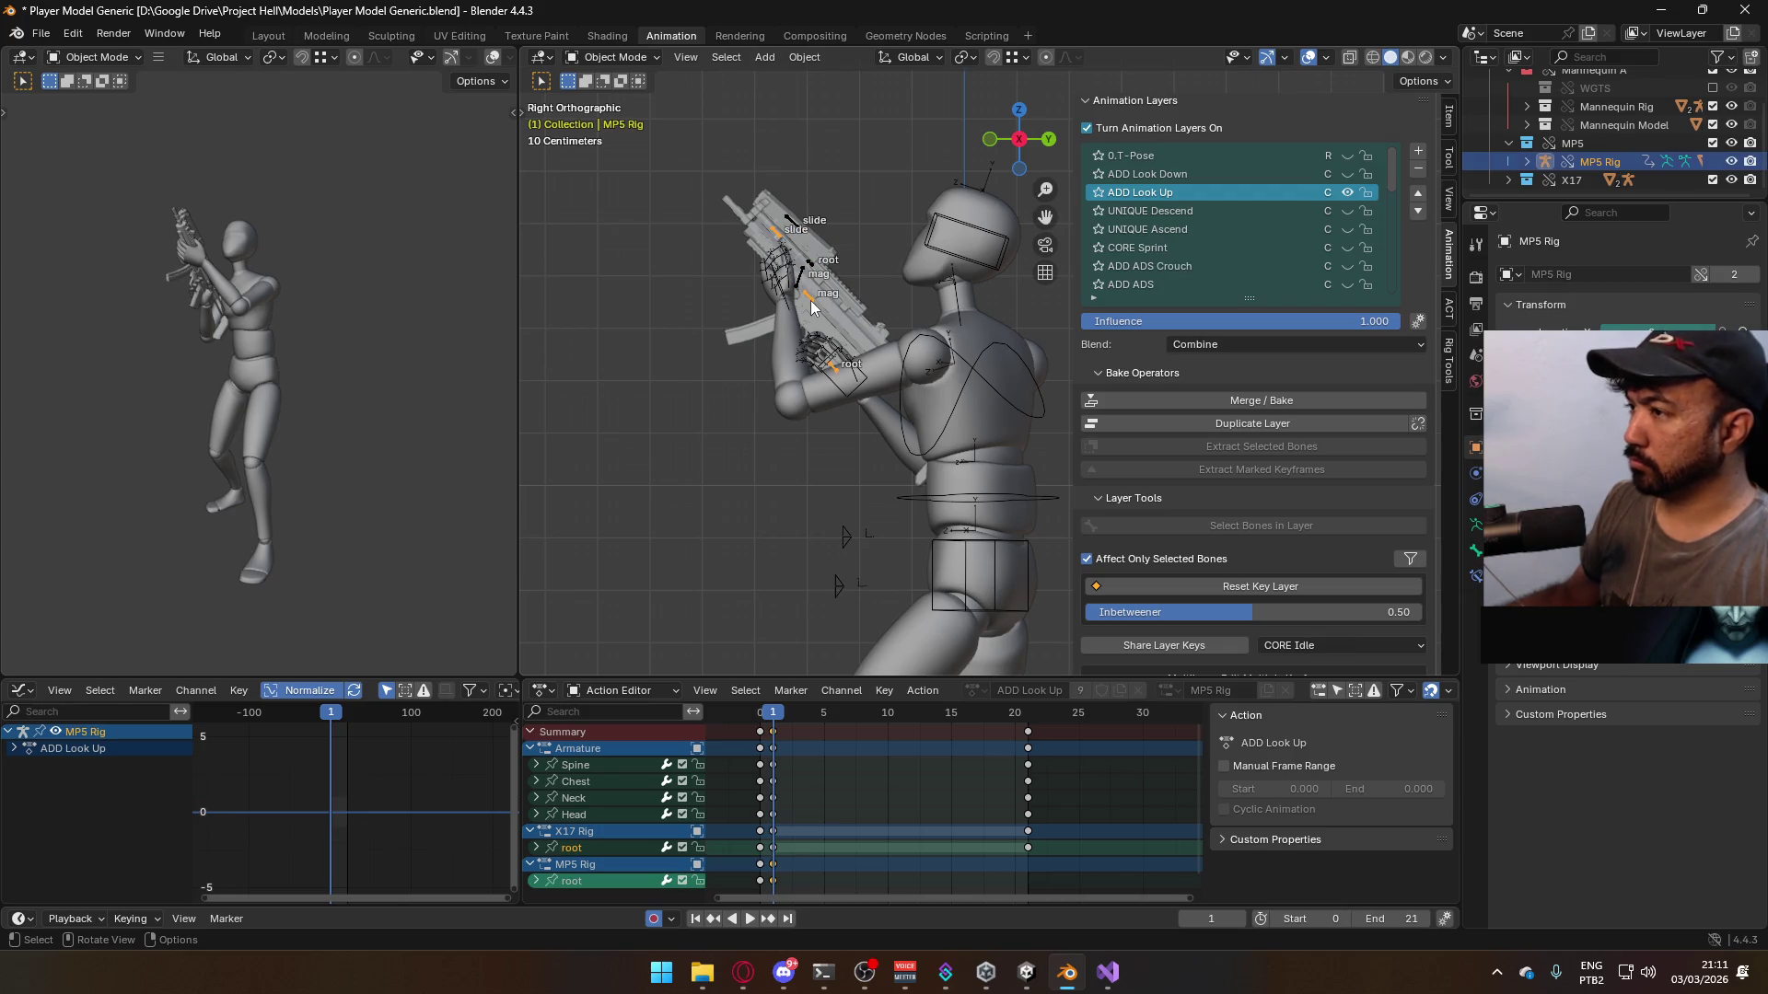
{"action": "left_click", "coordinate": [611, 60]}
{"action": "left_click", "coordinate": [641, 118]}
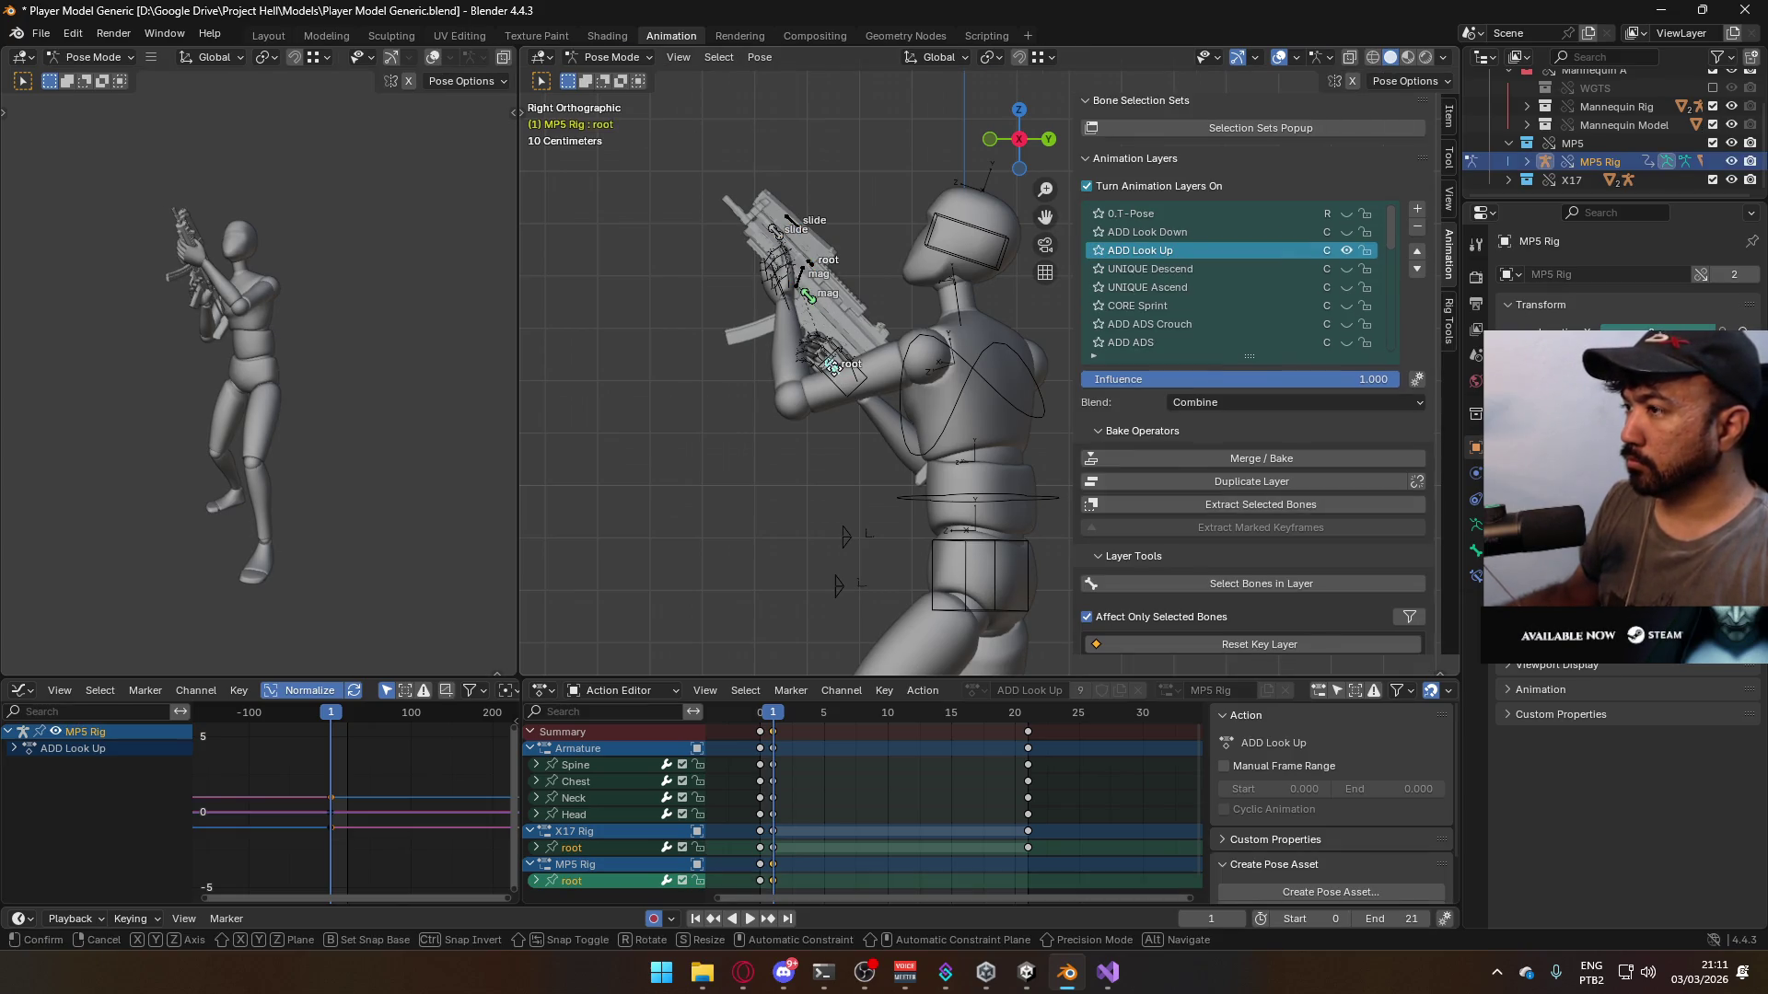
{"action": "key", "text": "g"}
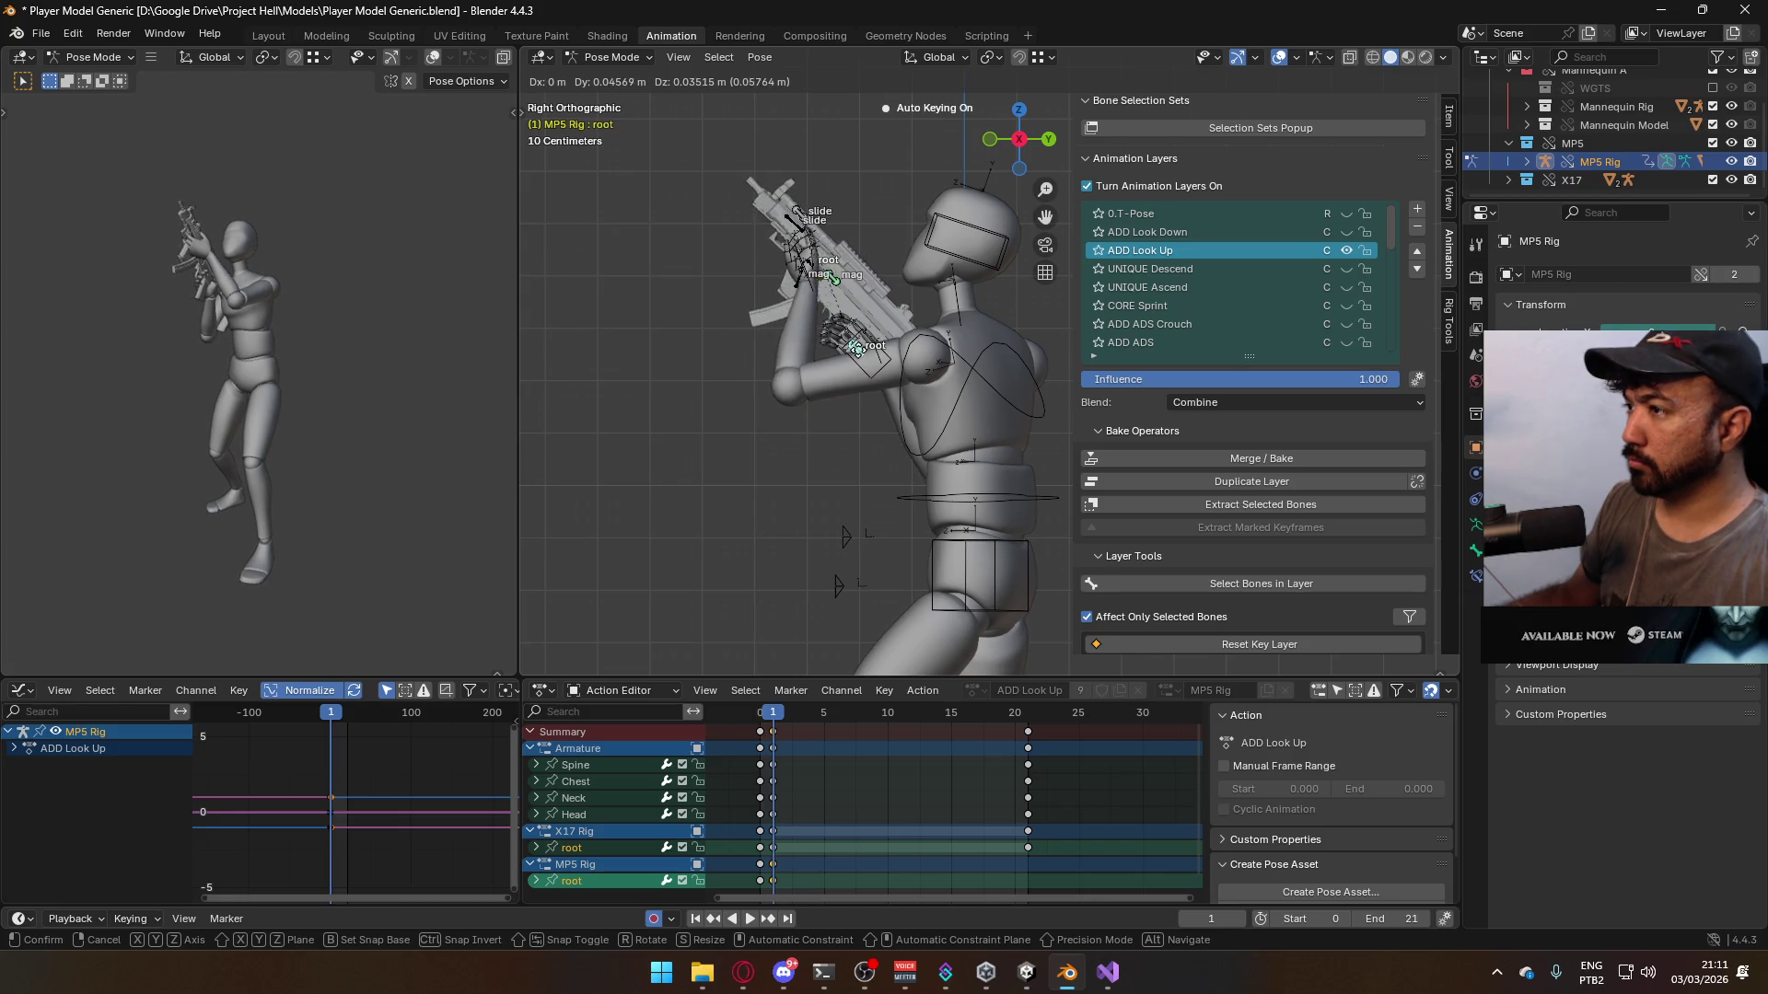
{"action": "key", "text": "r"}
{"action": "key", "text": "r"}
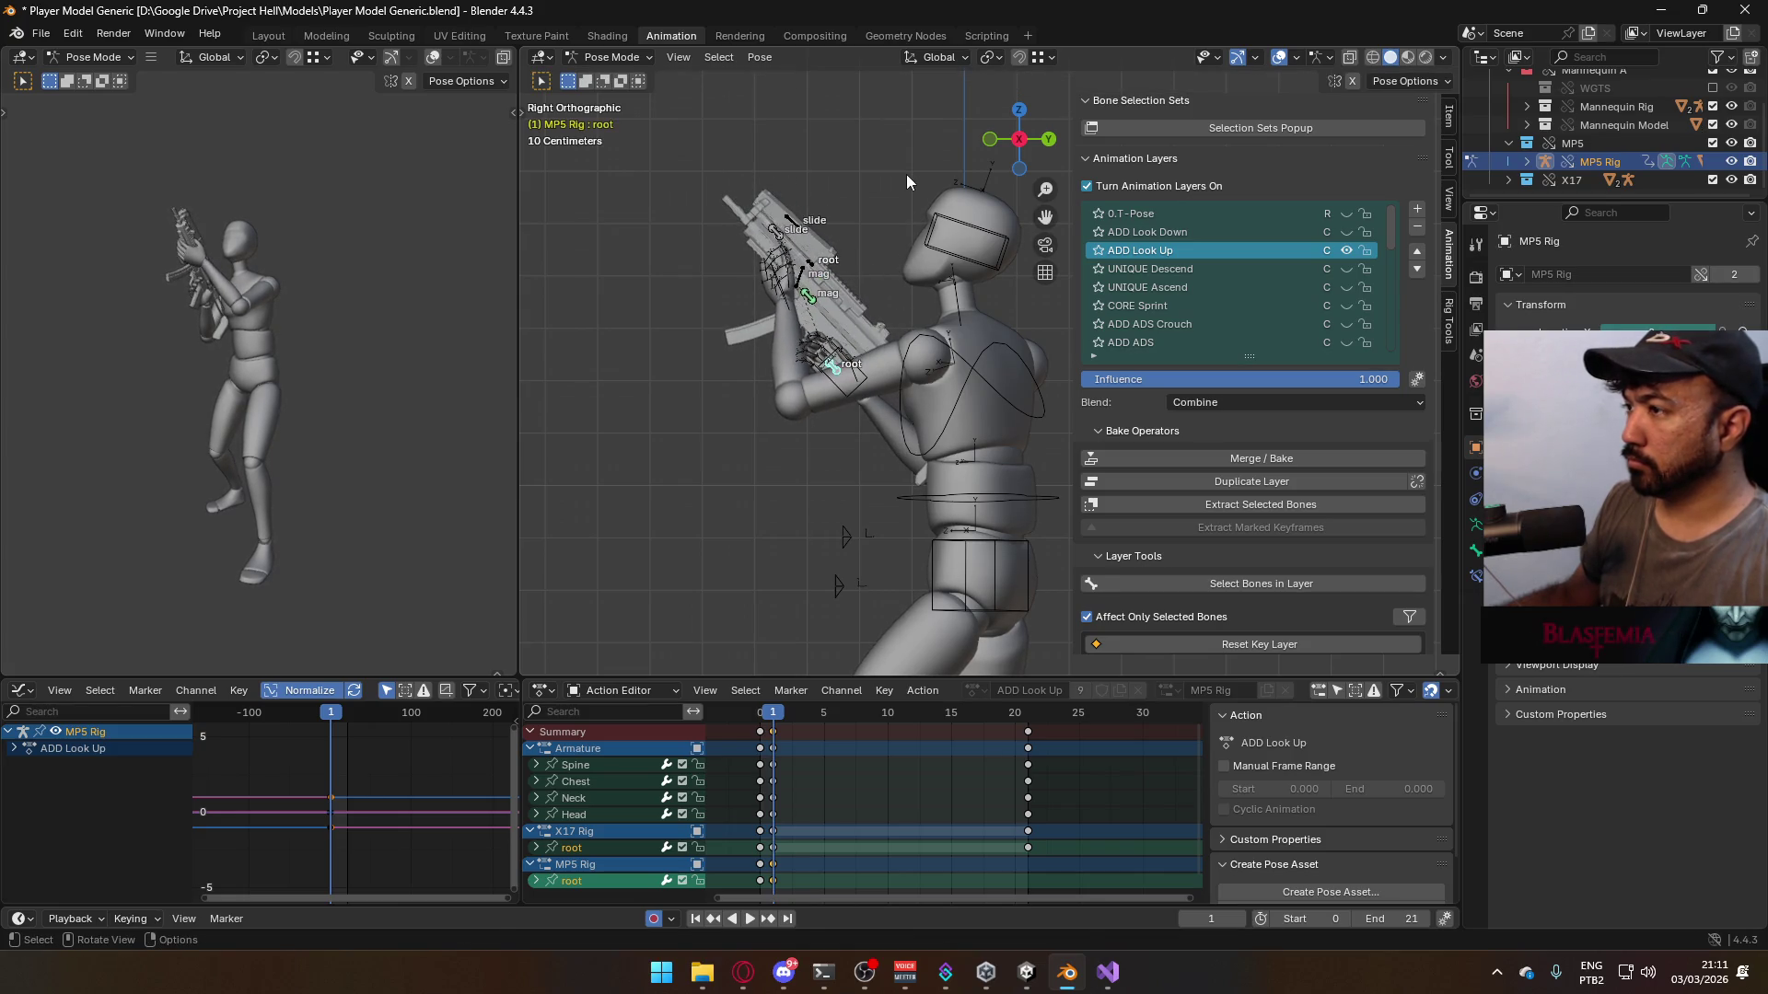
{"action": "key", "text": "r"}
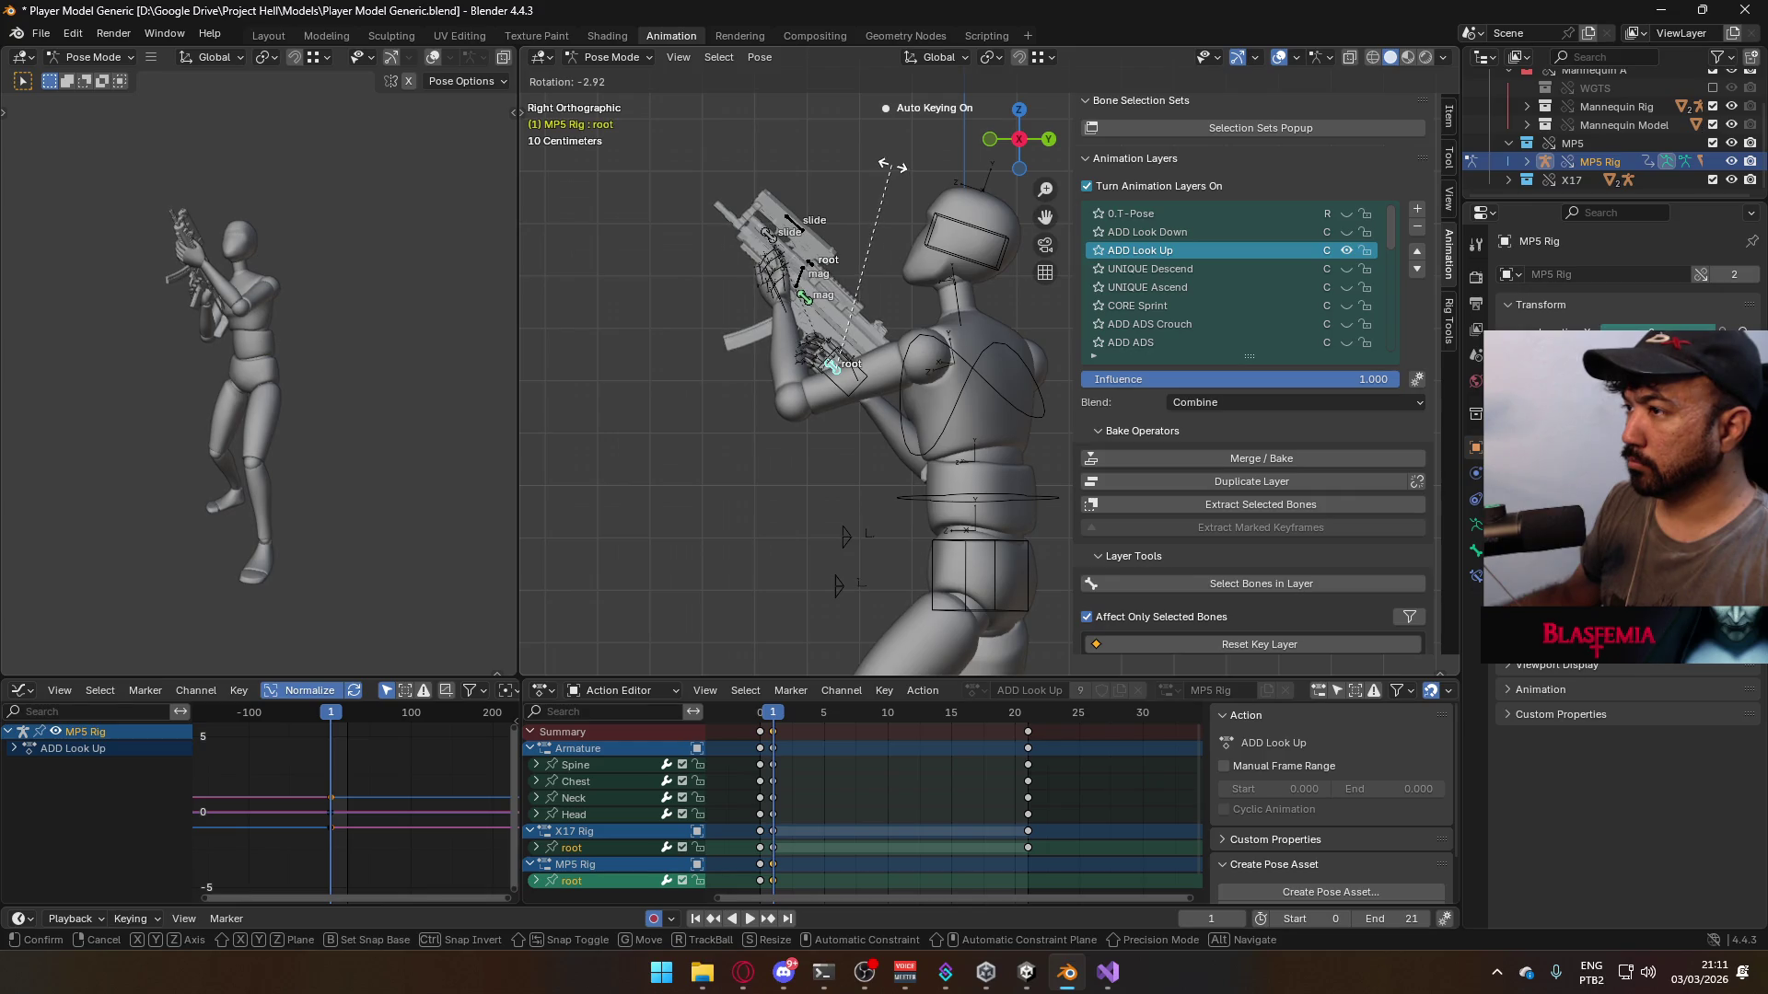
{"action": "left_click", "coordinate": [891, 170]}
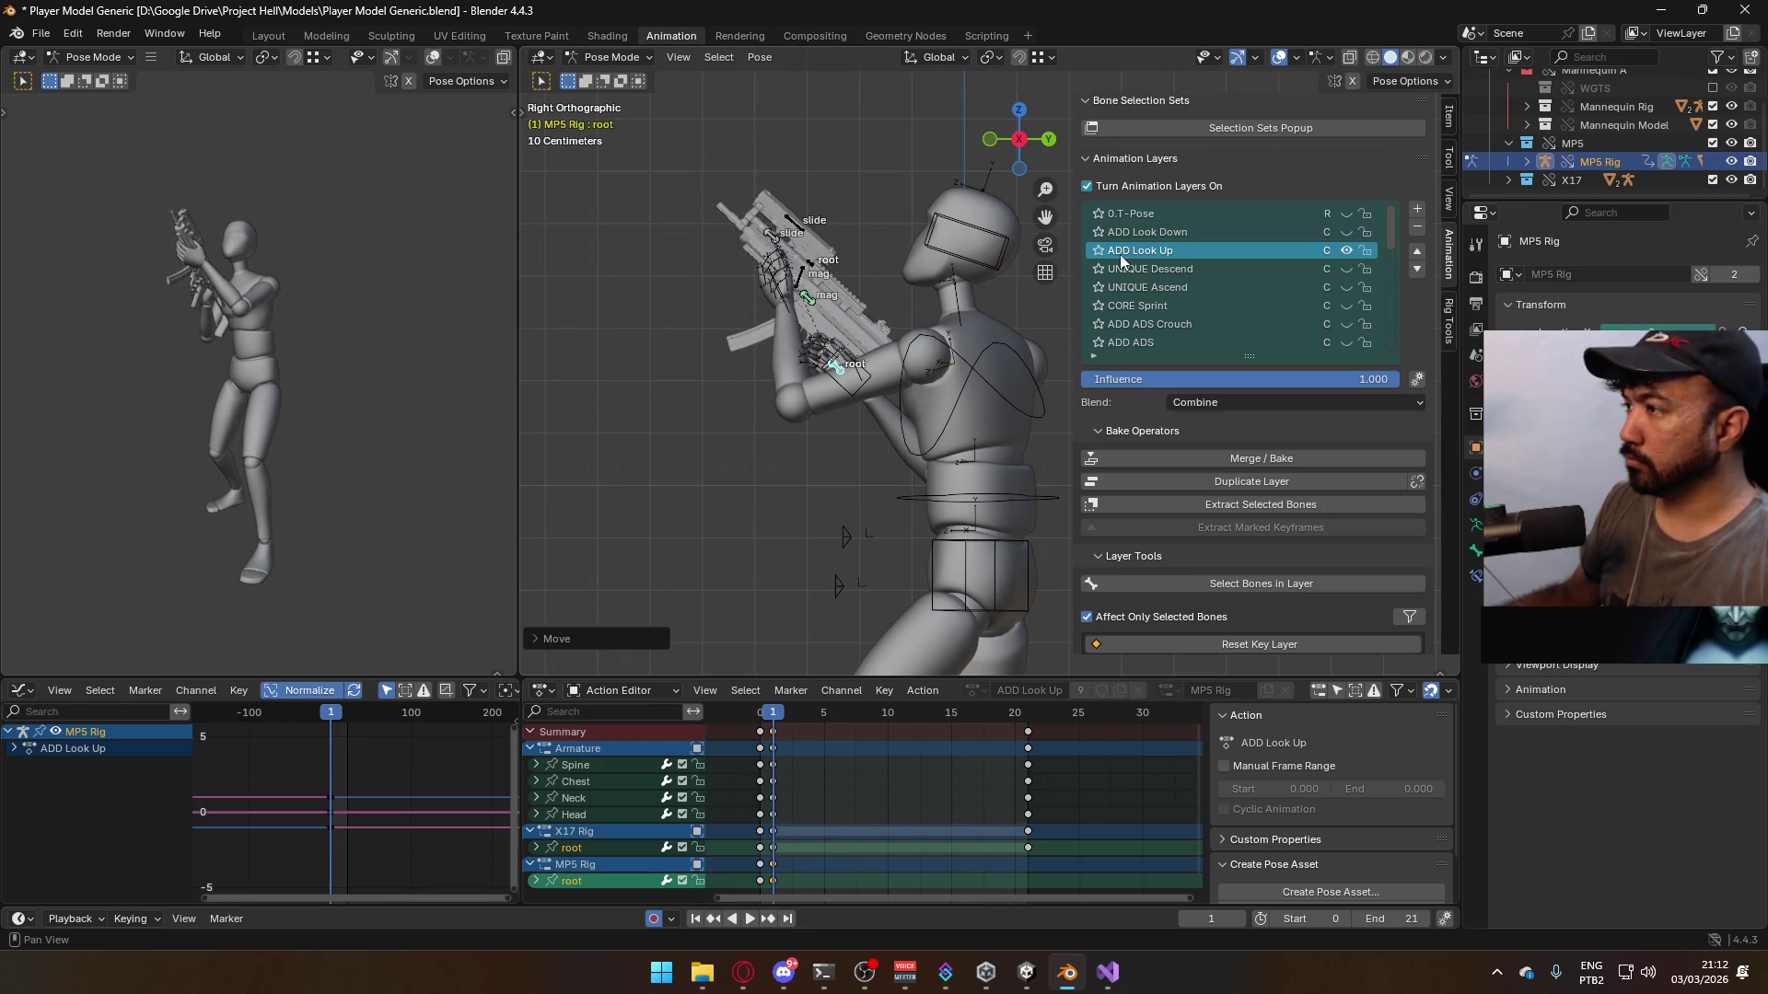
{"action": "mouse_move", "coordinate": [1068, 277]}
{"action": "middle_mouse_down"}
{"action": "mouse_move", "coordinate": [1117, 312]}
{"action": "mouse_move", "coordinate": [966, 350]}
{"action": "middle_mouse_up"}
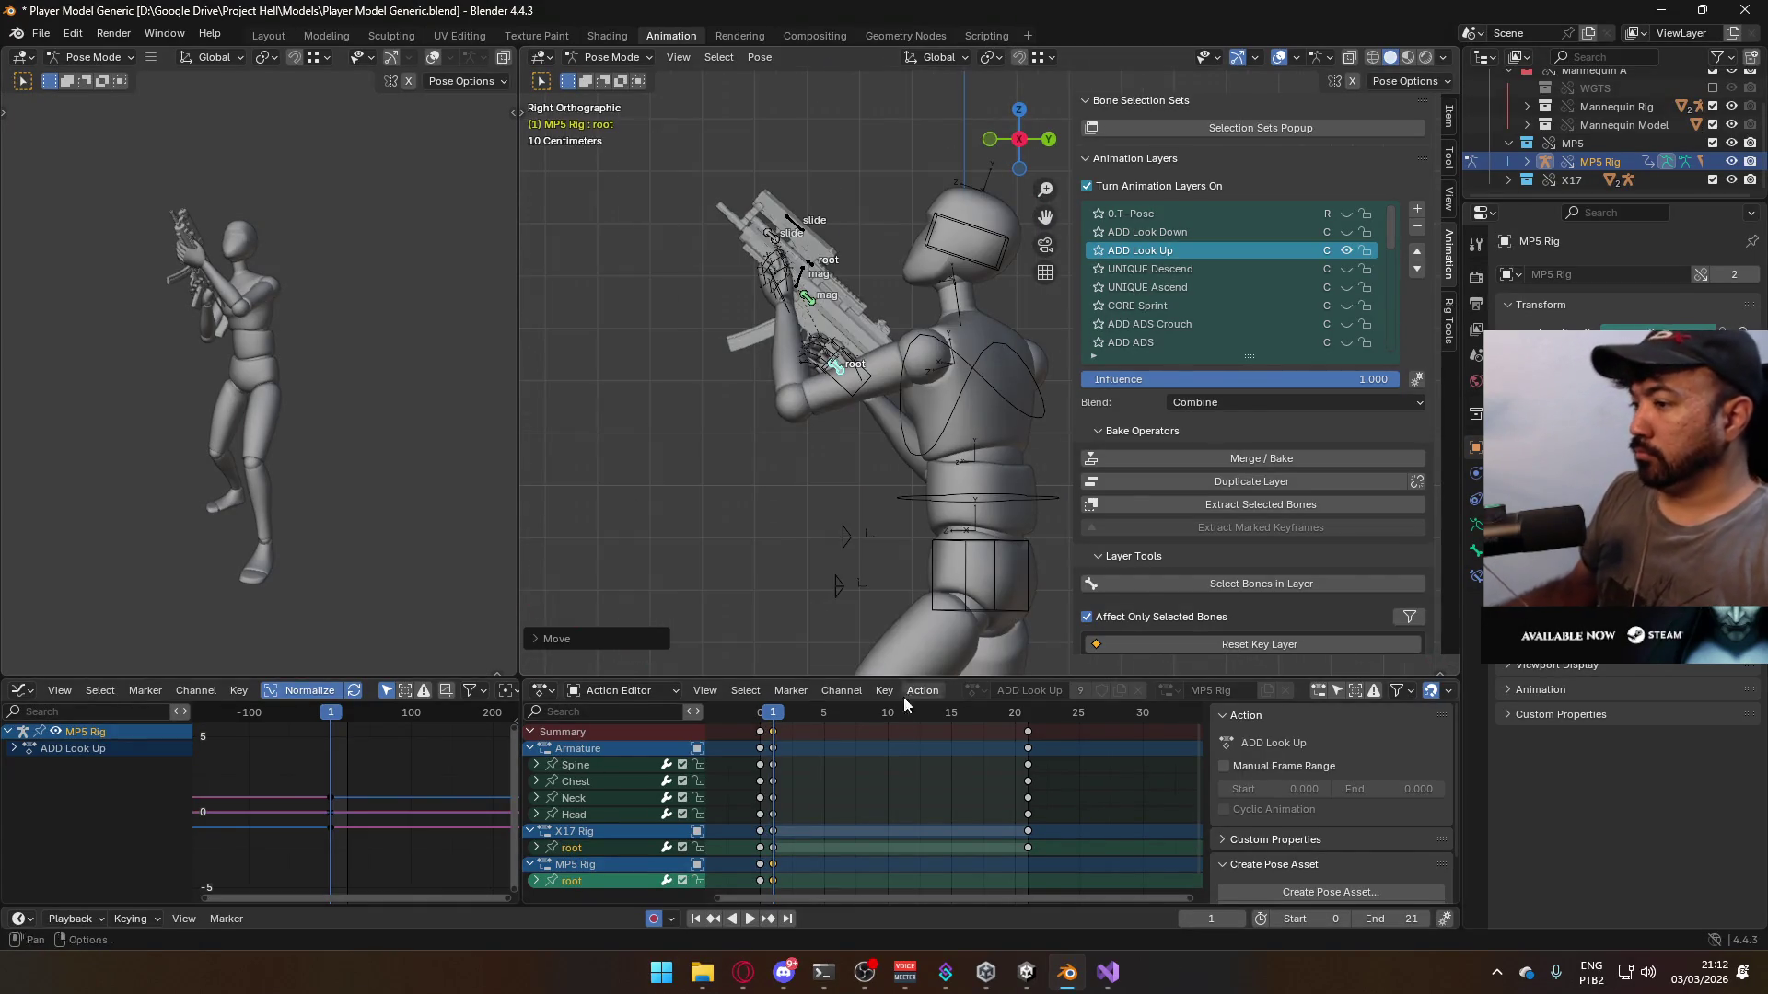
{"action": "left_click", "coordinate": [775, 731]}
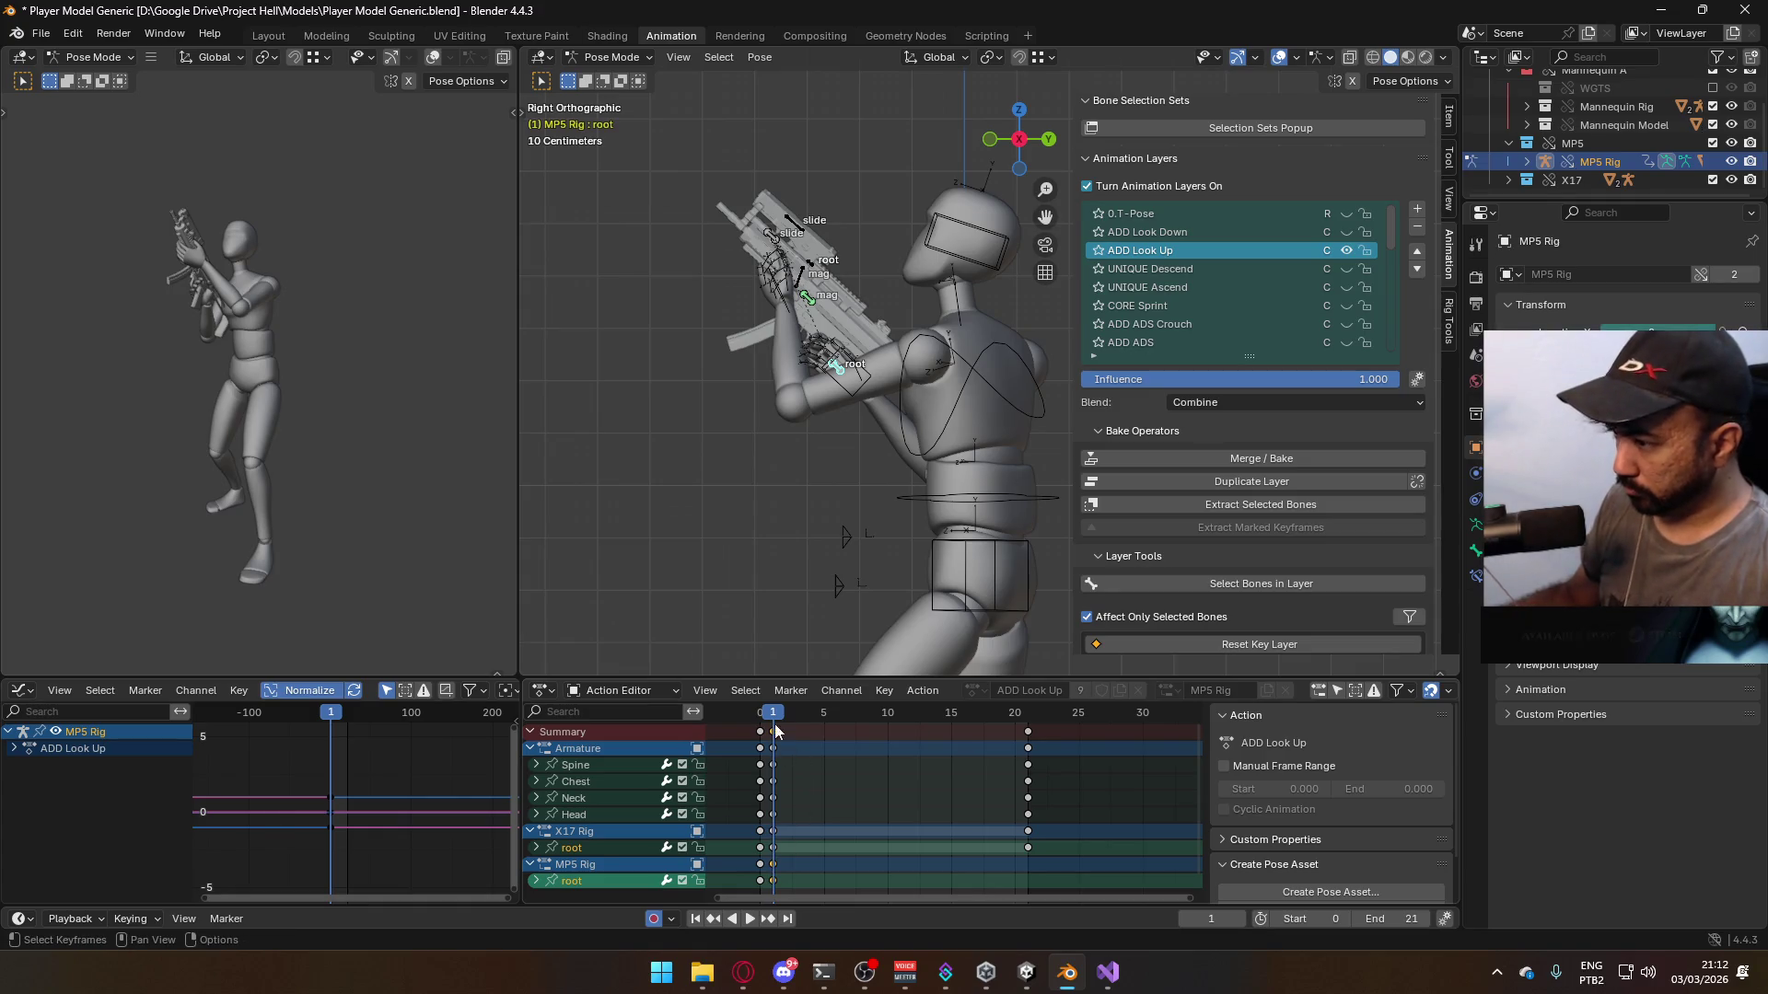
- Copy the frame-1 keys and try pasting them at frame 21, undoing the early attempts
{"action": "key", "text": "Up"}
{"action": "key", "text": "ctrl+v"}
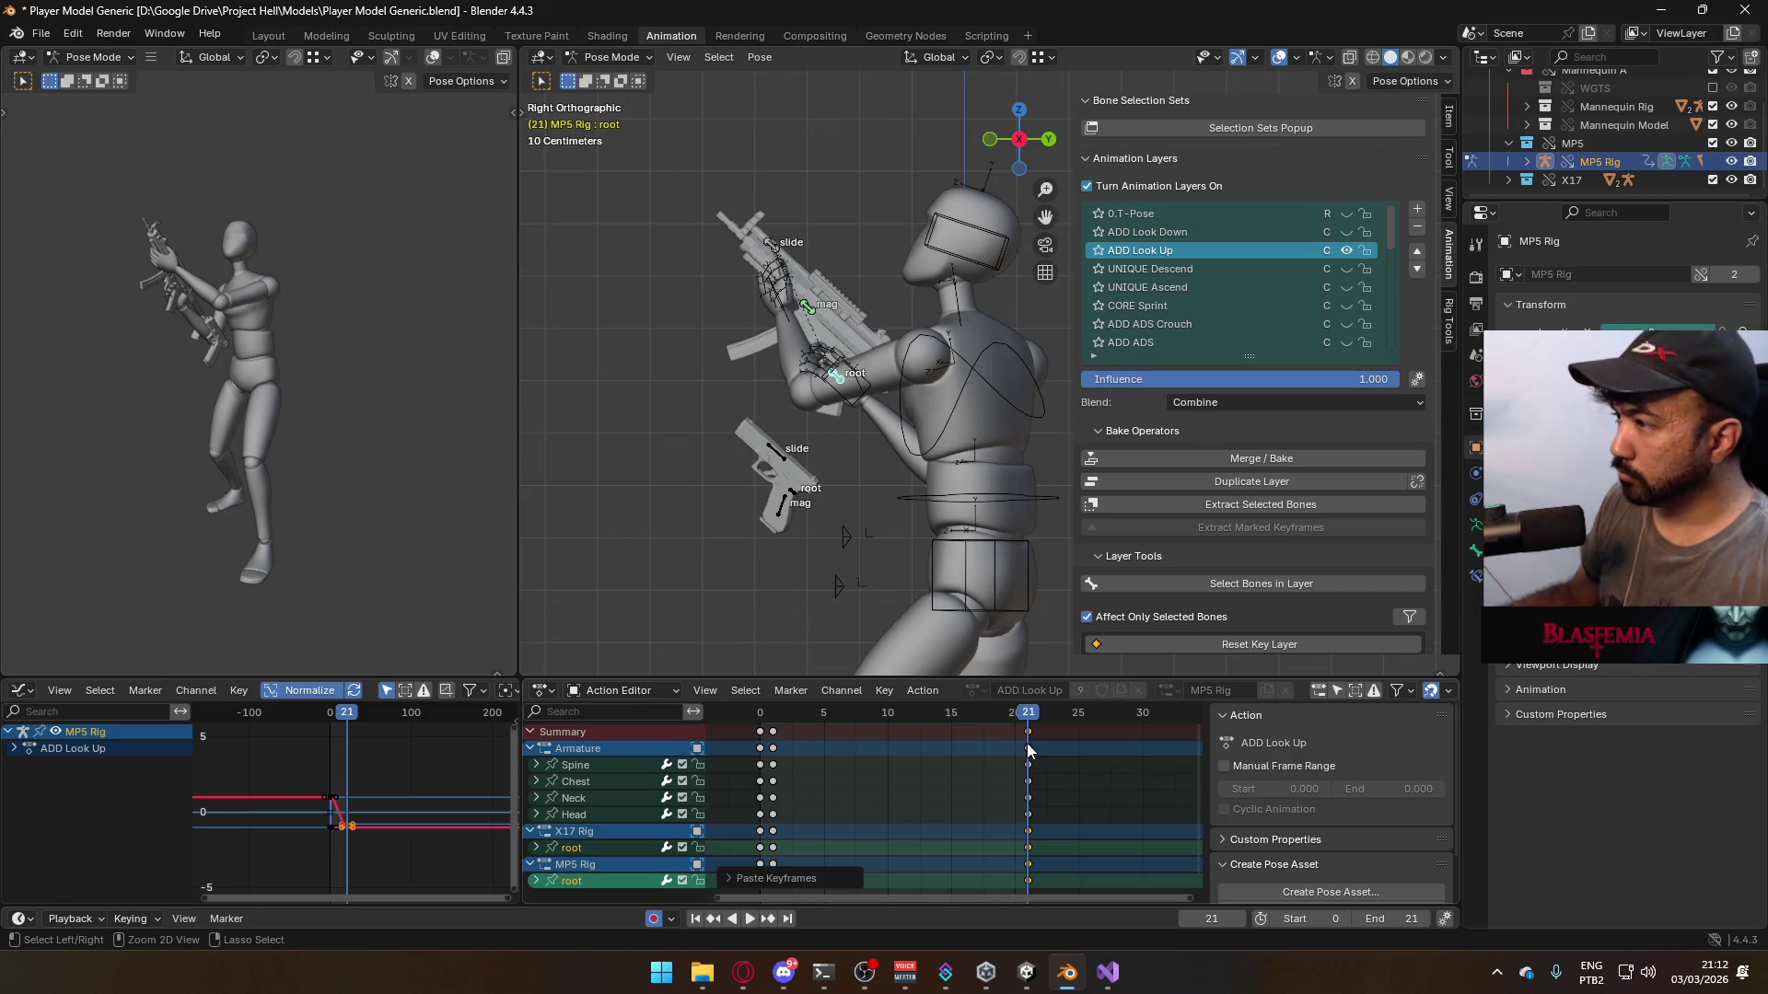
{"action": "key", "text": "ctrl+z"}
{"action": "key", "text": "space"}
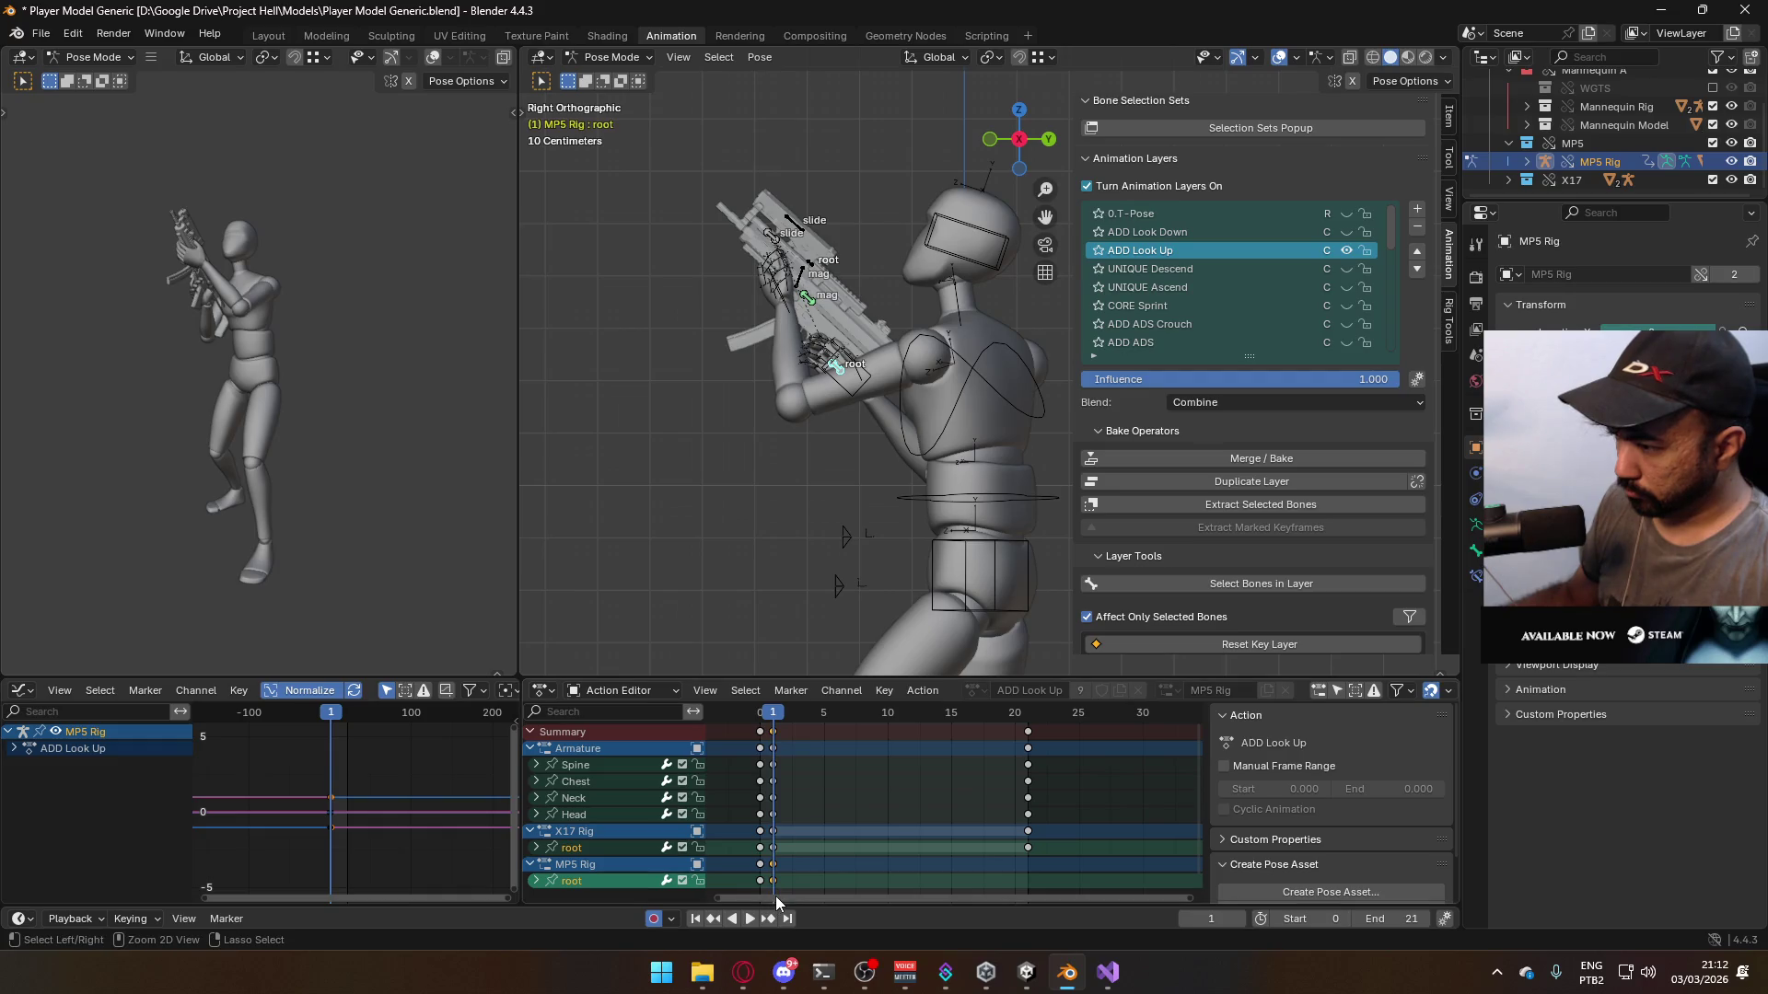
{"action": "left_click", "coordinate": [1027, 718]}
{"action": "key", "text": "ctrl+v"}
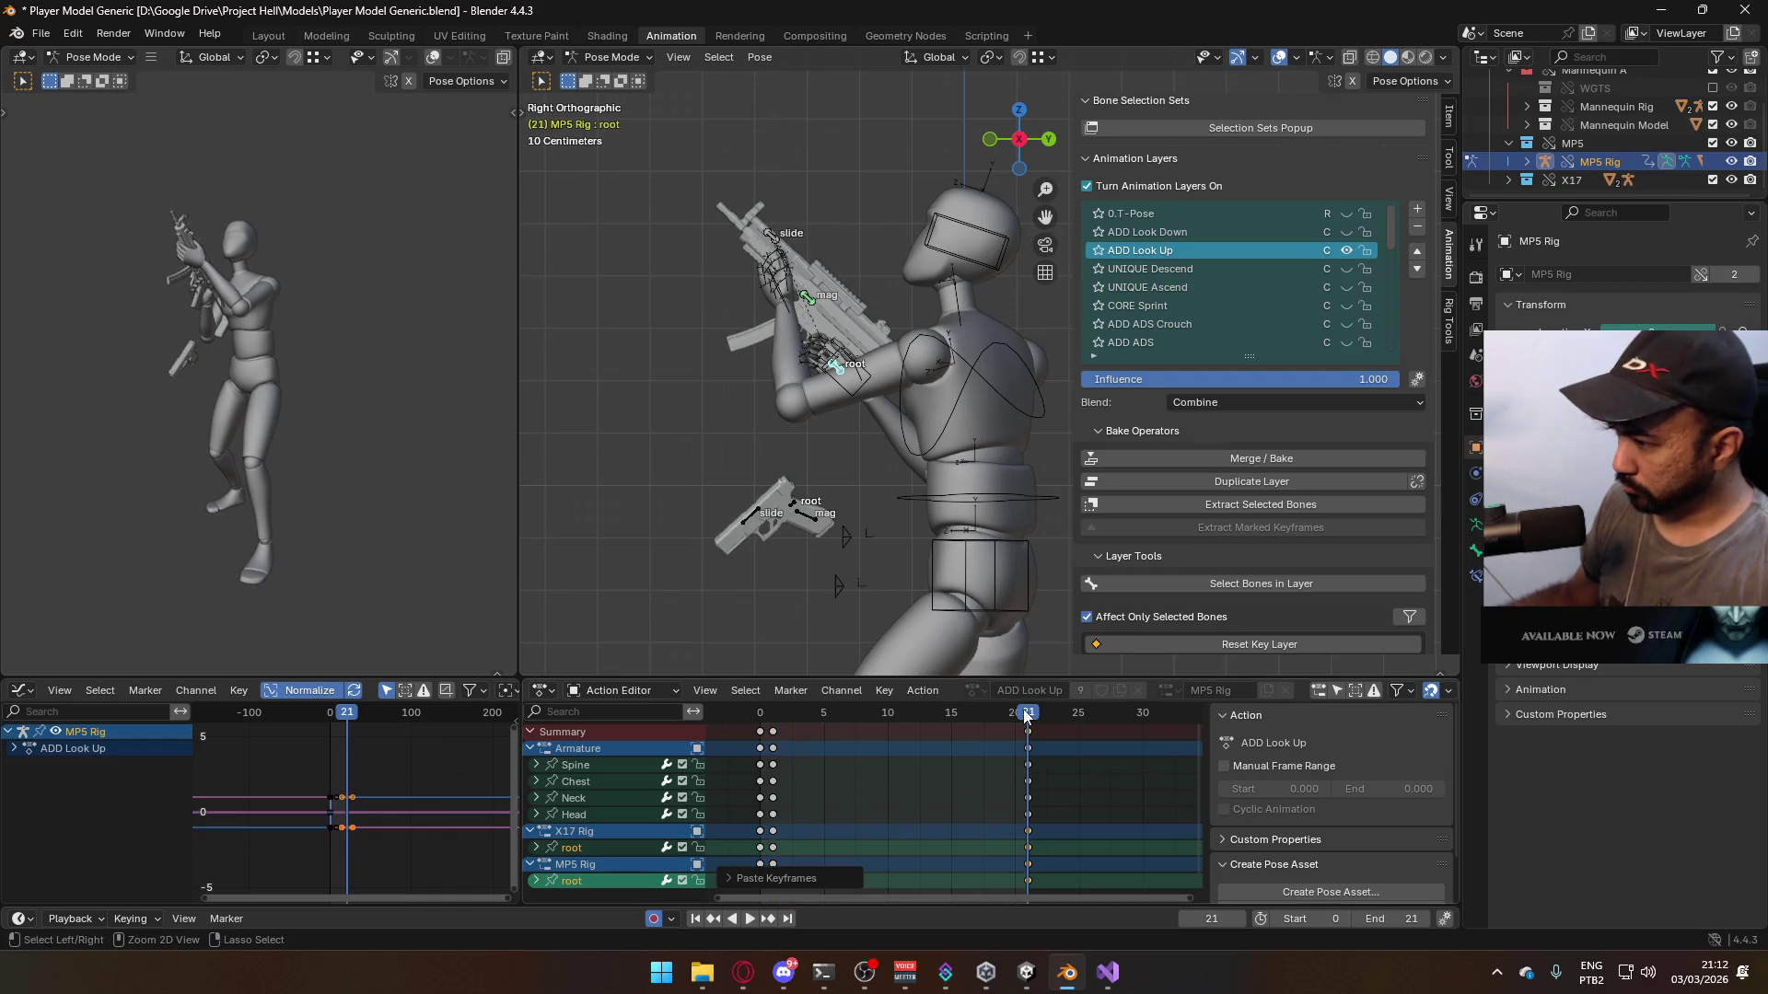
{"action": "key", "text": "ctrl+z"}
{"action": "key", "text": "ctrl+z"}
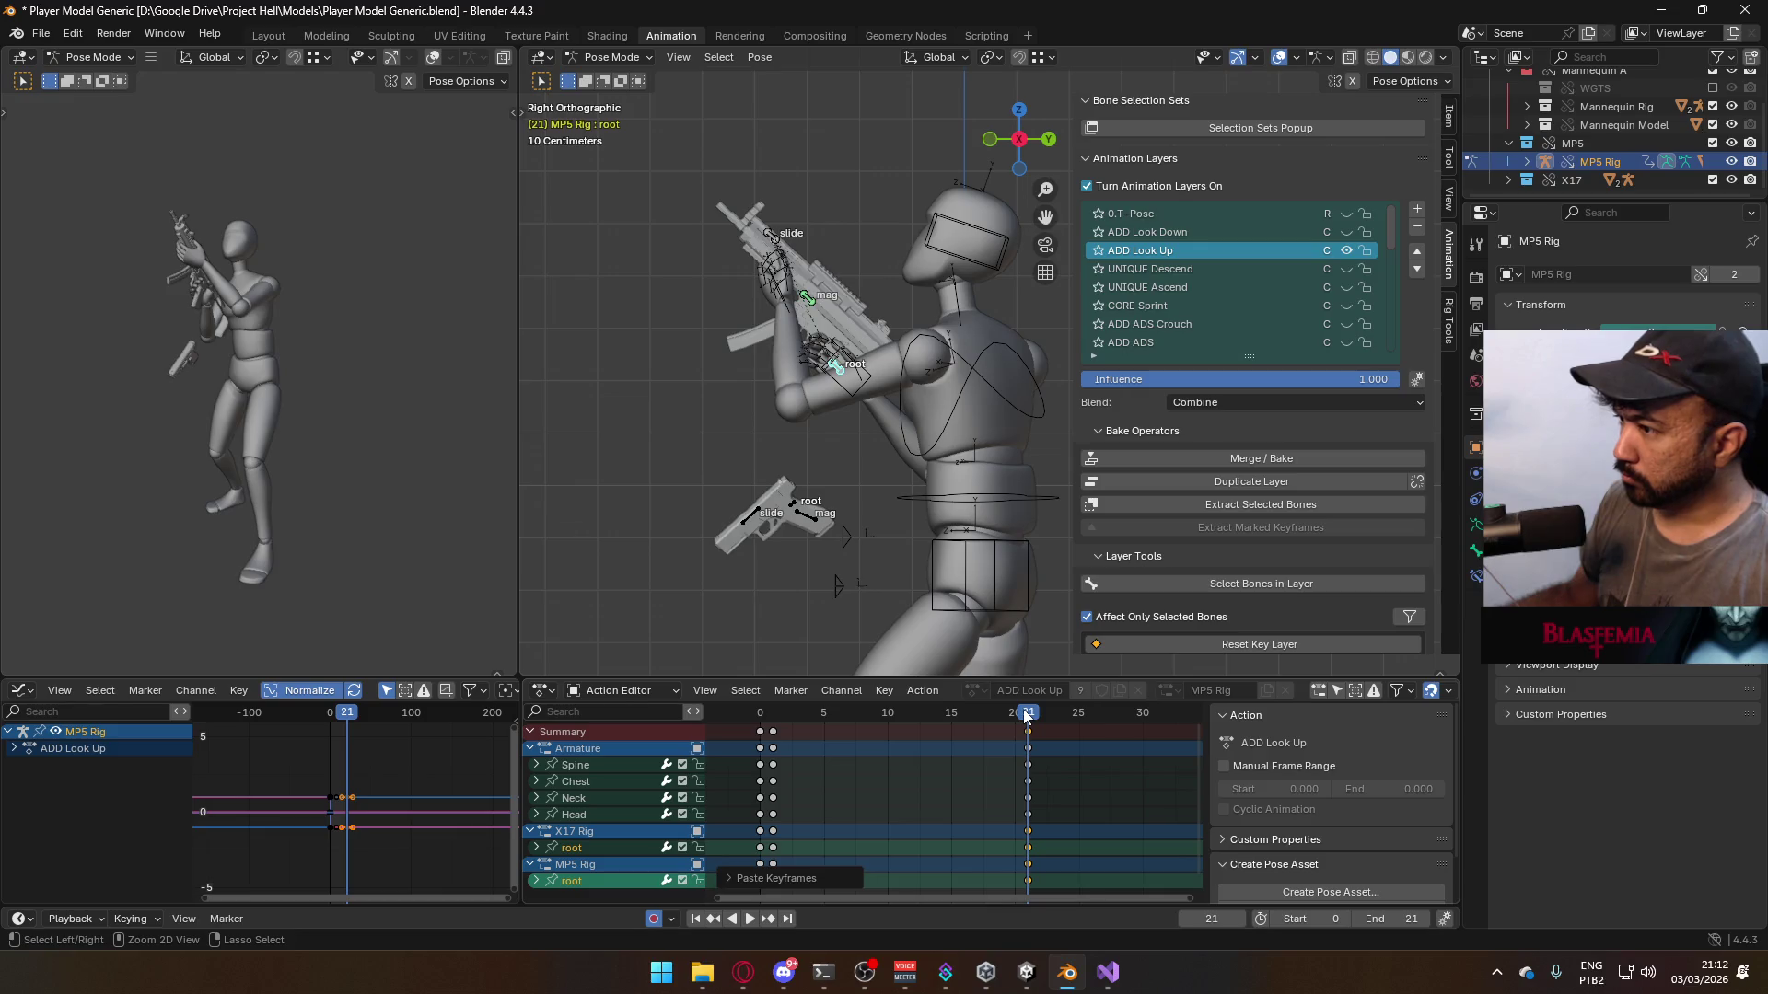
{"action": "key", "text": "ctrl+shift+z"}
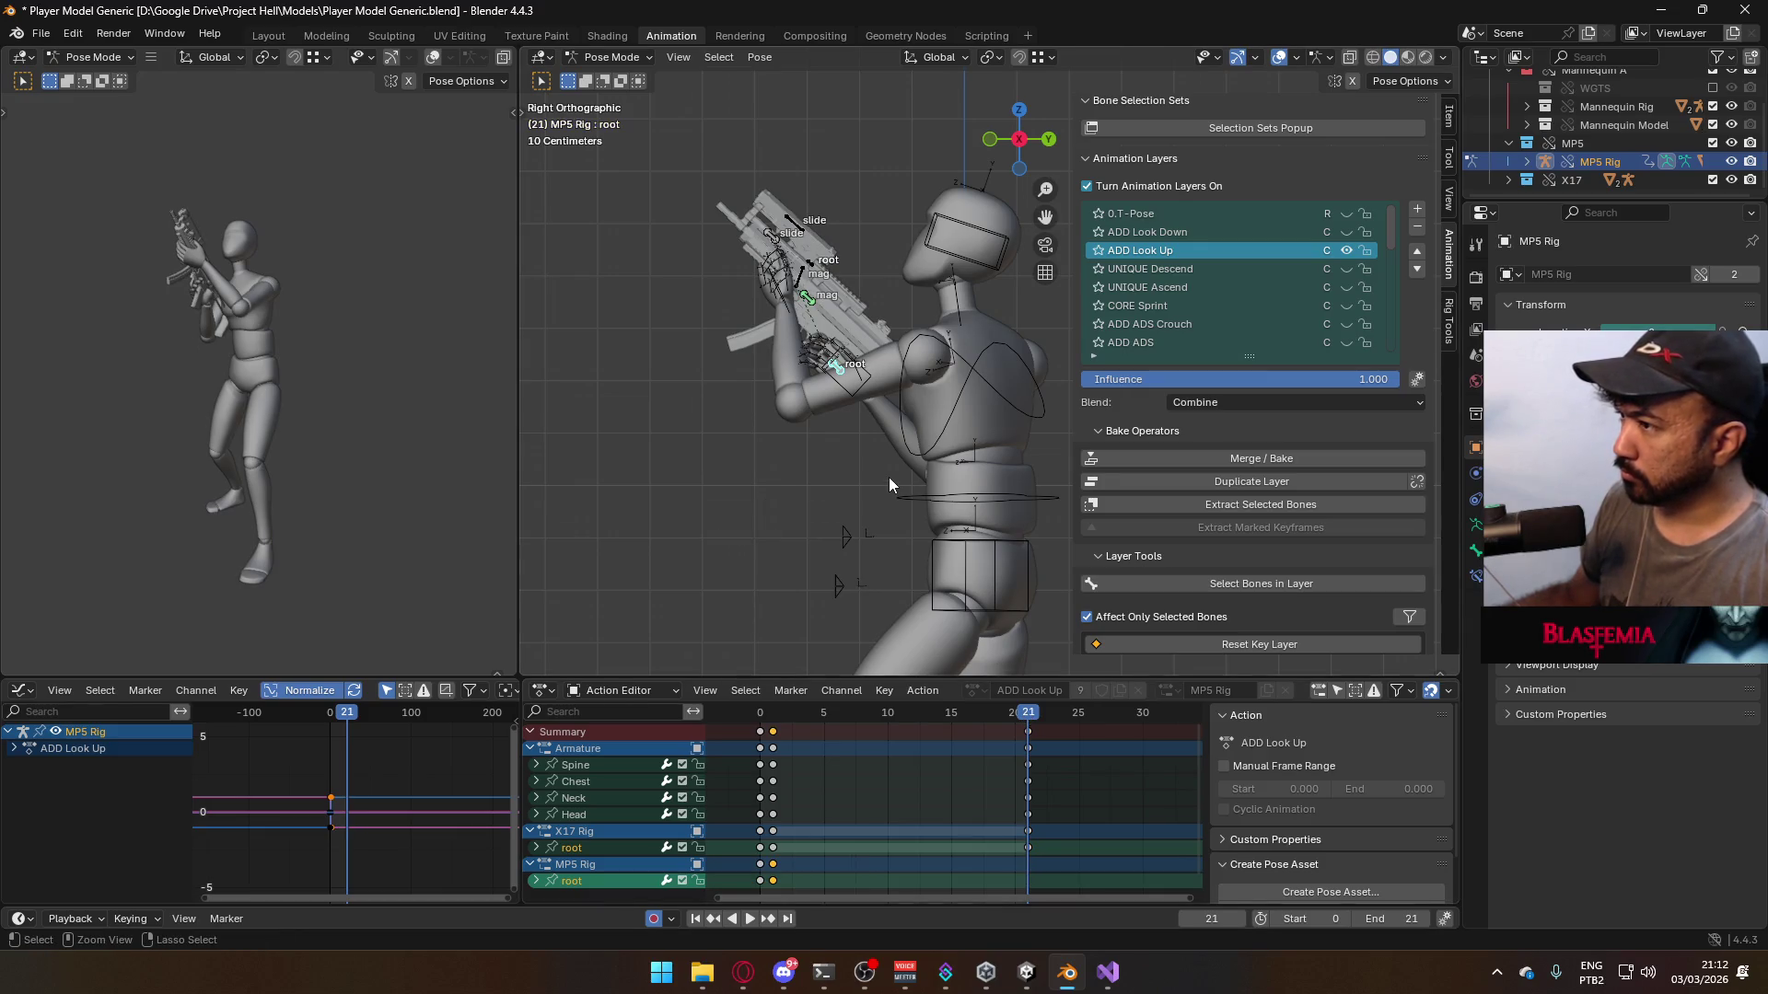
{"action": "key", "text": "ctrl+v"}
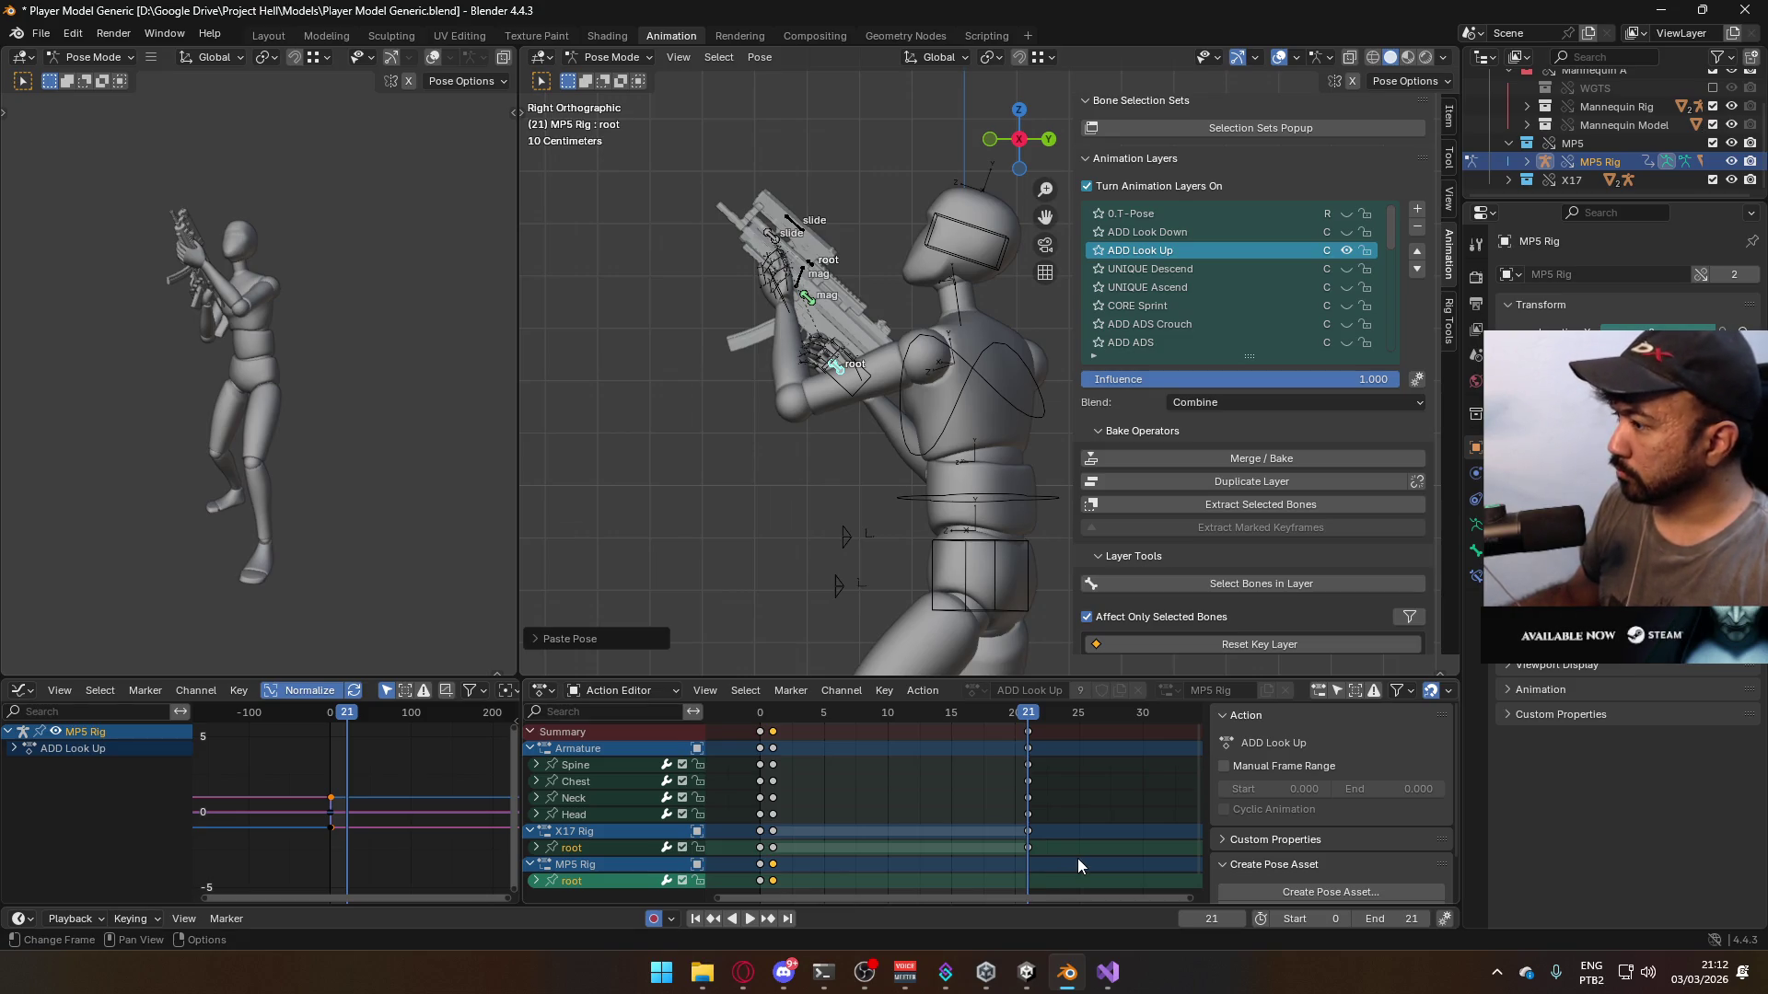
- Select only the MP5 Rig root's frame-1 keys and paste them at frame 21
{"action": "scroll", "coordinate": [1239, 540], "scroll_direction": "down", "scroll_amount": 10}
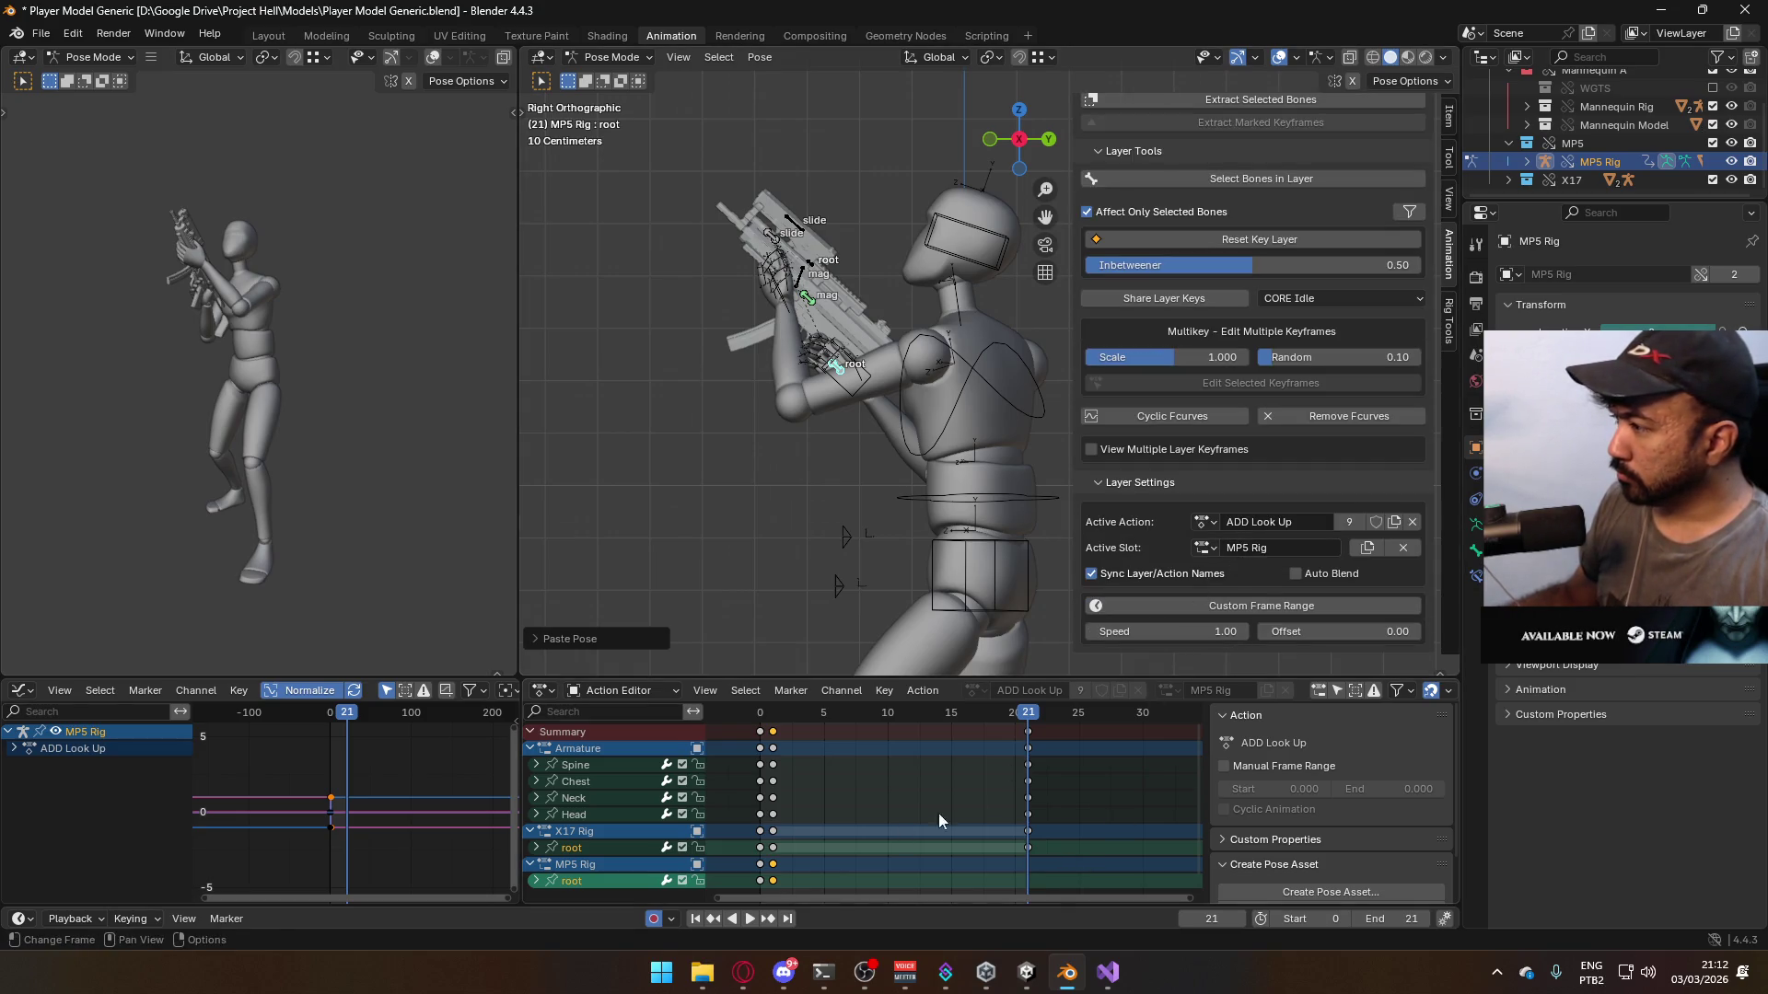
{"action": "left_click", "coordinate": [737, 869]}
{"action": "left_click", "coordinate": [577, 879]}
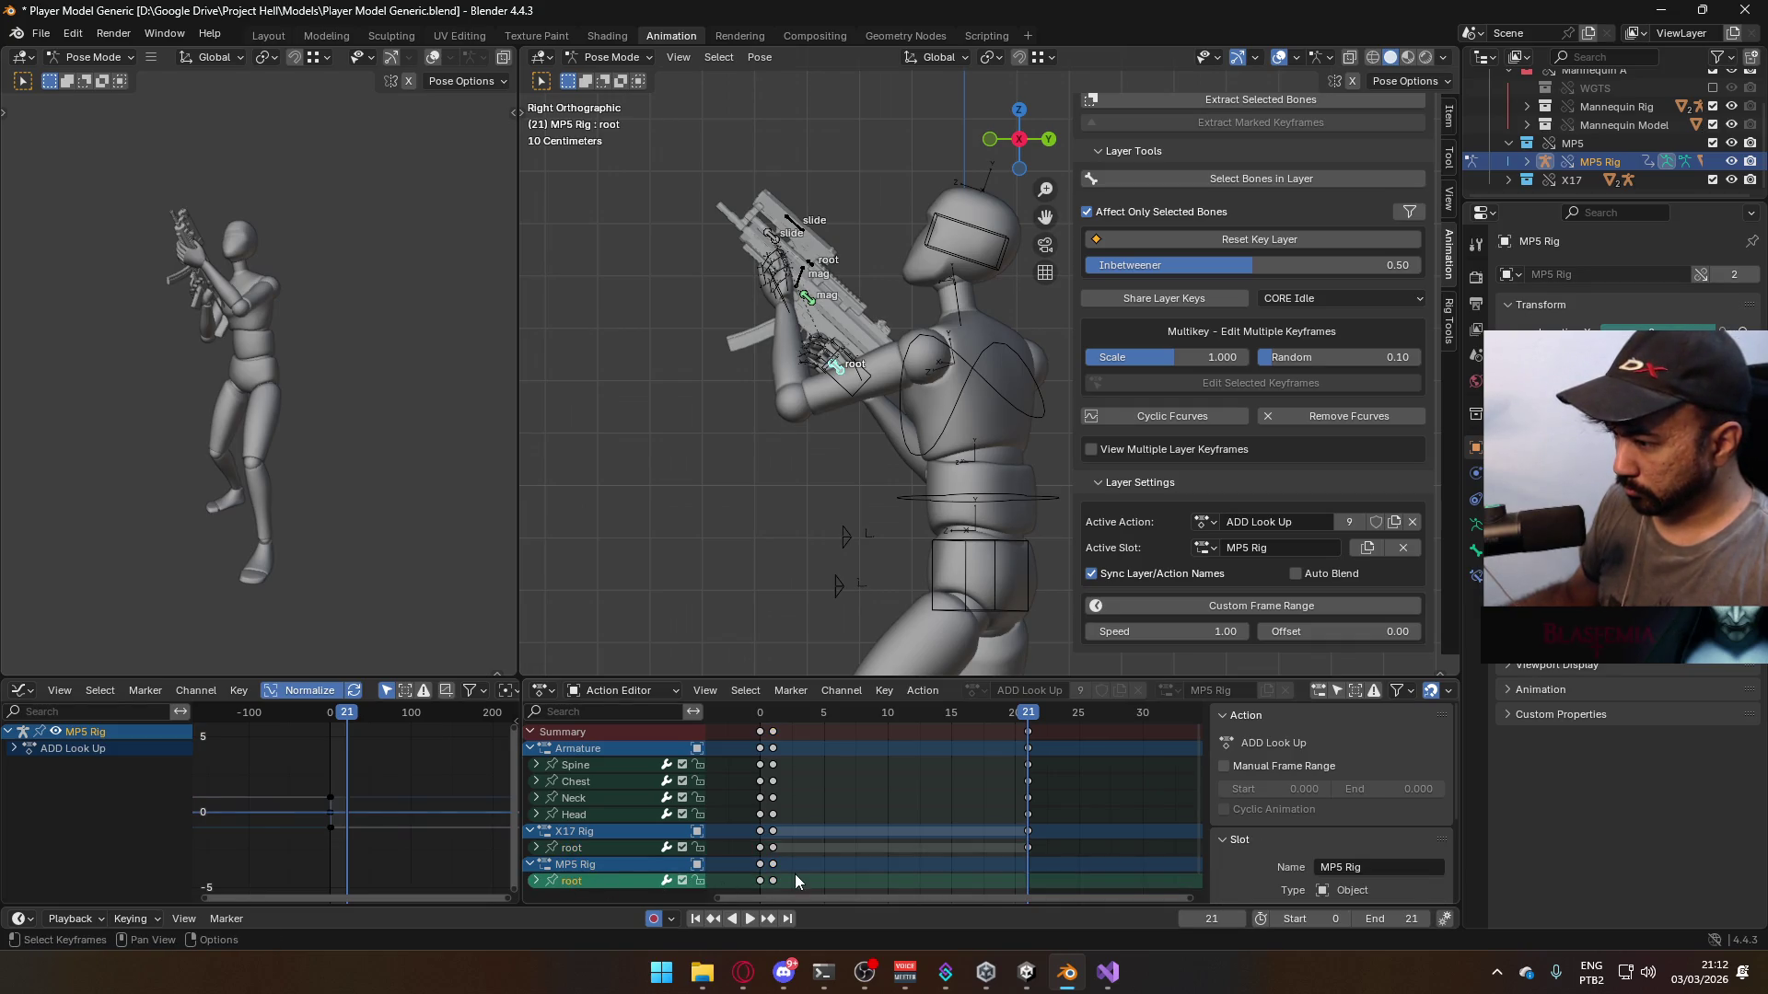
{"action": "left_click", "coordinate": [790, 864]}
{"action": "left_click_drag", "start_coordinate": [857, 710], "coordinate": [772, 720]}
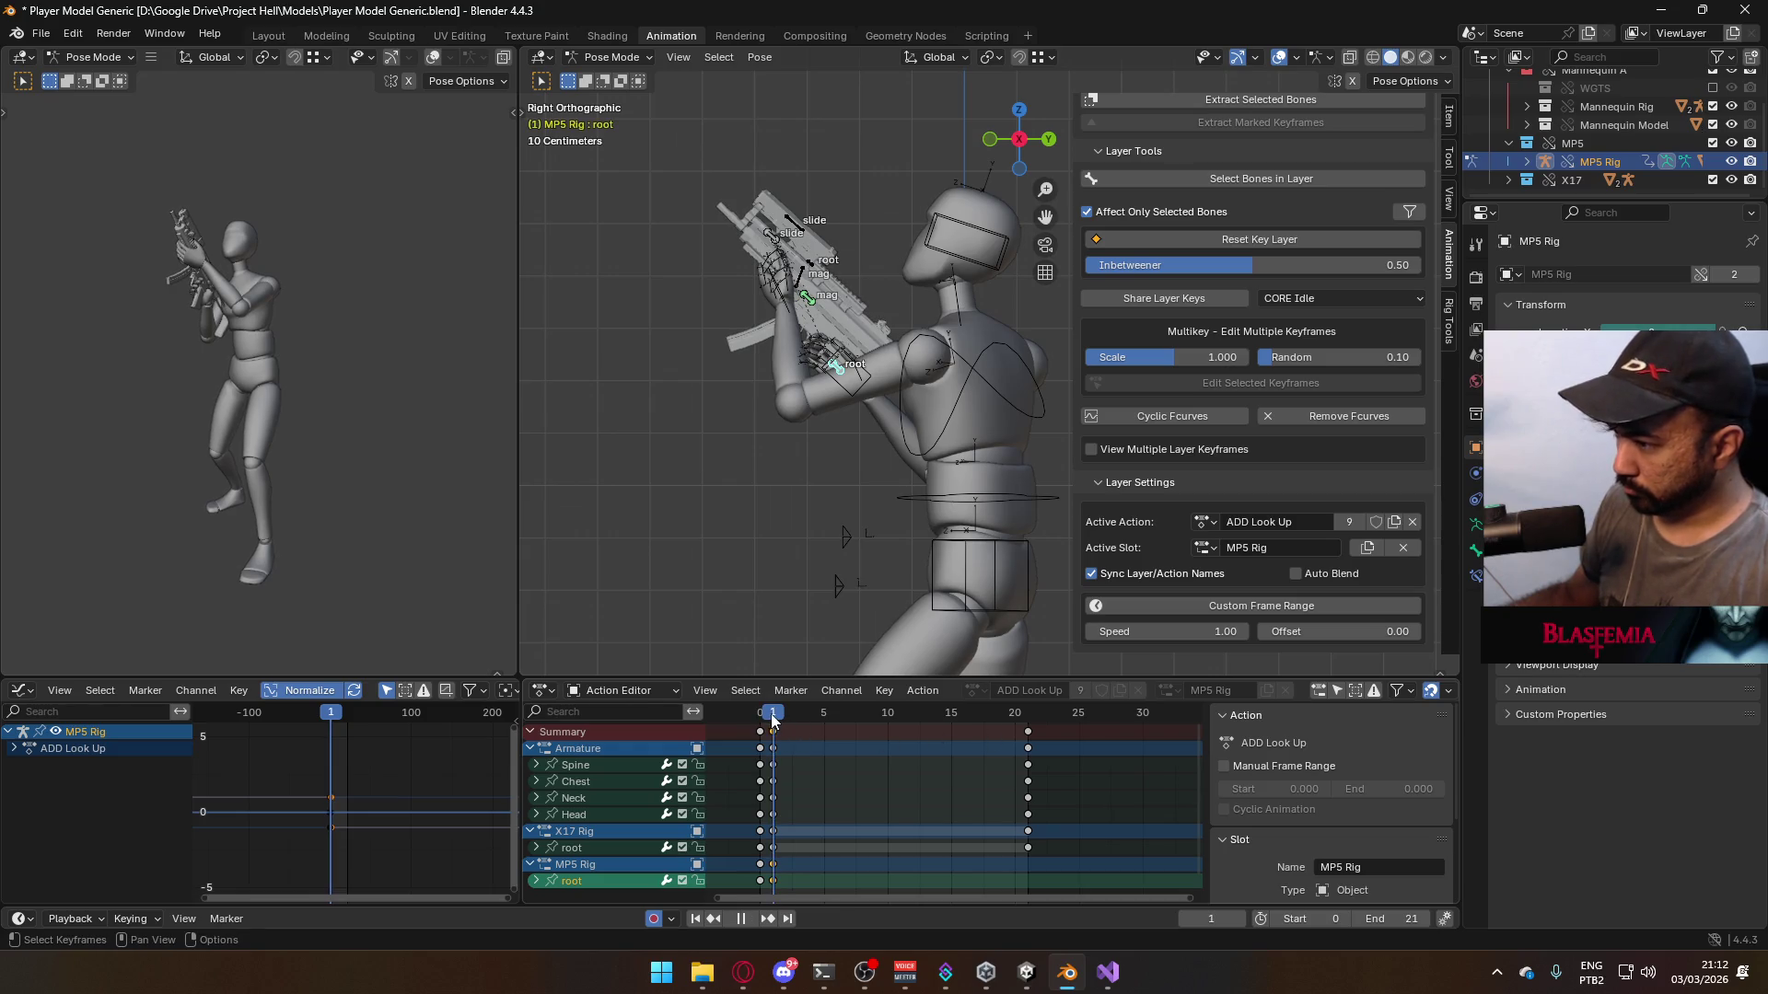
{"action": "left_click", "coordinate": [1028, 717]}
{"action": "key", "text": "ctrl+v"}
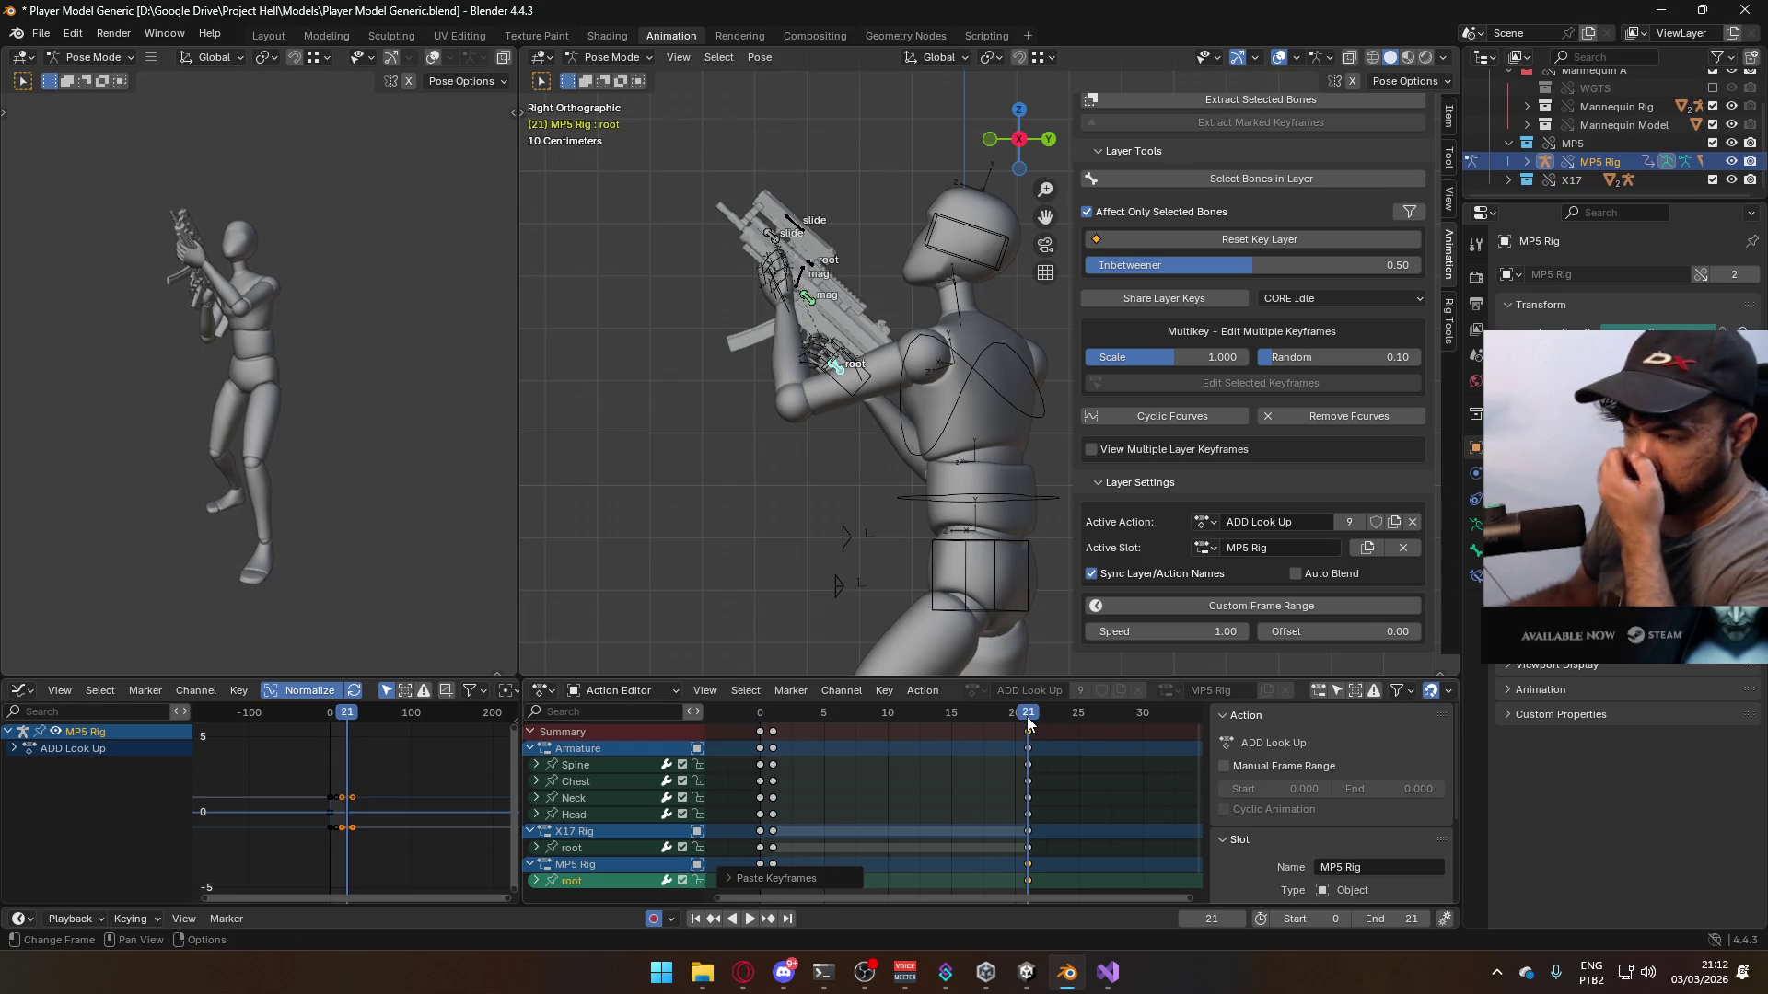
- Play back the look-up loop to check it, then save the blend file
{"action": "key", "text": "space"}
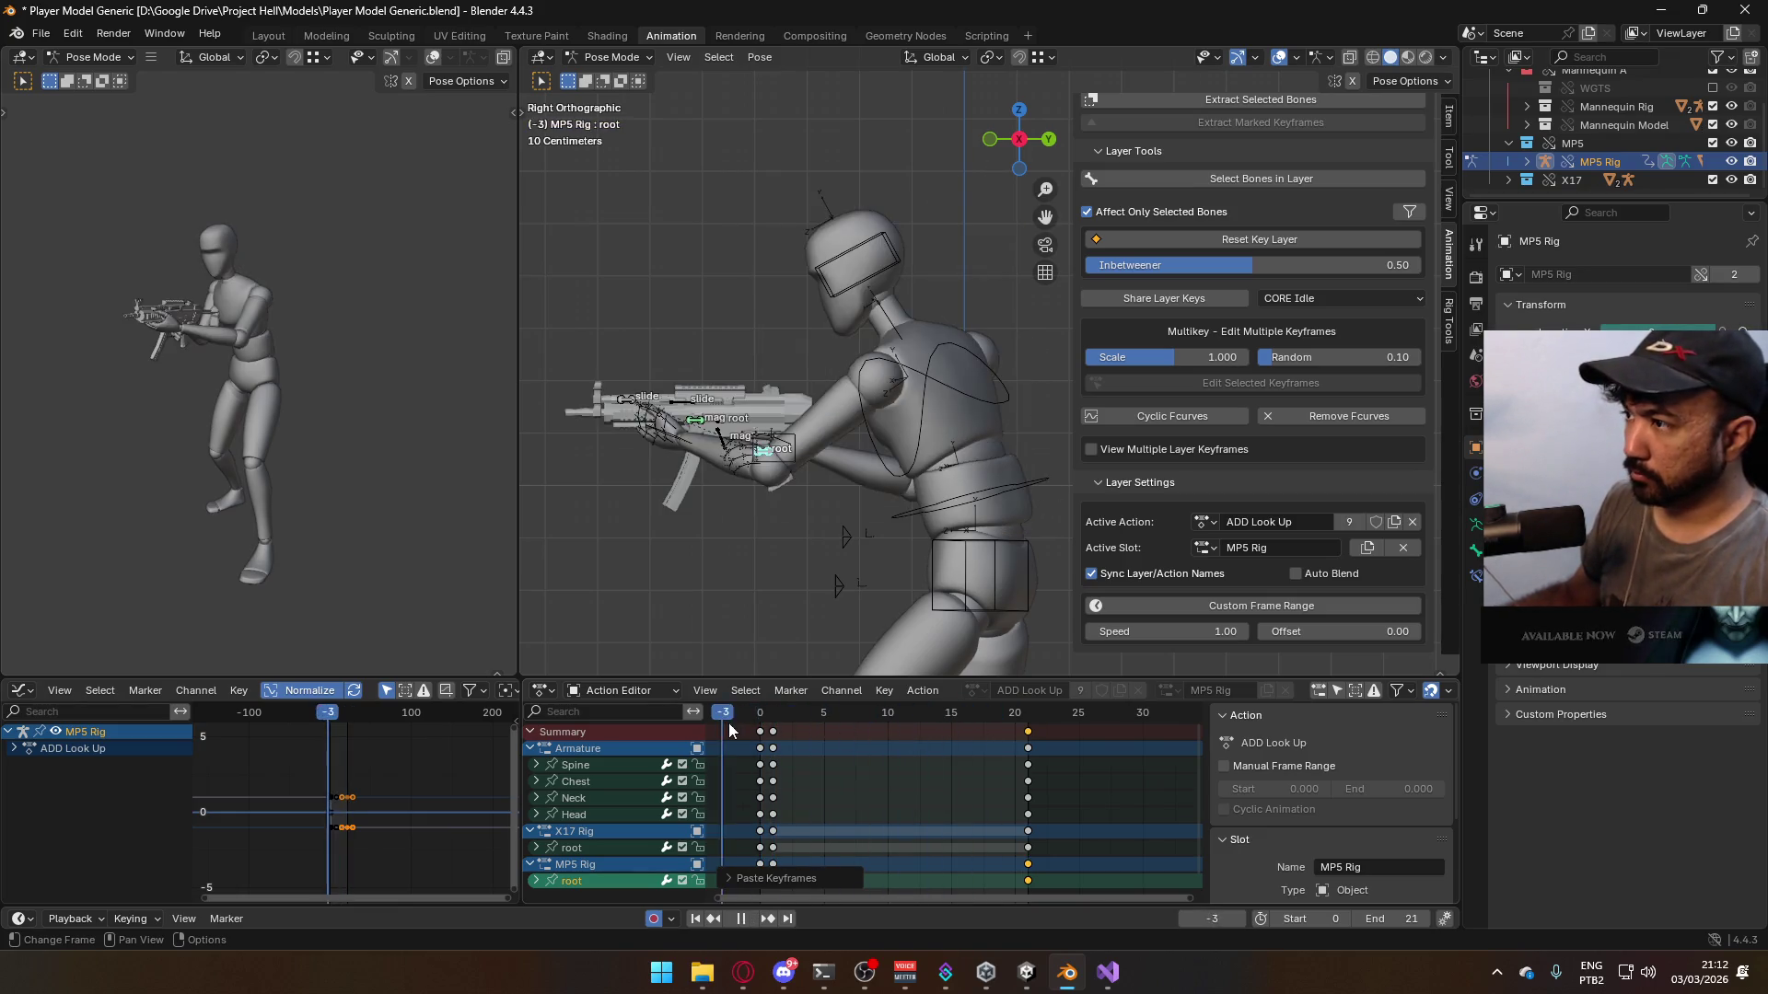
{"action": "key", "text": "space"}
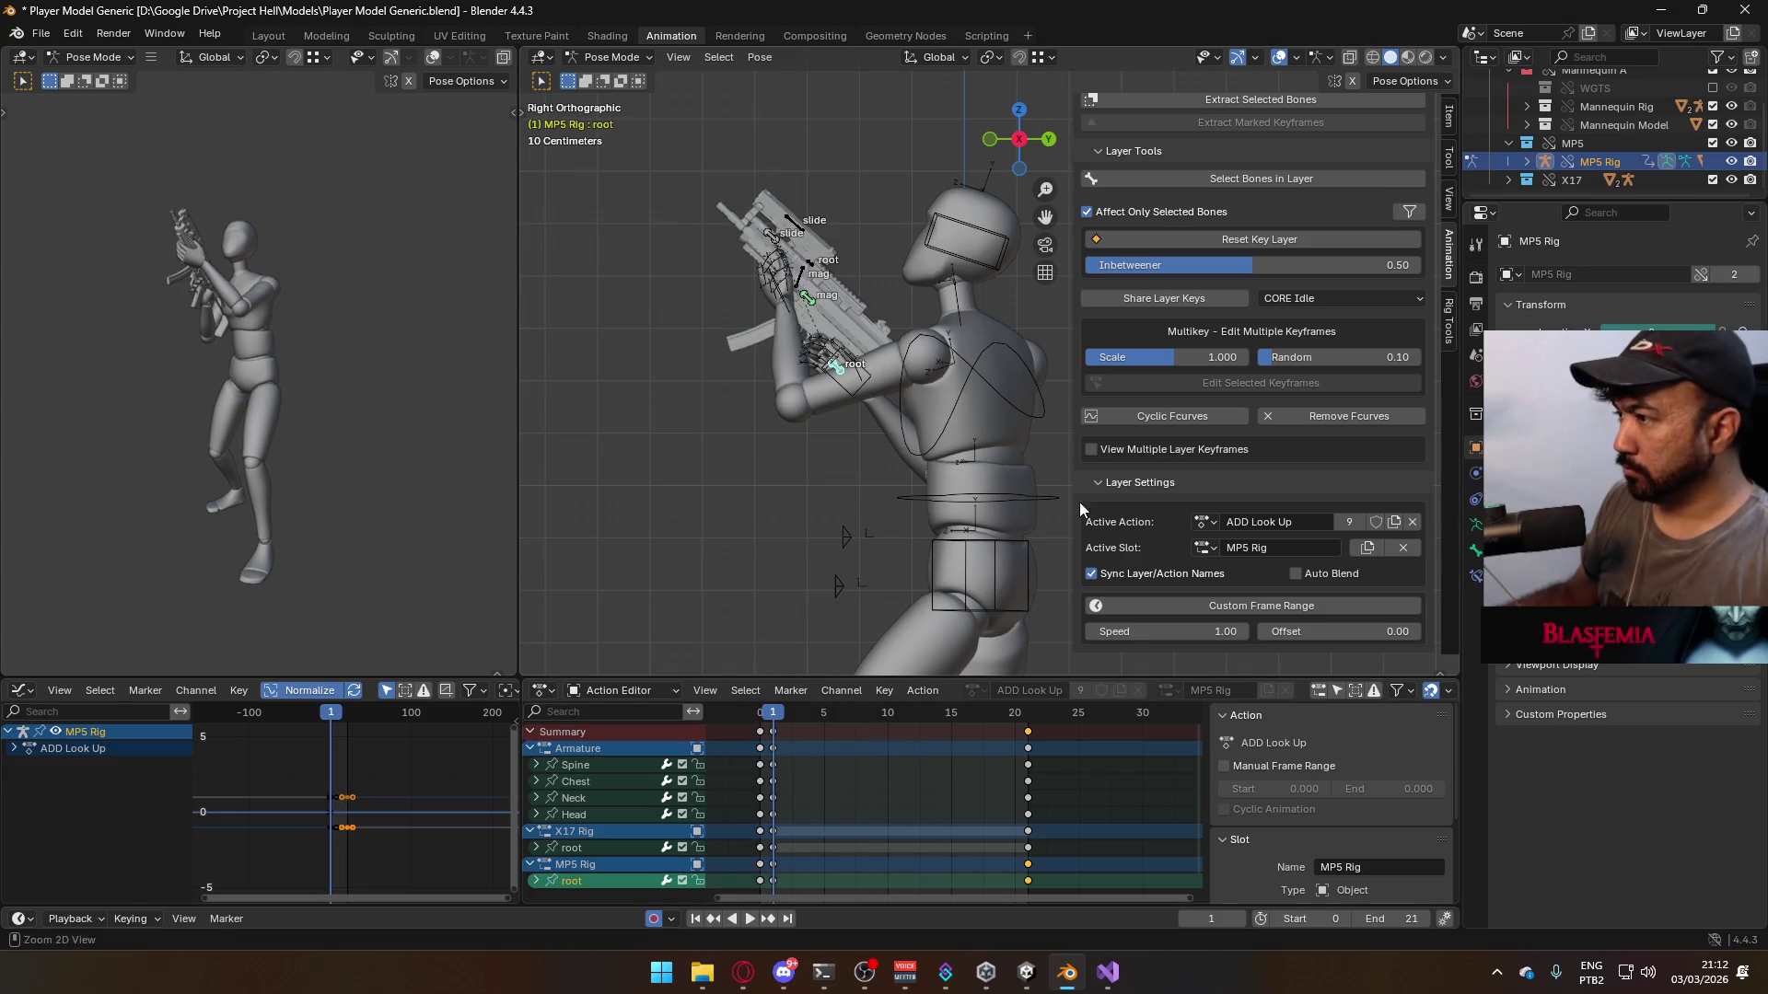
{"action": "key", "text": "ctrl+s"}
{"action": "scroll", "coordinate": [1350, 359], "scroll_direction": "up", "scroll_amount": 10}
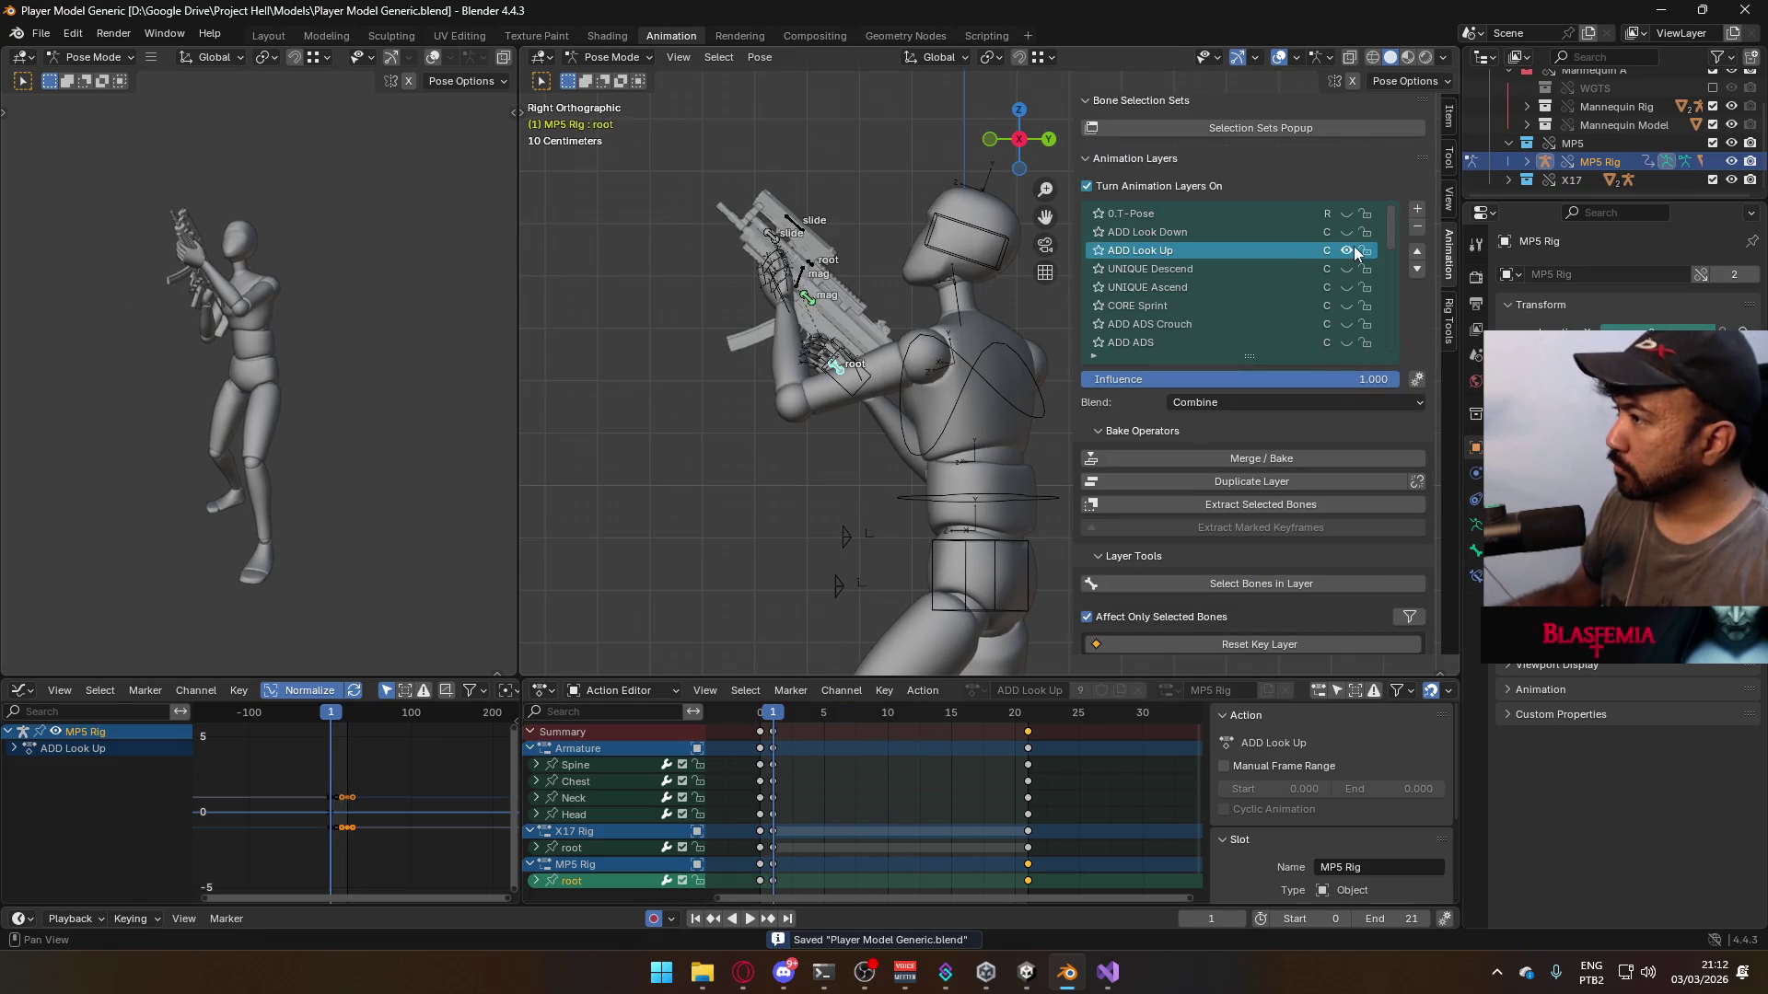
- Return to Object Mode and select the mannequin character
{"action": "key", "text": "ctrl+Tab"}
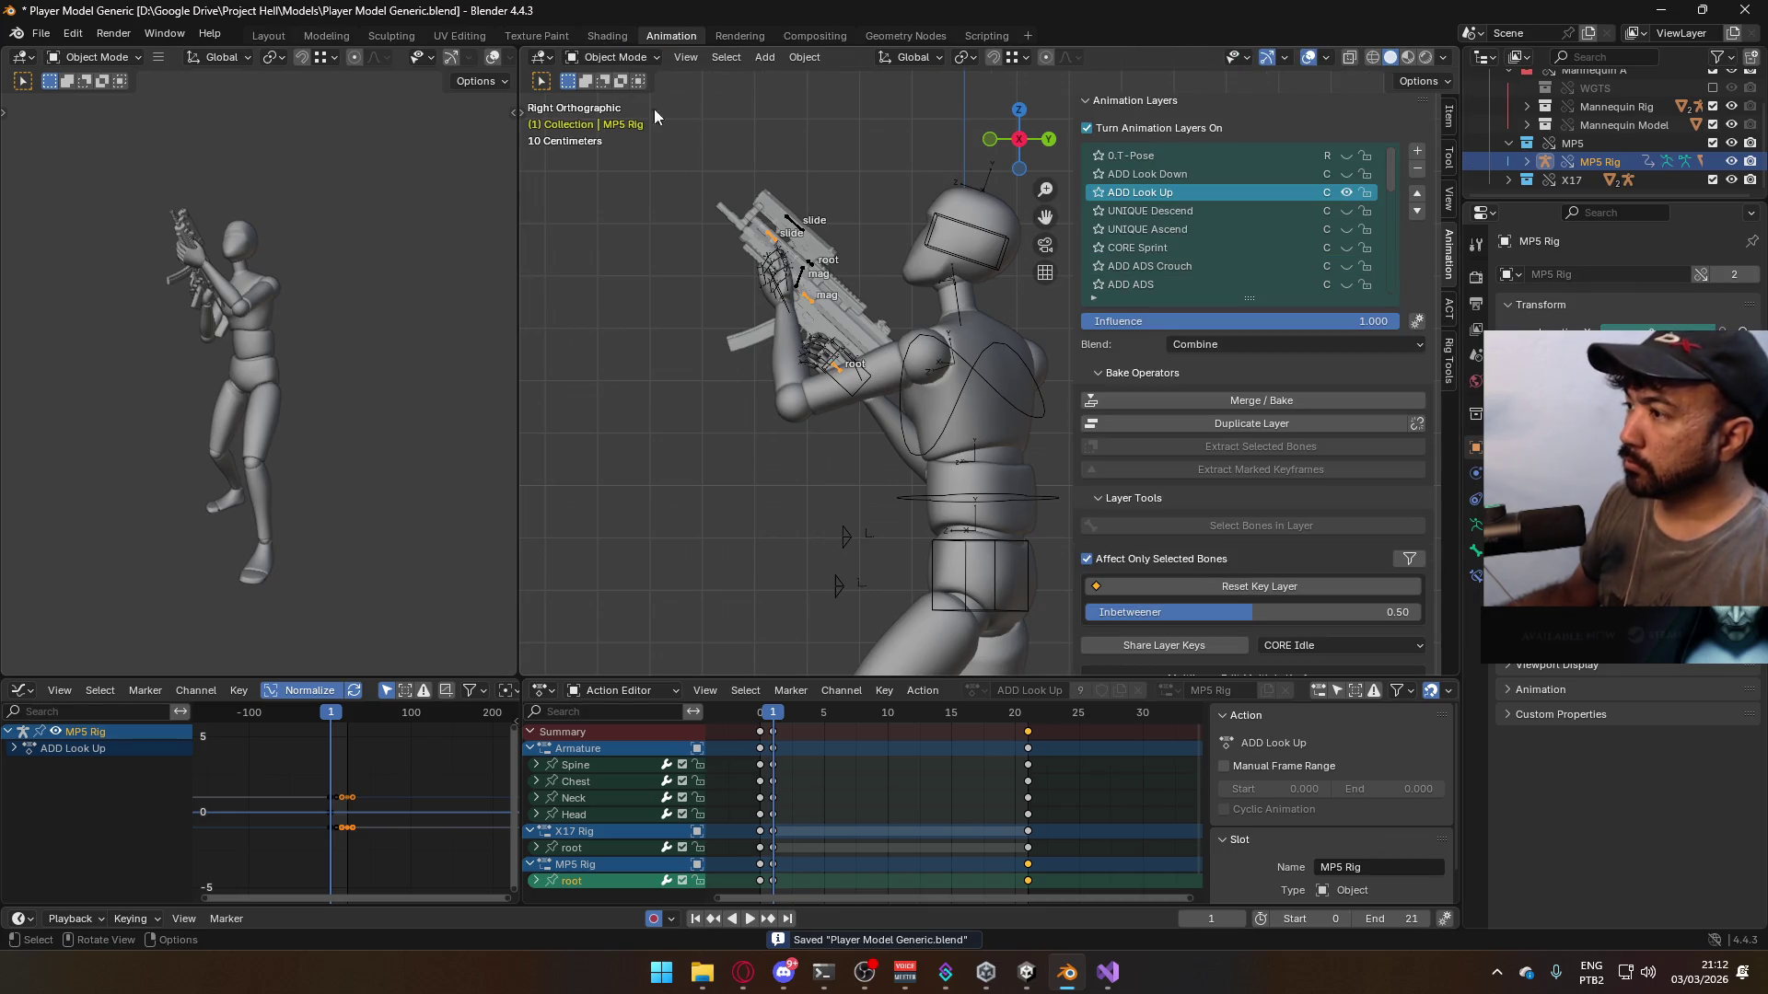
{"action": "left_click", "coordinate": [972, 418]}
{"action": "left_click", "coordinate": [953, 540], "text": "shift"}
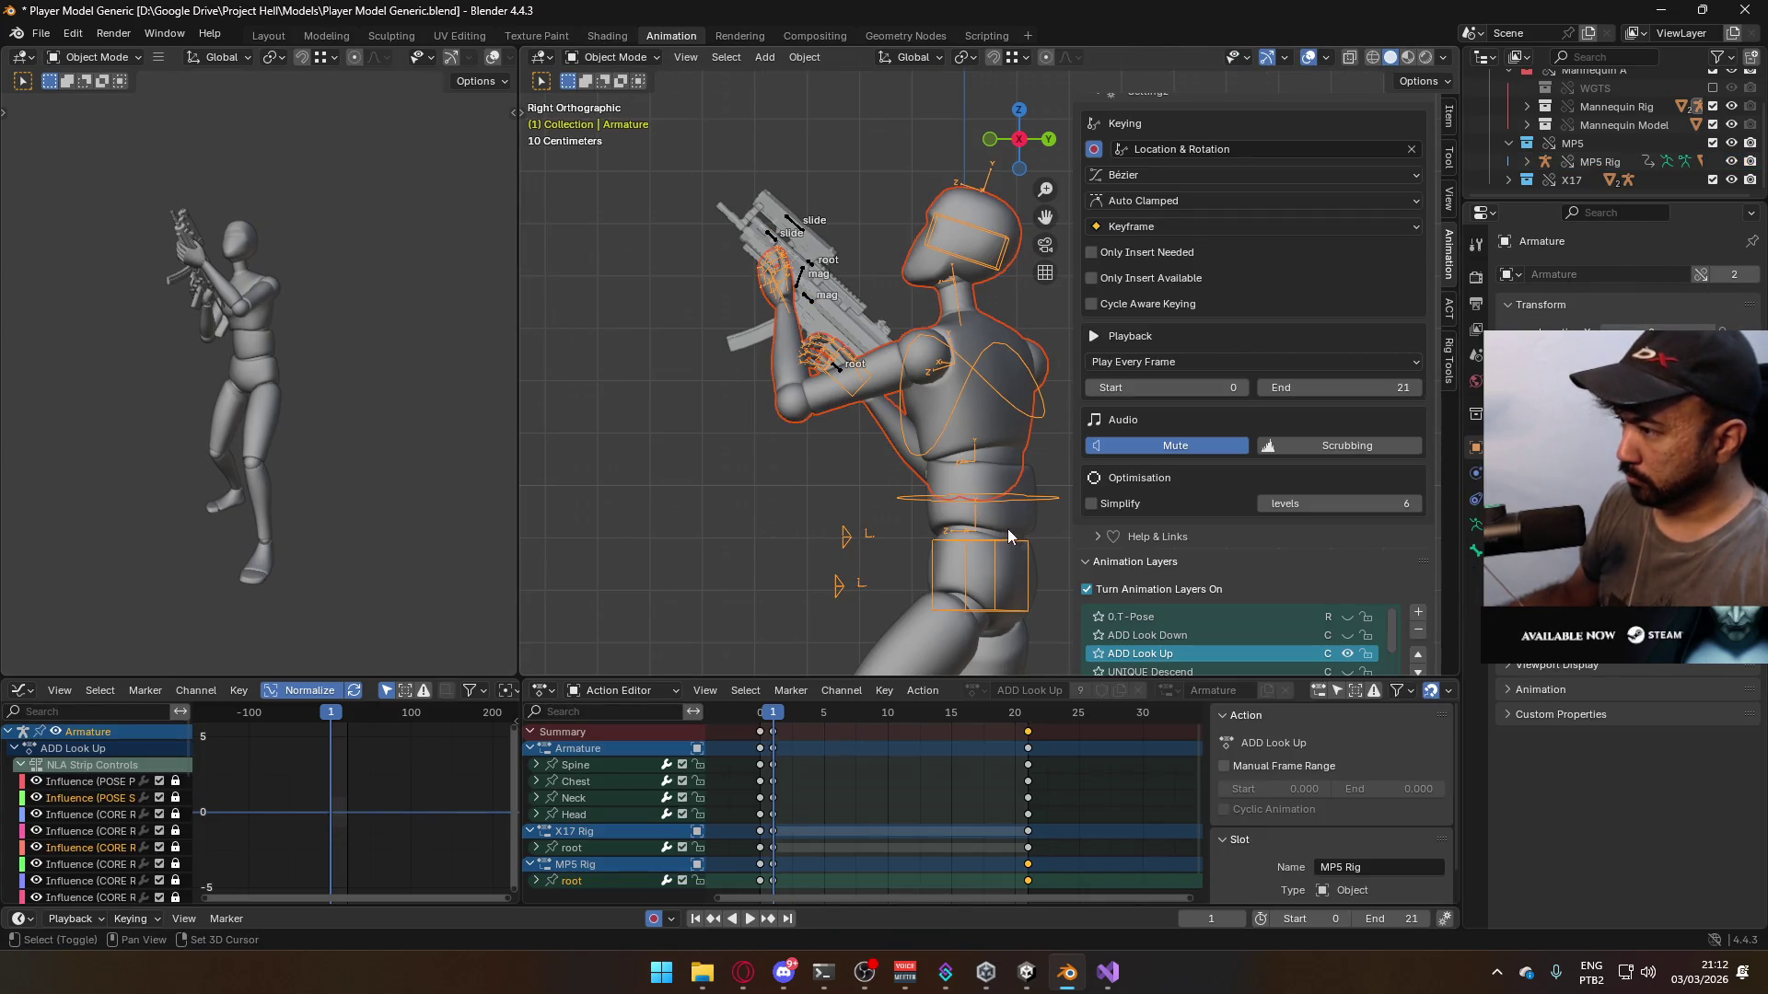
- Save the blend file and export the FBX as Model@Hipfire Primary Look Up.fbx in Animations\Model
{"action": "left_click", "coordinate": [1013, 528], "text": "shift"}
{"action": "key", "text": "ctrl+s"}
{"action": "left_click", "coordinate": [41, 33]}
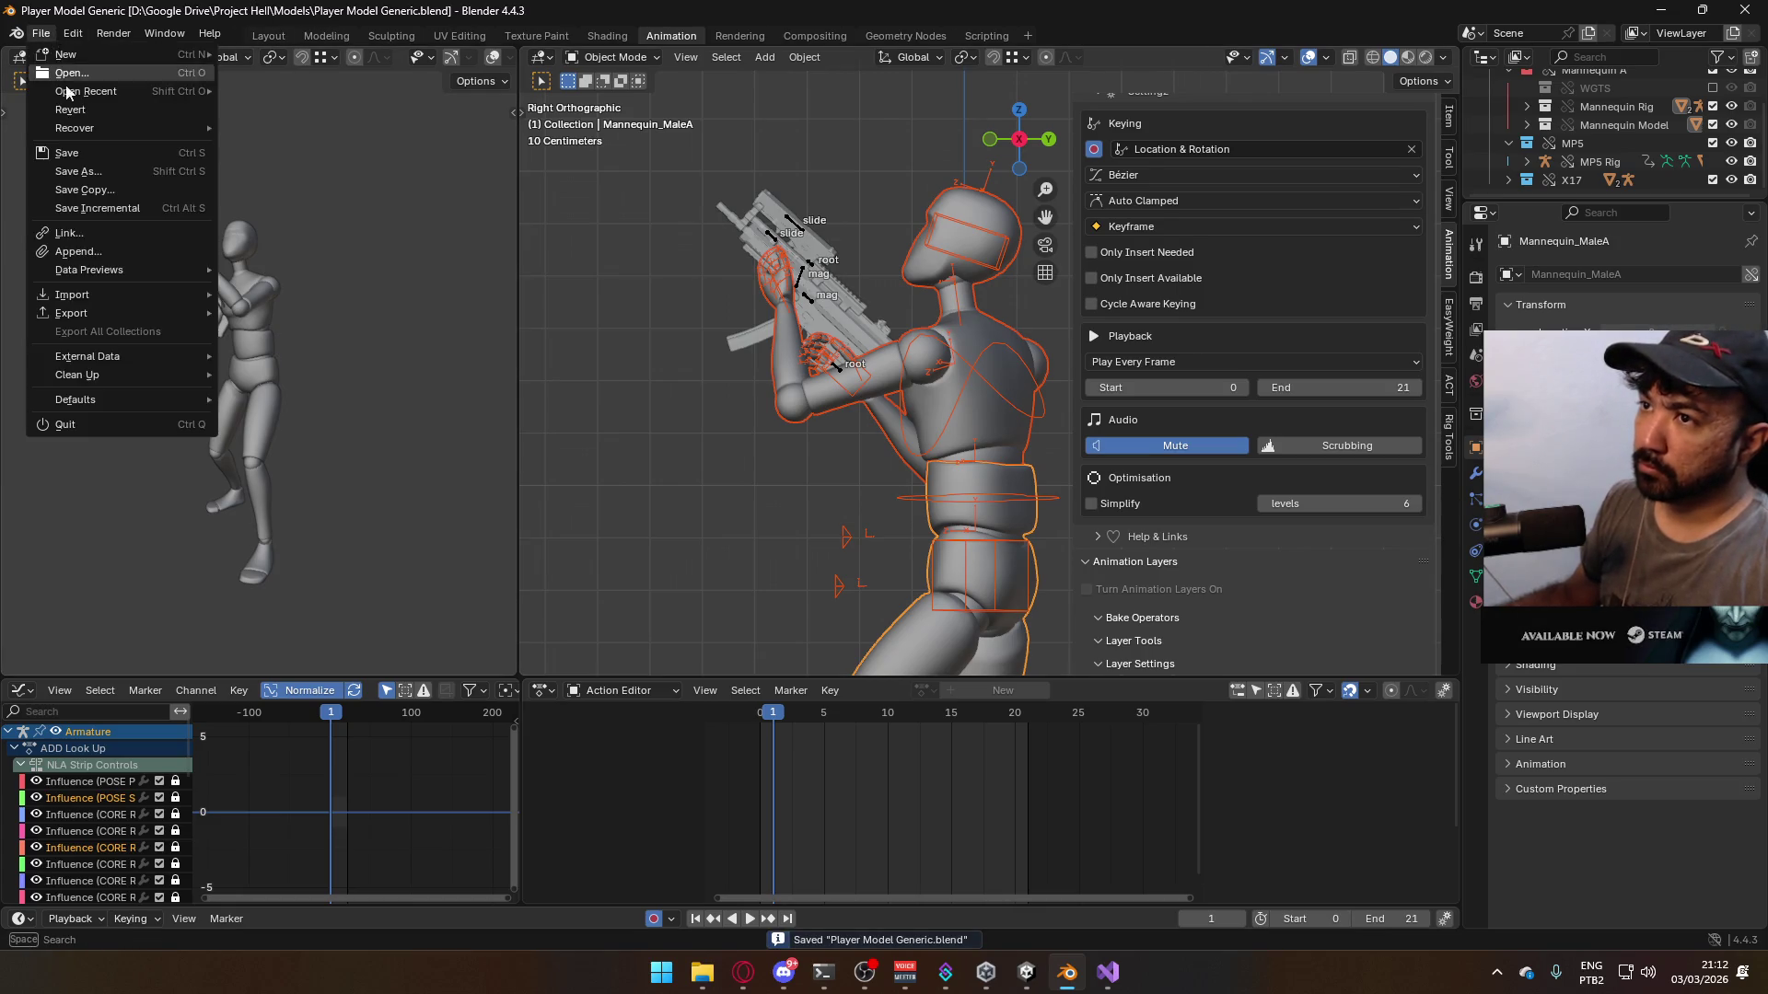
{"action": "mouse_move", "coordinate": [136, 316]}
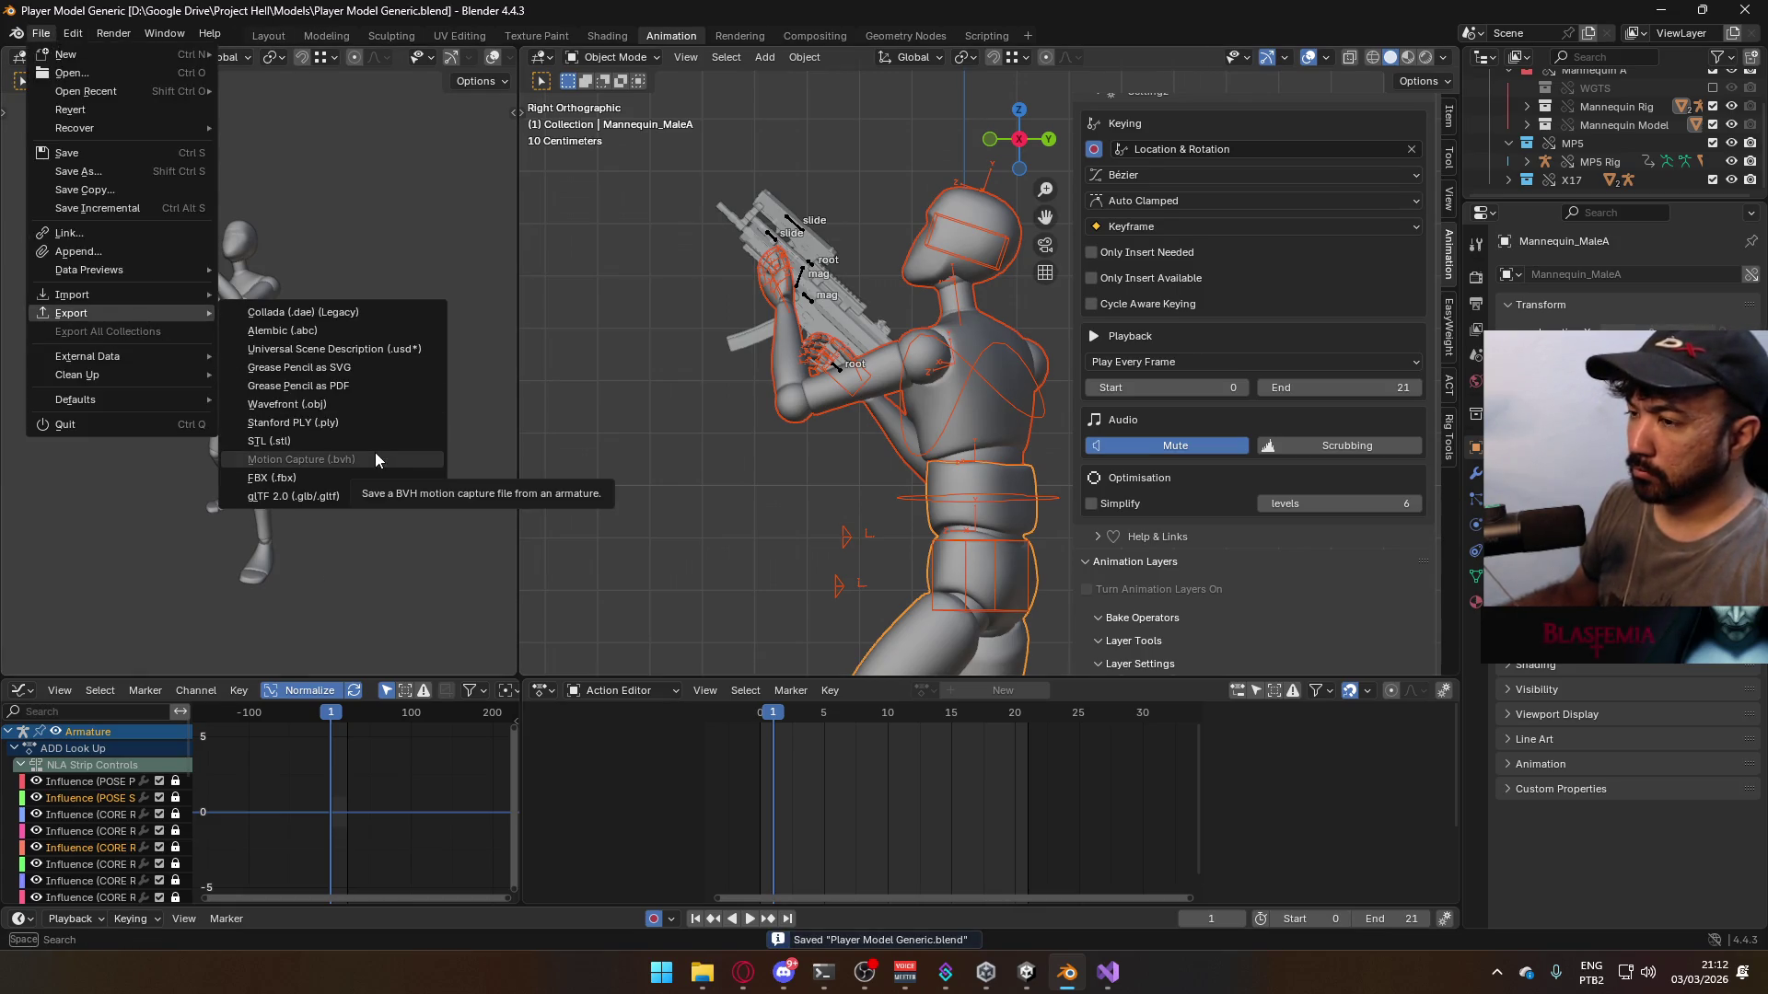
{"action": "left_click", "coordinate": [324, 479]}
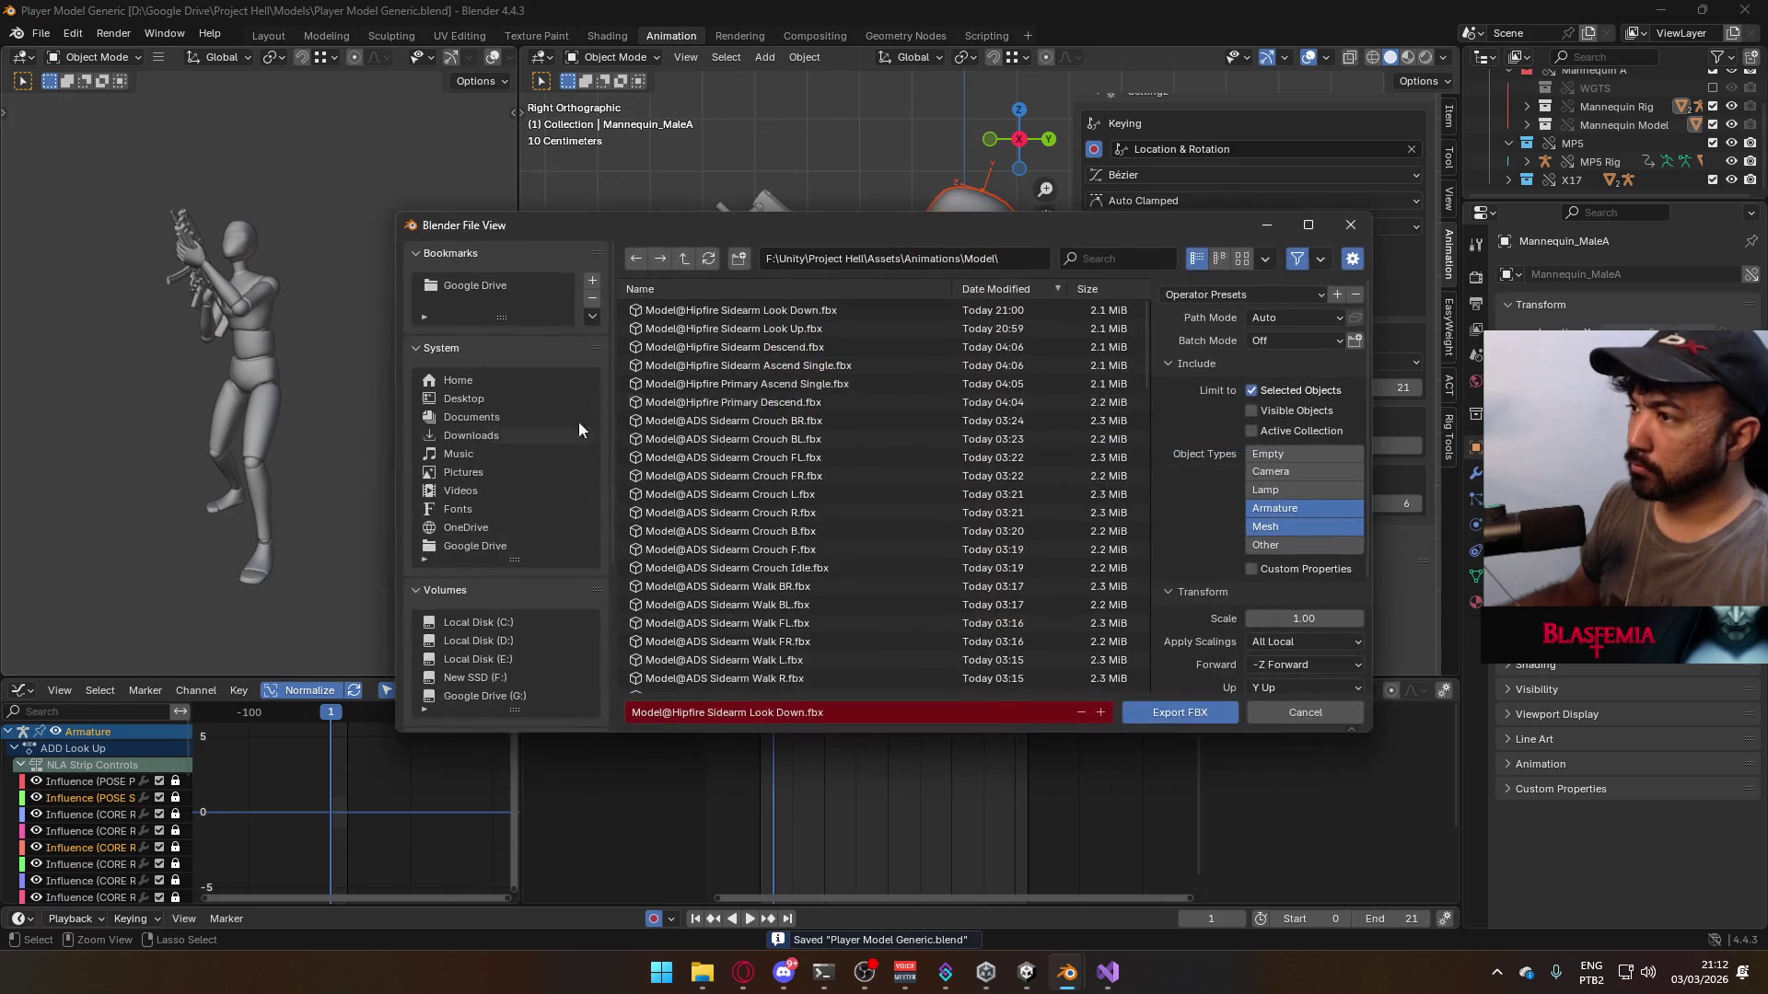
{"action": "left_click", "coordinate": [829, 329]}
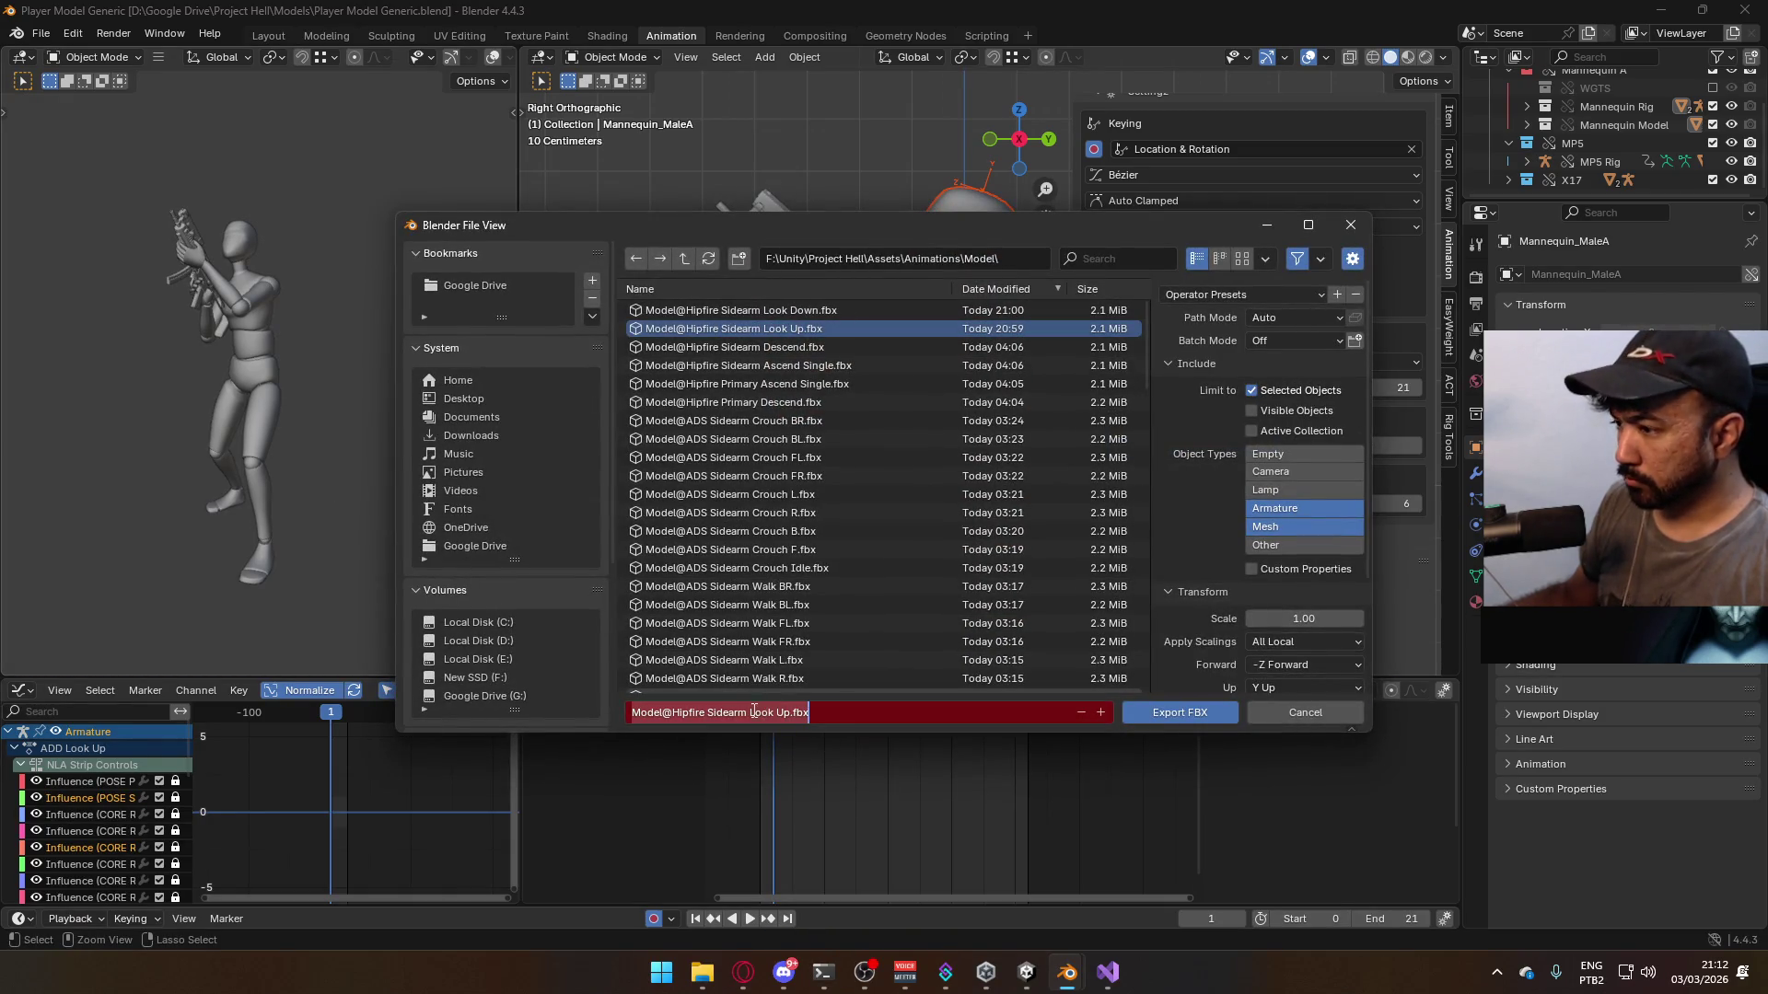
{"action": "double_click", "coordinate": [729, 712]}
{"action": "type", "text": "Primary"}
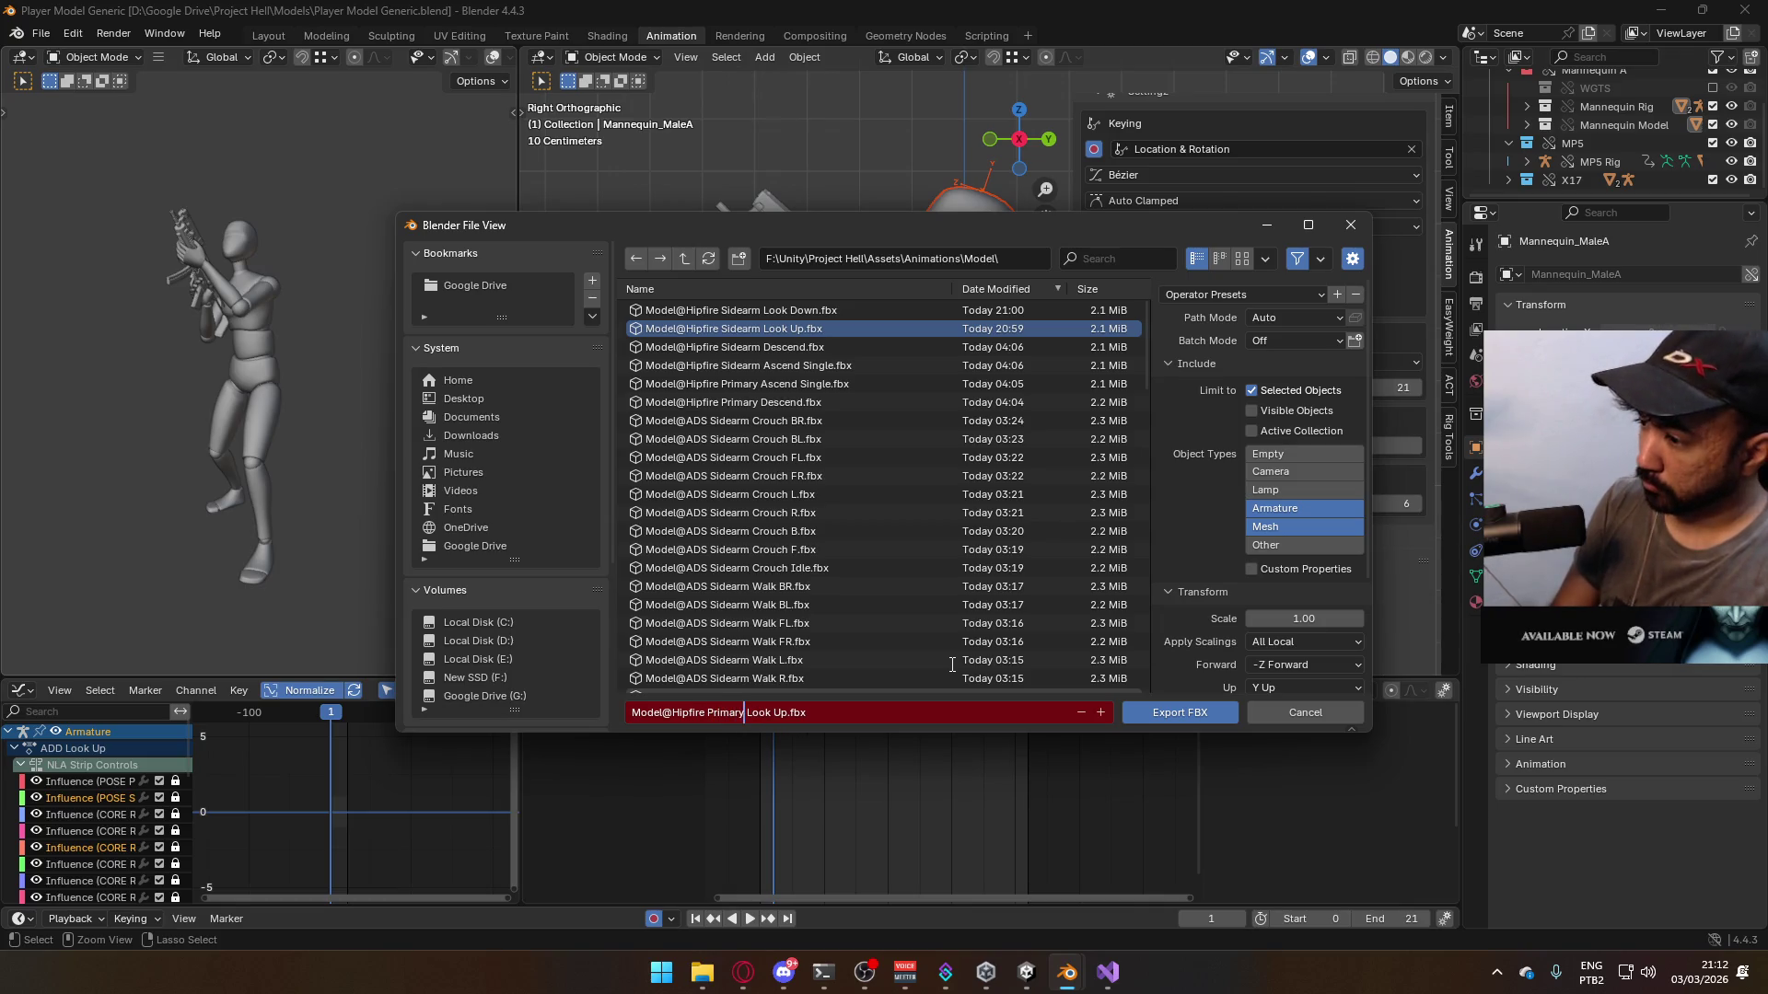
{"action": "key", "text": "Return"}
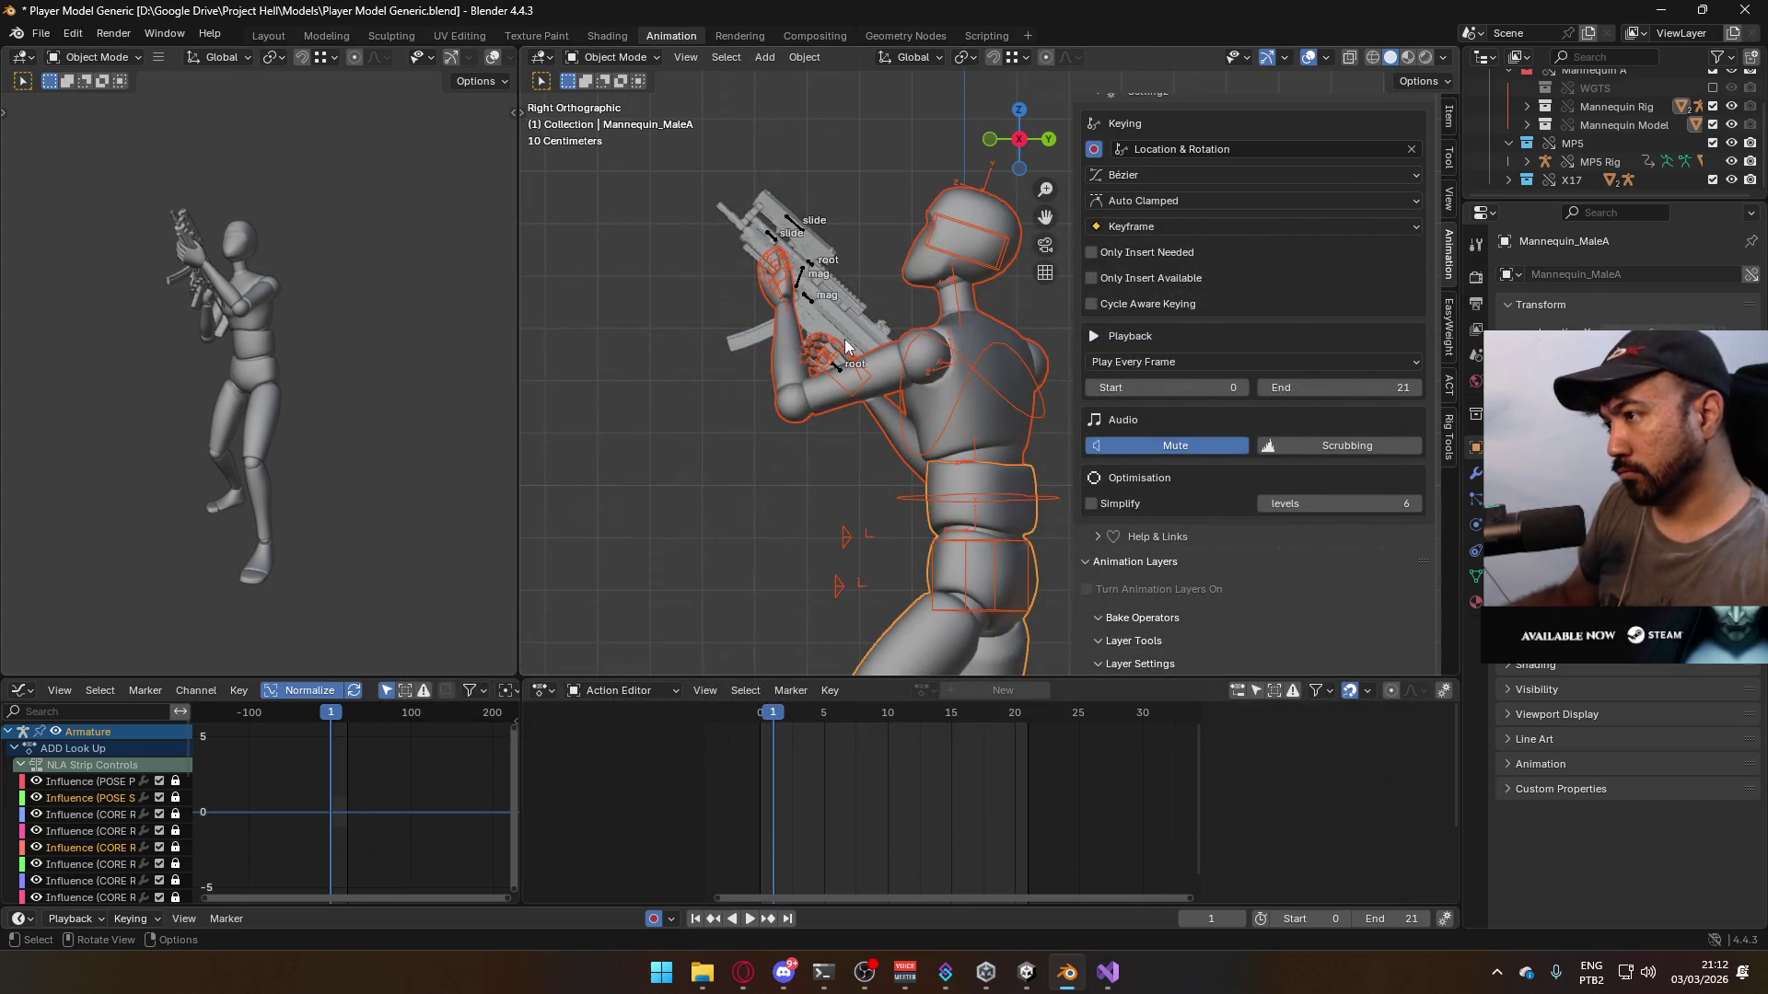
{"action": "left_click", "coordinate": [784, 308]}
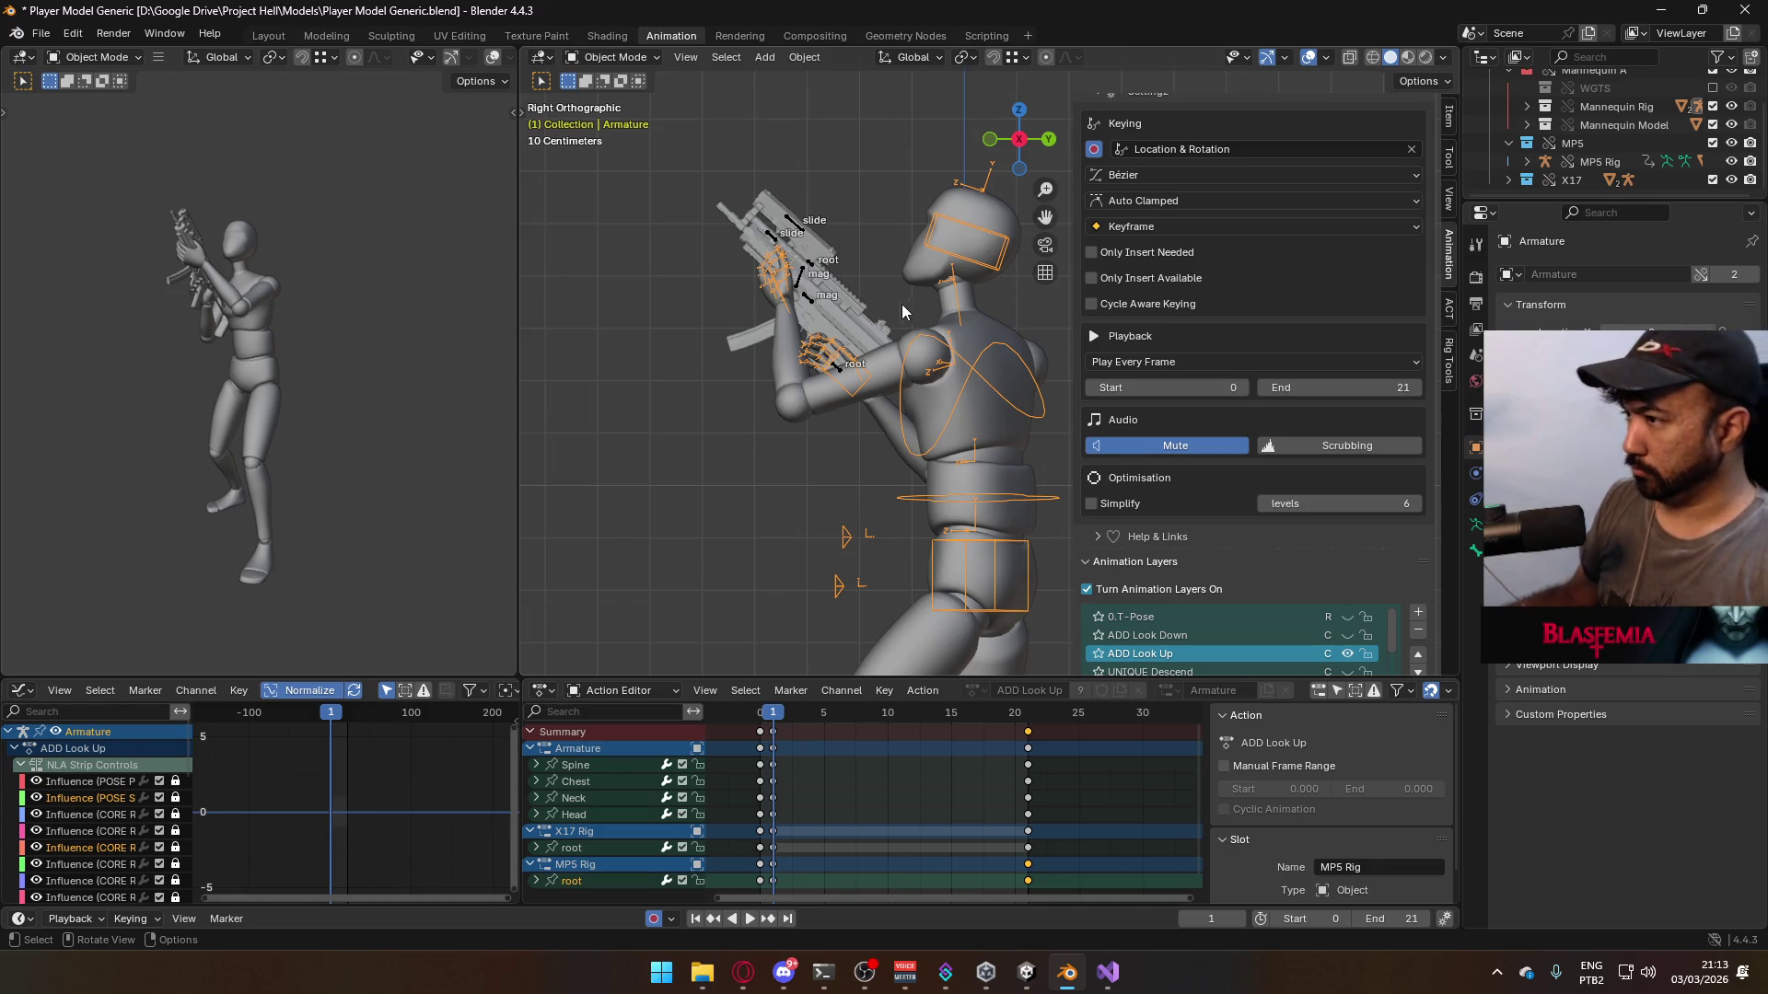
- Hide the ADD Look Up layer and enable ADD Look Down for the armature
{"action": "left_click", "coordinate": [821, 303]}
{"action": "scroll", "coordinate": [1389, 312], "scroll_direction": "up", "scroll_amount": 5}
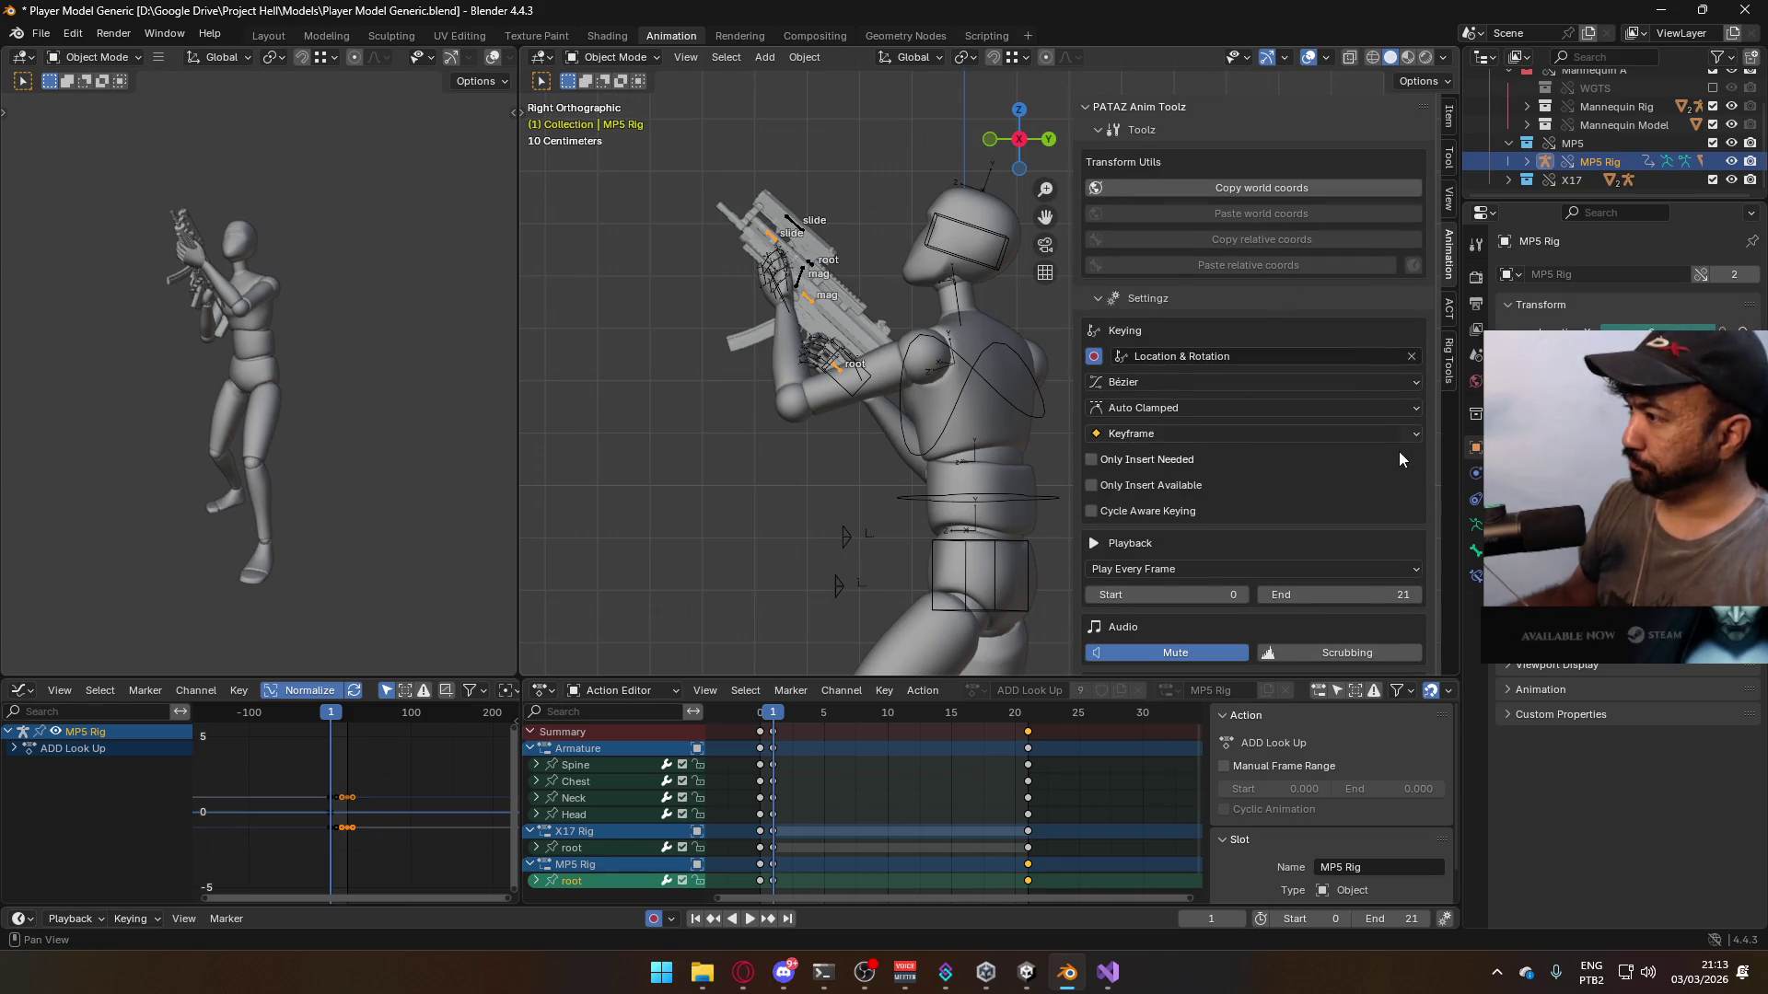
{"action": "scroll", "coordinate": [1399, 458], "scroll_direction": "down", "scroll_amount": 10}
{"action": "left_click", "coordinate": [1347, 478]}
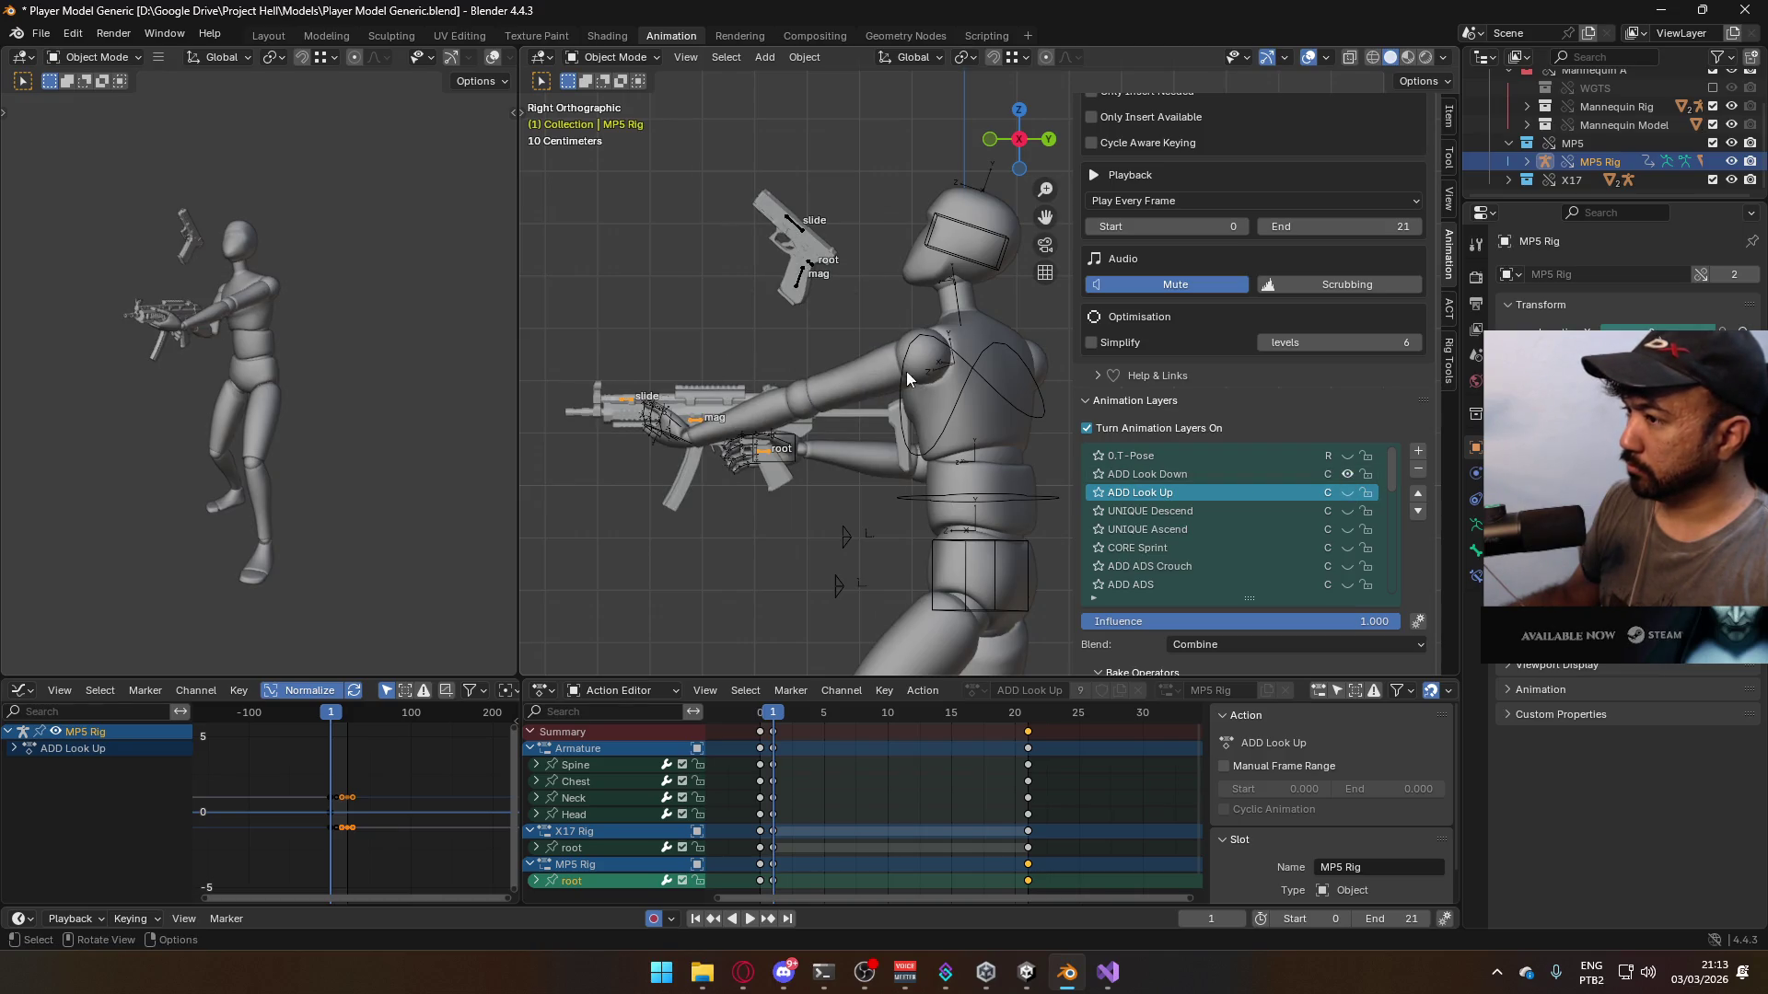
{"action": "left_click", "coordinate": [958, 389]}
{"action": "left_click", "coordinate": [1345, 476]}
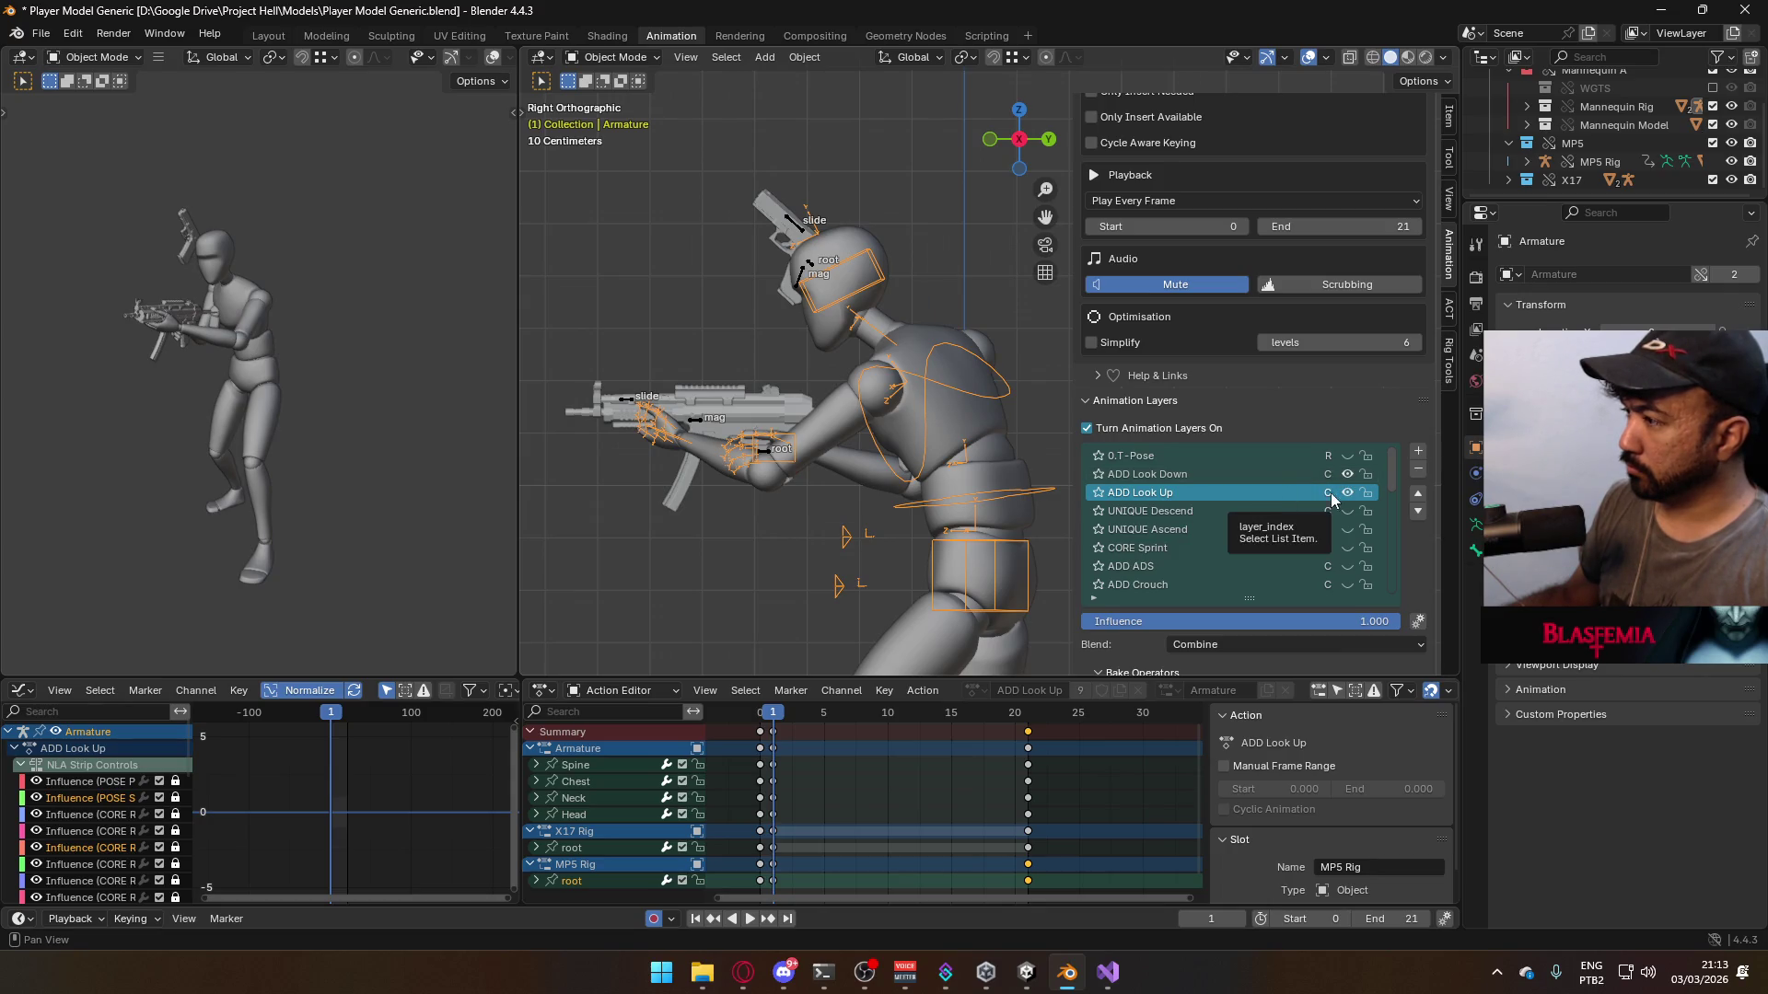
{"action": "left_click", "coordinate": [1347, 494]}
- Select the MP5 Rig and preview the crouched look-down animation
{"action": "left_click", "coordinate": [702, 428]}
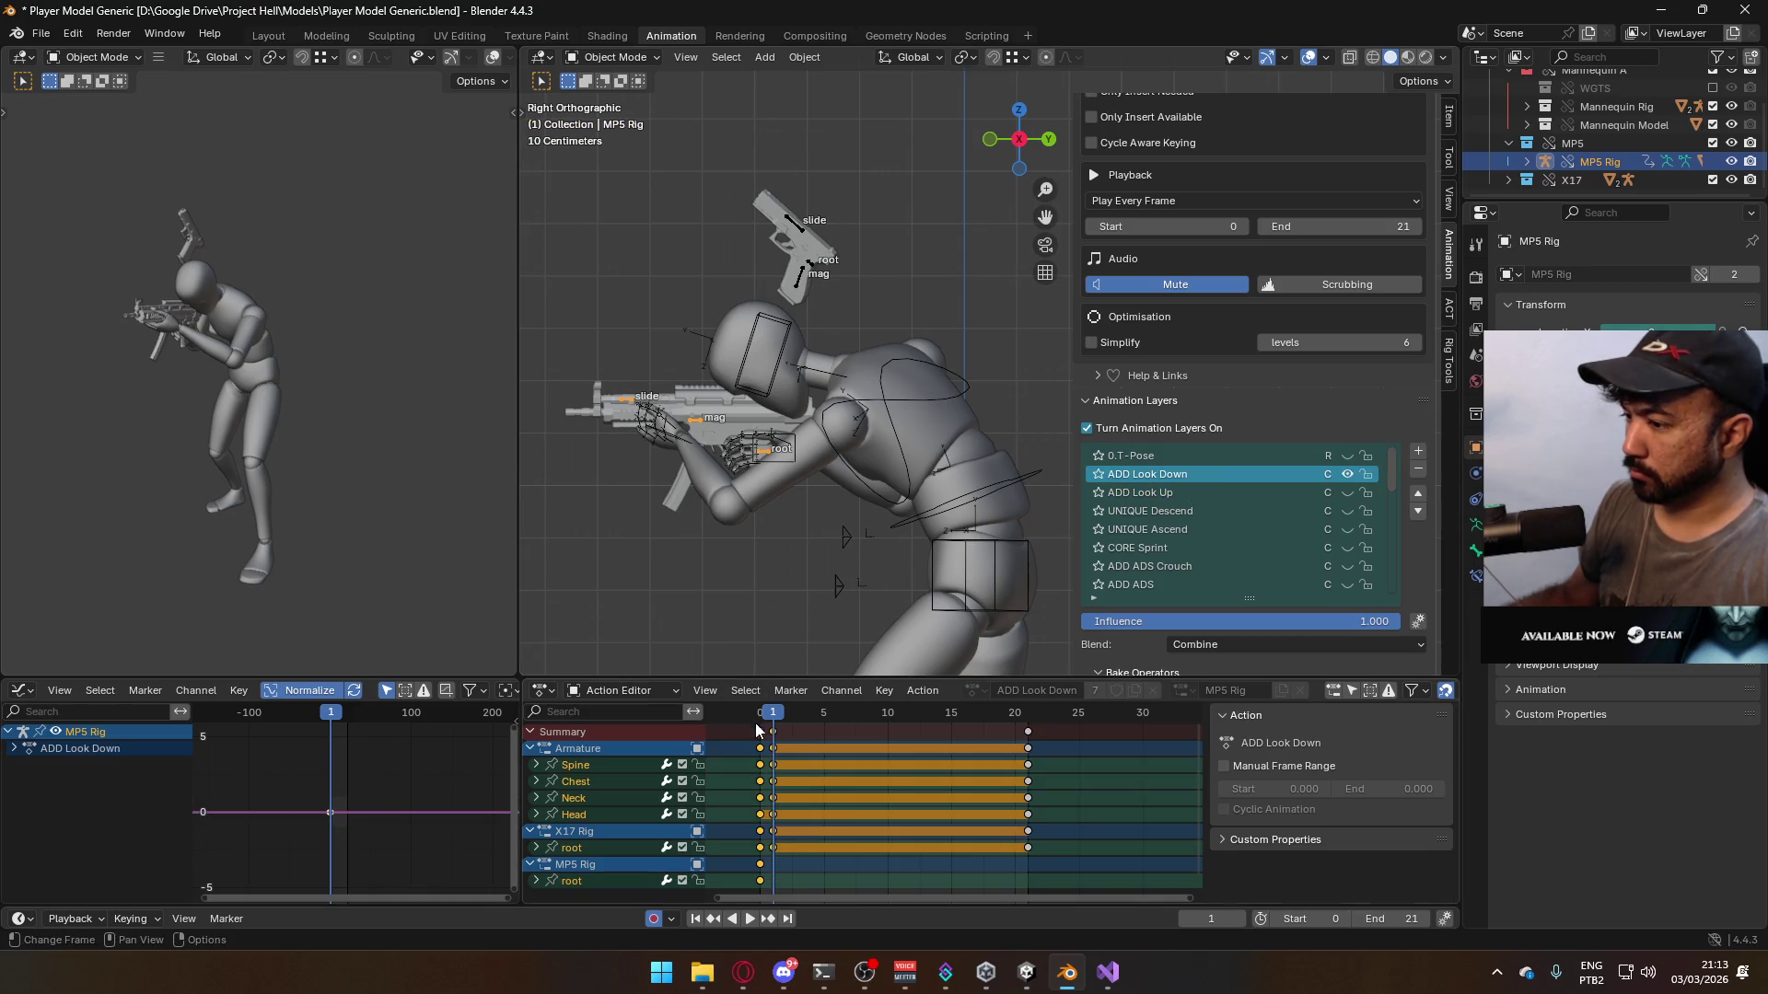
{"action": "key", "text": "space"}
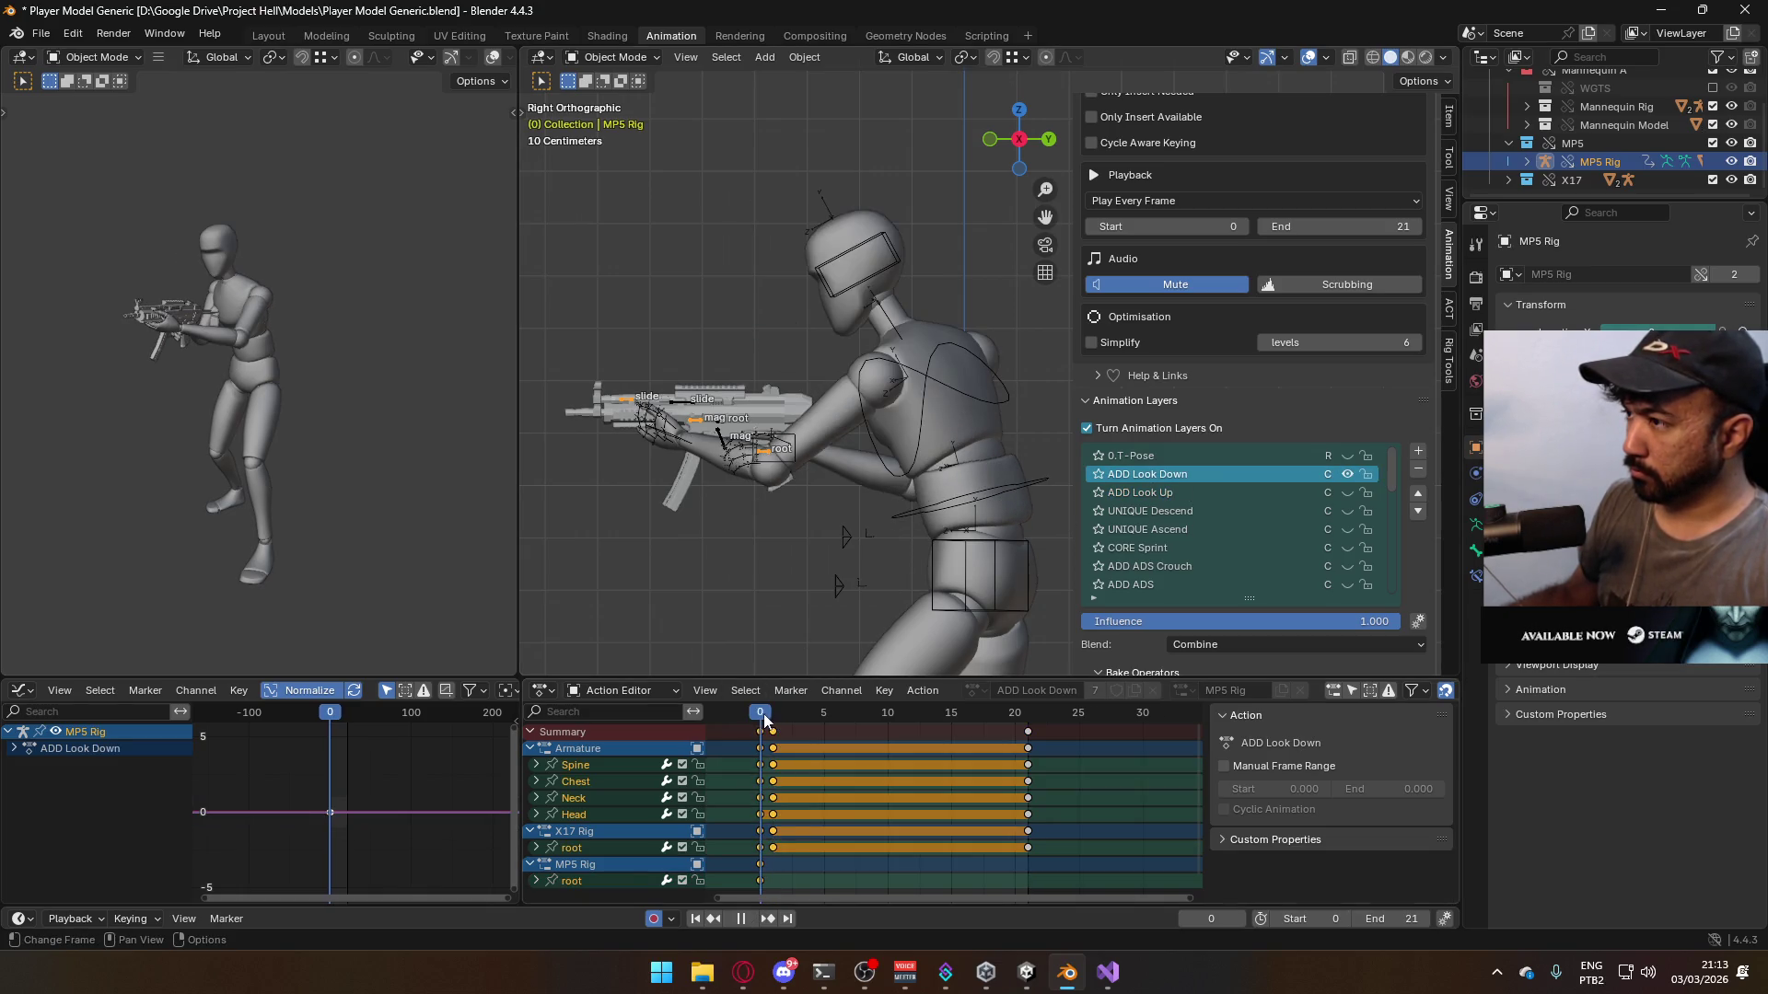
{"action": "key", "text": "space"}
{"action": "left_click", "coordinate": [799, 233]}
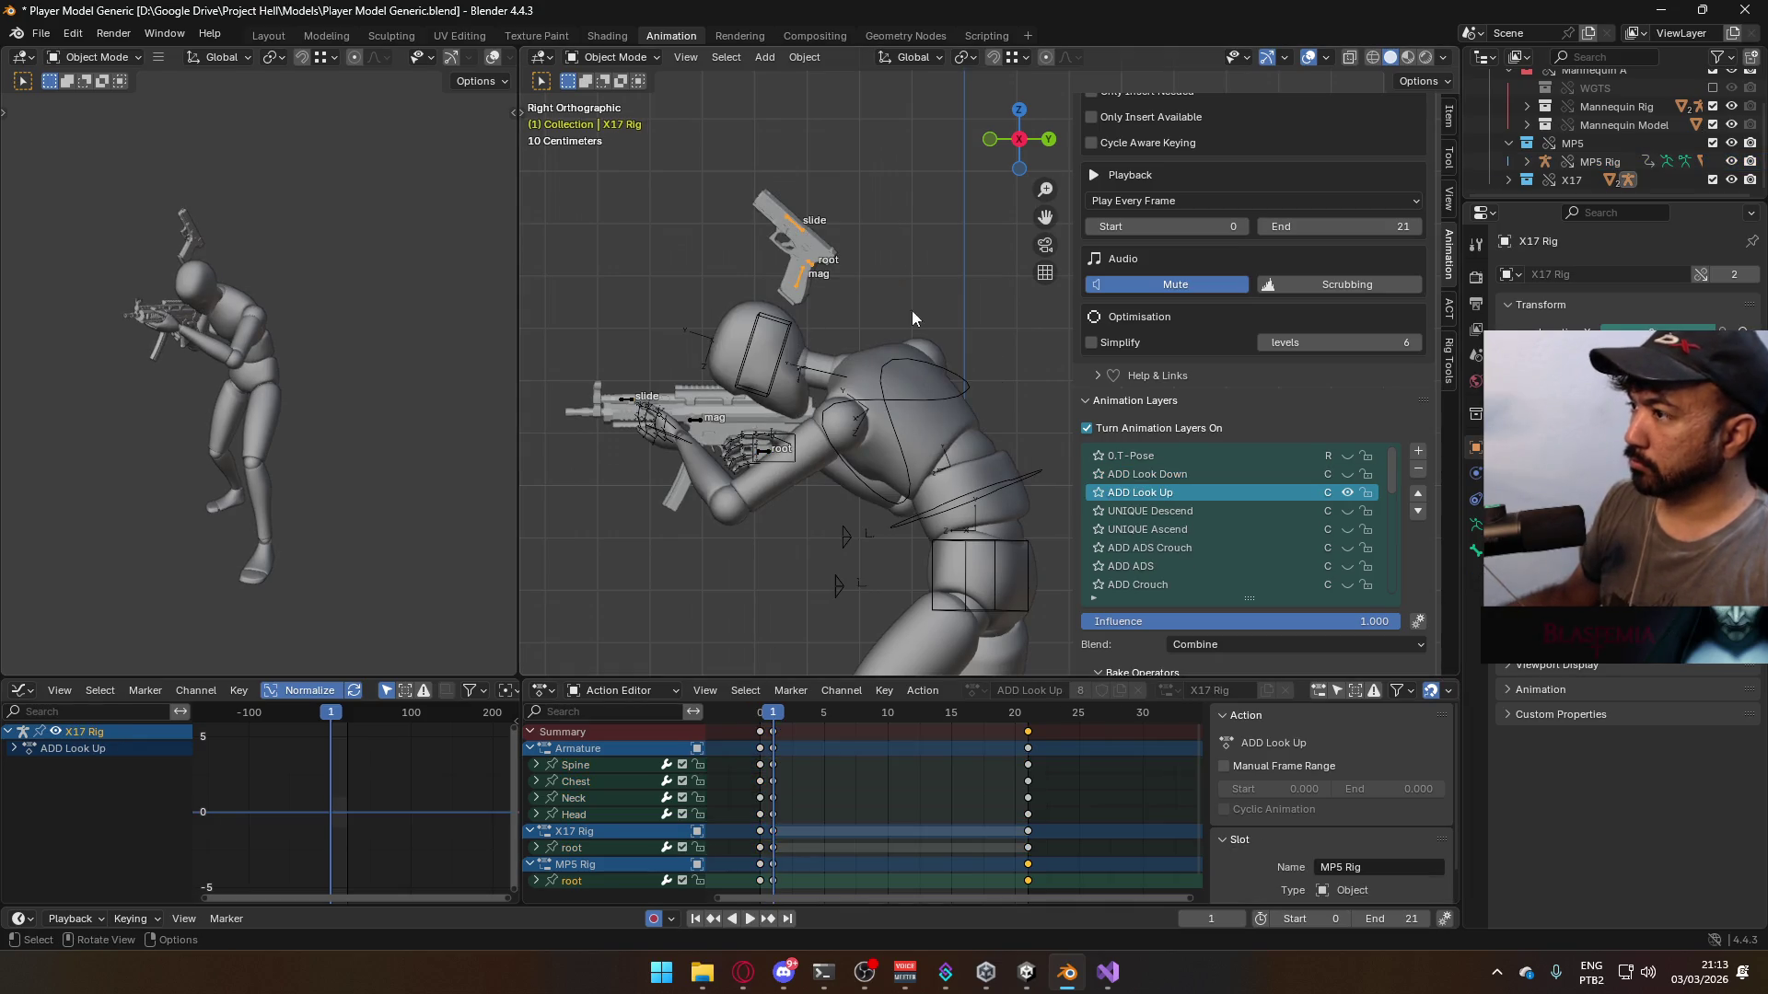
{"action": "left_click", "coordinate": [703, 429]}
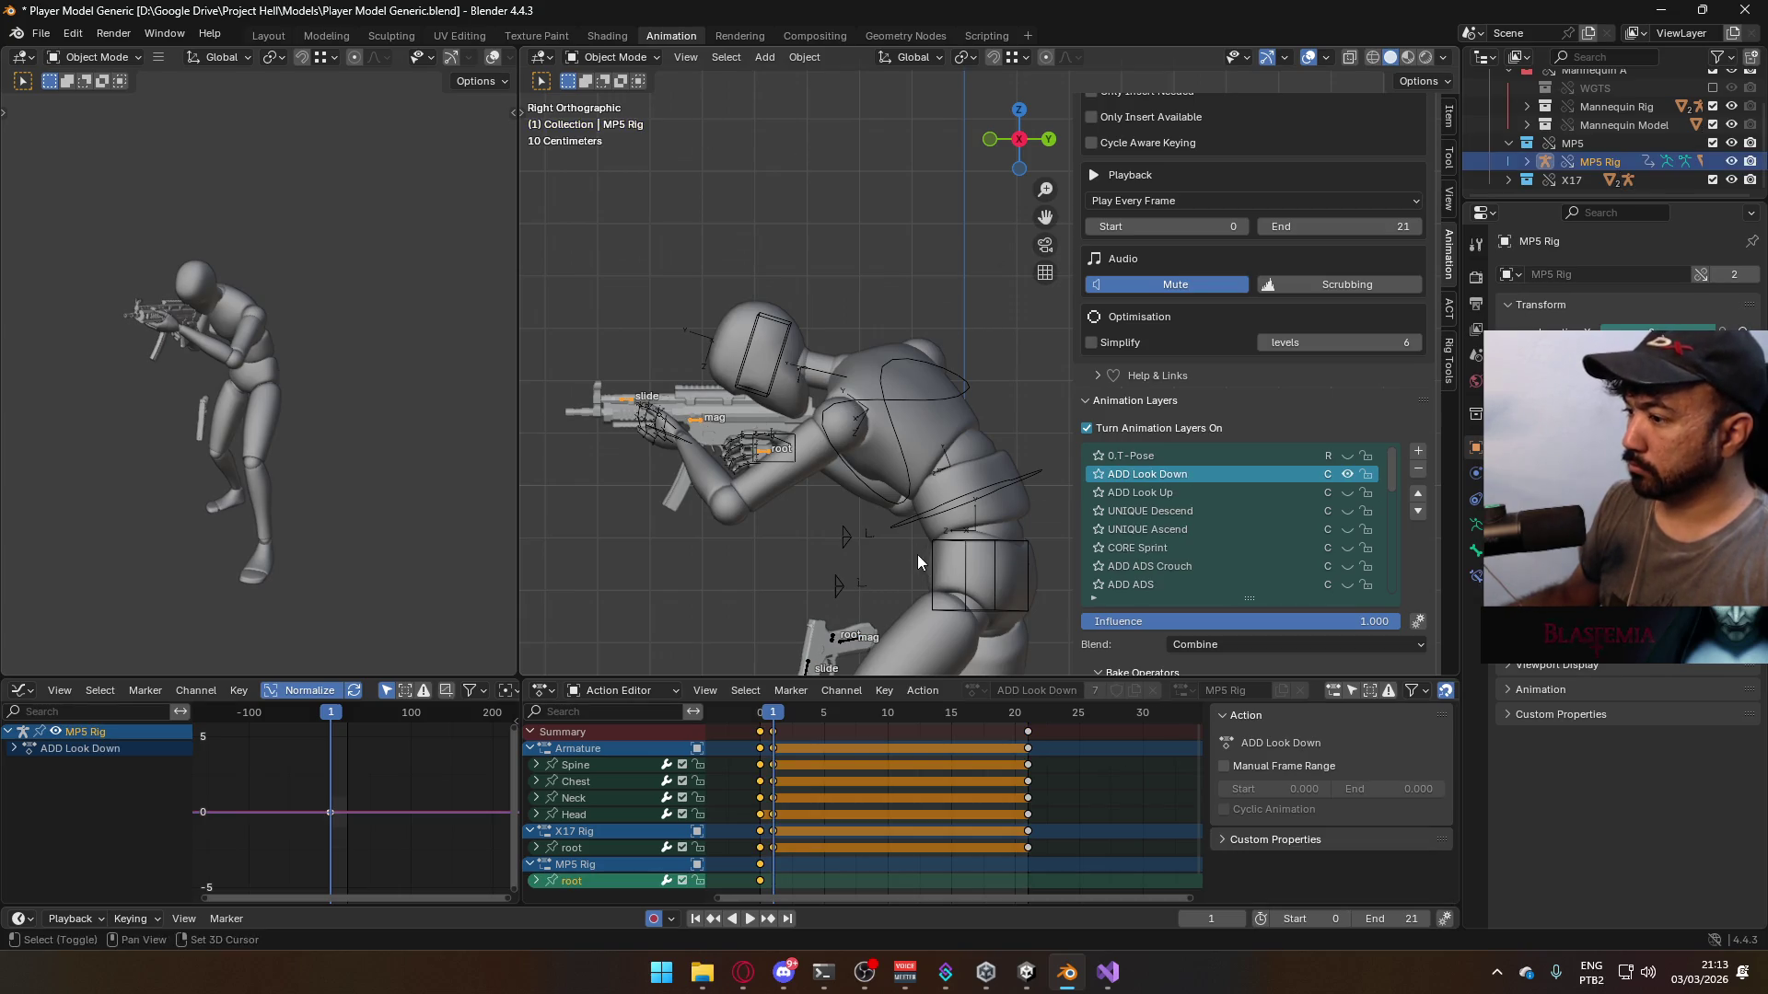
{"action": "middle_click_drag", "start_coordinate": [801, 406], "coordinate": [799, 327], "text": "shift"}
{"action": "left_click", "coordinate": [589, 58]}
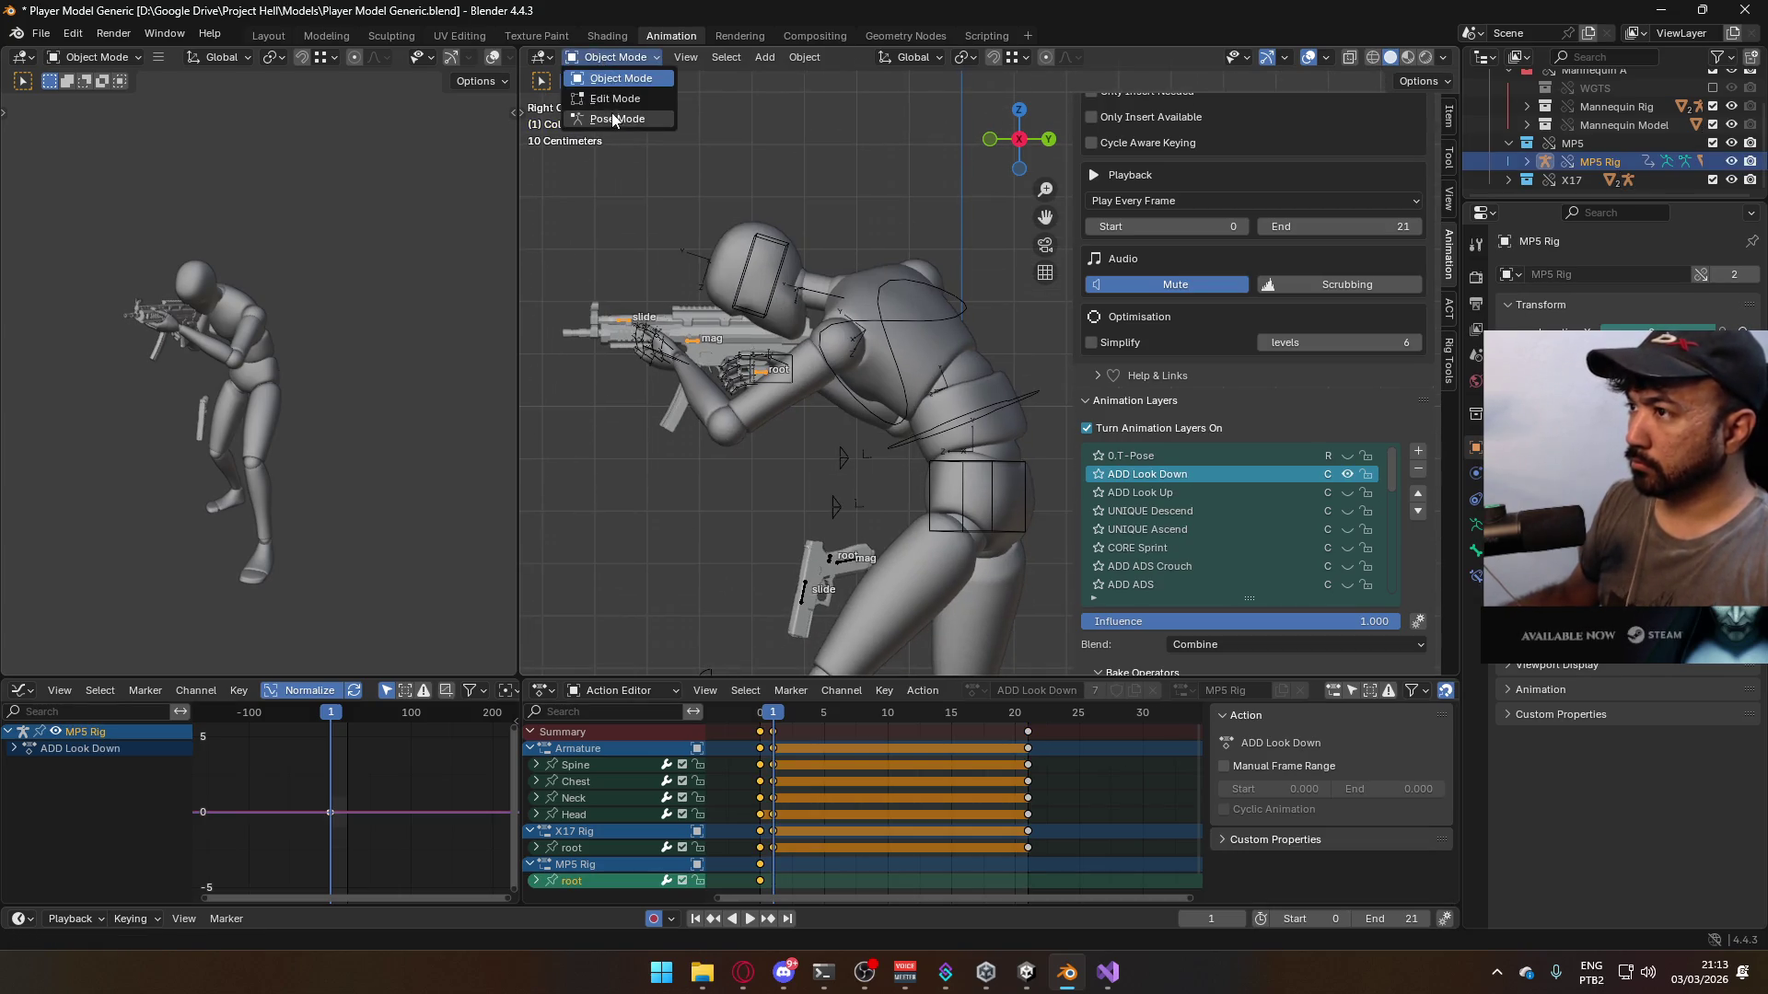
- In Pose Mode, move and rotate the MP5 root repeatedly until the gun points straight down beside the body
{"action": "left_click", "coordinate": [612, 120]}
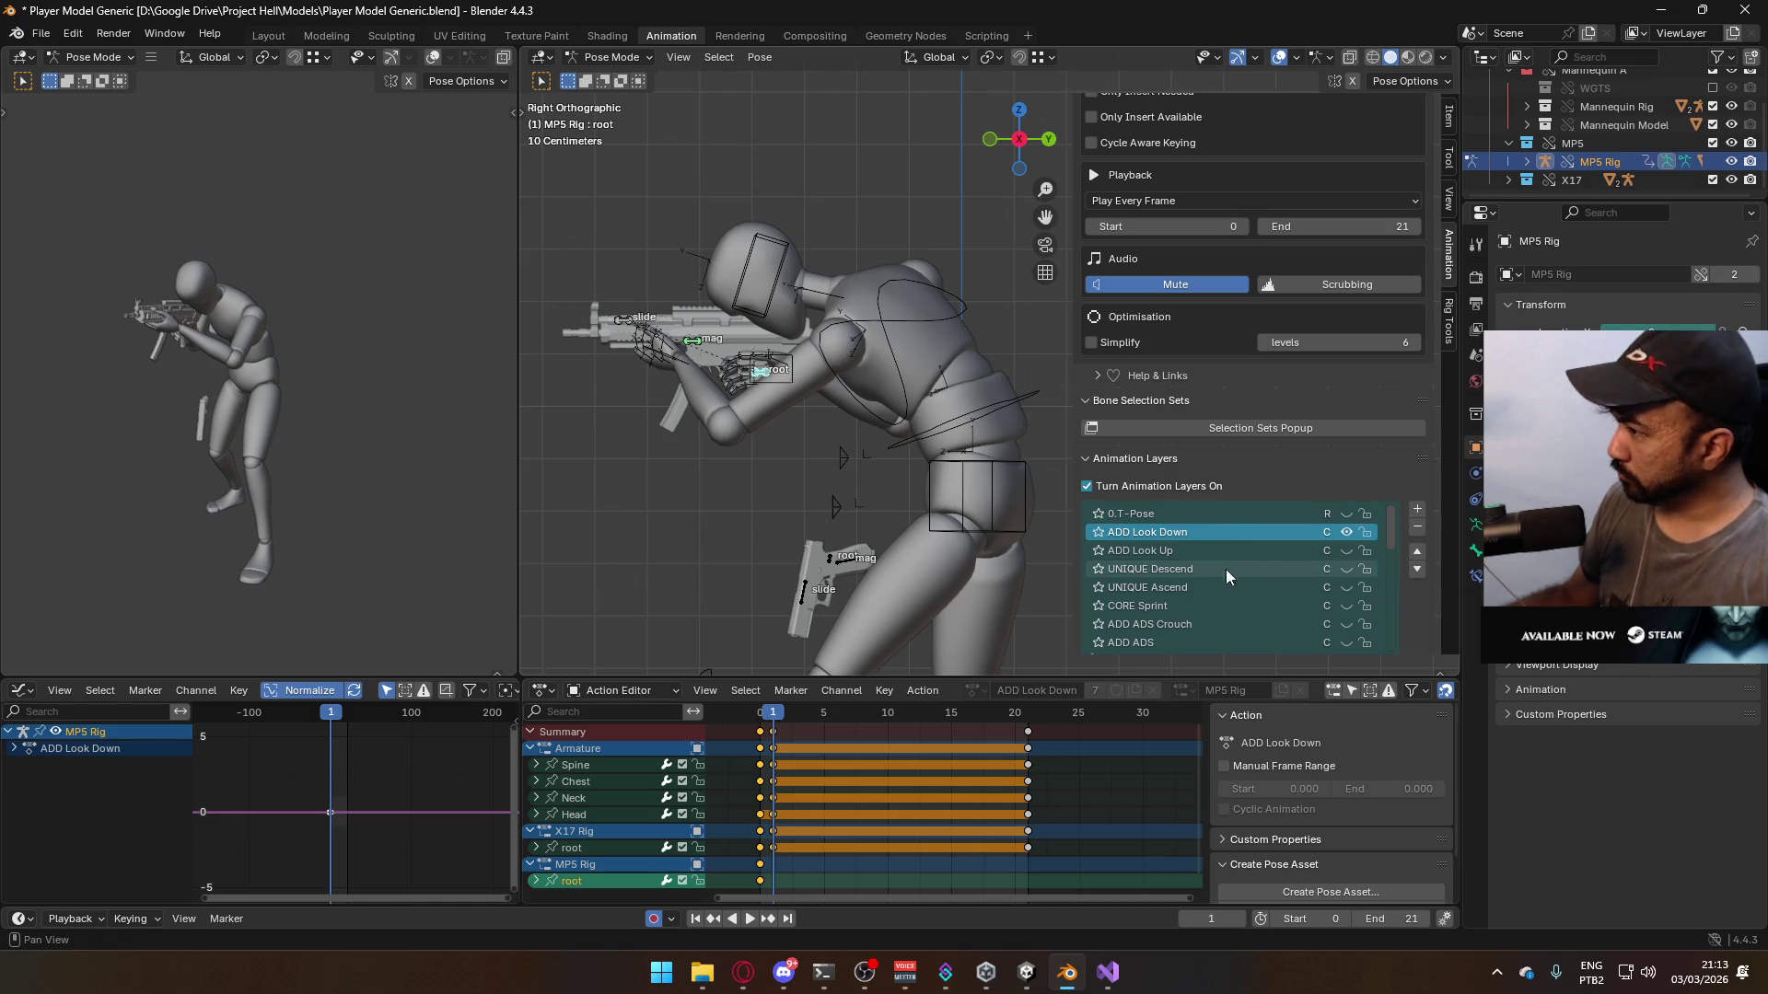
{"action": "key", "text": "g"}
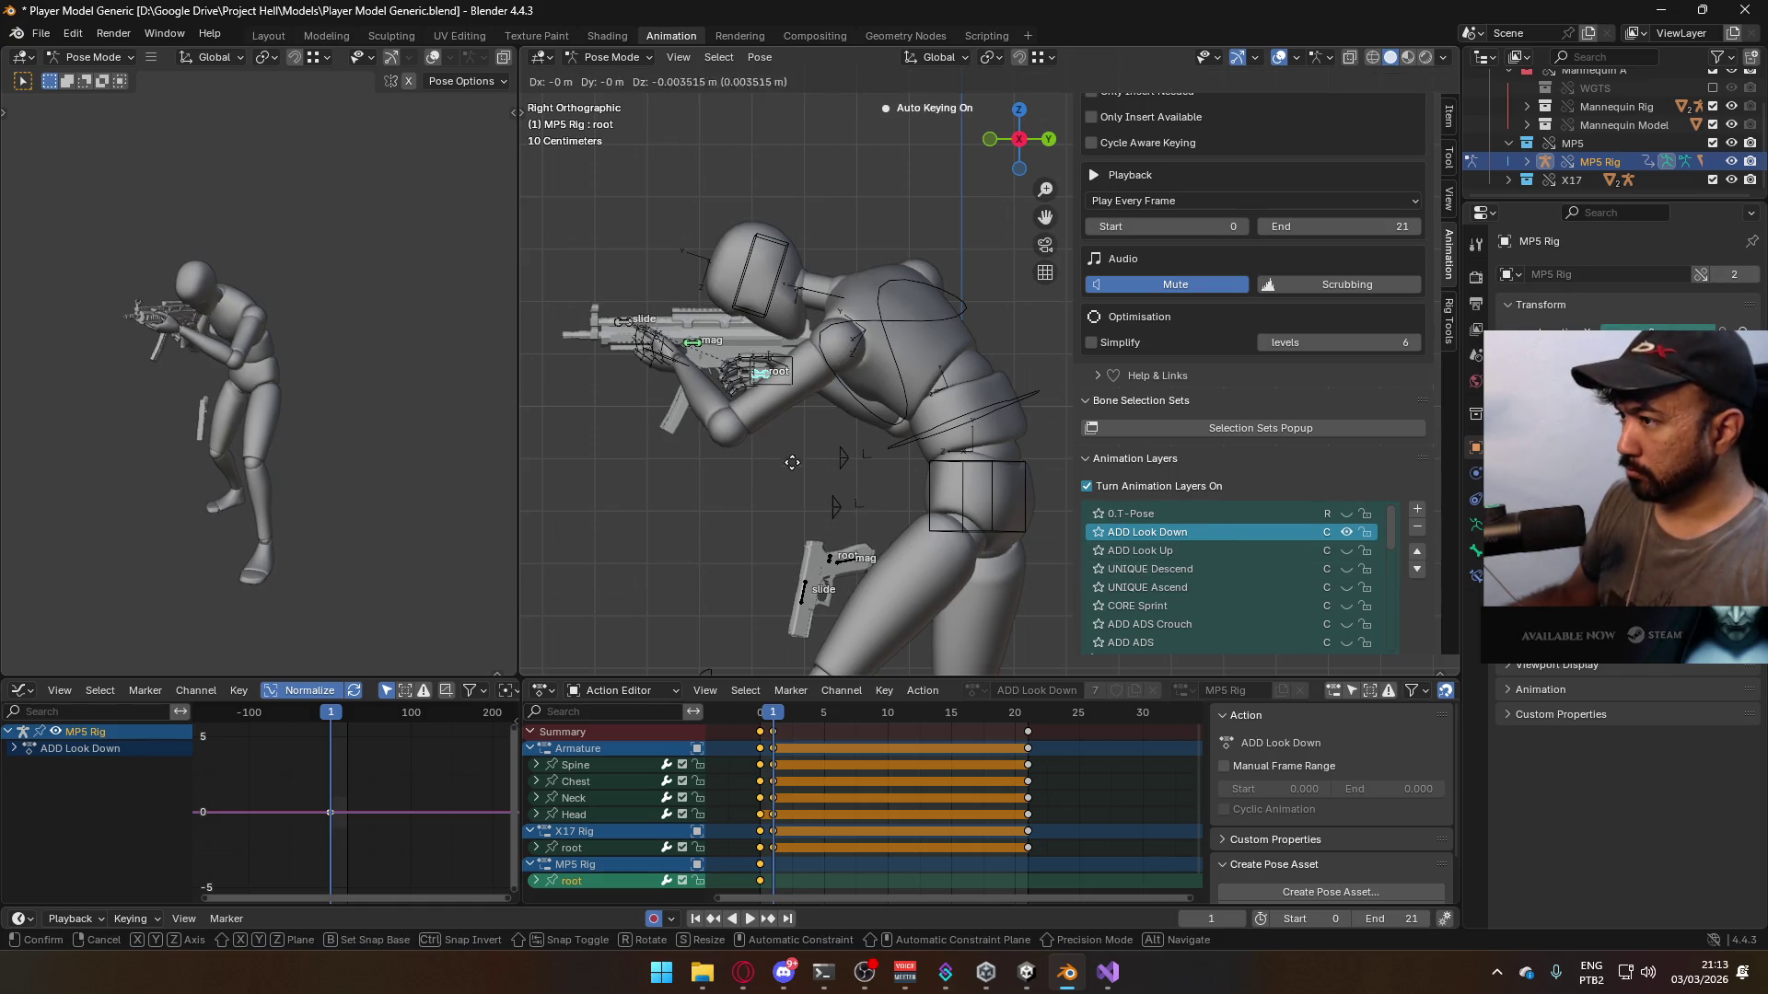
{"action": "left_click", "coordinate": [954, 600]}
{"action": "key", "text": "r"}
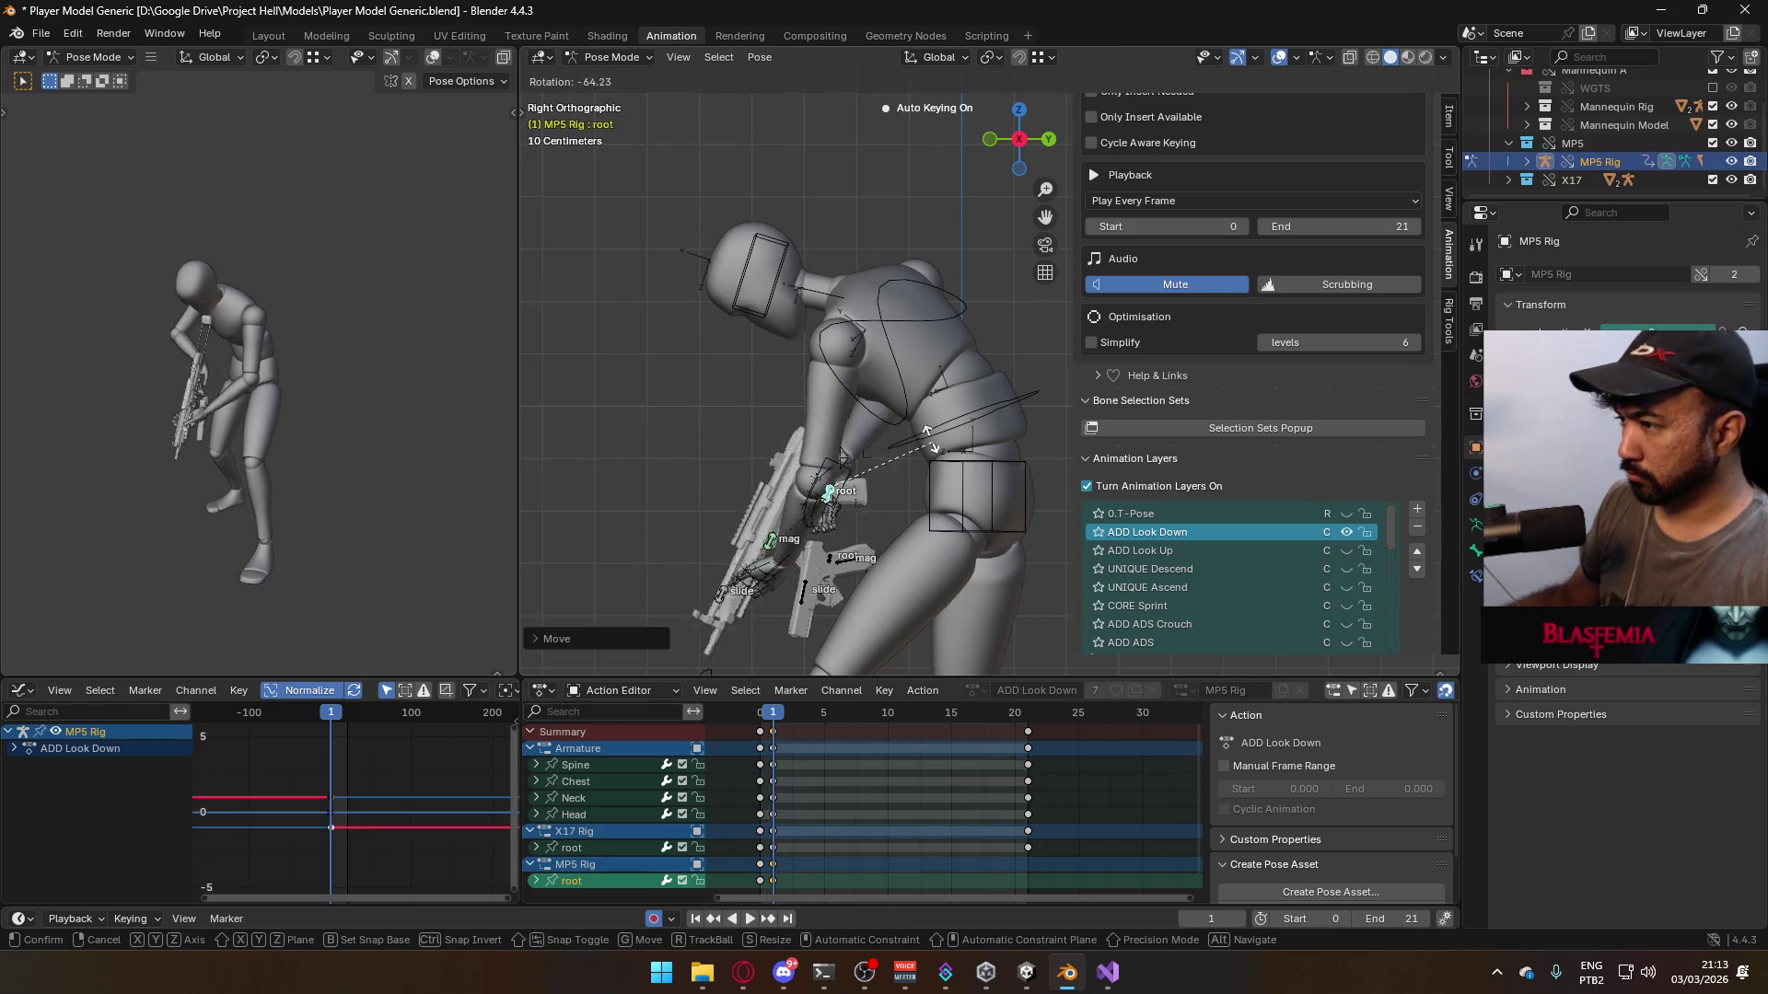
{"action": "left_click", "coordinate": [906, 420]}
{"action": "key", "text": "g"}
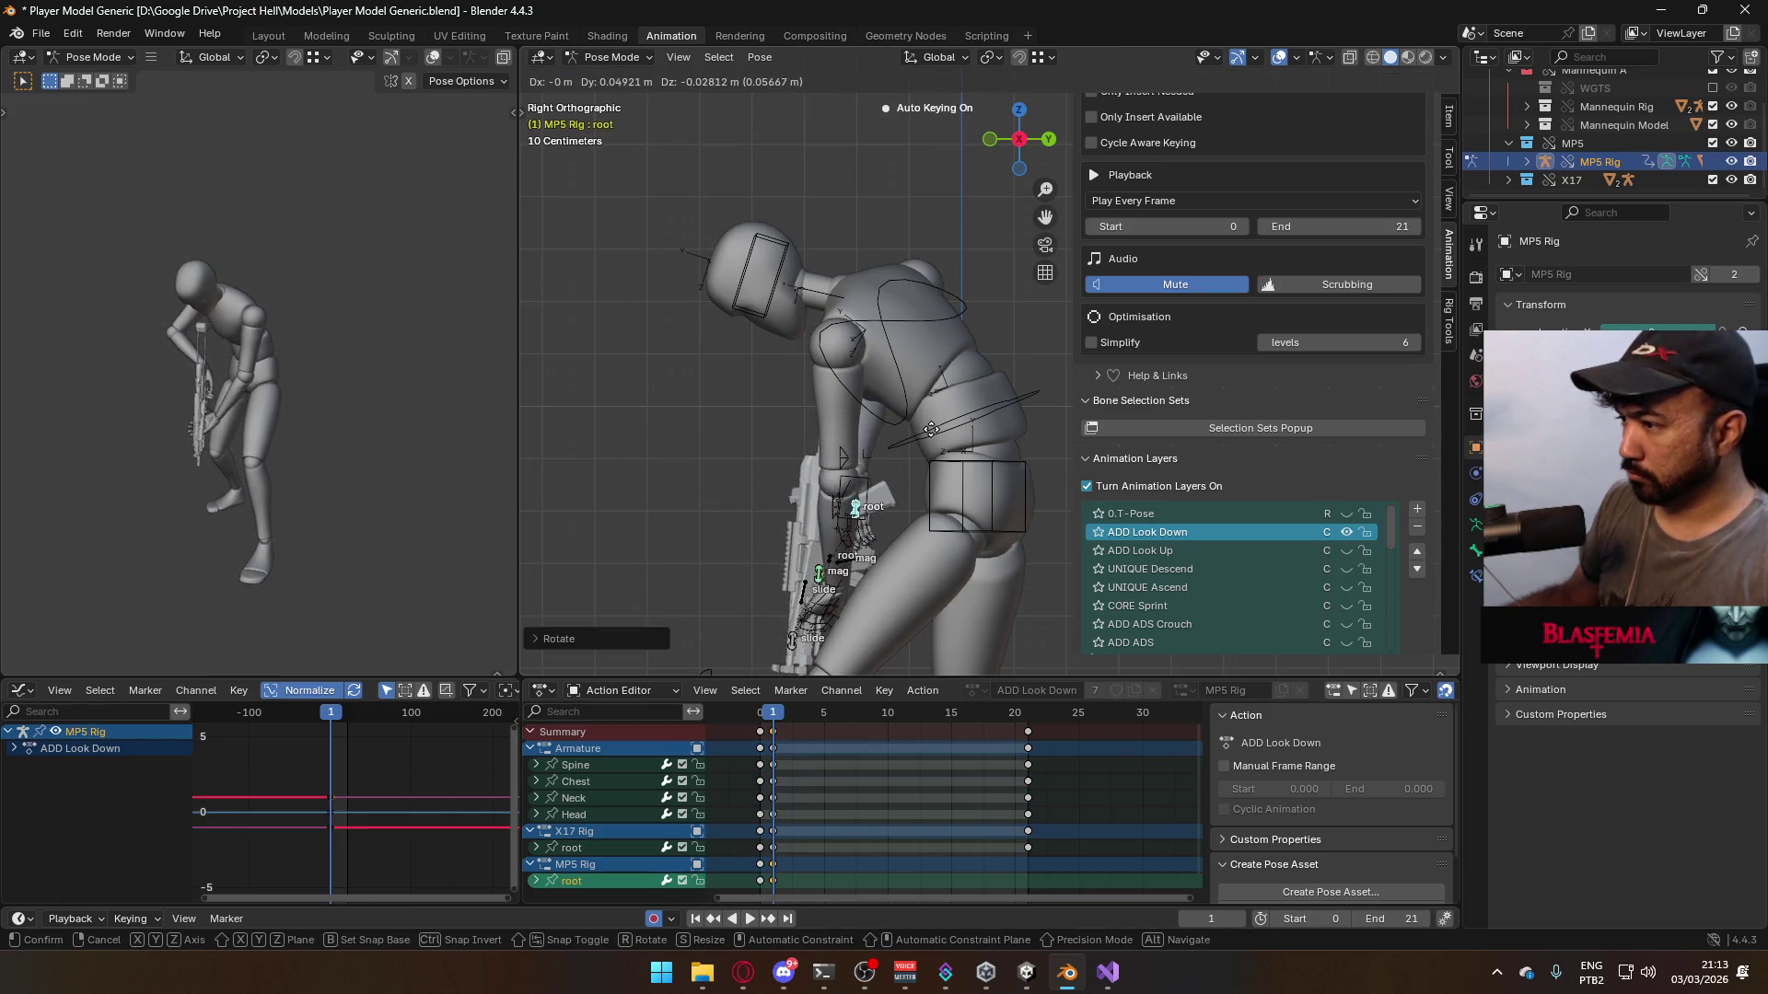
{"action": "left_click", "coordinate": [932, 435]}
{"action": "key", "text": "r"}
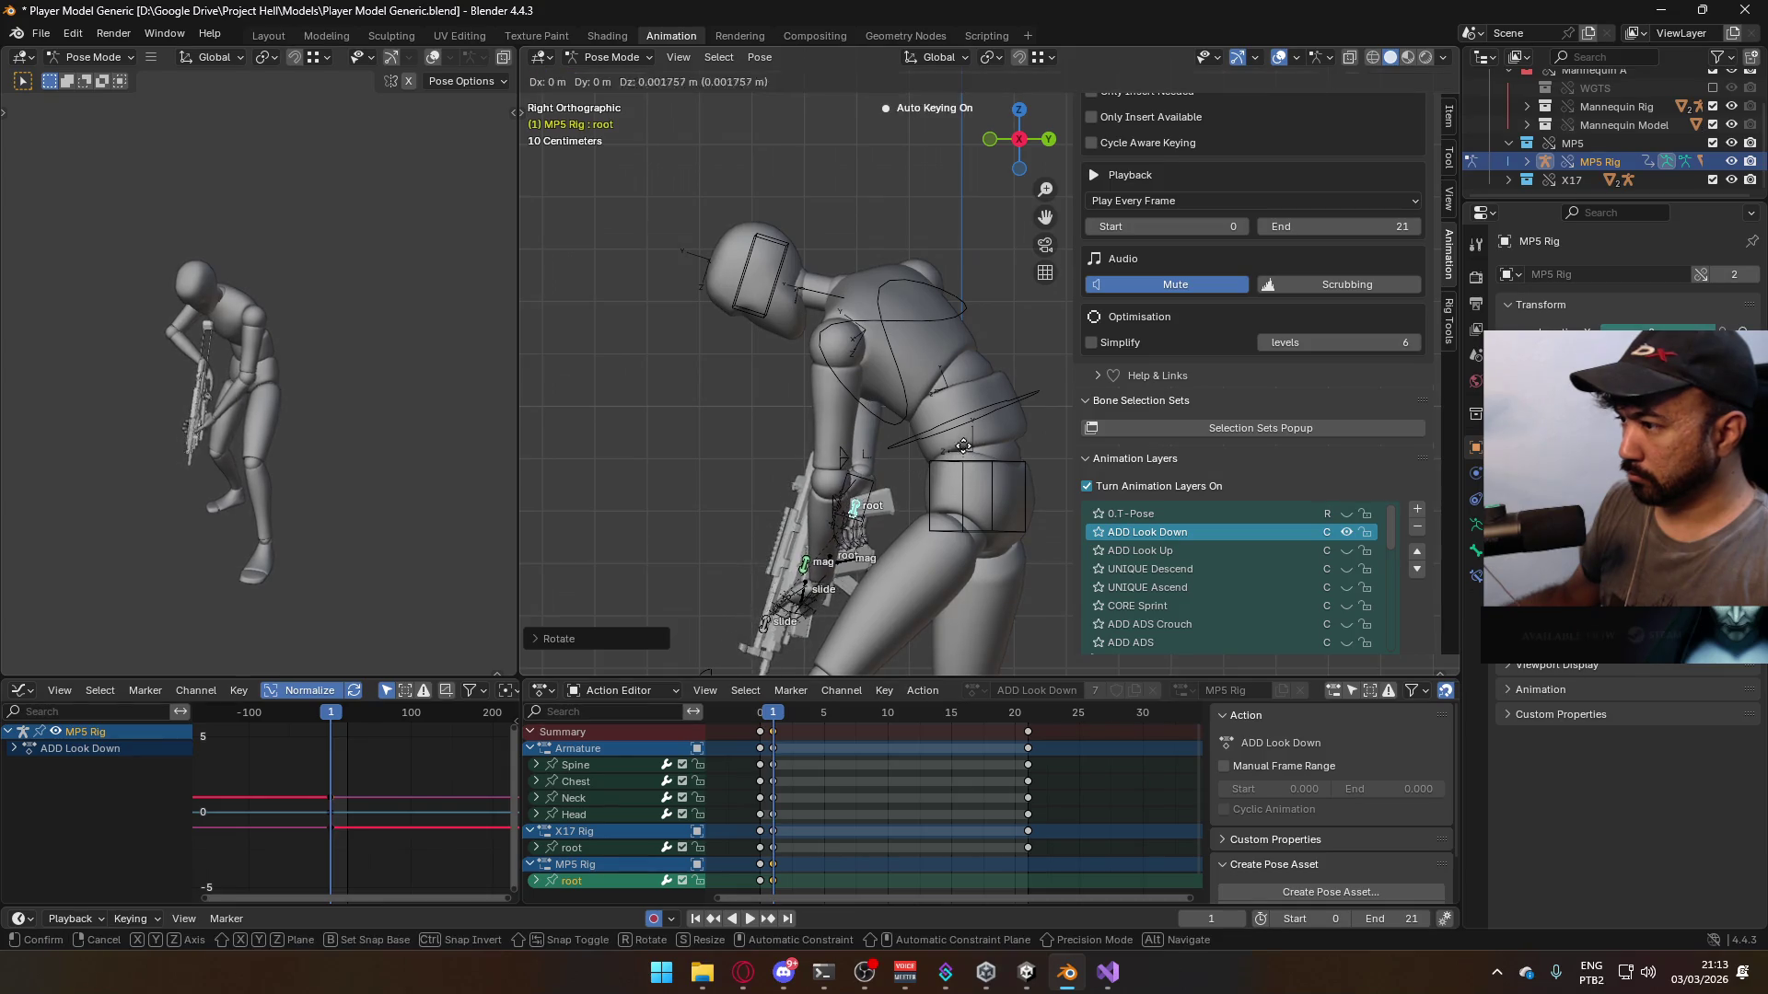
{"action": "left_click", "coordinate": [994, 444]}
{"action": "key", "text": "g"}
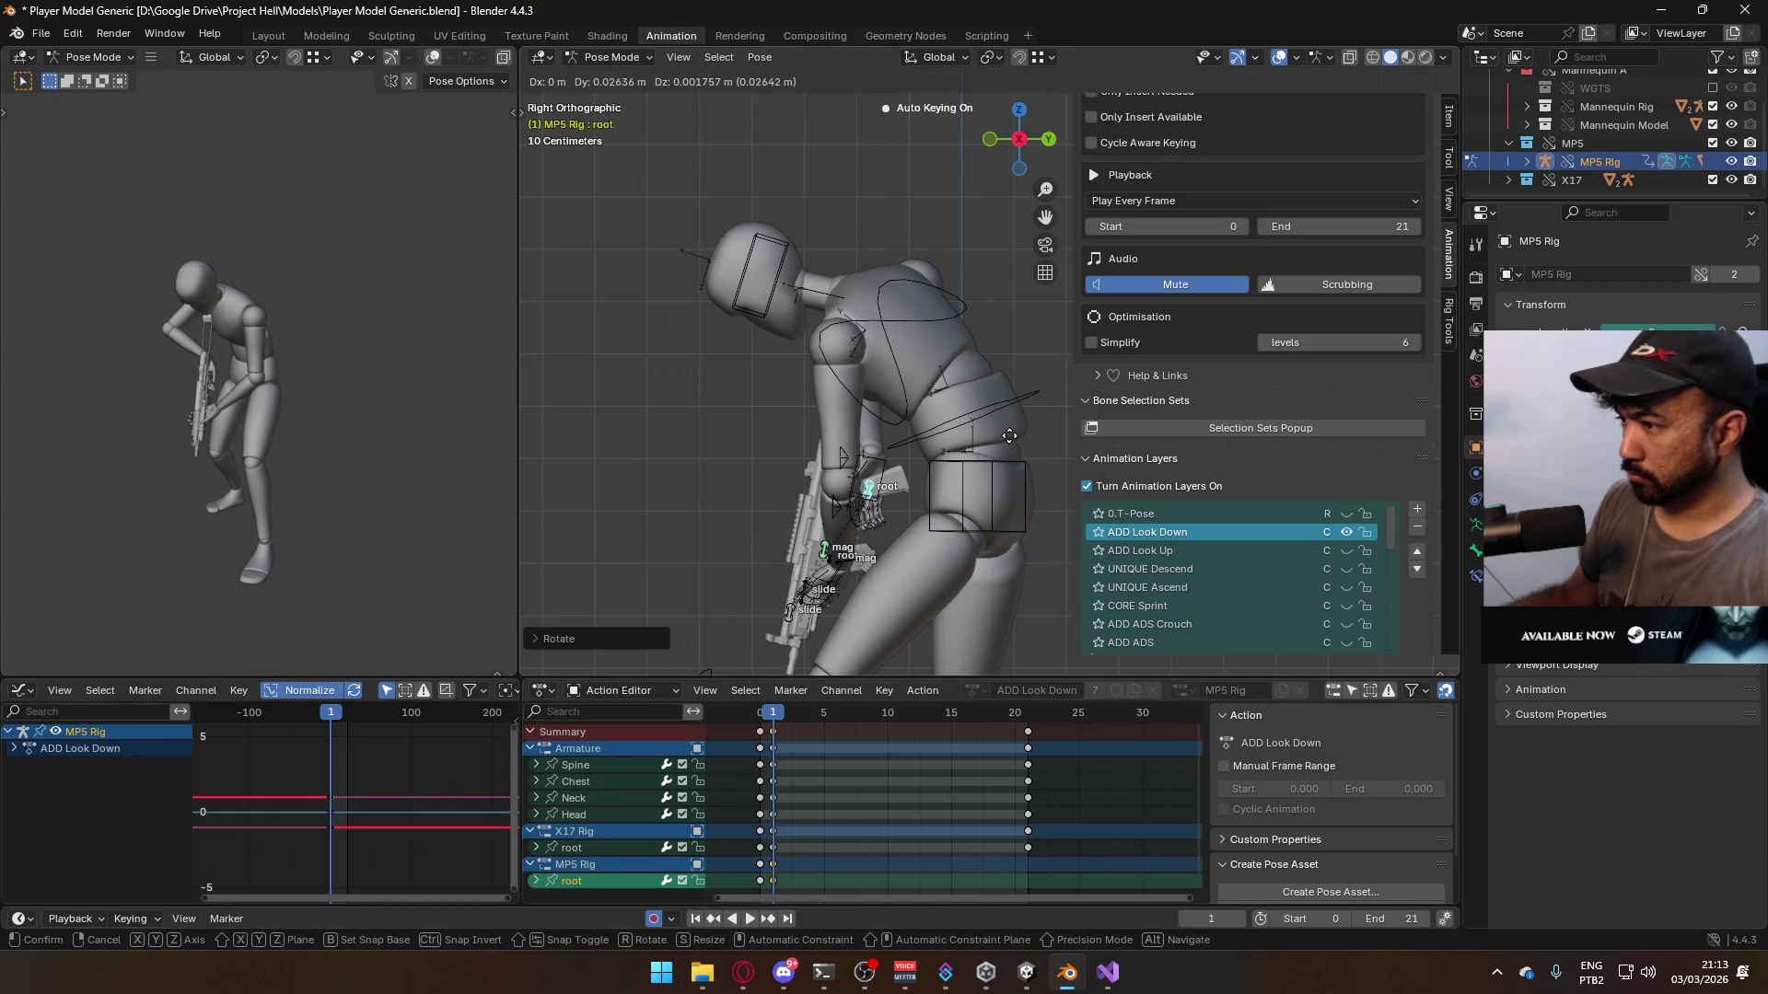
{"action": "left_click", "coordinate": [1005, 435]}
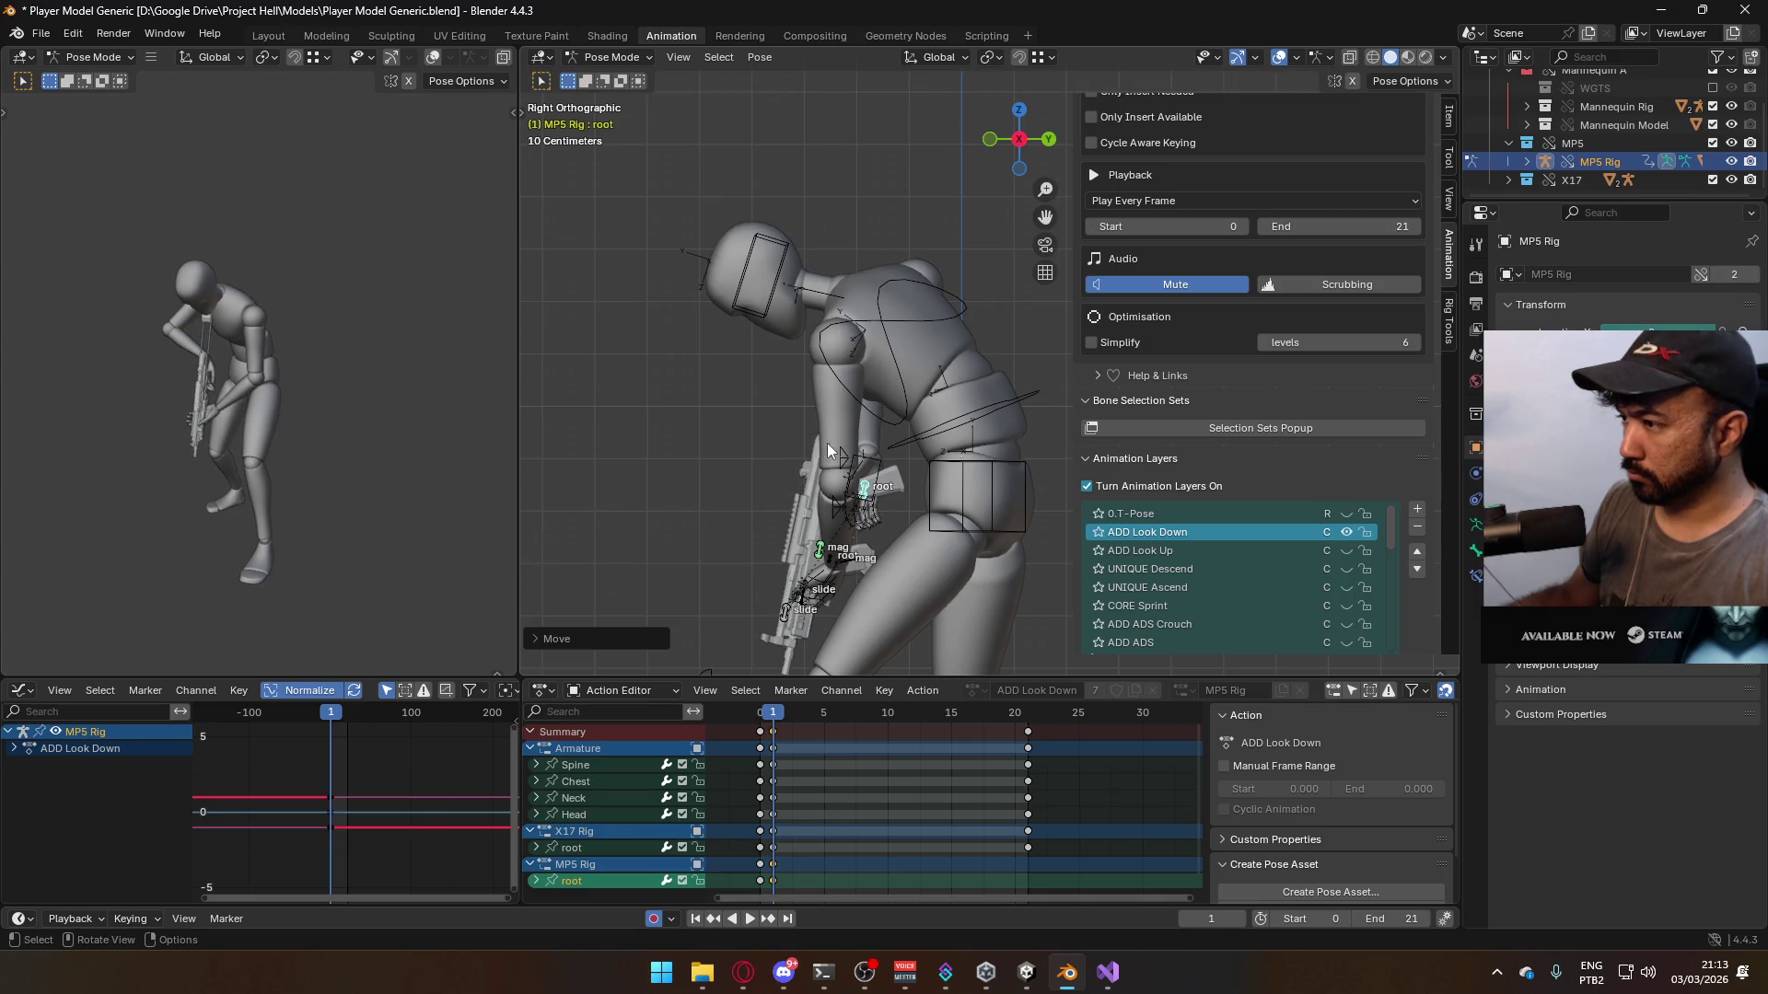
{"action": "mouse_move", "coordinate": [1004, 435]}
{"action": "middle_mouse_down"}
{"action": "mouse_move", "coordinate": [1070, 412]}
{"action": "mouse_move", "coordinate": [868, 438]}
{"action": "middle_mouse_up"}
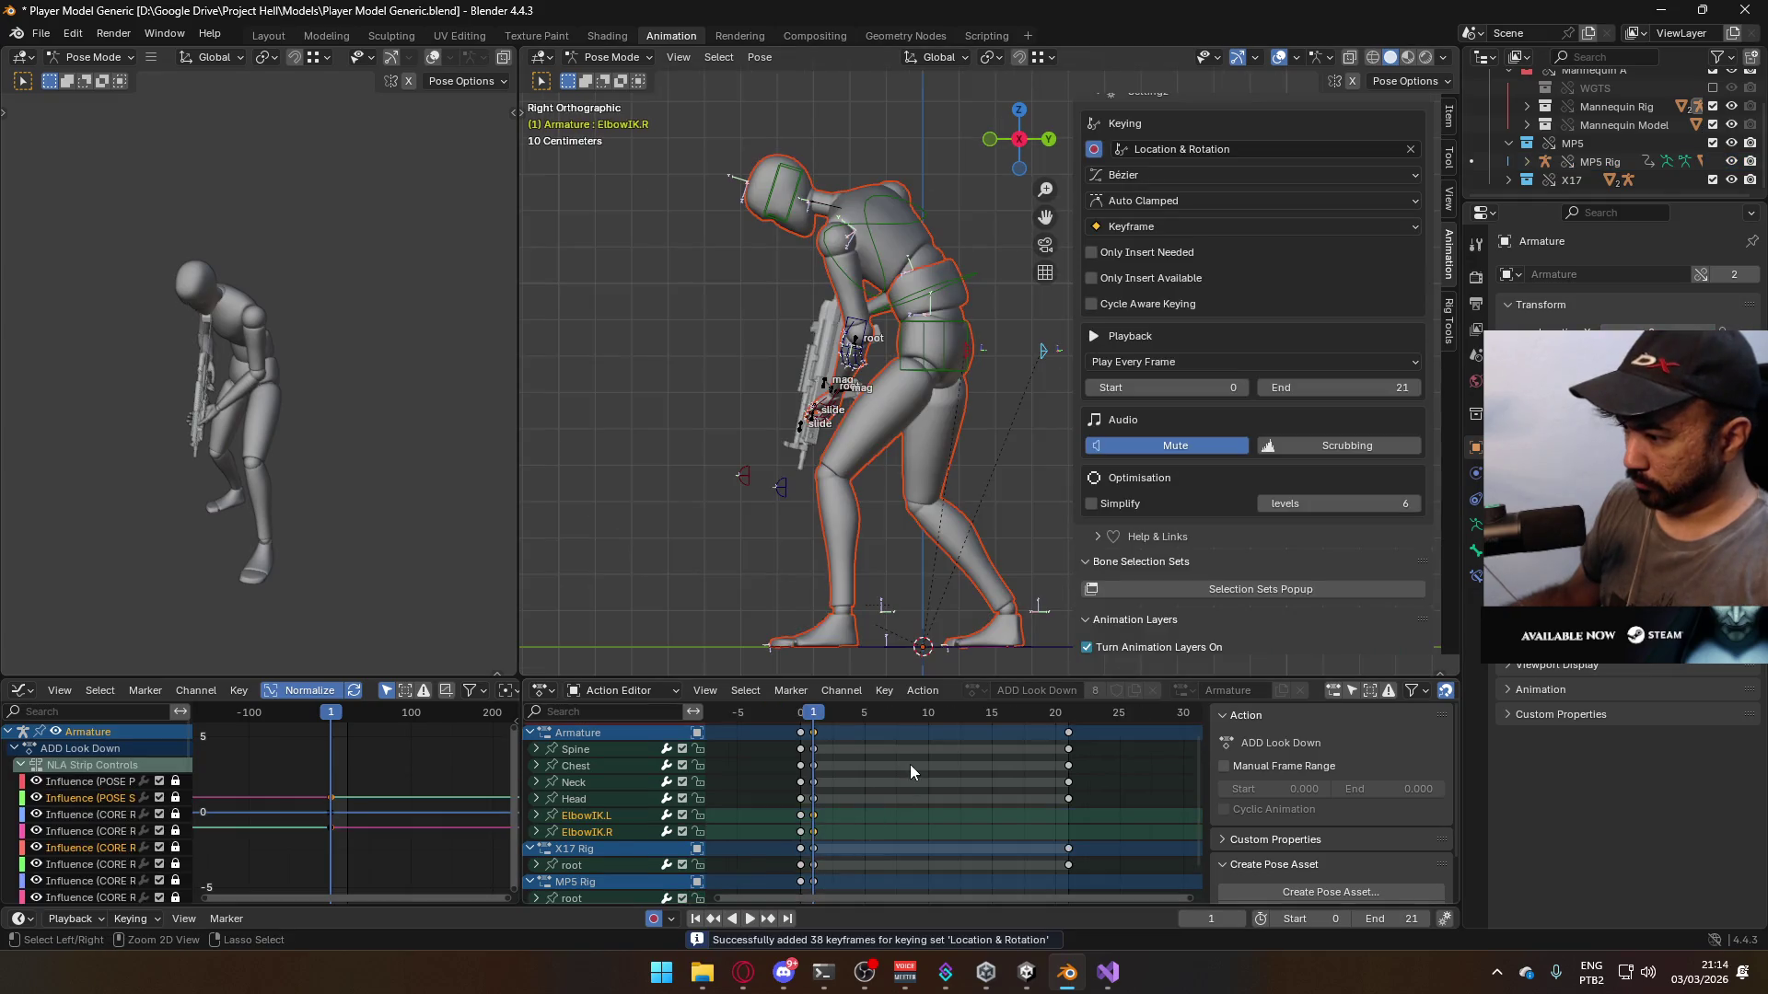
- Try pasting the lowered MP5 root keys at frame 21, undoing a stray paste
{"action": "key", "text": "Up"}
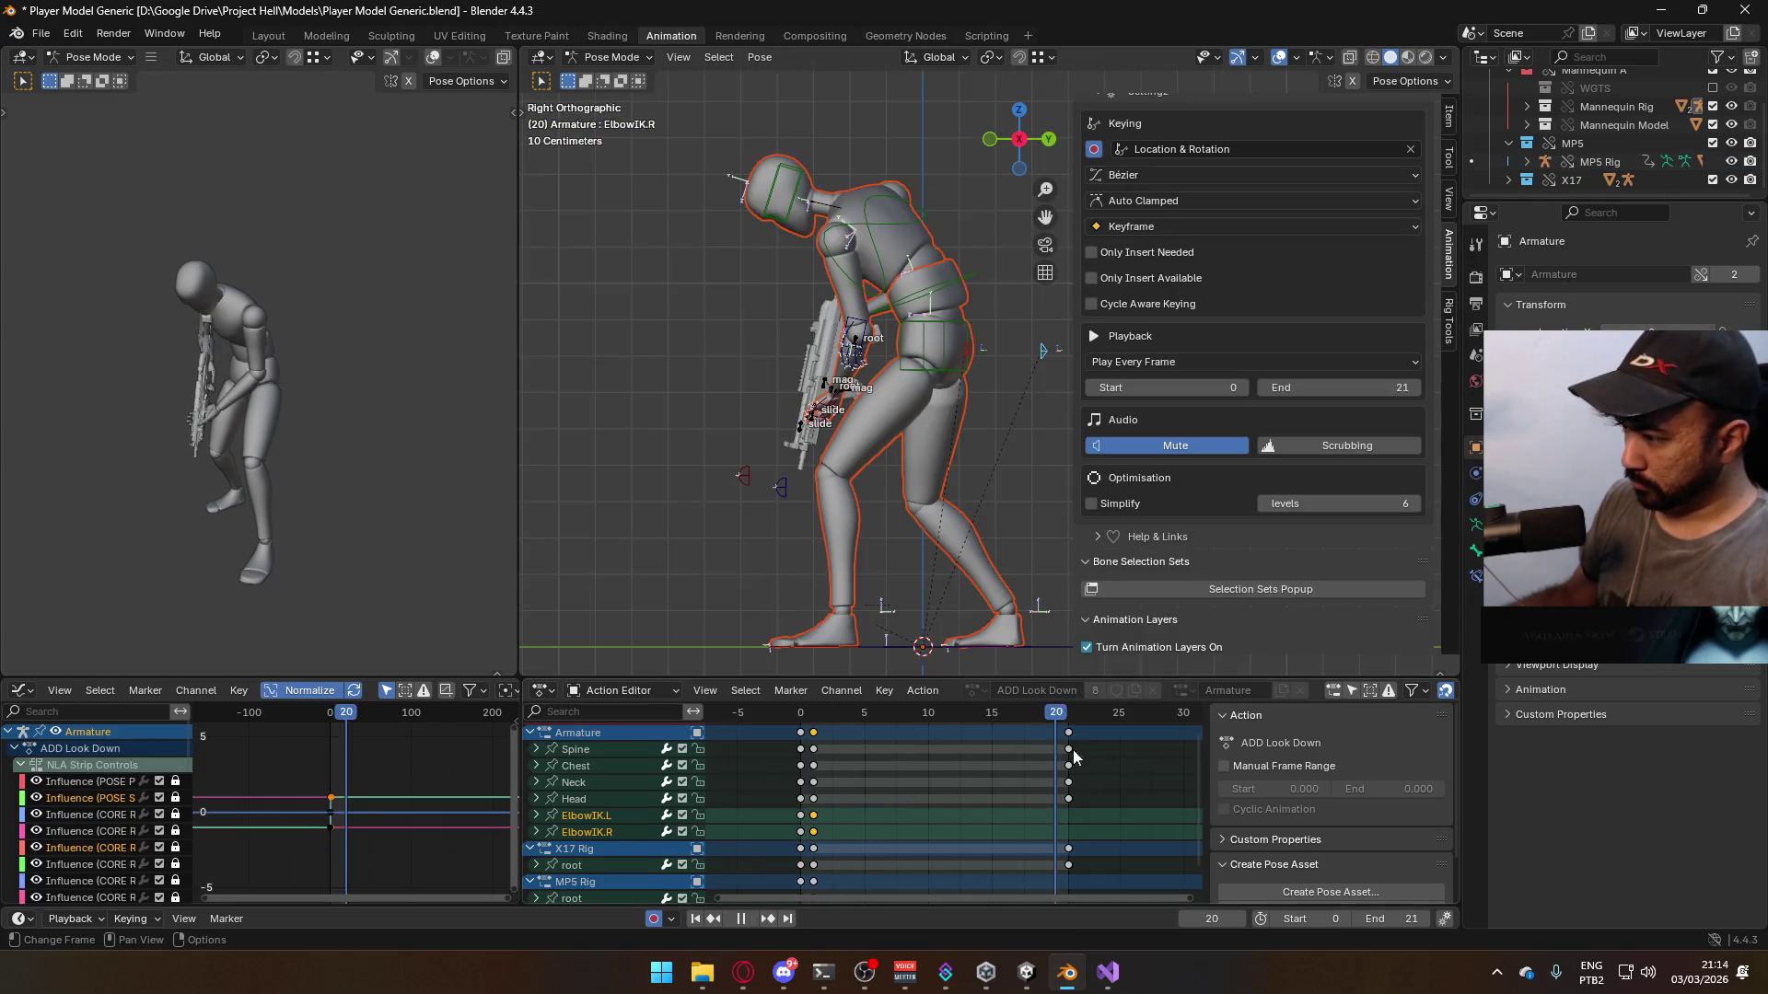
{"action": "key", "text": "ctrl+v"}
{"action": "scroll", "coordinate": [829, 792], "scroll_direction": "down", "scroll_amount": 2}
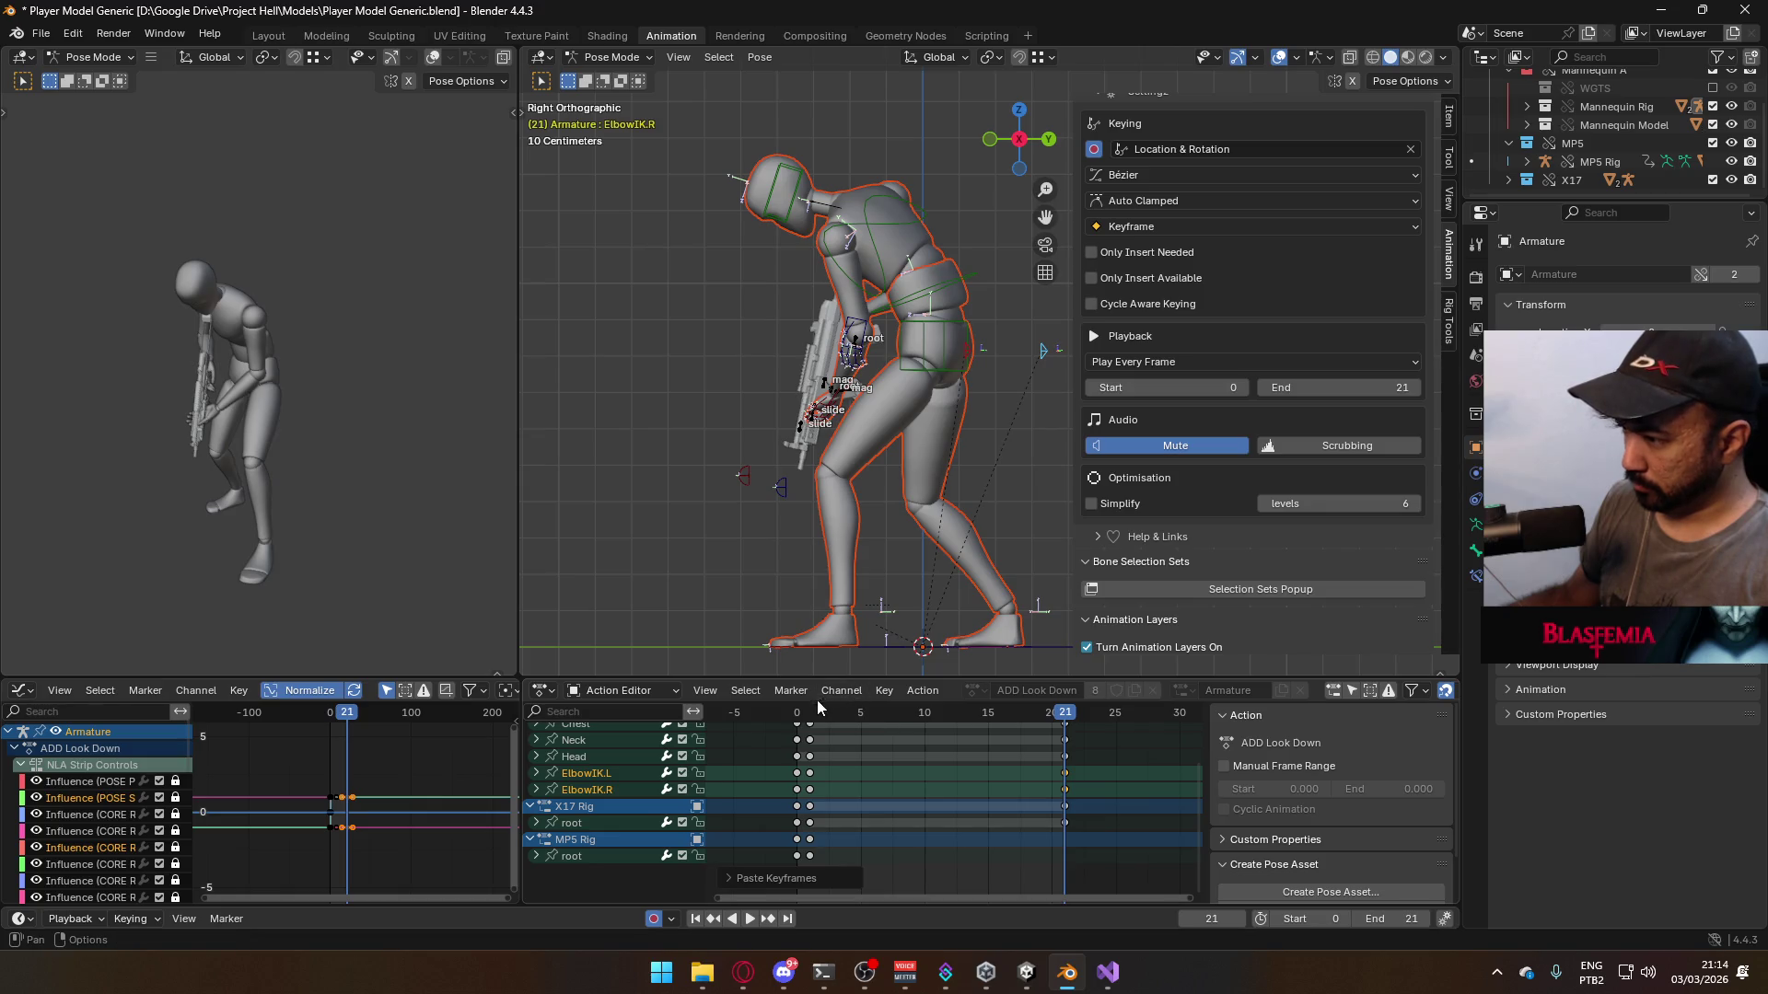
{"action": "key", "text": "Down"}
{"action": "key", "text": "ctrl+v"}
{"action": "key", "text": "ctrl+v"}
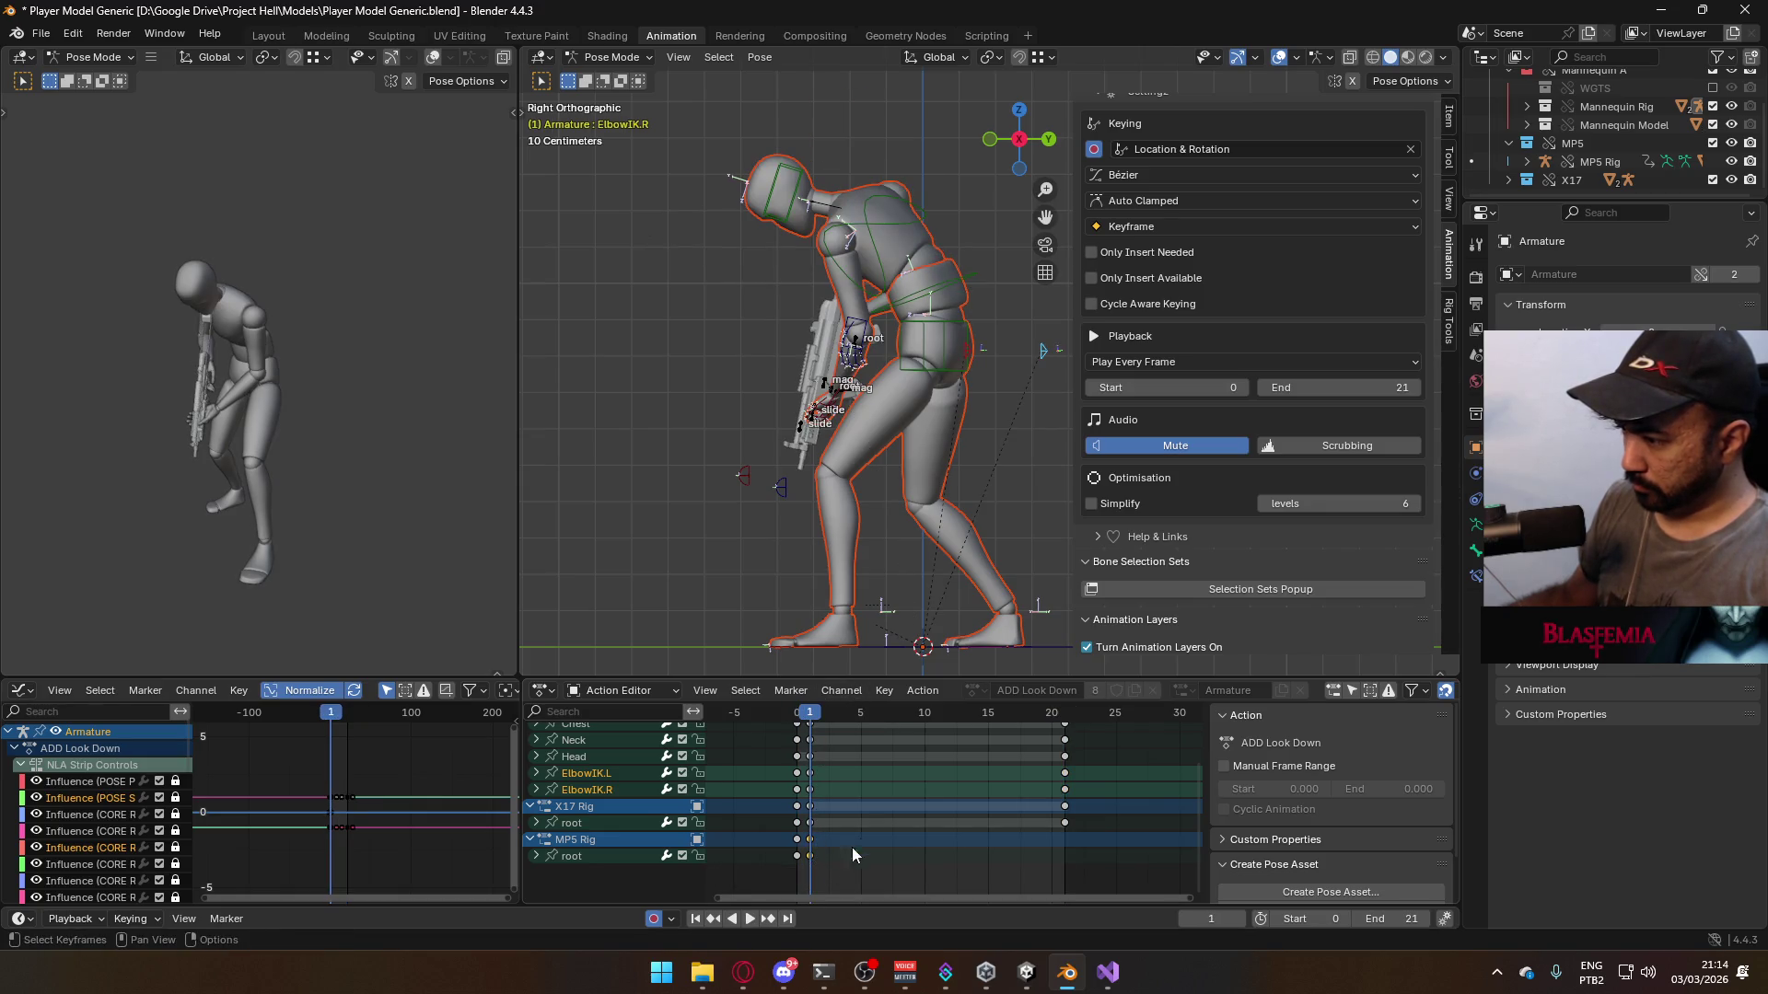
{"action": "left_click", "coordinate": [1065, 713]}
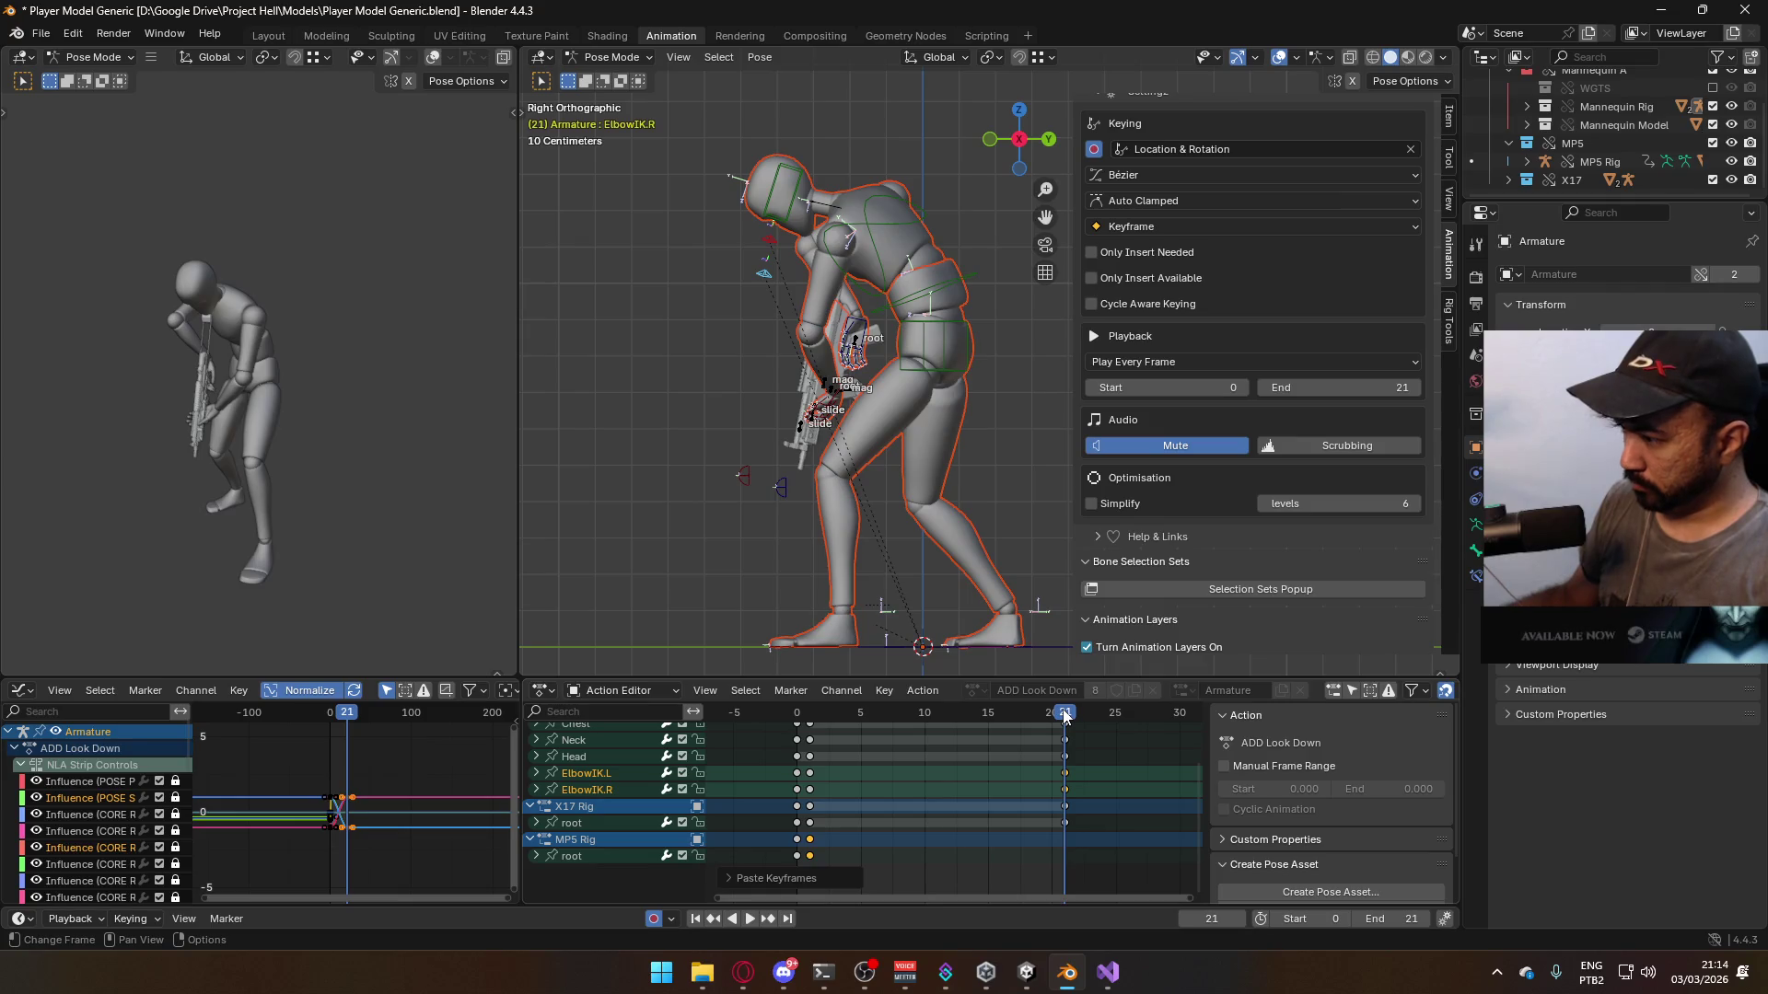
{"action": "key", "text": "ctrl+z"}
- Paste the MP5 root's frame-1 keys at frame 21 and preview the playback
{"action": "left_click", "coordinate": [582, 860]}
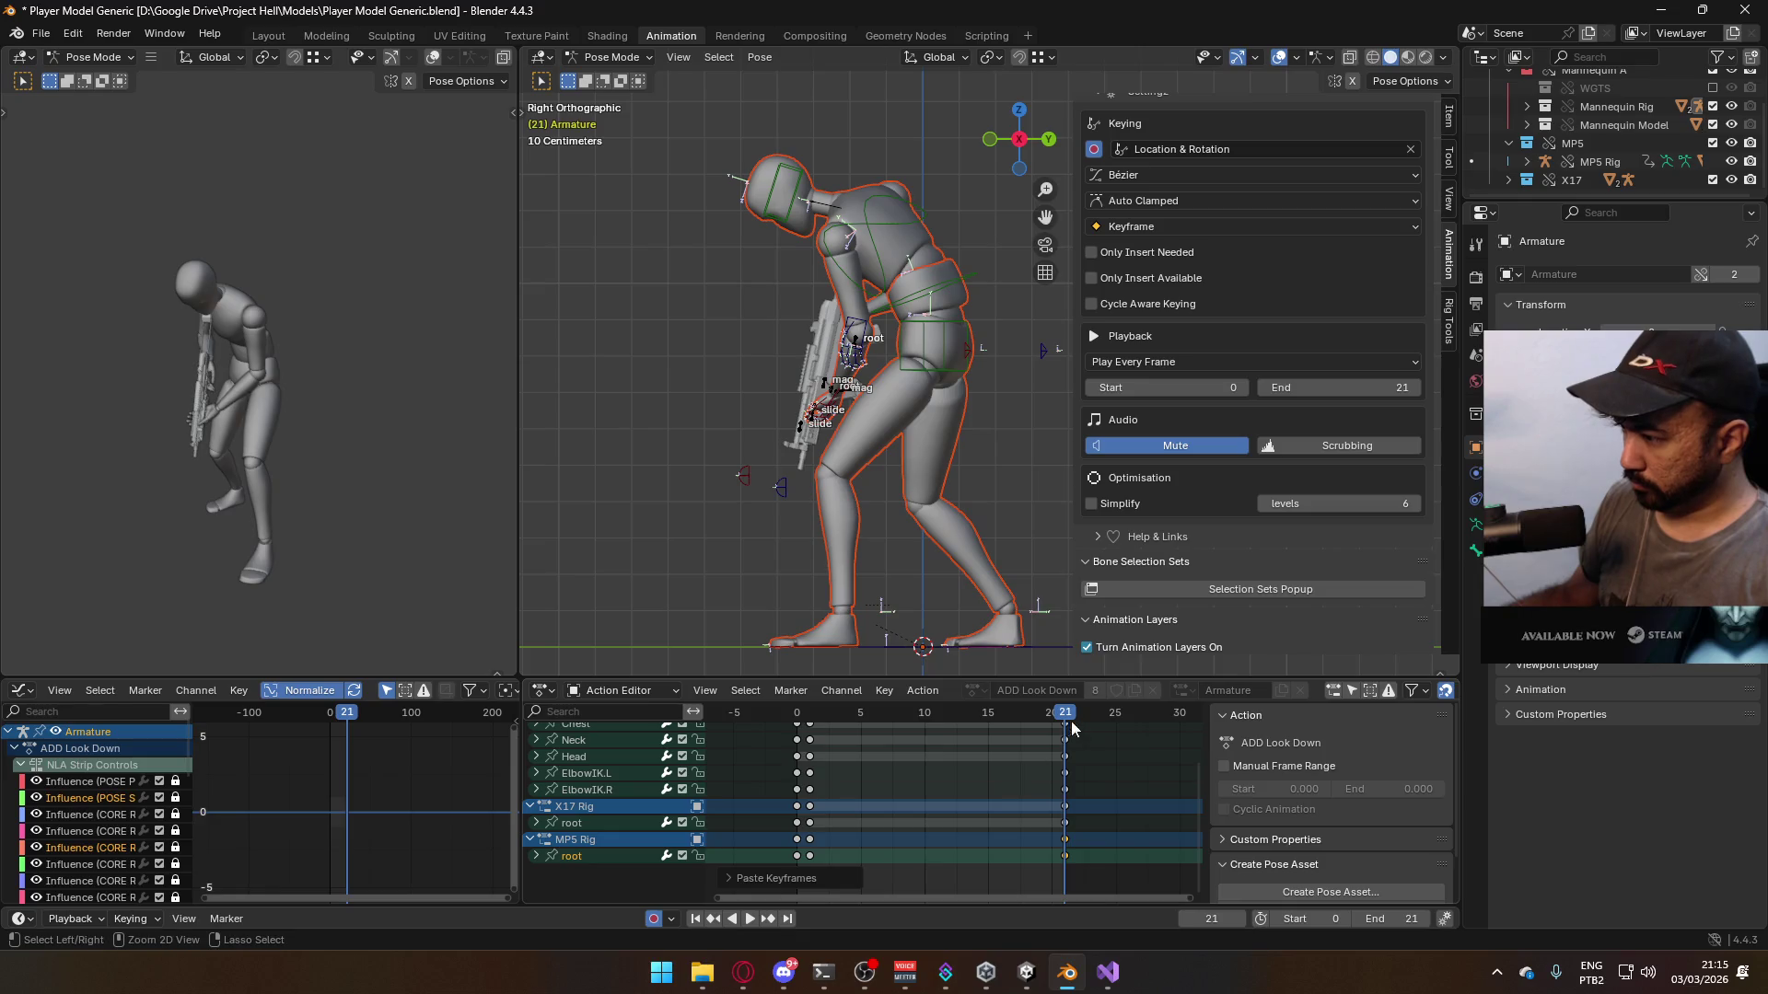
{"action": "left_click_drag", "start_coordinate": [1064, 717], "coordinate": [811, 770]}
{"action": "key", "text": "space"}
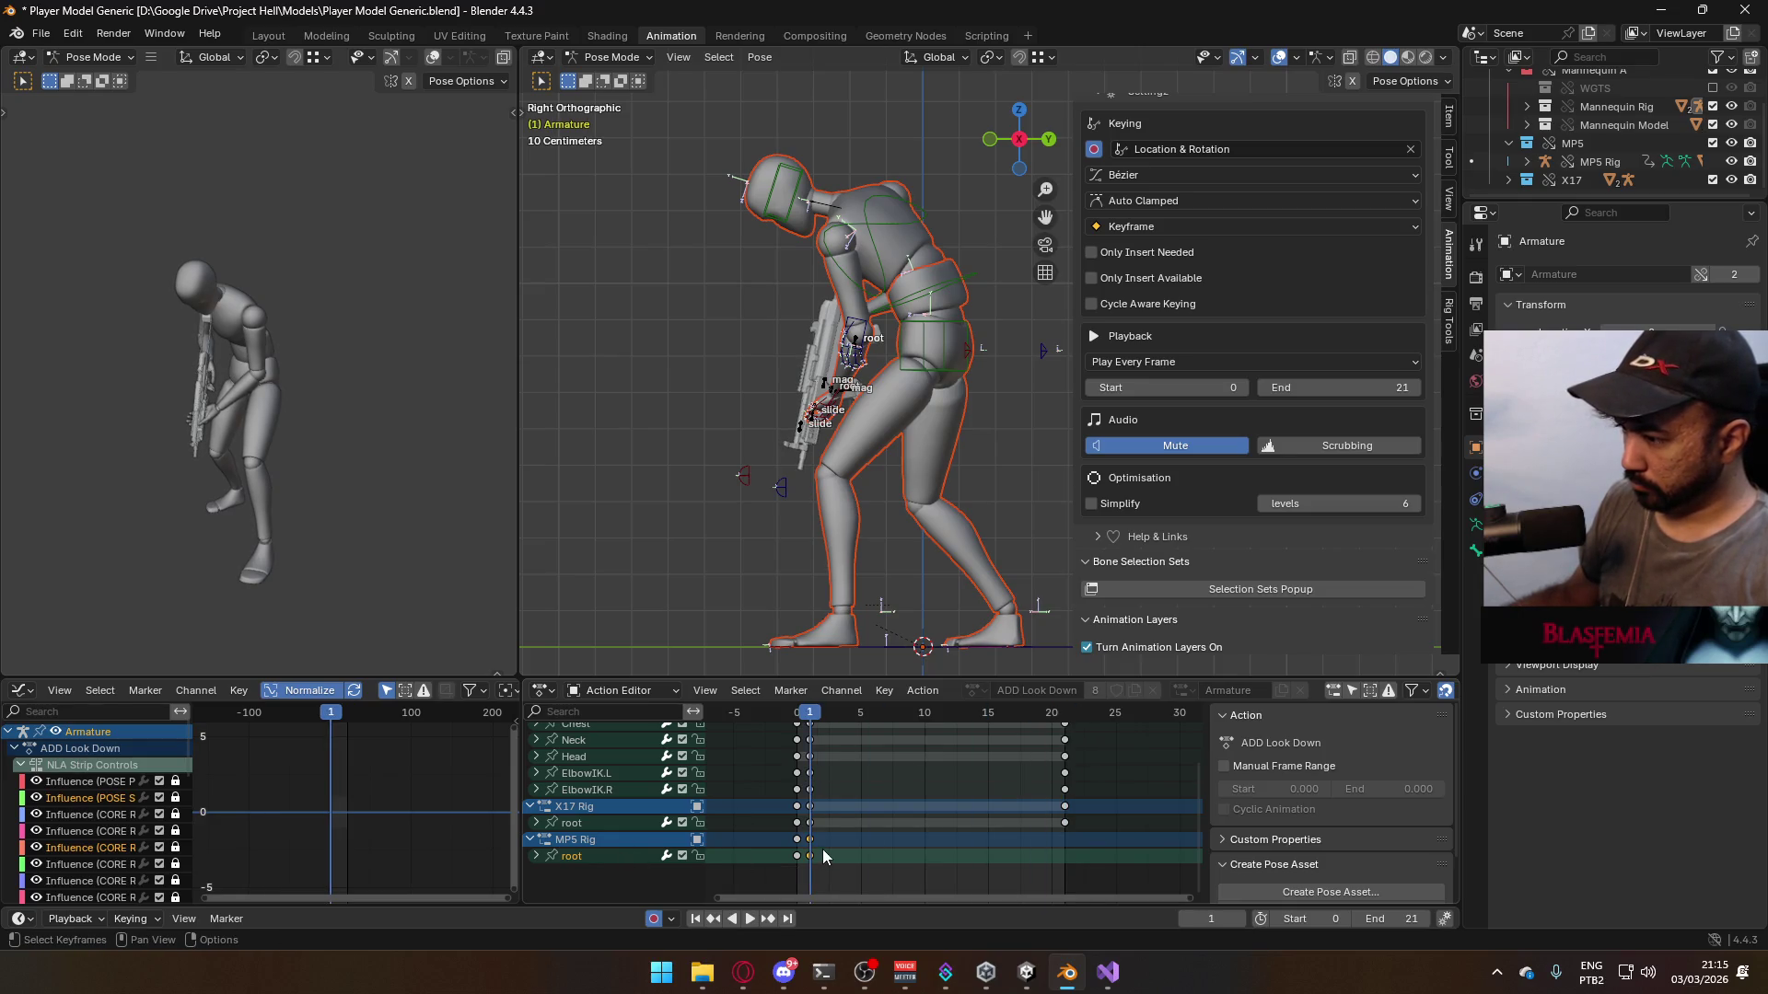
{"action": "left_click", "coordinate": [1065, 716]}
{"action": "key", "text": "ctrl+v"}
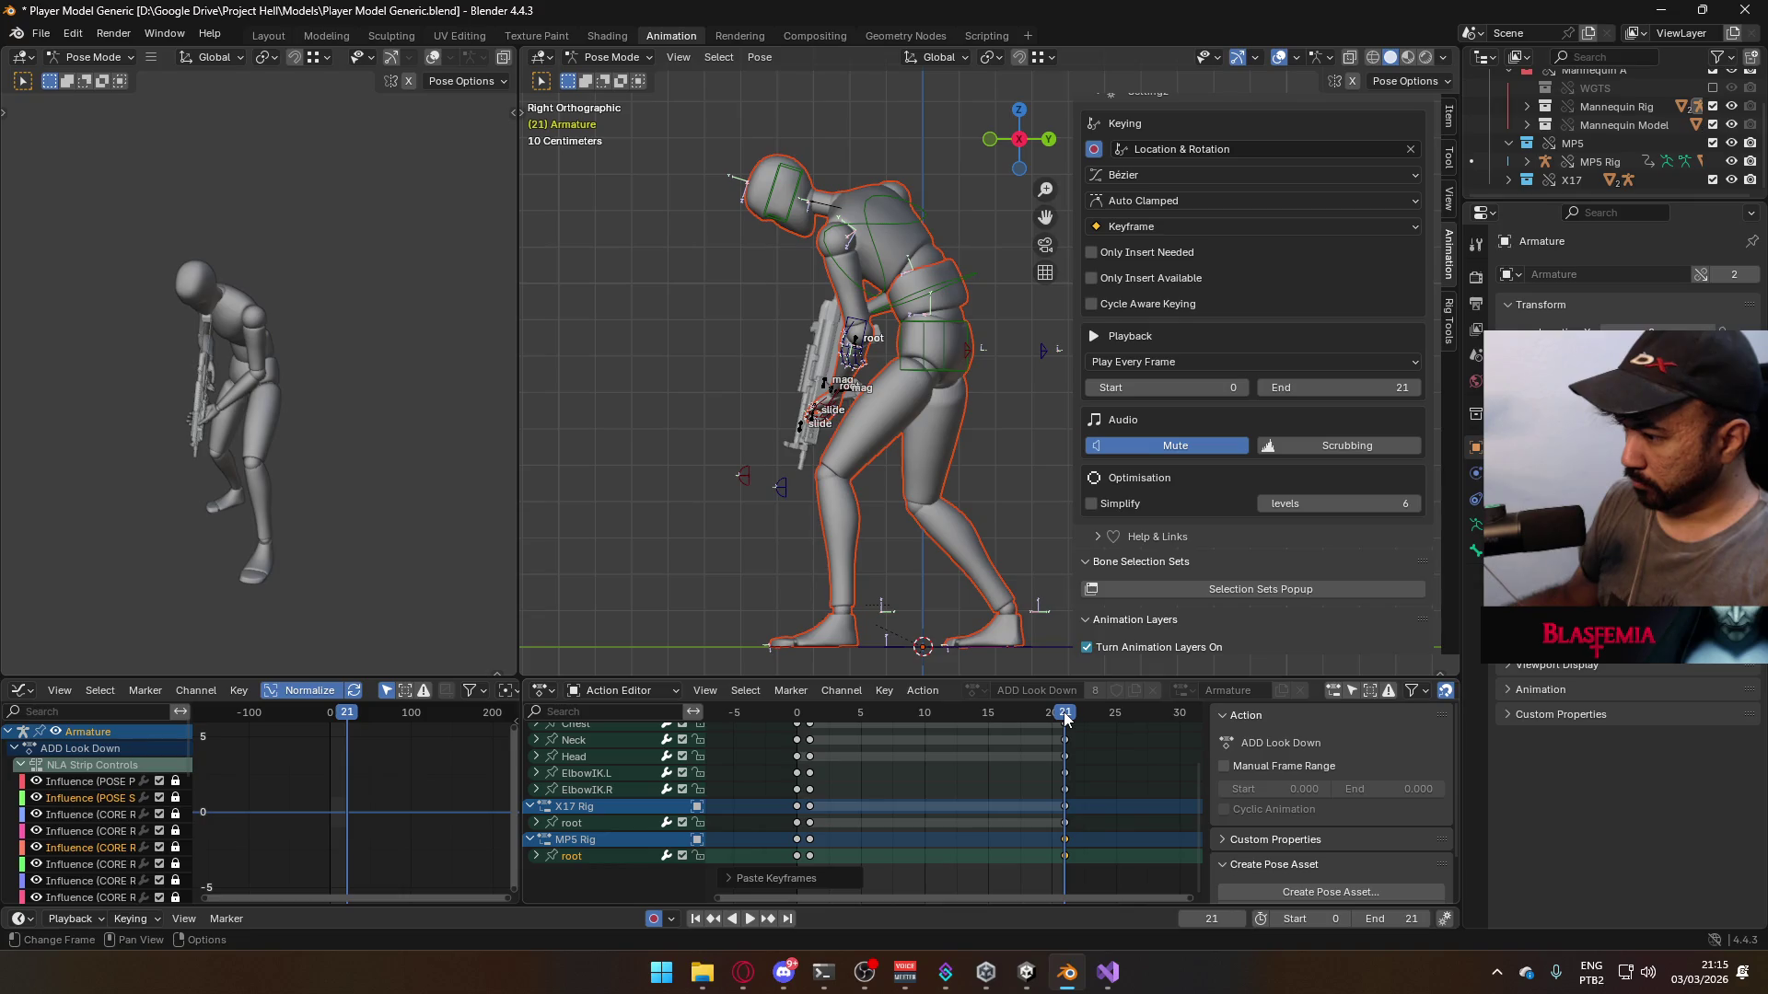
{"action": "key", "text": "space"}
{"action": "key", "text": "space"}
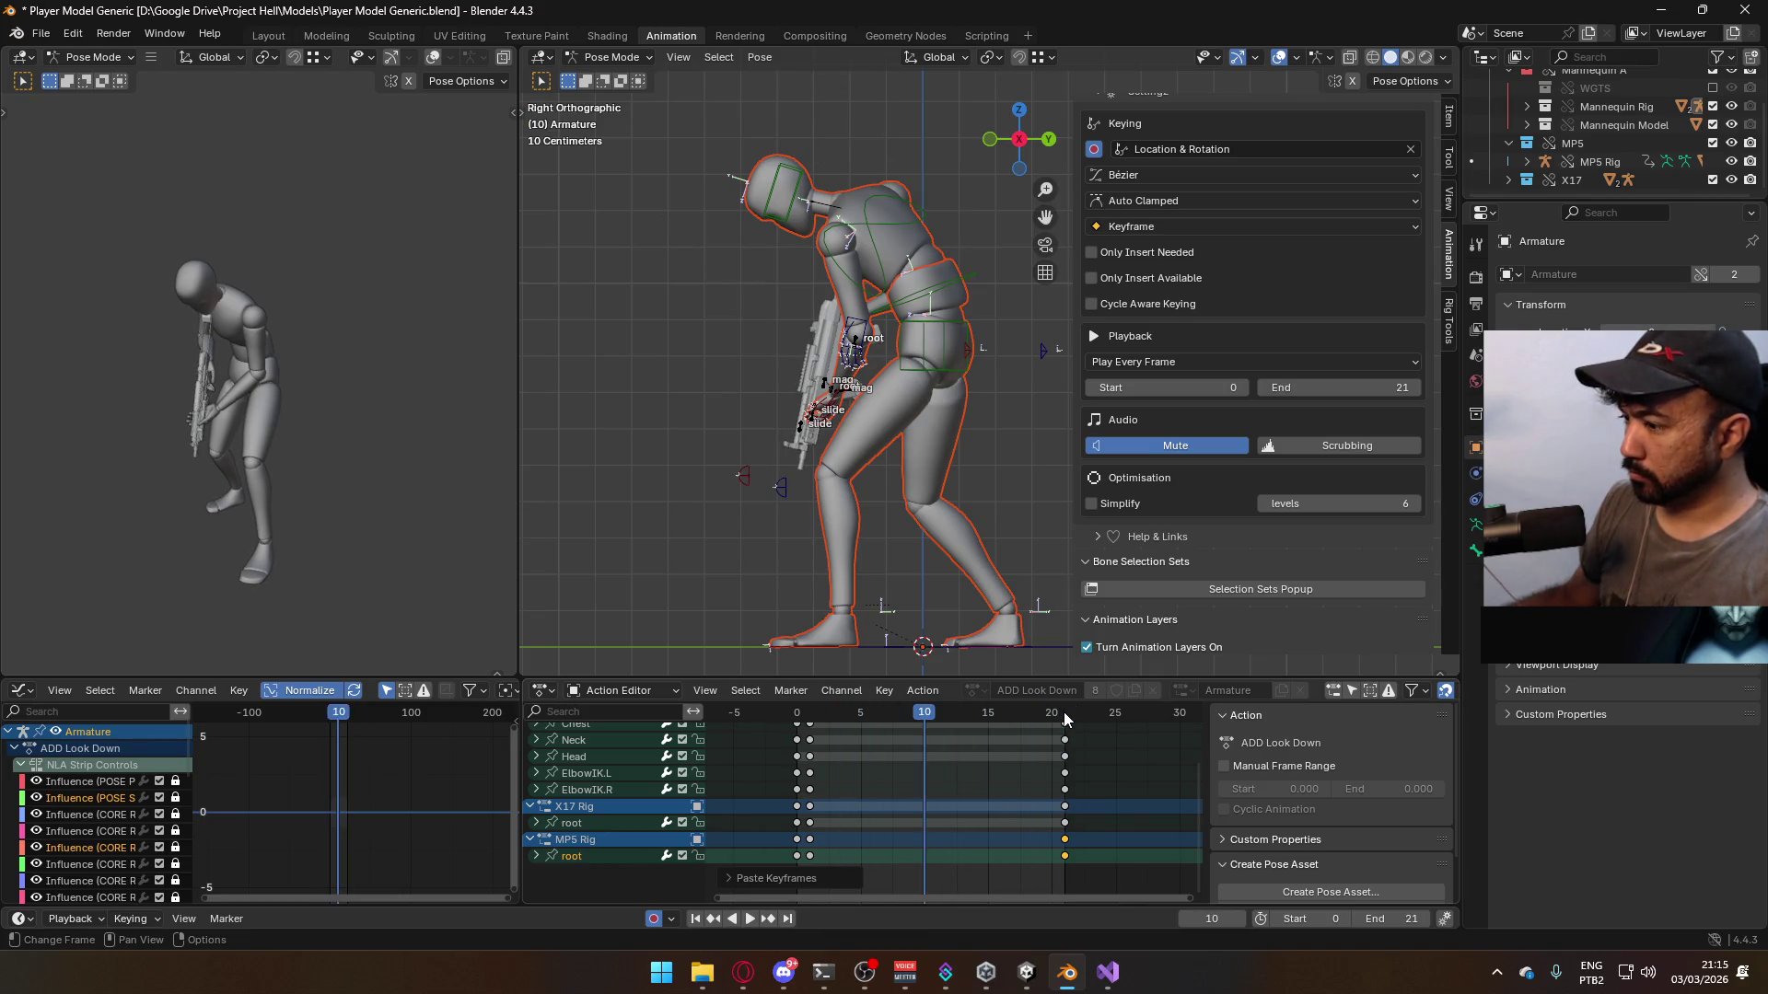
- Rewind to frame 1, inspect the pose, and switch from Pose Mode to Object Mode
{"action": "left_click_drag", "start_coordinate": [961, 722], "coordinate": [810, 716]}
{"action": "mouse_move", "coordinate": [856, 626]}
{"action": "middle_mouse_down"}
{"action": "mouse_move", "coordinate": [1007, 497]}
{"action": "mouse_move", "coordinate": [965, 482]}
{"action": "middle_mouse_up"}
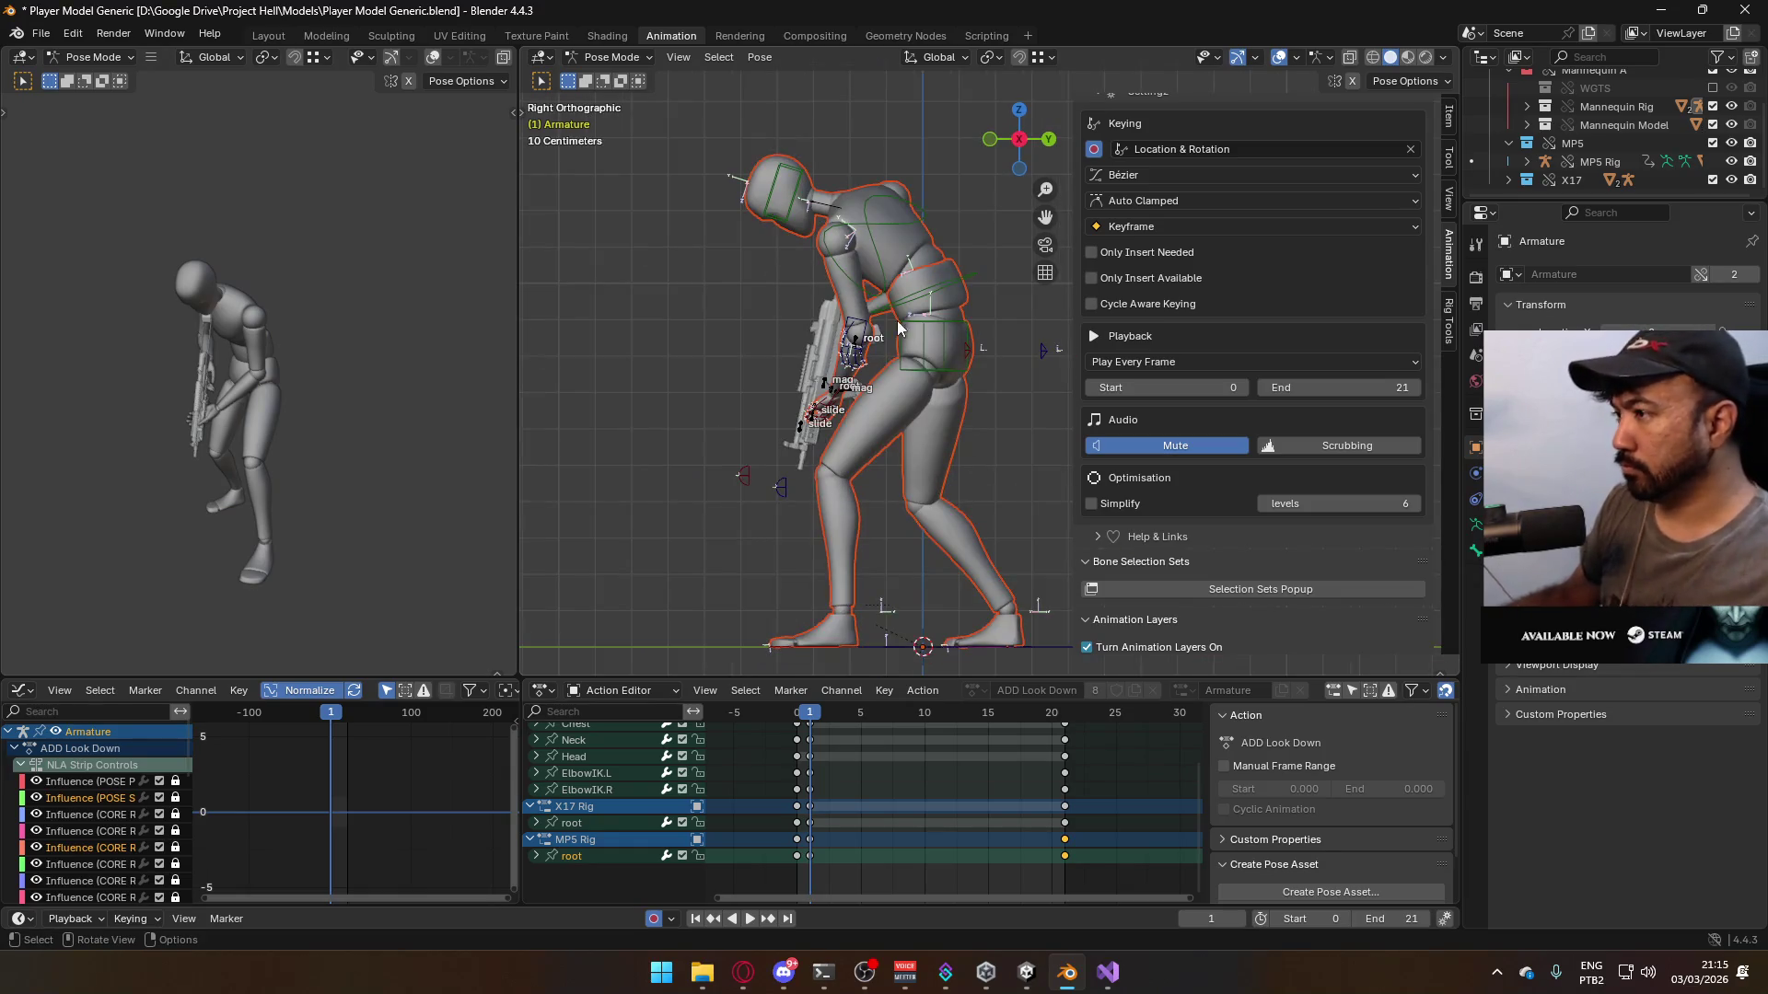
{"action": "left_click", "coordinate": [627, 55]}
{"action": "left_click", "coordinate": [619, 77]}
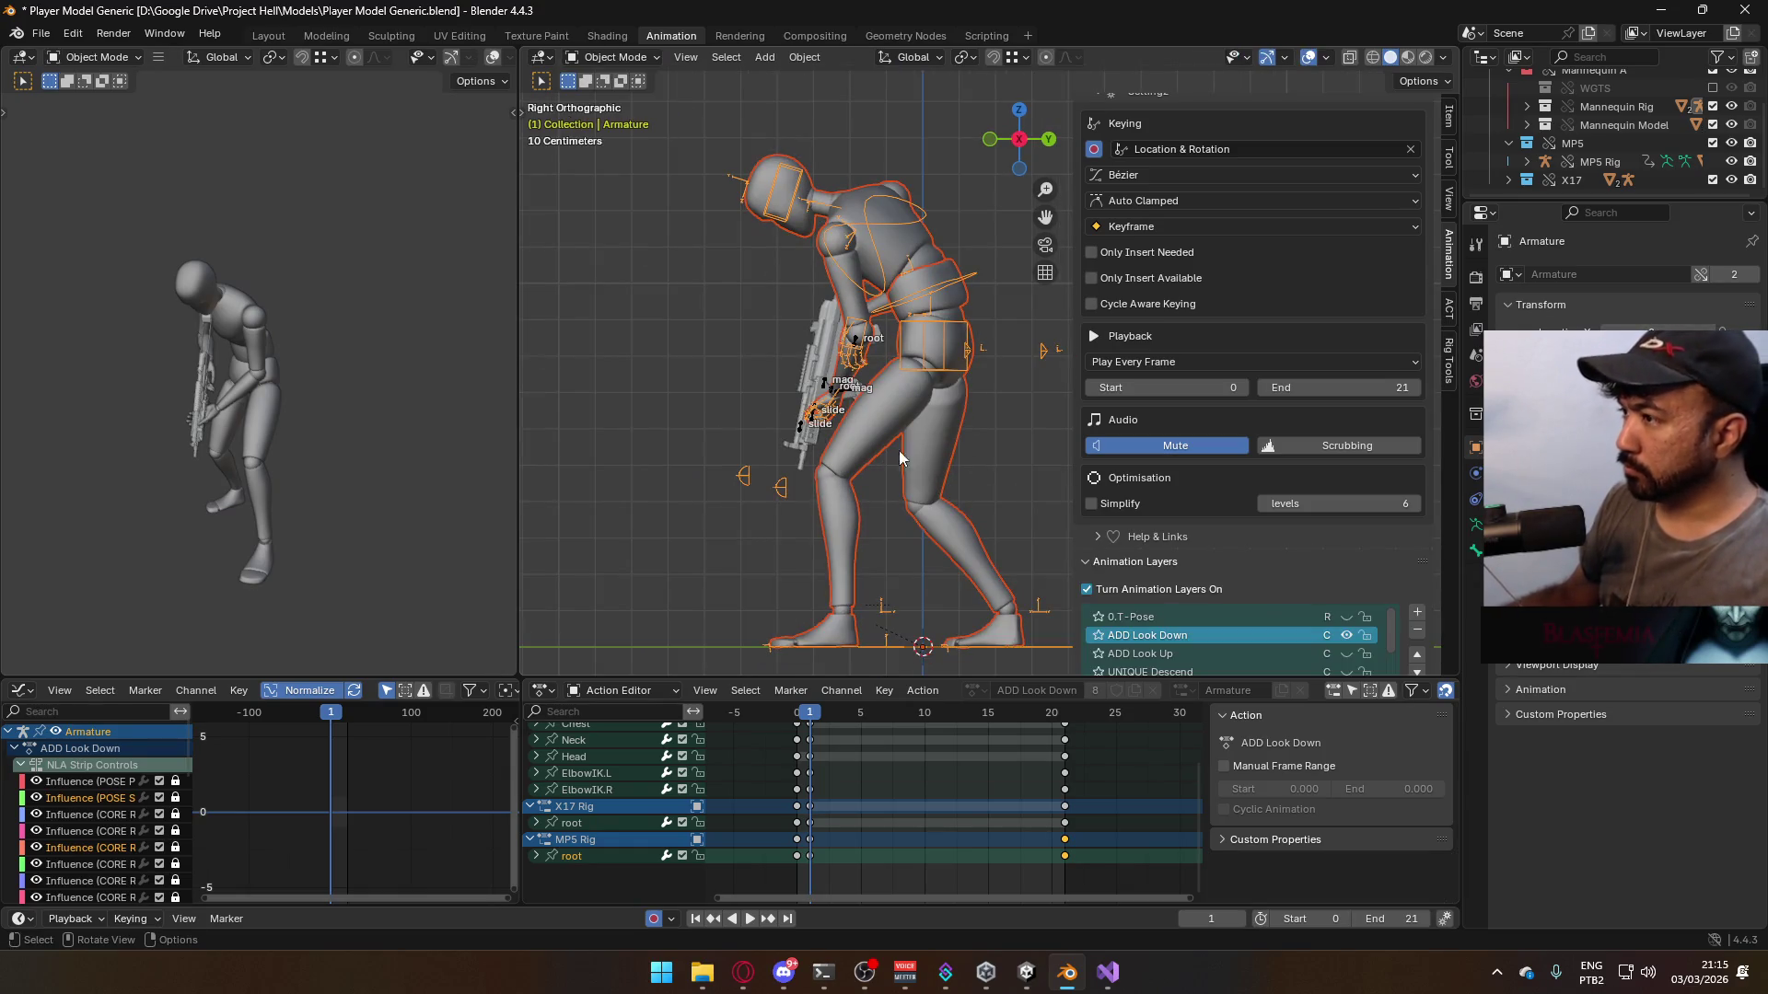
- Select the mannequin mesh and armature together and save the blend file
{"action": "left_click", "coordinate": [897, 406]}
{"action": "left_click", "coordinate": [948, 281], "text": "shift"}
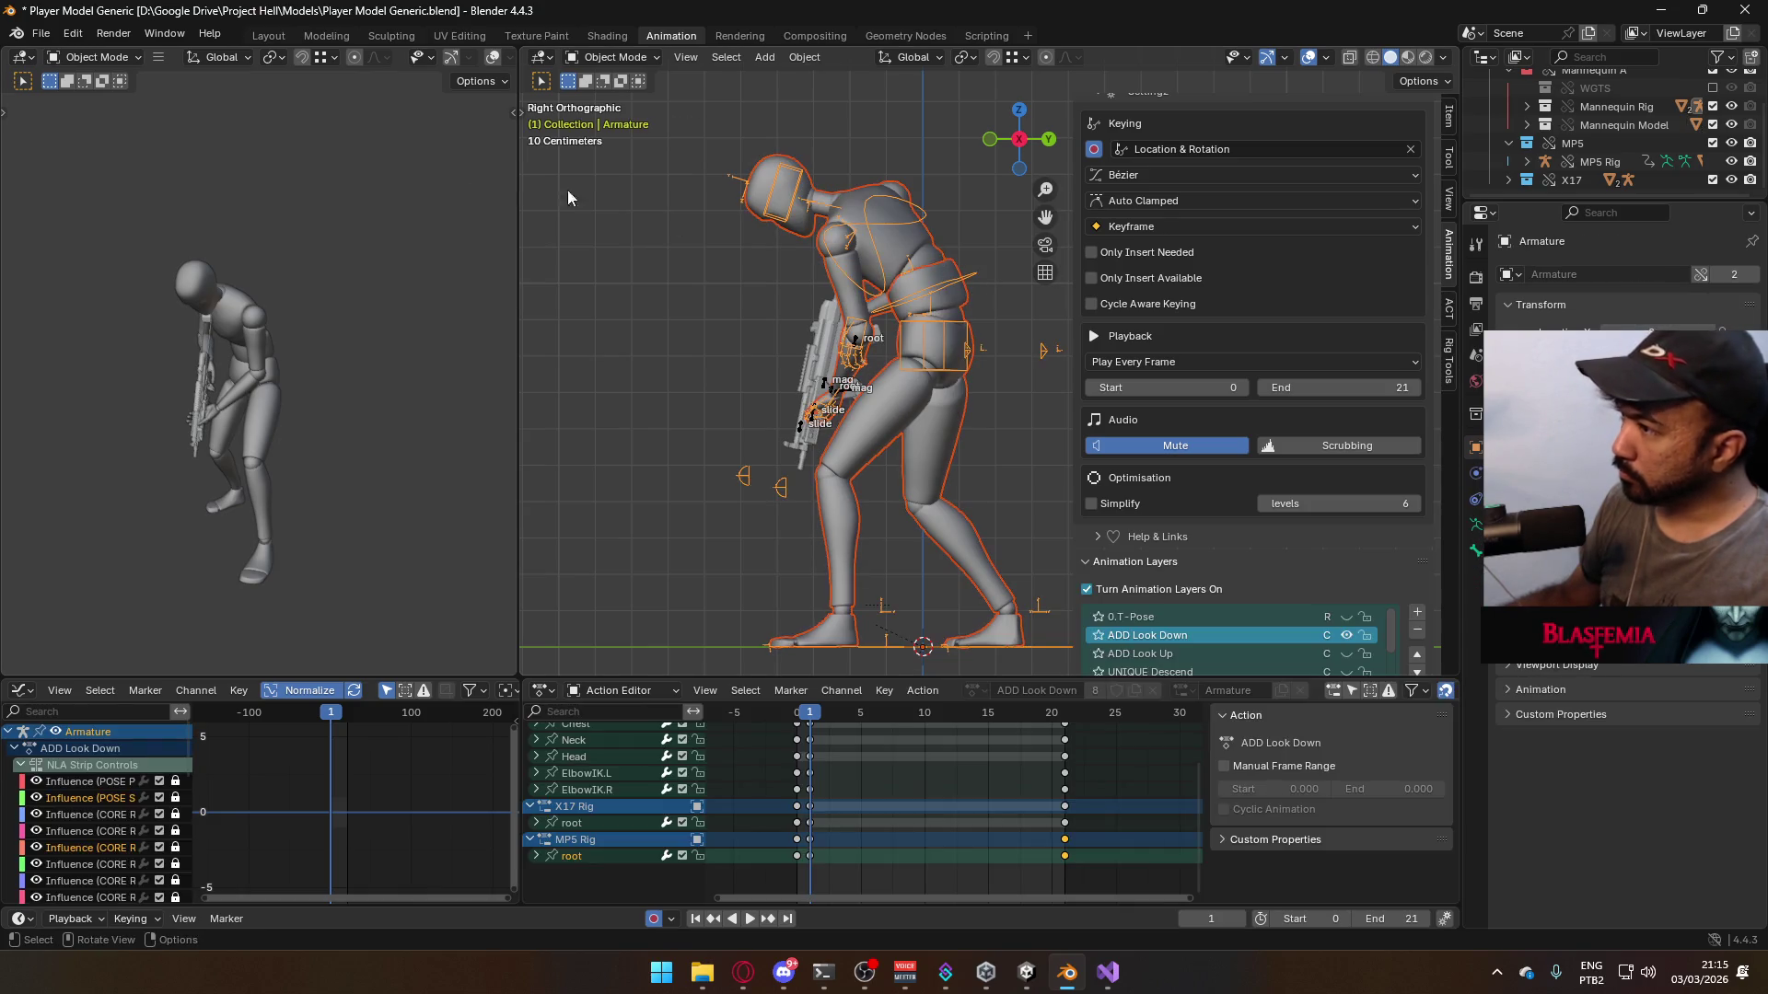
{"action": "key", "text": "ctrl+s"}
- Export the FBX as Model@Hipfire Primary Look Down.fbx into Animations\Model
{"action": "left_click", "coordinate": [41, 33]}
{"action": "mouse_move", "coordinate": [131, 301]}
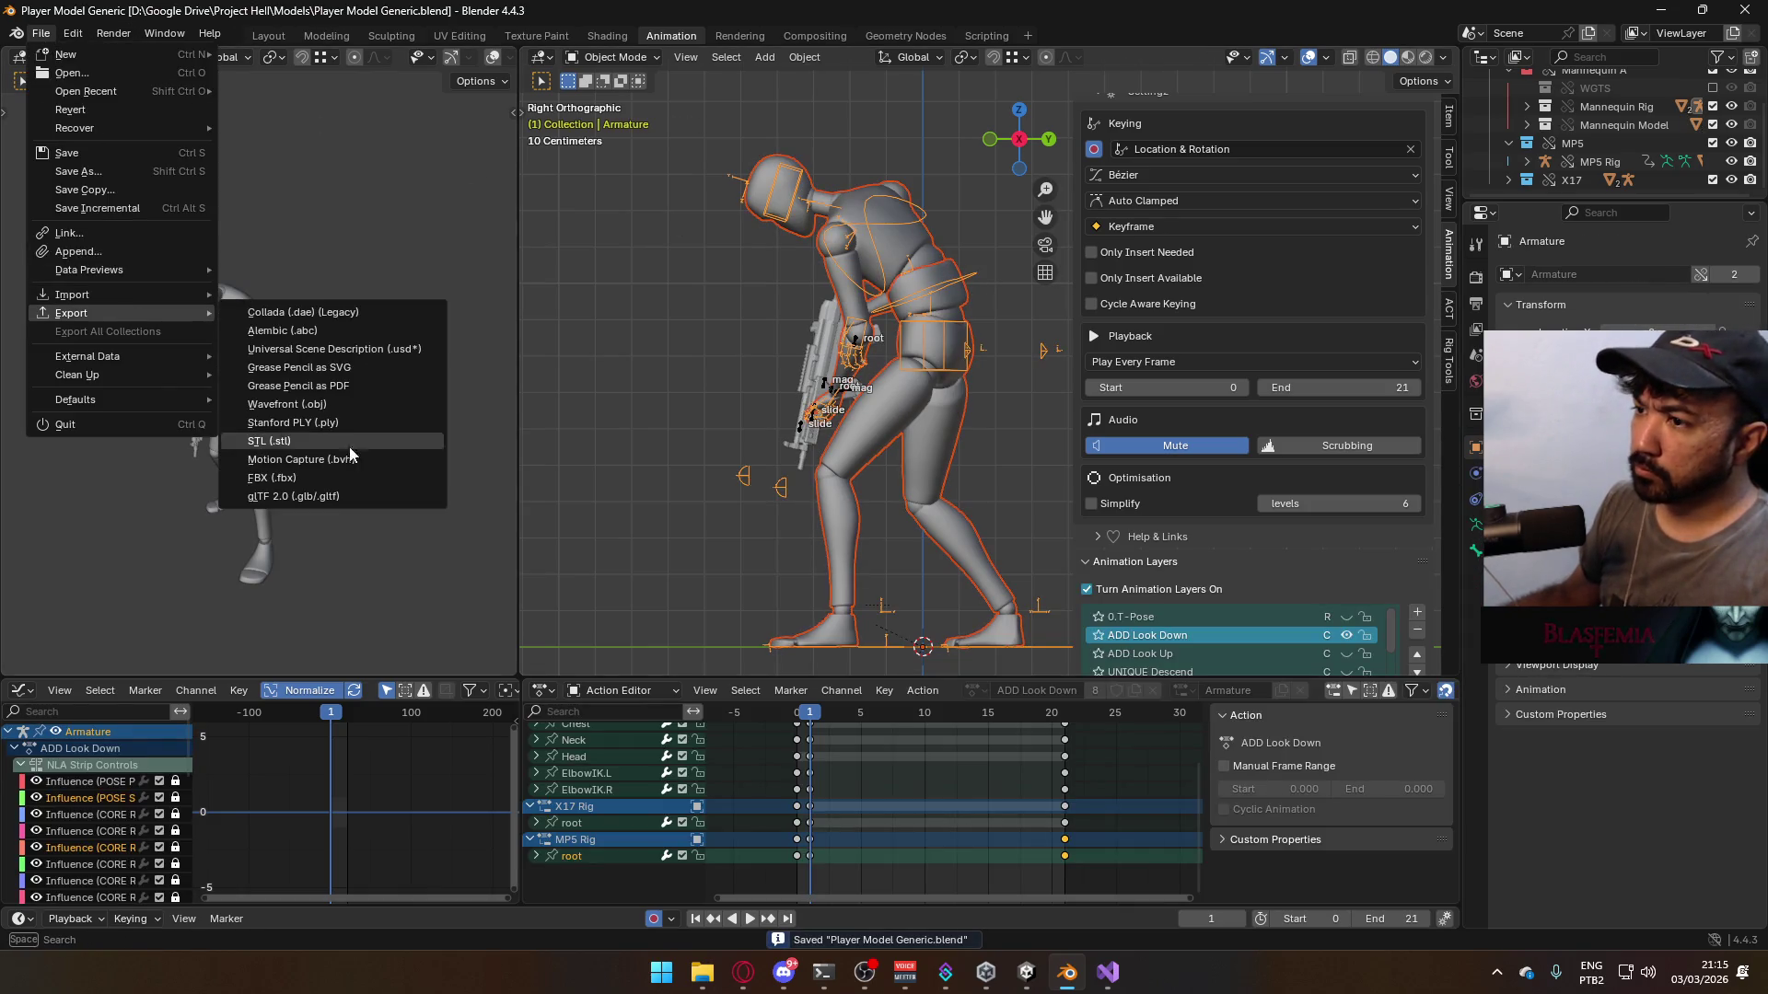
{"action": "left_click", "coordinate": [430, 477]}
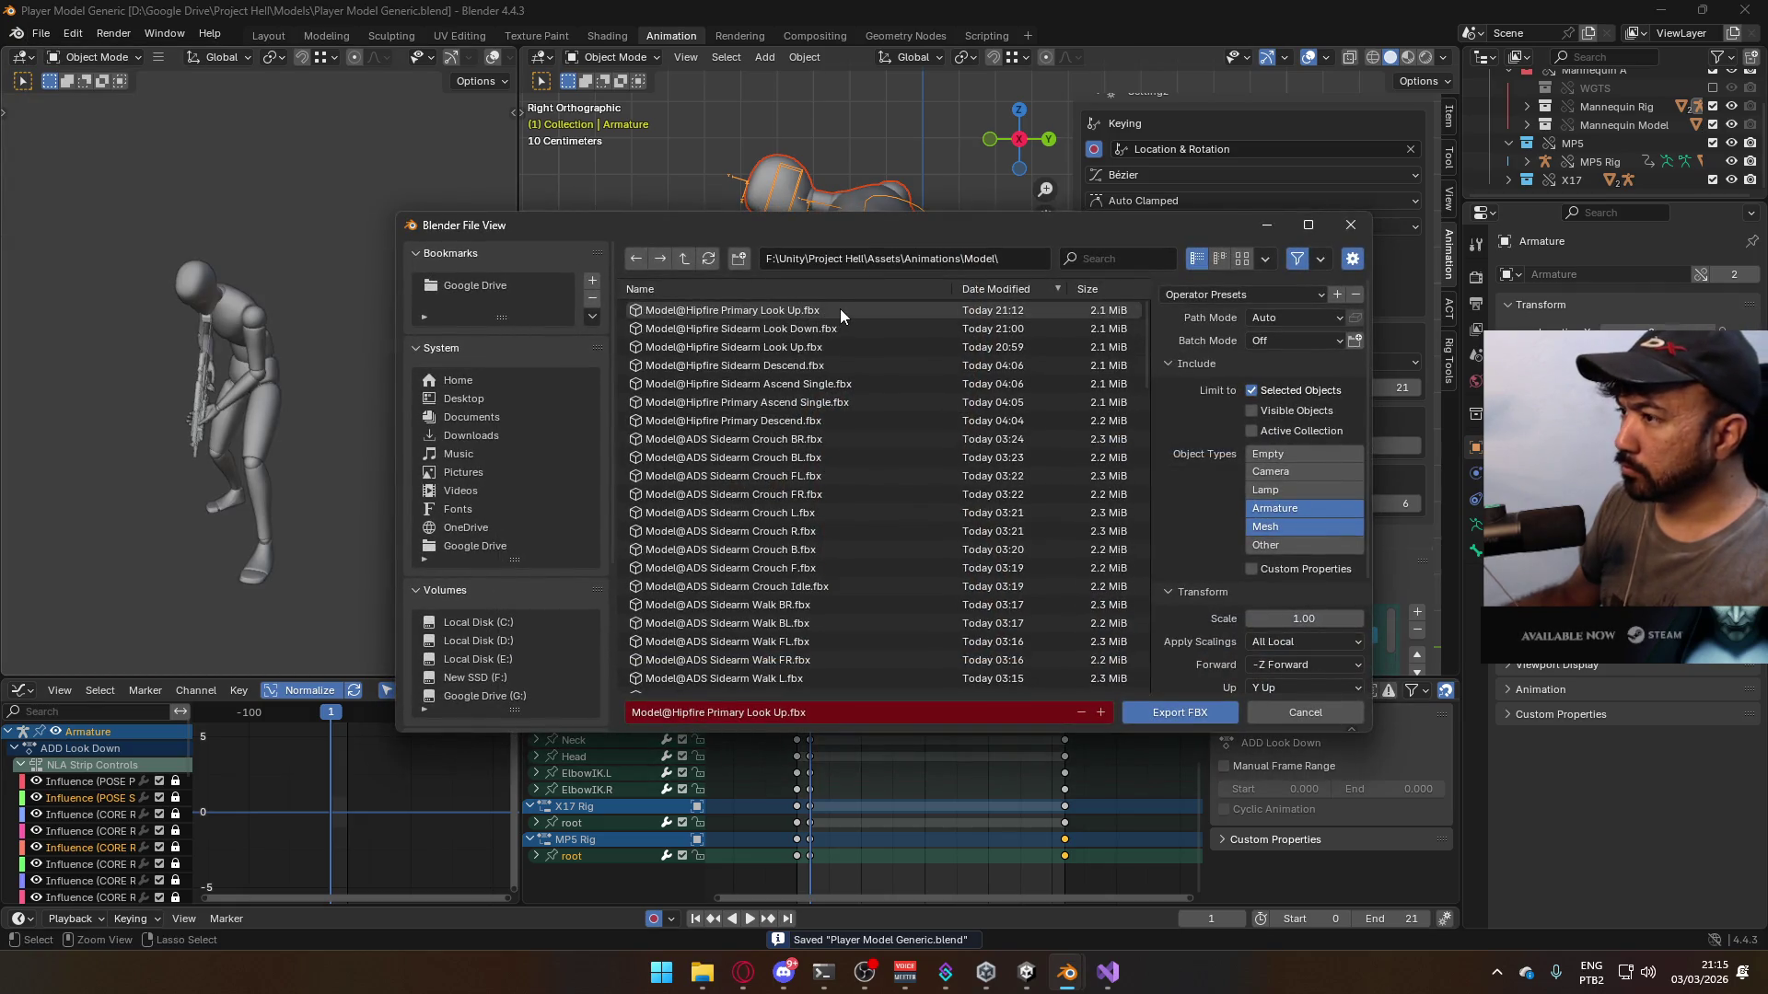
{"action": "left_click", "coordinate": [840, 311]}
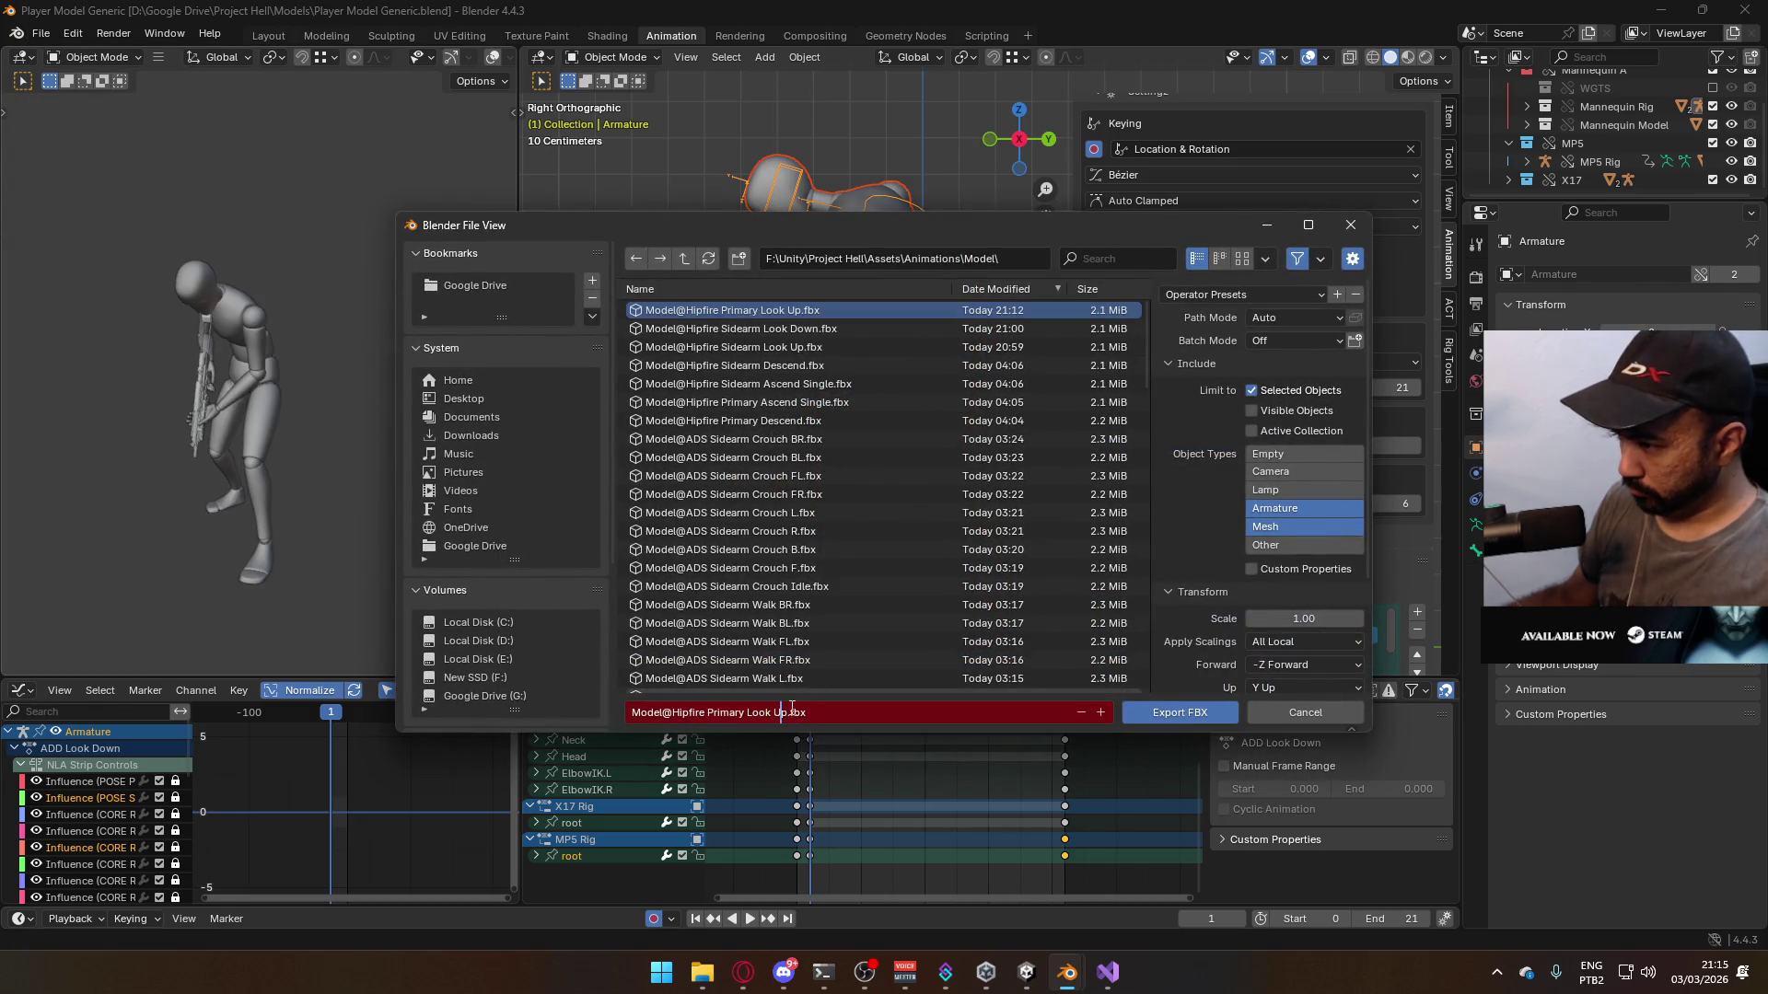
{"action": "key", "text": "BackSpace"}
{"action": "key", "text": "BackSpace"}
{"action": "type", "text": "Down"}
{"action": "key", "text": "Return"}
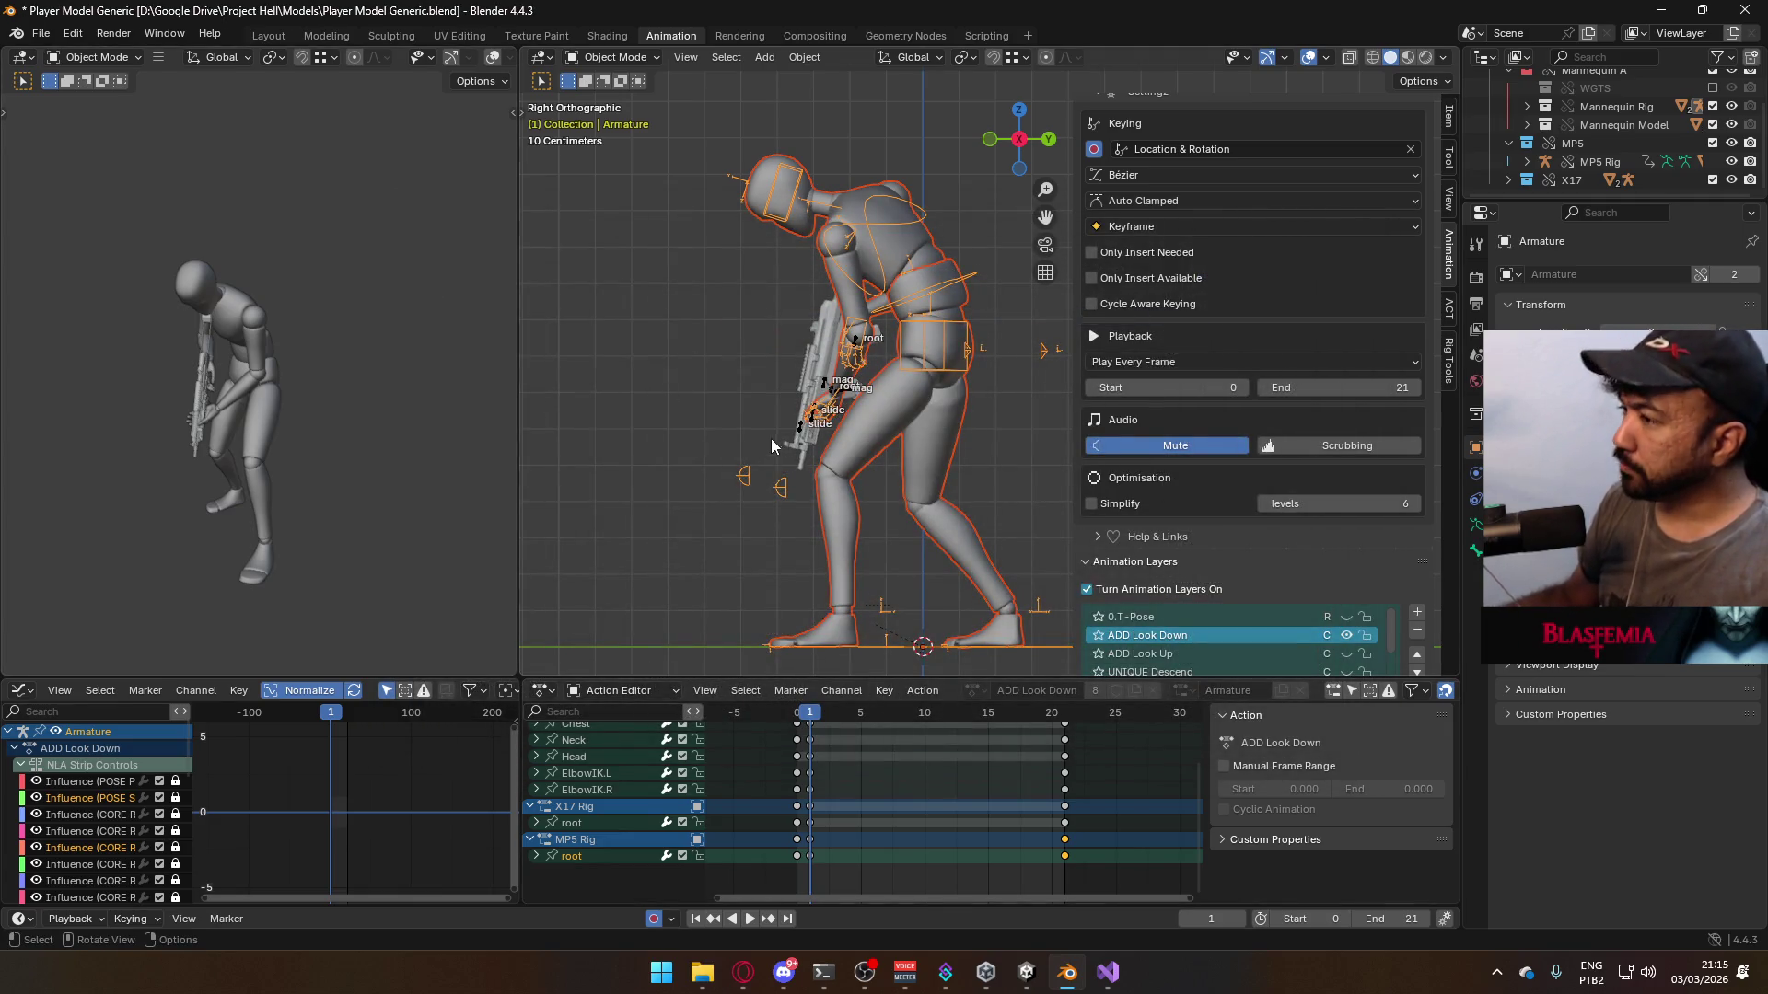
{"action": "middle_click_drag", "start_coordinate": [770, 438], "coordinate": [925, 445]}
- Switch to Unity and collapse the Sidearm Look Down asset in the Project panel
{"action": "key", "text": "alt+Tab"}
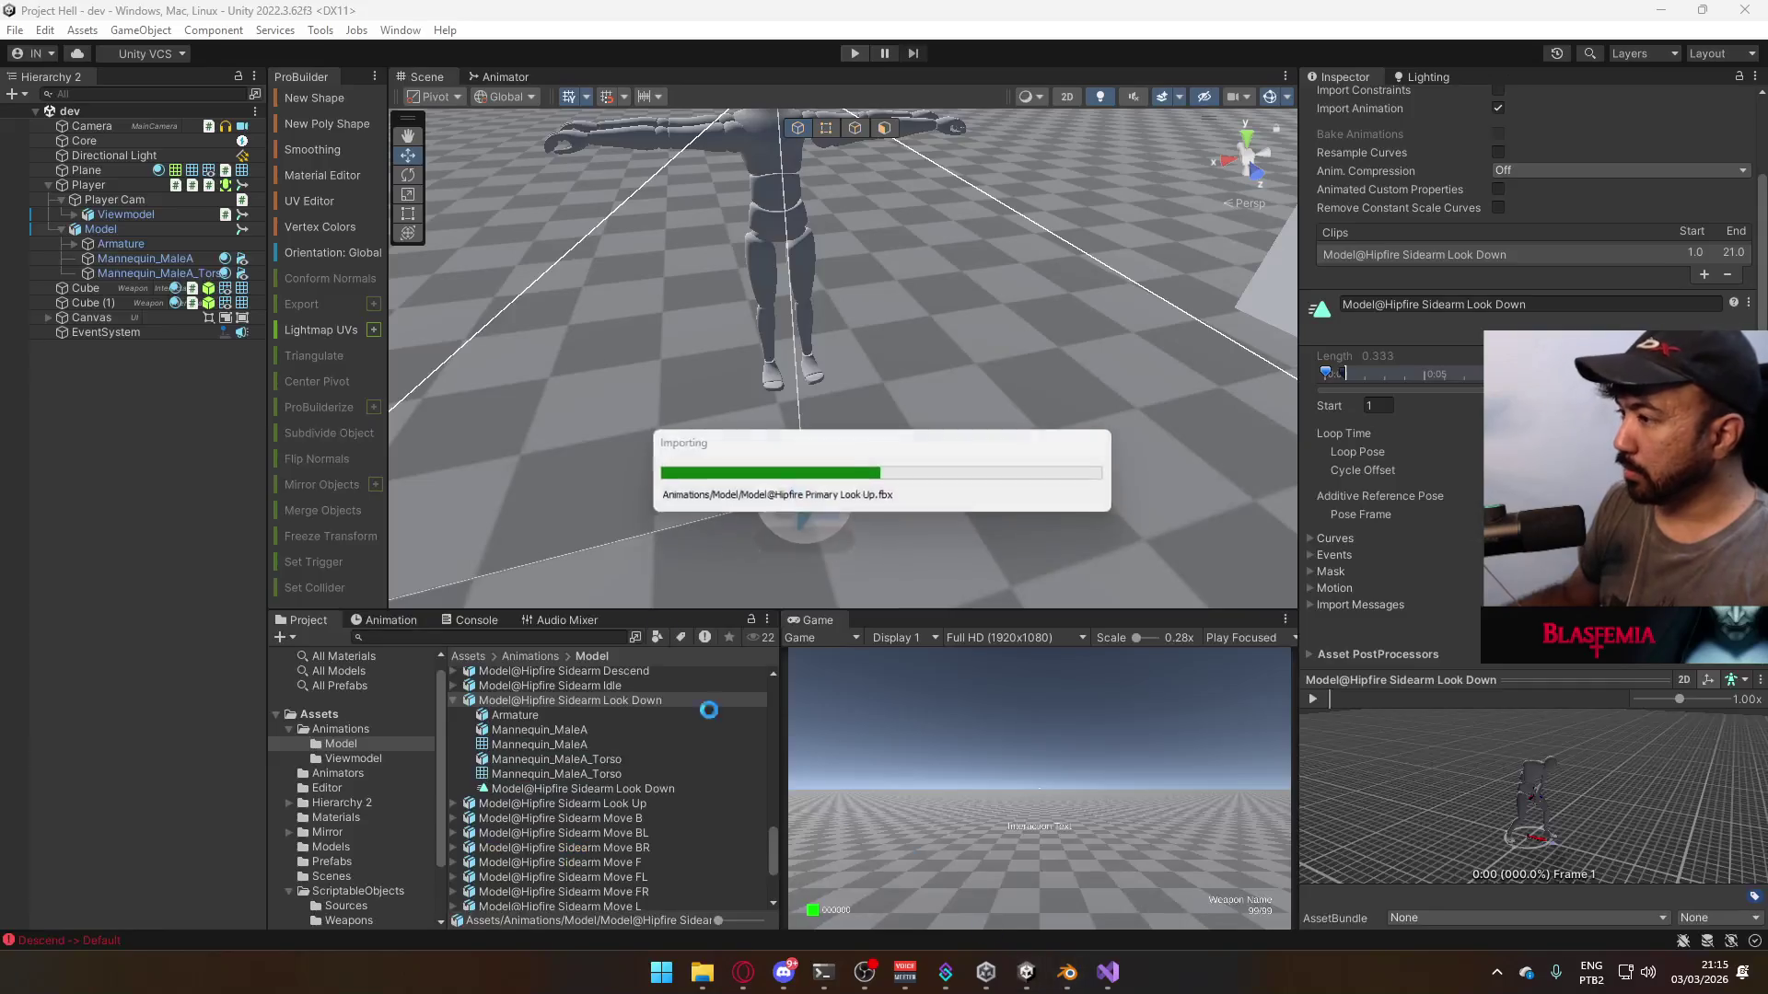
{"action": "left_click", "coordinate": [463, 734]}
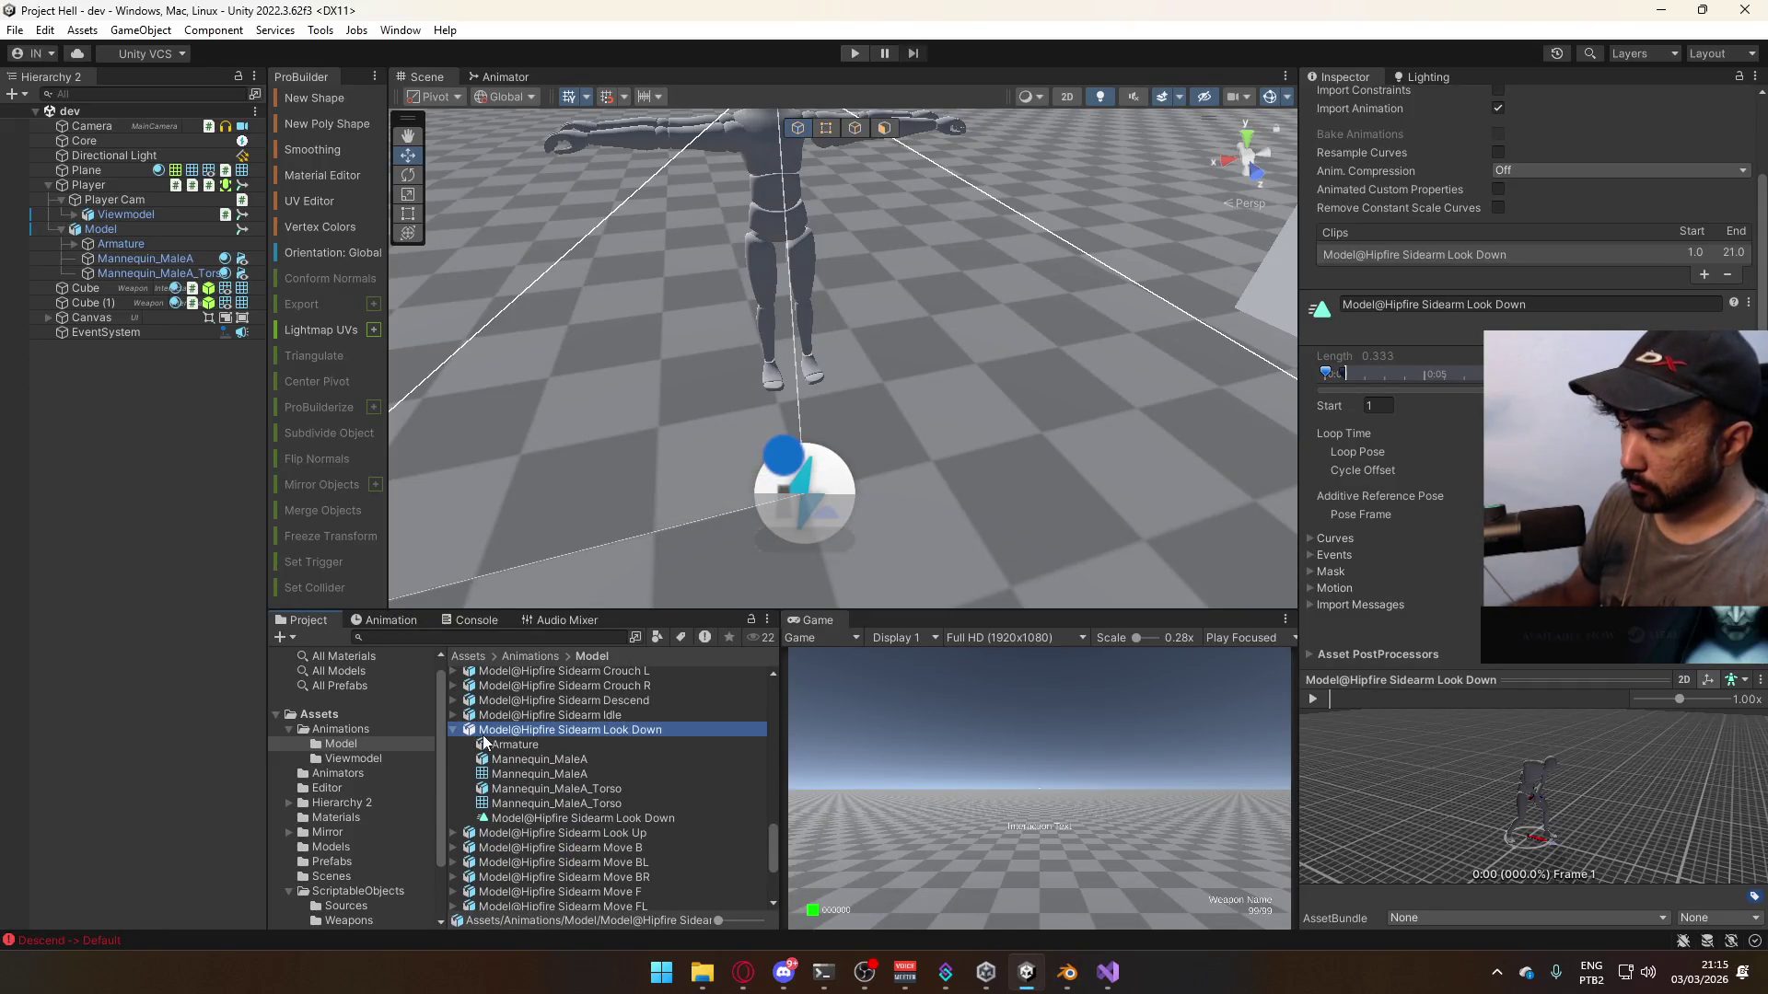
{"action": "left_click", "coordinate": [455, 731]}
{"action": "scroll", "coordinate": [653, 762], "scroll_direction": "up", "scroll_amount": 6}
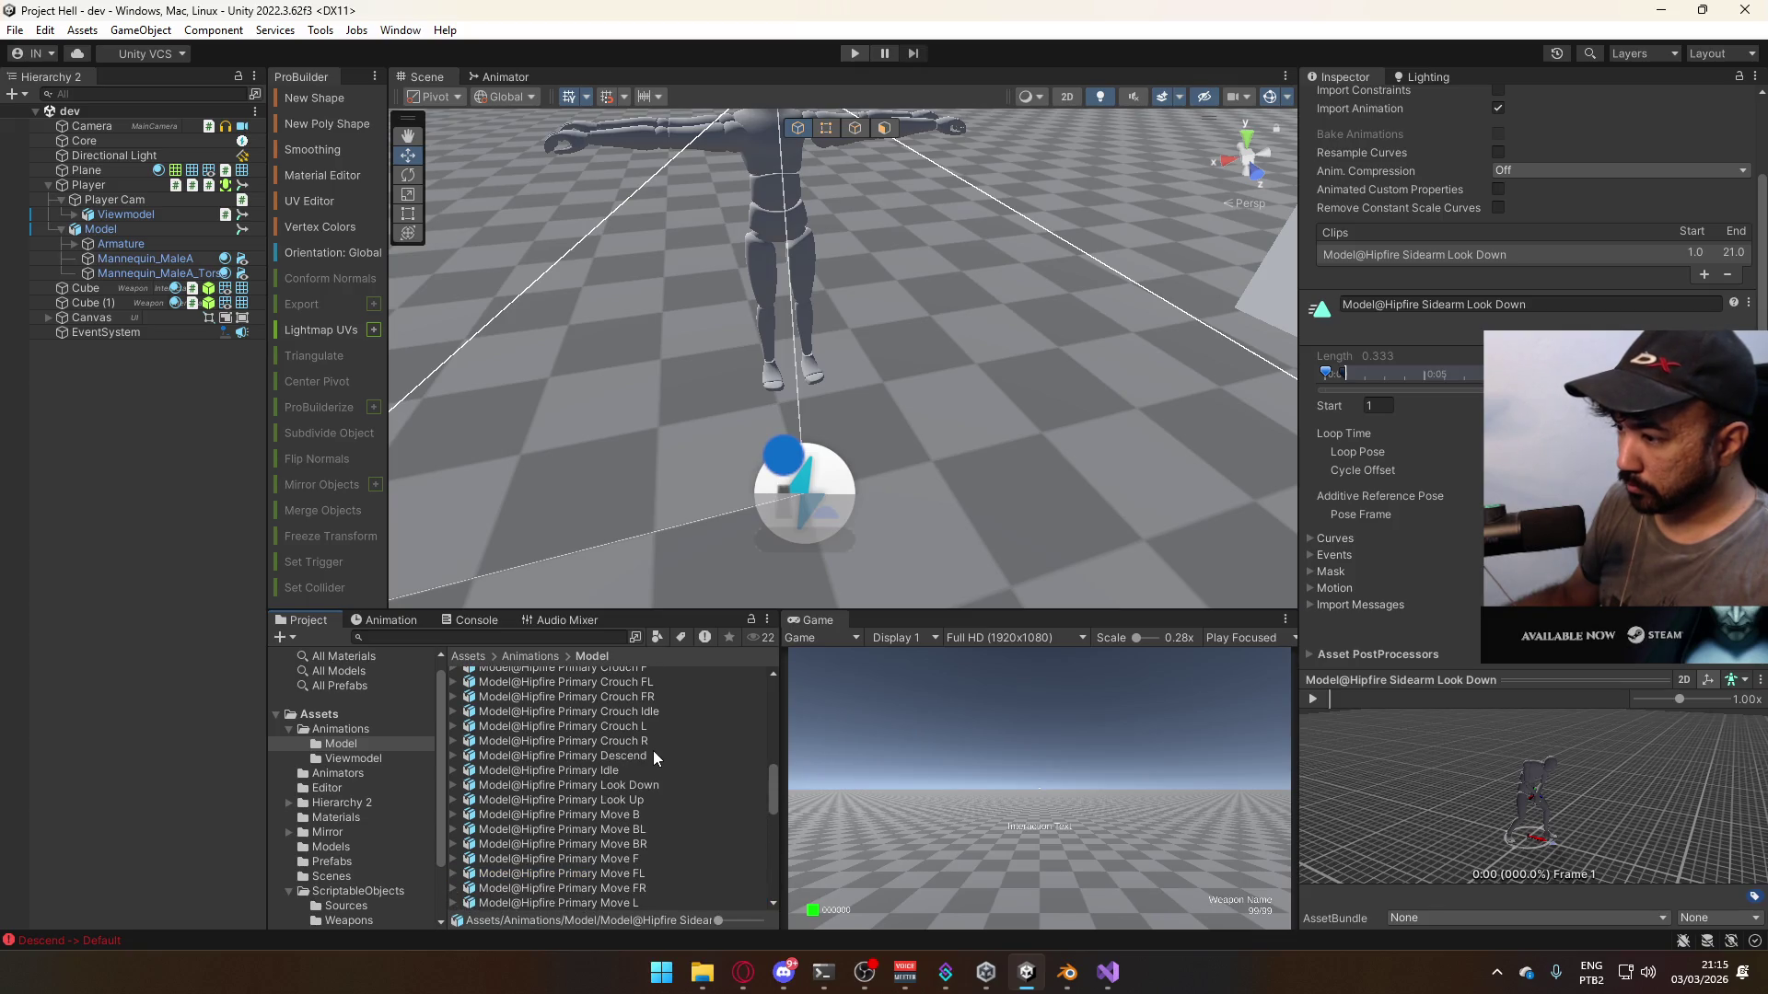
- Select the Primary Look Down clip and review its Rig and Animation import settings
{"action": "left_click", "coordinate": [648, 801]}
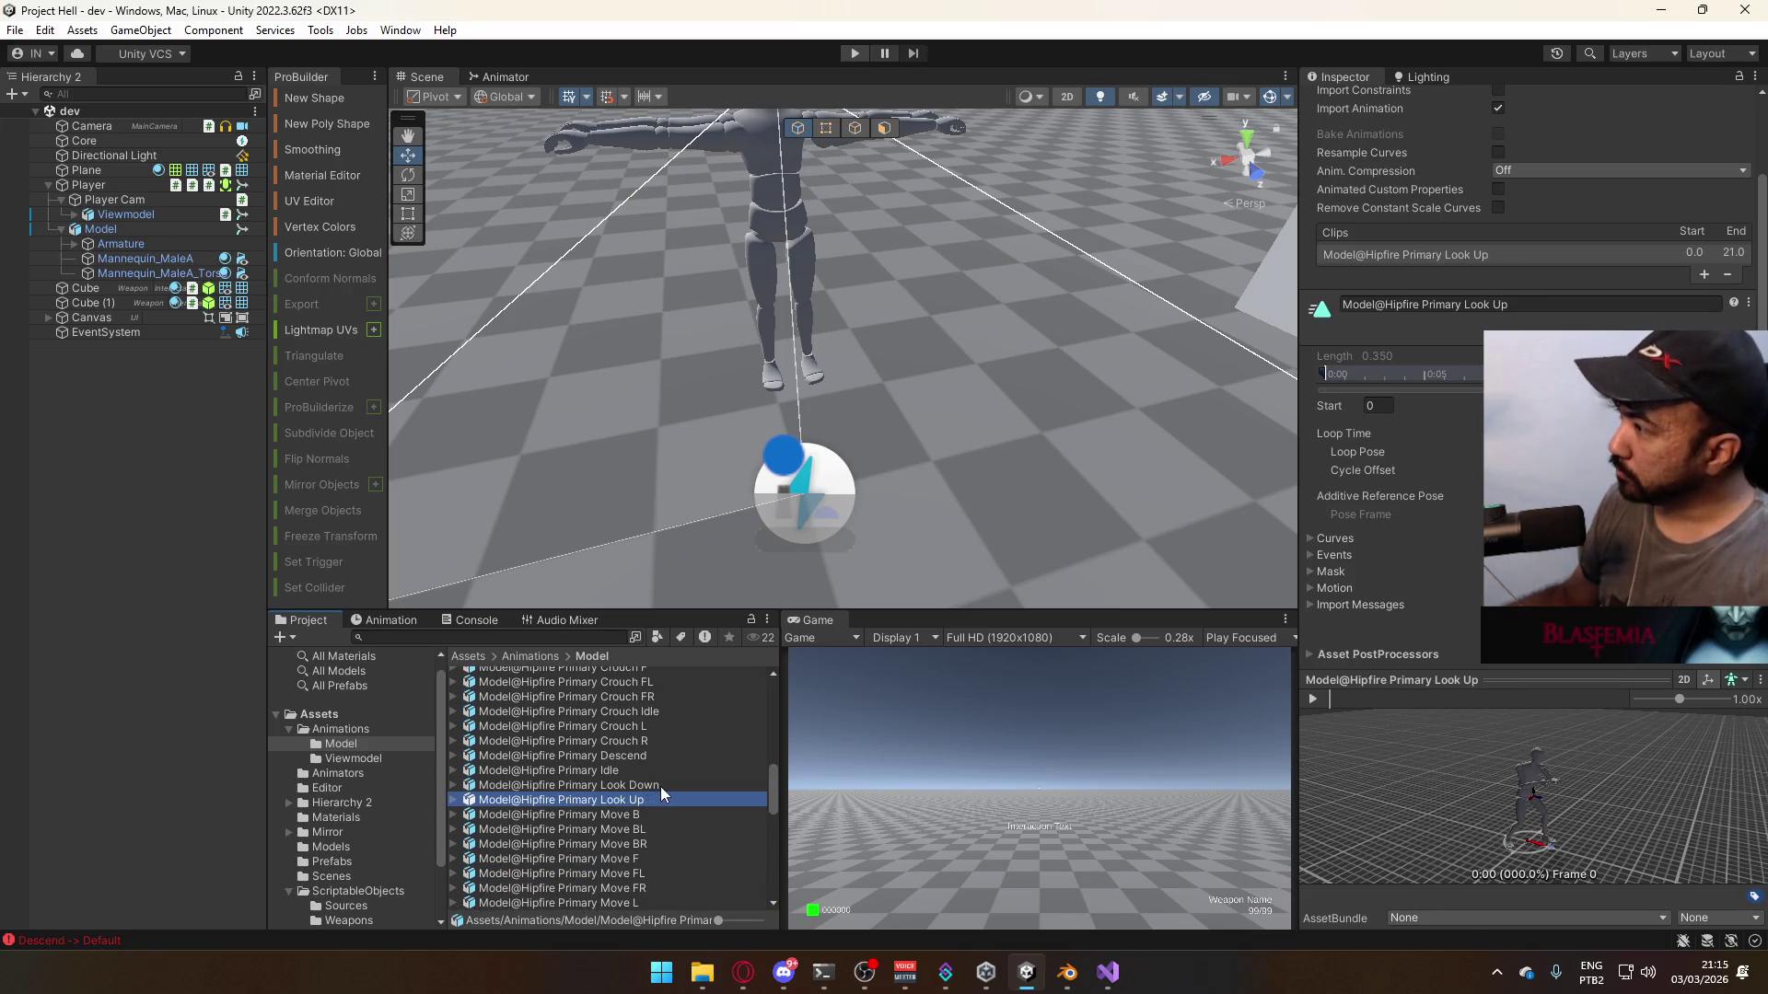
{"action": "left_click", "coordinate": [660, 786], "text": "ctrl"}
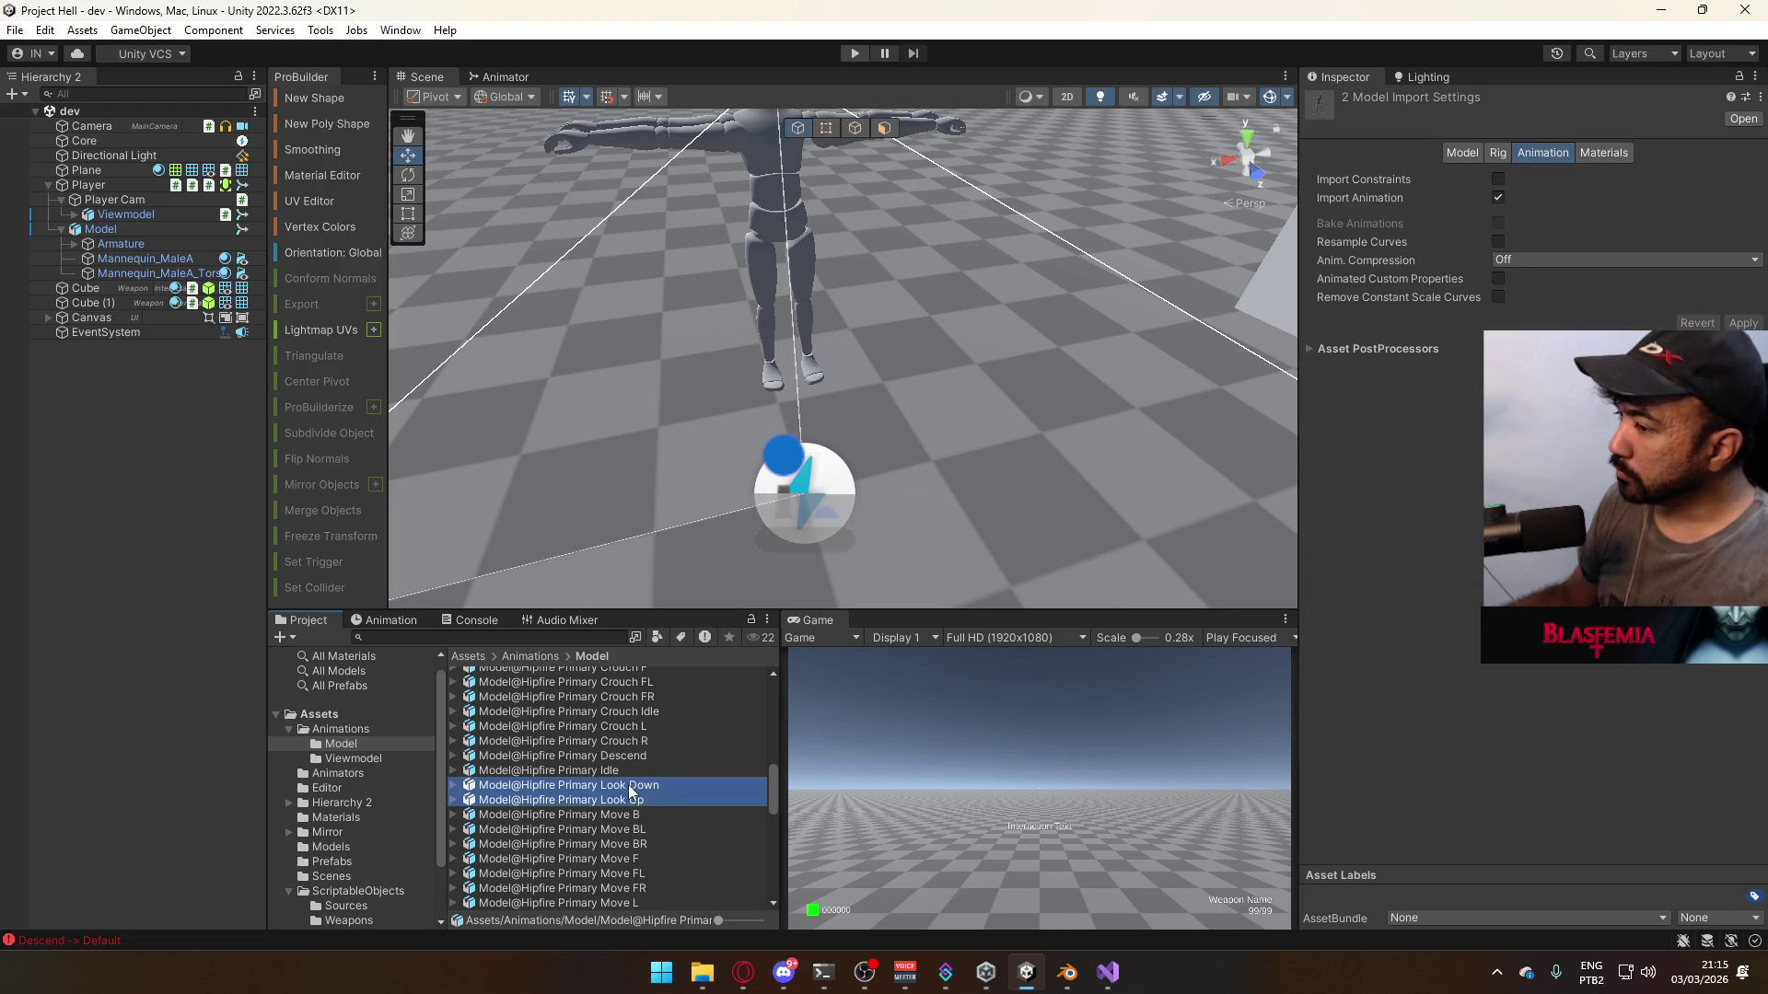
{"action": "left_click", "coordinate": [628, 785]}
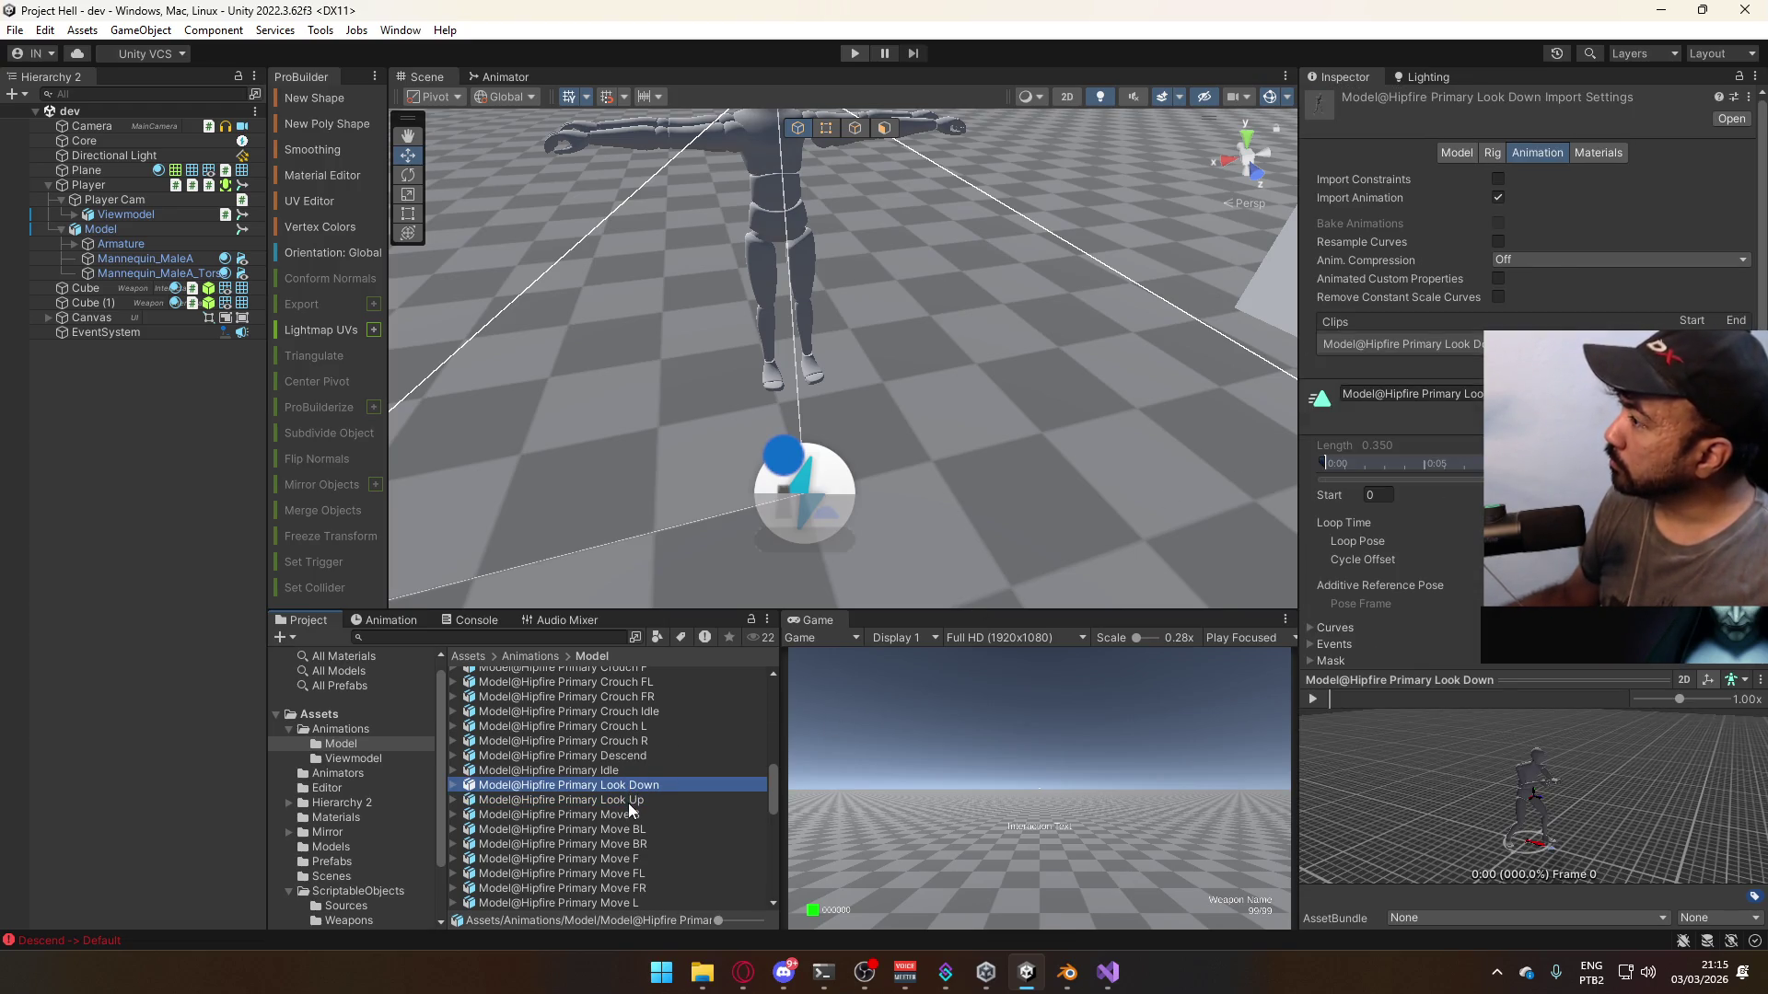
{"action": "left_click", "coordinate": [622, 805]}
{"action": "left_click", "coordinate": [623, 783]}
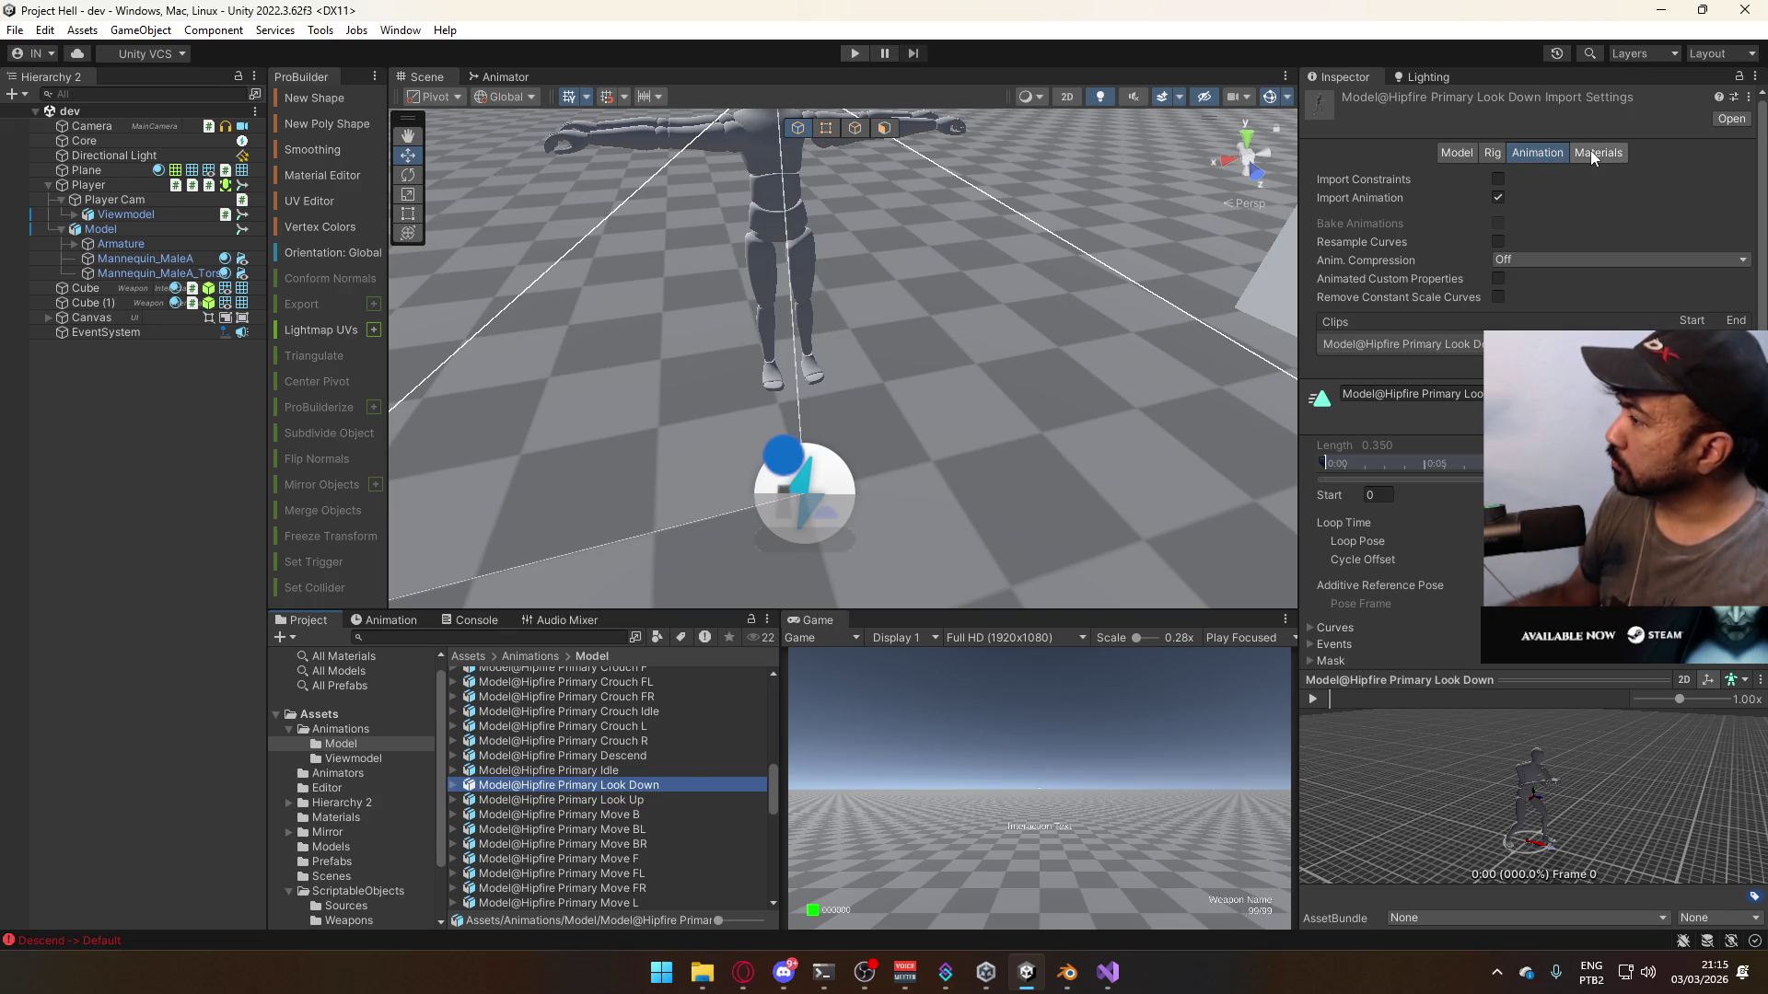
{"action": "left_click", "coordinate": [1501, 153]}
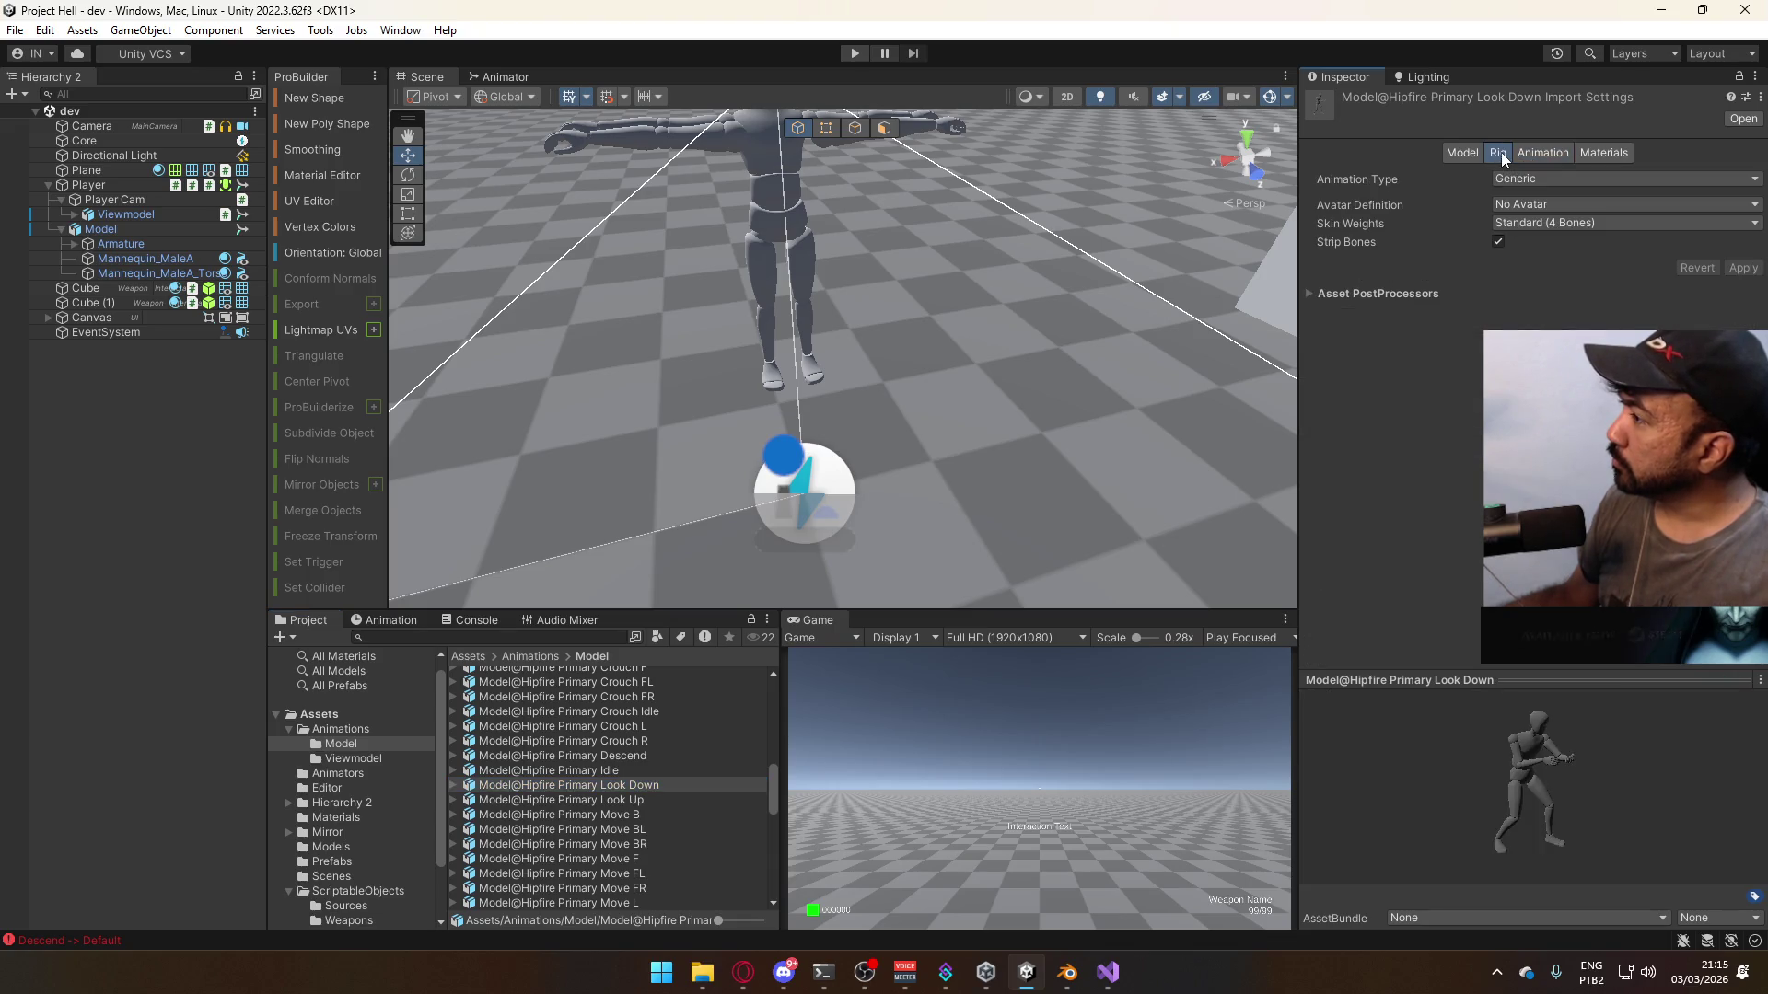
{"action": "left_click", "coordinate": [1531, 154]}
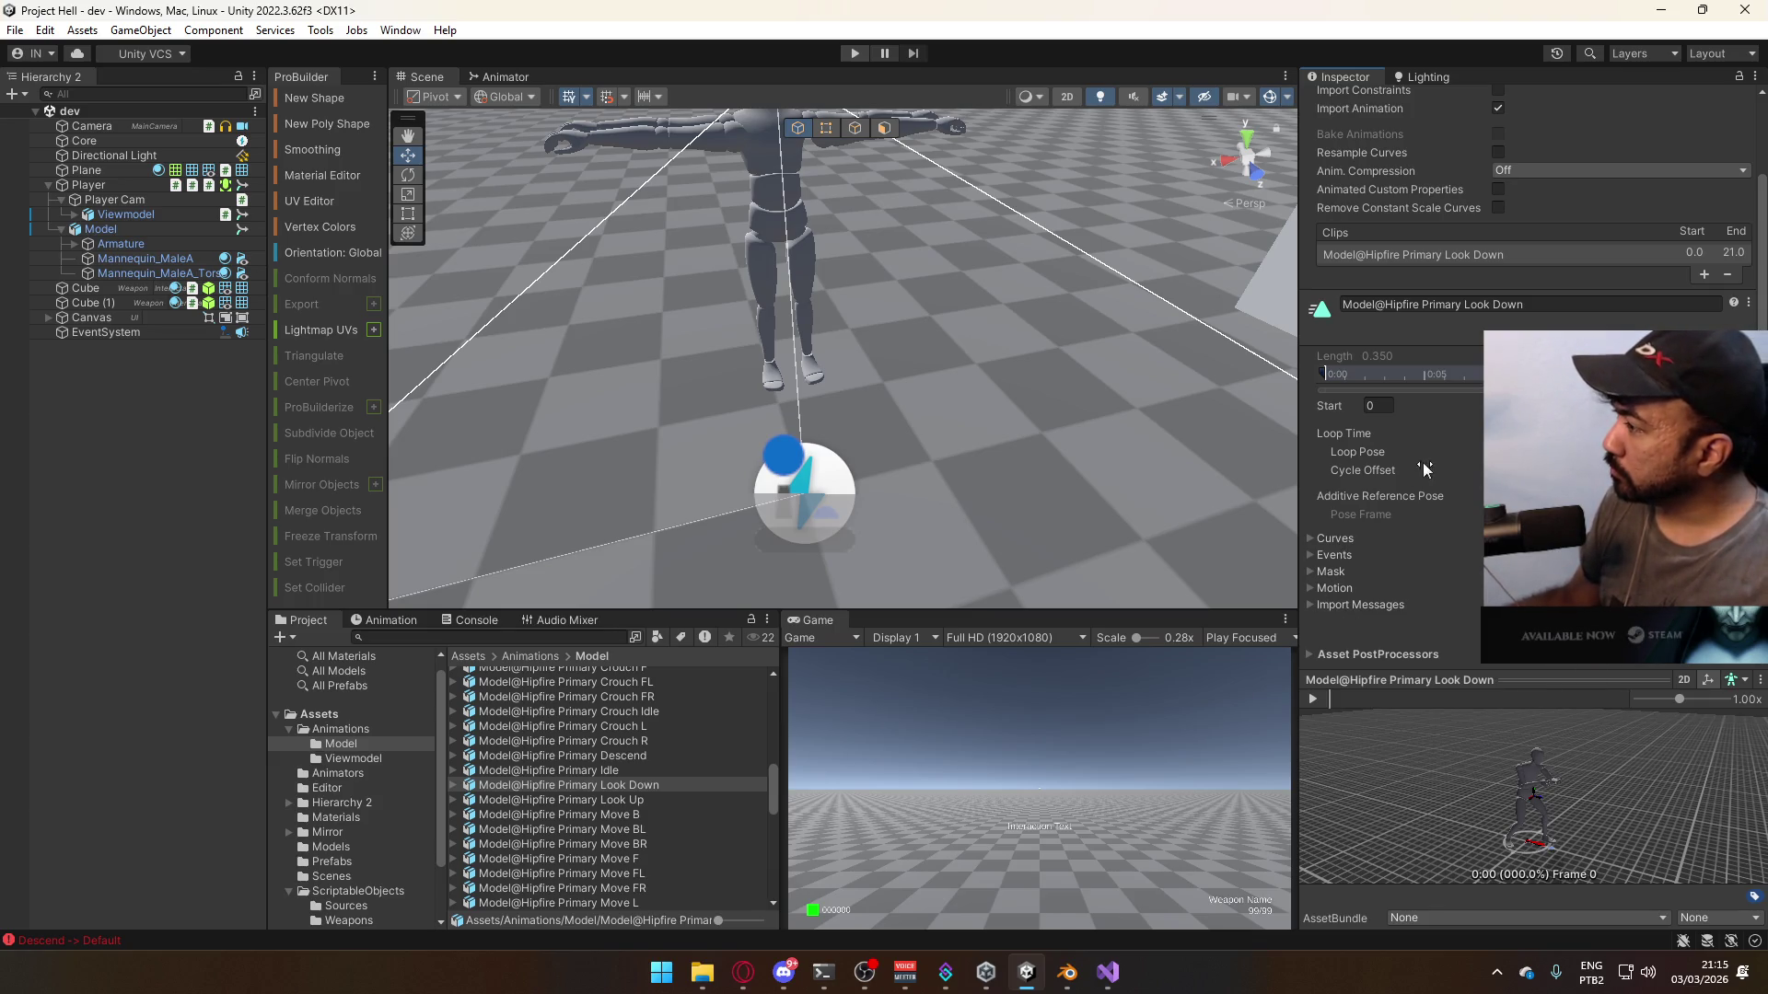
{"action": "left_click", "coordinate": [644, 797], "text": "shift"}
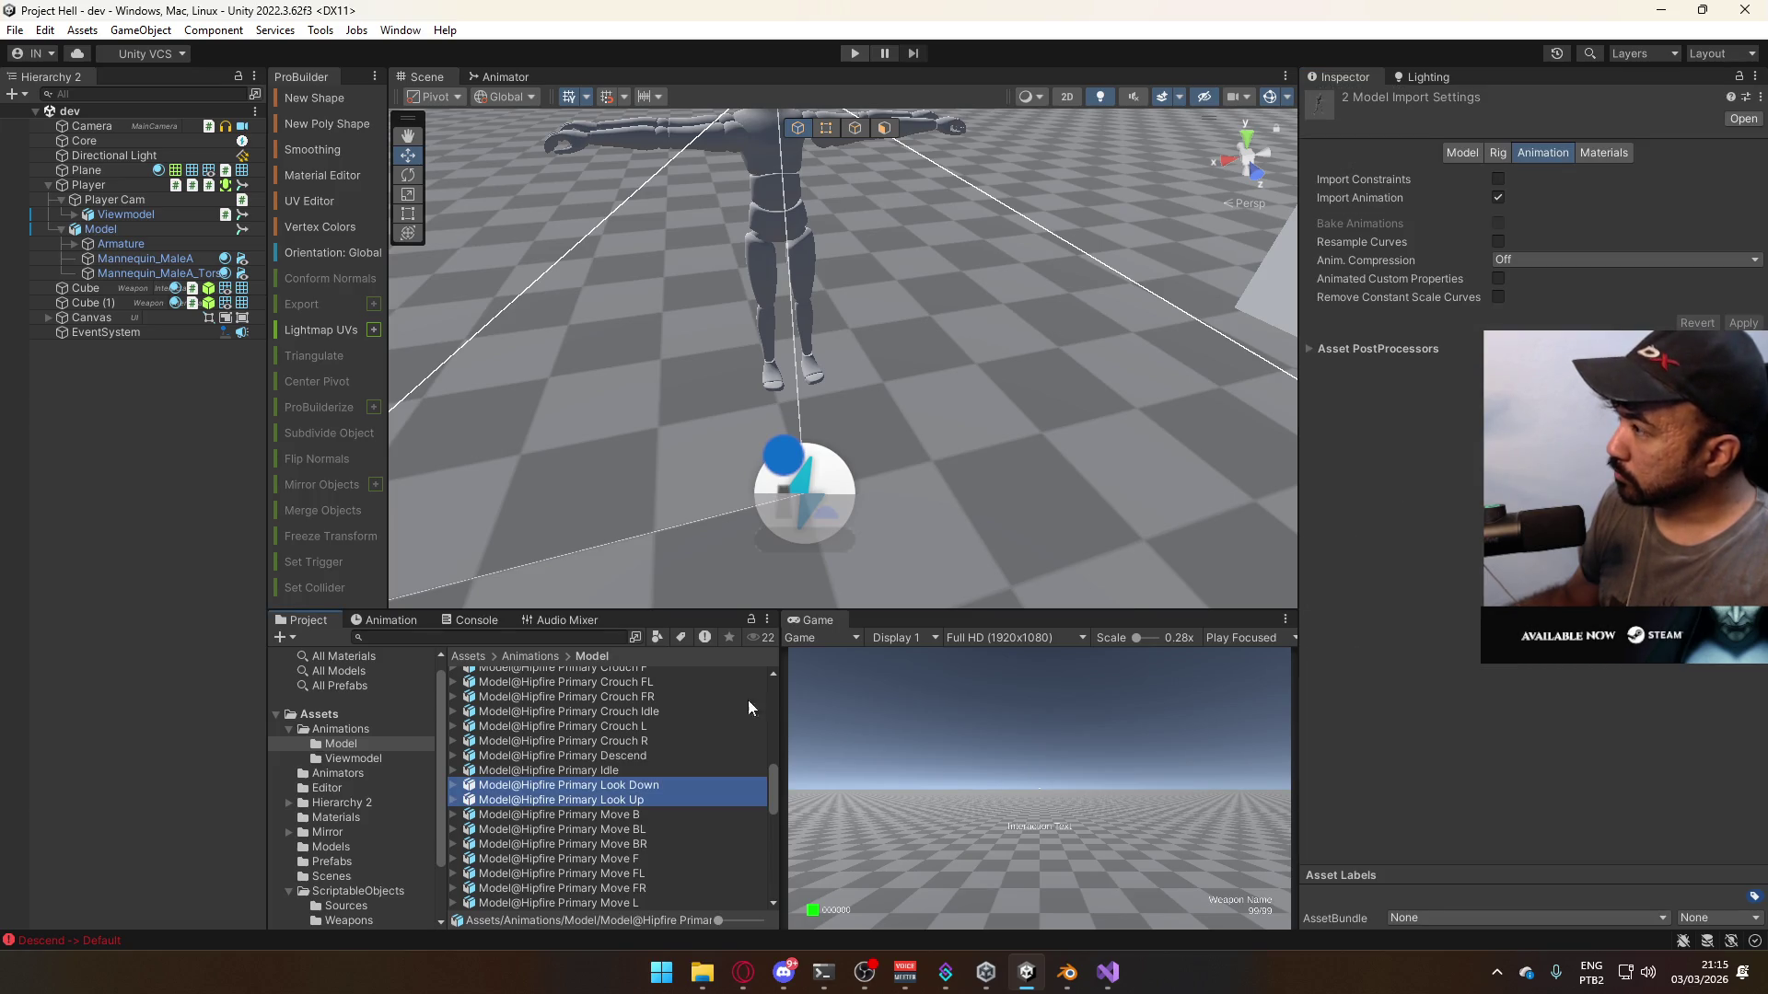
{"action": "left_click", "coordinate": [612, 784]}
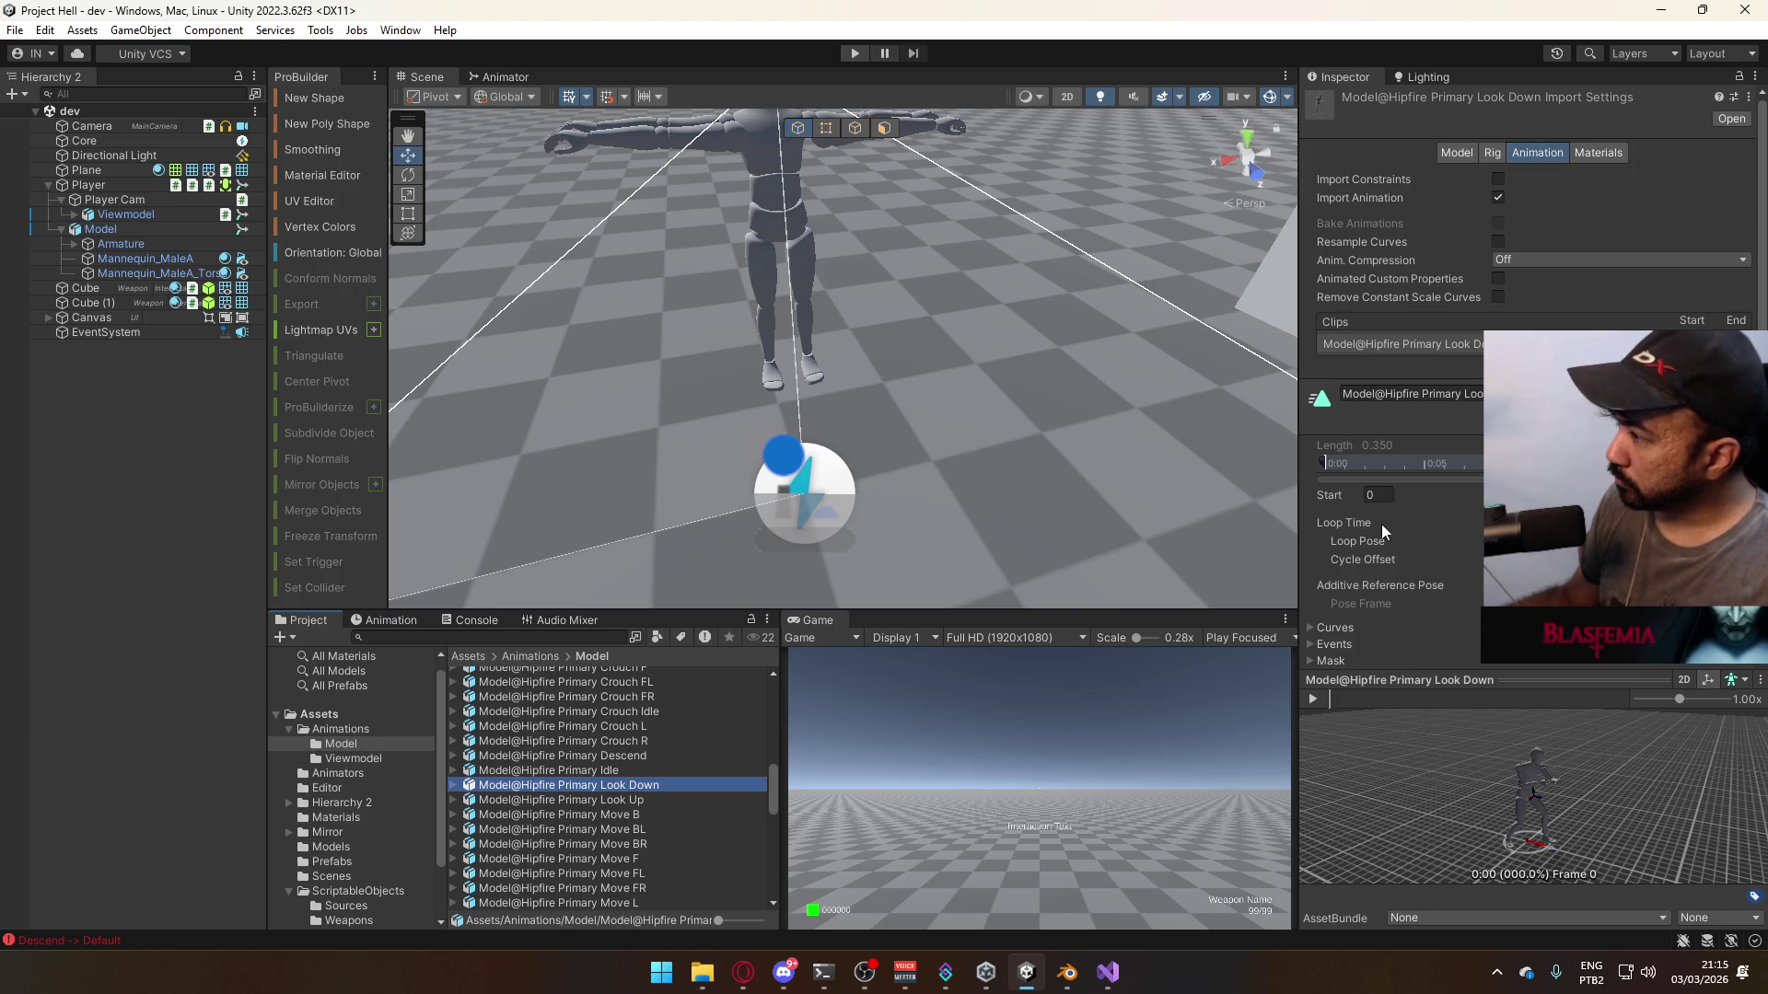
- Set the Primary Look Down clip's Start frame to 1
{"action": "left_click", "coordinate": [1378, 494]}
{"action": "type", "text": "1"}
{"action": "scroll", "coordinate": [1383, 531], "scroll_direction": "down", "scroll_amount": 2}
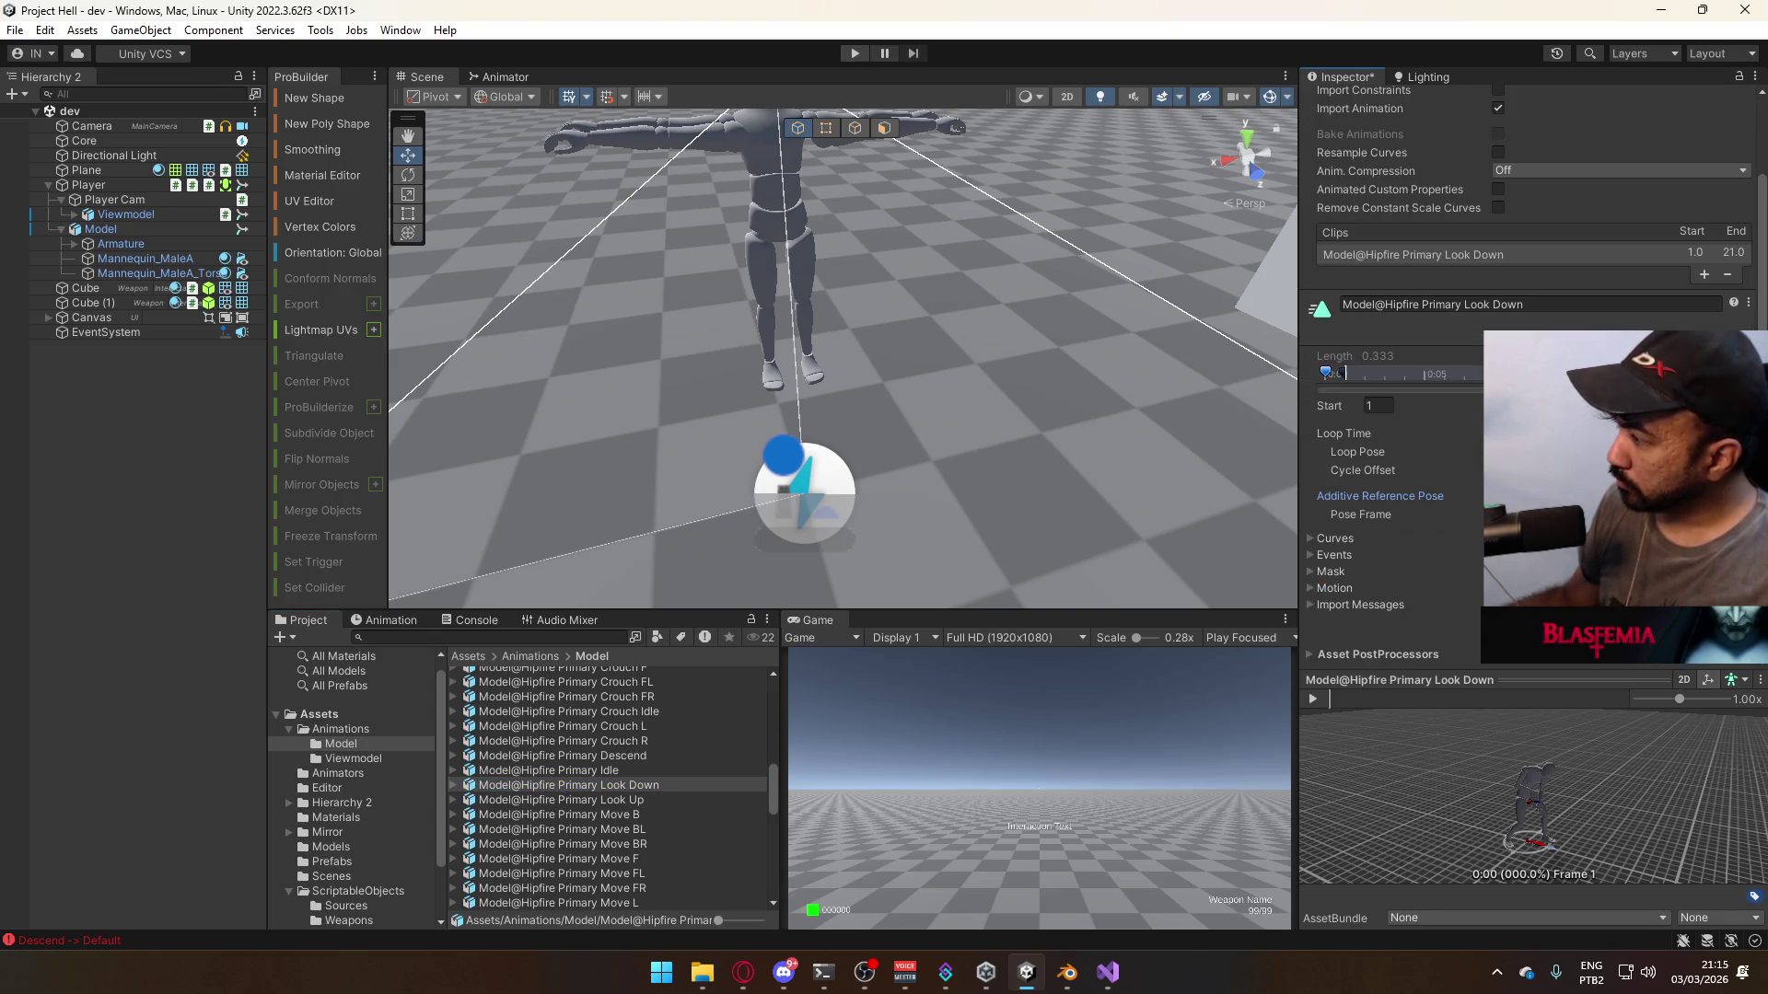
- Set the Primary Look Up clip's Start frame to 1 and show the Animator graph
{"action": "left_click", "coordinate": [624, 797]}
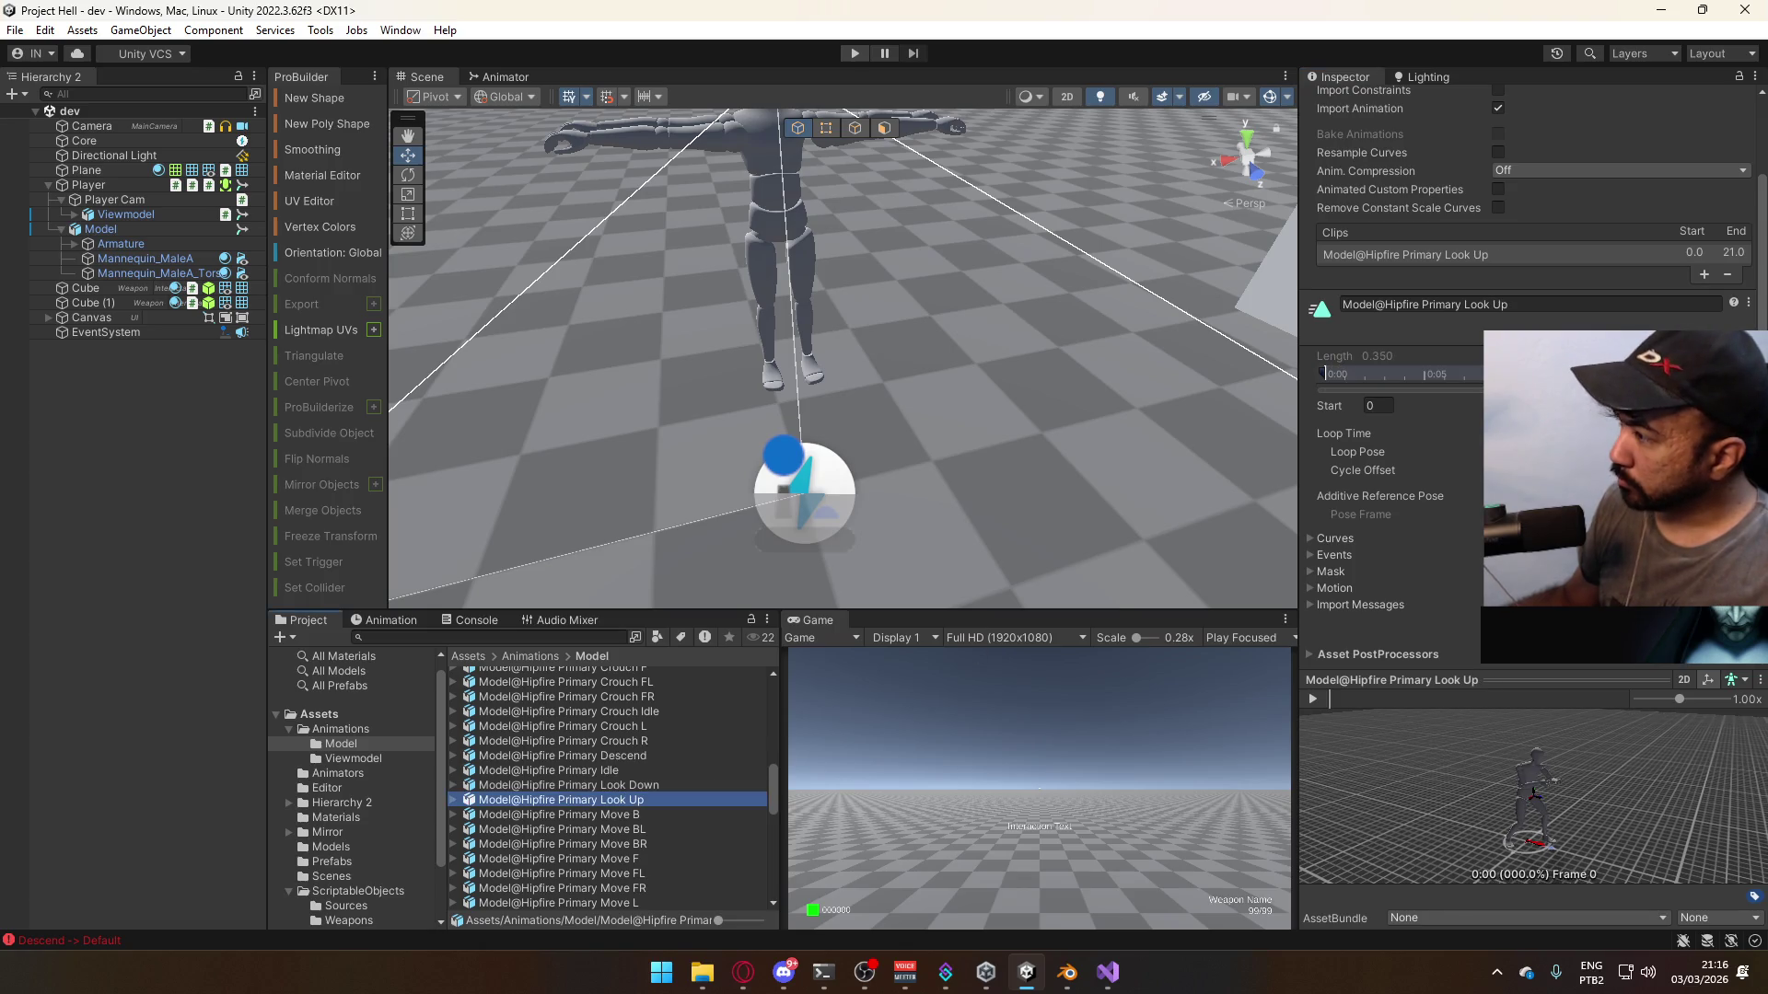
{"action": "left_click", "coordinate": [1378, 405]}
{"action": "type", "text": "1"}
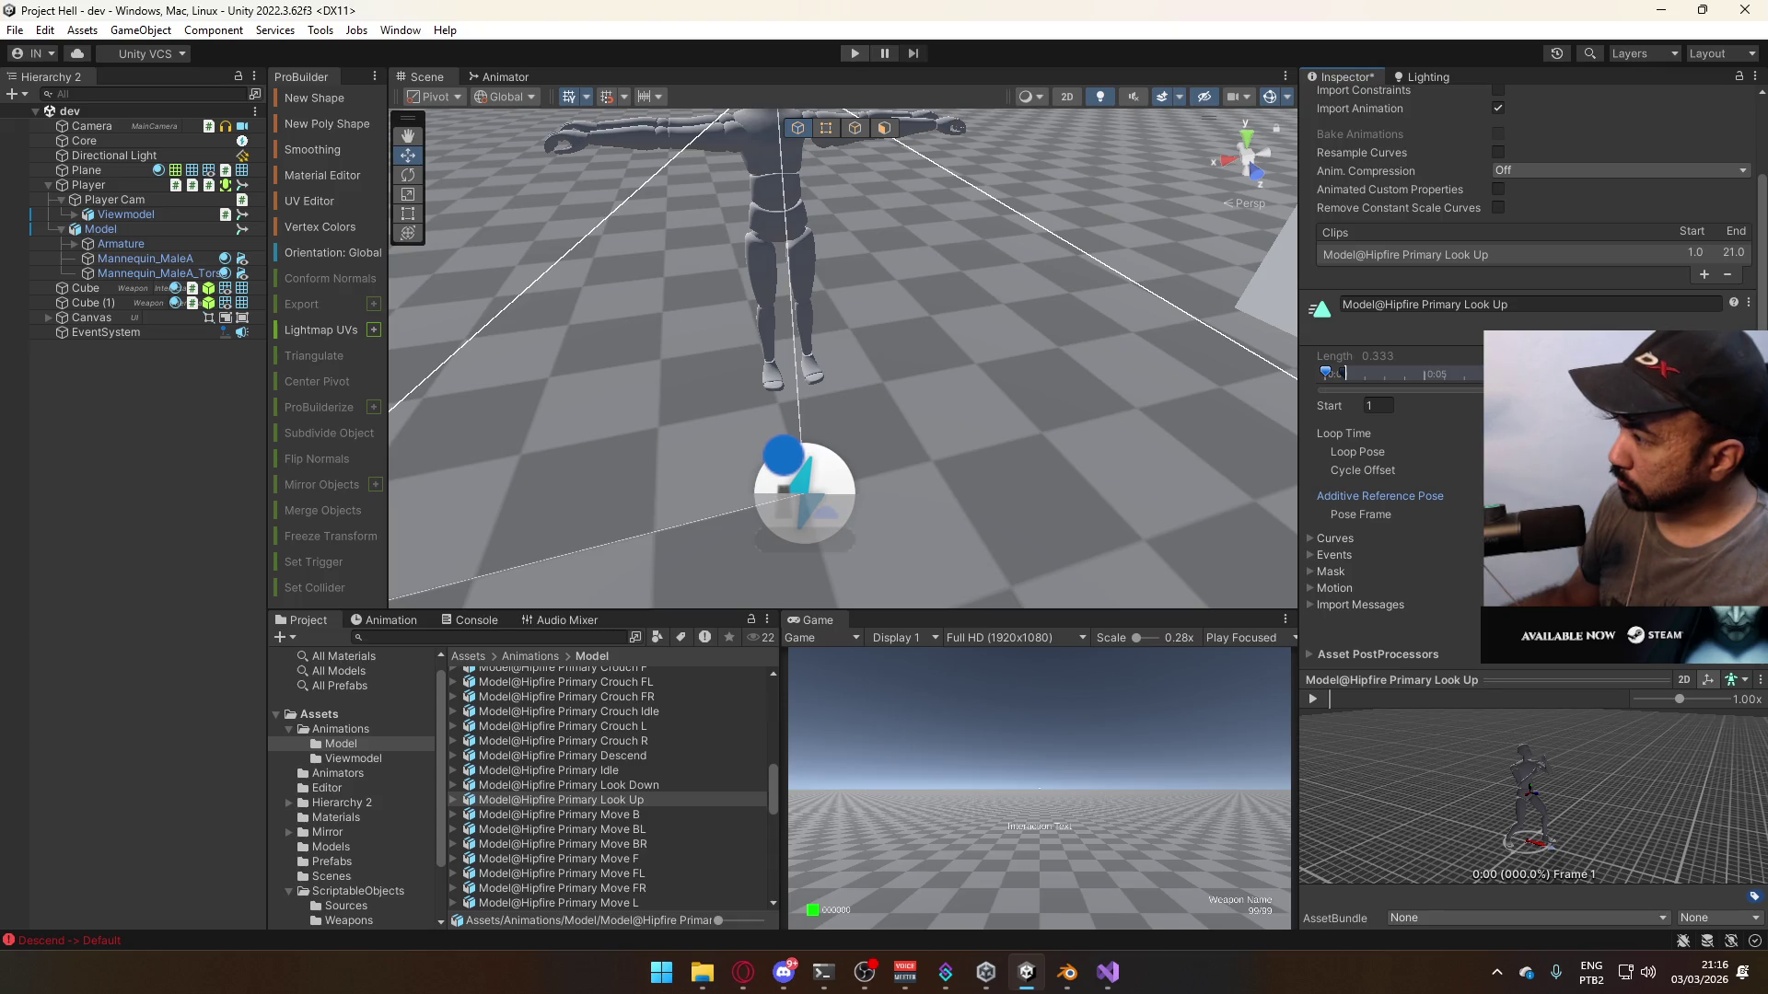
{"action": "left_click", "coordinate": [1333, 555]}
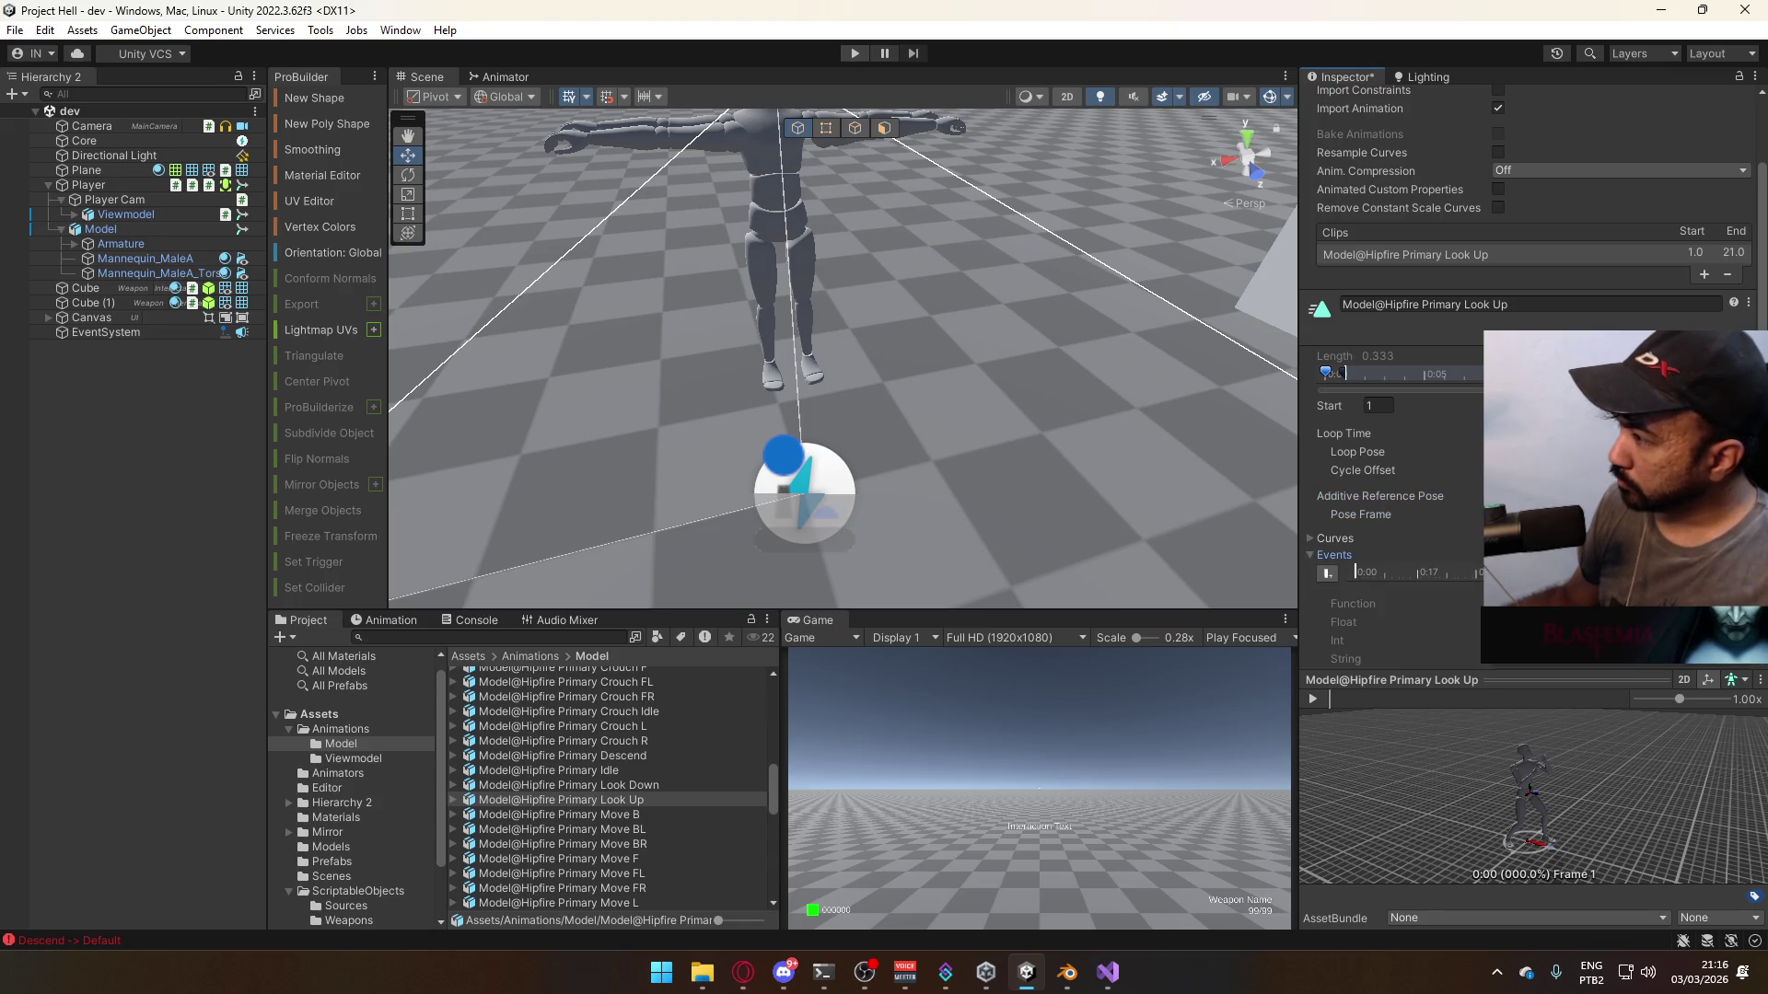
{"action": "left_click", "coordinate": [1349, 555]}
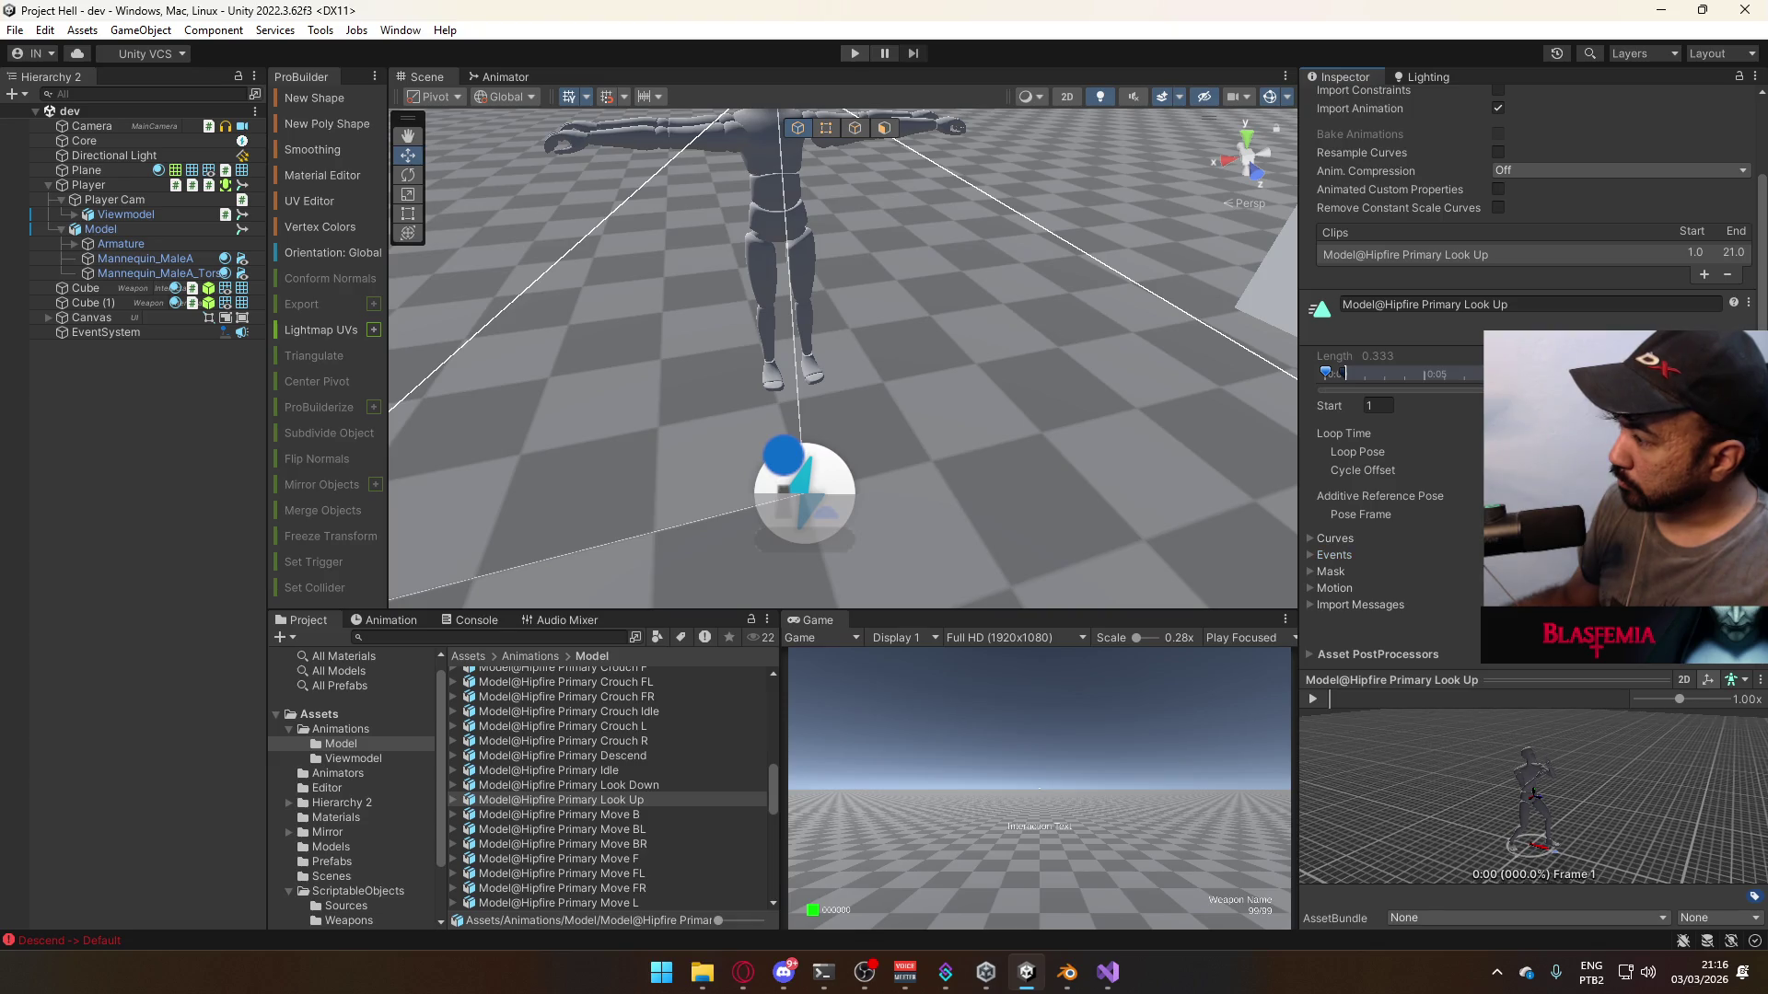
{"action": "scroll", "coordinate": [1372, 340], "scroll_direction": "up", "scroll_amount": 3}
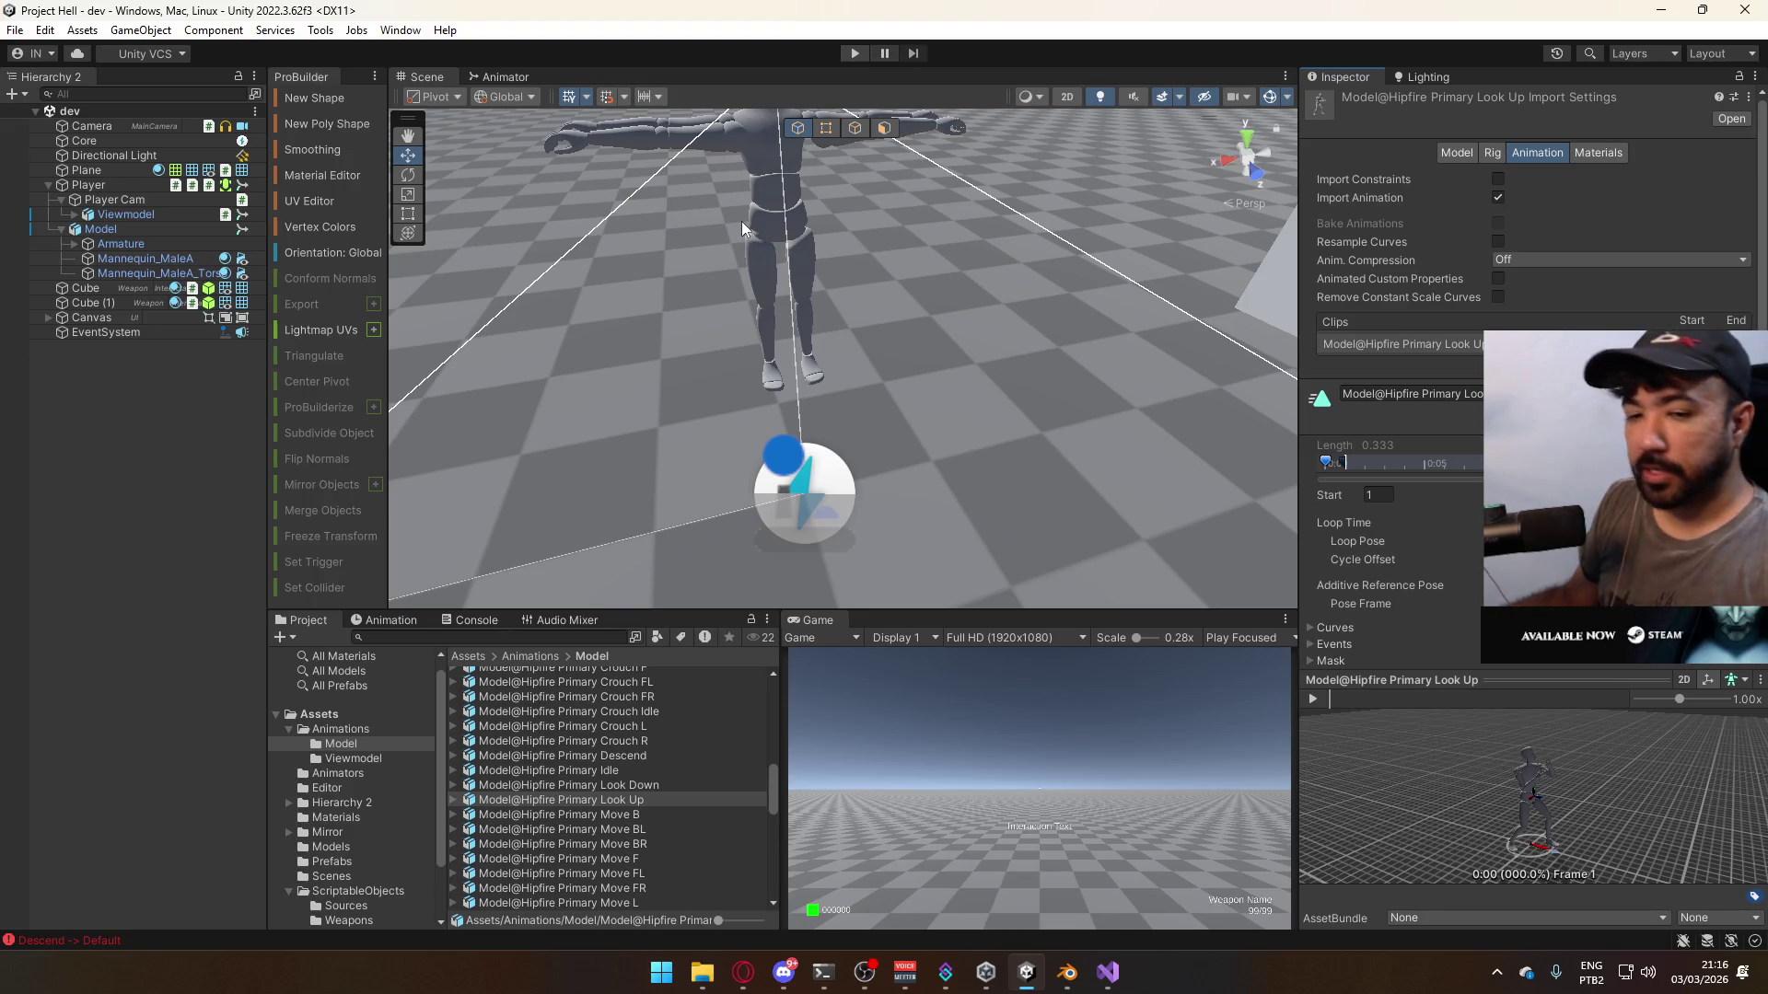
{"action": "left_click", "coordinate": [505, 77]}
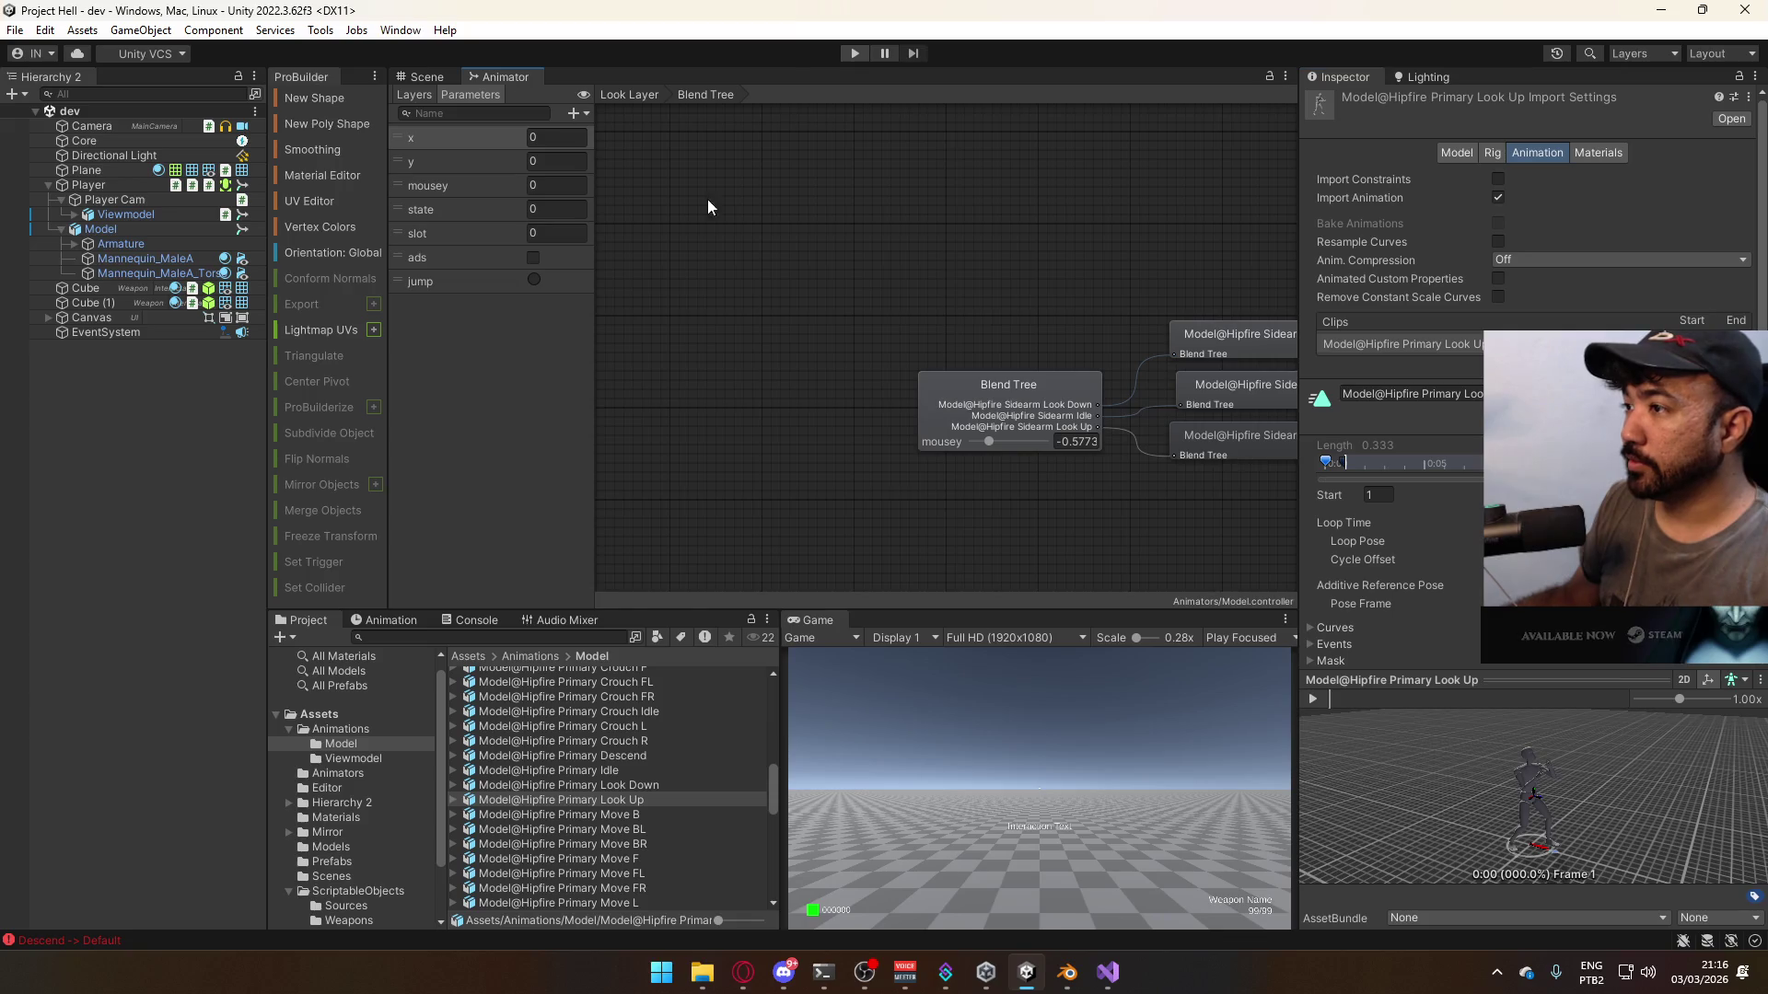
- Go up to the Look Layer graph and move Entry below the Blend Tree state
{"action": "left_click", "coordinate": [907, 304]}
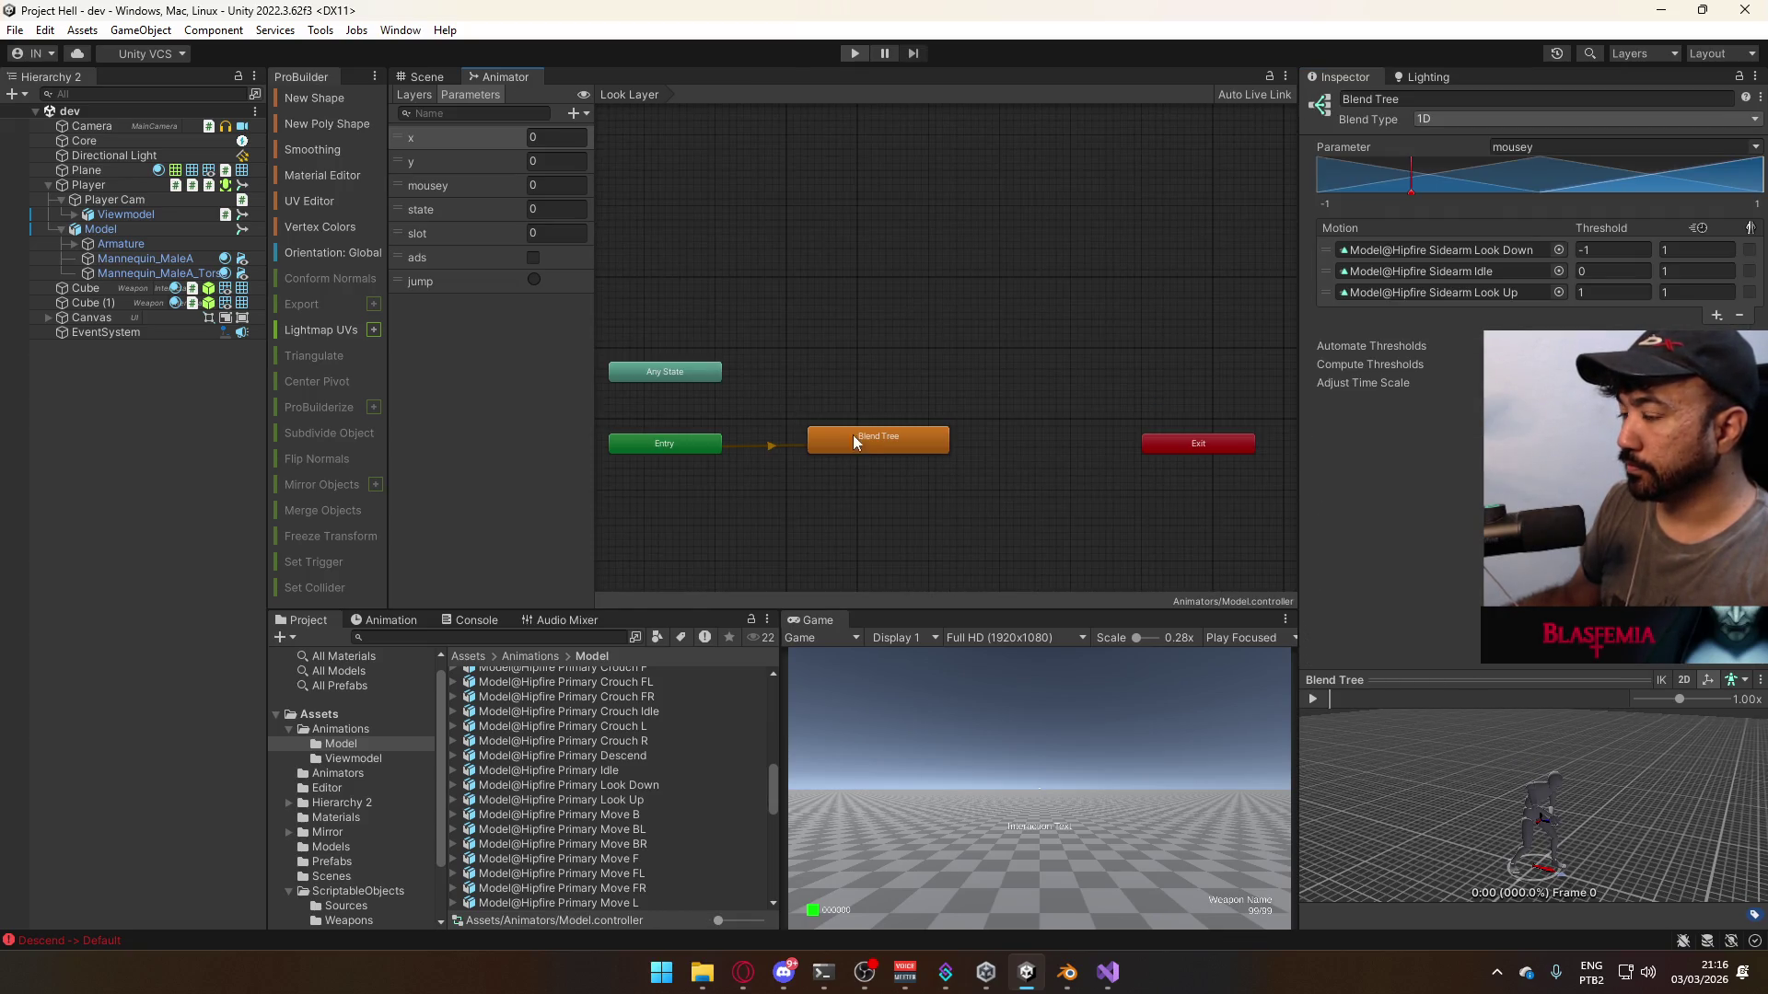
{"action": "left_click", "coordinate": [864, 439]}
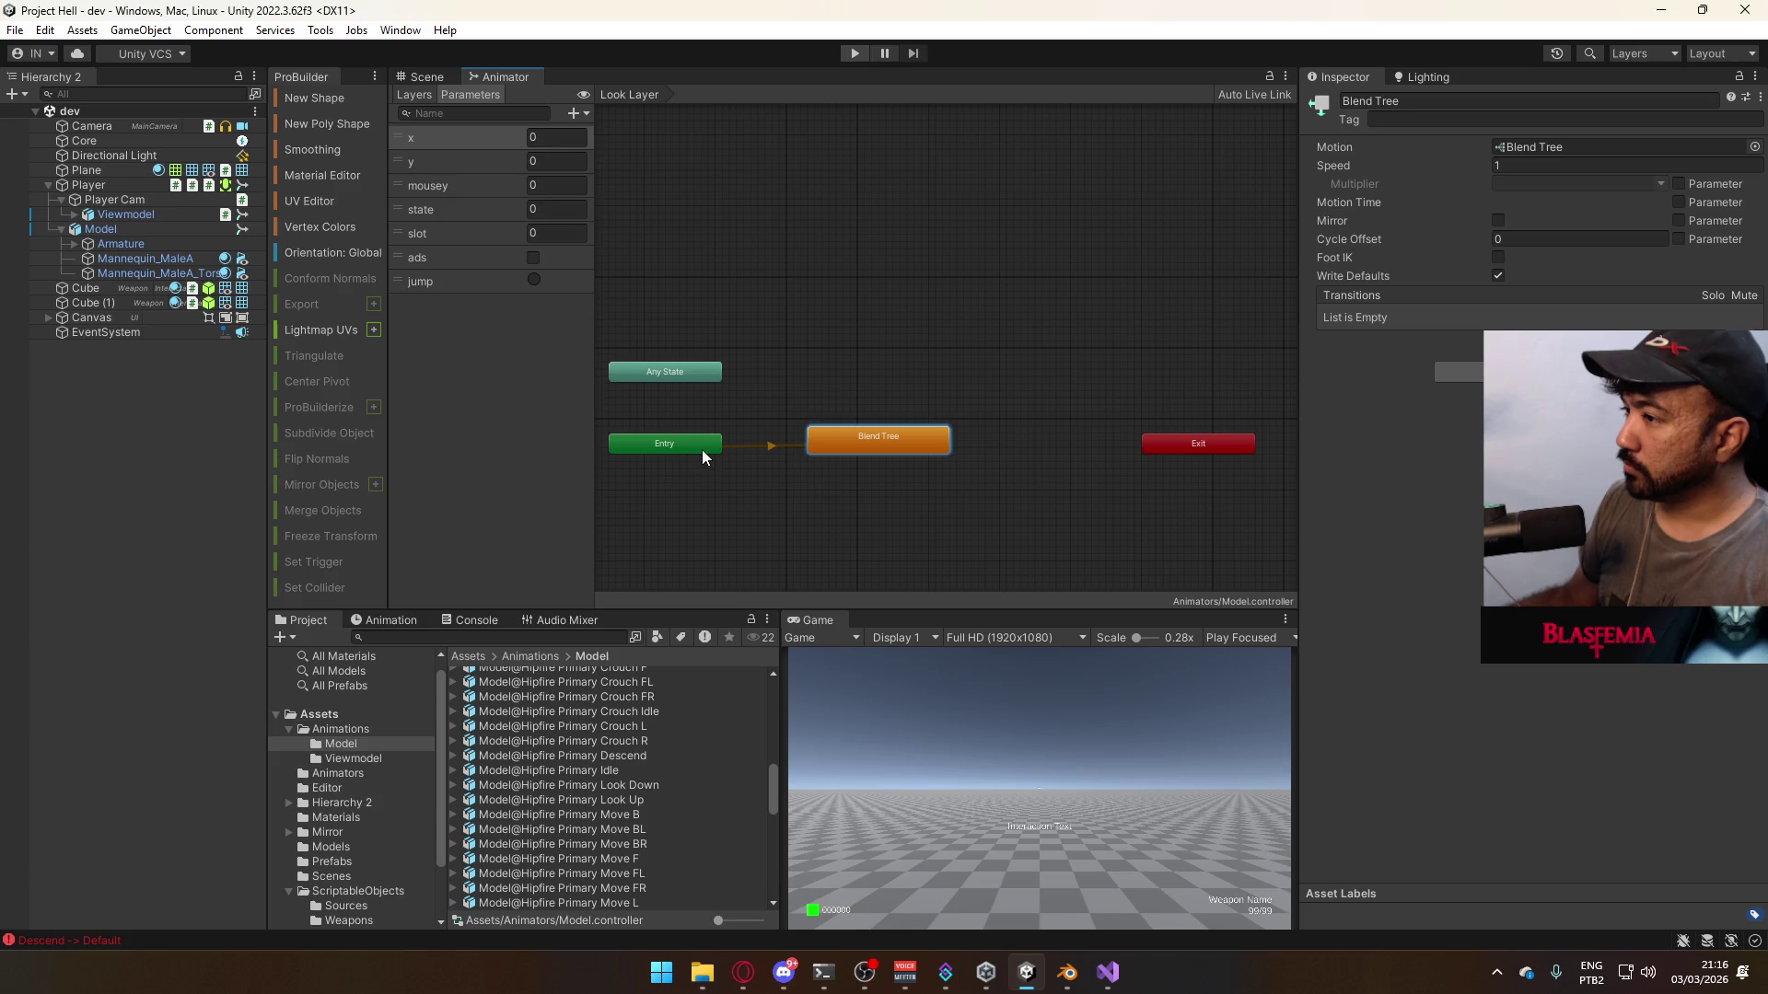
{"action": "left_click", "coordinate": [815, 368]}
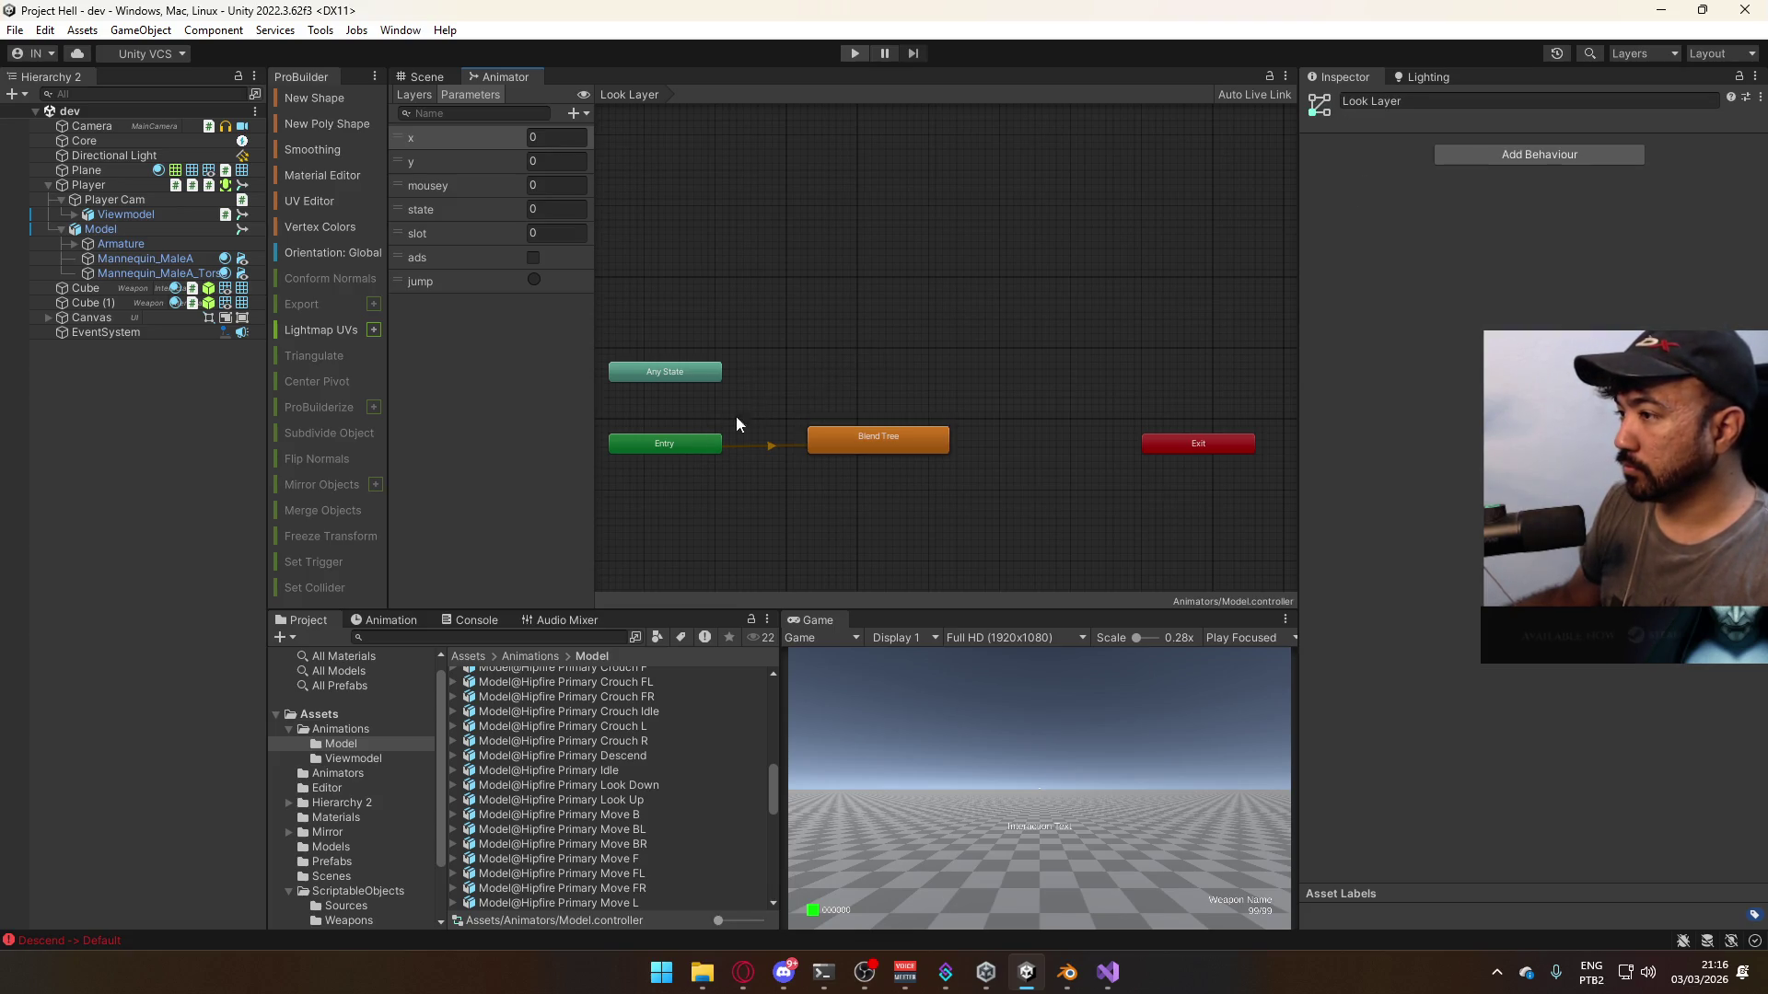
{"action": "mouse_move", "coordinate": [682, 451]}
{"action": "left_mouse_down"}
{"action": "mouse_move", "coordinate": [692, 517]}
{"action": "mouse_move", "coordinate": [676, 519]}
{"action": "left_mouse_up"}
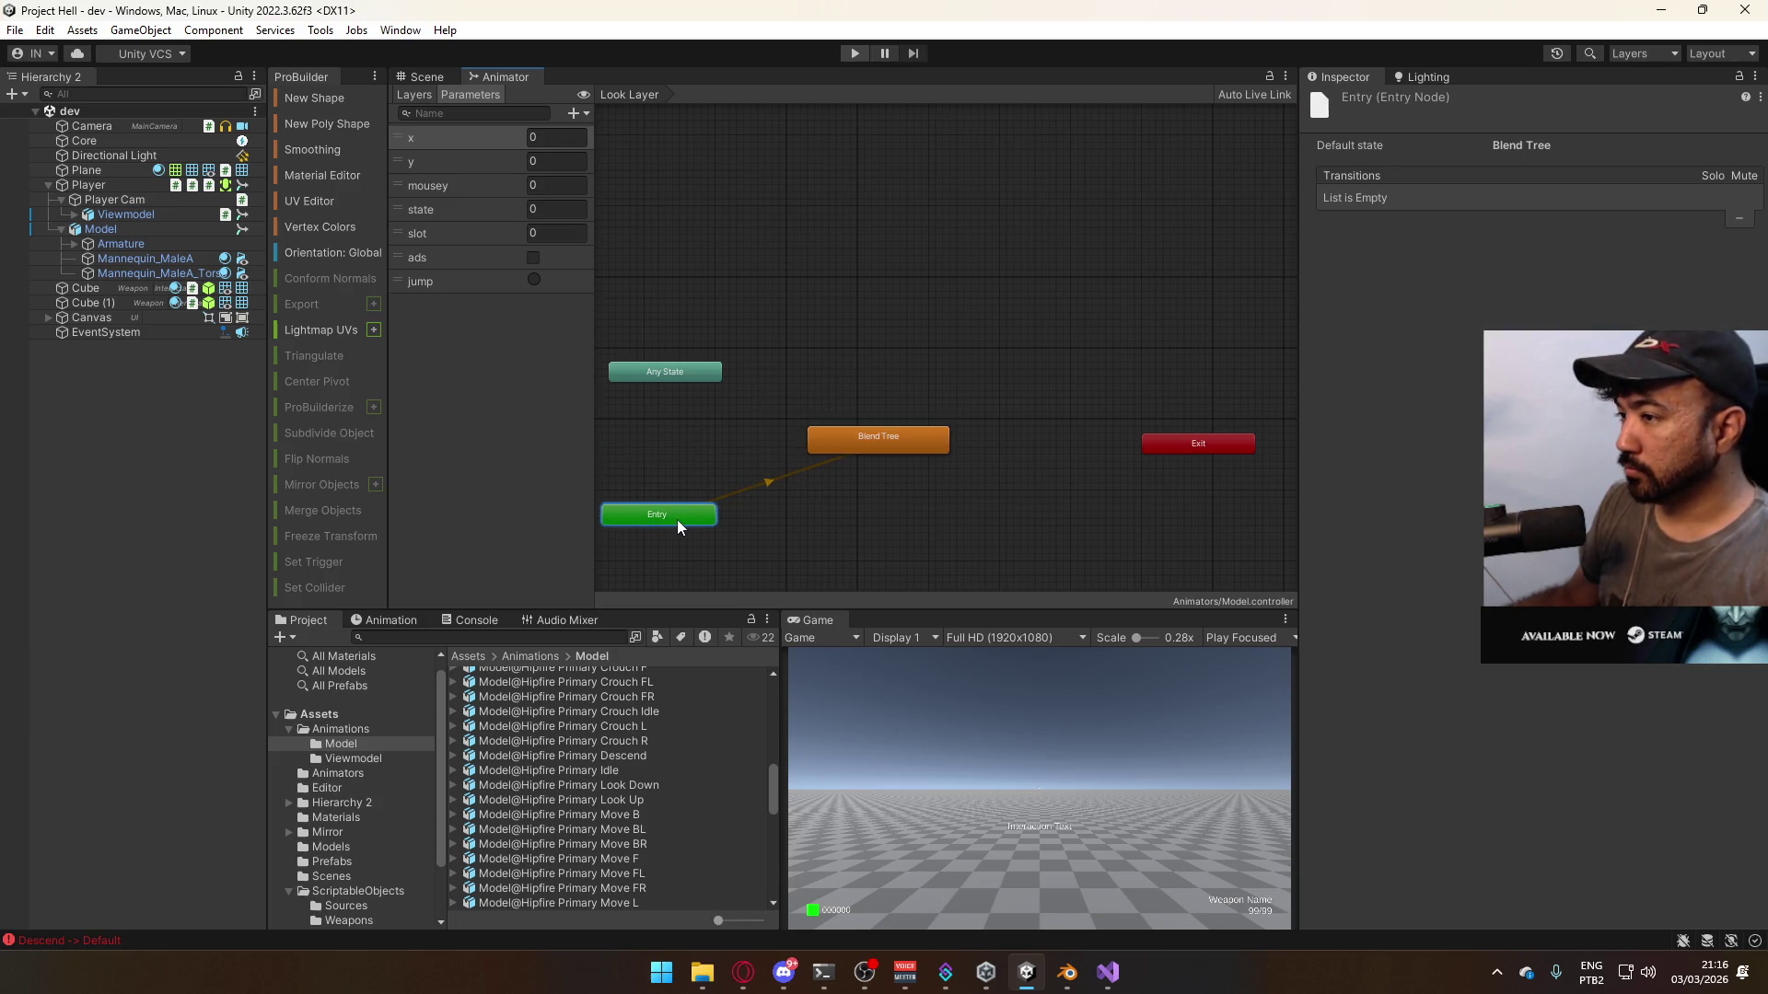
{"action": "left_click", "coordinate": [873, 402]}
- Rename the Blend Tree state to 'Default (Sidearm)'
{"action": "left_click", "coordinate": [862, 433]}
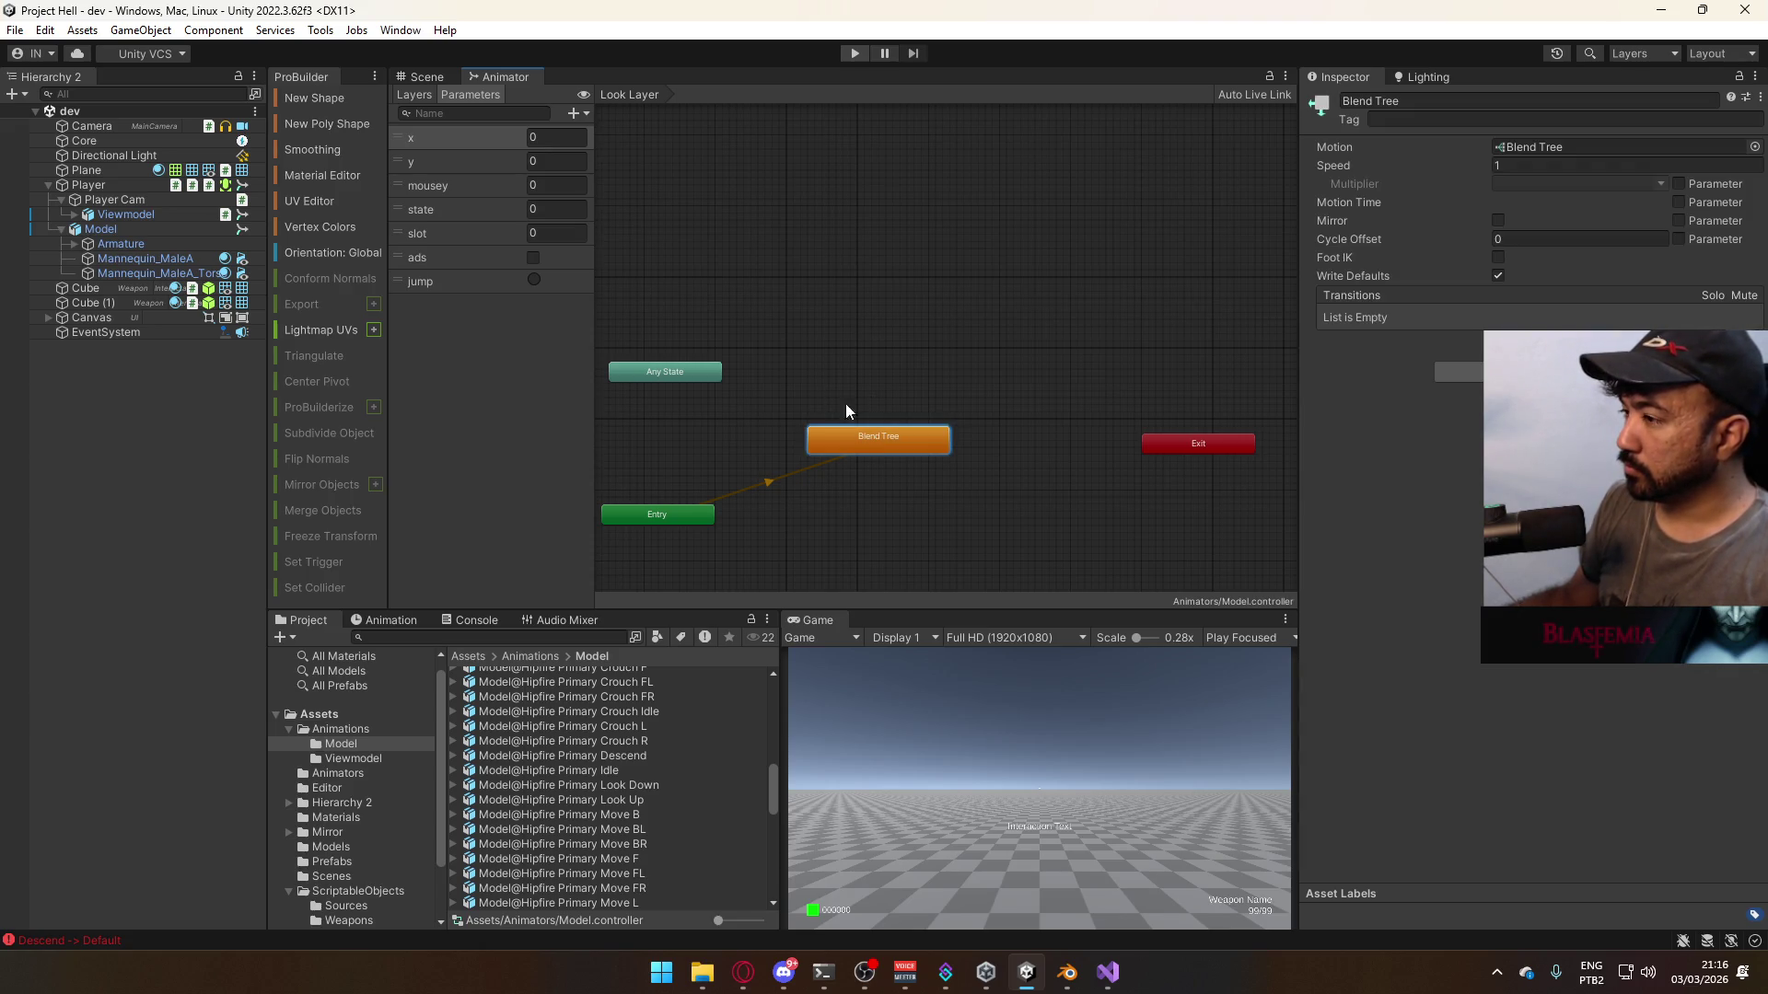
{"action": "left_click", "coordinate": [1435, 102]}
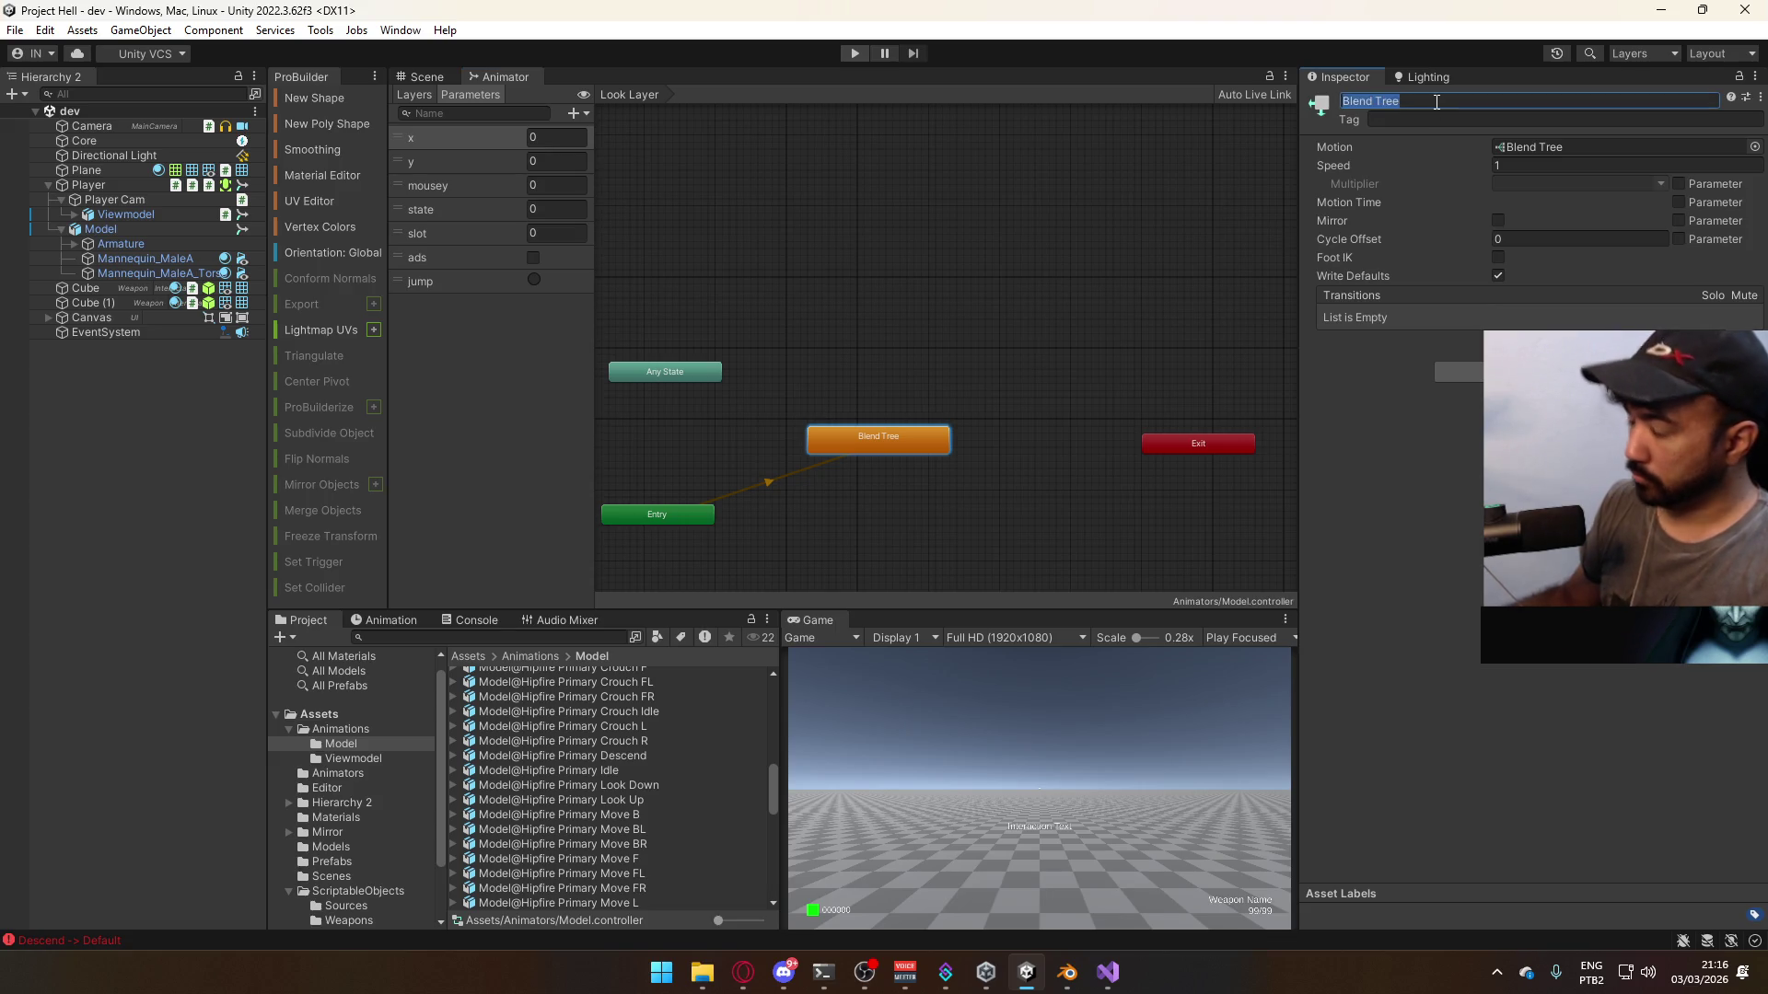
{"action": "type", "text": "Default (Sidearm)"}
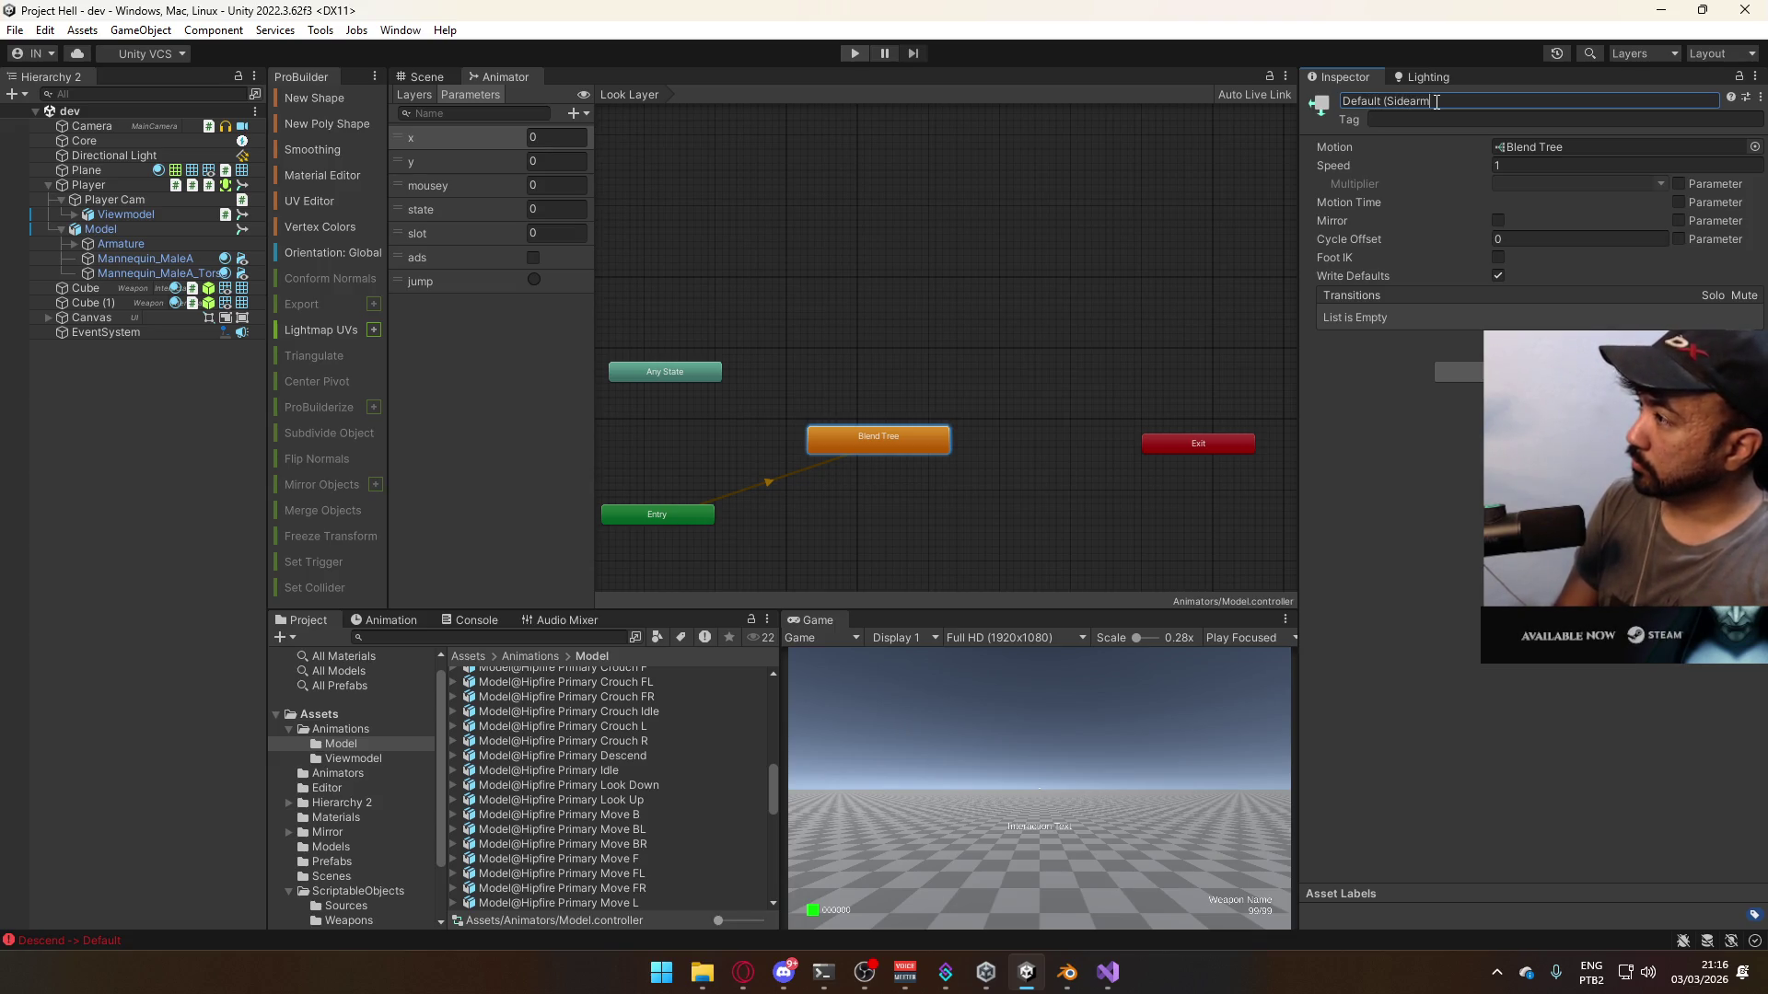
{"action": "key", "text": "Return"}
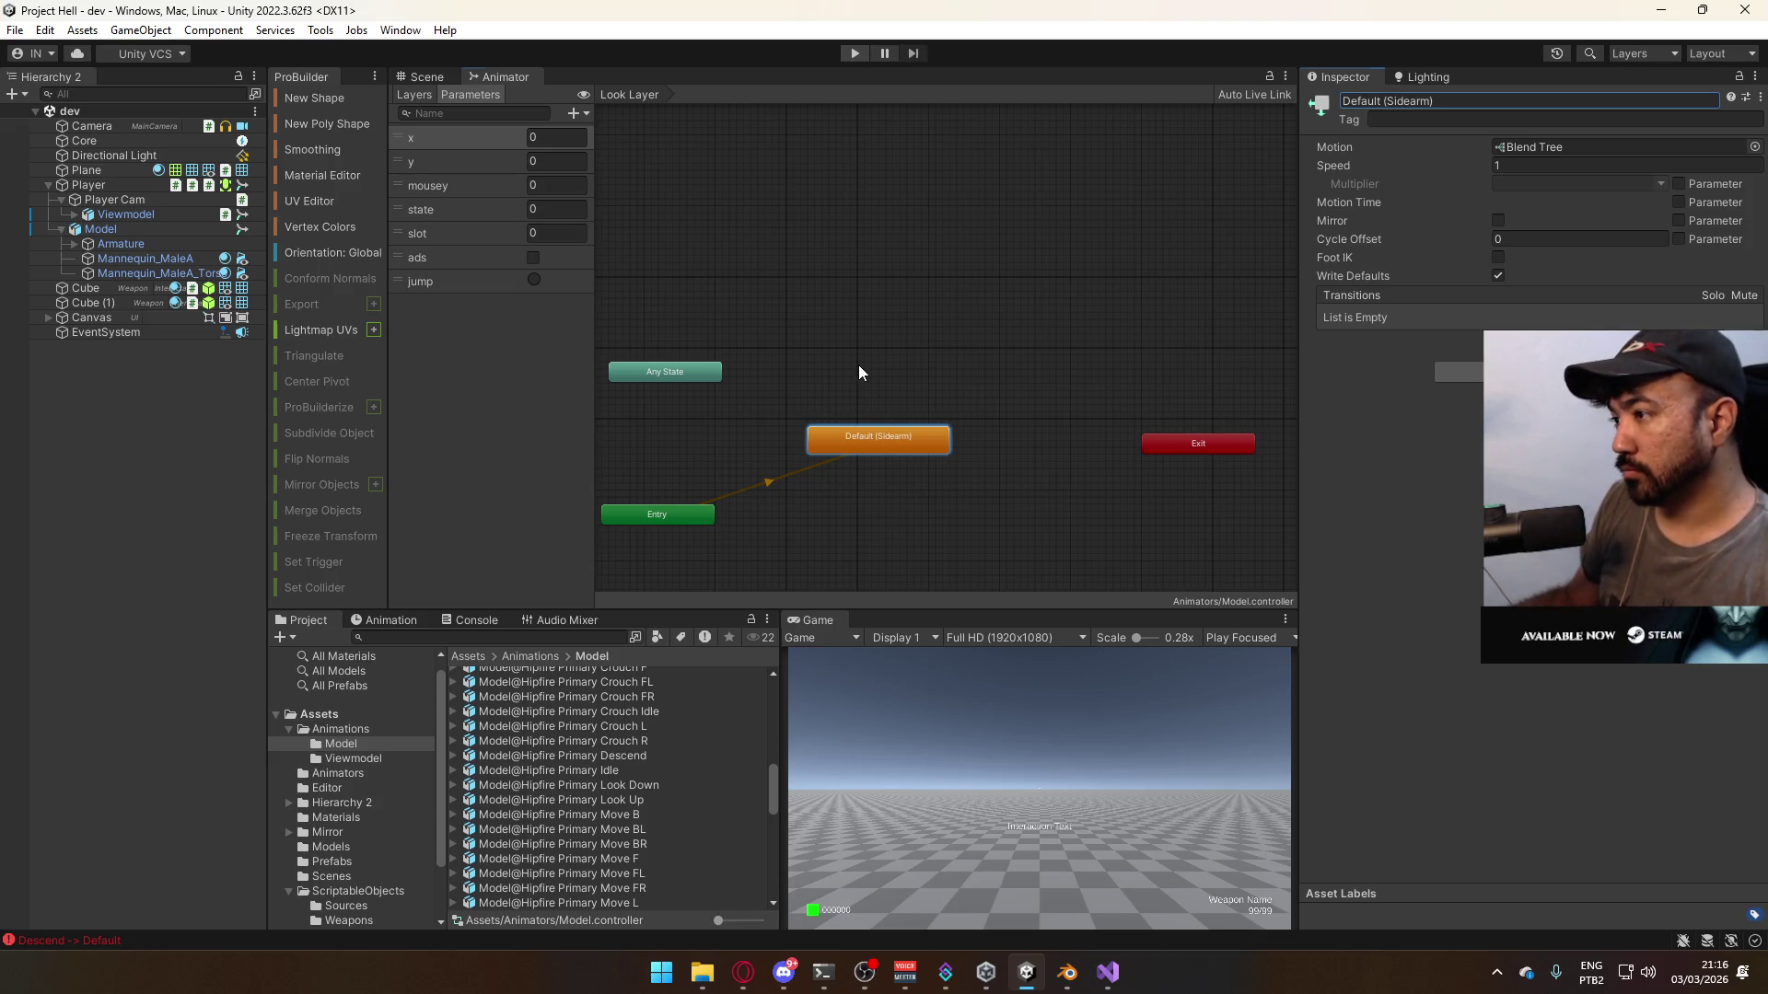
- Delete the stray pasted Ascend states and duplicate Default (Sidearm), placing the copy above it
{"action": "key", "text": "ctrl+v"}
{"action": "key", "text": "Delete"}
{"action": "left_click_drag", "start_coordinate": [804, 400], "coordinate": [1017, 520]}
{"action": "key", "text": "ctrl+c"}
{"action": "left_click", "coordinate": [899, 338]}
{"action": "key", "text": "ctrl+v"}
{"action": "mouse_move", "coordinate": [677, 361]}
{"action": "left_mouse_down"}
{"action": "mouse_move", "coordinate": [916, 359]}
{"action": "mouse_move", "coordinate": [895, 390]}
{"action": "left_mouse_up"}
{"action": "left_click_drag", "start_coordinate": [680, 524], "coordinate": [899, 516]}
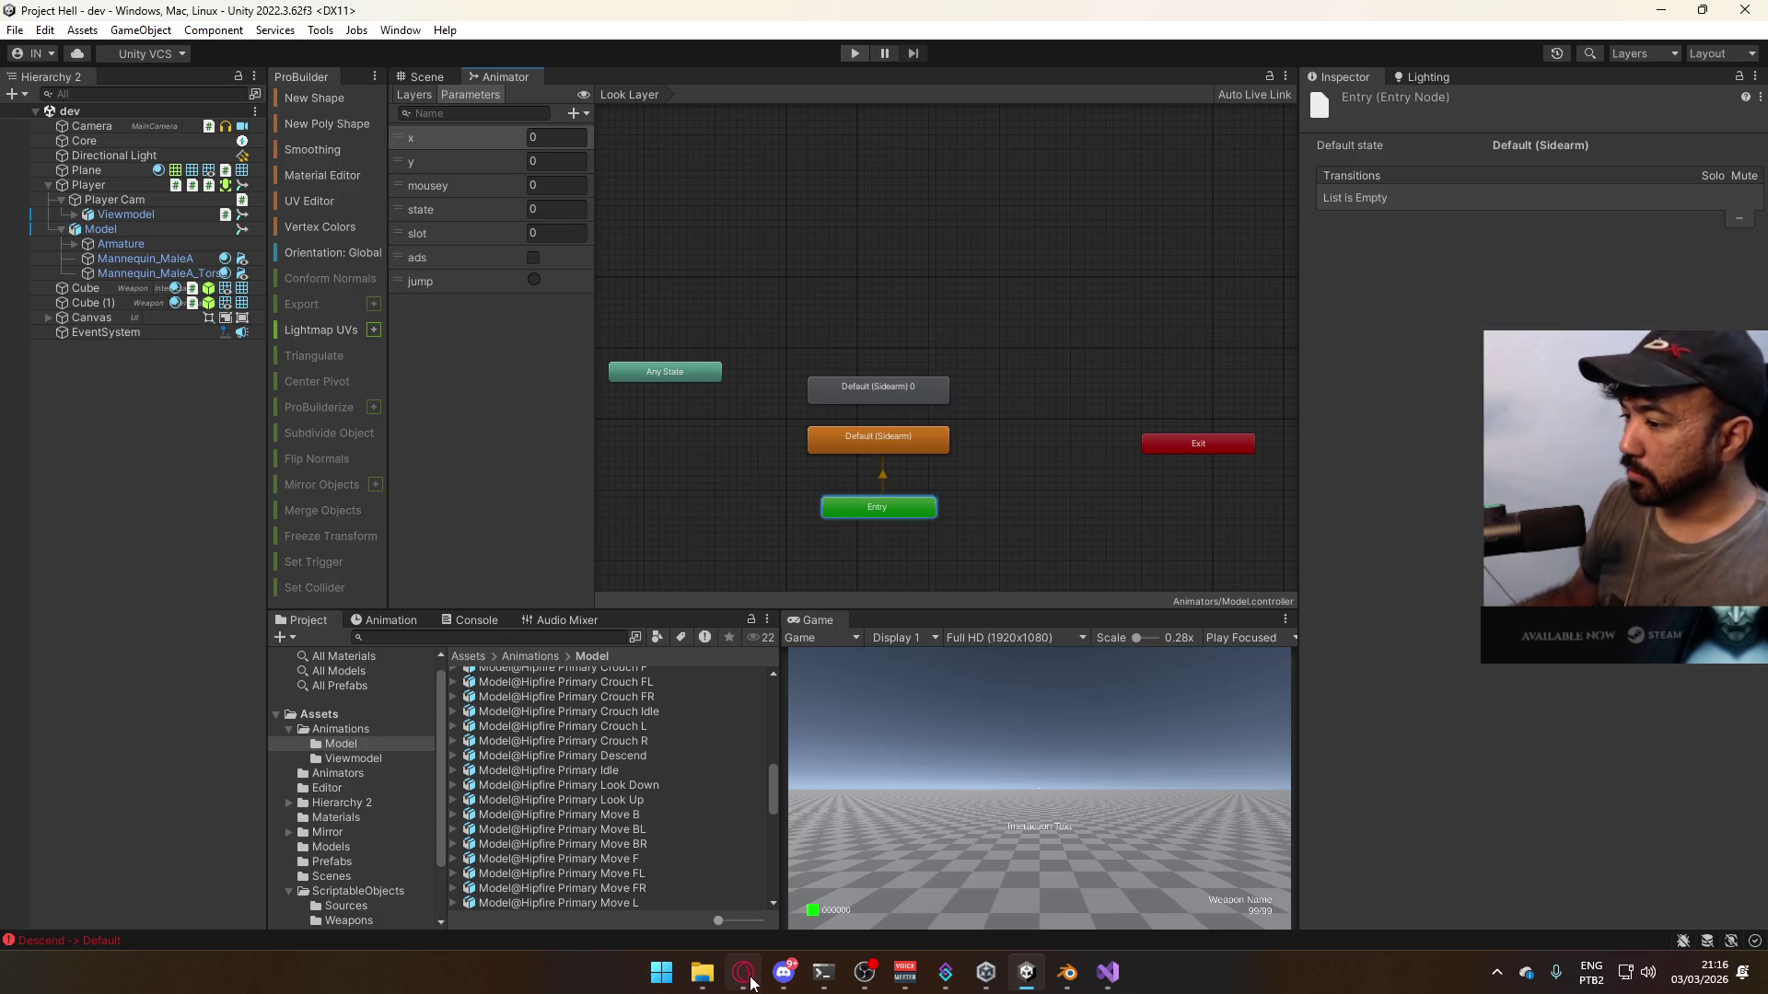
- Pause the video playing in the browser and return to Unity
{"action": "left_click", "coordinate": [744, 973]}
{"action": "left_click", "coordinate": [671, 410]}
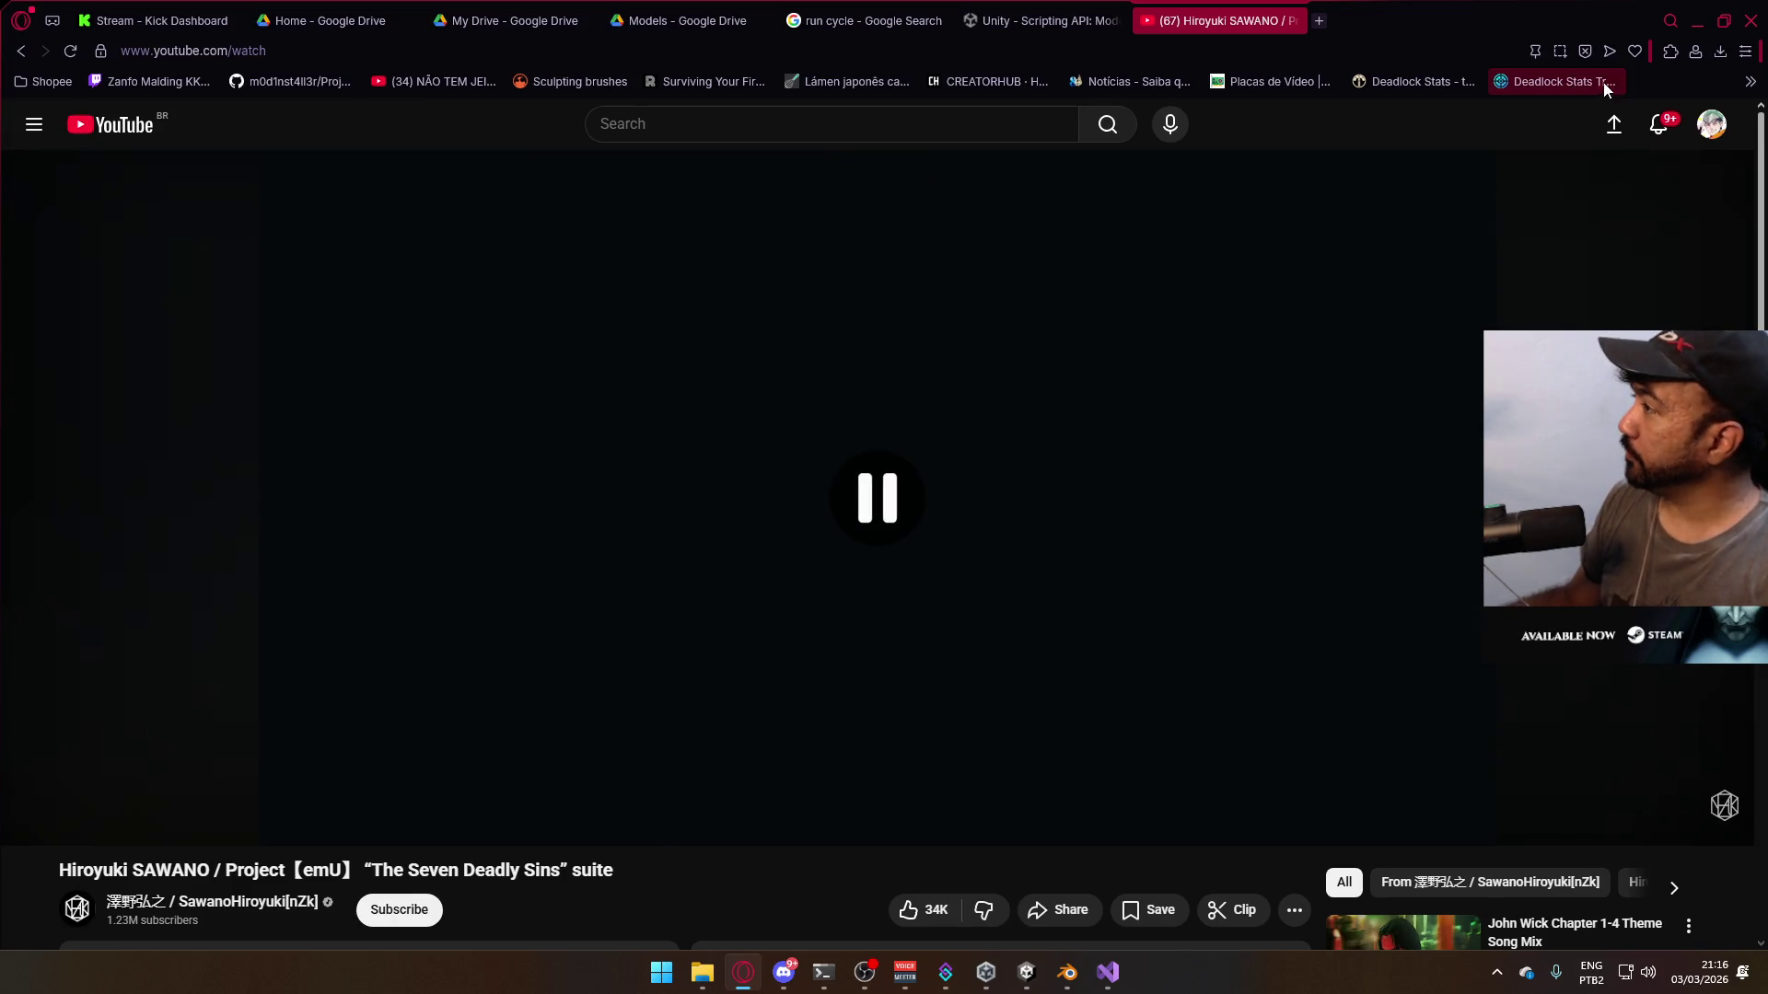
{"action": "left_click", "coordinate": [1695, 22]}
- Rename the duplicate 'Default (Sidearm) 0' to 'Default (Primary)'
{"action": "left_click", "coordinate": [891, 451]}
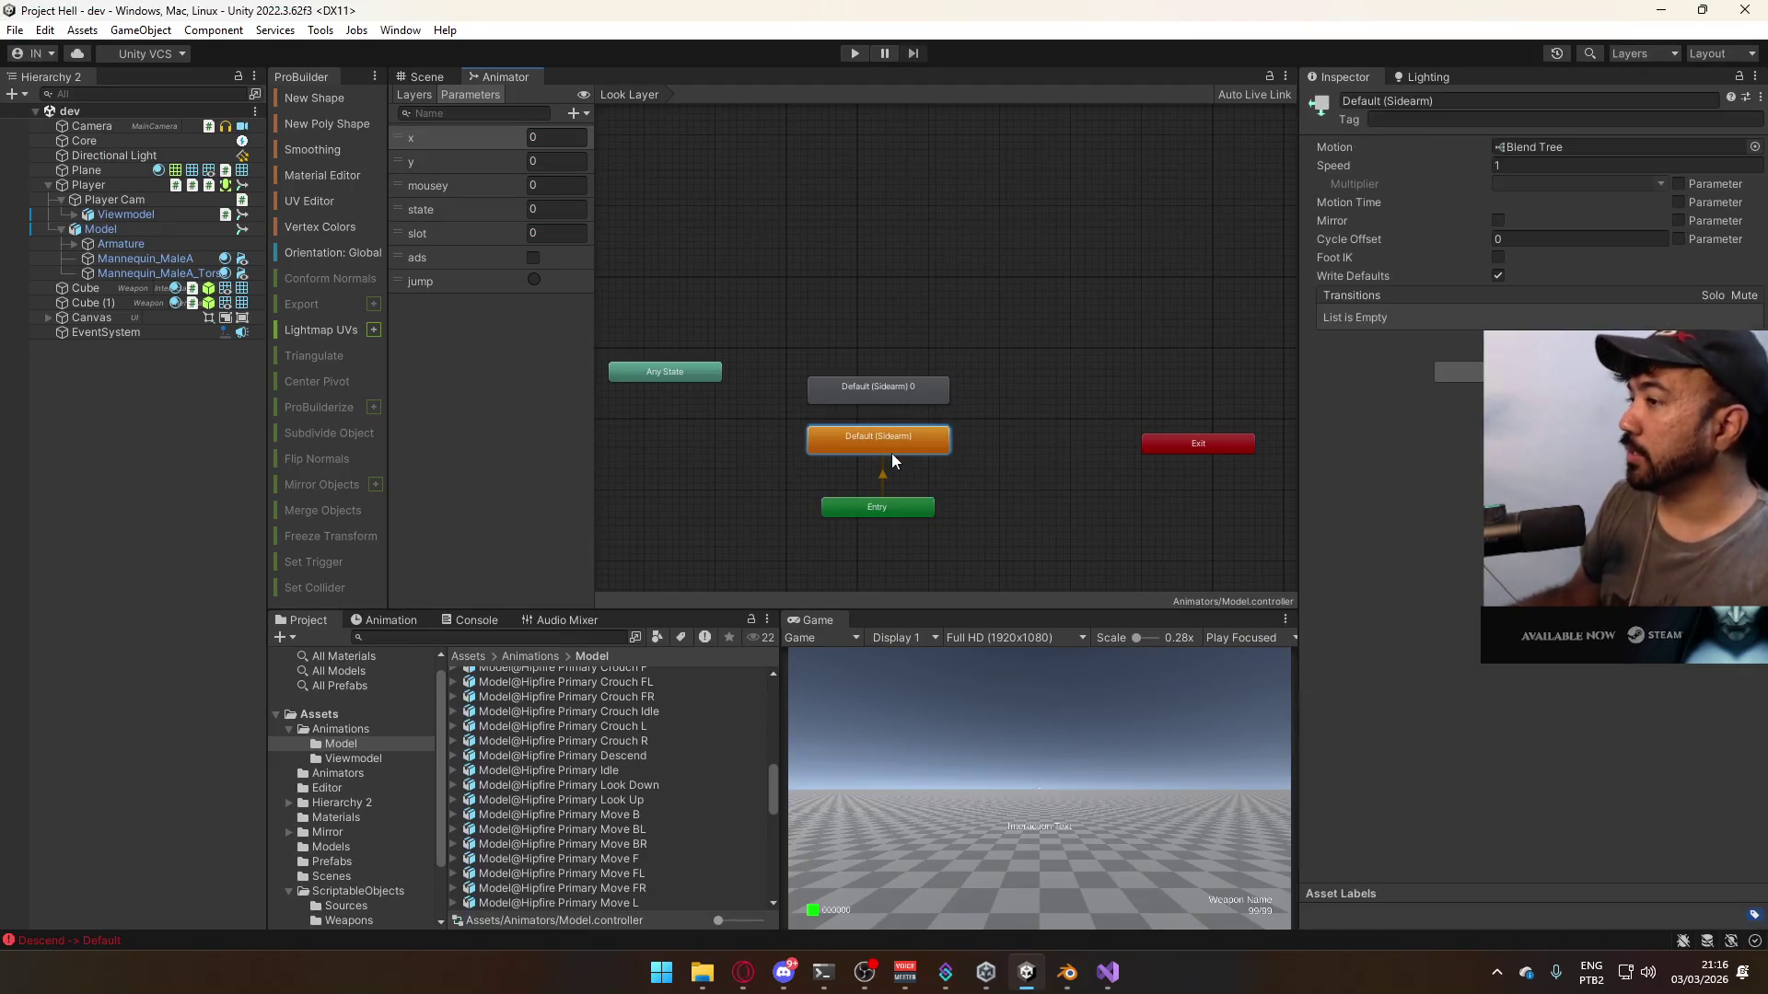
{"action": "left_click", "coordinate": [904, 383]}
{"action": "left_click_drag", "start_coordinate": [1443, 102], "coordinate": [1402, 103]}
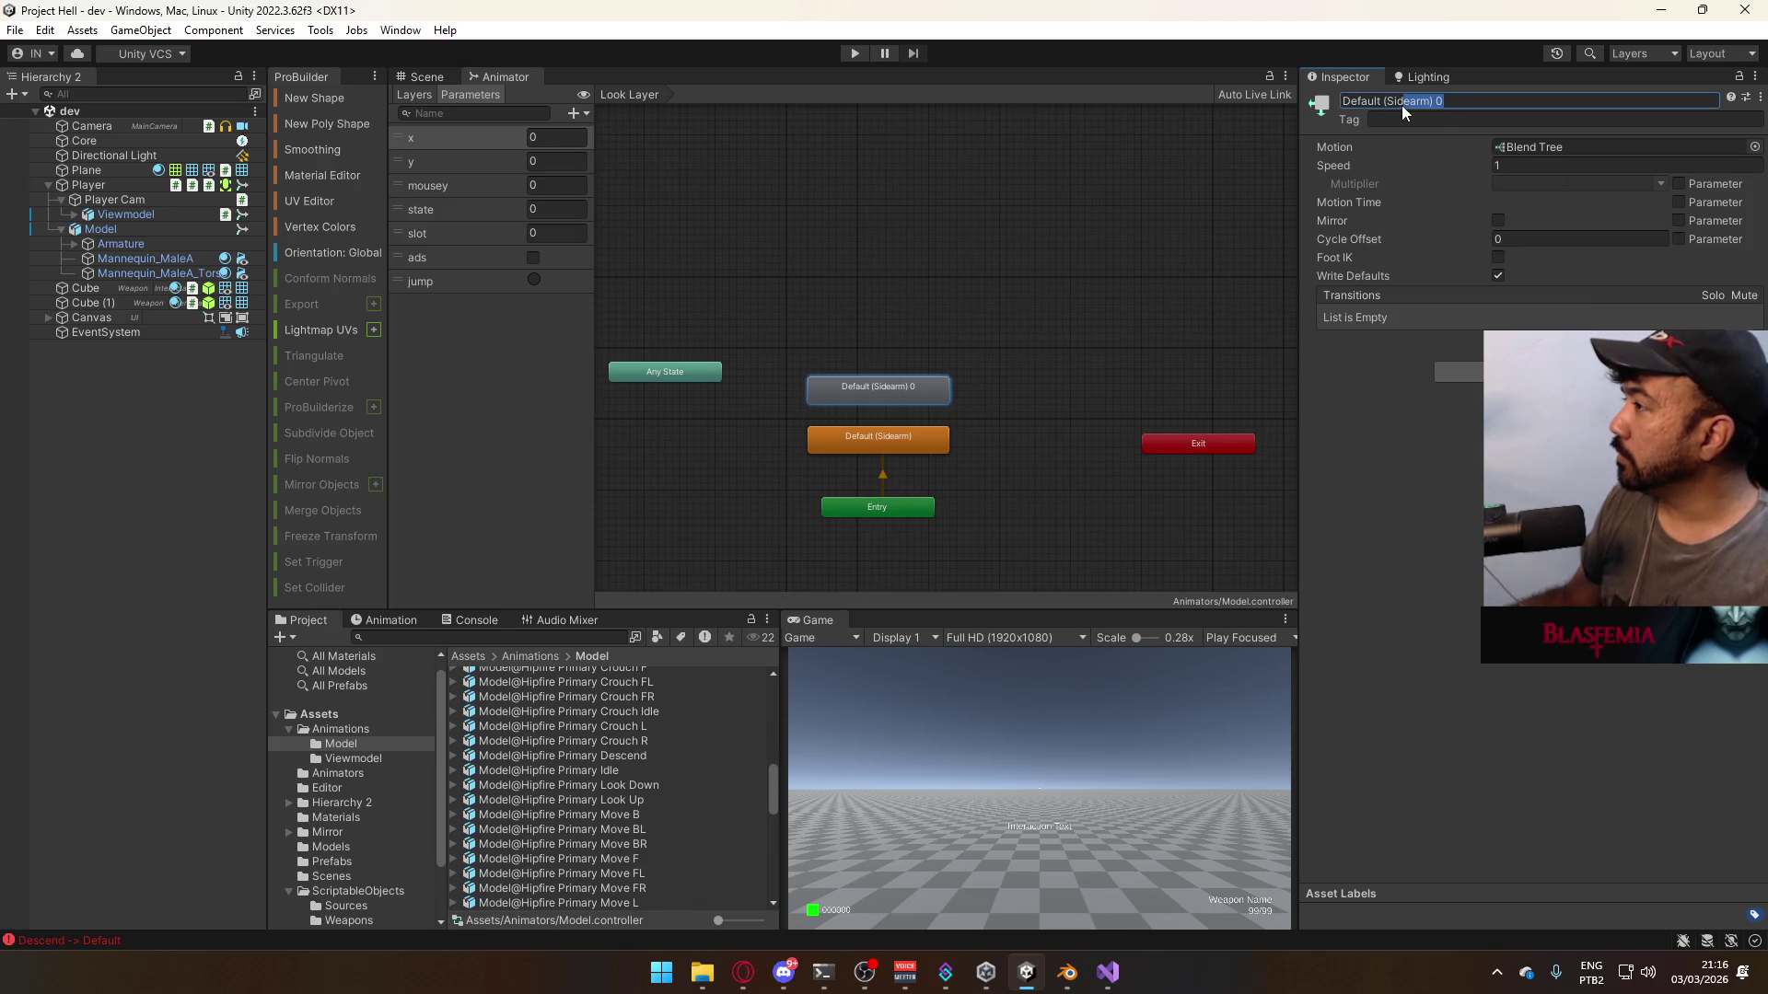
{"action": "type", "text": "Pr"}
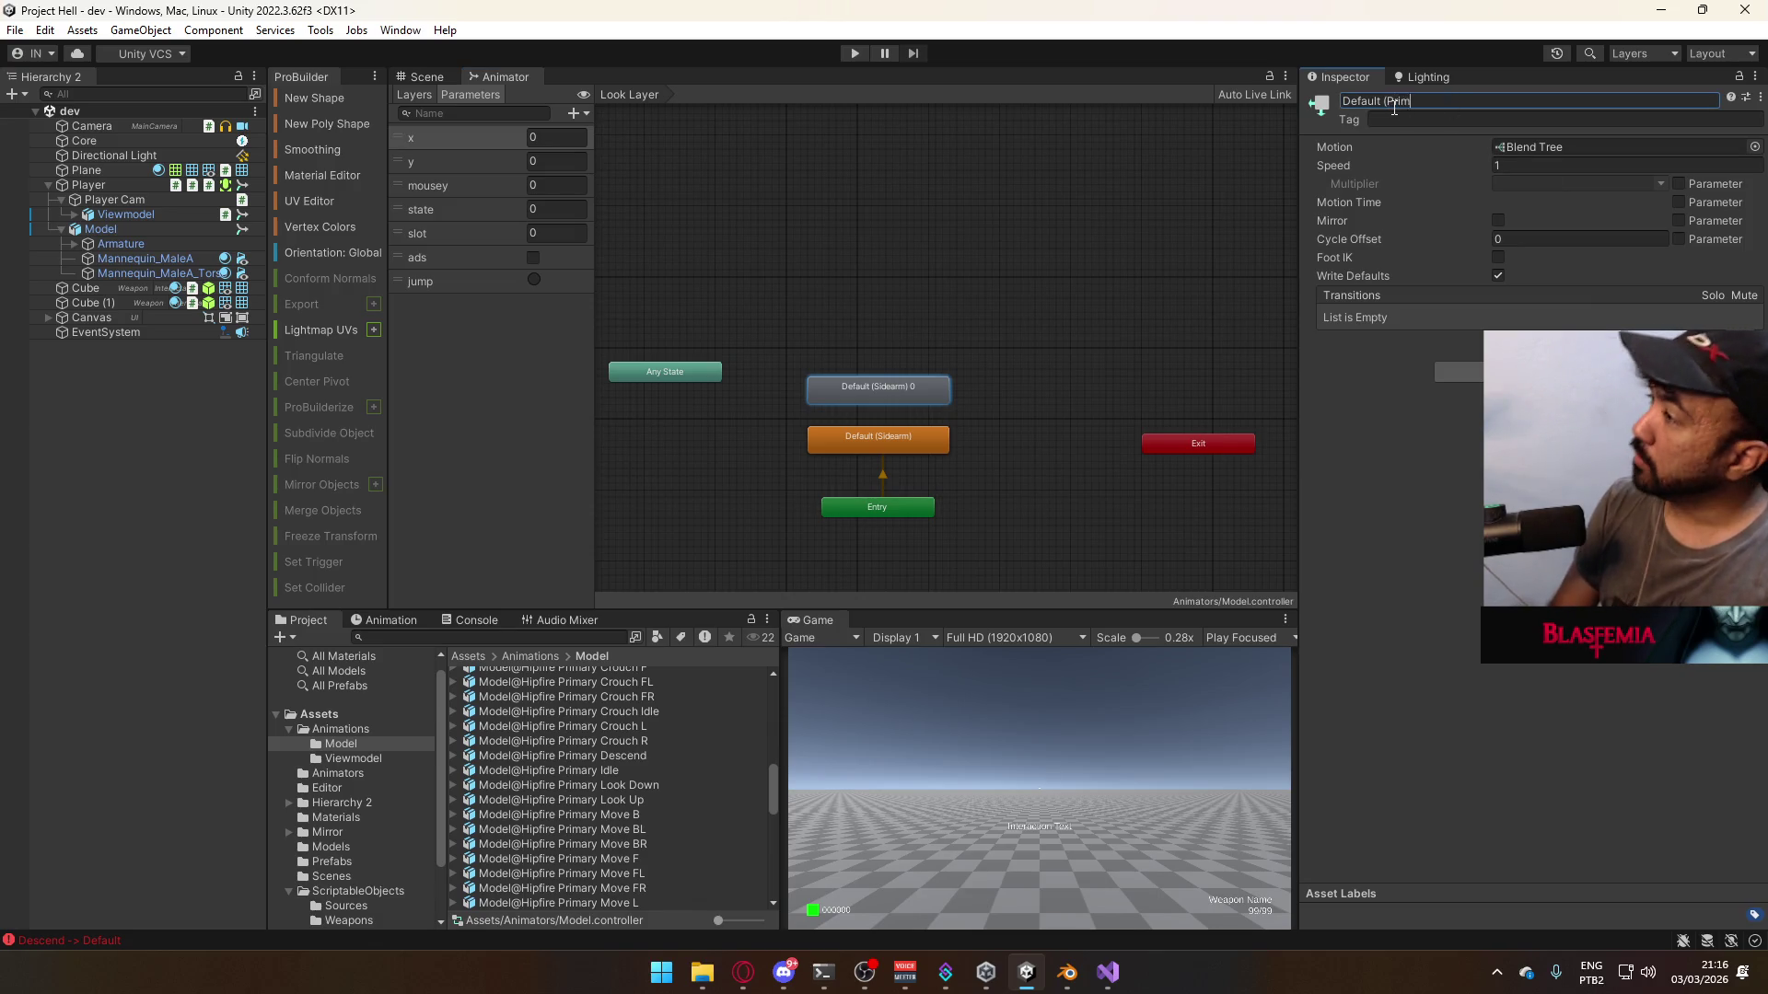
{"action": "type", "text": ")"}
{"action": "key", "text": "Return"}
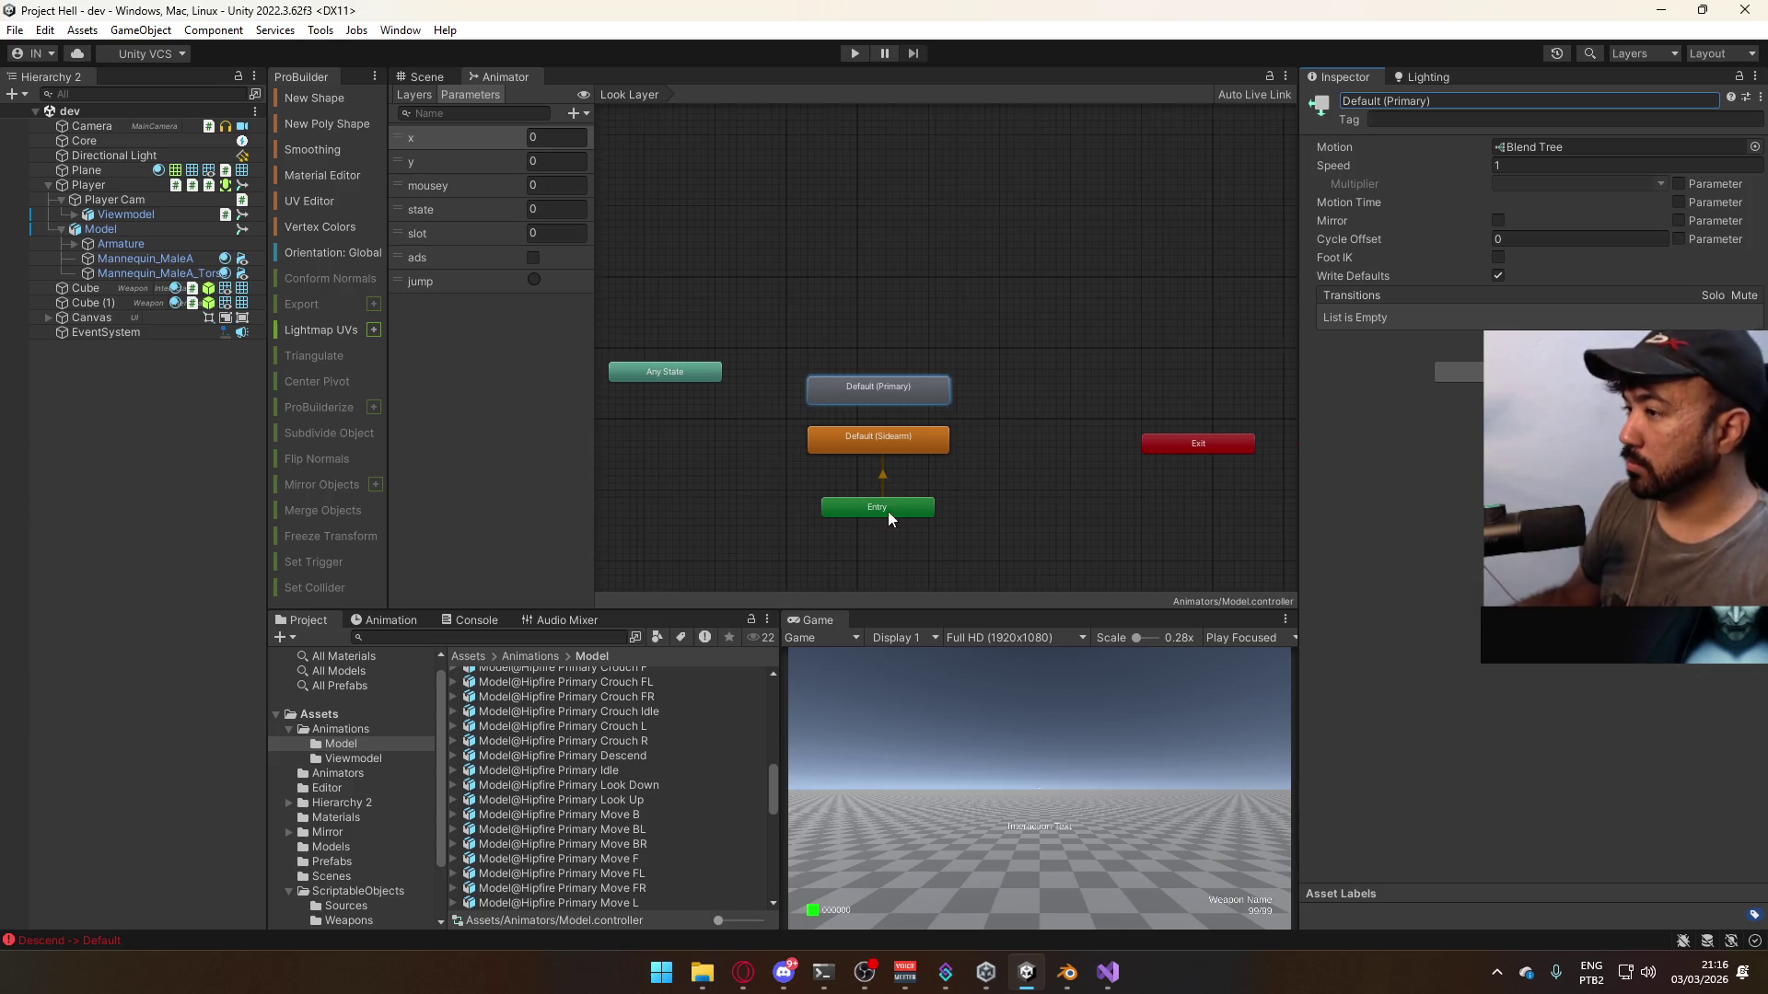
- Move Any State level with Default (Sidearm) and bring it fully into view
{"action": "scroll", "coordinate": [887, 511], "scroll_direction": "up", "scroll_amount": 1}
{"action": "left_click_drag", "start_coordinate": [661, 350], "coordinate": [645, 435]}
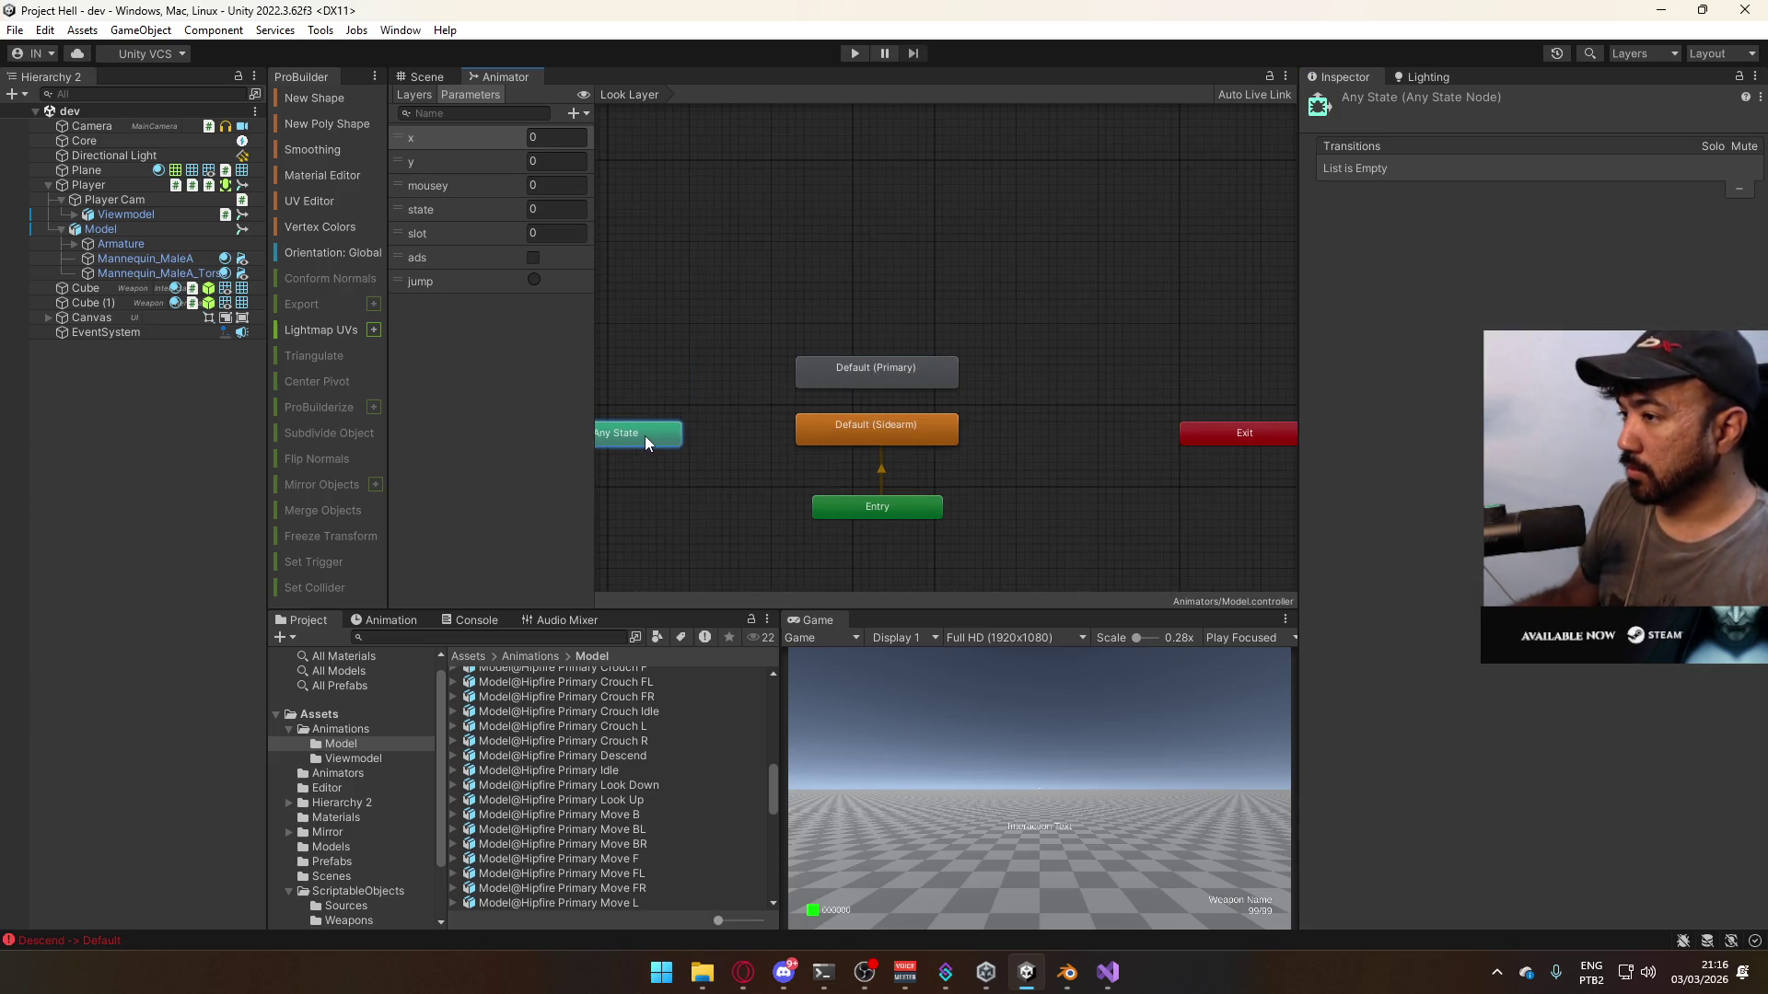
{"action": "mouse_move", "coordinate": [648, 435]}
{"action": "middle_mouse_down"}
{"action": "mouse_move", "coordinate": [718, 427]}
{"action": "mouse_move", "coordinate": [689, 426]}
{"action": "middle_mouse_up"}
{"action": "right_click", "coordinate": [735, 434]}
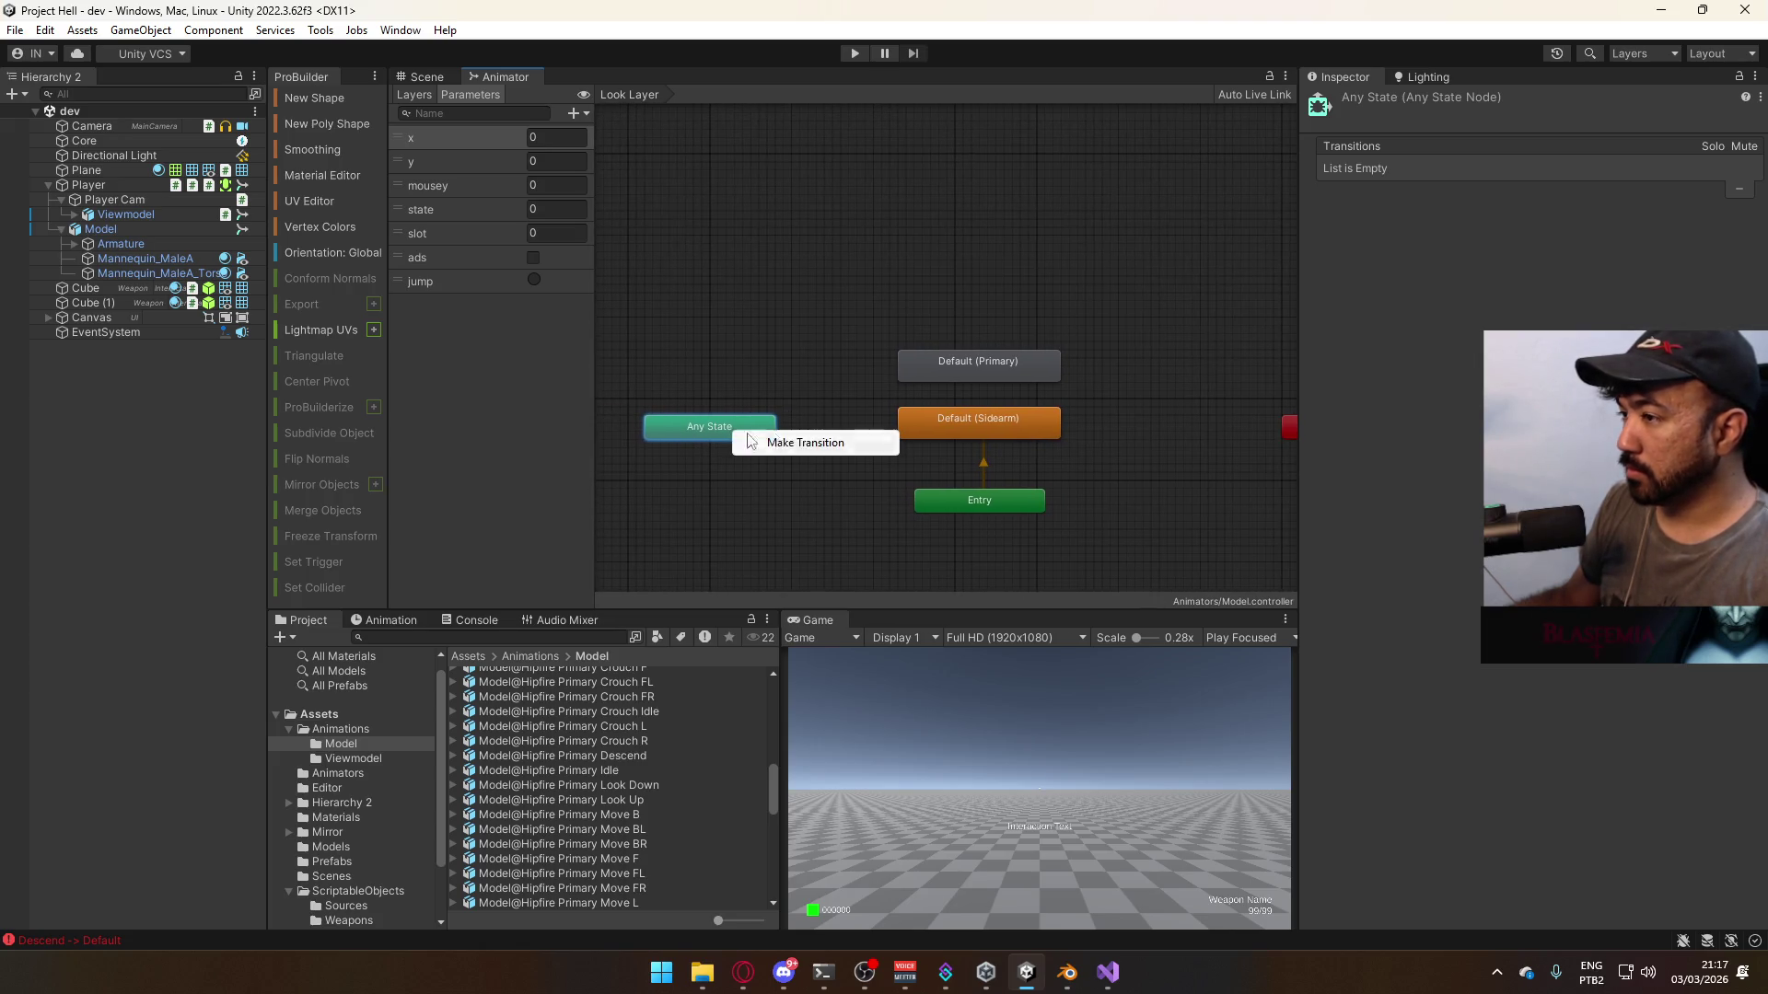
- Make transitions from Any State to Default (Sidearm) and to Default (Primary)
{"action": "left_click", "coordinate": [805, 443]}
{"action": "left_click", "coordinate": [936, 422]}
{"action": "right_click", "coordinate": [752, 437]}
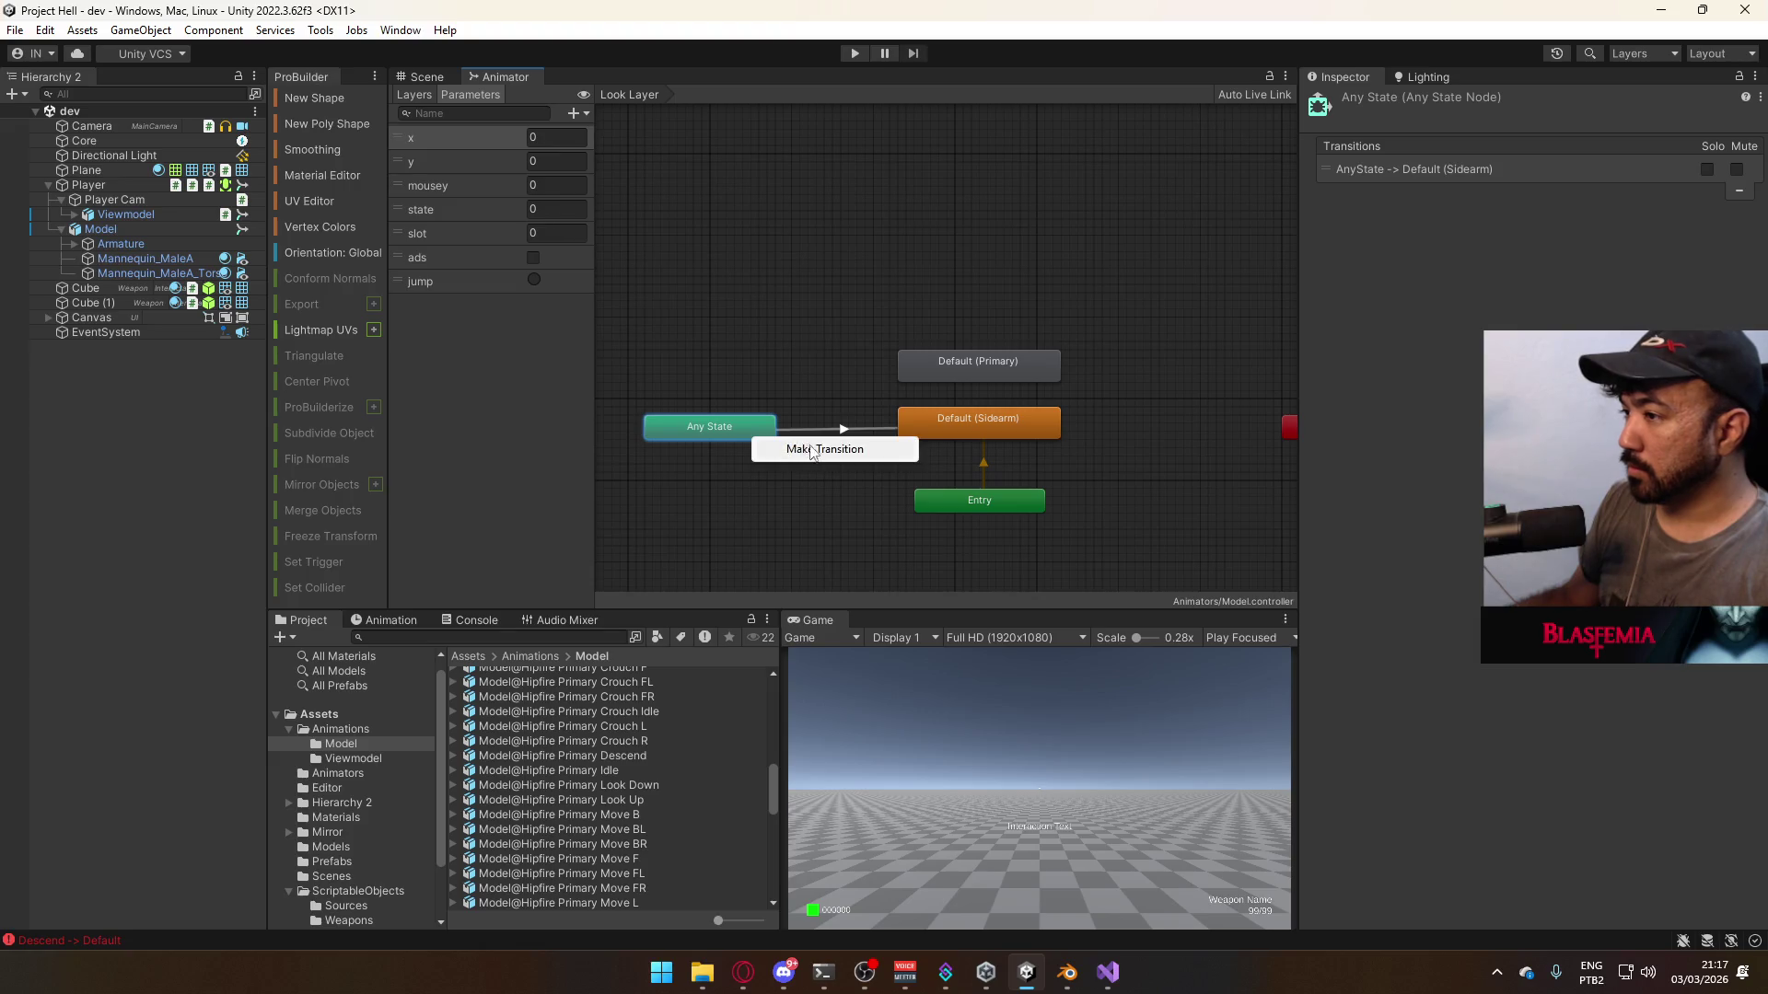
{"action": "left_click", "coordinate": [806, 450]}
{"action": "left_click", "coordinate": [941, 370]}
- Expand the Any State to Sidearm transition's settings and add a condition on the state parameter
{"action": "left_click", "coordinate": [842, 429]}
{"action": "left_click", "coordinate": [1332, 295]}
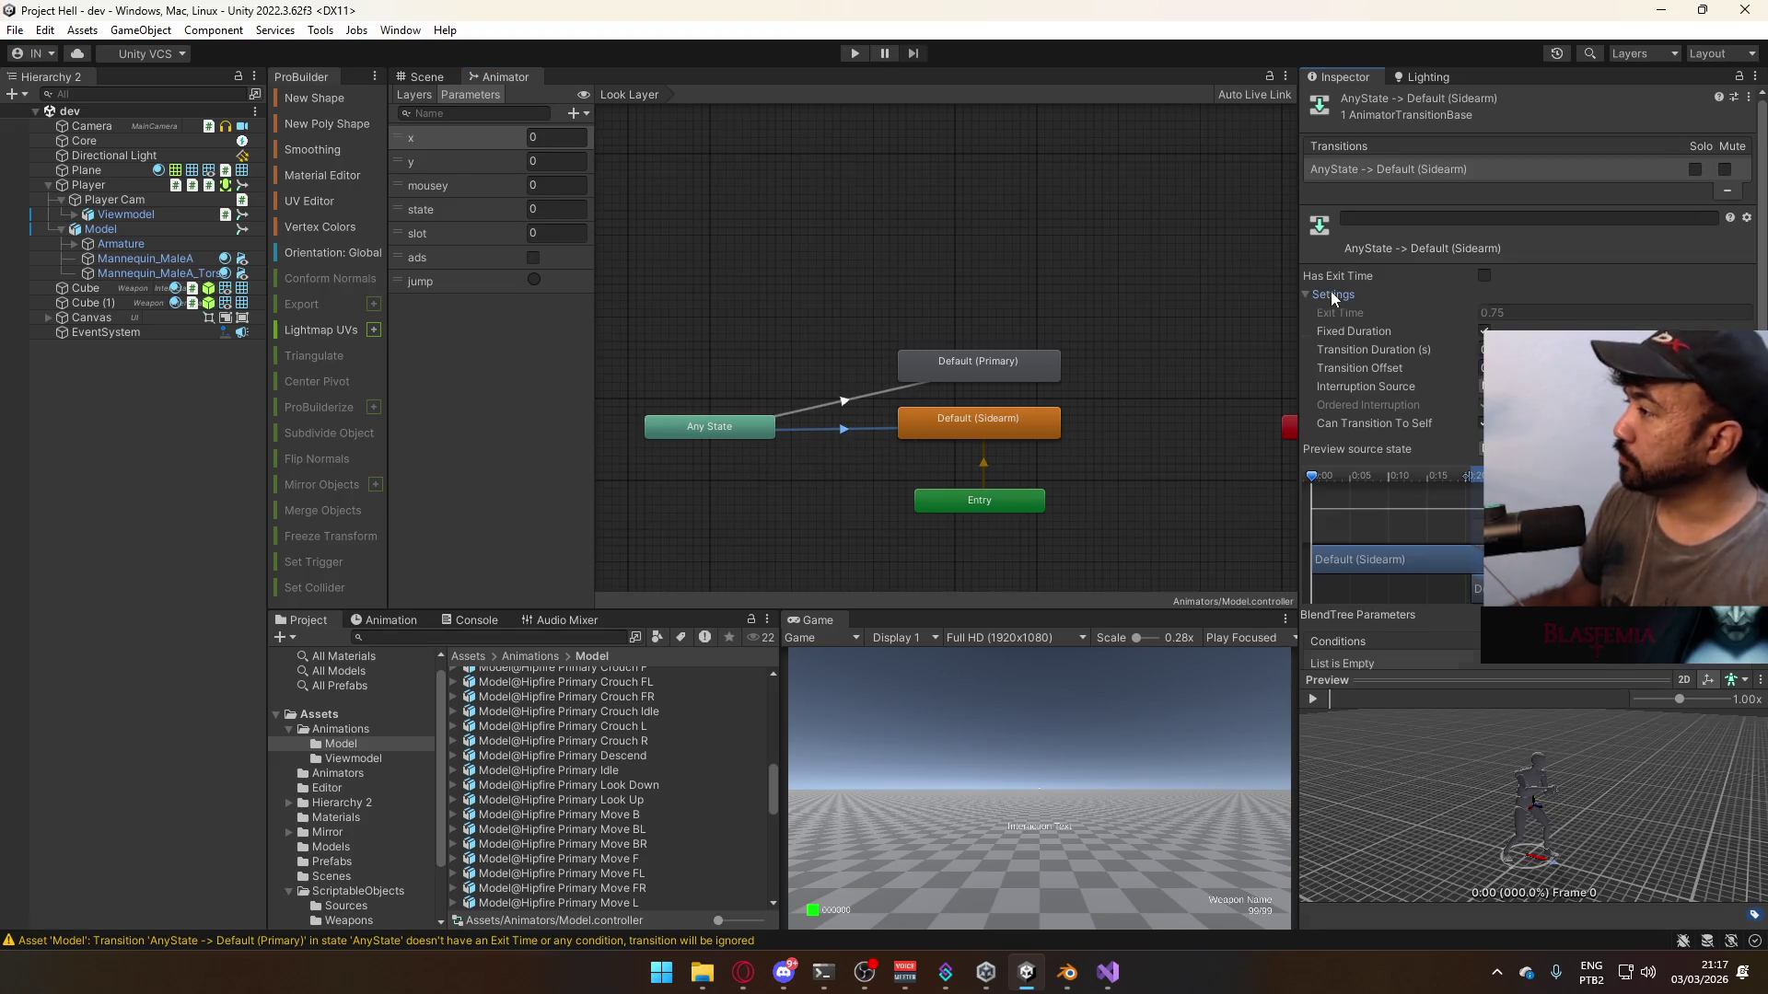
{"action": "left_click", "coordinate": [1482, 424]}
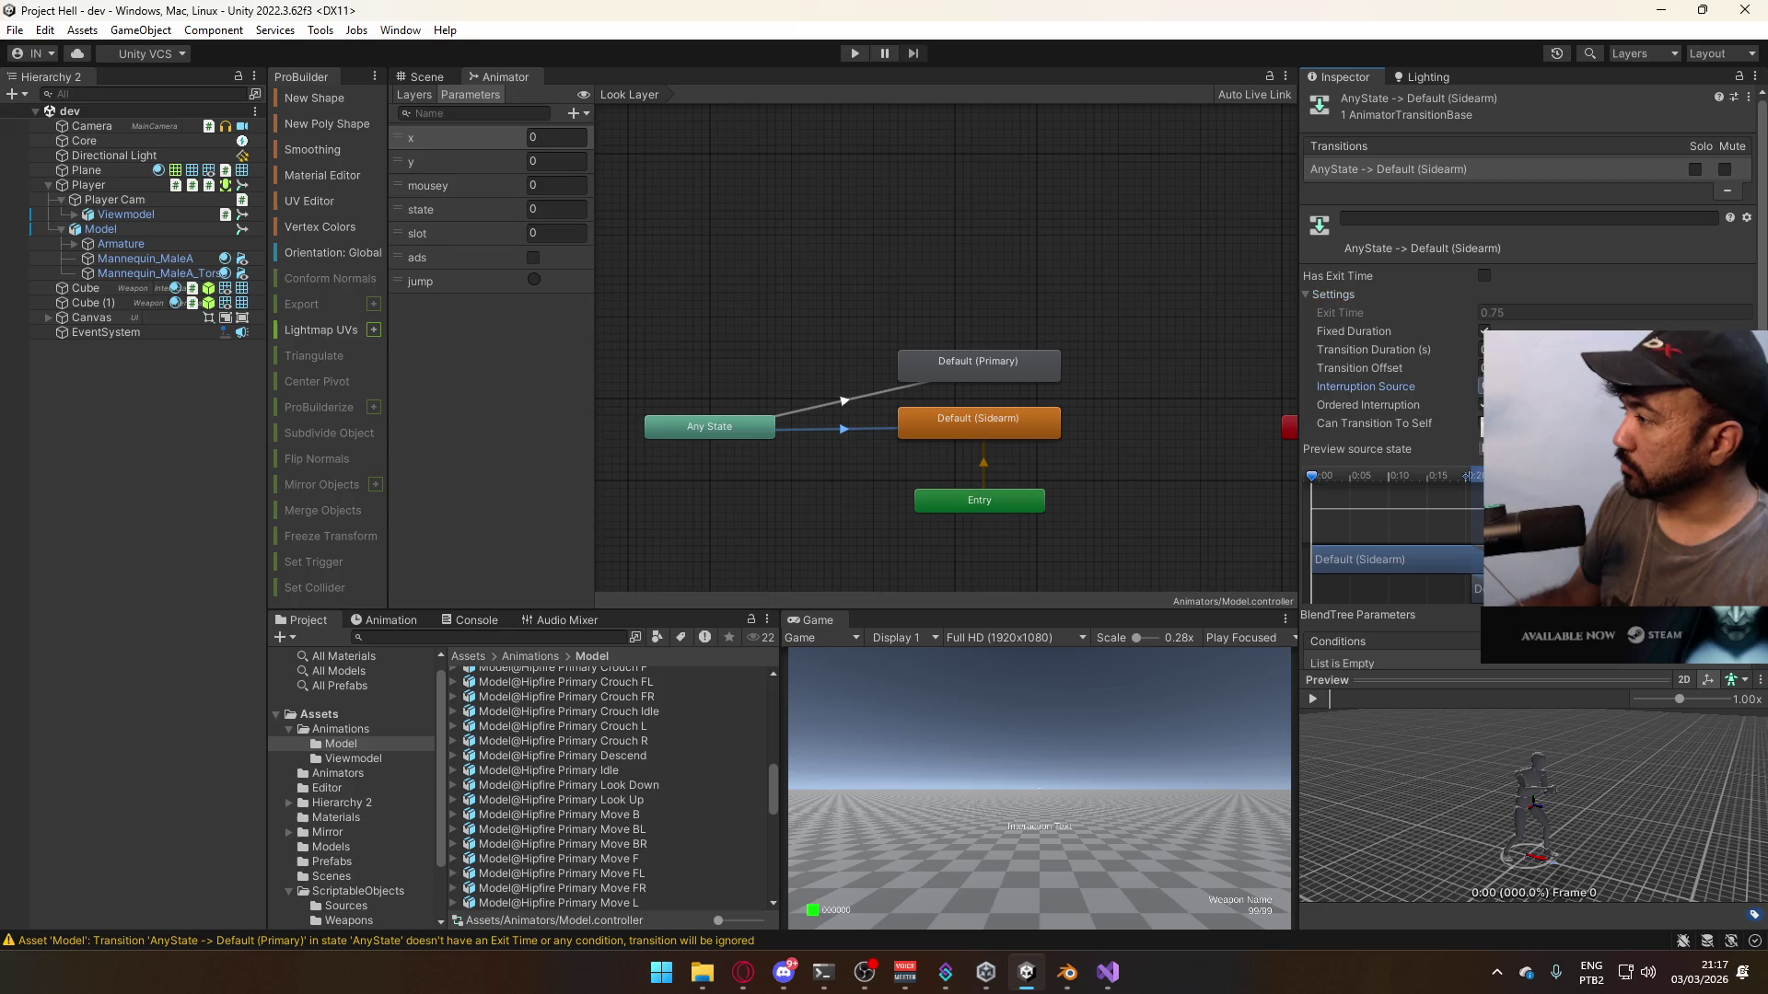
{"action": "scroll", "coordinate": [1528, 368], "scroll_direction": "down", "scroll_amount": 2}
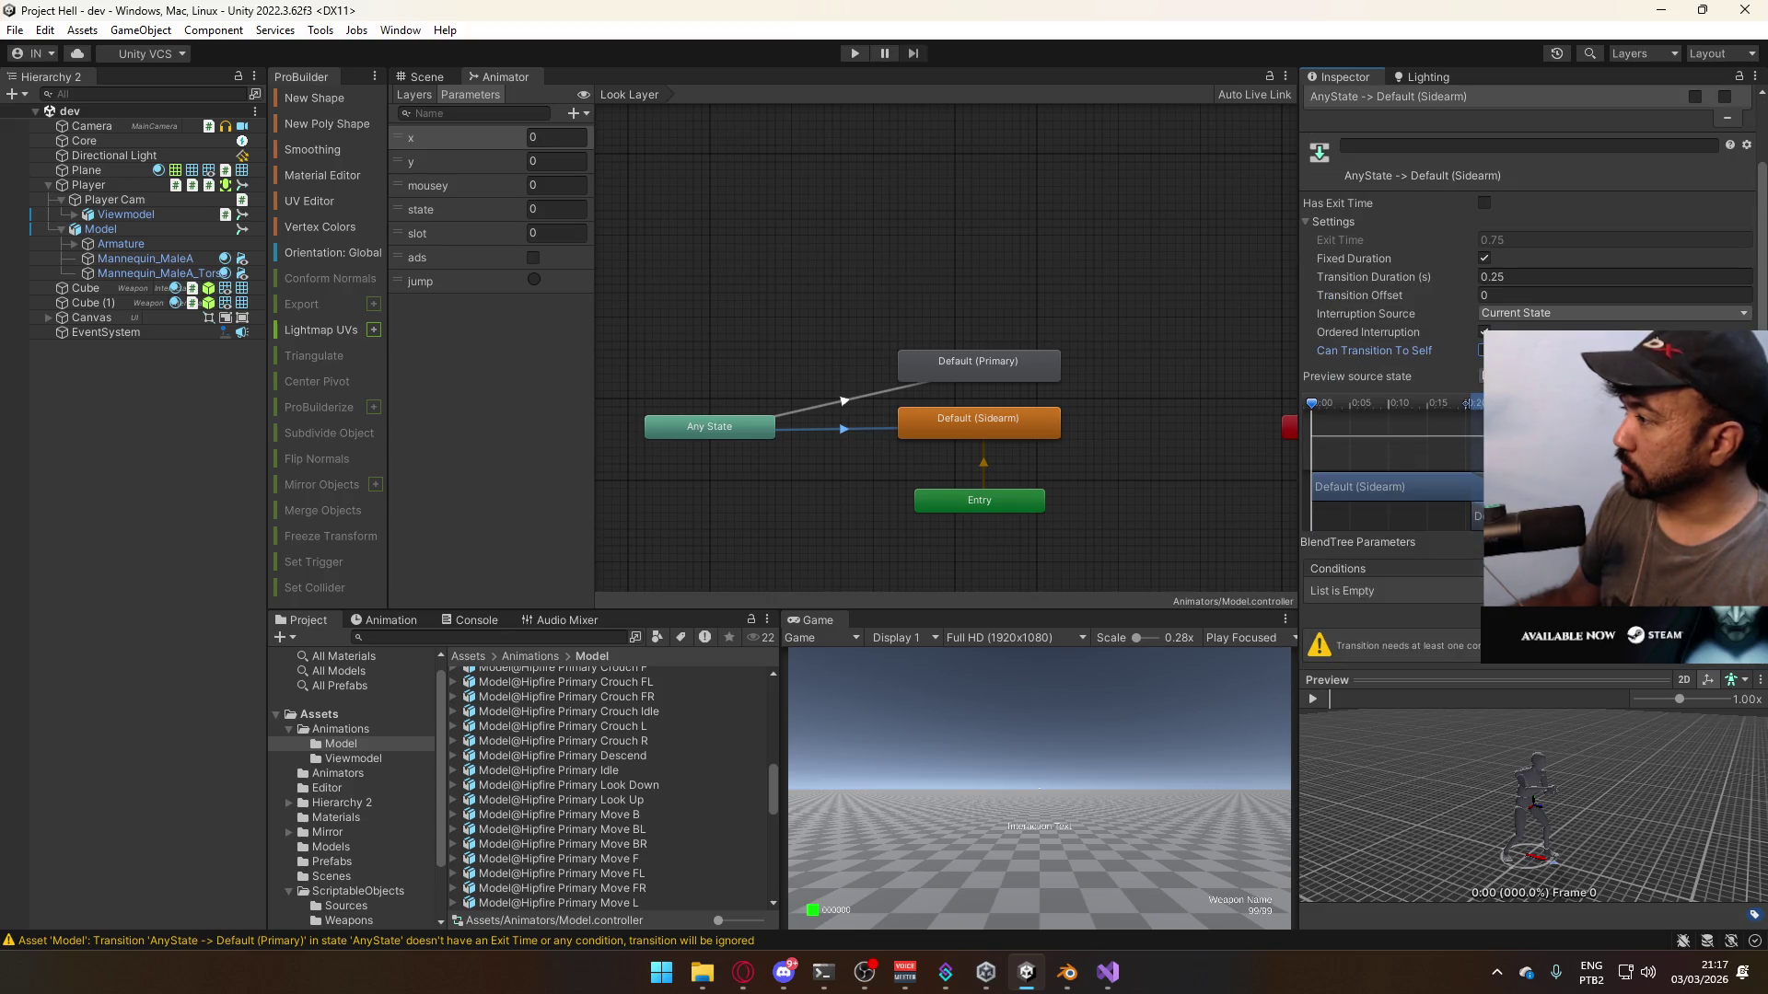
{"action": "left_click", "coordinate": [1730, 609]}
{"action": "left_click", "coordinate": [1458, 629]}
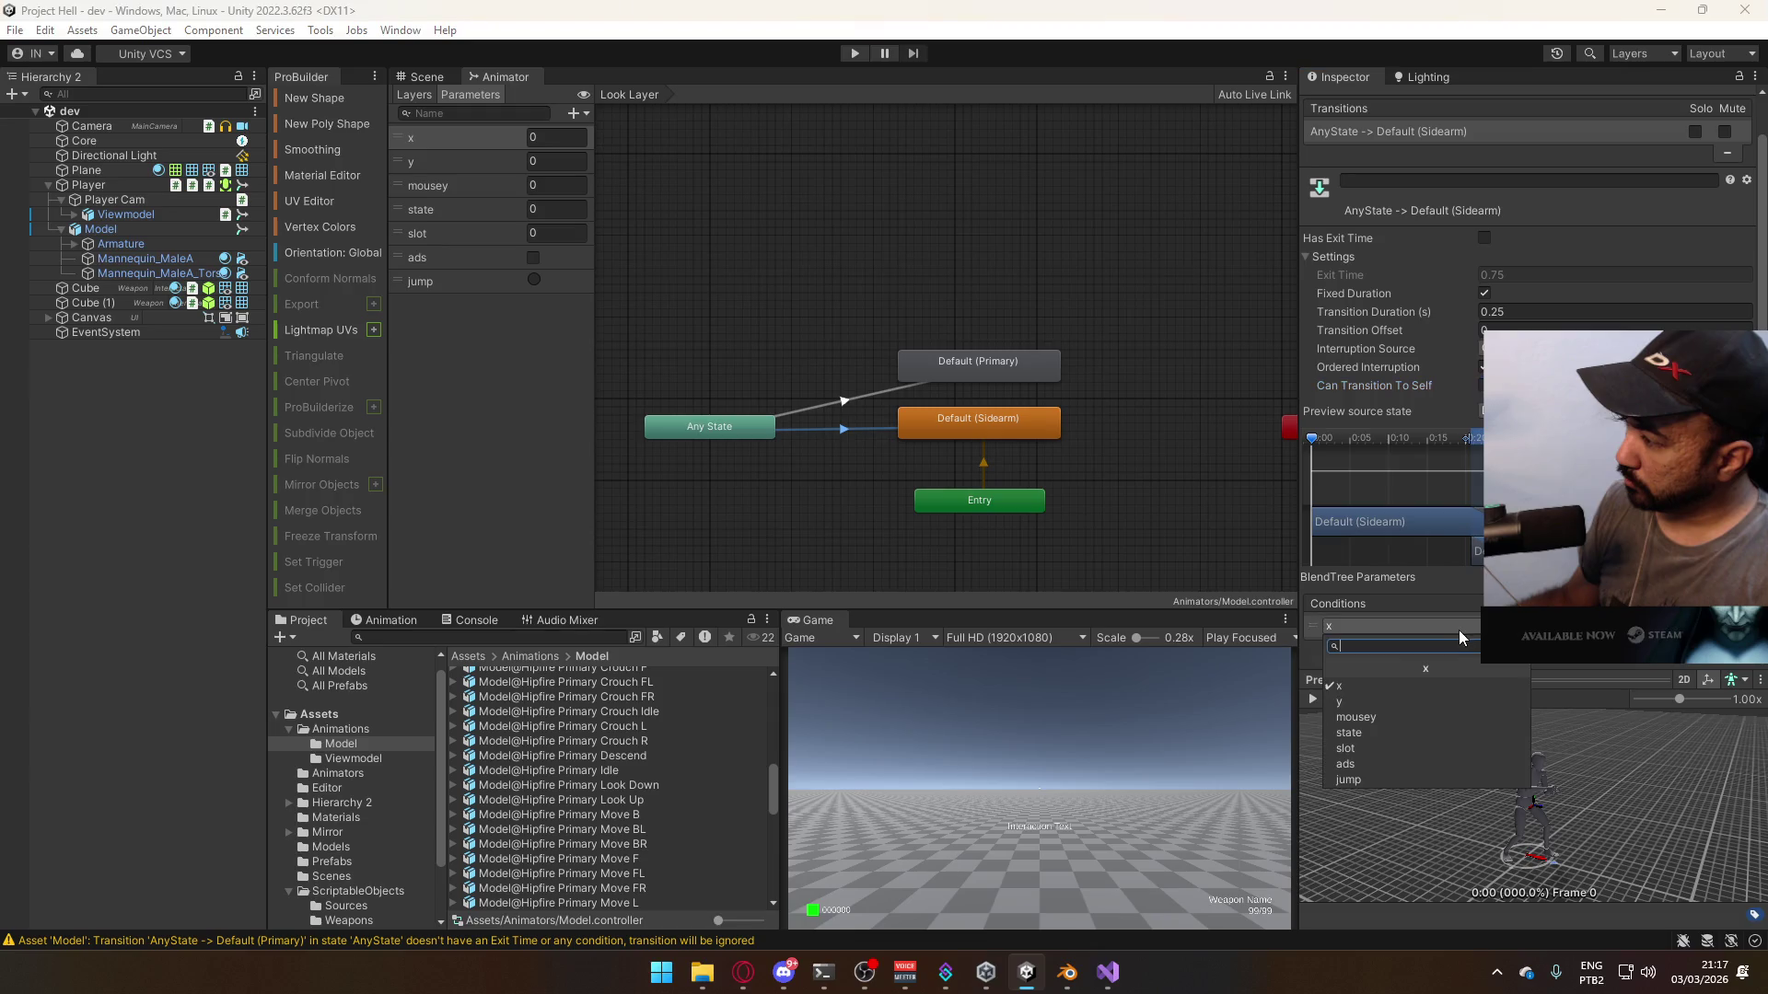
{"action": "left_click", "coordinate": [1350, 733]}
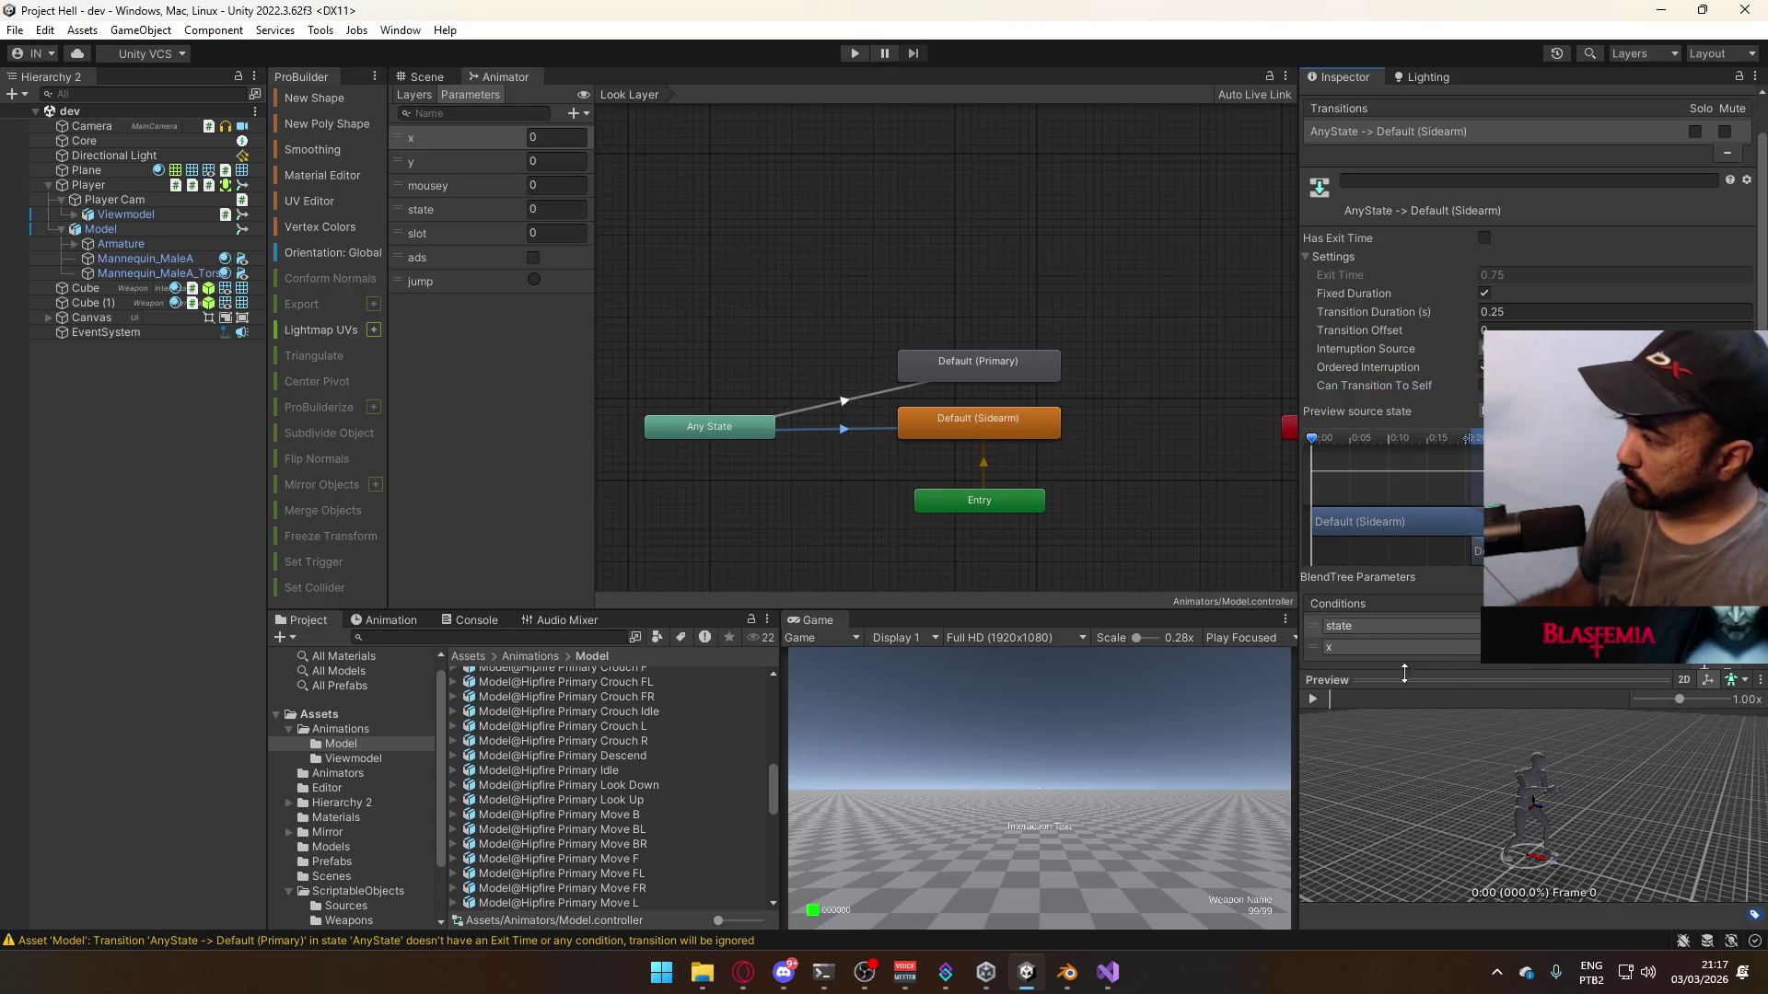
- Resume the reference video, then add a slot Equals condition to the Sidearm transition
{"action": "left_click", "coordinate": [743, 972]}
{"action": "left_click", "coordinate": [632, 386]}
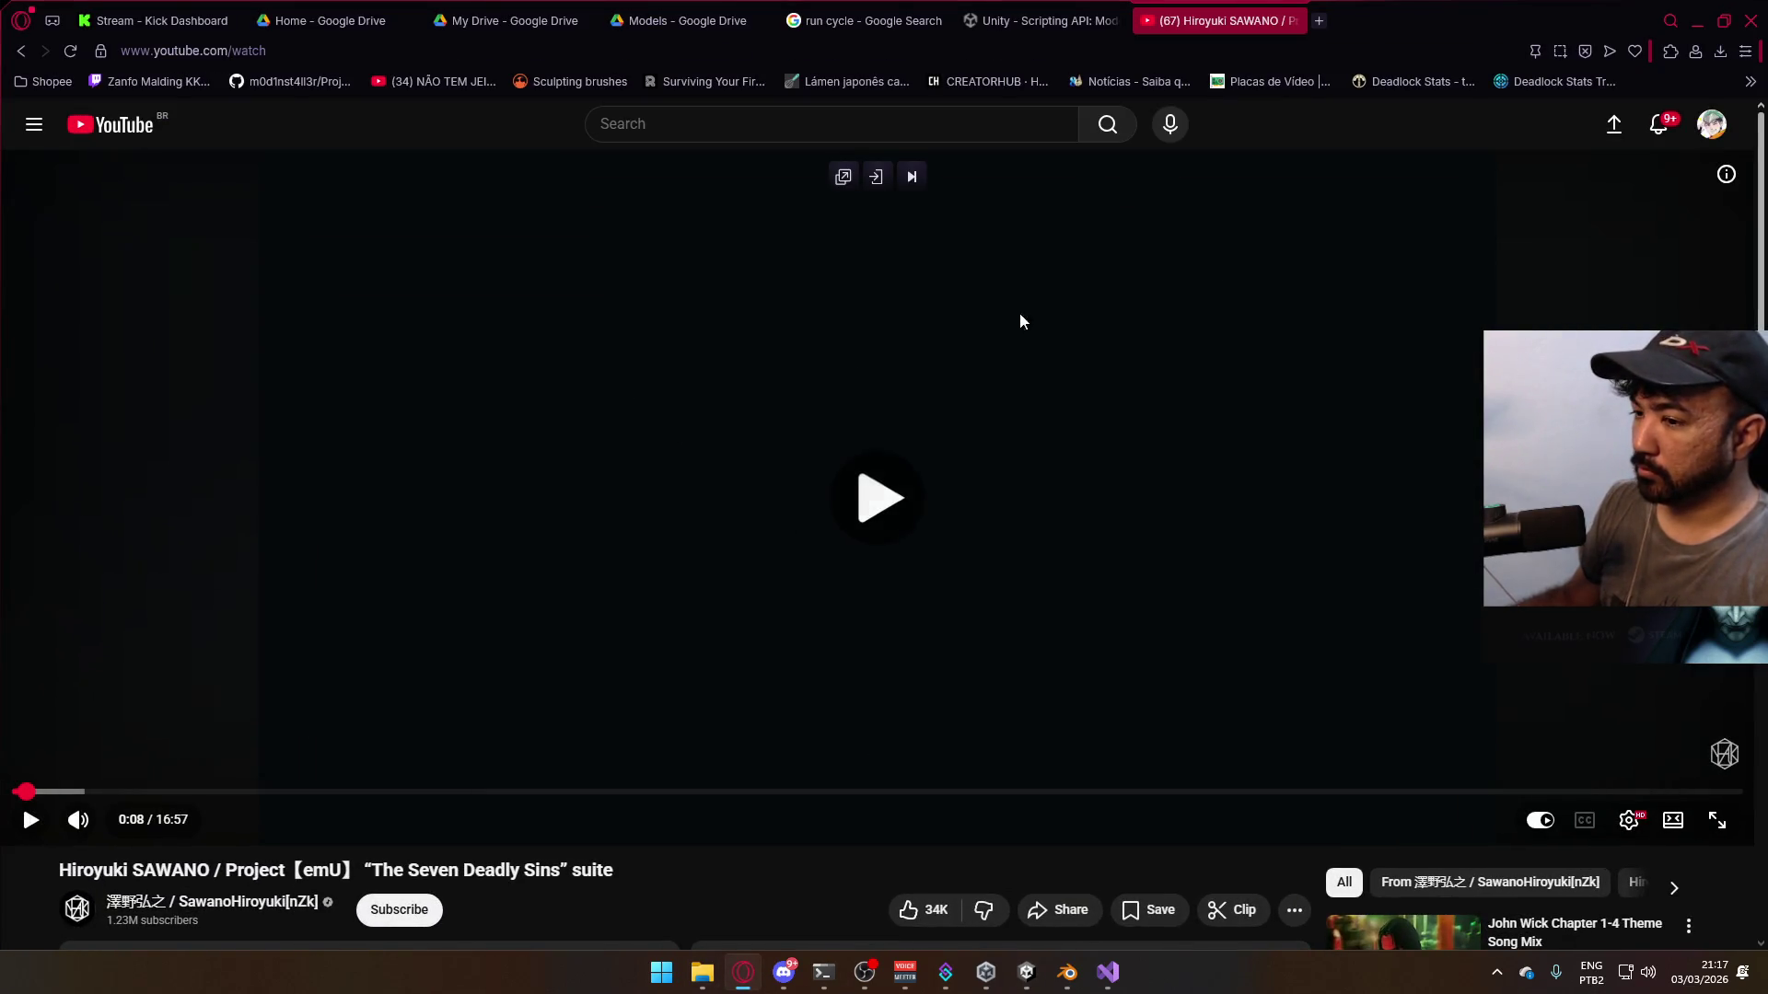
{"action": "key", "text": "alt+Tab"}
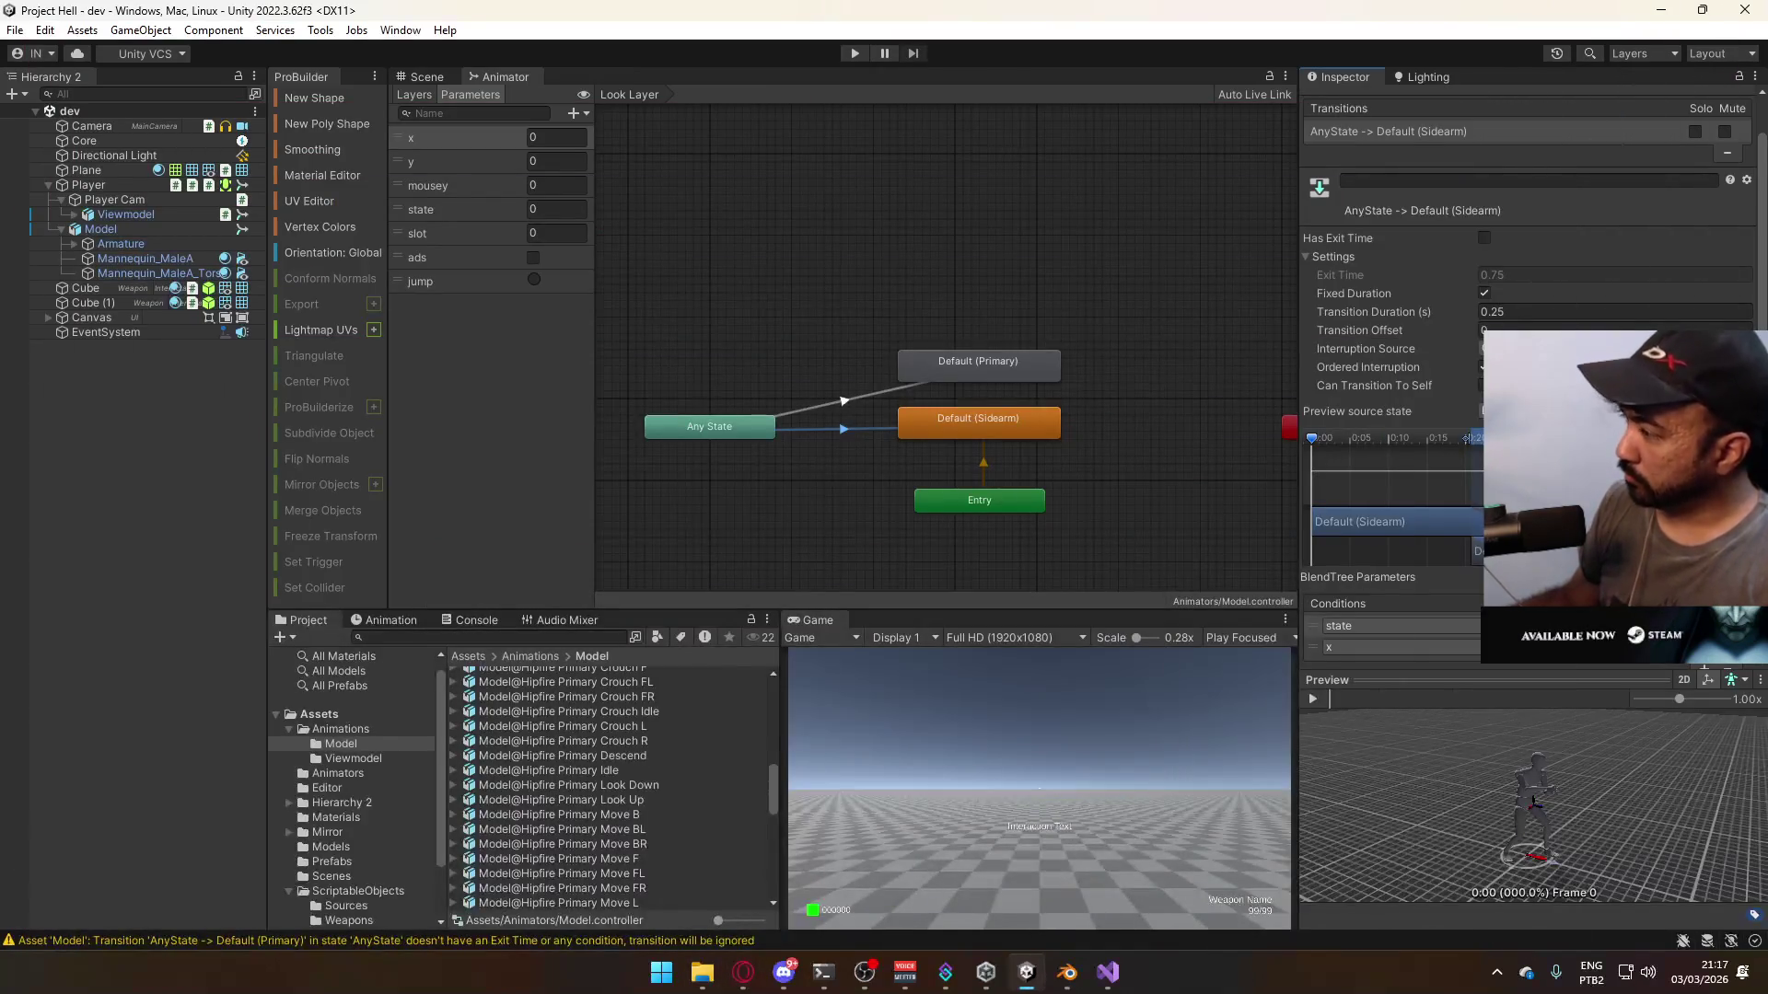
{"action": "left_click", "coordinate": [1463, 648]}
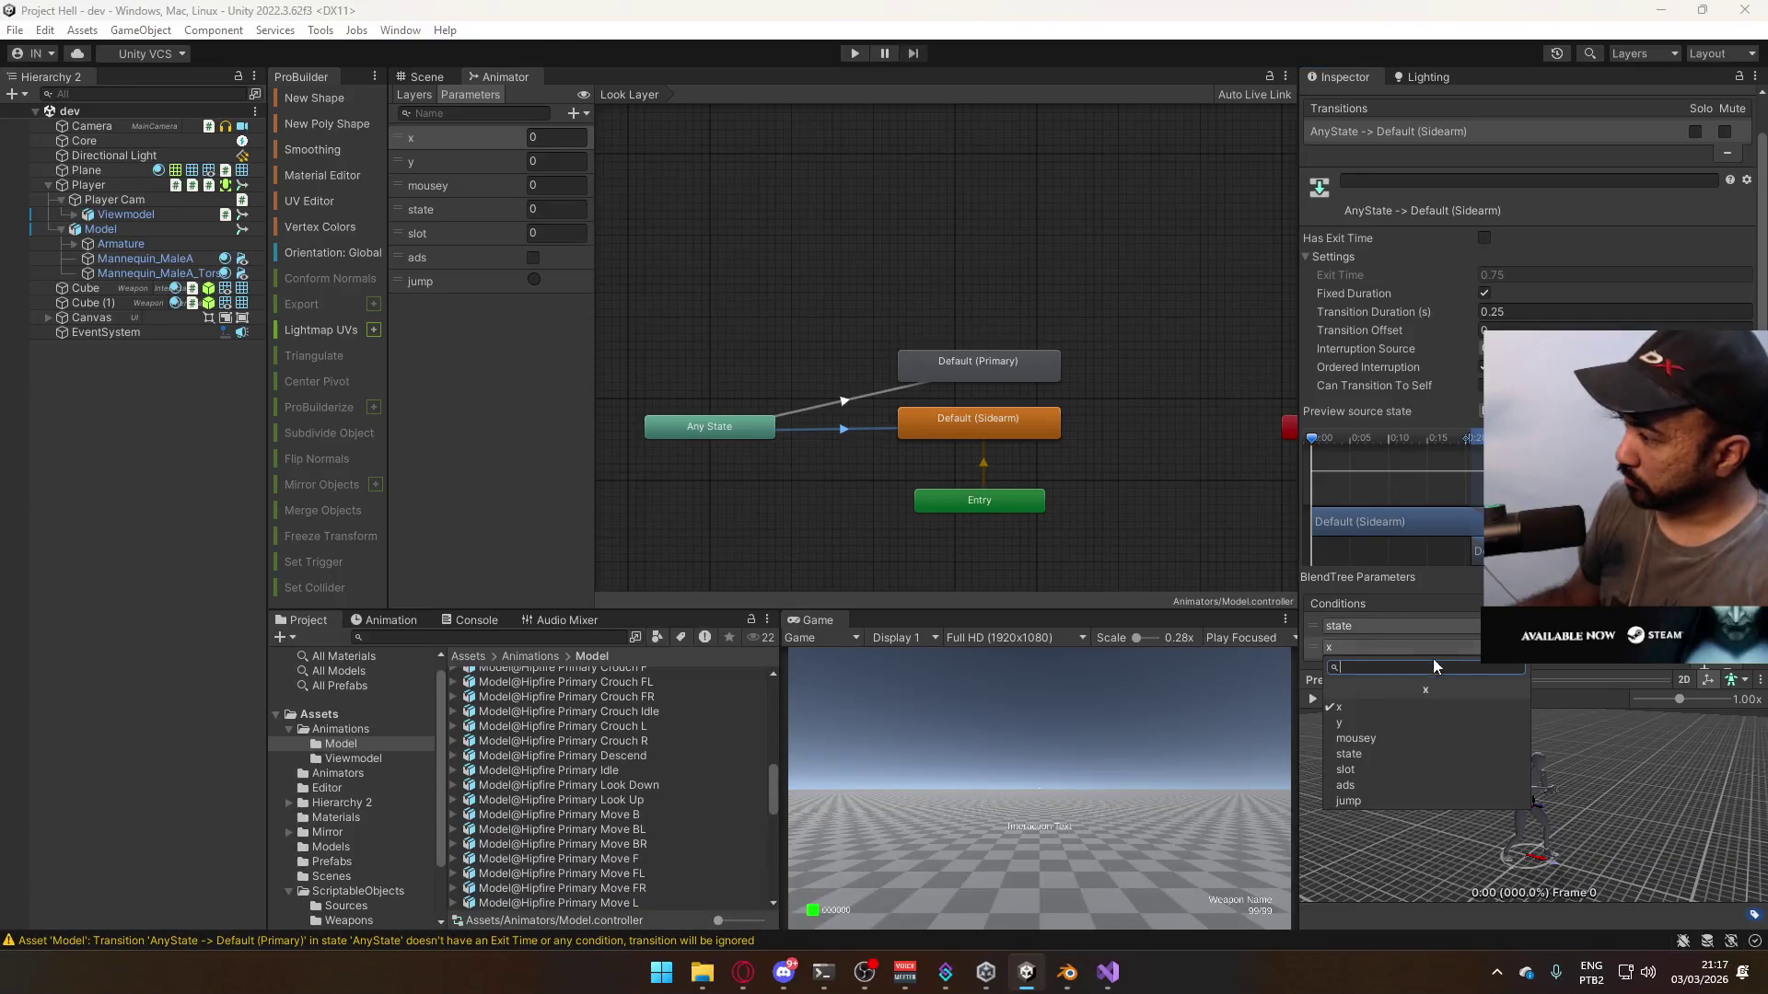
{"action": "left_click", "coordinate": [1354, 770]}
{"action": "left_click", "coordinate": [1583, 647]}
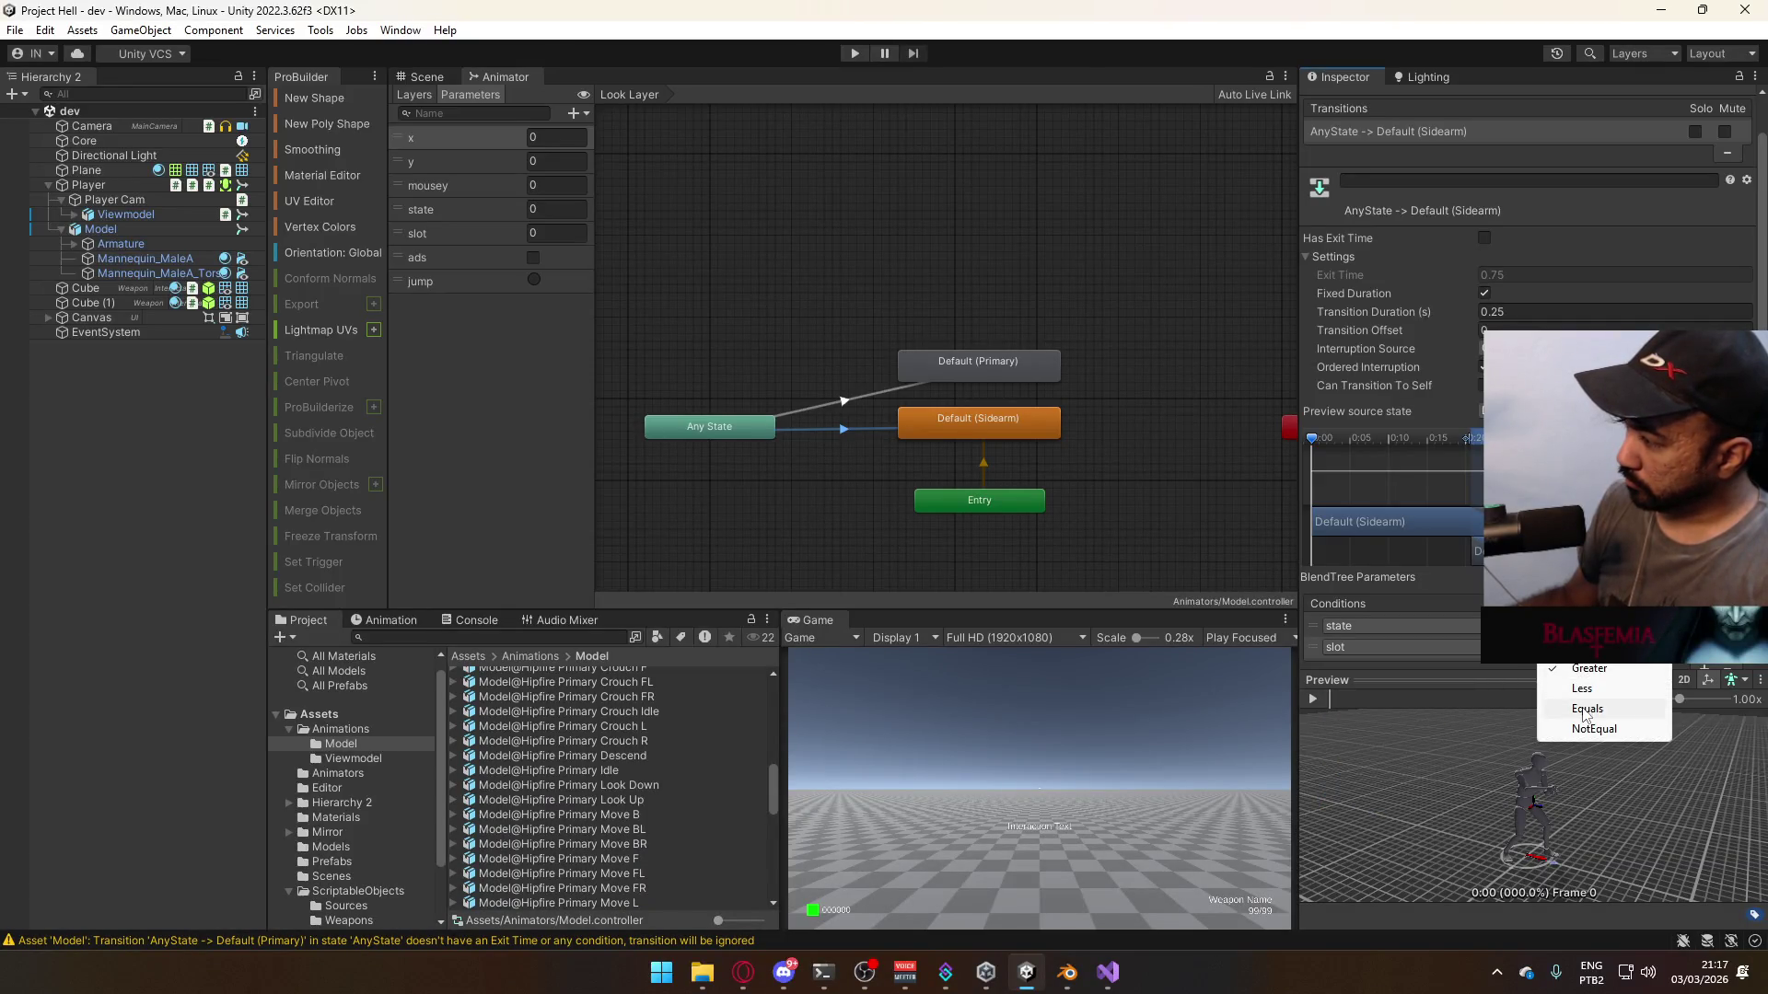
{"action": "left_click", "coordinate": [1584, 711]}
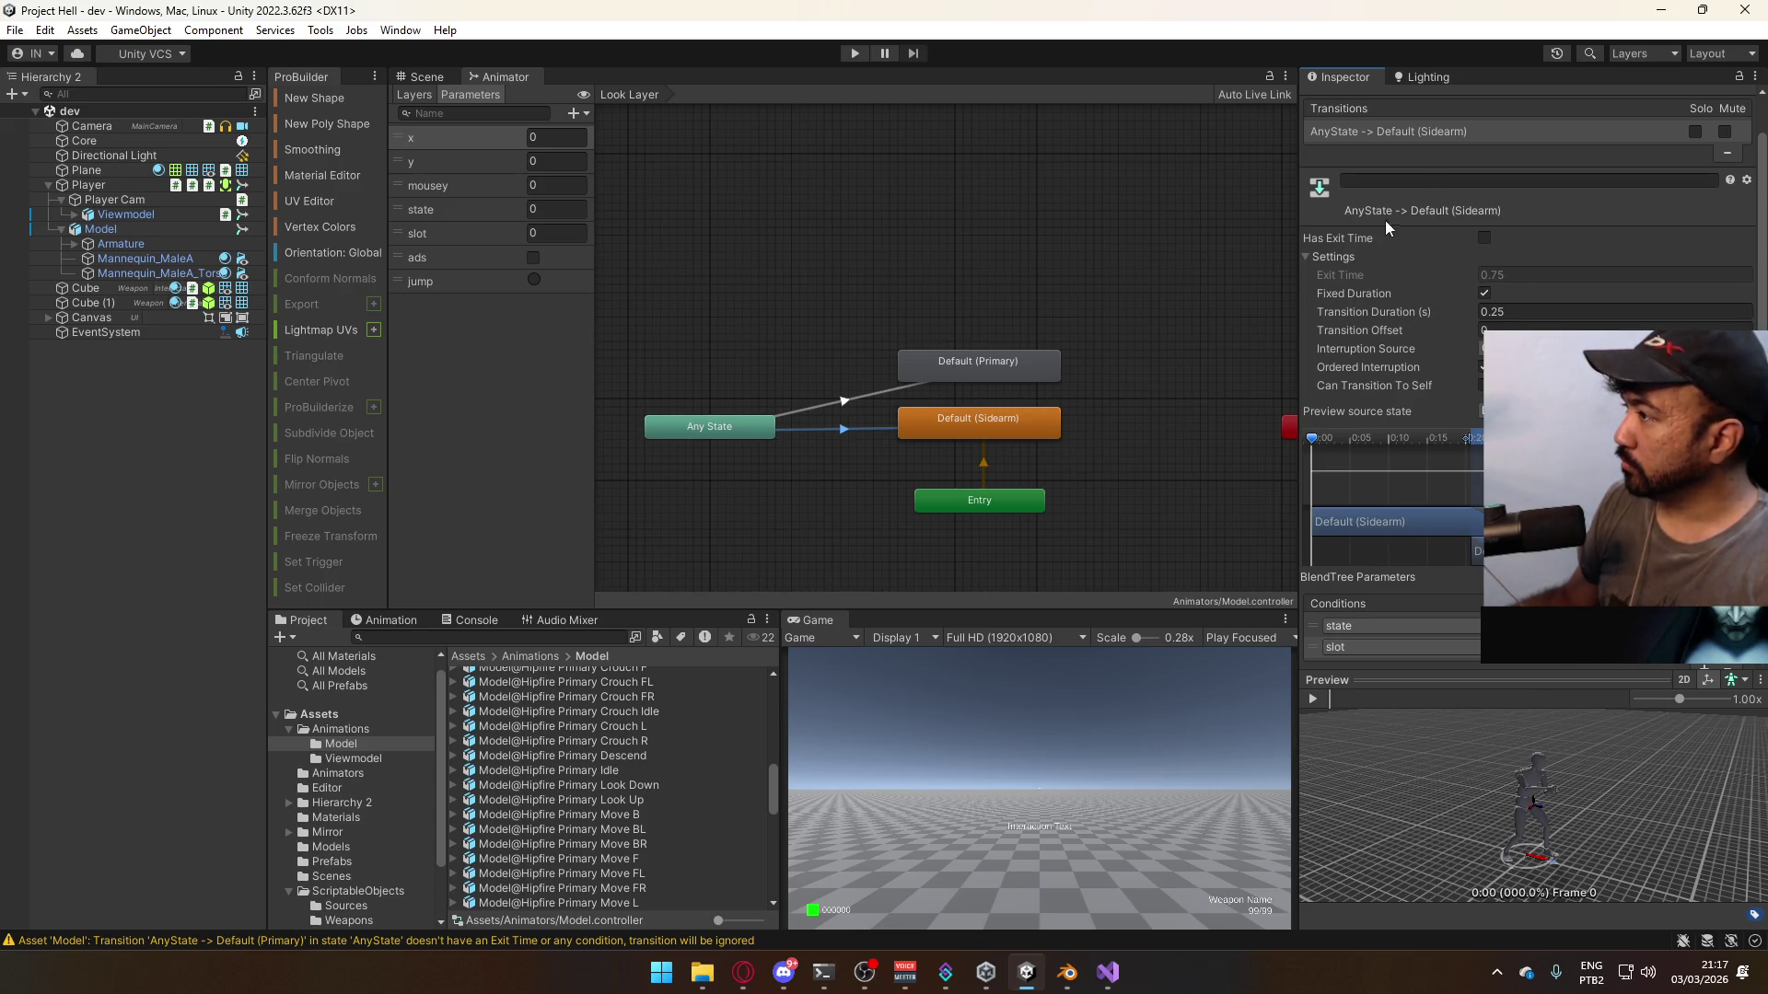
- Copy the Sidearm transition's state and slot conditions onto the Primary transition, then check both
{"action": "right_click", "coordinate": [1388, 151]}
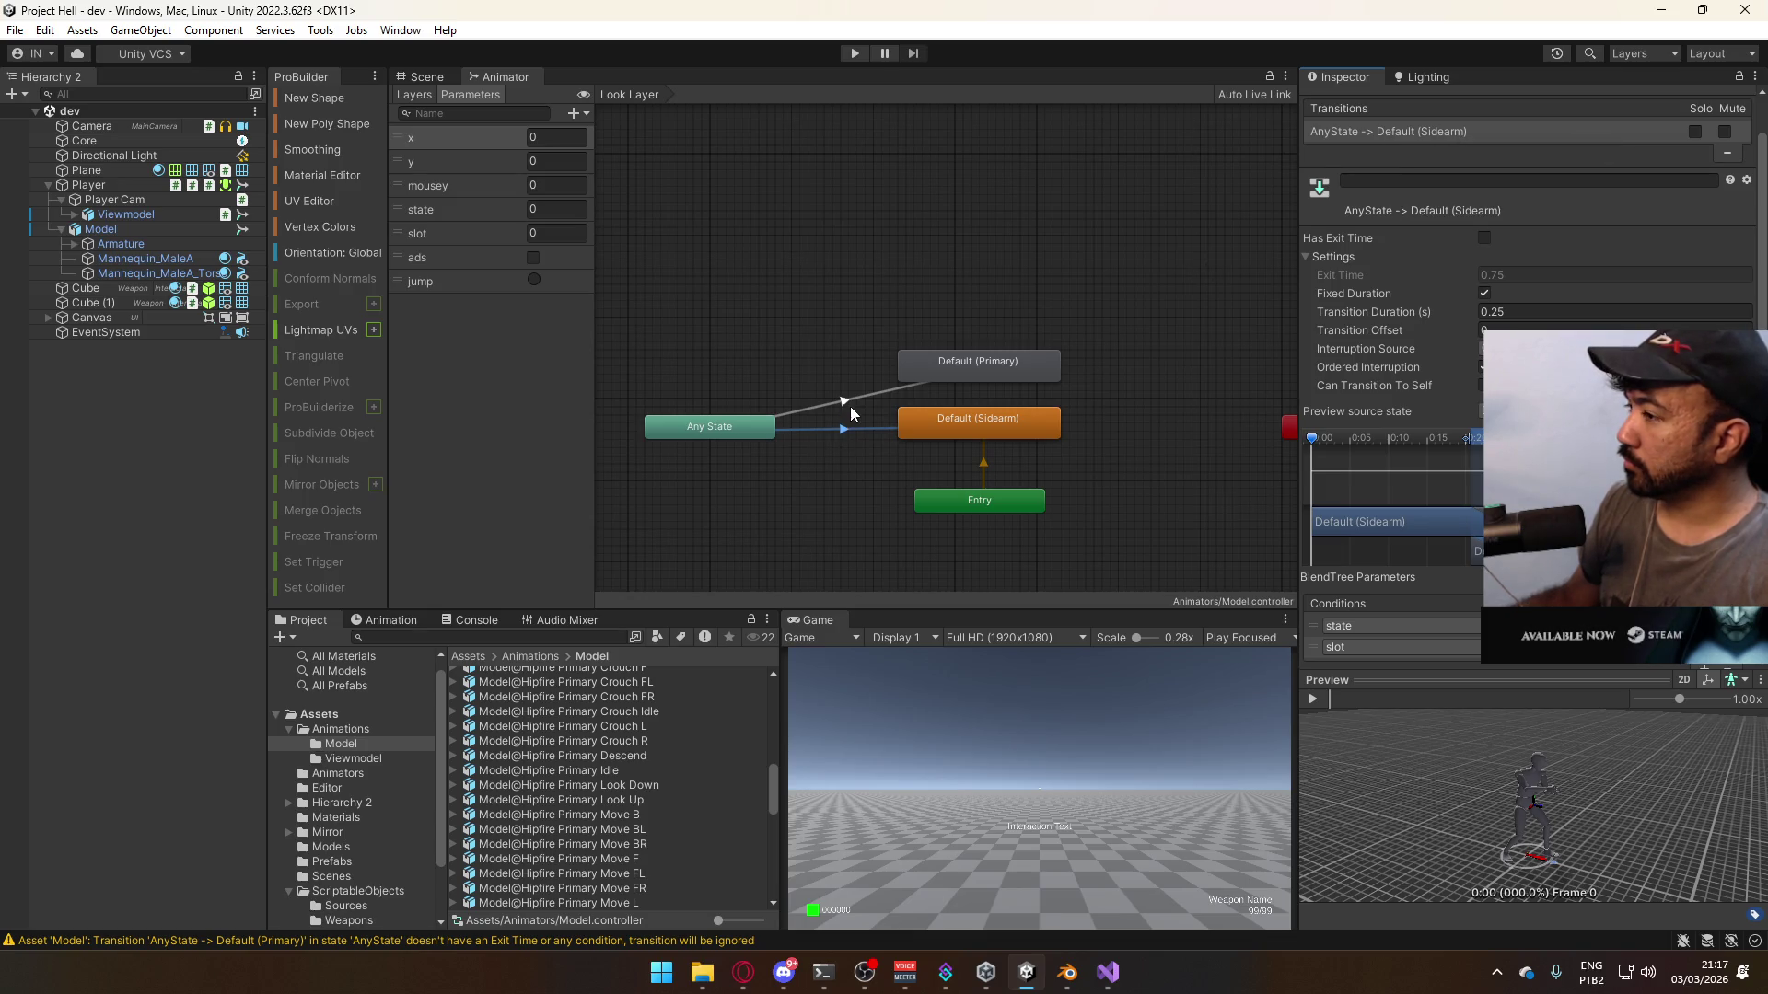
{"action": "left_click", "coordinate": [849, 406]}
{"action": "right_click", "coordinate": [1419, 131]}
{"action": "left_click", "coordinate": [1453, 196]}
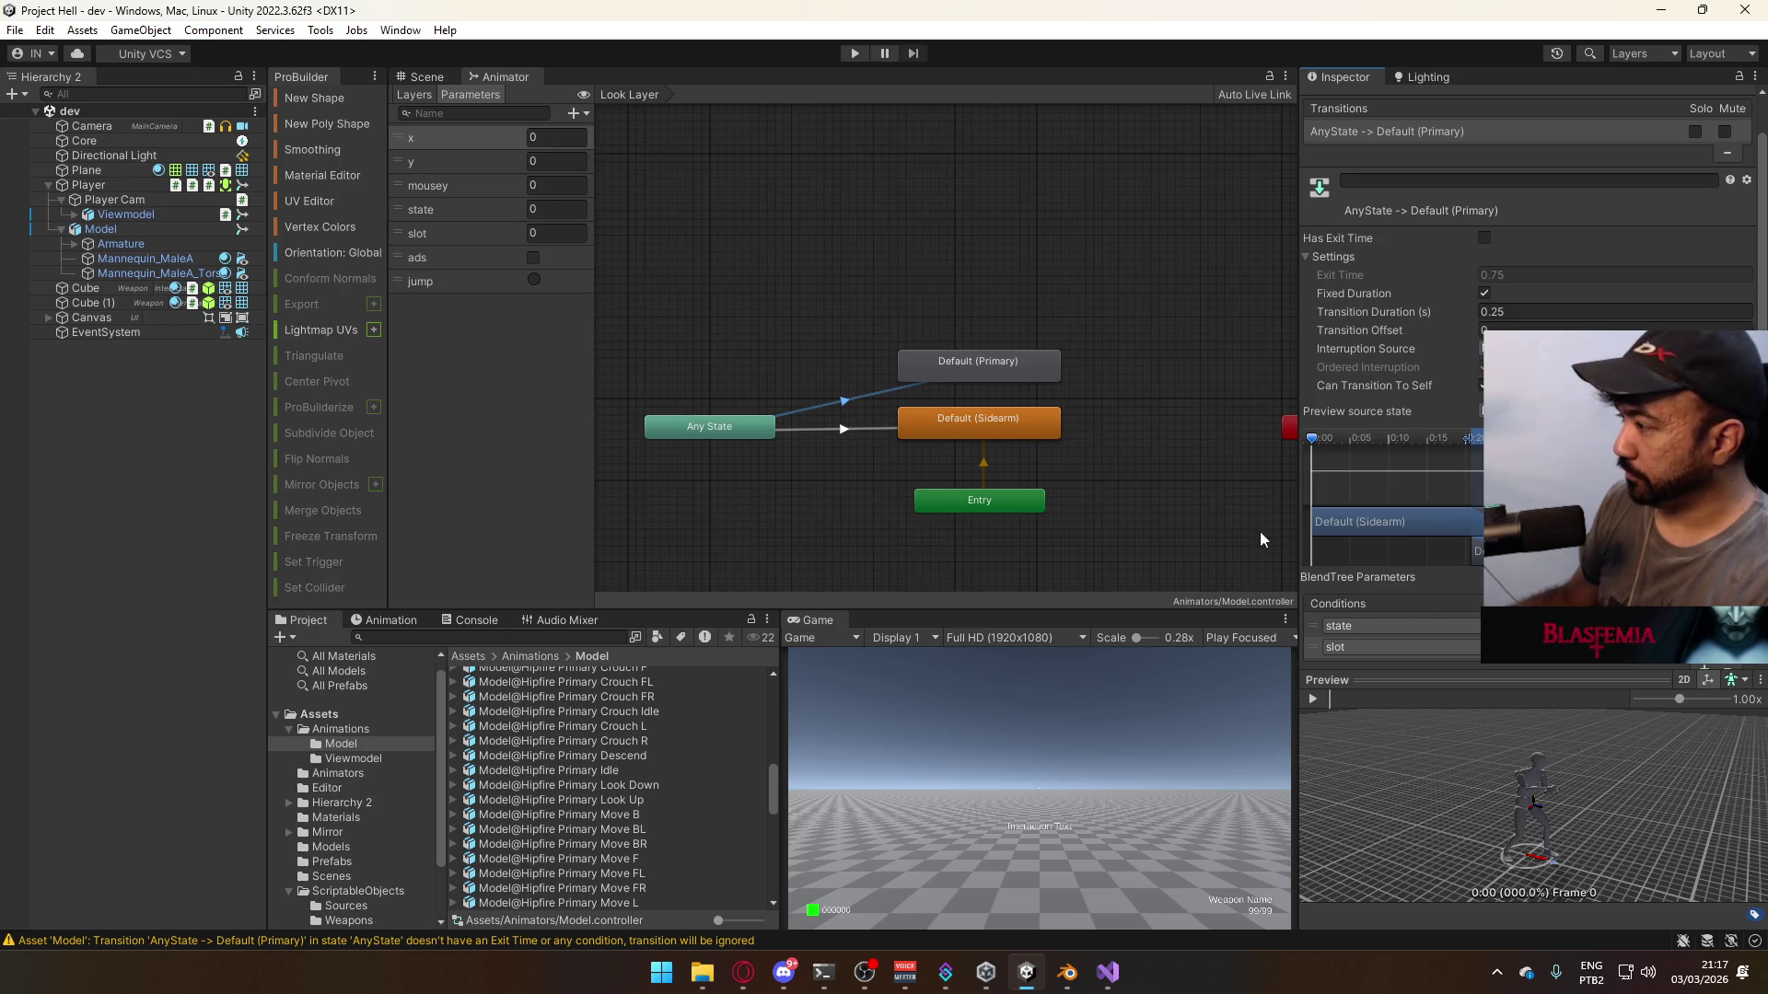
{"action": "left_click", "coordinate": [886, 429]}
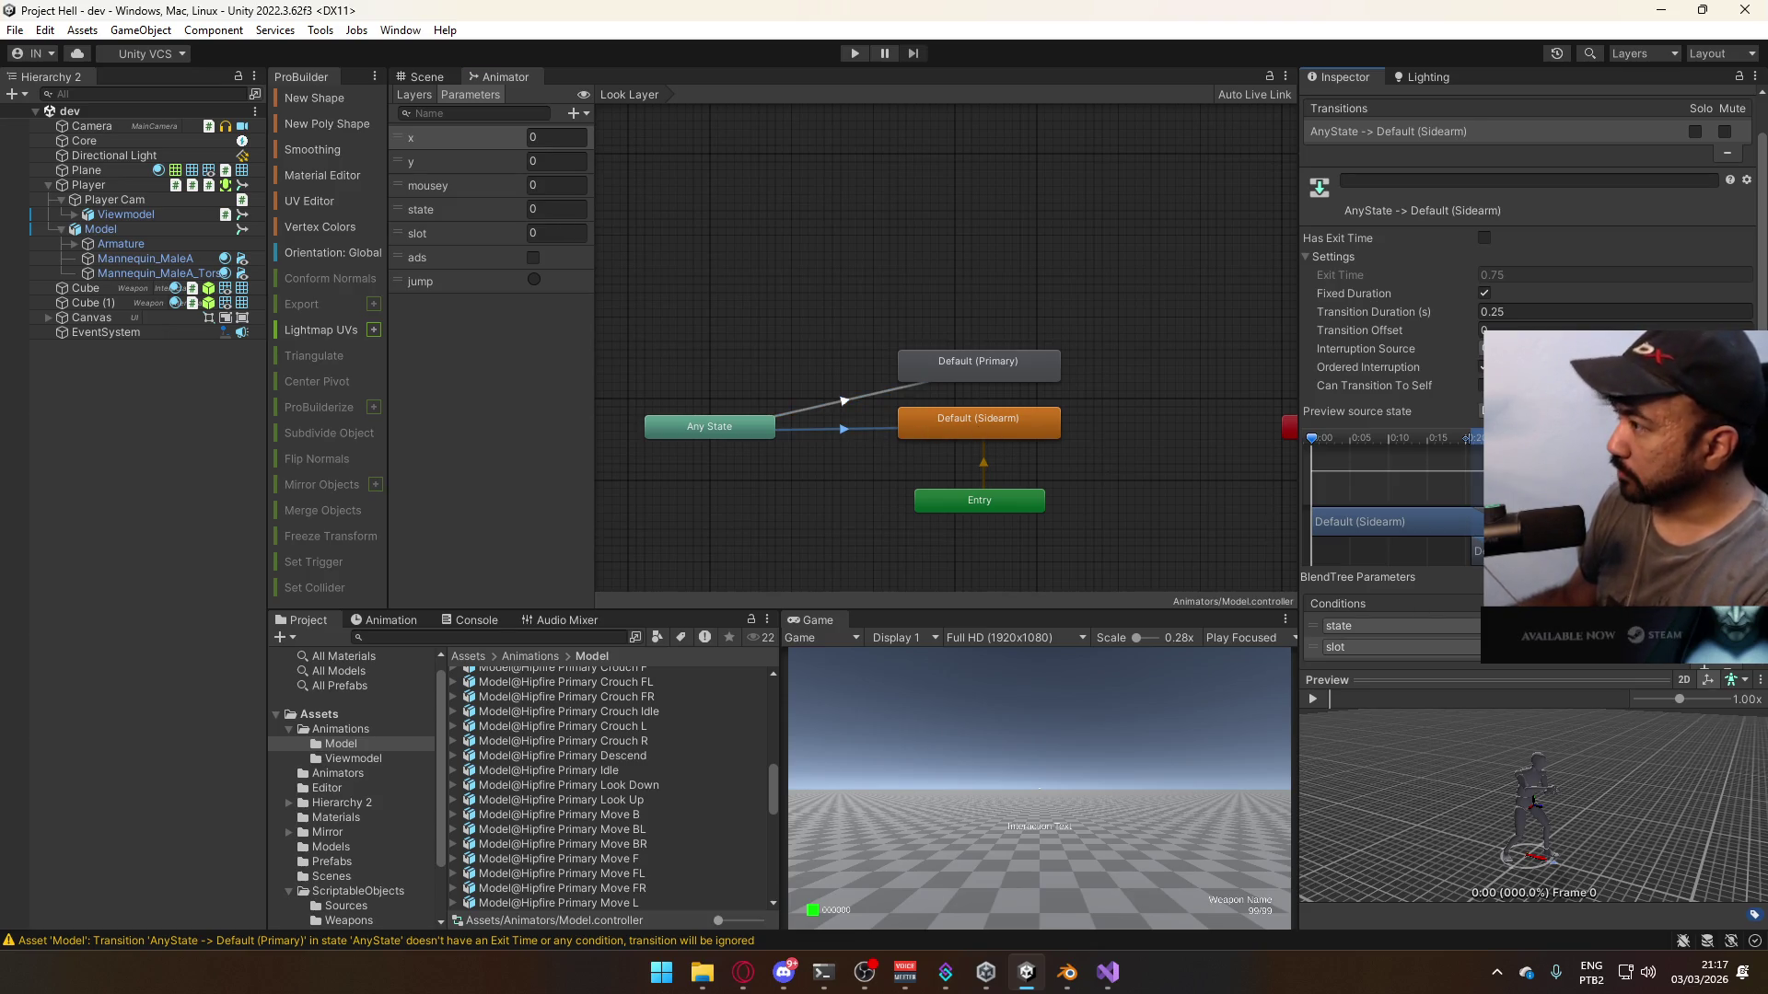
{"action": "left_click", "coordinate": [888, 391]}
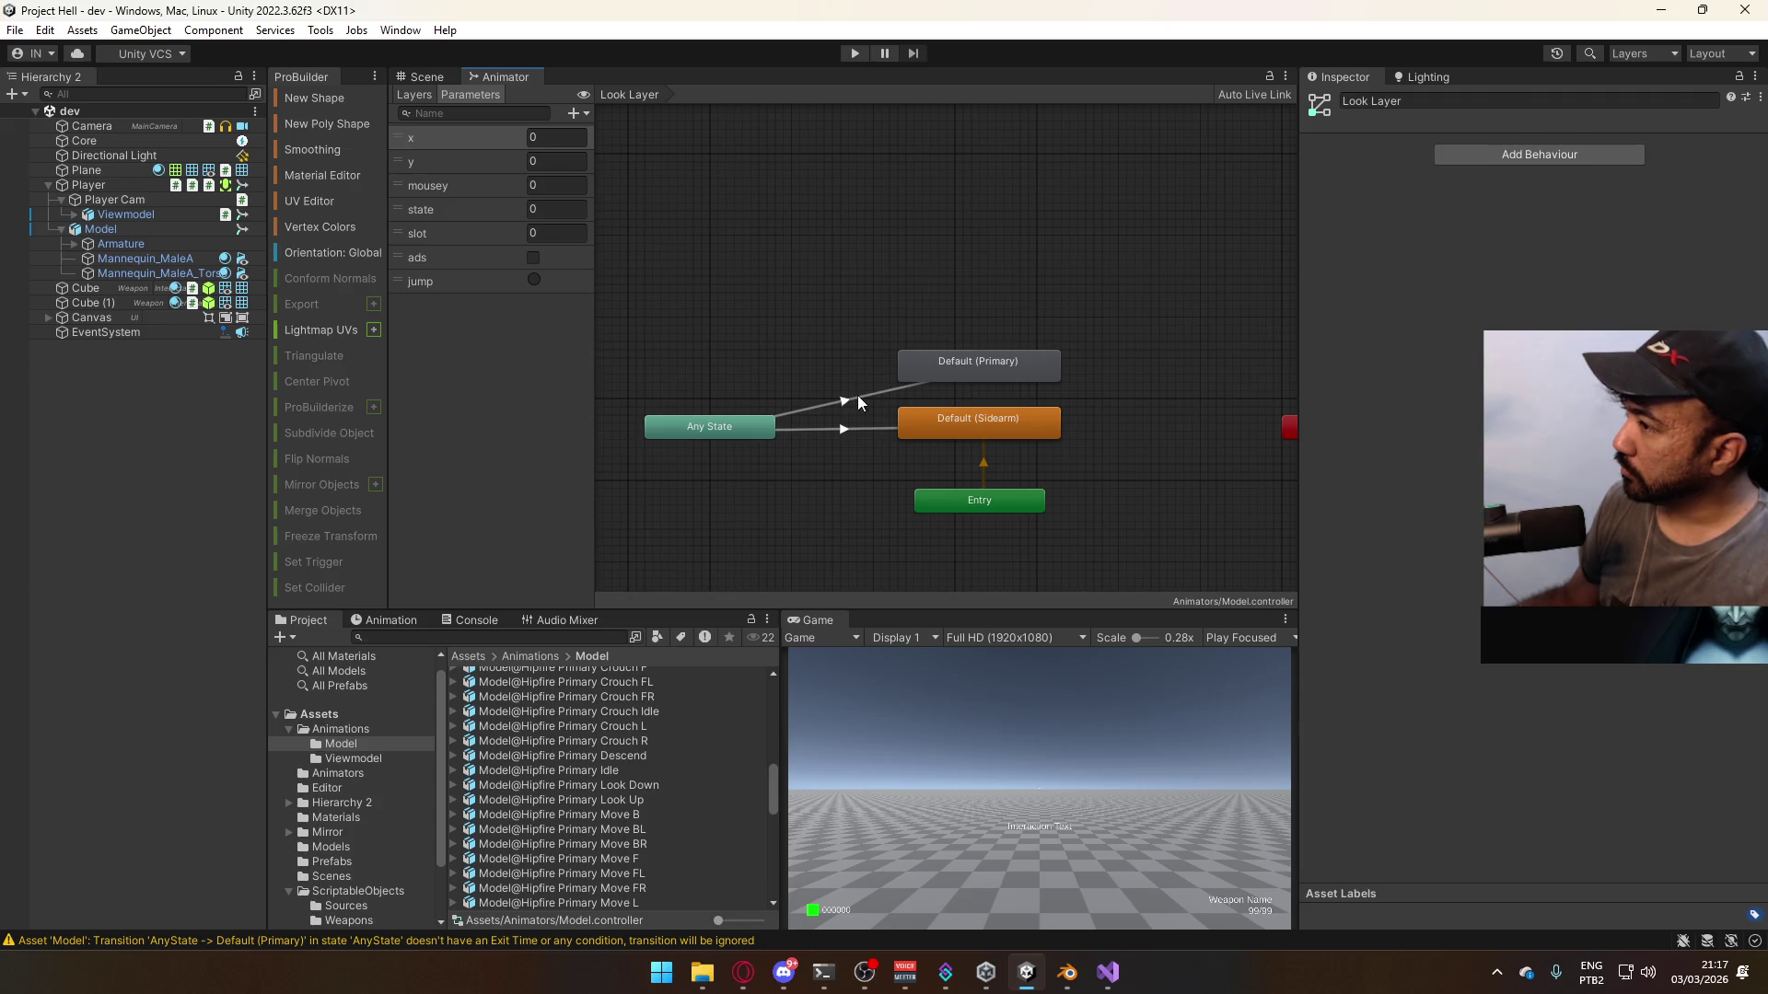
- Review the conditions on the Any State transitions to Primary and Sidearm
{"action": "left_click", "coordinate": [998, 365]}
{"action": "left_click", "coordinate": [887, 430]}
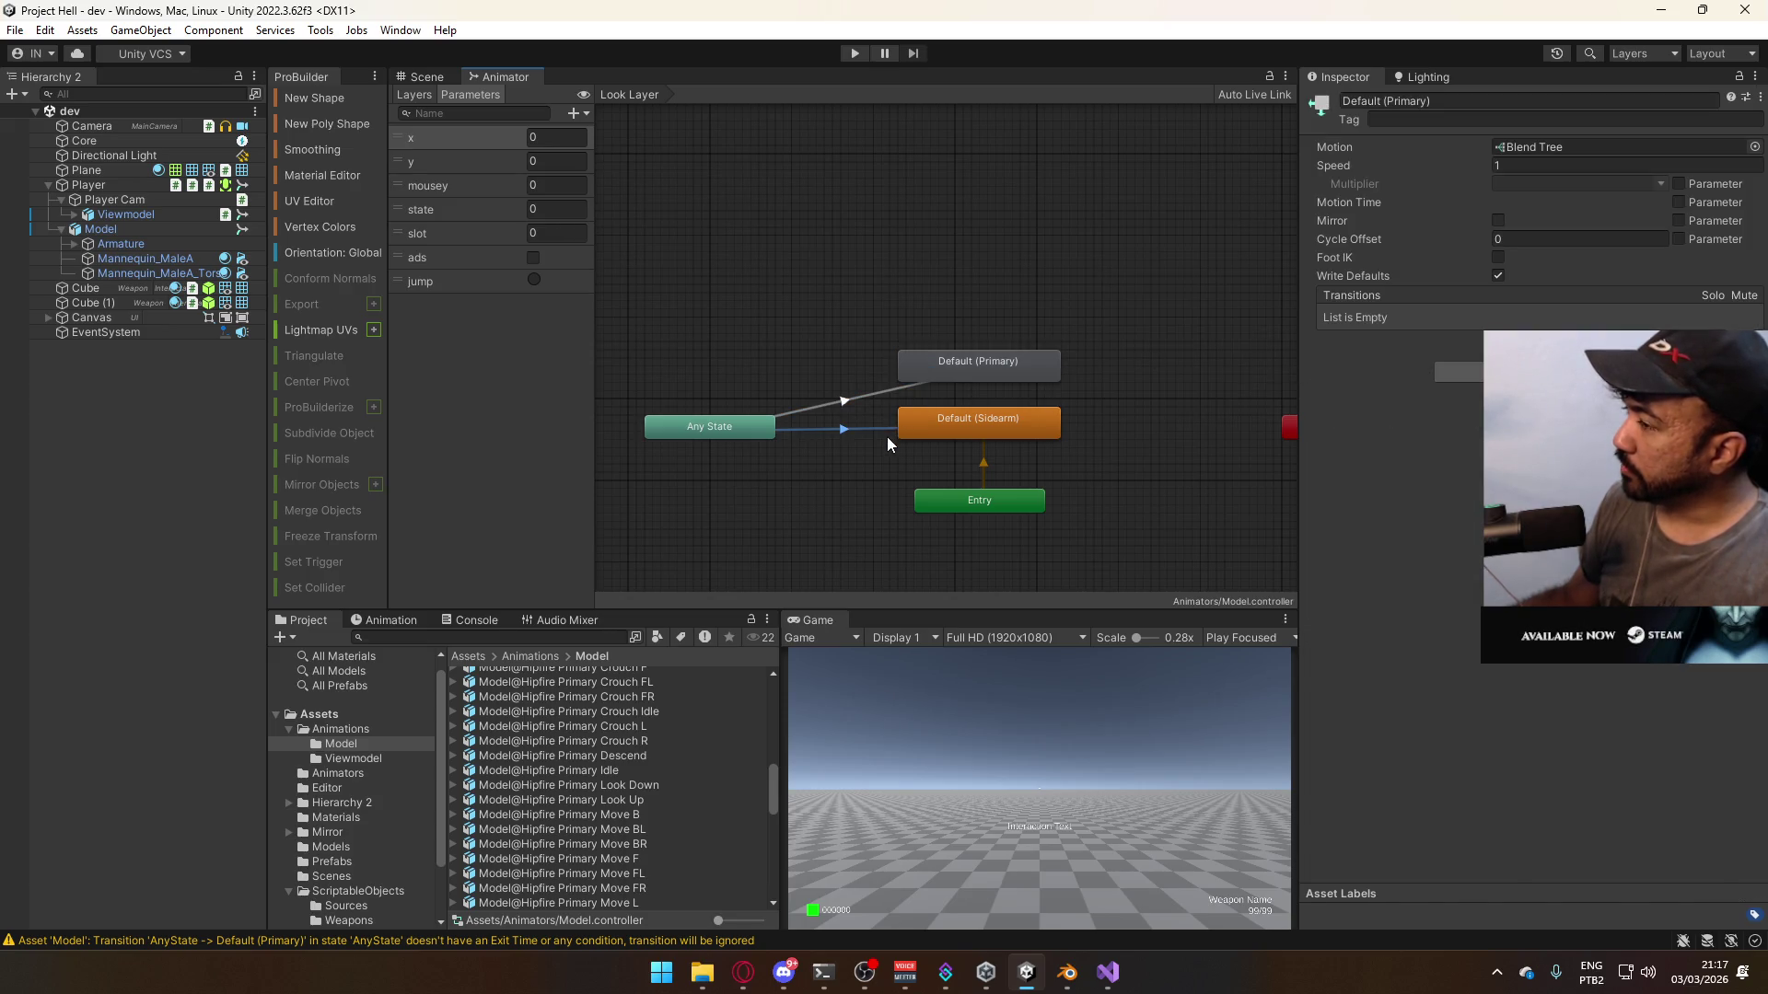
{"action": "left_click", "coordinate": [869, 392]}
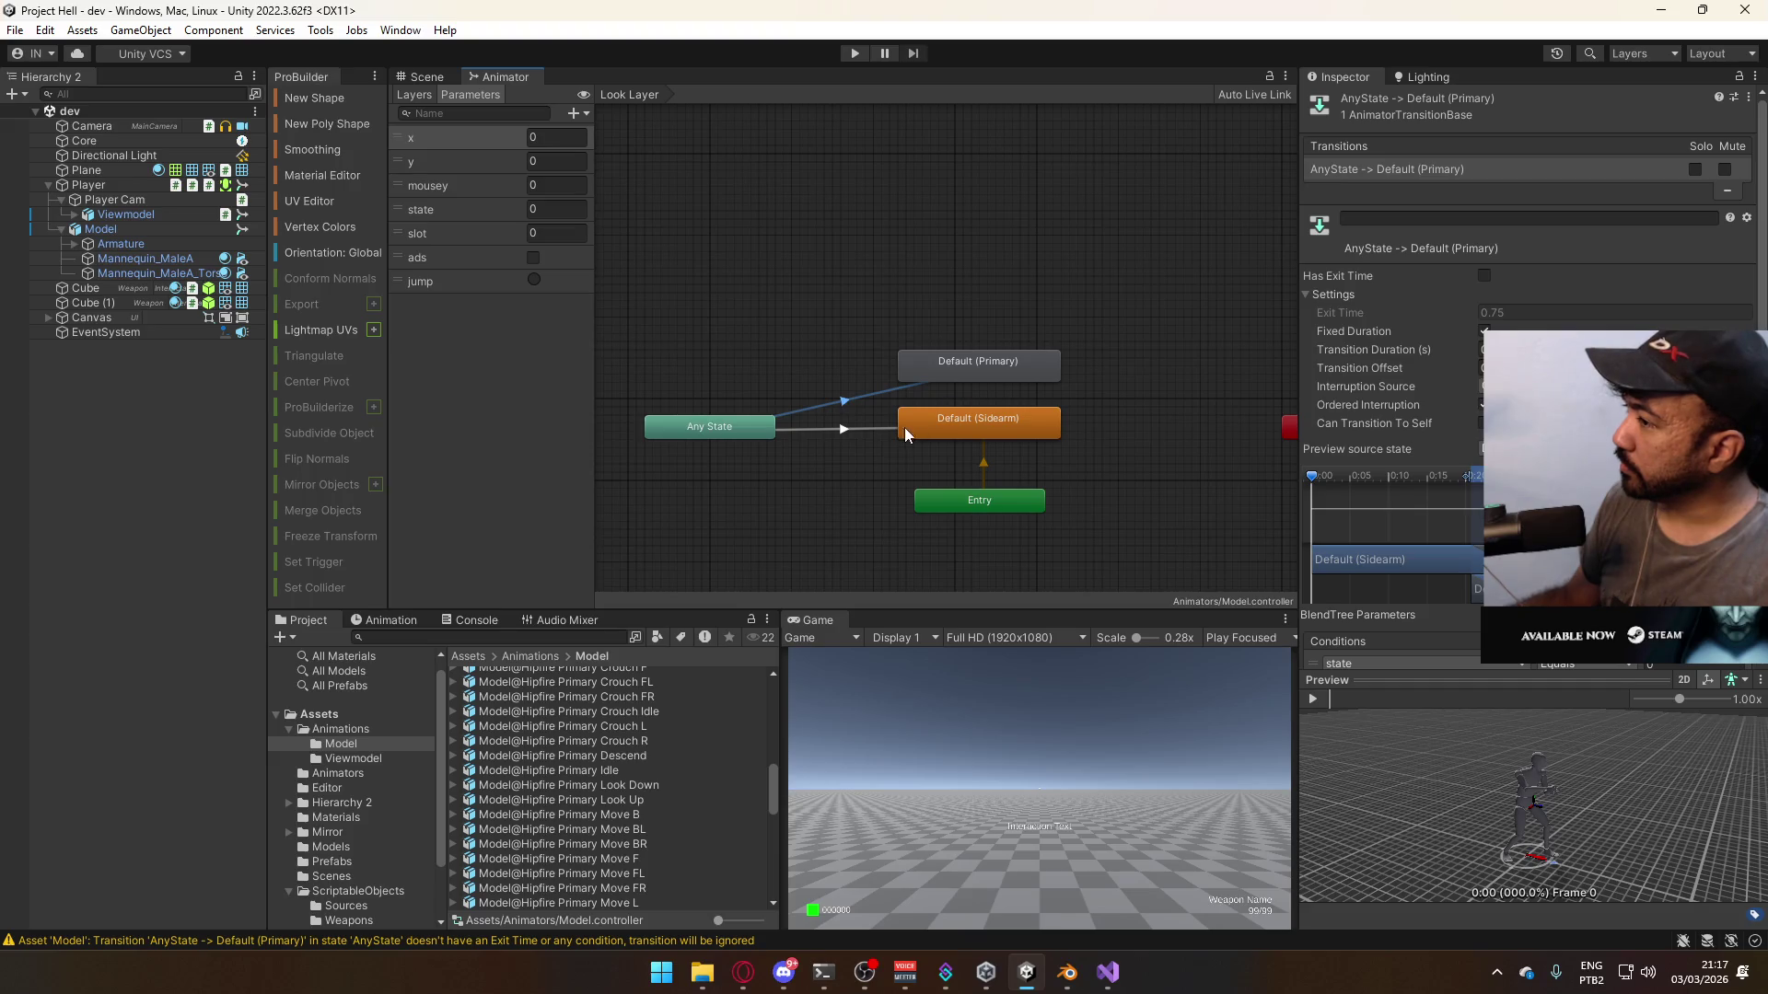
{"action": "left_click", "coordinate": [886, 429]}
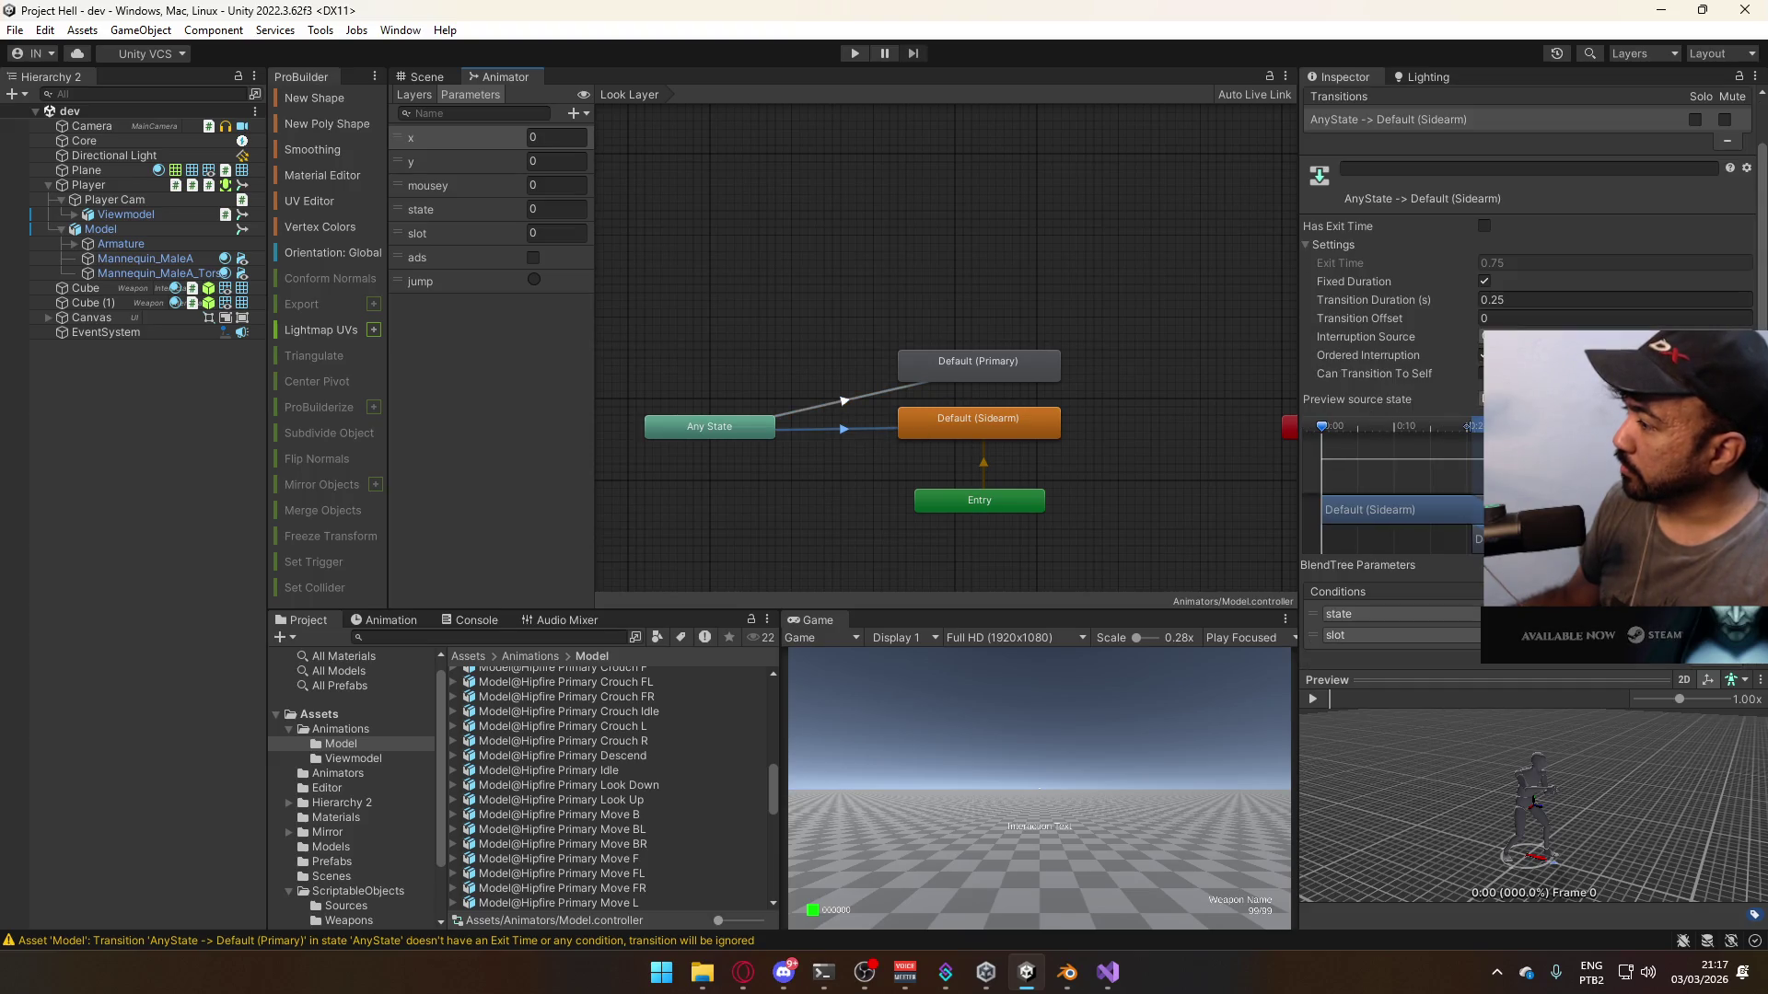
{"action": "left_click", "coordinate": [856, 404]}
{"action": "left_click", "coordinate": [866, 377]}
- Clear the graph selection and enter Play mode to test the Look Layer
{"action": "left_click", "coordinate": [855, 400]}
{"action": "left_click", "coordinate": [882, 292]}
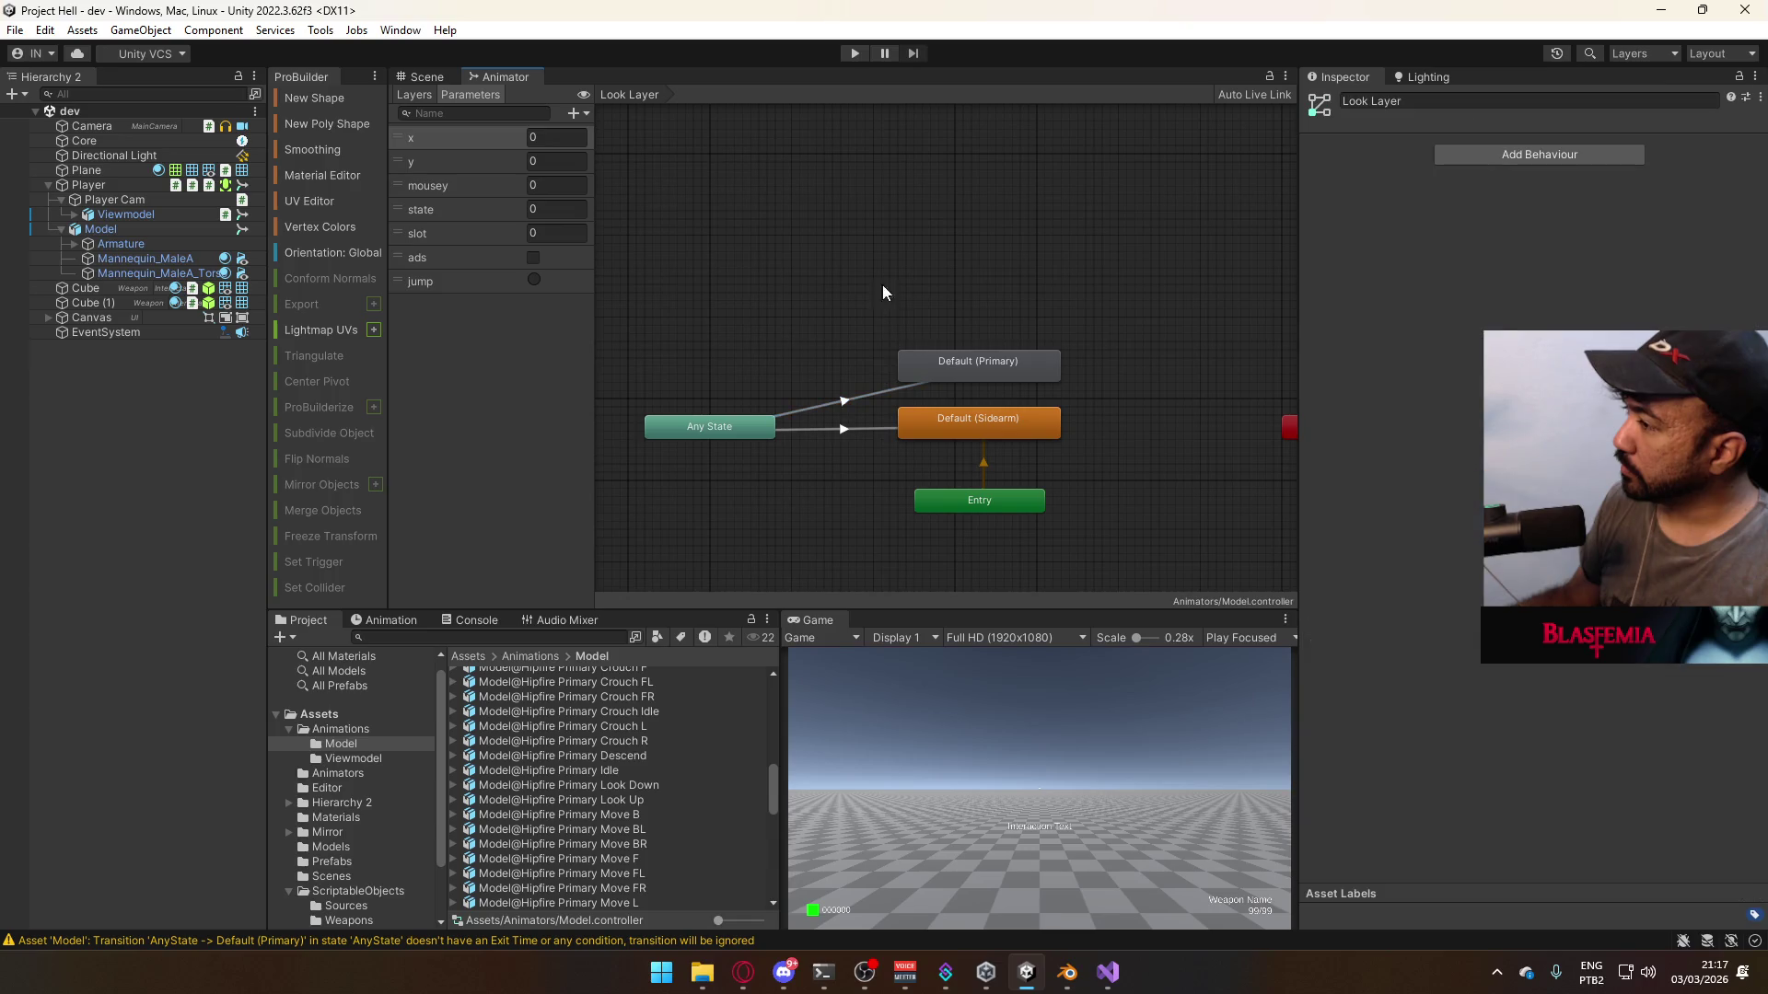
{"action": "middle_click_drag", "start_coordinate": [987, 322], "coordinate": [989, 321]}
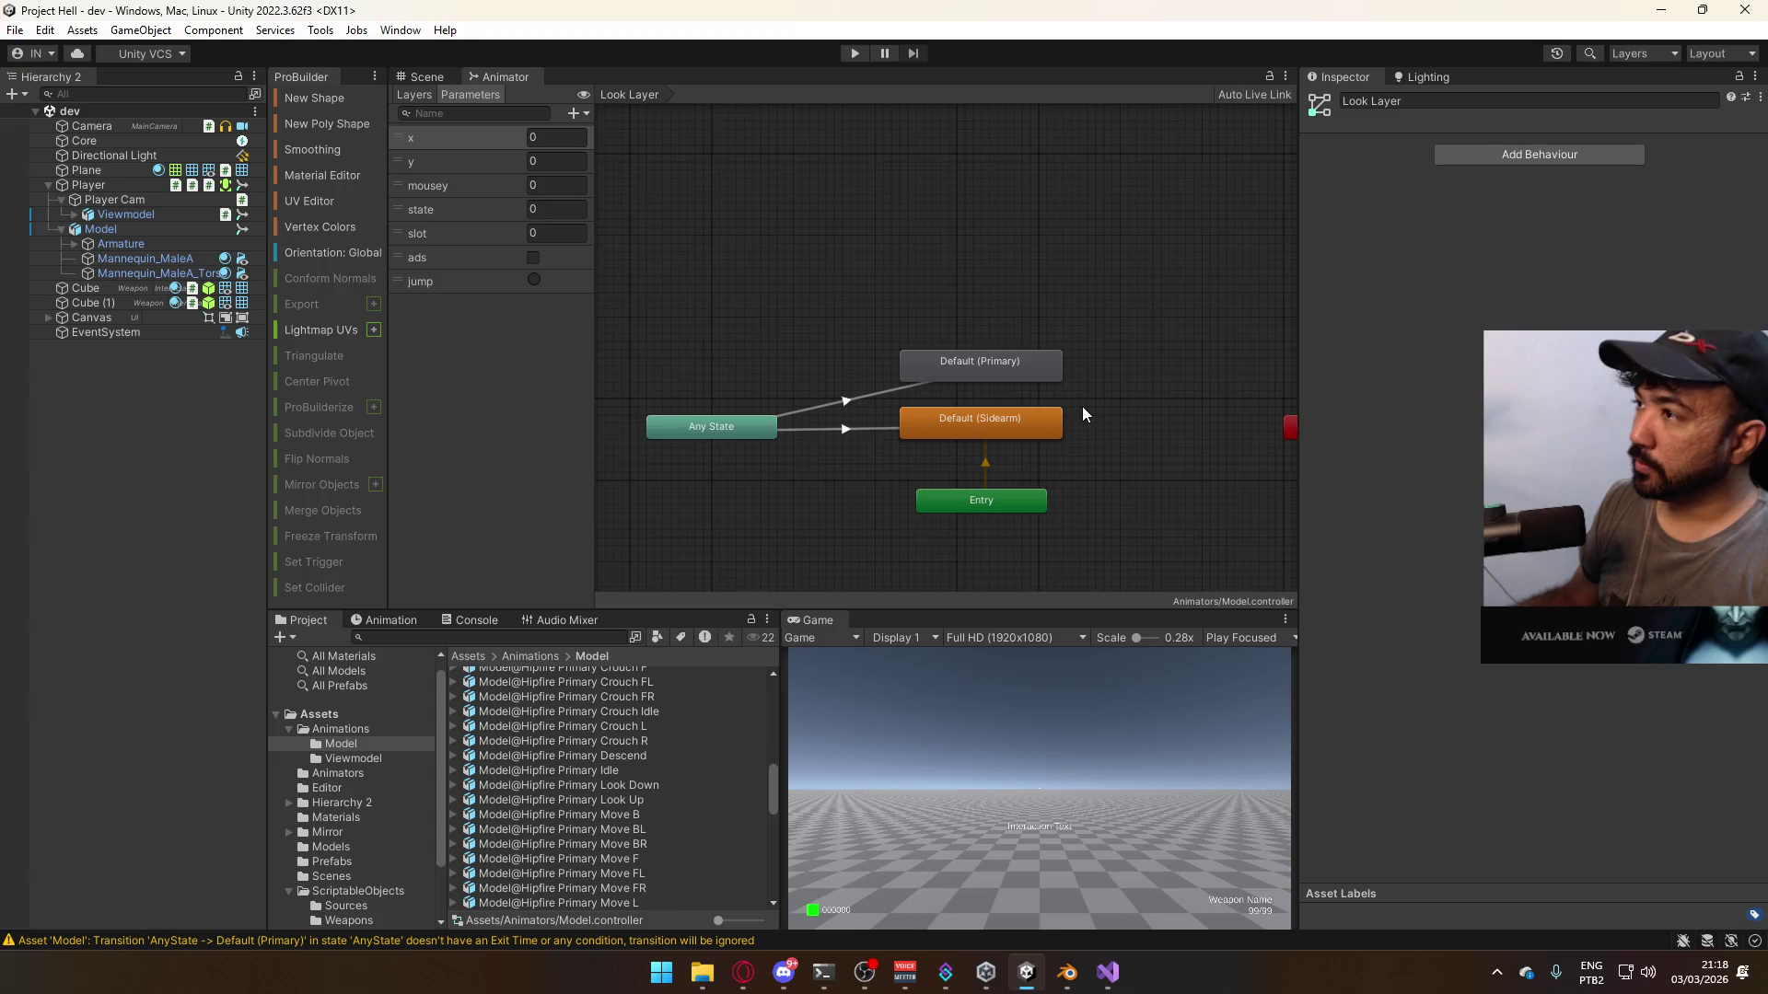
{"action": "left_click", "coordinate": [854, 55]}
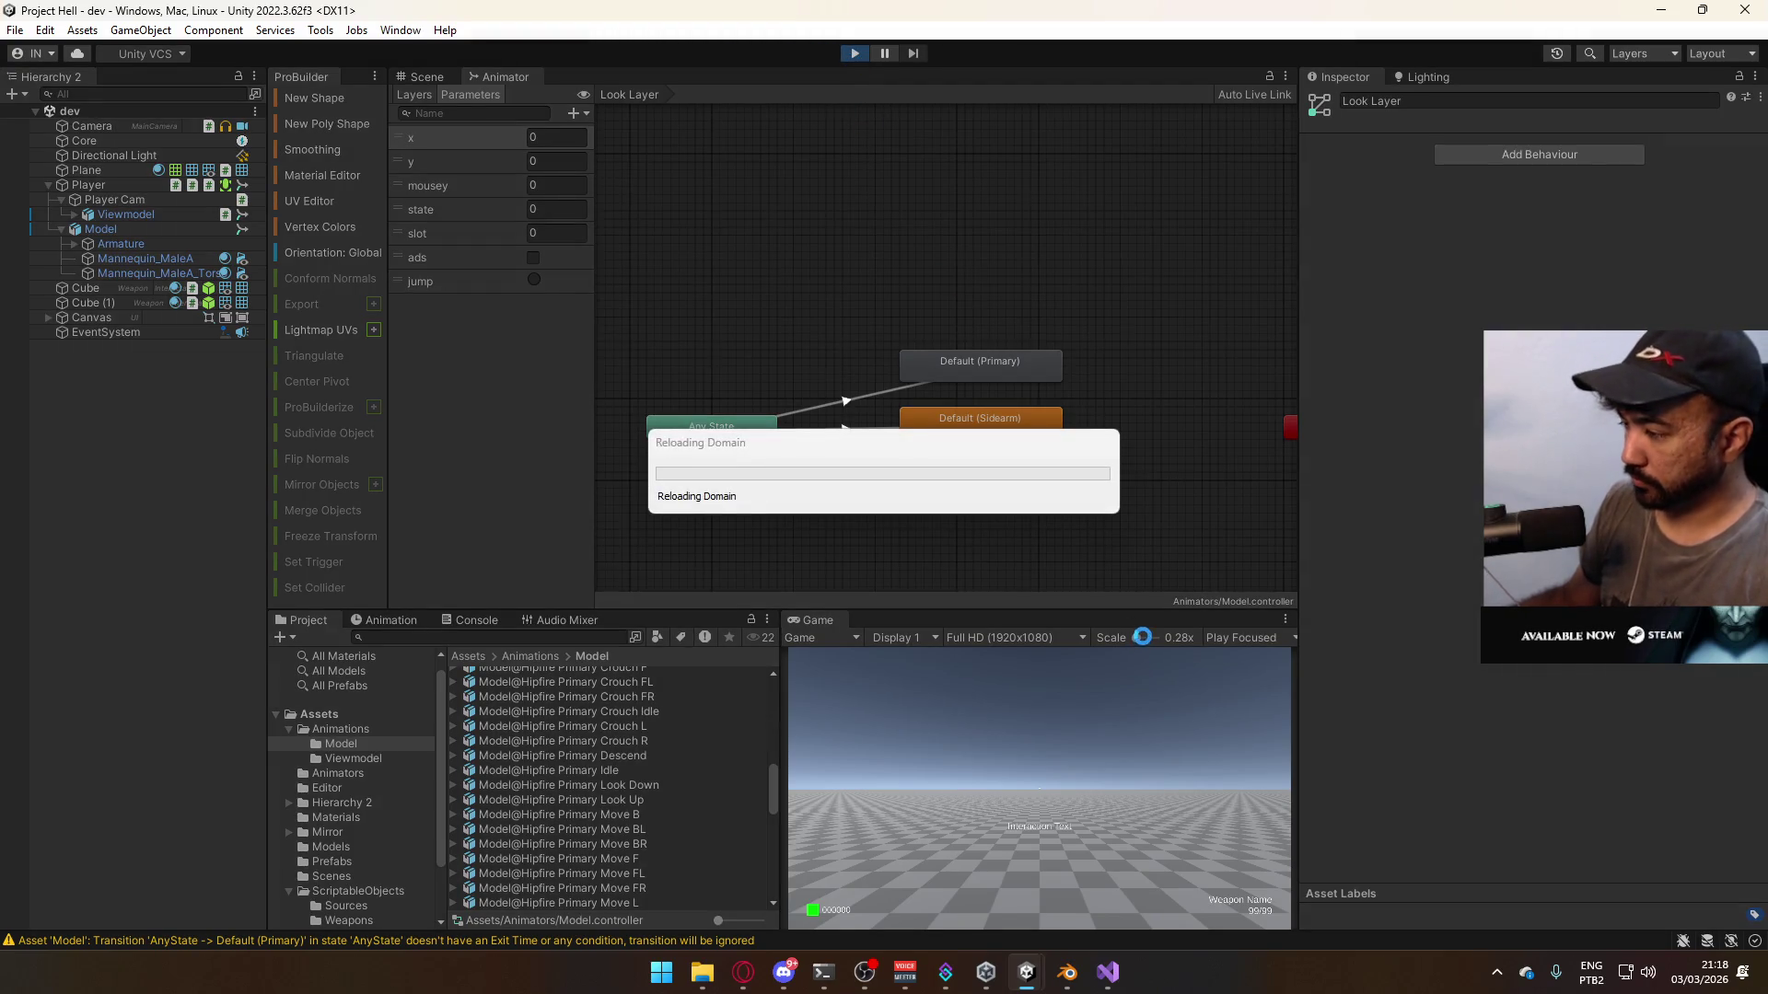
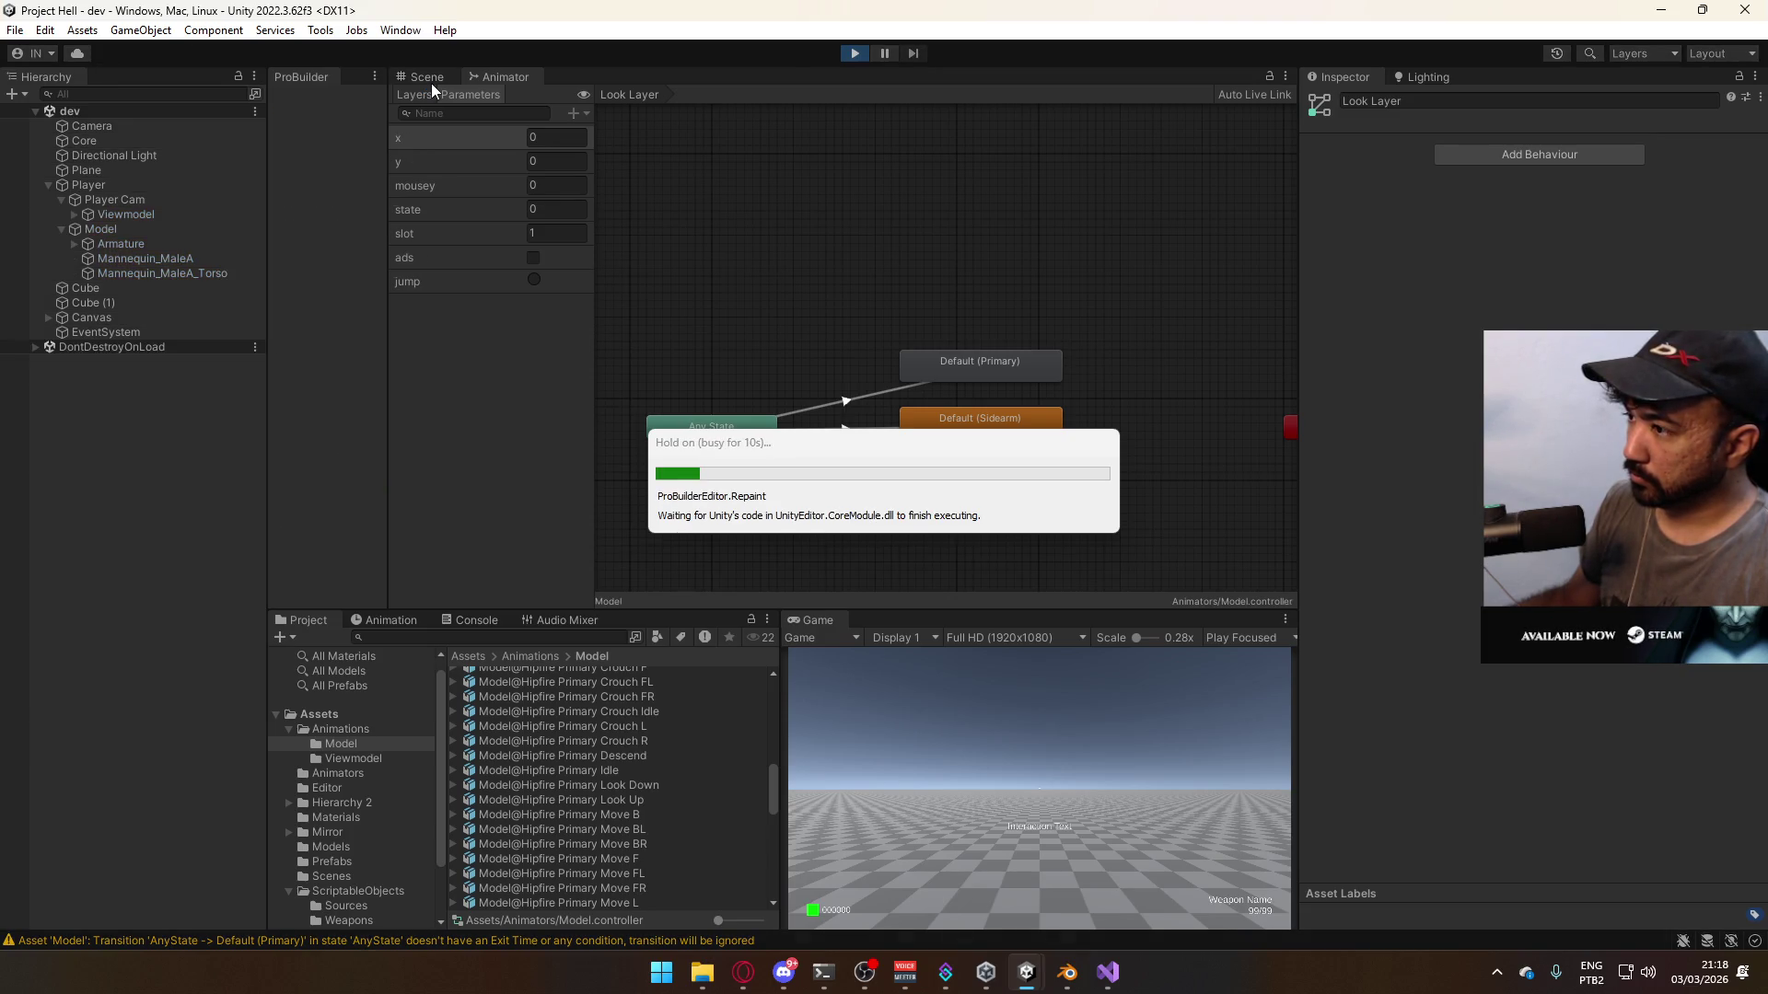
- Glance at the 3D scene, then go back to the Animator and select the Default (Sidearm) state
{"action": "left_click", "coordinate": [433, 81]}
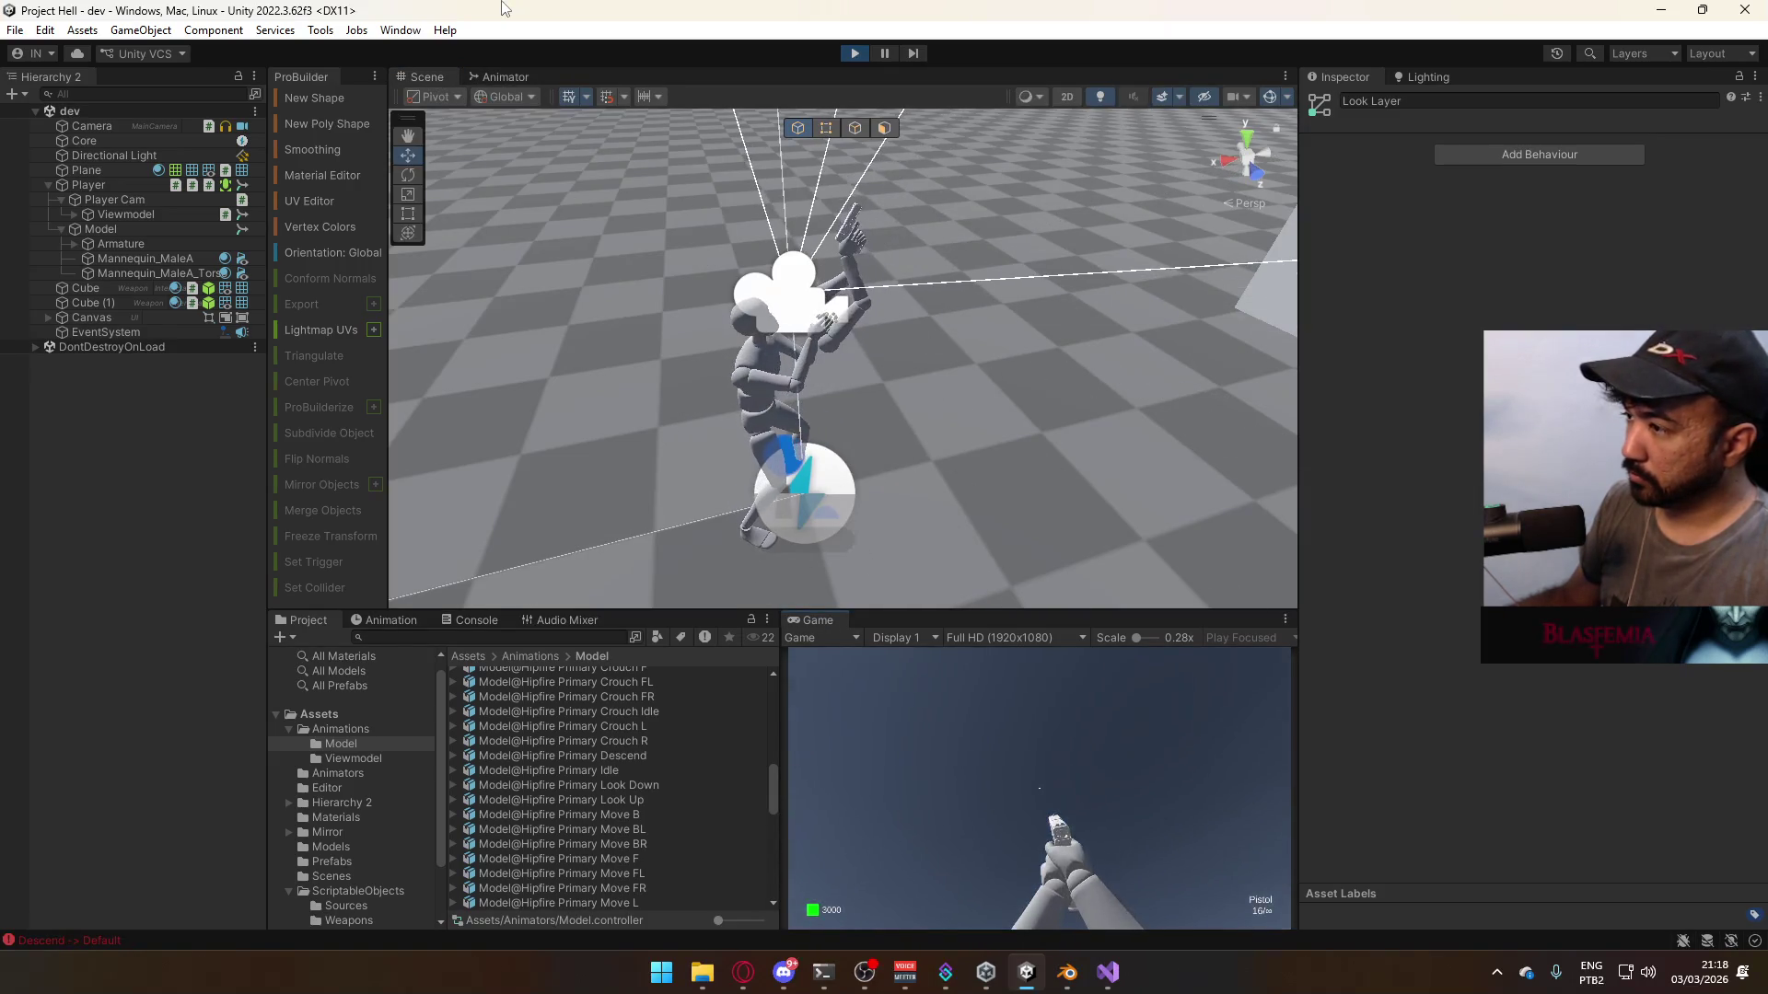
{"action": "mouse_move", "coordinate": [986, 972]}
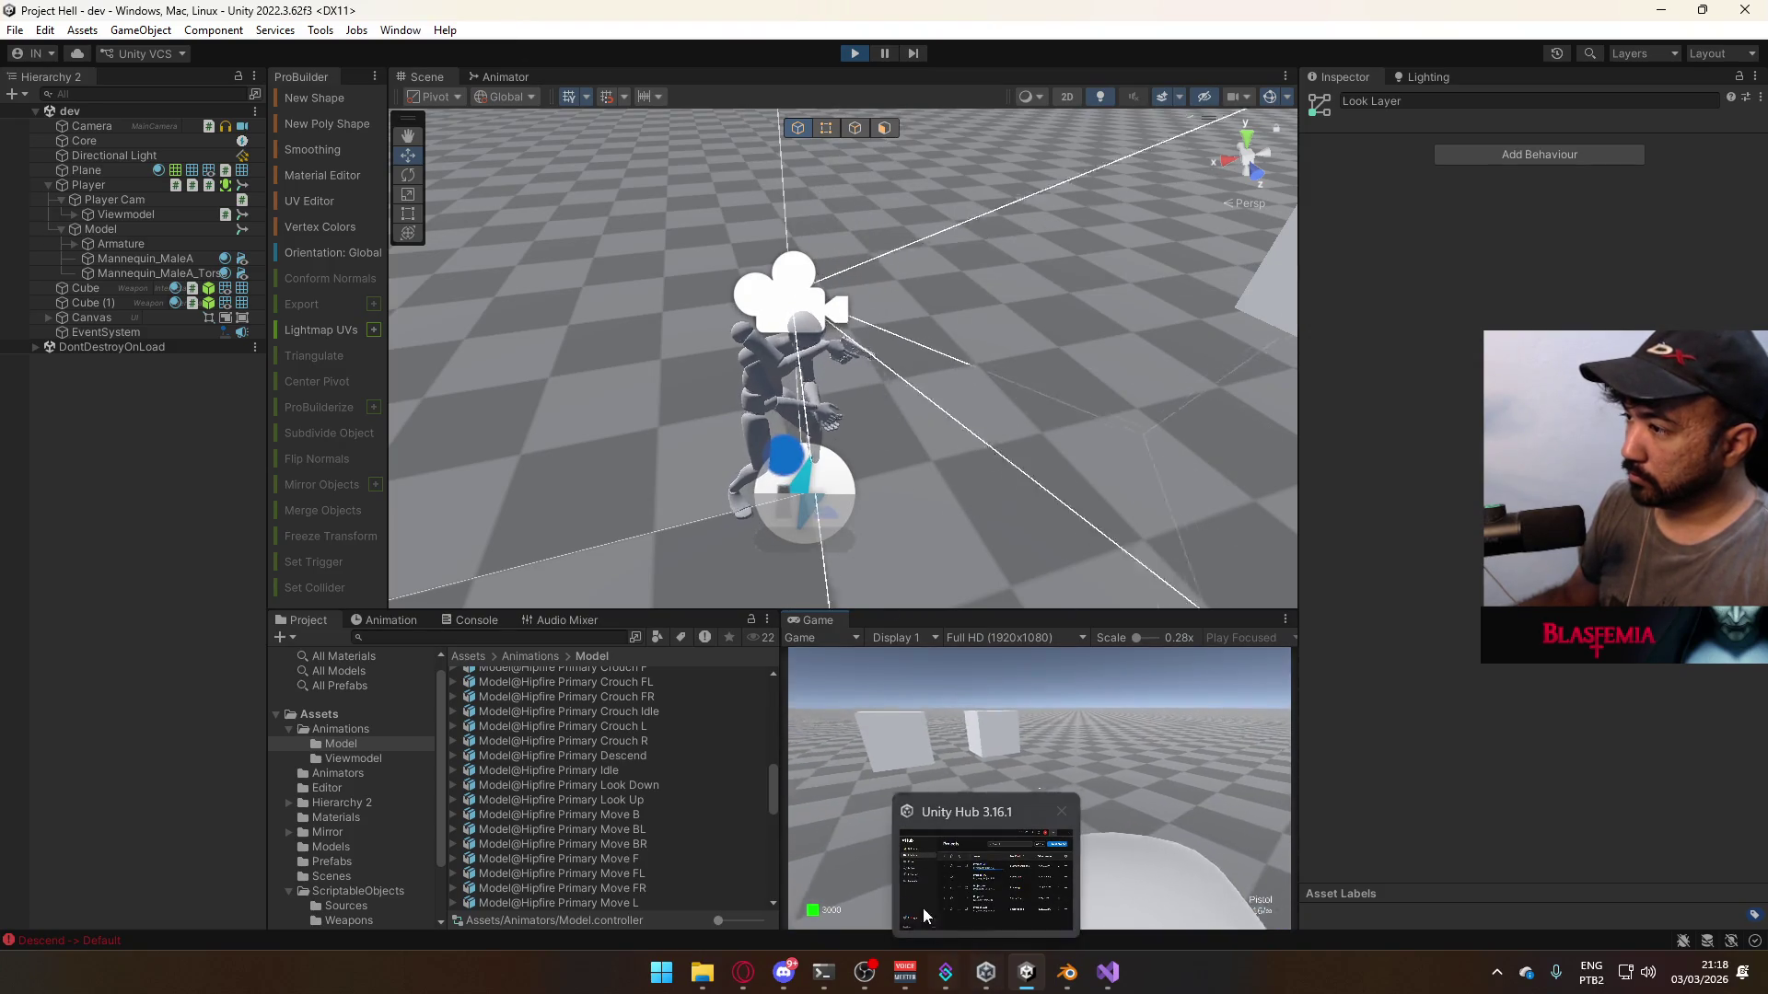
{"action": "mouse_move", "coordinate": [914, 948]}
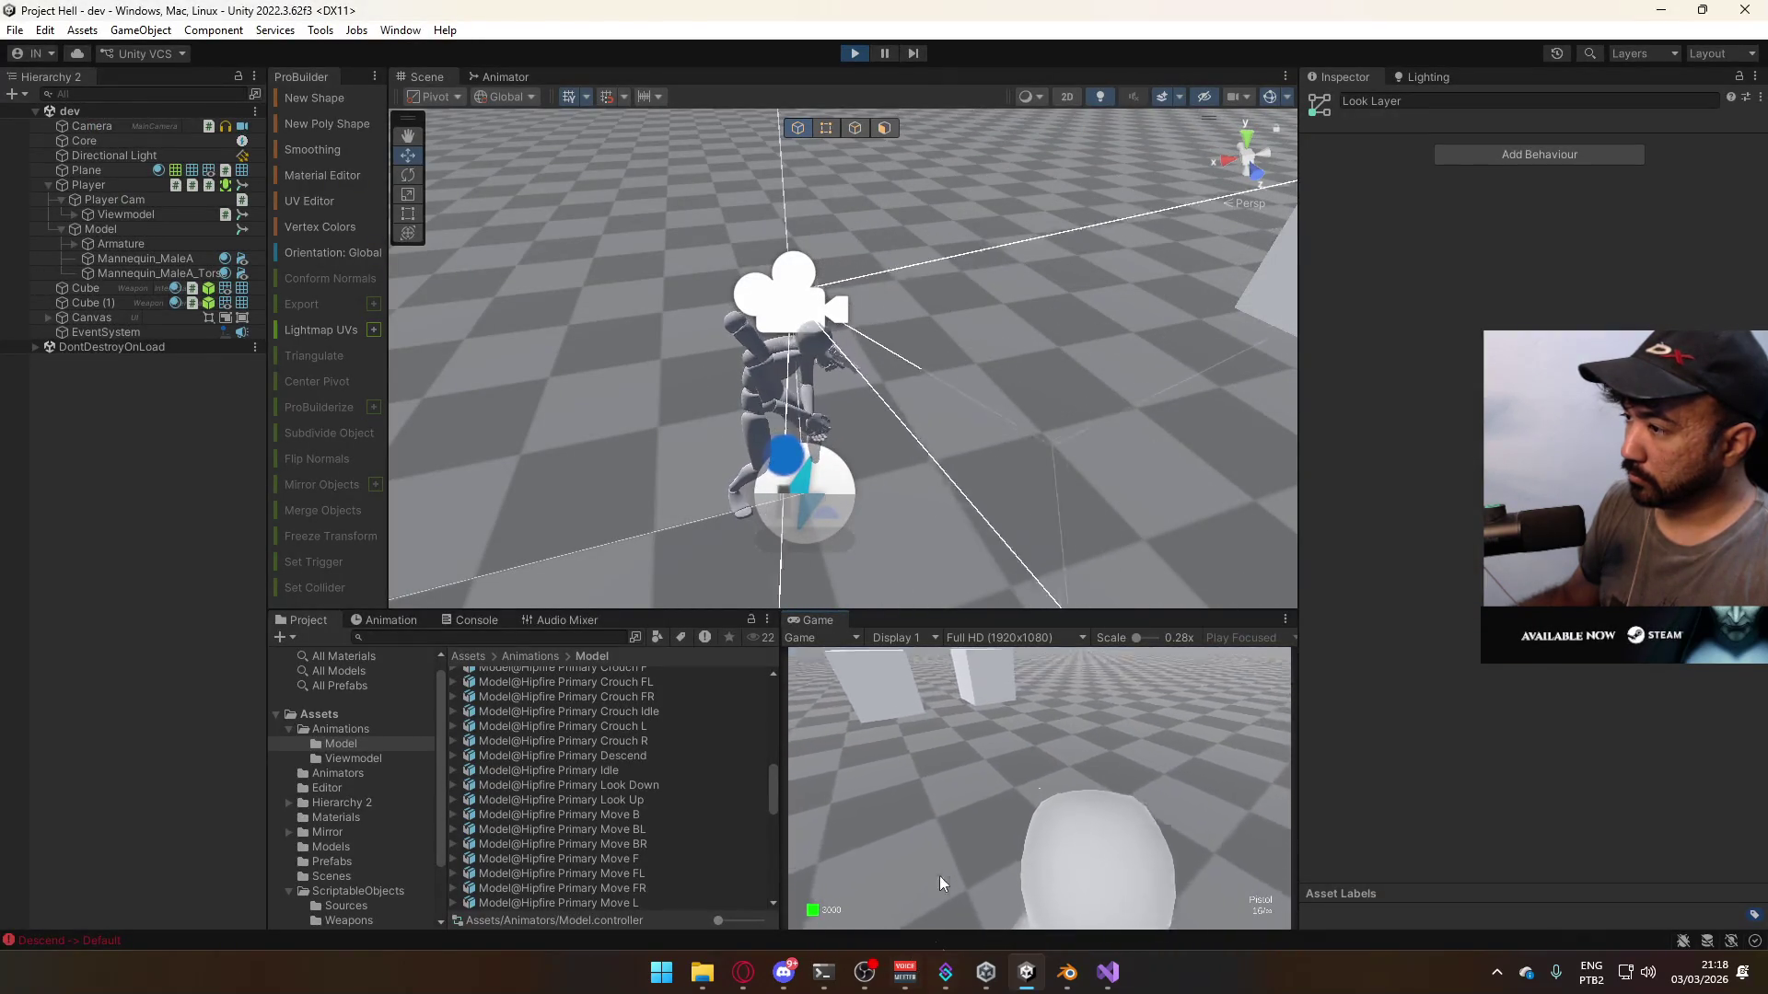
{"action": "key", "text": "super"}
{"action": "left_click", "coordinate": [510, 78]}
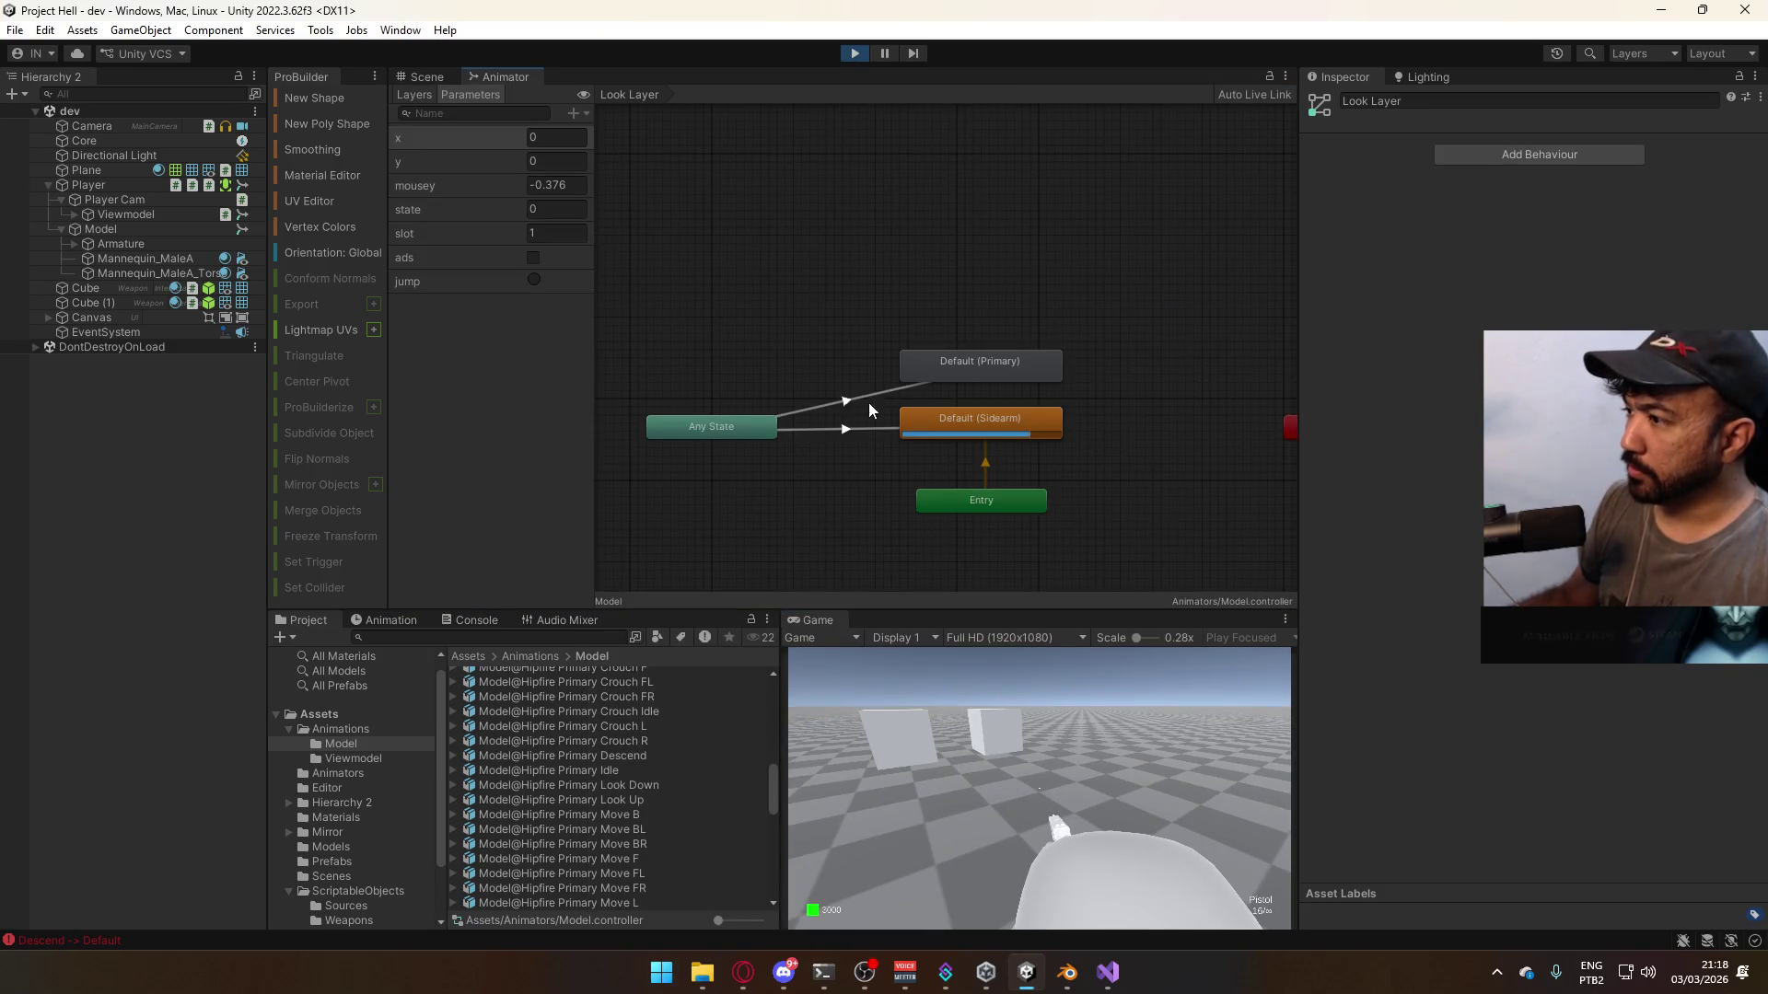
{"action": "left_click", "coordinate": [963, 425]}
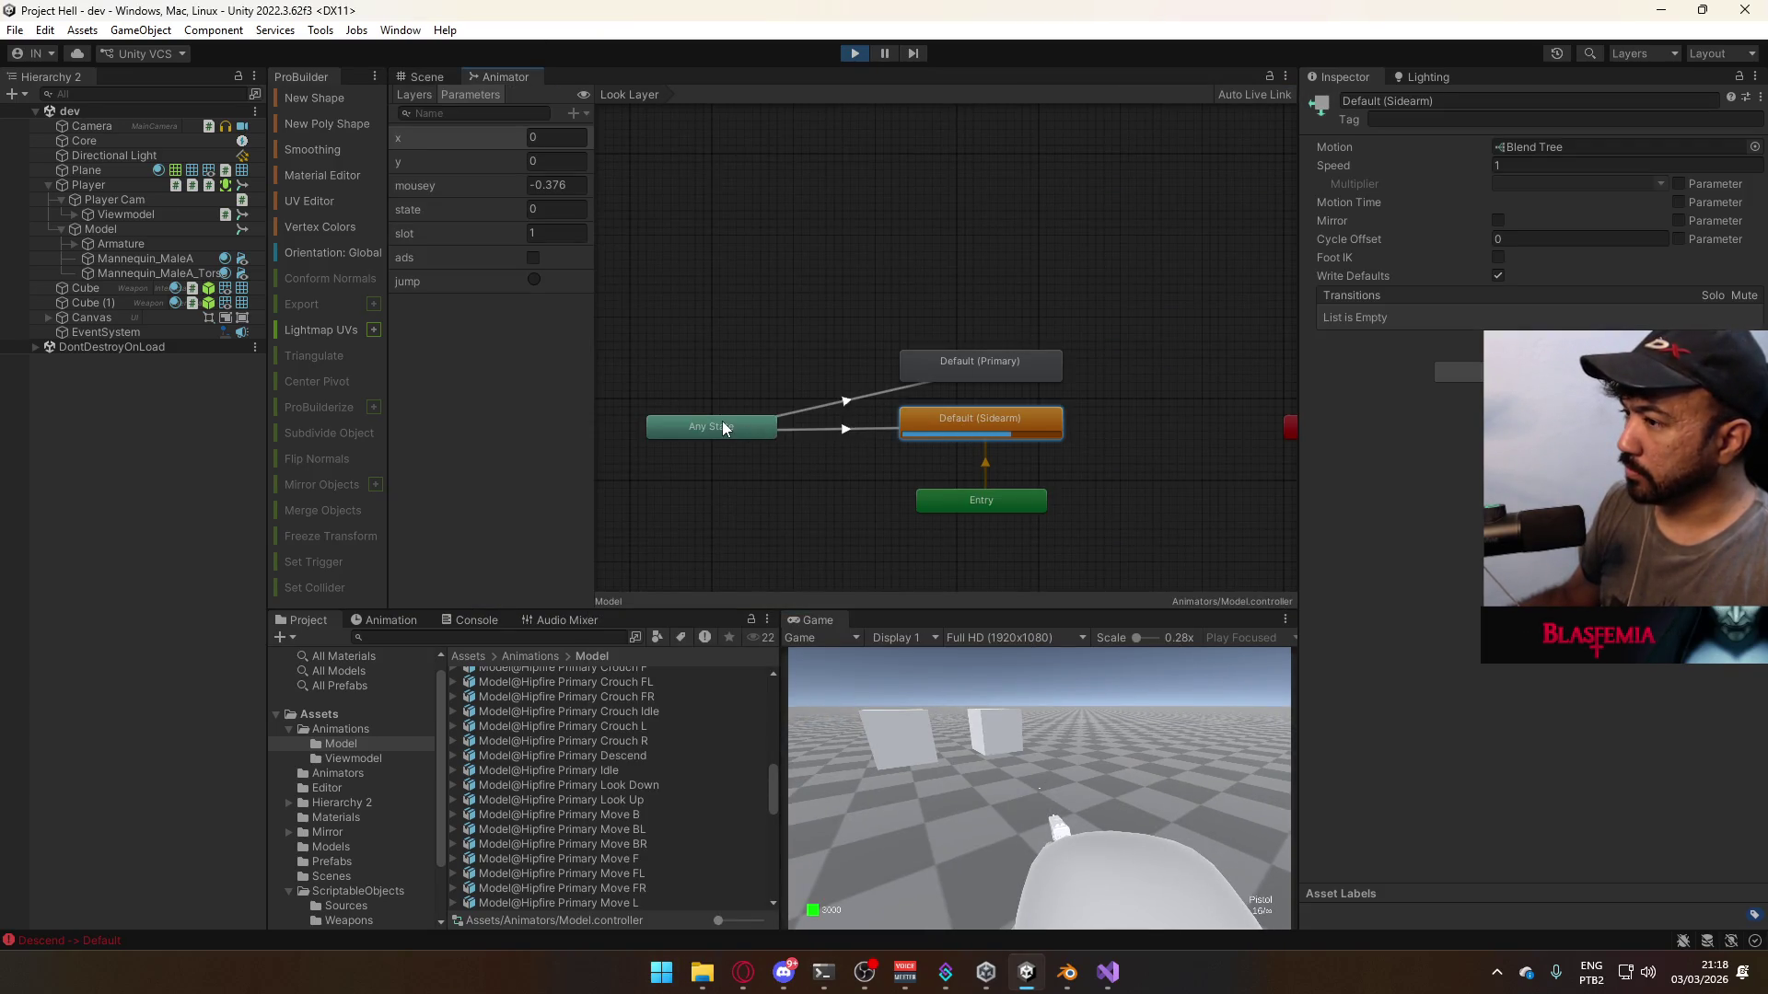
- Change the Look Layer's Blending from Additive to Override in its layer settings
{"action": "left_click", "coordinate": [723, 426]}
{"action": "left_click", "coordinate": [993, 419]}
{"action": "left_click", "coordinate": [413, 95]}
{"action": "left_click", "coordinate": [577, 254]}
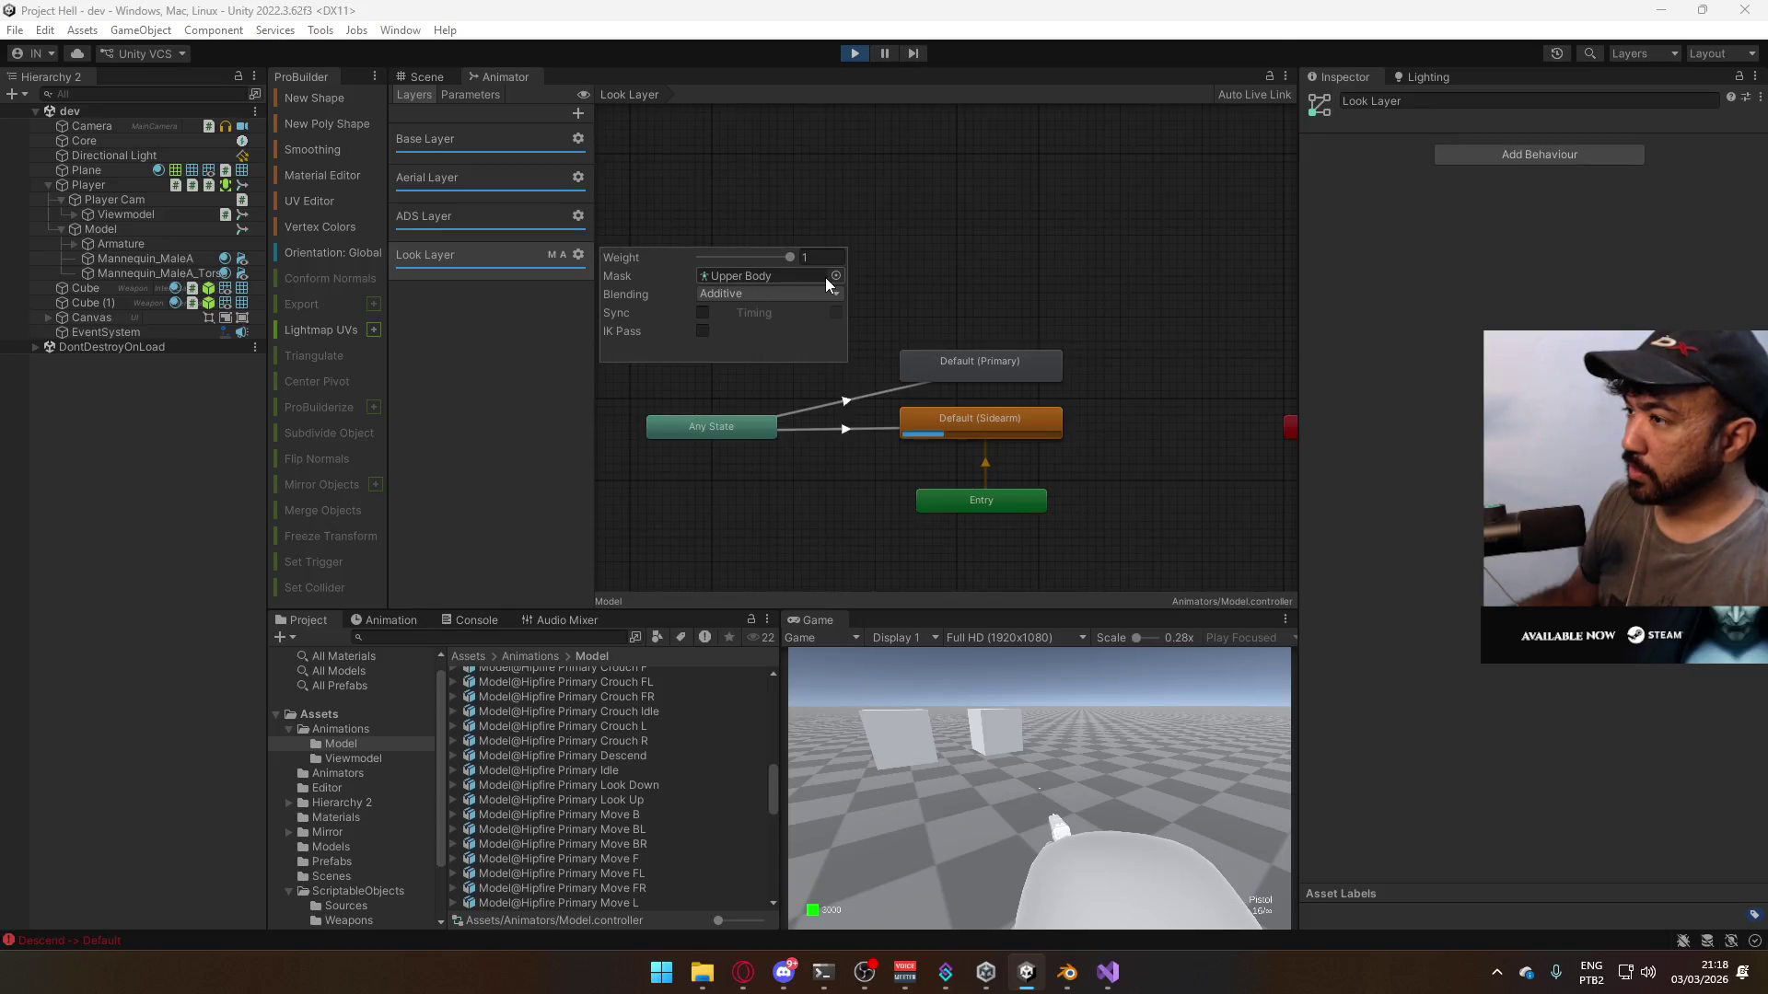
{"action": "left_click", "coordinate": [834, 277]}
{"action": "left_click", "coordinate": [717, 293]}
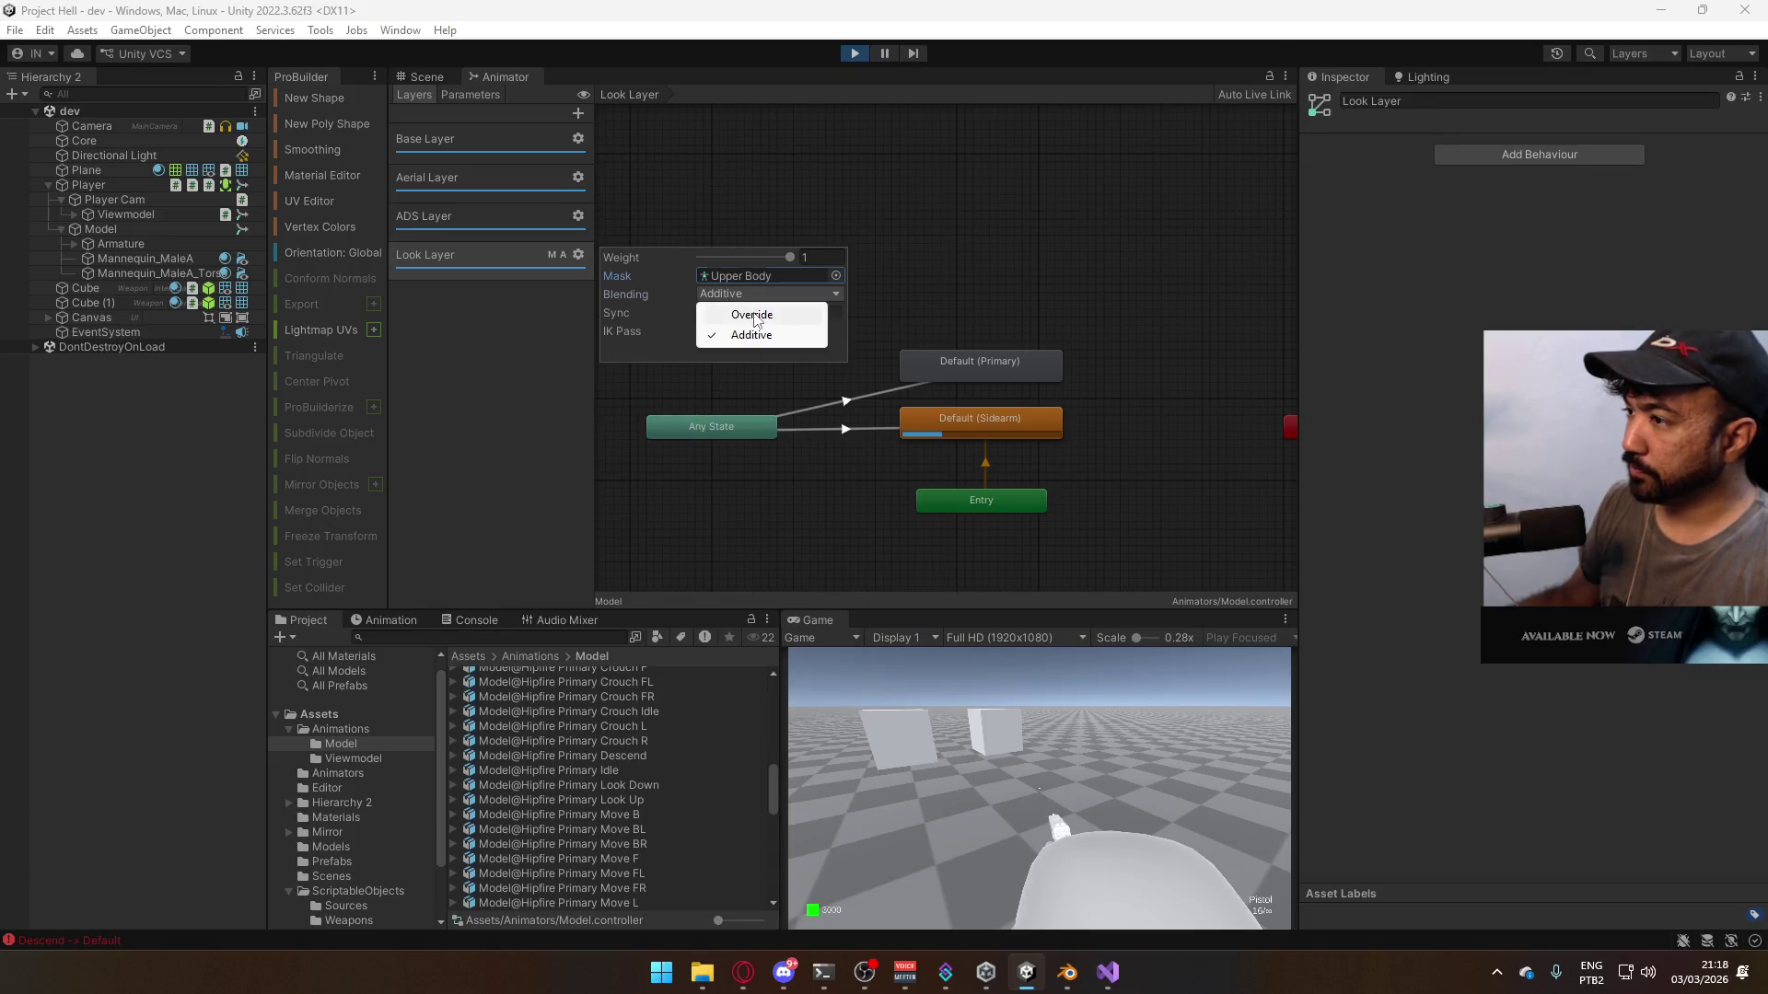
{"action": "left_click", "coordinate": [736, 311]}
{"action": "left_click", "coordinate": [428, 77]}
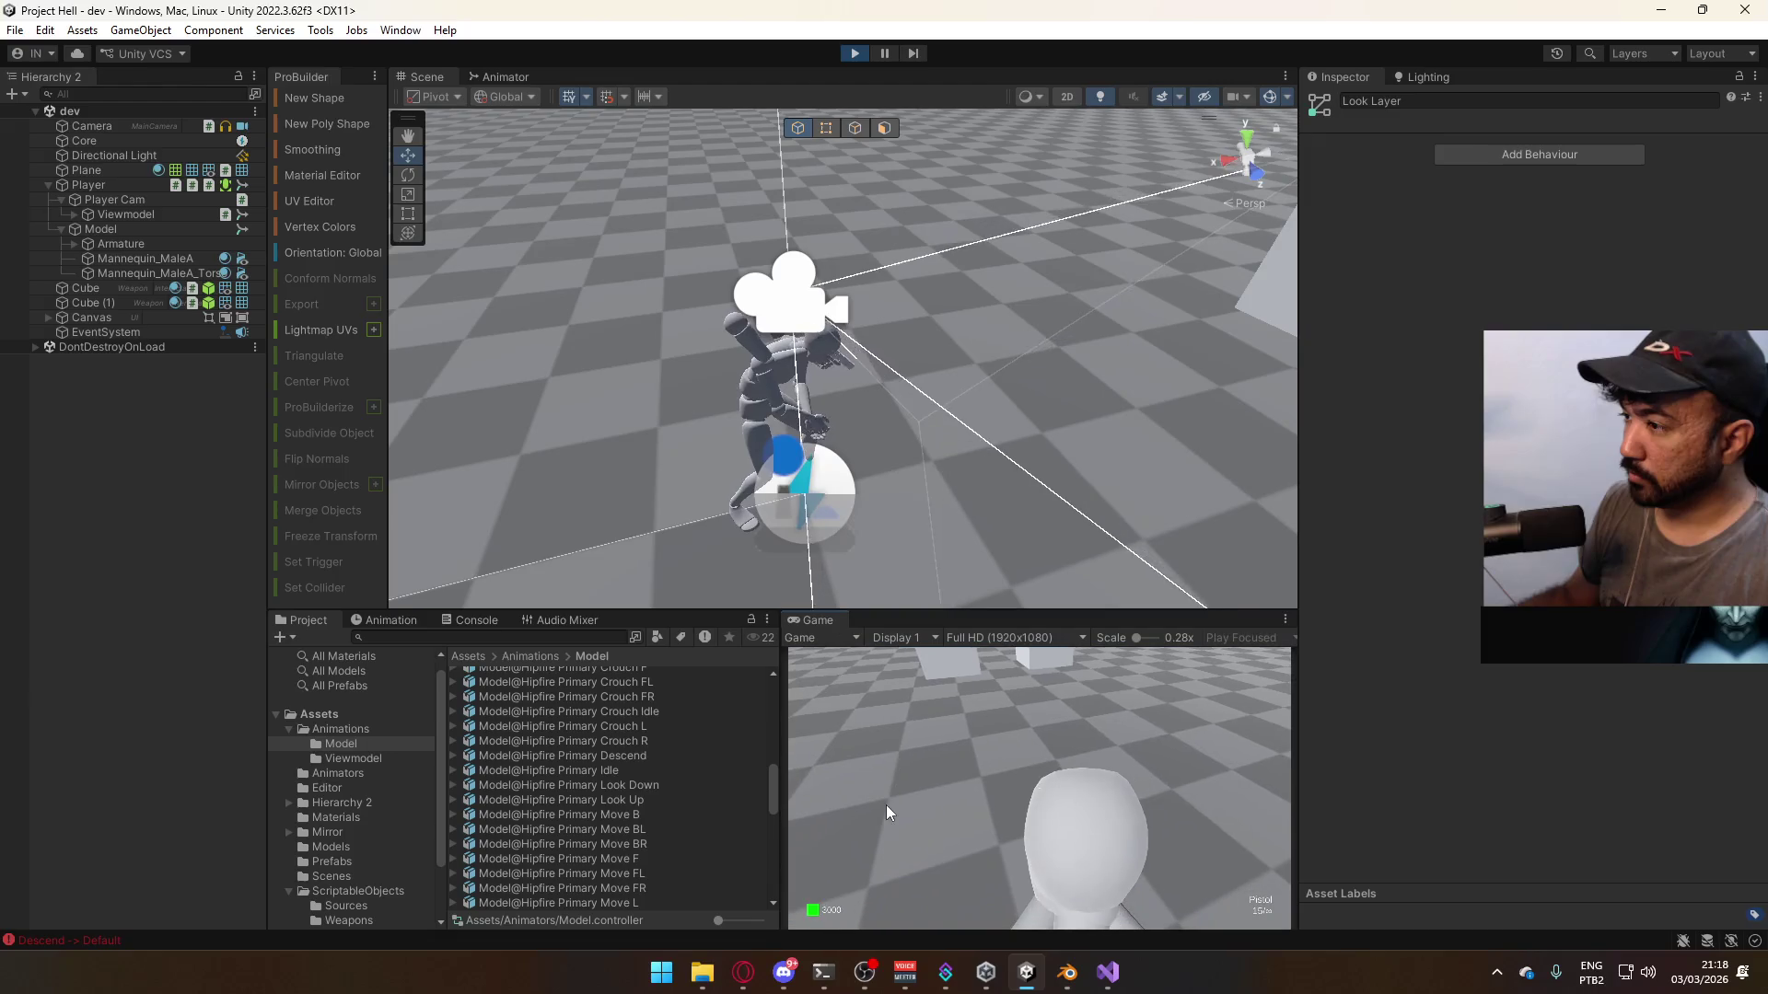
- Select the Hipfire Primary Descend clip and test swapping to the SMG and back to the pistol
{"action": "key", "text": "super"}
{"action": "key", "text": "super"}
{"action": "mouse_move", "coordinate": [964, 416]}
{"action": "left_mouse_down", "text": "alt"}
{"action": "mouse_move", "coordinate": [949, 544]}
{"action": "mouse_move", "coordinate": [924, 322]}
{"action": "left_mouse_up", "text": "alt"}
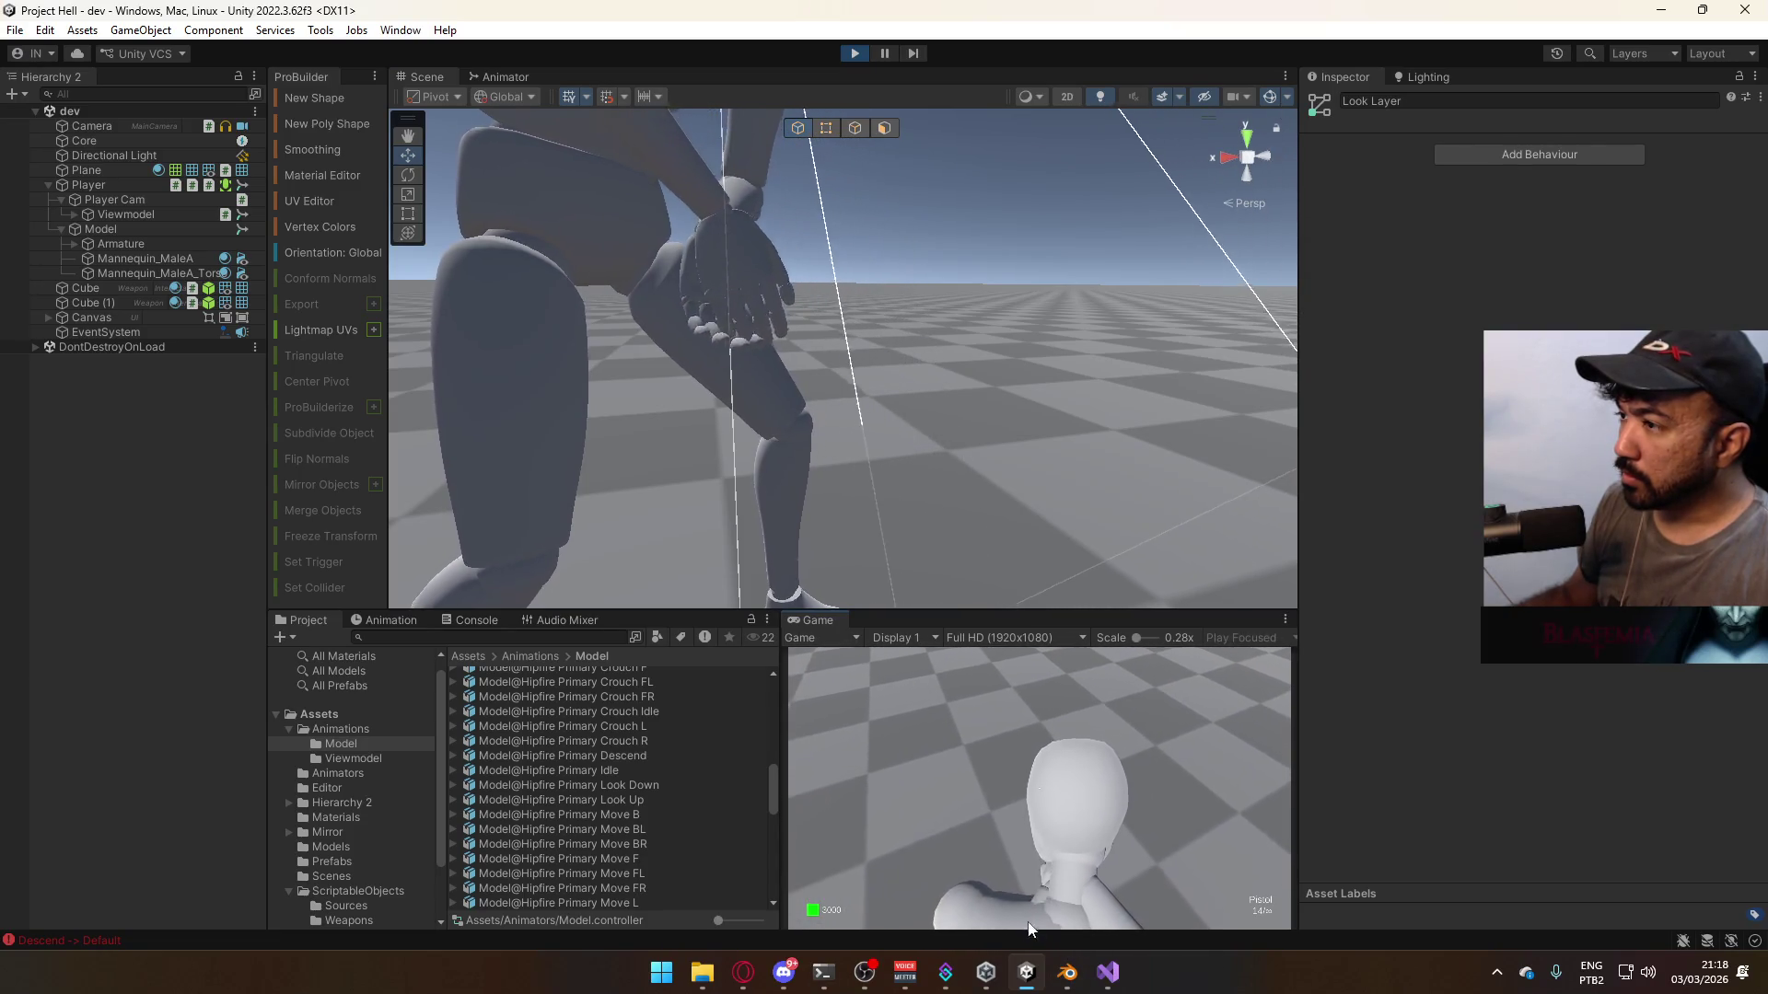
{"action": "mouse_move", "coordinate": [986, 972]}
{"action": "mouse_move", "coordinate": [981, 887]}
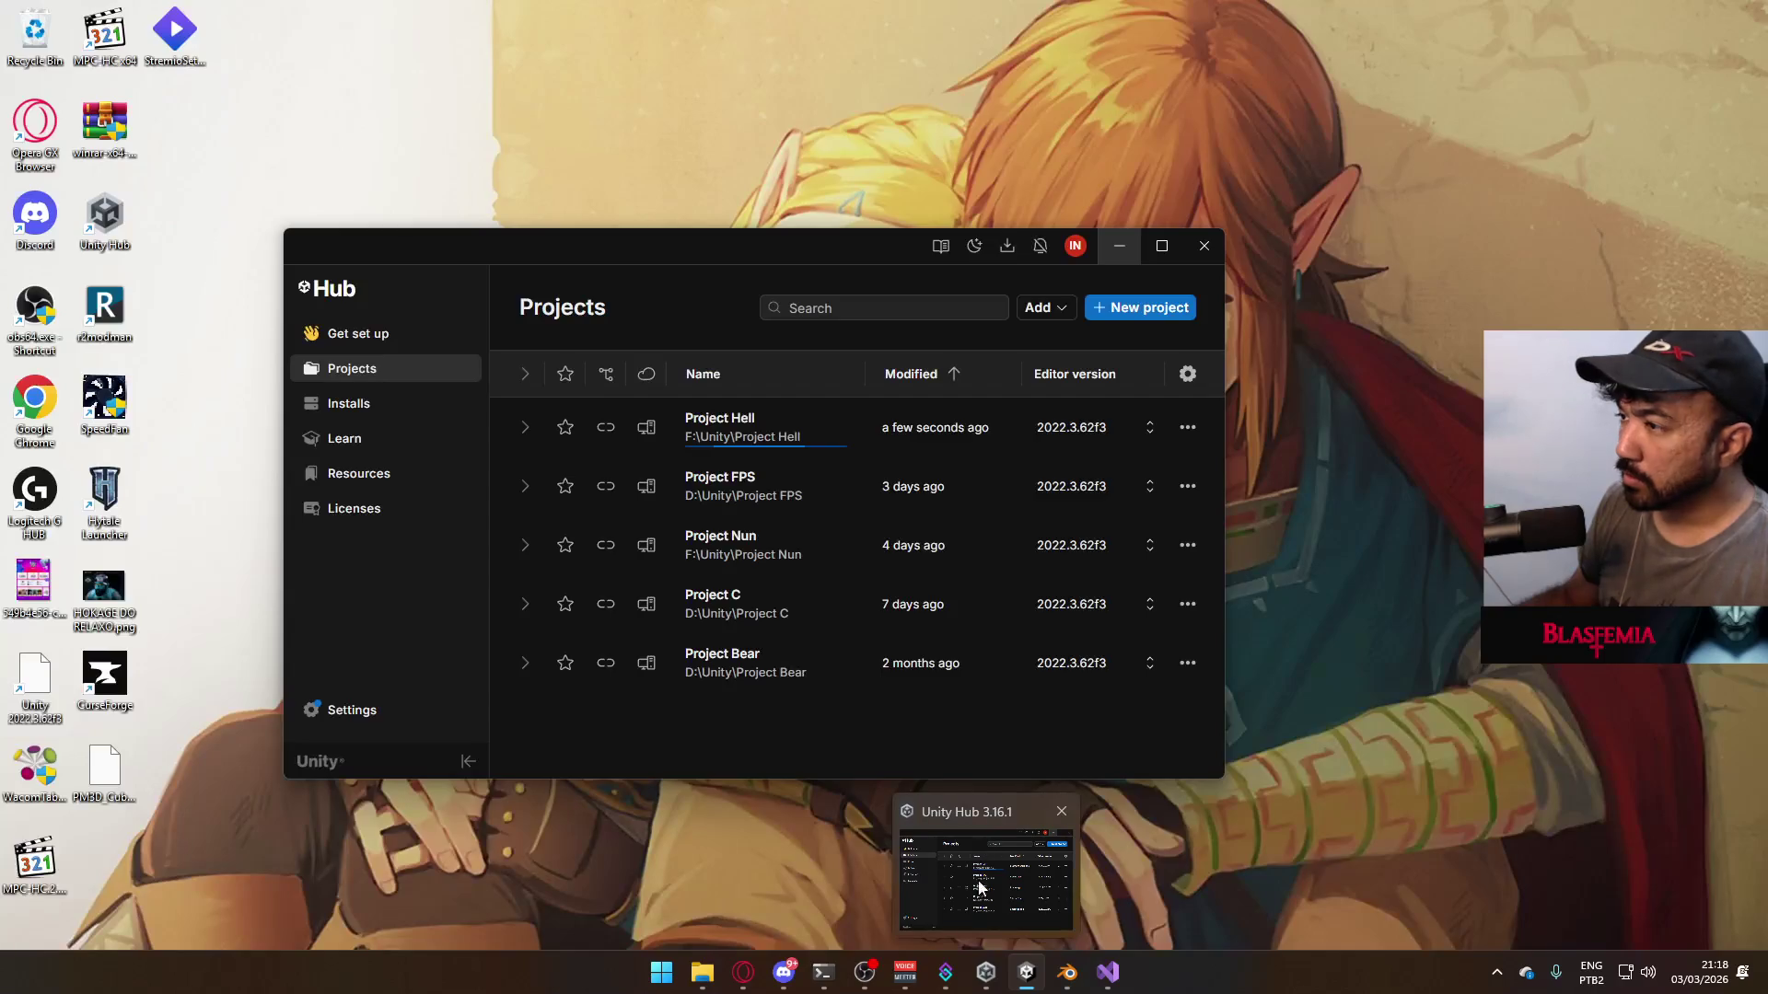
{"action": "key", "text": "super"}
{"action": "left_click", "coordinate": [517, 755]}
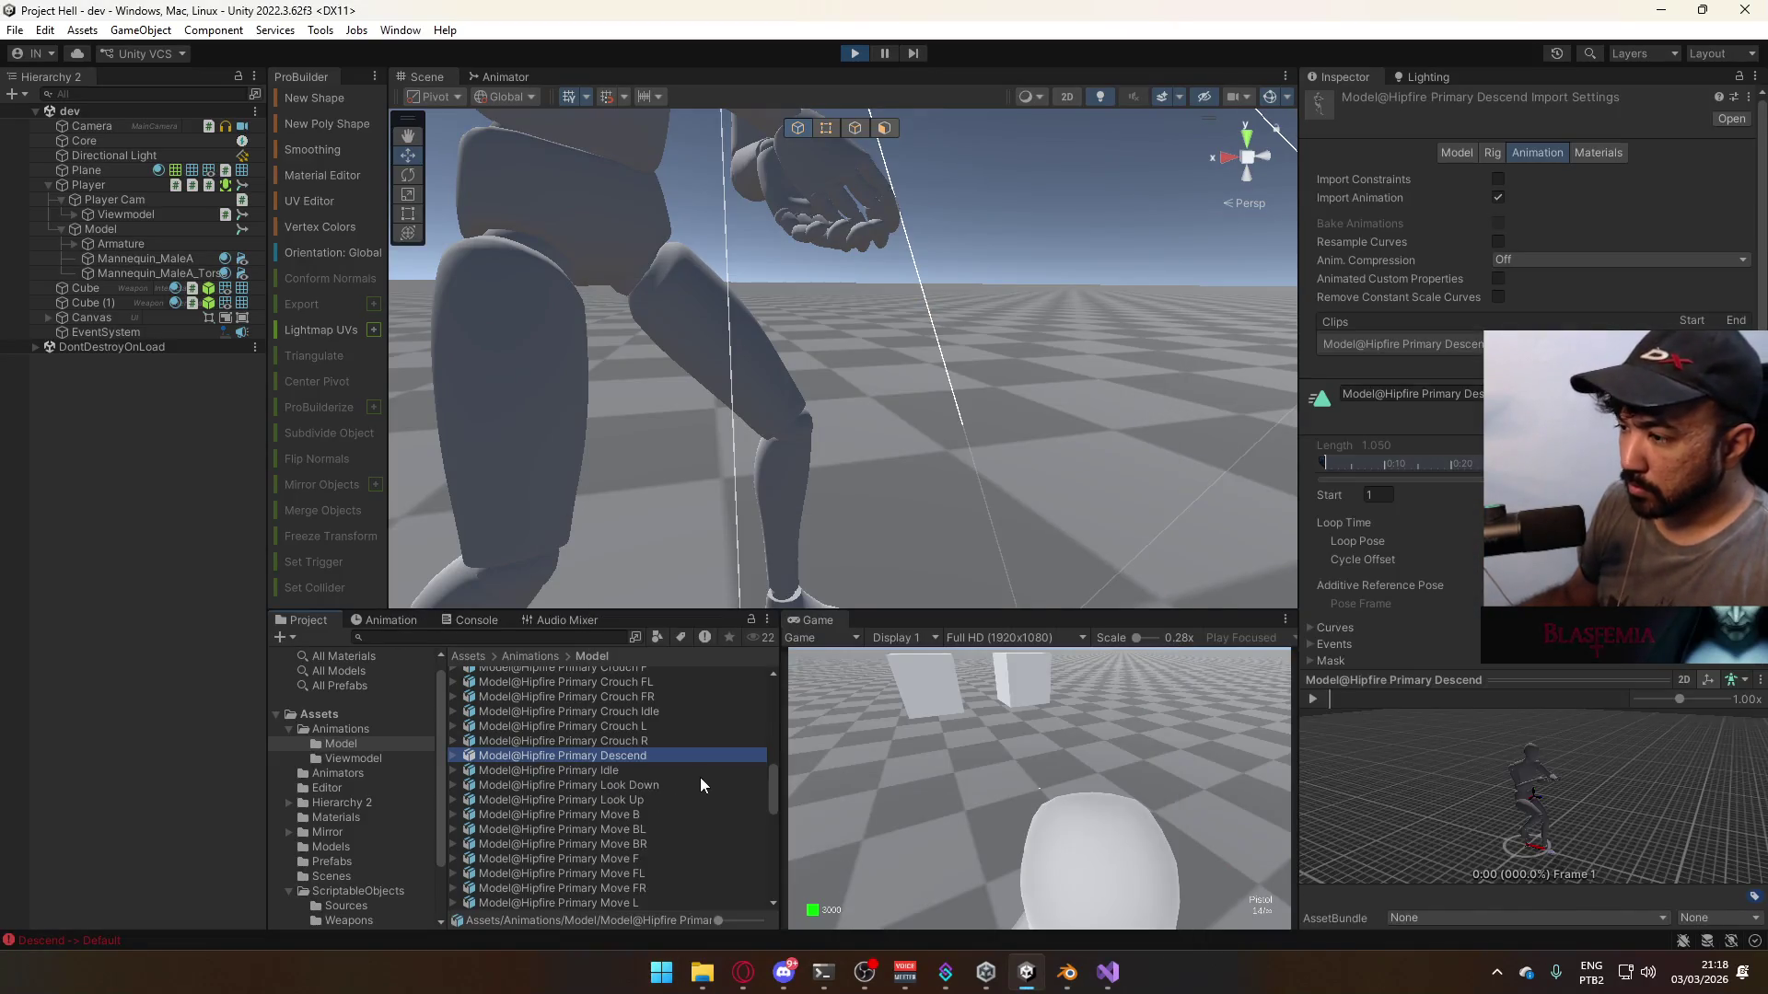
{"action": "left_click", "coordinate": [968, 738]}
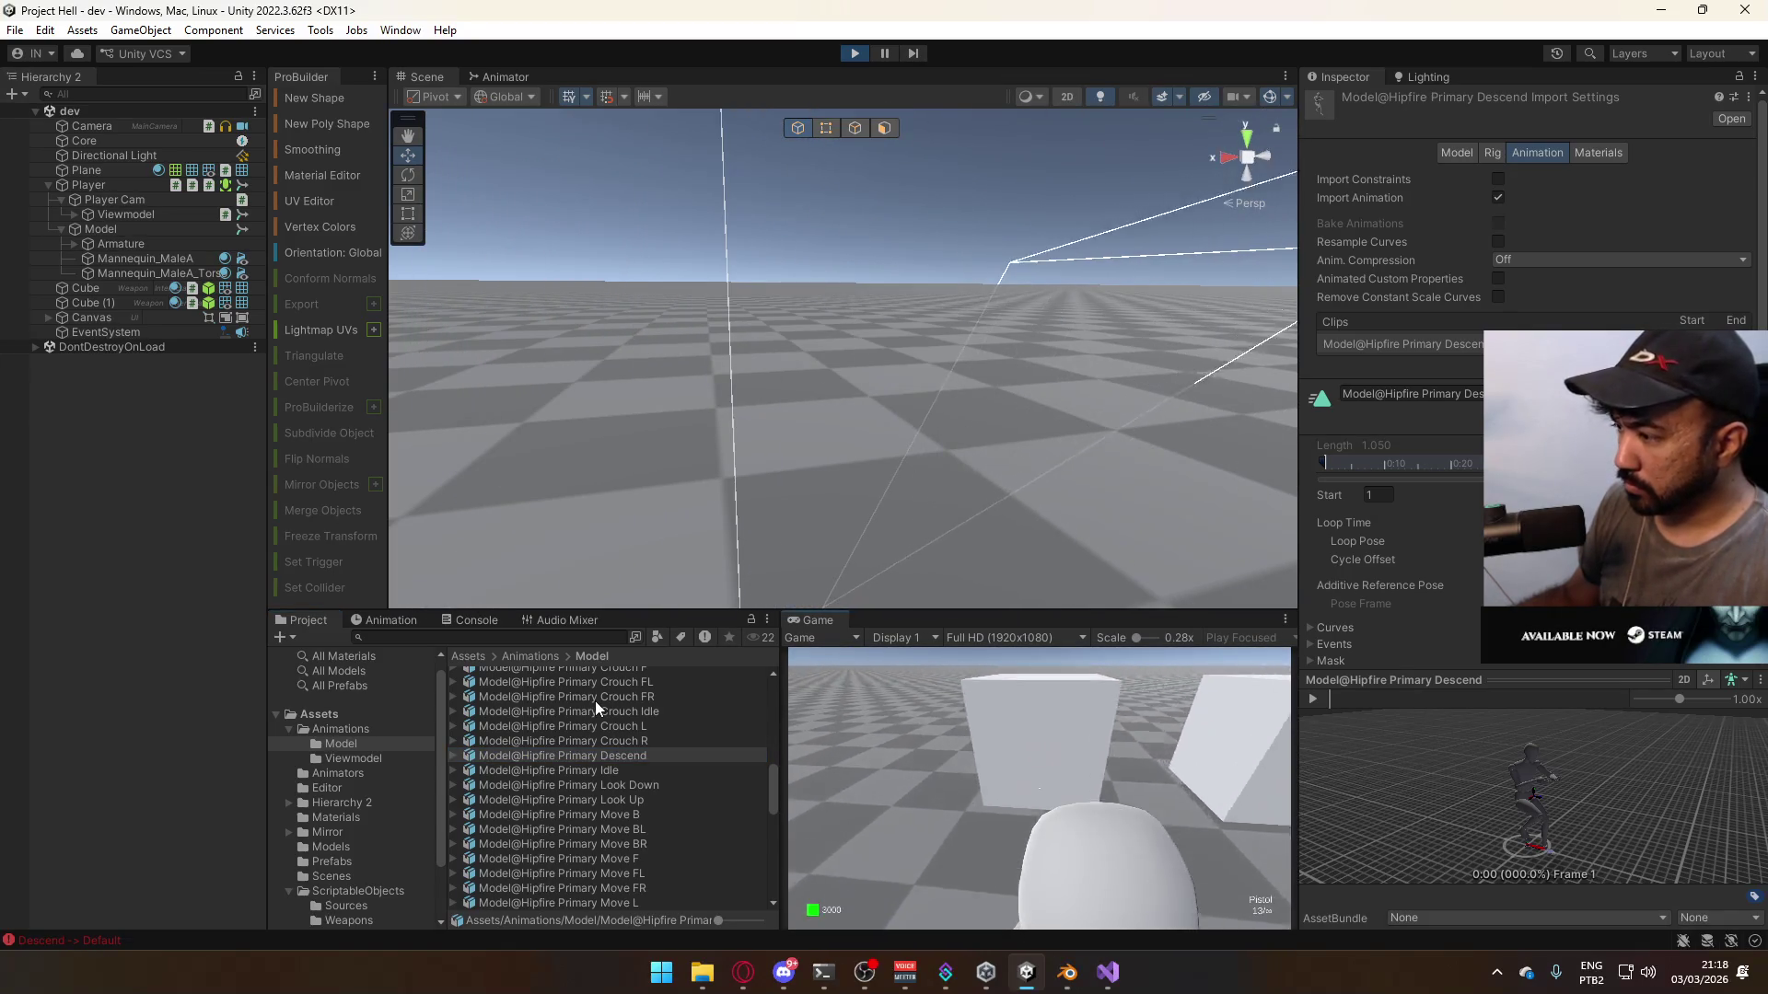
{"action": "key", "text": "2"}
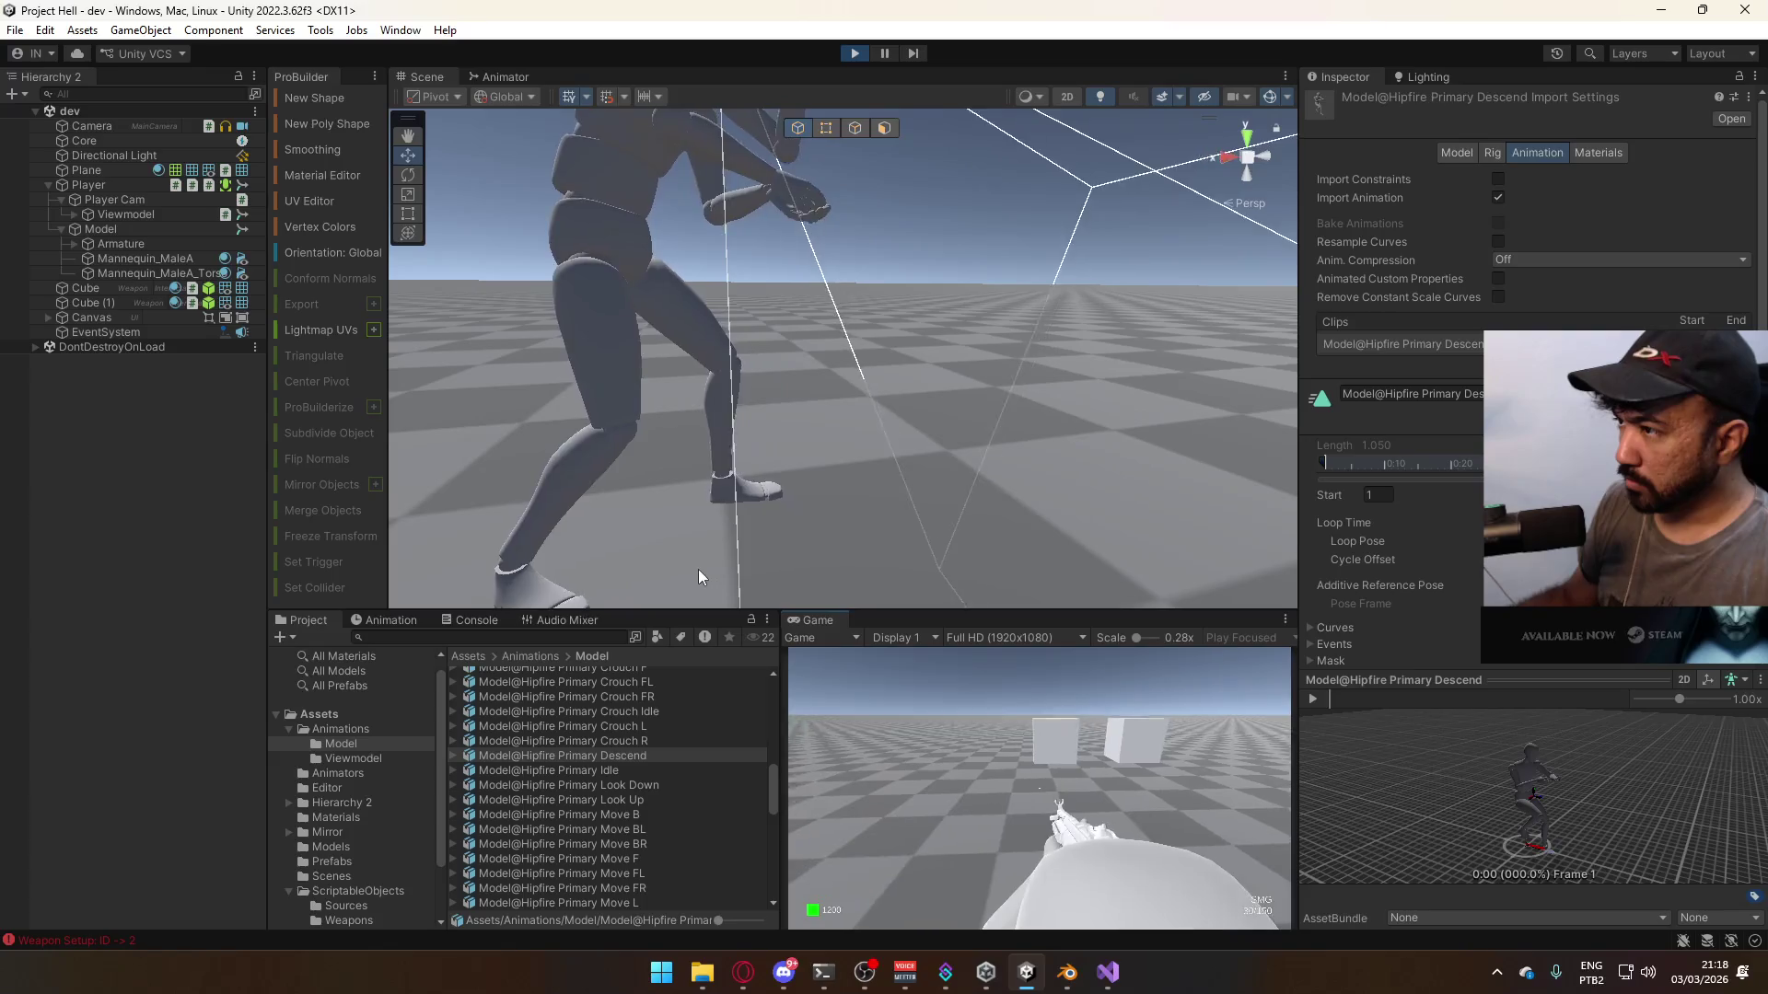
{"action": "key", "text": "1"}
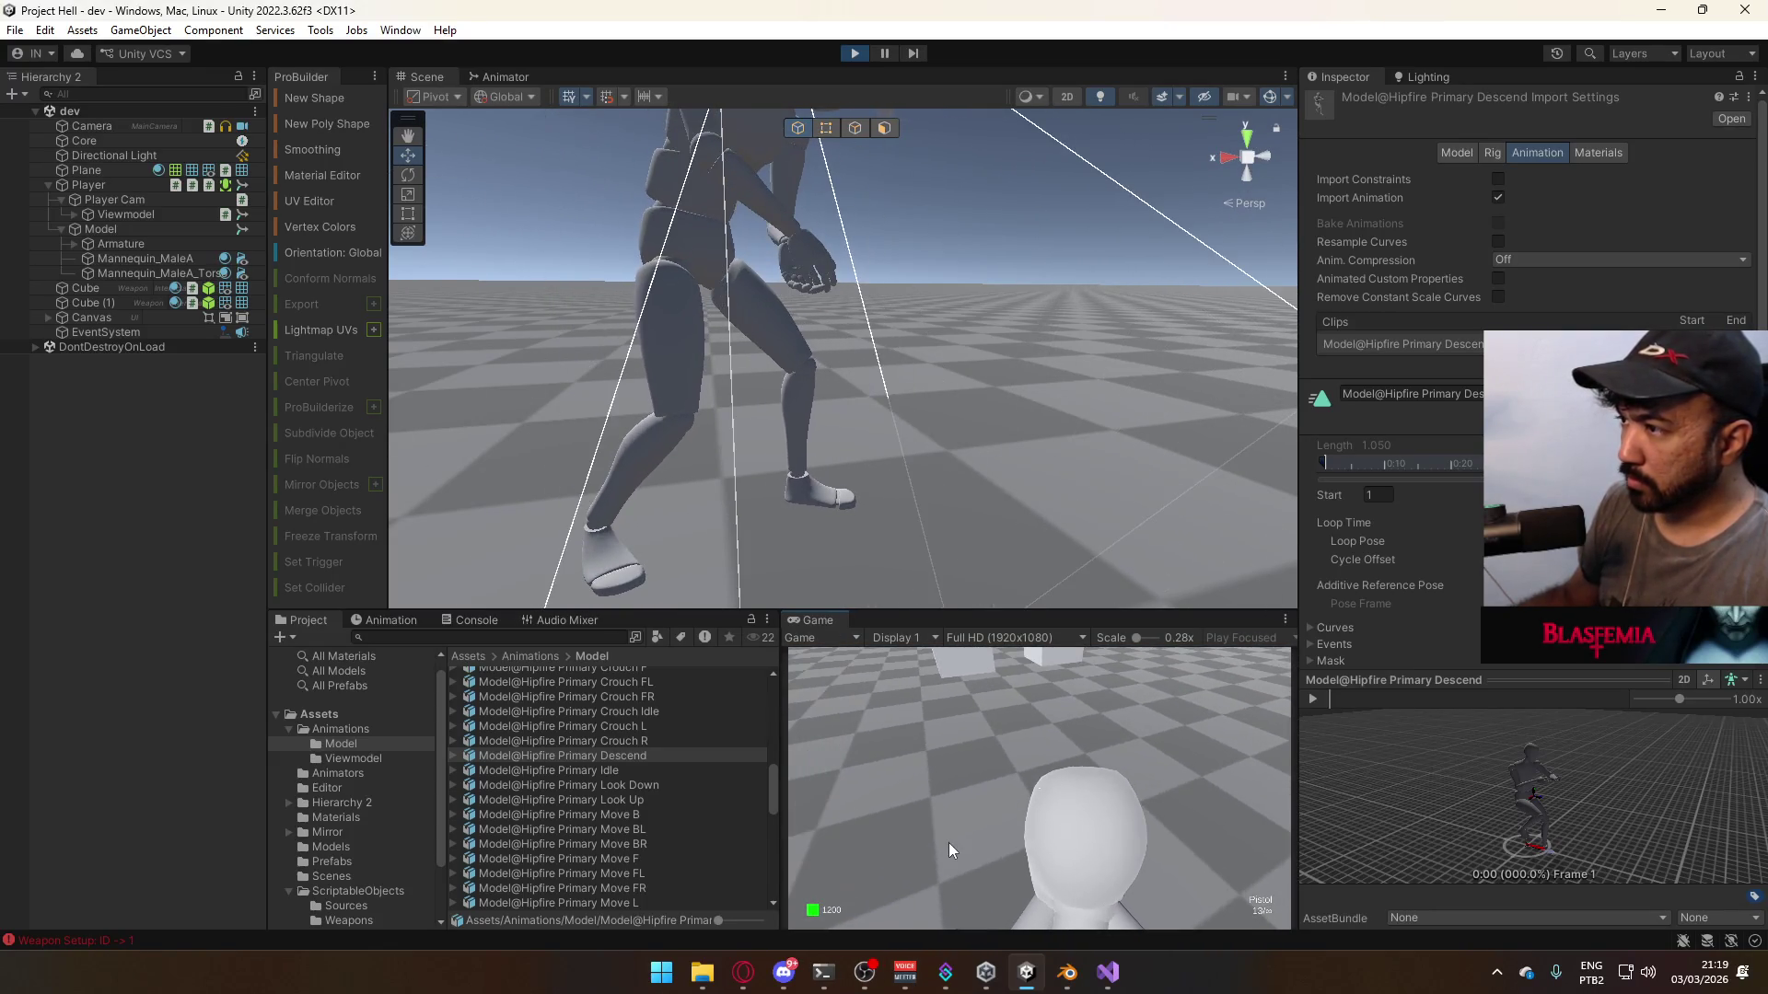
- Select Sidearm Look Down, then Sidearm Look Up, and save the pending clip import changes
{"action": "key", "text": "super"}
{"action": "left_click", "coordinate": [610, 753]}
{"action": "left_click", "coordinate": [637, 757]}
{"action": "scroll", "coordinate": [649, 783], "scroll_direction": "up", "scroll_amount": 1}
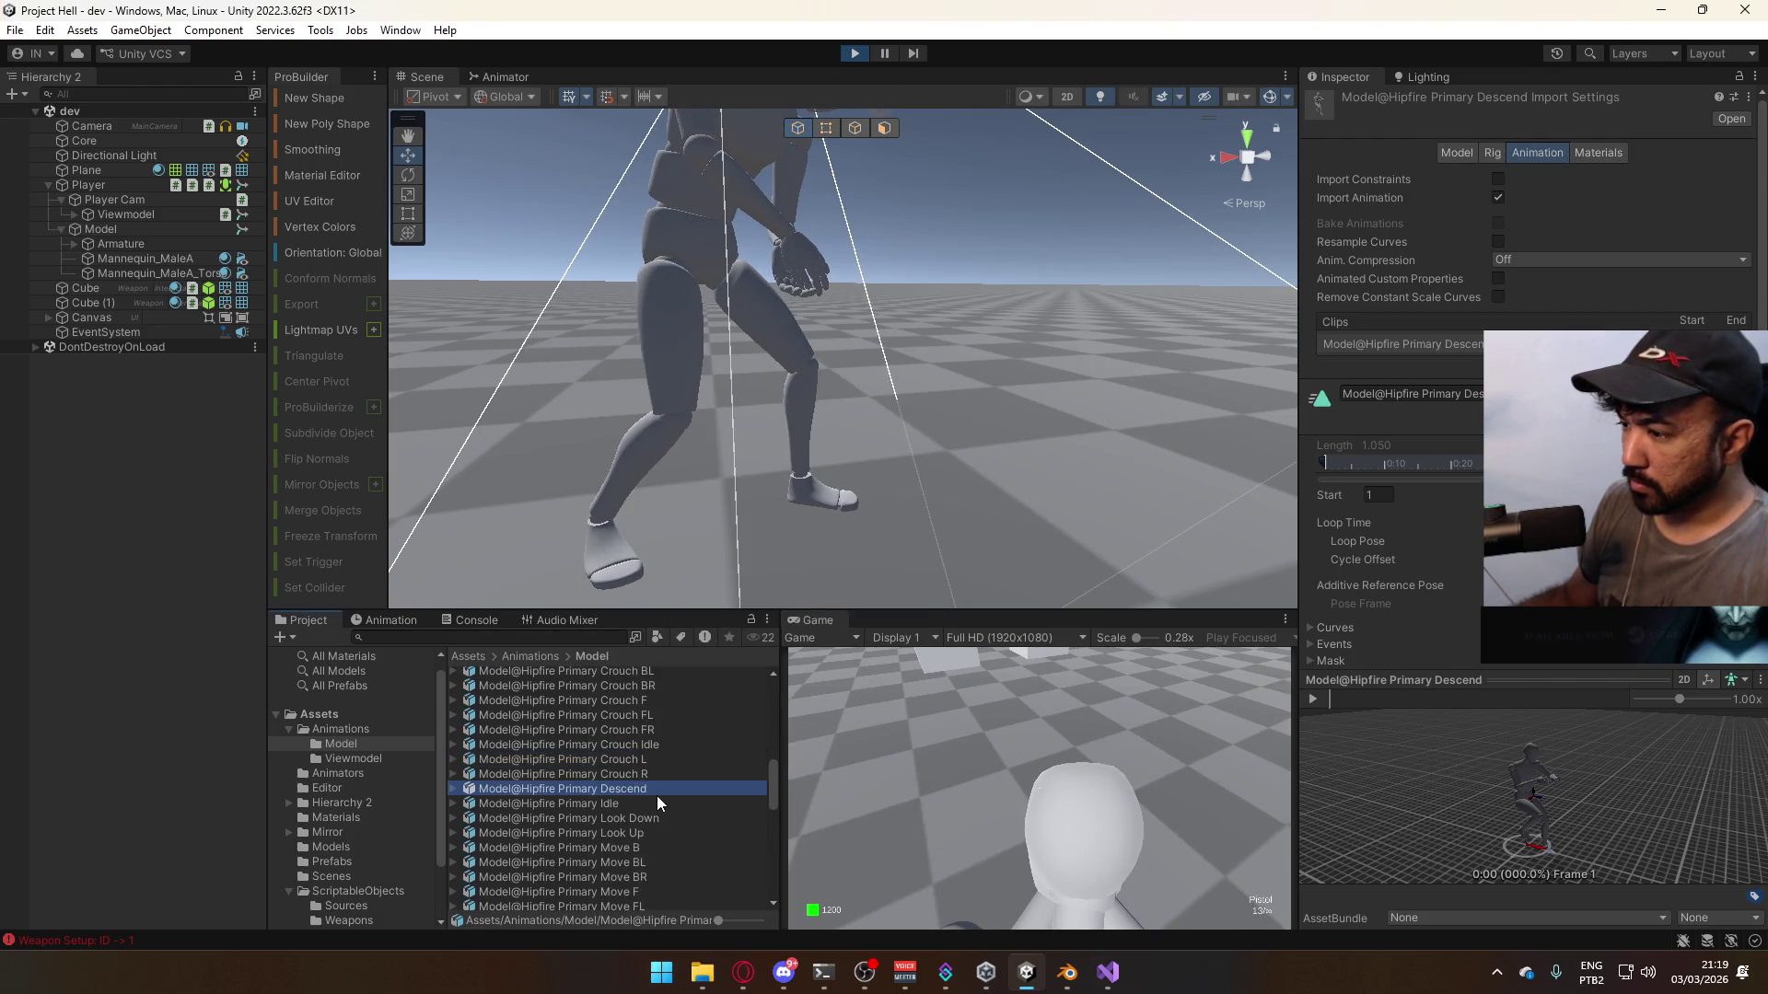
{"action": "scroll", "coordinate": [681, 782], "scroll_direction": "down", "scroll_amount": 5}
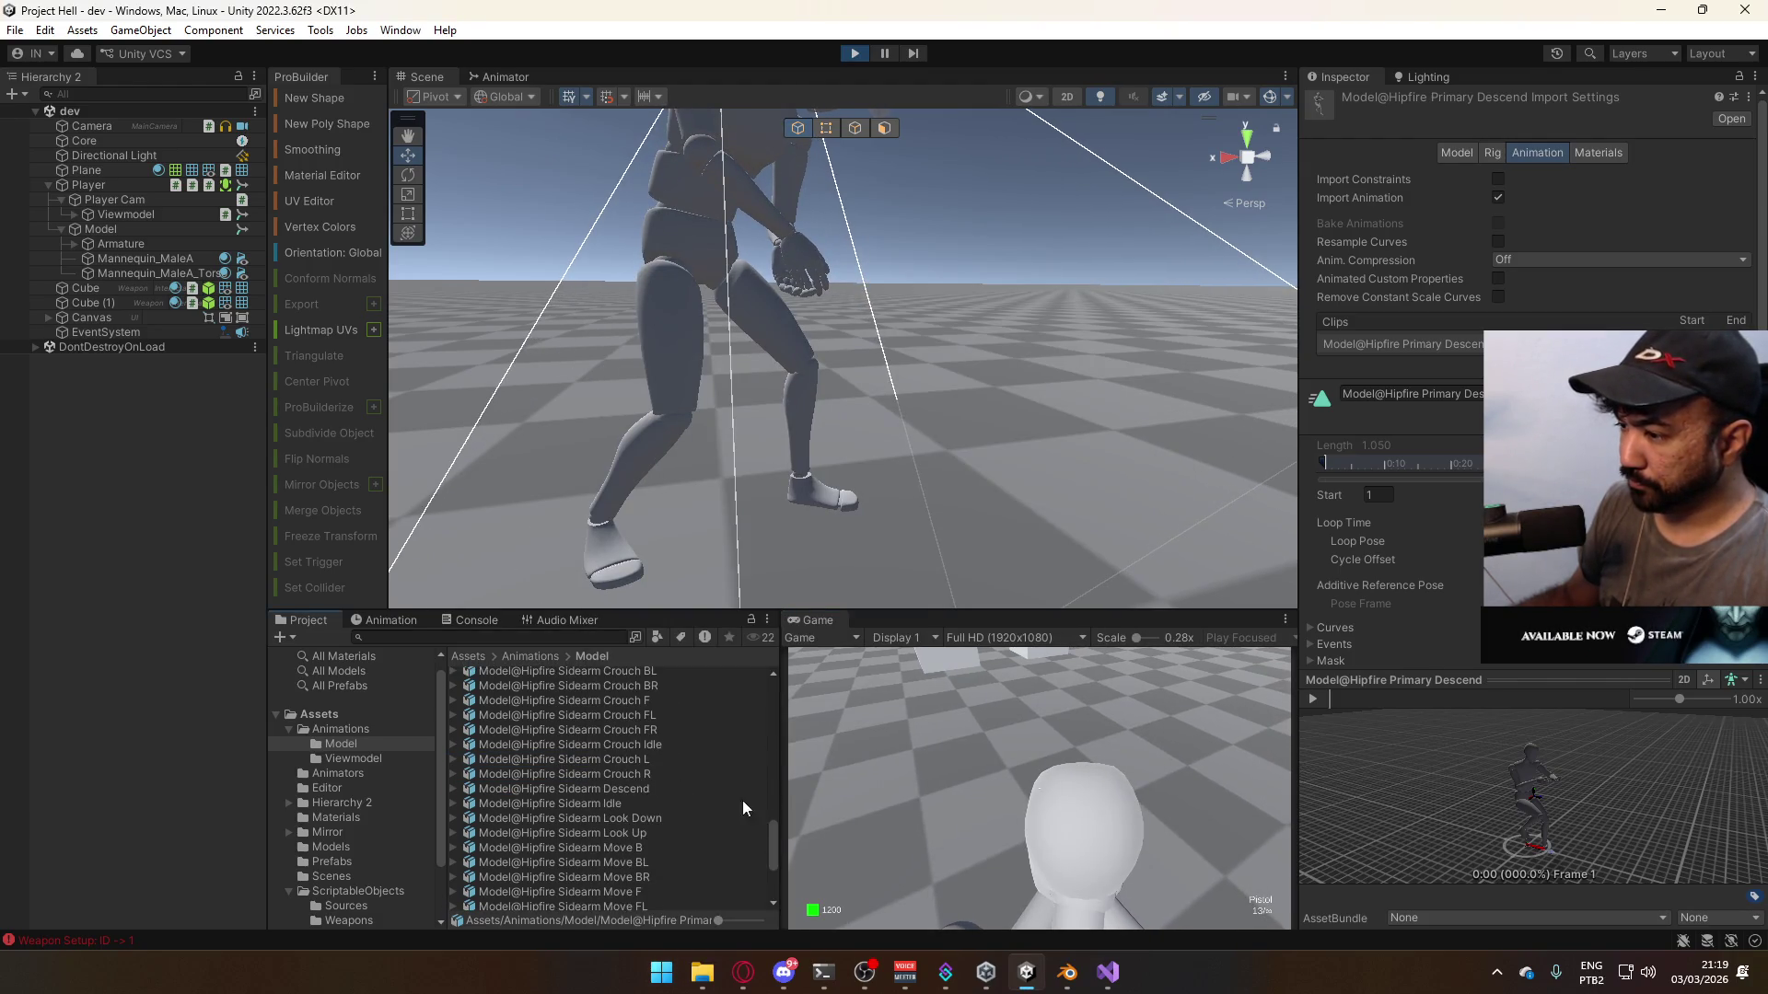
{"action": "left_click", "coordinate": [656, 817]}
{"action": "scroll", "coordinate": [1466, 588], "scroll_direction": "down", "scroll_amount": 2}
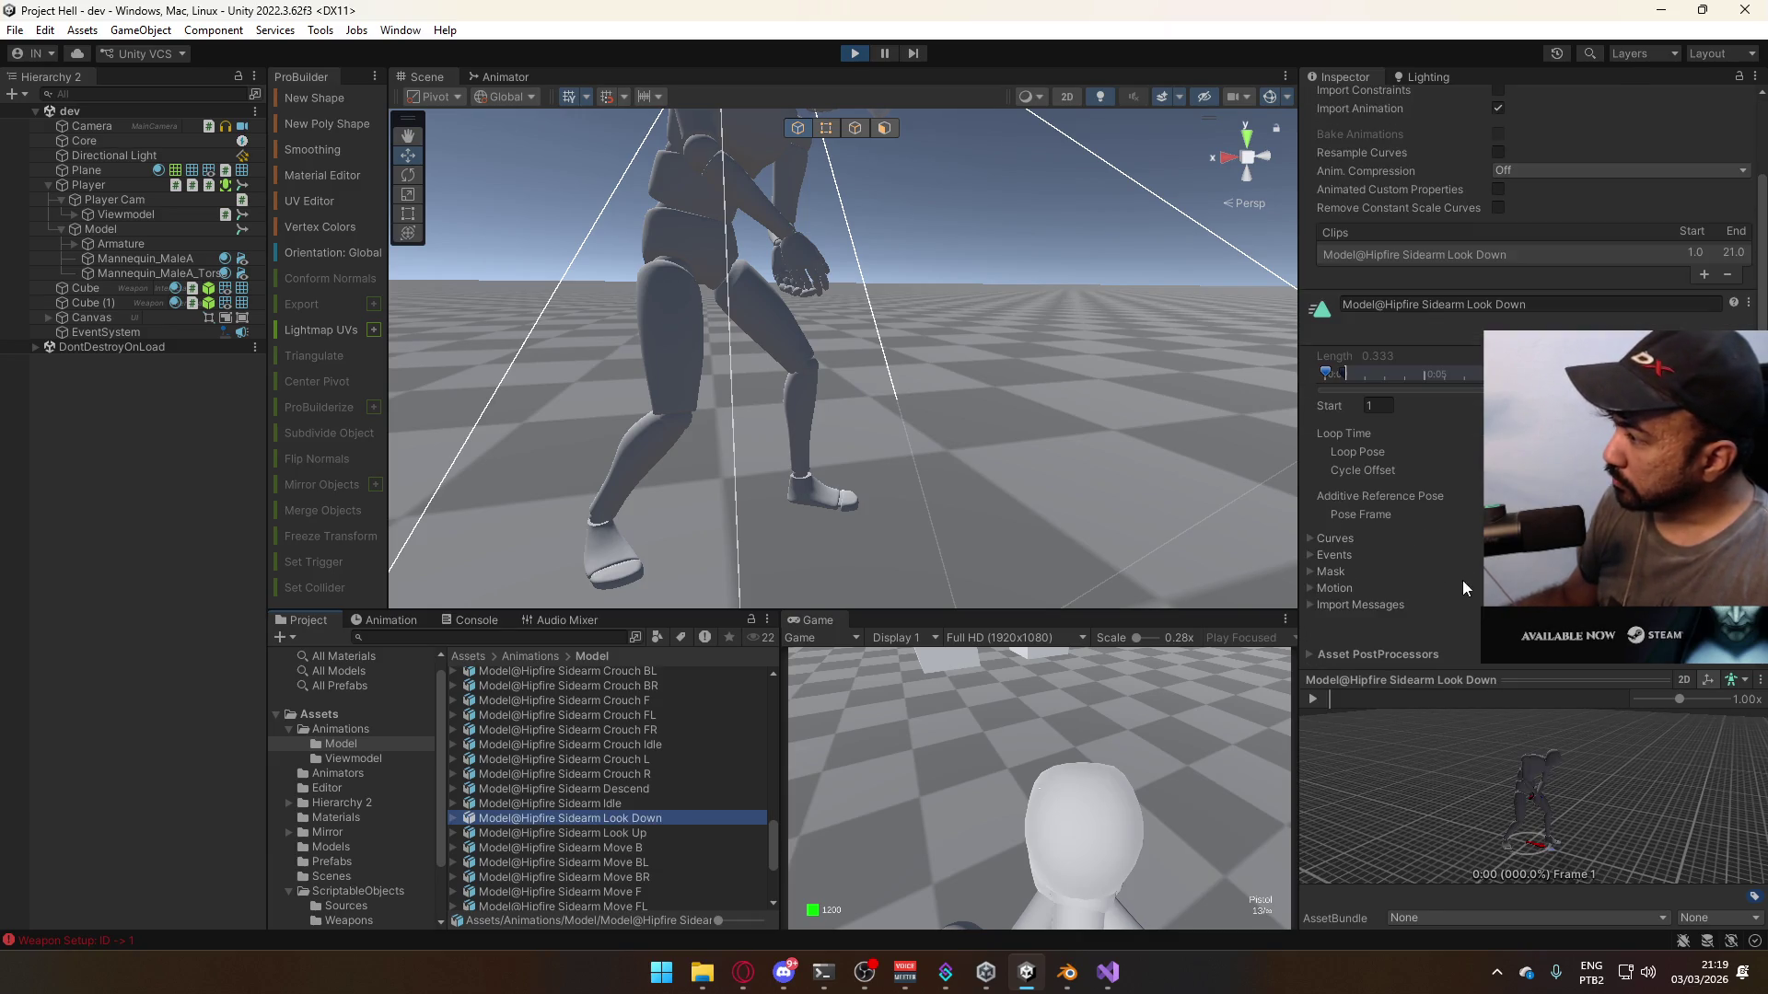
{"action": "left_click", "coordinate": [665, 834]}
{"action": "left_click", "coordinate": [878, 516]}
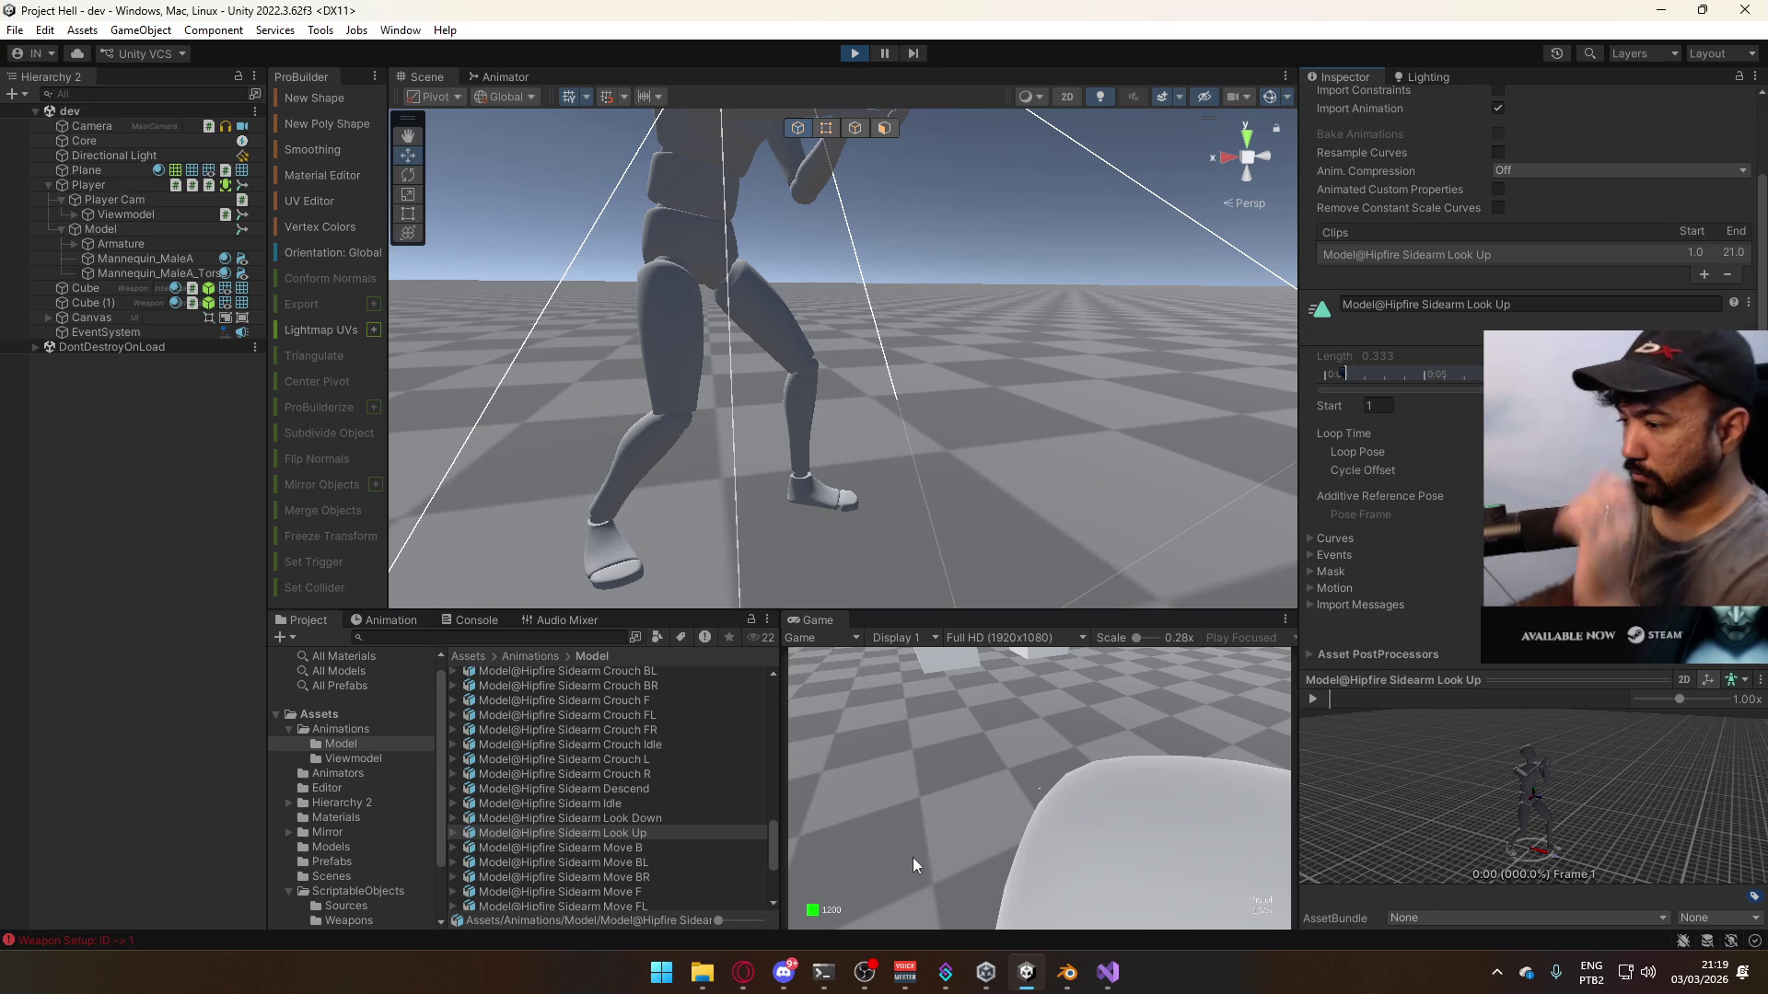
- Clear the asset selection, orbit the scene to check the pose, and return to the Animator graph
{"action": "left_click", "coordinate": [725, 294]}
{"action": "left_click", "coordinate": [917, 301]}
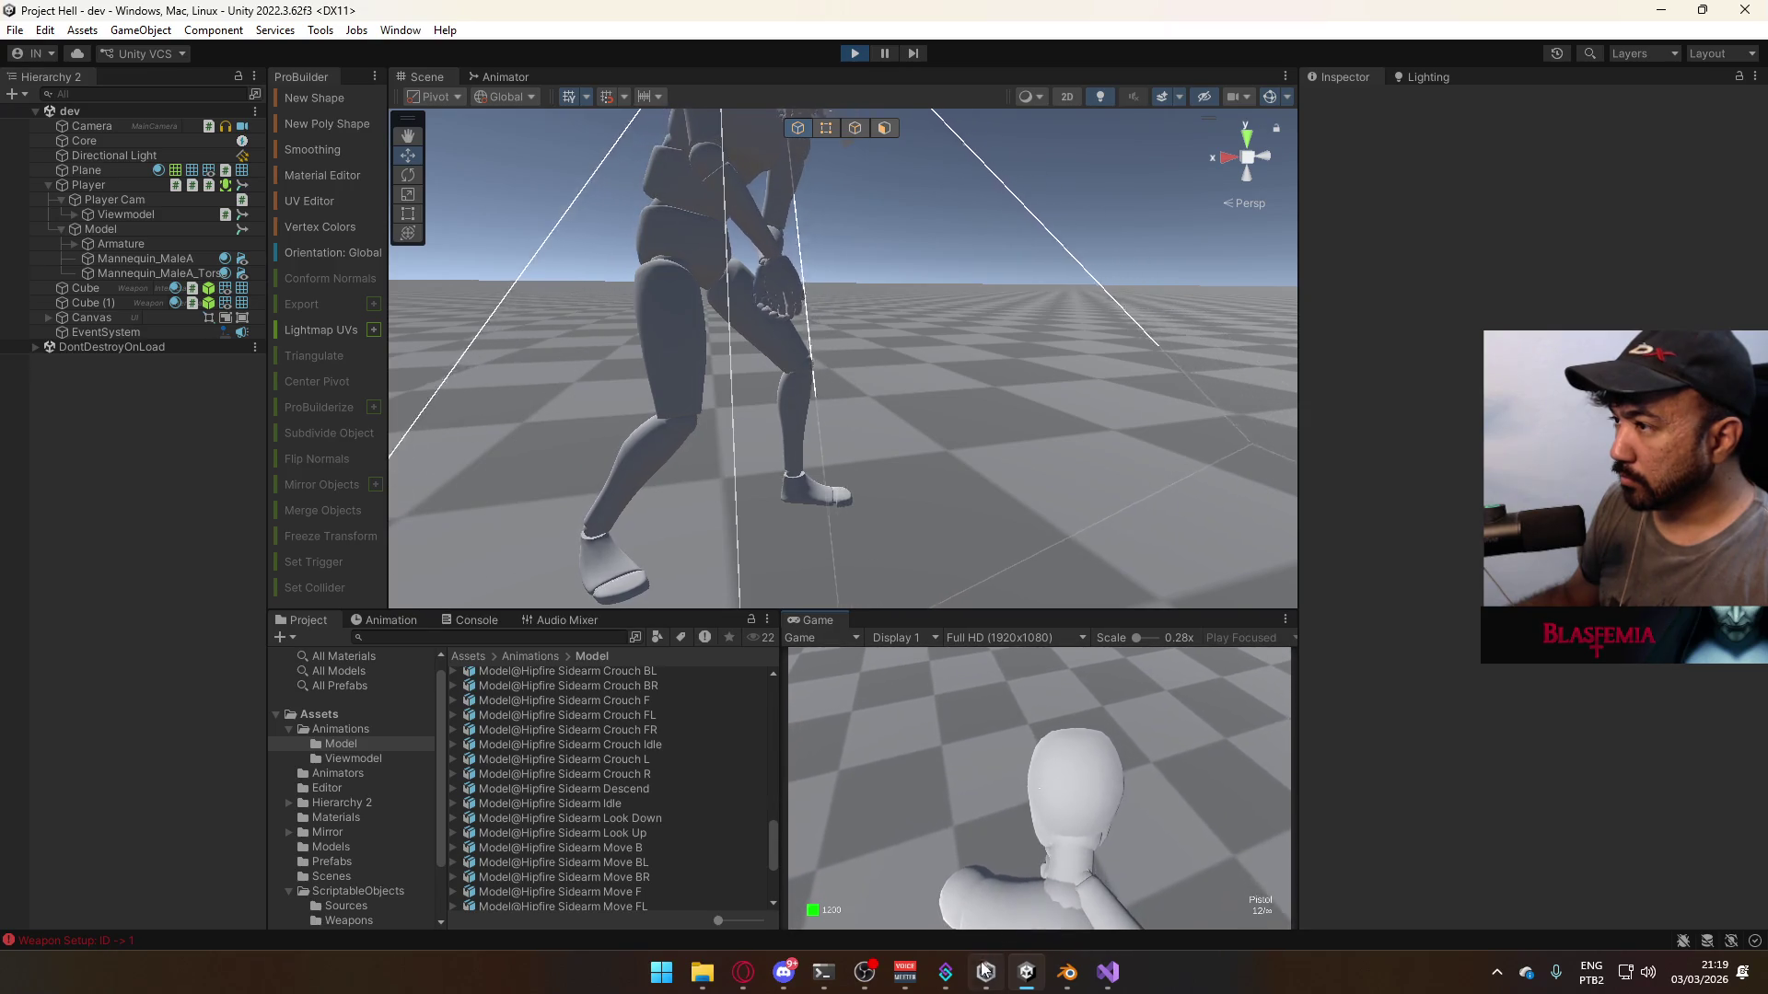
{"action": "mouse_move", "coordinate": [963, 977]}
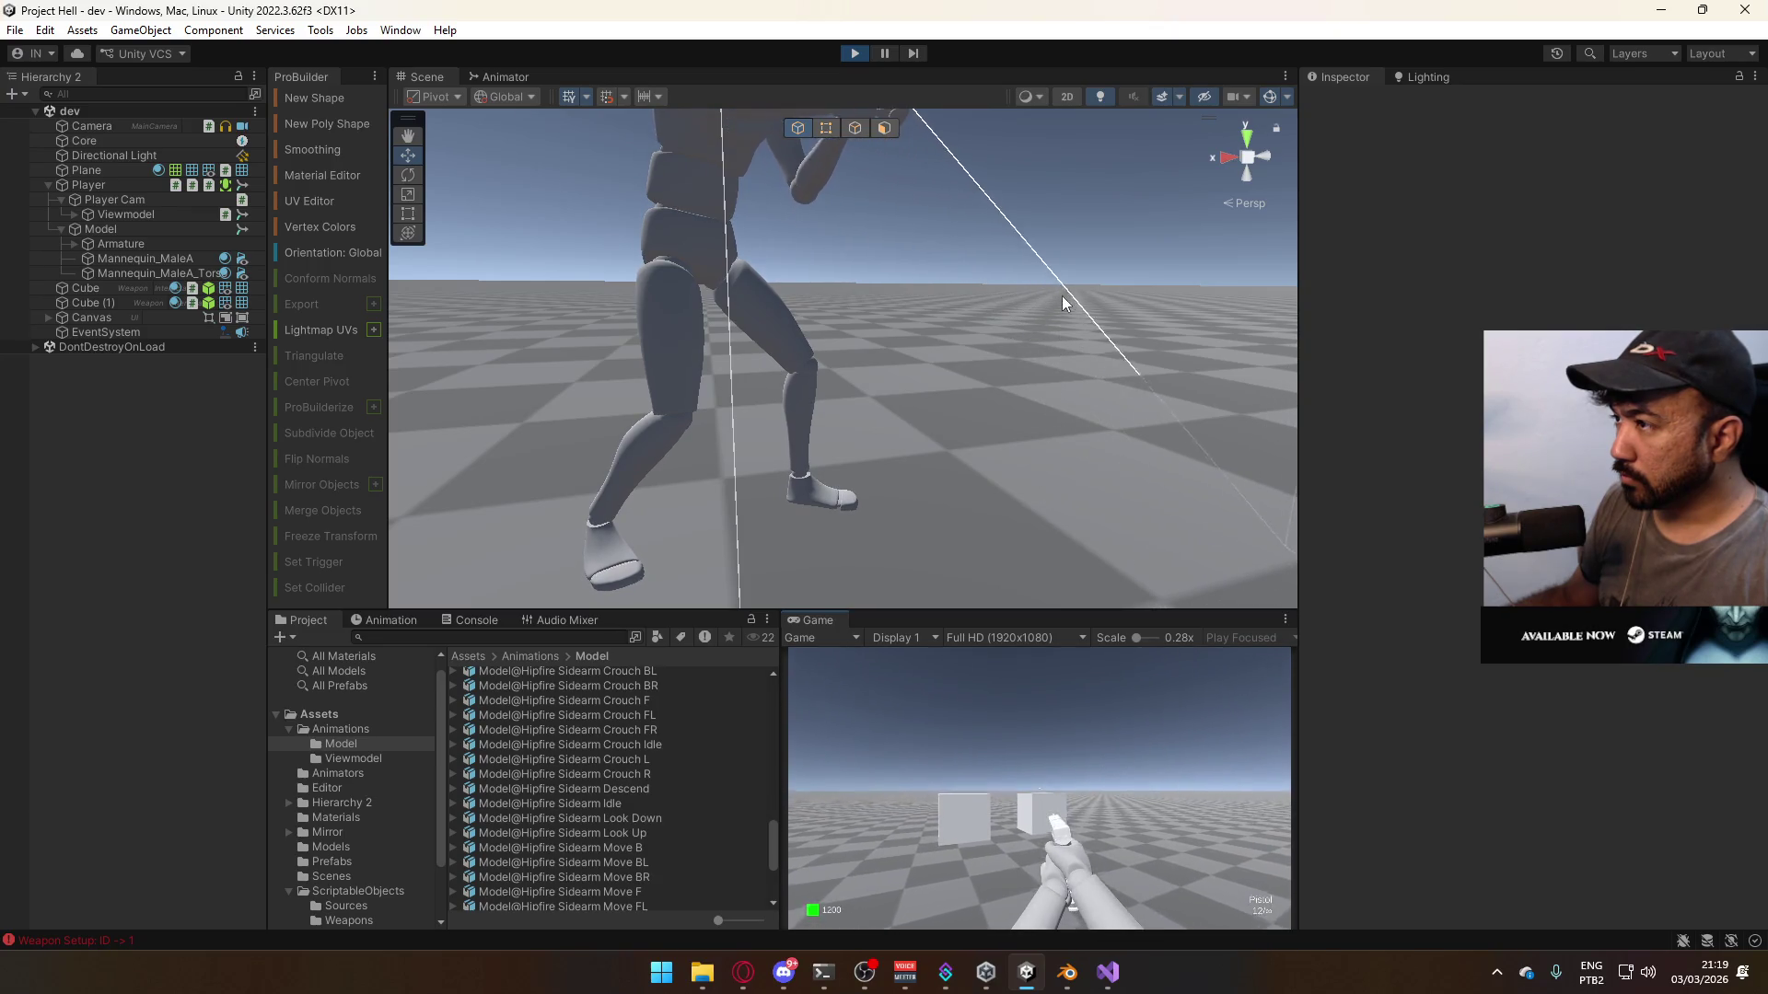
{"action": "key", "text": "super"}
{"action": "left_click_drag", "start_coordinate": [1134, 269], "coordinate": [628, 252], "text": "alt"}
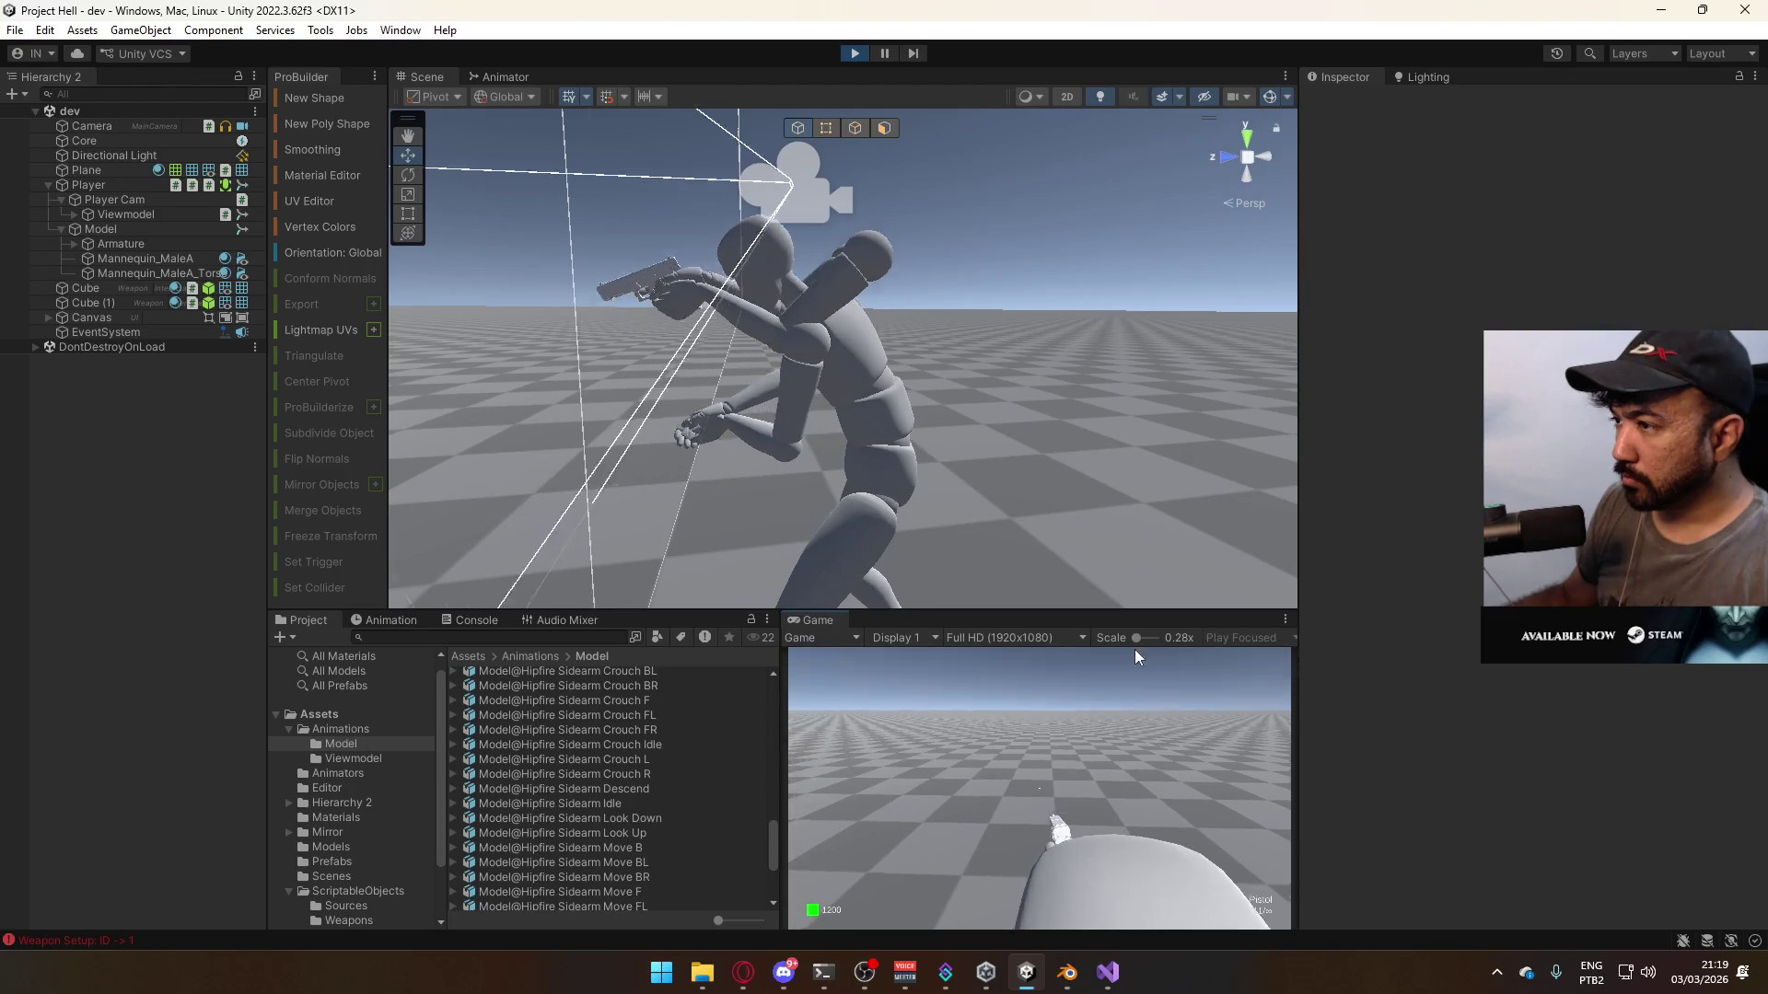
{"action": "key", "text": "super"}
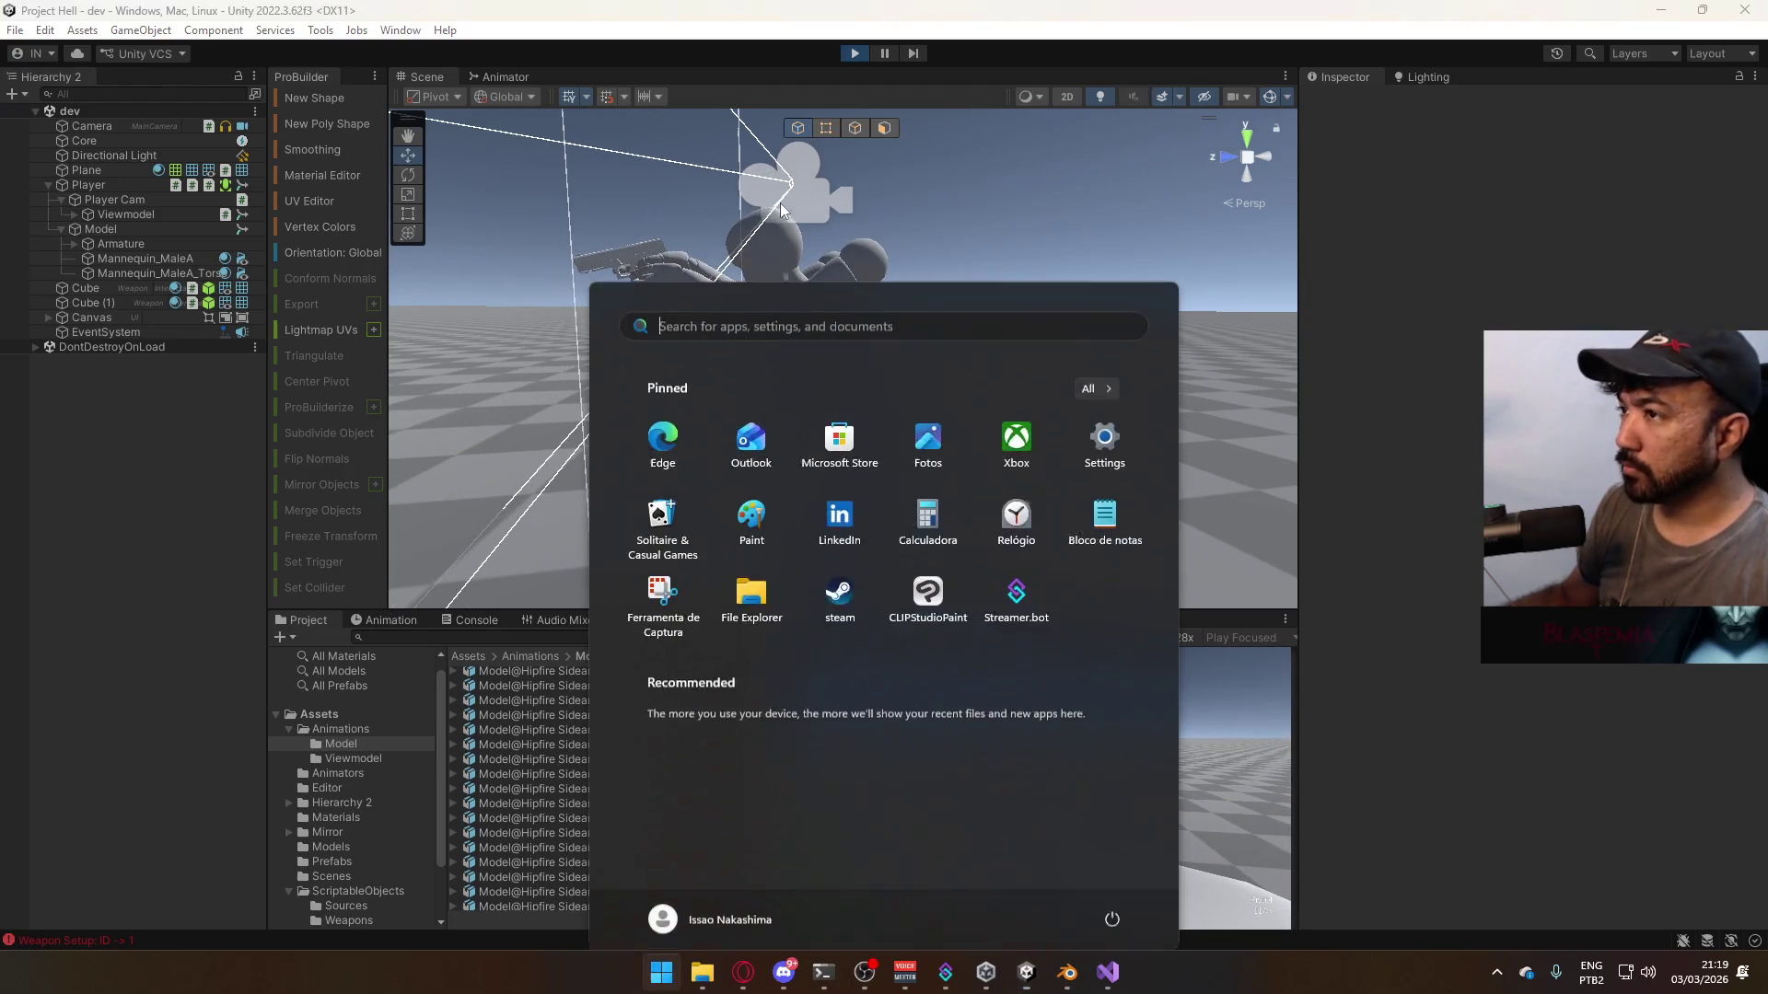
{"action": "key", "text": "super"}
{"action": "left_click", "coordinate": [504, 77]}
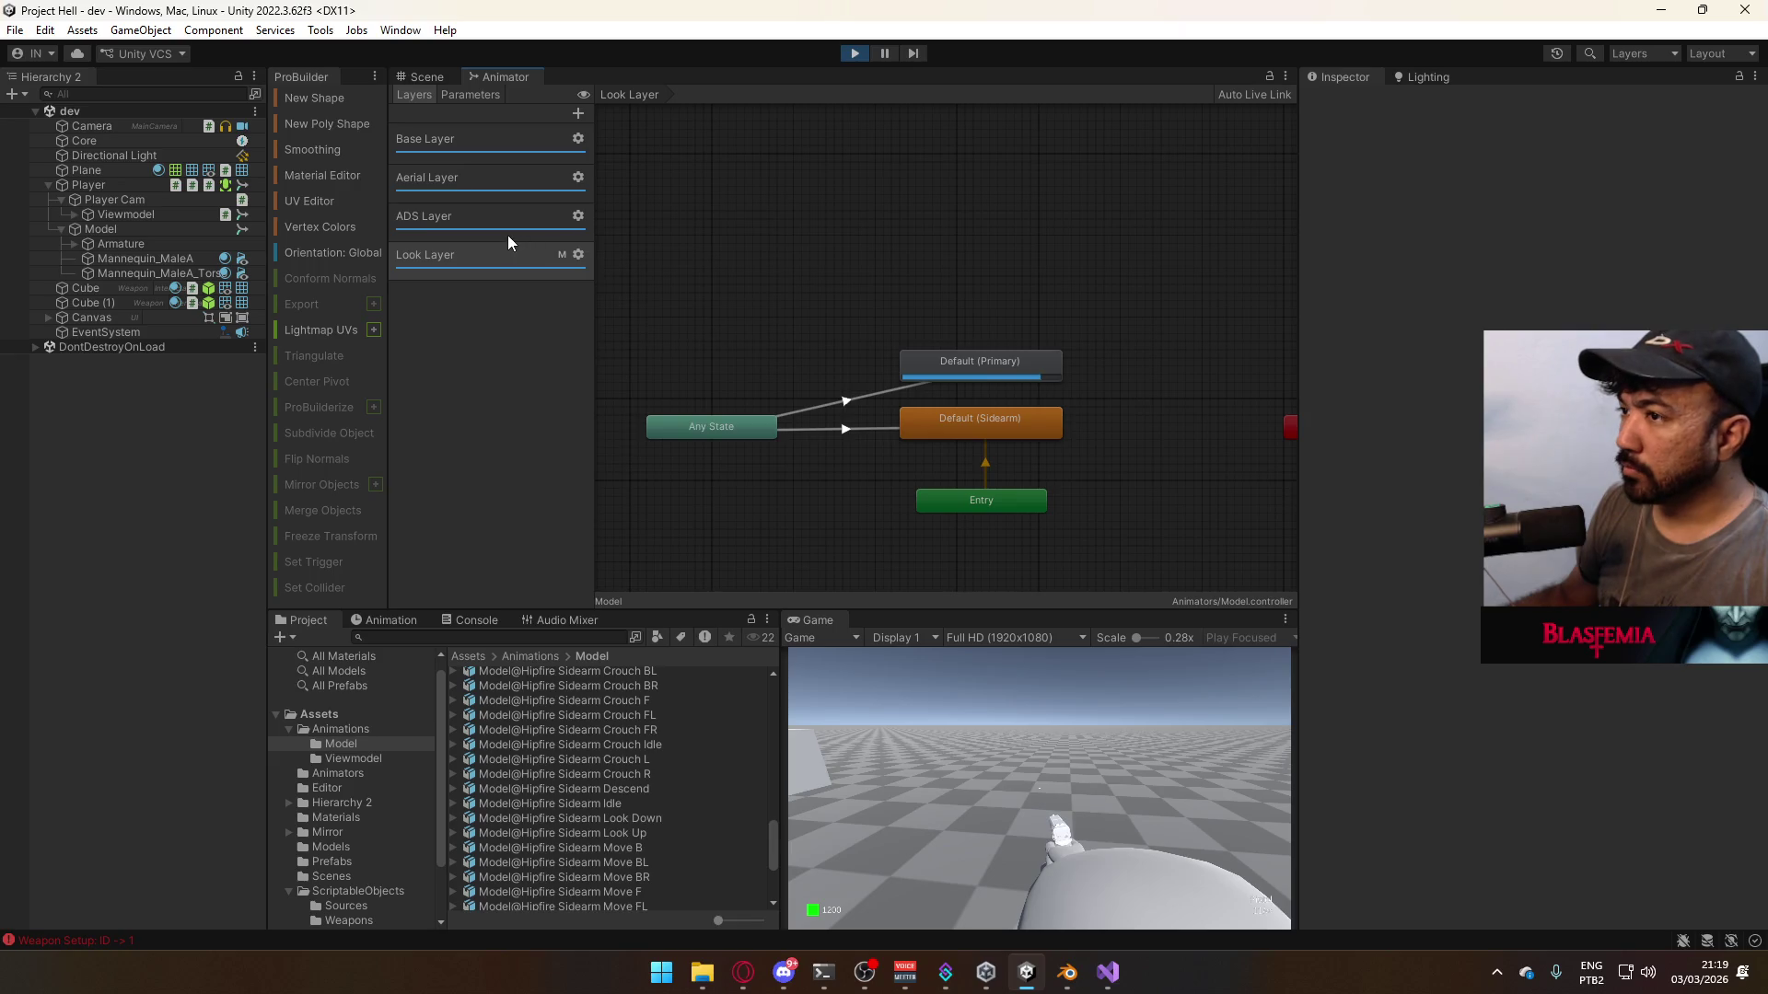
- Inspect Default (Primary) and its AnyState transitions, then test SMG and pistol swaps in game
{"action": "left_click", "coordinate": [974, 361]}
{"action": "key", "text": "alt+Tab"}
{"action": "key", "text": "alt+Tab"}
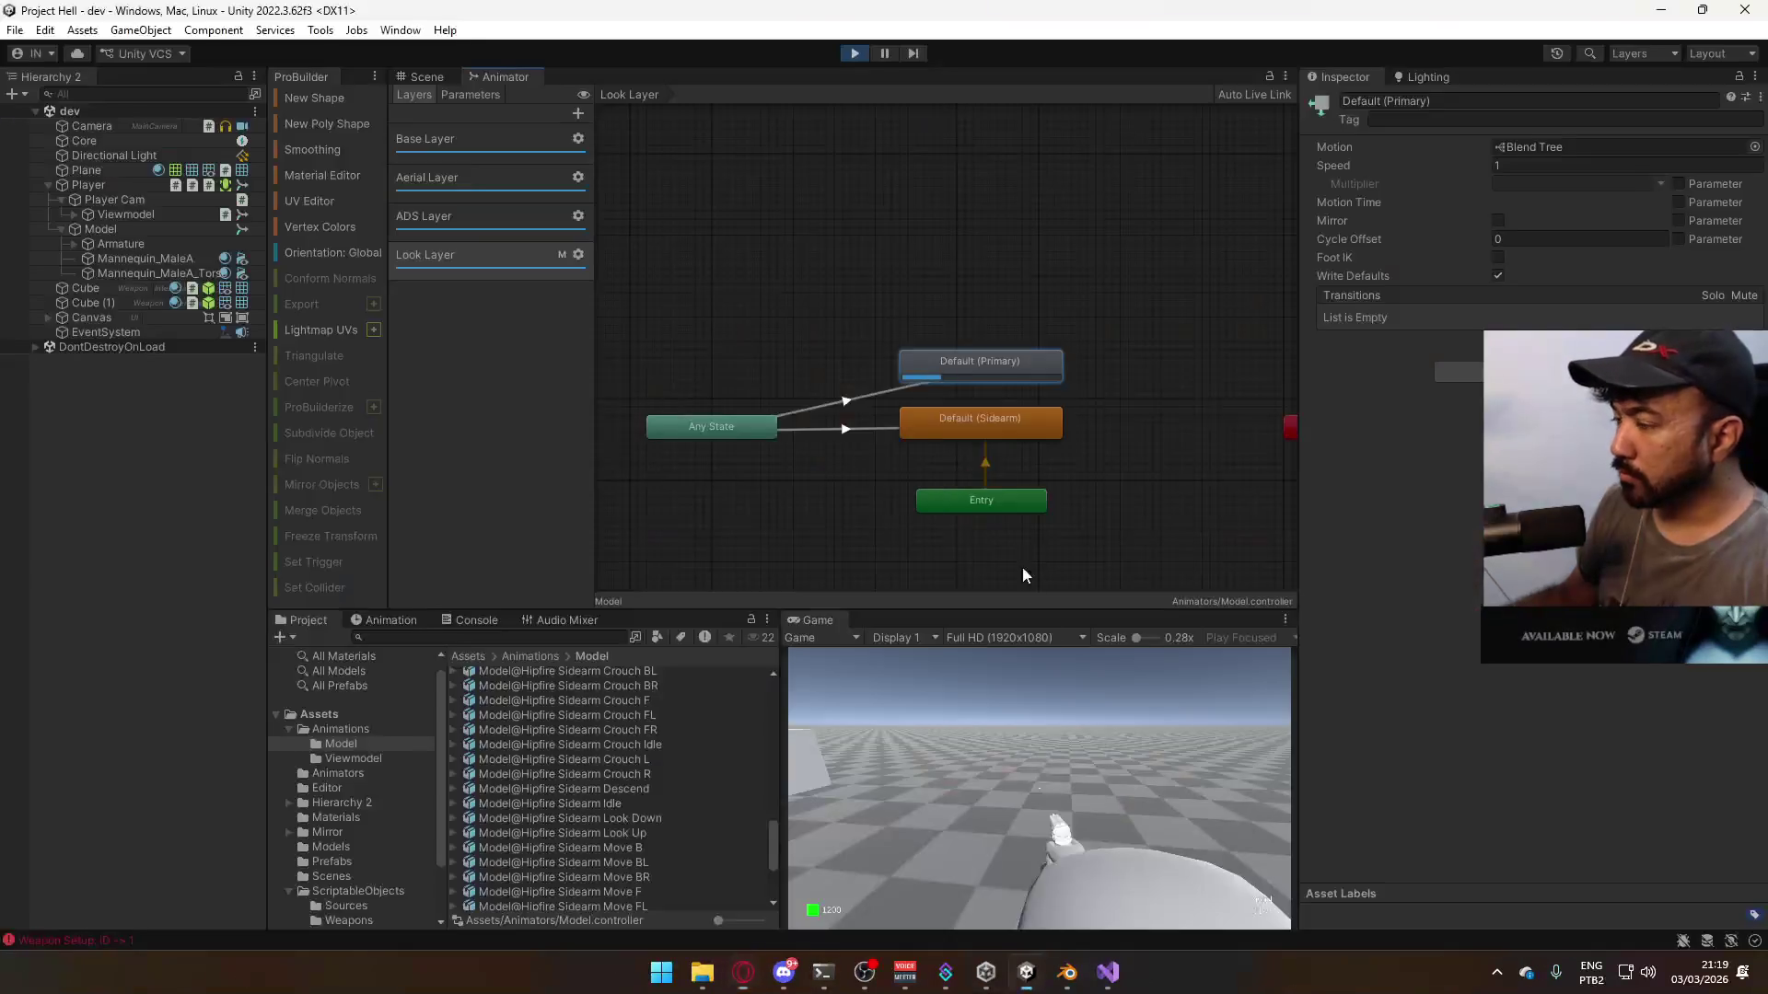
{"action": "left_click", "coordinate": [875, 404]}
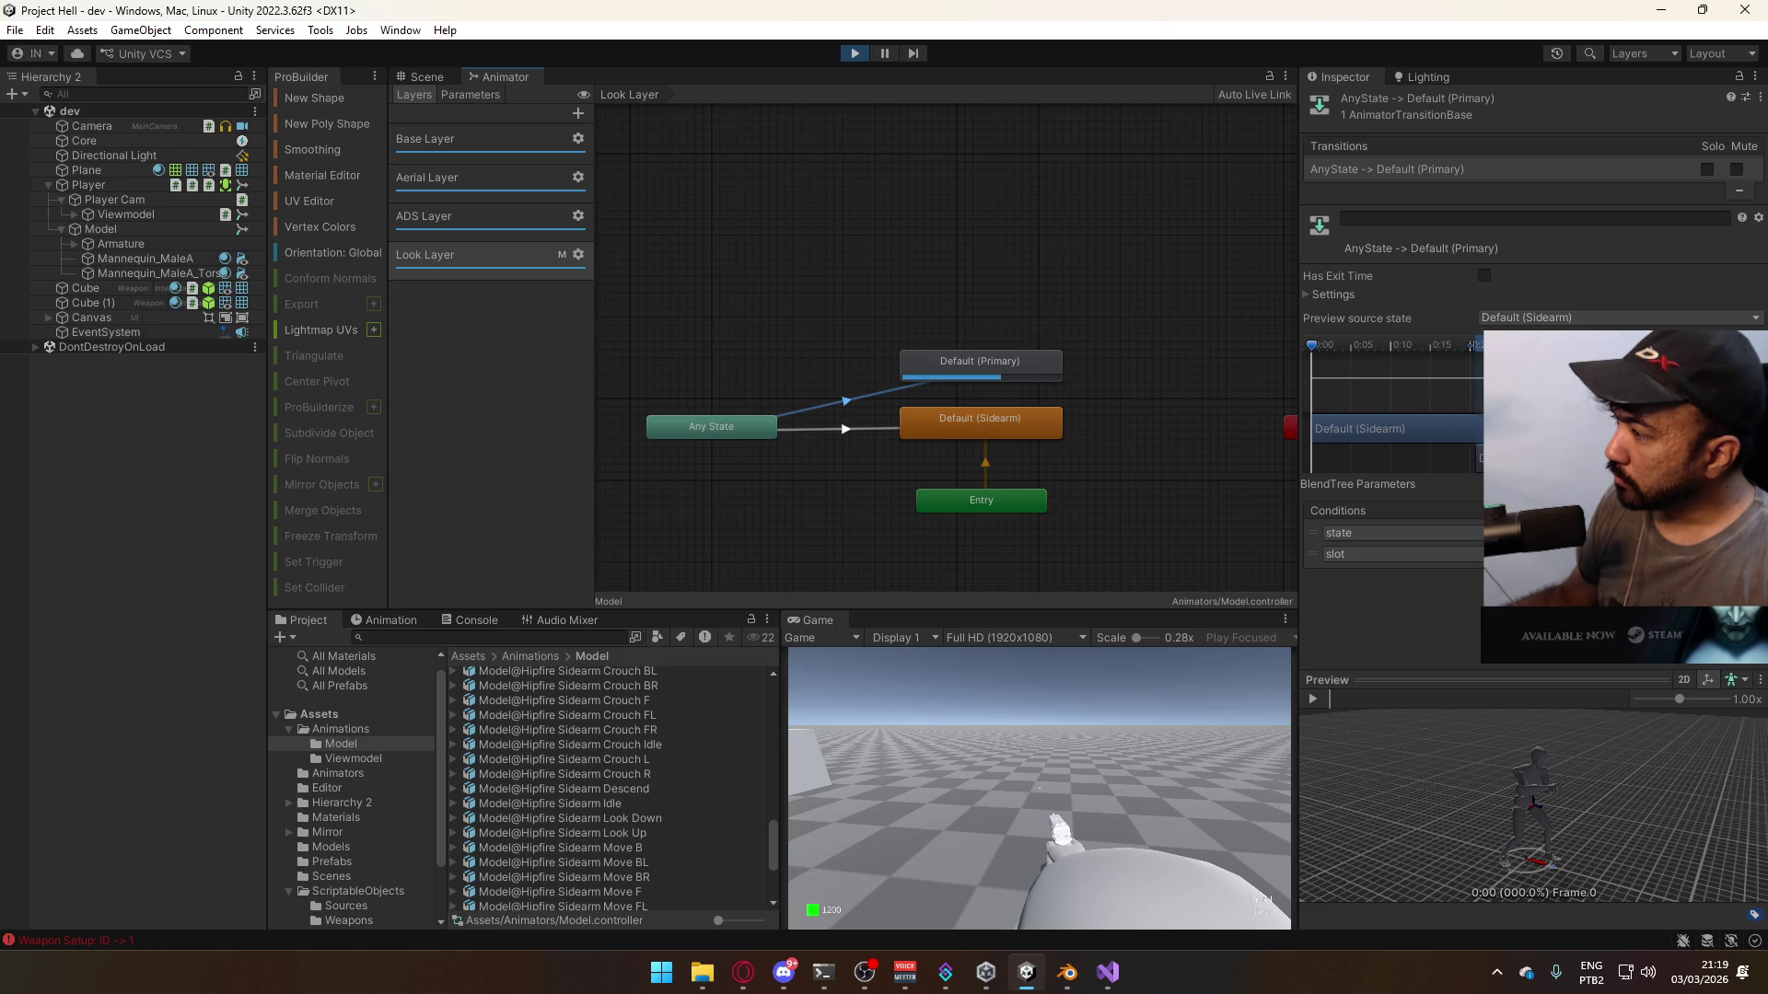
{"action": "left_click", "coordinate": [870, 427]}
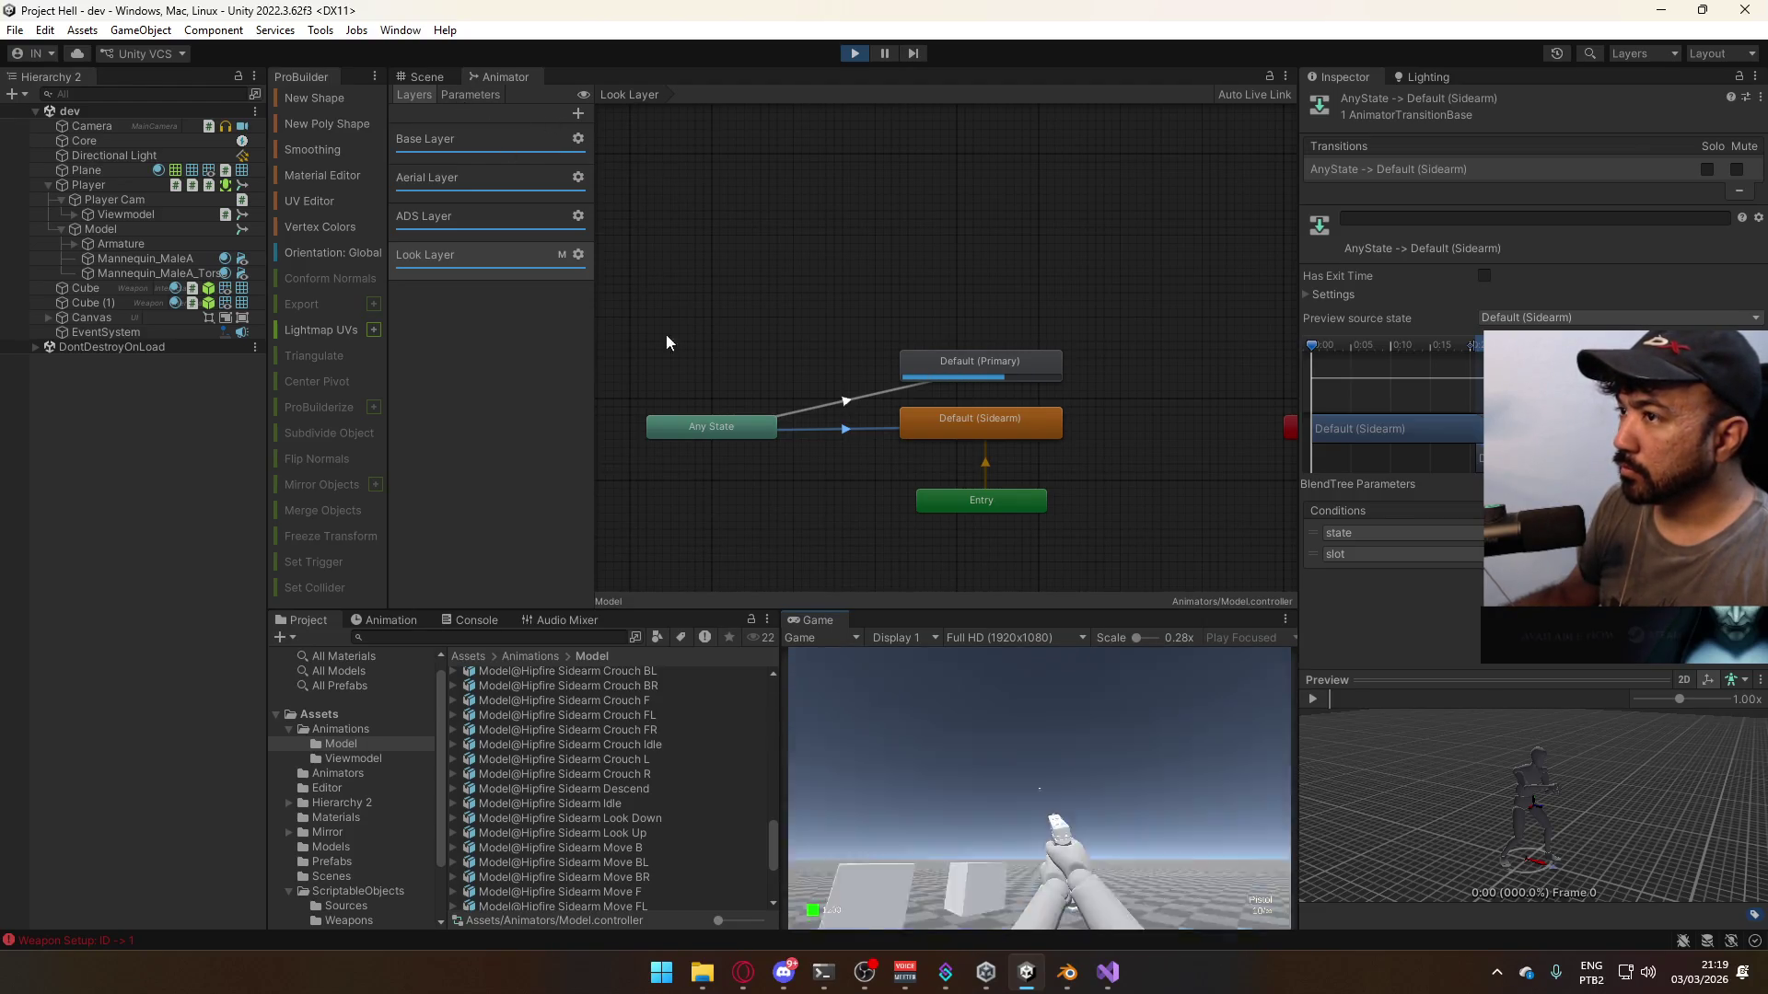
{"action": "left_click", "coordinate": [1045, 771]}
{"action": "key", "text": "2"}
{"action": "left_click", "coordinate": [468, 95]}
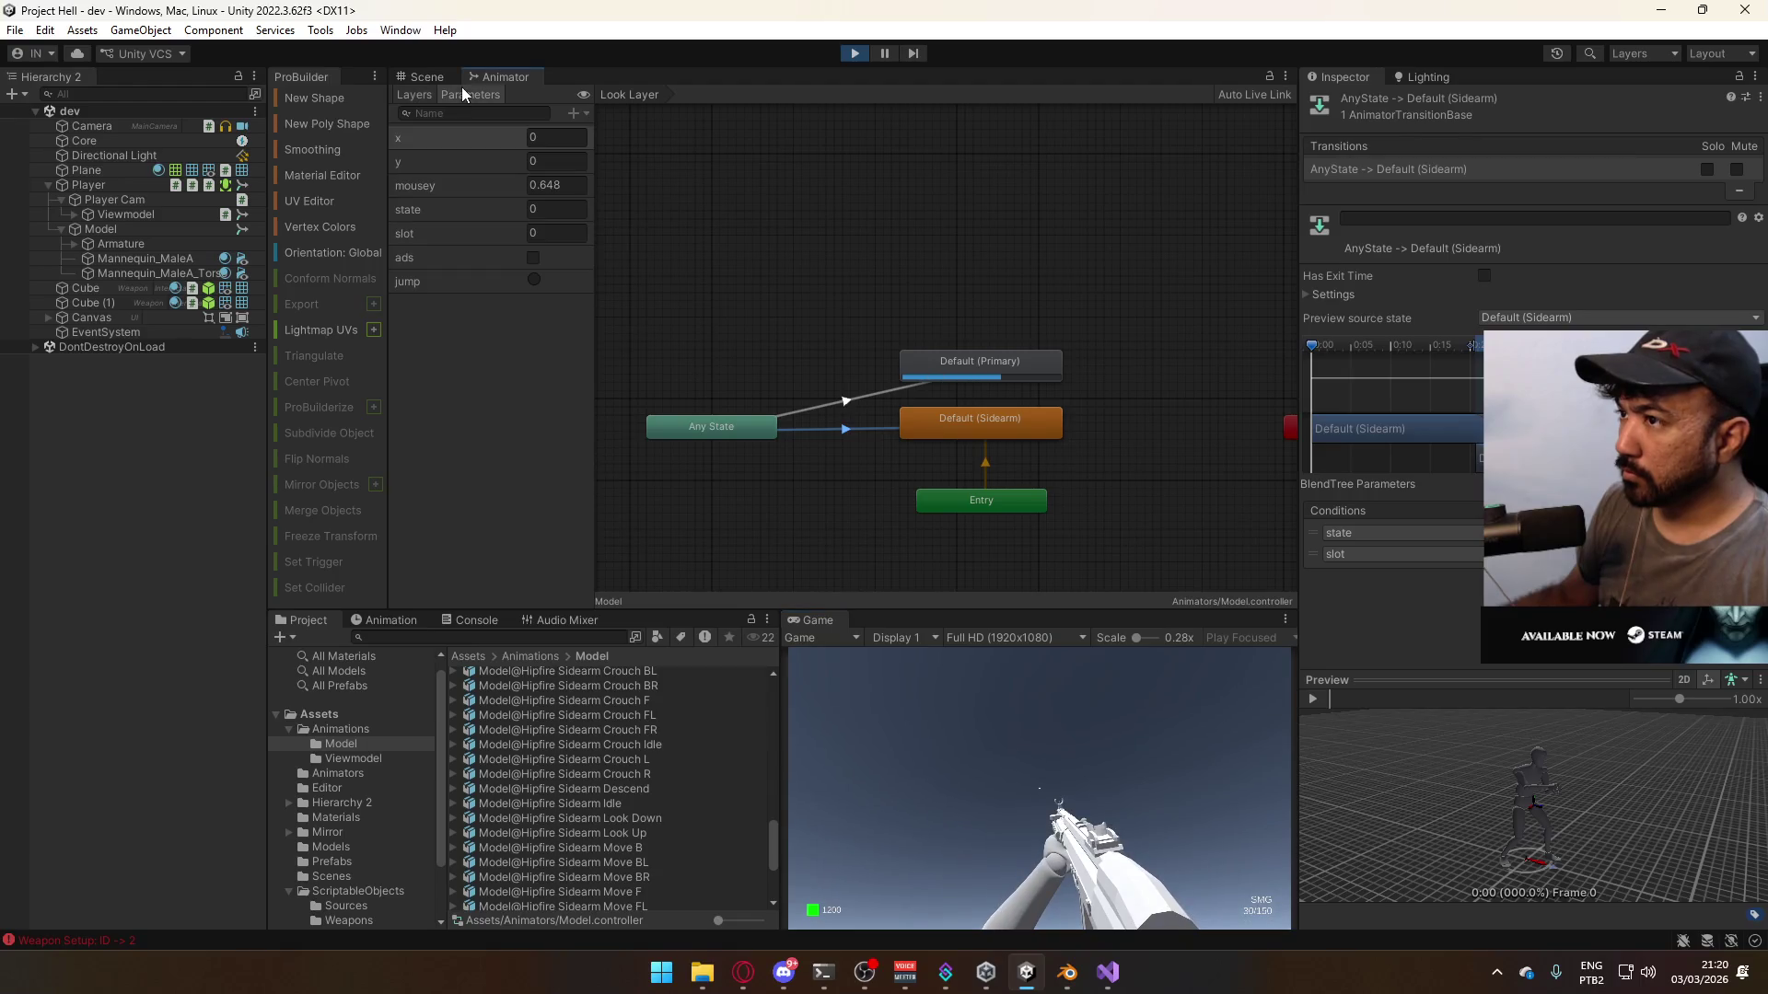
{"action": "key", "text": "1"}
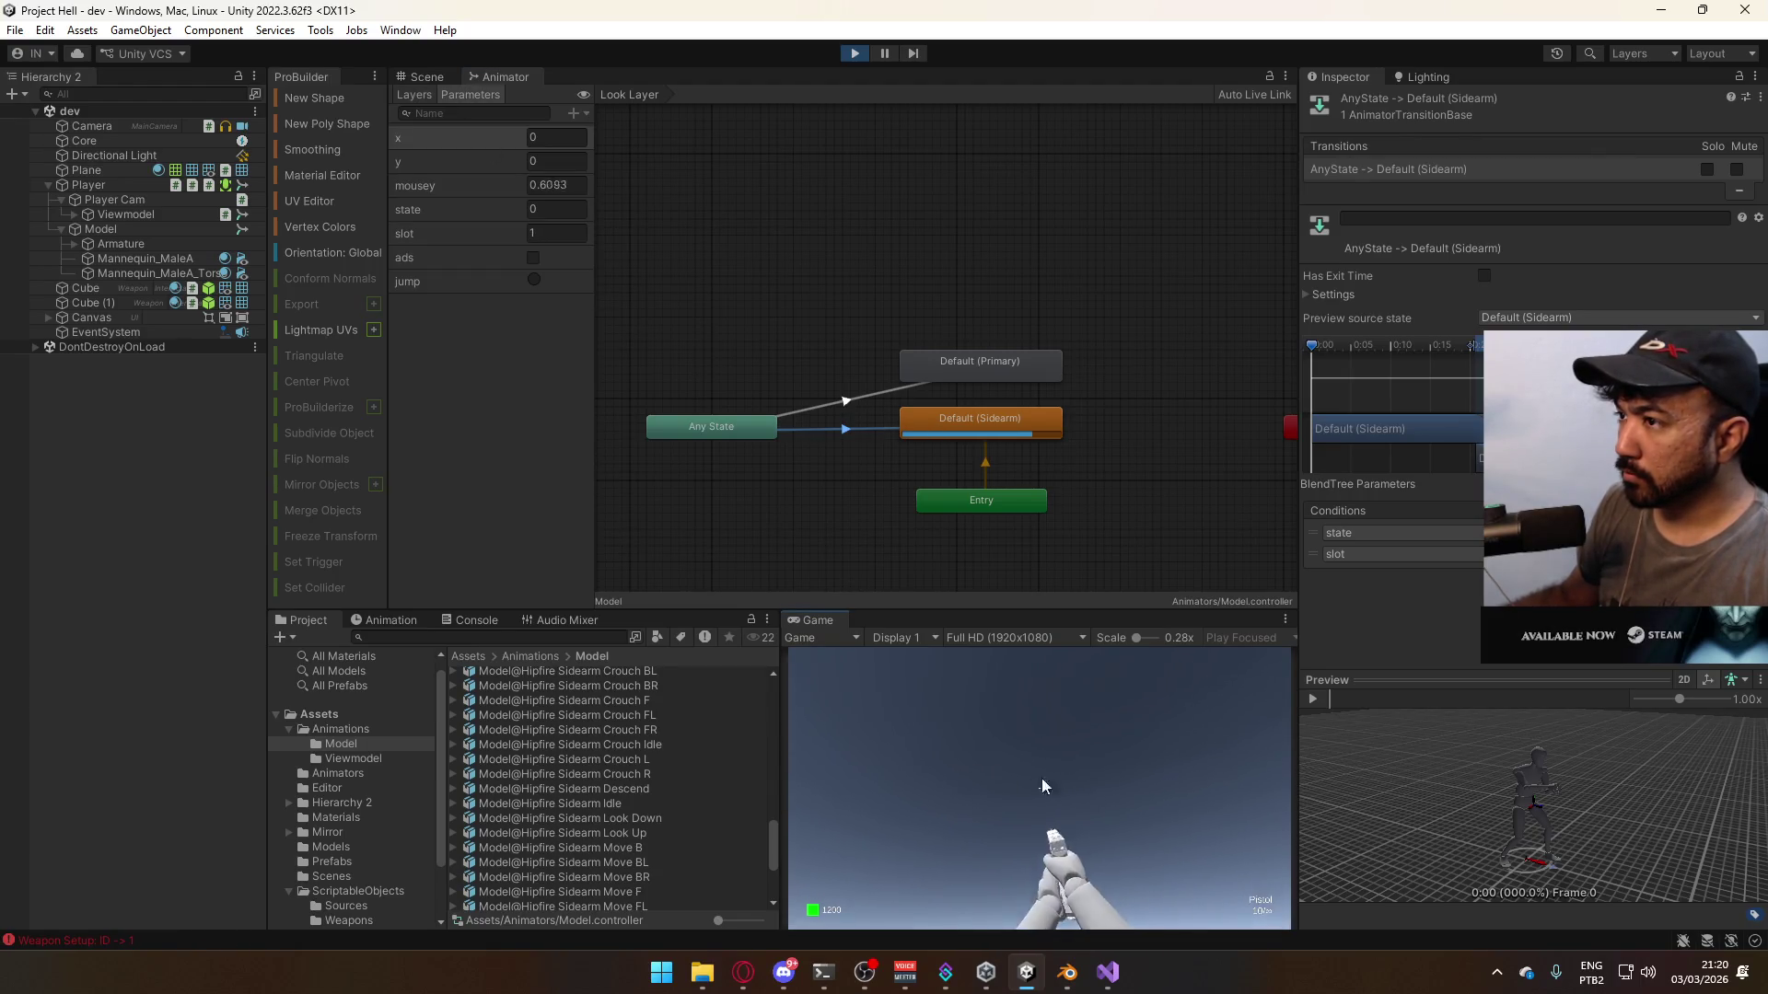
- Orbit the 3D scene to inspect the character's pose, then return to the Animator graph
{"action": "left_click", "coordinate": [443, 80]}
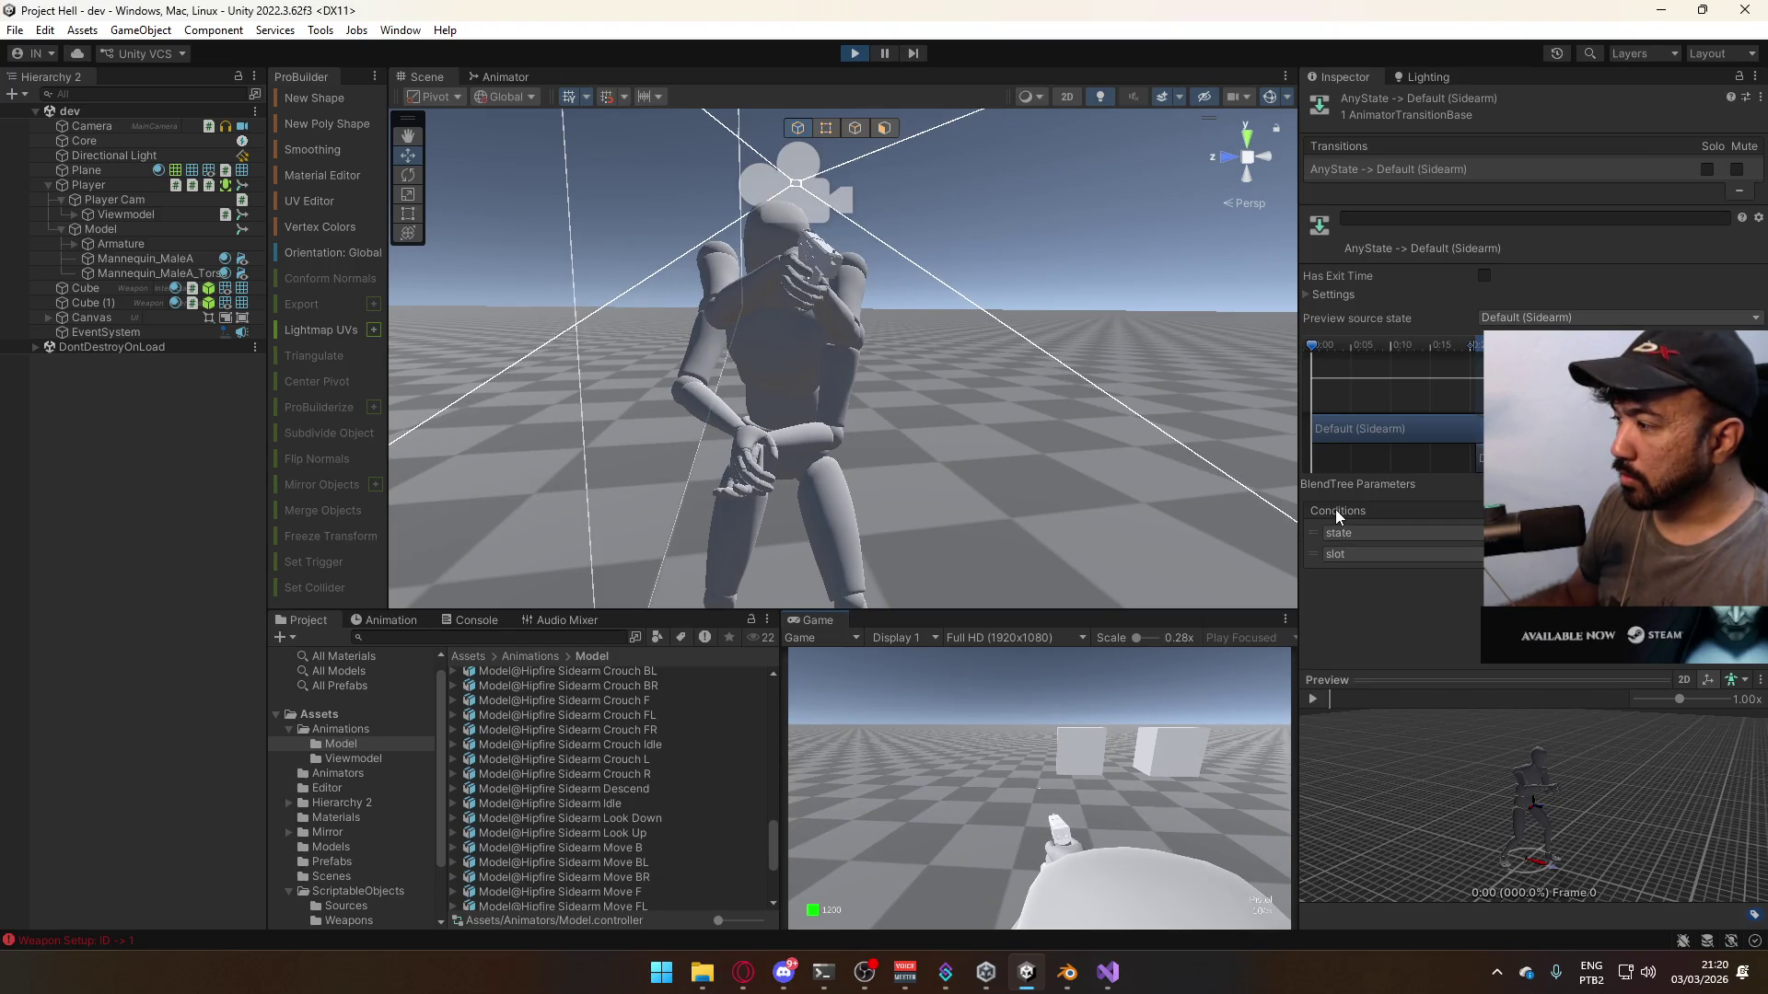
{"action": "key", "text": "super"}
{"action": "key", "text": "super"}
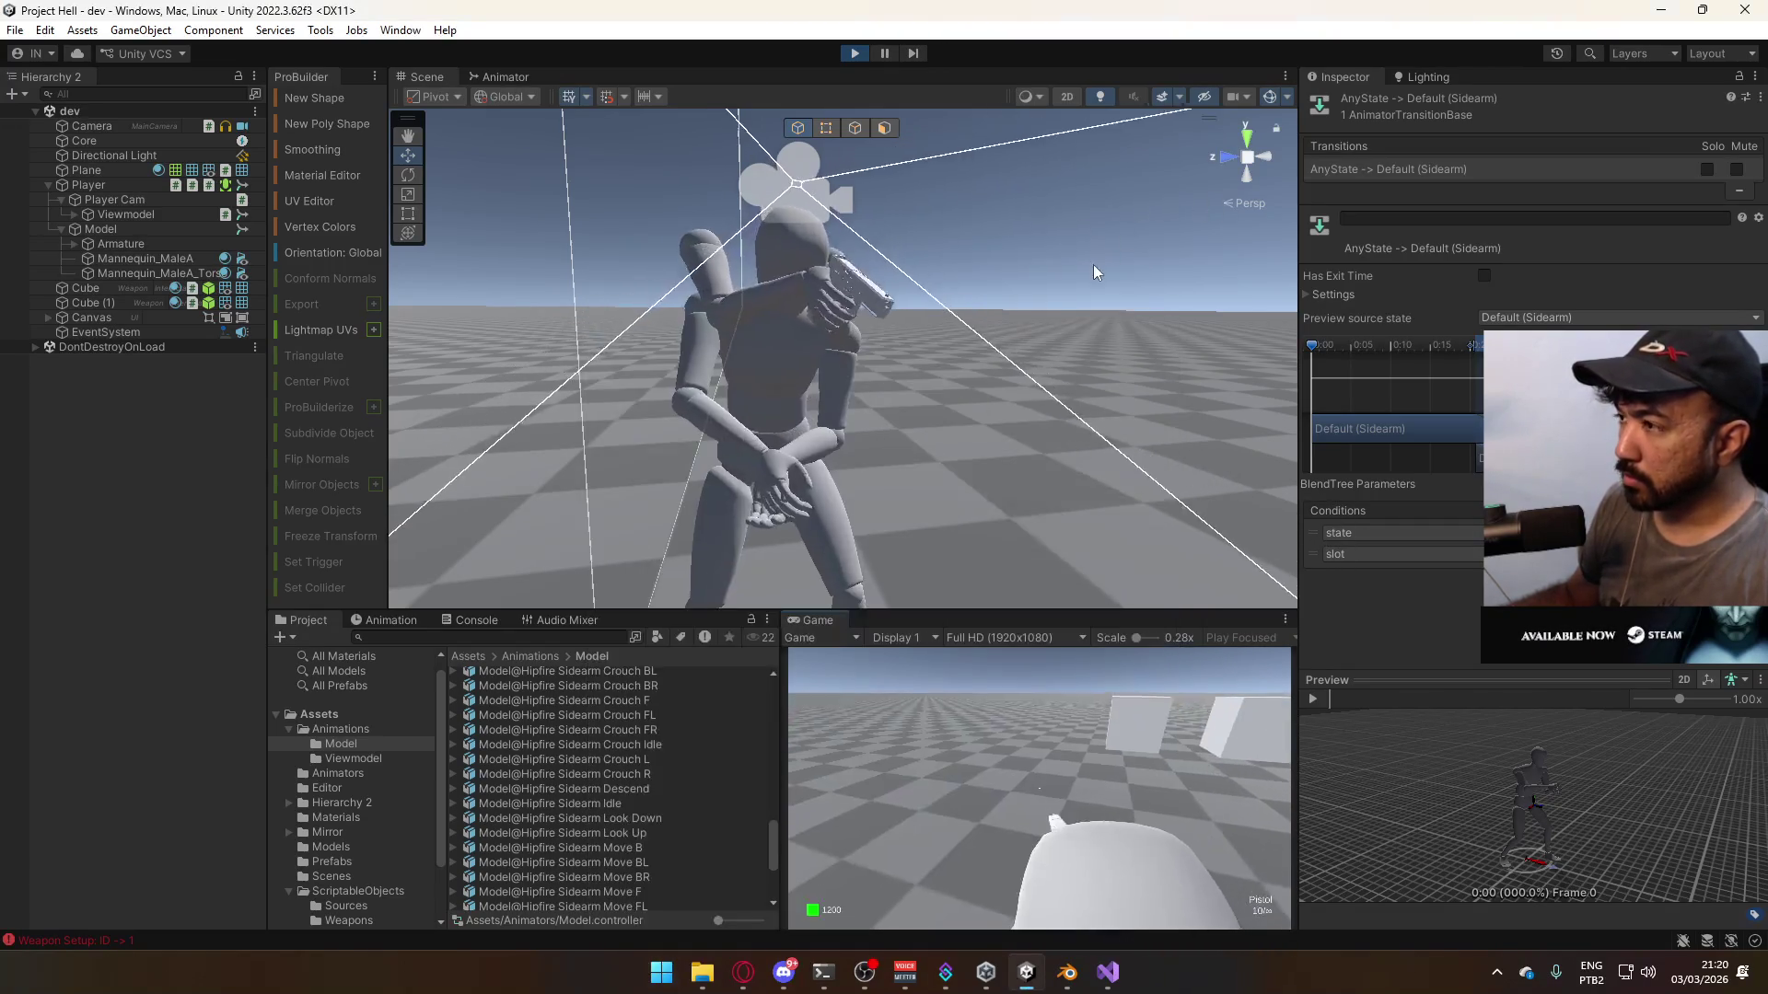
{"action": "mouse_move", "coordinate": [700, 304]}
{"action": "right_mouse_down"}
{"action": "mouse_move", "coordinate": [613, 313]}
{"action": "mouse_move", "coordinate": [718, 311]}
{"action": "right_mouse_up"}
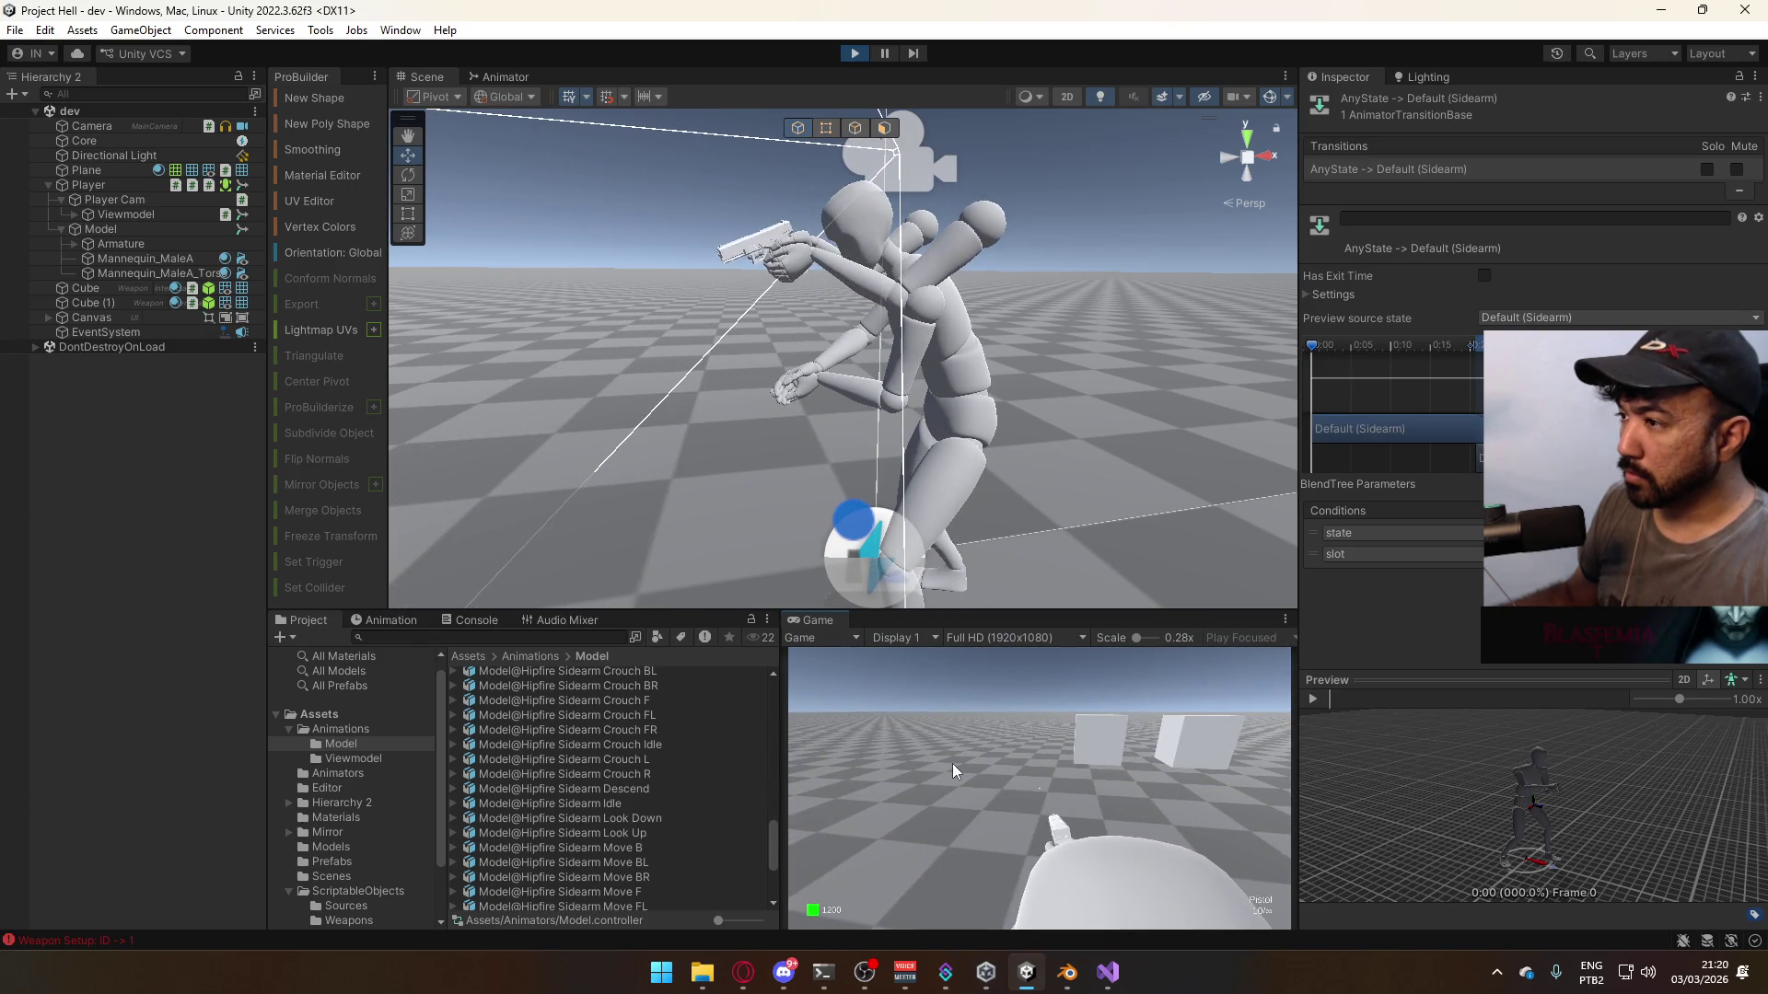
{"action": "key", "text": "super"}
{"action": "key", "text": "super"}
{"action": "key", "text": "super"}
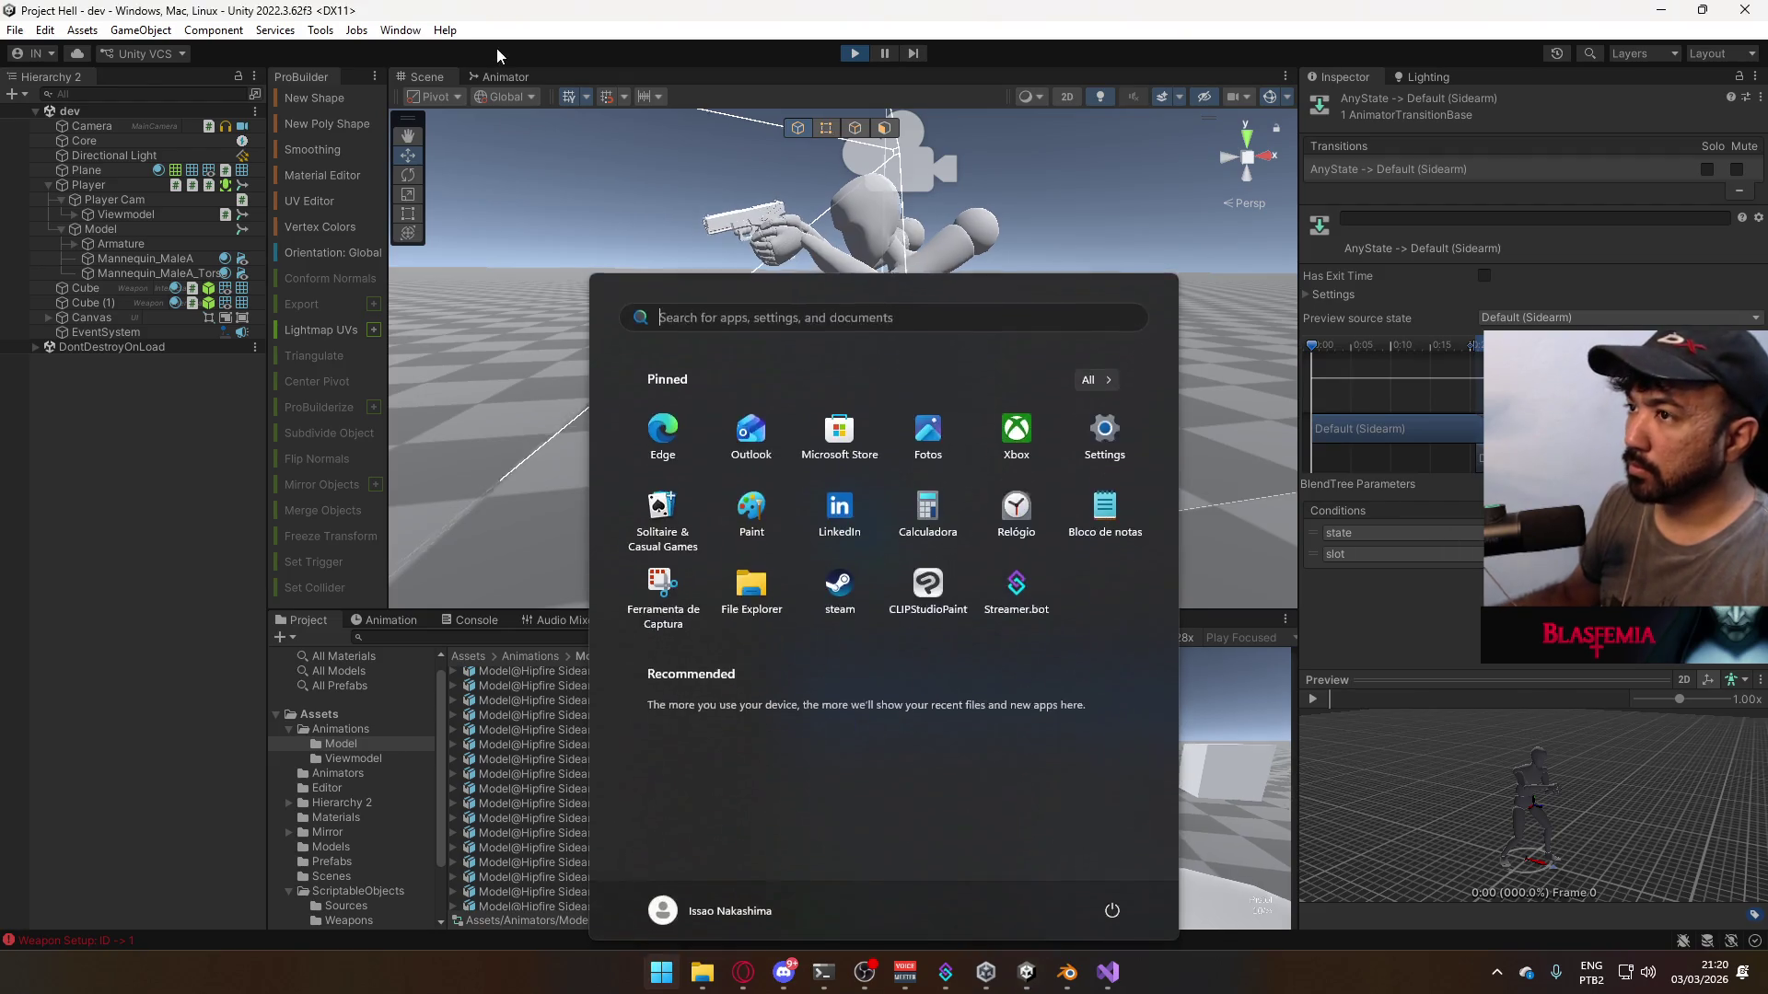
{"action": "key", "text": "super"}
{"action": "left_click", "coordinate": [503, 76]}
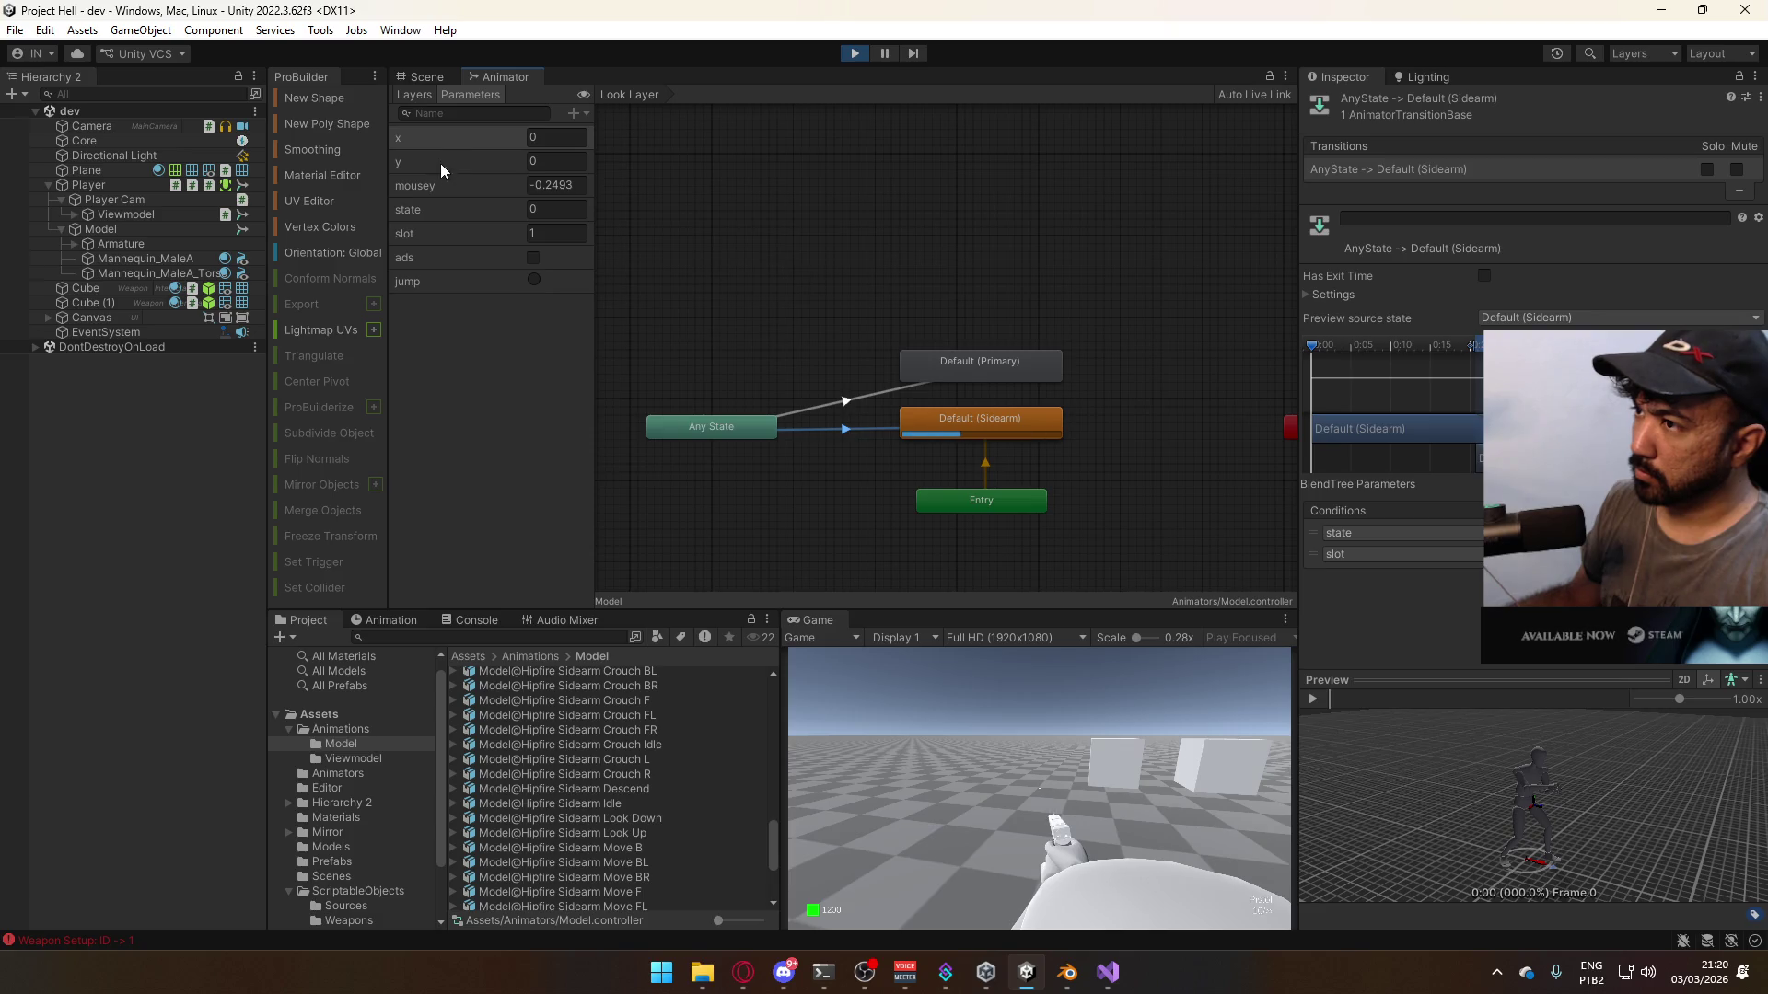
{"action": "left_click", "coordinate": [433, 79]}
{"action": "left_click", "coordinate": [493, 78]}
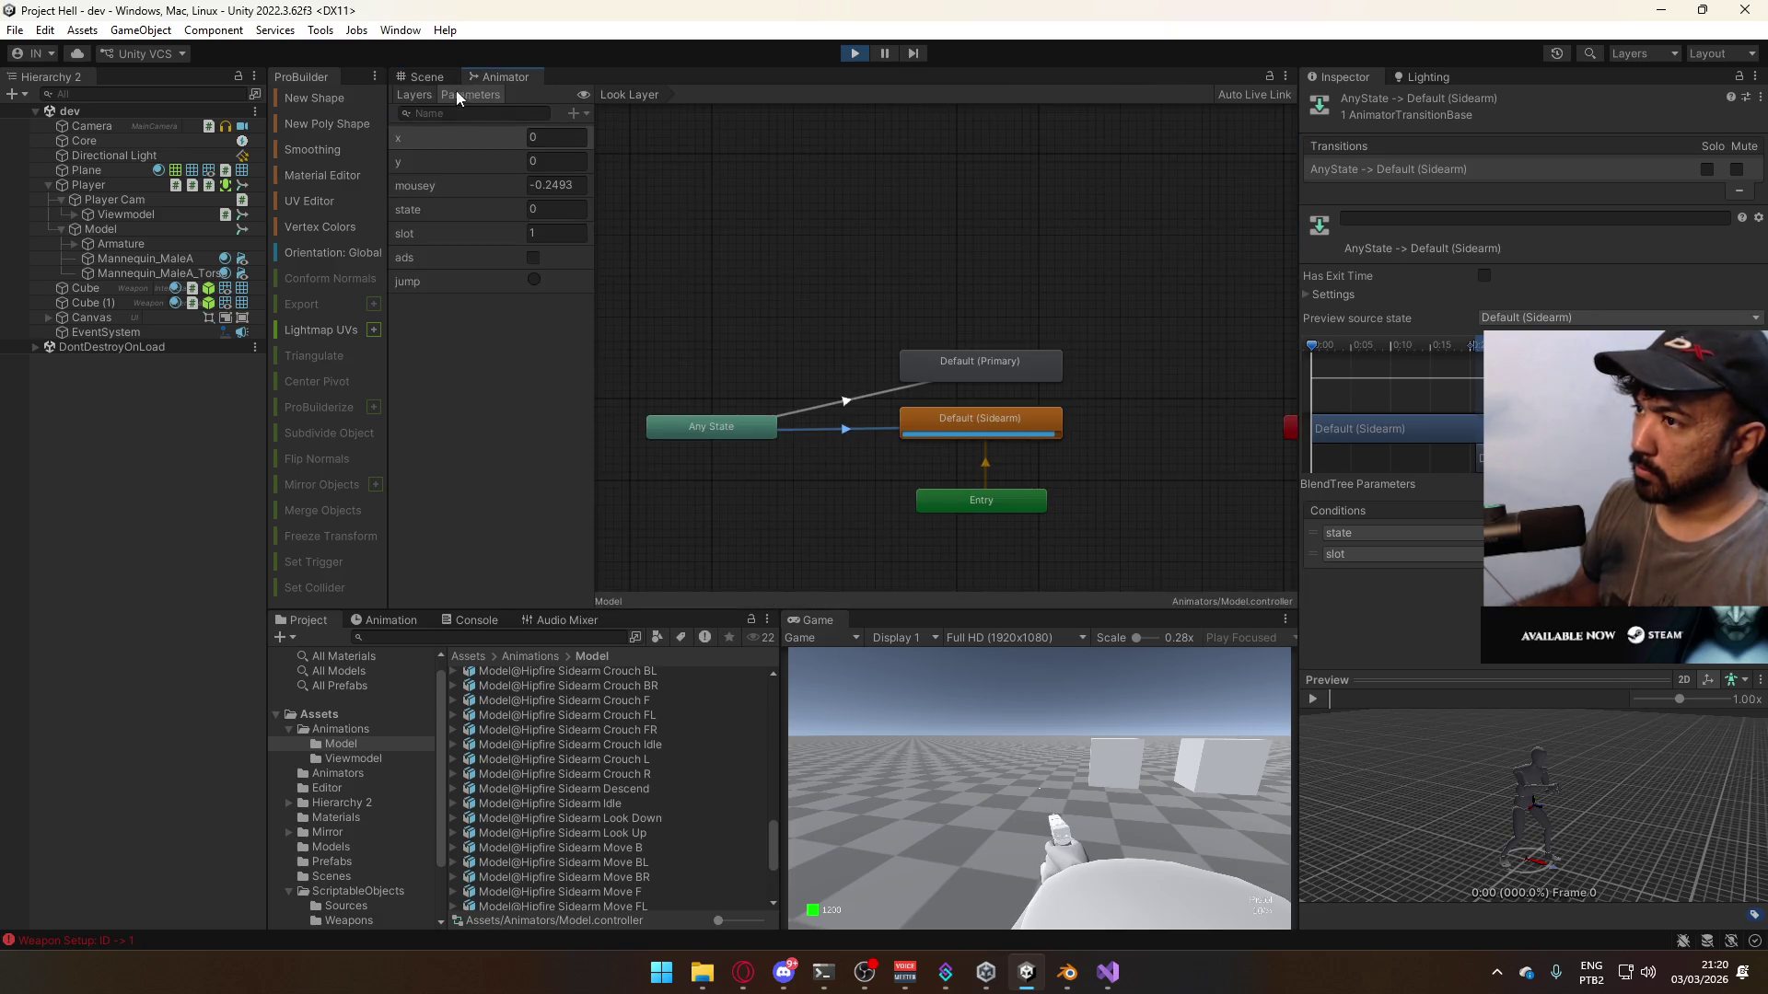
- Set the Look Layer's Blending to Additive, then test the SMG and sidearm in play mode
{"action": "left_click", "coordinate": [578, 255]}
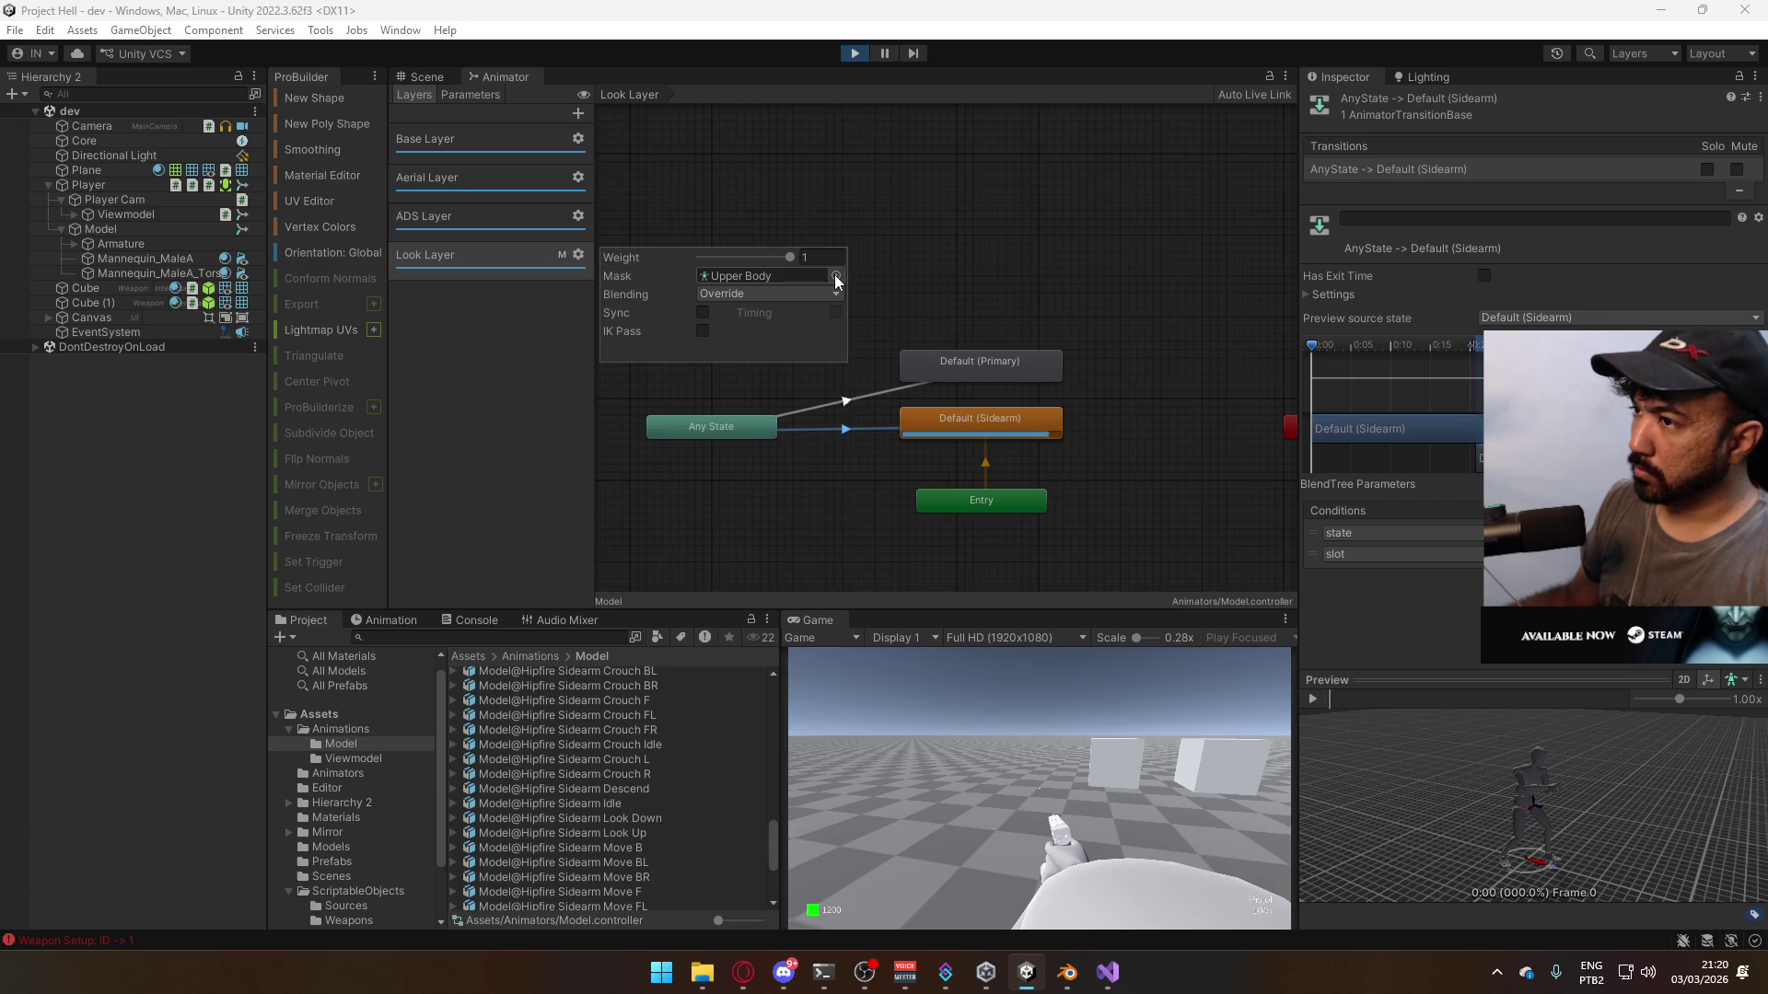
{"action": "left_click", "coordinate": [835, 276]}
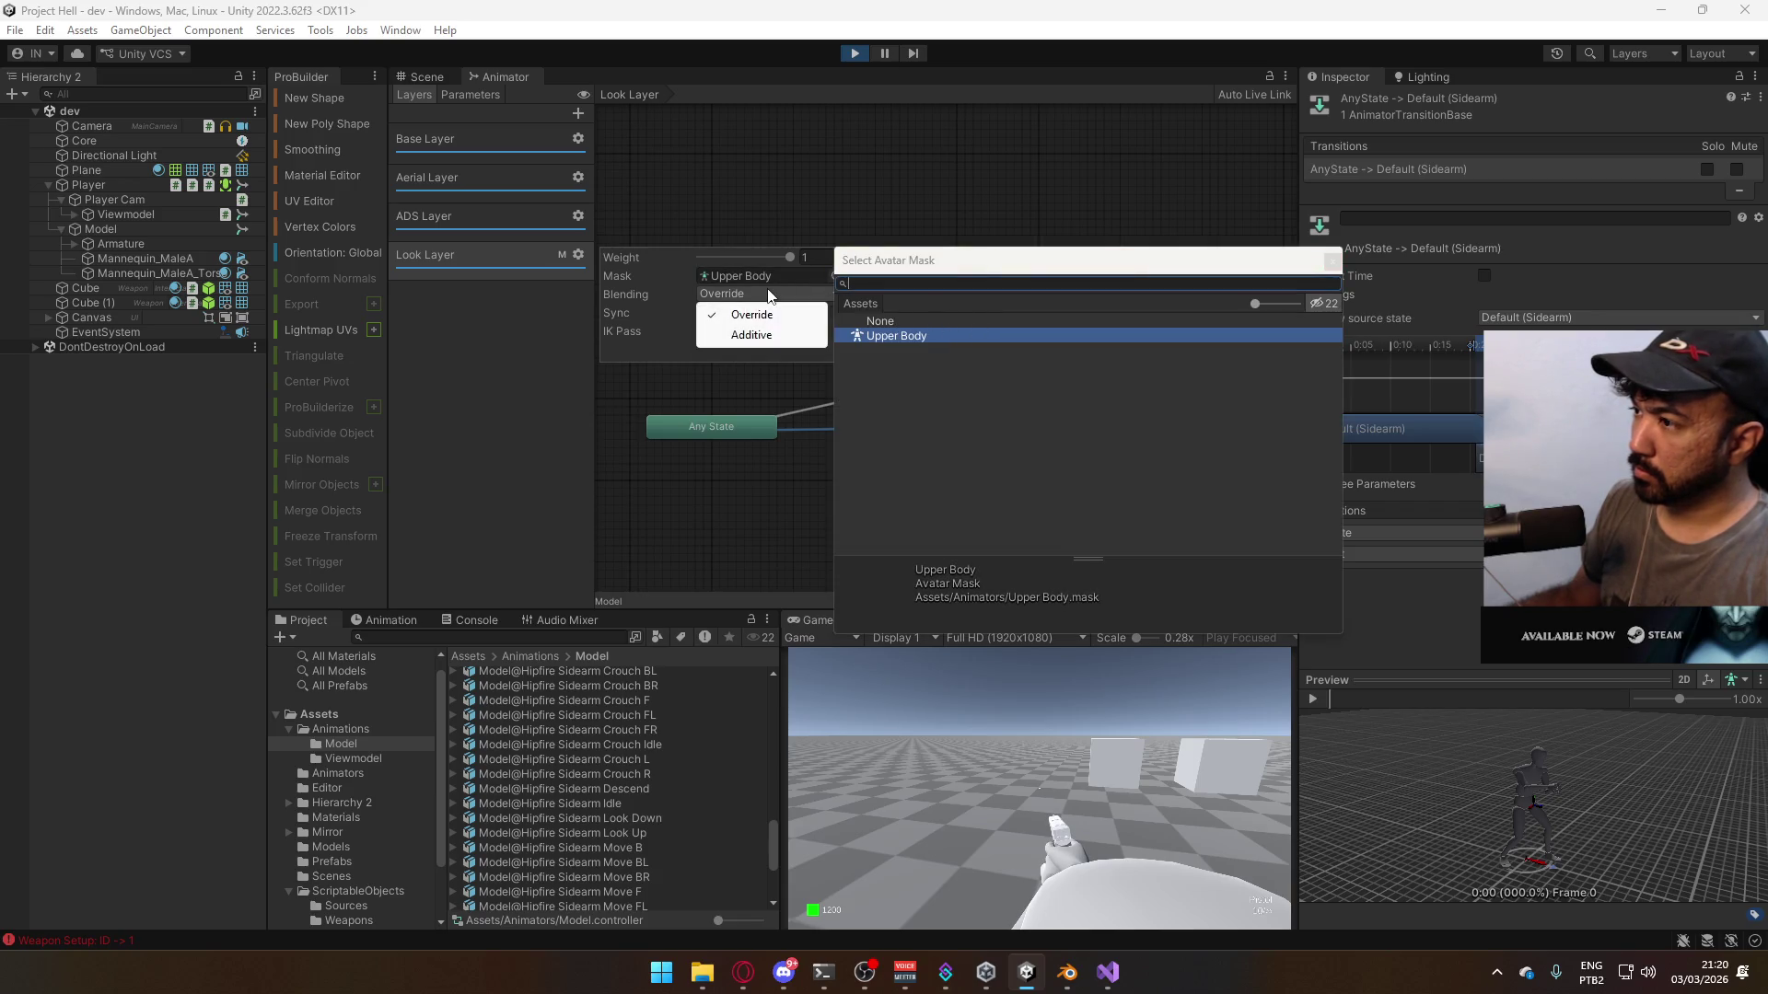
{"action": "left_click", "coordinate": [751, 334]}
{"action": "left_click", "coordinate": [811, 200]}
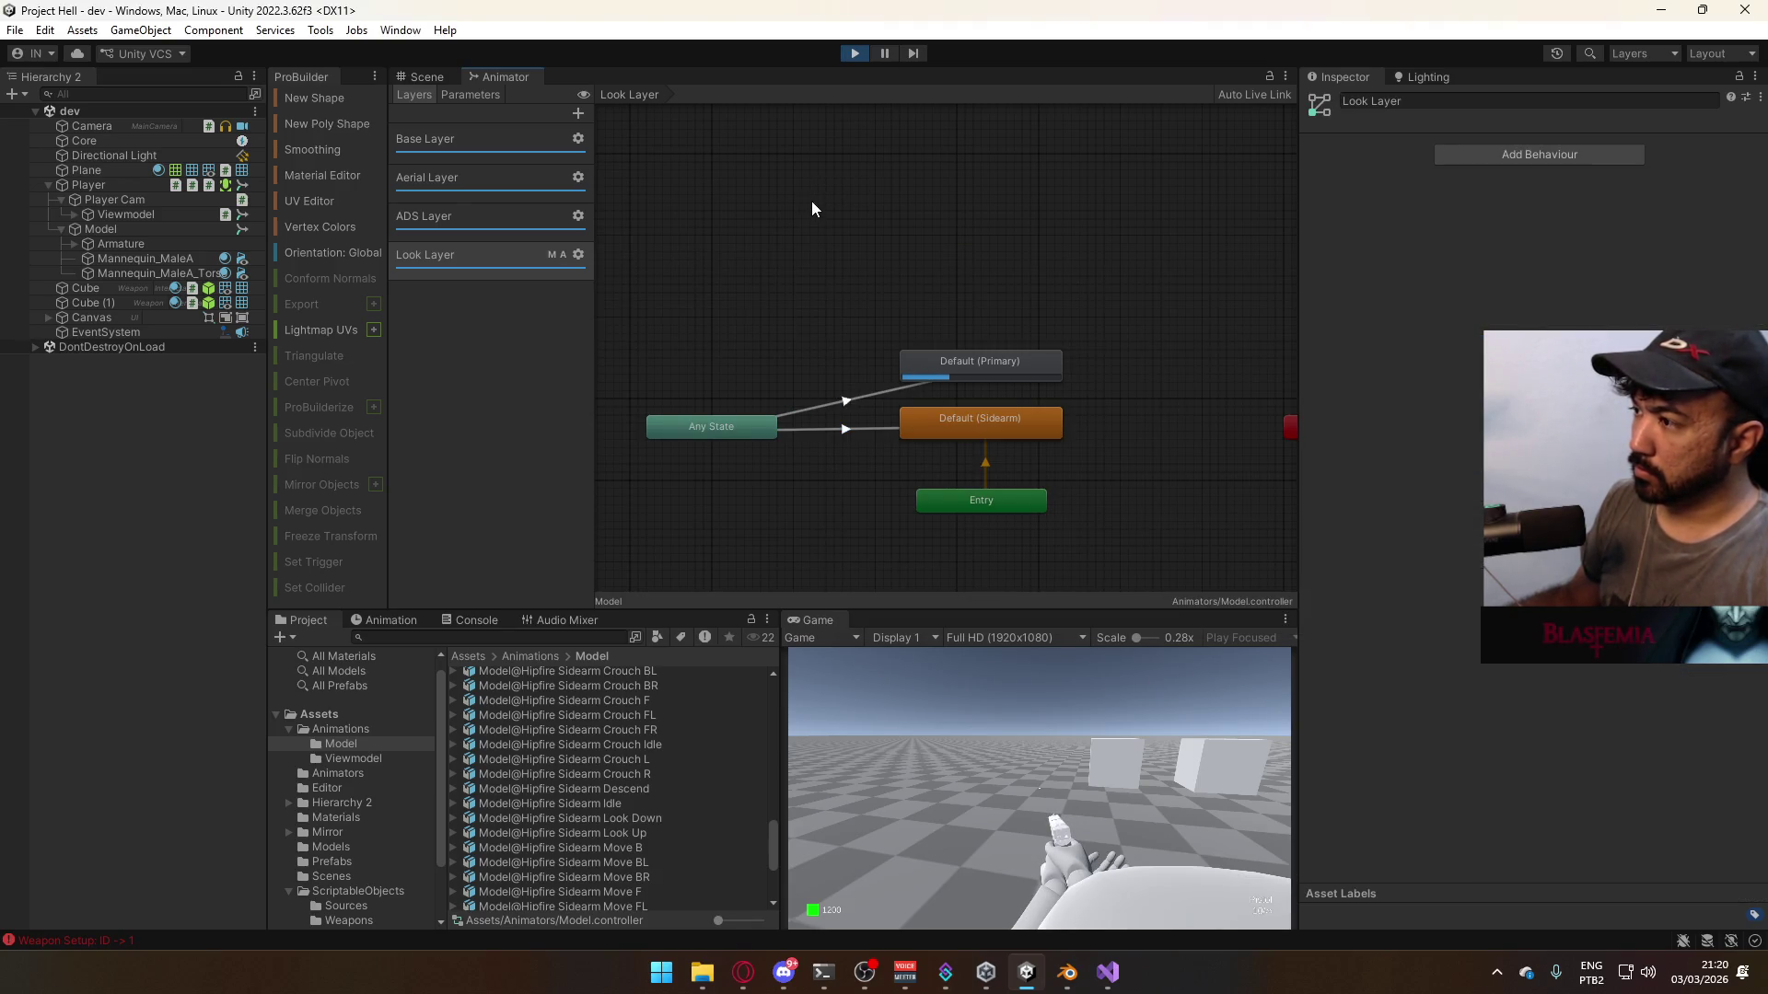
{"action": "key", "text": "2"}
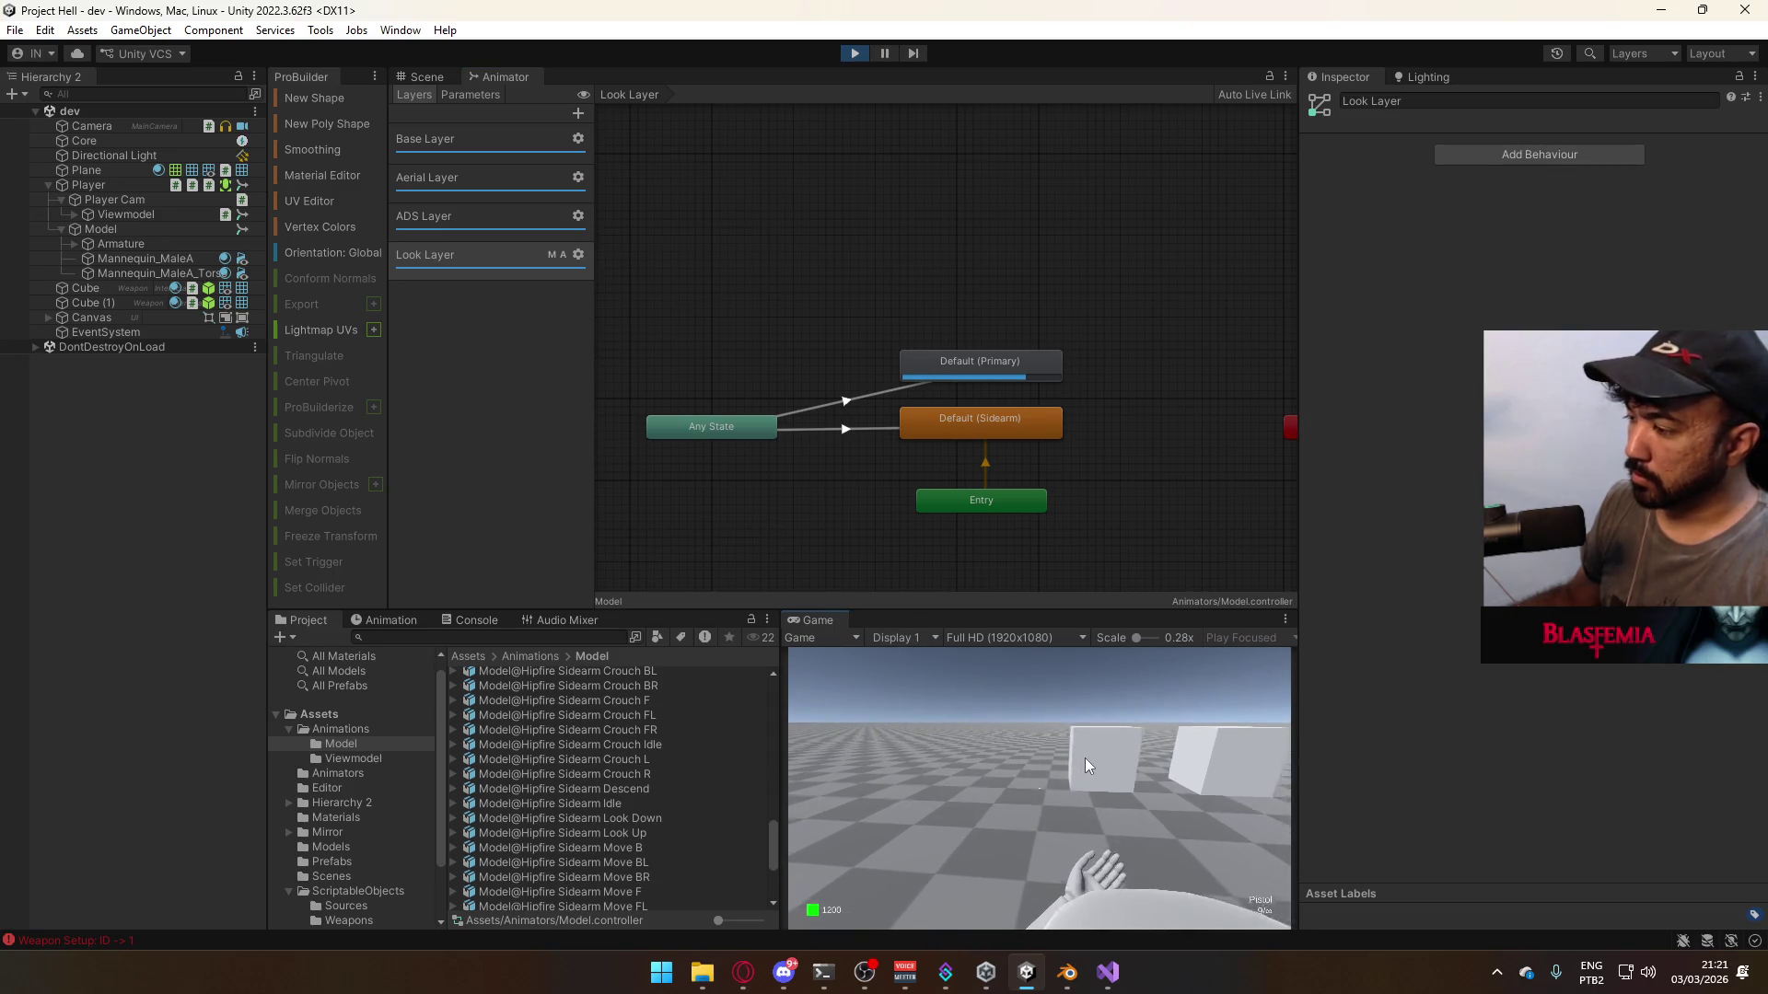
{"action": "key", "text": "1"}
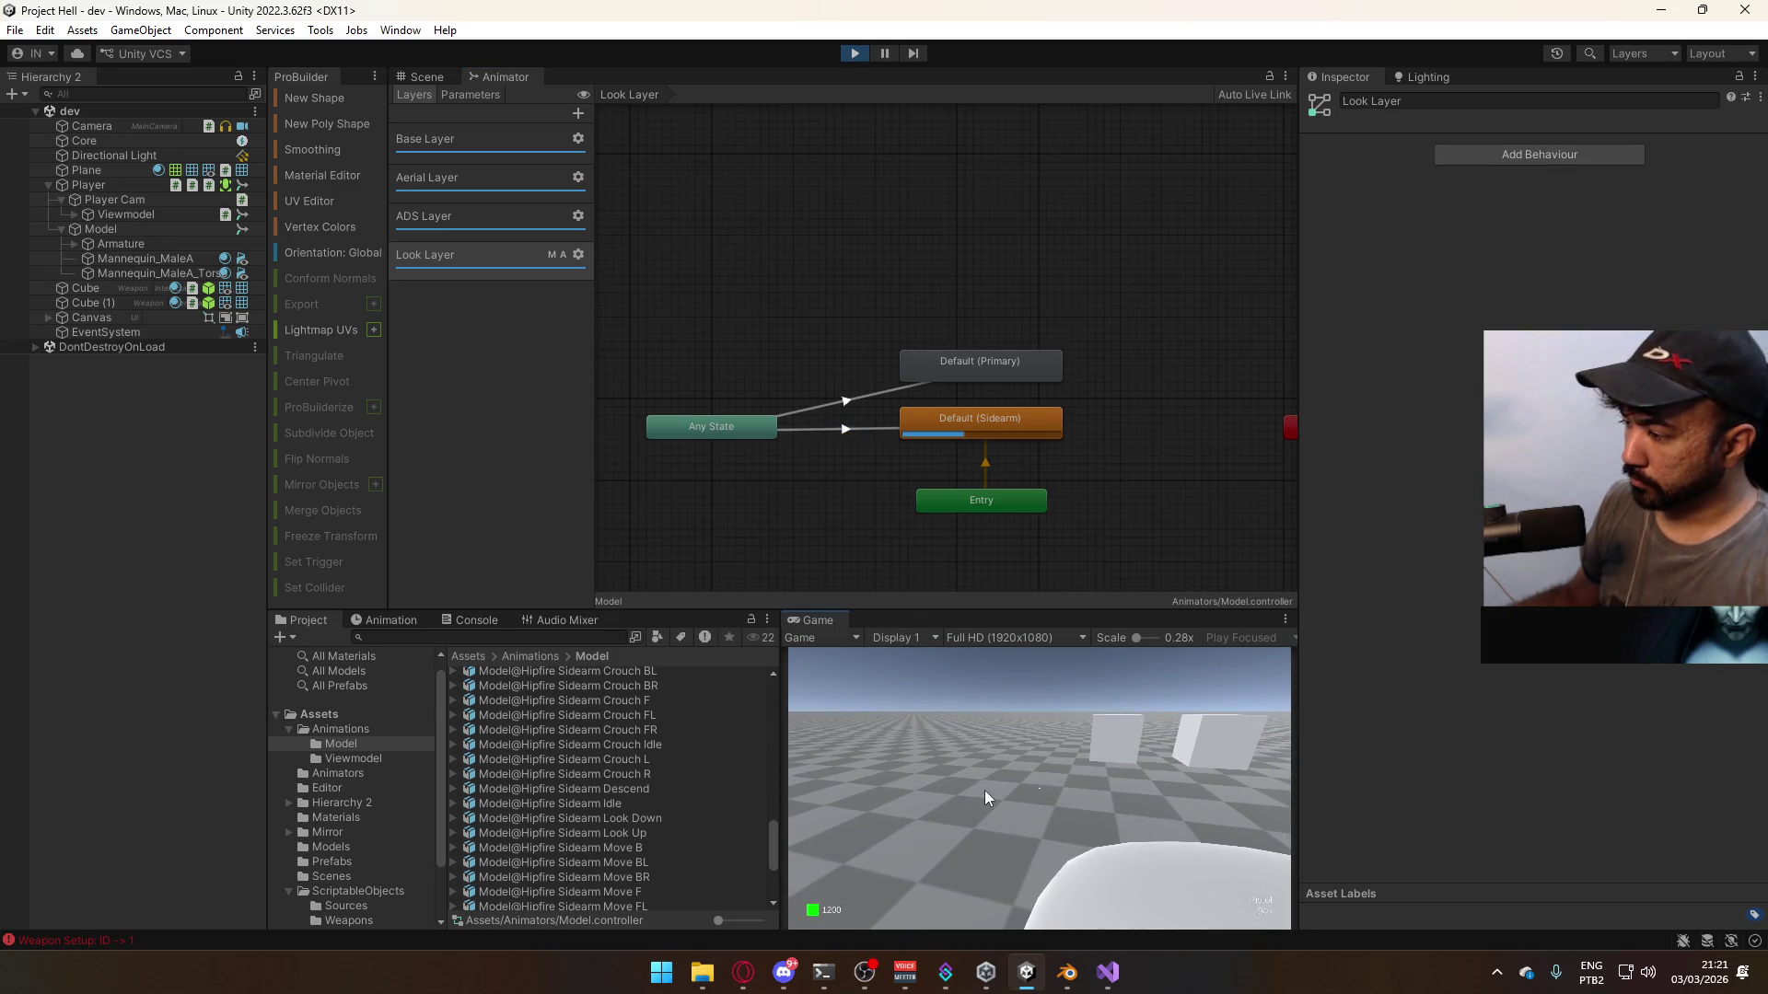
{"action": "left_click", "coordinate": [429, 77]}
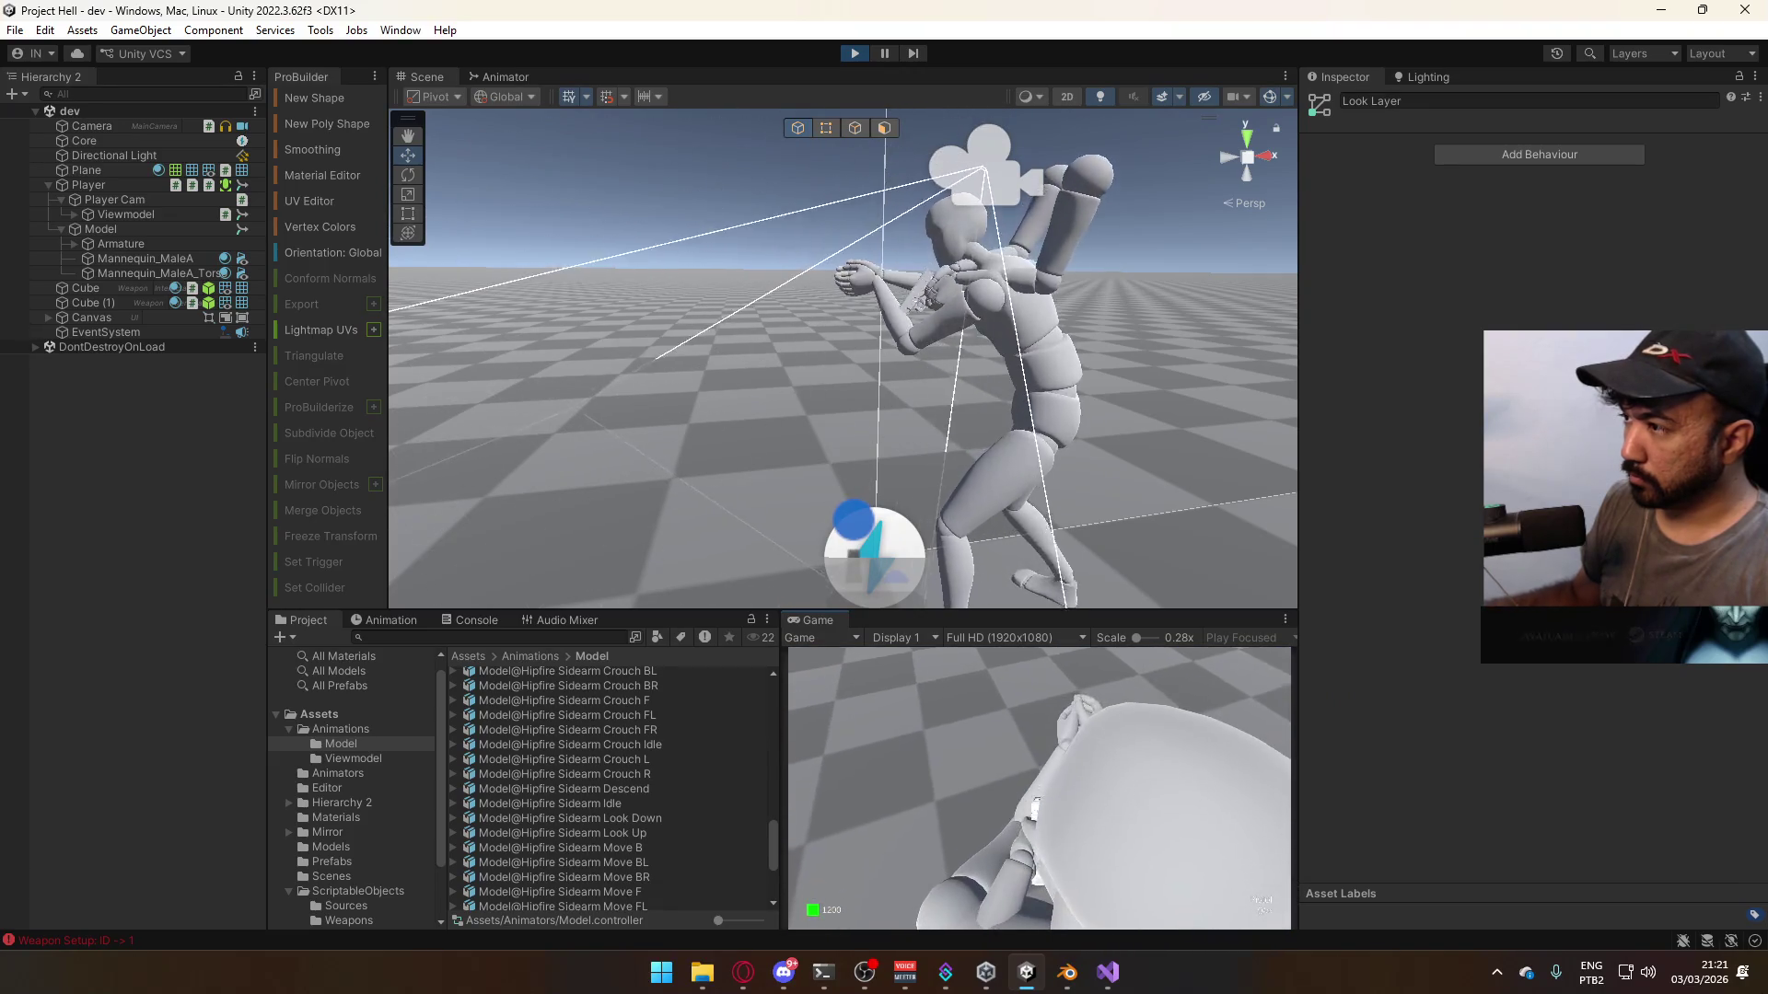
- Review Primary and Sidearm Look Up import settings, saving Sidearm Look Up's changes when opening Look Down
{"action": "key", "text": "super"}
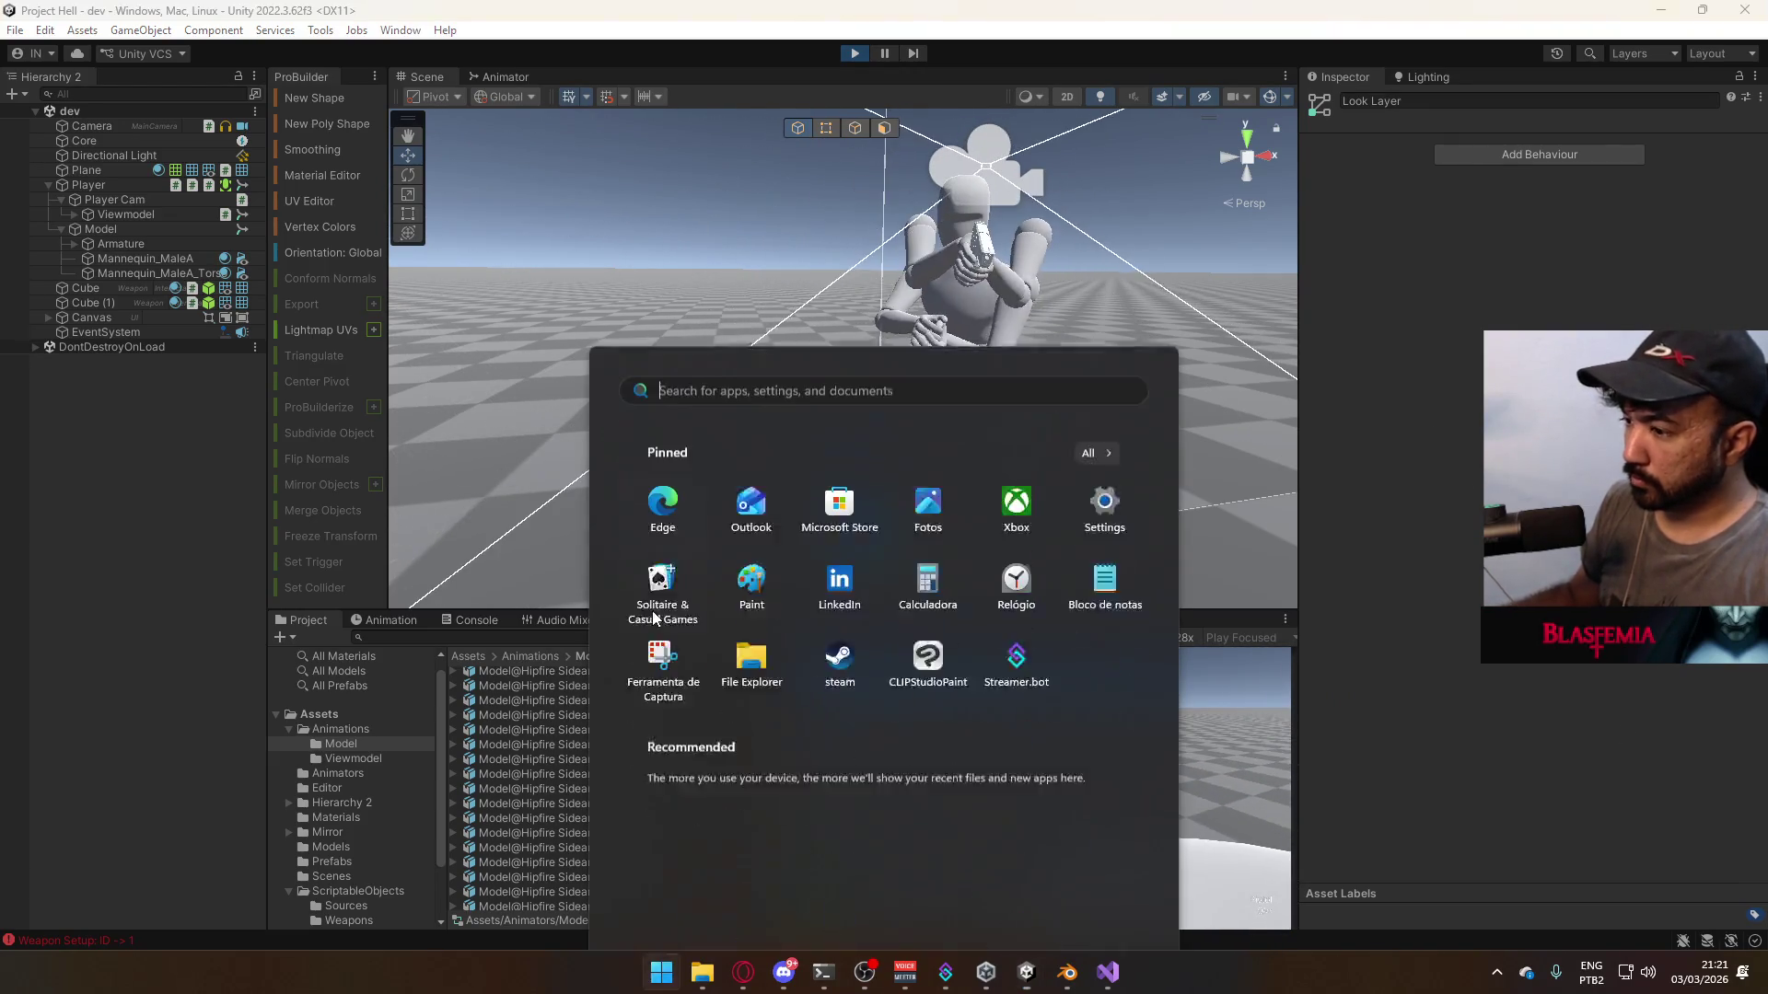
{"action": "key", "text": "Escape"}
{"action": "scroll", "coordinate": [704, 820], "scroll_direction": "up", "scroll_amount": 10}
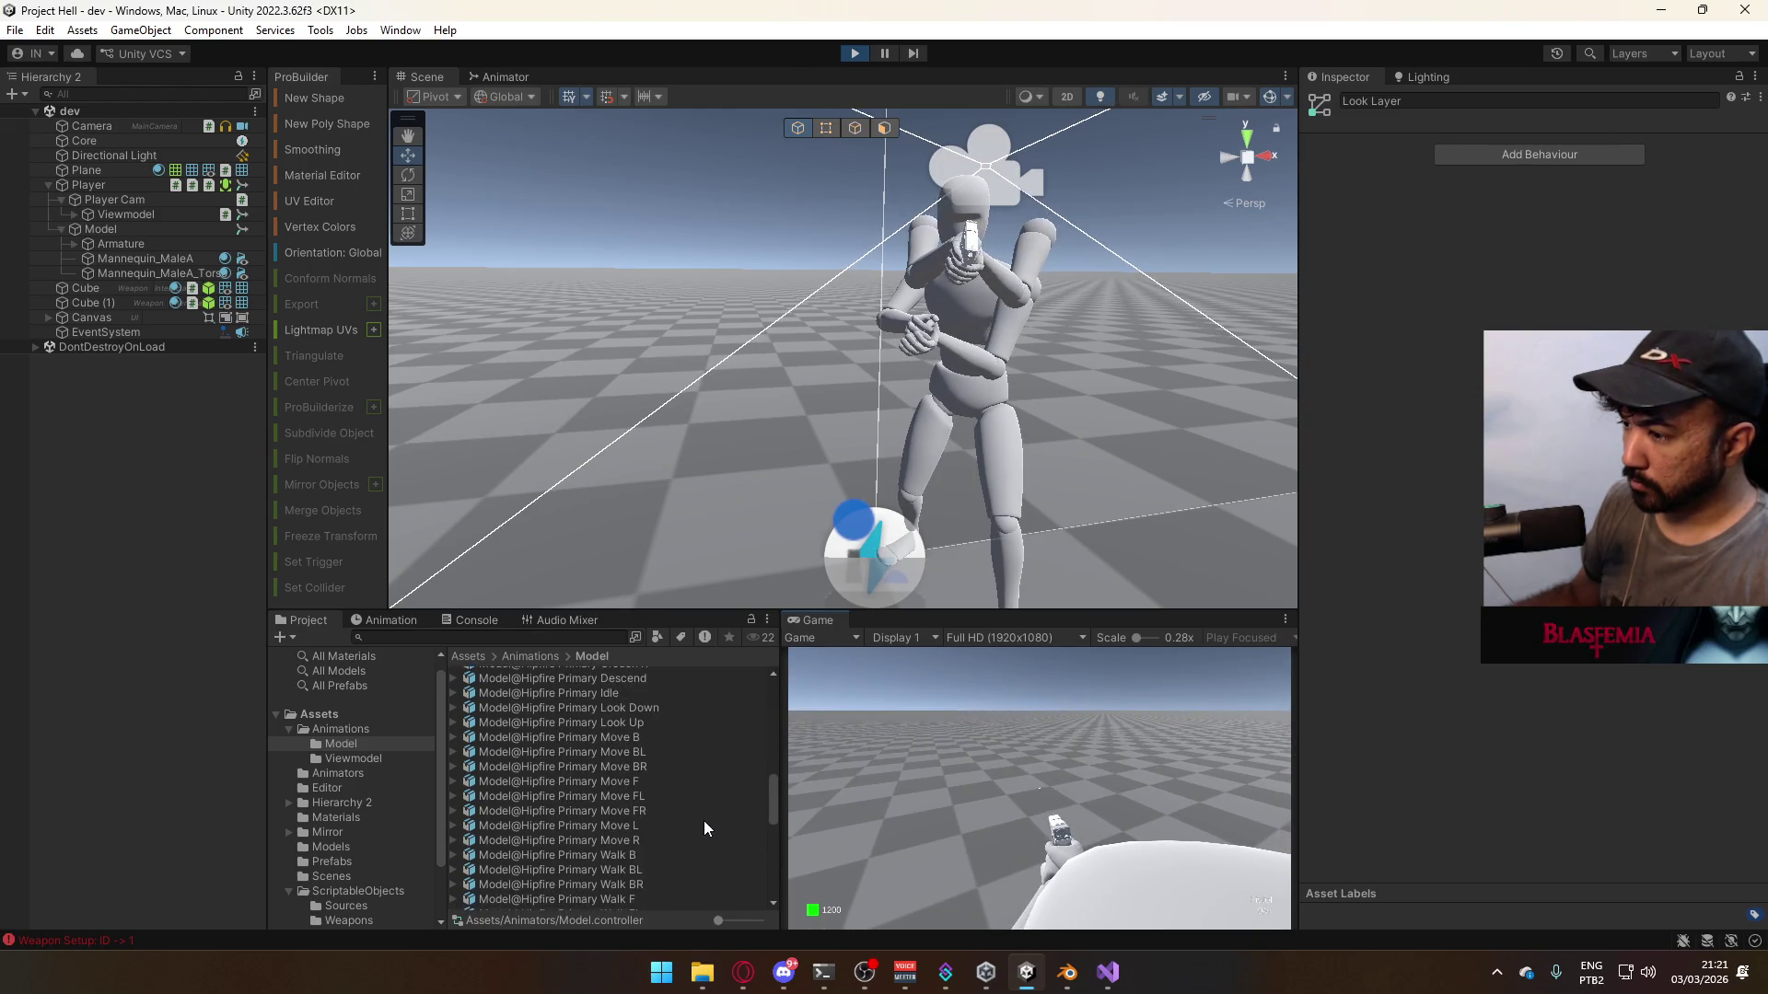
{"action": "left_click", "coordinate": [656, 887]}
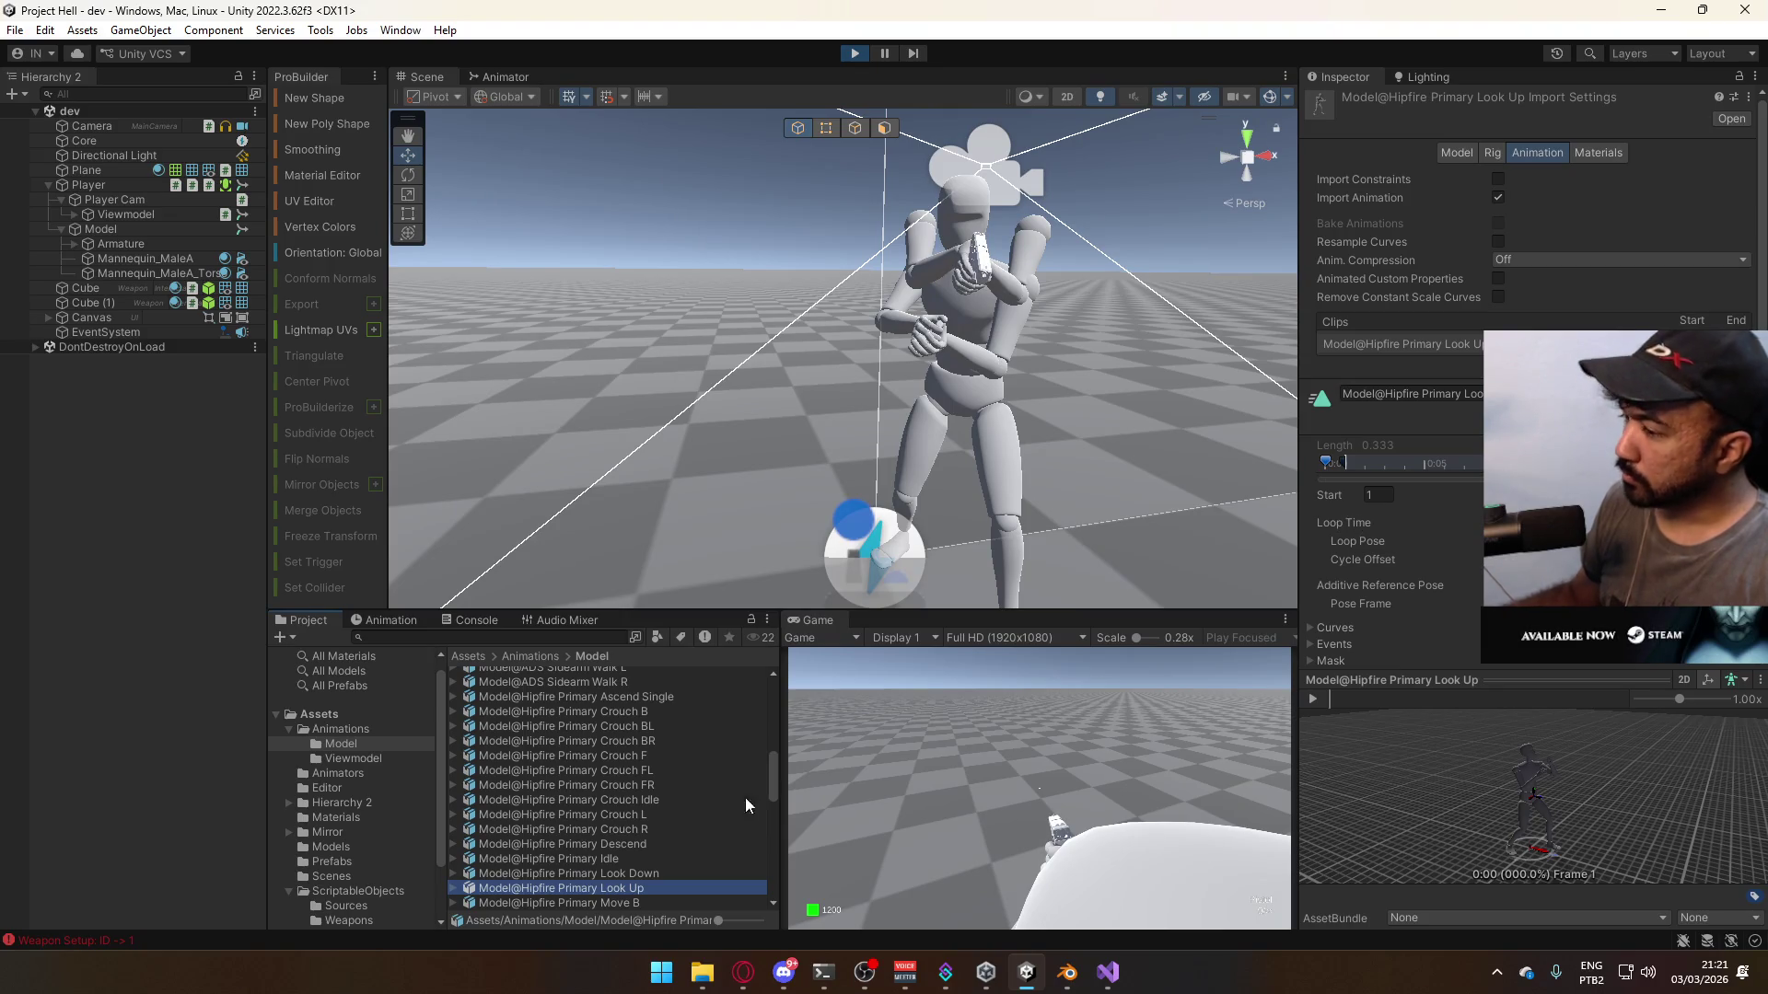
{"action": "scroll", "coordinate": [688, 793], "scroll_direction": "down", "scroll_amount": 5}
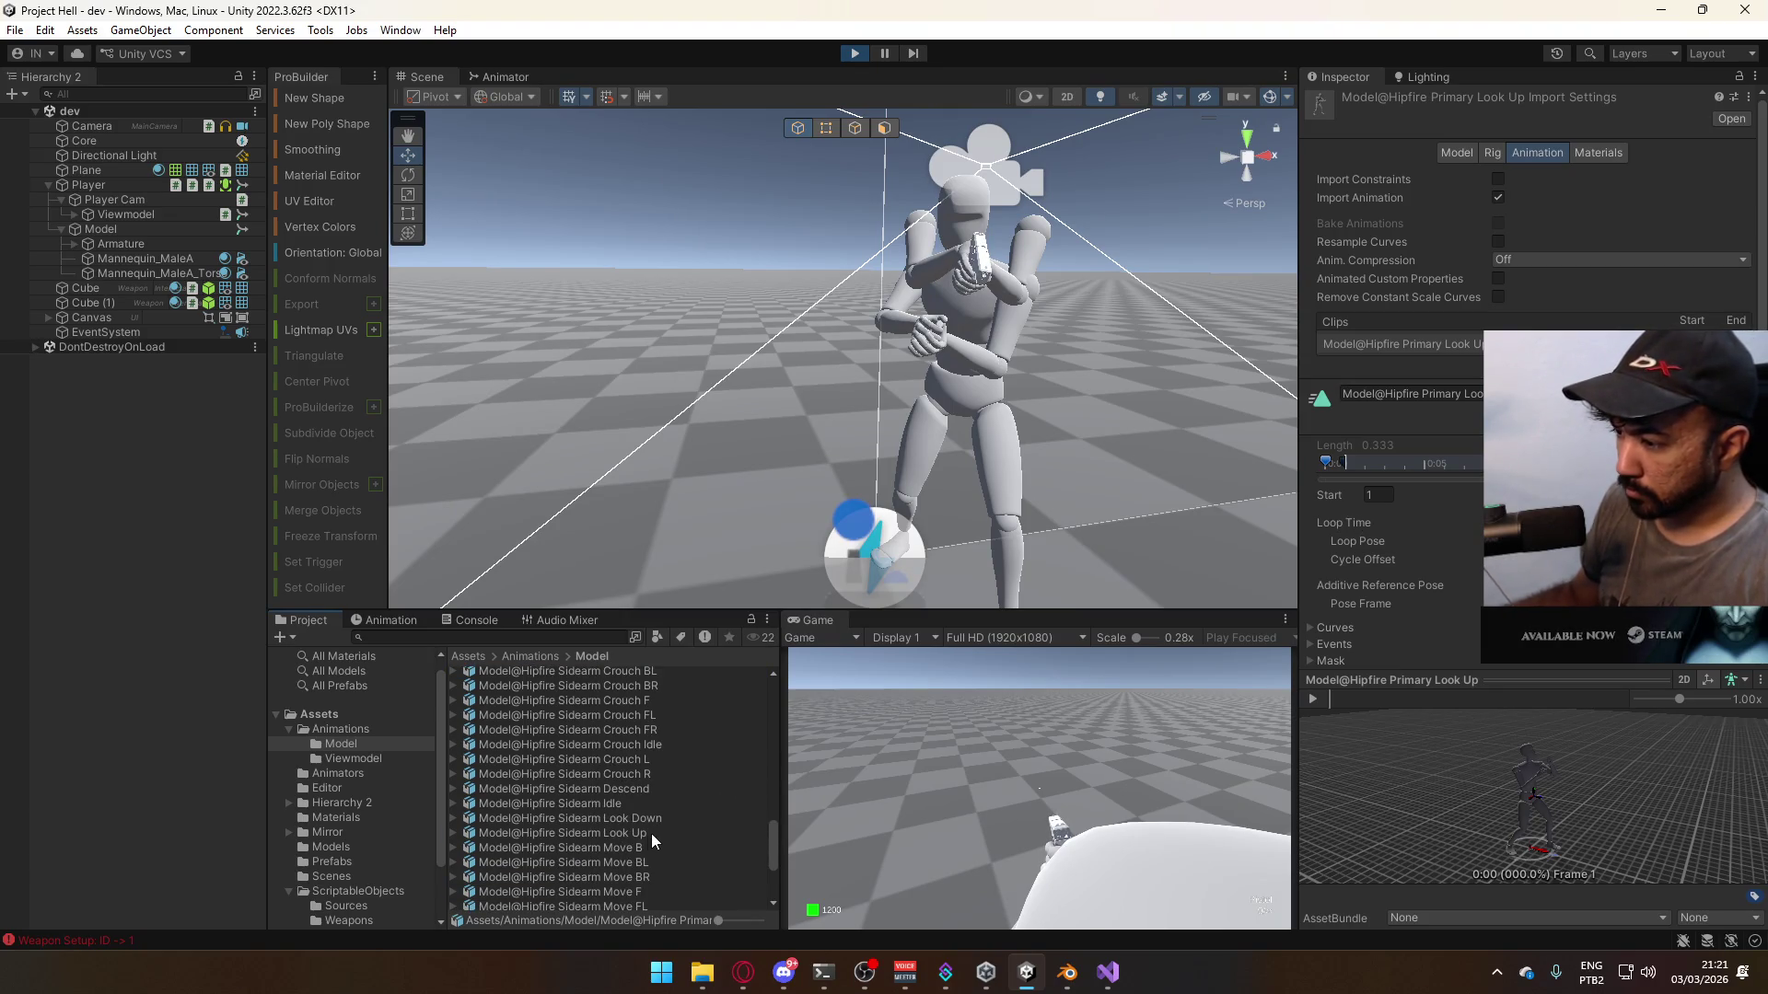
{"action": "left_click", "coordinate": [647, 834]}
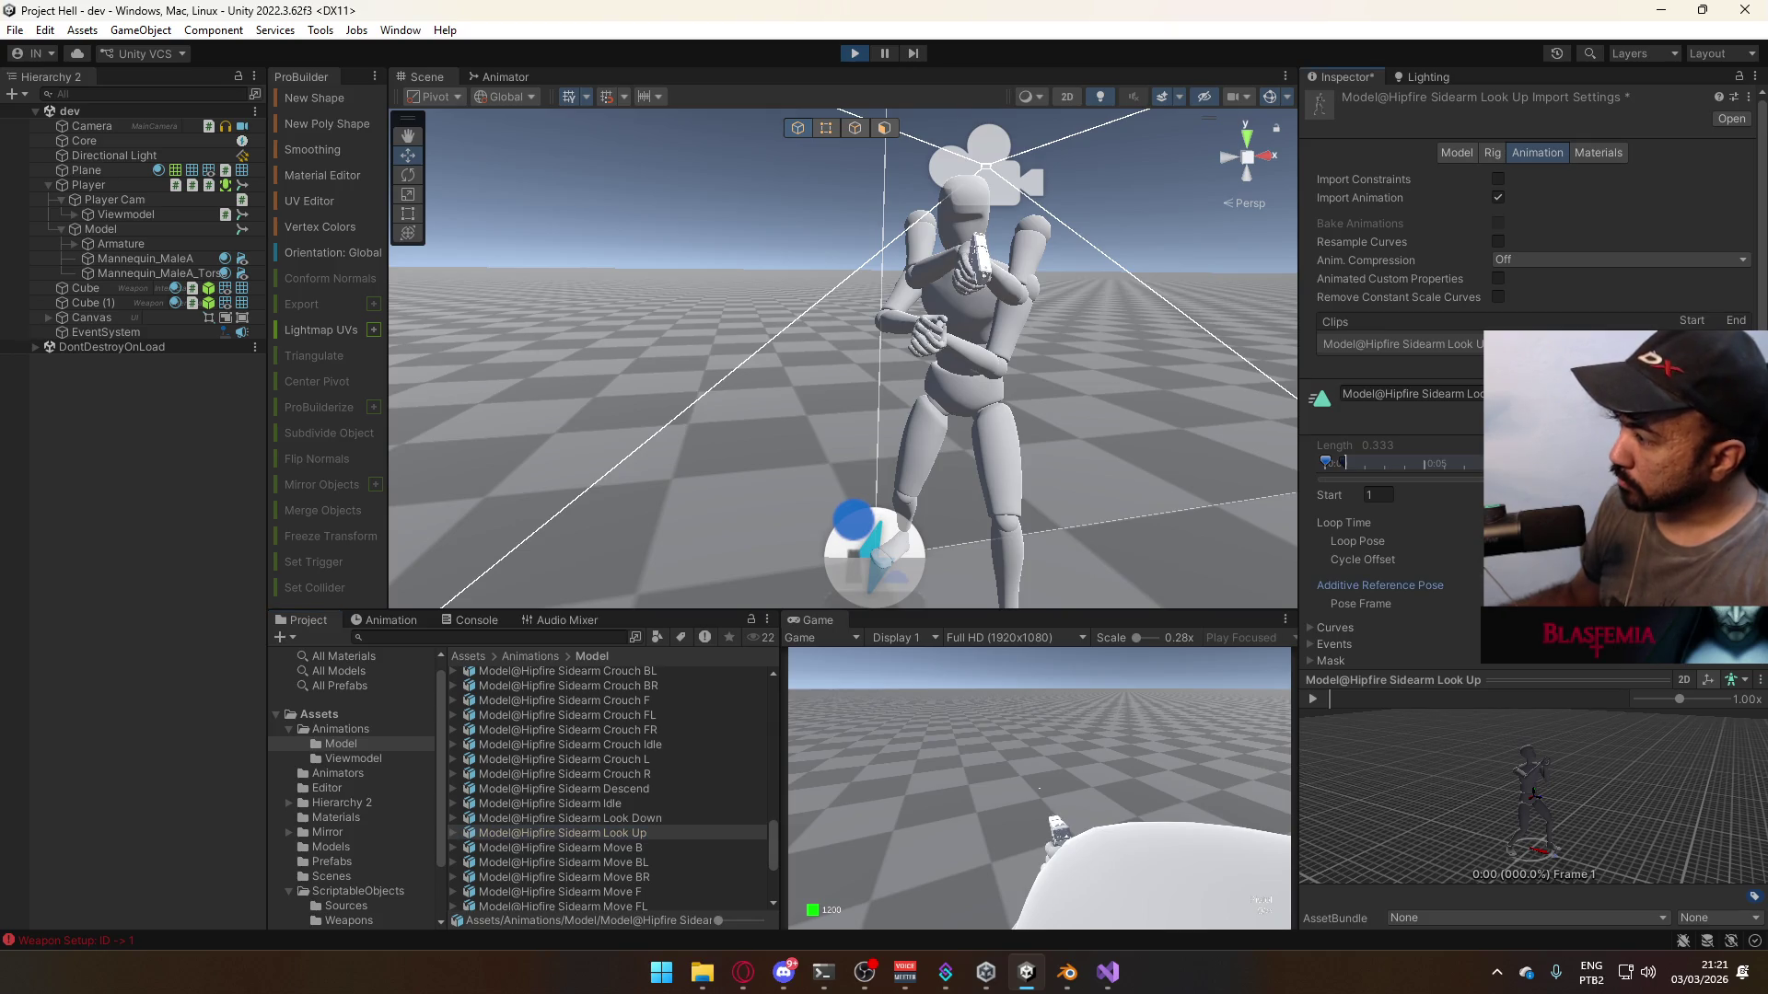
{"action": "left_click", "coordinate": [640, 818]}
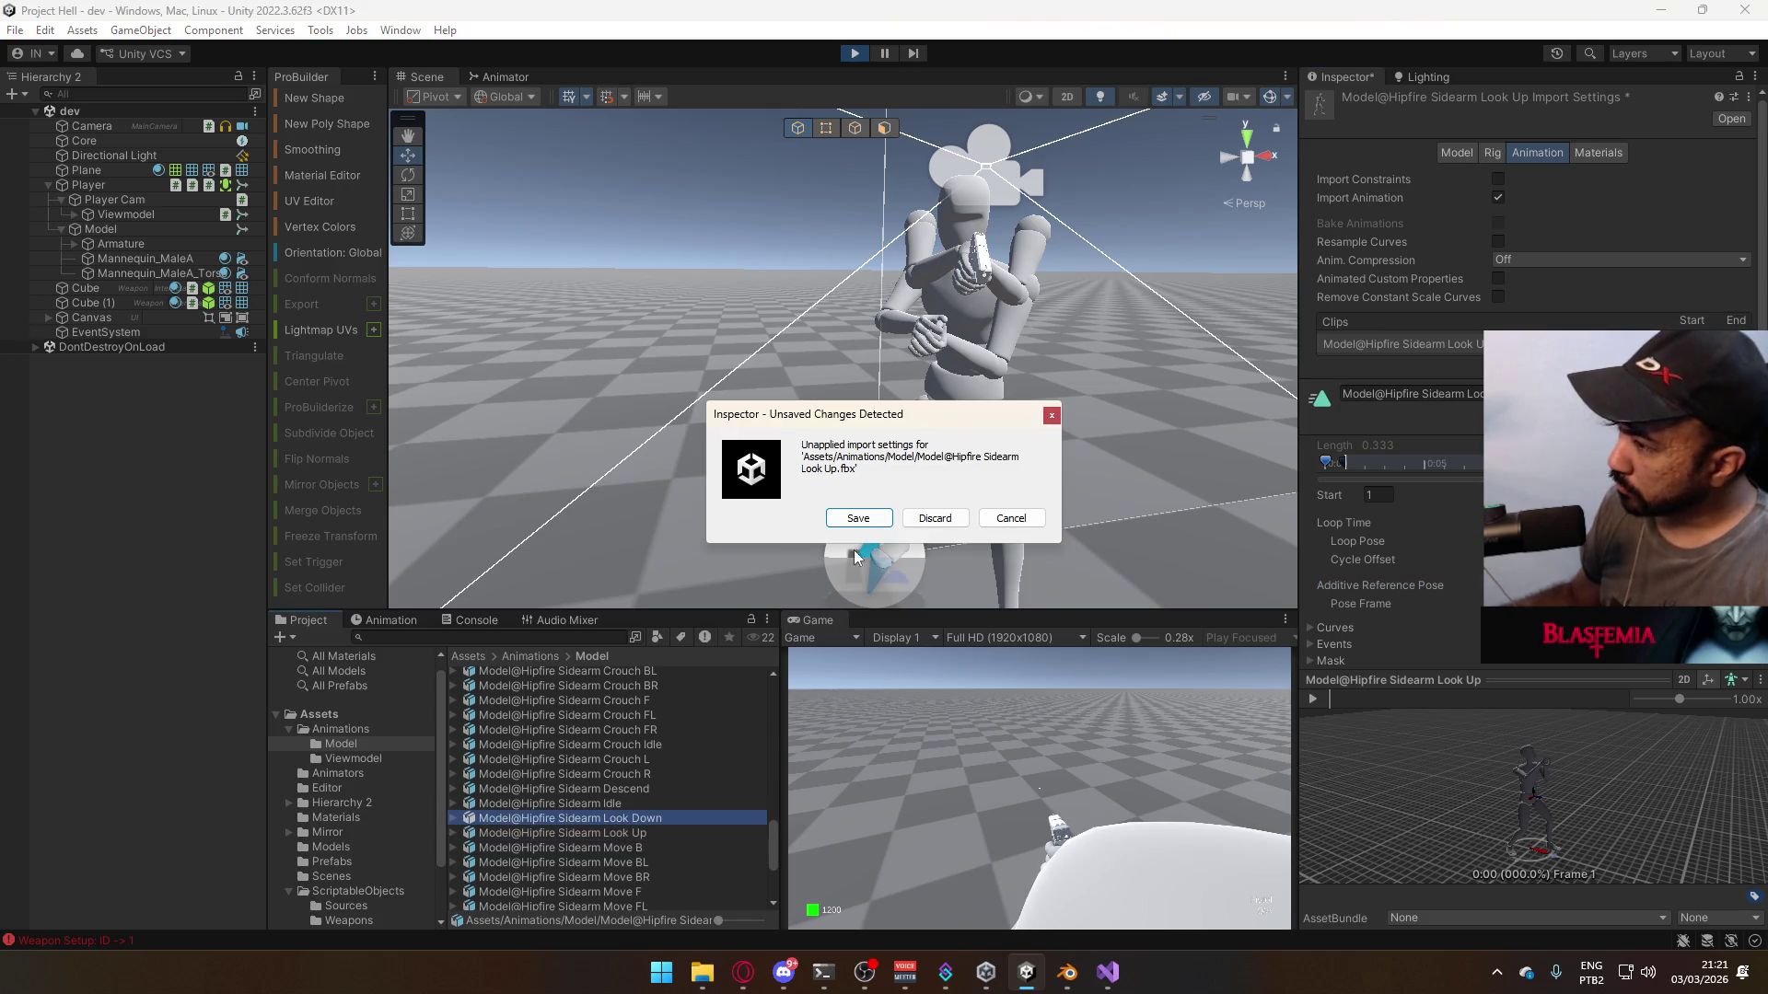
{"action": "left_click", "coordinate": [856, 519]}
{"action": "scroll", "coordinate": [1400, 368], "scroll_direction": "down", "scroll_amount": 2}
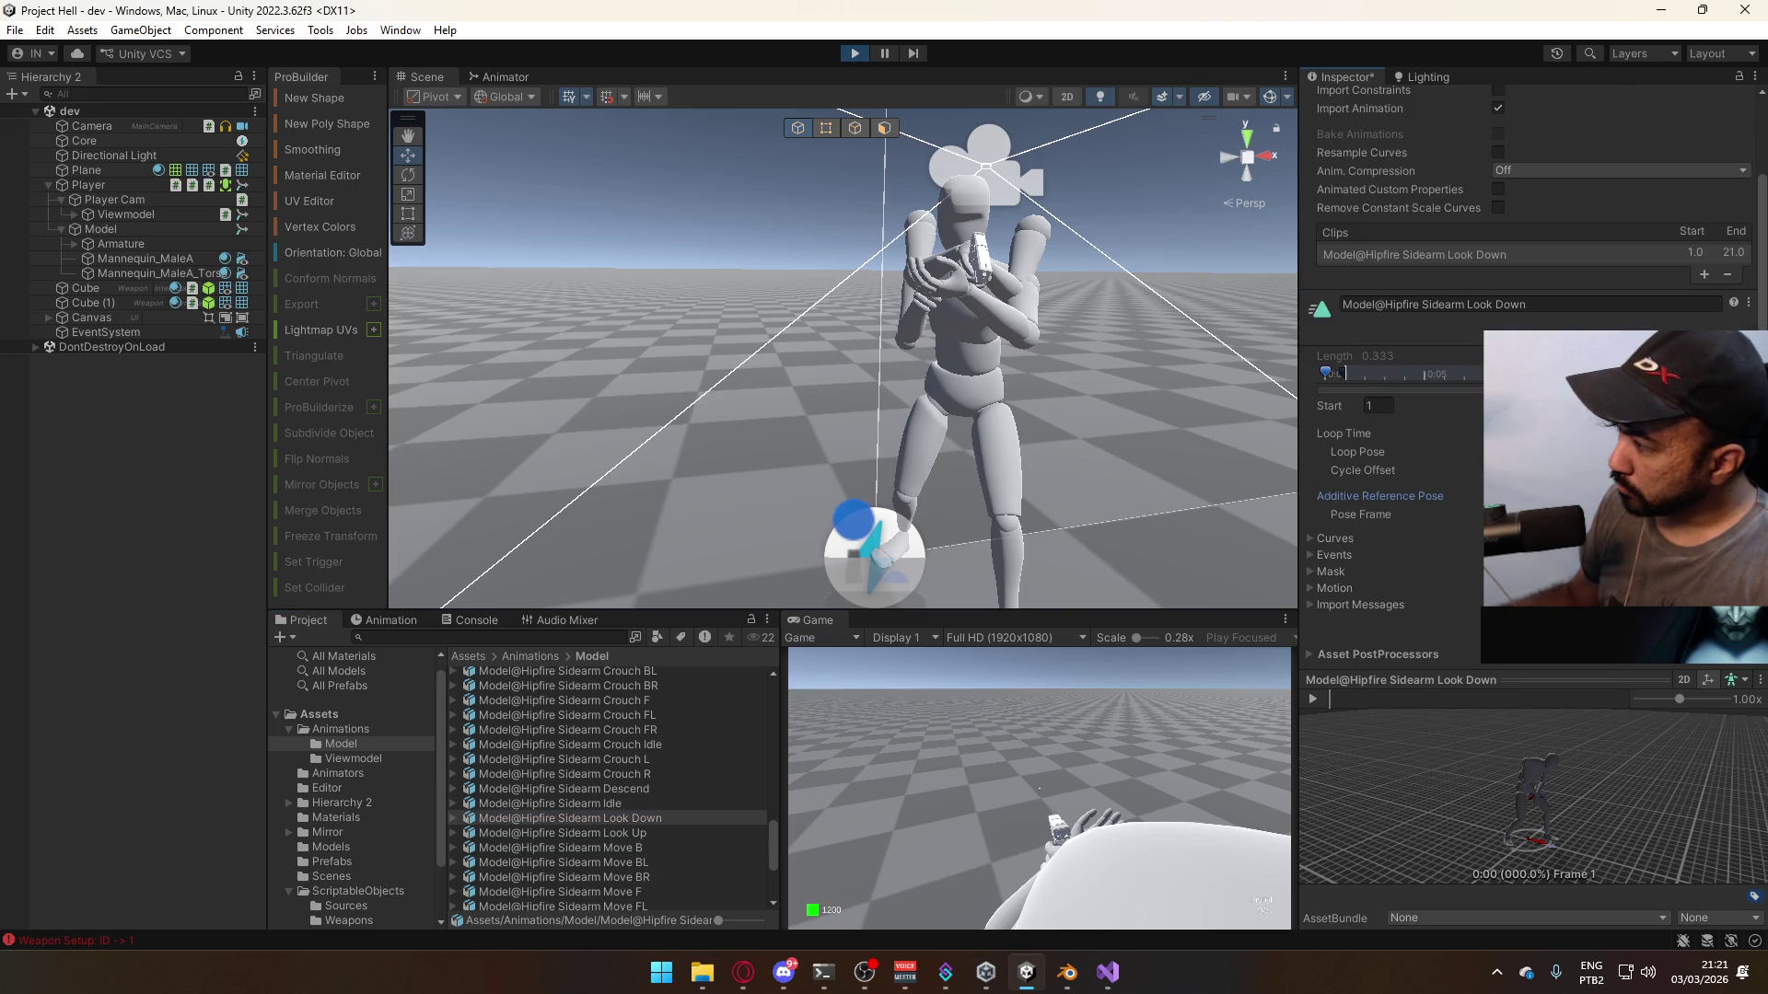
{"action": "key", "text": "2"}
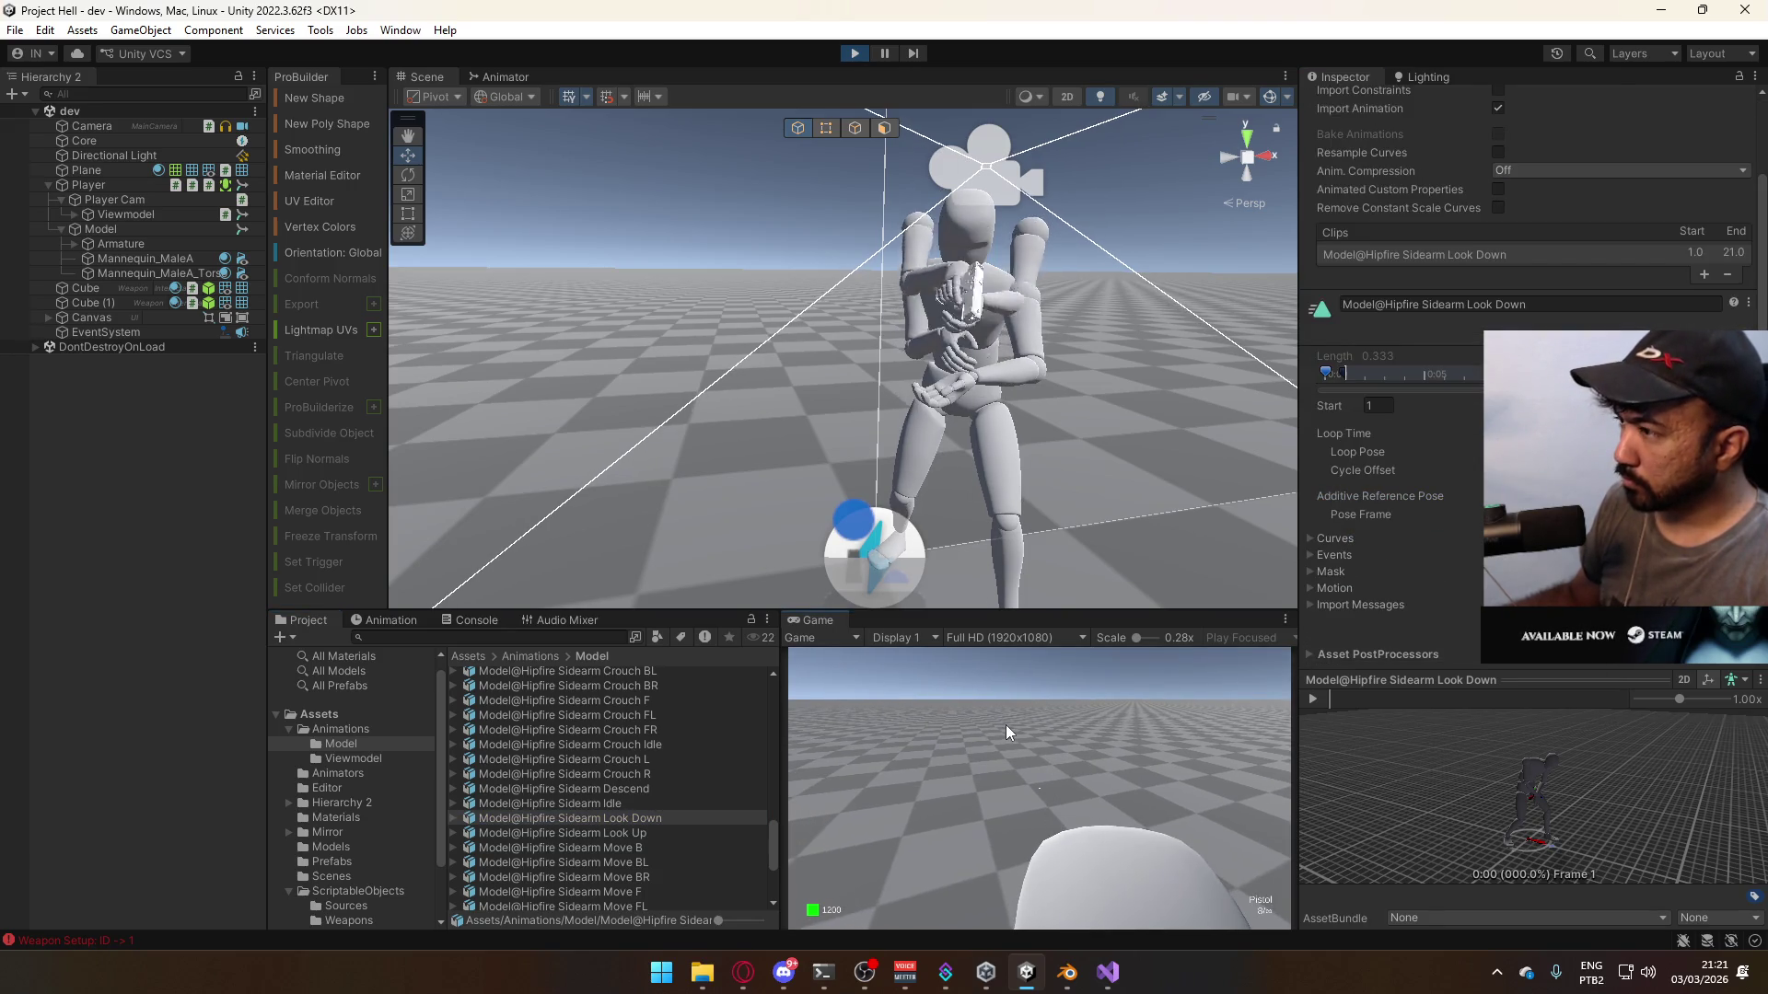
{"action": "key", "text": "1"}
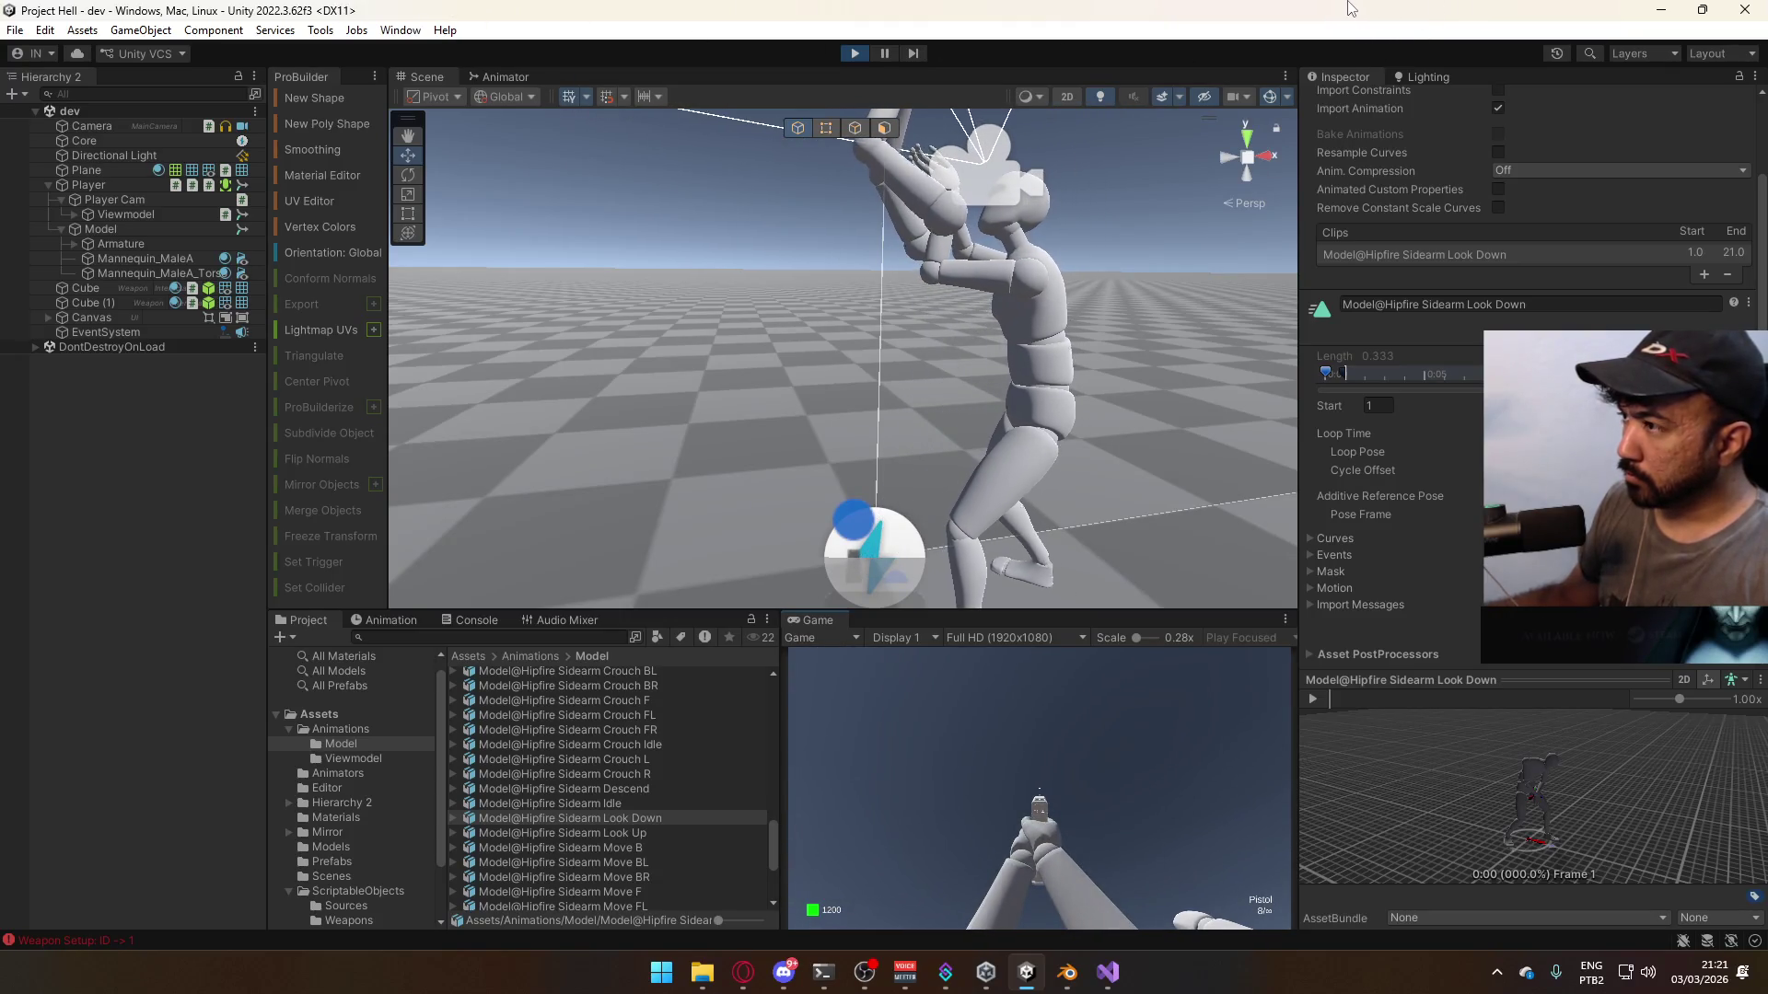
{"action": "key", "text": "super"}
{"action": "mouse_move", "coordinate": [1013, 276]}
{"action": "left_mouse_down", "text": "alt"}
{"action": "mouse_move", "coordinate": [969, 121]}
{"action": "mouse_move", "coordinate": [913, 233]}
{"action": "left_mouse_up", "text": "alt"}
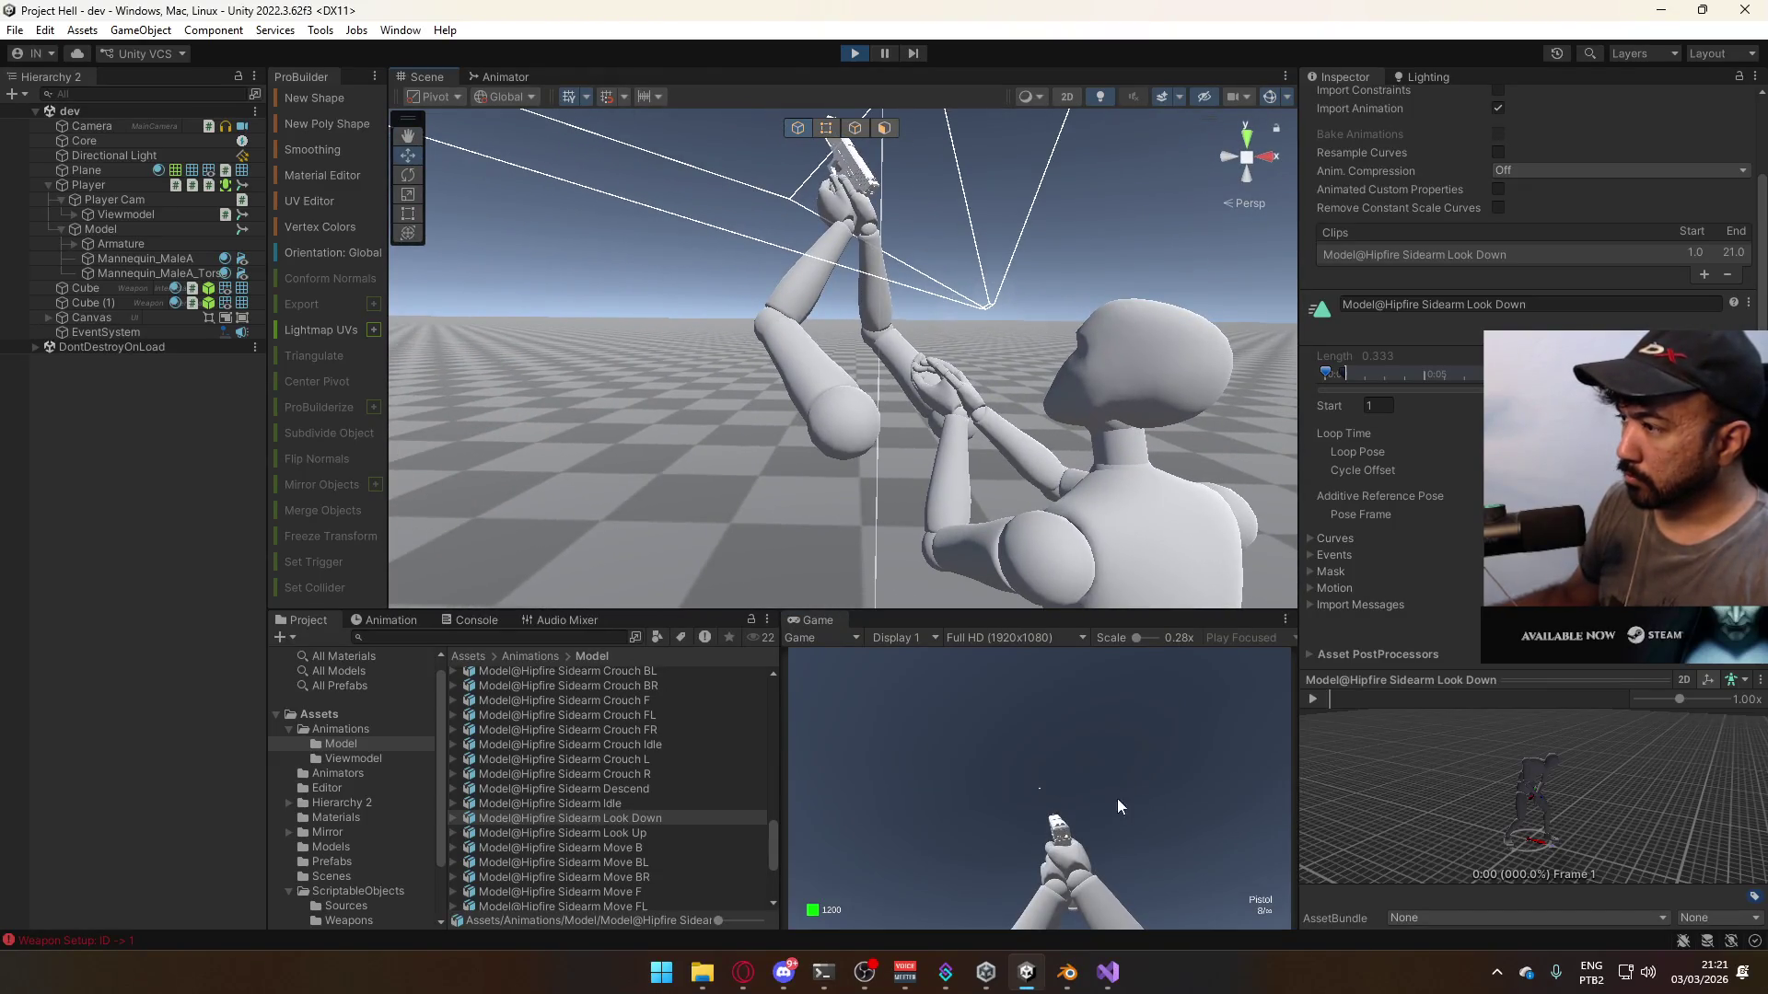
{"action": "left_click", "coordinate": [821, 738]}
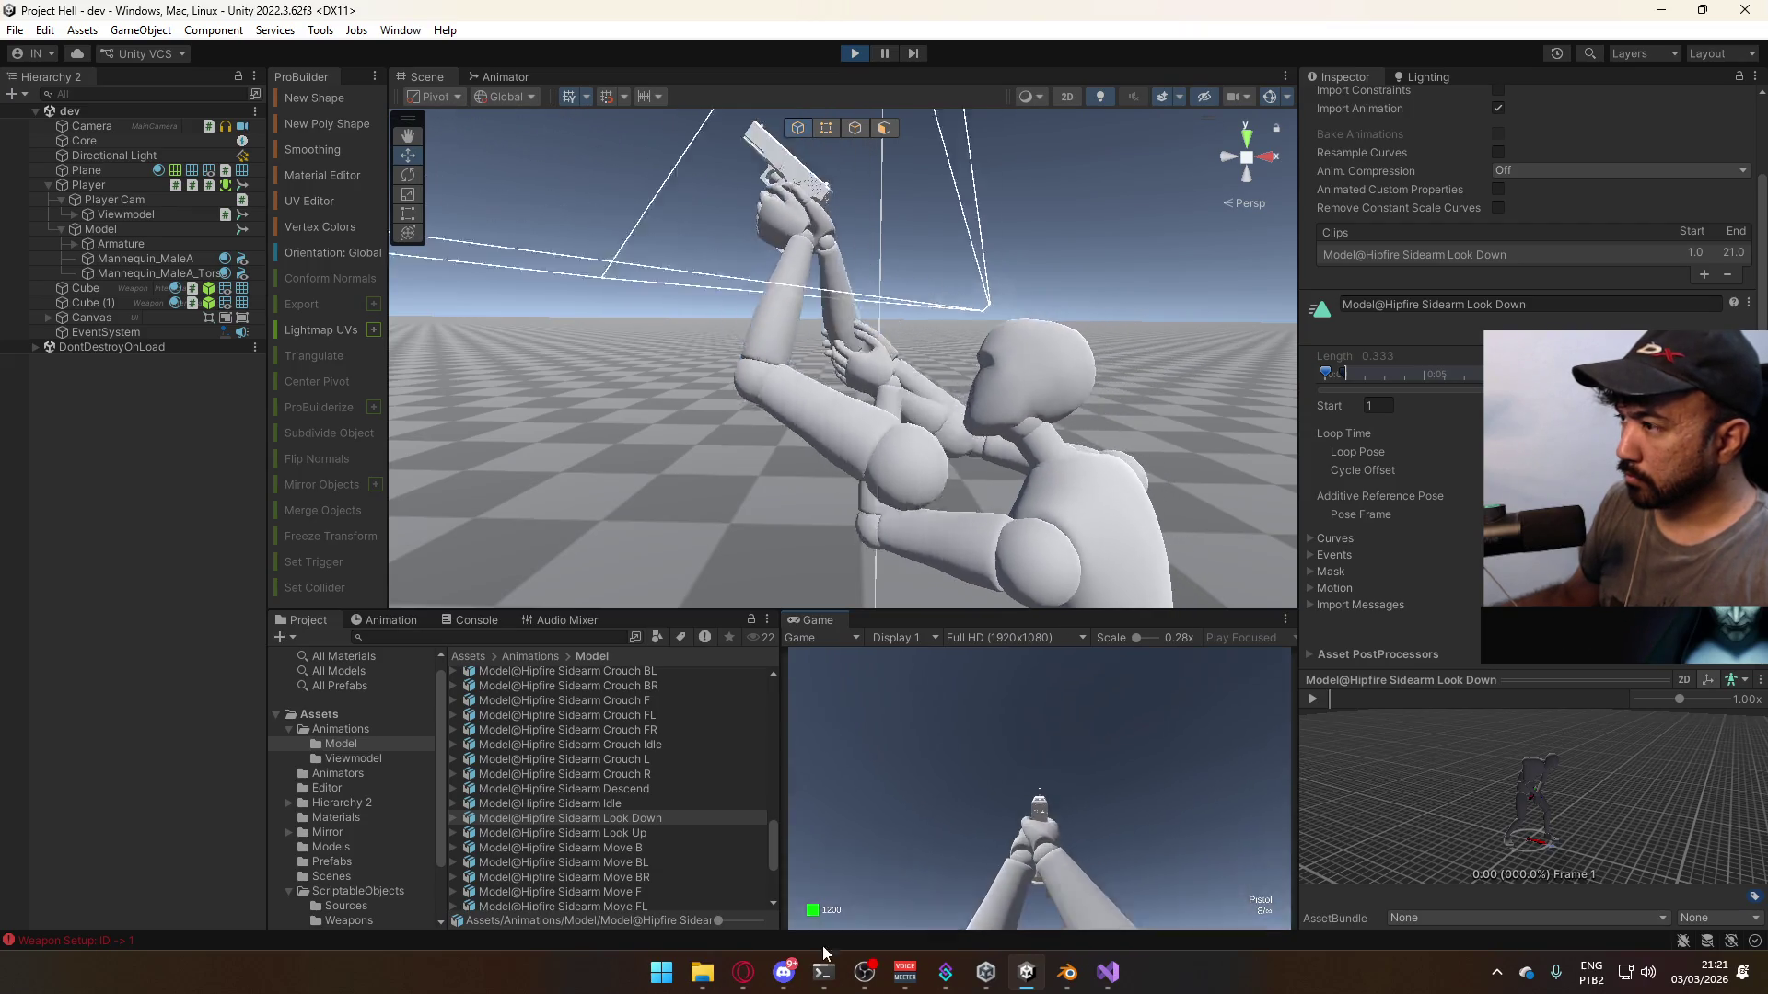
{"action": "key", "text": "Escape"}
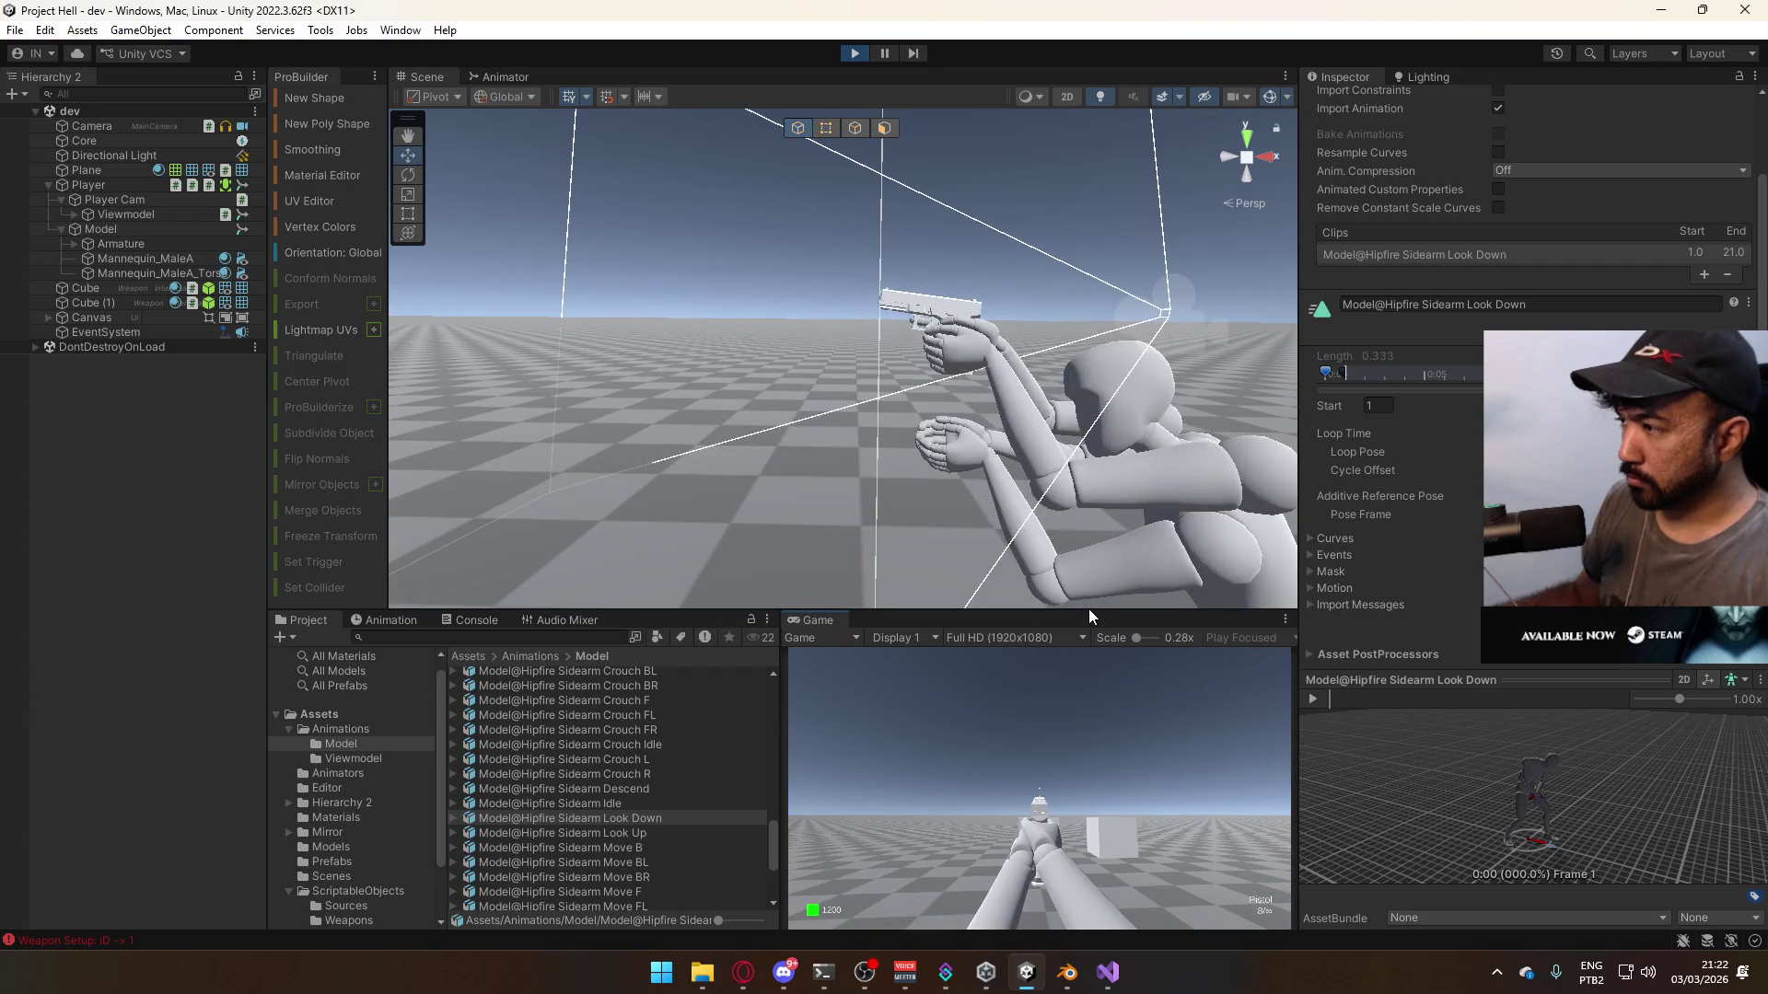
{"action": "key", "text": "super"}
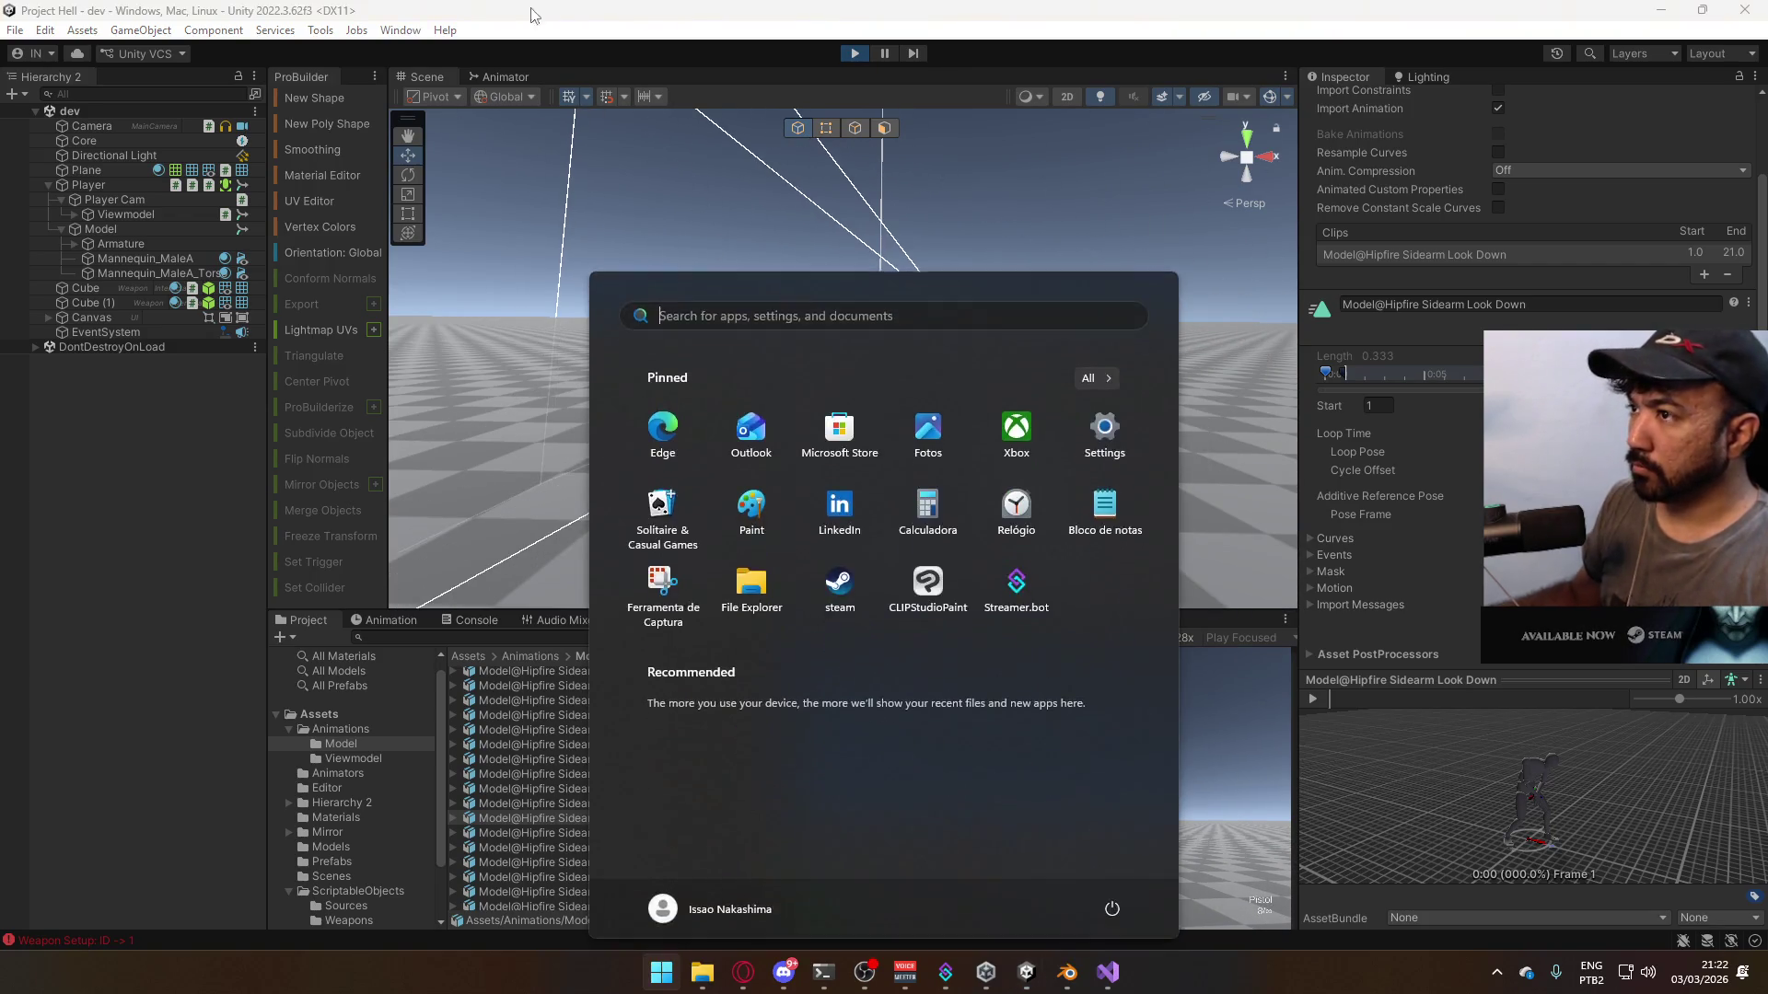
- Set Look Layer blending back to Override, then test the SMG, walking forward, and the pistol
{"action": "left_click", "coordinate": [504, 76]}
{"action": "left_click", "coordinate": [544, 256]}
{"action": "left_click", "coordinate": [578, 254]}
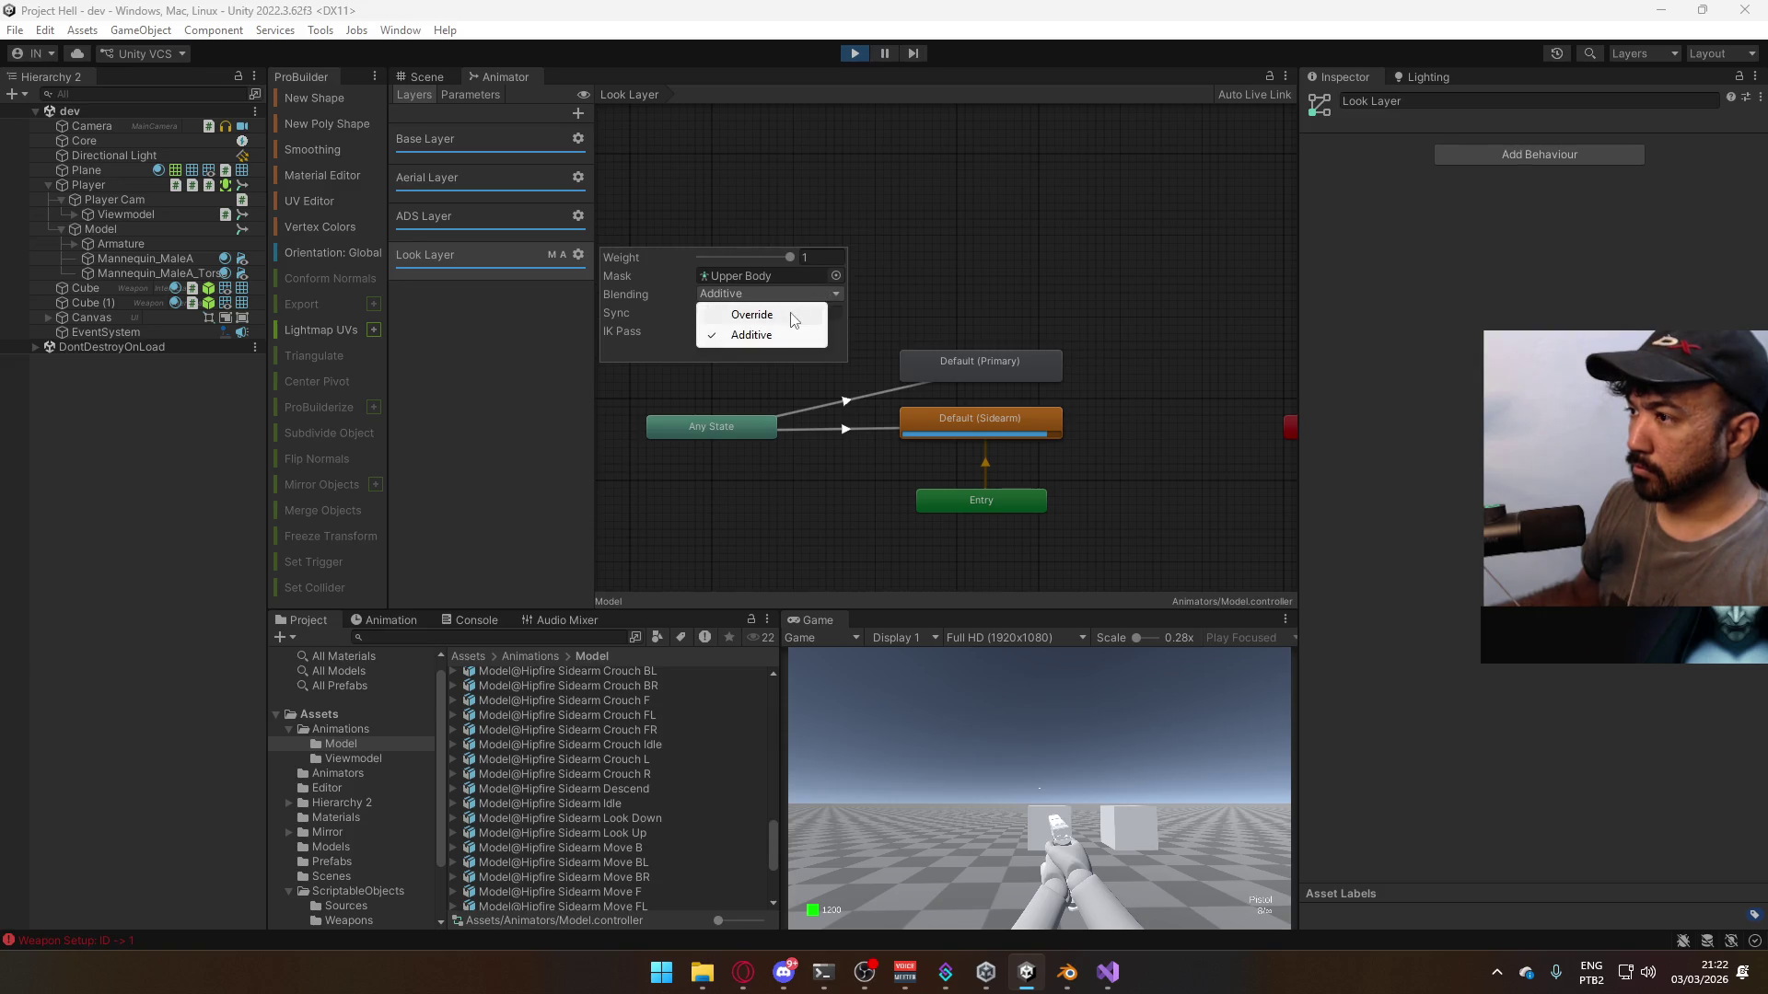
{"action": "left_click", "coordinate": [440, 76]}
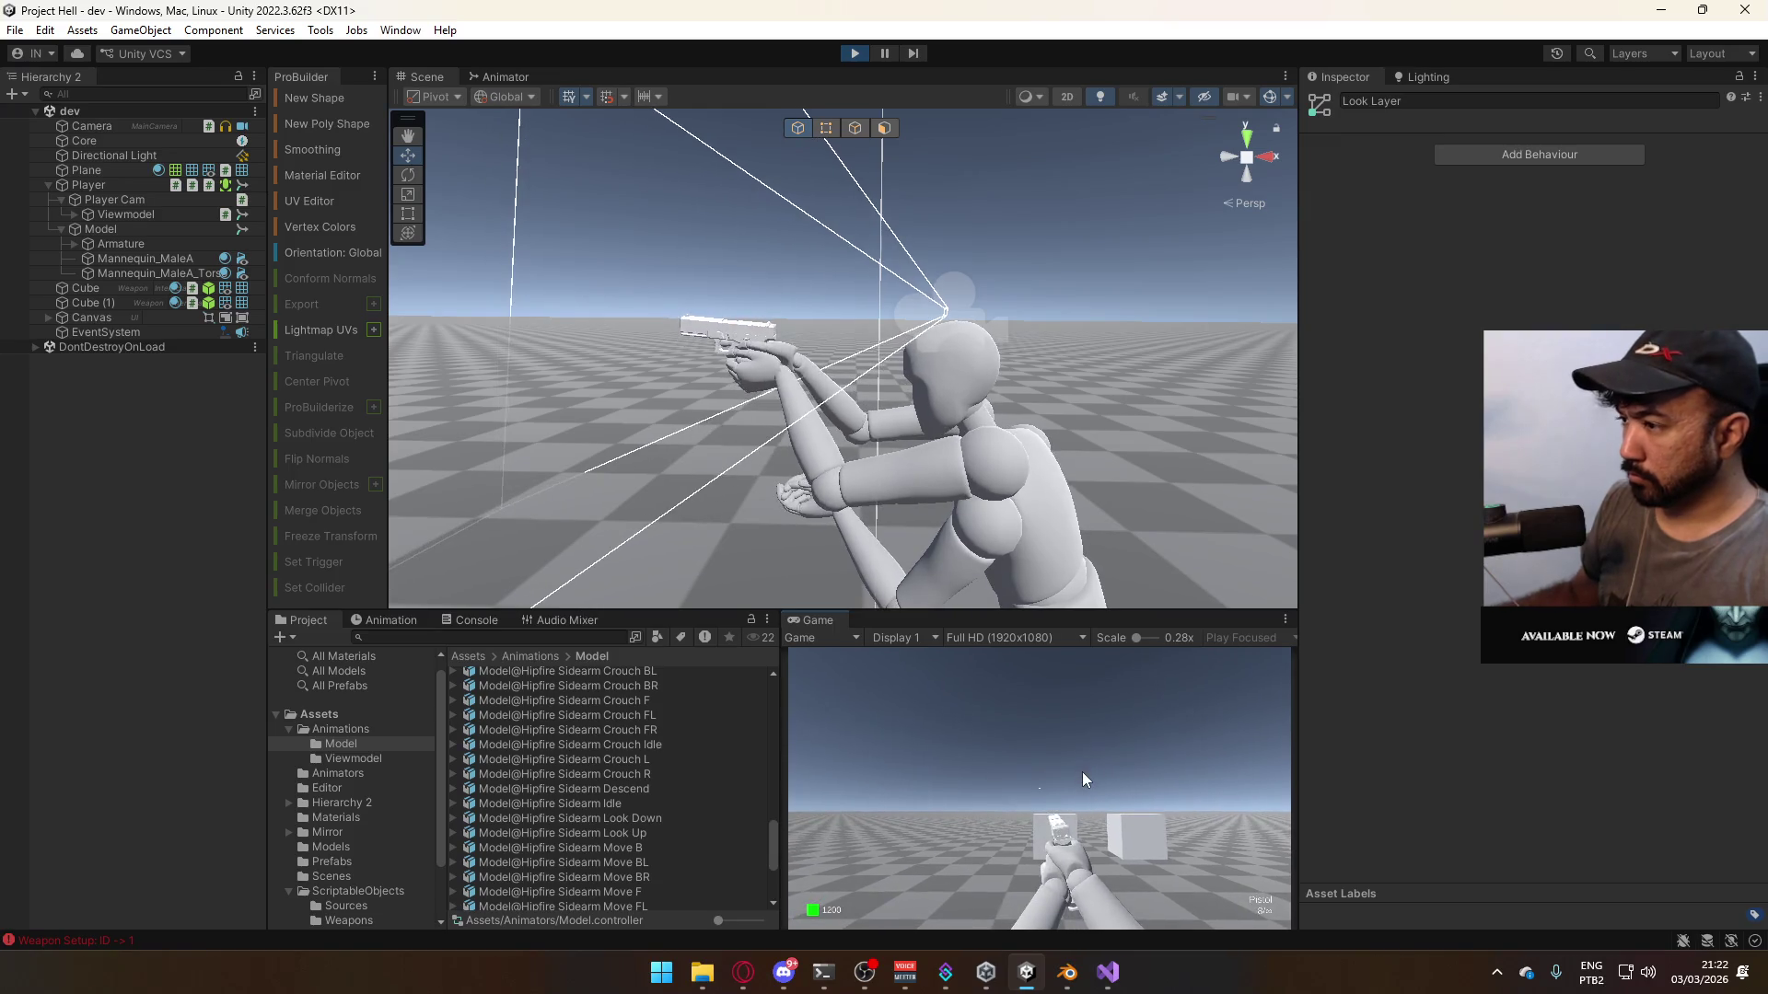
{"action": "key", "text": "2"}
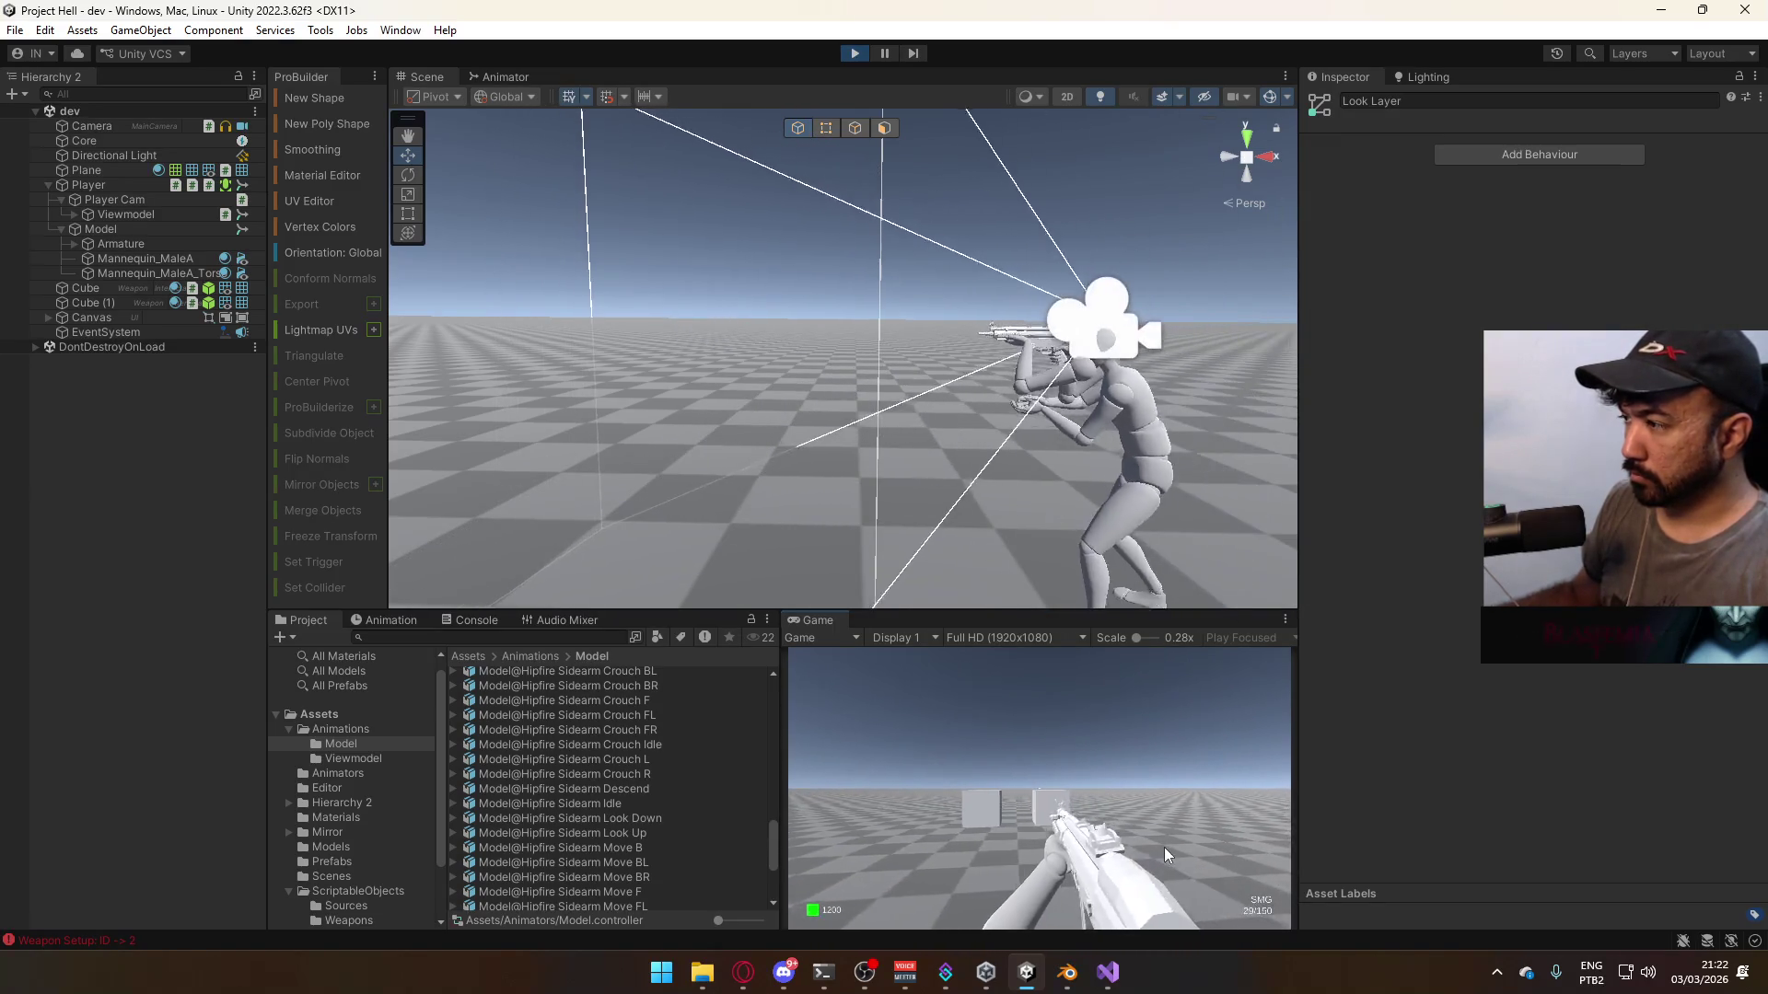
{"action": "key", "text": "w"}
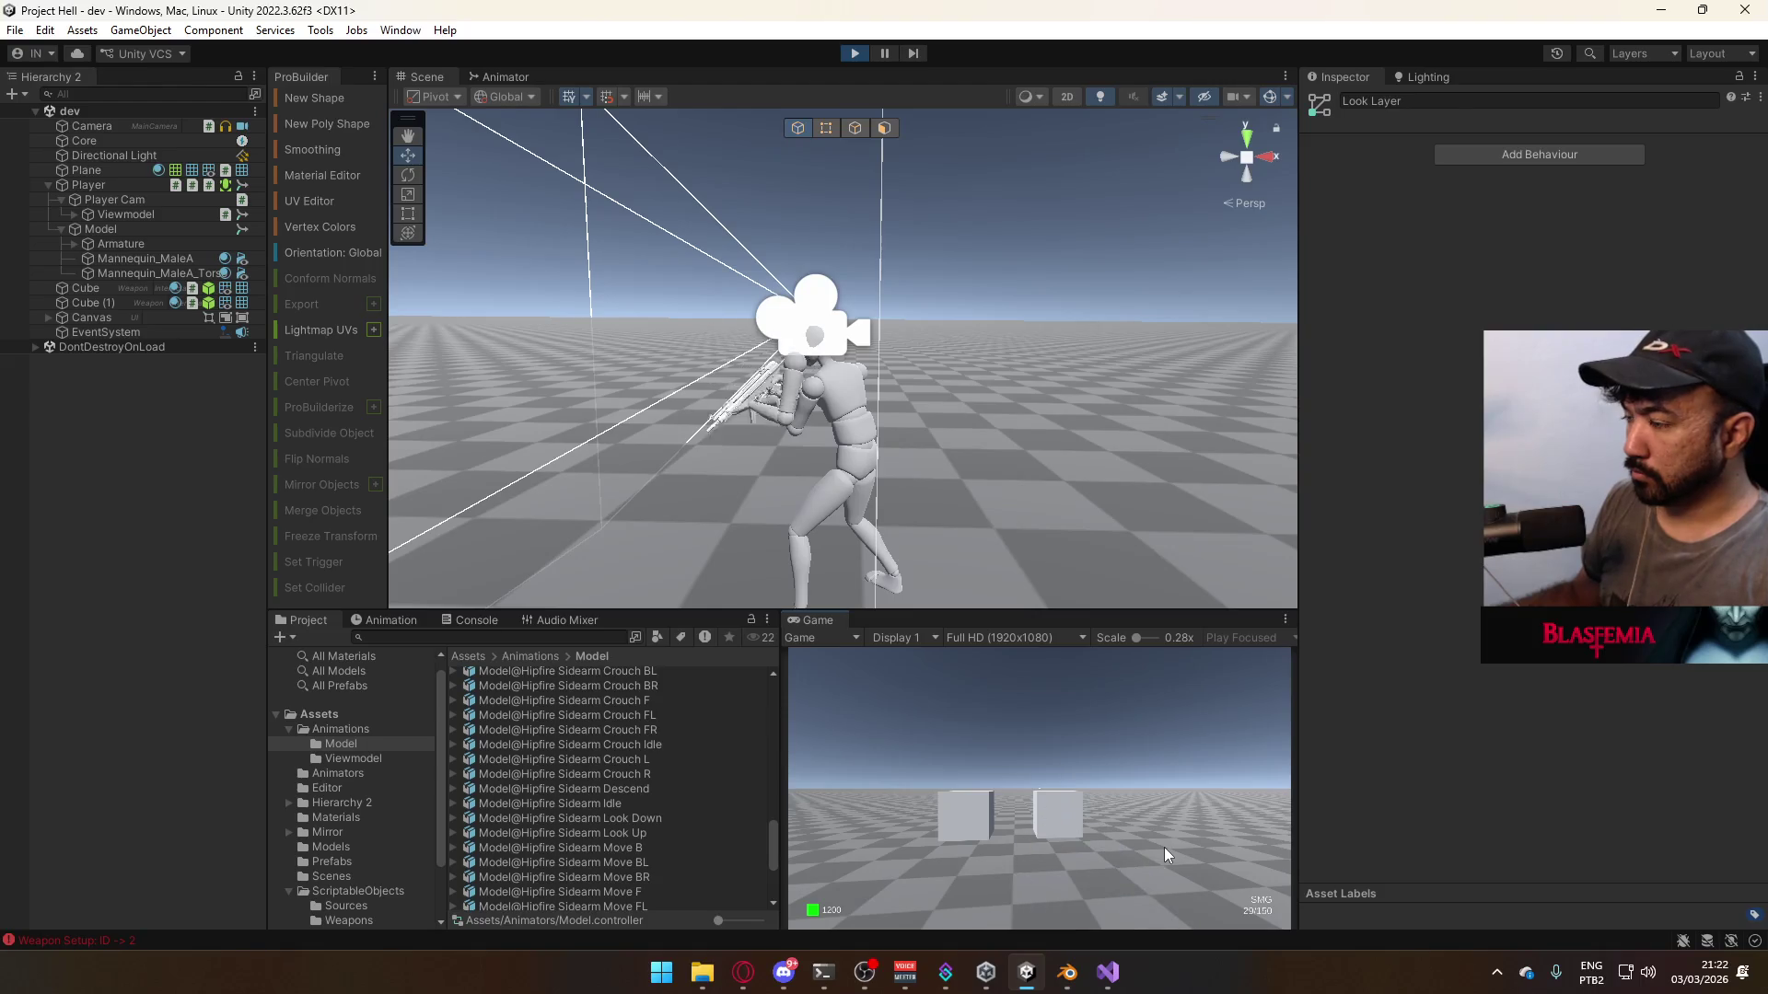
{"action": "key", "text": "1"}
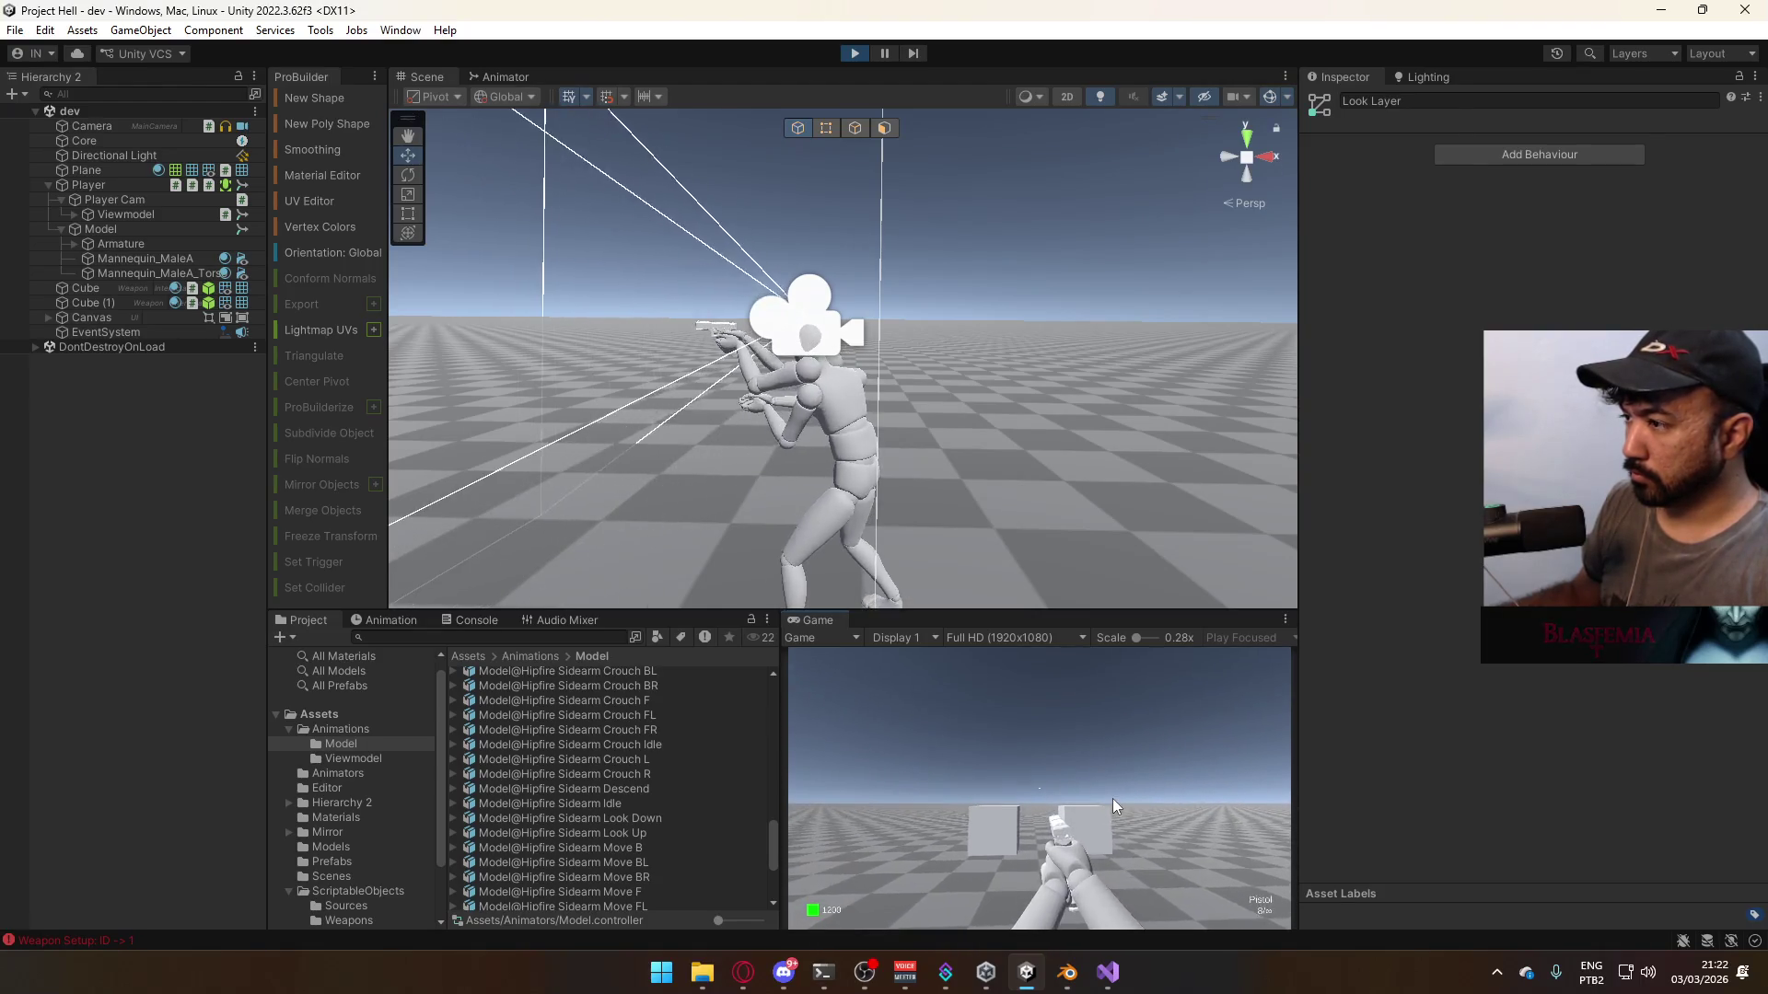
{"action": "key", "text": "super"}
{"action": "left_click", "coordinate": [504, 77]}
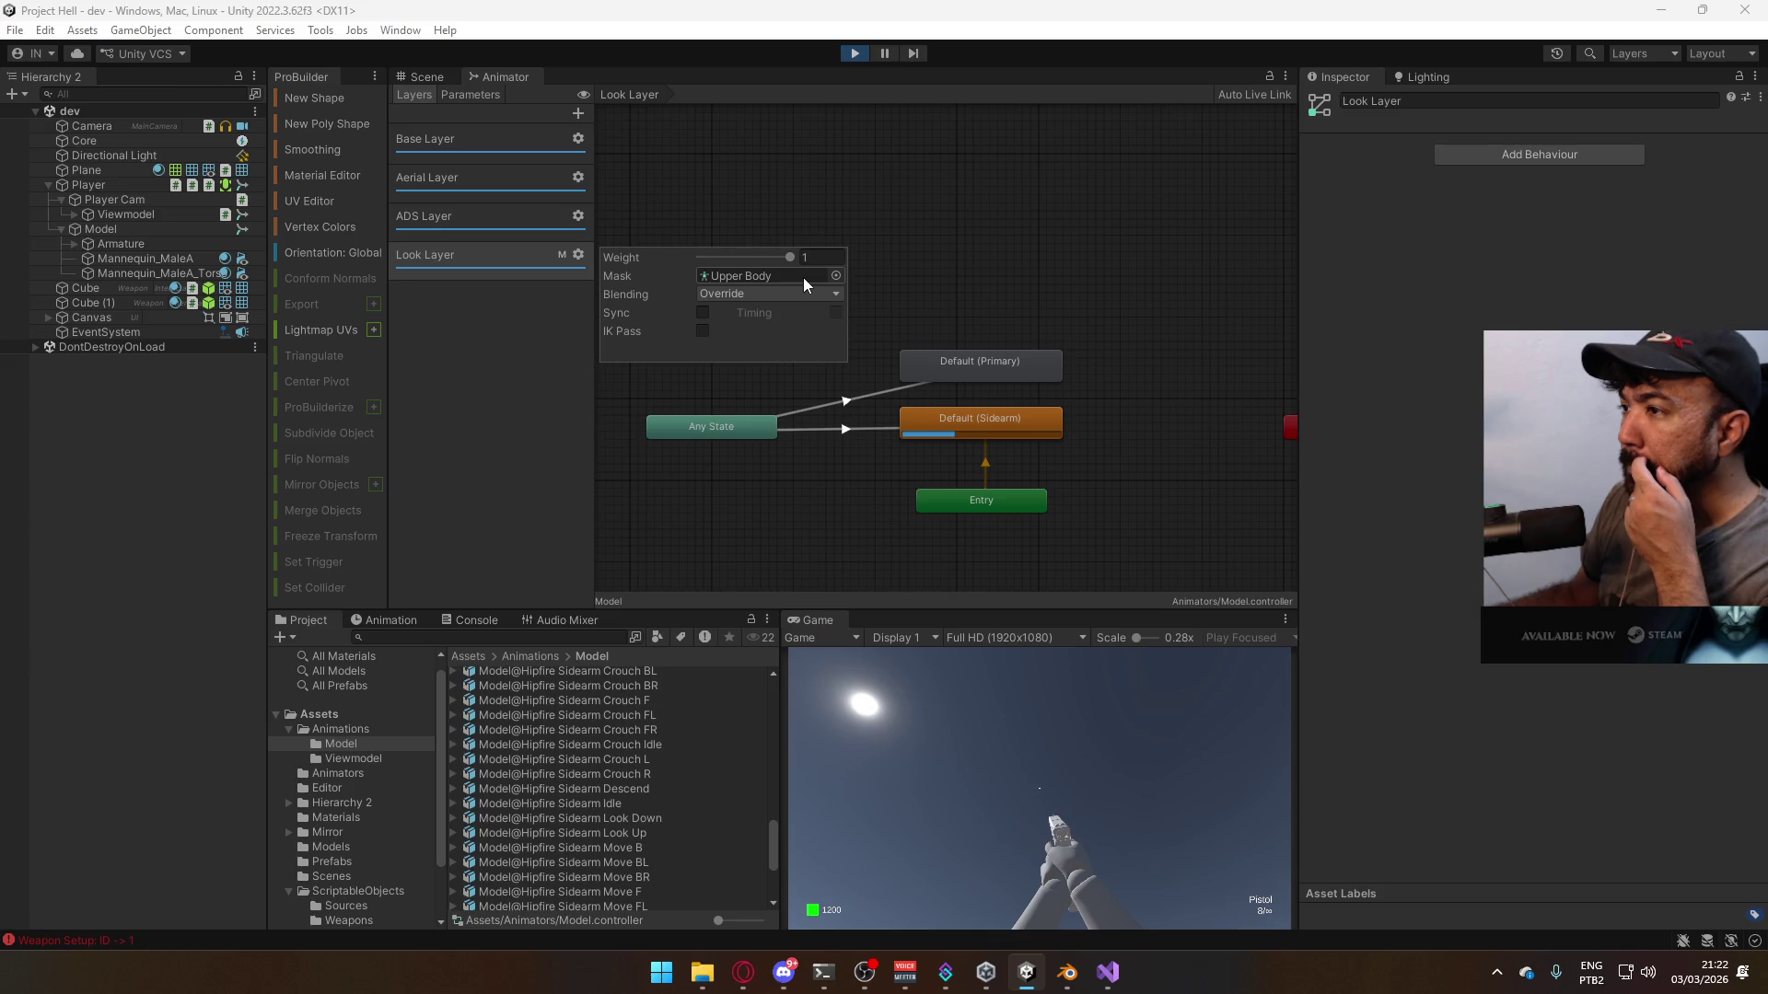
- Swap between SMG and pistol, restart play mode to retest the look poses, then stop the game
{"action": "left_click", "coordinate": [426, 78]}
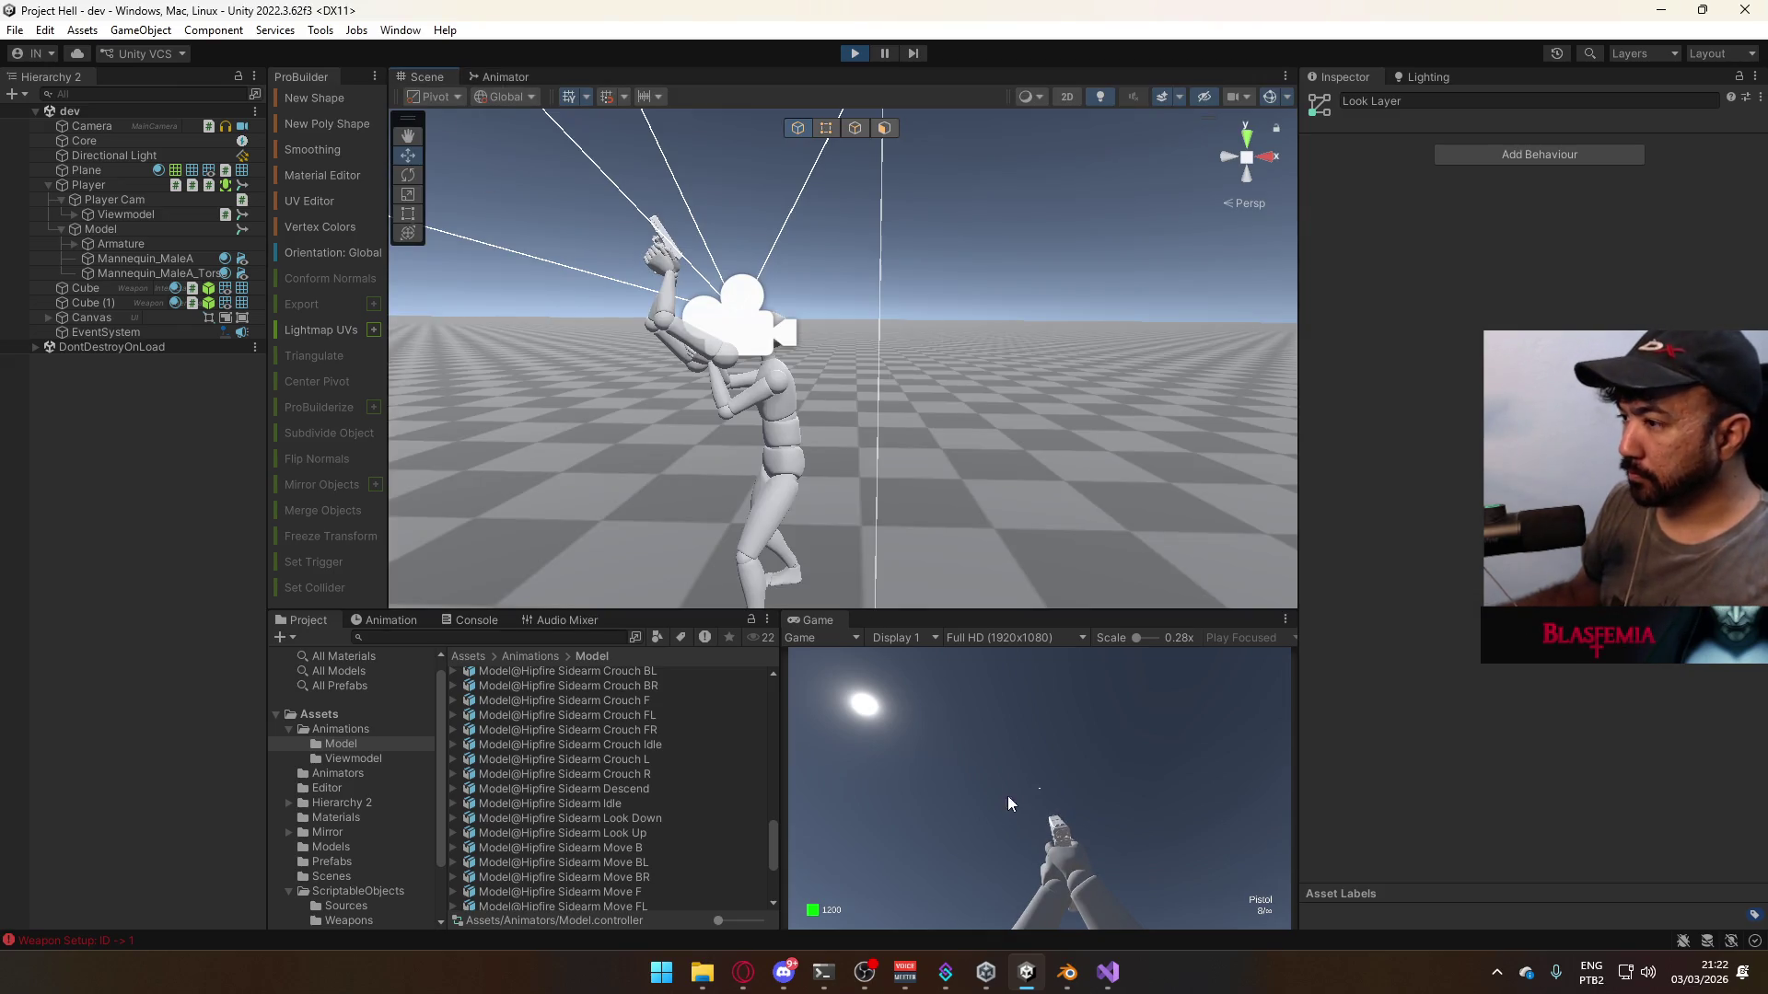
{"action": "key", "text": "2"}
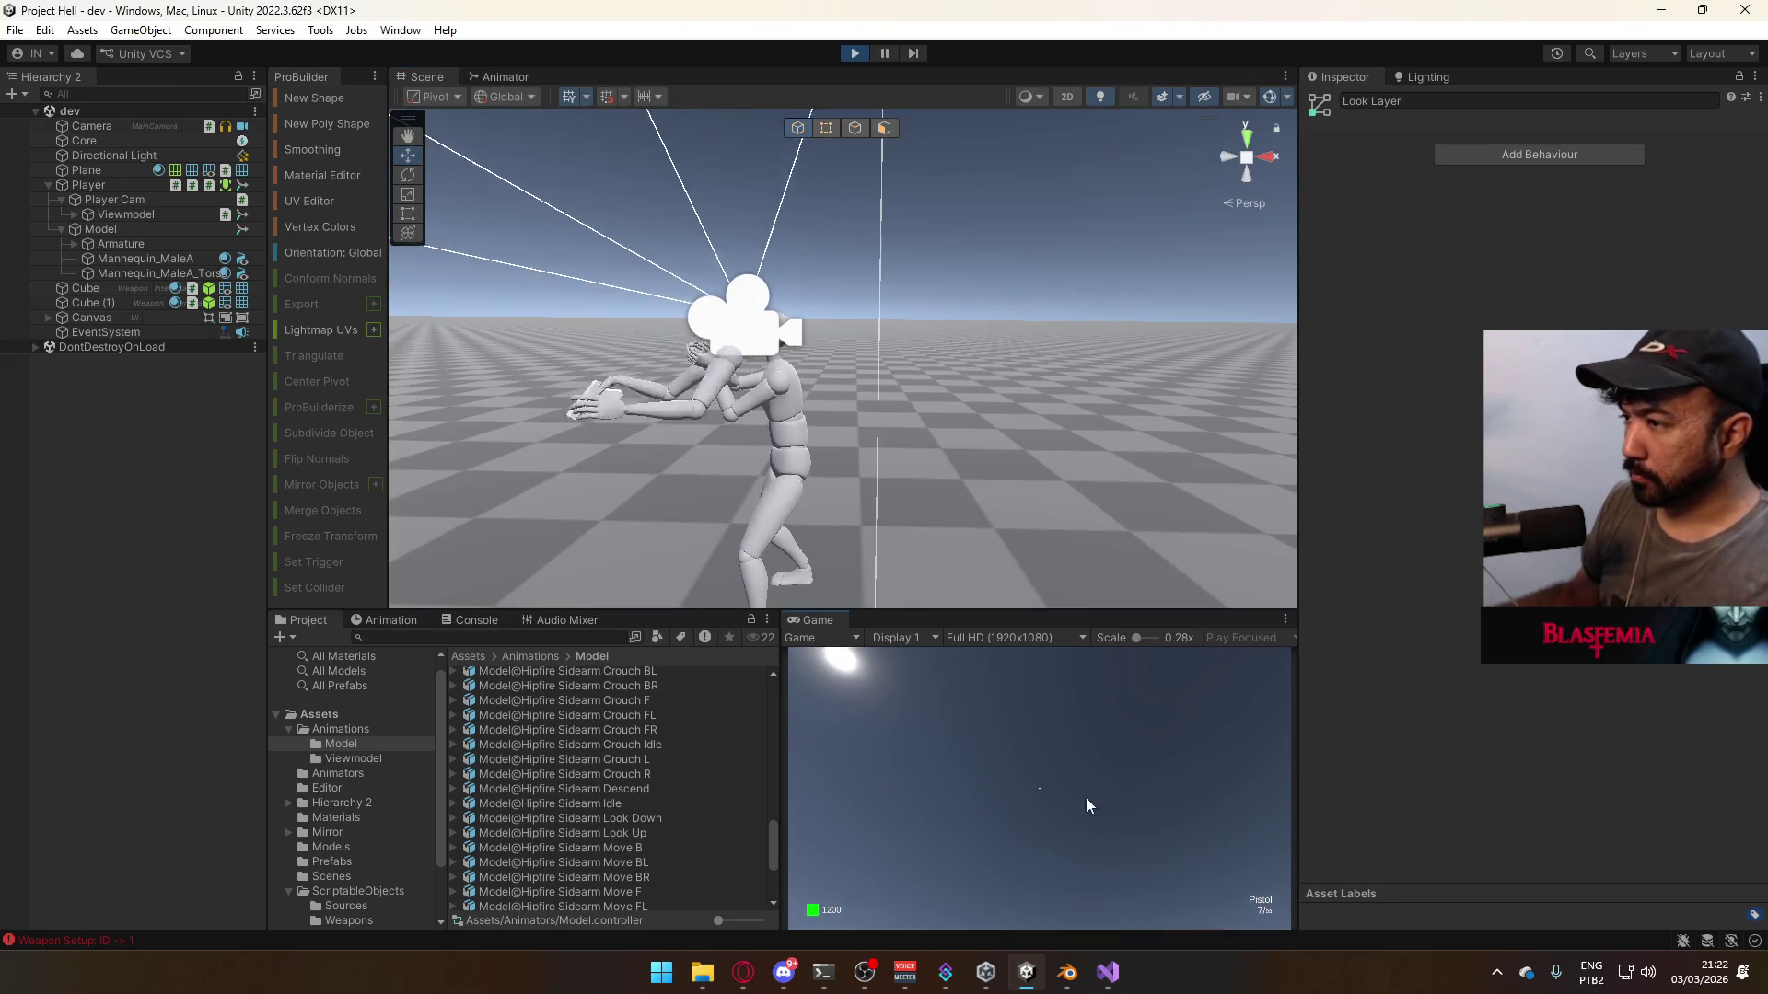
{"action": "key", "text": "1"}
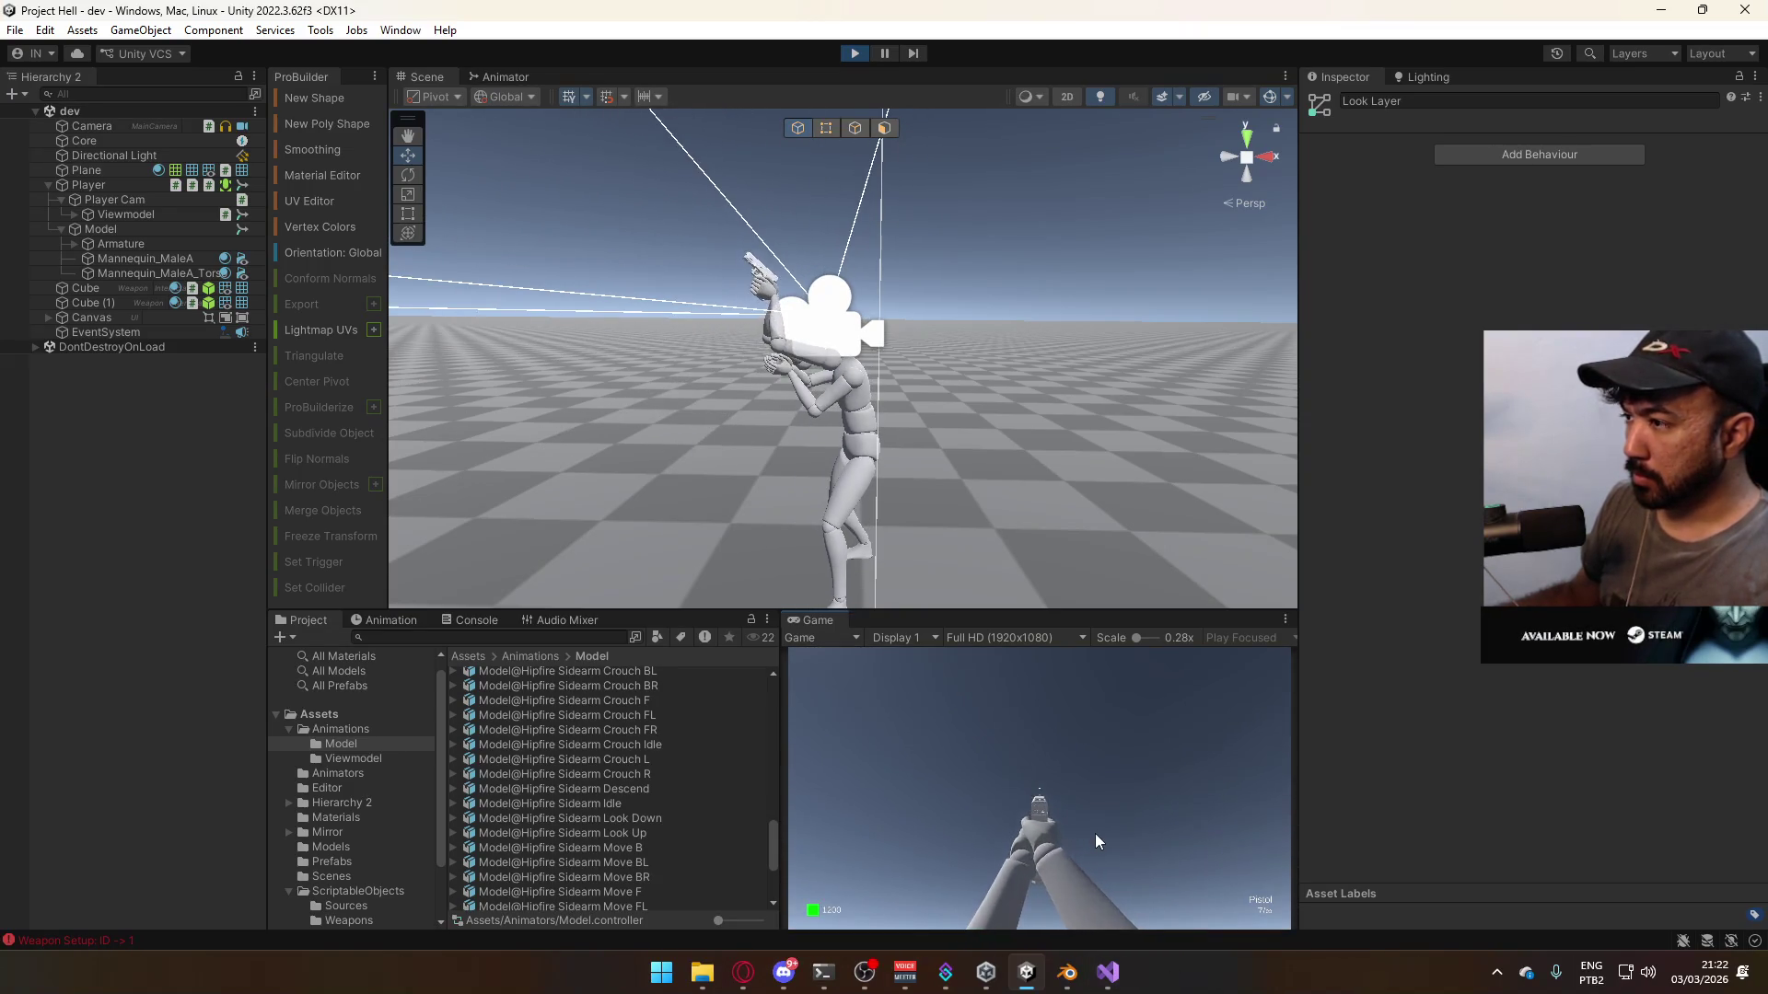
{"action": "key", "text": "super"}
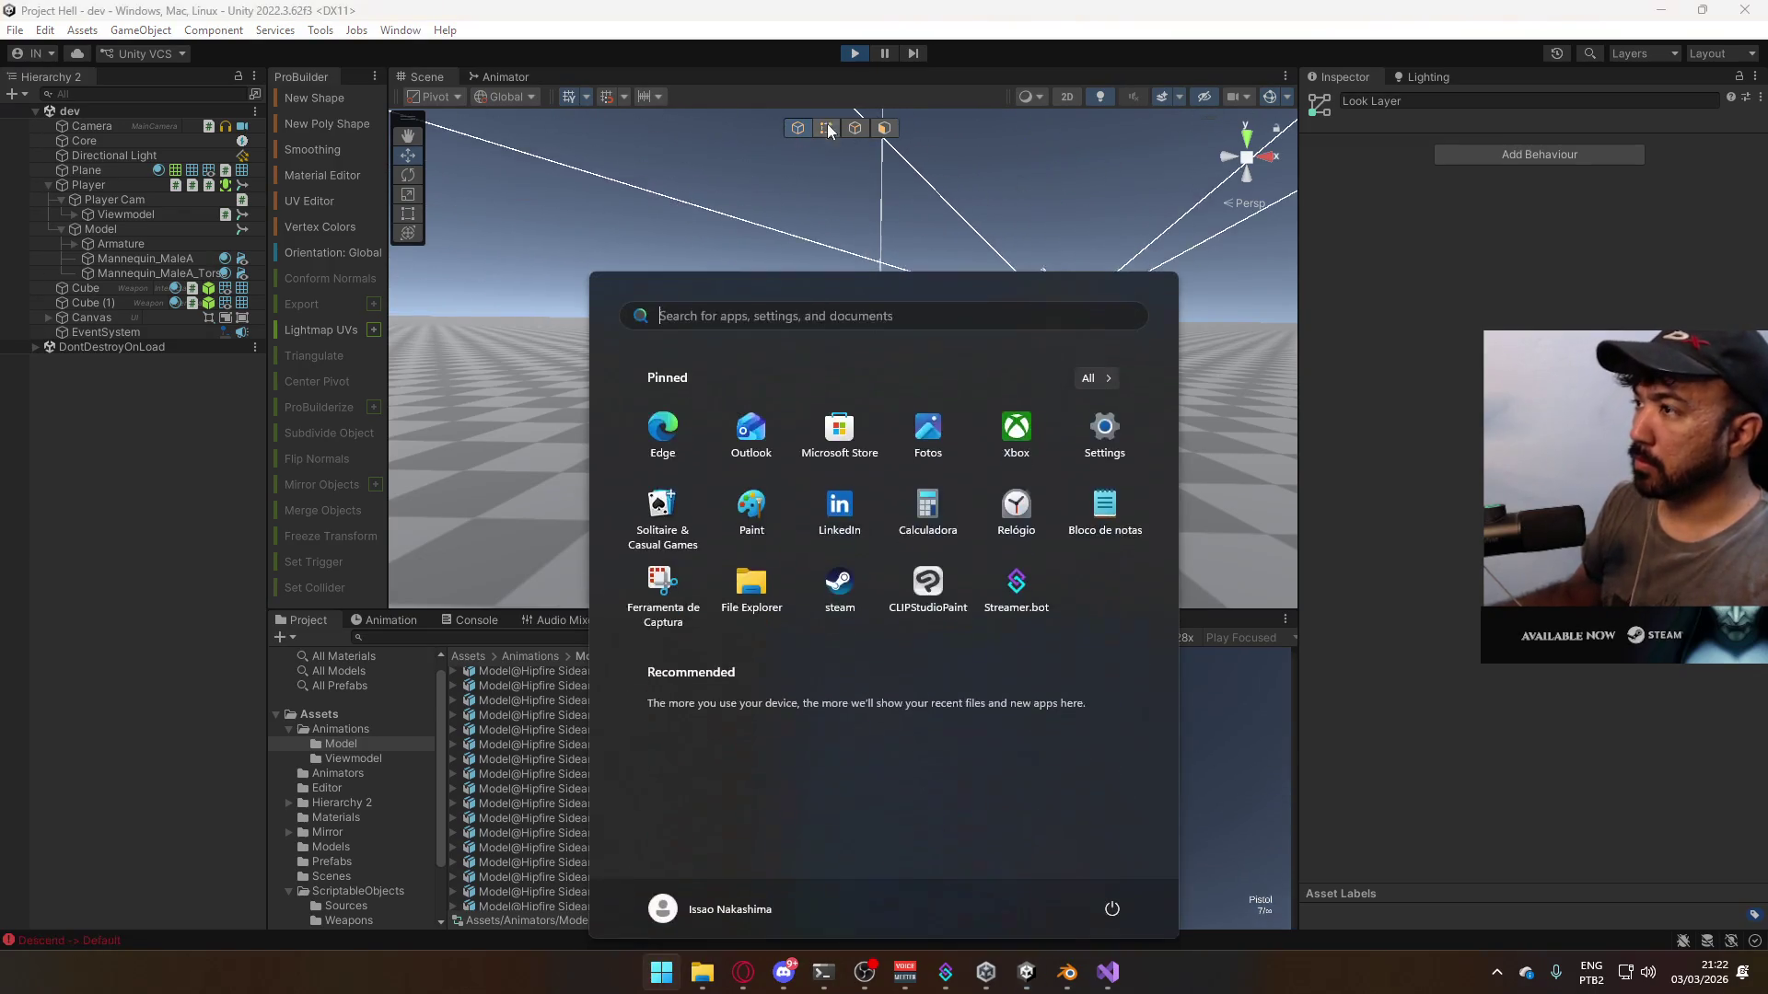
{"action": "left_click", "coordinate": [862, 53]}
{"action": "left_click", "coordinate": [862, 53]}
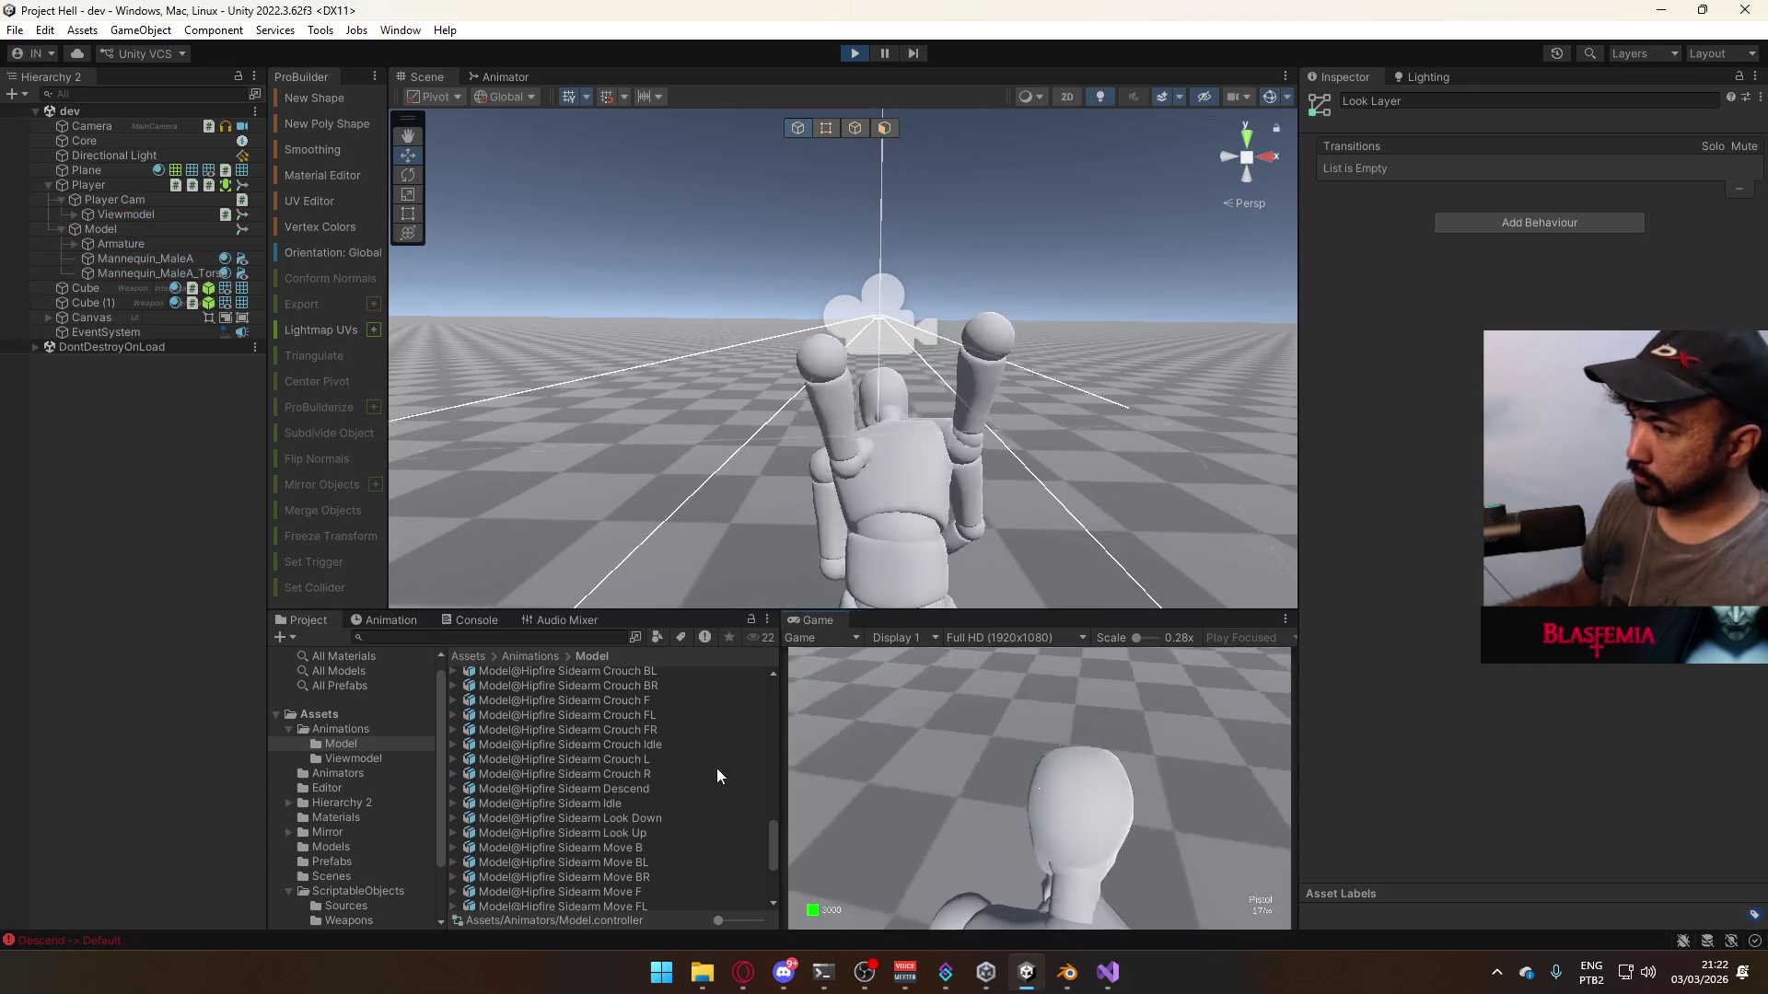
{"action": "key", "text": "super"}
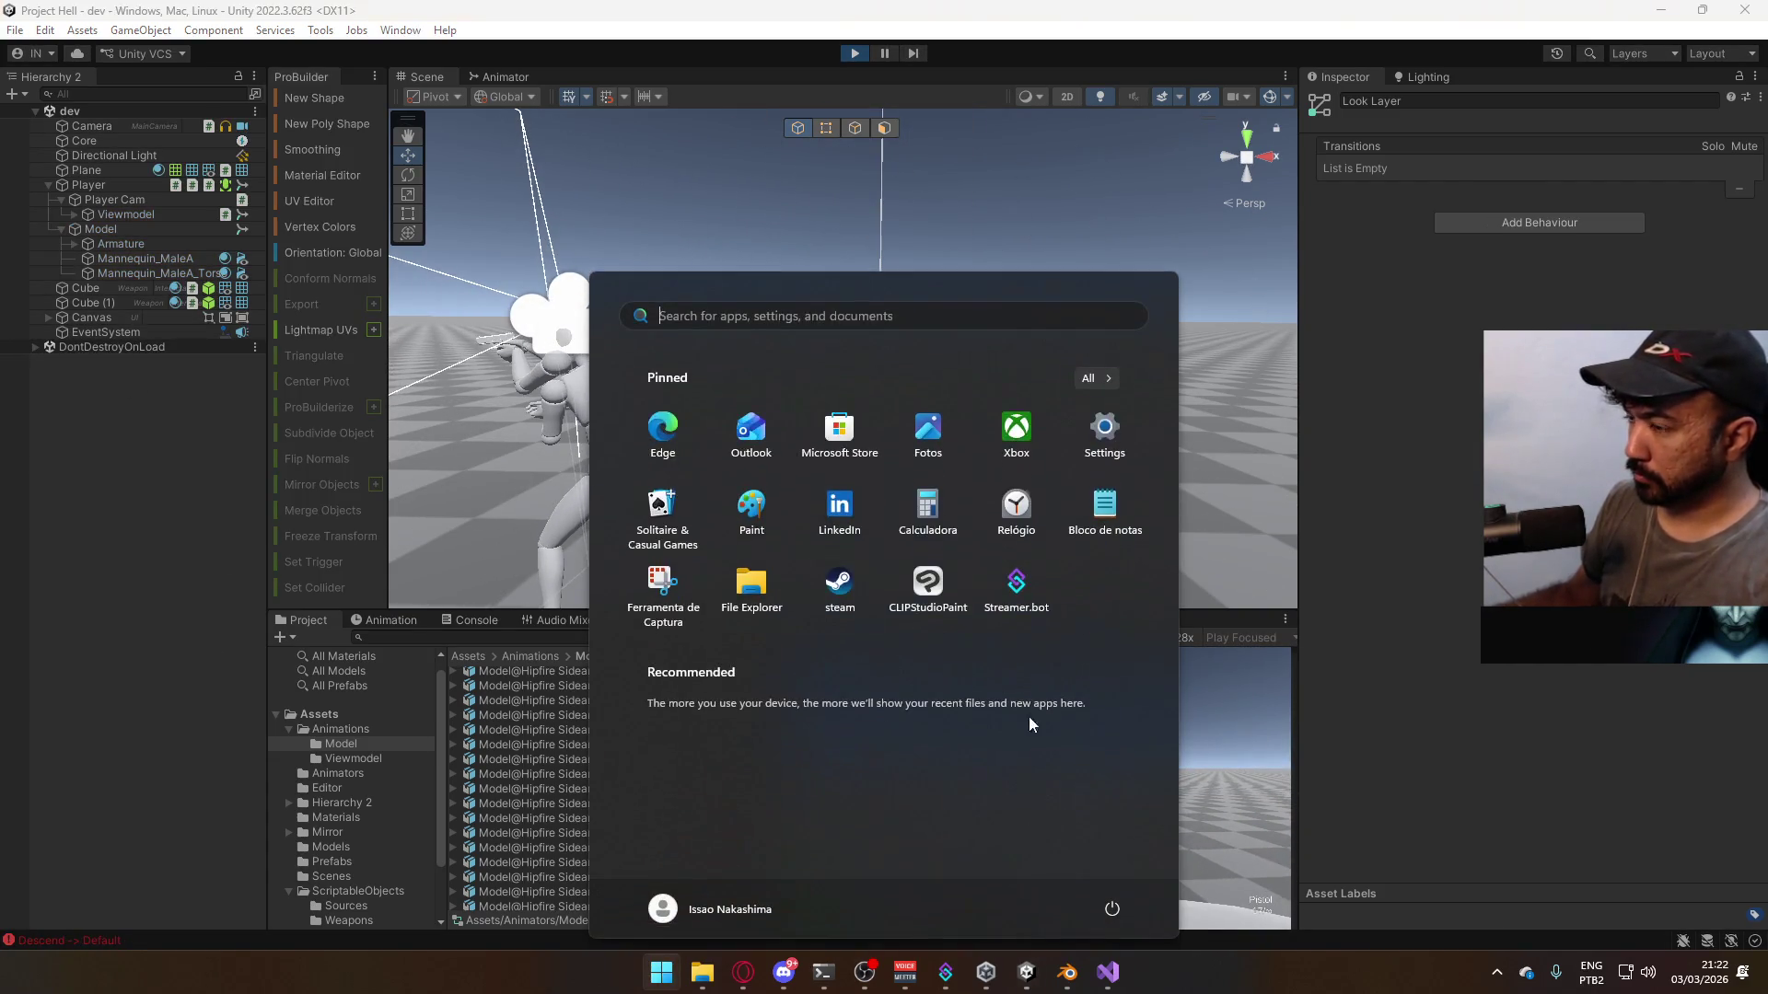
{"action": "key", "text": "super"}
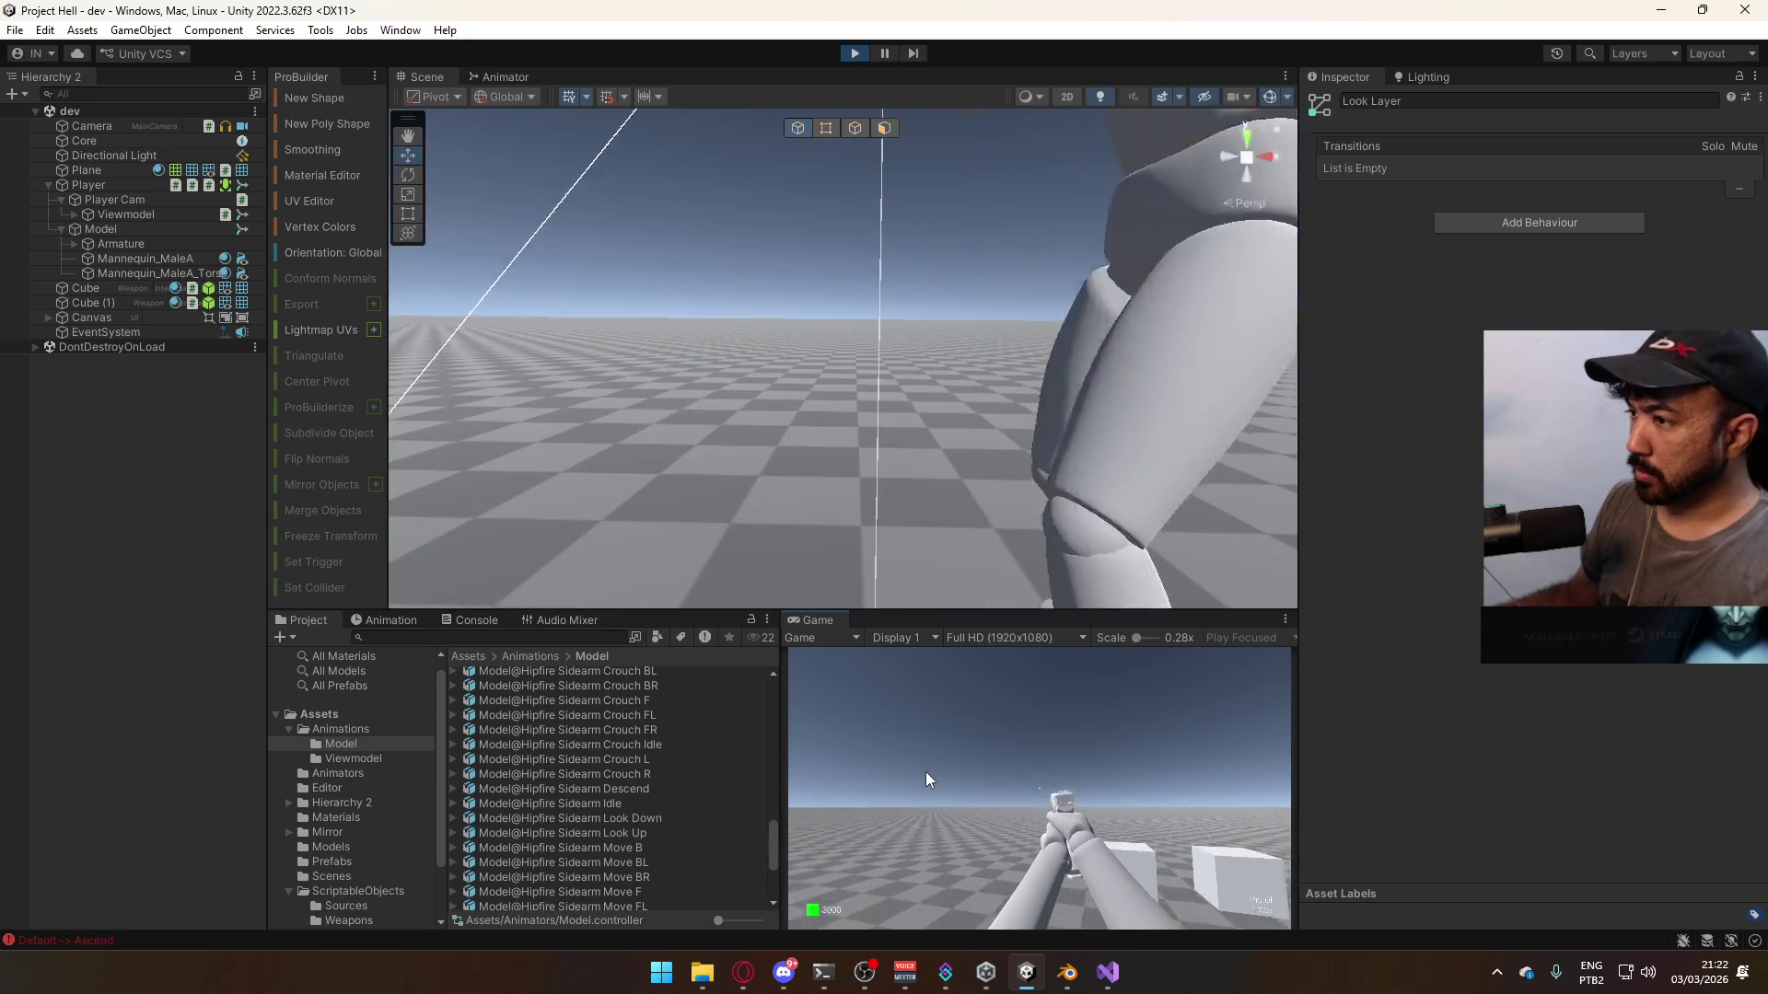
{"action": "key", "text": "super"}
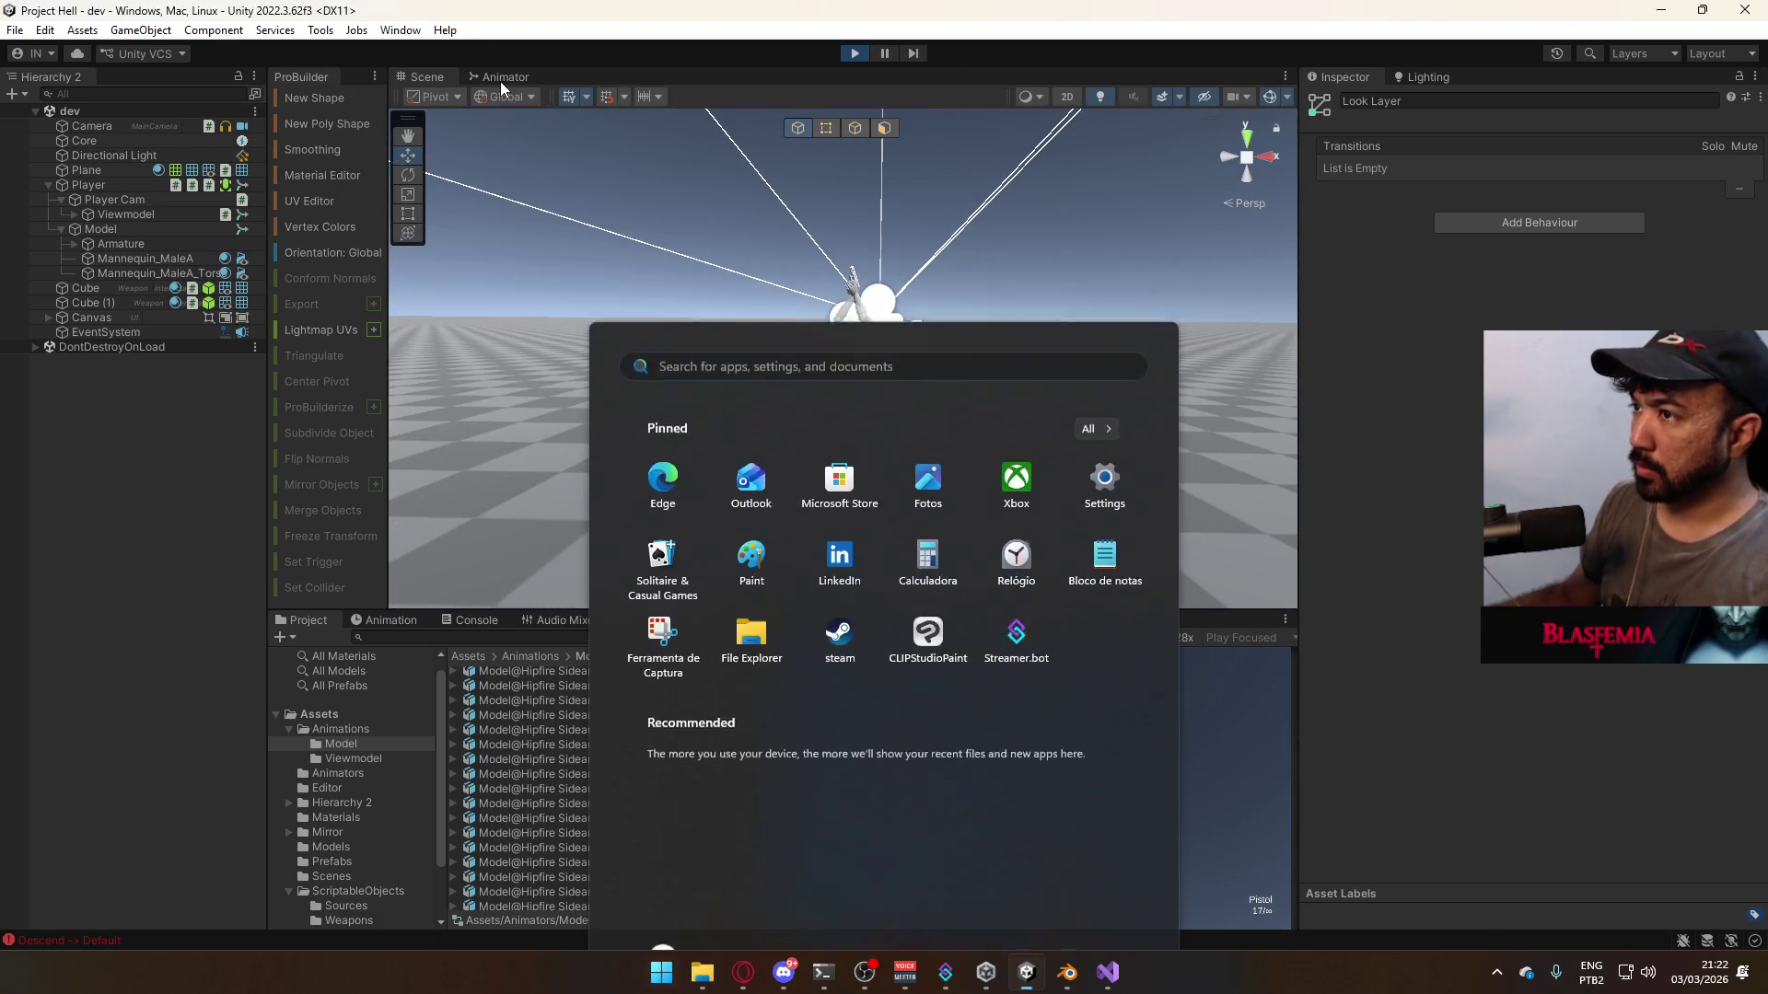
{"action": "key", "text": "Escape"}
{"action": "left_click", "coordinate": [855, 52]}
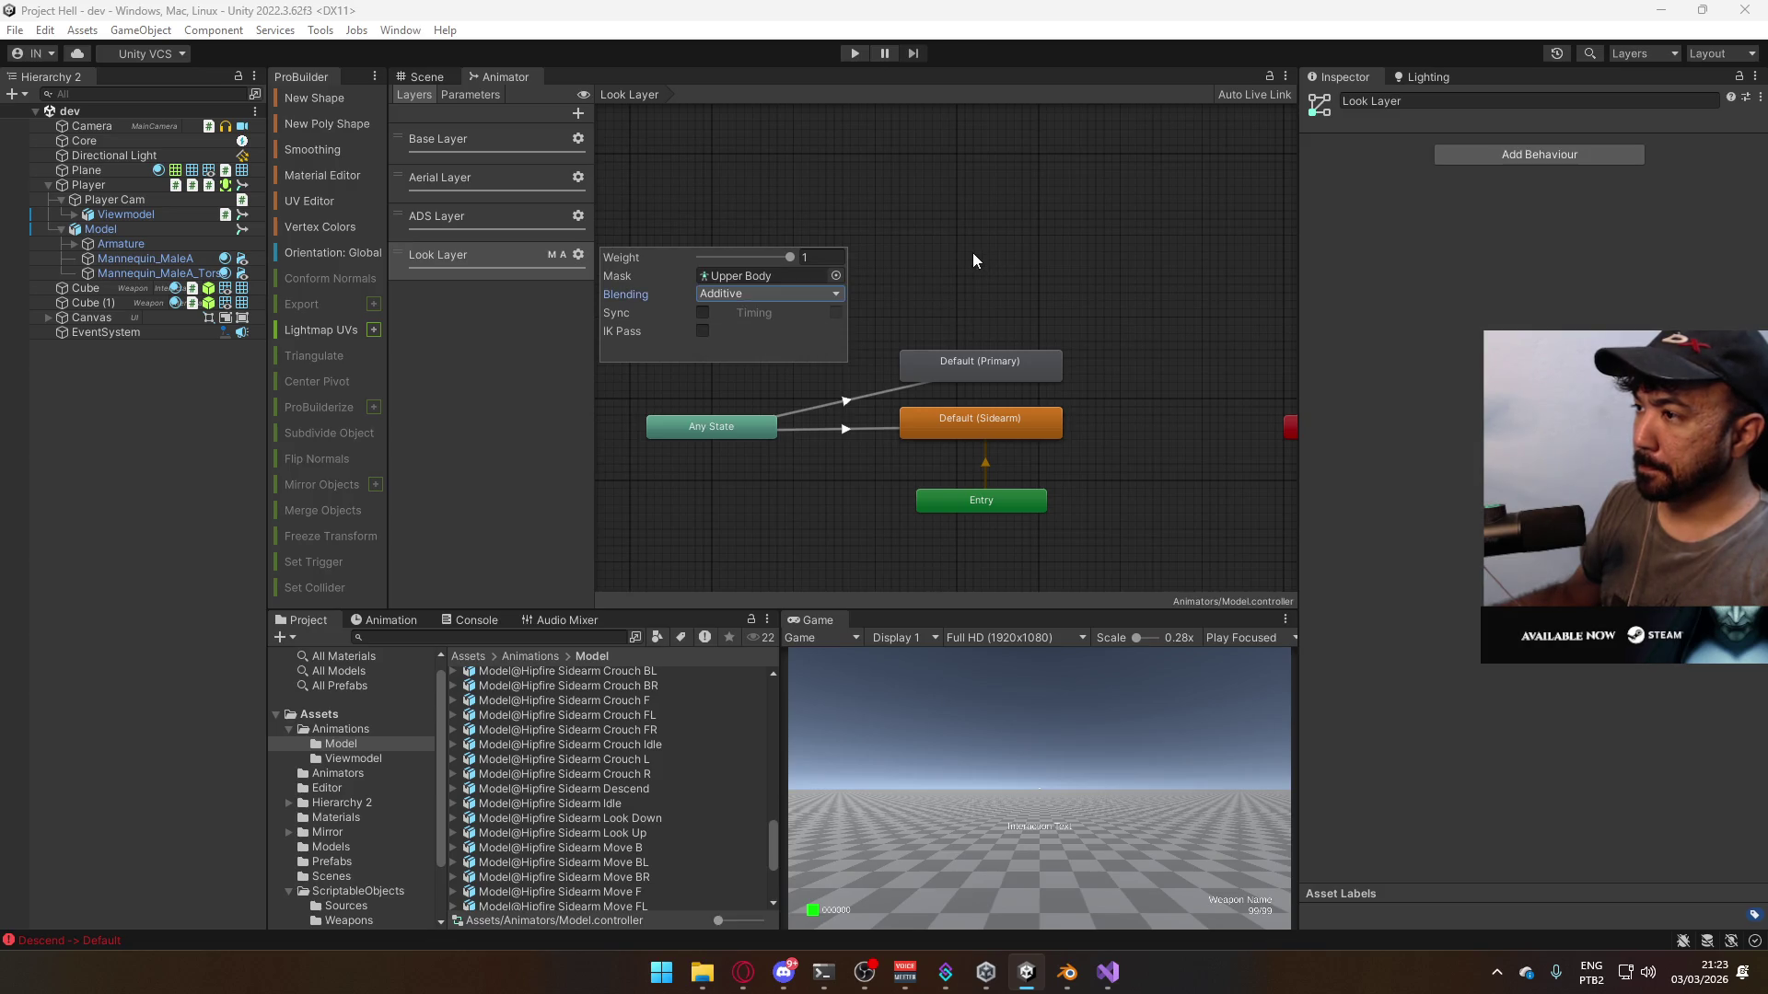
- Run the game and fire the pistol in the Scene view to check its look pose
{"action": "left_click", "coordinate": [854, 54]}
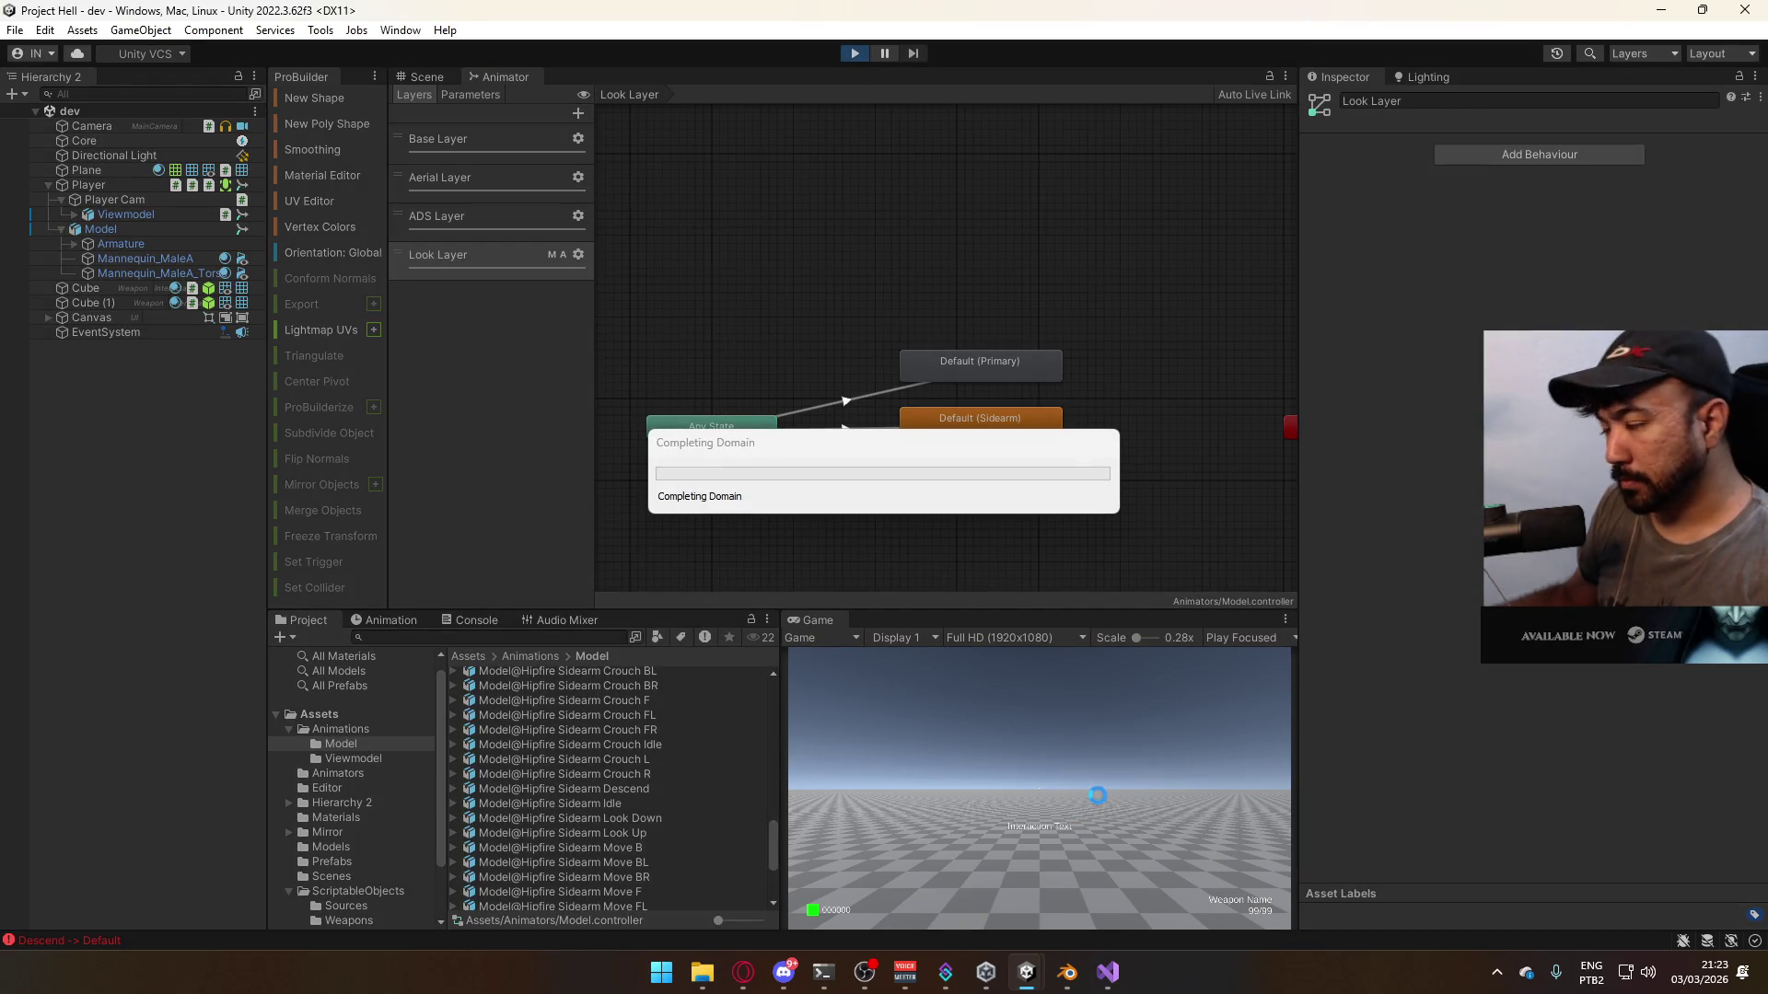
{"action": "left_click", "coordinate": [439, 76]}
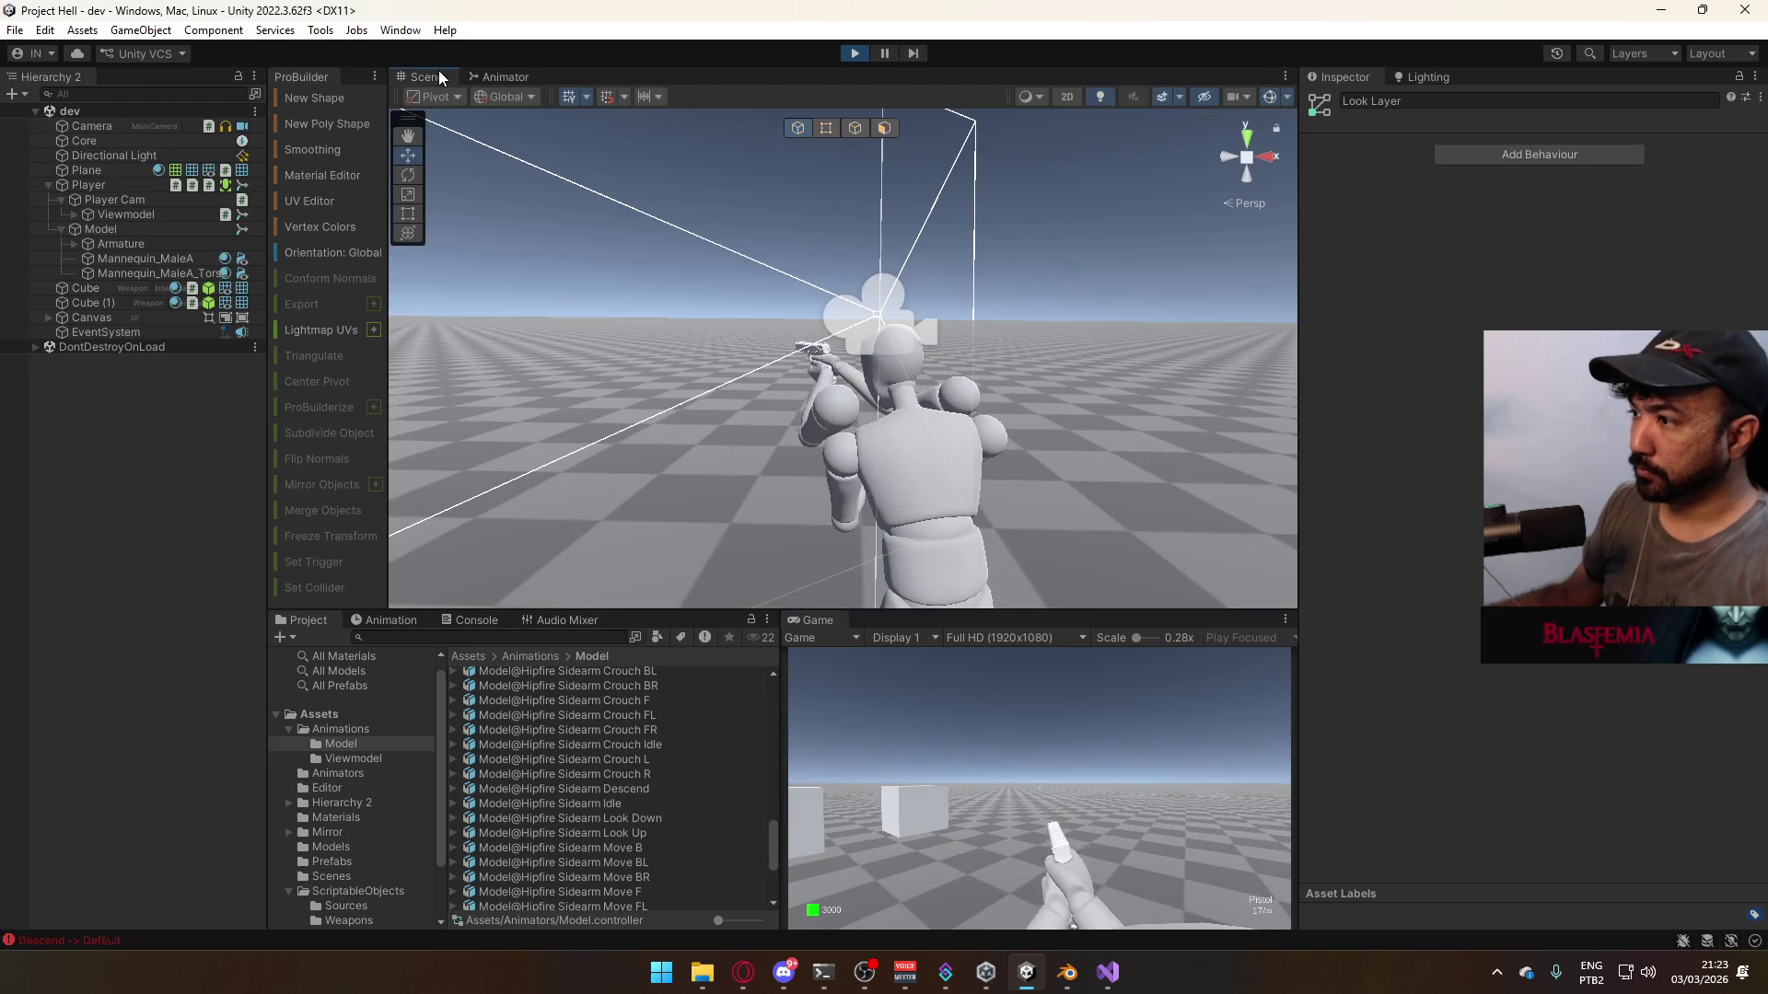
{"action": "left_click", "coordinate": [1052, 721]}
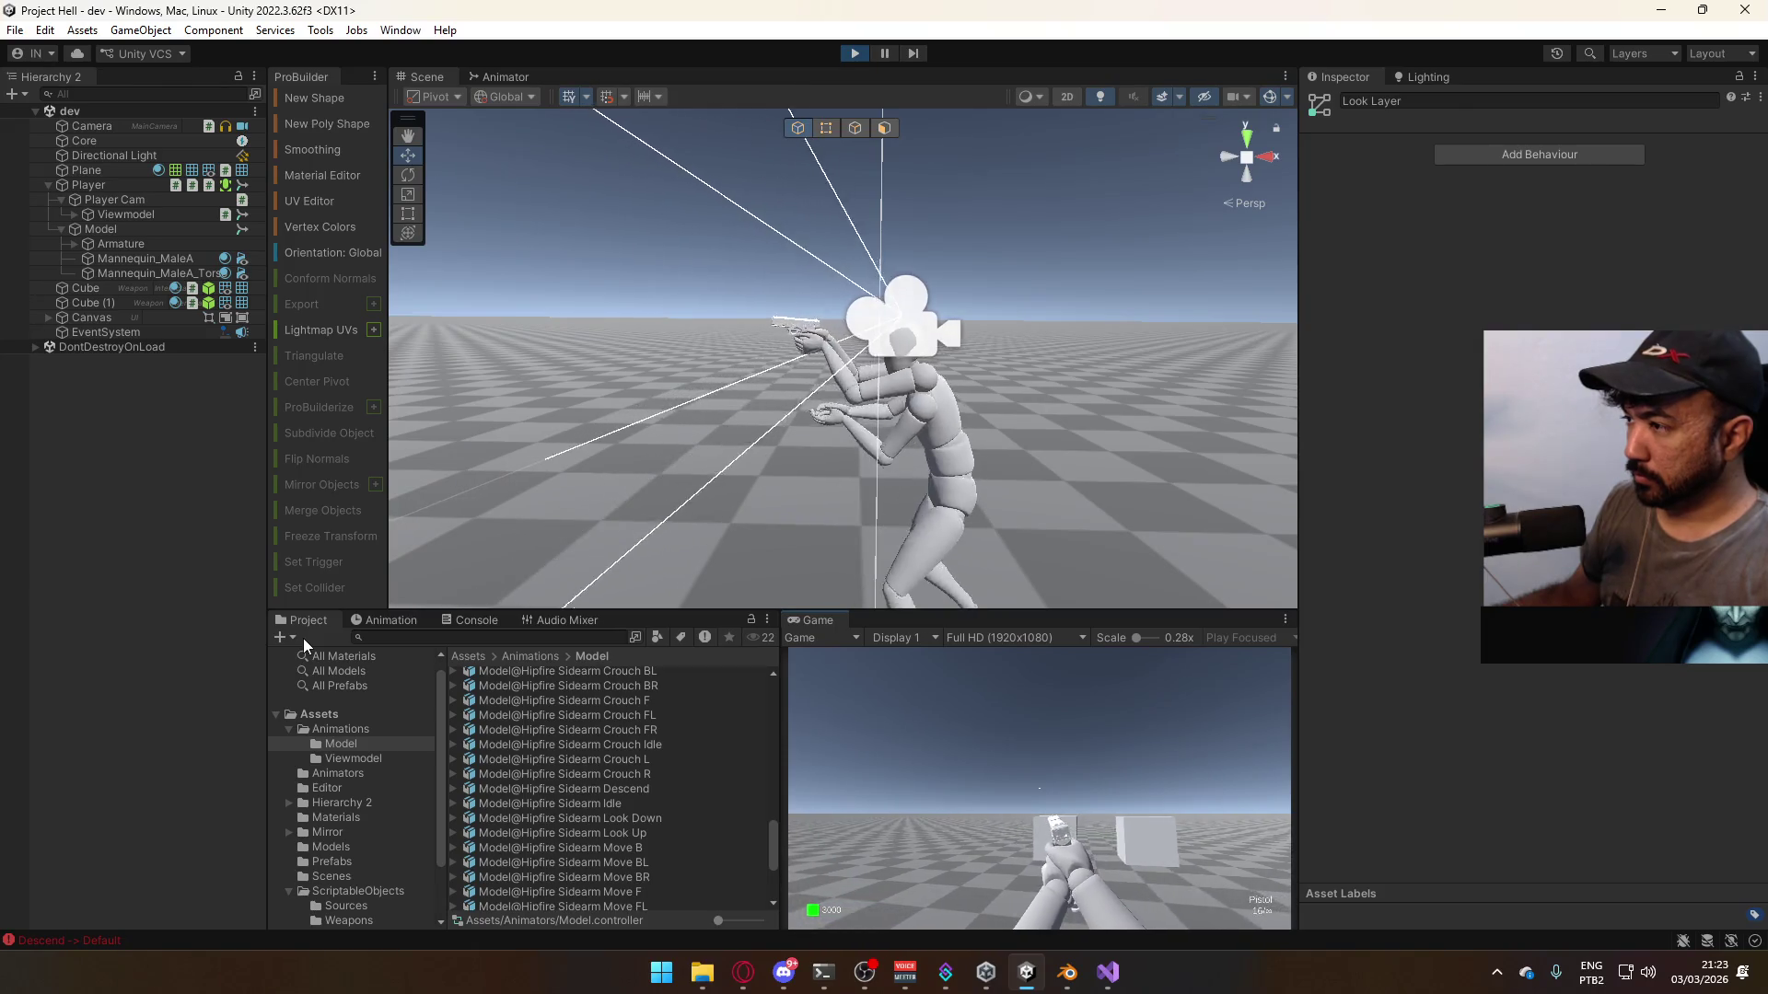
{"action": "key", "text": "super"}
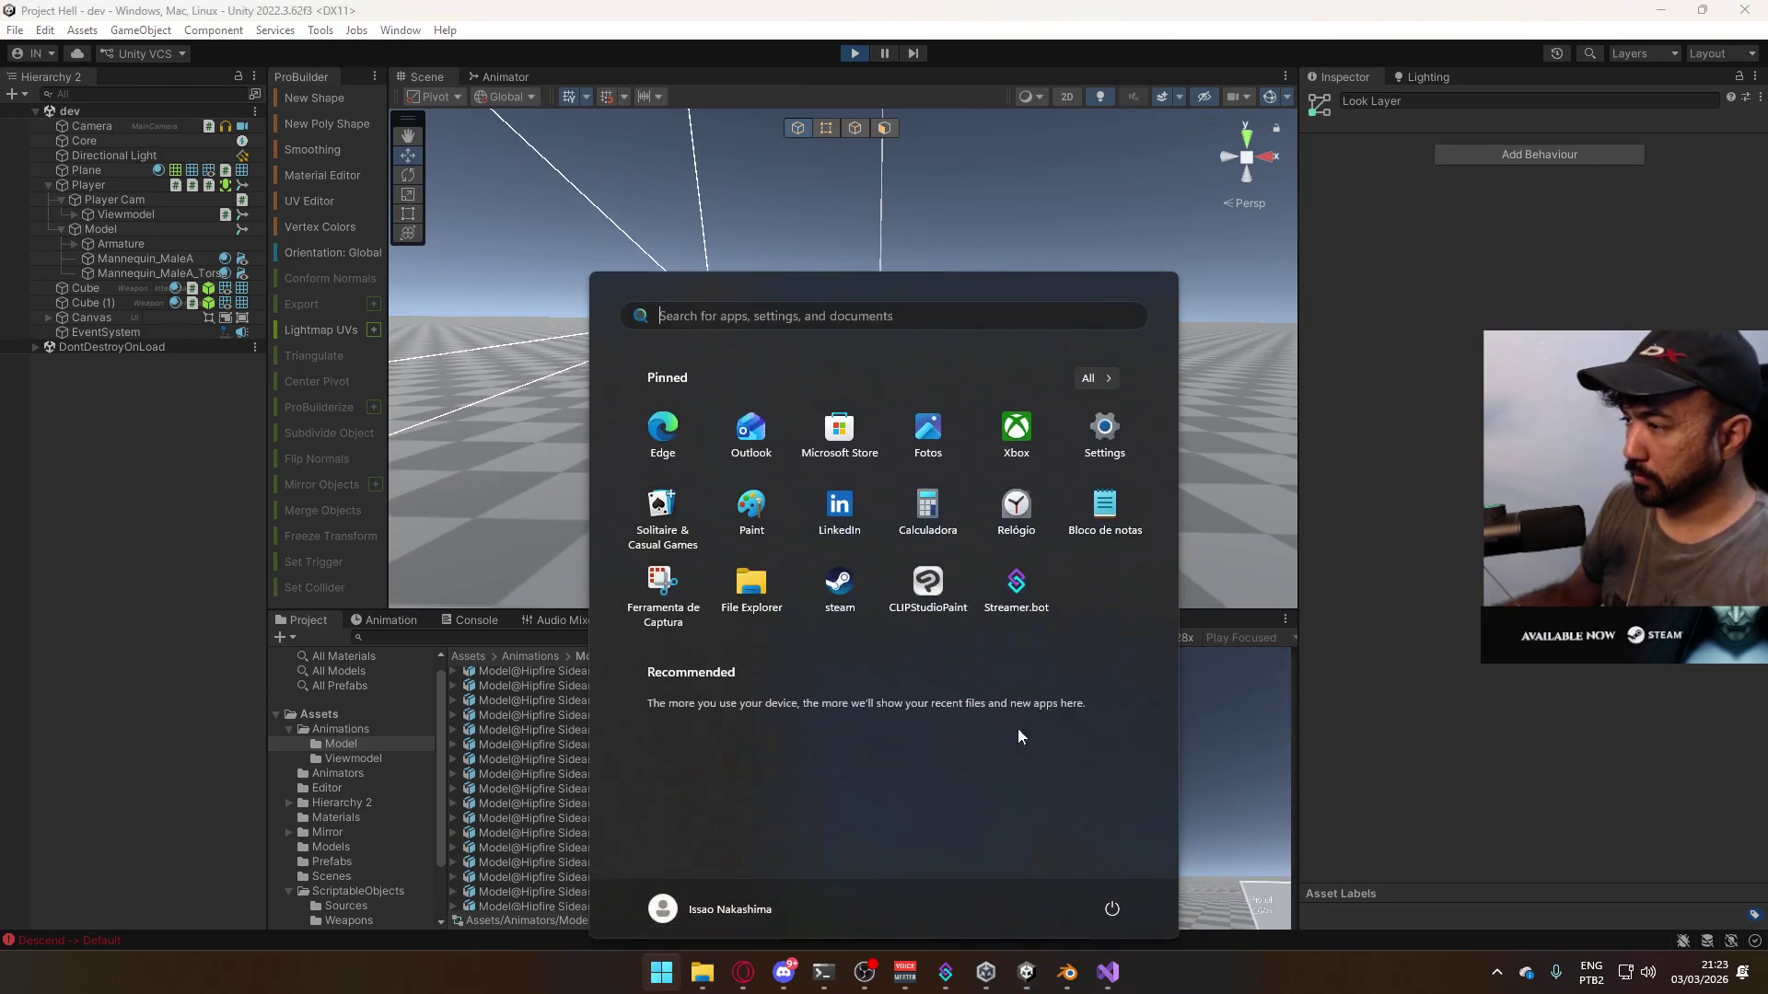
{"action": "key", "text": "super"}
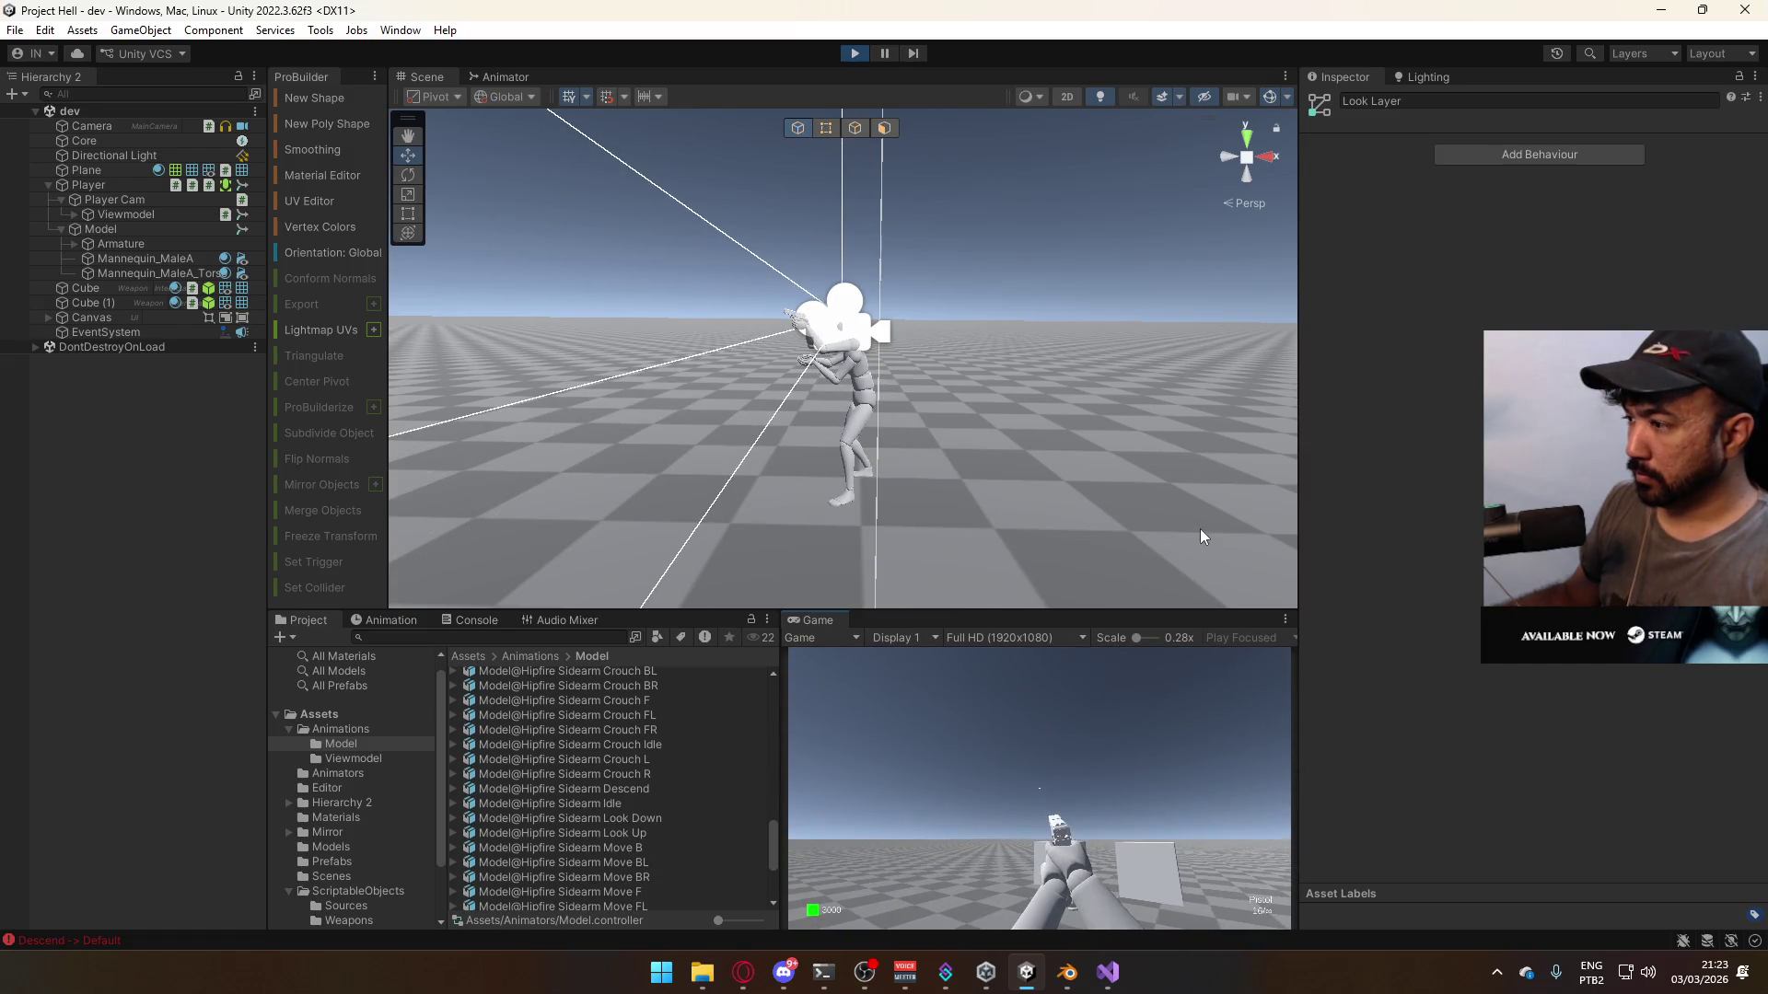
{"action": "key", "text": "super"}
{"action": "key", "text": "super"}
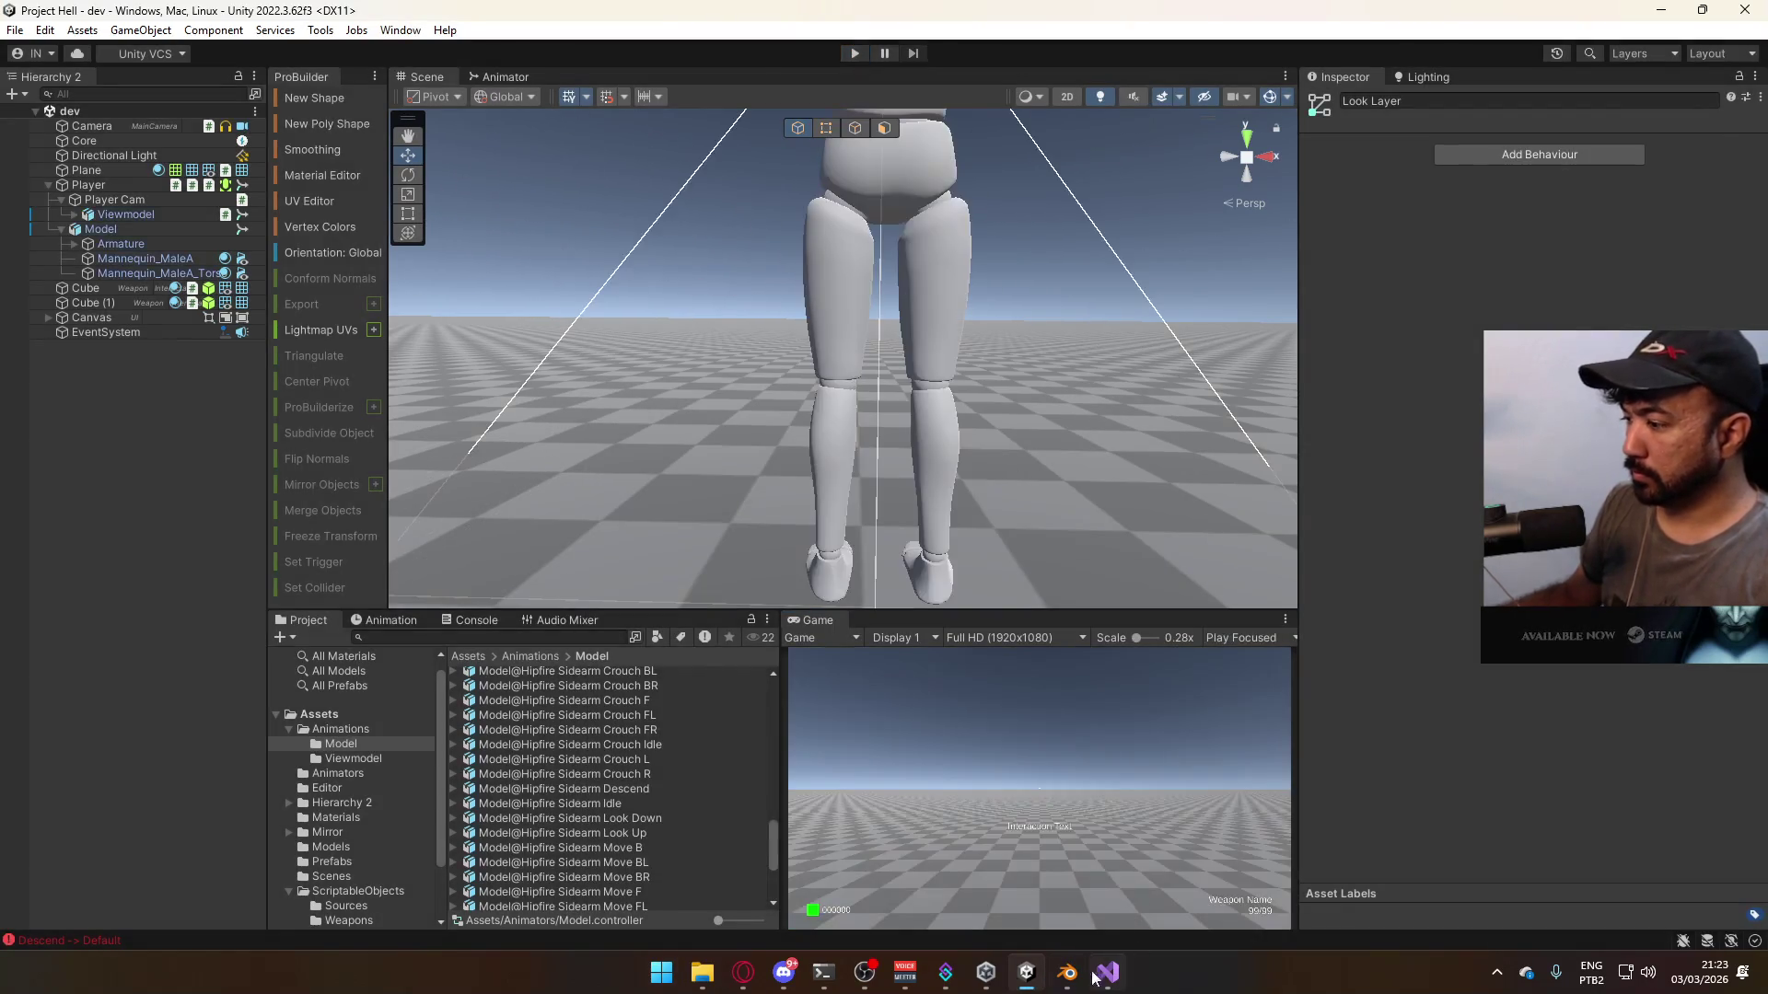
- Orbit the posed armature in Blender, then back in Unity select the Default (Primary) state
{"action": "left_click", "coordinate": [1063, 967]}
{"action": "mouse_move", "coordinate": [832, 462]}
{"action": "middle_mouse_down"}
{"action": "mouse_move", "coordinate": [582, 483]}
{"action": "mouse_move", "coordinate": [657, 442]}
{"action": "middle_mouse_up"}
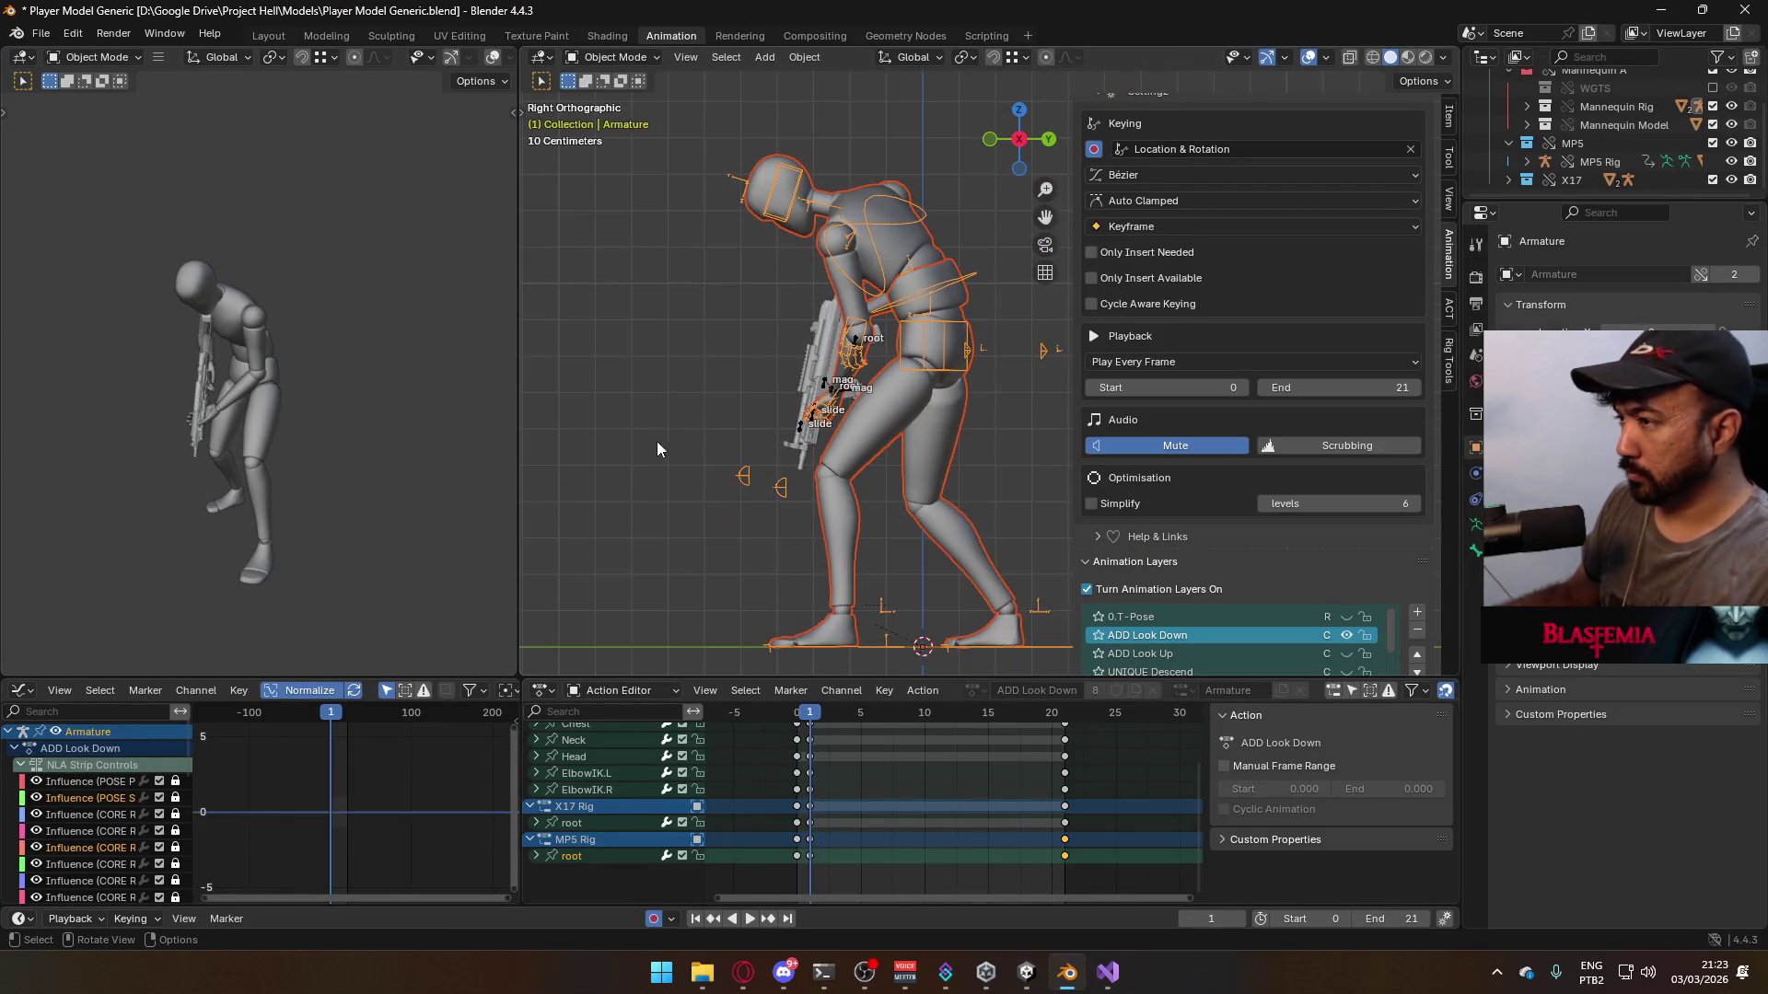
{"action": "key", "text": "alt+Tab"}
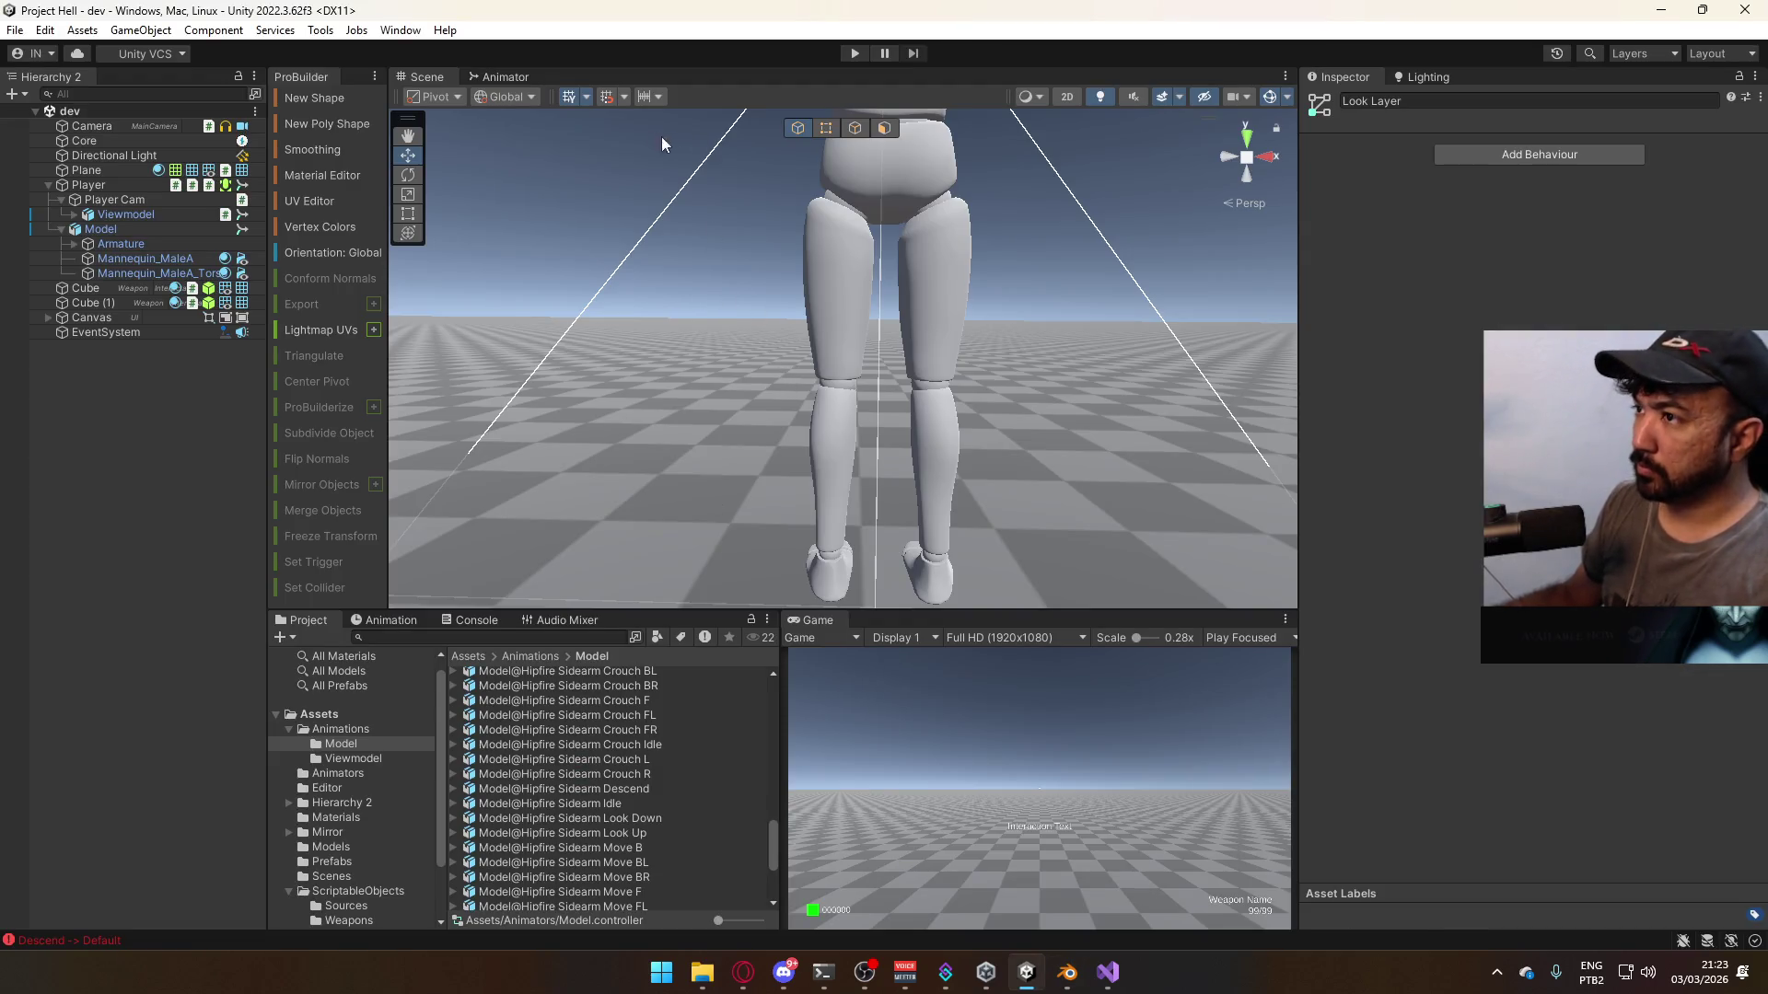
{"action": "left_click", "coordinate": [506, 76]}
{"action": "left_click", "coordinate": [969, 368]}
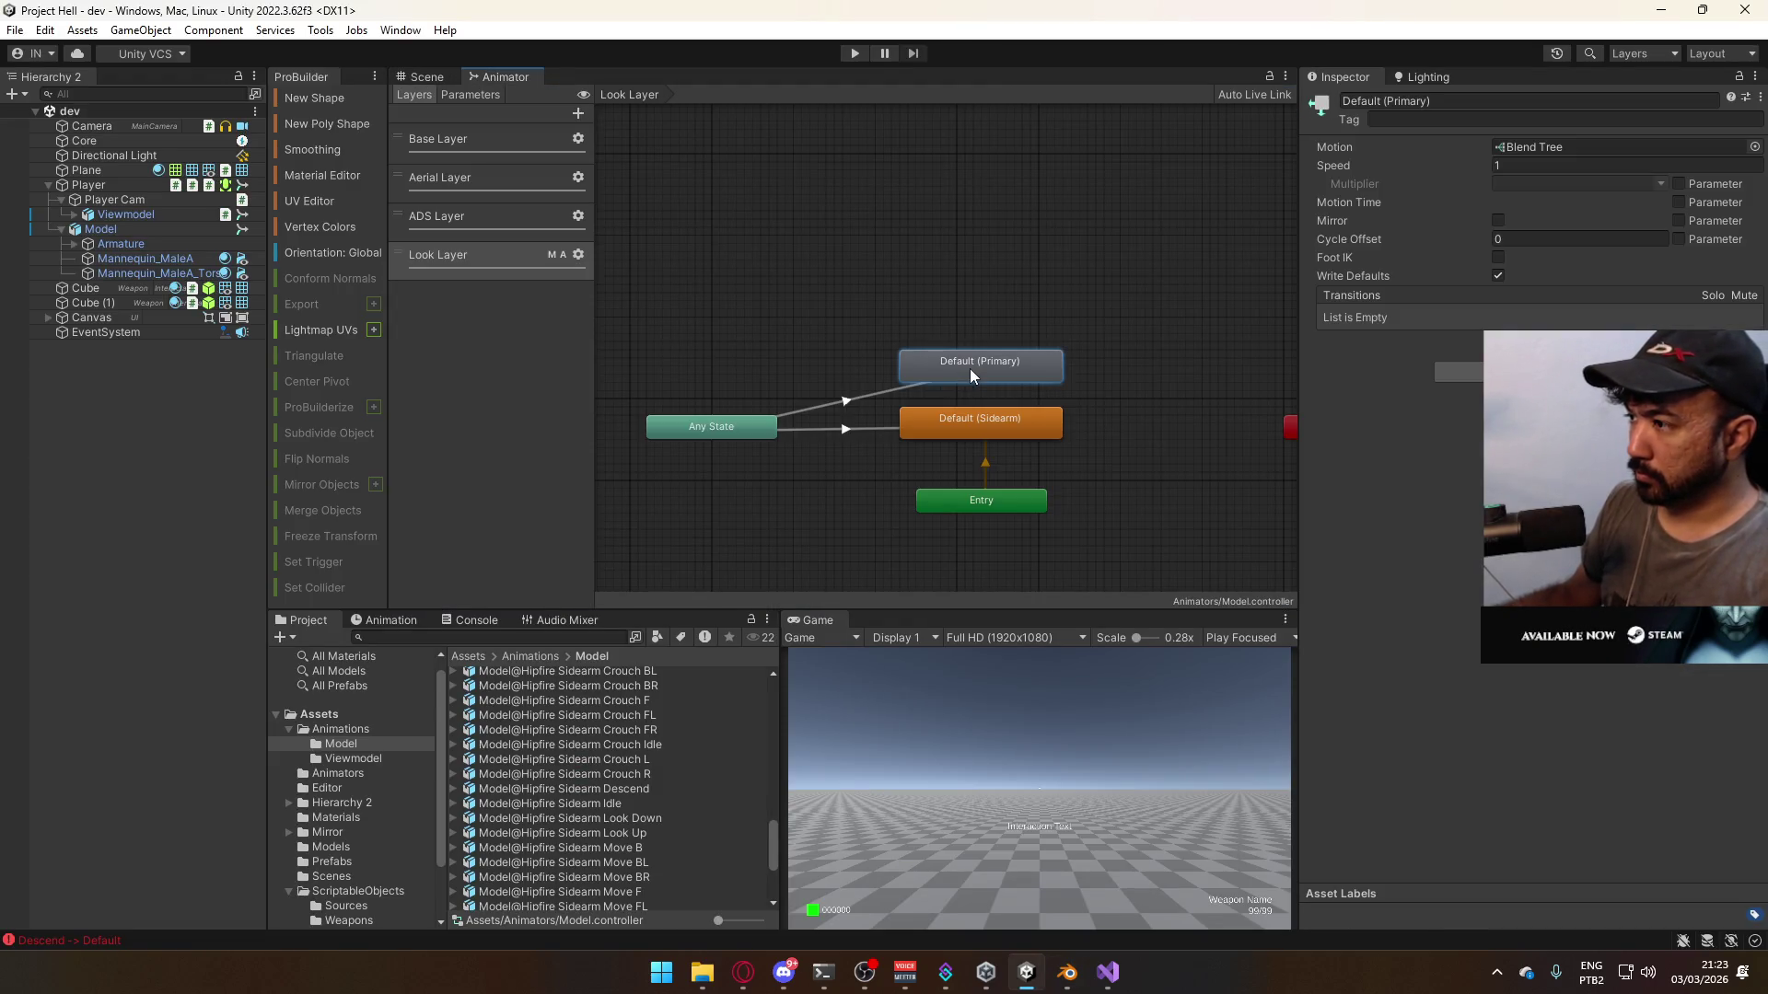
- Open the Default (Primary) blend tree and assign Primary Look Up to its first motion slot
{"action": "double_click", "coordinate": [970, 369]}
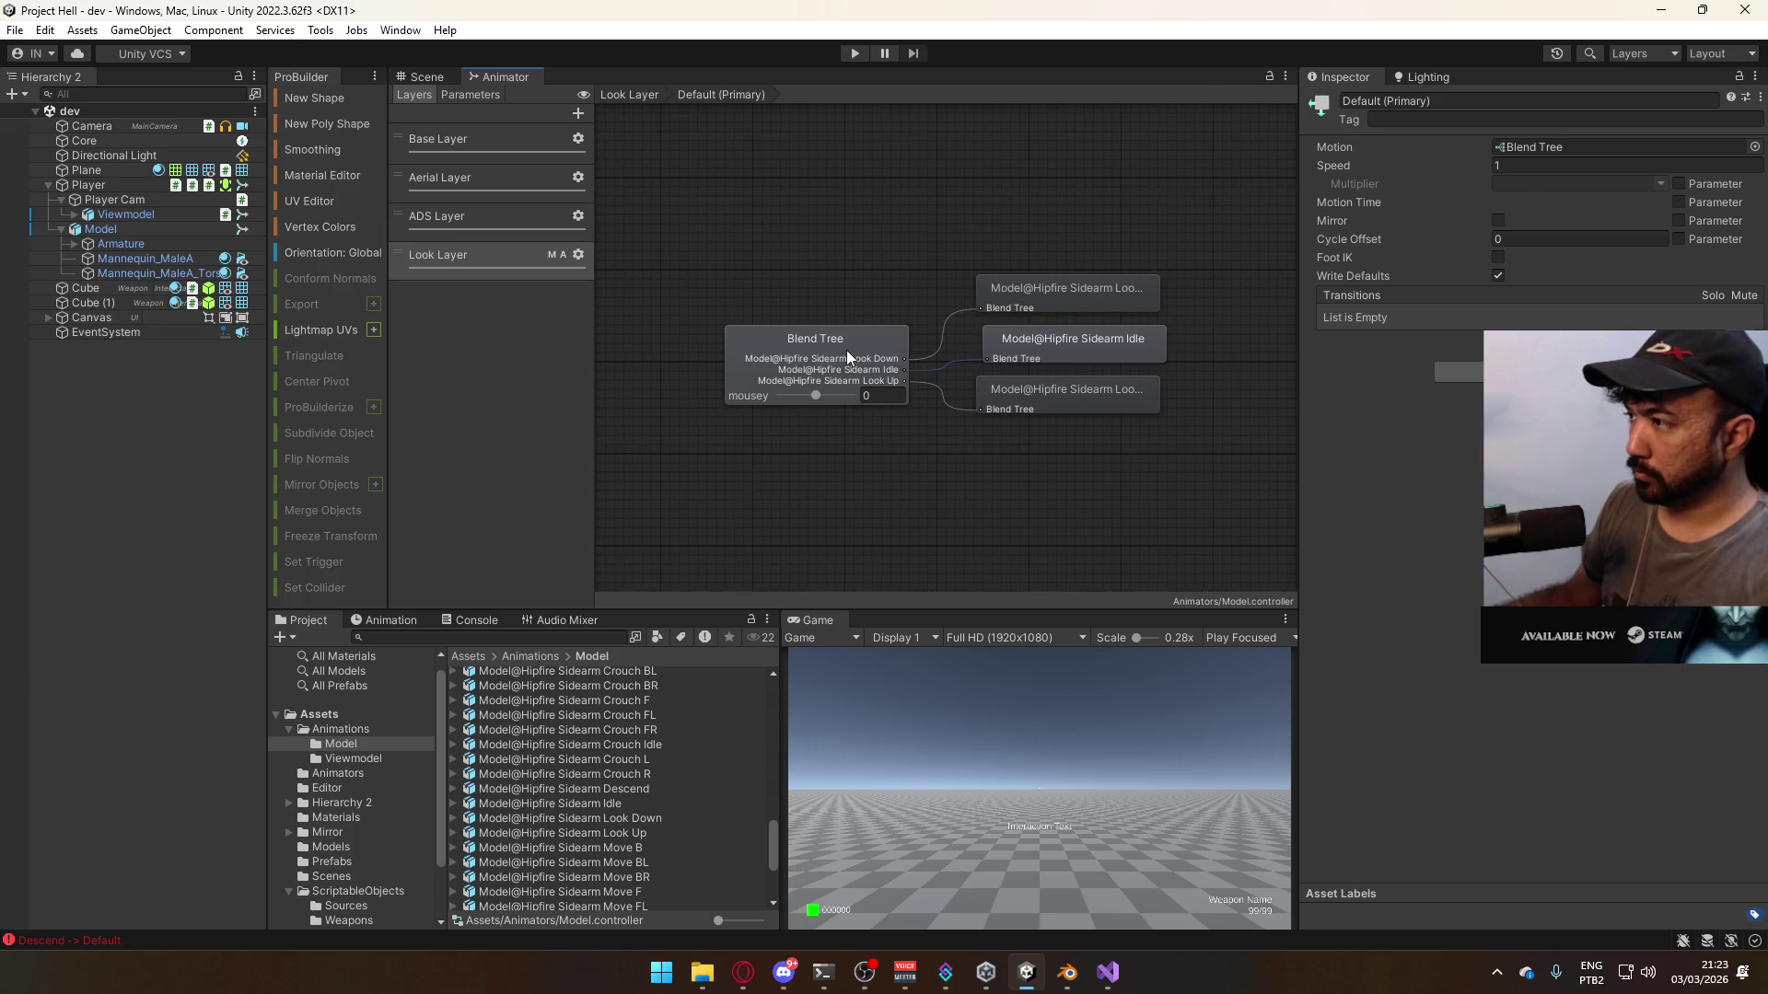
{"action": "left_click", "coordinate": [847, 352]}
{"action": "left_click", "coordinate": [1558, 251]}
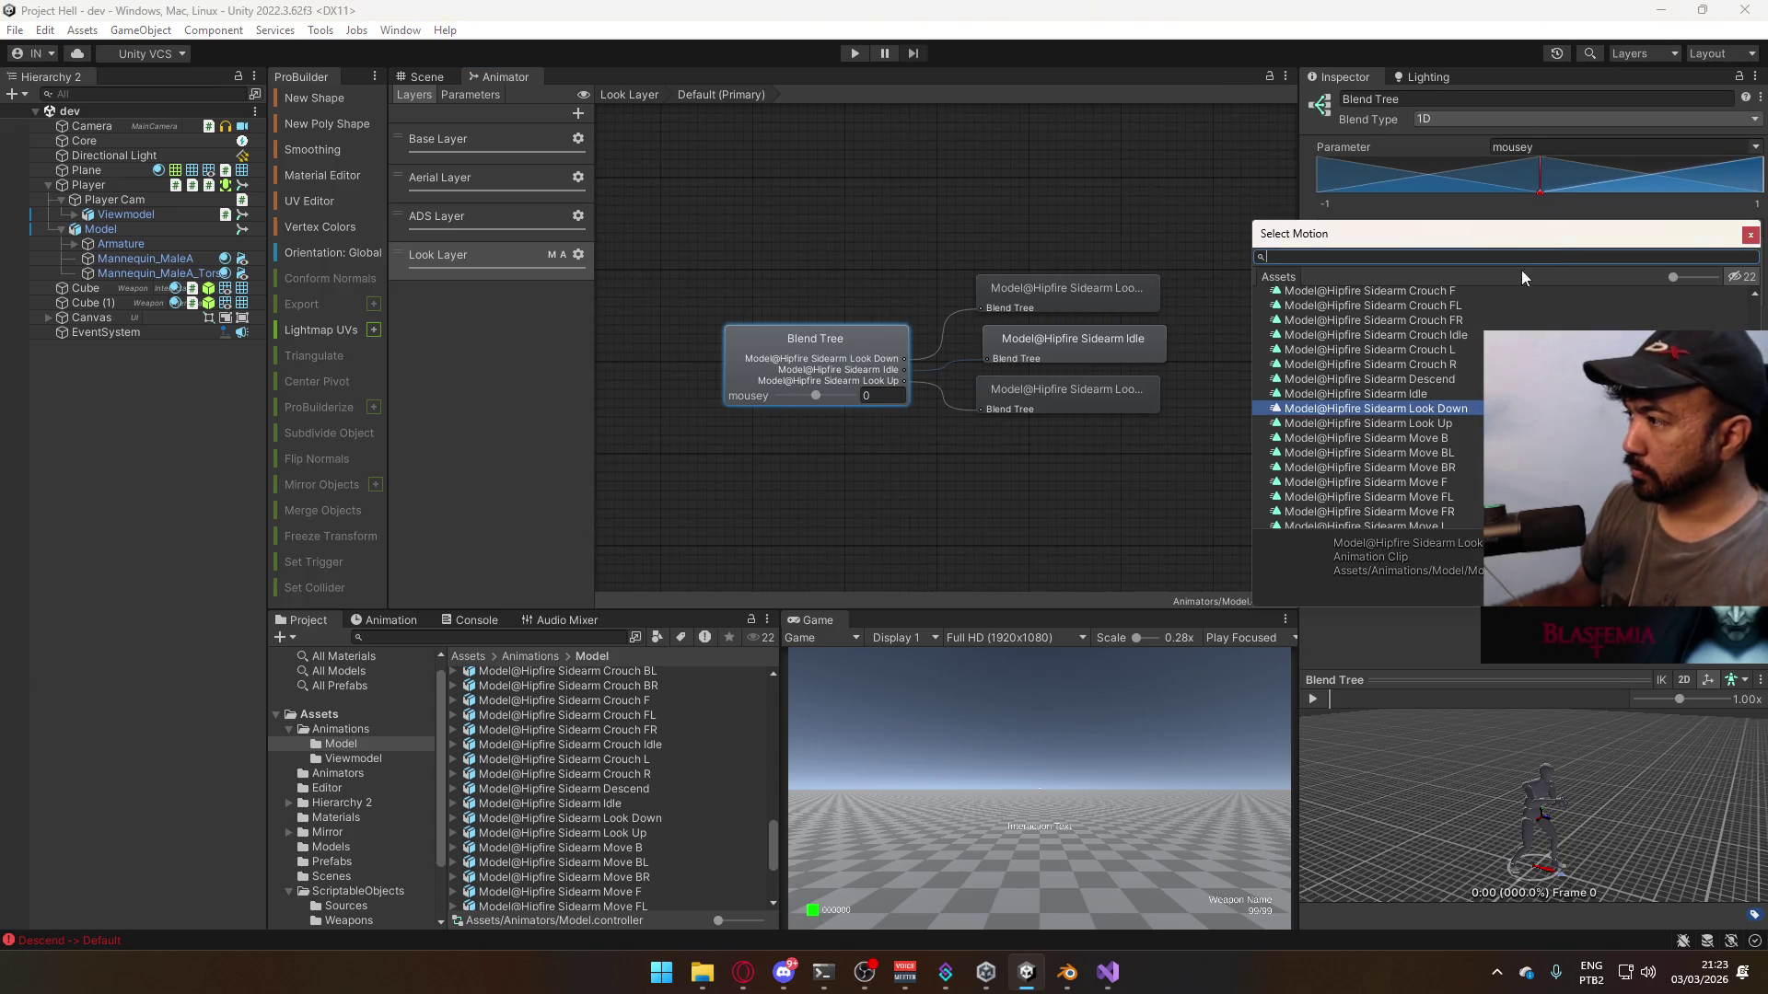
{"action": "scroll", "coordinate": [1477, 343], "scroll_direction": "up", "scroll_amount": 5}
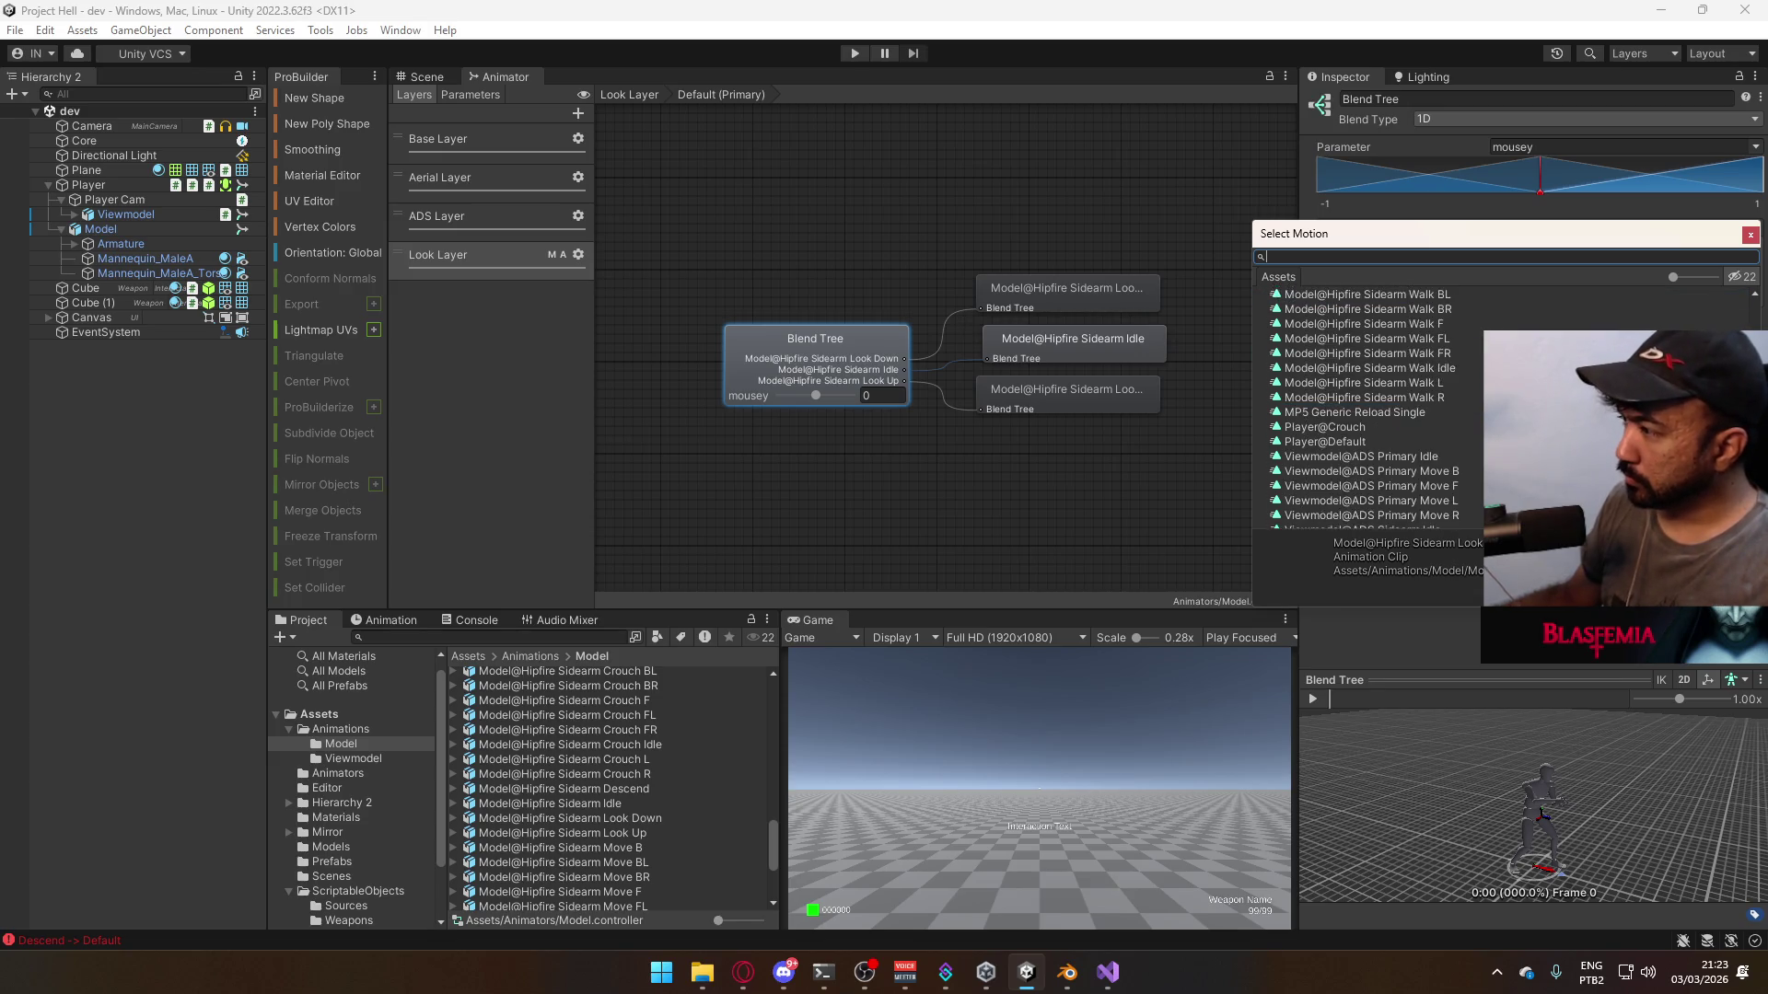
{"action": "scroll", "coordinate": [1480, 425], "scroll_direction": "up", "scroll_amount": 5}
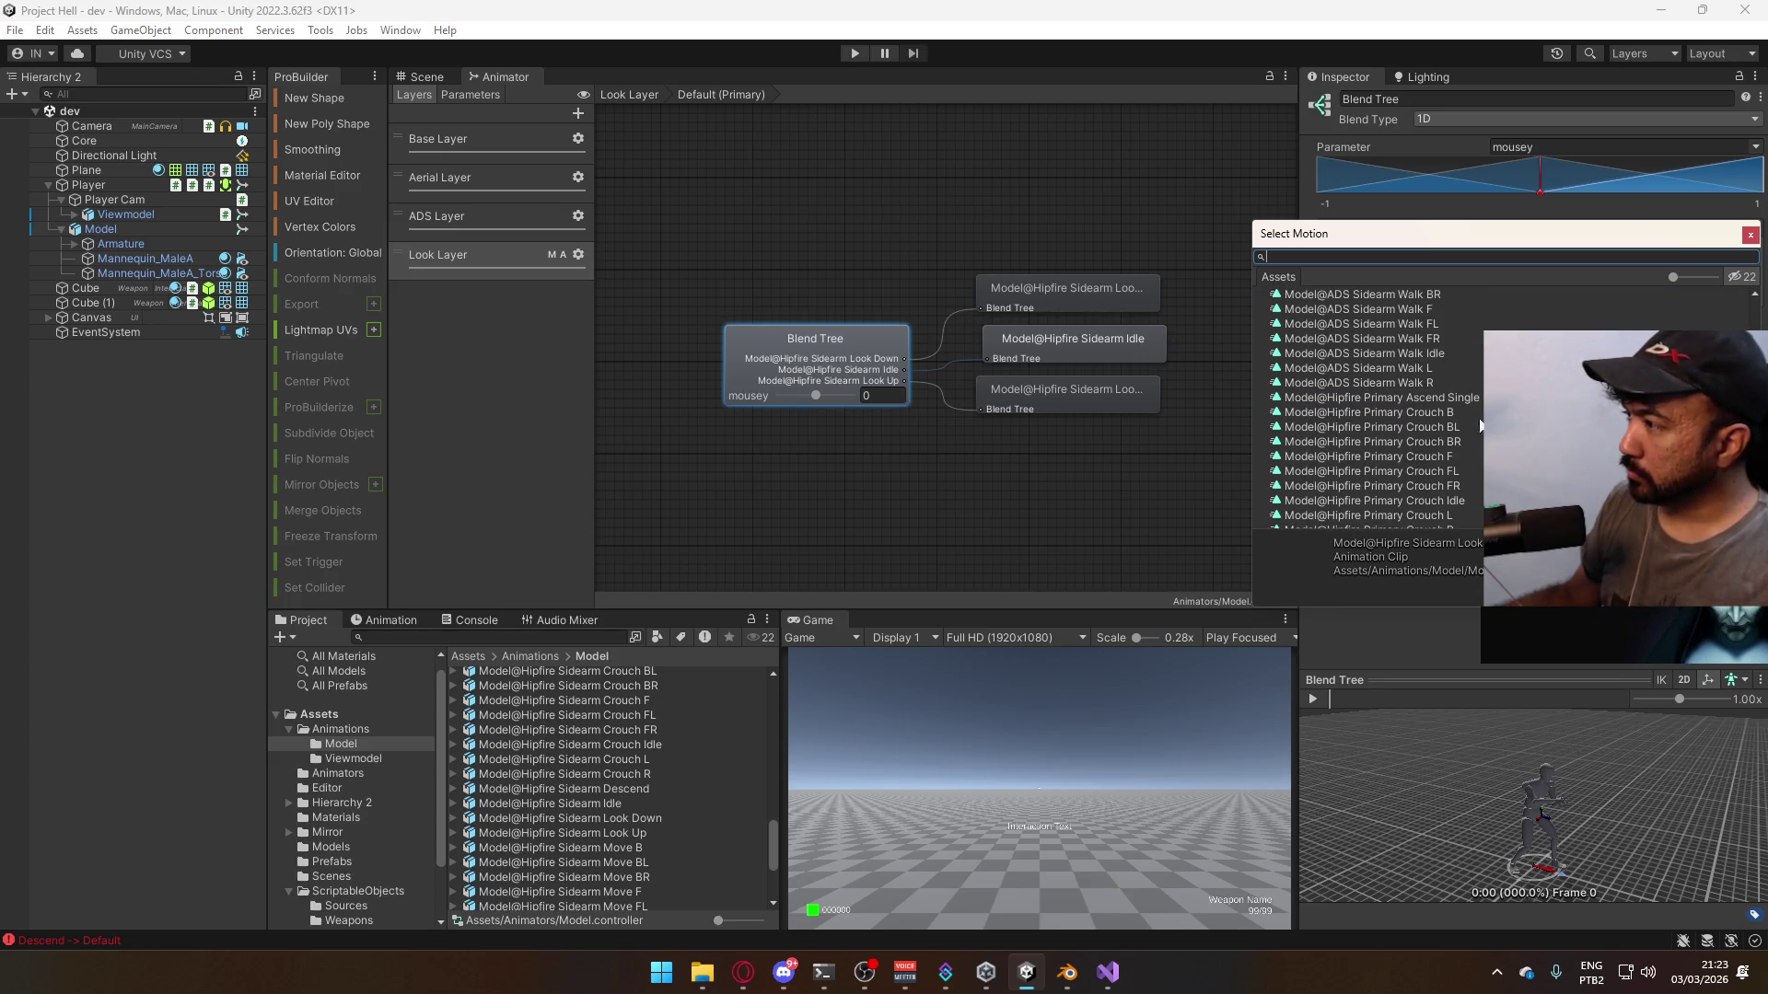
{"action": "scroll", "coordinate": [1466, 422], "scroll_direction": "down", "scroll_amount": 3}
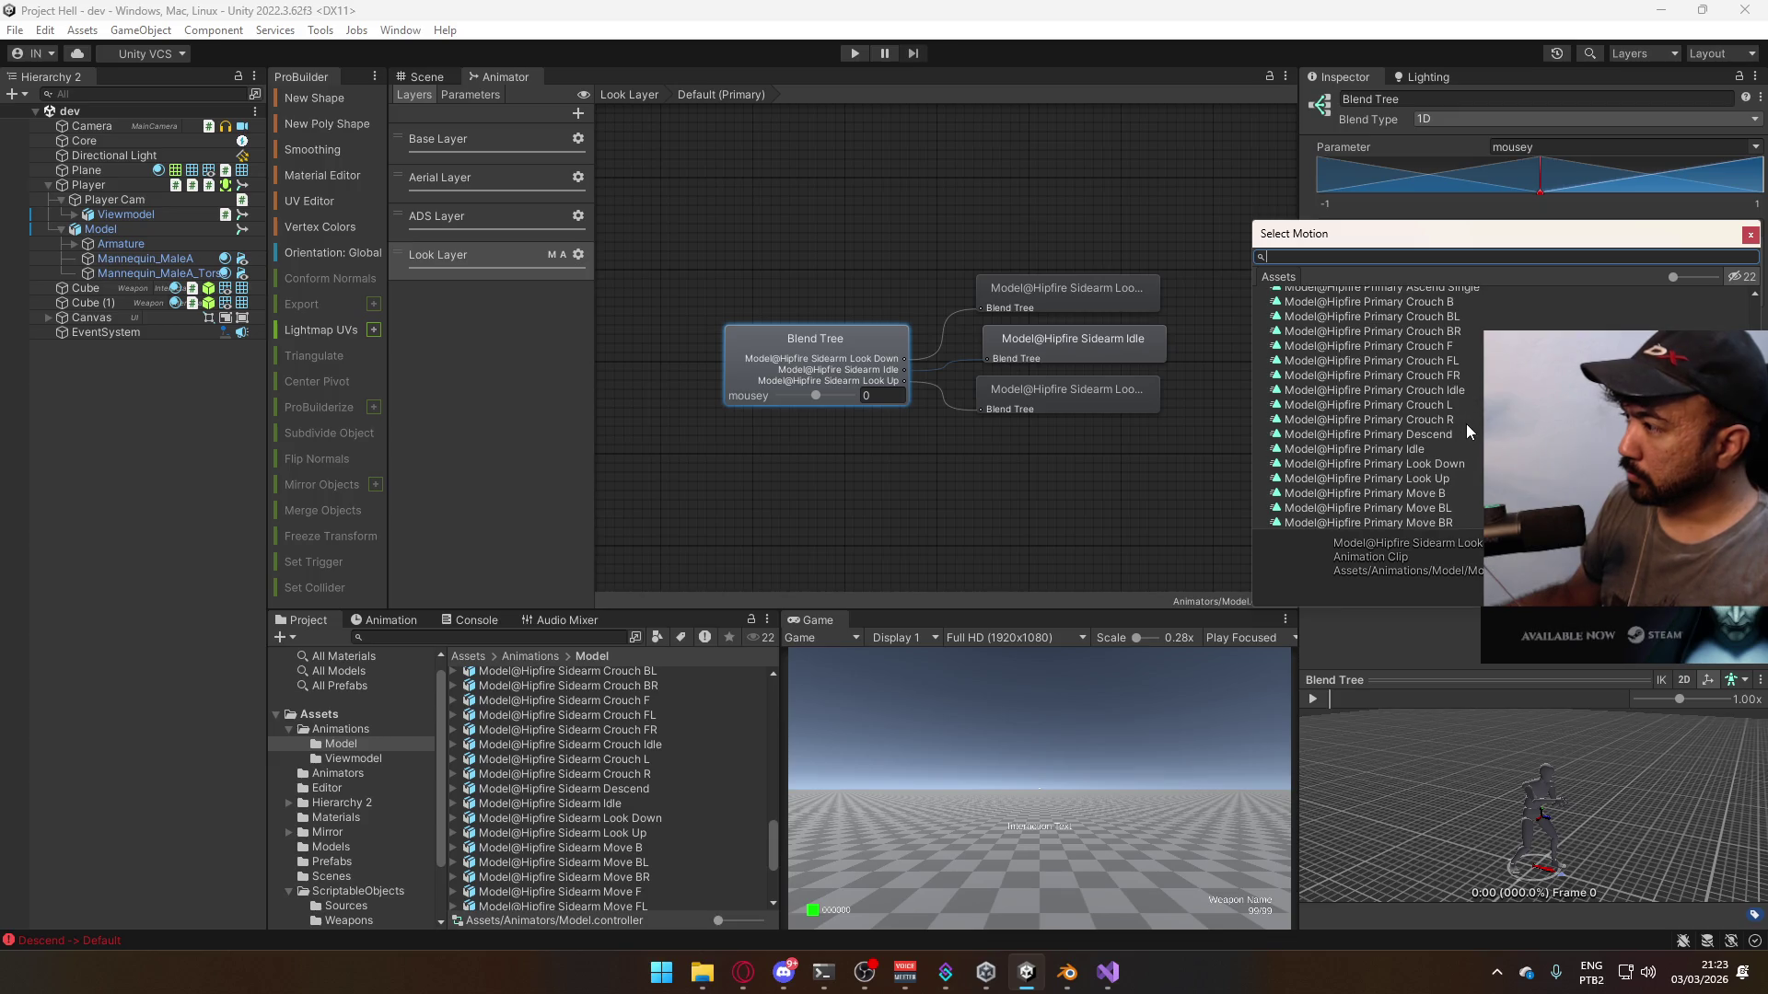
{"action": "left_click", "coordinate": [1420, 480]}
{"action": "double_click", "coordinate": [1419, 480]}
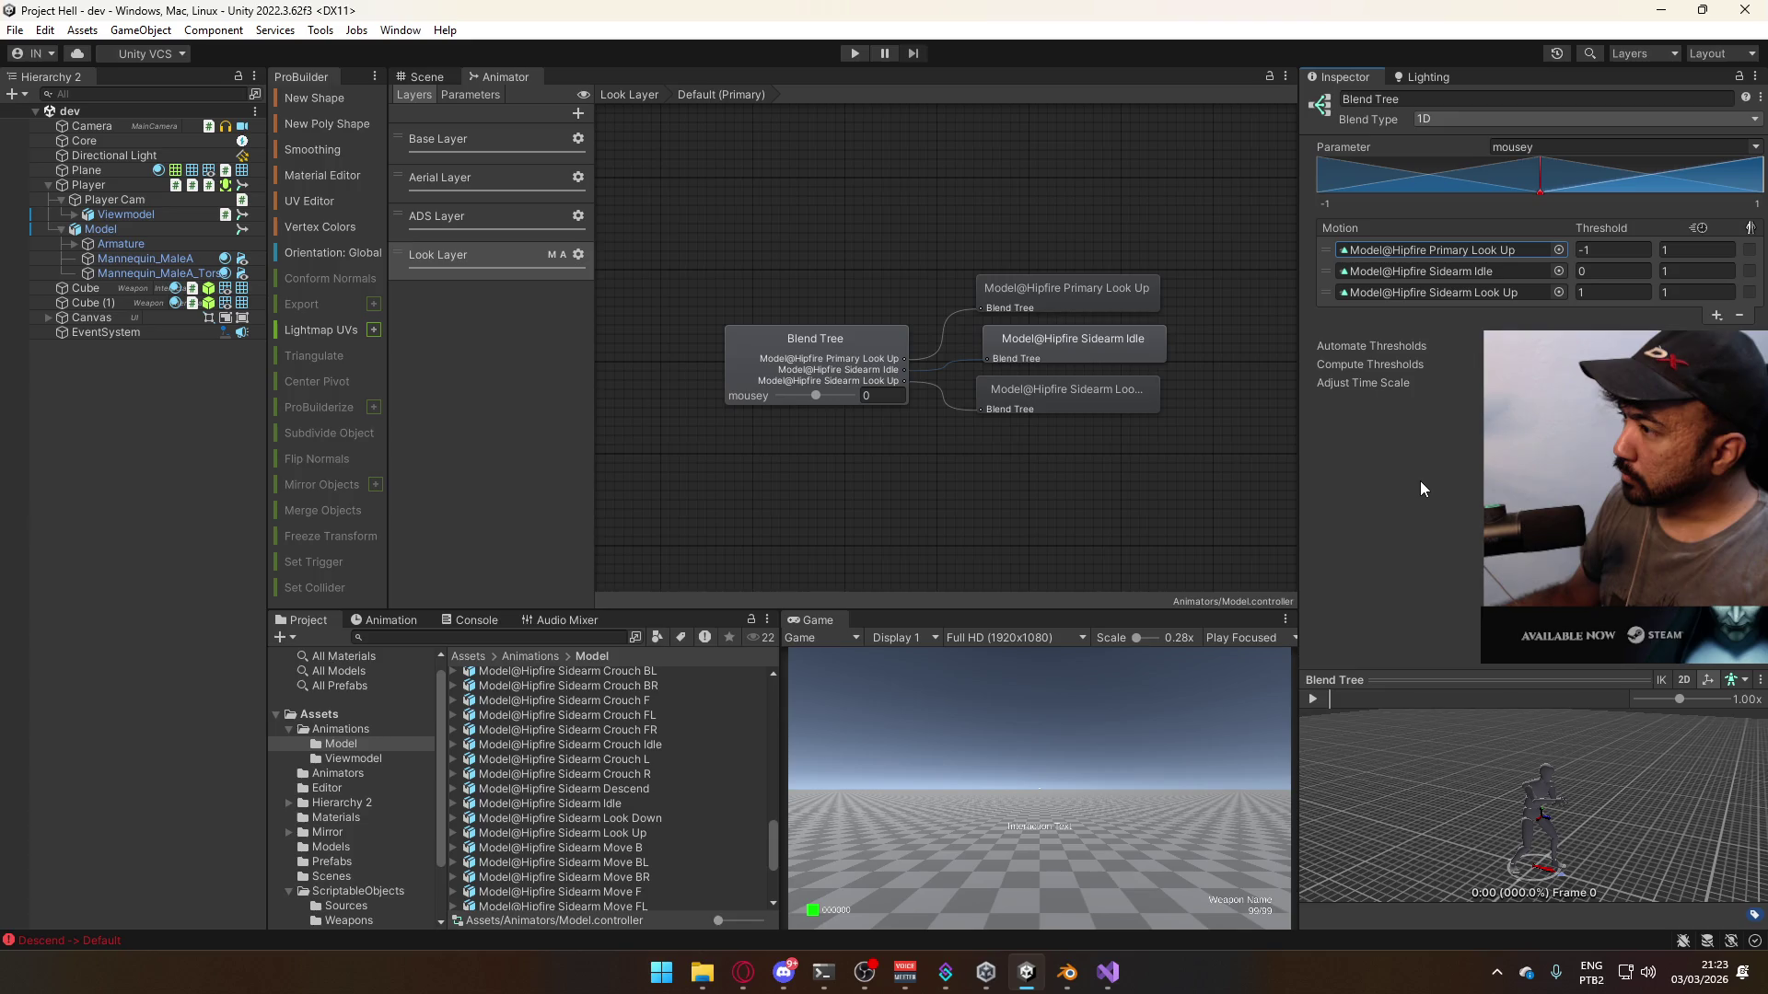
- Assign Hipfire Primary Idle to the blend tree's middle motion slot
{"action": "left_click", "coordinate": [1557, 271]}
{"action": "scroll", "coordinate": [1372, 432], "scroll_direction": "down", "scroll_amount": 4}
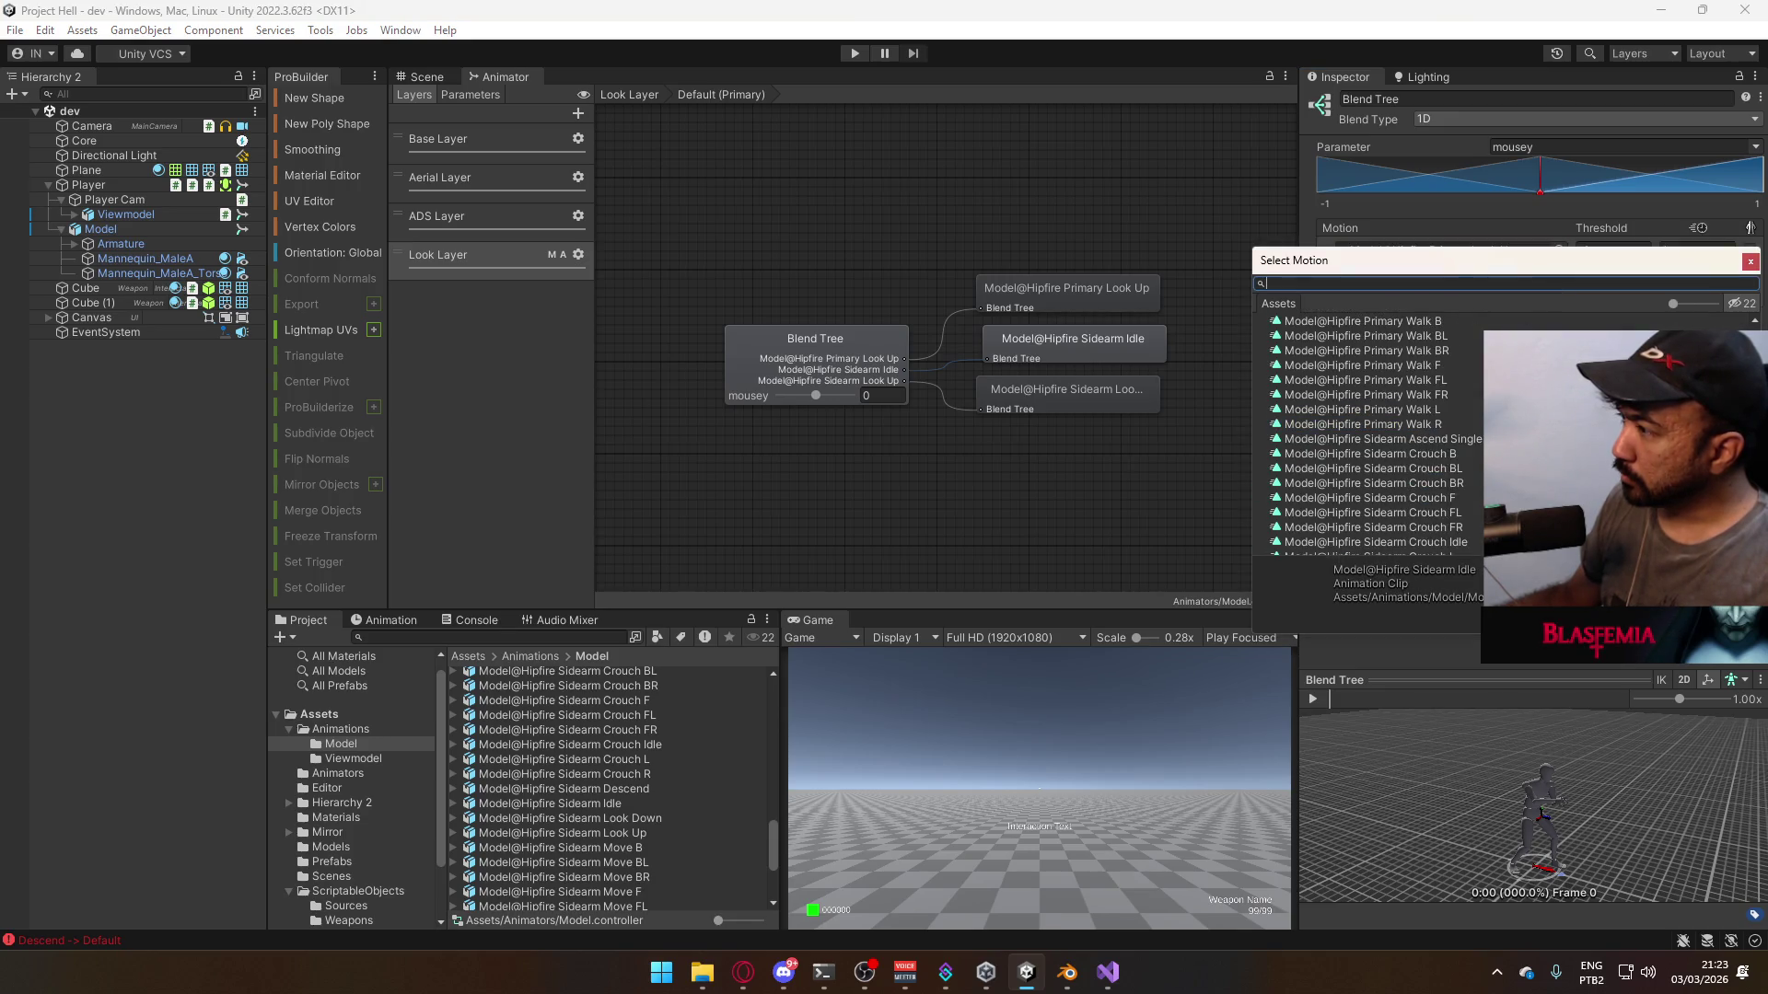
{"action": "scroll", "coordinate": [1371, 433], "scroll_direction": "up", "scroll_amount": 3}
{"action": "scroll", "coordinate": [1445, 471], "scroll_direction": "up", "scroll_amount": 2}
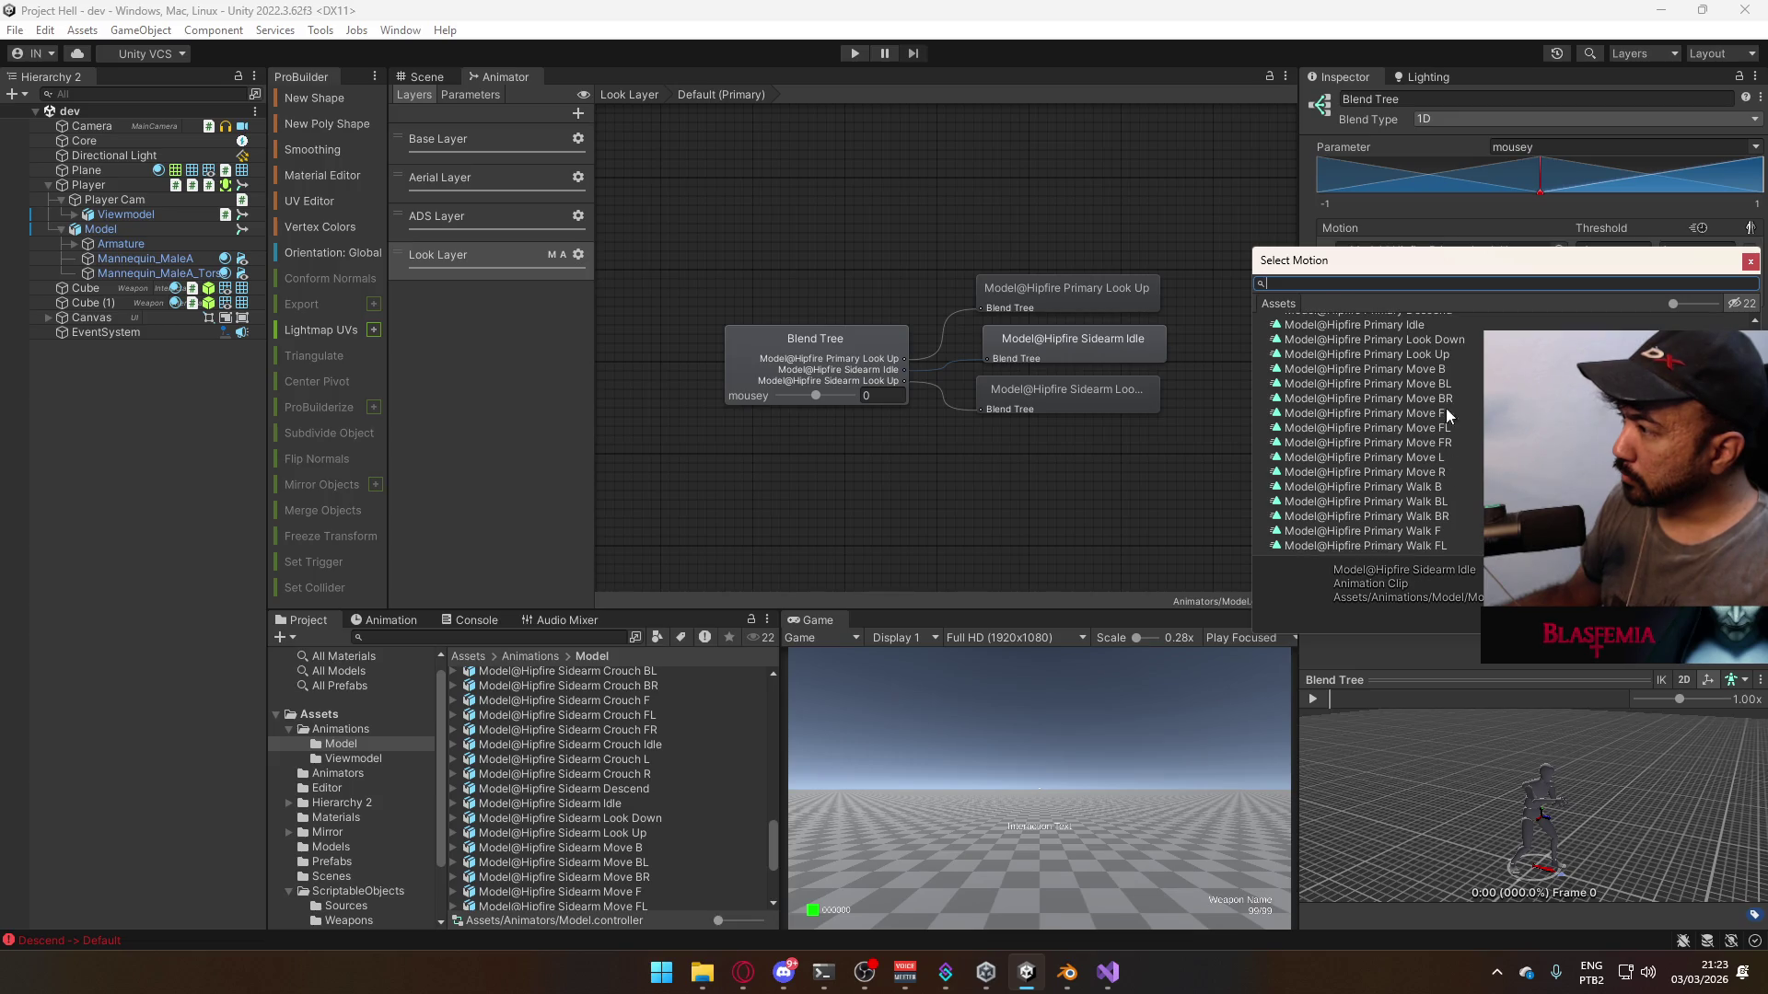
{"action": "left_click", "coordinate": [1423, 333]}
{"action": "left_click", "coordinate": [1151, 395]}
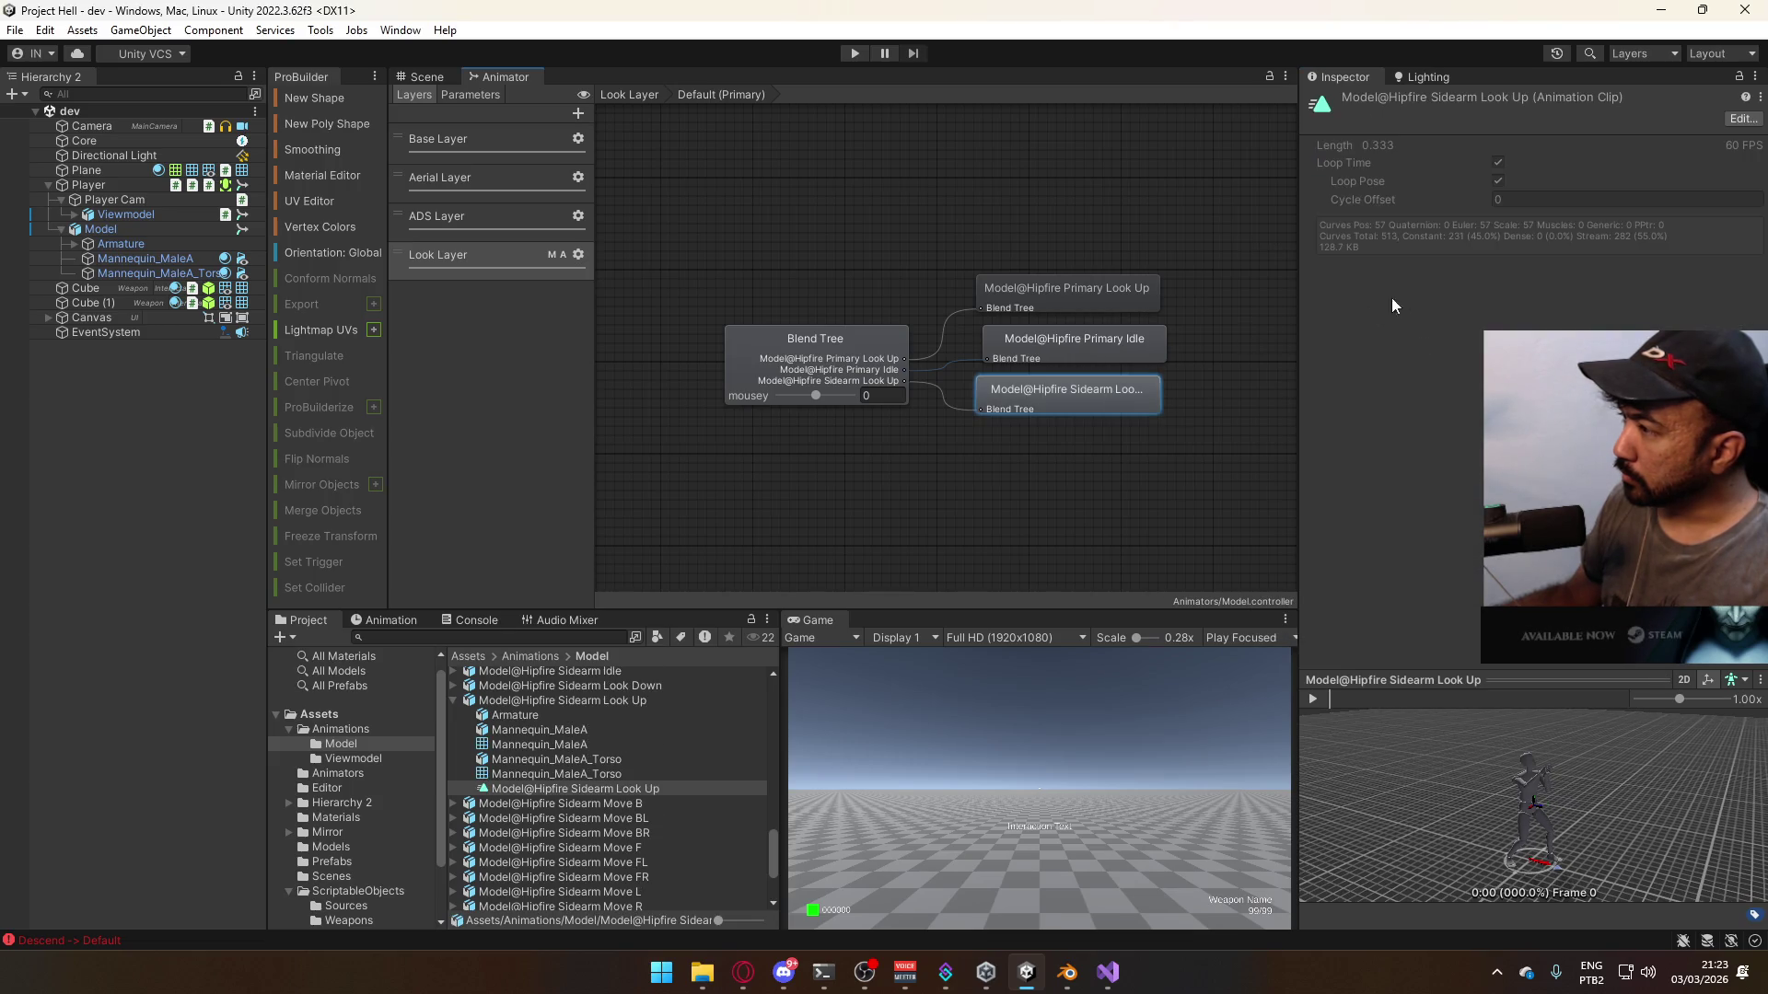
{"action": "left_click", "coordinate": [838, 330]}
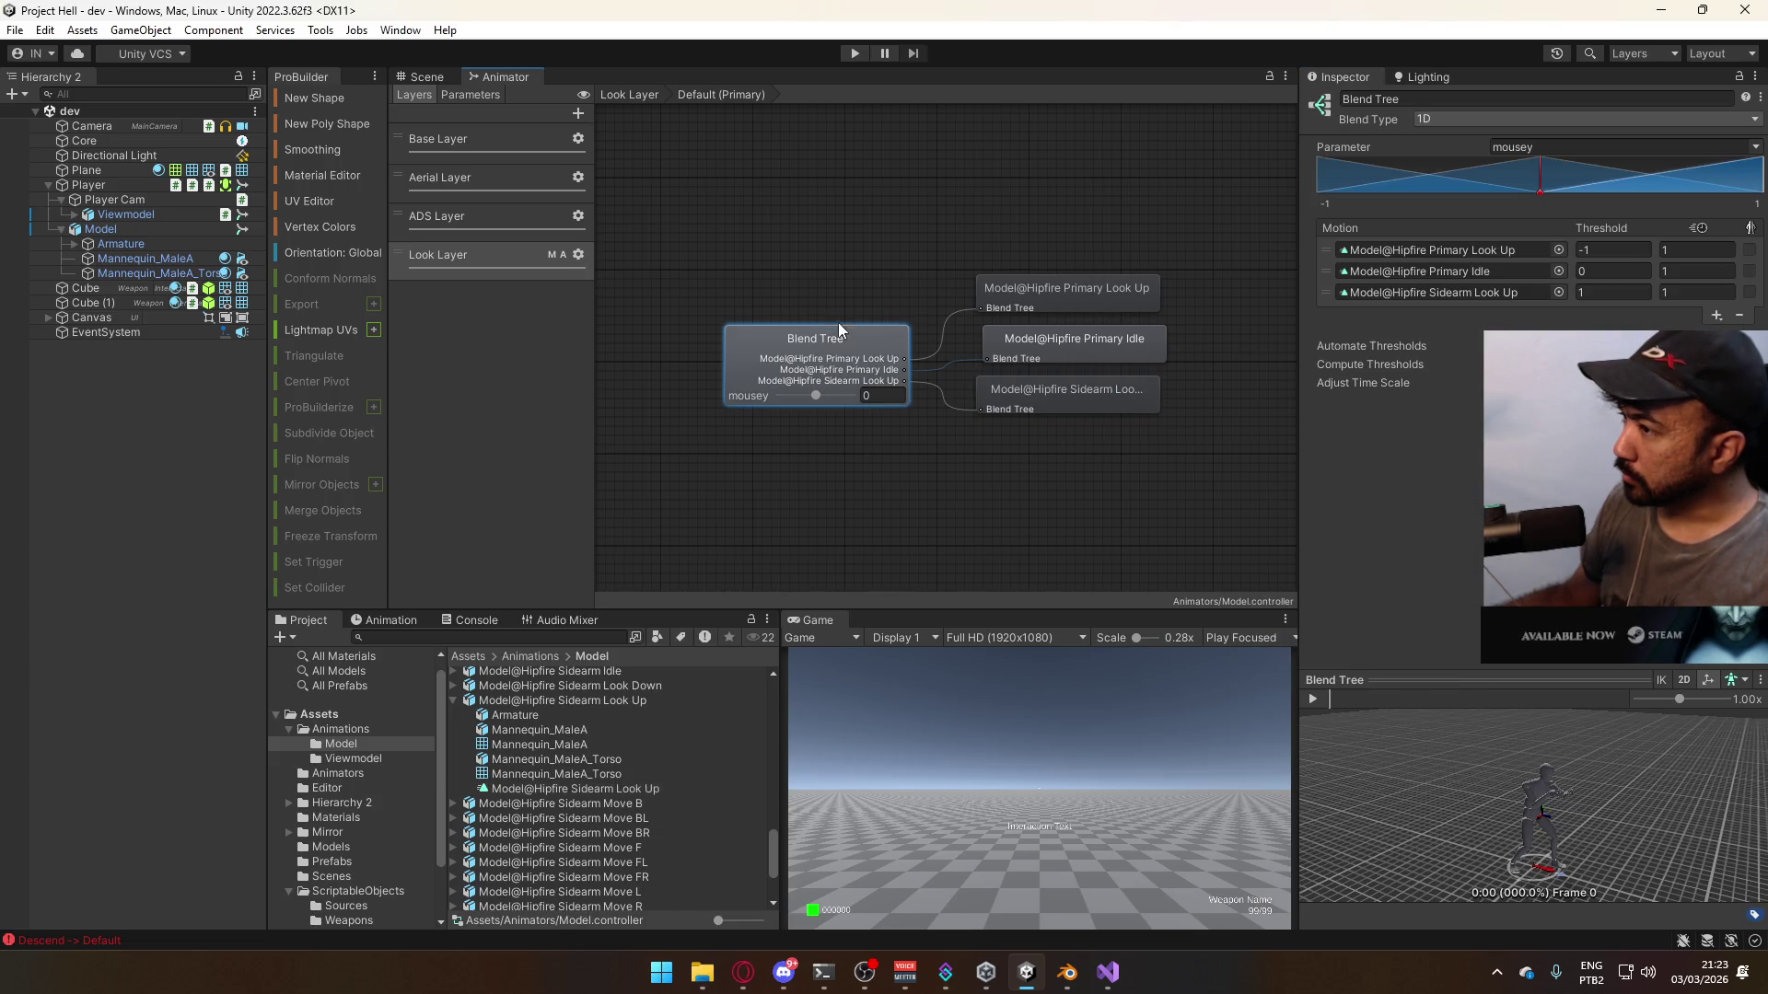
- Make Primary Look Down the first motion and Primary Look Up the third, then start the game
{"action": "left_click", "coordinate": [1559, 292]}
{"action": "double_click", "coordinate": [1459, 392]}
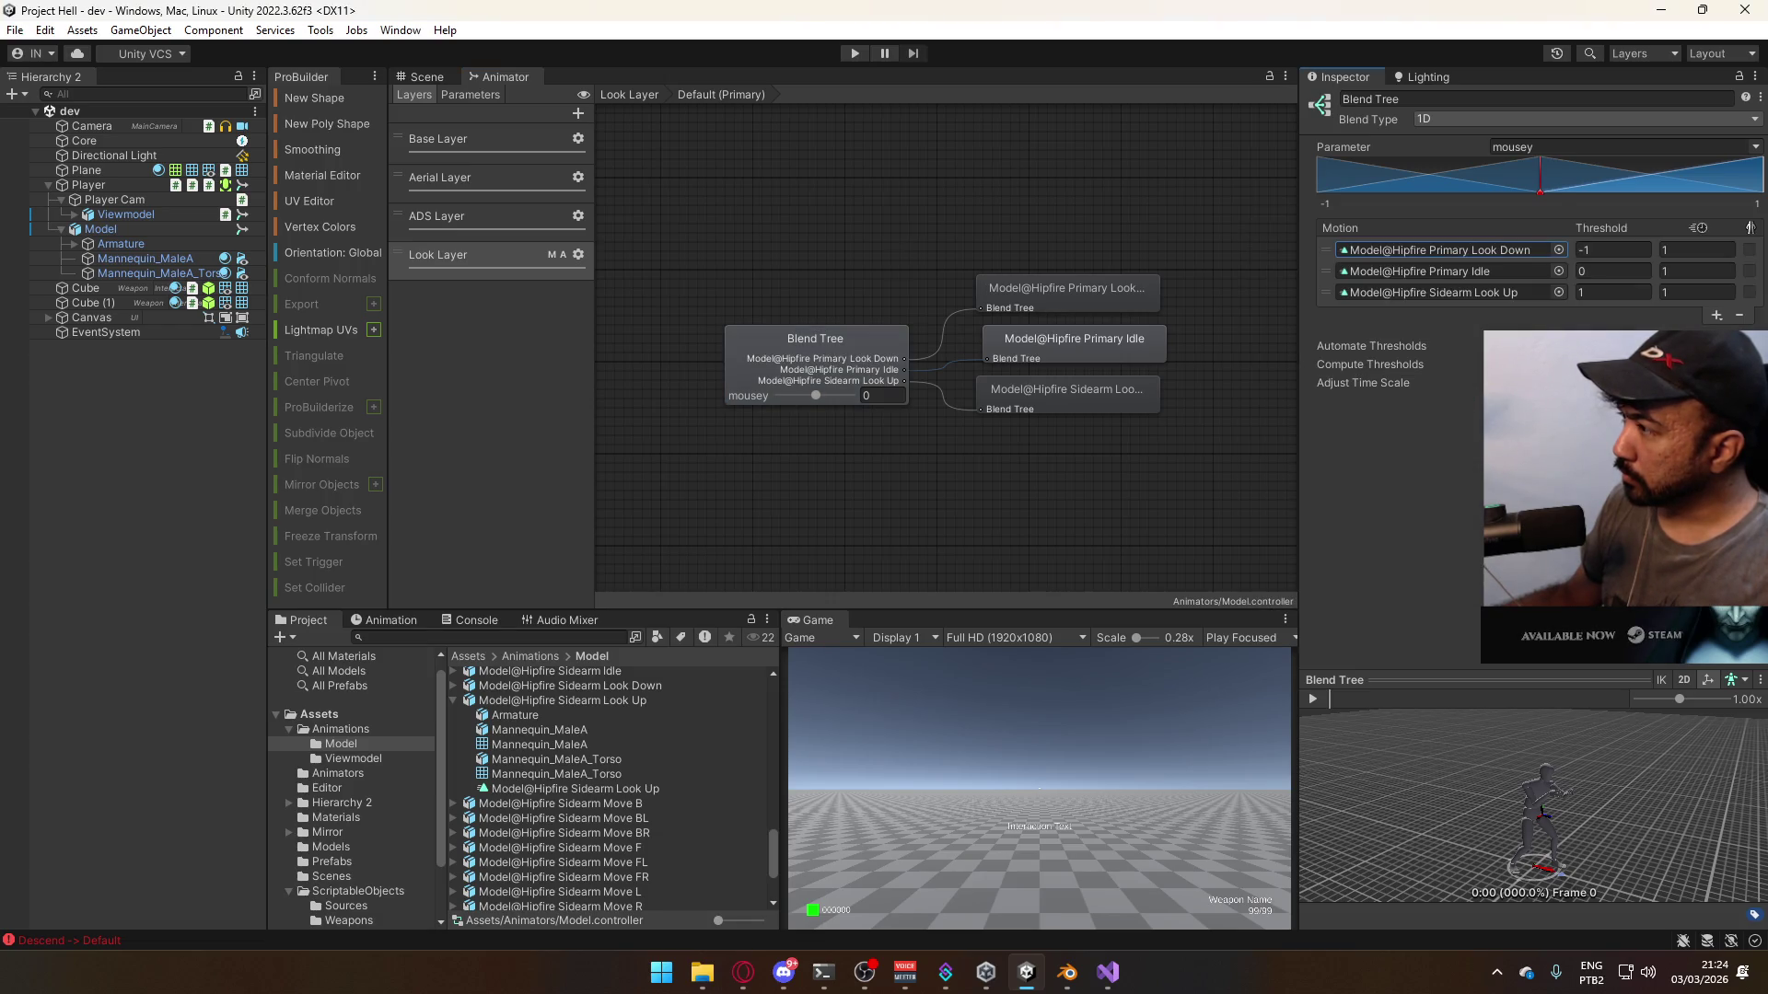
{"action": "left_click", "coordinate": [1560, 291]}
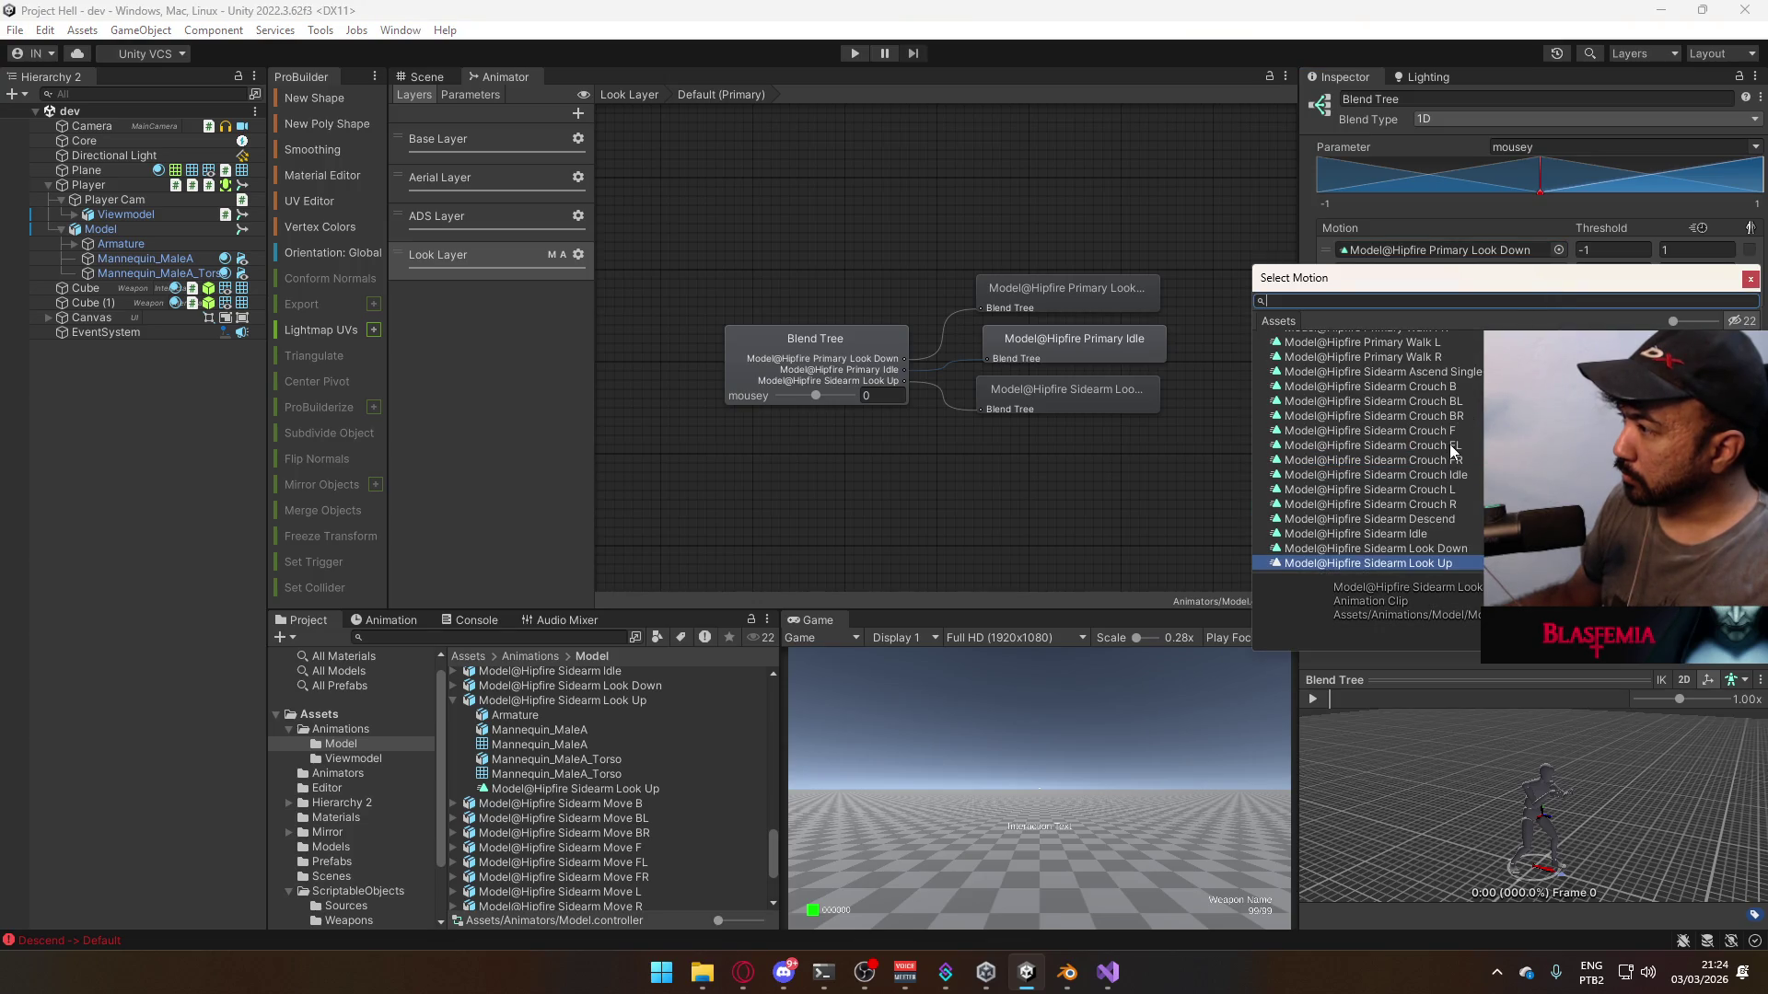
{"action": "scroll", "coordinate": [1455, 448], "scroll_direction": "up", "scroll_amount": 5}
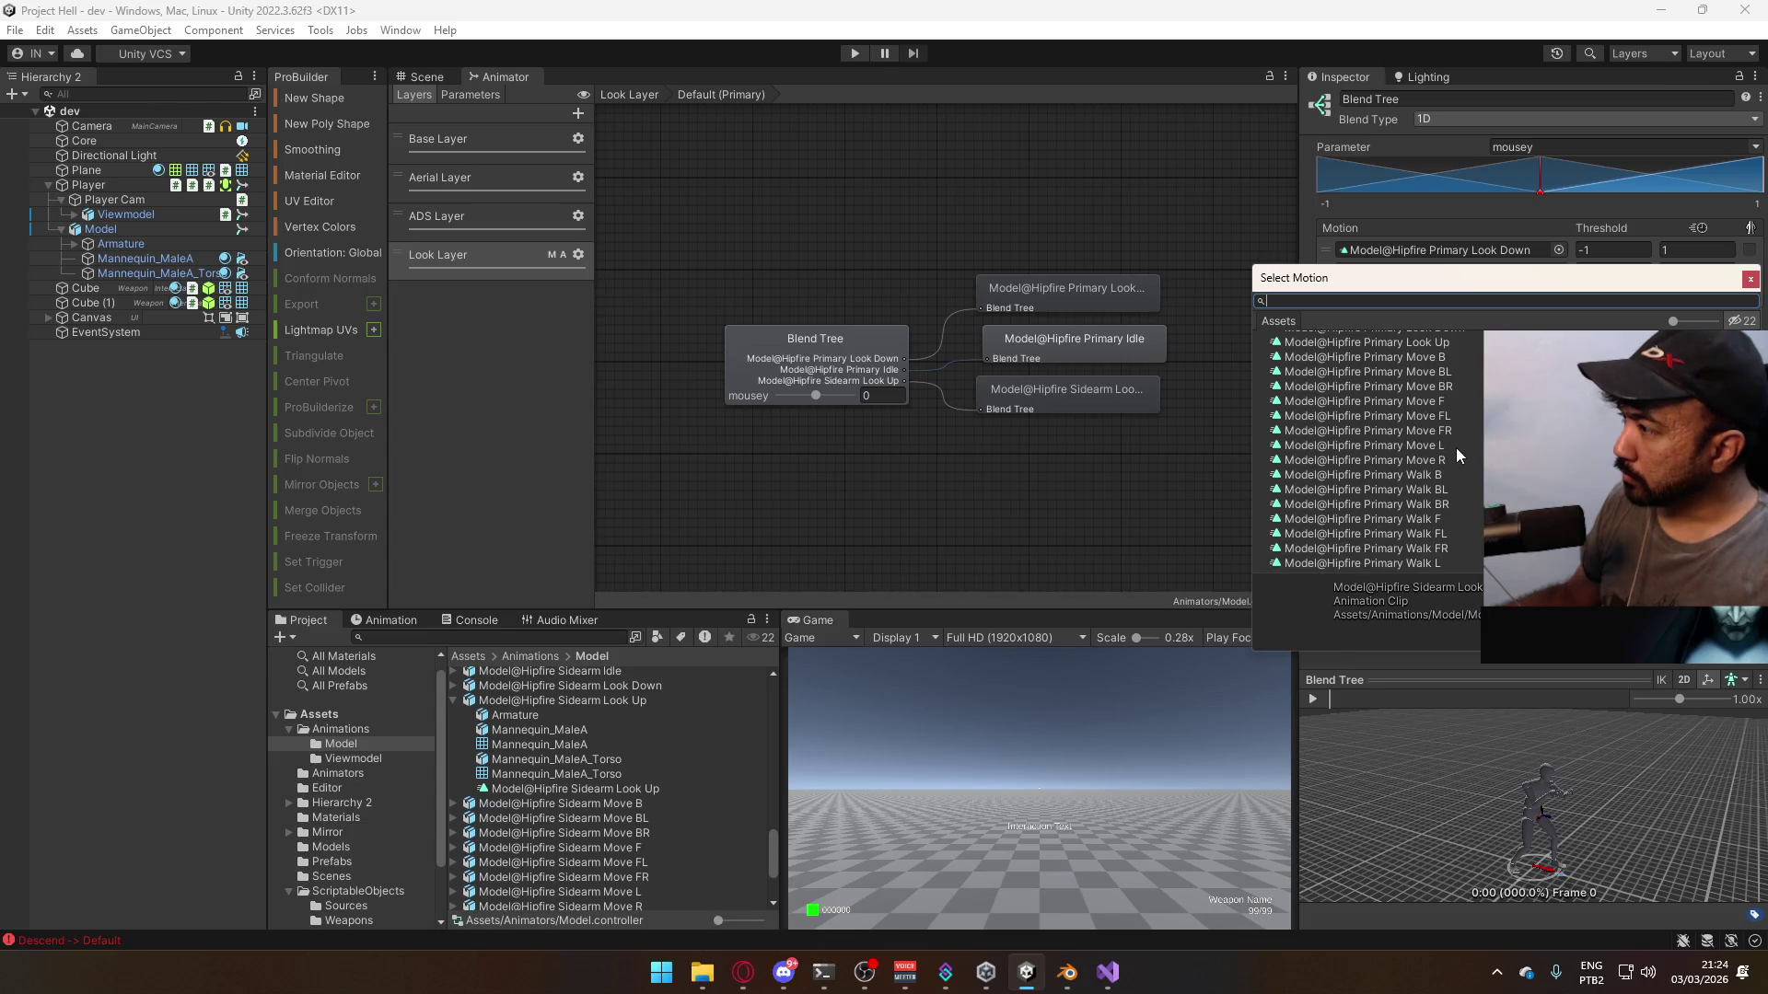
{"action": "double_click", "coordinate": [1457, 452]}
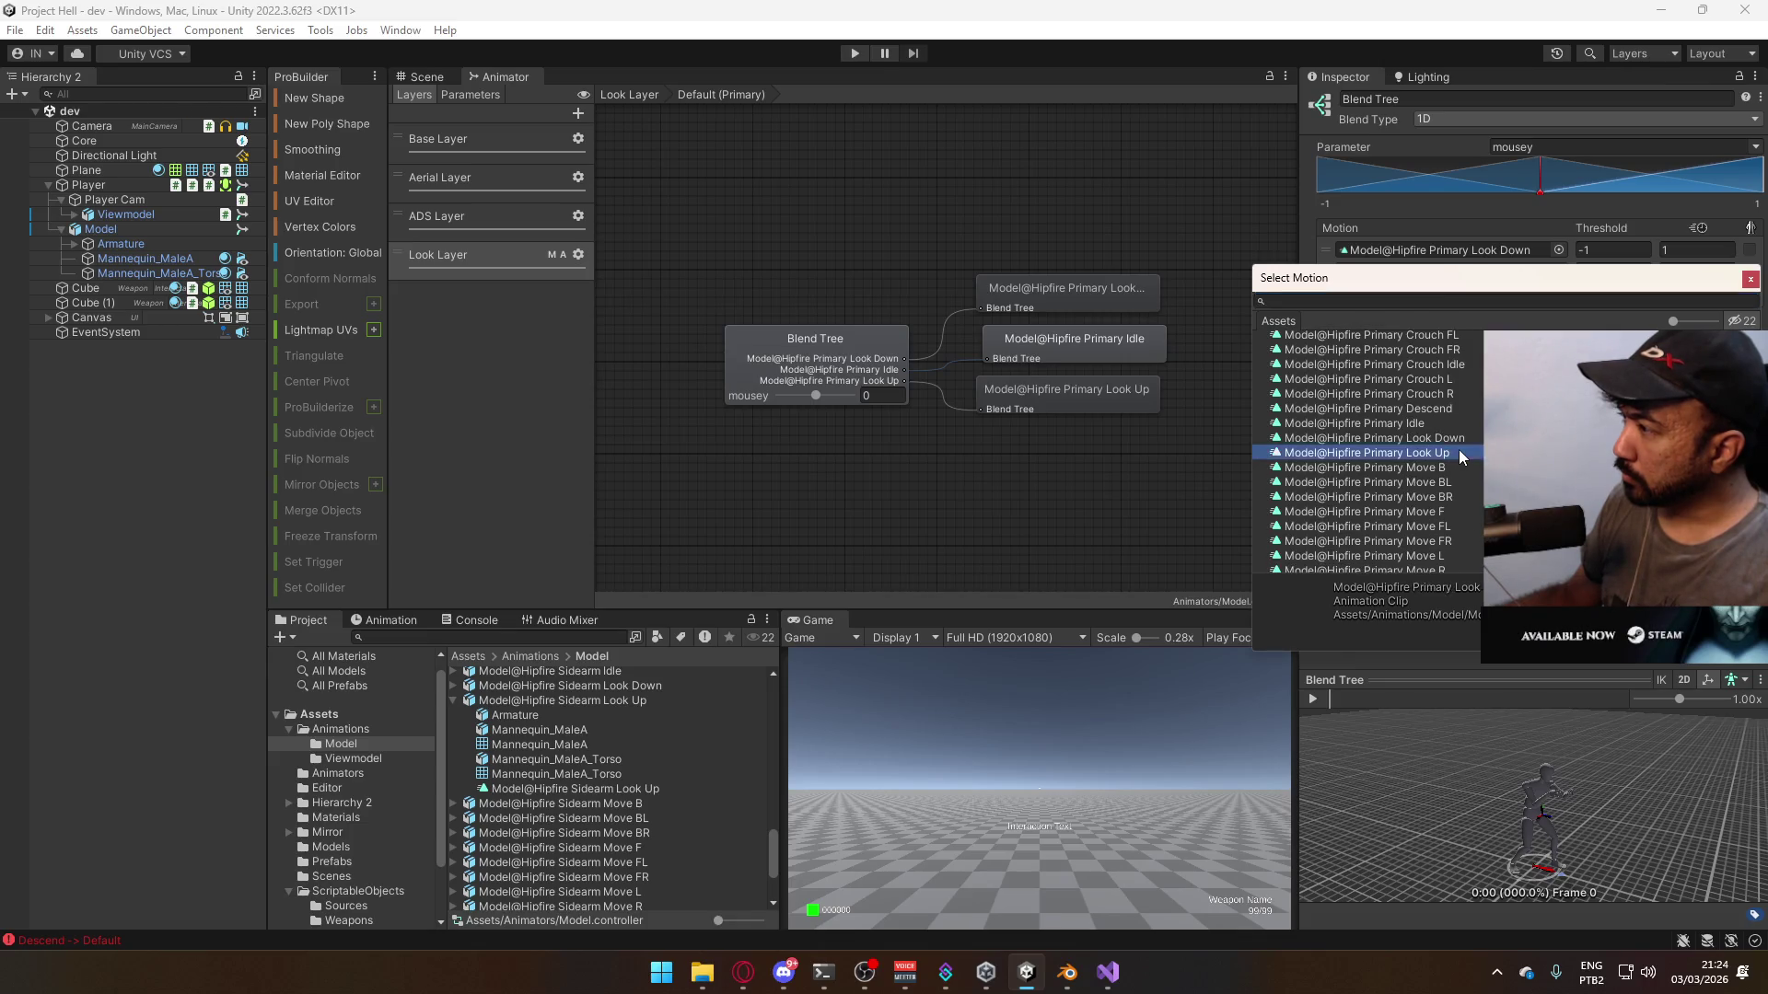
{"action": "left_click", "coordinate": [428, 77]}
{"action": "left_click", "coordinate": [854, 53]}
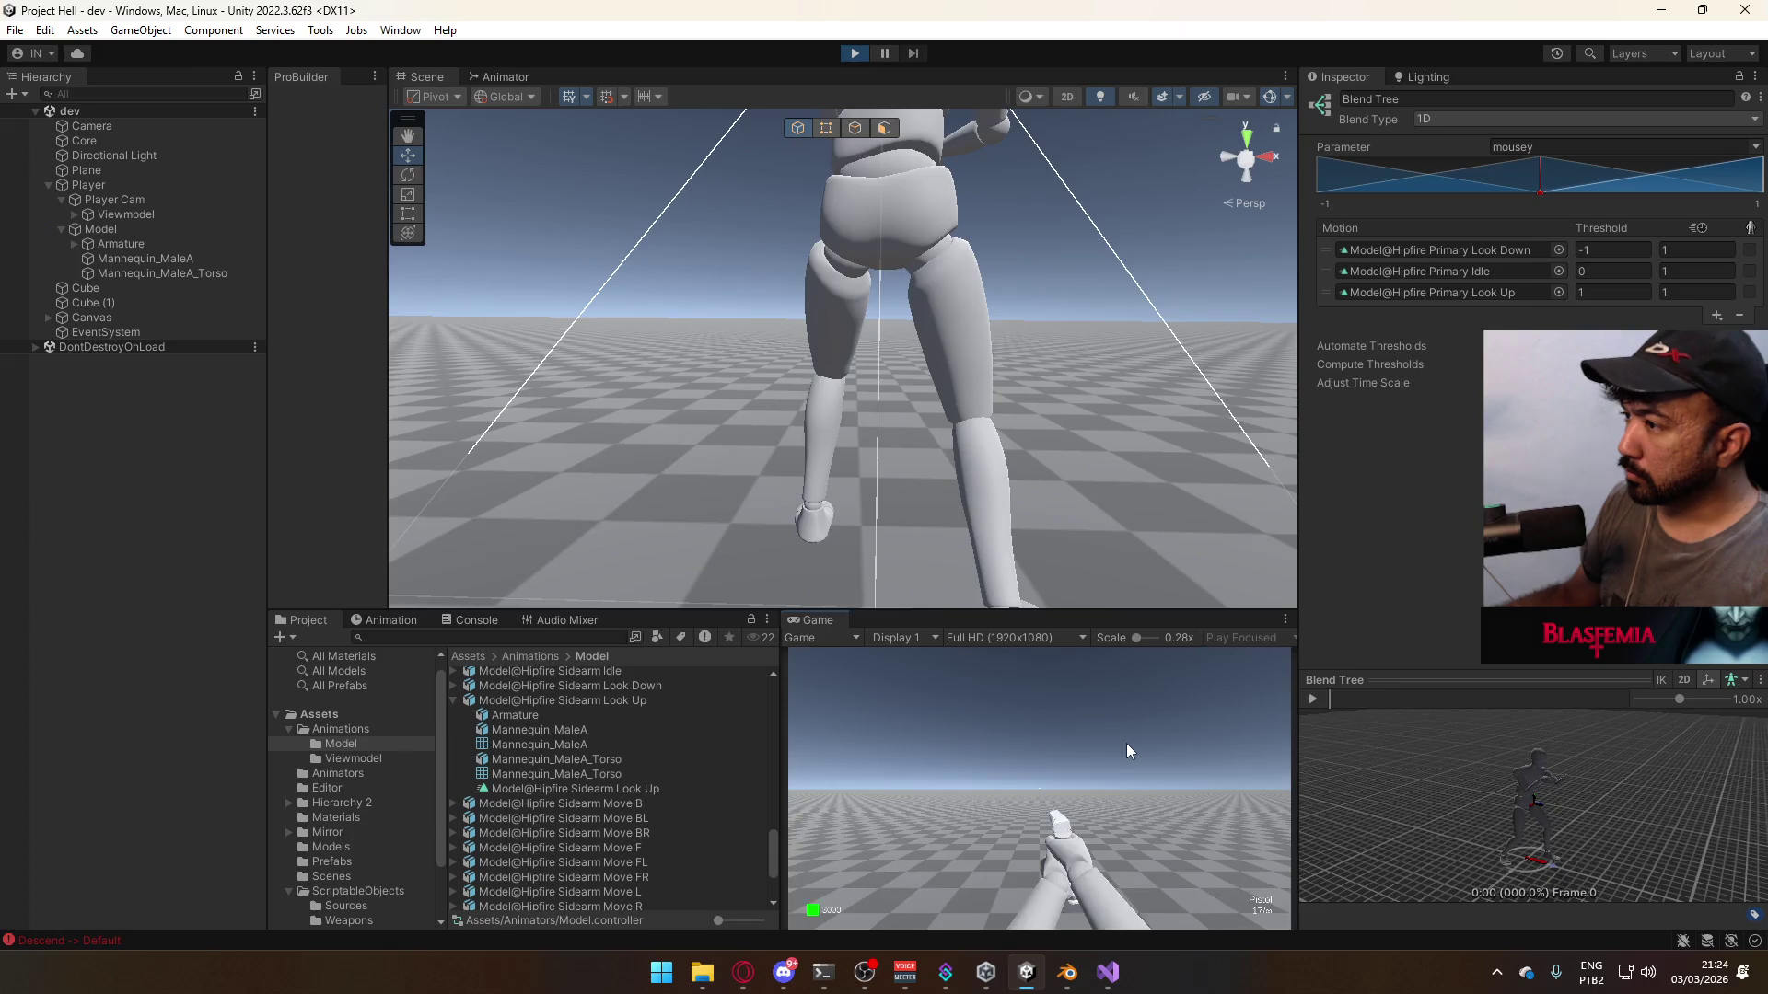
- Switch to the SMG and look around in game with the mouse captured, then release it
{"action": "key", "text": "super"}
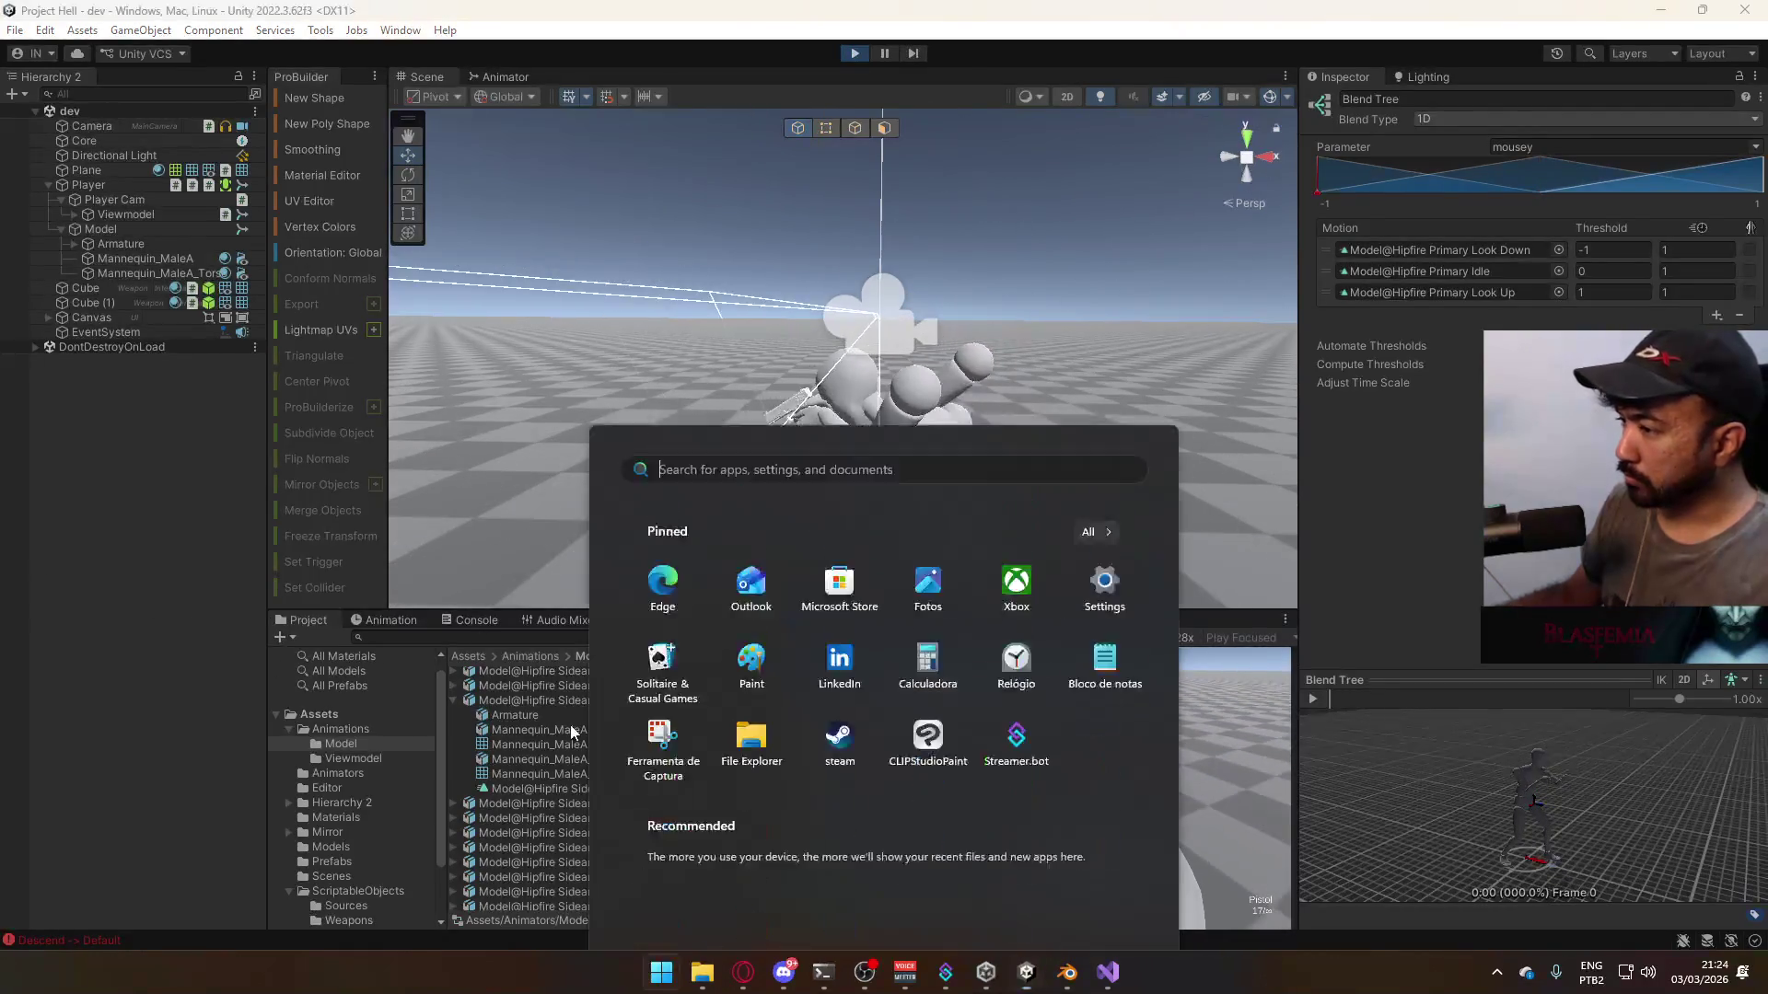
{"action": "key", "text": "super"}
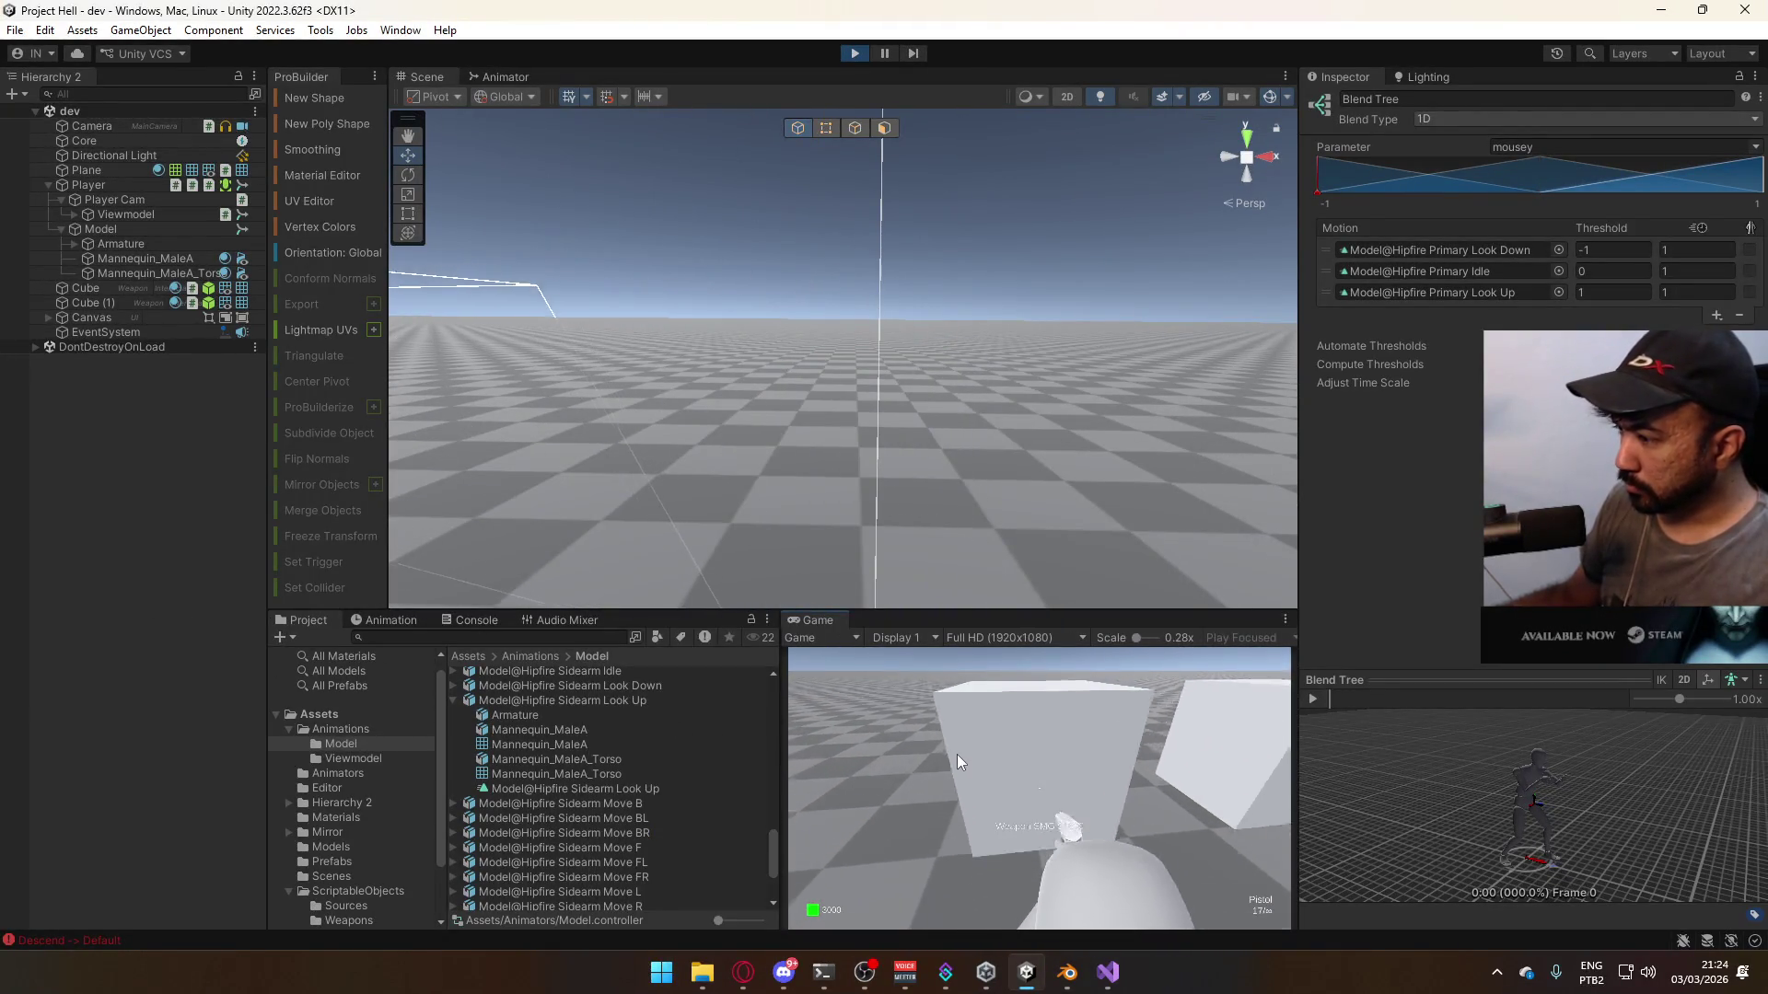
{"action": "key", "text": "2"}
{"action": "left_click", "coordinate": [1004, 777]}
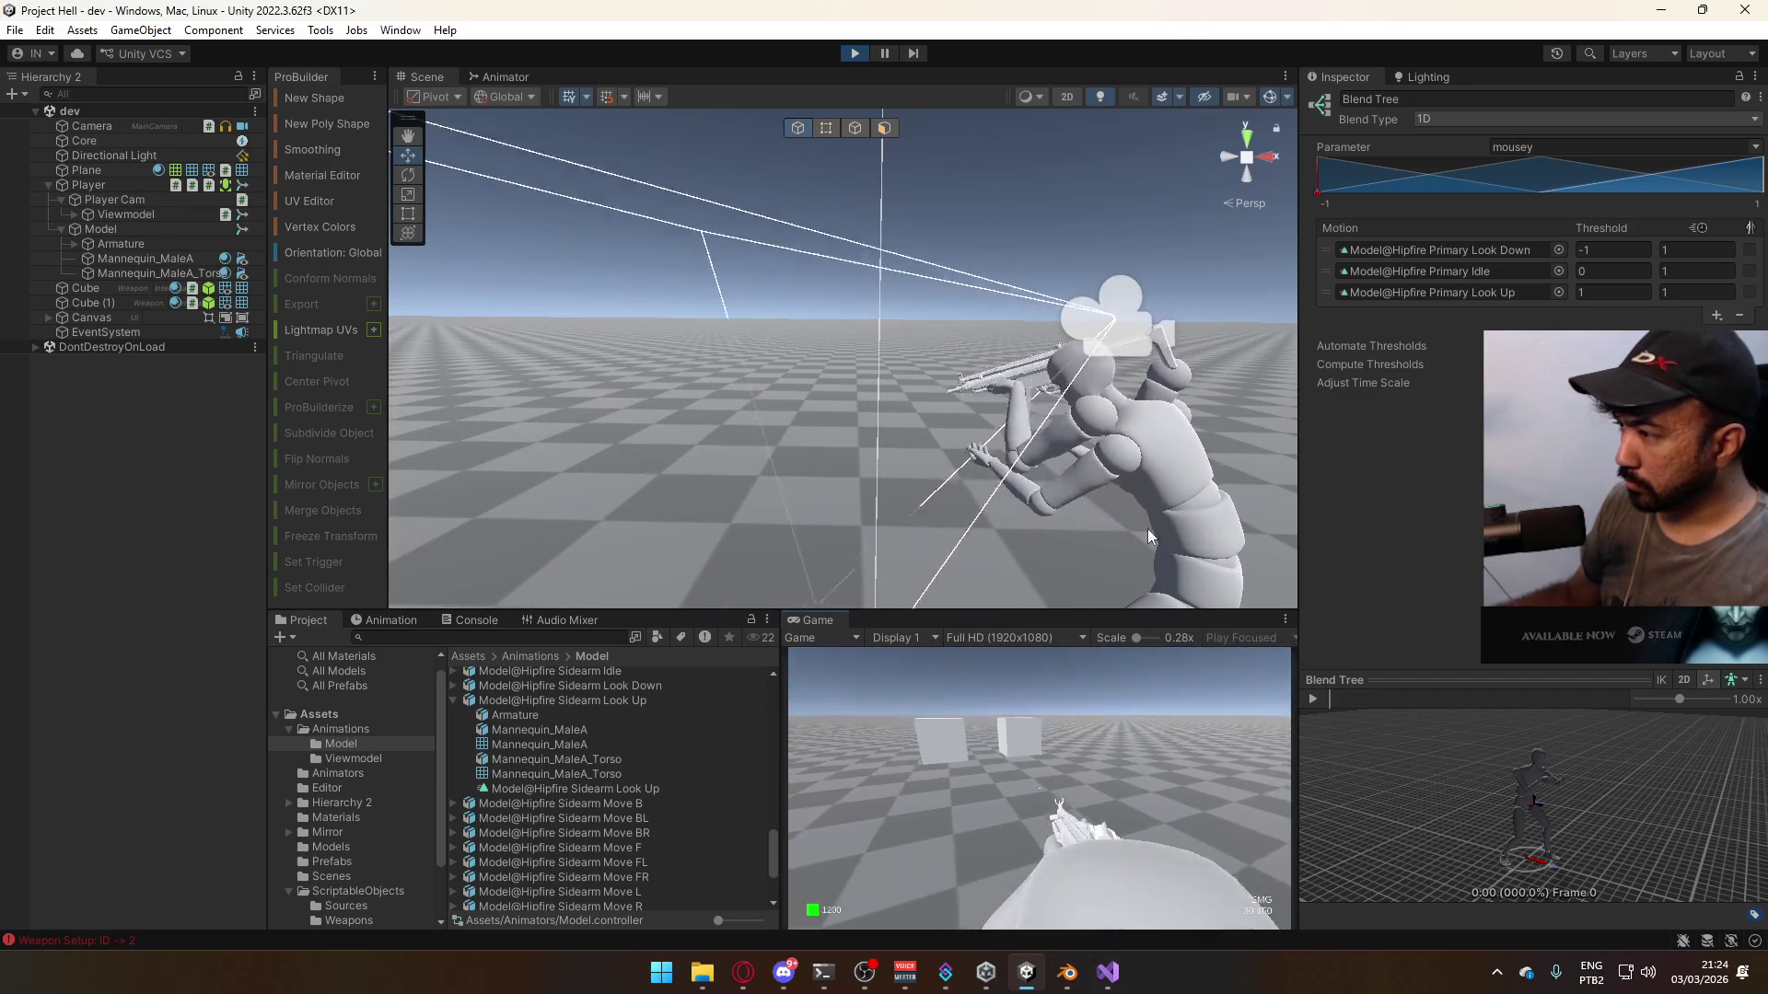
{"action": "key", "text": "super"}
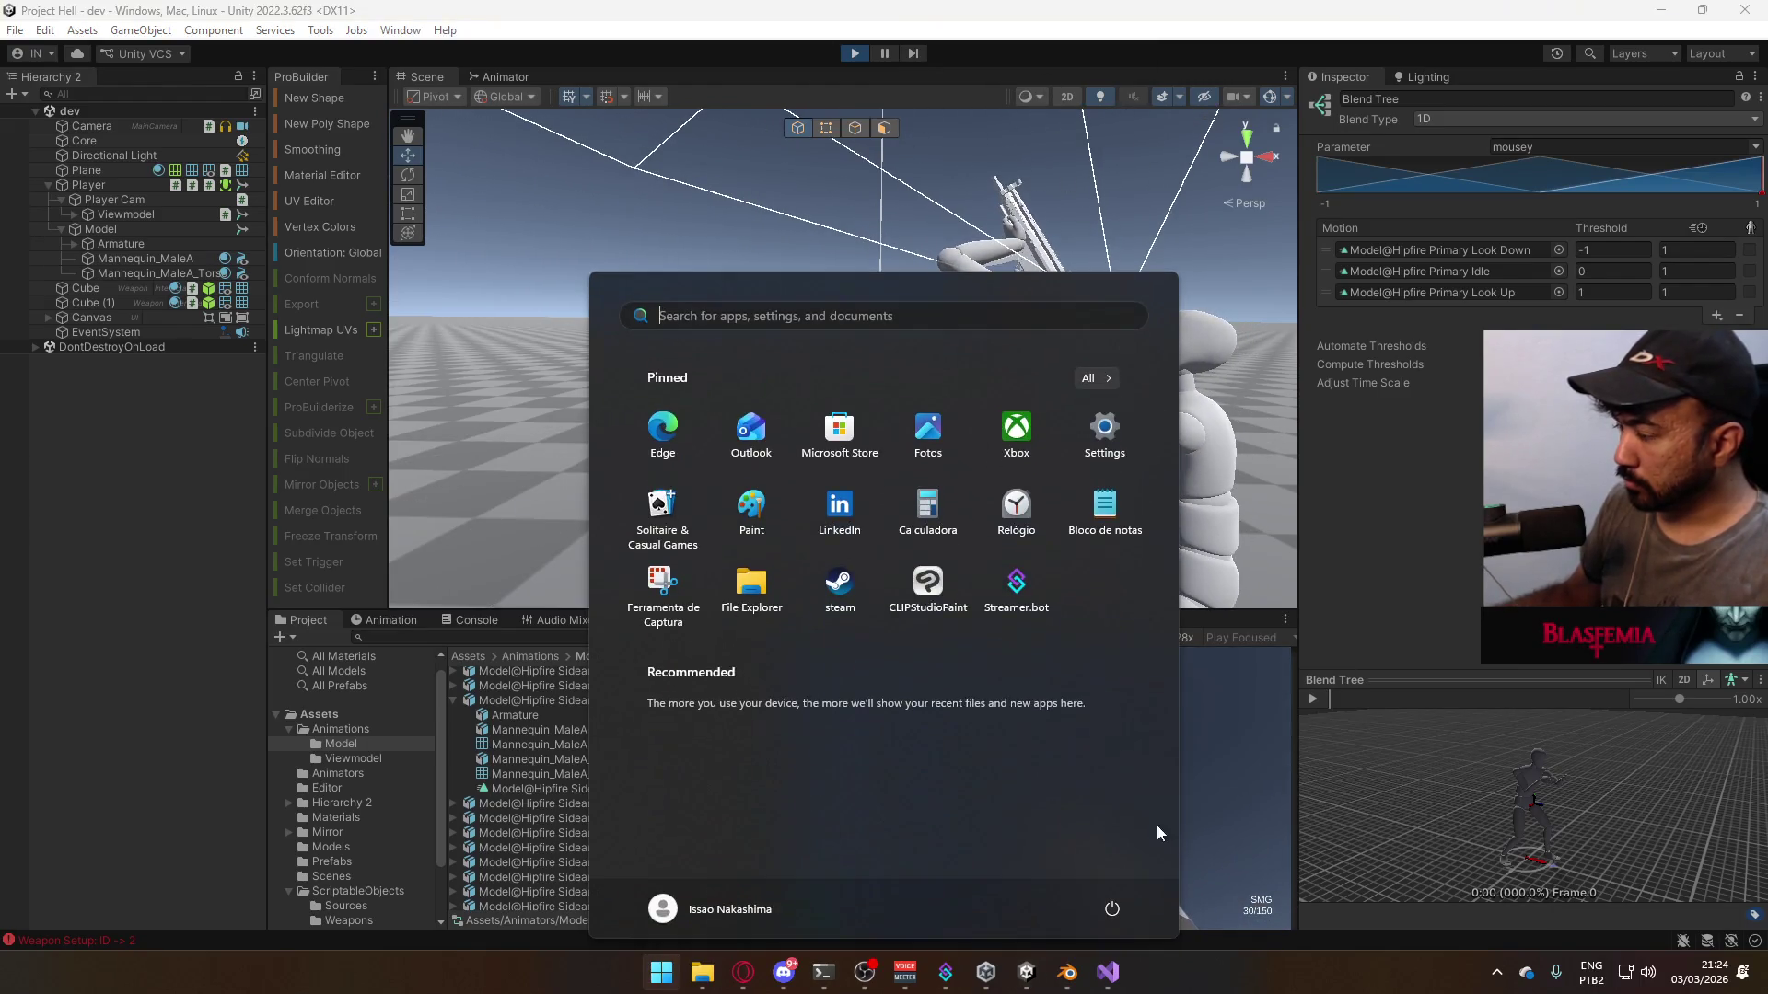
{"action": "key", "text": "Escape"}
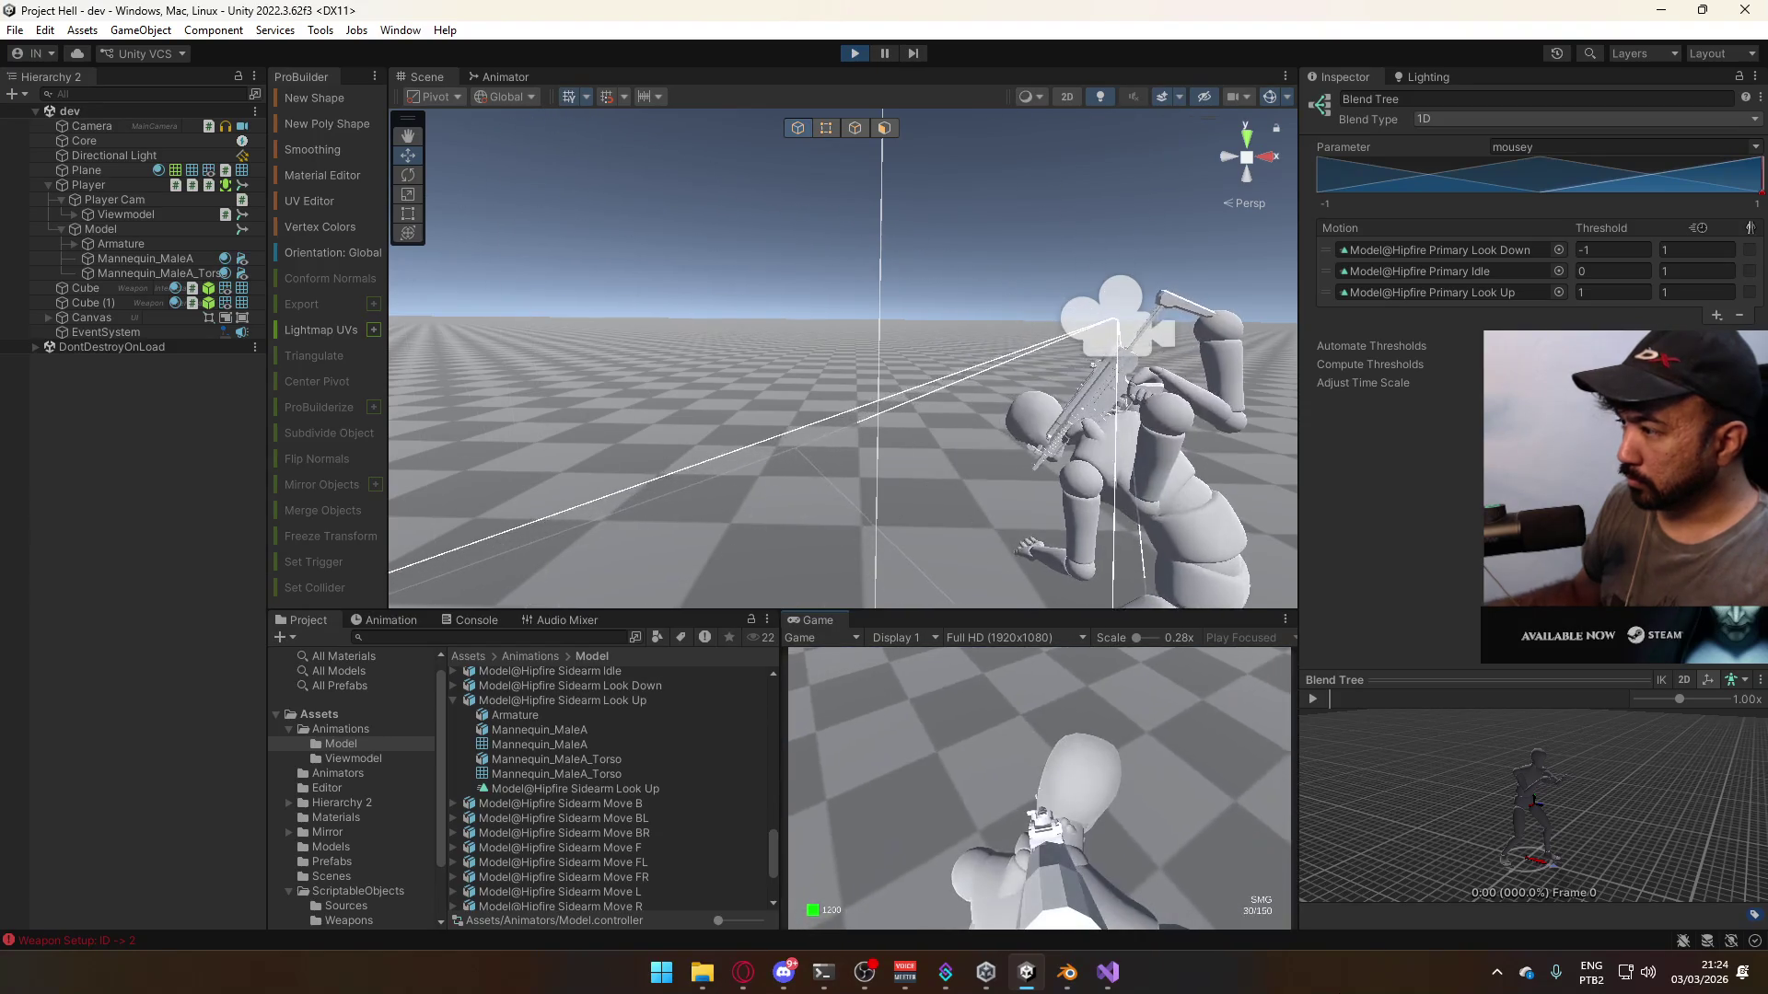
- Walk toward and away from the cubes repeatedly to test the look-down pose
{"action": "key", "text": "w"}
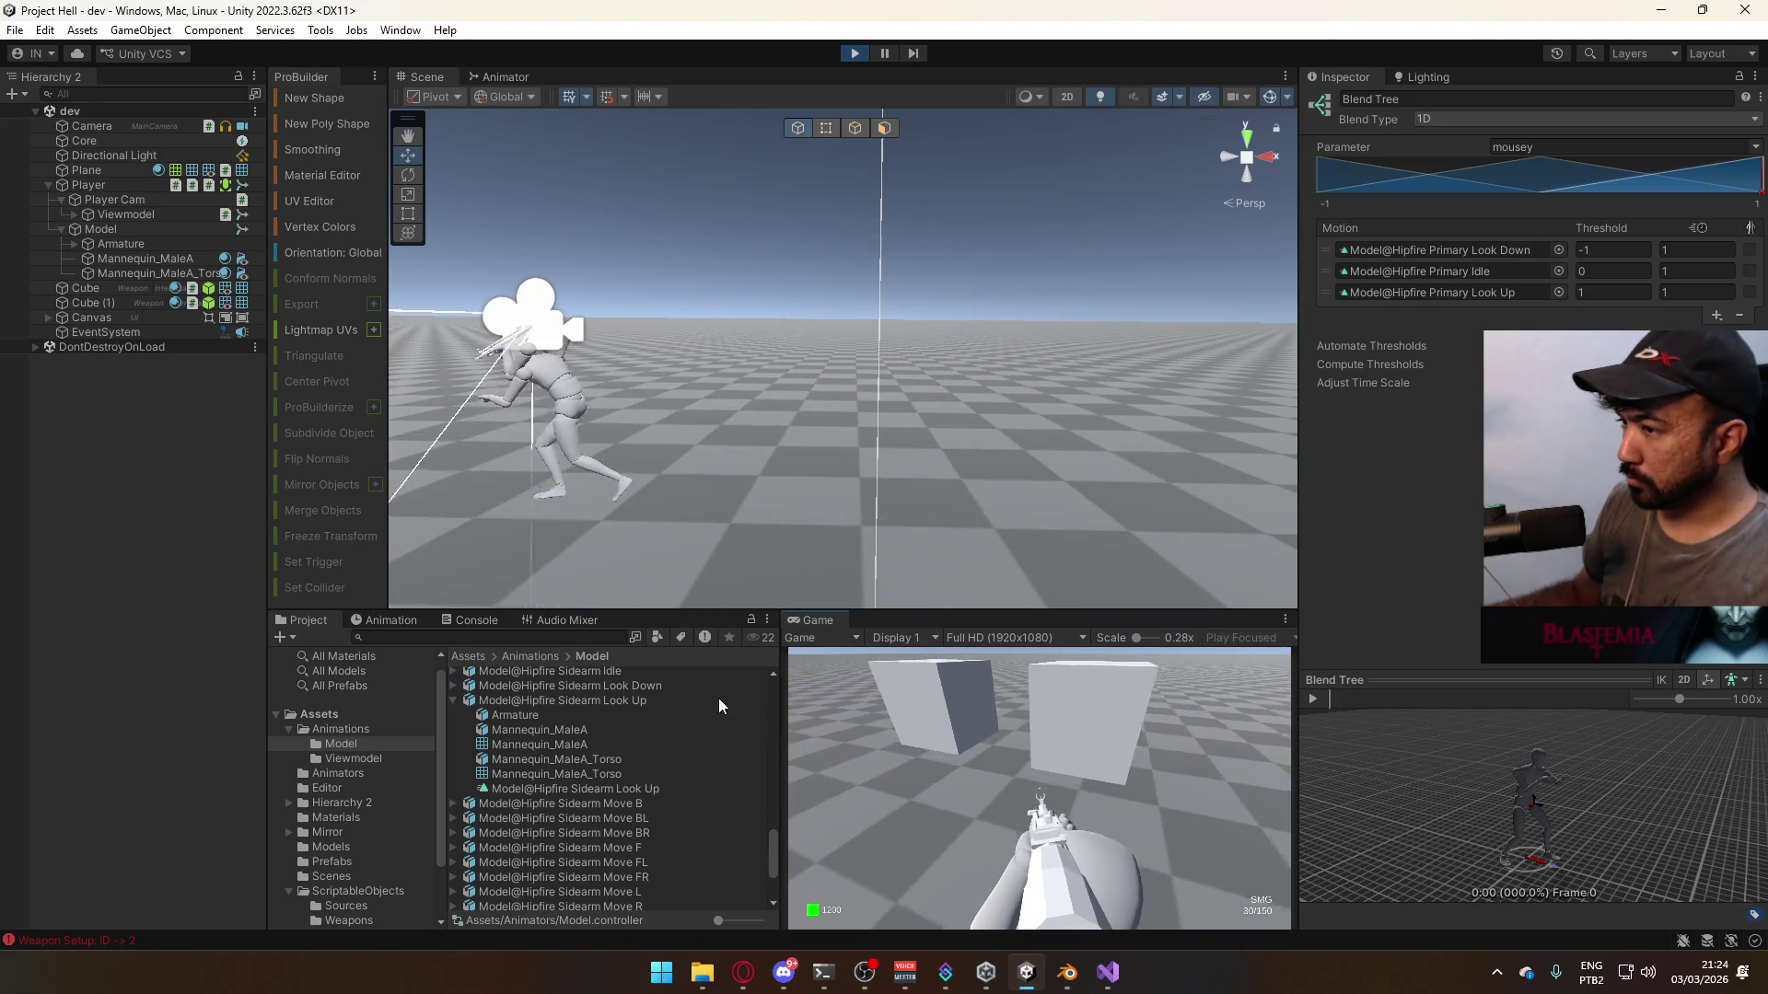
{"action": "key", "text": "s"}
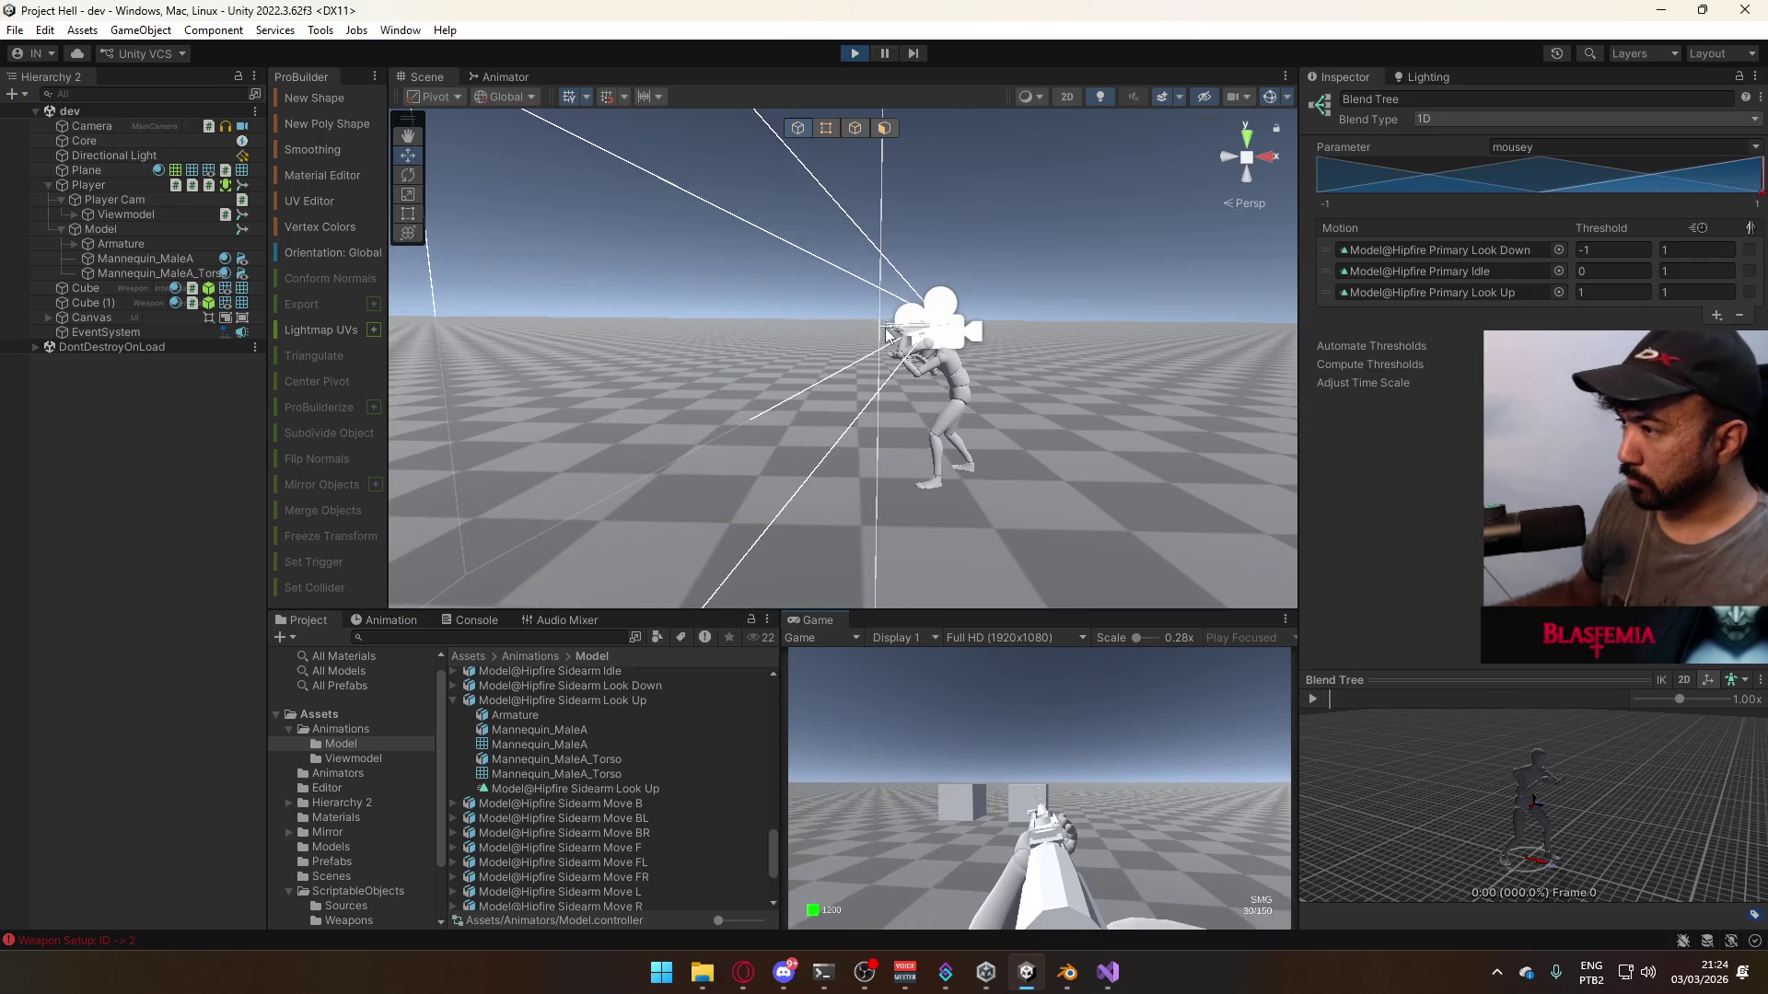
{"action": "key", "text": "s"}
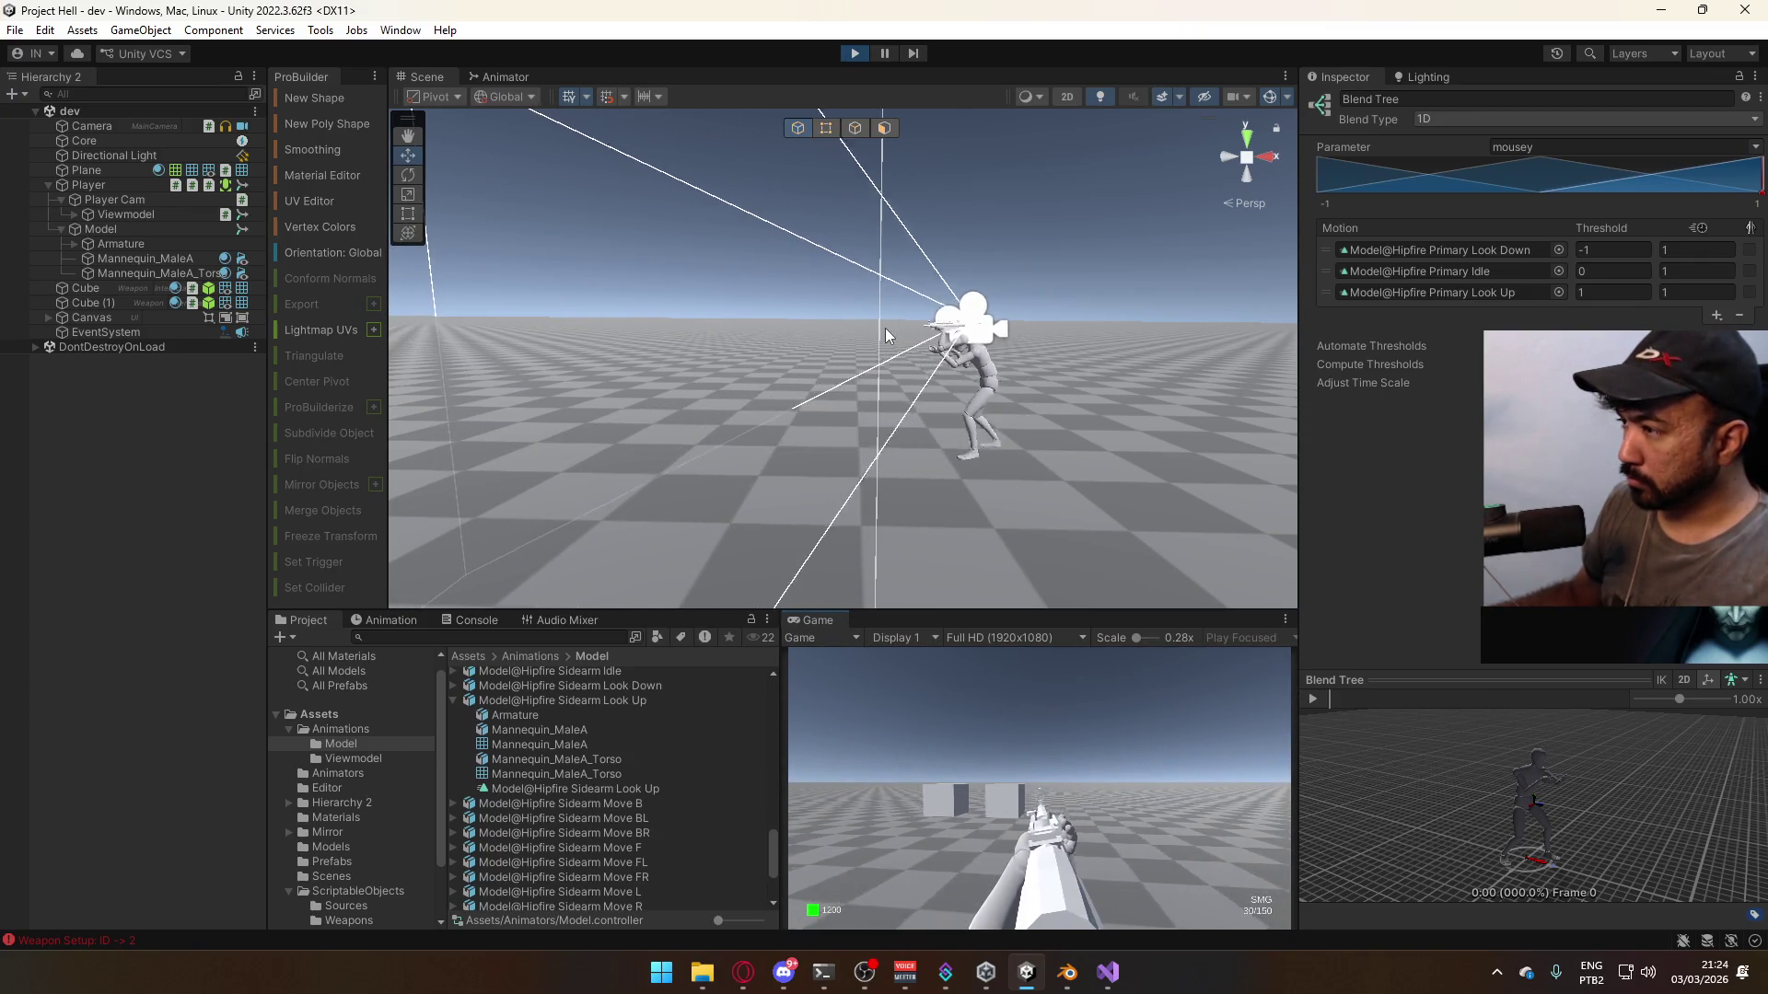
{"action": "key", "text": "w"}
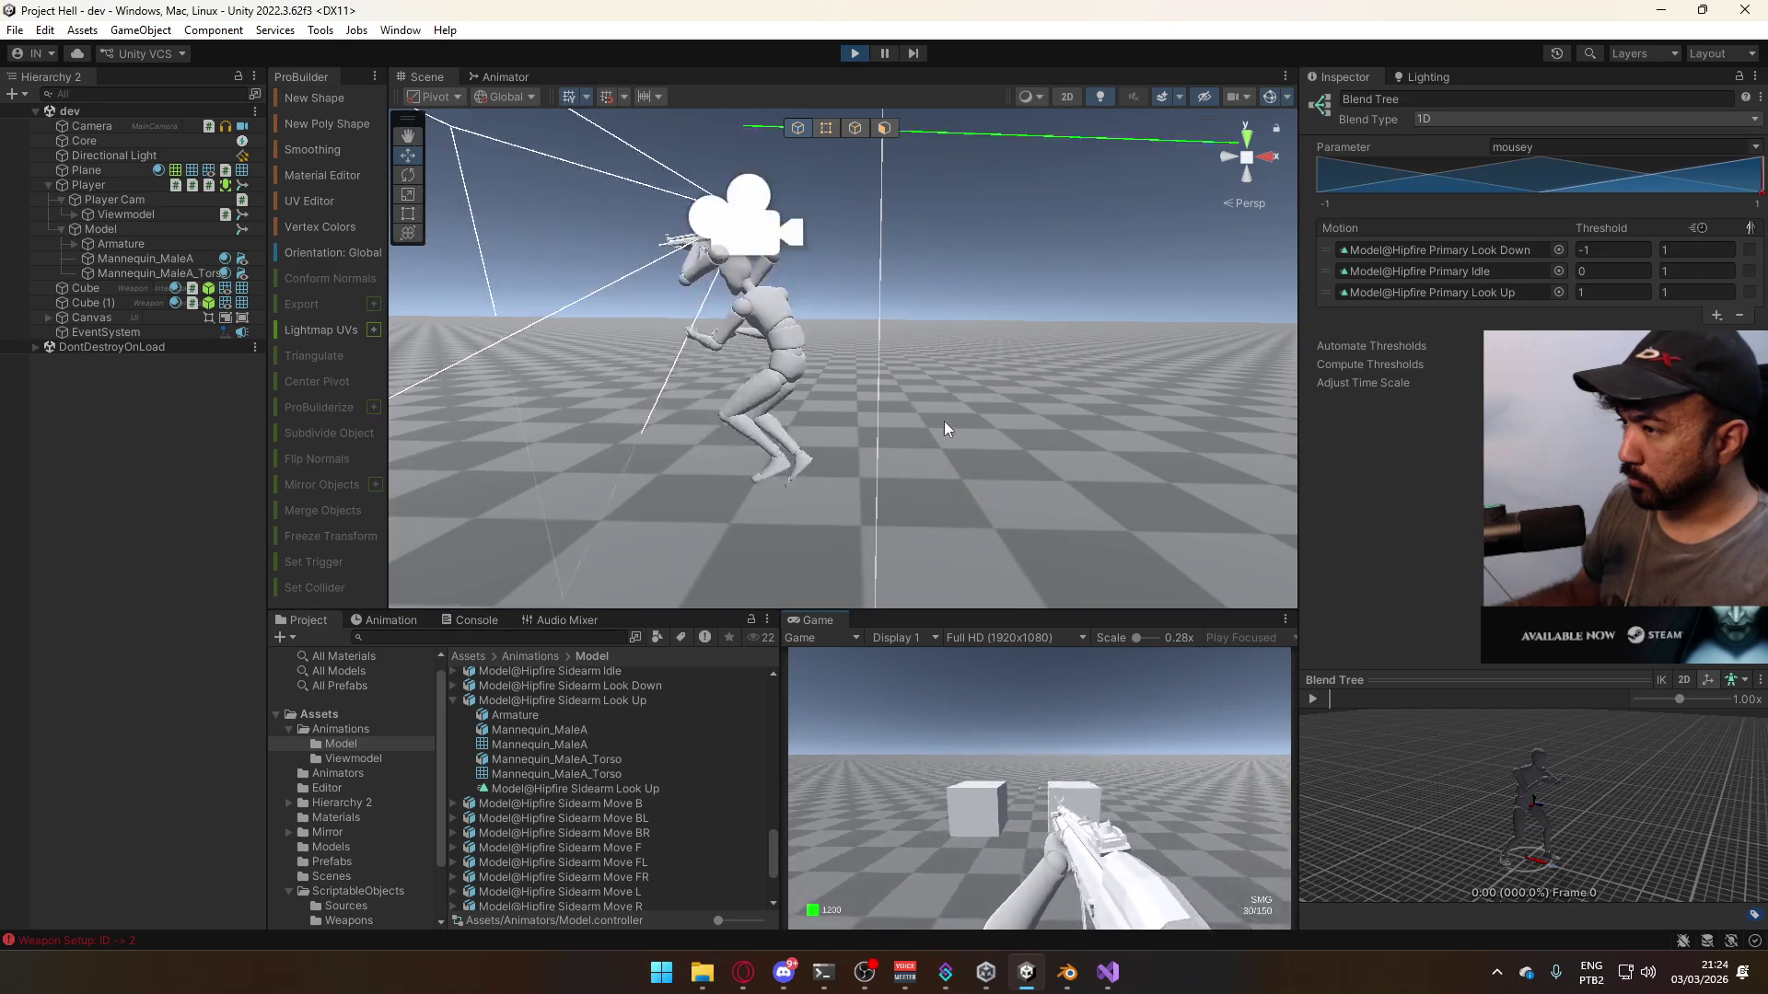
{"action": "key", "text": "s"}
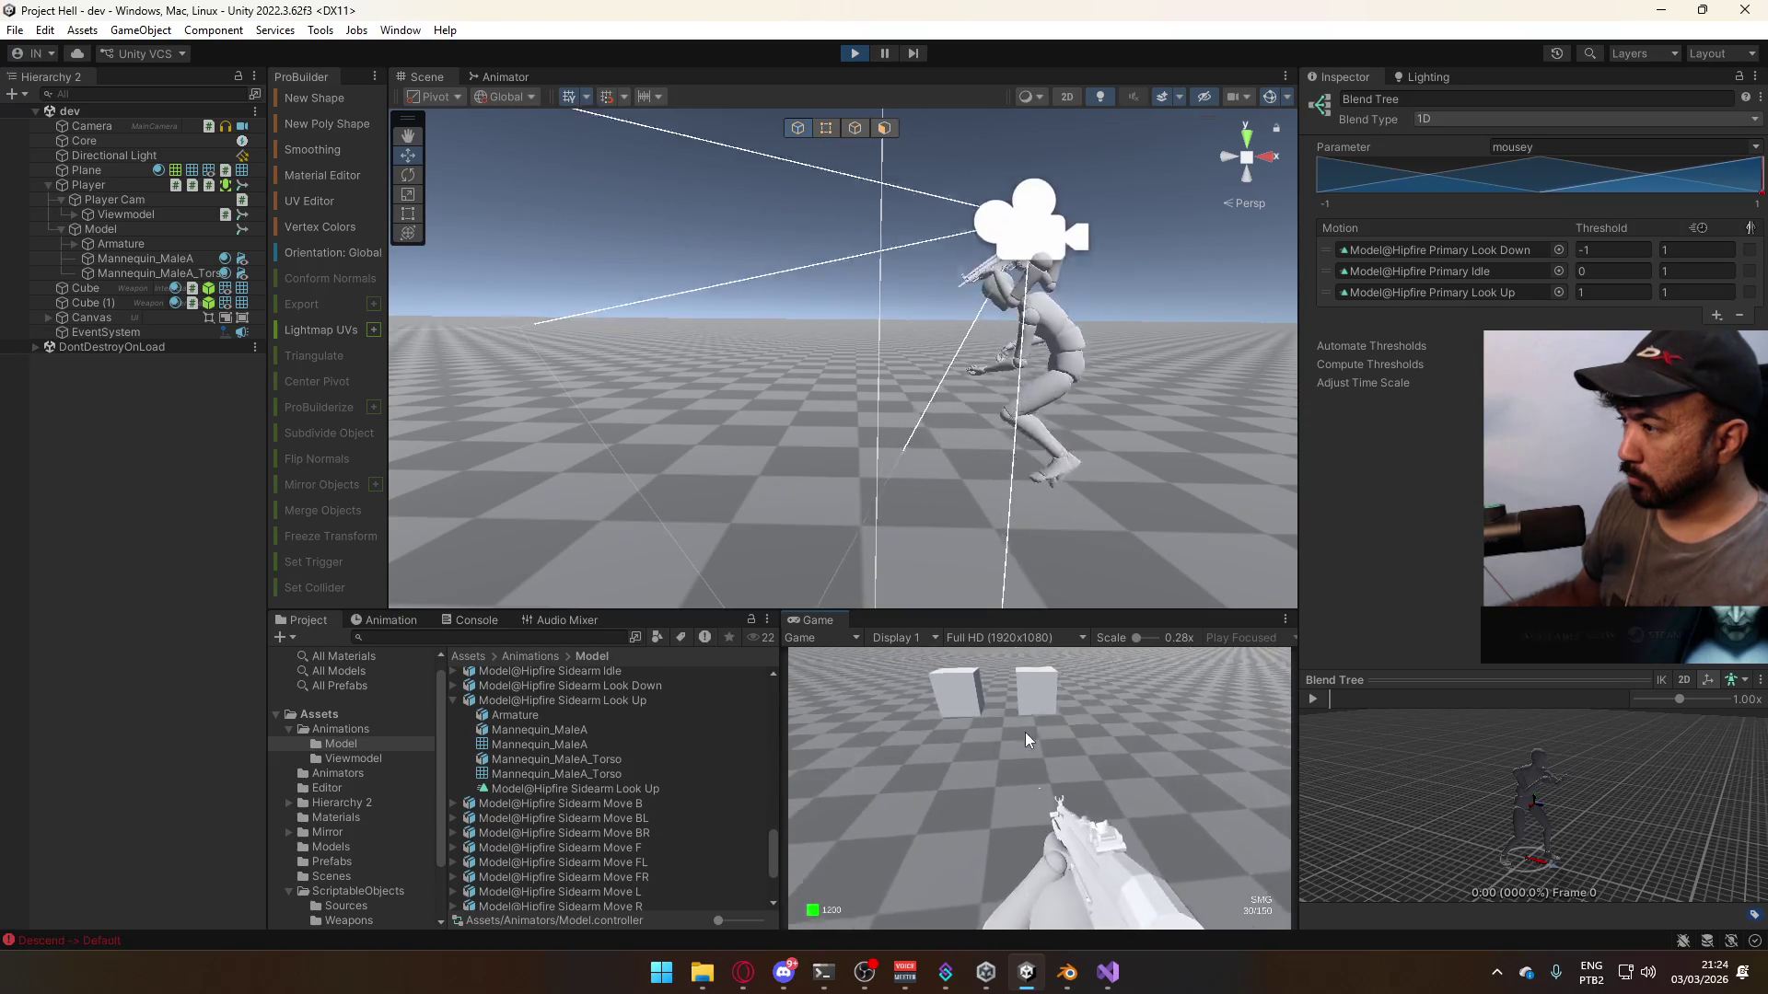
{"action": "key", "text": "w"}
{"action": "key", "text": "s"}
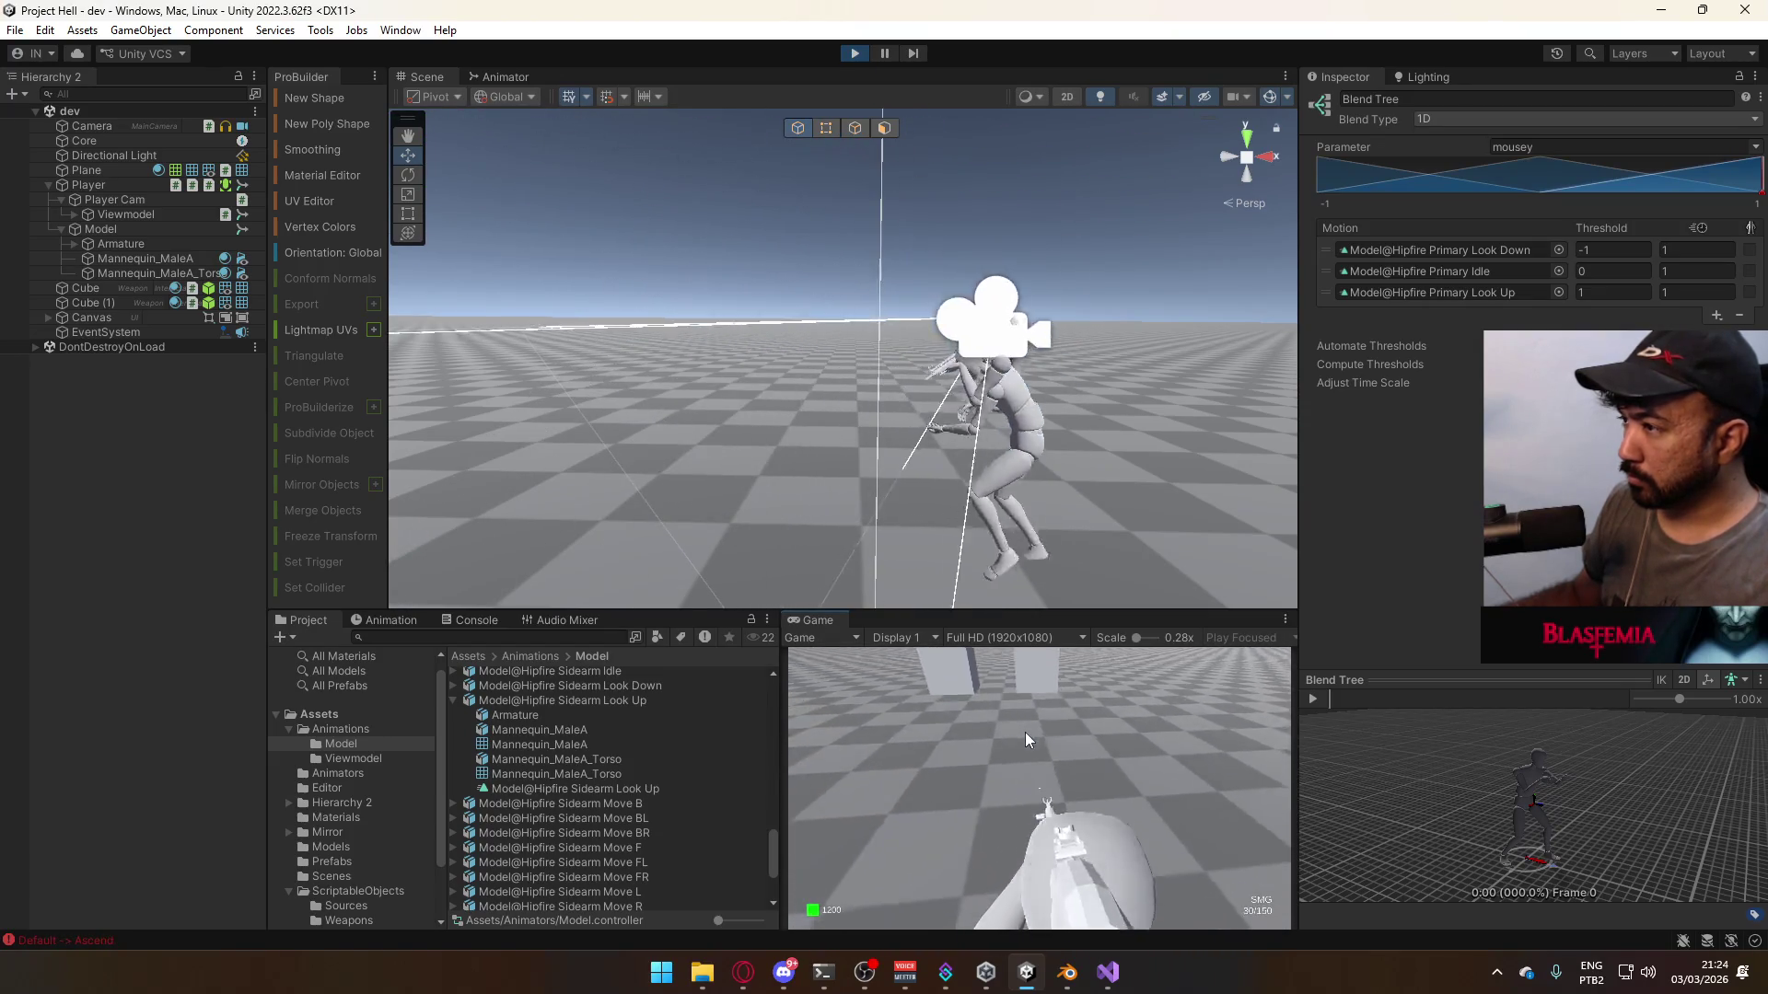
{"action": "left_click", "coordinate": [502, 72]}
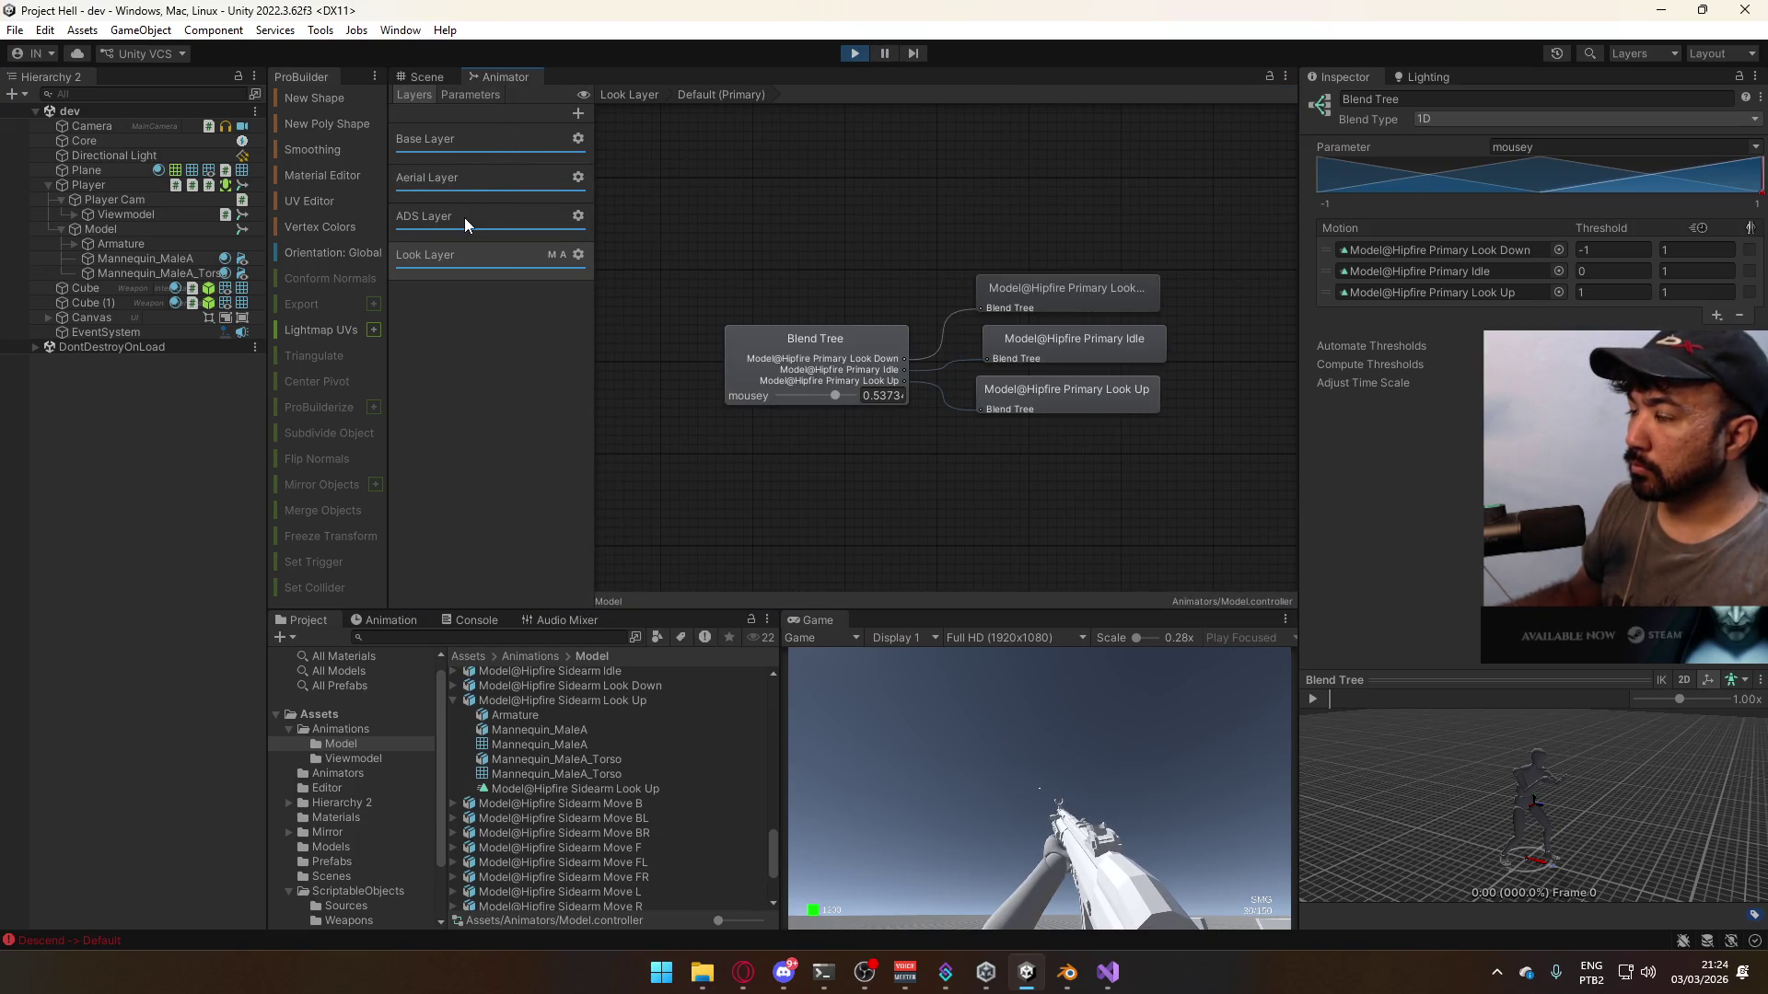
- Inspect the ADS Layer's states in the Animator, then reframe the Scene view on the character
{"action": "left_click", "coordinate": [495, 212]}
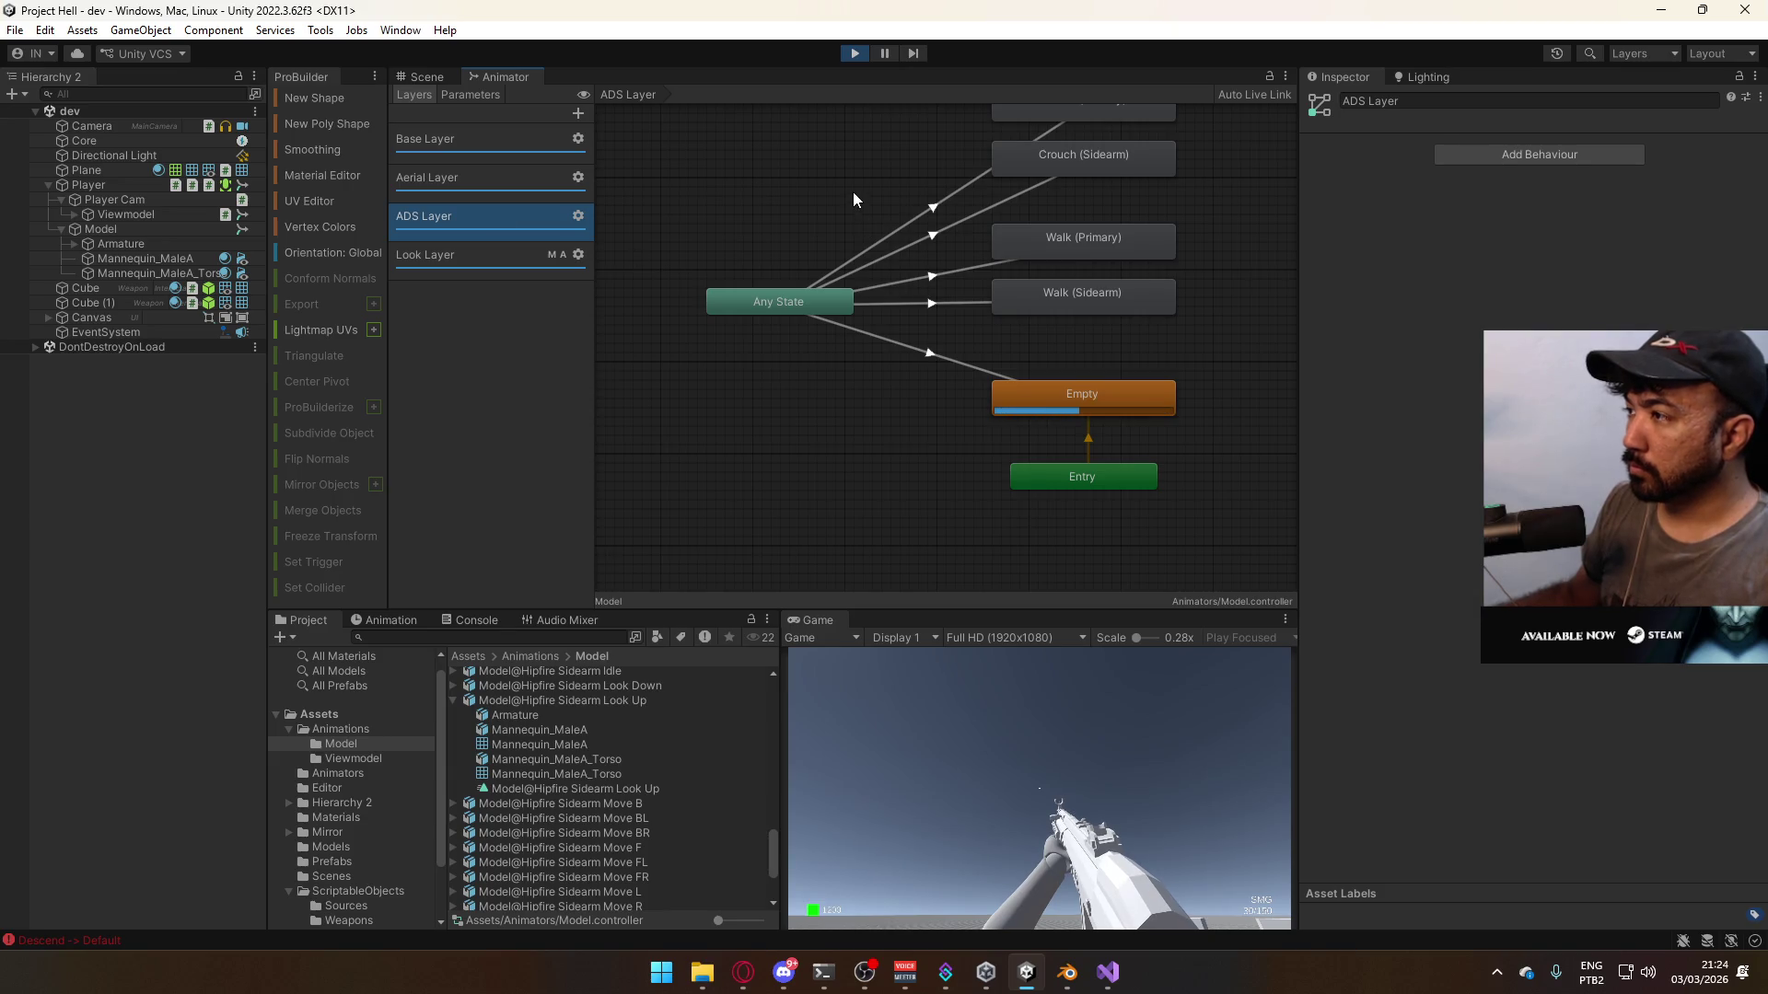
{"action": "mouse_move", "coordinate": [852, 191]}
{"action": "middle_mouse_down"}
{"action": "mouse_move", "coordinate": [819, 296]}
{"action": "mouse_move", "coordinate": [788, 267]}
{"action": "mouse_move", "coordinate": [836, 214]}
{"action": "mouse_move", "coordinate": [948, 190]}
{"action": "mouse_move", "coordinate": [845, 264]}
{"action": "mouse_move", "coordinate": [888, 245]}
{"action": "mouse_move", "coordinate": [841, 206]}
{"action": "mouse_move", "coordinate": [842, 301]}
{"action": "middle_mouse_up"}
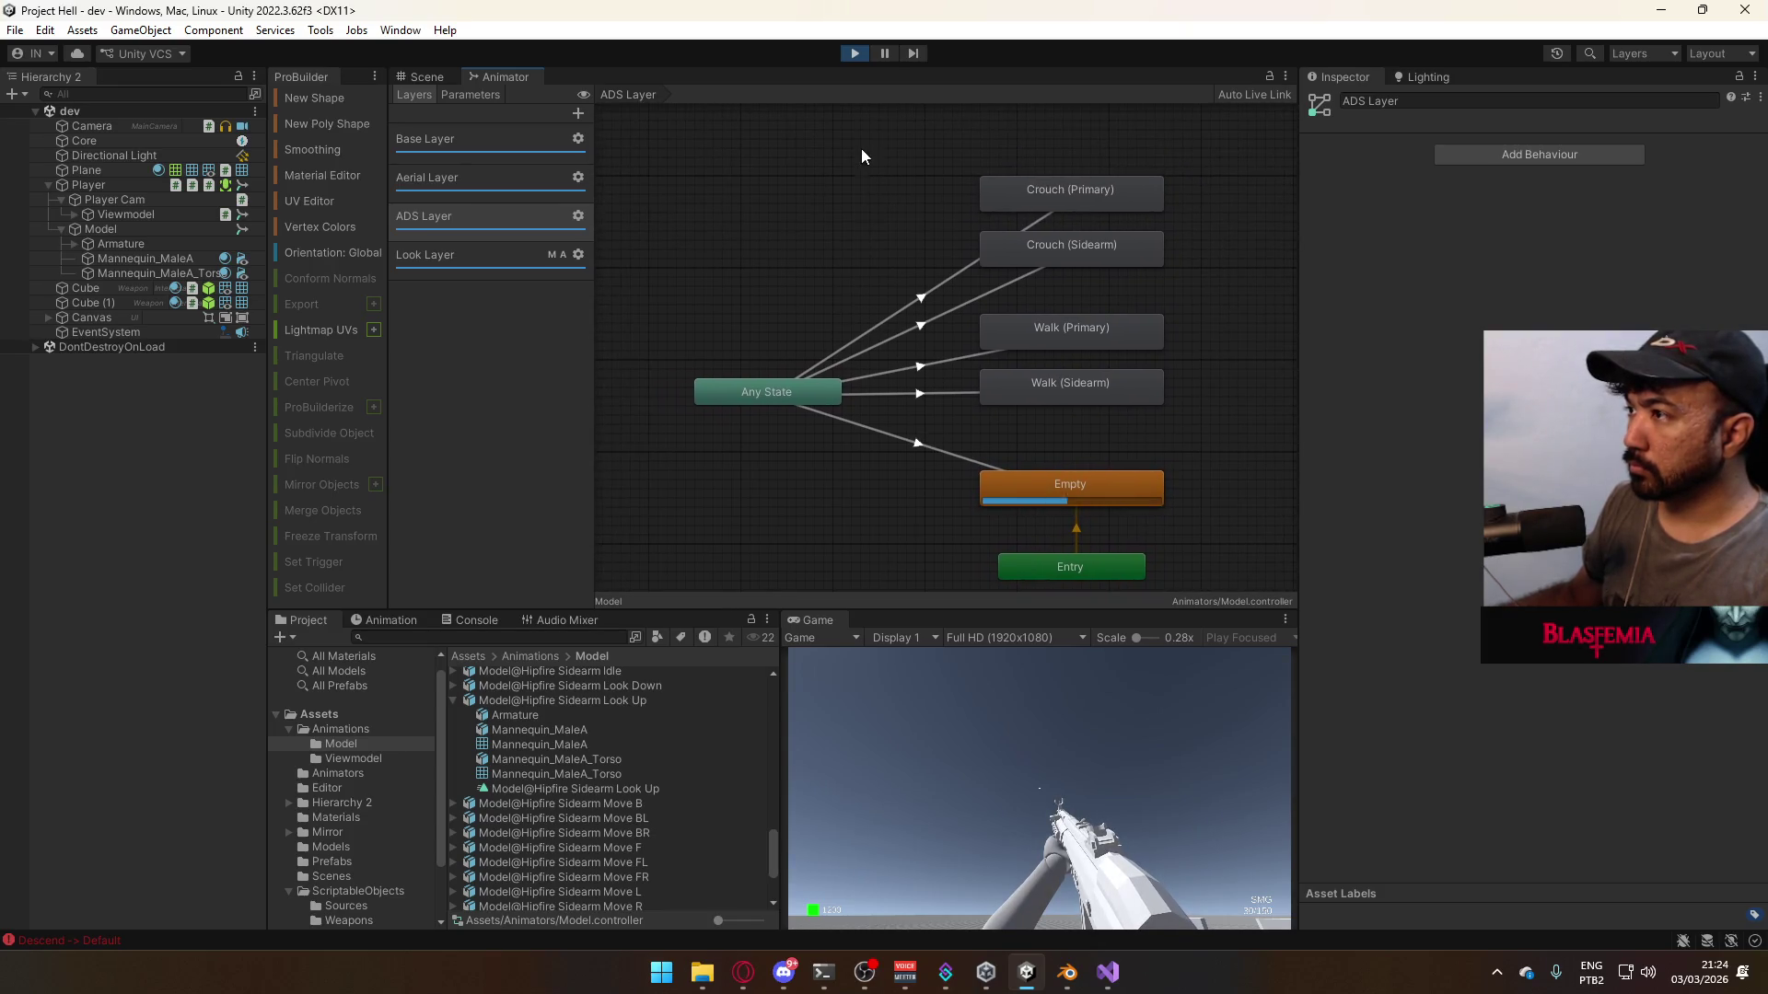
{"action": "left_click", "coordinate": [427, 78]}
{"action": "right_click_drag", "start_coordinate": [1096, 442], "coordinate": [825, 386]}
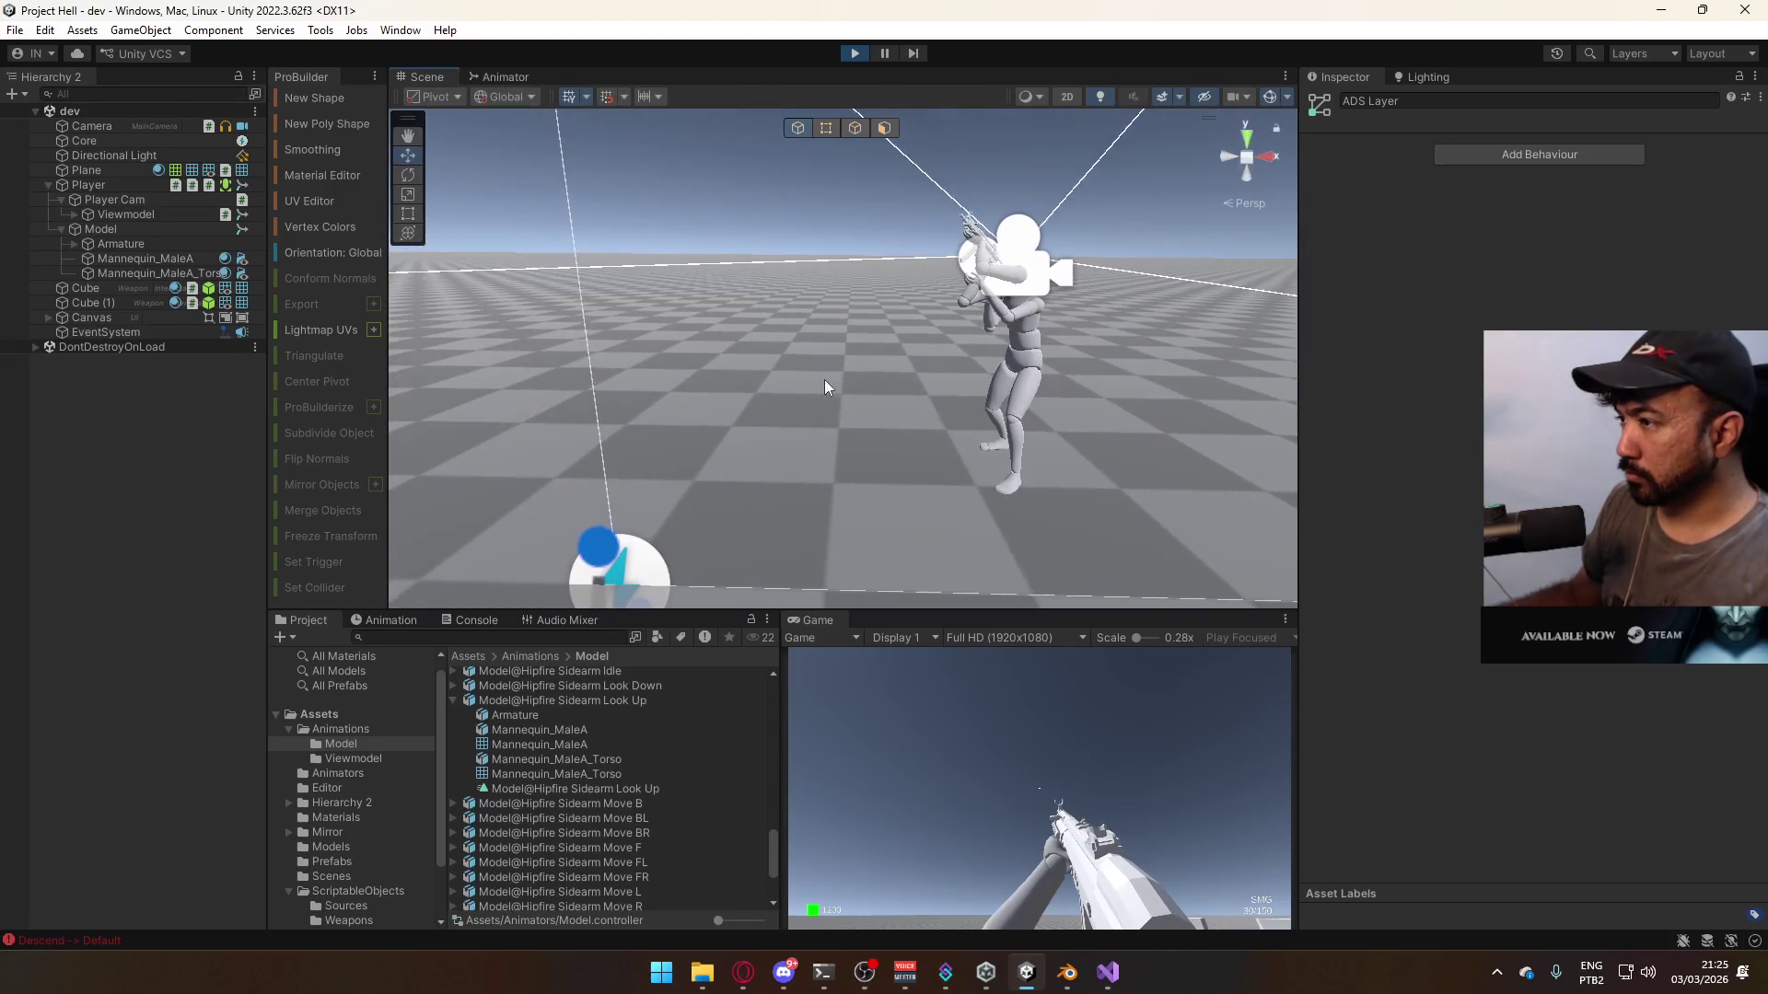
- In the running game, toggle crouch several times, aim down sights and jump to test the poses
{"action": "left_click", "coordinate": [1135, 776]}
{"action": "key", "text": "super"}
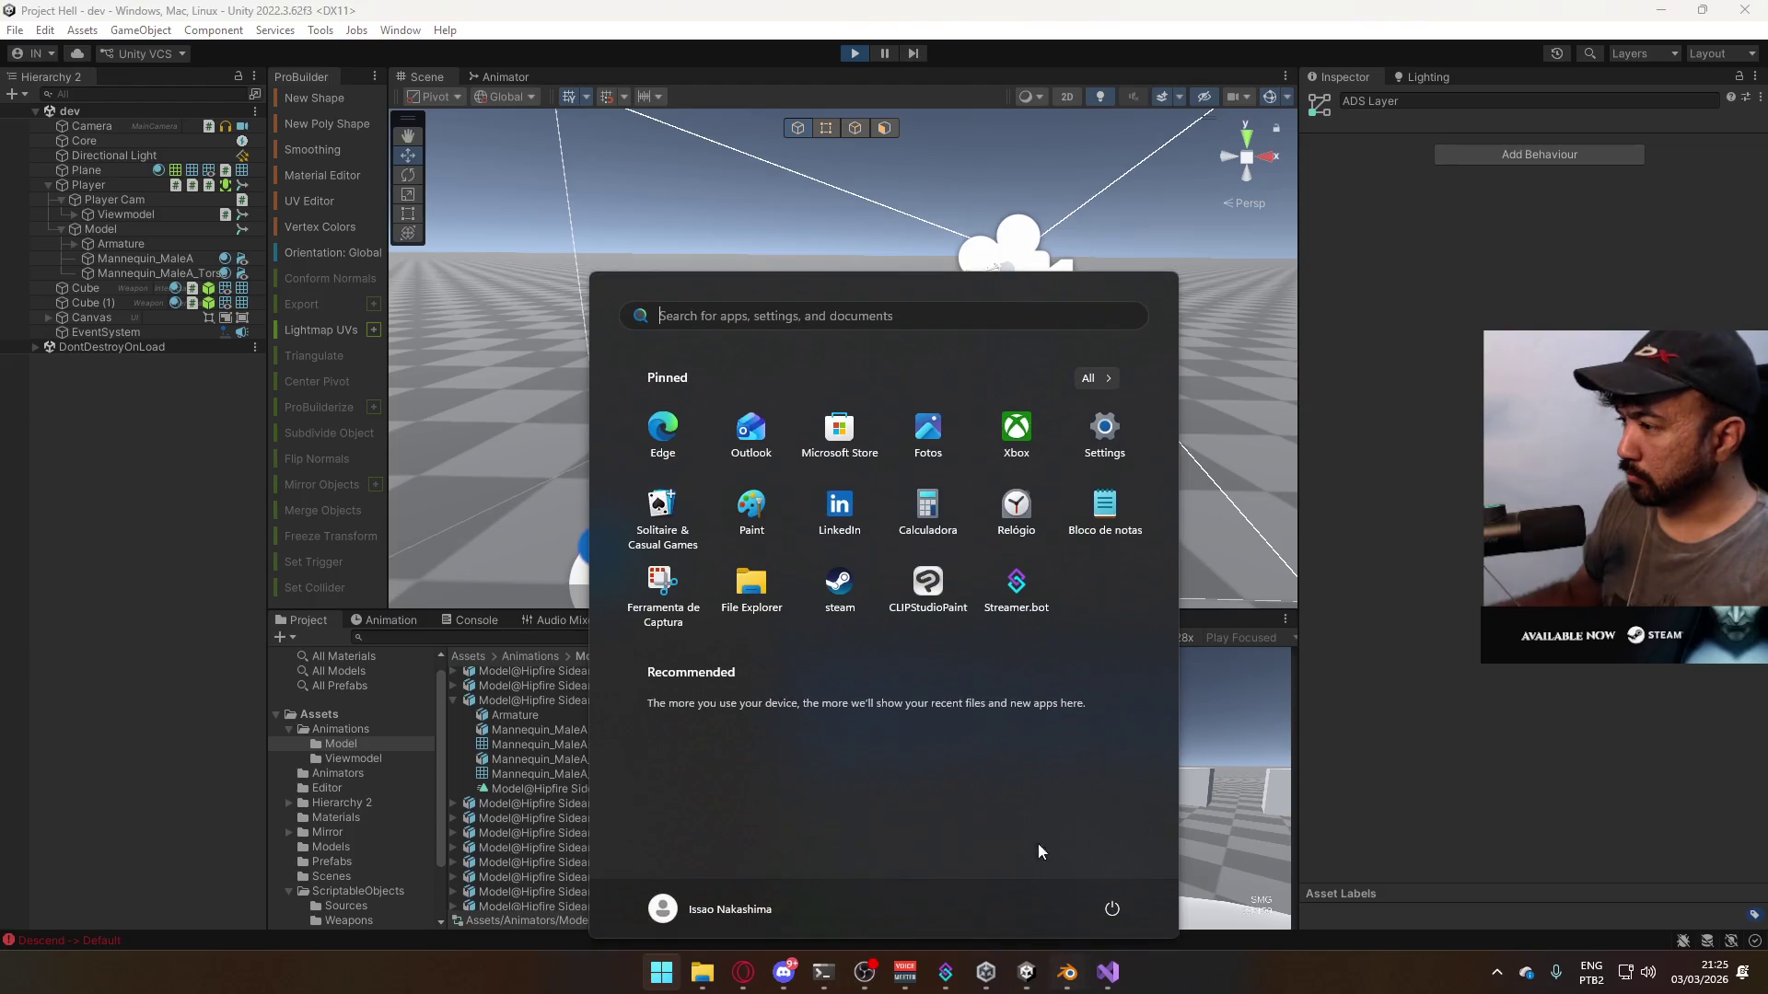
{"action": "key", "text": "Escape"}
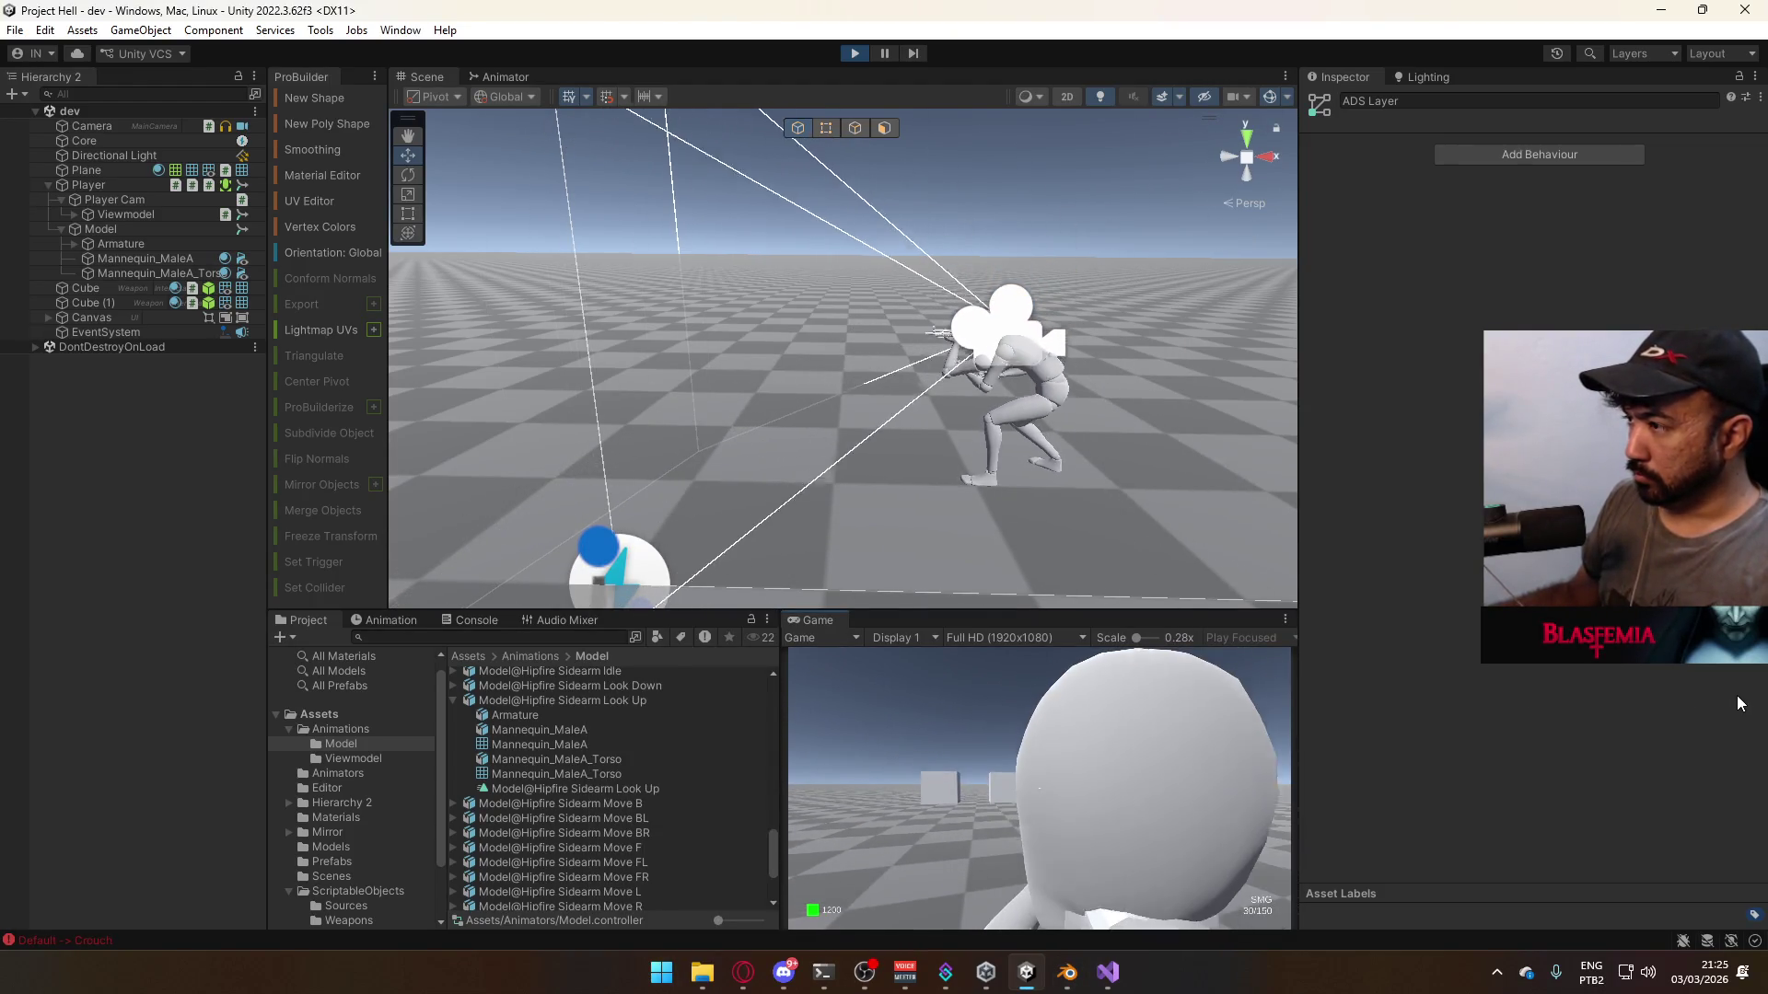
{"action": "key", "text": "c"}
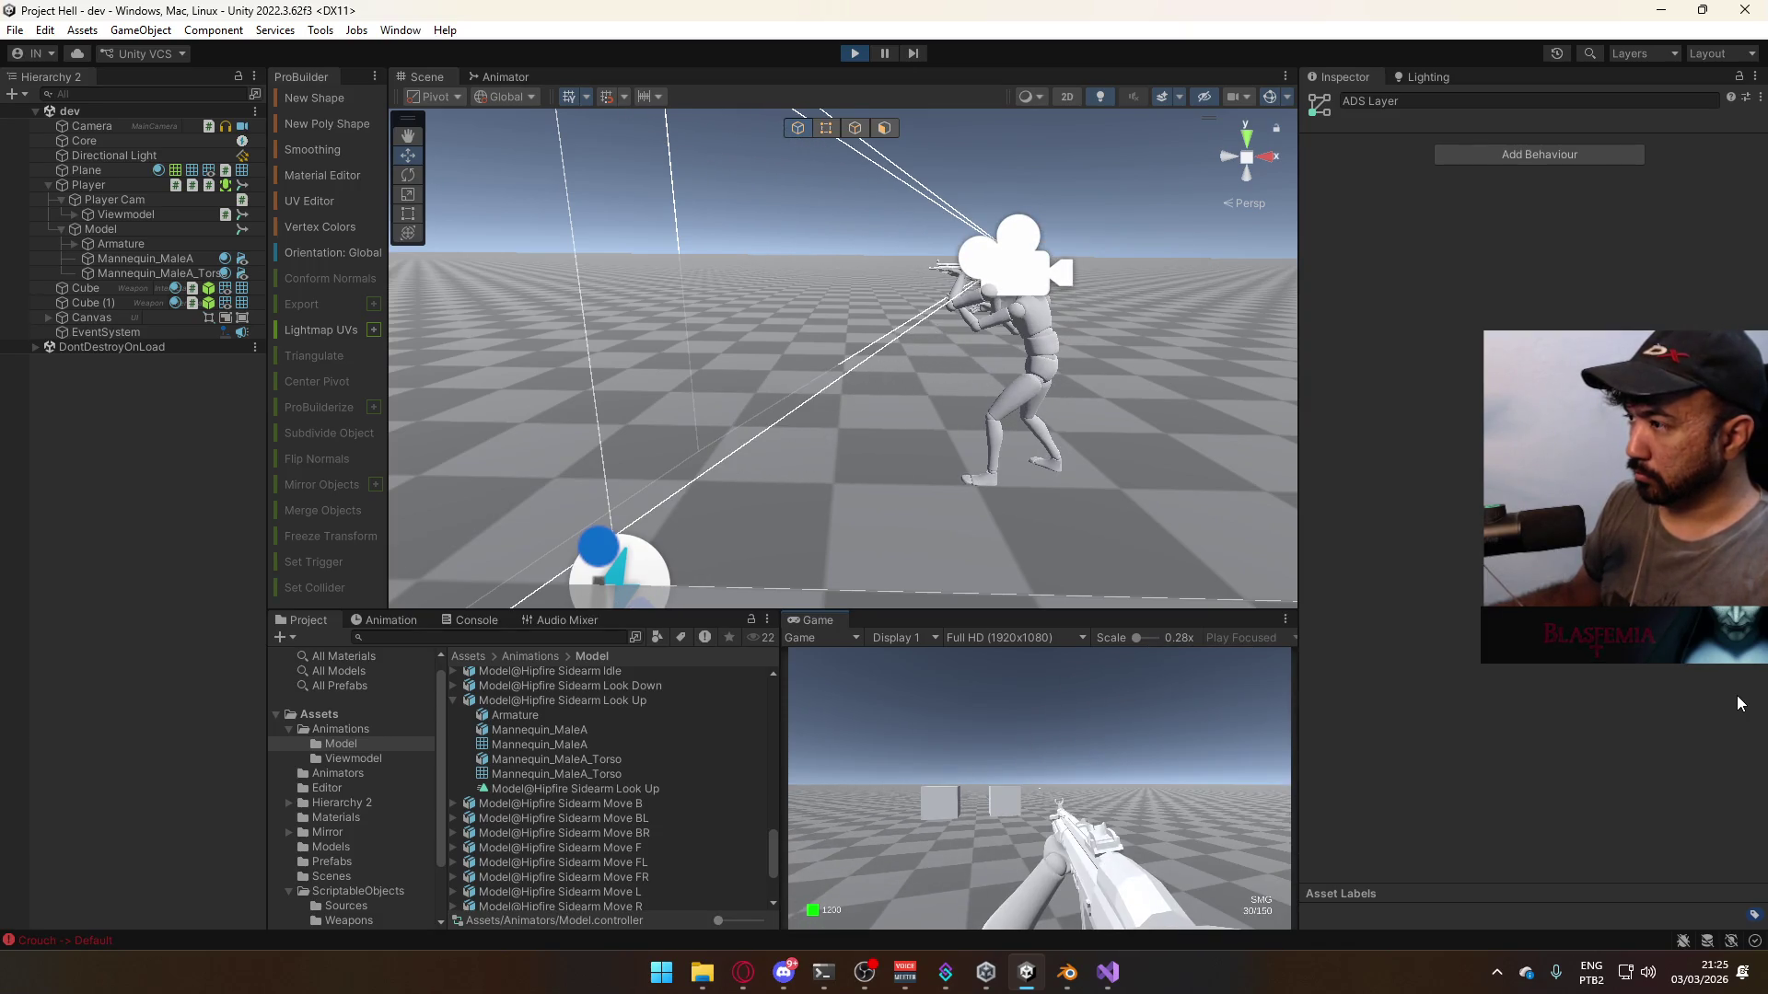
{"action": "key", "text": "c"}
{"action": "key", "text": "c"}
{"action": "key", "text": "c"}
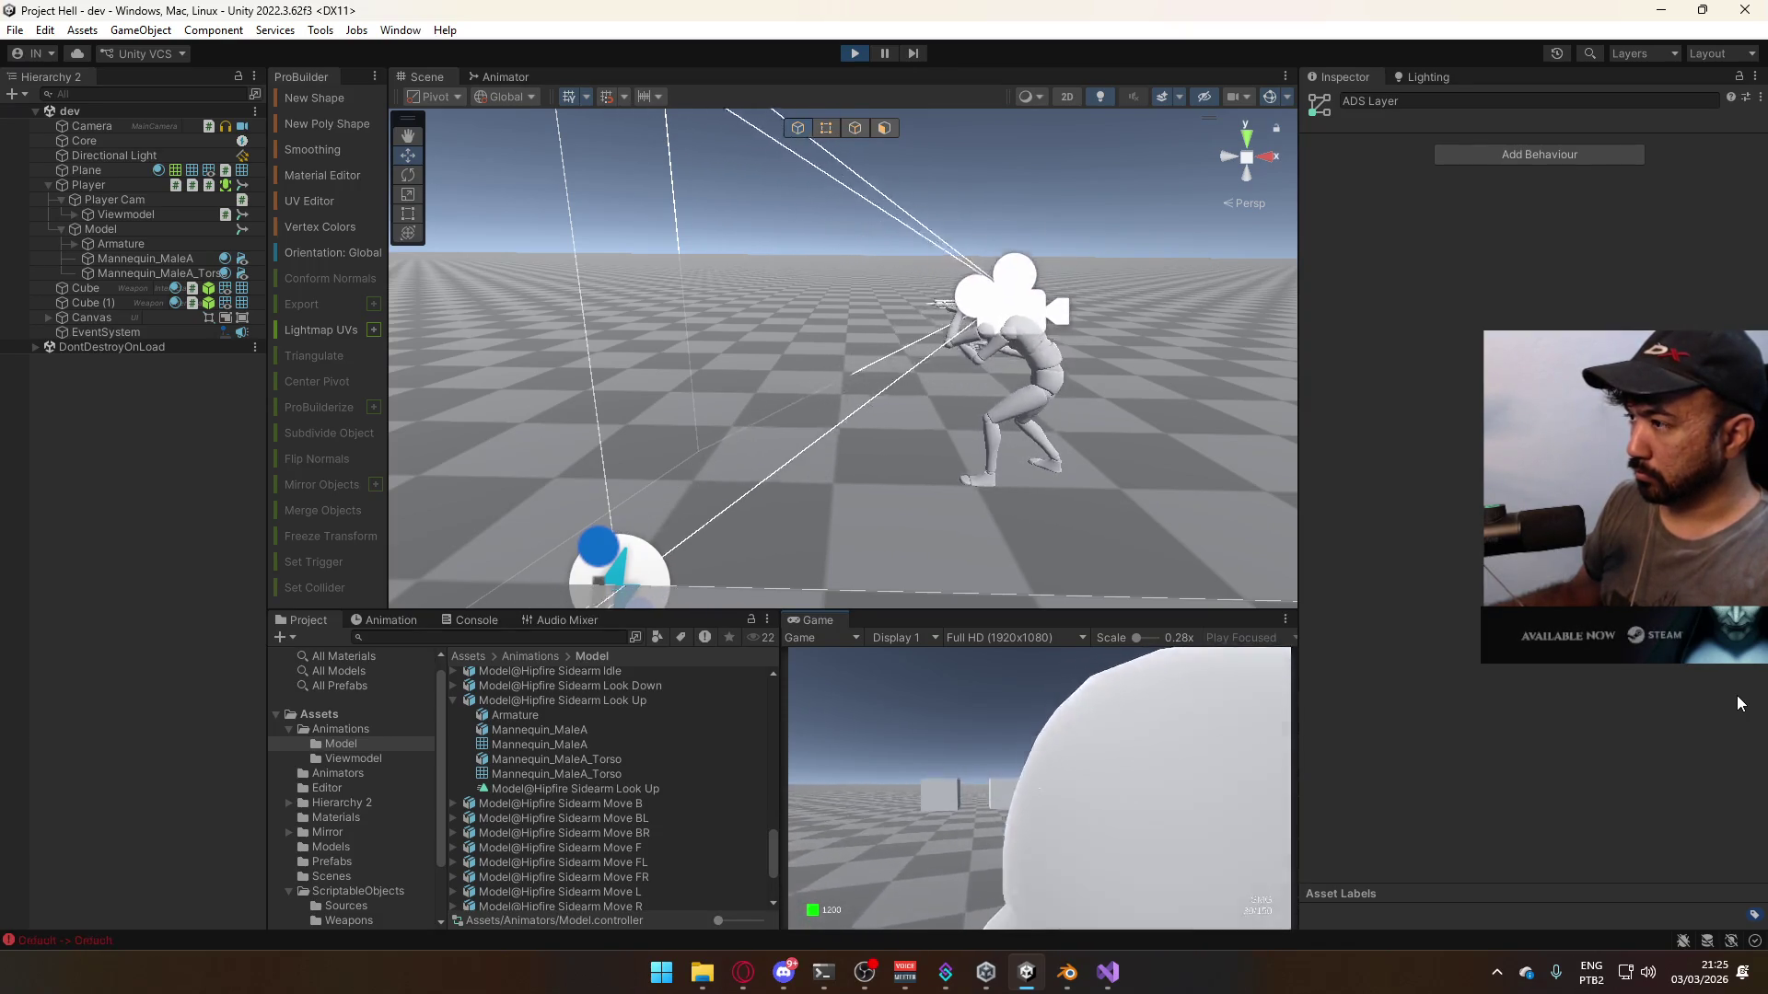
{"action": "key", "text": "c"}
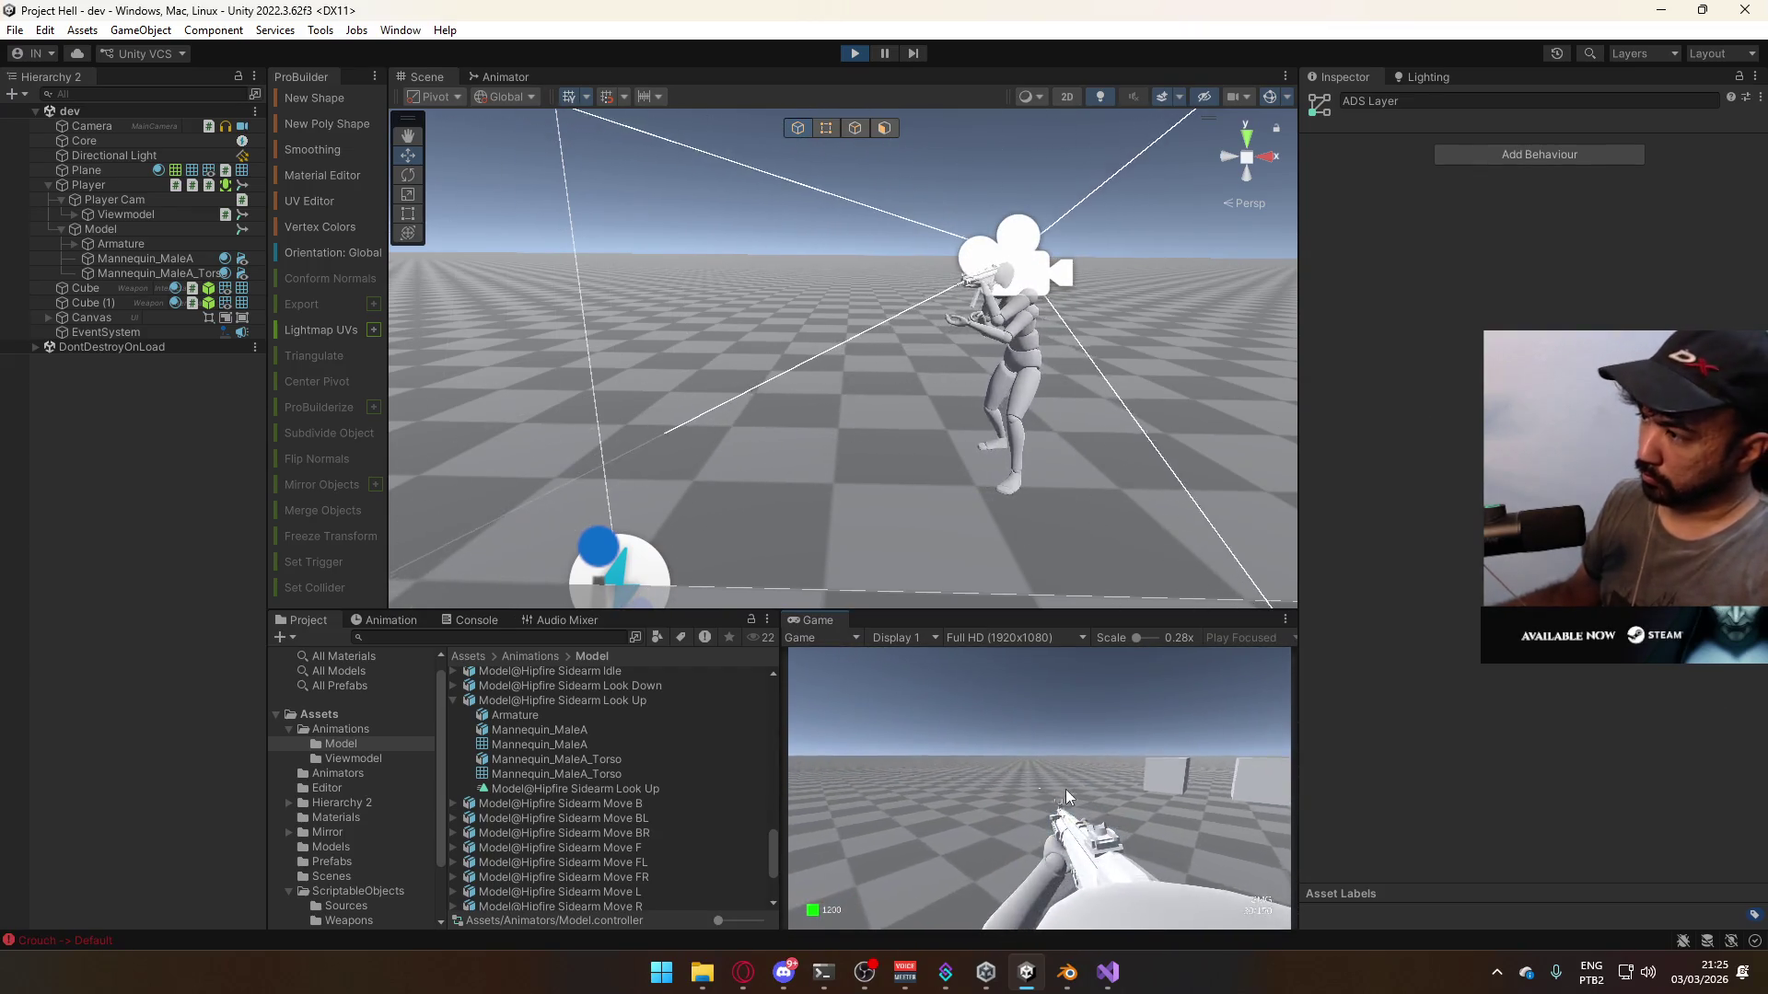
{"action": "key", "text": "c"}
{"action": "key", "text": "c"}
{"action": "key", "text": "c"}
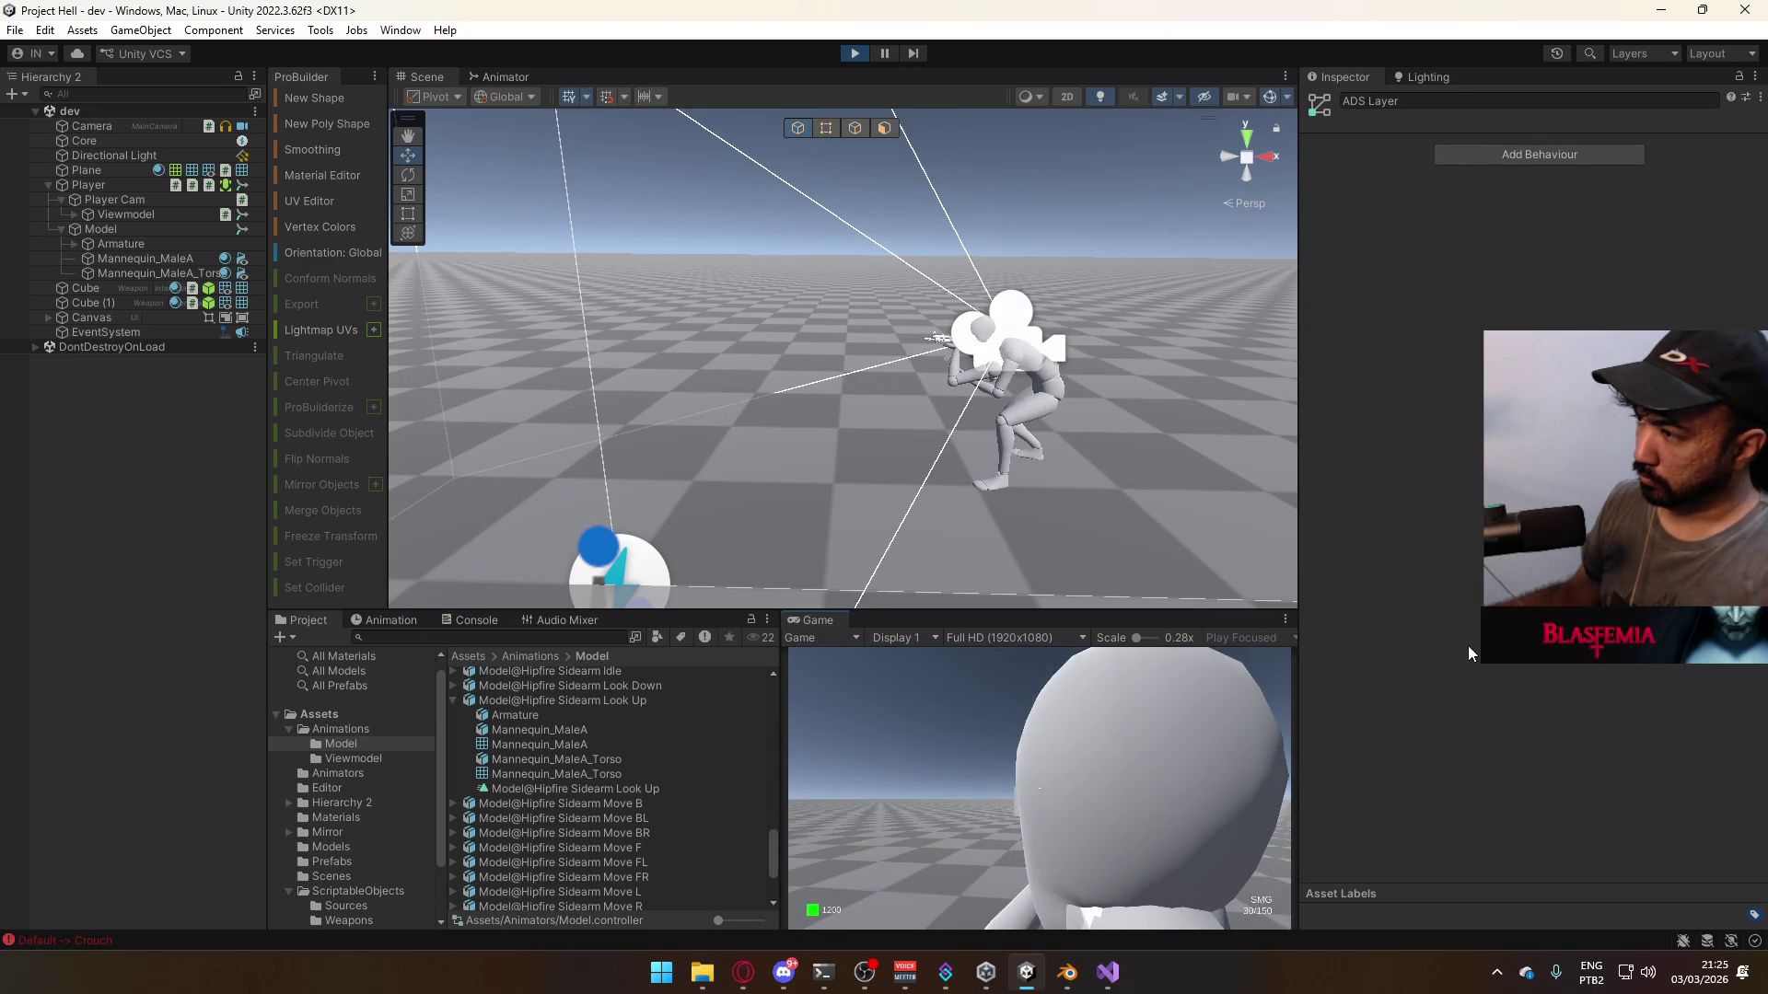
{"action": "right_click", "coordinate": [960, 777]}
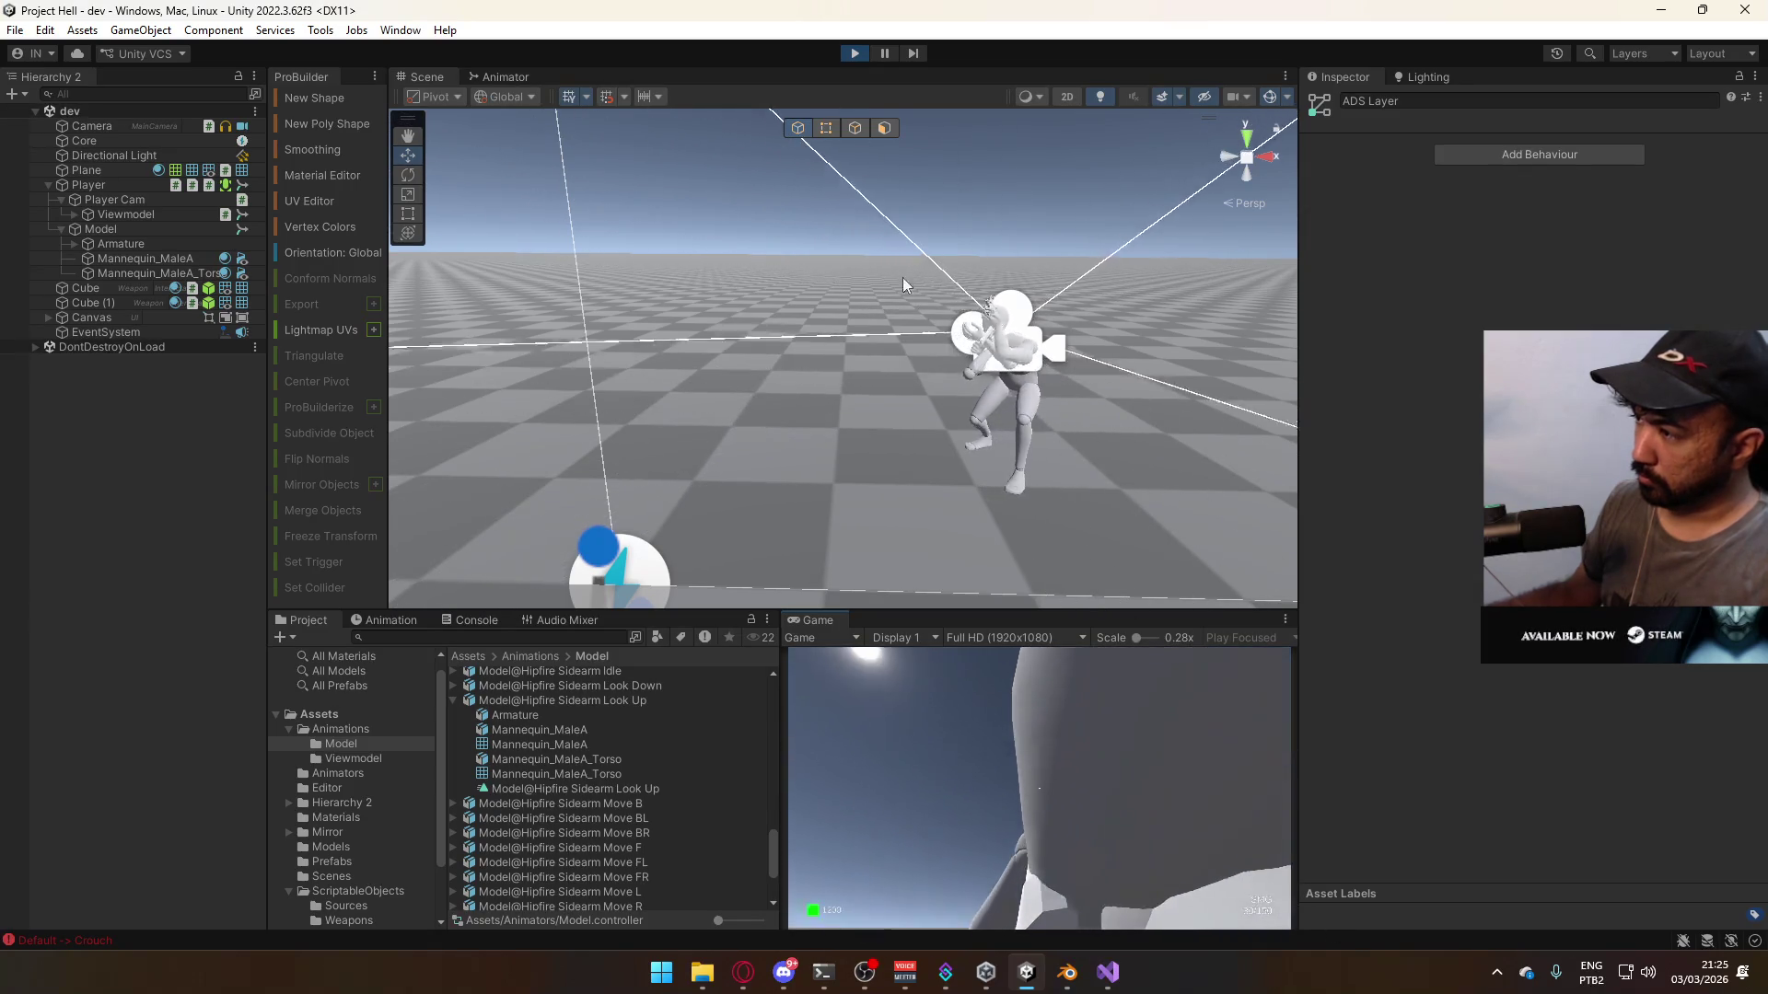
{"action": "key", "text": "c"}
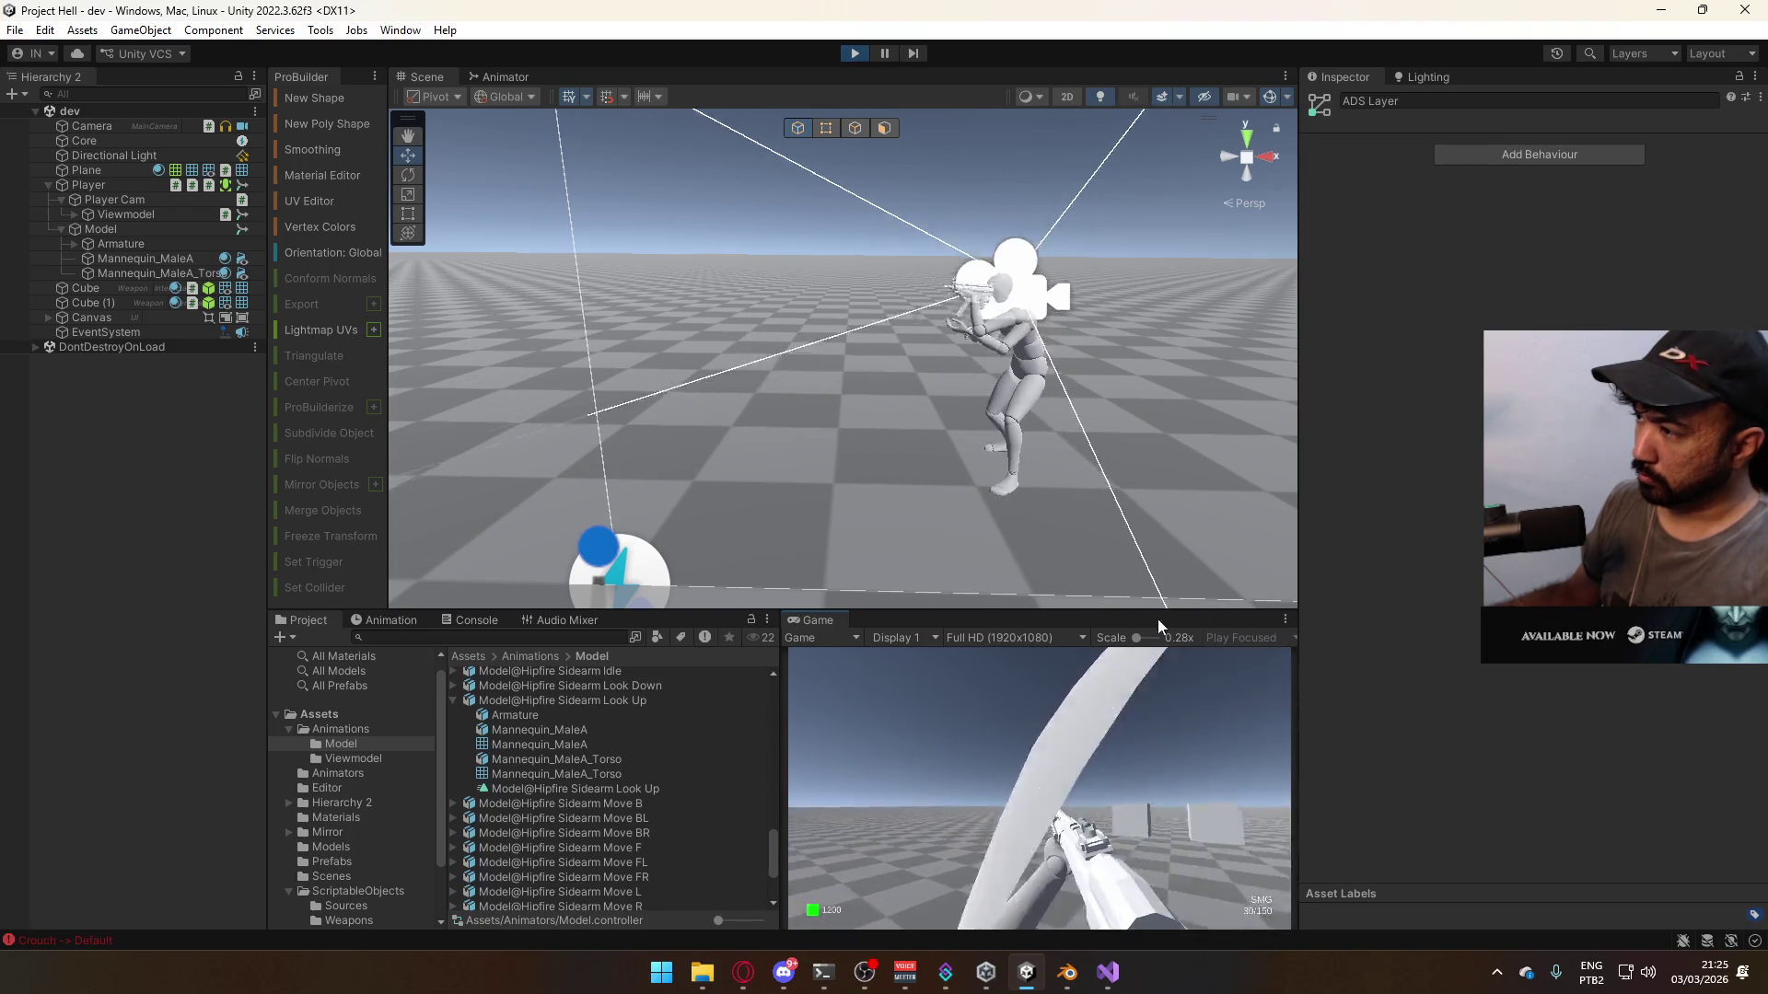
{"action": "key", "text": "space"}
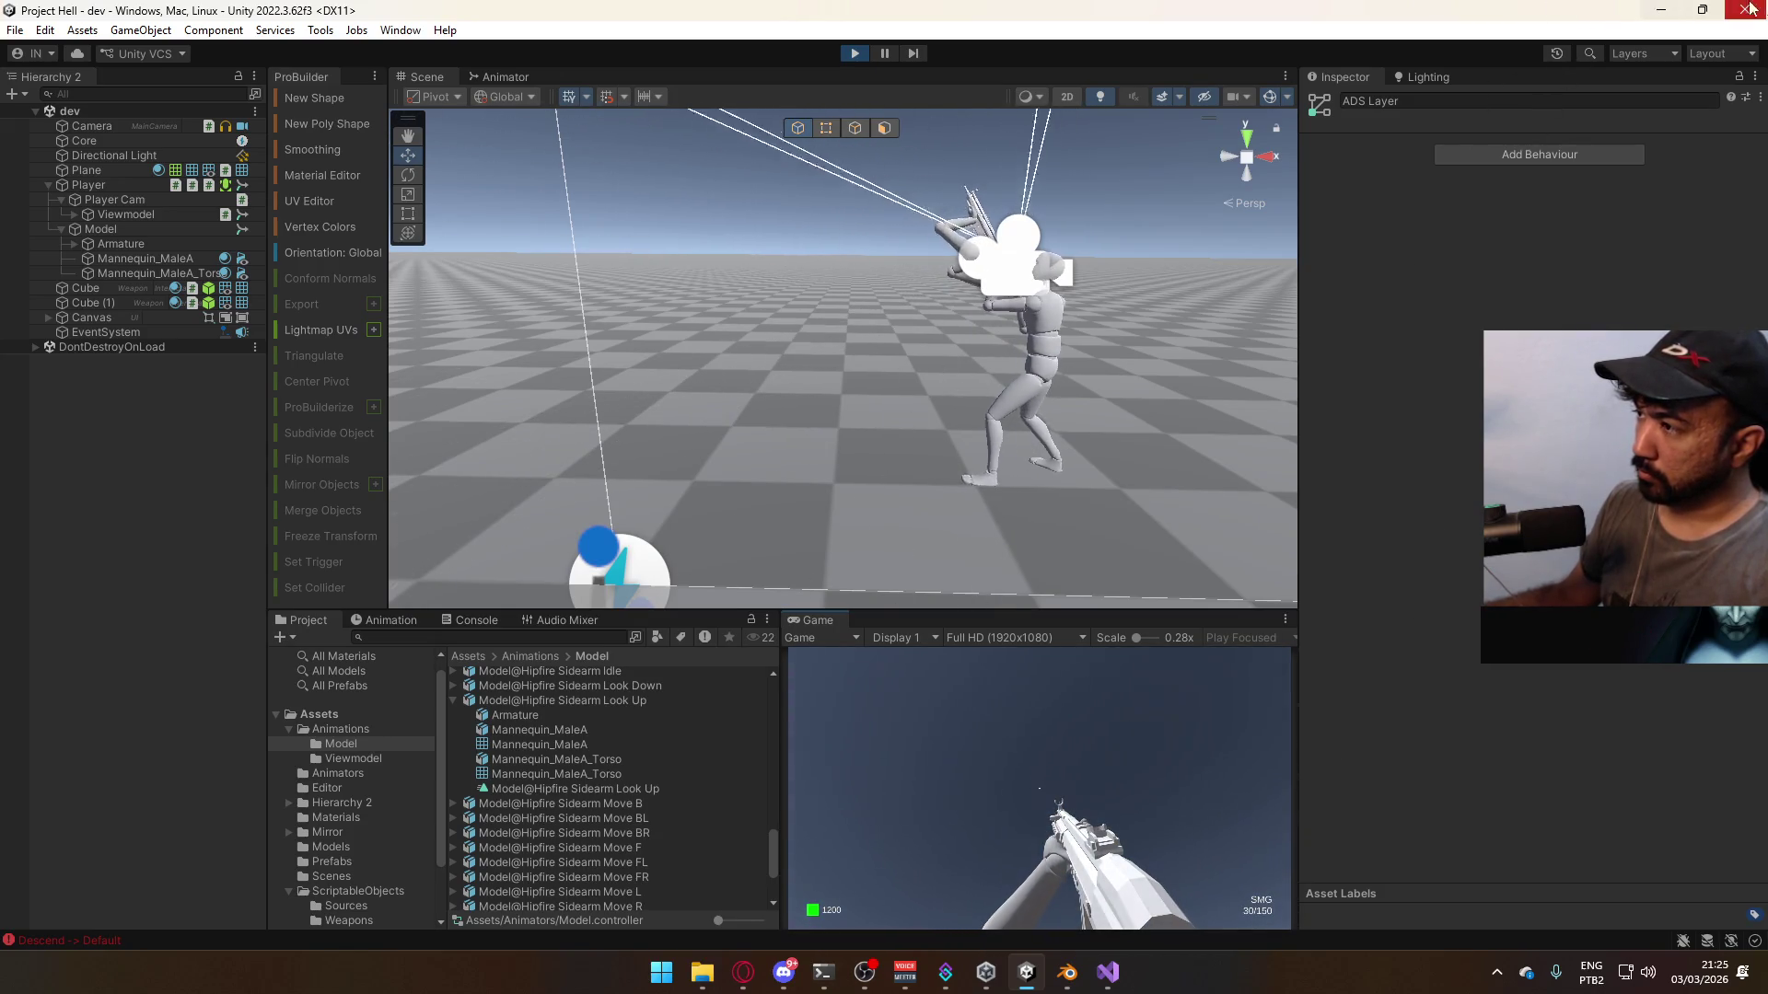
- Fly the Scene camera close to the running game's character
{"action": "key", "text": "super"}
{"action": "left_click", "coordinate": [1052, 232]}
{"action": "key", "text": "super"}
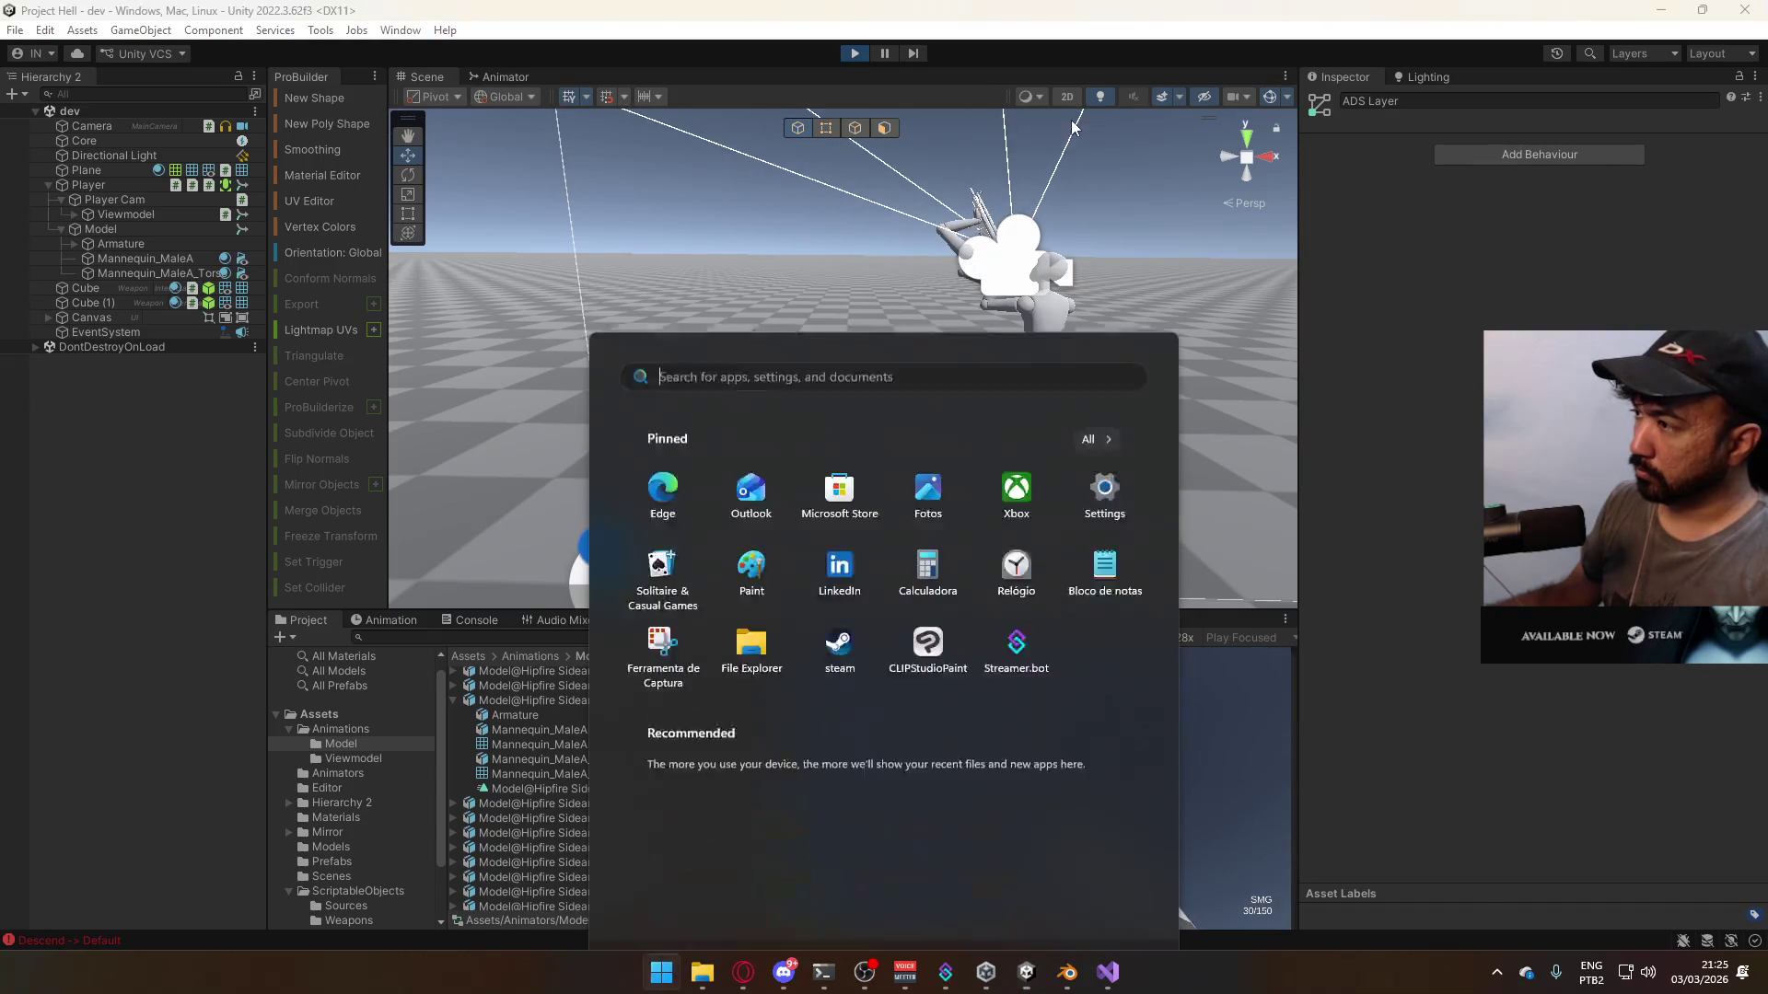
{"action": "mouse_move", "coordinate": [1103, 245]}
{"action": "right_mouse_down"}
{"action": "mouse_move", "coordinate": [1188, 158]}
{"action": "mouse_move", "coordinate": [1045, 293]}
{"action": "right_mouse_up"}
{"action": "key", "text": "s"}
{"action": "key", "text": "a"}
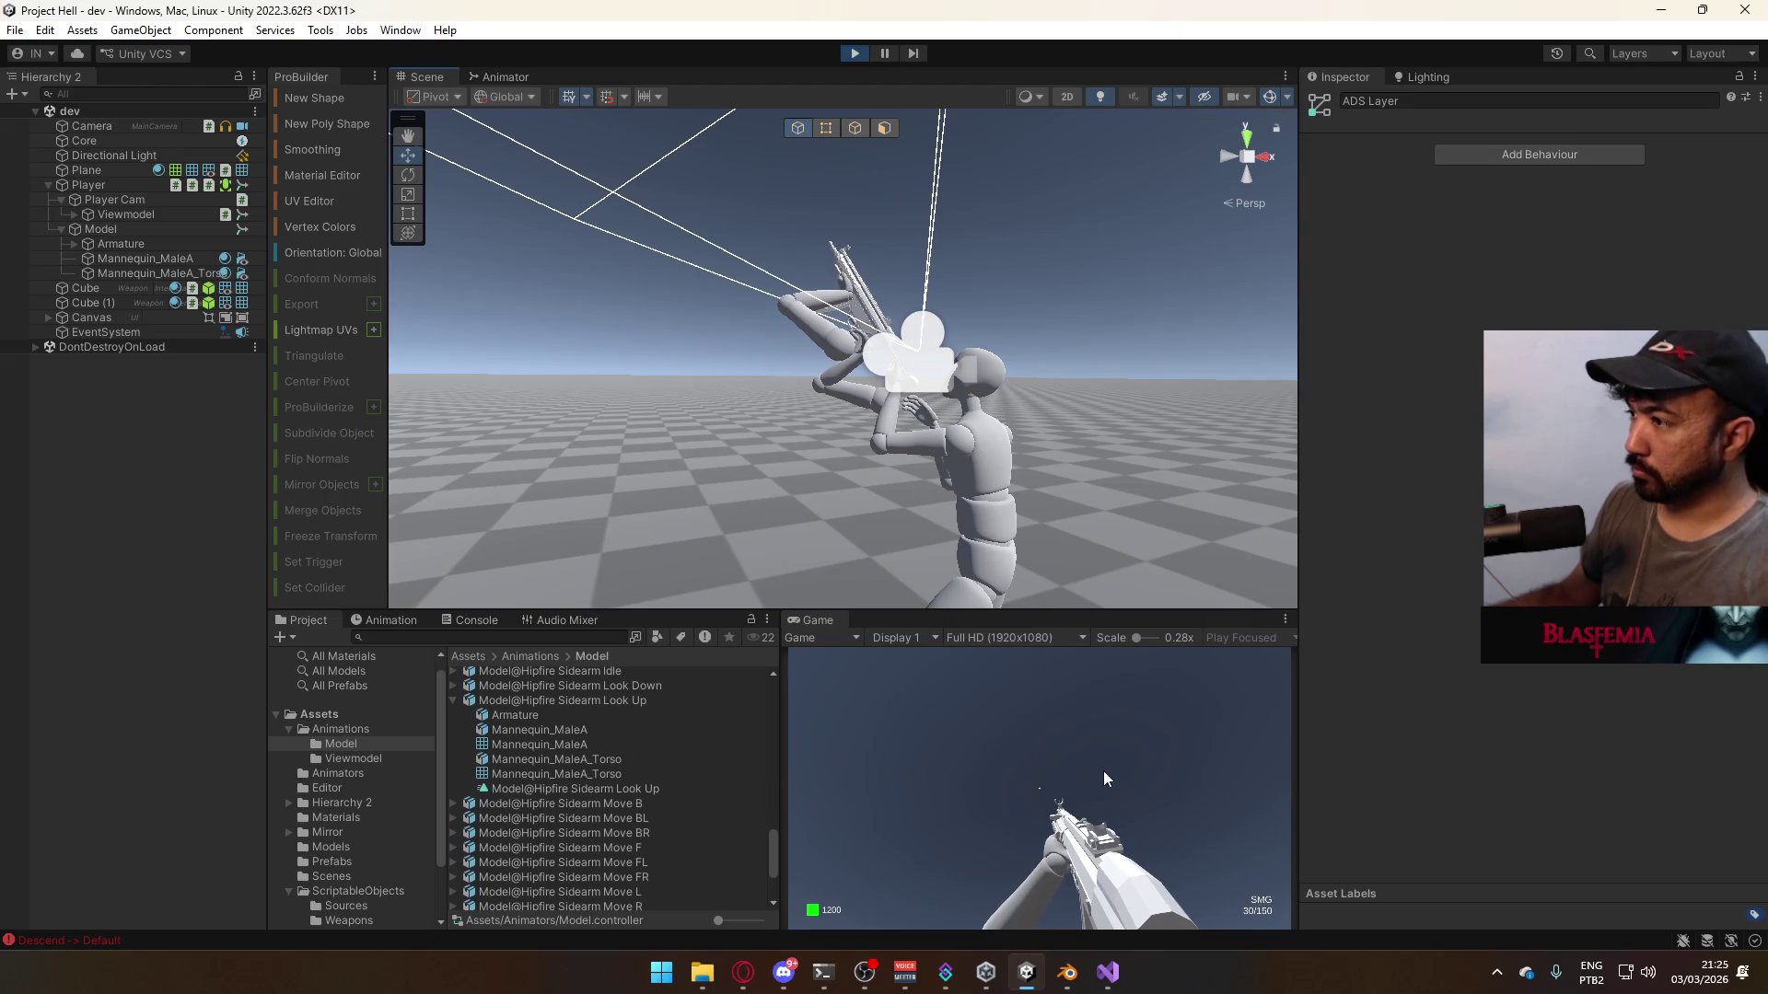
- Fire the sidearm several times in the Game view, then switch back to Blender
{"action": "left_click", "coordinate": [1103, 770]}
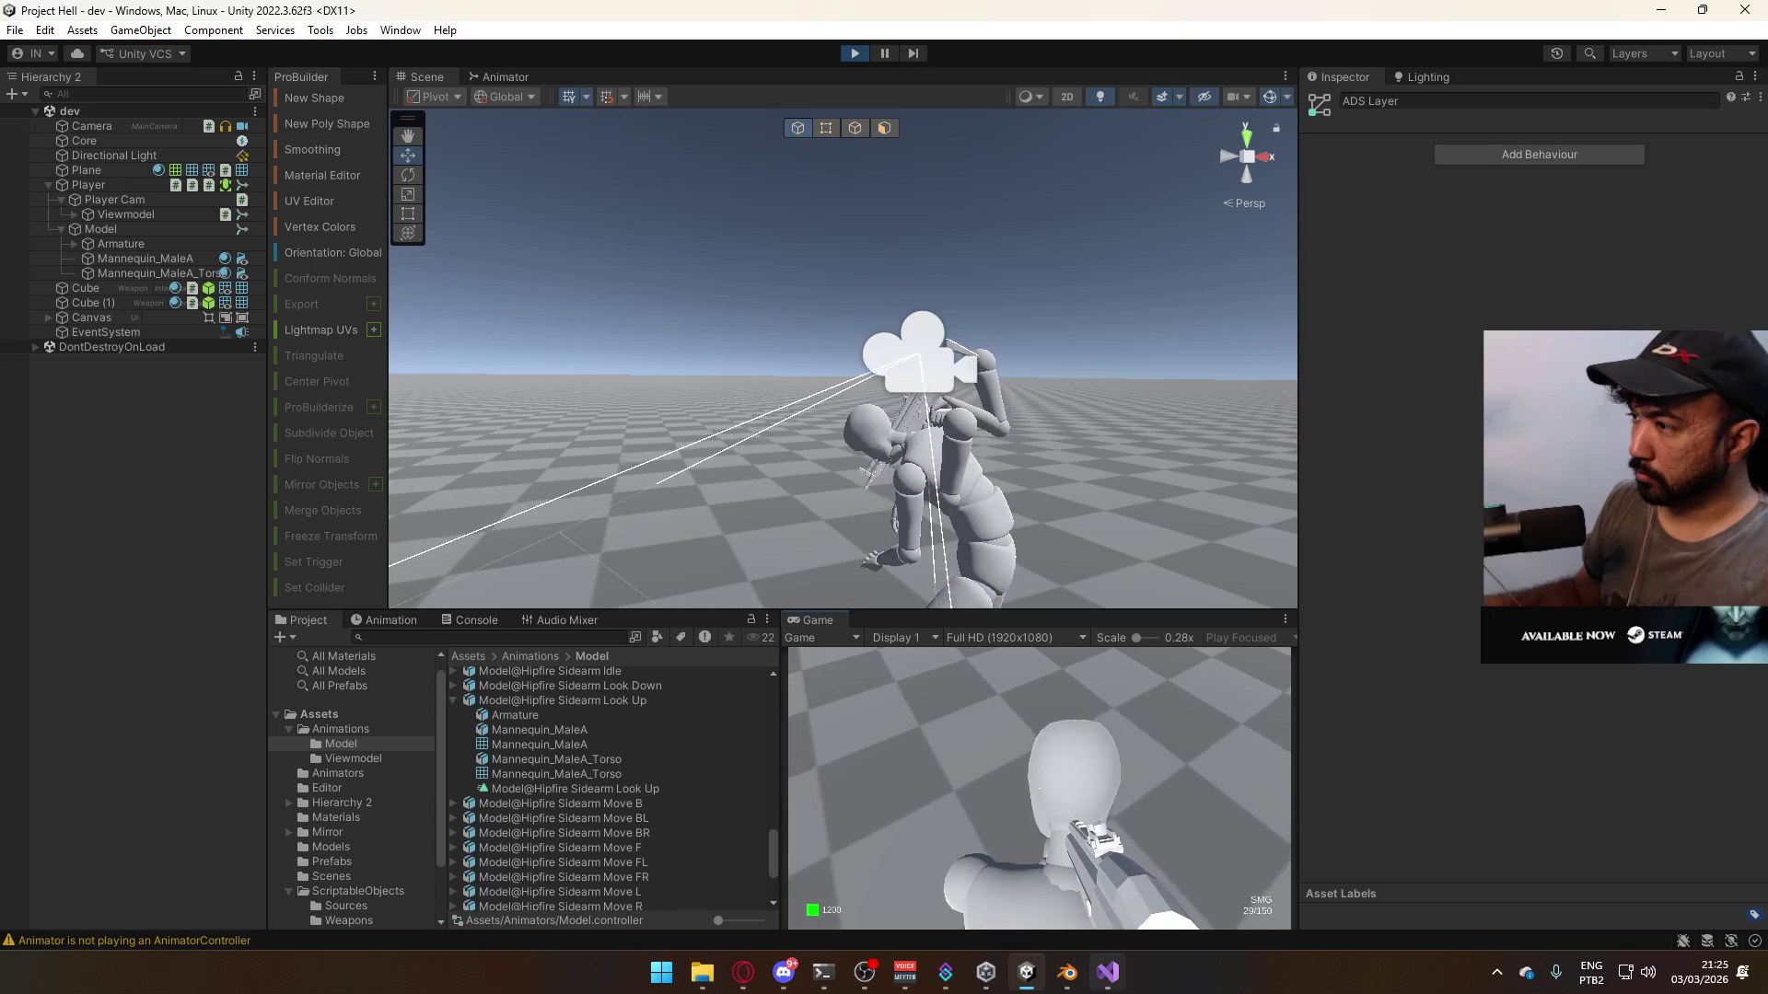
{"action": "mouse_move", "coordinate": [945, 972]}
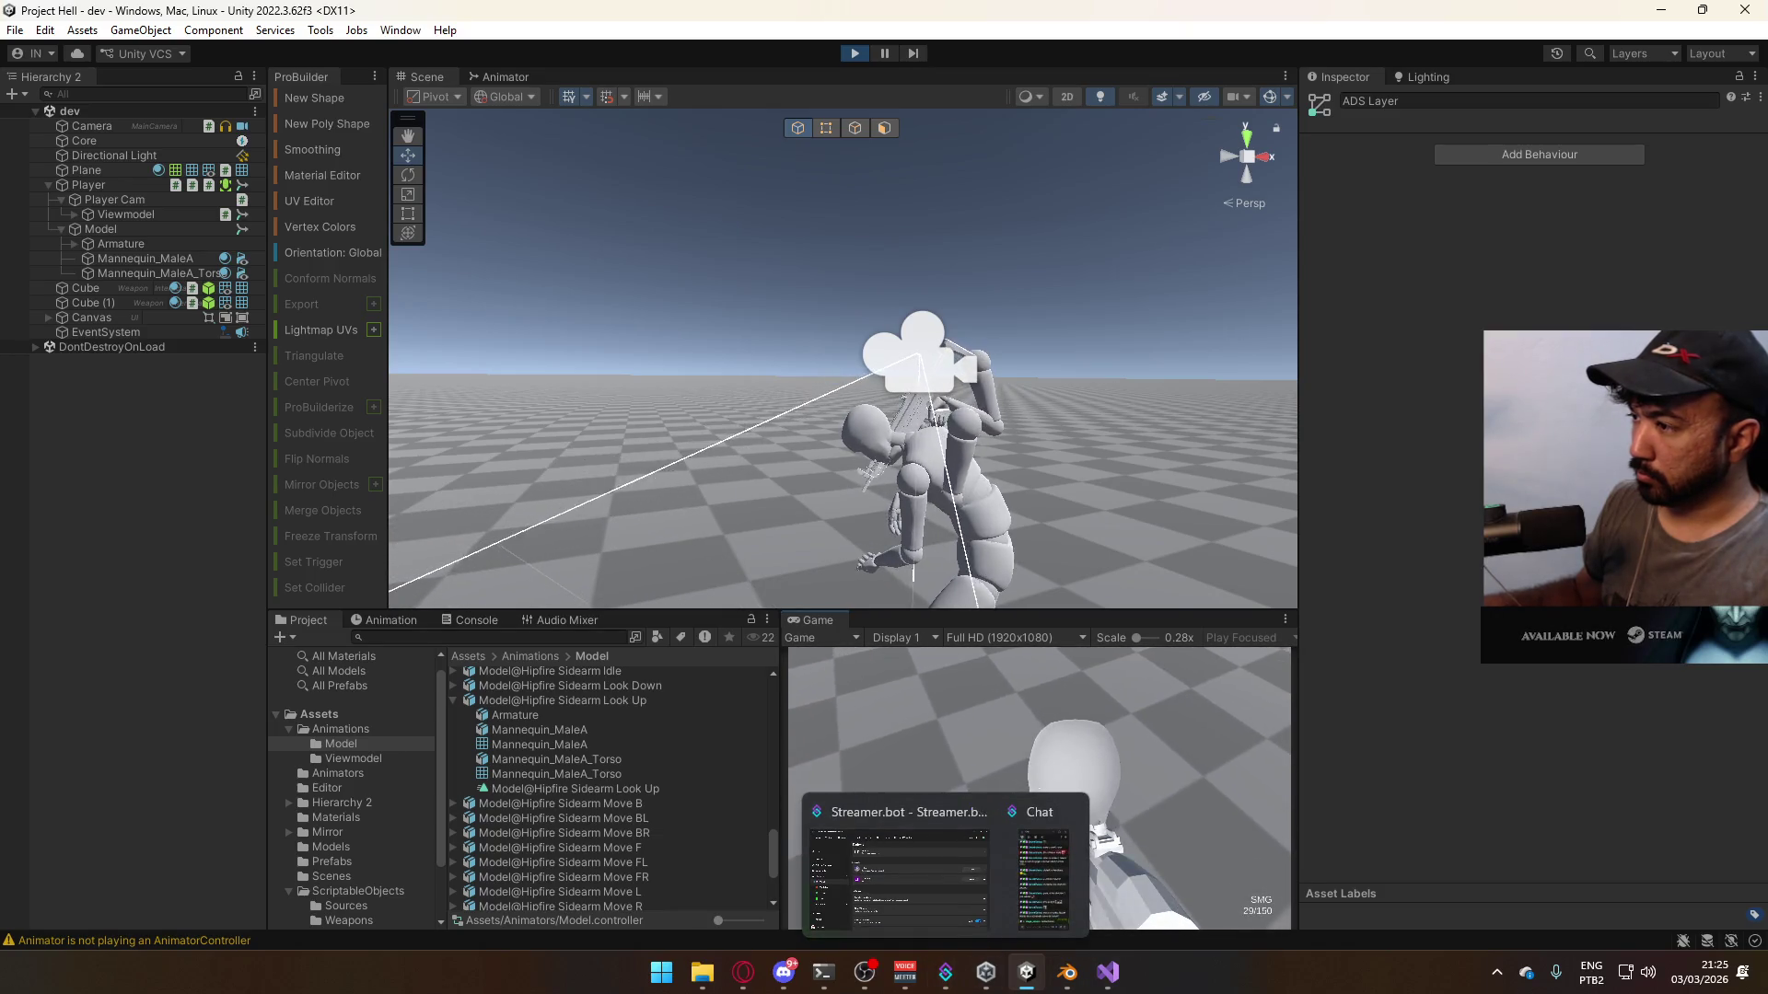
{"action": "key", "text": "super"}
{"action": "mouse_move", "coordinate": [923, 241]}
{"action": "right_mouse_down"}
{"action": "mouse_move", "coordinate": [907, 347]}
{"action": "mouse_move", "coordinate": [914, 326]}
{"action": "right_mouse_up"}
{"action": "left_click", "coordinate": [1066, 716]}
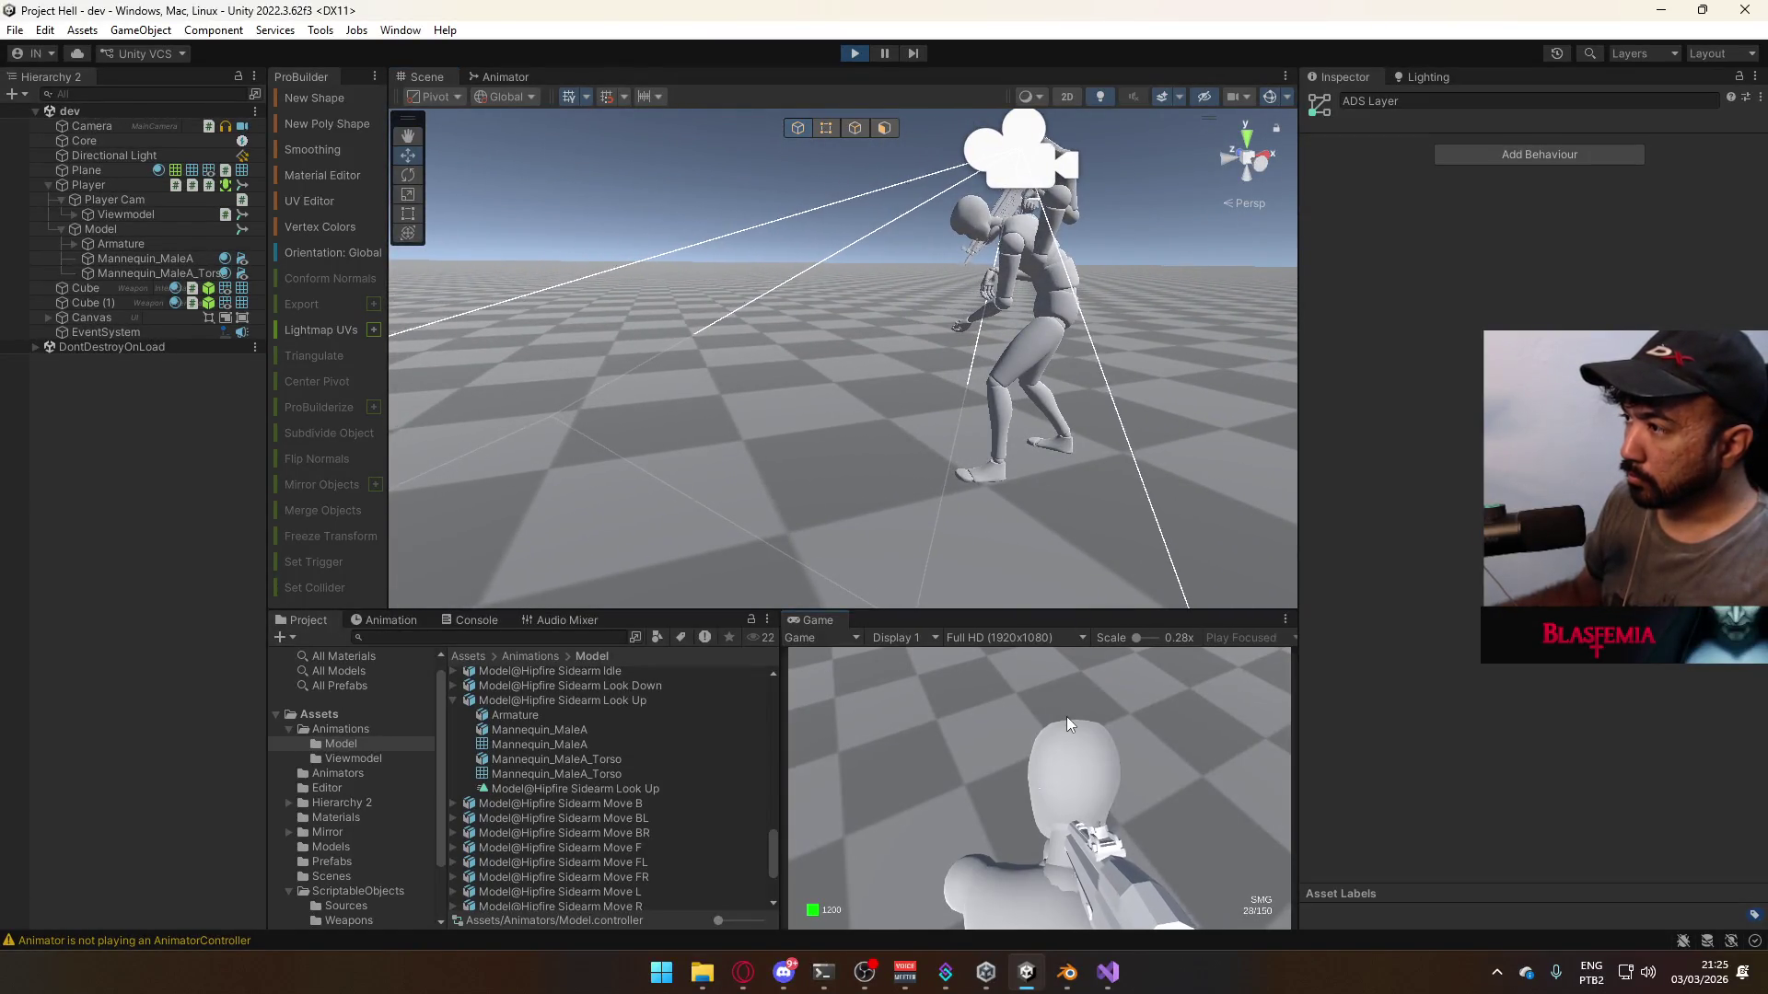
{"action": "left_click", "coordinate": [1033, 798]}
{"action": "left_click", "coordinate": [1032, 799]}
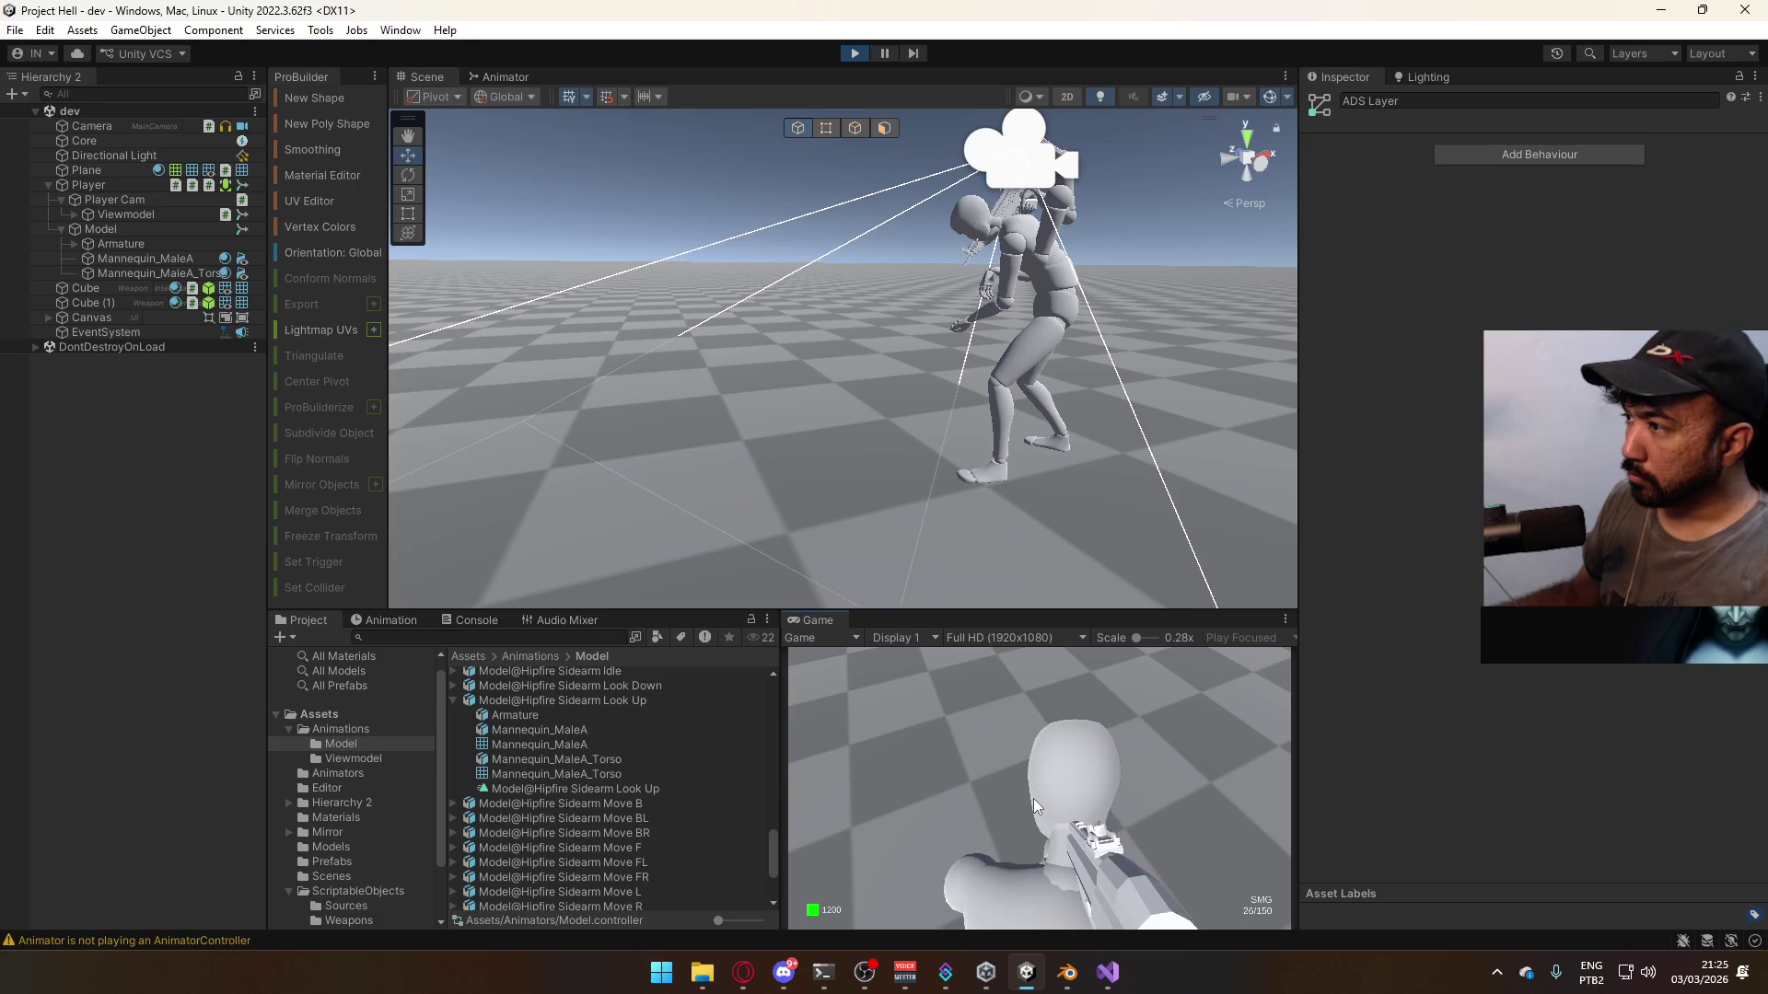
{"action": "key", "text": "alt+Tab"}
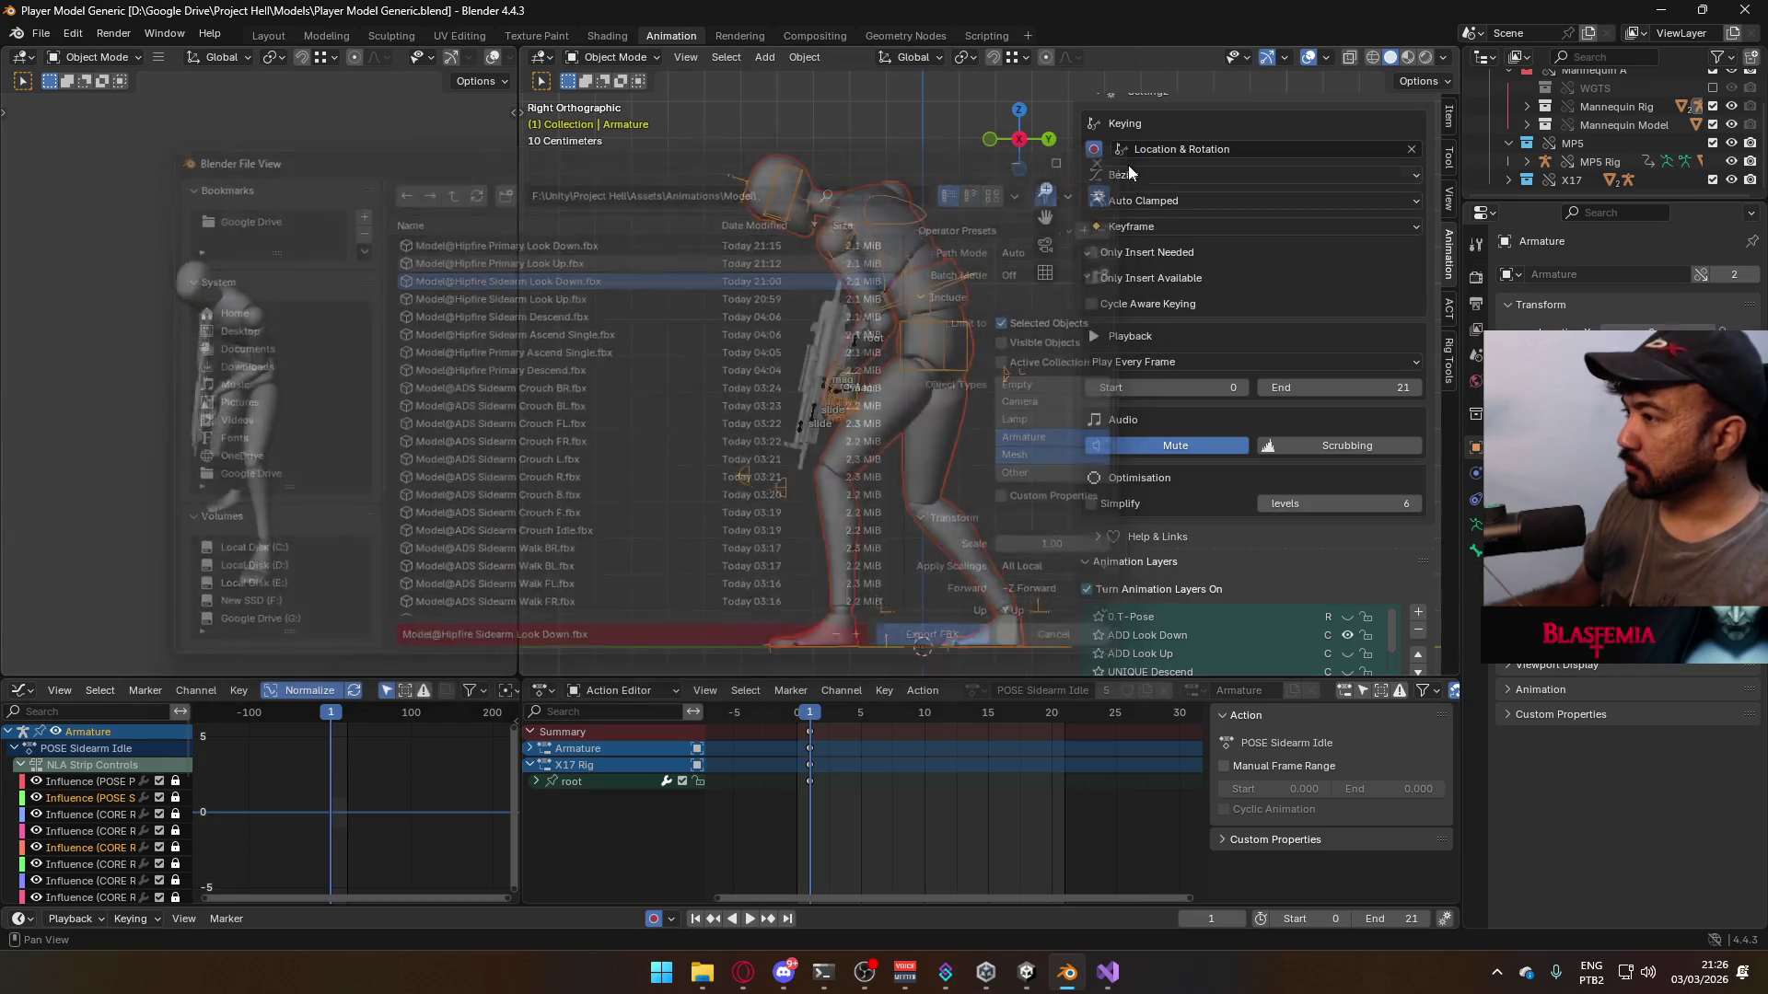
- Inspect the ADD Look Down keys on the MP5 Rig and X17 Rig
{"action": "left_click", "coordinate": [943, 323]}
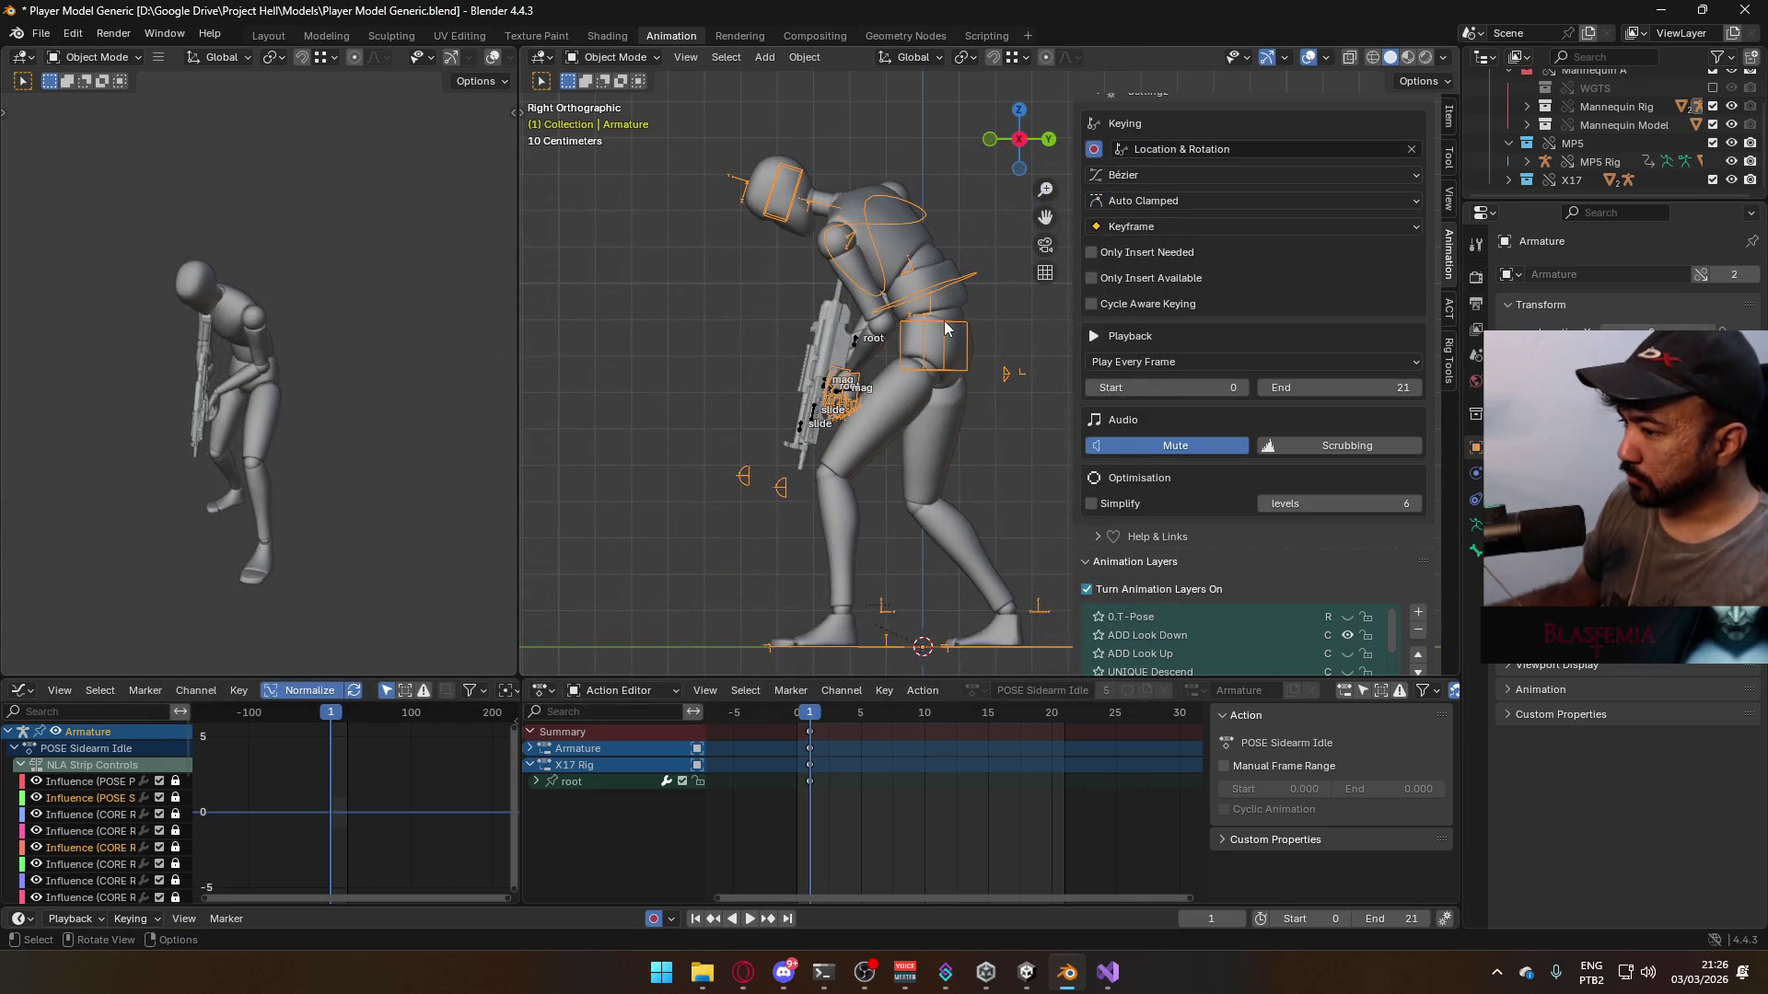
{"action": "left_click", "coordinate": [854, 347]}
{"action": "scroll", "coordinate": [867, 818], "scroll_direction": "down", "scroll_amount": 3}
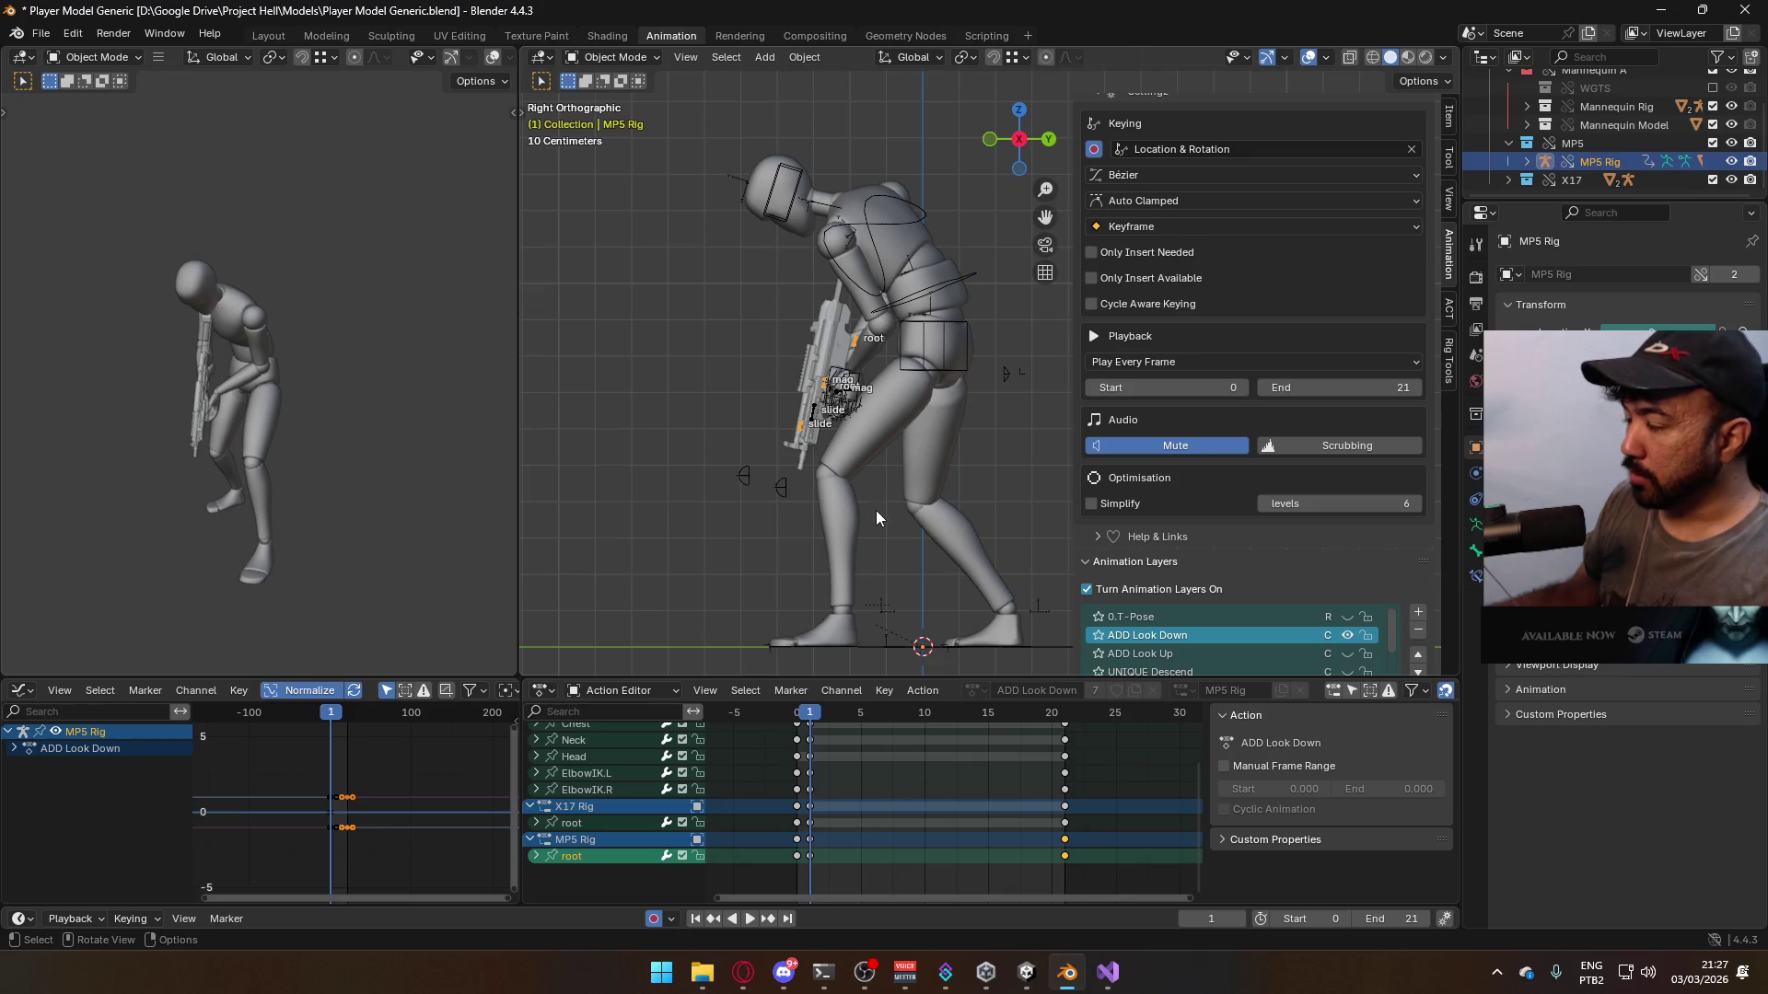
{"action": "scroll", "coordinate": [844, 419], "scroll_direction": "up", "scroll_amount": 2}
{"action": "left_click", "coordinate": [576, 827]}
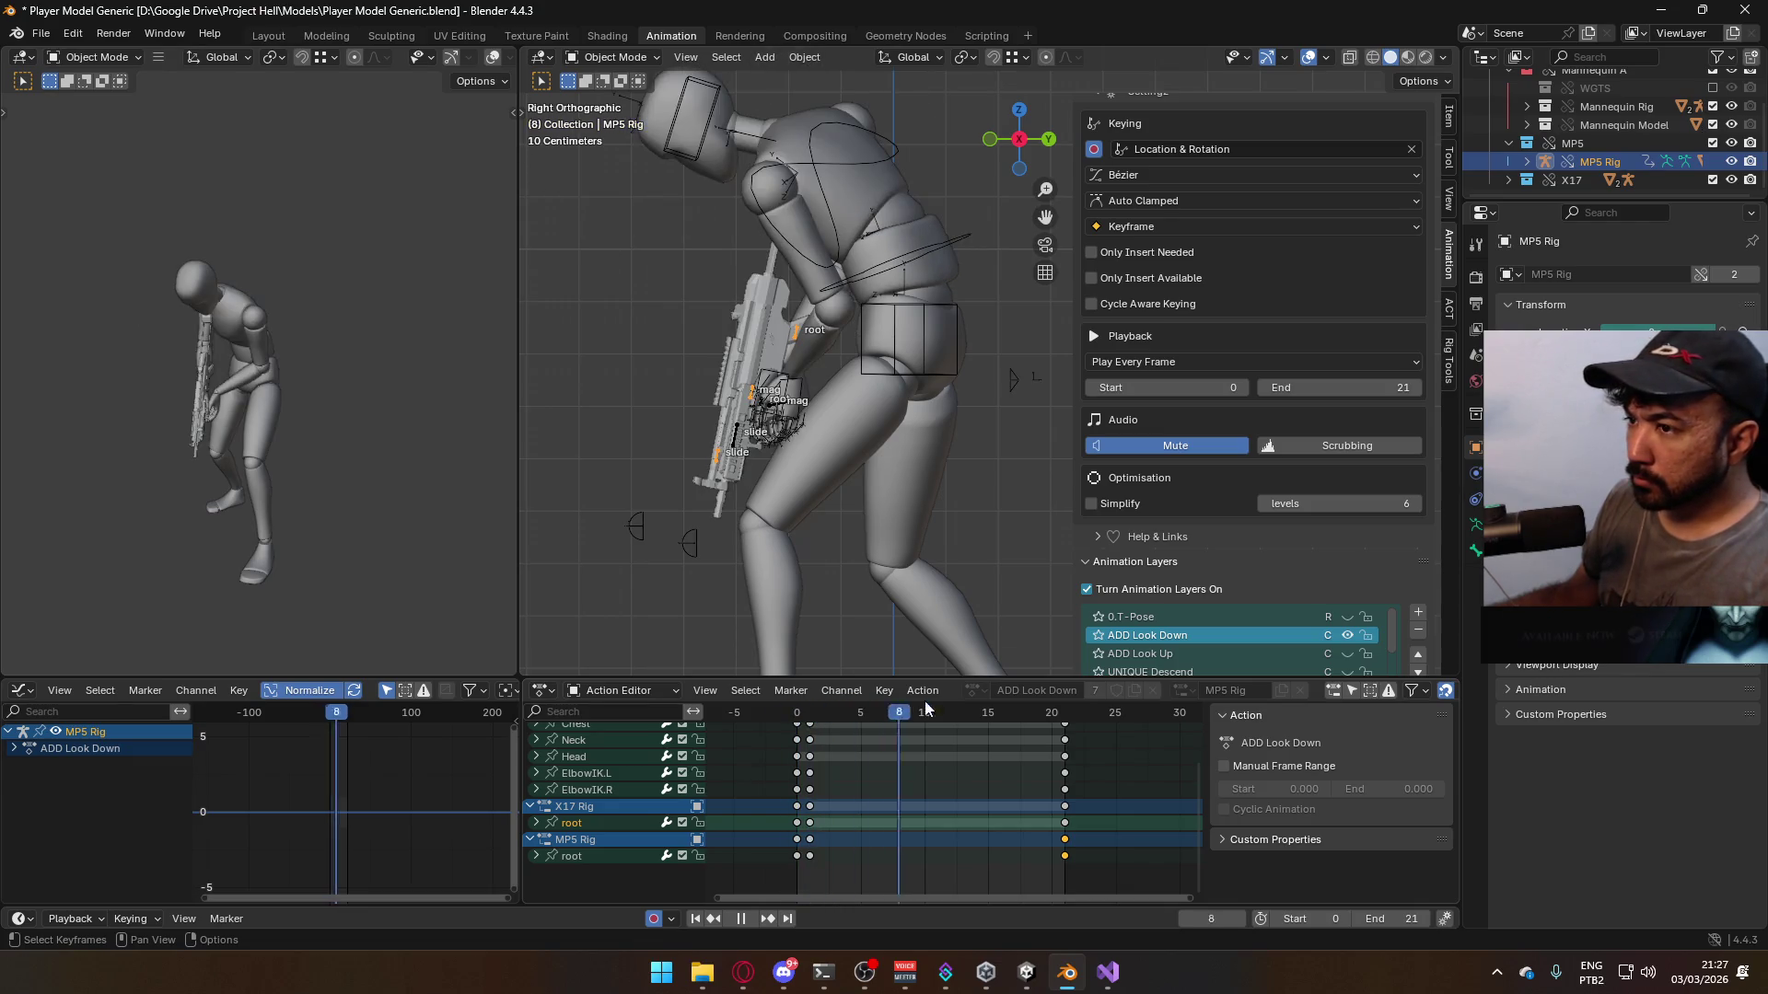
- Select the Armature with the torso mesh and save Player Model Generic.blend
{"action": "left_click", "coordinate": [857, 442]}
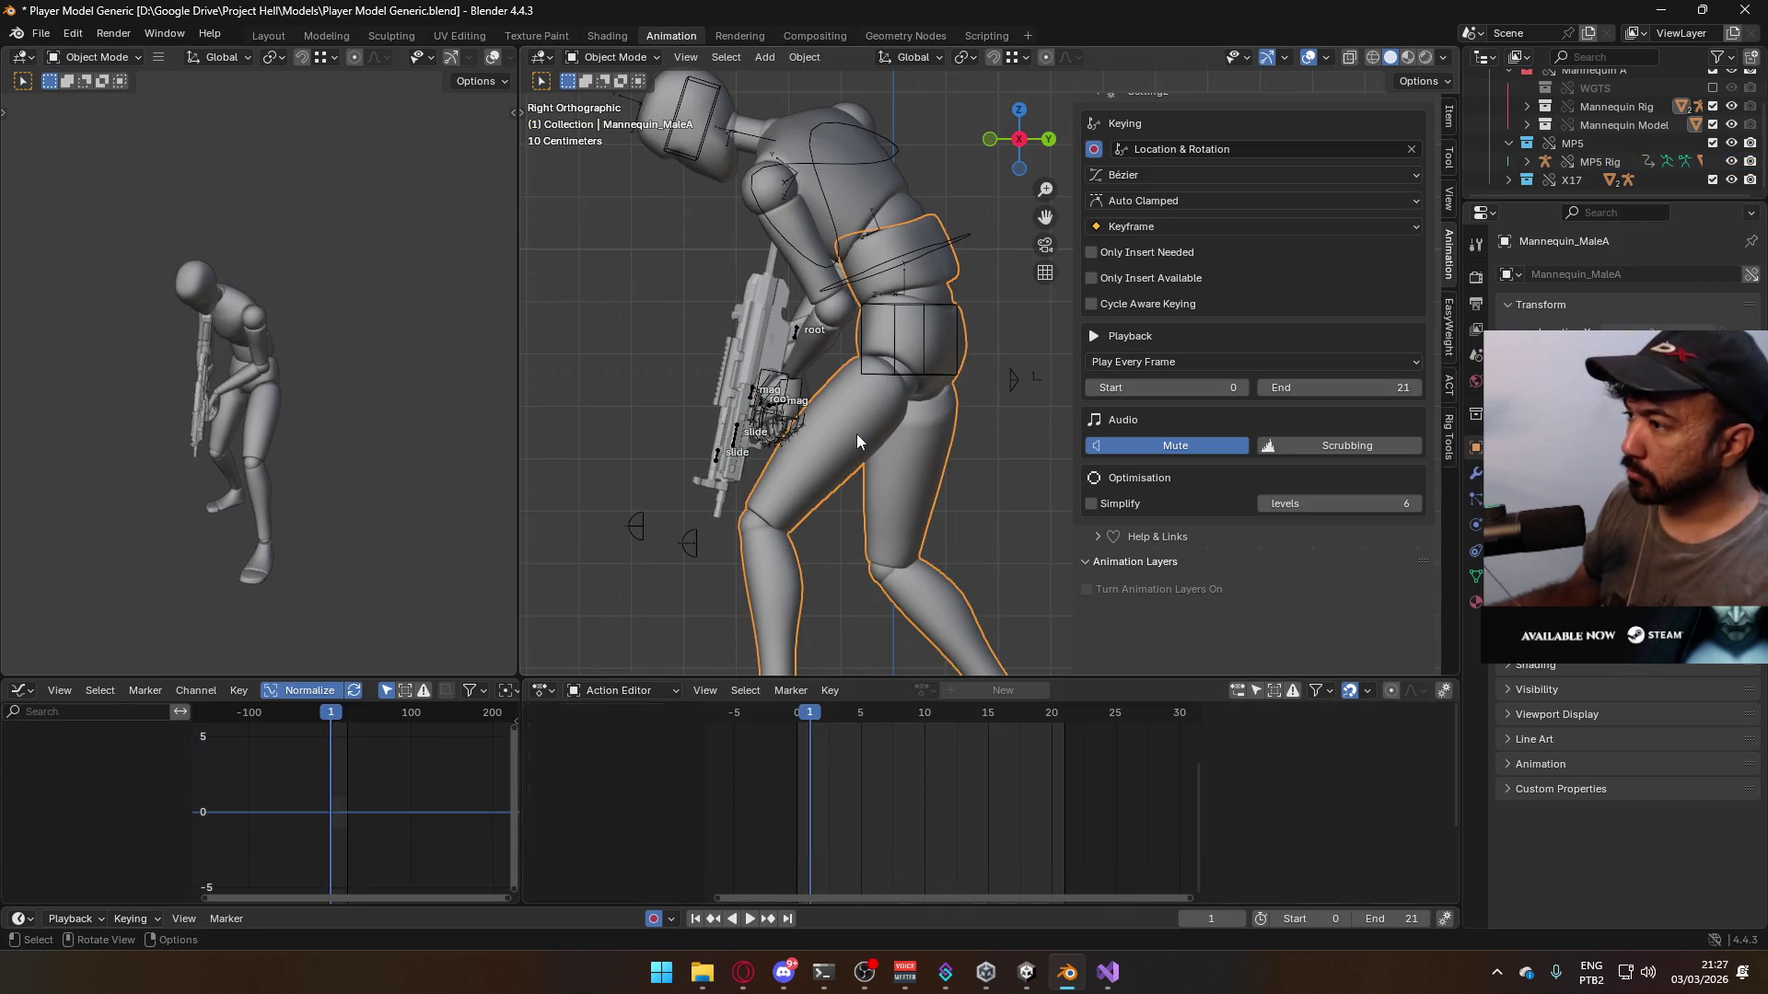
{"action": "left_click", "coordinate": [917, 380]}
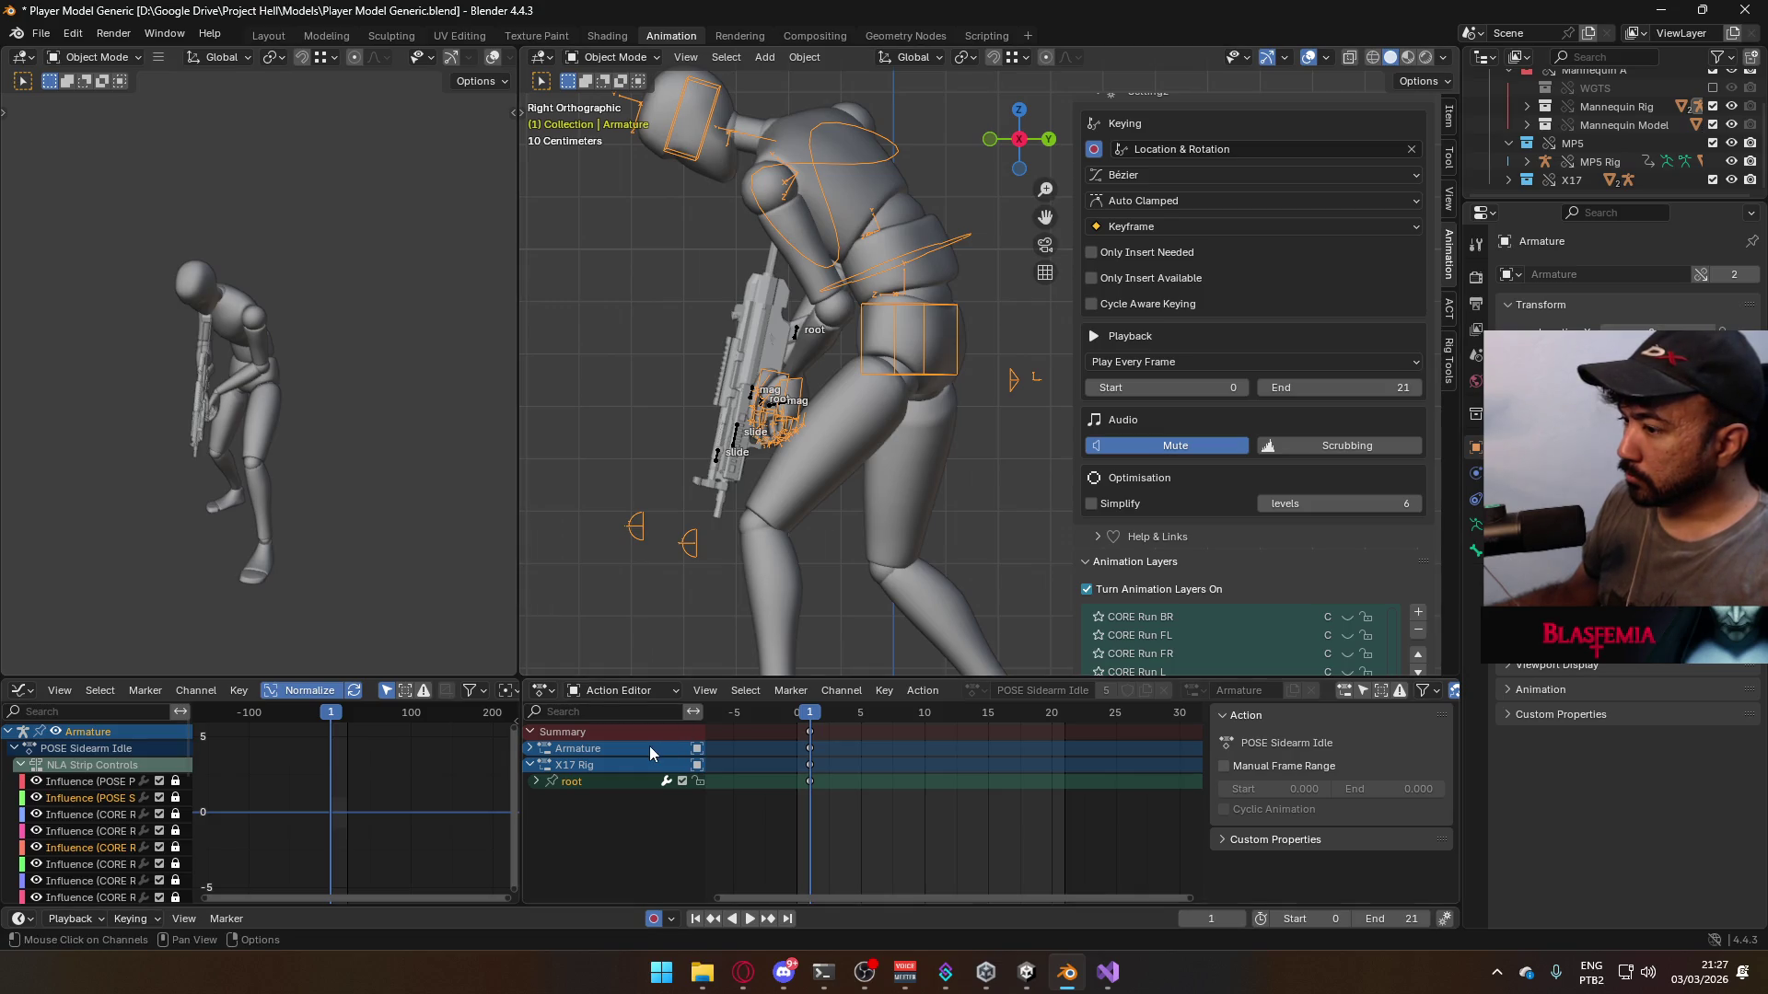
{"action": "left_click", "coordinate": [531, 749]}
{"action": "left_click", "coordinate": [531, 749]}
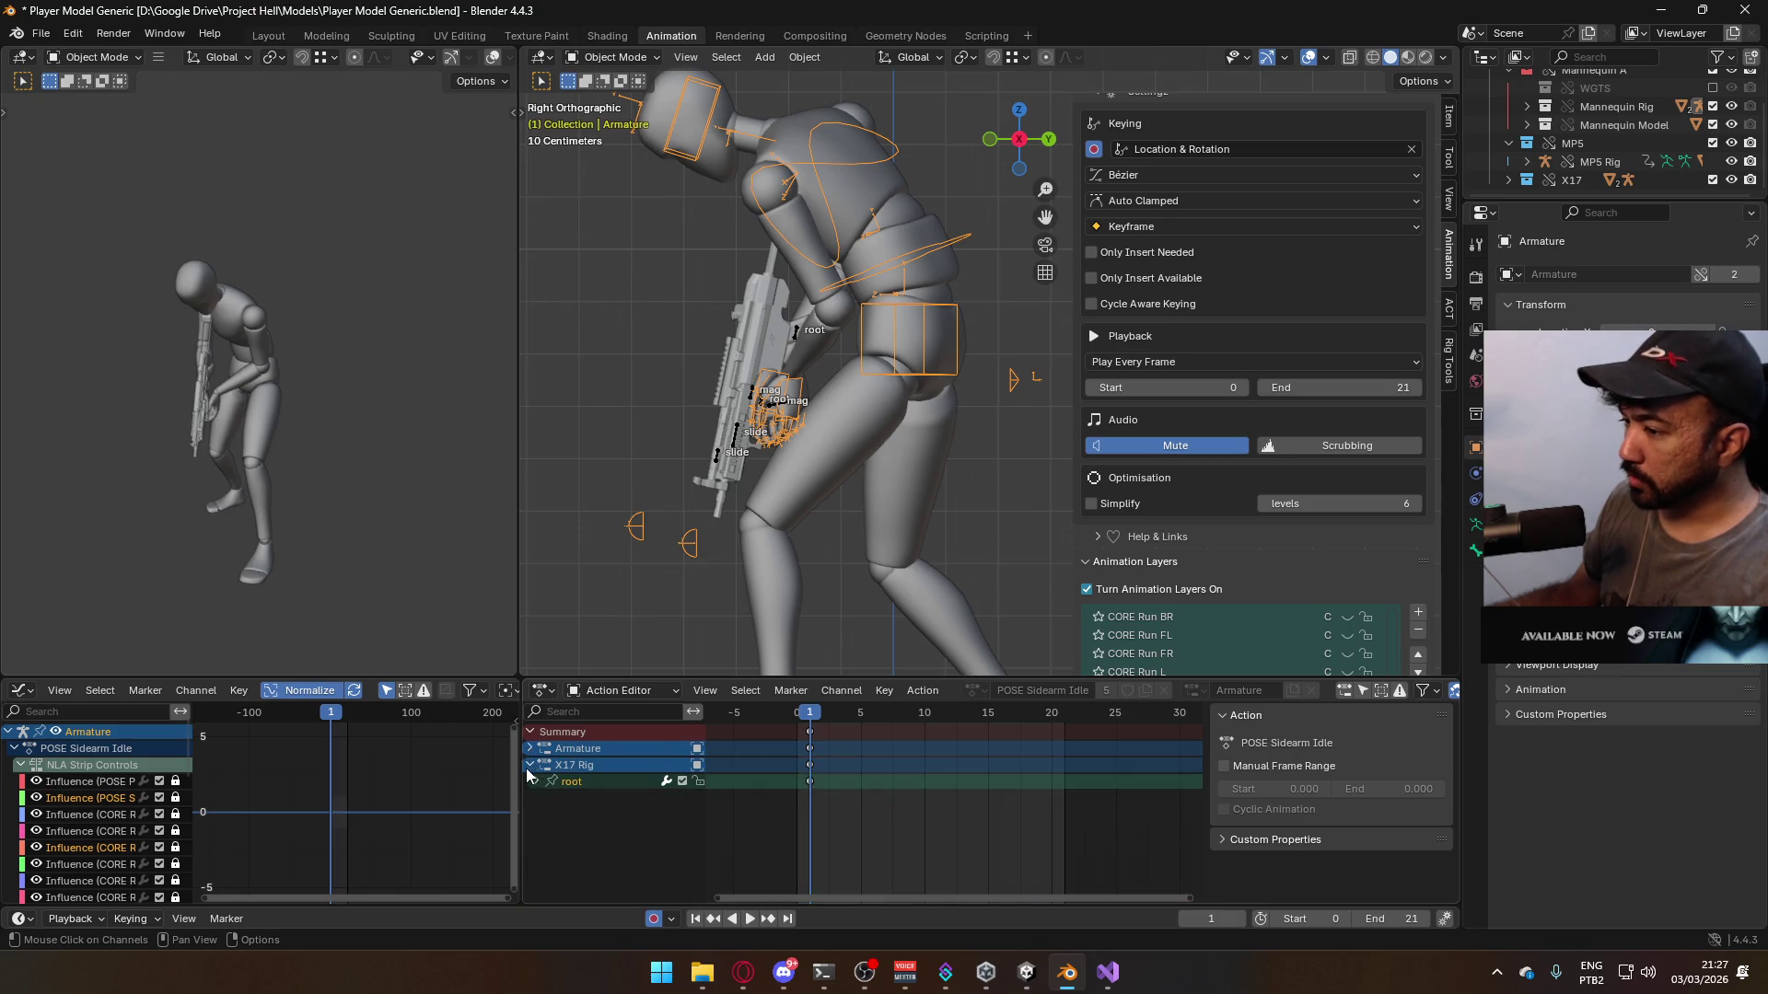
{"action": "left_click", "coordinate": [527, 768]}
{"action": "left_click", "coordinate": [878, 424]}
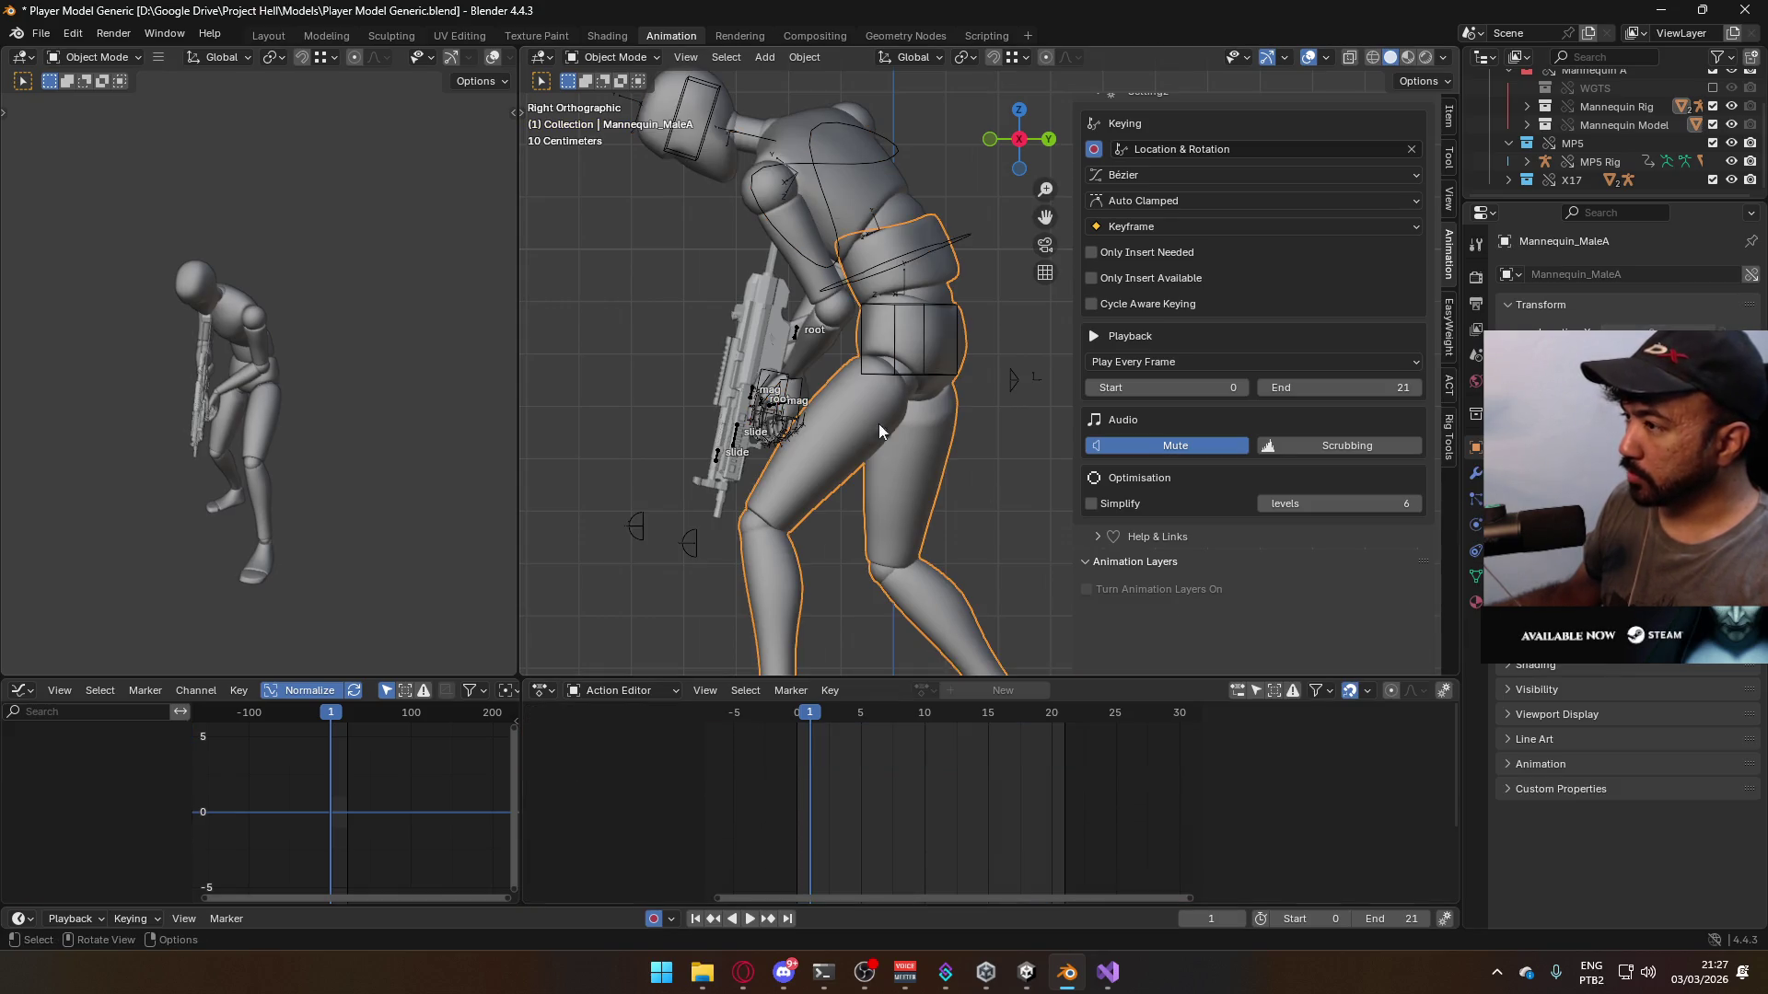
{"action": "left_click", "coordinate": [946, 315]}
{"action": "left_click", "coordinate": [895, 195], "text": "shift"}
{"action": "key", "text": "ctrl+s"}
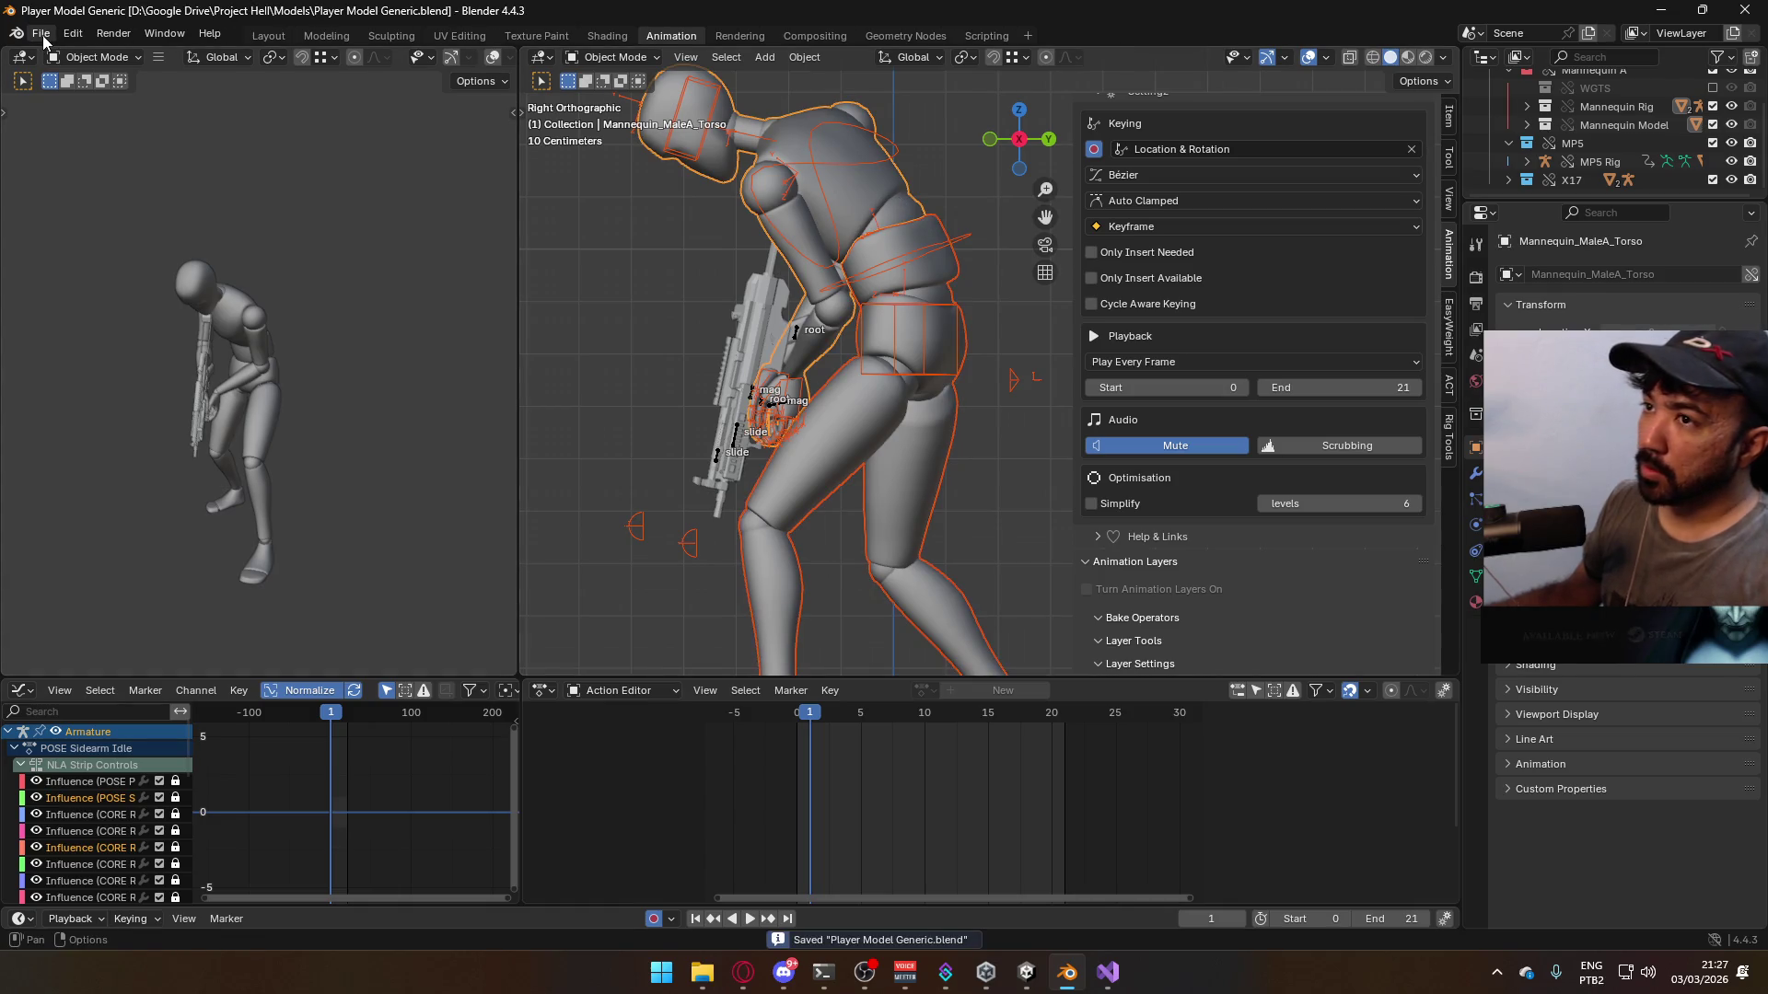
{"action": "left_click", "coordinate": [42, 34]}
- Export the selection as FBX, overwriting Model@Hipfire Sidearm Look Down.fbx
{"action": "mouse_move", "coordinate": [162, 318]}
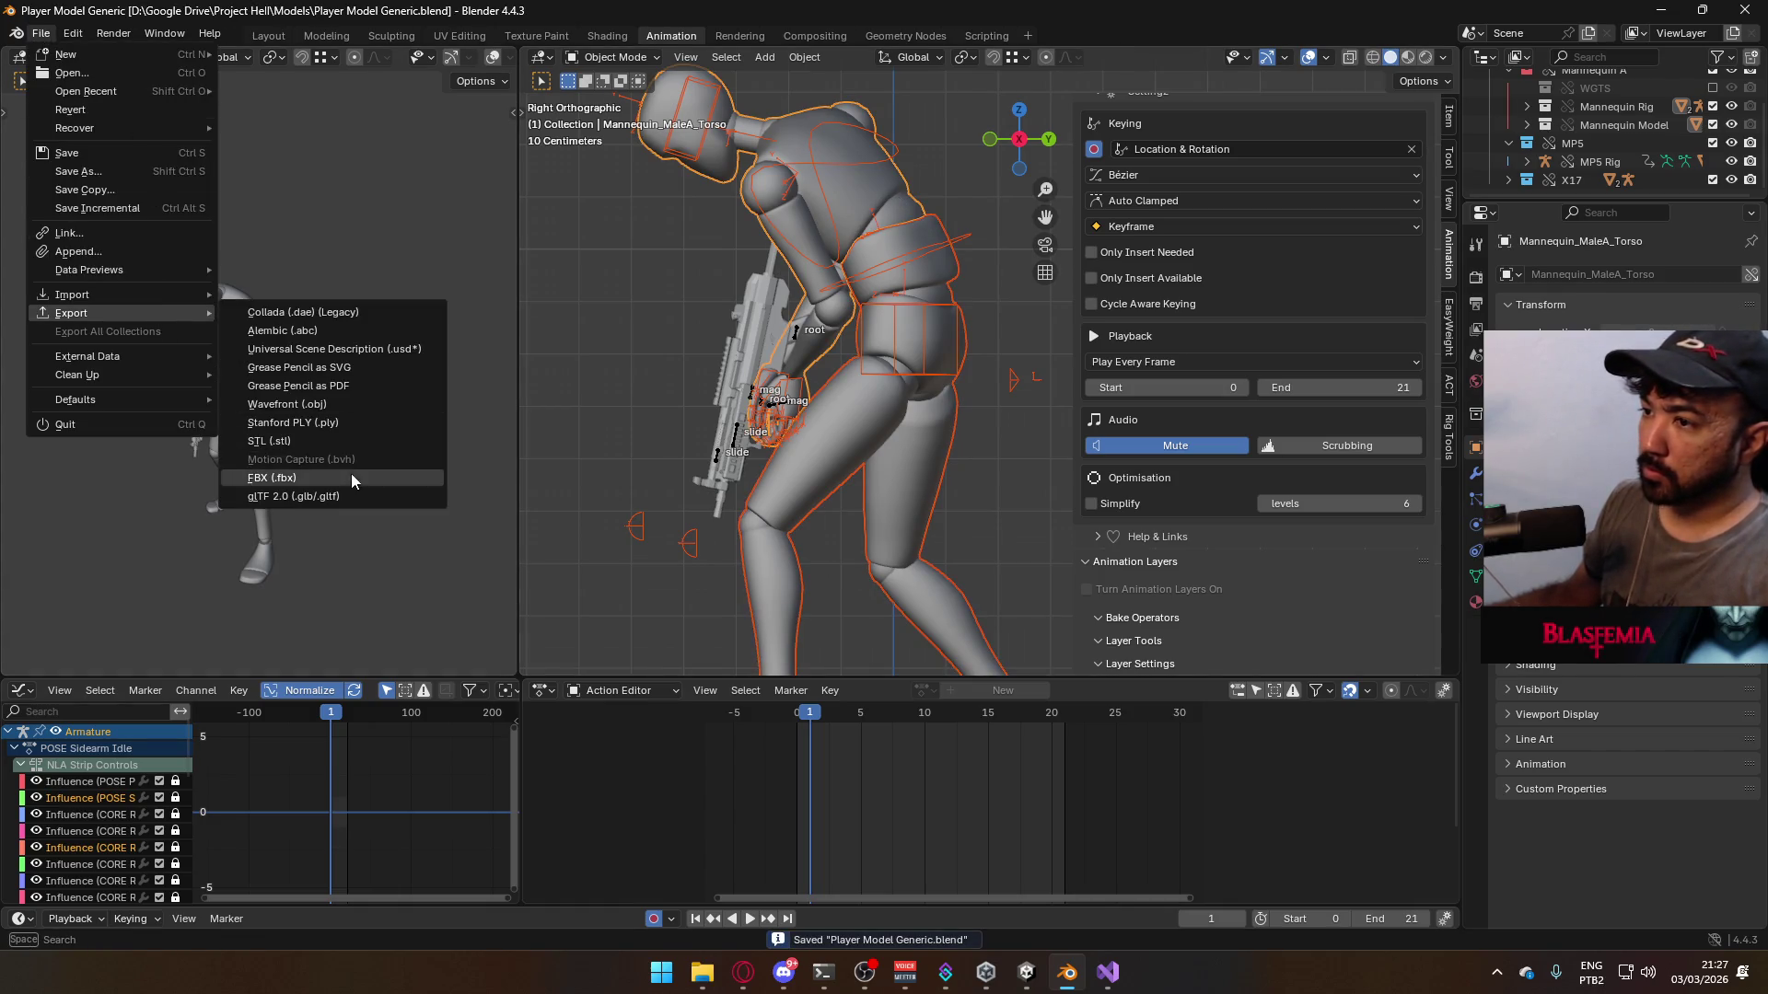
{"action": "left_click", "coordinate": [351, 473]}
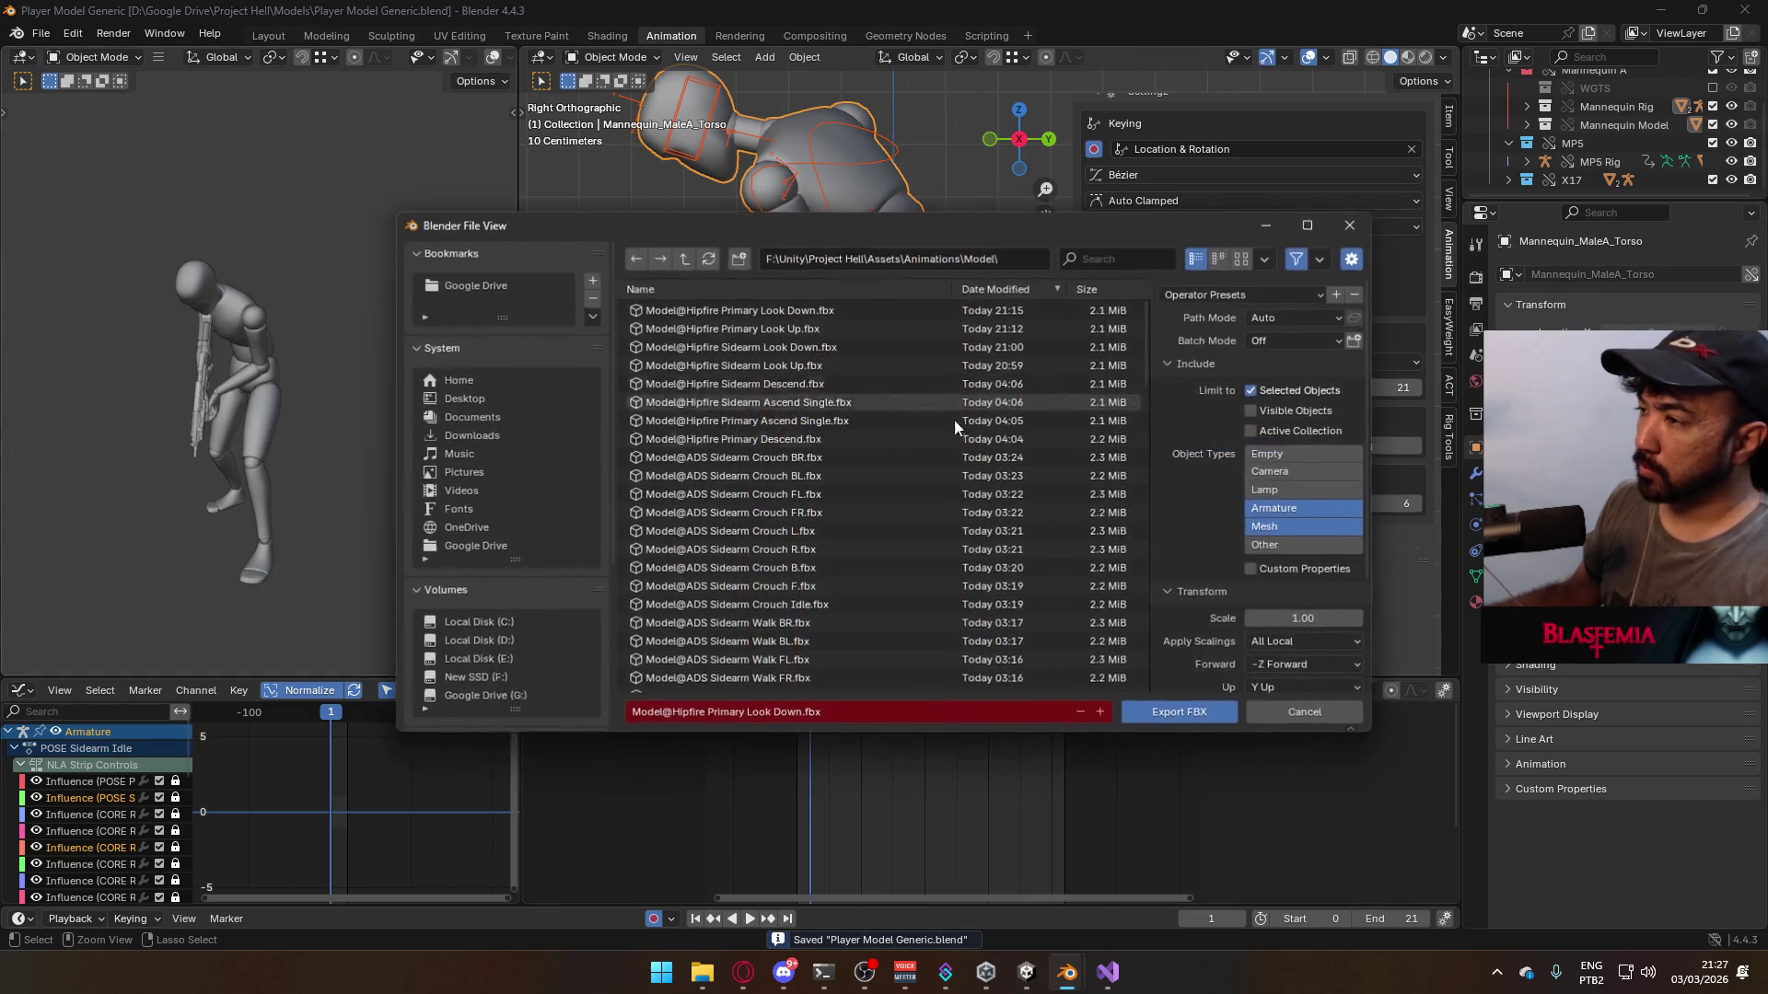
{"action": "double_click", "coordinate": [864, 346]}
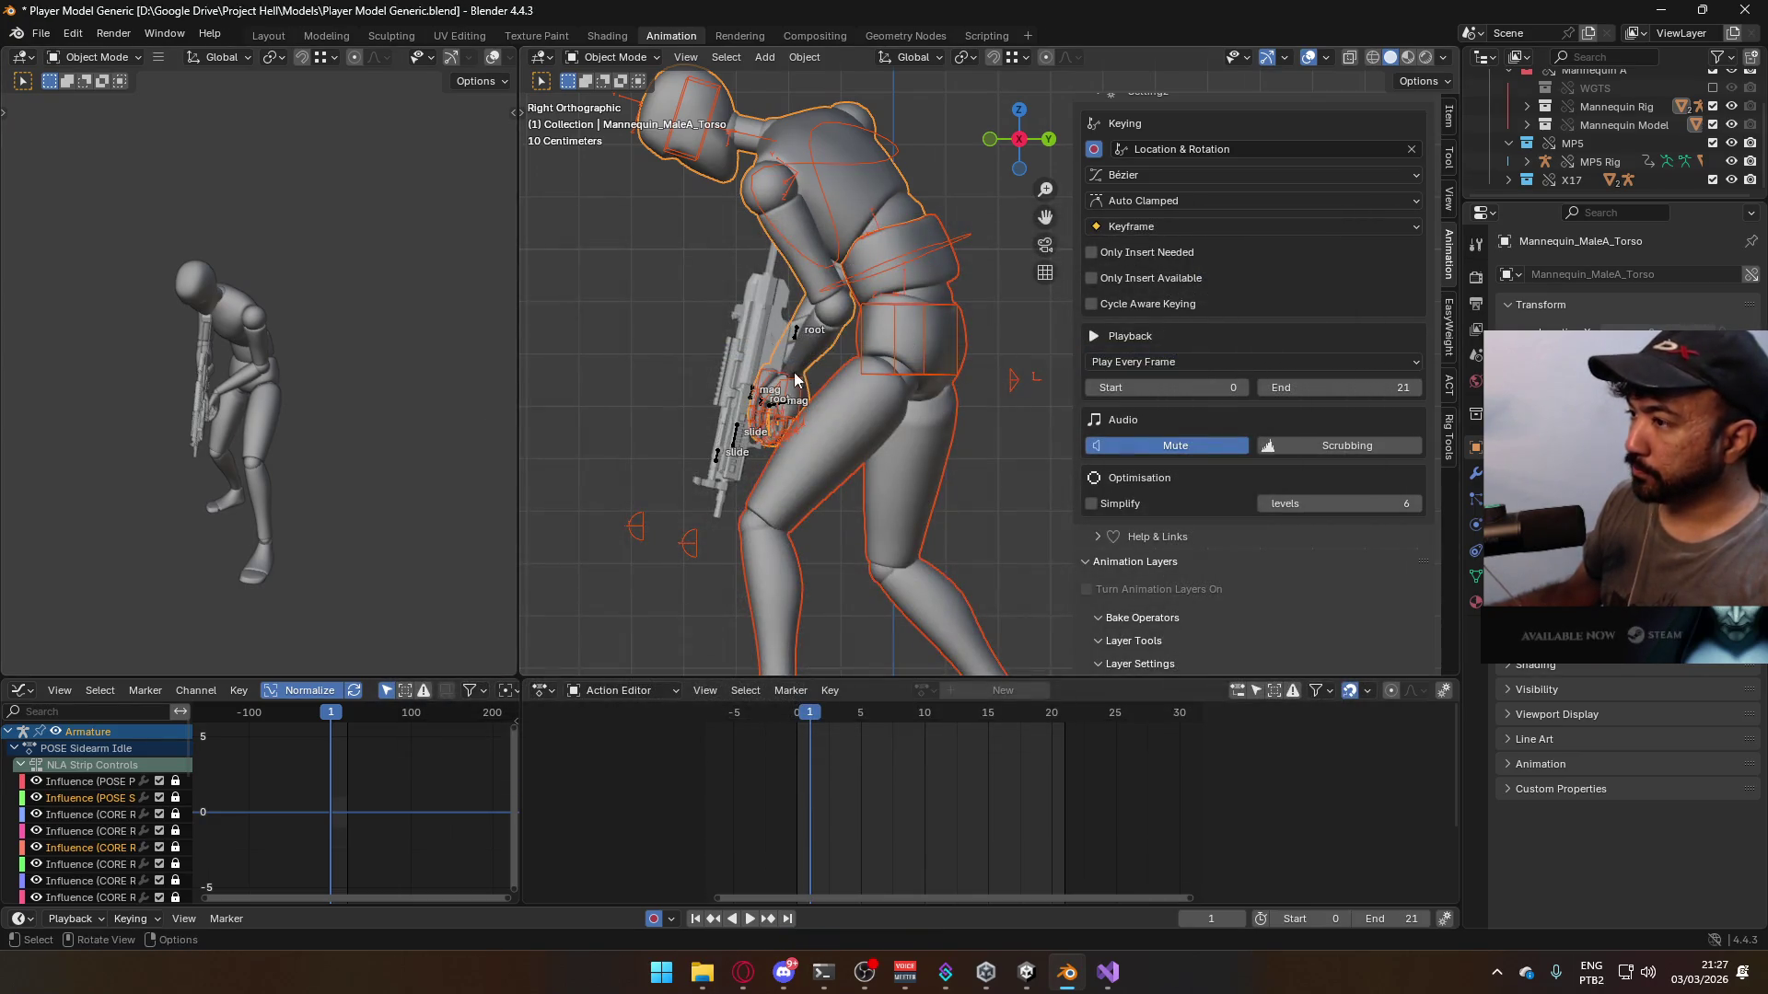
- Keep ADD Look Down on the MP5 Rig and switch the X17 Rig to ADD Look Up
{"action": "left_click", "coordinate": [794, 340]}
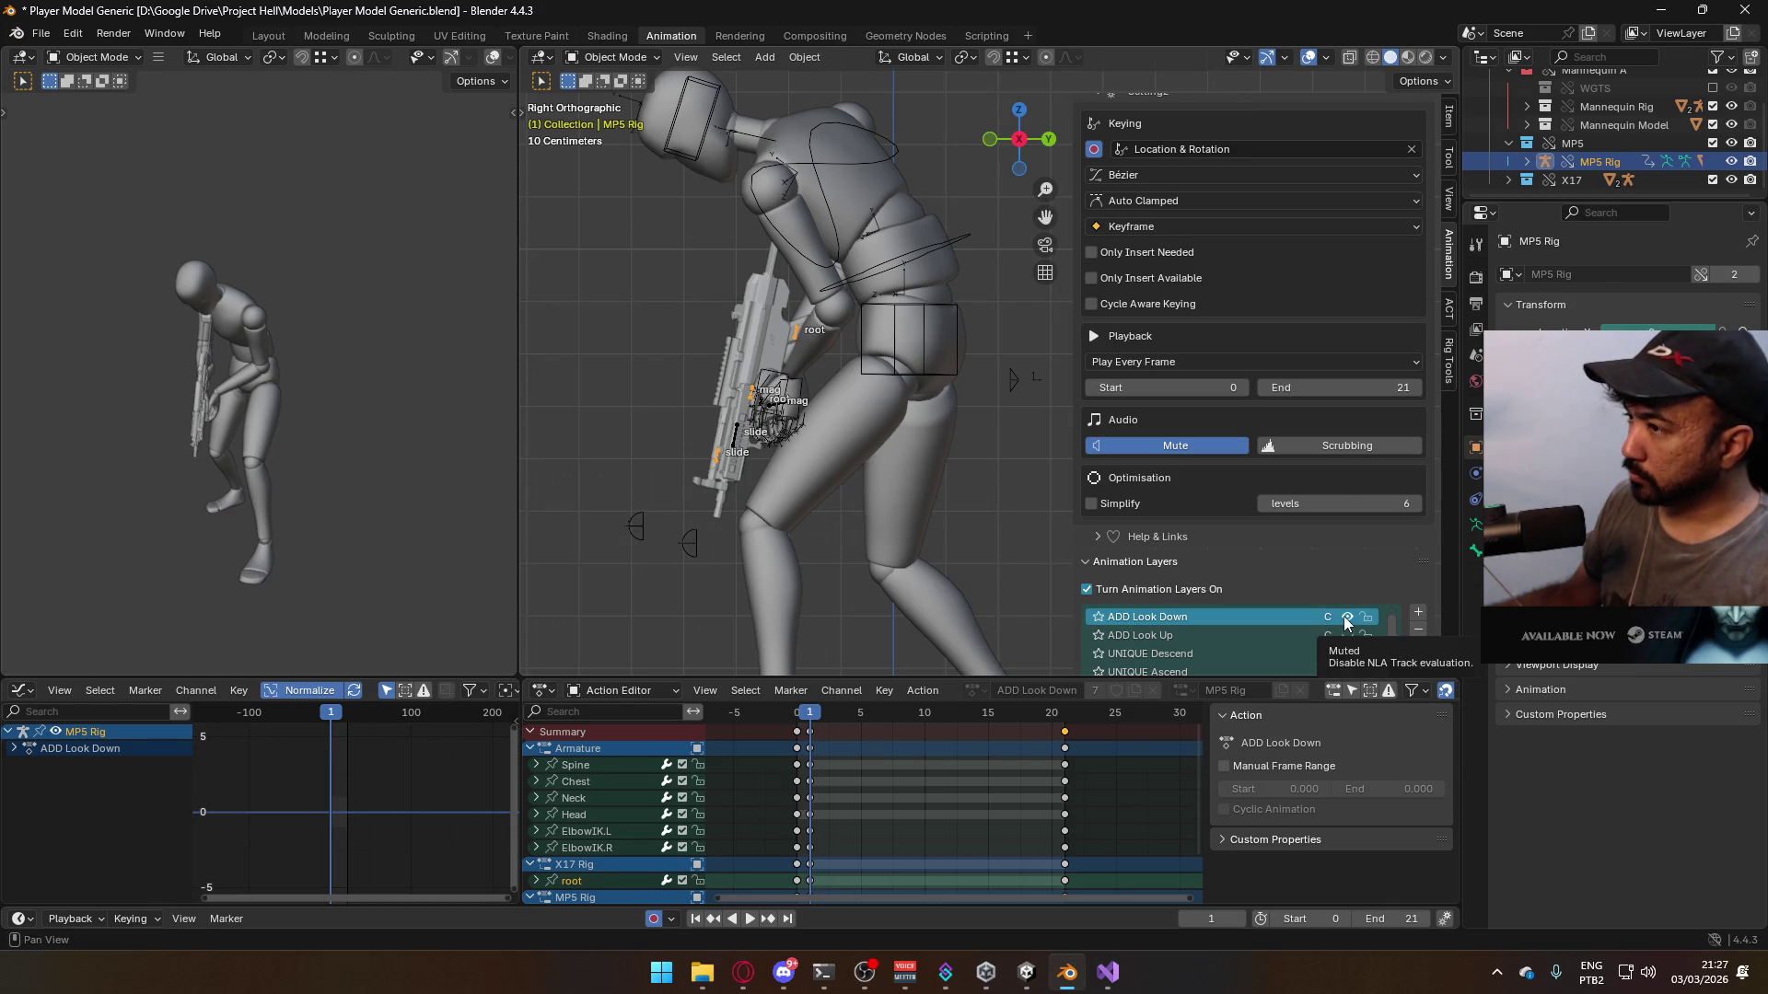
{"action": "left_click", "coordinate": [1346, 636]}
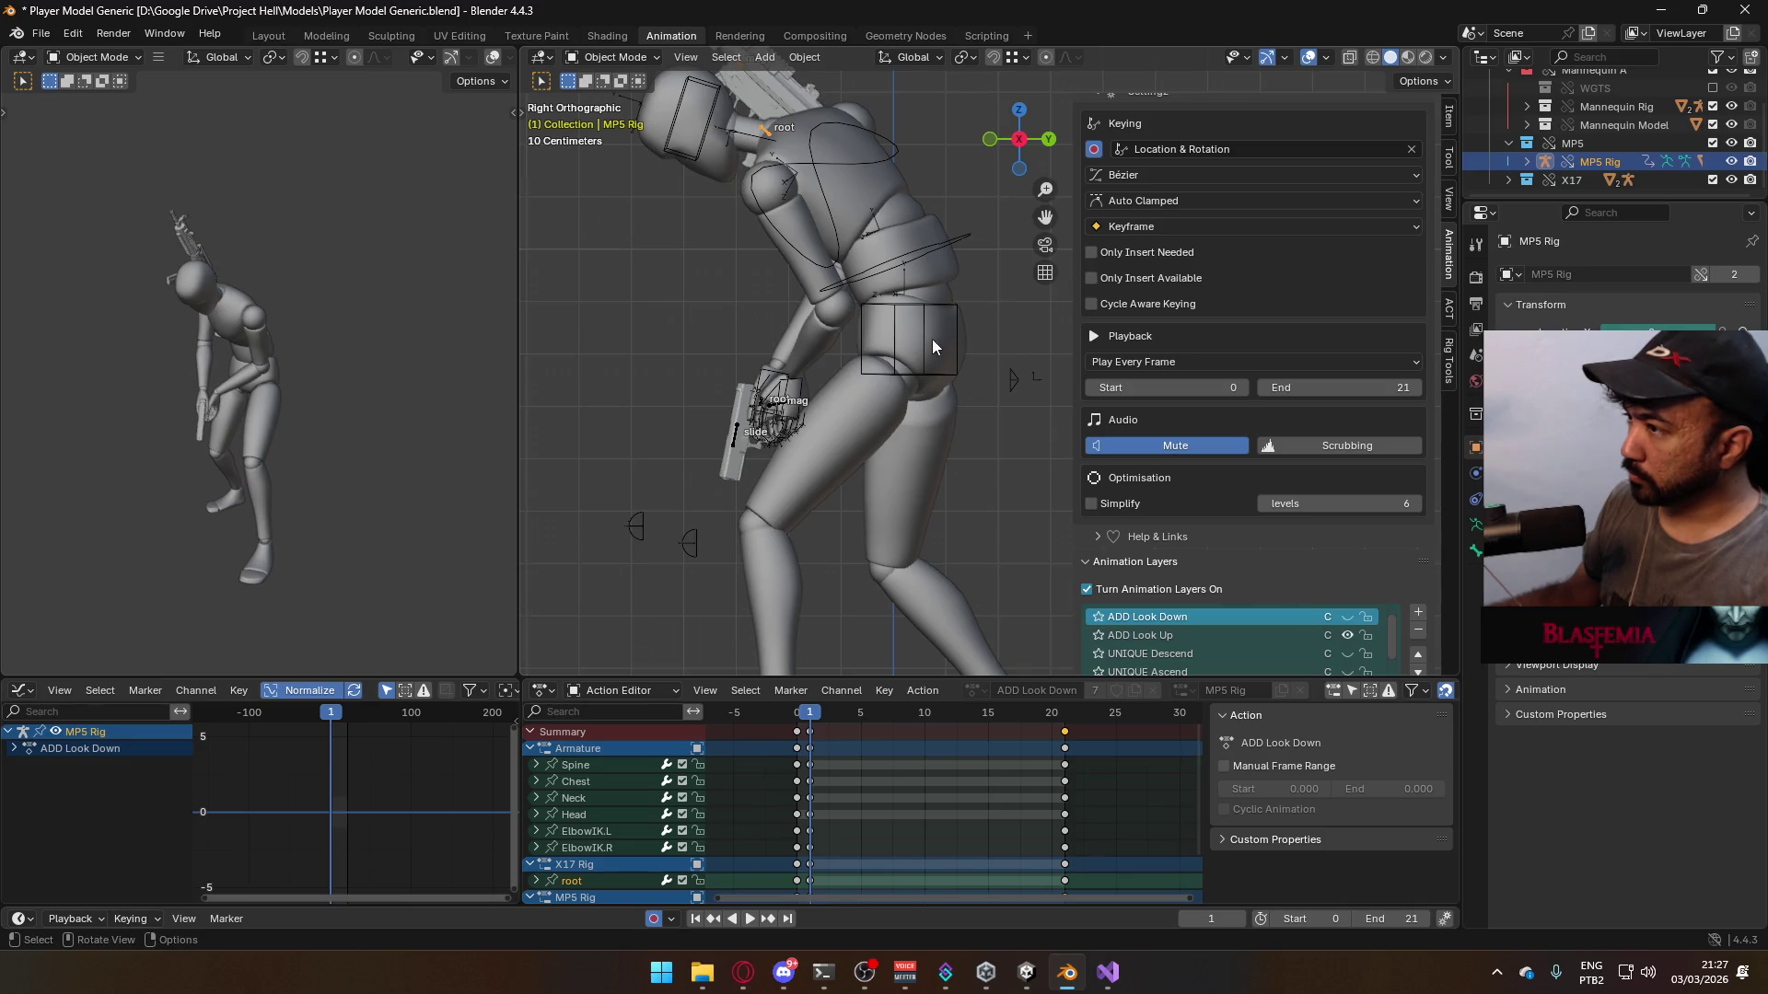
{"action": "left_click", "coordinate": [1345, 618]}
{"action": "left_click", "coordinate": [1345, 633]}
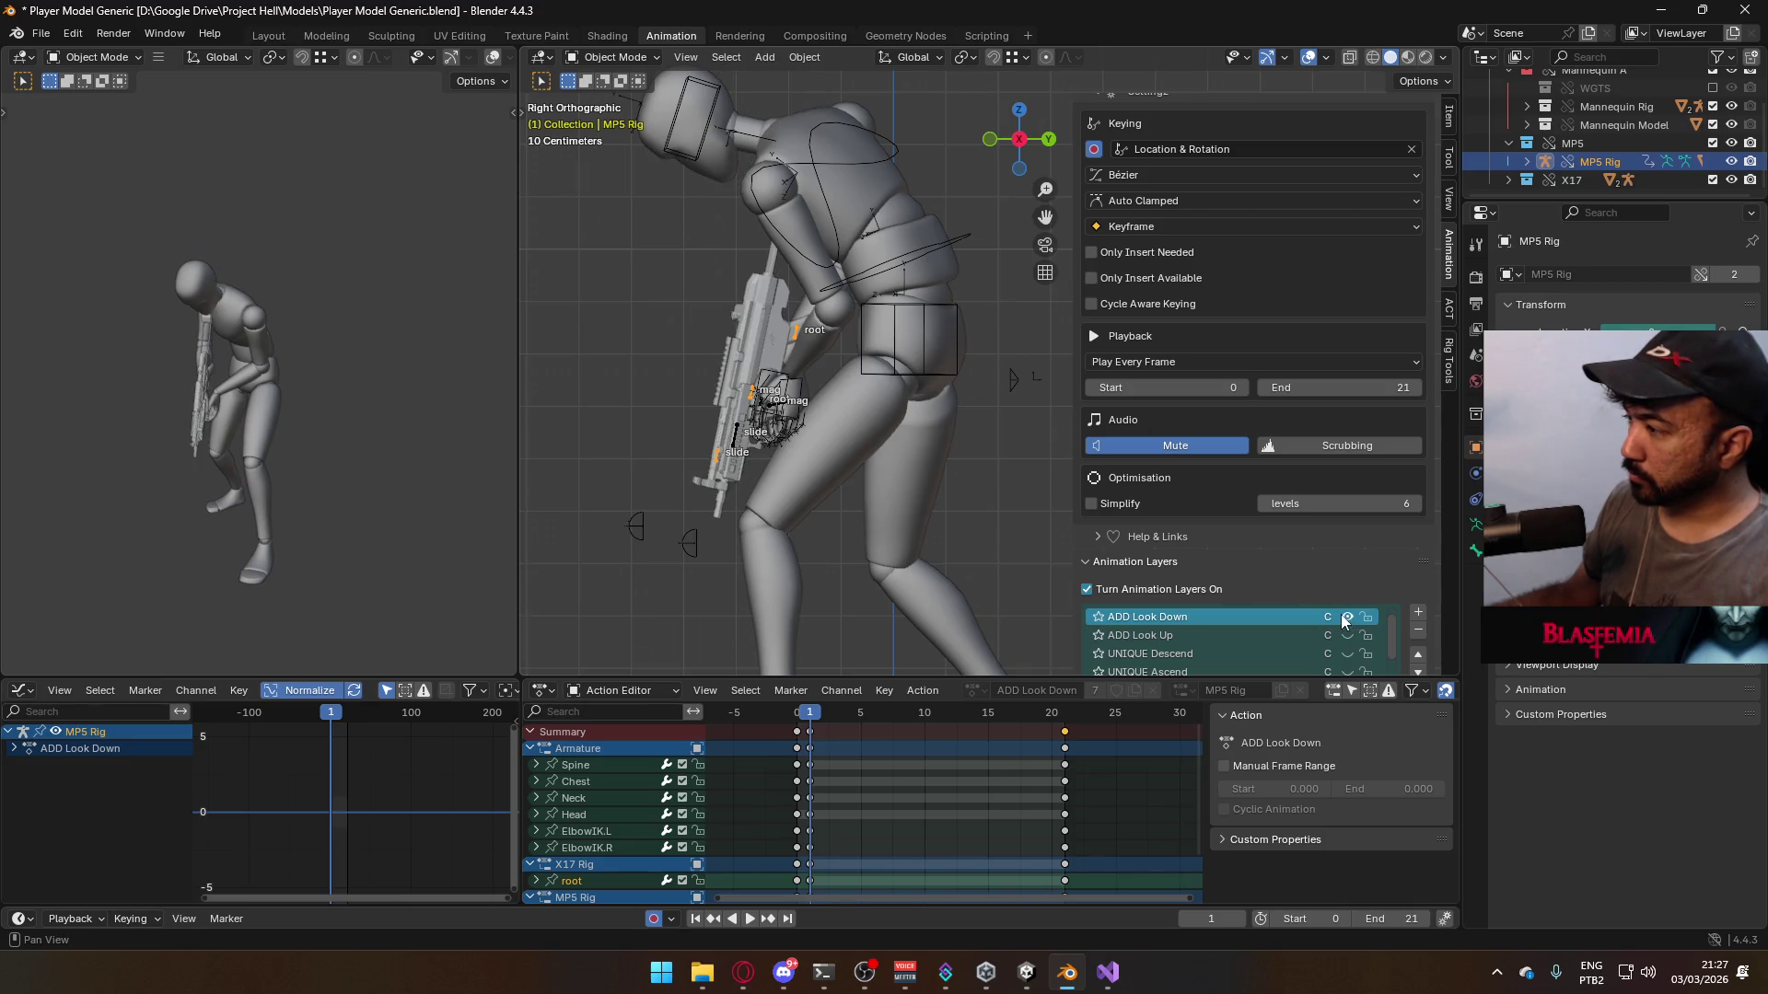
{"action": "left_click", "coordinate": [765, 407]}
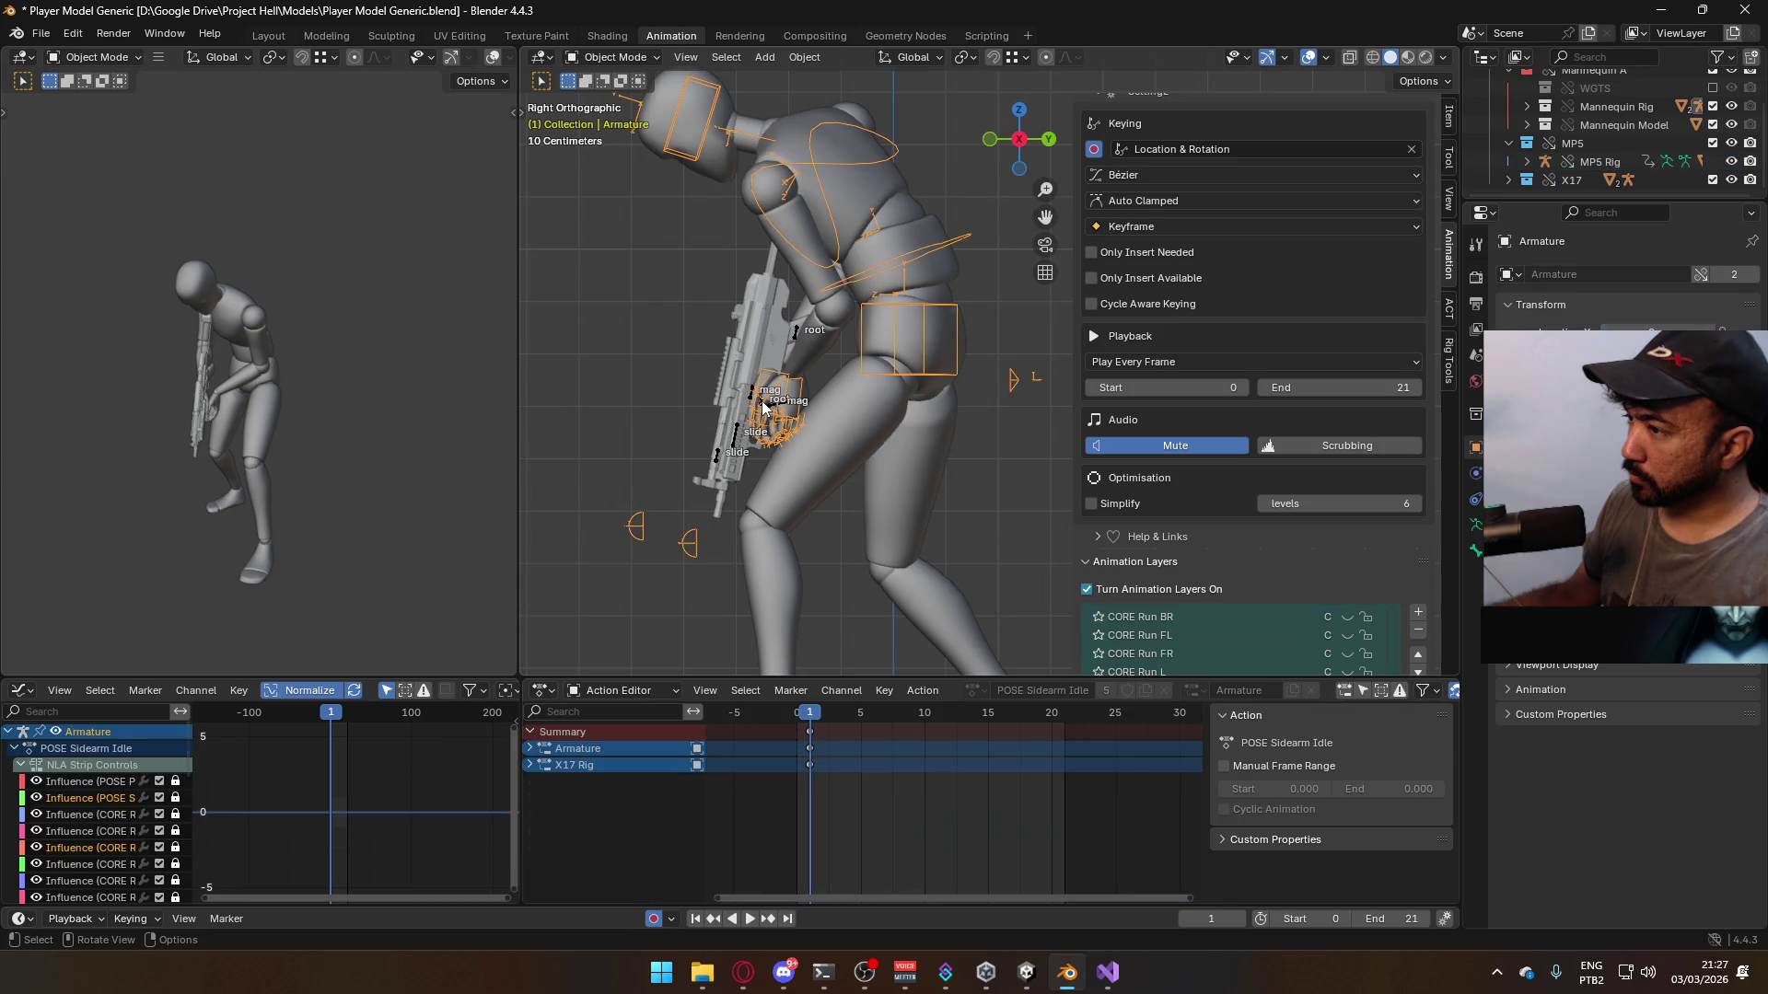
{"action": "scroll", "coordinate": [1354, 624], "scroll_direction": "up", "scroll_amount": 2}
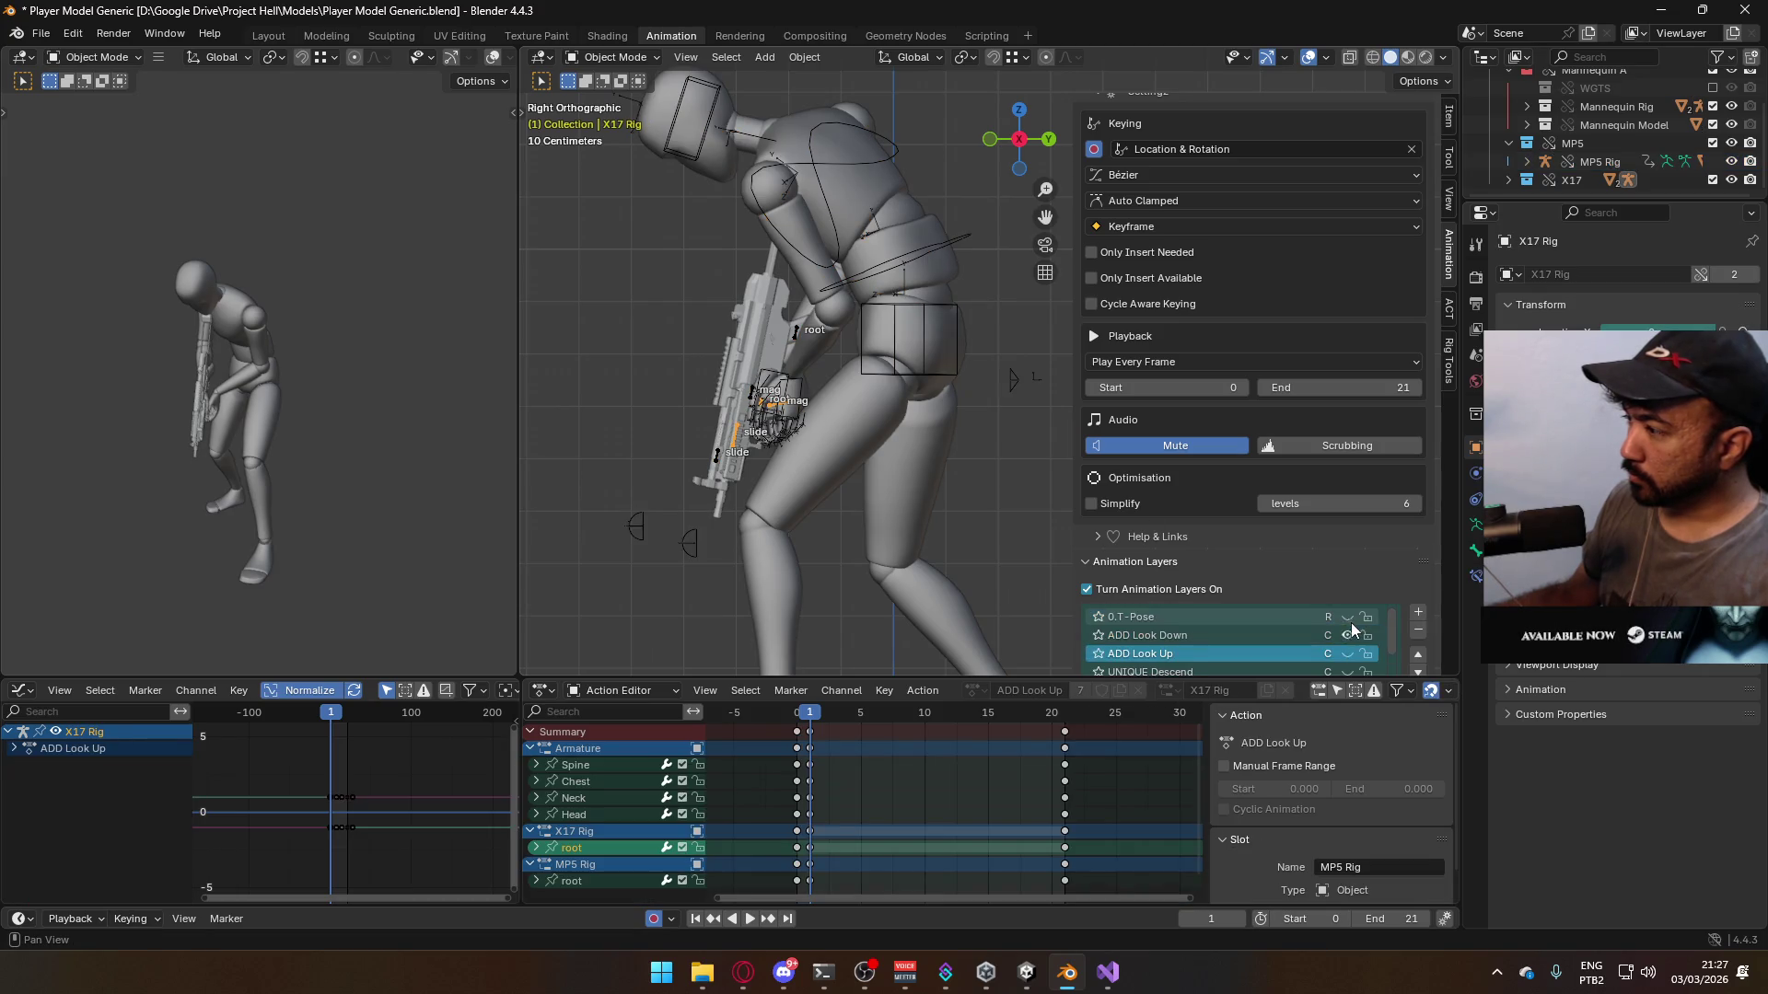
{"action": "left_click", "coordinate": [1346, 636]}
{"action": "left_click", "coordinate": [1347, 654]}
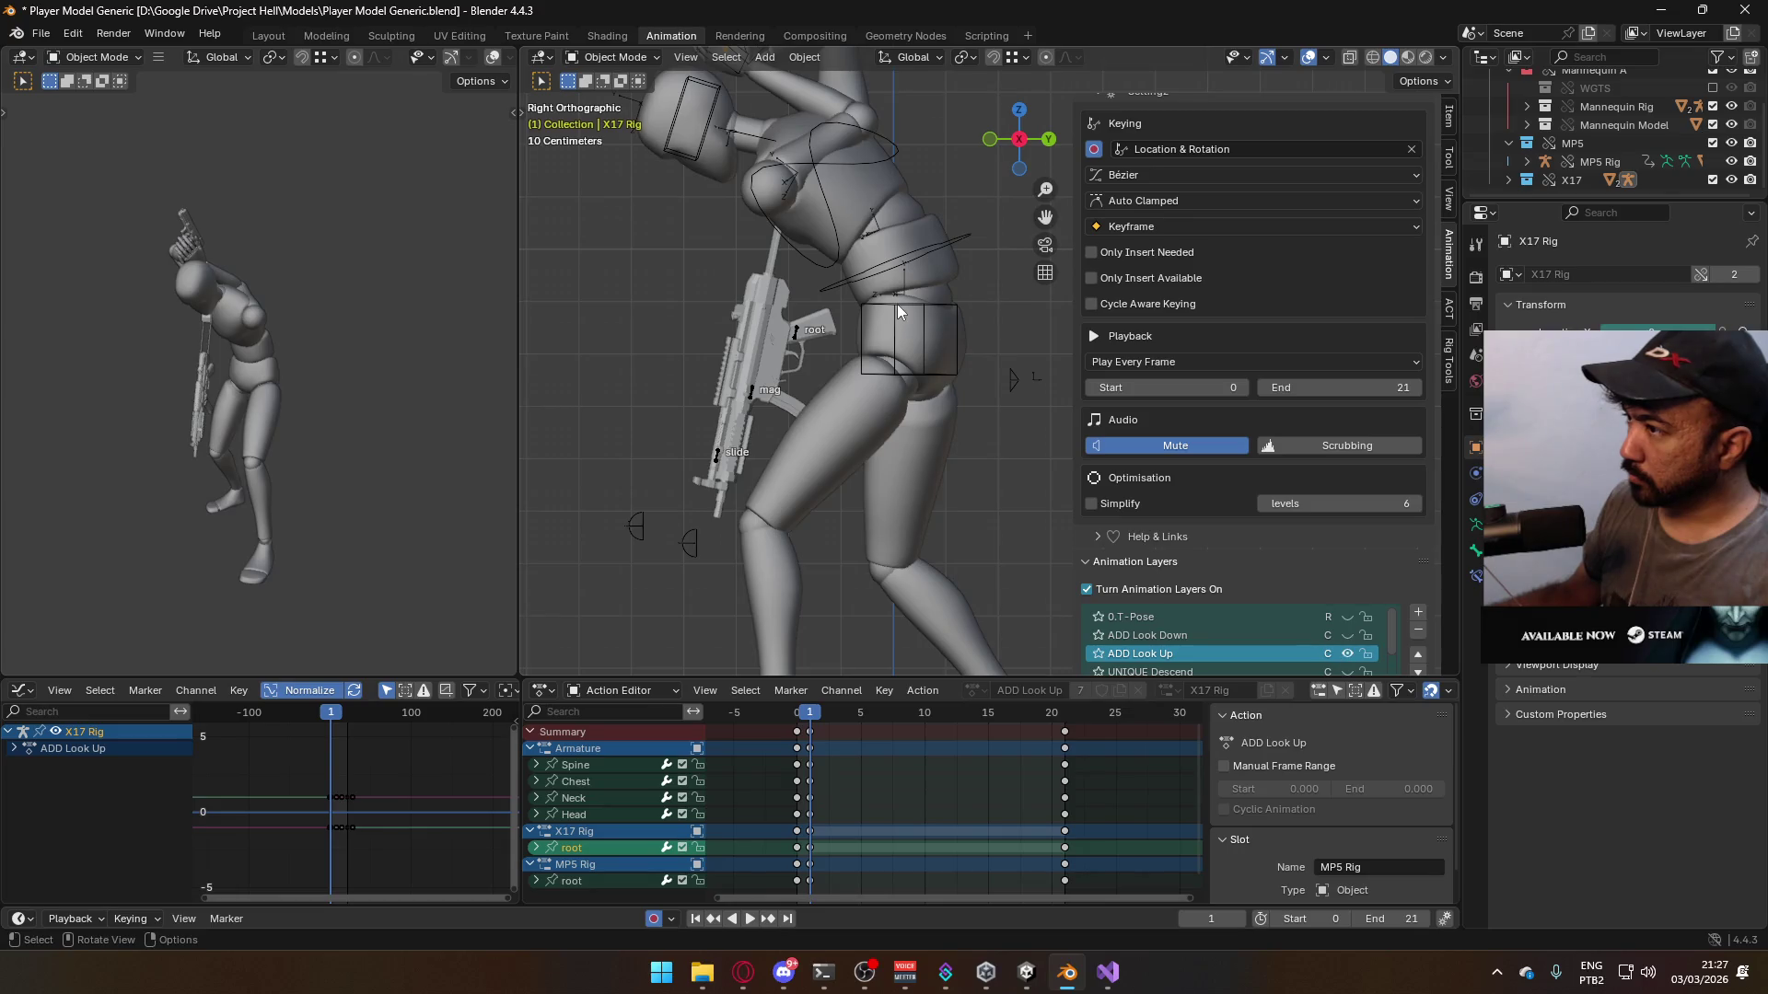
- Switch the Armature from ADD Look Down to ADD Look Up and reselect it with the torso
{"action": "left_click", "coordinate": [912, 272]}
{"action": "scroll", "coordinate": [1353, 637], "scroll_direction": "up", "scroll_amount": 5}
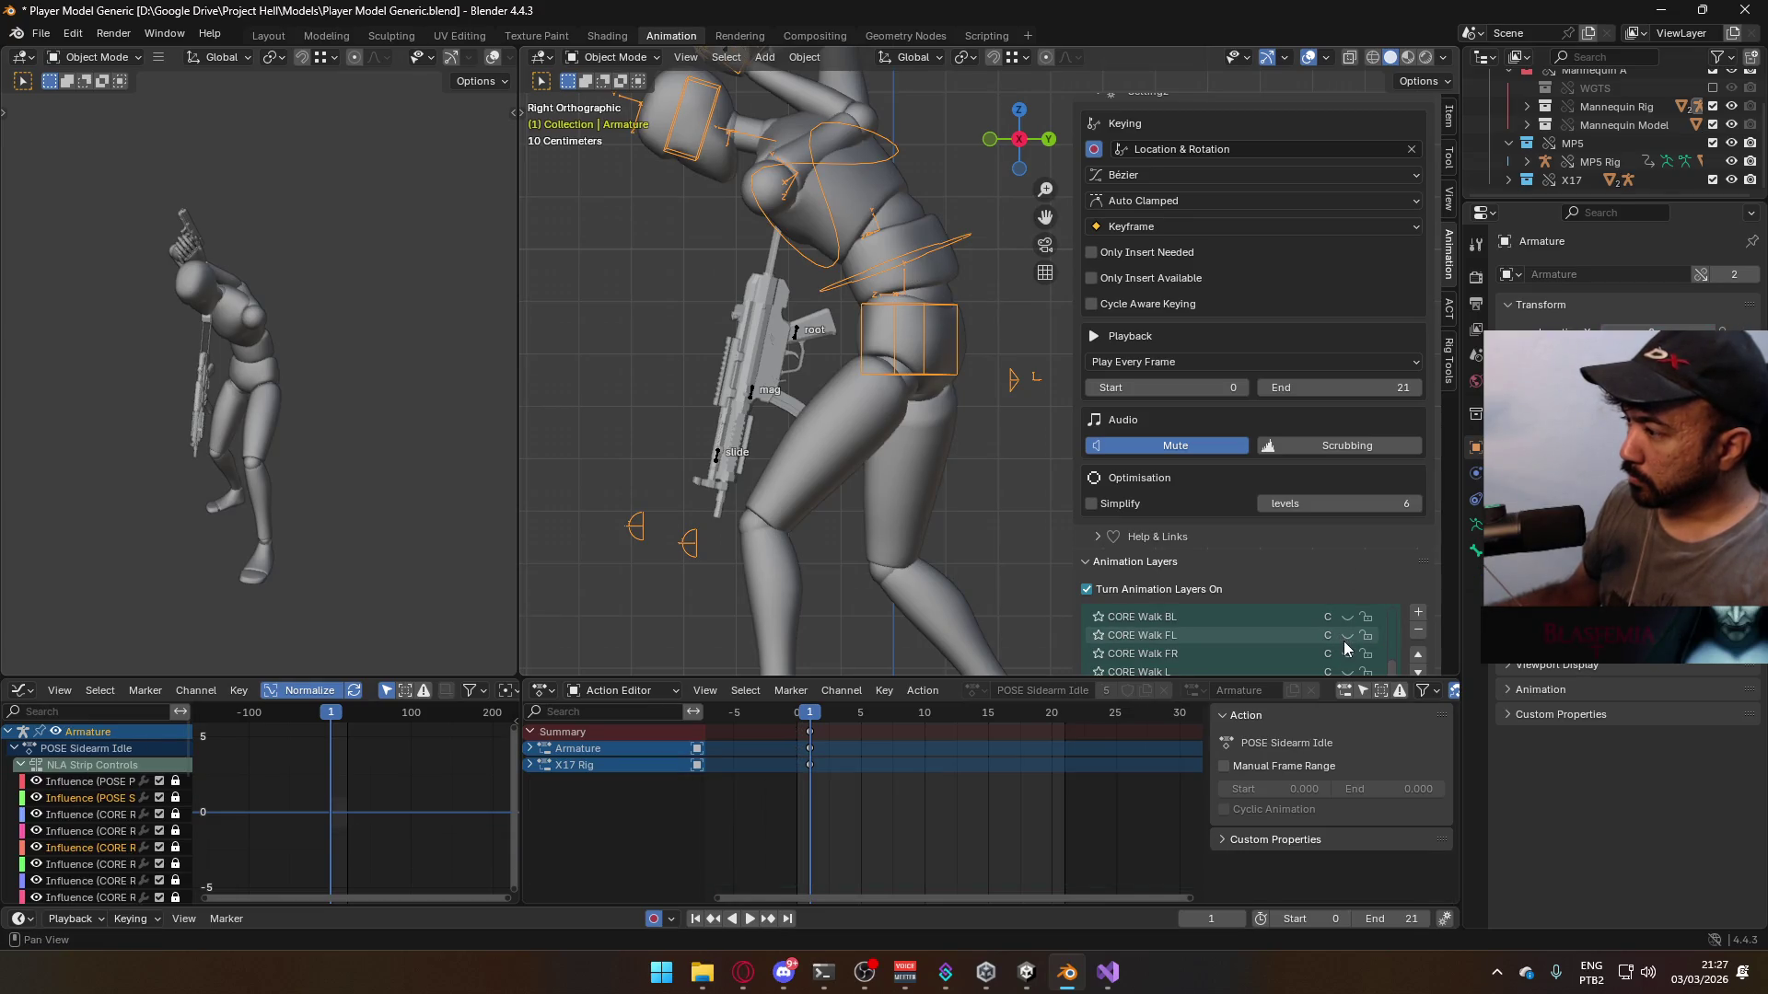
{"action": "left_click", "coordinate": [1348, 635]}
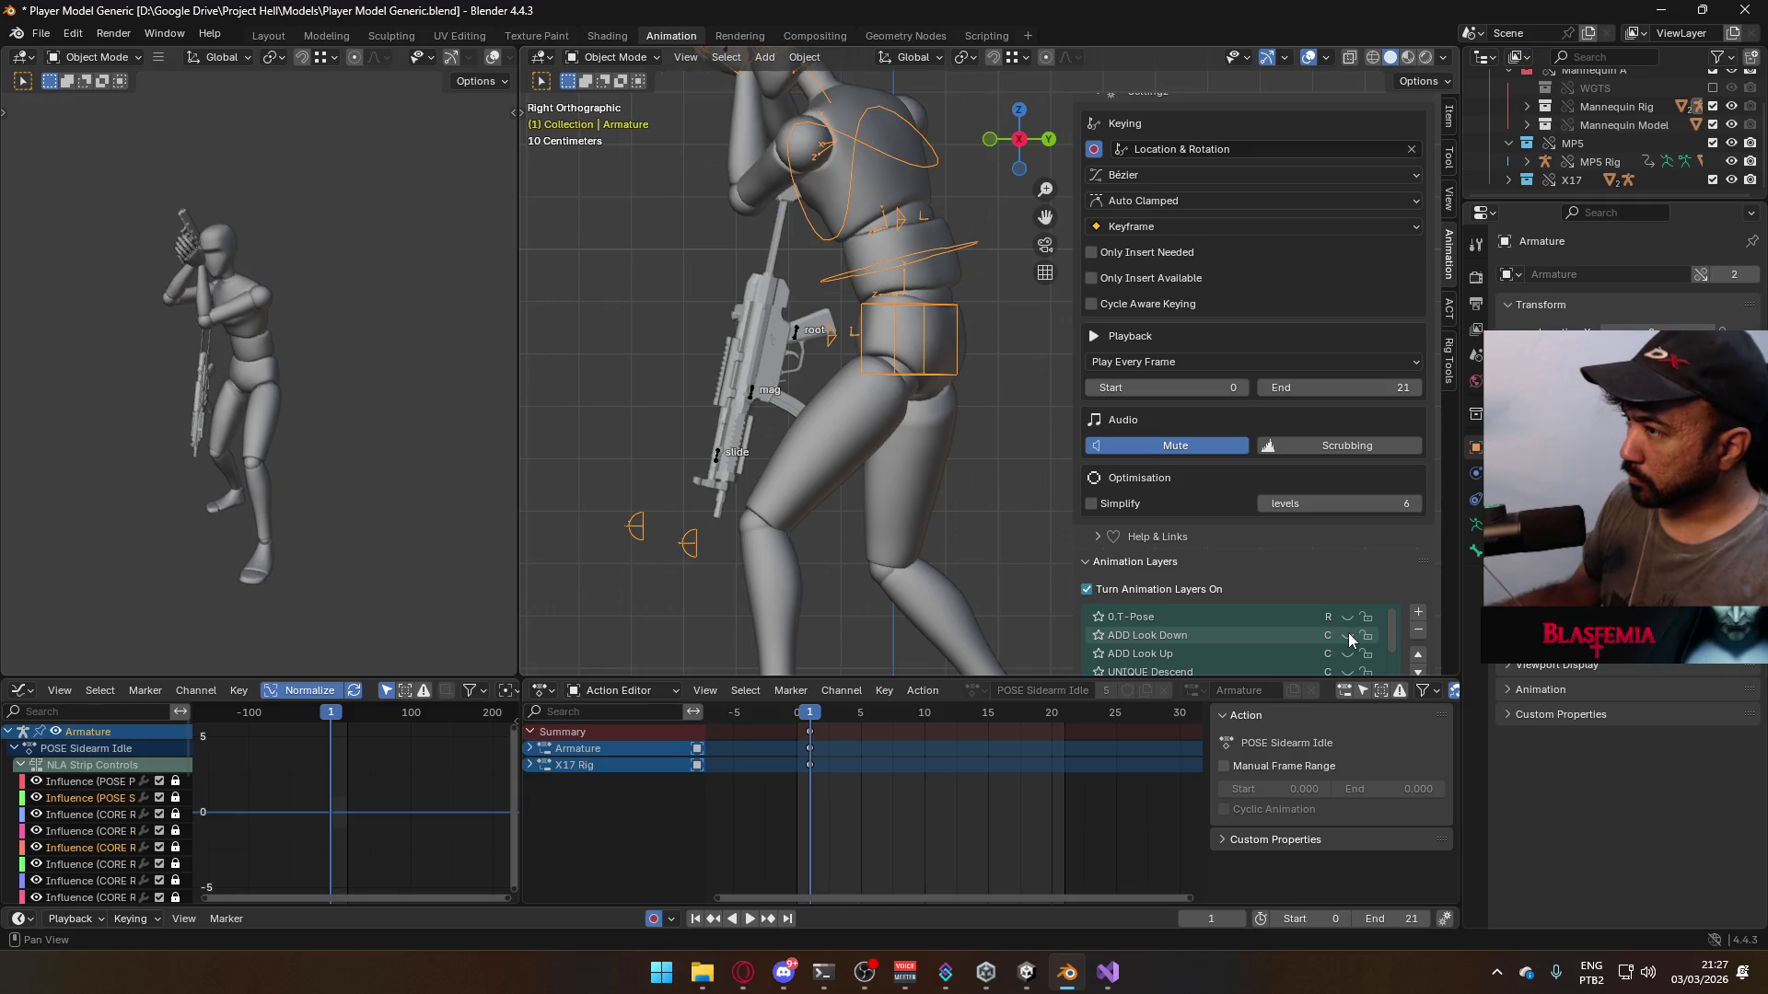
{"action": "left_click", "coordinate": [1347, 655]}
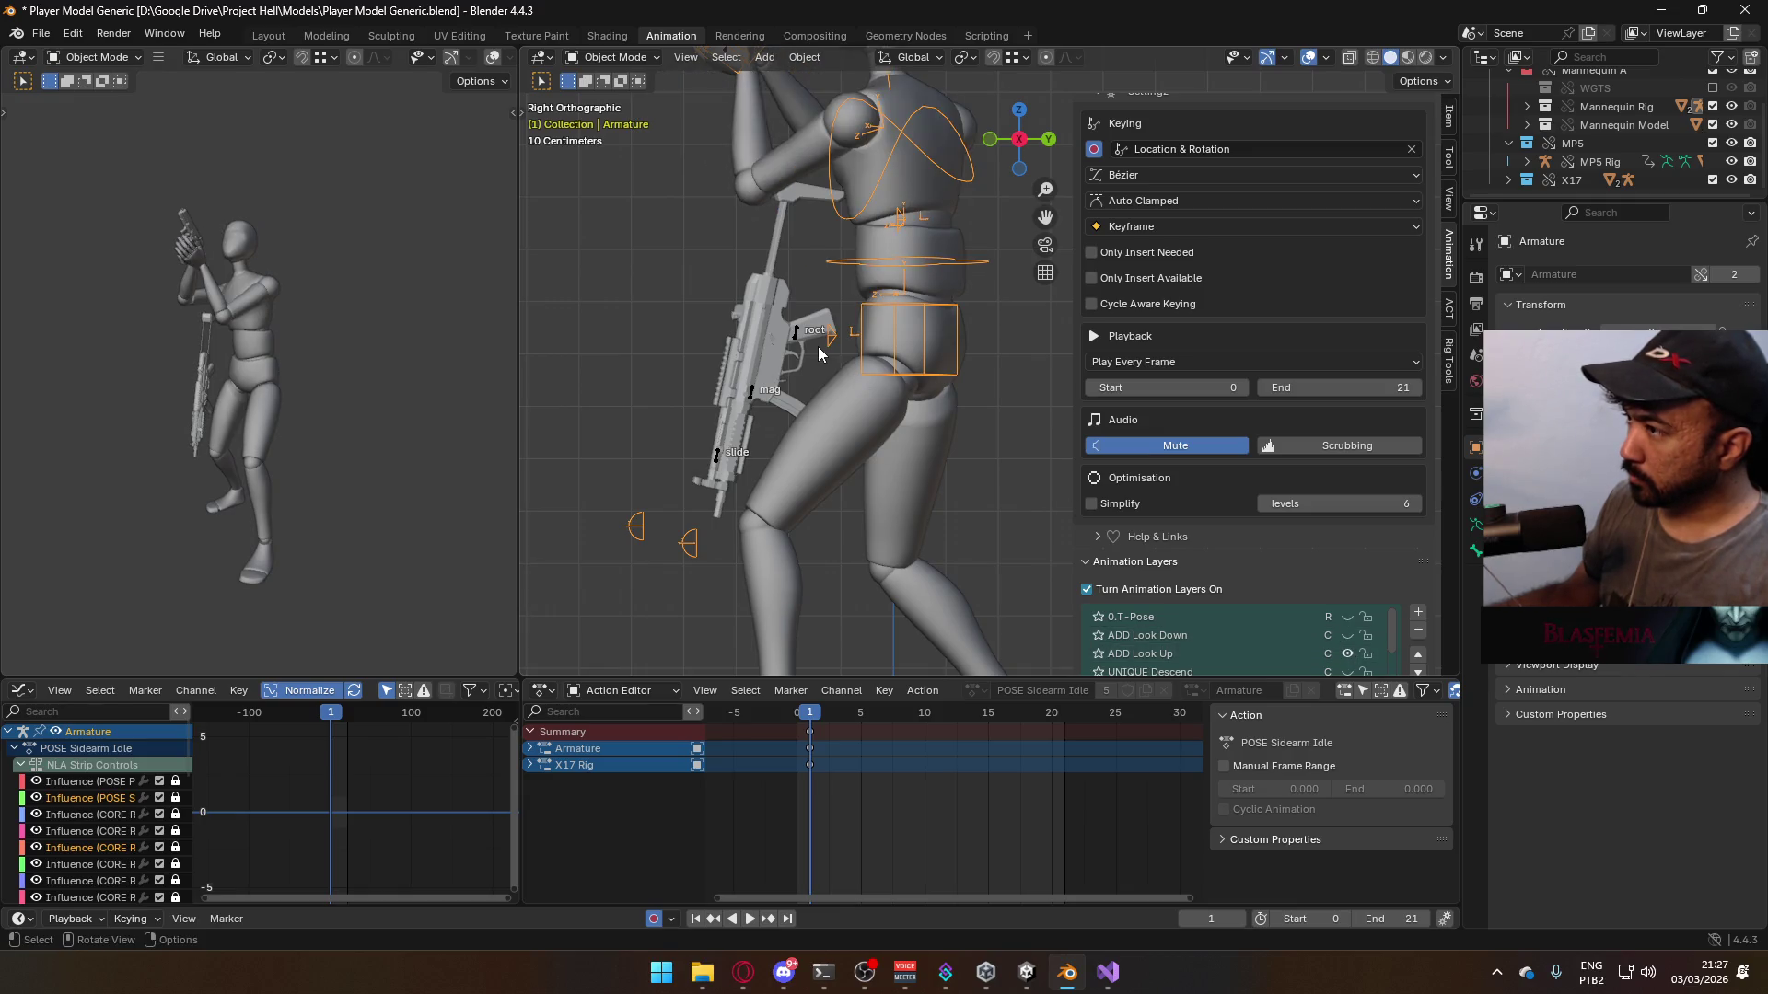
{"action": "scroll", "coordinate": [864, 403], "scroll_direction": "down", "scroll_amount": 3}
{"action": "scroll", "coordinate": [935, 337], "scroll_direction": "up", "scroll_amount": 2}
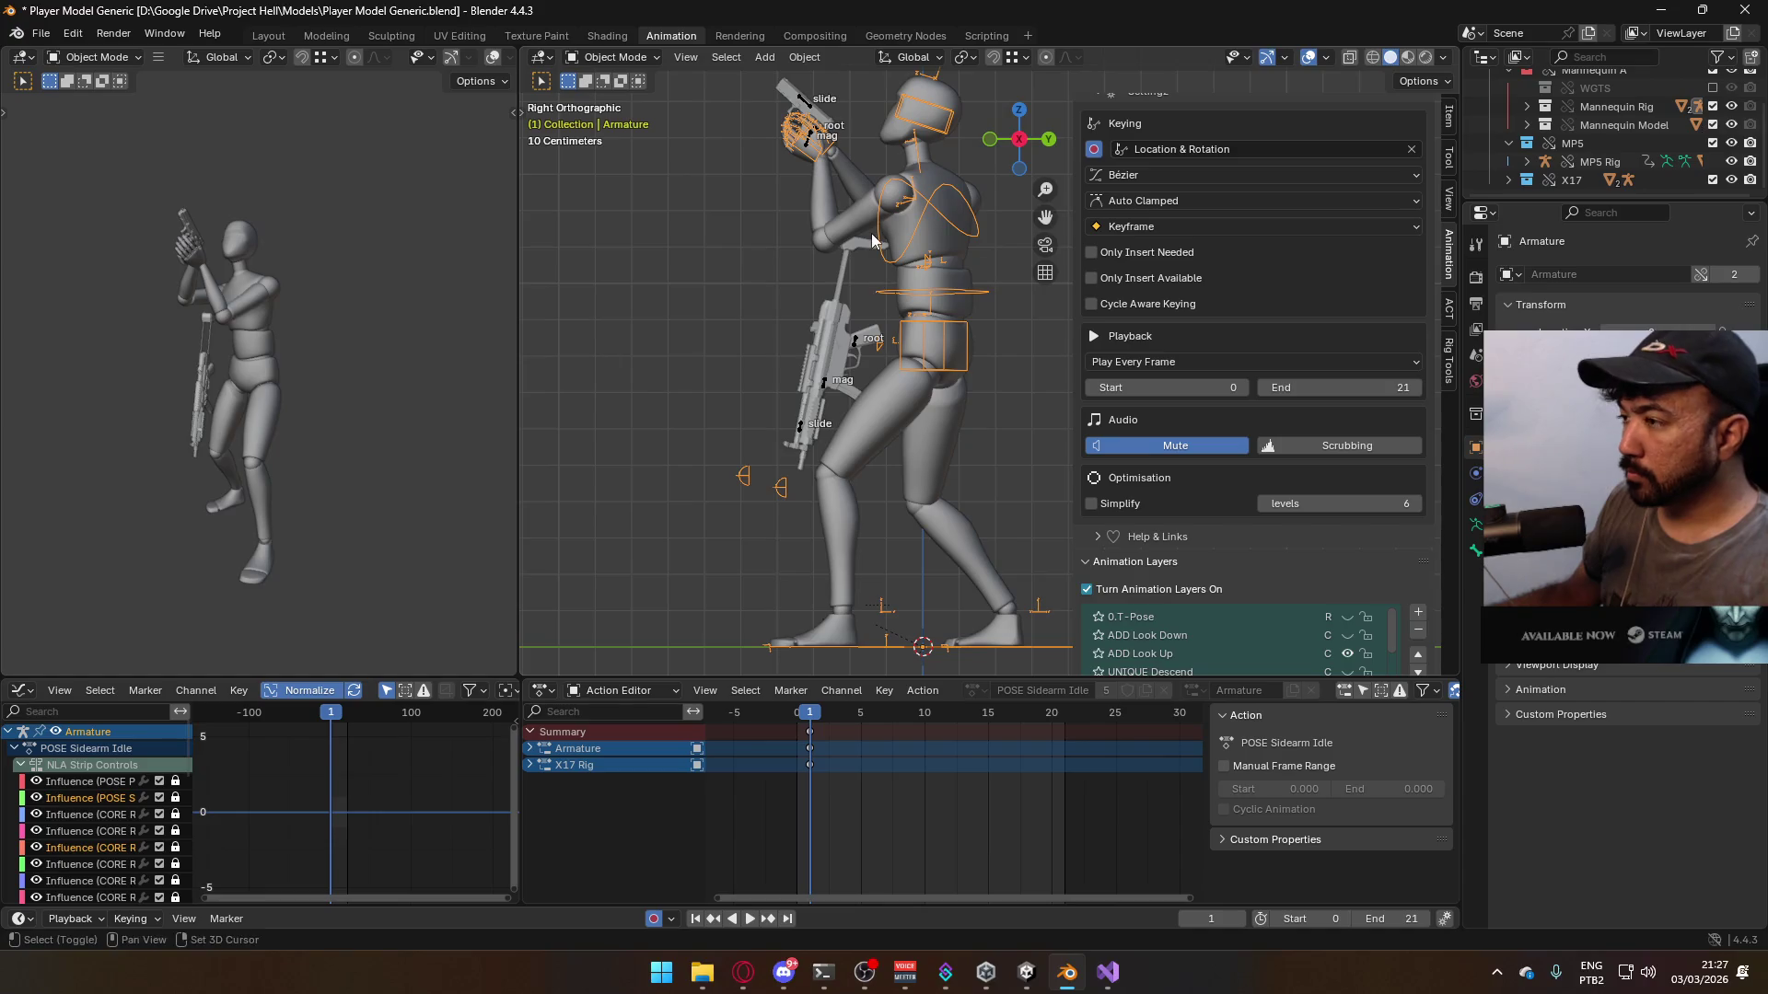
{"action": "middle_click_drag", "start_coordinate": [872, 241], "coordinate": [829, 266], "text": "shift"}
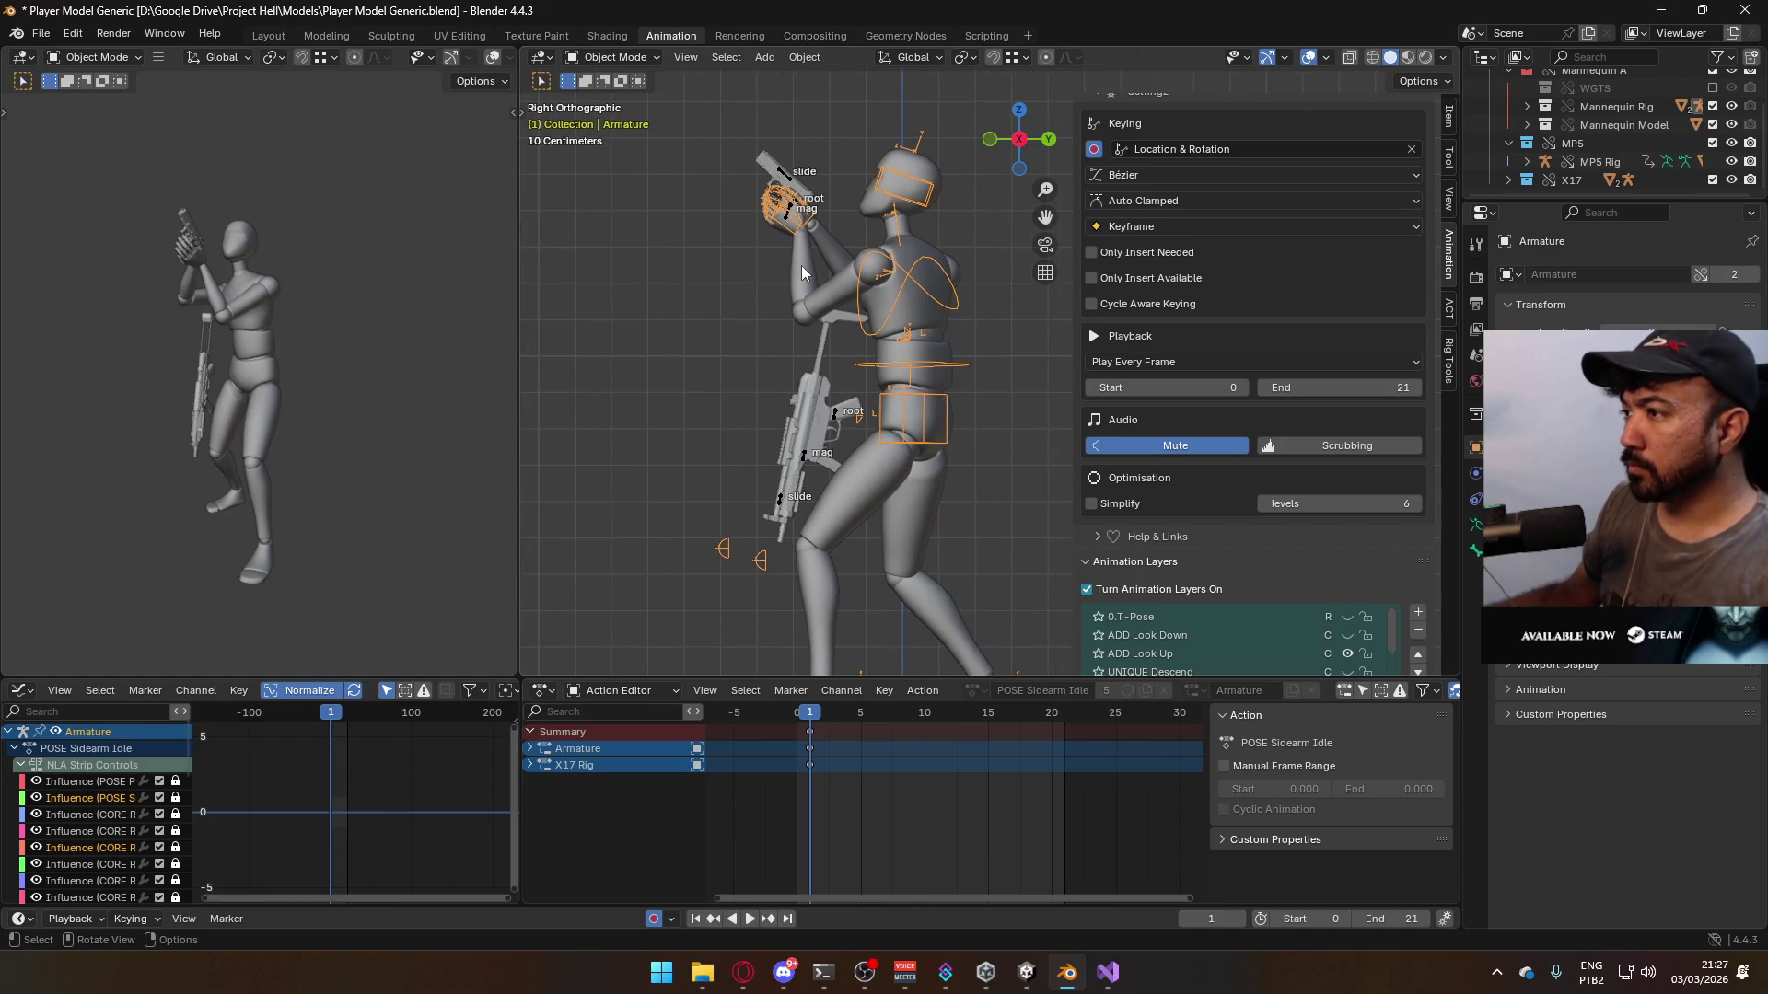
{"action": "left_click", "coordinate": [837, 290]}
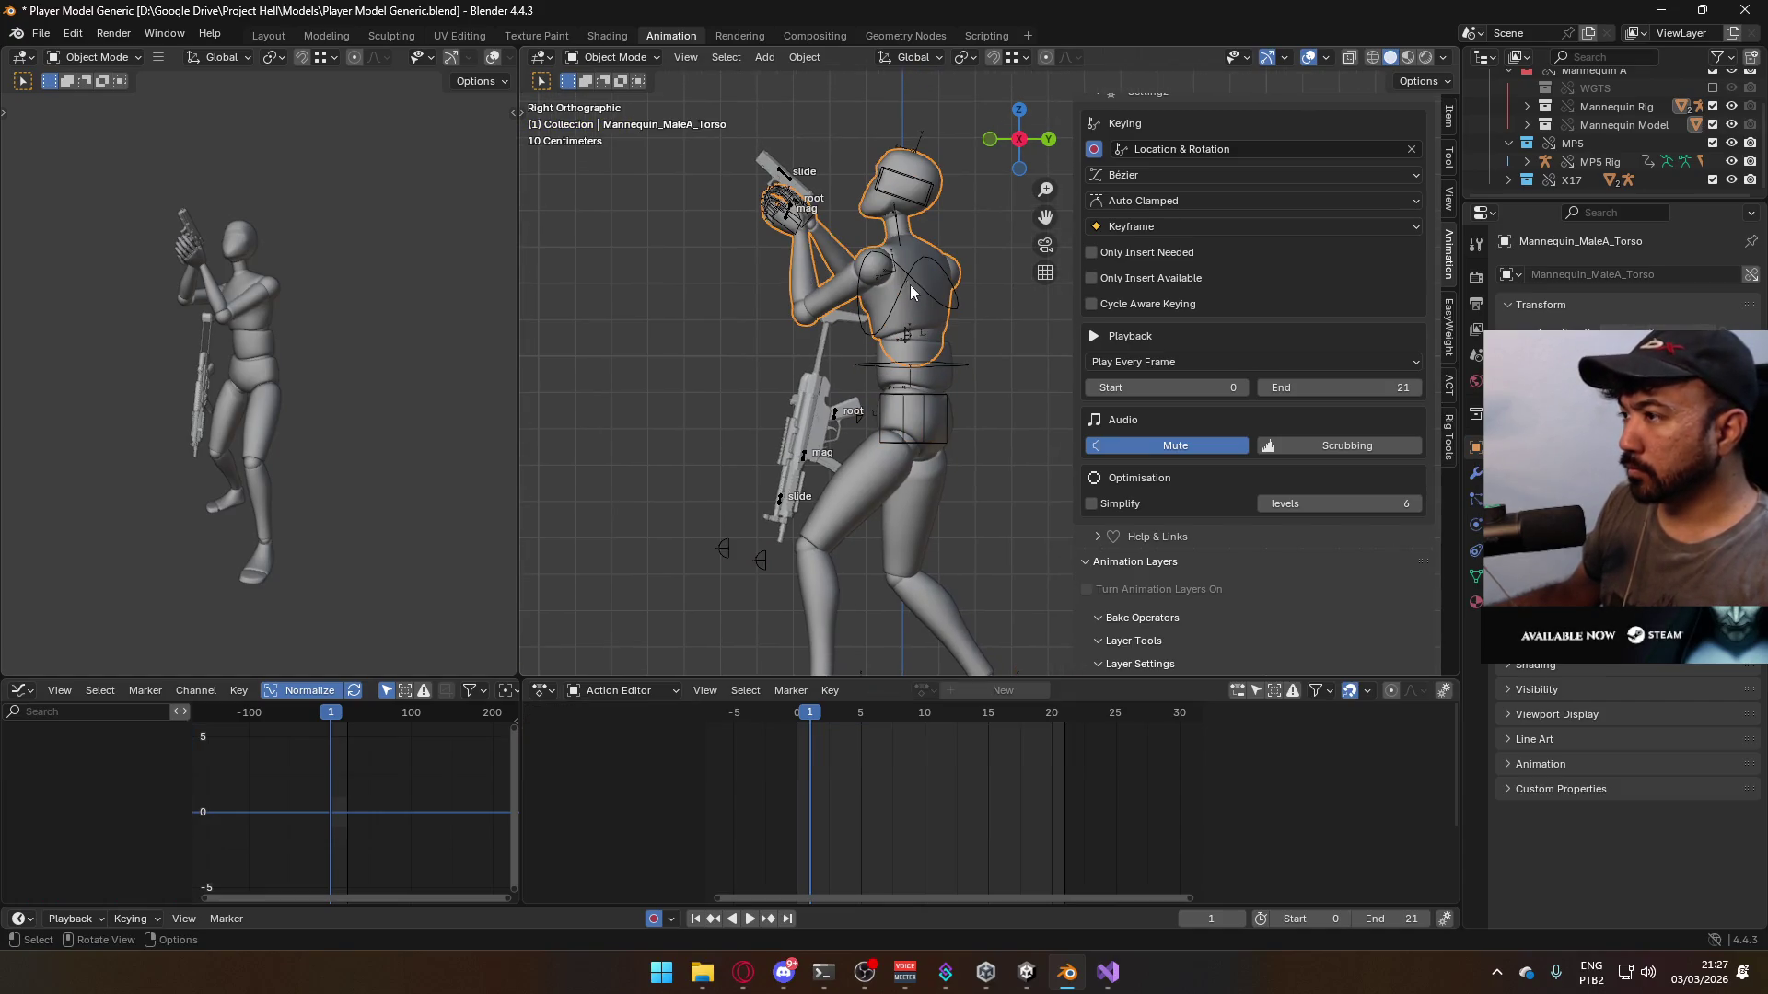
{"action": "left_click", "coordinate": [957, 375]}
- Save the file and export it over Model@Hipfire Sidearm Look Up.fbx, briefly checking Unity
{"action": "key", "text": "ctrl+s"}
{"action": "left_click", "coordinate": [53, 37]}
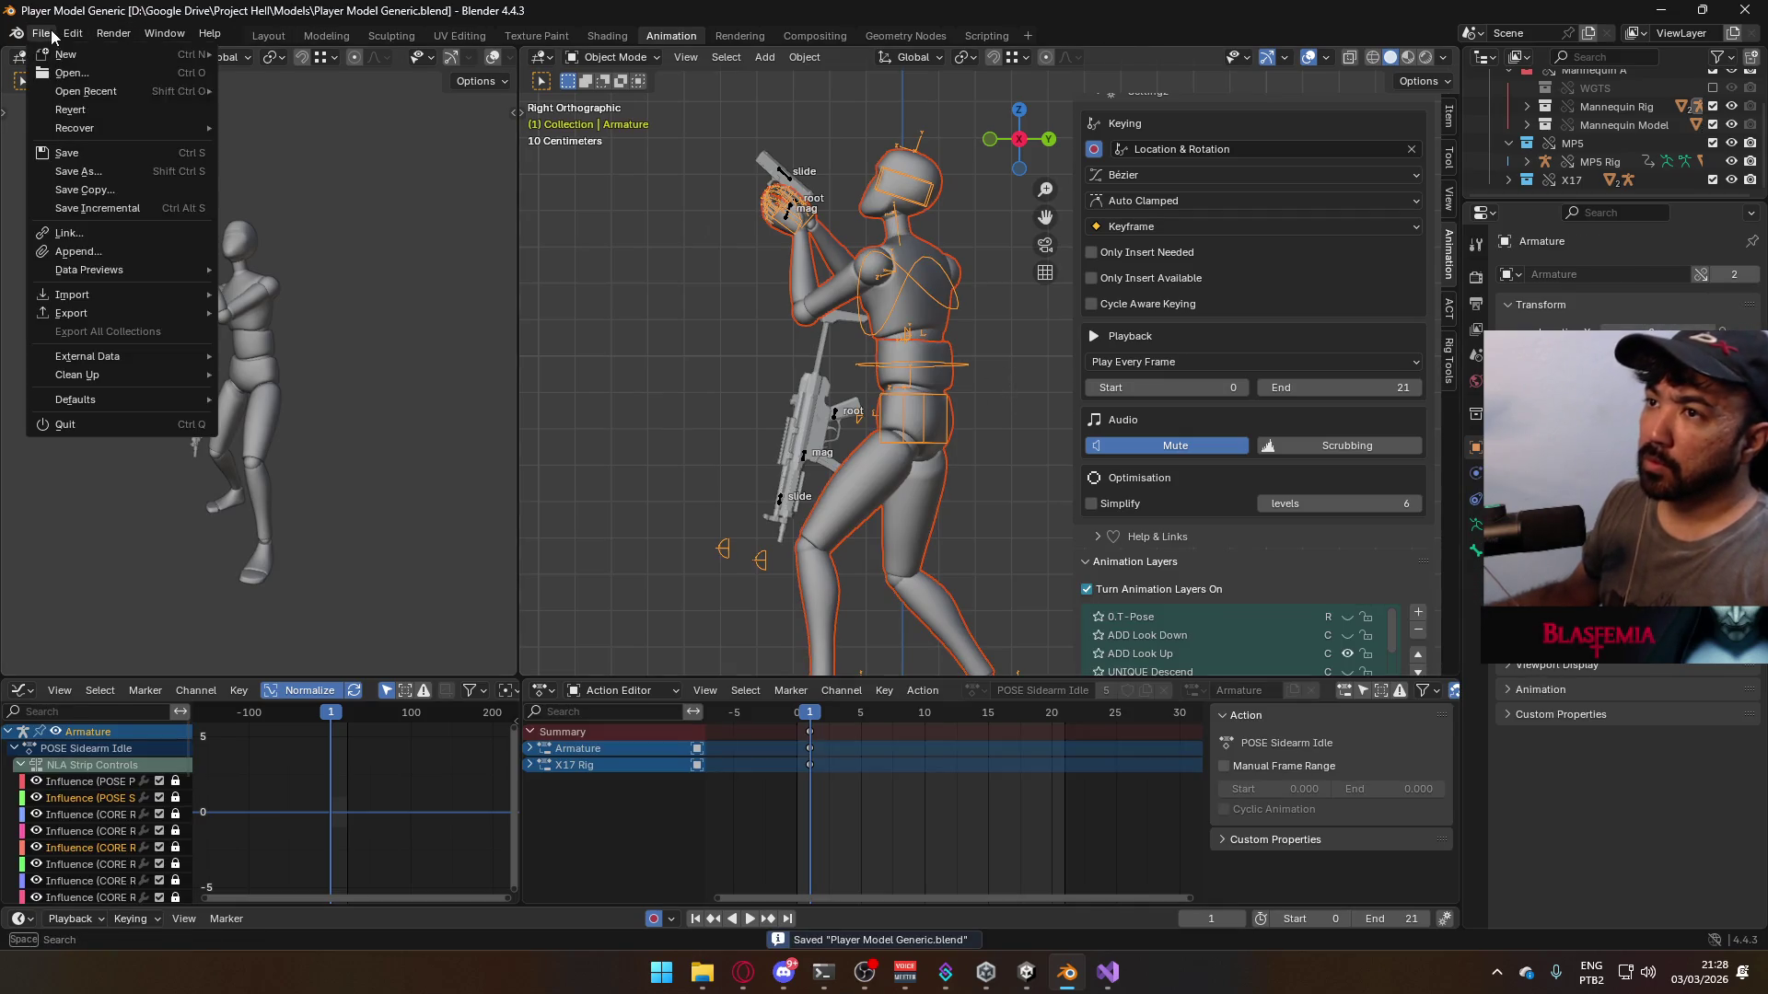
{"action": "mouse_move", "coordinate": [136, 313]}
{"action": "left_click", "coordinate": [335, 474]}
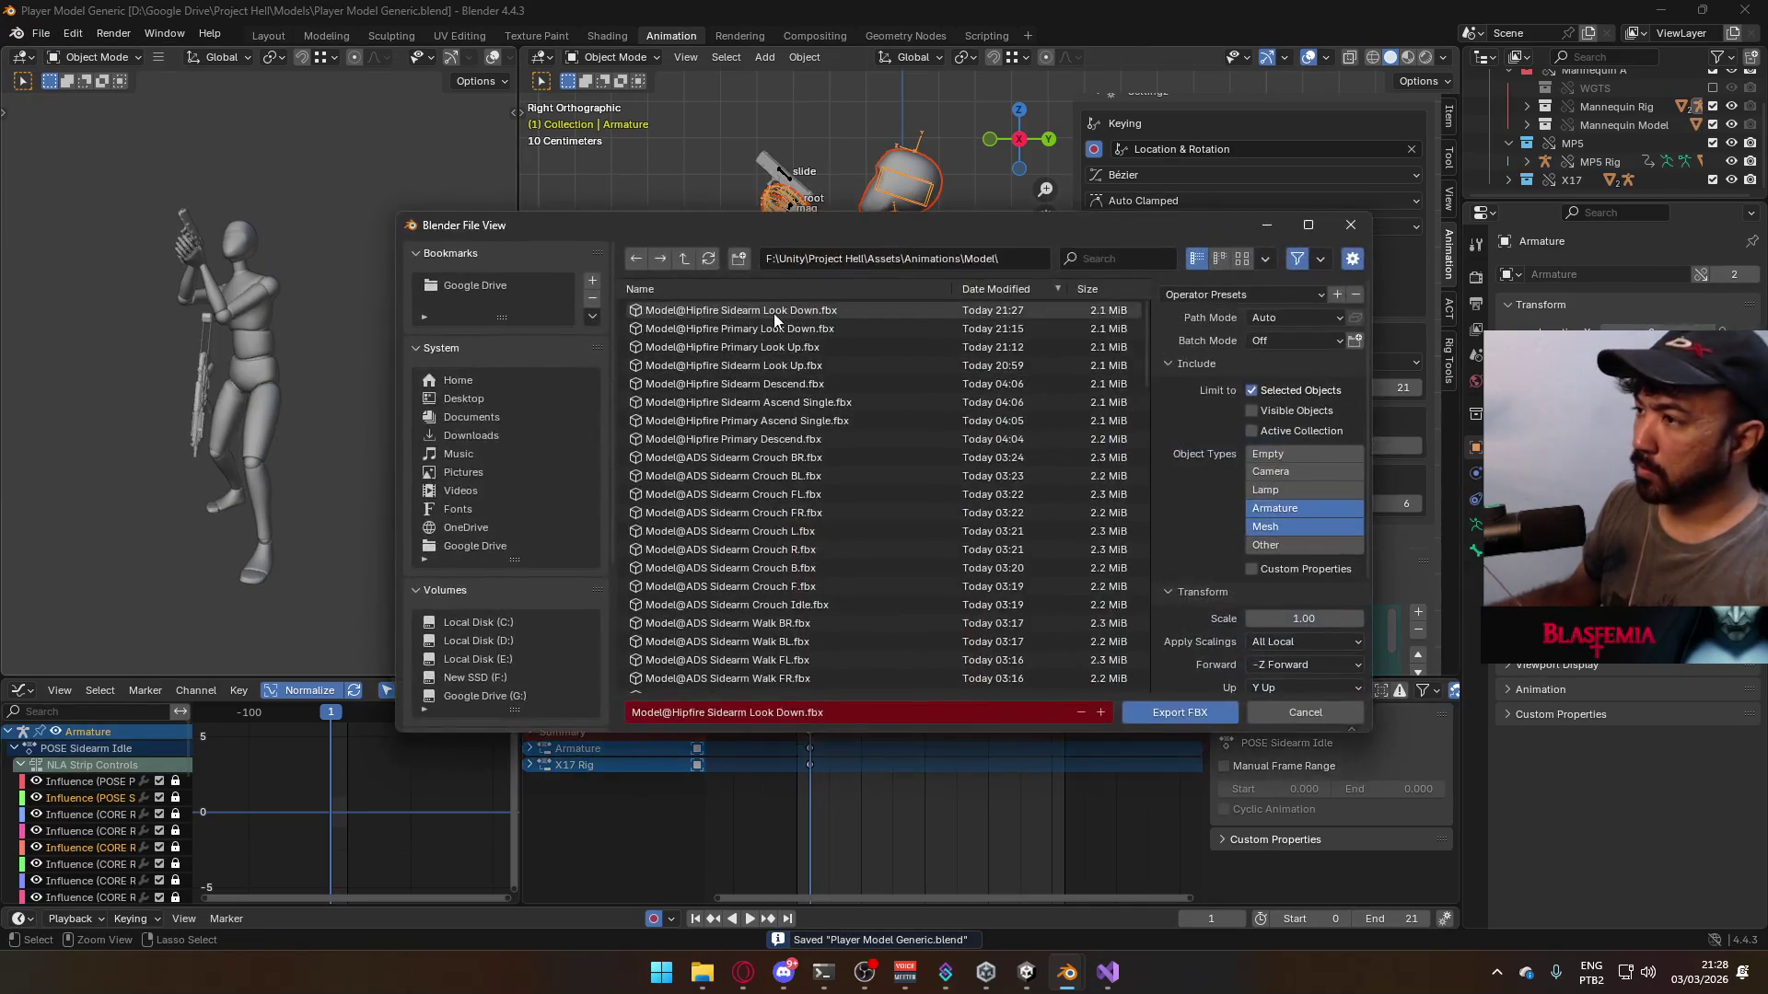
{"action": "double_click", "coordinate": [810, 363]}
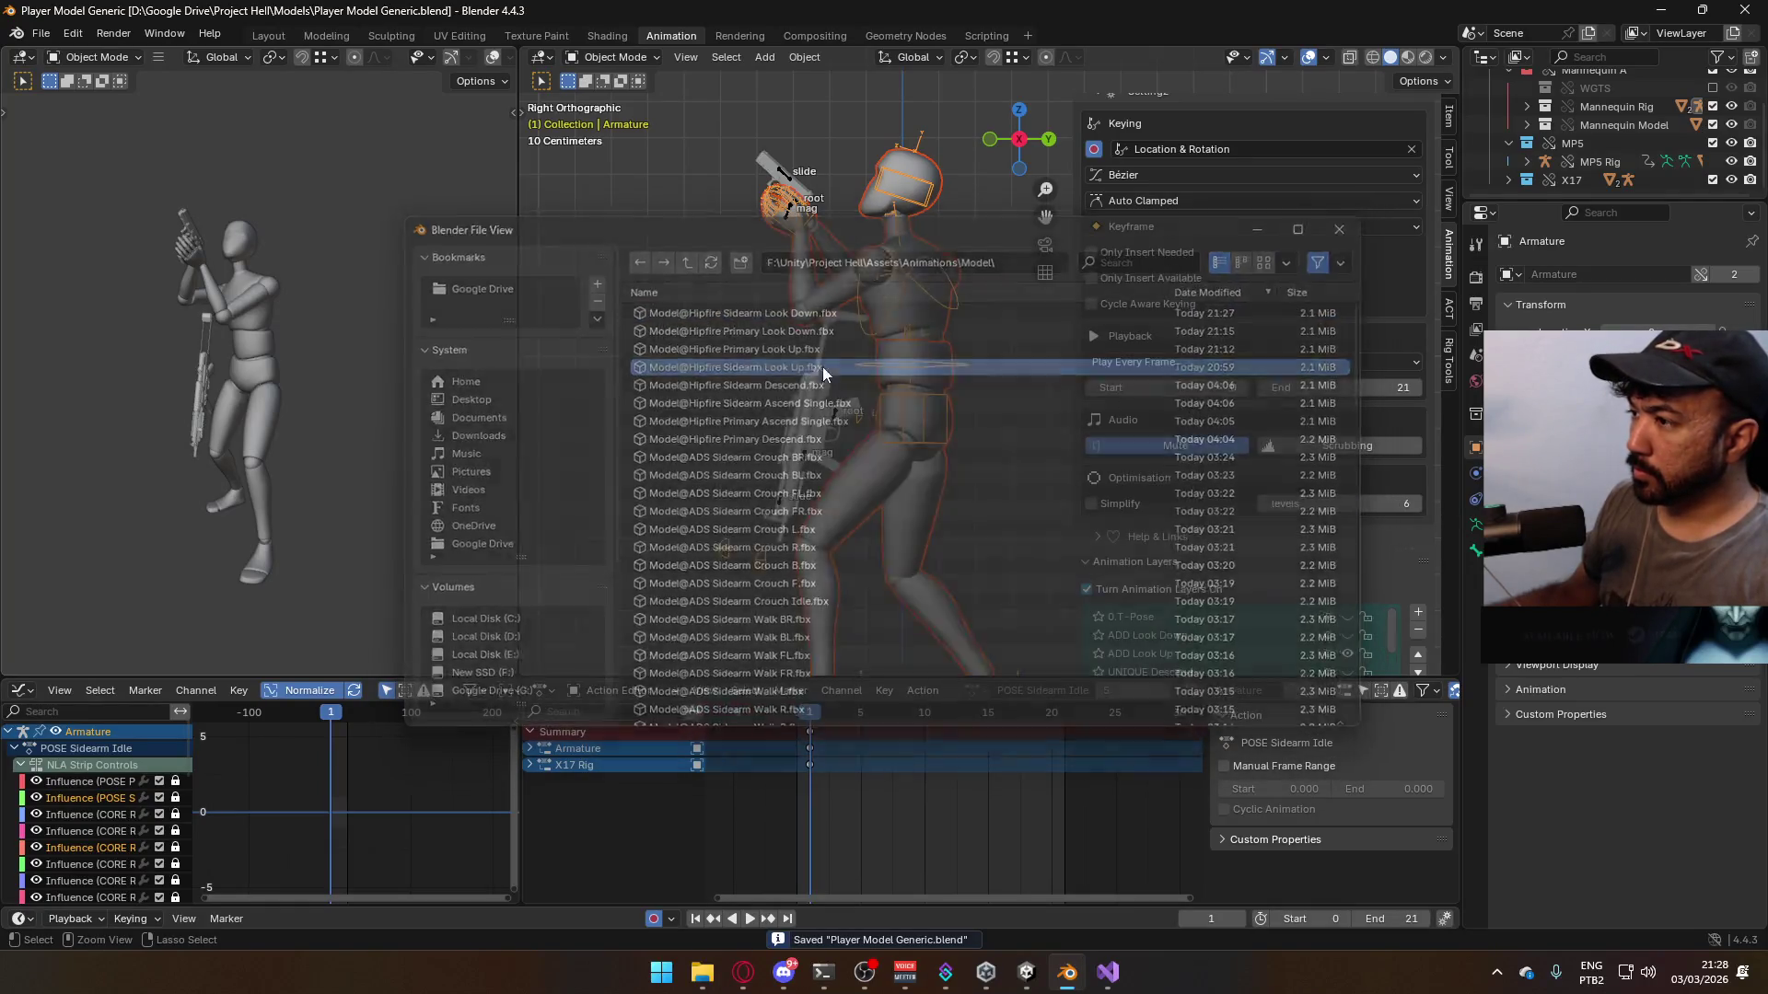
{"action": "key", "text": "alt+Tab"}
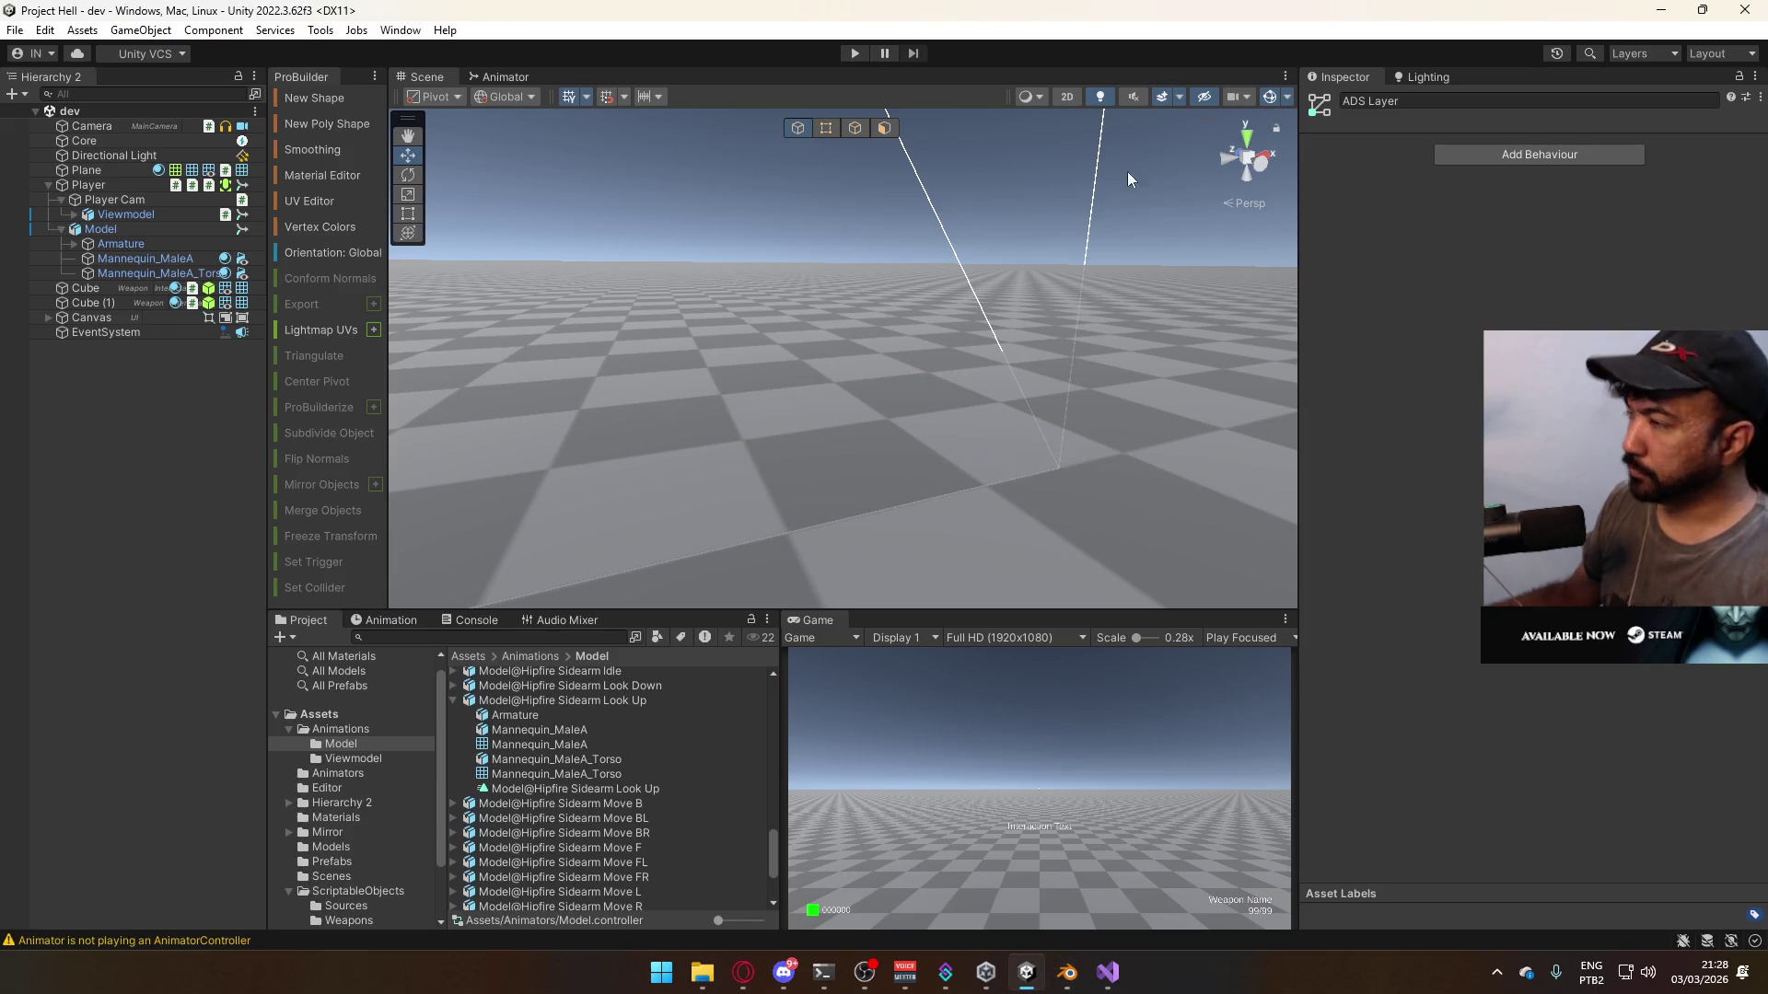
{"action": "key", "text": "alt+Tab"}
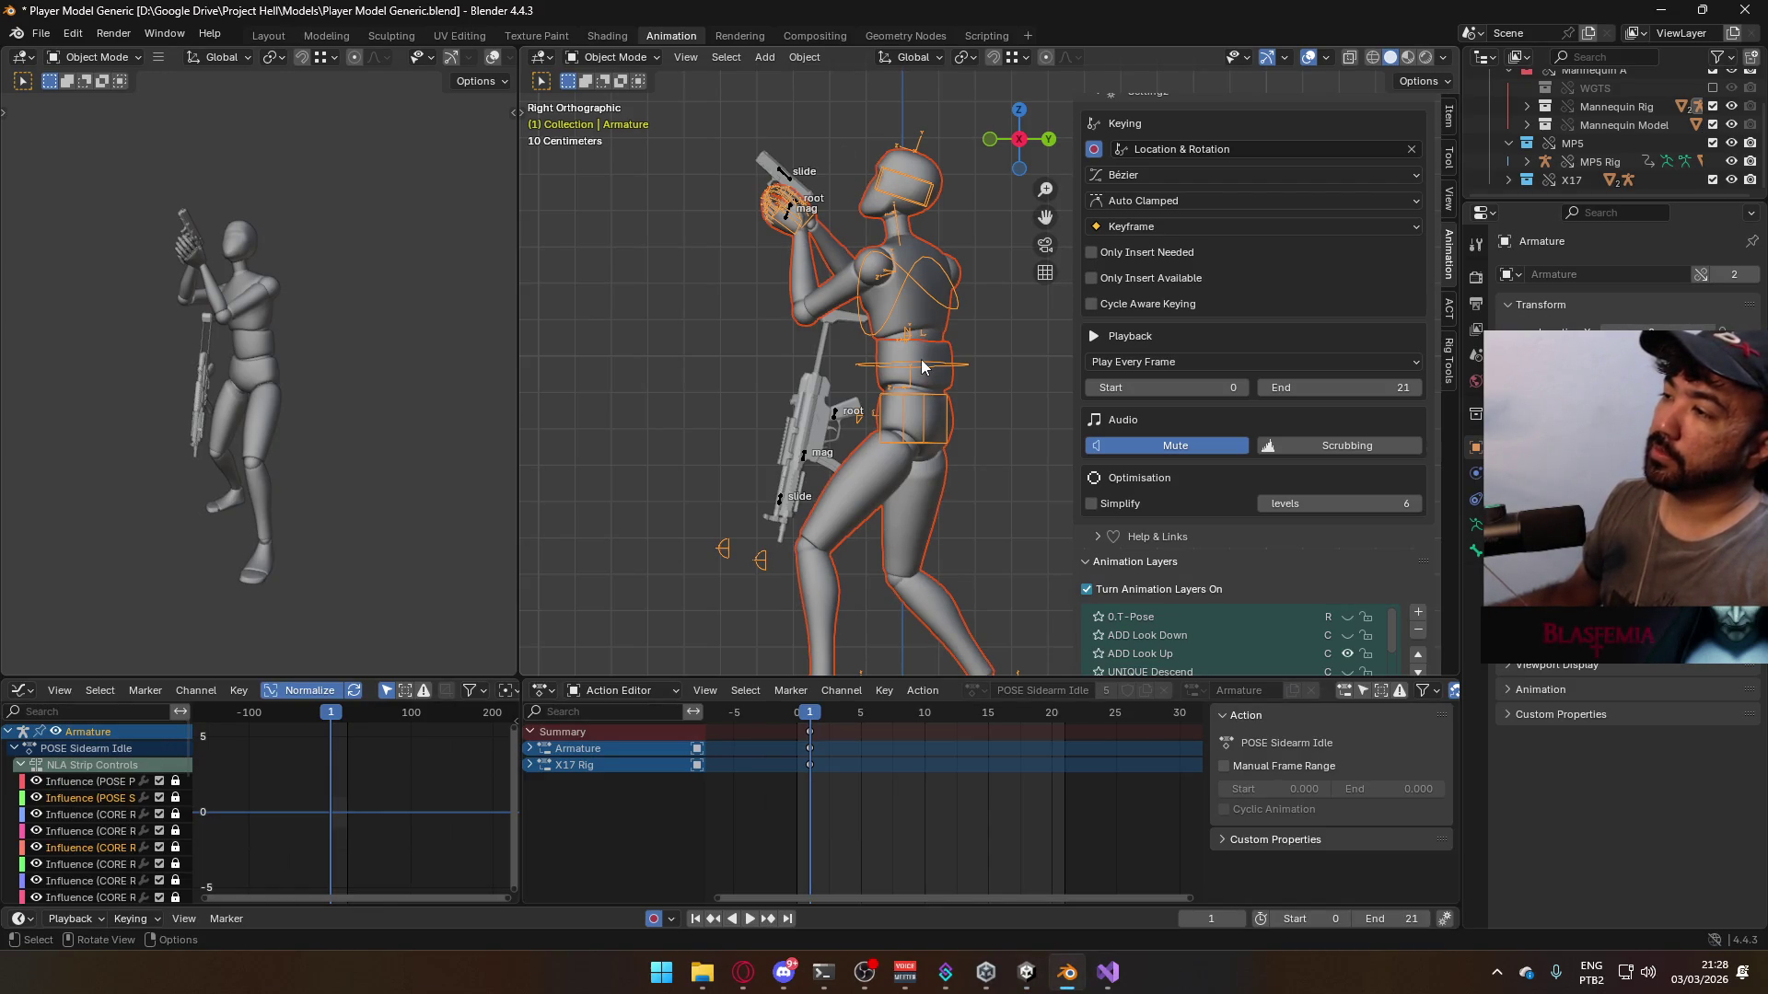
- Select the X17 Rig and Armature and expand the Armature's channels in the Action Editor
{"action": "scroll", "coordinate": [920, 359], "scroll_direction": "down", "scroll_amount": 2}
{"action": "middle_click_drag", "start_coordinate": [972, 487], "coordinate": [891, 483], "text": "shift"}
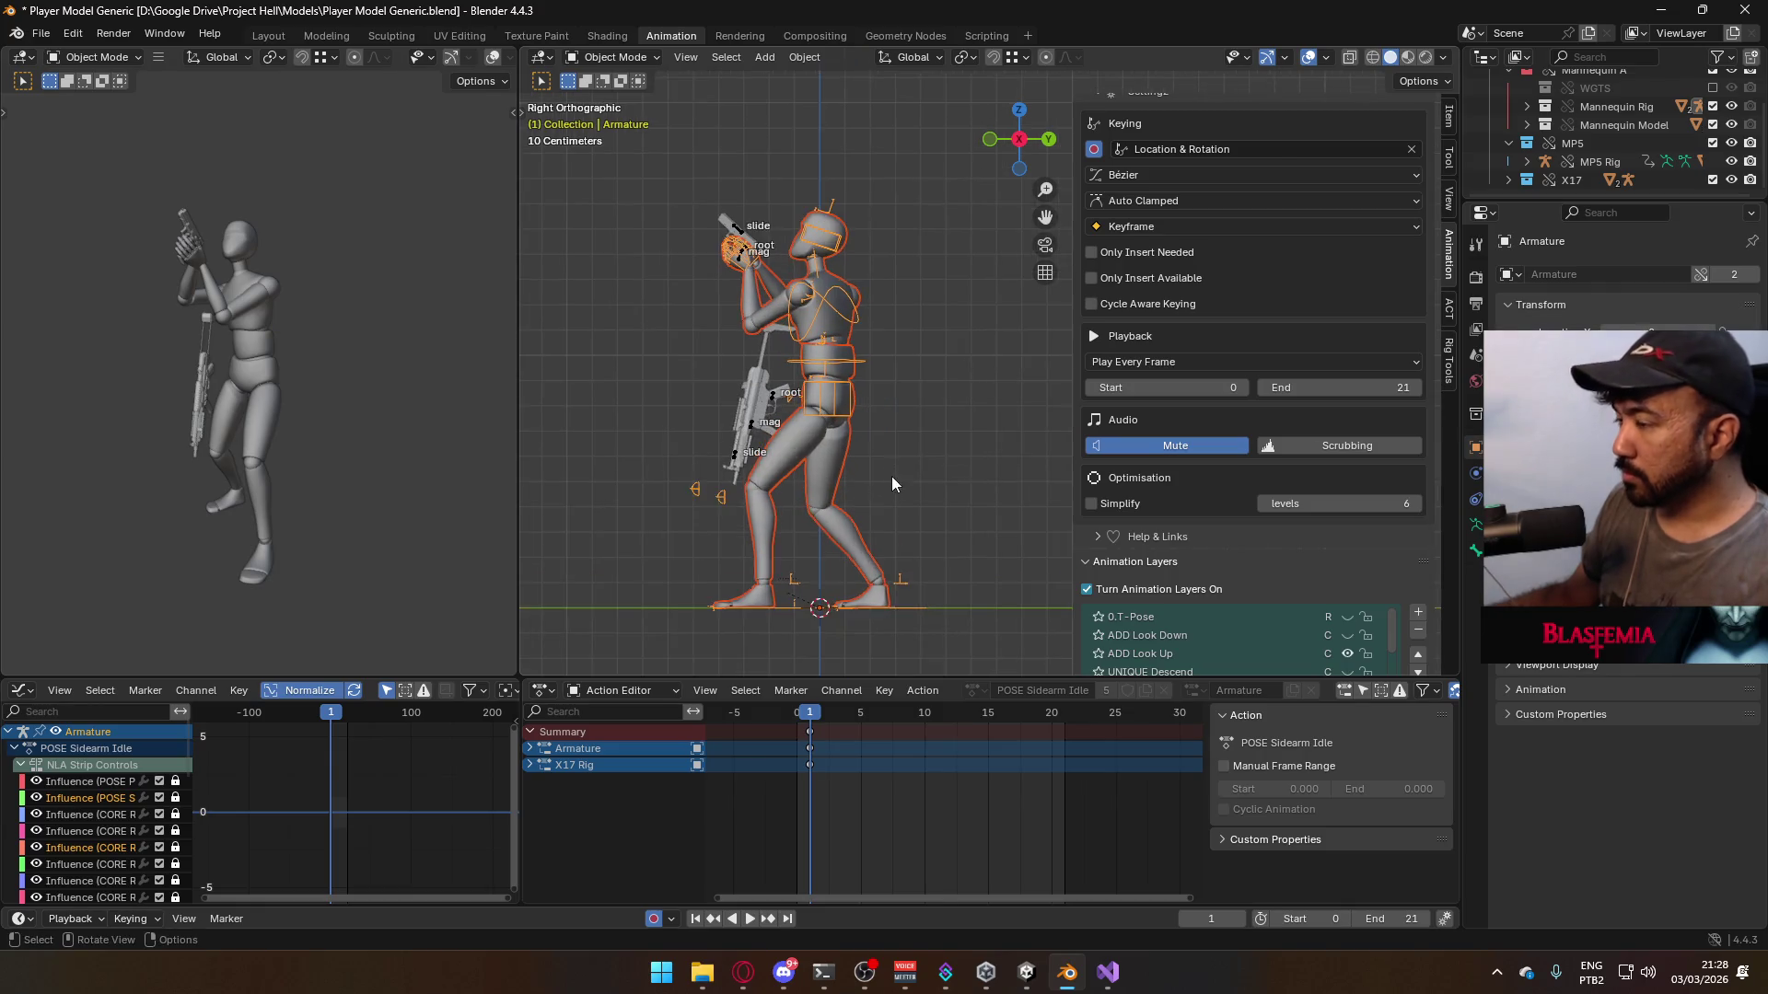
{"action": "scroll", "coordinate": [892, 484], "scroll_direction": "up", "scroll_amount": 1}
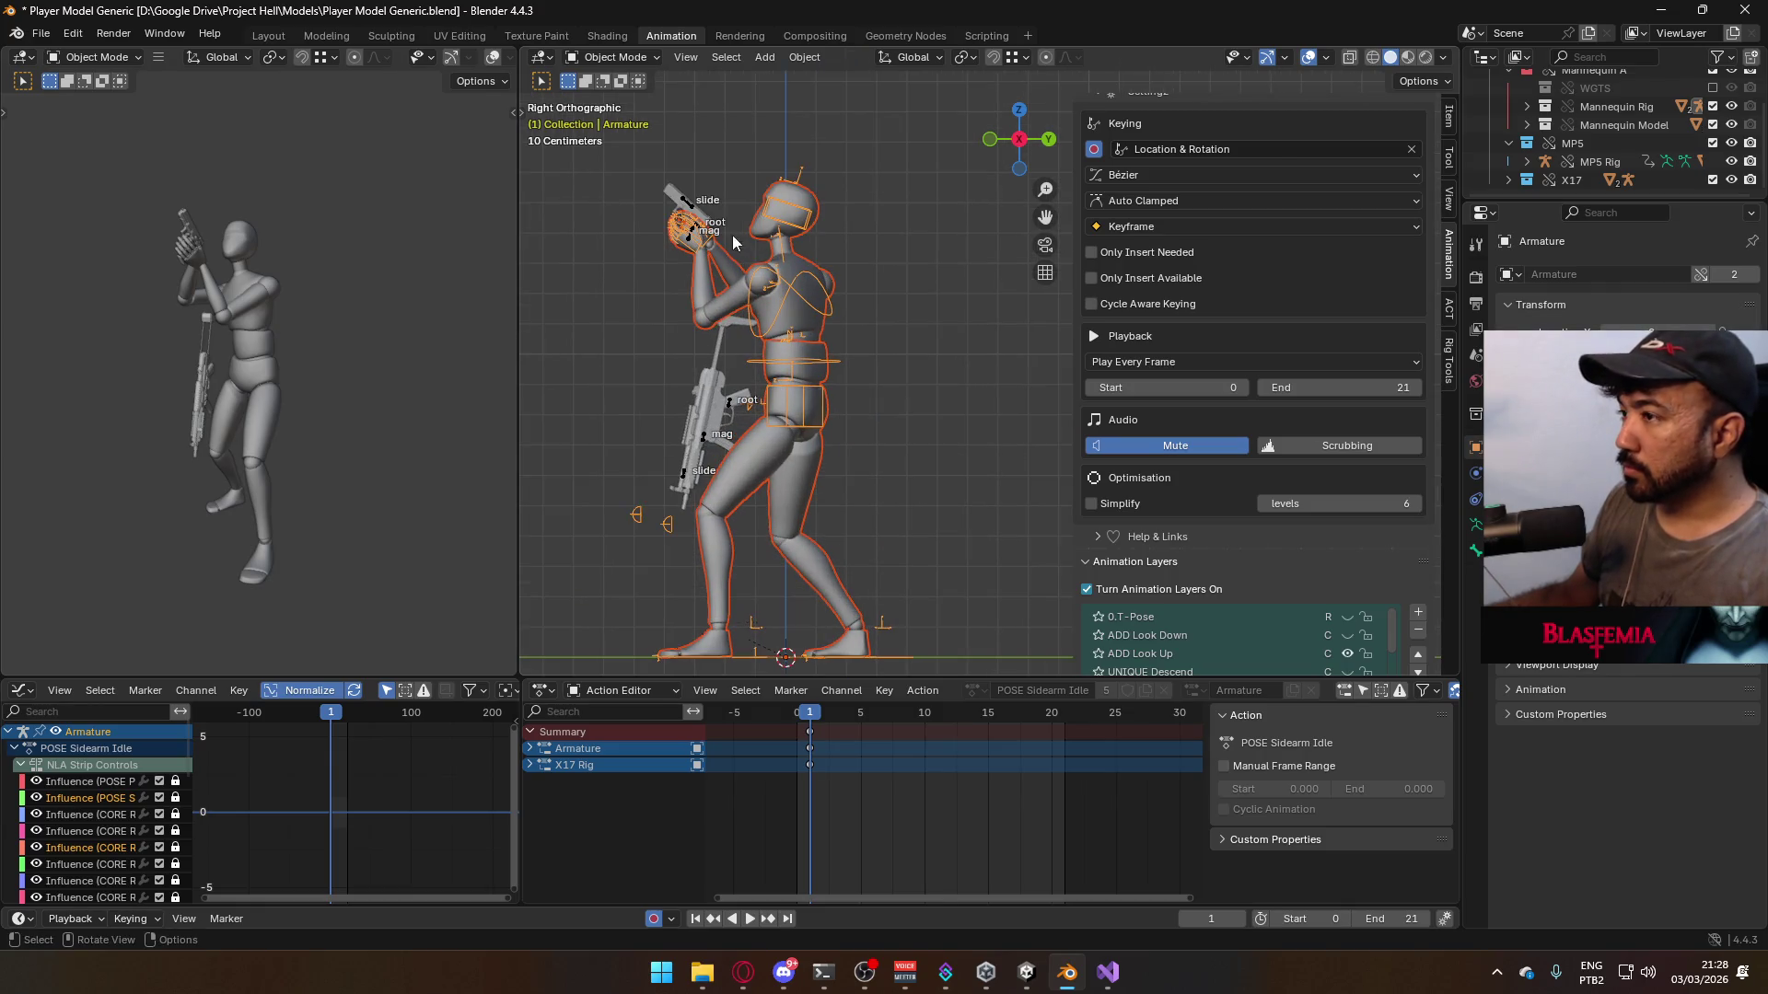
{"action": "left_click", "coordinate": [789, 300]}
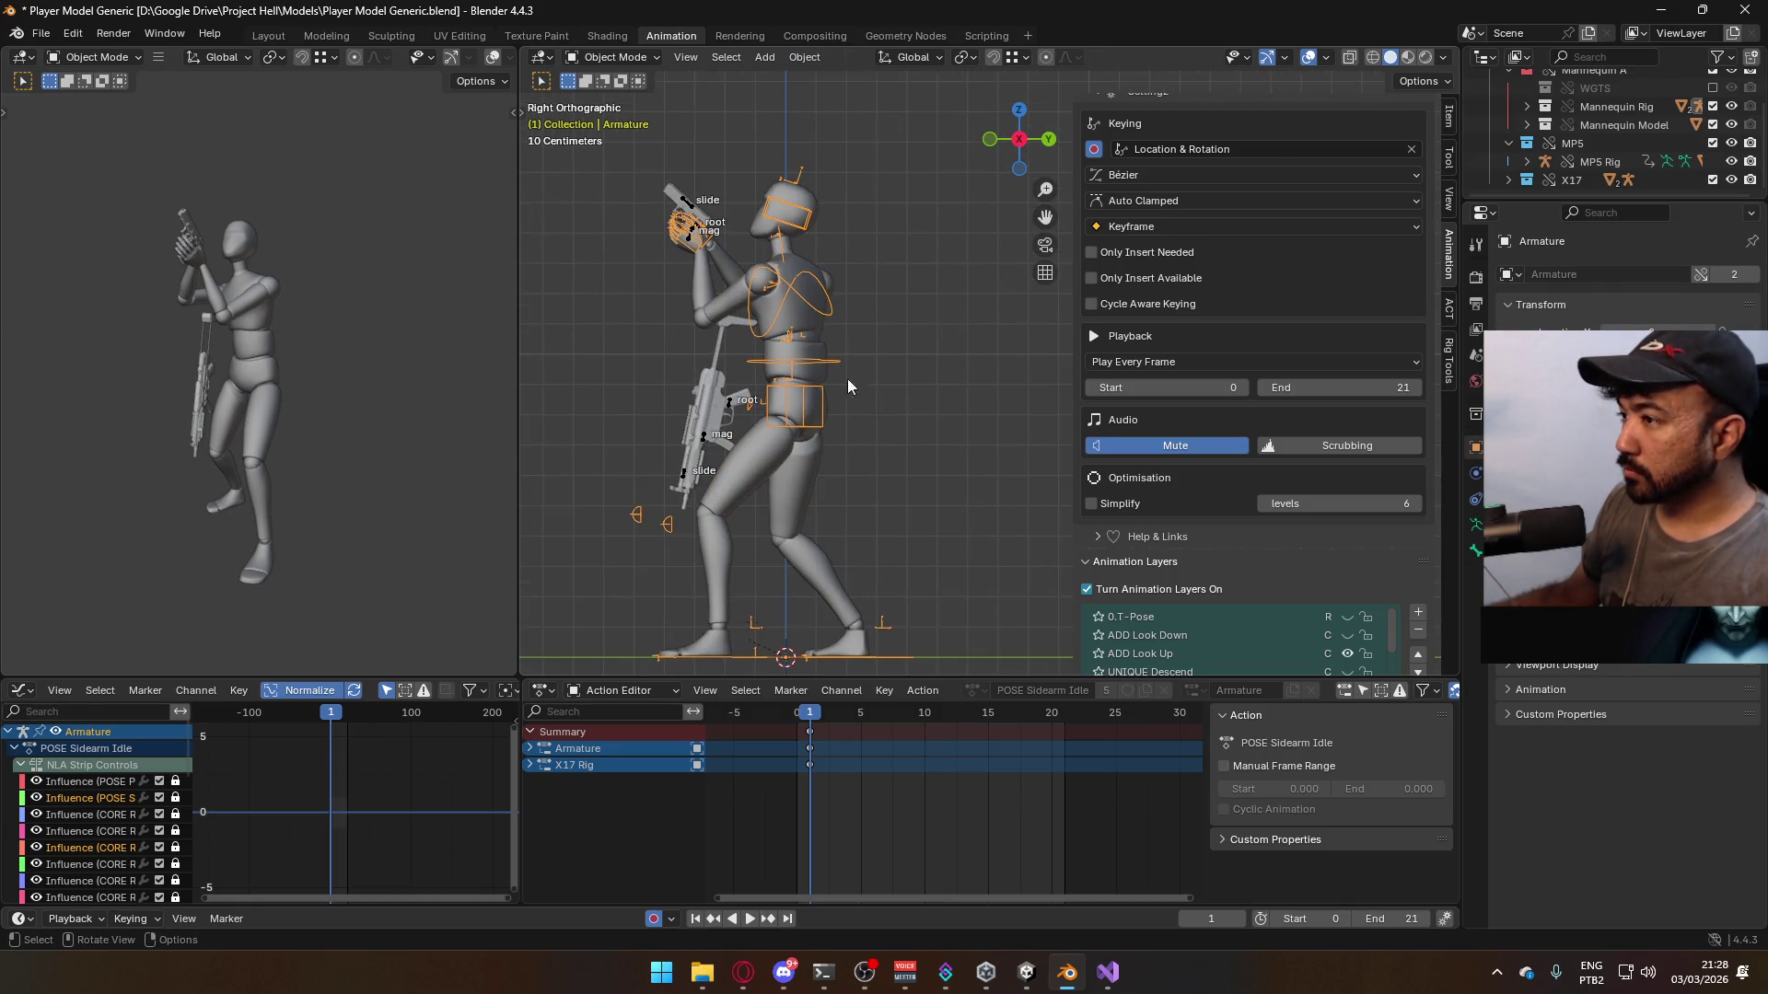
{"action": "left_click", "coordinate": [688, 216]}
{"action": "left_click", "coordinate": [806, 281], "text": "shift"}
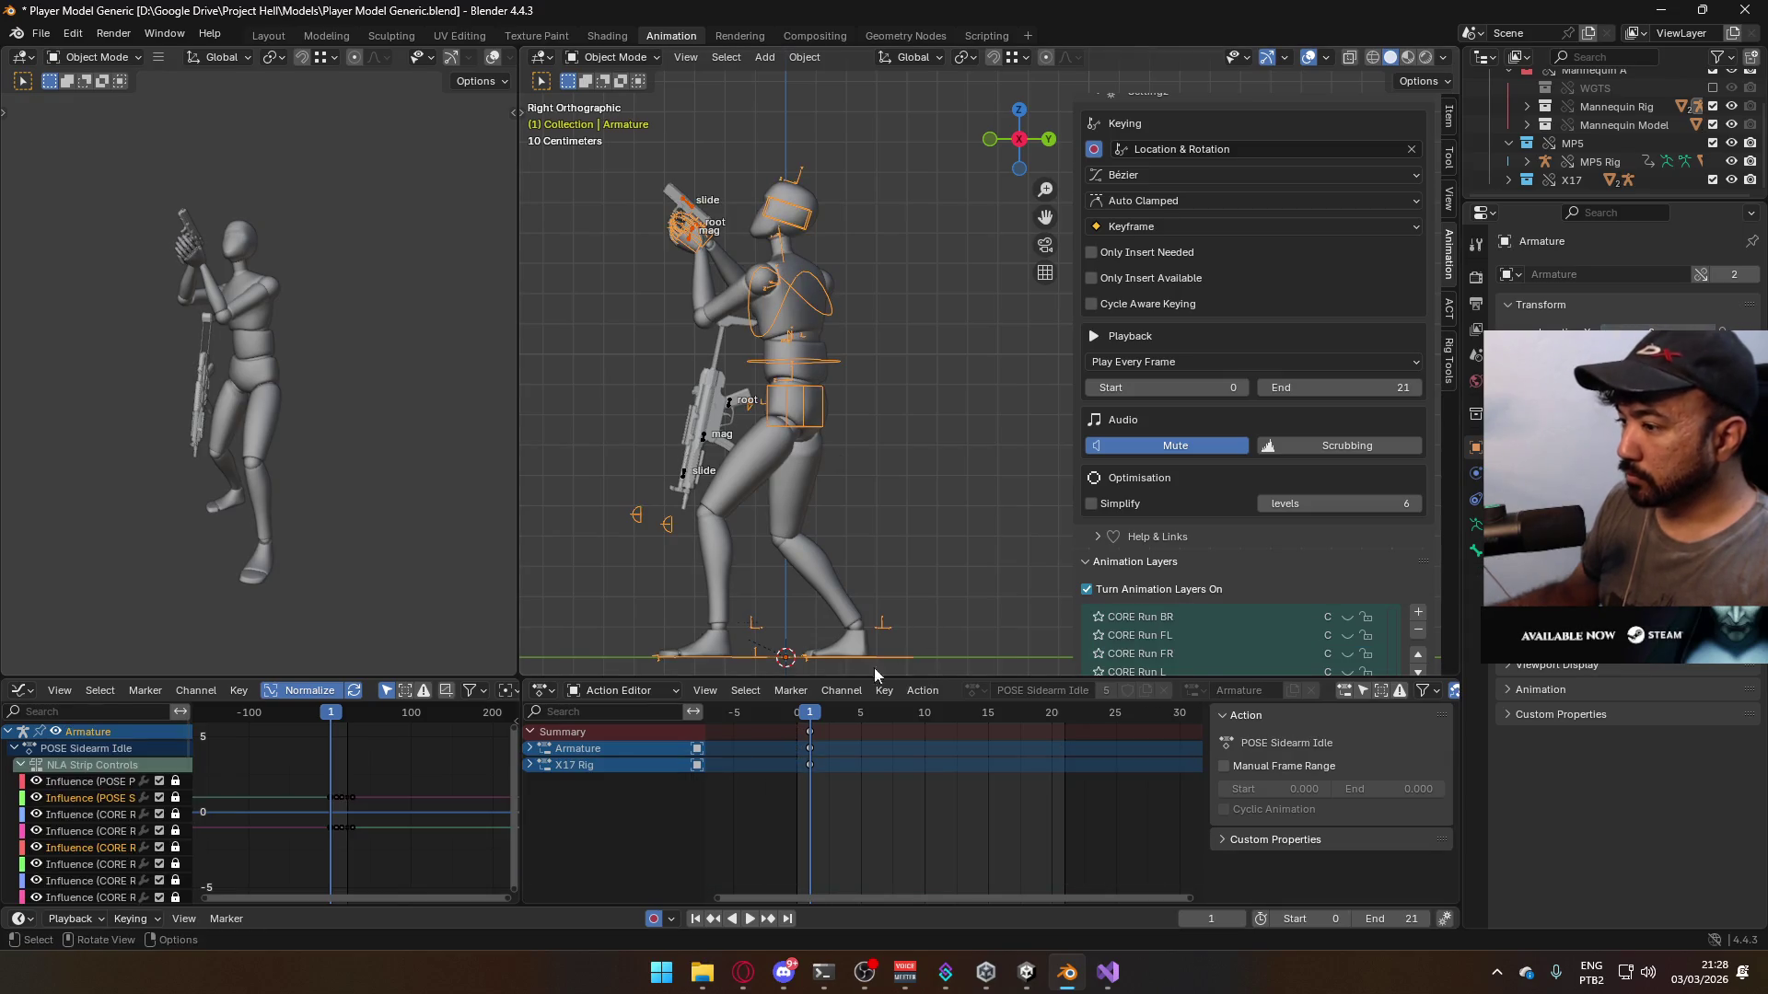
{"action": "left_click", "coordinate": [531, 733]}
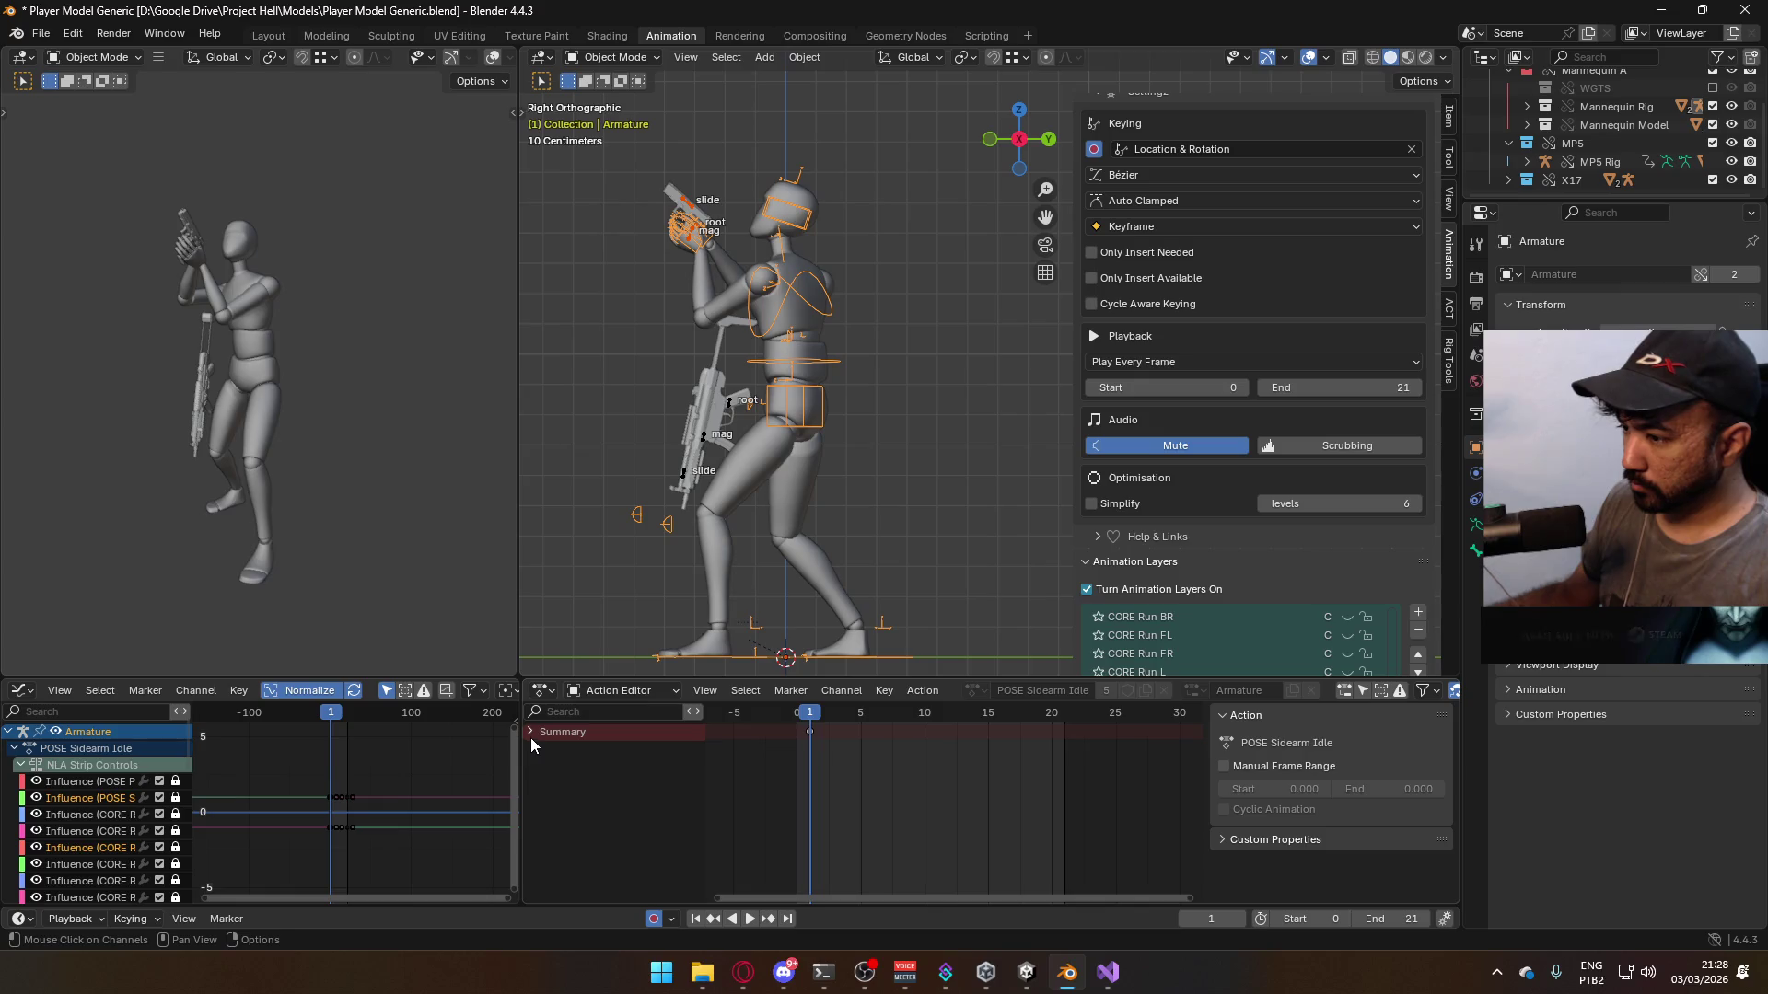
{"action": "left_click", "coordinate": [530, 733]}
{"action": "left_click", "coordinate": [531, 749]}
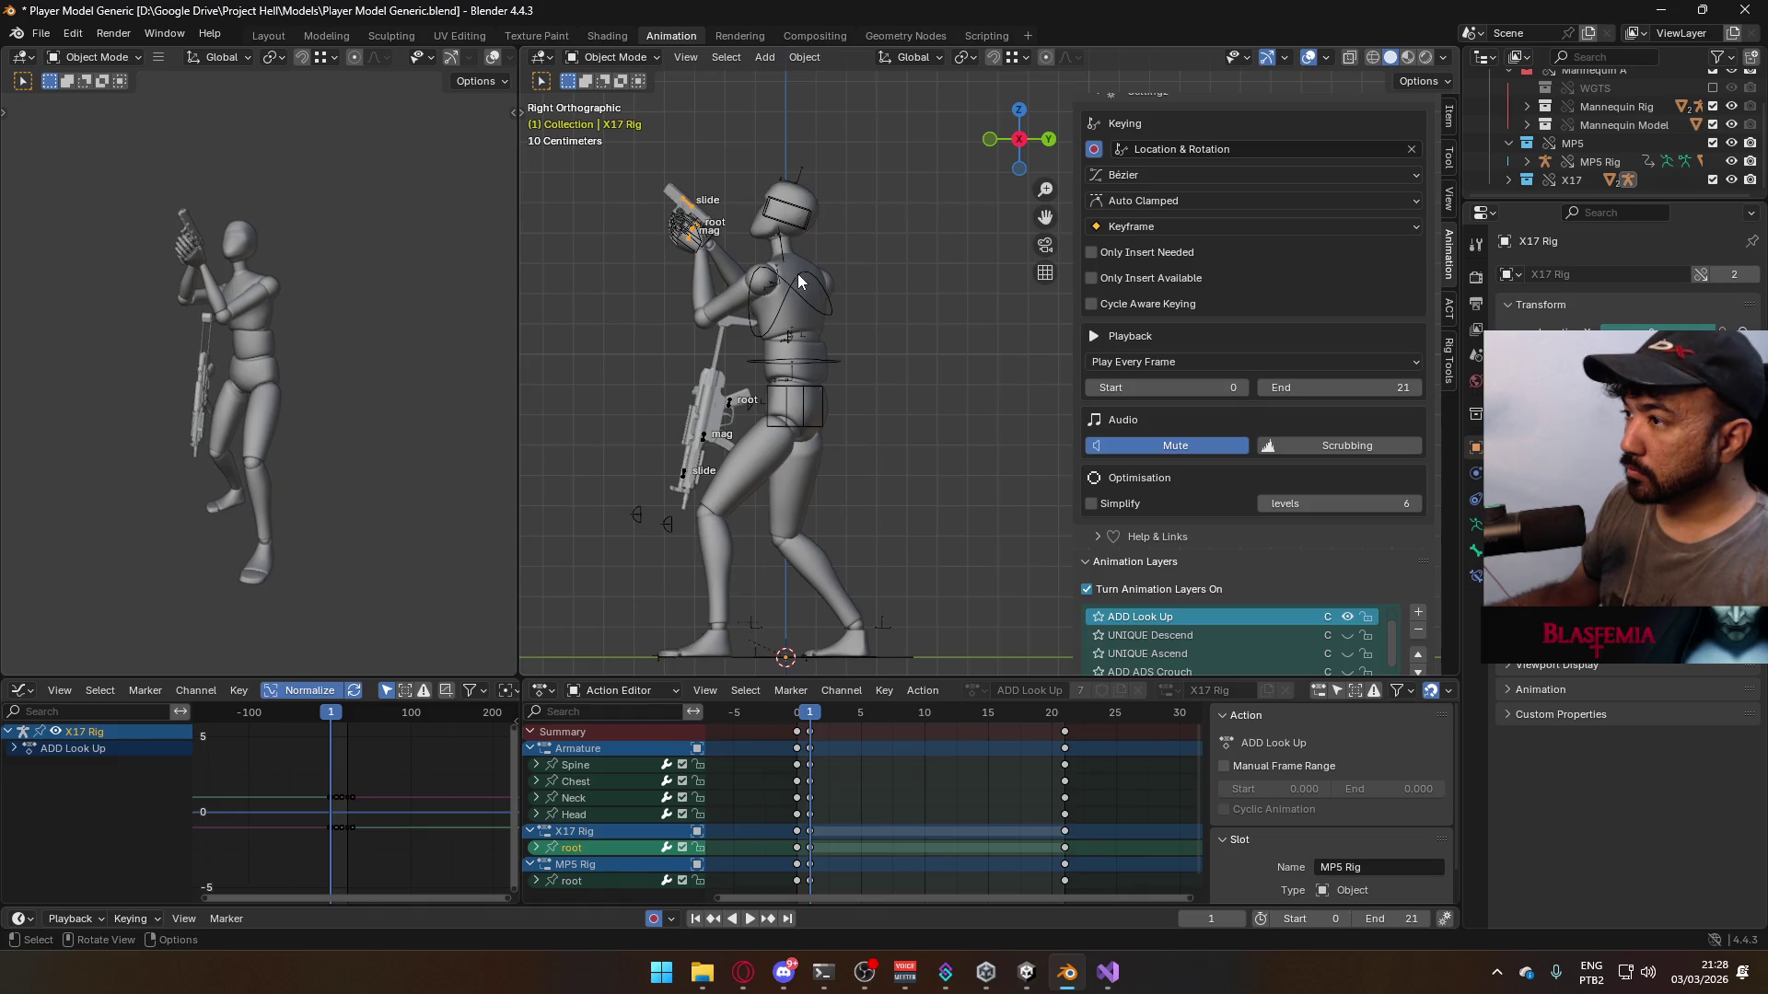
- Enter Pose Mode with ADD Look Up as the active animation layer, then return to Unity
{"action": "left_click", "coordinate": [605, 58]}
{"action": "left_click", "coordinate": [625, 120]}
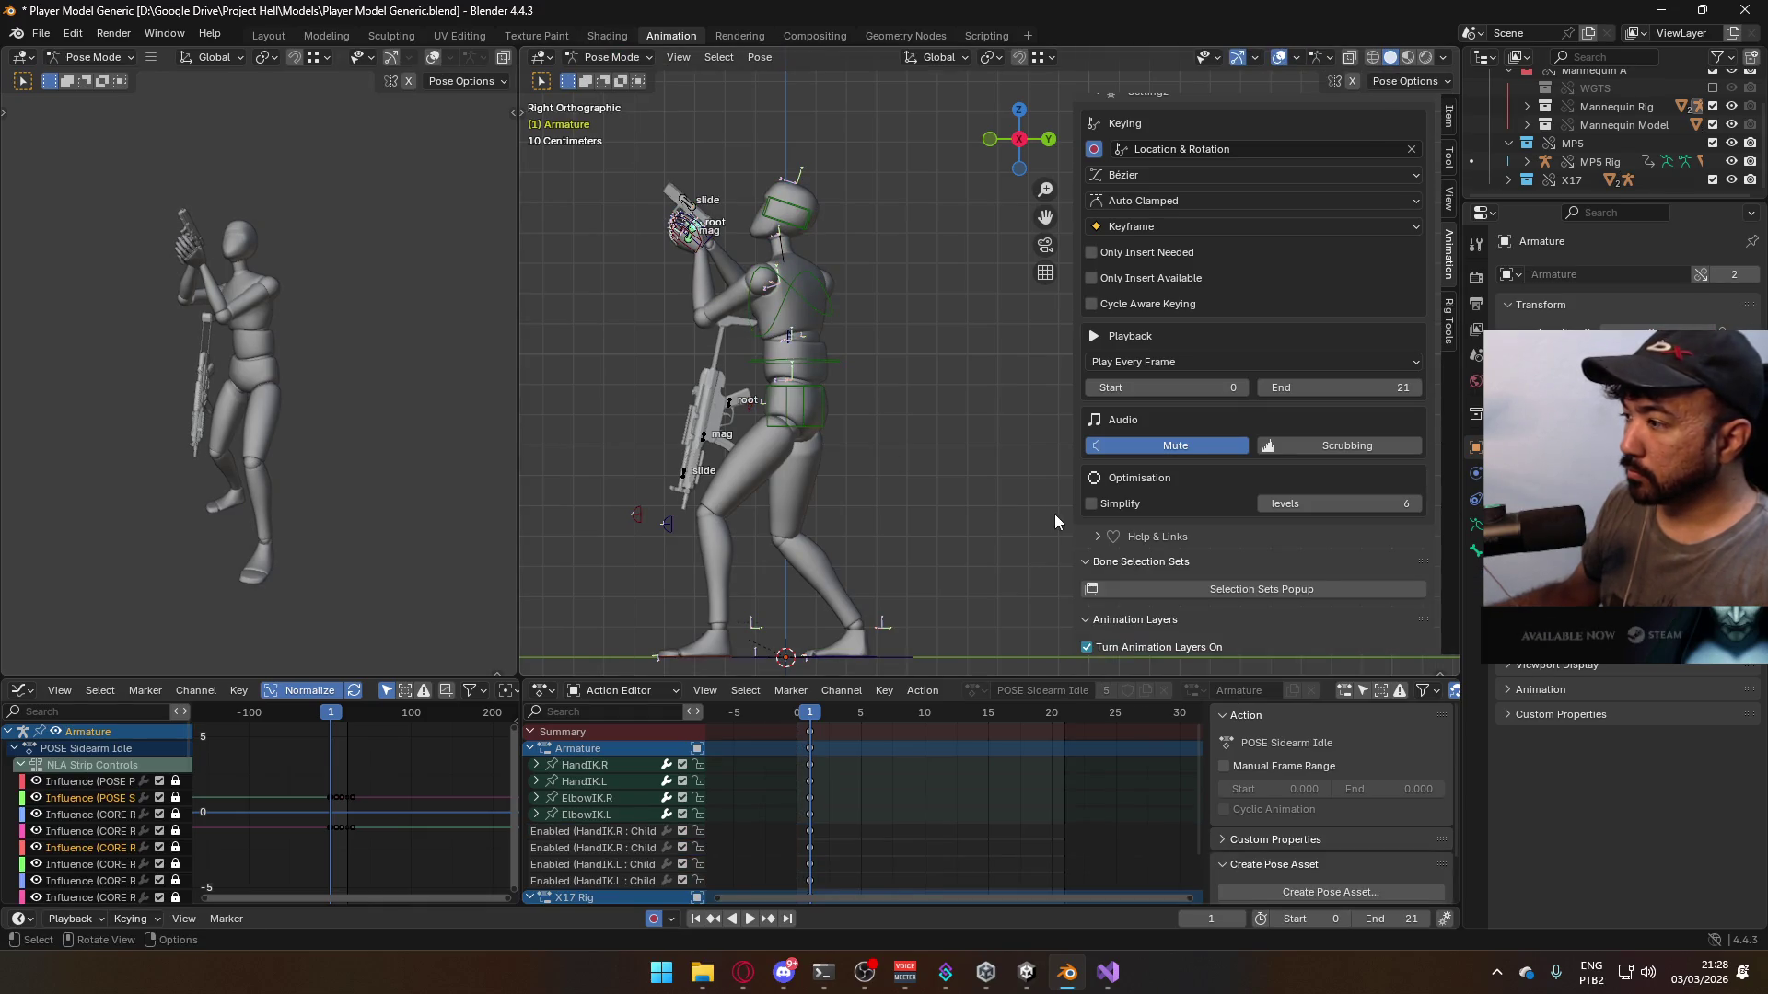
{"action": "scroll", "coordinate": [1186, 450], "scroll_direction": "down", "scroll_amount": 5}
{"action": "scroll", "coordinate": [1277, 545], "scroll_direction": "up", "scroll_amount": 10}
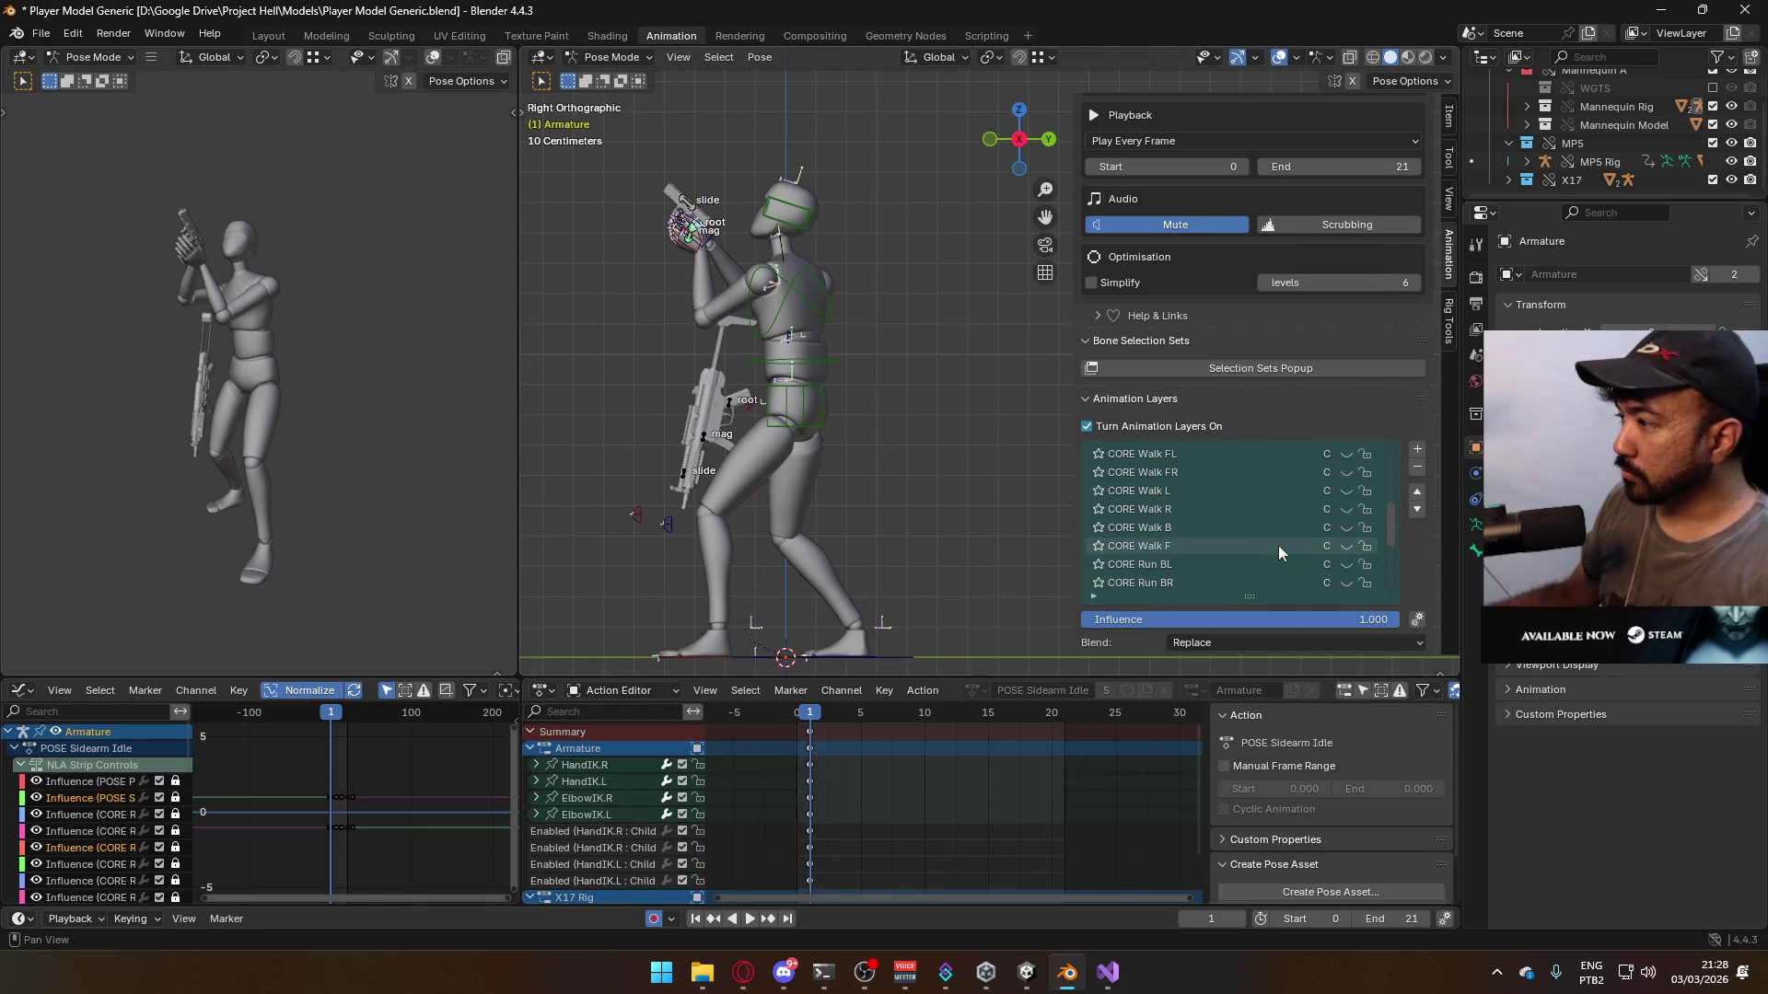
{"action": "left_click", "coordinate": [1236, 490]}
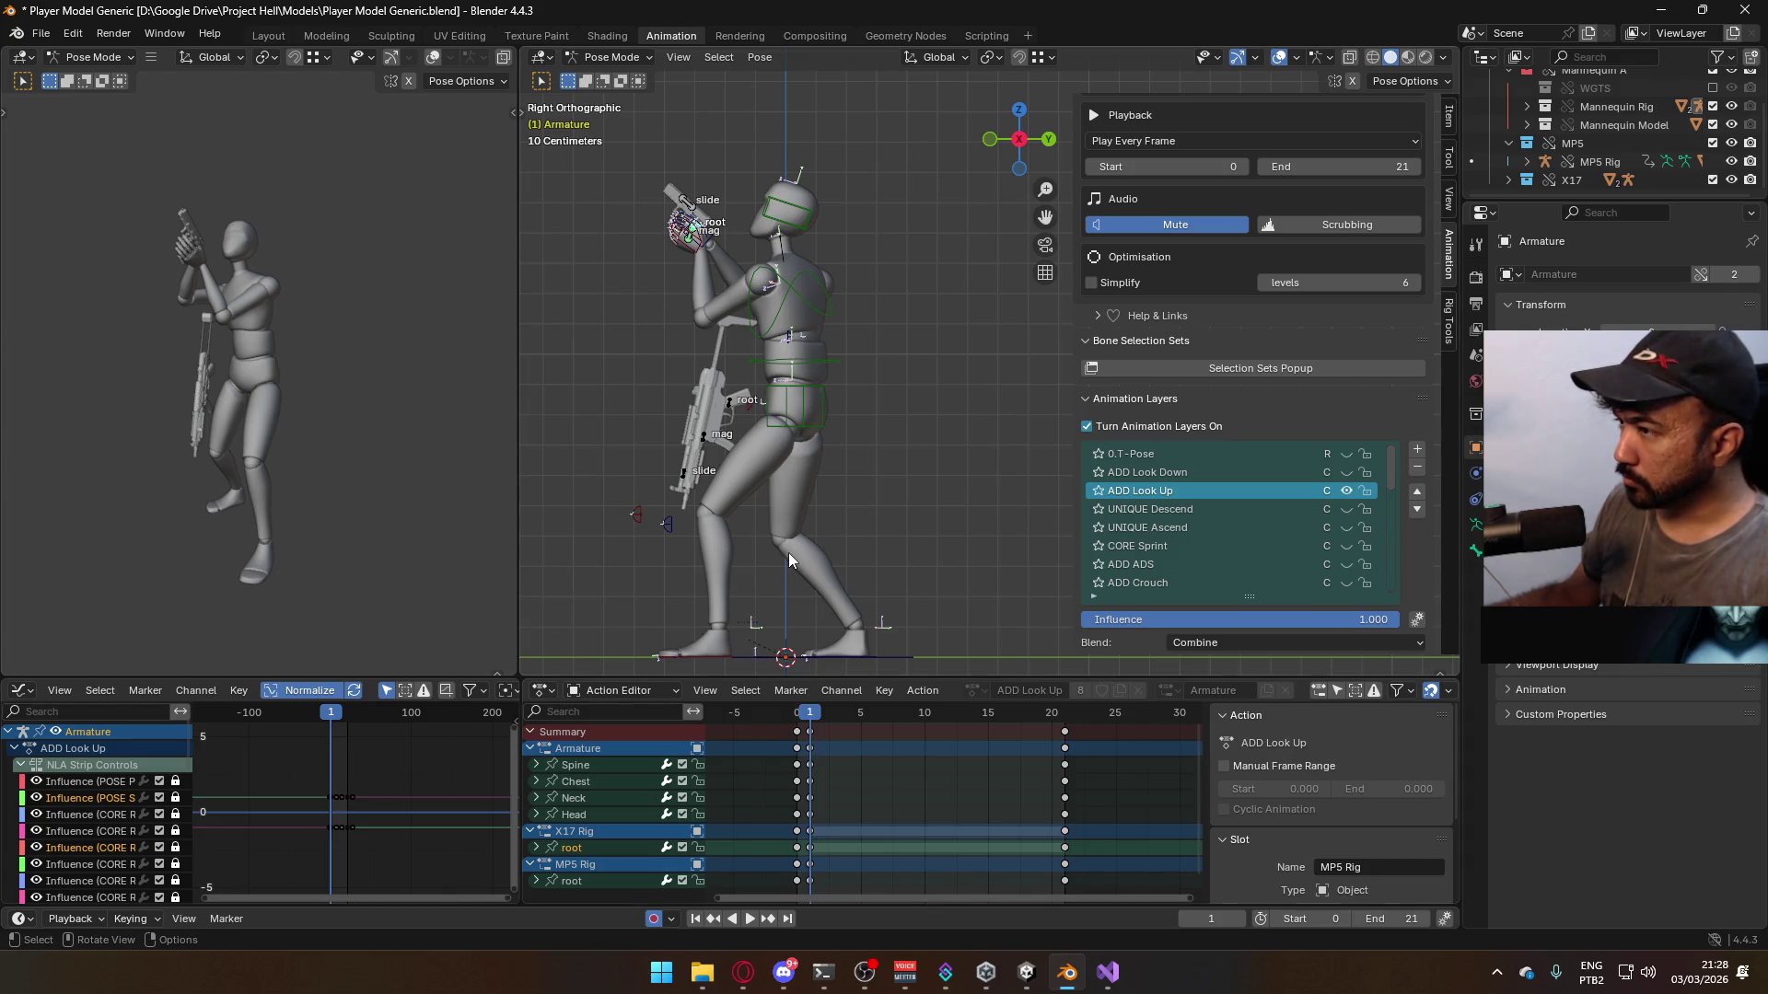
{"action": "mouse_move", "coordinate": [788, 552]}
{"action": "middle_mouse_down"}
{"action": "mouse_move", "coordinate": [943, 379]}
{"action": "mouse_move", "coordinate": [1018, 370]}
{"action": "mouse_move", "coordinate": [1020, 438]}
{"action": "mouse_move", "coordinate": [853, 477]}
{"action": "mouse_move", "coordinate": [710, 427]}
{"action": "mouse_move", "coordinate": [803, 400]}
{"action": "middle_mouse_up"}
{"action": "left_click", "coordinate": [1031, 966]}
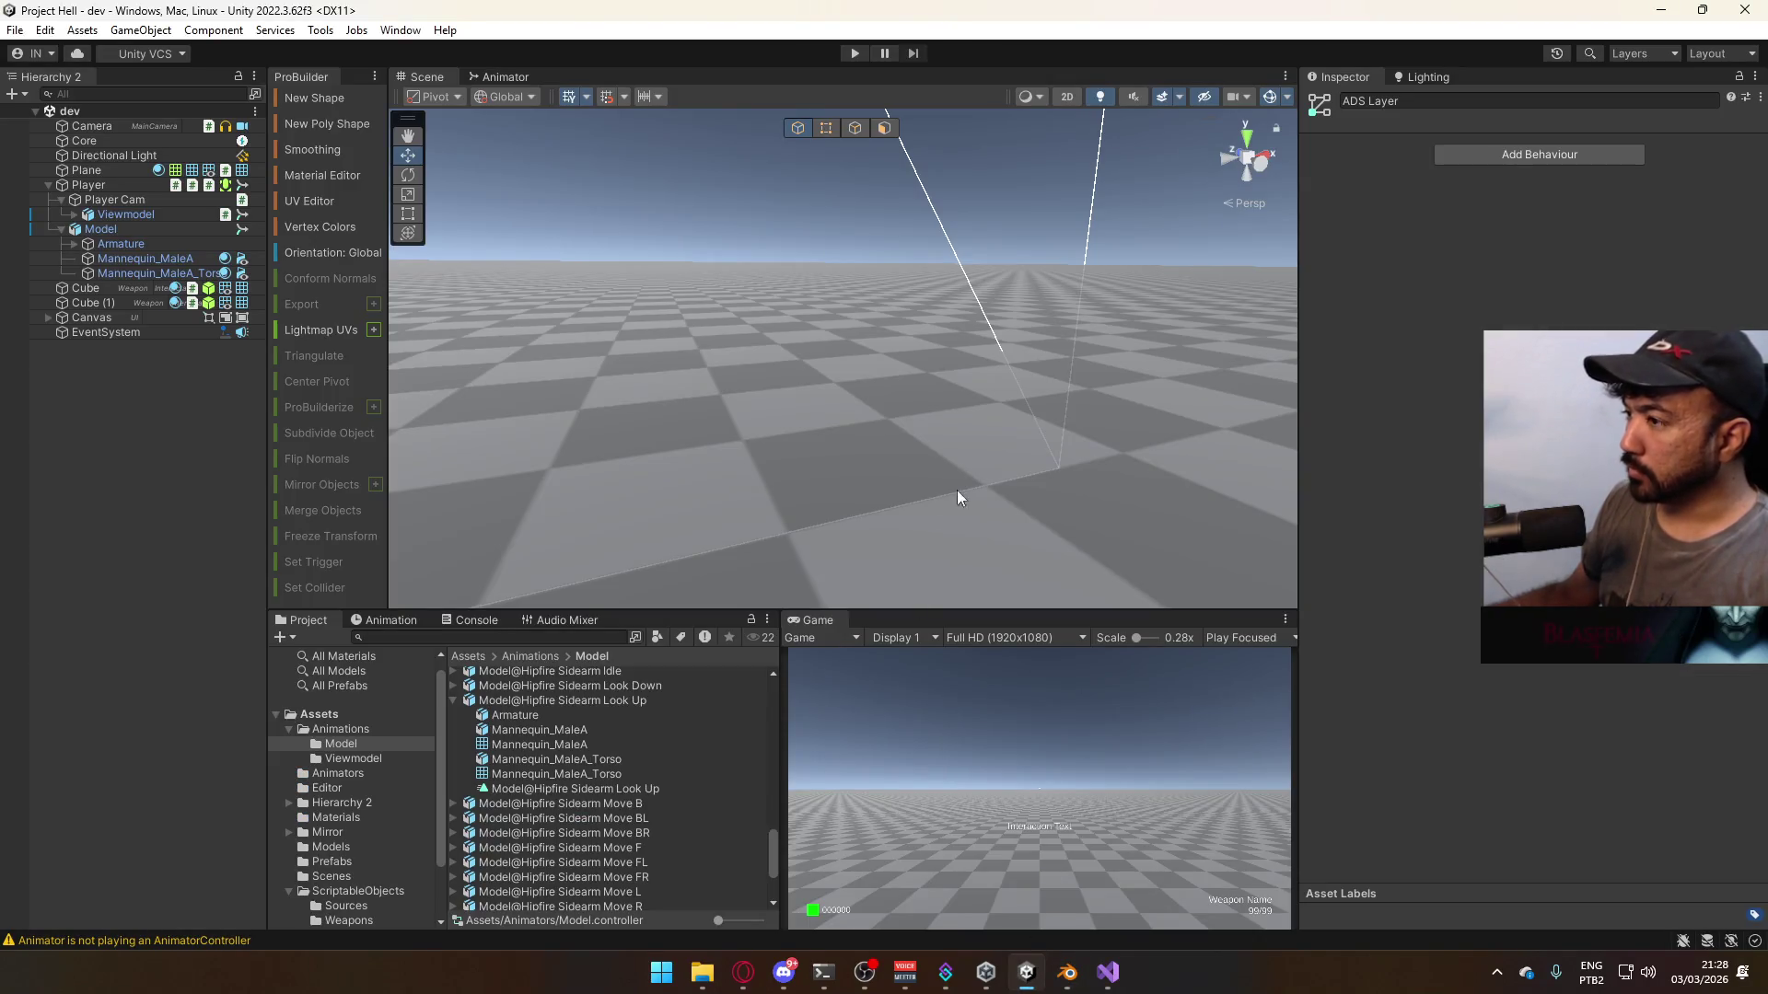
- Play the game, orbit the Scene view to the player, and aim down sights before returning to Blender
{"action": "left_click", "coordinate": [855, 53]}
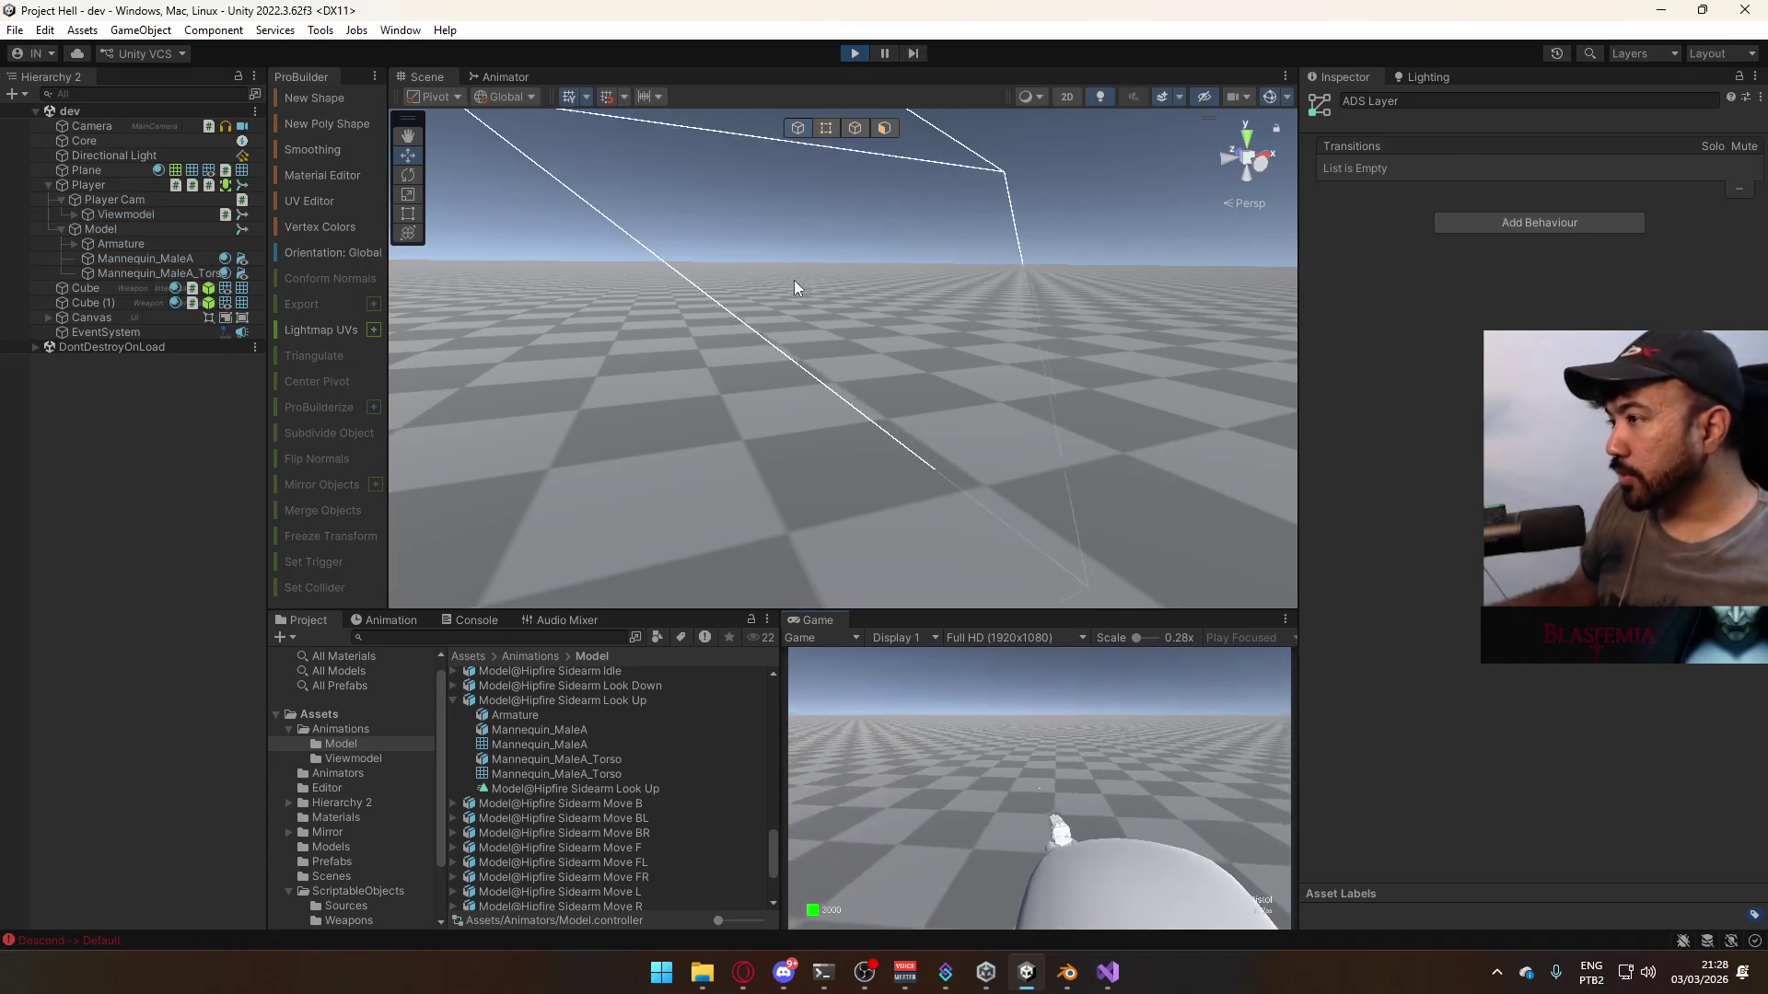
{"action": "mouse_move", "coordinate": [705, 295]}
{"action": "right_mouse_down"}
{"action": "mouse_move", "coordinate": [671, 269]}
{"action": "mouse_move", "coordinate": [810, 350]}
{"action": "mouse_move", "coordinate": [959, 387]}
{"action": "right_mouse_up"}
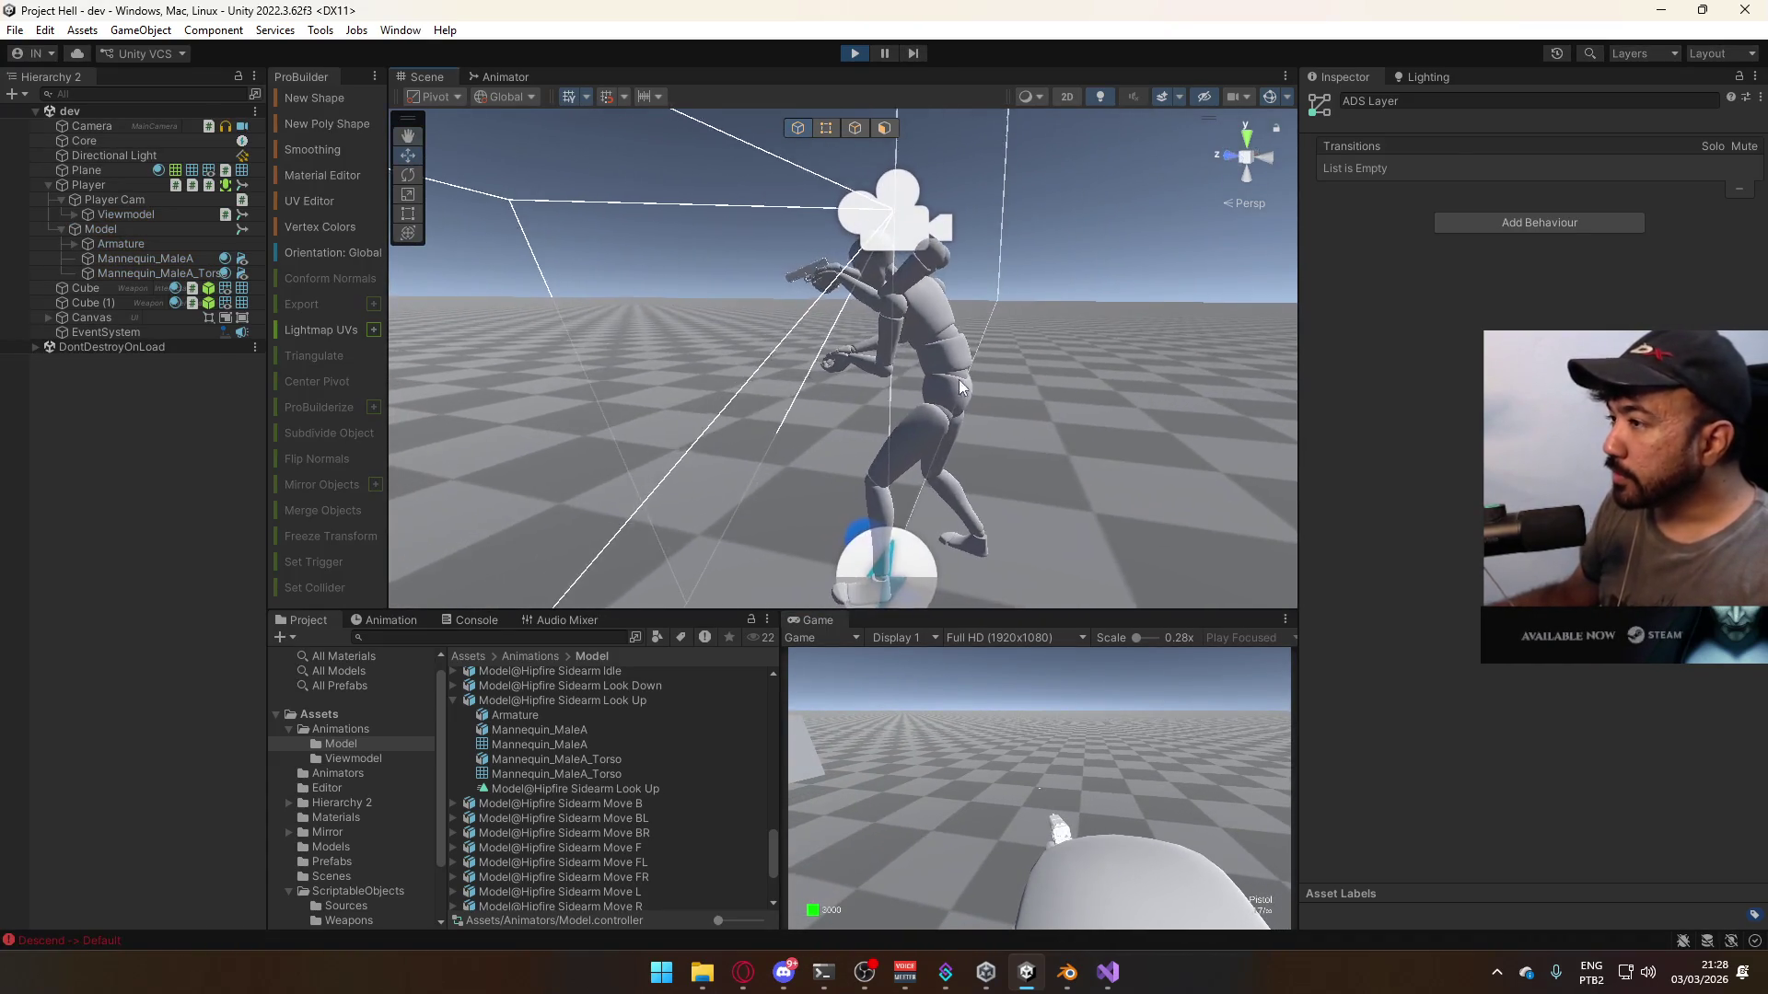
{"action": "right_click", "coordinate": [642, 63]}
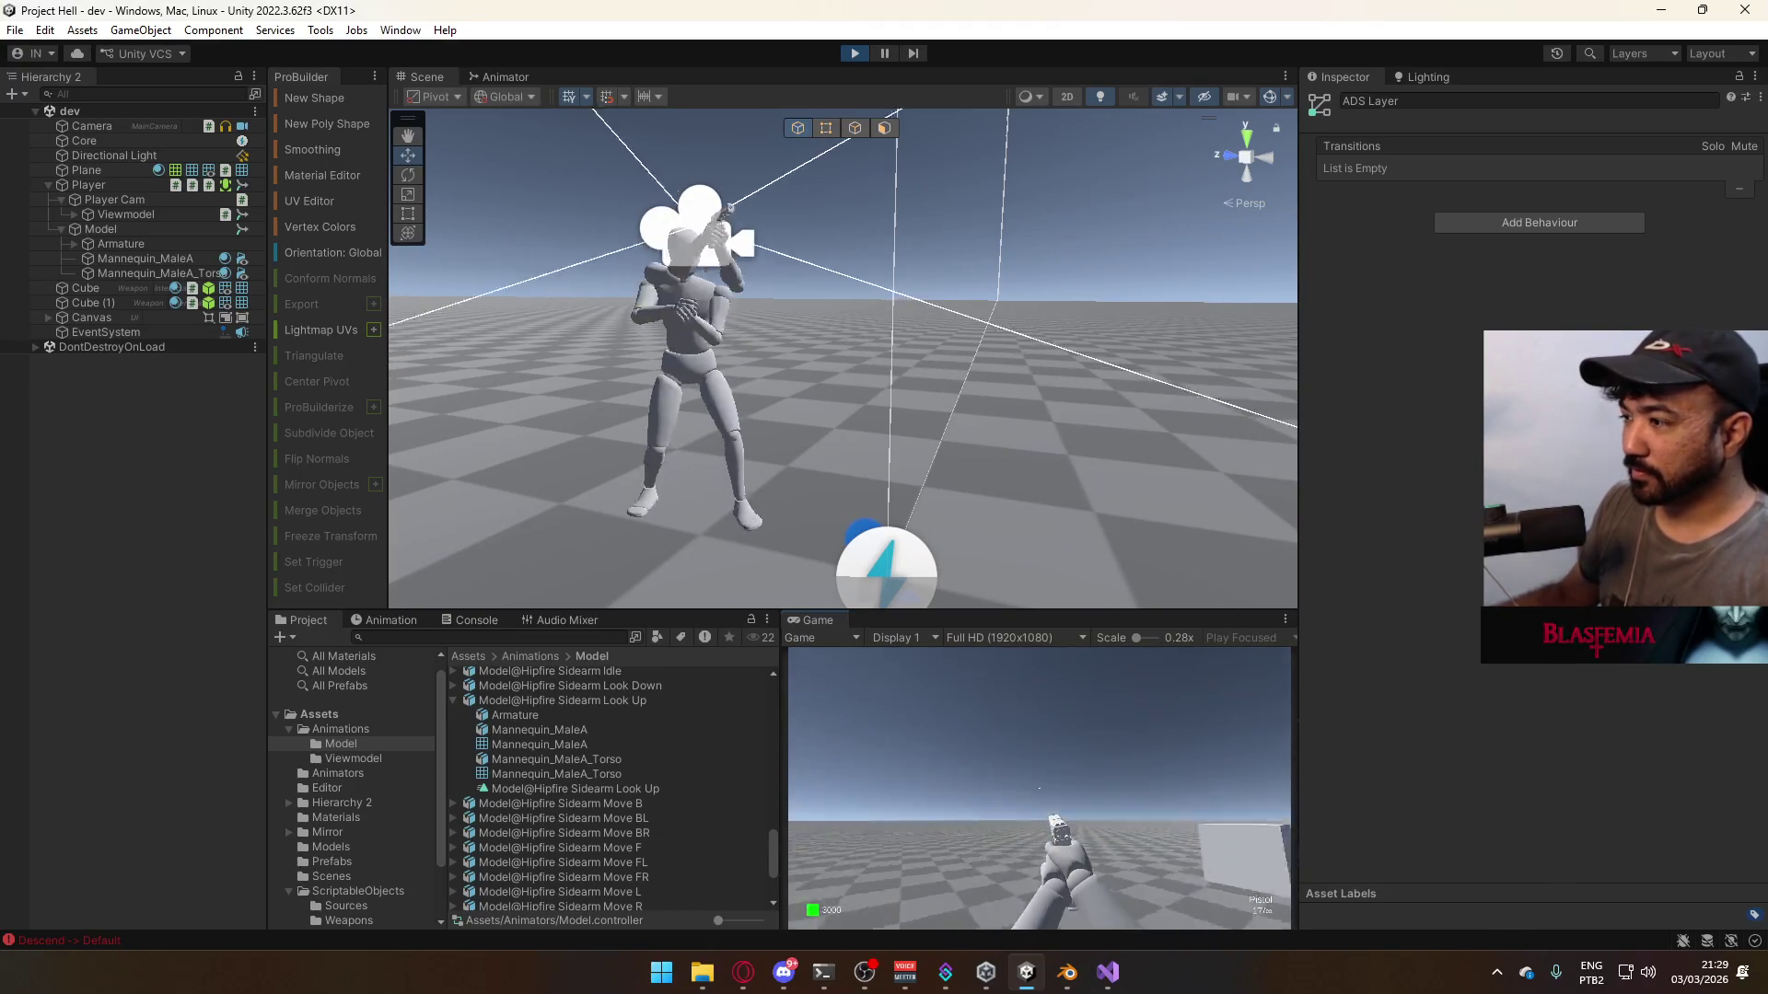
{"action": "key", "text": "super"}
{"action": "left_click", "coordinate": [194, 19]}
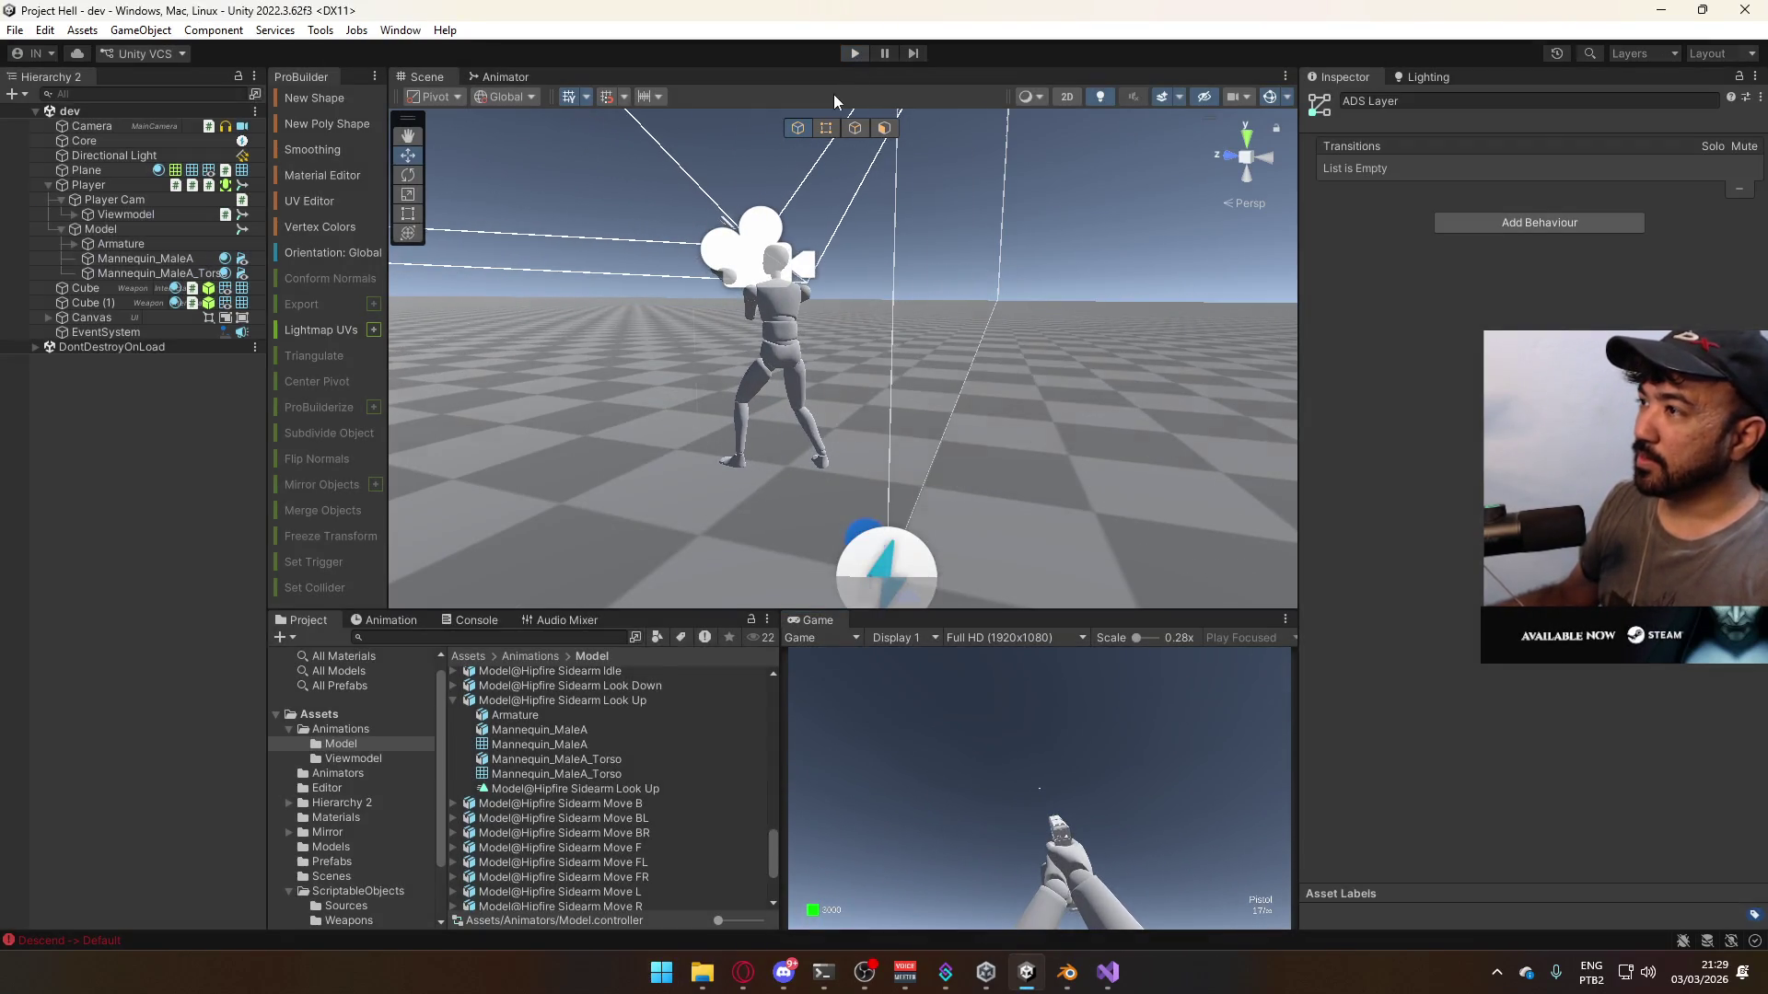
{"action": "key", "text": "alt+Tab"}
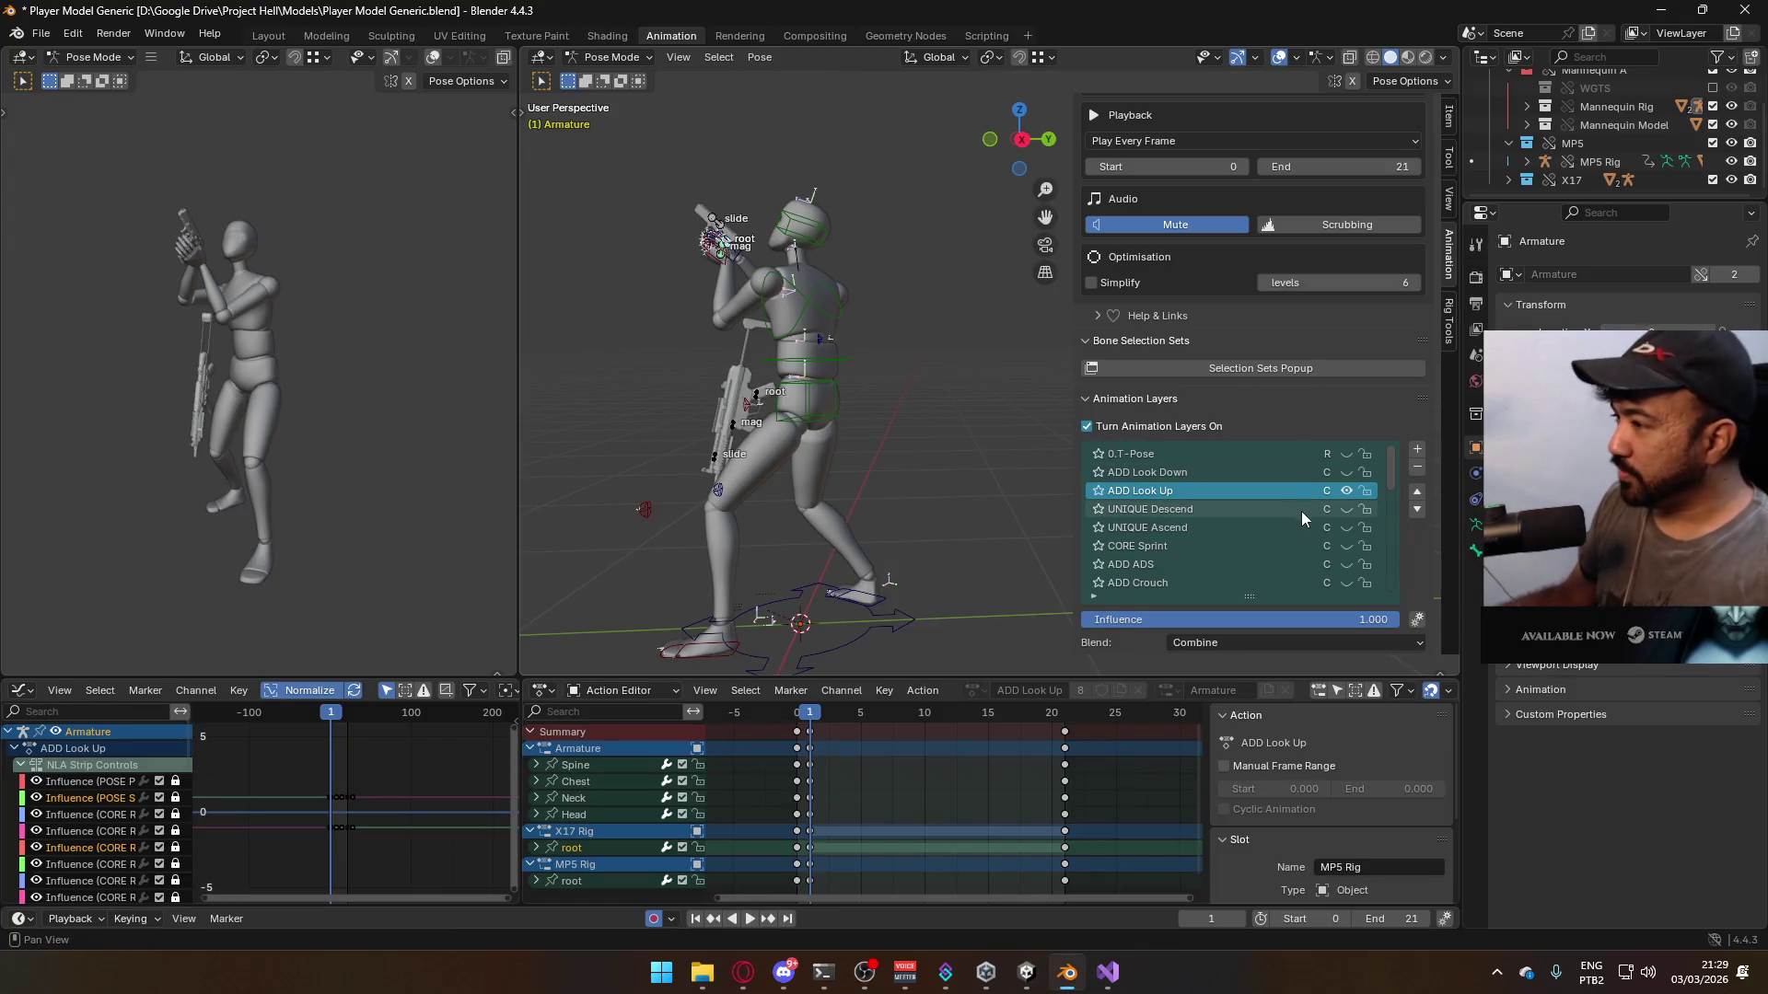
- With ADD ADS previewed, select the X17 Rig's root bone and view from the right side
{"action": "left_click", "coordinate": [1348, 565]}
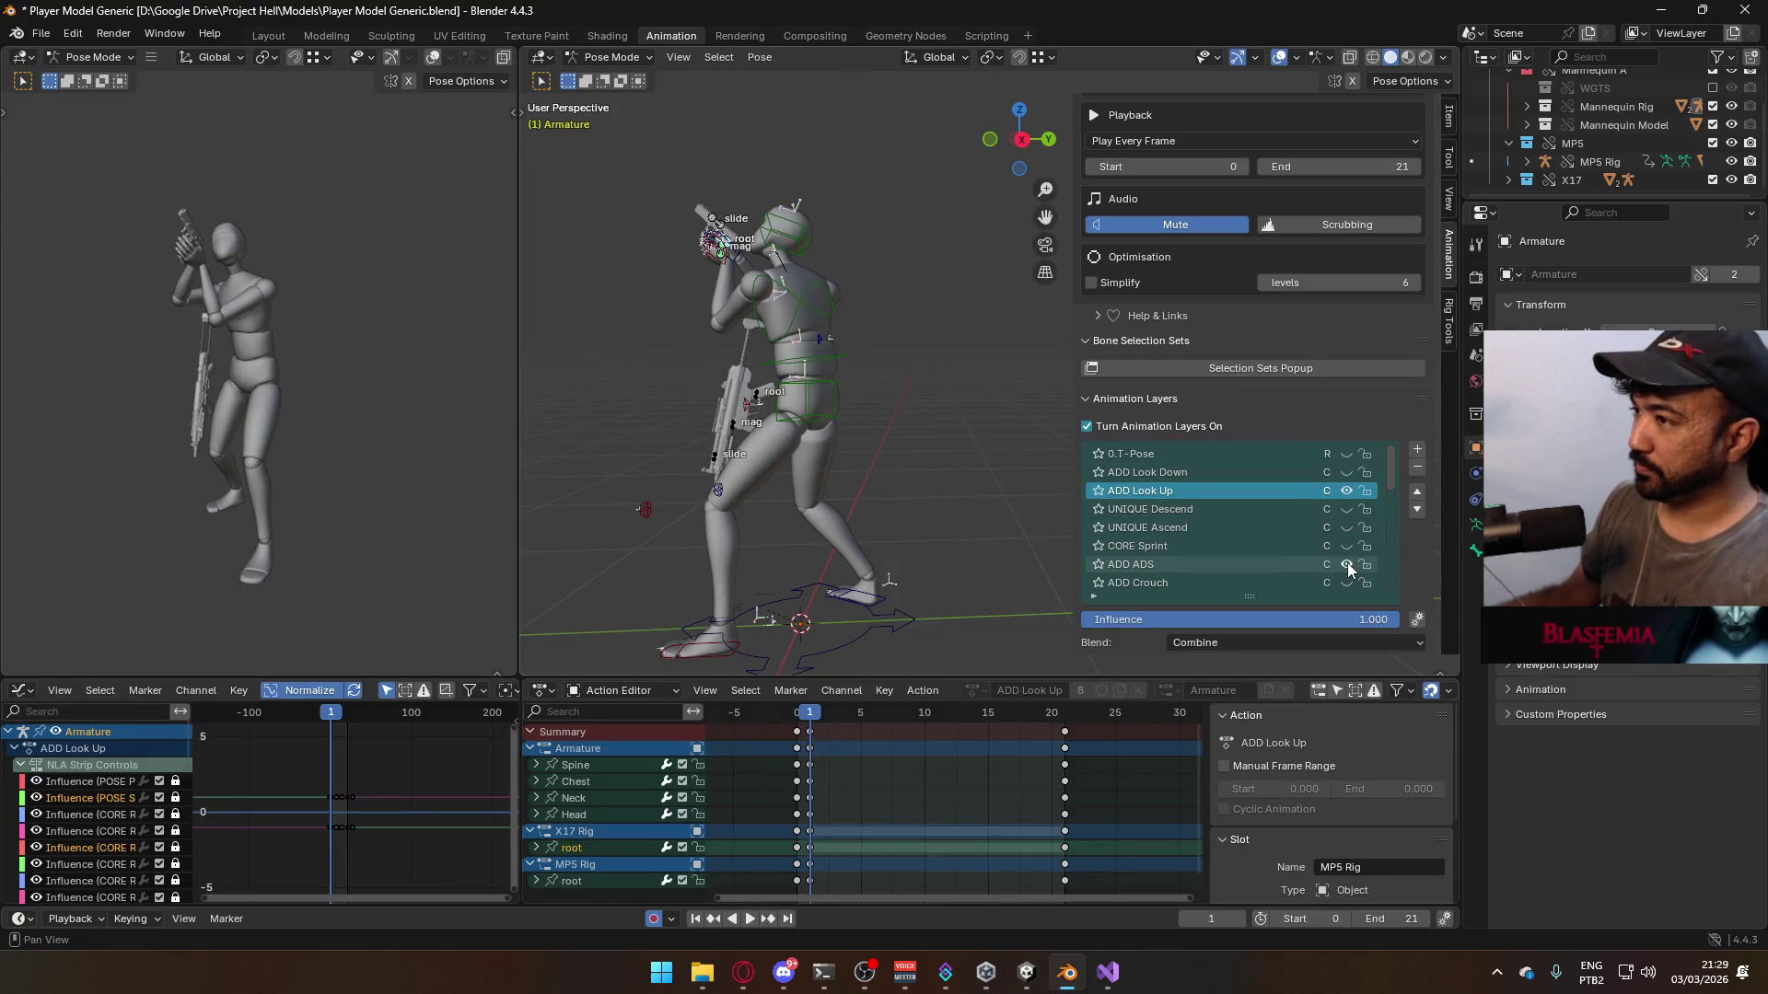
{"action": "left_click", "coordinate": [1347, 566]}
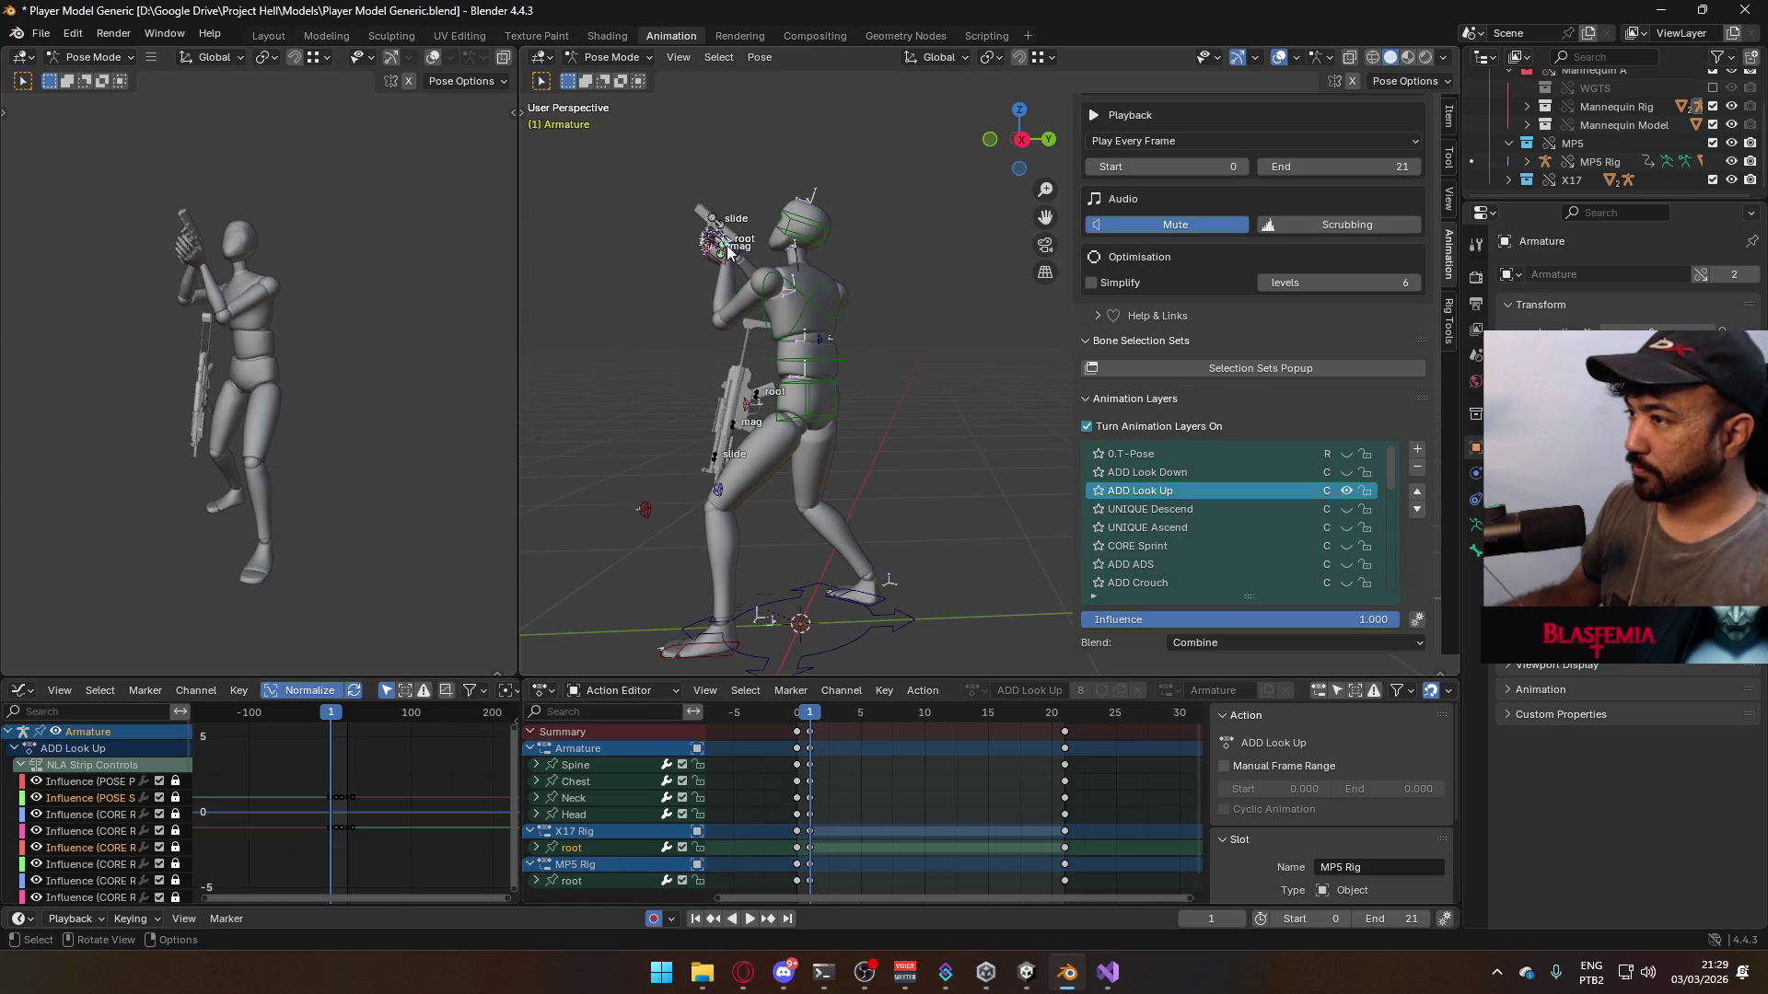
{"action": "scroll", "coordinate": [727, 250], "scroll_direction": "up", "scroll_amount": 5}
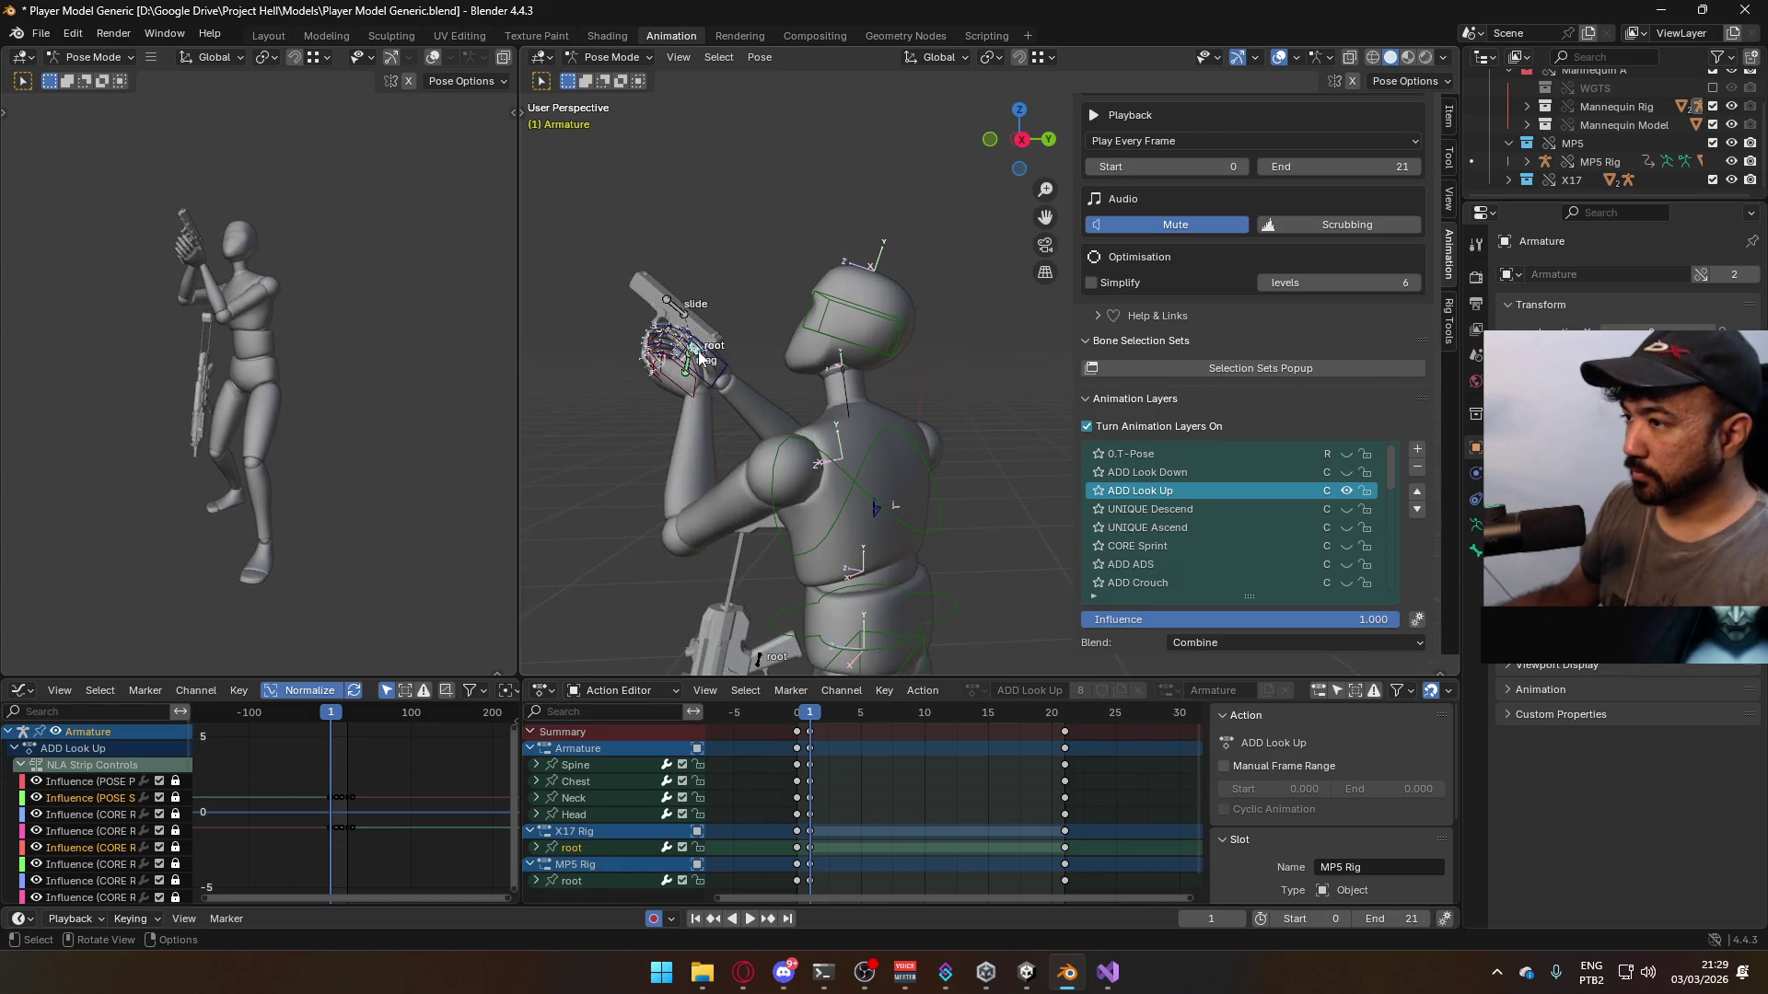
{"action": "left_click", "coordinate": [700, 359]}
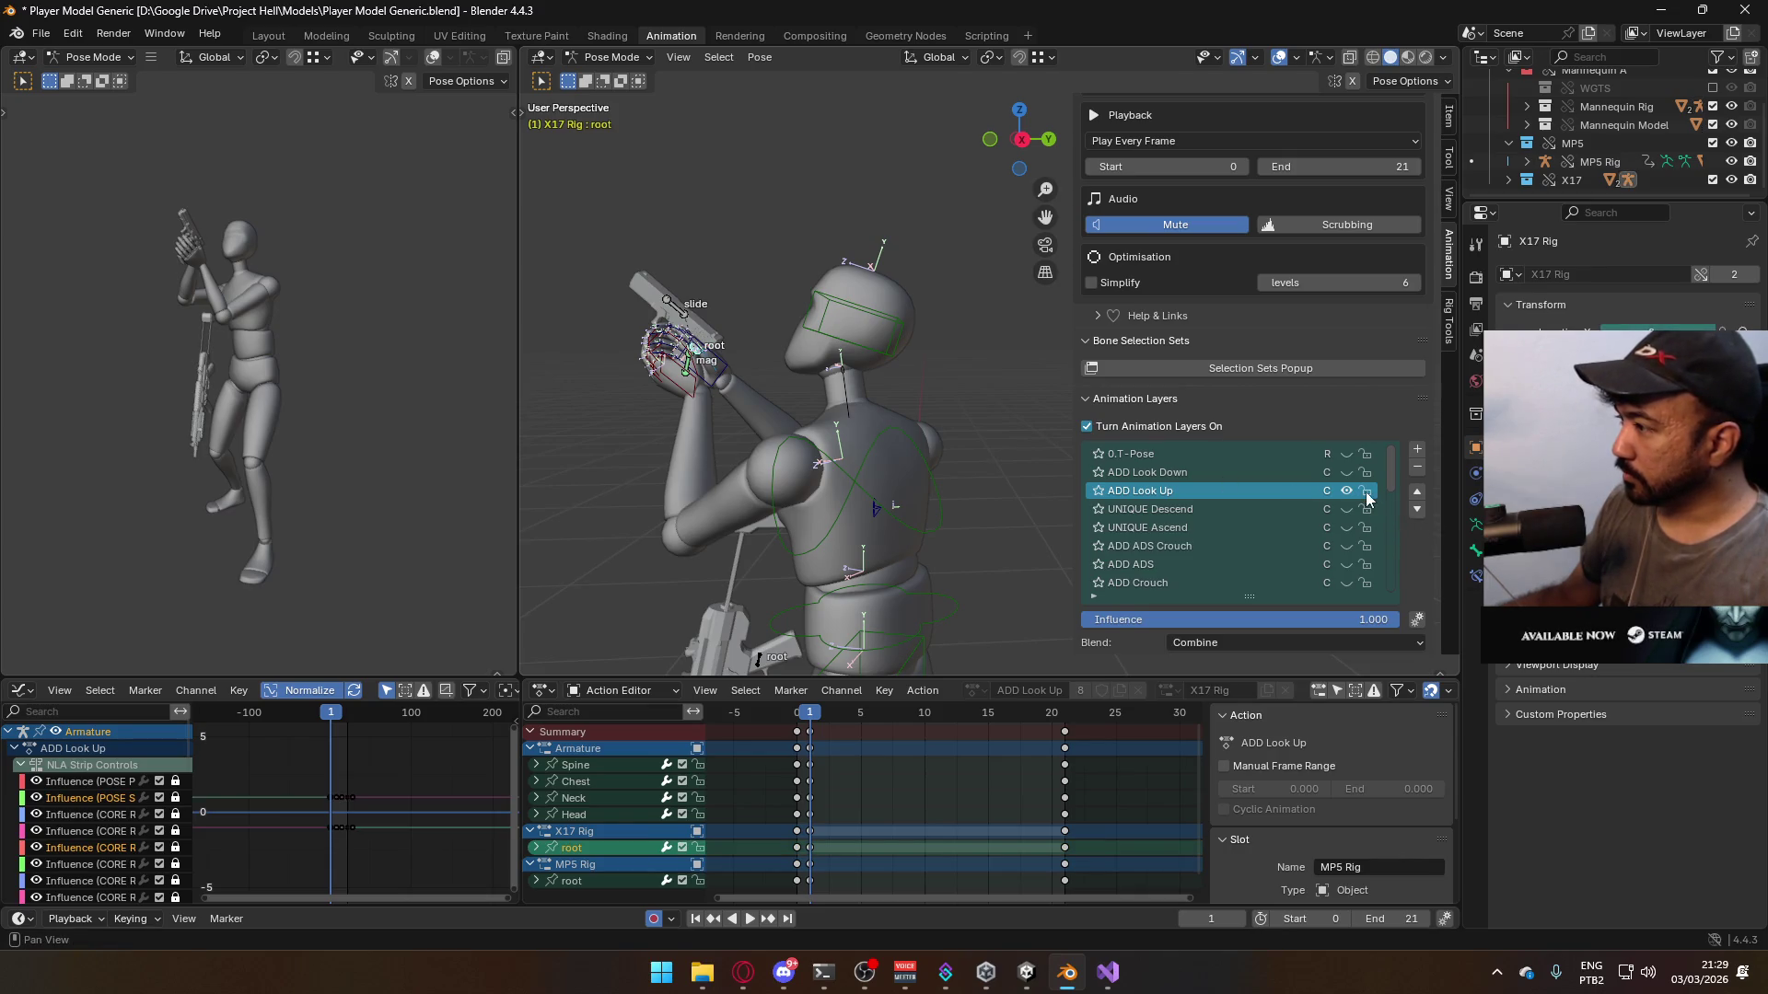
{"action": "left_click", "coordinate": [1347, 565]}
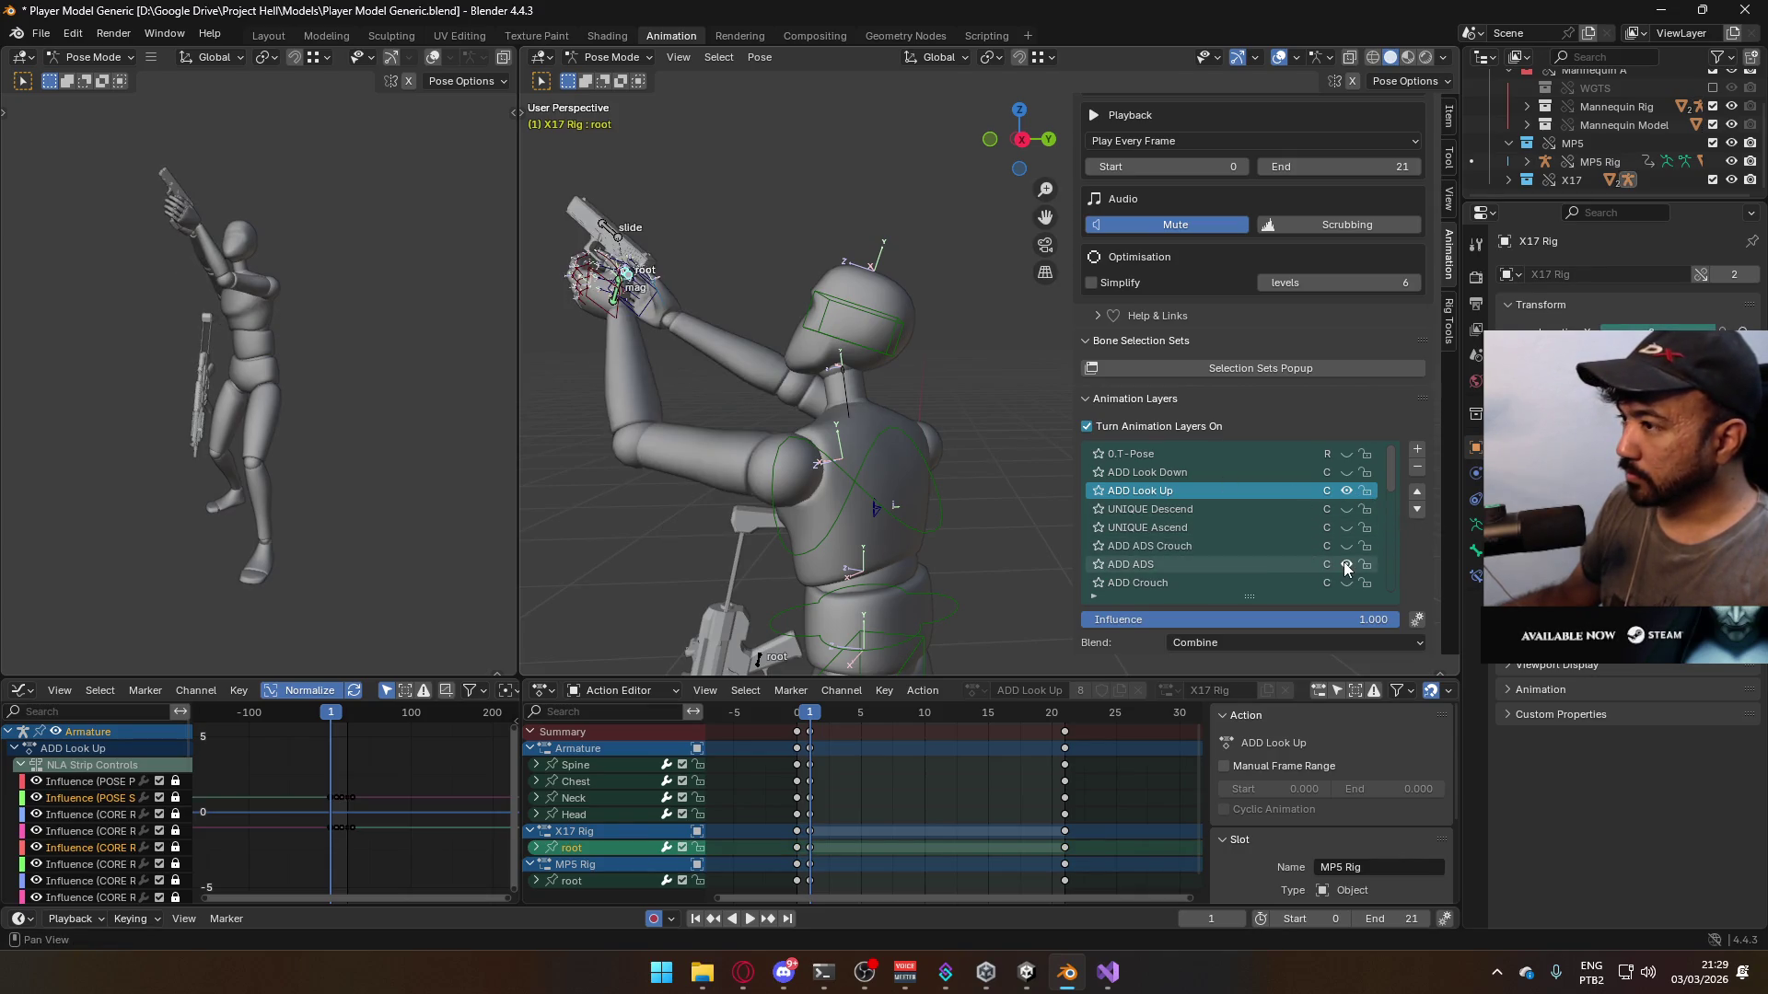
{"action": "mouse_move", "coordinate": [775, 406]}
{"action": "middle_mouse_down"}
{"action": "mouse_move", "coordinate": [727, 383]}
{"action": "mouse_move", "coordinate": [892, 387]}
{"action": "mouse_move", "coordinate": [584, 368]}
{"action": "mouse_move", "coordinate": [721, 359]}
{"action": "mouse_move", "coordinate": [727, 391]}
{"action": "mouse_move", "coordinate": [823, 478]}
{"action": "mouse_move", "coordinate": [893, 424]}
{"action": "mouse_move", "coordinate": [786, 429]}
{"action": "middle_mouse_up"}
{"action": "key", "text": "KP_3"}
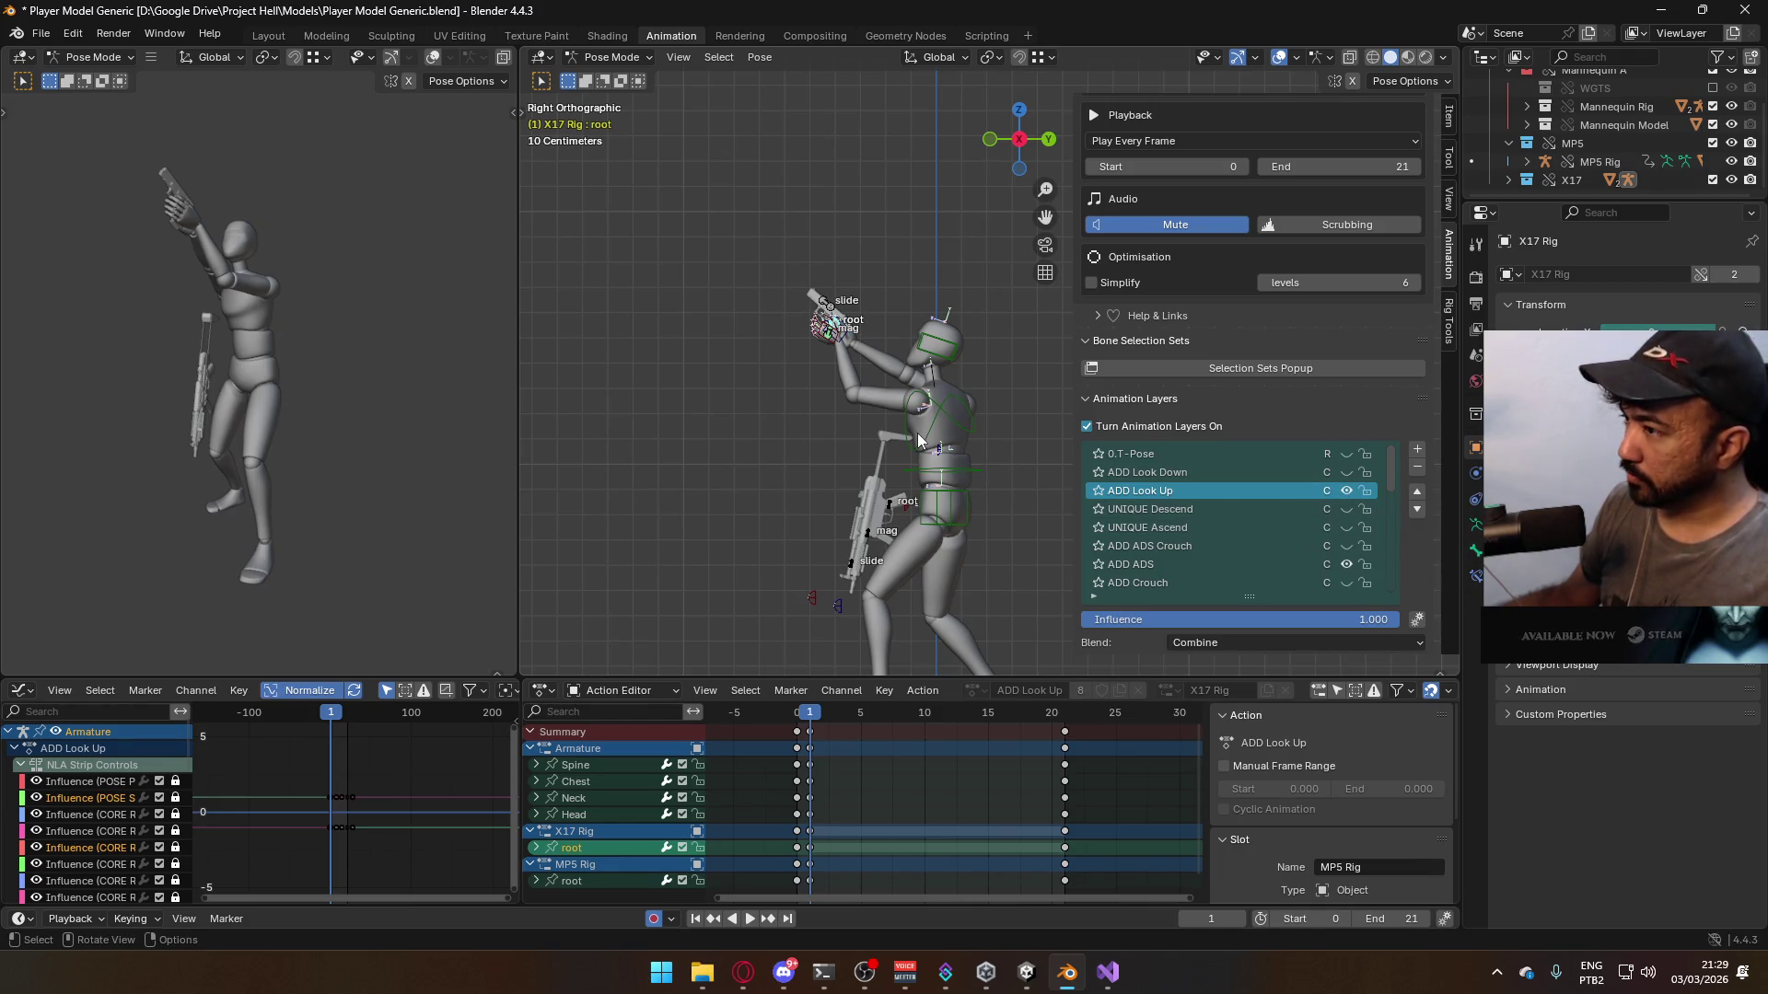
- Move the pistol's root bone higher, then mute the ADD Look Up layer
{"action": "scroll", "coordinate": [917, 433], "scroll_direction": "up", "scroll_amount": 4}
{"action": "left_click", "coordinate": [1346, 565]}
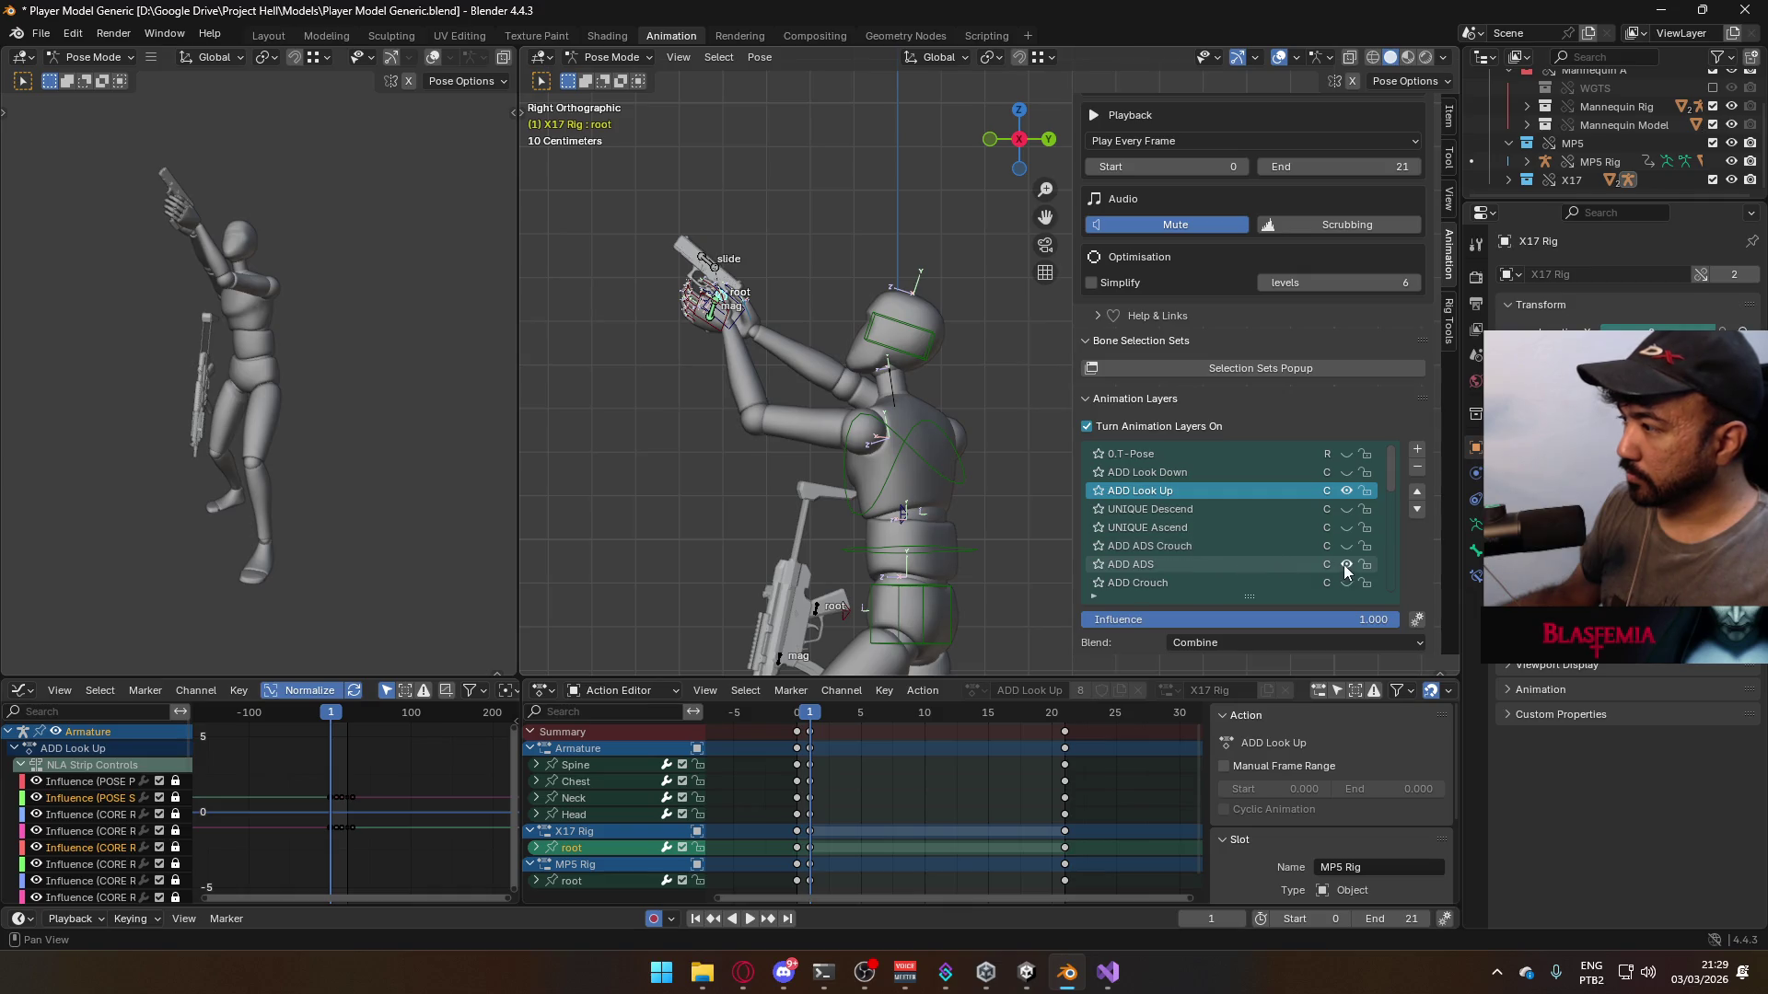
{"action": "left_click", "coordinate": [1345, 565]}
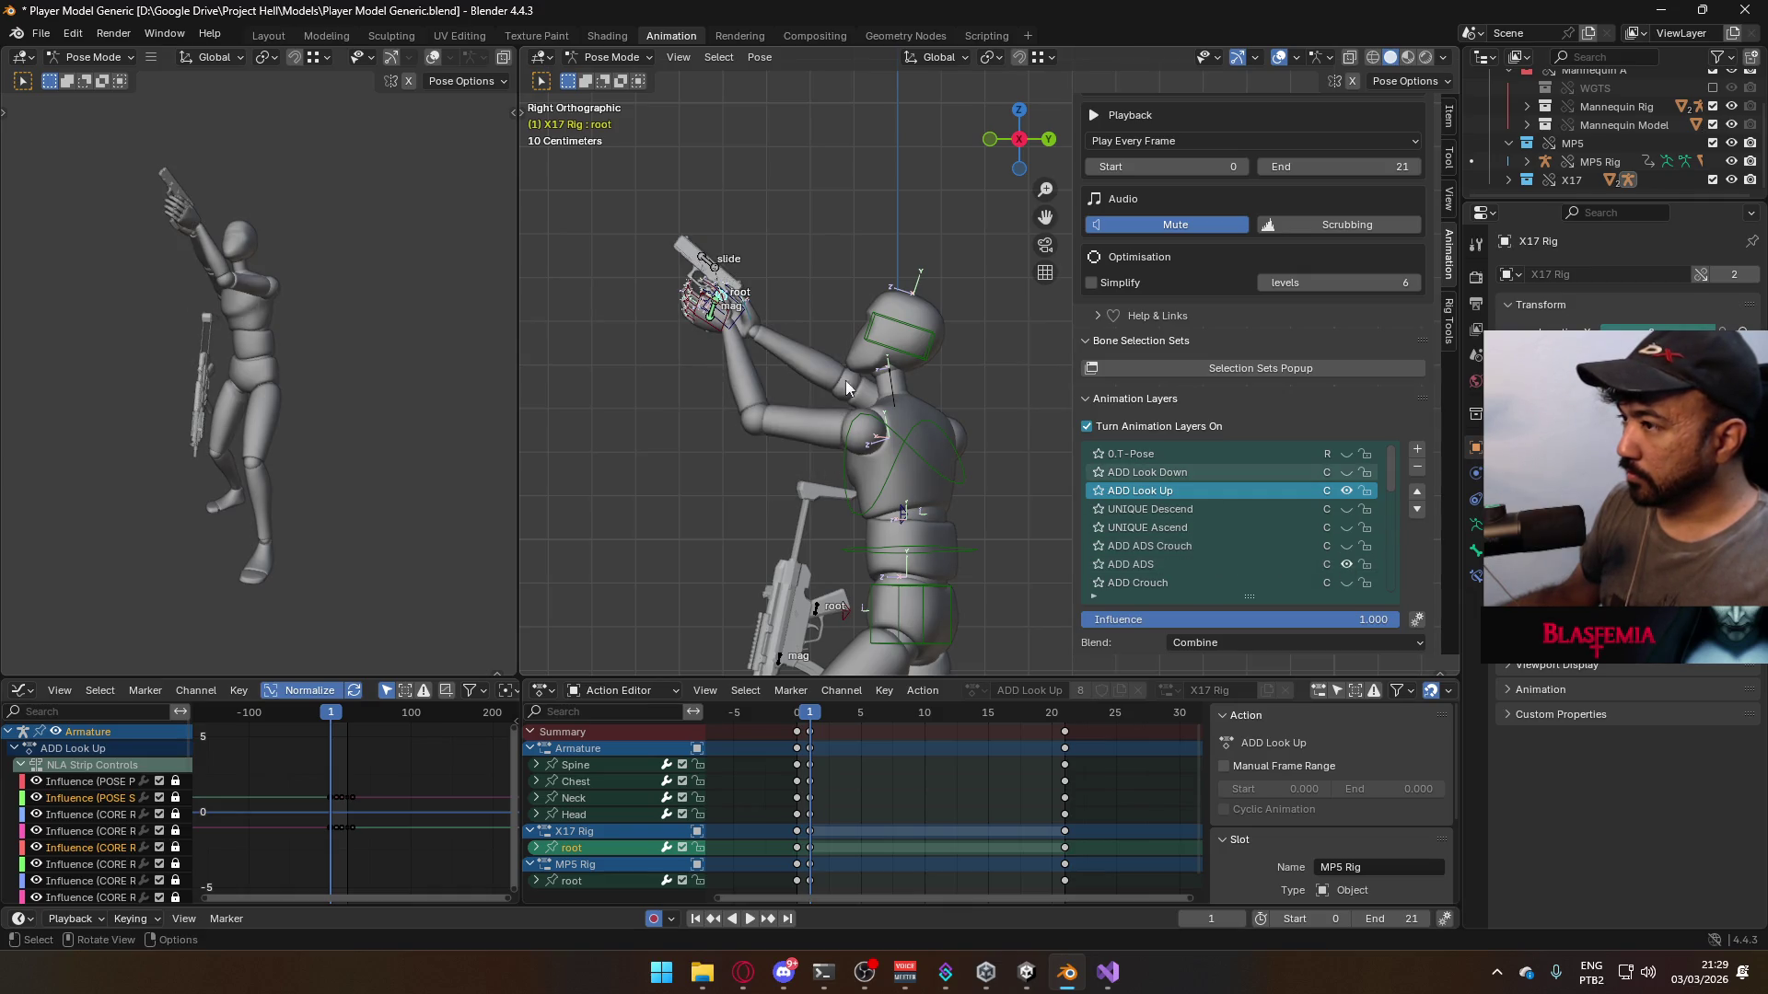
{"action": "key", "text": "g"}
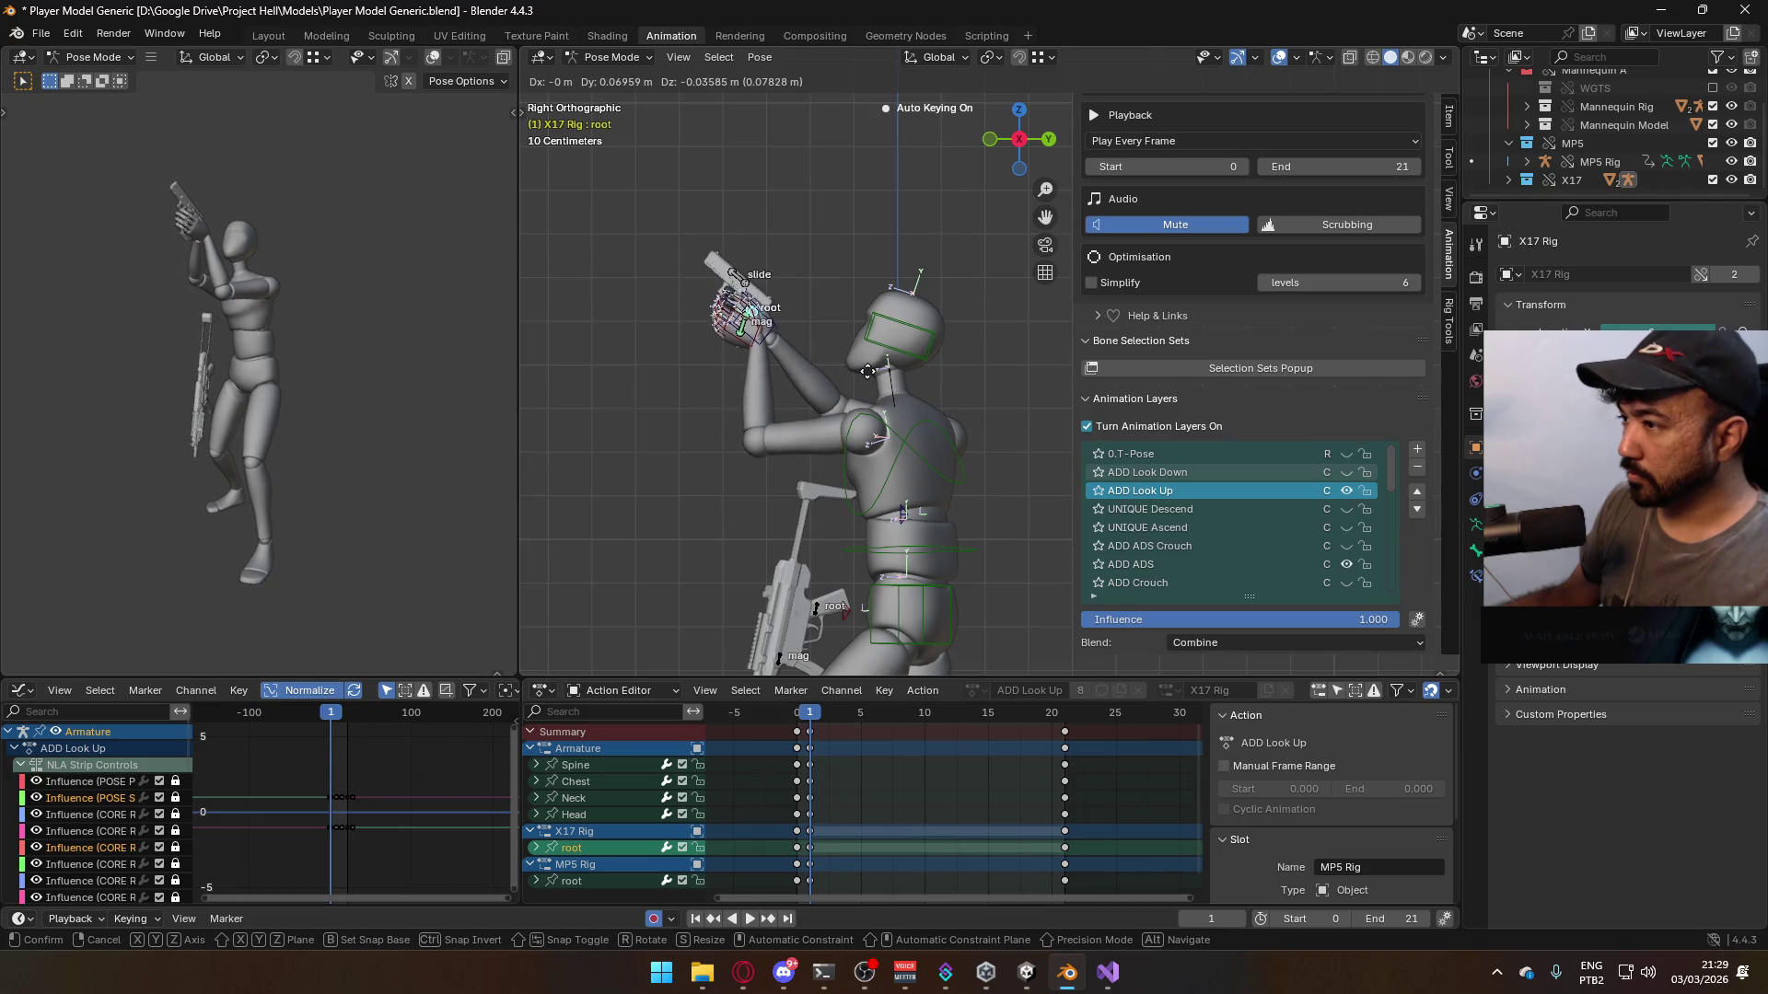
{"action": "left_click", "coordinate": [836, 356]}
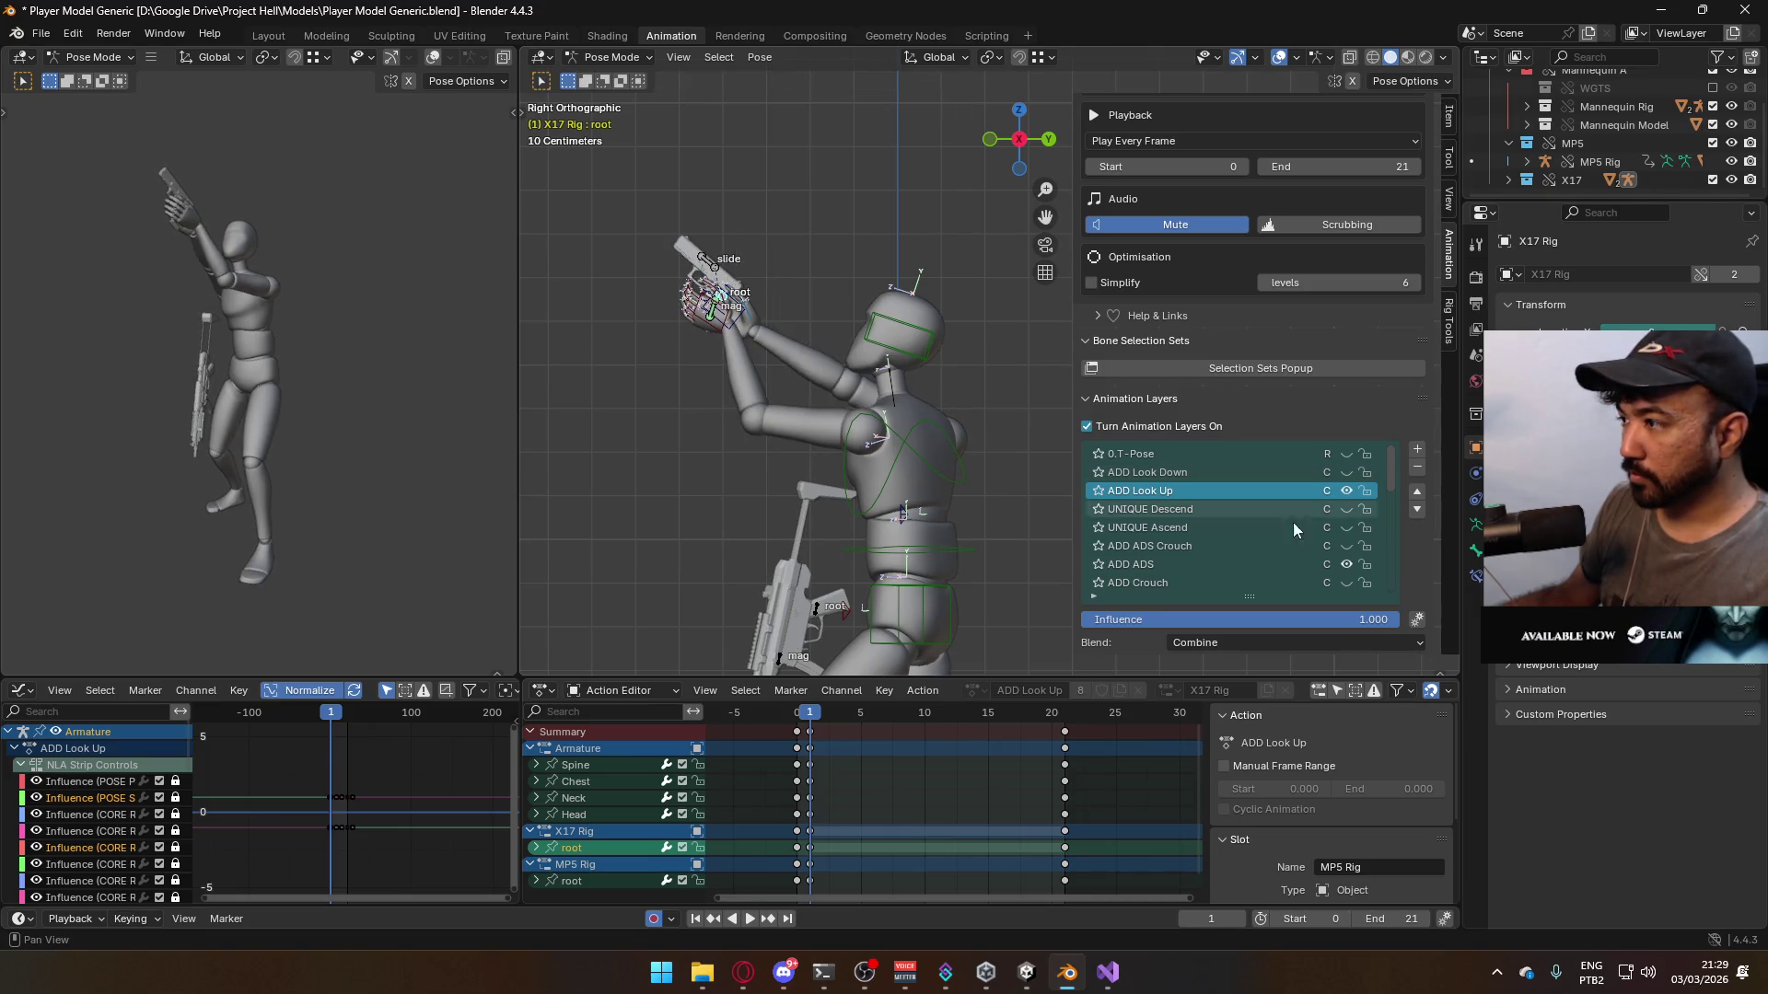
{"action": "left_click", "coordinate": [1348, 489]}
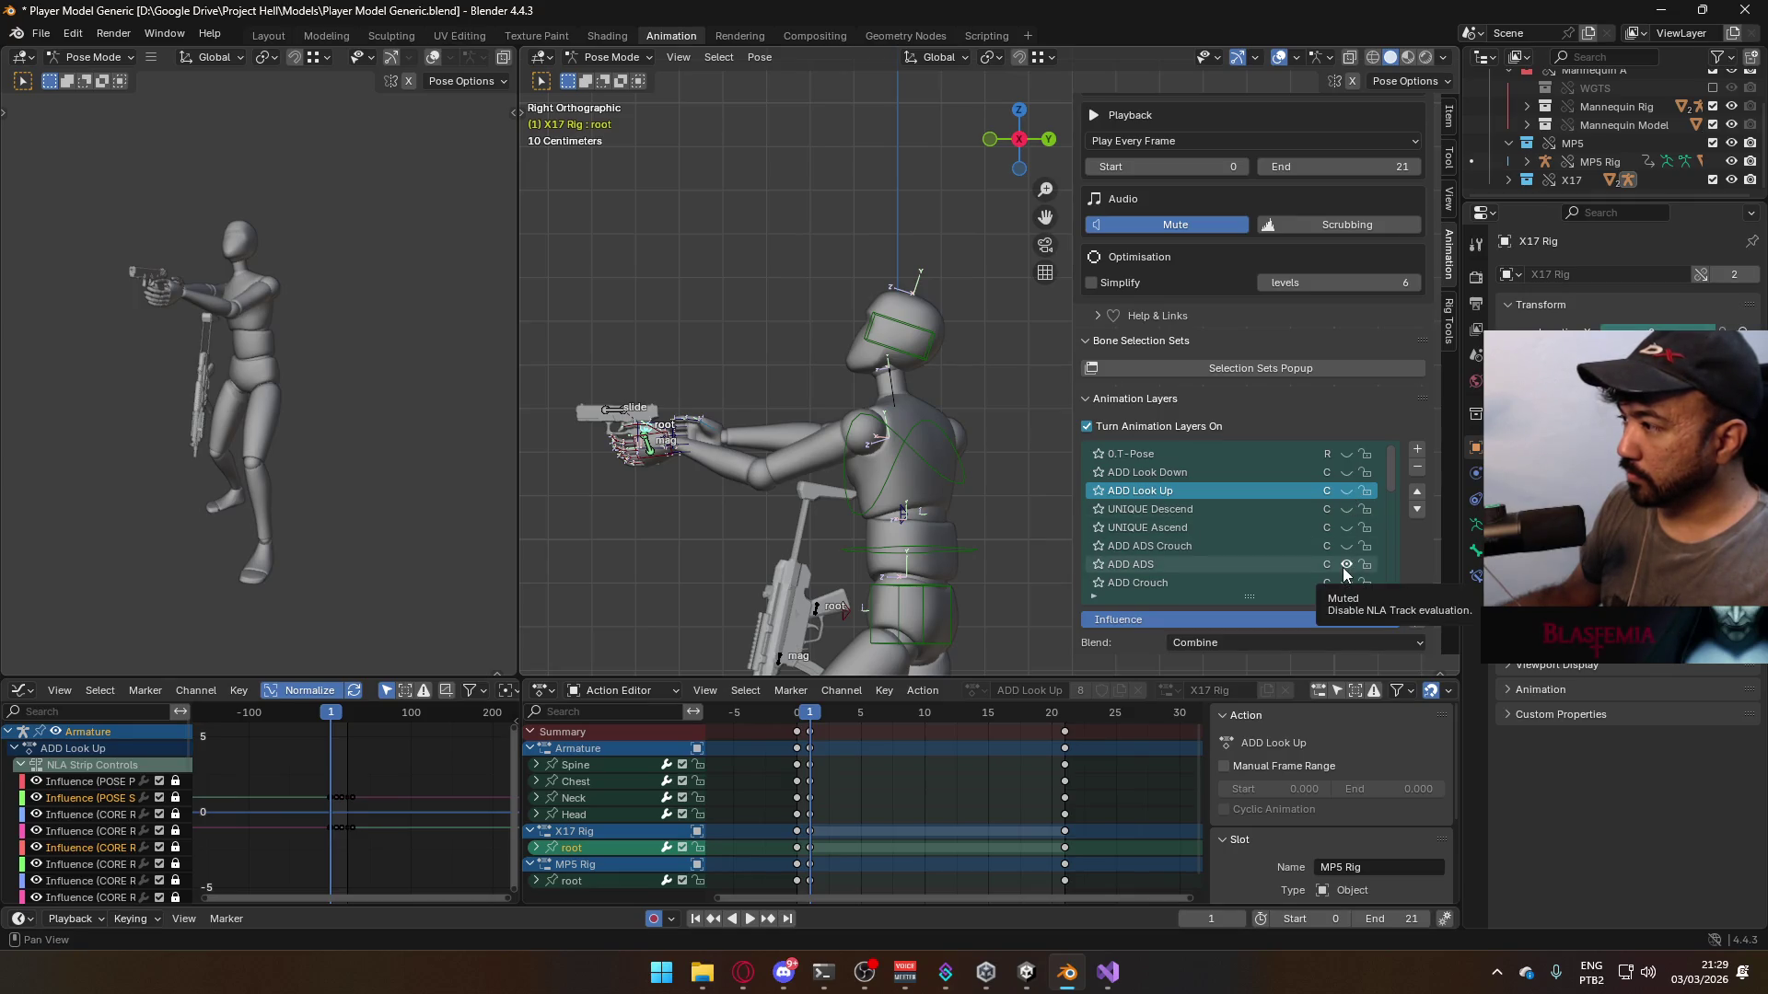
- Select the character's Chest bone and orbit around the character
{"action": "left_click", "coordinate": [929, 445]}
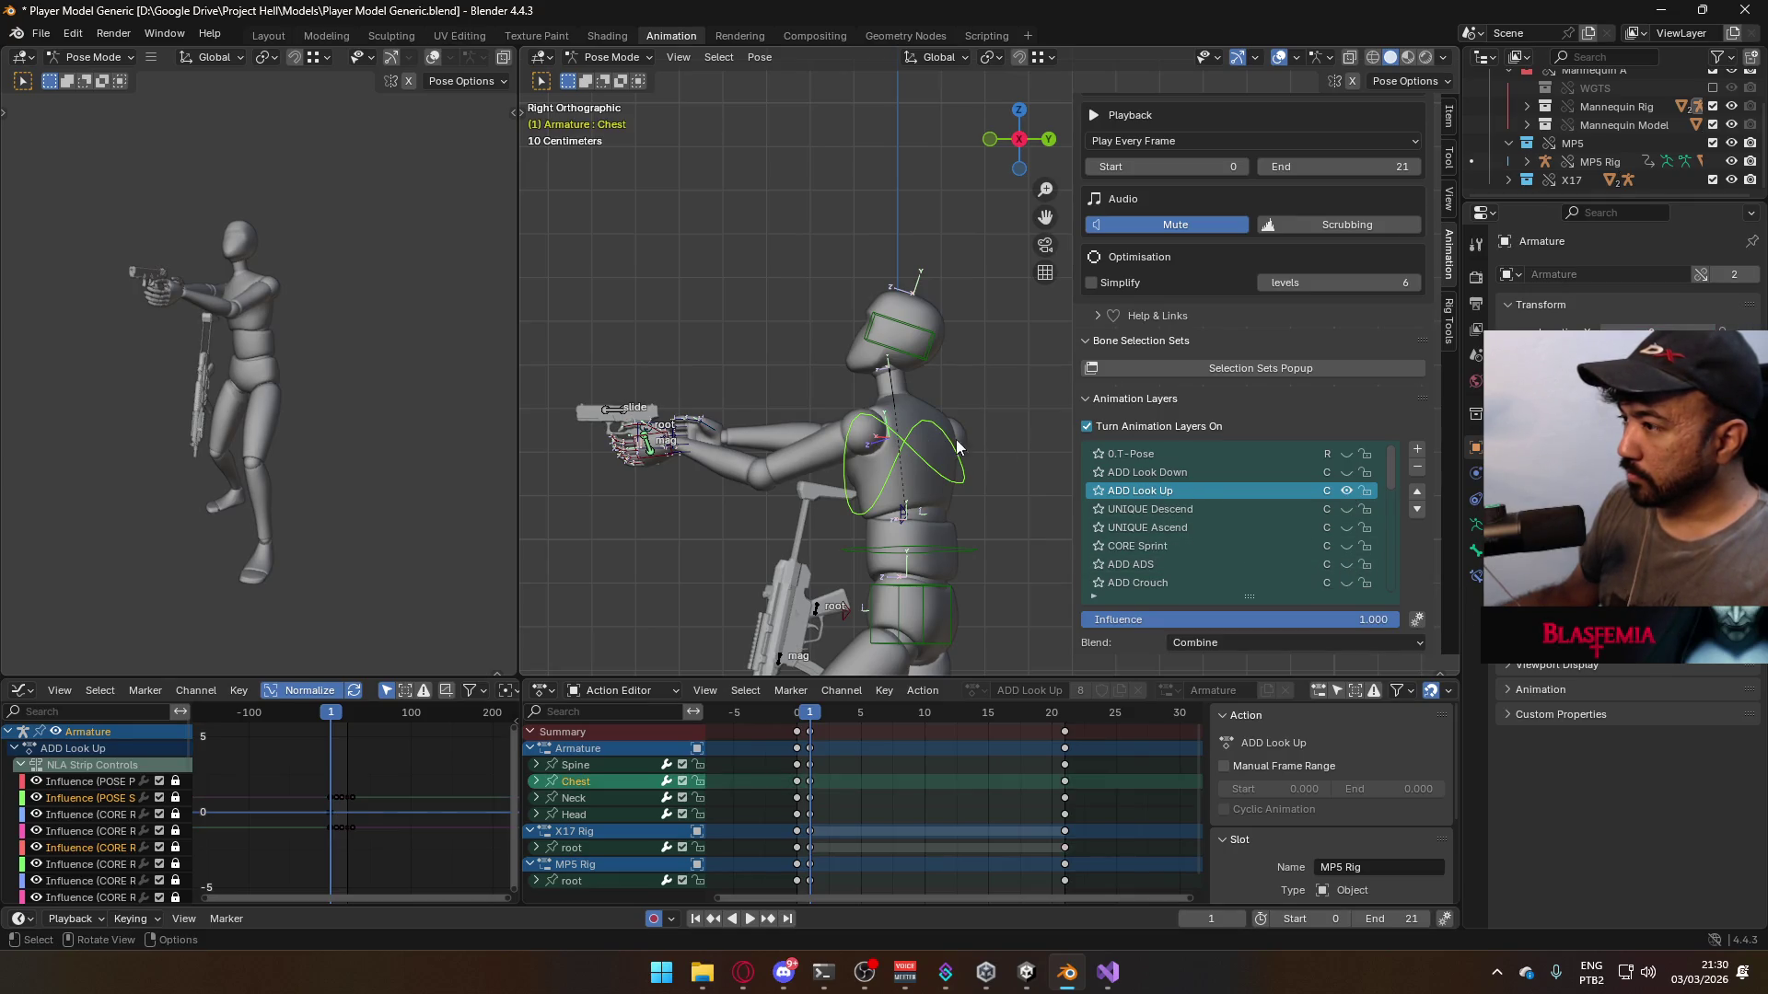
{"action": "left_click", "coordinate": [1344, 493]}
{"action": "scroll", "coordinate": [1316, 532], "scroll_direction": "down", "scroll_amount": 5}
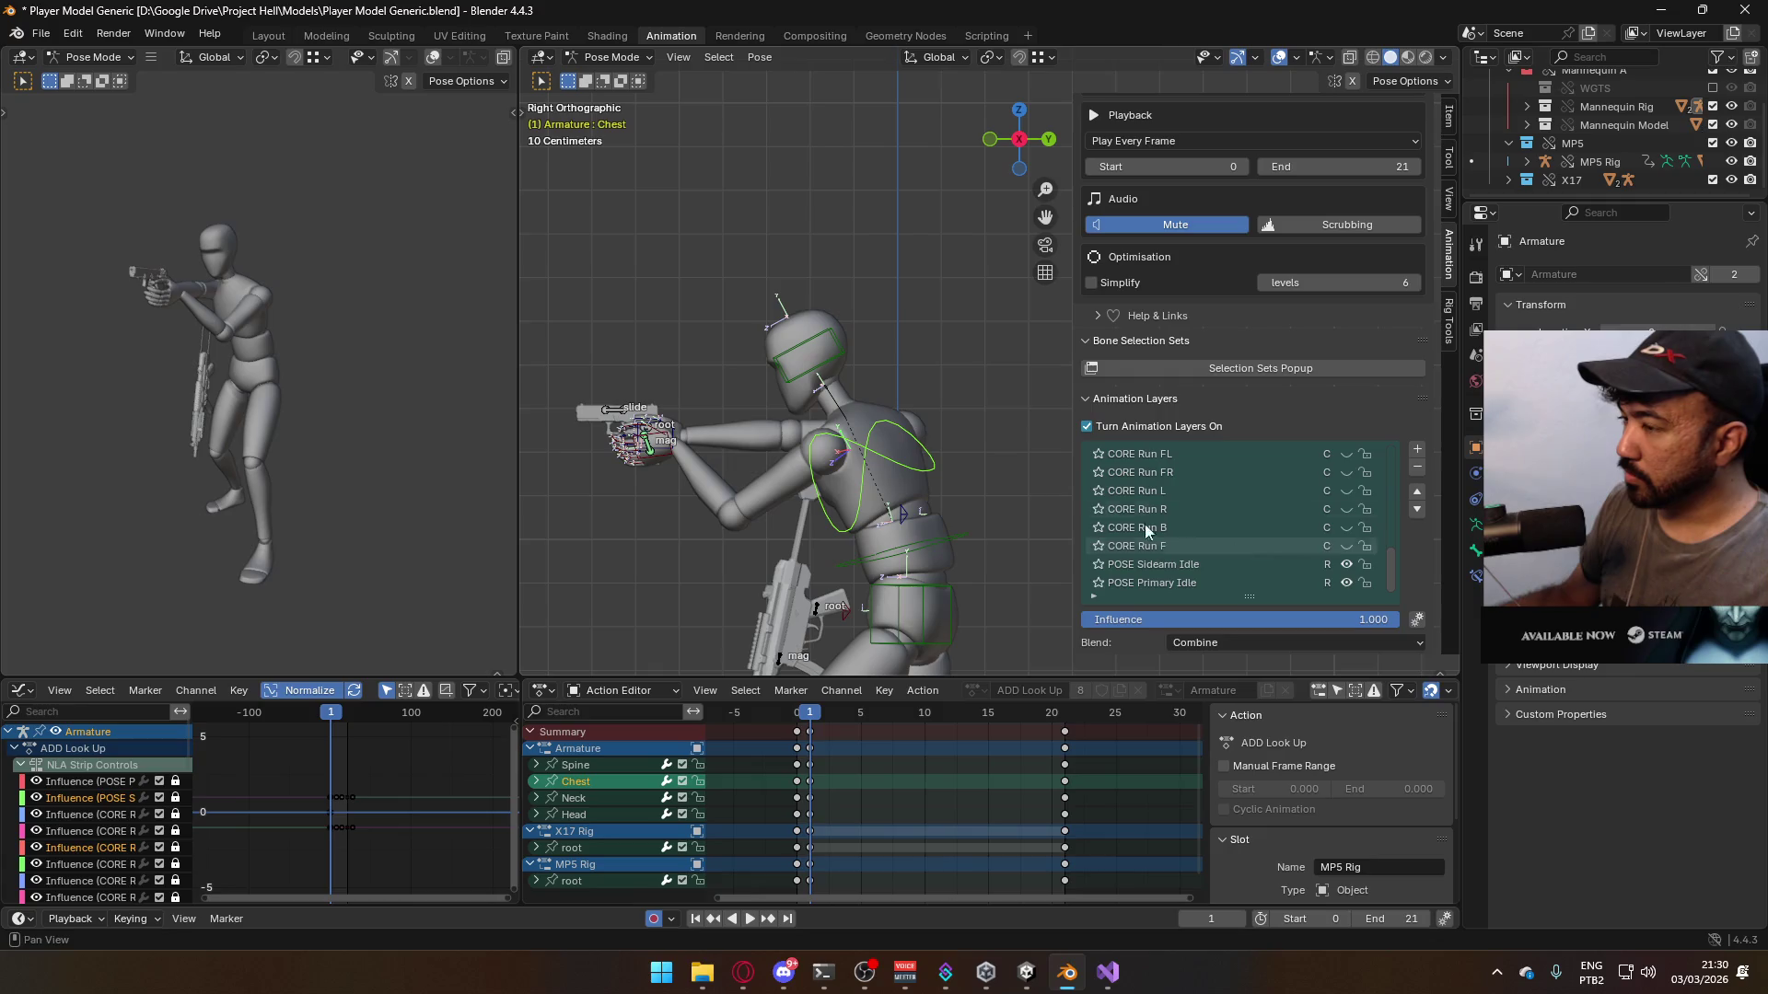
{"action": "mouse_move", "coordinate": [710, 414]}
{"action": "middle_mouse_down"}
{"action": "mouse_move", "coordinate": [859, 427]}
{"action": "mouse_move", "coordinate": [980, 405]}
{"action": "mouse_move", "coordinate": [748, 449]}
{"action": "mouse_move", "coordinate": [920, 484]}
{"action": "middle_mouse_up"}
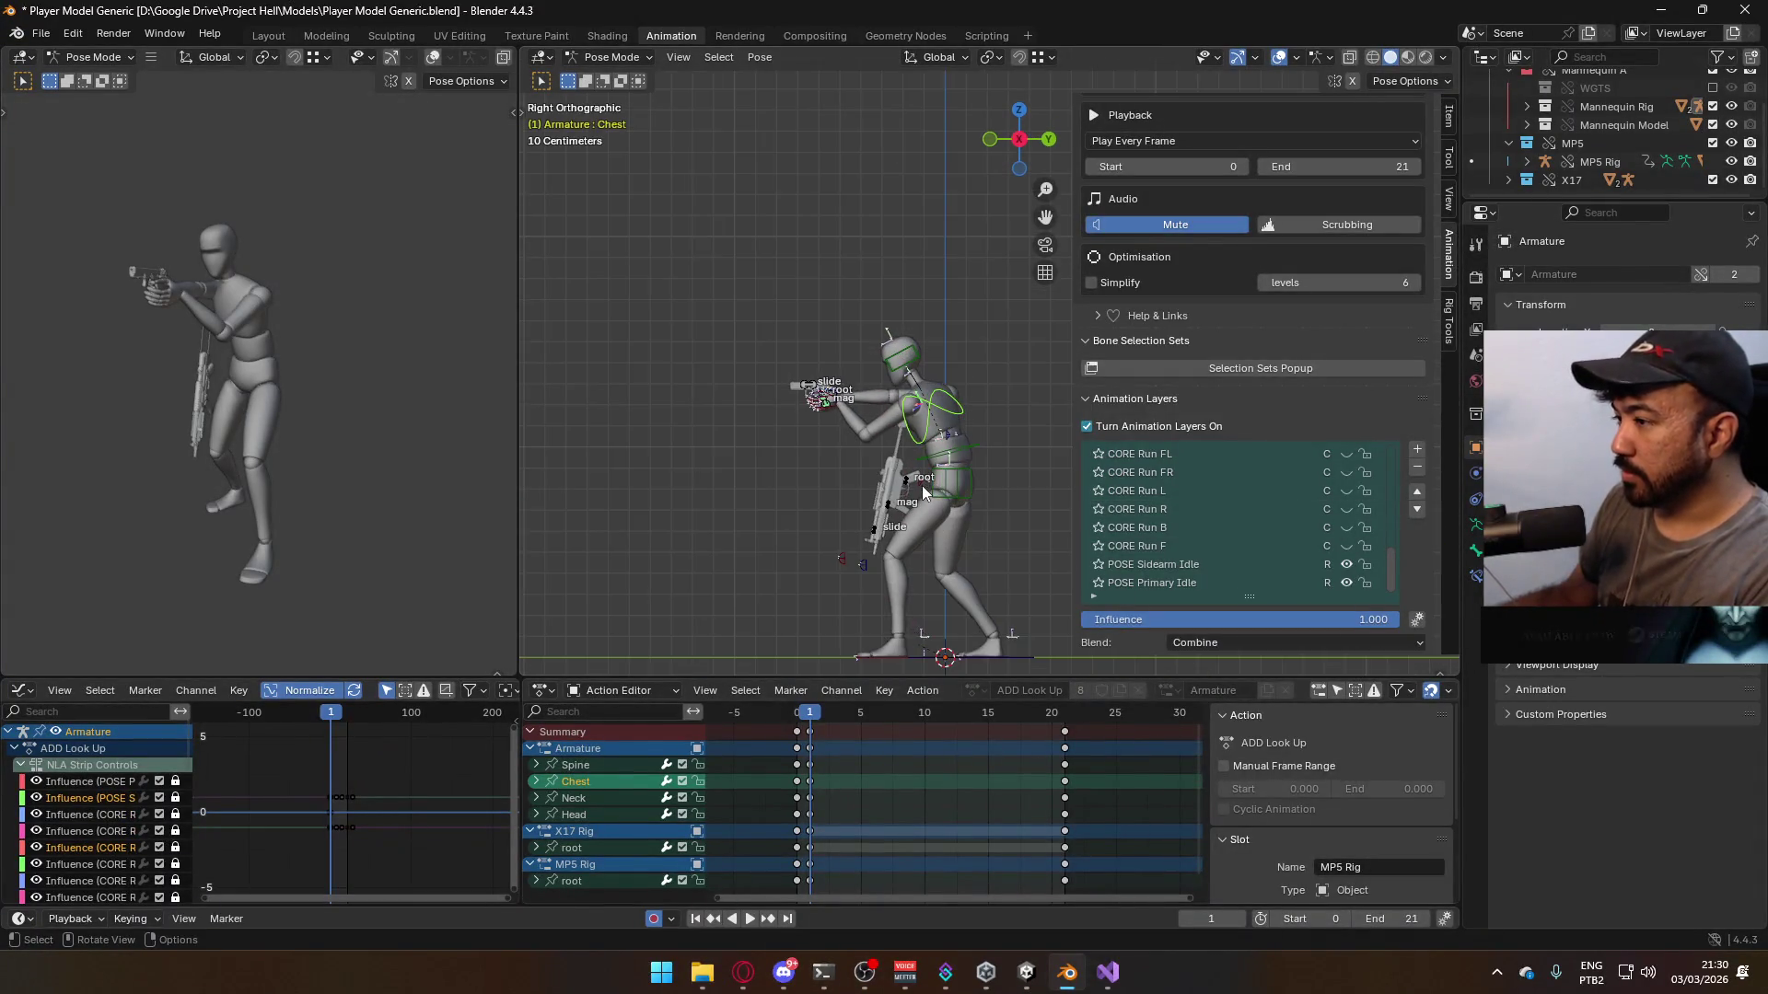
{"action": "scroll", "coordinate": [805, 398], "scroll_direction": "up", "scroll_amount": 5}
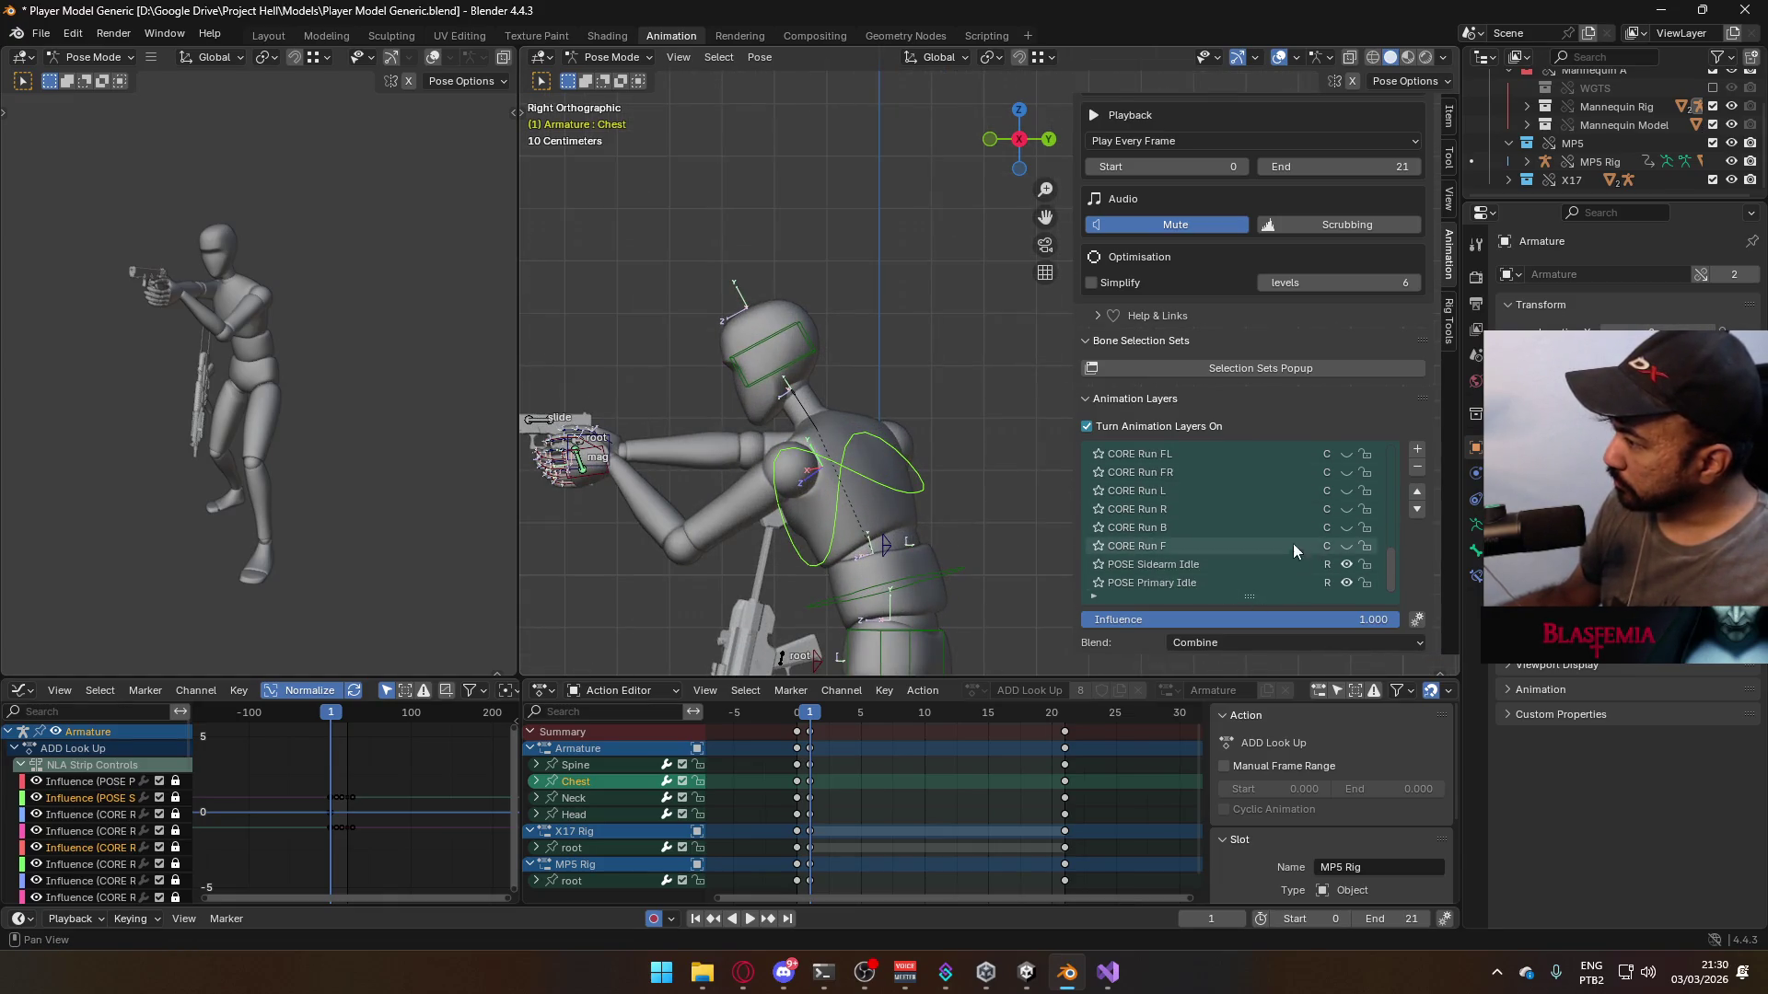
{"action": "scroll", "coordinate": [1290, 557], "scroll_direction": "up", "scroll_amount": 3}
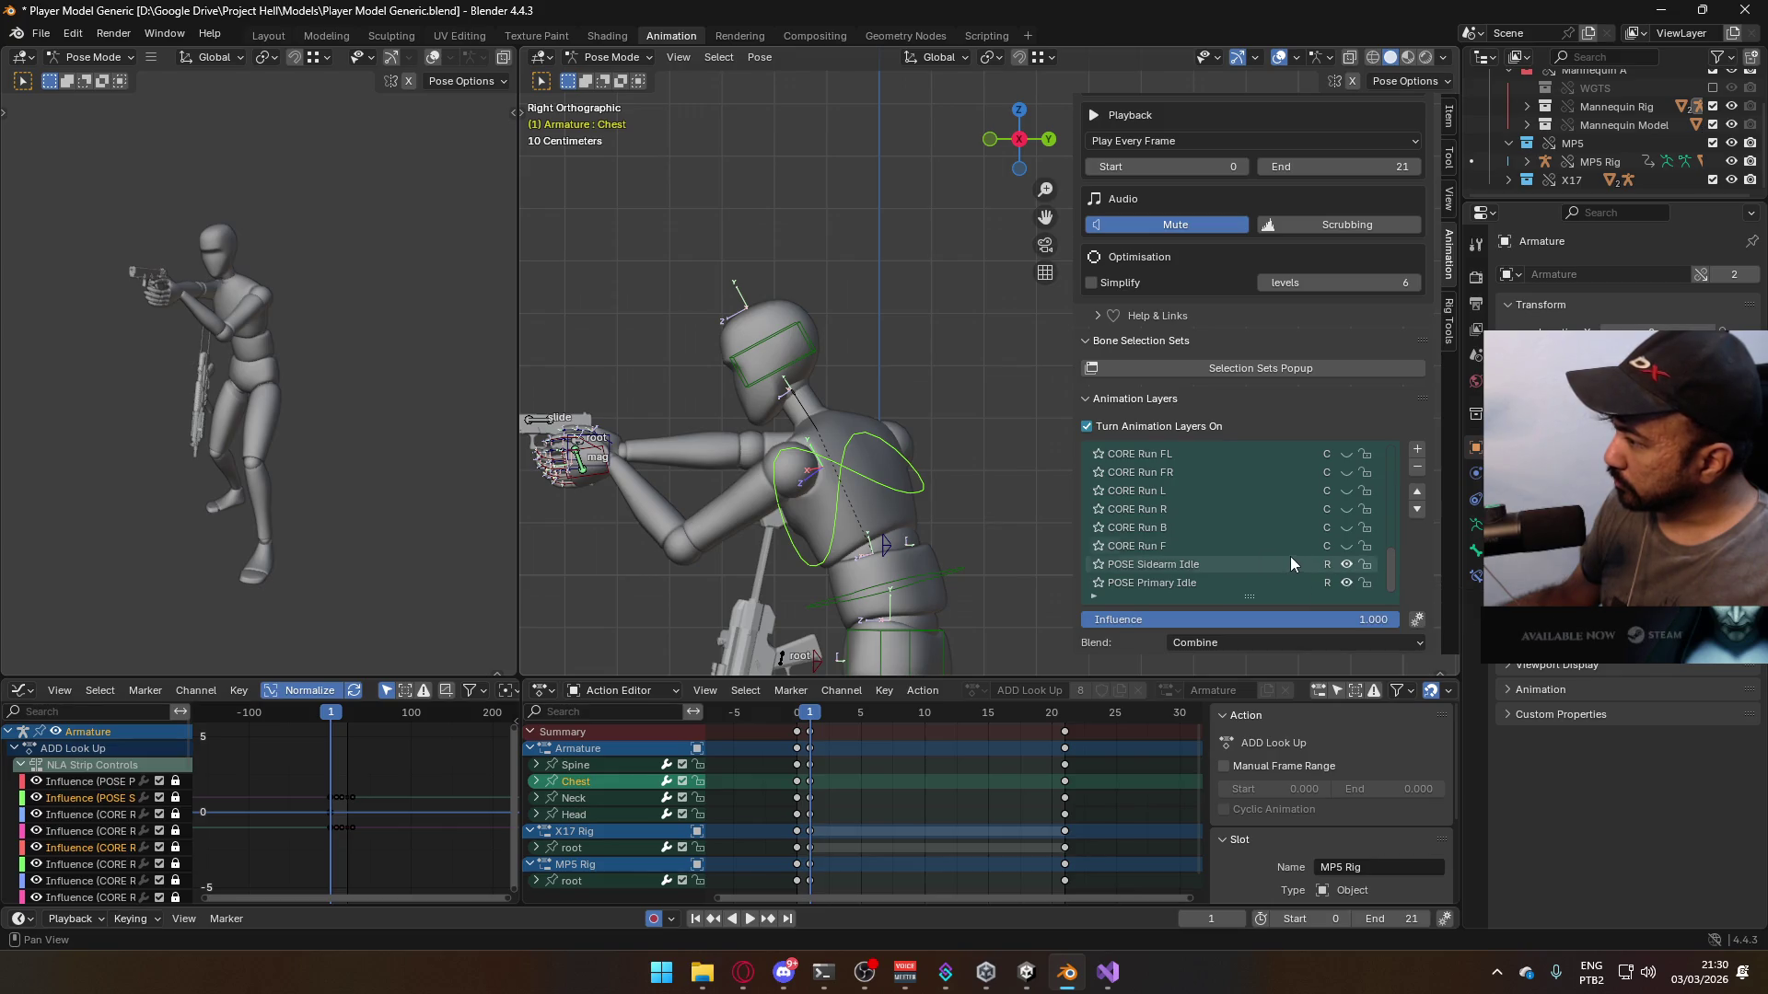
{"action": "scroll", "coordinate": [1263, 555], "scroll_direction": "up", "scroll_amount": 6}
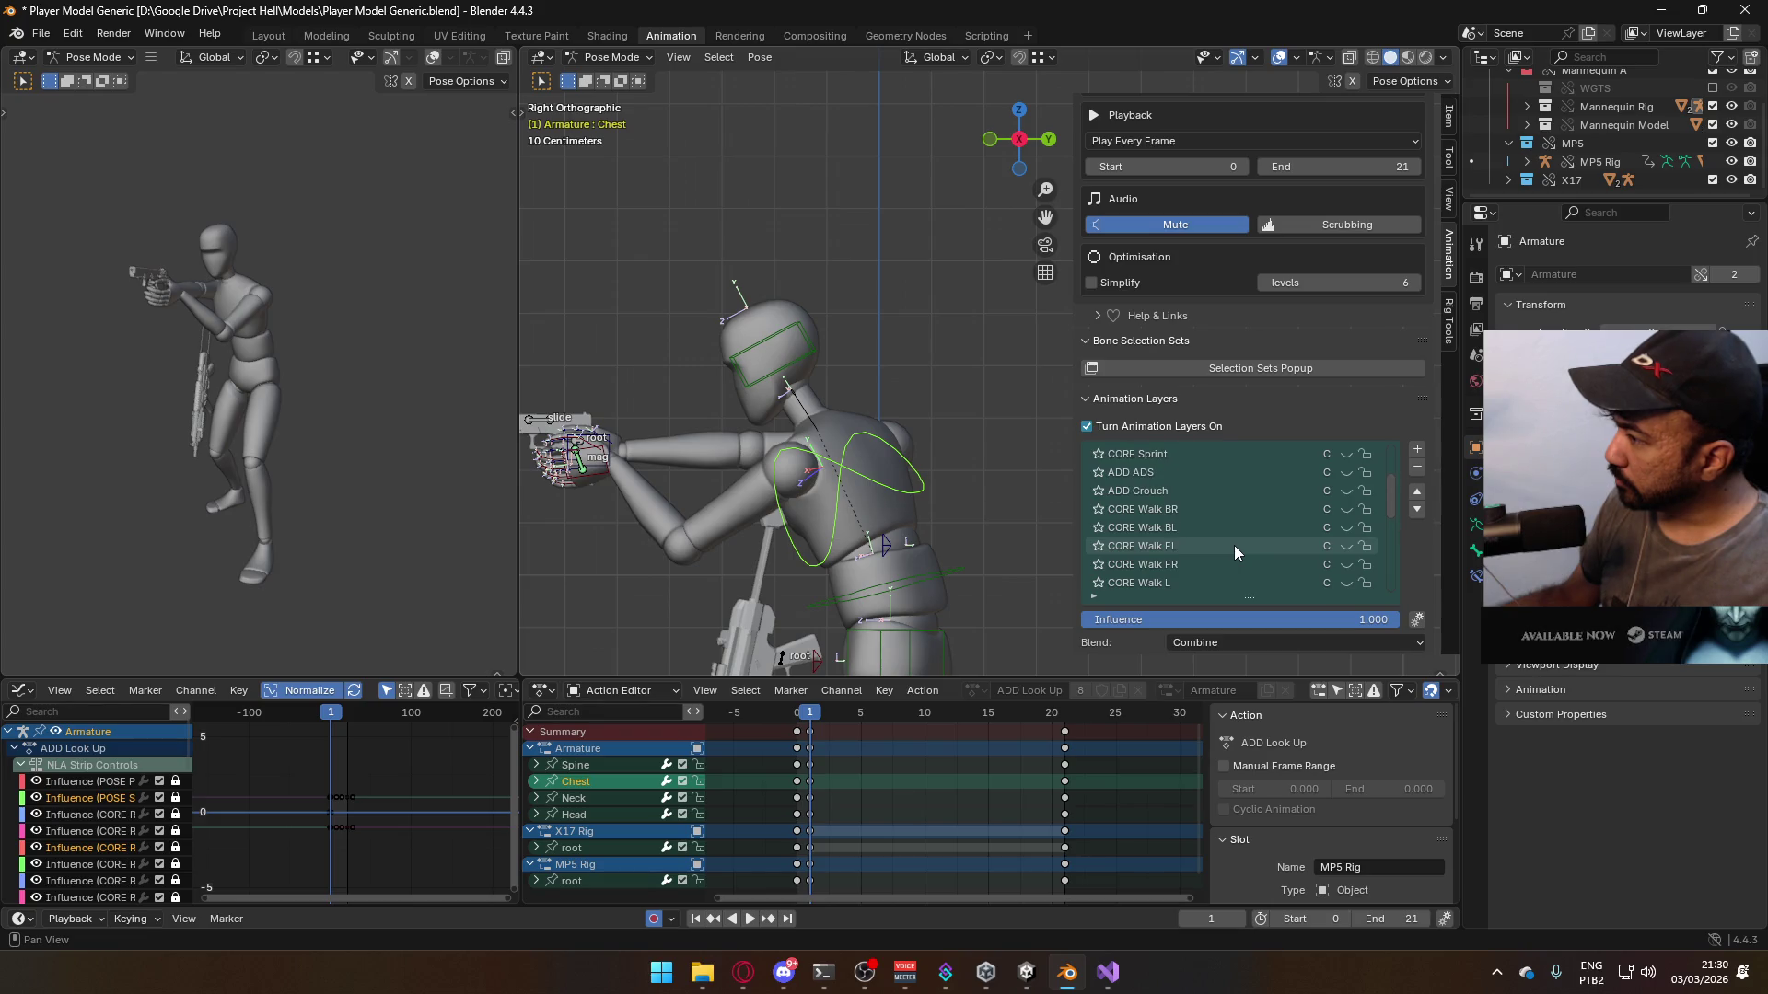
- Show the ADD ADS layer and select the X17 gun root in right orthographic view
{"action": "left_click", "coordinate": [1274, 475]}
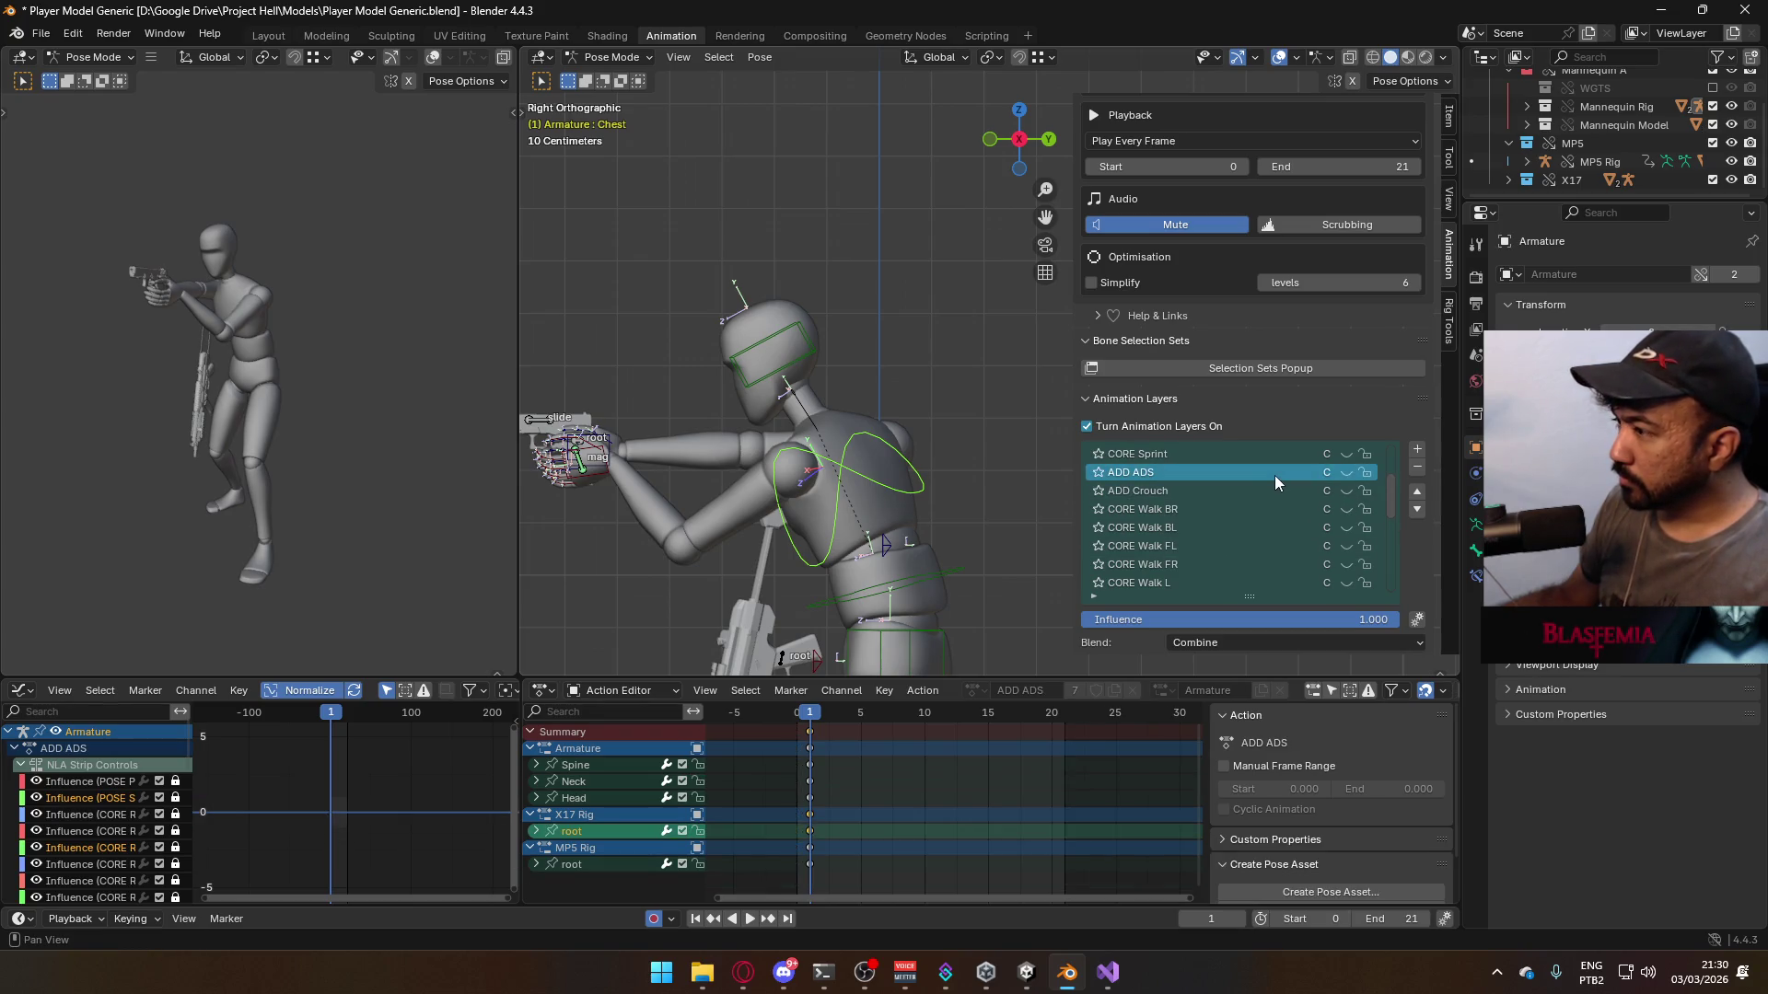
{"action": "left_click", "coordinate": [1350, 467]}
{"action": "mouse_move", "coordinate": [966, 446]}
{"action": "middle_mouse_down"}
{"action": "mouse_move", "coordinate": [838, 442]}
{"action": "mouse_move", "coordinate": [1081, 435]}
{"action": "mouse_move", "coordinate": [1041, 453]}
{"action": "mouse_move", "coordinate": [864, 445]}
{"action": "middle_mouse_up"}
{"action": "key", "text": "KP_5"}
{"action": "key", "text": "KP_3"}
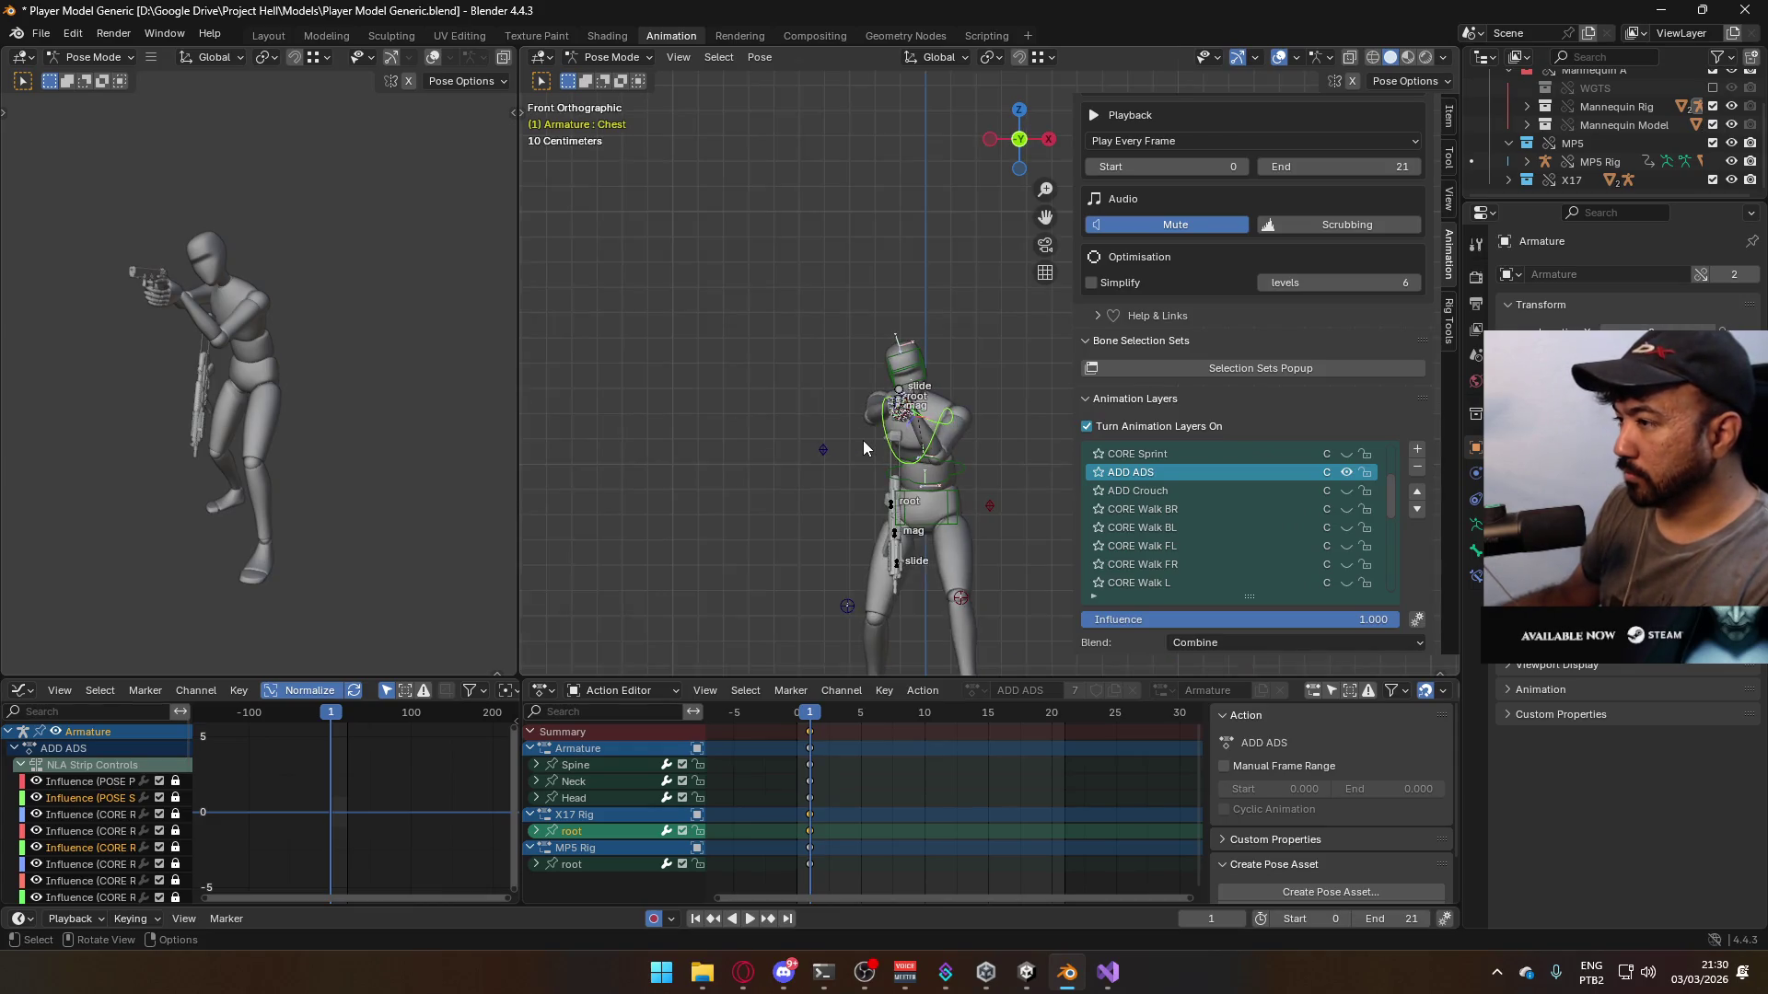
{"action": "scroll", "coordinate": [1219, 517], "scroll_direction": "up", "scroll_amount": 5}
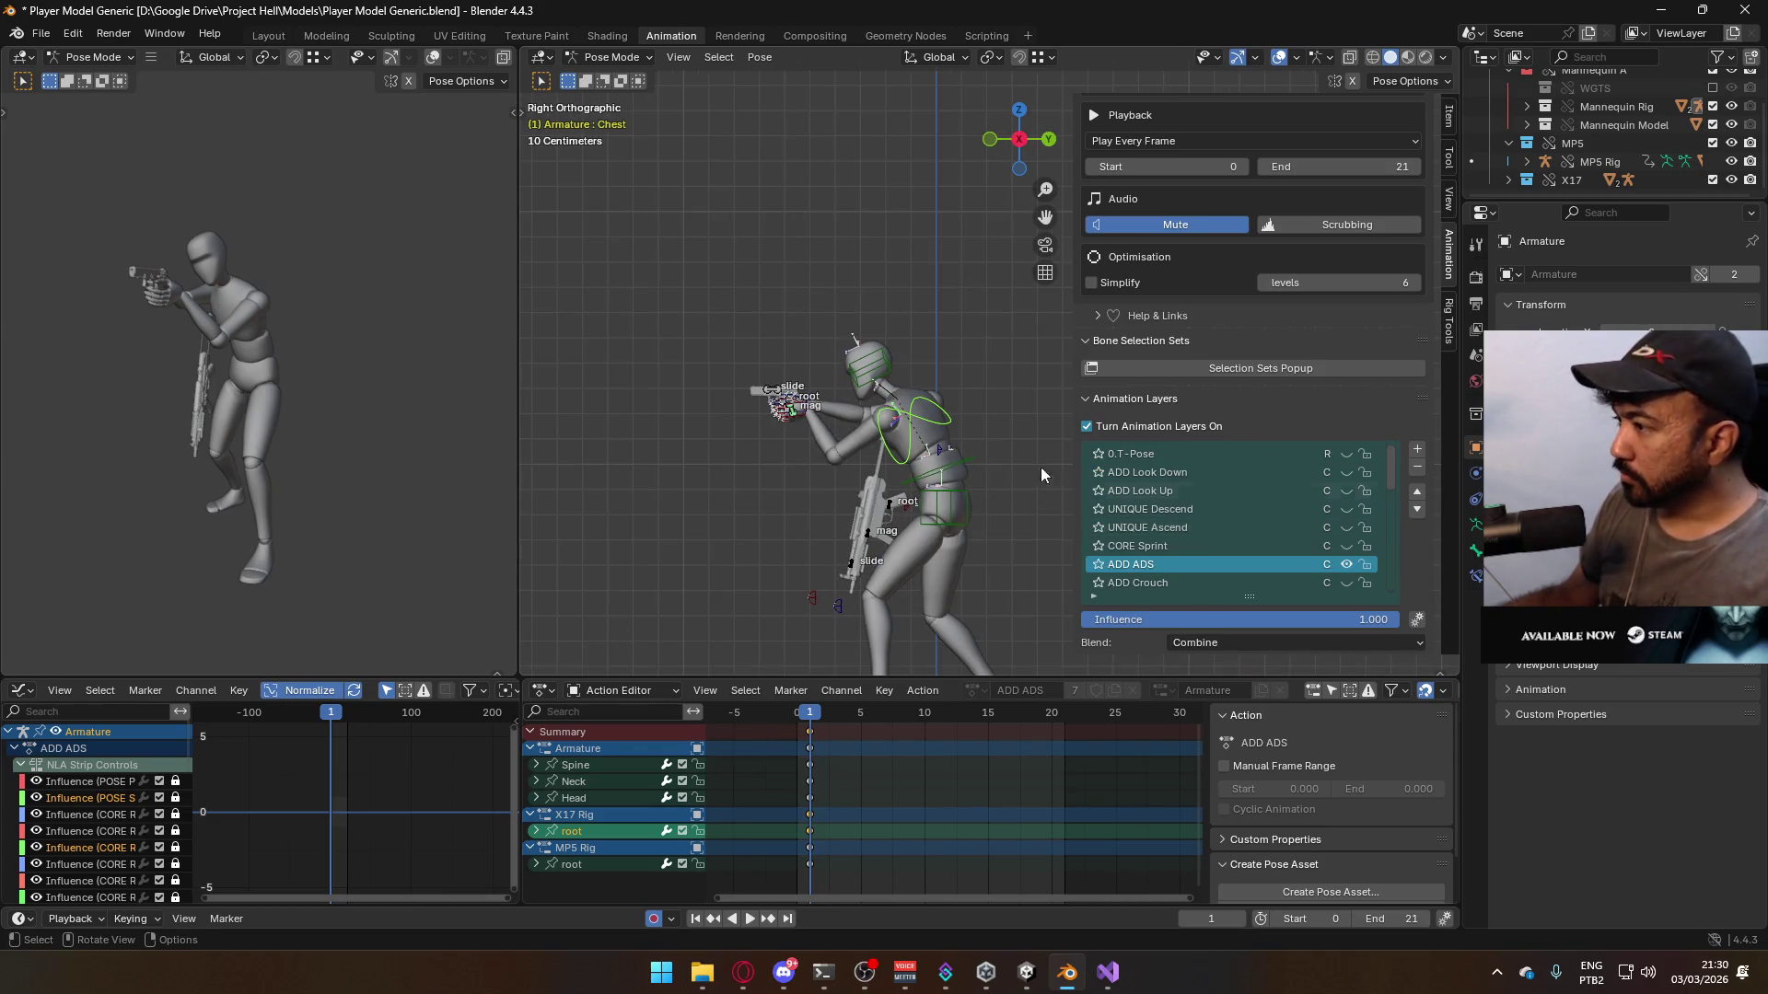
{"action": "scroll", "coordinate": [814, 459], "scroll_direction": "up", "scroll_amount": 6}
{"action": "left_click", "coordinate": [611, 411]}
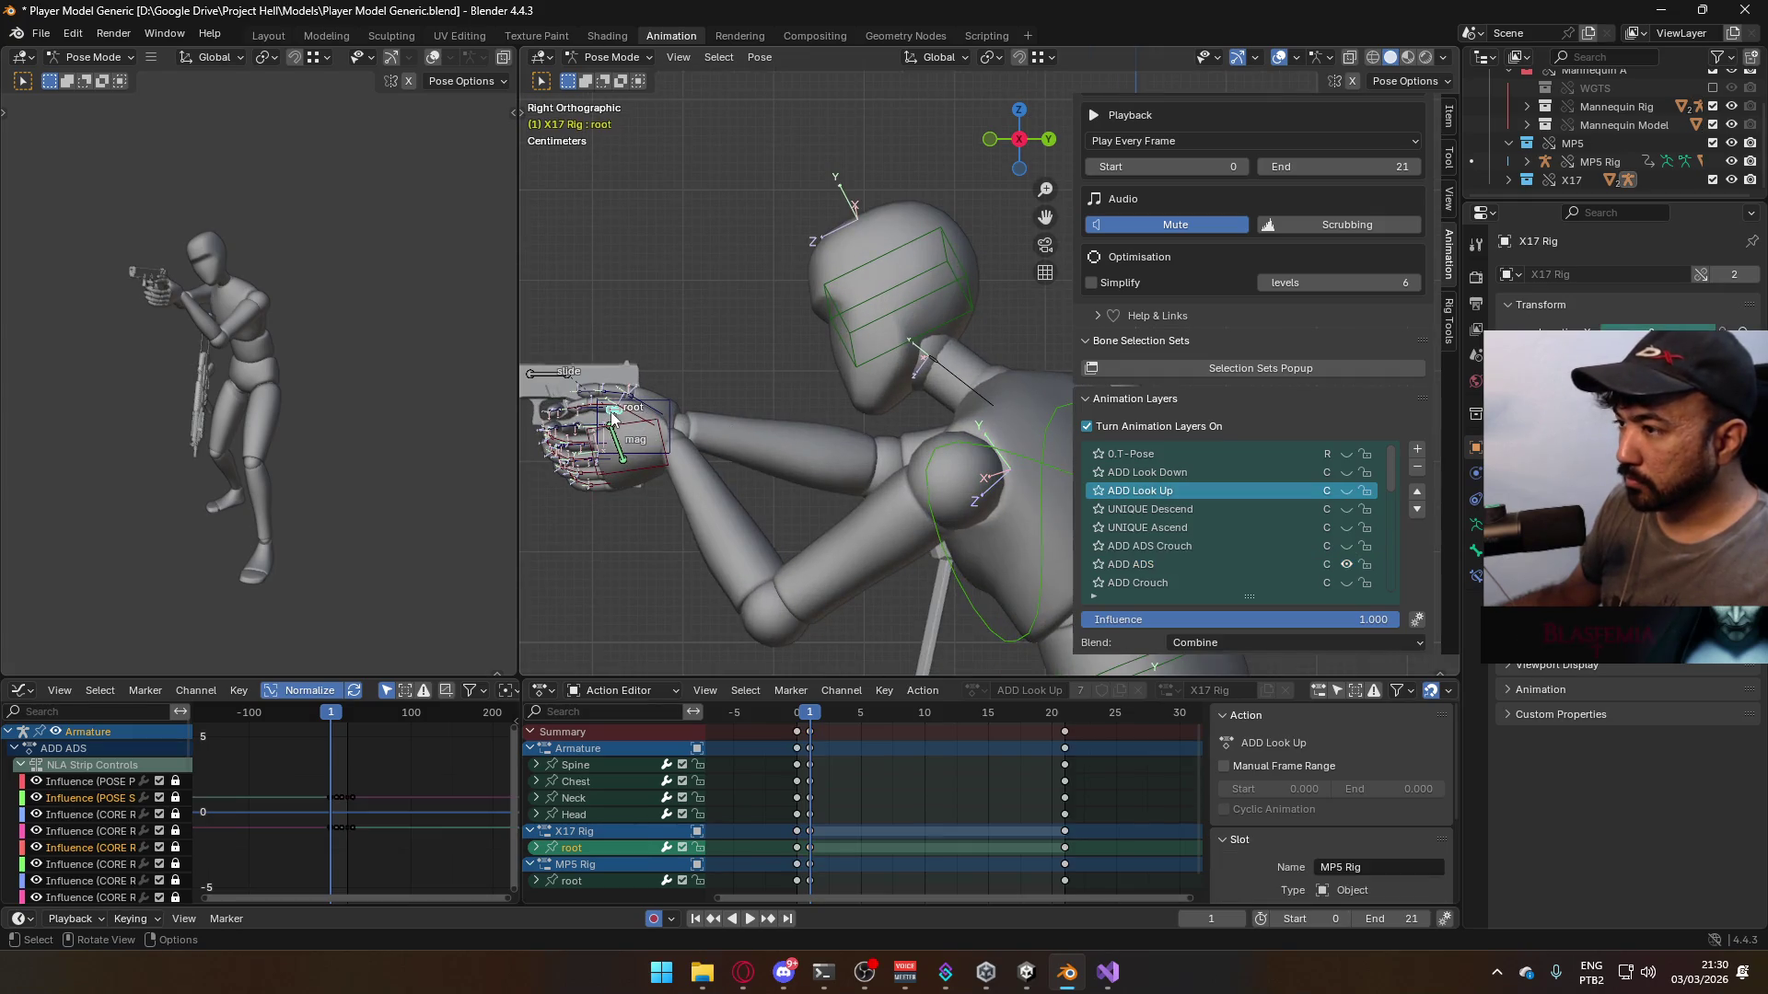
{"action": "scroll", "coordinate": [760, 438], "scroll_direction": "down", "scroll_amount": 4}
- Move the X17 gun root along global Y, checking it from the front and right views
{"action": "key", "text": "g"}
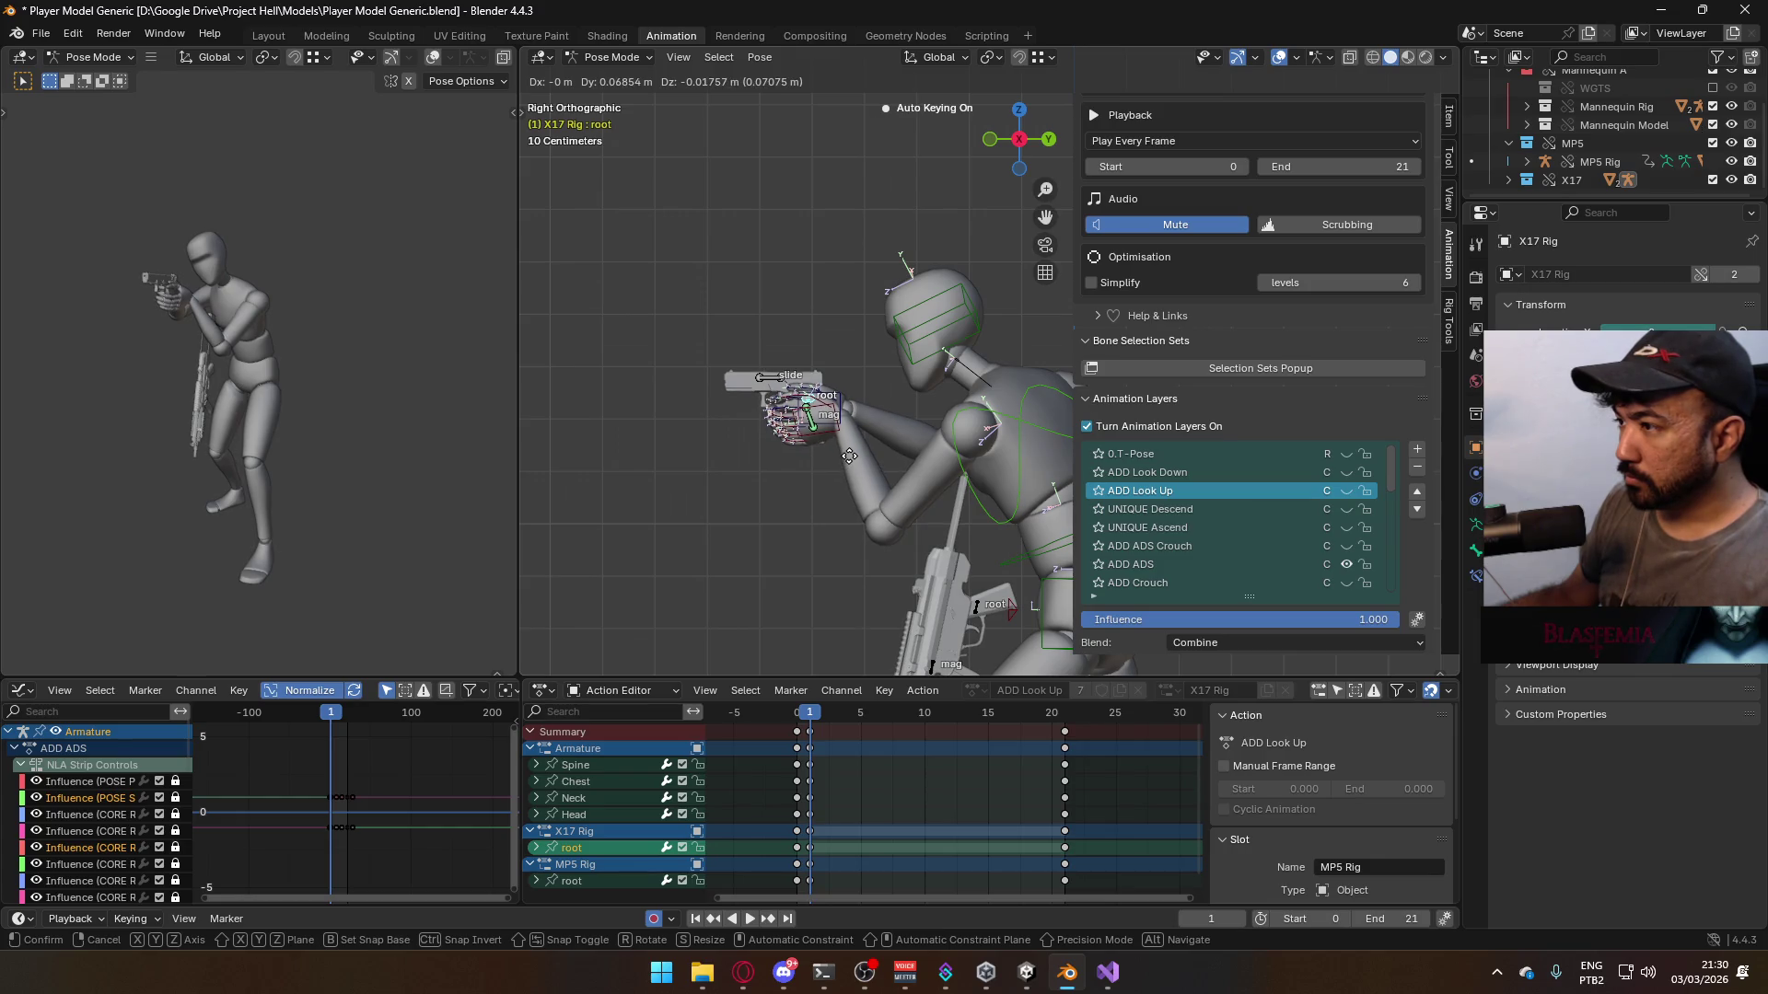
{"action": "key", "text": "y"}
{"action": "left_click", "coordinate": [874, 446]}
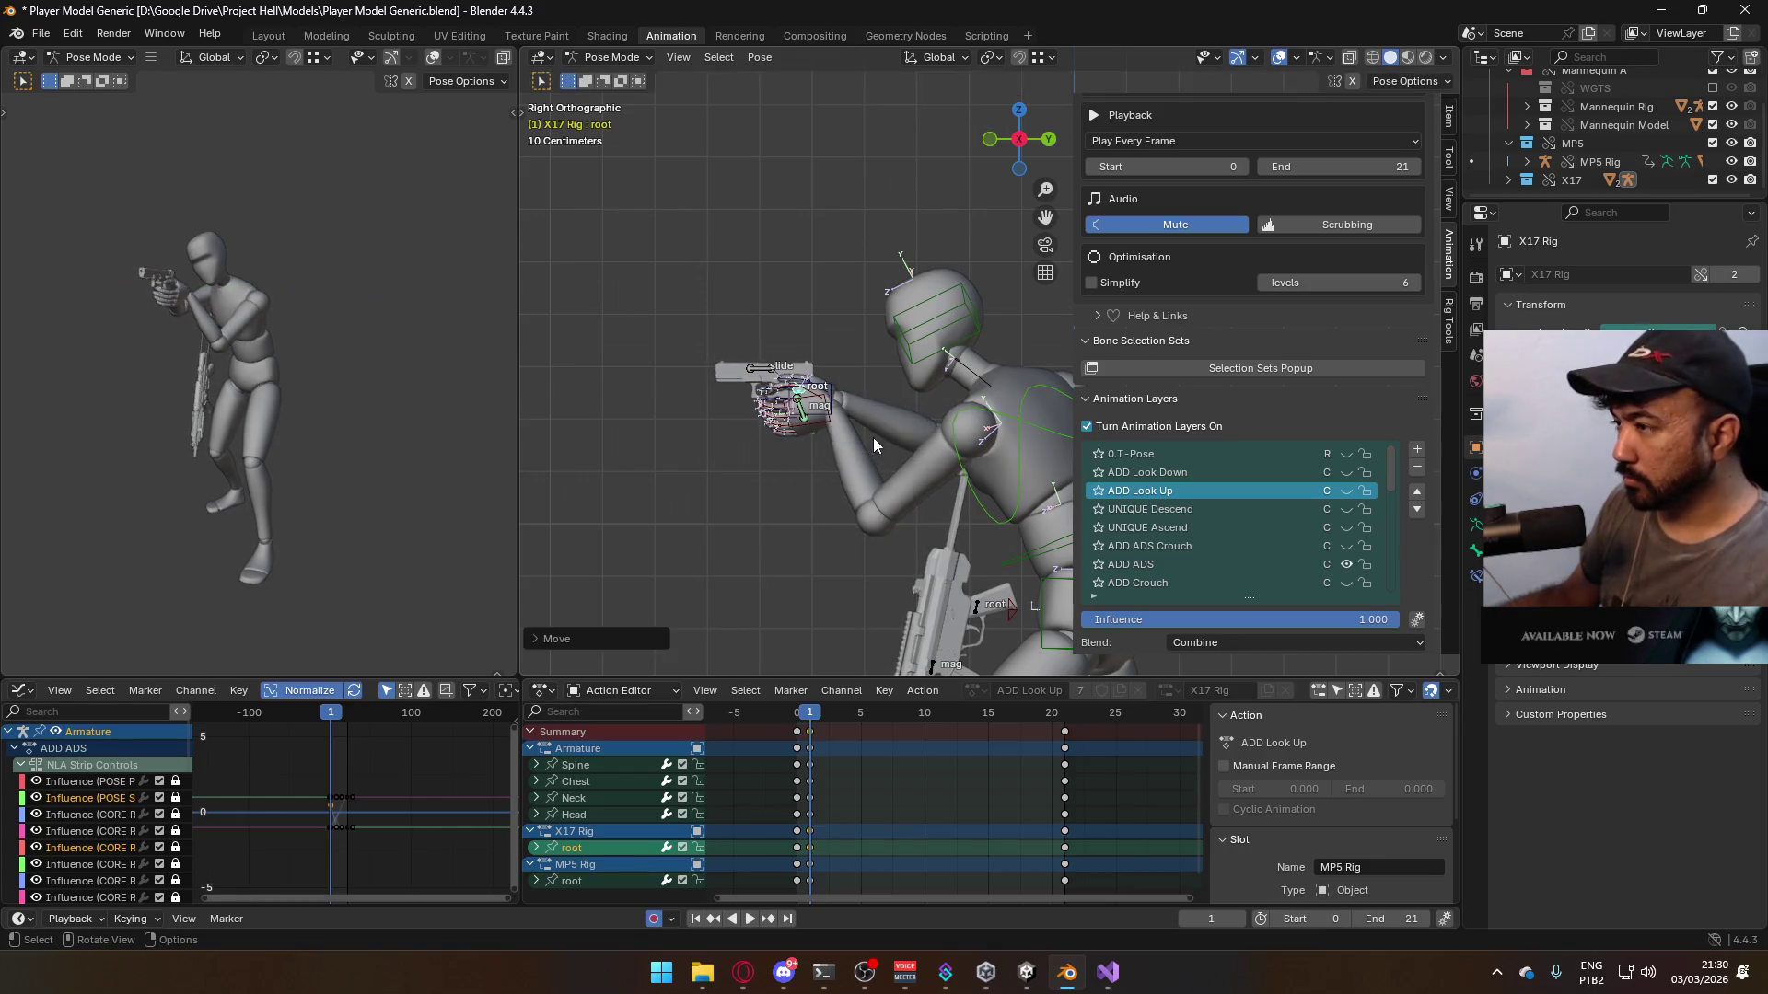
{"action": "key", "text": "KP_1"}
{"action": "key", "text": "KP_3"}
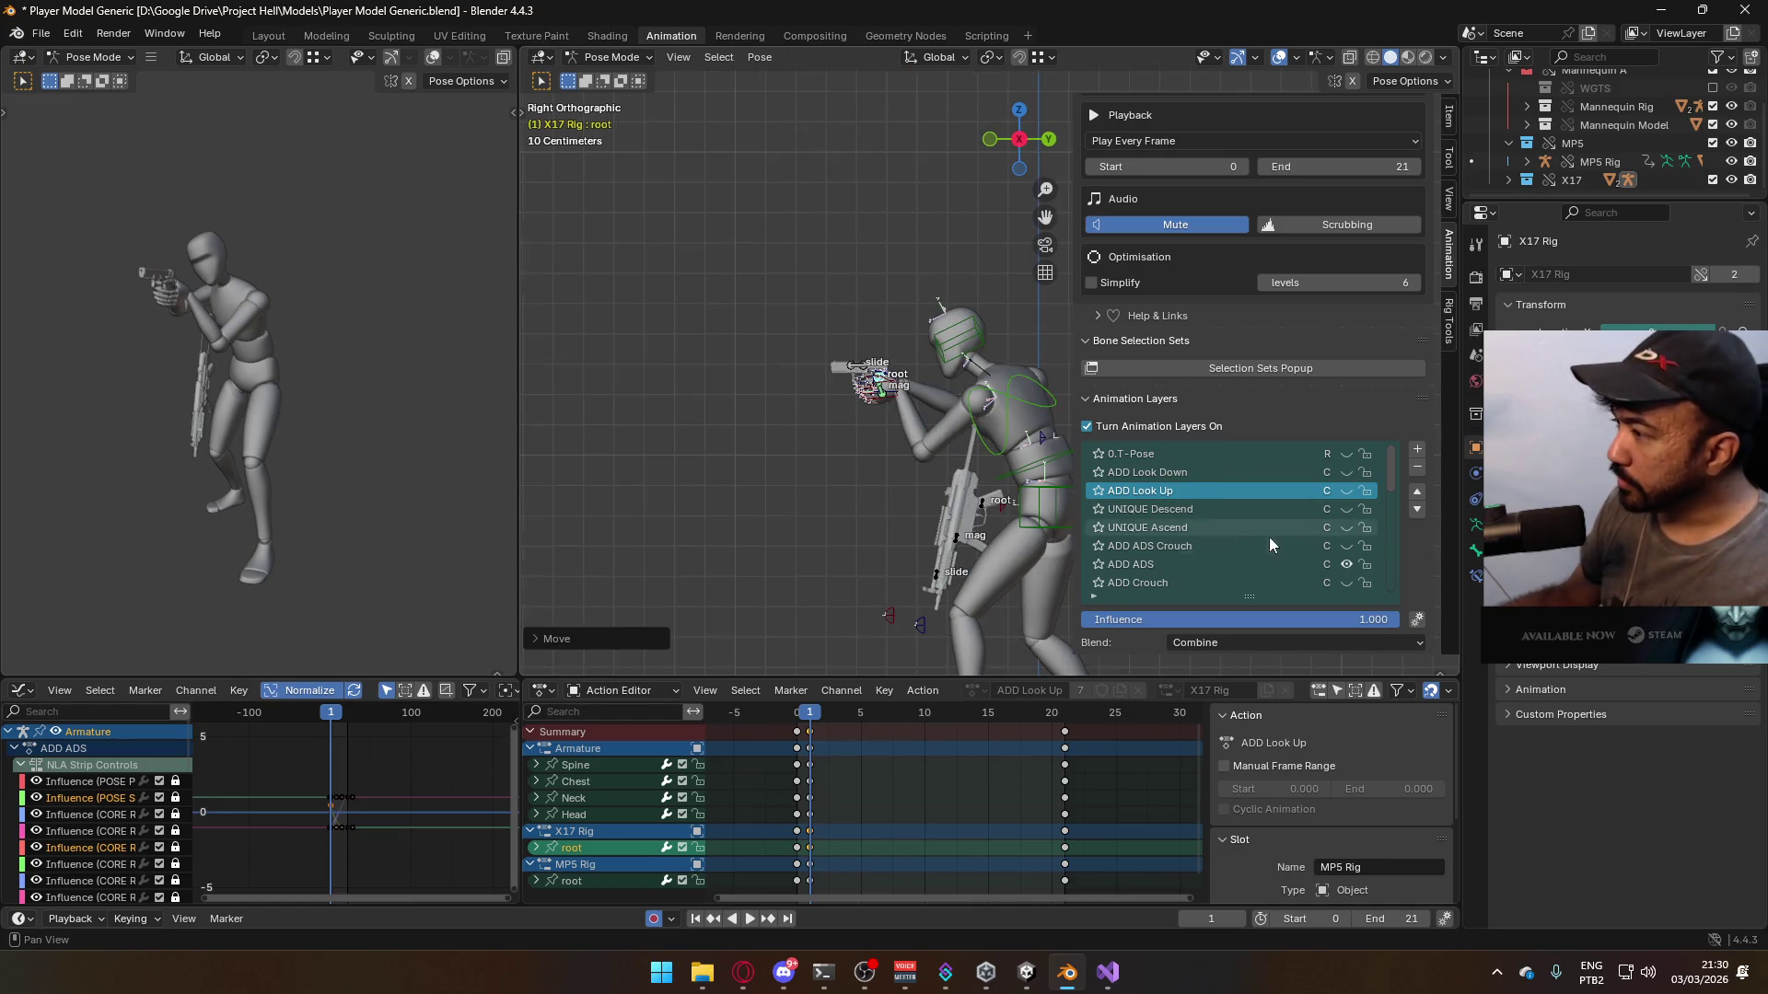
{"action": "left_click", "coordinate": [1138, 564]}
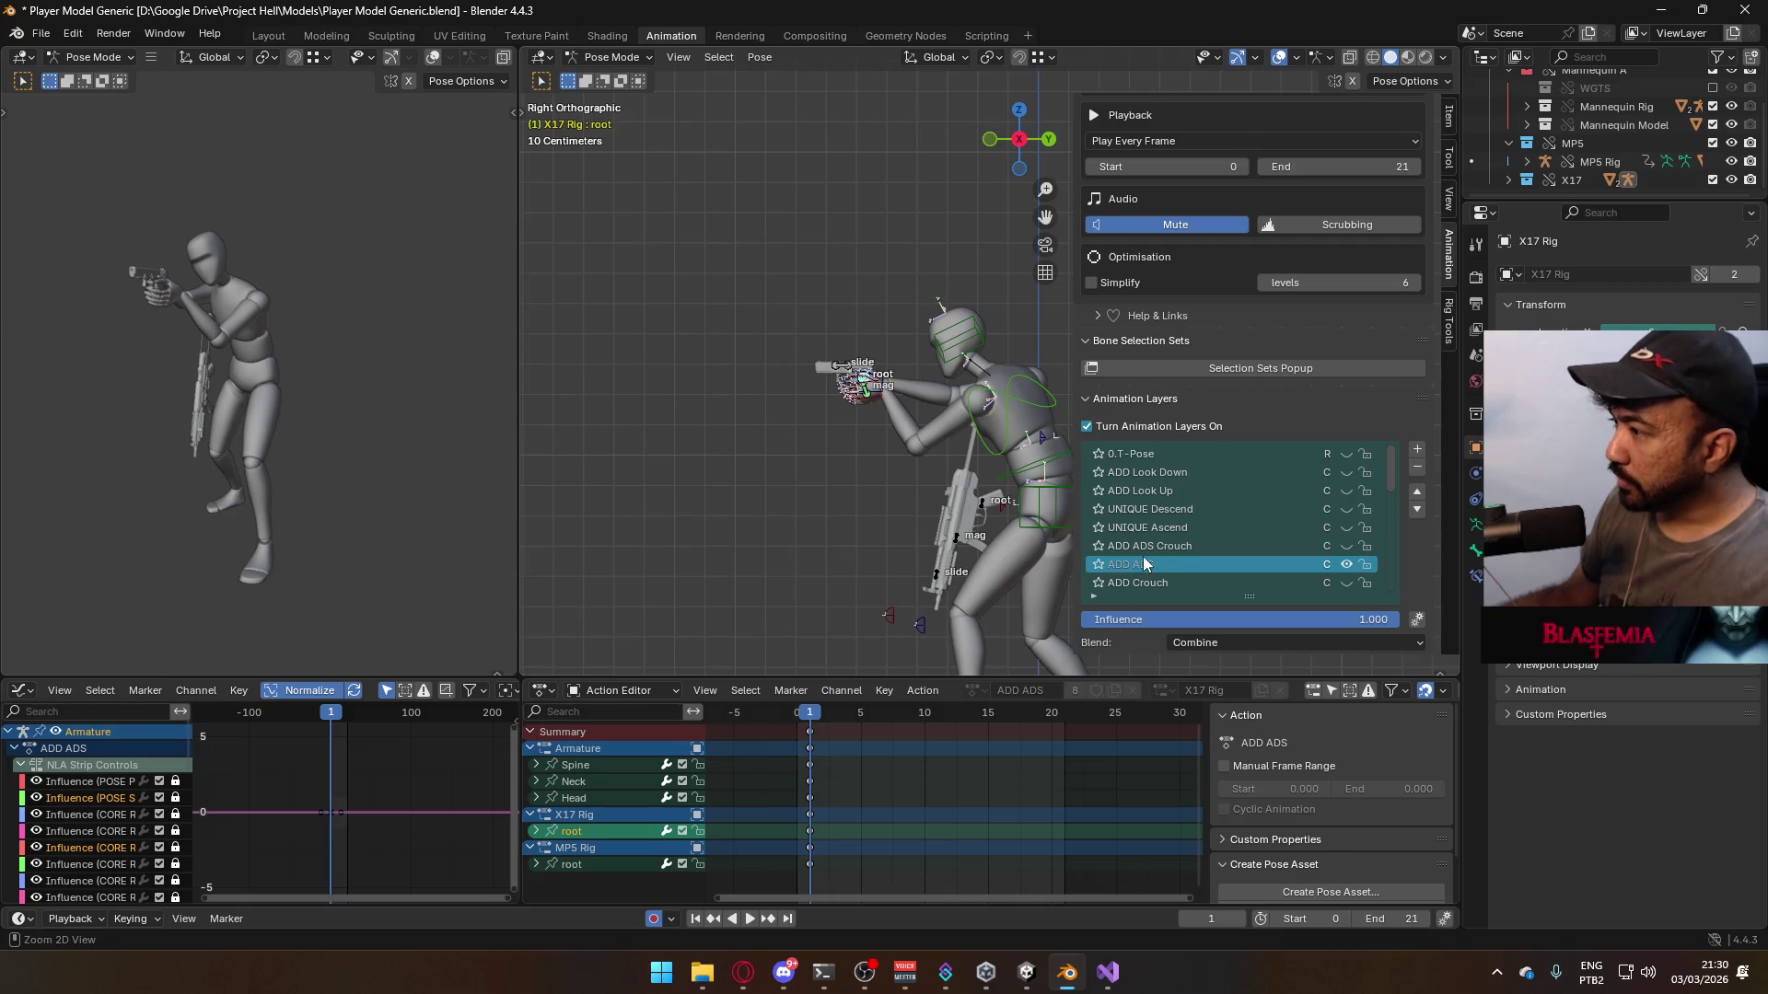
{"action": "key", "text": "ctrl+z"}
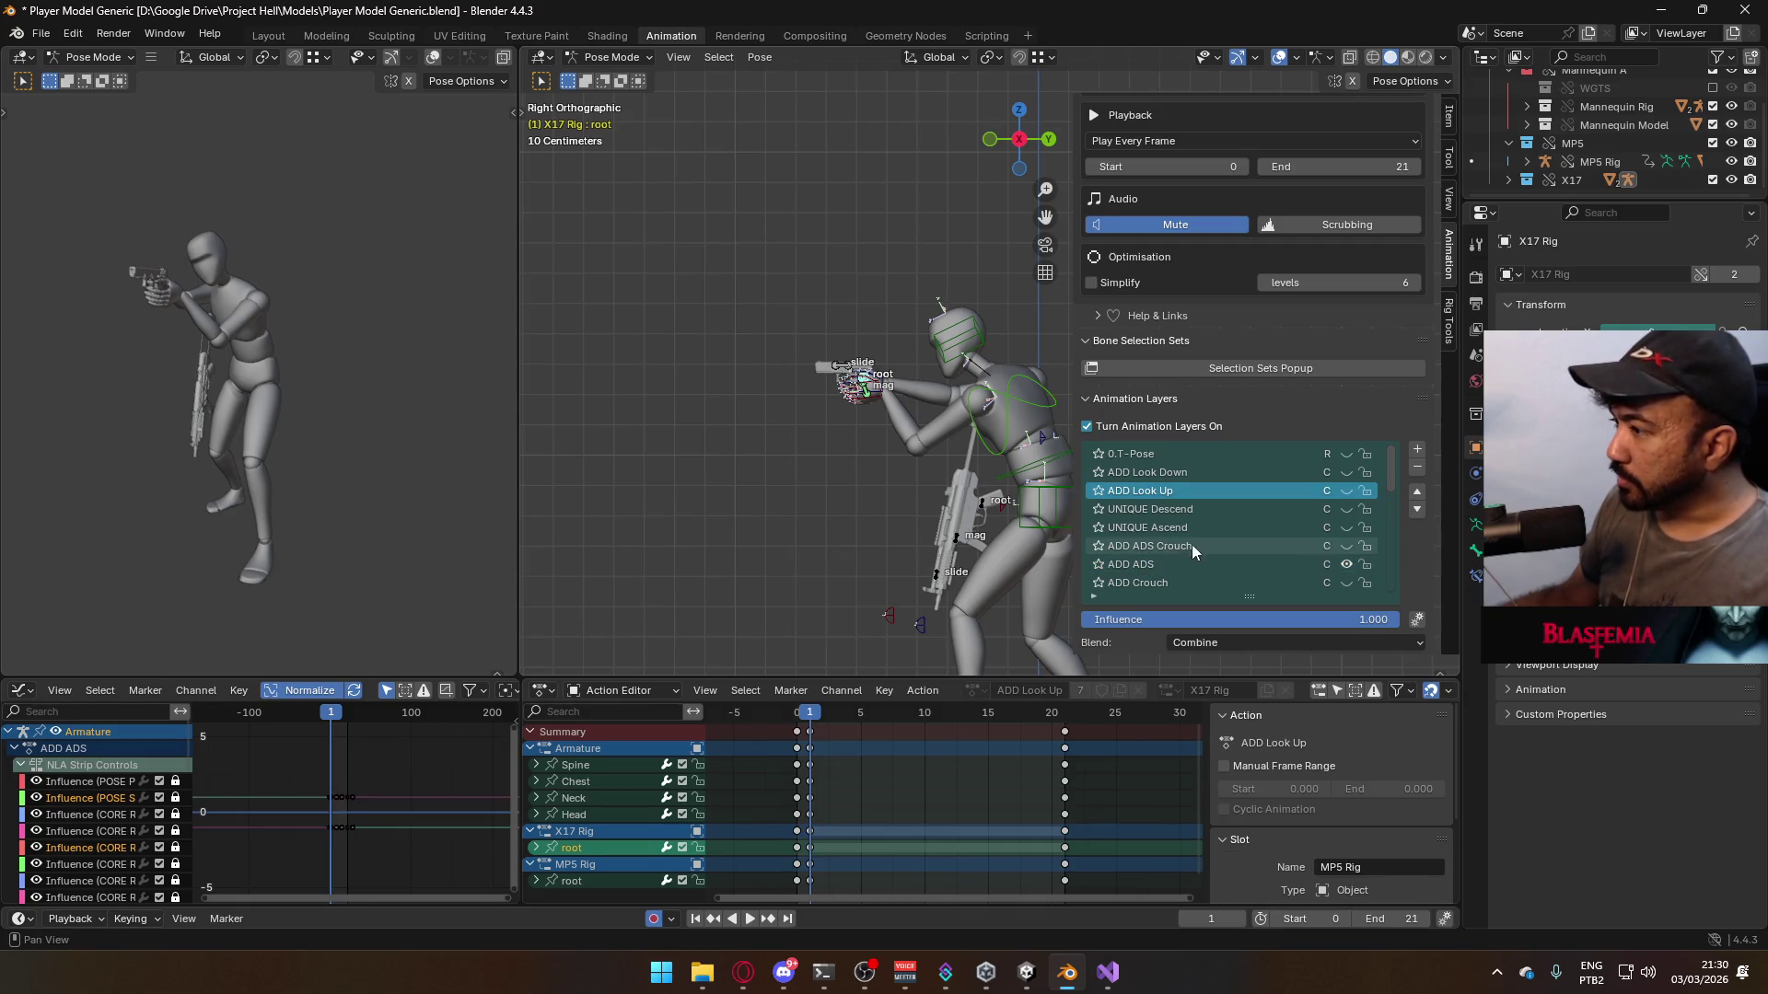
- In the ADD ADS layer, nudge the gun root along global Y and compare with ADD Look Up toggled
{"action": "left_click", "coordinate": [1162, 561]}
{"action": "scroll", "coordinate": [814, 455], "scroll_direction": "up", "scroll_amount": 5}
{"action": "key", "text": "g"}
{"action": "key", "text": "y"}
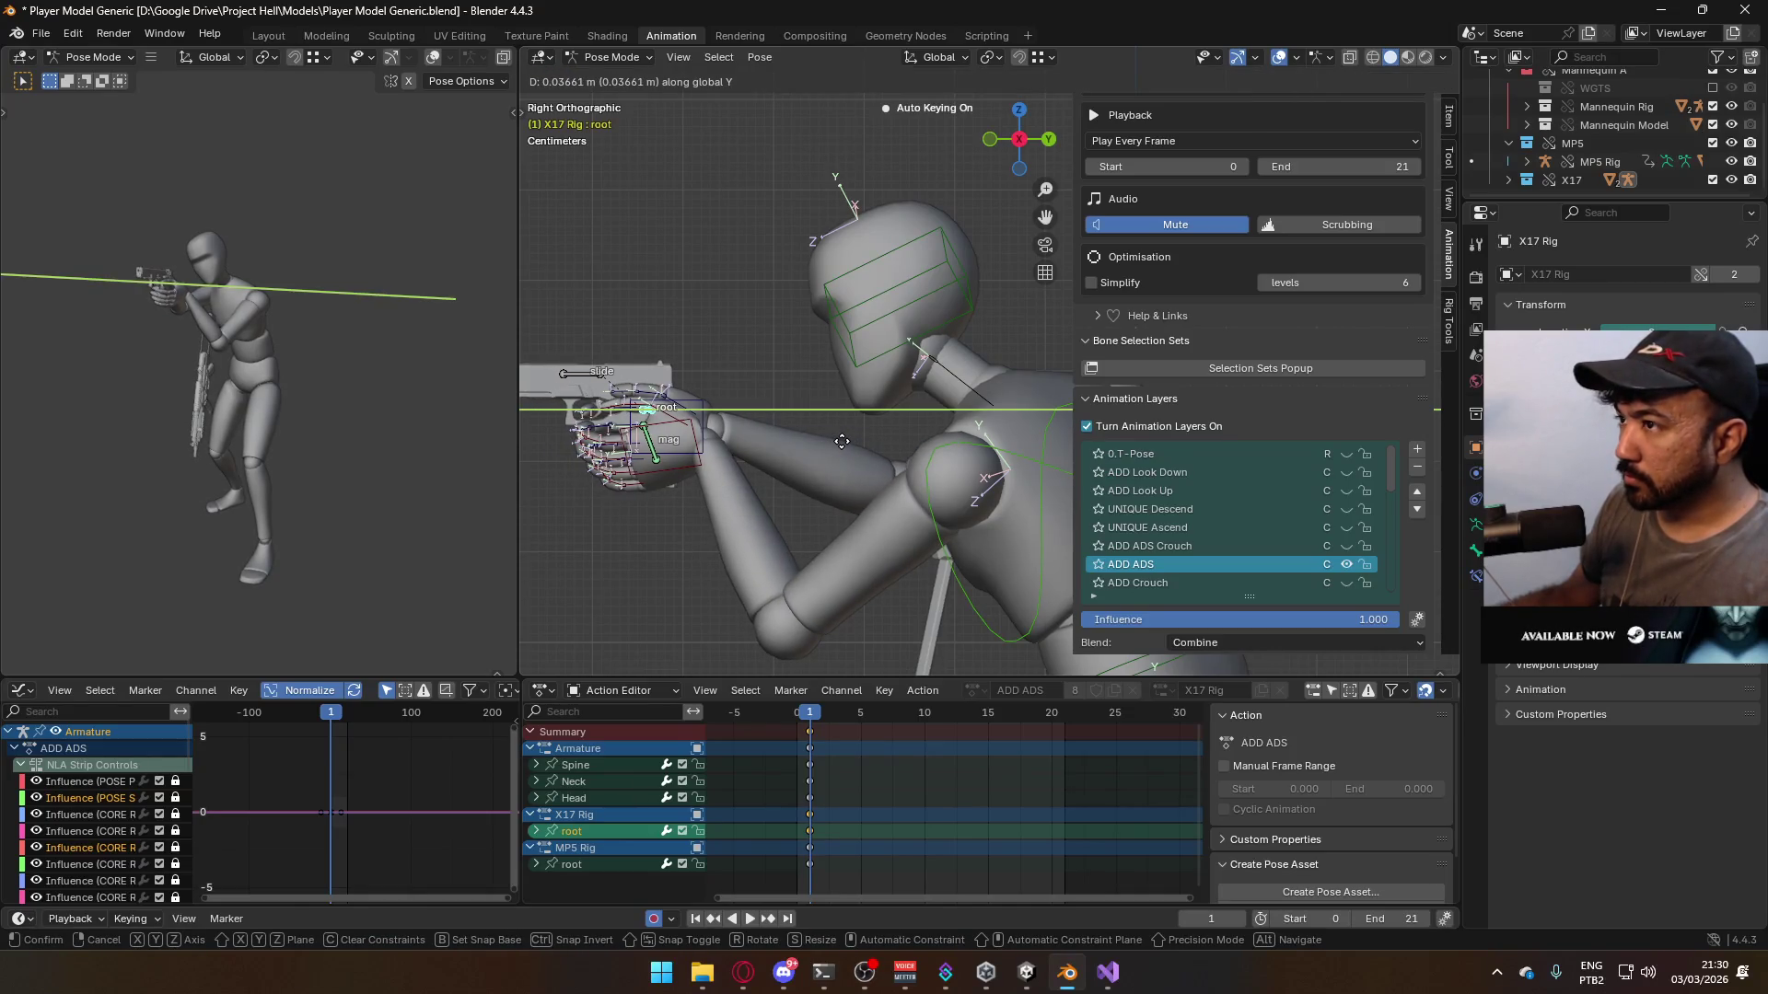
{"action": "left_click", "coordinate": [842, 440]}
{"action": "scroll", "coordinate": [841, 440], "scroll_direction": "down", "scroll_amount": 3}
{"action": "mouse_move", "coordinate": [841, 440]}
{"action": "middle_mouse_down"}
{"action": "mouse_move", "coordinate": [974, 477]}
{"action": "mouse_move", "coordinate": [1098, 464]}
{"action": "mouse_move", "coordinate": [954, 418]}
{"action": "mouse_move", "coordinate": [1376, 484]}
{"action": "middle_mouse_up"}
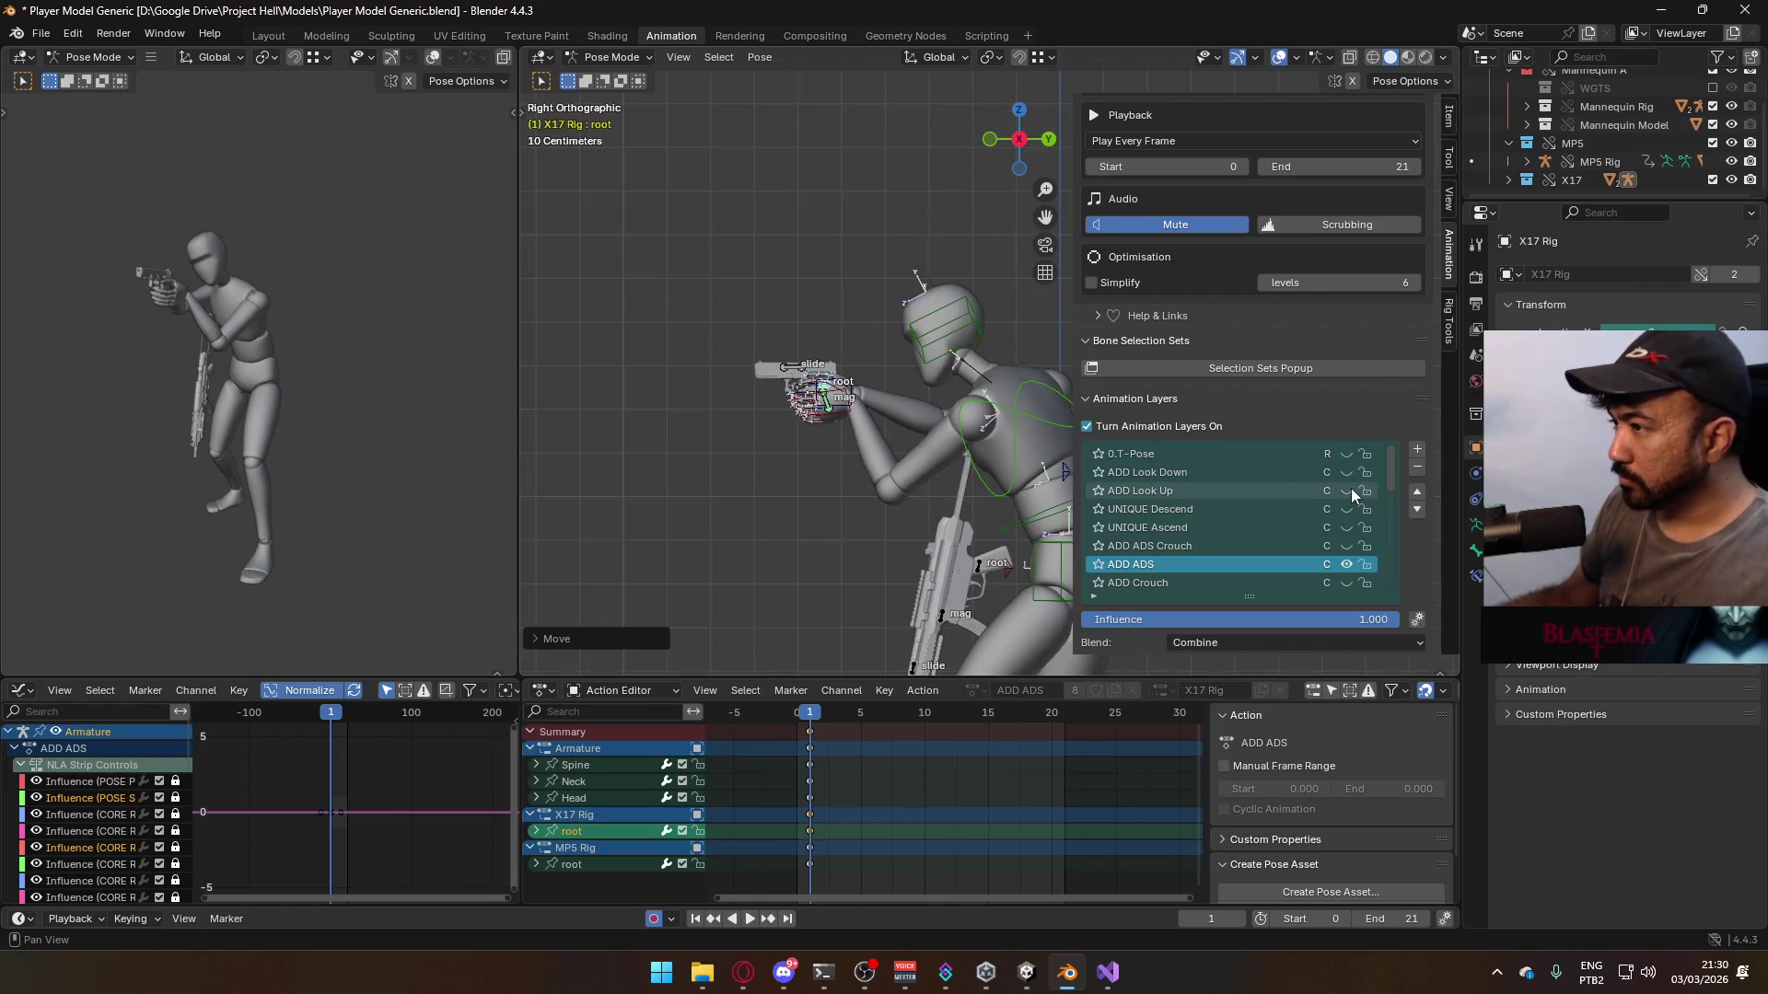
{"action": "left_click", "coordinate": [1350, 488]}
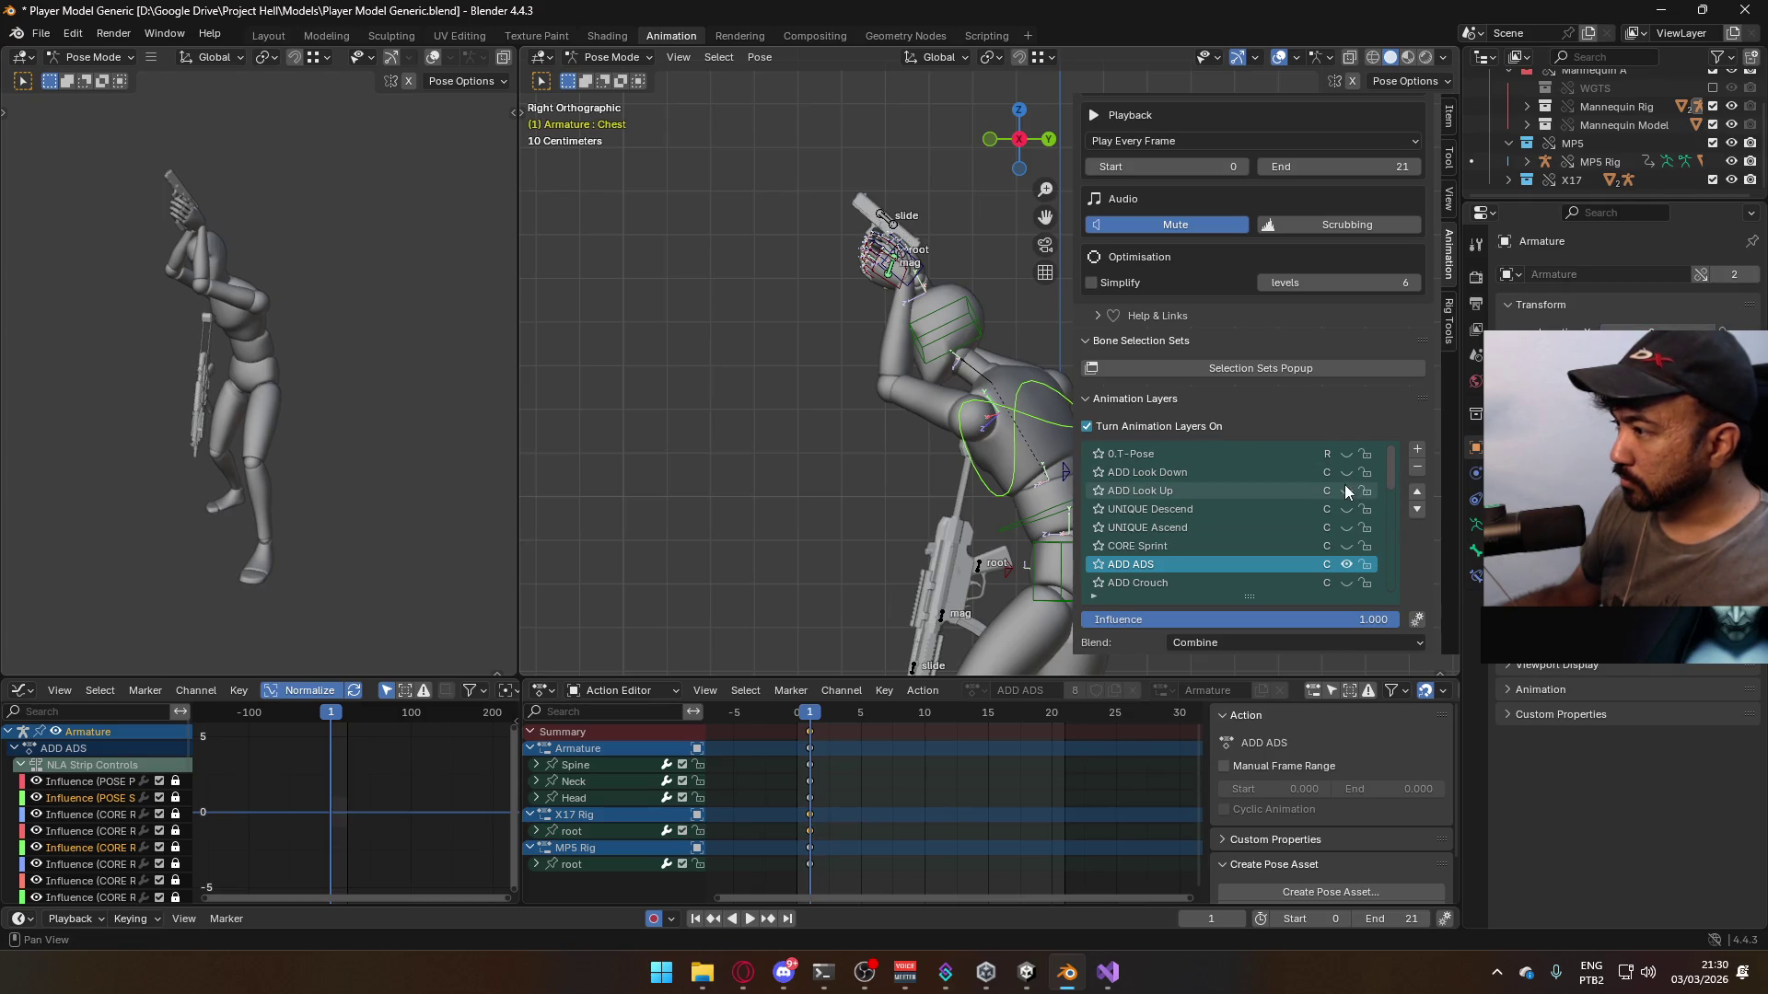
{"action": "left_click", "coordinate": [1345, 489]}
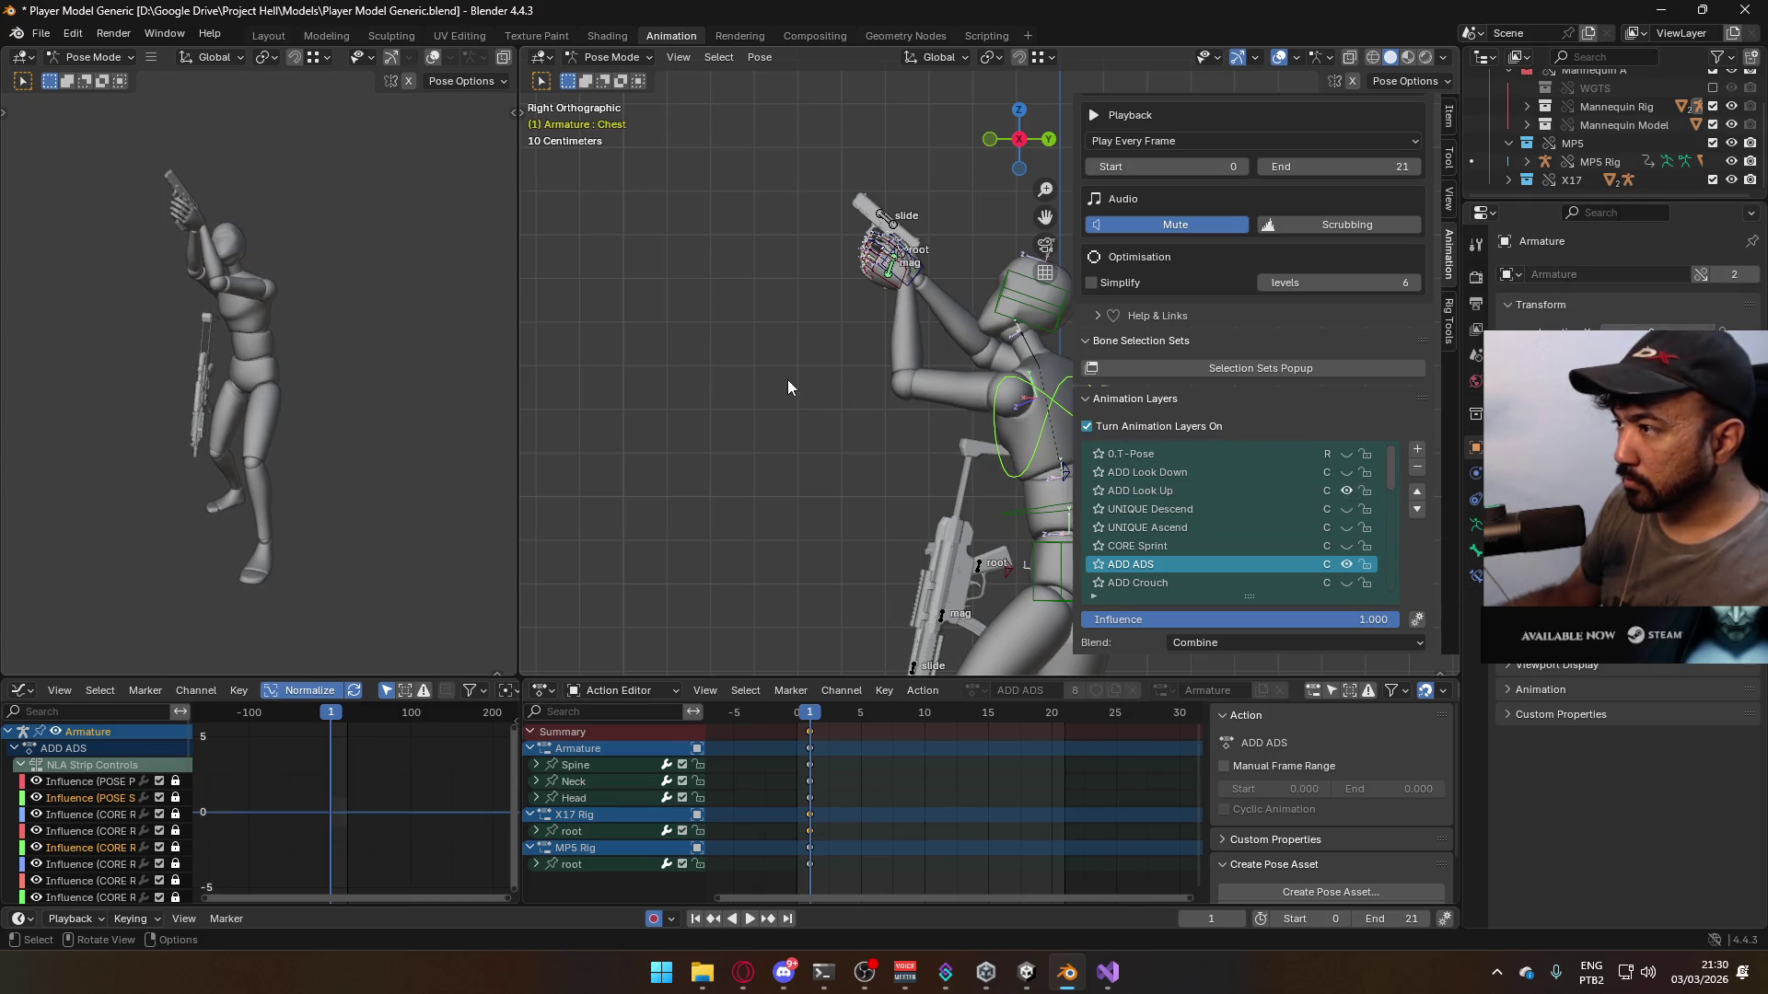
{"action": "mouse_move", "coordinate": [787, 379]}
{"action": "middle_mouse_down"}
{"action": "mouse_move", "coordinate": [909, 421]}
{"action": "mouse_move", "coordinate": [1290, 450]}
{"action": "mouse_move", "coordinate": [1186, 541]}
{"action": "mouse_move", "coordinate": [1079, 521]}
{"action": "mouse_move", "coordinate": [1153, 462]}
{"action": "mouse_move", "coordinate": [1053, 381]}
{"action": "mouse_move", "coordinate": [1359, 495]}
{"action": "middle_mouse_up"}
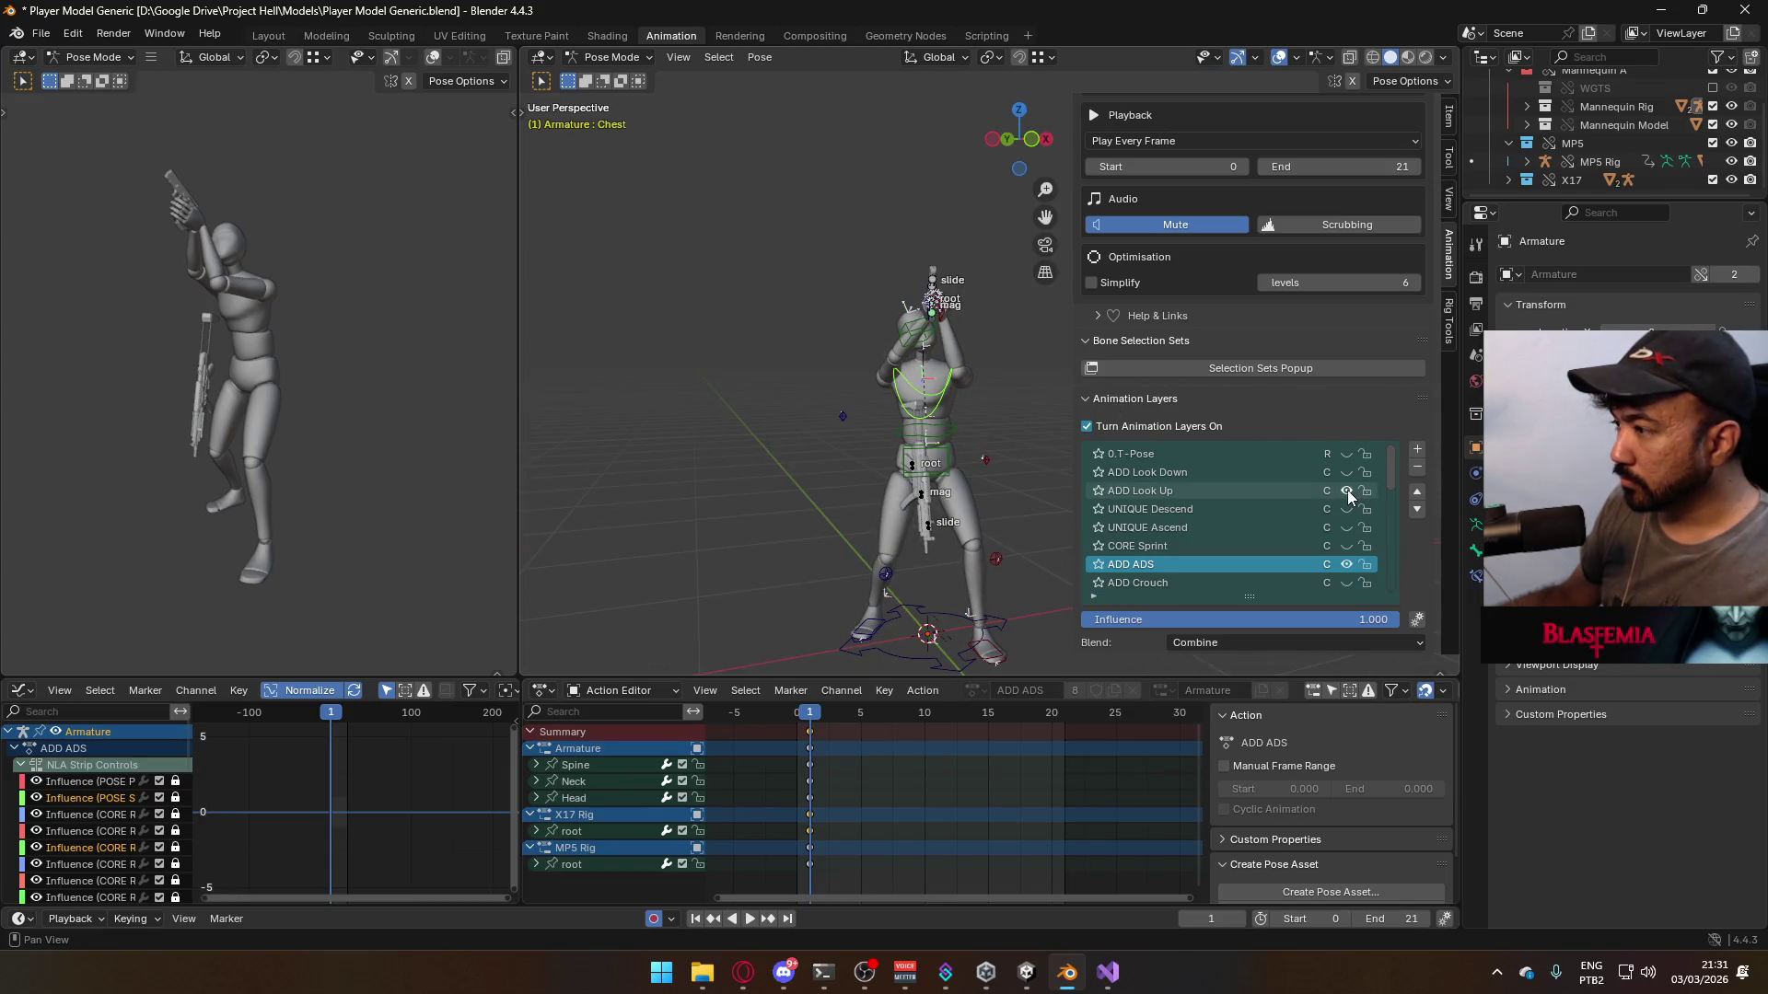
- Toggle the ADD Look Up layer and zoom in on the hands, selecting the X17 root bone
{"action": "left_click", "coordinate": [1346, 490]}
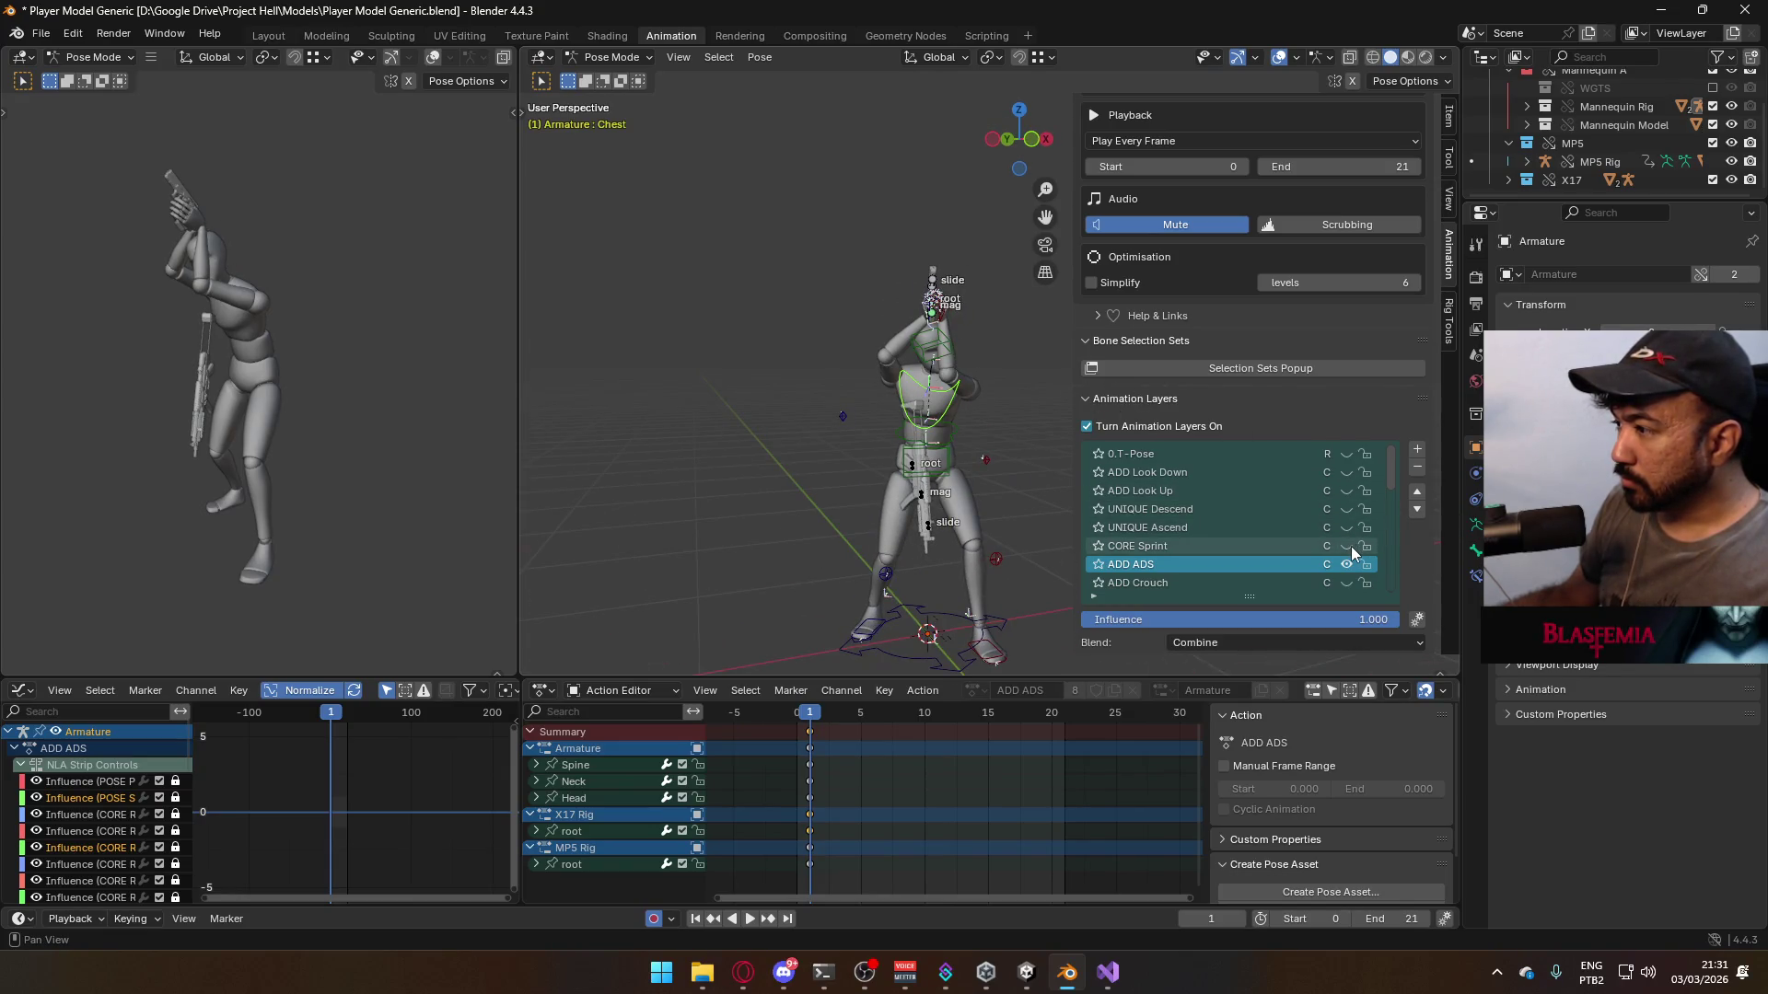
{"action": "middle_click_drag", "start_coordinate": [932, 302], "coordinate": [976, 395]}
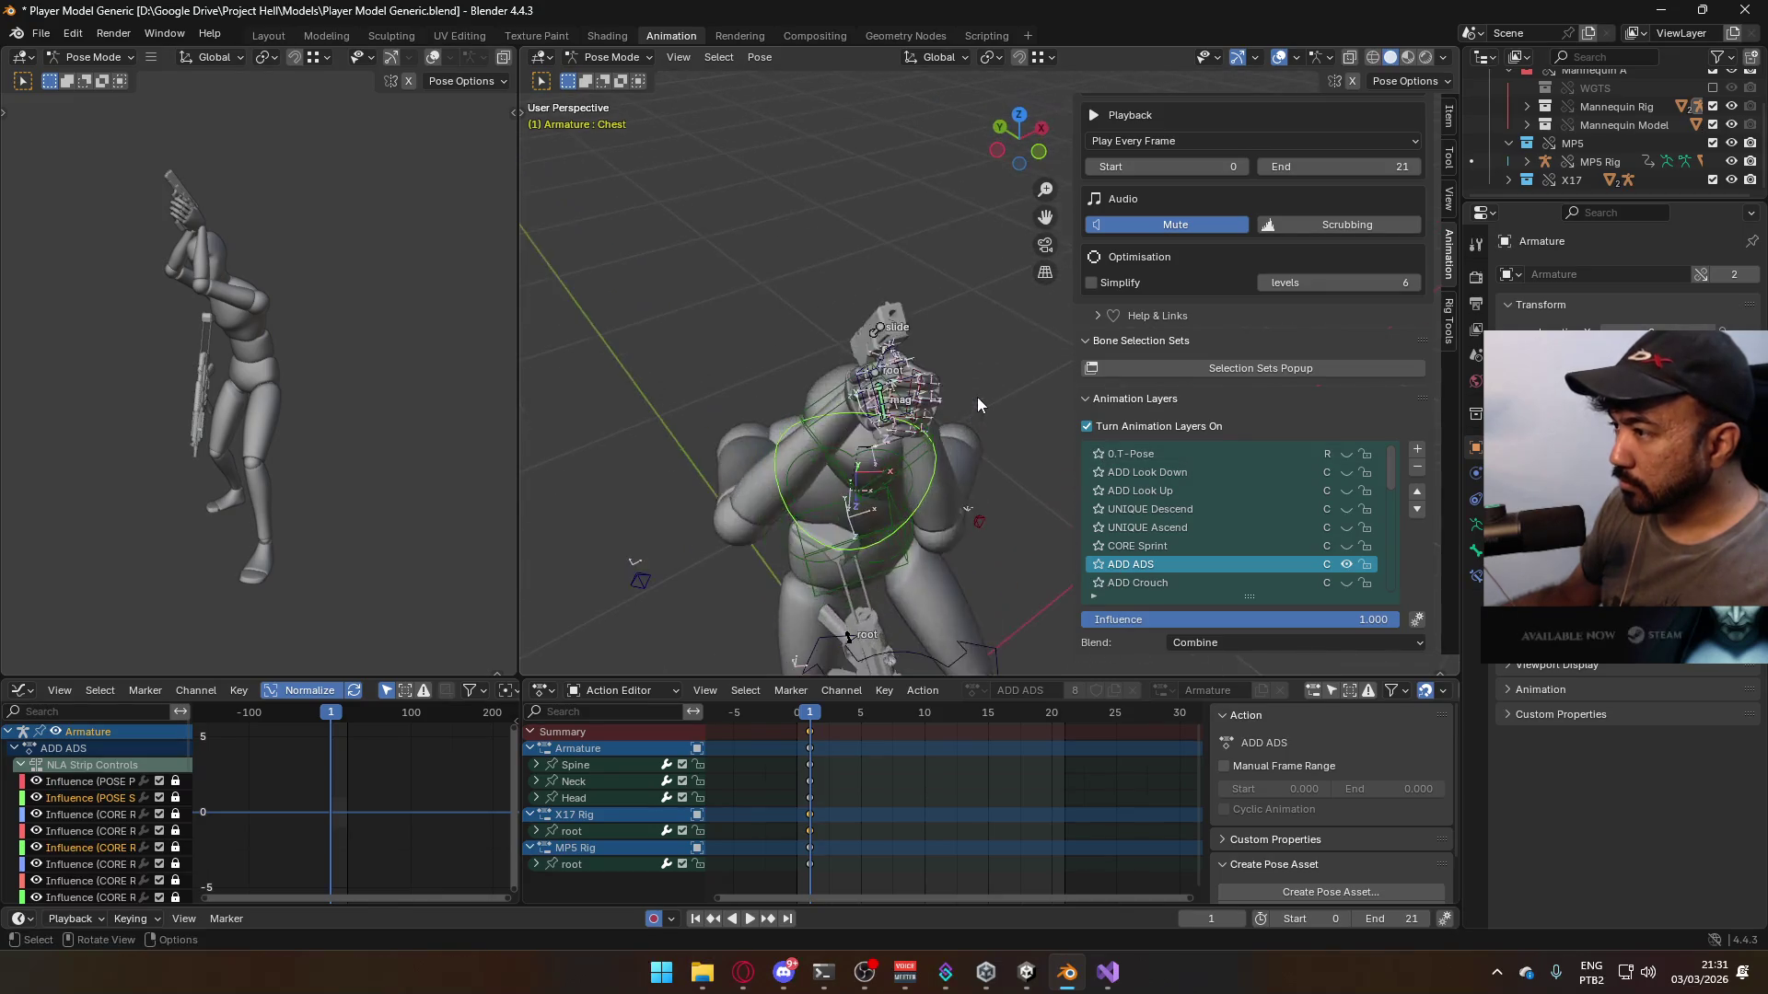
{"action": "scroll", "coordinate": [976, 396], "scroll_direction": "up", "scroll_amount": 5}
{"action": "left_click", "coordinate": [768, 385]}
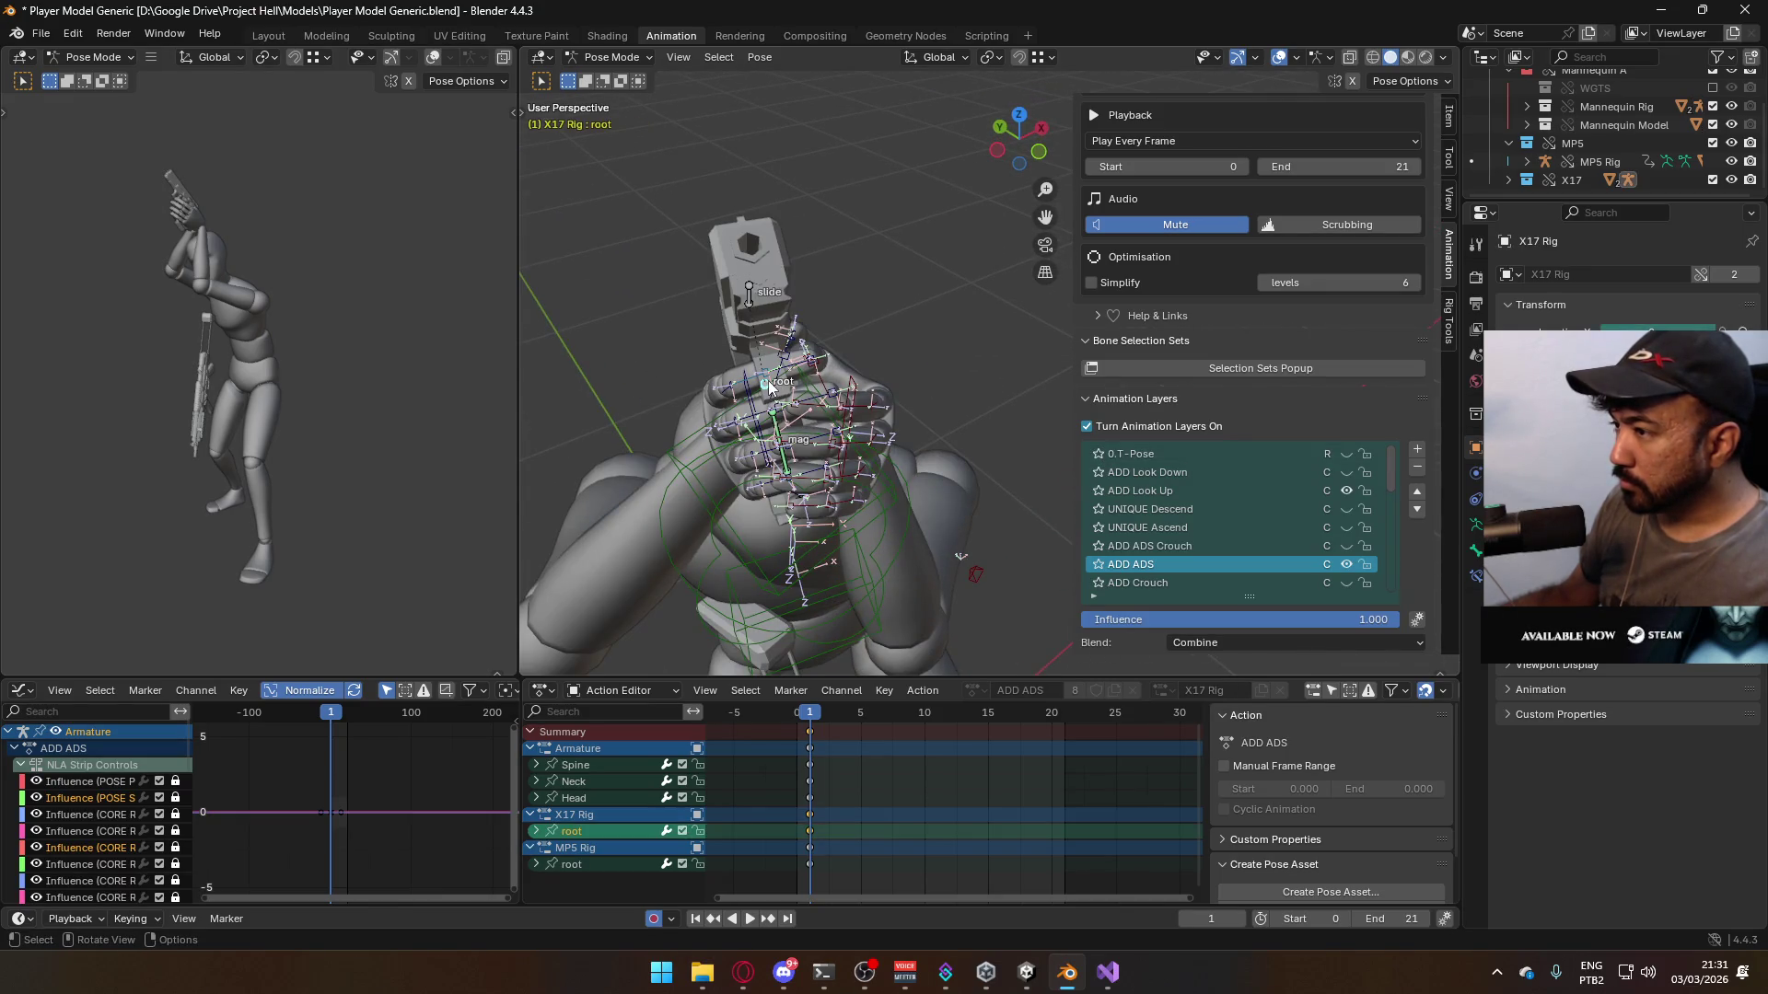
- Hide ADD Look Up again and view the chest from Right Orthographic to see the level ADS aim
{"action": "left_click", "coordinate": [1340, 492]}
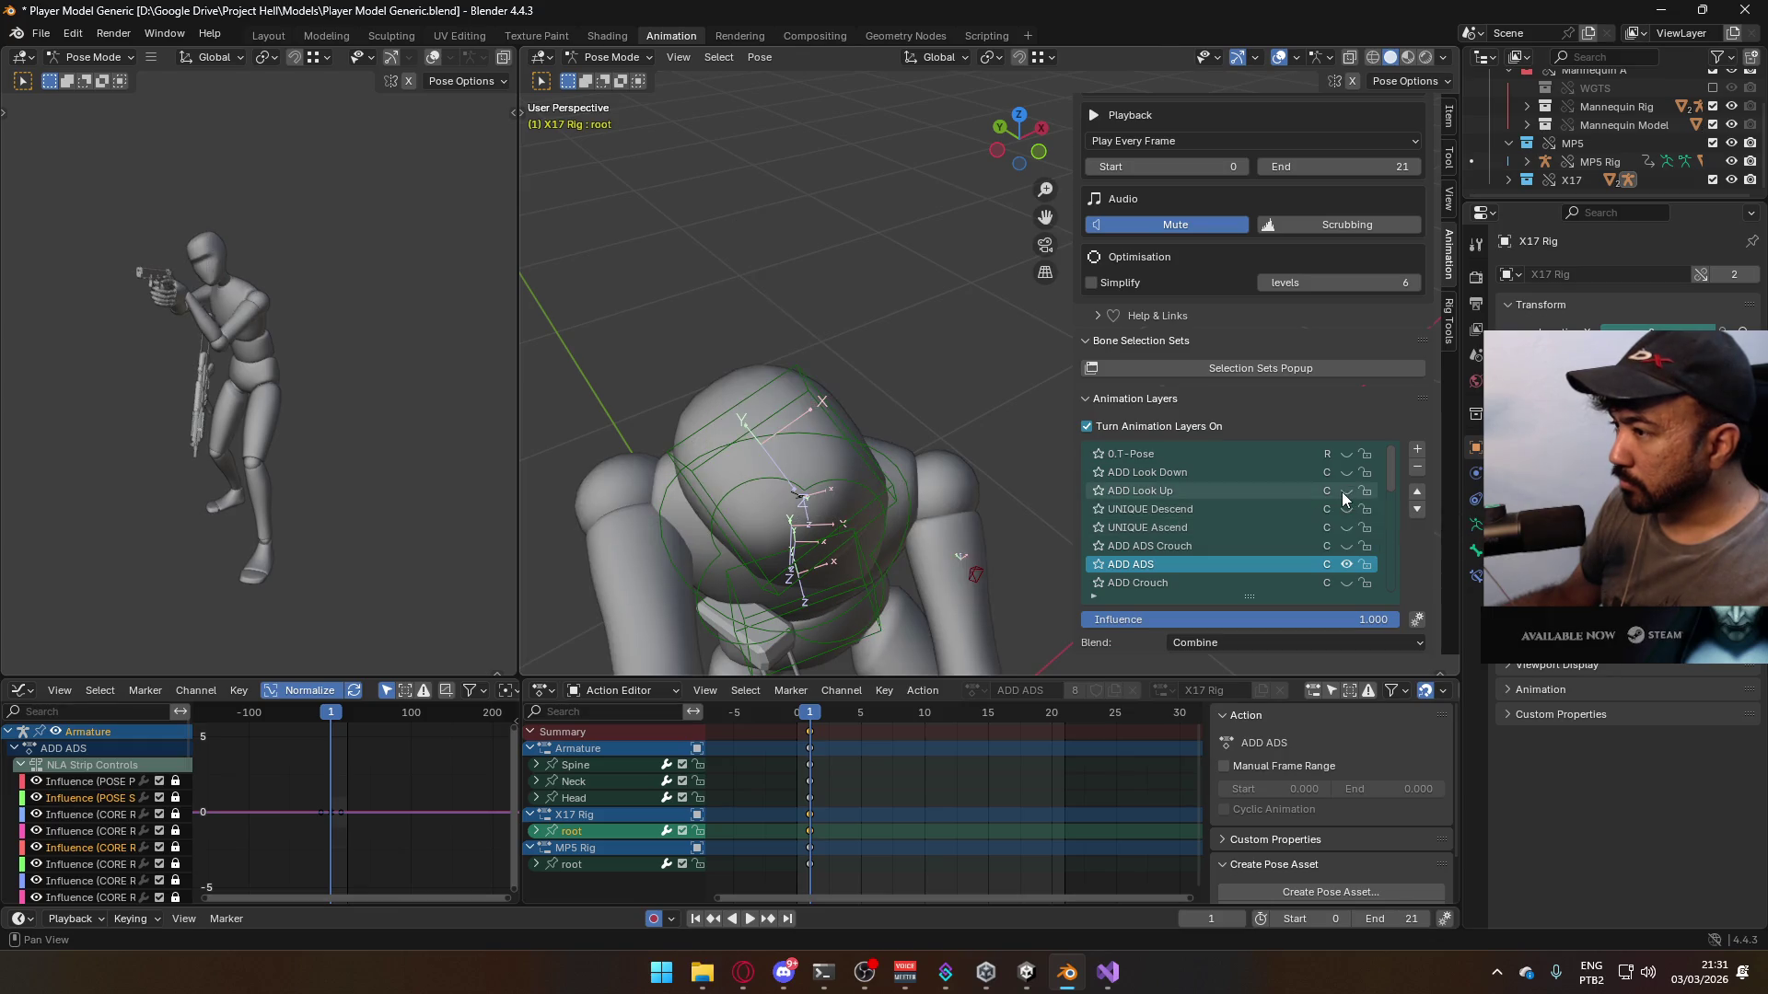
{"action": "mouse_move", "coordinate": [994, 460]}
{"action": "middle_mouse_down"}
{"action": "mouse_move", "coordinate": [853, 442]}
{"action": "mouse_move", "coordinate": [923, 313]}
{"action": "mouse_move", "coordinate": [711, 373]}
{"action": "mouse_move", "coordinate": [595, 372]}
{"action": "mouse_move", "coordinate": [904, 366]}
{"action": "mouse_move", "coordinate": [816, 451]}
{"action": "middle_mouse_up"}
{"action": "left_click", "coordinate": [935, 394]}
{"action": "key", "text": "KP_3"}
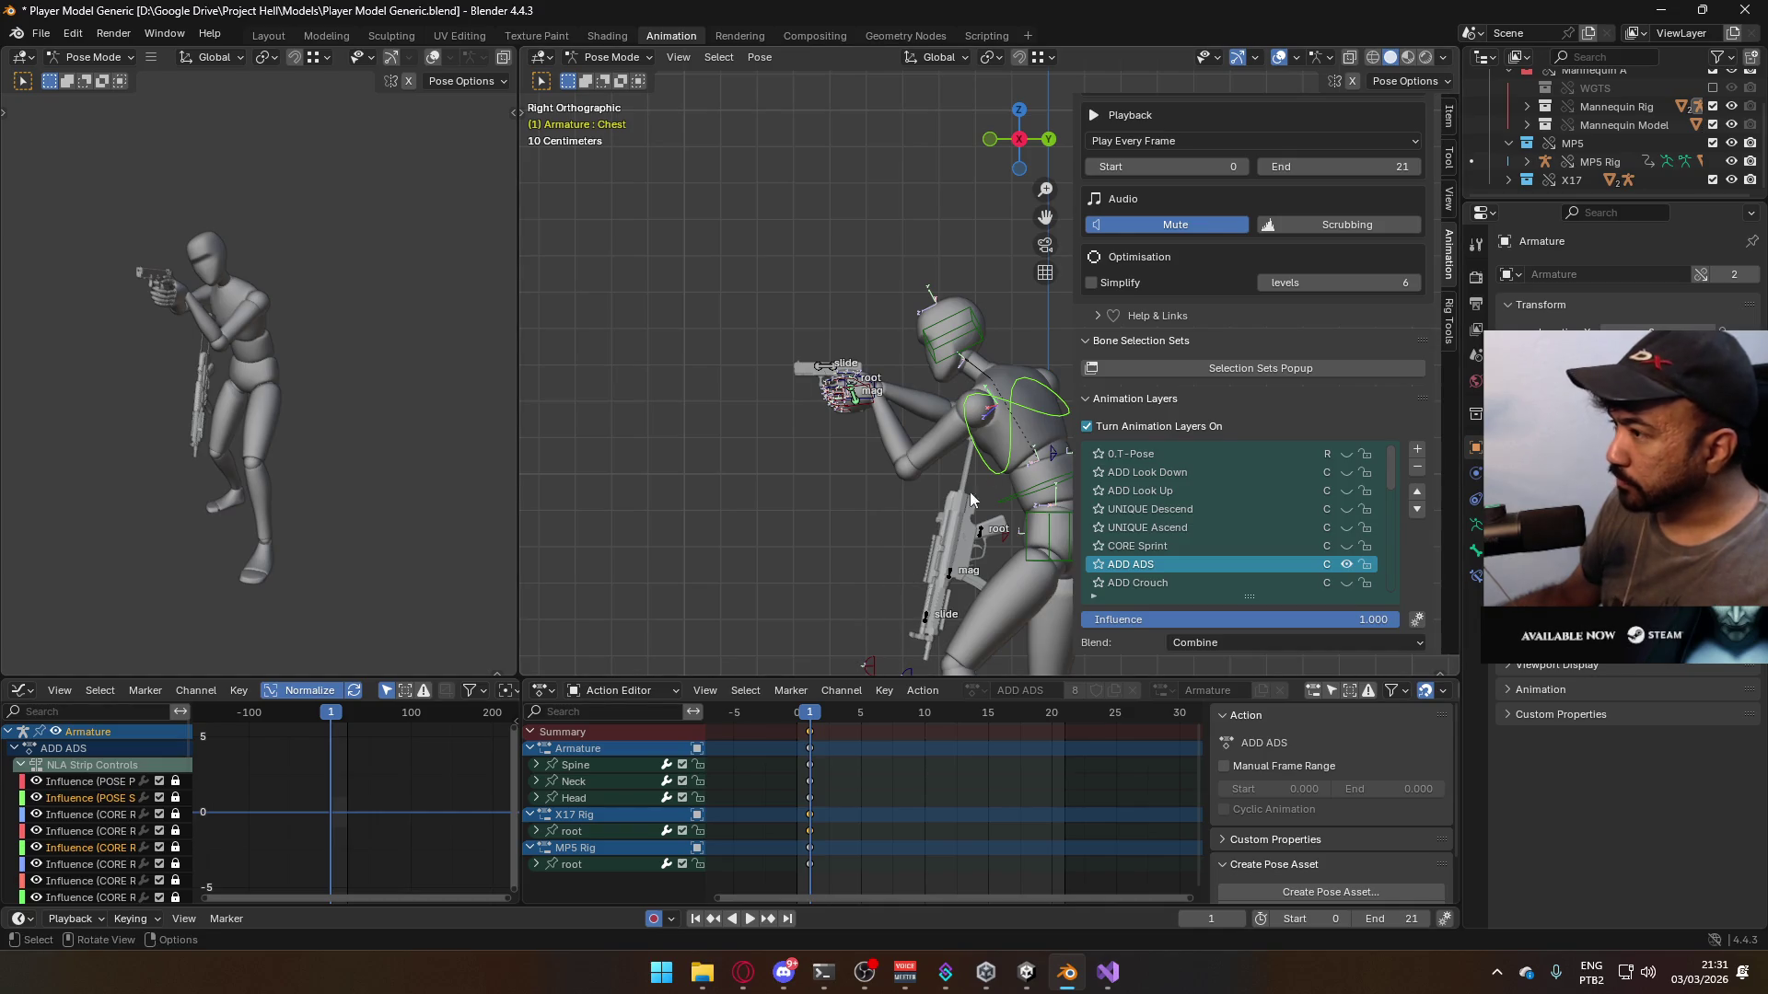
- Rotate the chest bone around its local Y axis, checking it from the front view
{"action": "left_click", "coordinate": [862, 385]}
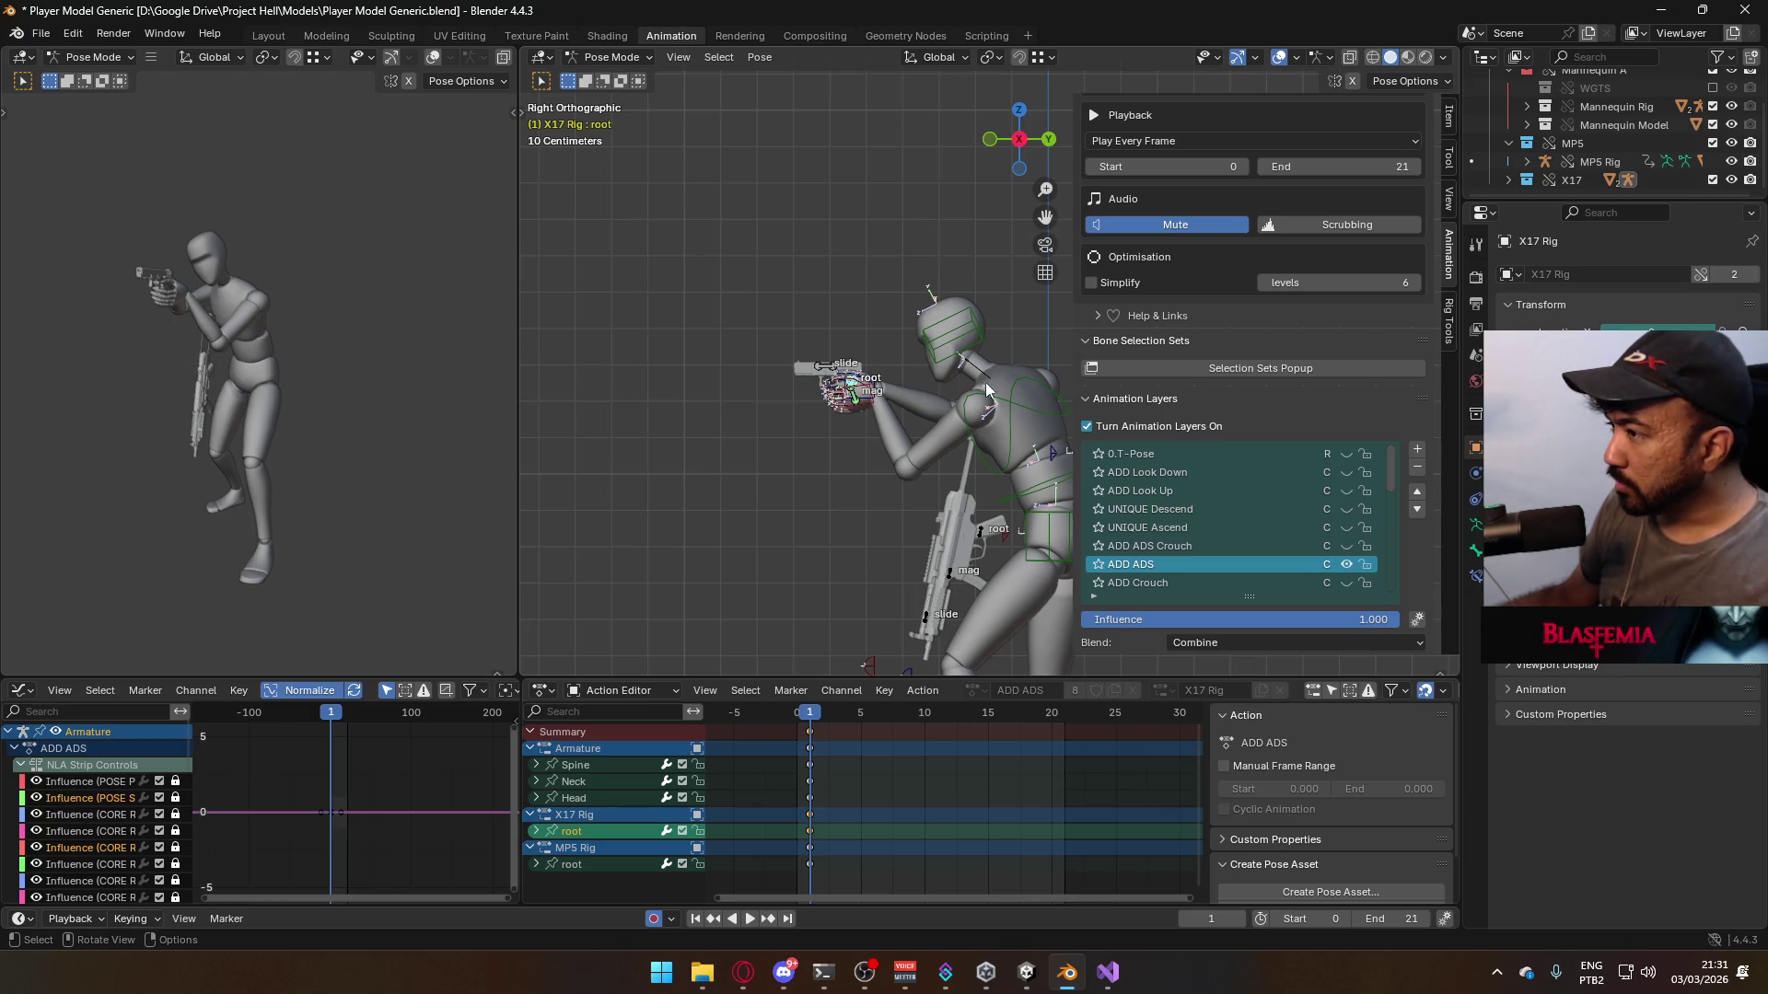
{"action": "left_click", "coordinate": [1017, 389]}
{"action": "key", "text": "r"}
{"action": "key", "text": "y"}
{"action": "key", "text": "y"}
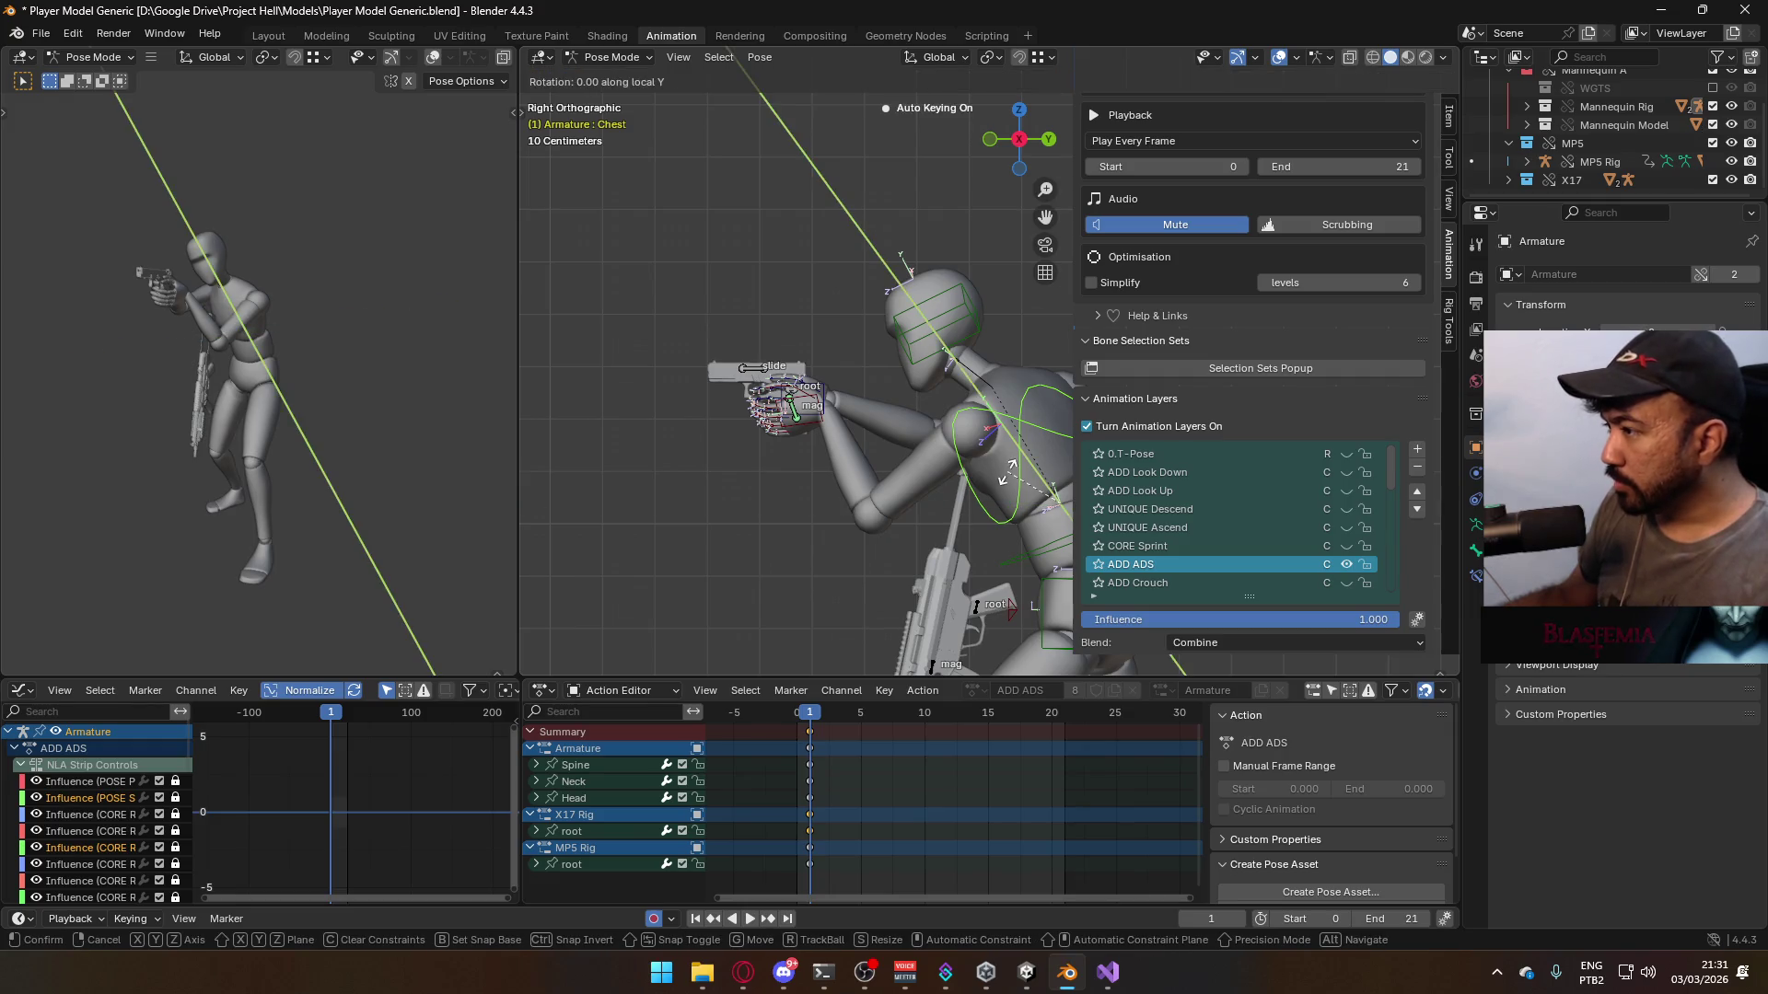
{"action": "left_click", "coordinate": [1024, 458]}
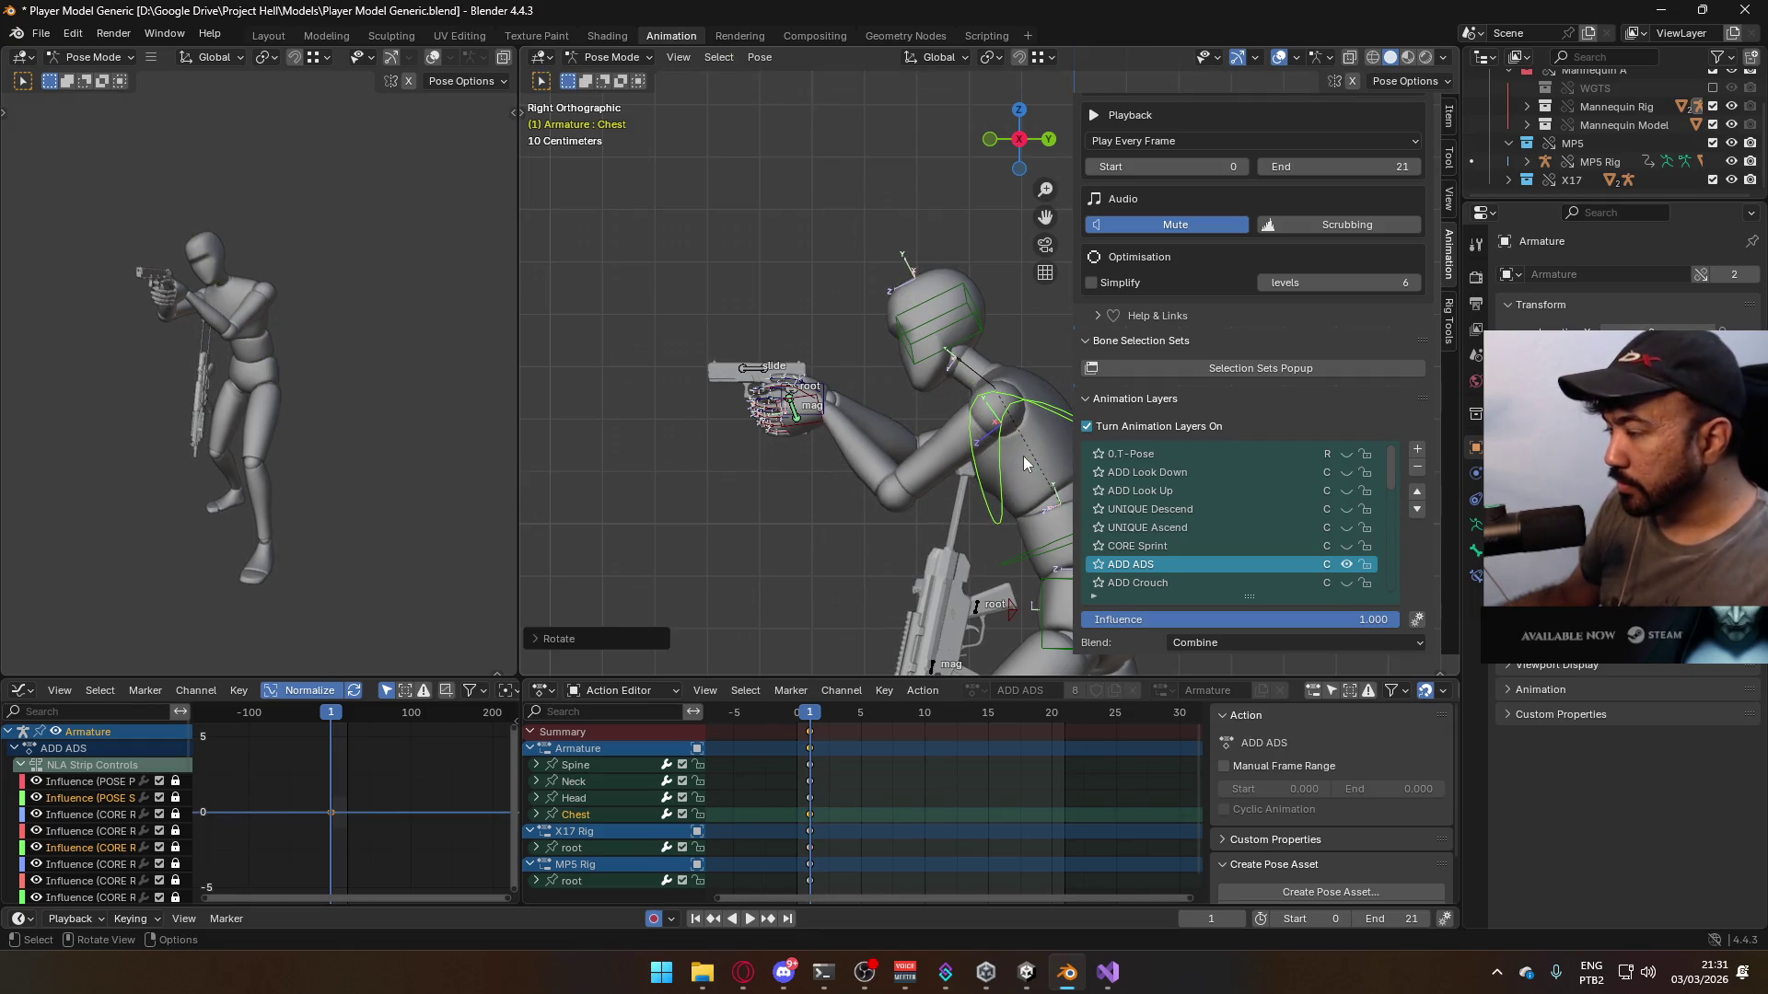
{"action": "middle_click_drag", "start_coordinate": [1024, 461], "coordinate": [1020, 451]}
{"action": "key", "text": "KP_1"}
{"action": "key", "text": "r"}
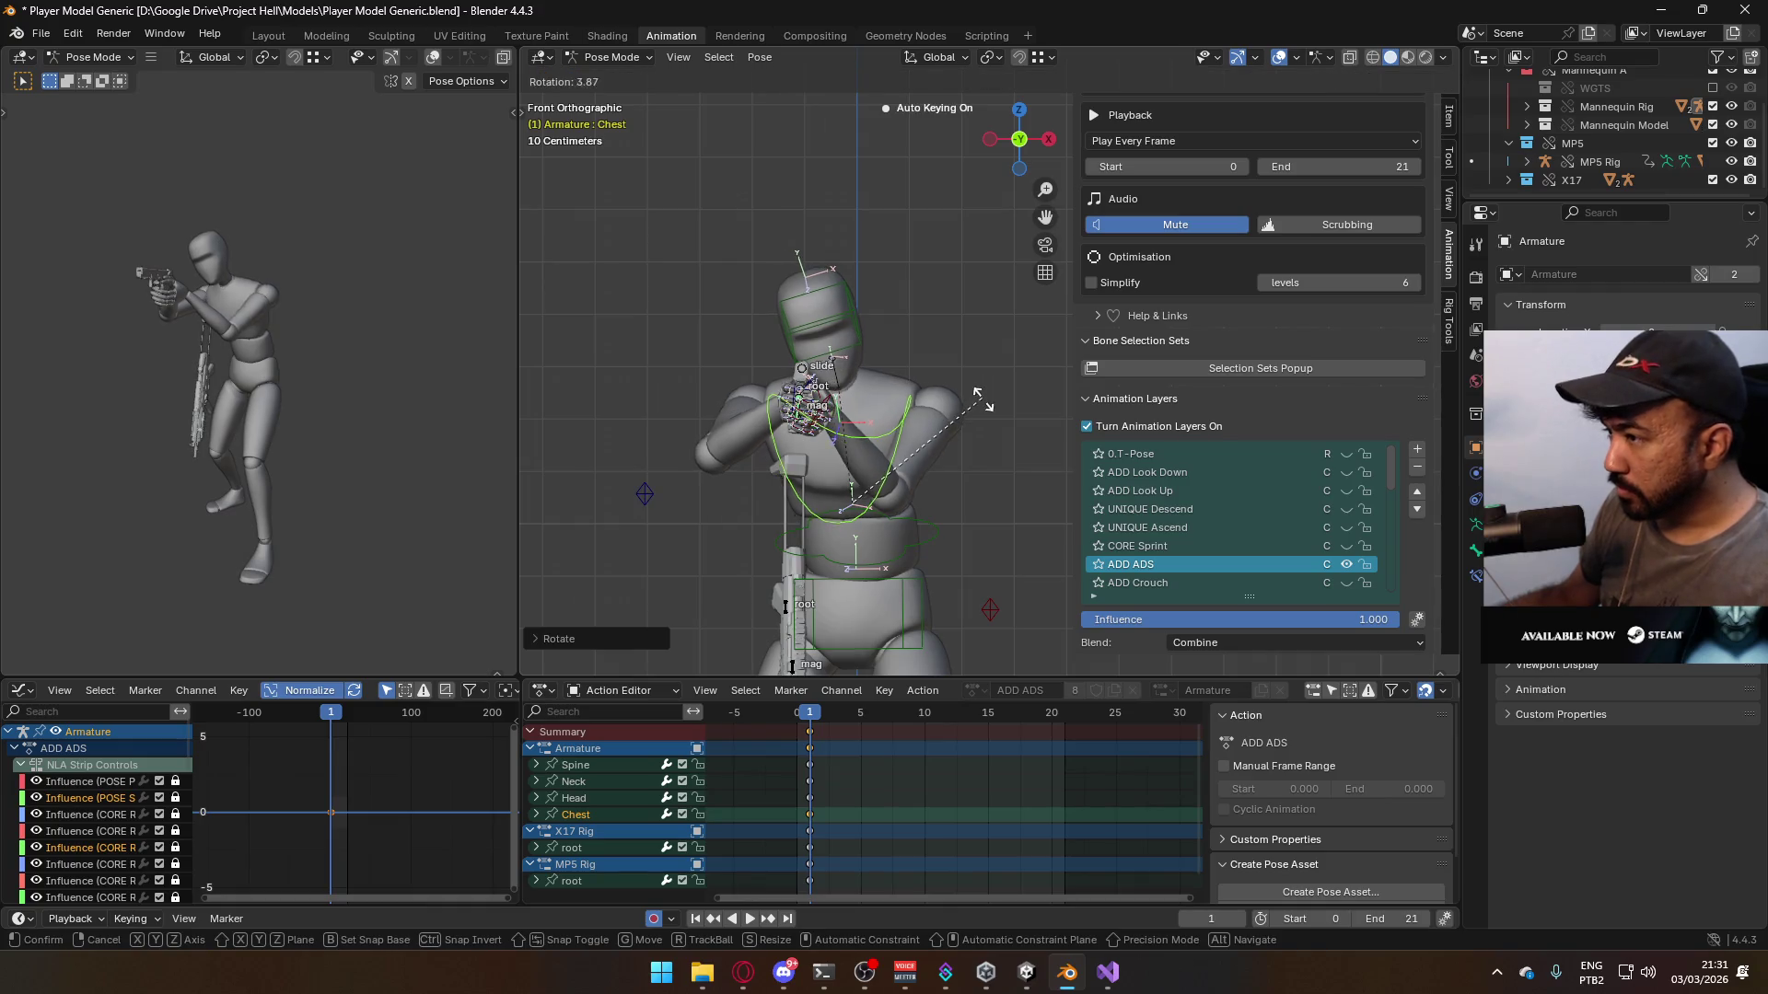
{"action": "key", "text": "Escape"}
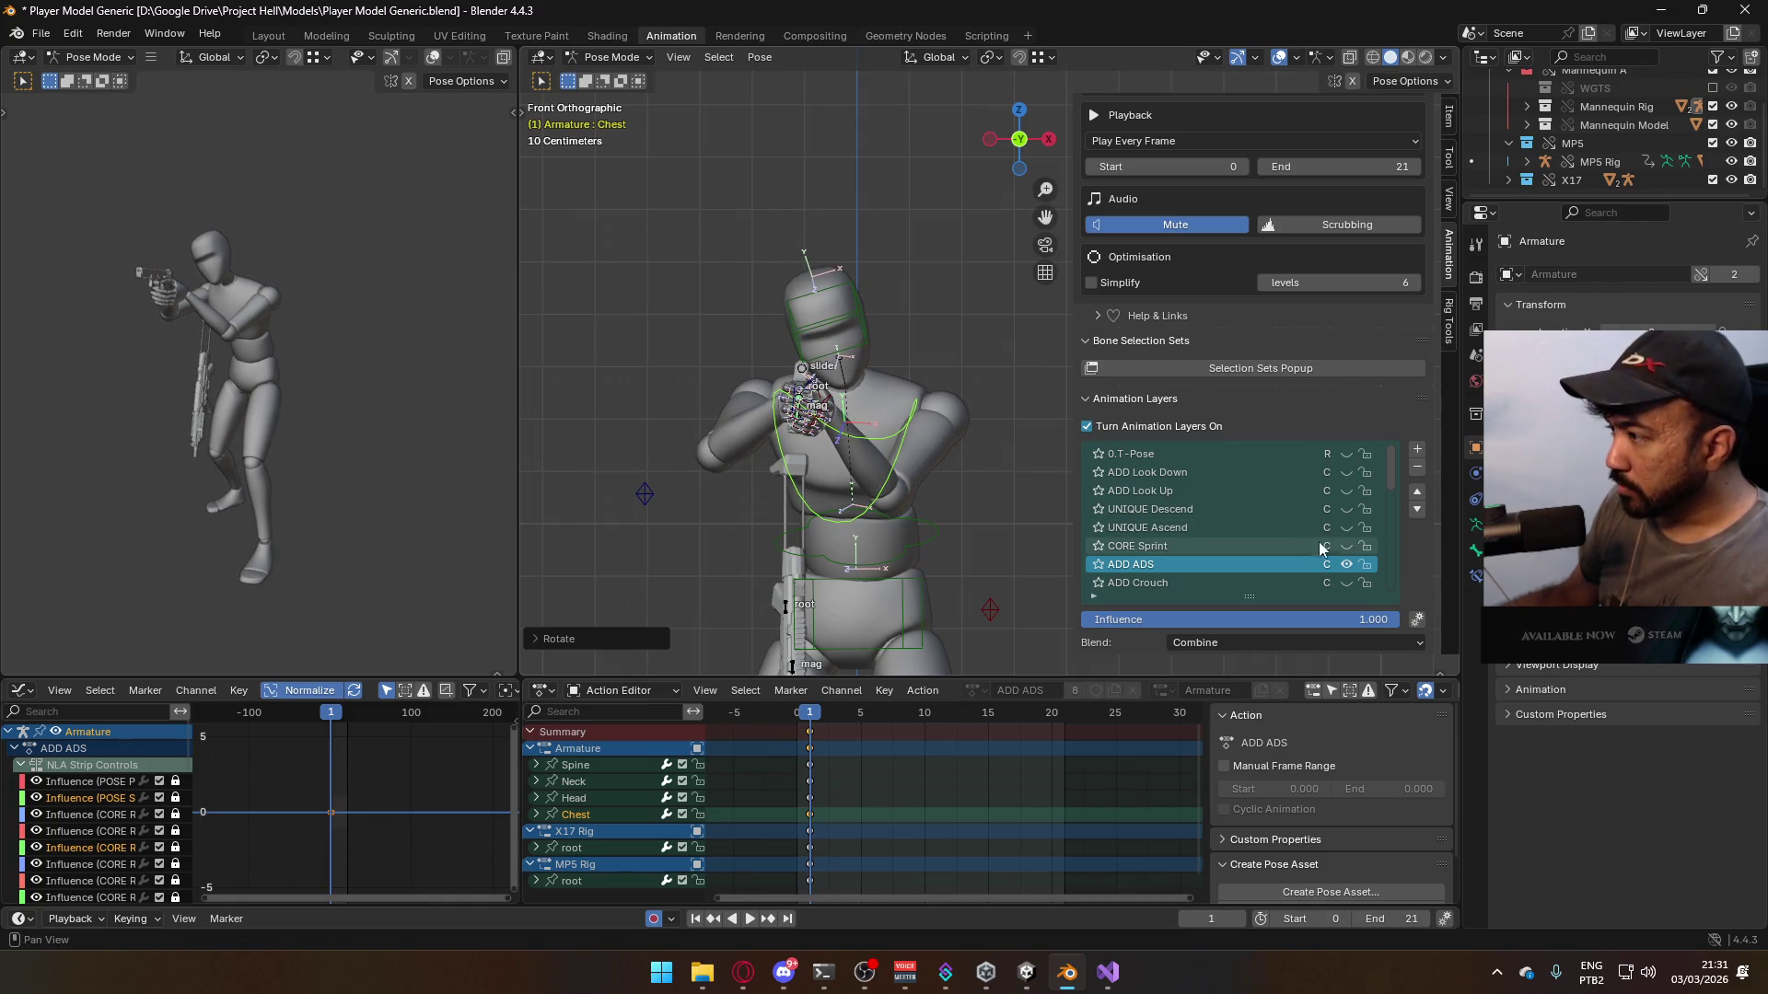
- Toggle the ADD ADS layer off and back on, then orbit to the character's side
{"action": "left_click", "coordinate": [1345, 565]}
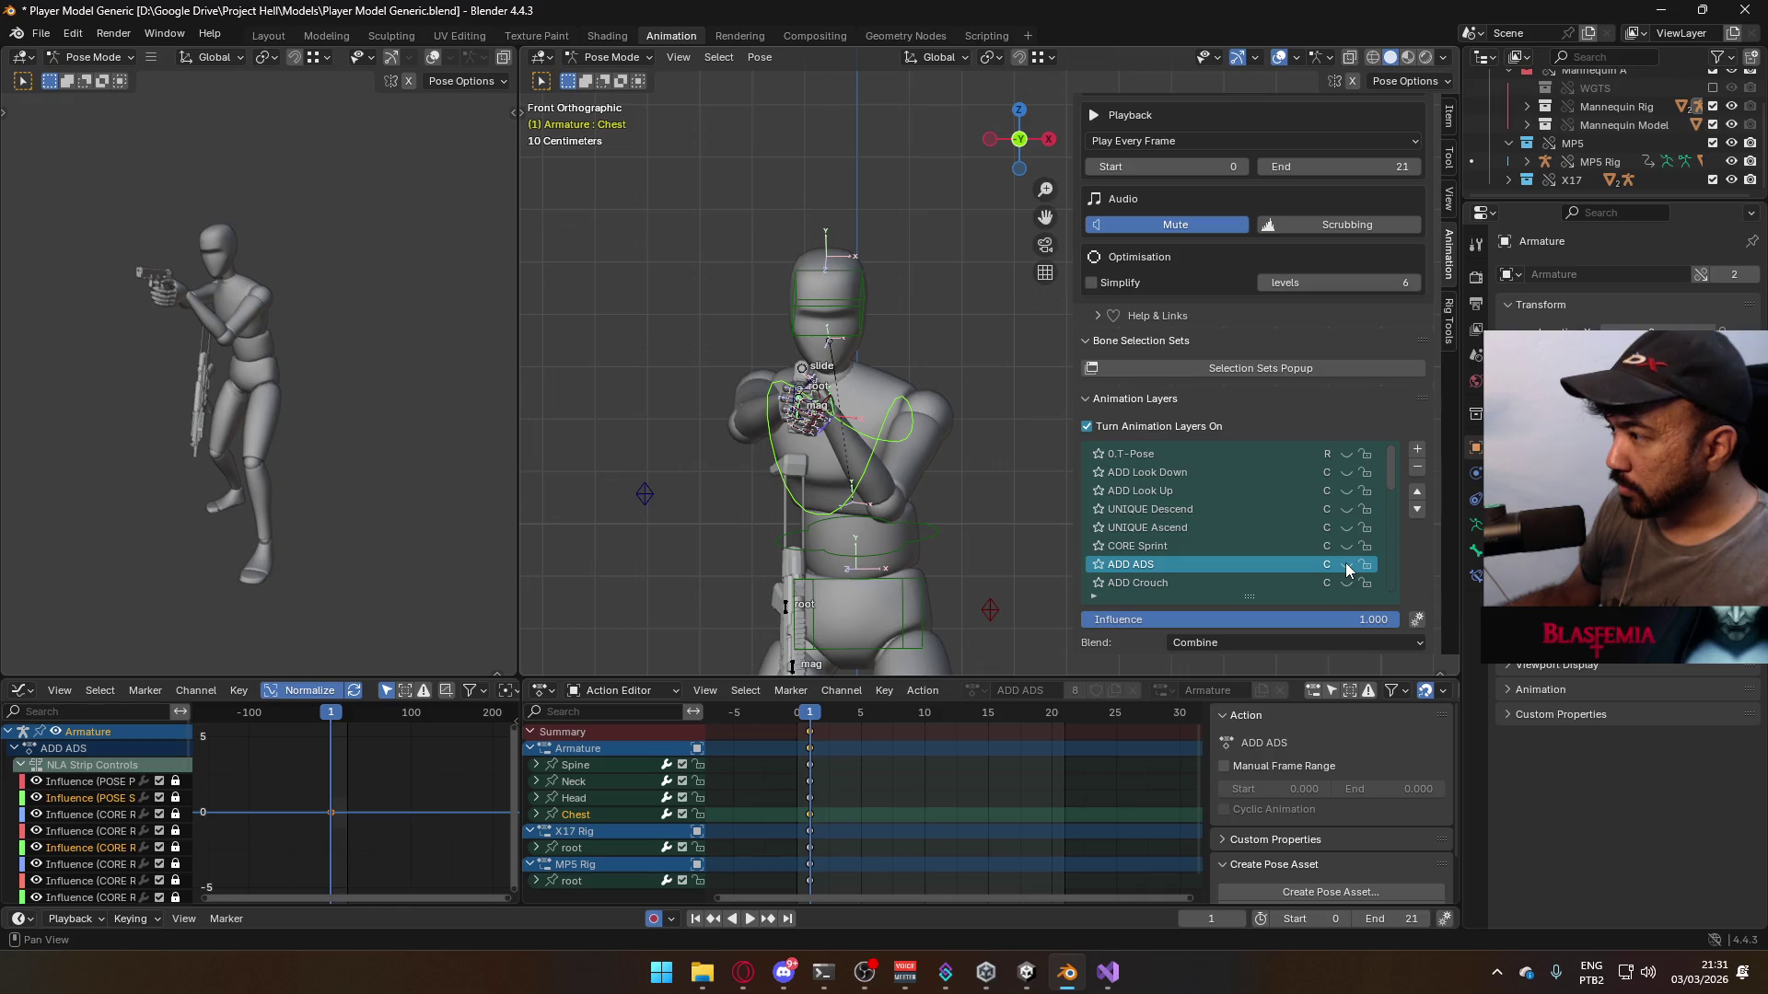
{"action": "left_click", "coordinate": [1346, 565]}
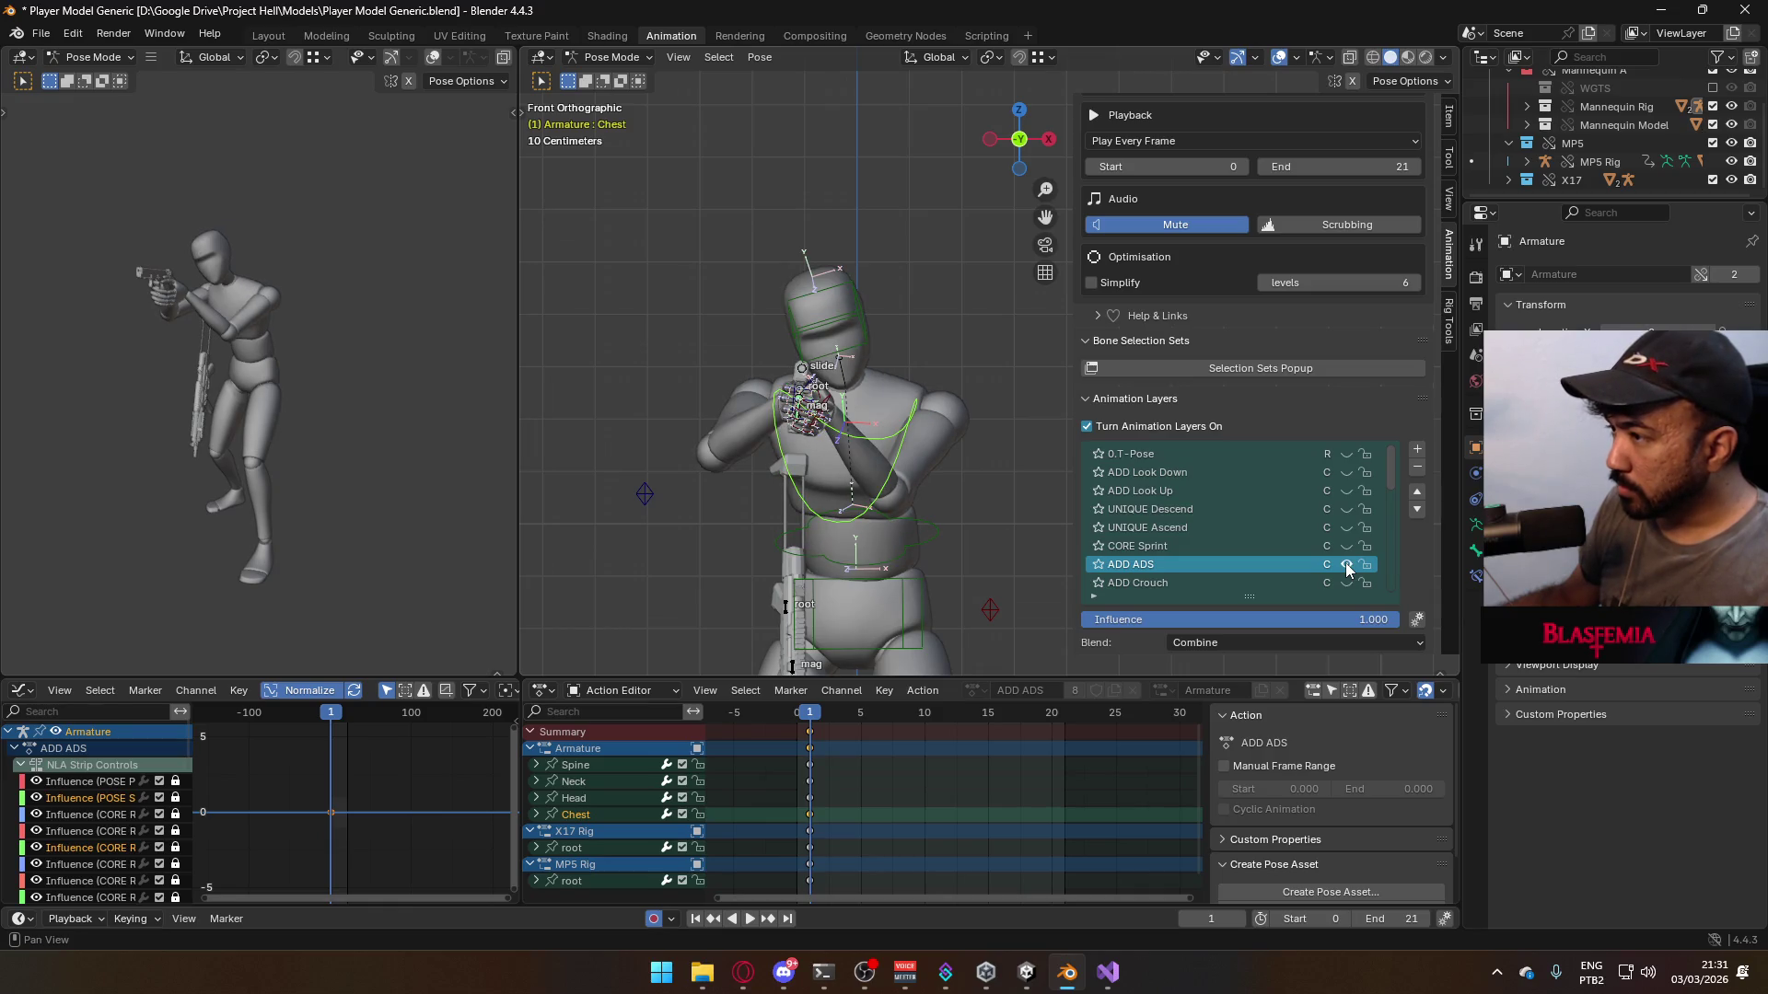
{"action": "left_click", "coordinate": [972, 442]}
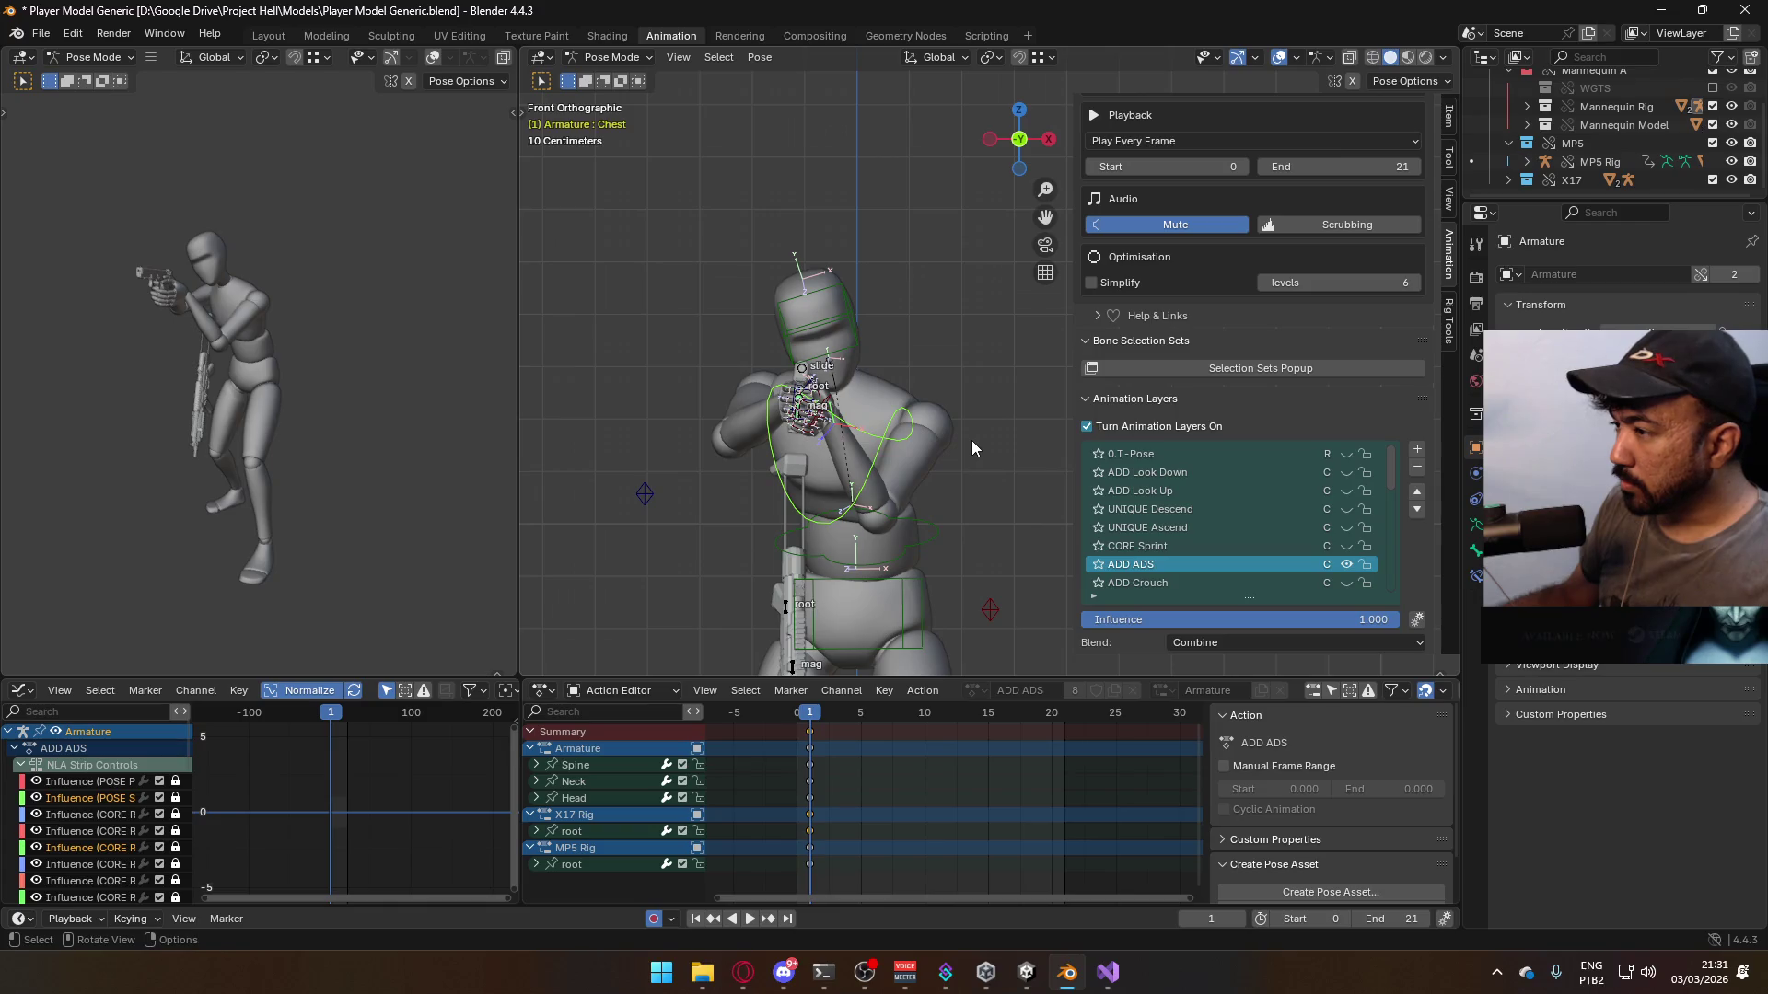
{"action": "mouse_move", "coordinate": [941, 441]}
{"action": "middle_mouse_down"}
{"action": "mouse_move", "coordinate": [867, 422]}
{"action": "mouse_move", "coordinate": [884, 543]}
{"action": "mouse_move", "coordinate": [1019, 410]}
{"action": "mouse_move", "coordinate": [1022, 427]}
{"action": "mouse_move", "coordinate": [831, 451]}
{"action": "mouse_move", "coordinate": [870, 427]}
{"action": "mouse_move", "coordinate": [920, 448]}
{"action": "middle_mouse_up"}
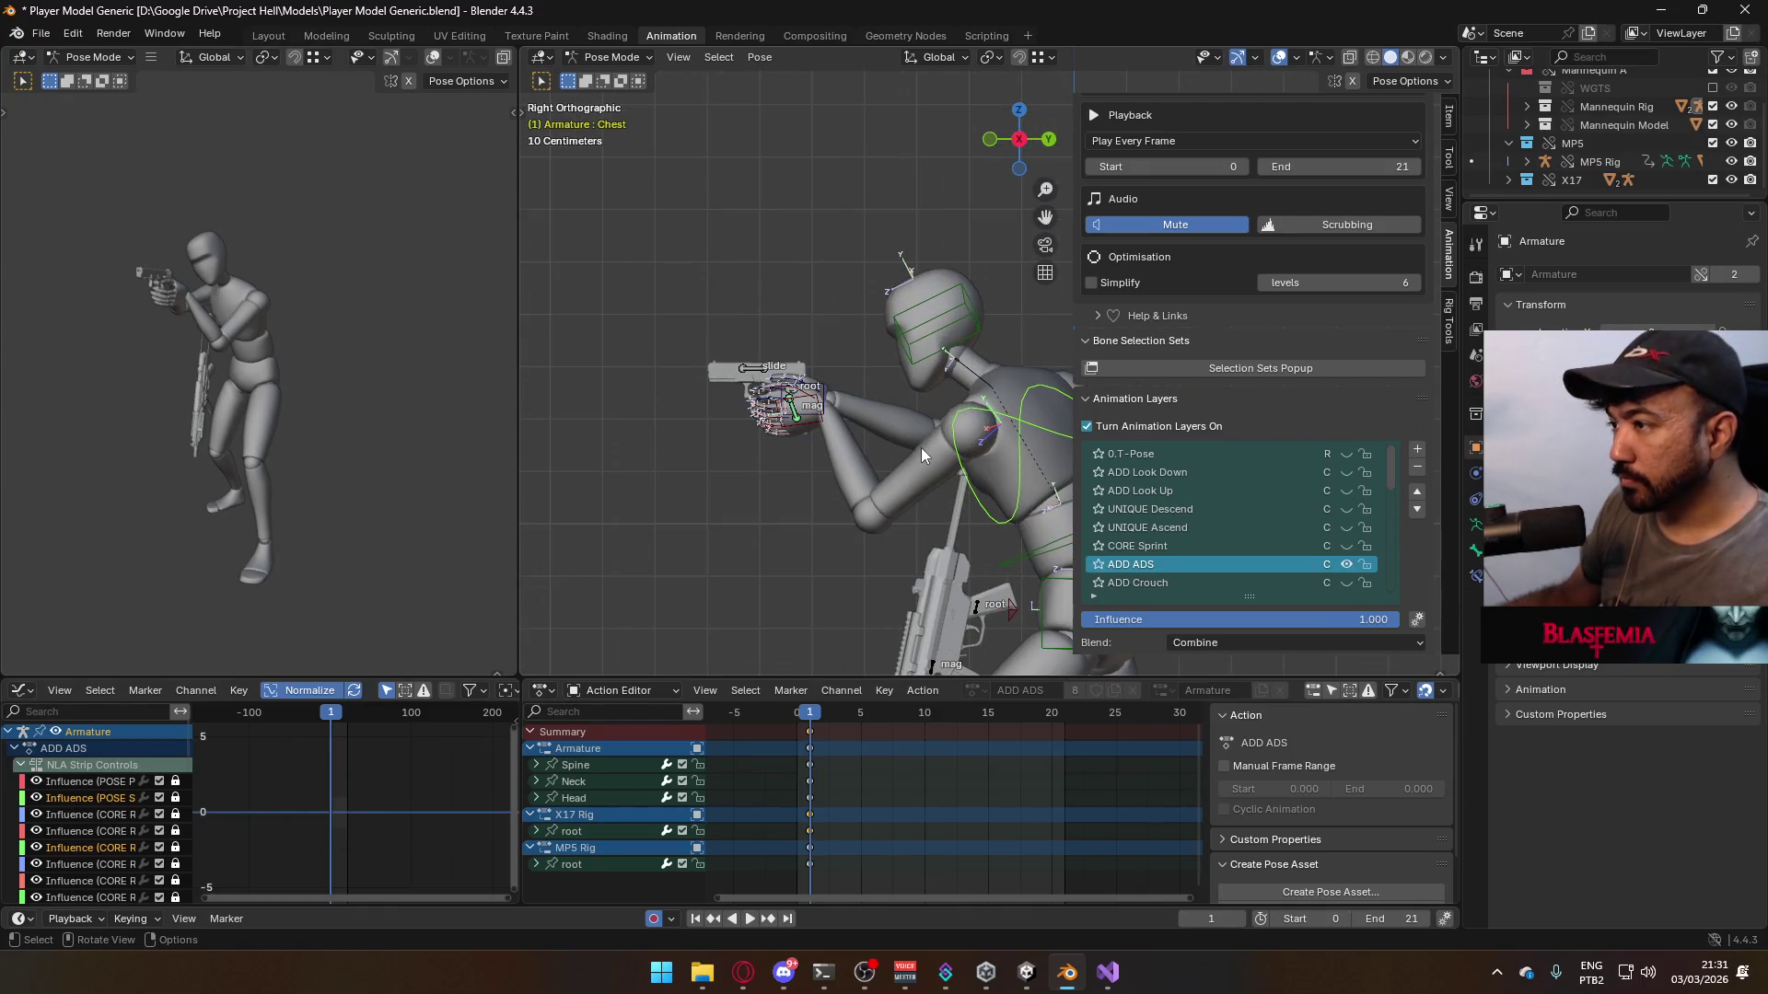
- Frame the whole character, select the X17 pistol root bone and play the animation
{"action": "scroll", "coordinate": [1289, 530], "scroll_direction": "down", "scroll_amount": 4}
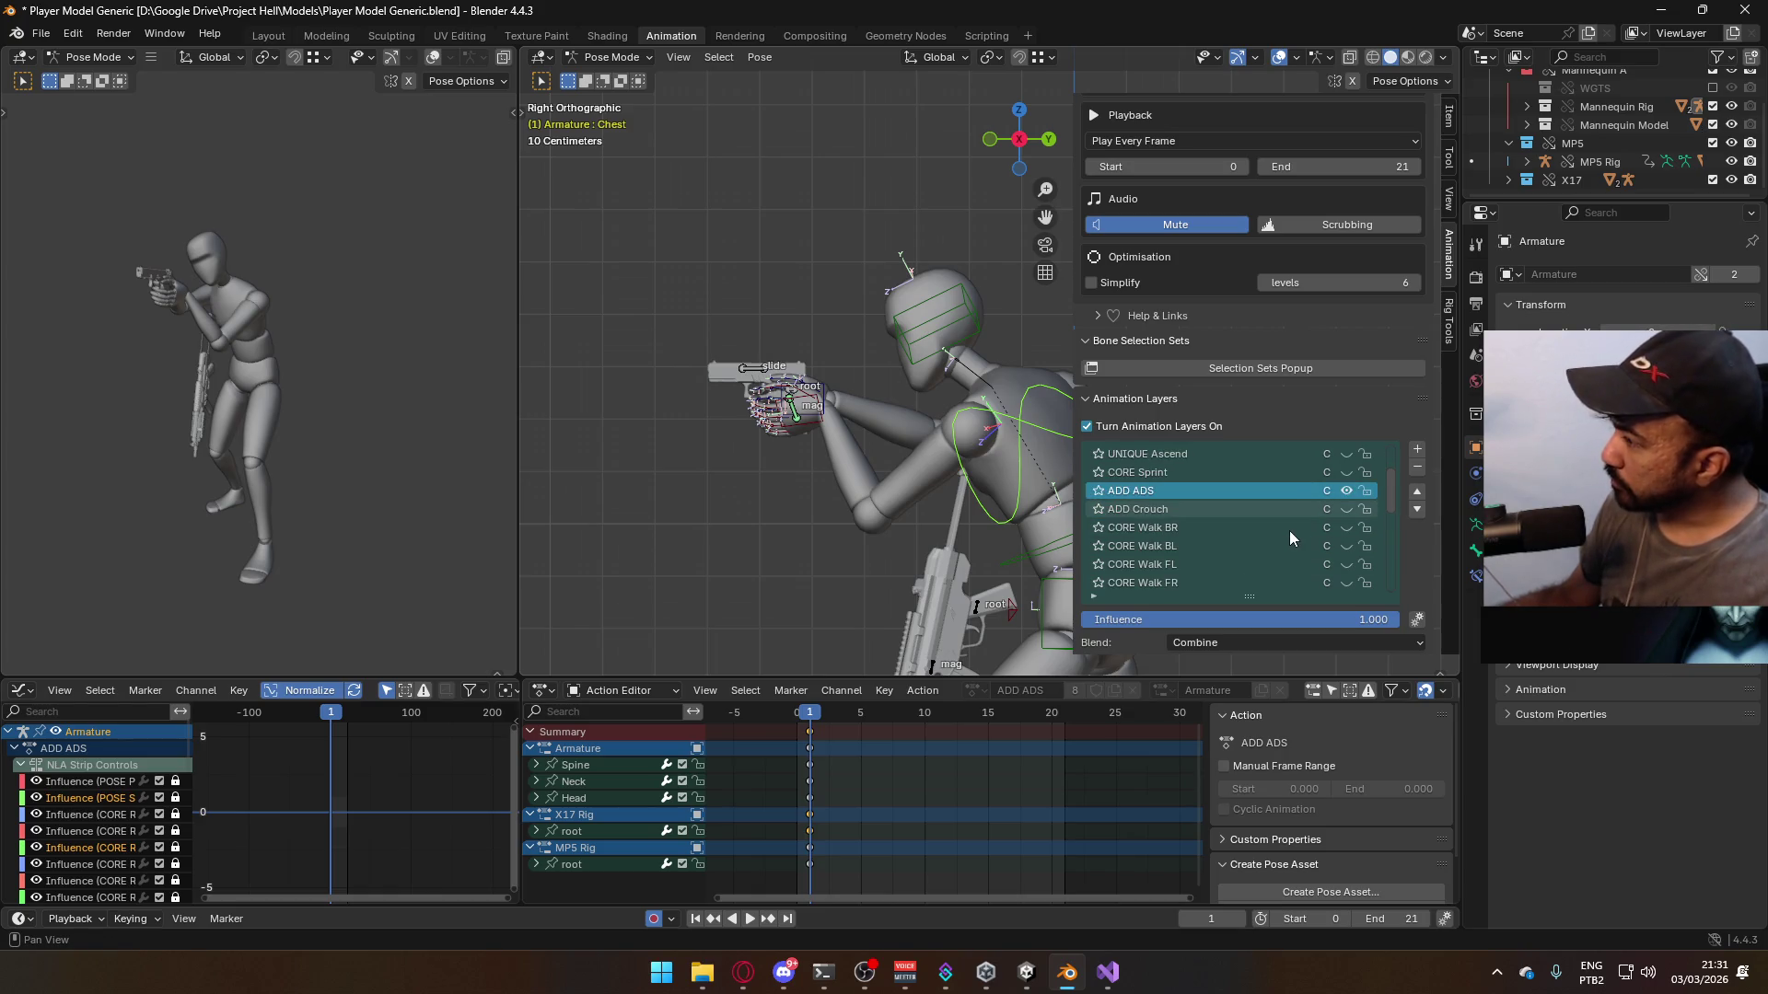
{"action": "mouse_move", "coordinate": [1059, 497]}
{"action": "middle_mouse_down", "text": "ctrl"}
{"action": "mouse_move", "coordinate": [874, 462]}
{"action": "mouse_move", "coordinate": [812, 411]}
{"action": "mouse_move", "coordinate": [832, 406]}
{"action": "mouse_move", "coordinate": [797, 449]}
{"action": "mouse_move", "coordinate": [833, 414]}
{"action": "mouse_move", "coordinate": [843, 440]}
{"action": "mouse_move", "coordinate": [782, 376]}
{"action": "middle_mouse_up", "text": "ctrl"}
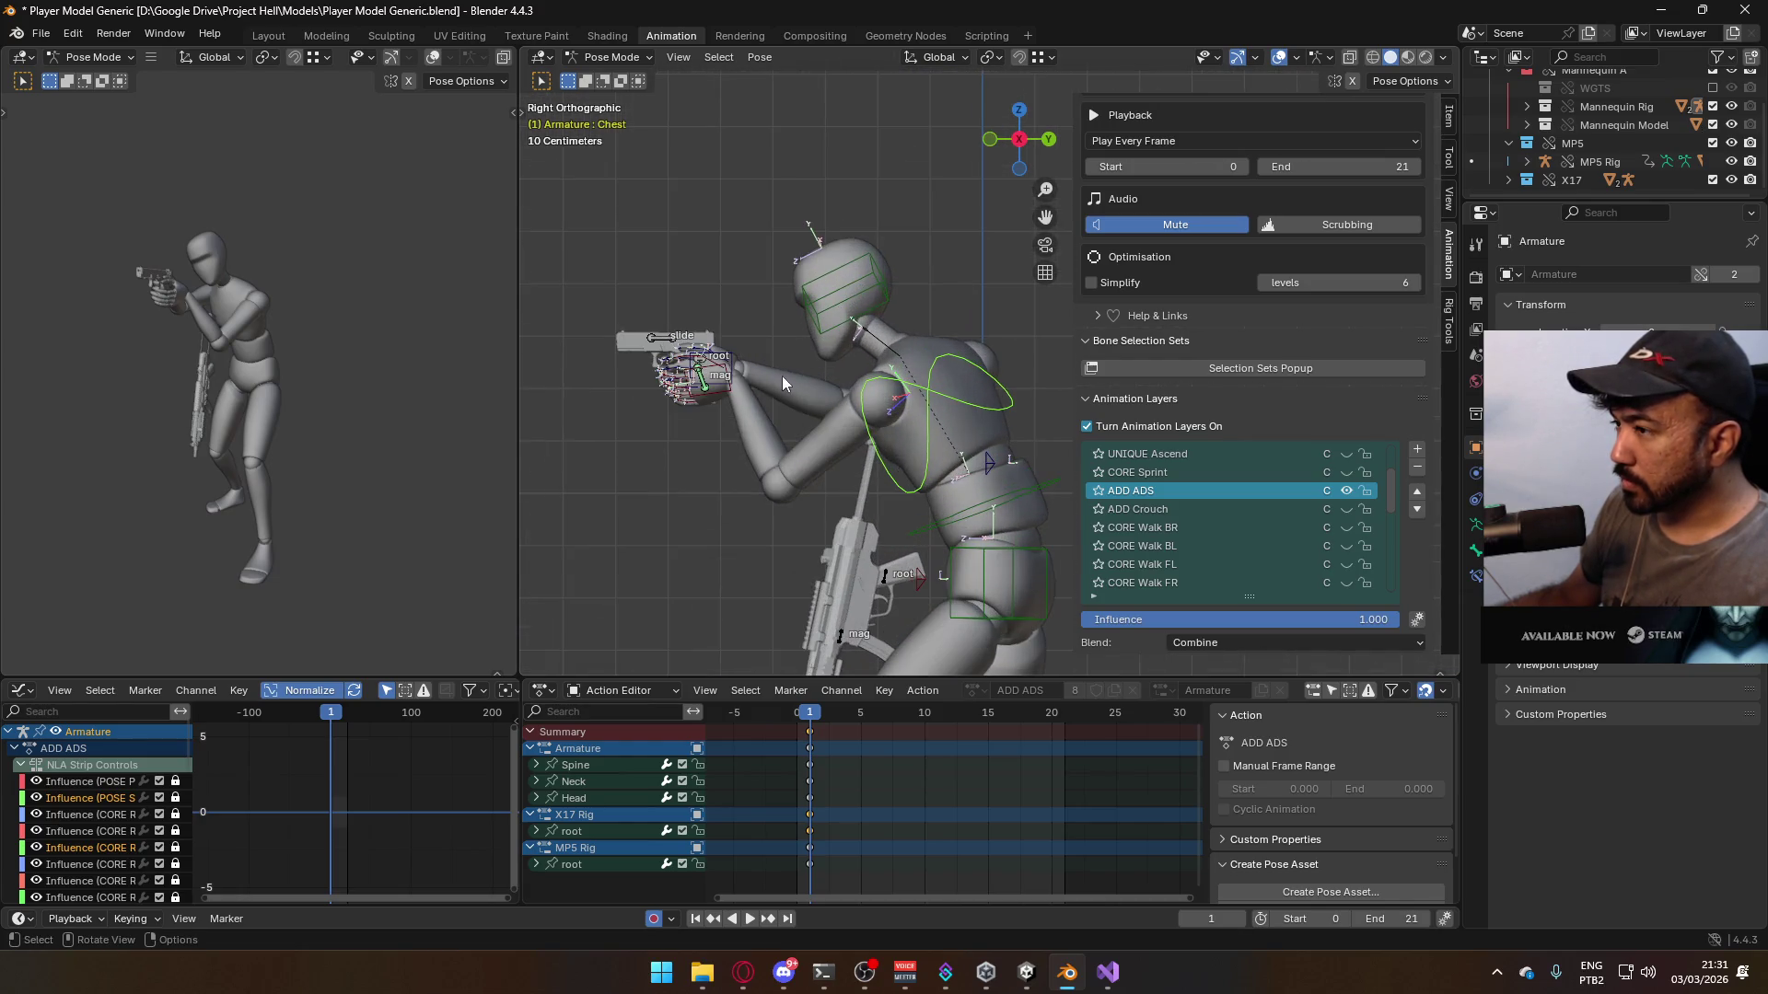
{"action": "left_click", "coordinate": [702, 367]}
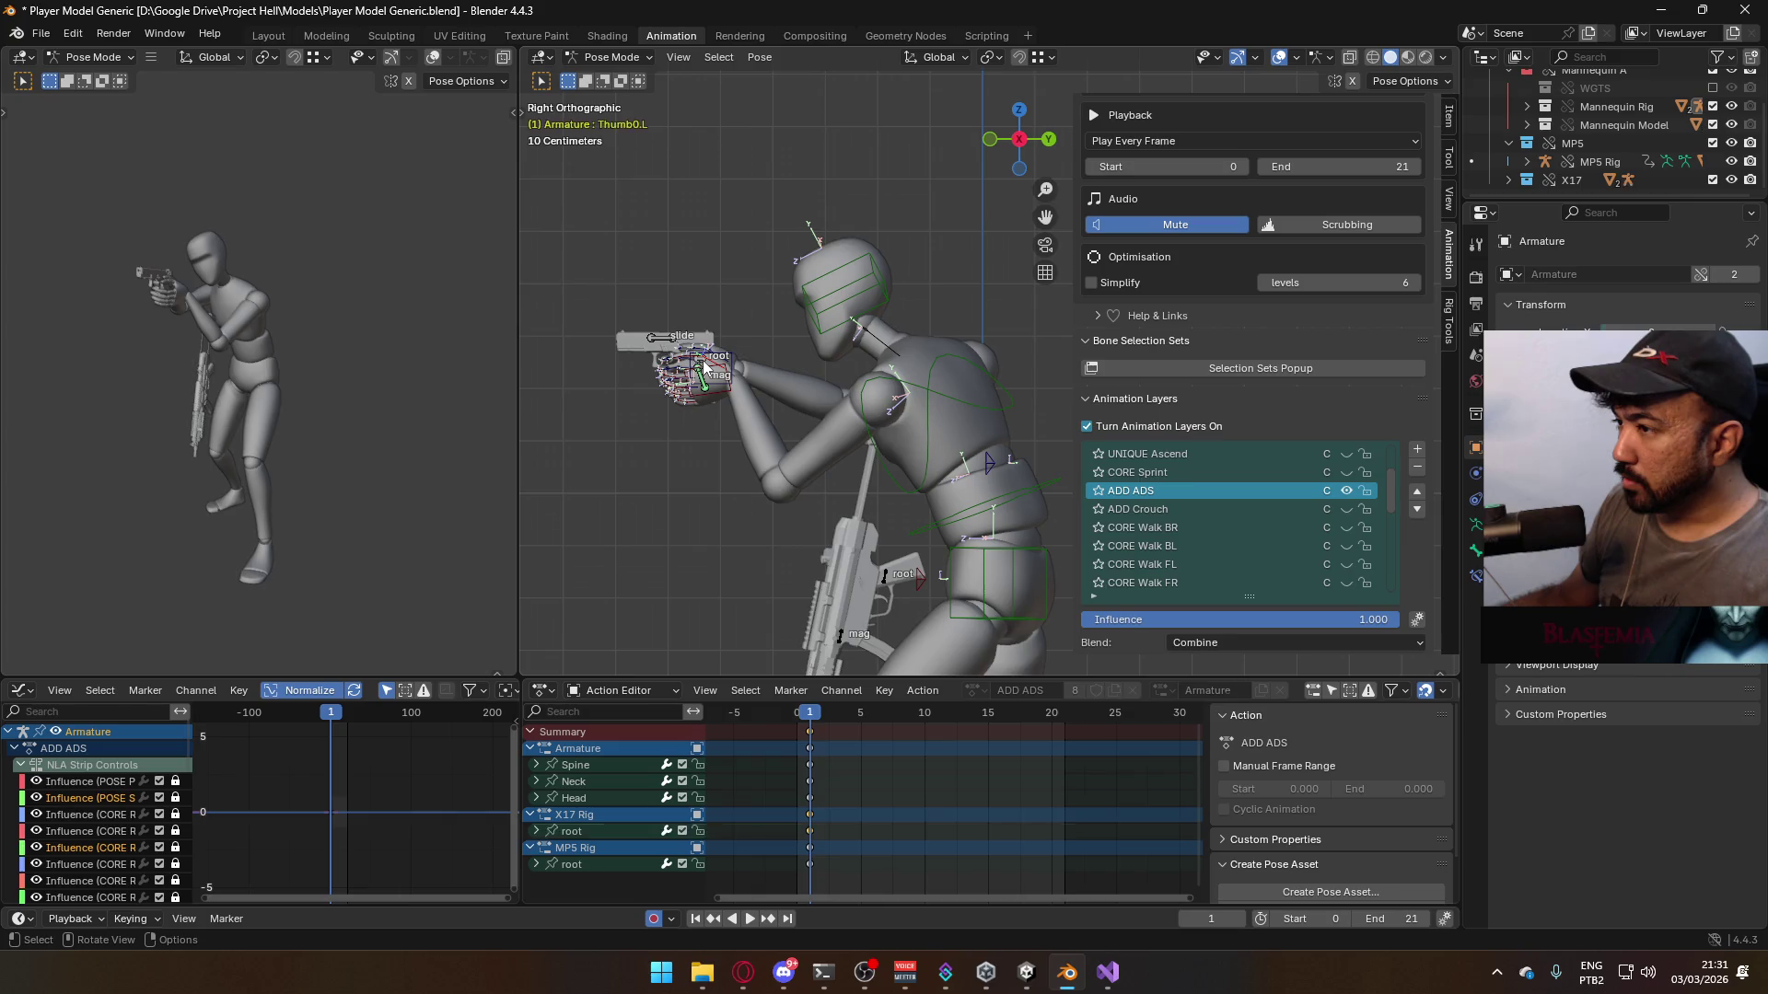
{"action": "left_click", "coordinate": [632, 60]}
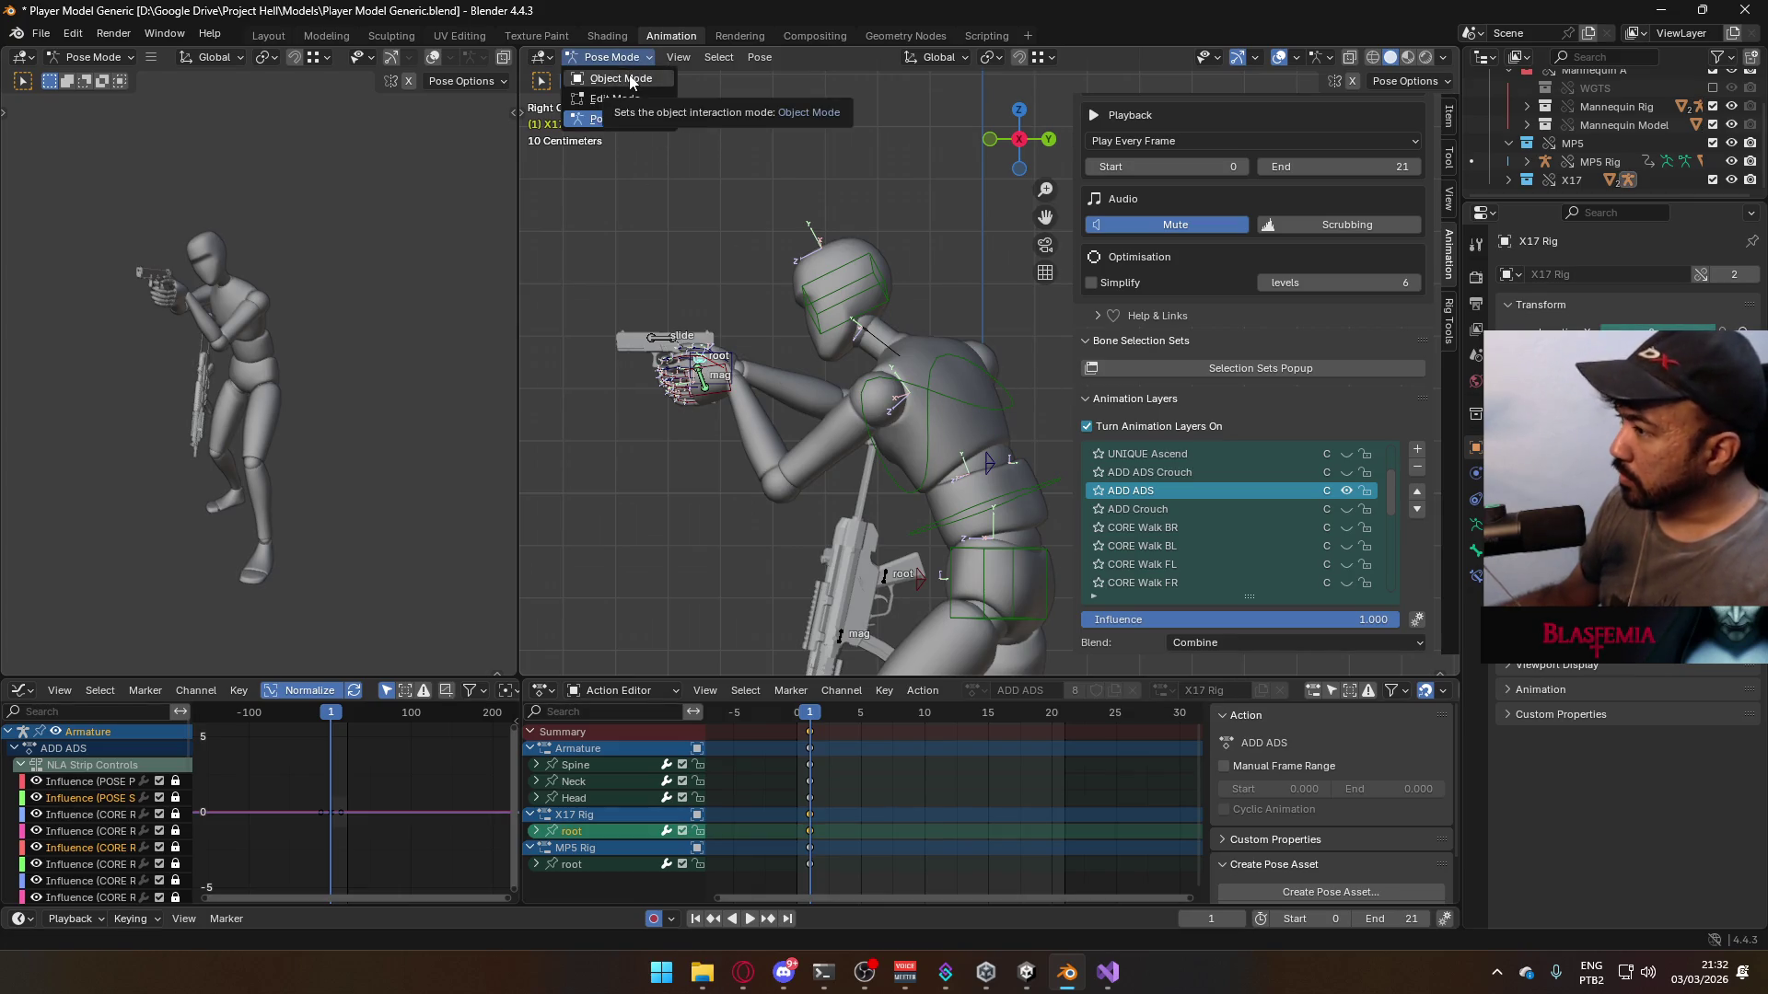
{"action": "key", "text": "space"}
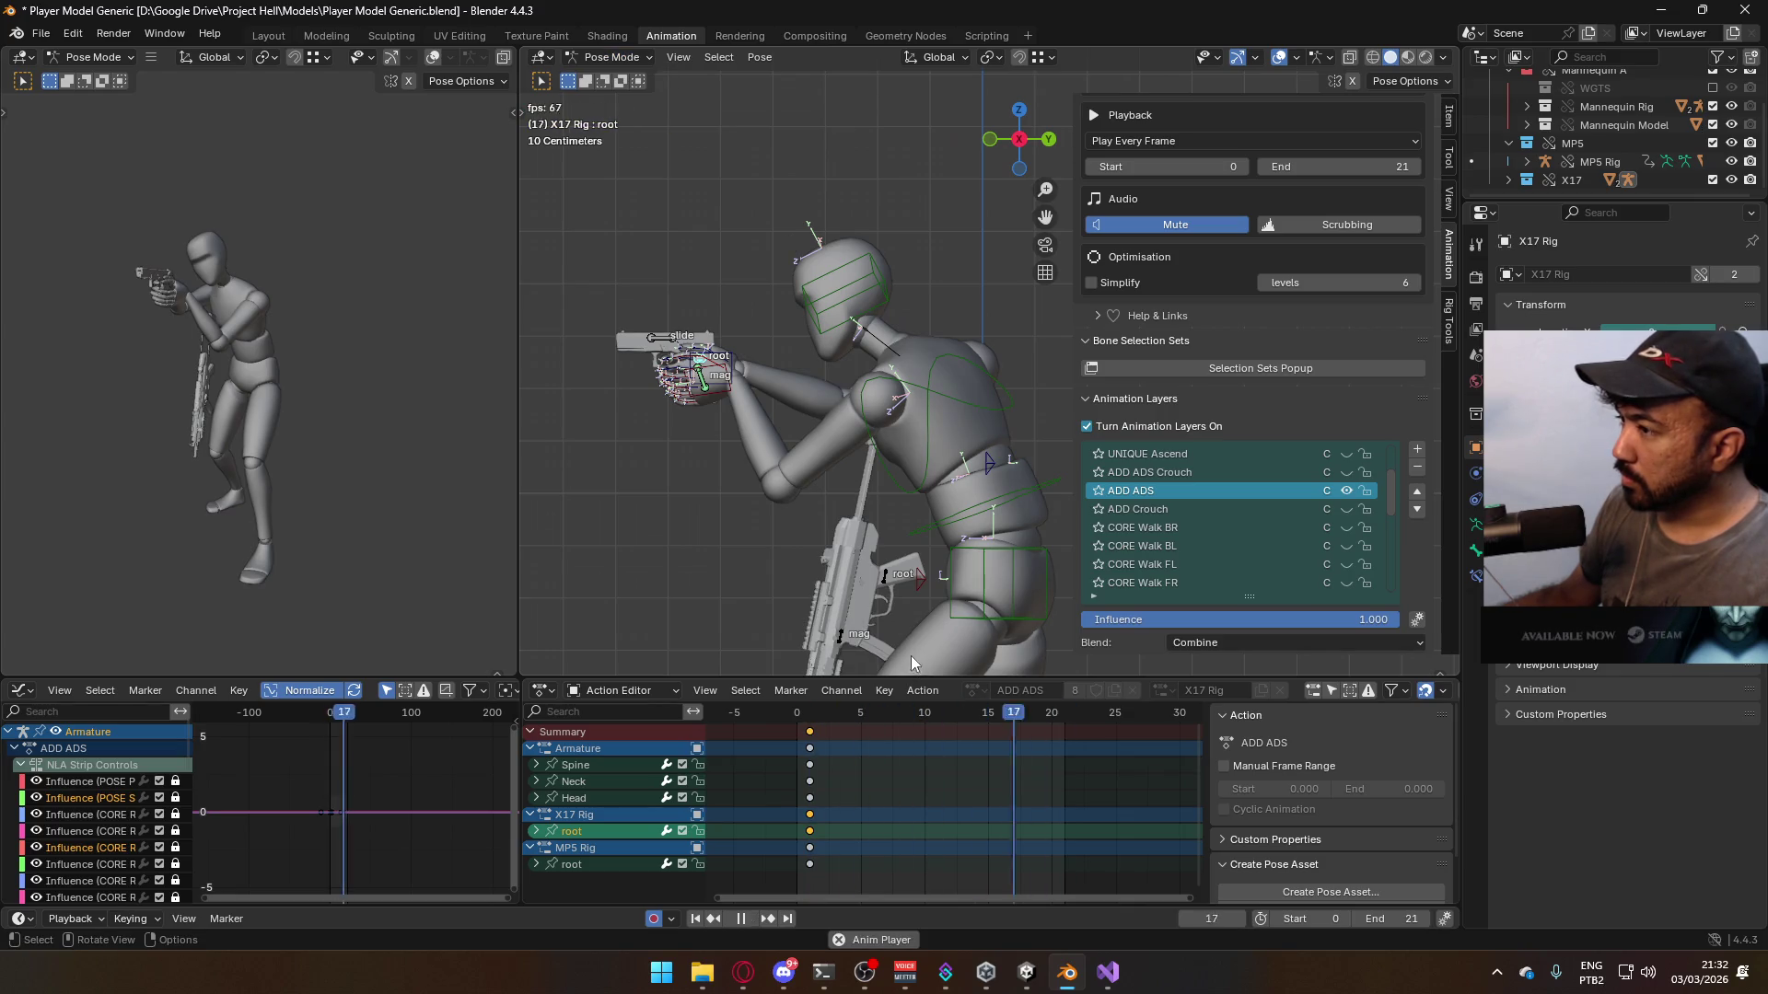
{"action": "key", "text": "space"}
- Compare poses with ADD ADS hidden and shown, pick the POSE Sidearm Idle layer, and replay the aim
{"action": "left_click", "coordinate": [874, 387]}
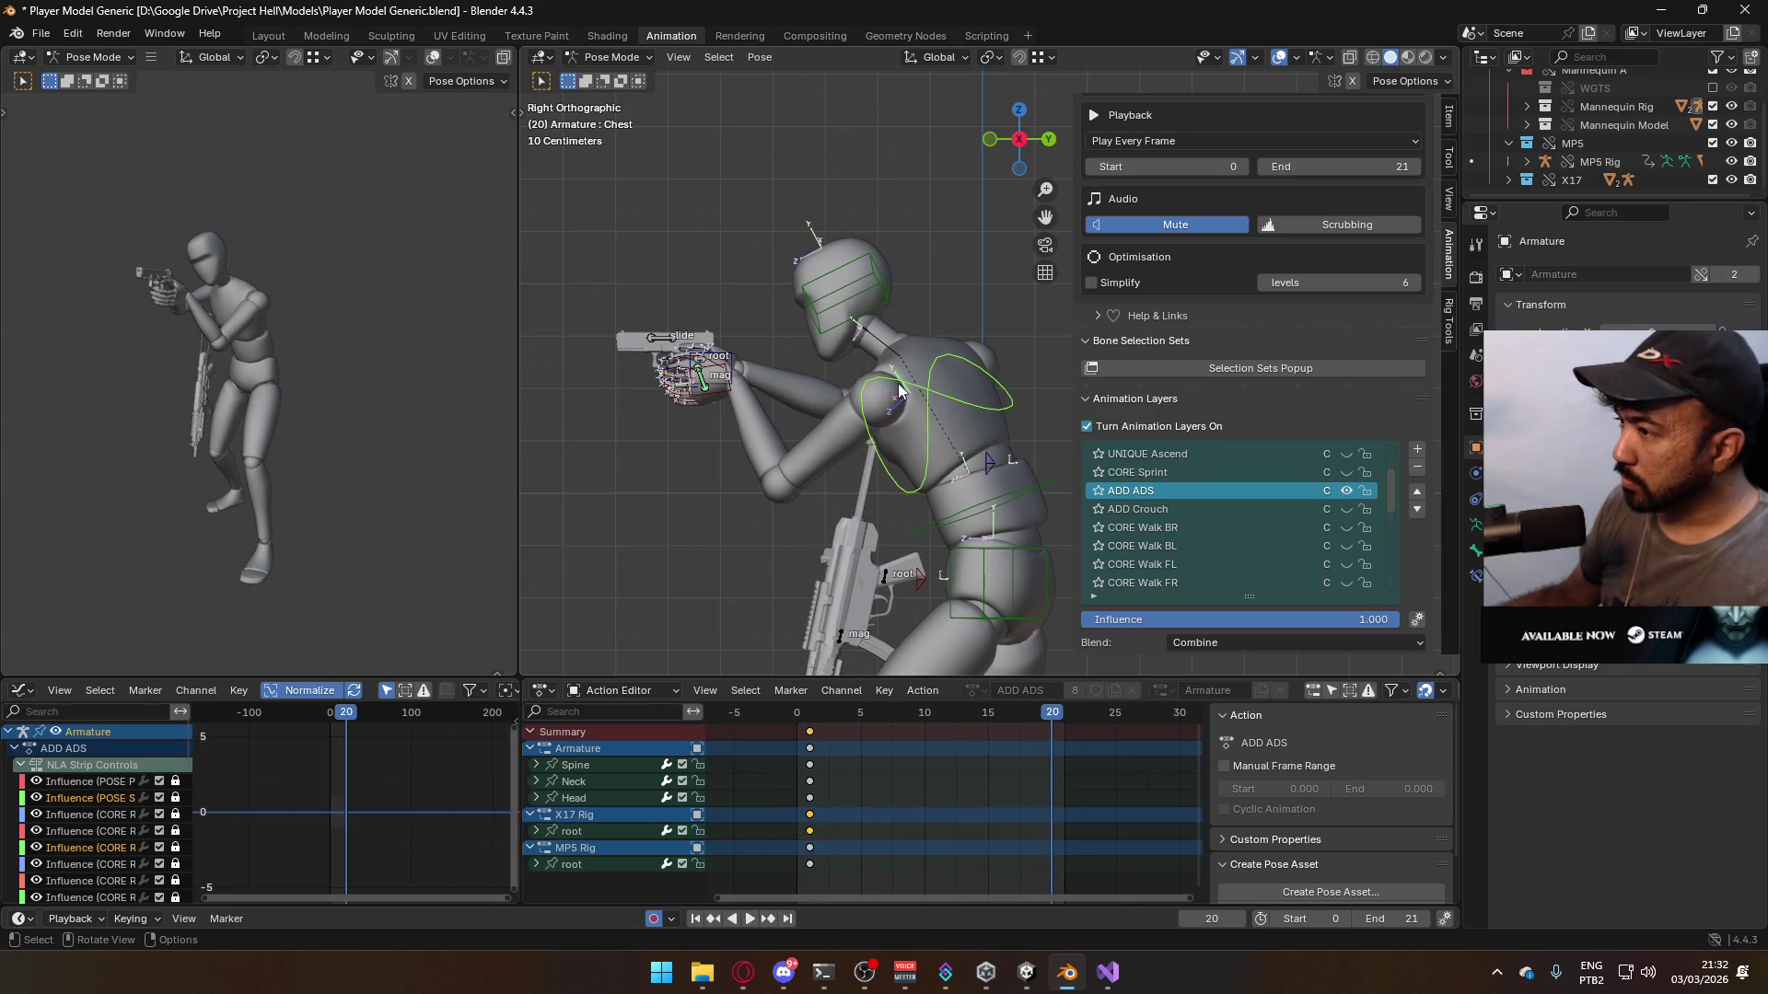
{"action": "scroll", "coordinate": [1332, 523], "scroll_direction": "down", "scroll_amount": 10}
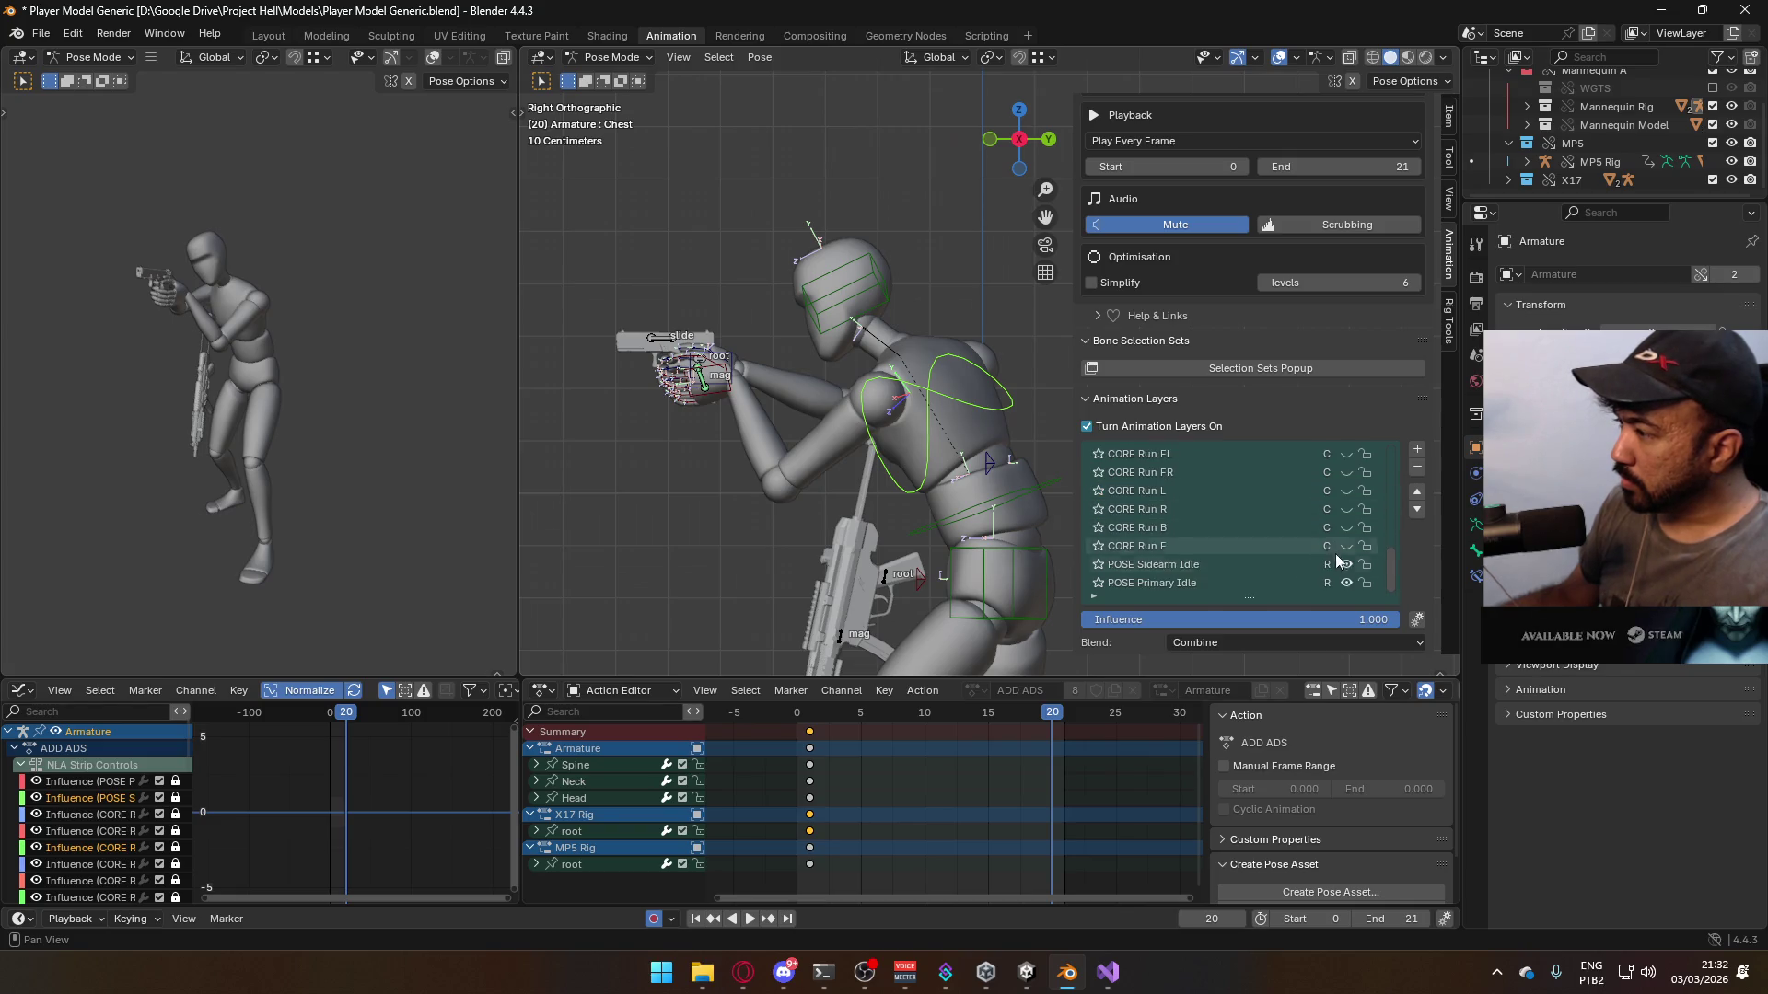
{"action": "left_click", "coordinate": [709, 360]}
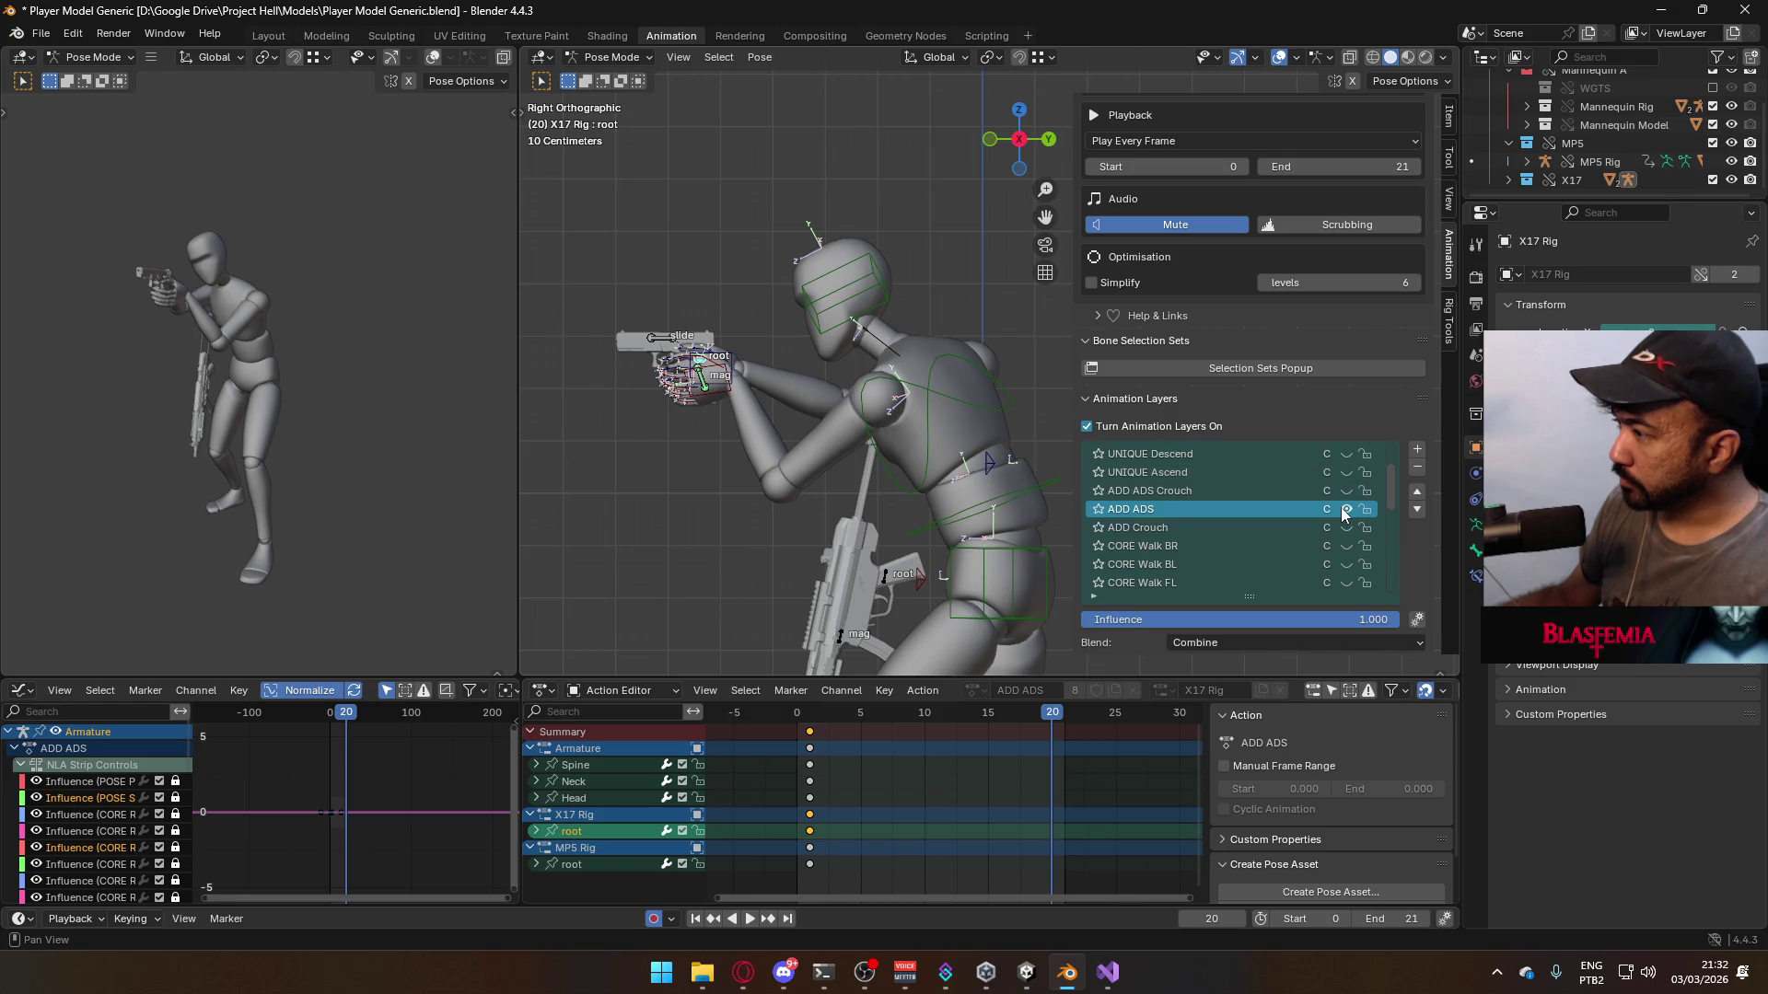
{"action": "left_click", "coordinate": [1345, 508]}
{"action": "left_click", "coordinate": [1345, 508]}
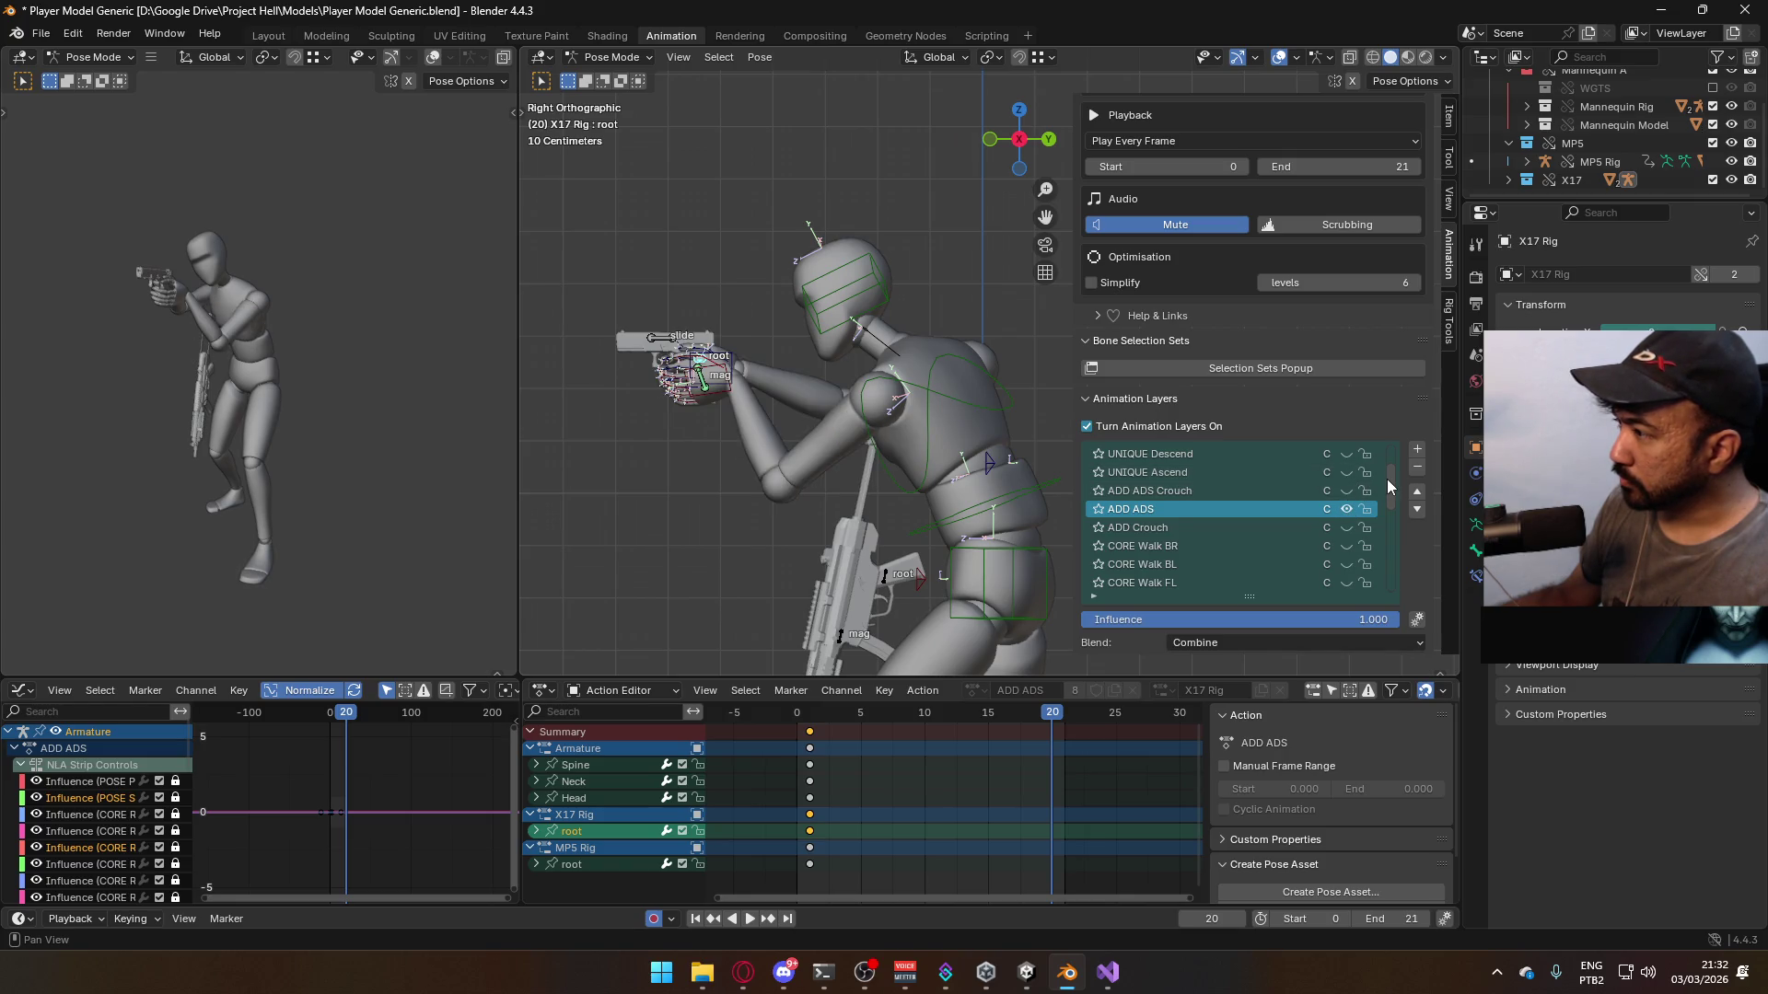
{"action": "left_click_drag", "start_coordinate": [1386, 479], "coordinate": [1392, 589]}
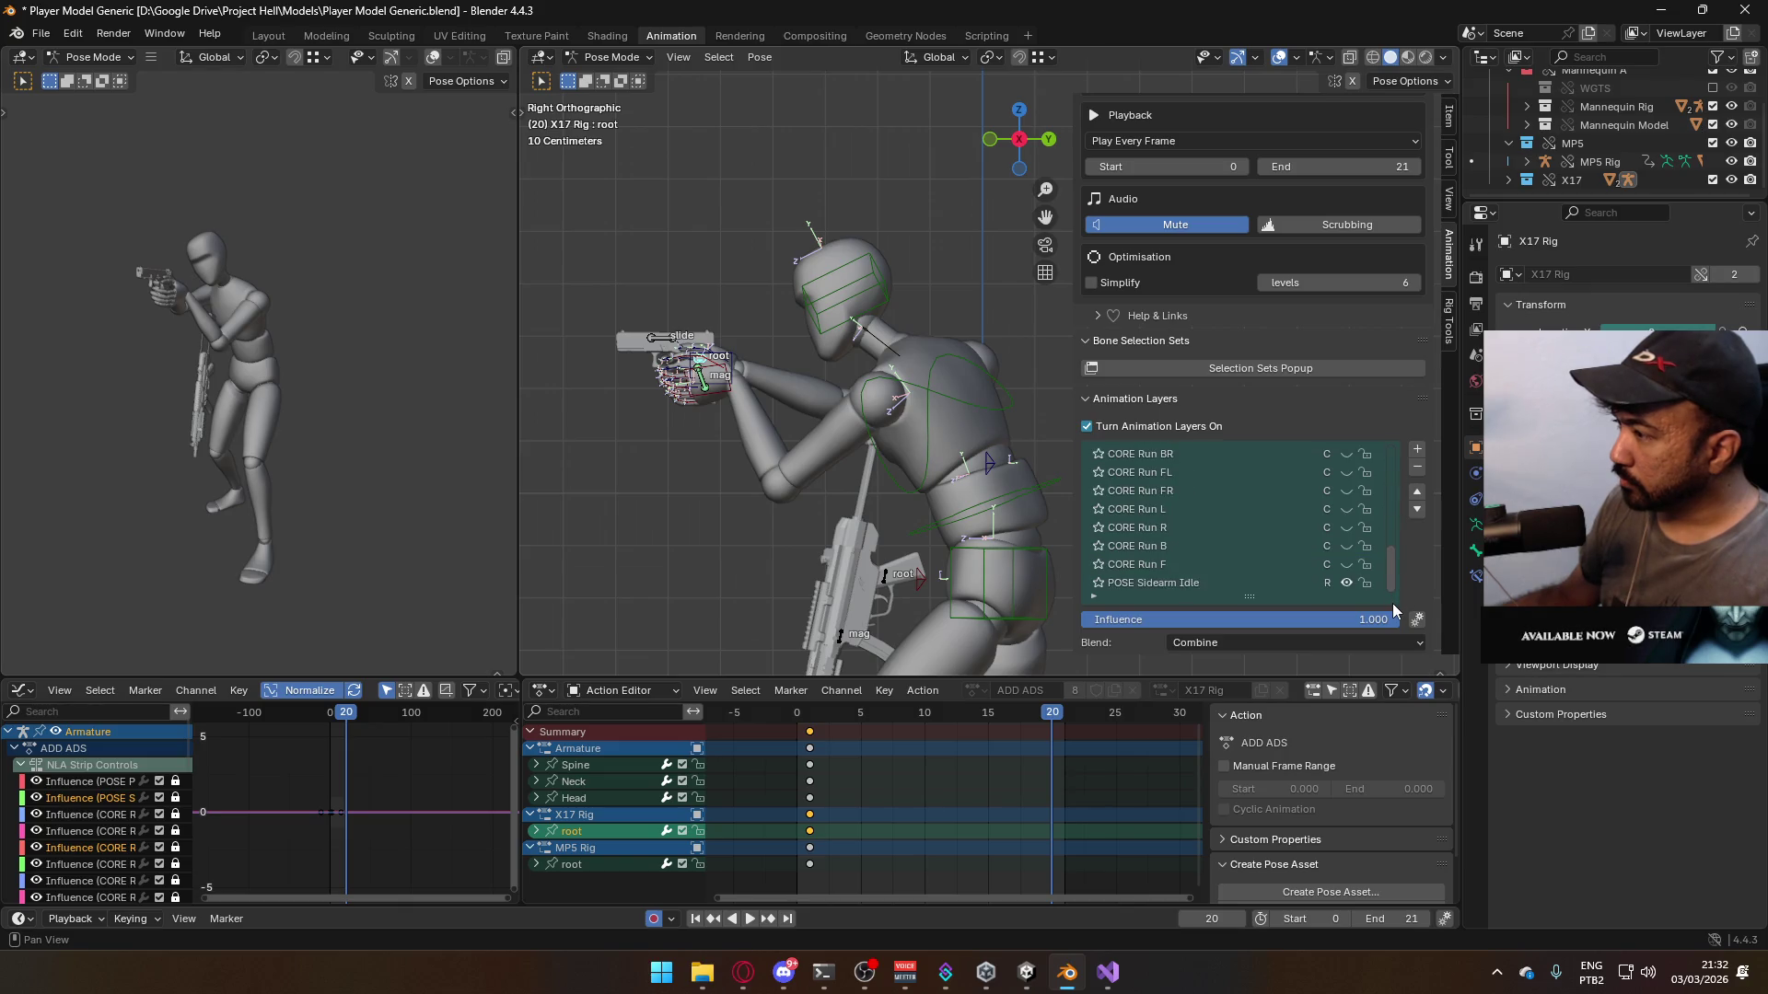
{"action": "left_click", "coordinate": [1279, 583]}
{"action": "left_click", "coordinate": [909, 412]}
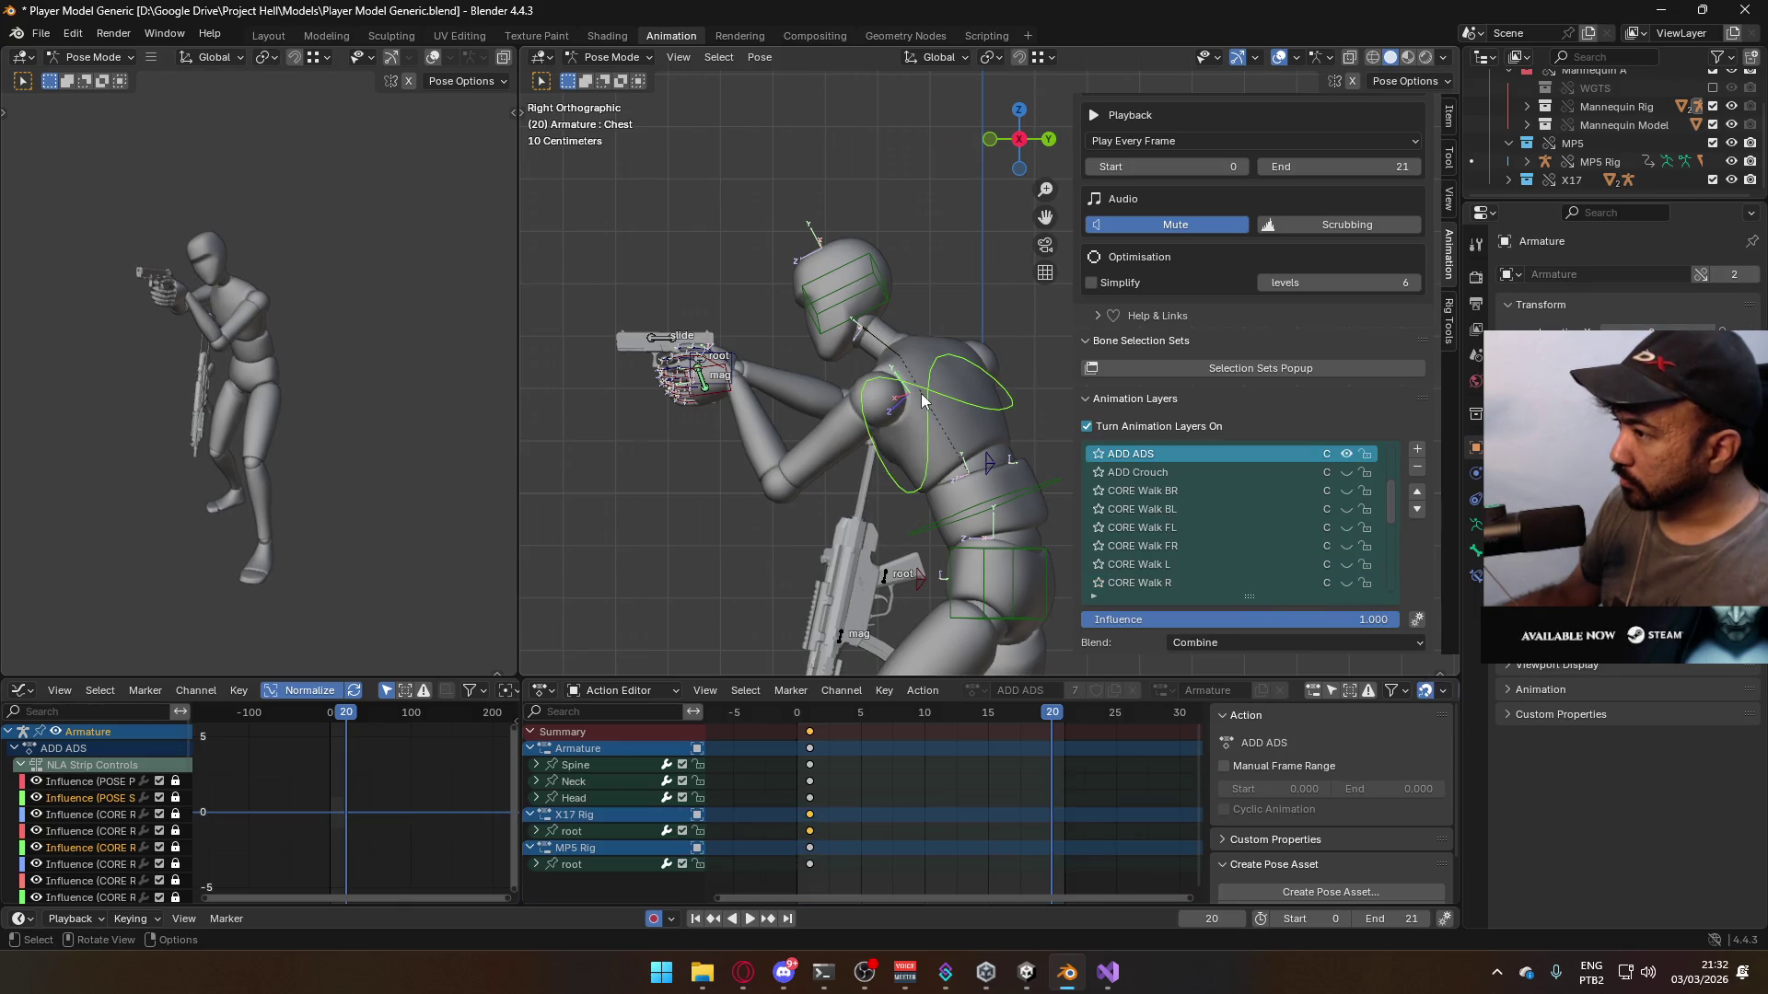
{"action": "mouse_move", "coordinate": [1391, 484]}
{"action": "left_mouse_down"}
{"action": "mouse_move", "coordinate": [1390, 446]}
{"action": "mouse_move", "coordinate": [1390, 574]}
{"action": "left_mouse_up"}
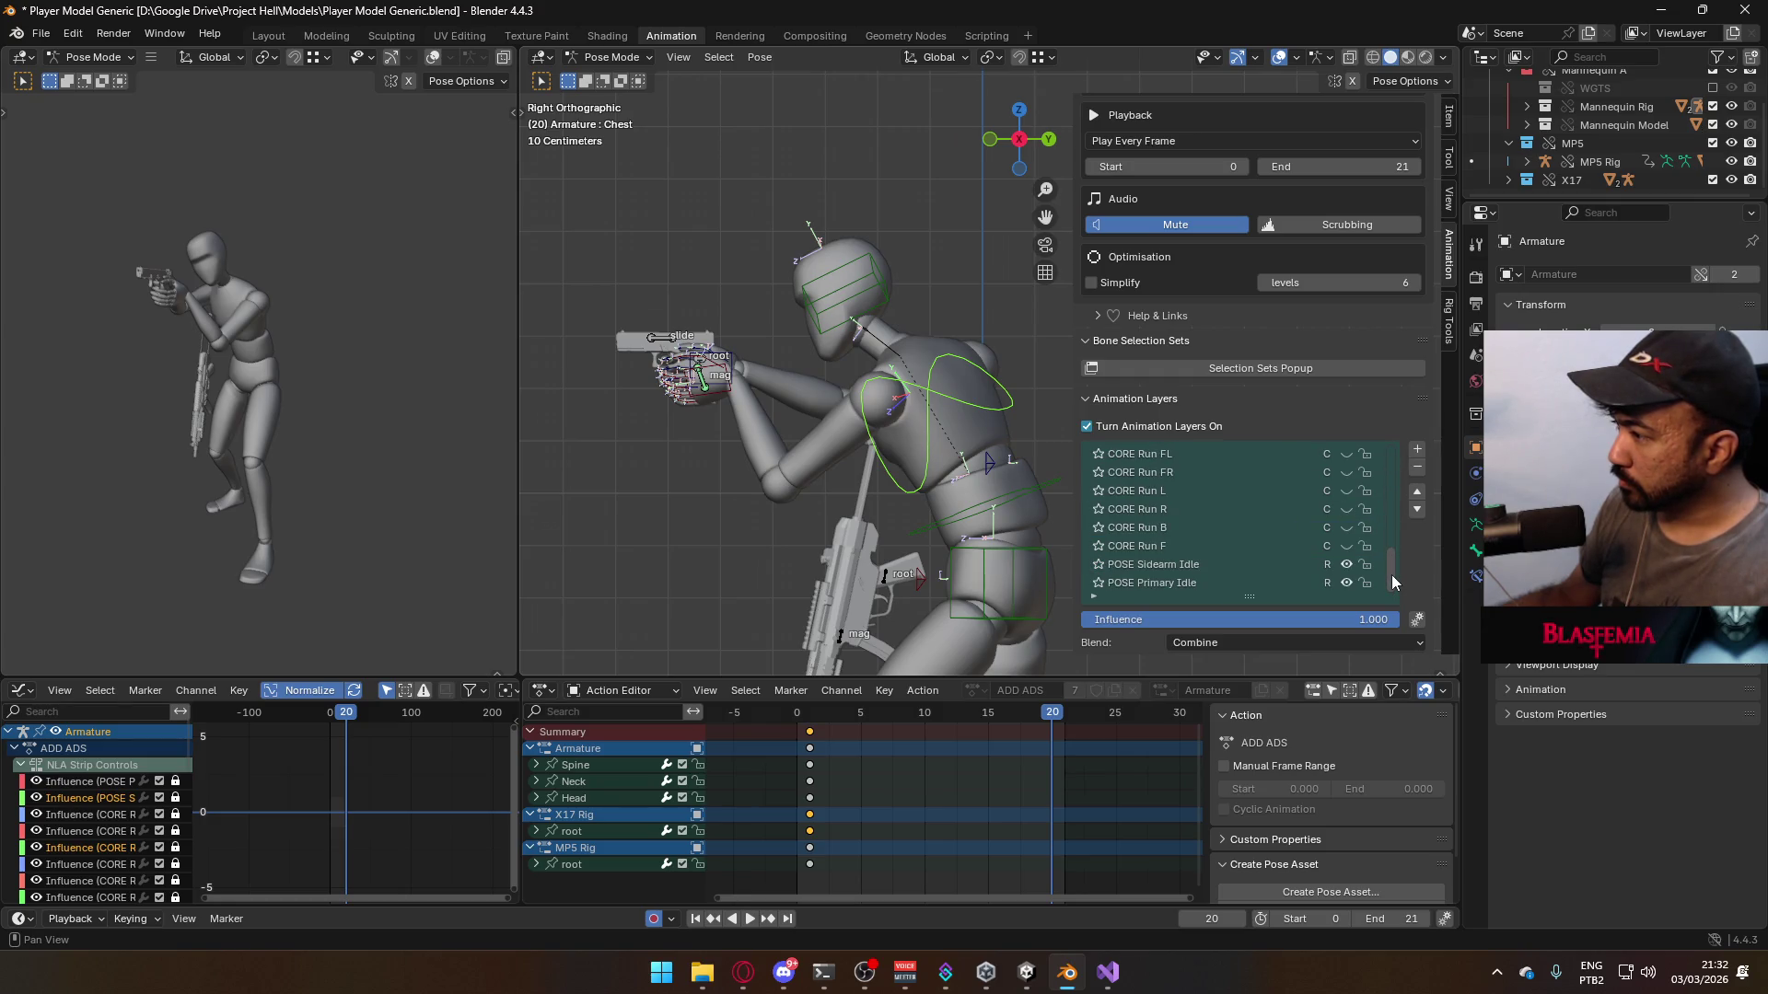
{"action": "key", "text": "space"}
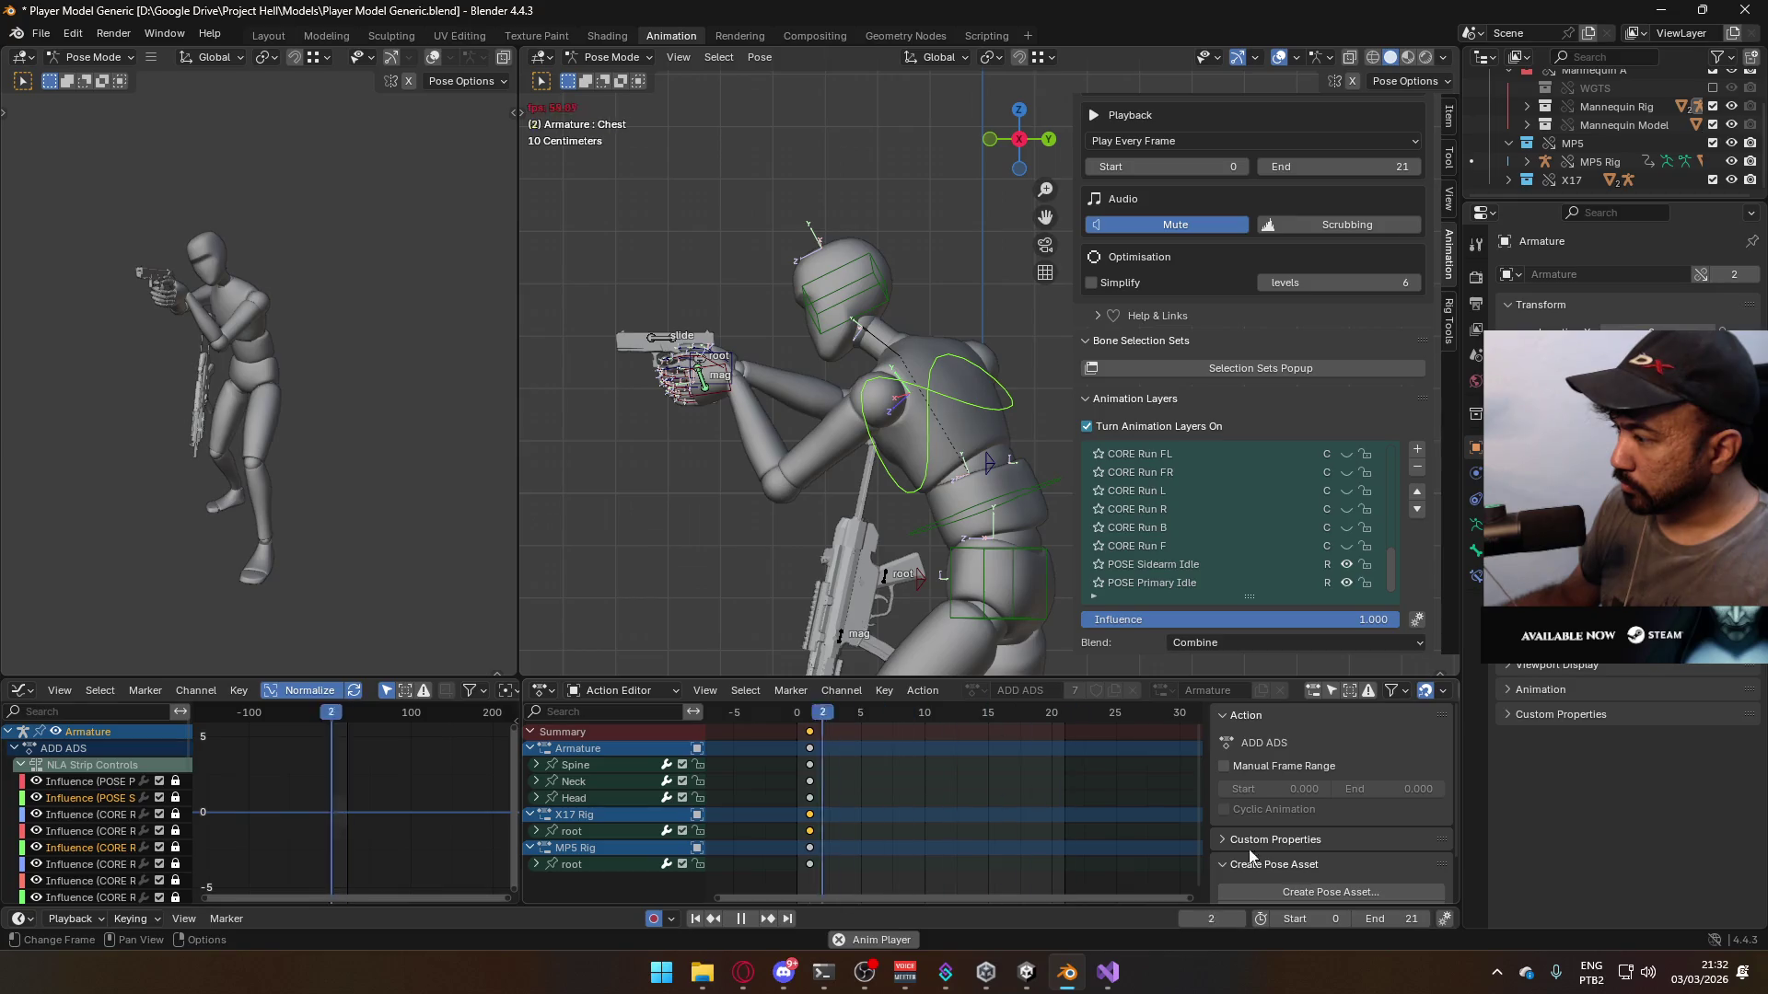
- Set the animation start frame to 1 and switch the rig to Object Mode
{"action": "left_click", "coordinate": [1345, 918]}
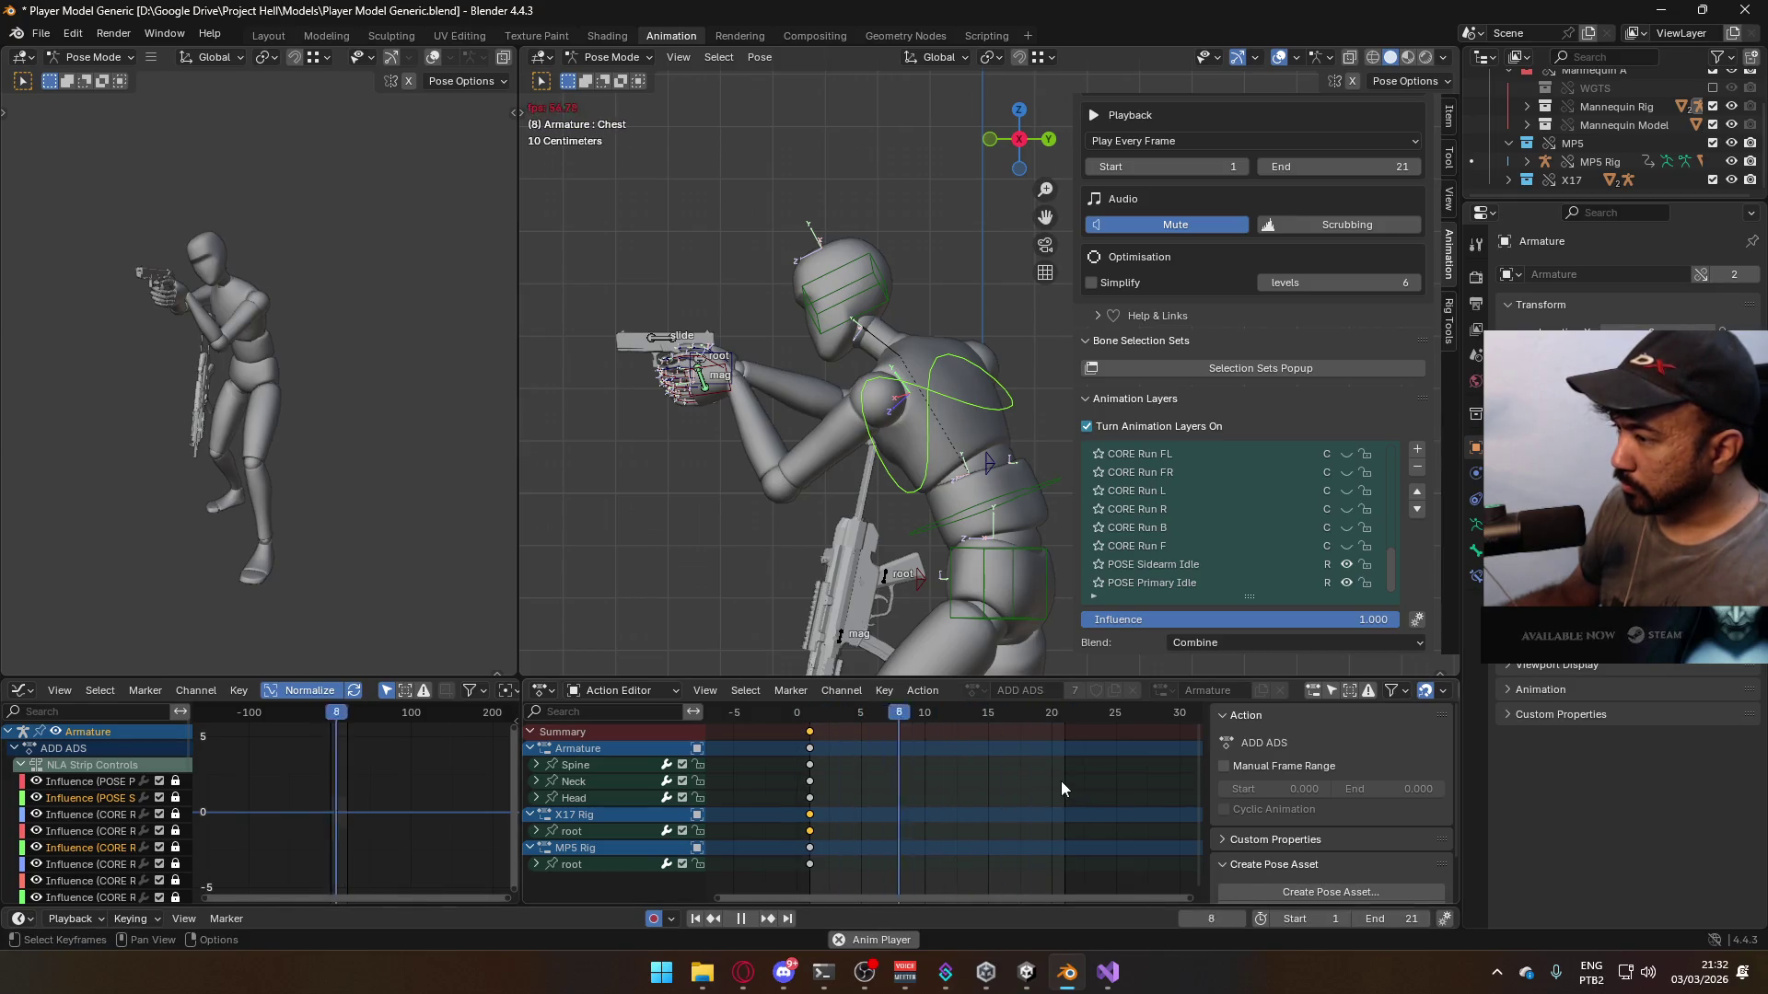
{"action": "scroll", "coordinate": [903, 566], "scroll_direction": "down", "scroll_amount": 3}
{"action": "key", "text": "Escape"}
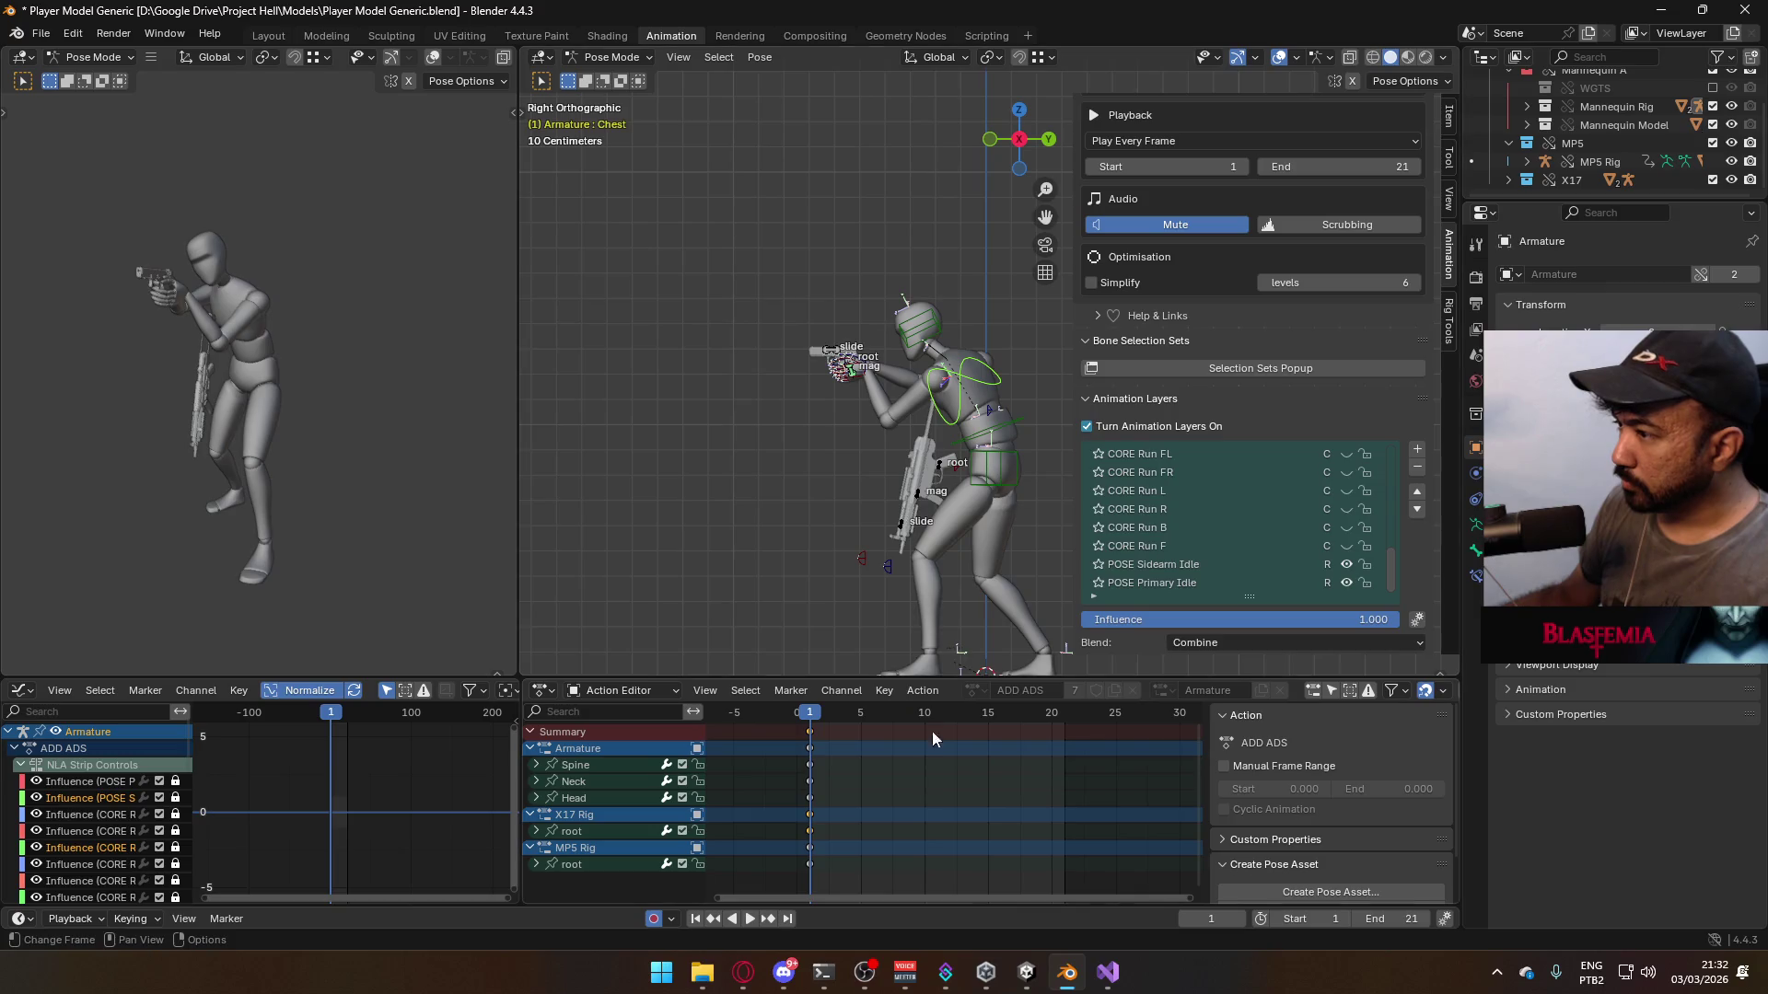
{"action": "left_click", "coordinate": [600, 57]}
{"action": "left_click", "coordinate": [626, 78]}
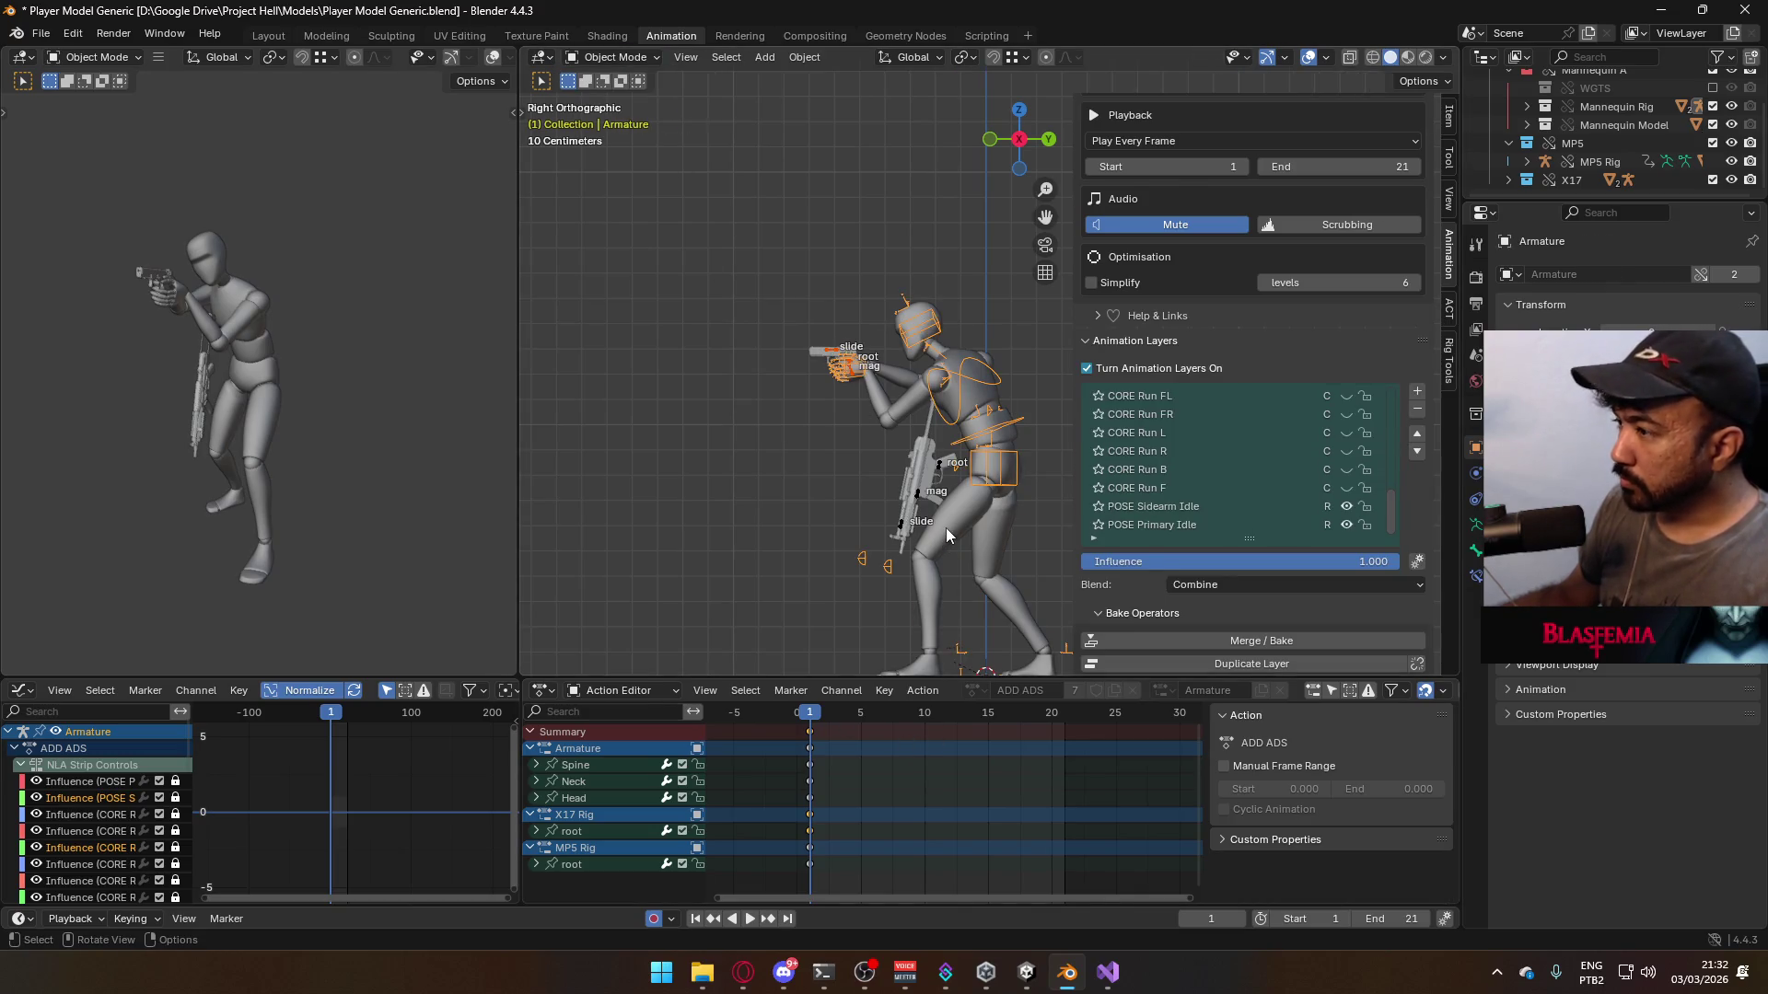
- Select the mannequin mesh with the armature active and save the blend file
{"action": "left_click", "coordinate": [946, 534], "text": "shift"}
{"action": "left_click", "coordinate": [986, 409]}
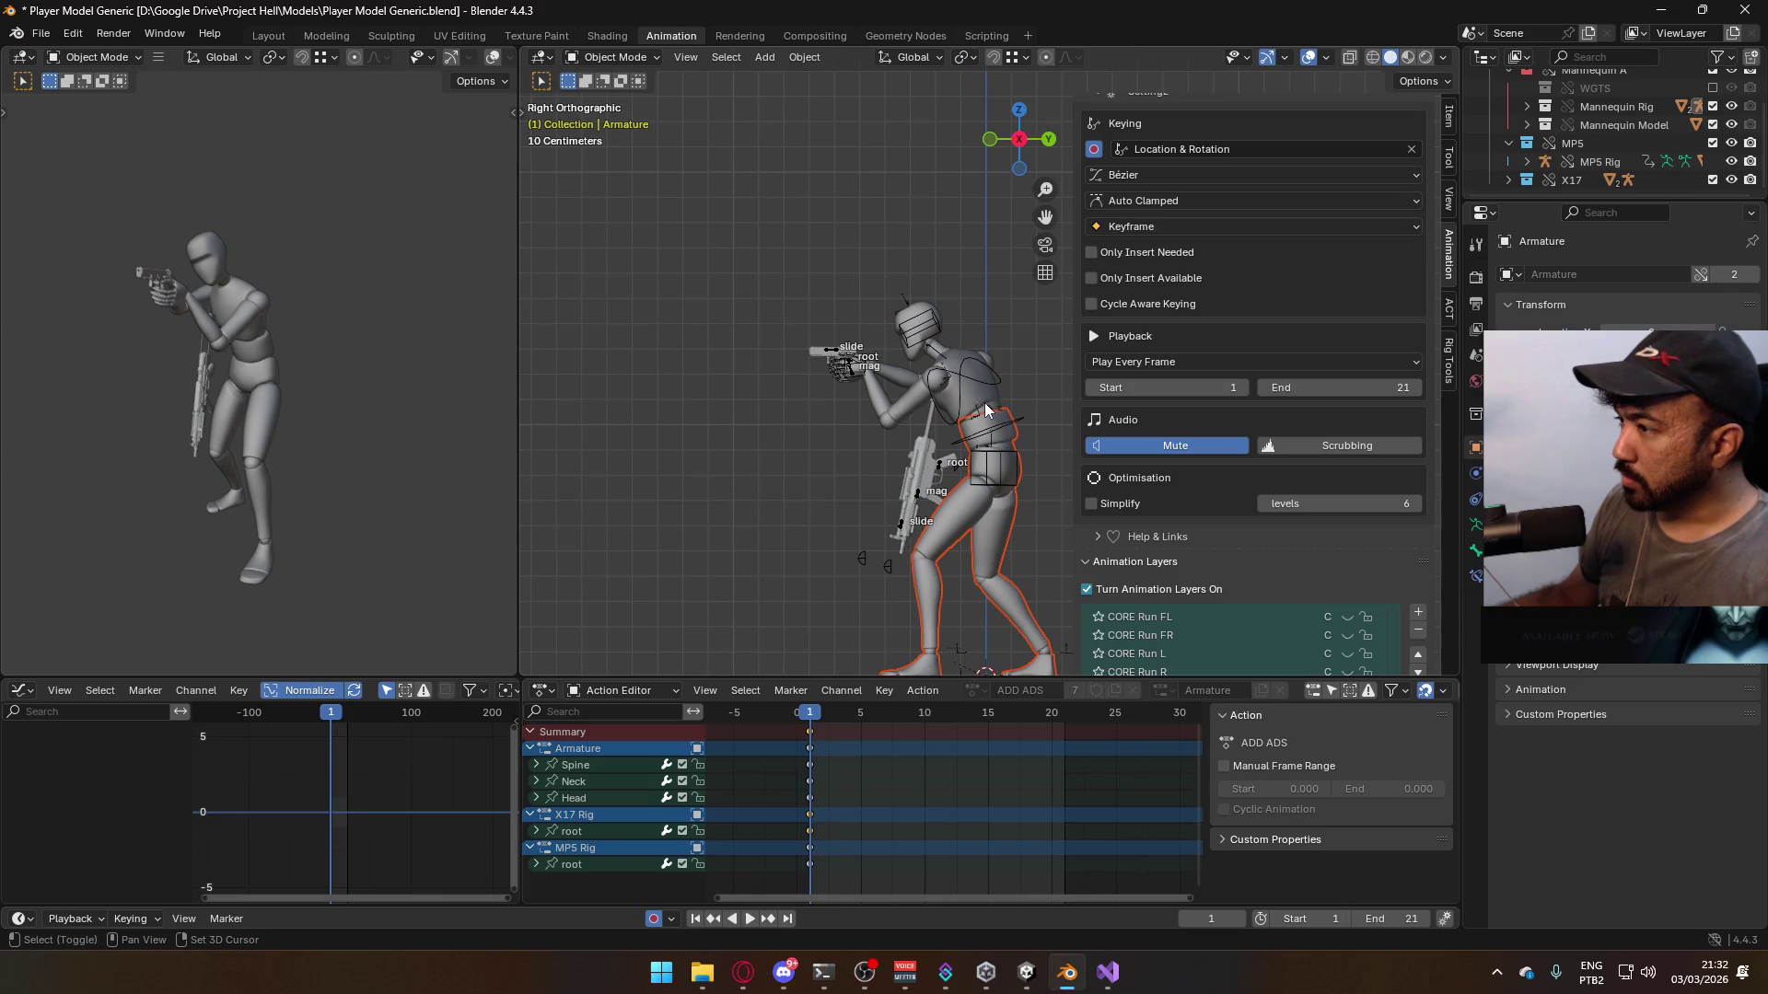
{"action": "left_click", "coordinate": [1011, 429]}
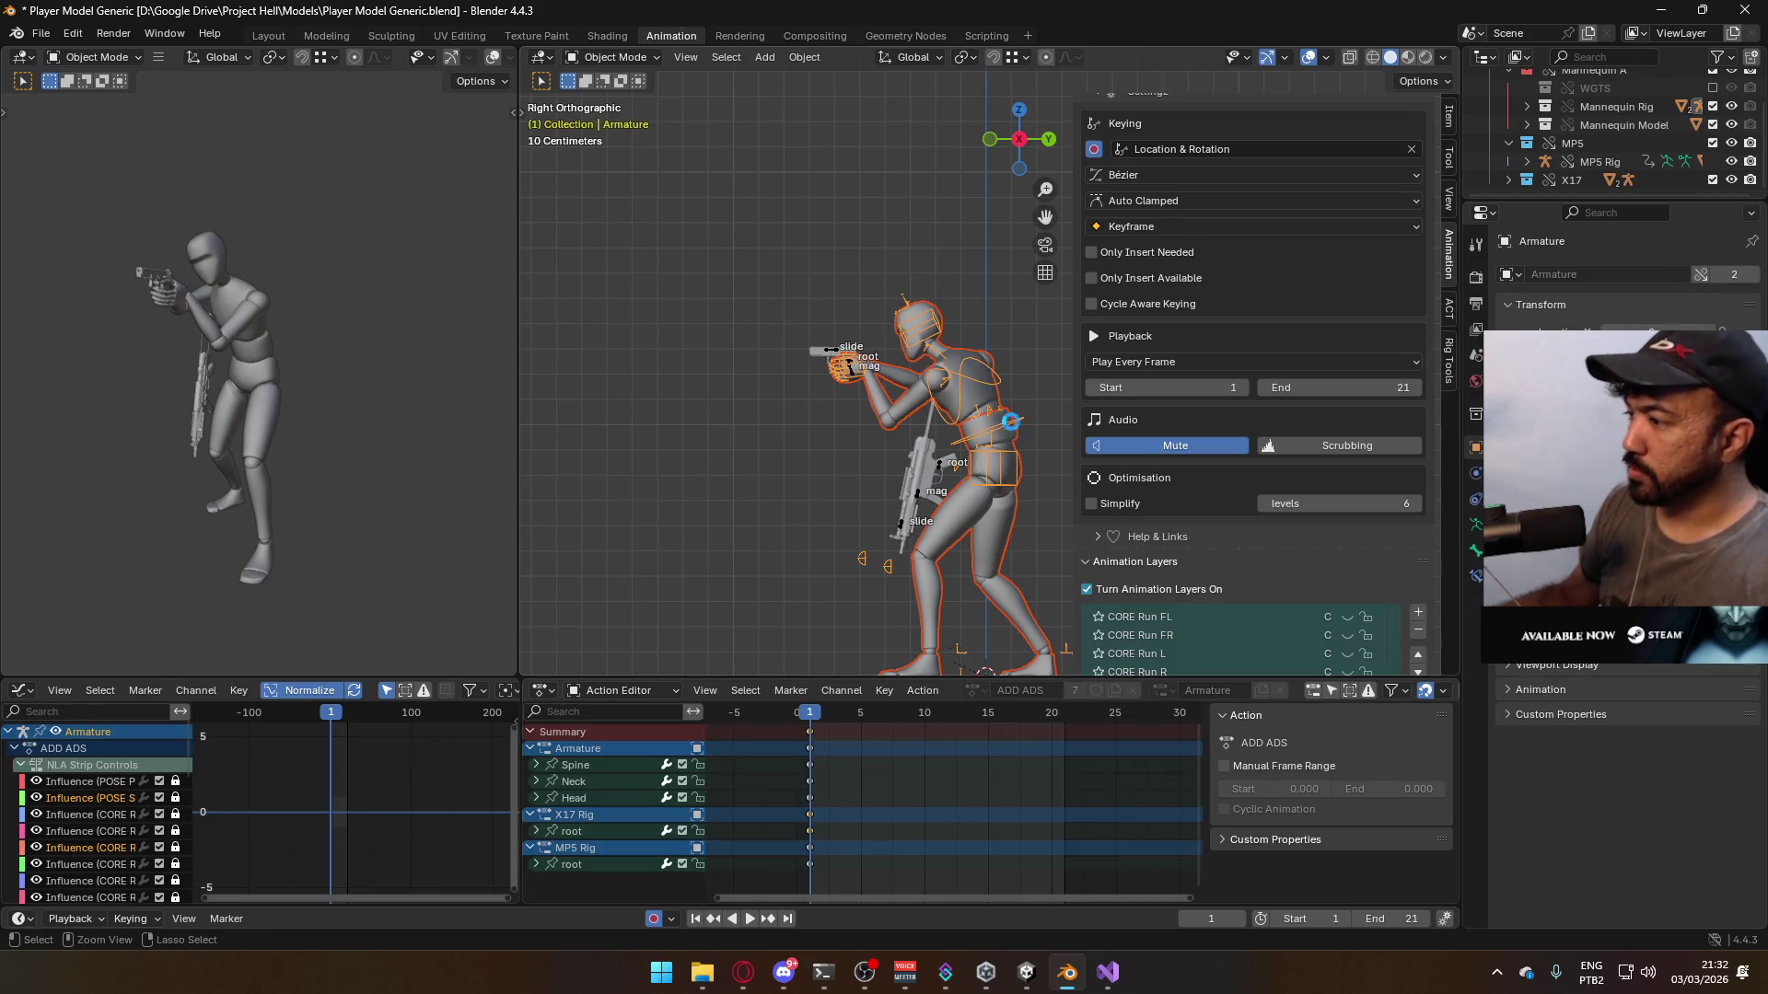
{"action": "key", "text": "ctrl+s"}
- Export the character over Model@ADS Sidearm Walk Idle.fbx, then enable the ADD Crouch layer
{"action": "scroll", "coordinate": [1276, 487], "scroll_direction": "down", "scroll_amount": 4}
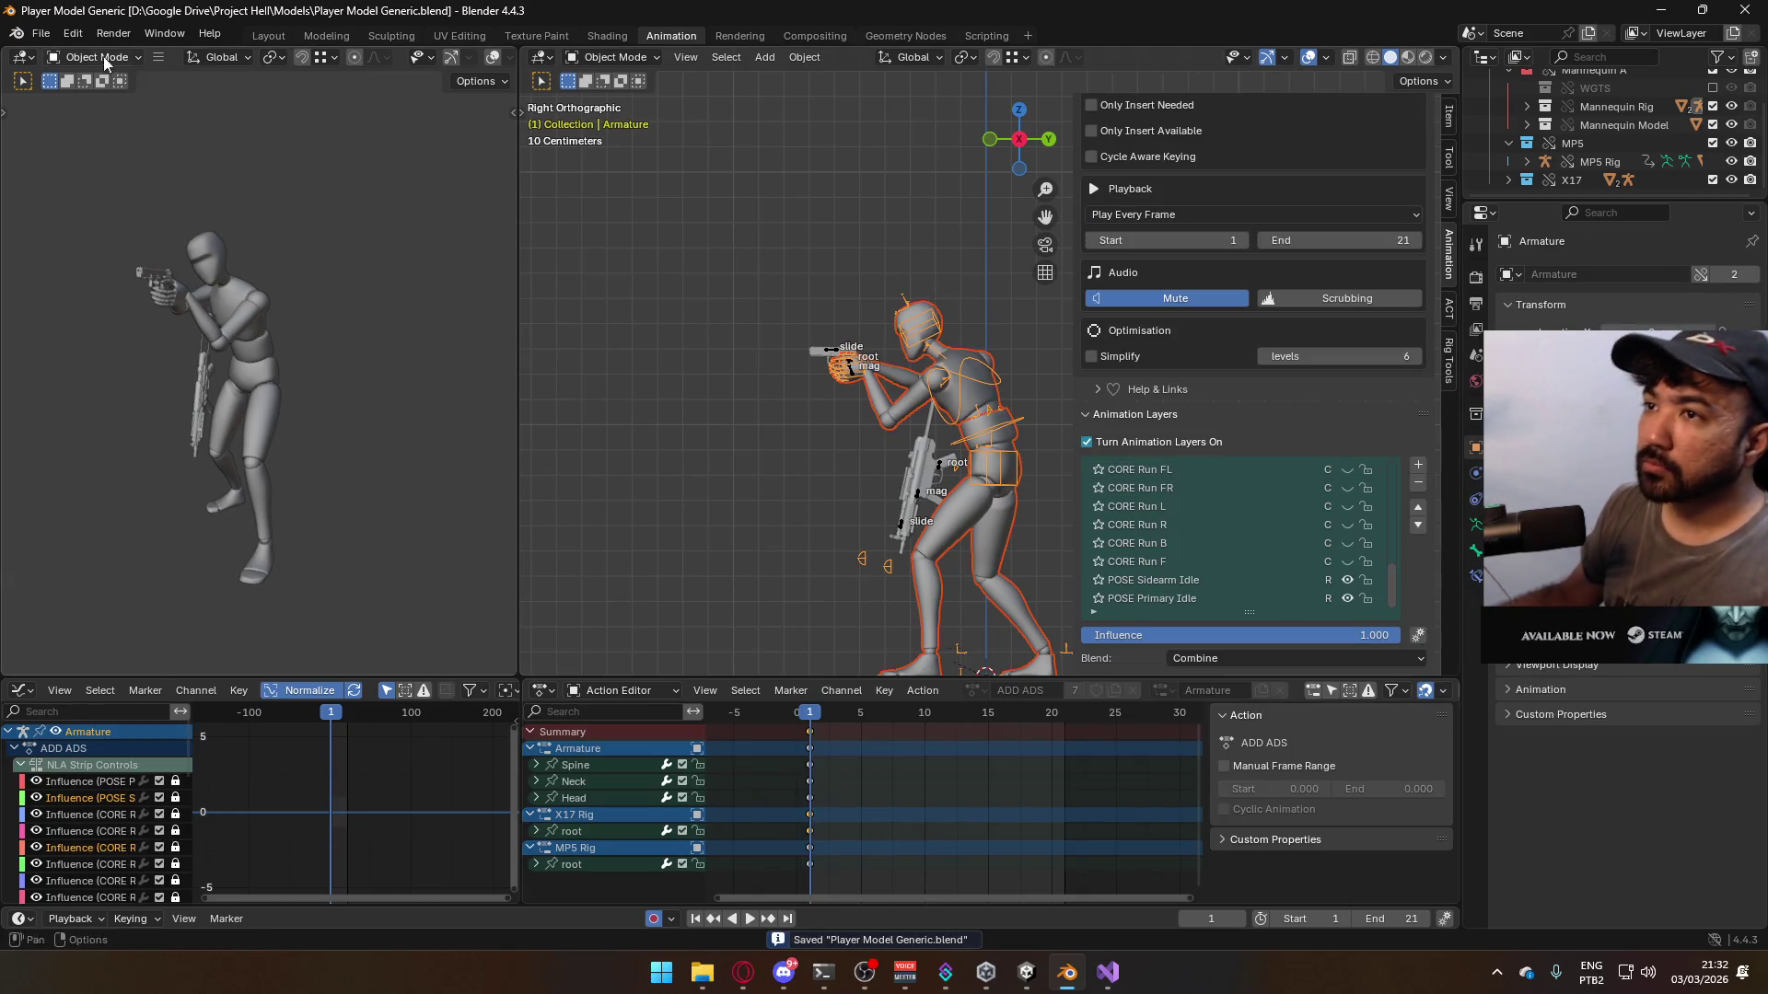
{"action": "left_click", "coordinate": [41, 33]}
{"action": "mouse_move", "coordinate": [156, 315]}
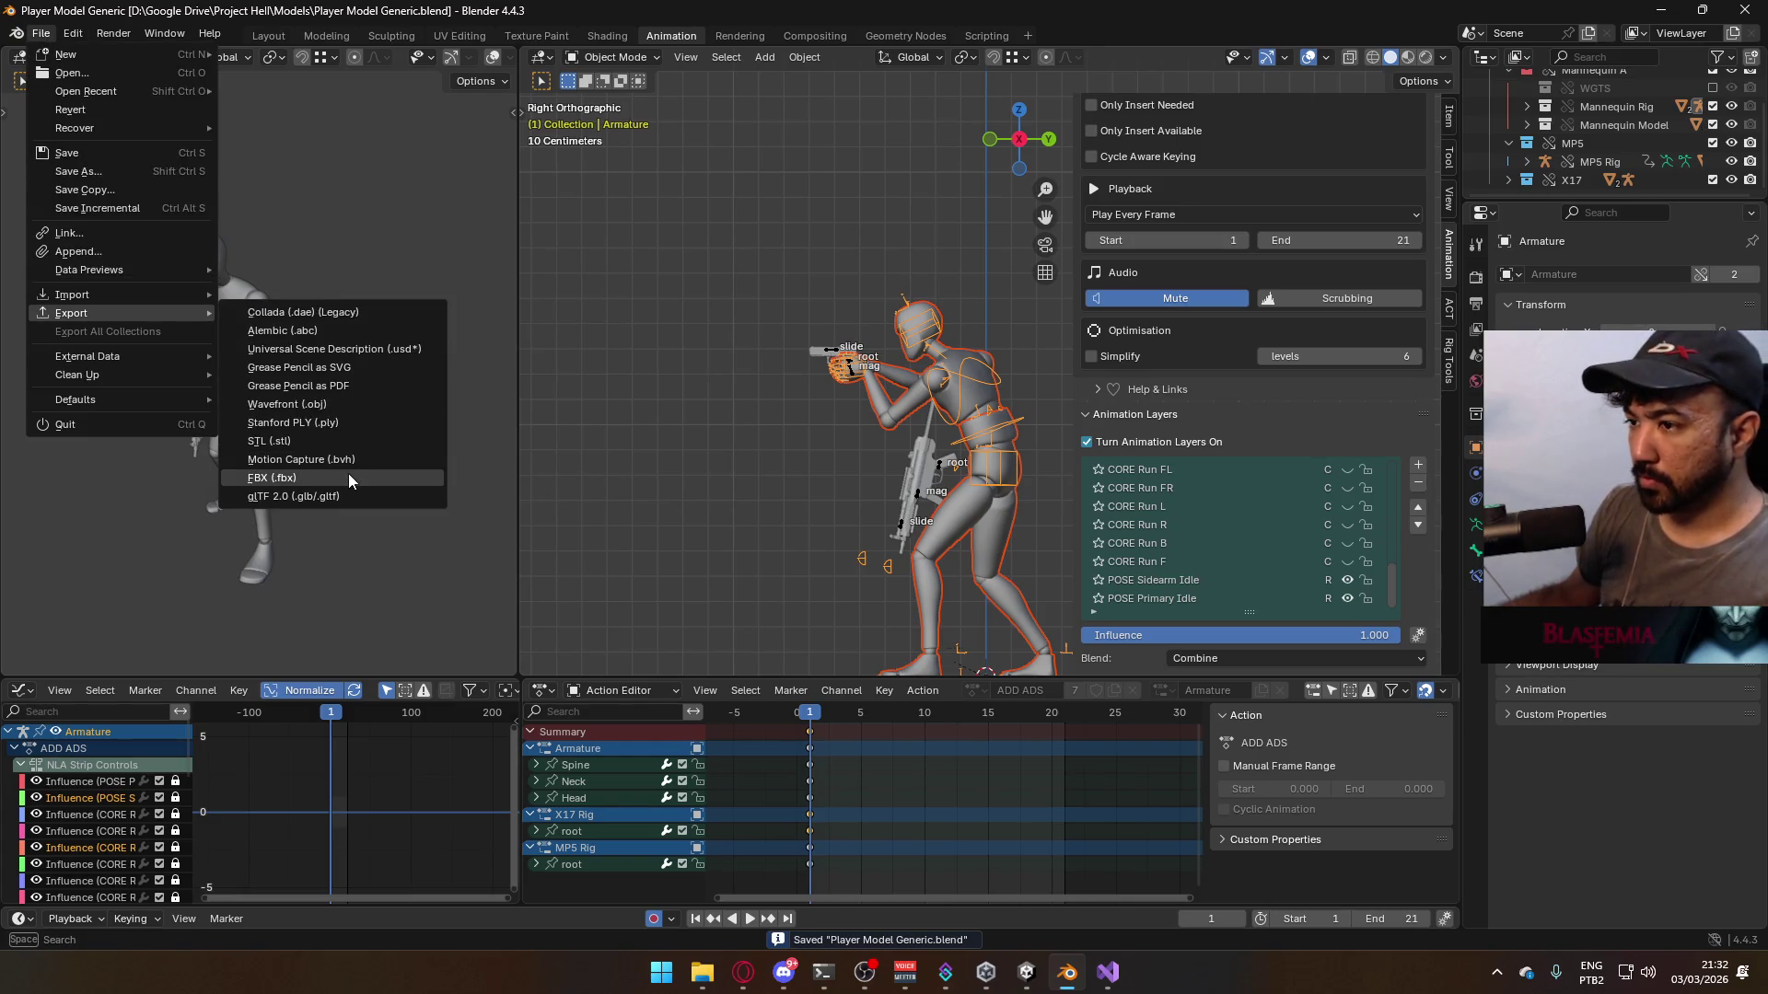
{"action": "left_click", "coordinate": [348, 475]}
{"action": "scroll", "coordinate": [1040, 442], "scroll_direction": "down", "scroll_amount": 5}
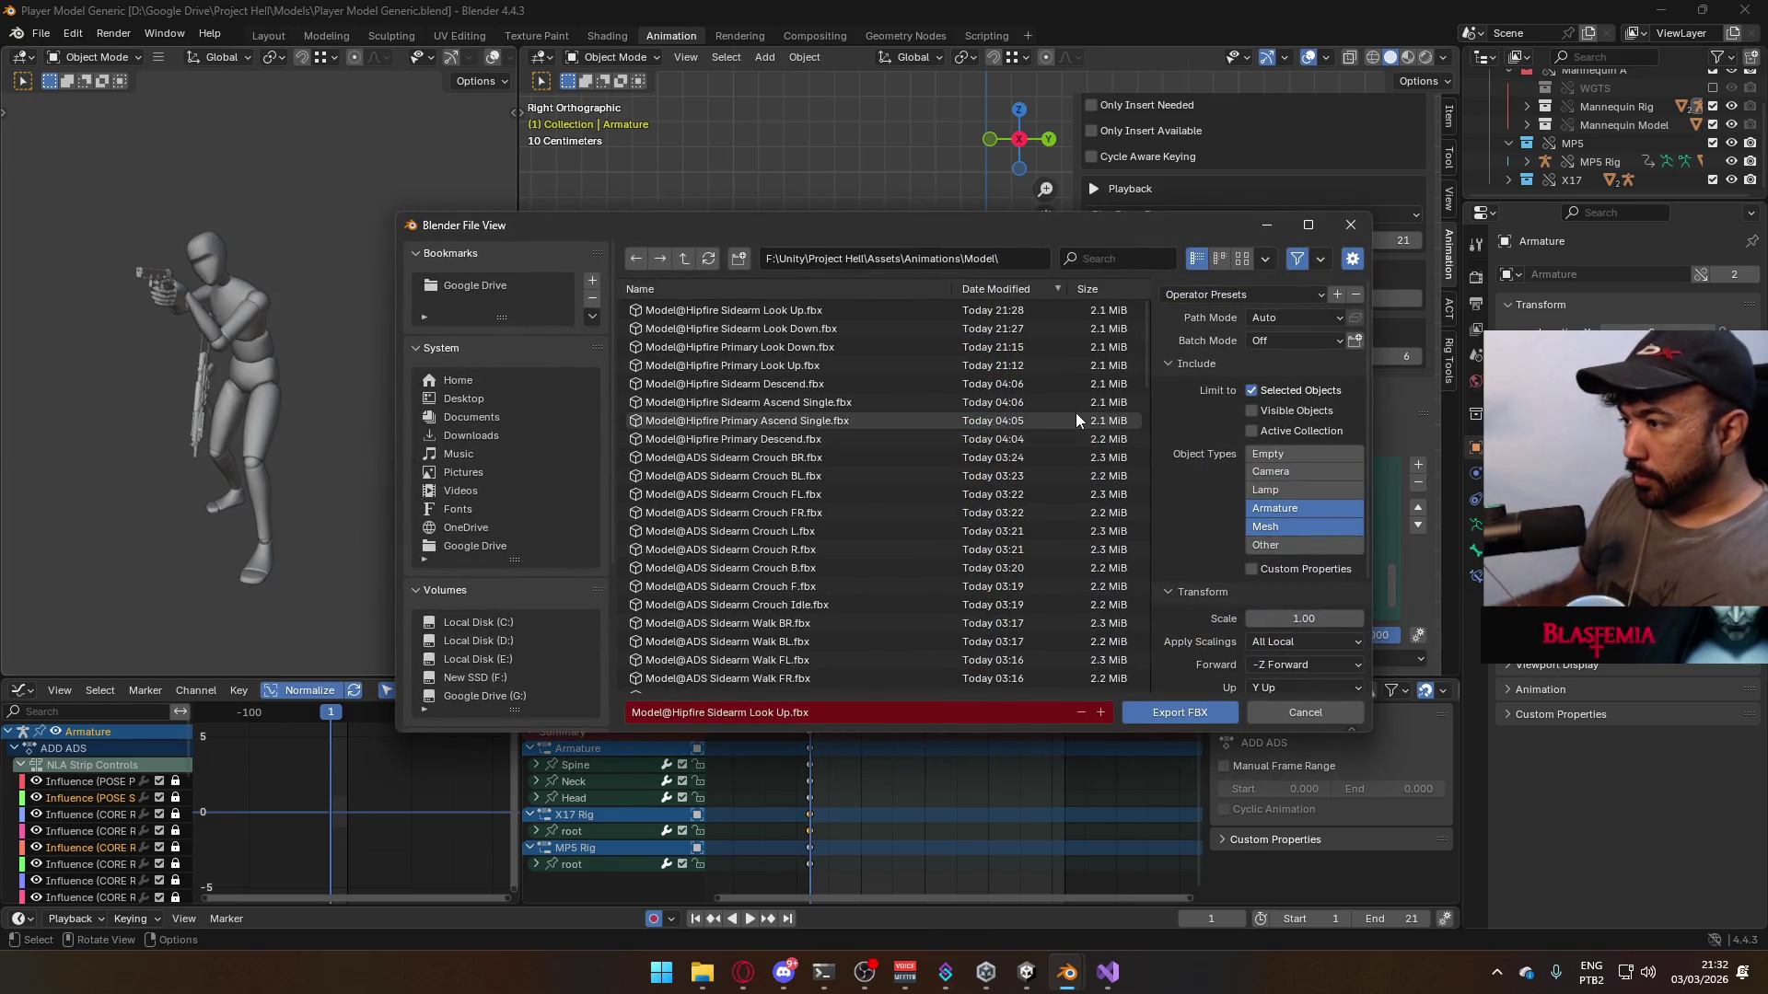
{"action": "left_click", "coordinate": [832, 512]}
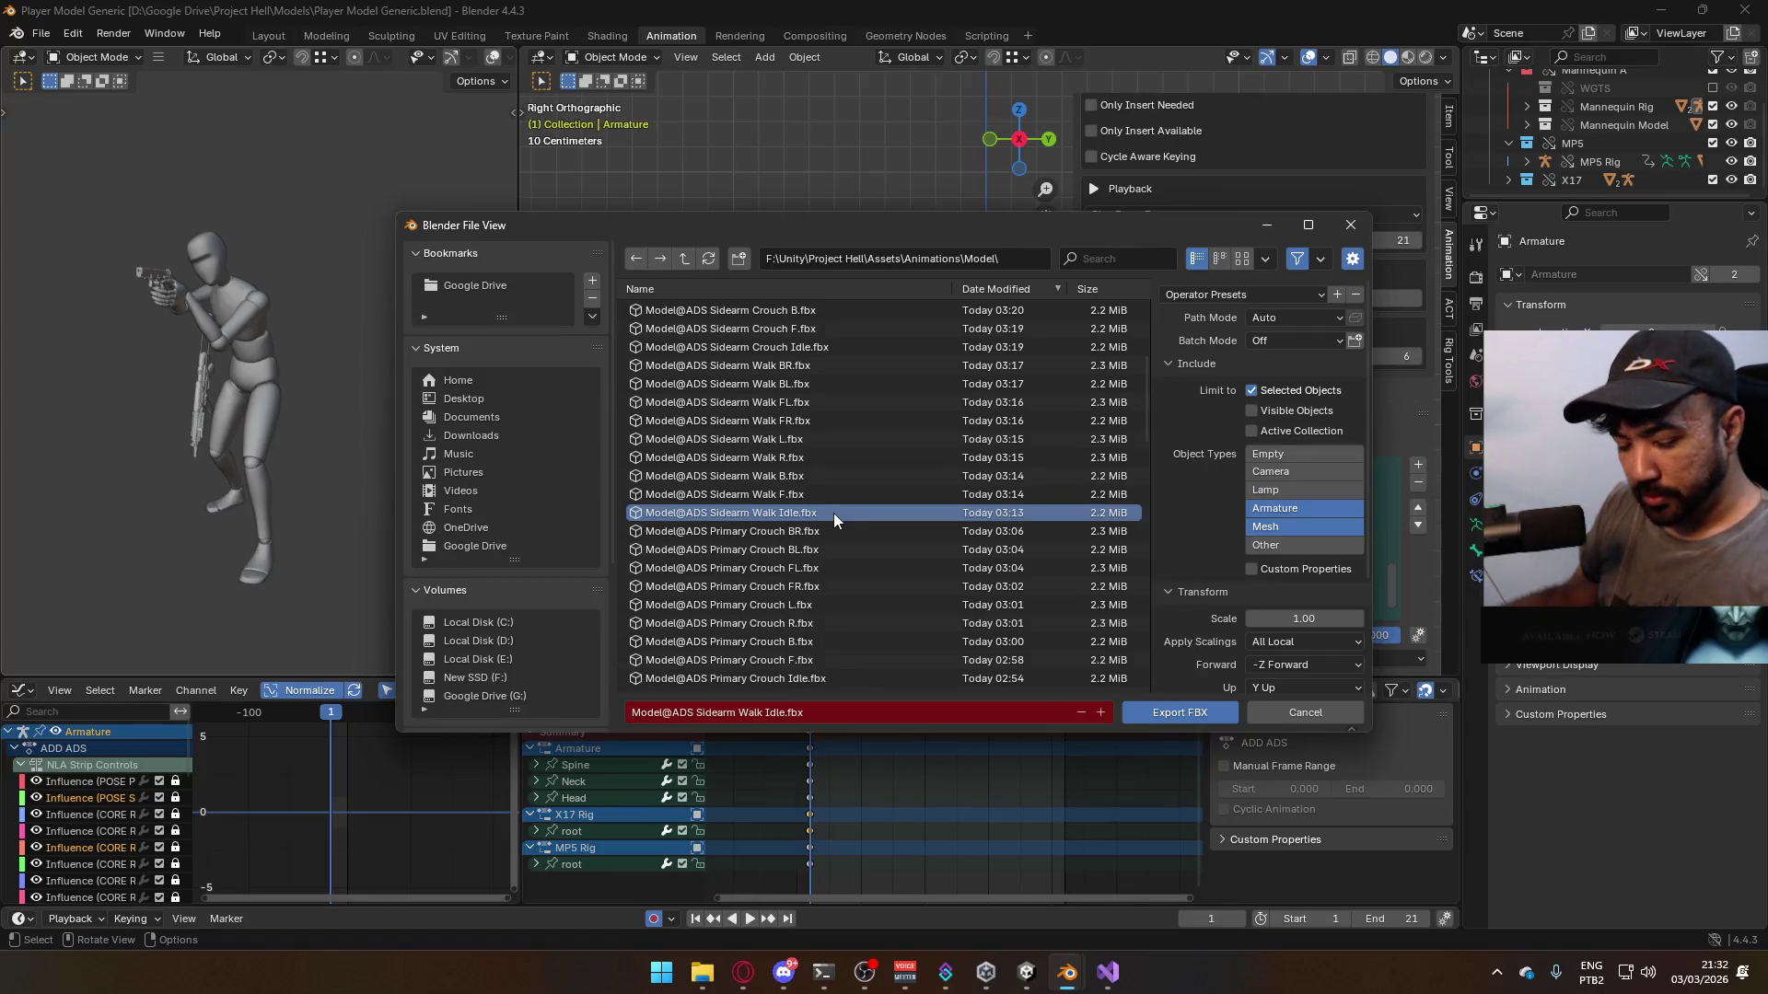
{"action": "double_click", "coordinate": [832, 511]}
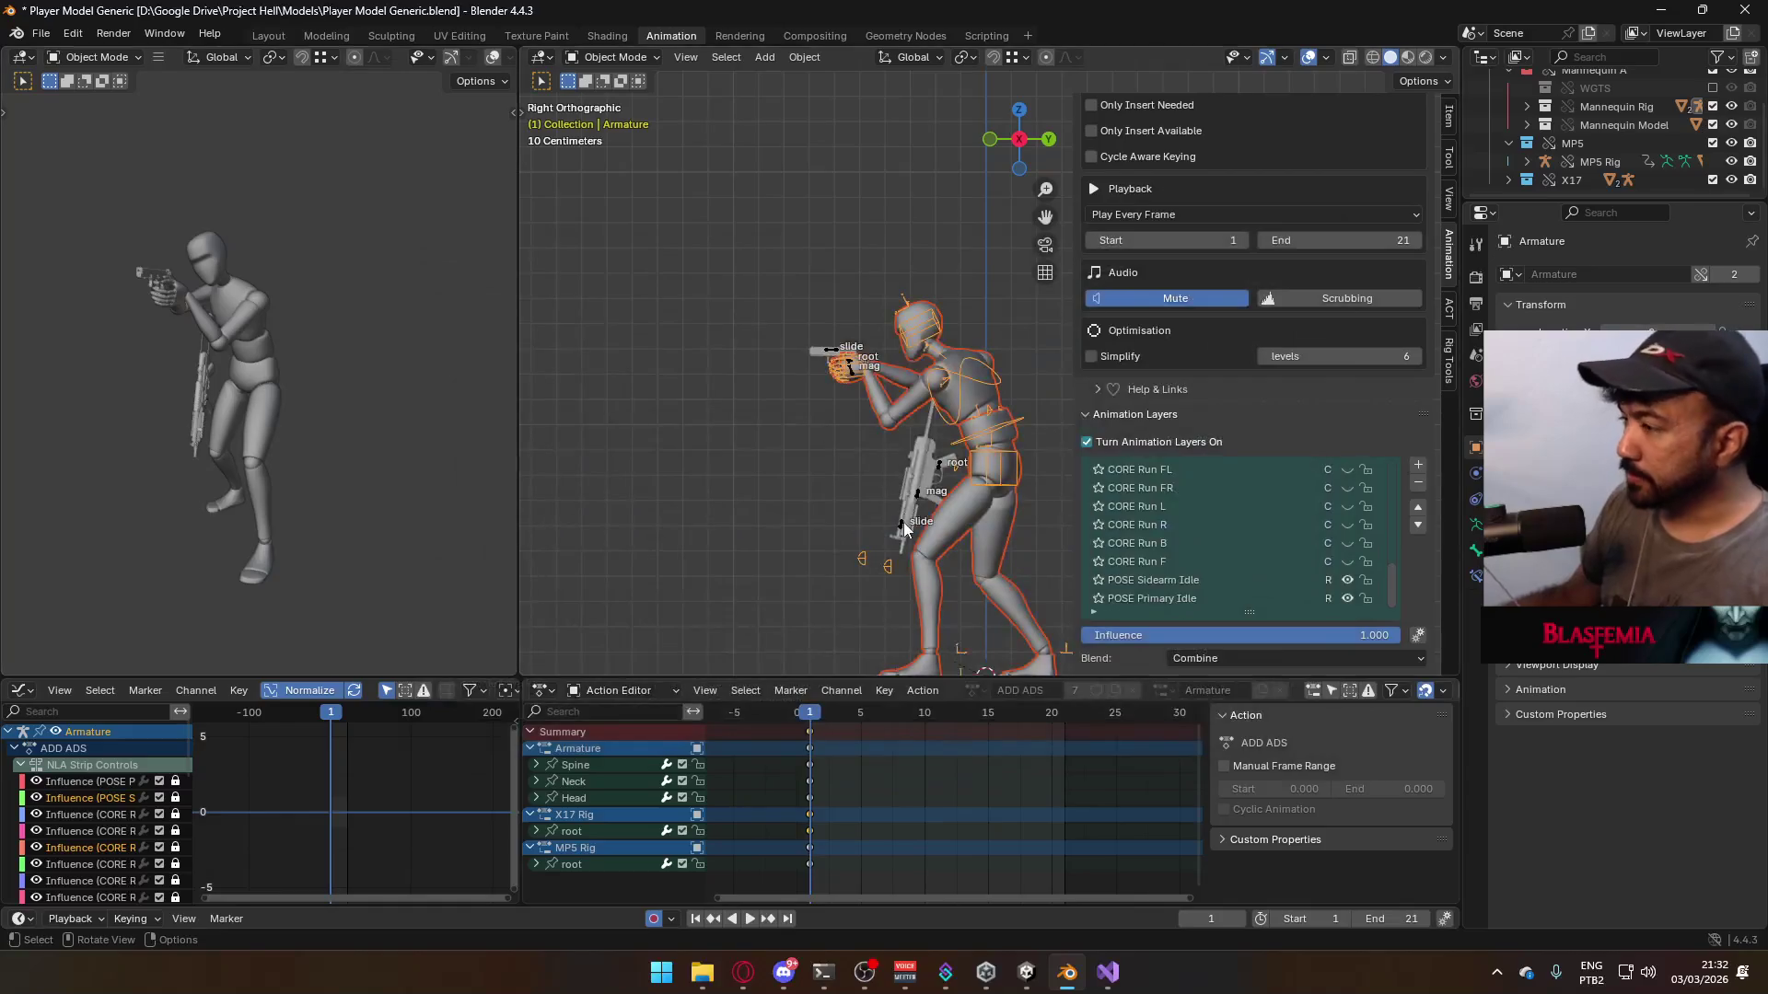
{"action": "scroll", "coordinate": [1269, 589], "scroll_direction": "up", "scroll_amount": 10}
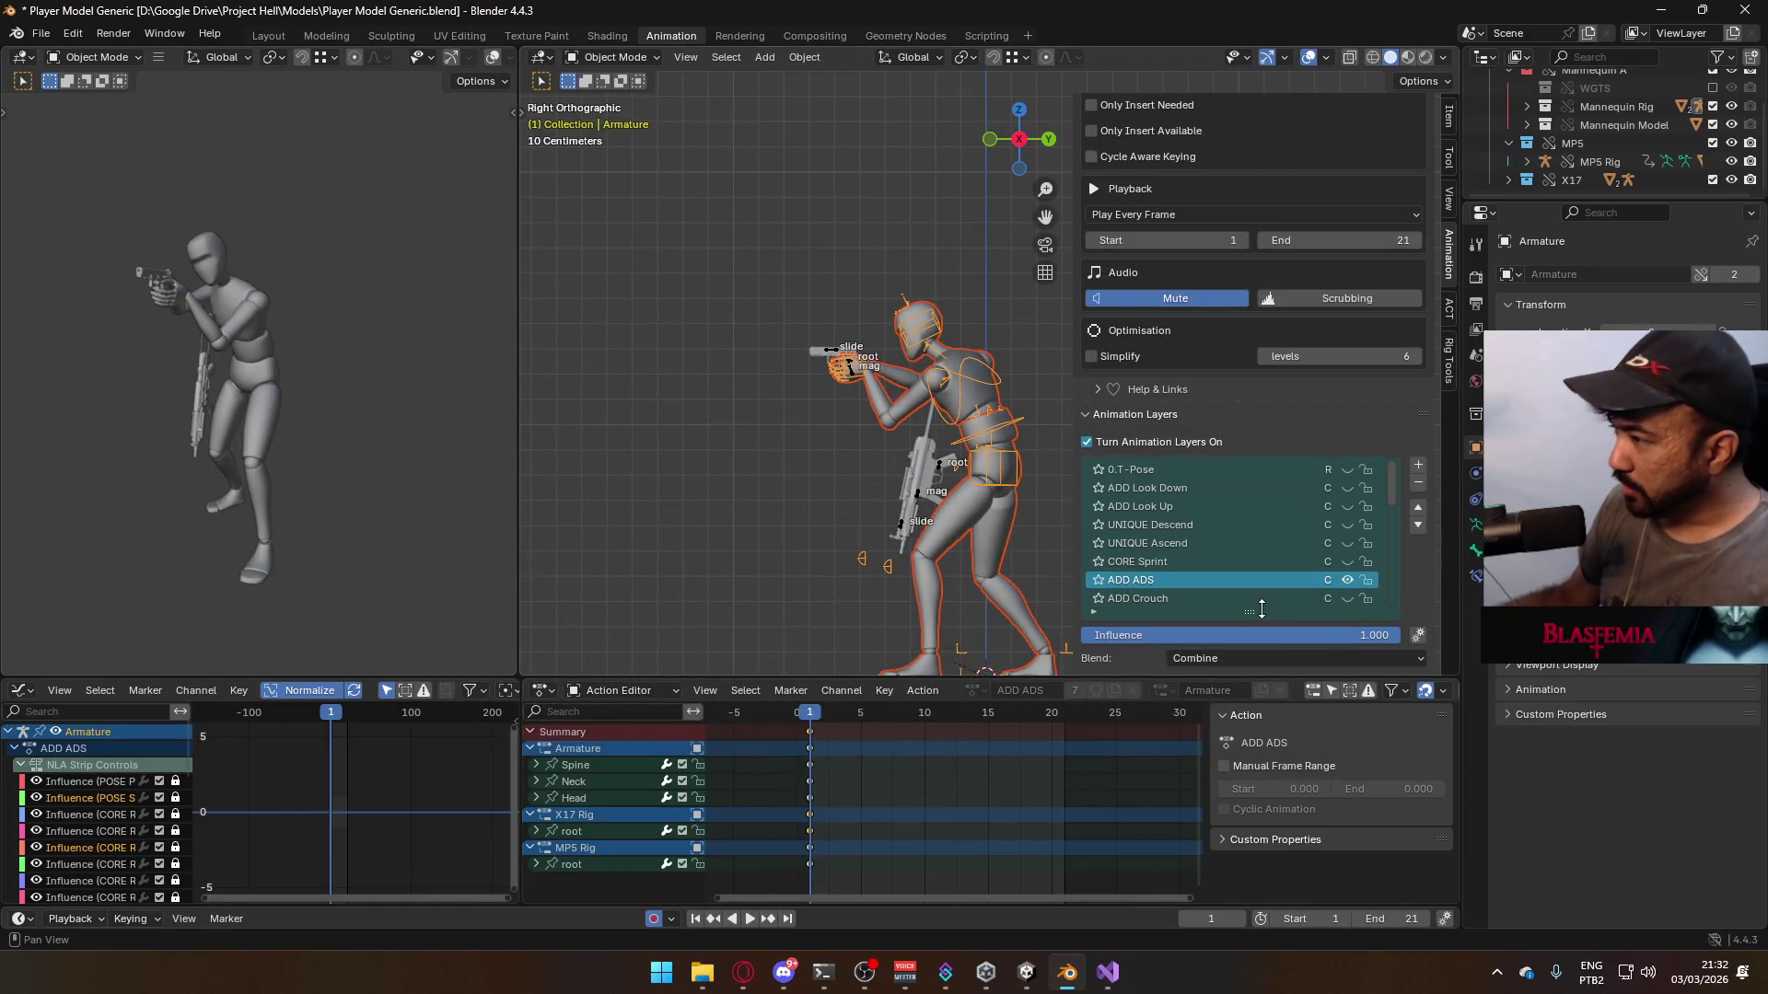
{"action": "left_click", "coordinate": [1346, 598]}
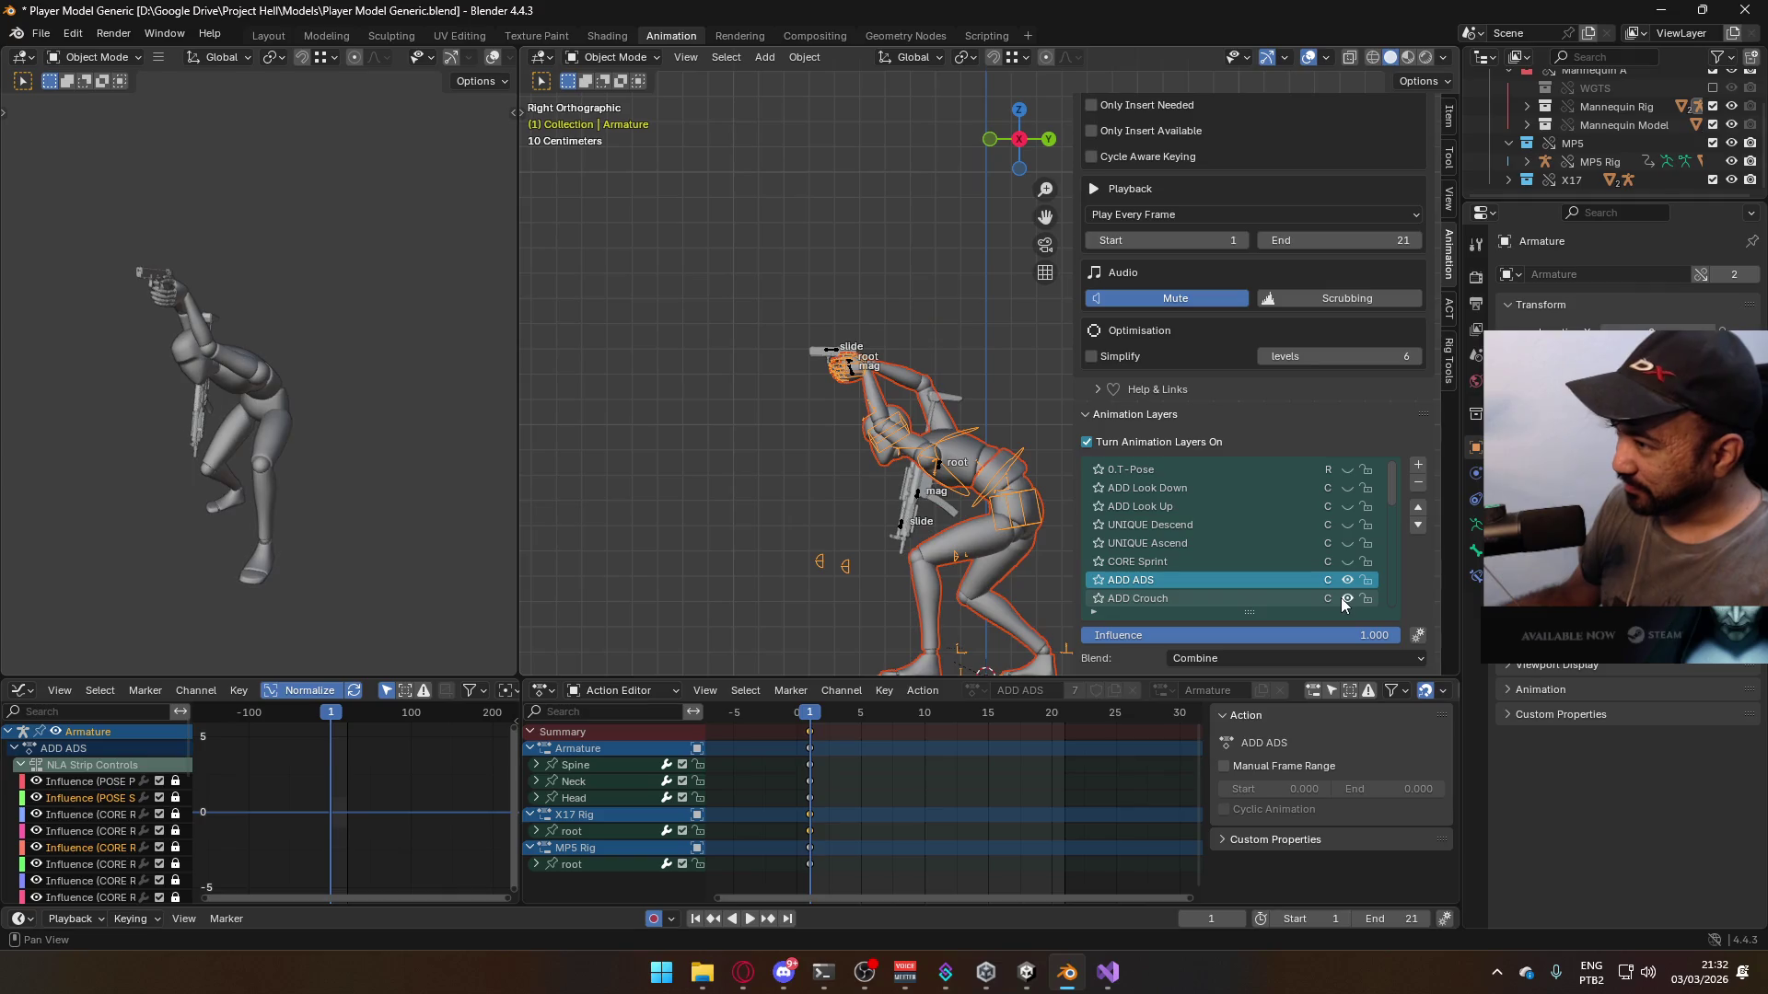
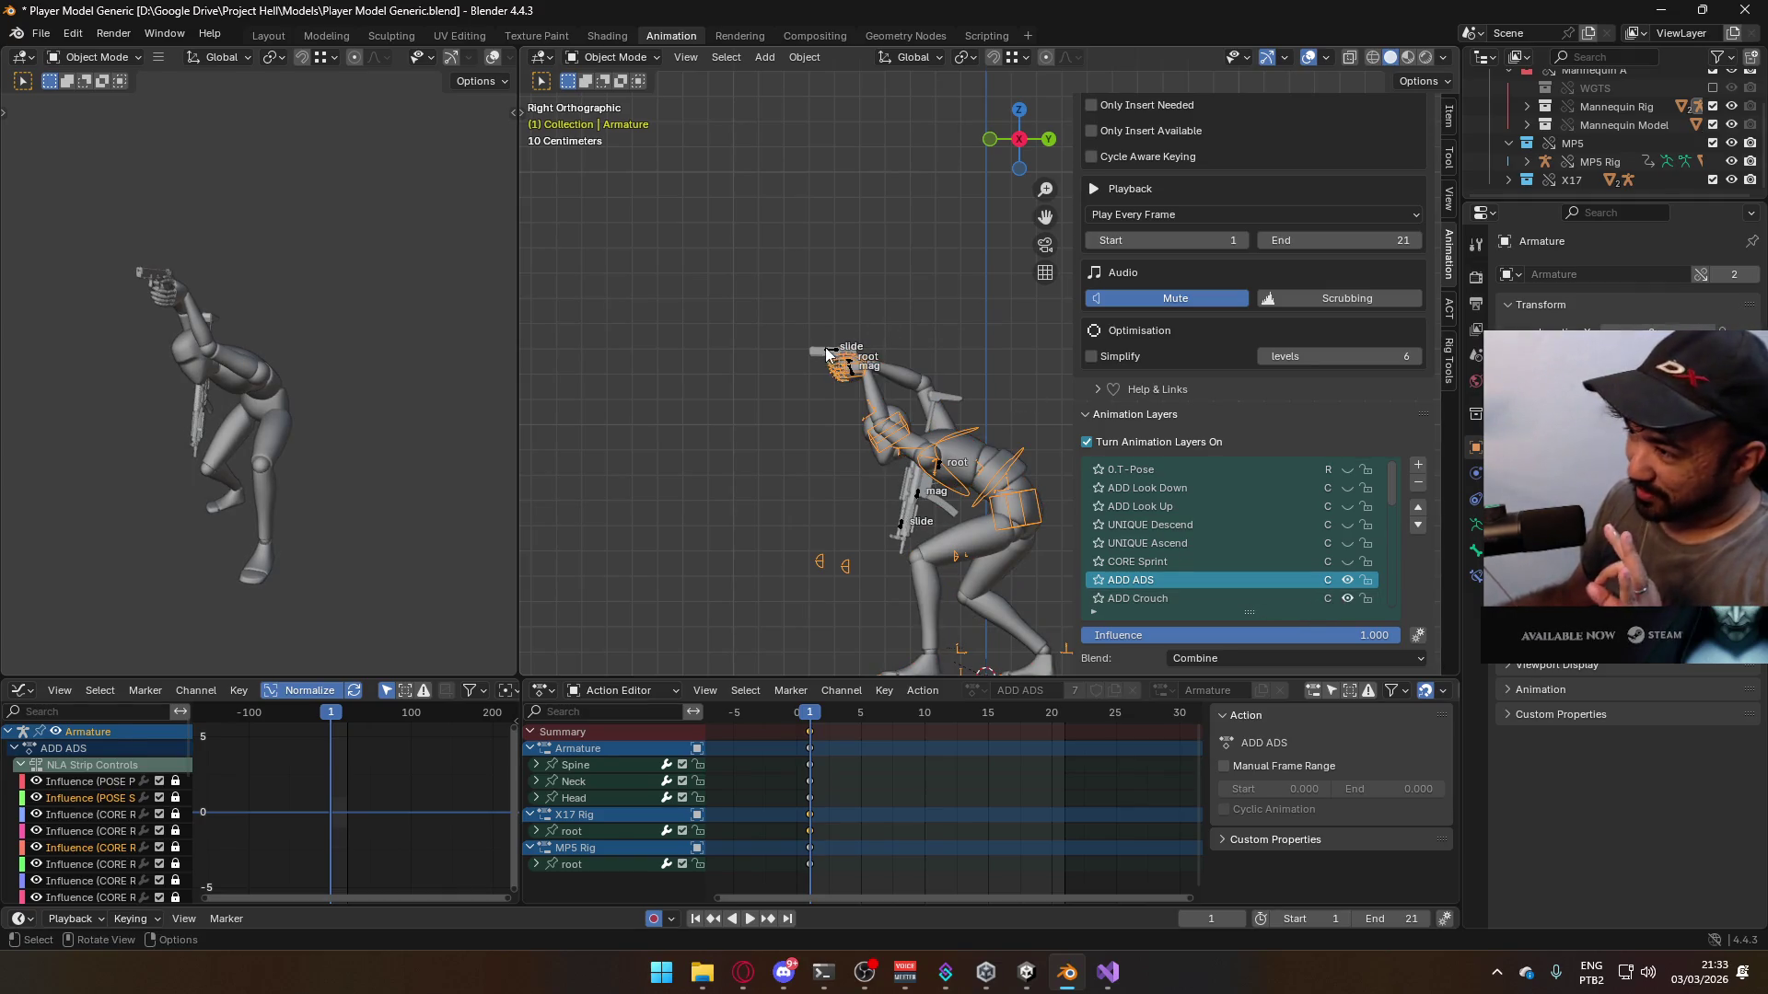
- Select the X17 Rig and switch on its ADD Crouch layer
{"action": "left_click", "coordinate": [826, 354]}
{"action": "left_click_drag", "start_coordinate": [1386, 588], "coordinate": [1373, 473]}
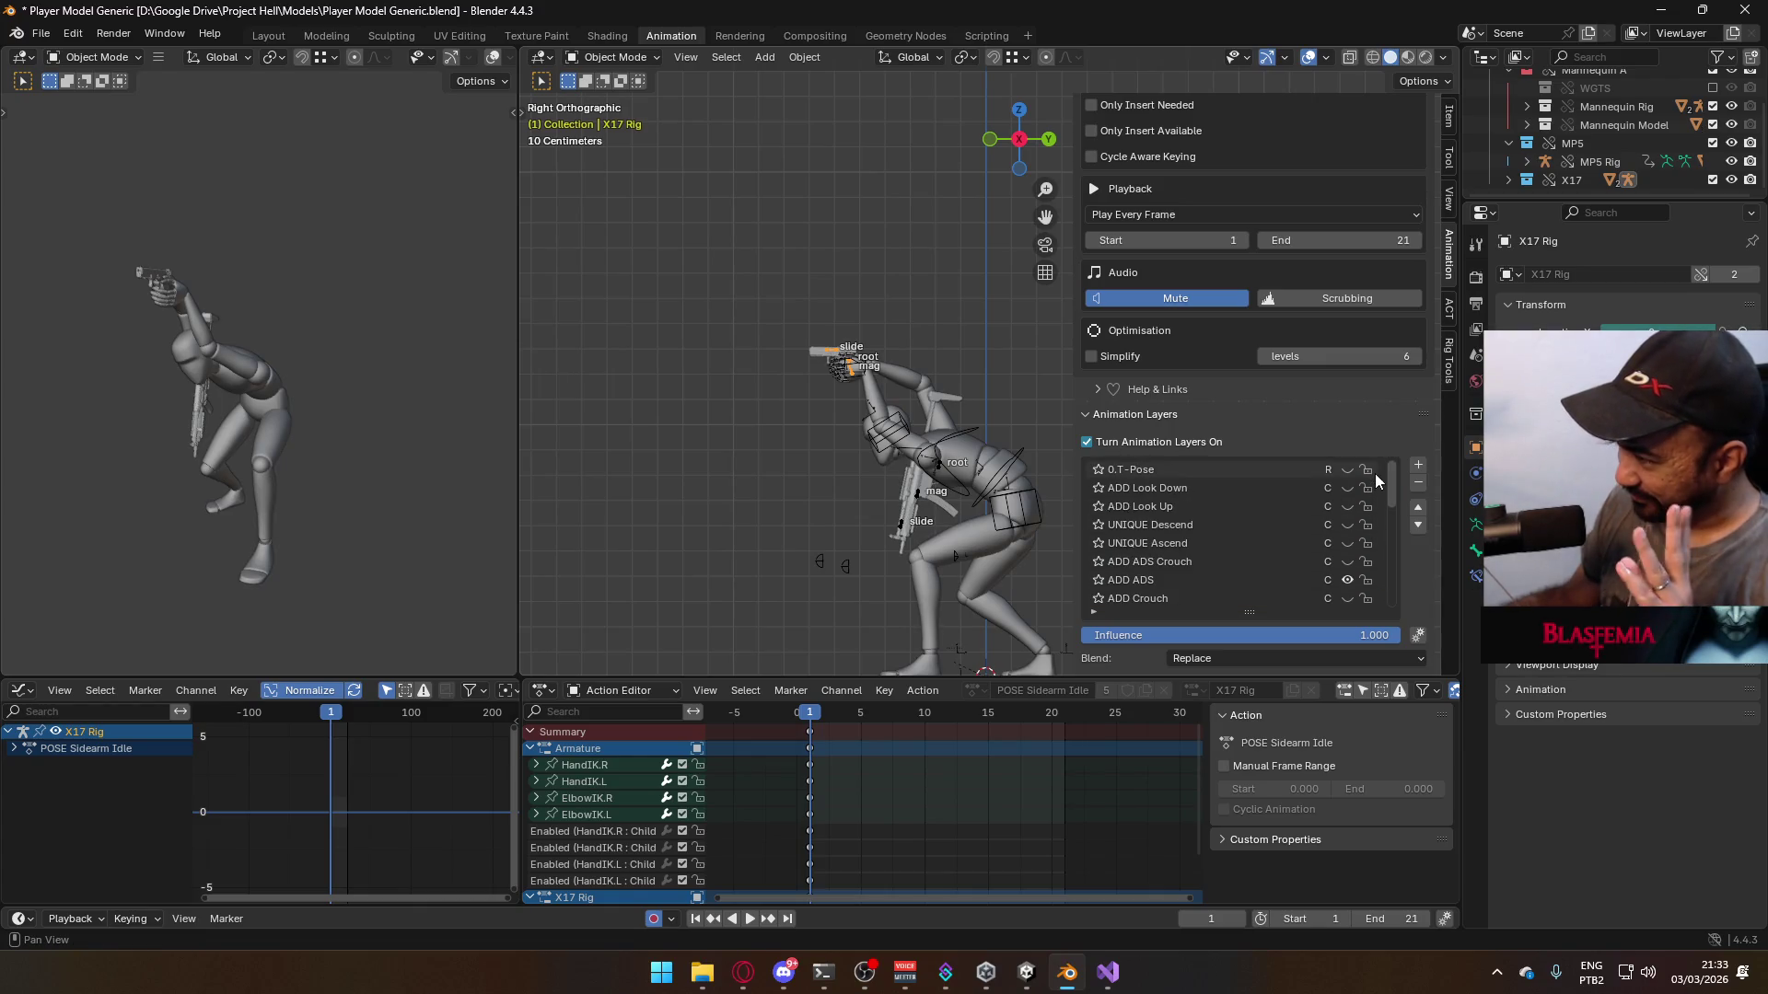
{"action": "left_click", "coordinate": [1346, 598]}
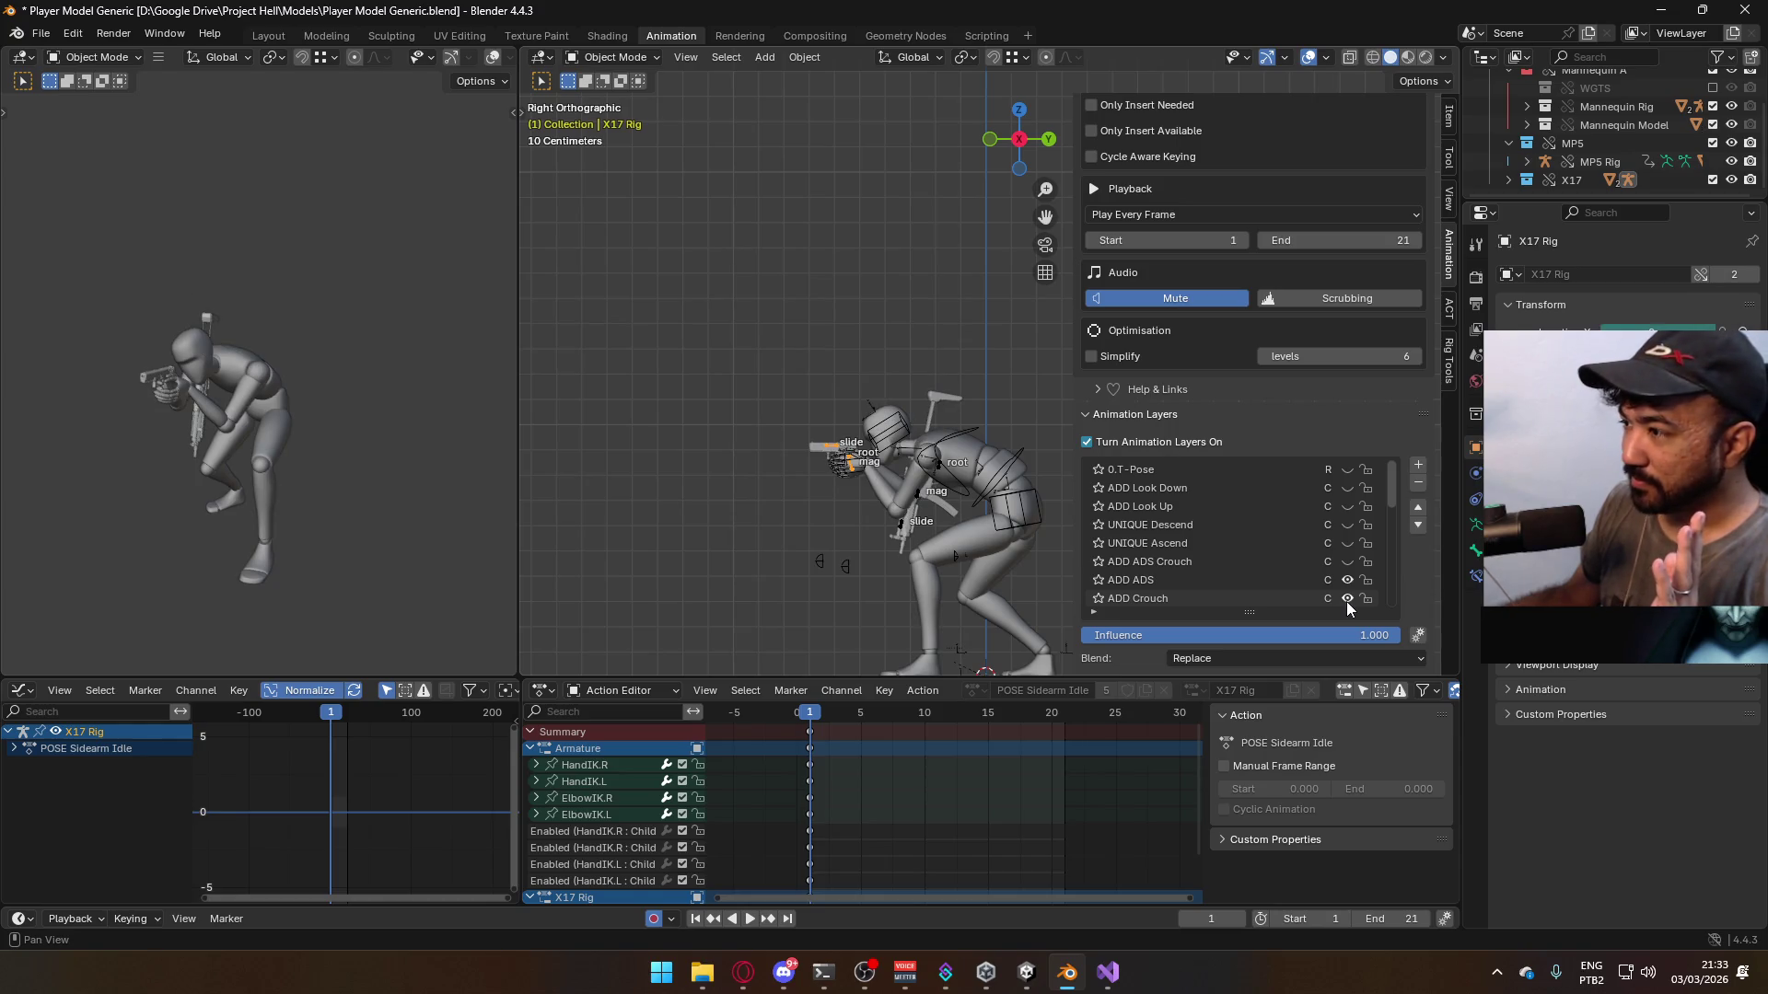
- On the mannequin armature, compare poses and leave the ADD ADS layer muted
{"action": "left_click", "coordinate": [1290, 578]}
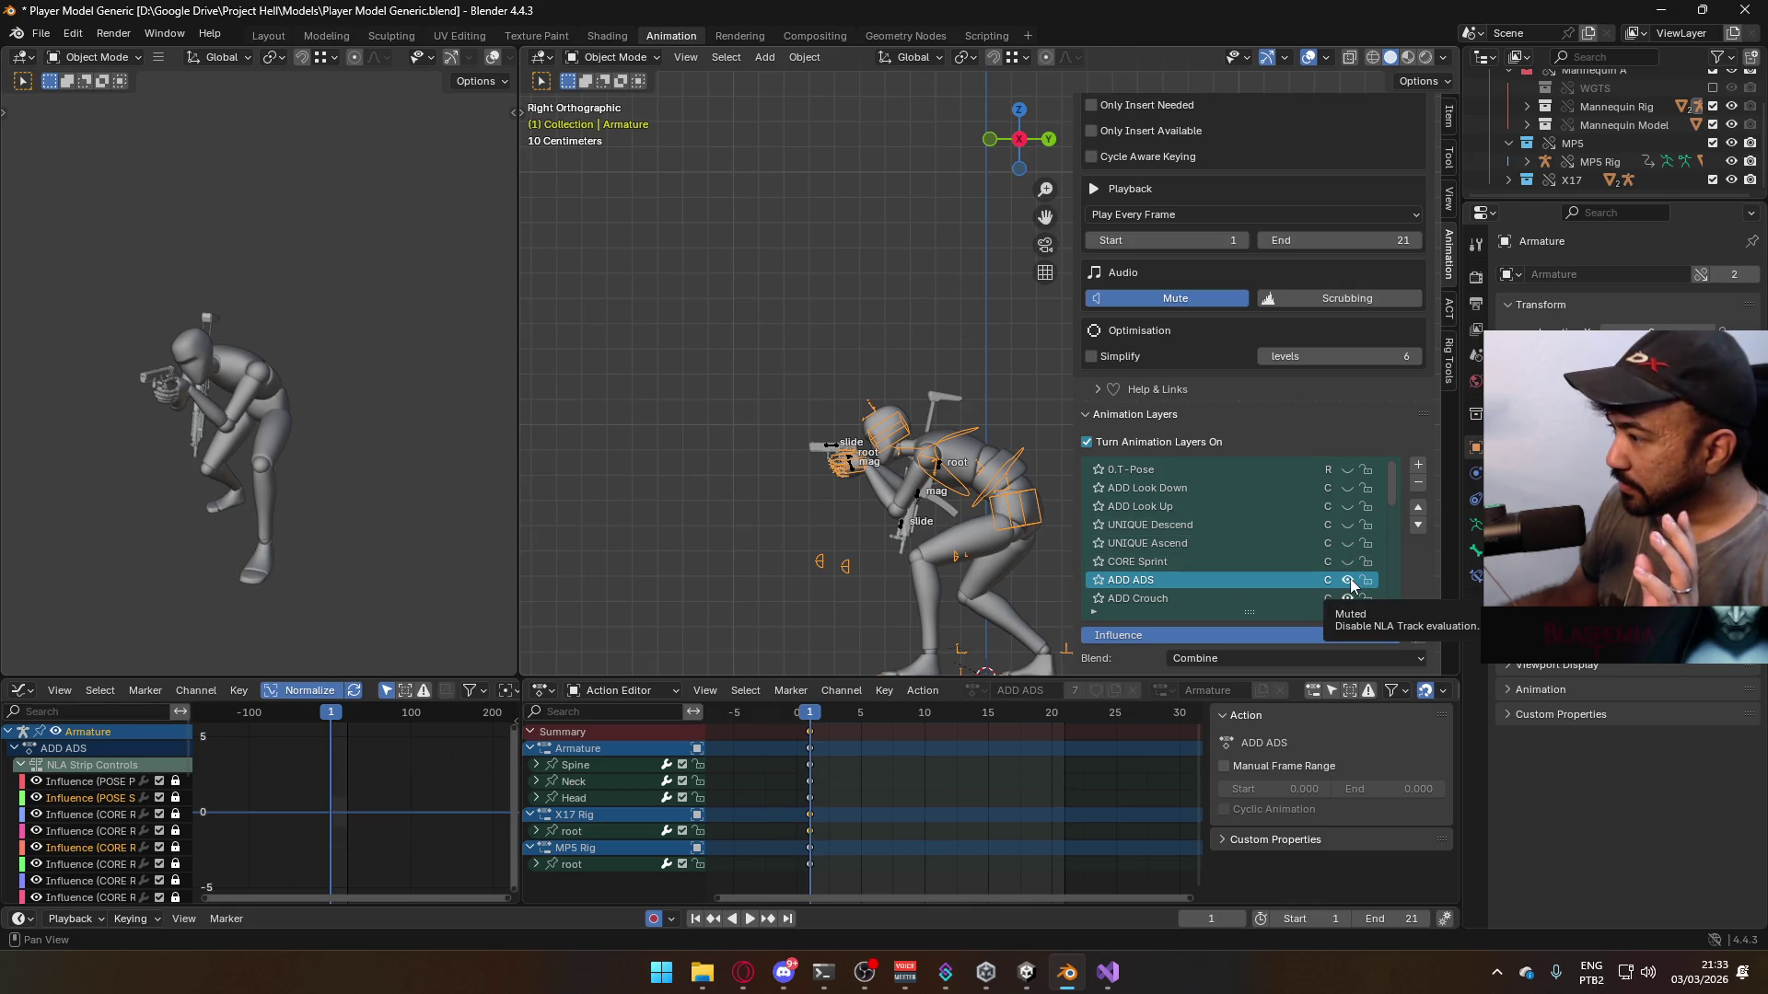
{"action": "left_click", "coordinate": [1349, 580]}
{"action": "scroll", "coordinate": [1337, 563], "scroll_direction": "down", "scroll_amount": 1}
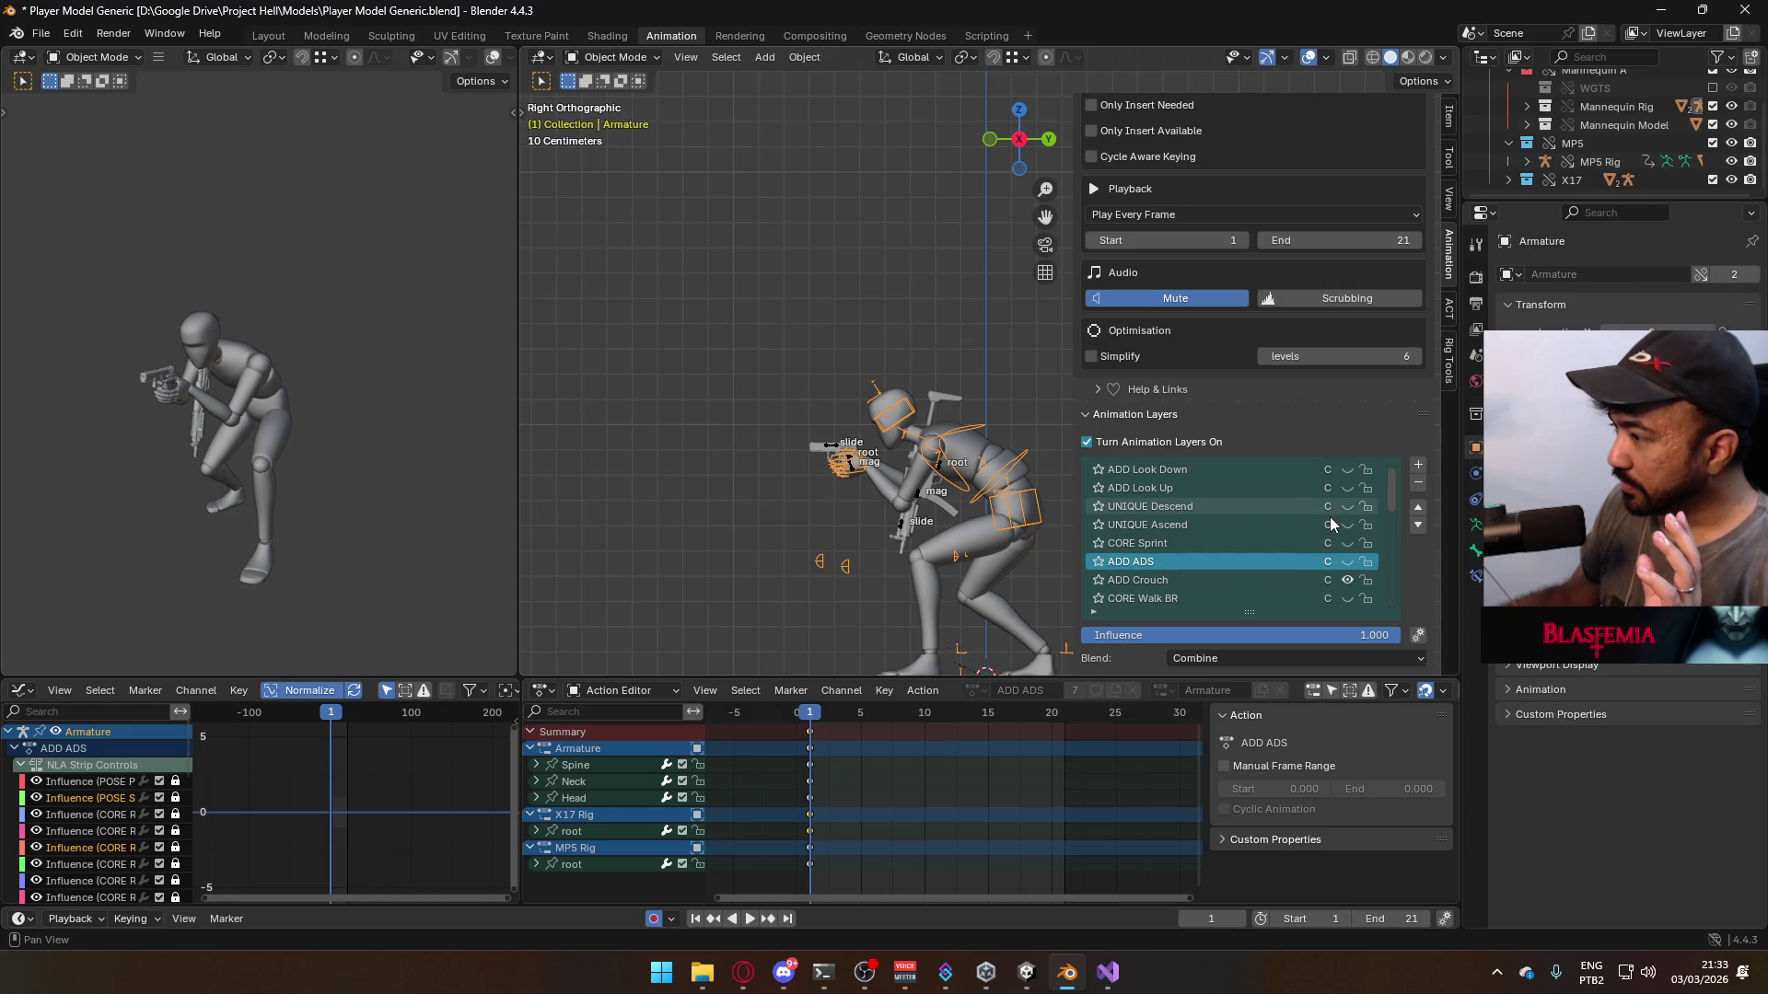
{"action": "left_click", "coordinate": [1349, 562]}
{"action": "left_click", "coordinate": [1350, 563]}
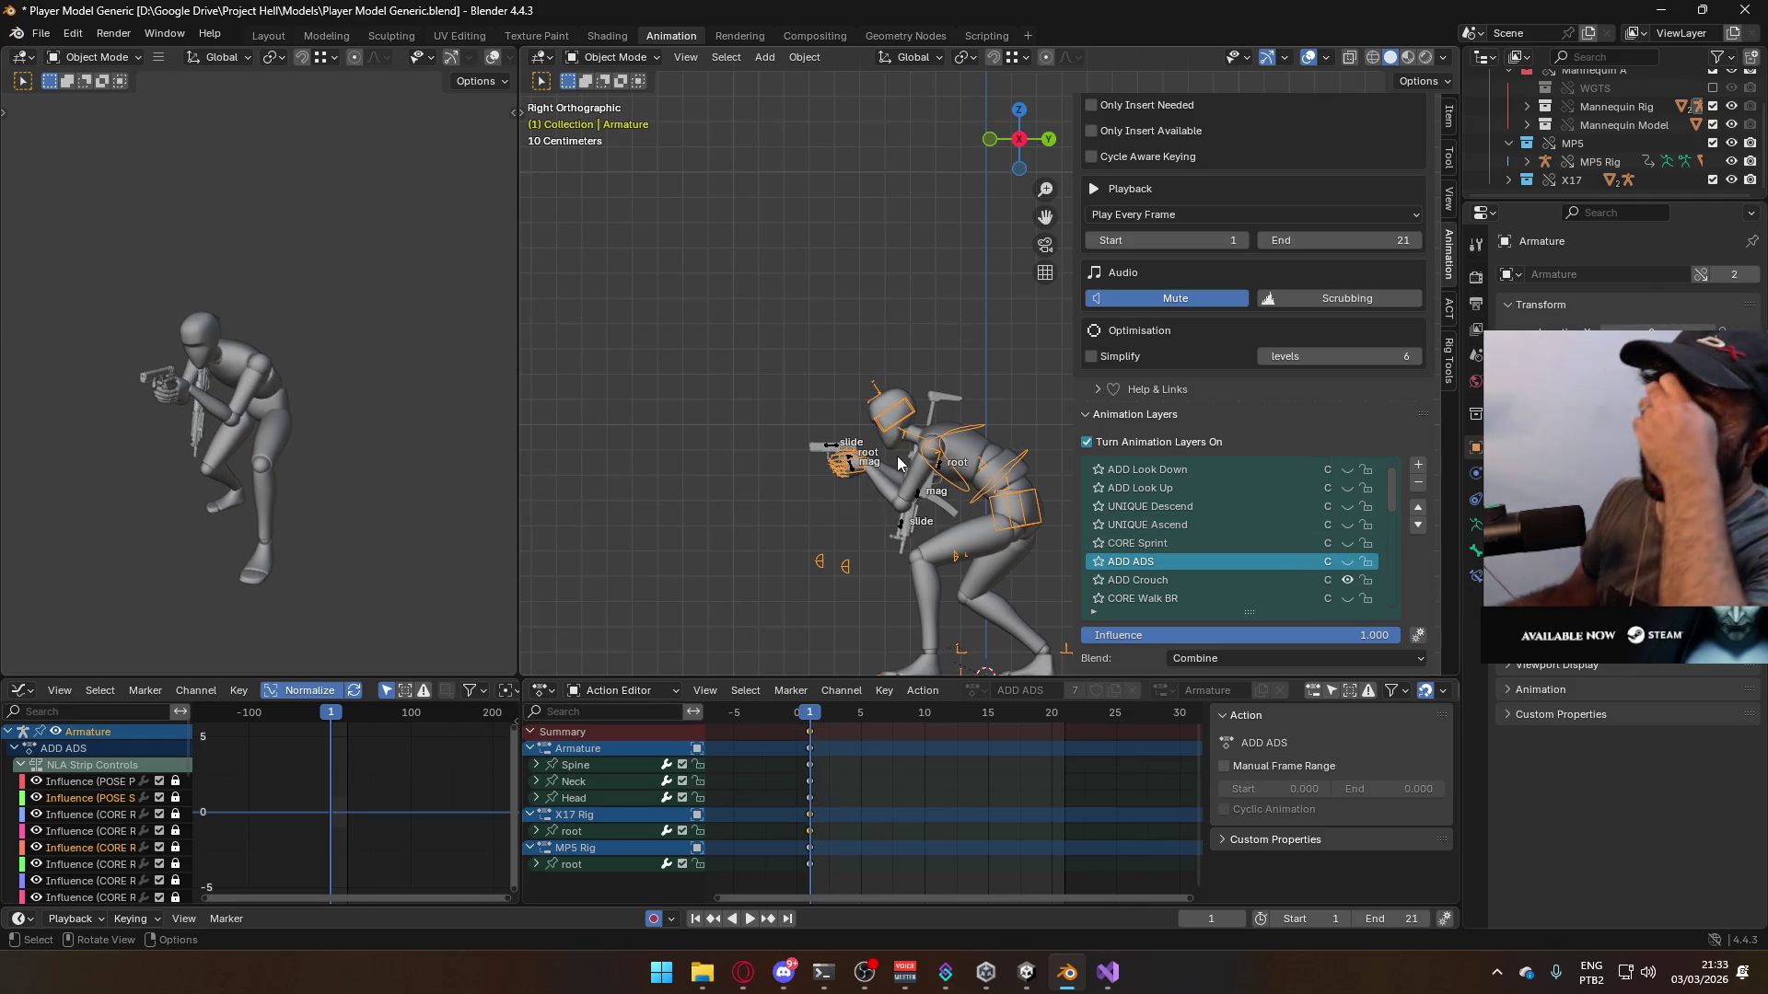
{"action": "scroll", "coordinate": [937, 399], "scroll_direction": "up", "scroll_amount": 5}
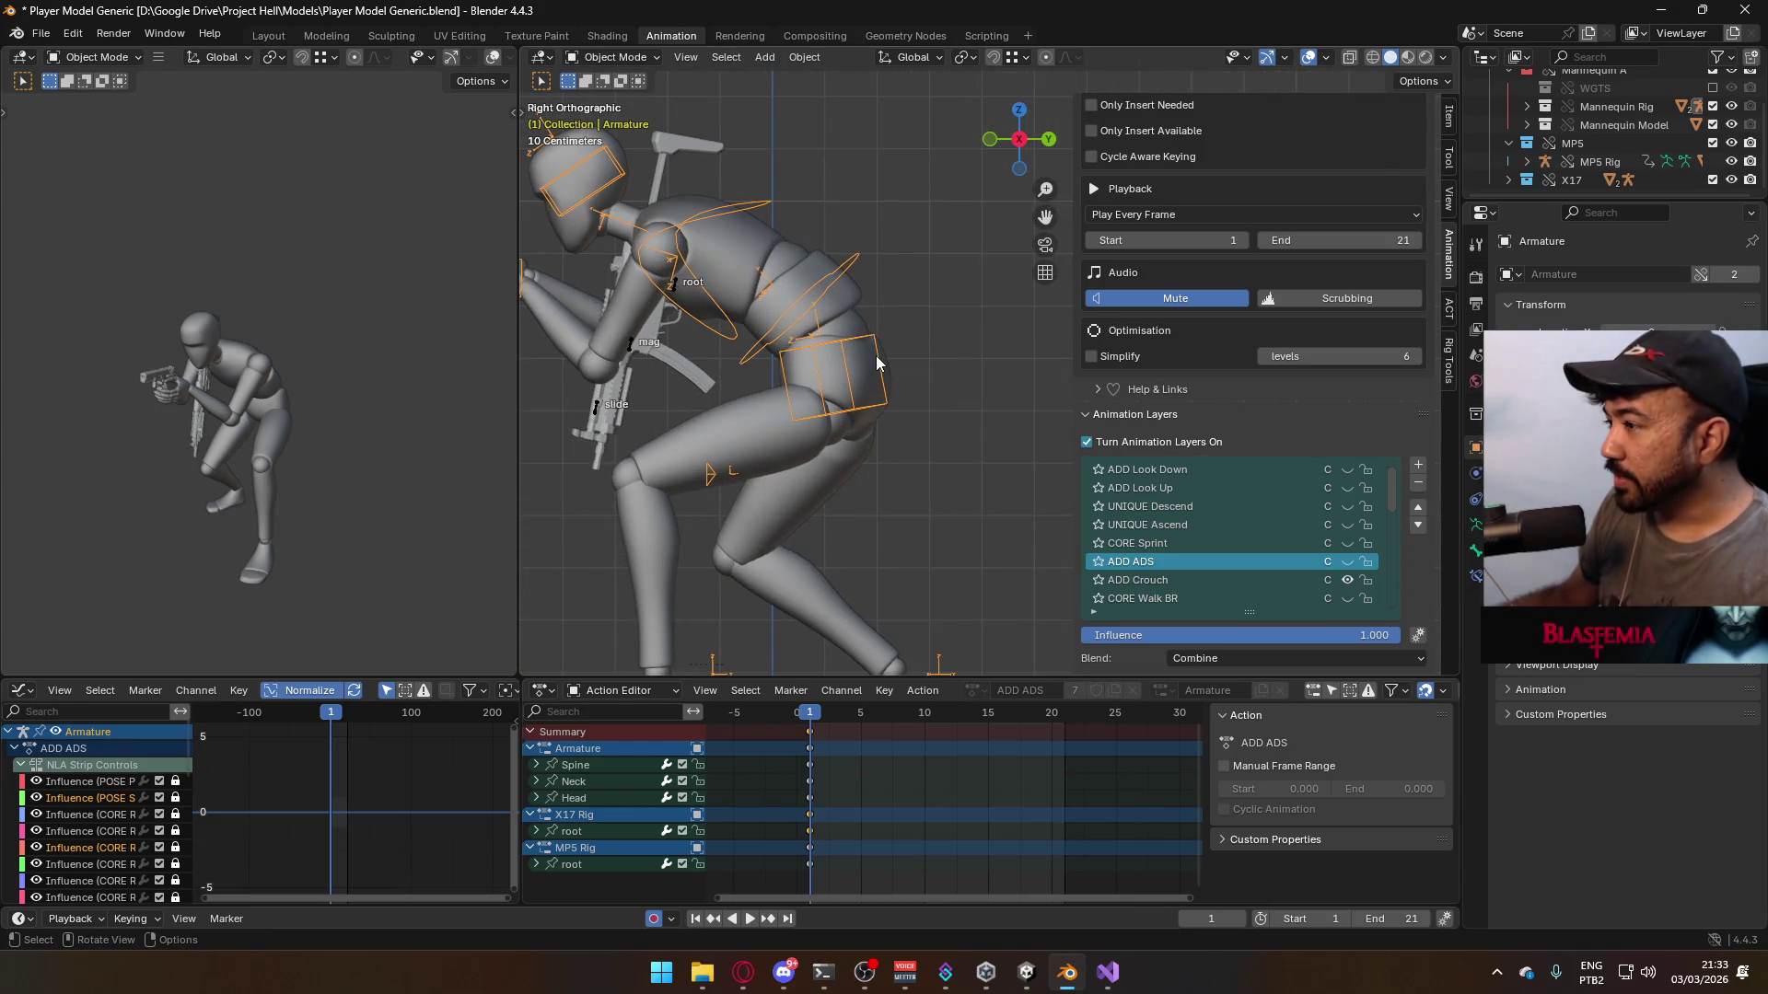
{"action": "scroll", "coordinate": [1362, 518], "scroll_direction": "down", "scroll_amount": 2}
- Make ADD Crouch the mannequin's active animation layer
{"action": "left_click", "coordinate": [1313, 524]}
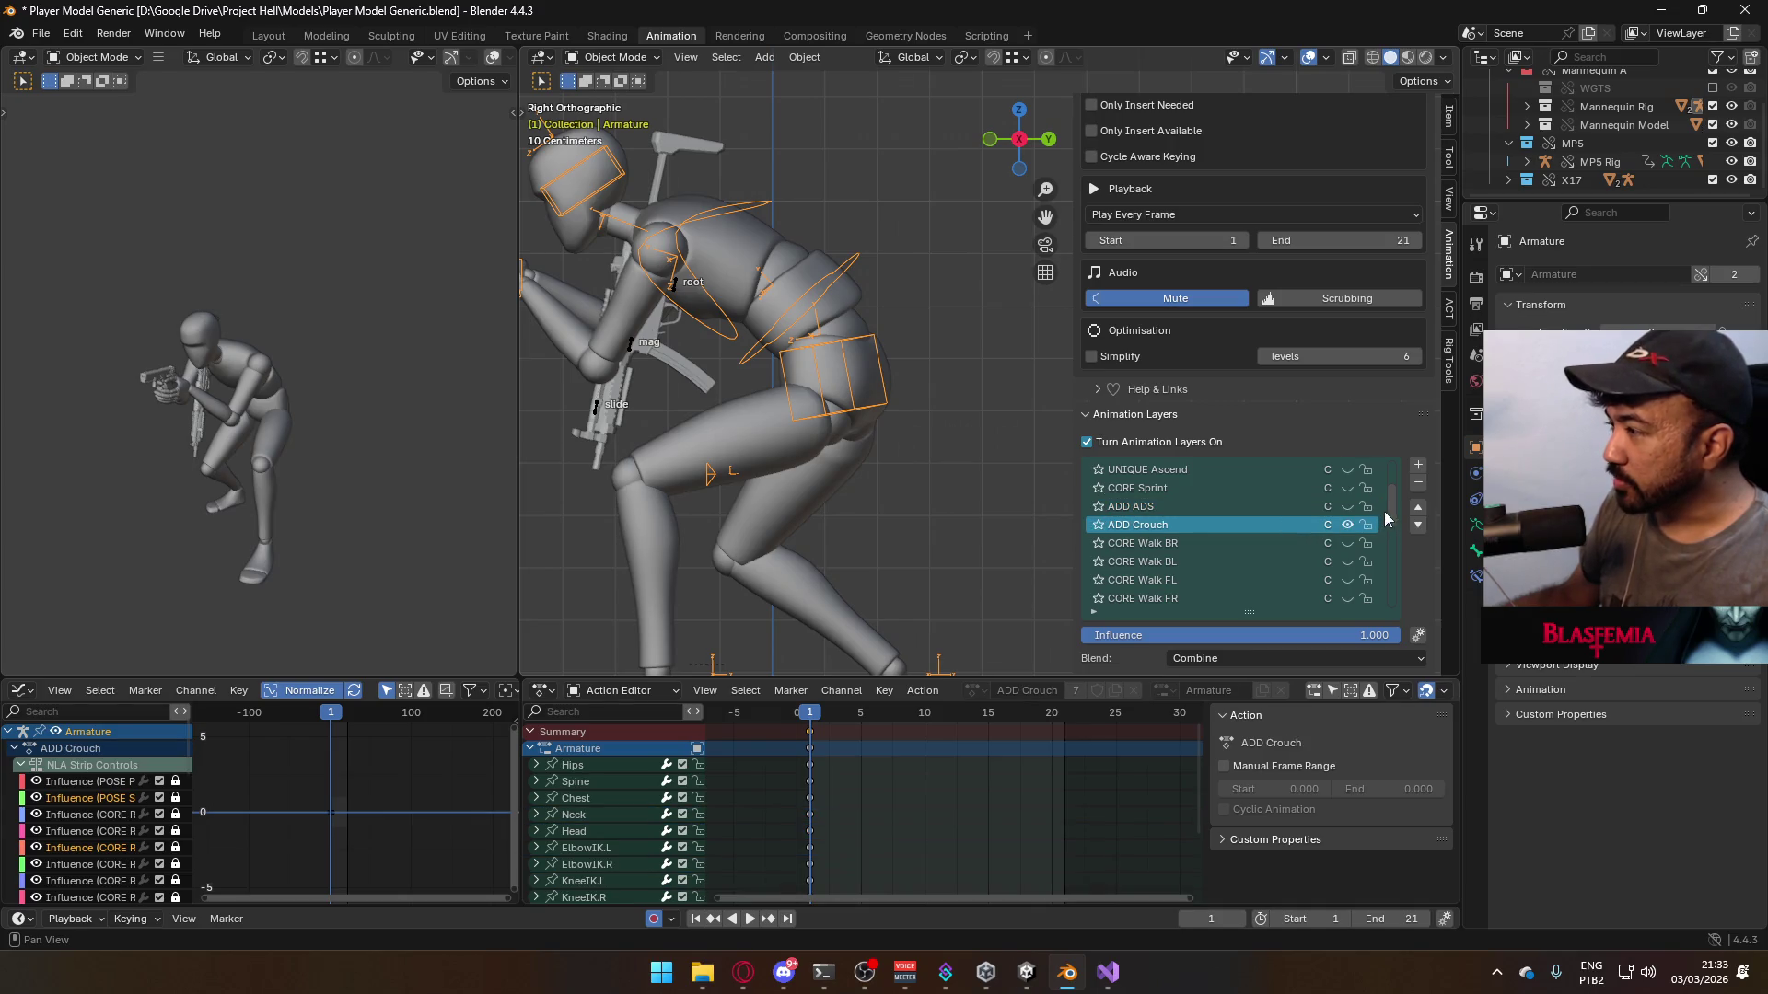
{"action": "scroll", "coordinate": [1390, 525], "scroll_direction": "down", "scroll_amount": 3}
{"action": "scroll", "coordinate": [1392, 599], "scroll_direction": "up", "scroll_amount": 7}
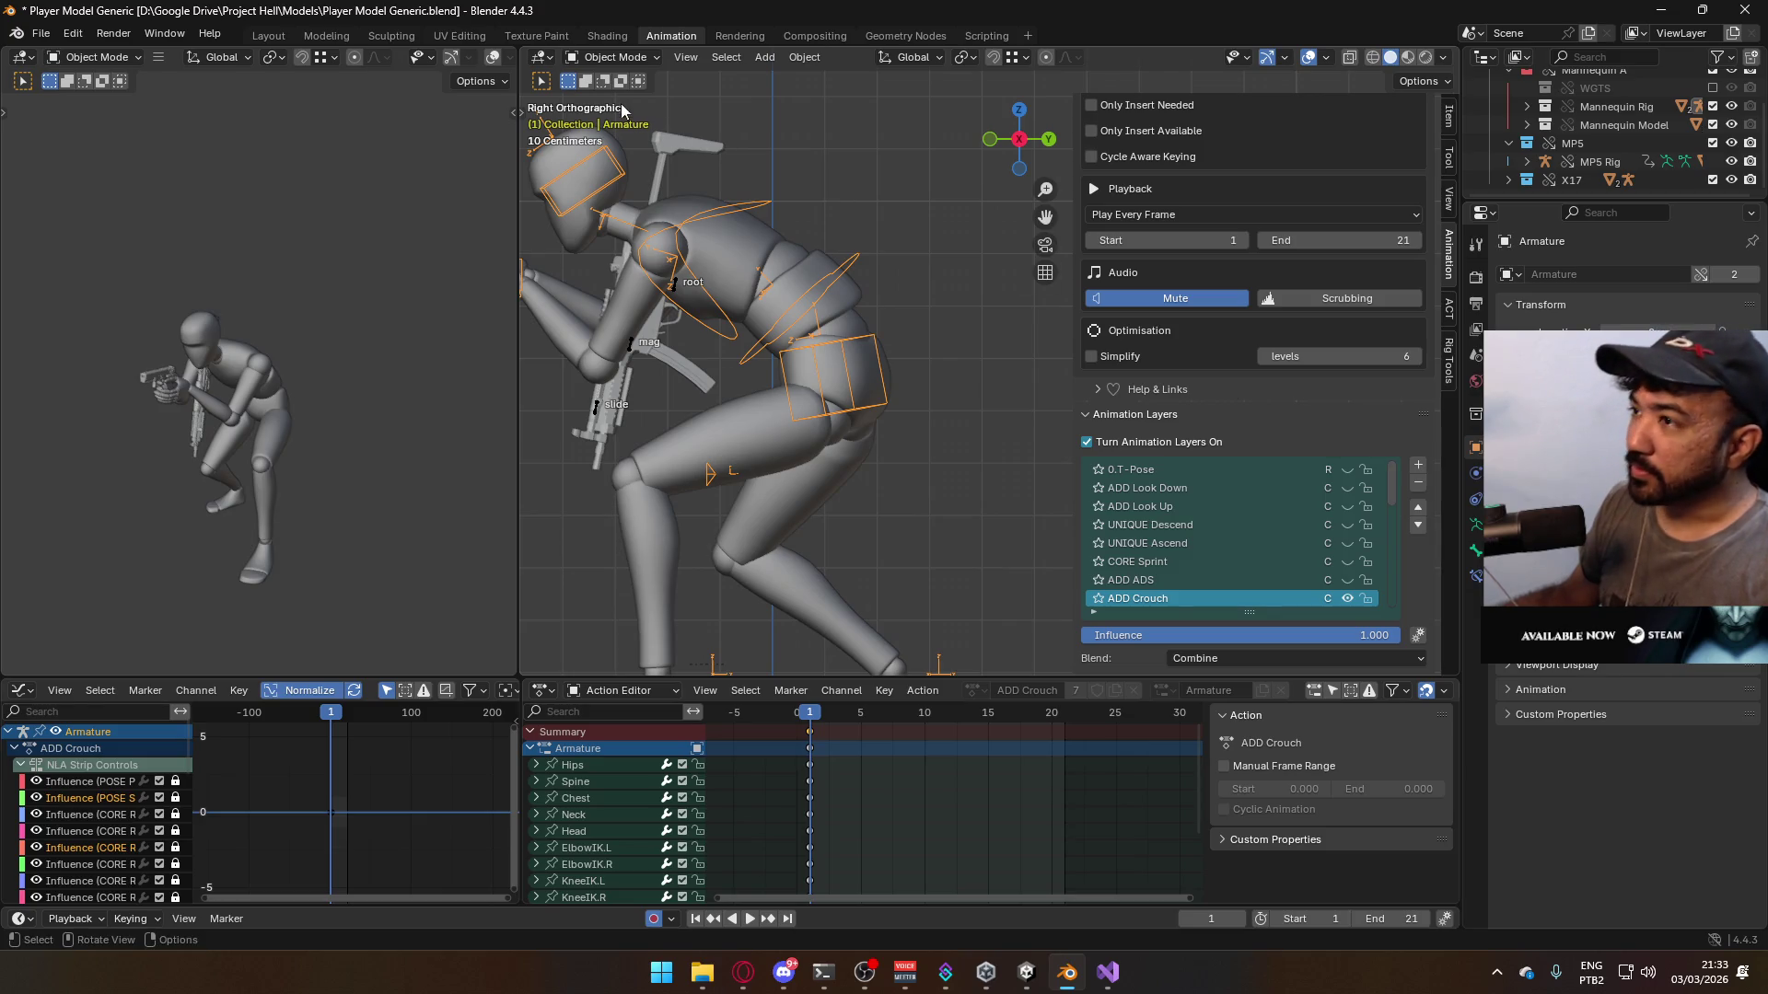
{"action": "left_click", "coordinate": [619, 61]}
- In Pose Mode, nudge the mannequin's Hips bone slightly and recheck ADD ADS off
{"action": "left_click", "coordinate": [648, 123]}
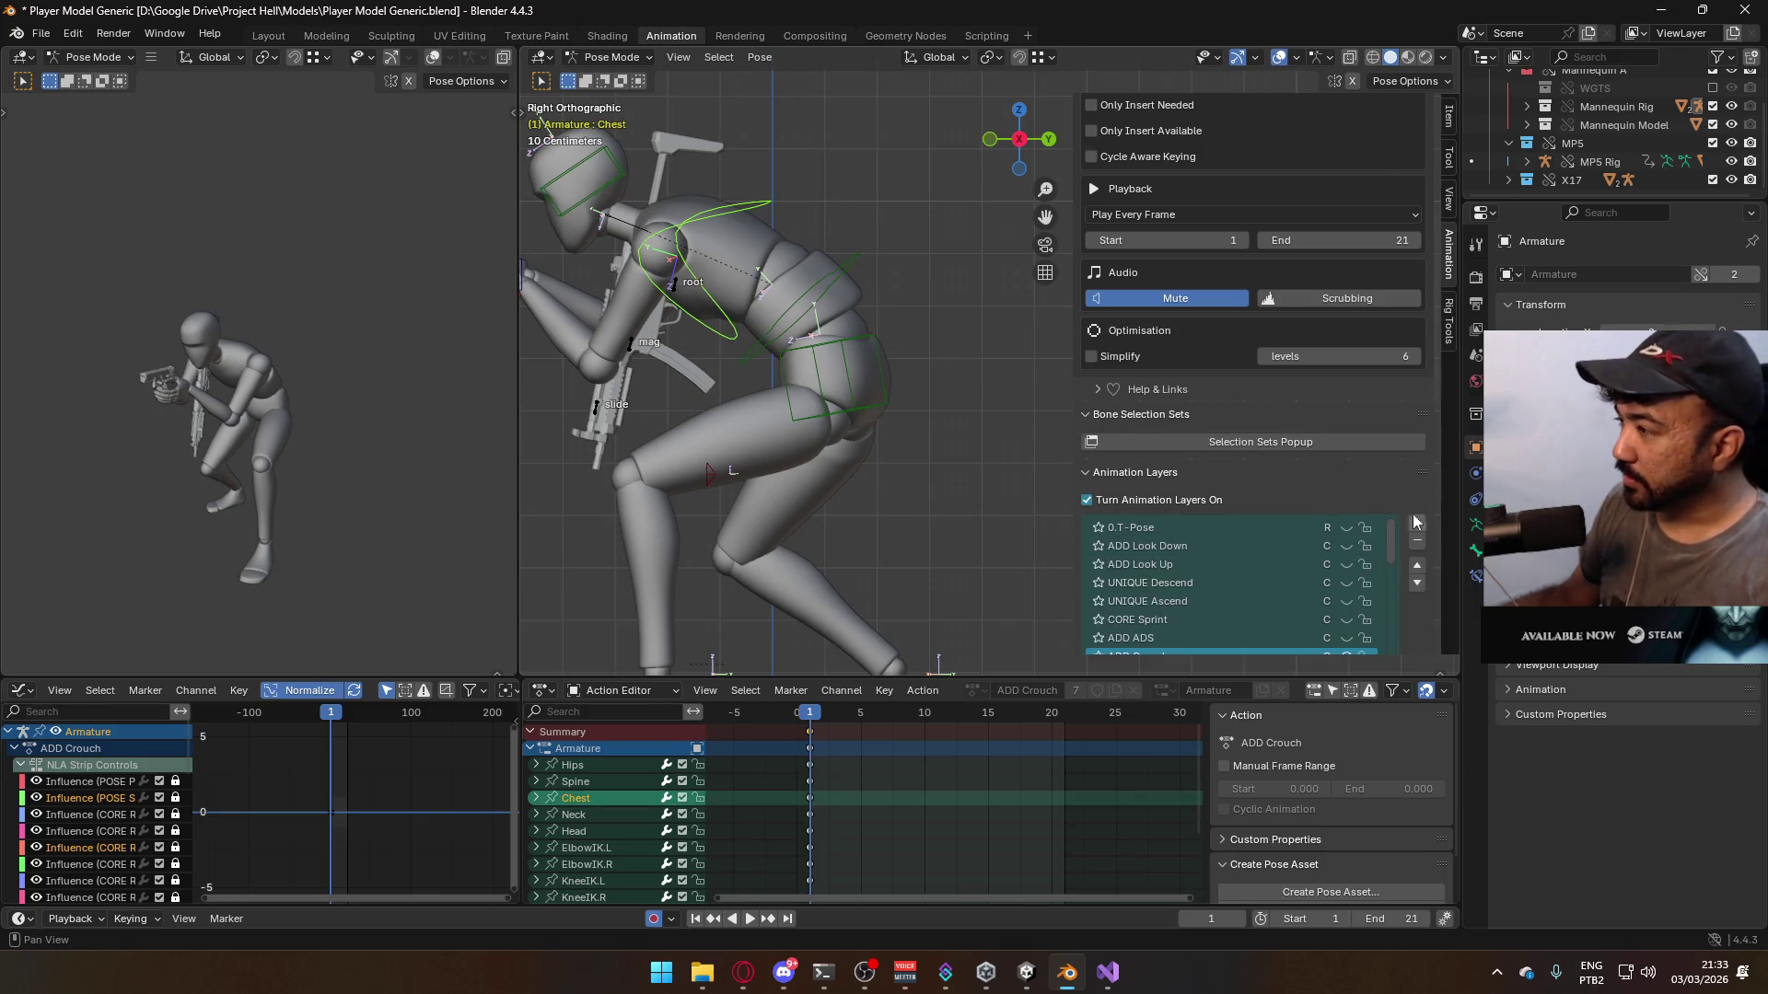
{"action": "scroll", "coordinate": [1408, 526], "scroll_direction": "down", "scroll_amount": 3}
{"action": "left_click", "coordinate": [871, 367]}
{"action": "key", "text": "Home"}
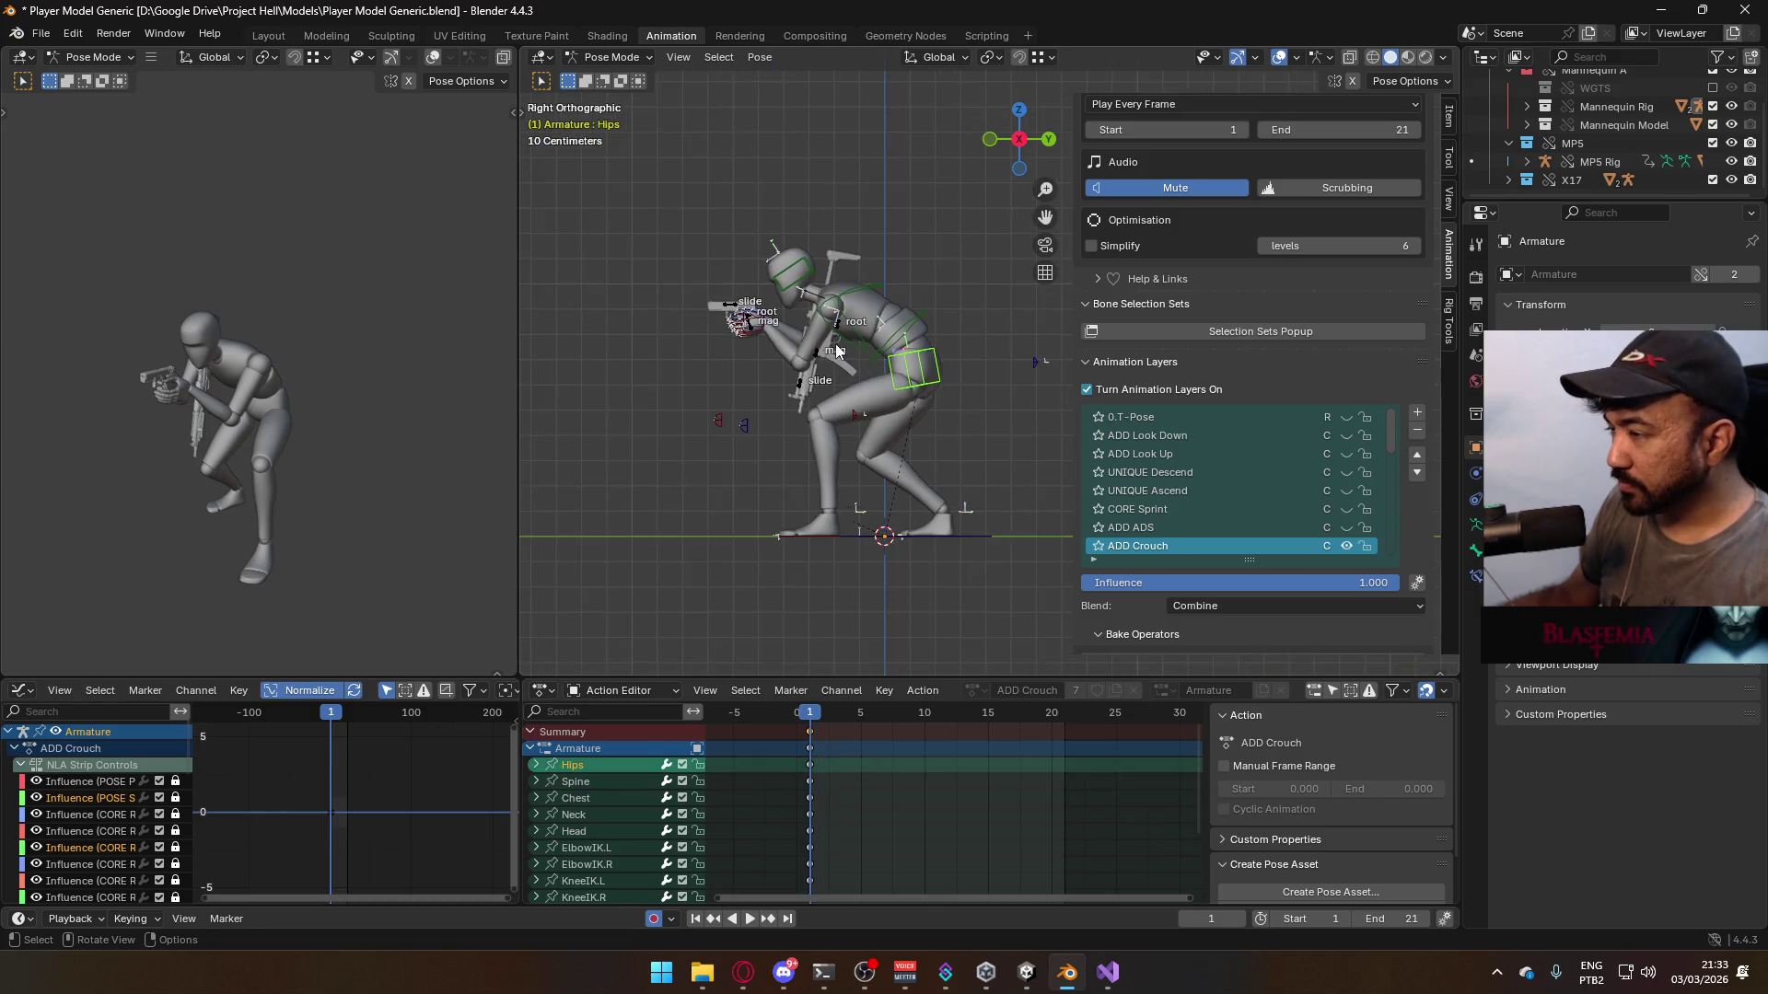
{"action": "key", "text": "g"}
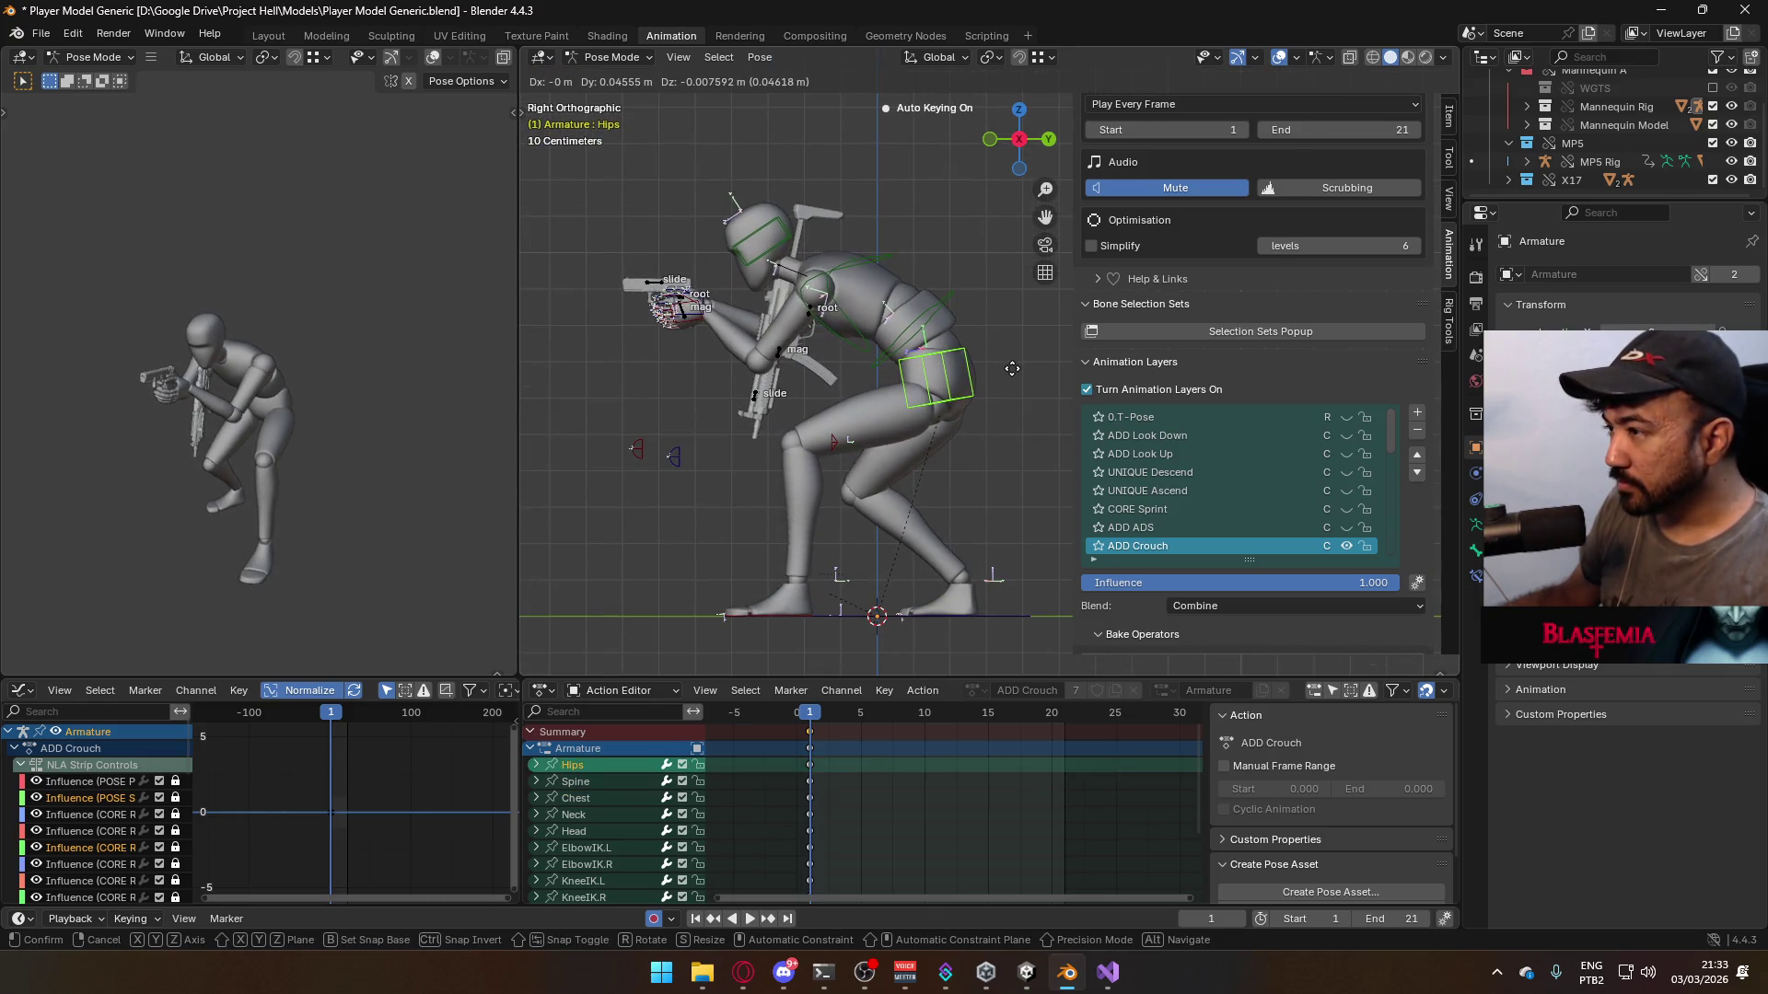
{"action": "left_click", "coordinate": [993, 368]}
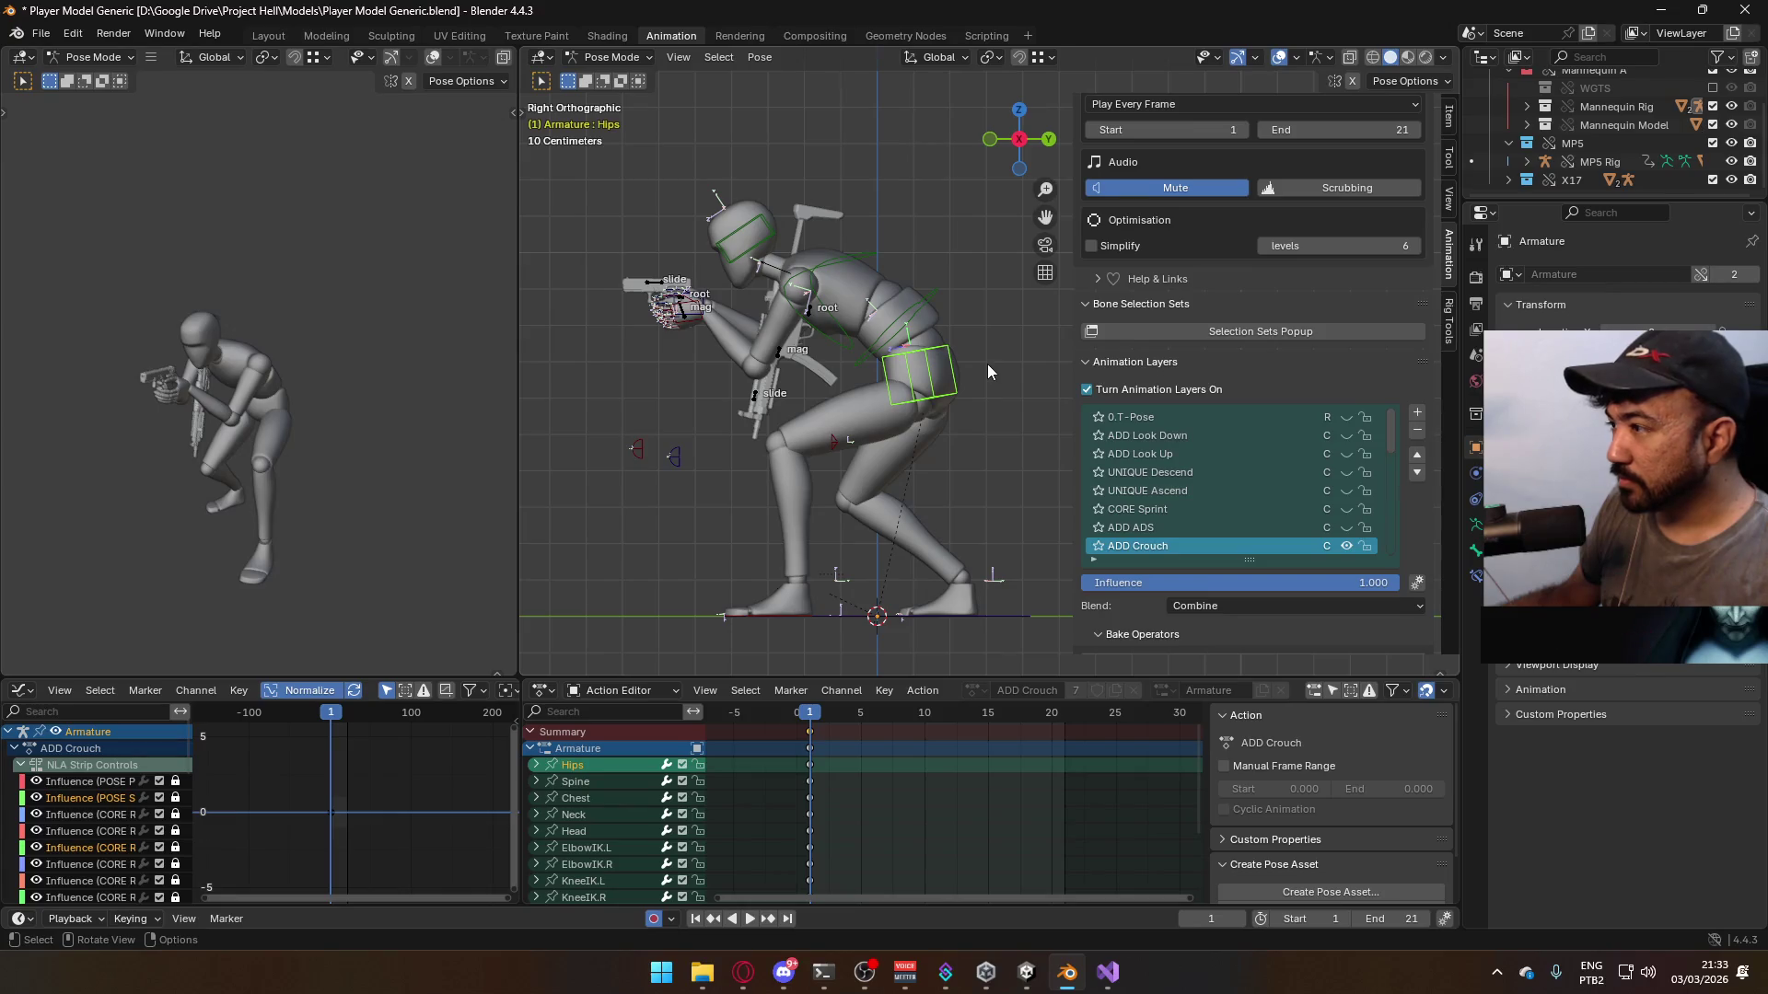
{"action": "left_click", "coordinate": [1346, 528]}
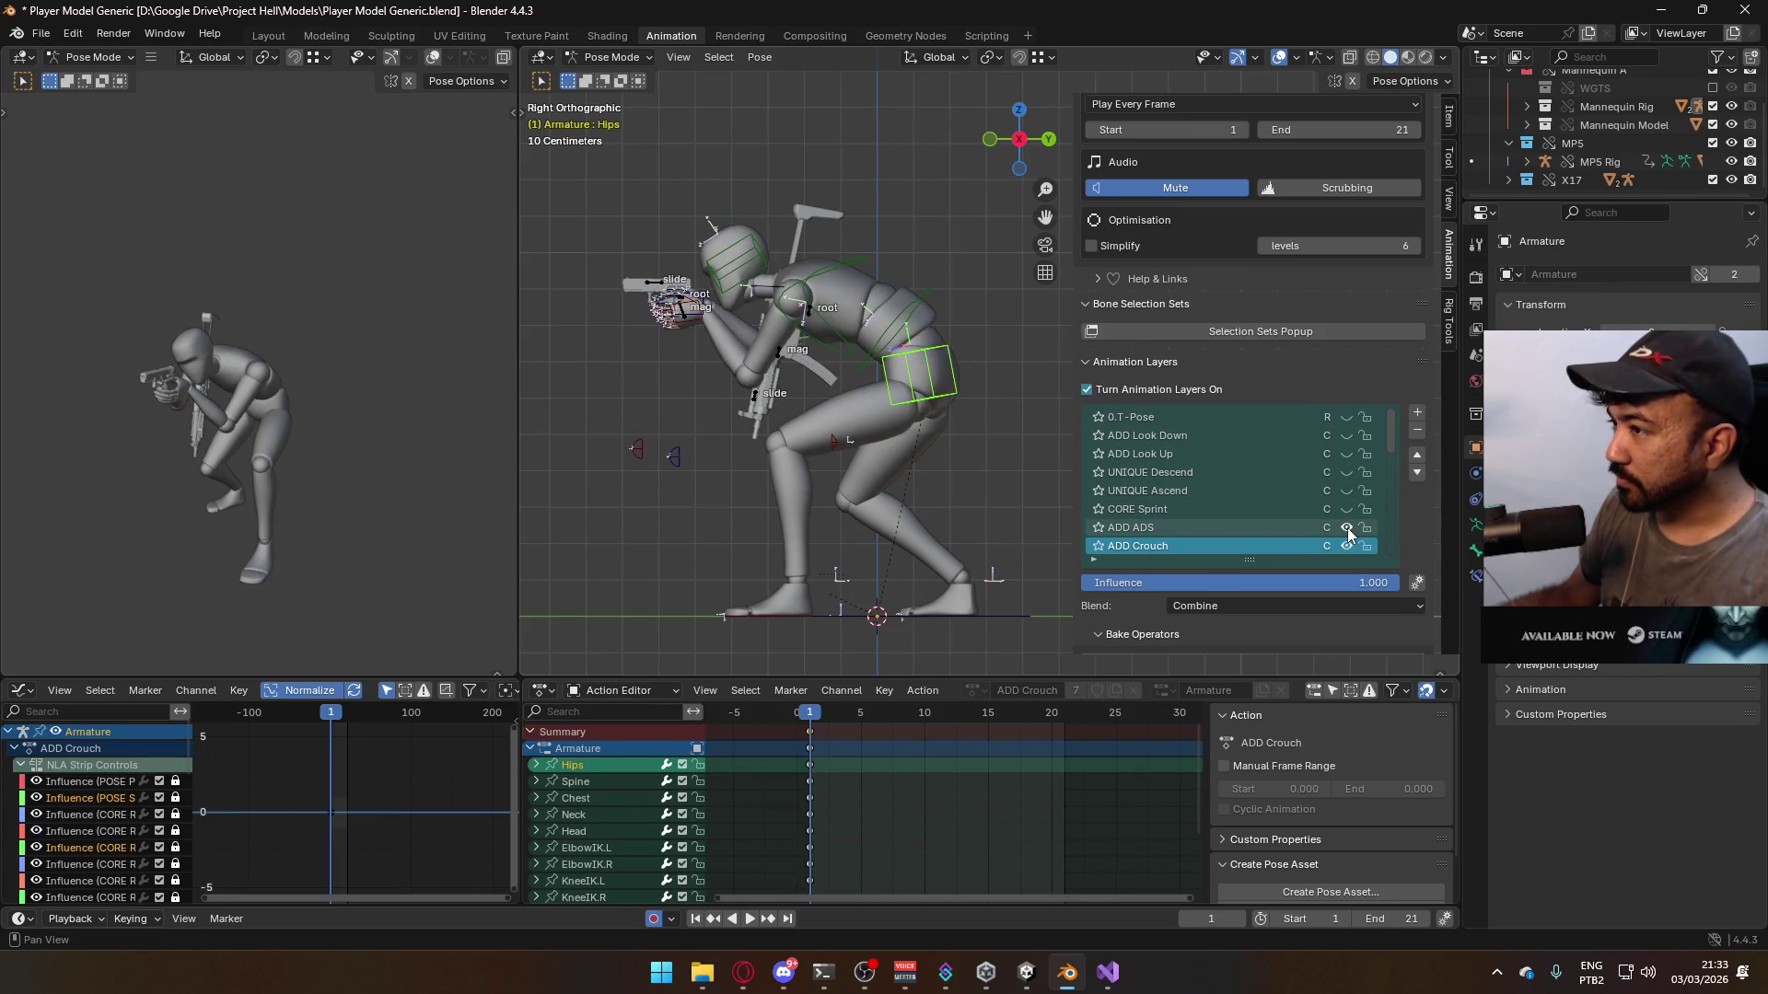
{"action": "left_click", "coordinate": [1346, 528]}
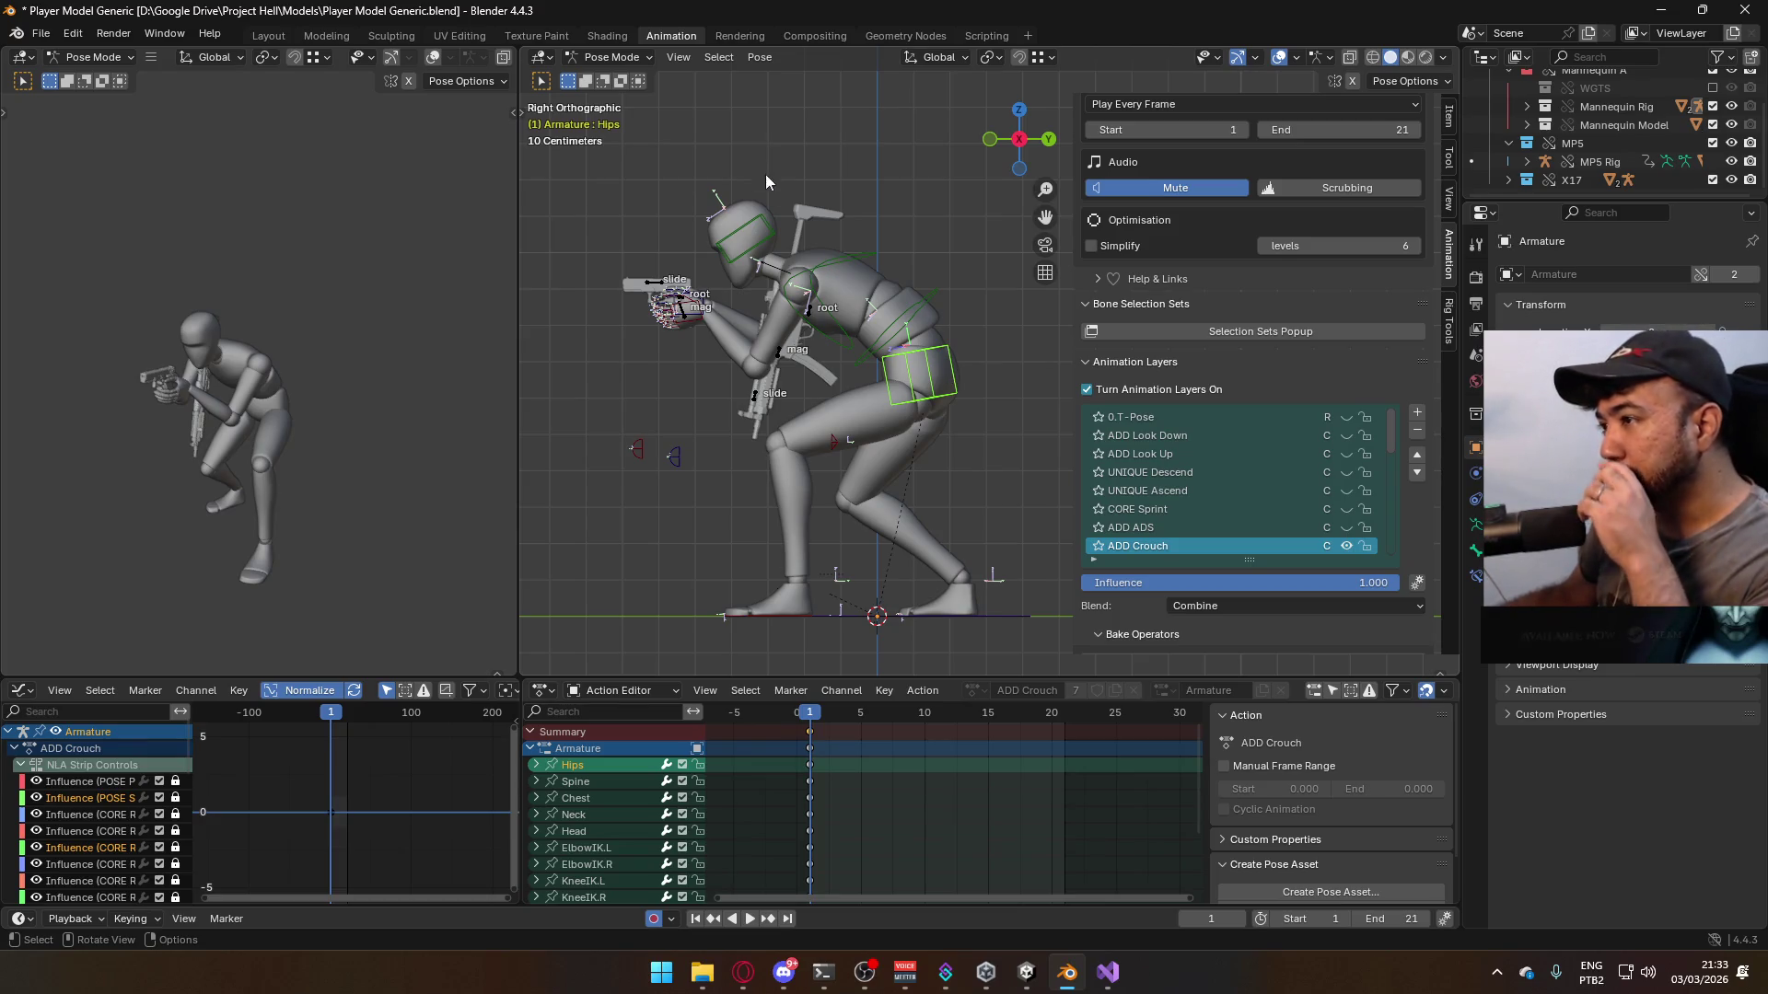
- Back in Object Mode, mute the X17 rig's ADD ADS and make ADD Crouch active
{"action": "left_click", "coordinate": [611, 55]}
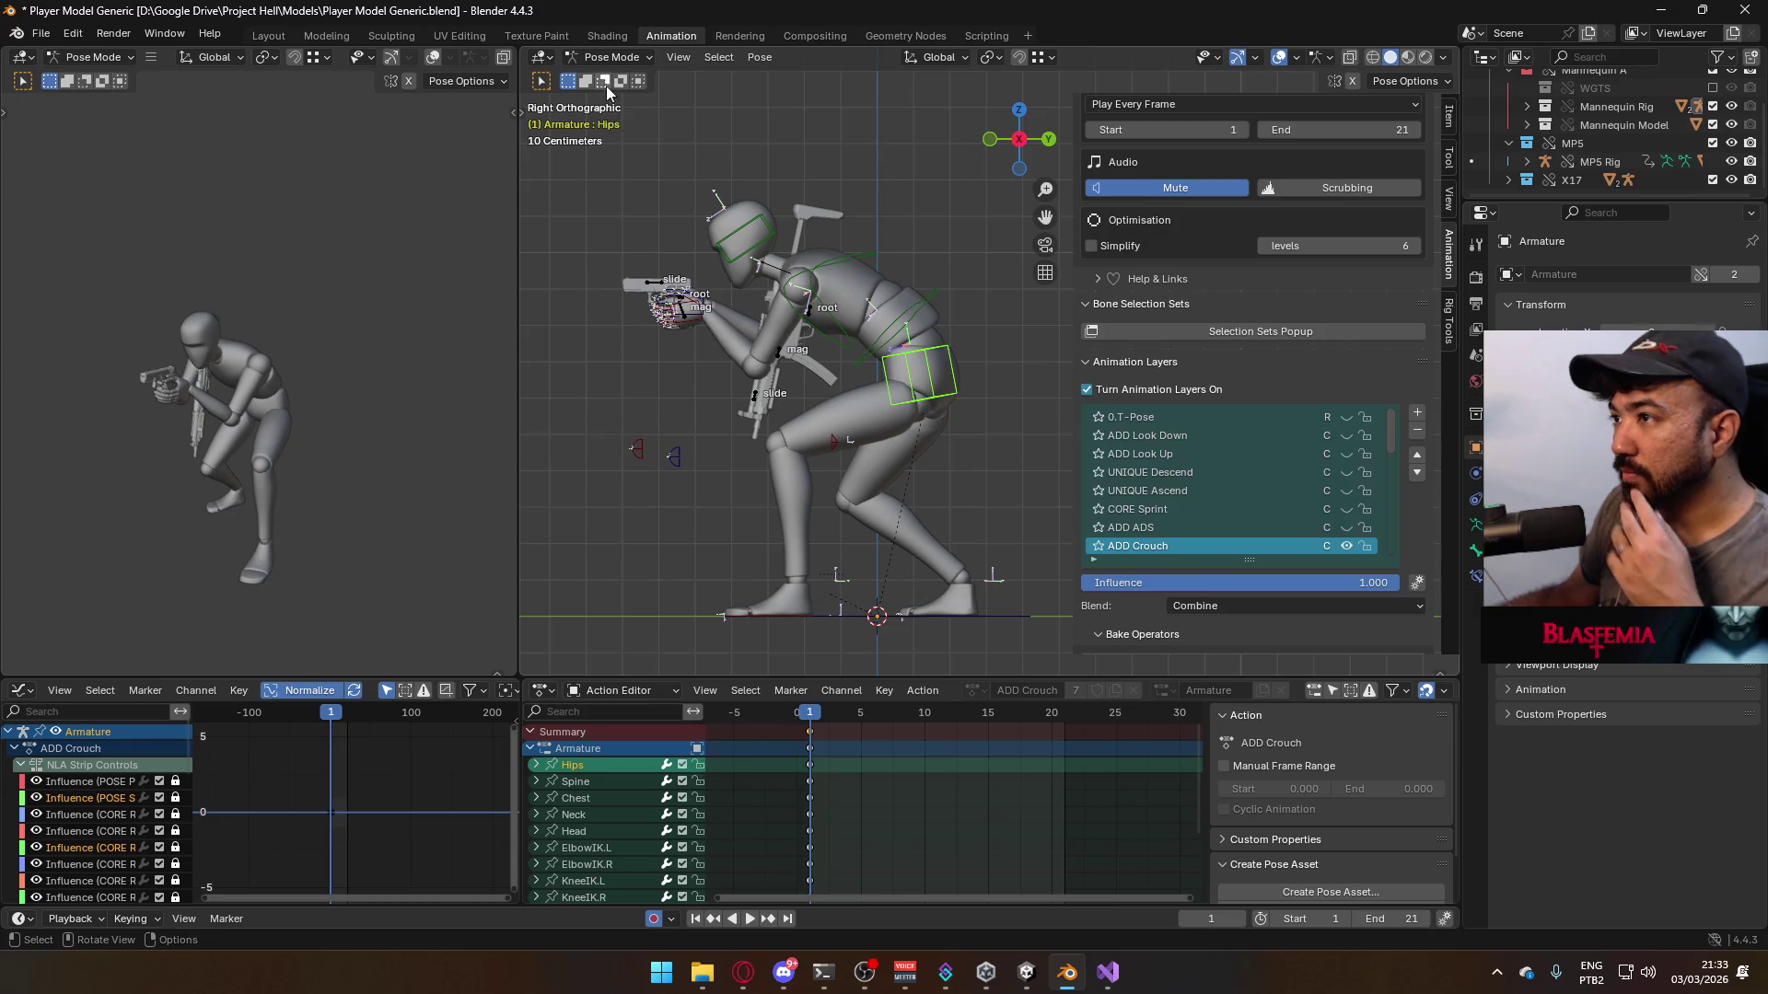
{"action": "left_click", "coordinate": [611, 57]}
{"action": "left_click", "coordinate": [612, 72]}
{"action": "left_click", "coordinate": [670, 290]}
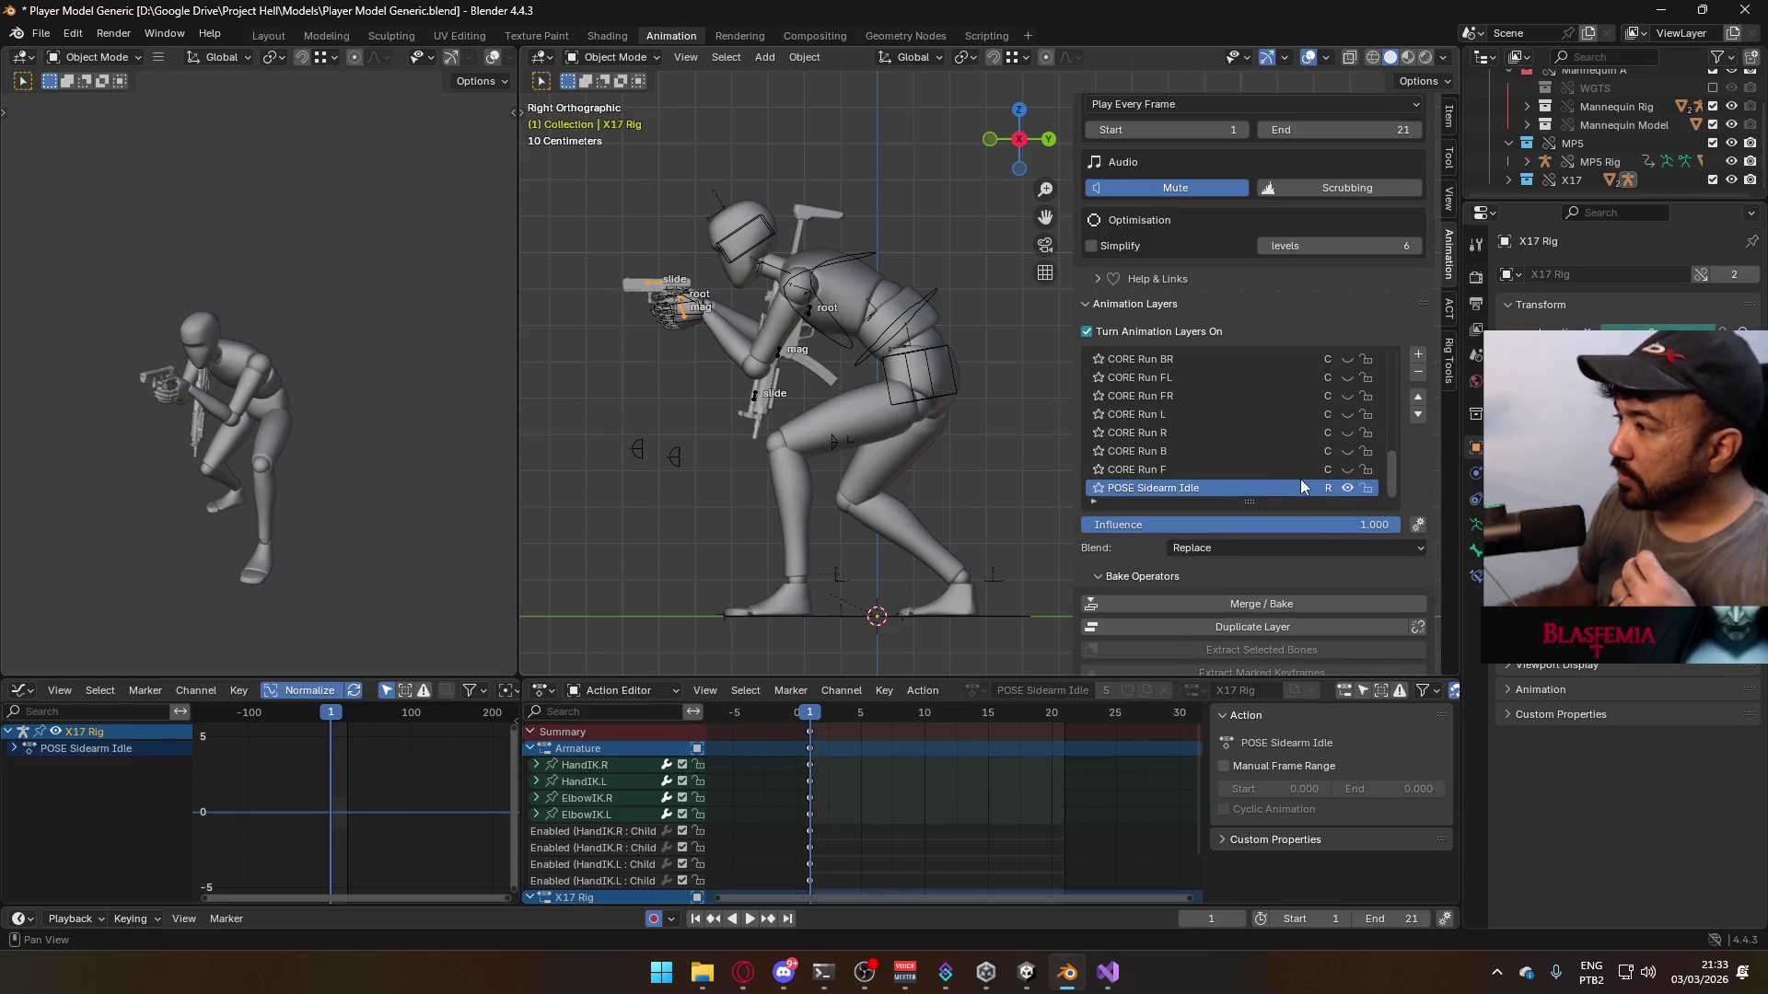
{"action": "left_click_drag", "start_coordinate": [1390, 466], "coordinate": [1389, 357]}
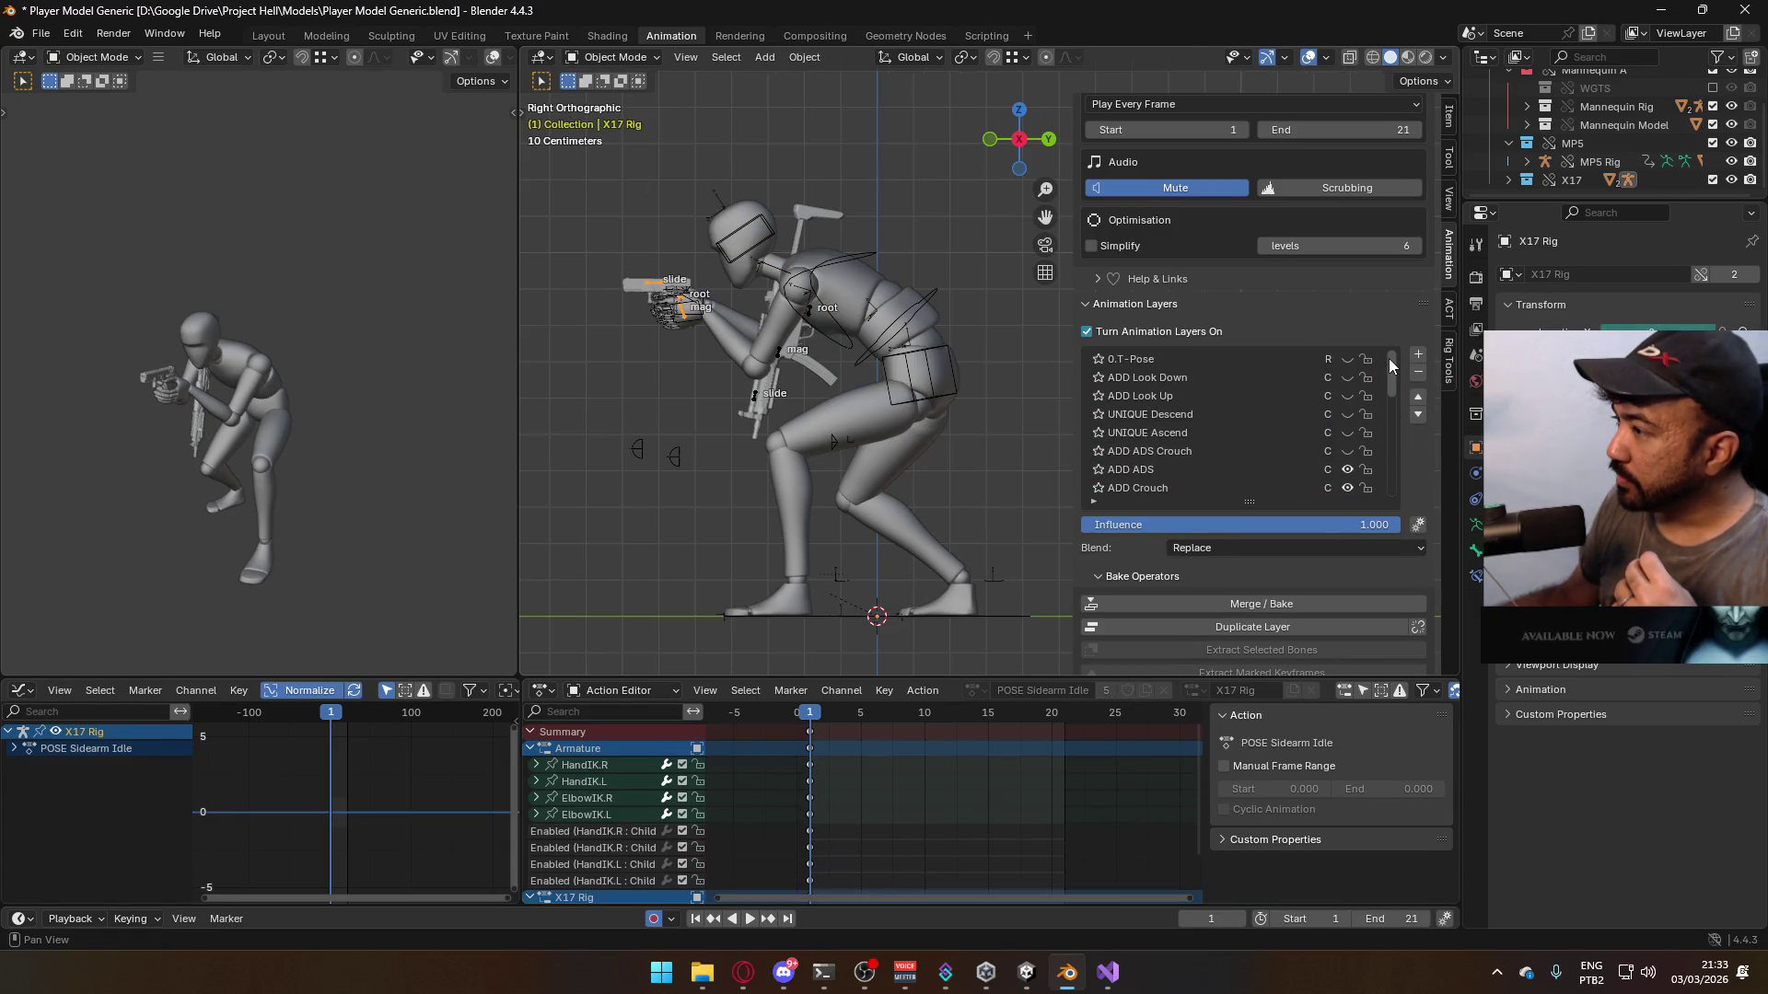
{"action": "left_click", "coordinate": [1348, 469]}
{"action": "left_click", "coordinate": [1302, 486]}
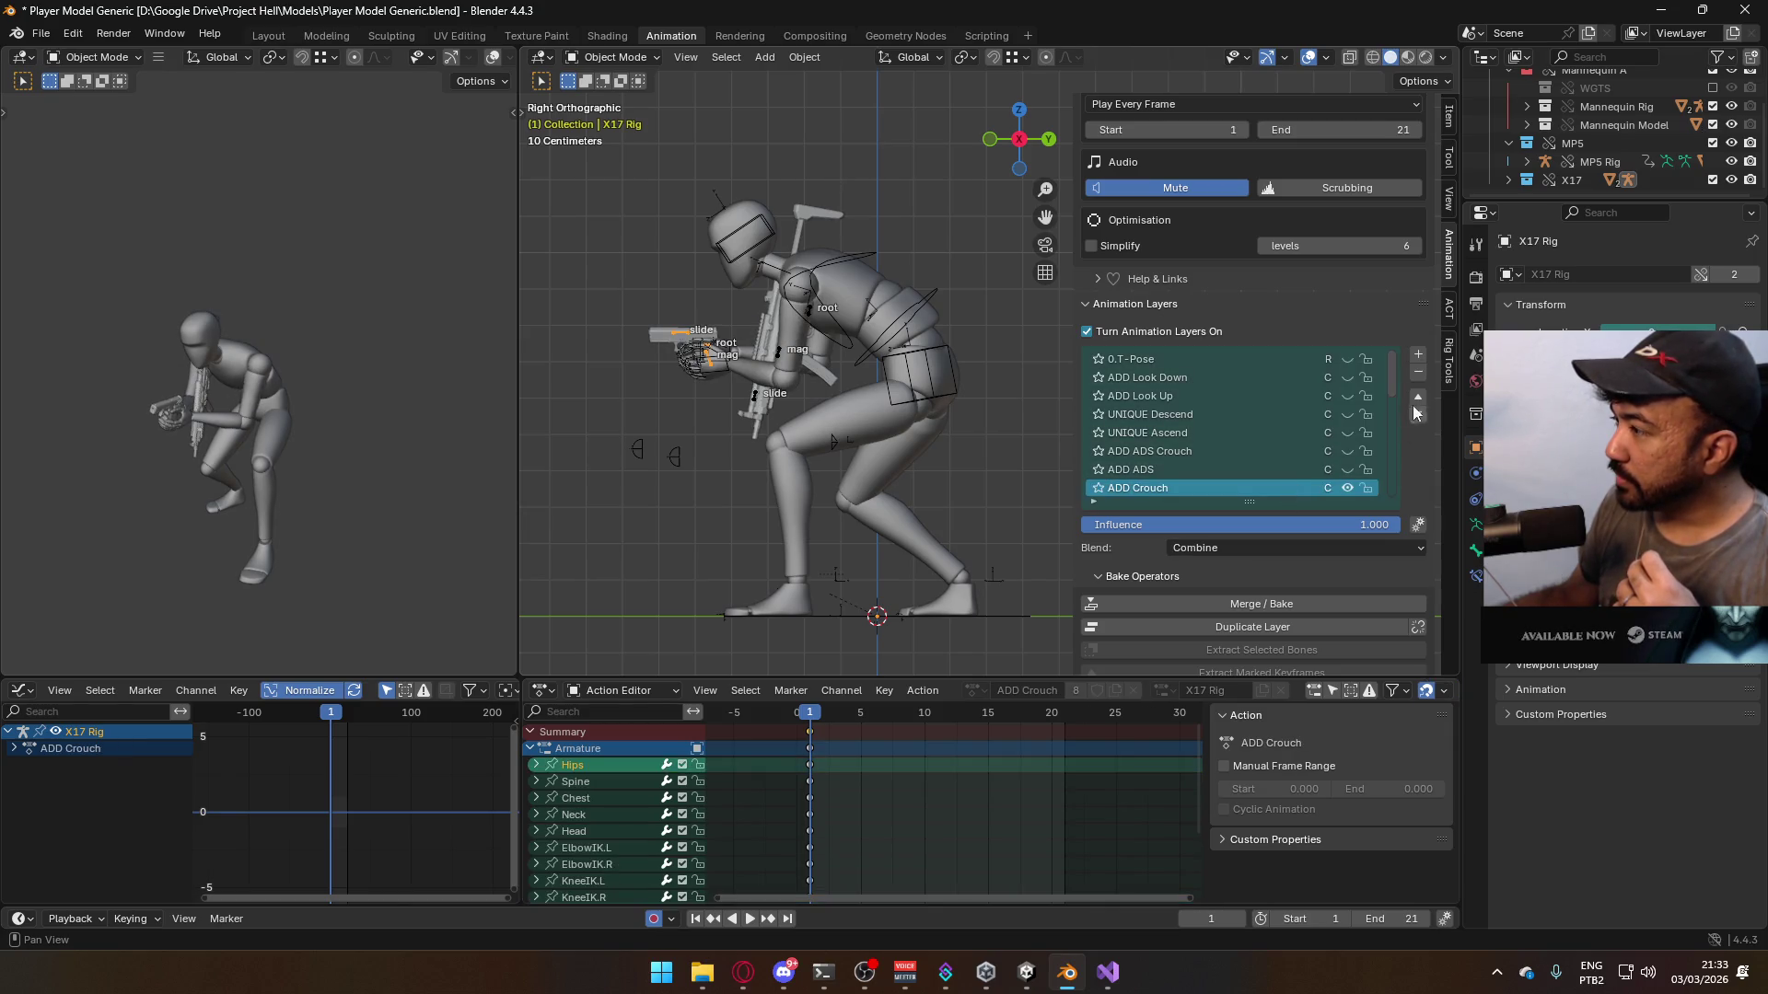
{"action": "left_click_drag", "start_coordinate": [1388, 374], "coordinate": [1392, 504]}
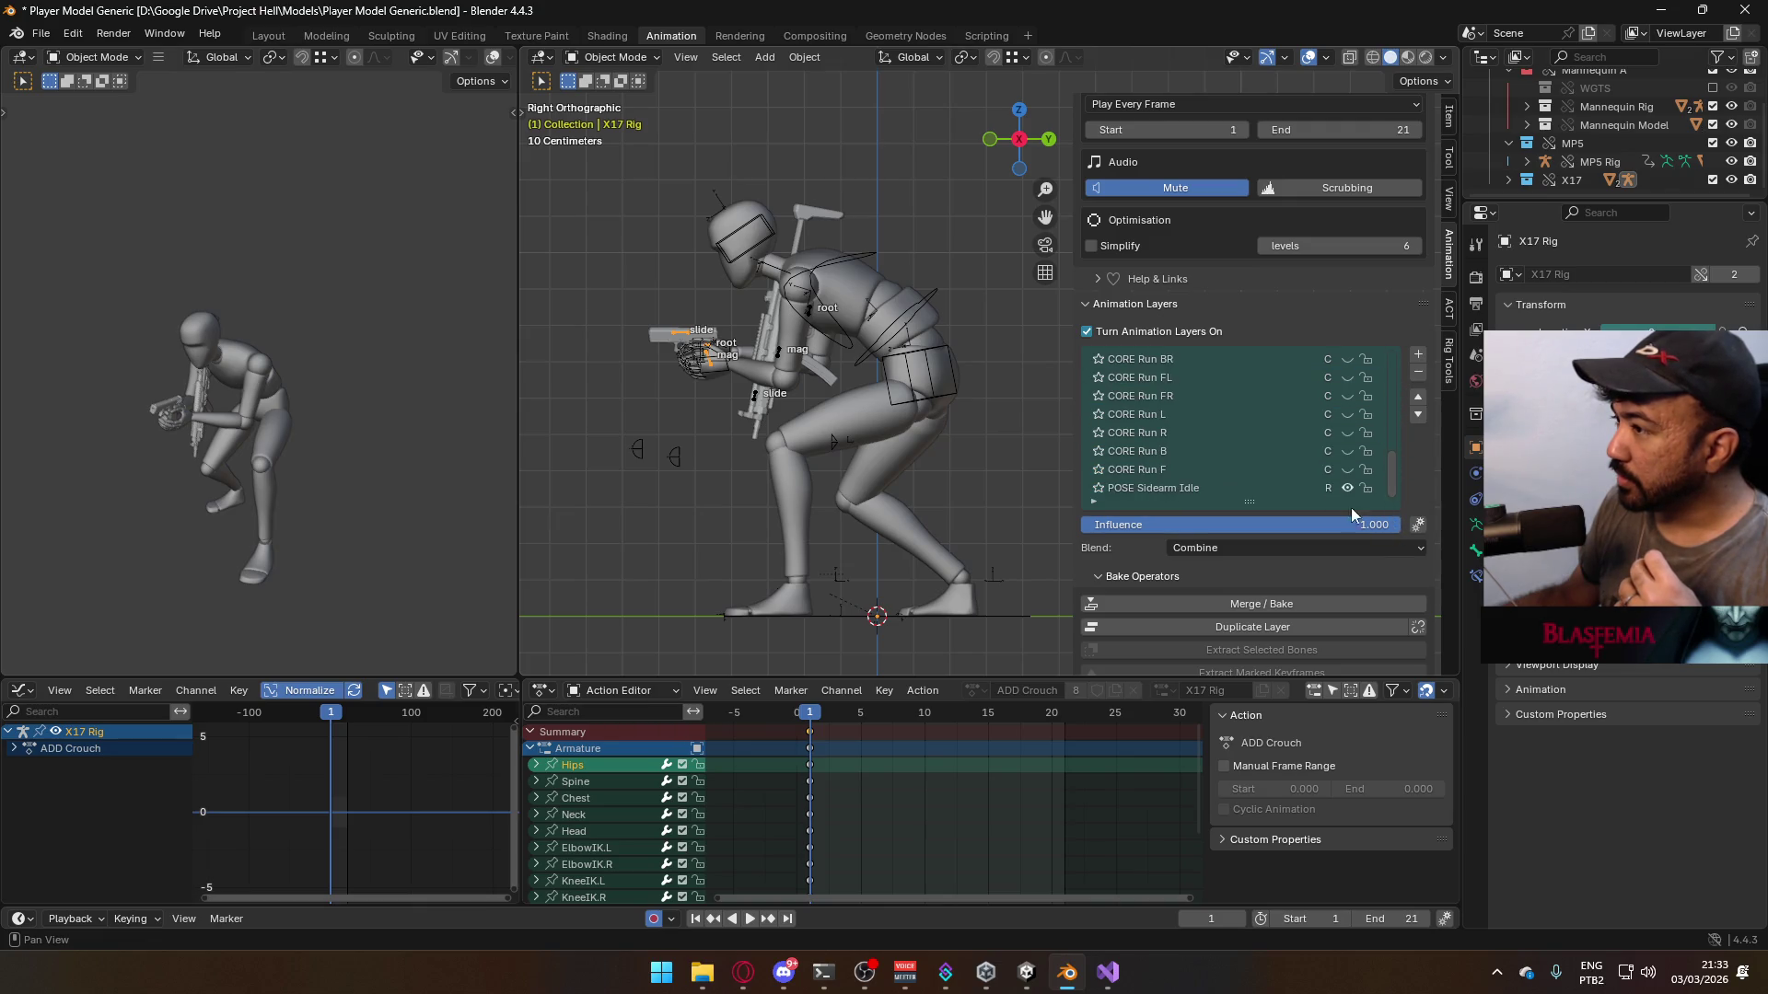
{"action": "left_click", "coordinate": [746, 962]}
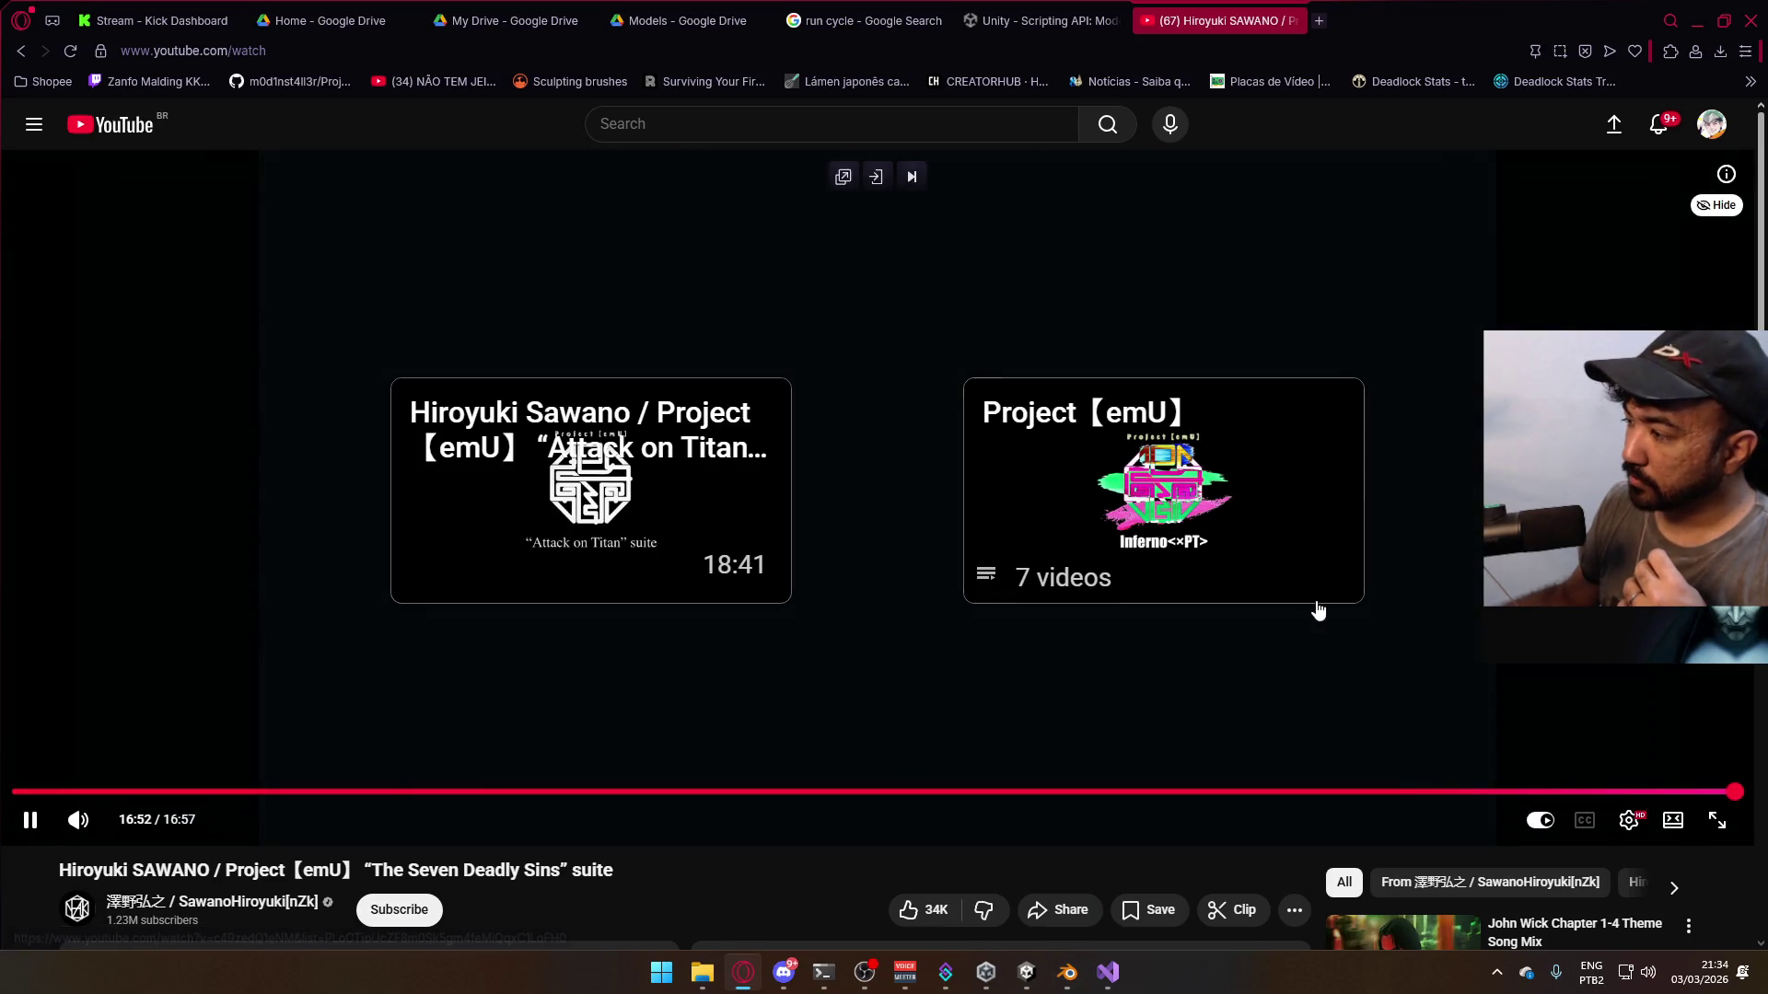
- Cancel autoplay and search YouTube for 'vii remake aerith theme'
{"action": "scroll", "coordinate": [1164, 694], "scroll_direction": "down", "scroll_amount": 3}
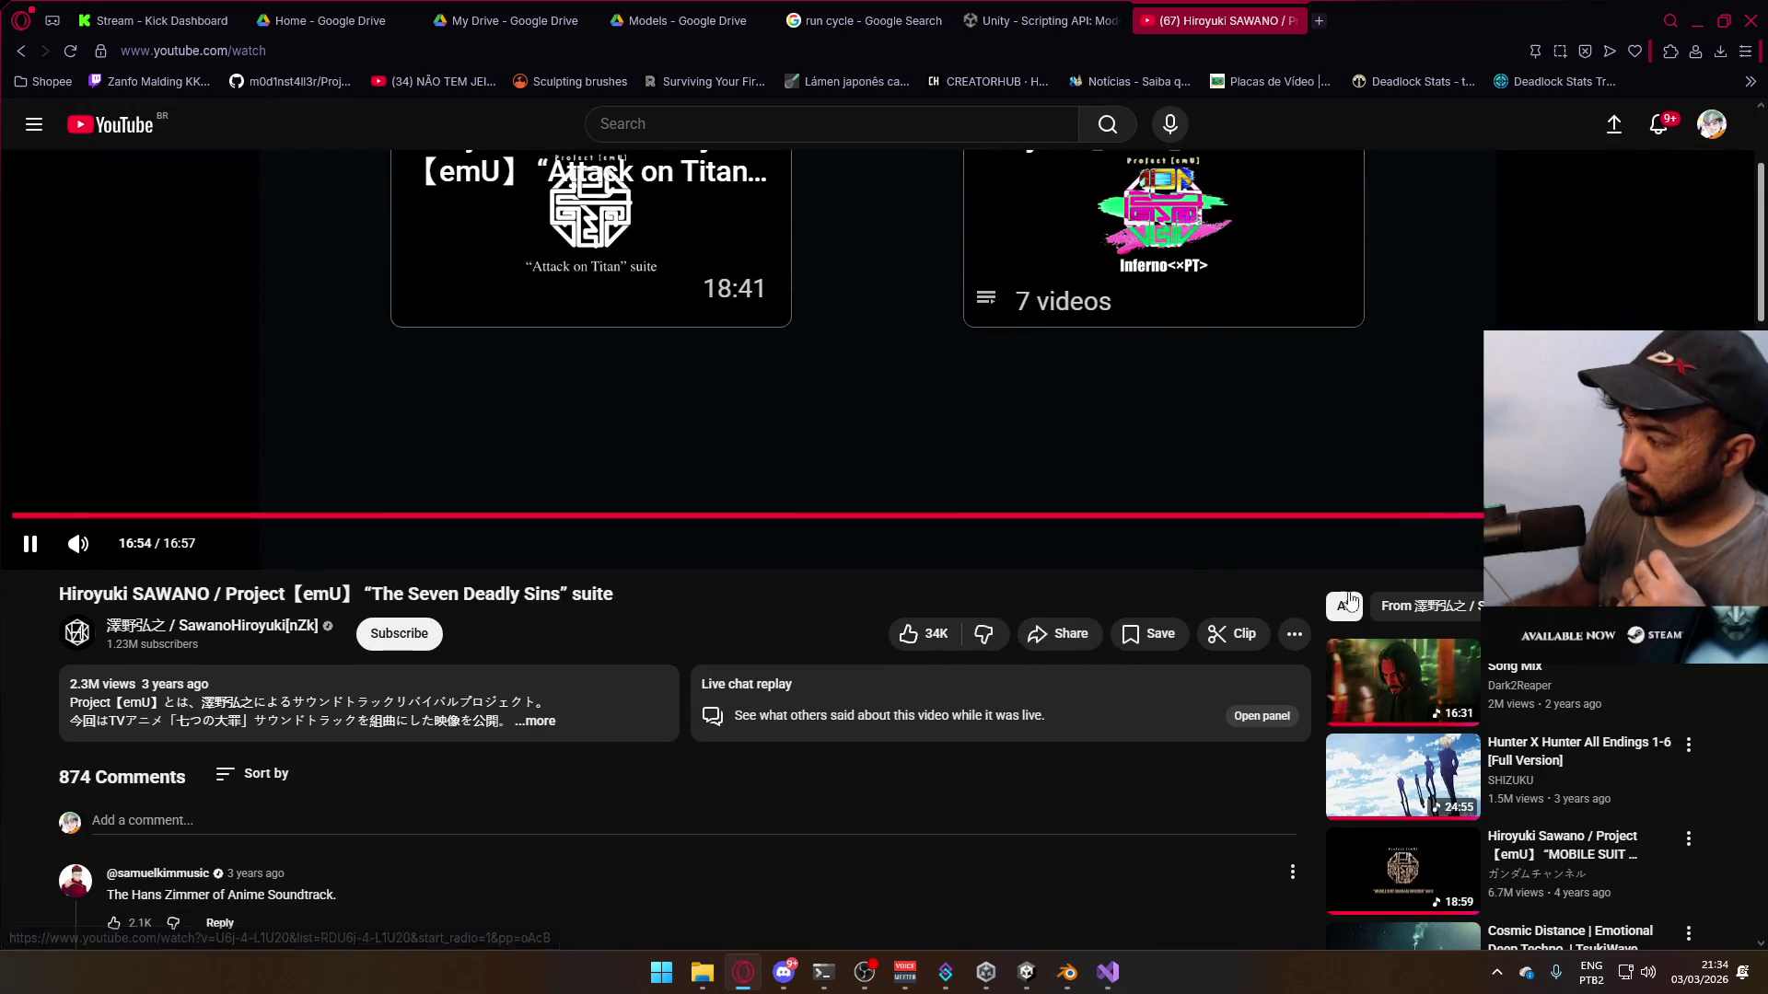
{"action": "scroll", "coordinate": [1157, 598], "scroll_direction": "down", "scroll_amount": 2}
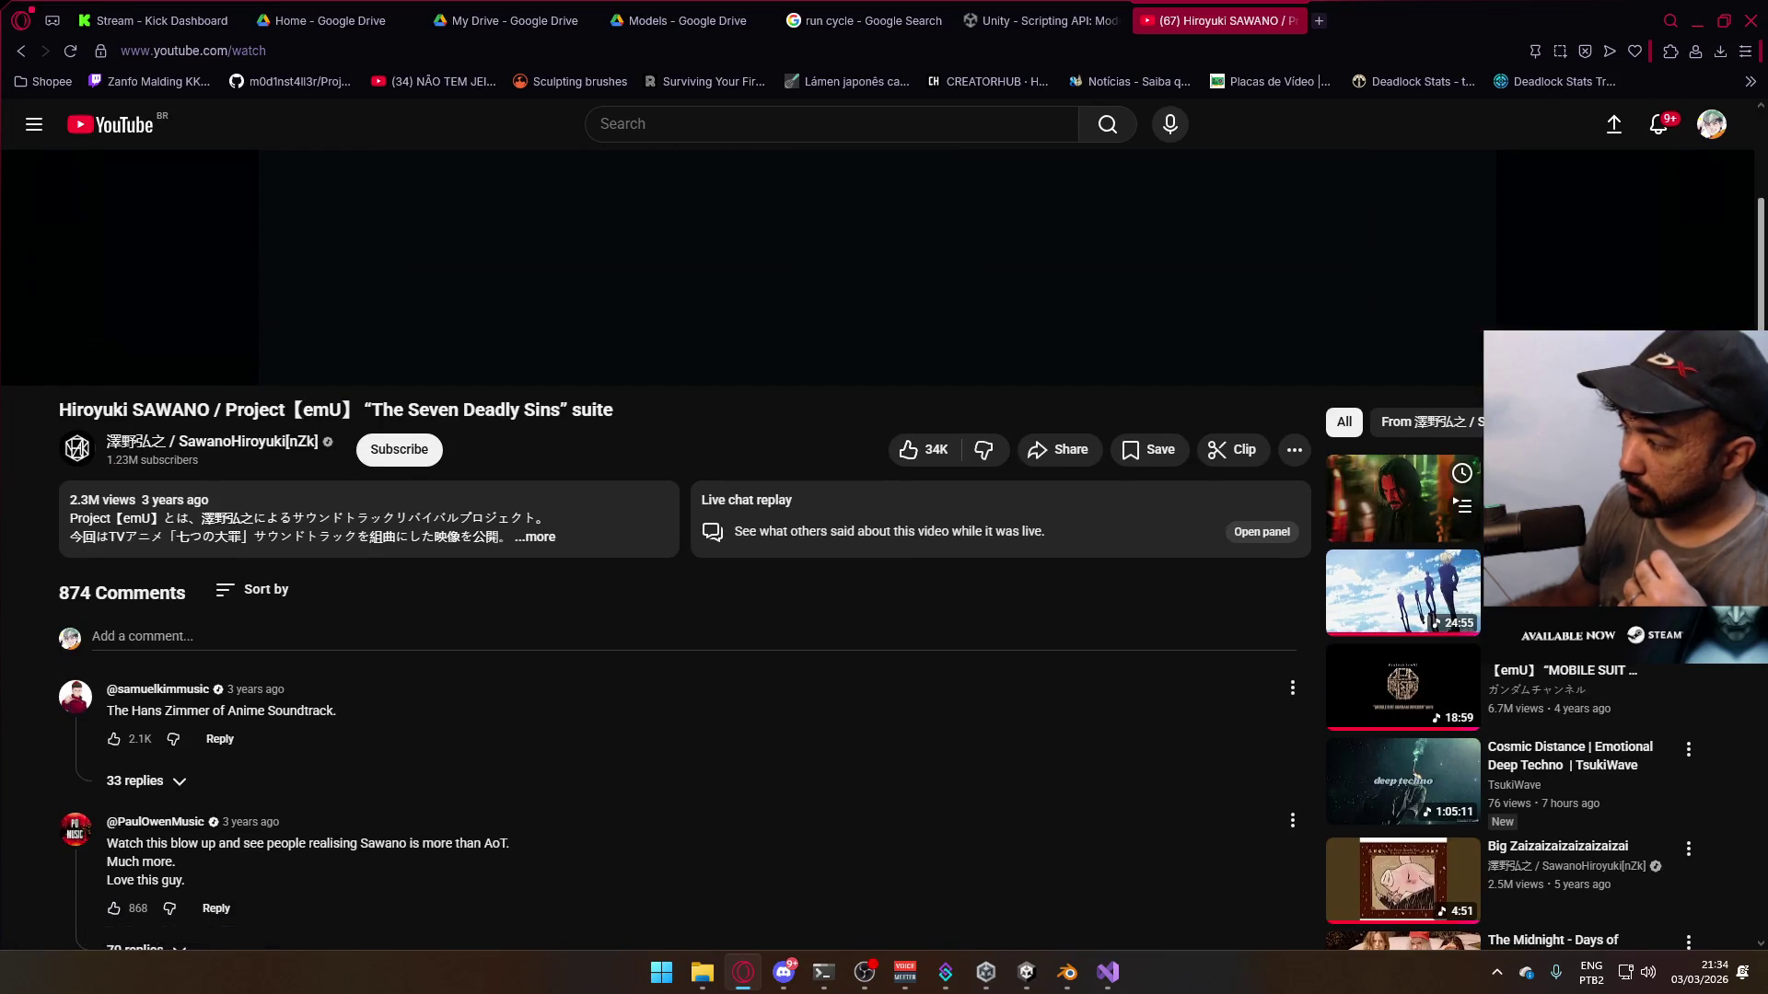
{"action": "scroll", "coordinate": [1147, 559], "scroll_direction": "up", "scroll_amount": 5}
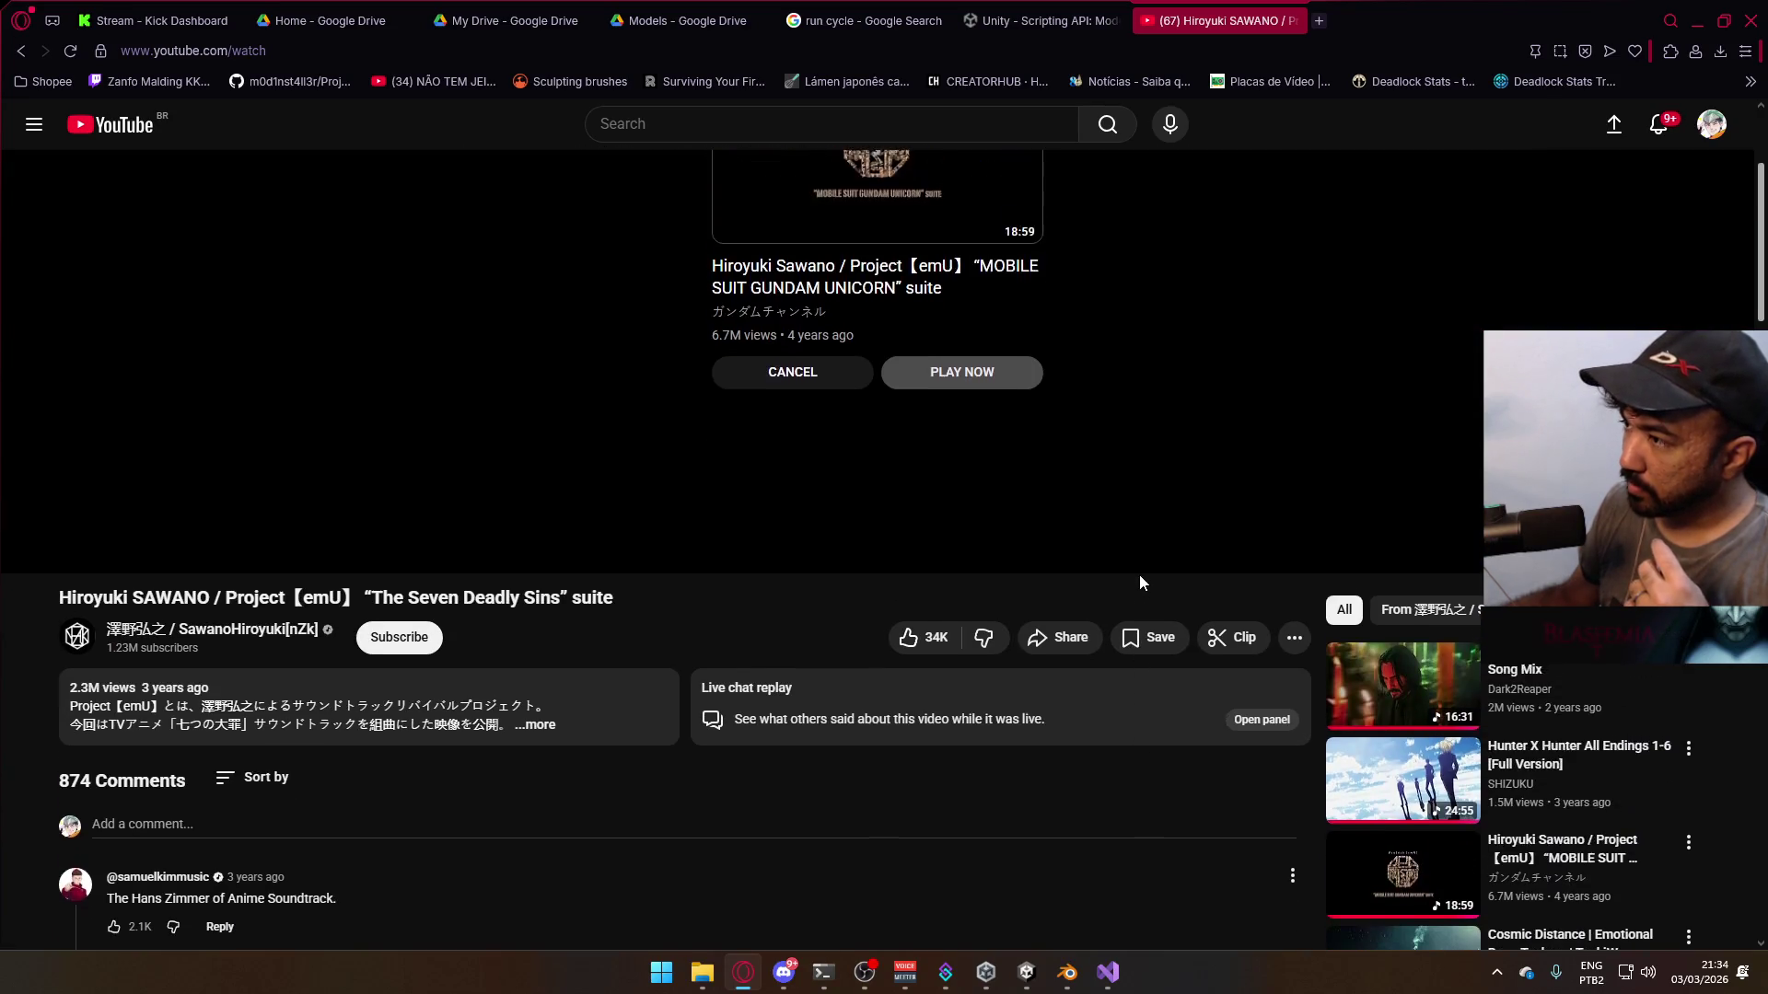
{"action": "left_click", "coordinate": [833, 631]}
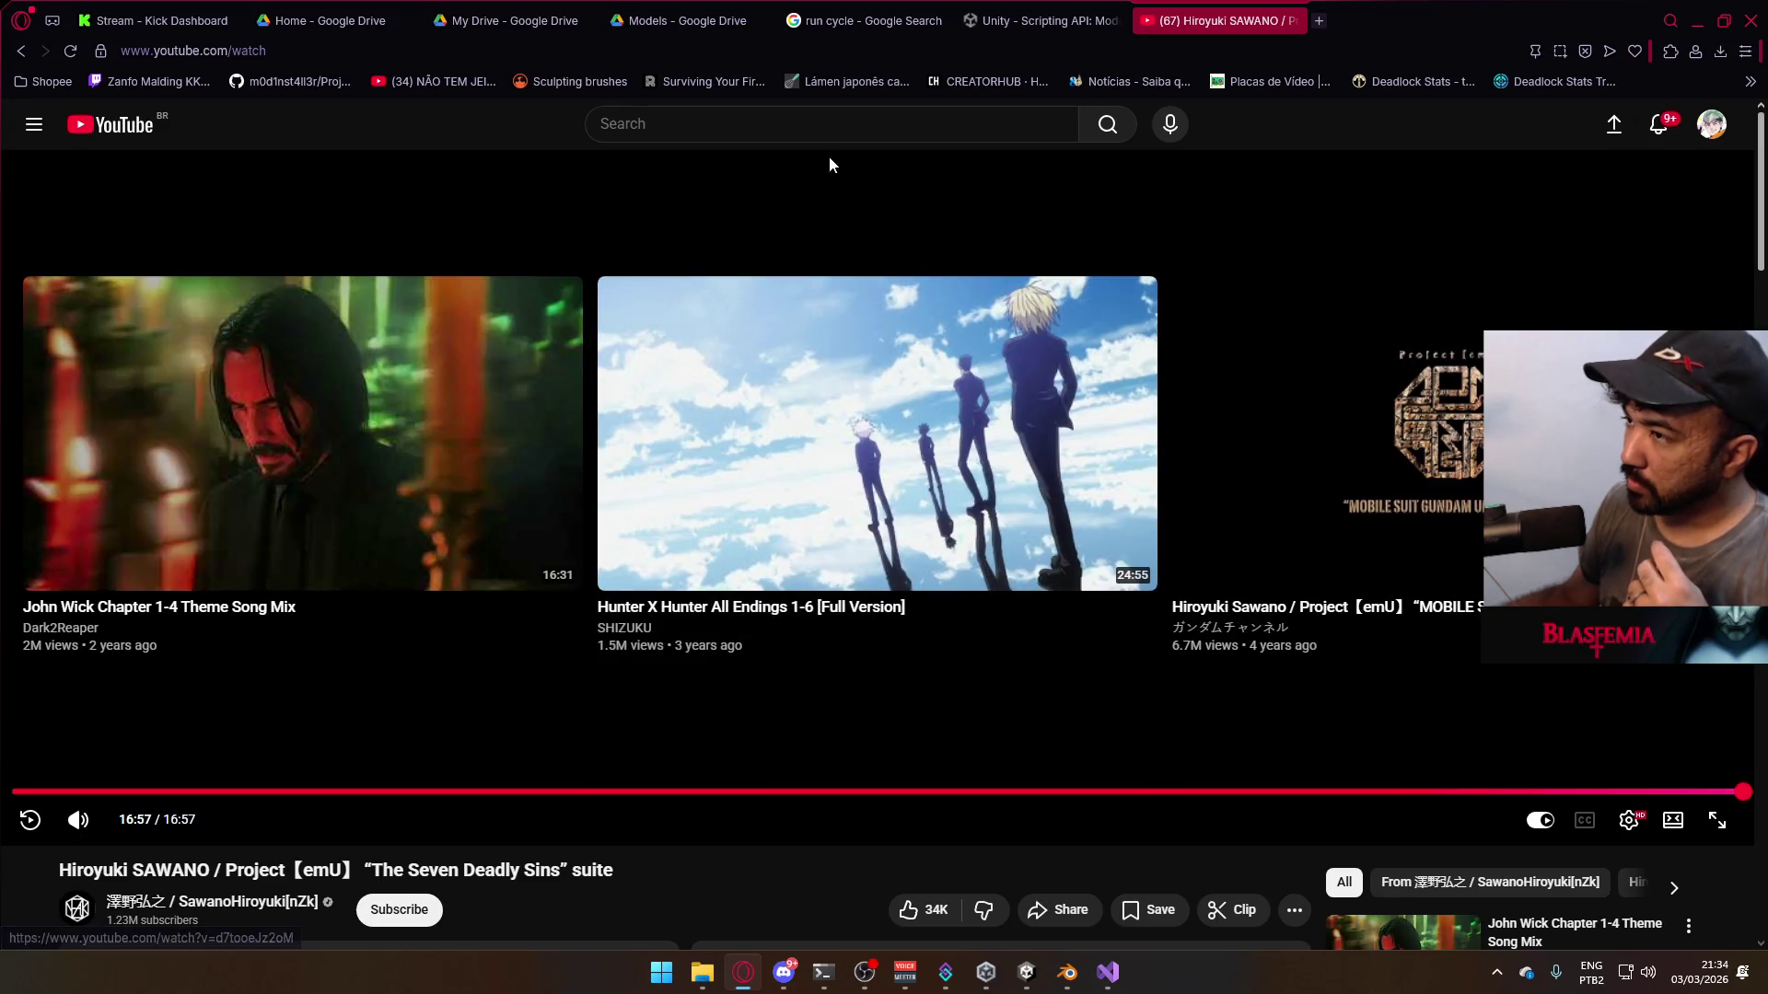
{"action": "left_click", "coordinate": [822, 132]}
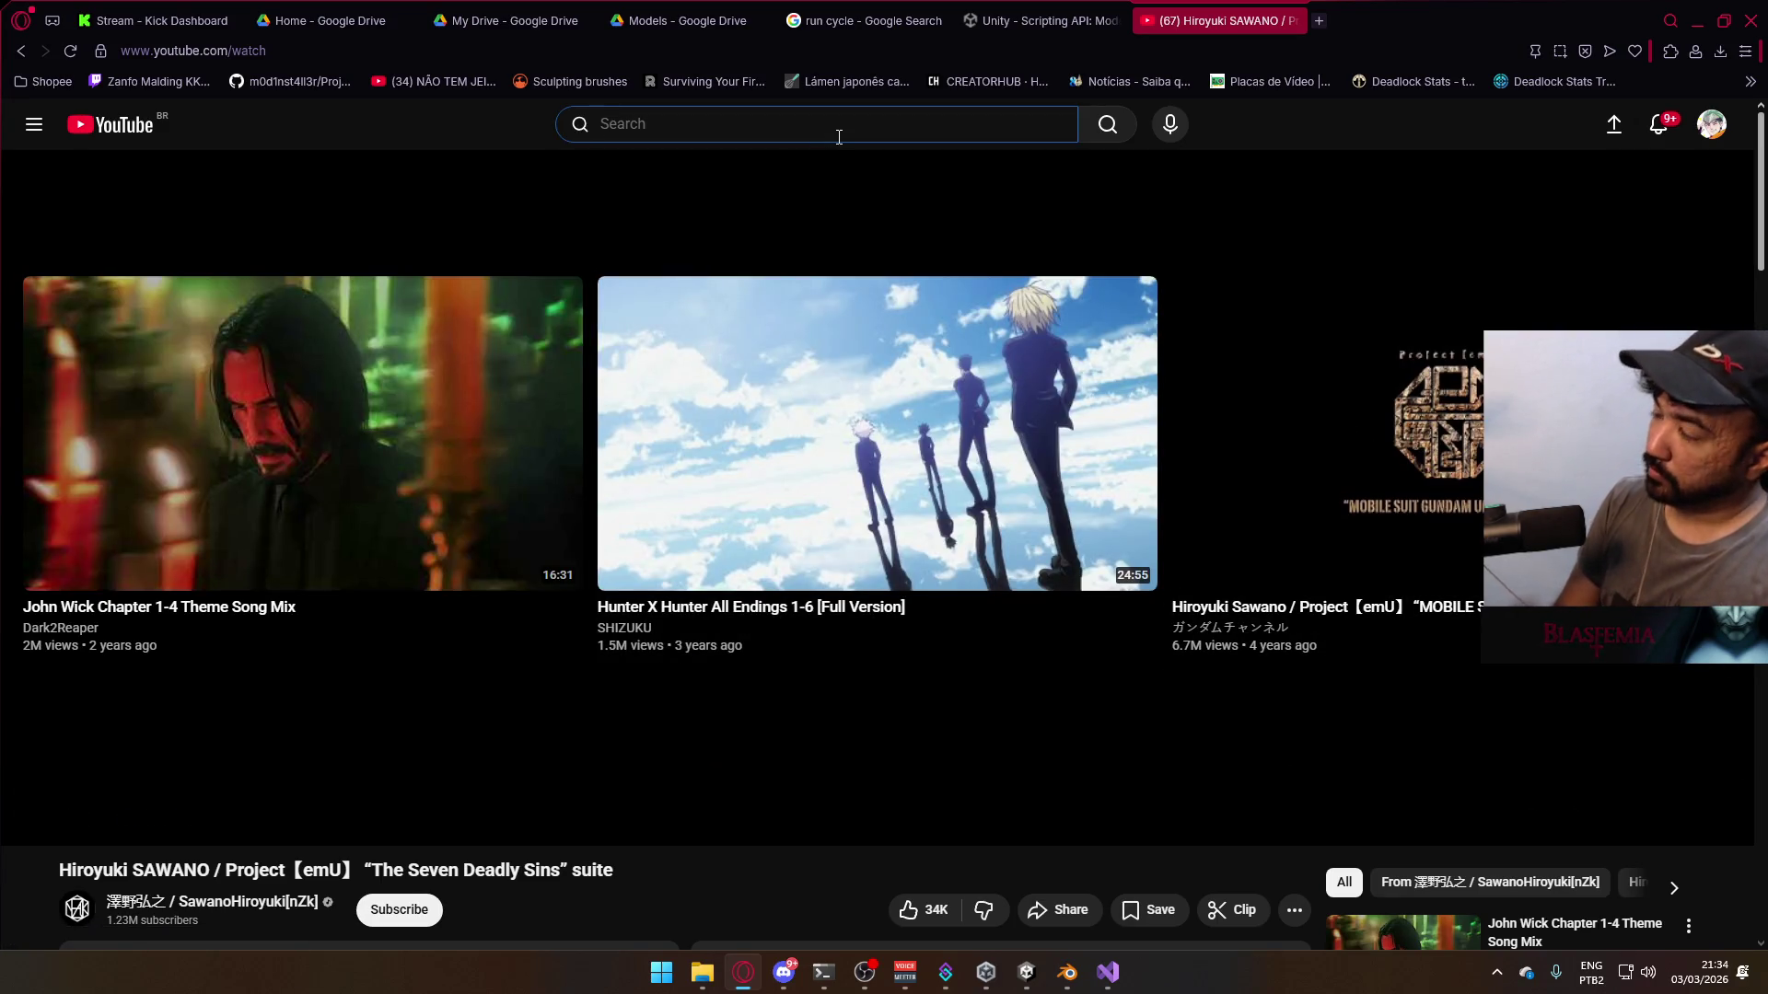
{"action": "type", "text": "vii r"}
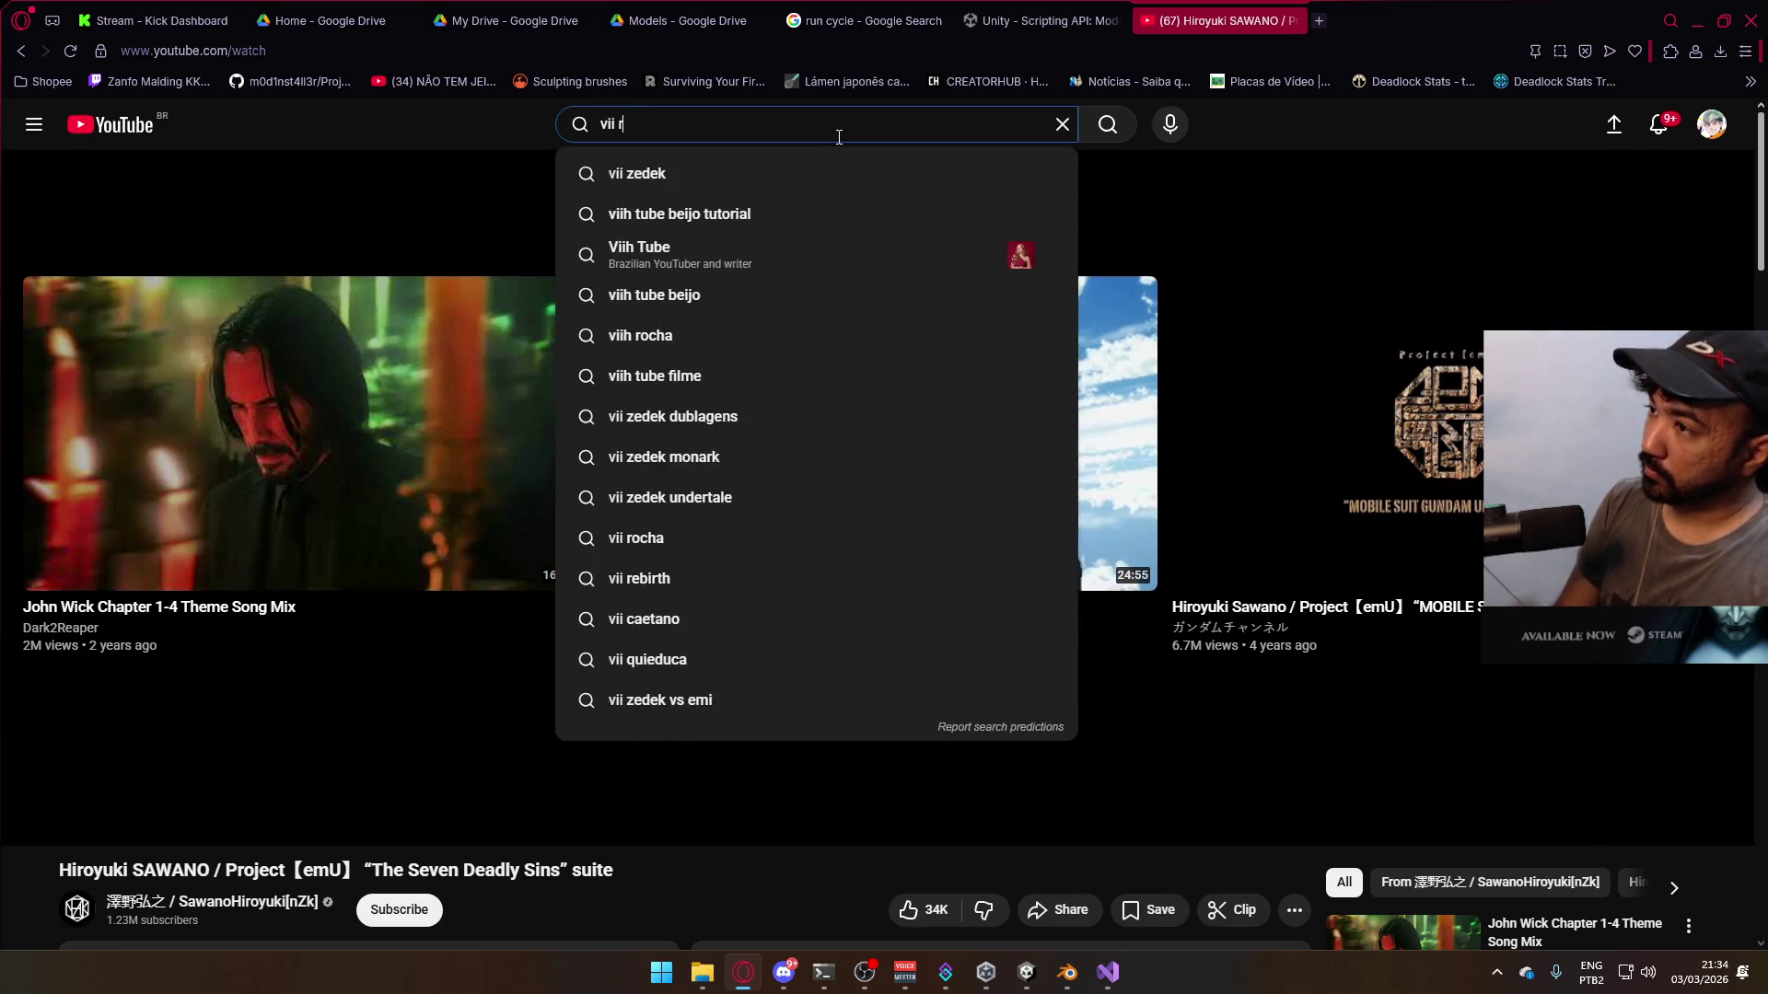
{"action": "type", "text": "emake aerith theme"}
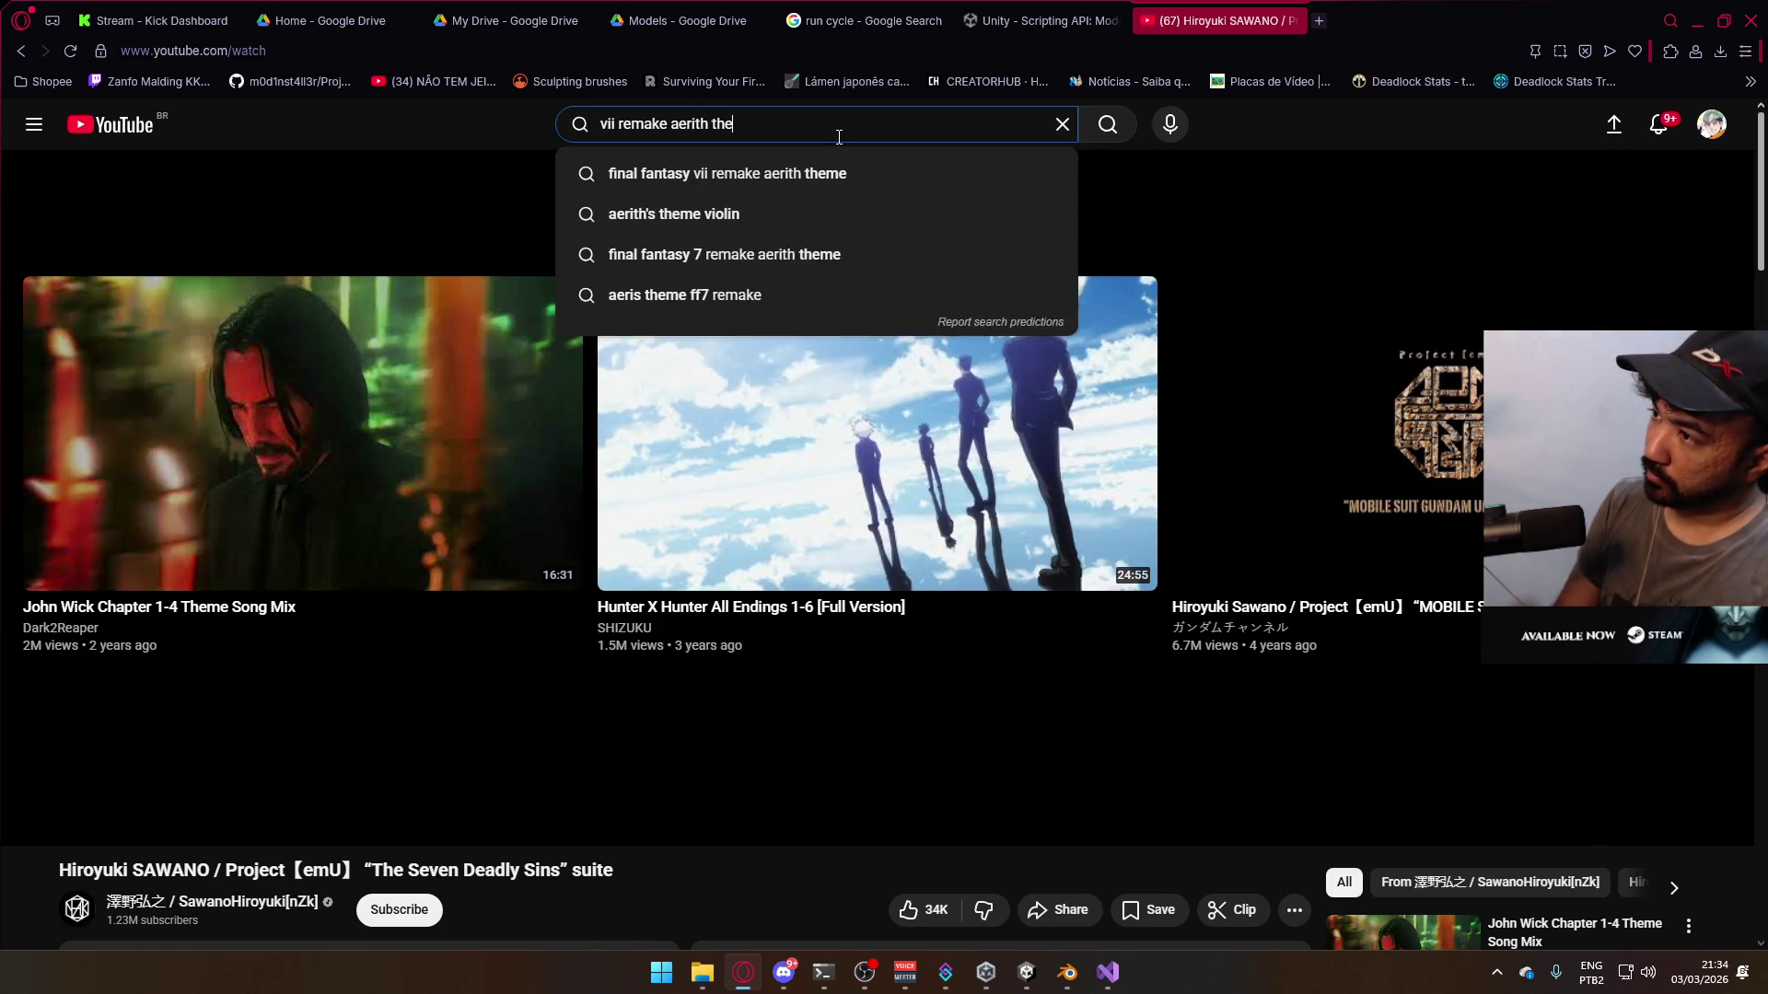
{"action": "key", "text": "Return"}
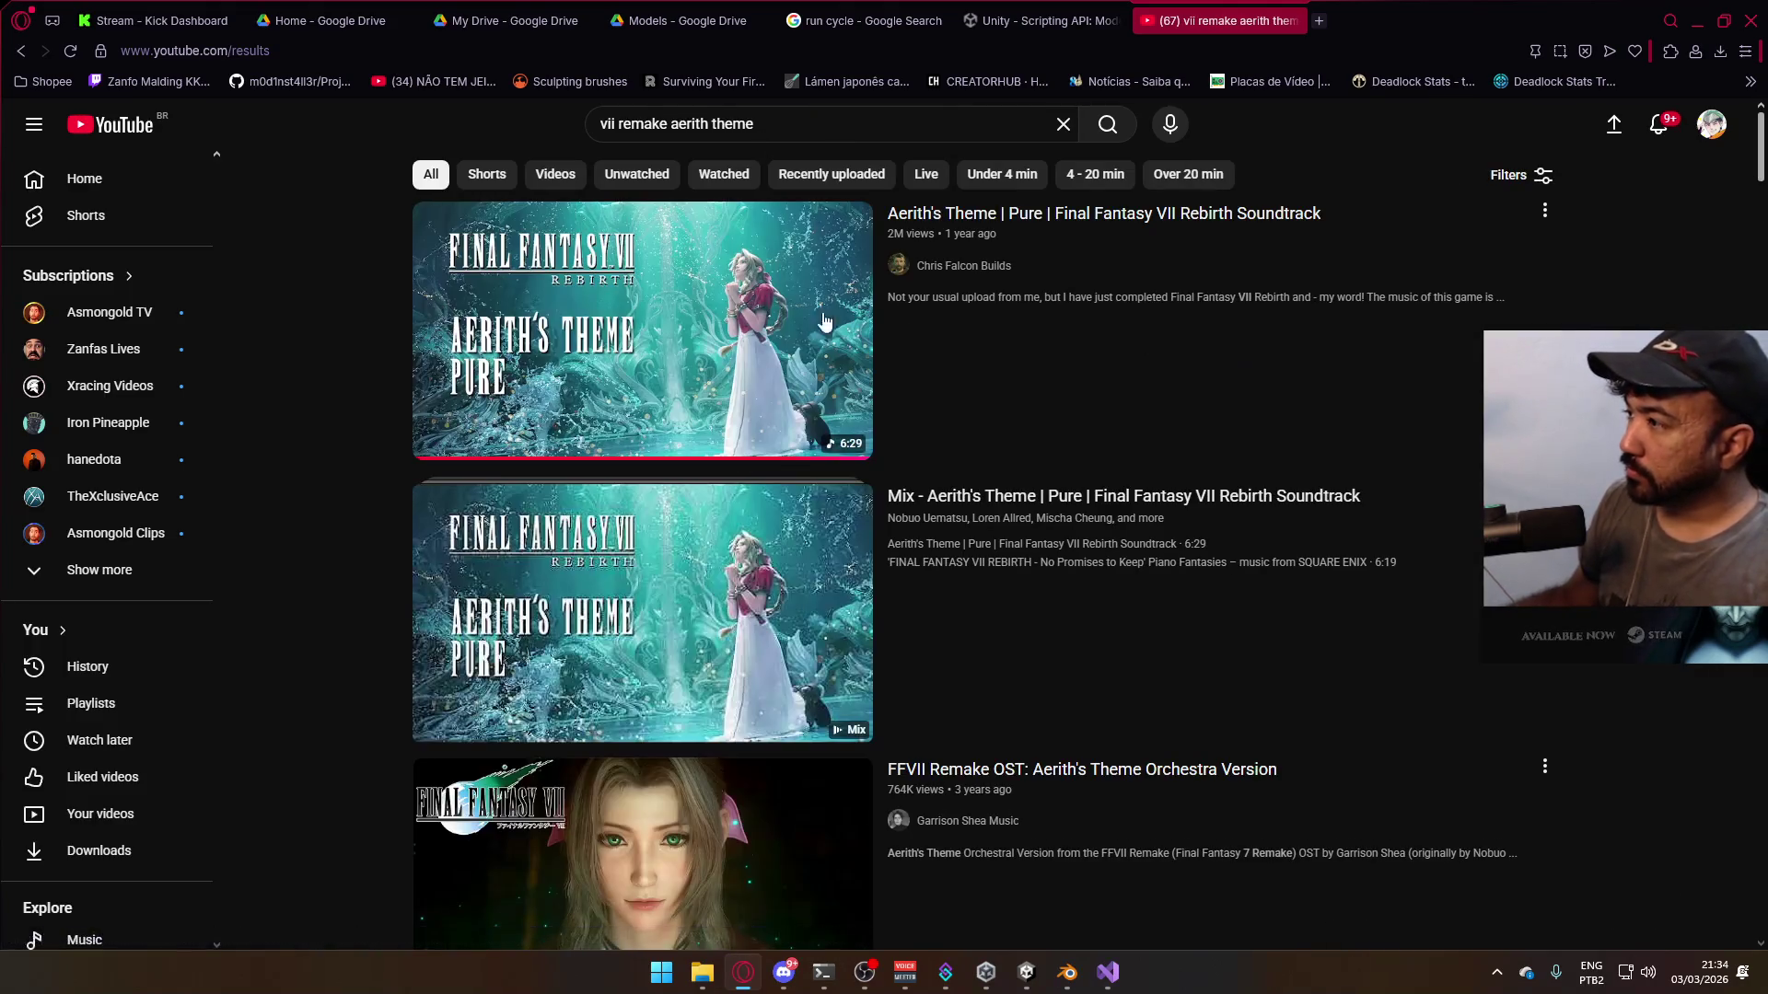
- Play the Aerith's Theme – Home Again soundtrack from the search results
{"action": "scroll", "coordinate": [1054, 648], "scroll_direction": "down", "scroll_amount": 1}
{"action": "scroll", "coordinate": [1104, 599], "scroll_direction": "down", "scroll_amount": 3}
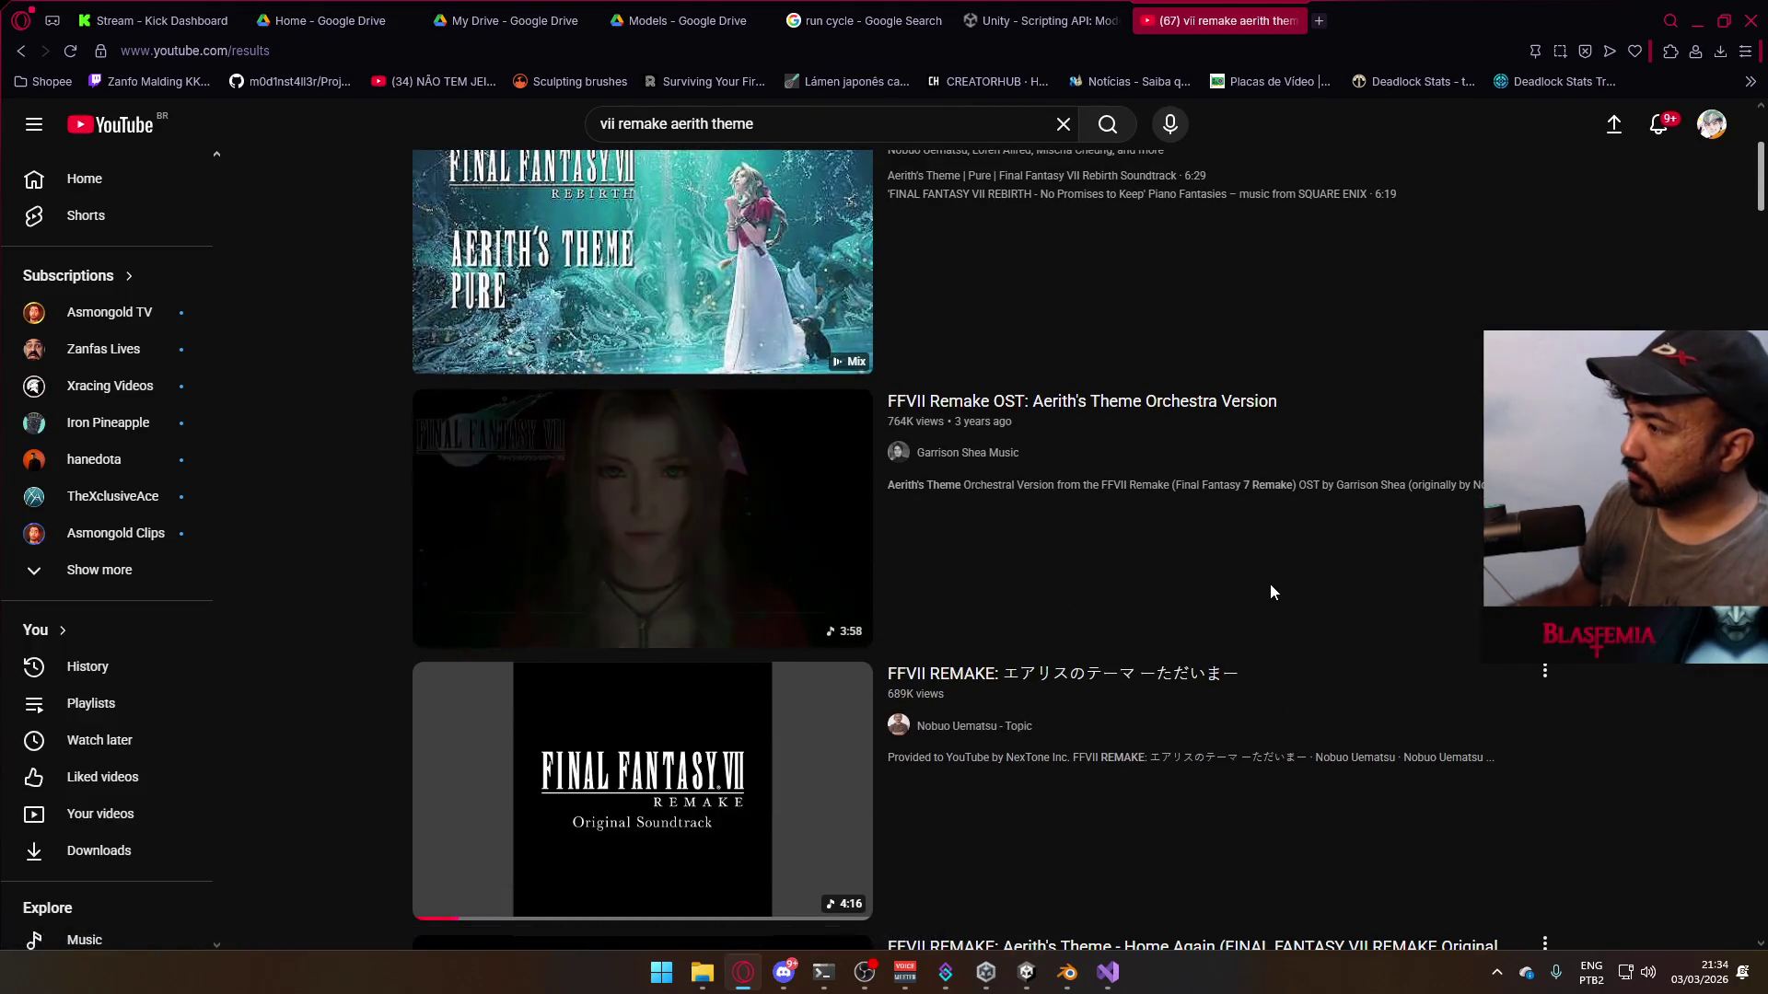
{"action": "scroll", "coordinate": [1381, 624], "scroll_direction": "down", "scroll_amount": 4}
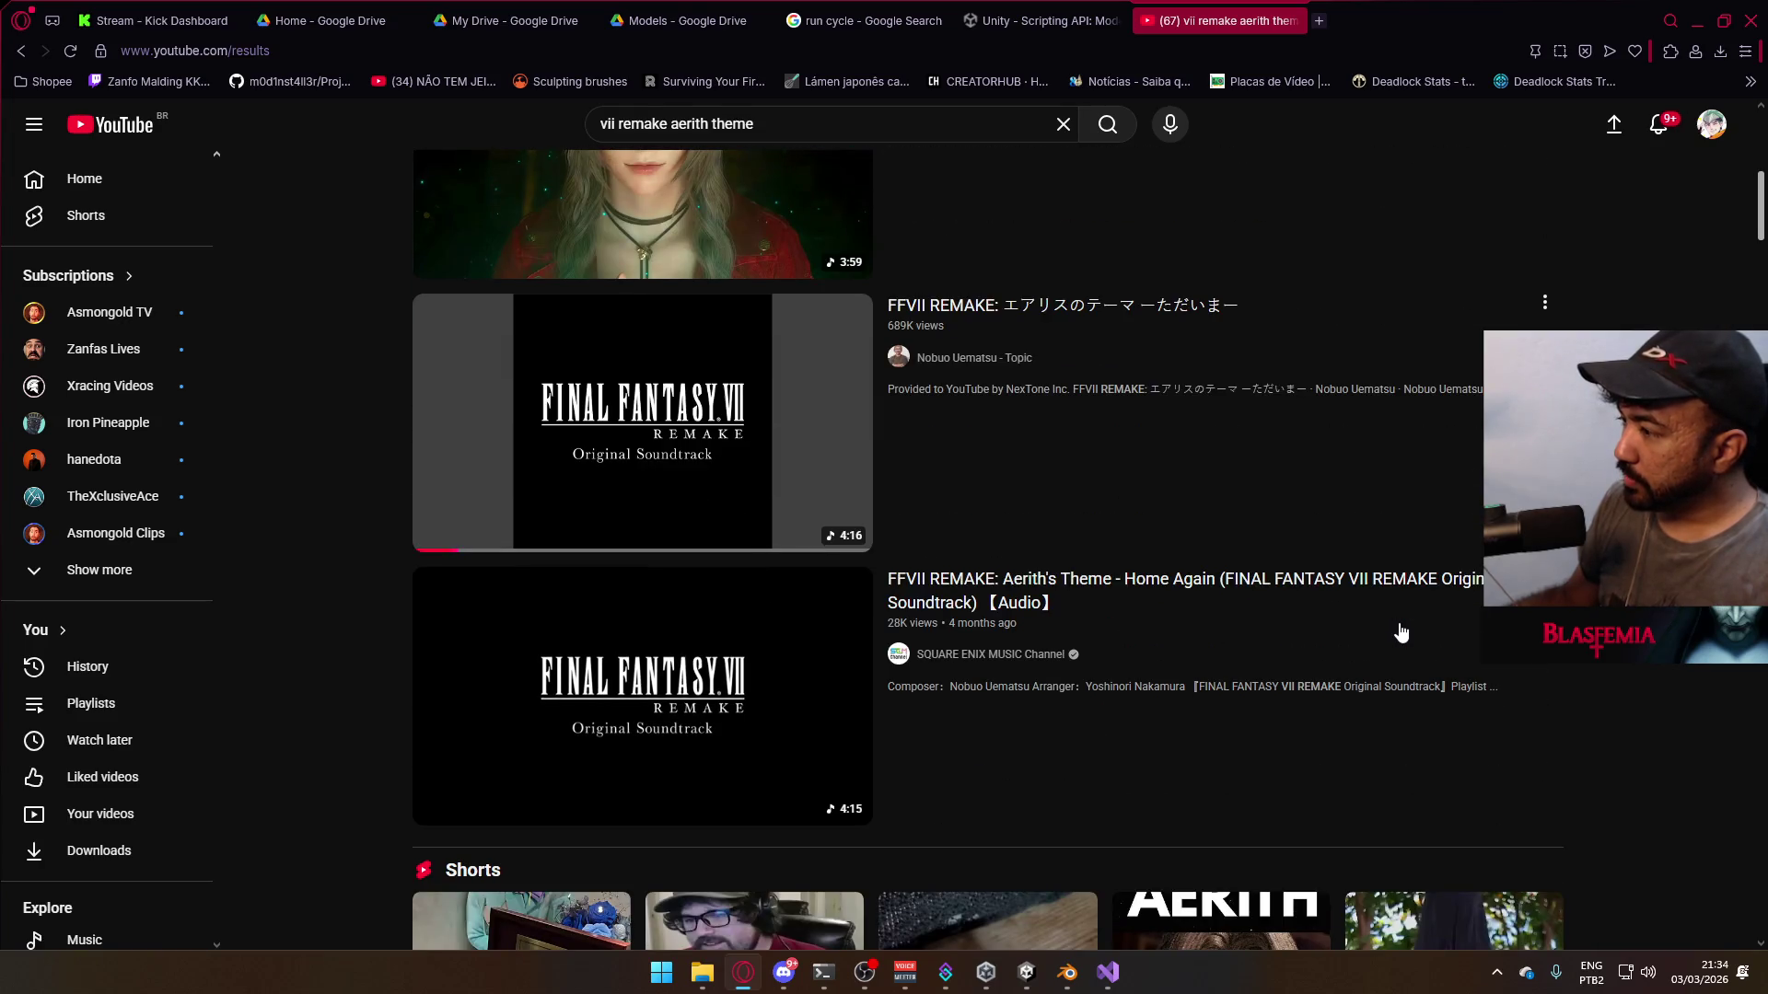
{"action": "left_click", "coordinate": [1043, 656]}
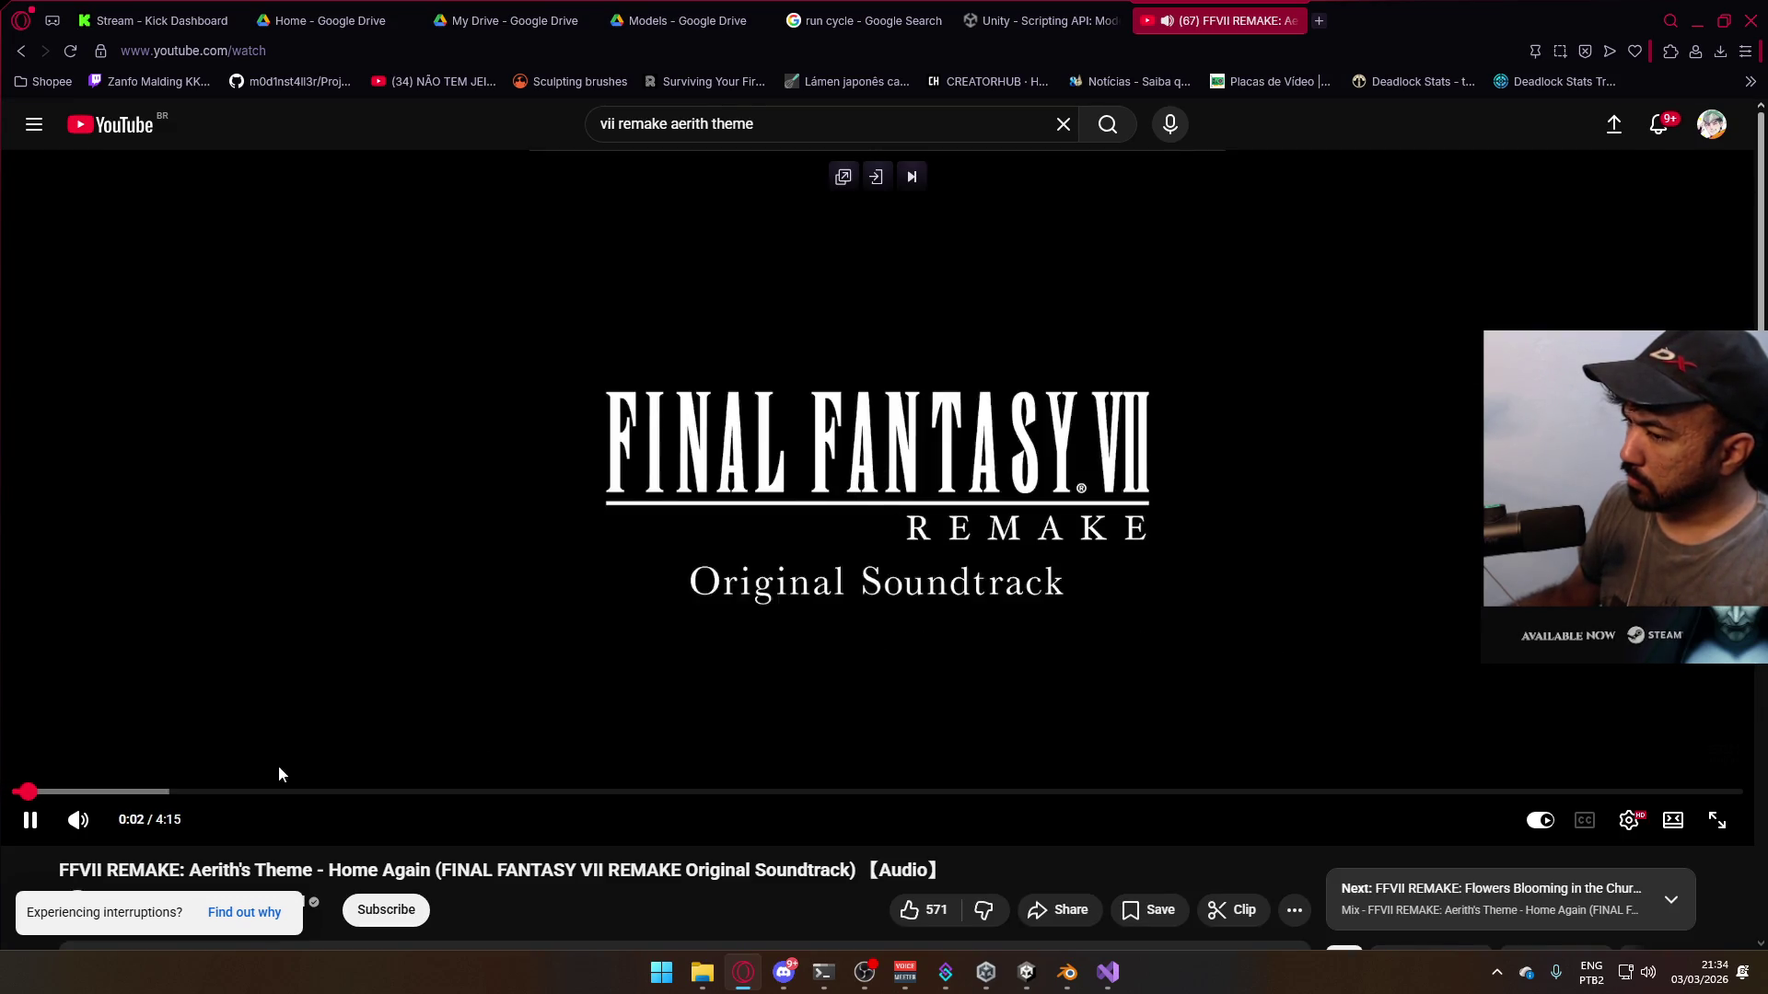
- Skip playback to about 2:00, browse the comments, and select 'theme' in the search box
{"action": "left_click", "coordinate": [337, 792]}
{"action": "scroll", "coordinate": [734, 657], "scroll_direction": "down", "scroll_amount": 4}
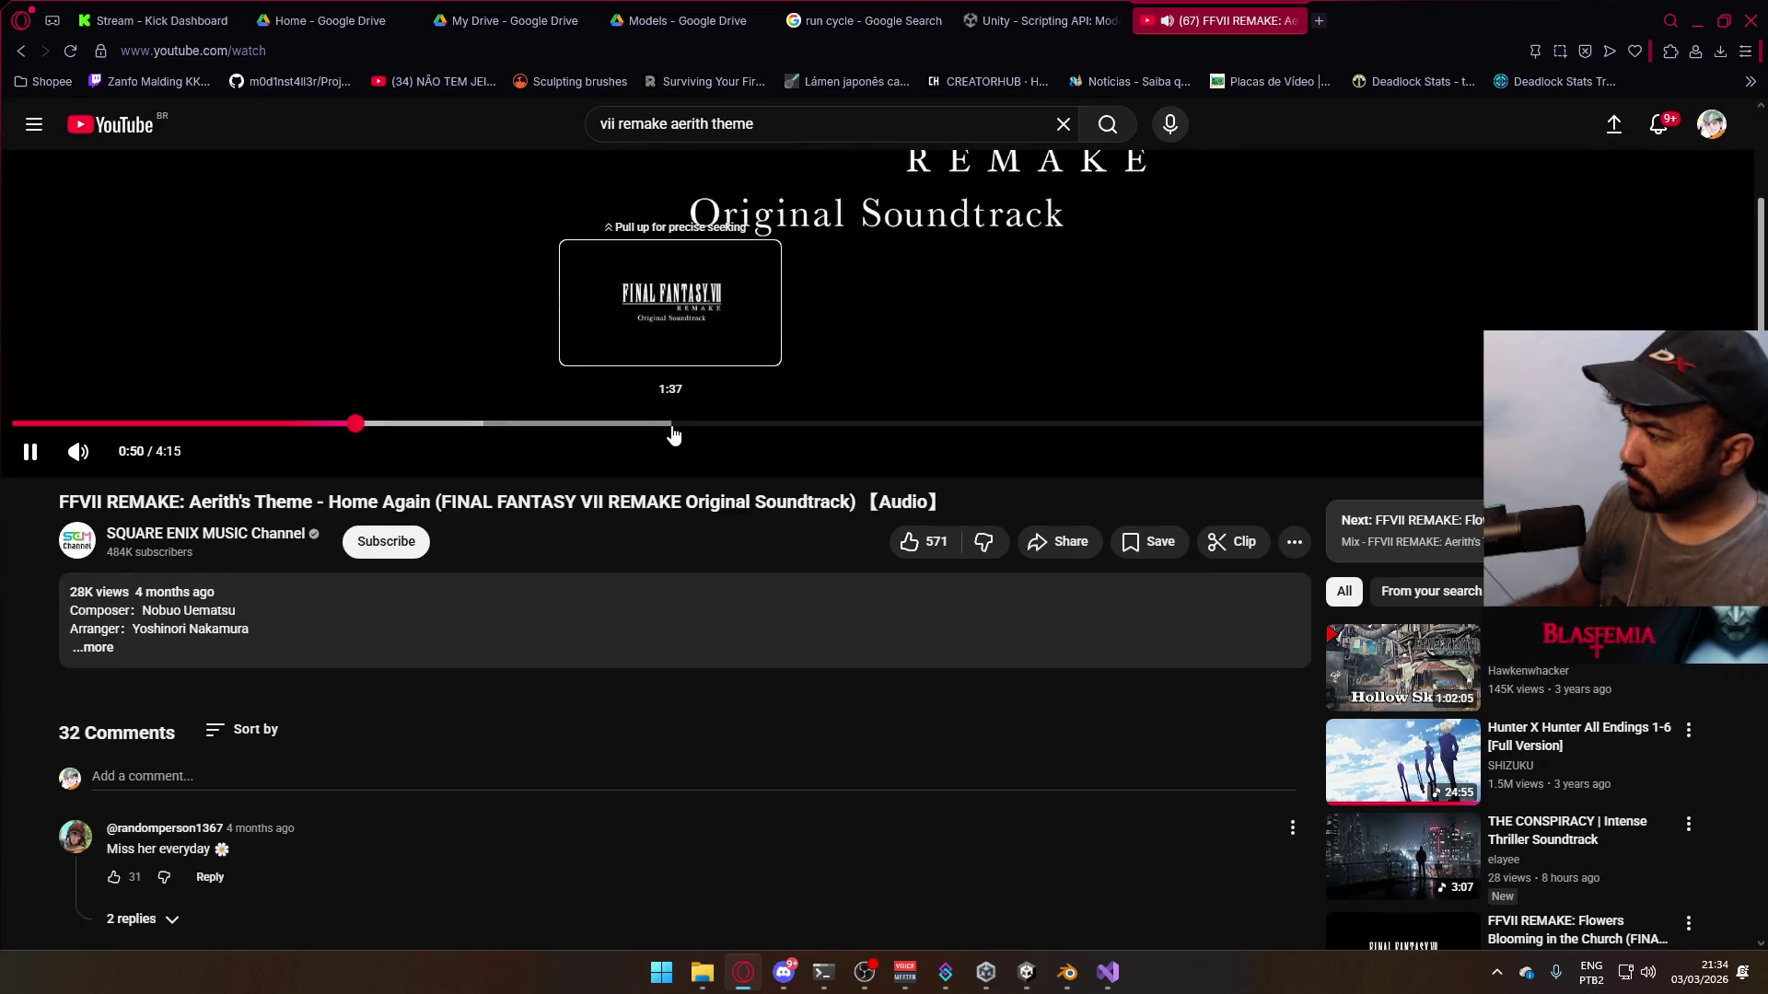
{"action": "scroll", "coordinate": [735, 589], "scroll_direction": "up", "scroll_amount": 3}
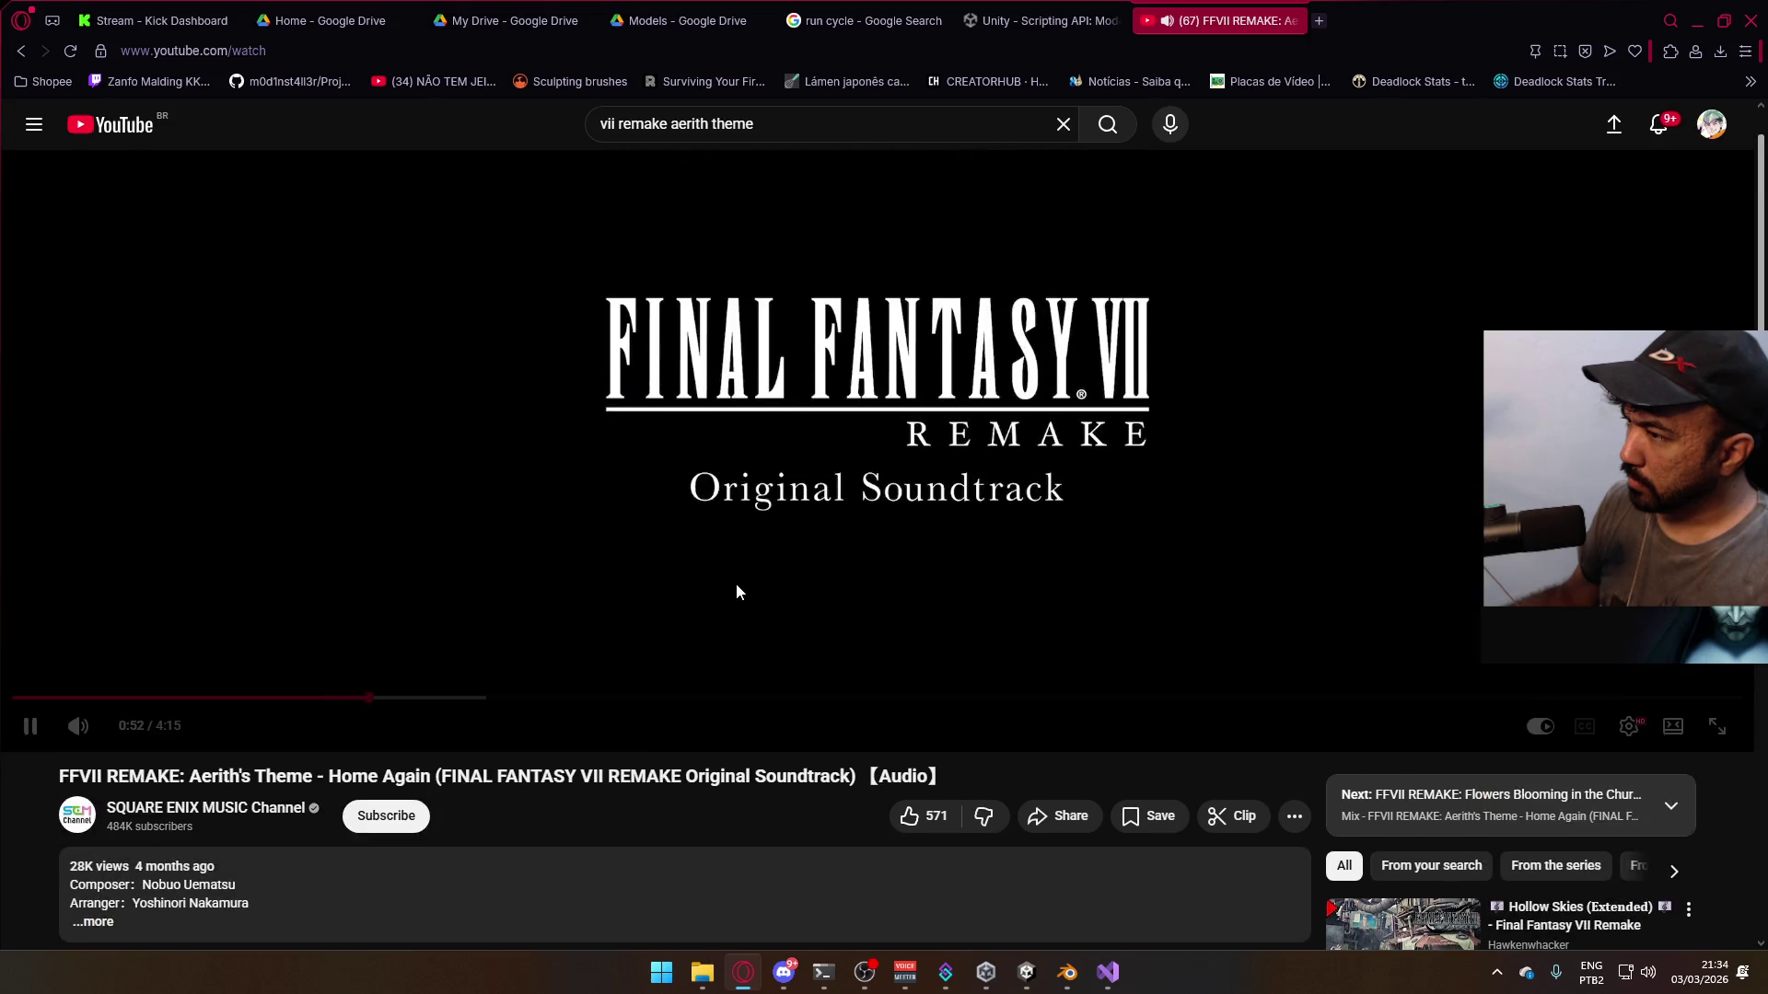
{"action": "left_click", "coordinate": [825, 701]}
{"action": "scroll", "coordinate": [1063, 648], "scroll_direction": "down", "scroll_amount": 4}
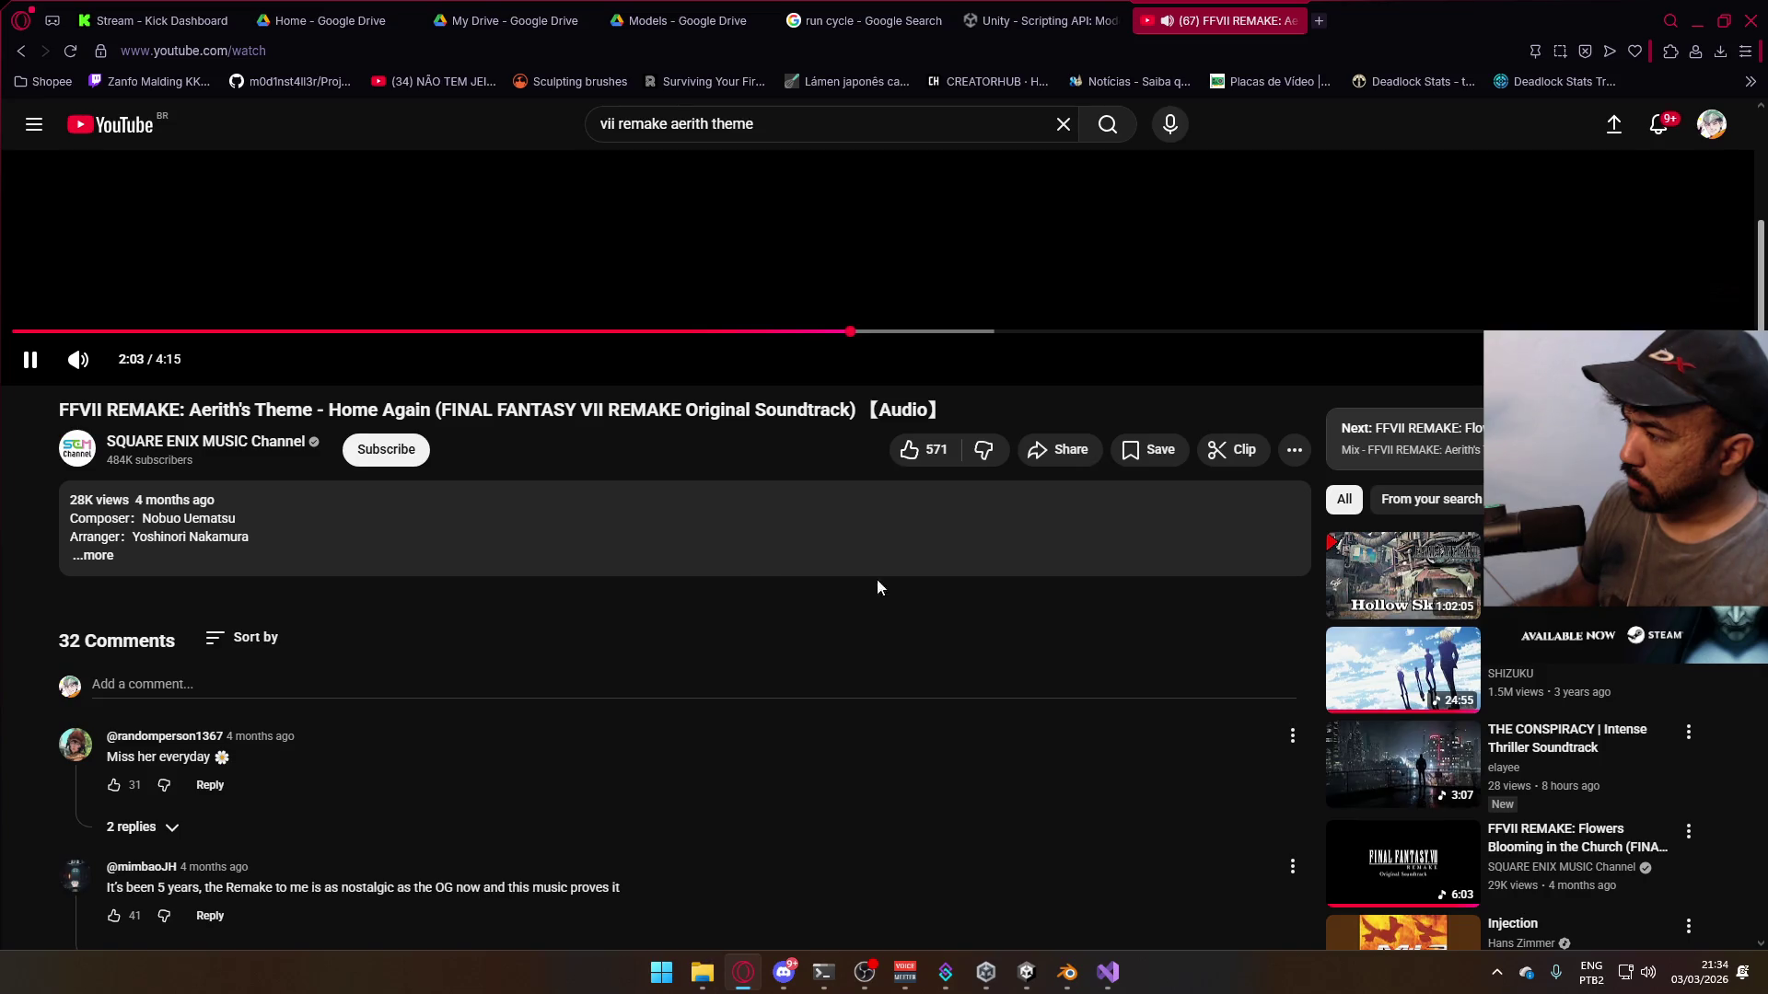
{"action": "scroll", "coordinate": [1101, 664], "scroll_direction": "down", "scroll_amount": 3}
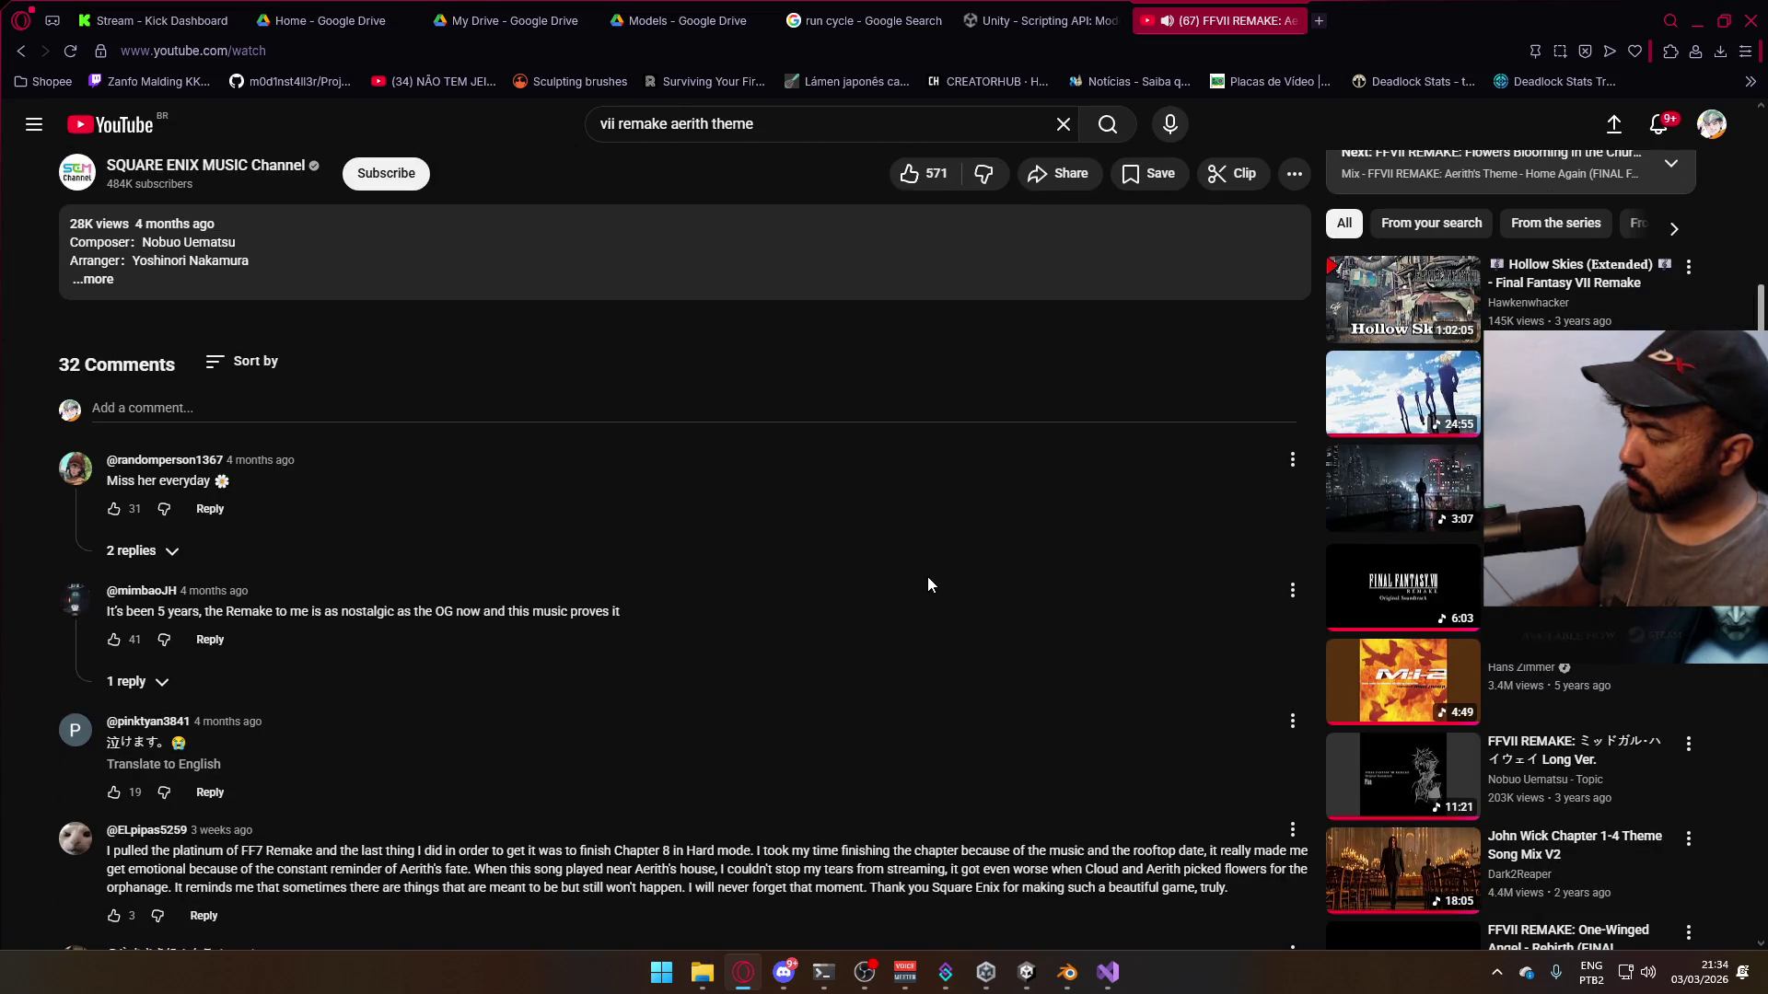
{"action": "scroll", "coordinate": [926, 586], "scroll_direction": "up", "scroll_amount": 8}
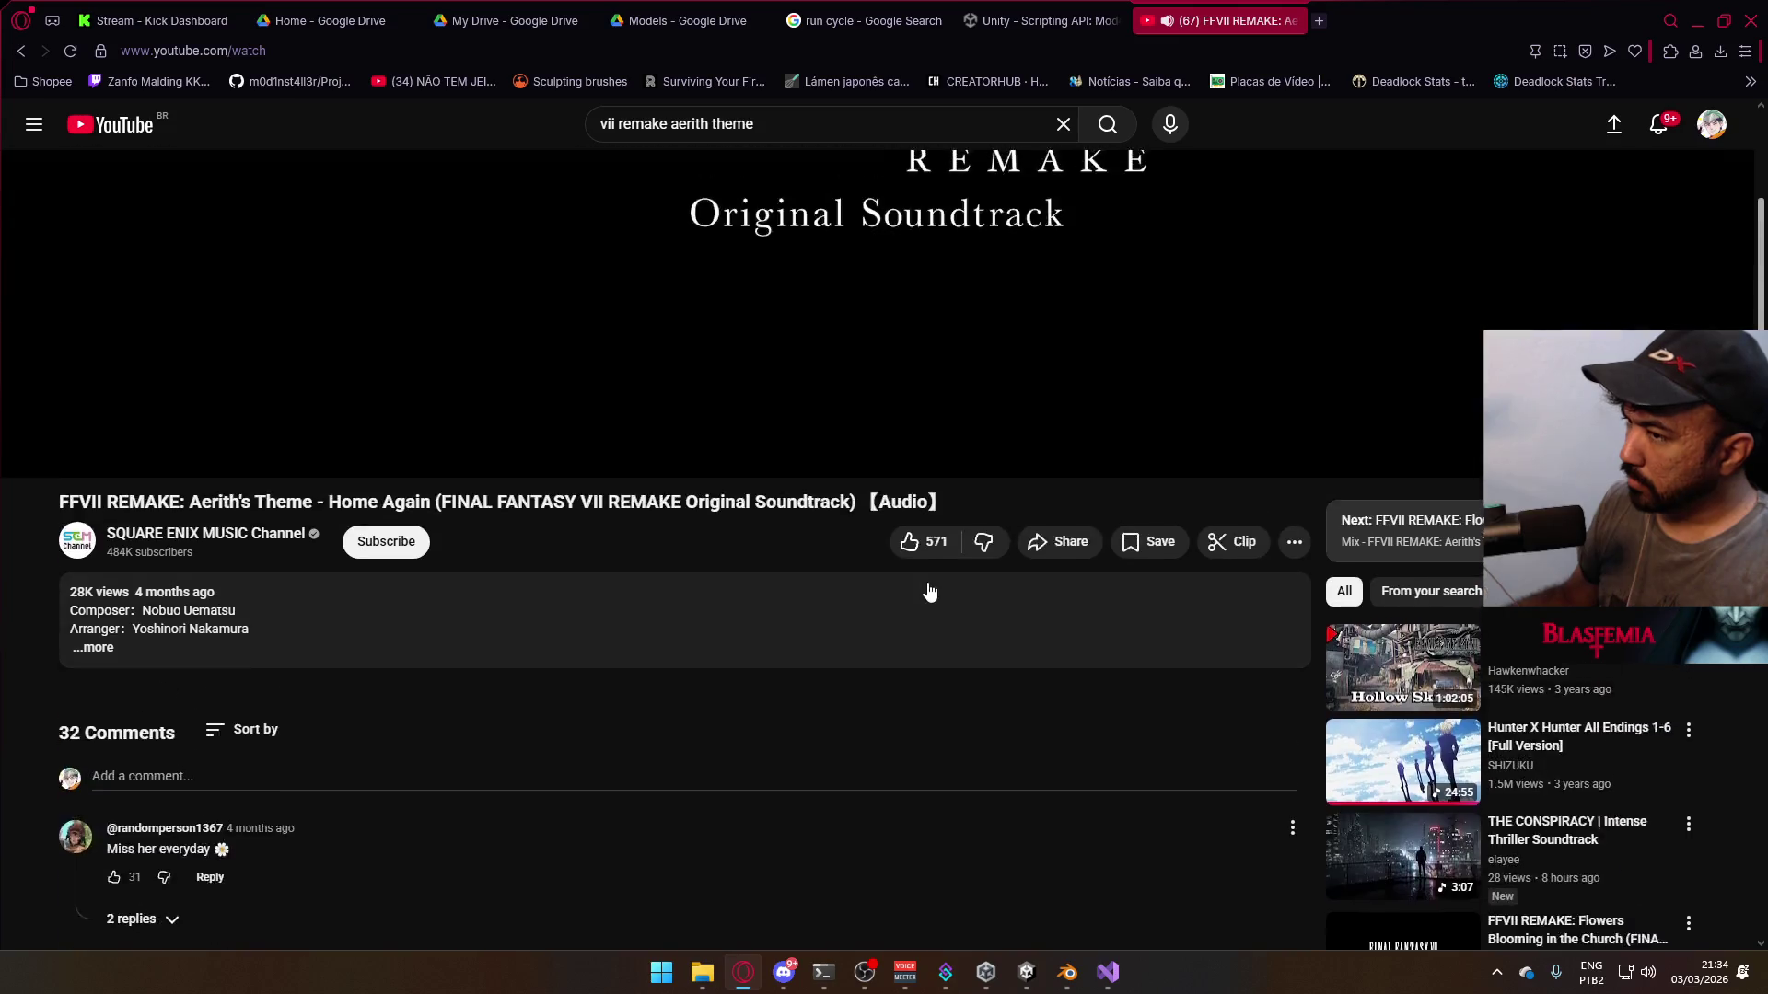
{"action": "left_click_drag", "start_coordinate": [808, 131], "coordinate": [706, 133]}
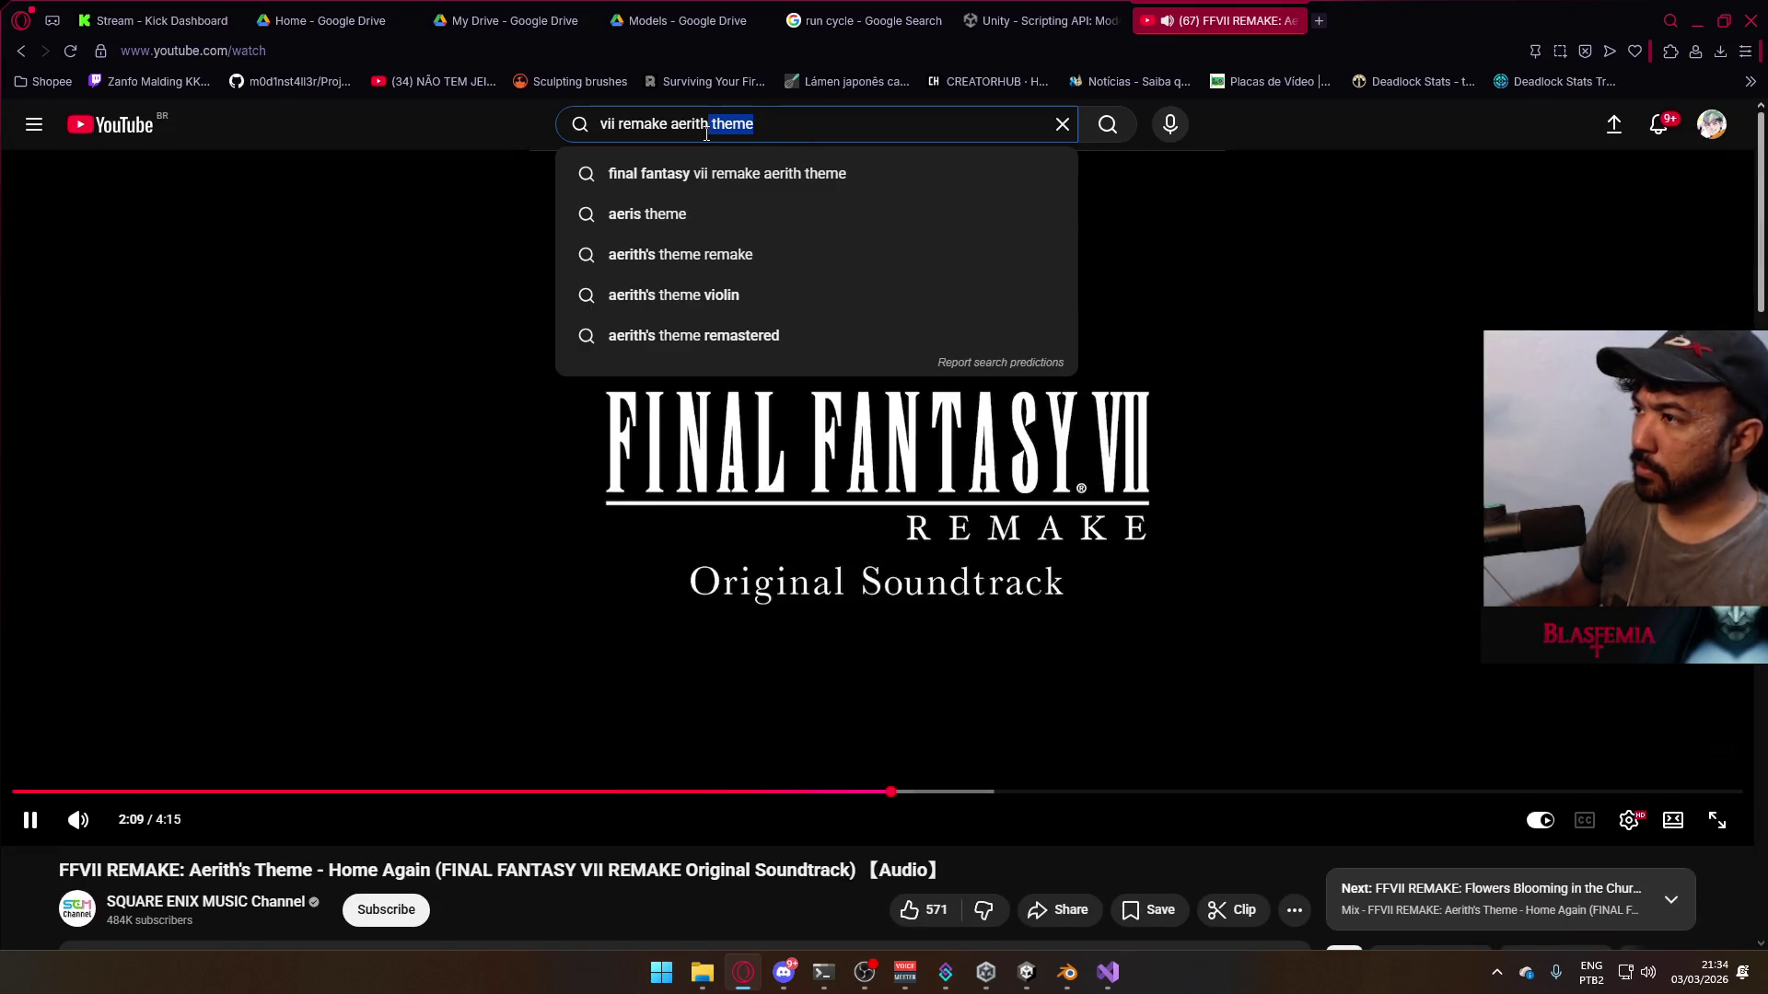
- Change the search to 'vii remake aerith house ost'
{"action": "key", "text": "BackSpace"}
{"action": "type", "text": "house"}
{"action": "key", "text": "Return"}
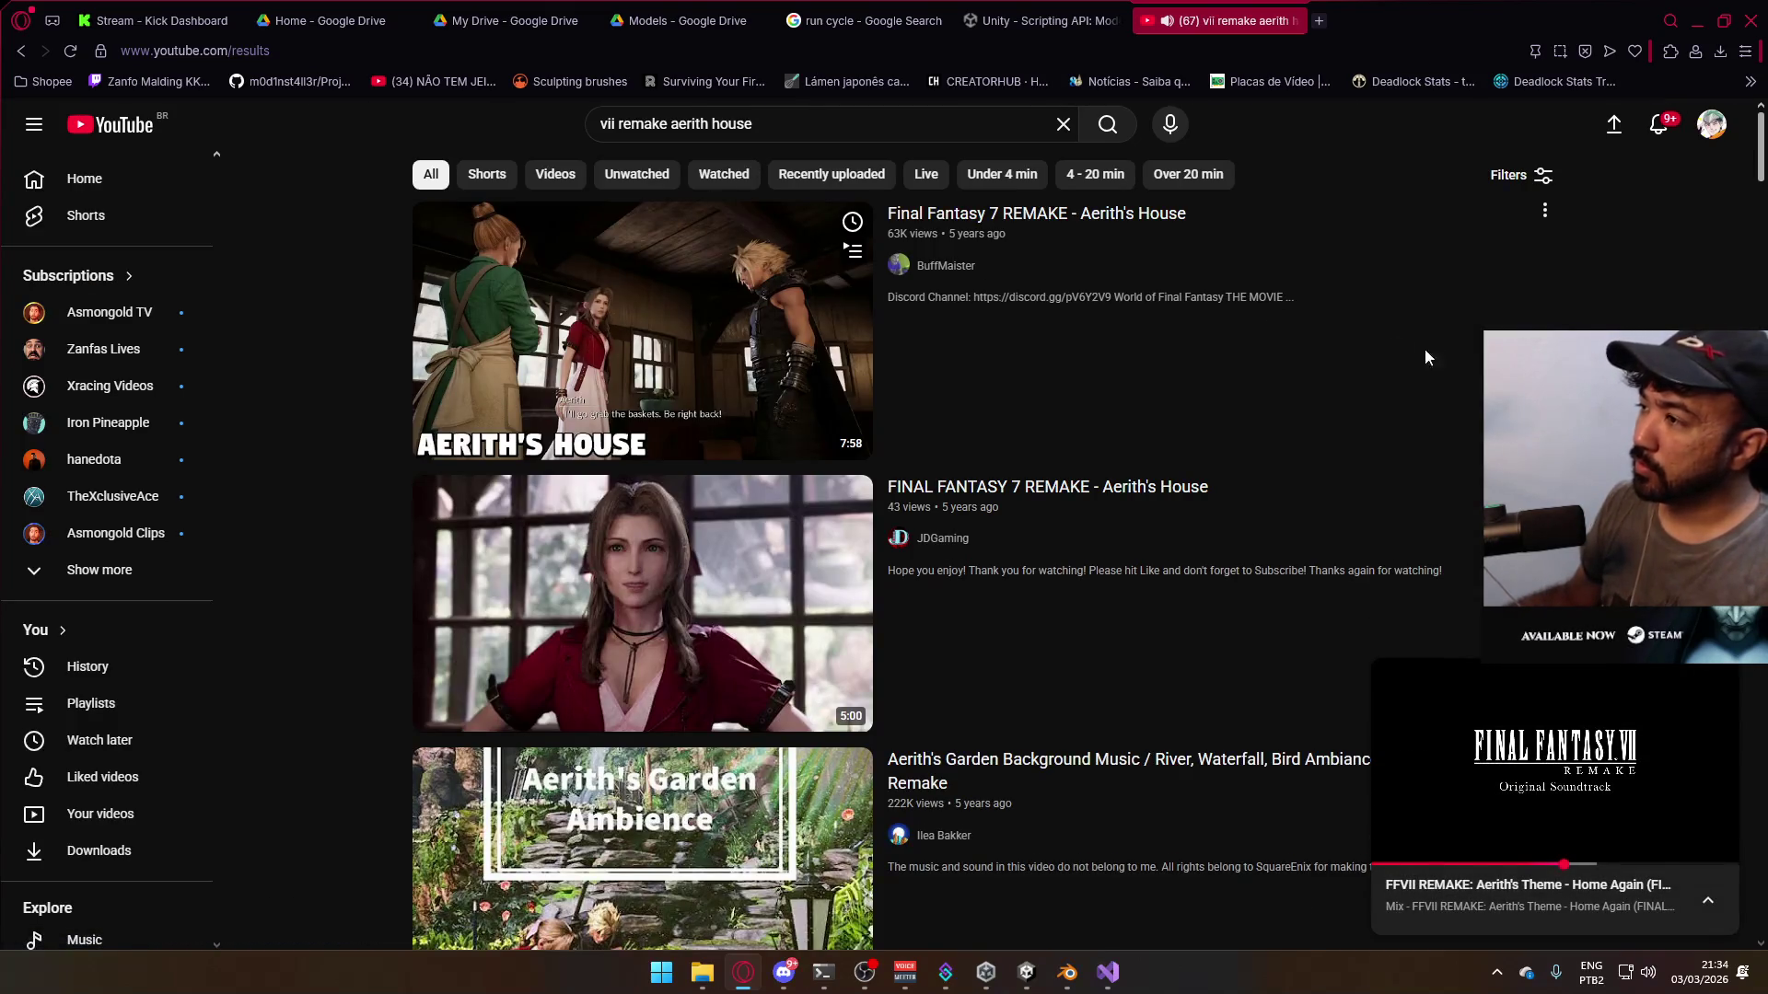
{"action": "left_click", "coordinate": [836, 124]}
{"action": "type", "text": "ost"}
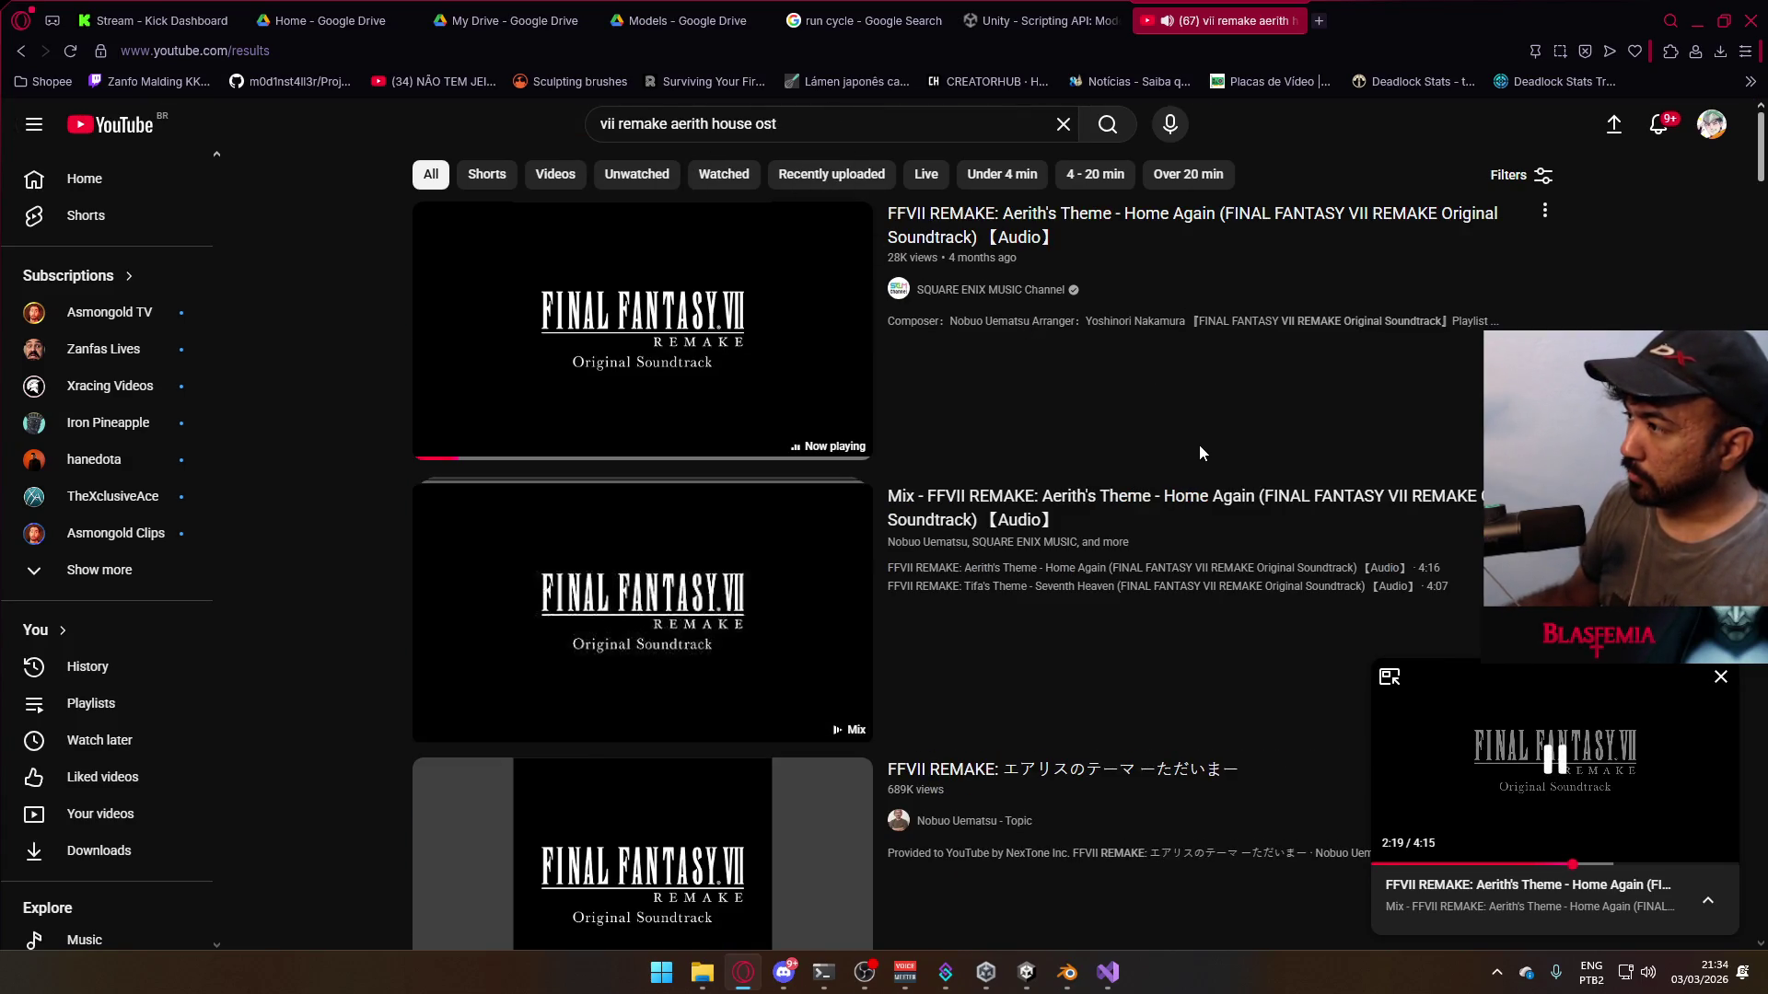
- Open the Flowers Blooming in the Church video and browse its page
{"action": "scroll", "coordinate": [1195, 580], "scroll_direction": "down", "scroll_amount": 4}
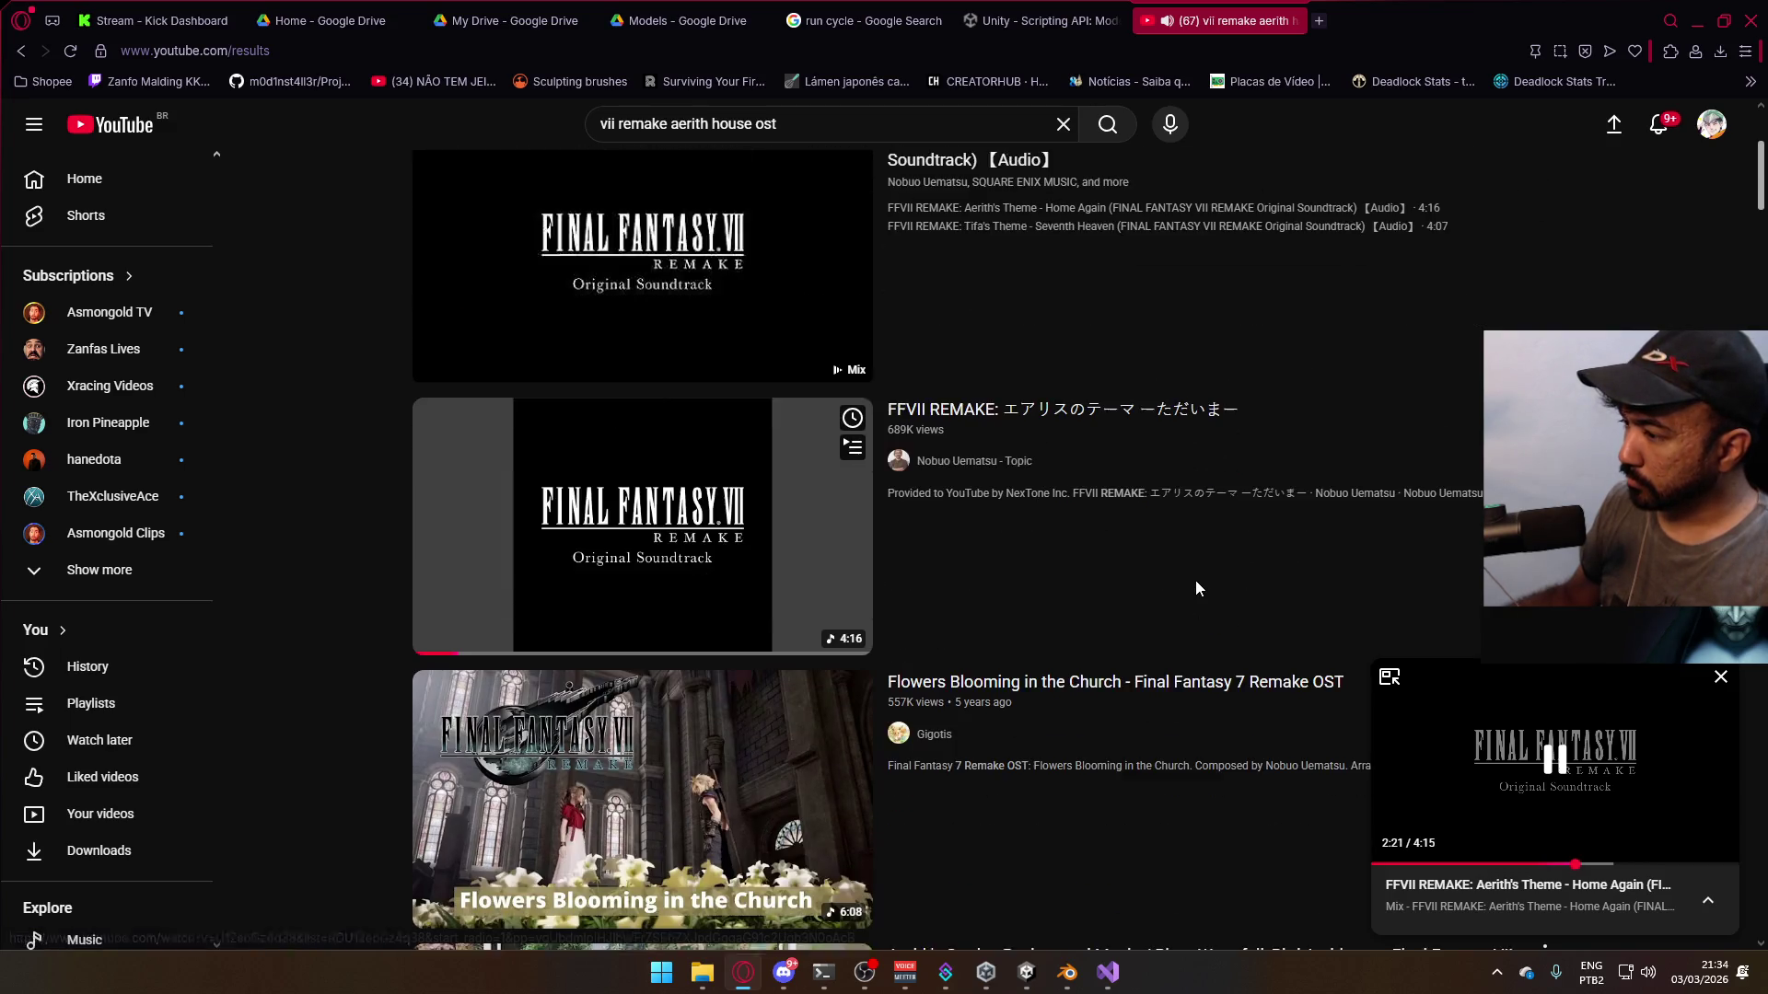
{"action": "scroll", "coordinate": [1235, 512], "scroll_direction": "down", "scroll_amount": 3}
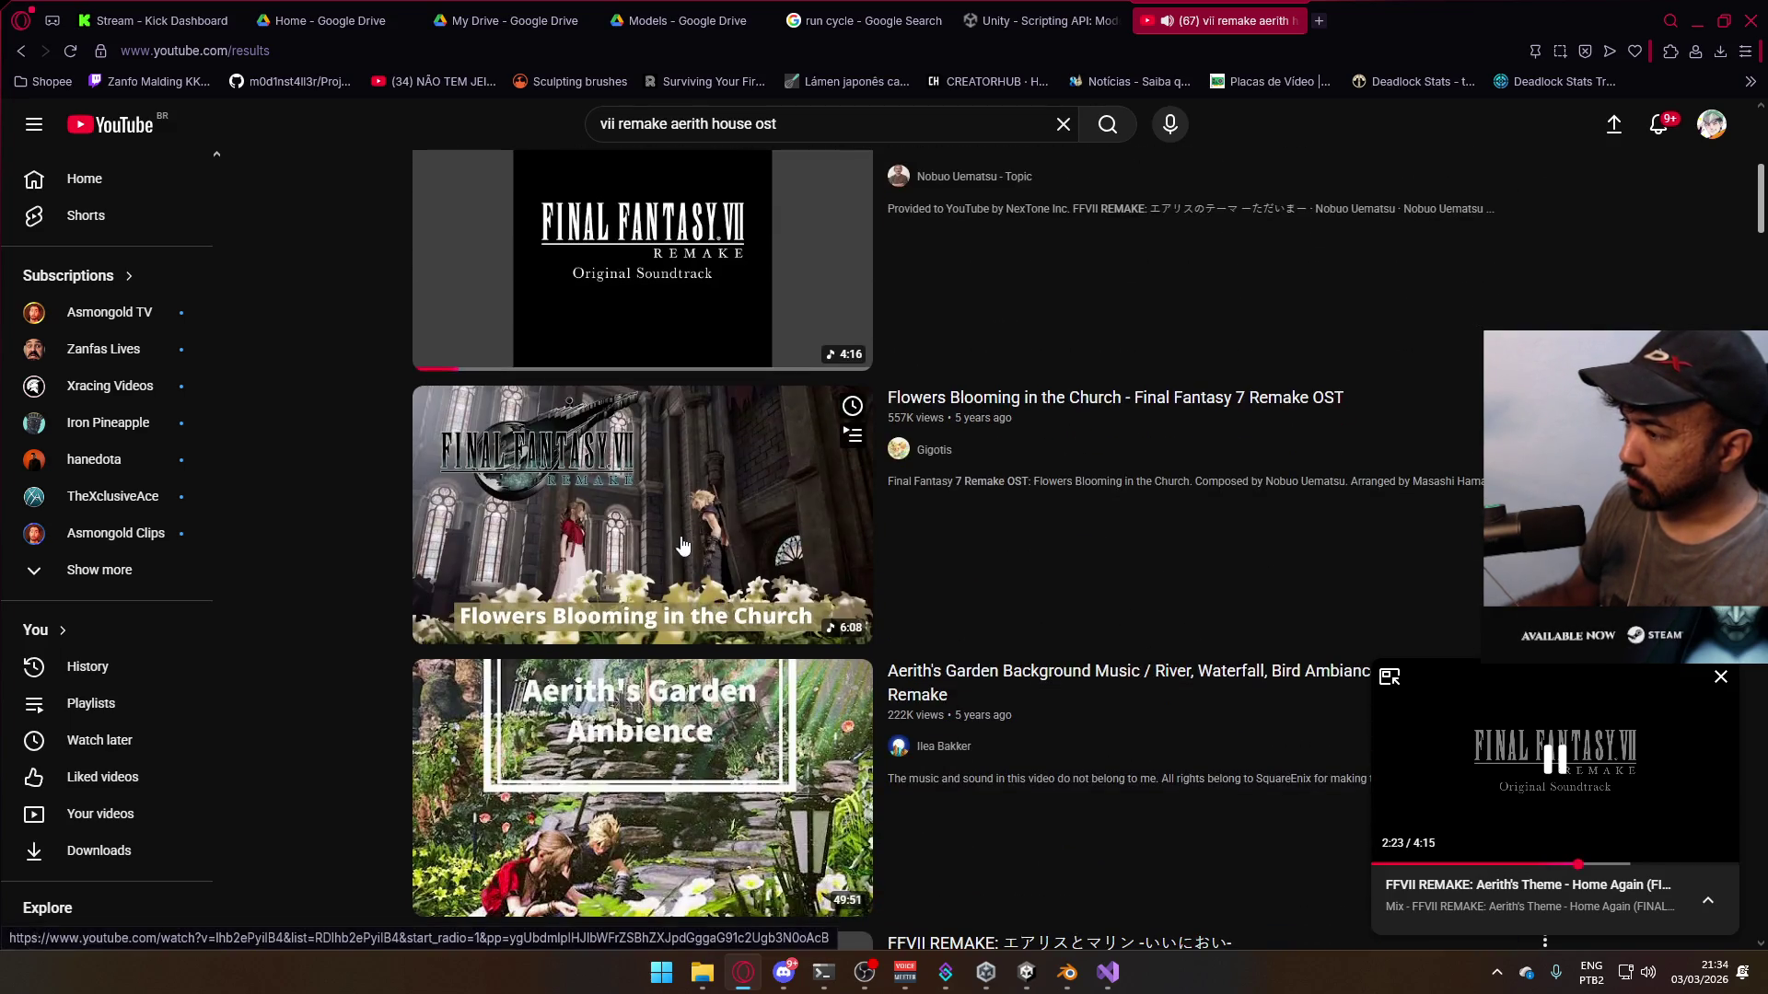
{"action": "key", "text": "i"}
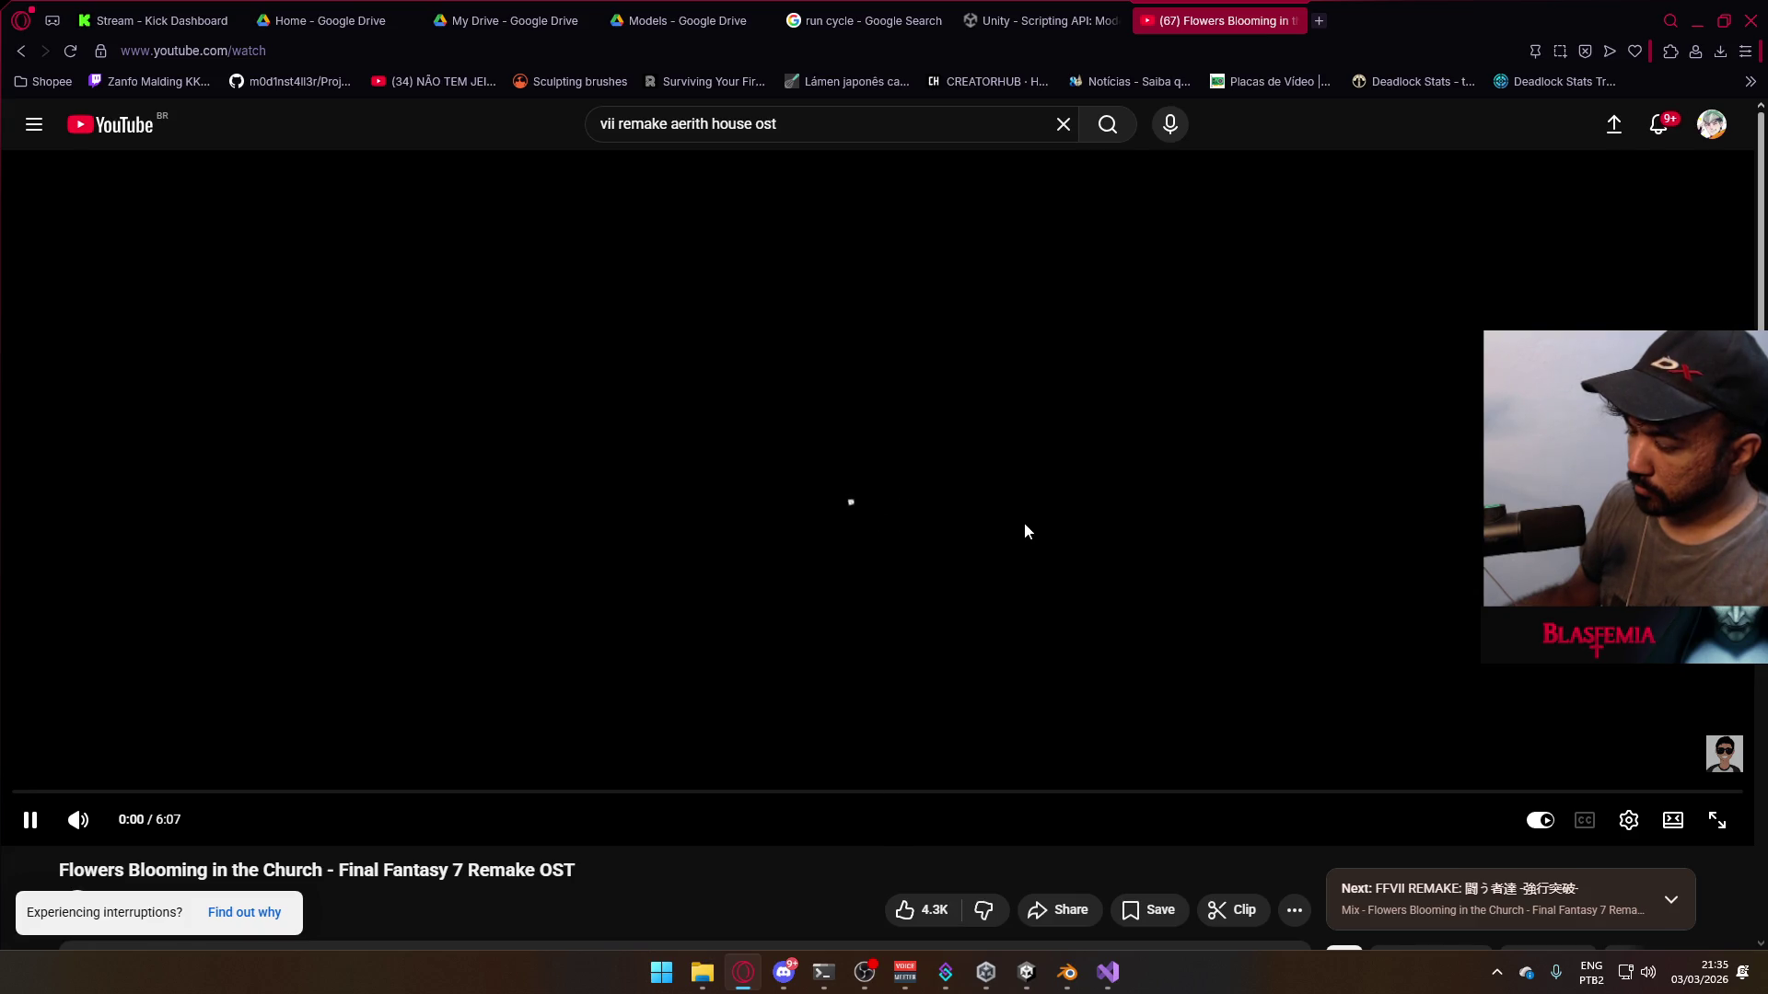
{"action": "scroll", "coordinate": [1026, 532], "scroll_direction": "down", "scroll_amount": 4}
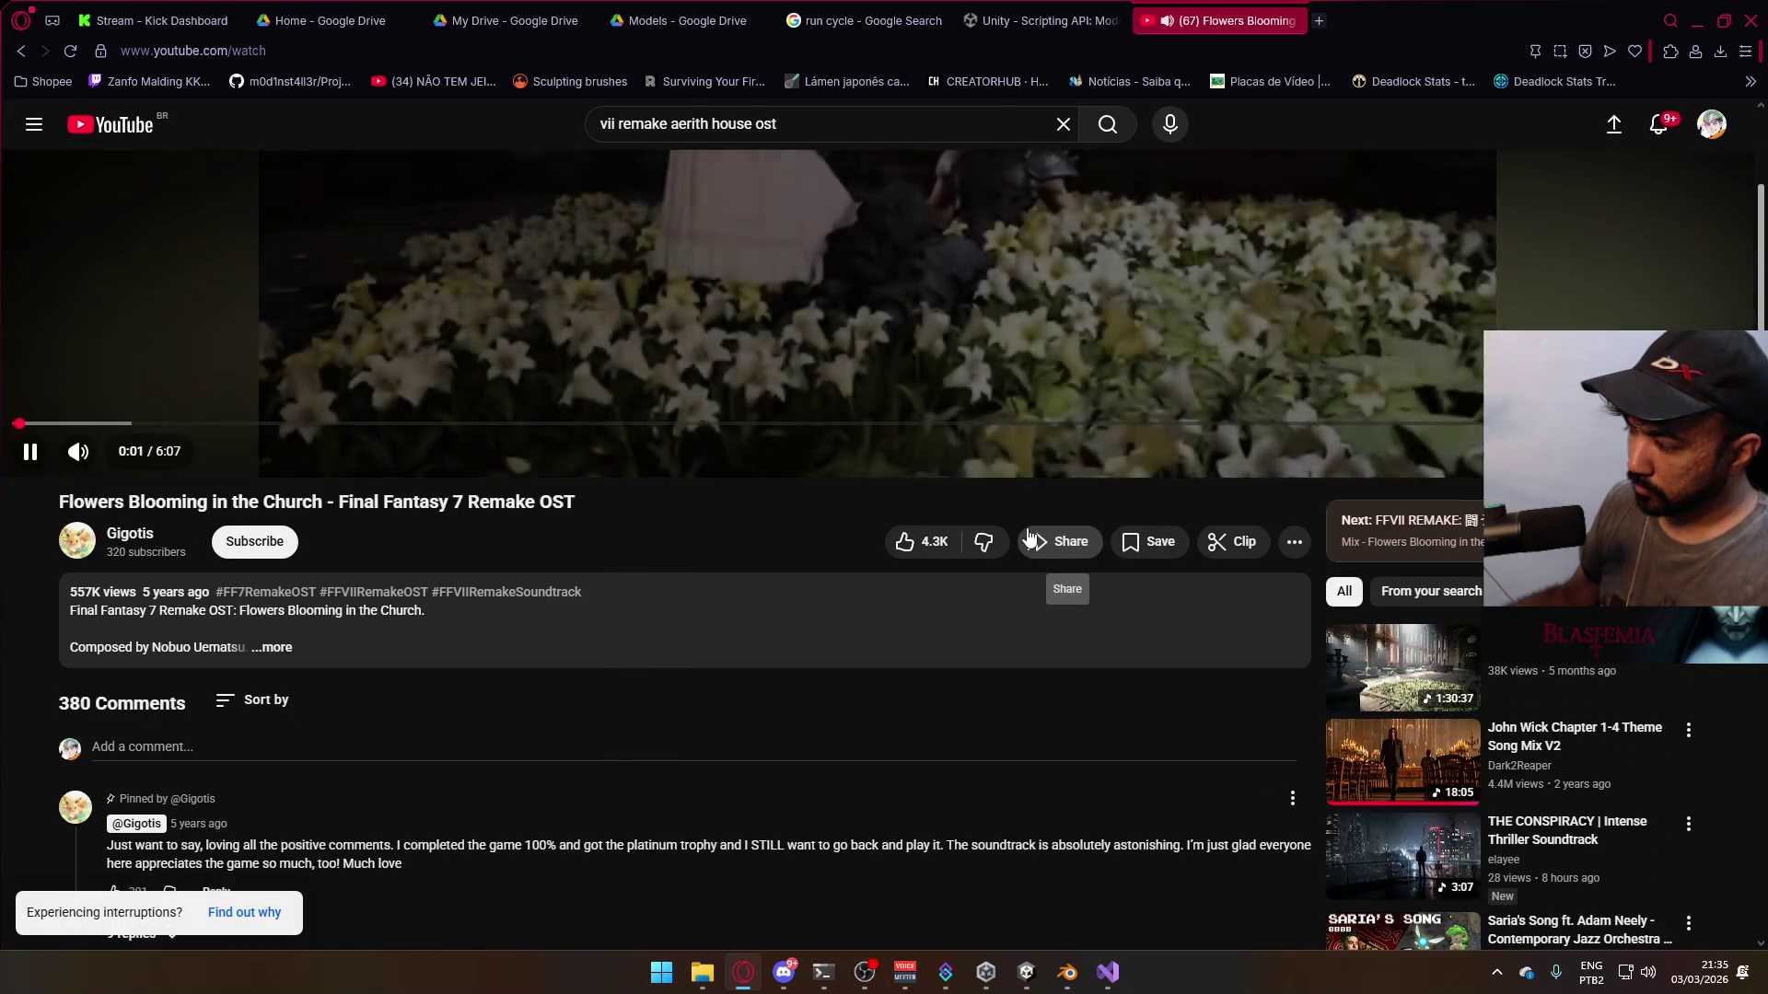
{"action": "scroll", "coordinate": [1029, 537], "scroll_direction": "up", "scroll_amount": 3}
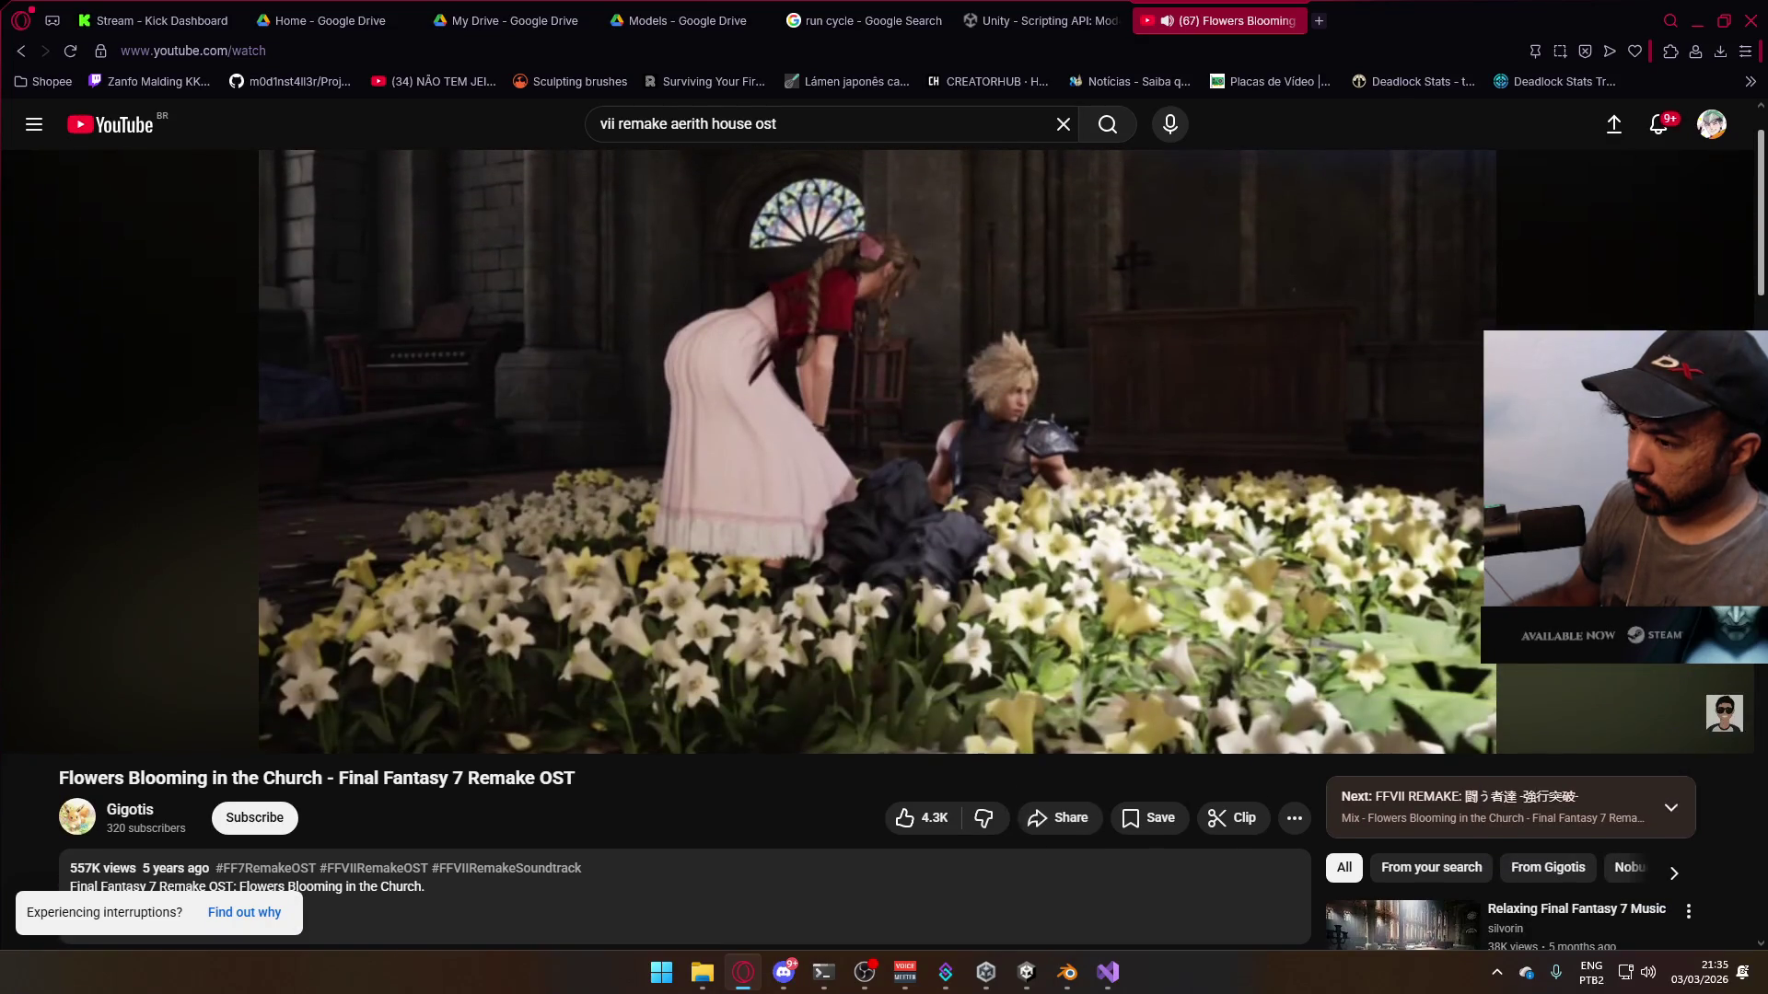
{"action": "scroll", "coordinate": [1017, 541], "scroll_direction": "down", "scroll_amount": 4}
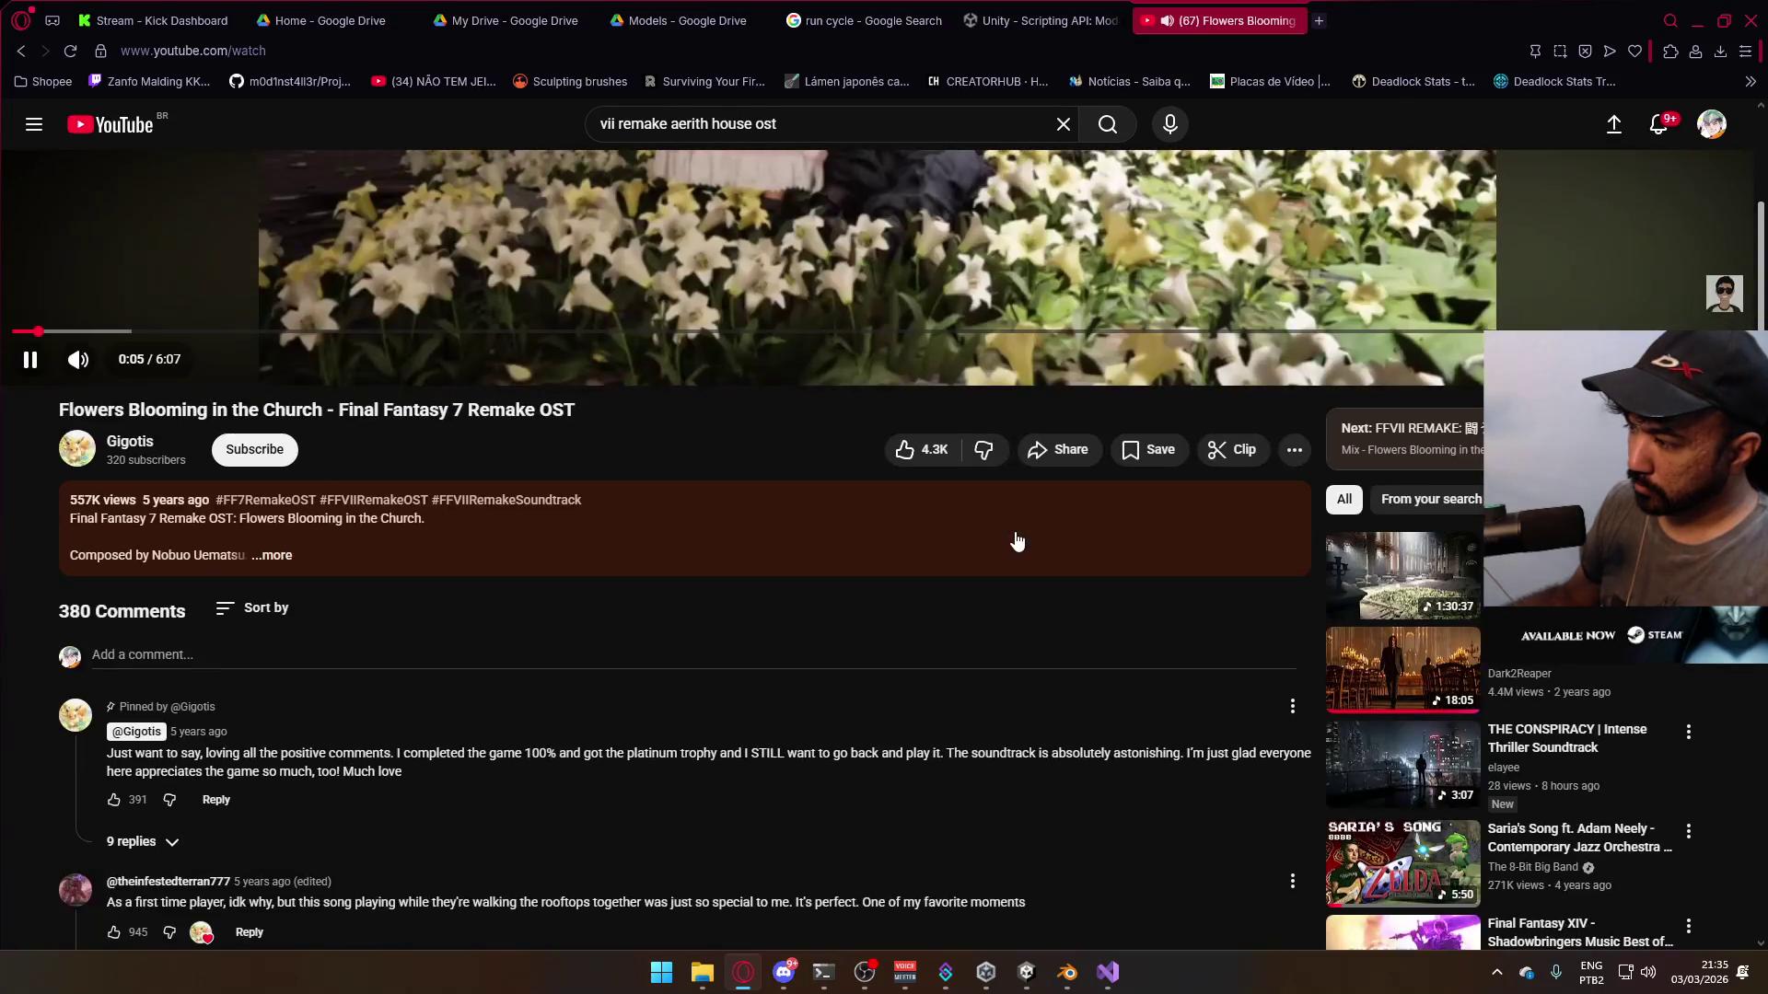
{"action": "scroll", "coordinate": [1017, 542], "scroll_direction": "up", "scroll_amount": 5}
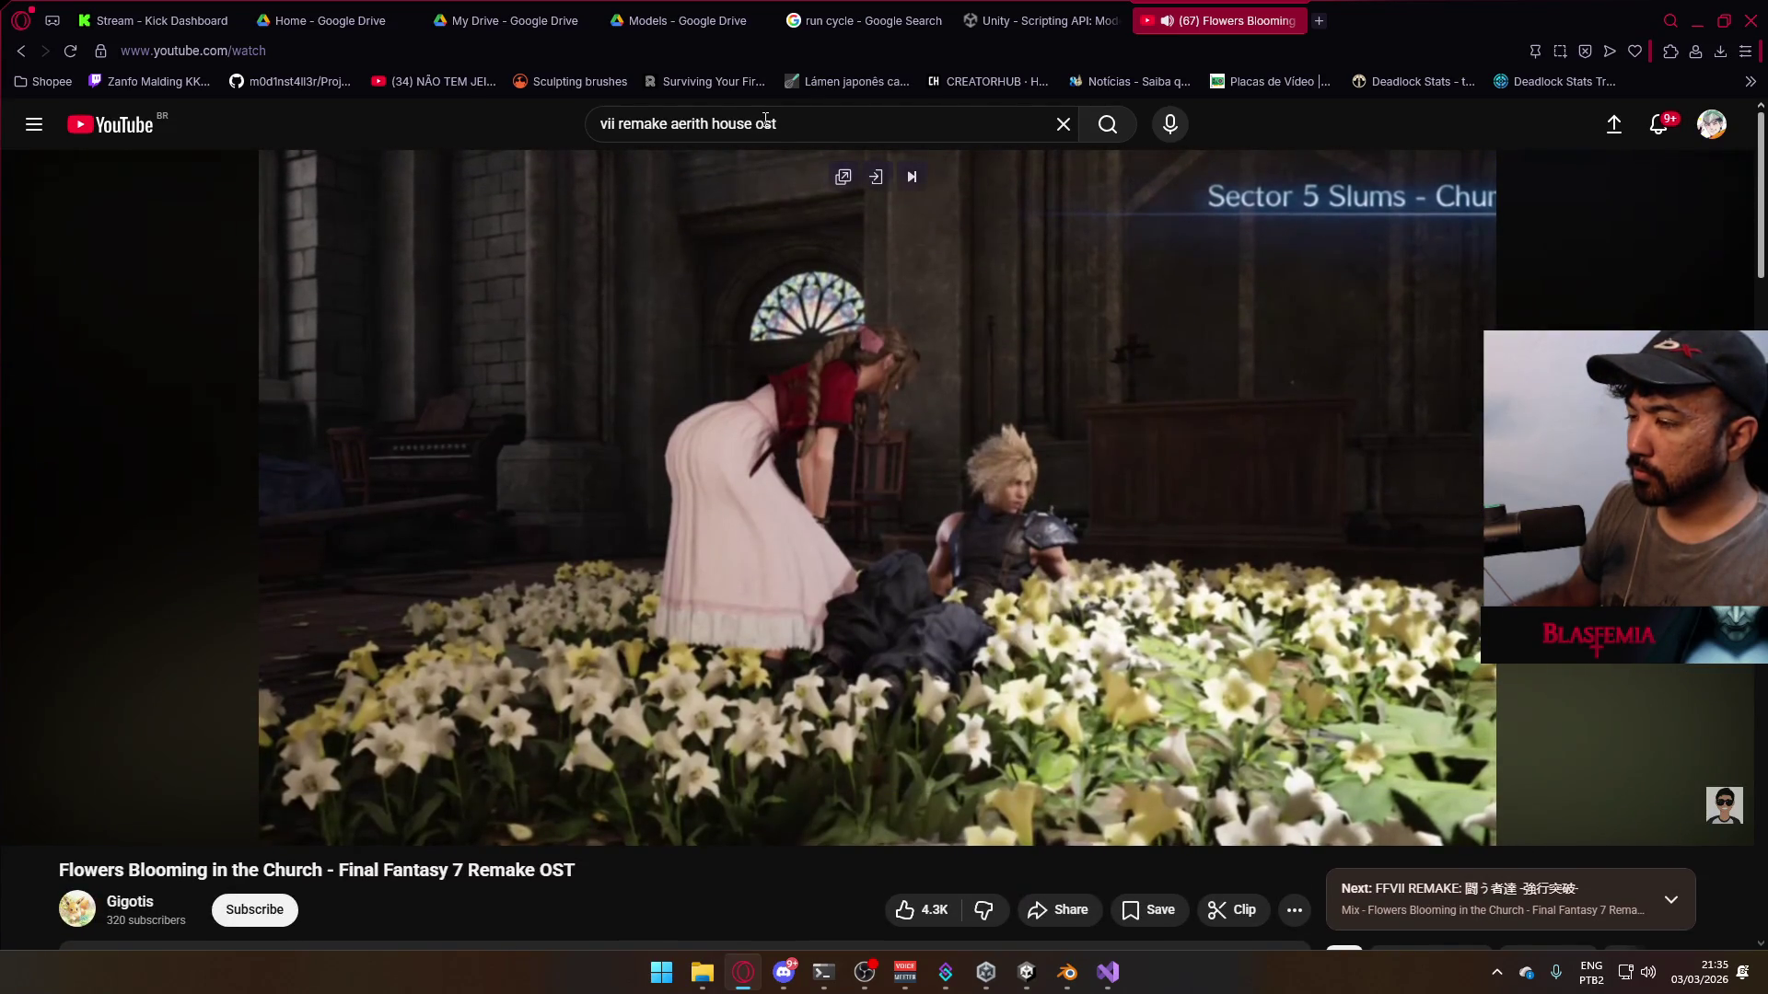
- Start the MW2 Rangers Theme mix from the home feed and minimise the browser
{"action": "left_click", "coordinate": [169, 138]}
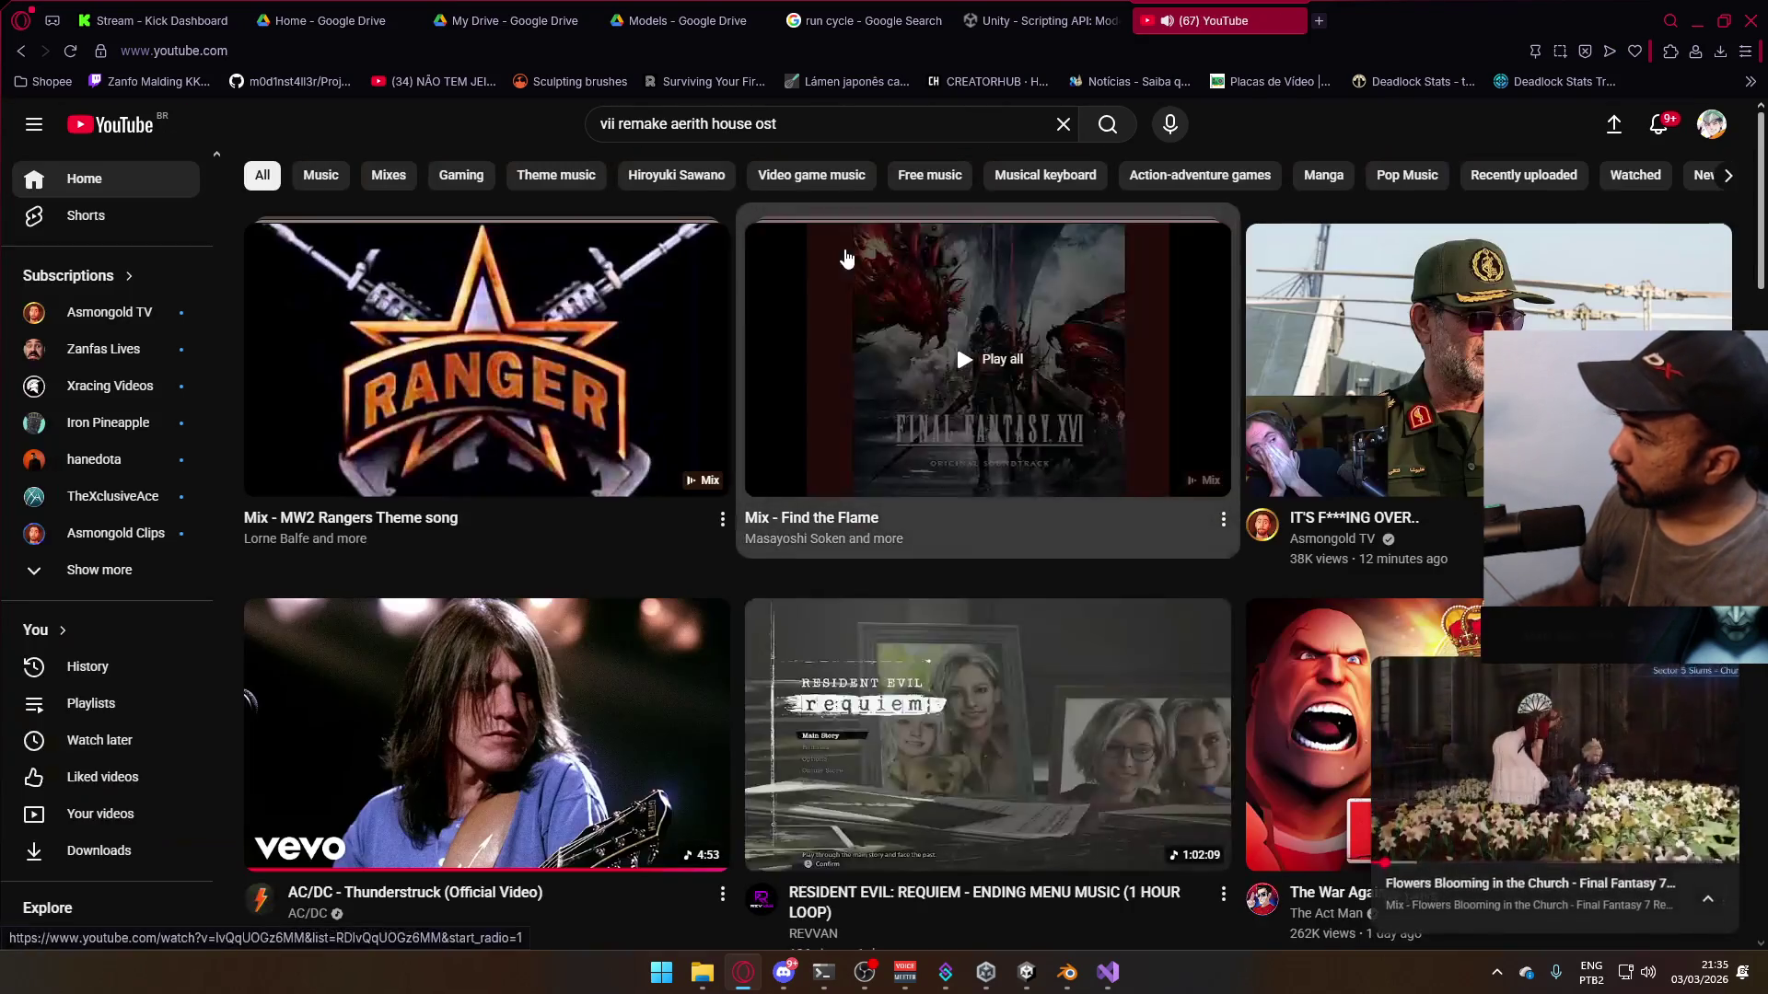
{"action": "key", "text": "alt+Left"}
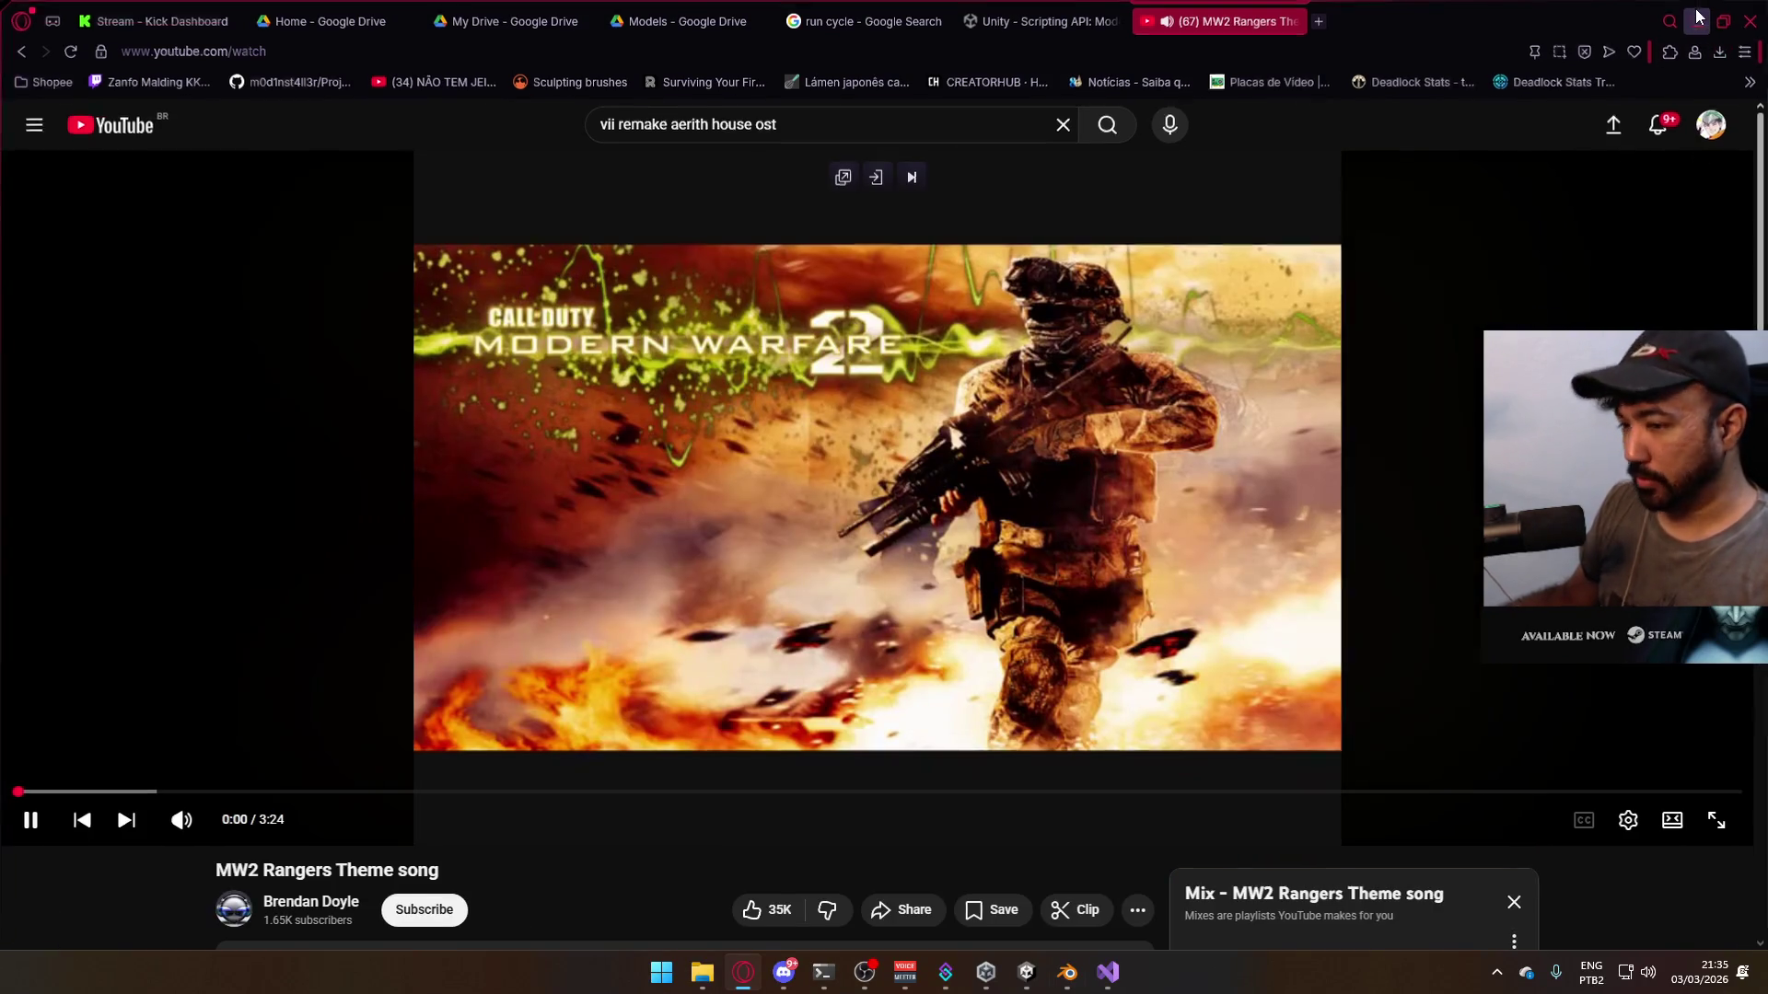
{"action": "left_click", "coordinate": [1699, 17]}
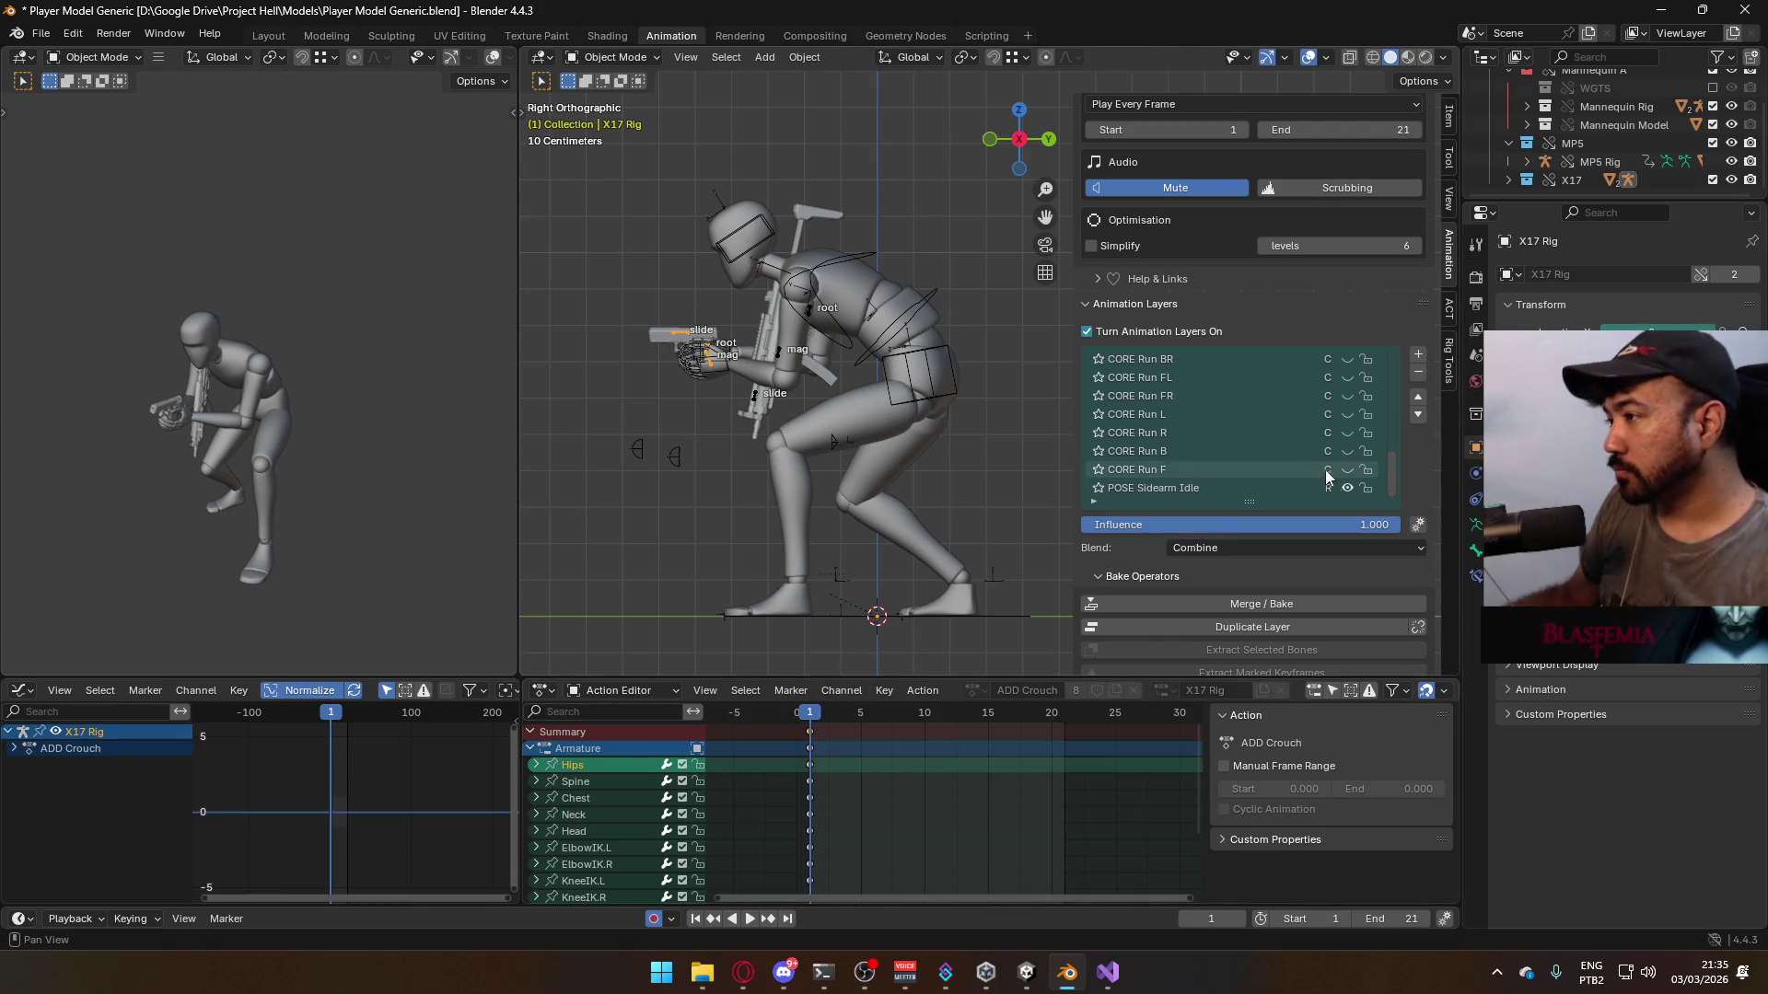
- Play the crouch animation and stop it at frame 6
{"action": "scroll", "coordinate": [1259, 455], "scroll_direction": "up", "scroll_amount": 10}
{"action": "mouse_move", "coordinate": [809, 471]}
{"action": "middle_mouse_down"}
{"action": "mouse_move", "coordinate": [919, 432]}
{"action": "mouse_move", "coordinate": [705, 444]}
{"action": "middle_mouse_up"}
{"action": "key", "text": "space"}
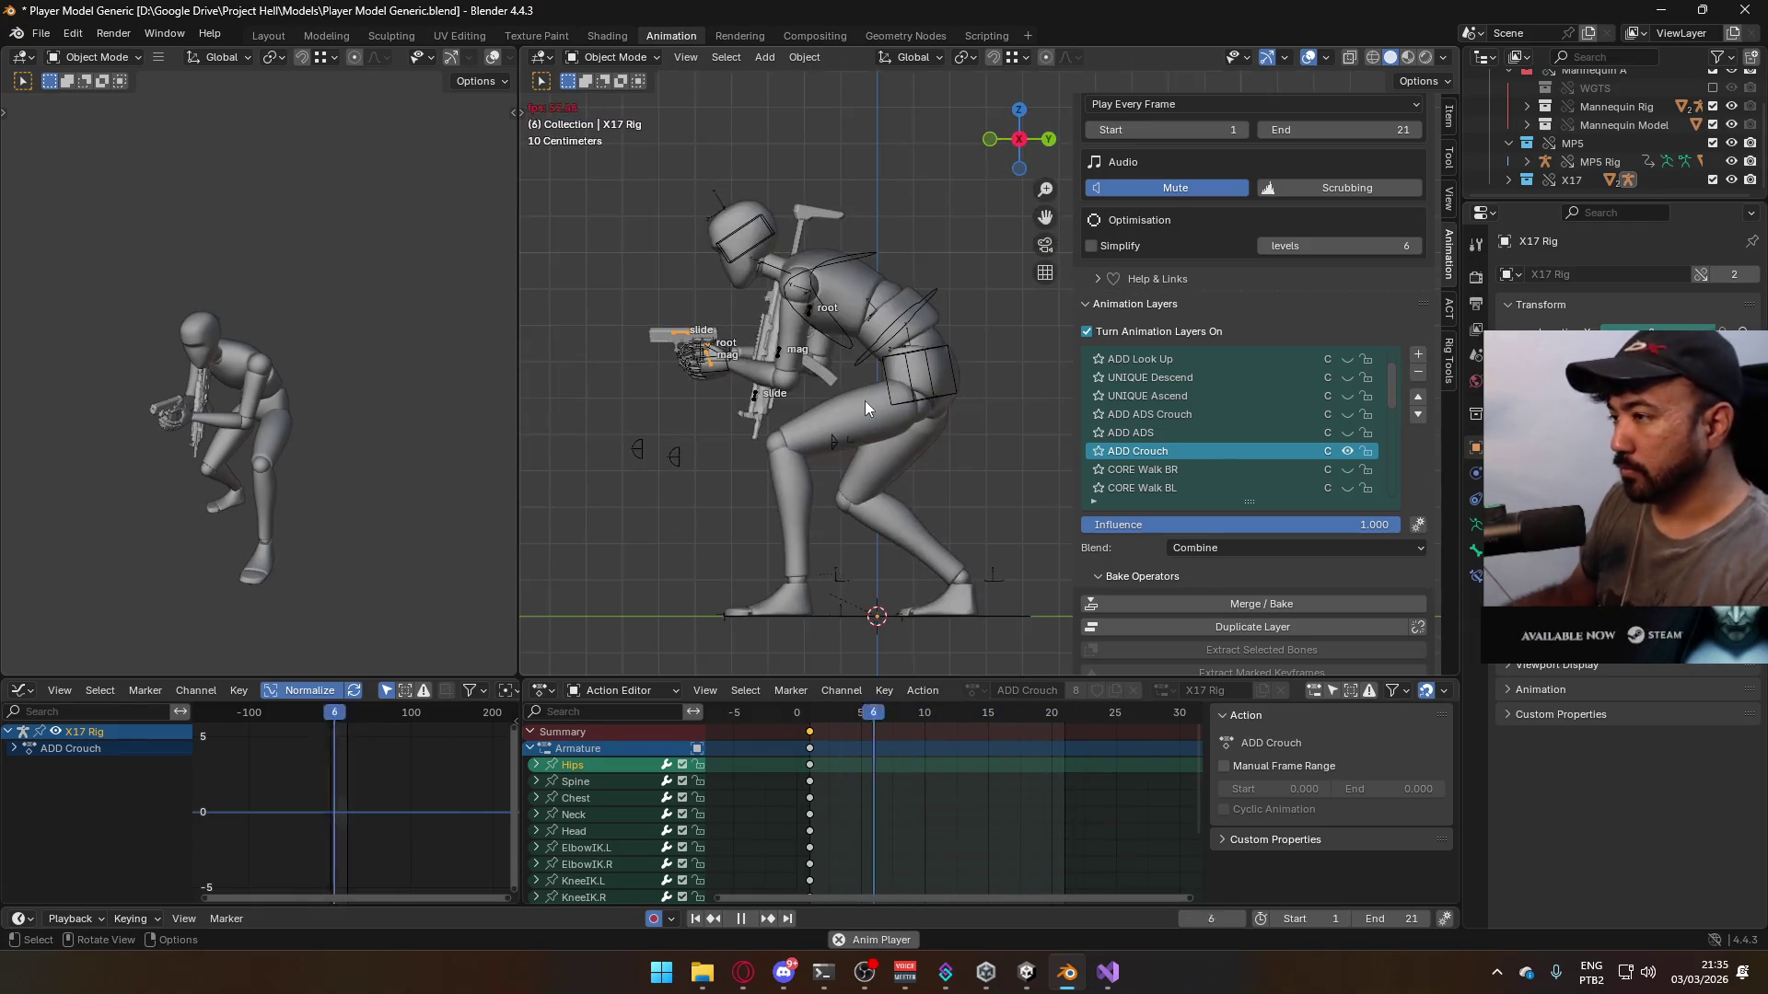
{"action": "key", "text": "space"}
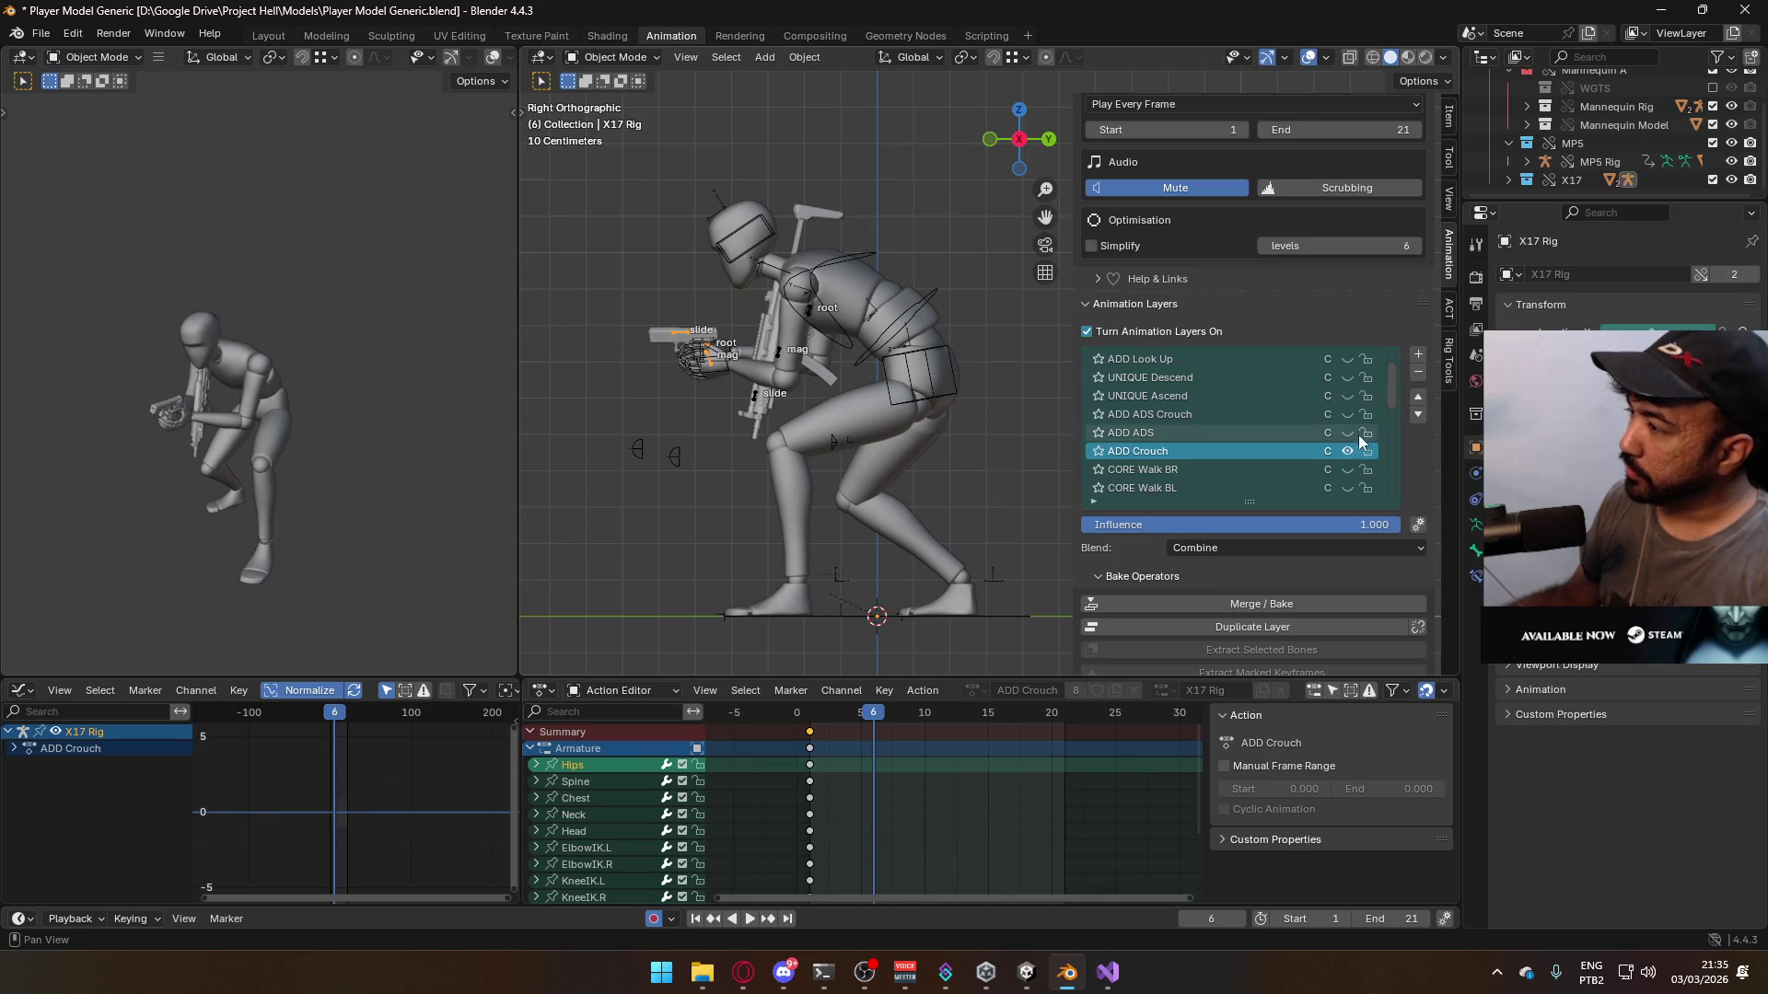
- On the X17 rig, enable and activate ADD ADS Crouch and mute ADD Crouch
{"action": "left_click", "coordinate": [1346, 432]}
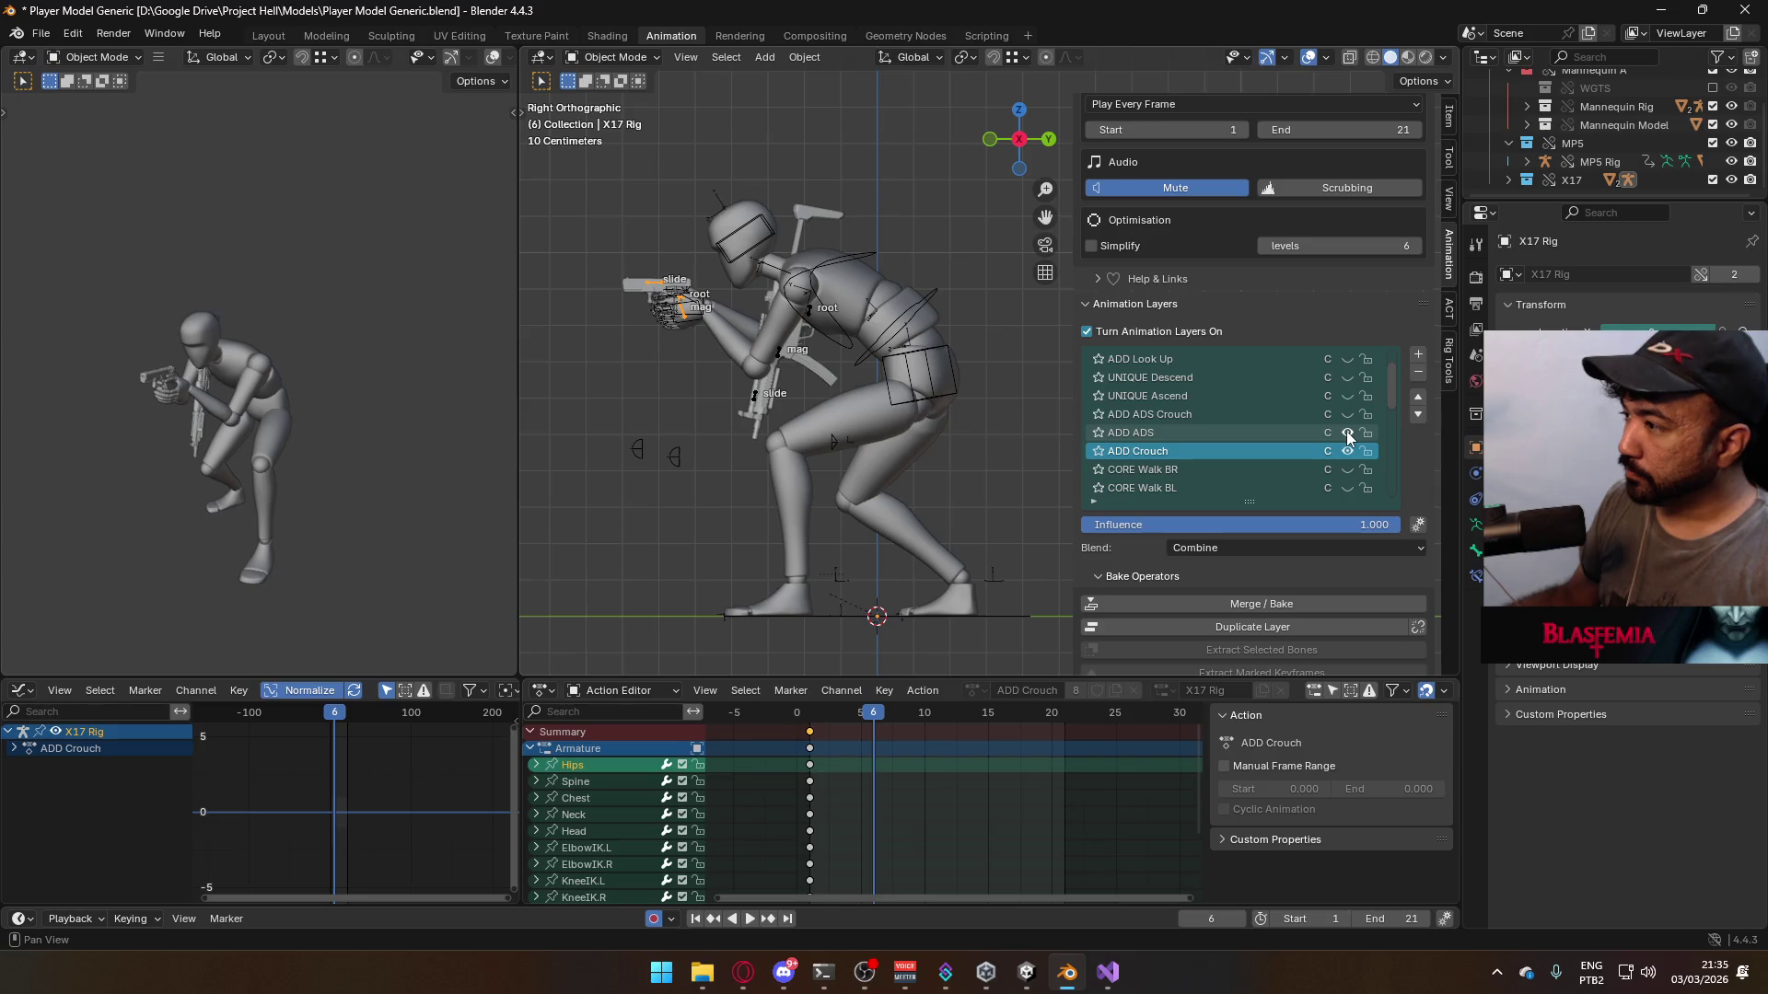
{"action": "left_click", "coordinate": [1351, 416]}
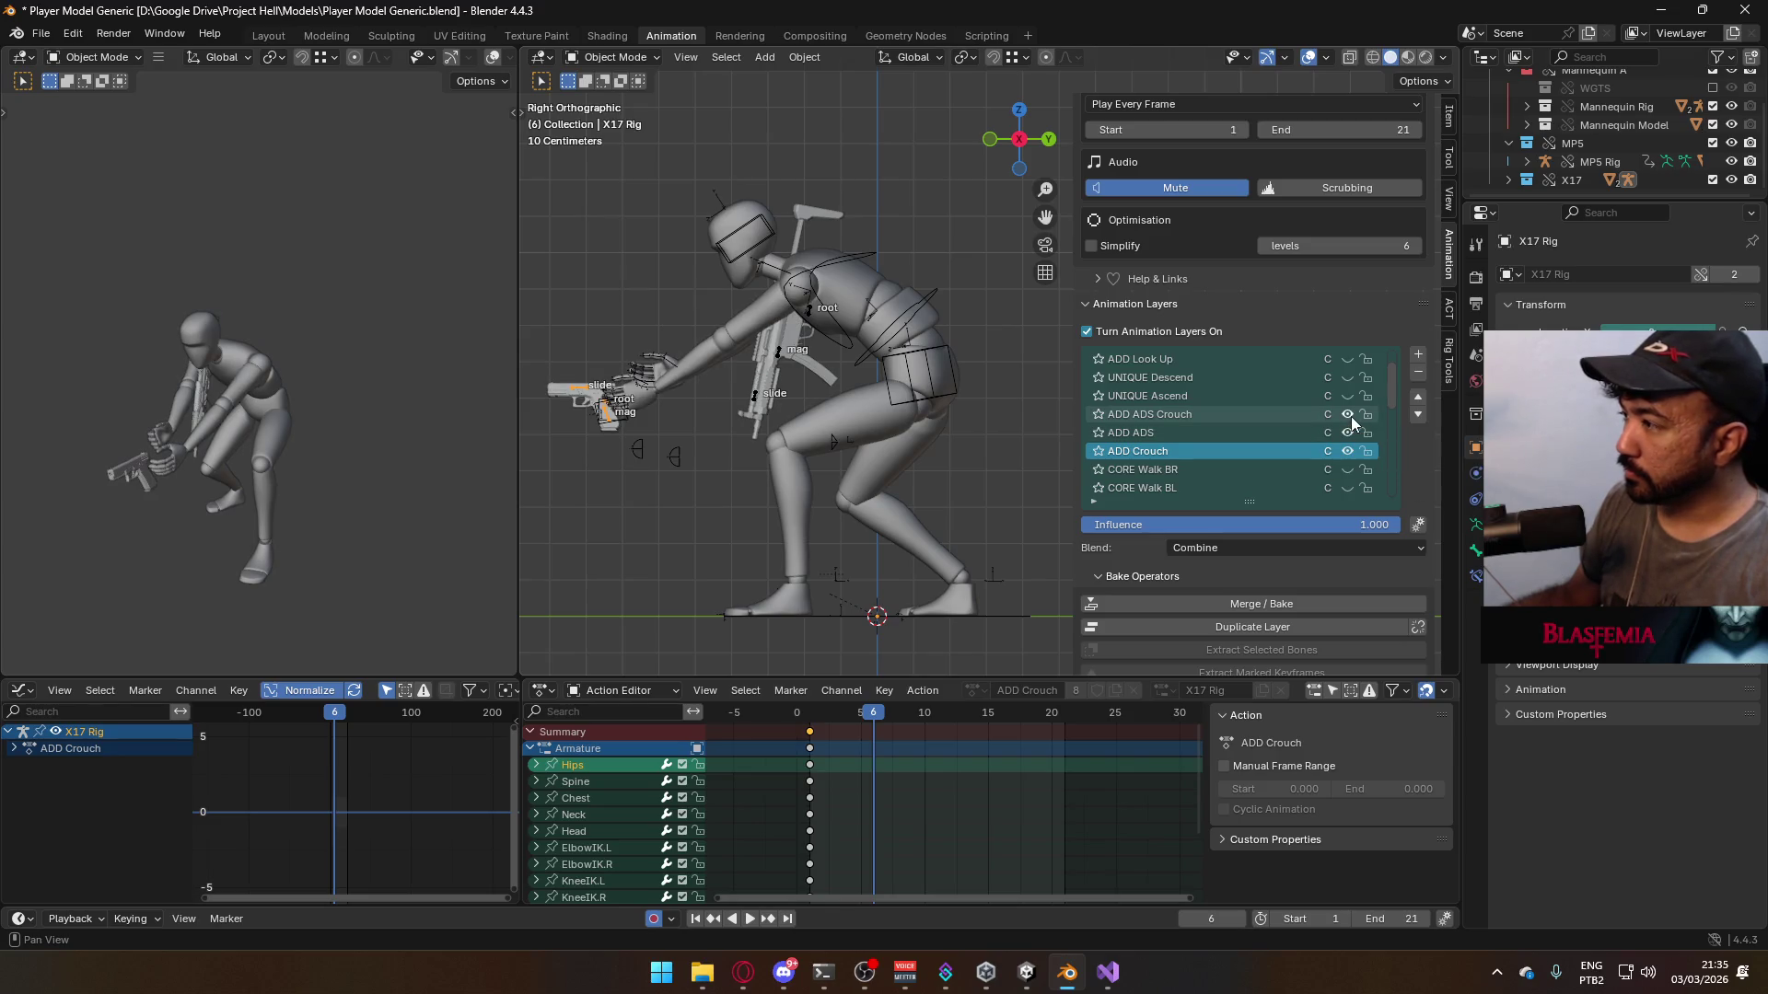
{"action": "left_click", "coordinate": [1349, 429]}
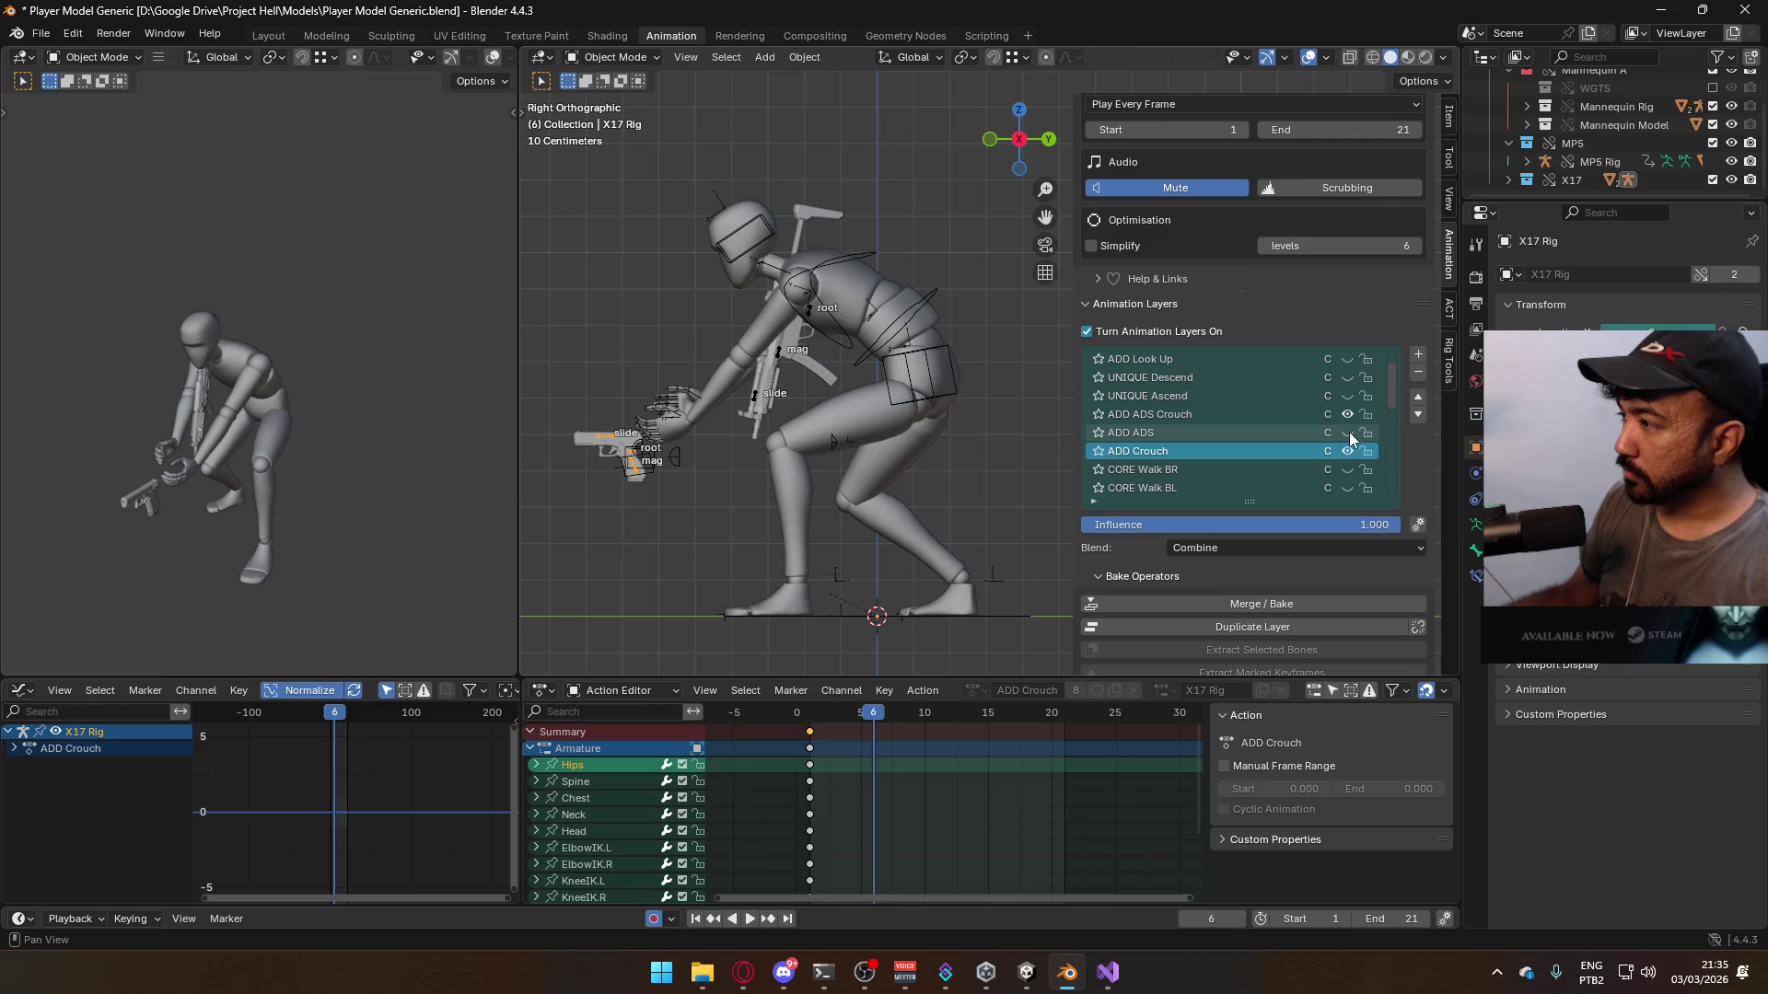
{"action": "left_click", "coordinate": [1230, 415]}
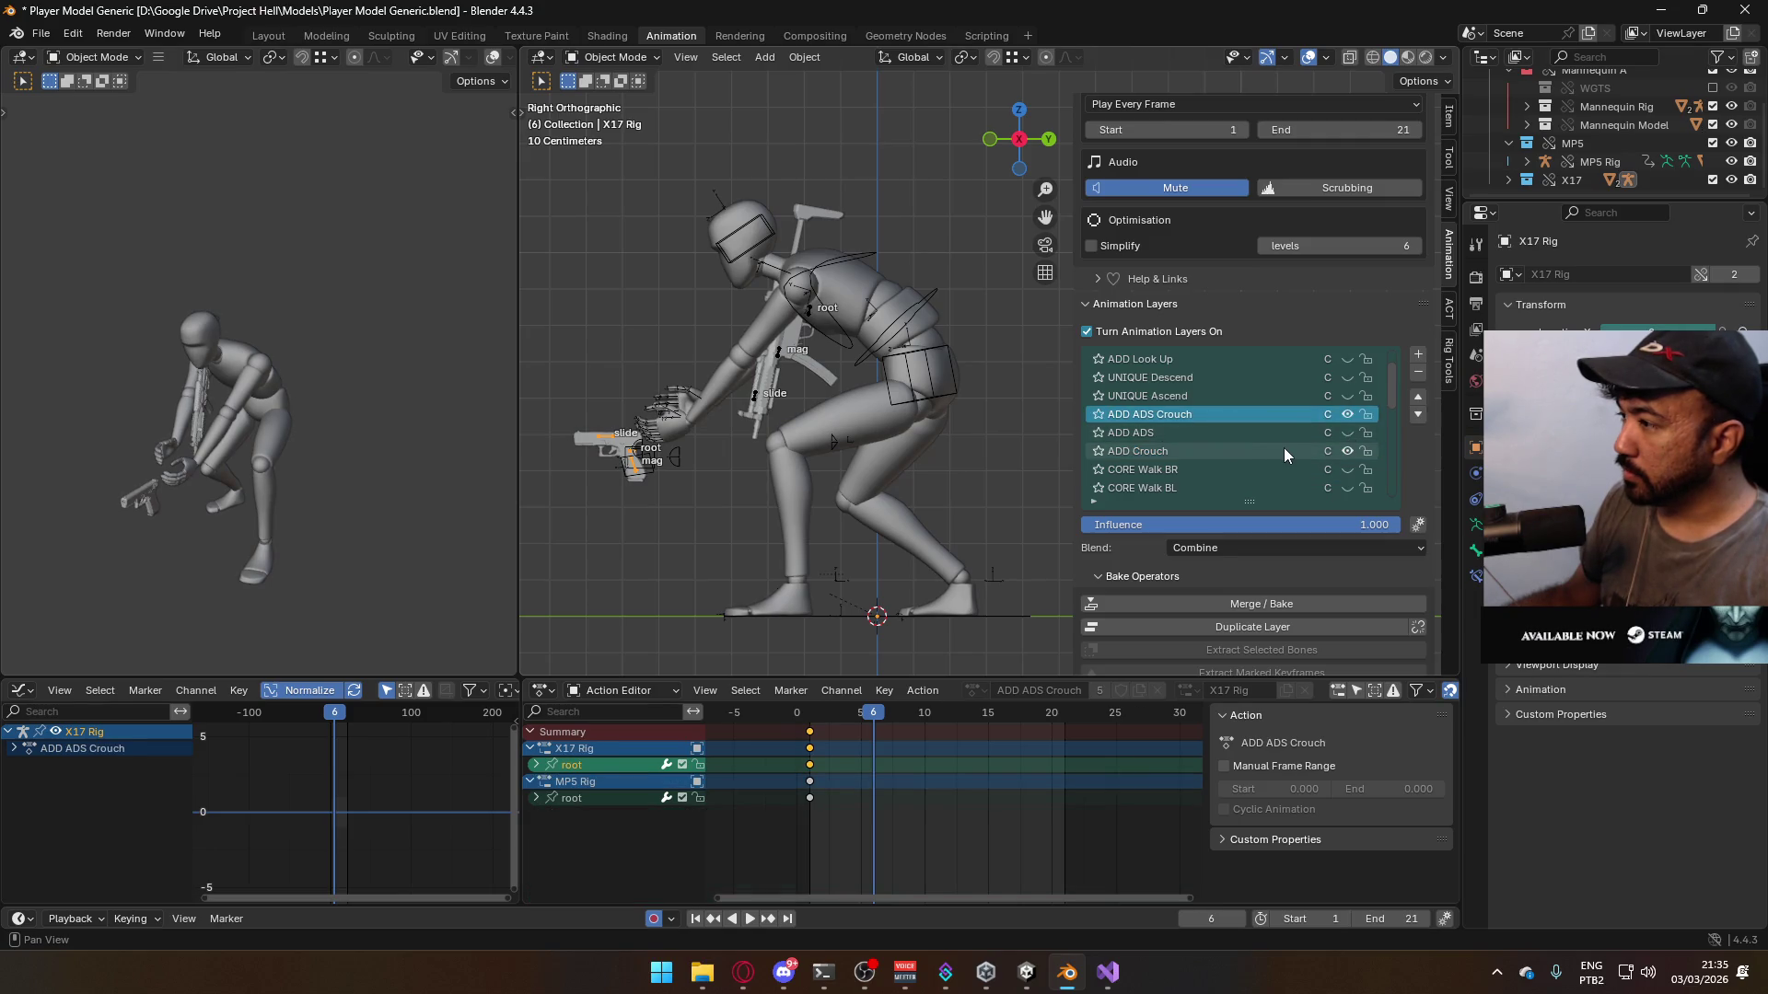
{"action": "left_click", "coordinate": [1345, 449]}
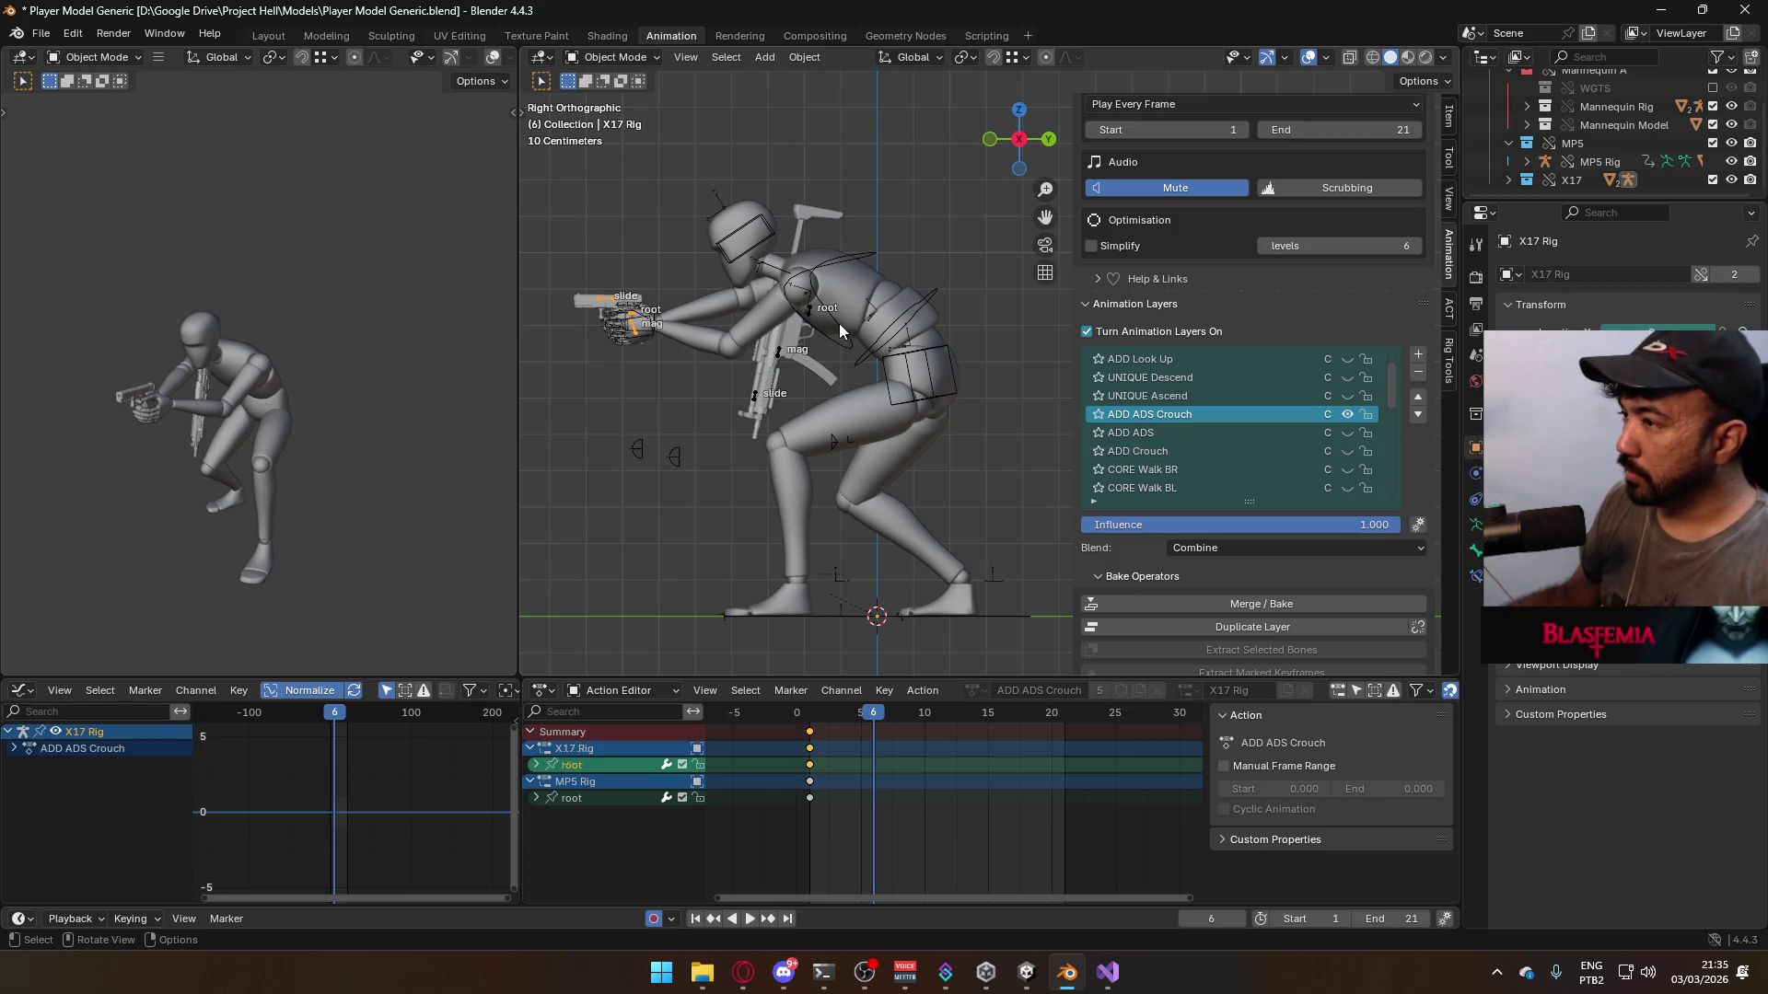
- Check the mannequin's ADD ADS layer, leave it muted, and reselect the X17 rig
{"action": "left_click", "coordinate": [837, 323]}
{"action": "left_click", "coordinate": [1345, 433]}
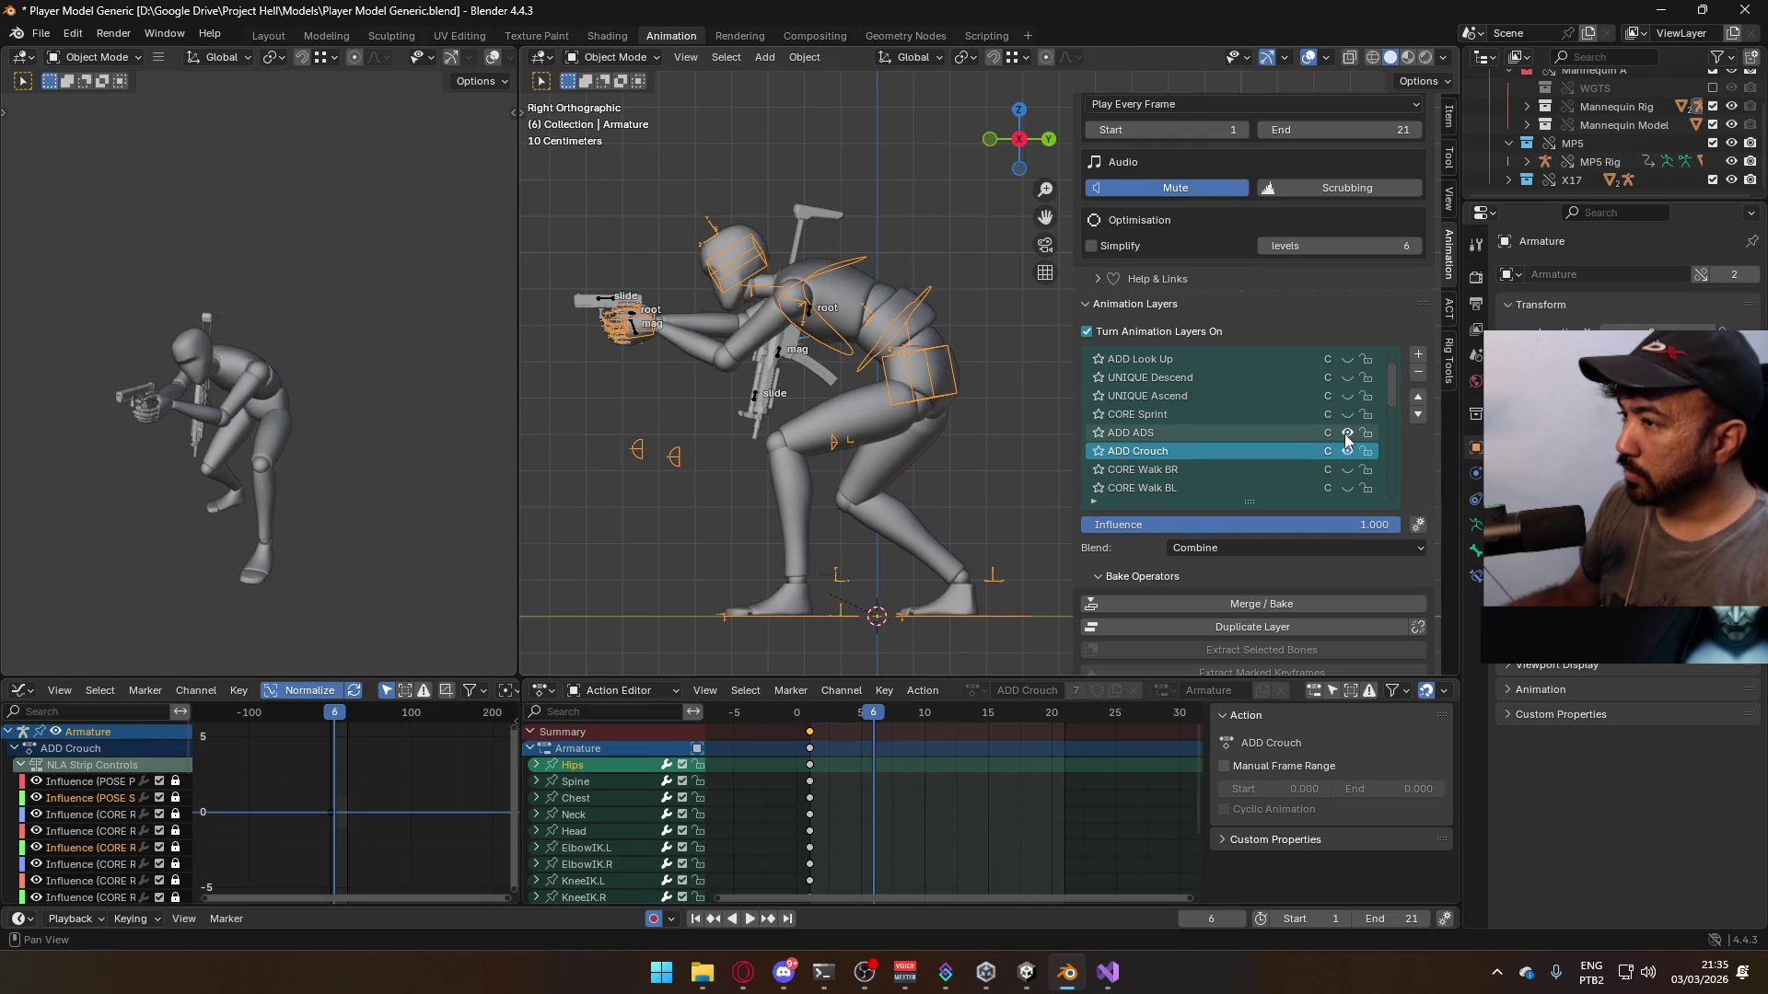
{"action": "left_click", "coordinate": [1345, 432]}
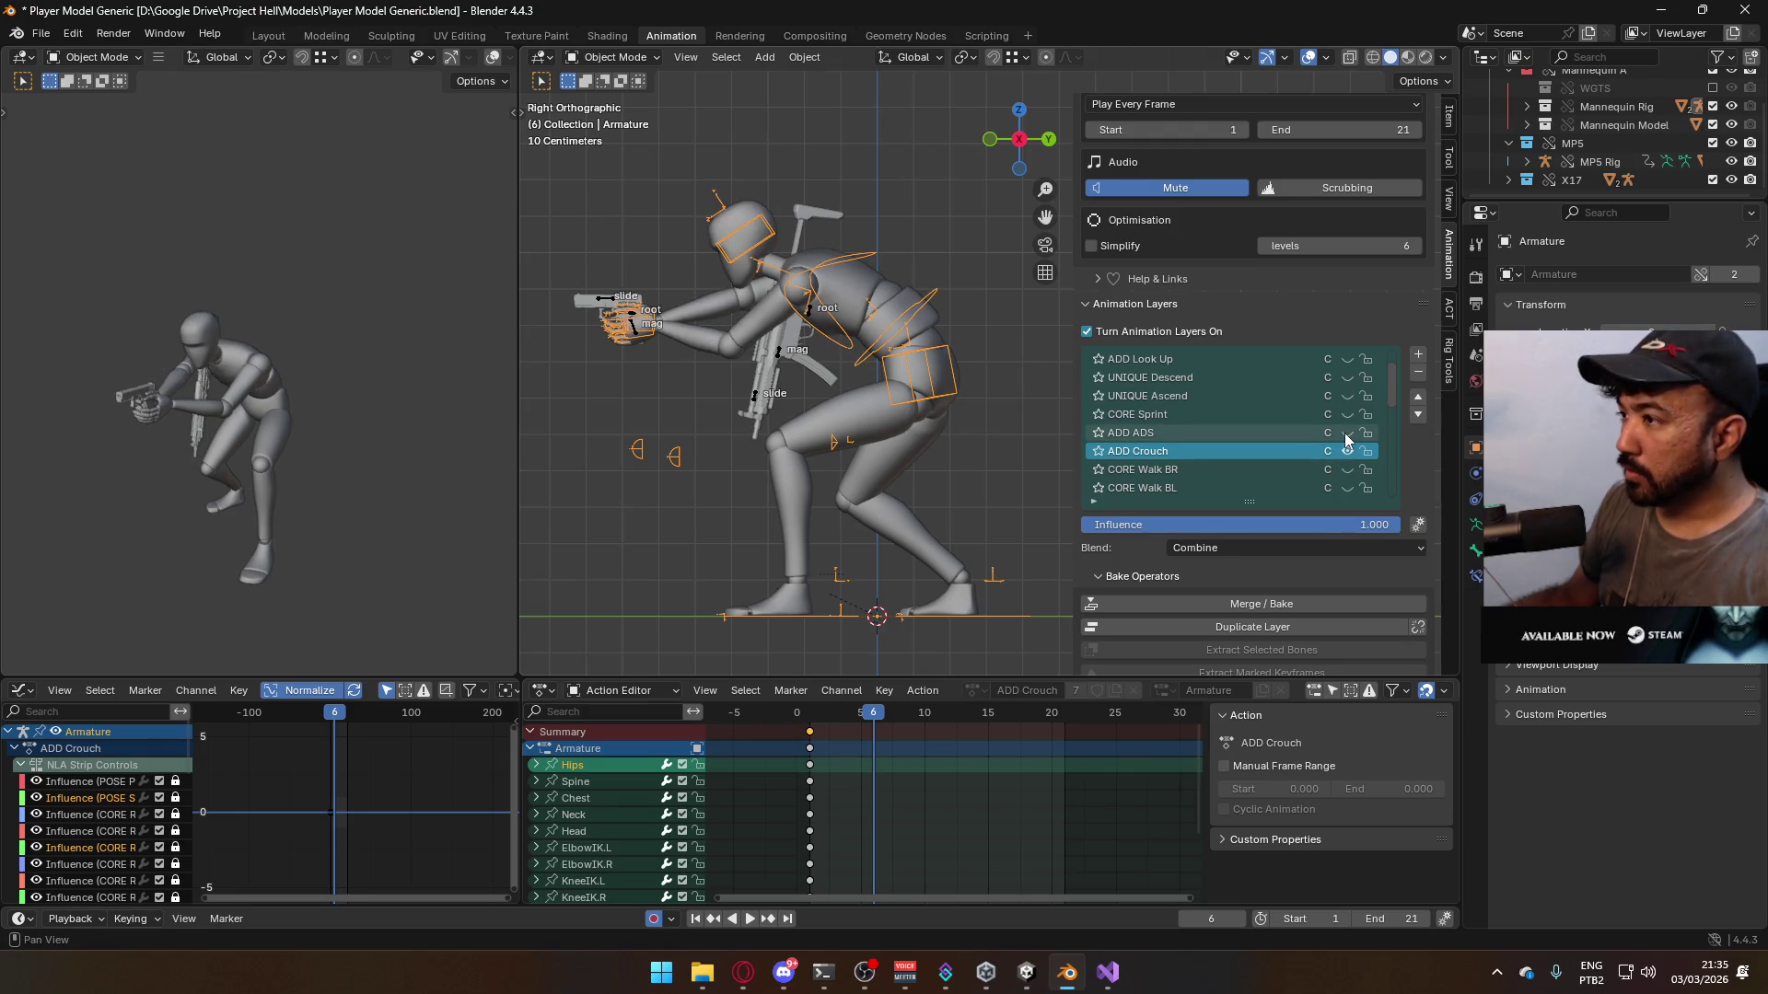
{"action": "left_click", "coordinate": [632, 324]}
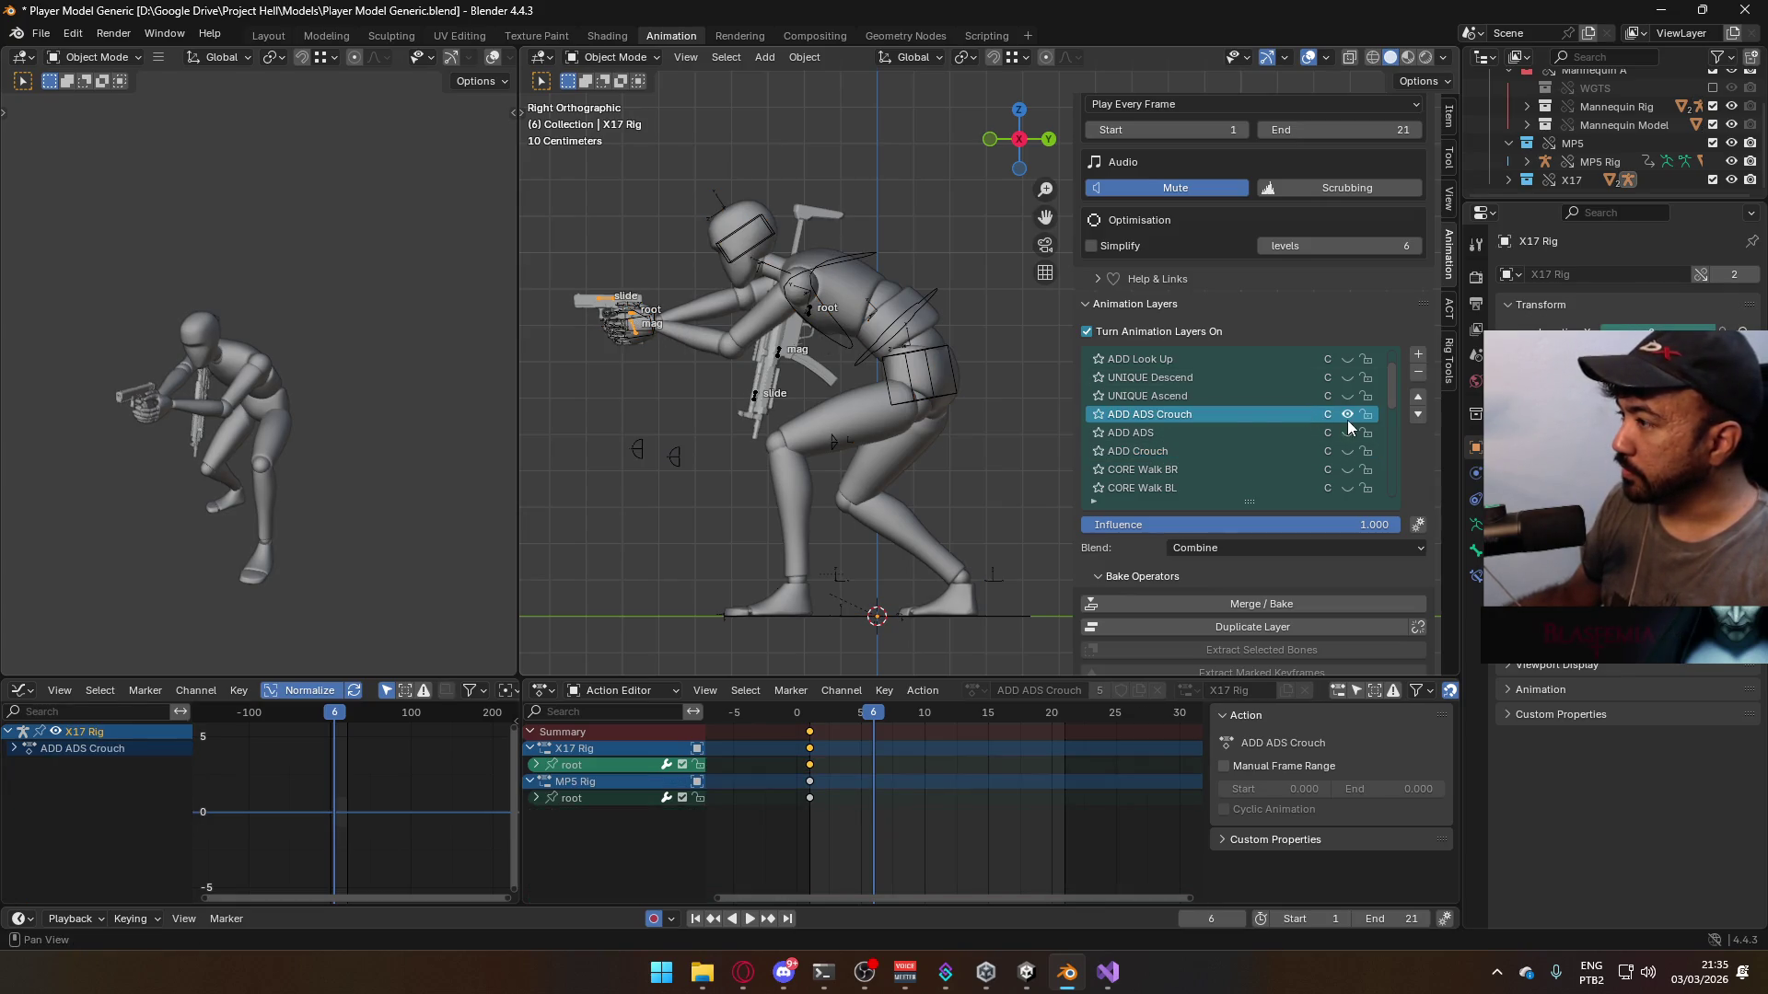
{"action": "left_click", "coordinate": [614, 57]}
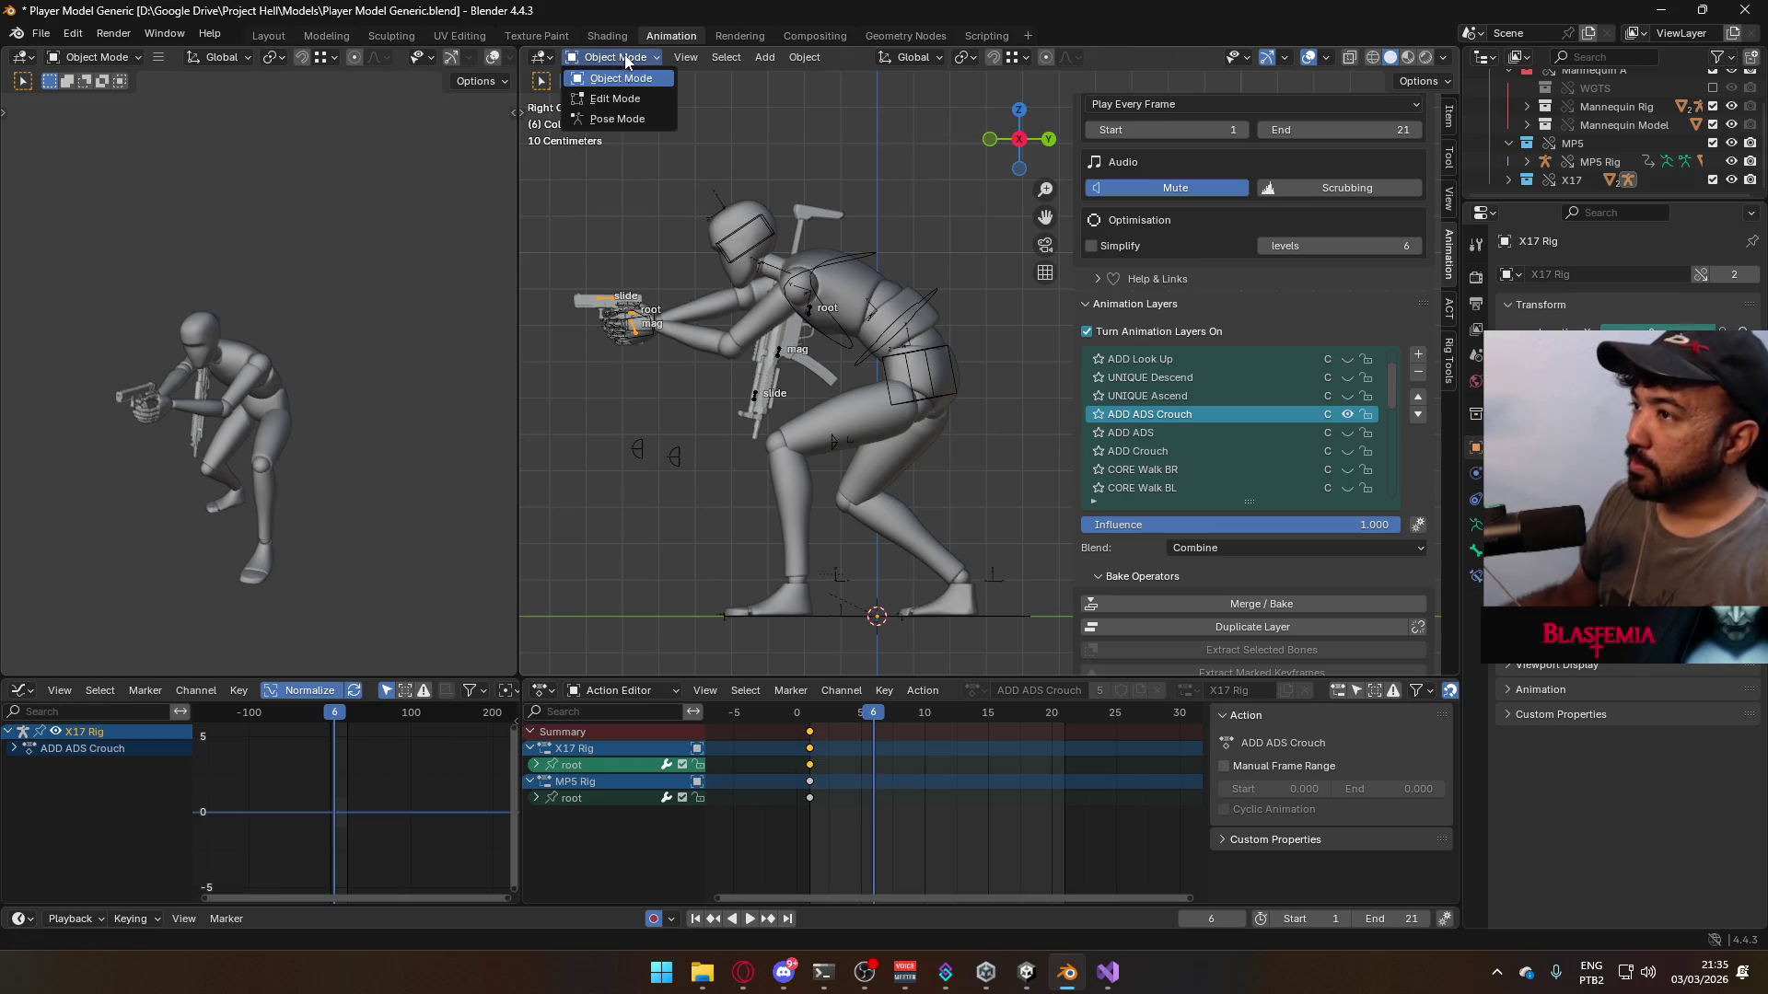
- In Pose Mode, move the X17 root bone and gun up slightly, keyed at frame 6
{"action": "left_click", "coordinate": [617, 119]}
{"action": "left_click", "coordinate": [637, 313]}
{"action": "key", "text": "g"}
{"action": "left_click", "coordinate": [652, 311]}
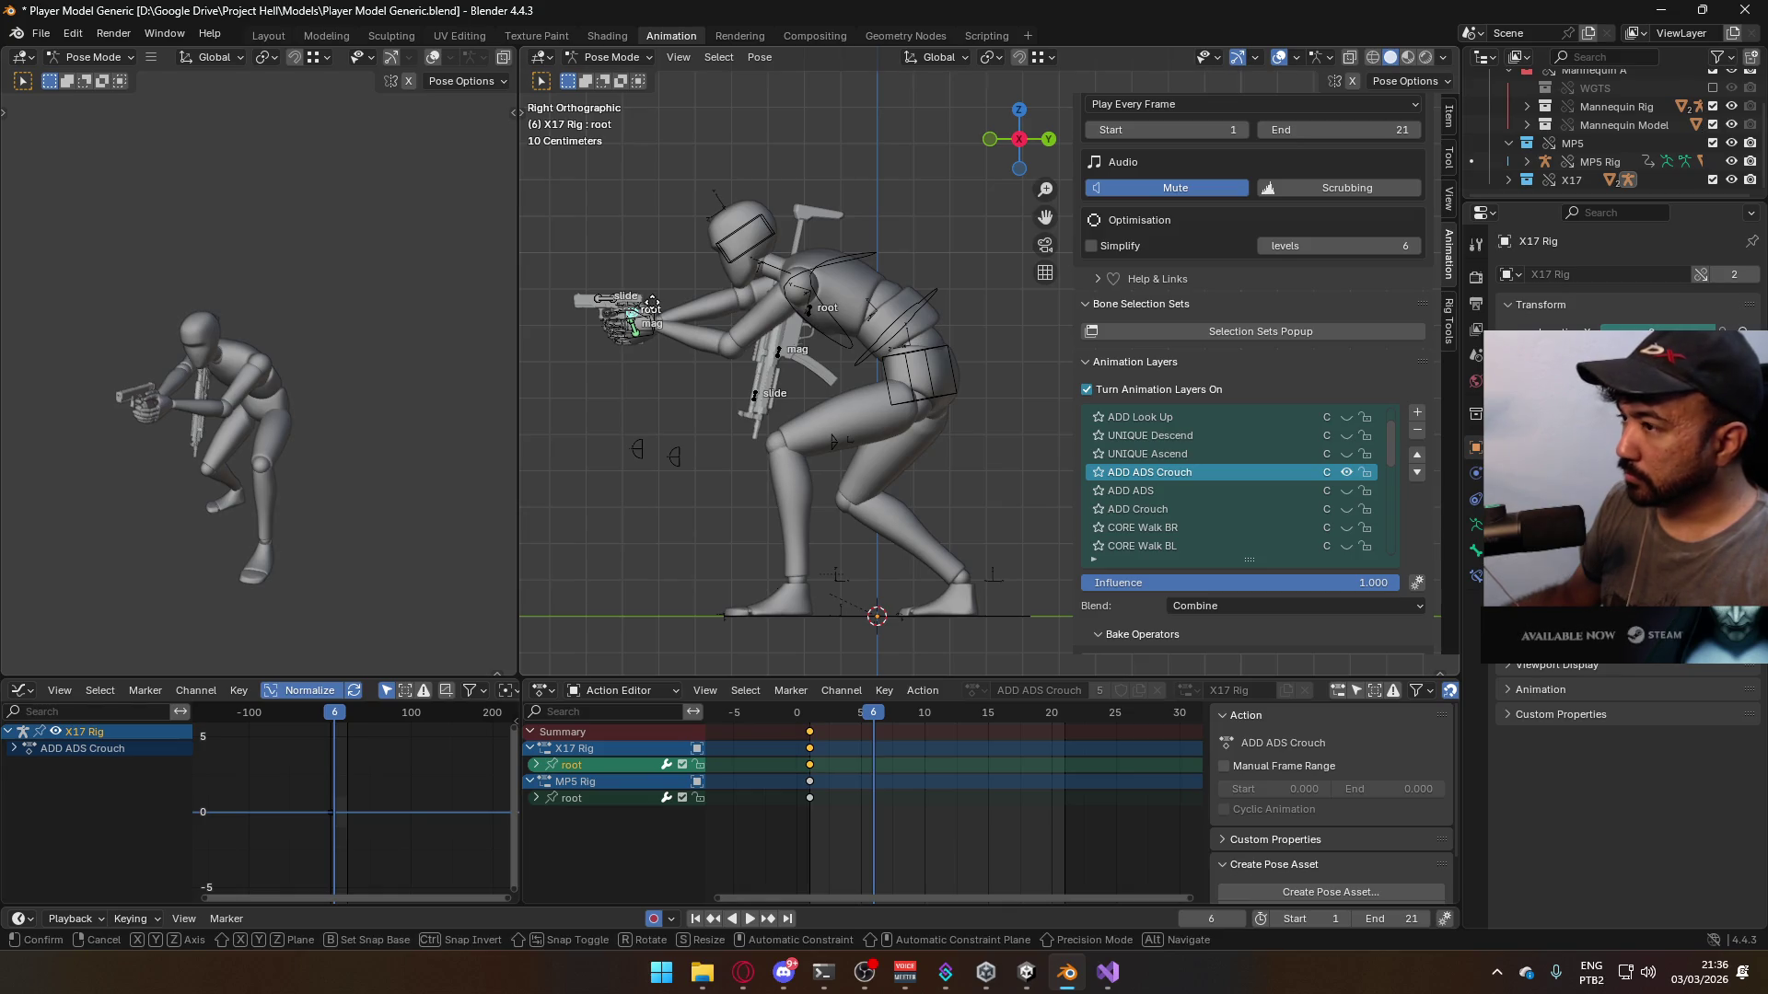
{"action": "key", "text": "g"}
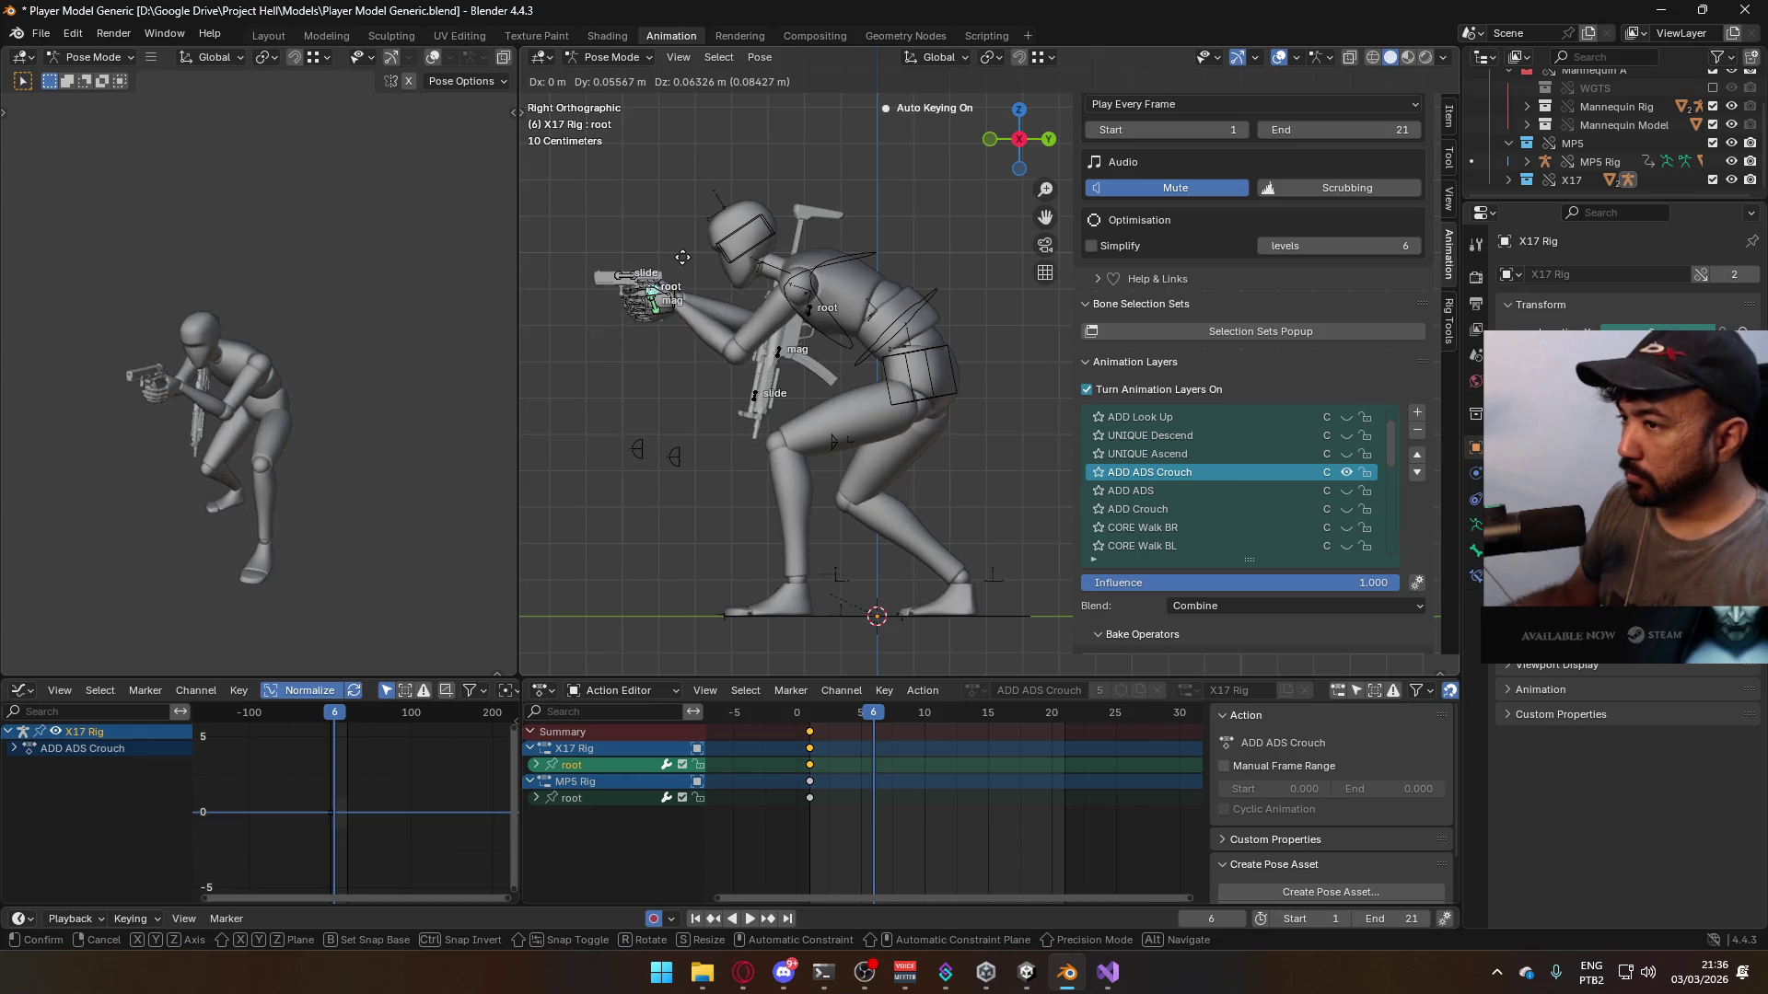
{"action": "left_click", "coordinate": [682, 257]}
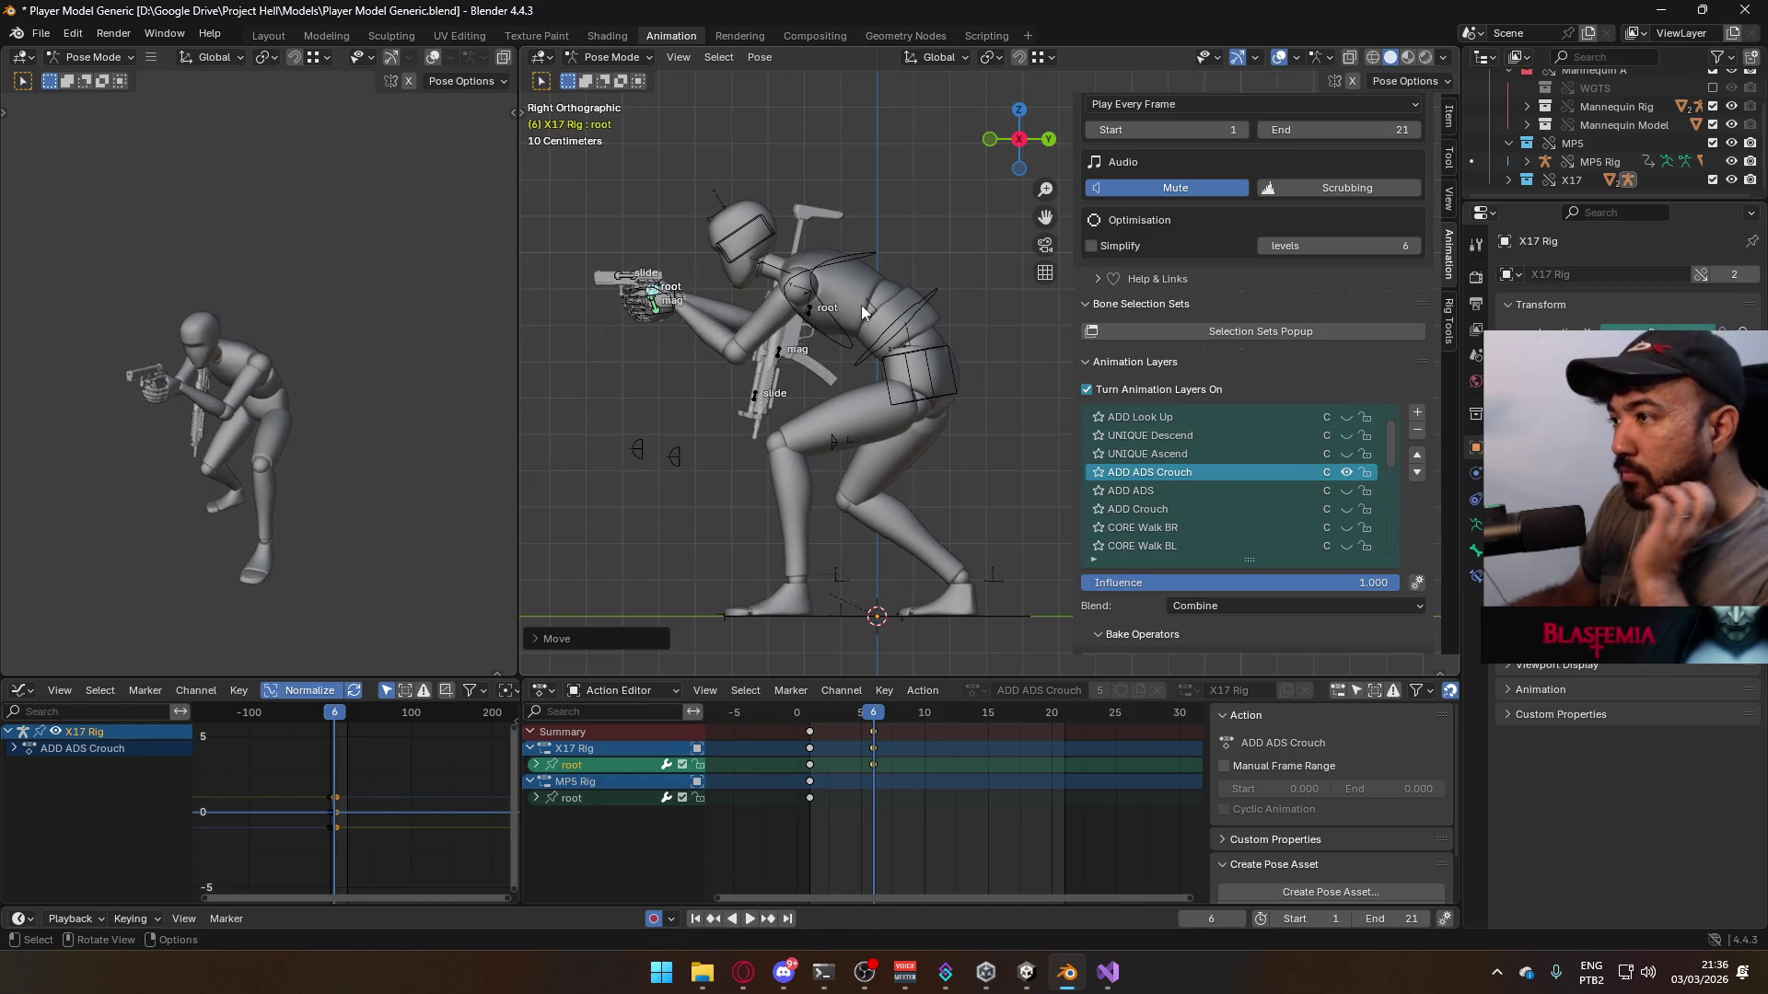
- Deselect the bones and return the X17 rig to Object Mode
{"action": "left_click", "coordinate": [906, 316]}
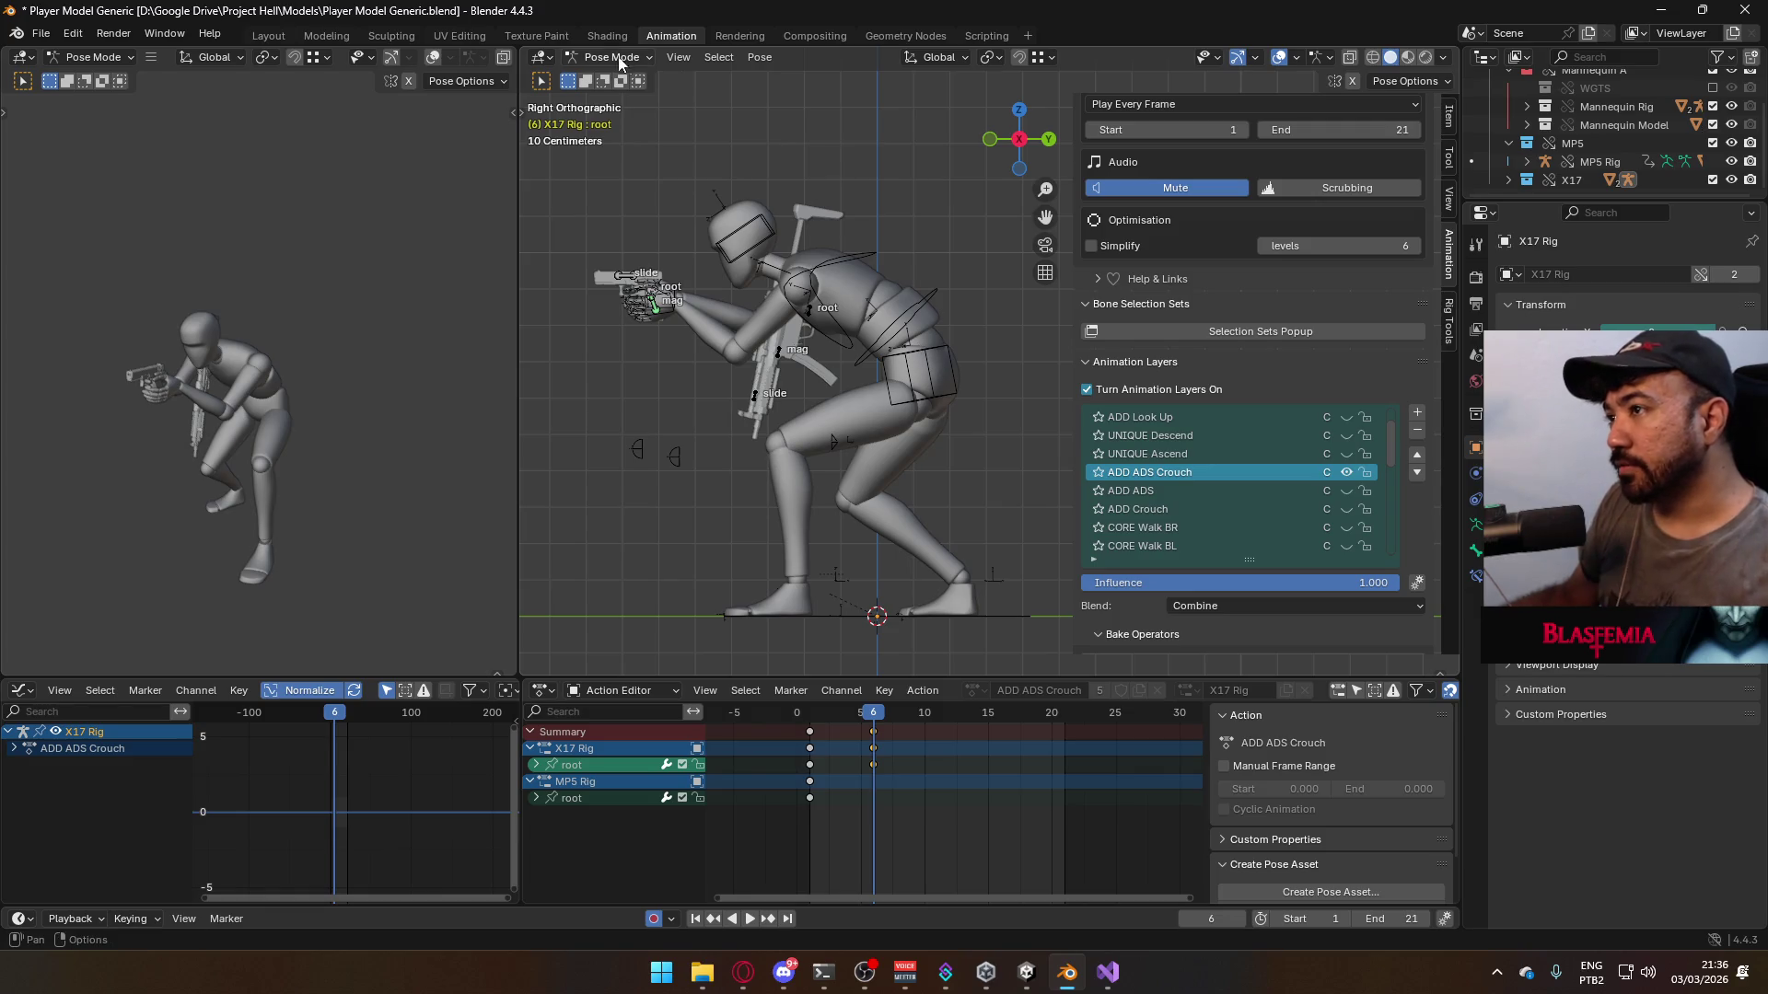
{"action": "left_click", "coordinate": [622, 58]}
{"action": "left_click", "coordinate": [635, 80]}
{"action": "left_click", "coordinate": [941, 358]}
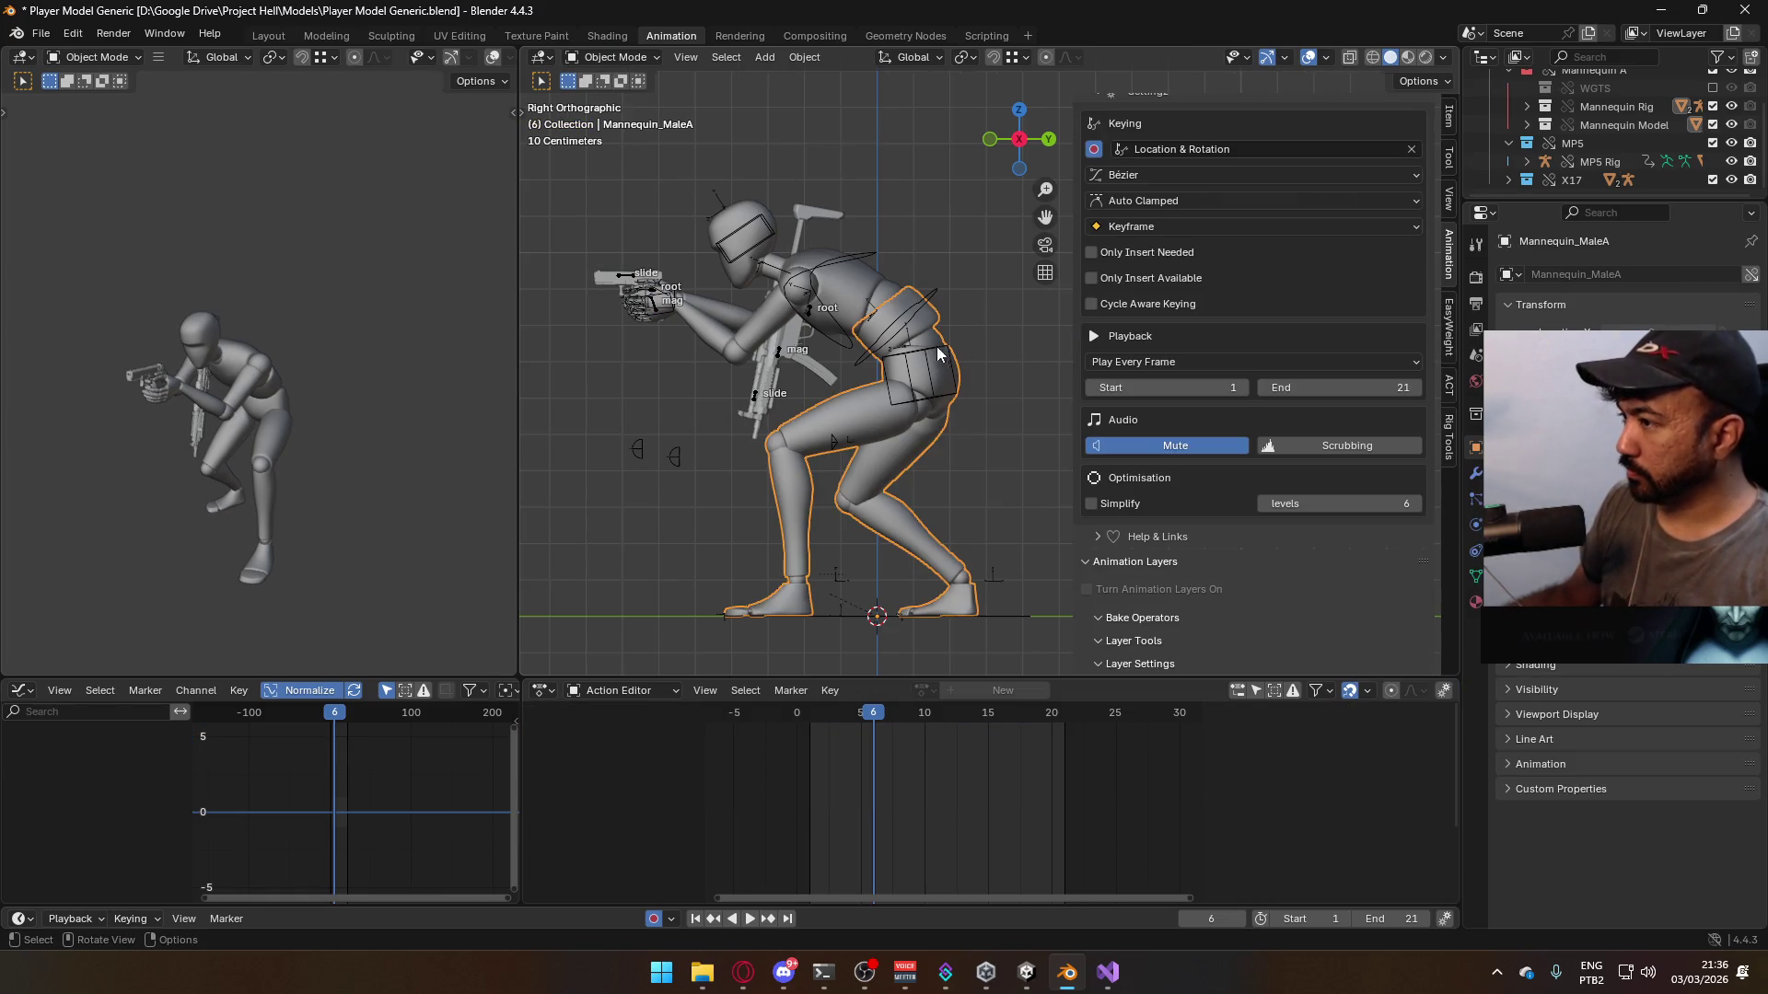
- Toggle the mannequin's ADD Crouch layer to compare poses, leaving it on
{"action": "left_click", "coordinate": [925, 362]}
{"action": "scroll", "coordinate": [1377, 468], "scroll_direction": "down", "scroll_amount": 3}
{"action": "left_click", "coordinate": [1345, 601]}
{"action": "left_click", "coordinate": [1345, 600]}
{"action": "left_click", "coordinate": [1345, 600]}
{"action": "left_click", "coordinate": [1345, 600]}
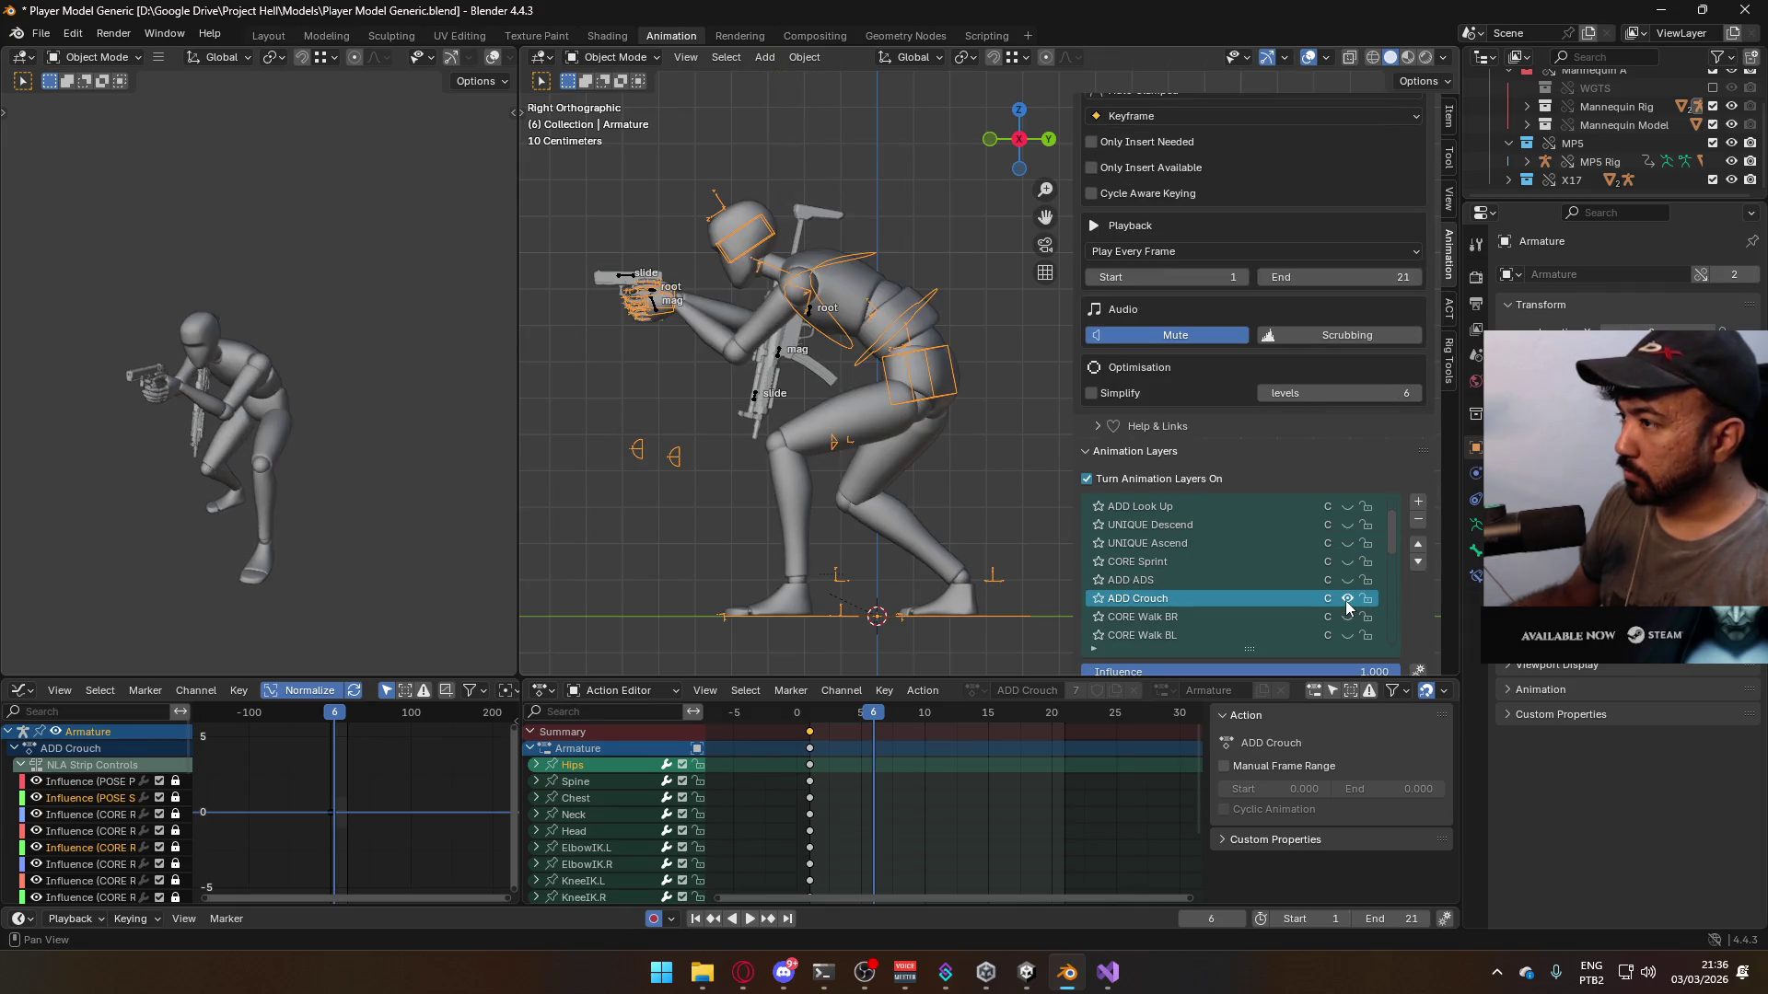
{"action": "left_click", "coordinate": [1345, 600]}
{"action": "left_click", "coordinate": [1345, 600]}
{"action": "left_click", "coordinate": [1345, 600]}
{"action": "left_click", "coordinate": [1345, 600]}
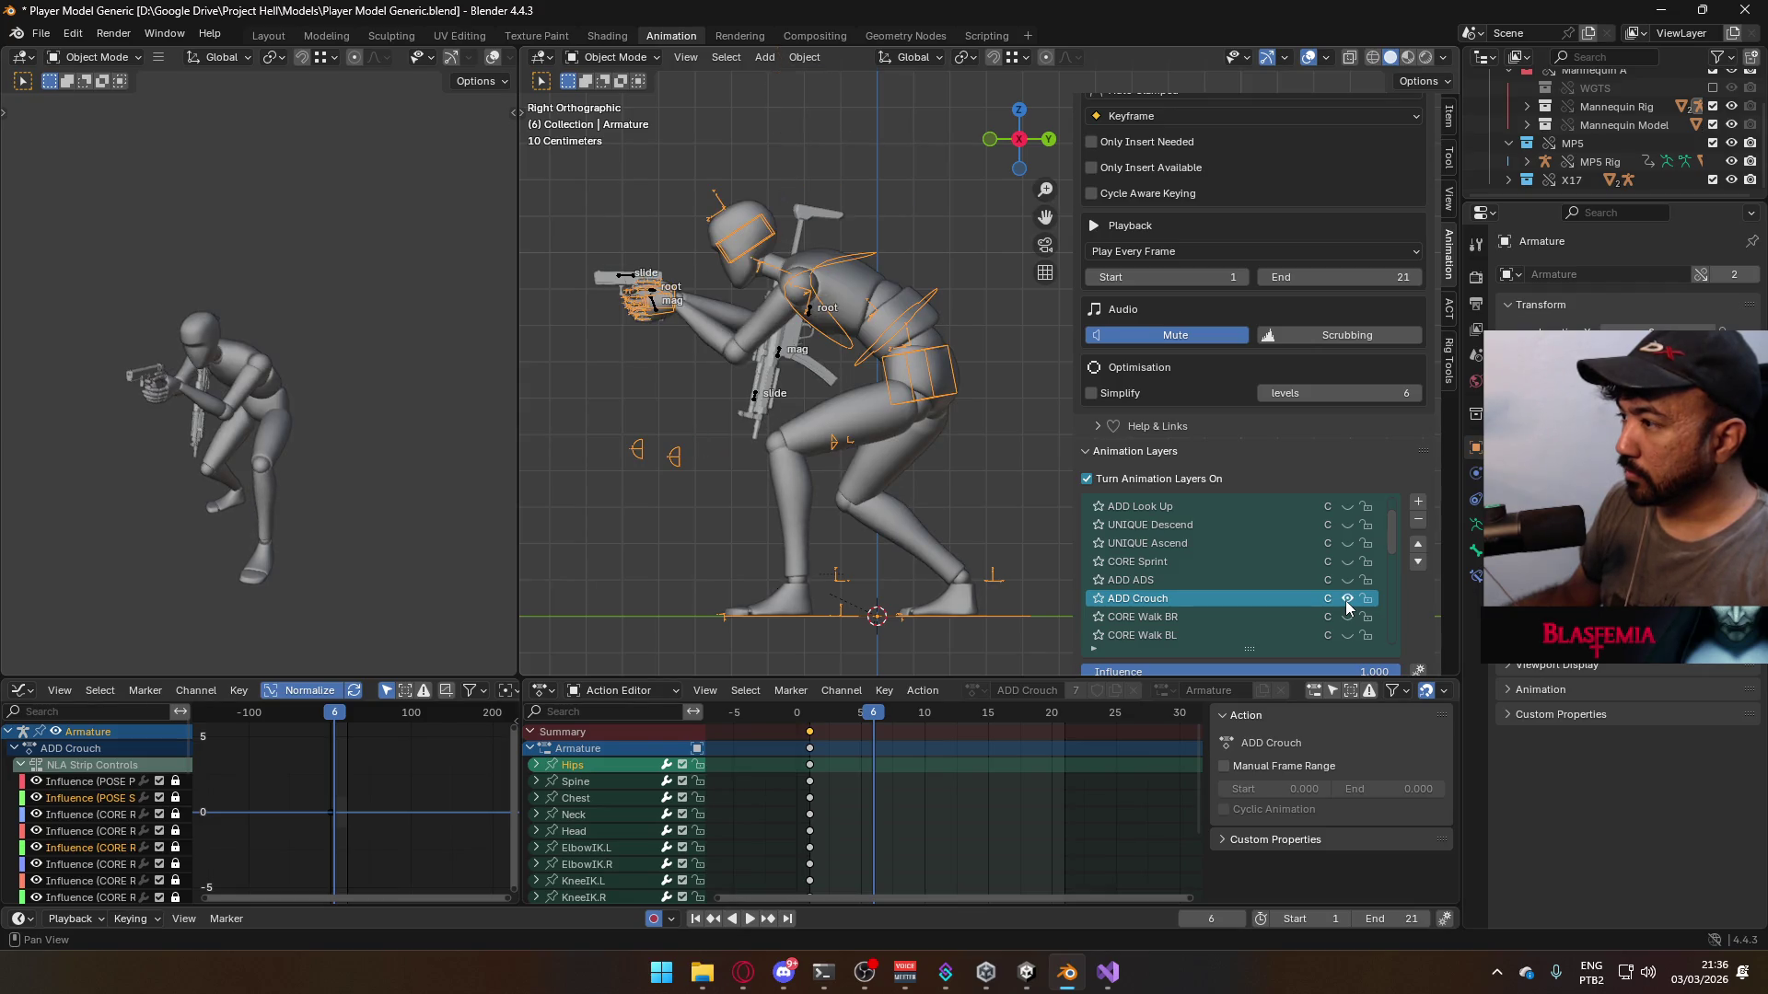
- Enter Pose Mode on the armature and rotate the Hips bone about 10°
{"action": "left_click", "coordinate": [932, 308]}
{"action": "left_click", "coordinate": [927, 295]}
{"action": "key", "text": "ctrl+Tab"}
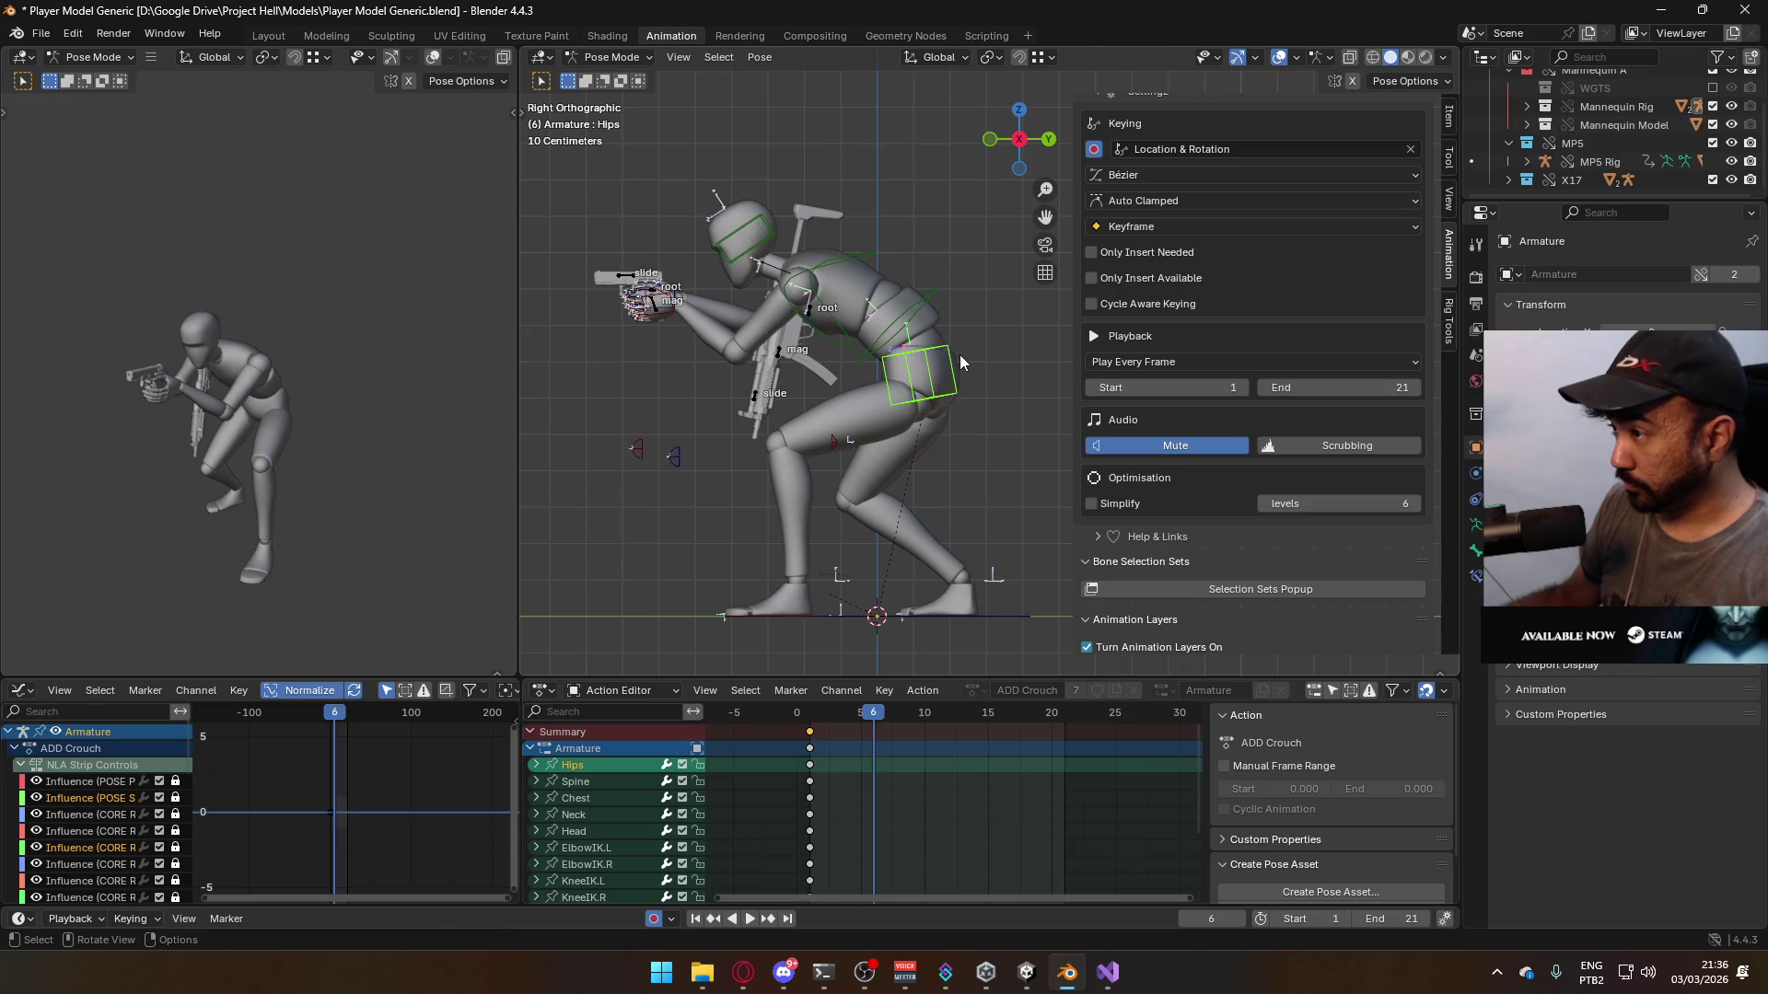
{"action": "key", "text": "g"}
{"action": "key", "text": "r"}
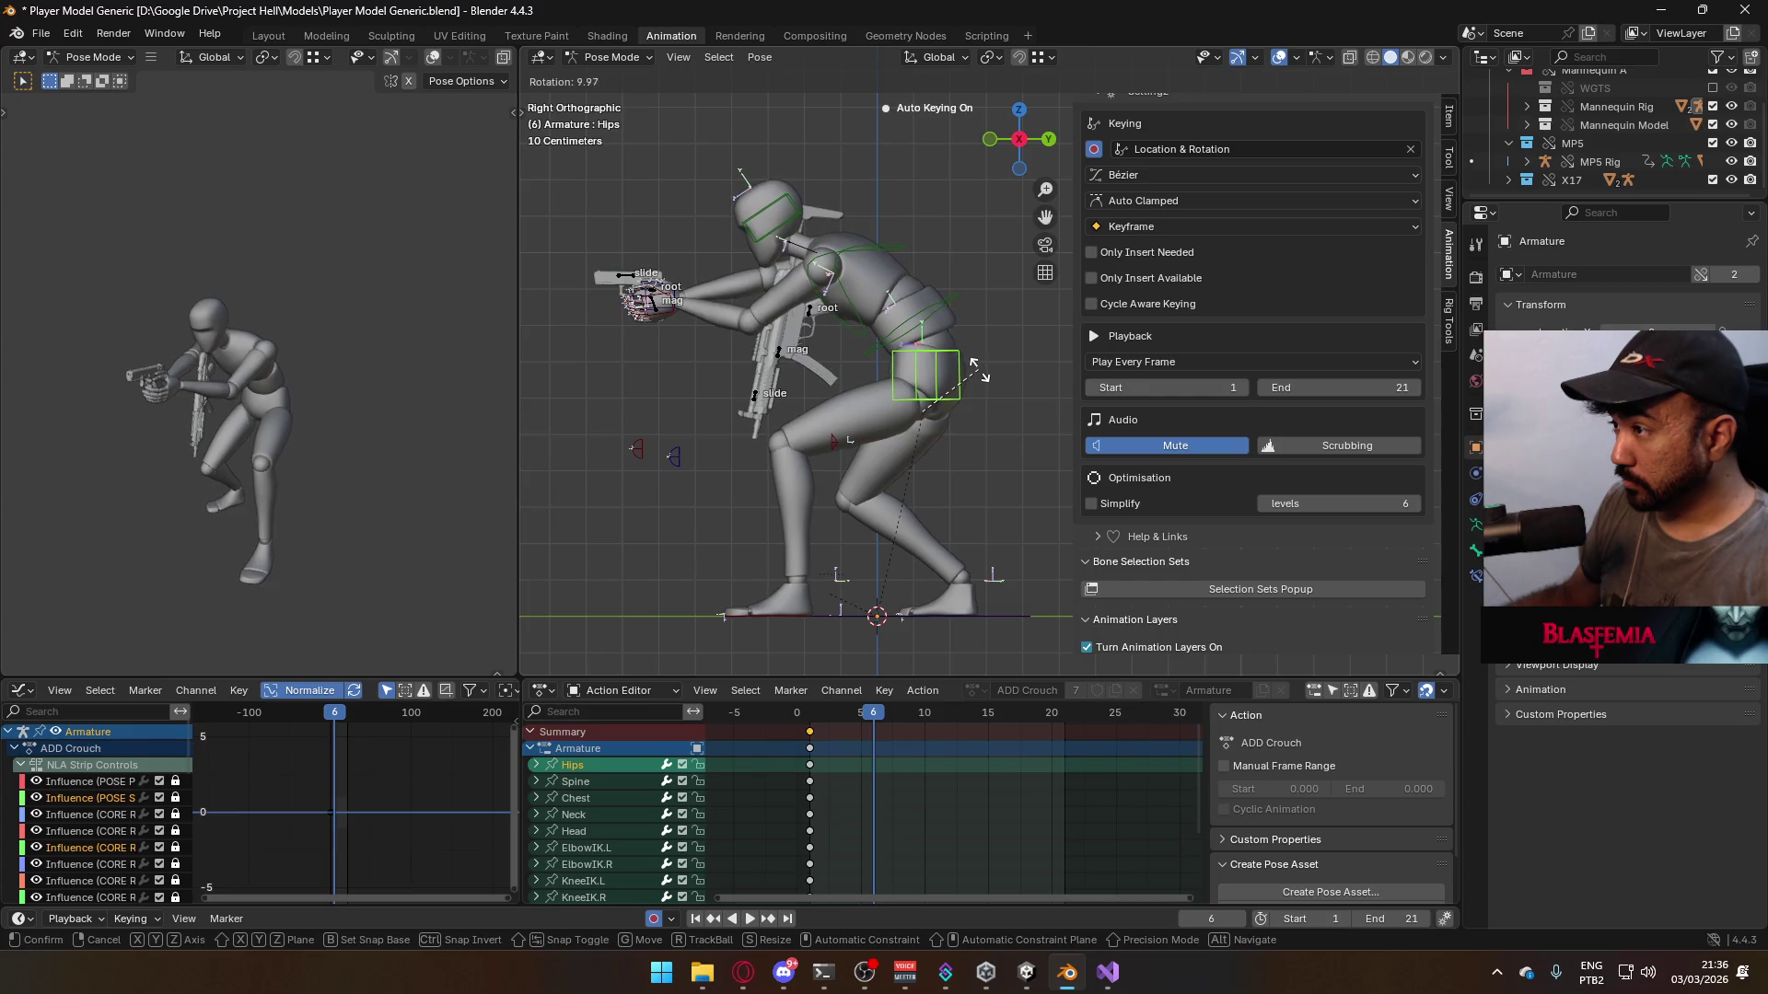
{"action": "left_click", "coordinate": [979, 370]}
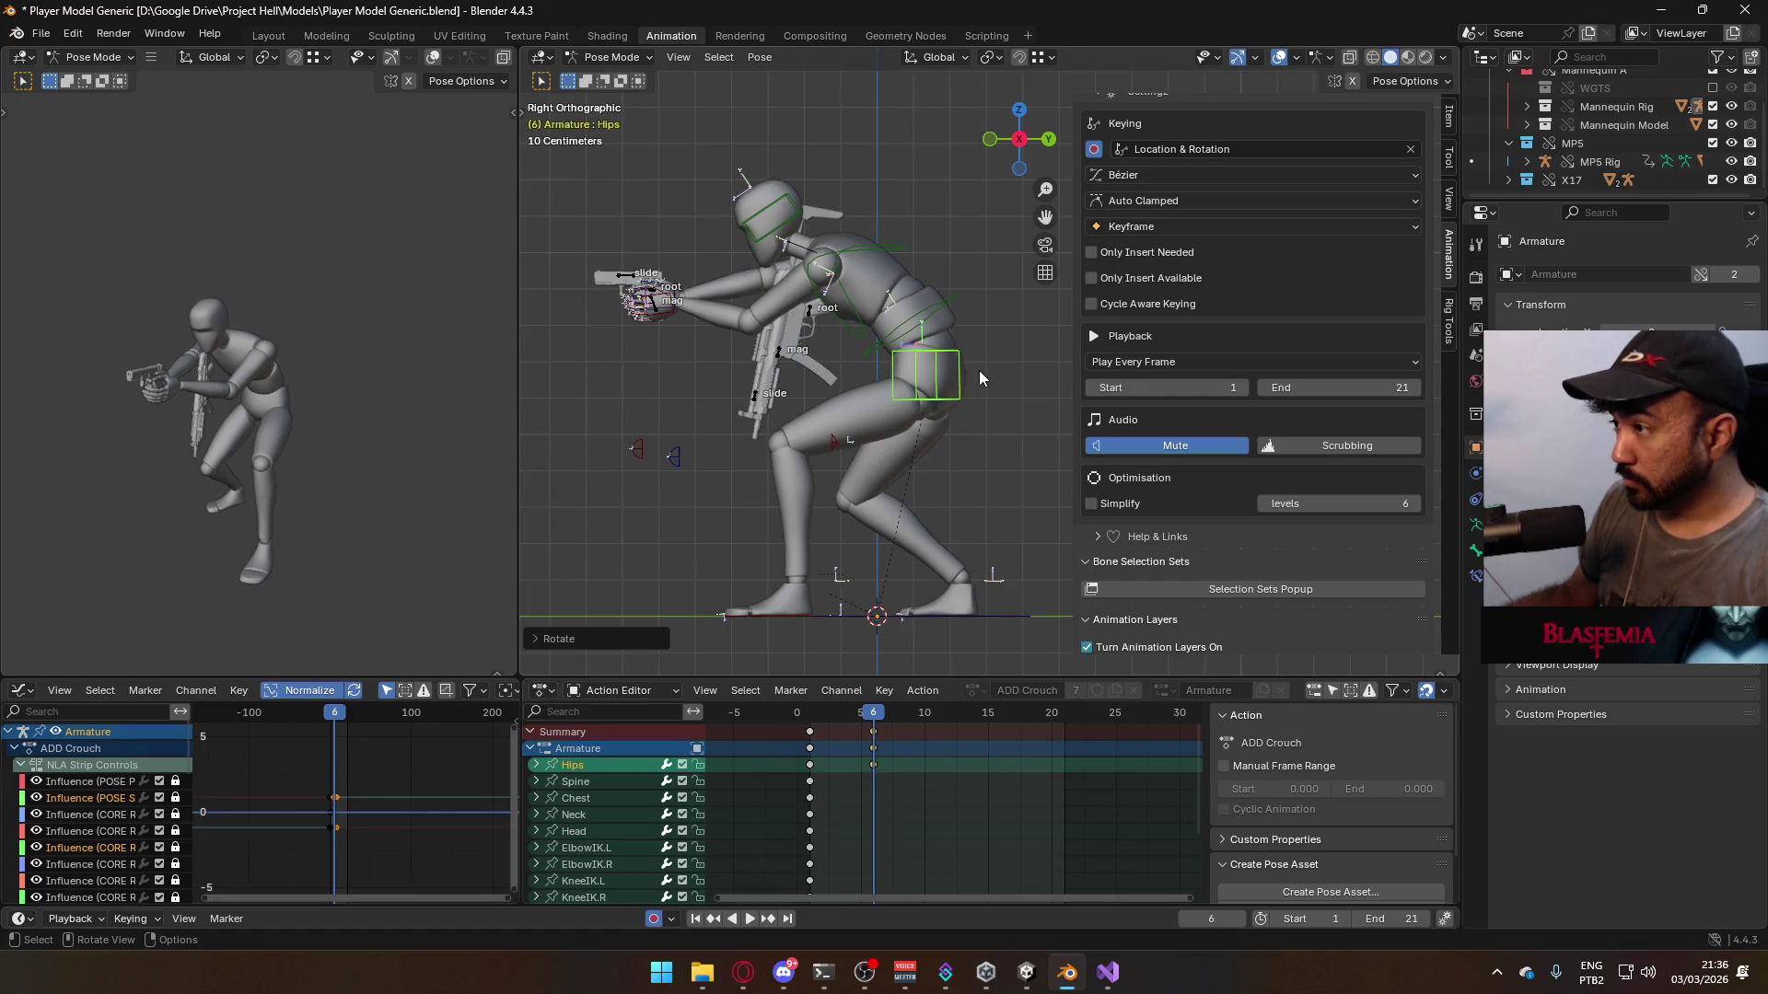
- Lower the Hips about 5.6 cm along Z and move the new keys to frame 1
{"action": "key", "text": "g"}
{"action": "key", "text": "z"}
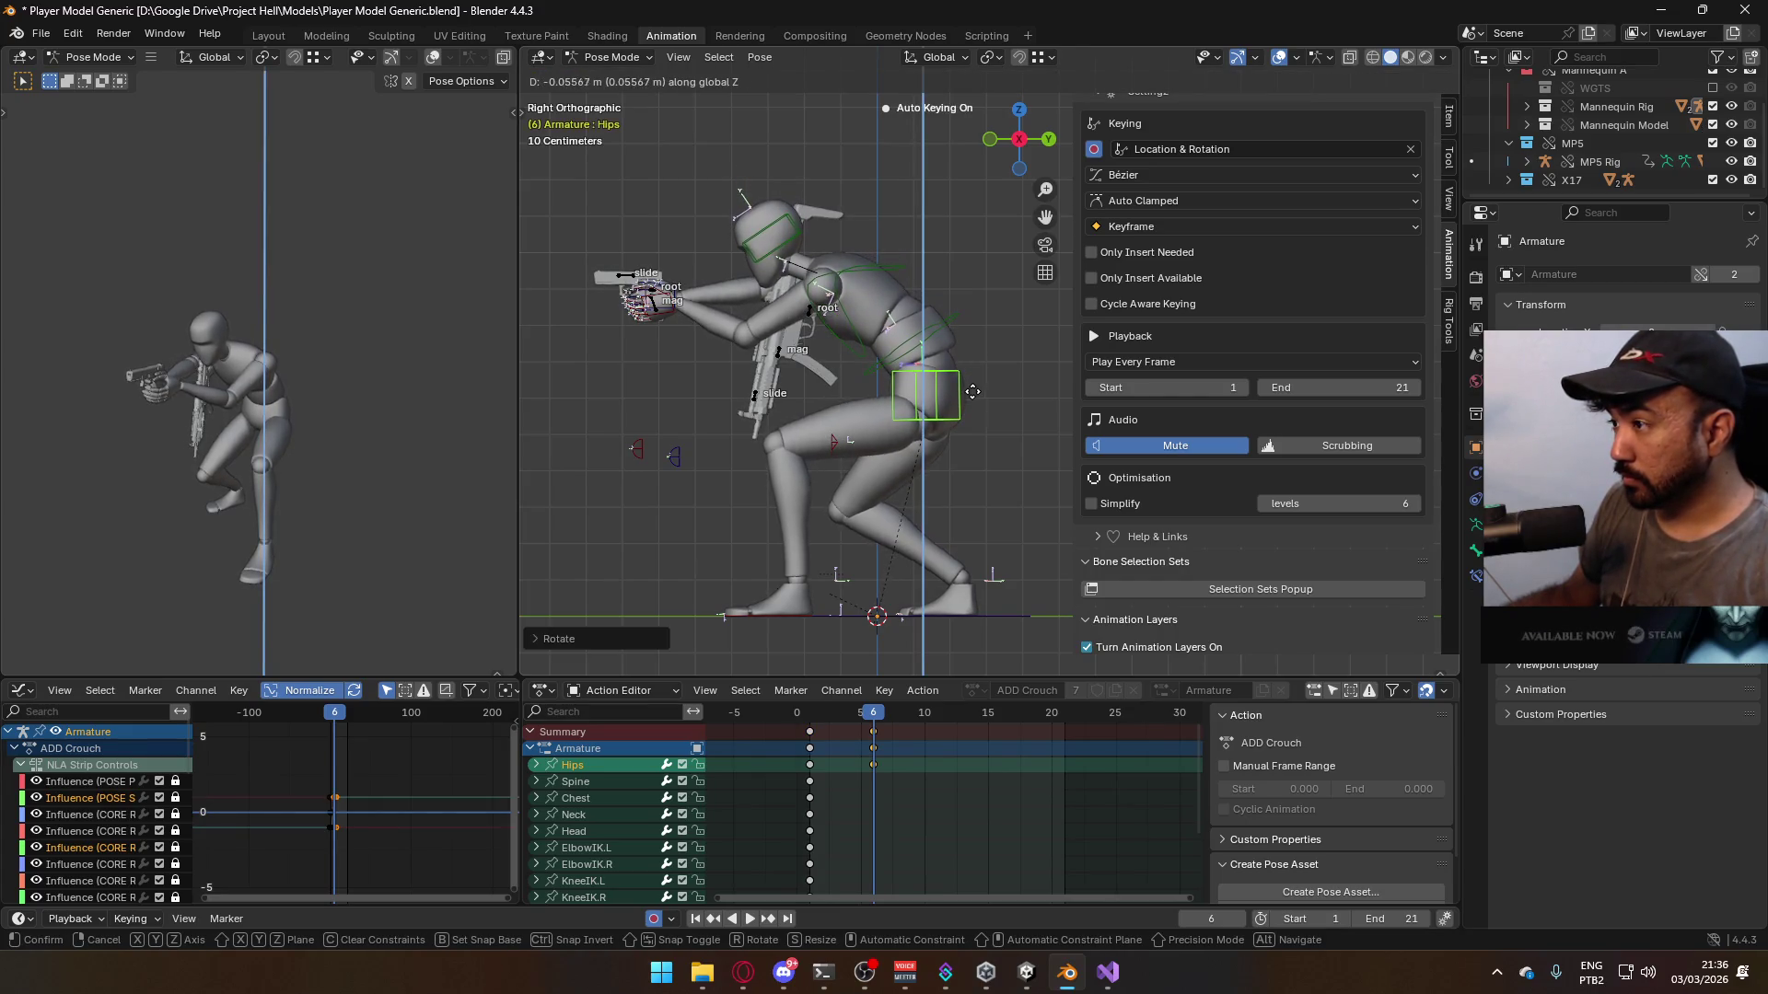
{"action": "left_click", "coordinate": [972, 394]}
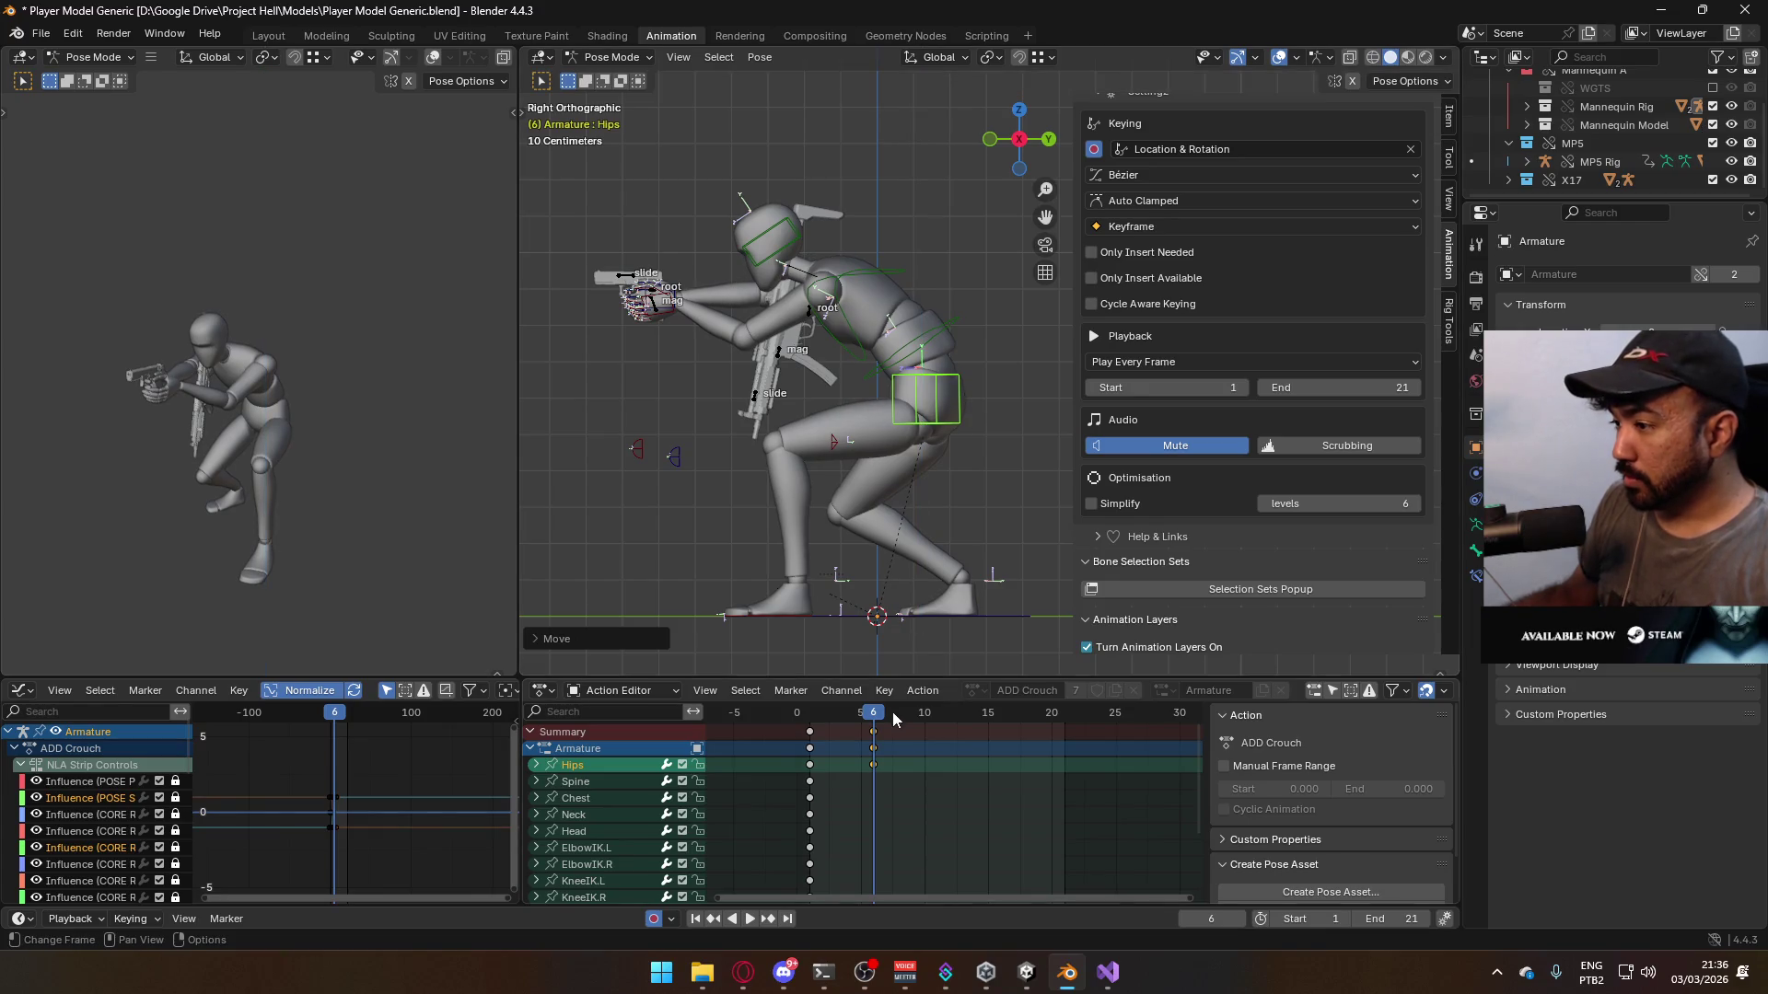
{"action": "left_click_drag", "start_coordinate": [872, 732], "coordinate": [886, 731]}
{"action": "left_click", "coordinate": [873, 737]}
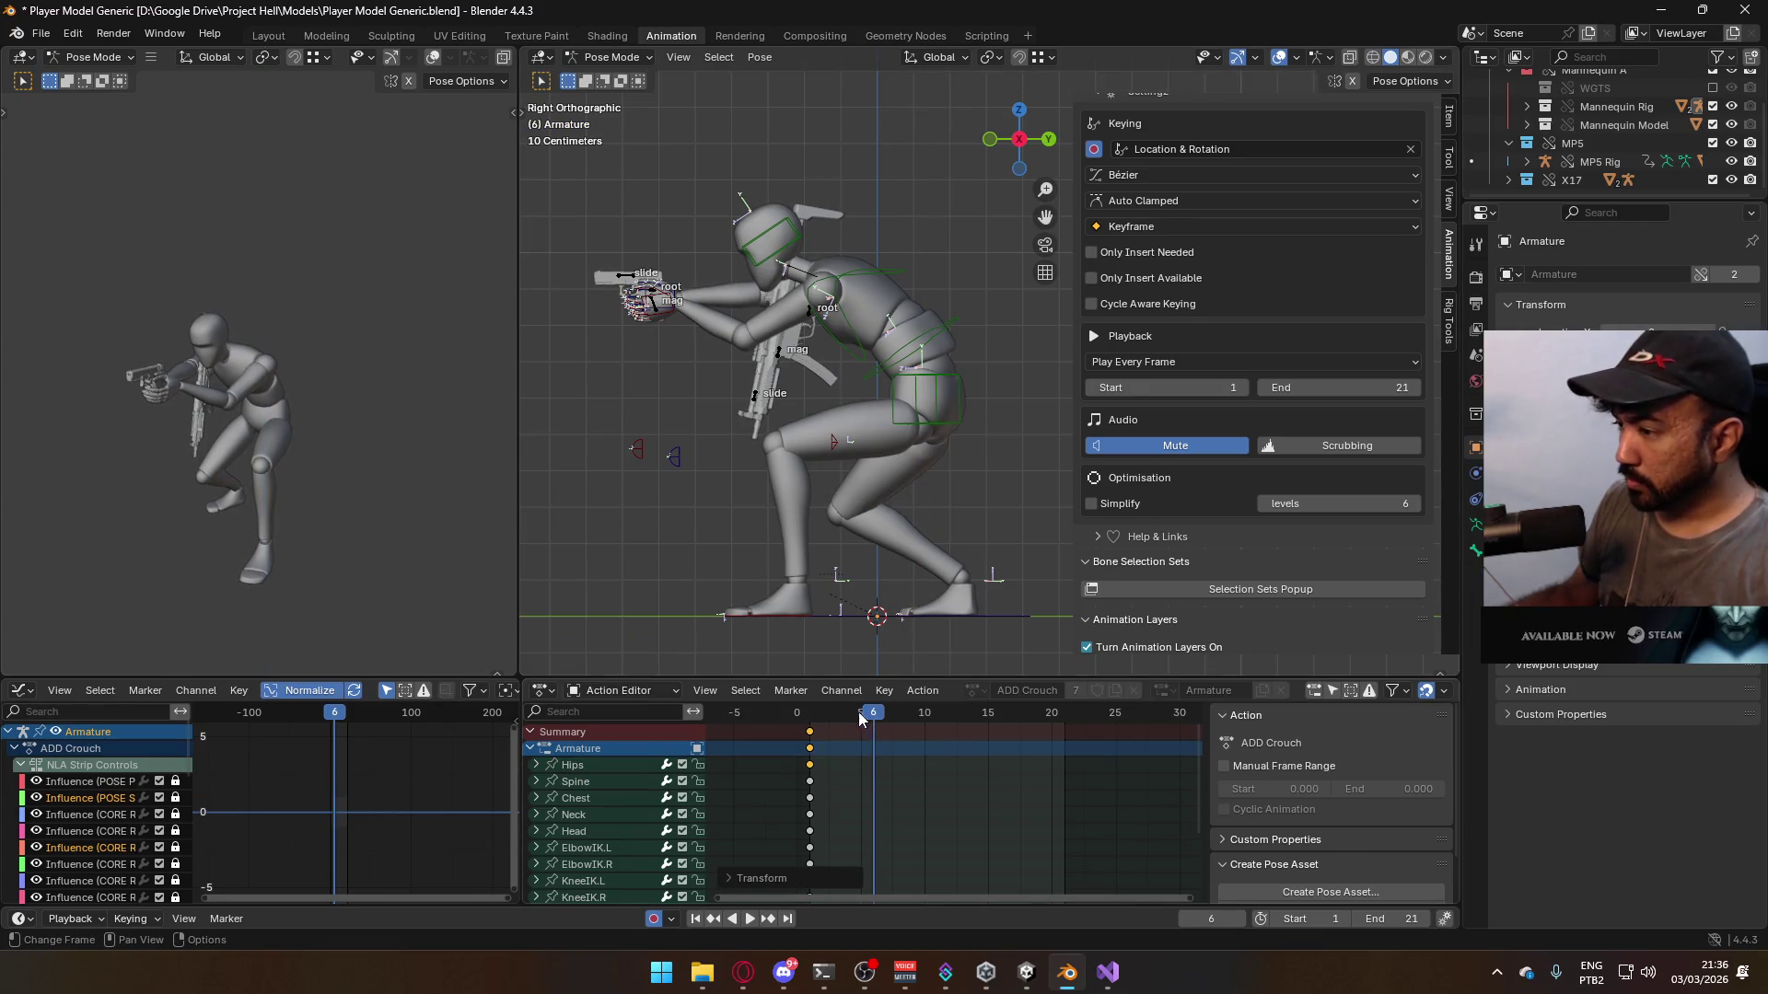
{"action": "key", "text": "shift+Left"}
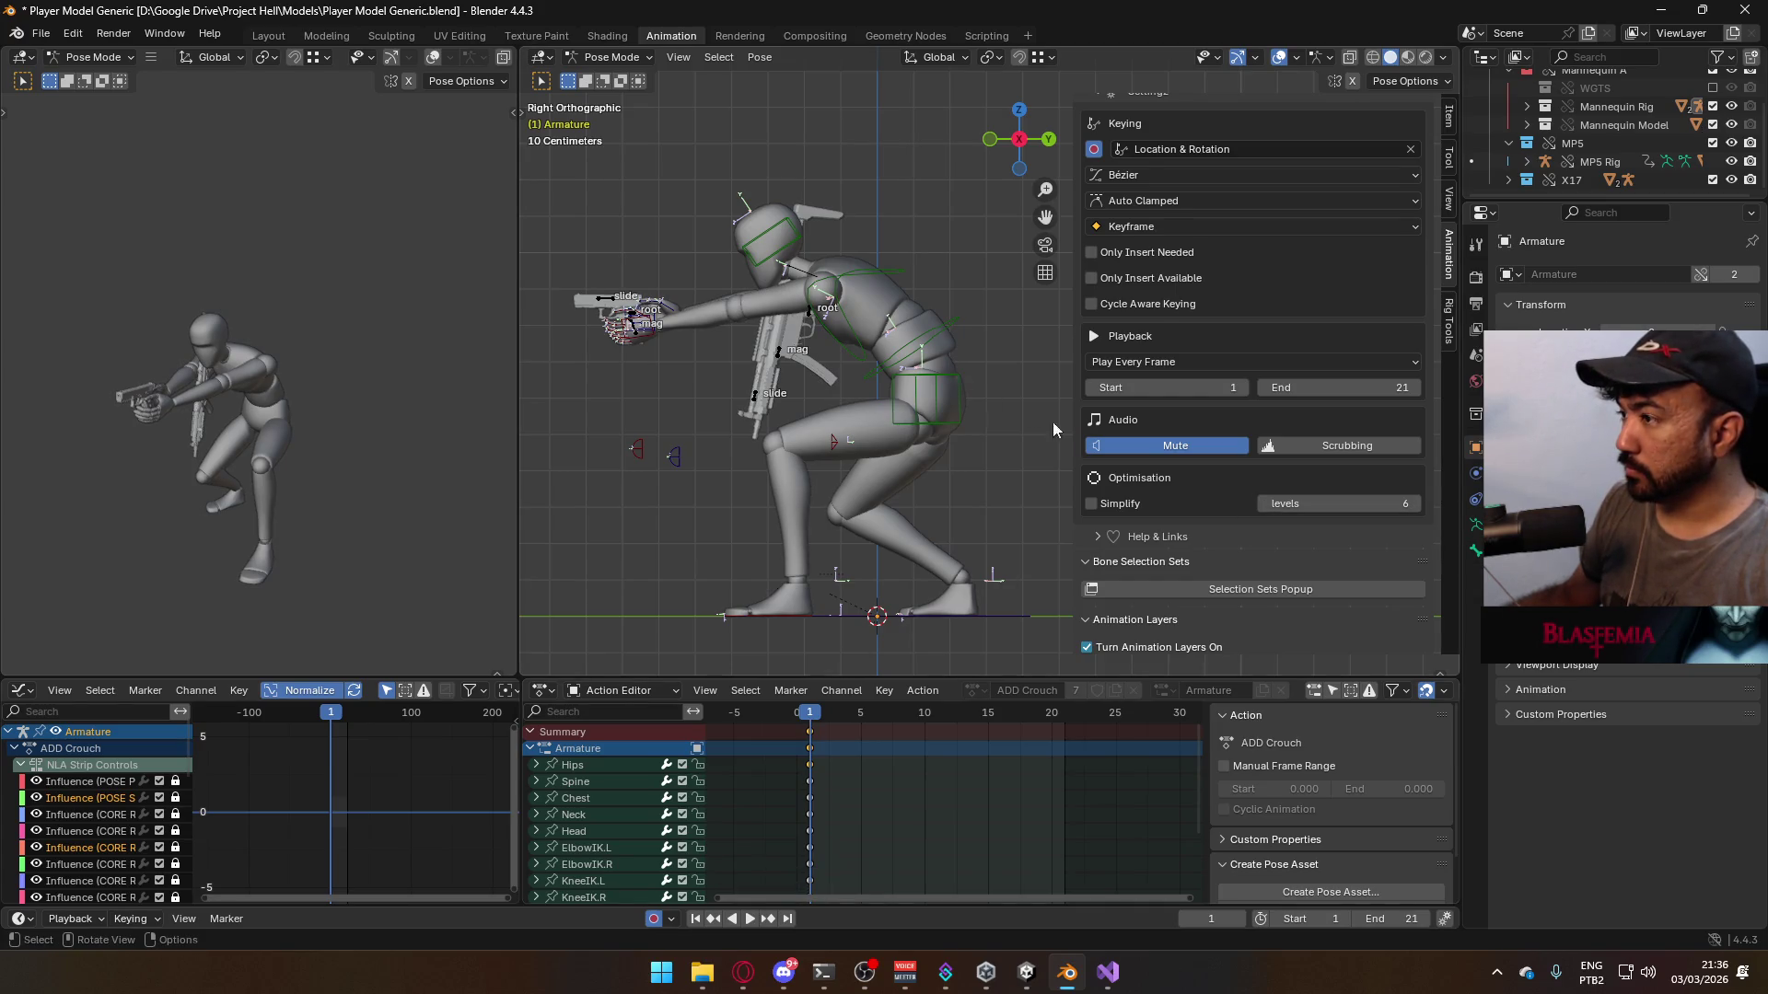
- Turn on the CORE Walk F layer, play it, and make it the active layer
{"action": "scroll", "coordinate": [1384, 561], "scroll_direction": "up", "scroll_amount": 5}
{"action": "scroll", "coordinate": [1394, 560], "scroll_direction": "down", "scroll_amount": 12}
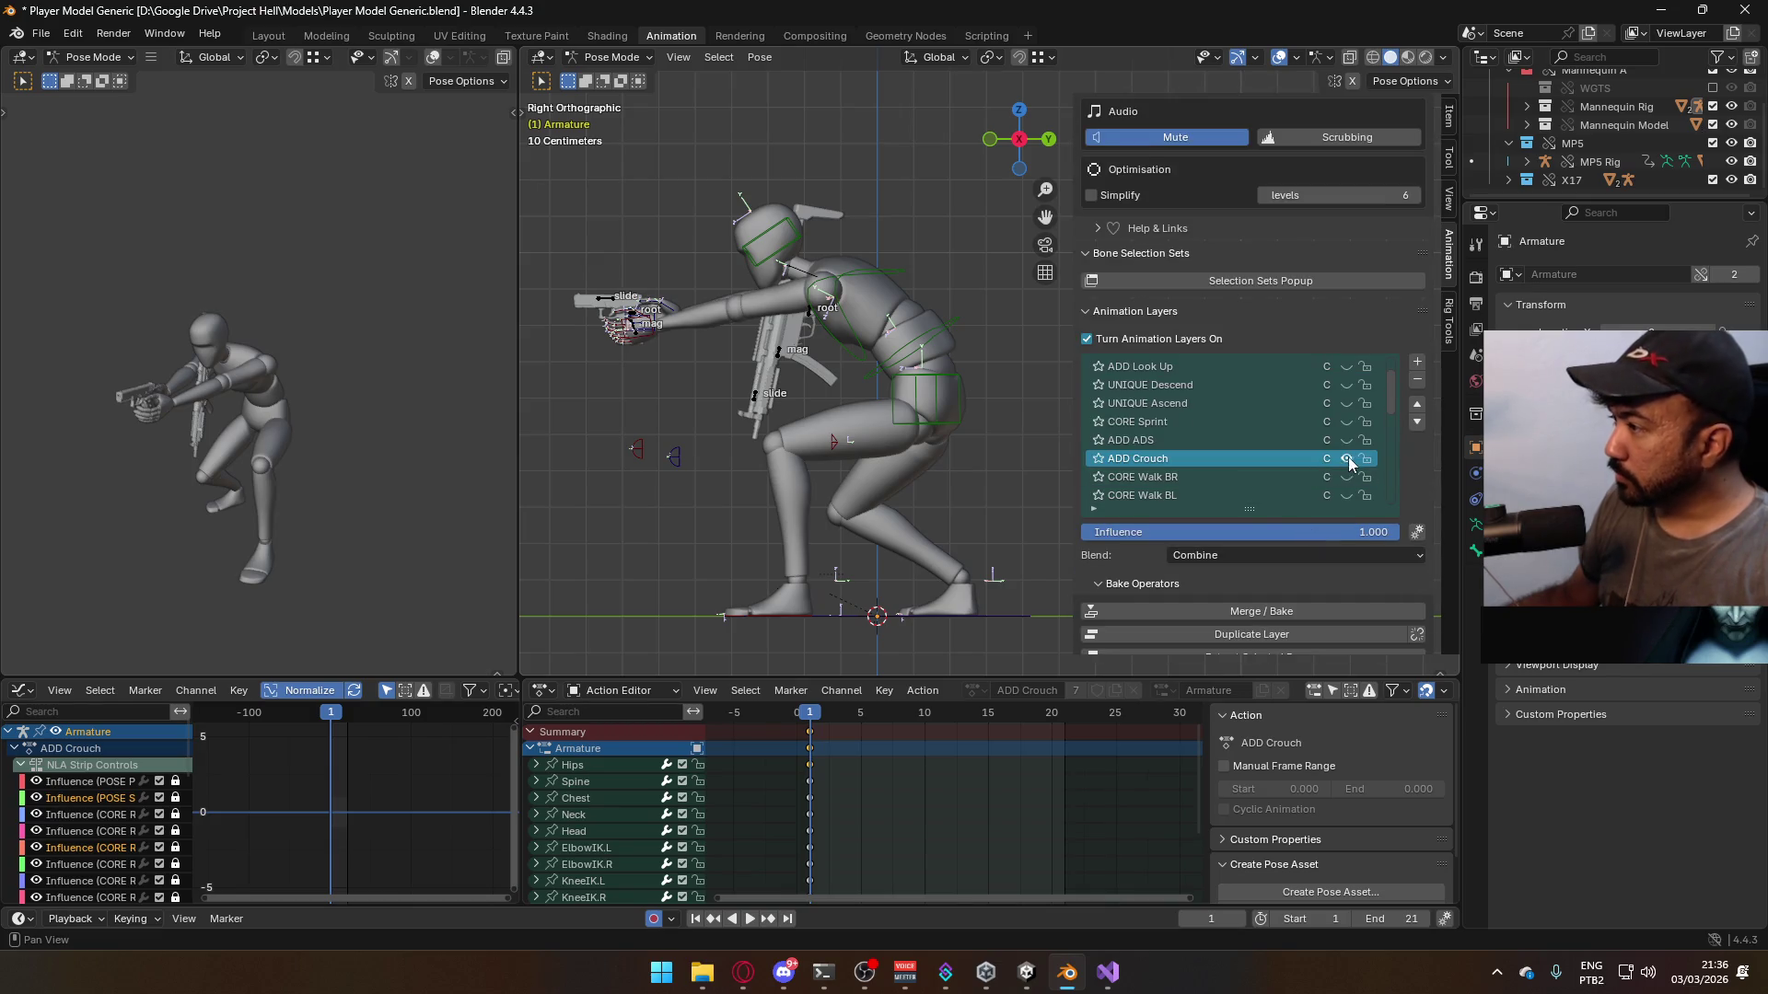
{"action": "scroll", "coordinate": [1349, 460], "scroll_direction": "down", "scroll_amount": 5}
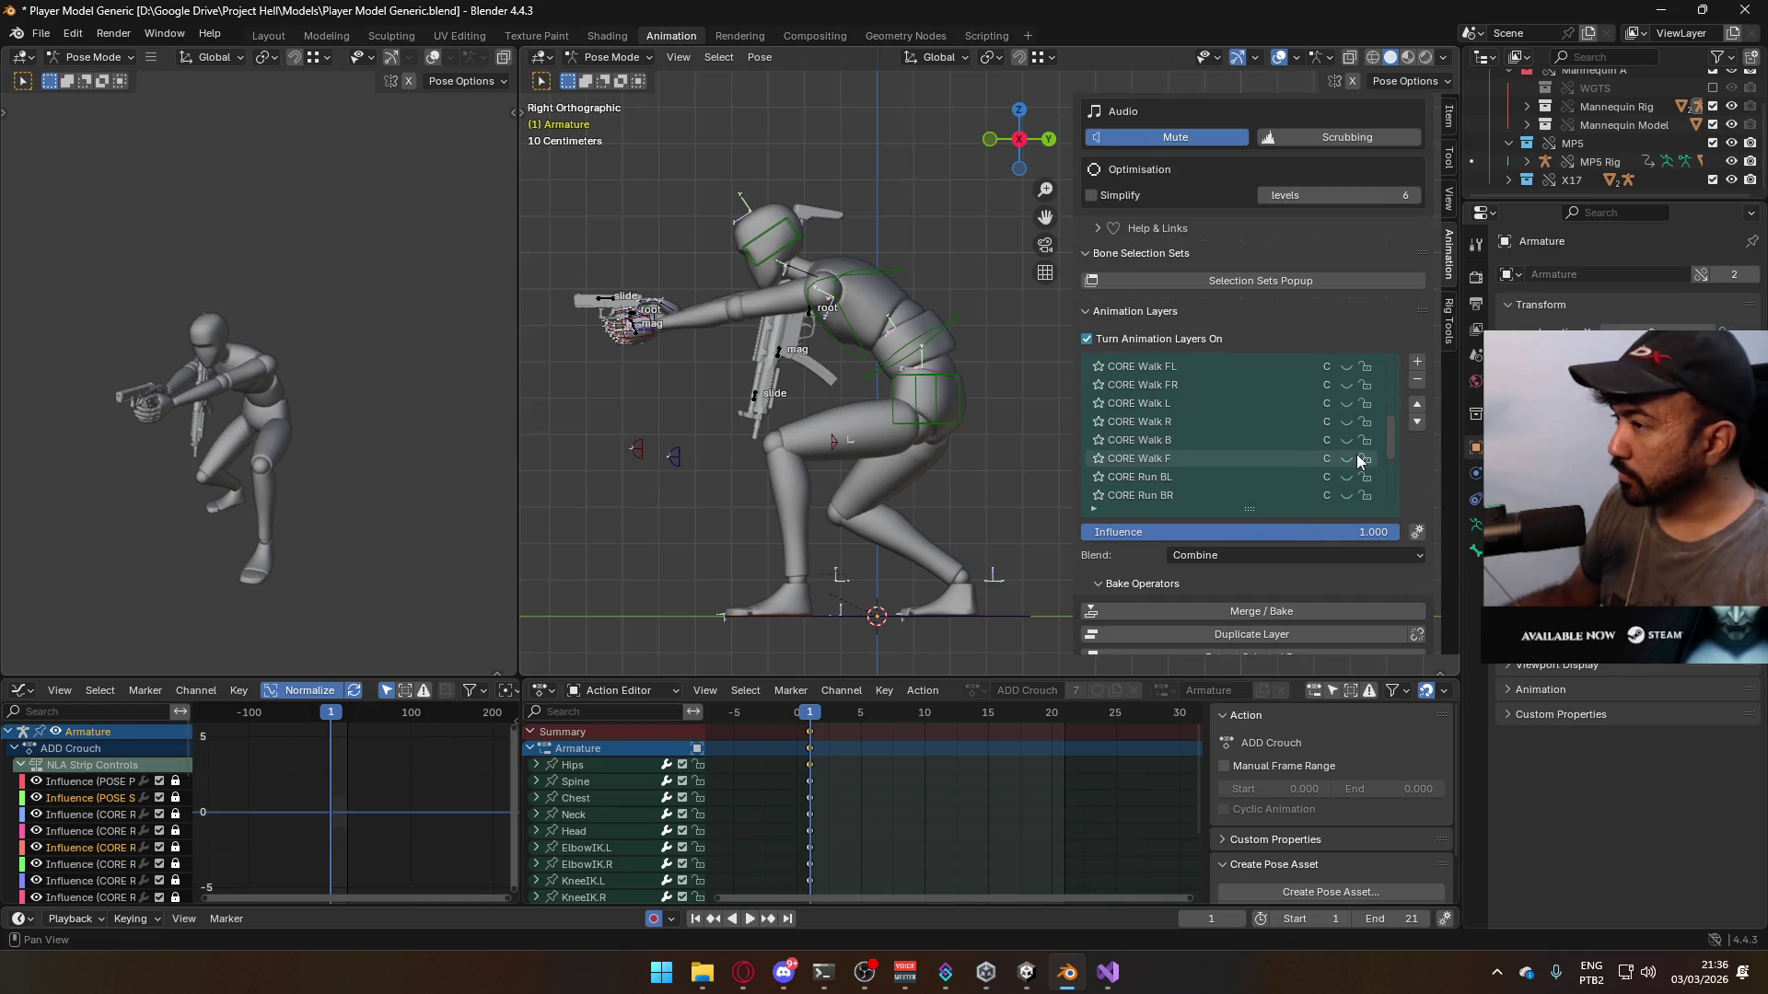
{"action": "left_click", "coordinate": [1356, 458]}
{"action": "key", "text": "space"}
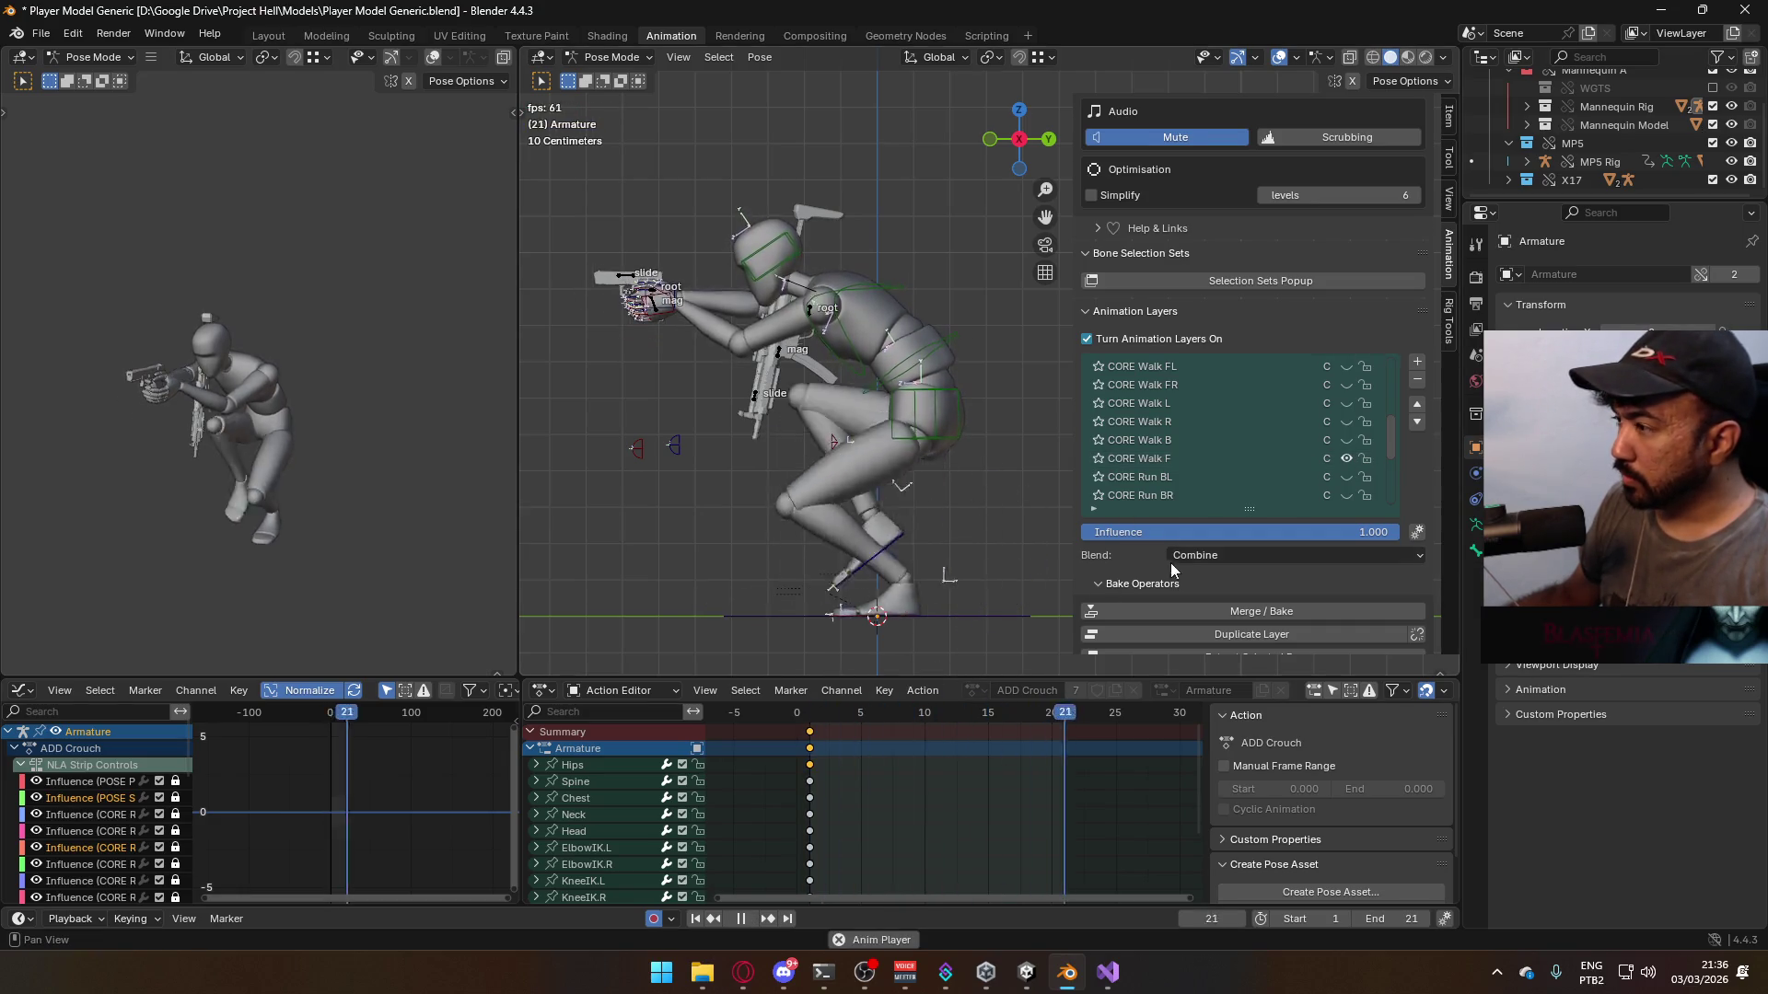
{"action": "left_click", "coordinate": [1198, 453]}
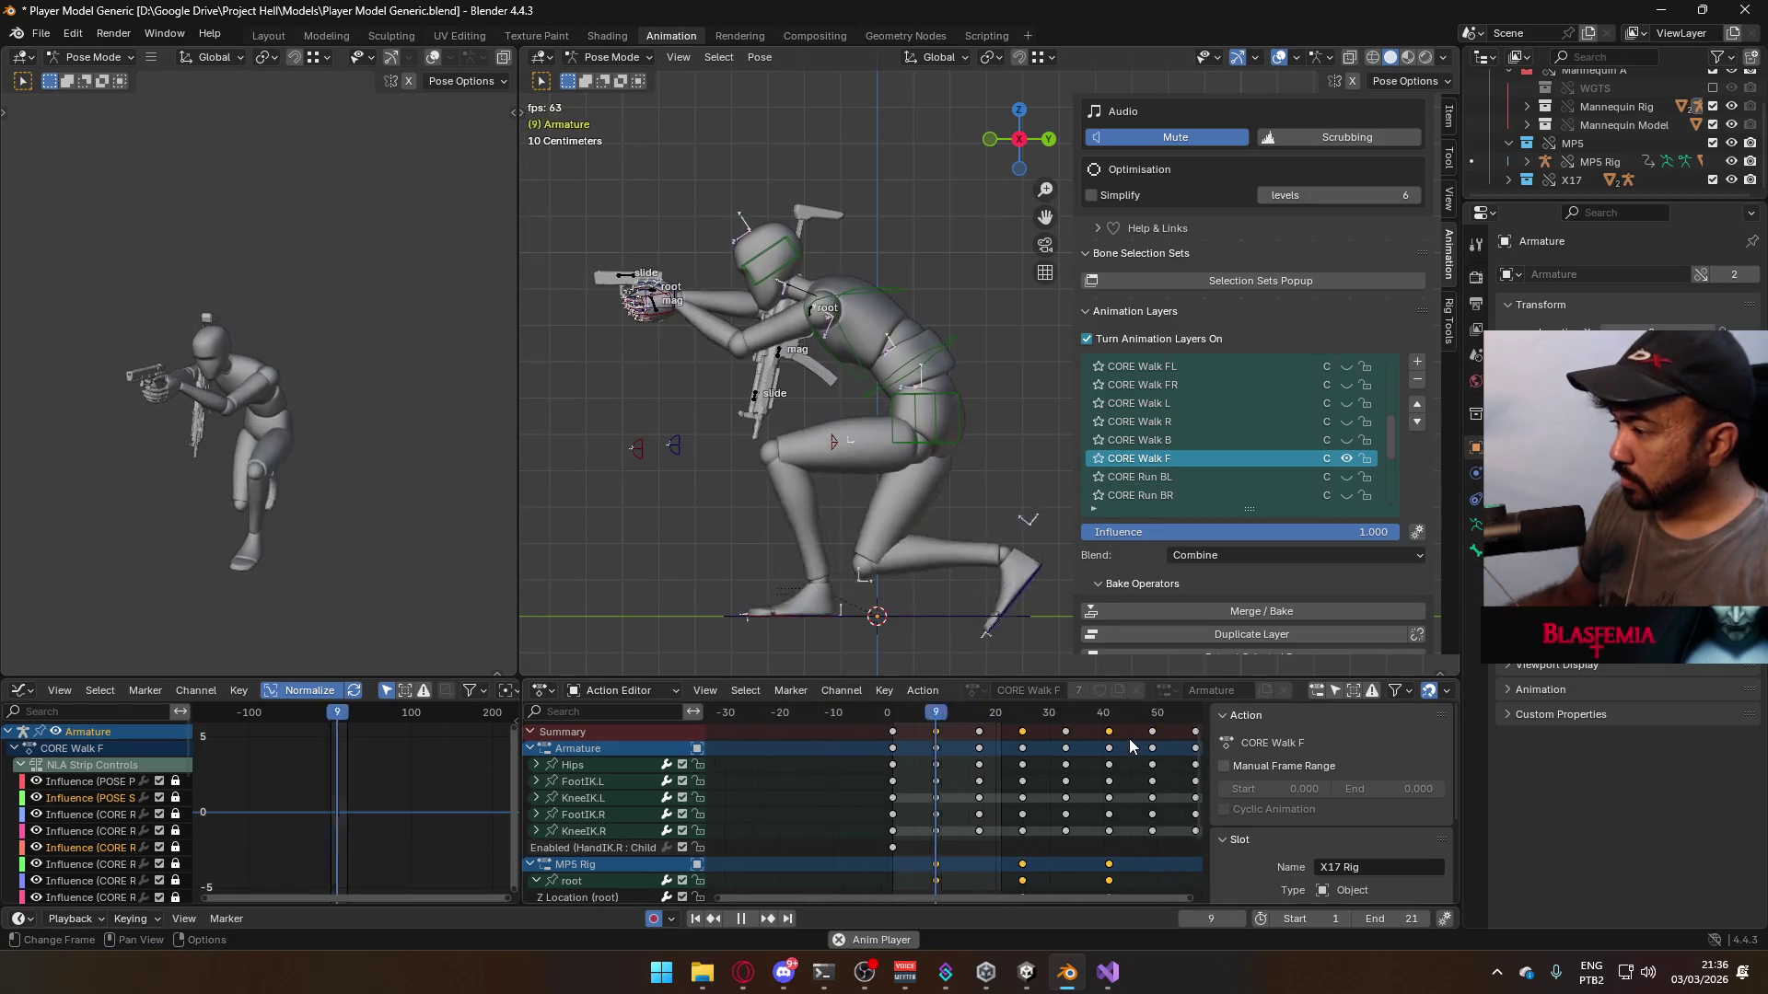
- Set the scene's End frame to 64
{"action": "scroll", "coordinate": [1138, 730], "scroll_direction": "down", "scroll_amount": 3}
{"action": "left_click_drag", "start_coordinate": [1095, 715], "coordinate": [1075, 715]}
{"action": "key", "text": "space"}
{"action": "left_click", "coordinate": [1394, 918]}
{"action": "type", "text": "64"}
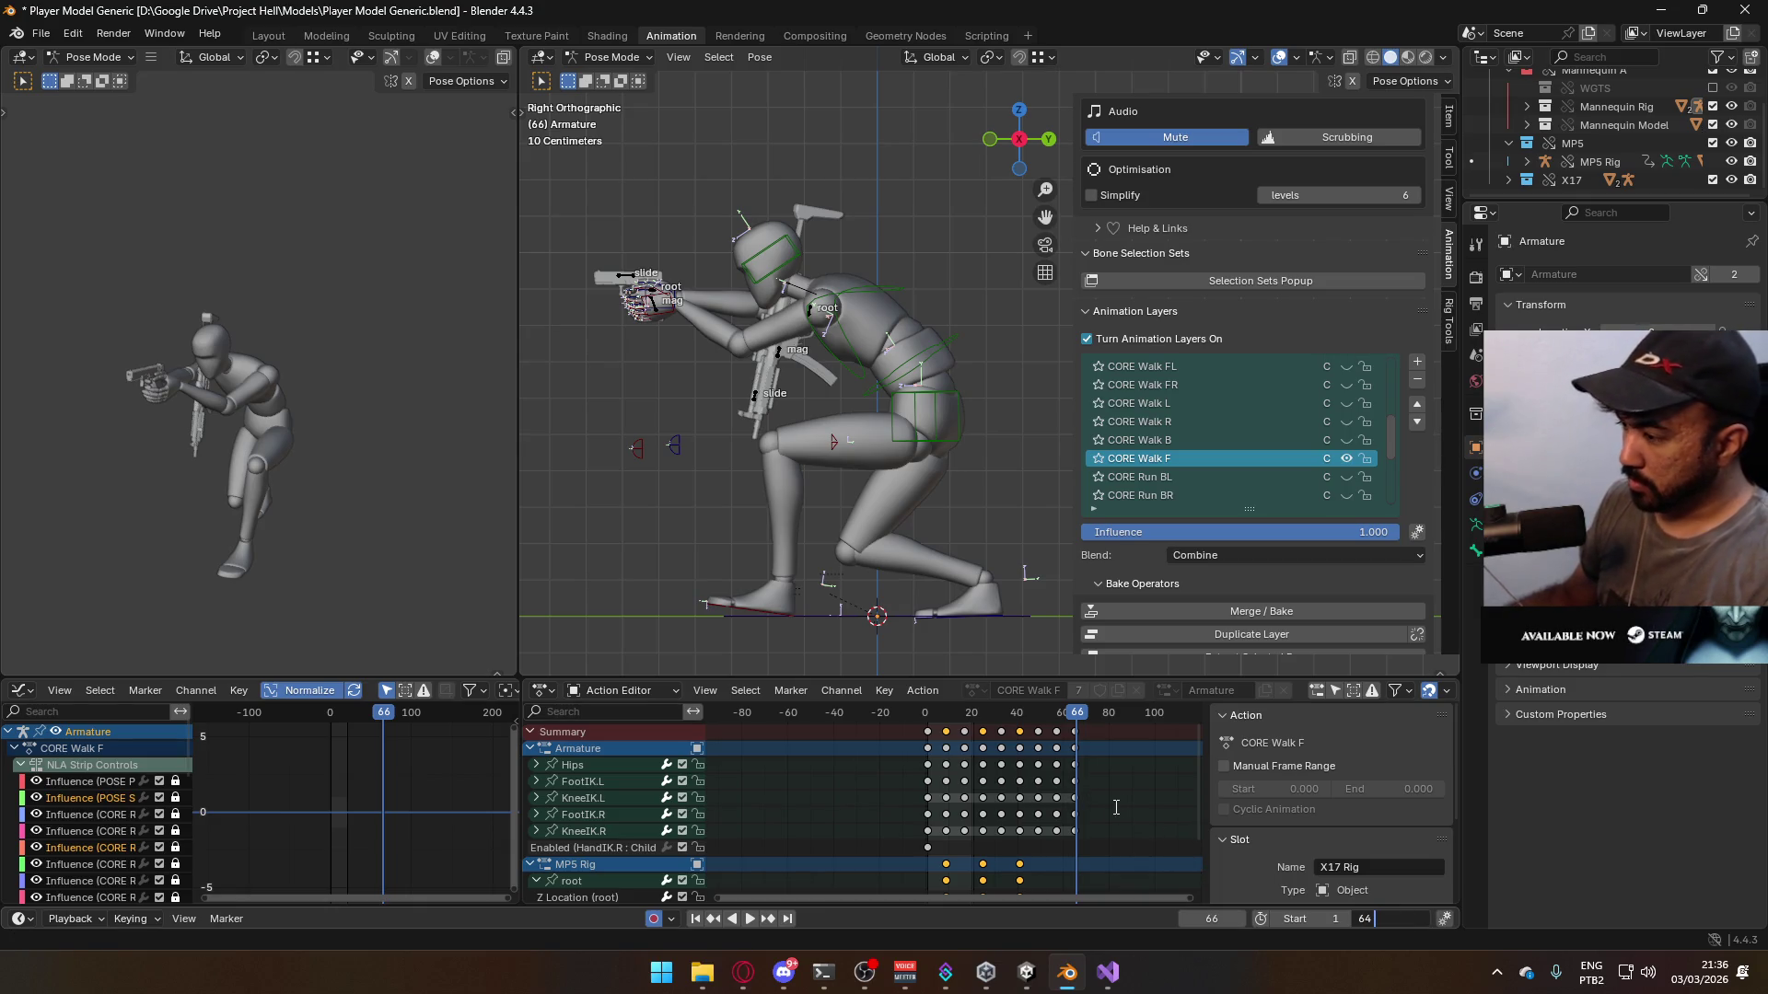
{"action": "key", "text": "Return"}
- Play the crouched walk, view it from the side (Numpad 3), and return to frame 1
{"action": "key", "text": "space"}
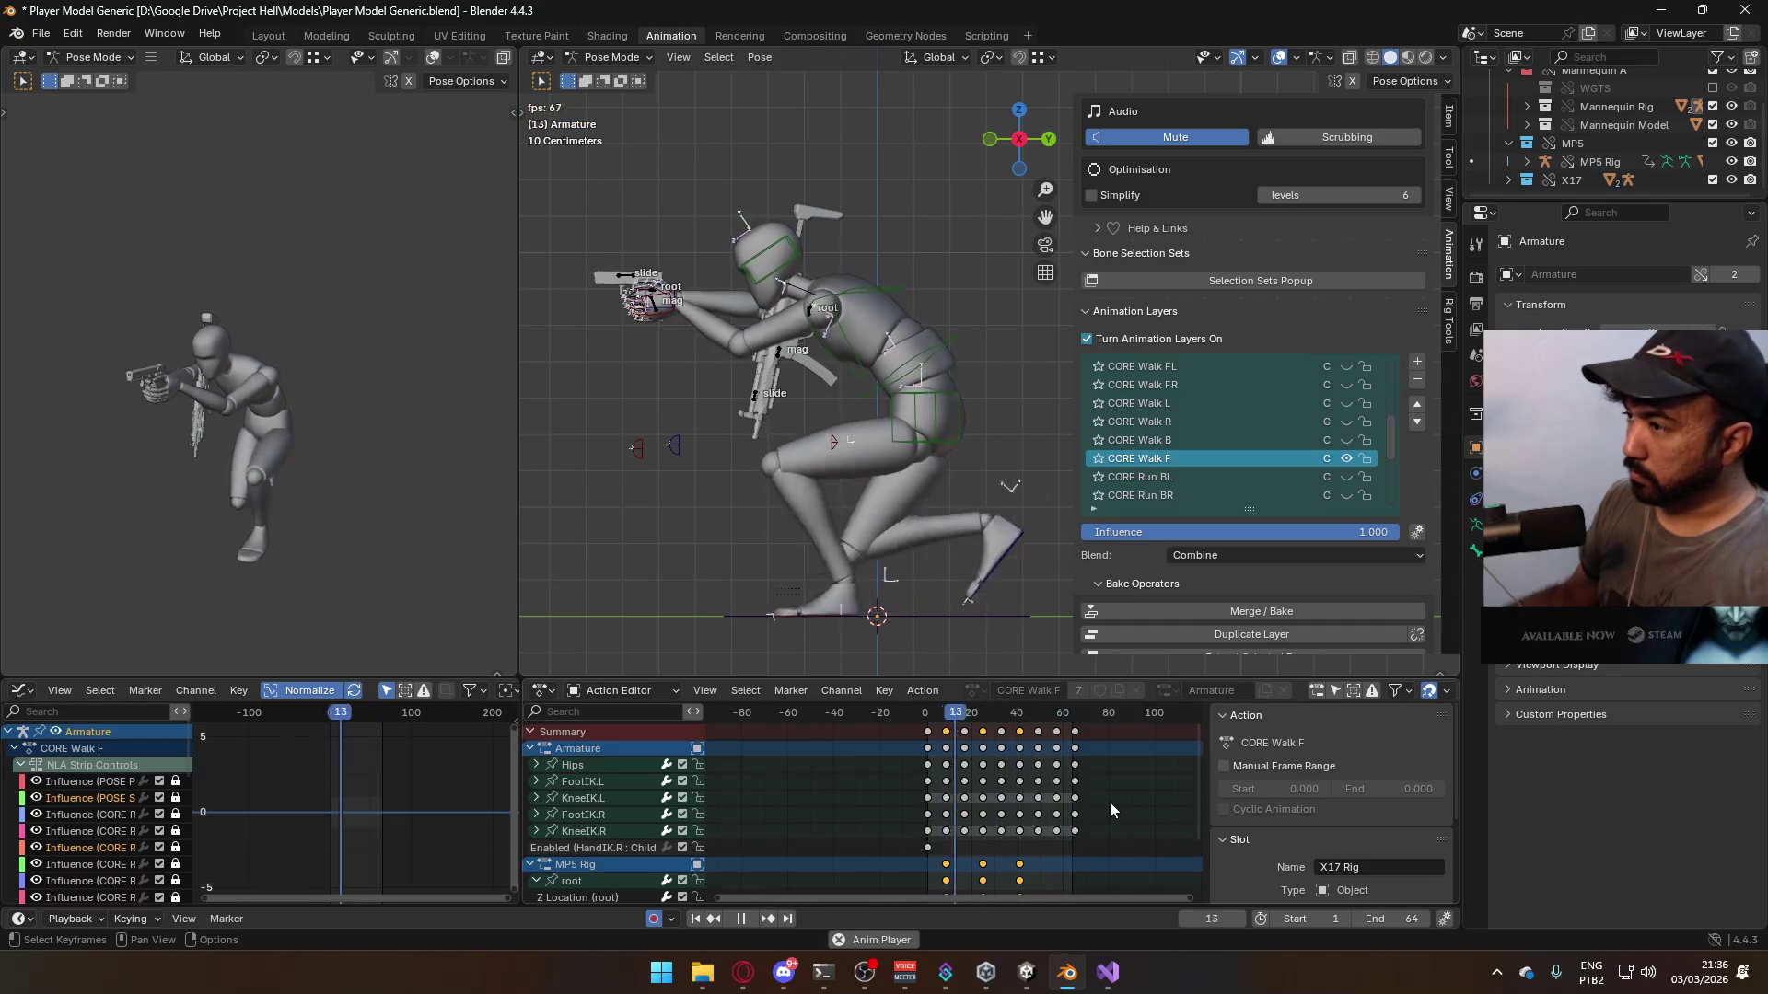
{"action": "middle_click_drag", "start_coordinate": [809, 466], "coordinate": [985, 449]}
{"action": "key", "text": "KP_3"}
{"action": "key", "text": "space"}
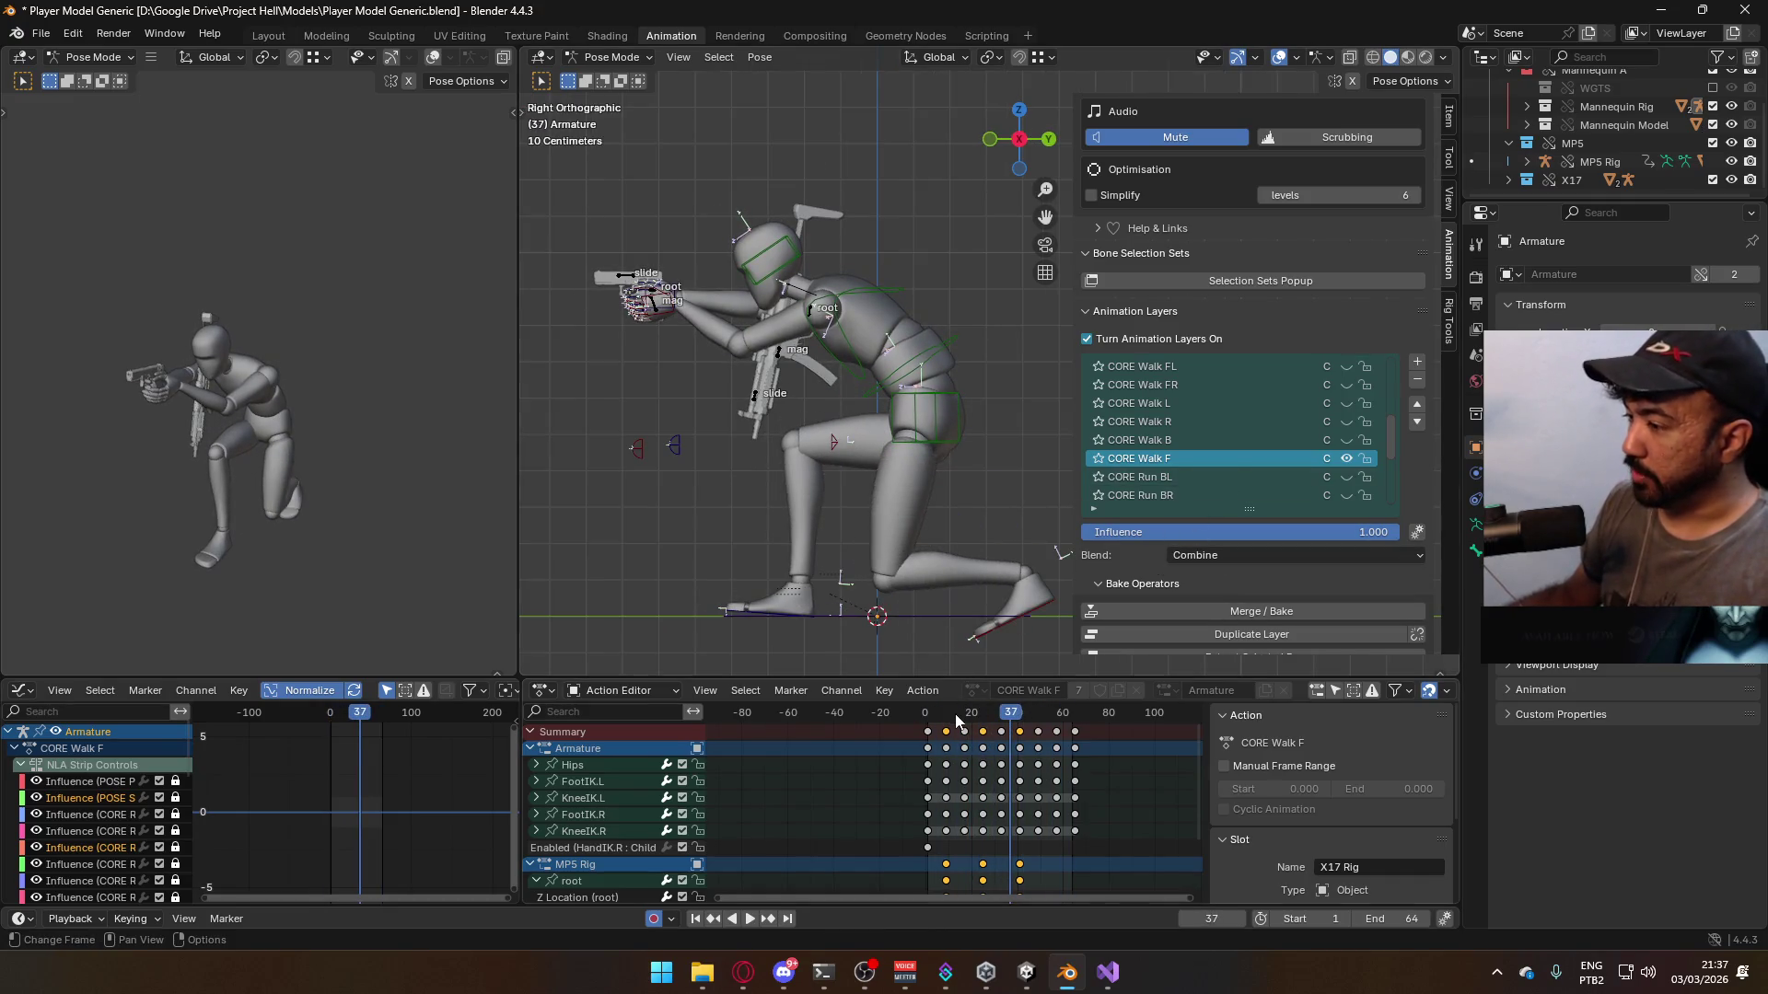
{"action": "left_click", "coordinate": [928, 714]}
{"action": "scroll", "coordinate": [1305, 457], "scroll_direction": "up", "scroll_amount": 6}
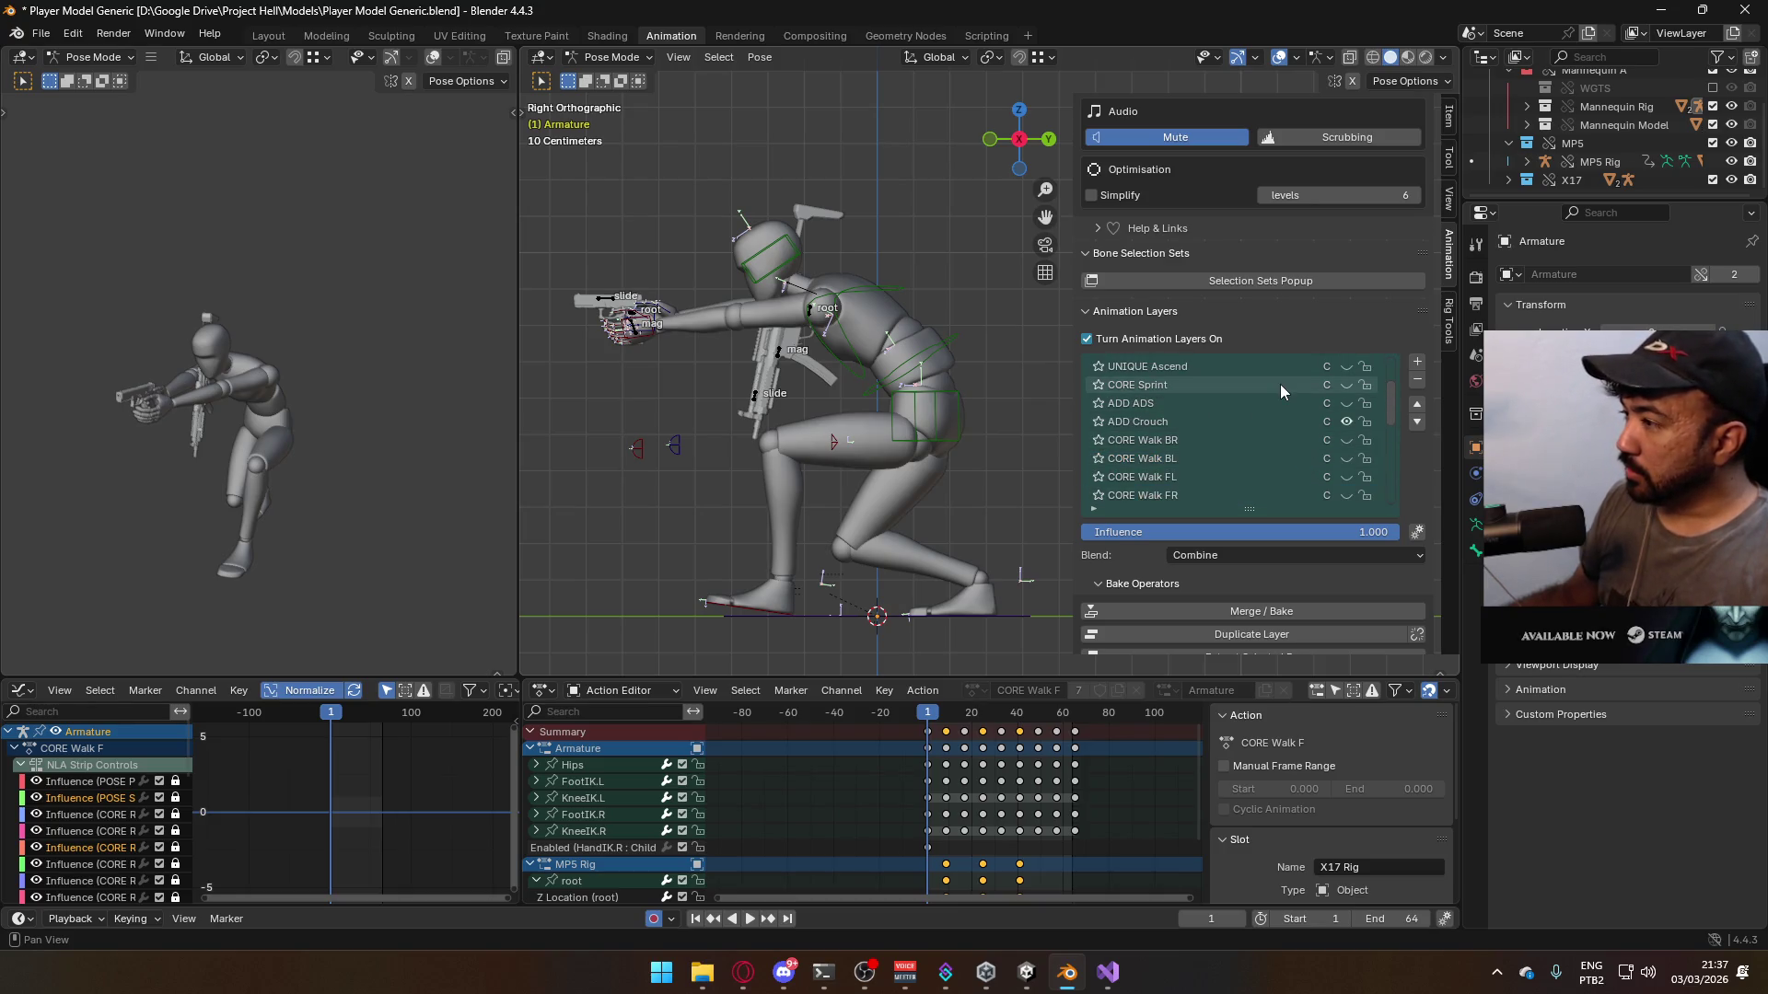
- Put the X17 pistol rig in Pose Mode and move its root bone to a new position
{"action": "left_click", "coordinate": [612, 57]}
{"action": "left_click", "coordinate": [603, 76]}
{"action": "left_click", "coordinate": [604, 308]}
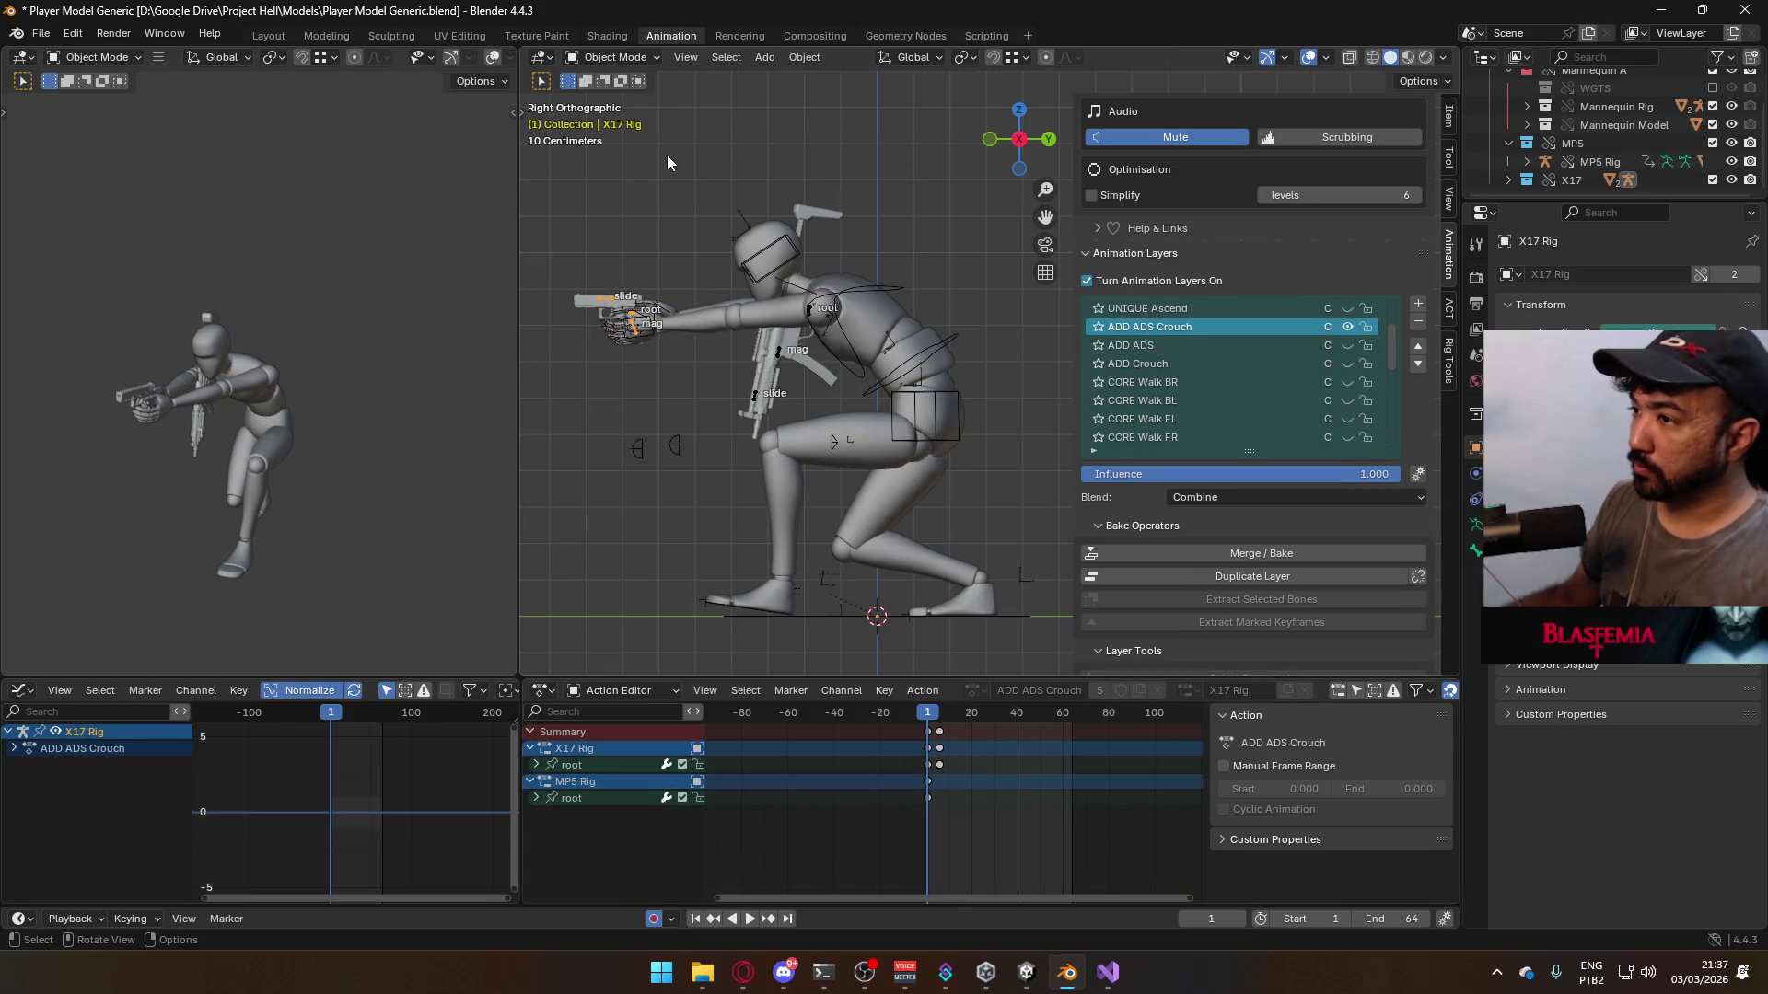
{"action": "left_click", "coordinate": [625, 58]}
{"action": "left_click", "coordinate": [624, 121]}
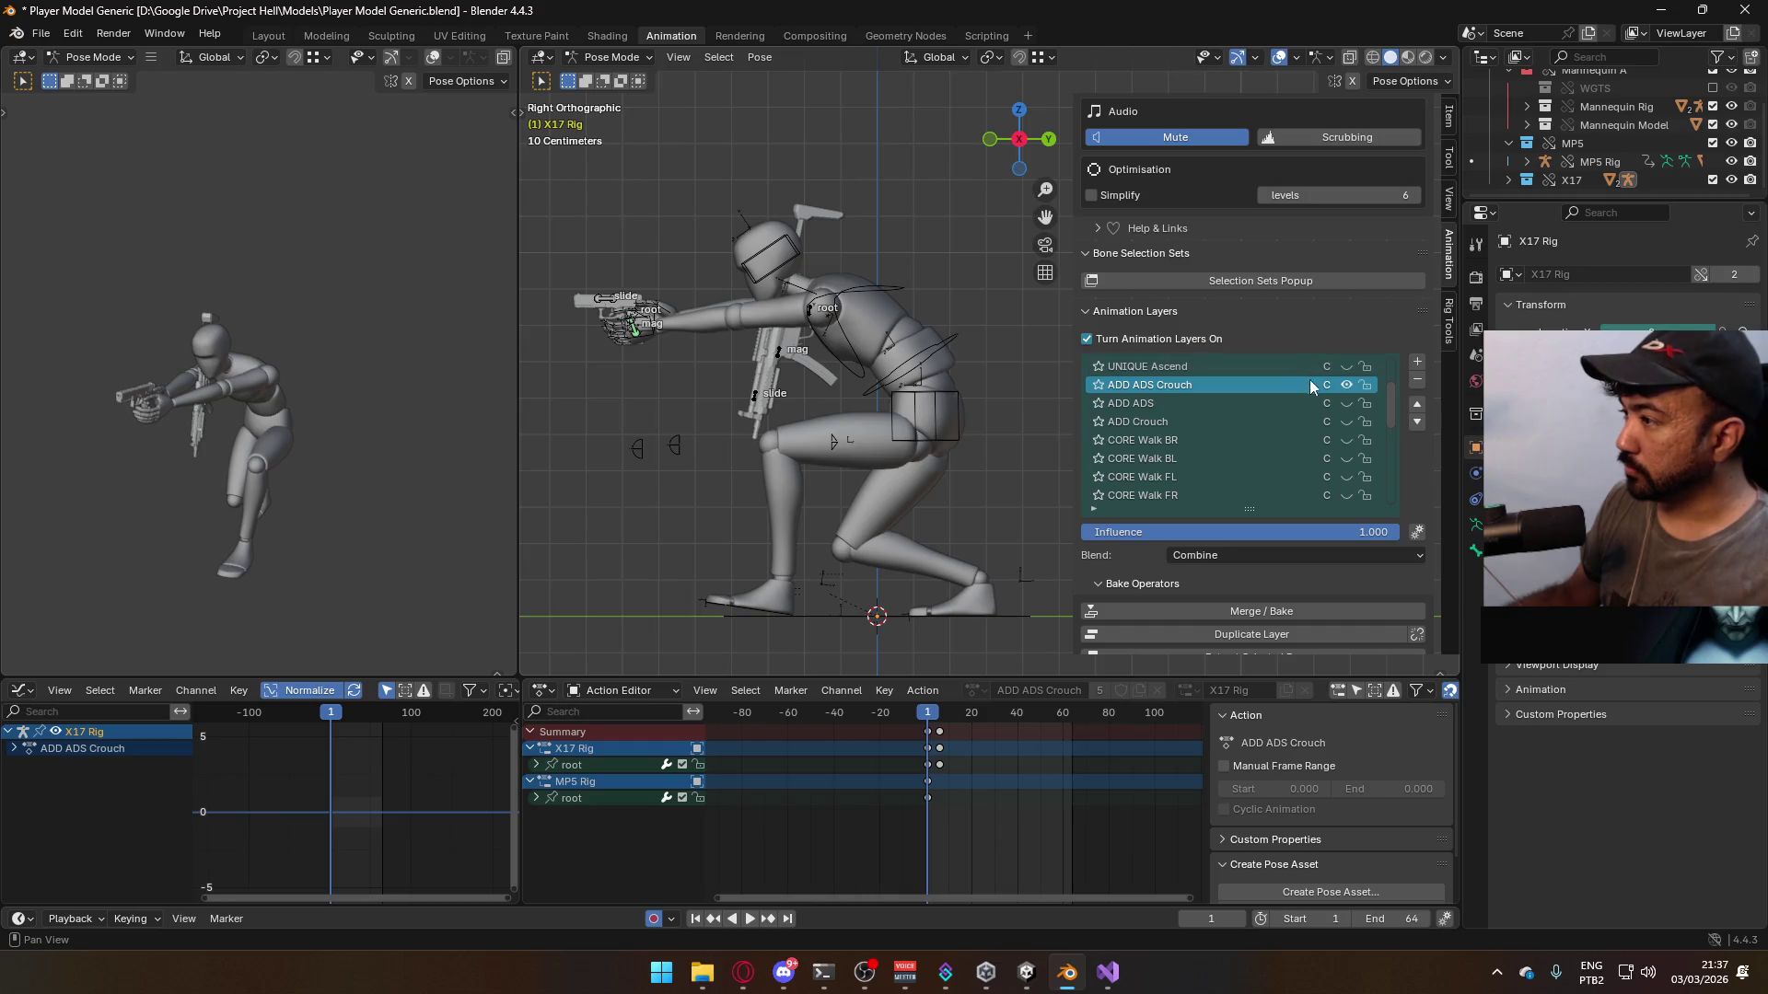
{"action": "scroll", "coordinate": [704, 330], "scroll_direction": "up", "scroll_amount": 1}
{"action": "scroll", "coordinate": [704, 330], "scroll_direction": "up", "scroll_amount": 2}
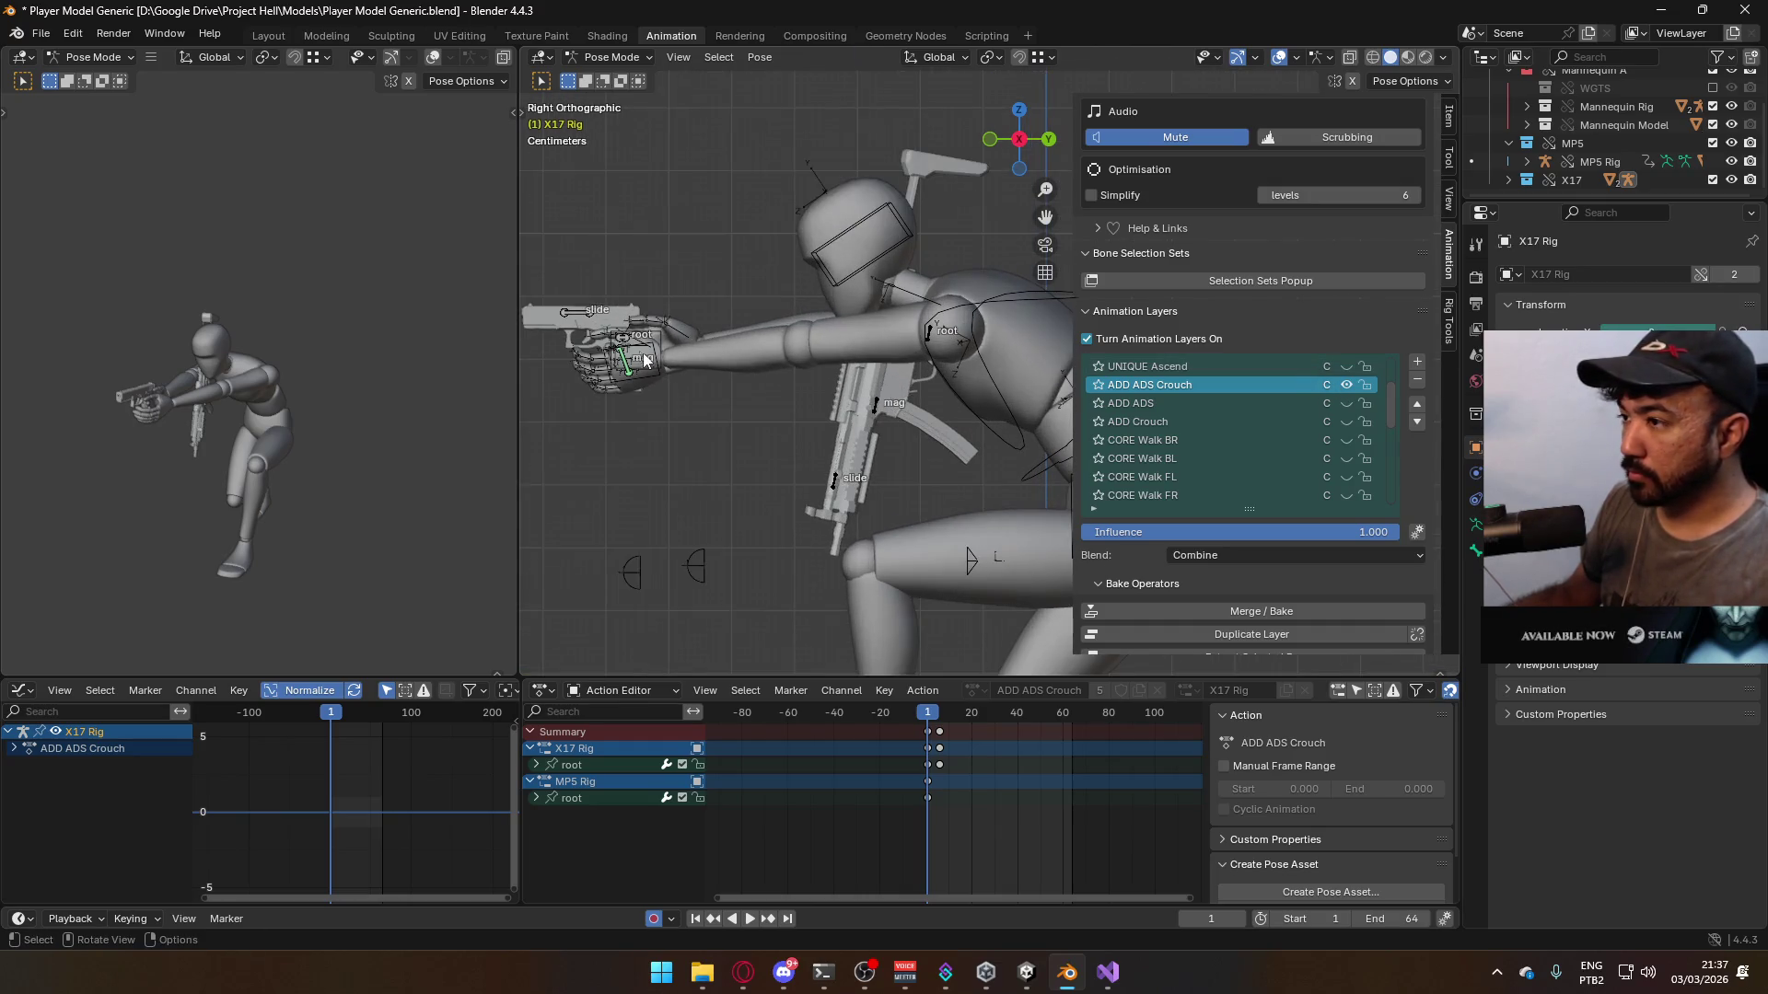
{"action": "left_click", "coordinate": [625, 347]}
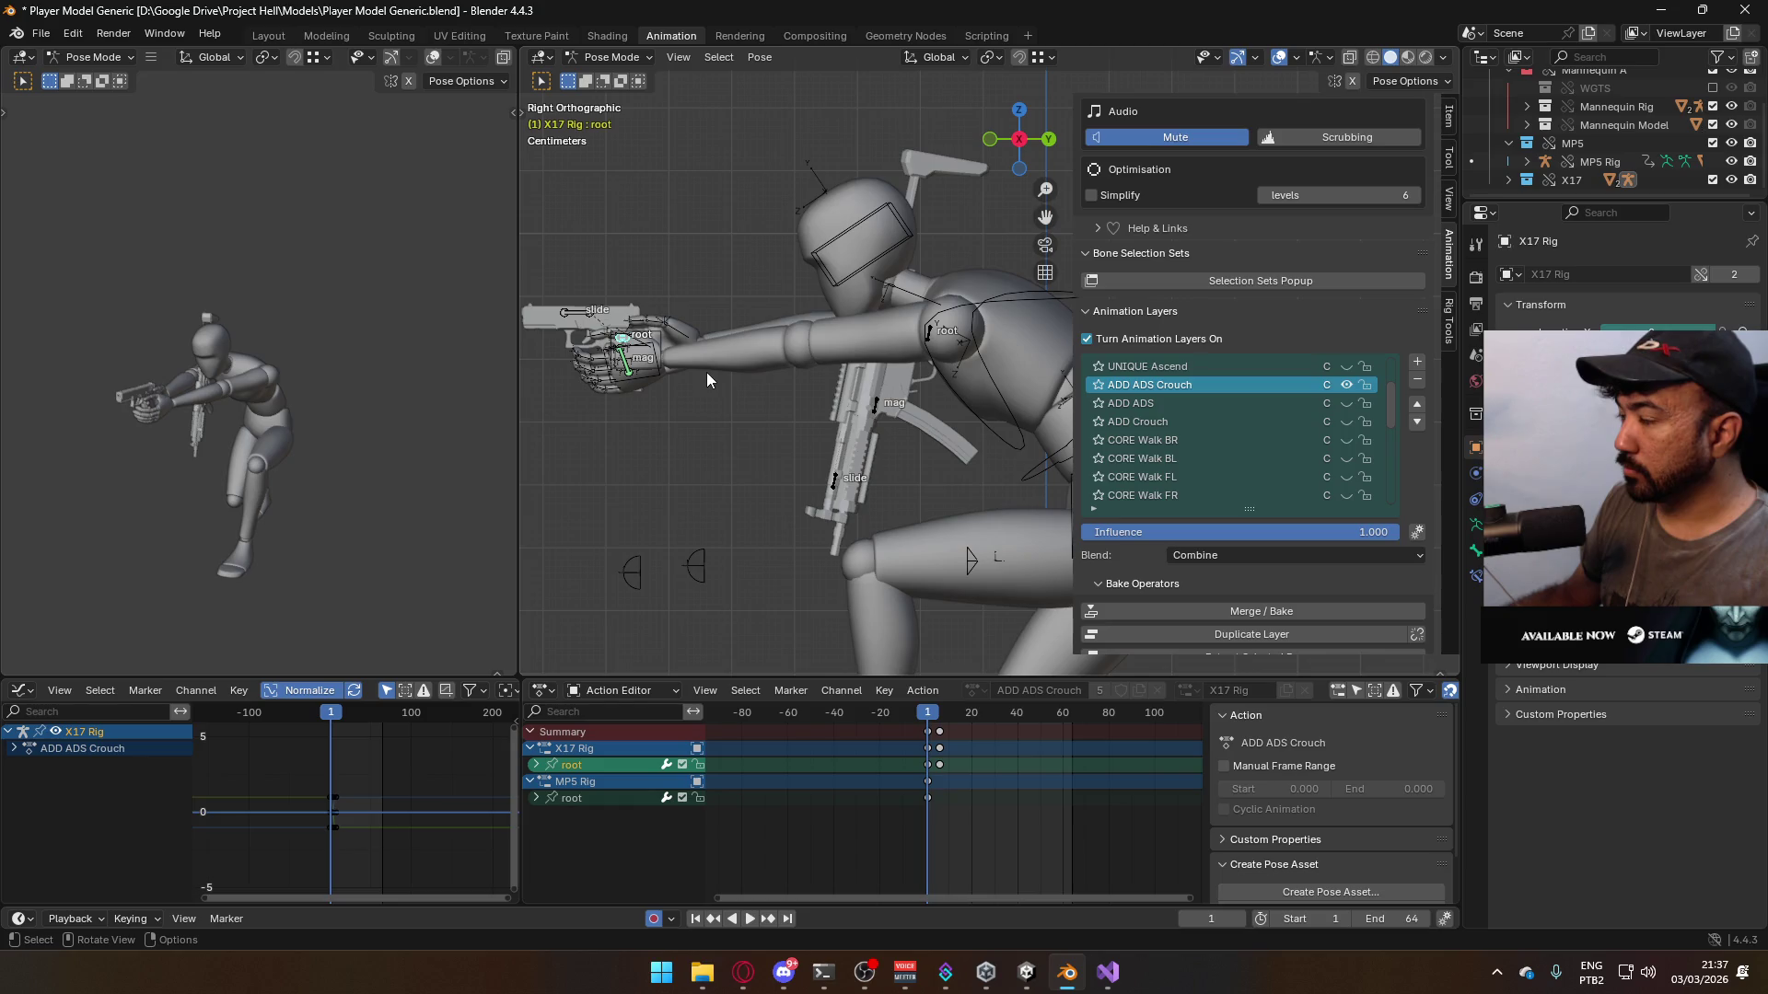
{"action": "key", "text": "g"}
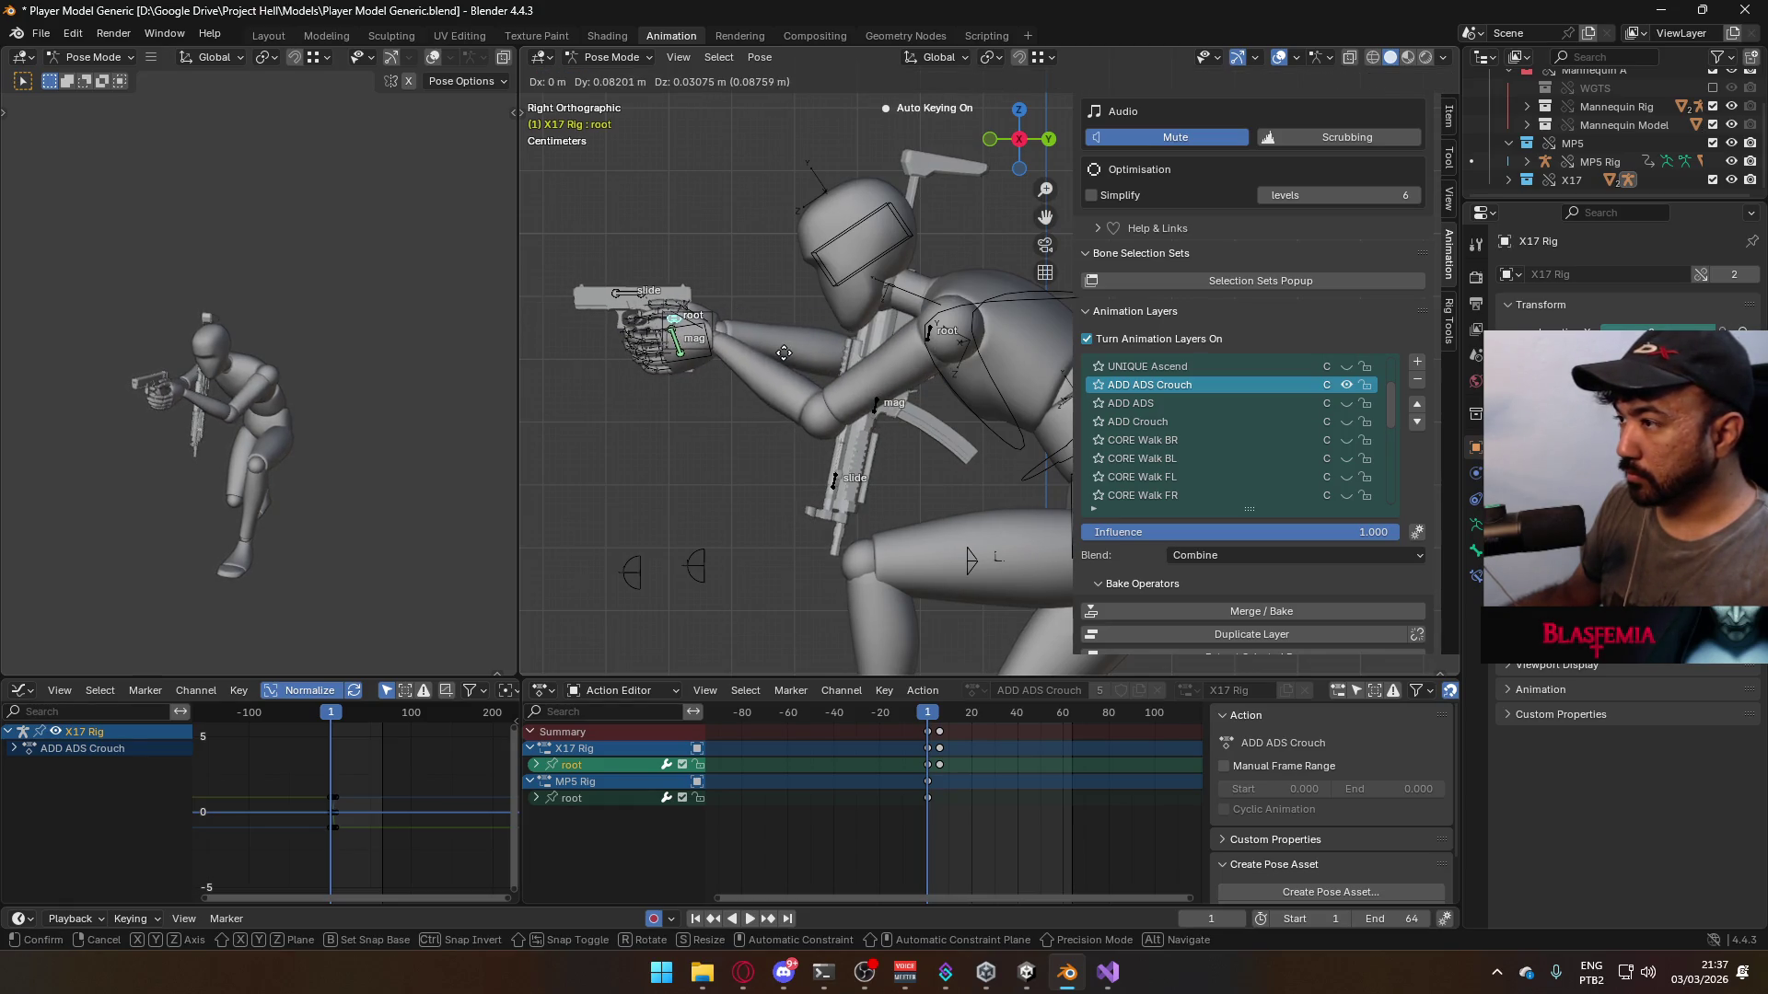
{"action": "left_click", "coordinate": [785, 352]}
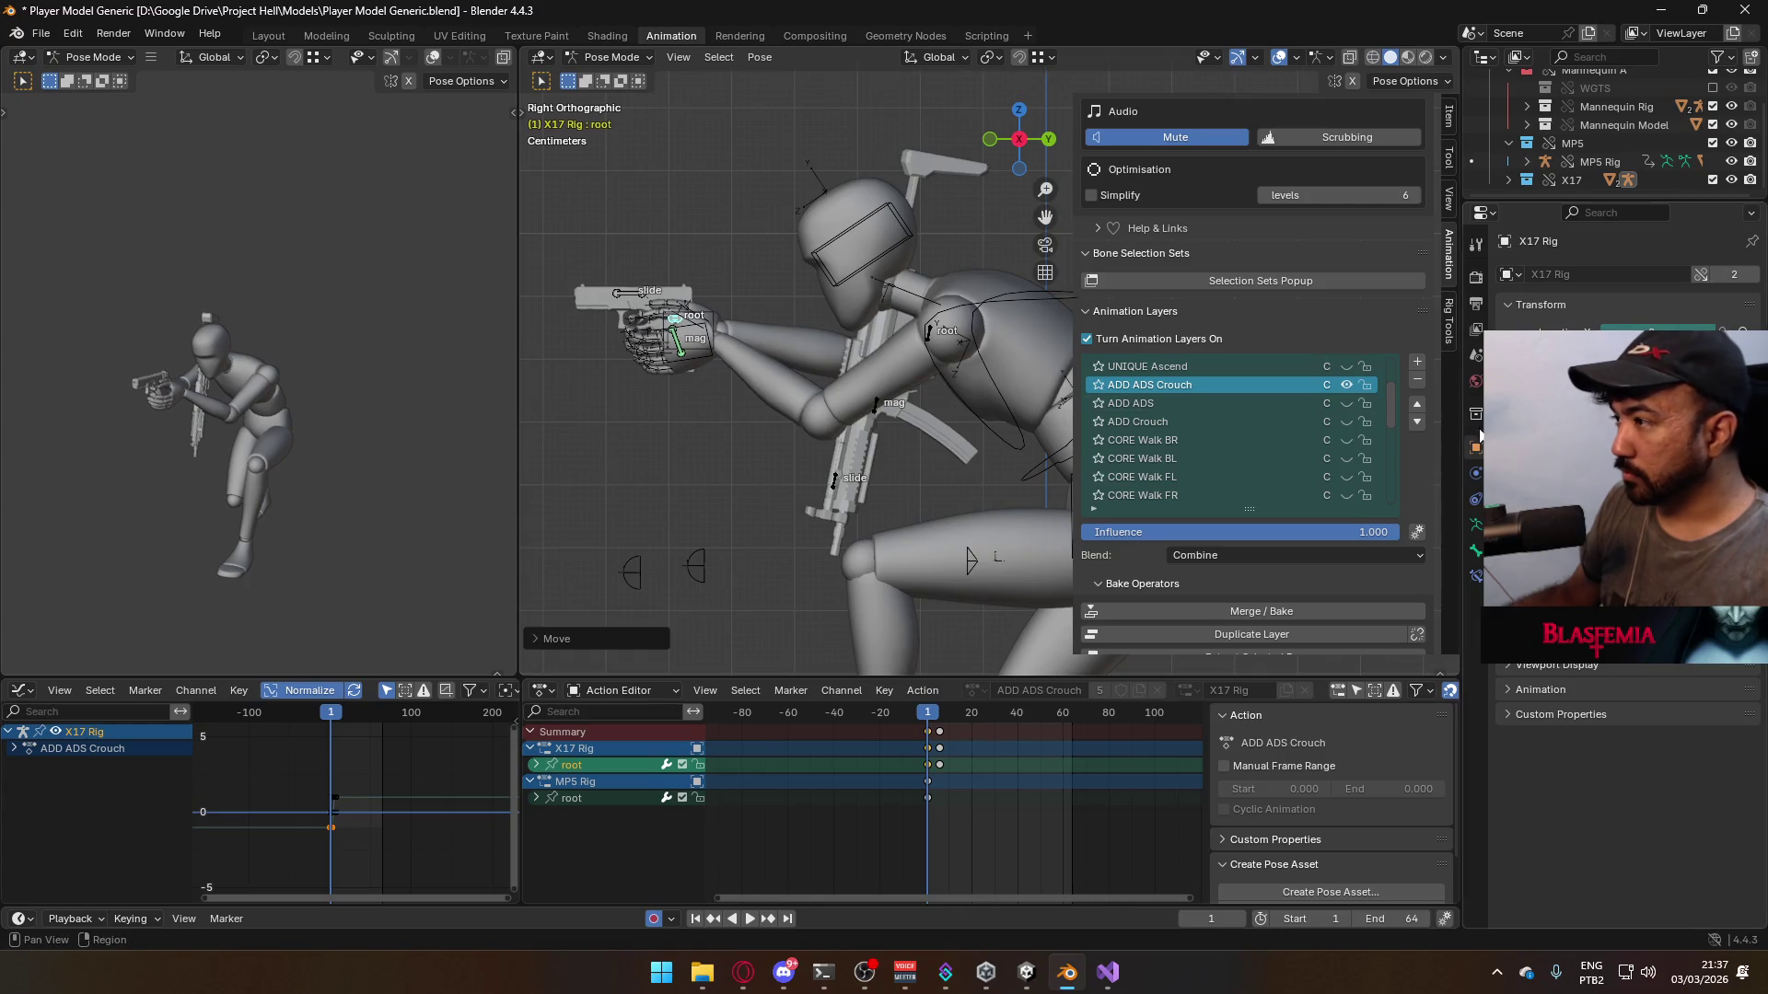
- Toggle the ADD ADS Crouch and ADD Crouch layers and move the playhead to frame 6
{"action": "left_click", "coordinate": [1347, 387]}
{"action": "left_click", "coordinate": [1346, 386]}
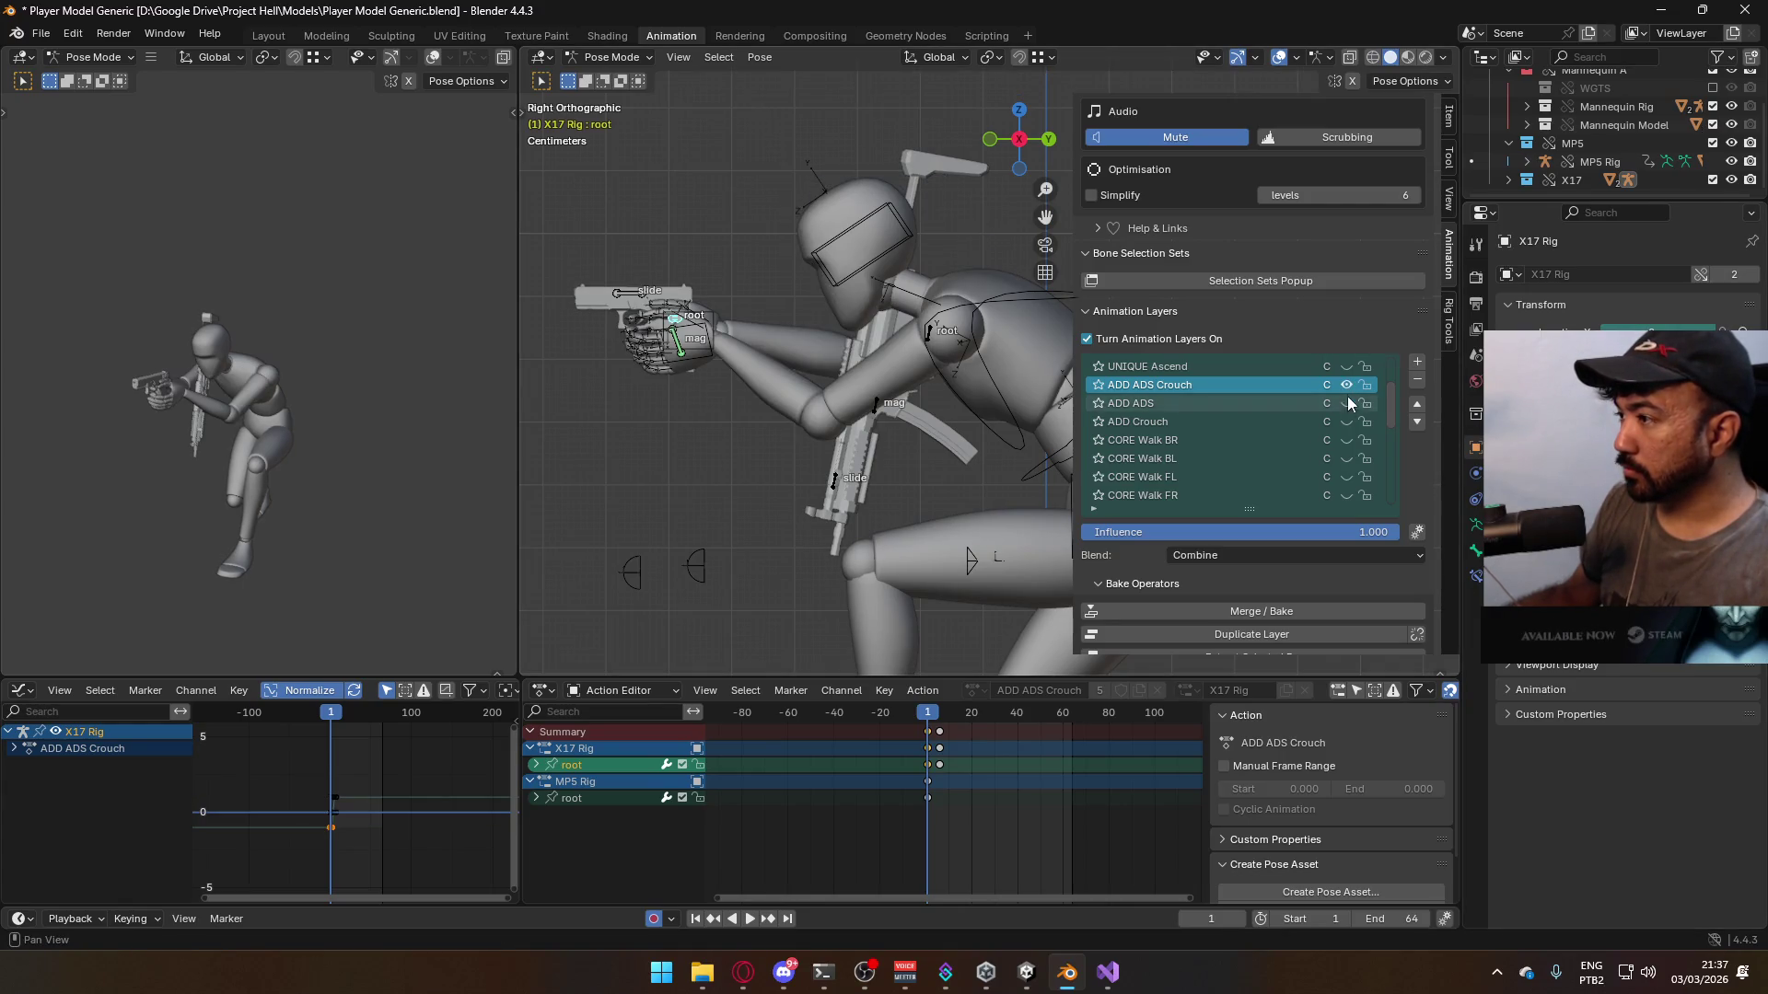
{"action": "left_click", "coordinate": [1347, 422]}
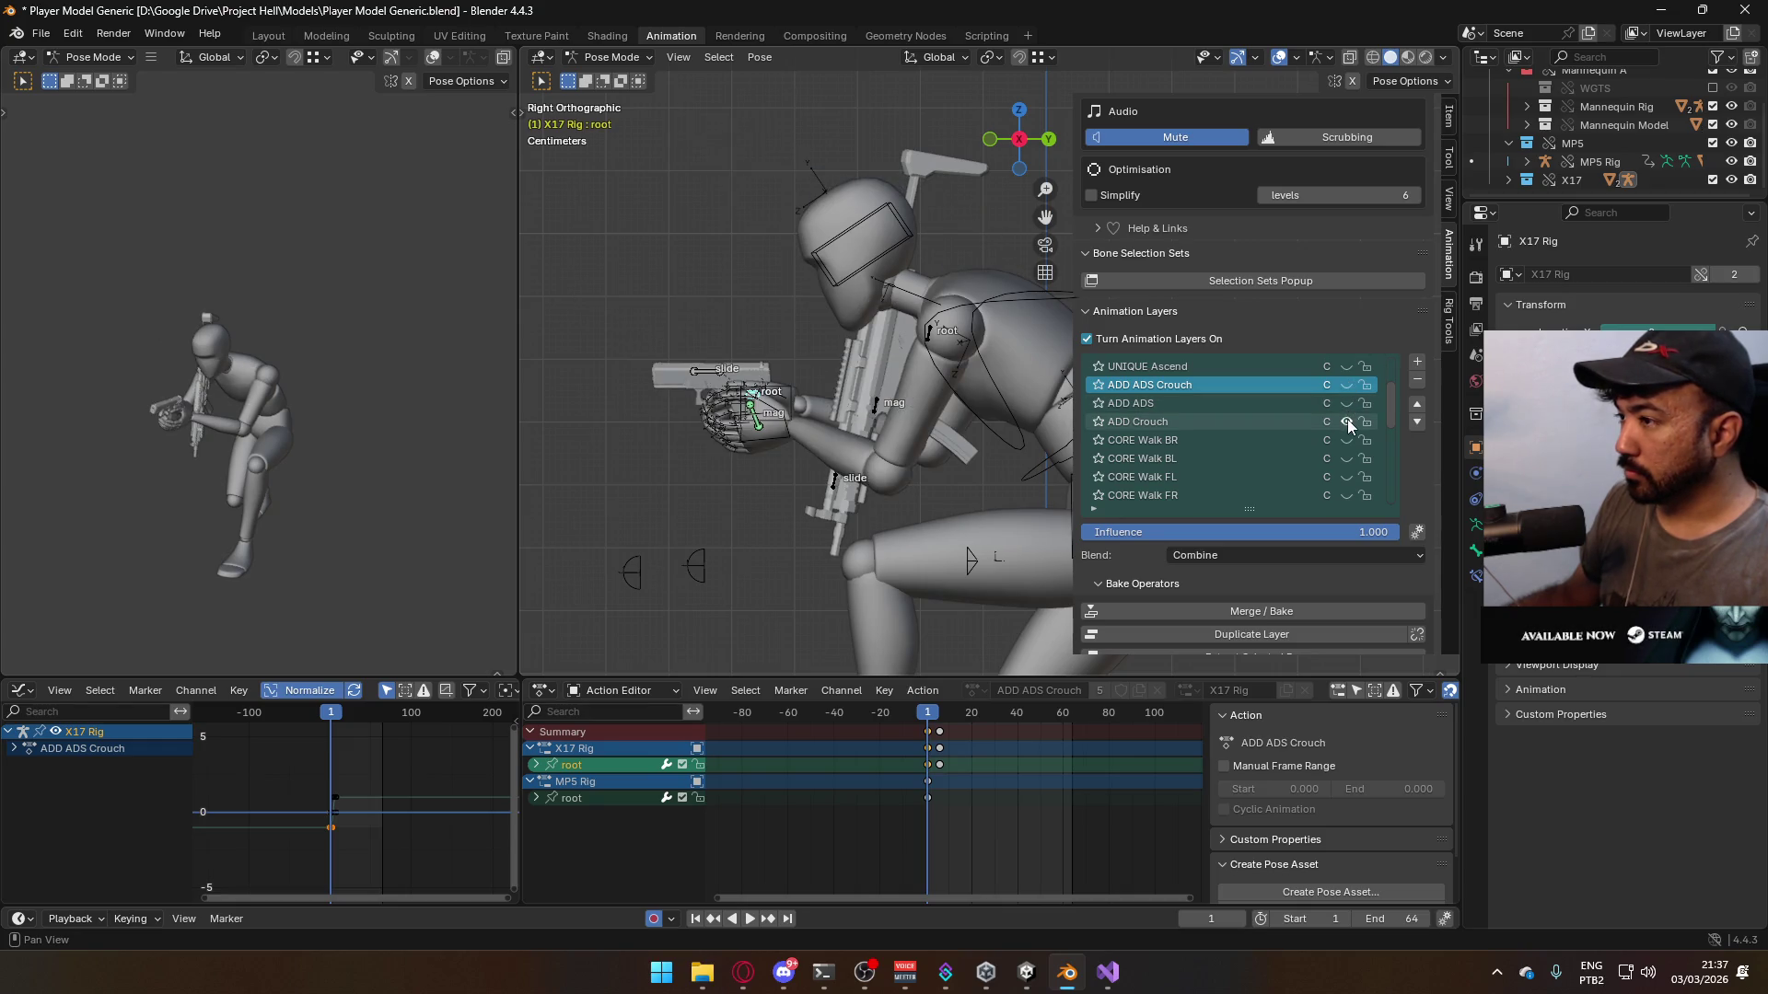
{"action": "scroll", "coordinate": [793, 449], "scroll_direction": "down", "scroll_amount": 5}
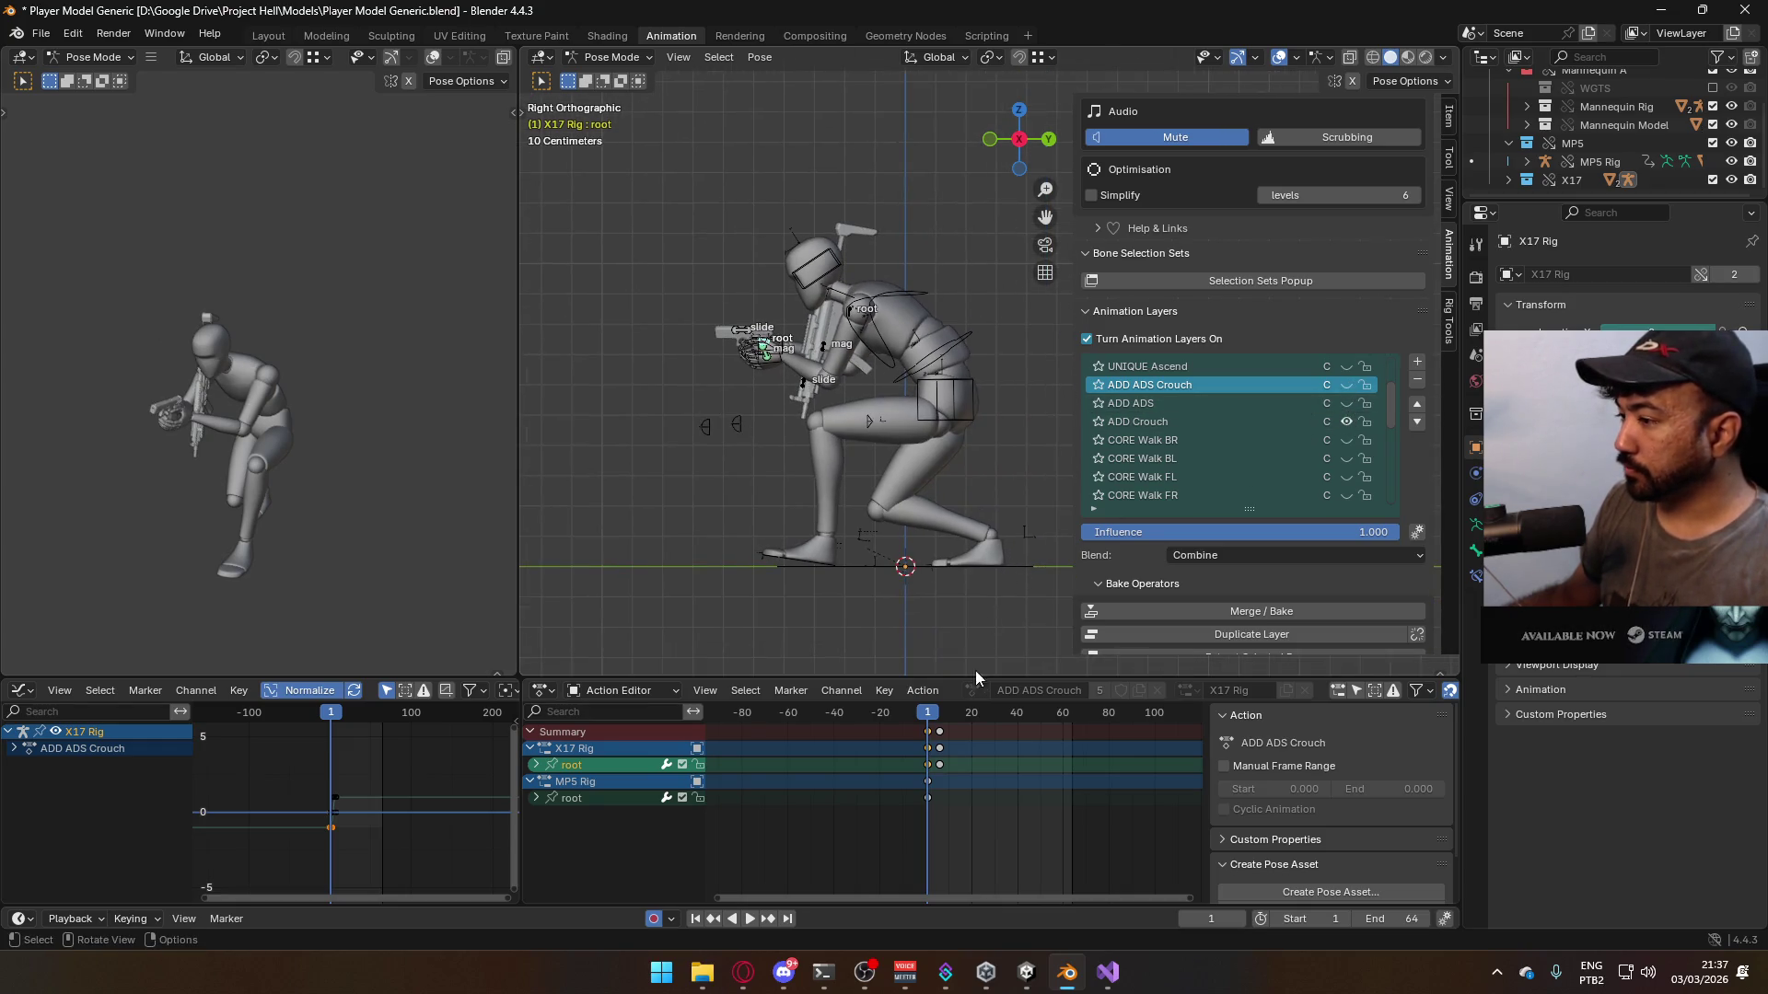
{"action": "left_click_drag", "start_coordinate": [933, 721], "coordinate": [940, 724]}
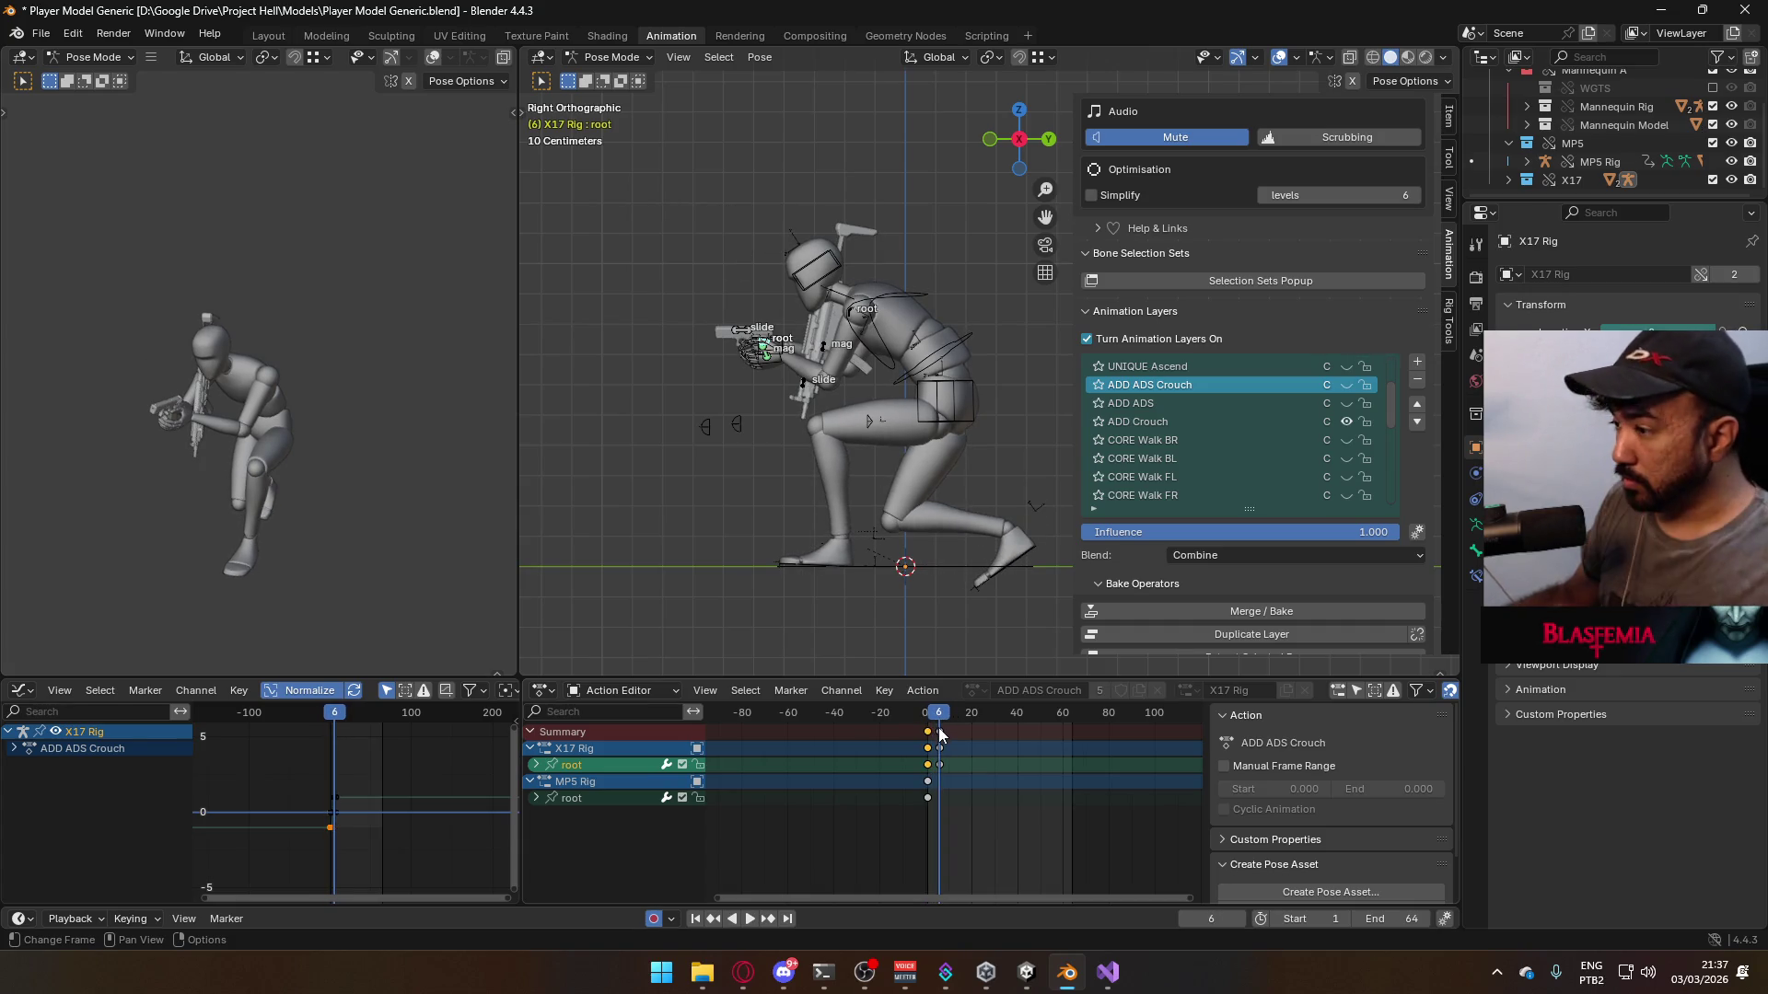
- Select the frame 6 keys, return to frame 1 and preview the playback
{"action": "left_click", "coordinate": [1005, 740]}
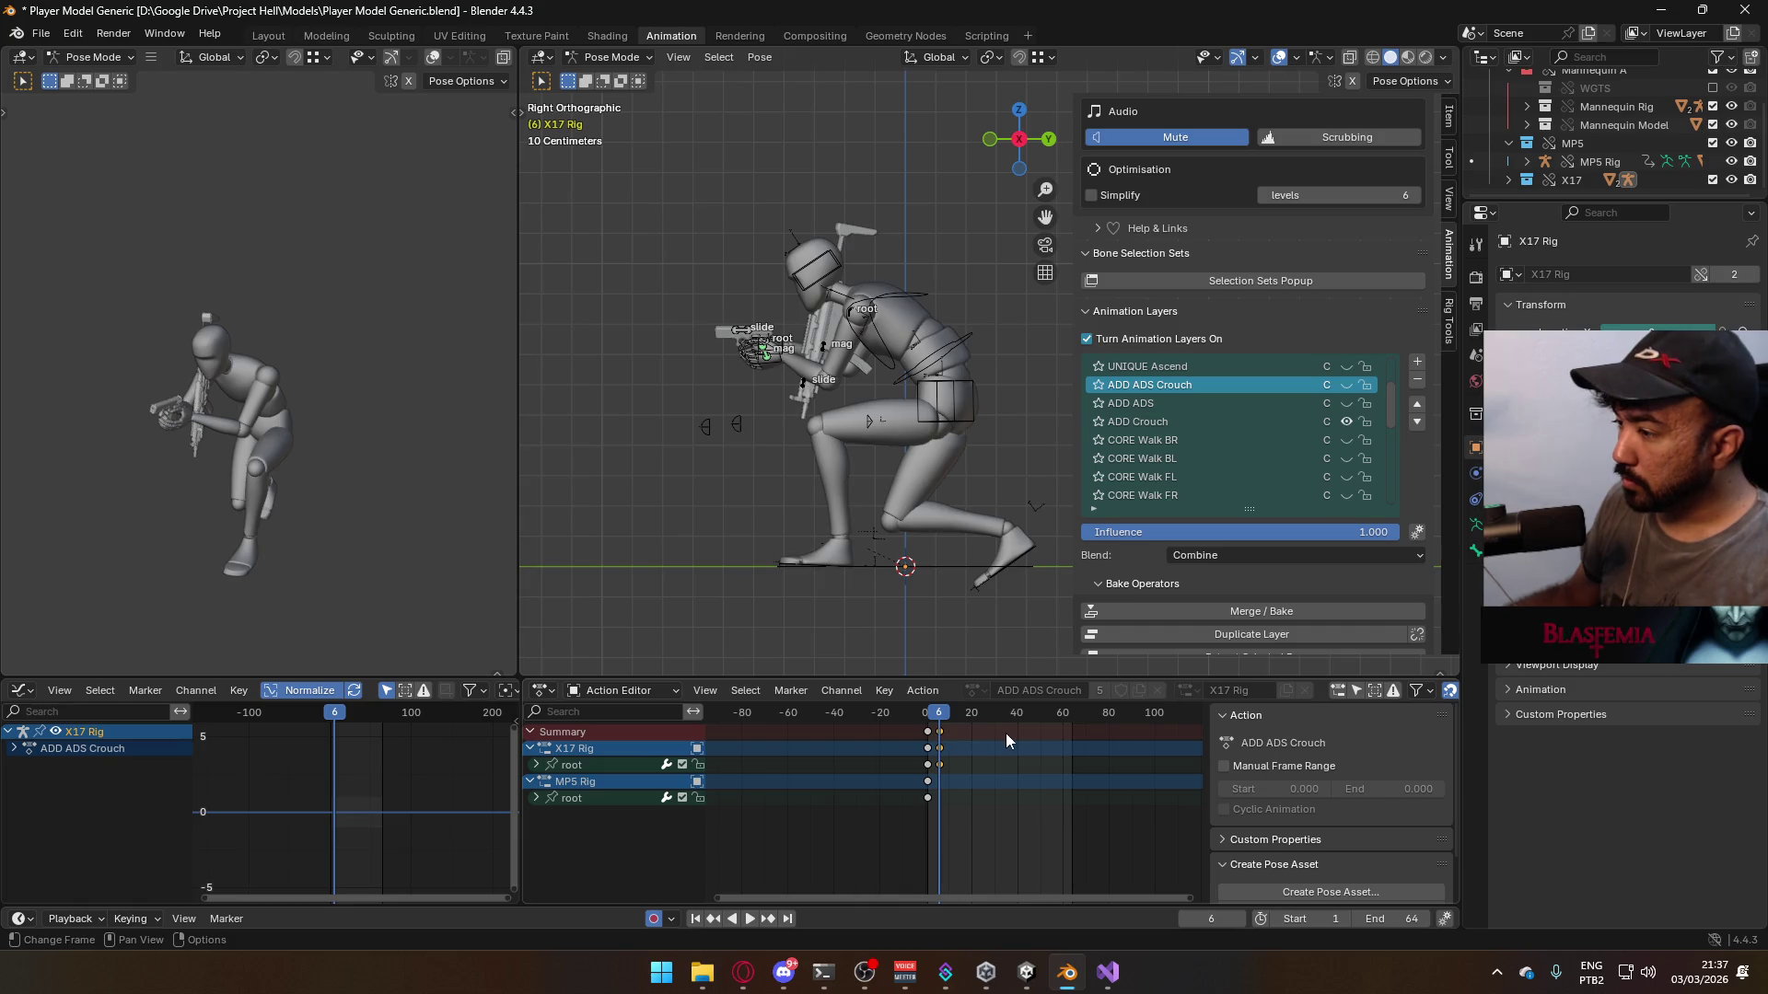
{"action": "key", "text": "Up"}
{"action": "left_click", "coordinate": [939, 731]}
{"action": "key", "text": "shift+Left"}
{"action": "key", "text": "space"}
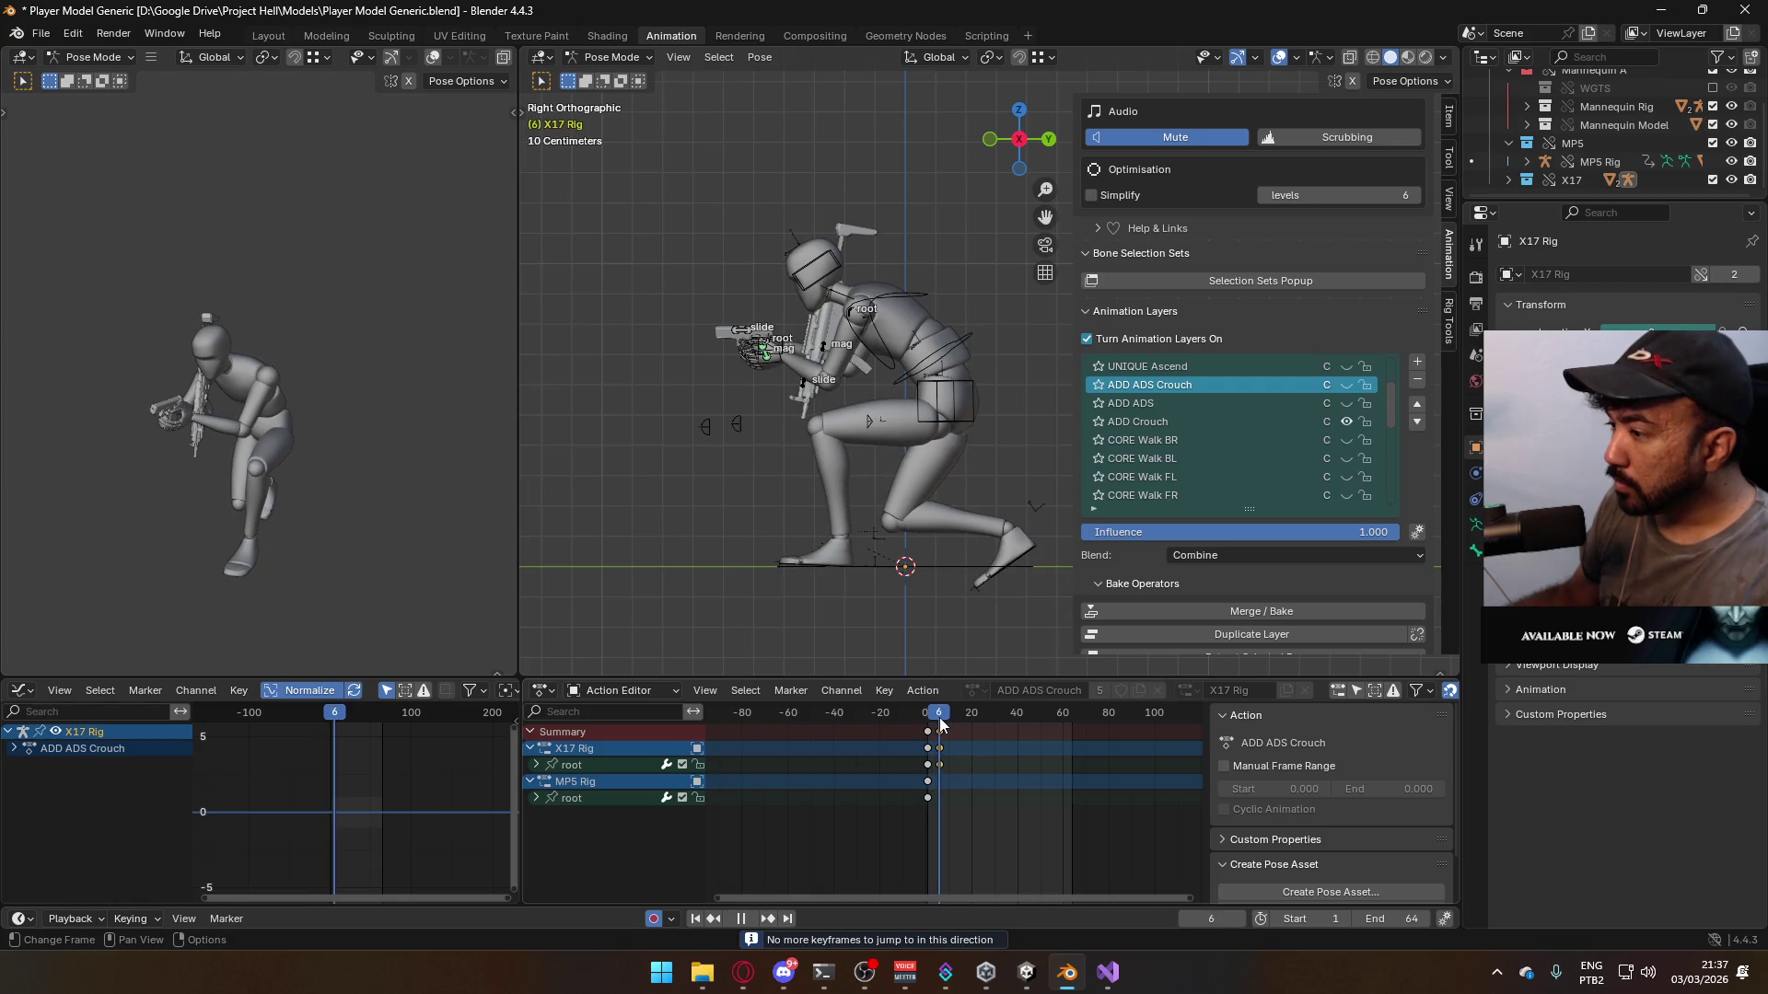
{"action": "key", "text": "space"}
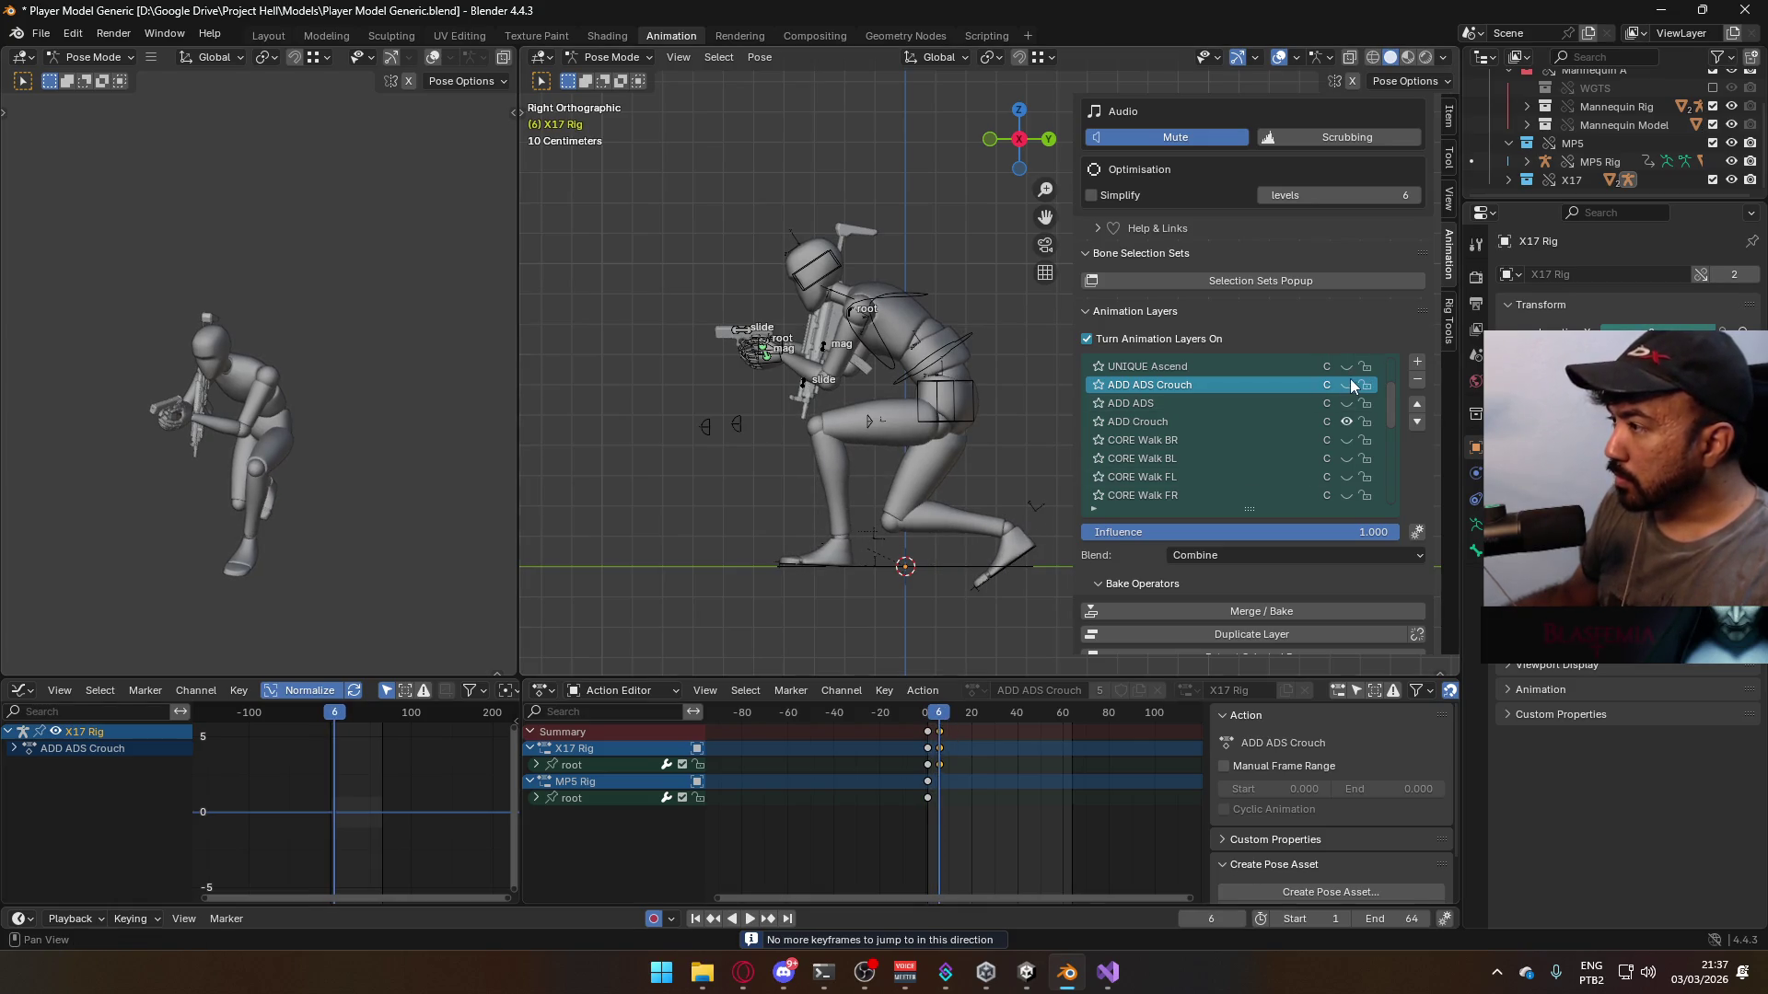
- Turn on ADD ADS Crouch, disable ADD Crouch, and scrub back to frame 1
{"action": "left_click", "coordinate": [1348, 383]}
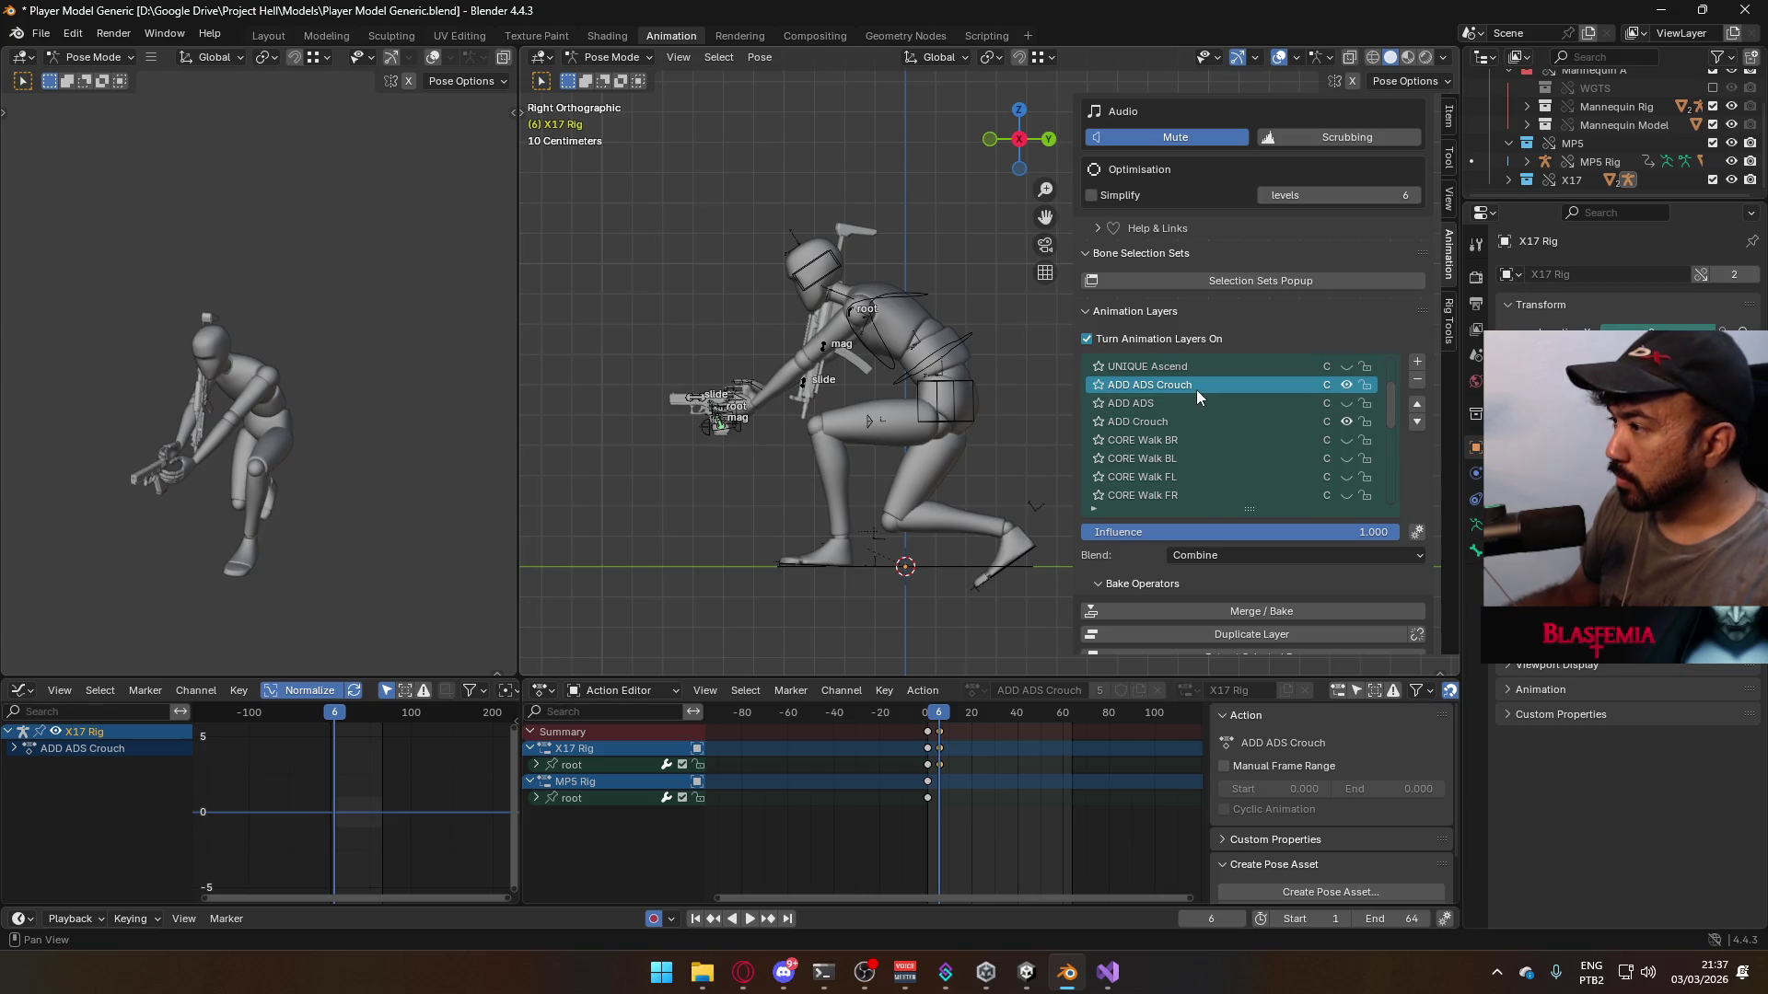
{"action": "left_click", "coordinate": [1346, 421]}
{"action": "left_click_drag", "start_coordinate": [941, 727], "coordinate": [930, 718]}
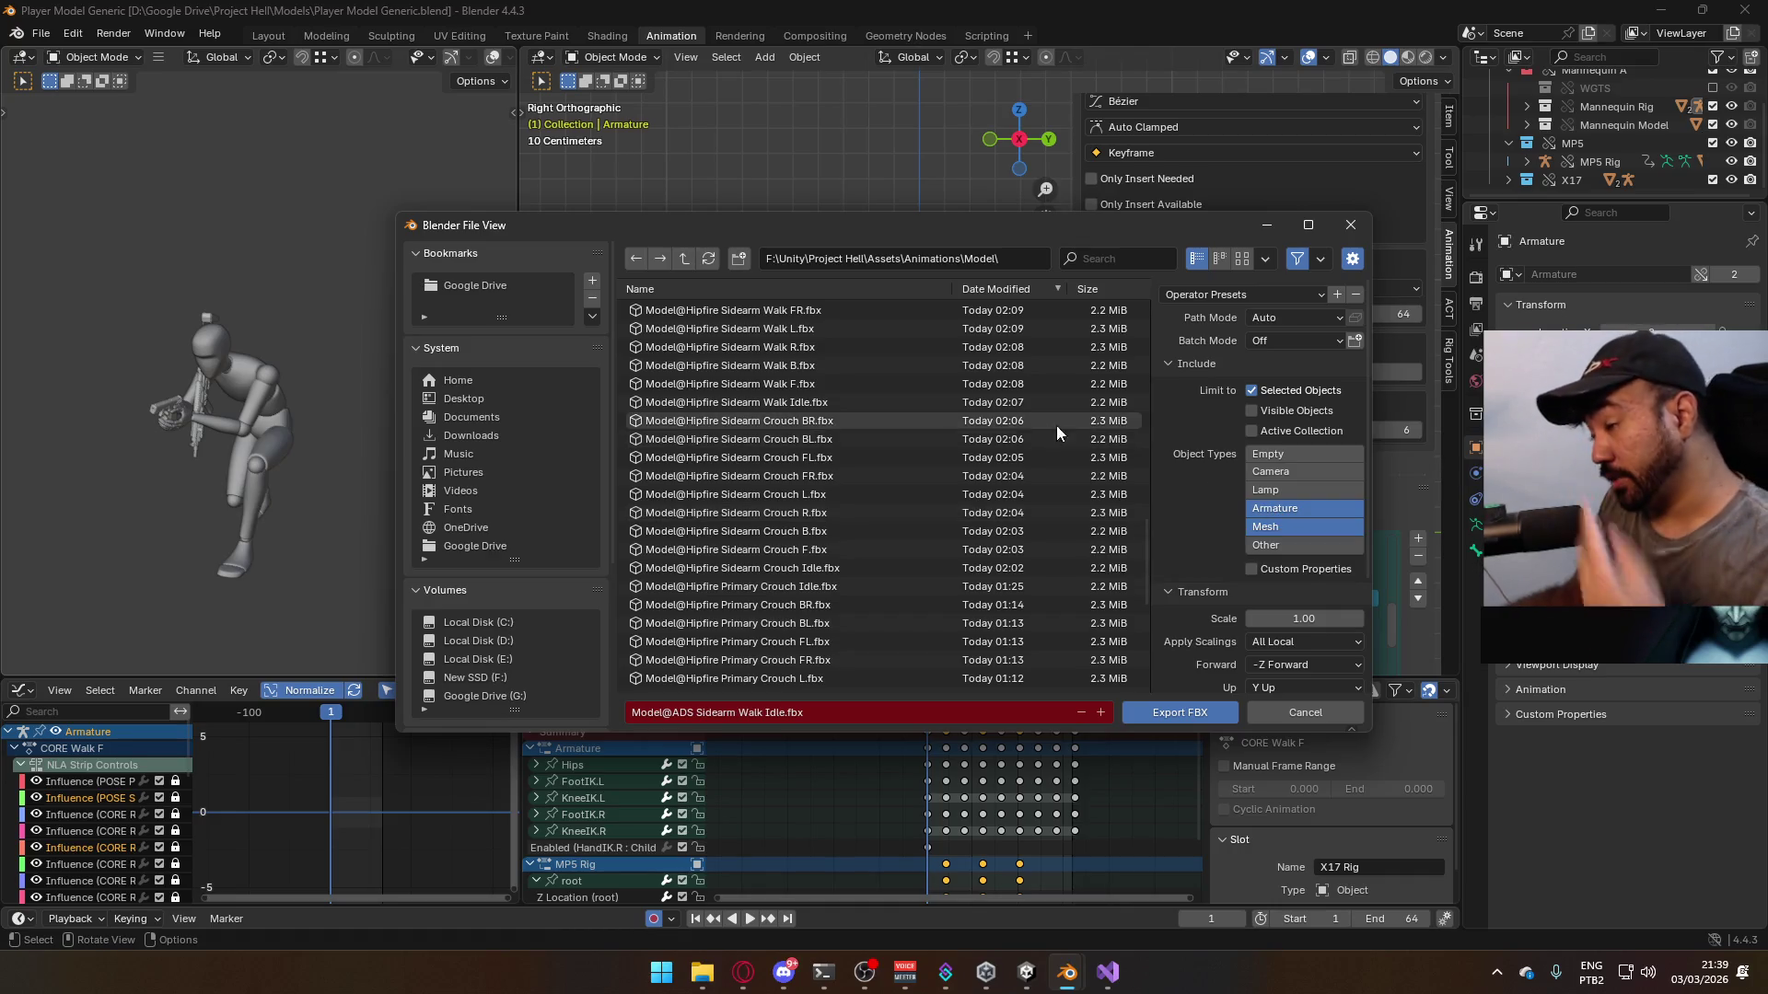
- Export the animation over Model@Hipfire Sidearm Walk F.fbx
{"action": "mouse_move", "coordinate": [934, 248]}
{"action": "left_mouse_down"}
{"action": "mouse_move", "coordinate": [888, 299]}
{"action": "mouse_move", "coordinate": [537, 225]}
{"action": "mouse_move", "coordinate": [687, 564]}
{"action": "mouse_move", "coordinate": [614, 445]}
{"action": "mouse_move", "coordinate": [551, 254]}
{"action": "left_mouse_up"}
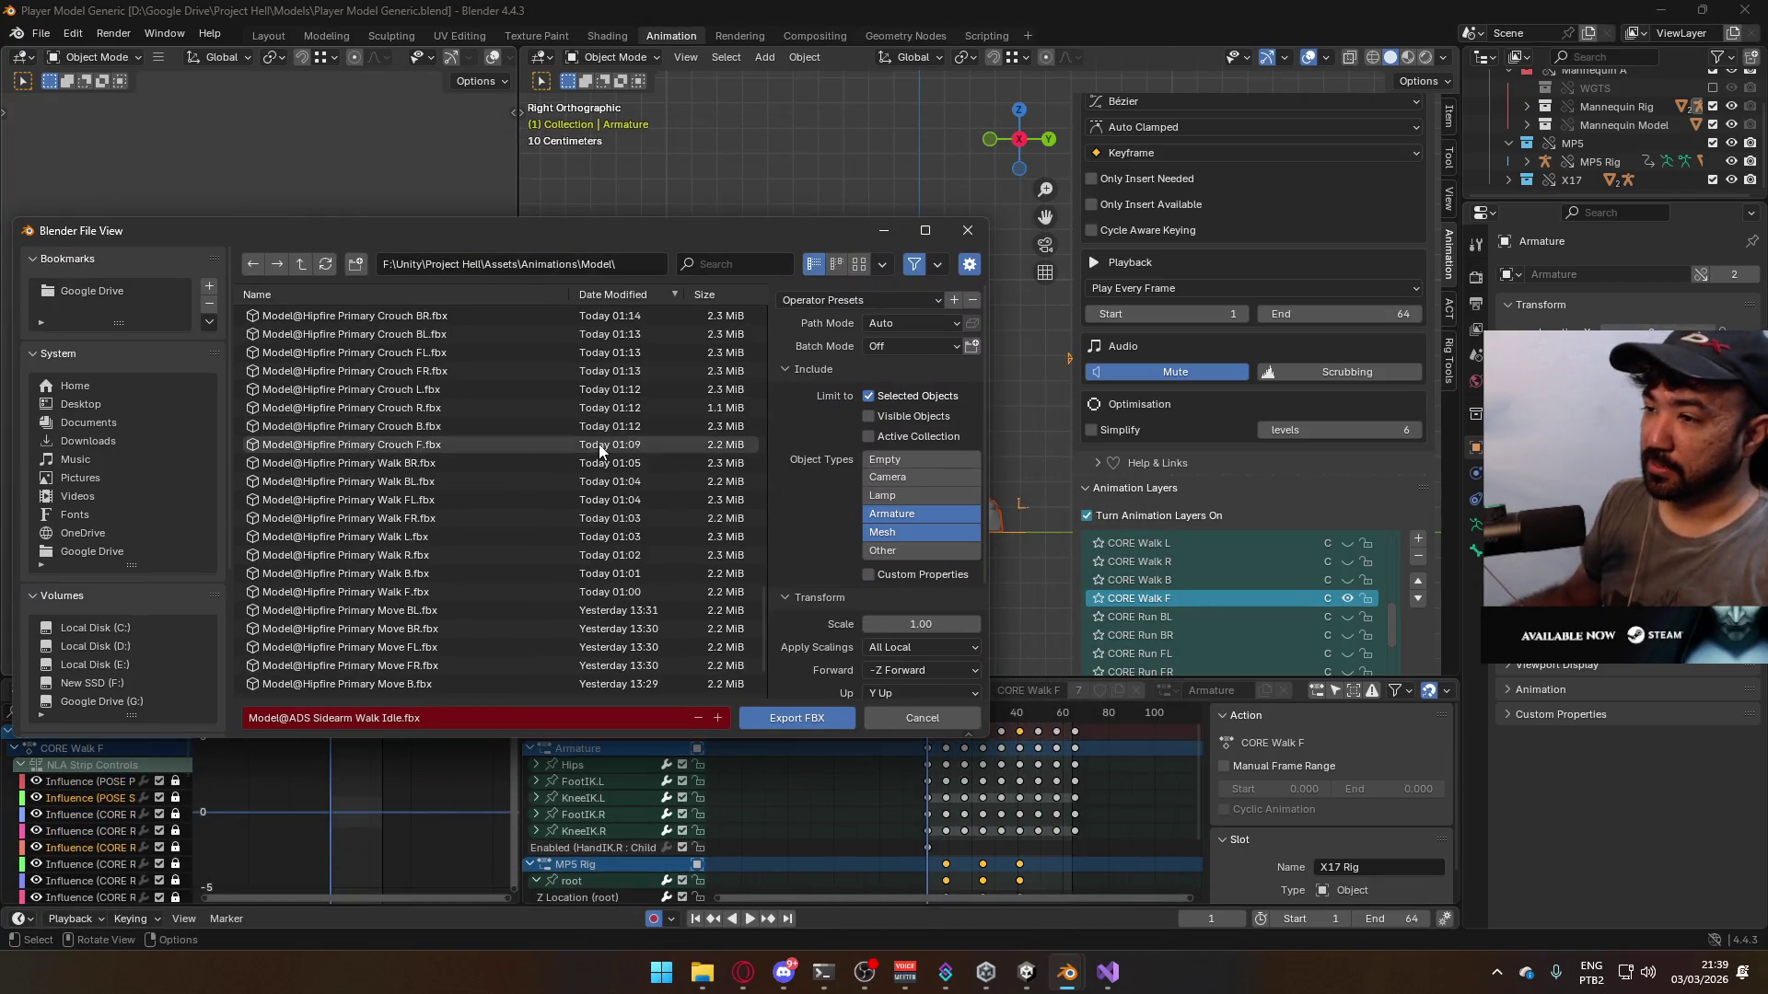
{"action": "scroll", "coordinate": [601, 479], "scroll_direction": "up", "scroll_amount": 1}
{"action": "scroll", "coordinate": [604, 511], "scroll_direction": "up", "scroll_amount": 3}
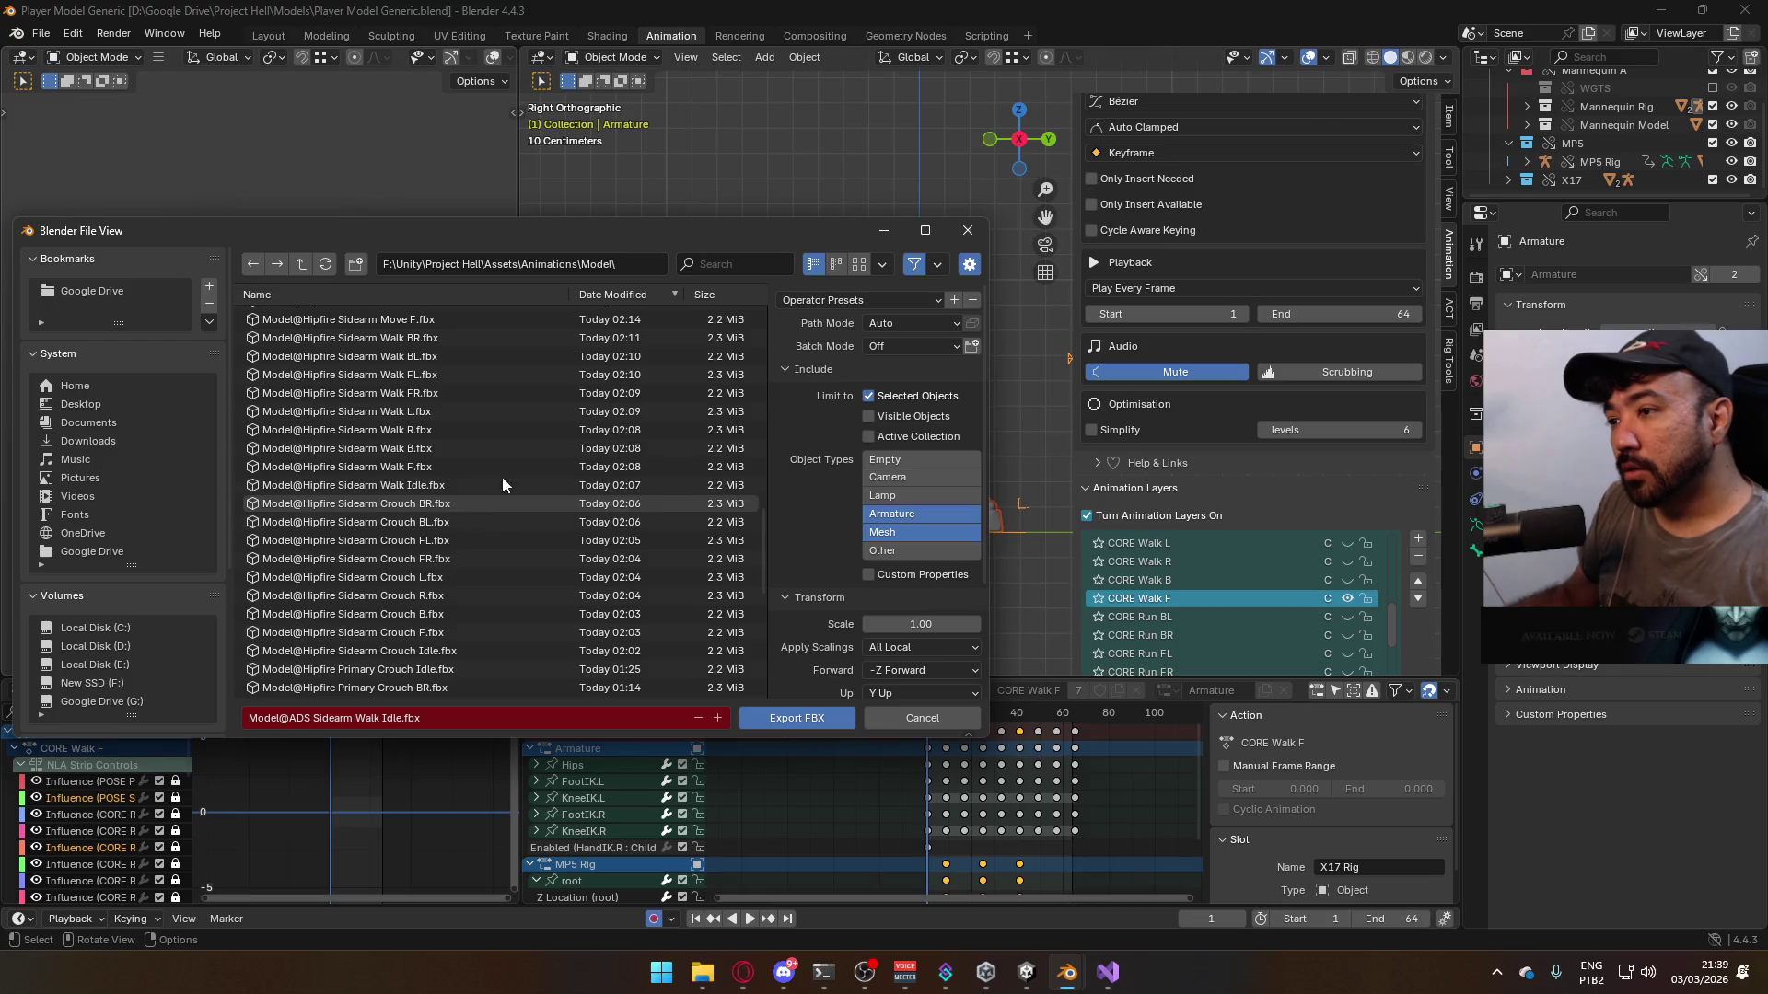
{"action": "double_click", "coordinate": [445, 468]}
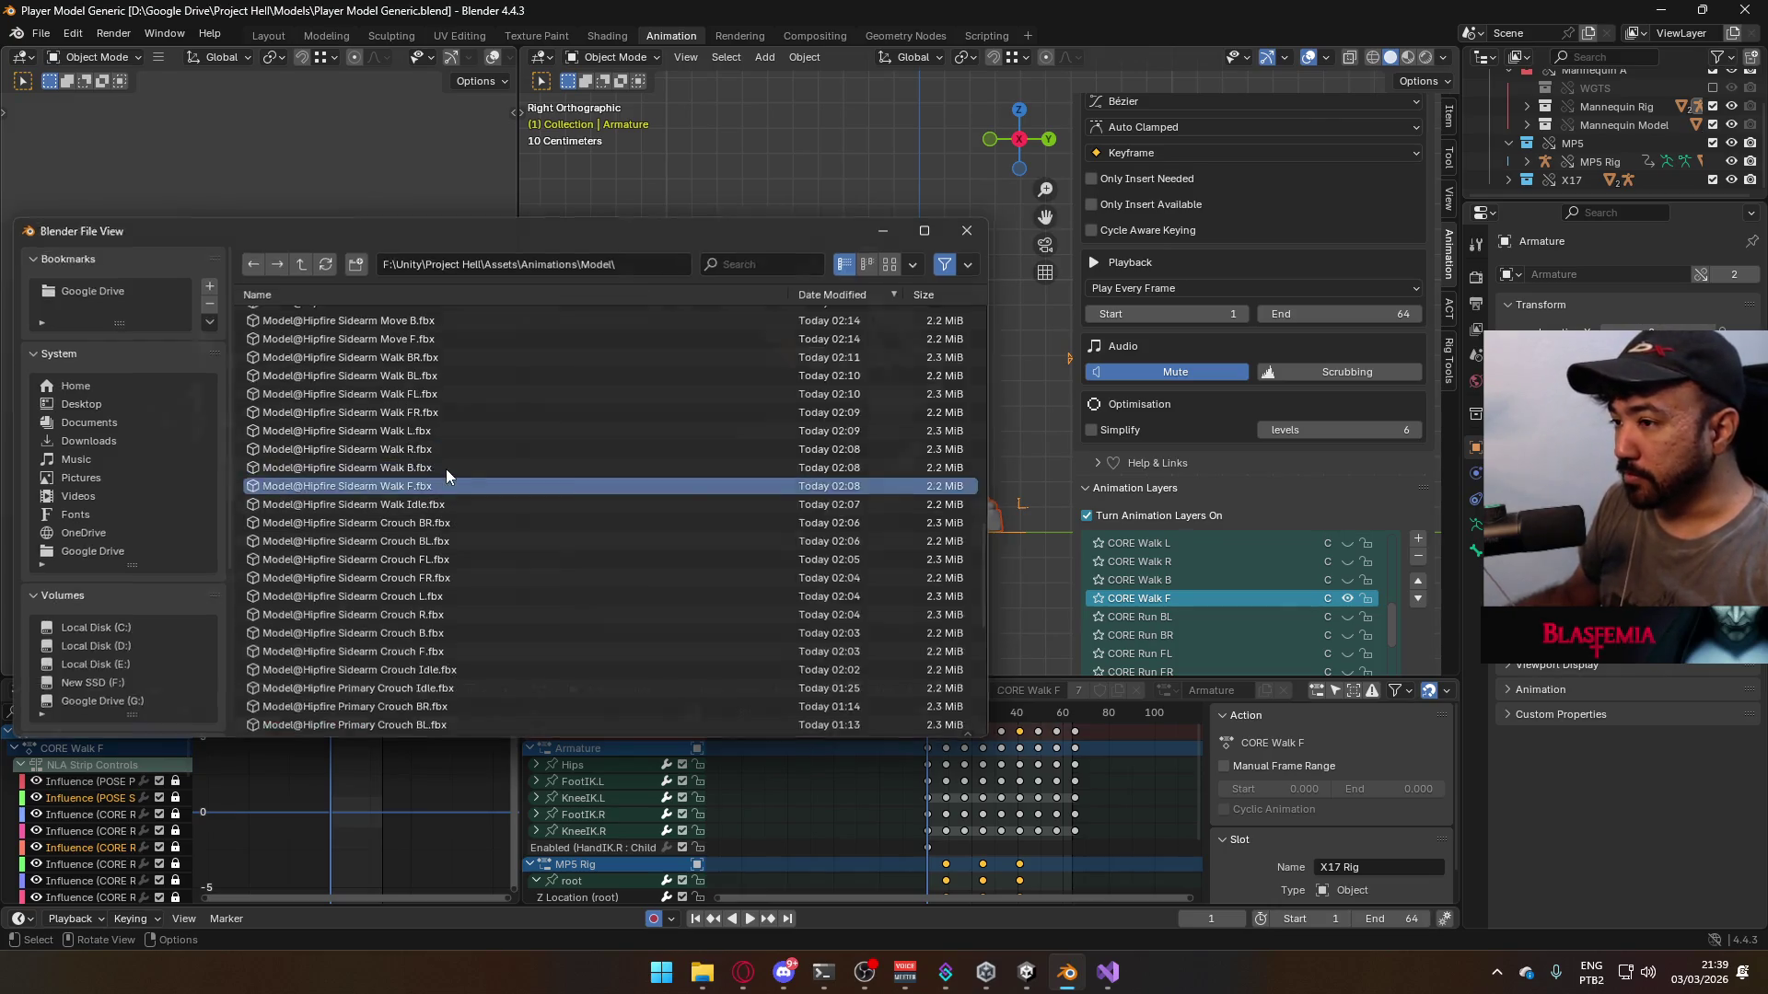
- Turn off the CORE Walk F animation layer
{"action": "left_click", "coordinate": [1346, 599]}
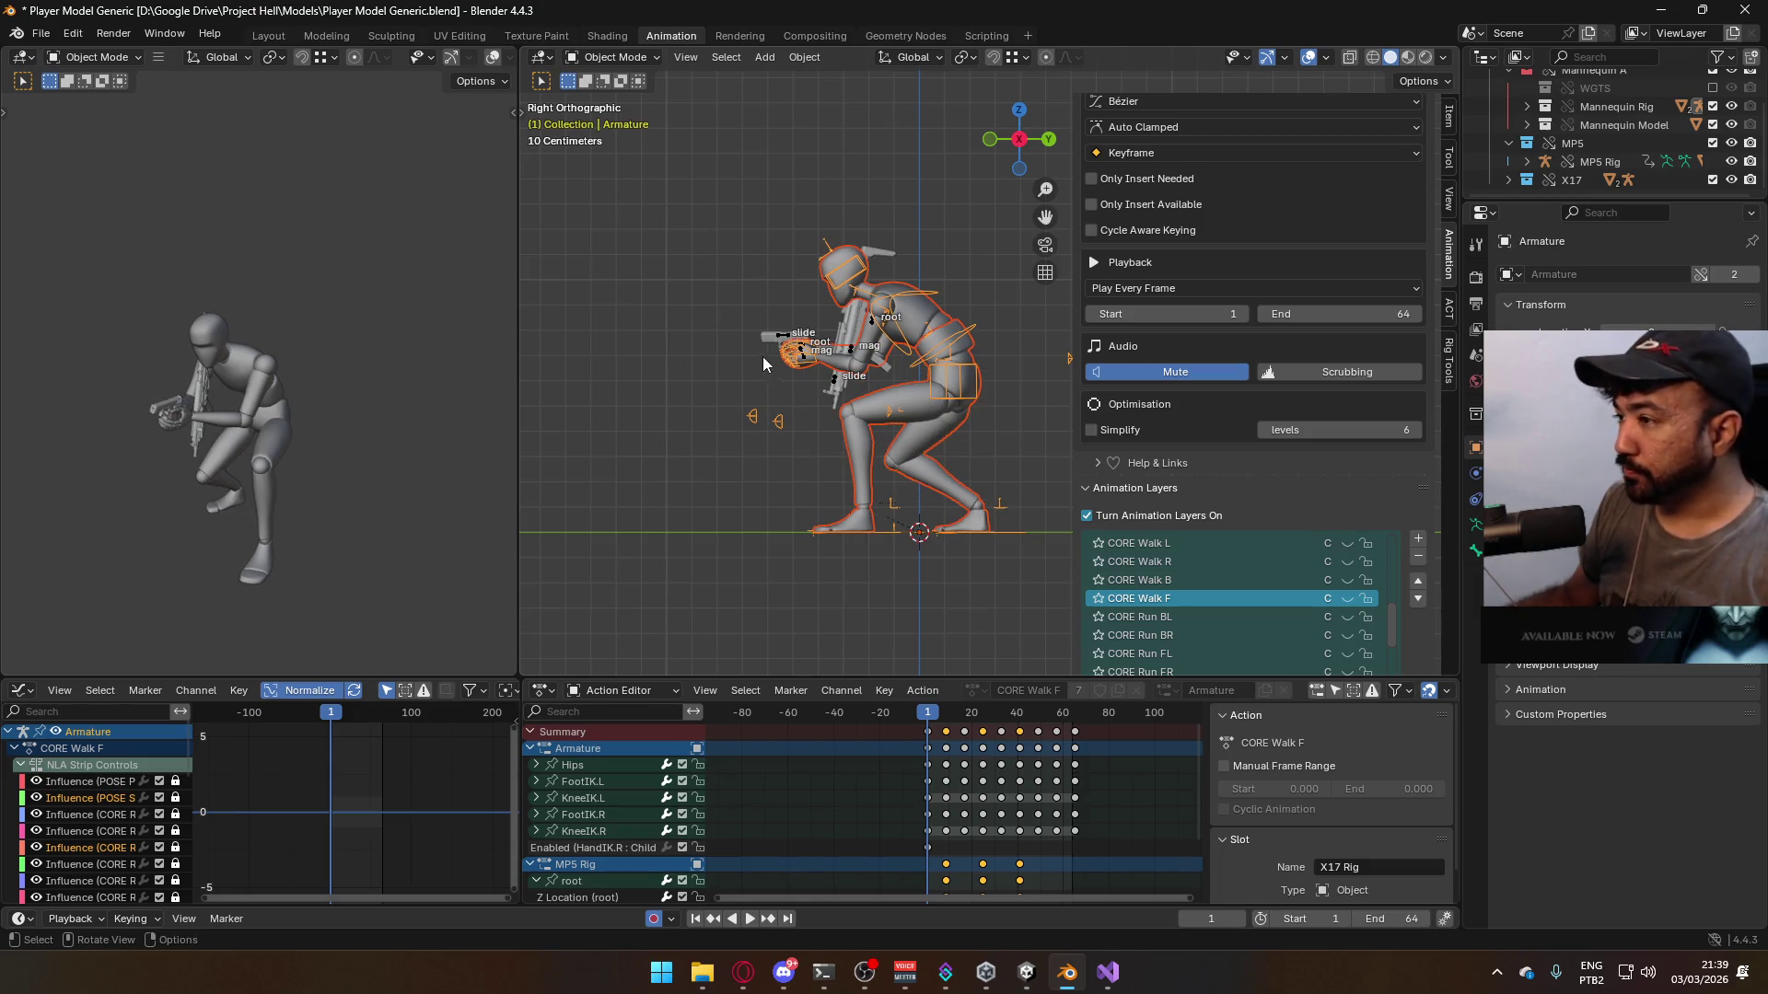
{"action": "scroll", "coordinate": [1317, 442], "scroll_direction": "down", "scroll_amount": 4}
{"action": "scroll", "coordinate": [1306, 416], "scroll_direction": "down", "scroll_amount": 1}
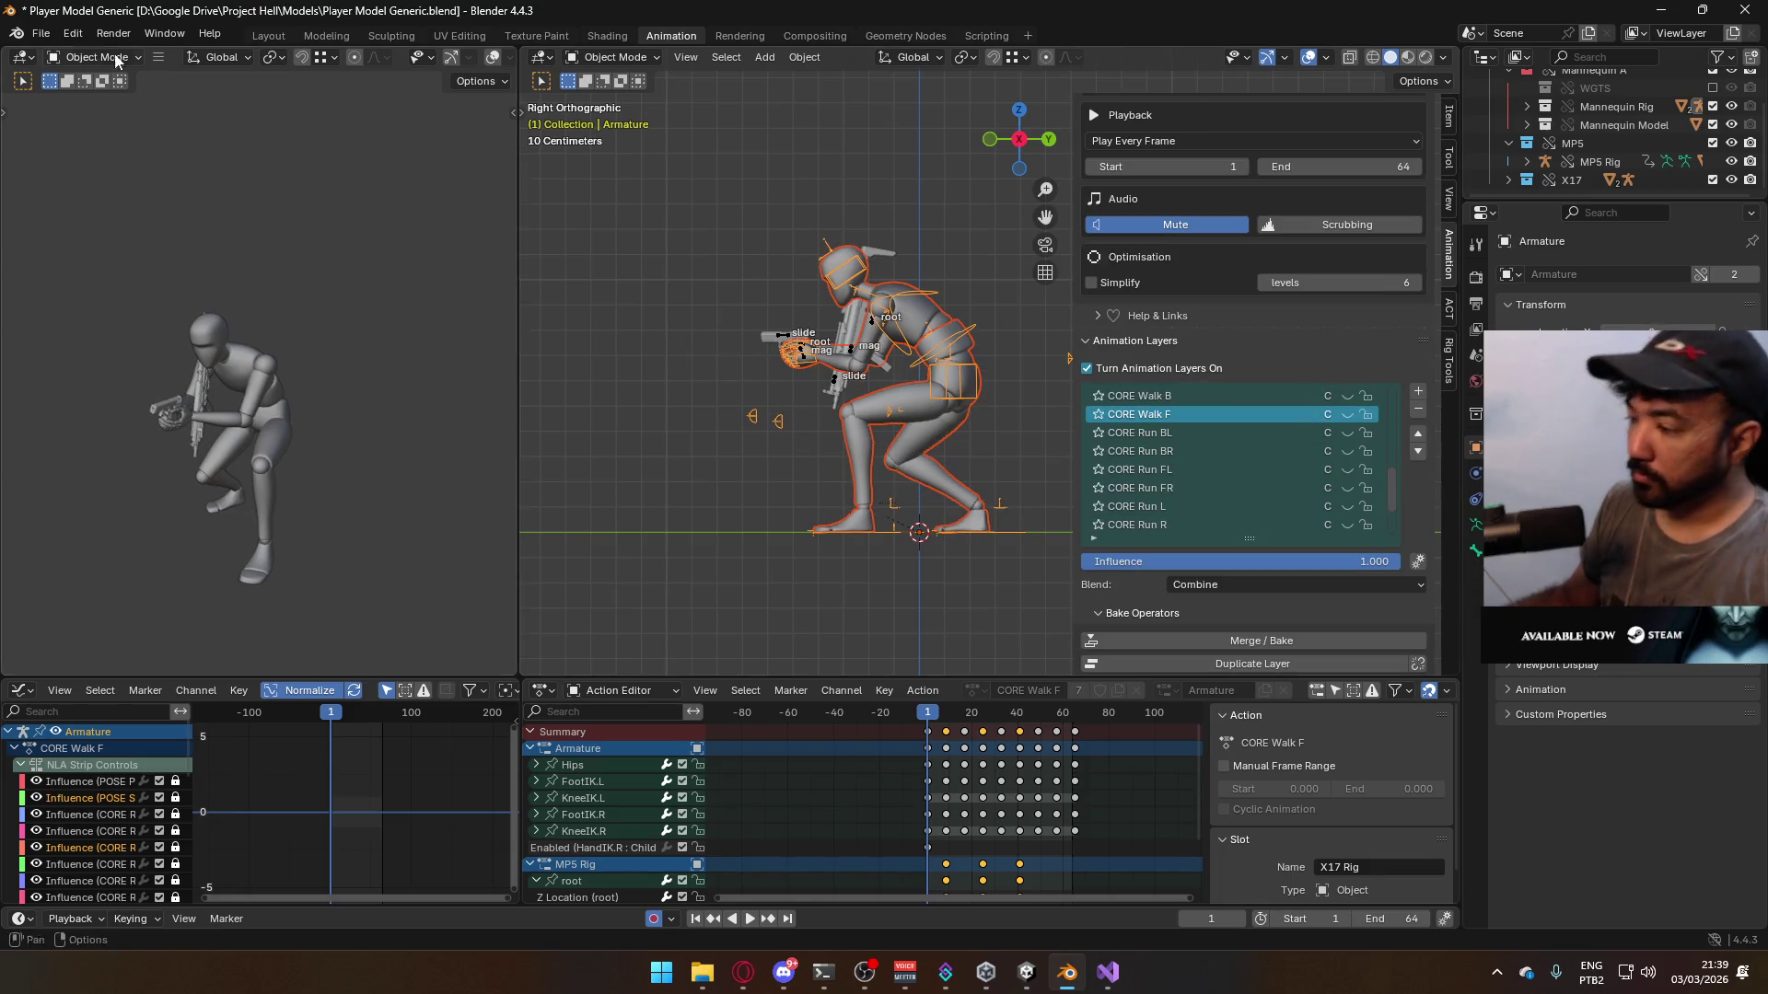
- Save the project, then check the FBX export file list and close it without exporting
{"action": "key", "text": "ctrl+s"}
{"action": "left_click", "coordinate": [40, 33]}
{"action": "mouse_move", "coordinate": [91, 313]}
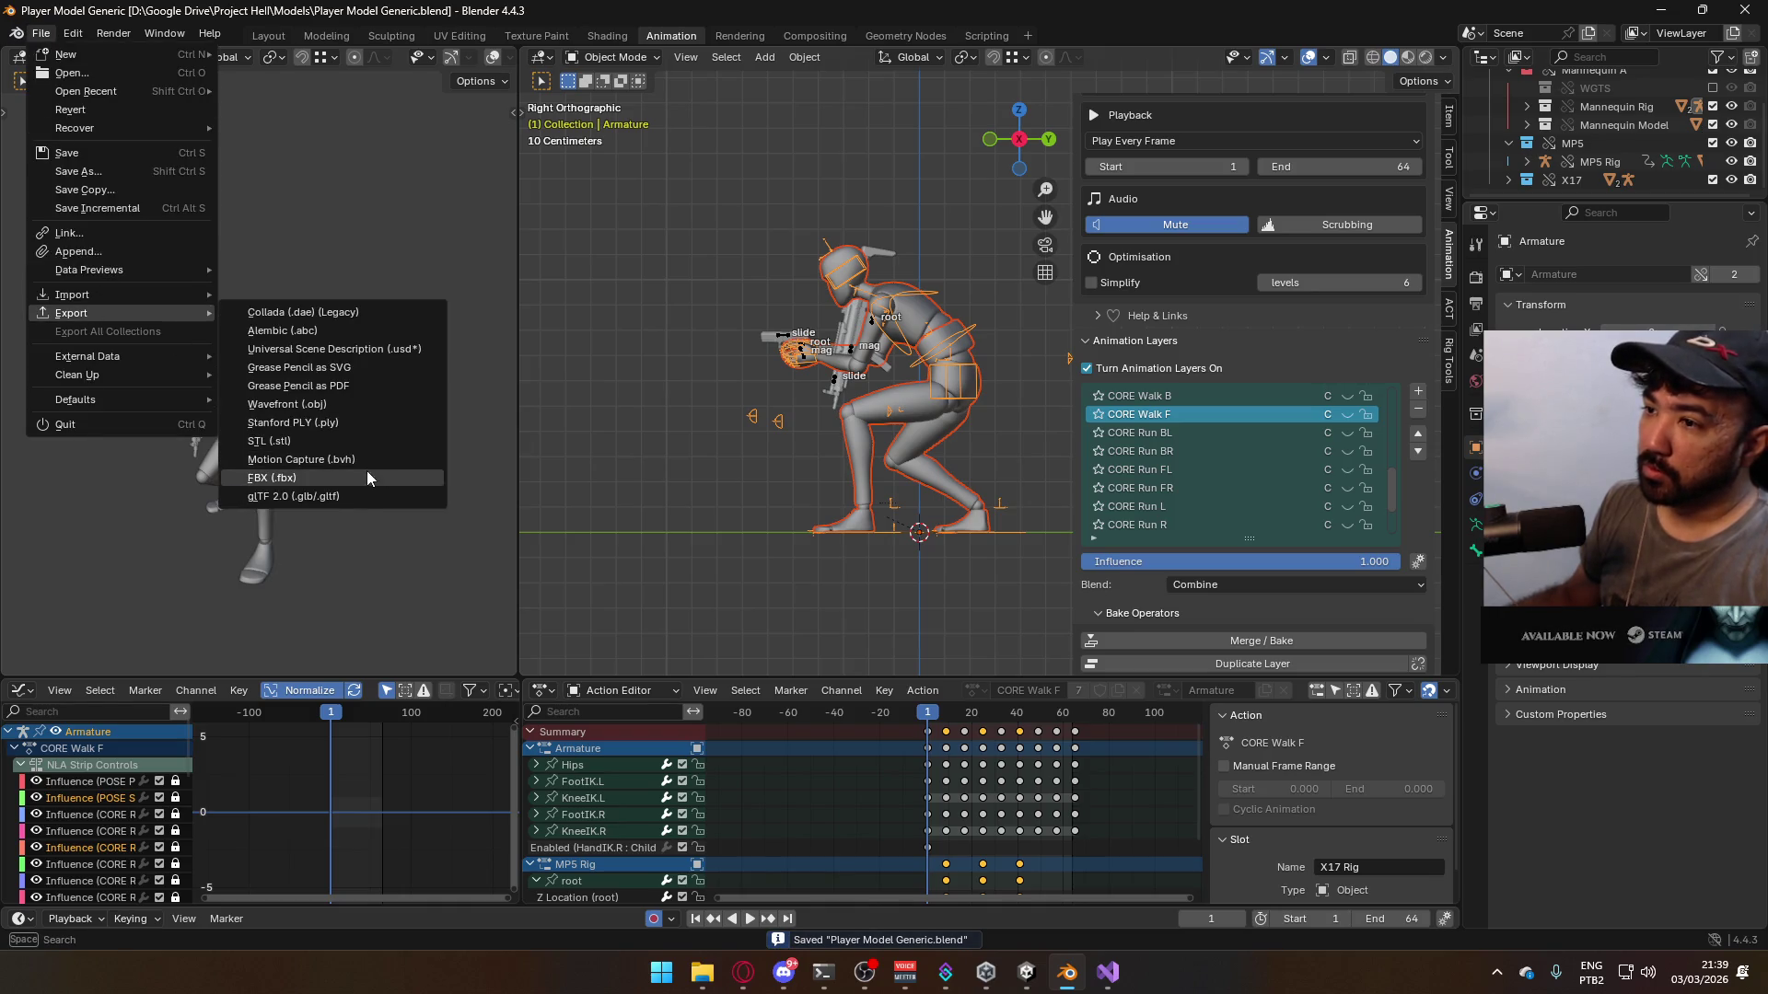
{"action": "left_click", "coordinate": [368, 477]}
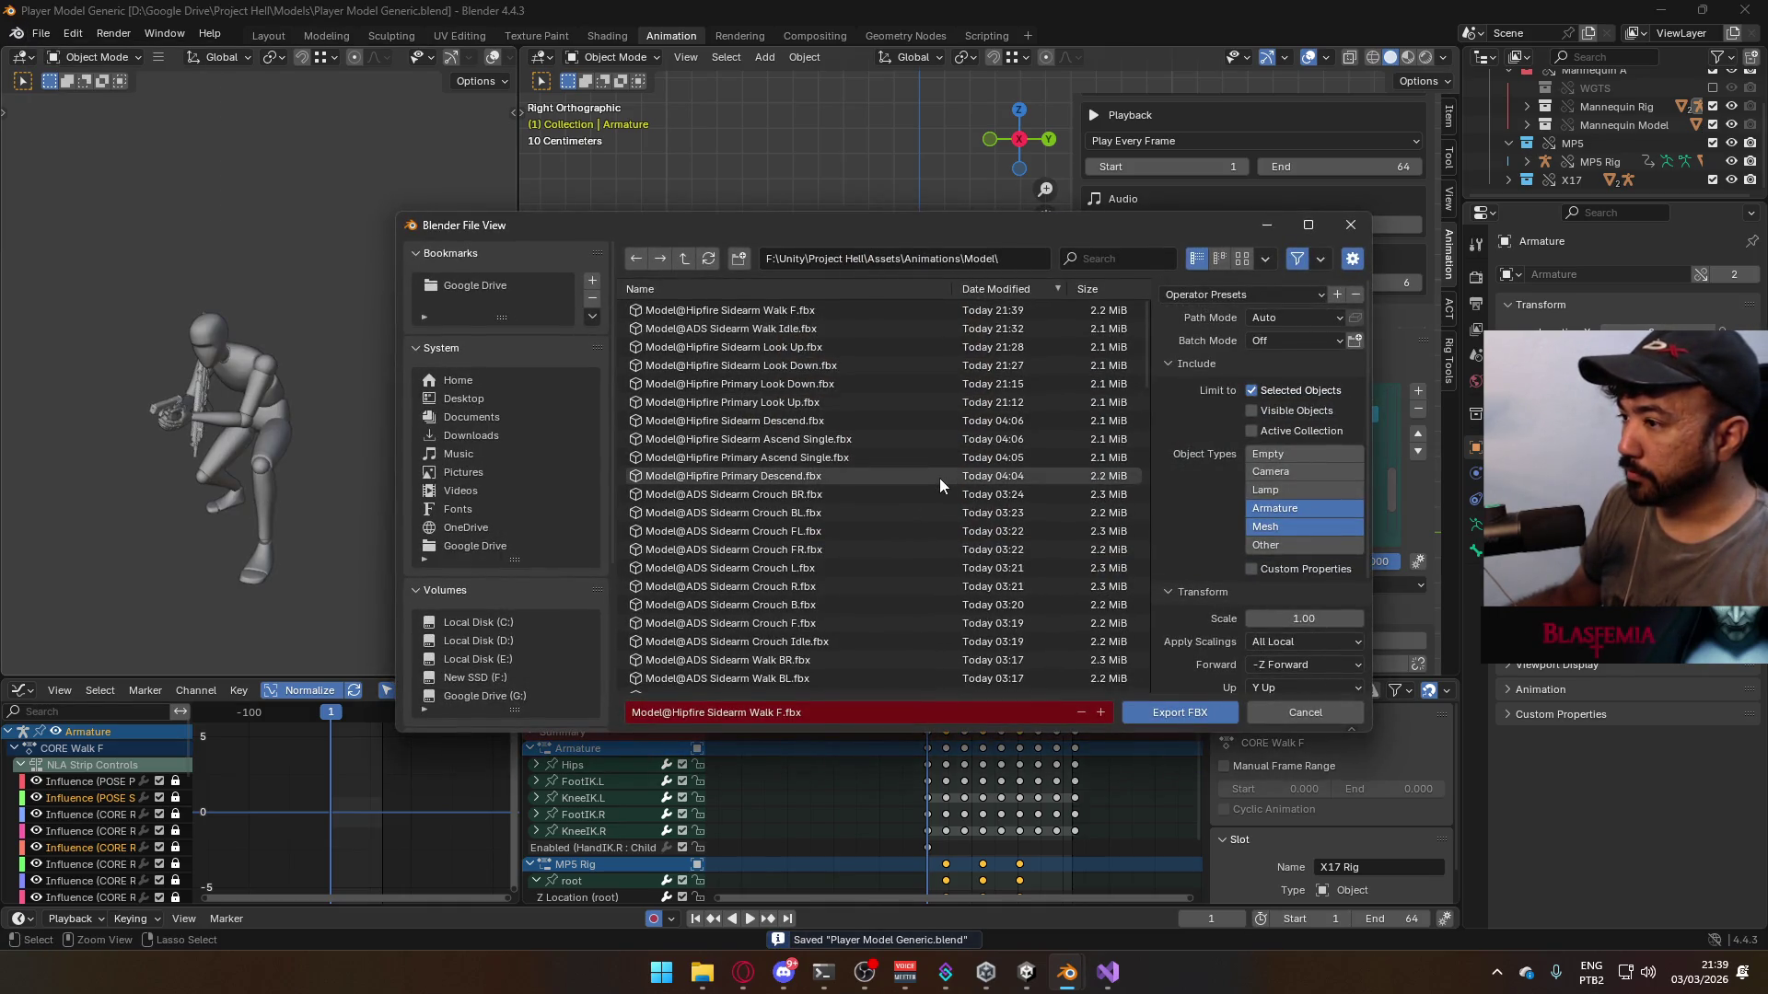
{"action": "scroll", "coordinate": [939, 478], "scroll_direction": "down", "scroll_amount": 6}
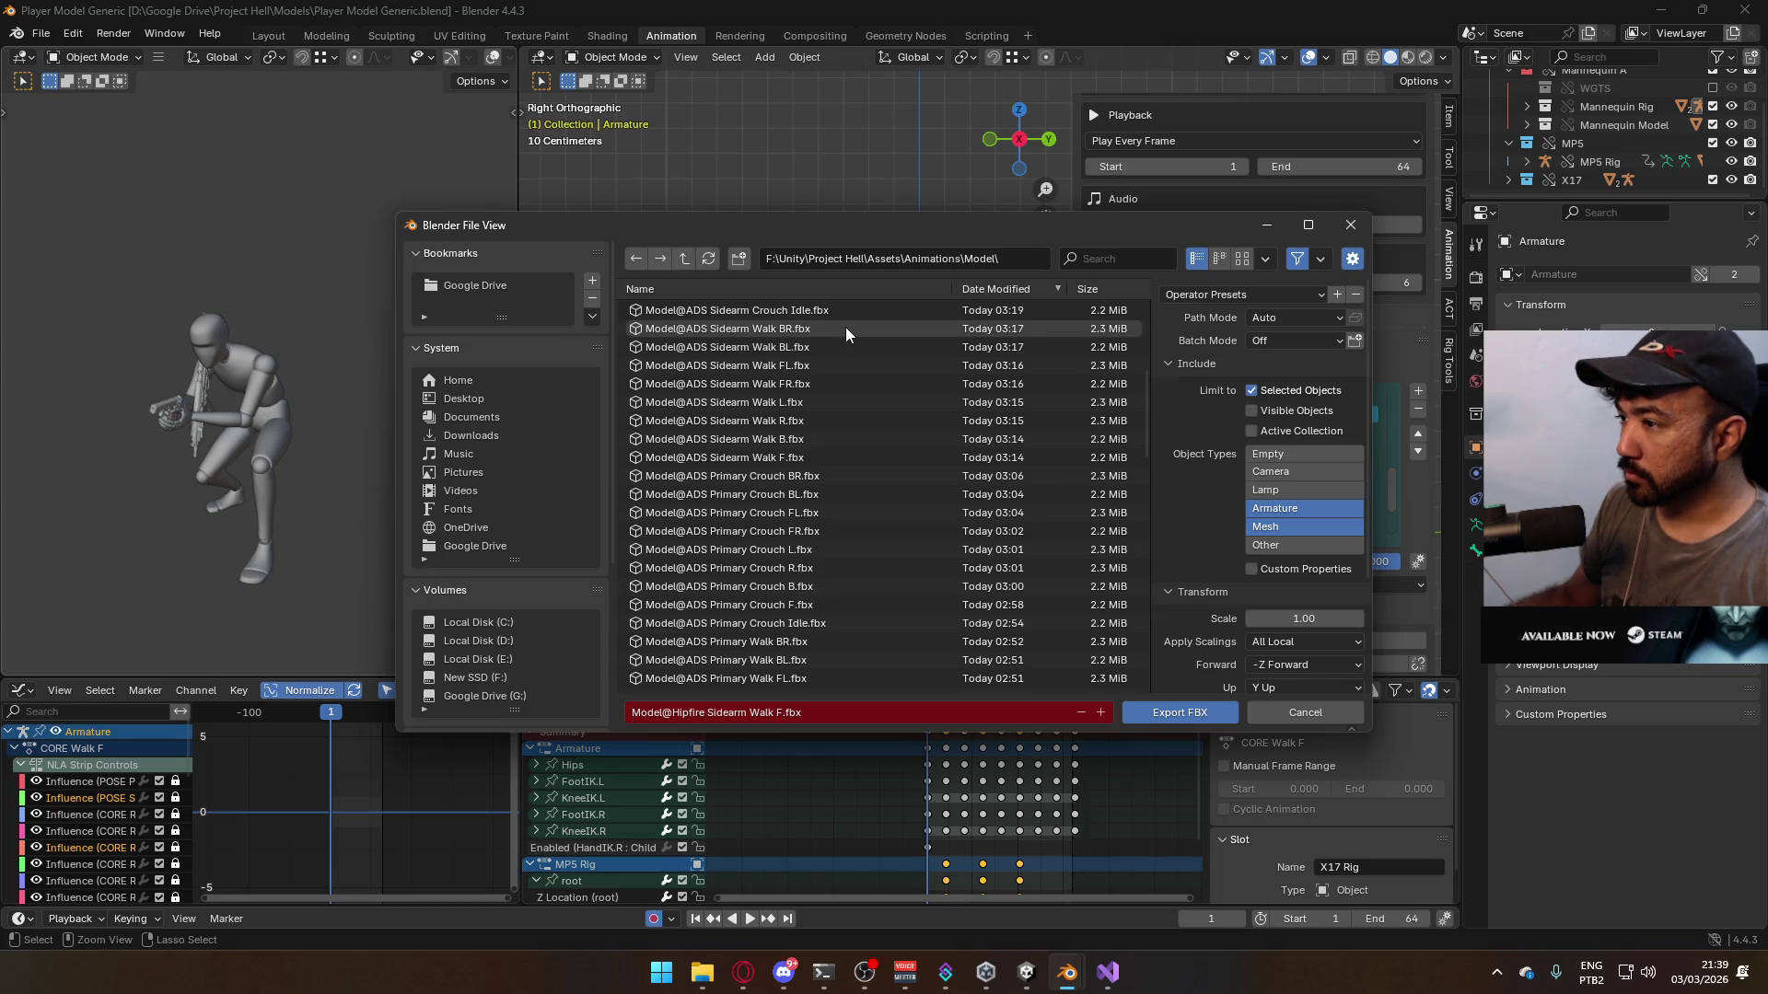
{"action": "scroll", "coordinate": [914, 440], "scroll_direction": "up", "scroll_amount": 6}
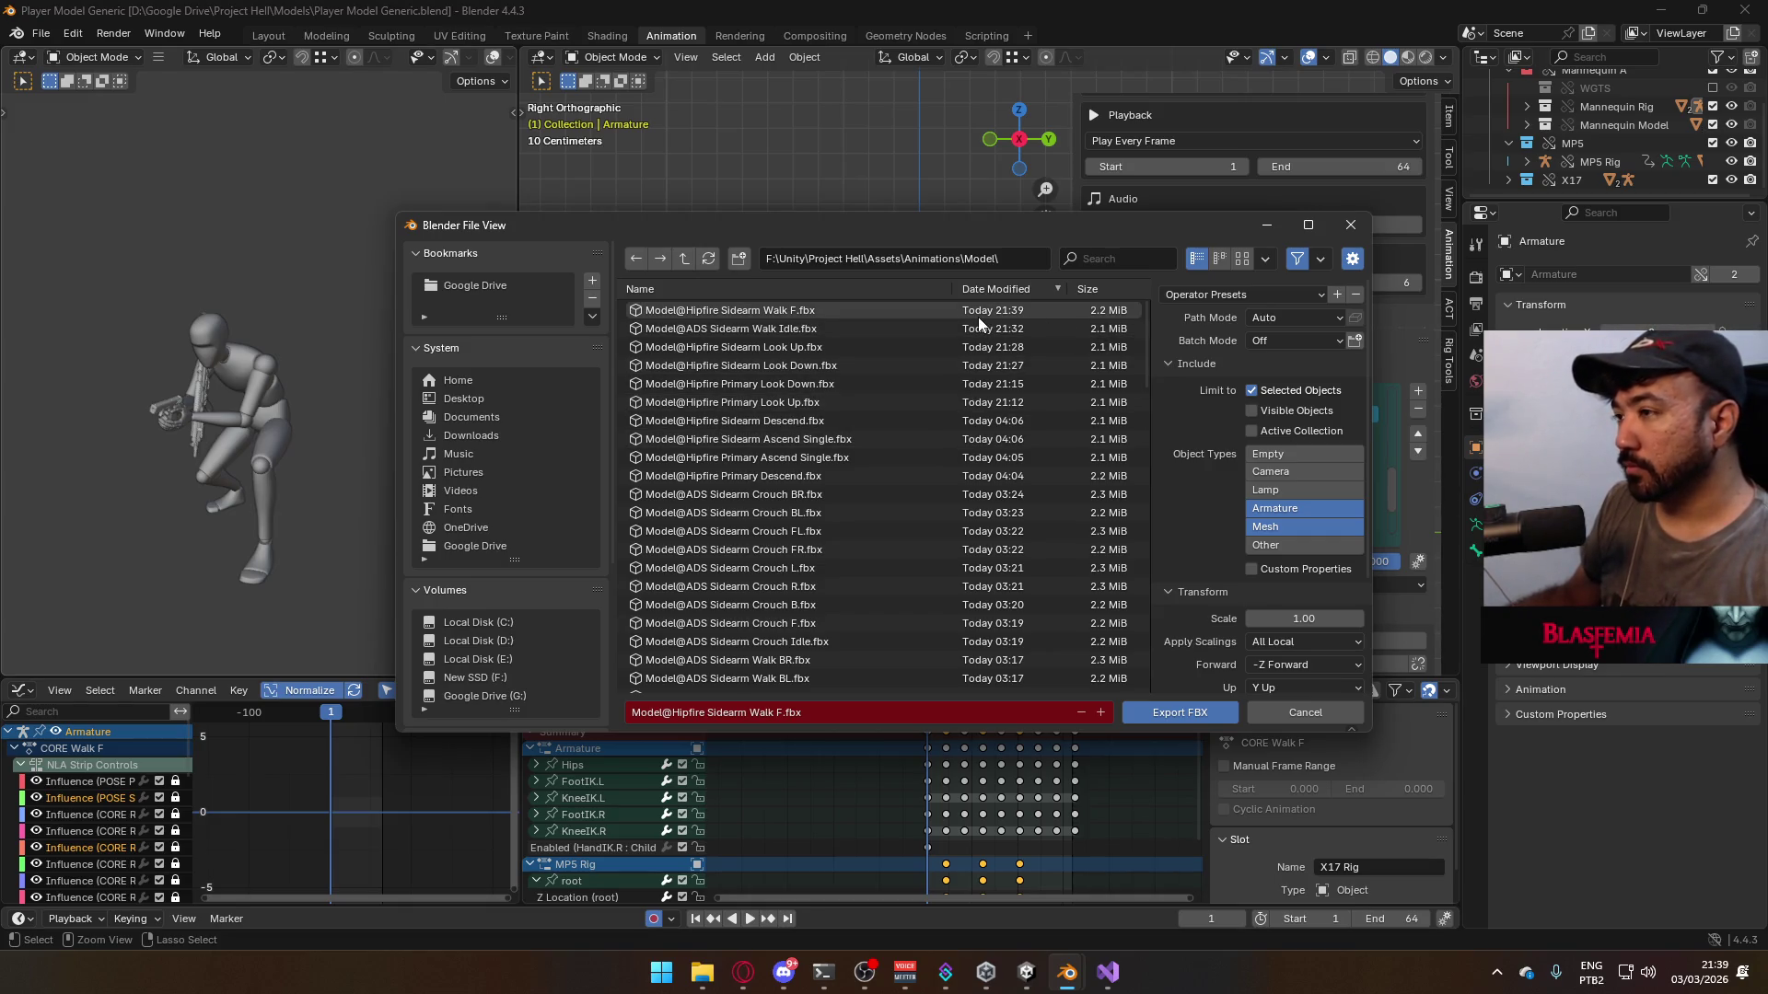
{"action": "left_click", "coordinate": [1351, 229]}
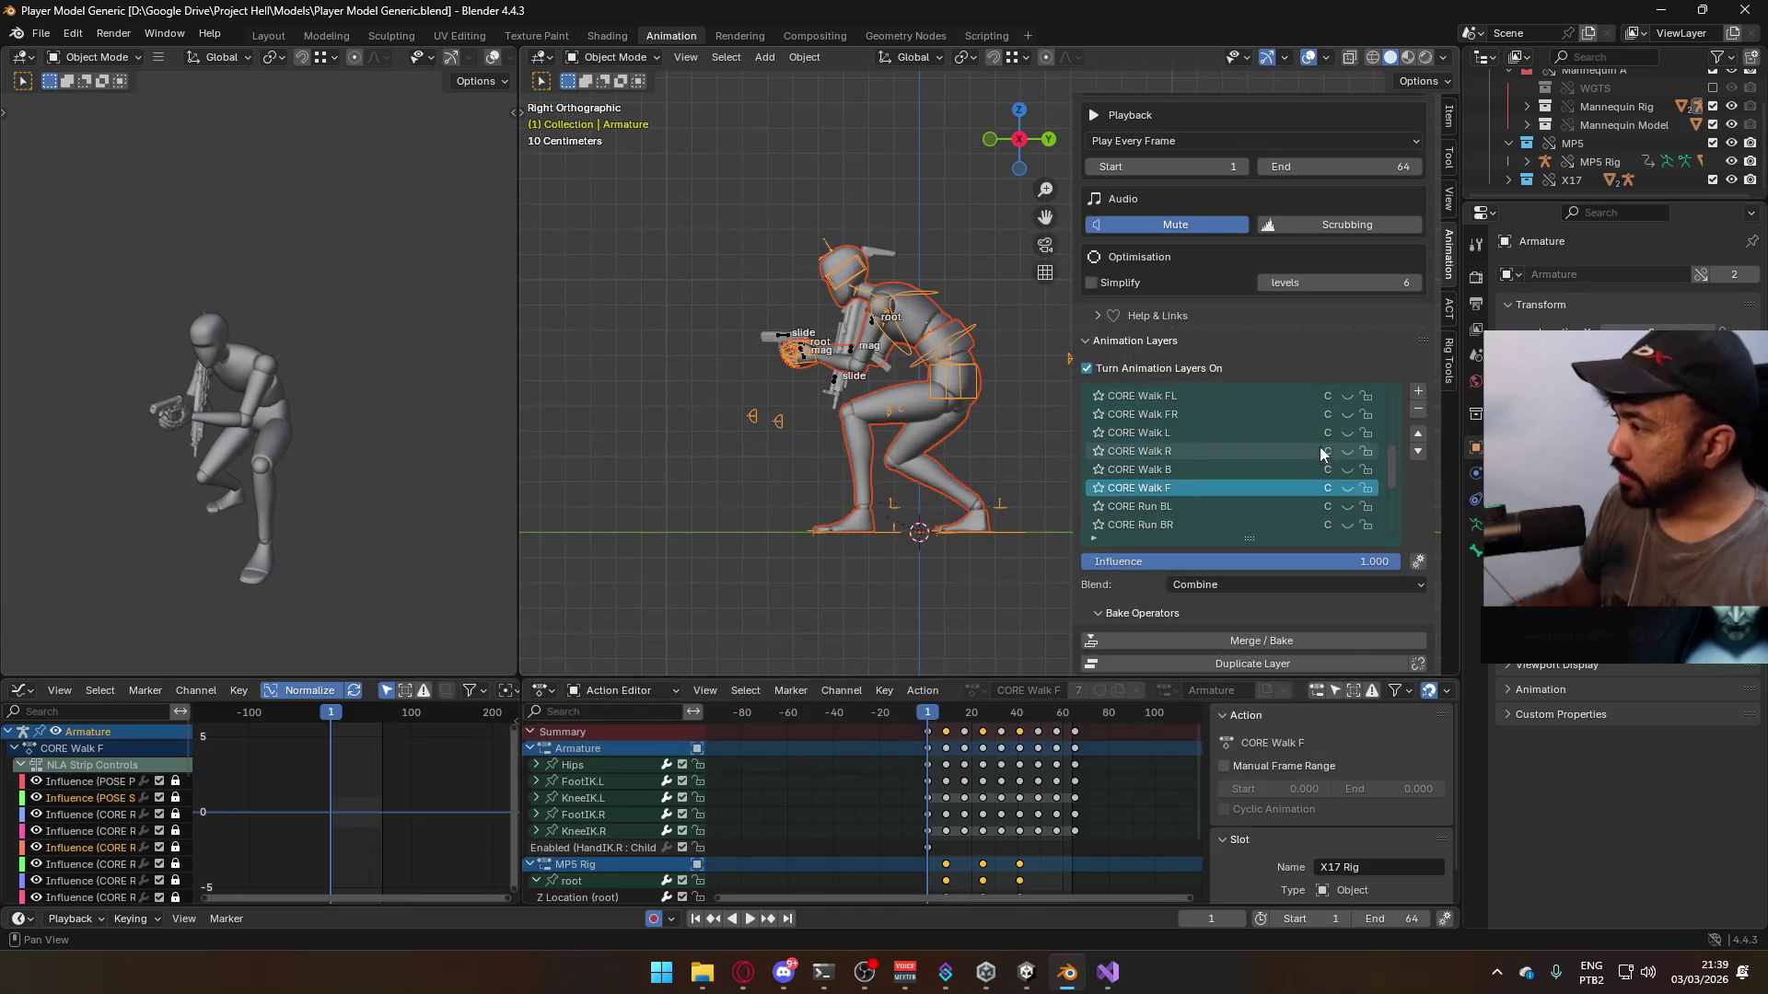
- Turn off the ADD Crouch layer on both the Armature and the X17 Rig
{"action": "scroll", "coordinate": [1352, 502], "scroll_direction": "down", "scroll_amount": 1}
{"action": "left_click", "coordinate": [1348, 507]}
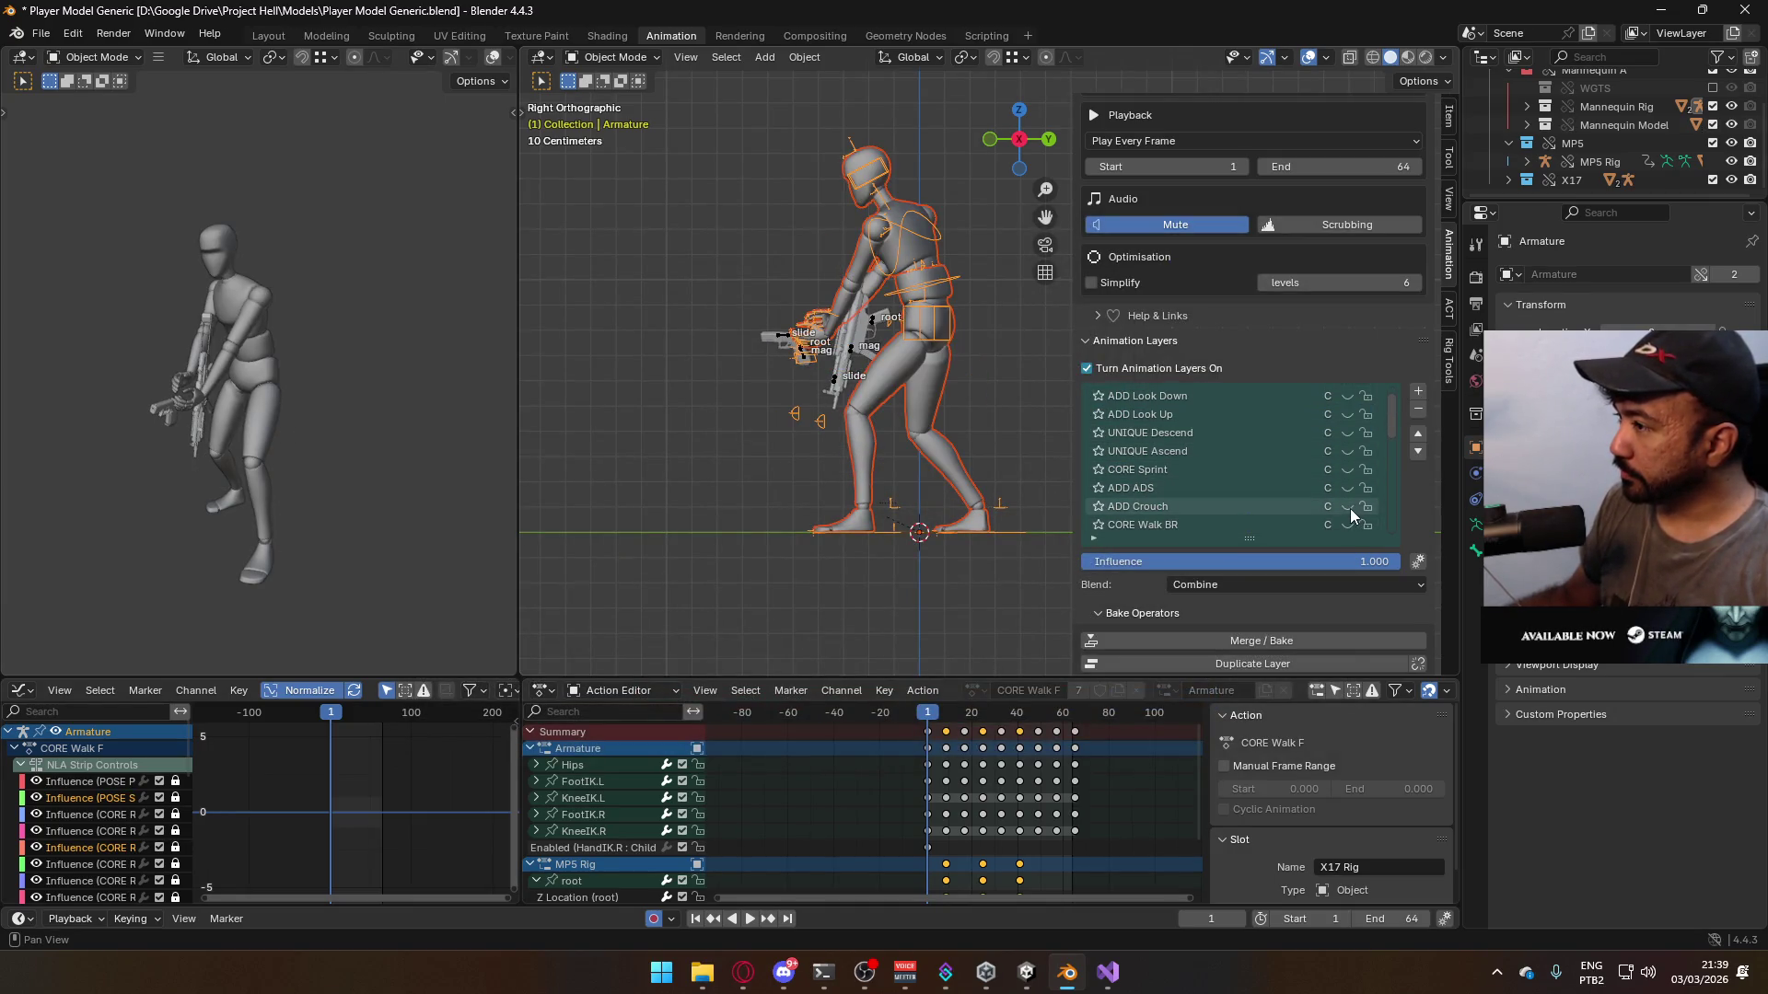
{"action": "left_click", "coordinate": [785, 340]}
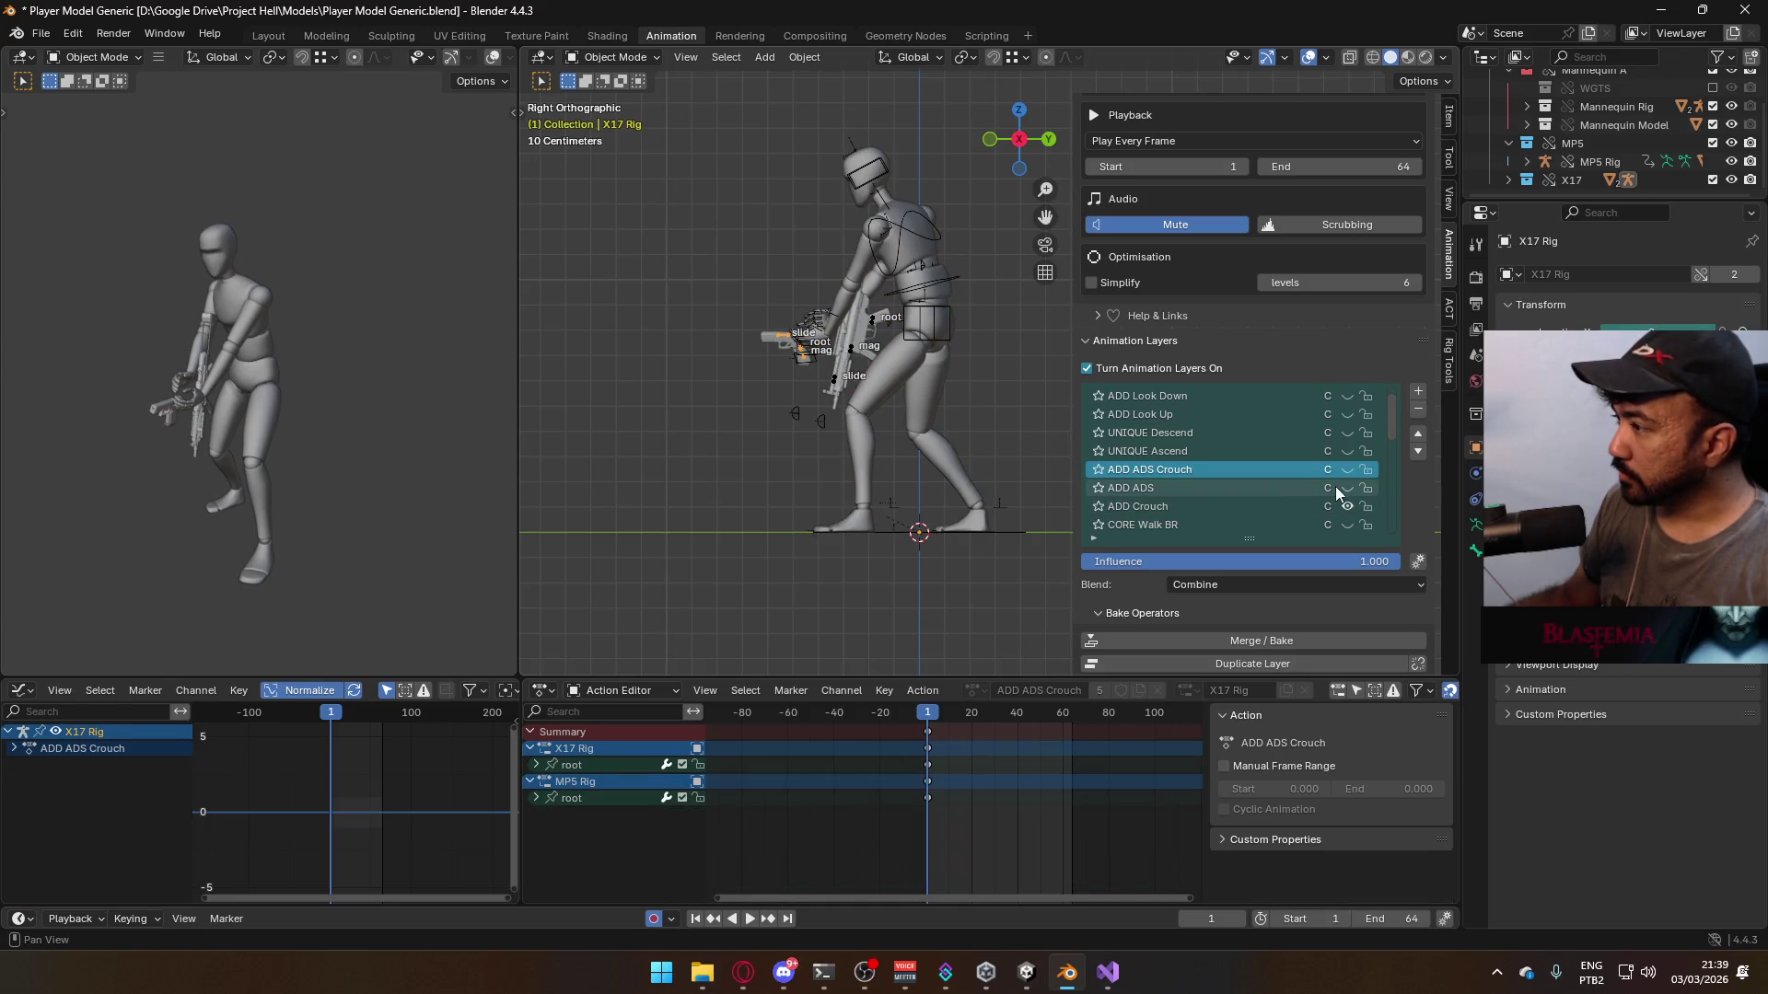
{"action": "left_click", "coordinate": [1345, 508]}
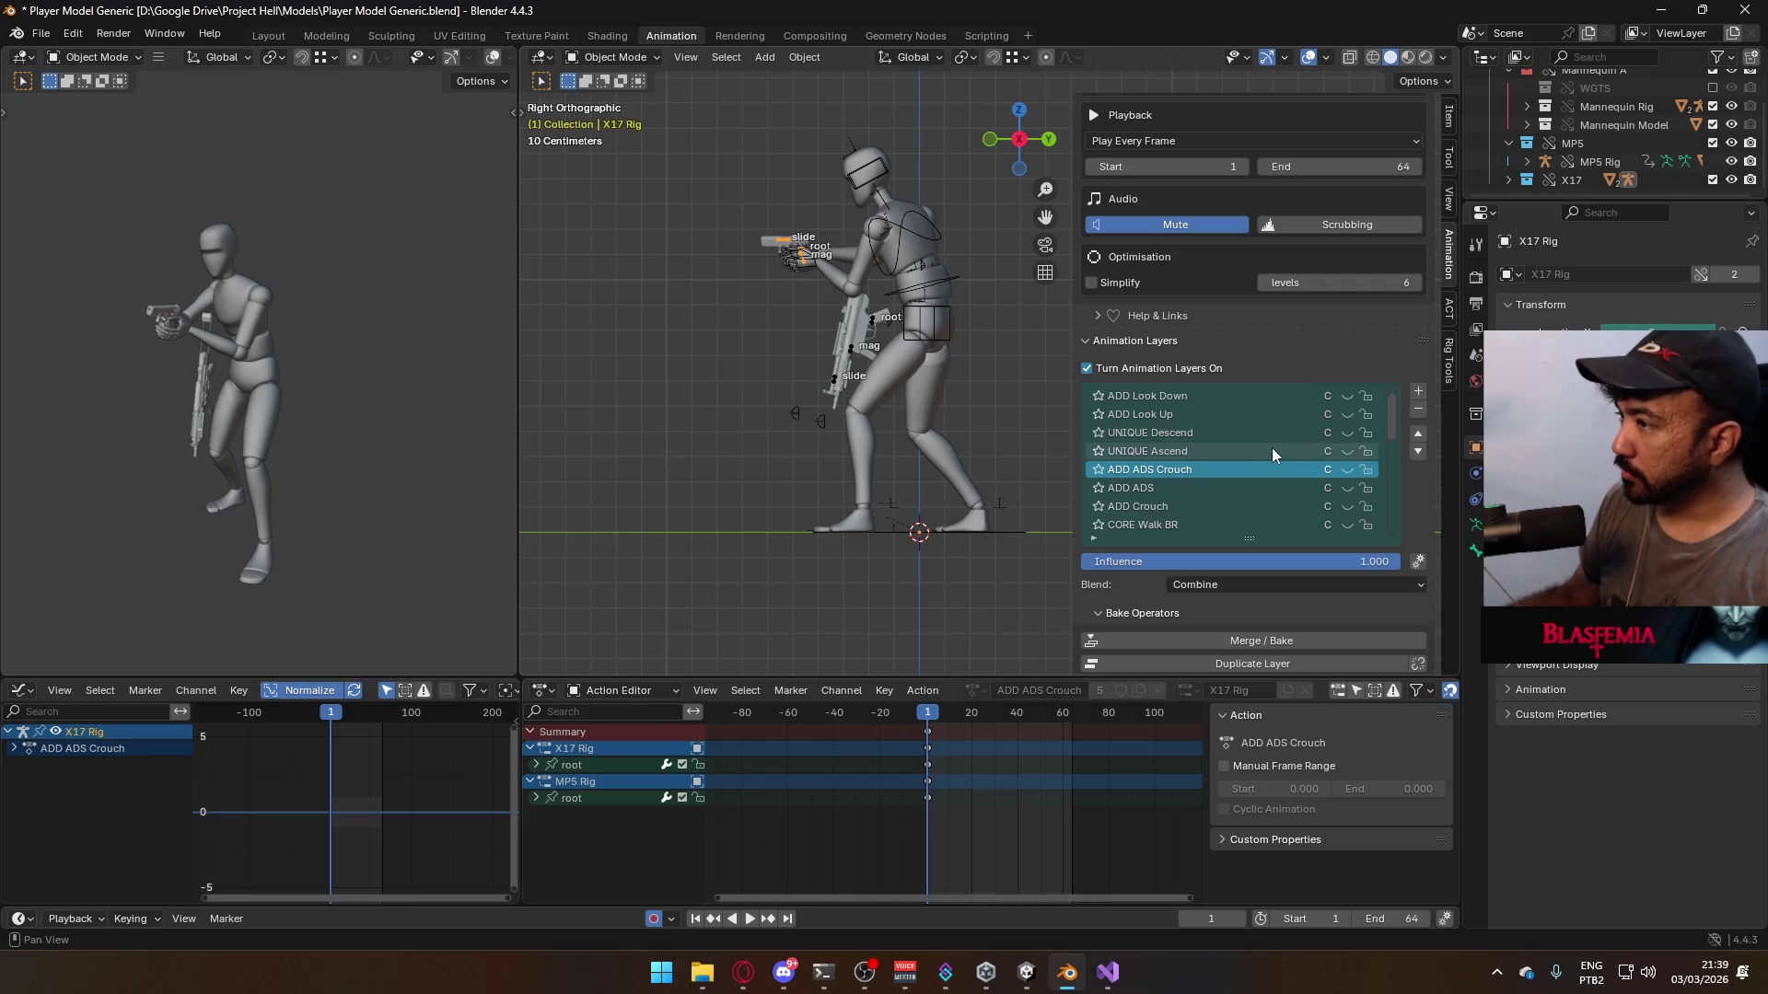
{"action": "scroll", "coordinate": [1266, 445], "scroll_direction": "up", "scroll_amount": 1}
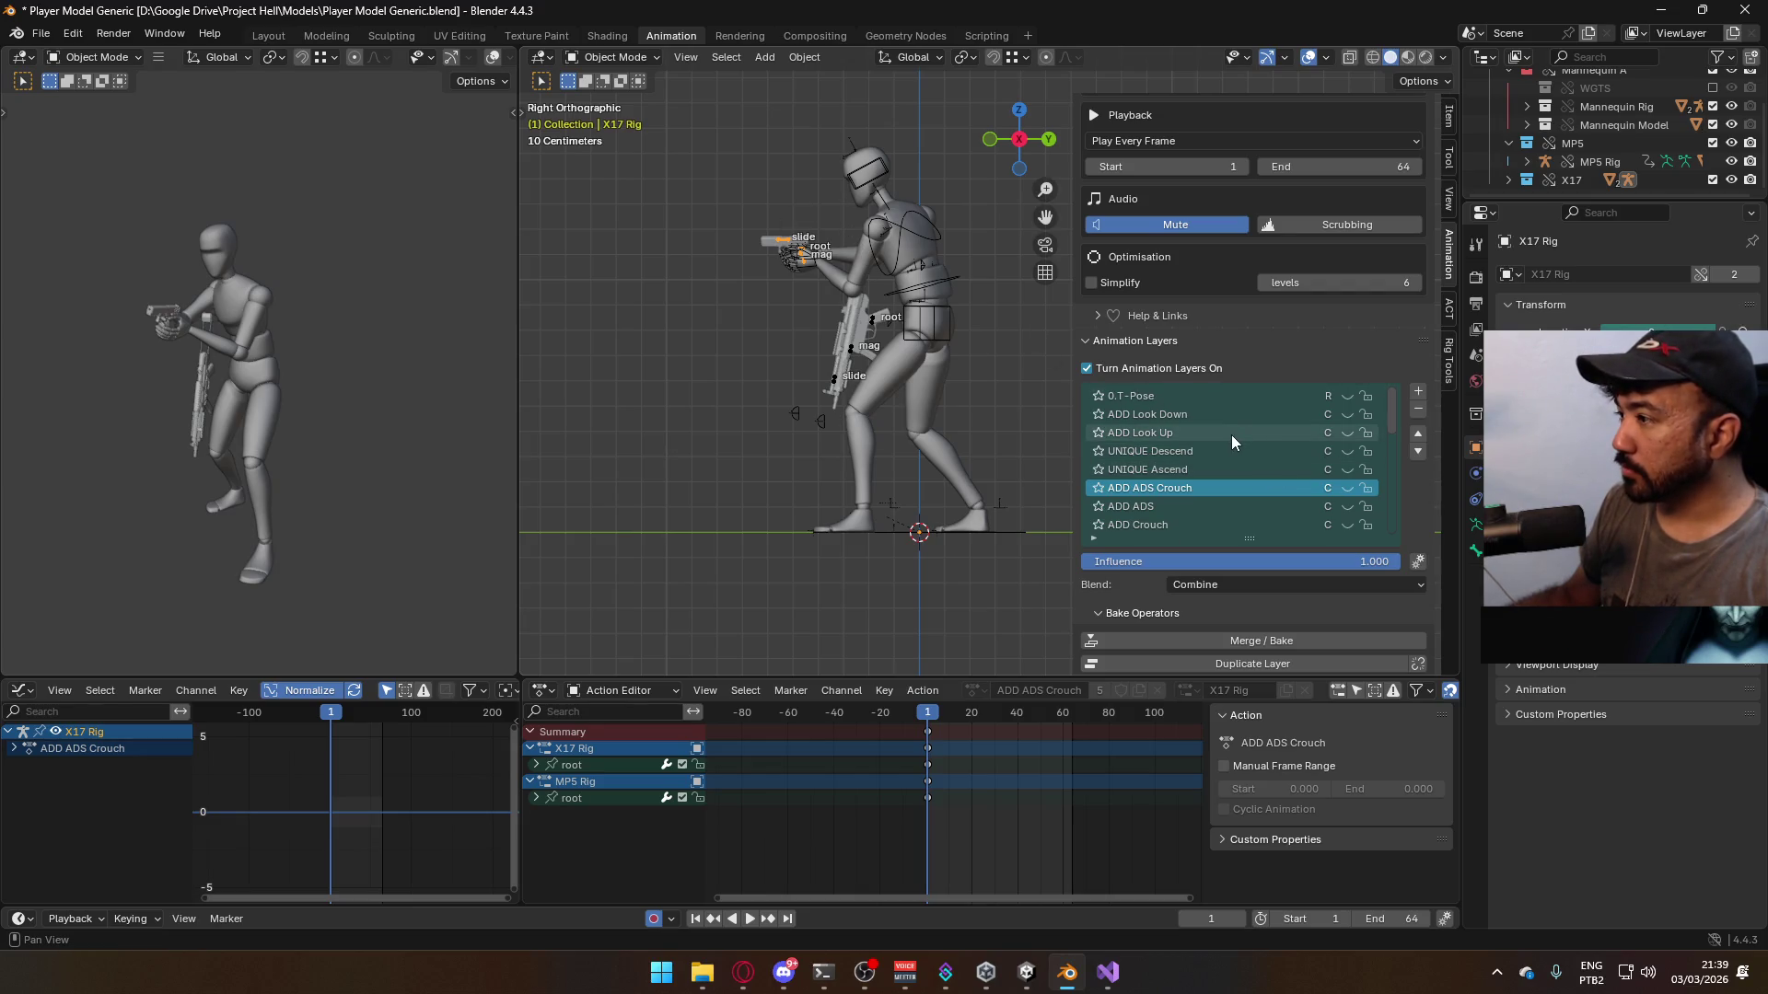
- Open the FBX export browser and close it without exporting
{"action": "left_click", "coordinate": [38, 34]}
{"action": "mouse_move", "coordinate": [157, 316]}
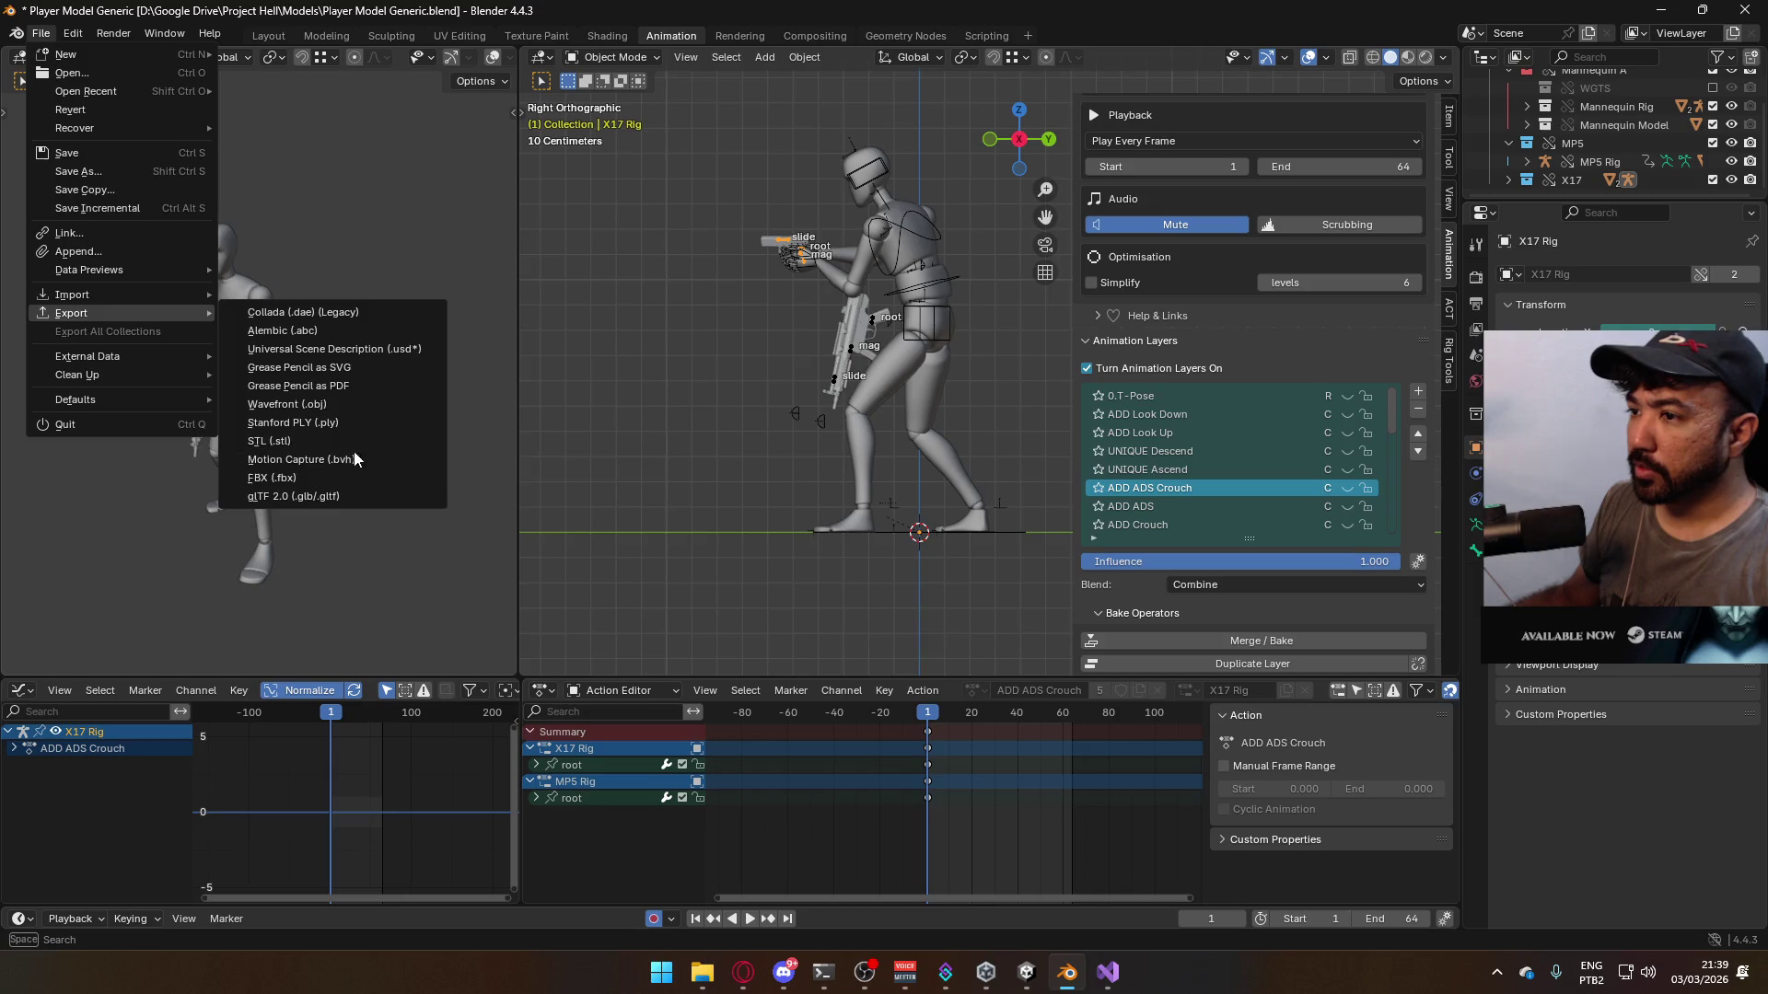
{"action": "left_click", "coordinate": [345, 478]}
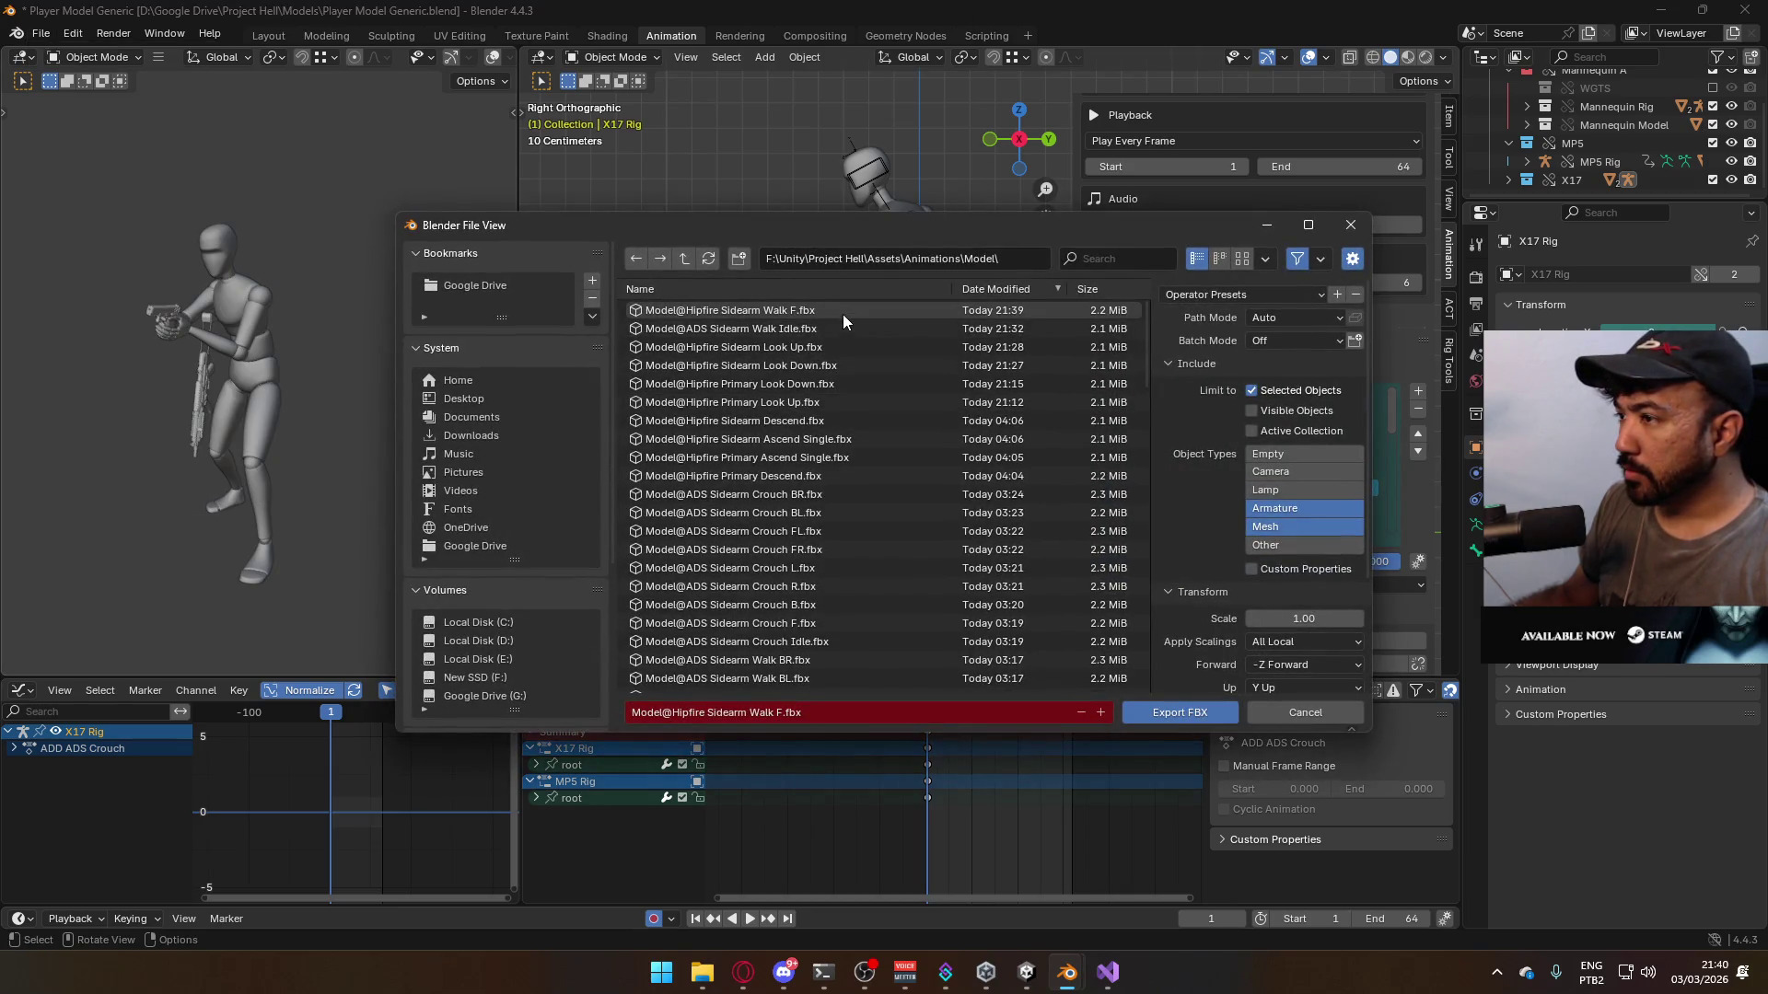
{"action": "left_click", "coordinate": [1350, 225]}
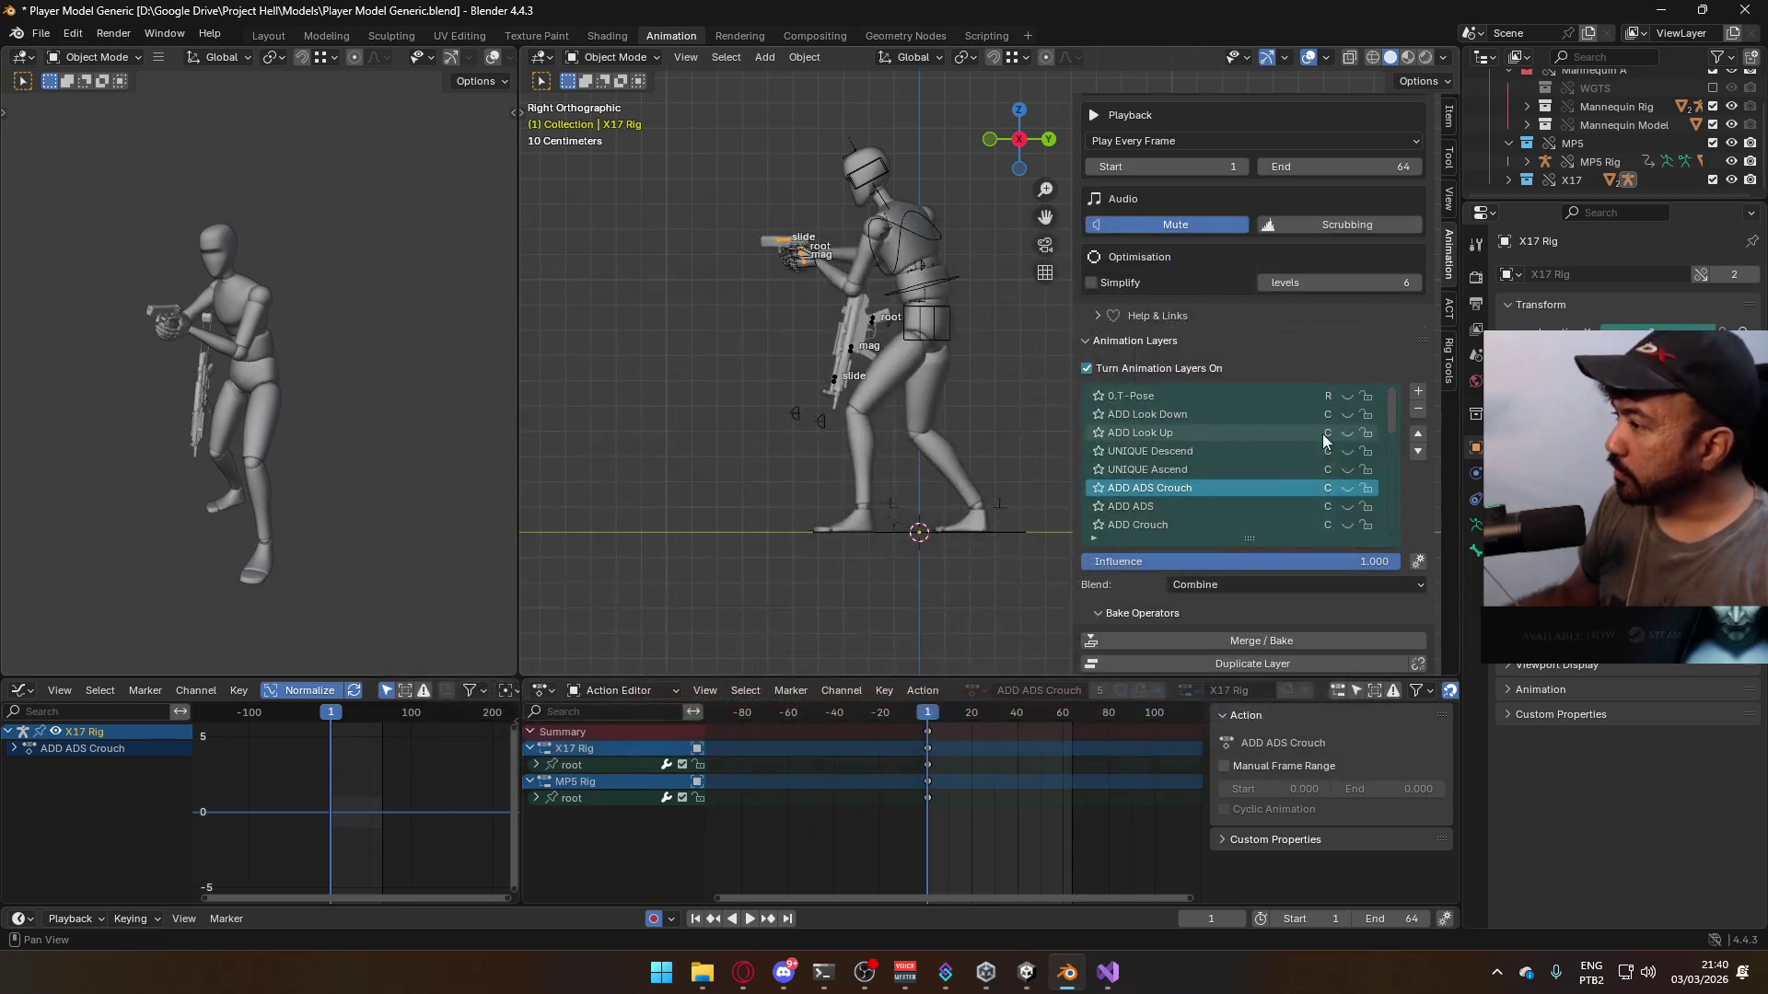
- Re-enable CORE Walk F on the Armature, select Mannequin_MaleA plus the Armature, and save
{"action": "scroll", "coordinate": [1326, 488], "scroll_direction": "down", "scroll_amount": 7}
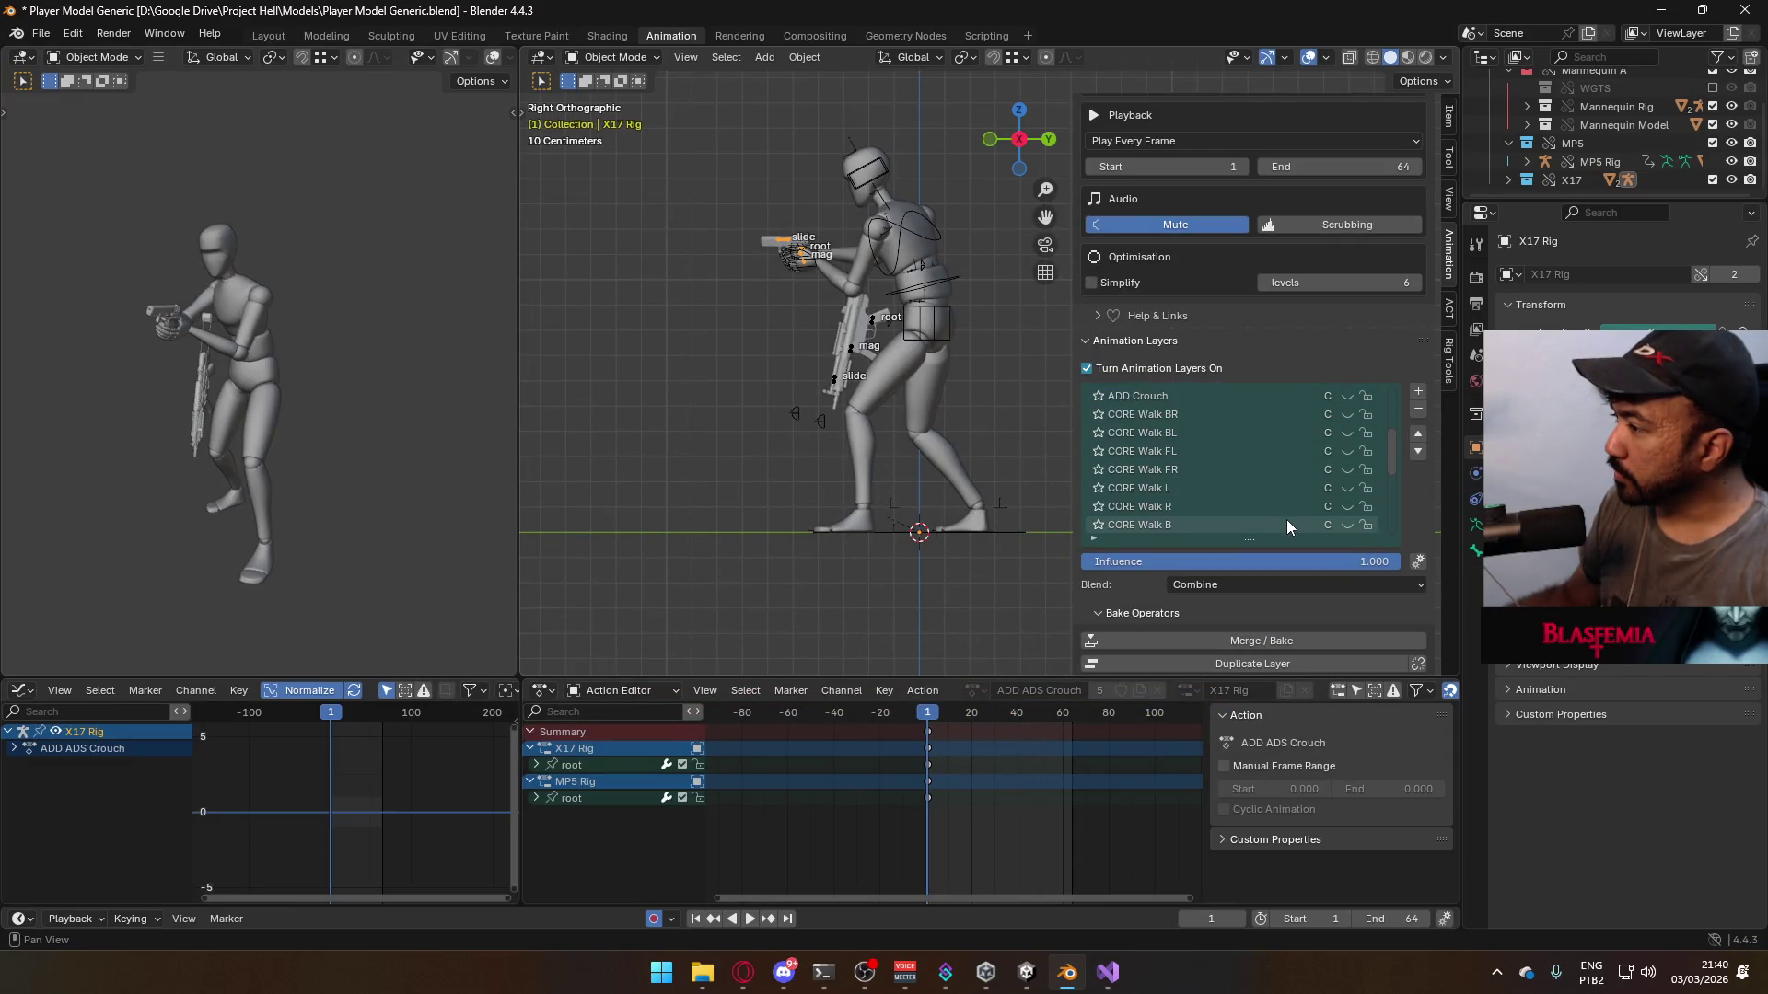
{"action": "scroll", "coordinate": [1350, 506], "scroll_direction": "down", "scroll_amount": 2}
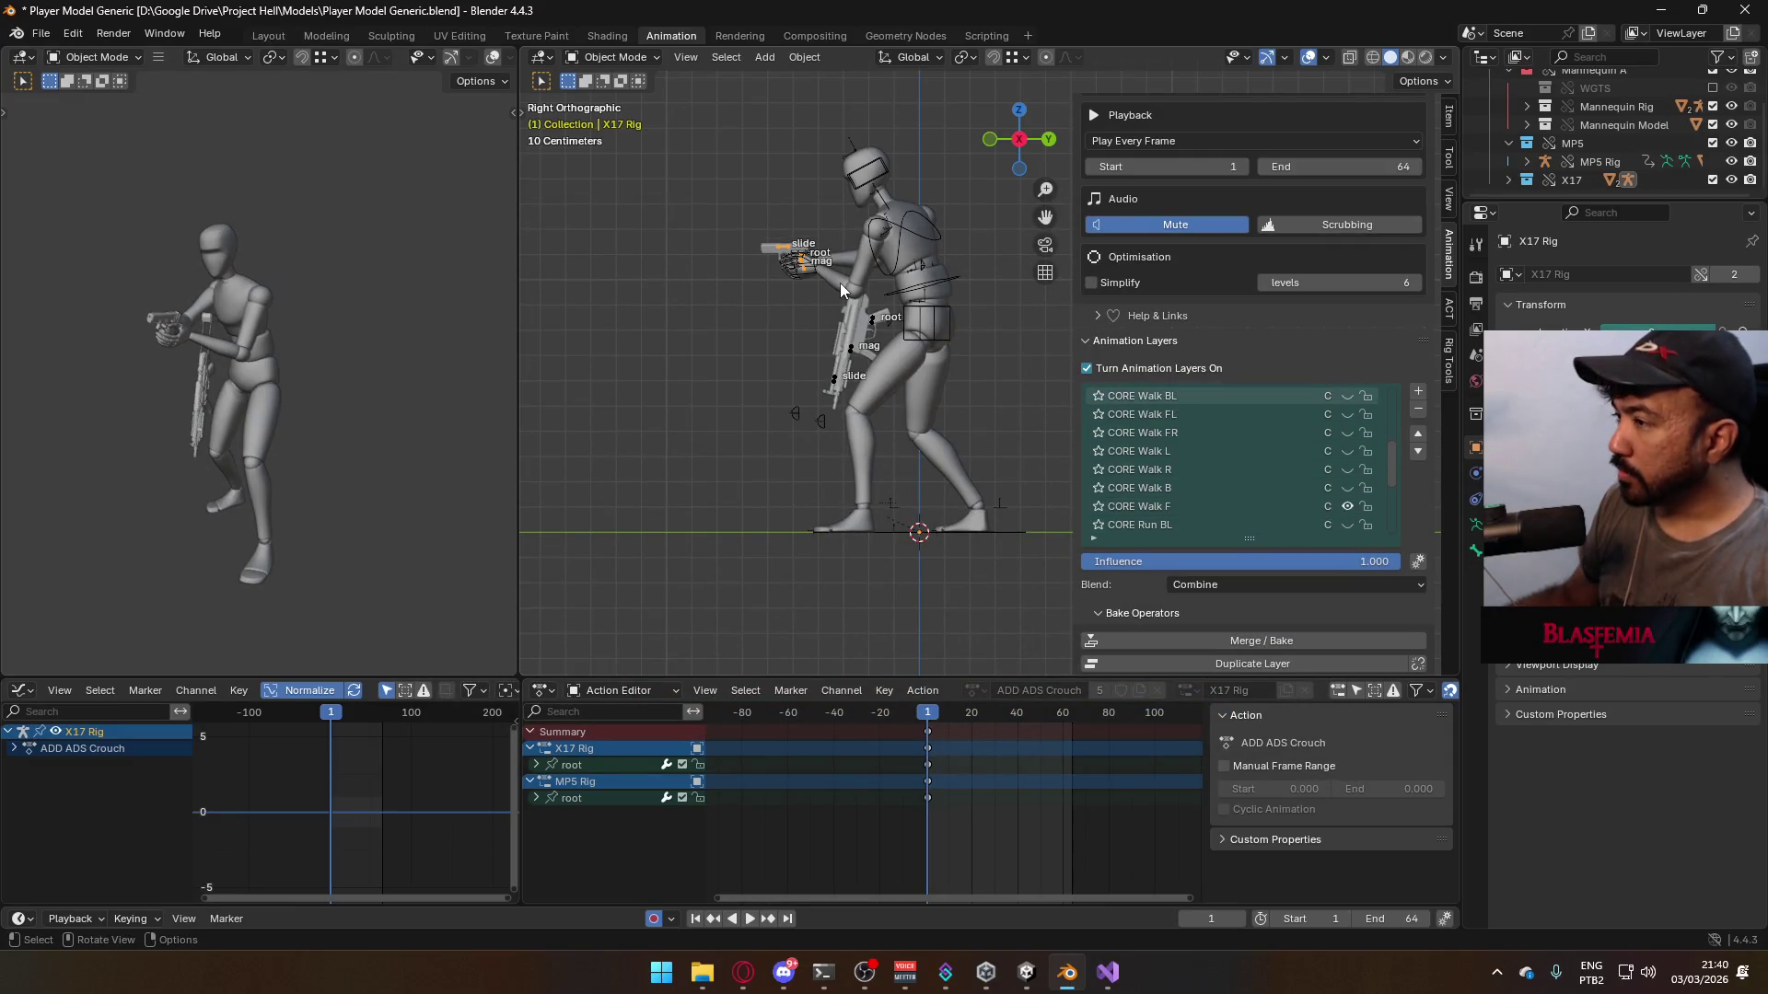
{"action": "left_click", "coordinate": [902, 241]}
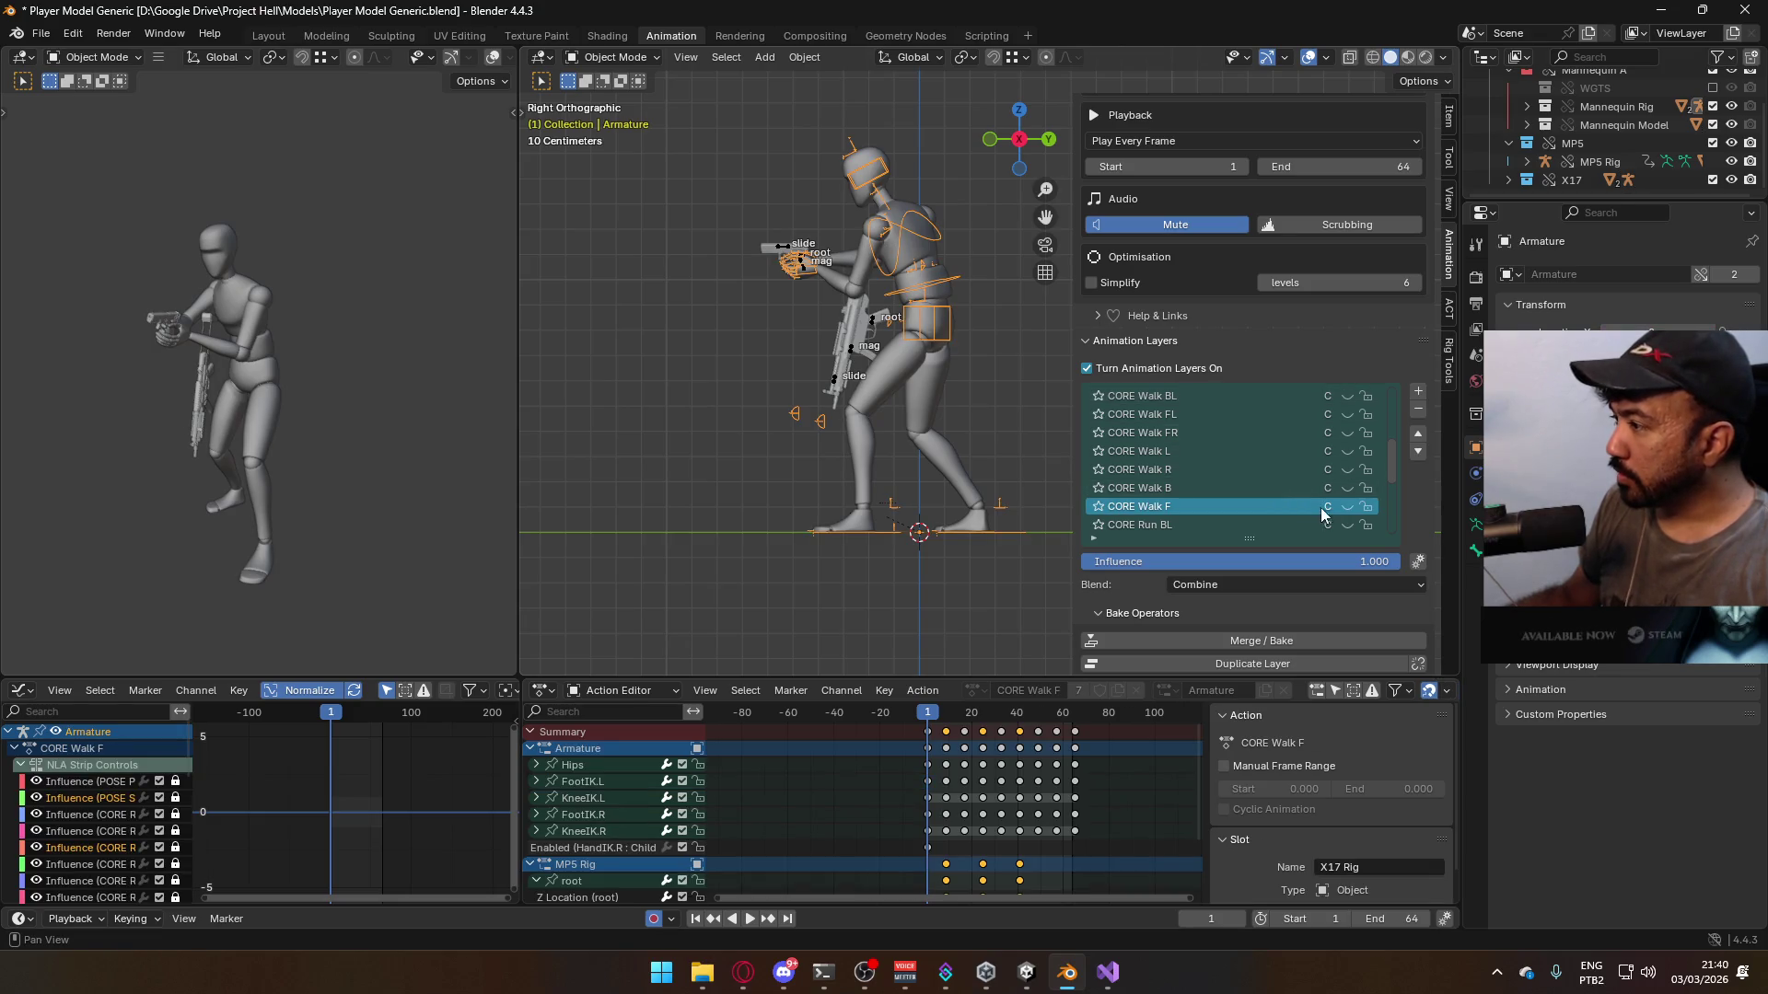
{"action": "left_click", "coordinate": [1346, 506]}
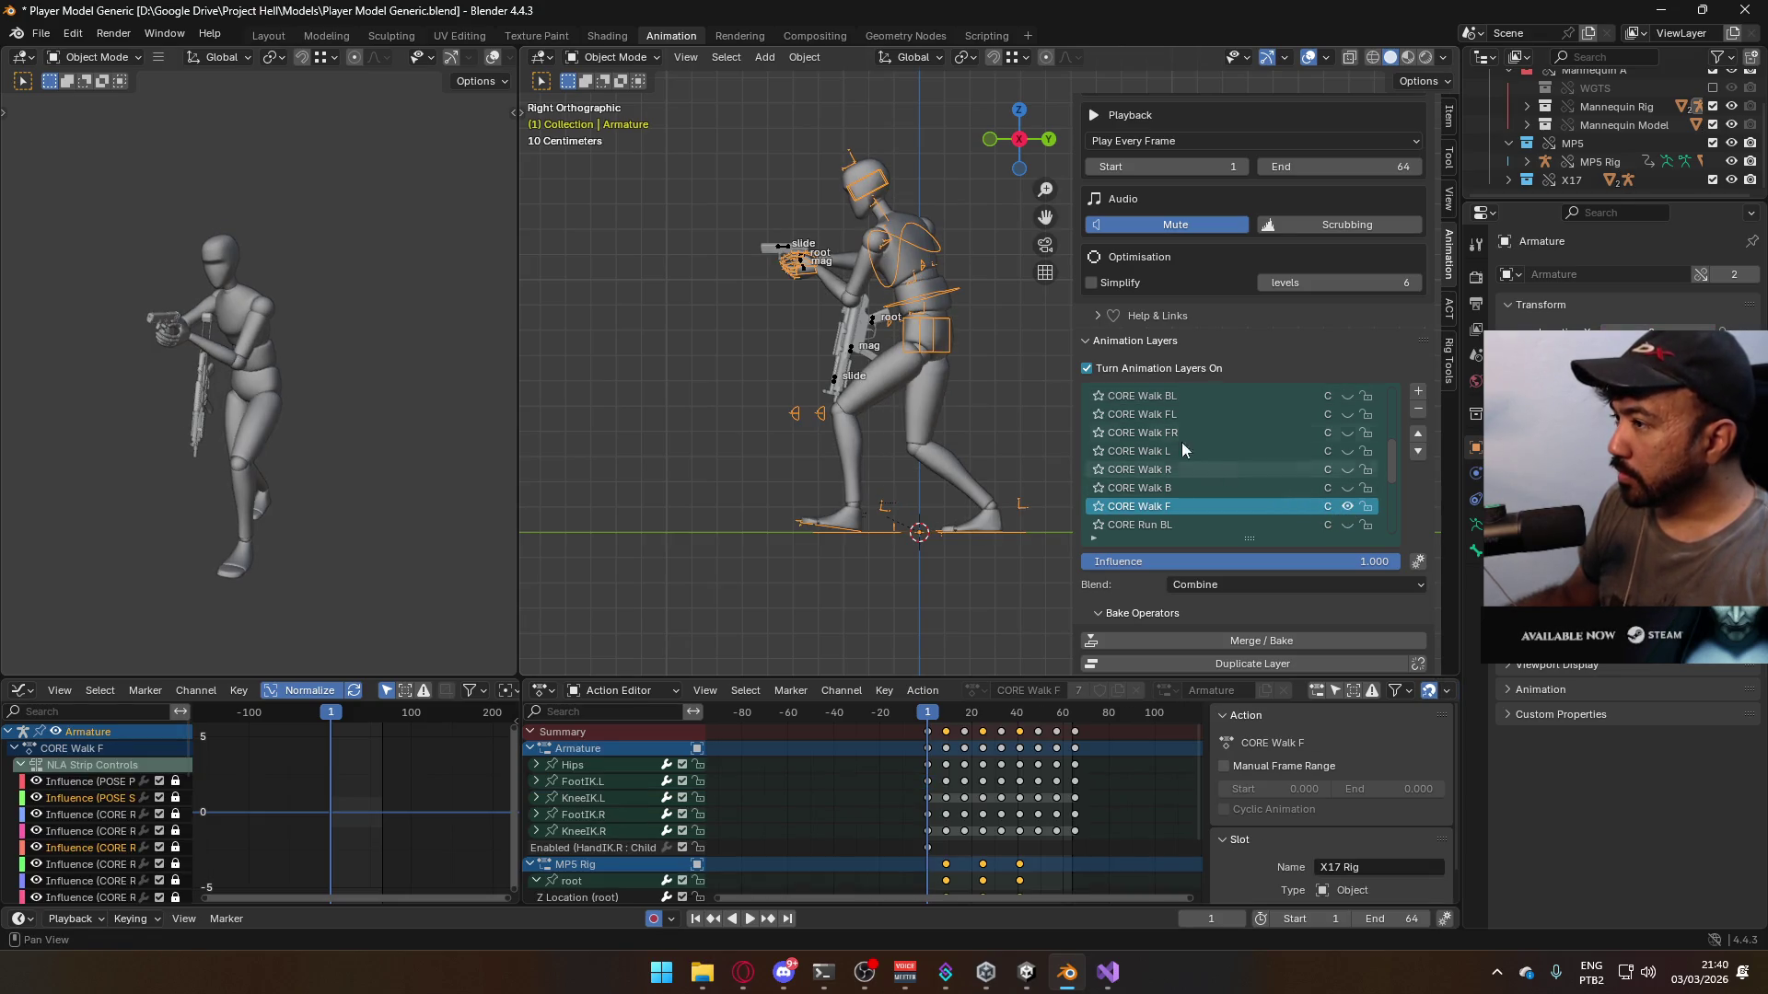
{"action": "left_click", "coordinate": [925, 276]}
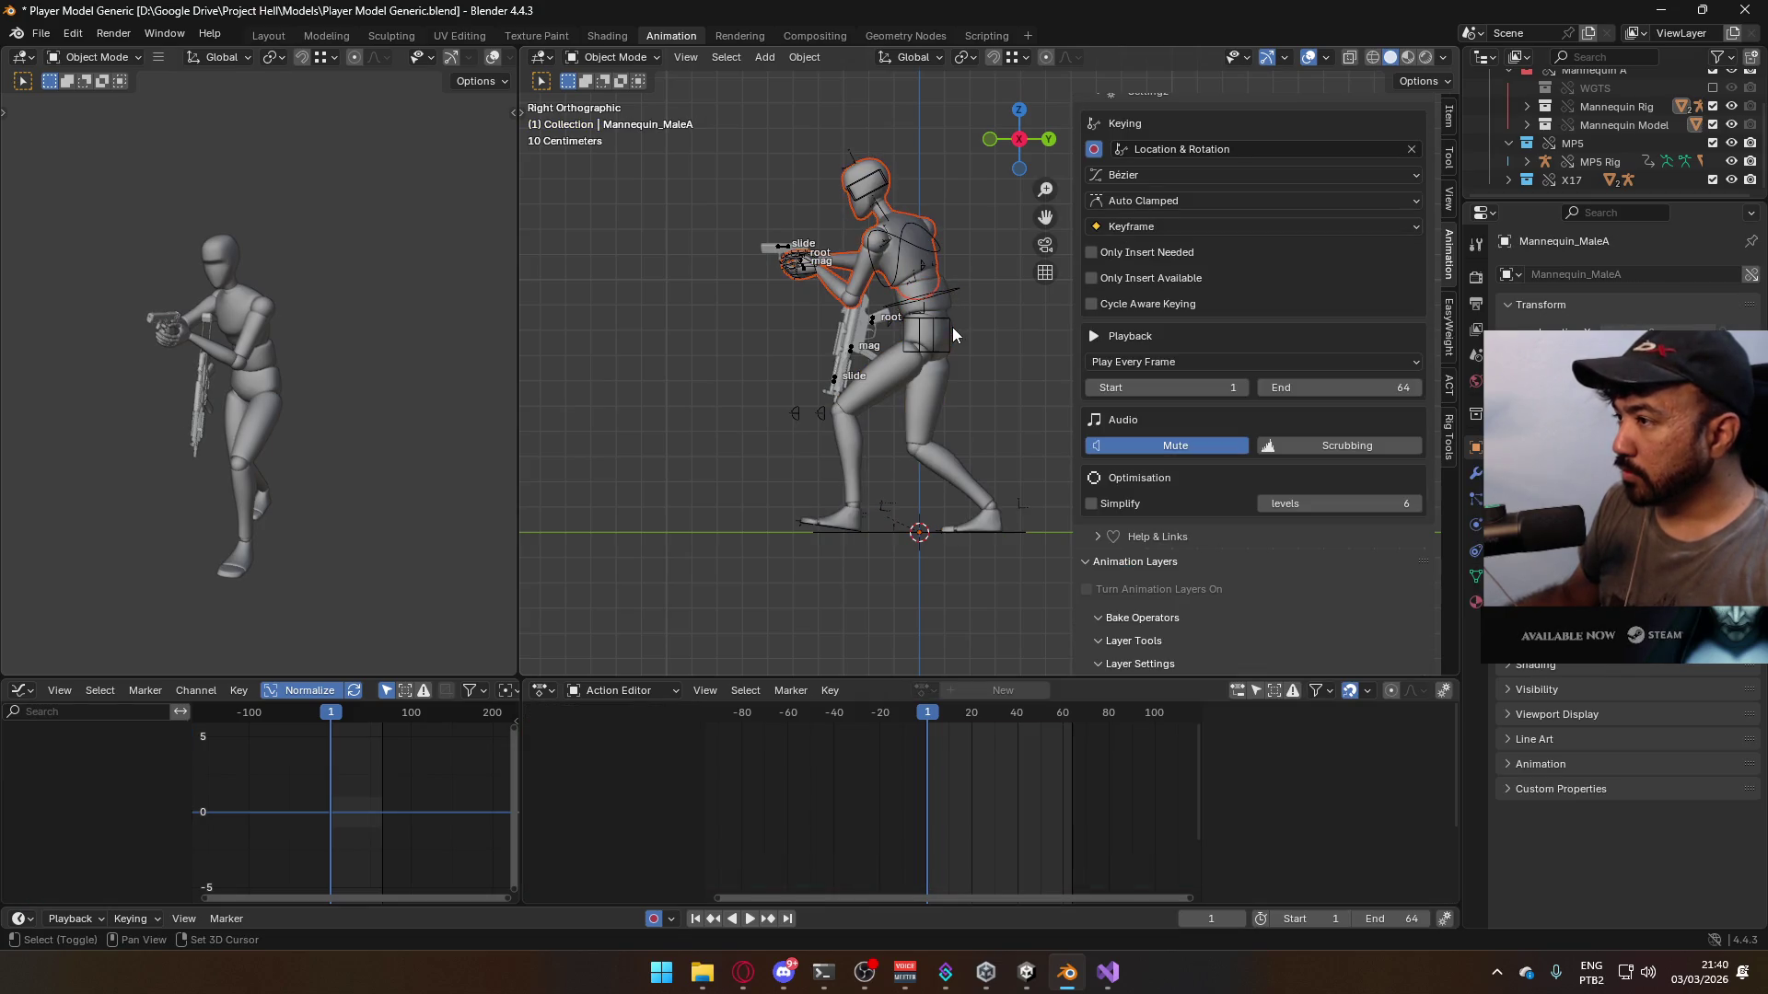
{"action": "left_click", "coordinate": [952, 328], "text": "shift"}
{"action": "left_click", "coordinate": [950, 328], "text": "shift"}
{"action": "key", "text": "ctrl+s"}
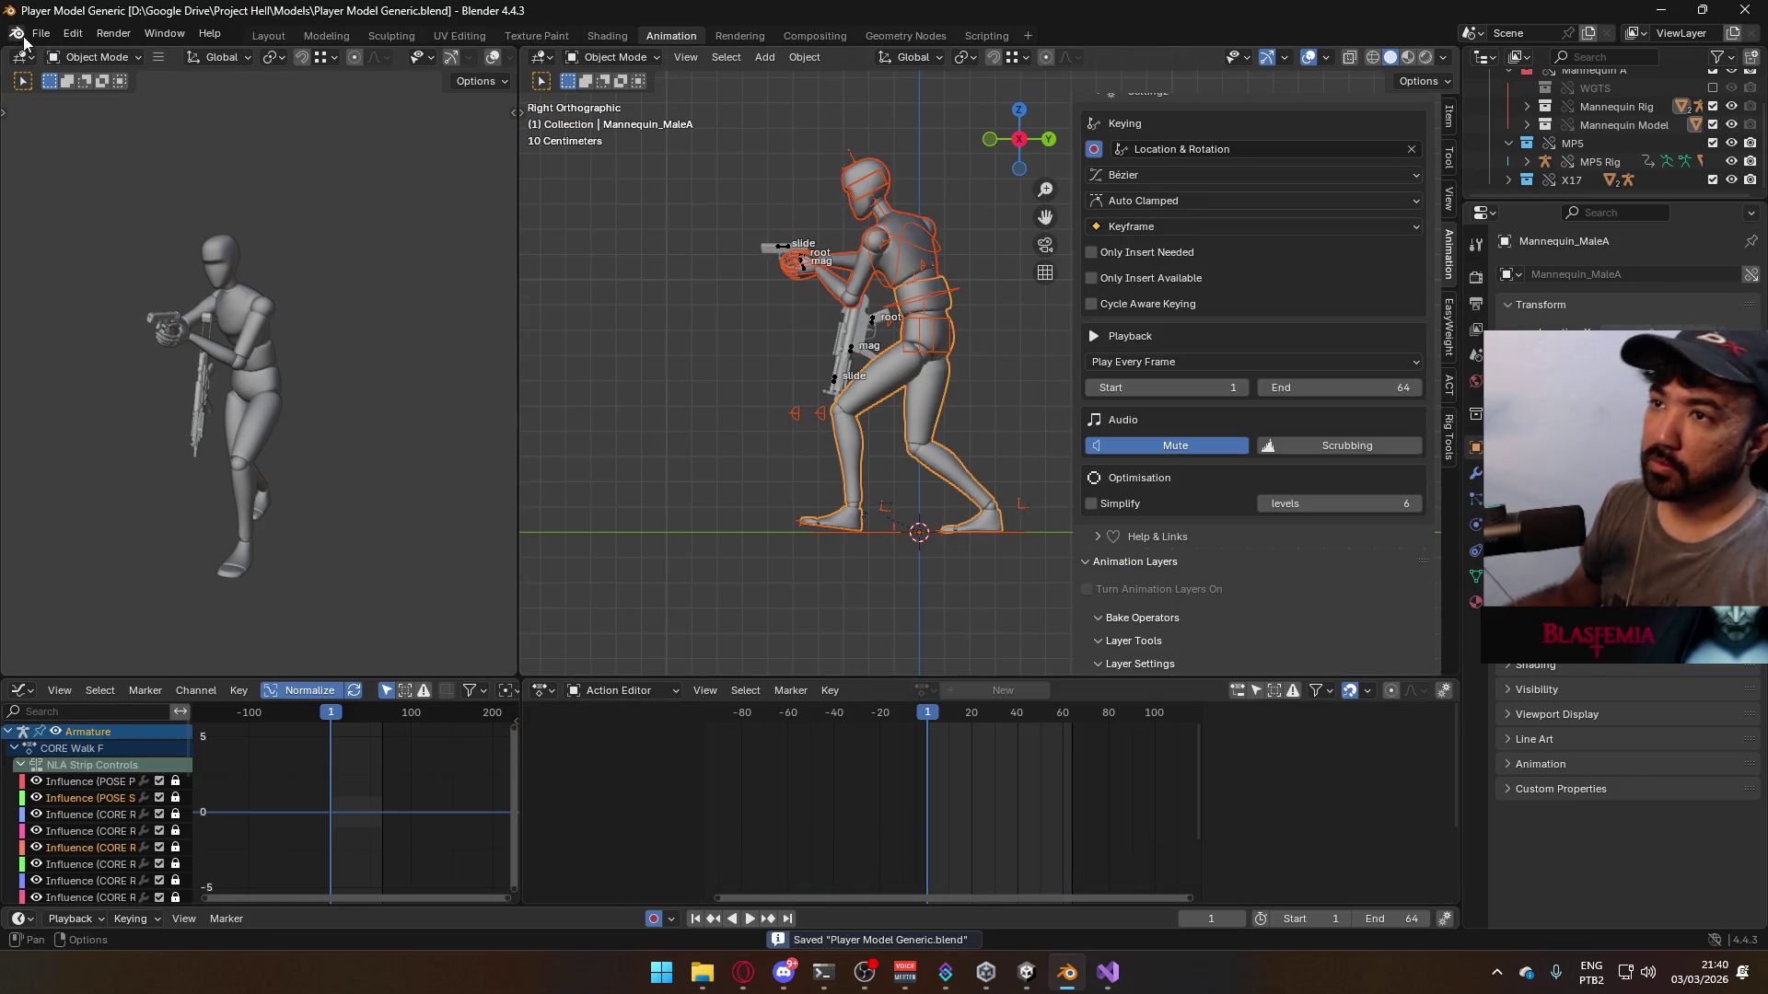
- Export the selected mannequin as FBX over Model@Hipfire Sidearm Walk F.fbx
{"action": "left_click", "coordinate": [37, 35]}
{"action": "mouse_move", "coordinate": [138, 313]}
{"action": "left_click", "coordinate": [388, 468]}
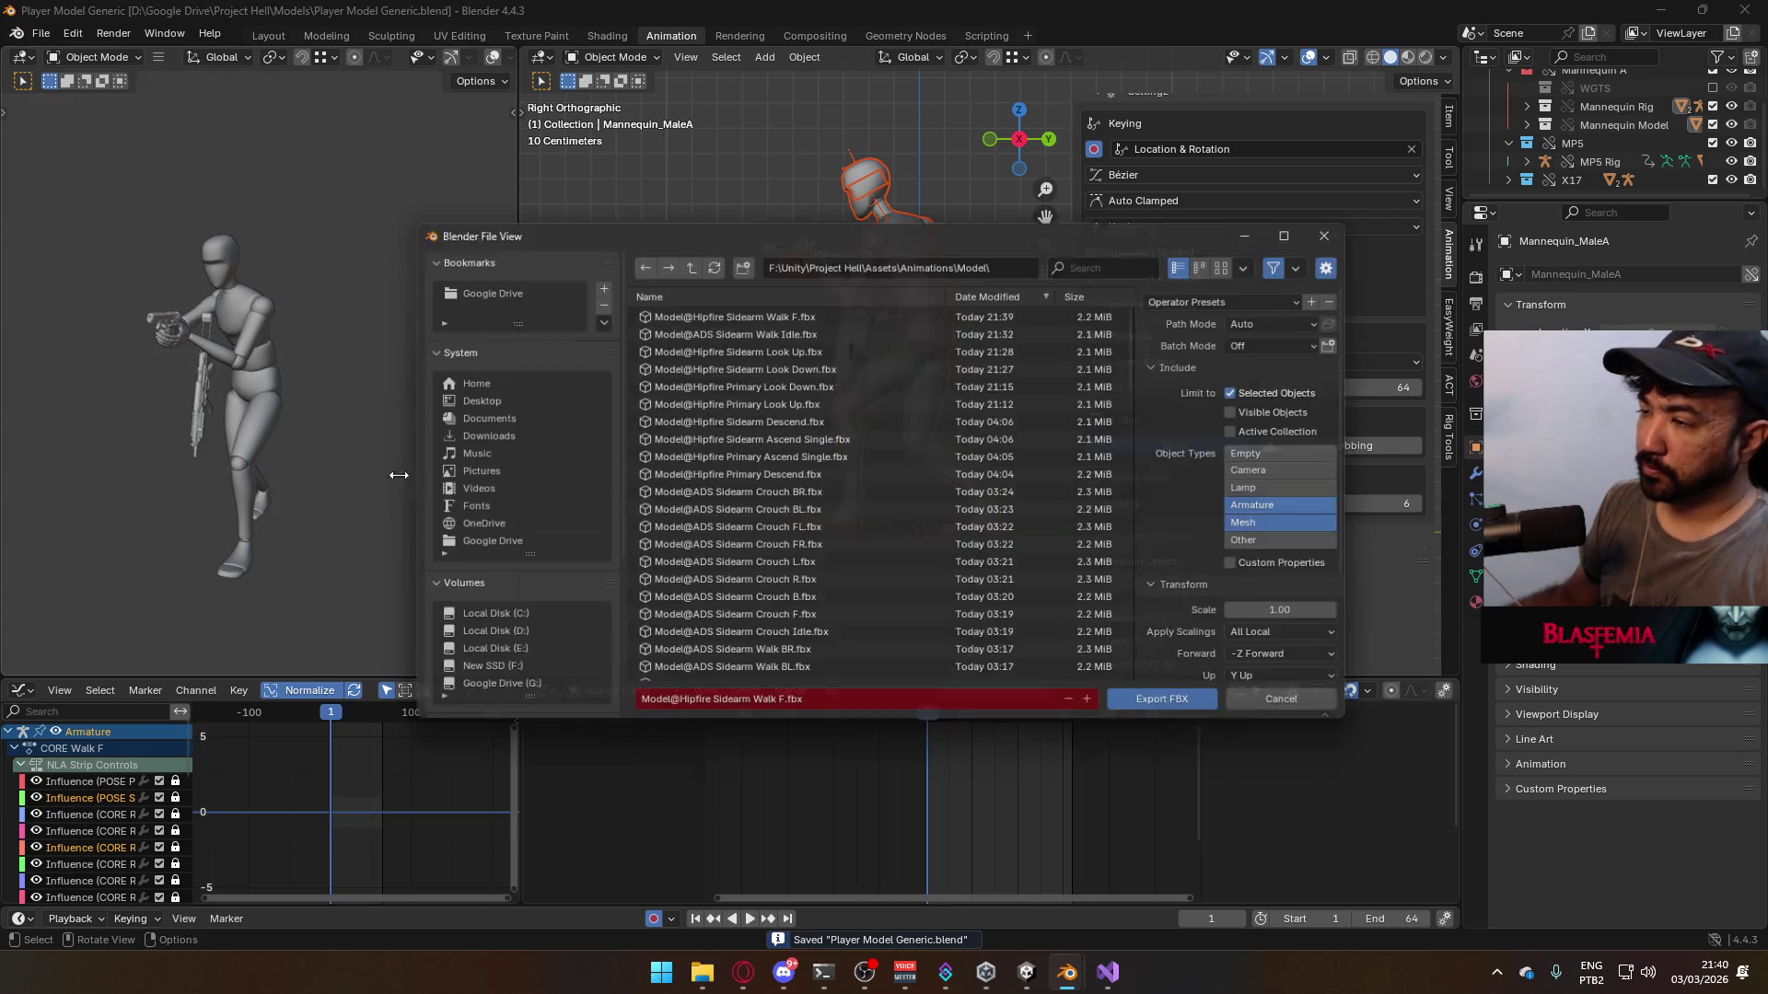
{"action": "left_click", "coordinate": [843, 309]}
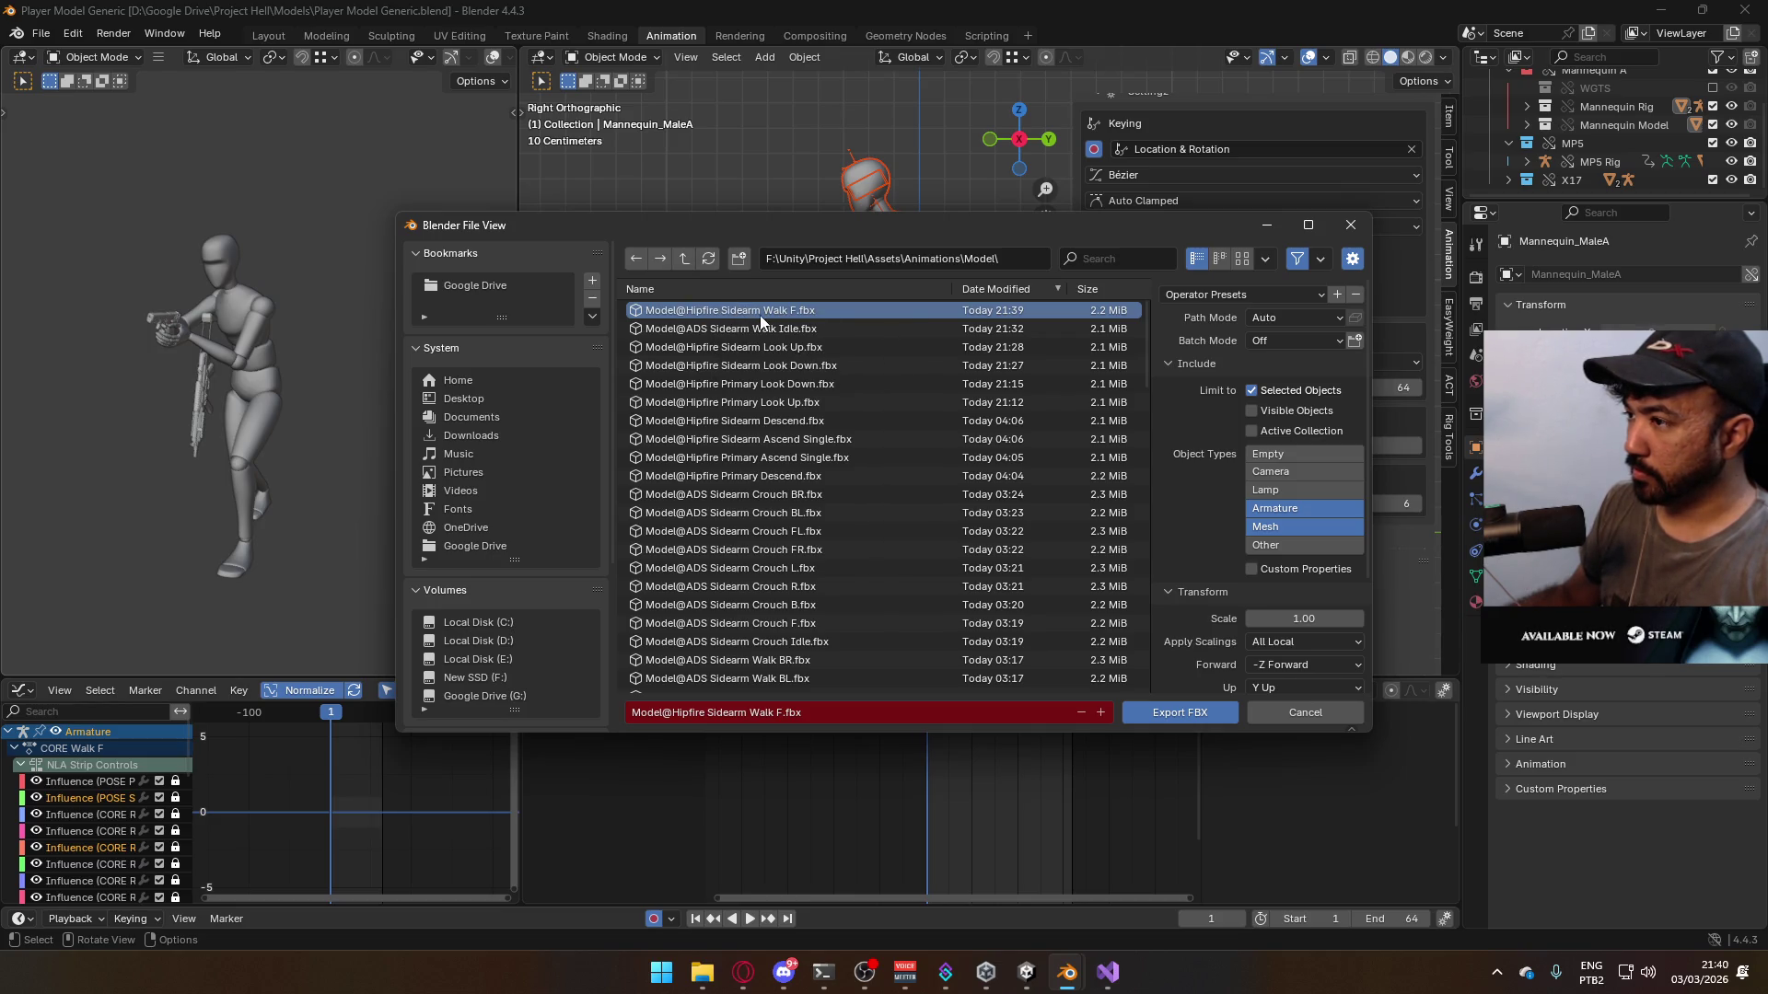
{"action": "double_click", "coordinate": [766, 313]}
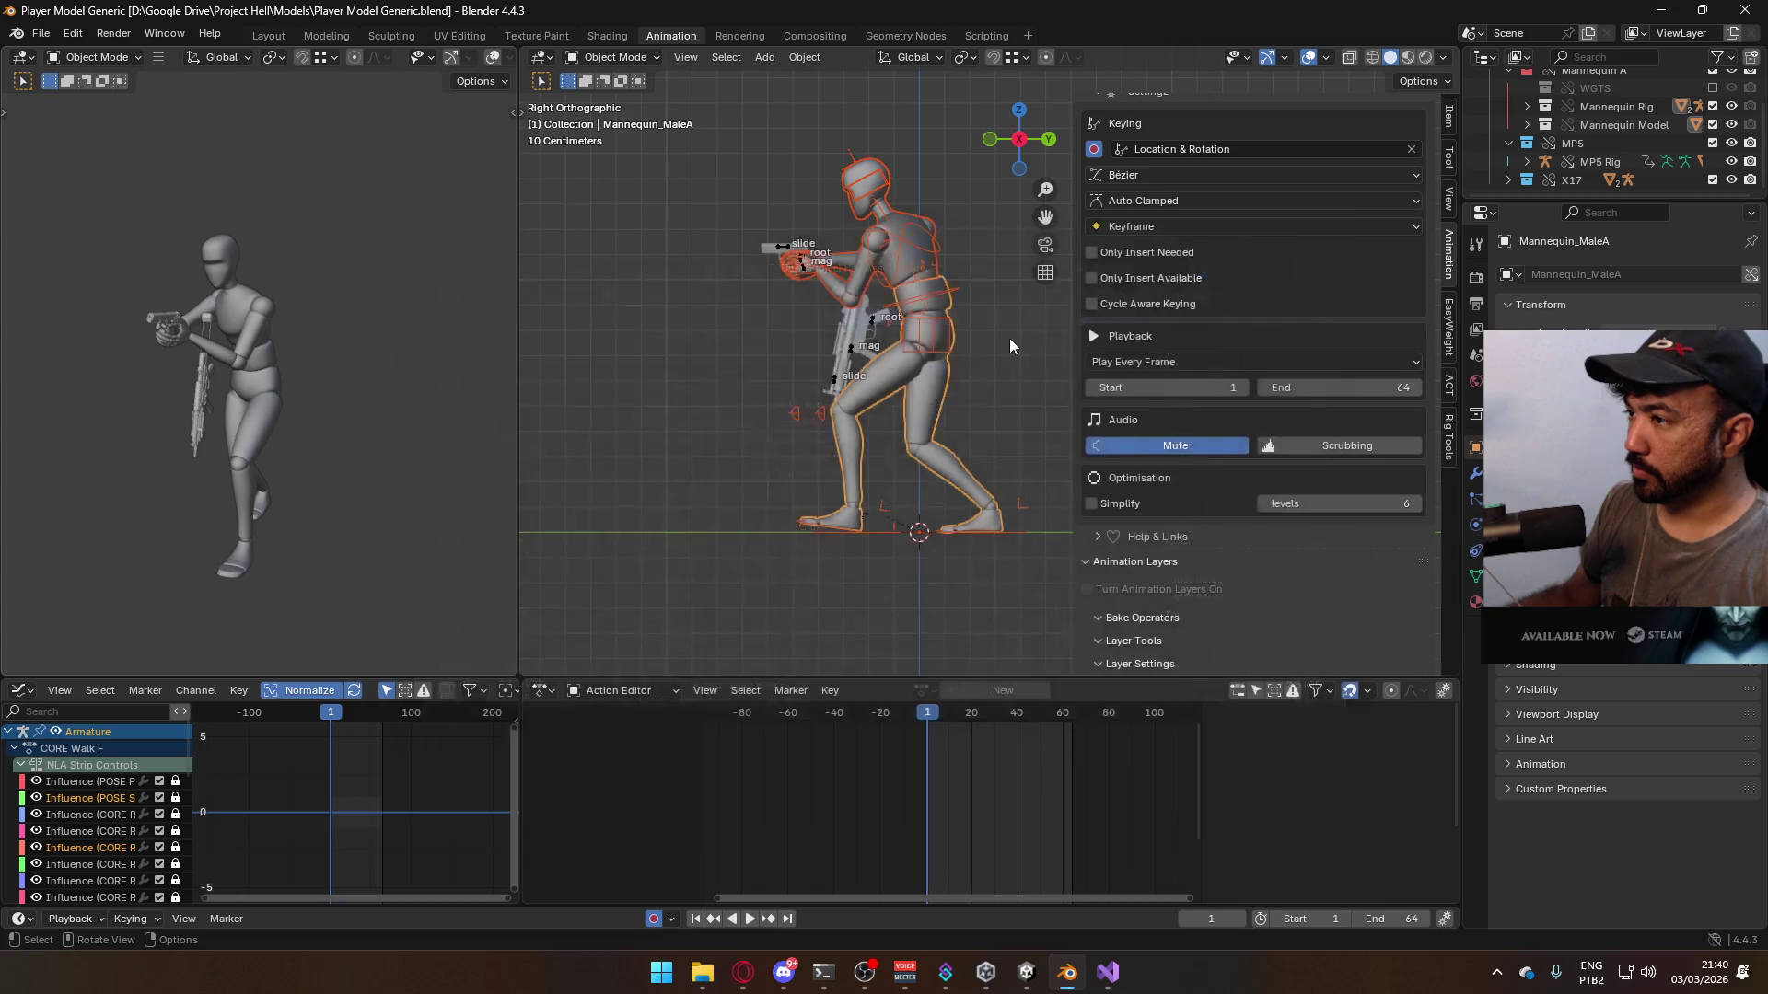
- Select the ADD ADS Crouch layer on the Armature and turn ADD Crouch back on
{"action": "left_click", "coordinate": [939, 331]}
{"action": "scroll", "coordinate": [1357, 487], "scroll_direction": "down", "scroll_amount": 3}
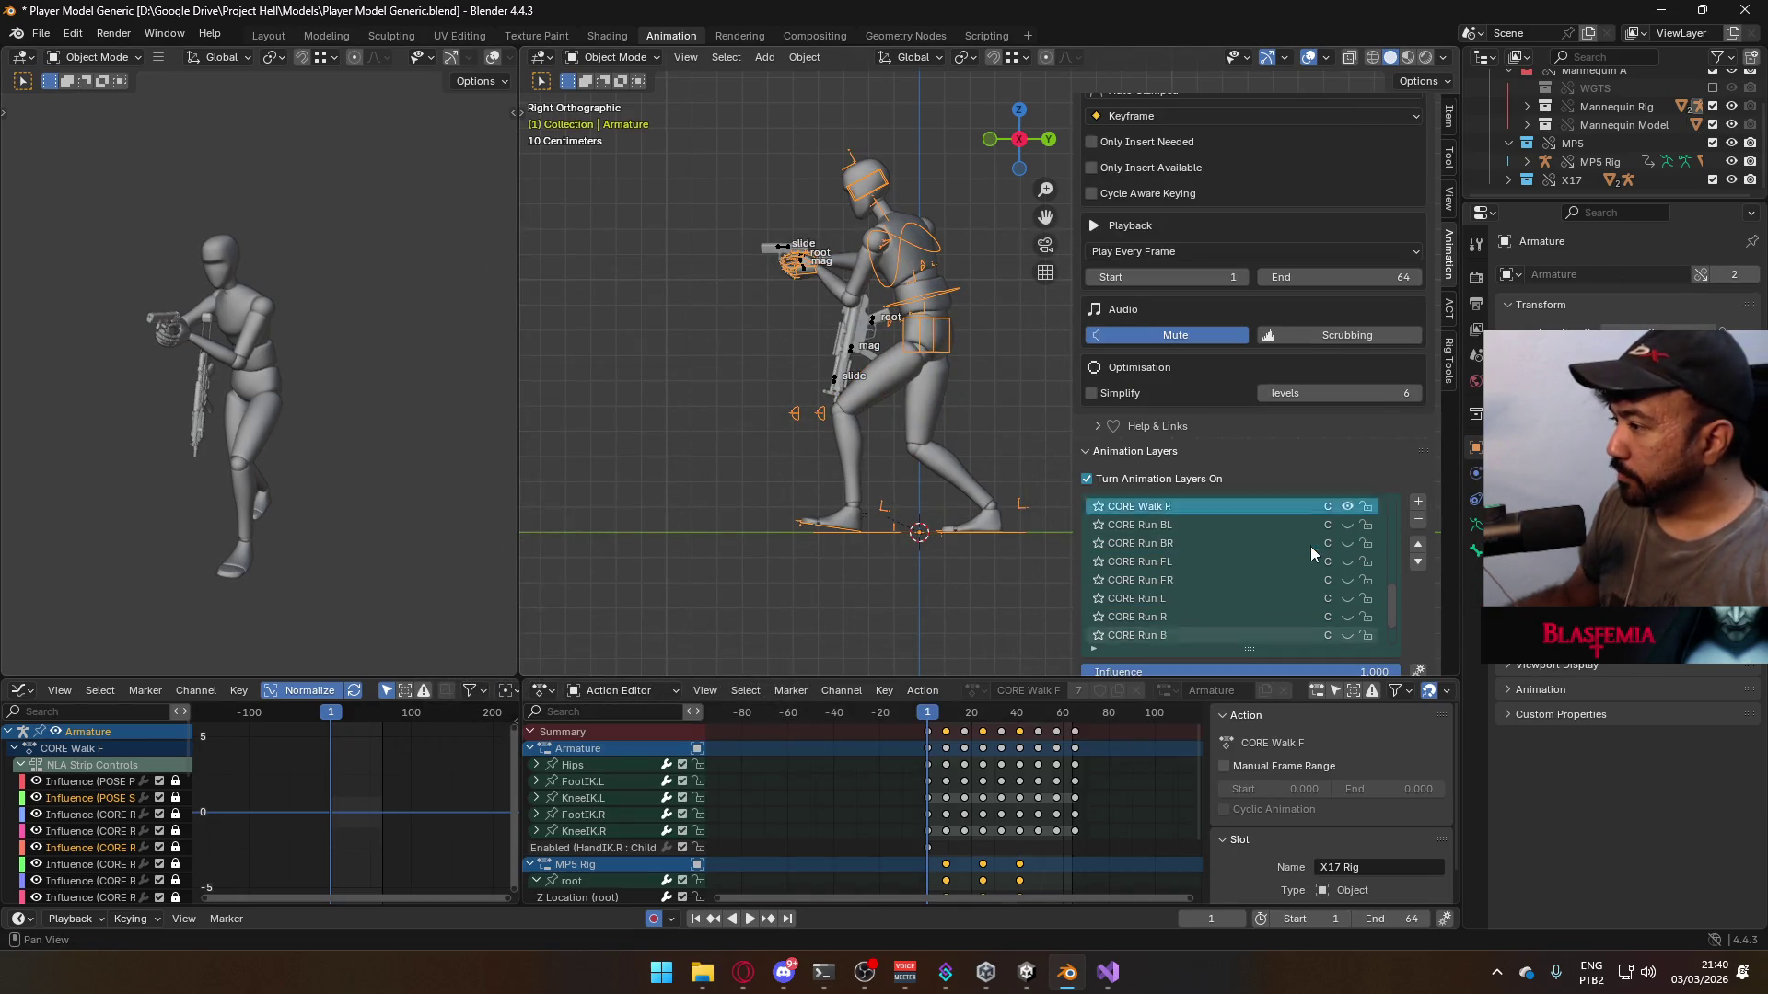
{"action": "scroll", "coordinate": [1311, 570], "scroll_direction": "up", "scroll_amount": 5}
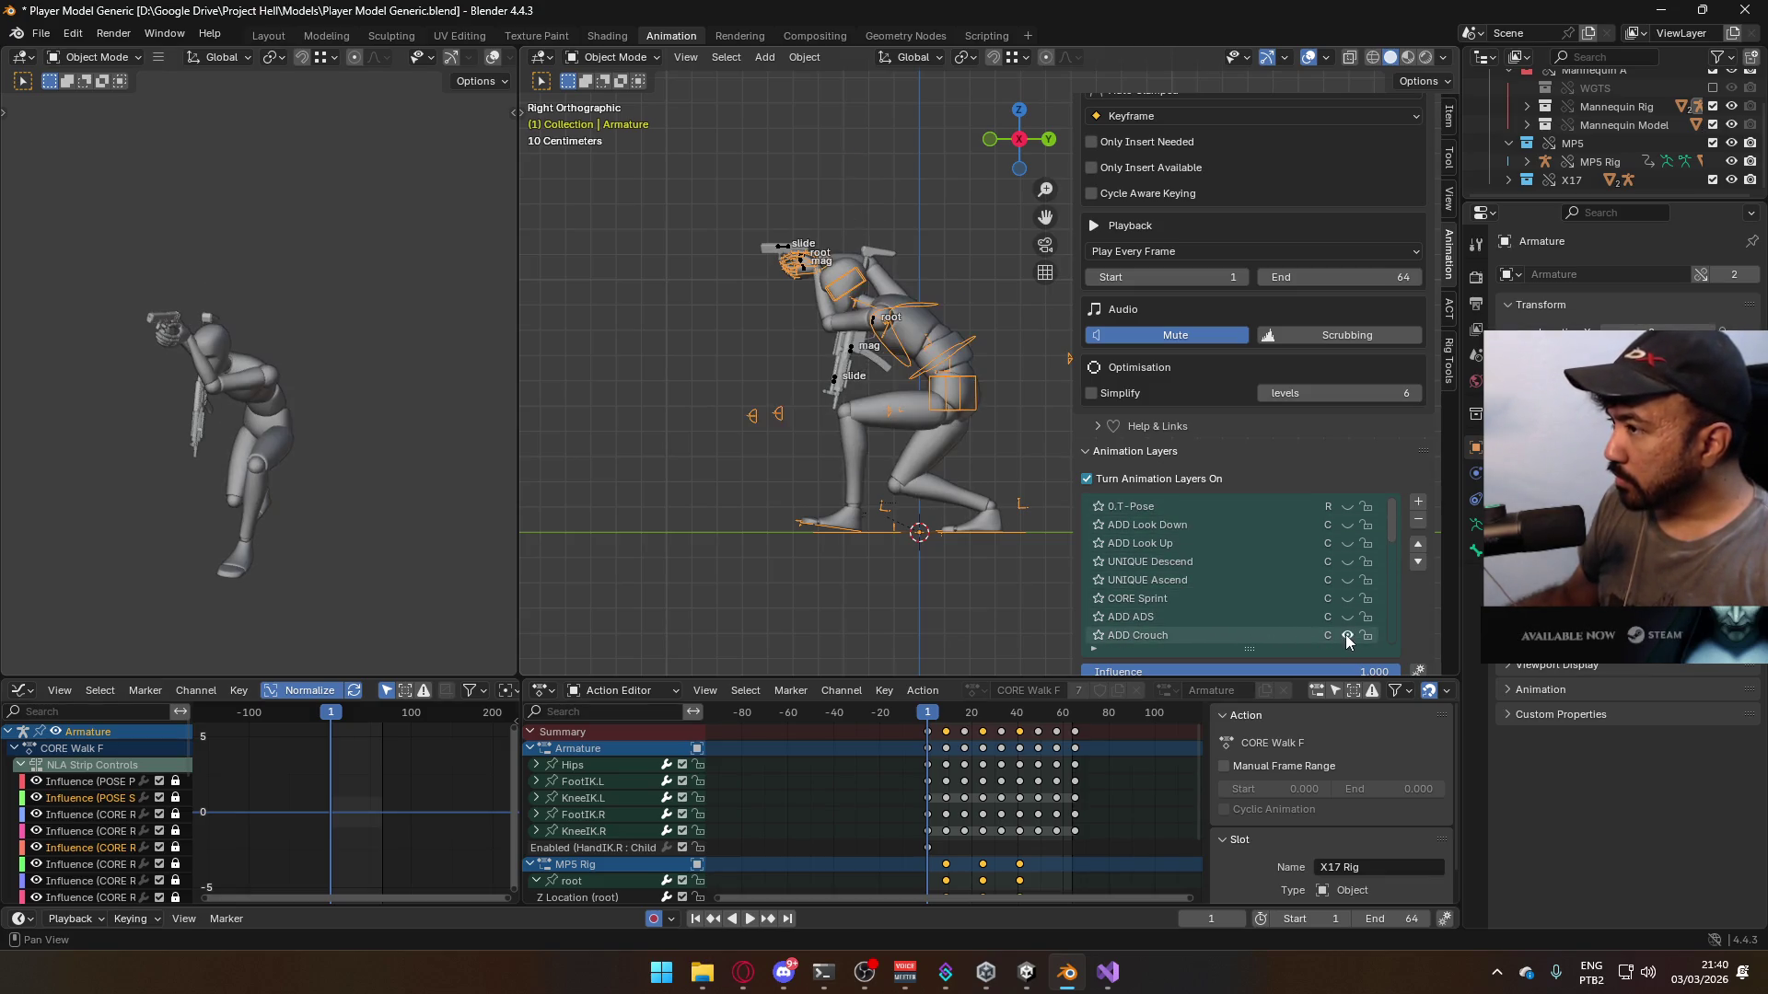
{"action": "left_click", "coordinate": [1246, 594]}
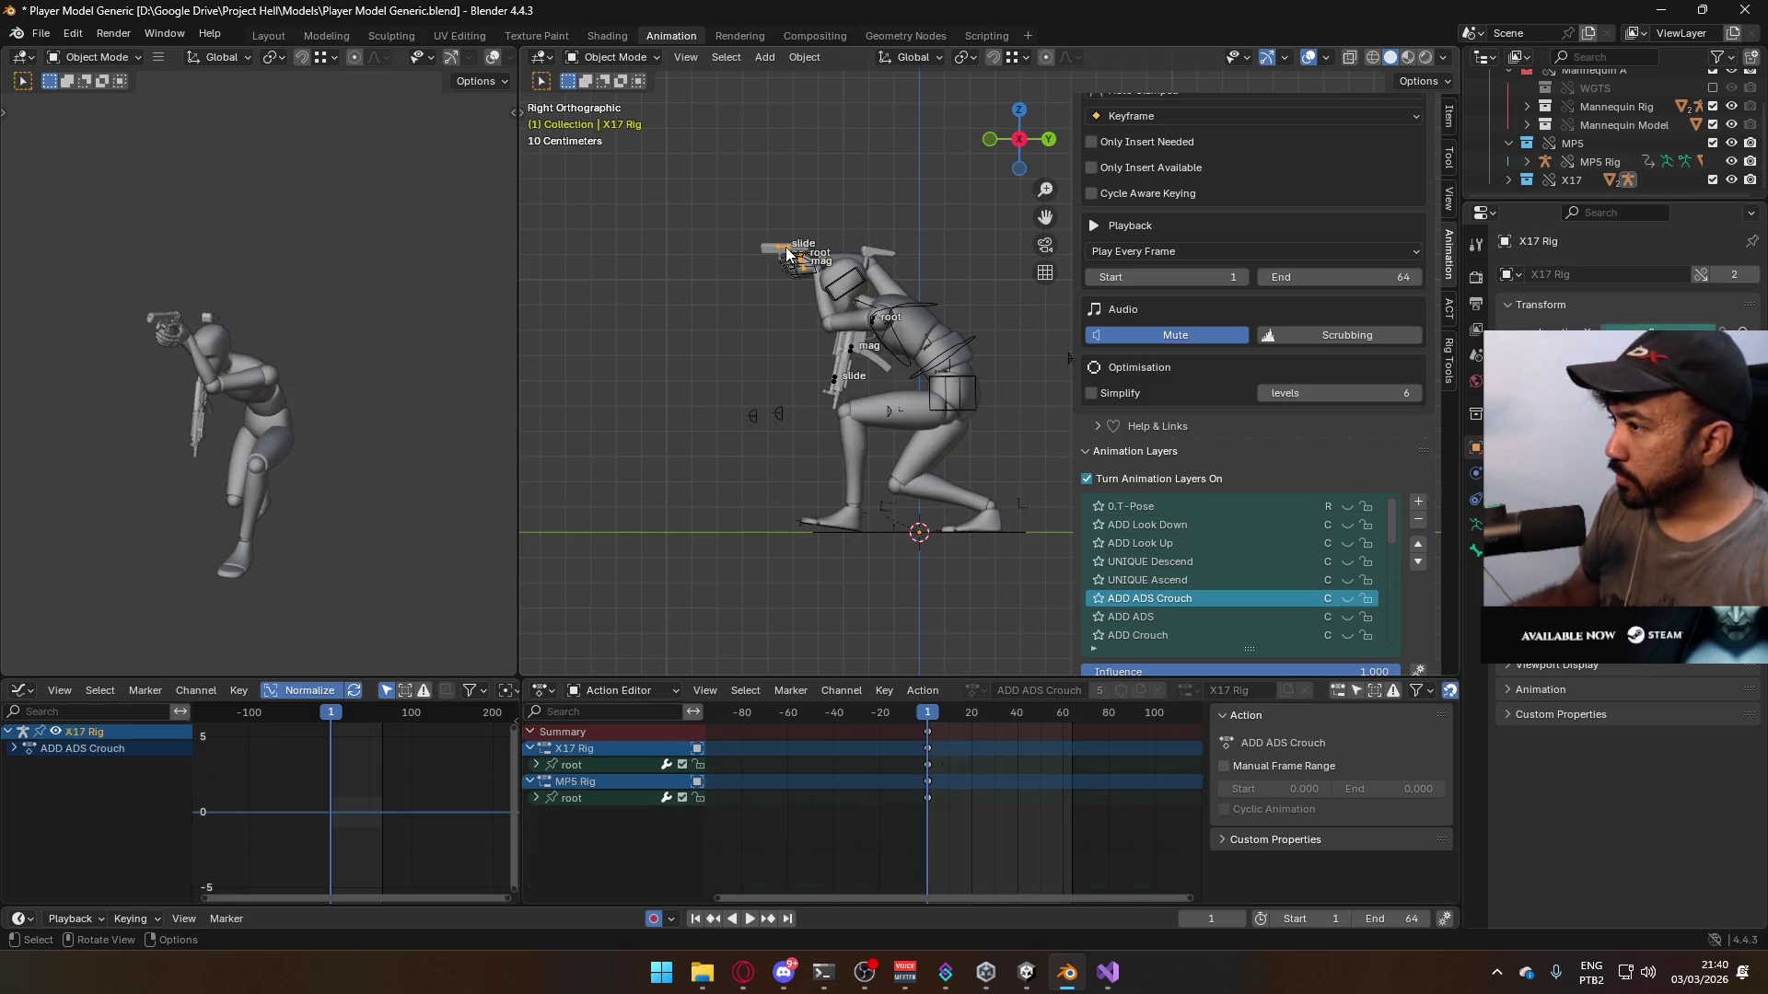
{"action": "left_click", "coordinate": [1347, 636]}
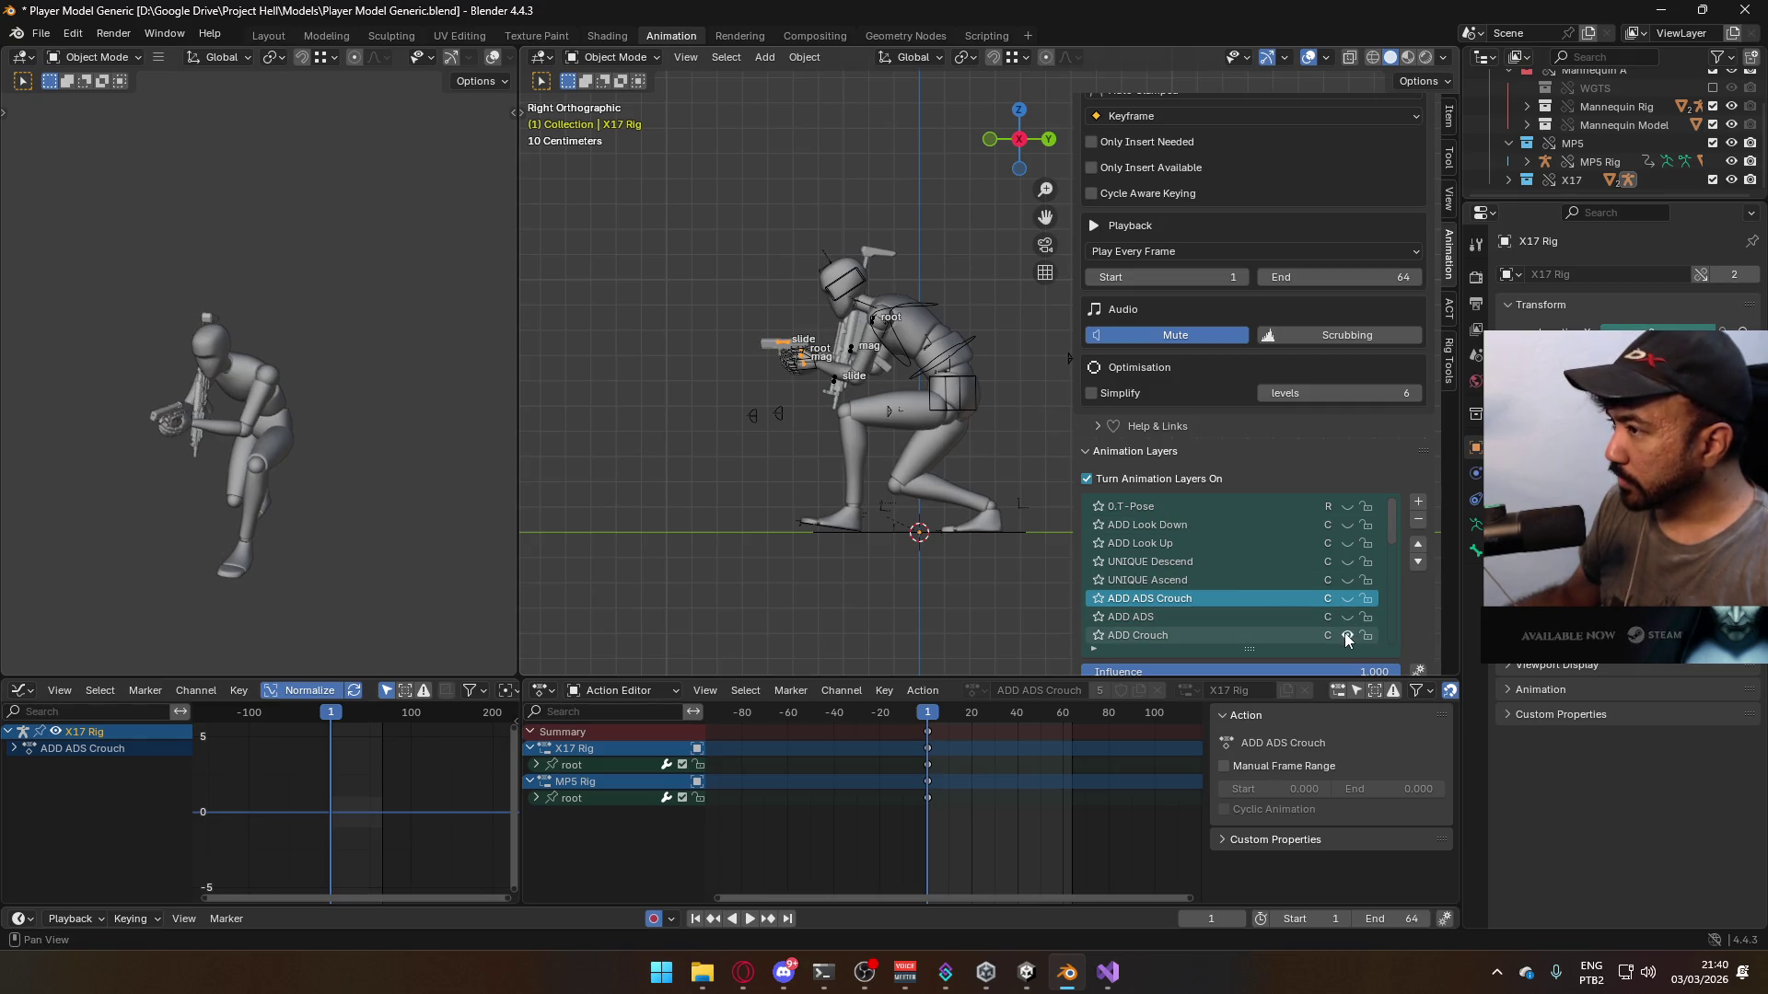
- Preview the crouch animation, return to frame 1, select armature and body, and save
{"action": "left_click", "coordinate": [921, 335]}
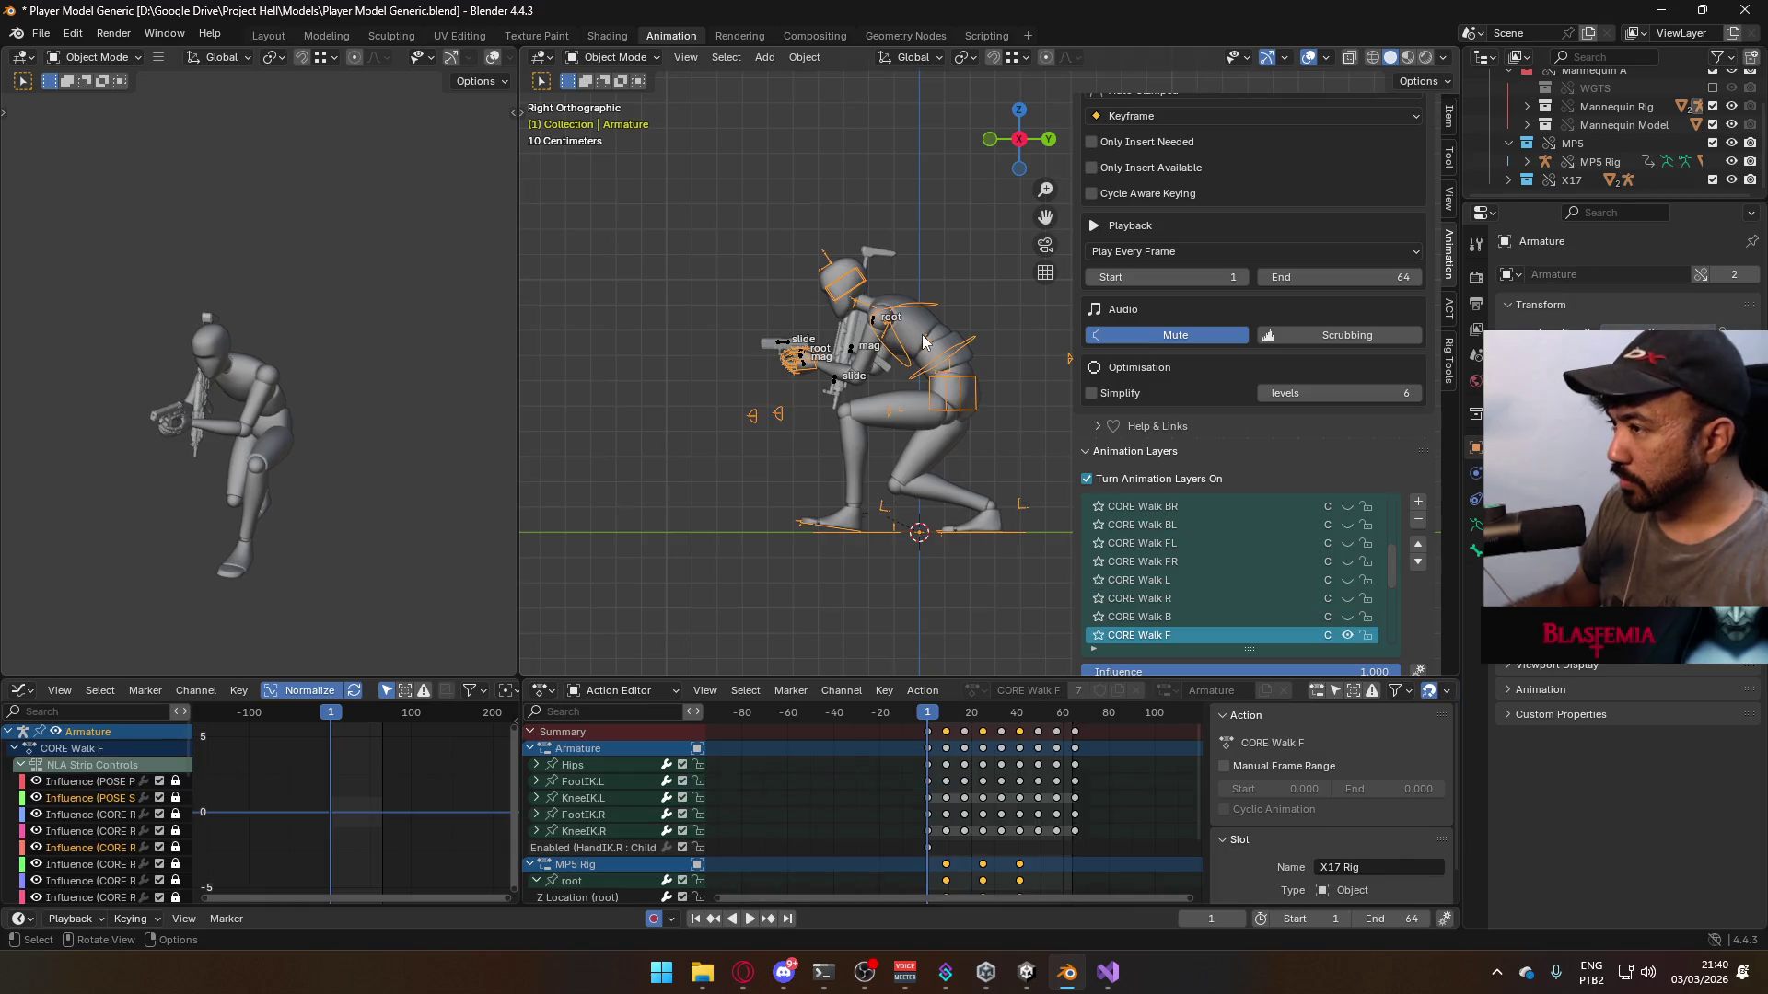
{"action": "key", "text": "space"}
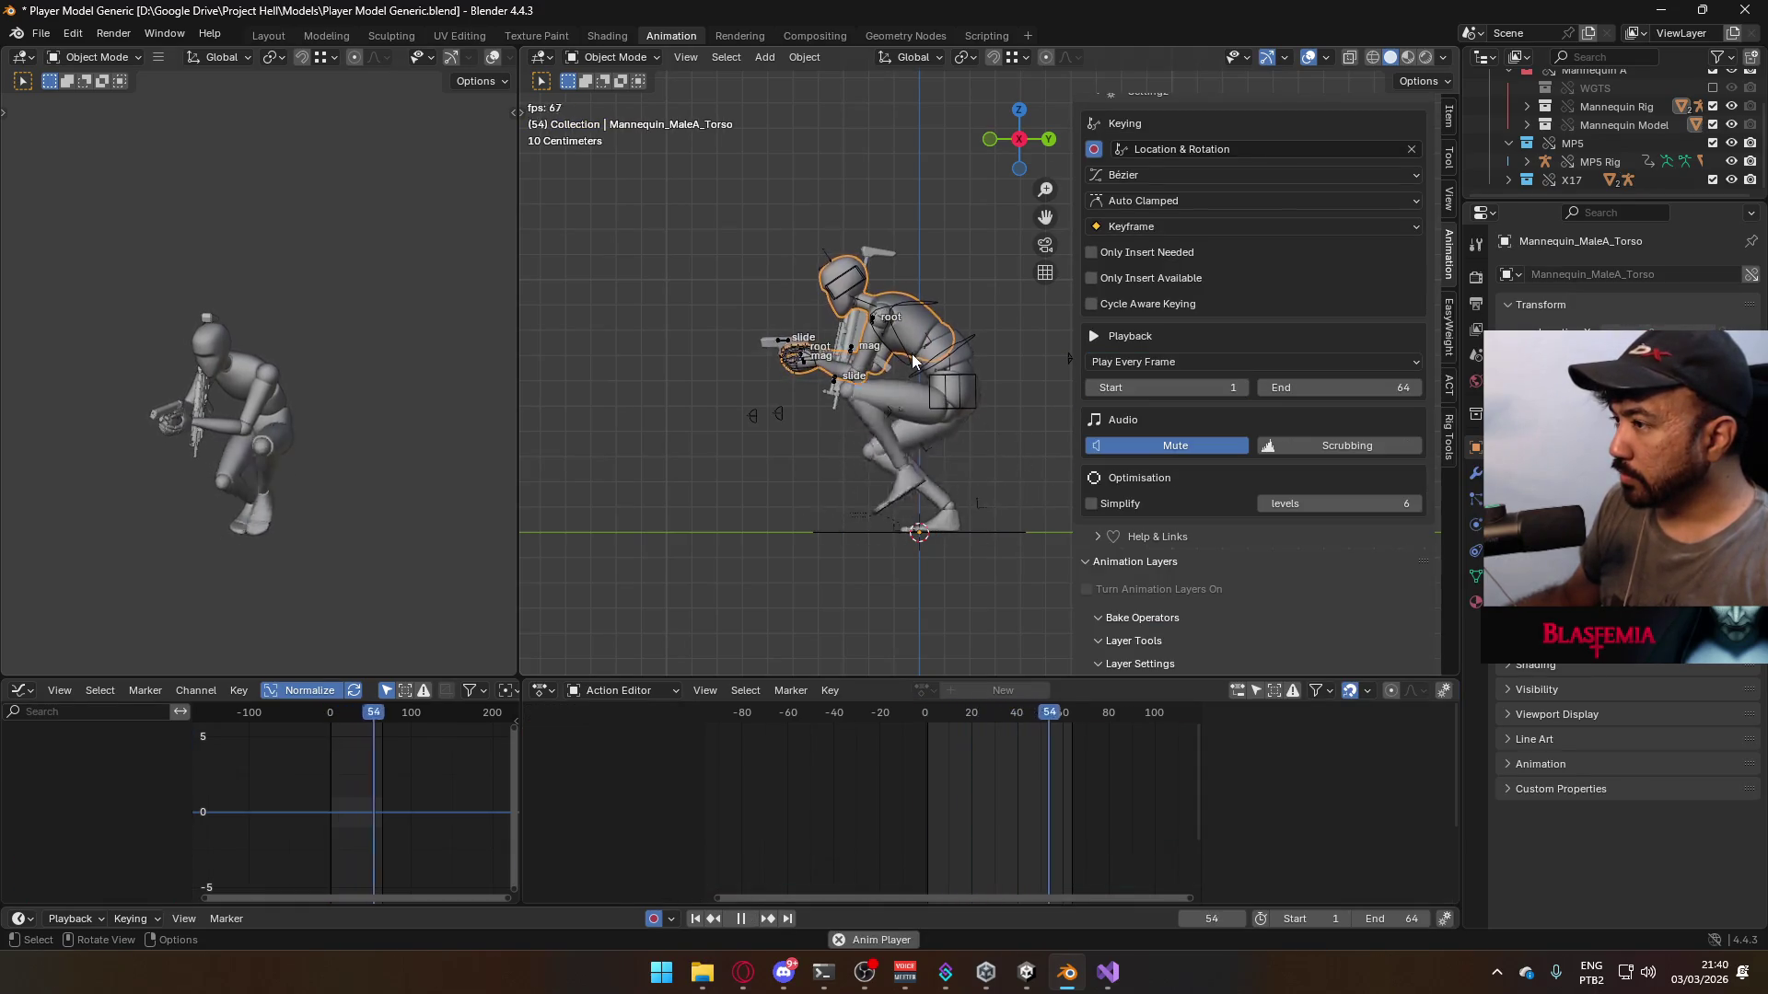
{"action": "left_click_drag", "start_coordinate": [939, 715], "coordinate": [930, 717]}
{"action": "key", "text": "Escape"}
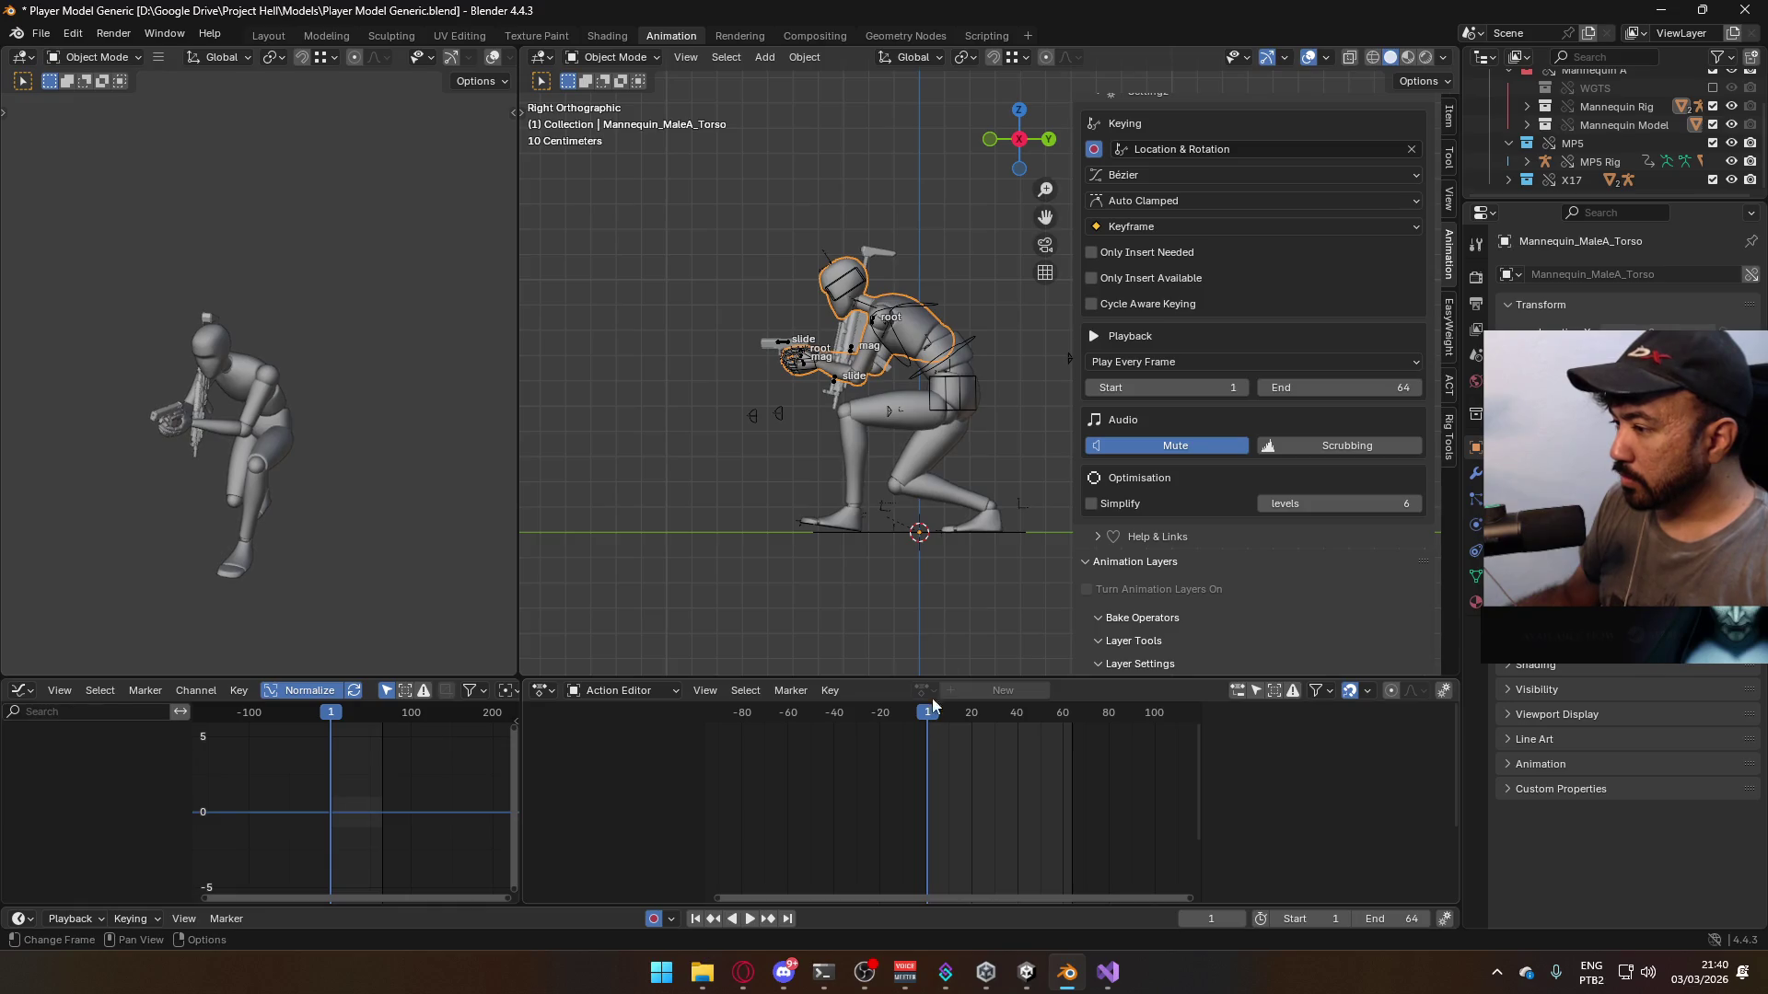
{"action": "left_click", "coordinate": [948, 413]}
{"action": "left_click", "coordinate": [915, 418], "text": "shift"}
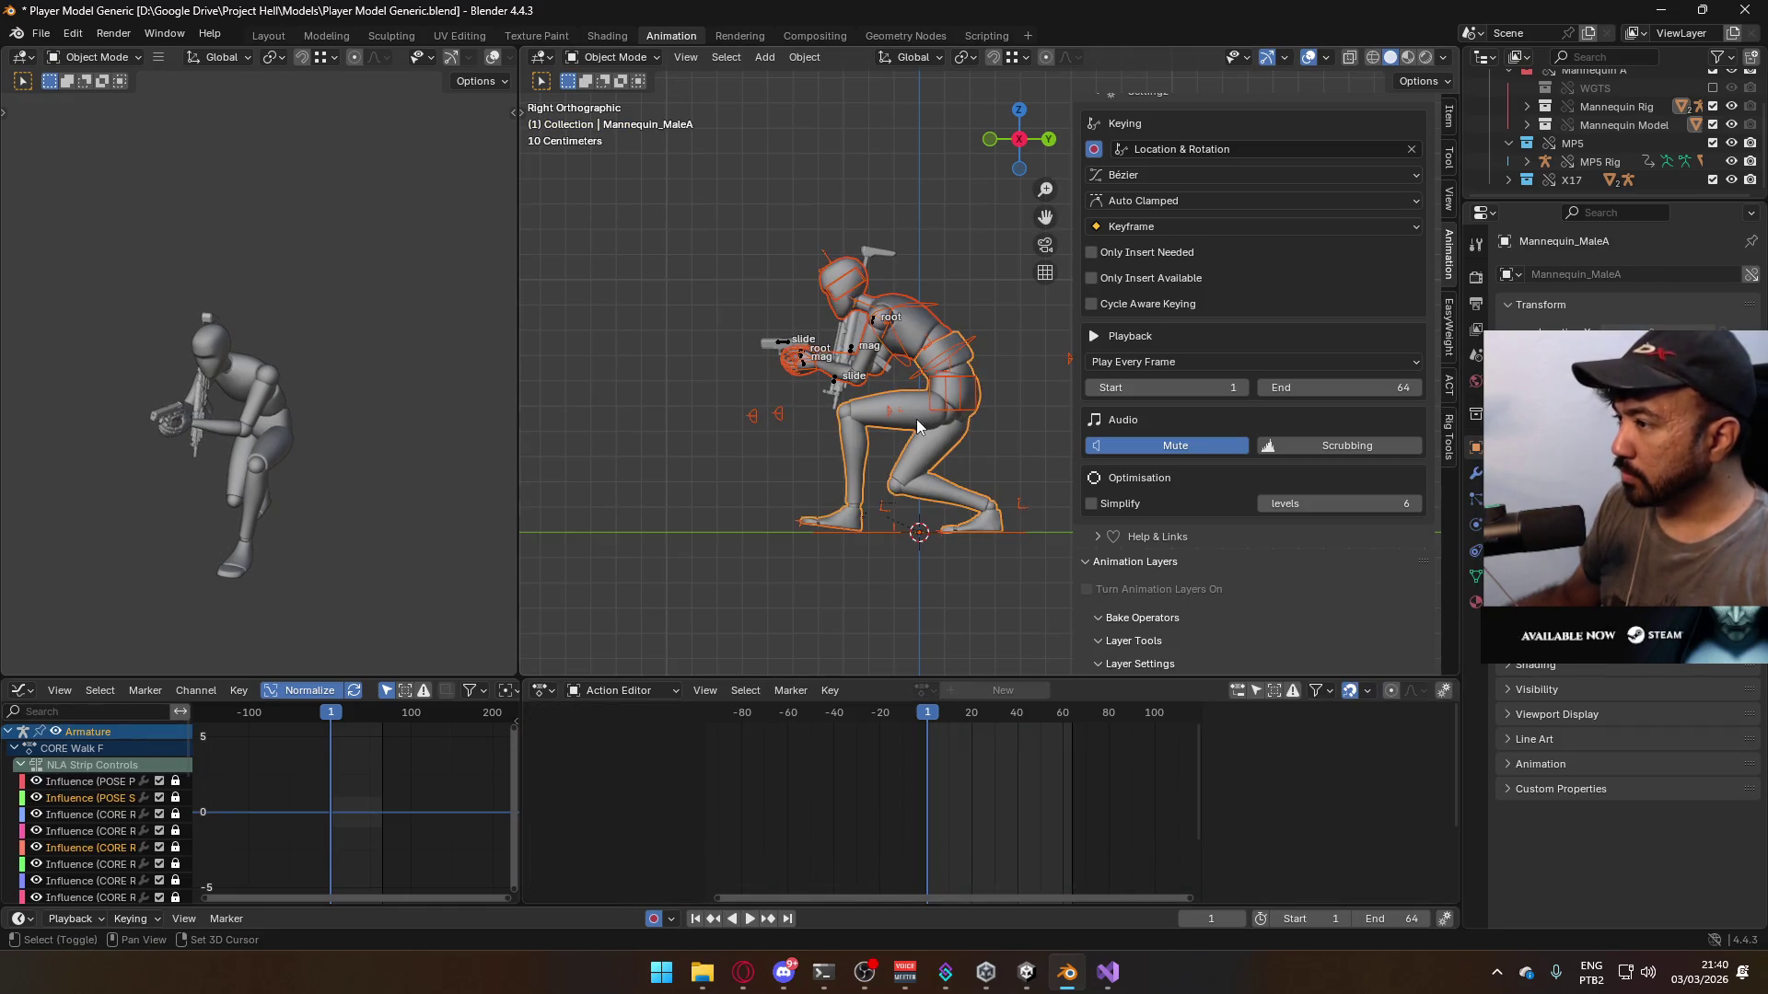
{"action": "left_click", "coordinate": [941, 406], "text": "shift"}
{"action": "key", "text": "ctrl+s"}
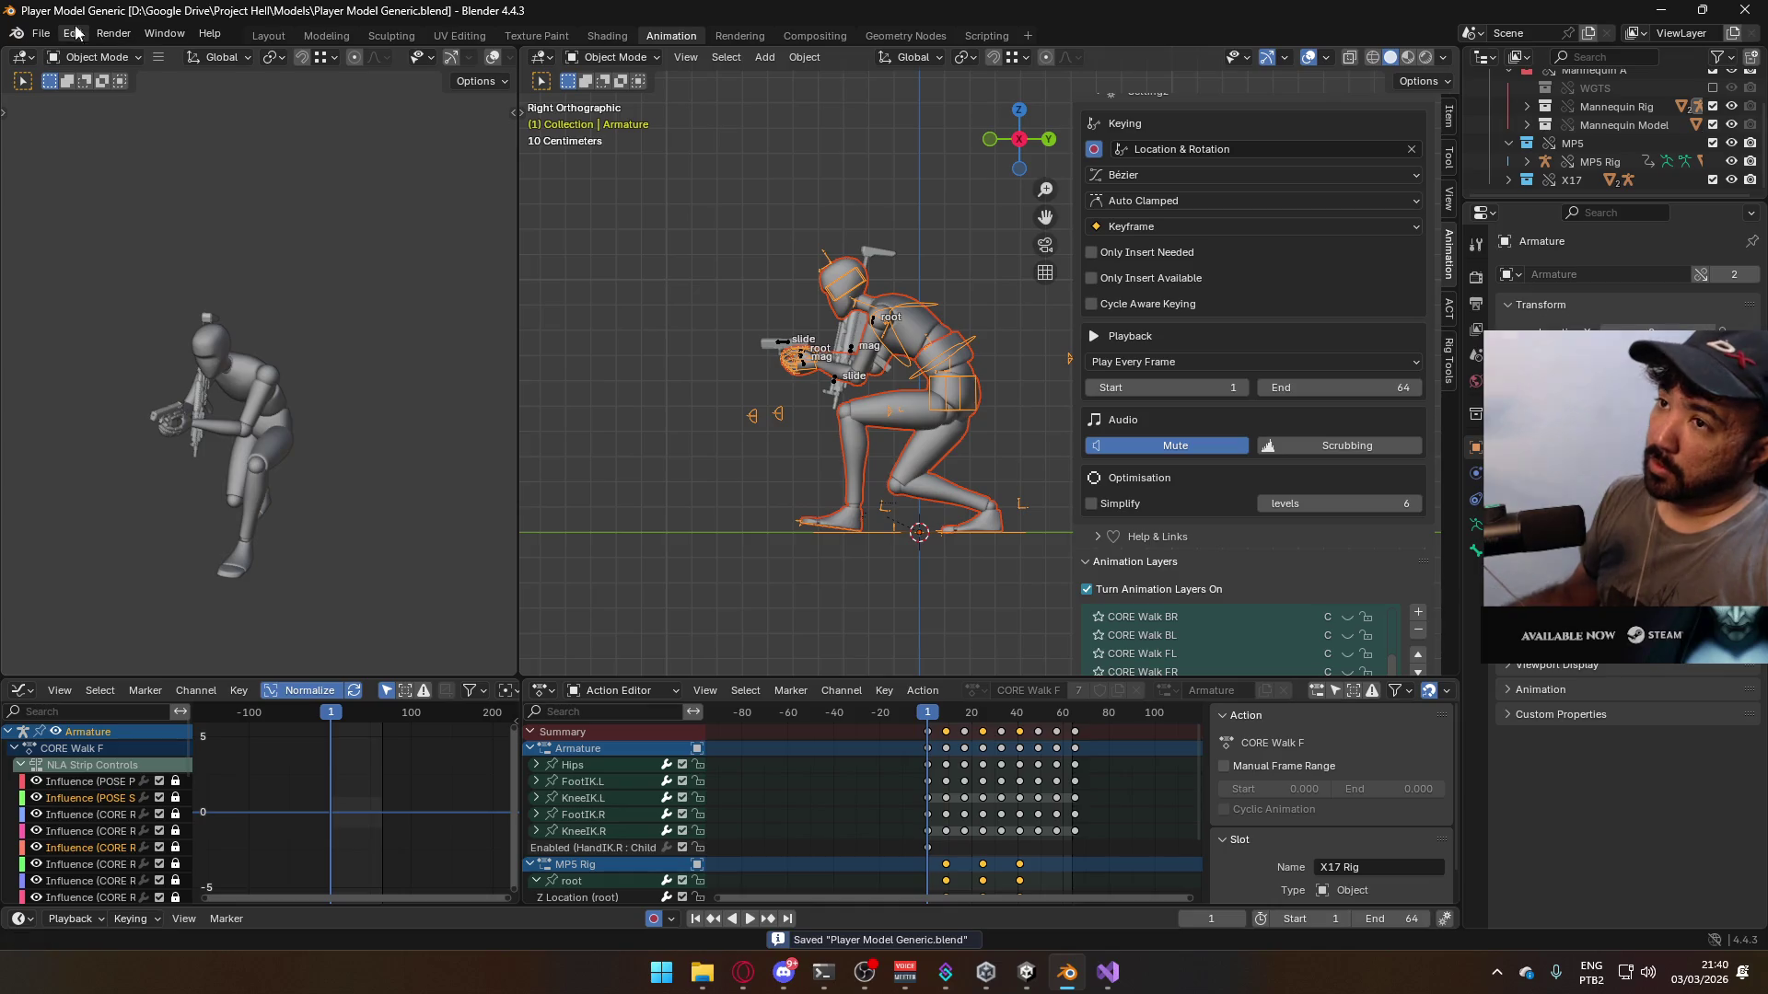
{"action": "left_click", "coordinate": [41, 34]}
- Export the selection as FBX over Model@Hipfire Sidearm Crouch F.fbx
{"action": "mouse_move", "coordinate": [129, 313]}
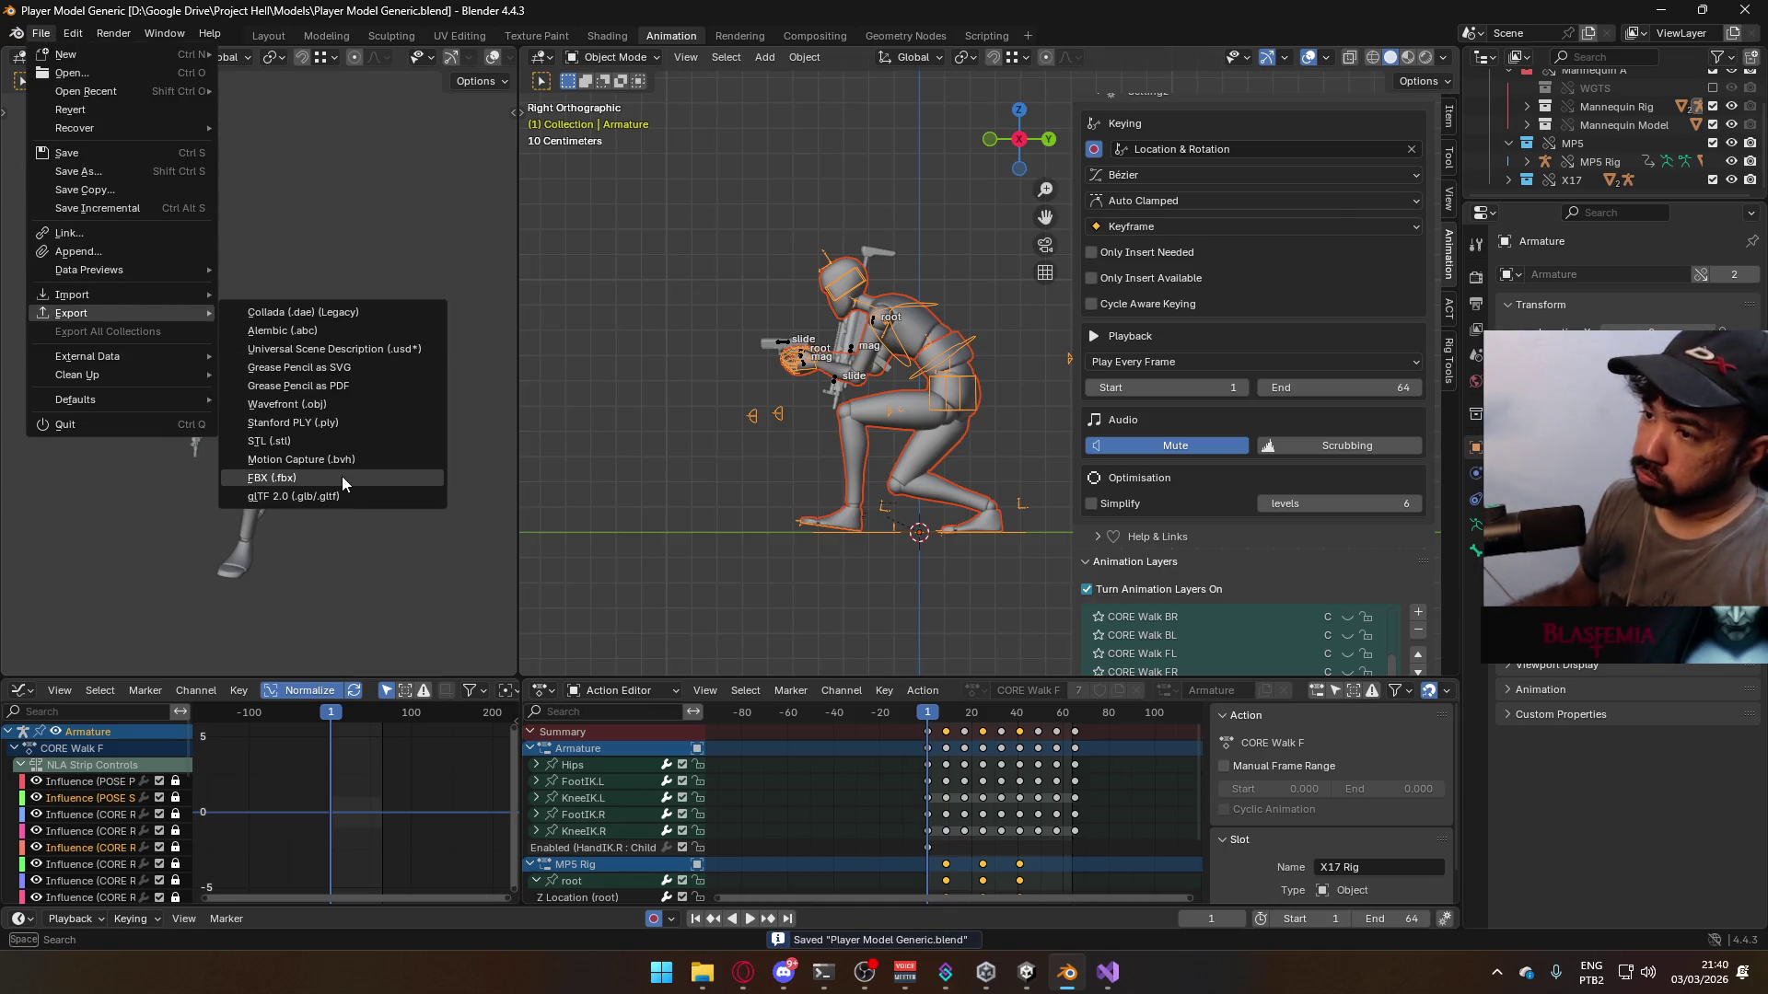
{"action": "left_click", "coordinate": [341, 477]}
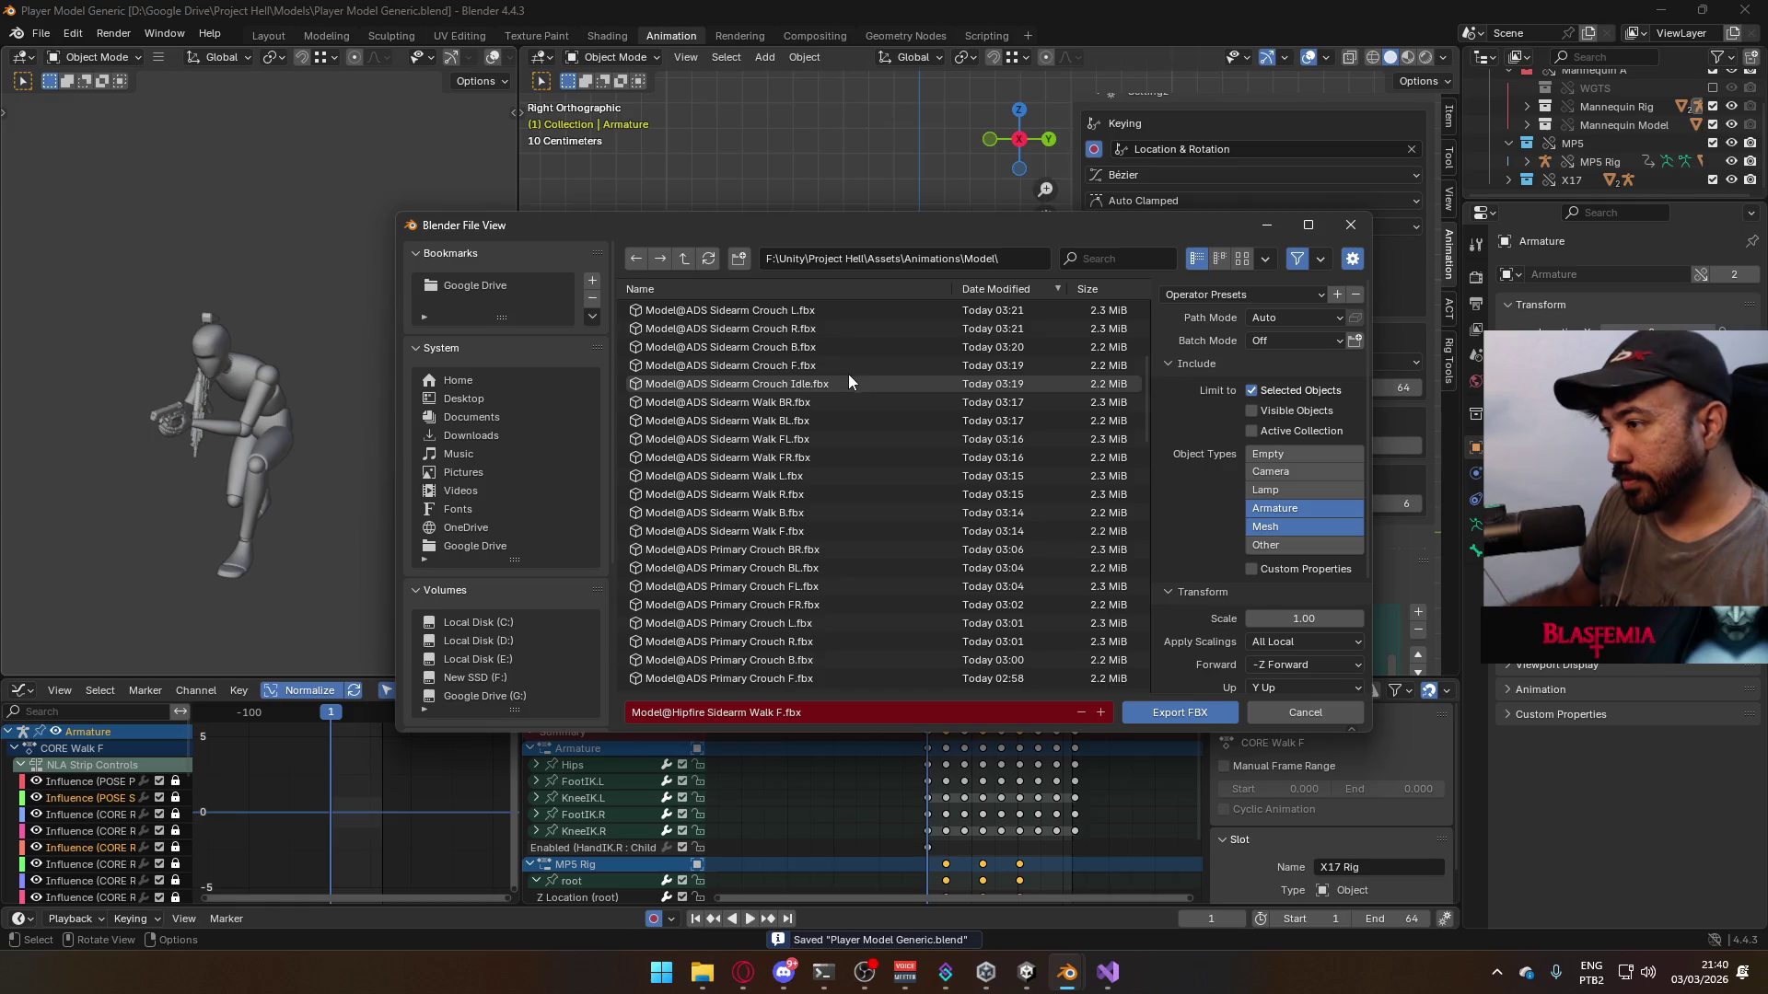
{"action": "scroll", "coordinate": [1006, 502], "scroll_direction": "up", "scroll_amount": 5}
{"action": "scroll", "coordinate": [1011, 512], "scroll_direction": "down", "scroll_amount": 10}
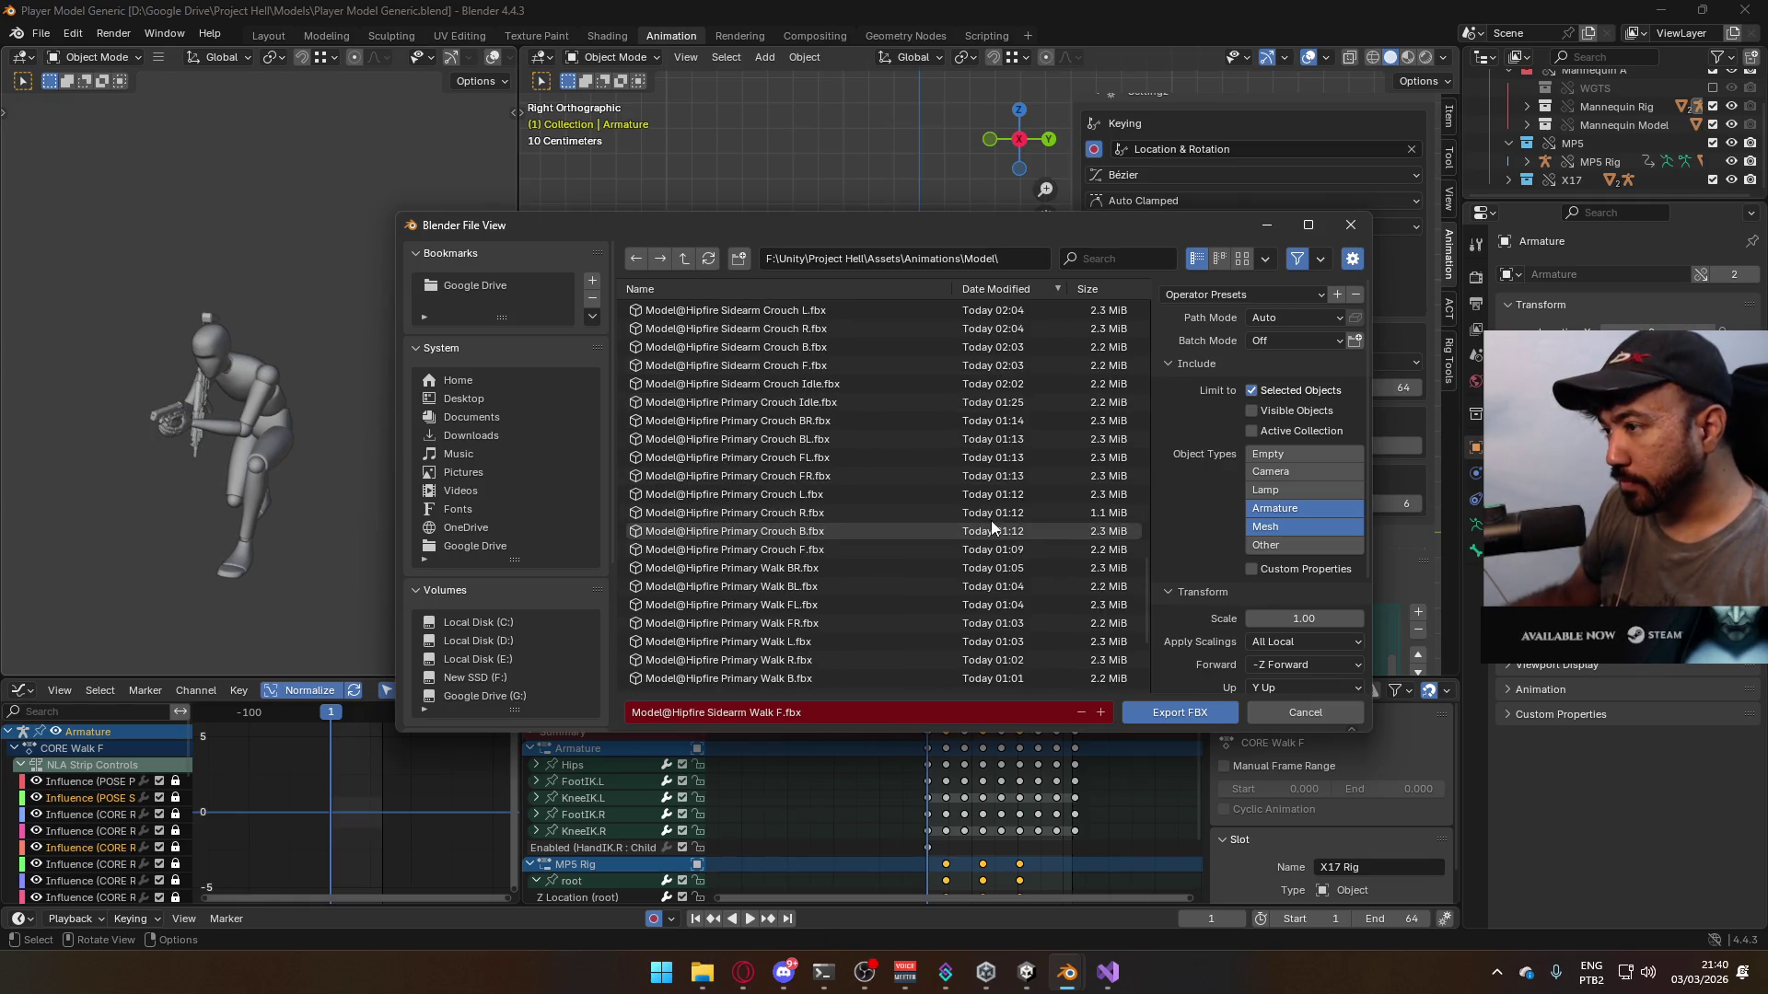
{"action": "scroll", "coordinate": [990, 521], "scroll_direction": "up", "scroll_amount": 2}
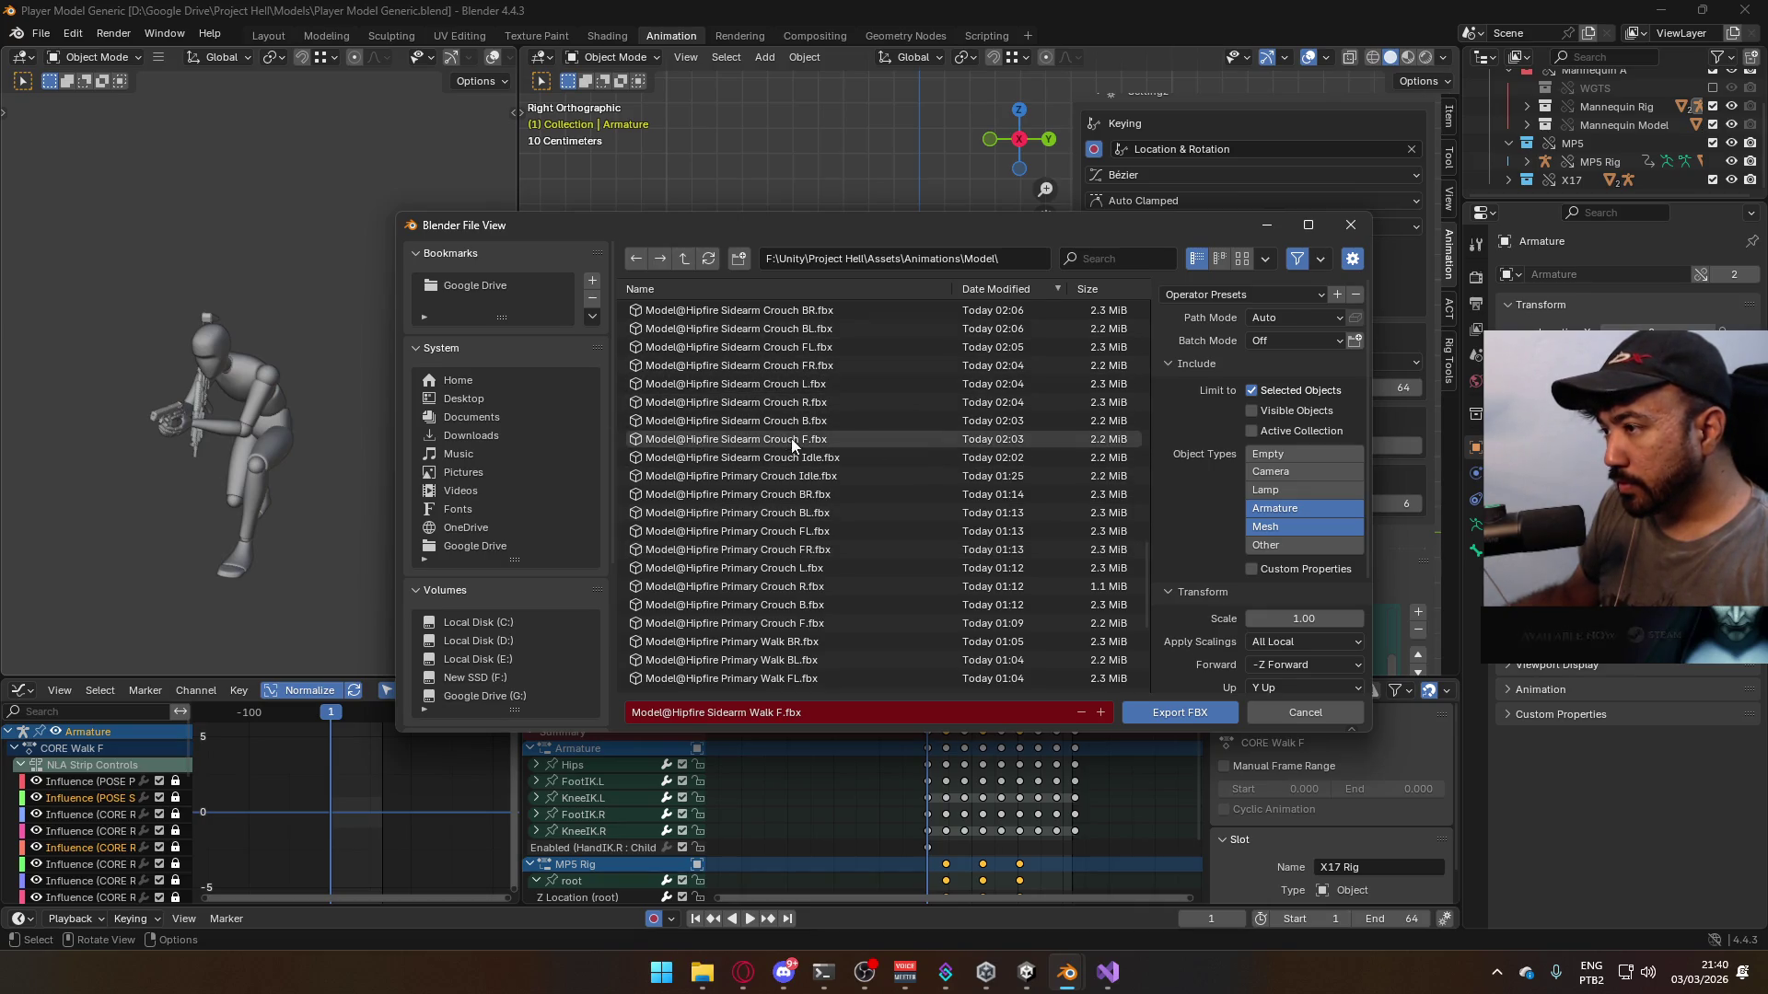
{"action": "double_click", "coordinate": [843, 441]}
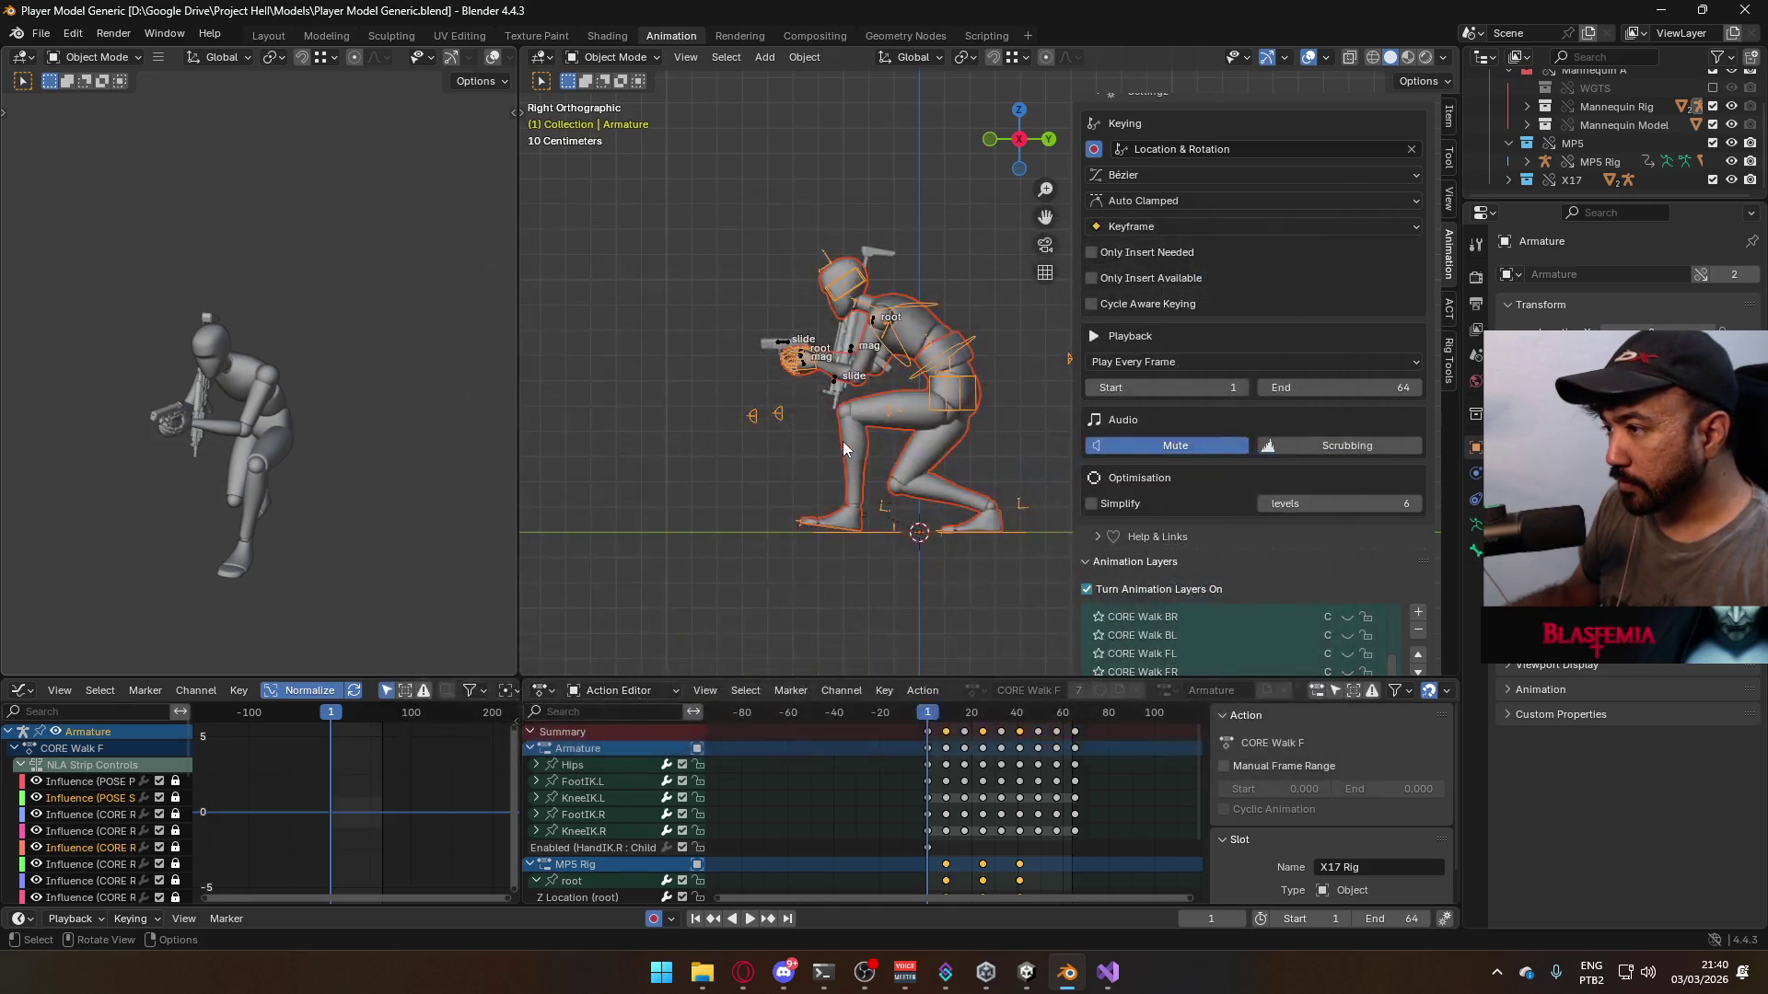
- Reopen the FBX export window and cancel it with Esc
{"action": "left_click", "coordinate": [41, 33]}
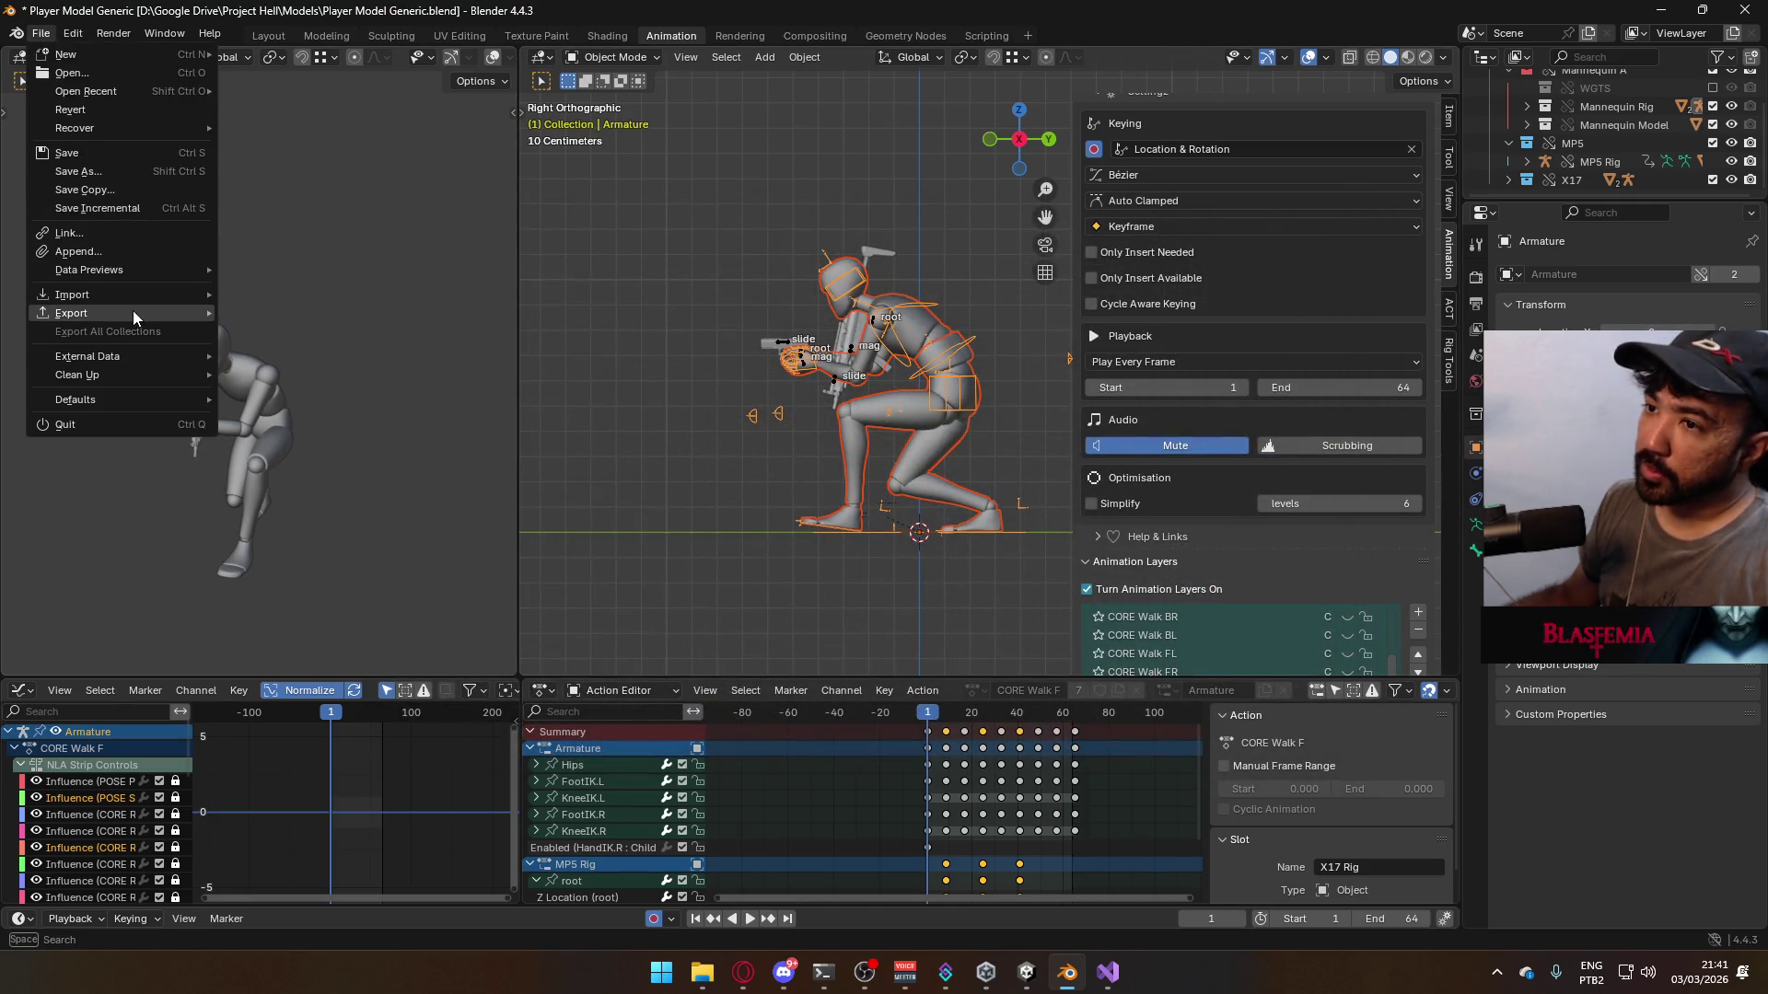
{"action": "mouse_move", "coordinate": [133, 311]}
{"action": "left_click", "coordinate": [328, 473]}
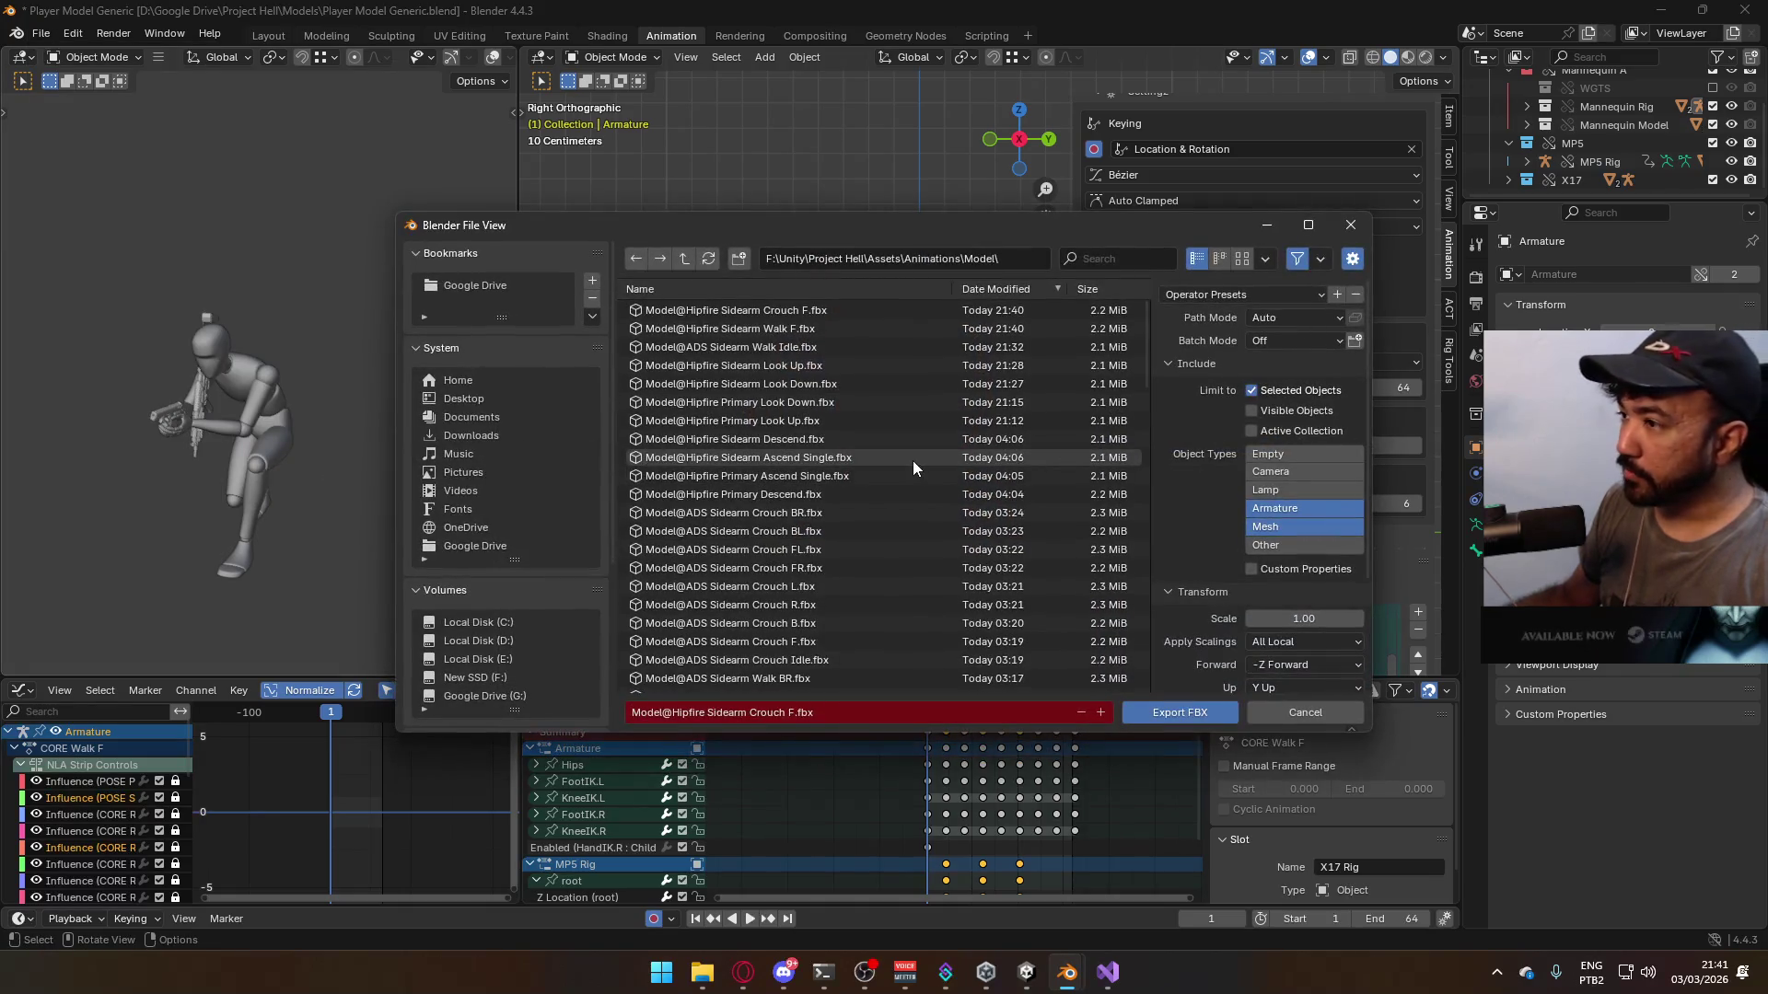
{"action": "key", "text": "Escape"}
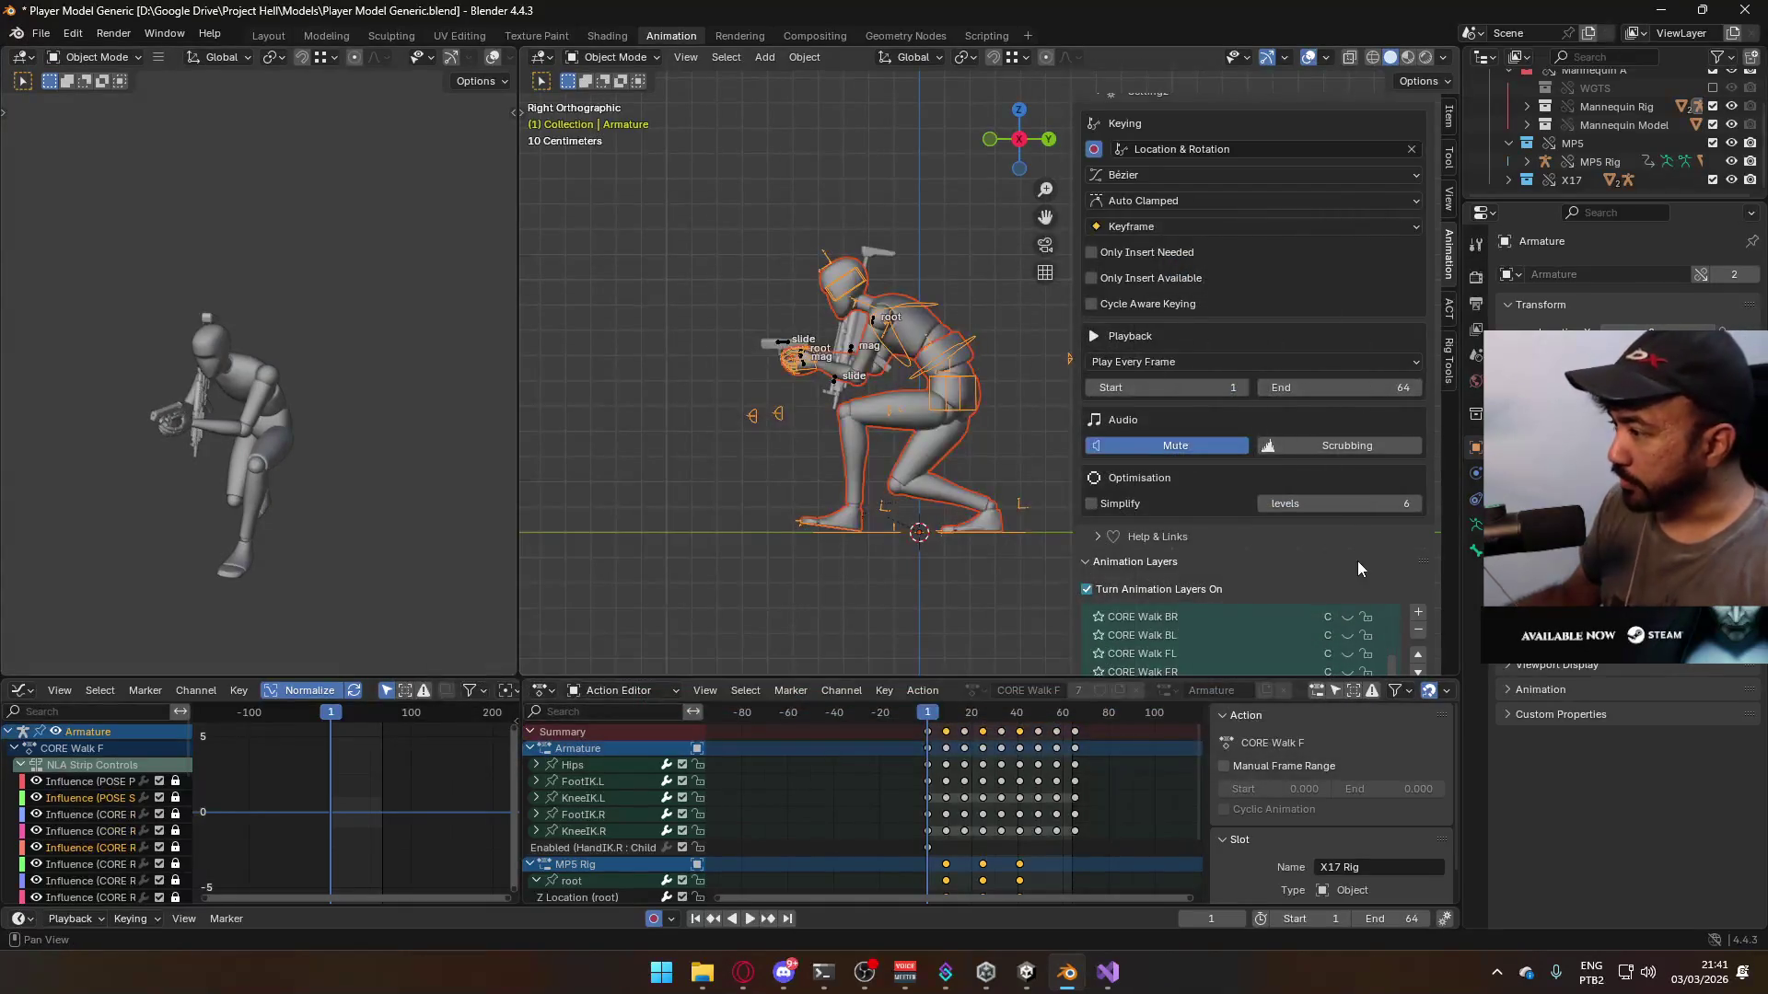
- Make CORE Walk F the active layer and play the crouch walk, stopping at frame 60
{"action": "scroll", "coordinate": [1352, 547], "scroll_direction": "down", "scroll_amount": 5}
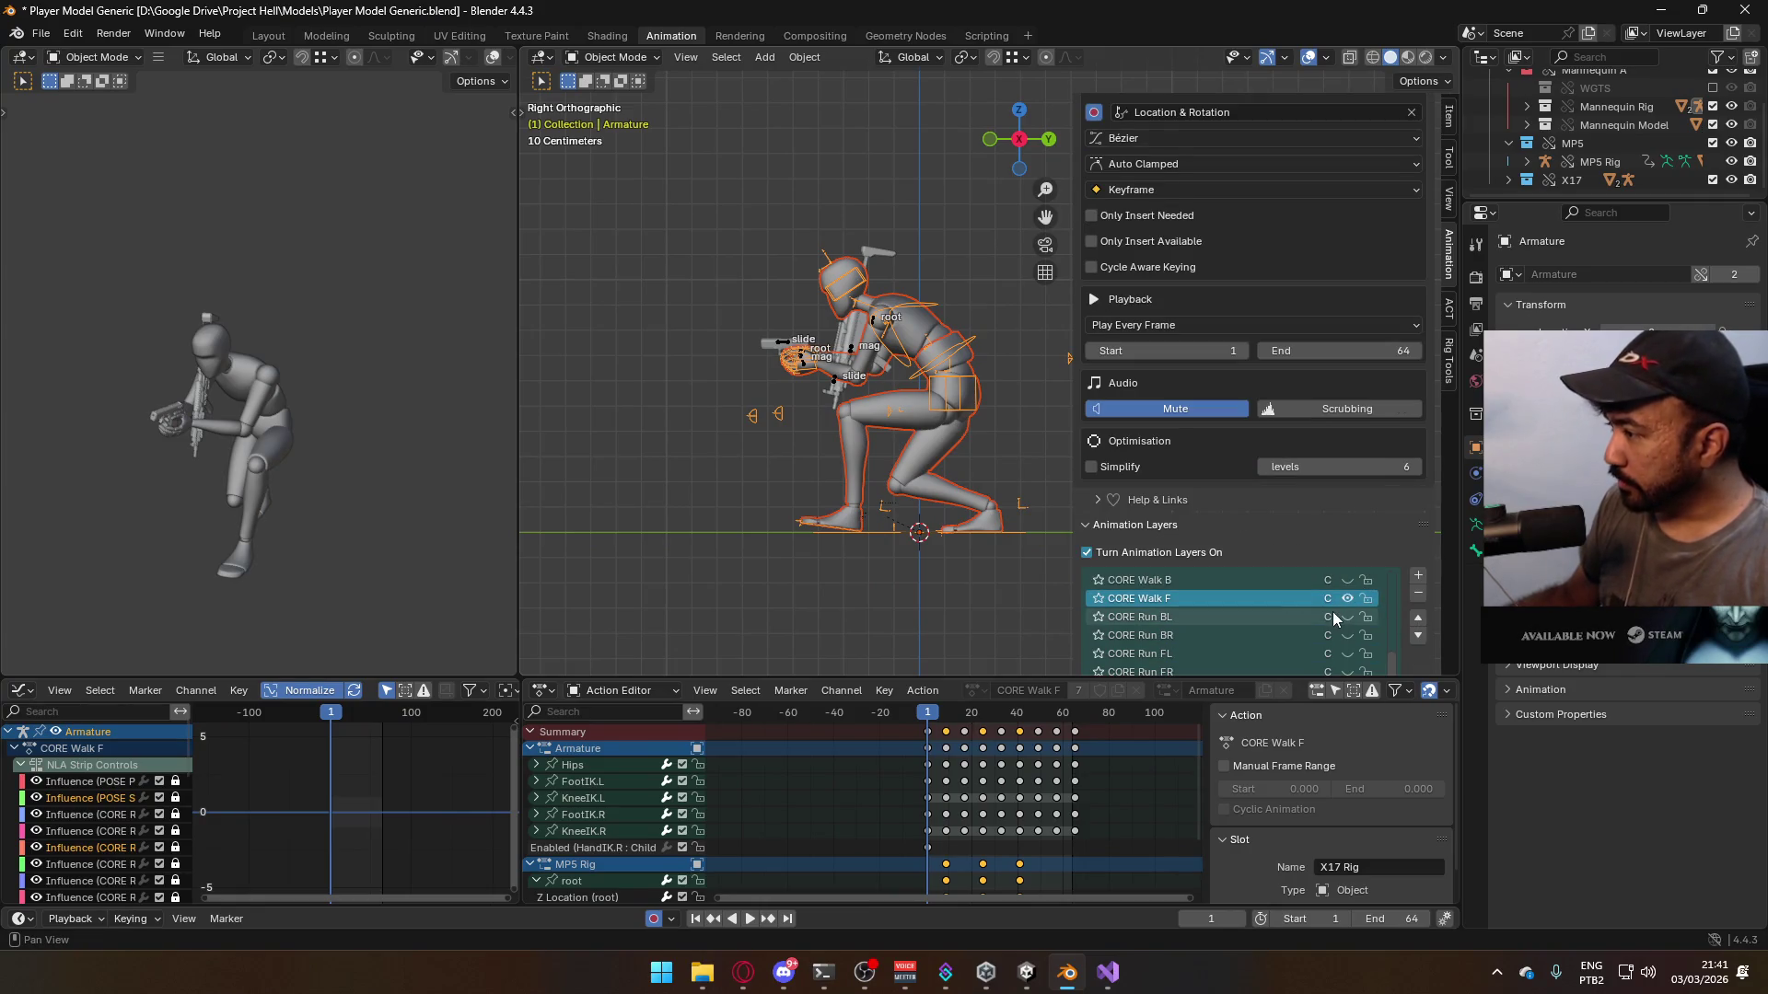
{"action": "left_click", "coordinate": [1350, 599]}
{"action": "key", "text": "space"}
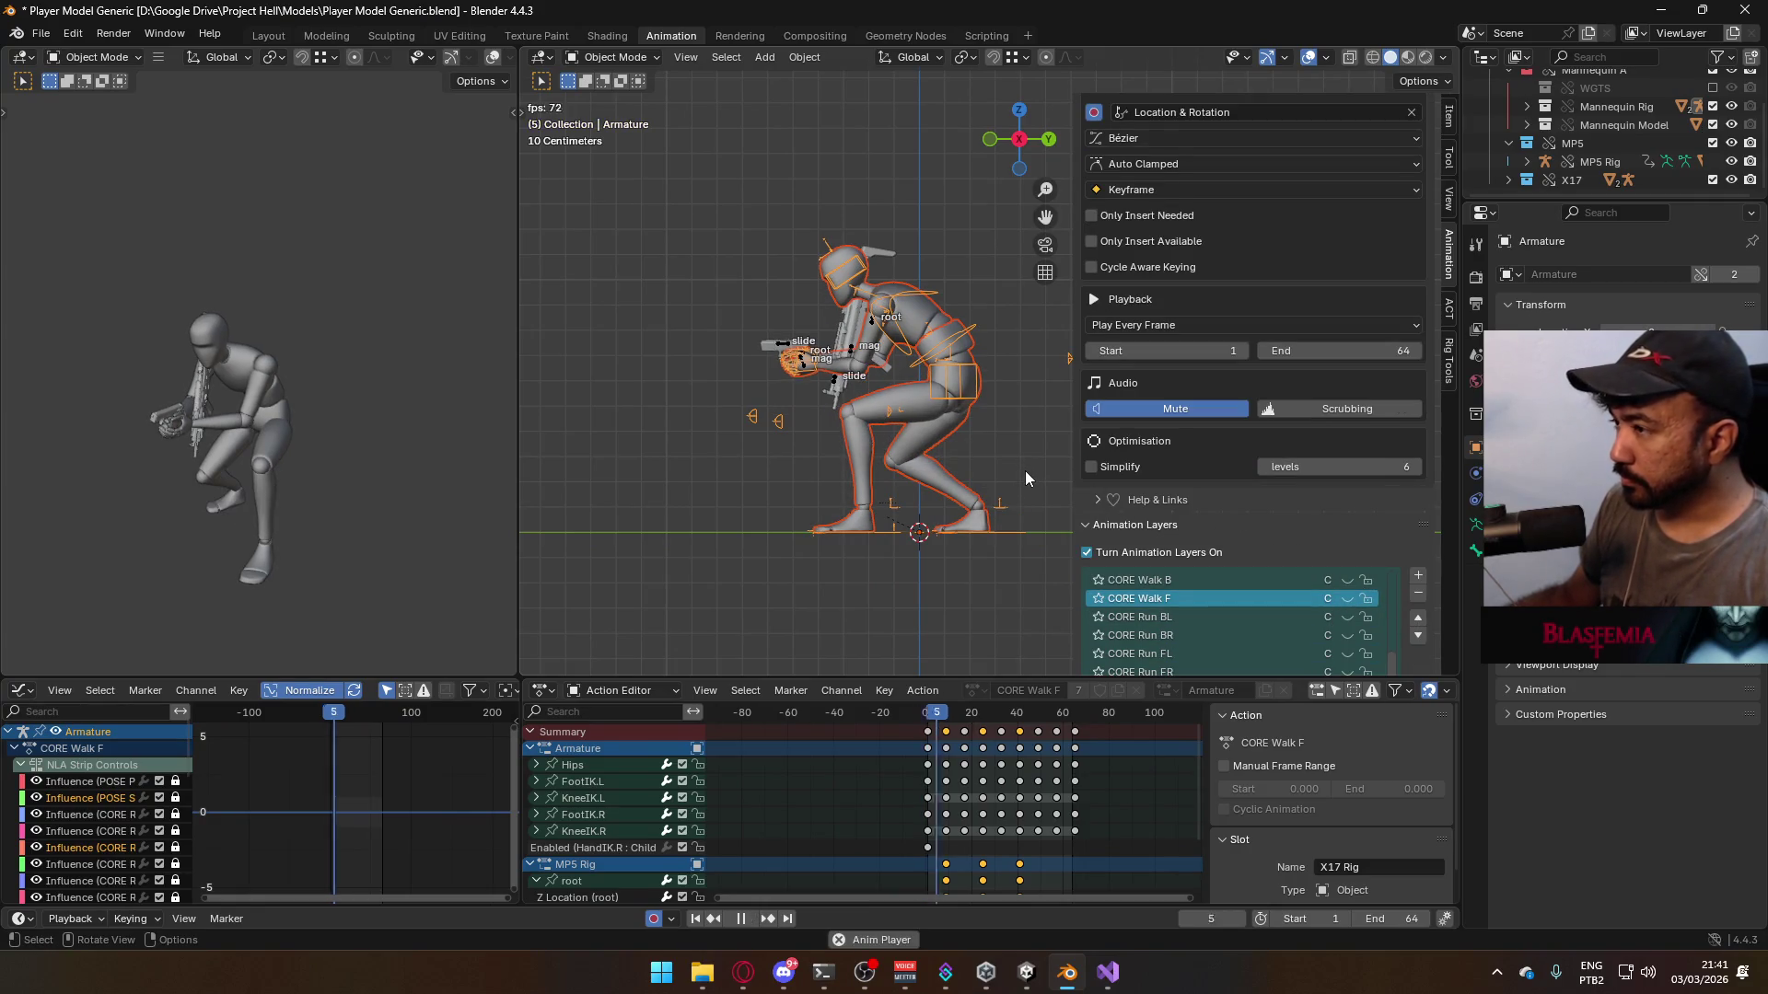
{"action": "left_click", "coordinate": [781, 346]}
{"action": "key", "text": "space"}
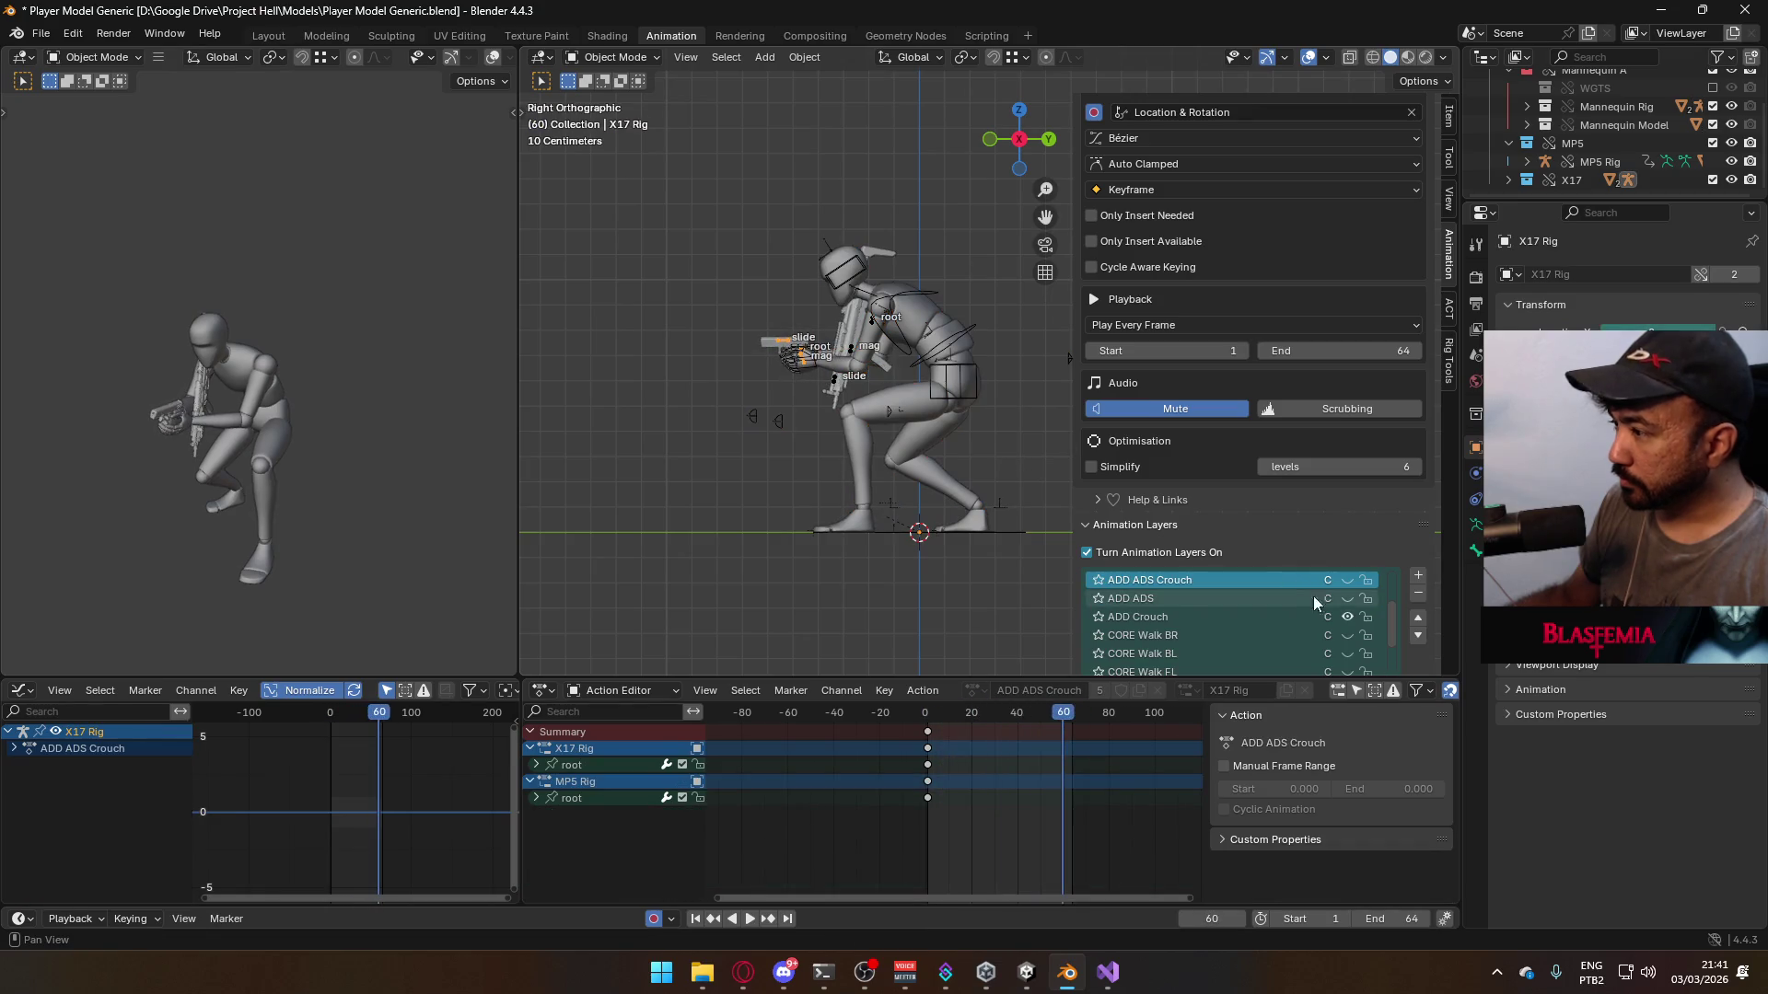
- Select the character armature and torso mesh, then save the blend file
{"action": "scroll", "coordinate": [1389, 540], "scroll_direction": "down", "scroll_amount": 2}
{"action": "left_click", "coordinate": [1346, 562]}
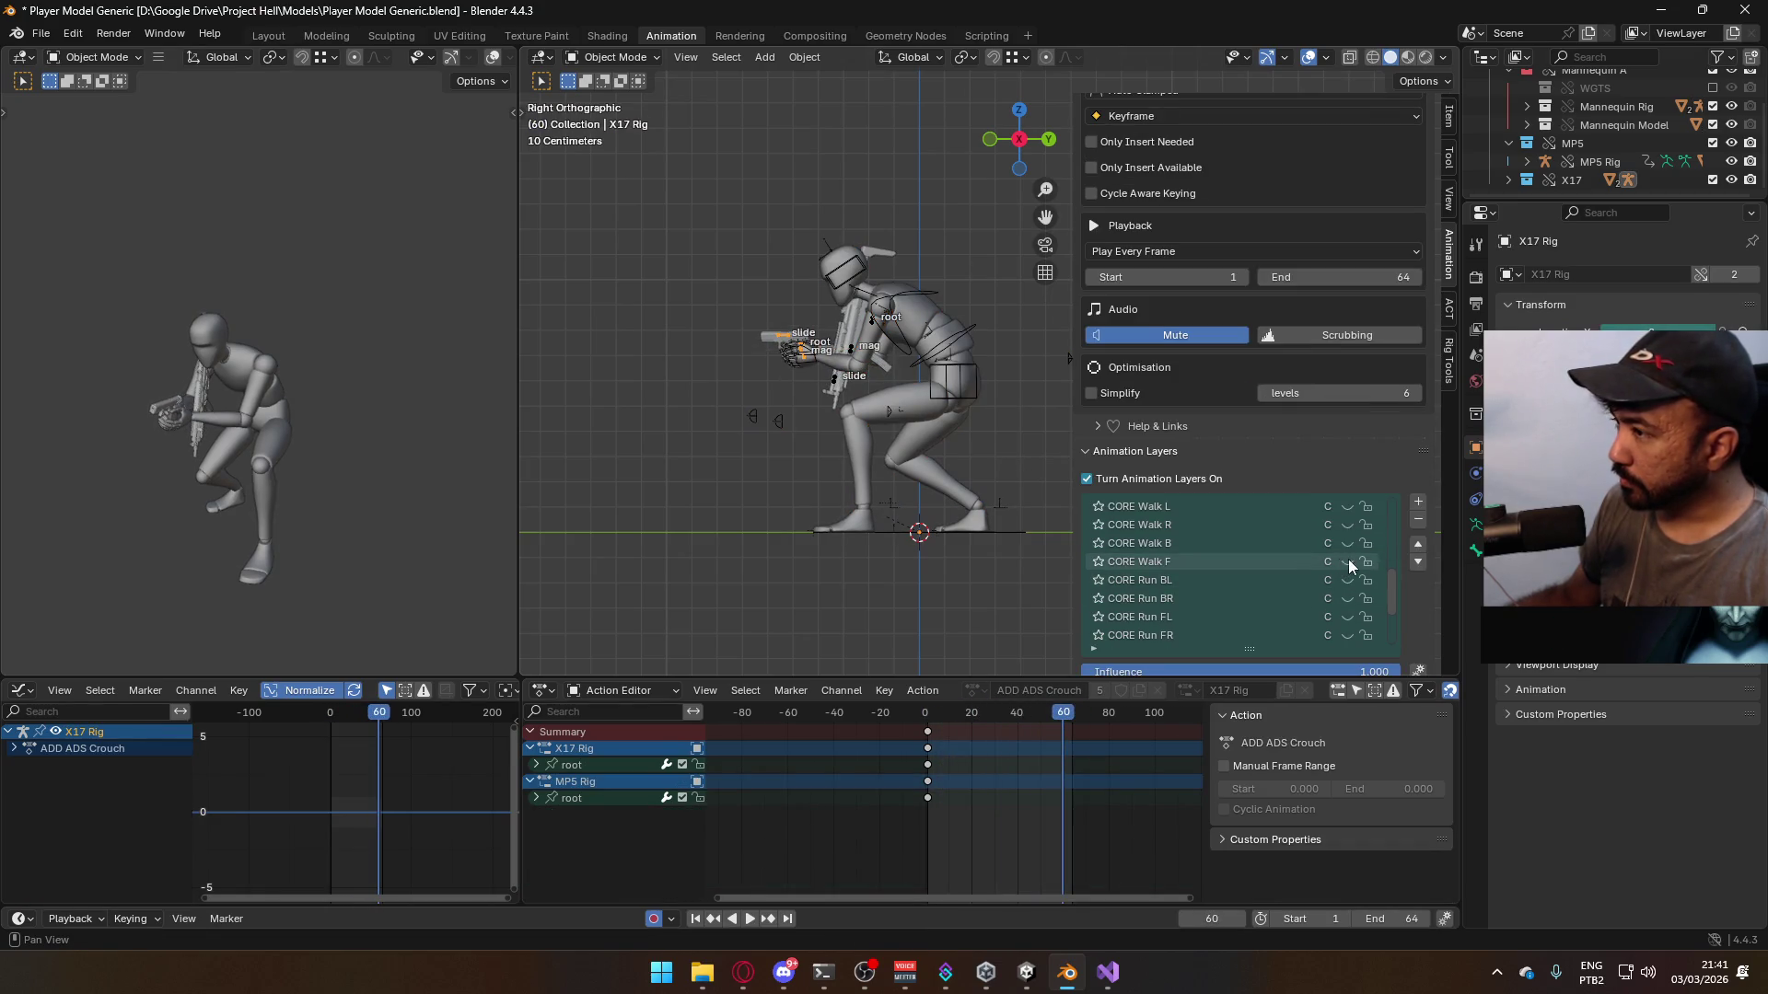
{"action": "left_click", "coordinate": [948, 334]}
{"action": "left_click", "coordinate": [935, 324]}
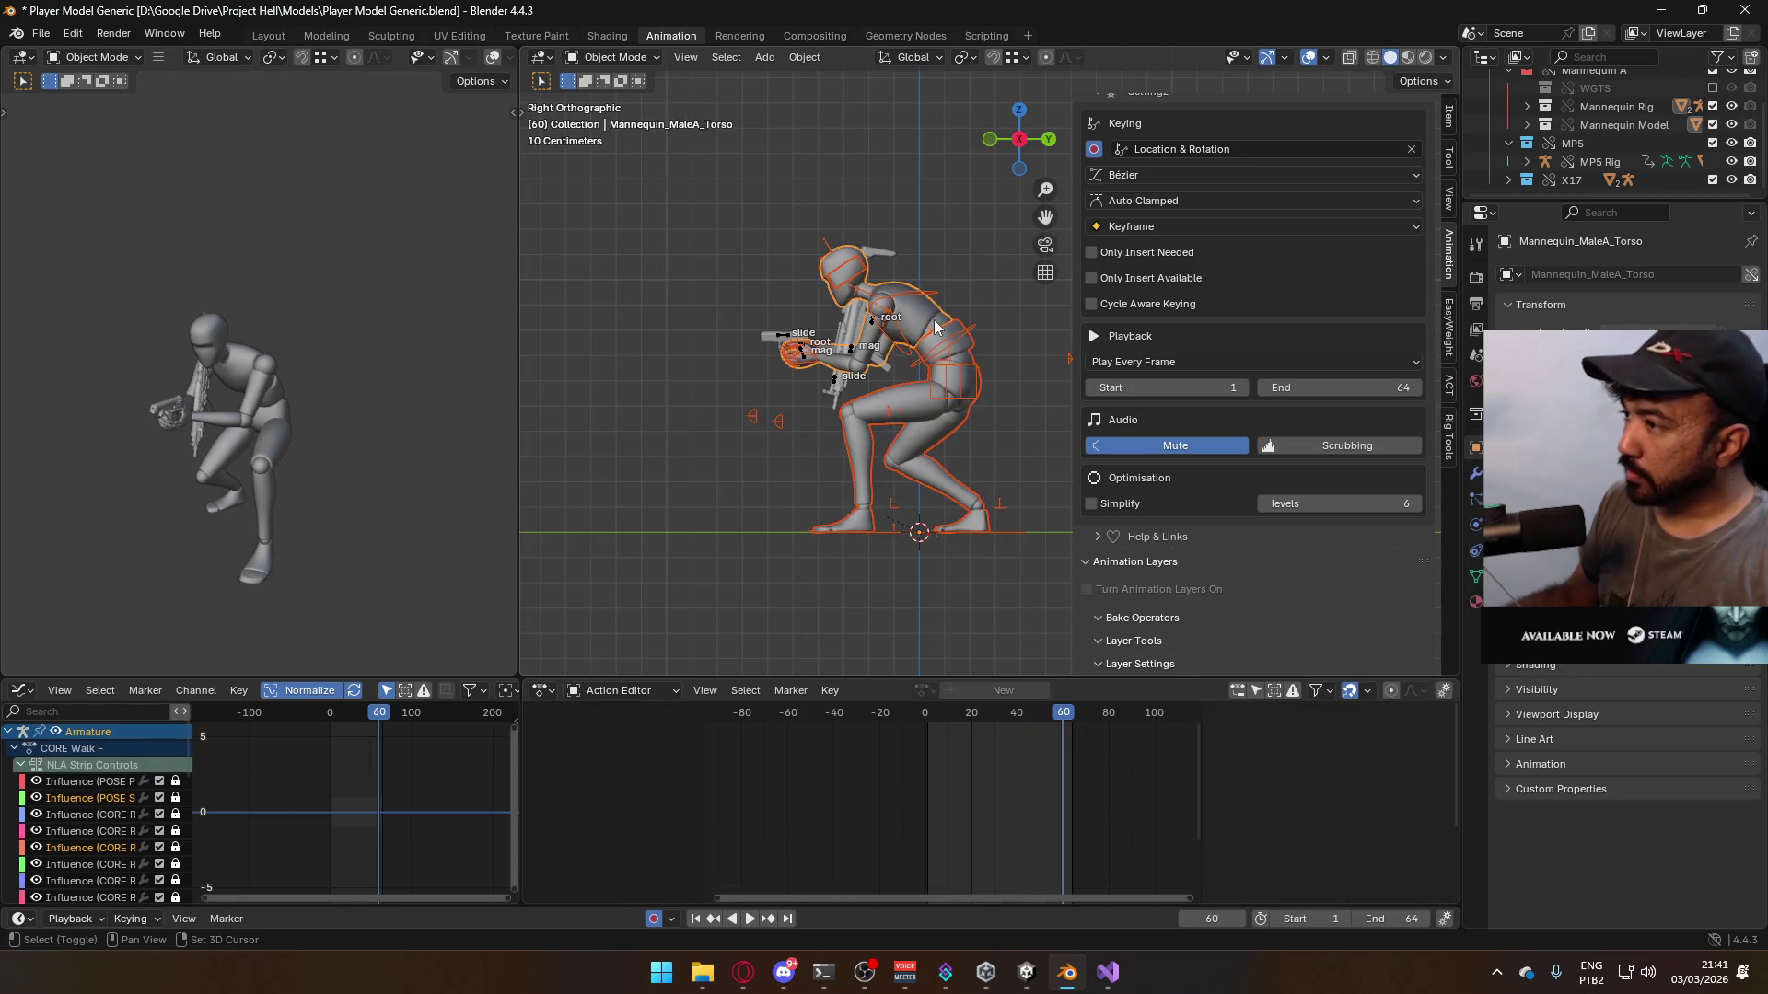
{"action": "key", "text": "ctrl+s"}
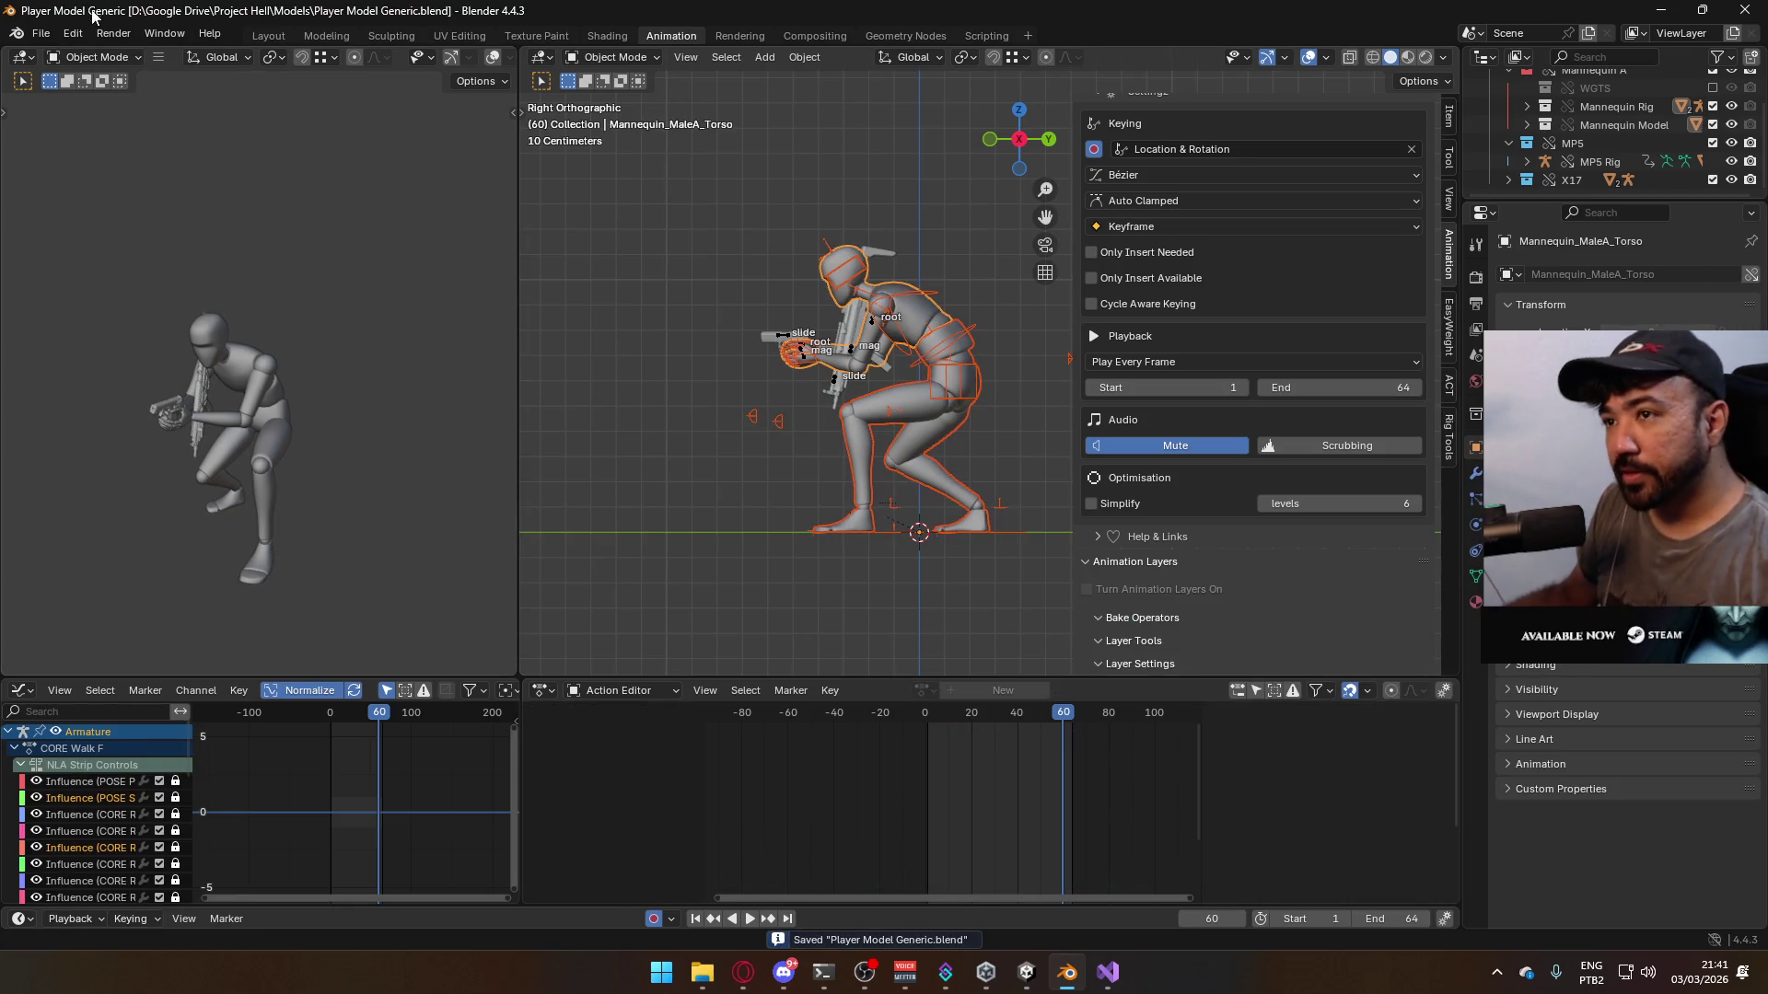
{"action": "left_click", "coordinate": [41, 33]}
- Choose FBX, pick Model@Hipfire Sidearm Crouch Idle.fbx from the file list, and export over it
{"action": "mouse_move", "coordinate": [145, 313]}
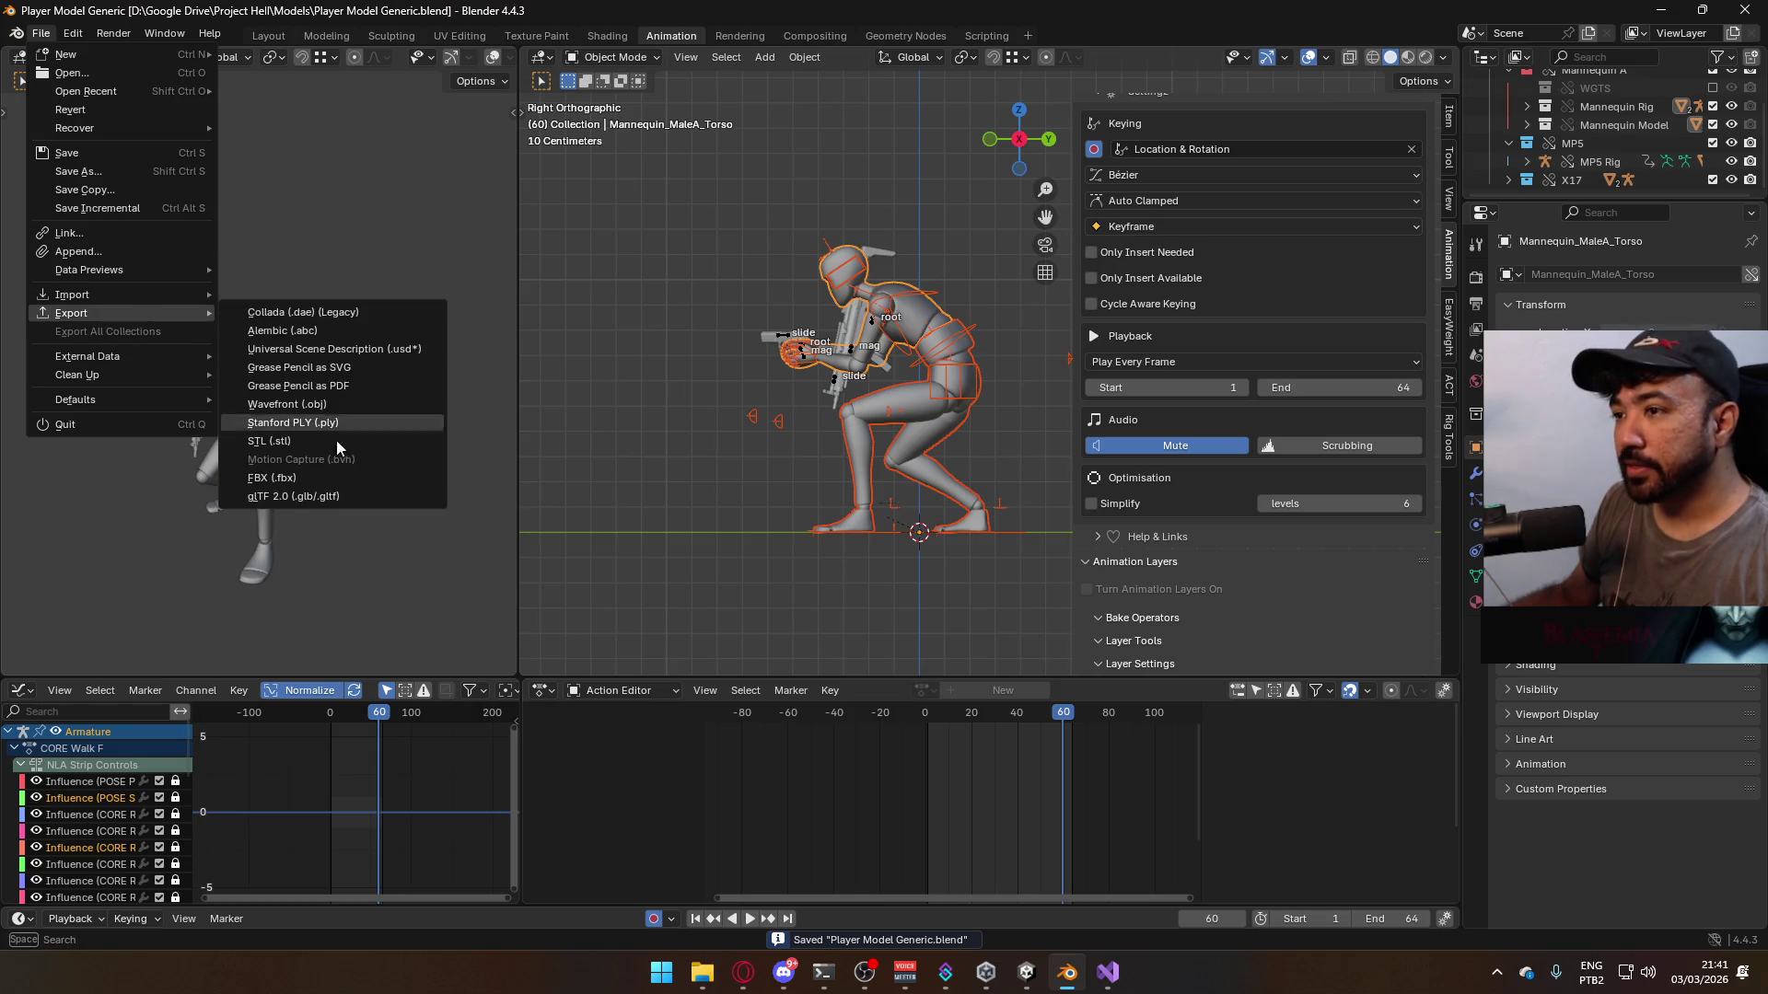
{"action": "left_click", "coordinate": [341, 471]}
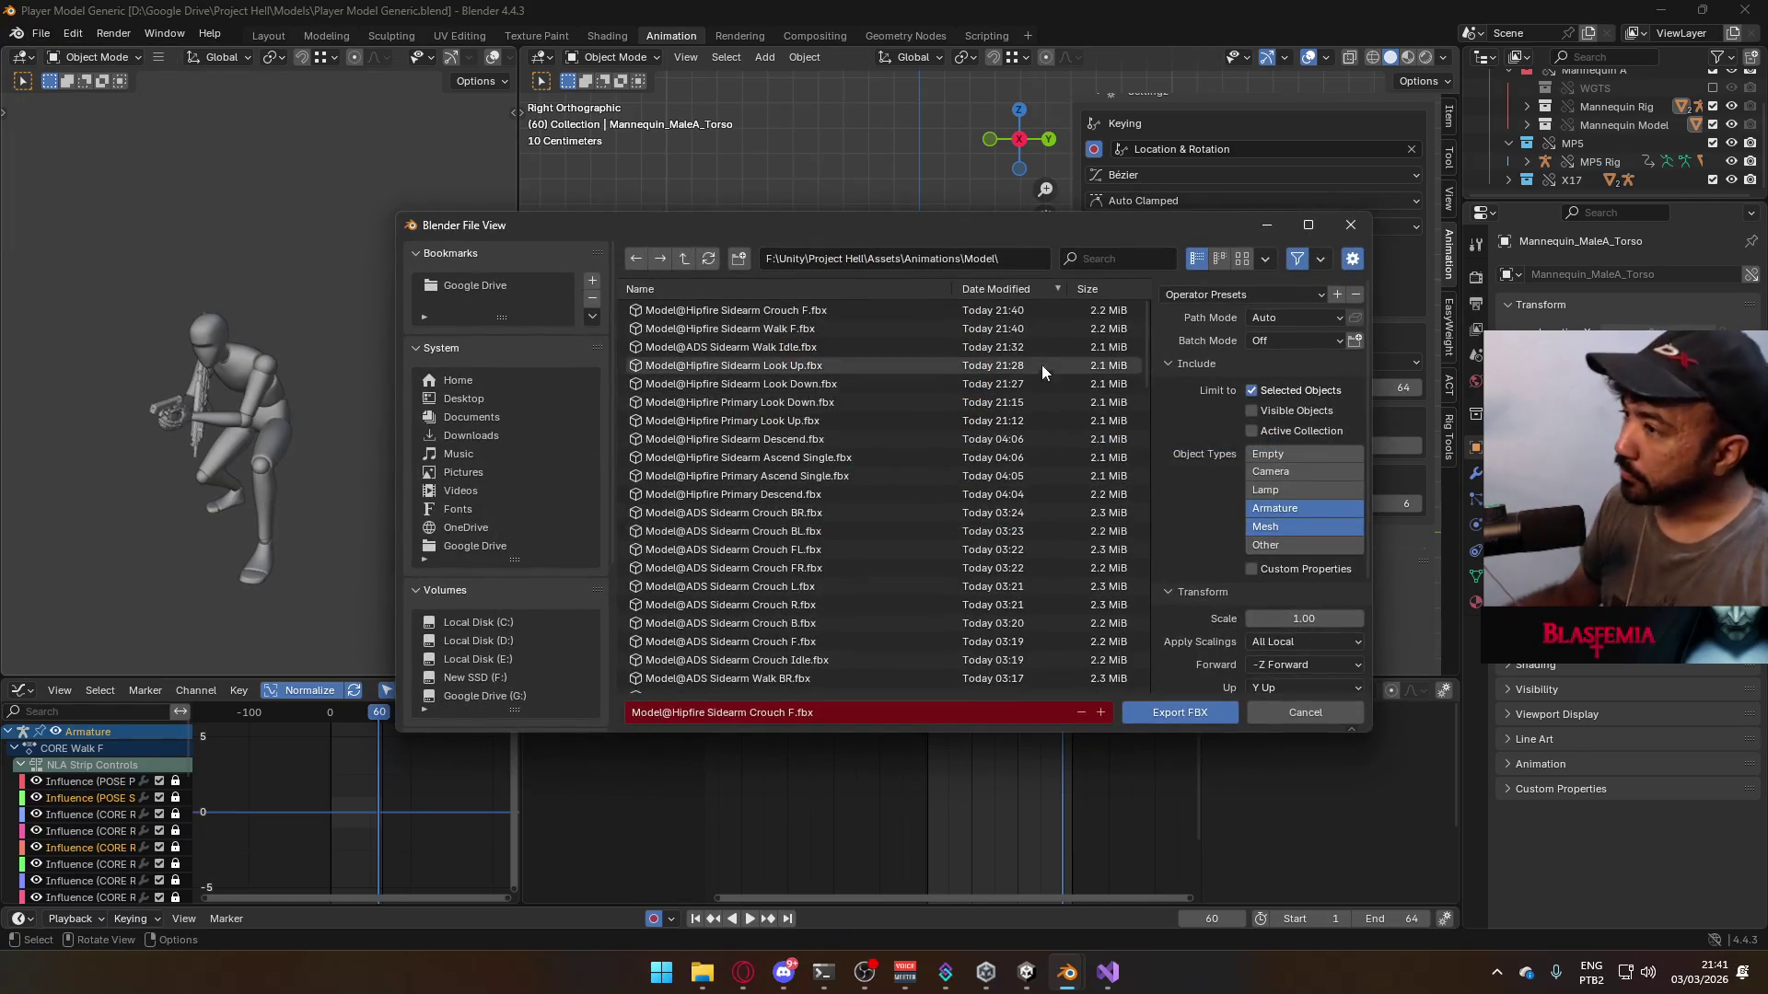
{"action": "scroll", "coordinate": [922, 499], "scroll_direction": "down", "scroll_amount": 5}
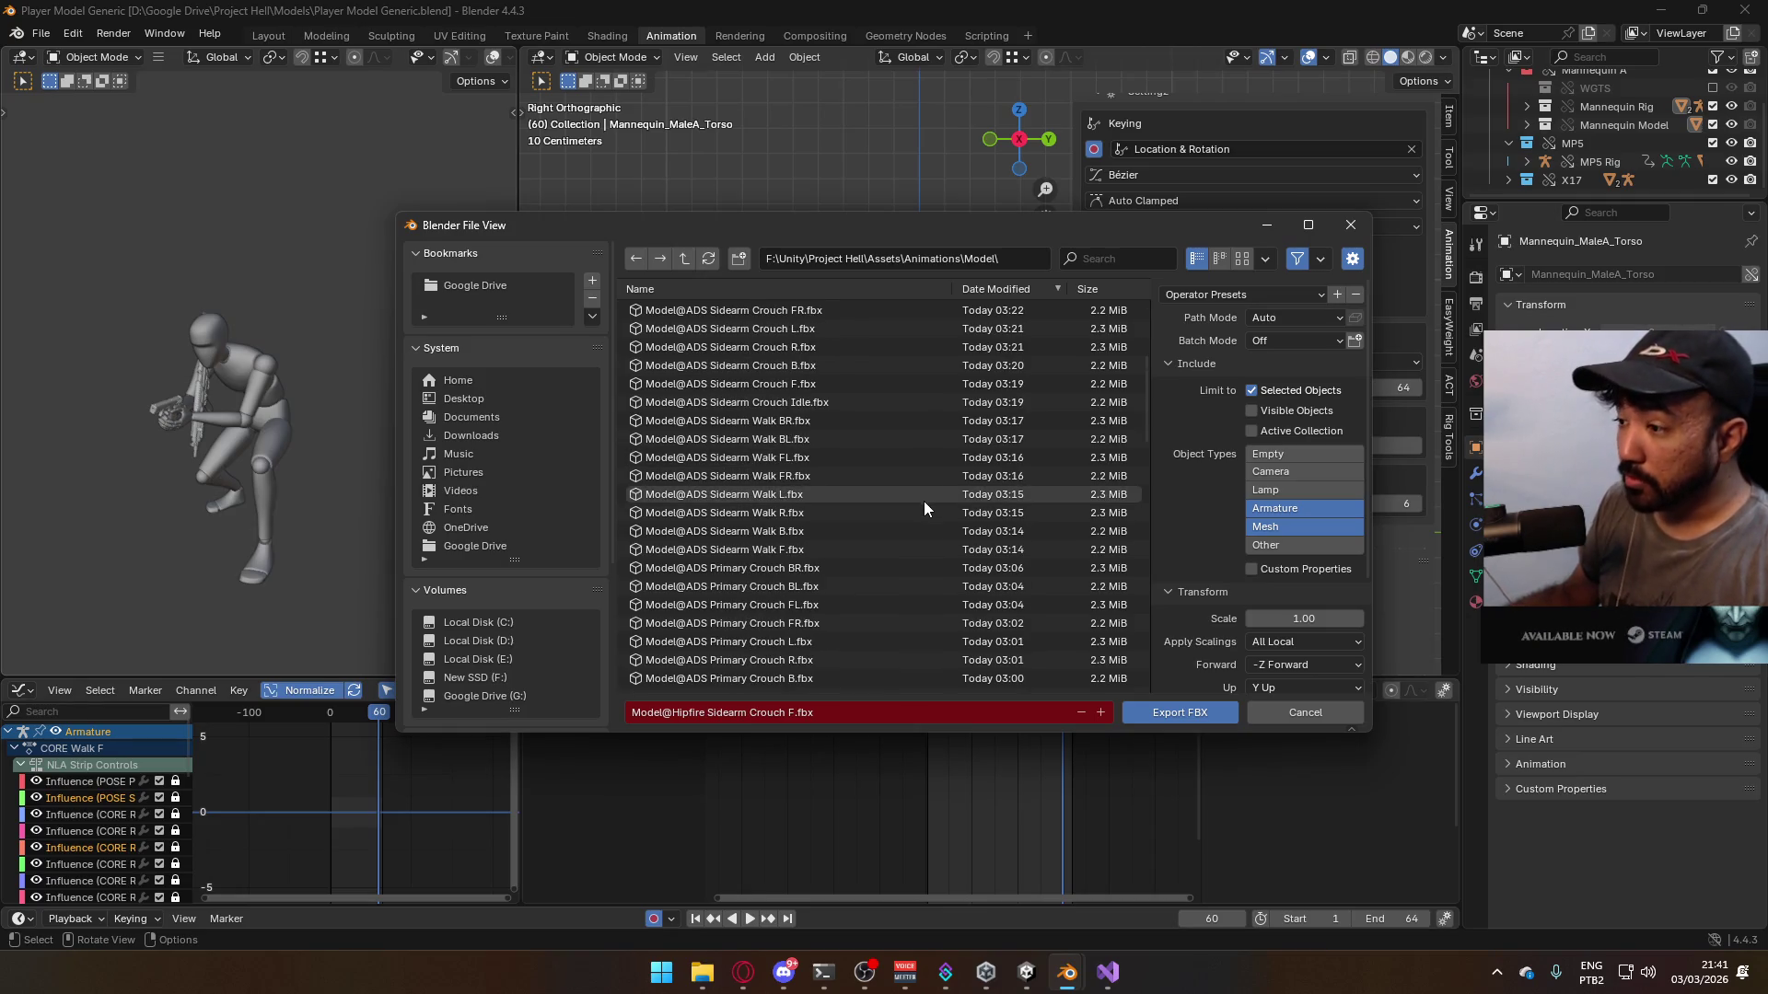
{"action": "scroll", "coordinate": [924, 499], "scroll_direction": "down", "scroll_amount": 7}
{"action": "scroll", "coordinate": [919, 512], "scroll_direction": "down", "scroll_amount": 2}
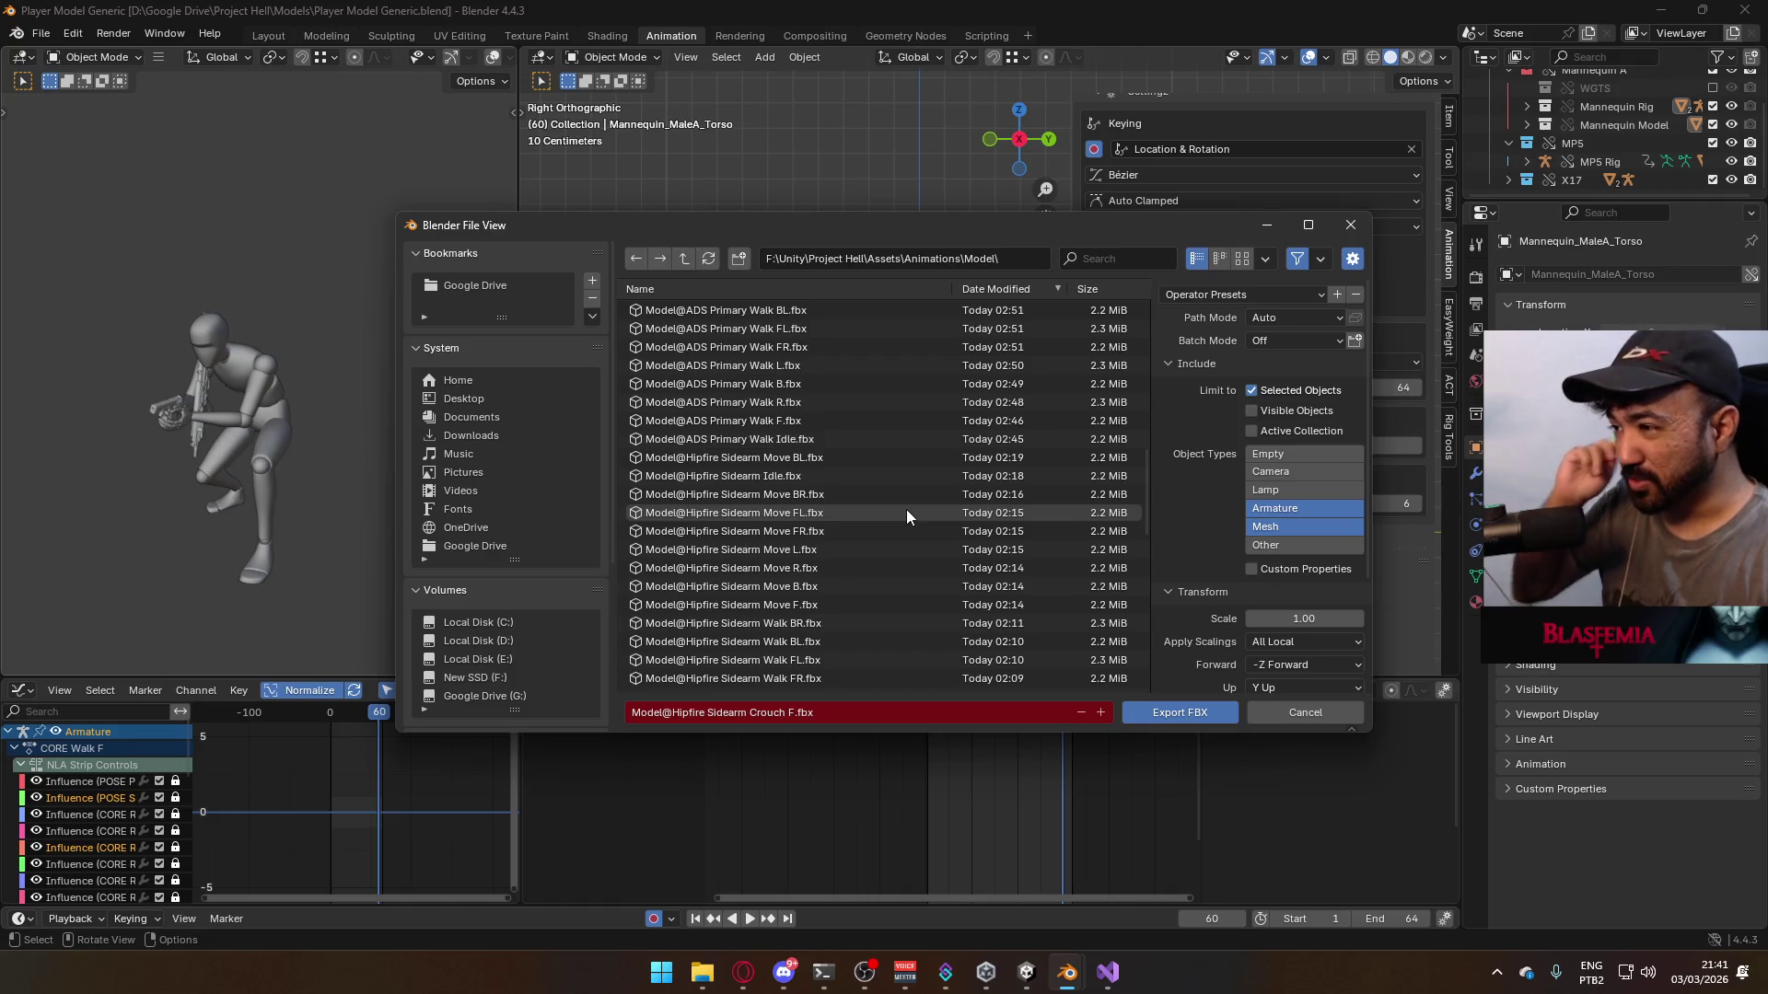
{"action": "scroll", "coordinate": [843, 412], "scroll_direction": "down", "scroll_amount": 7}
{"action": "scroll", "coordinate": [844, 413], "scroll_direction": "down", "scroll_amount": 3}
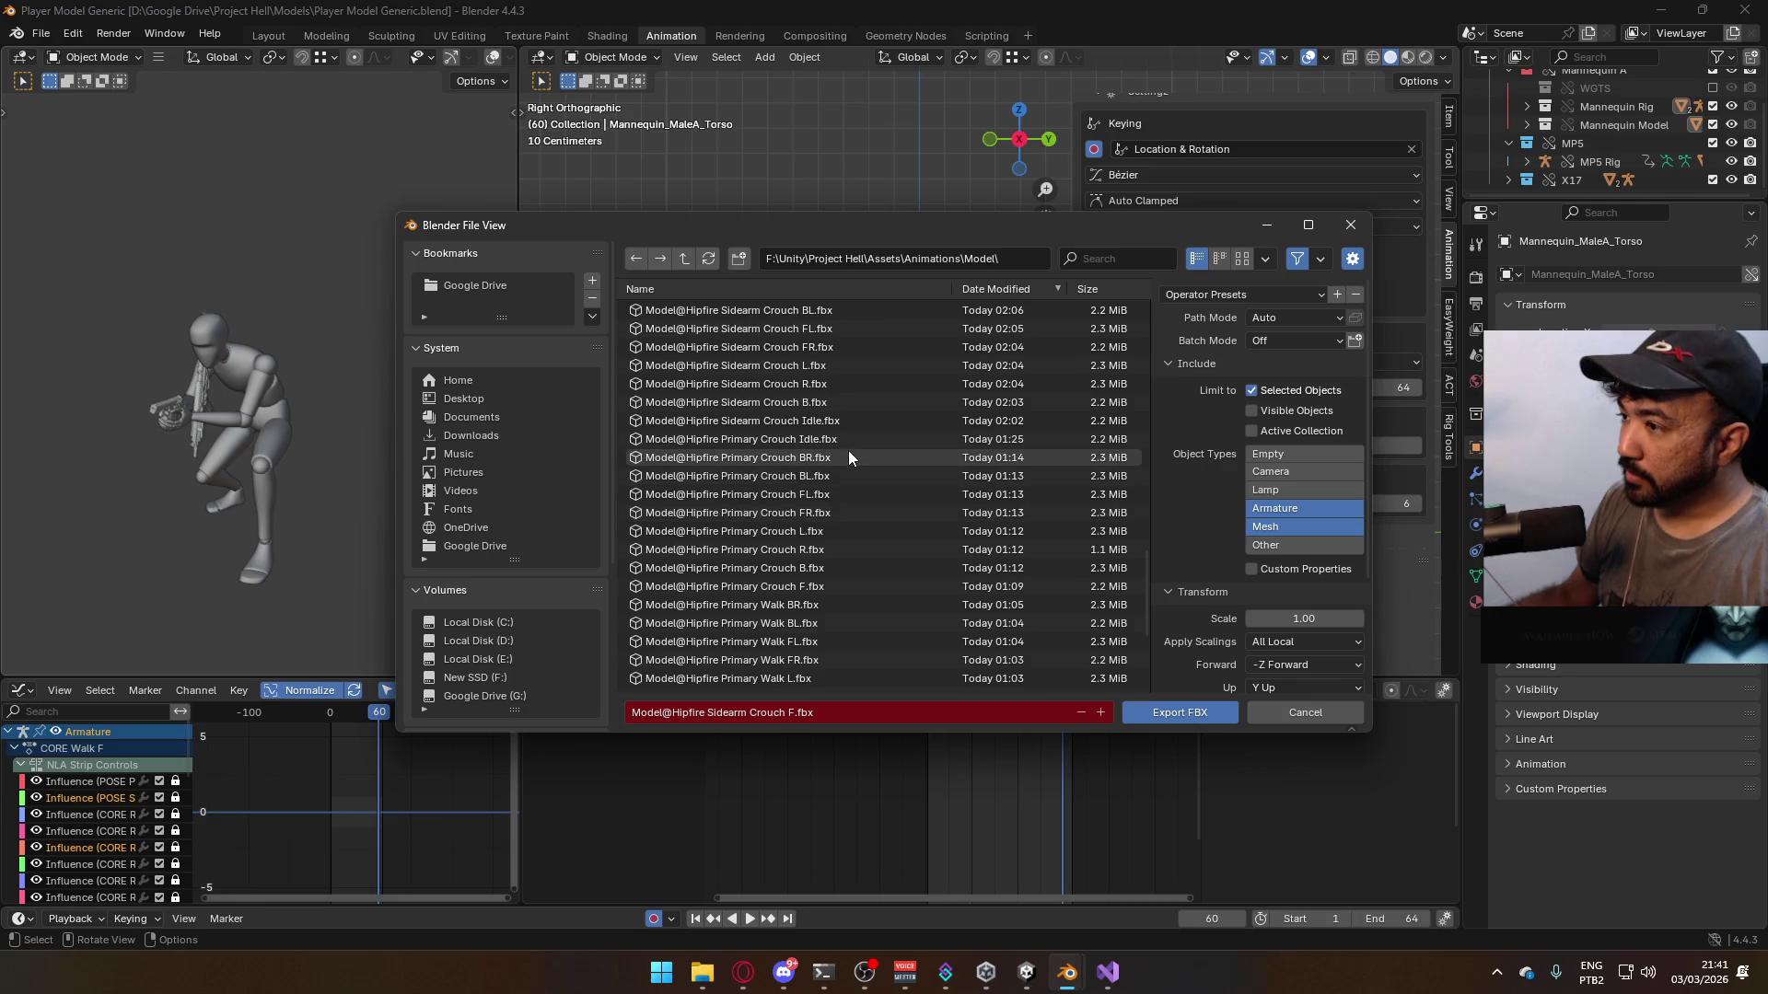
{"action": "left_click", "coordinate": [806, 421]}
{"action": "left_click_drag", "start_coordinate": [929, 242], "coordinate": [908, 391]}
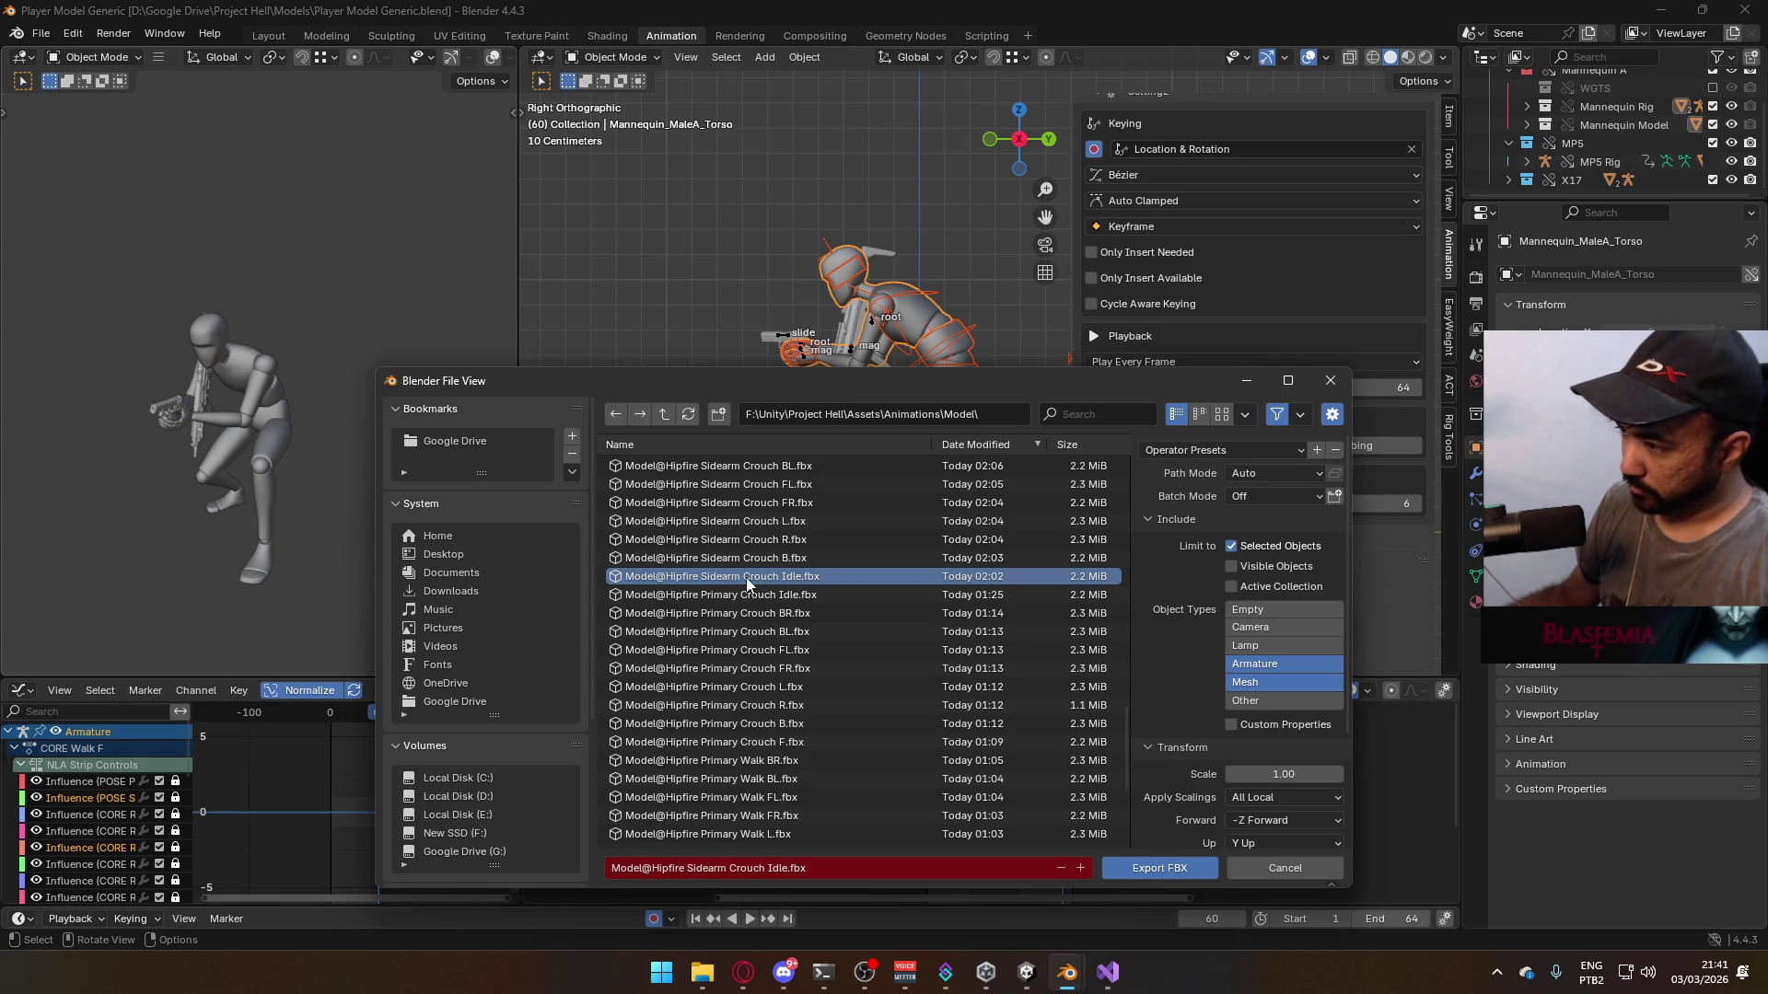
{"action": "left_click", "coordinate": [1194, 872]}
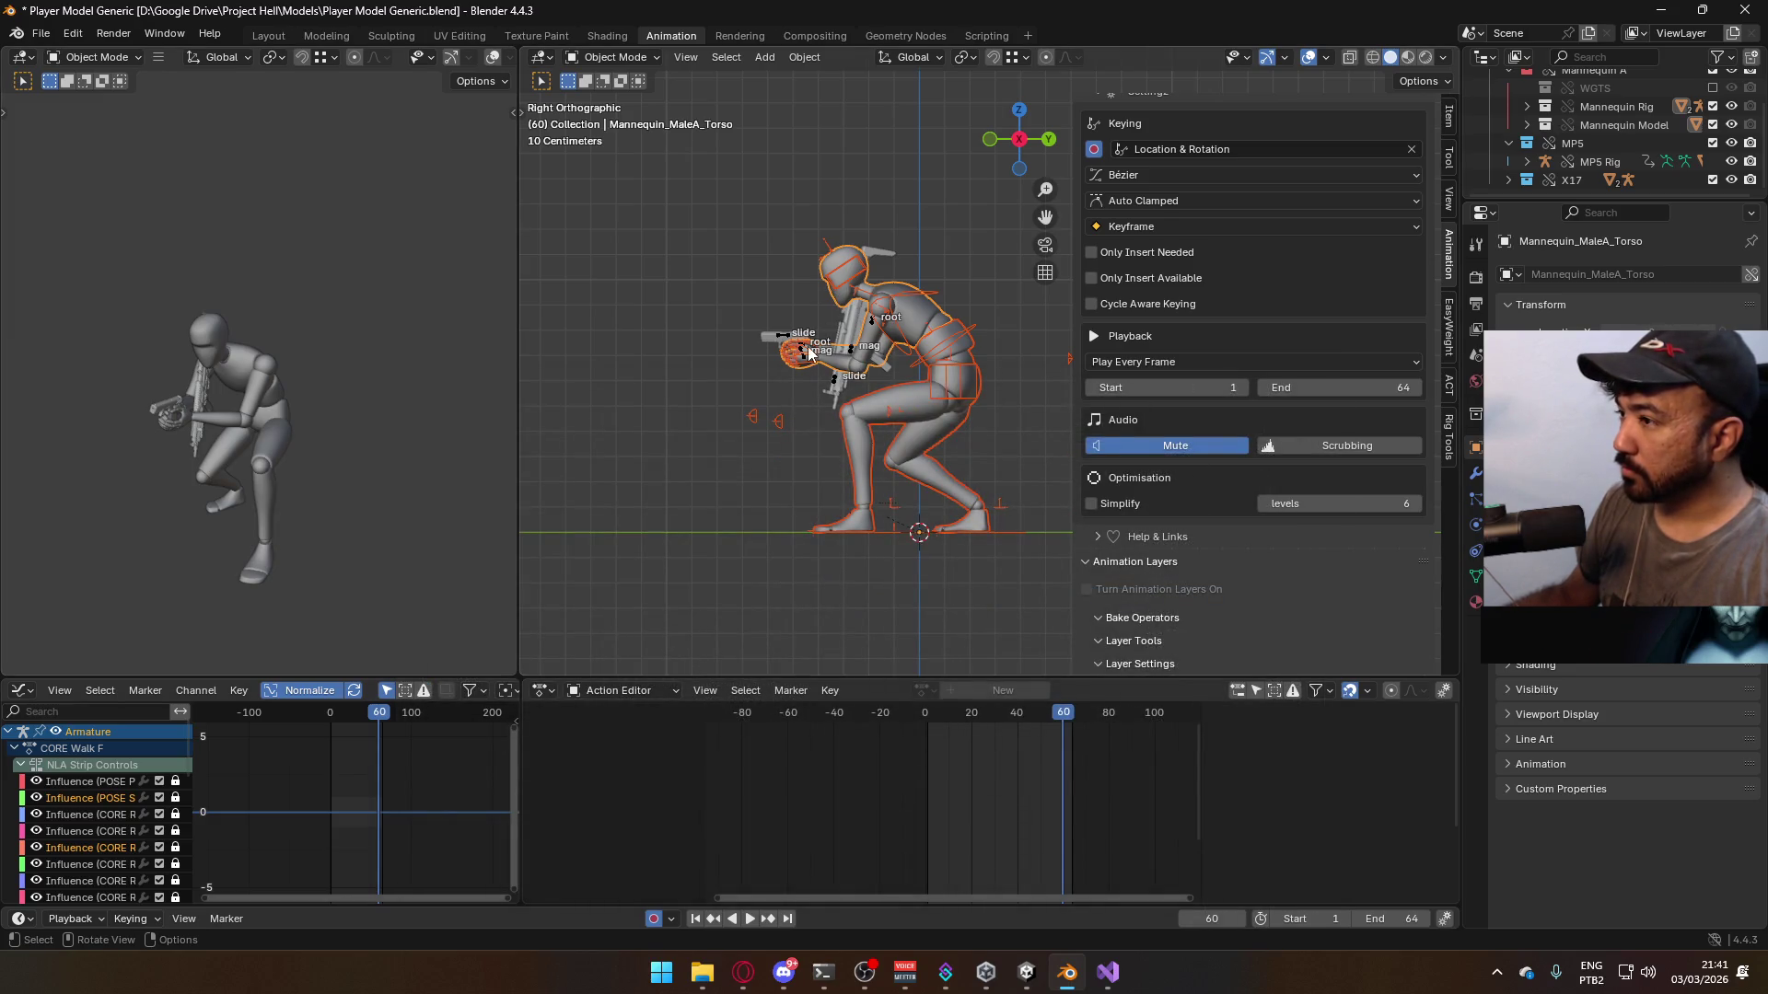
- Turn on the CORE Walk B layer for both the character armature and the X17 sidearm rig
{"action": "scroll", "coordinate": [845, 361], "scroll_direction": "up", "scroll_amount": 2}
{"action": "left_click", "coordinate": [845, 362]}
{"action": "scroll", "coordinate": [1339, 423], "scroll_direction": "down", "scroll_amount": 3}
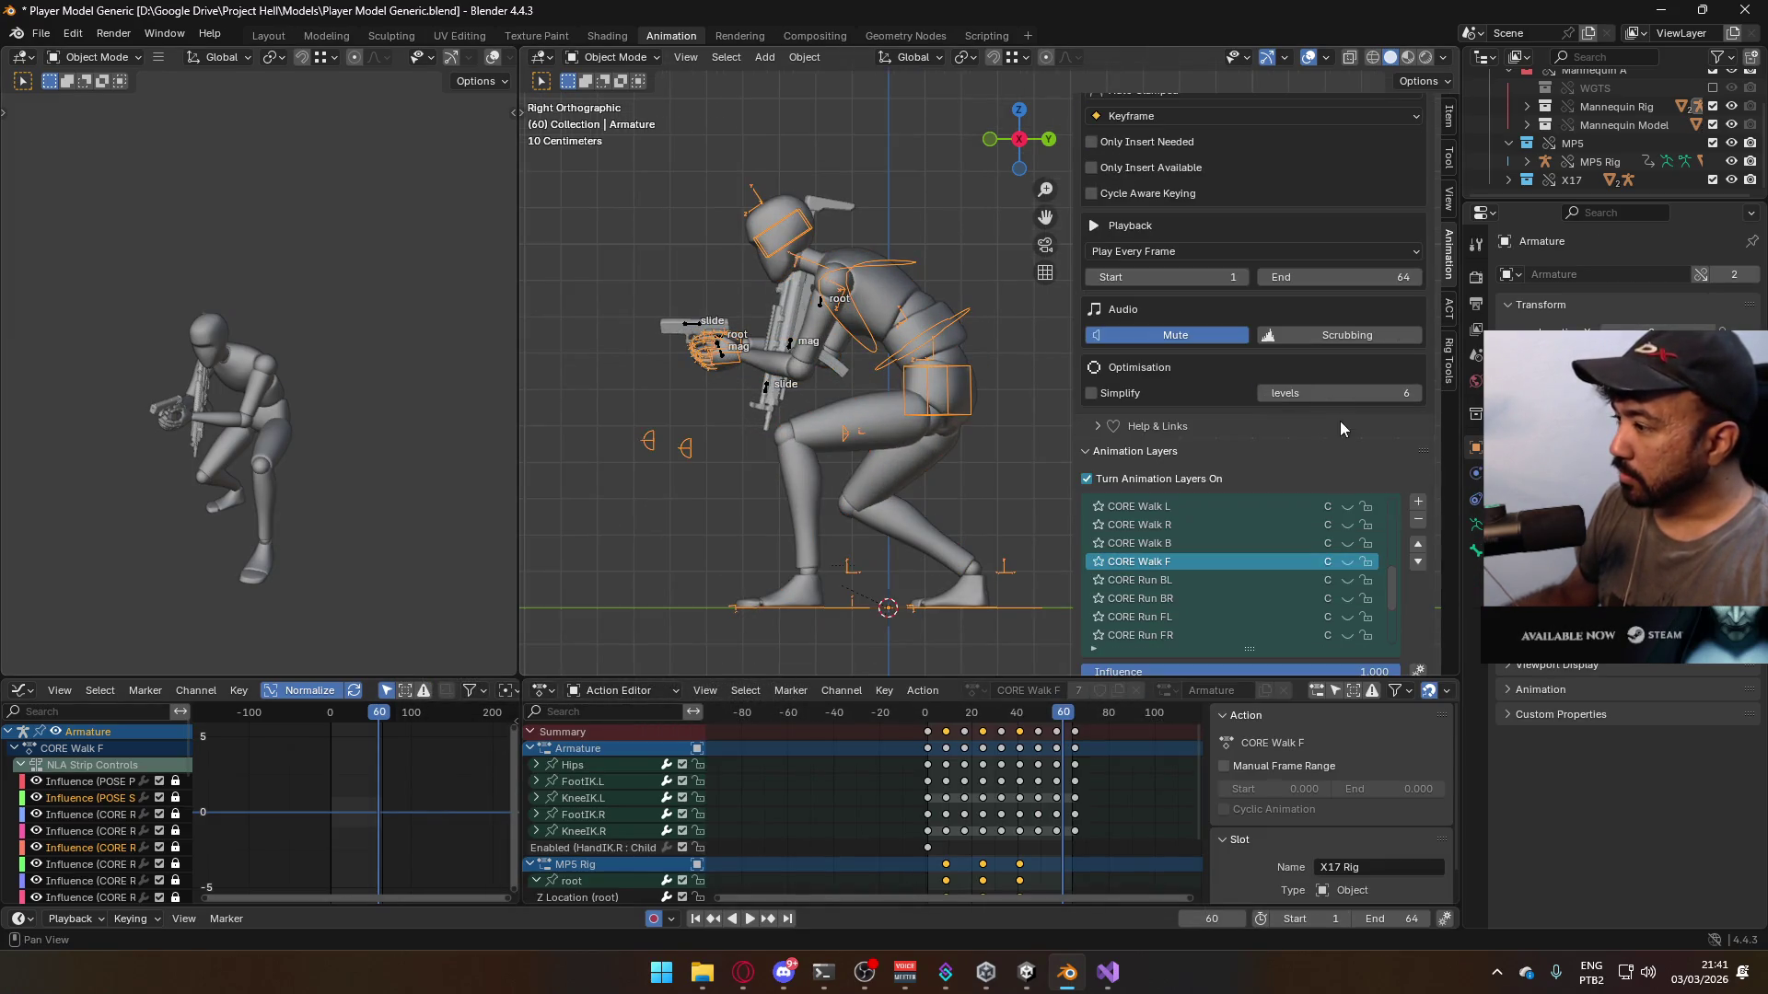
{"action": "scroll", "coordinate": [1328, 552], "scroll_direction": "down", "scroll_amount": 2}
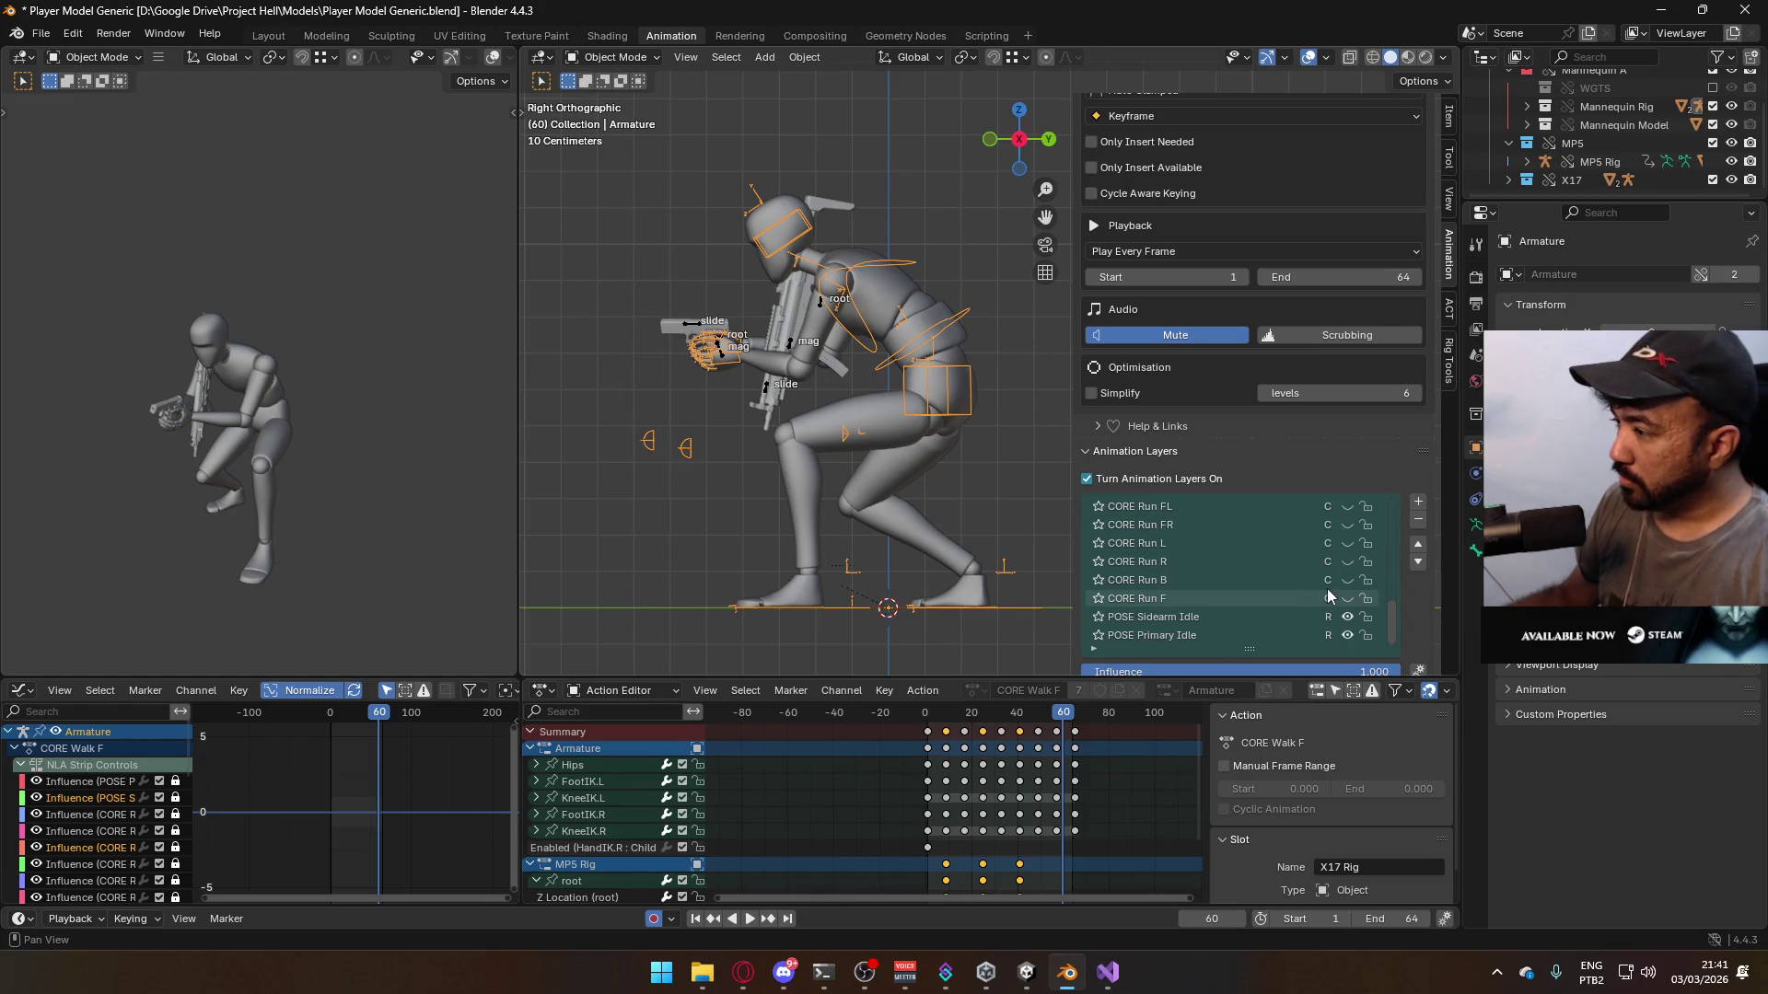
{"action": "scroll", "coordinate": [1328, 589], "scroll_direction": "up", "scroll_amount": 5}
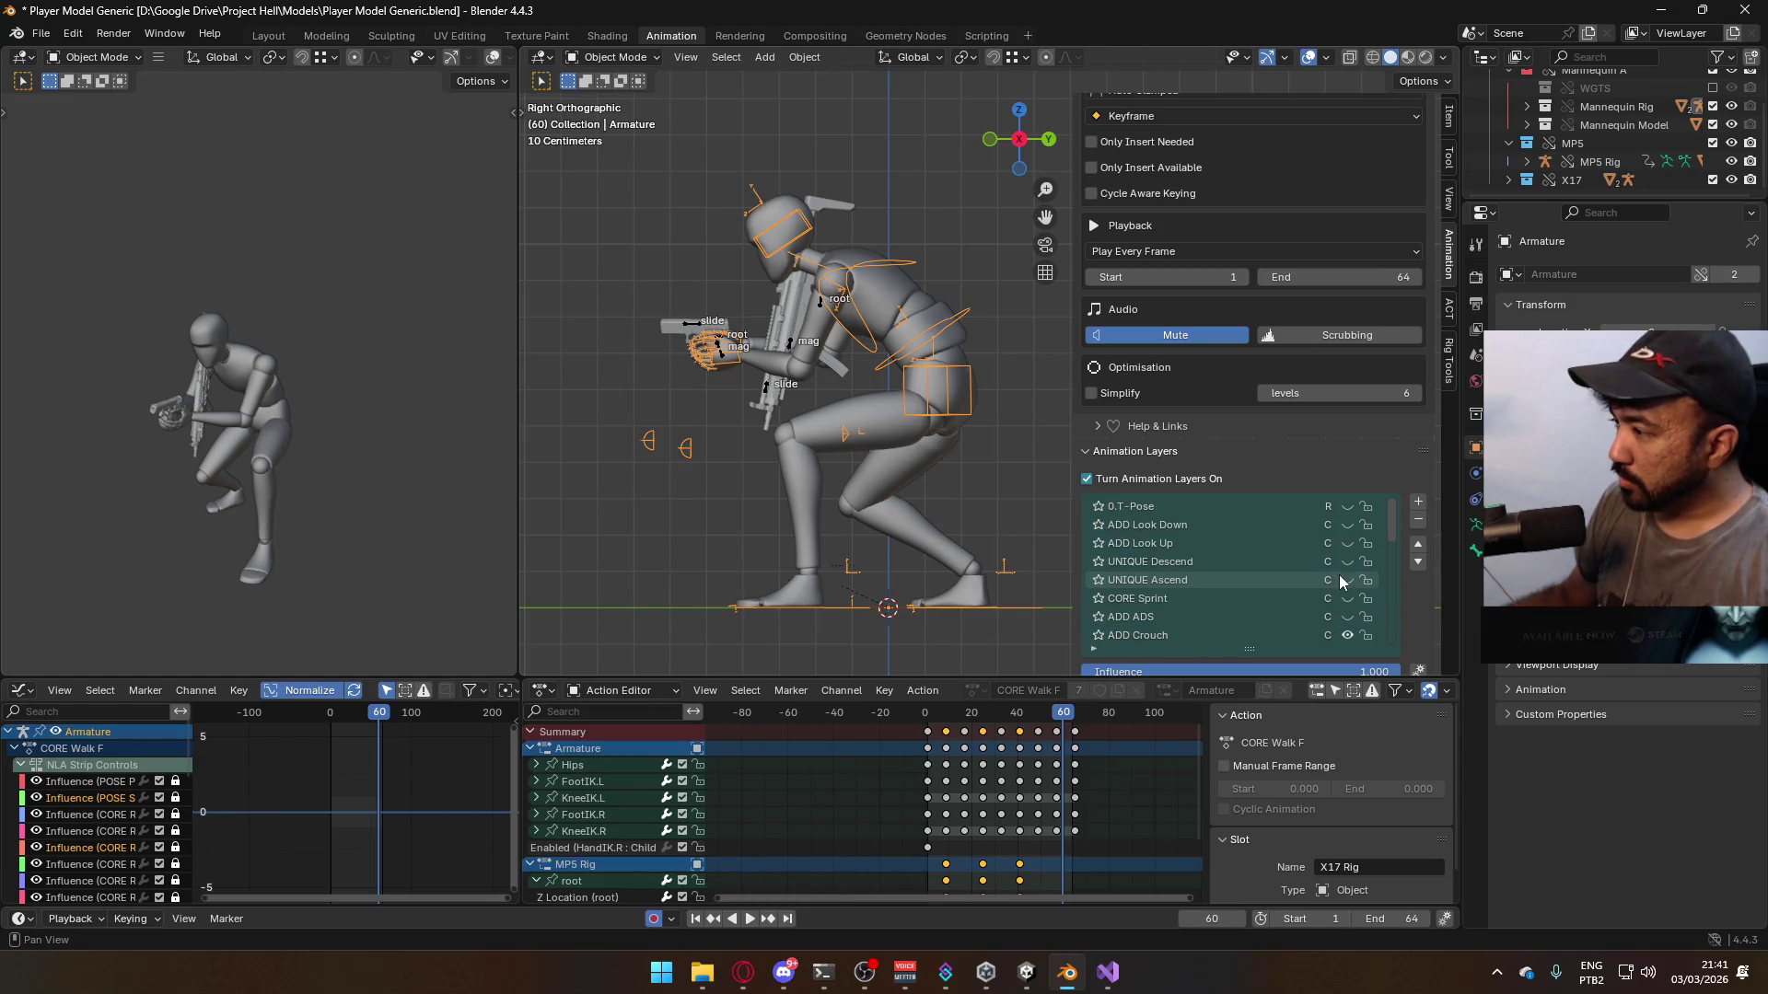
{"action": "scroll", "coordinate": [1276, 543], "scroll_direction": "down", "scroll_amount": 8}
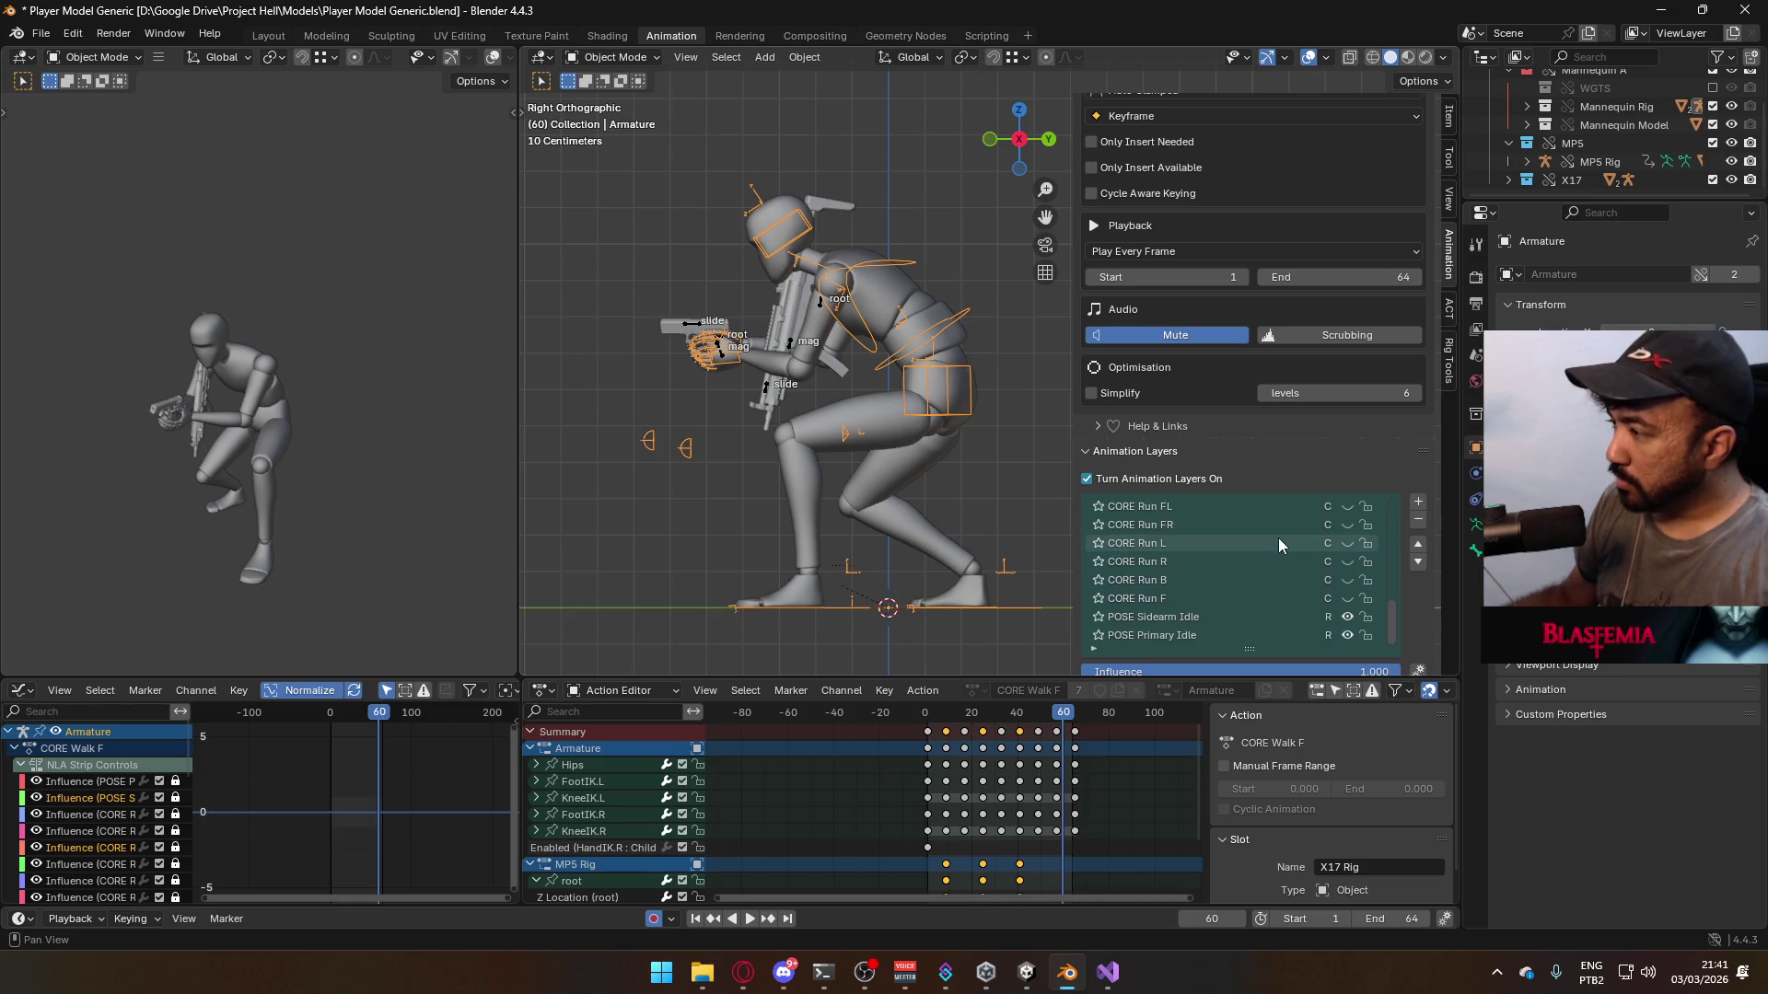
{"action": "scroll", "coordinate": [1292, 574], "scroll_direction": "up", "scroll_amount": 6}
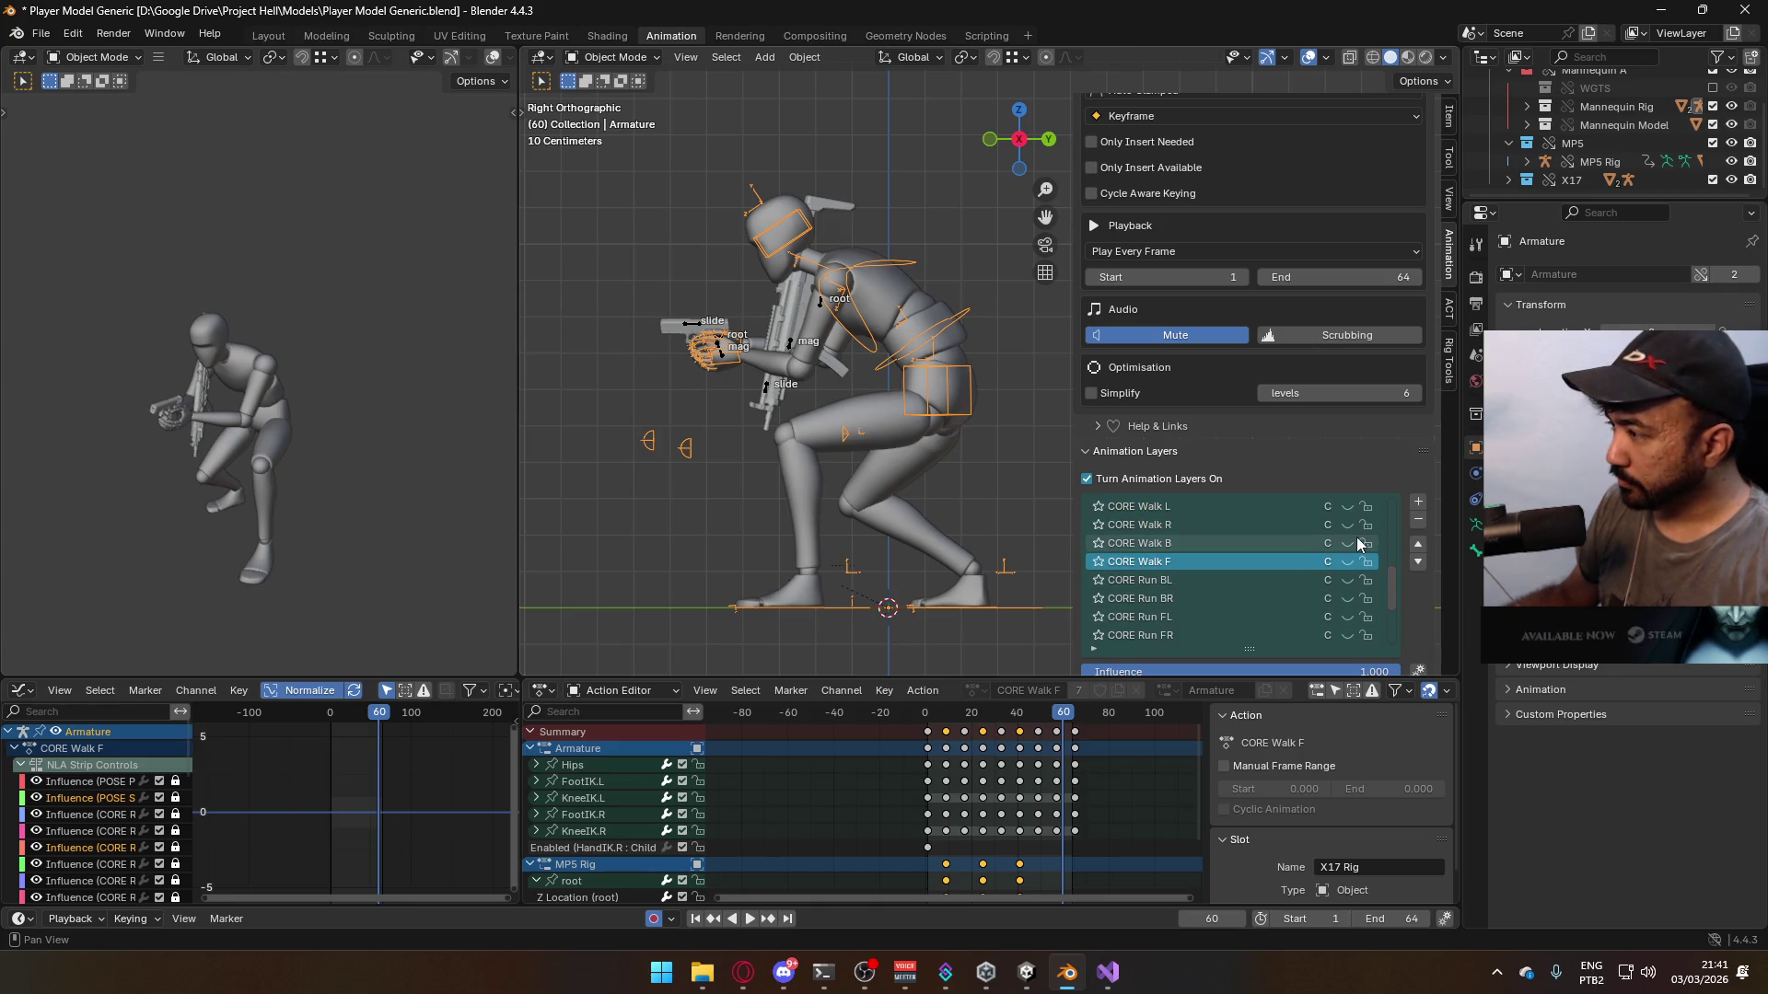
{"action": "left_click", "coordinate": [1347, 543]}
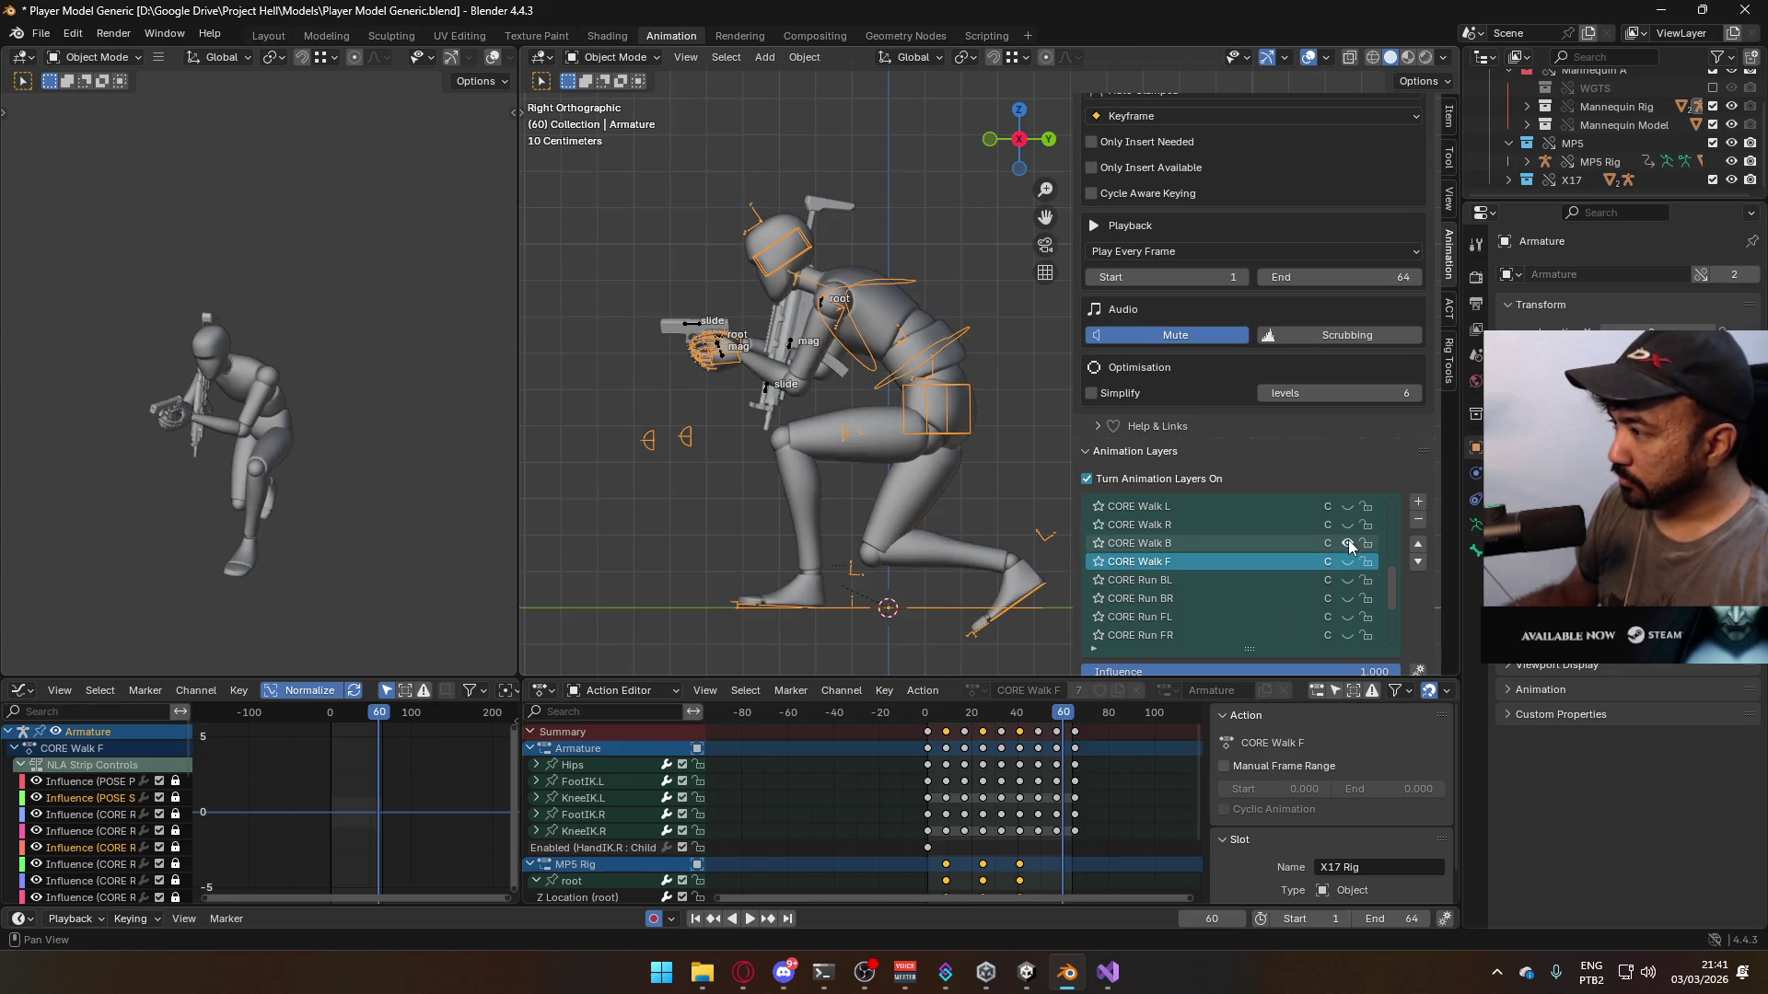
{"action": "left_click", "coordinate": [693, 334]}
{"action": "scroll", "coordinate": [1338, 558], "scroll_direction": "down", "scroll_amount": 5}
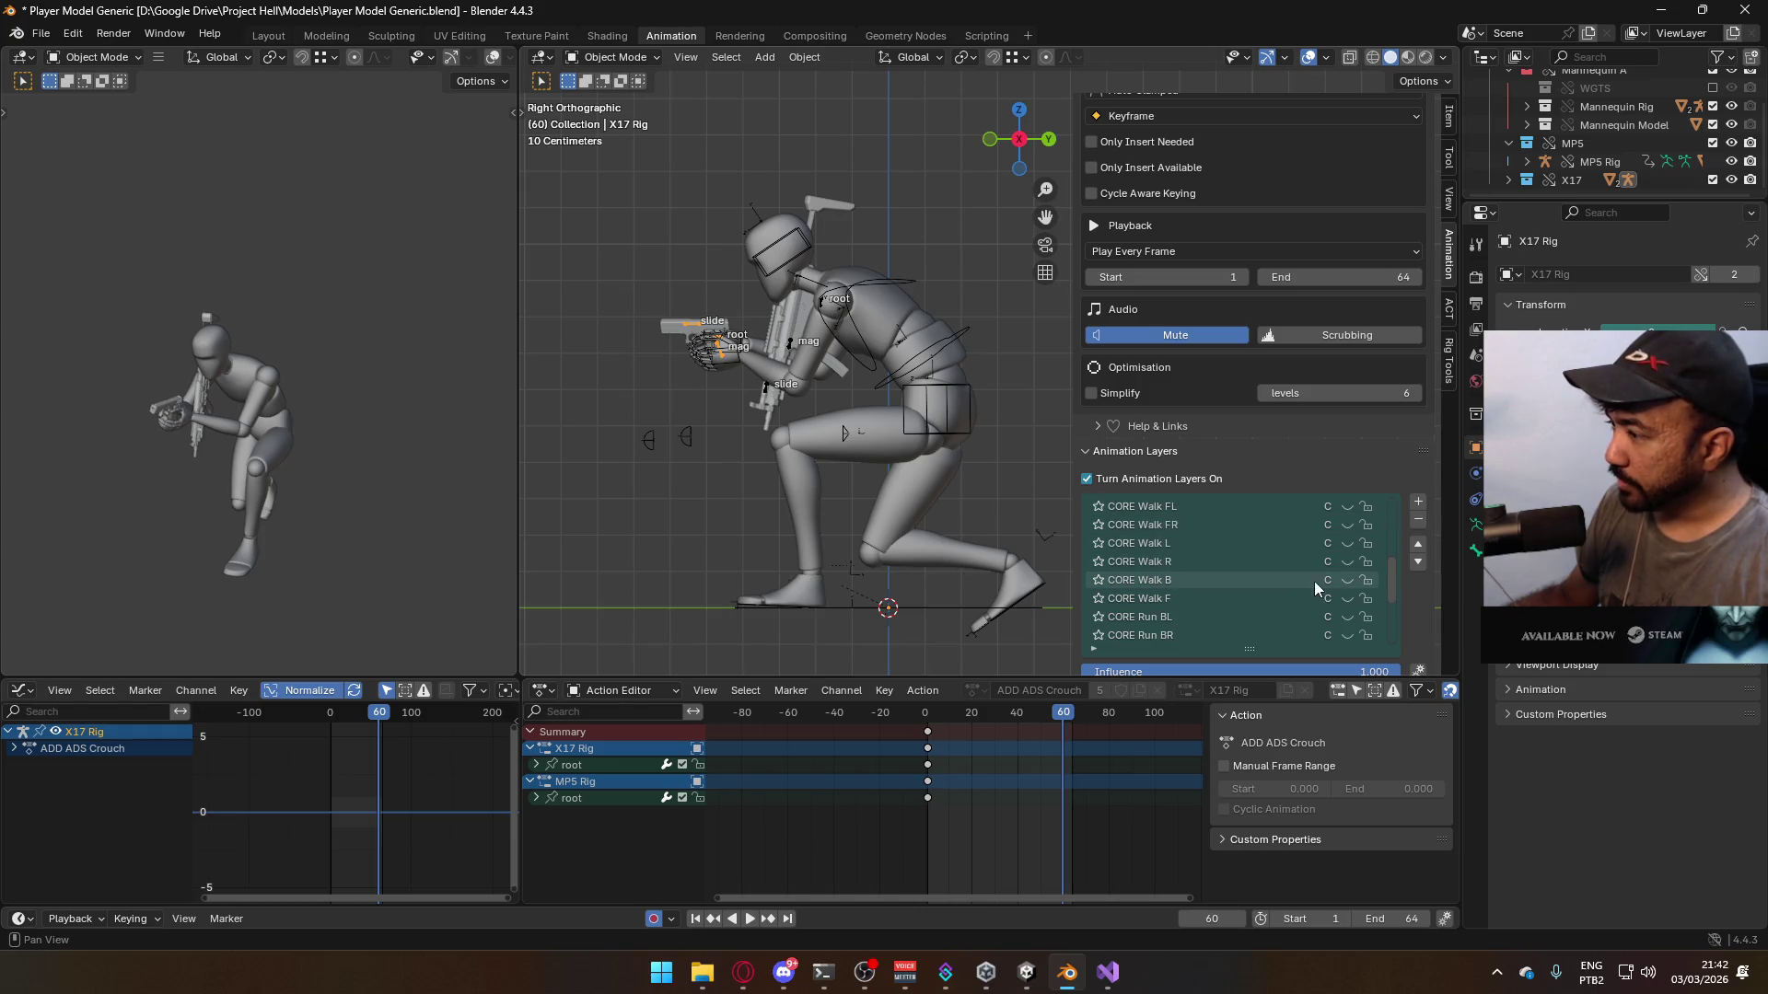
{"action": "left_click", "coordinate": [1346, 580]}
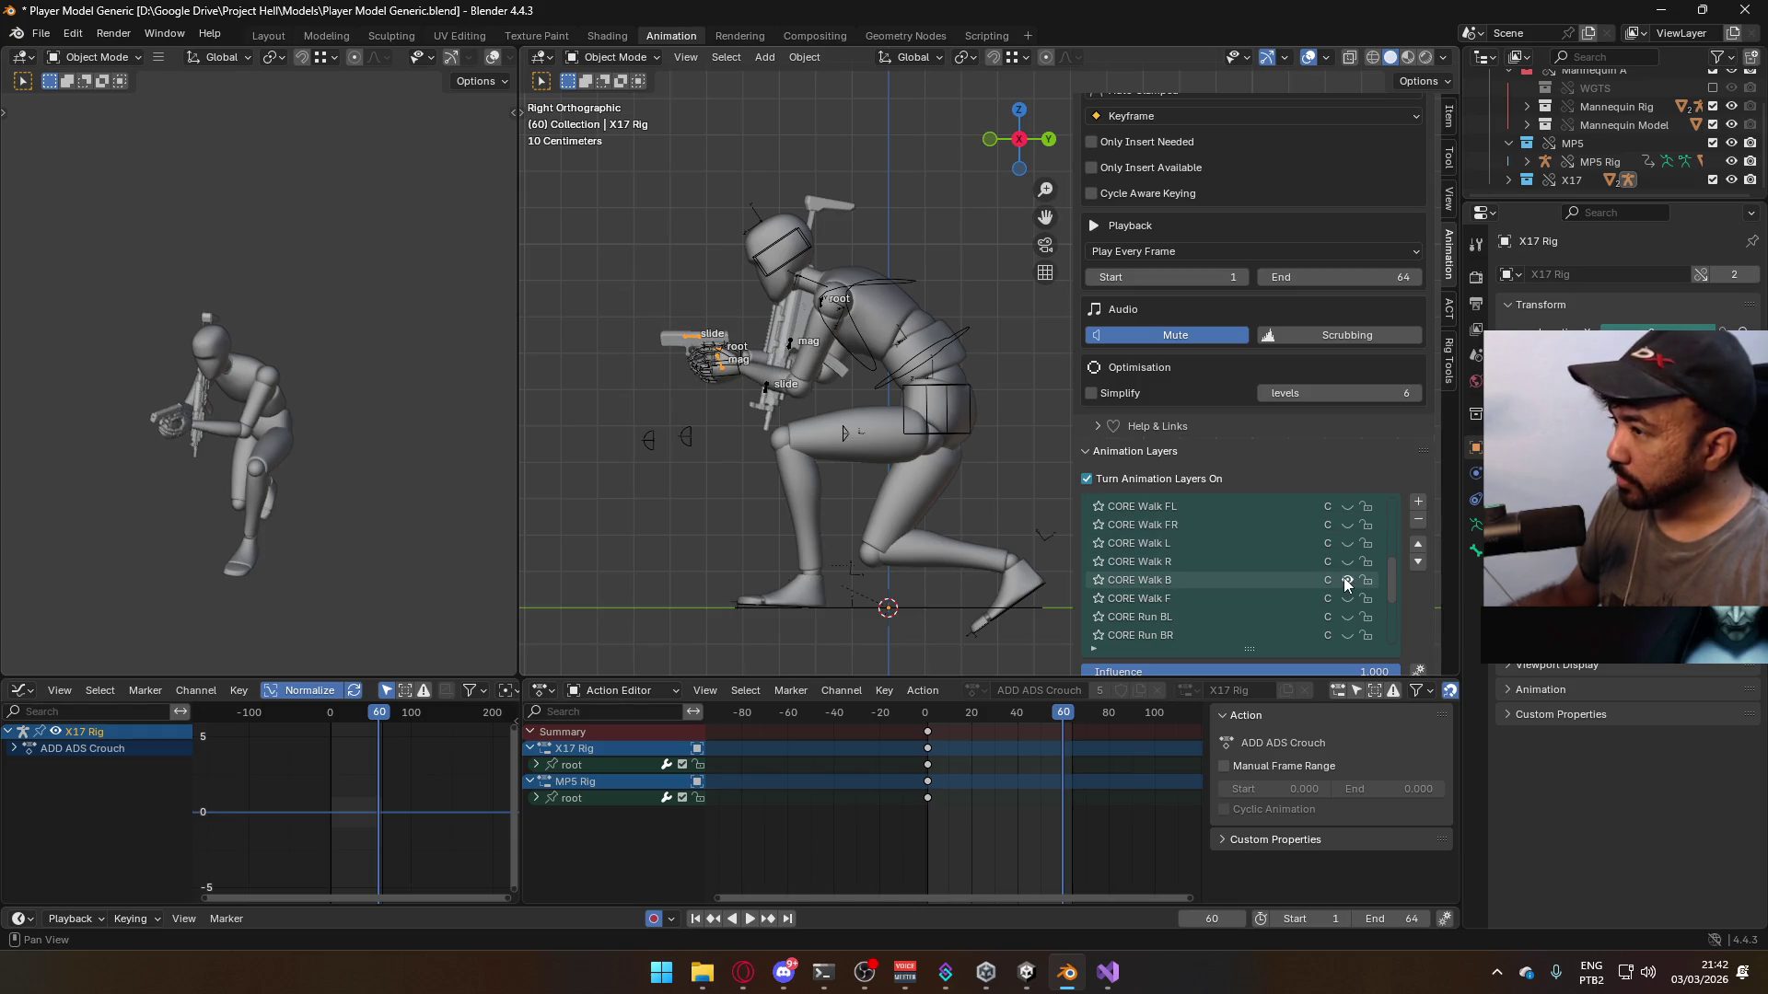
- Reselect the armature and make CORE Walk B its active layer
{"action": "left_click", "coordinate": [863, 347]}
{"action": "left_click", "coordinate": [883, 340]}
{"action": "left_click", "coordinate": [921, 394]}
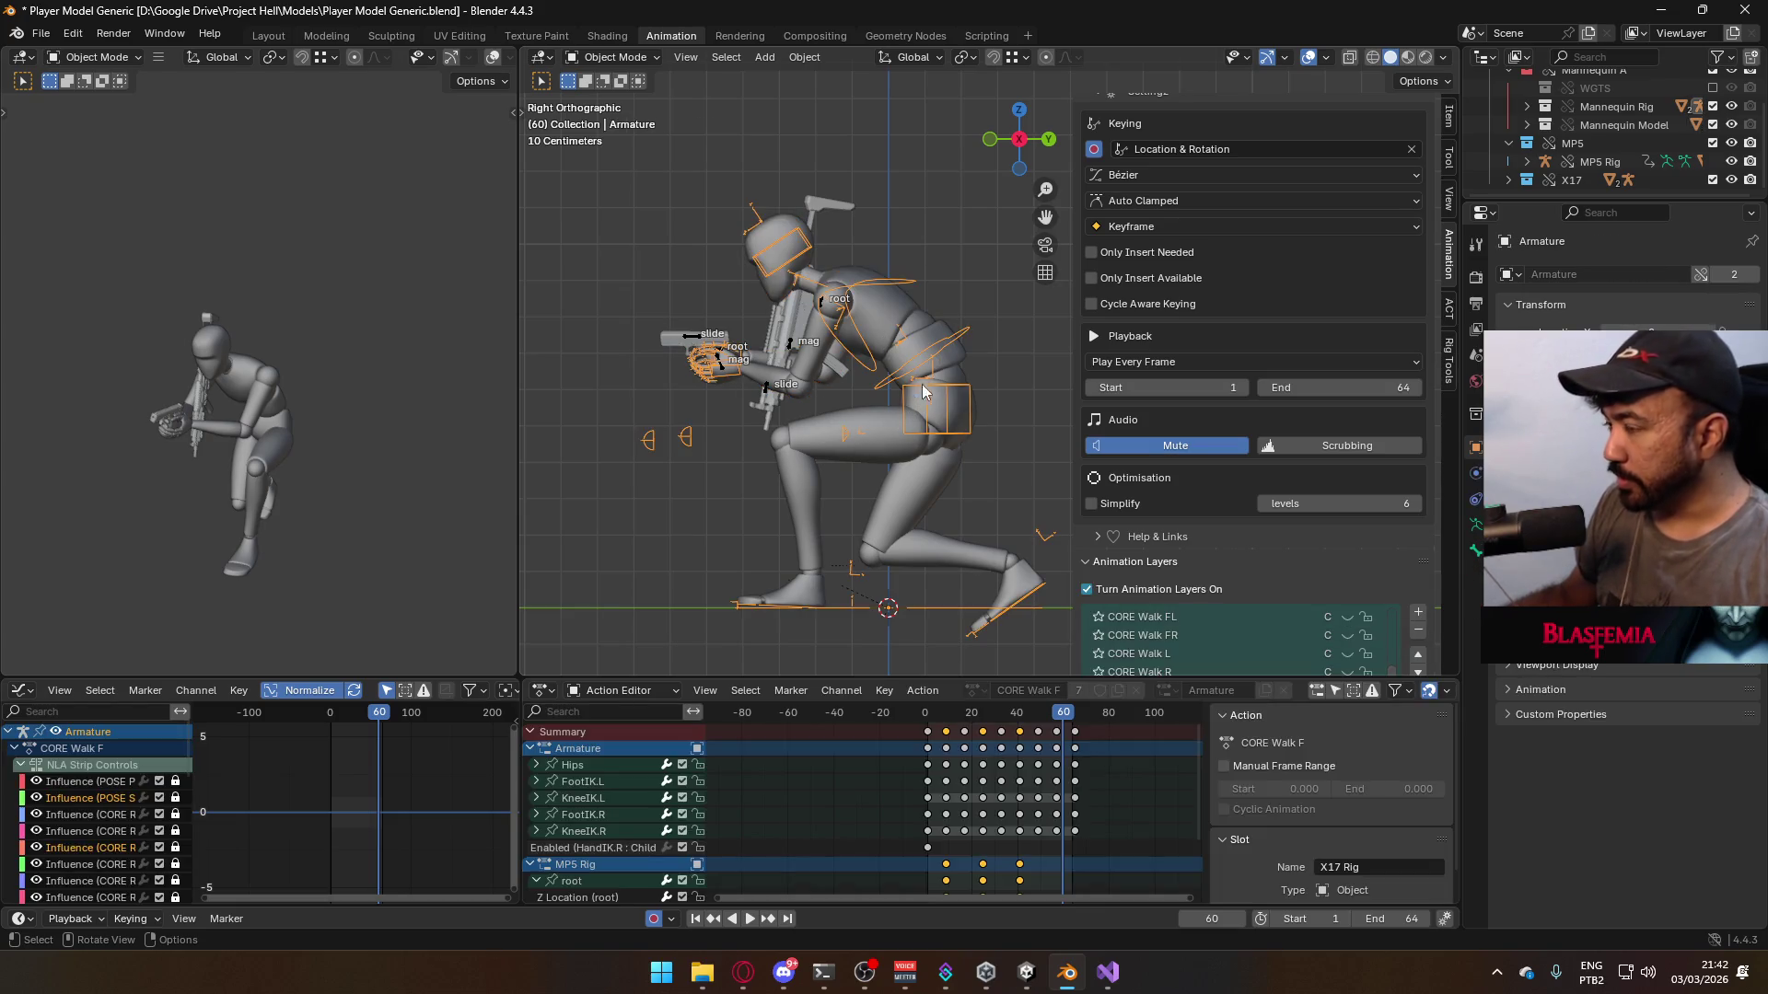
{"action": "left_click", "coordinate": [955, 374]}
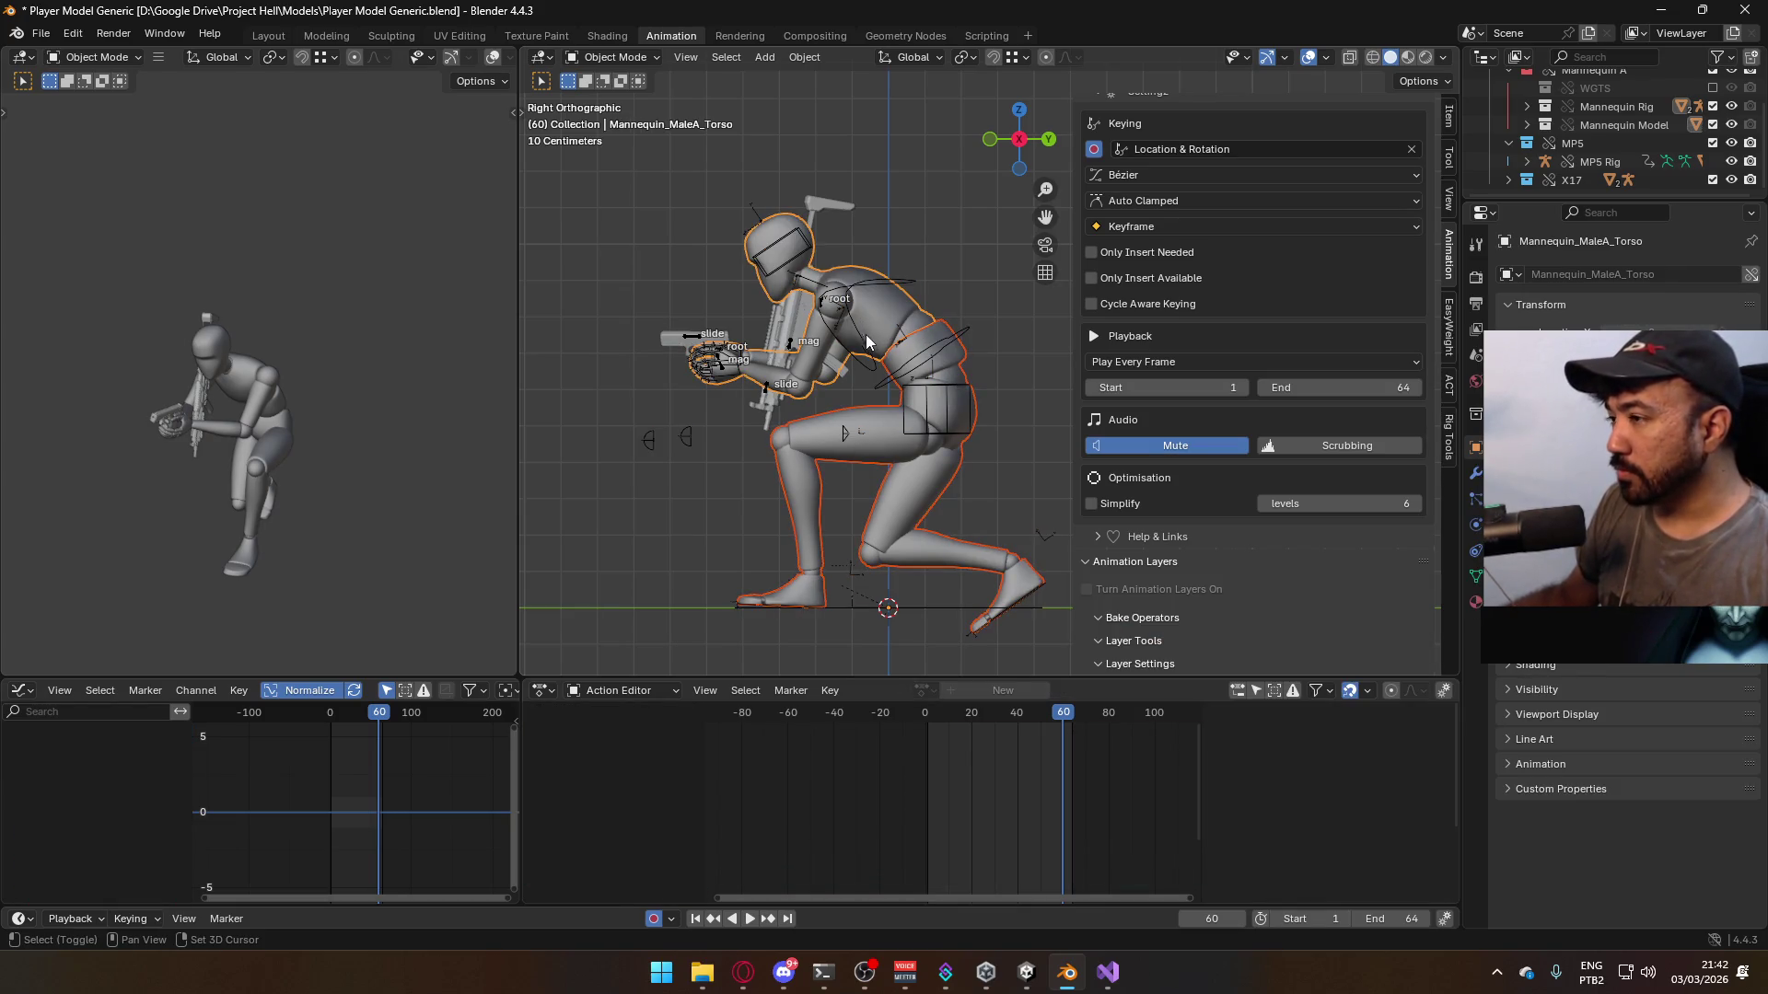
{"action": "left_click", "coordinate": [867, 337]}
{"action": "scroll", "coordinate": [1397, 470], "scroll_direction": "down", "scroll_amount": 5}
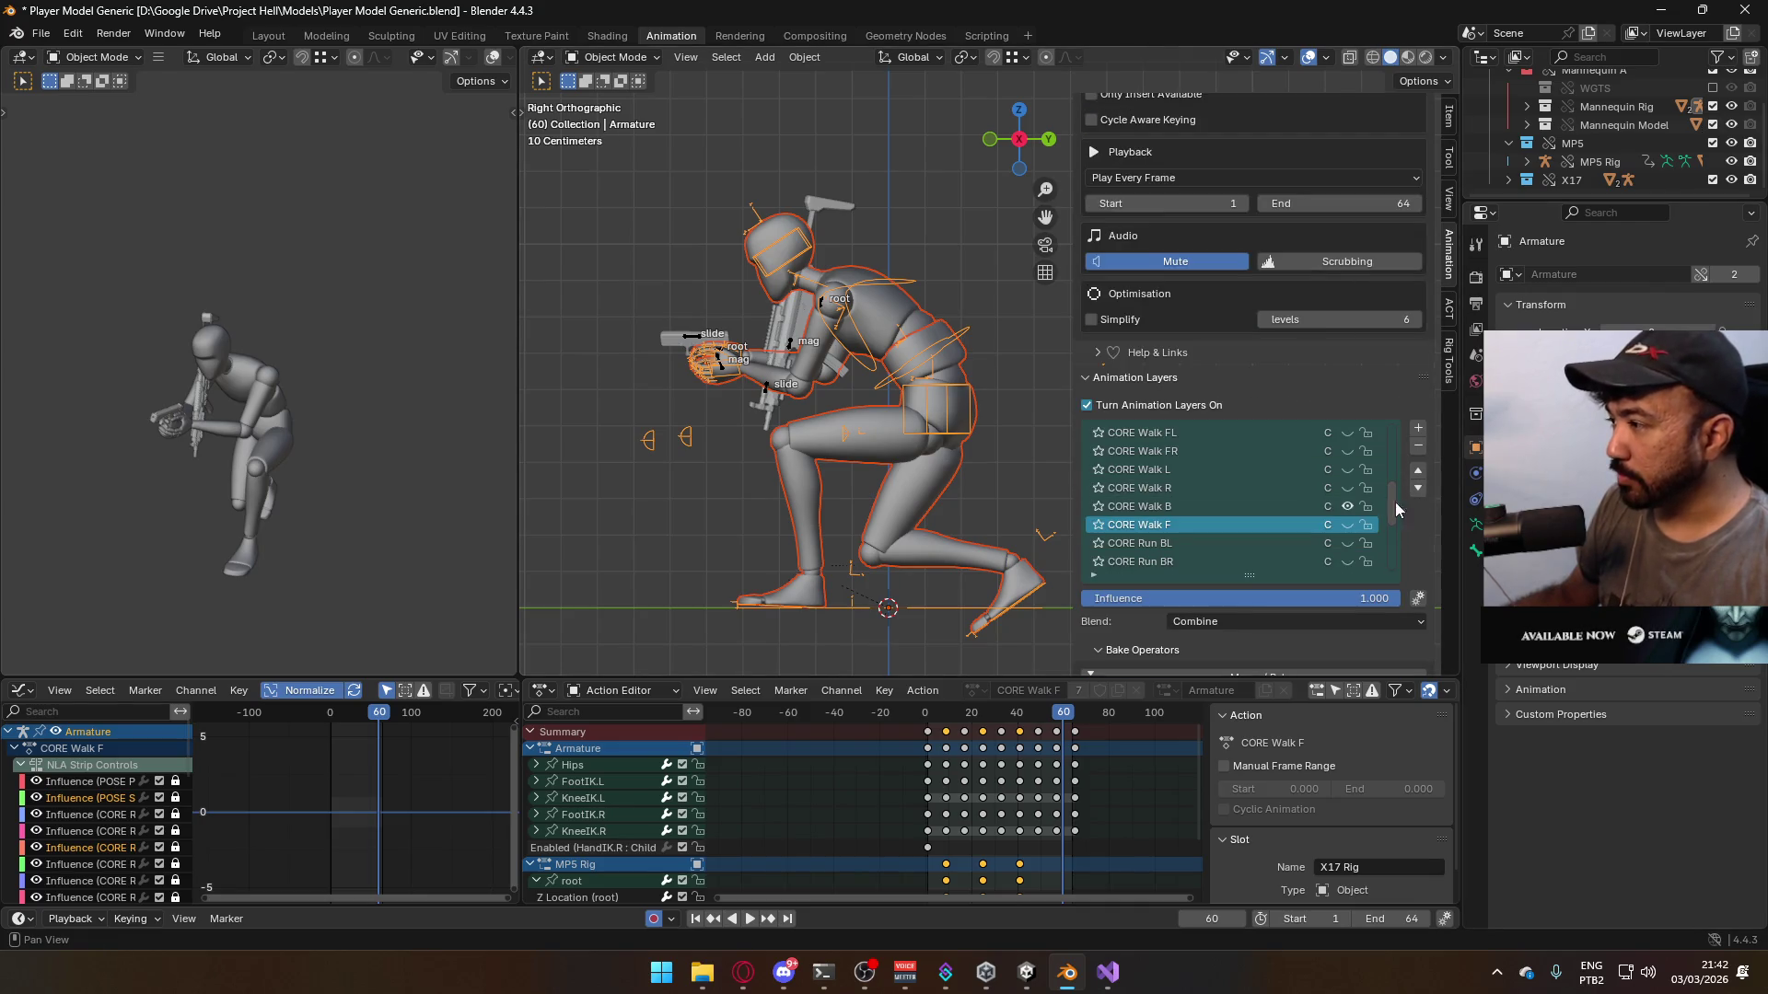
{"action": "left_click", "coordinate": [1247, 506]}
{"action": "scroll", "coordinate": [1395, 497], "scroll_direction": "down", "scroll_amount": 4}
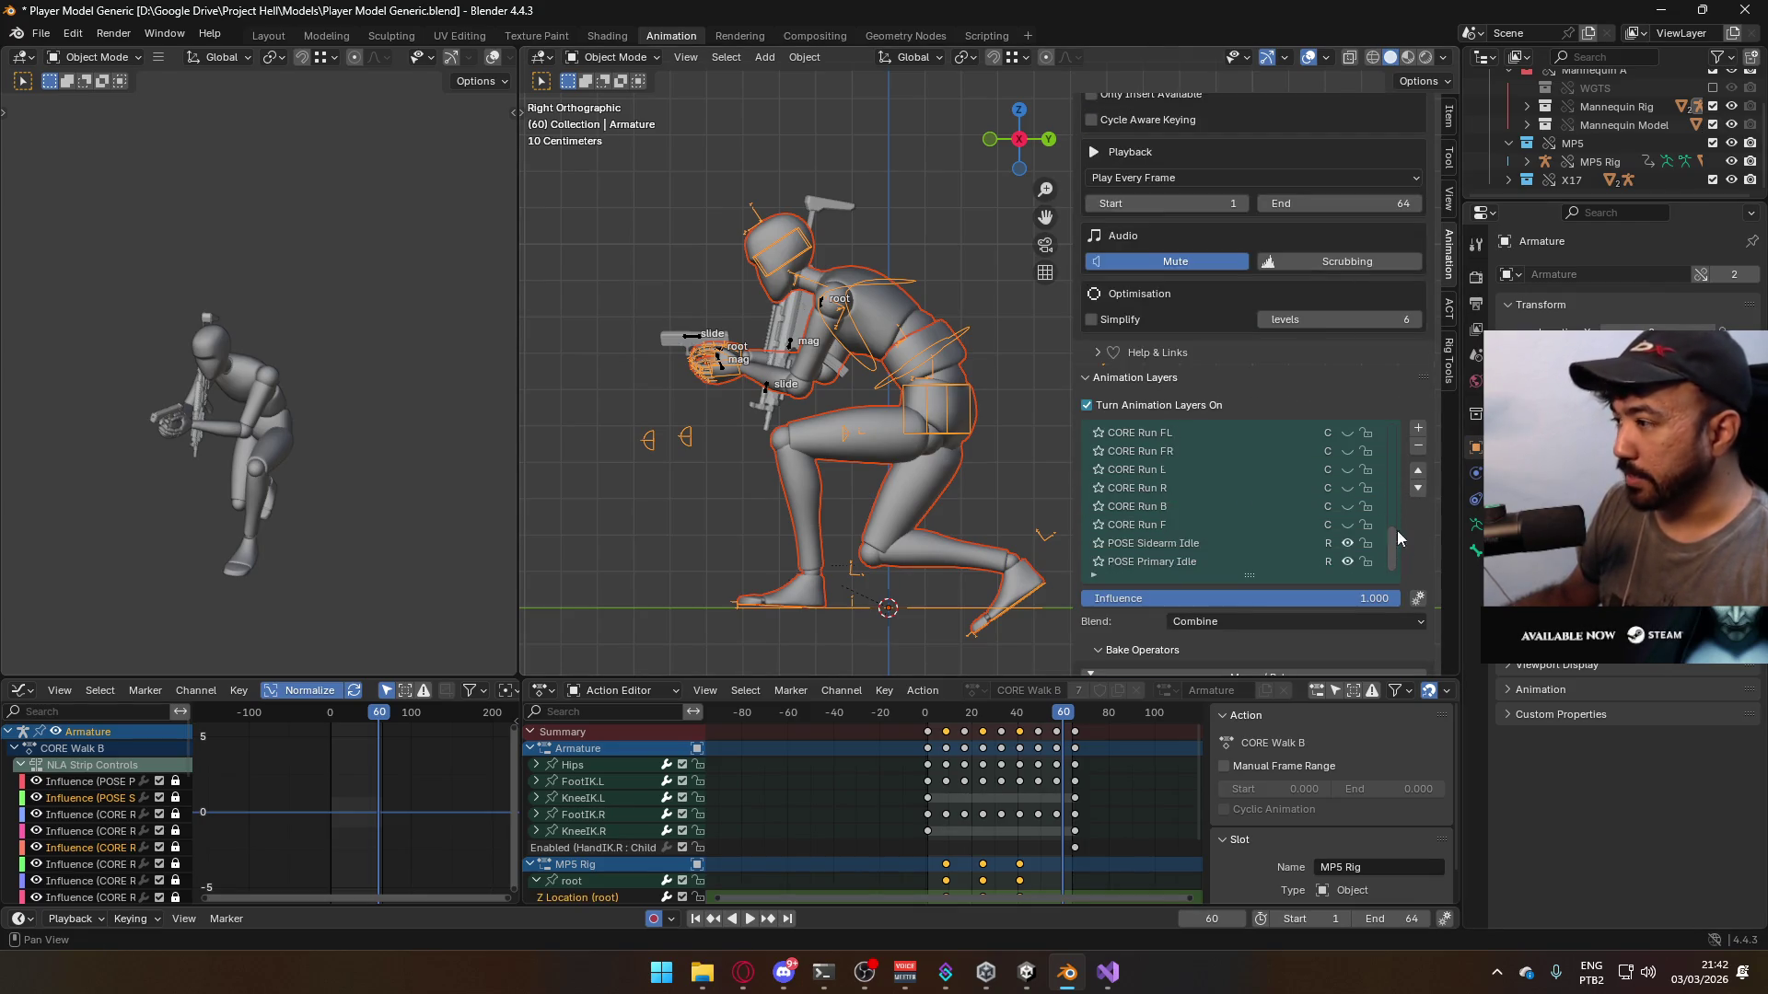
- Save, preview the playback, return the playhead to frame 1, and save again
{"action": "key", "text": "ctrl+s"}
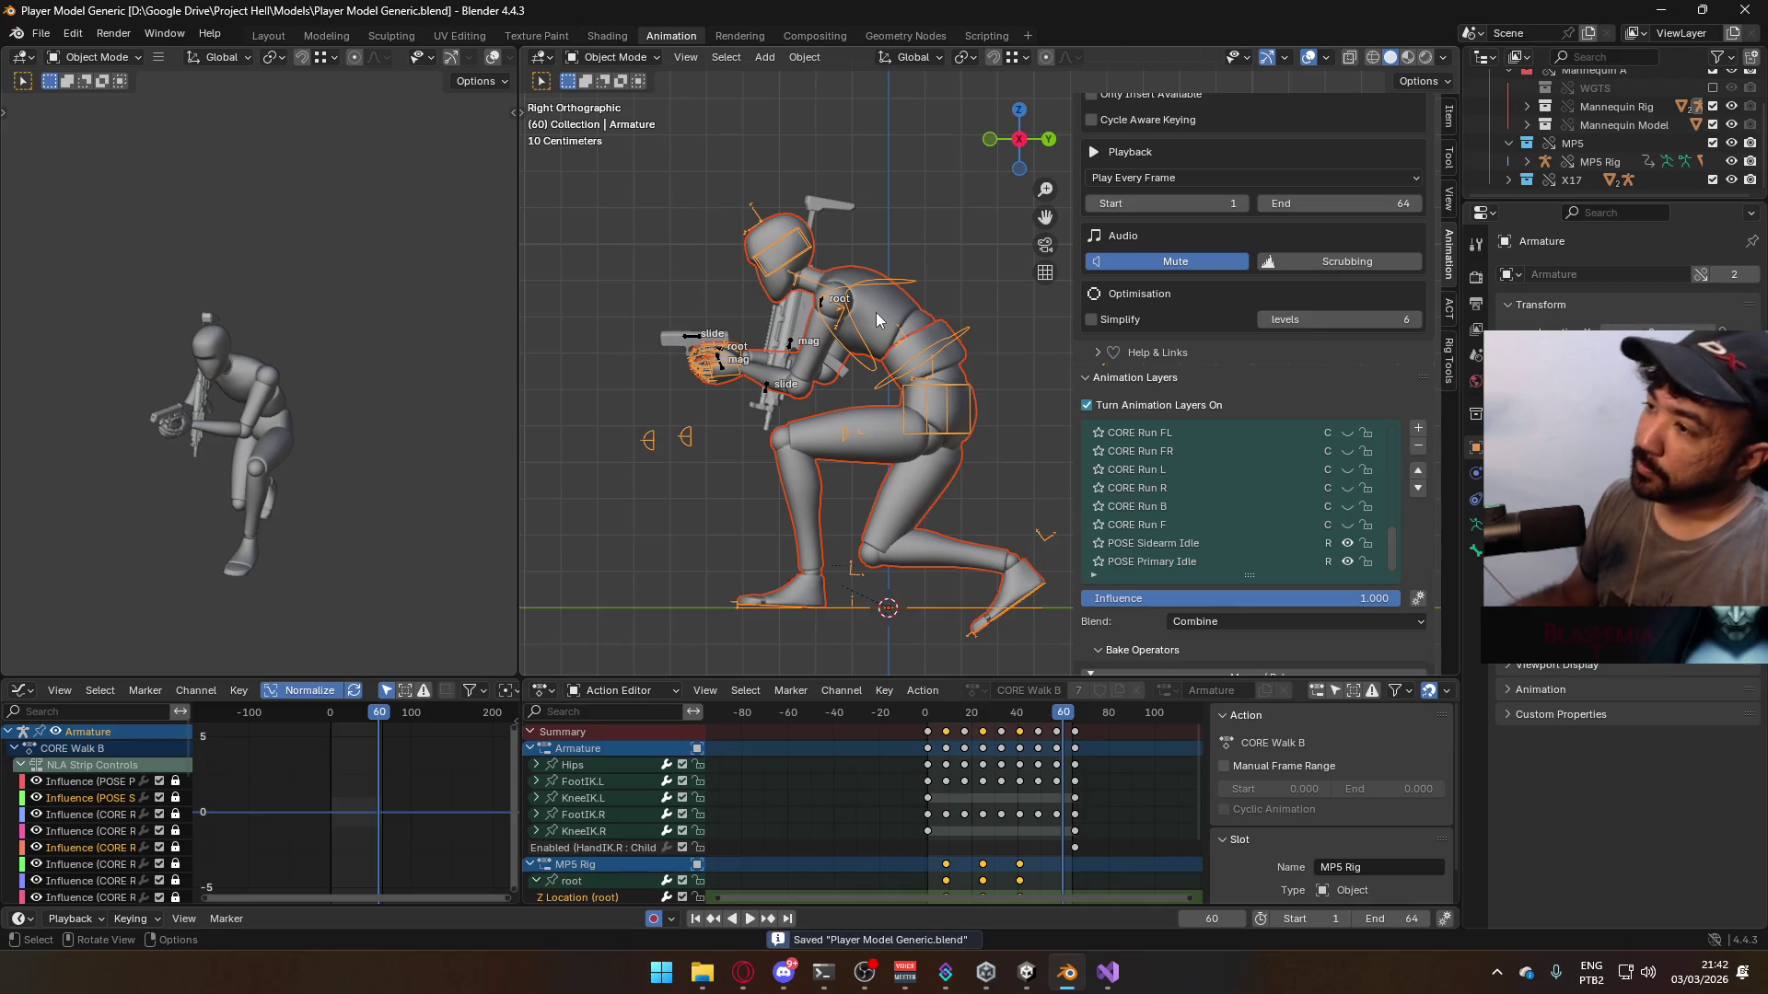
{"action": "key", "text": "space"}
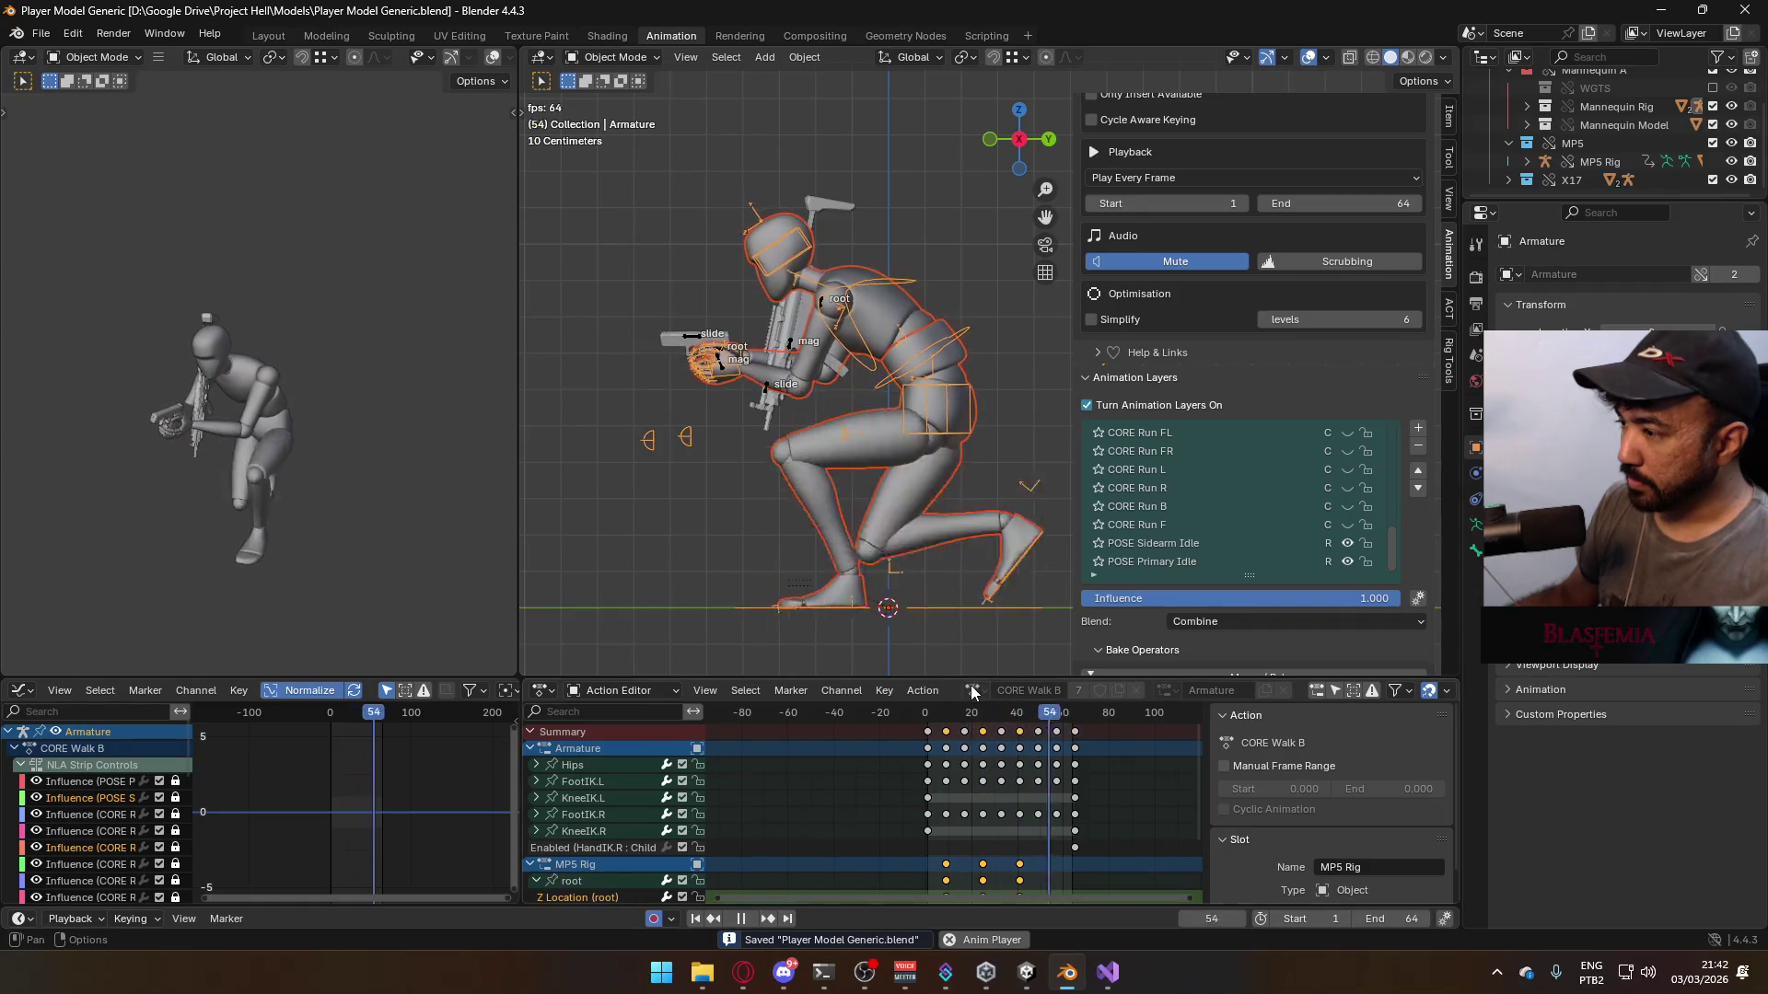
{"action": "key", "text": "space"}
{"action": "left_click", "coordinate": [929, 714]}
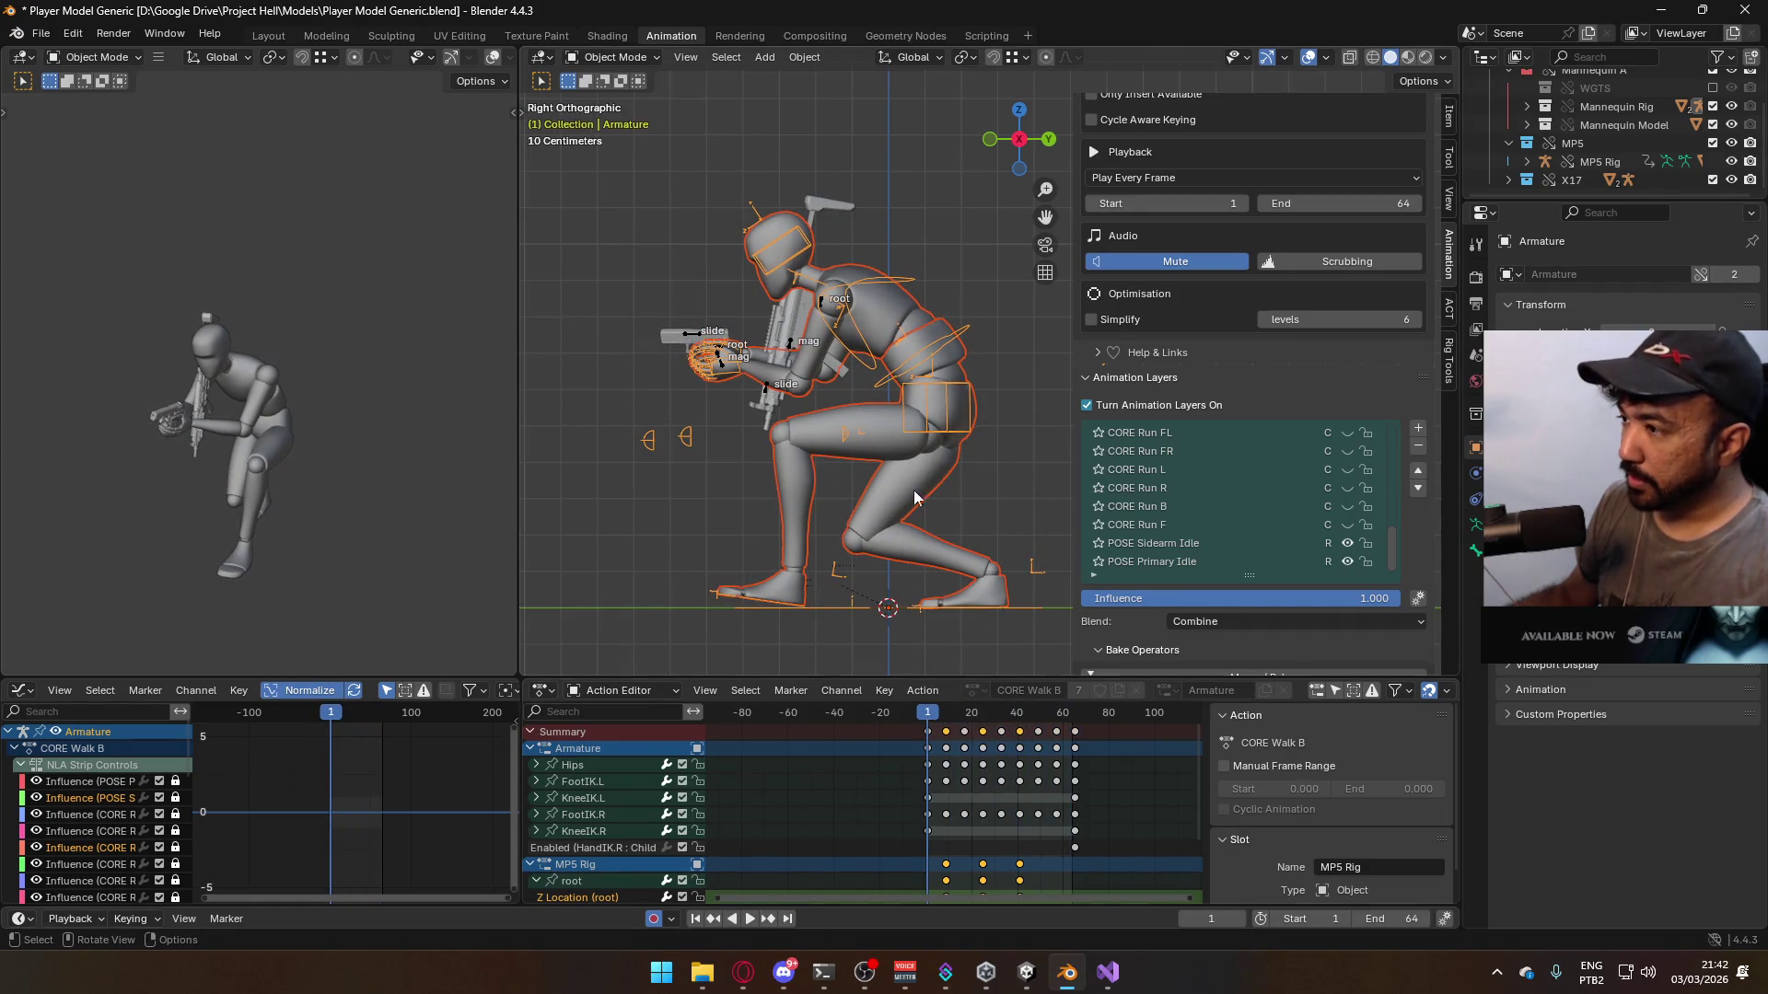
{"action": "key", "text": "ctrl+s"}
{"action": "left_click", "coordinate": [40, 33]}
- Choose FBX, set the file name to Model@Hipfire Sidearm Crouch B.fbx, and export
{"action": "mouse_move", "coordinate": [146, 318]}
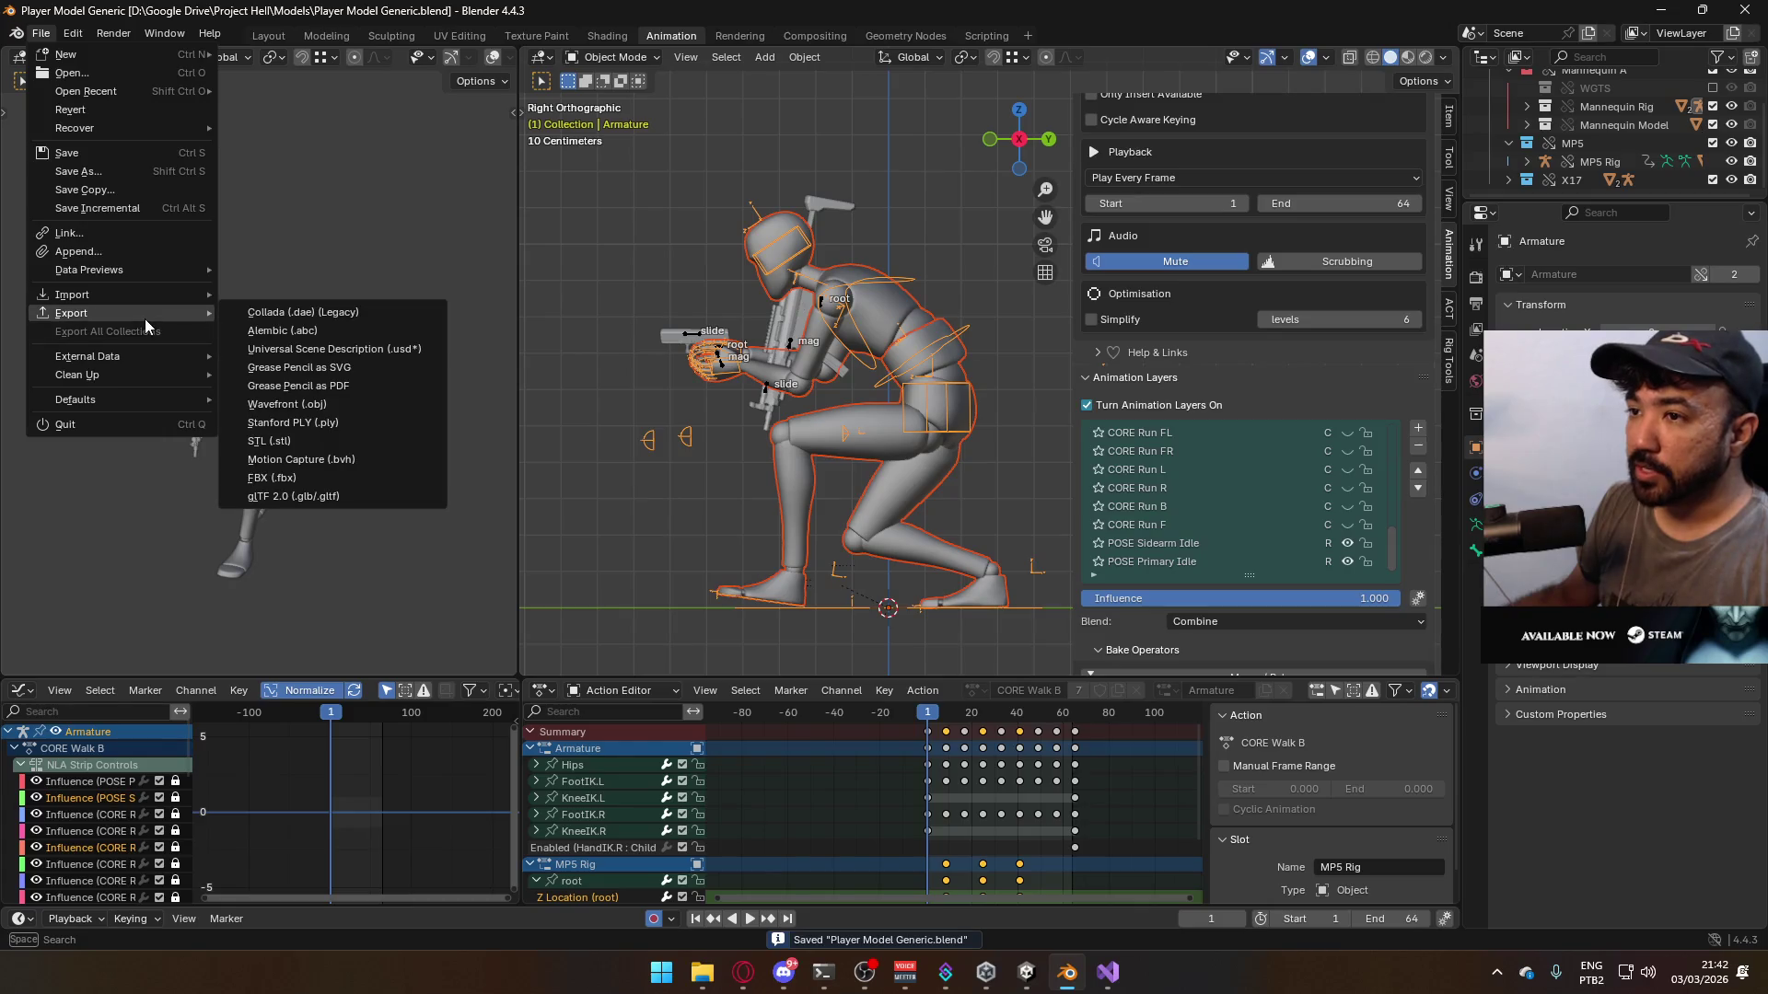
{"action": "left_click", "coordinate": [319, 481]}
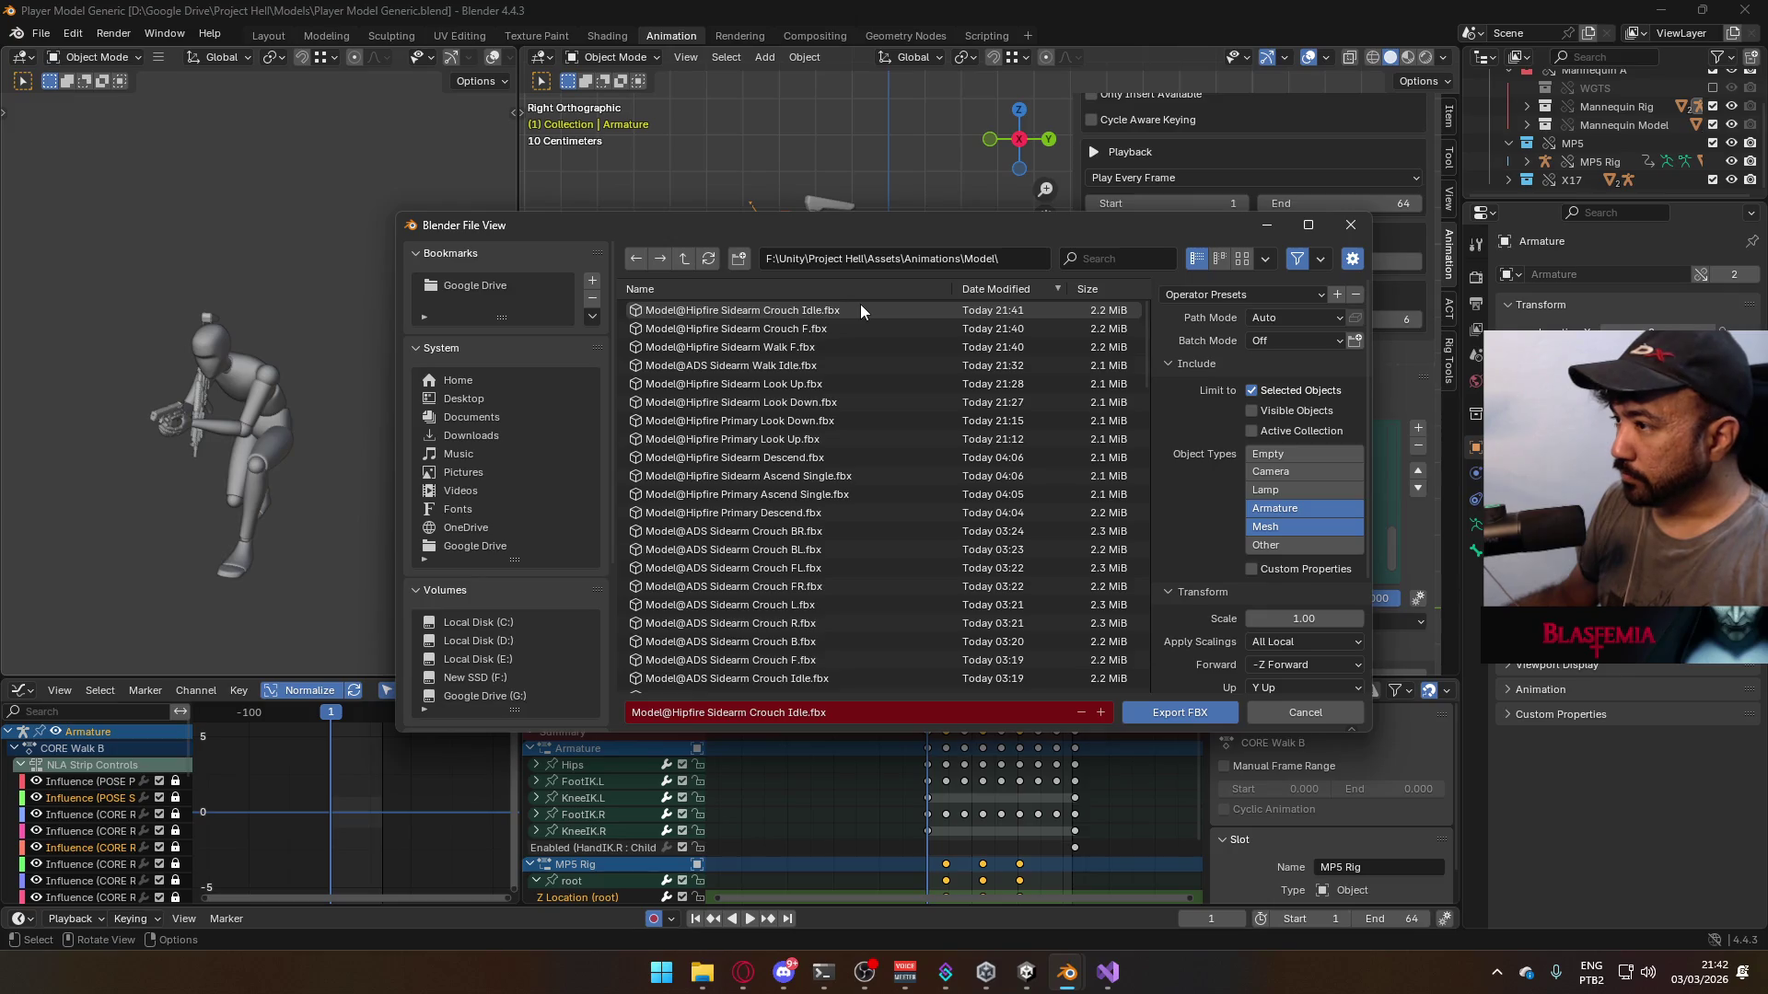
{"action": "scroll", "coordinate": [947, 501], "scroll_direction": "down", "scroll_amount": 3}
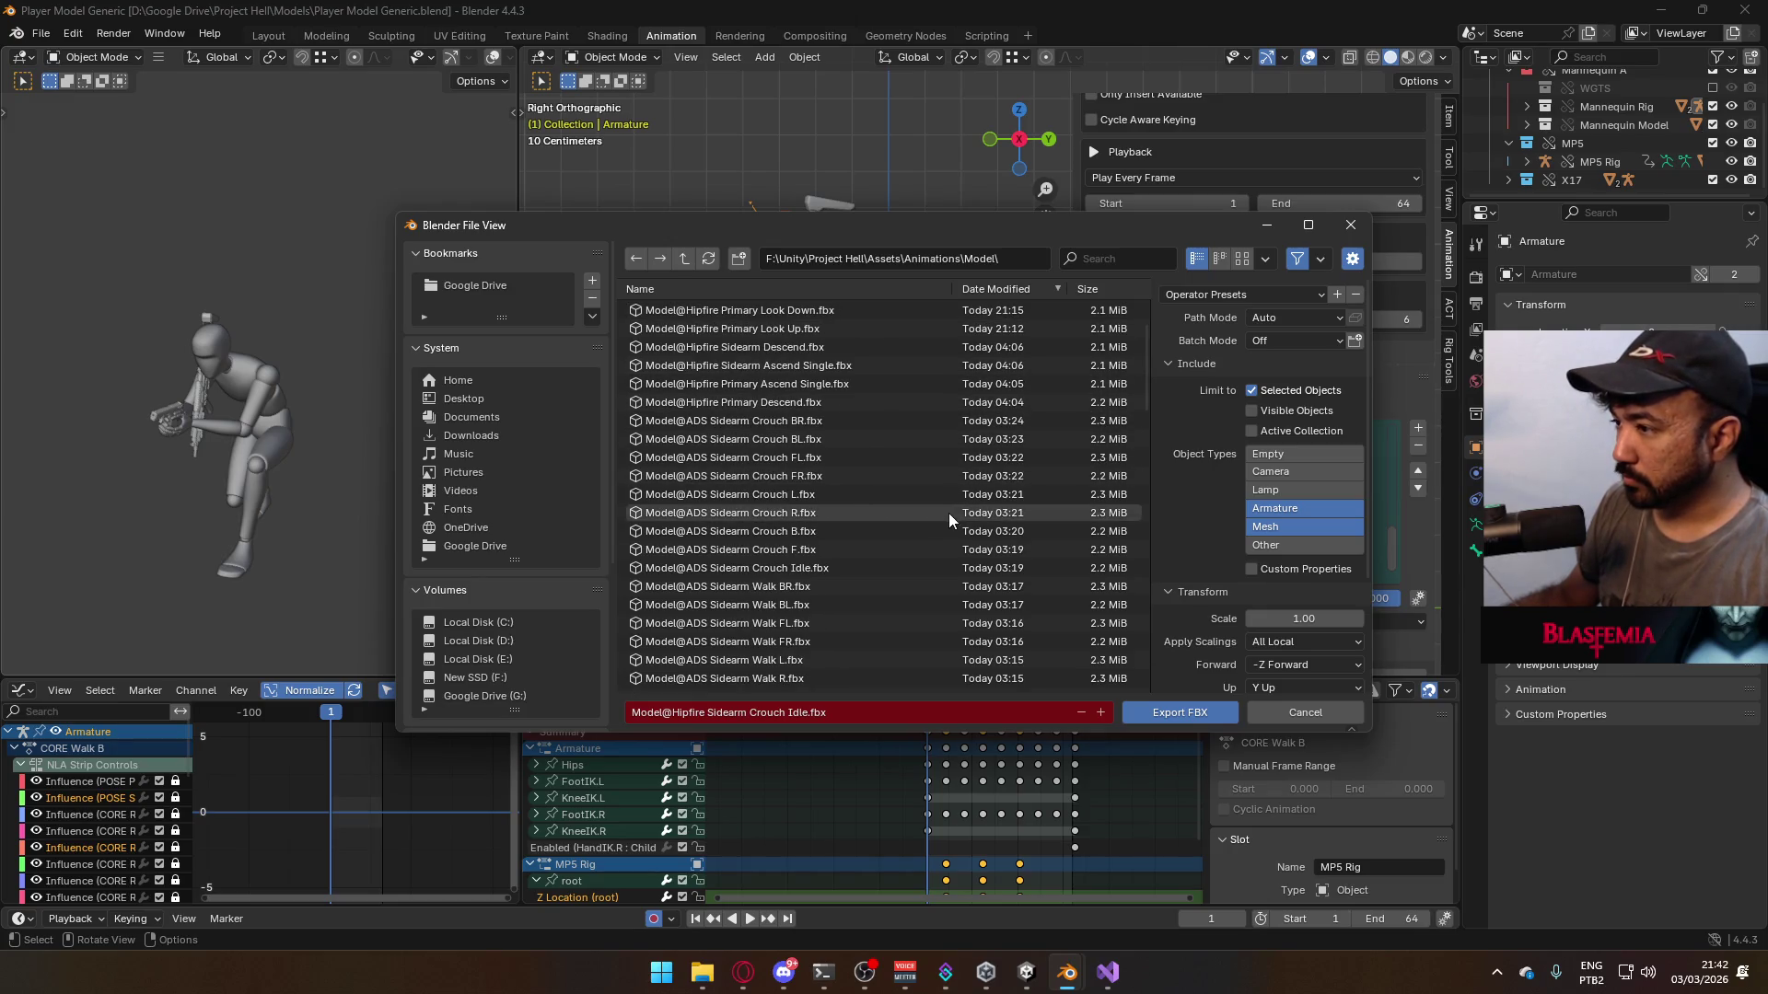
{"action": "left_click", "coordinate": [865, 532]}
{"action": "scroll", "coordinate": [898, 518], "scroll_direction": "down", "scroll_amount": 10}
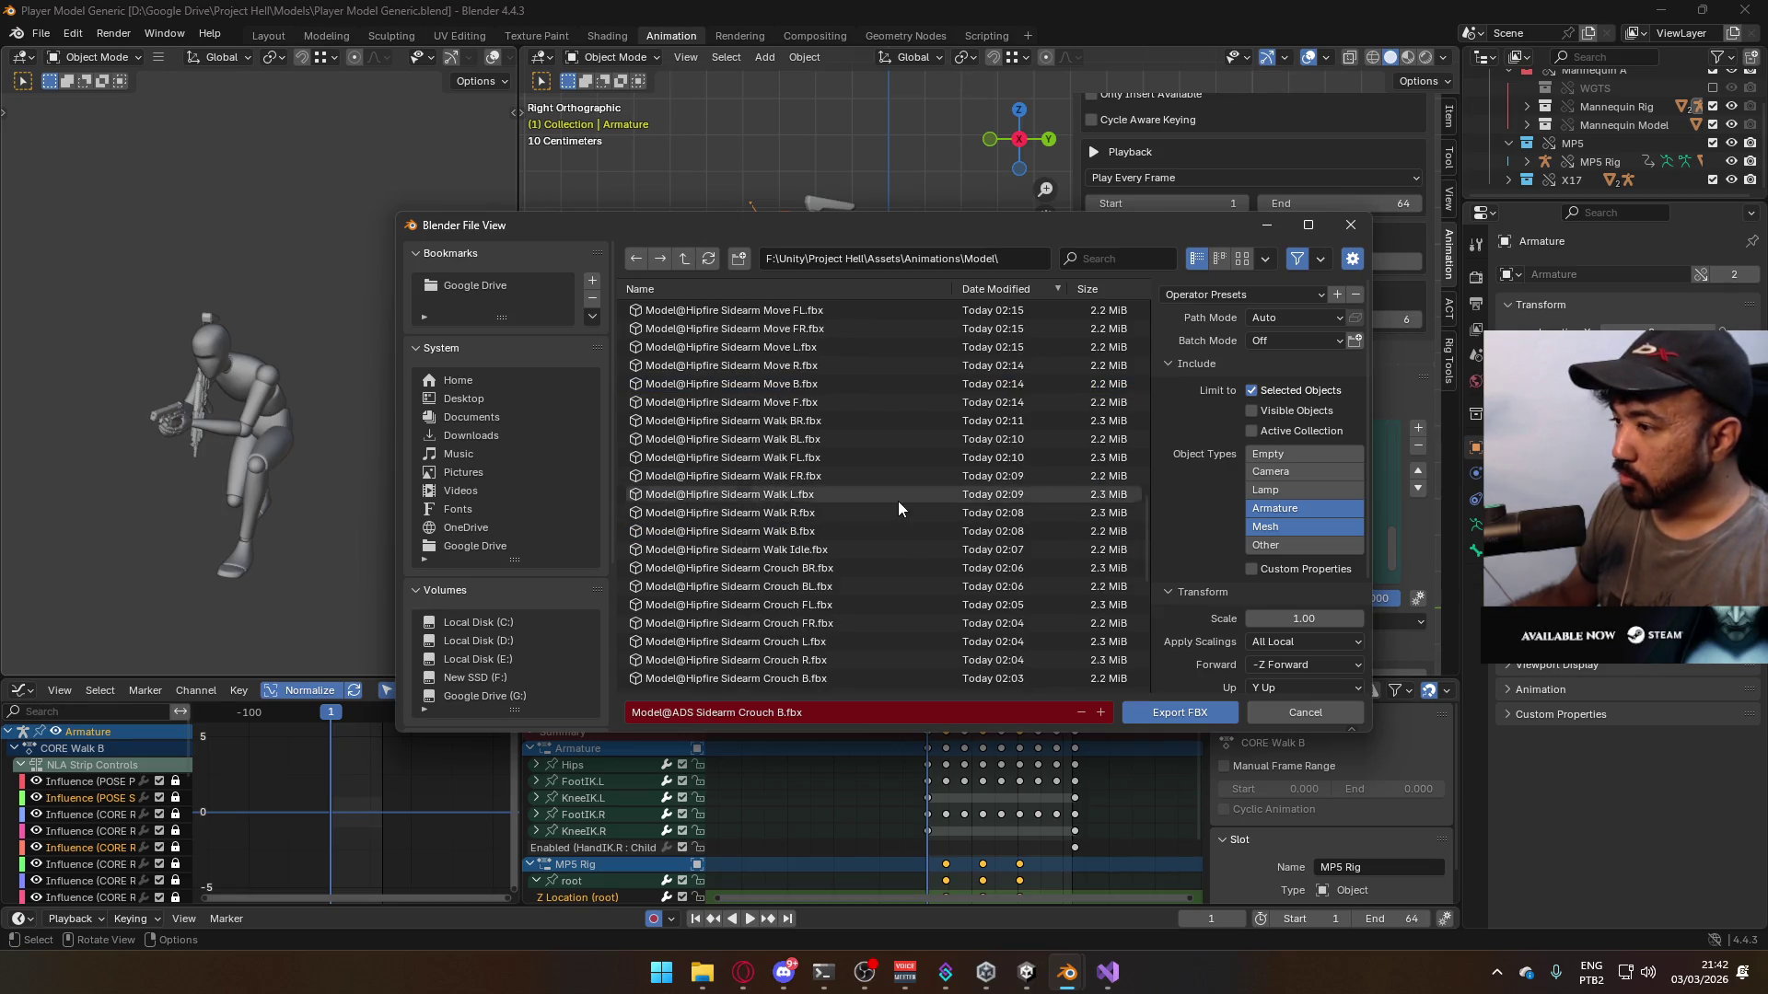
{"action": "scroll", "coordinate": [900, 501], "scroll_direction": "down", "scroll_amount": 5}
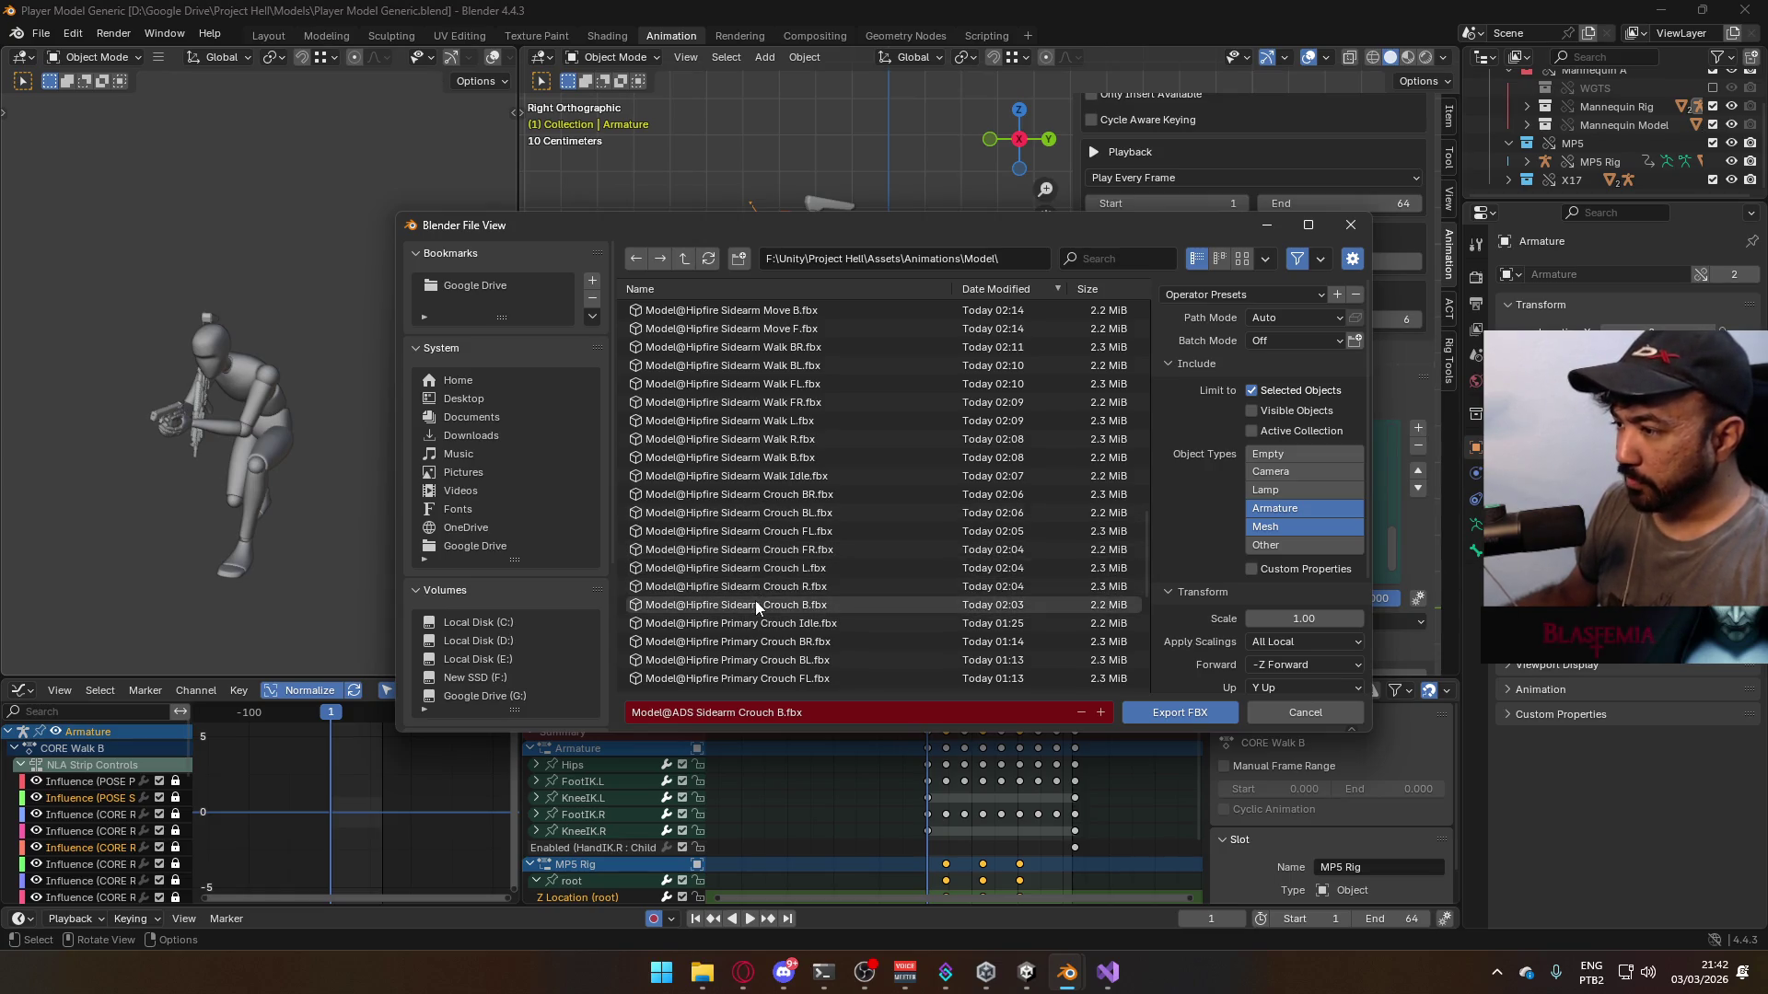
{"action": "left_click", "coordinate": [817, 606]}
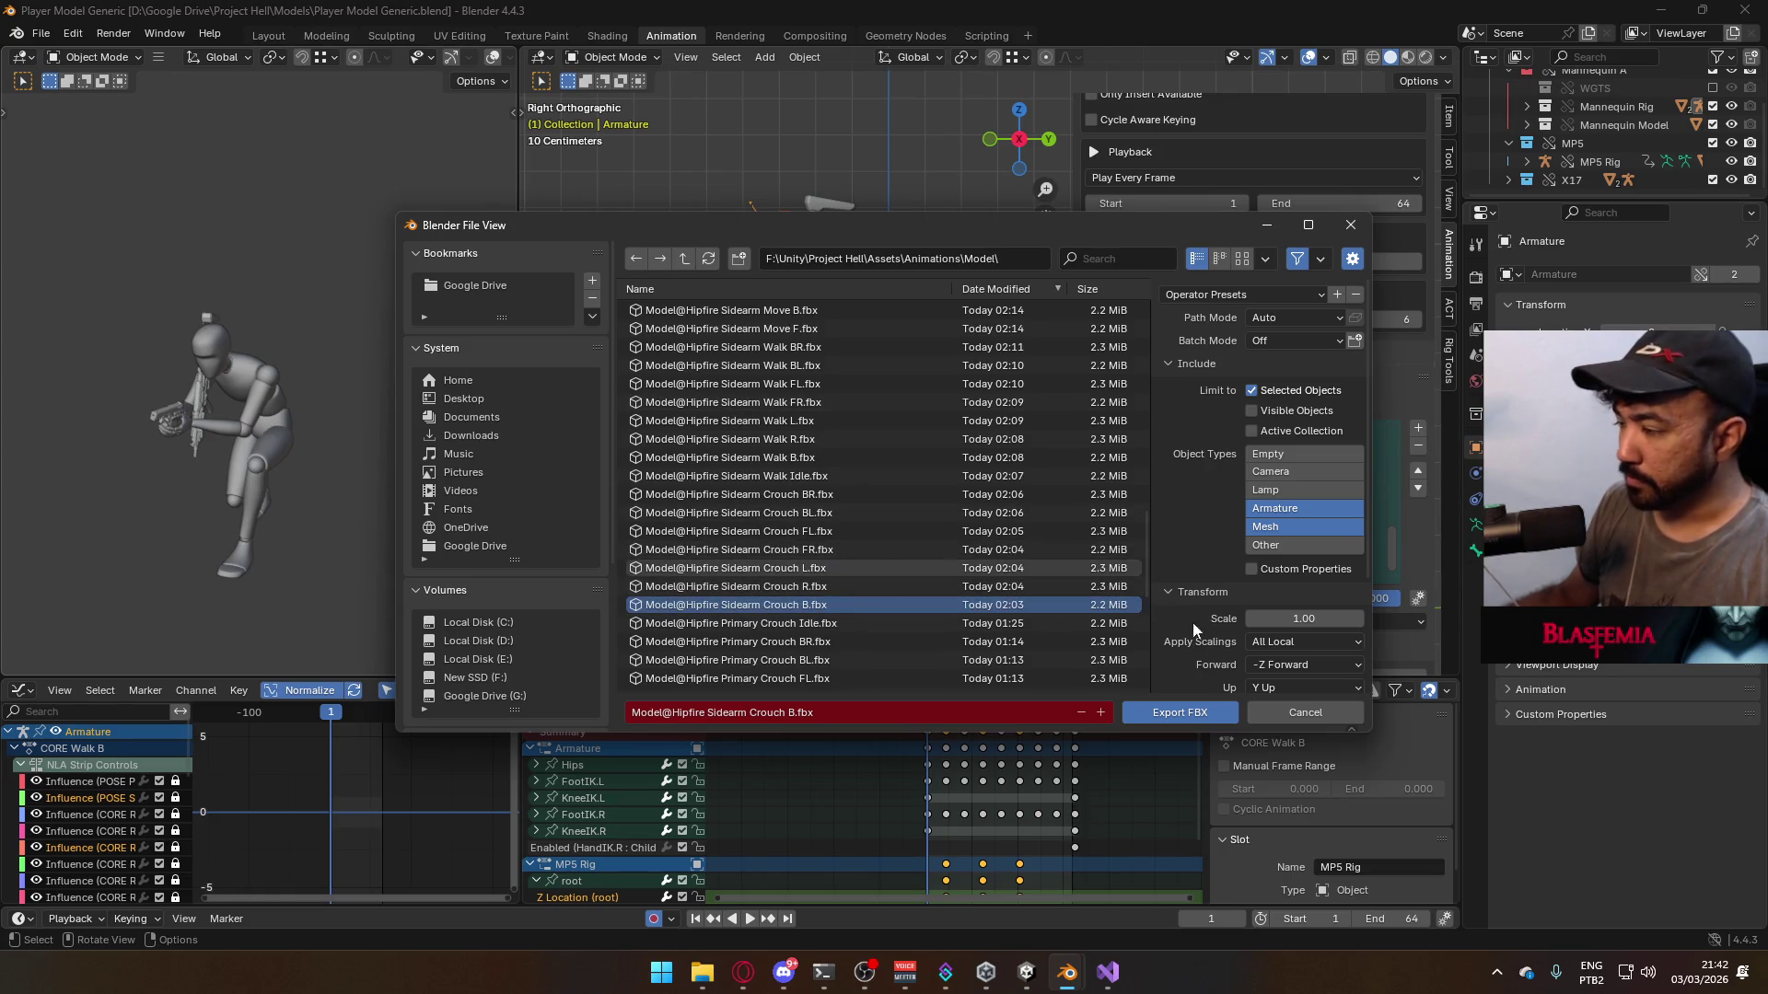
{"action": "left_click", "coordinate": [1163, 709]}
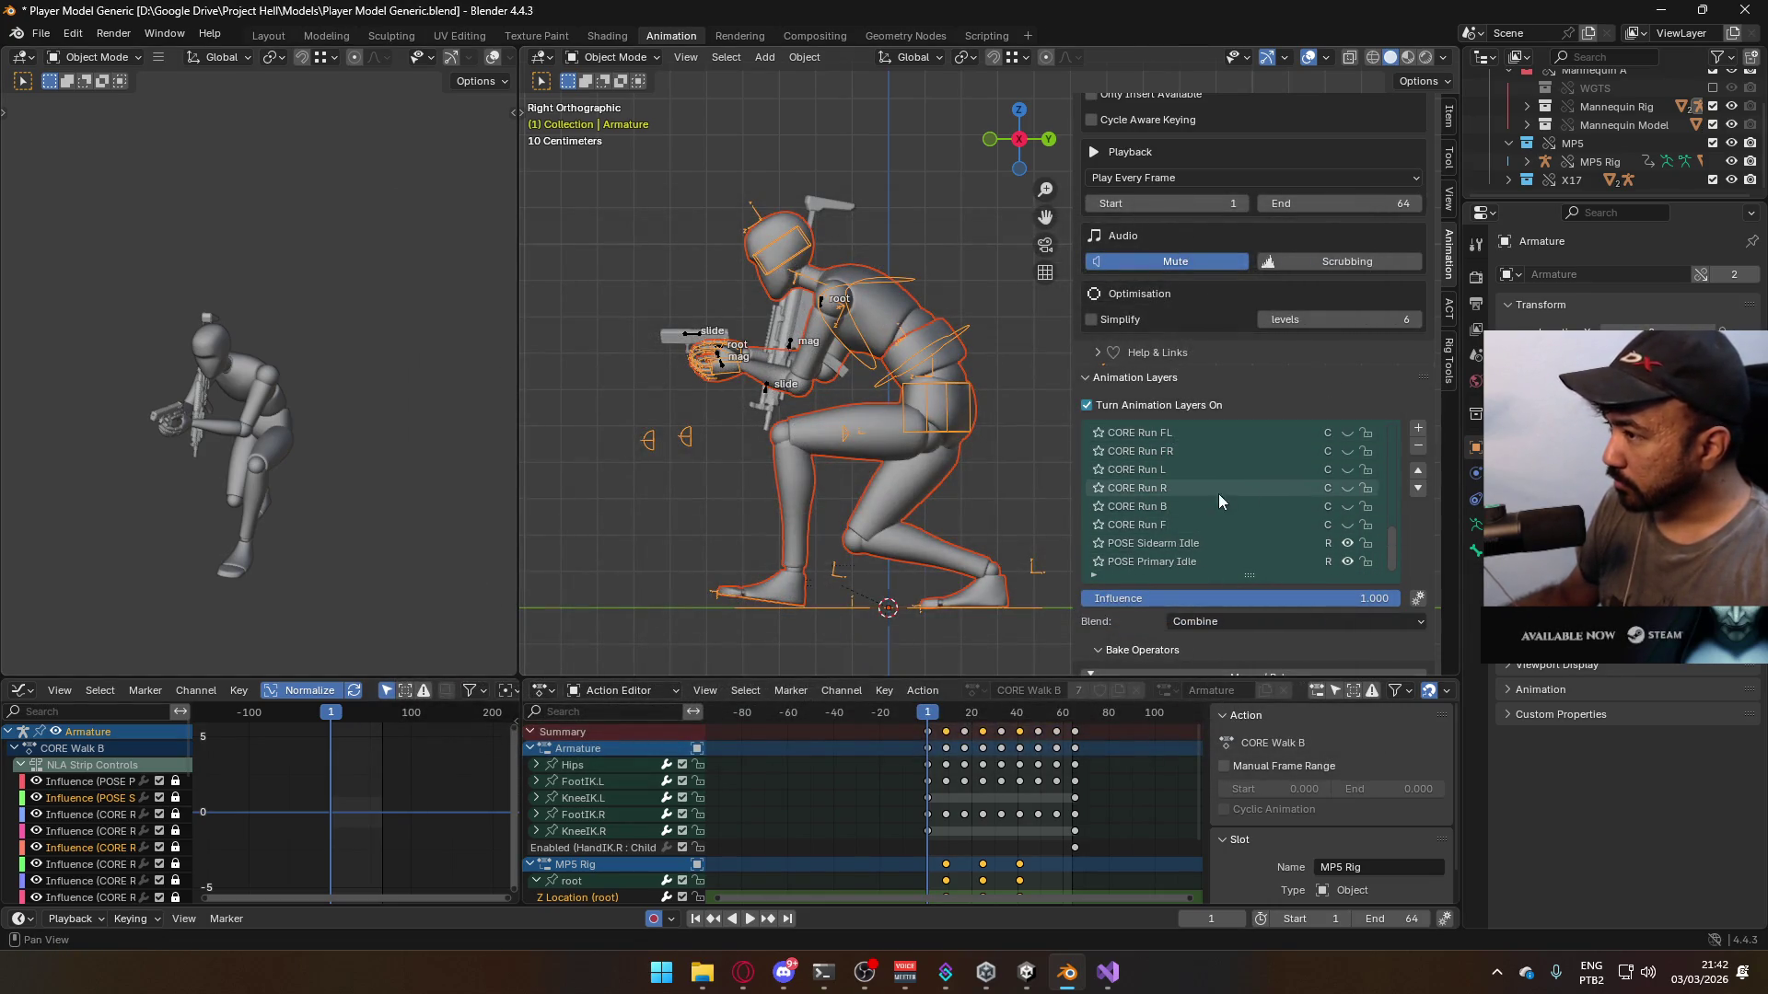
- Preview the animation from the front view, then stop playback at frame 1
{"action": "key", "text": "KP_1"}
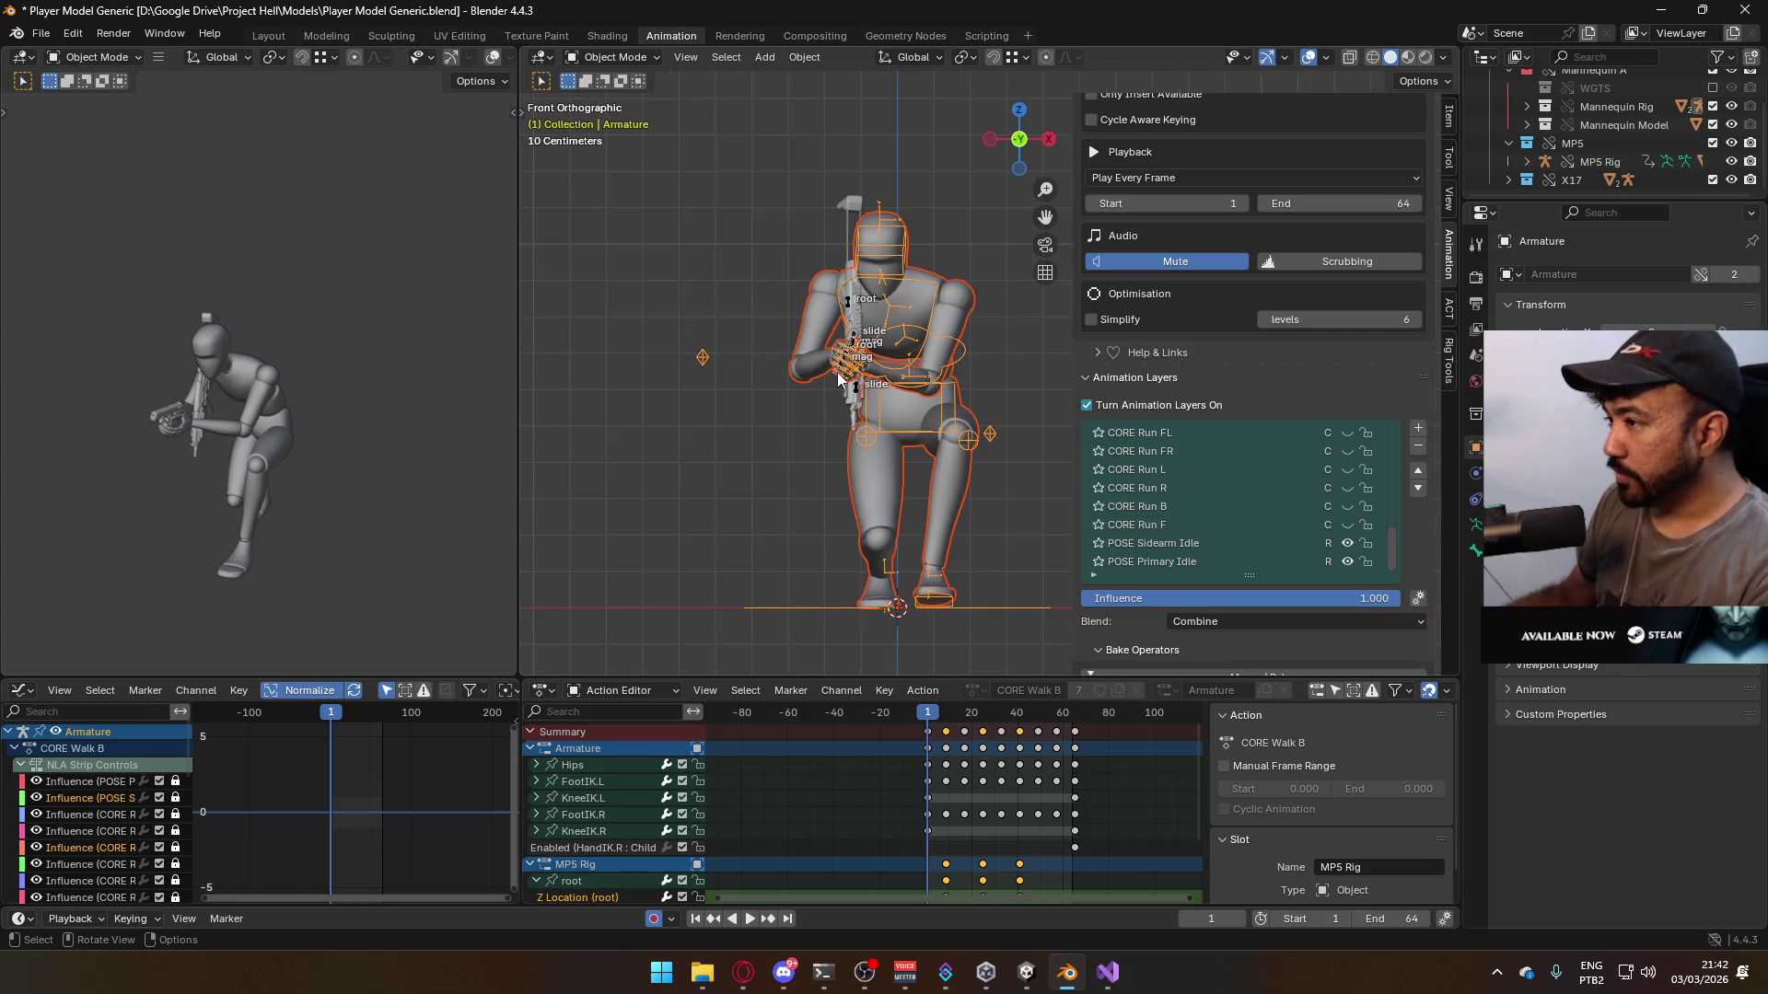
{"action": "key", "text": "space"}
{"action": "key", "text": "space"}
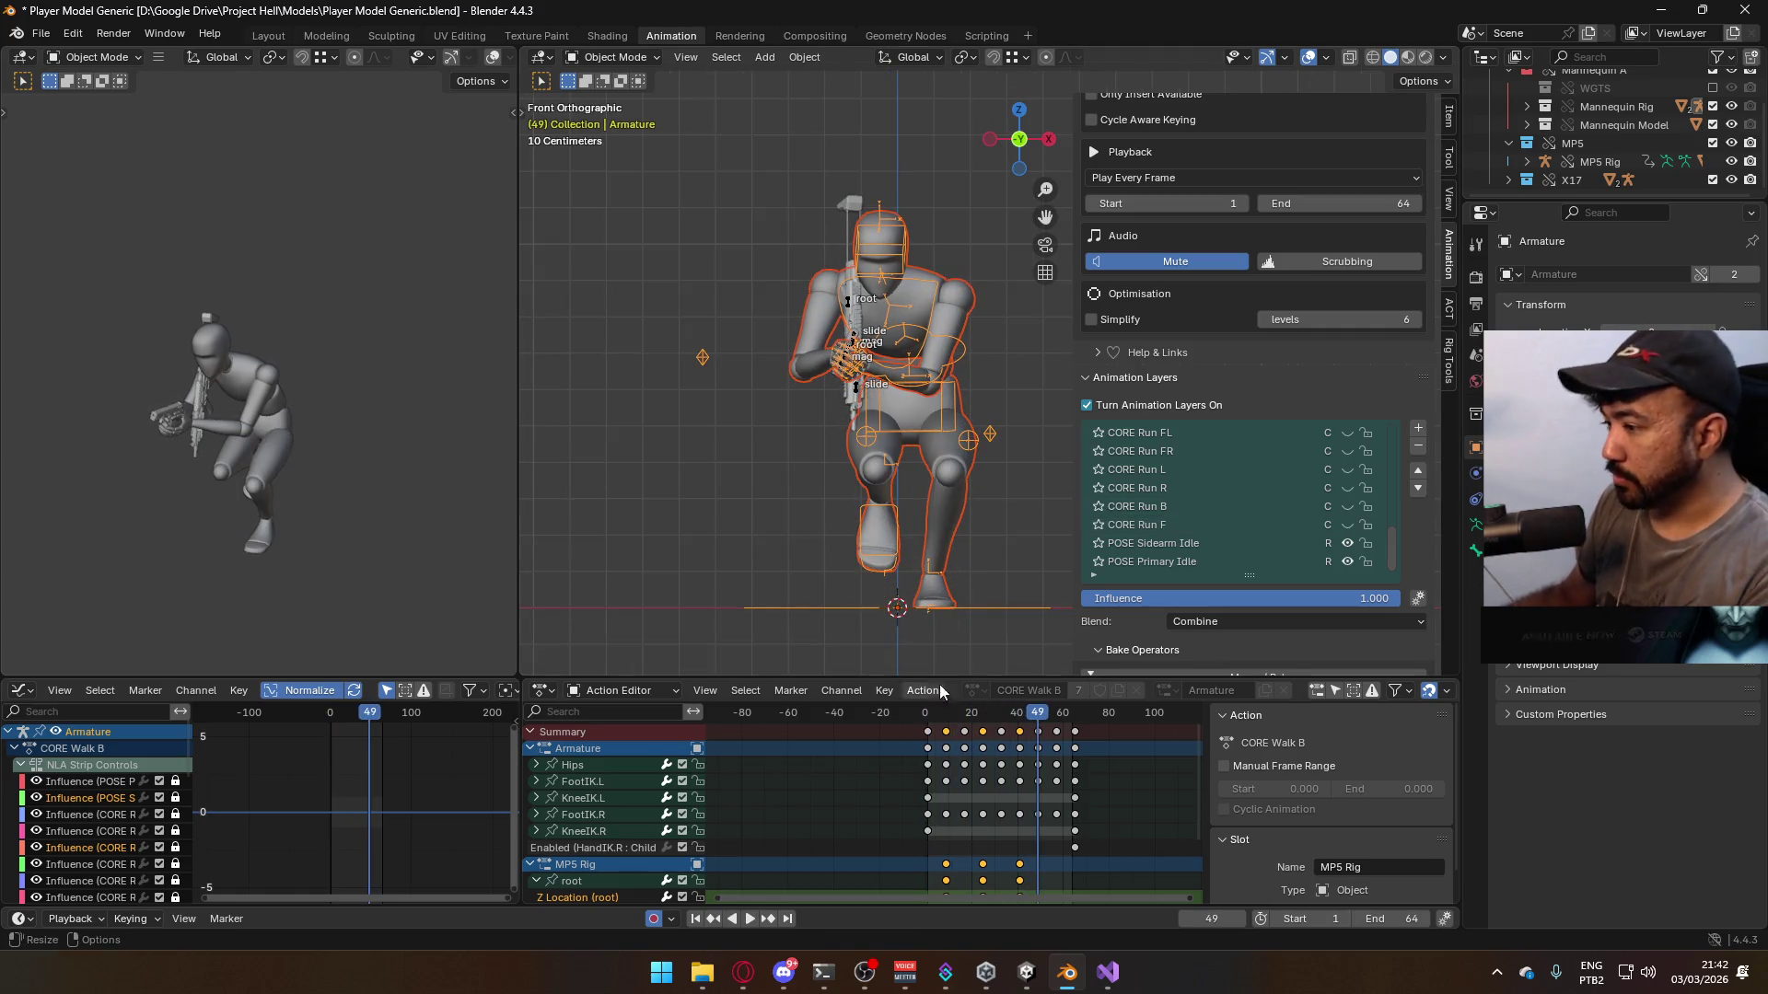
{"action": "key", "text": "space"}
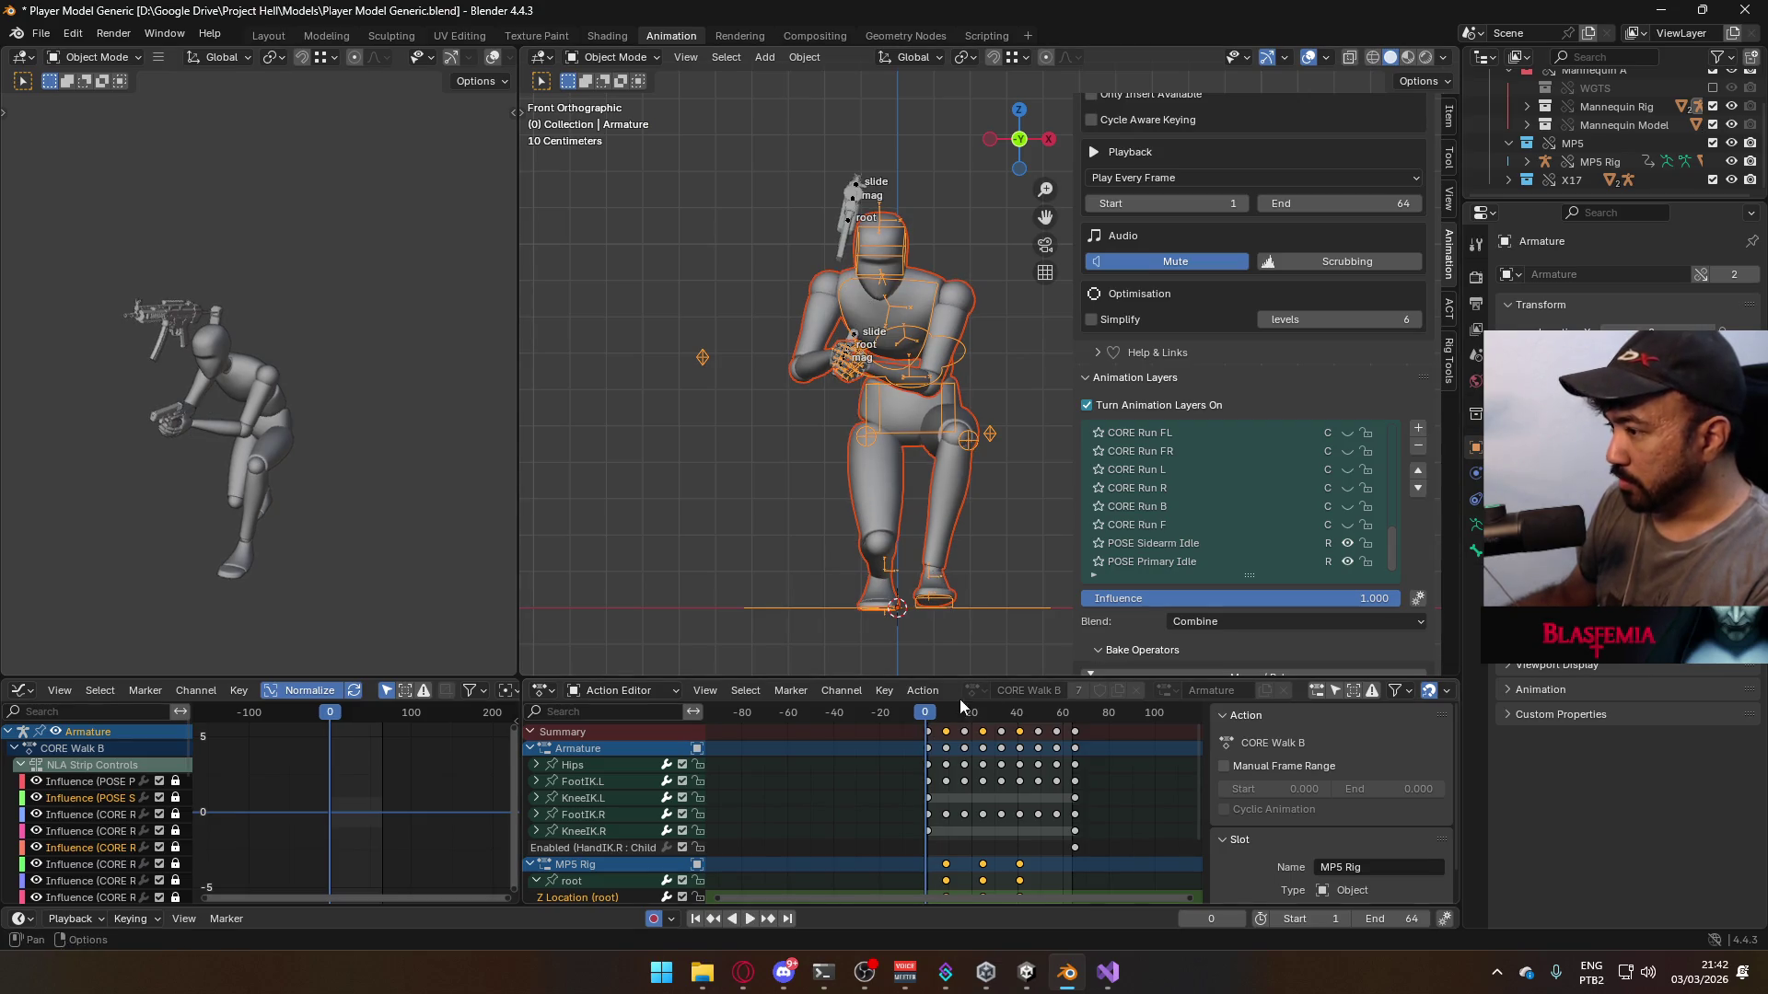
{"action": "key", "text": "Escape"}
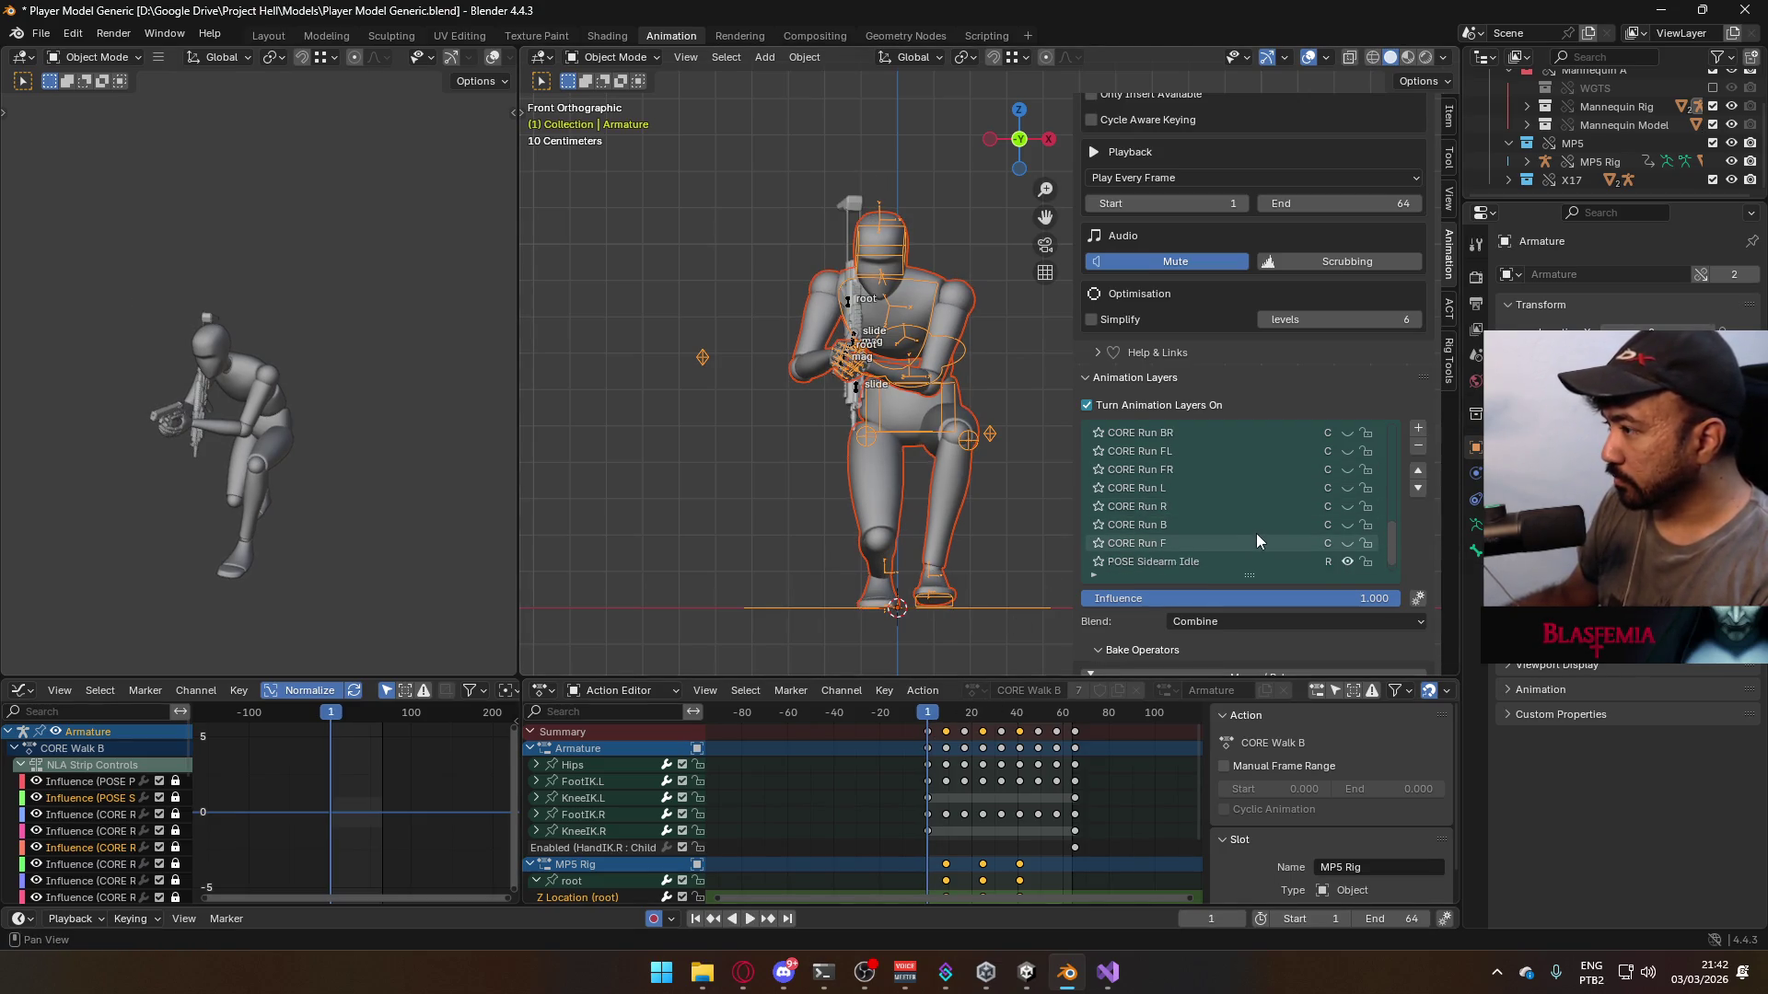
- Switch the armature and X17 Rig from CORE Walk B to CORE Walk R, then reselect body and armature
{"action": "scroll", "coordinate": [1255, 533], "scroll_direction": "up", "scroll_amount": 5}
{"action": "left_click", "coordinate": [1346, 525]}
{"action": "left_click", "coordinate": [1347, 507]}
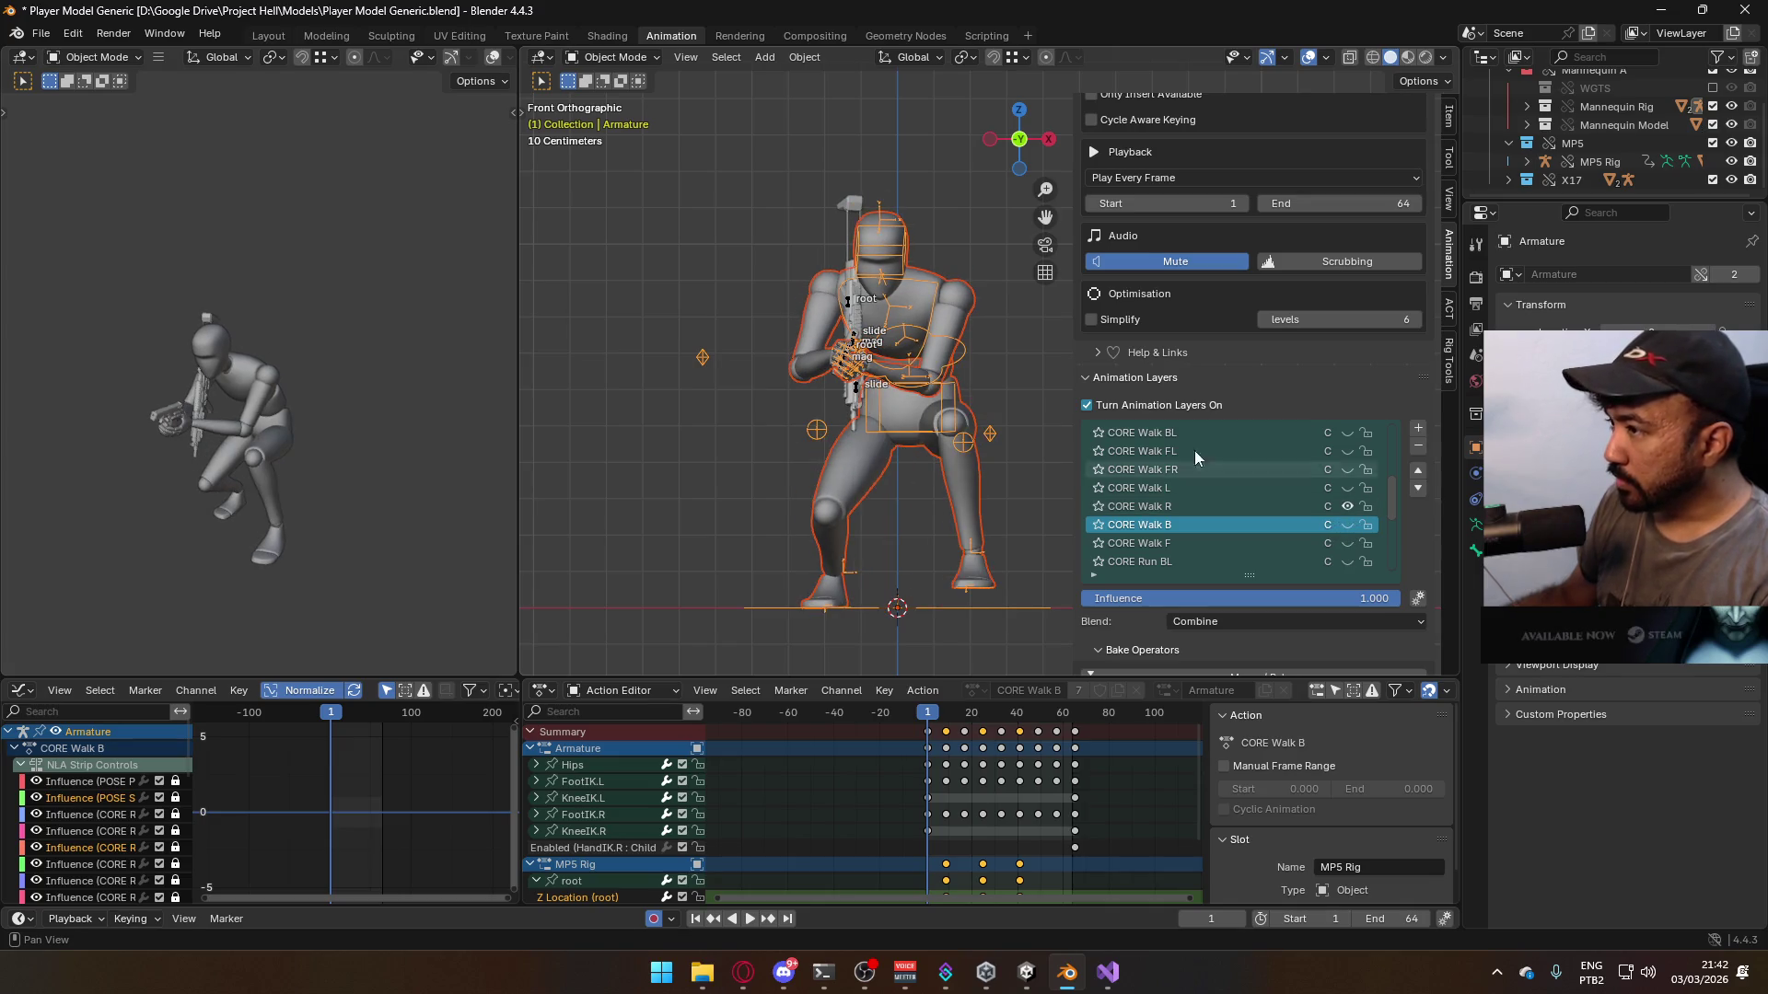
{"action": "left_click", "coordinate": [854, 341]}
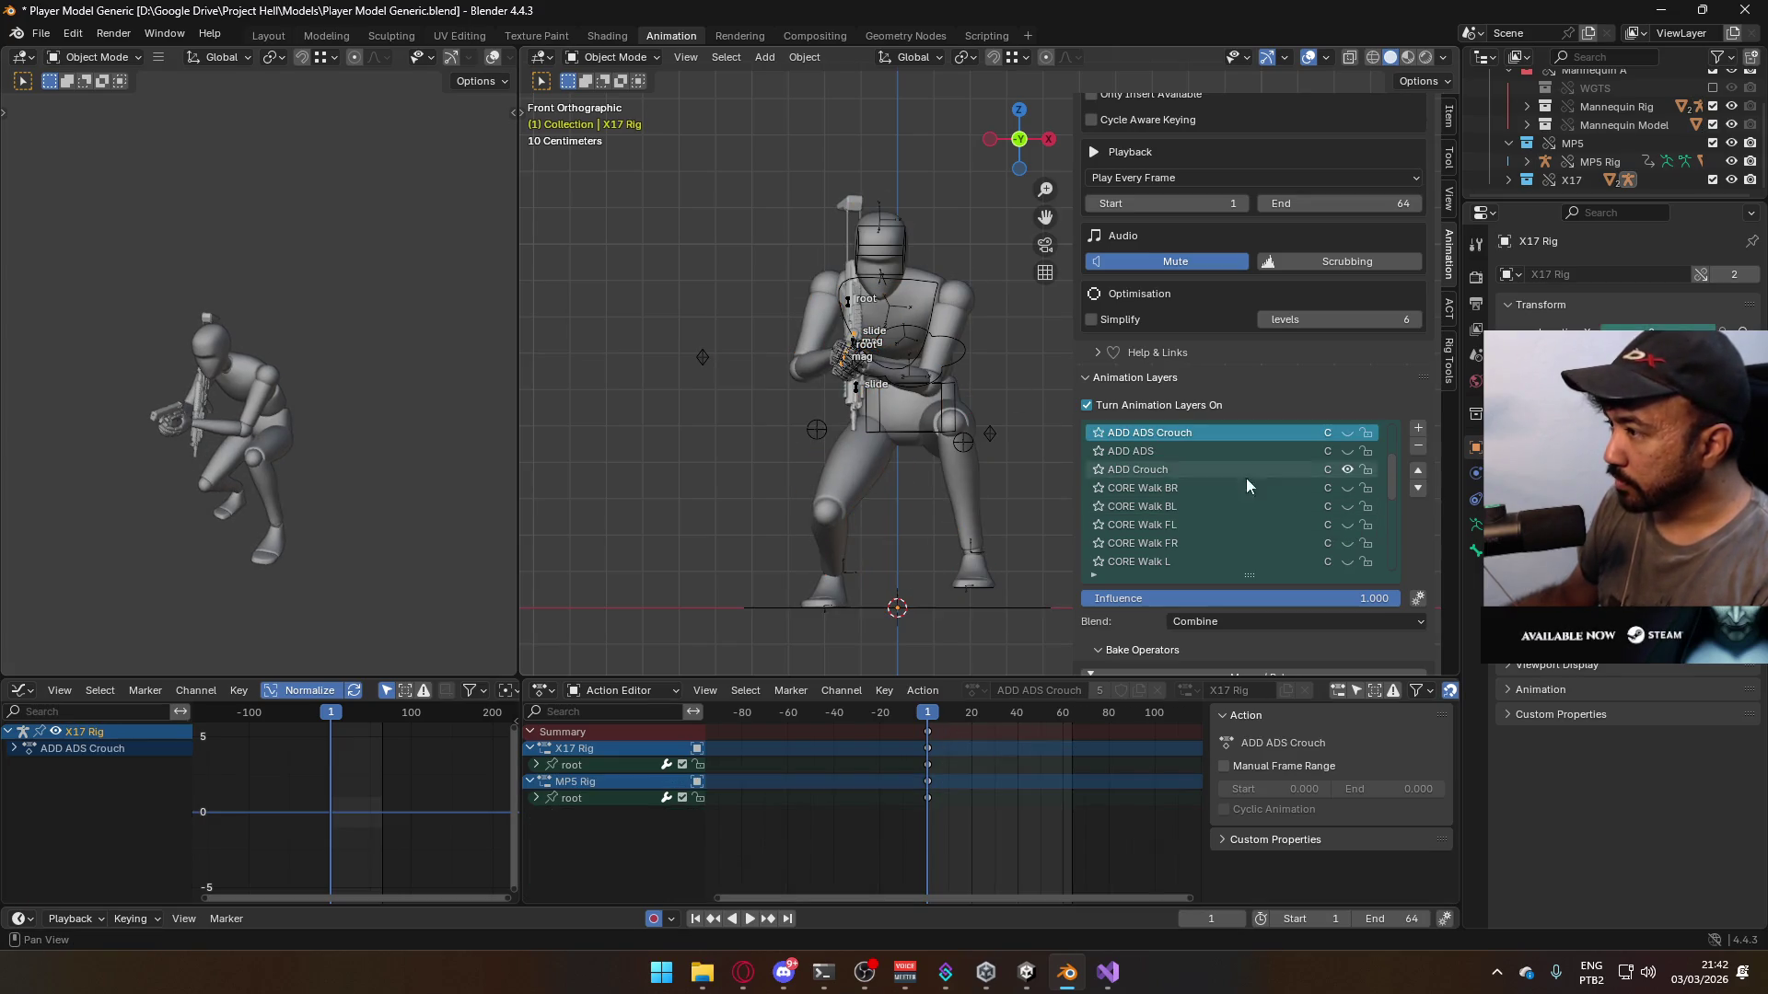
{"action": "scroll", "coordinate": [1351, 467], "scroll_direction": "down", "scroll_amount": 5}
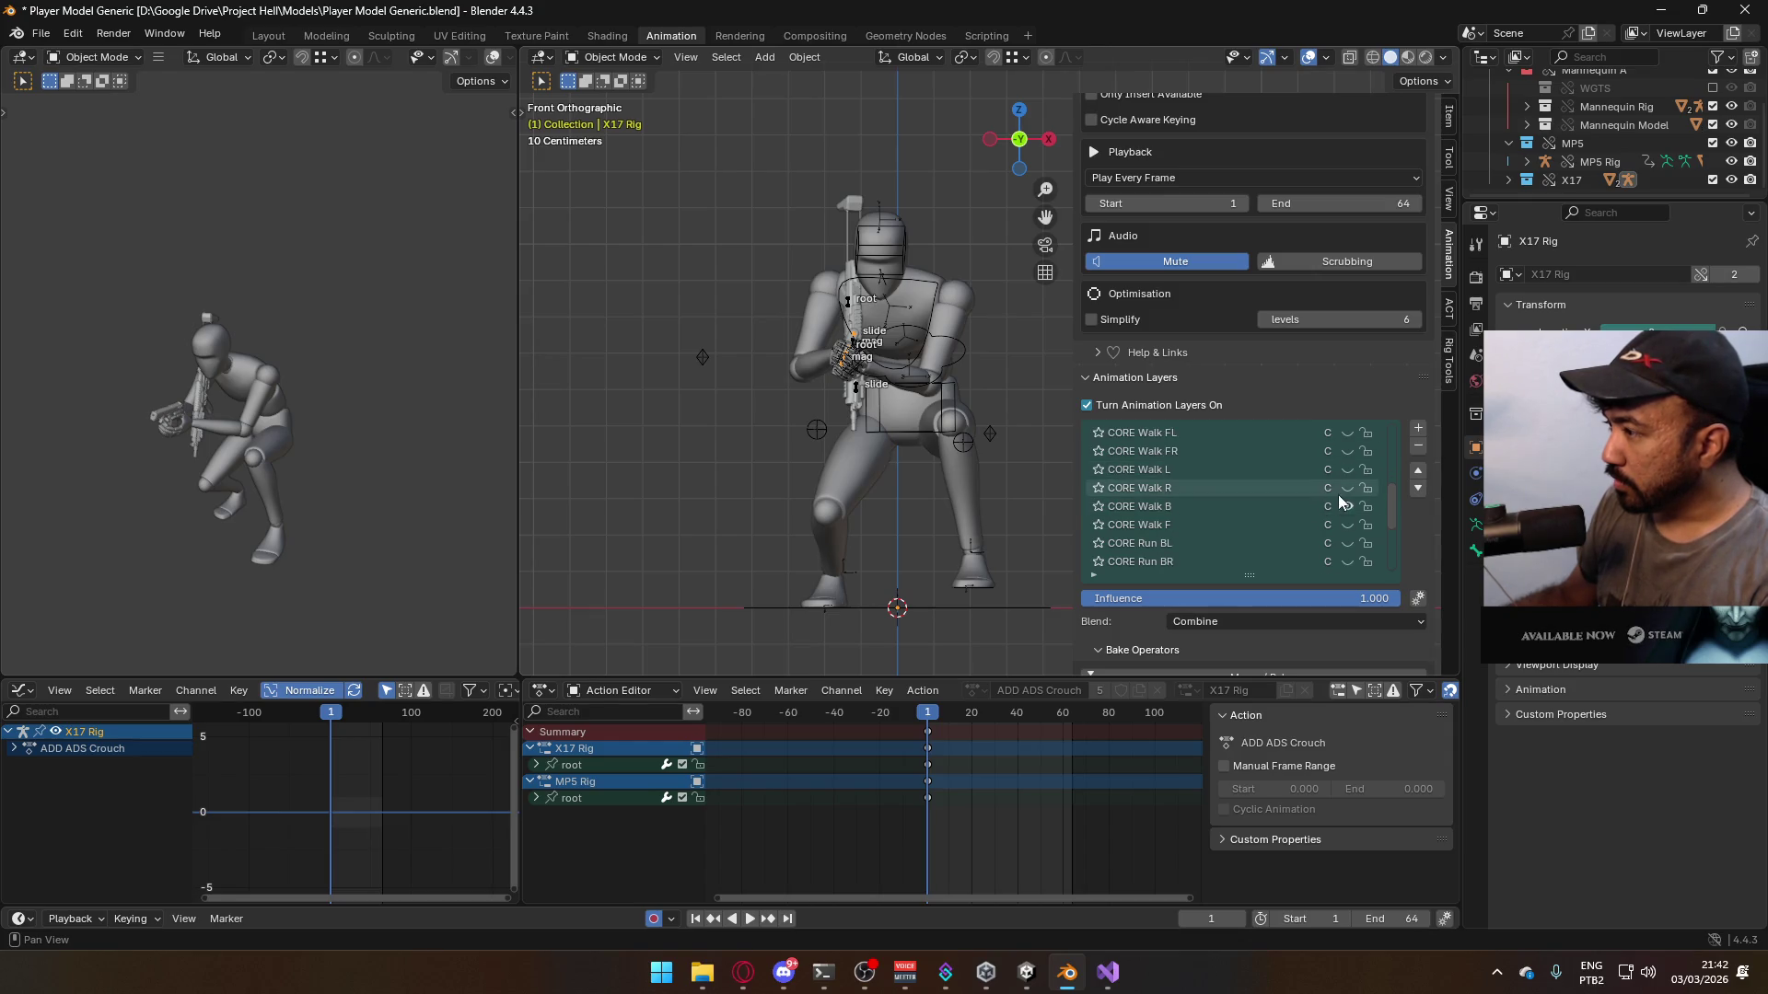
{"action": "left_click", "coordinate": [1346, 488]}
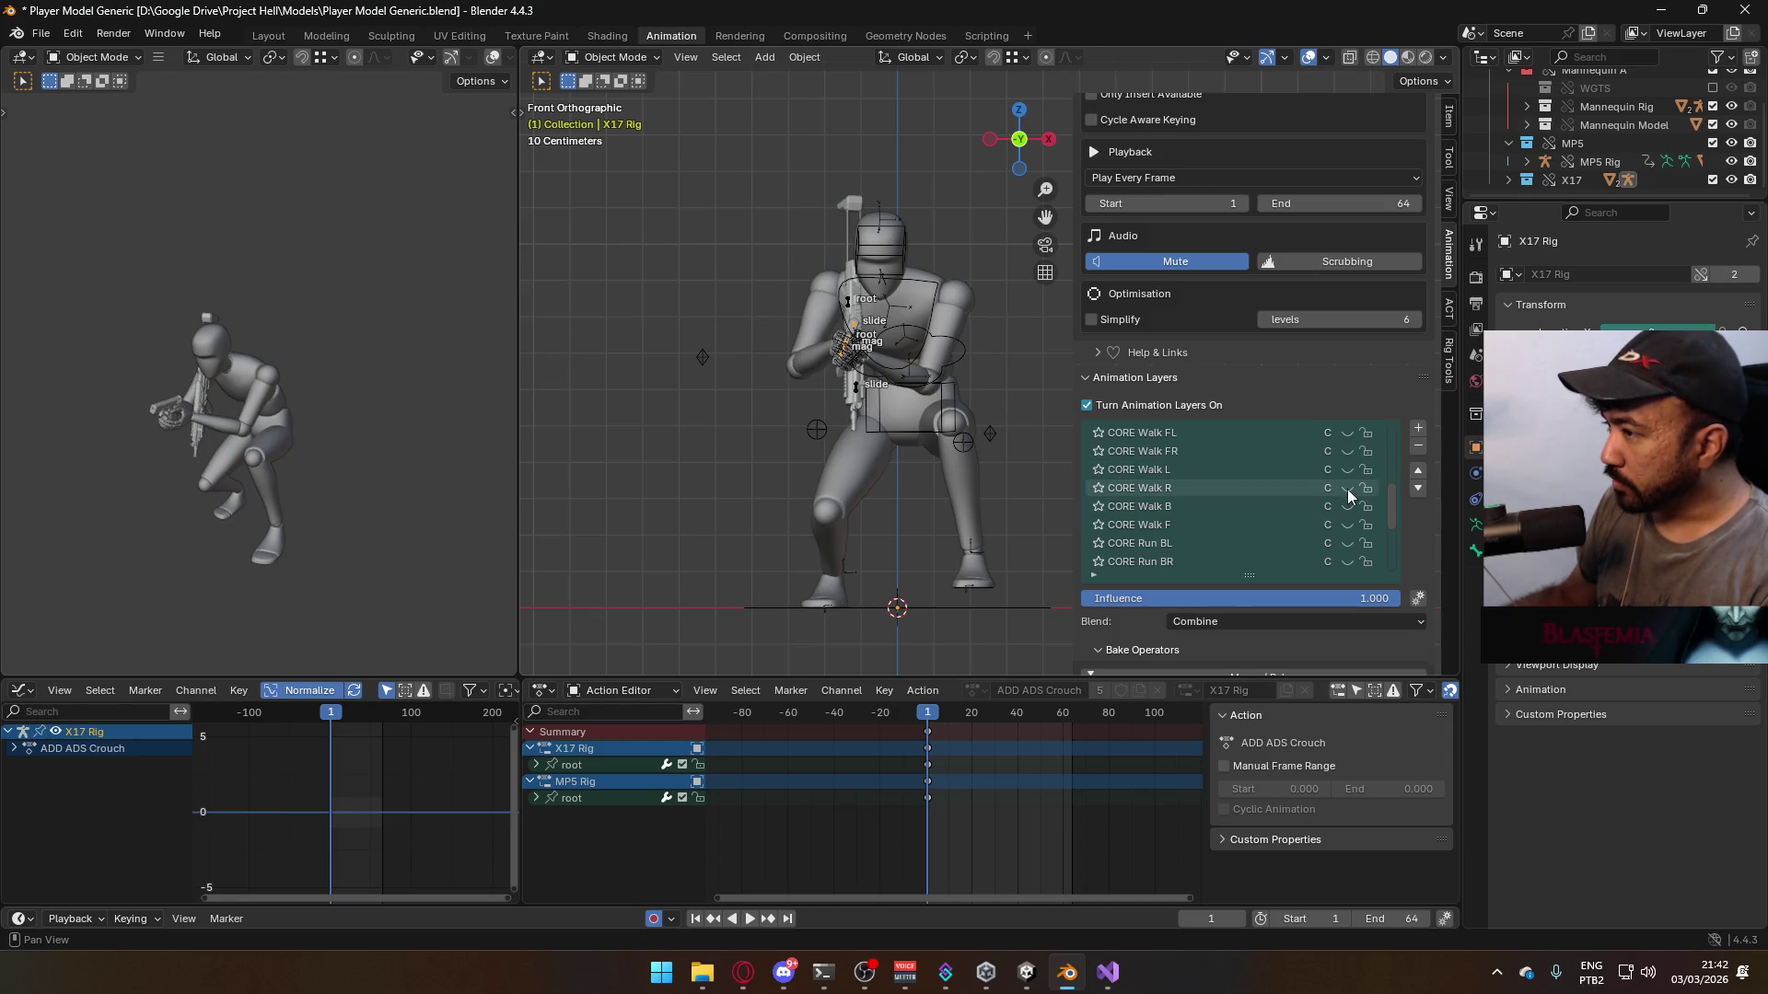
{"action": "left_click", "coordinate": [942, 353]}
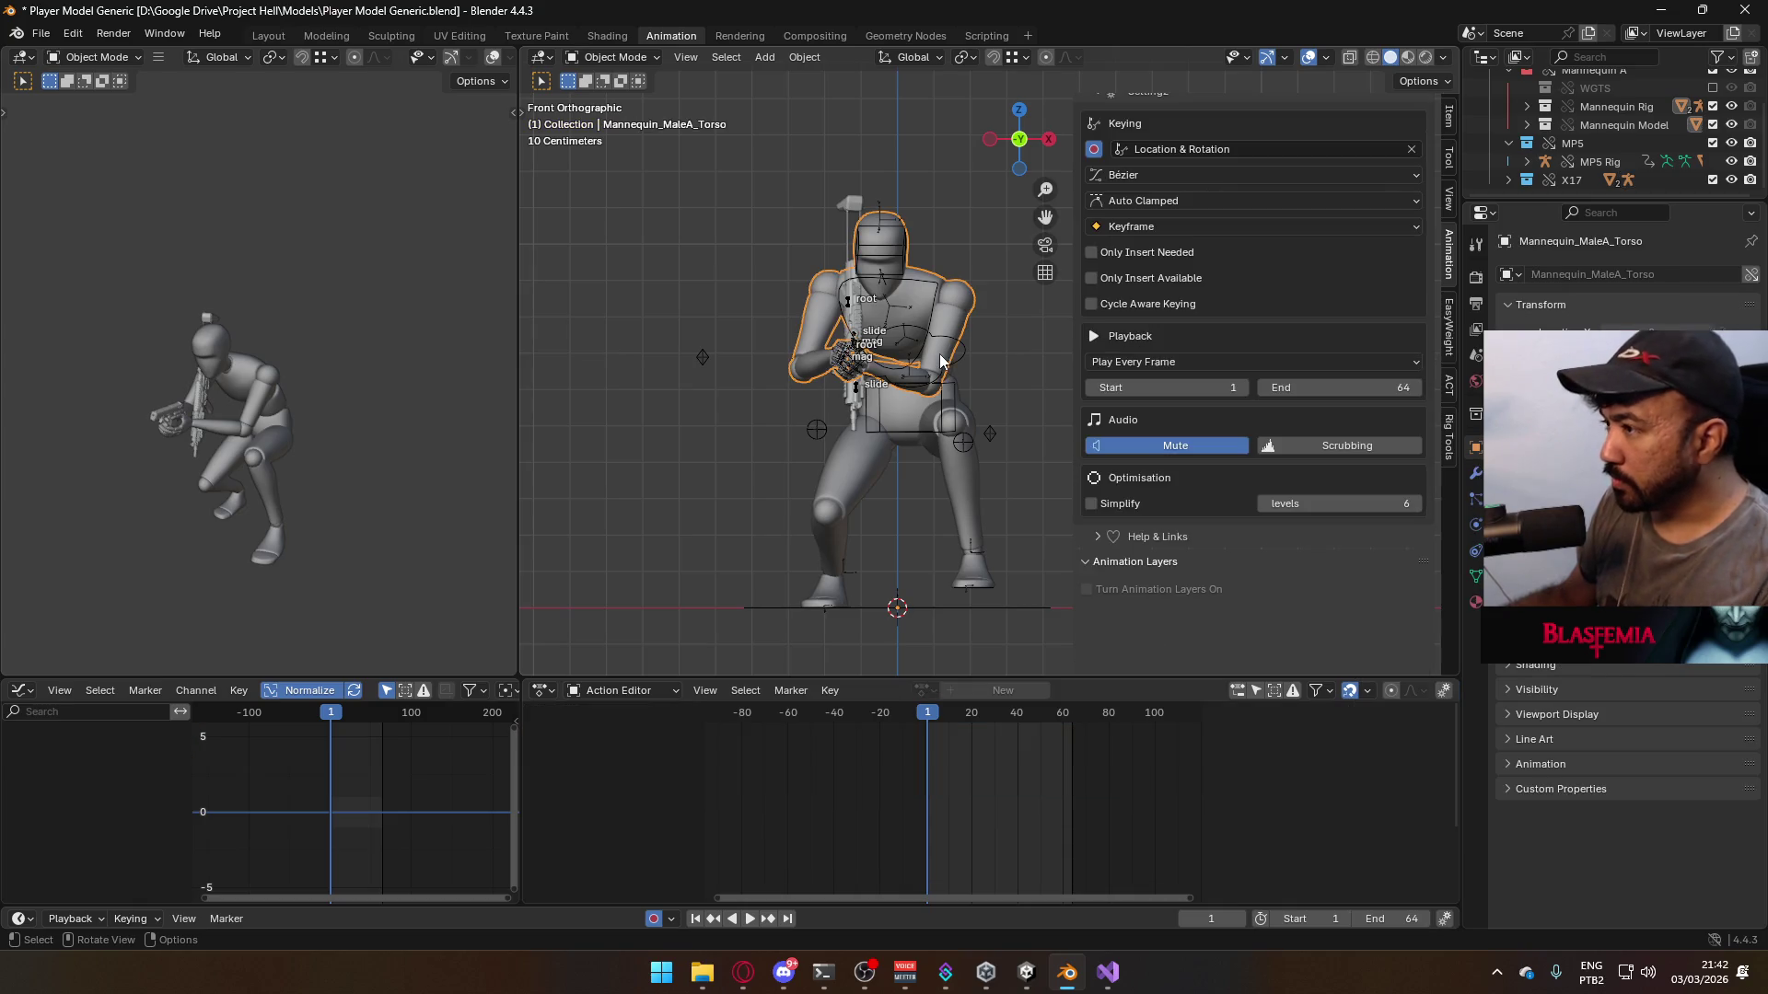
{"action": "left_click", "coordinate": [943, 421], "text": "shift"}
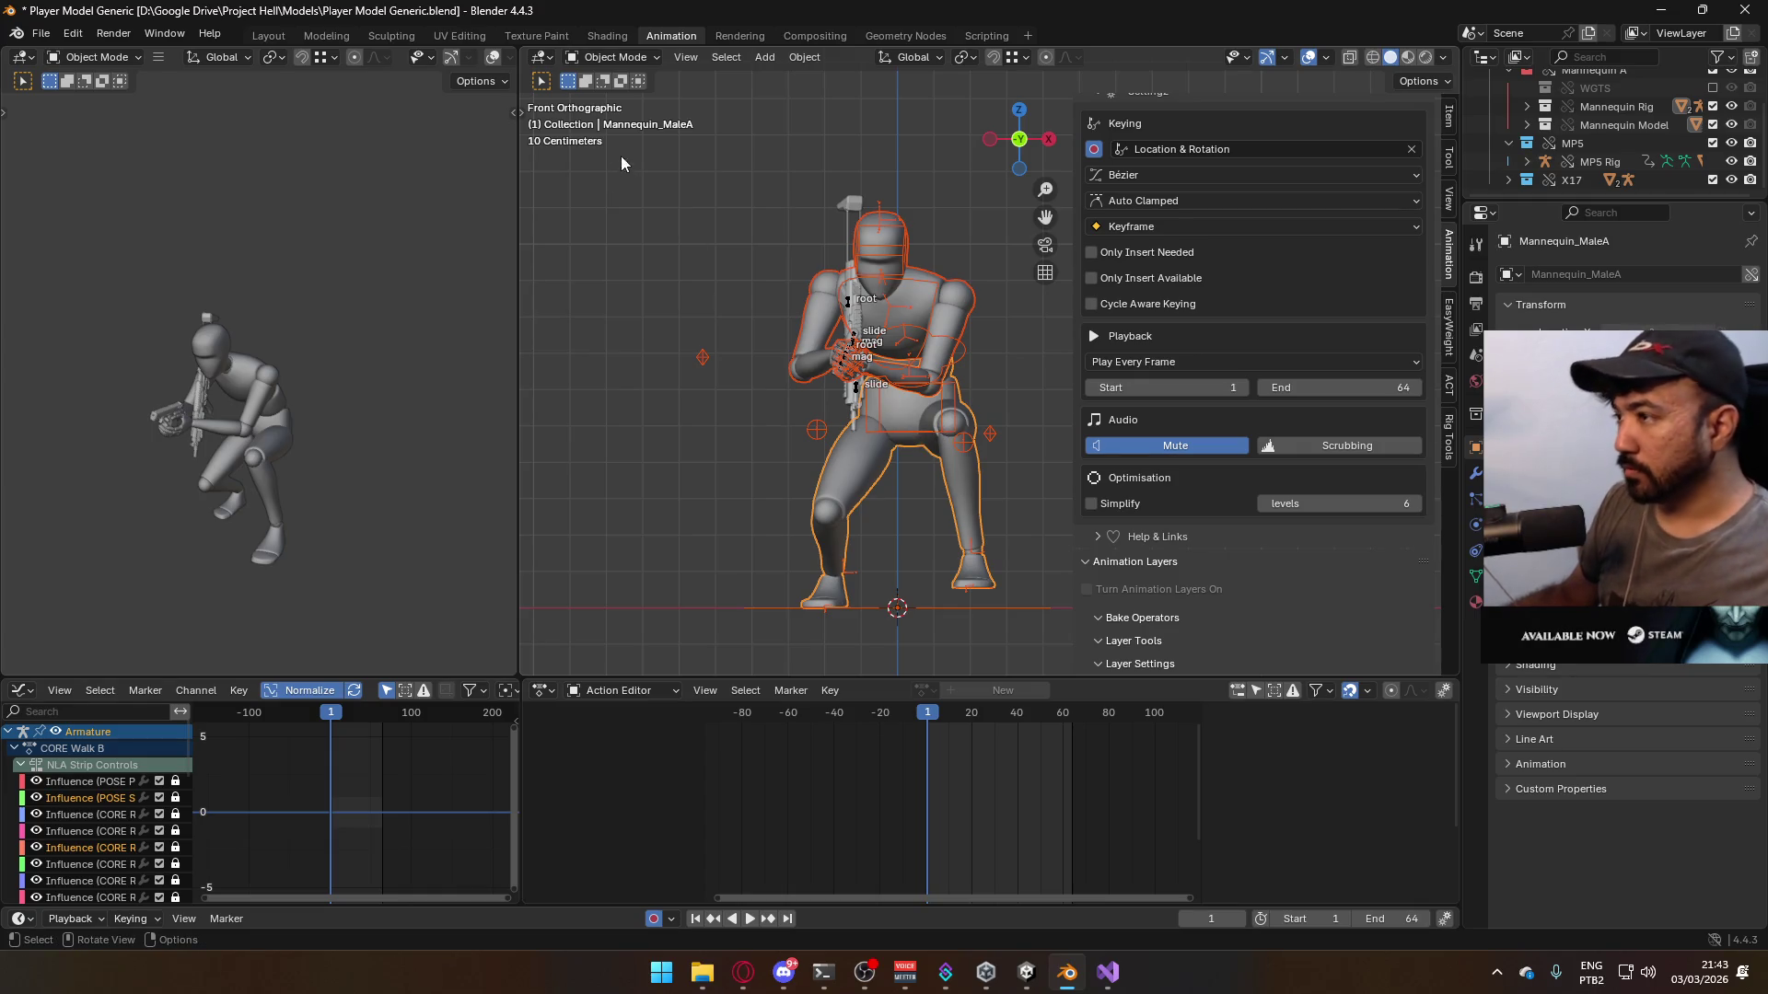
- Save the blend file and start an FBX export
{"action": "key", "text": "ctrl+s"}
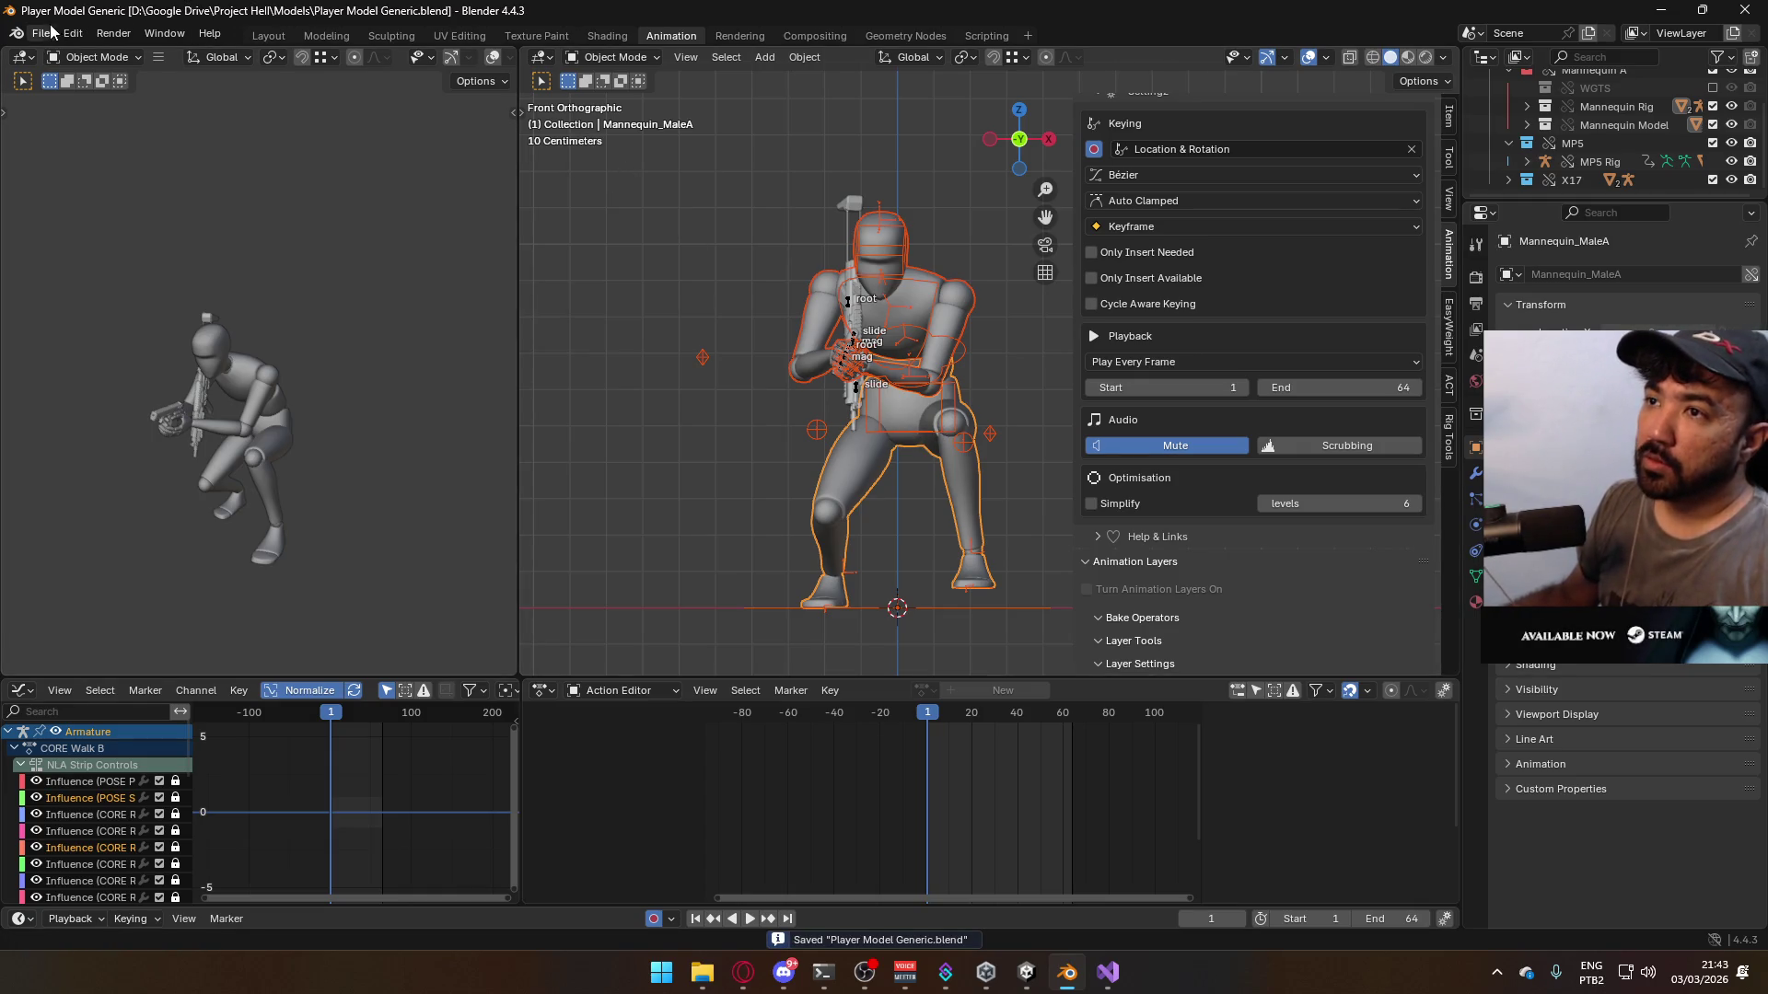
{"action": "left_click", "coordinate": [53, 32]}
{"action": "mouse_move", "coordinate": [142, 307]}
{"action": "left_click", "coordinate": [329, 472]}
- Export the clip as Model@Hipfire Sidearm Crouch B.fbx, play it back, and view from the side
{"action": "left_click", "coordinate": [882, 310]}
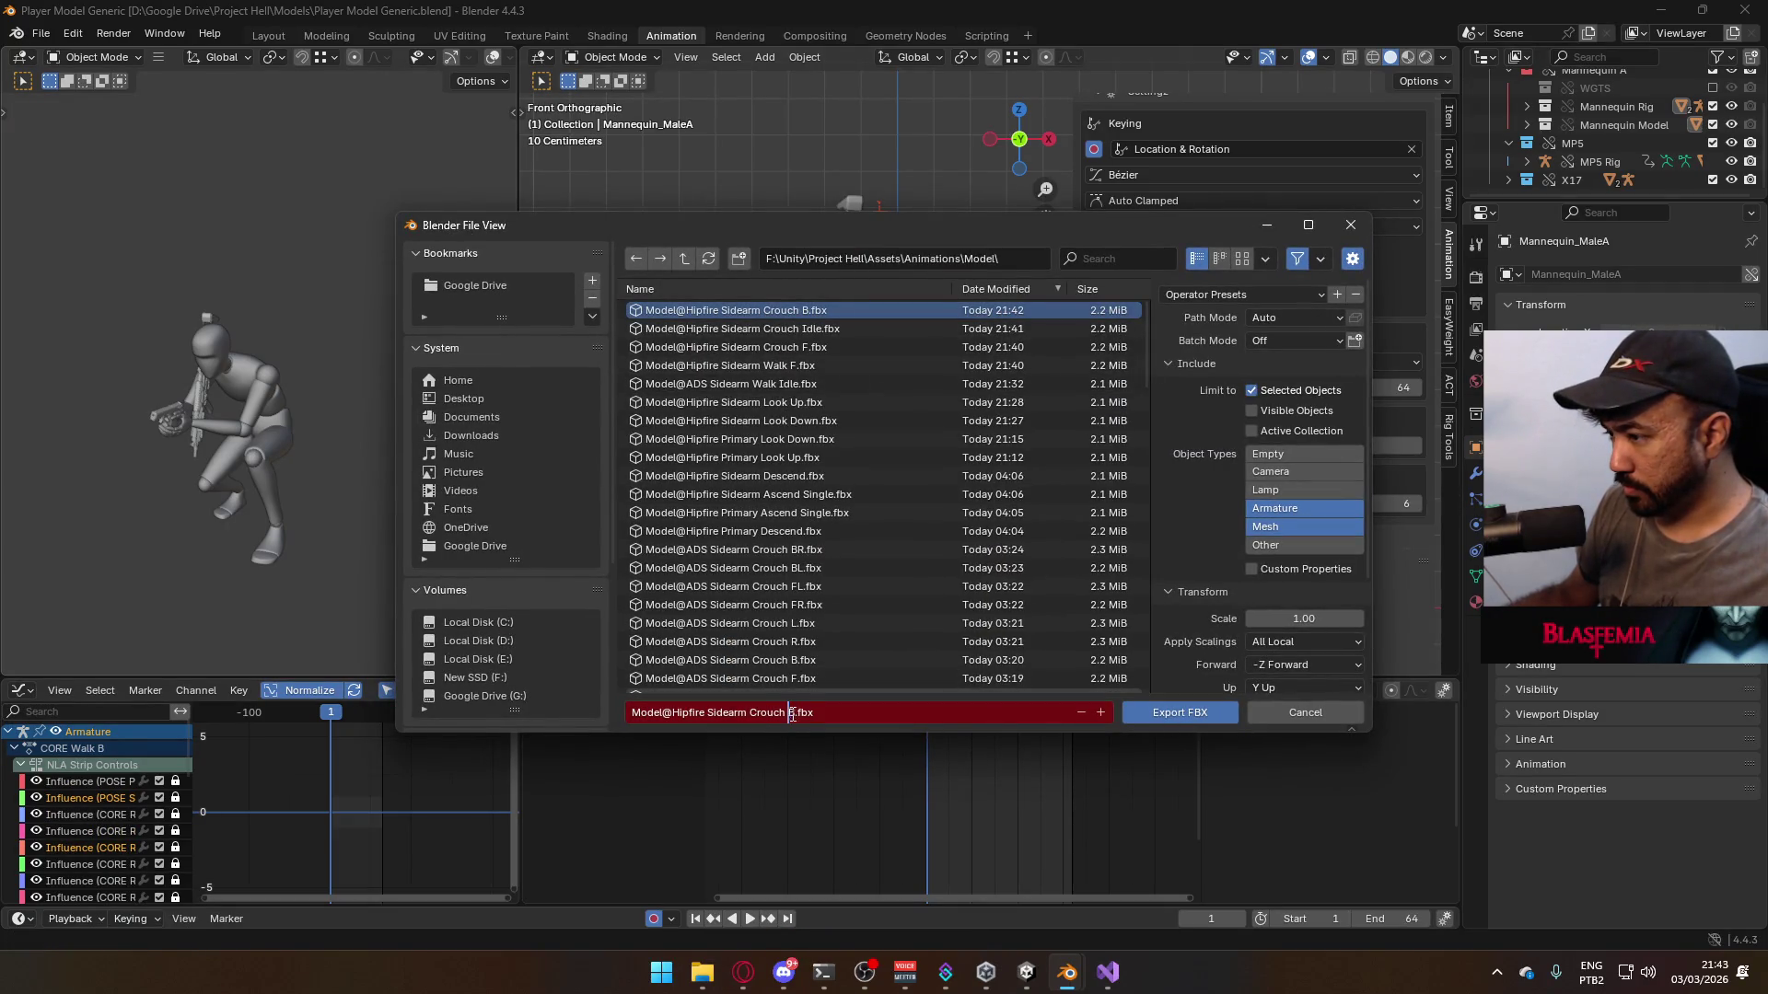
{"action": "left_click", "coordinate": [1157, 716]}
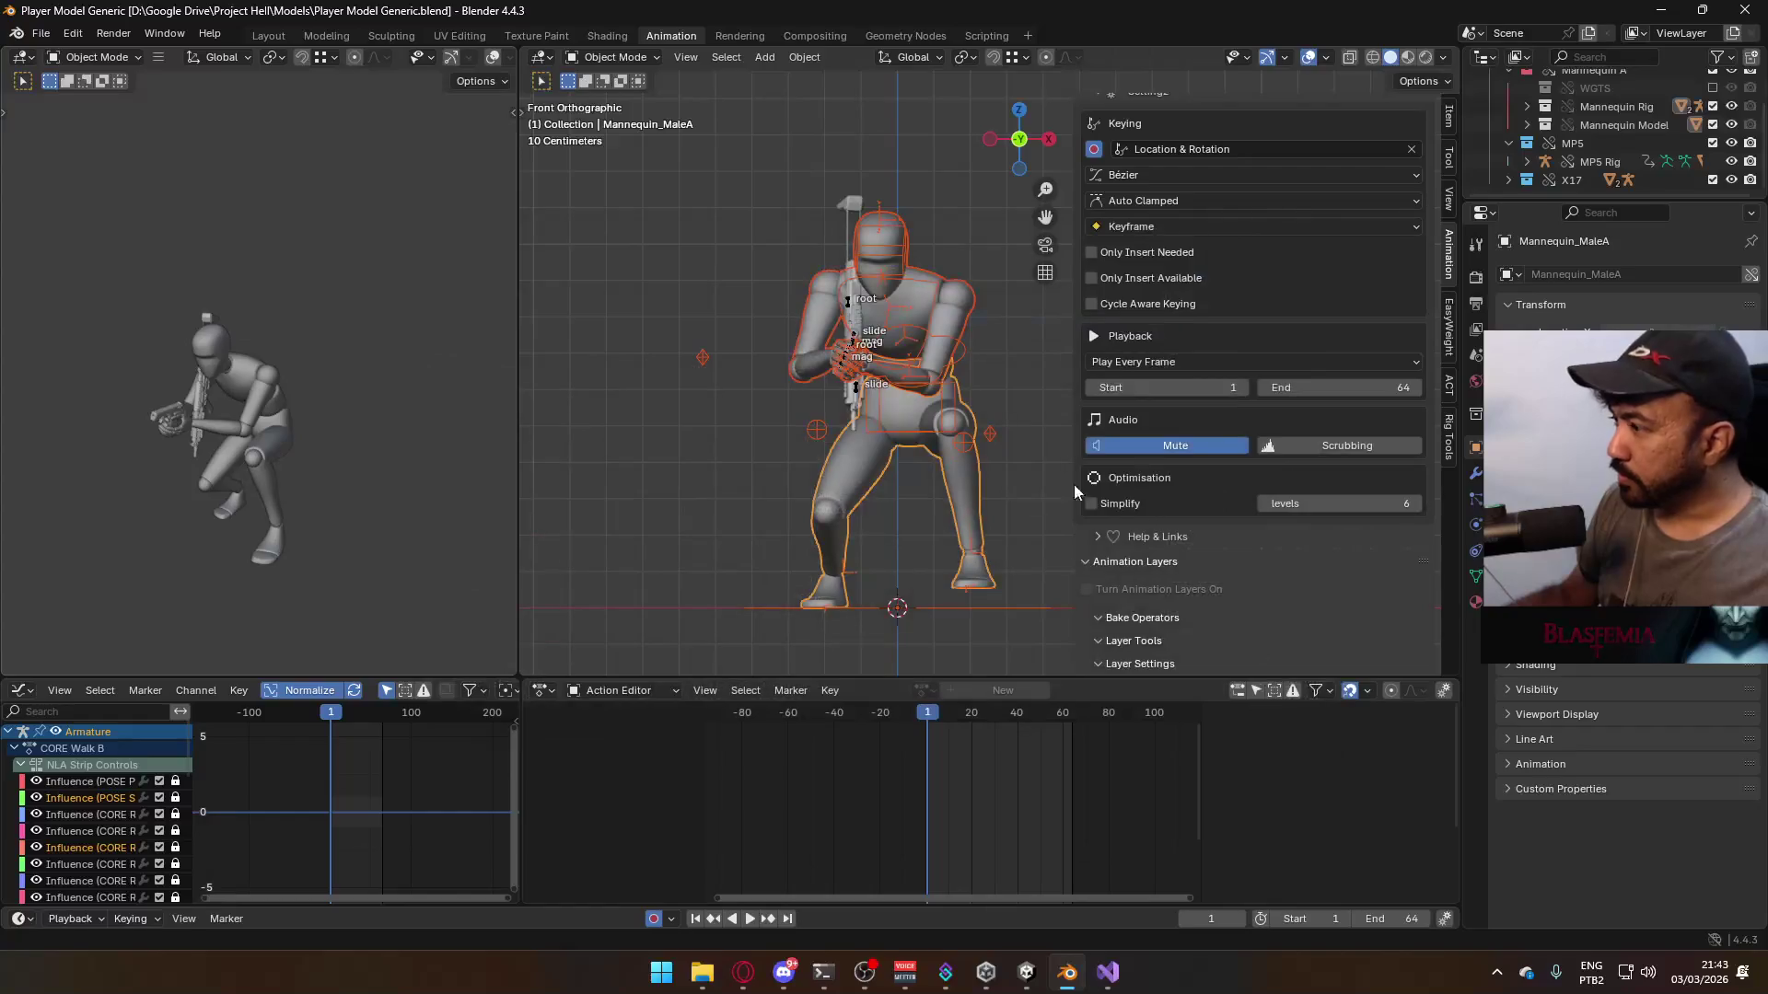
{"action": "key", "text": "space"}
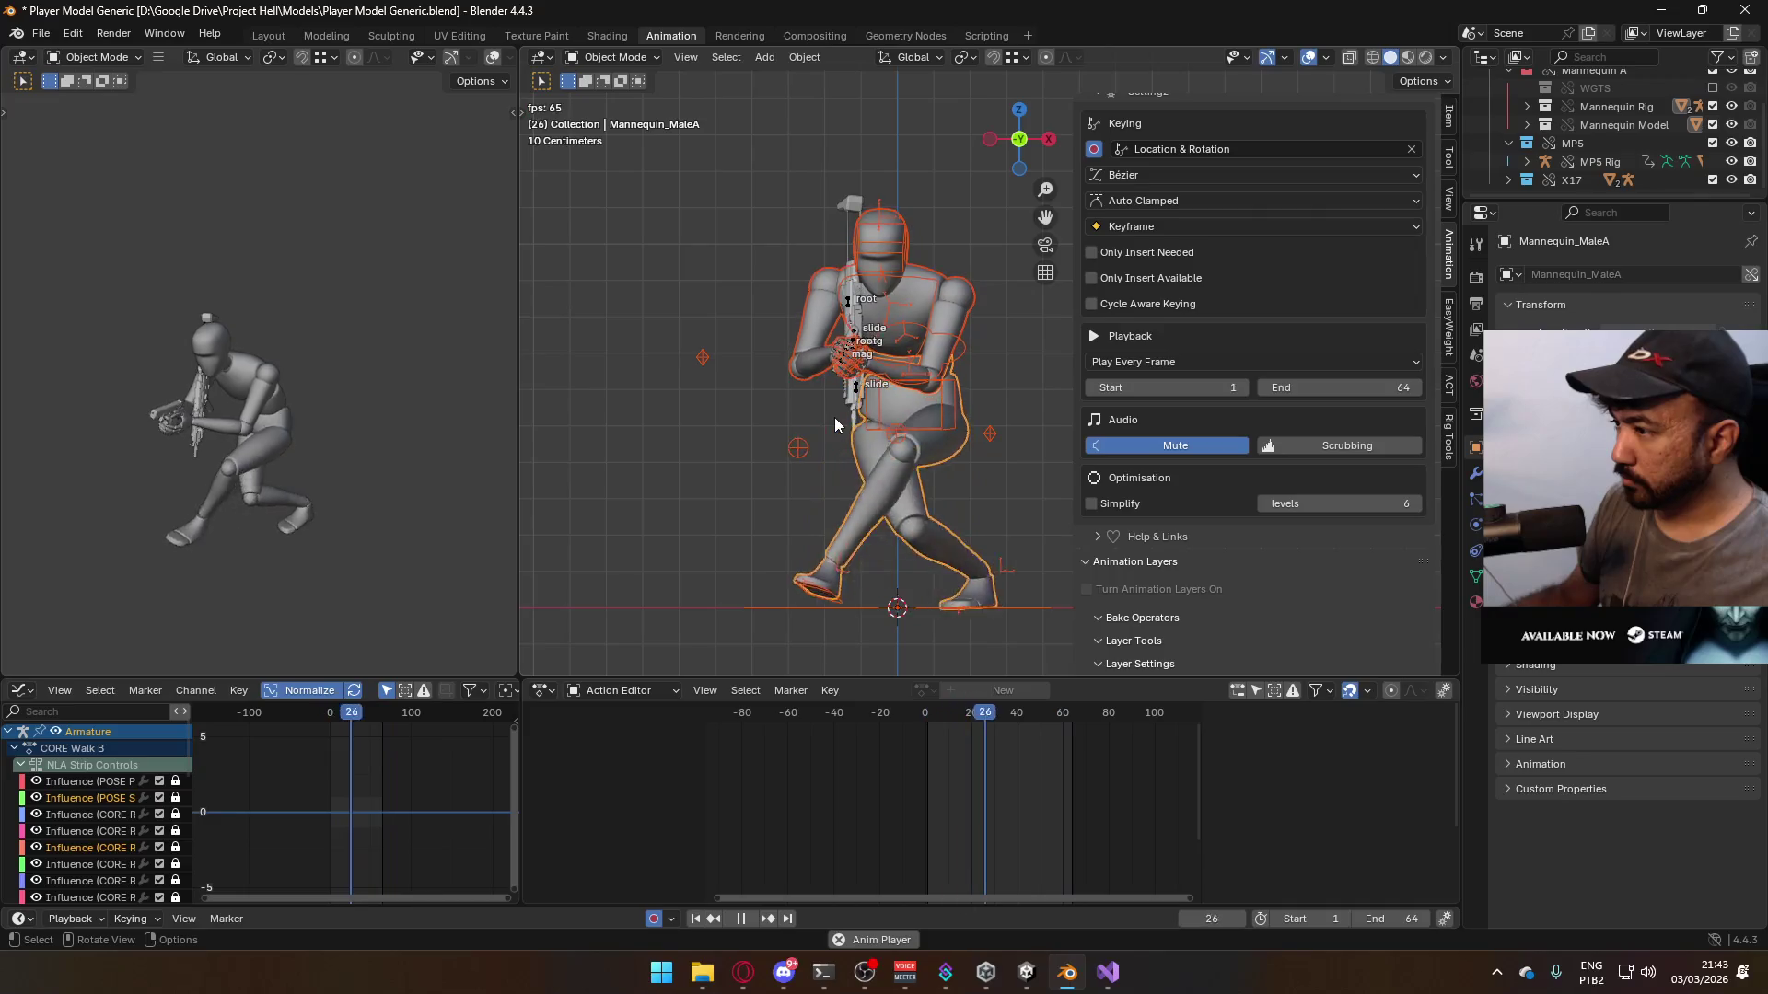
{"action": "left_click", "coordinate": [930, 715]}
{"action": "left_click", "coordinate": [928, 715]}
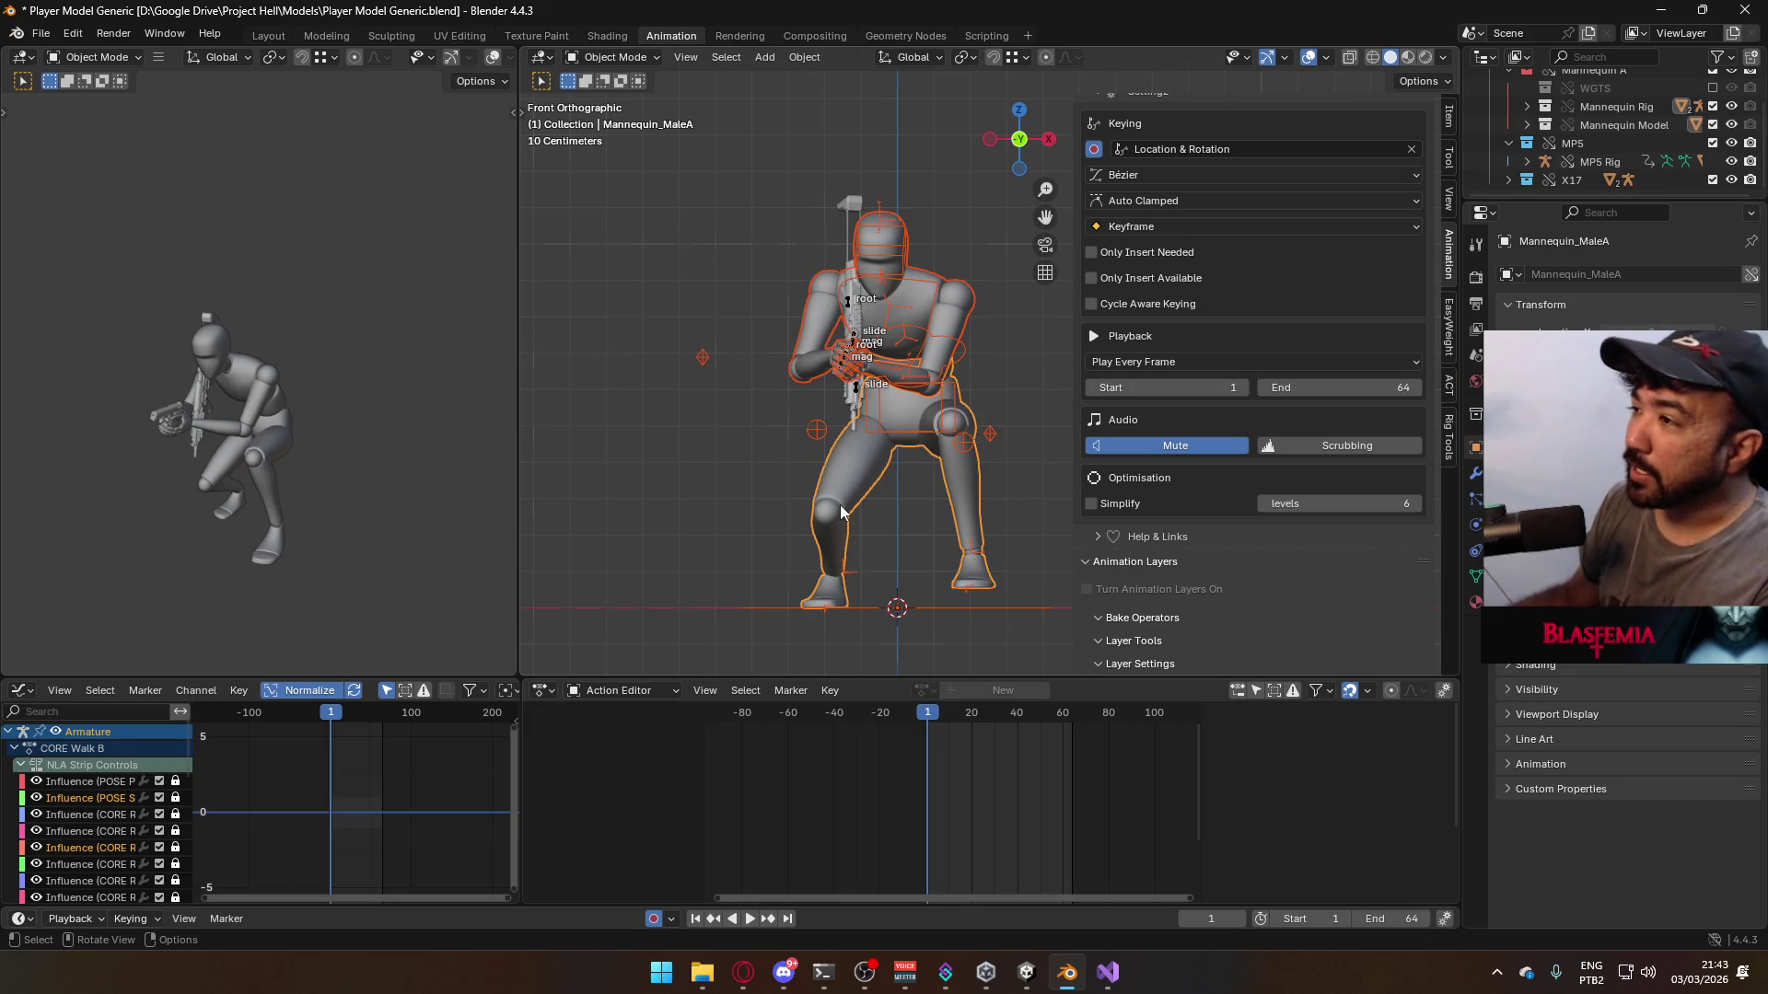
{"action": "key", "text": "KP_3"}
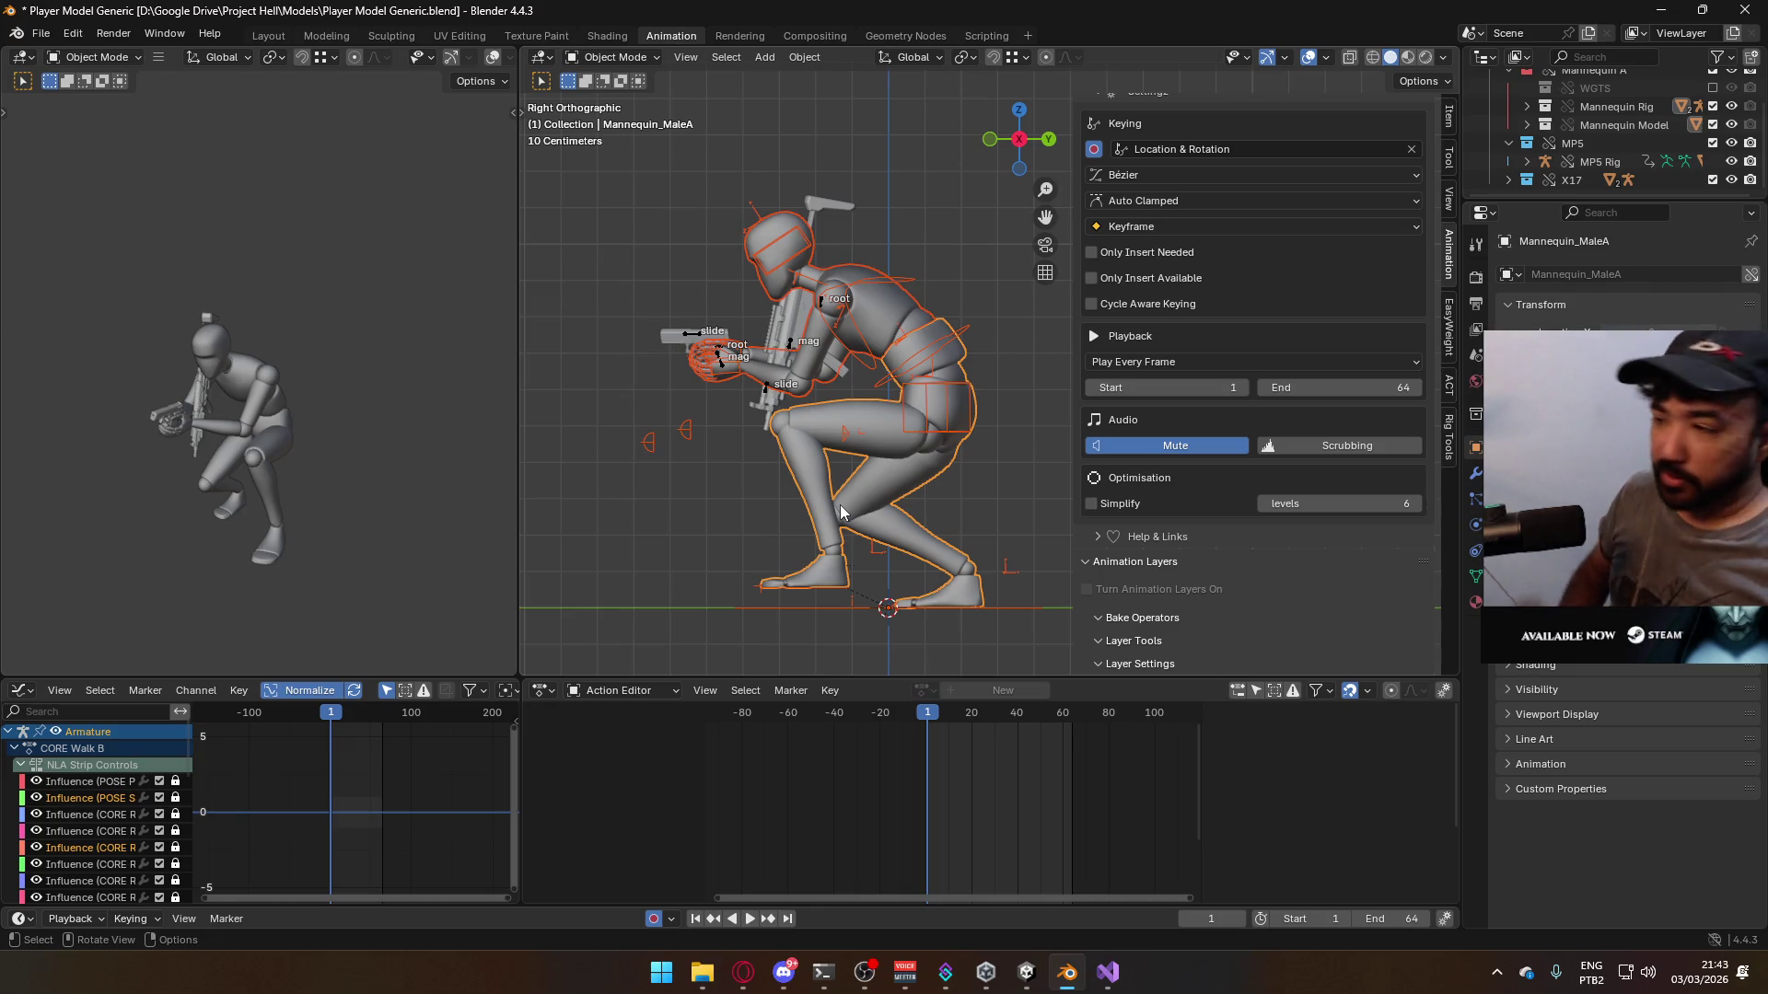
- Switch the mannequin armature's walk layer from CORE Walk R to CORE Walk L
{"action": "left_click", "coordinate": [726, 371]}
{"action": "scroll", "coordinate": [1388, 497], "scroll_direction": "down", "scroll_amount": 3}
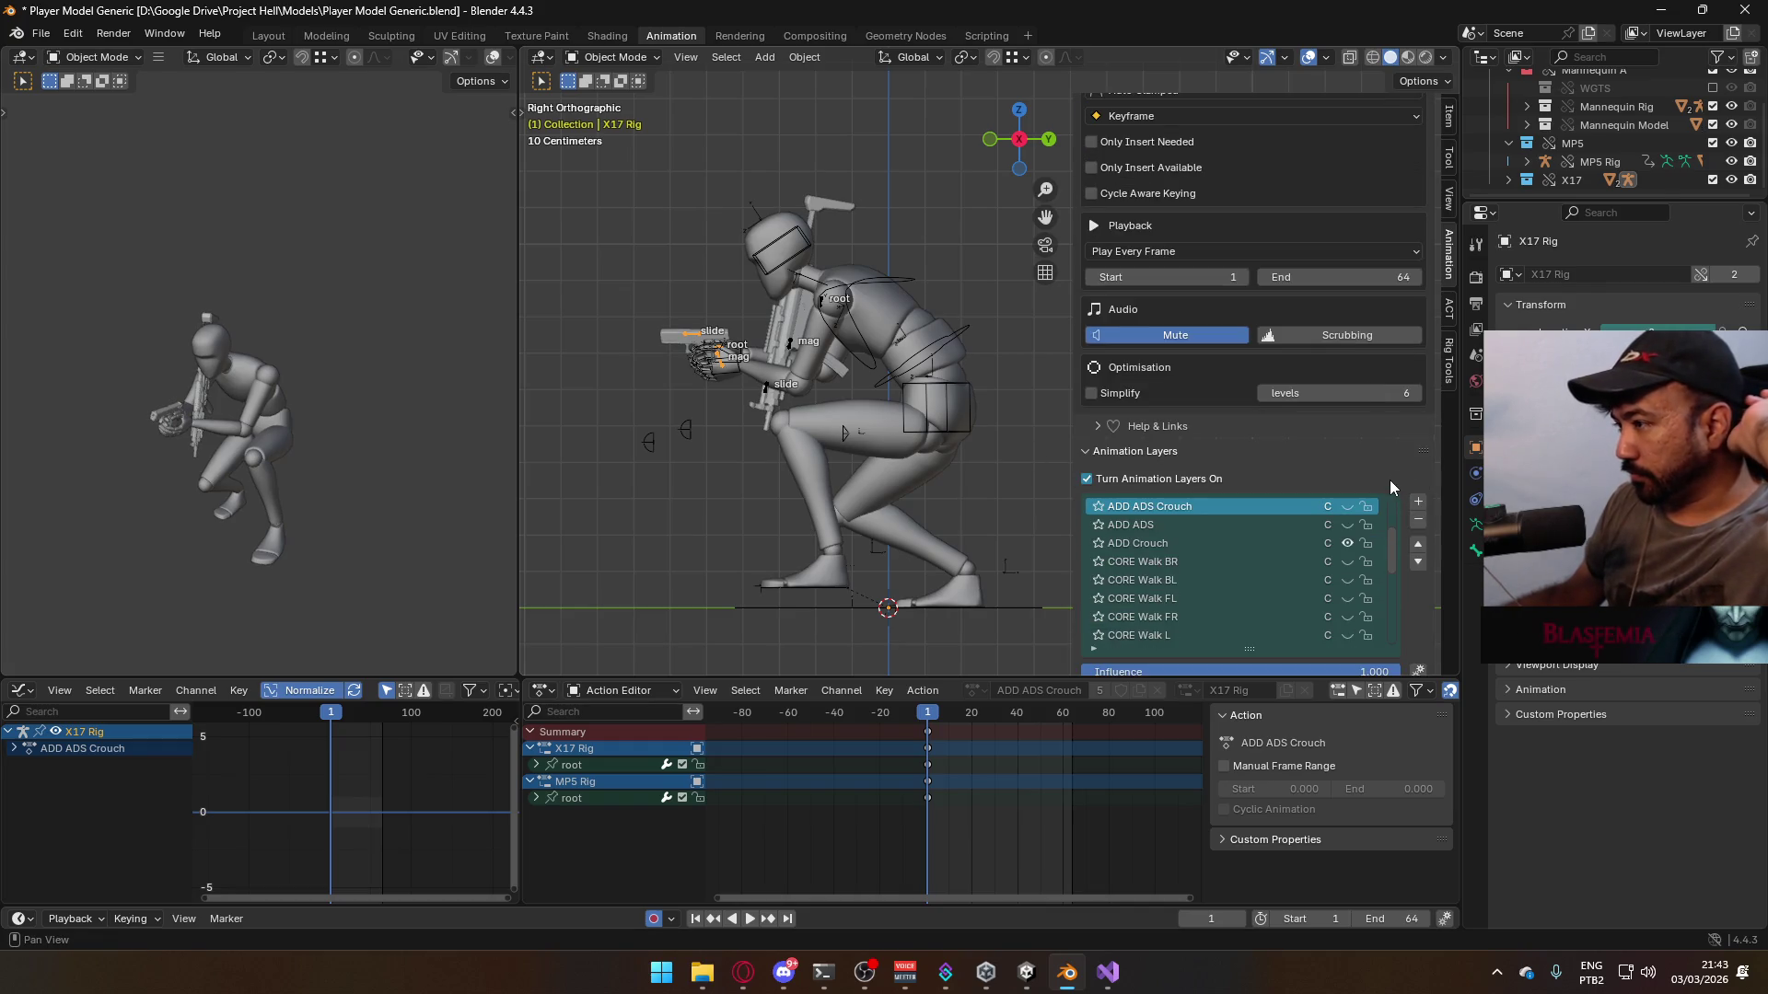
{"action": "left_click", "coordinate": [942, 356]}
{"action": "scroll", "coordinate": [1344, 420], "scroll_direction": "down", "scroll_amount": 4}
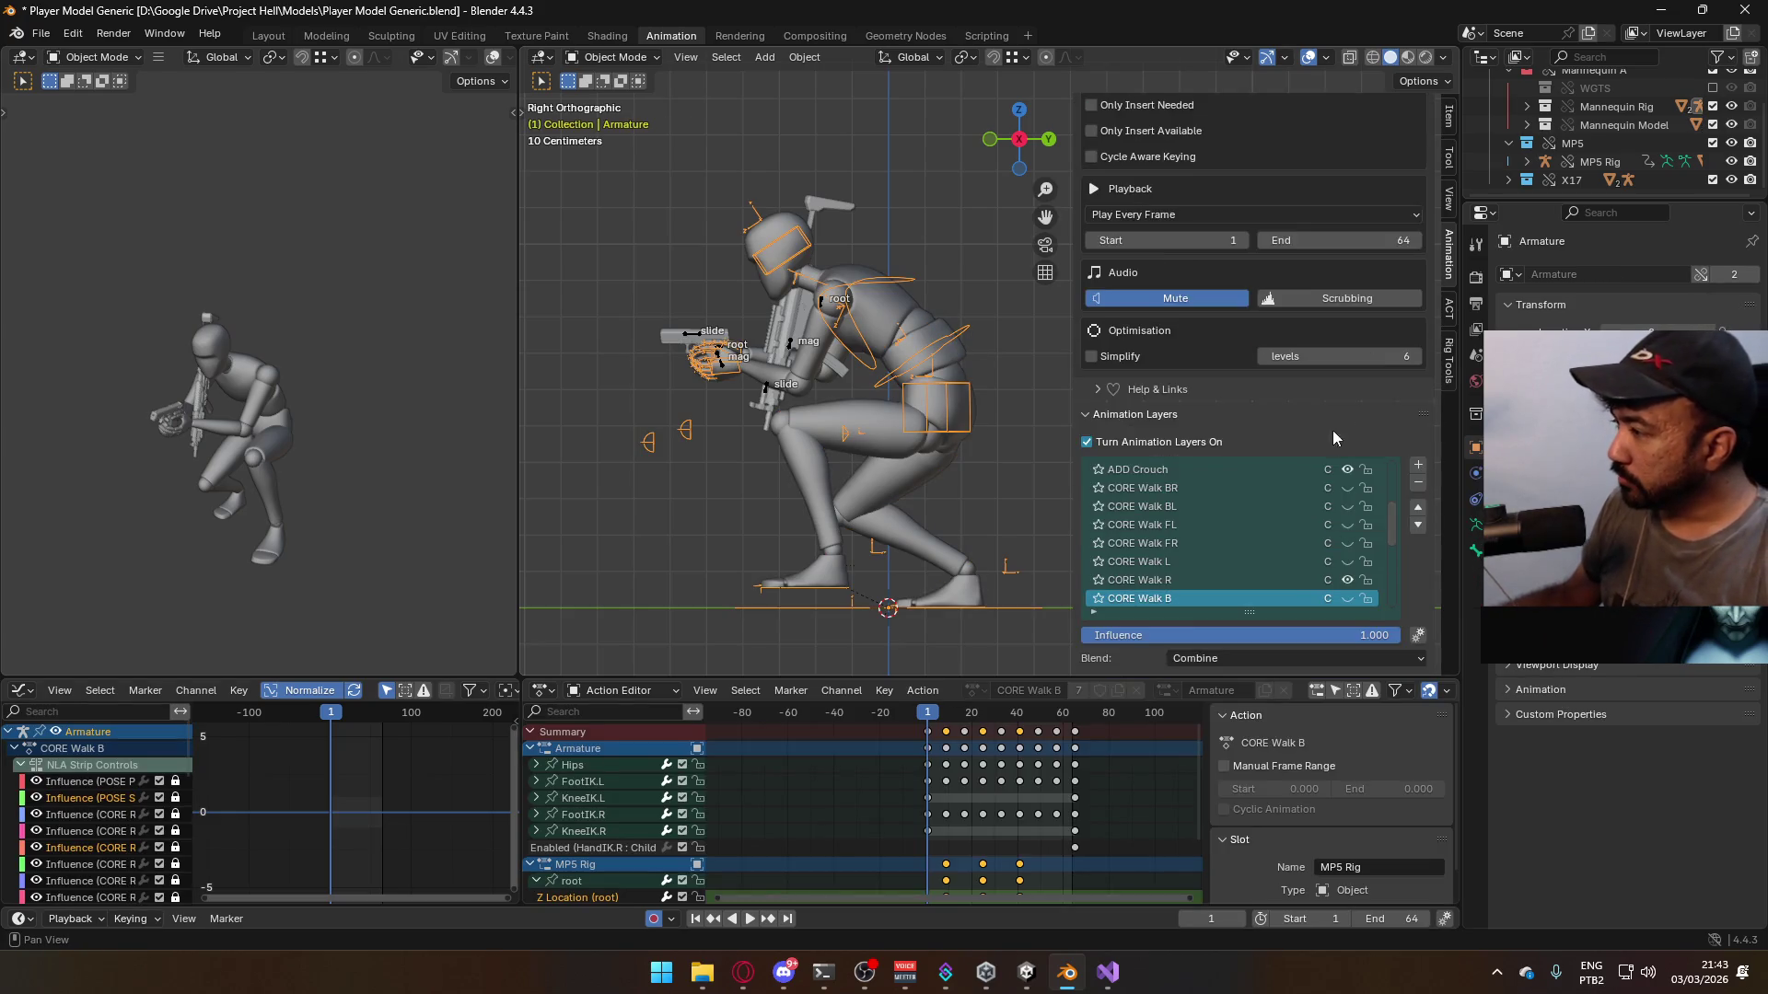
{"action": "left_click", "coordinate": [1347, 580]}
{"action": "left_click", "coordinate": [1347, 561]}
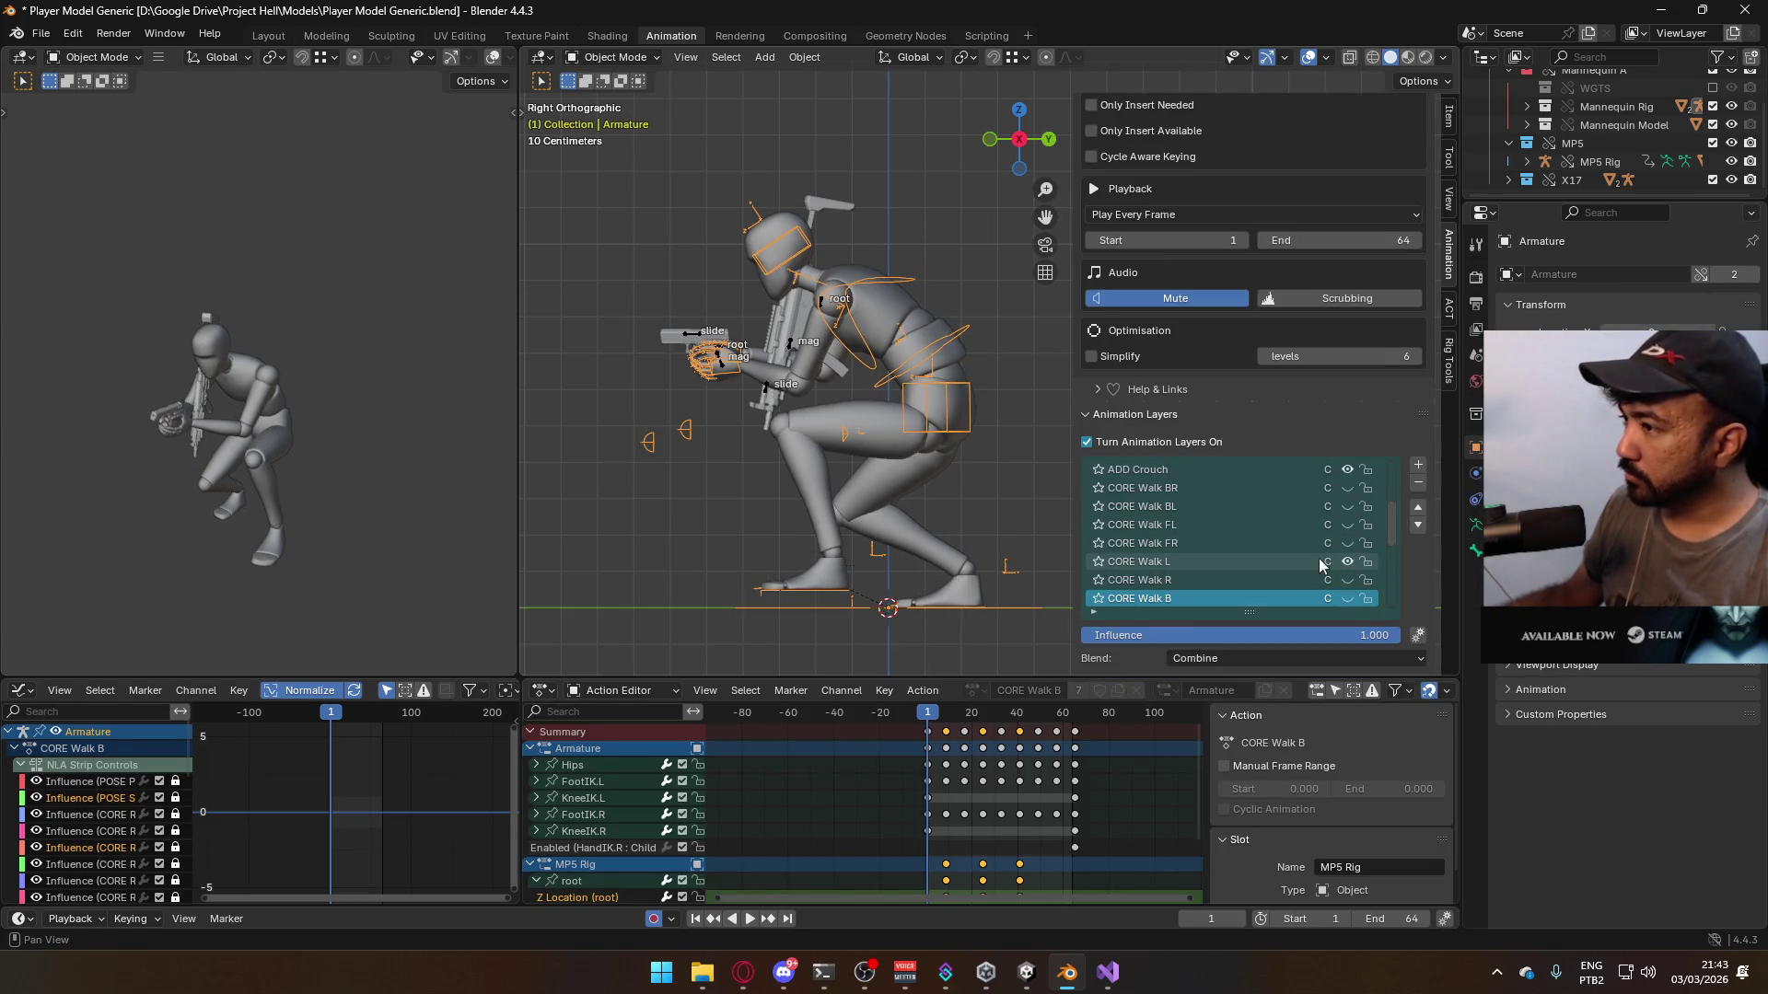
{"action": "scroll", "coordinate": [1252, 414], "scroll_direction": "up", "scroll_amount": 4}
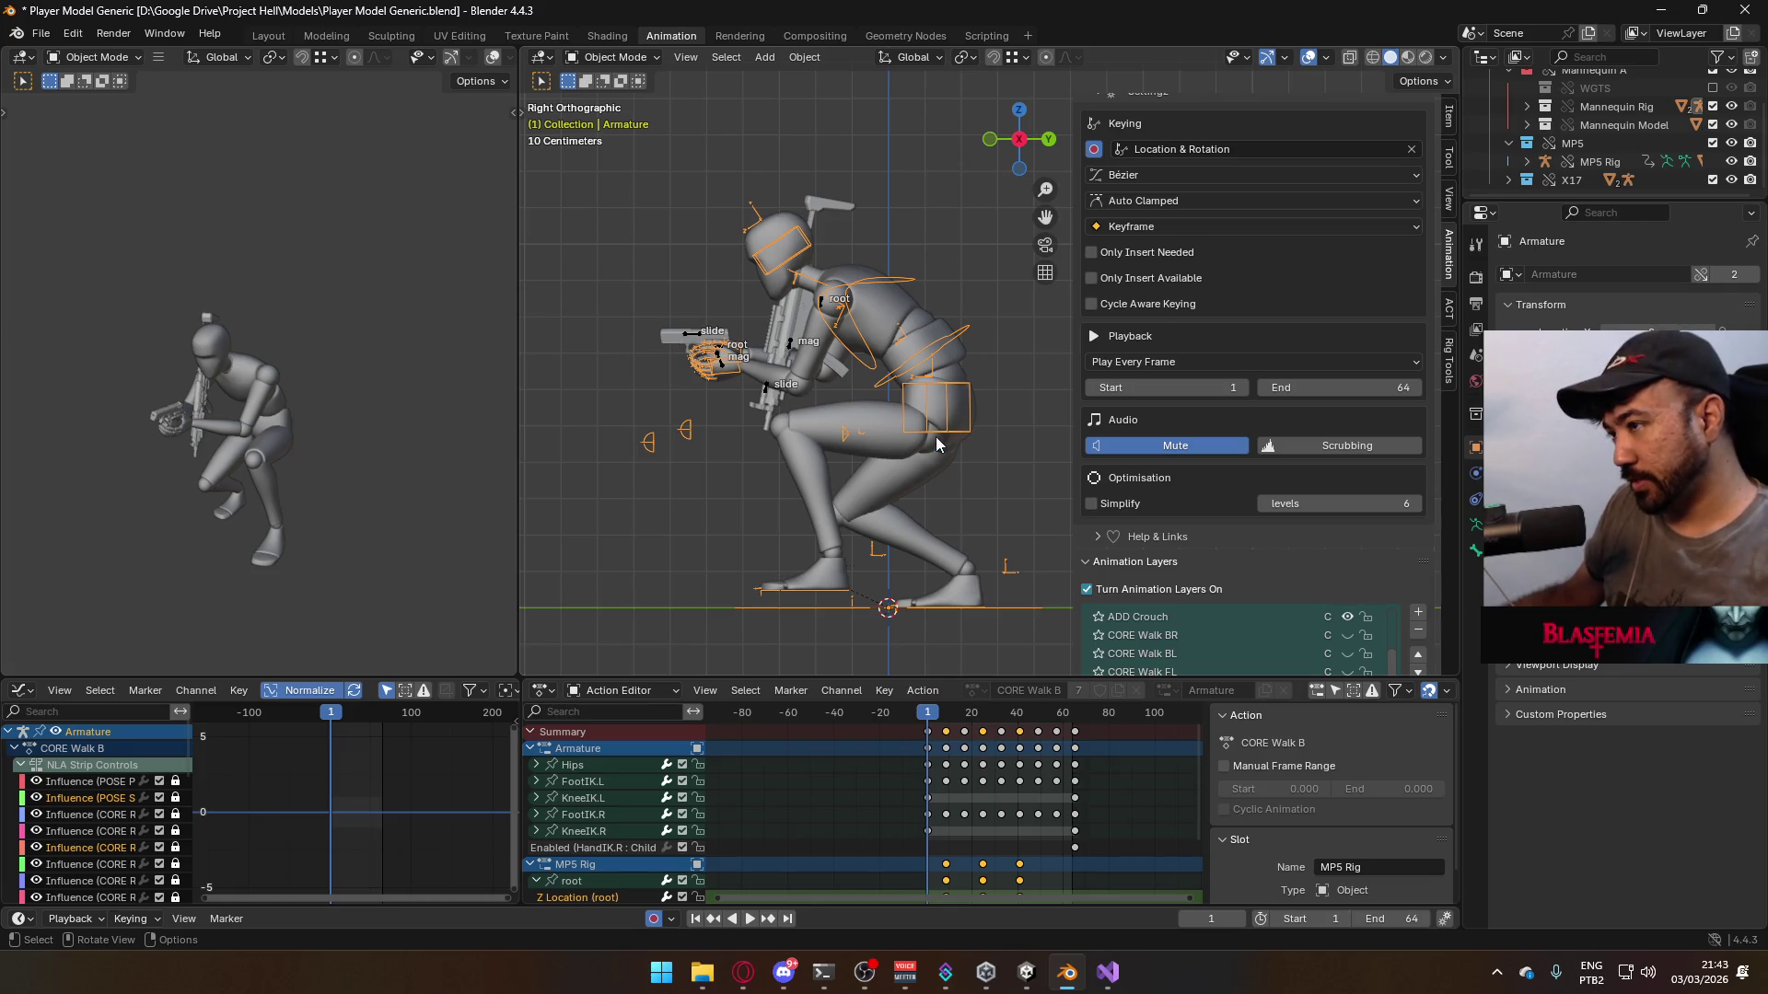
- Reselect the X17 Rig, body mesh and armature, leaving the armature active
{"action": "left_click", "coordinate": [719, 368]}
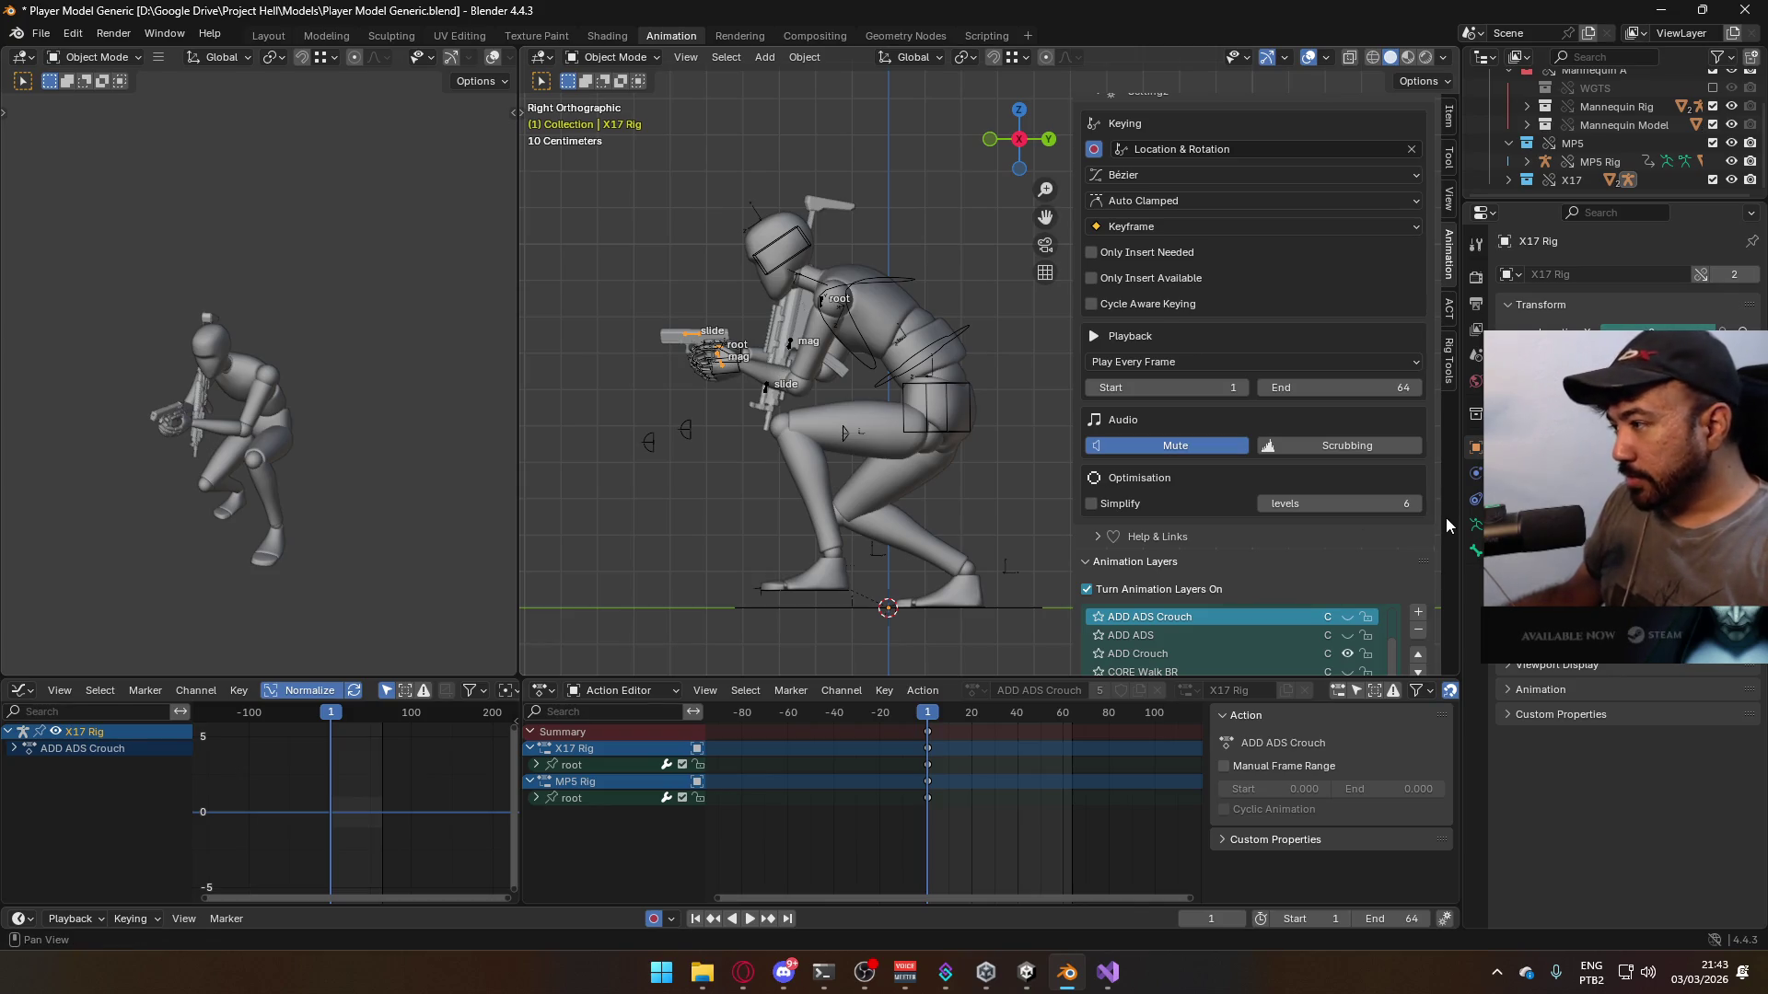
{"action": "scroll", "coordinate": [1252, 608], "scroll_direction": "down", "scroll_amount": 2}
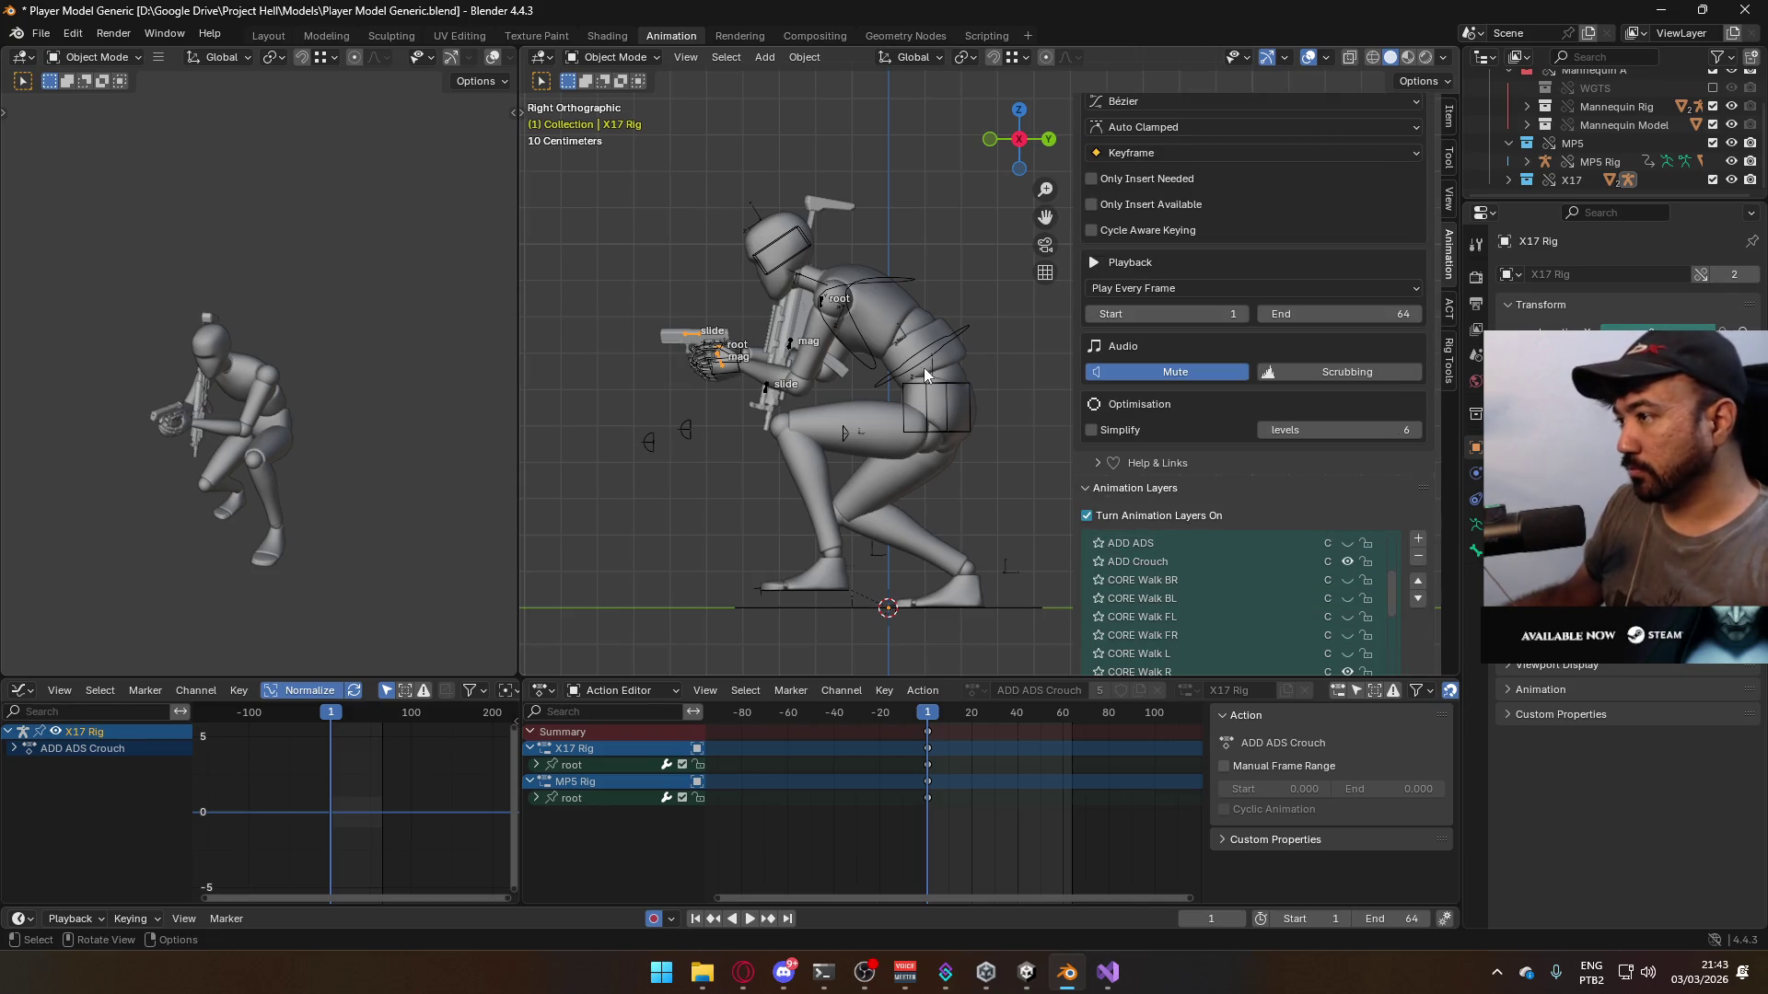
{"action": "scroll", "coordinate": [1410, 589], "scroll_direction": "down", "scroll_amount": 5}
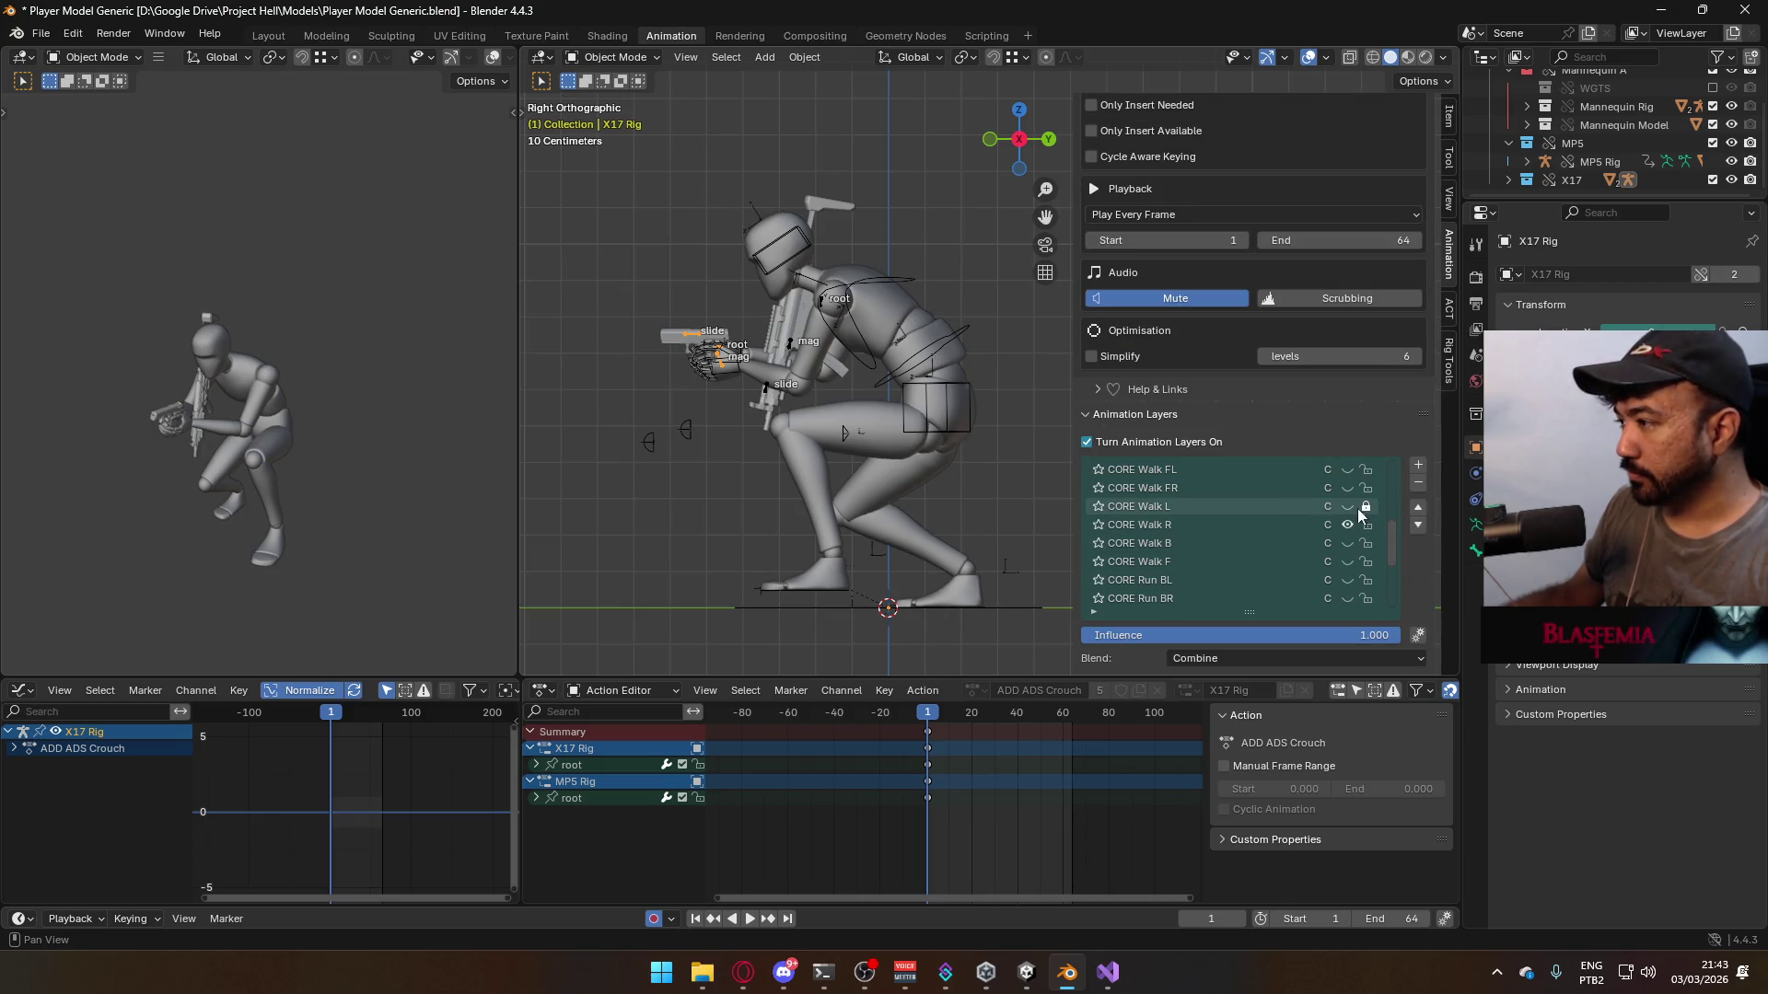
{"action": "left_click", "coordinate": [950, 405]}
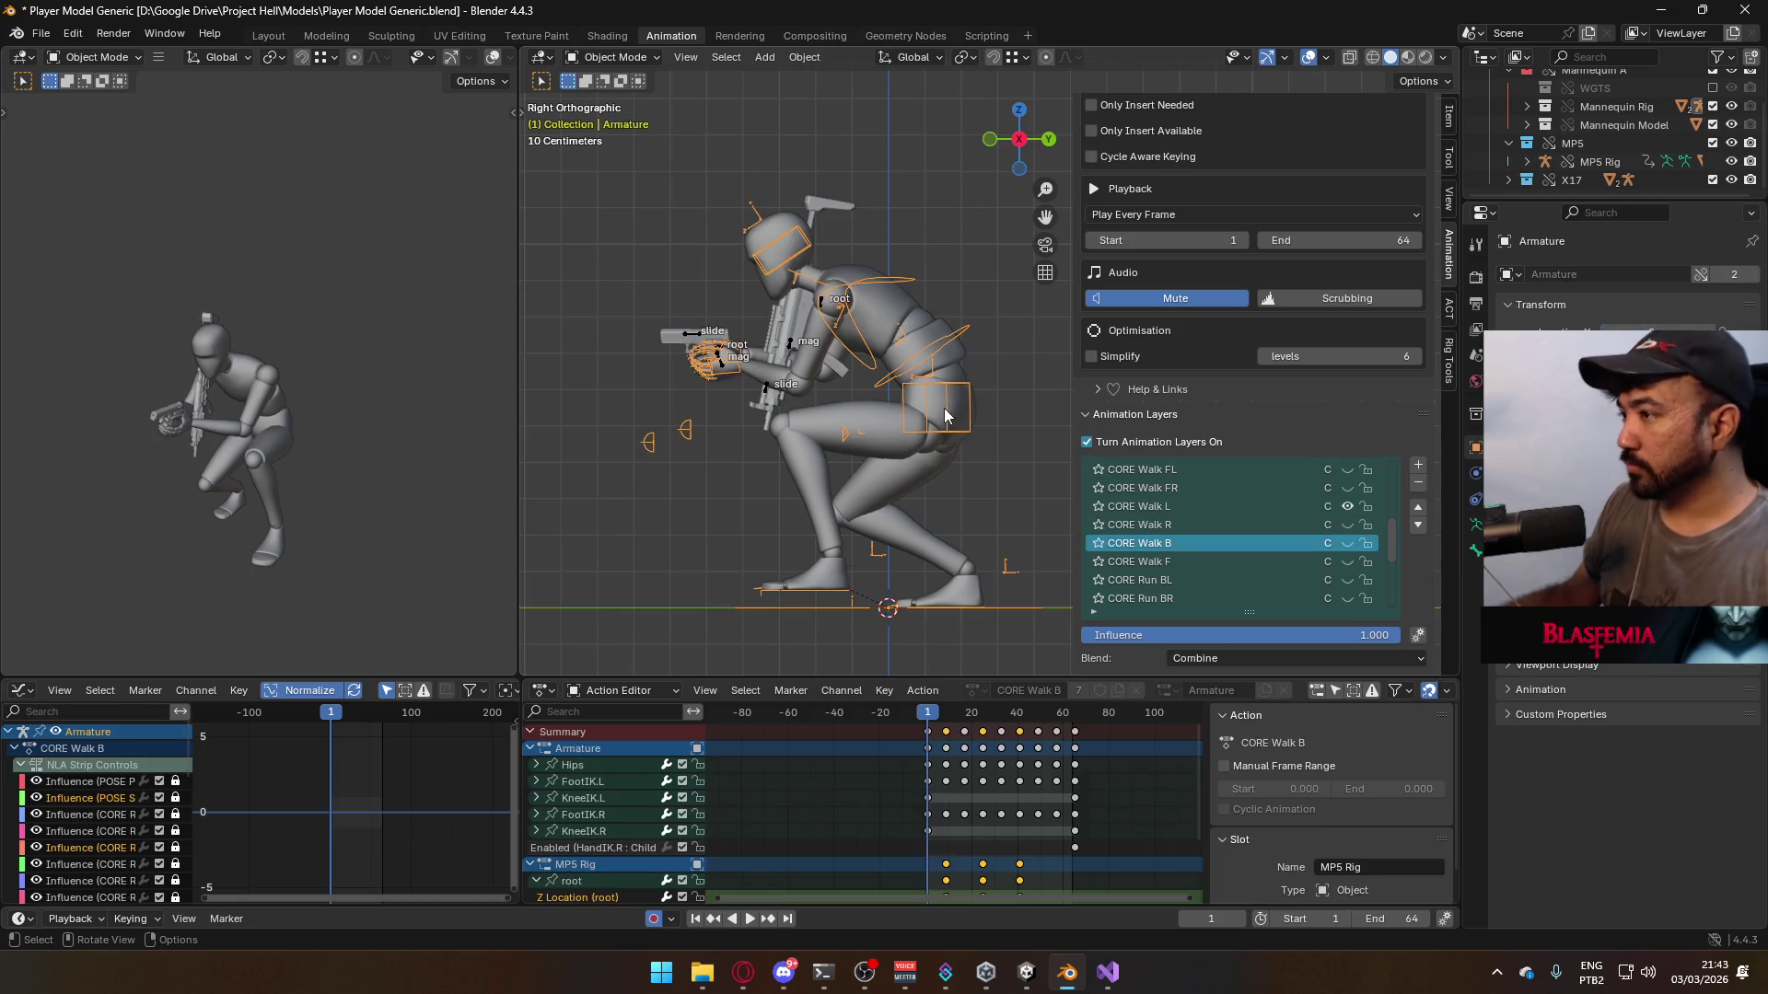
{"action": "left_click", "coordinate": [817, 424]}
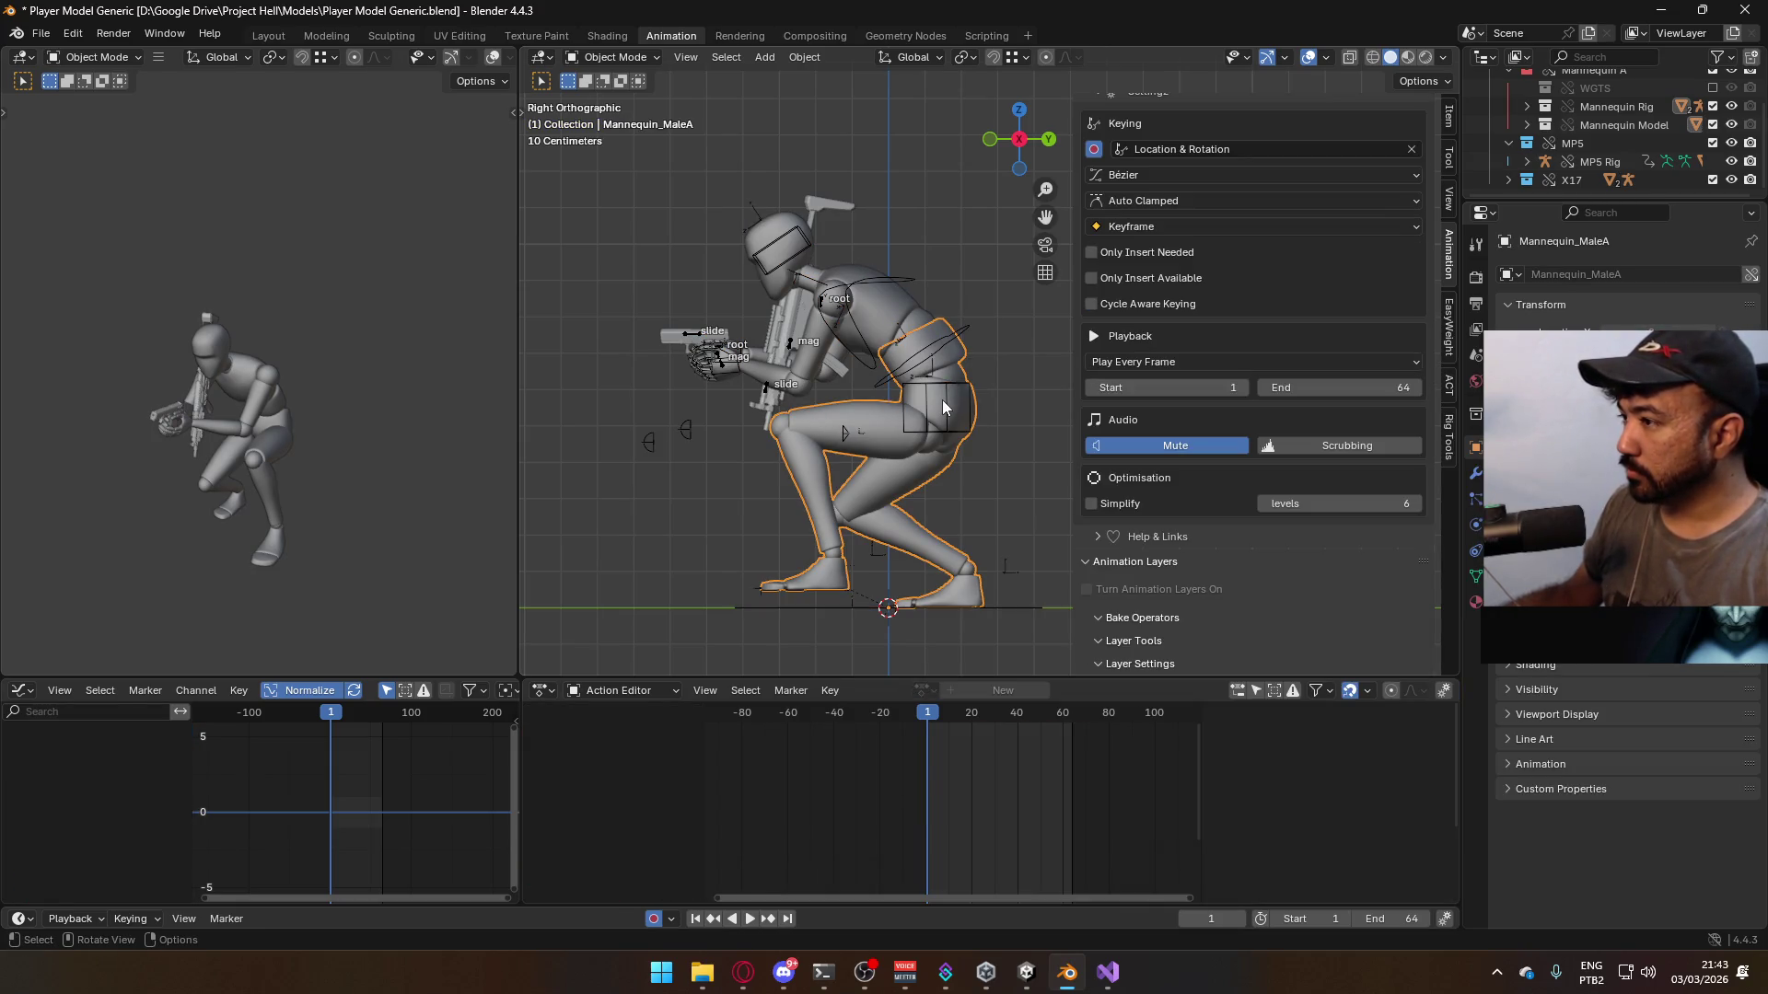
{"action": "left_click", "coordinate": [942, 399], "text": "shift"}
{"action": "left_click", "coordinate": [943, 333], "text": "shift"}
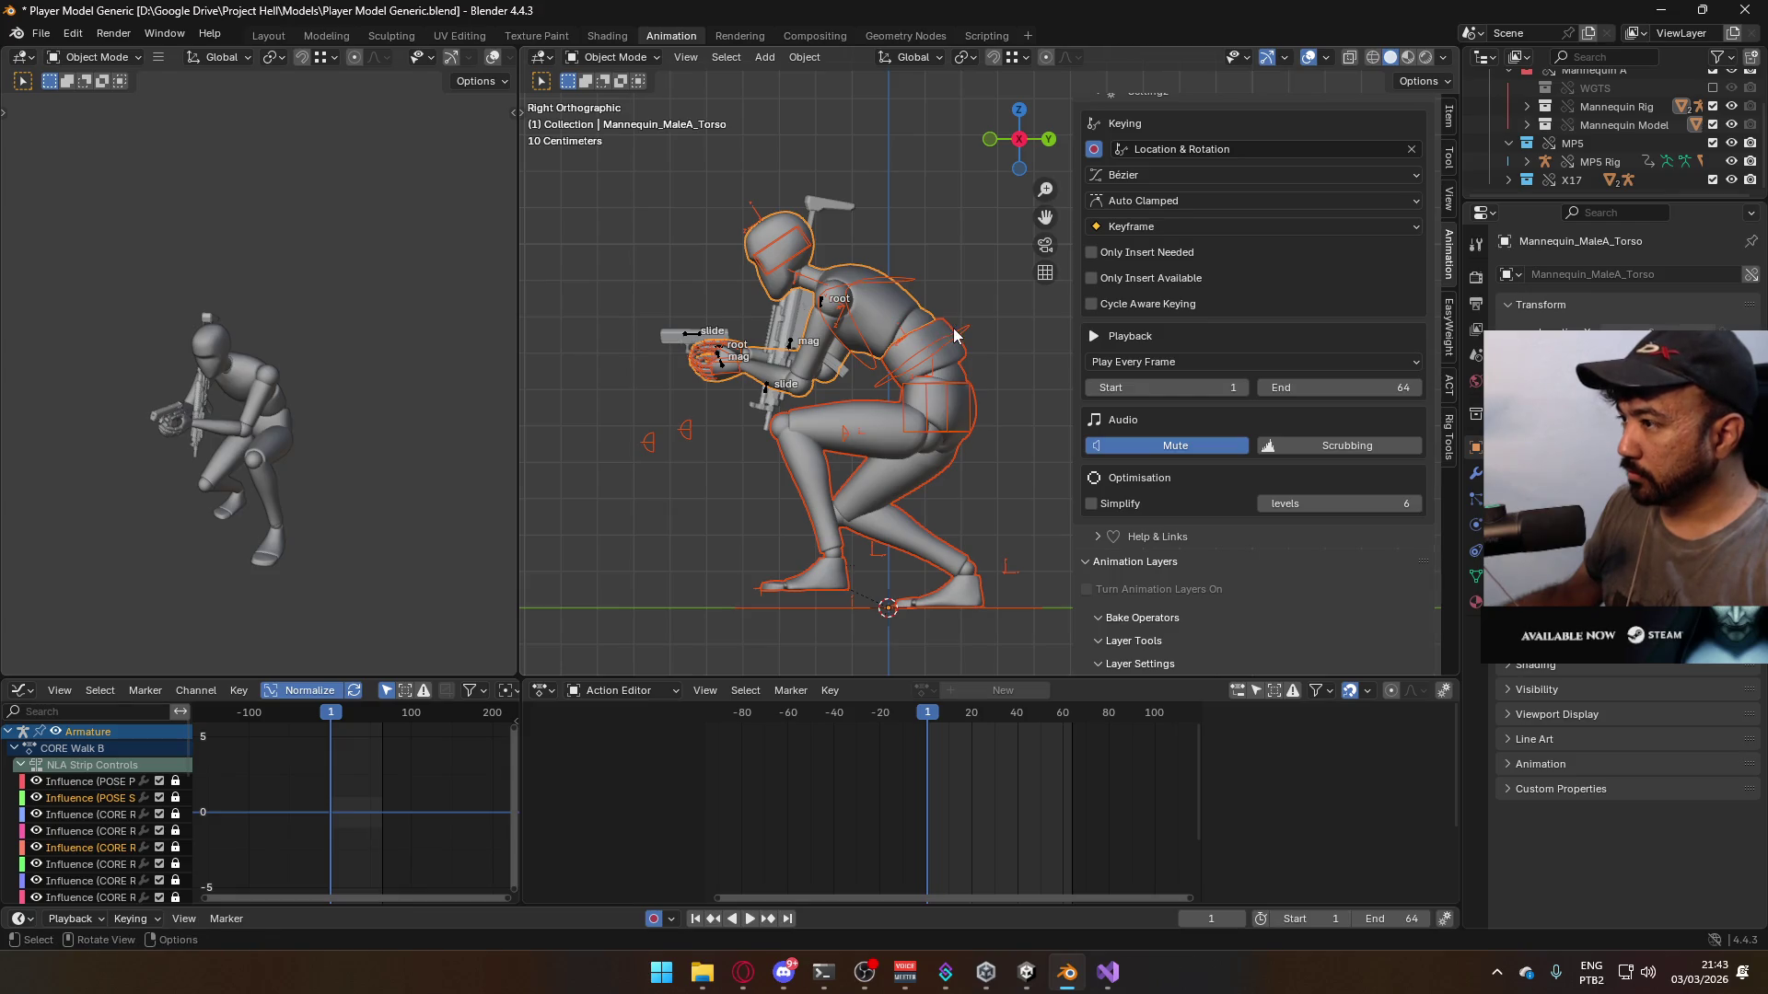
{"action": "left_click", "coordinate": [1000, 345], "text": "shift"}
- Save the file, preview the playback, then pause the soundtrack video in the browser
{"action": "key", "text": "ctrl+s"}
{"action": "key", "text": "space"}
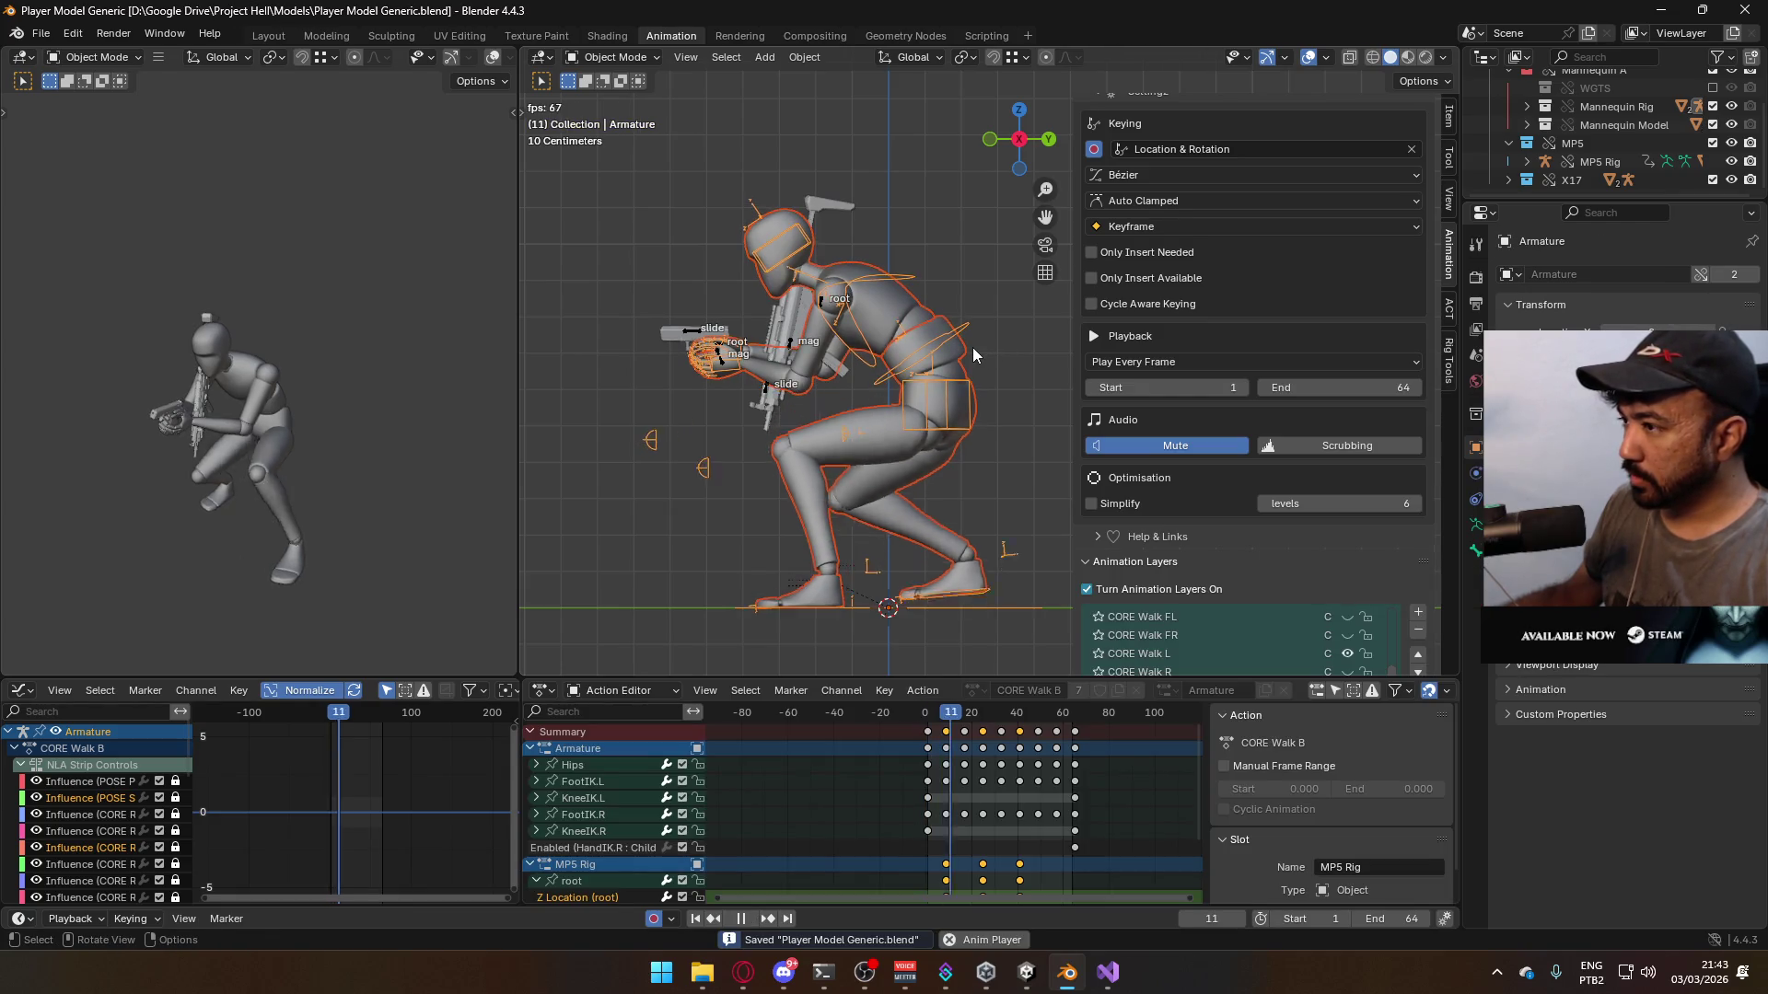
{"action": "key", "text": "space"}
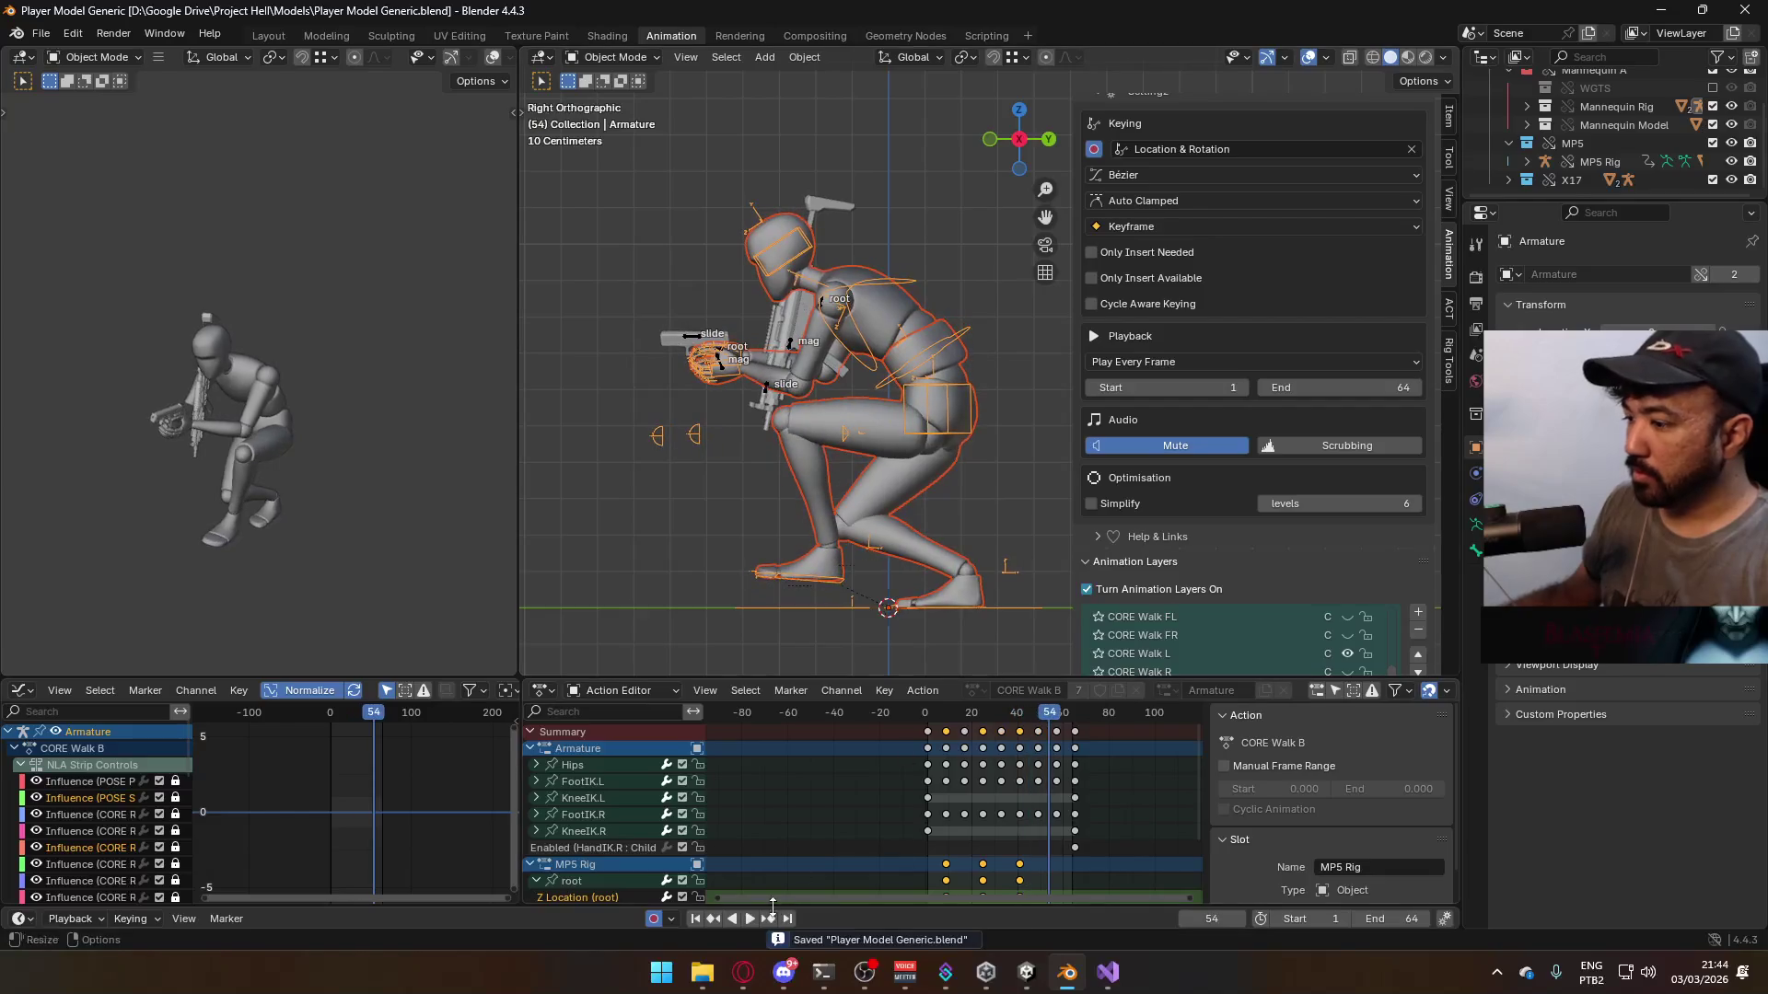
{"action": "left_click", "coordinate": [743, 972]}
{"action": "left_click", "coordinate": [555, 289]}
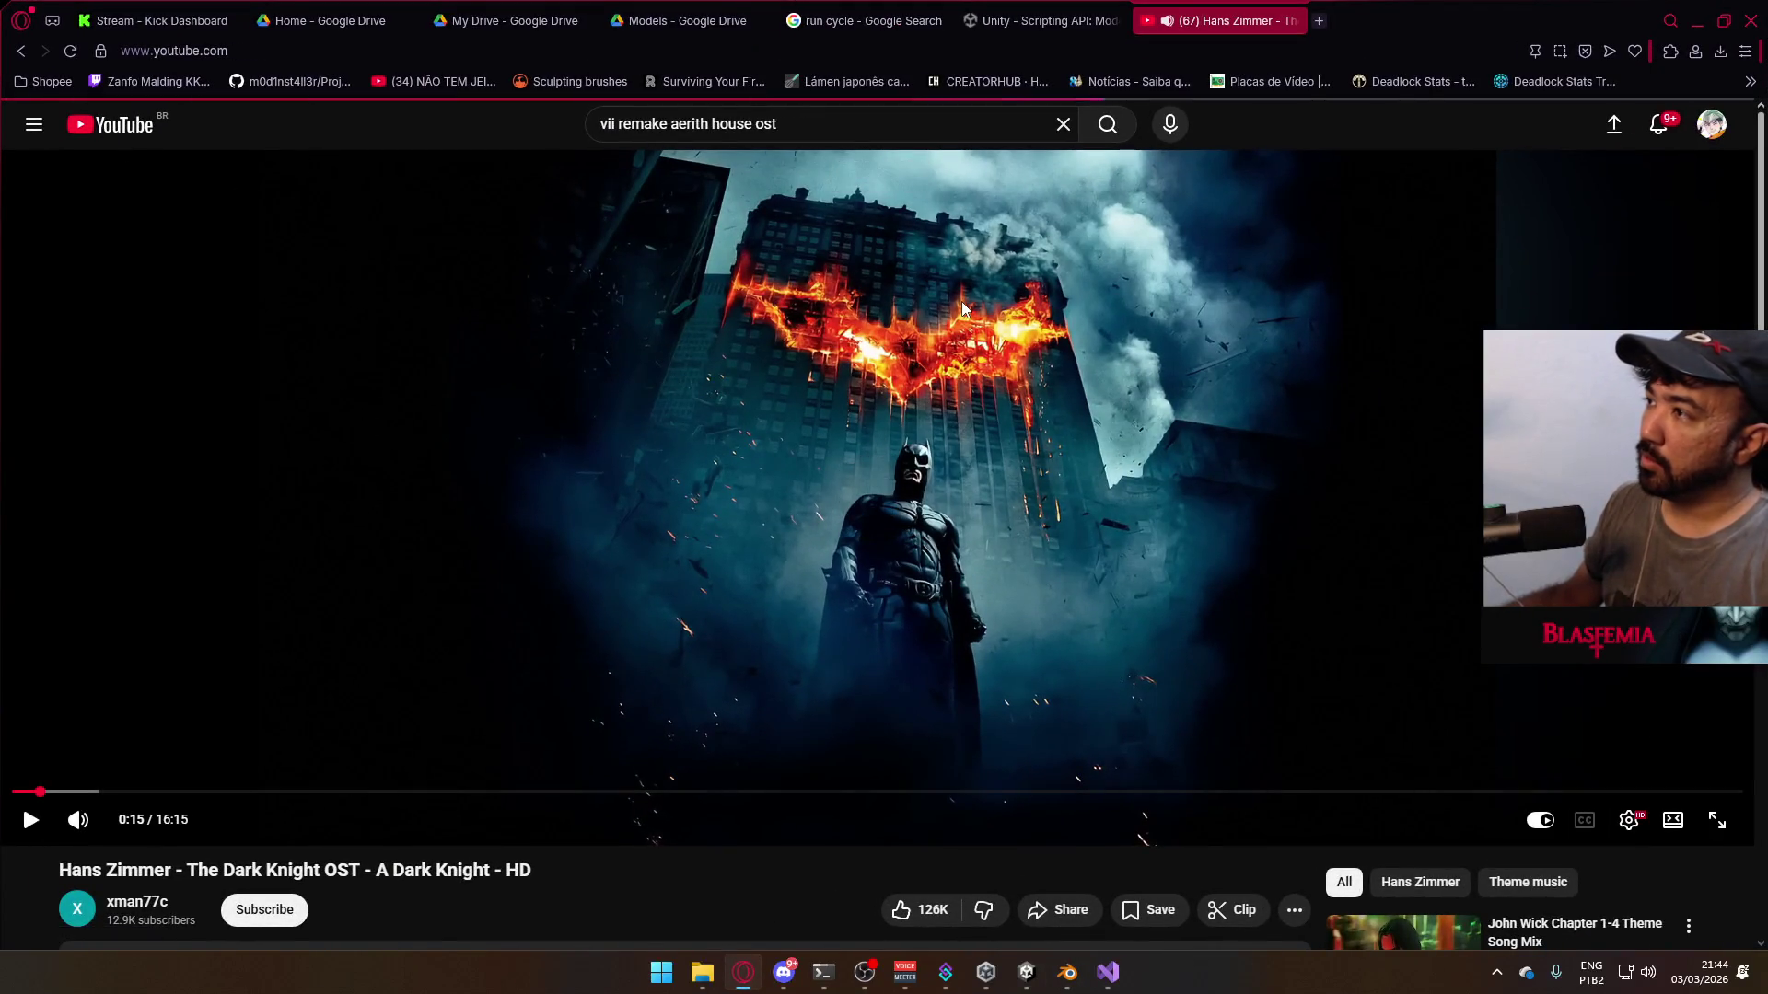
- Return to the YouTube home feed and browse it
{"action": "key", "text": "alt+Left"}
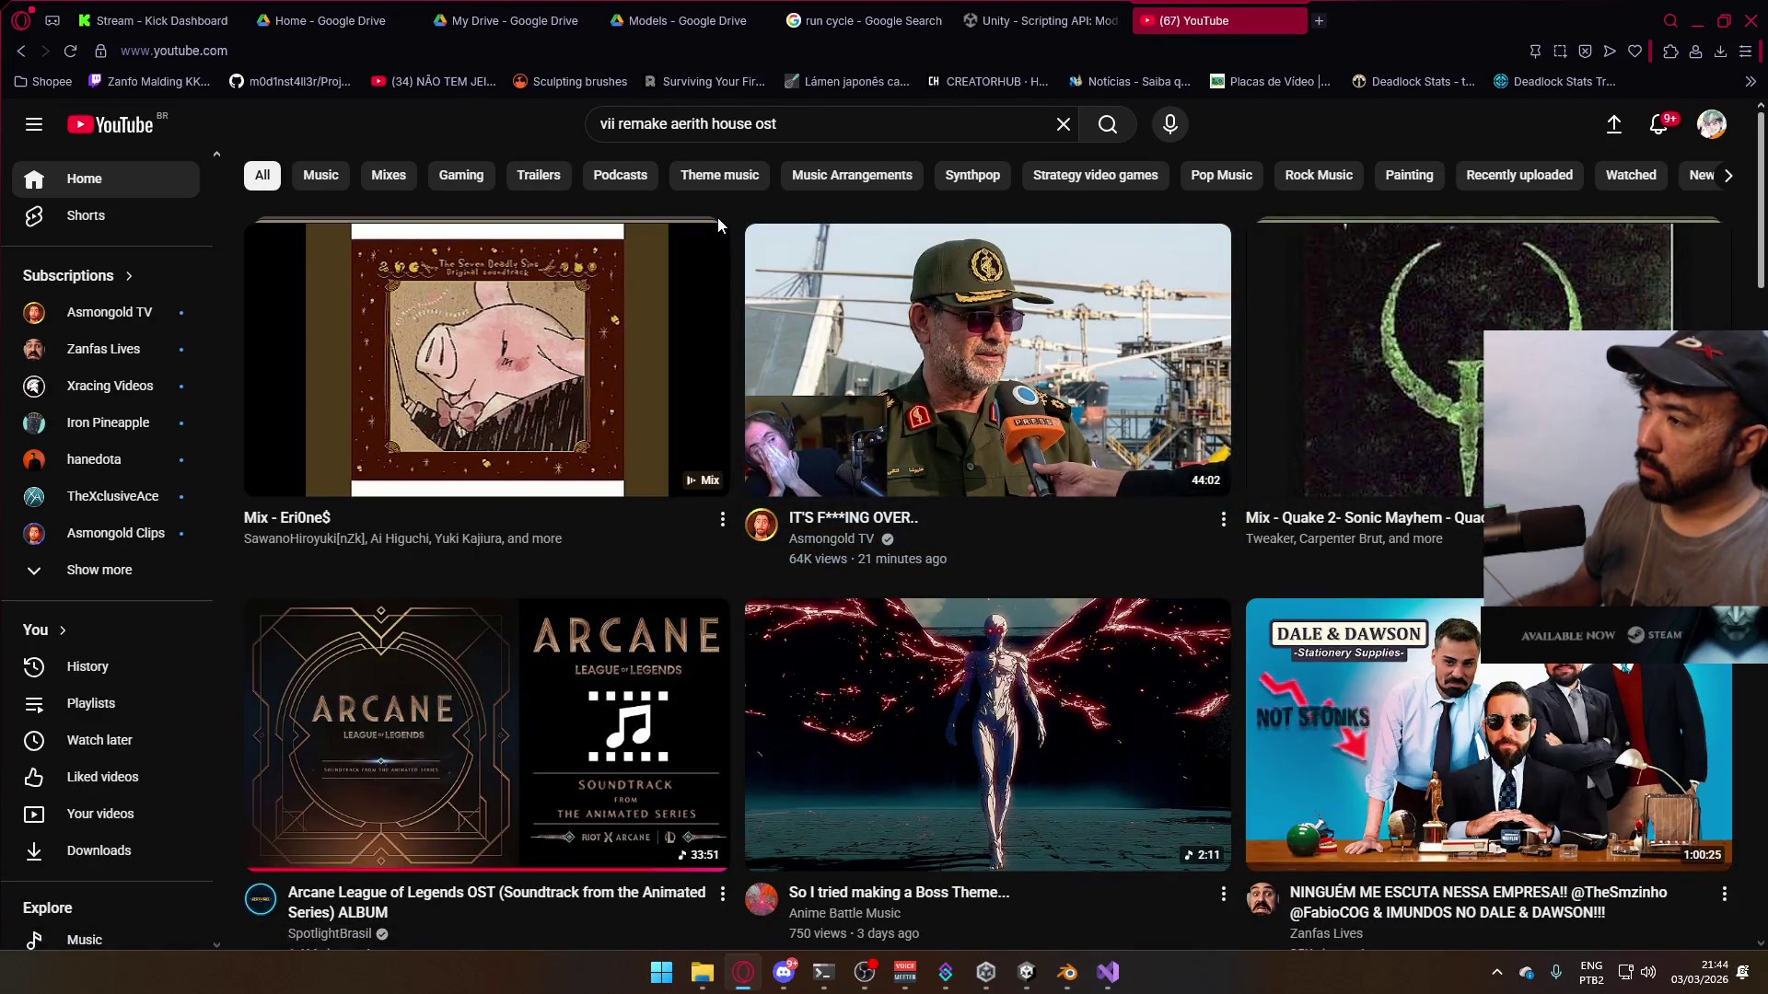
{"action": "mouse_move", "coordinate": [1047, 431]}
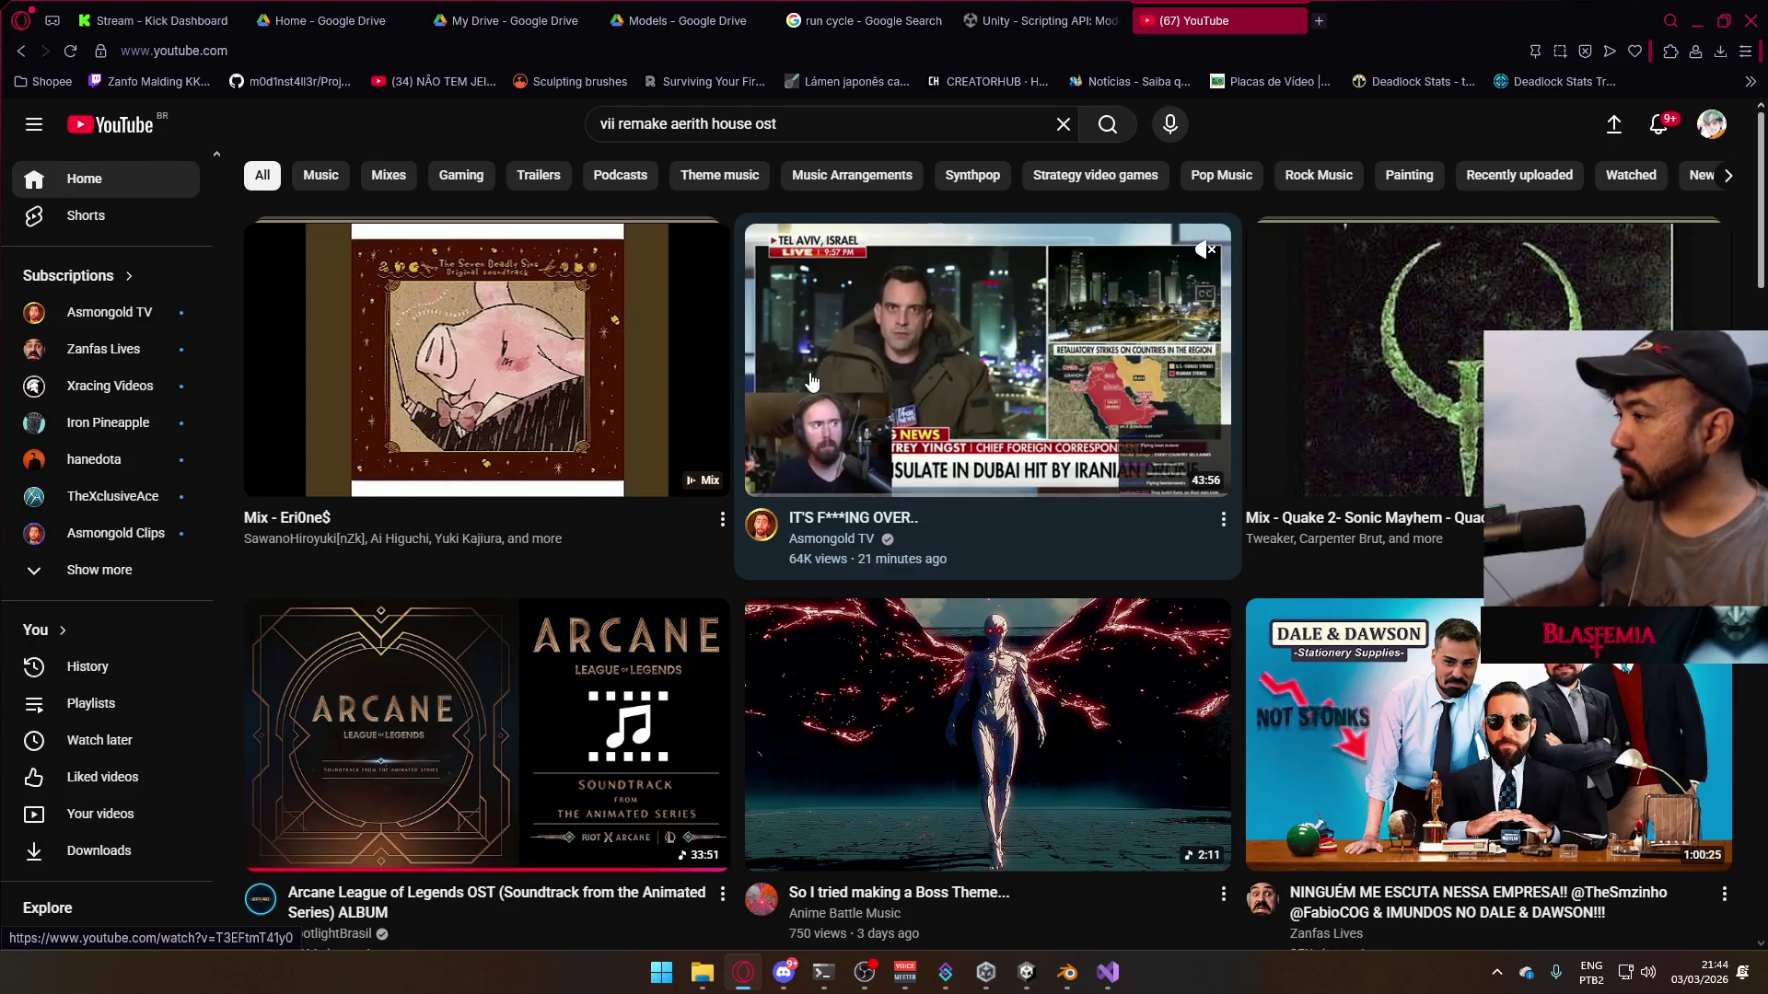
{"action": "scroll", "coordinate": [882, 475], "scroll_direction": "down", "scroll_amount": 4}
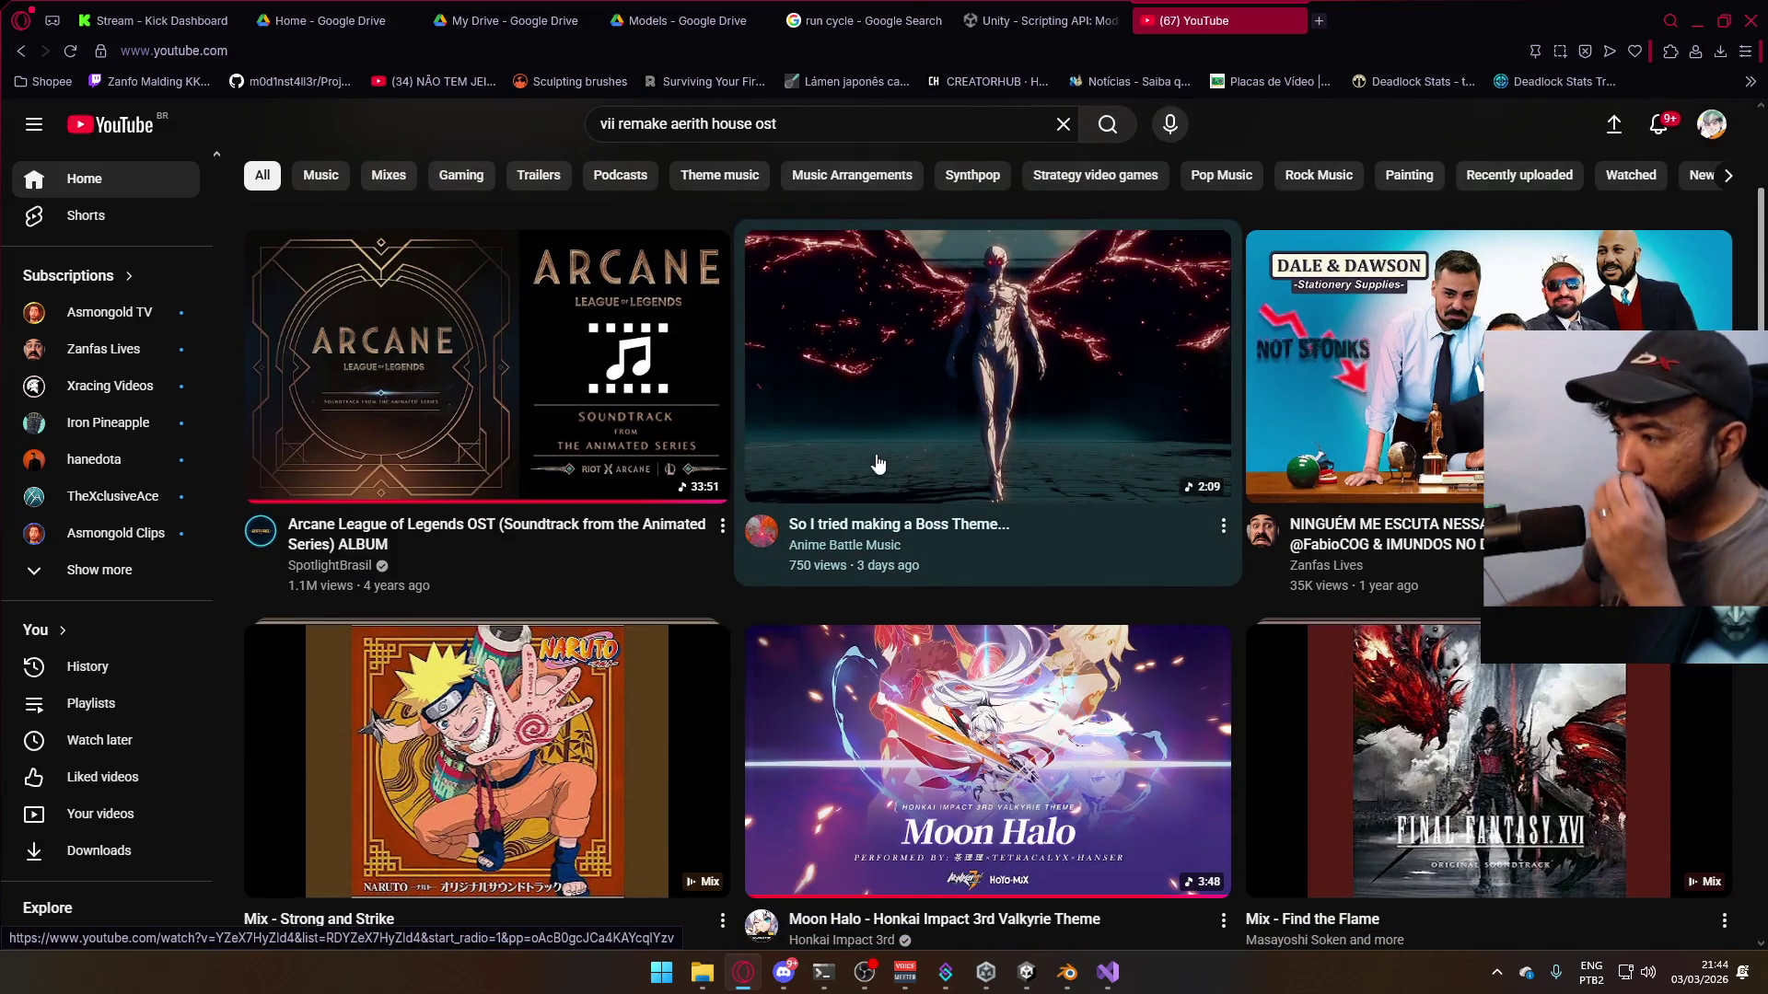
{"action": "scroll", "coordinate": [882, 474], "scroll_direction": "down", "scroll_amount": 8}
{"action": "scroll", "coordinate": [878, 463], "scroll_direction": "up", "scroll_amount": 6}
{"action": "scroll", "coordinate": [878, 463], "scroll_direction": "up", "scroll_amount": 5}
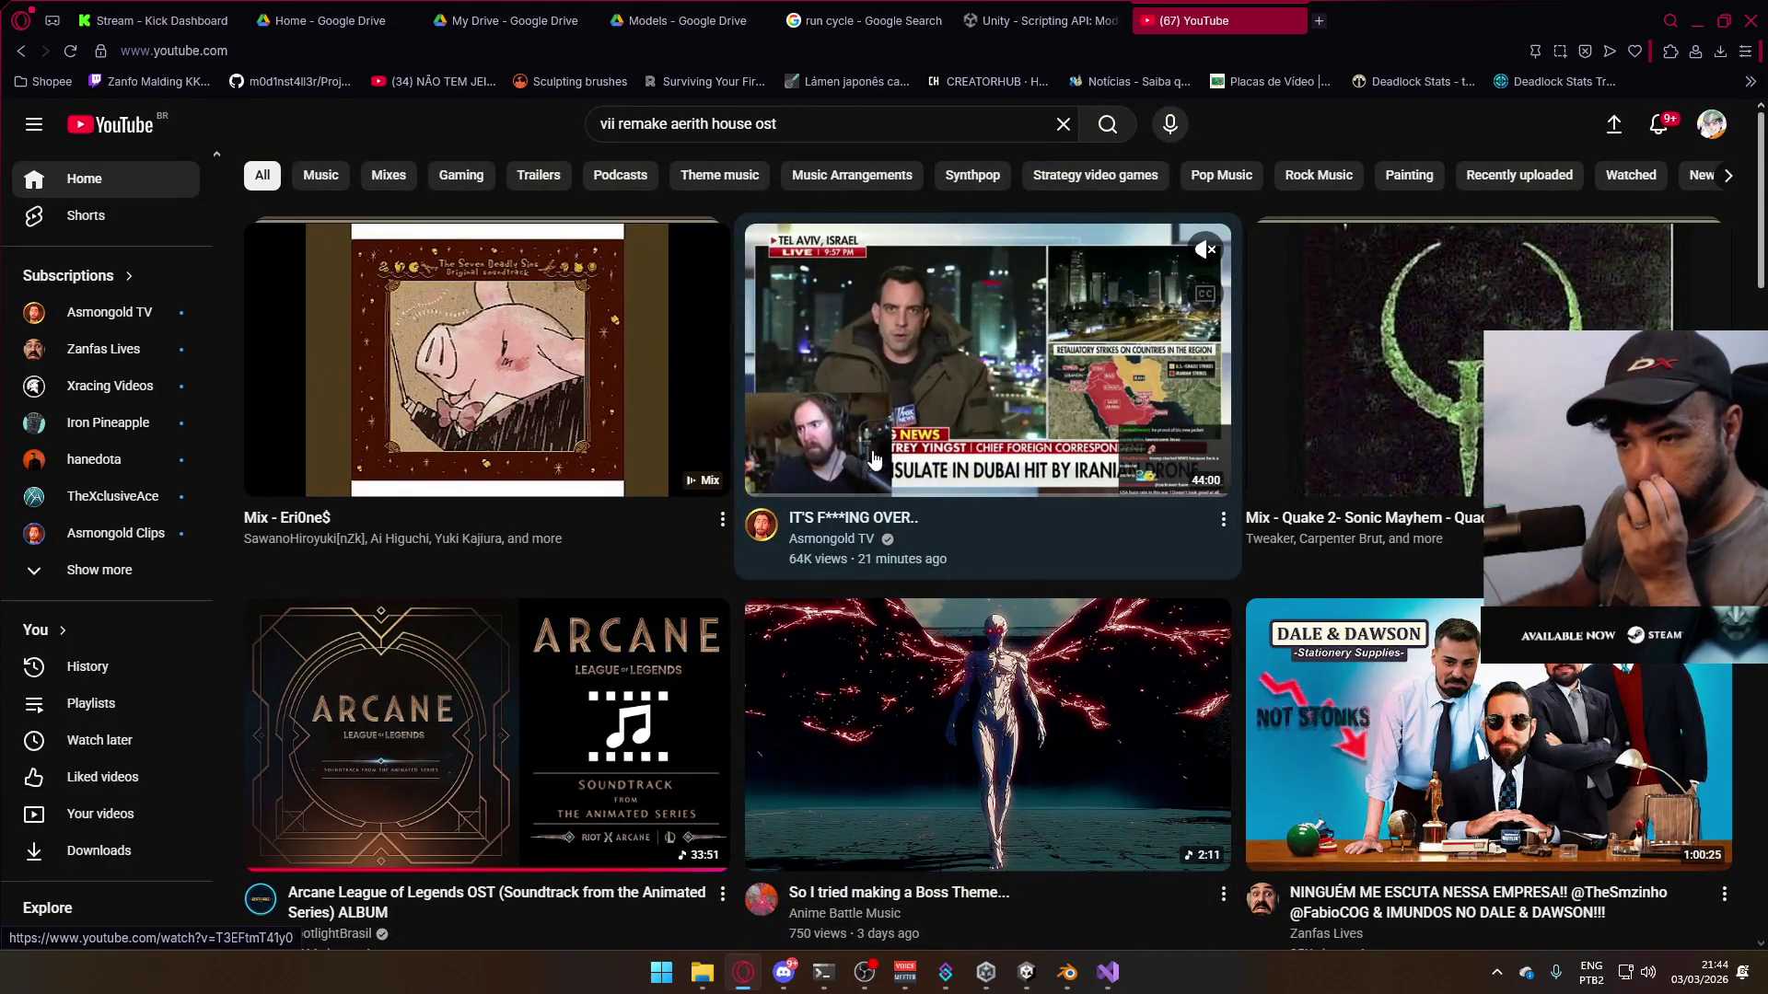
- Open the Asmongold Clips channel page from Subscriptions, then open a new tab
{"action": "left_click", "coordinate": [146, 531]}
{"action": "scroll", "coordinate": [875, 469], "scroll_direction": "down", "scroll_amount": 4}
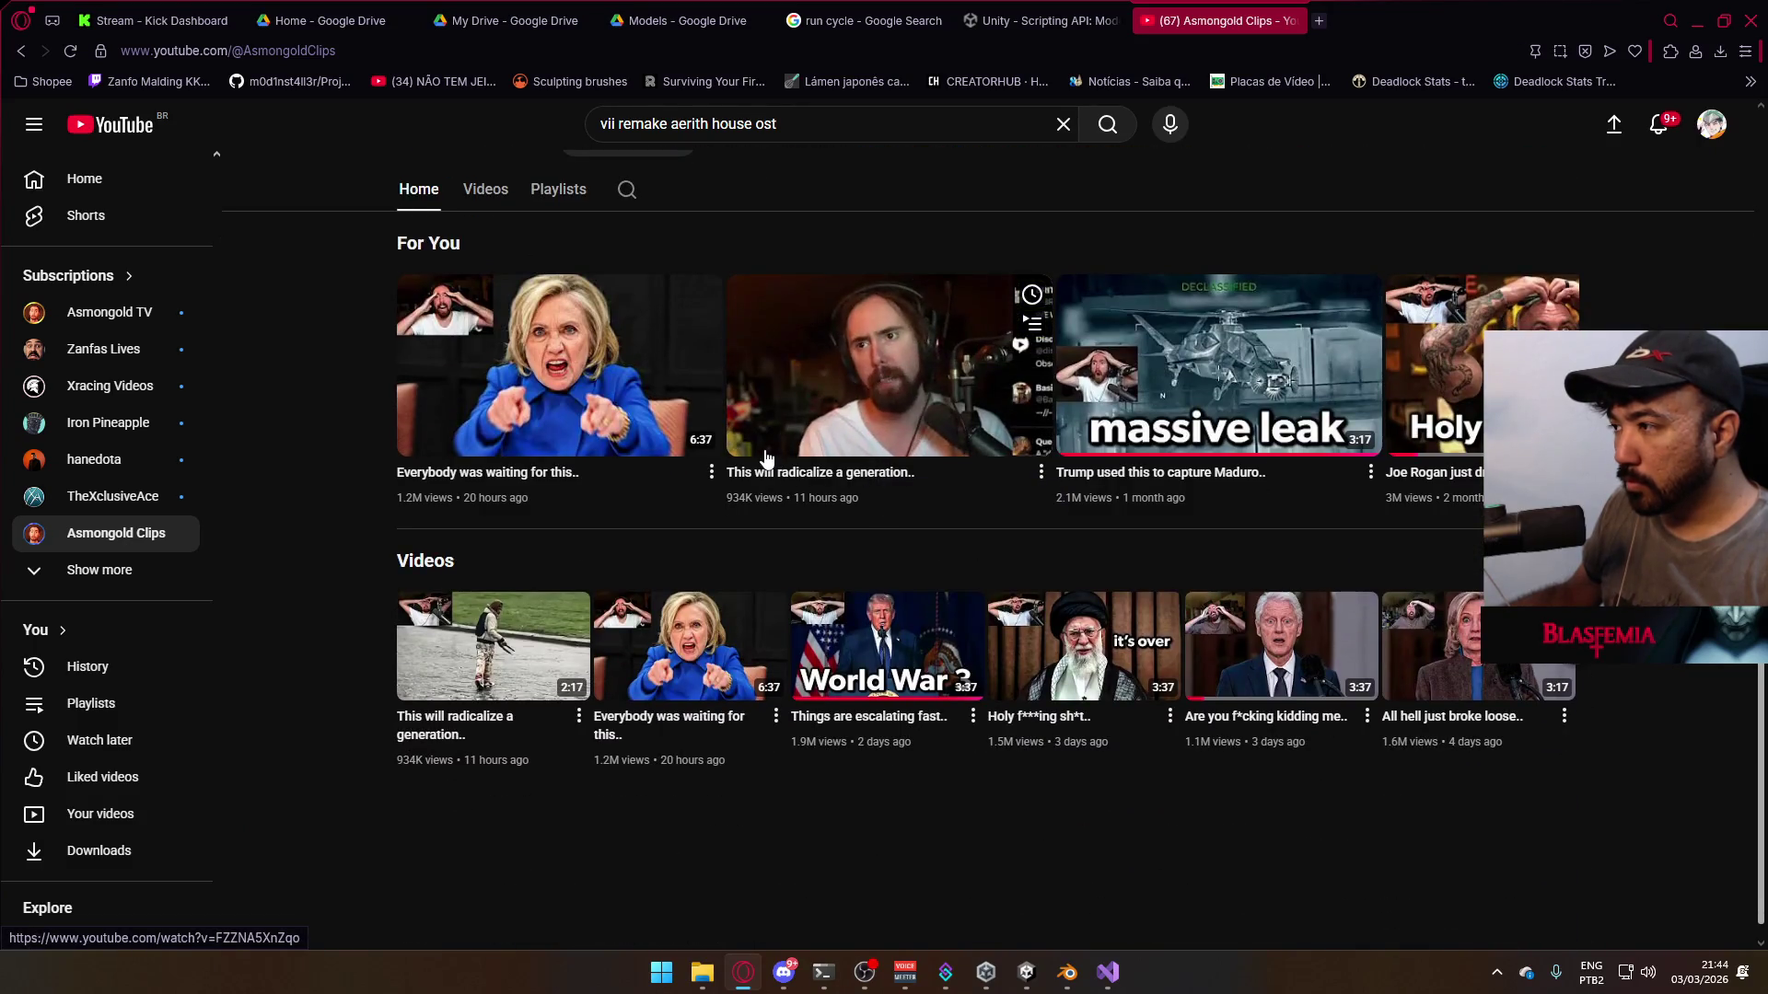
{"action": "scroll", "coordinate": [766, 451], "scroll_direction": "up", "scroll_amount": 4}
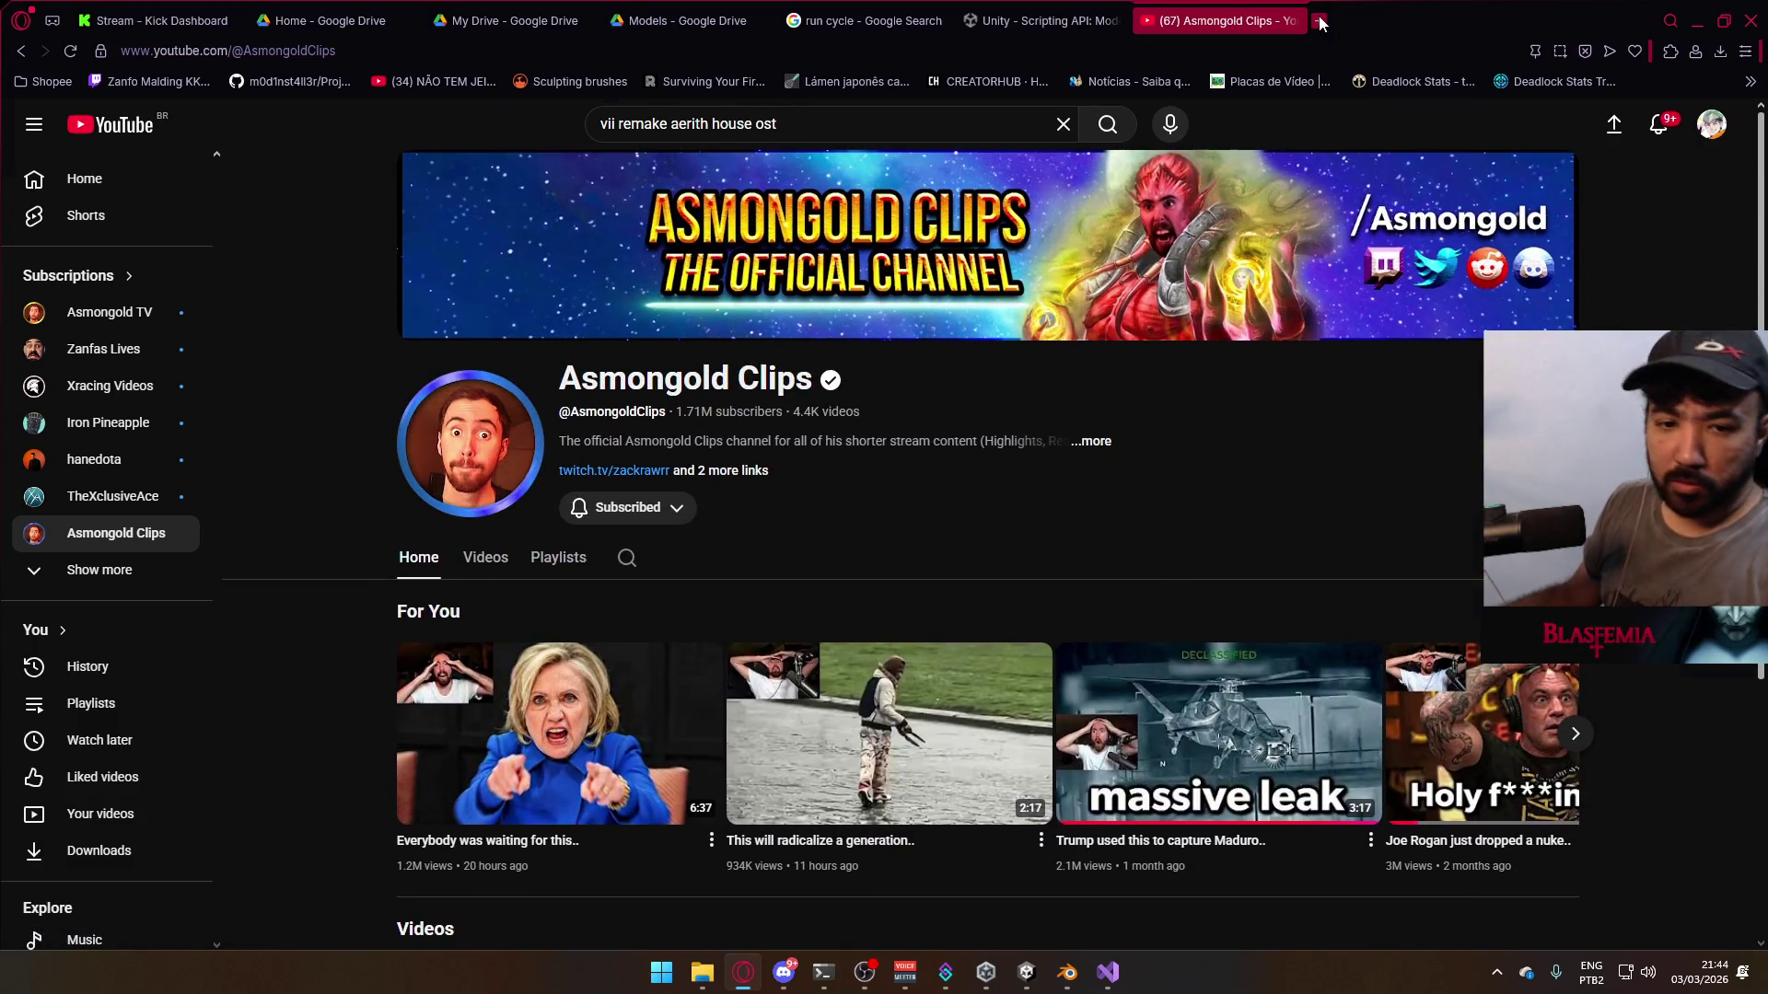
{"action": "left_click", "coordinate": [1319, 20]}
- Search Google for 'iran retaliation today' and scroll through the results
{"action": "type", "text": "iran r"}
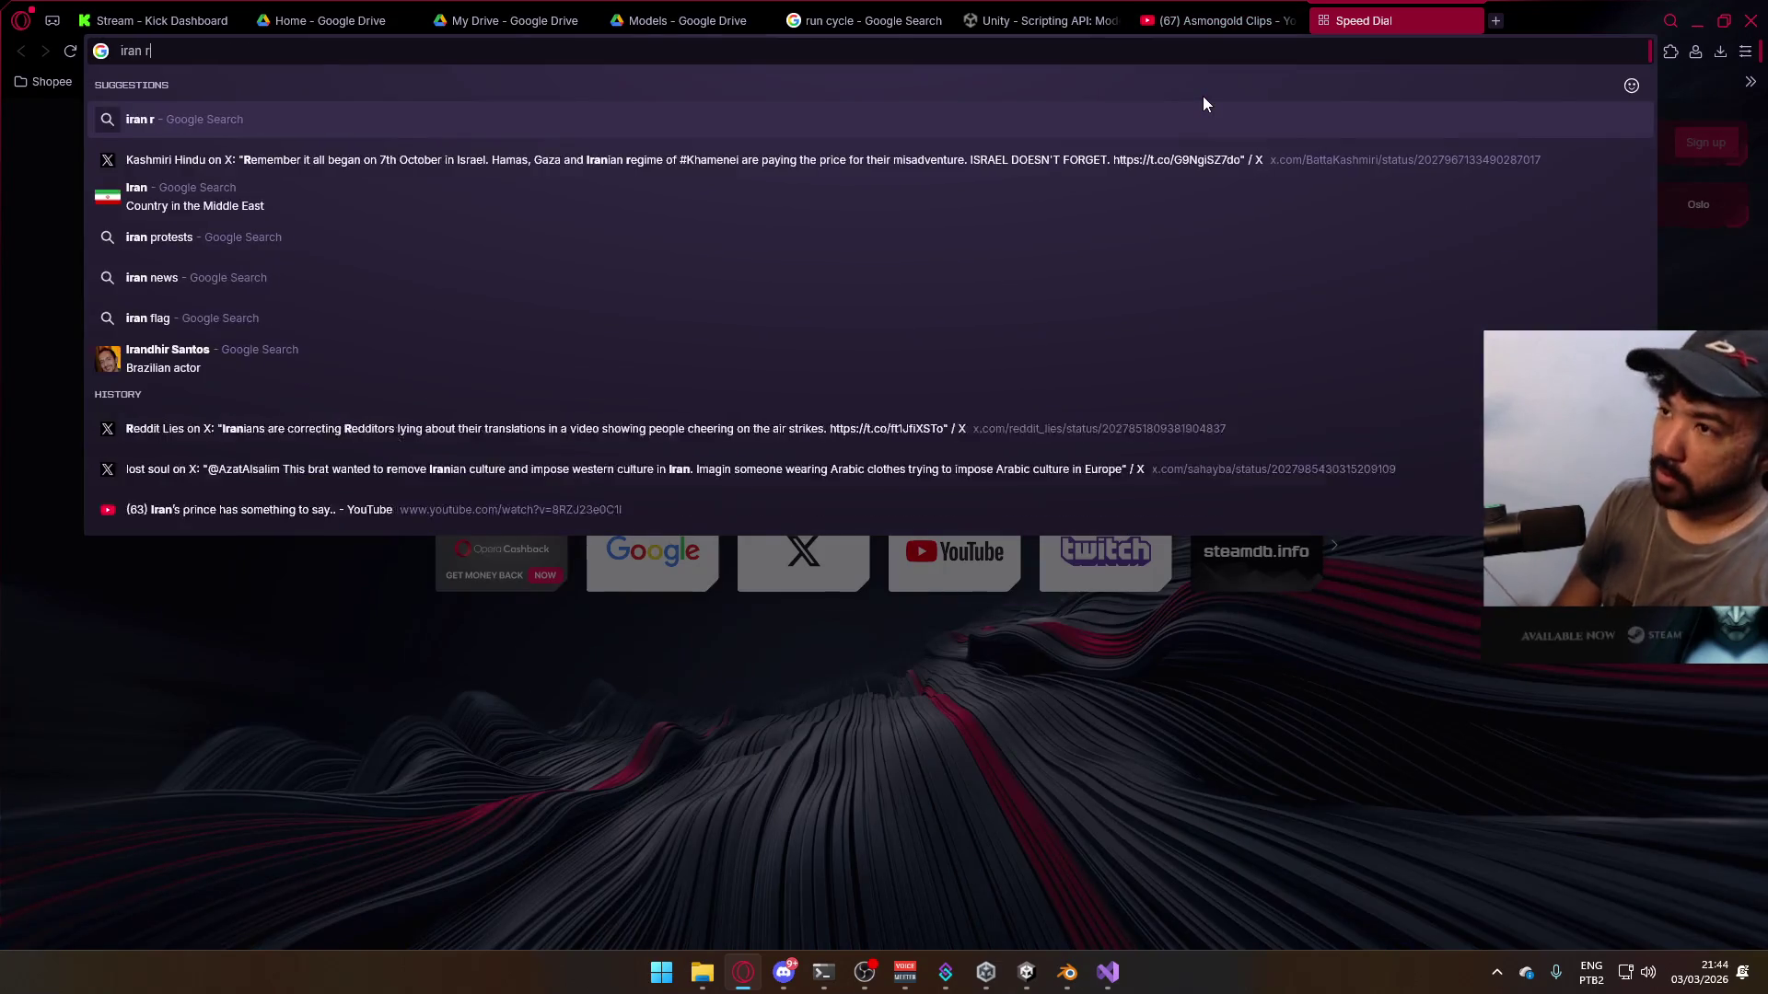
{"action": "type", "text": "etal"}
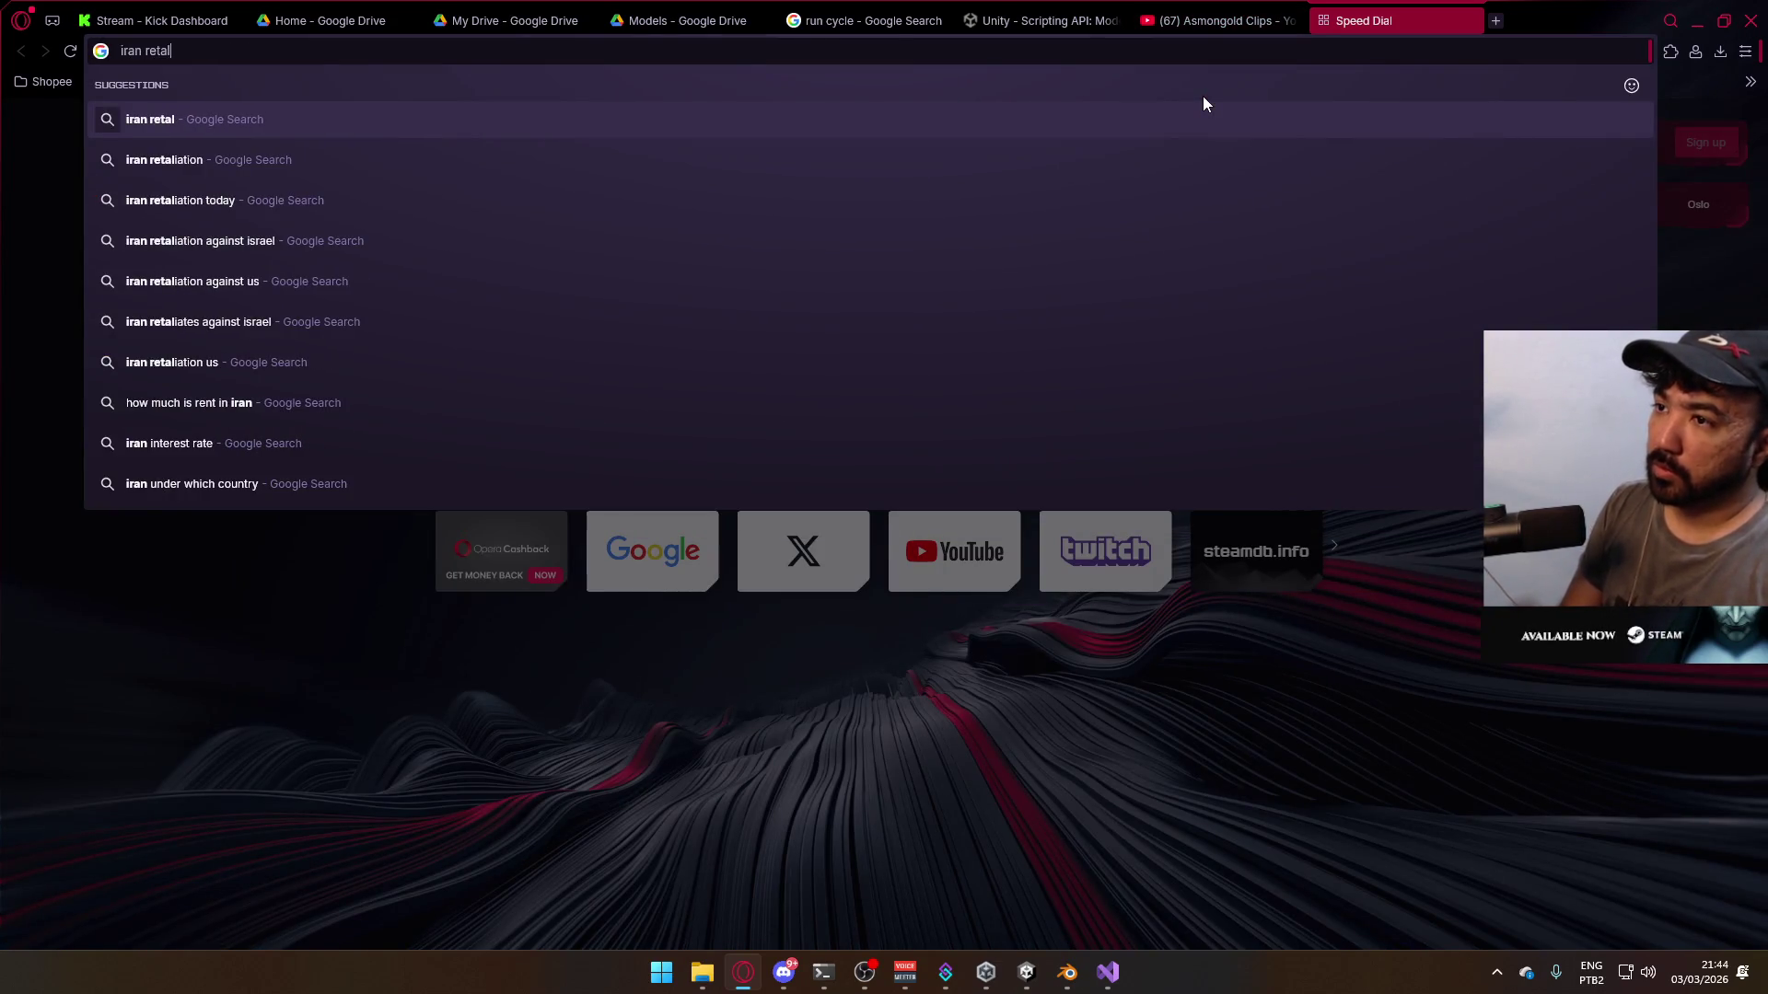
{"action": "key", "text": "Down"}
{"action": "key", "text": "Down"}
{"action": "key", "text": "Return"}
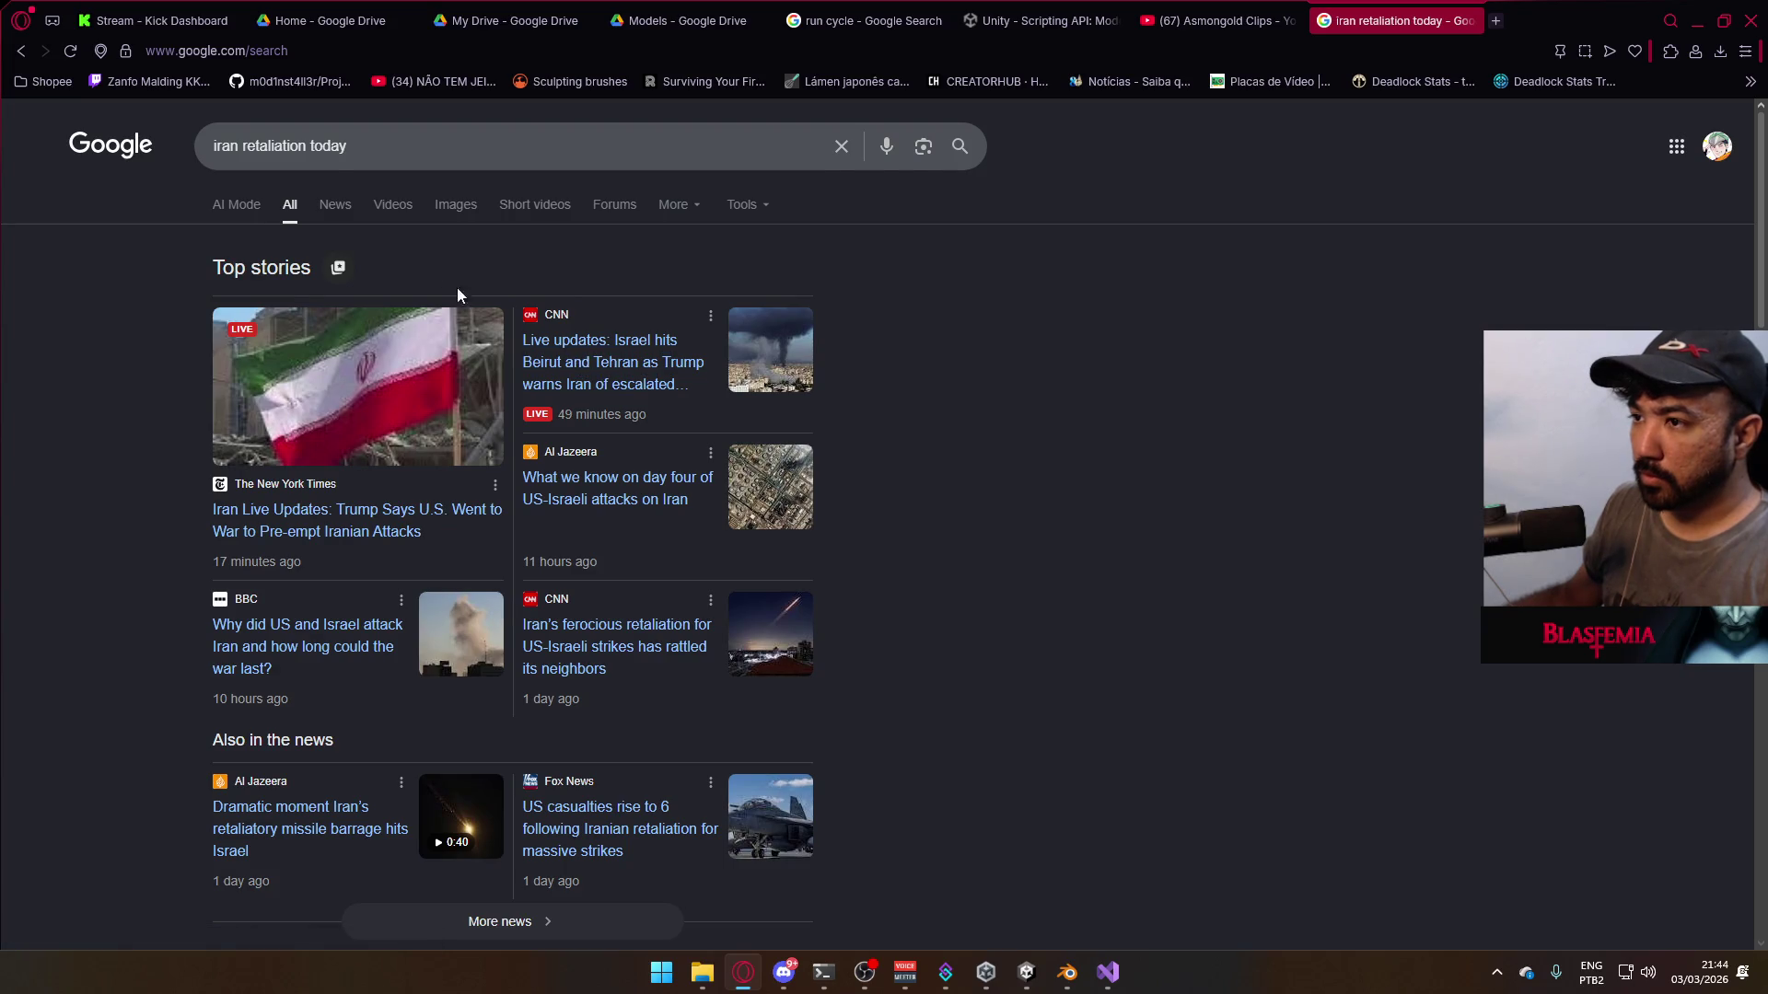
{"action": "scroll", "coordinate": [444, 283], "scroll_direction": "down", "scroll_amount": 3}
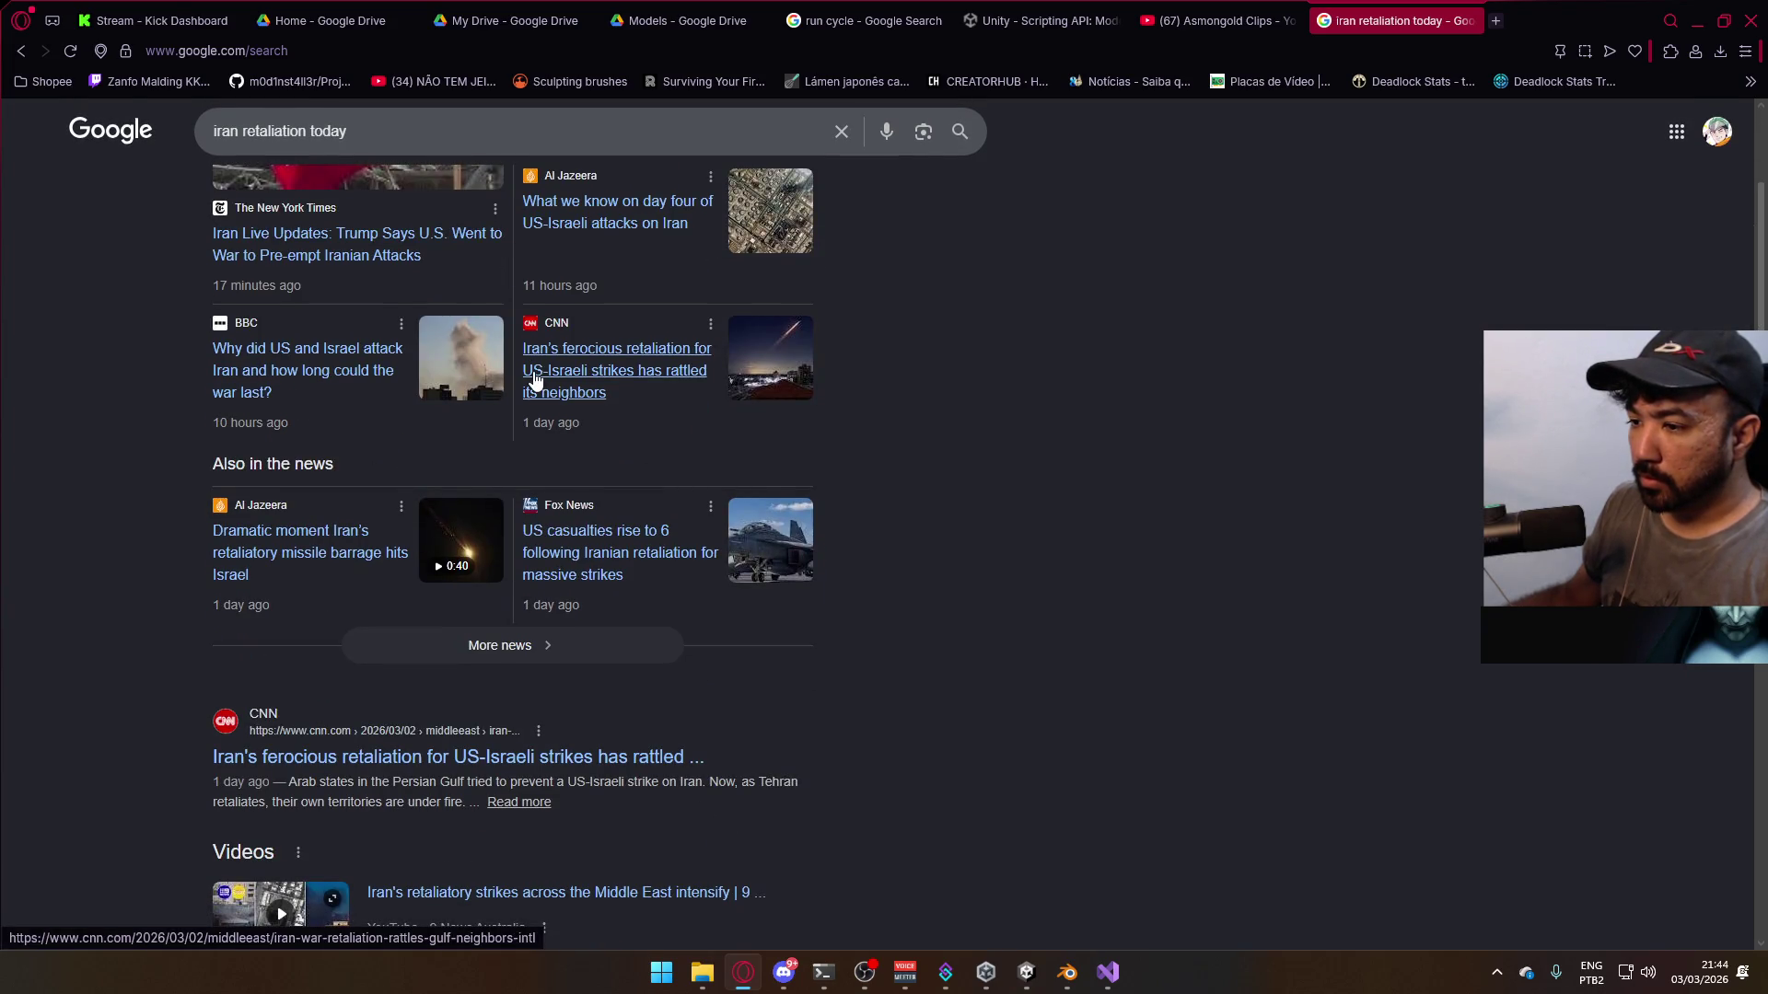
{"action": "scroll", "coordinate": [533, 380], "scroll_direction": "down", "scroll_amount": 1}
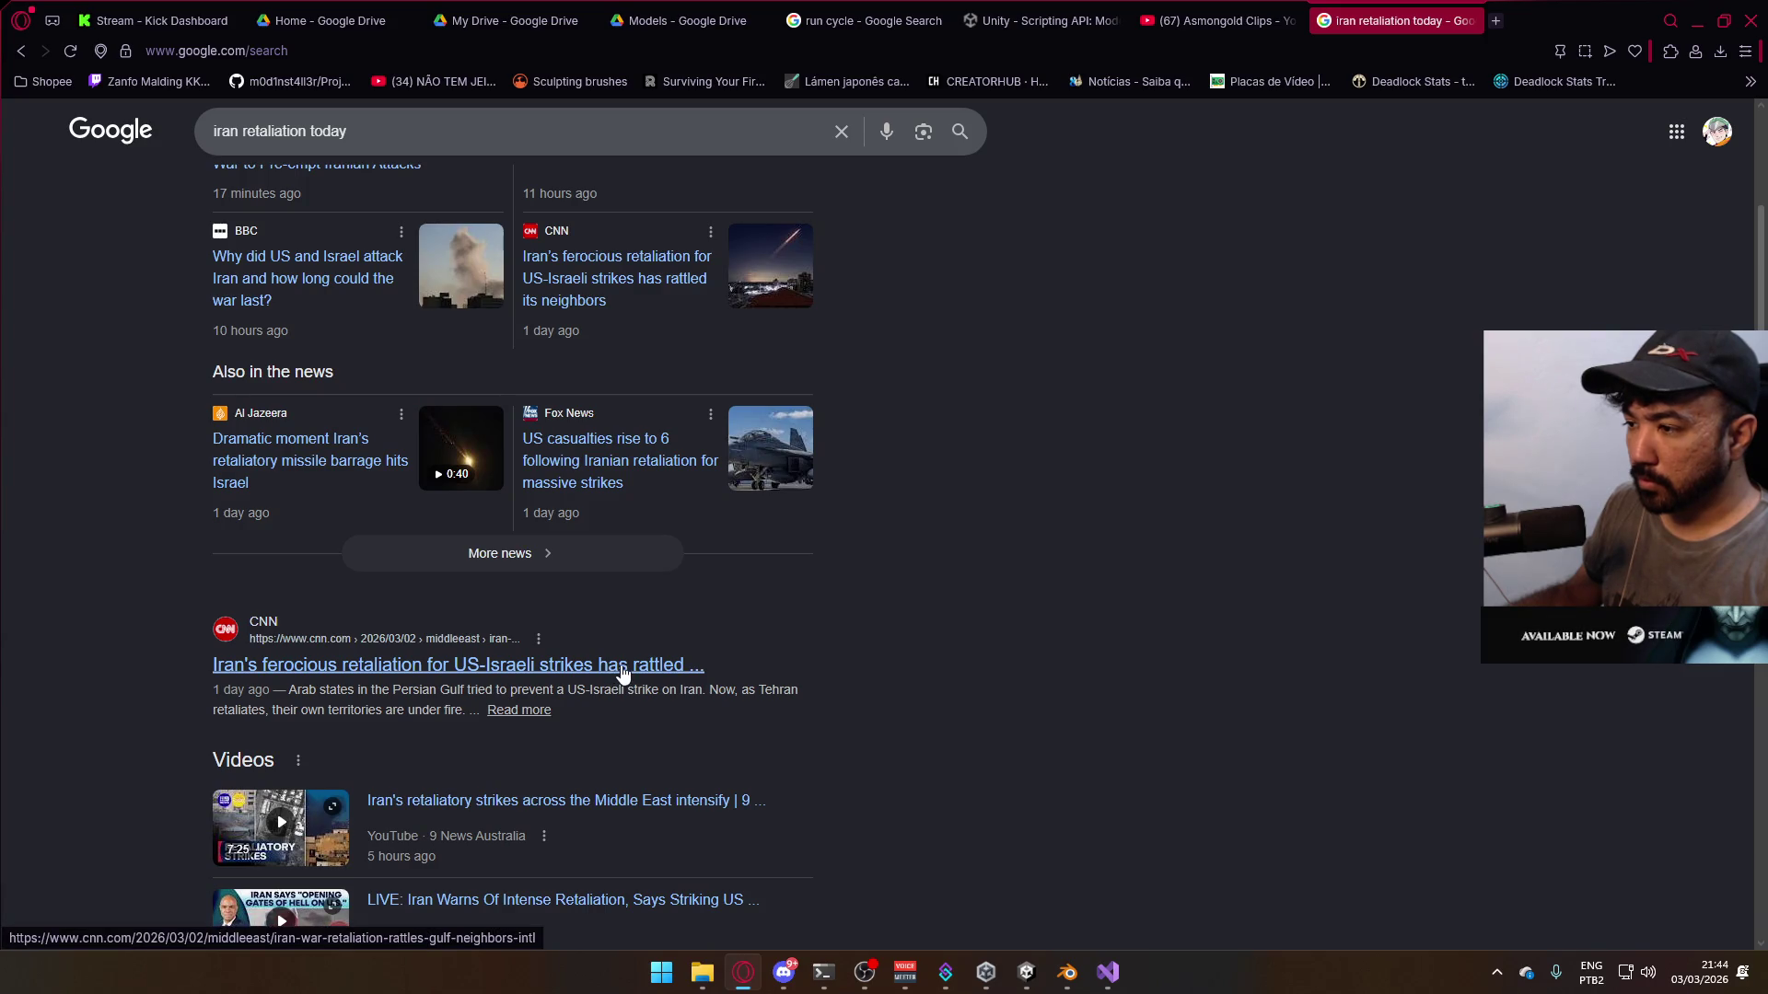
- Open the CNN article on Iran's retaliation and scroll through it
{"action": "left_click", "coordinate": [677, 673]}
{"action": "scroll", "coordinate": [881, 686], "scroll_direction": "down", "scroll_amount": 5}
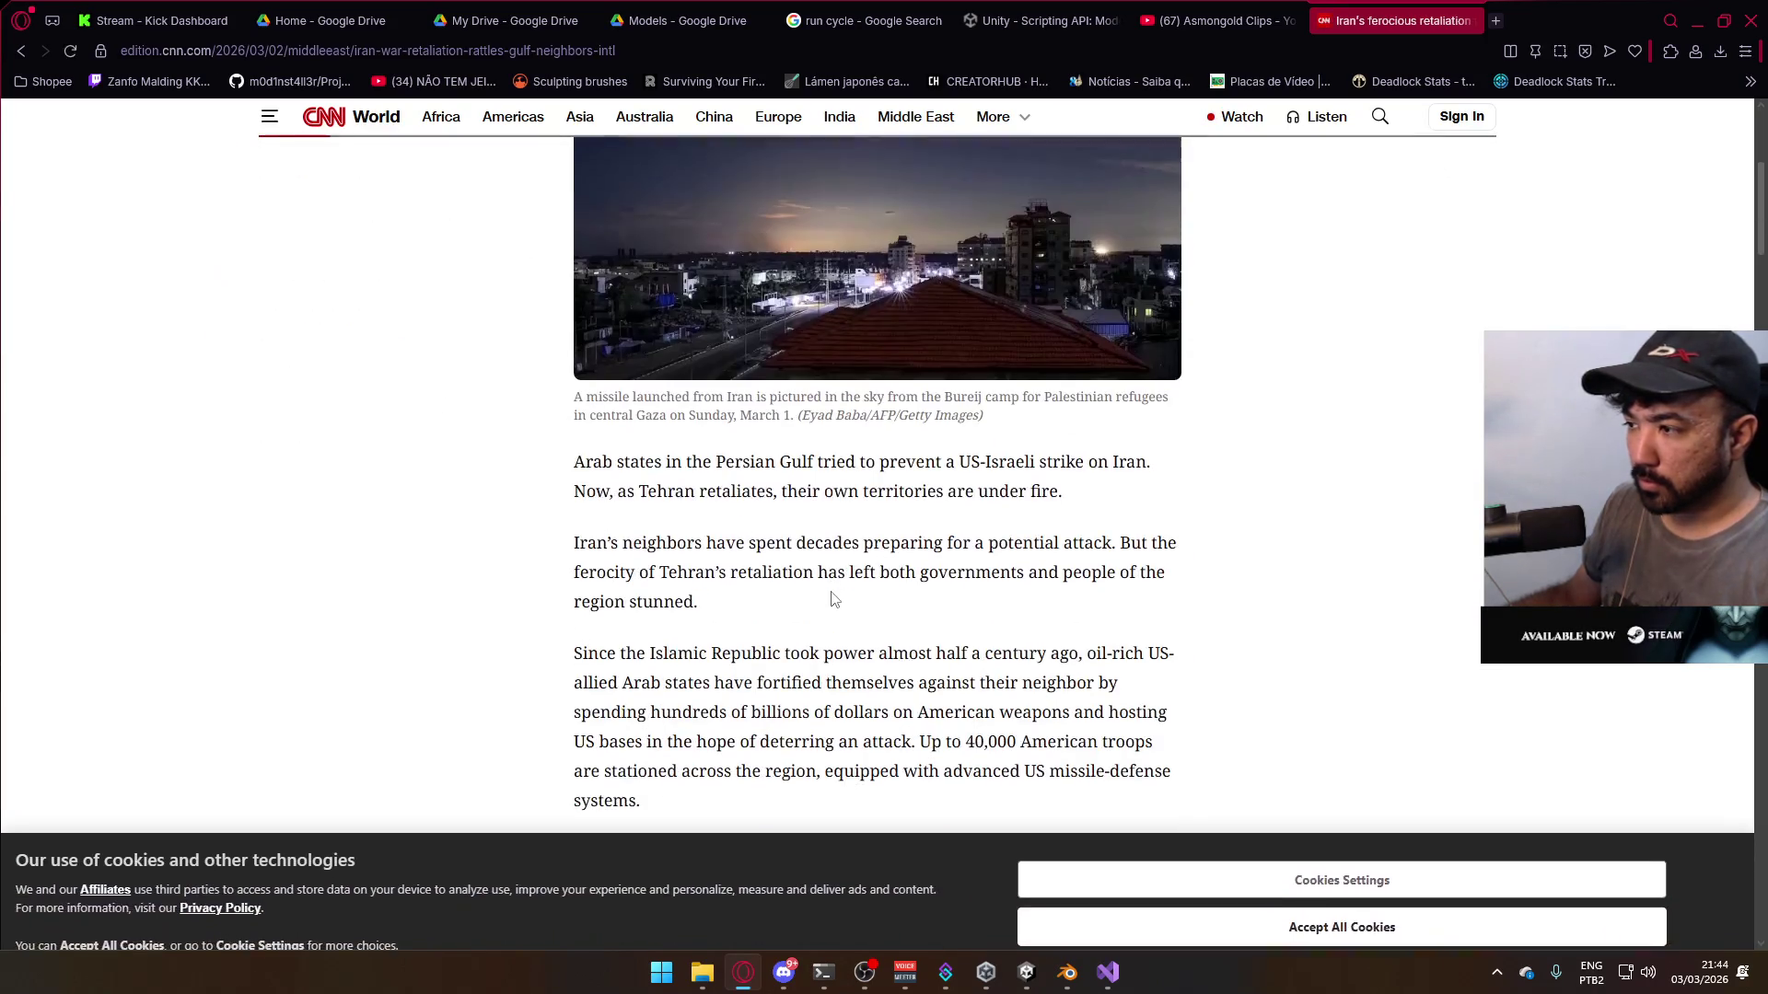
{"action": "scroll", "coordinate": [834, 600], "scroll_direction": "down", "scroll_amount": 10}
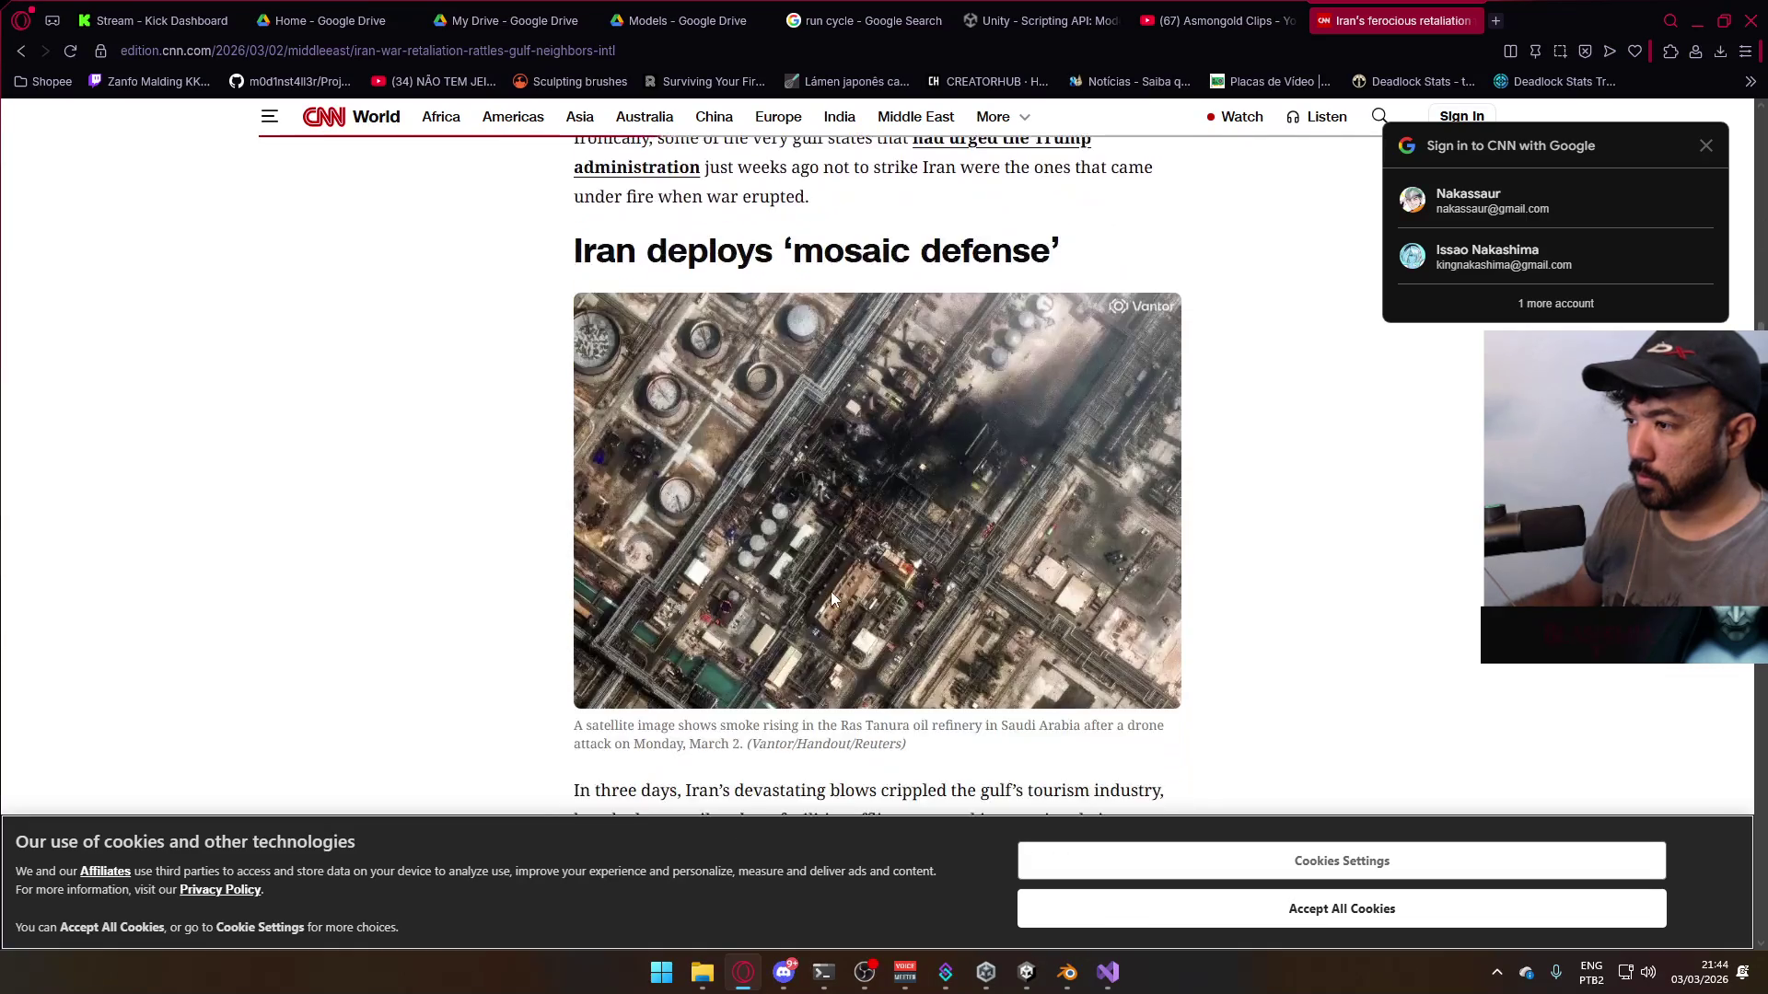
{"action": "scroll", "coordinate": [833, 599], "scroll_direction": "down", "scroll_amount": 12}
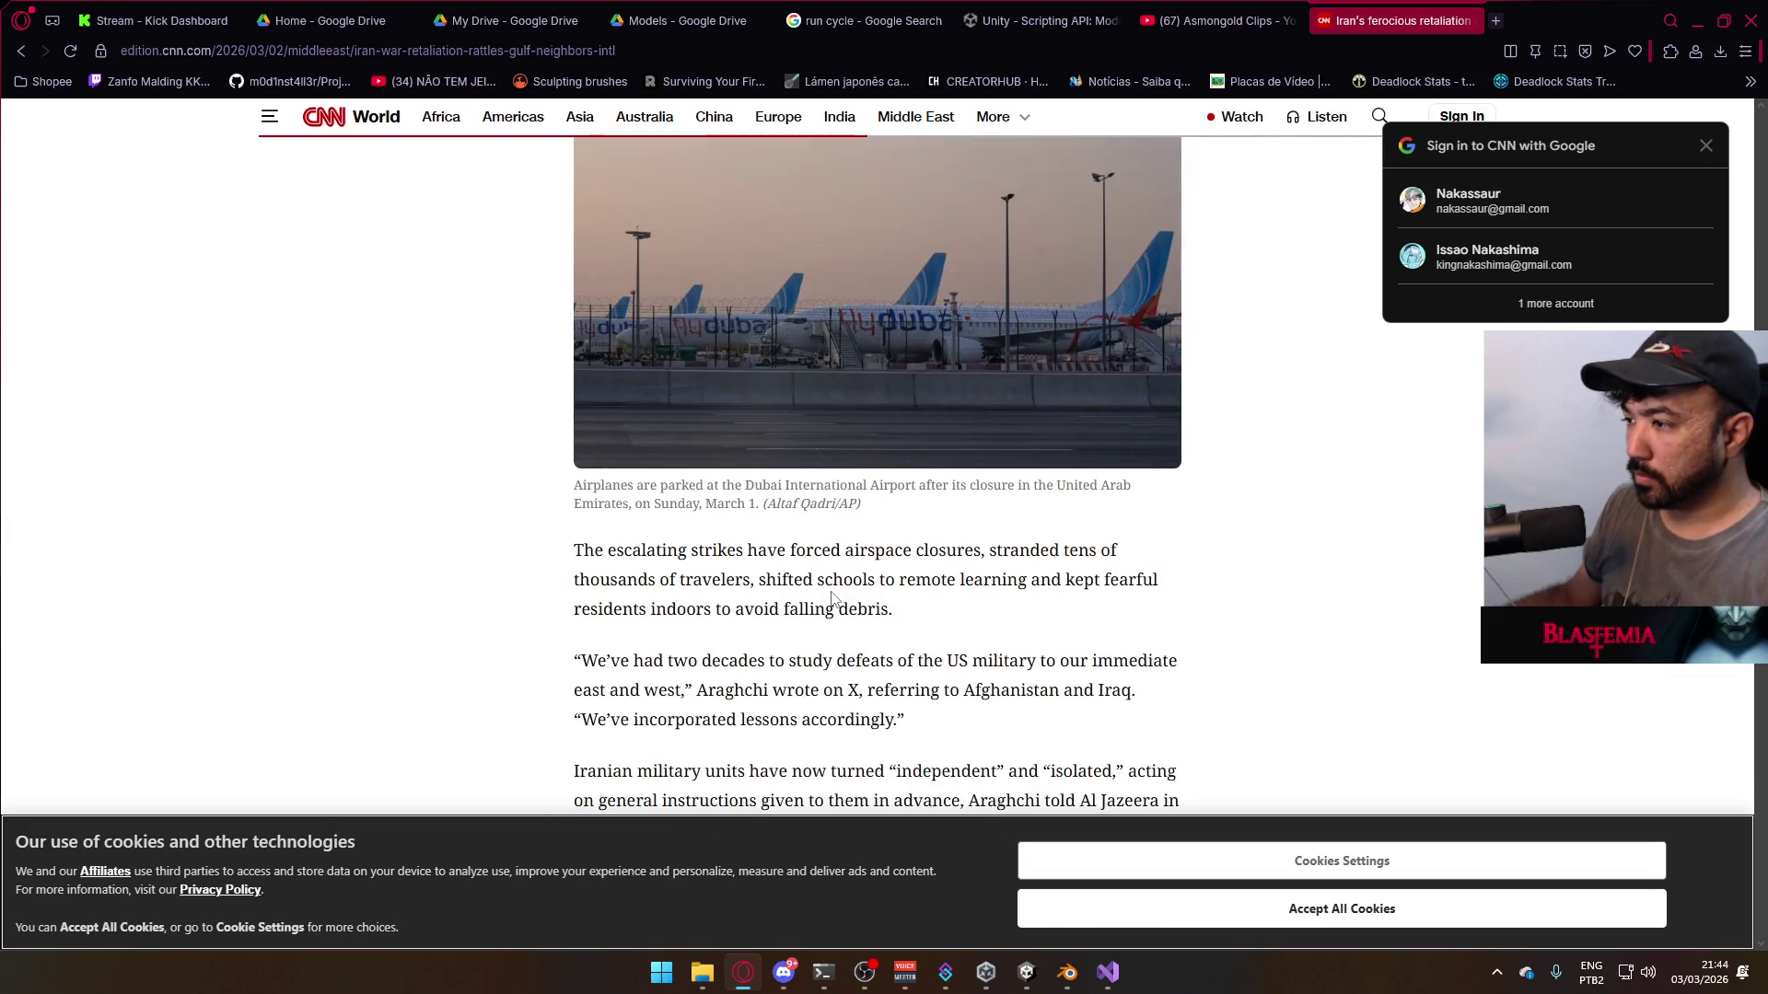
{"action": "scroll", "coordinate": [833, 599], "scroll_direction": "down", "scroll_amount": 6}
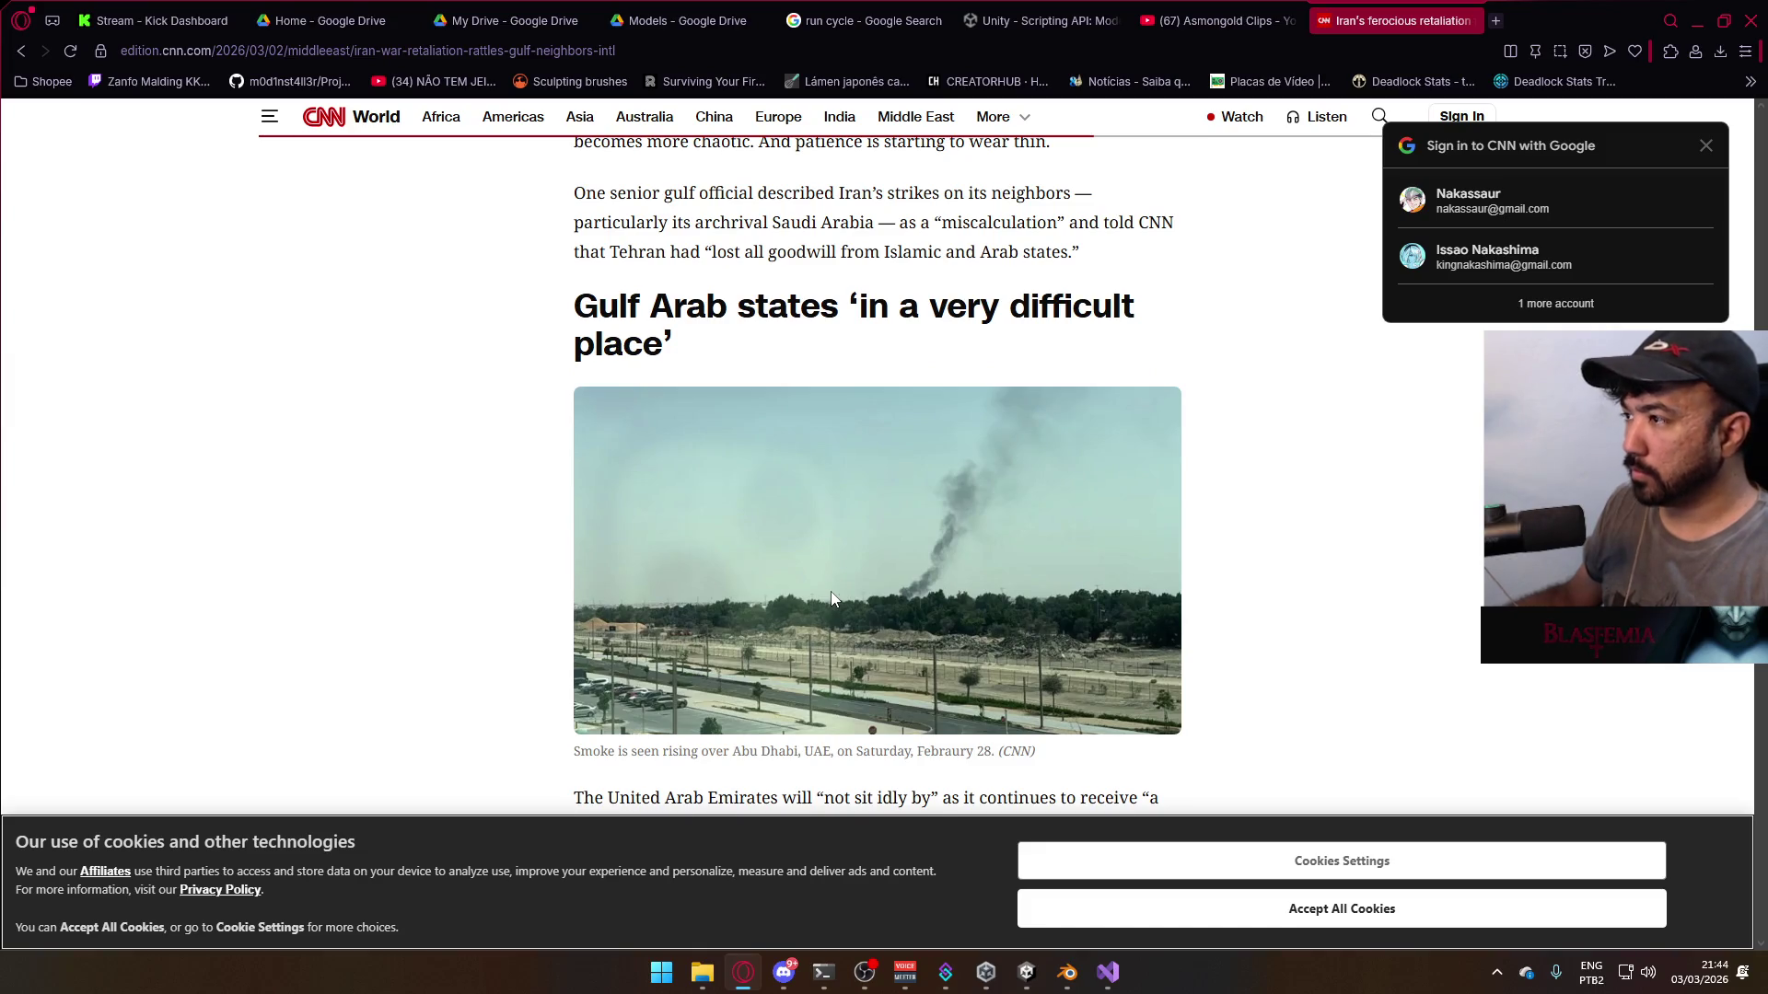
{"action": "scroll", "coordinate": [834, 599], "scroll_direction": "down", "scroll_amount": 4}
{"action": "scroll", "coordinate": [833, 599], "scroll_direction": "down", "scroll_amount": 10}
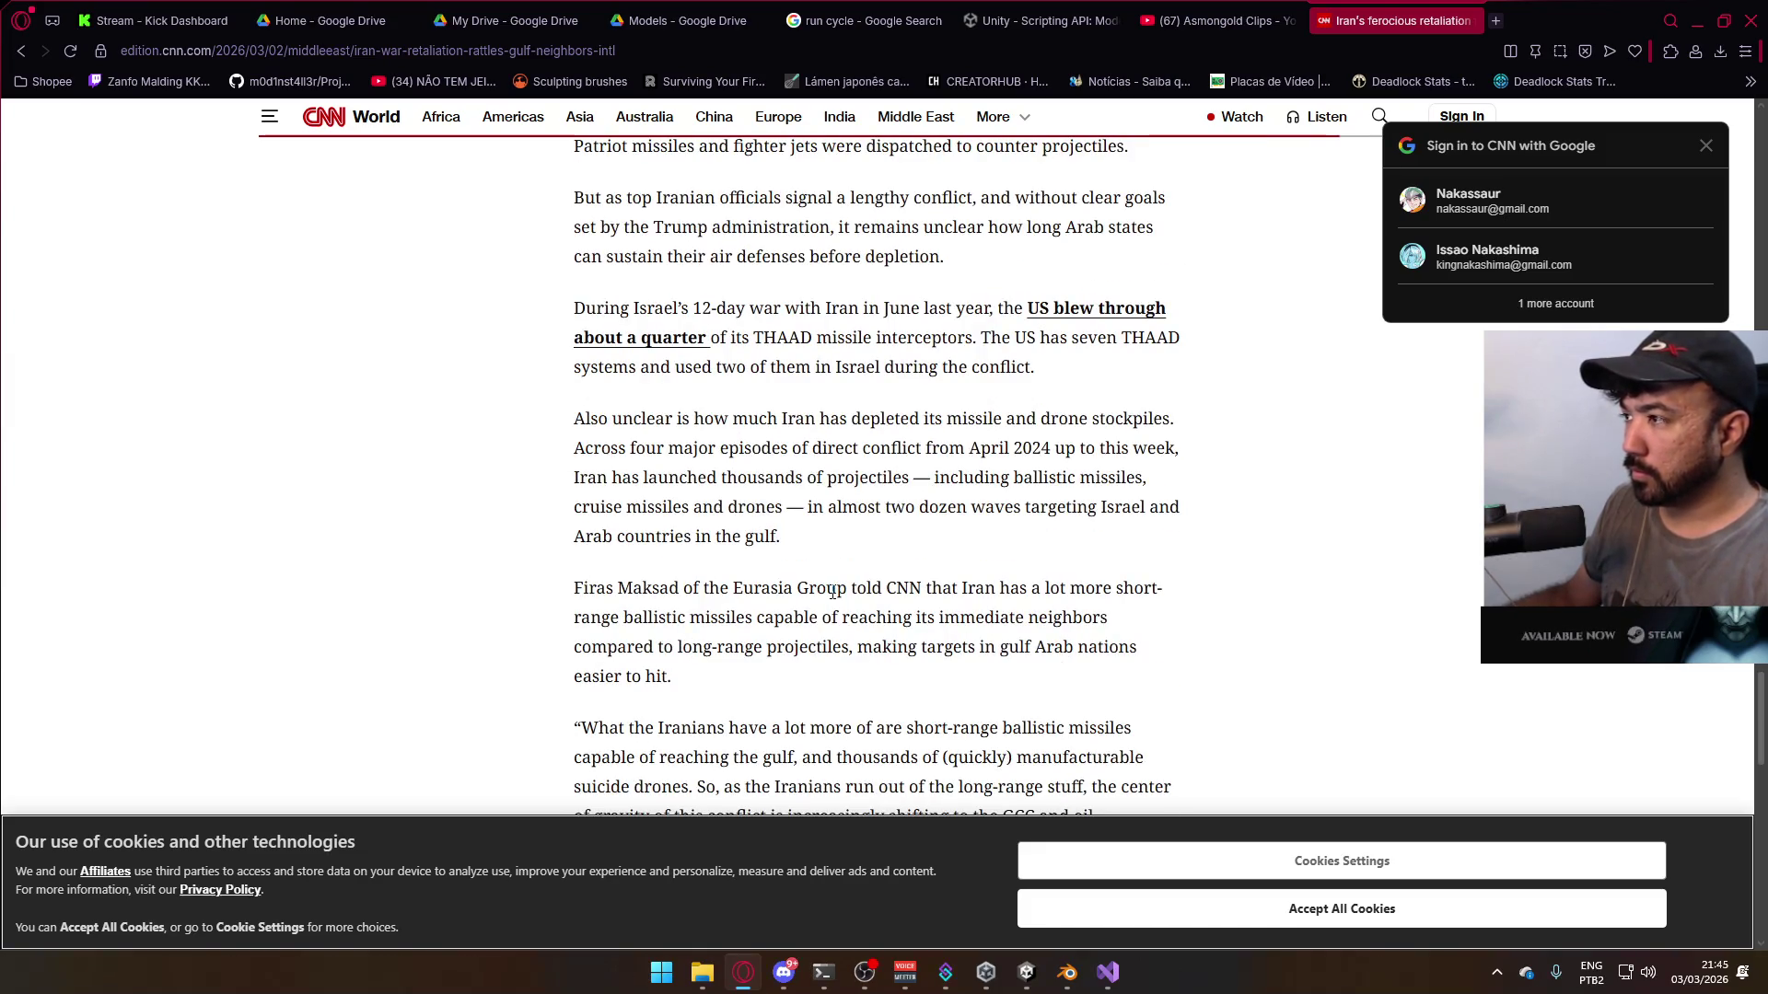
{"action": "scroll", "coordinate": [833, 590], "scroll_direction": "down", "scroll_amount": 15}
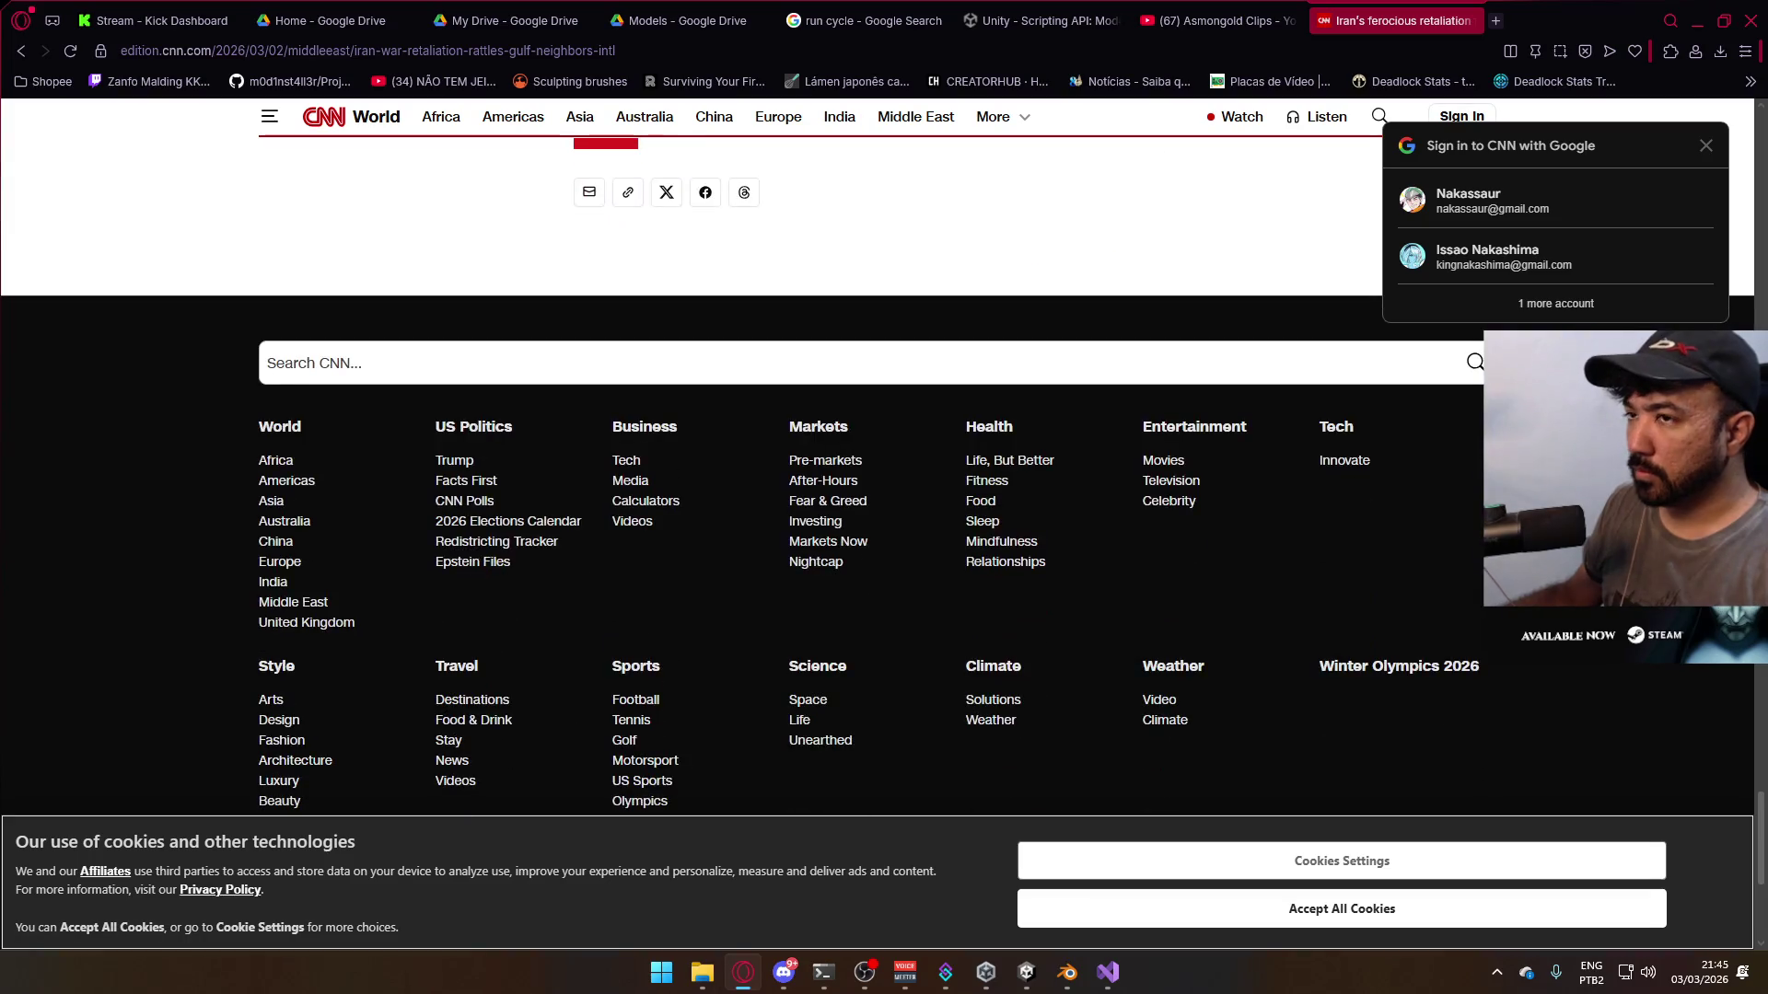
- Go back to the results and open CNN's 'Trump says new strikes target Iranian leadership' live updates
{"action": "left_click", "coordinate": [24, 53]}
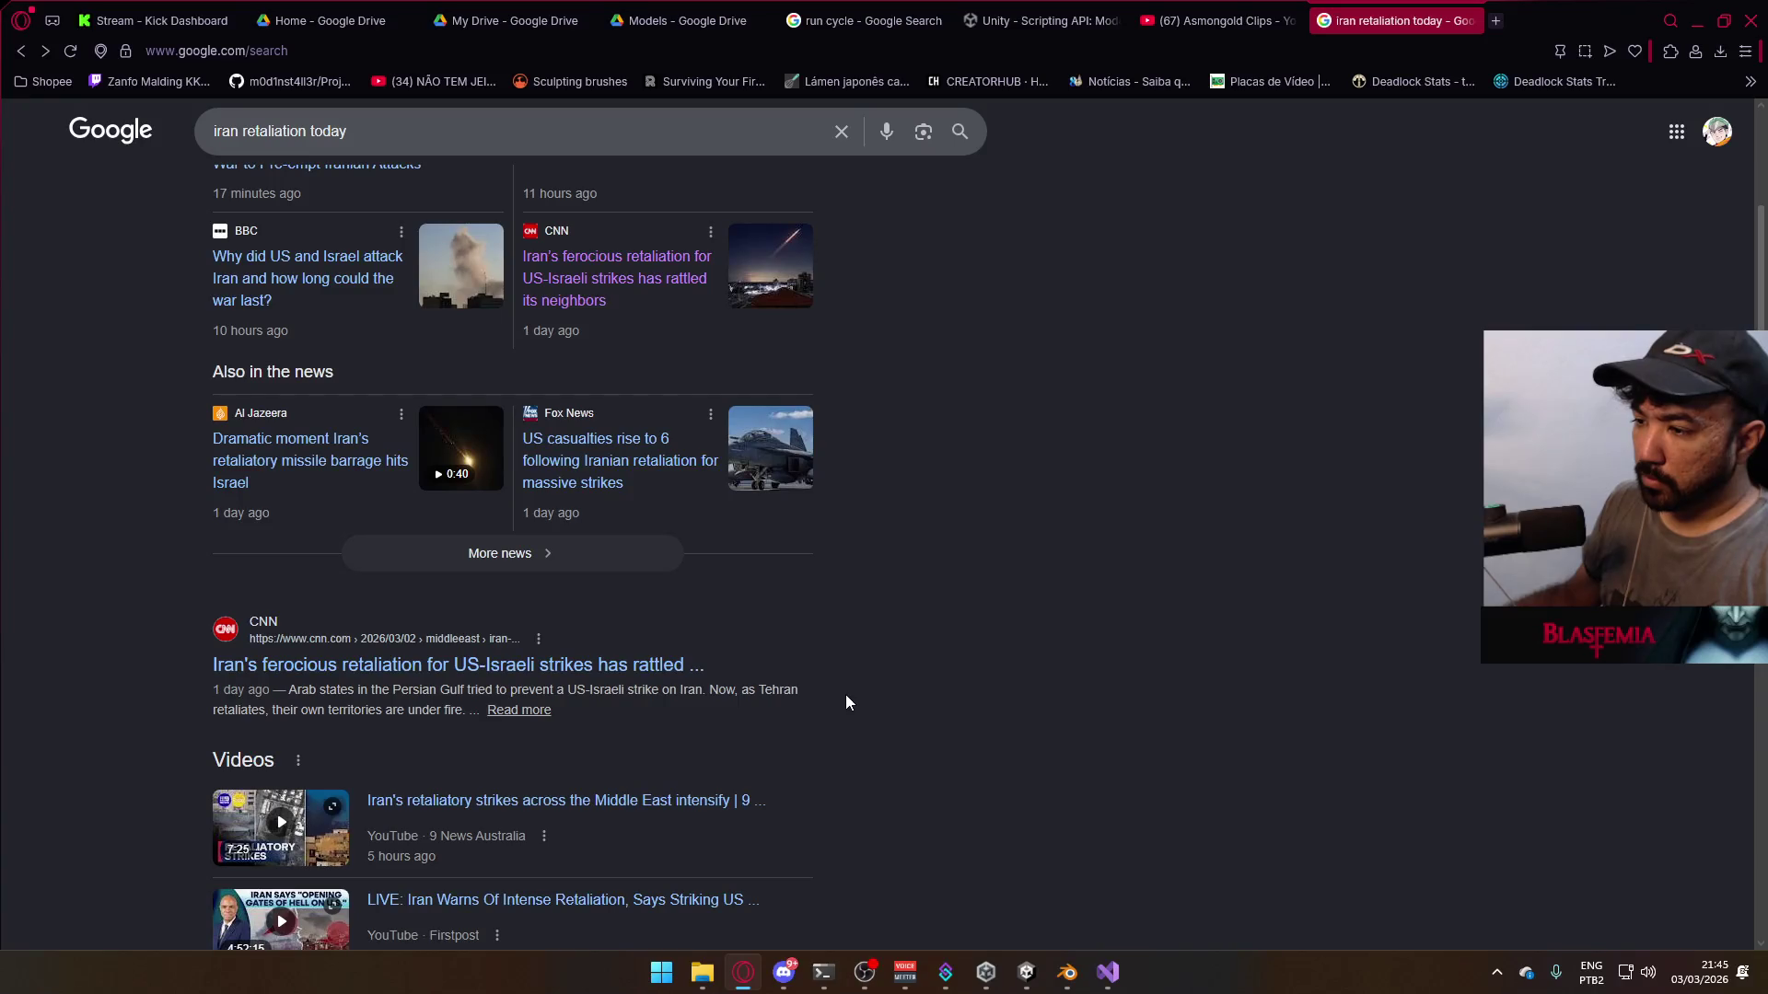
{"action": "scroll", "coordinate": [676, 681], "scroll_direction": "down", "scroll_amount": 2}
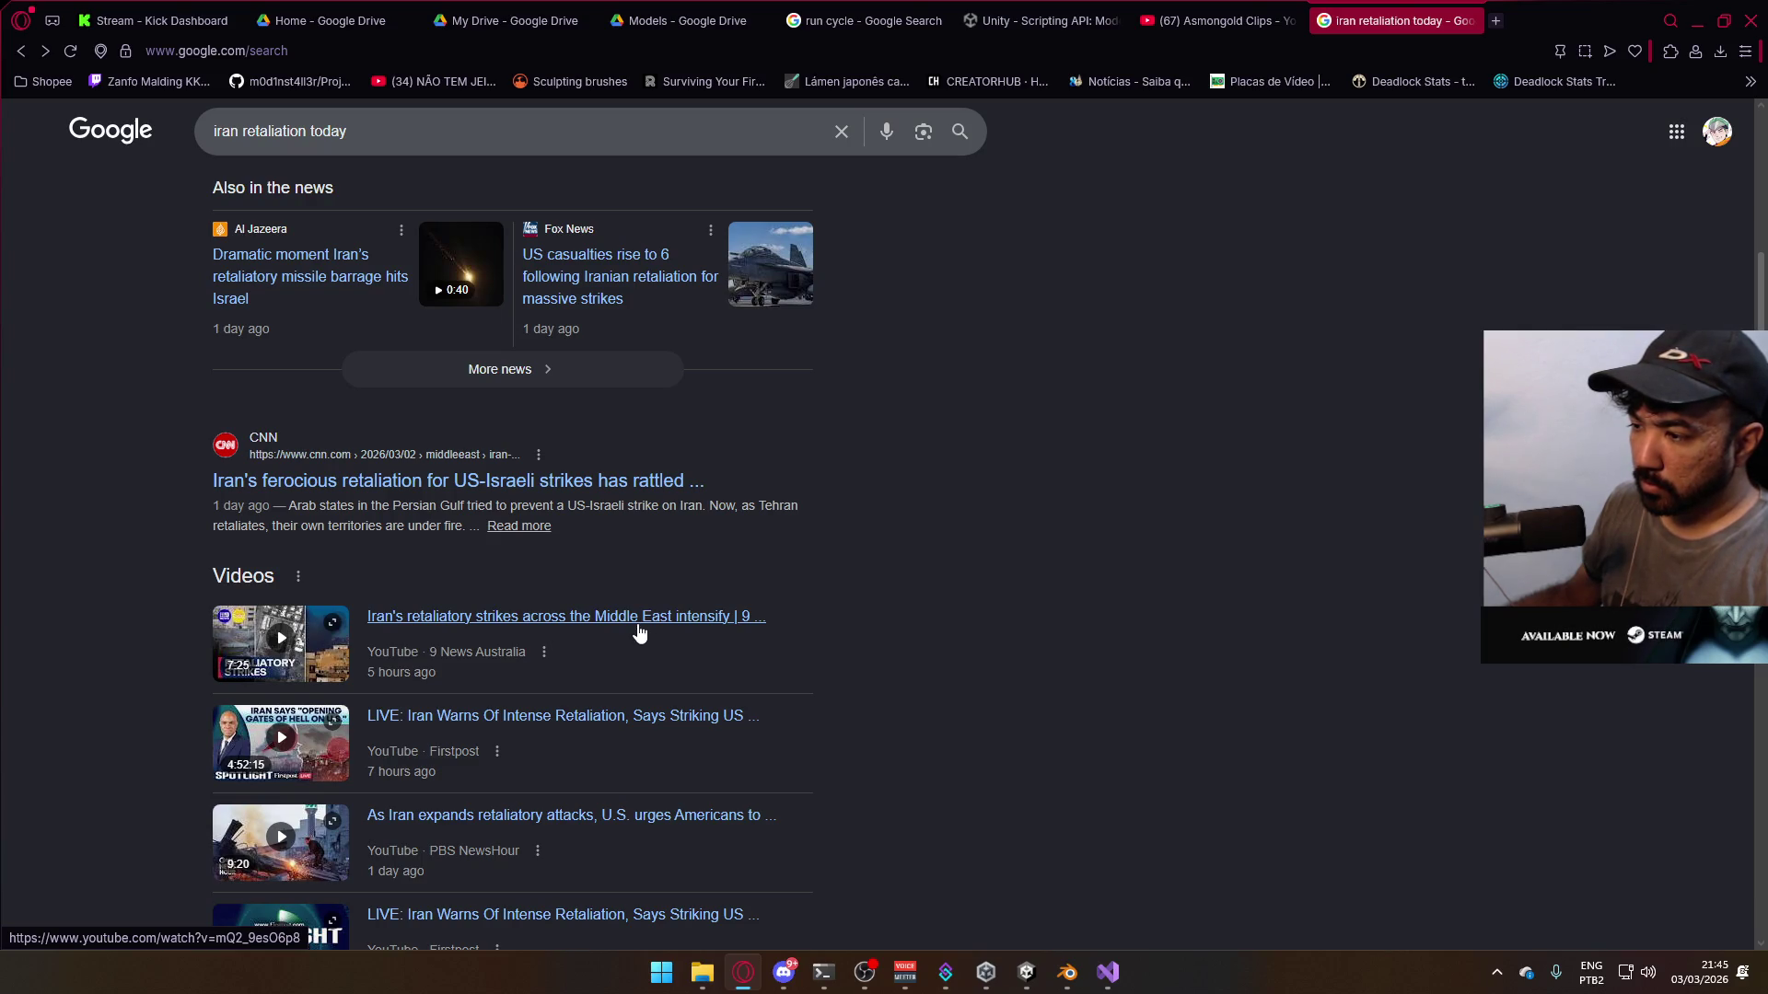
{"action": "scroll", "coordinate": [640, 632], "scroll_direction": "down", "scroll_amount": 3}
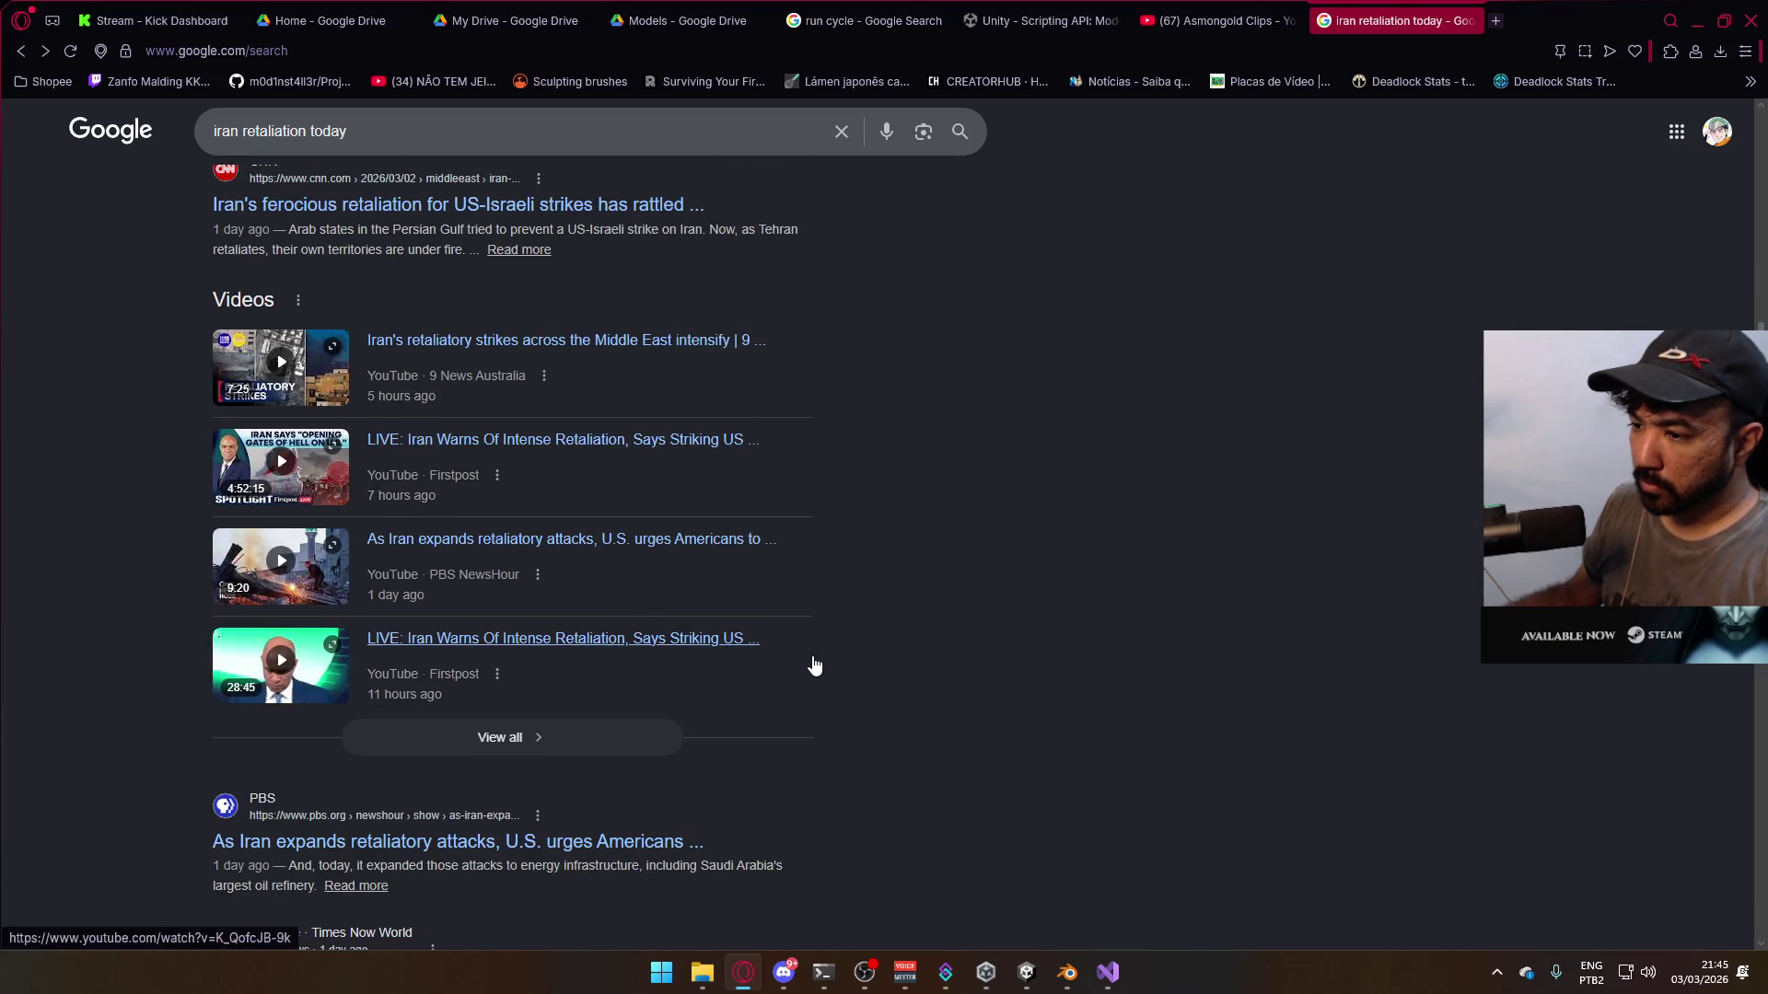
{"action": "scroll", "coordinate": [814, 665], "scroll_direction": "down", "scroll_amount": 2}
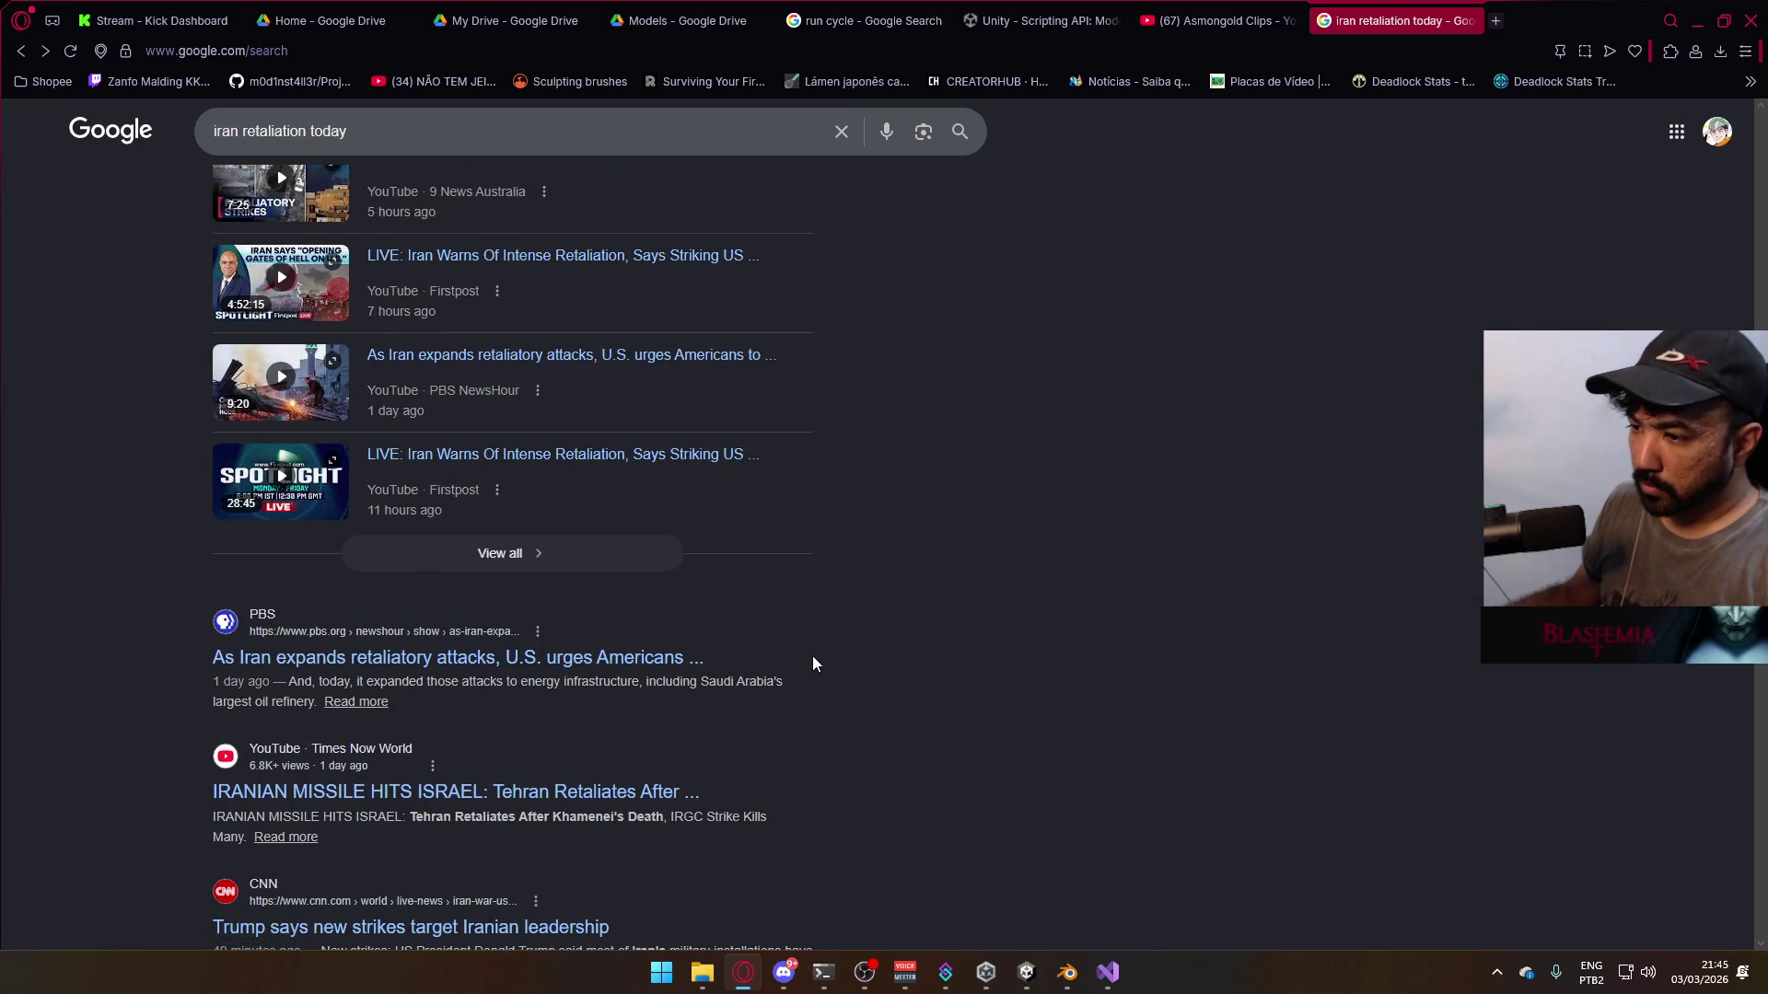
{"action": "scroll", "coordinate": [738, 652], "scroll_direction": "down", "scroll_amount": 5}
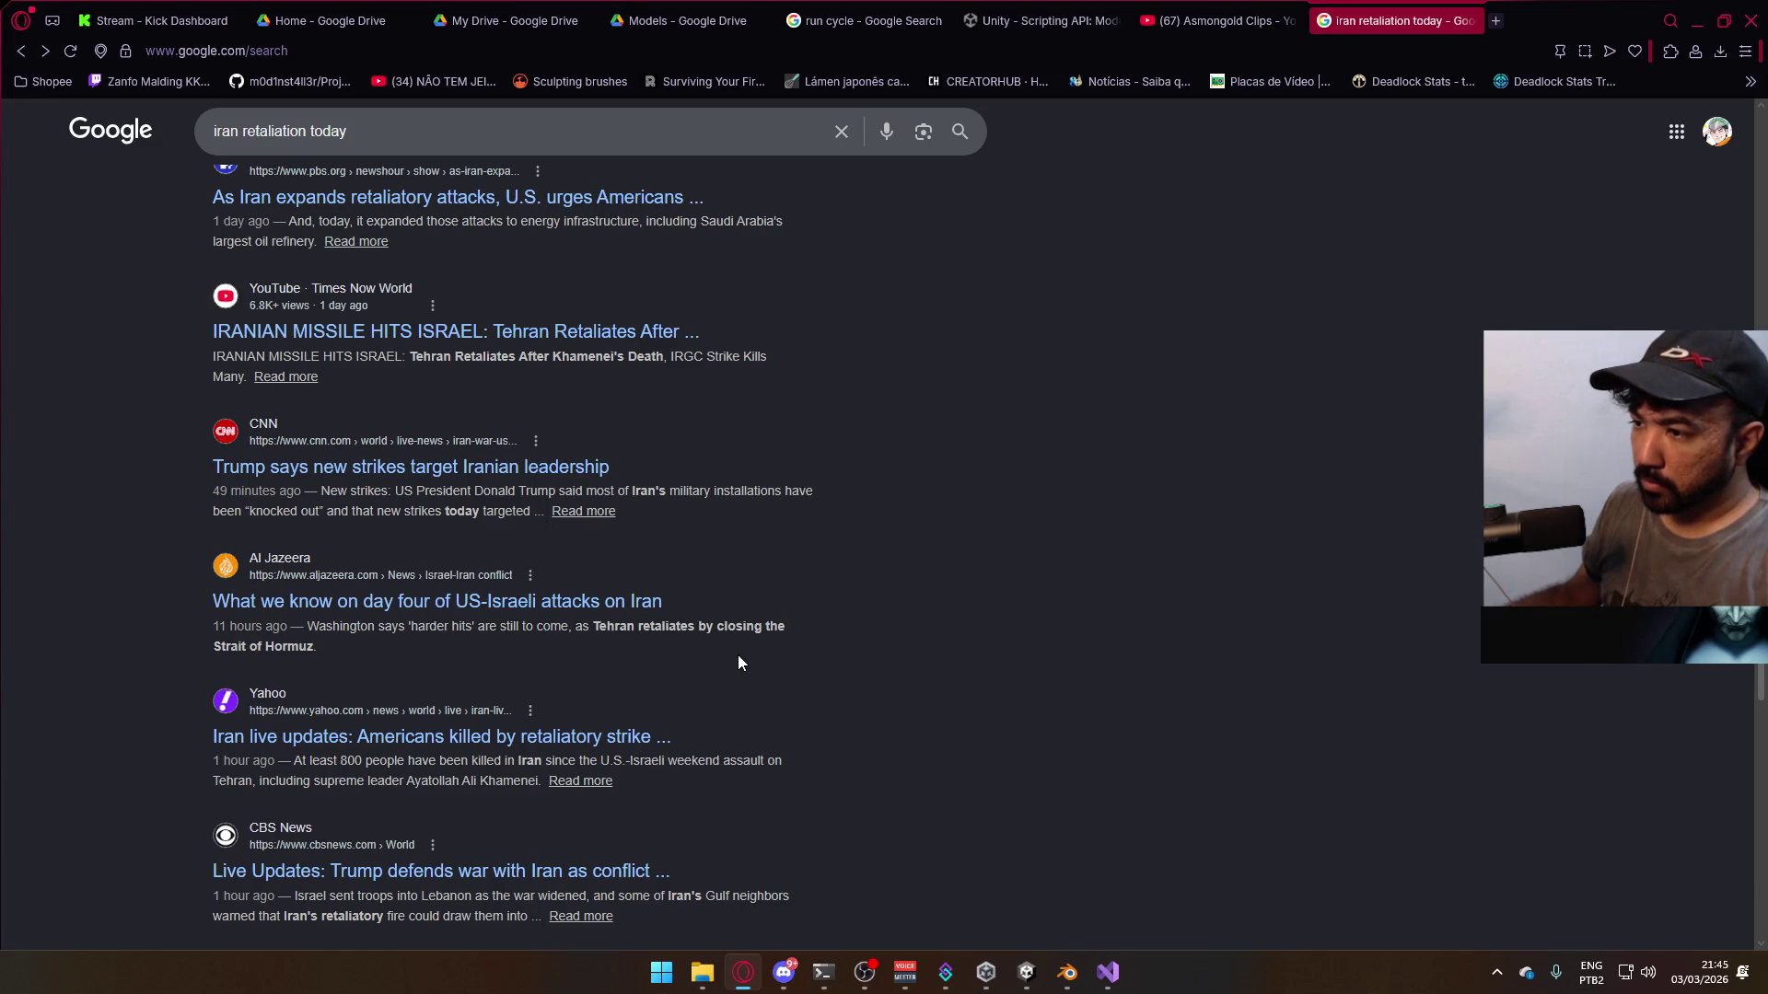
{"action": "scroll", "coordinate": [738, 654], "scroll_direction": "up", "scroll_amount": 10}
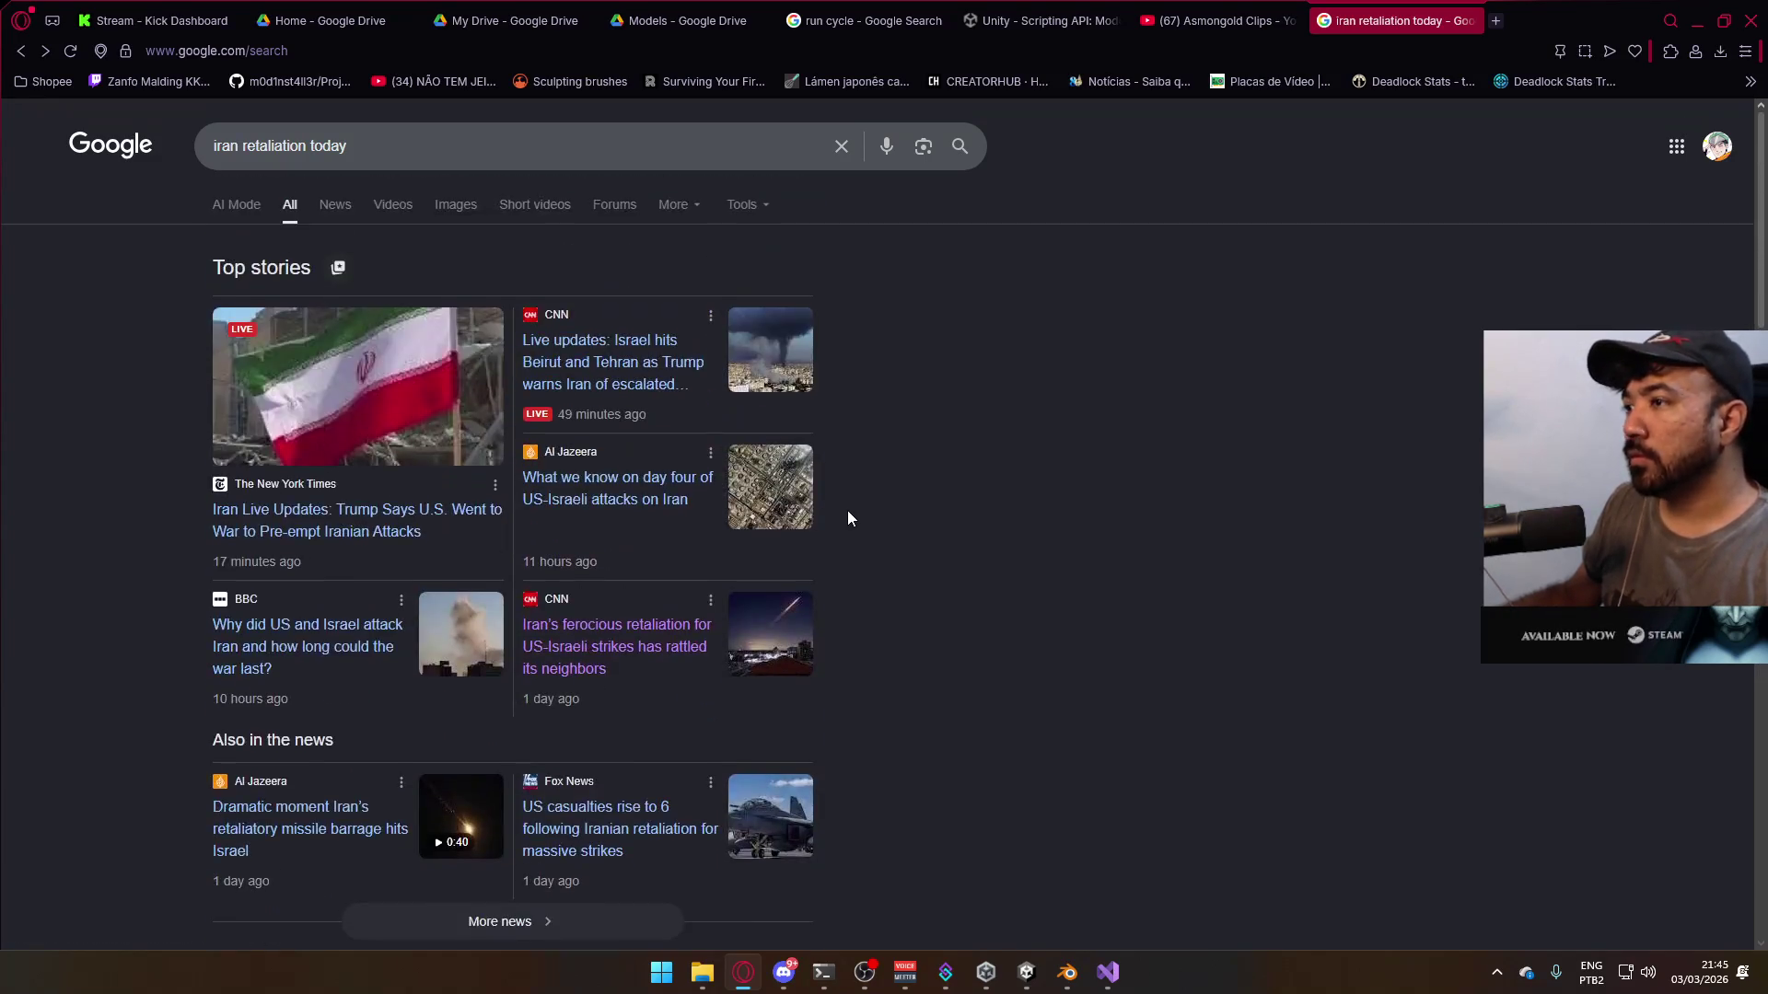
{"action": "left_click", "coordinate": [626, 372]}
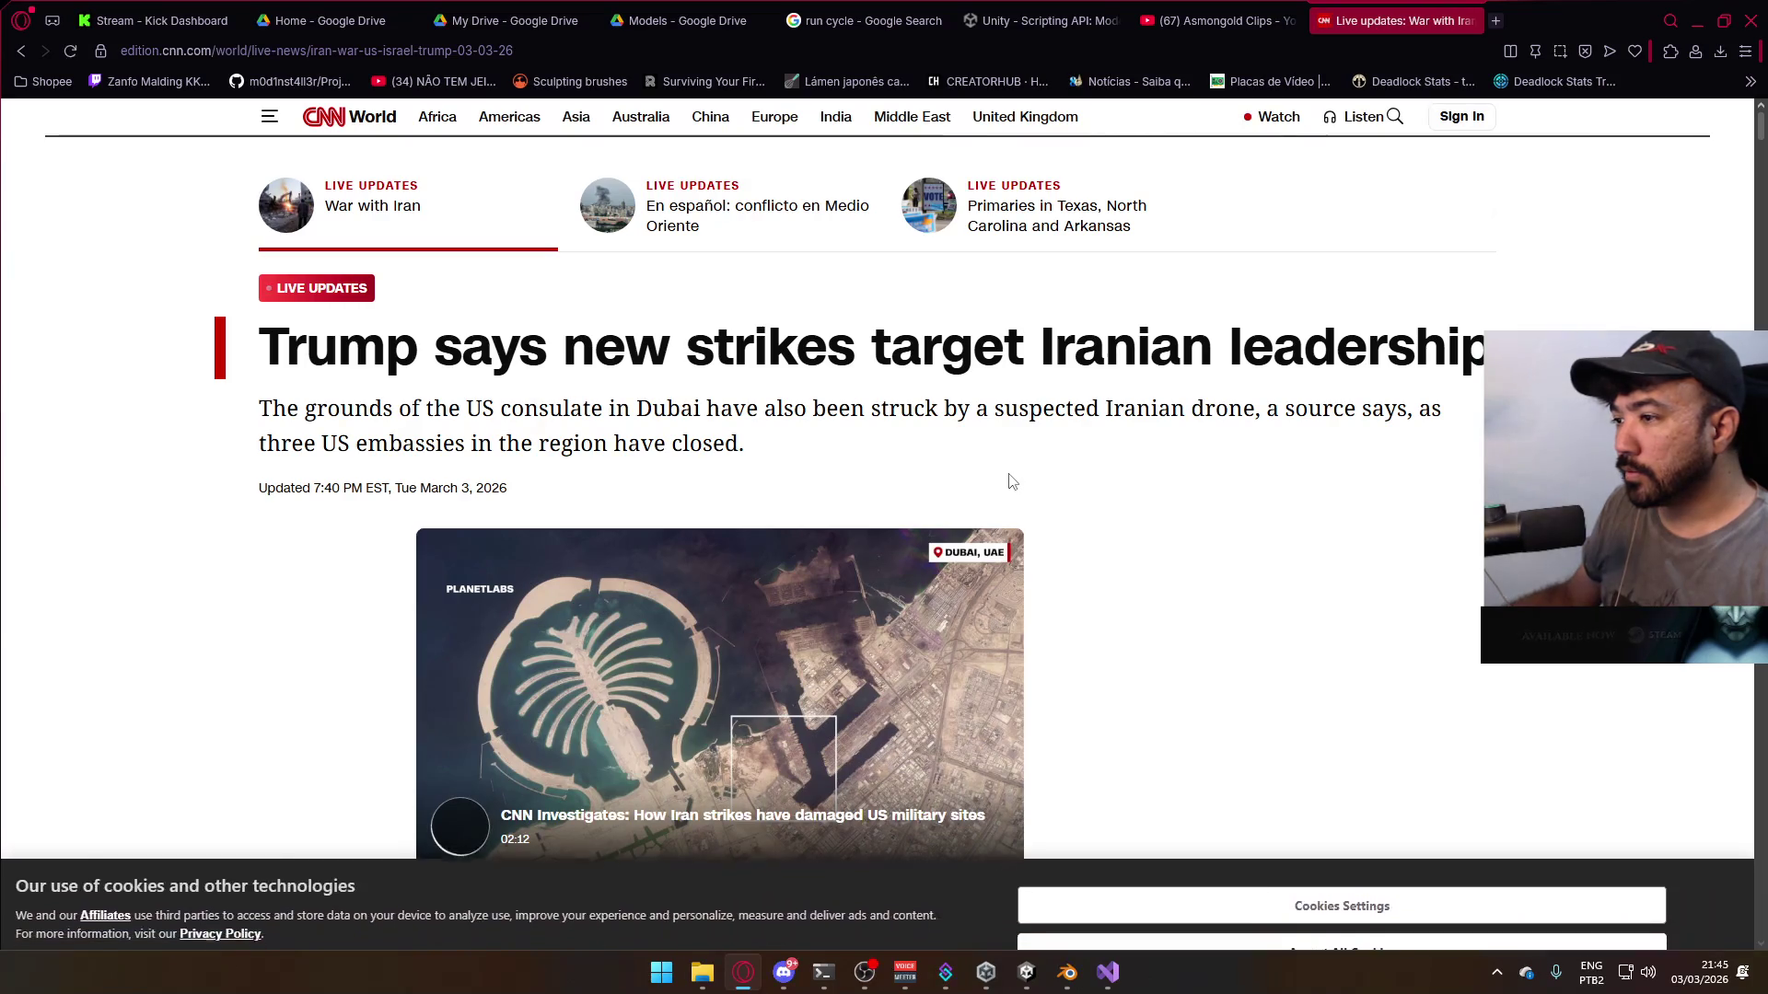
{"action": "scroll", "coordinate": [1319, 586], "scroll_direction": "down", "scroll_amount": 6}
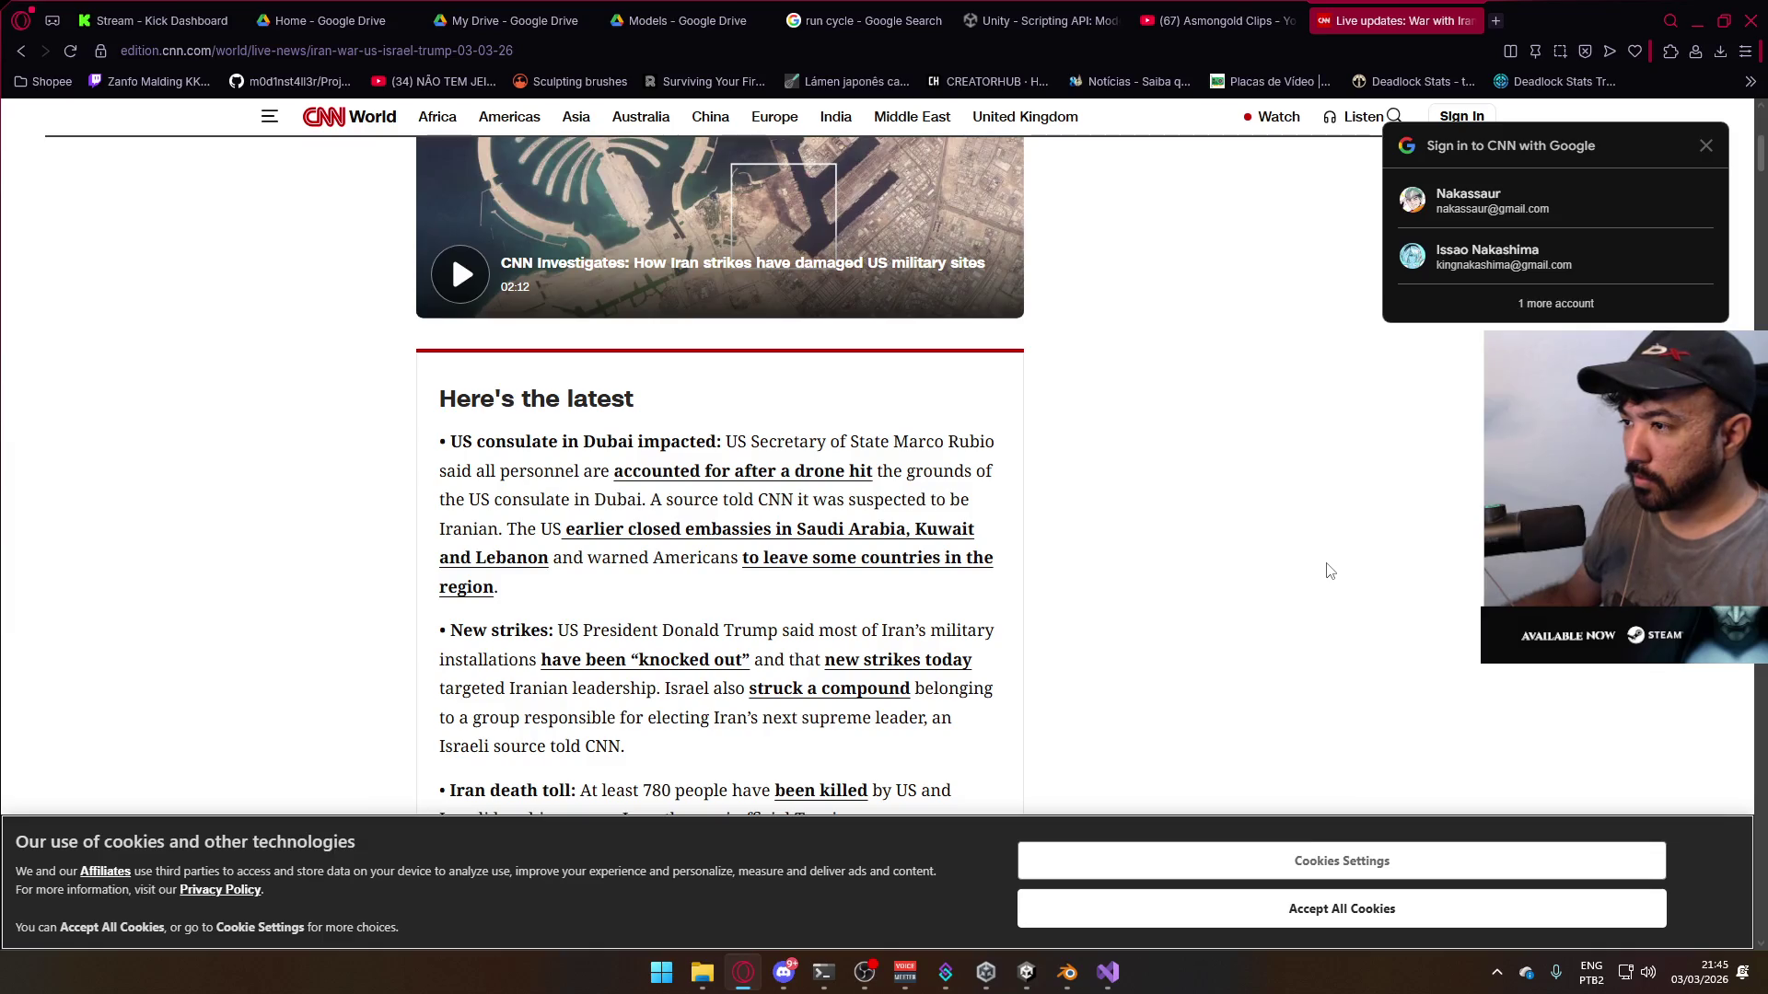
{"action": "scroll", "coordinate": [1329, 575], "scroll_direction": "down", "scroll_amount": 2}
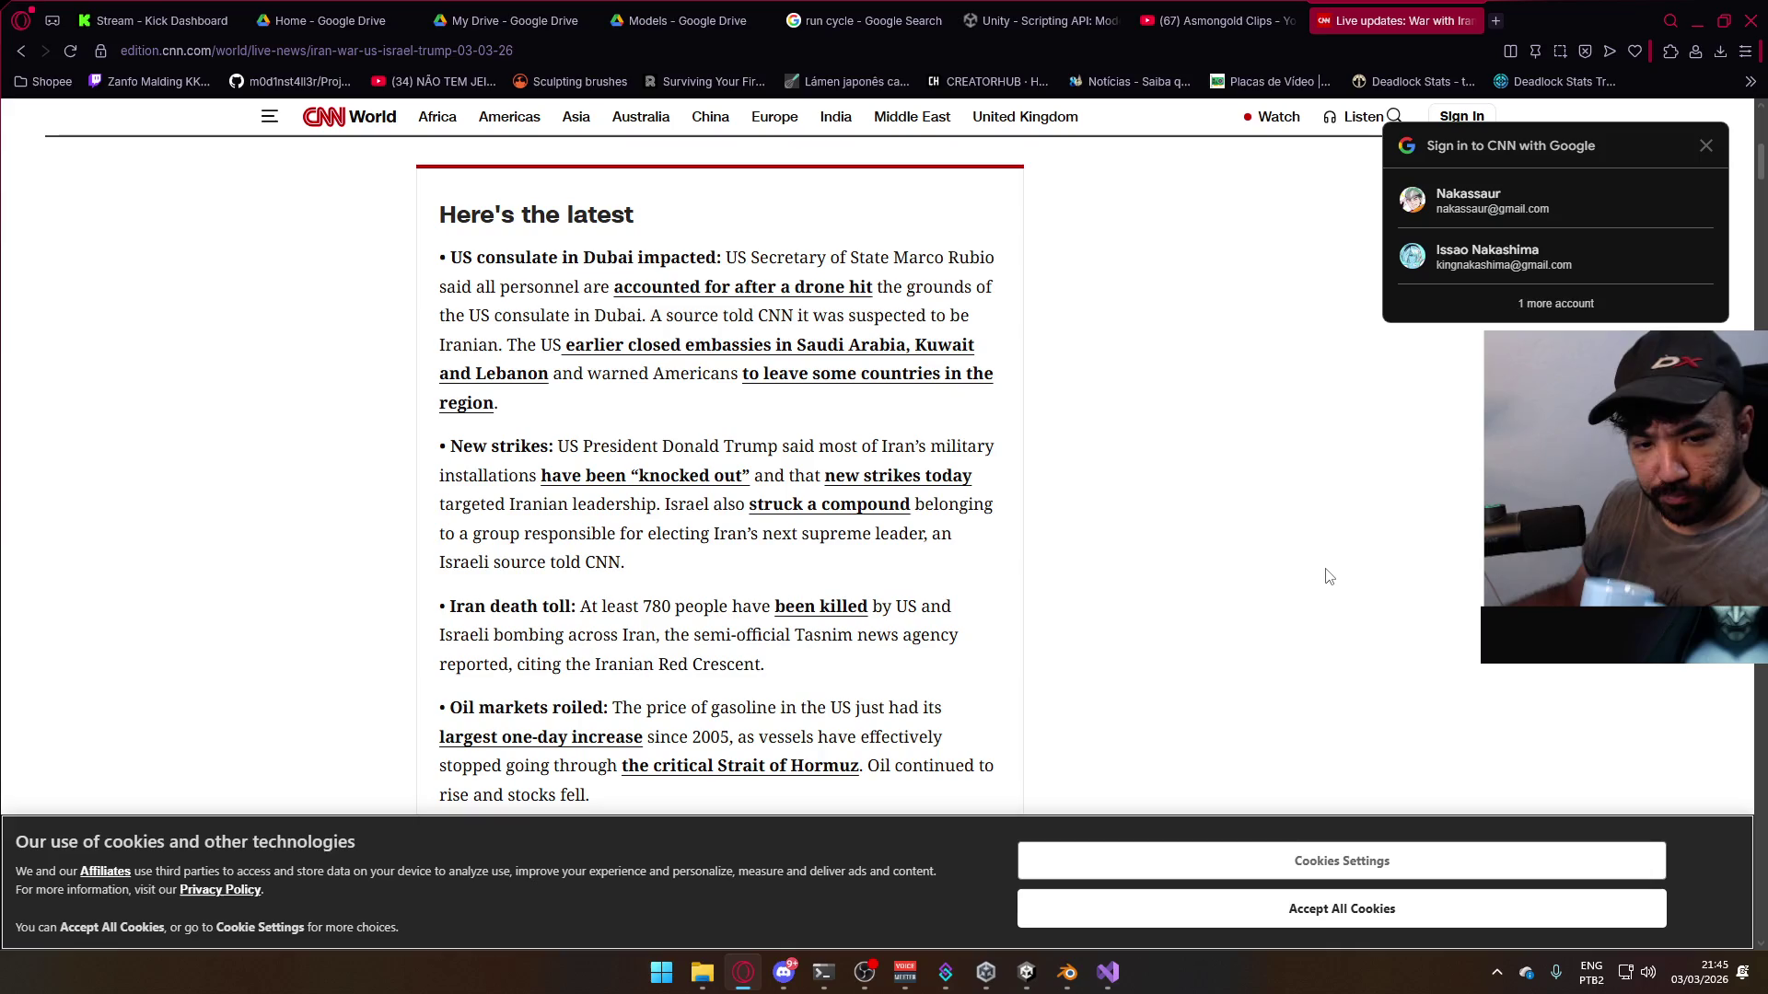
{"action": "scroll", "coordinate": [1329, 577], "scroll_direction": "down", "scroll_amount": 3}
{"action": "scroll", "coordinate": [1330, 576], "scroll_direction": "down", "scroll_amount": 3}
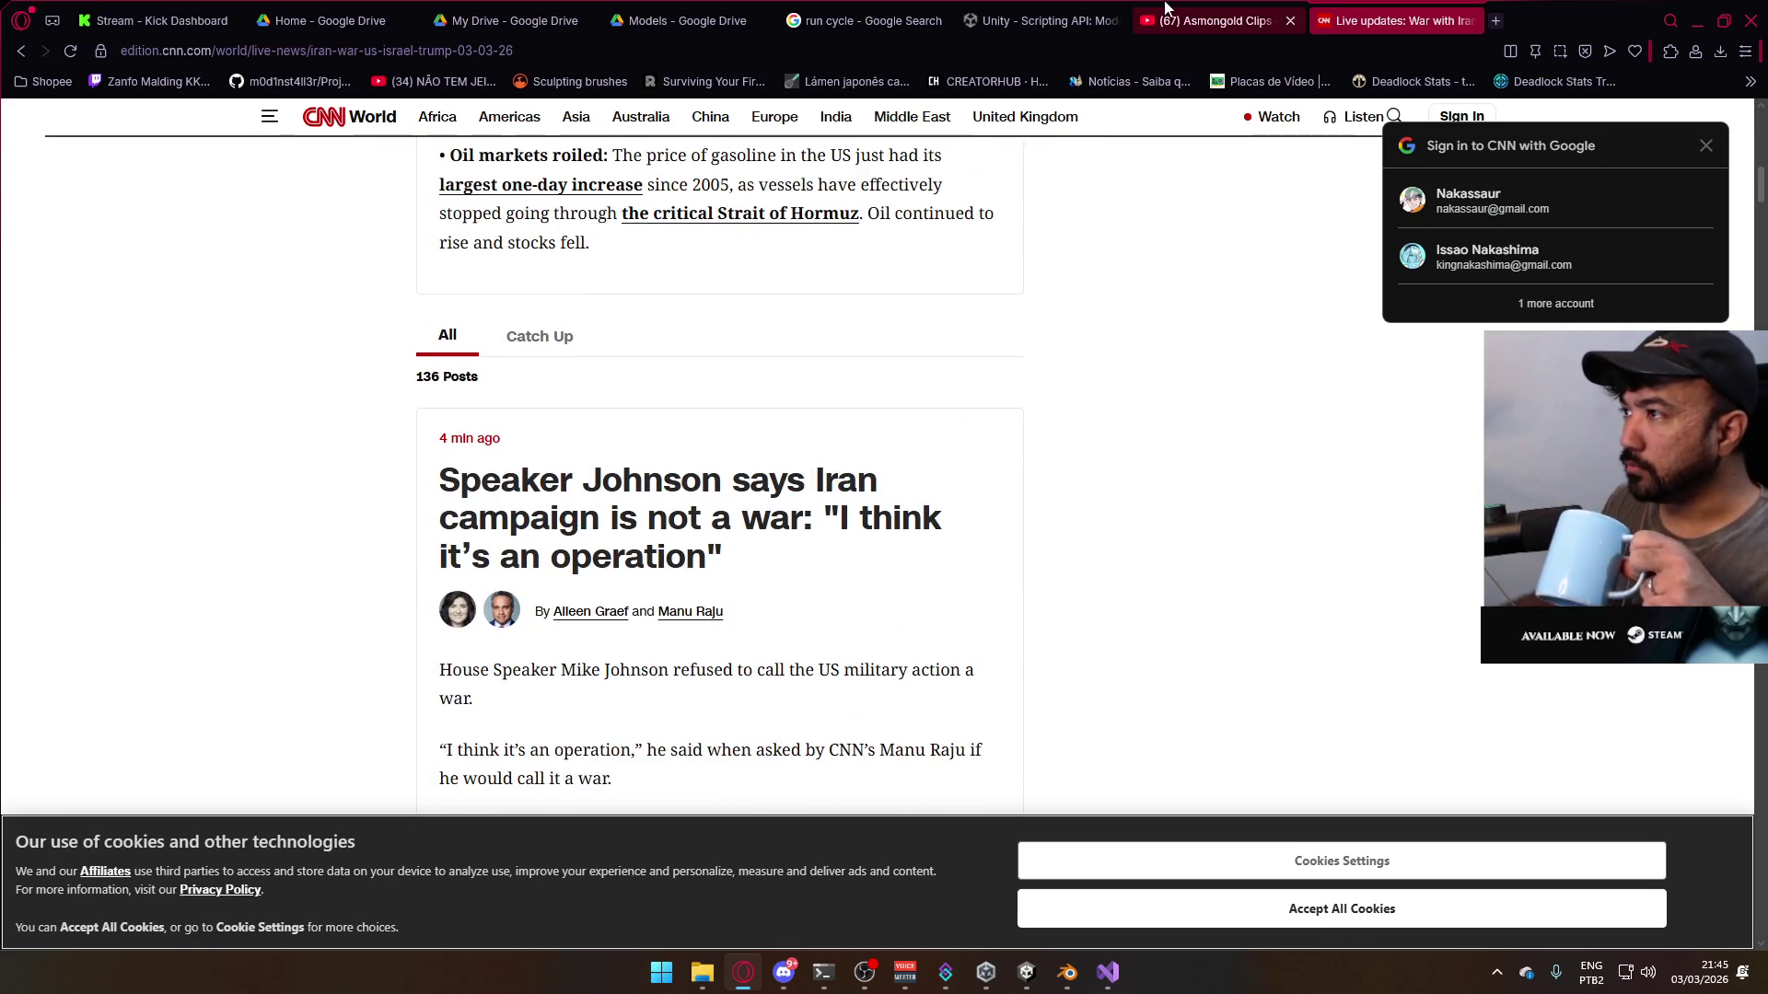
- Play the top YouTube result for 'mw2 rangers theme', then return to the CNN tab
{"action": "left_click", "coordinate": [1215, 20]}
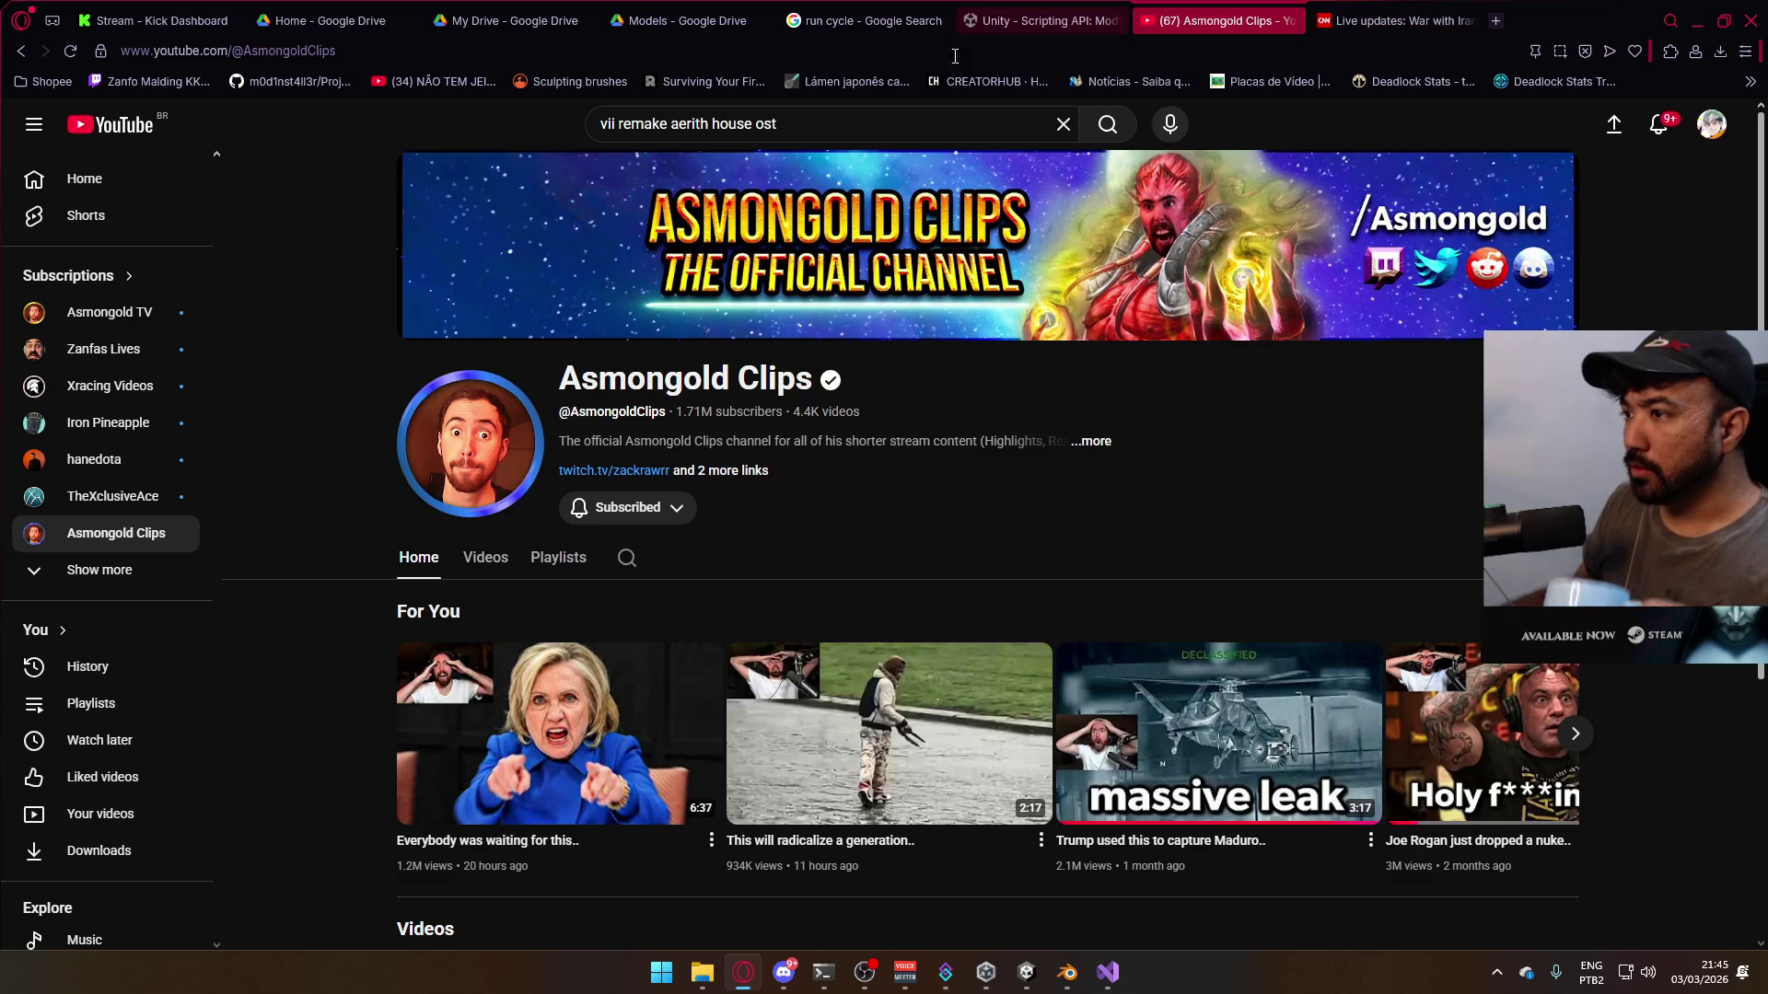
{"action": "left_click", "coordinate": [832, 121]}
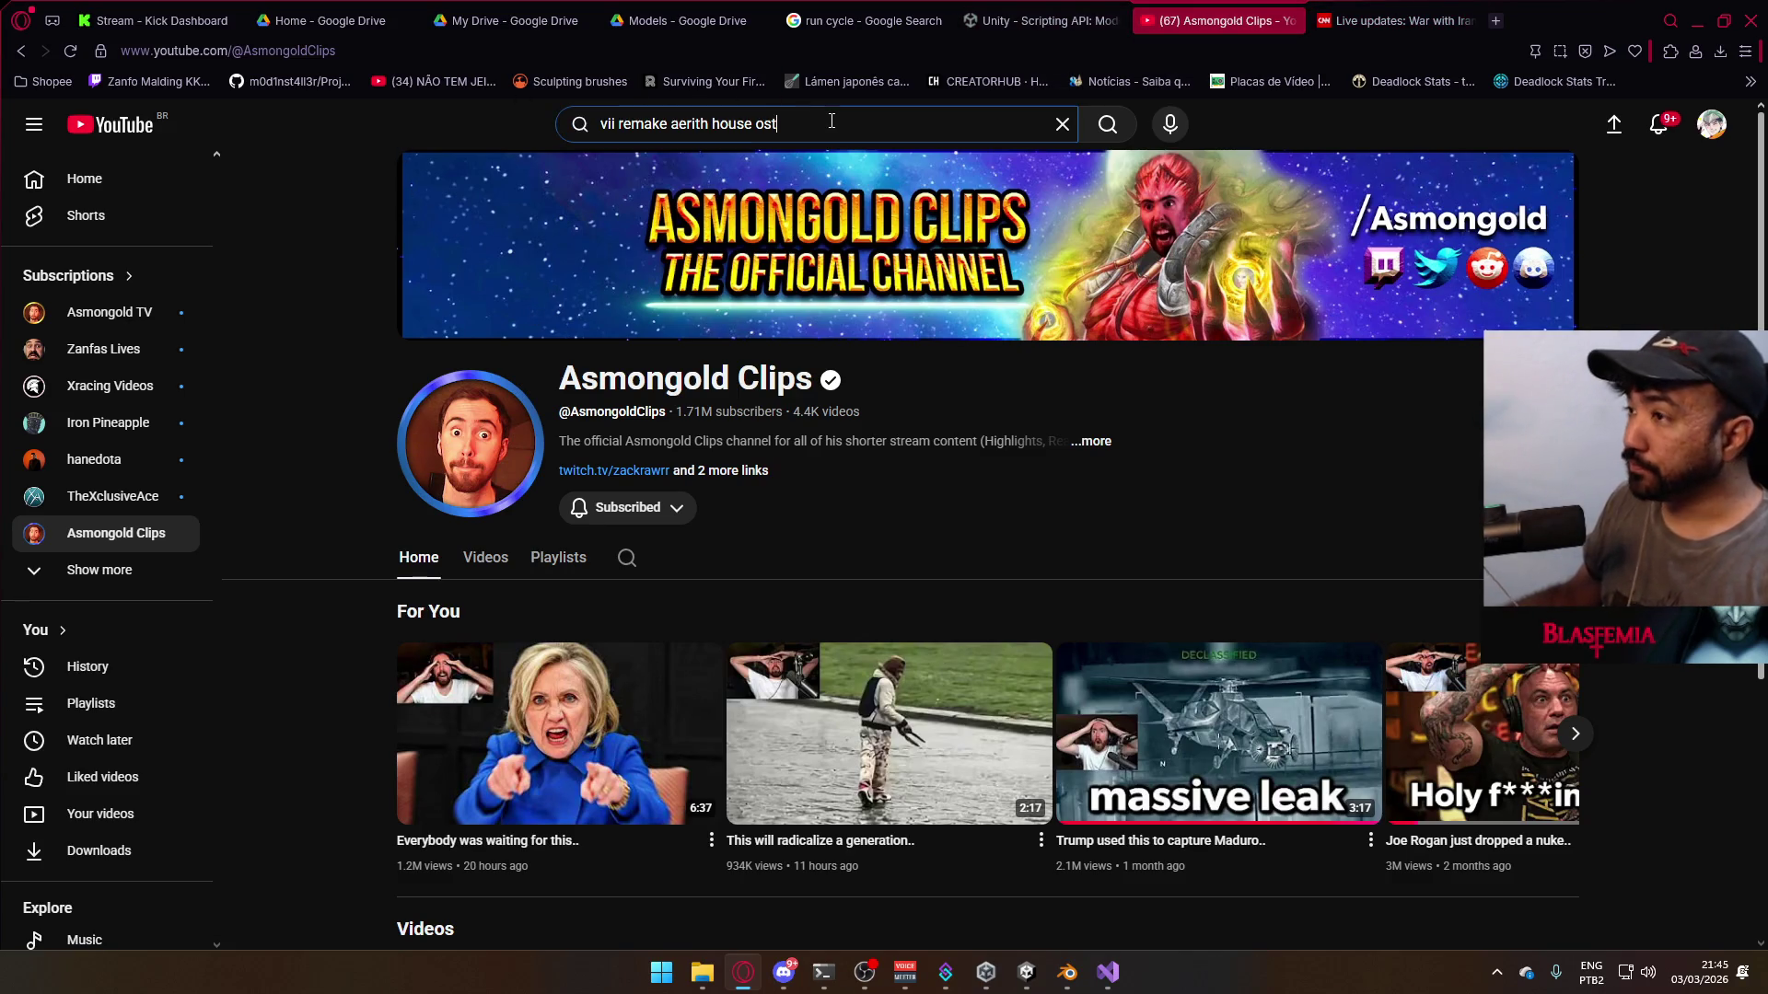
{"action": "key", "text": "ctrl+a"}
{"action": "type", "text": "mw2"}
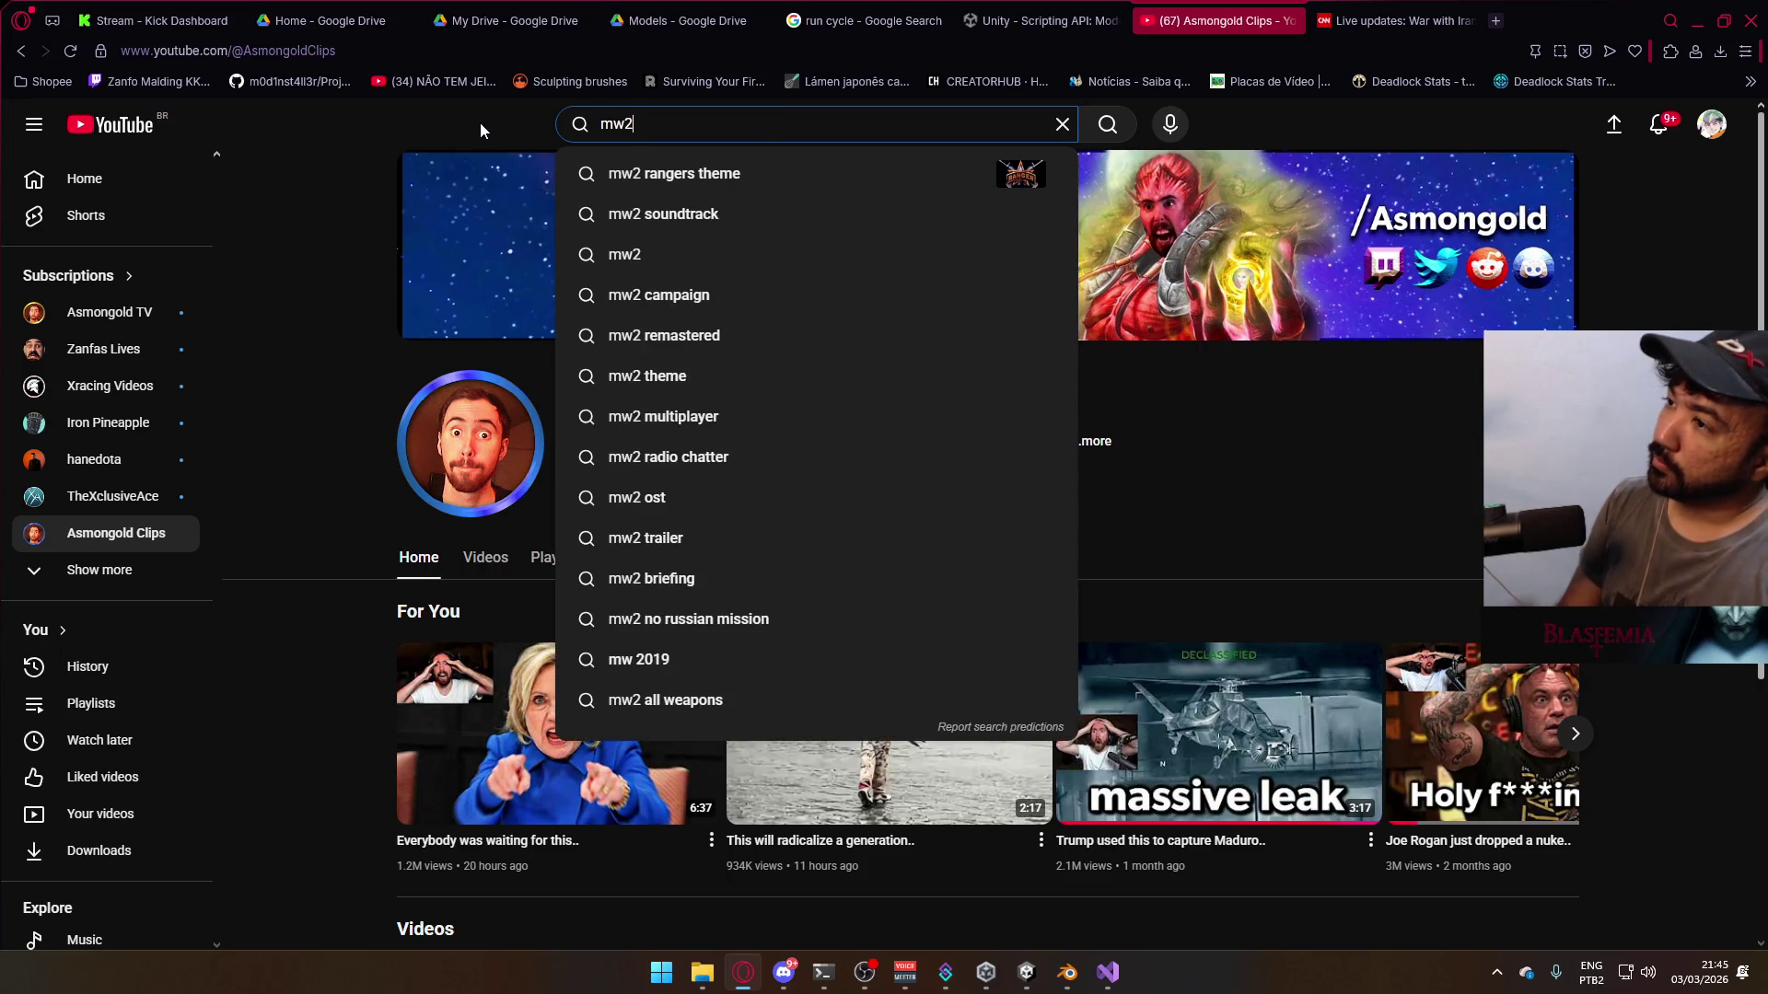
{"action": "key", "text": "Down"}
{"action": "key", "text": "Return"}
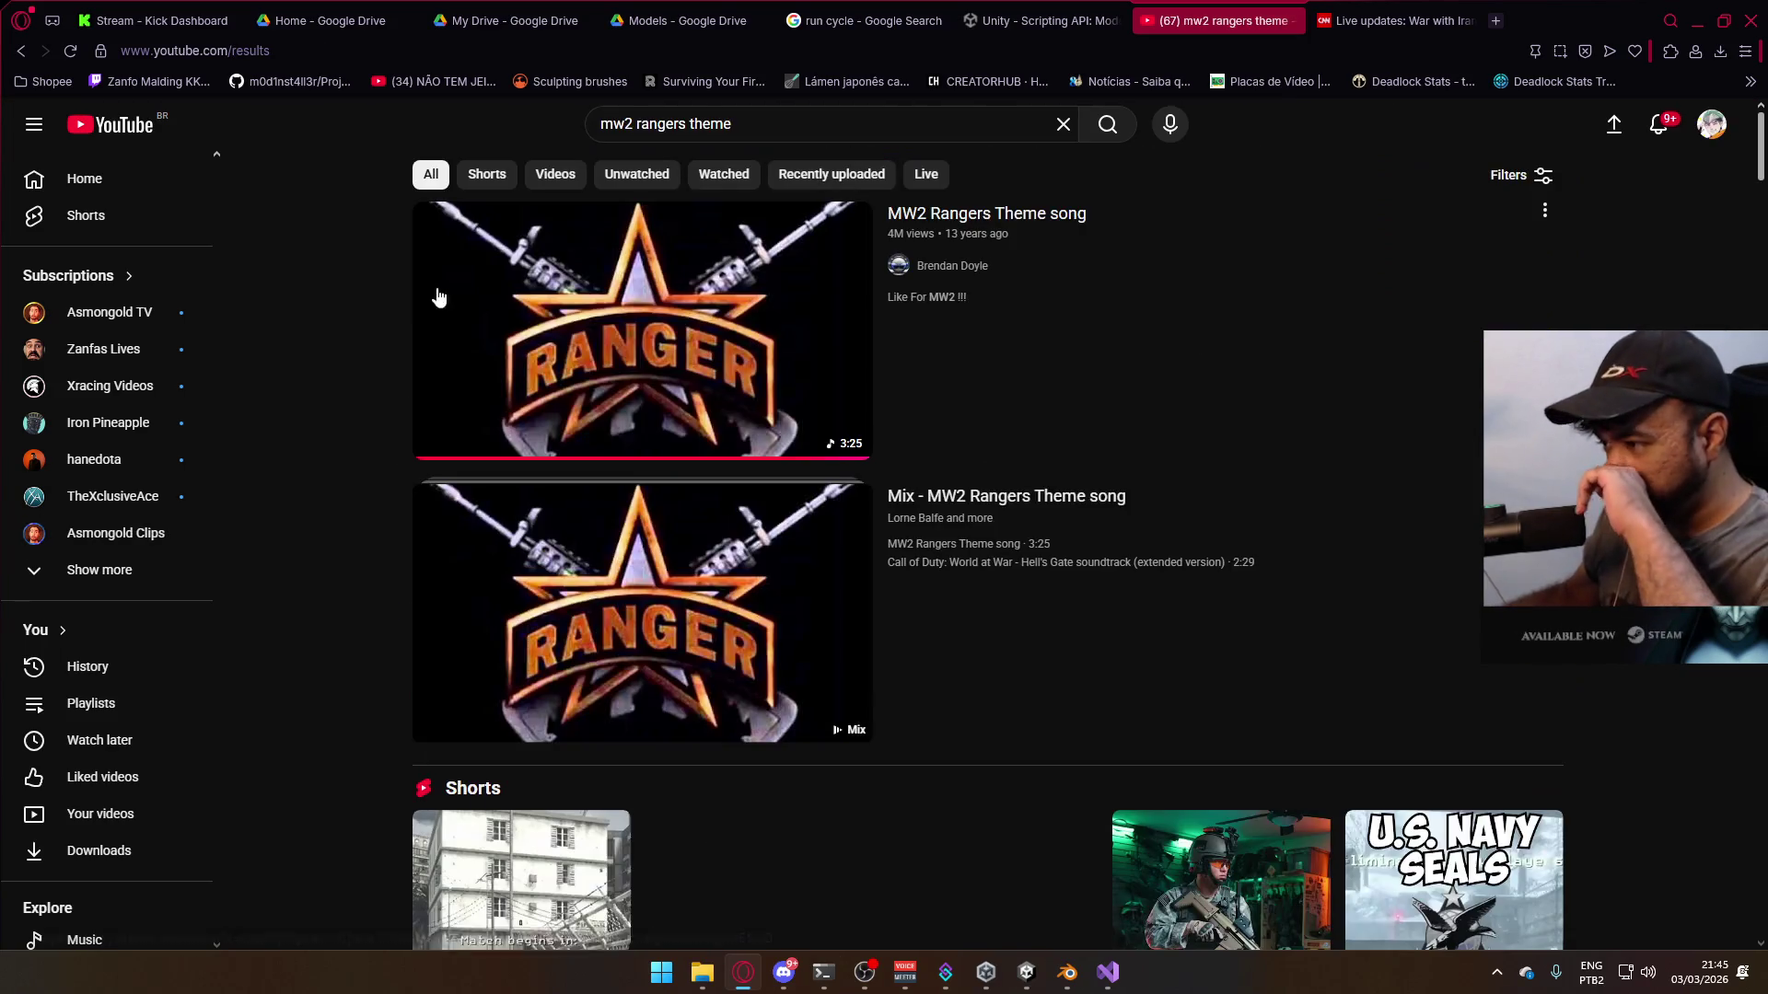
{"action": "left_click", "coordinate": [810, 424]}
{"action": "left_click", "coordinate": [1399, 20]}
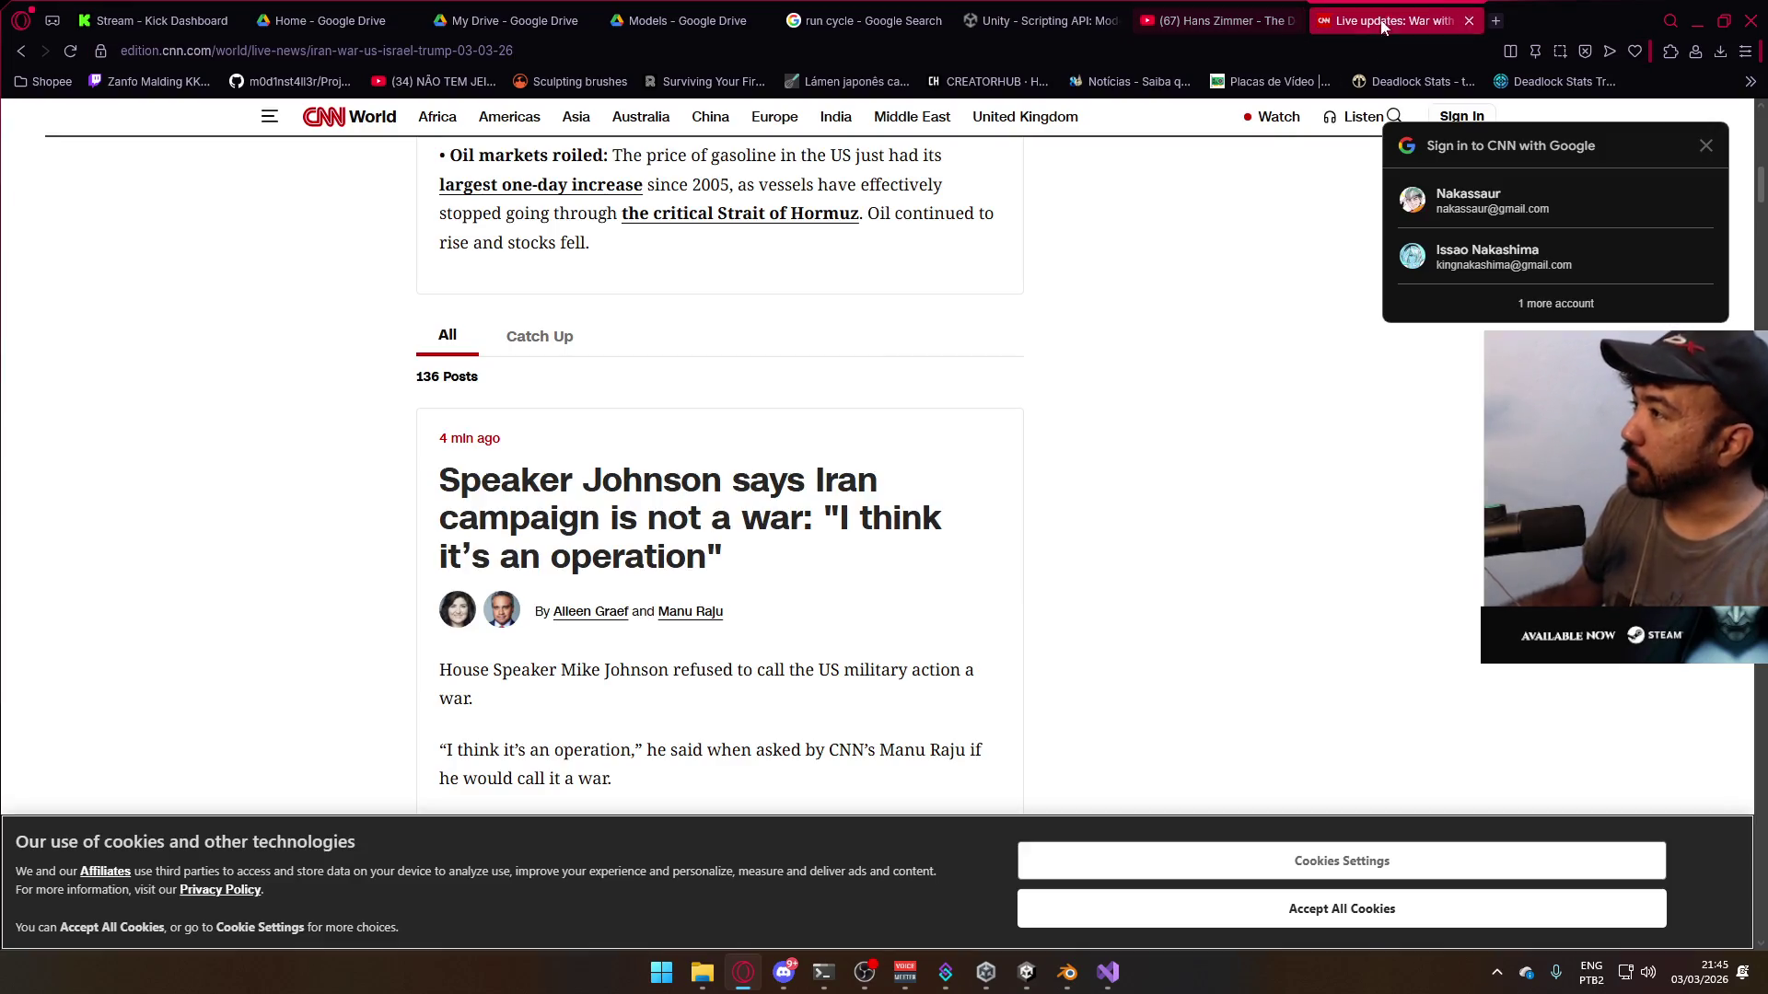
- Expand the Speaker Johnson post with Read more and scroll through it
{"action": "scroll", "coordinate": [1058, 395], "scroll_direction": "down", "scroll_amount": 5}
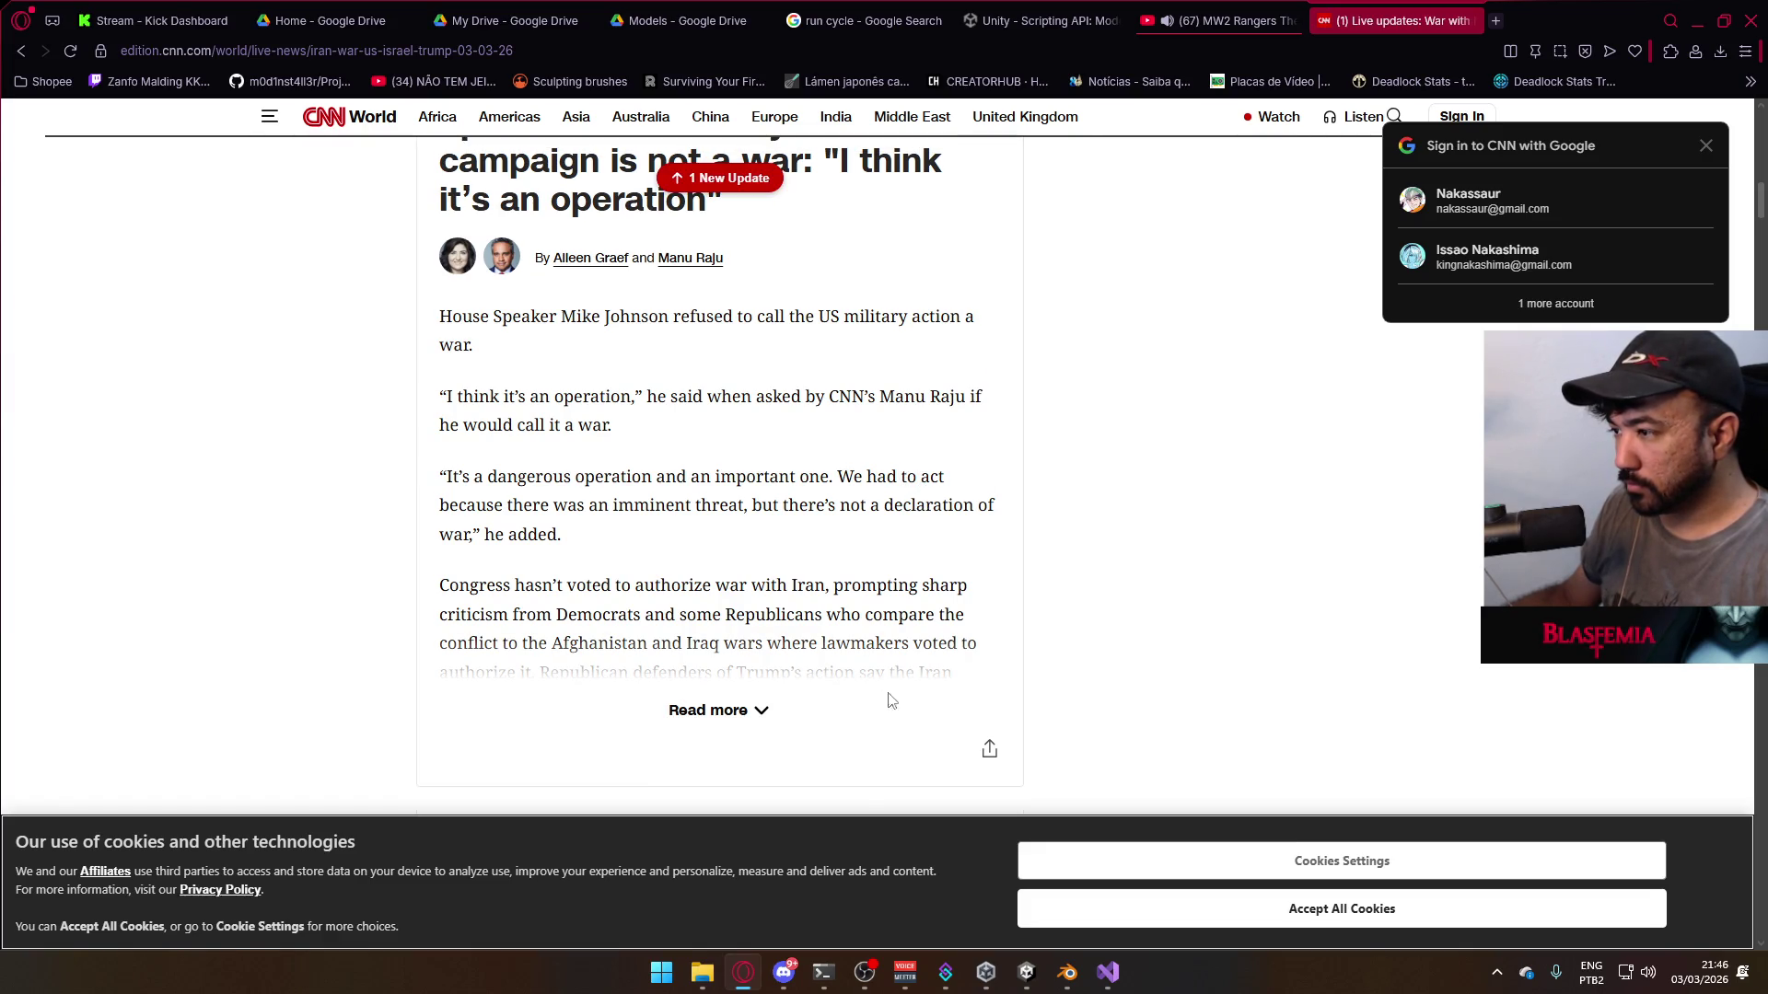
{"action": "left_click", "coordinate": [770, 717]}
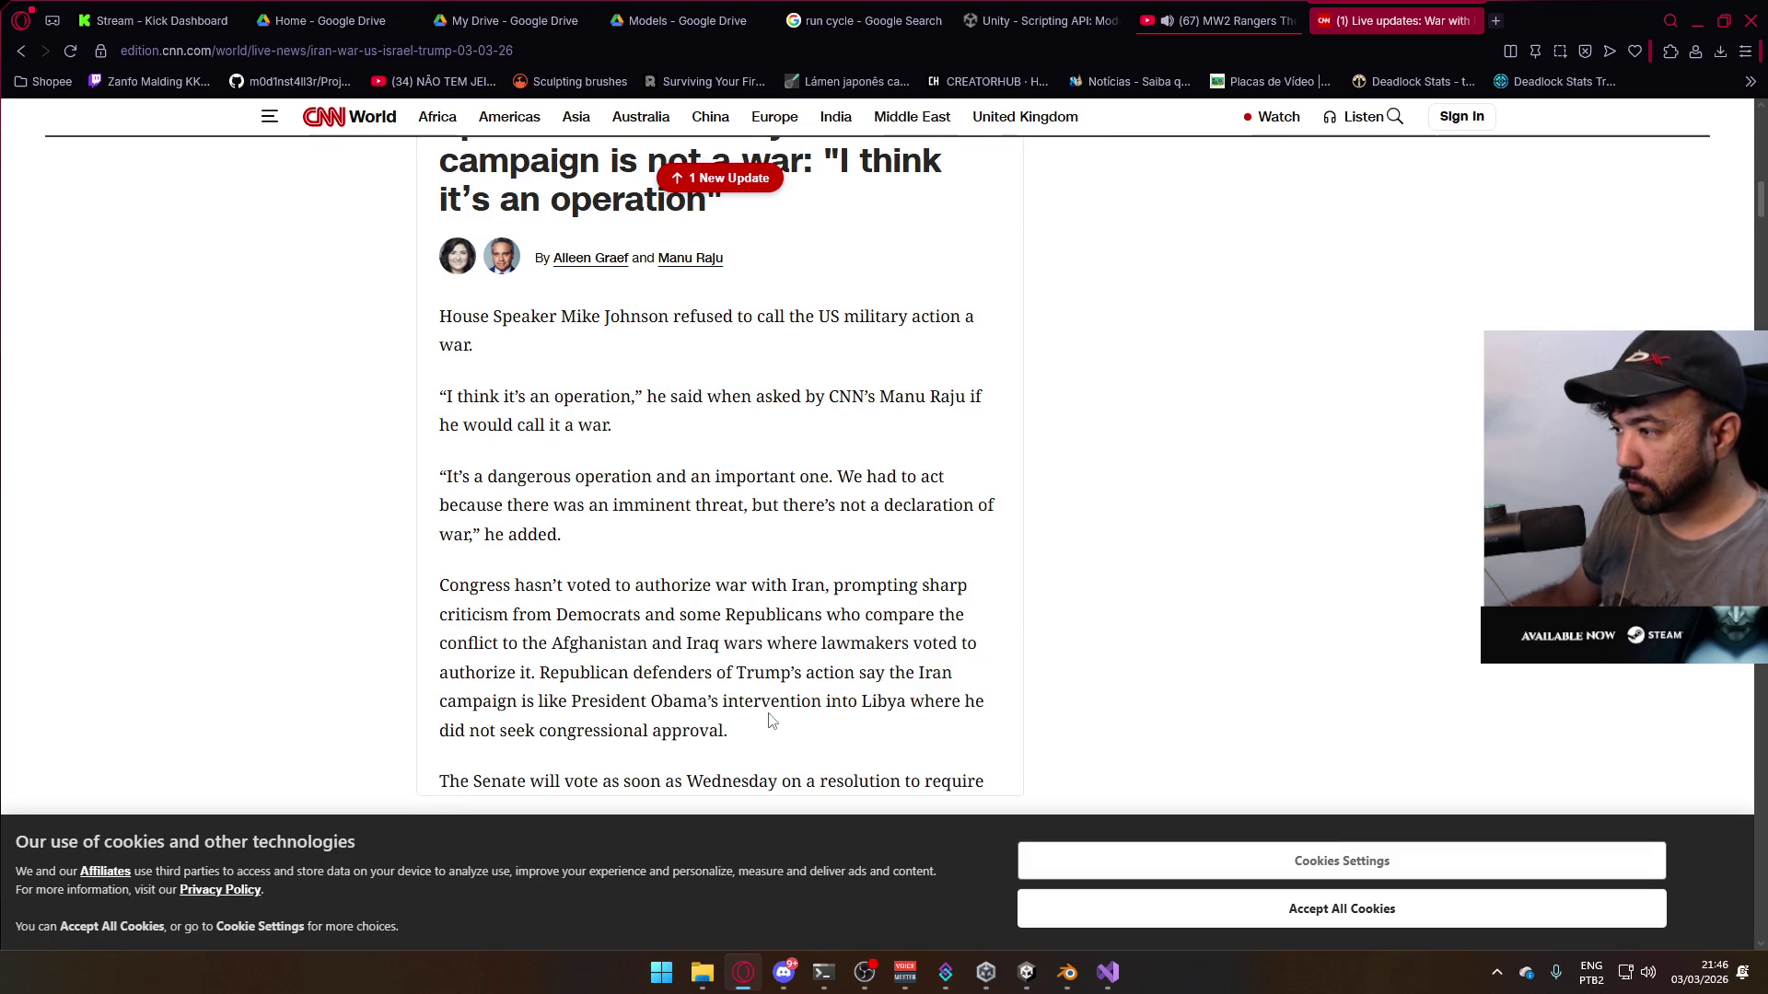
{"action": "scroll", "coordinate": [843, 554], "scroll_direction": "down", "scroll_amount": 2}
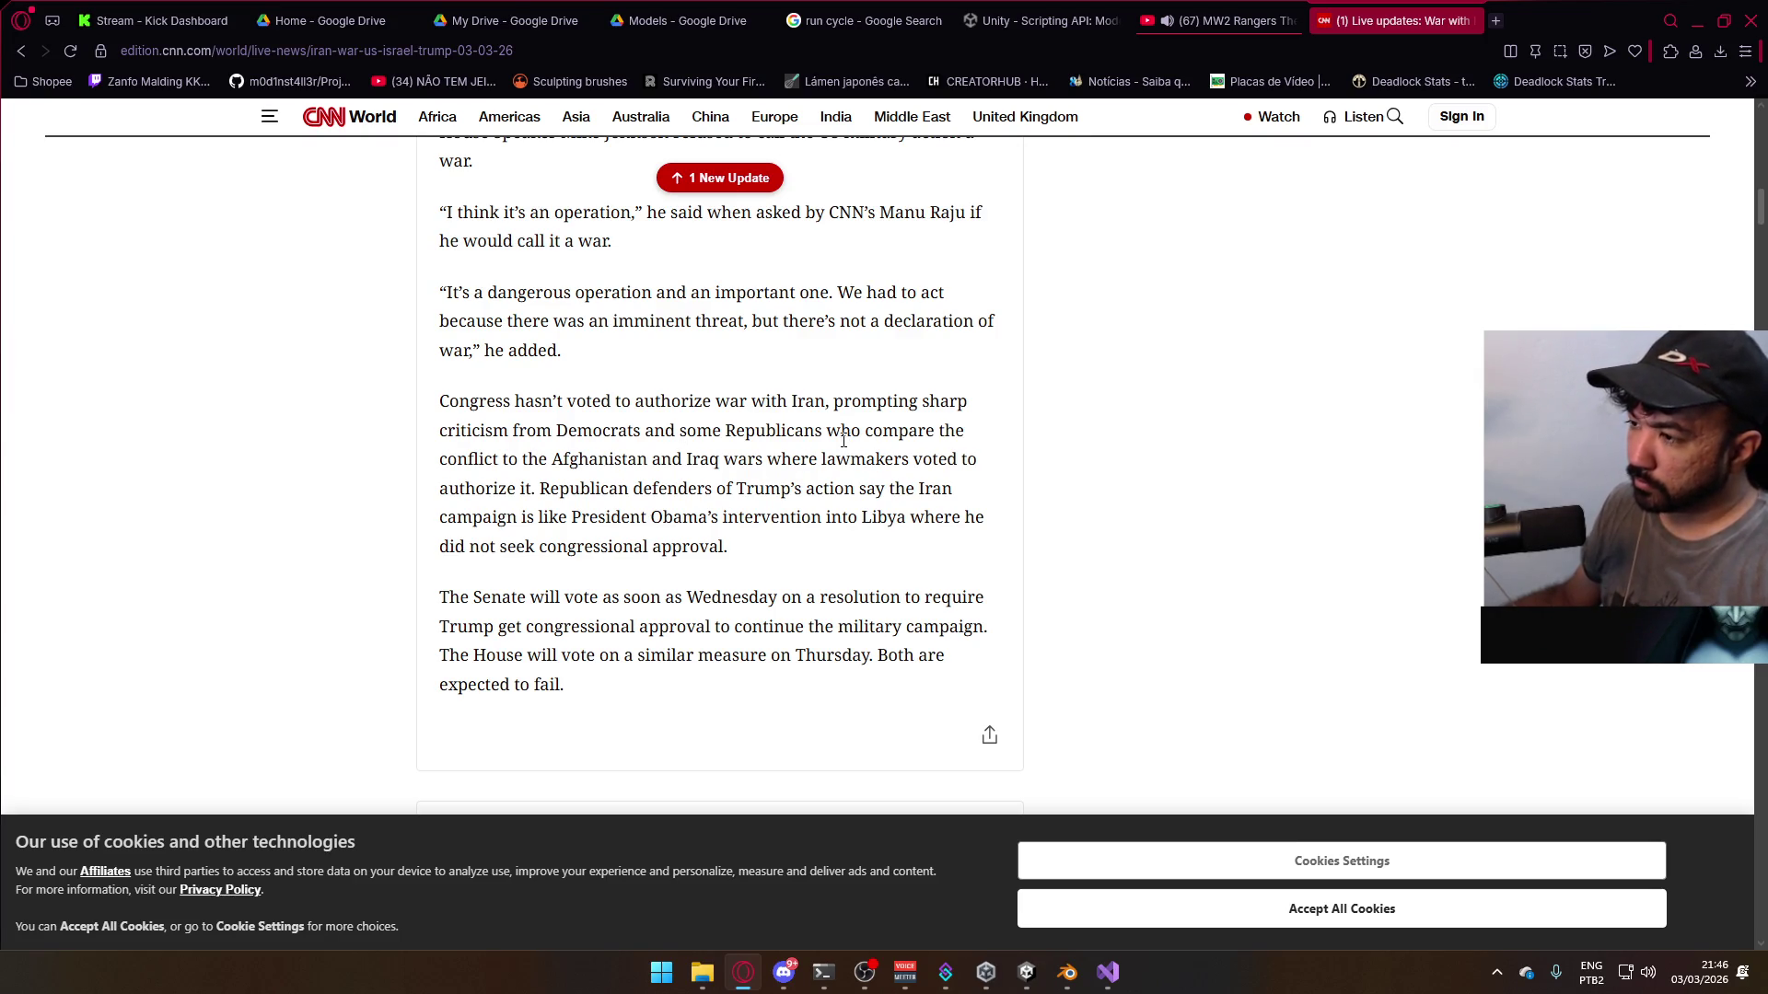
{"action": "scroll", "coordinate": [843, 440], "scroll_direction": "down", "scroll_amount": 4}
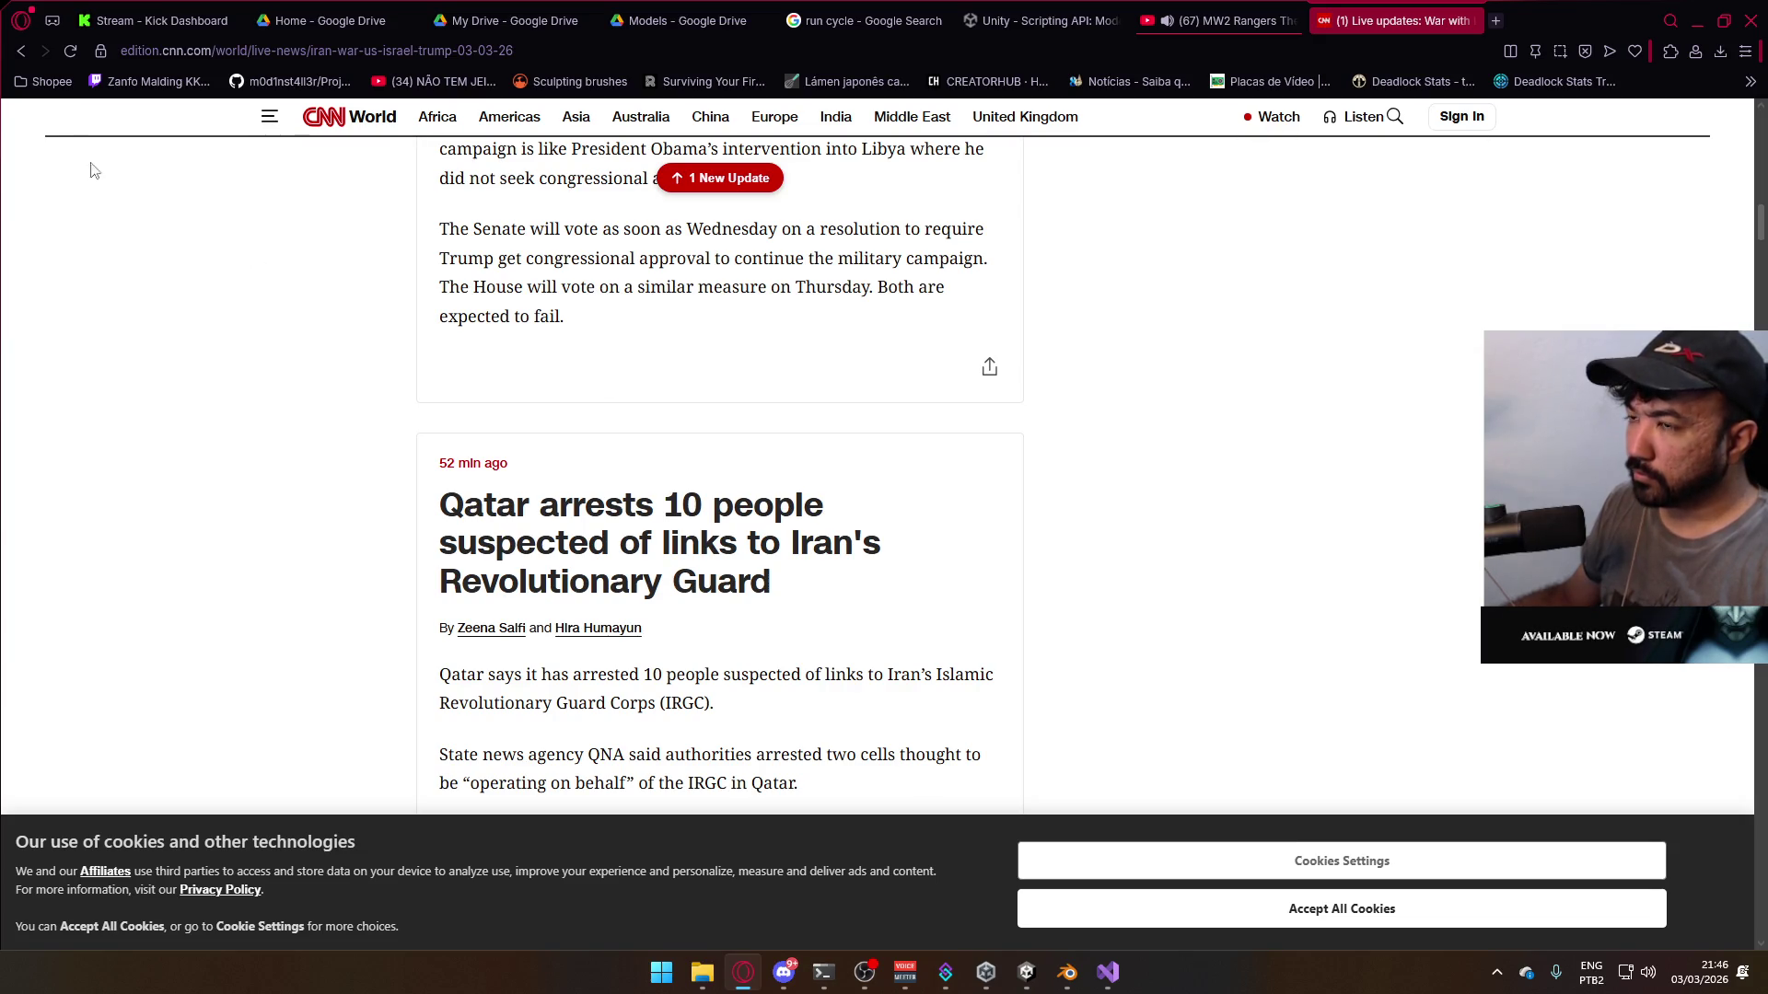
- Go back to Google, close the 'iran retaliation today' tab, and minimize Opera
{"action": "left_click", "coordinate": [15, 59]}
{"action": "scroll", "coordinate": [914, 366], "scroll_direction": "down", "scroll_amount": 6}
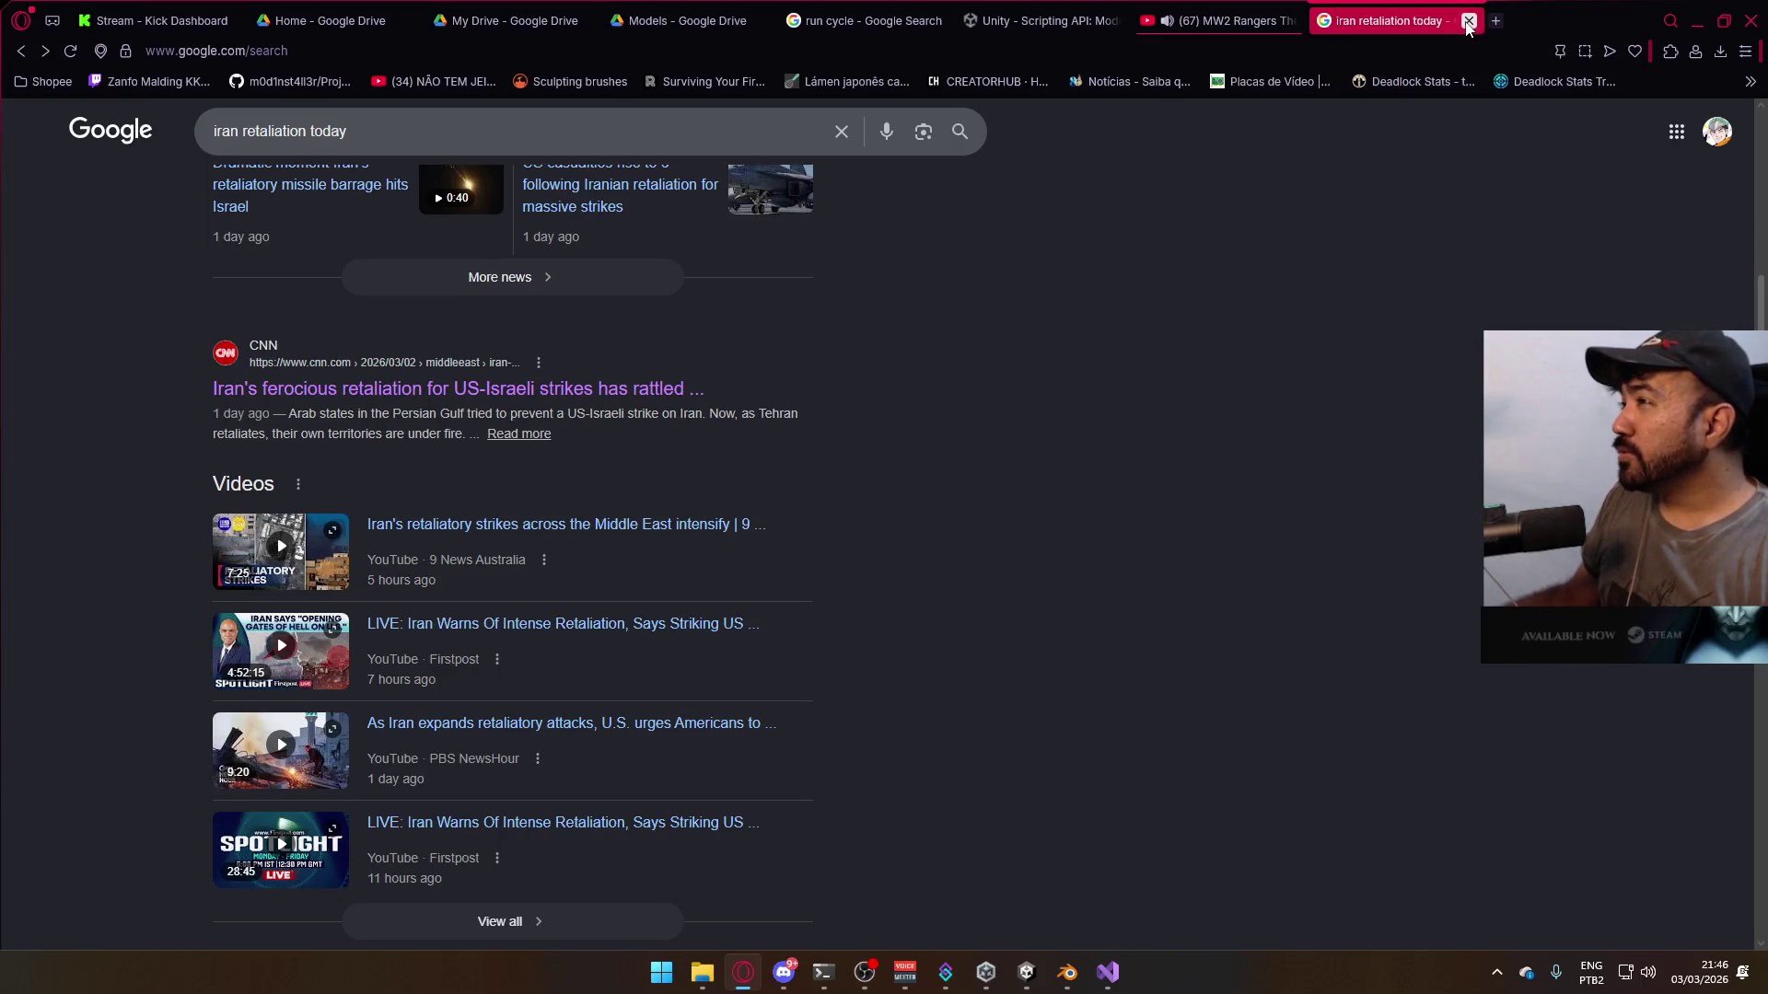
{"action": "left_click", "coordinate": [1468, 20]}
{"action": "left_click", "coordinate": [1697, 20]}
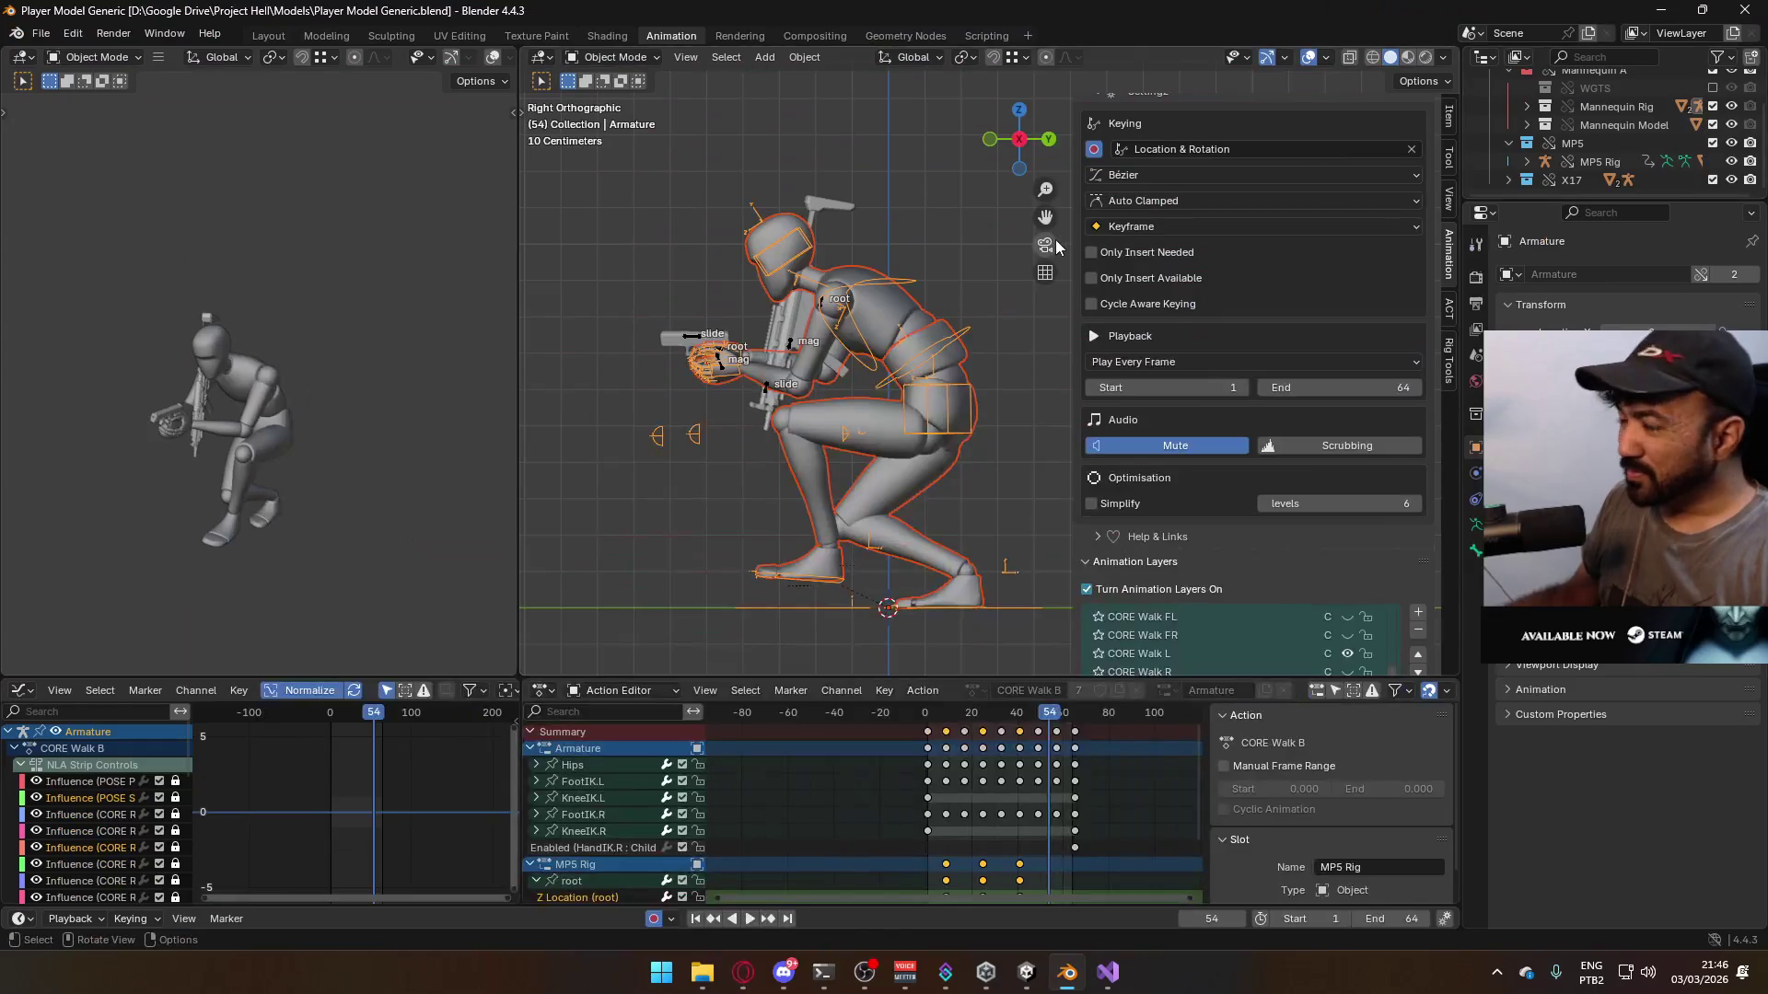
- Play the crouch walk, scrub back to frame 64, and view the rig from the front
{"action": "key", "text": "space"}
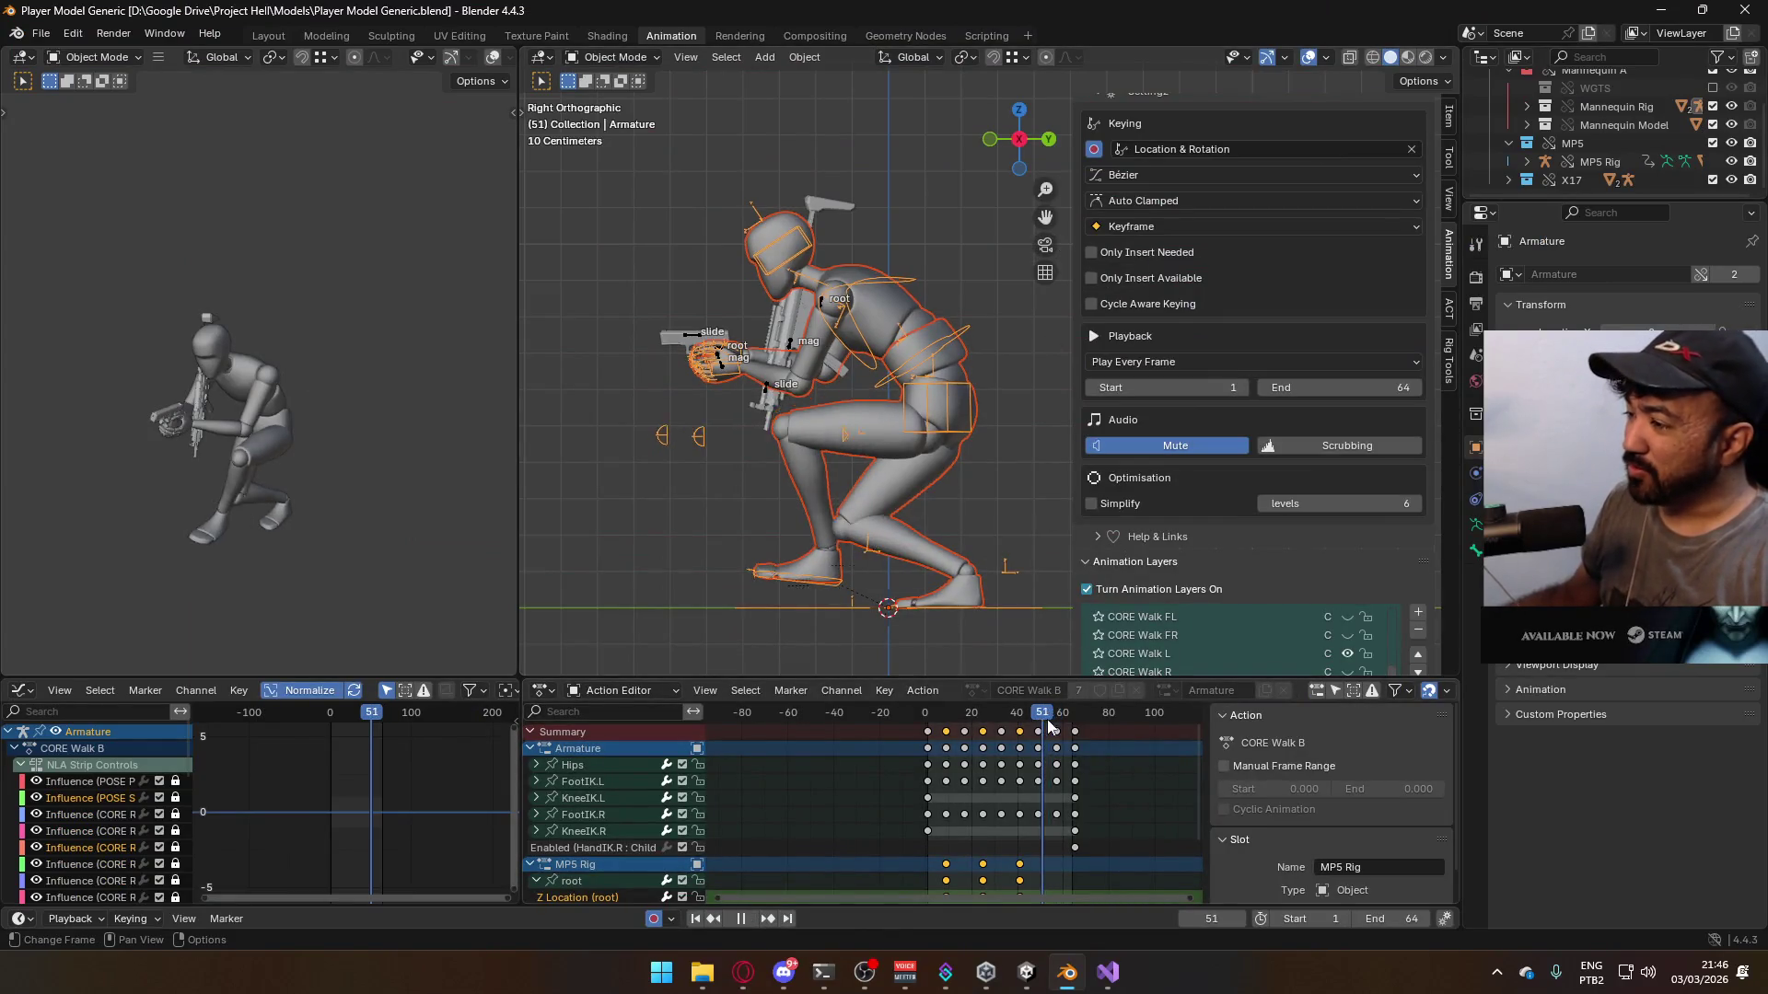
{"action": "left_click_drag", "start_coordinate": [1076, 726], "coordinate": [1075, 726]}
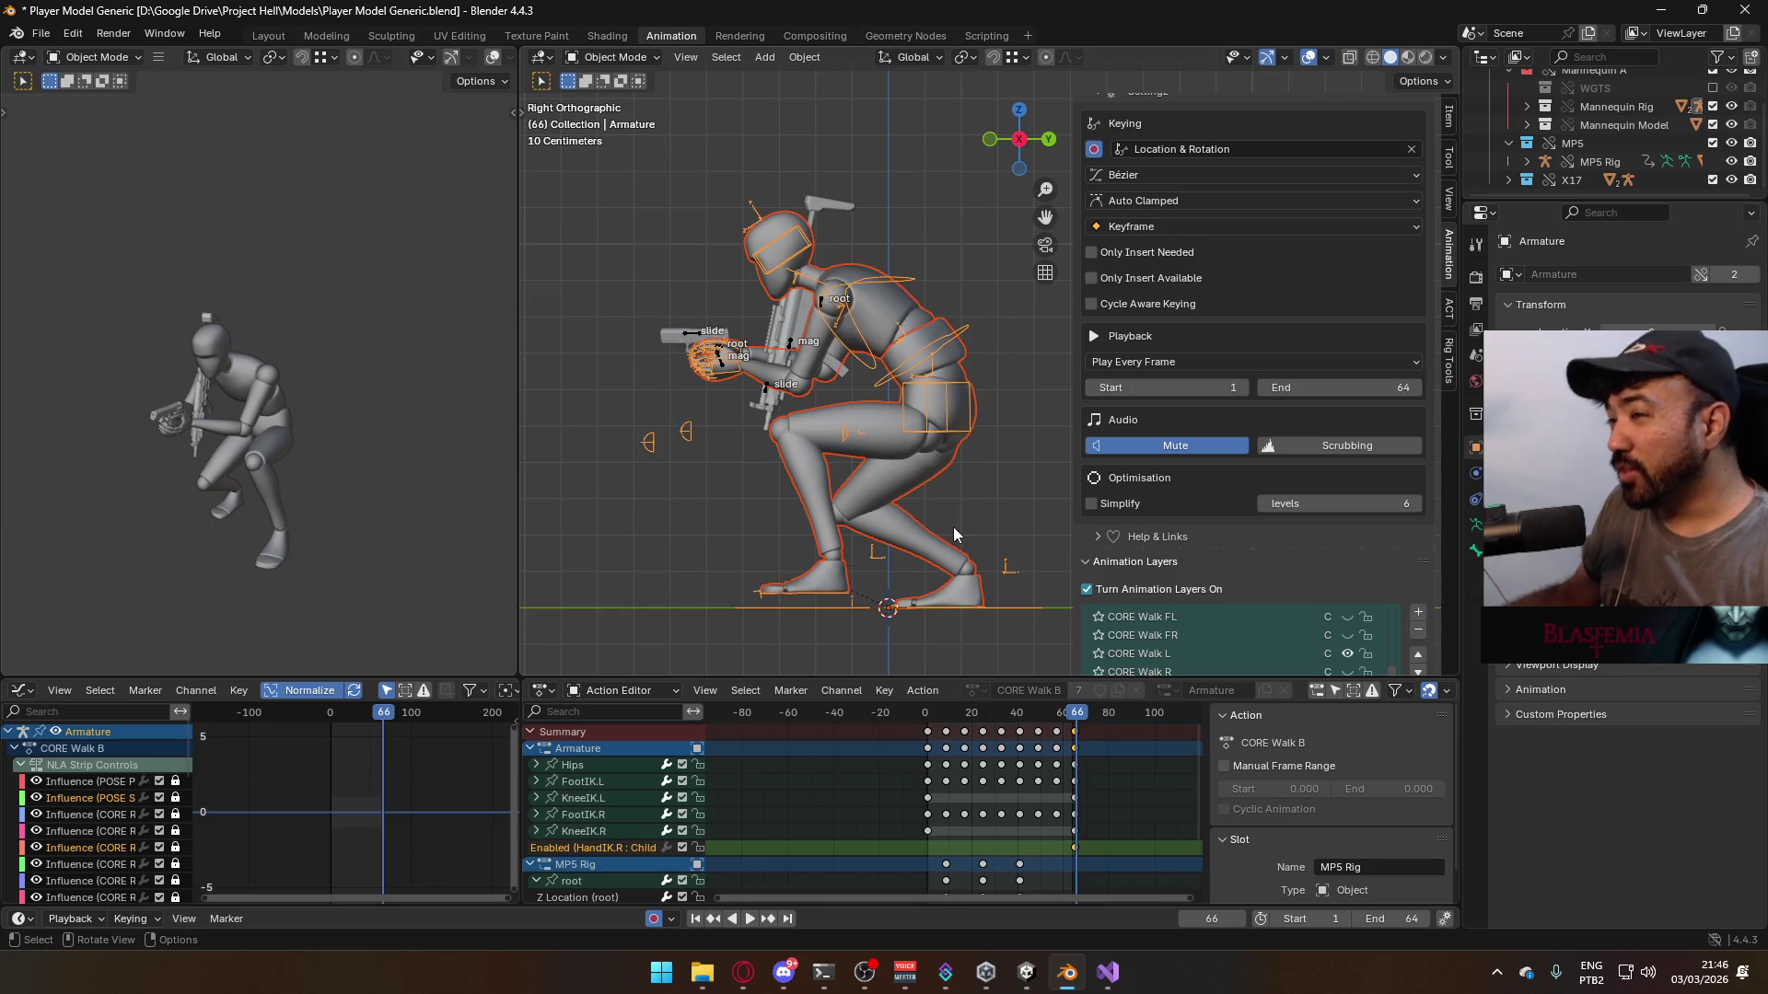
{"action": "scroll", "coordinate": [1293, 465], "scroll_direction": "down", "scroll_amount": 3}
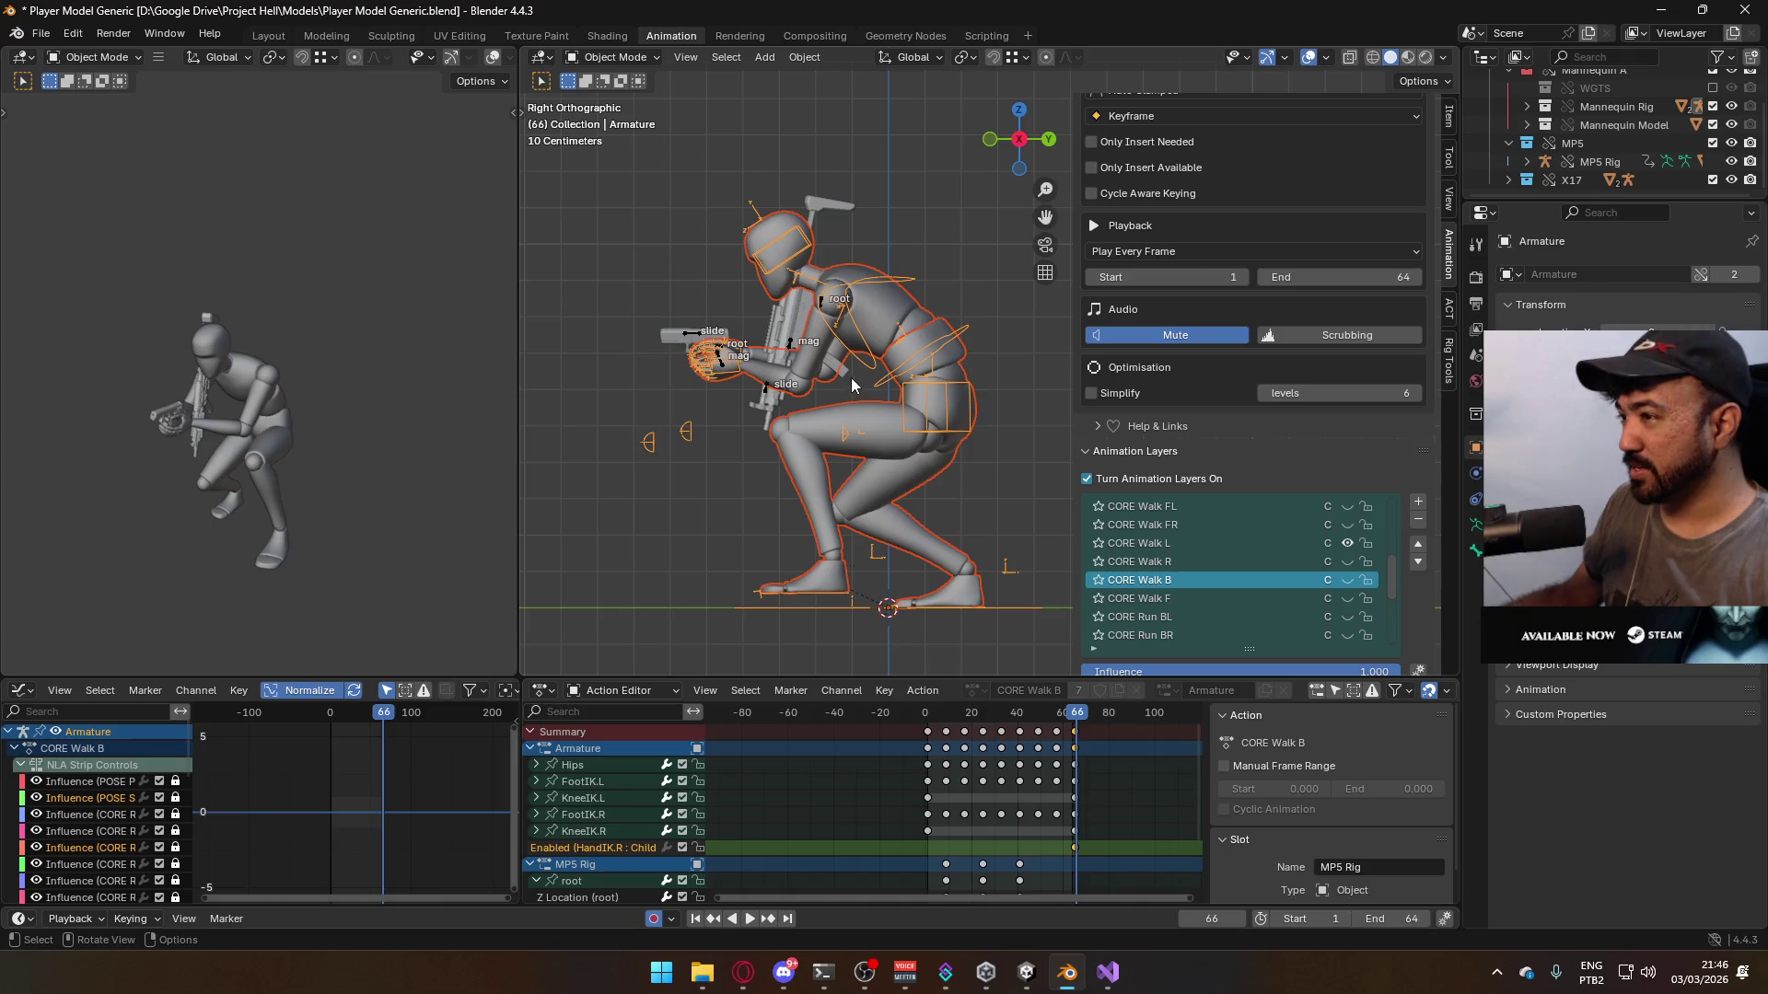
{"action": "key", "text": "KP_1"}
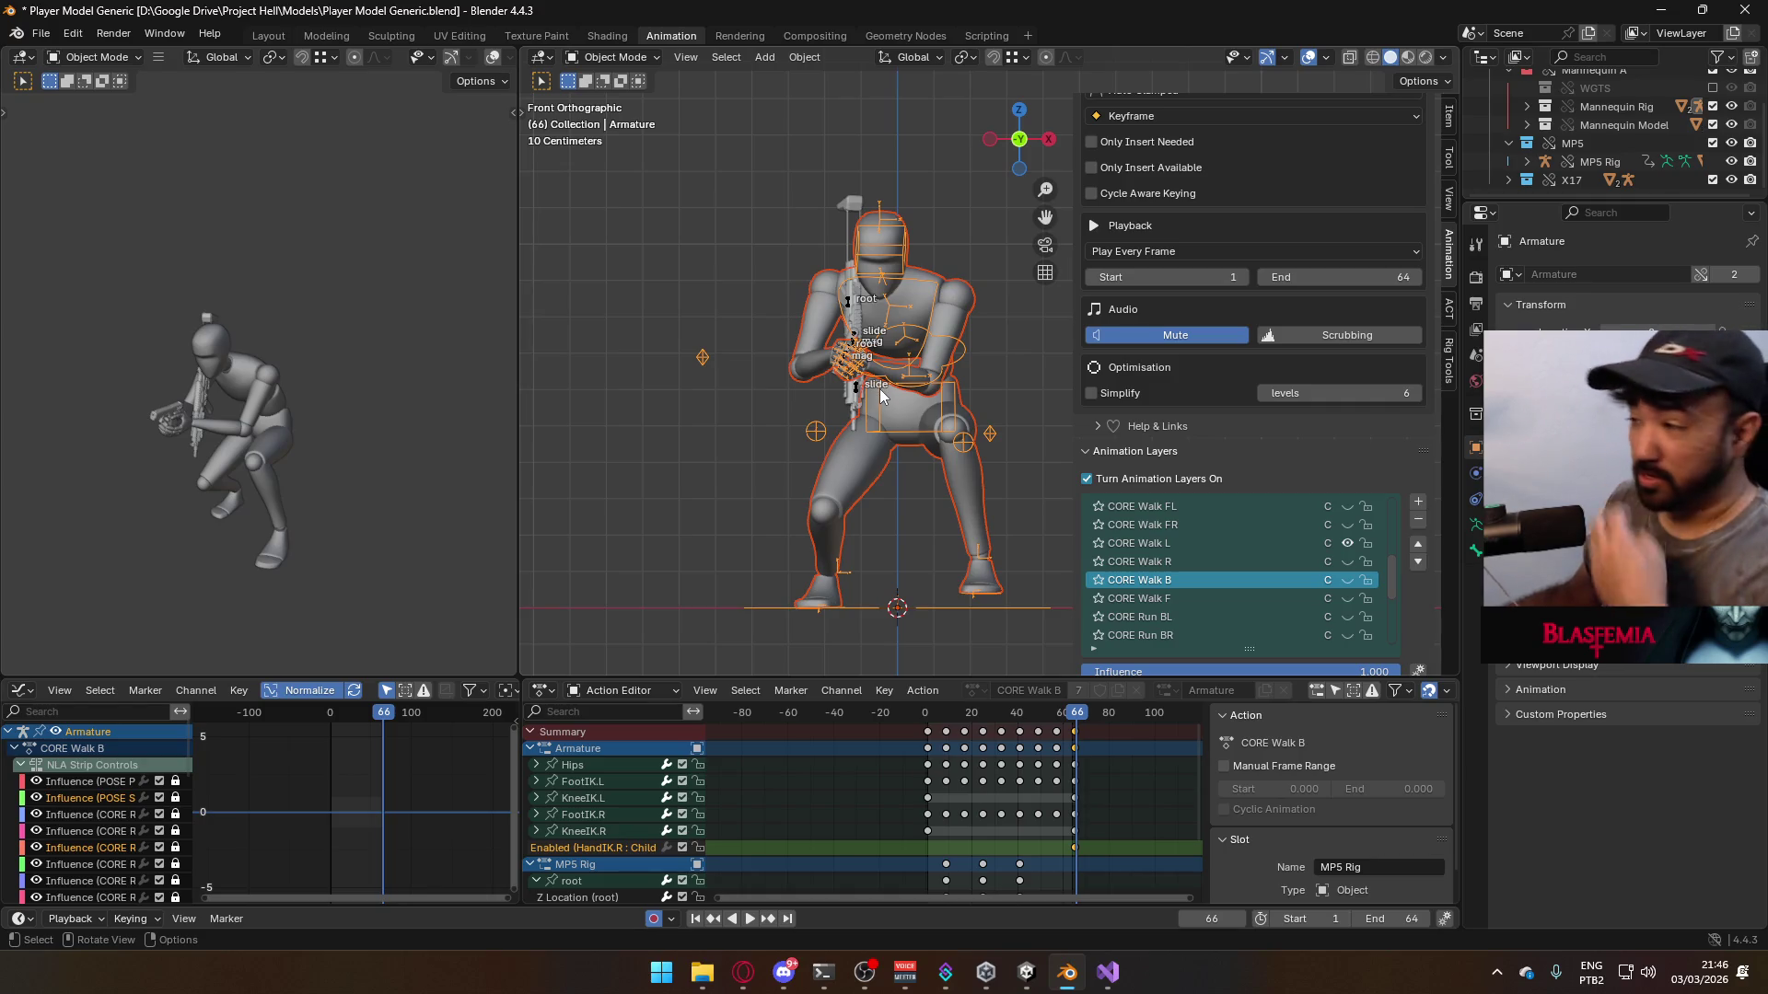
- Make CORE Walk L the active layer, preview it from the side, and save Player Model Generic.blend
{"action": "left_click", "coordinate": [1217, 539]}
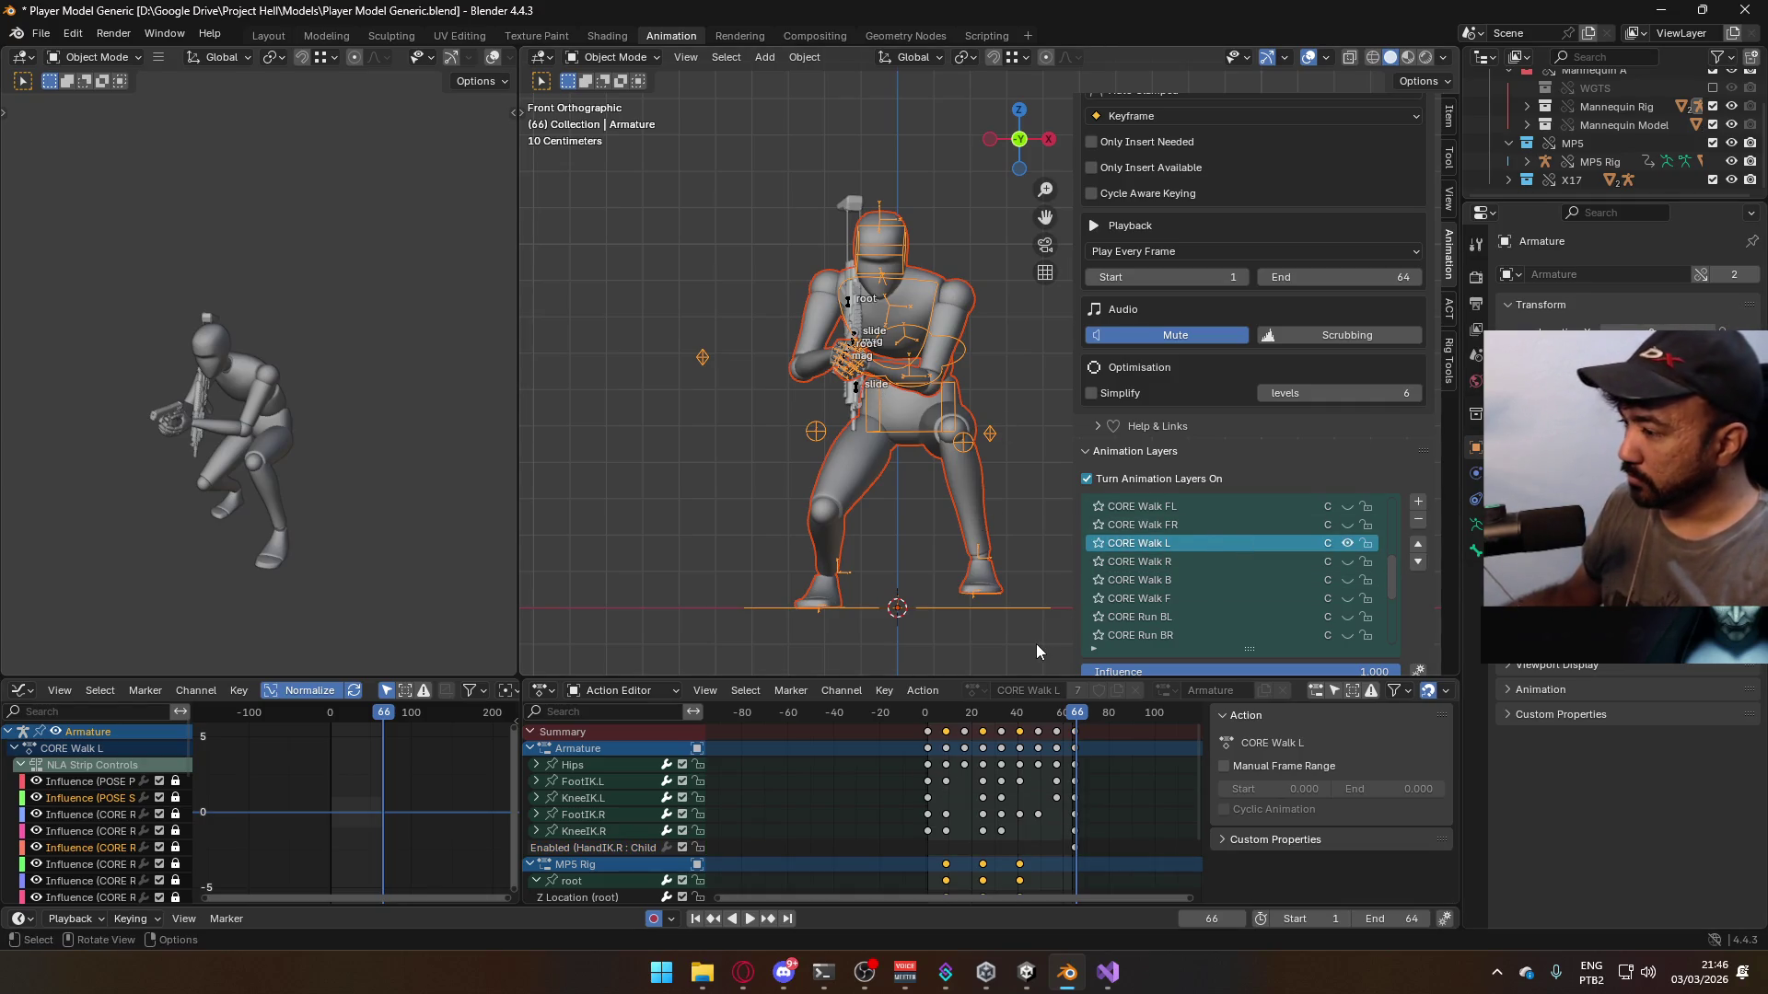
{"action": "key", "text": "space"}
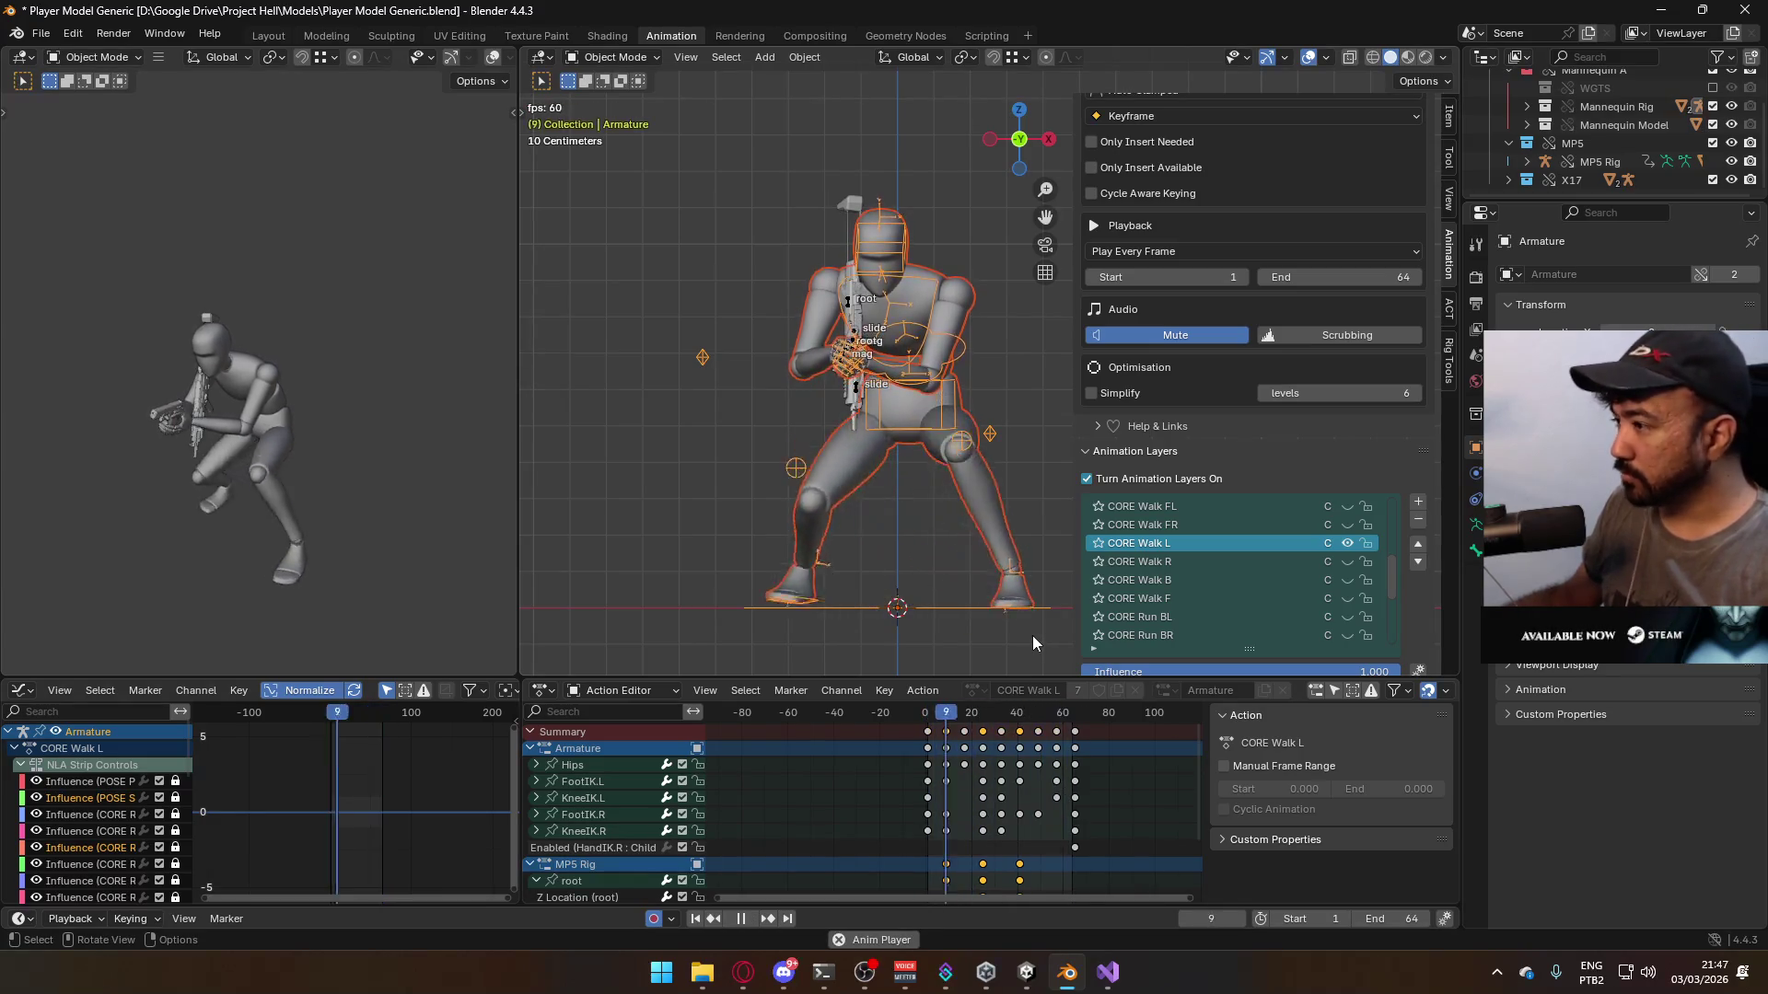
{"action": "key", "text": "space"}
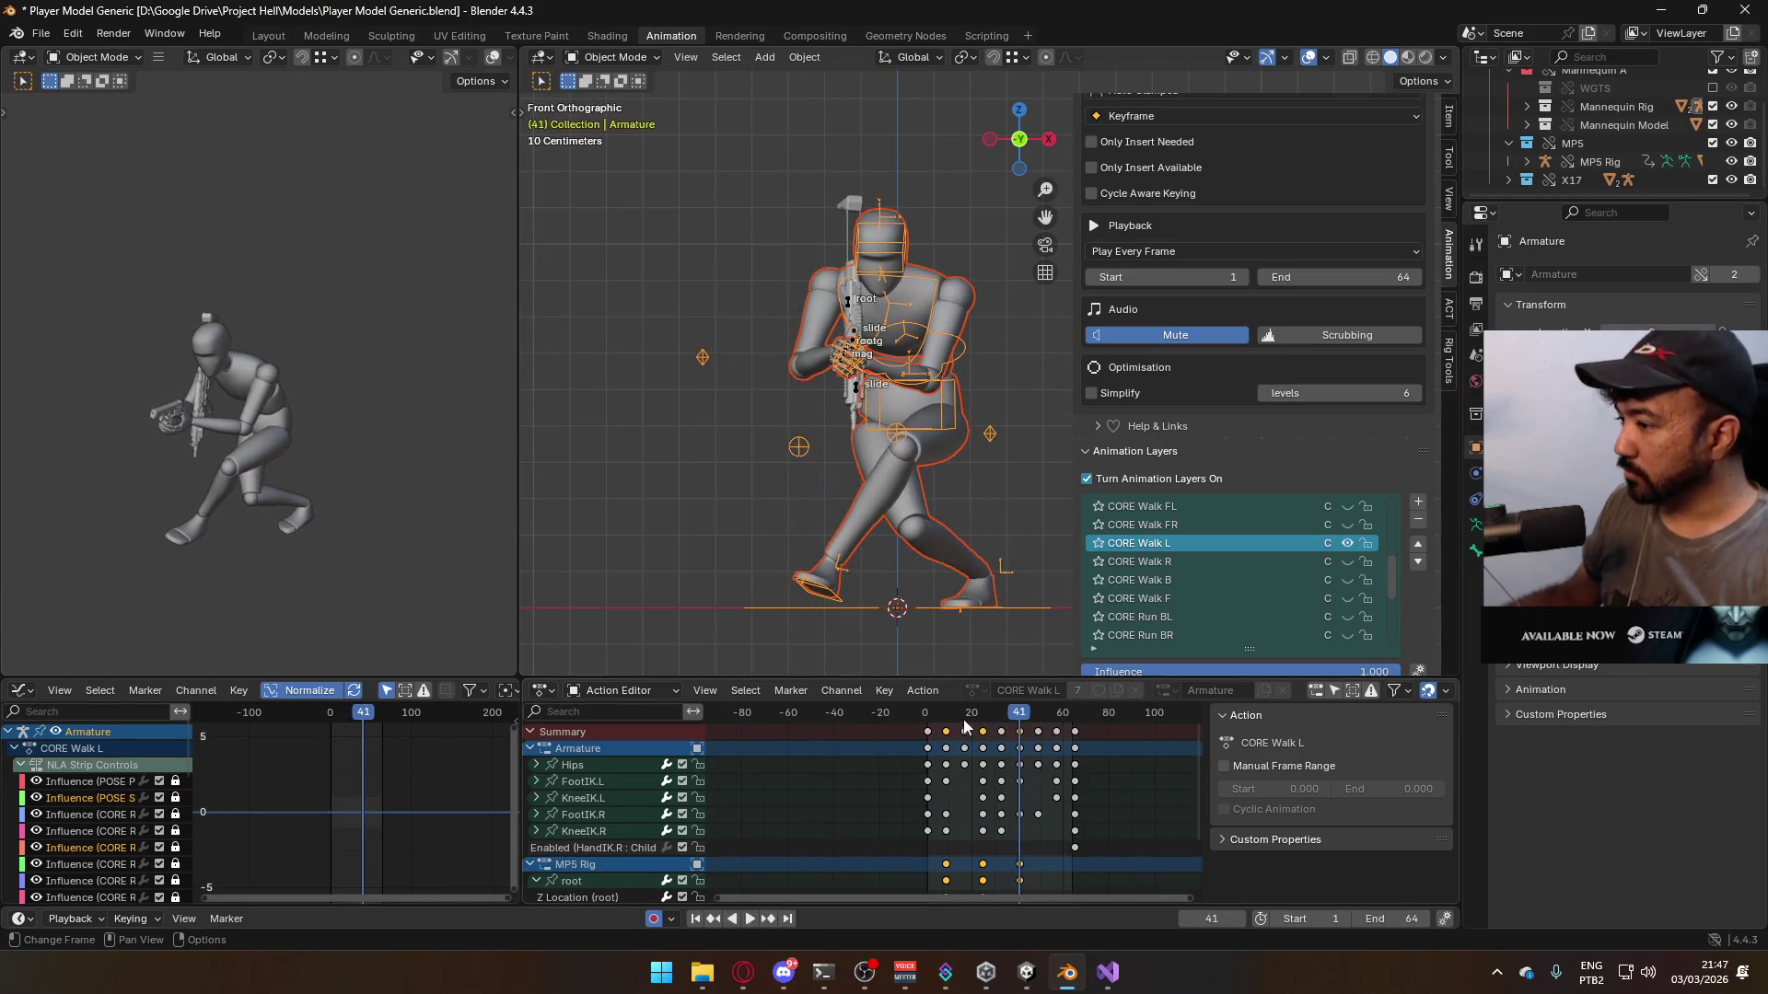
{"action": "left_click", "coordinate": [927, 714]}
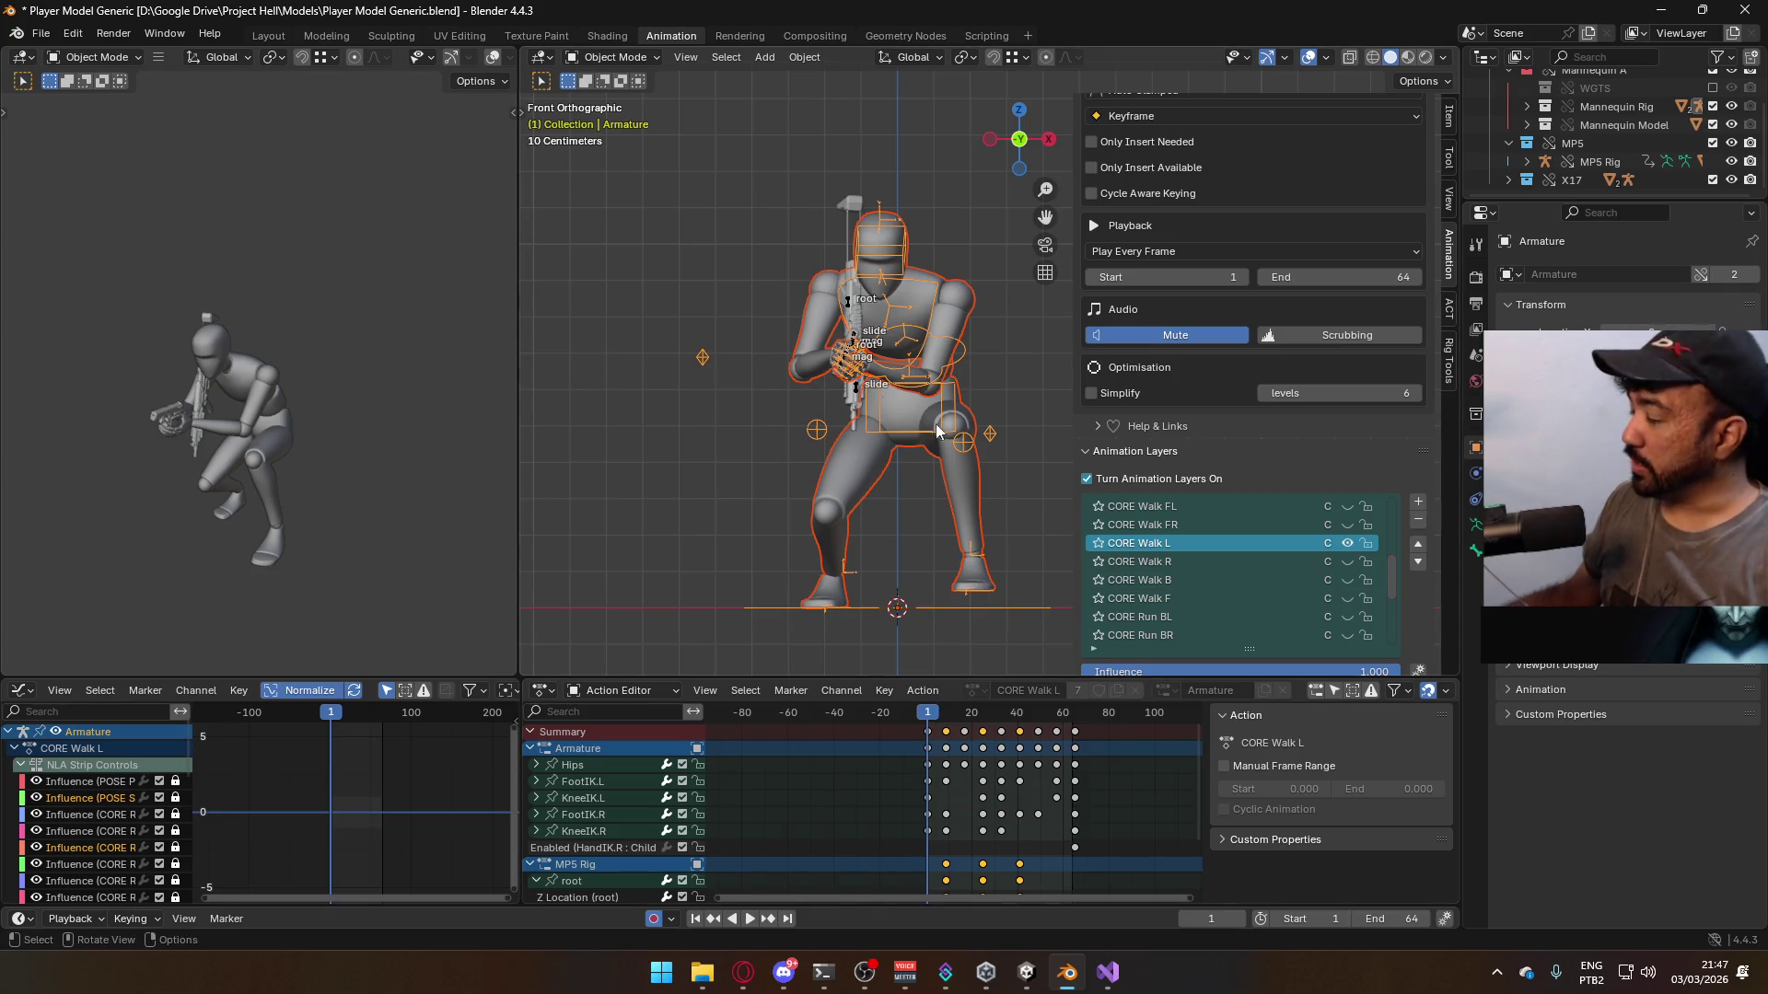
{"action": "key", "text": "KP_3"}
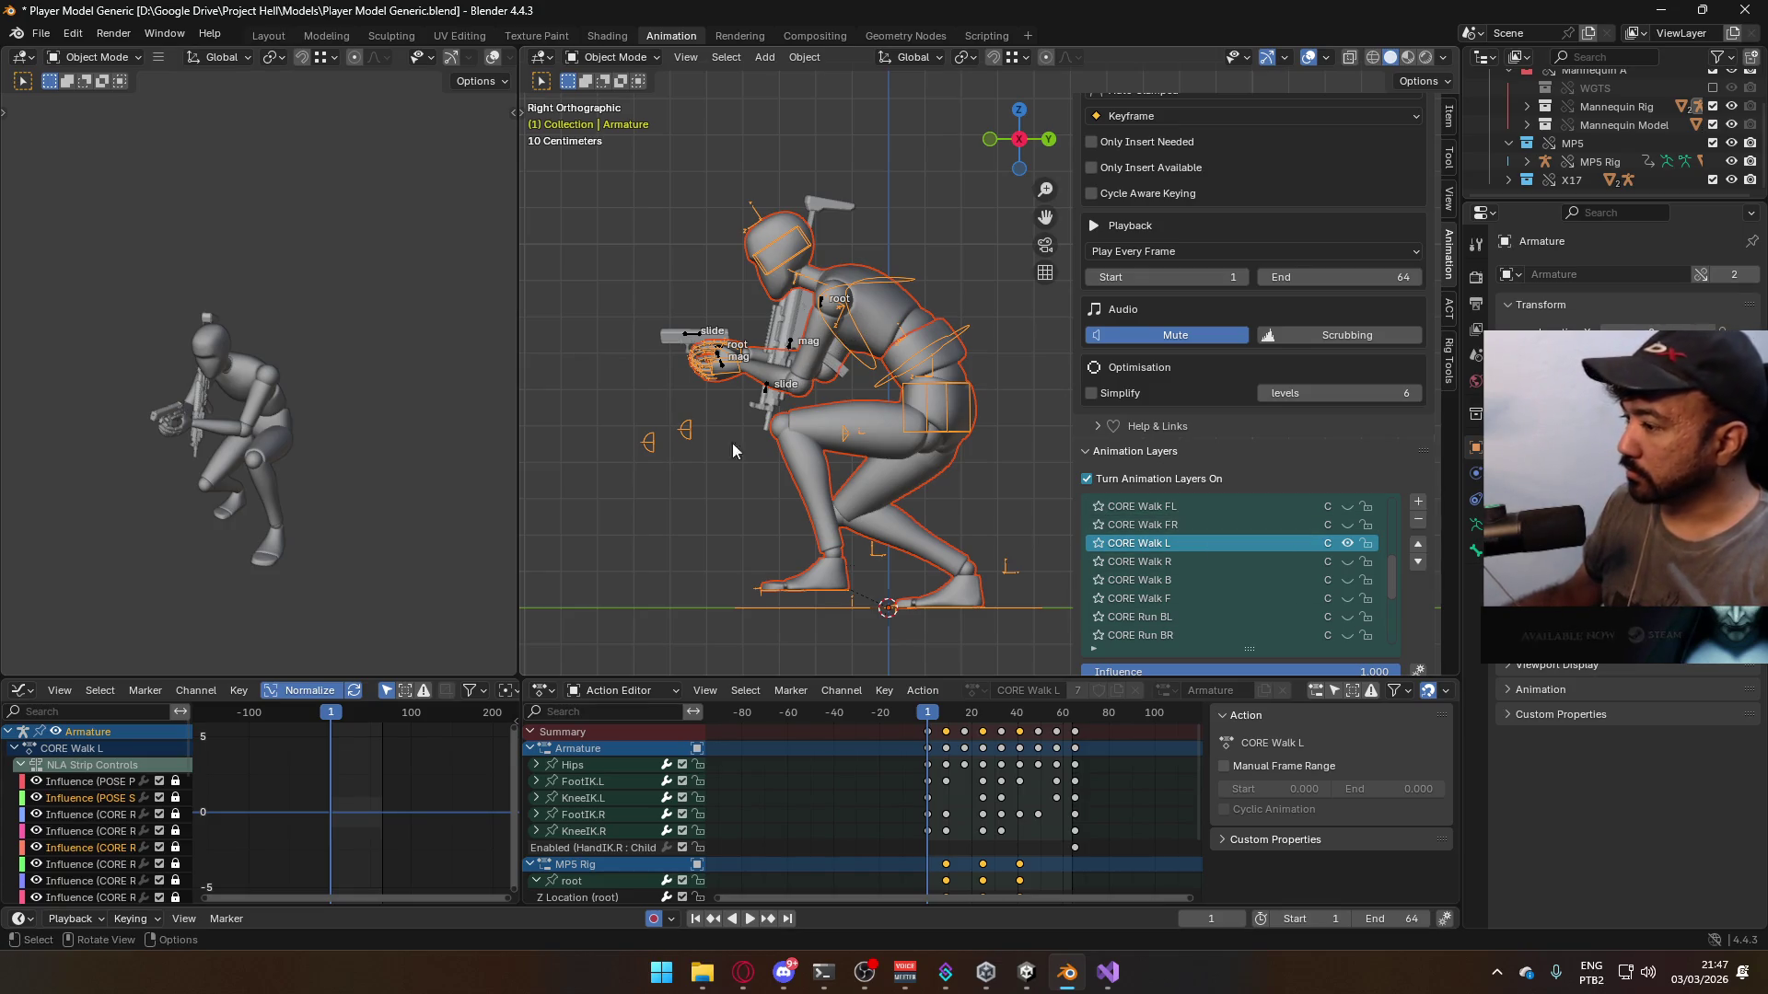
{"action": "key", "text": "ctrl+s"}
- Open the FBX export browser in Animations/Model with Model@Hipfire Sidearm Crouch R.fbx, moved to the left
{"action": "mouse_move", "coordinate": [129, 313]}
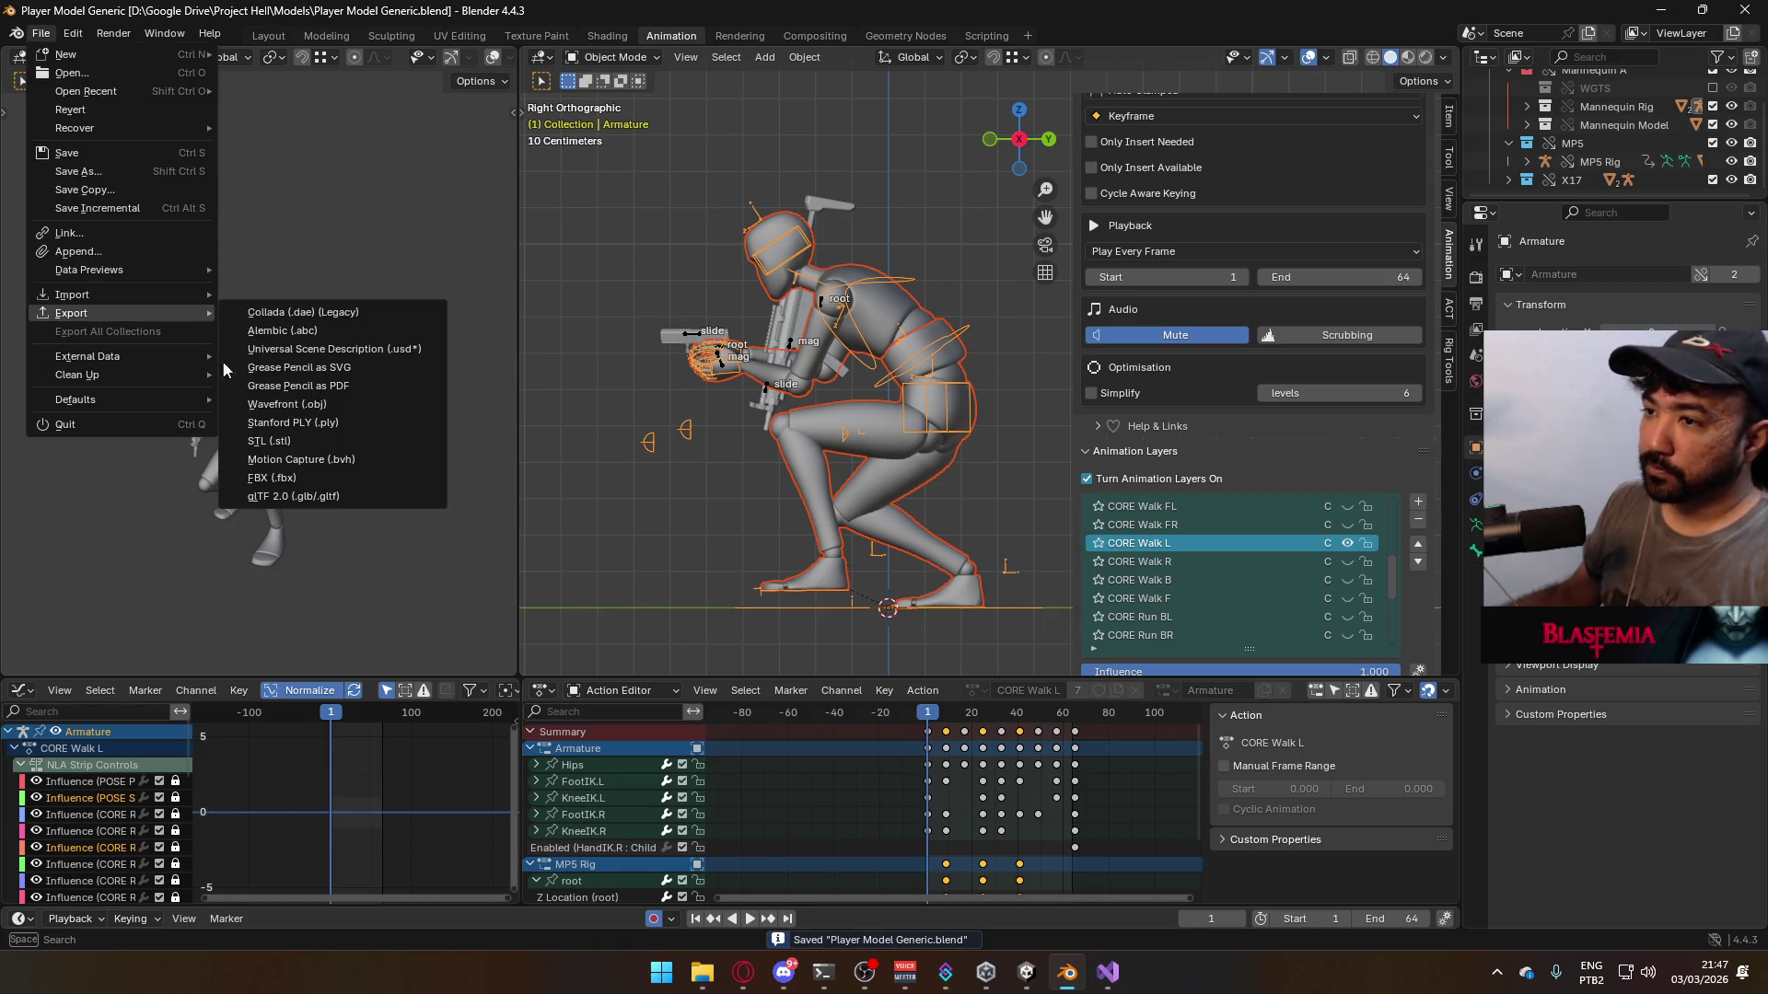
{"action": "left_click", "coordinate": [324, 471]}
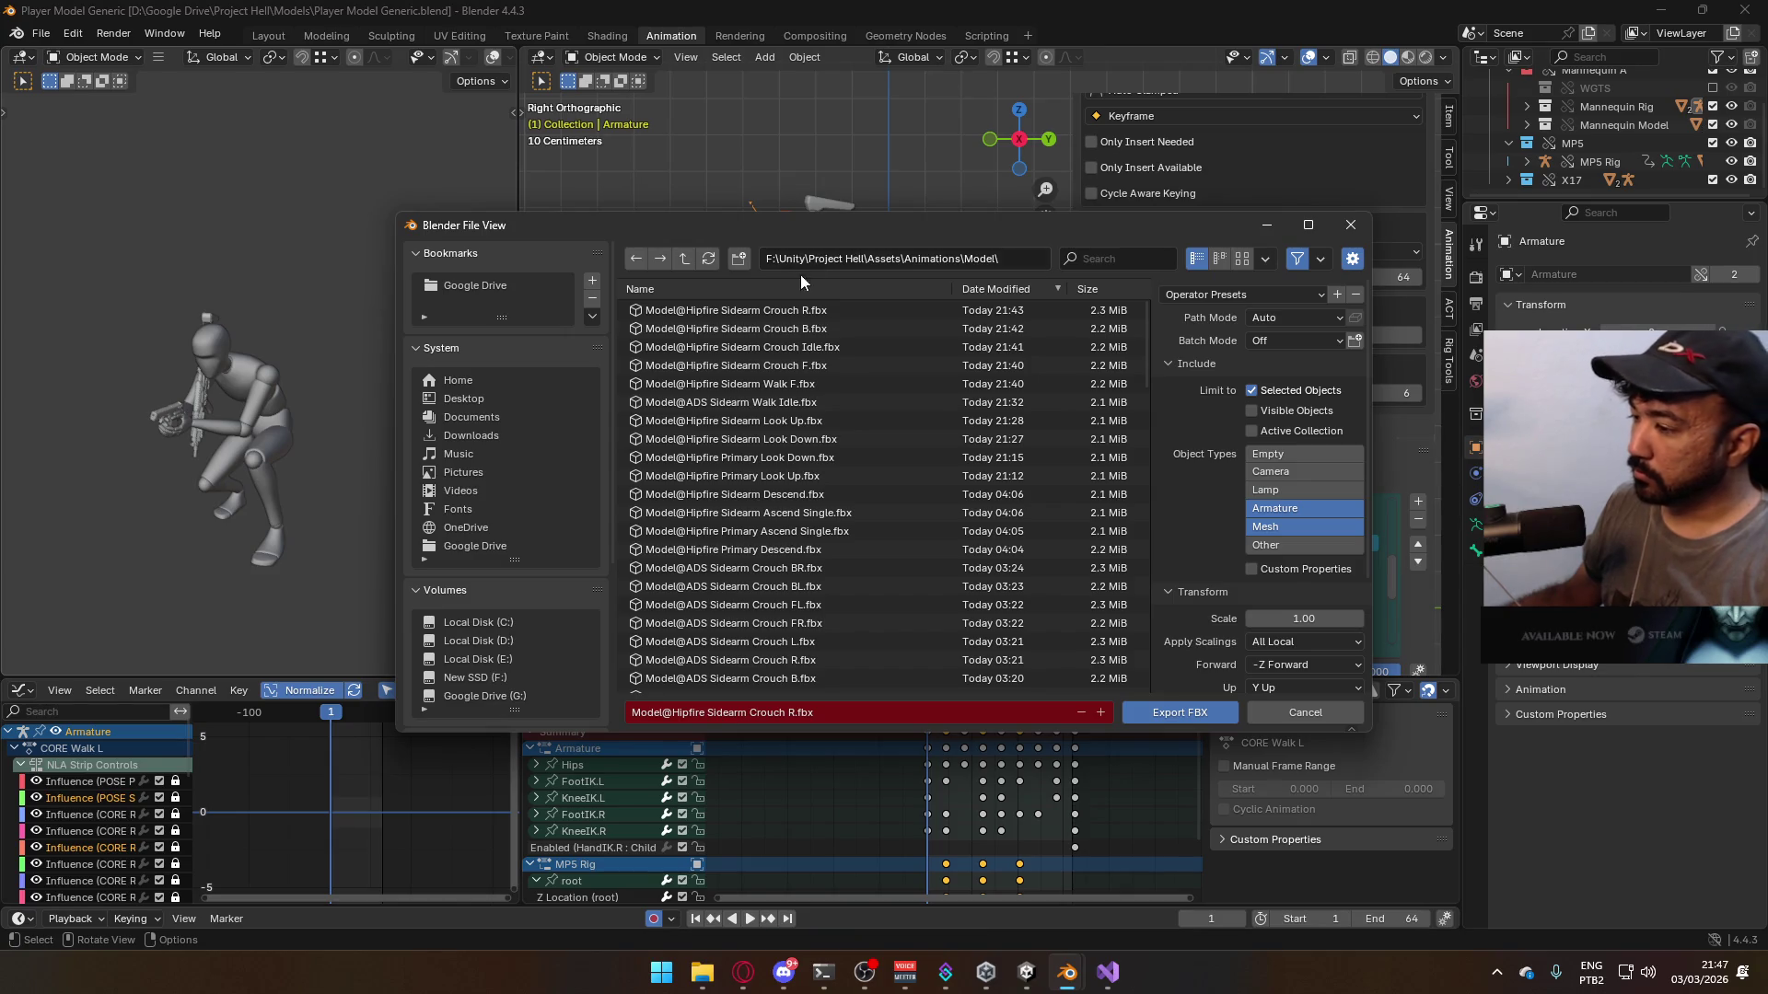
{"action": "mouse_move", "coordinate": [1136, 229]}
{"action": "left_mouse_down"}
{"action": "mouse_move", "coordinate": [746, 194]}
{"action": "mouse_move", "coordinate": [773, 201]}
{"action": "mouse_move", "coordinate": [781, 241]}
{"action": "left_mouse_up"}
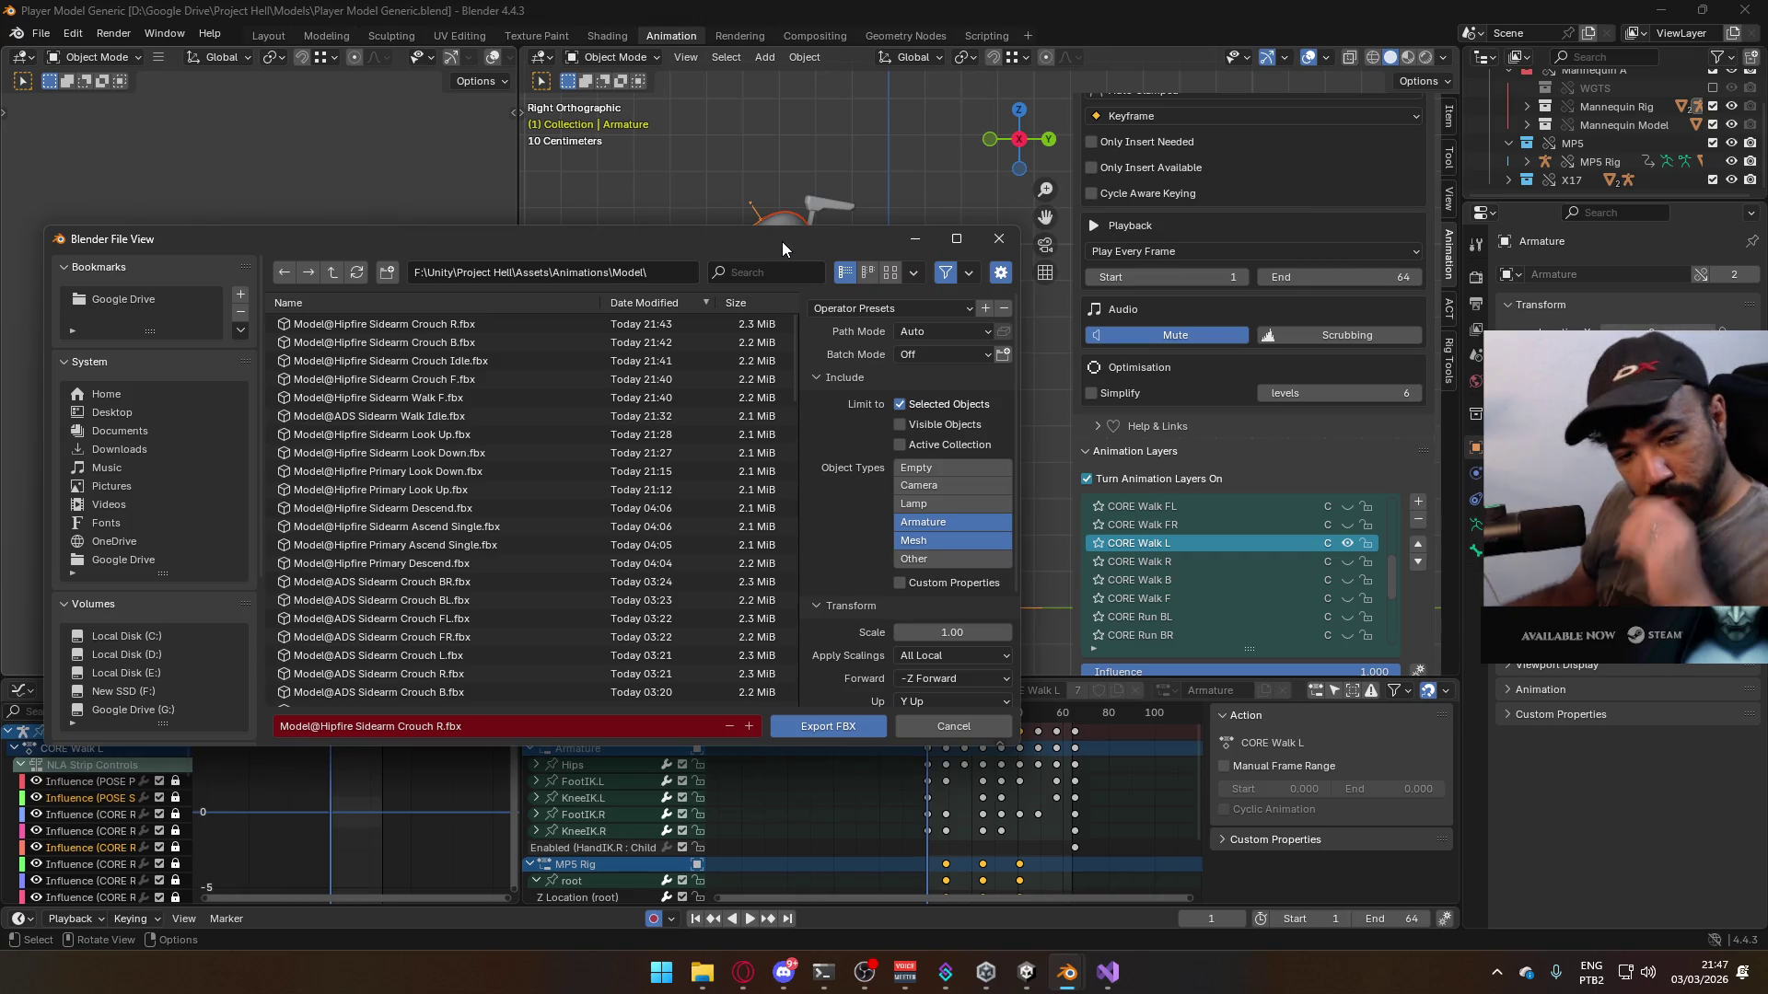
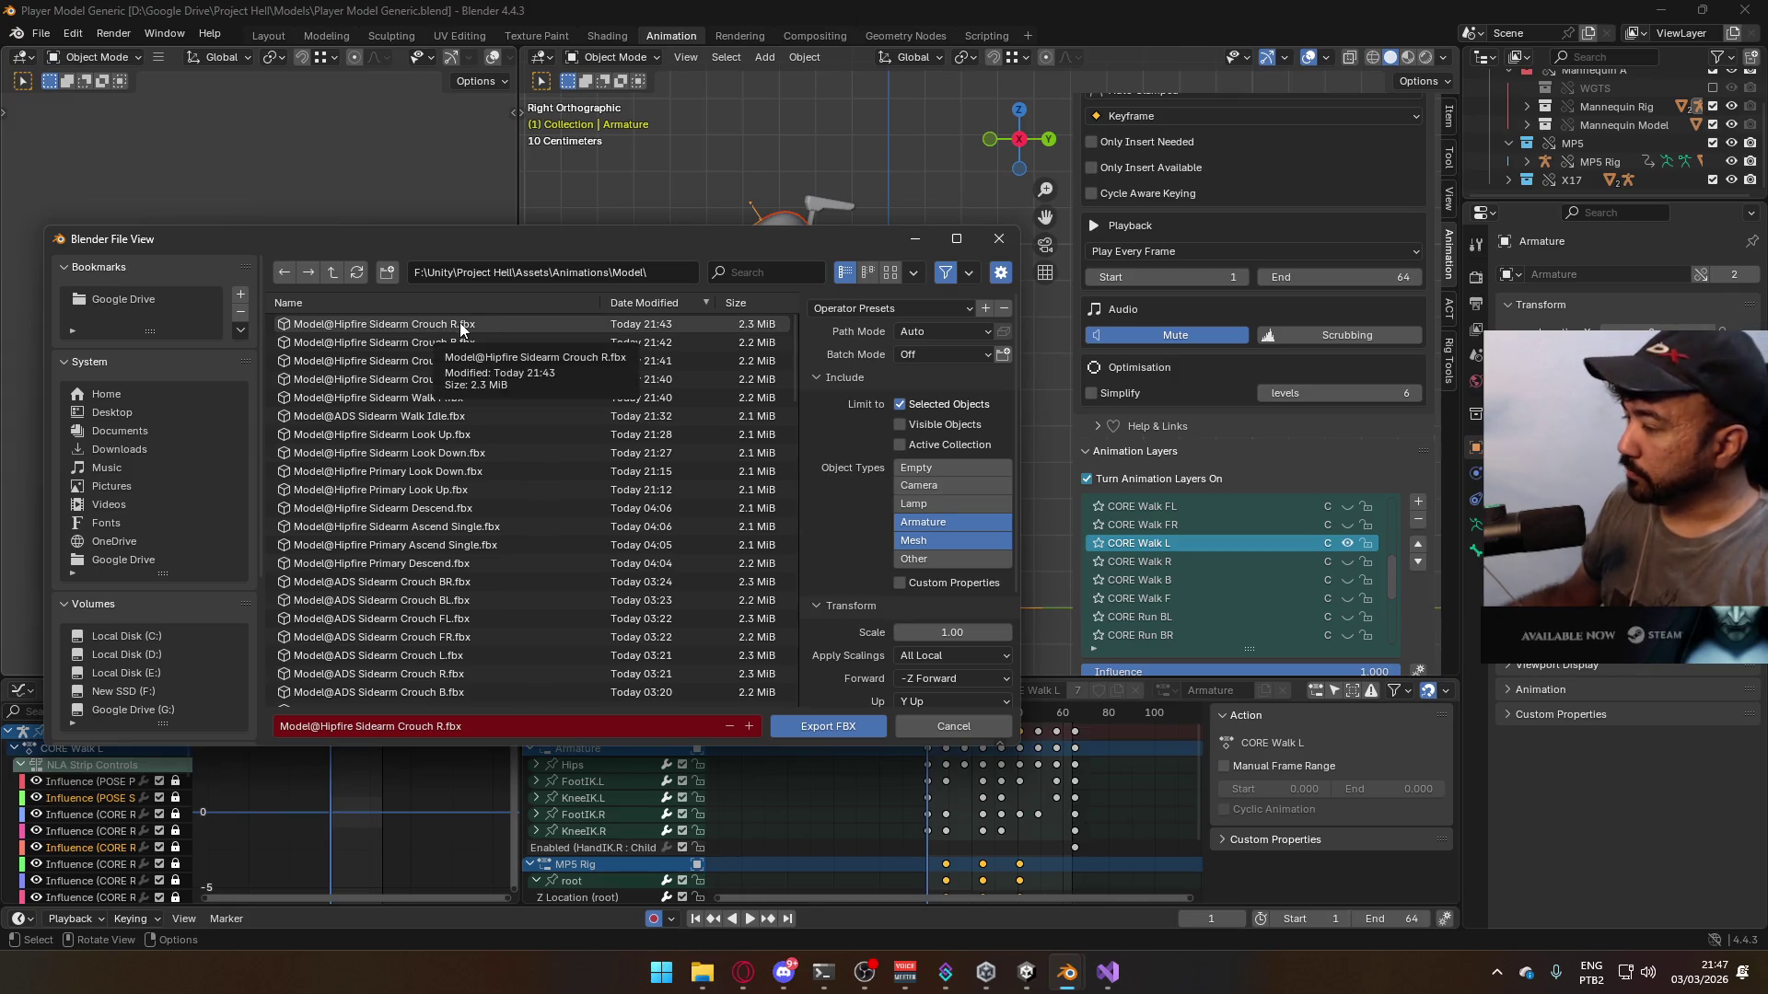
- Cancel the pending export, review the crouch animation back to frame 1, and save
{"action": "left_click", "coordinate": [990, 240]}
{"action": "key", "text": "space"}
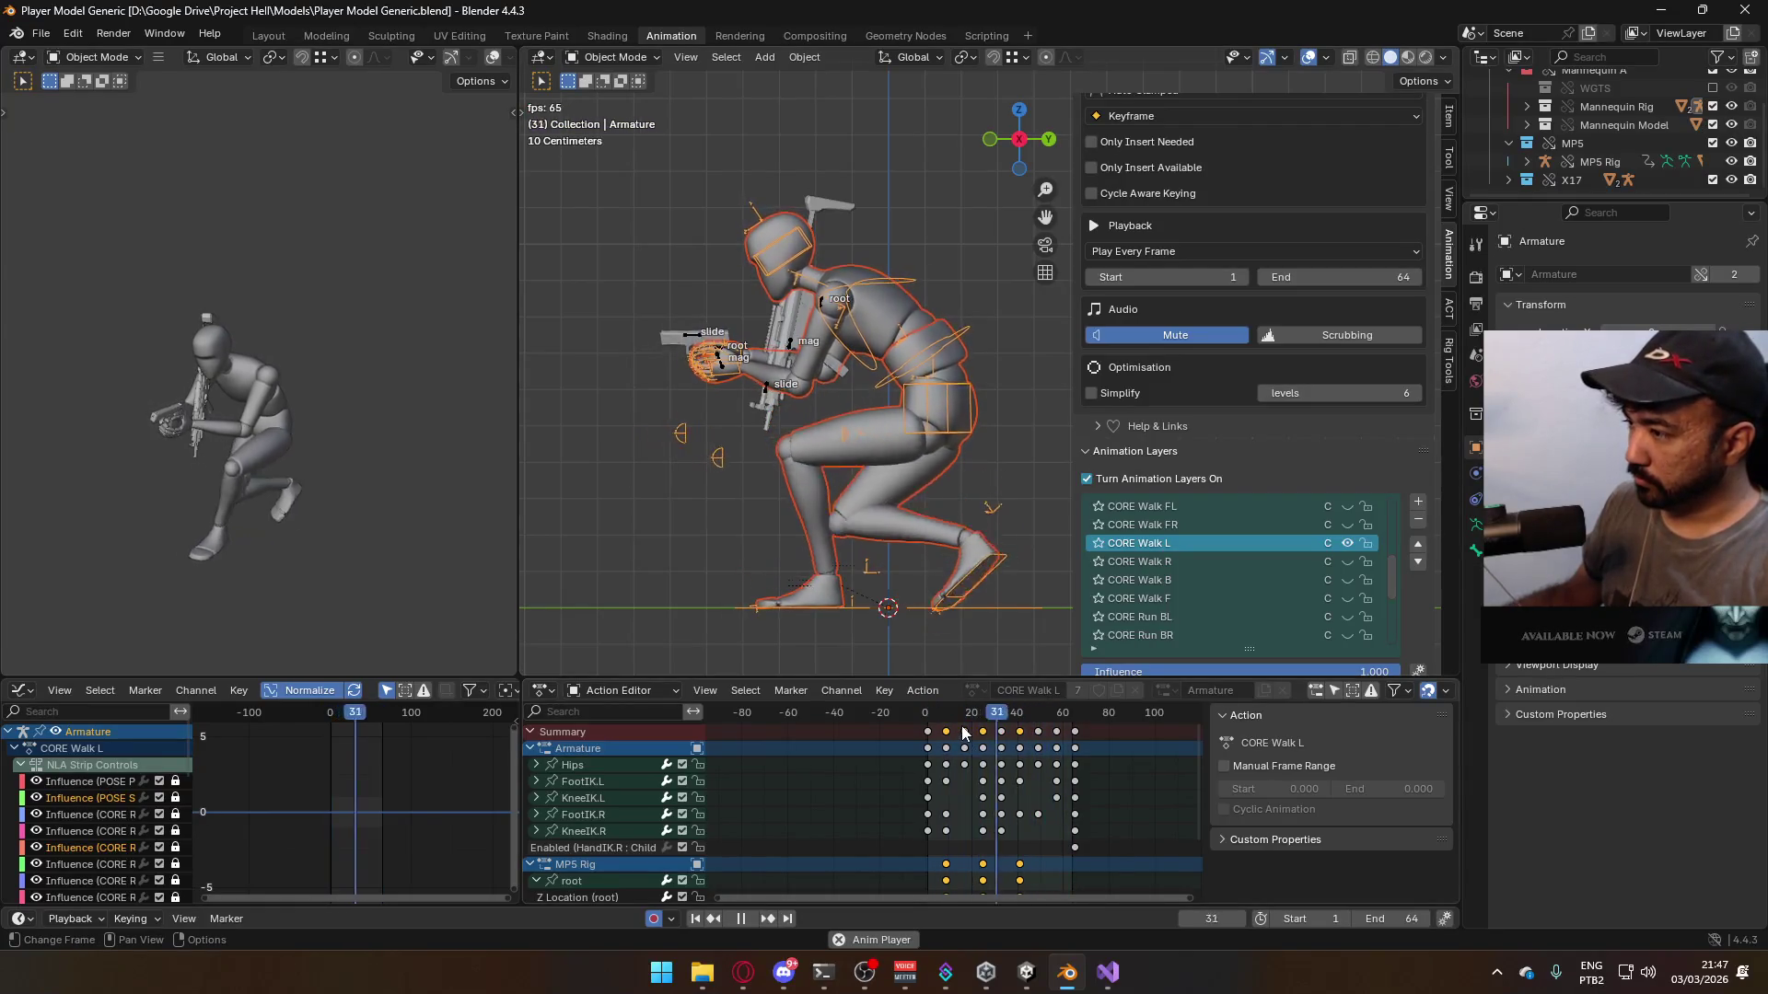
{"action": "left_click_drag", "start_coordinate": [958, 710], "coordinate": [927, 713]}
{"action": "key", "text": "space"}
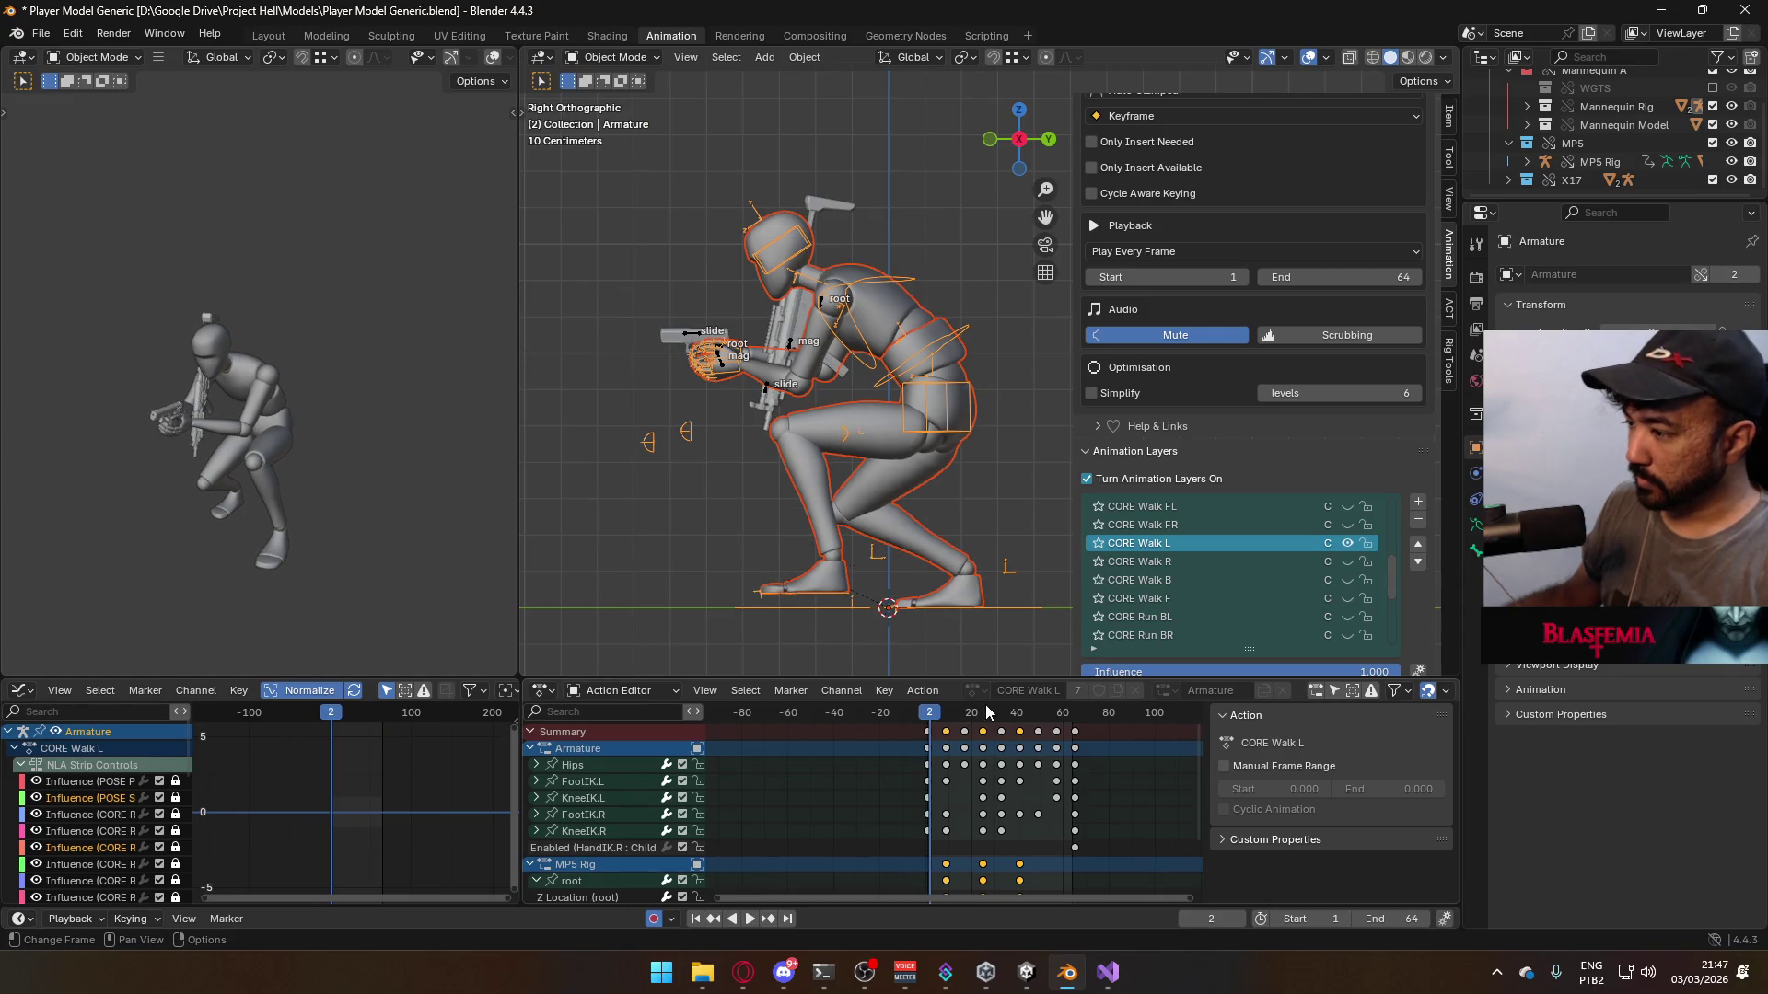
{"action": "key", "text": "Left"}
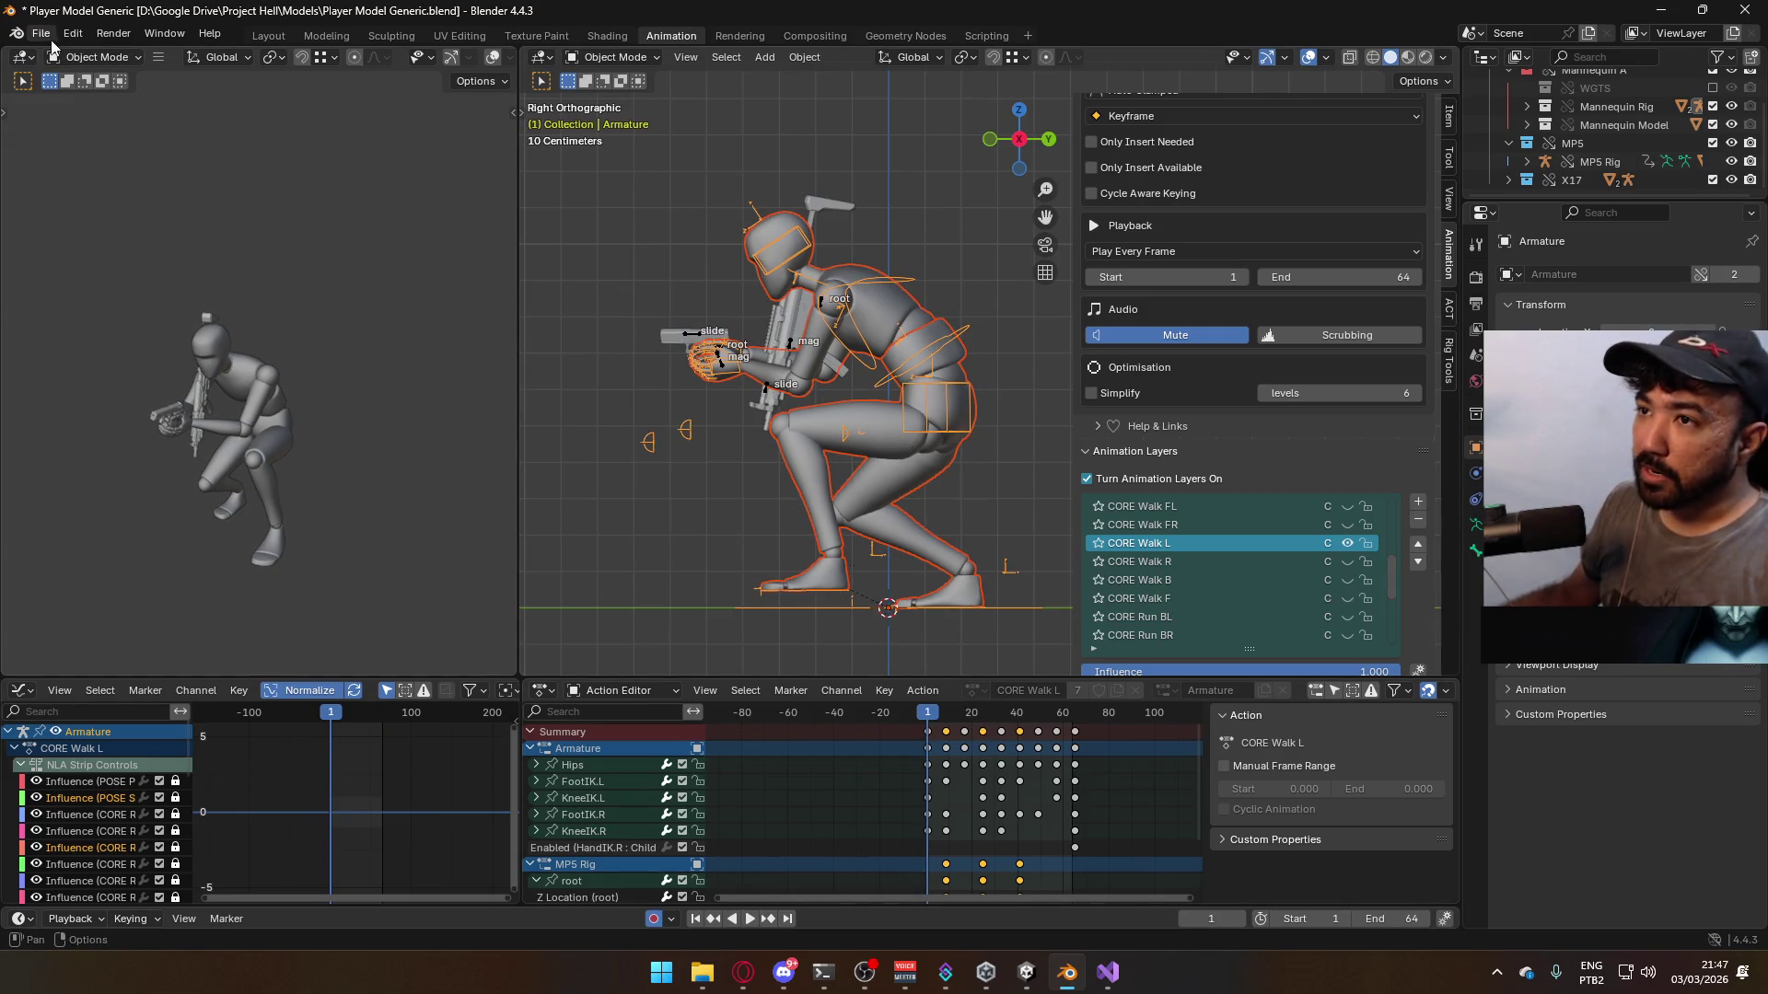
{"action": "key", "text": "ctrl+s"}
- Export the crouch walk as FBX named Model@Hipfire Sidearm Crouch L.fbx
{"action": "left_click", "coordinate": [40, 33]}
{"action": "mouse_move", "coordinate": [129, 311]}
{"action": "left_click", "coordinate": [334, 471]}
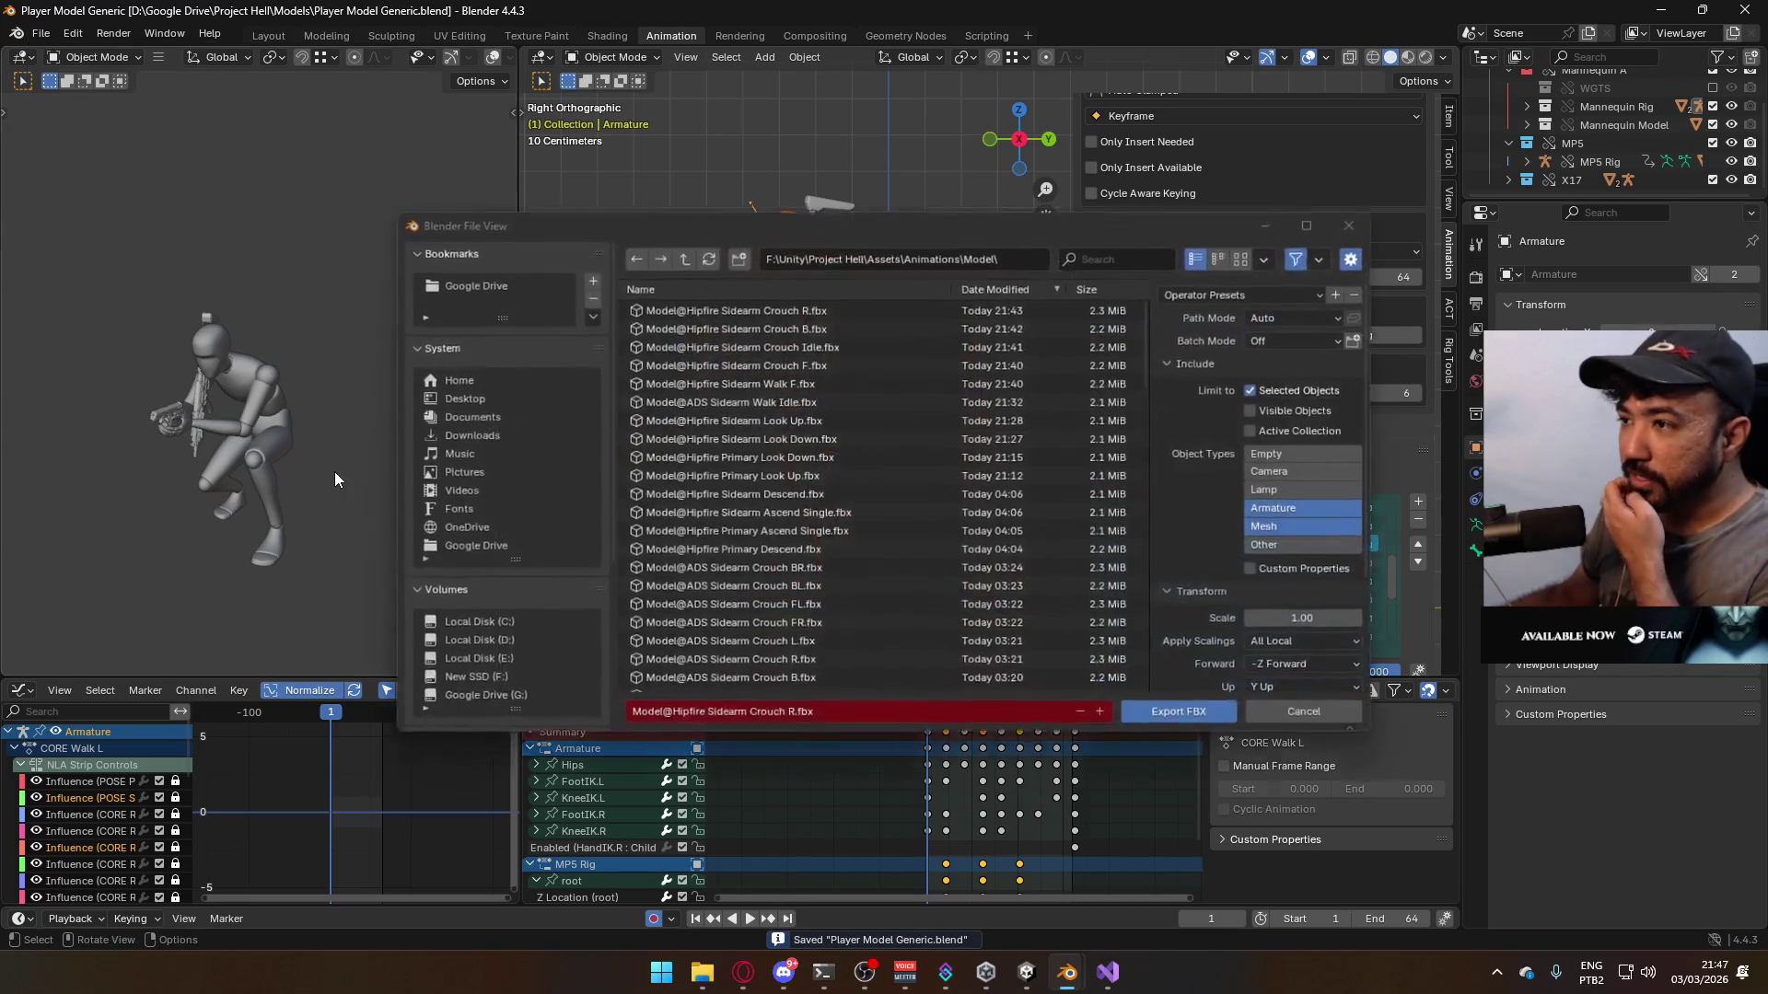
{"action": "left_click", "coordinate": [781, 310]}
{"action": "left_click", "coordinate": [790, 717]}
{"action": "left_click", "coordinate": [790, 715]}
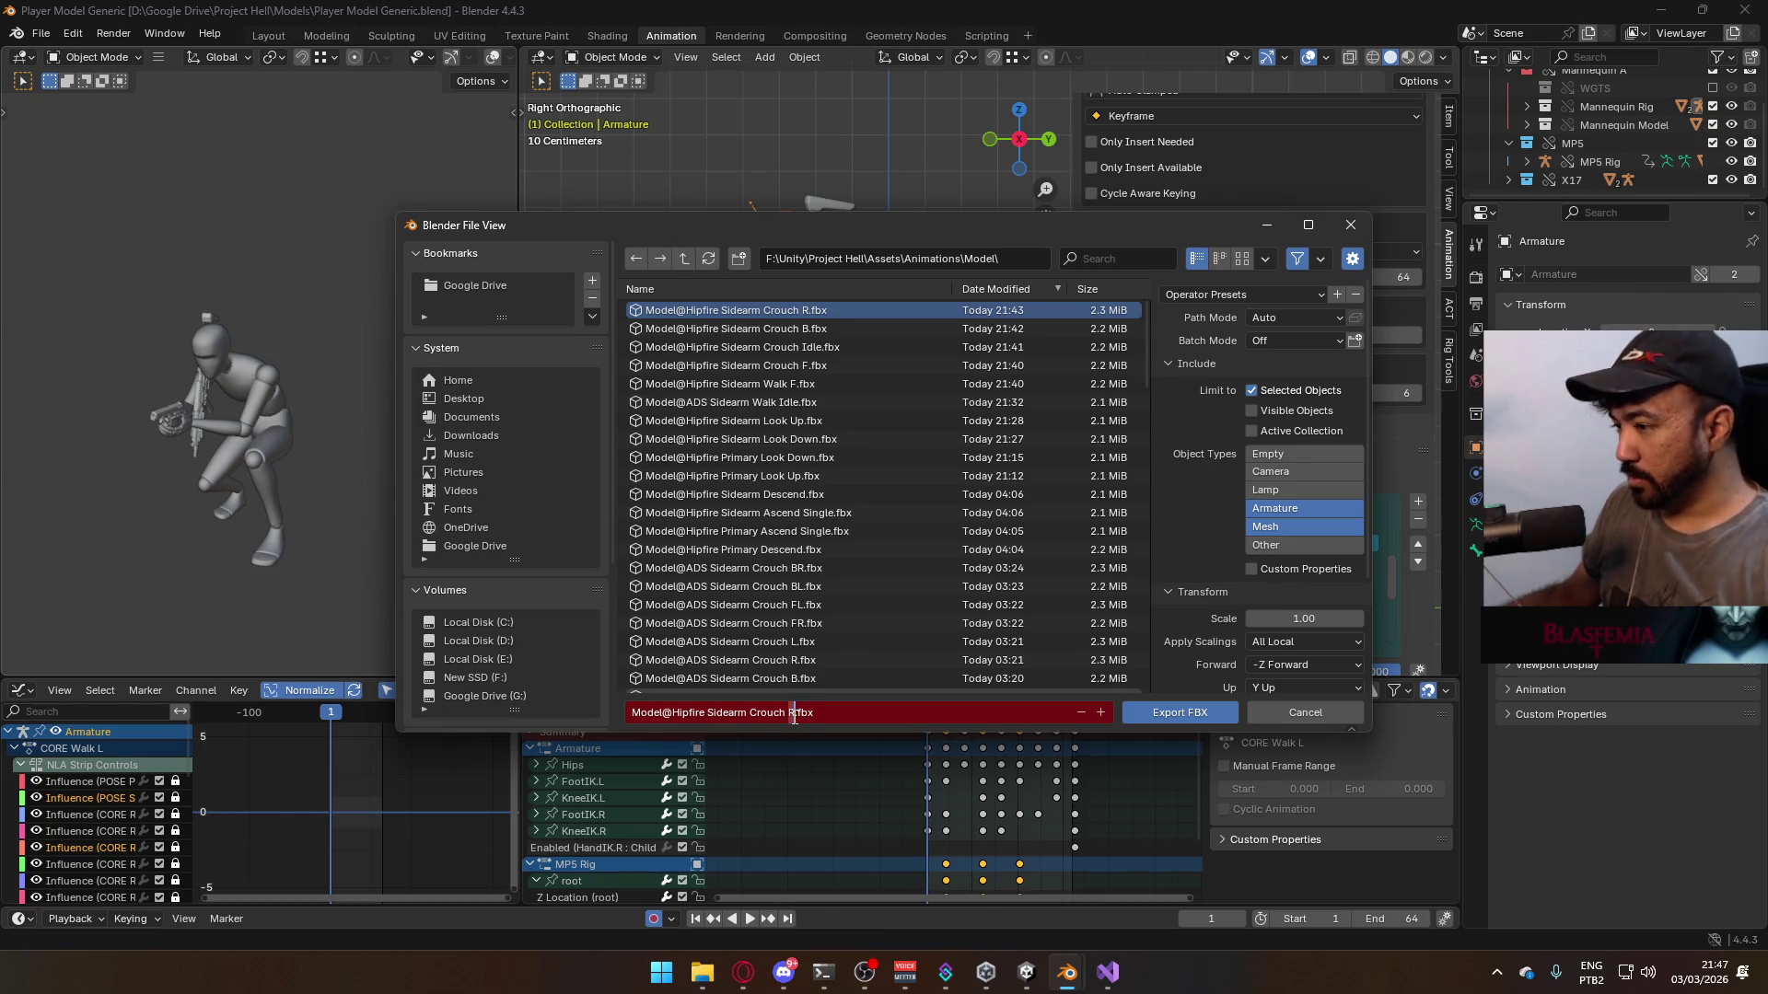
{"action": "key", "text": "Delete"}
{"action": "type", "text": "L"}
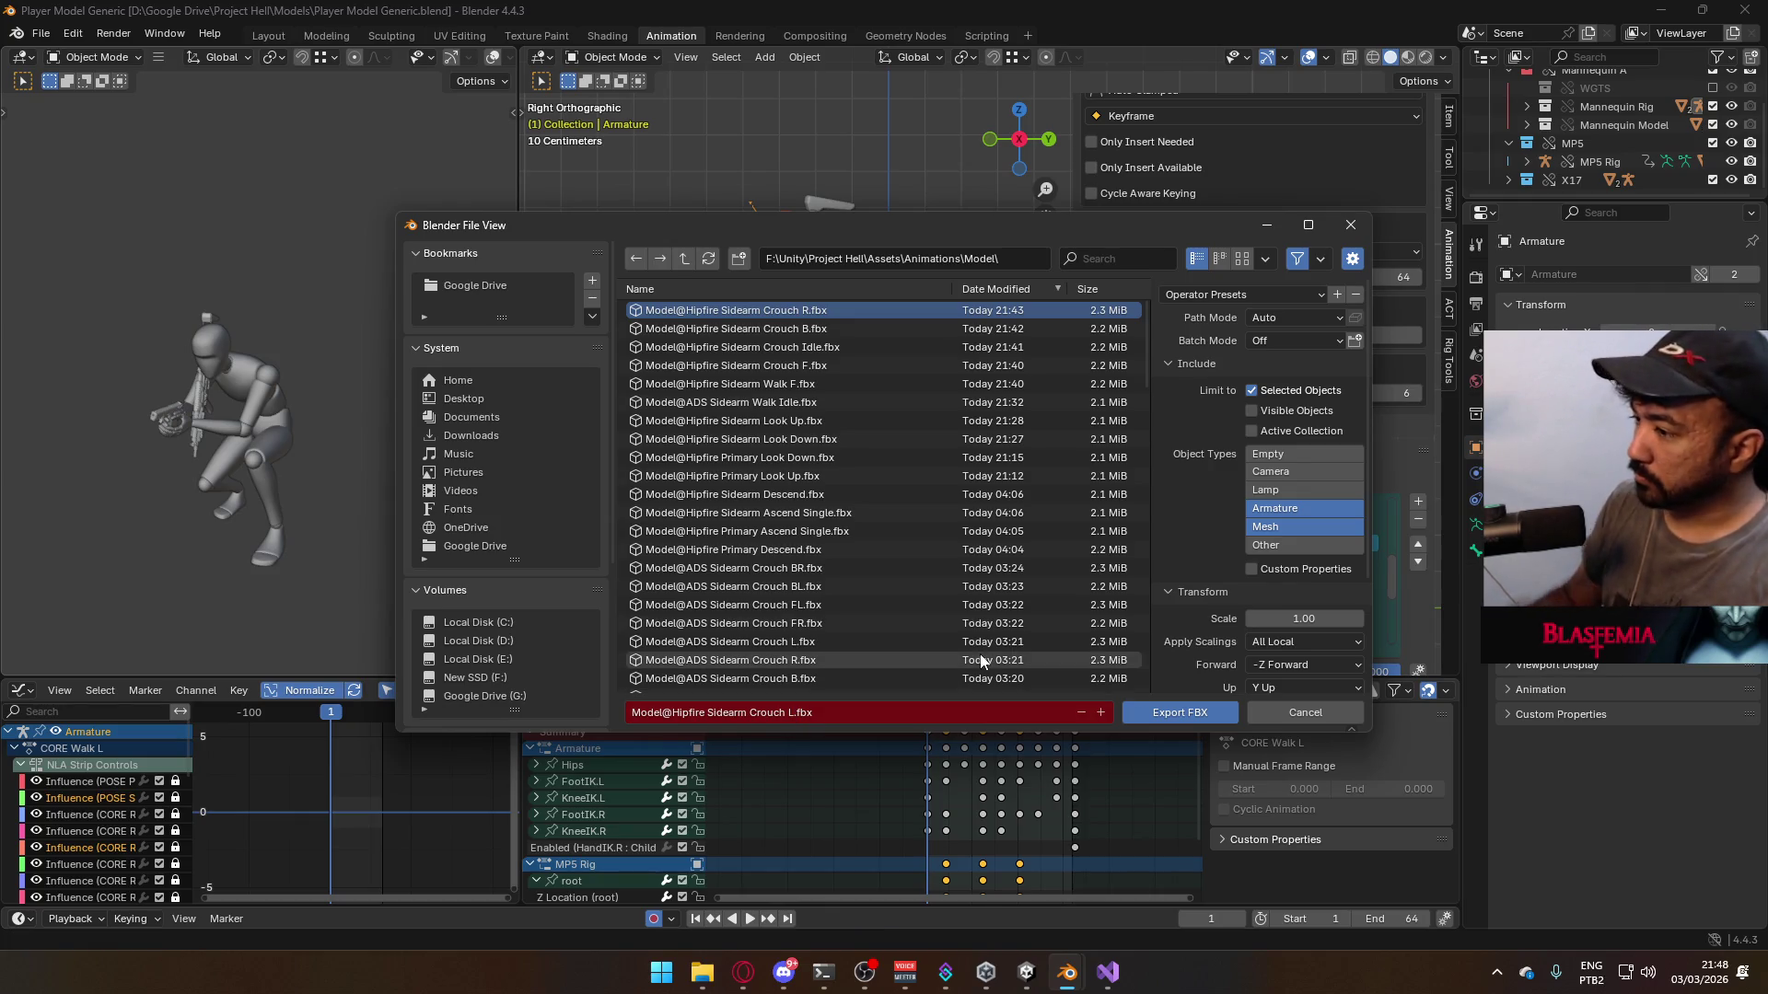
{"action": "left_click", "coordinate": [1167, 716]}
{"action": "key", "text": "space"}
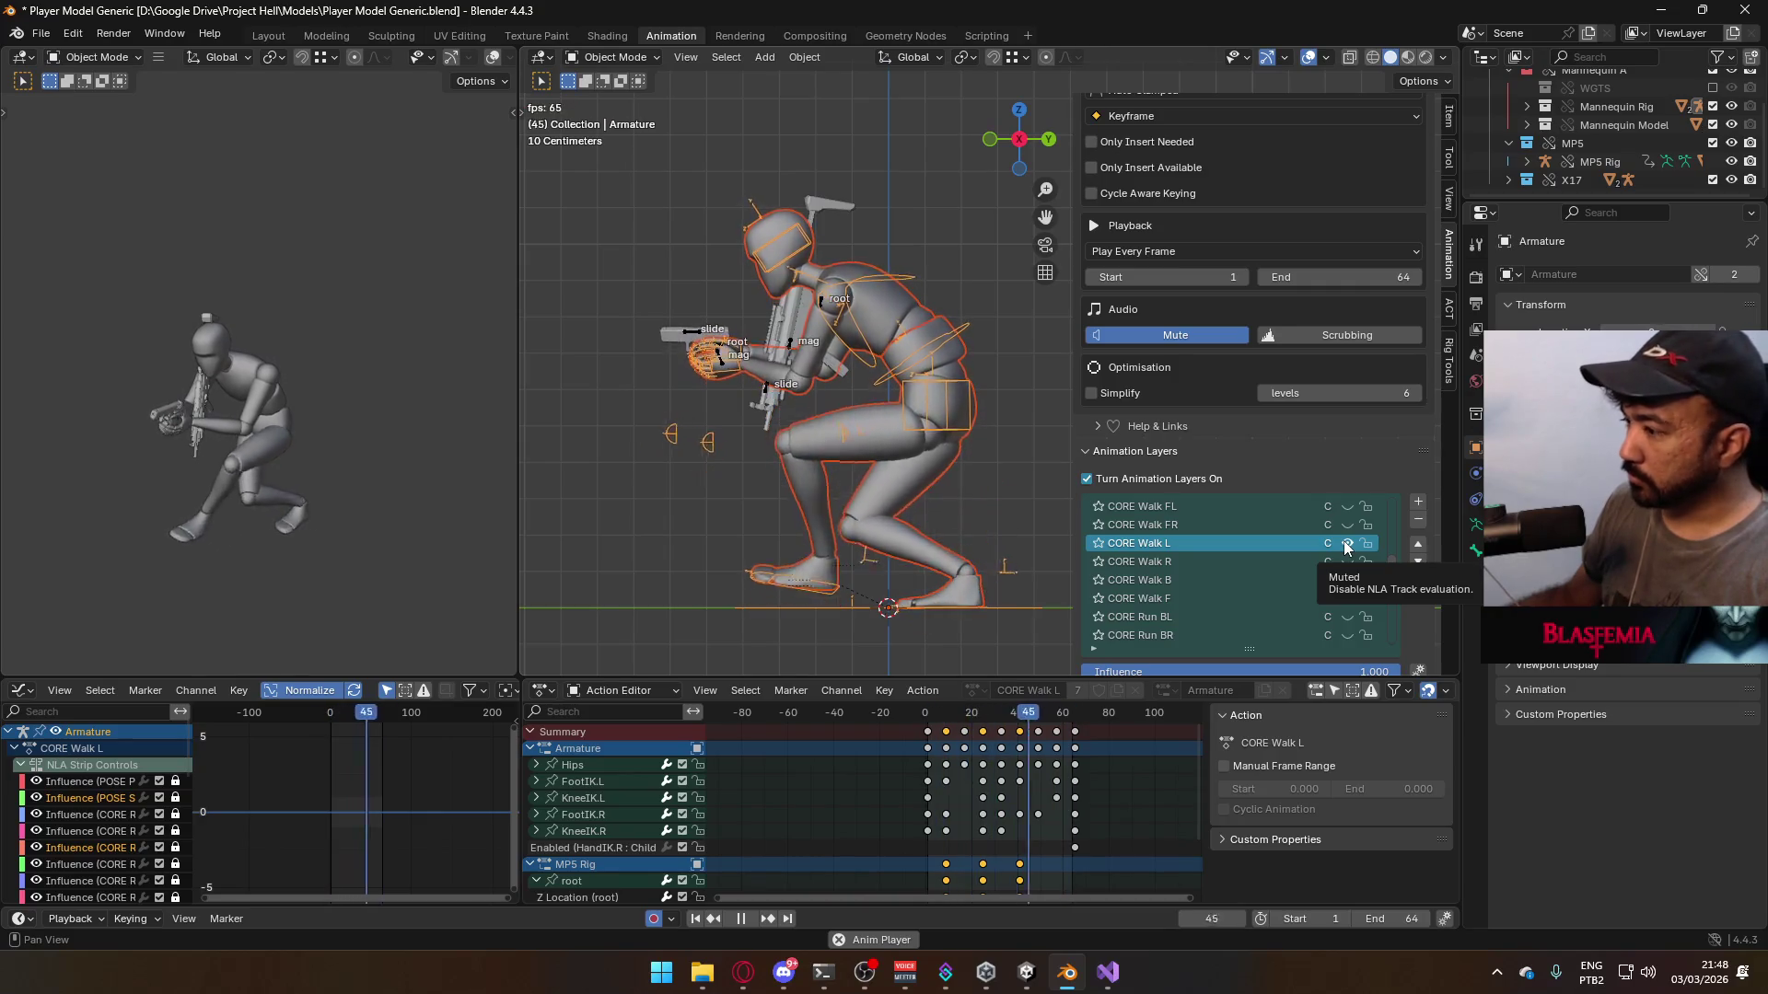
- Mute CORE Walk L and enable CORE Walk FR on the armature and X17 rig
{"action": "left_click", "coordinate": [926, 718]}
{"action": "key", "text": "space"}
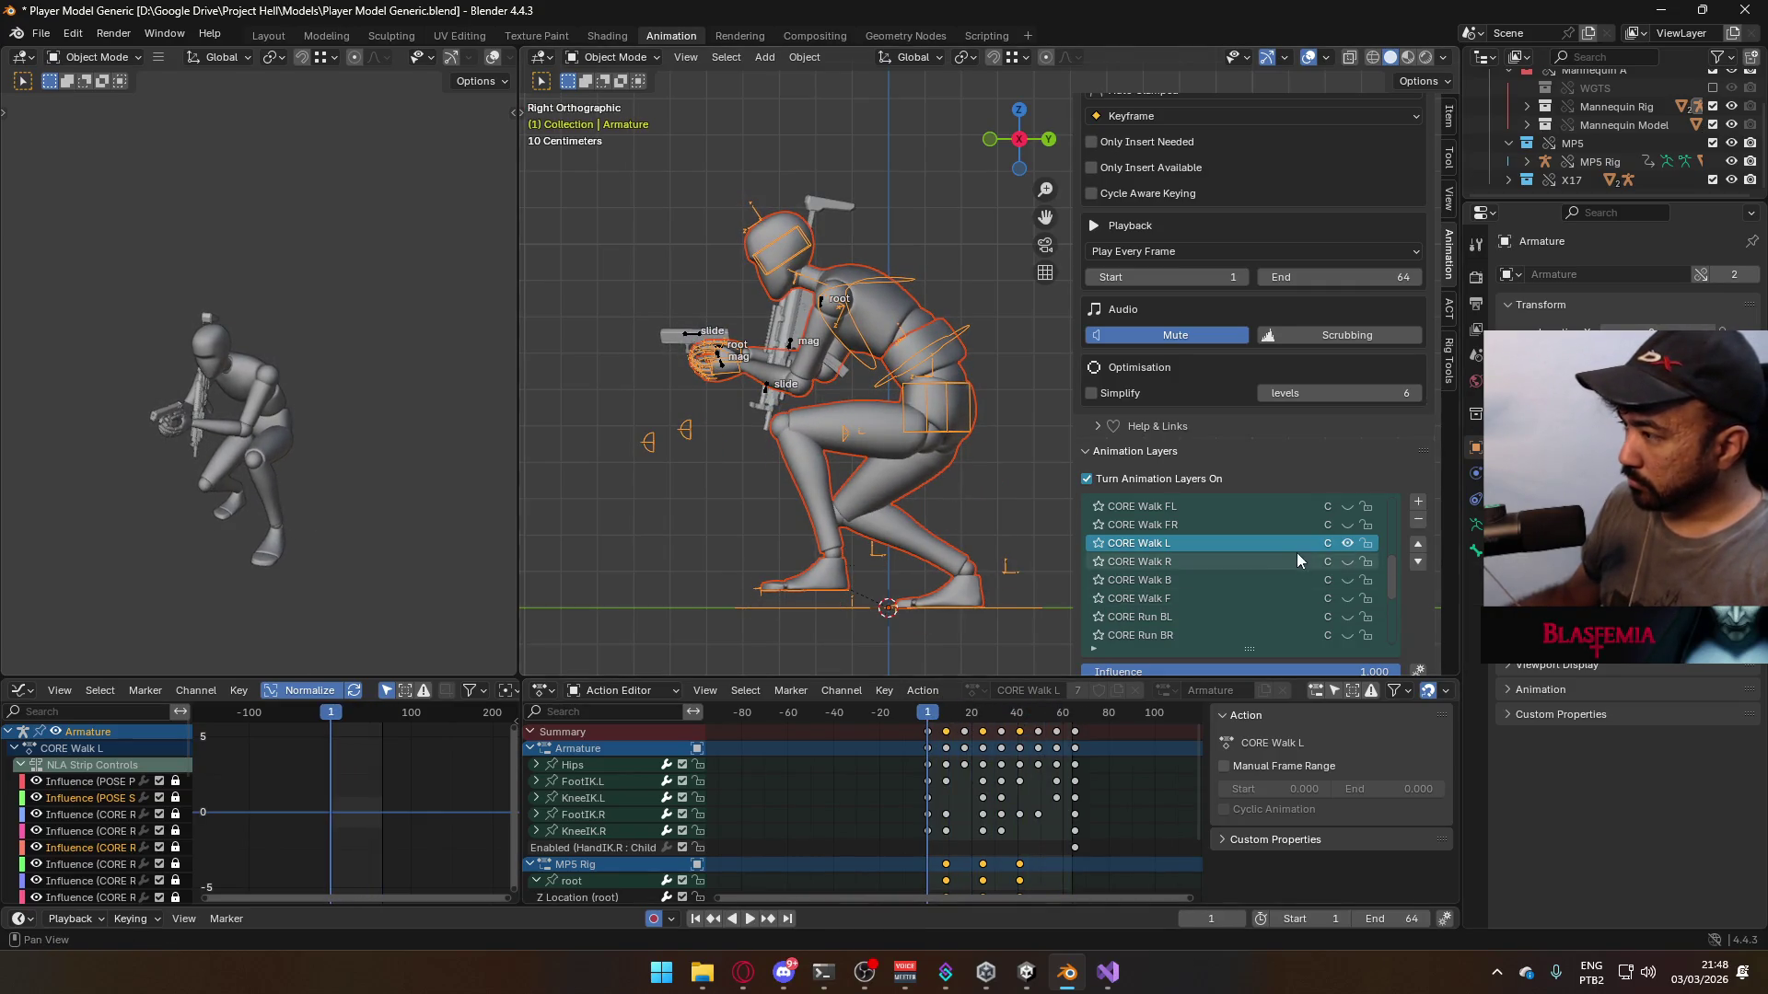
{"action": "left_click", "coordinate": [1346, 542]}
{"action": "left_click", "coordinate": [702, 333]}
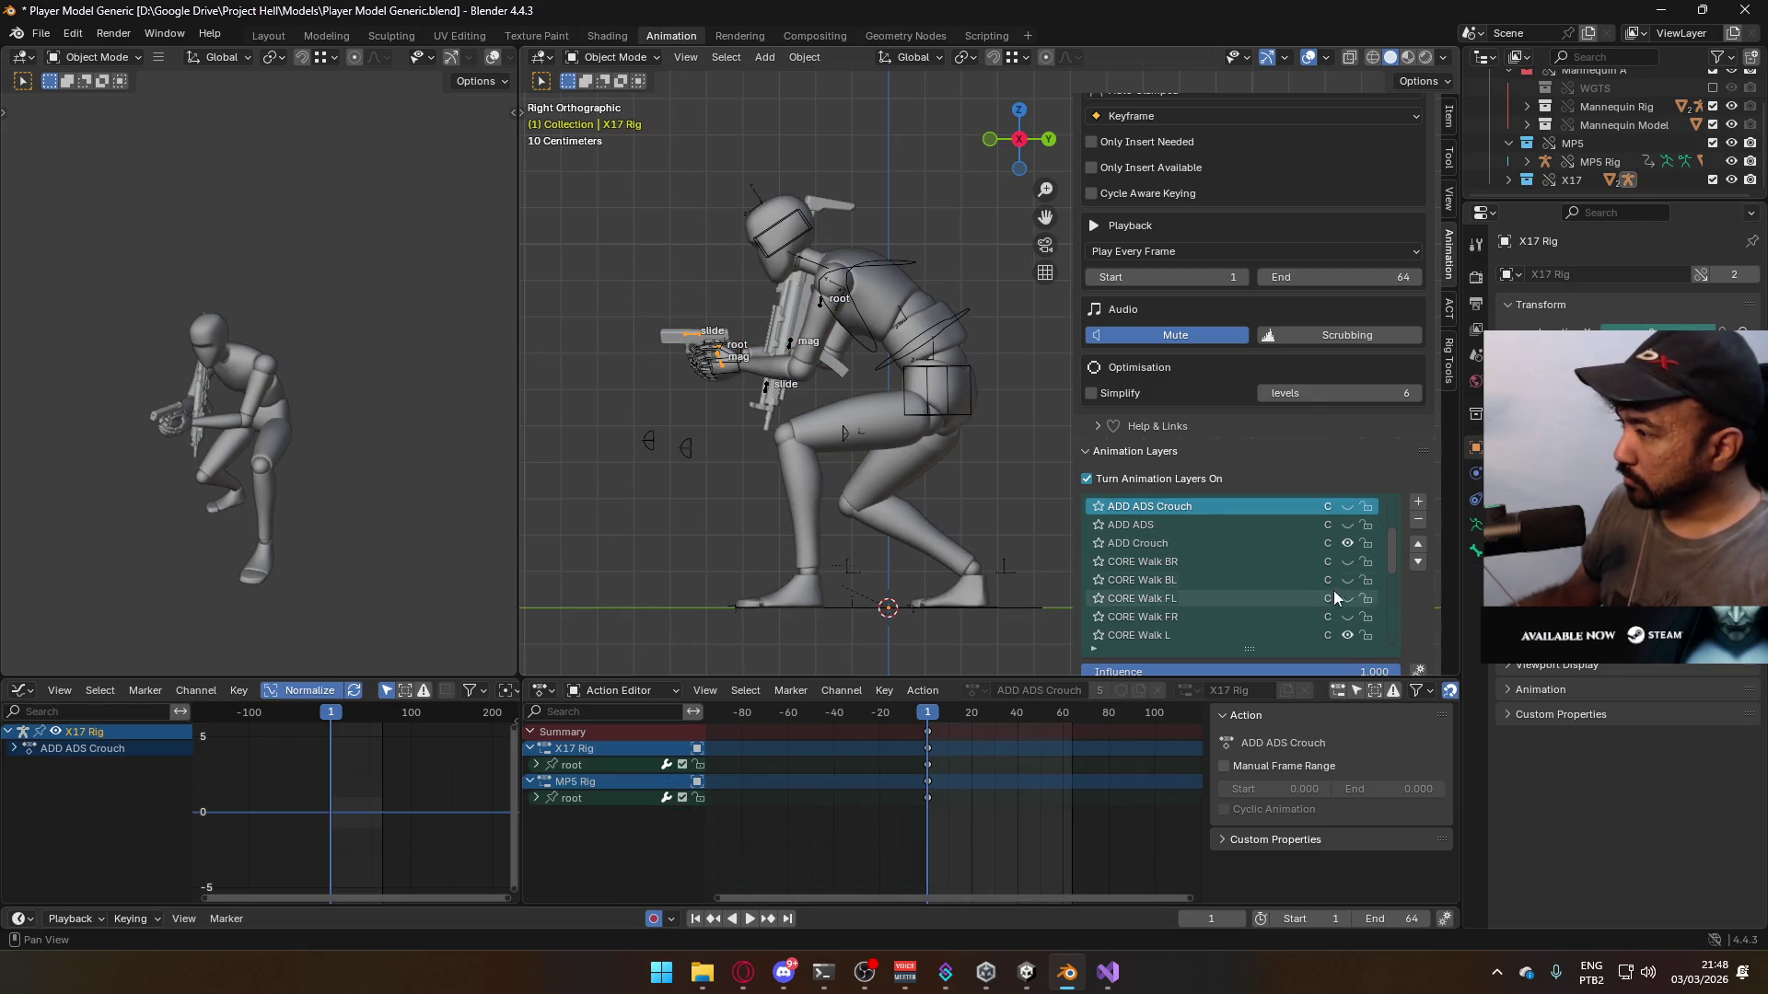
{"action": "left_click", "coordinate": [1349, 633]}
{"action": "left_click", "coordinate": [1348, 617]}
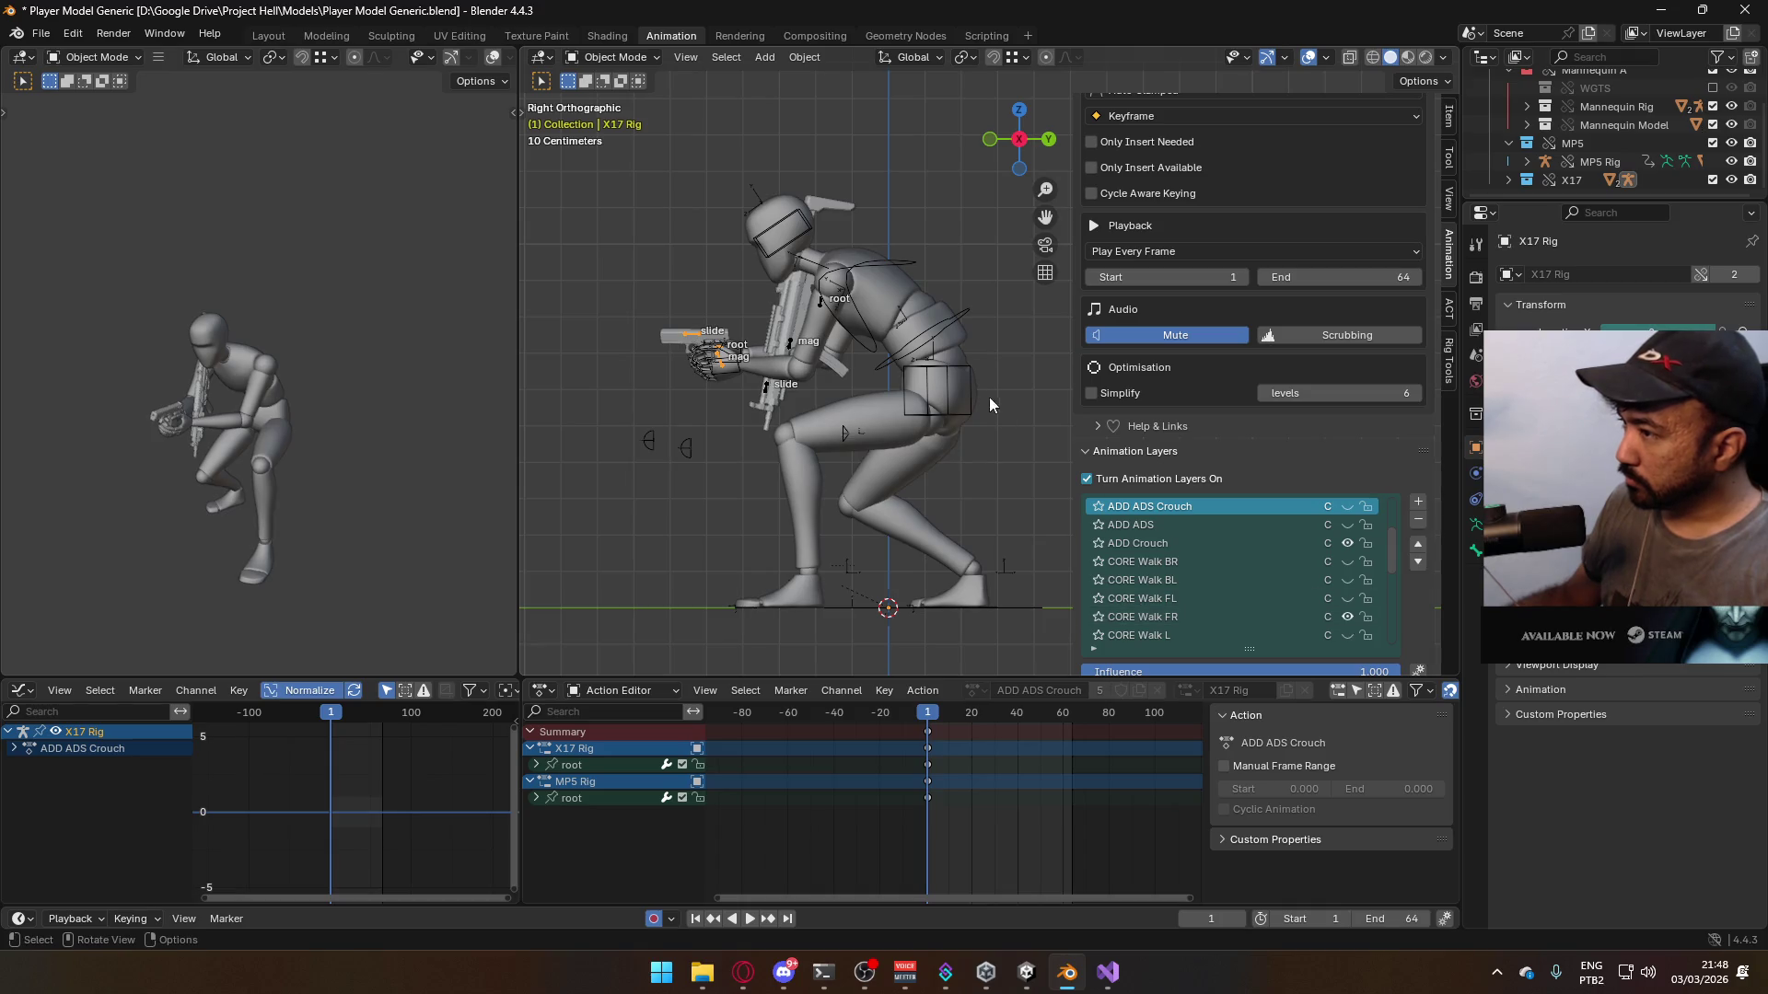
{"action": "left_click", "coordinate": [939, 334]}
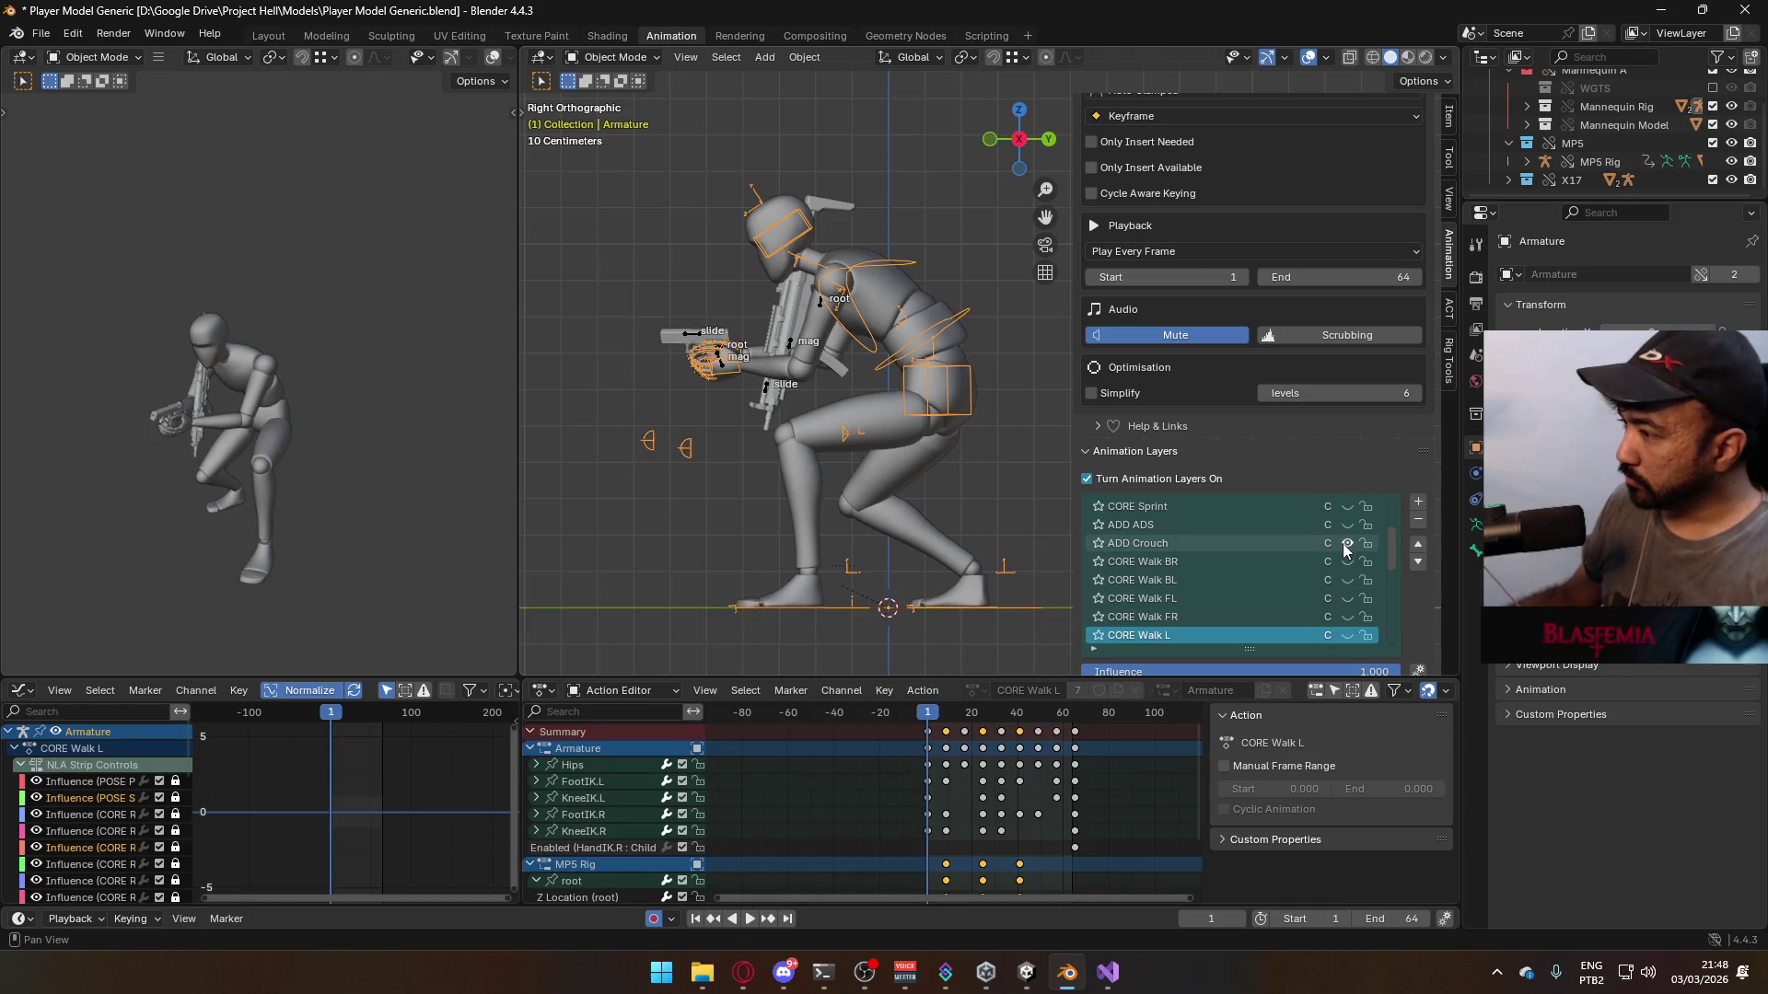
{"action": "left_click", "coordinate": [1348, 617]}
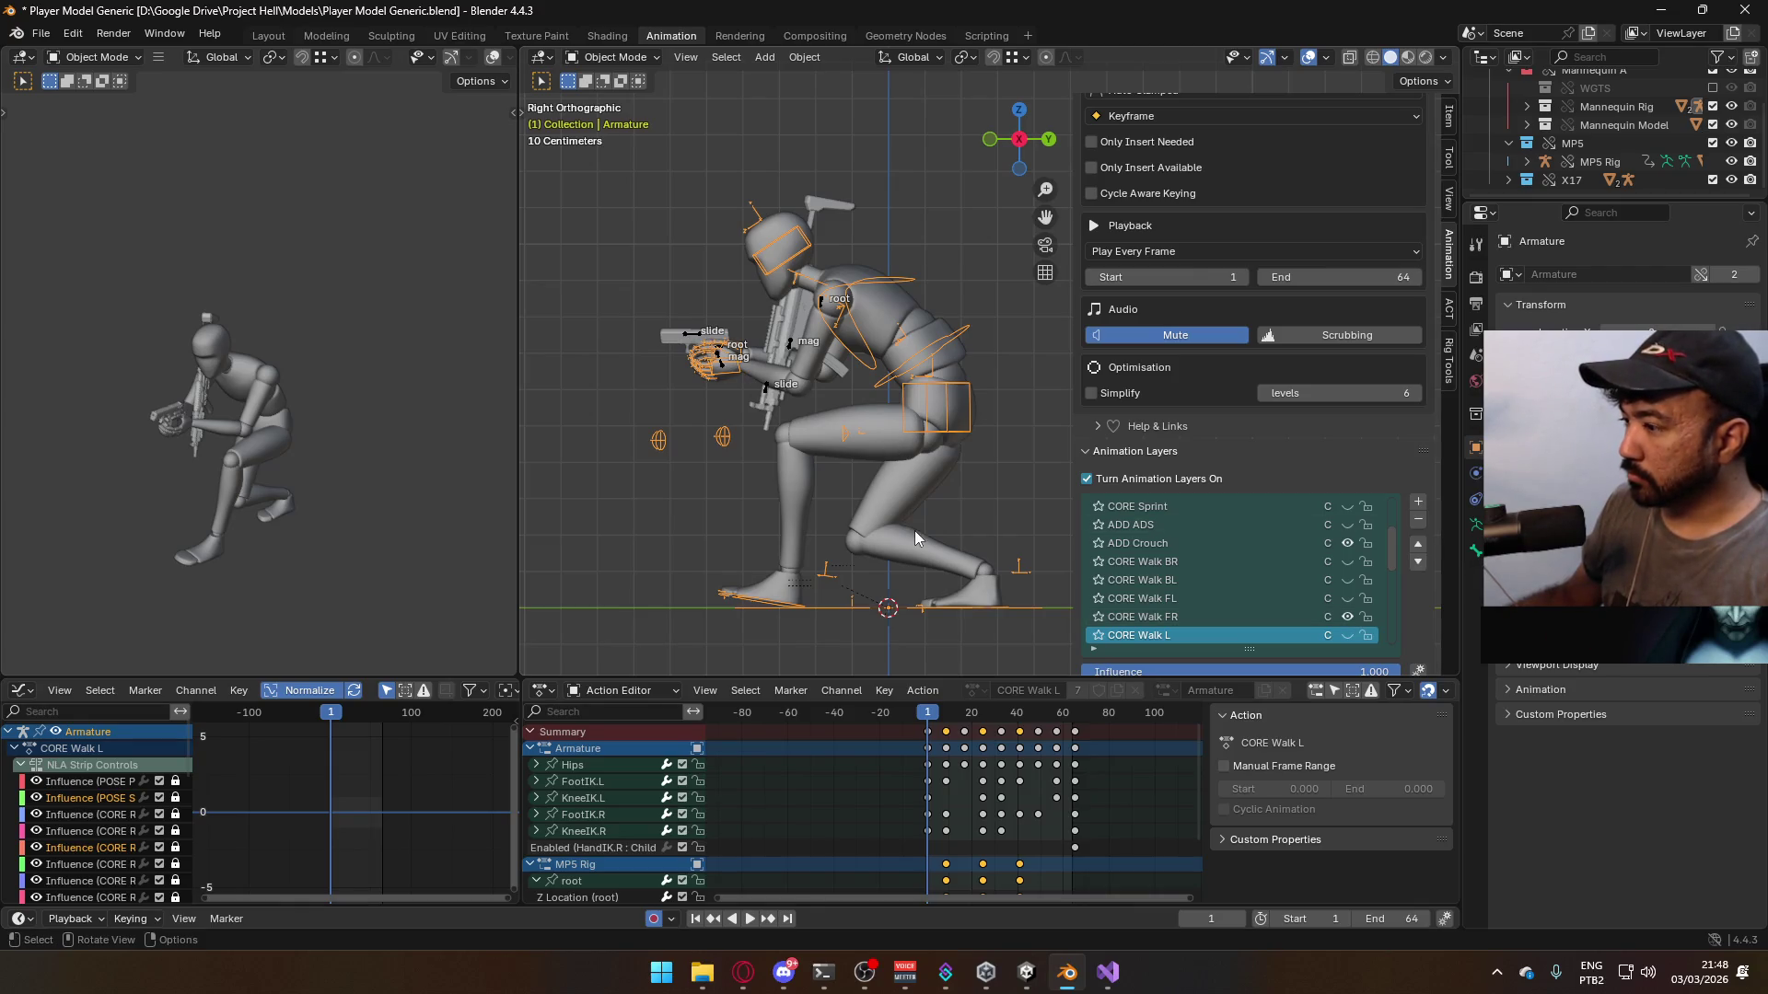
- Preview the crouch walk, rewind to frame 1, and view the character from the front
{"action": "key", "text": "space"}
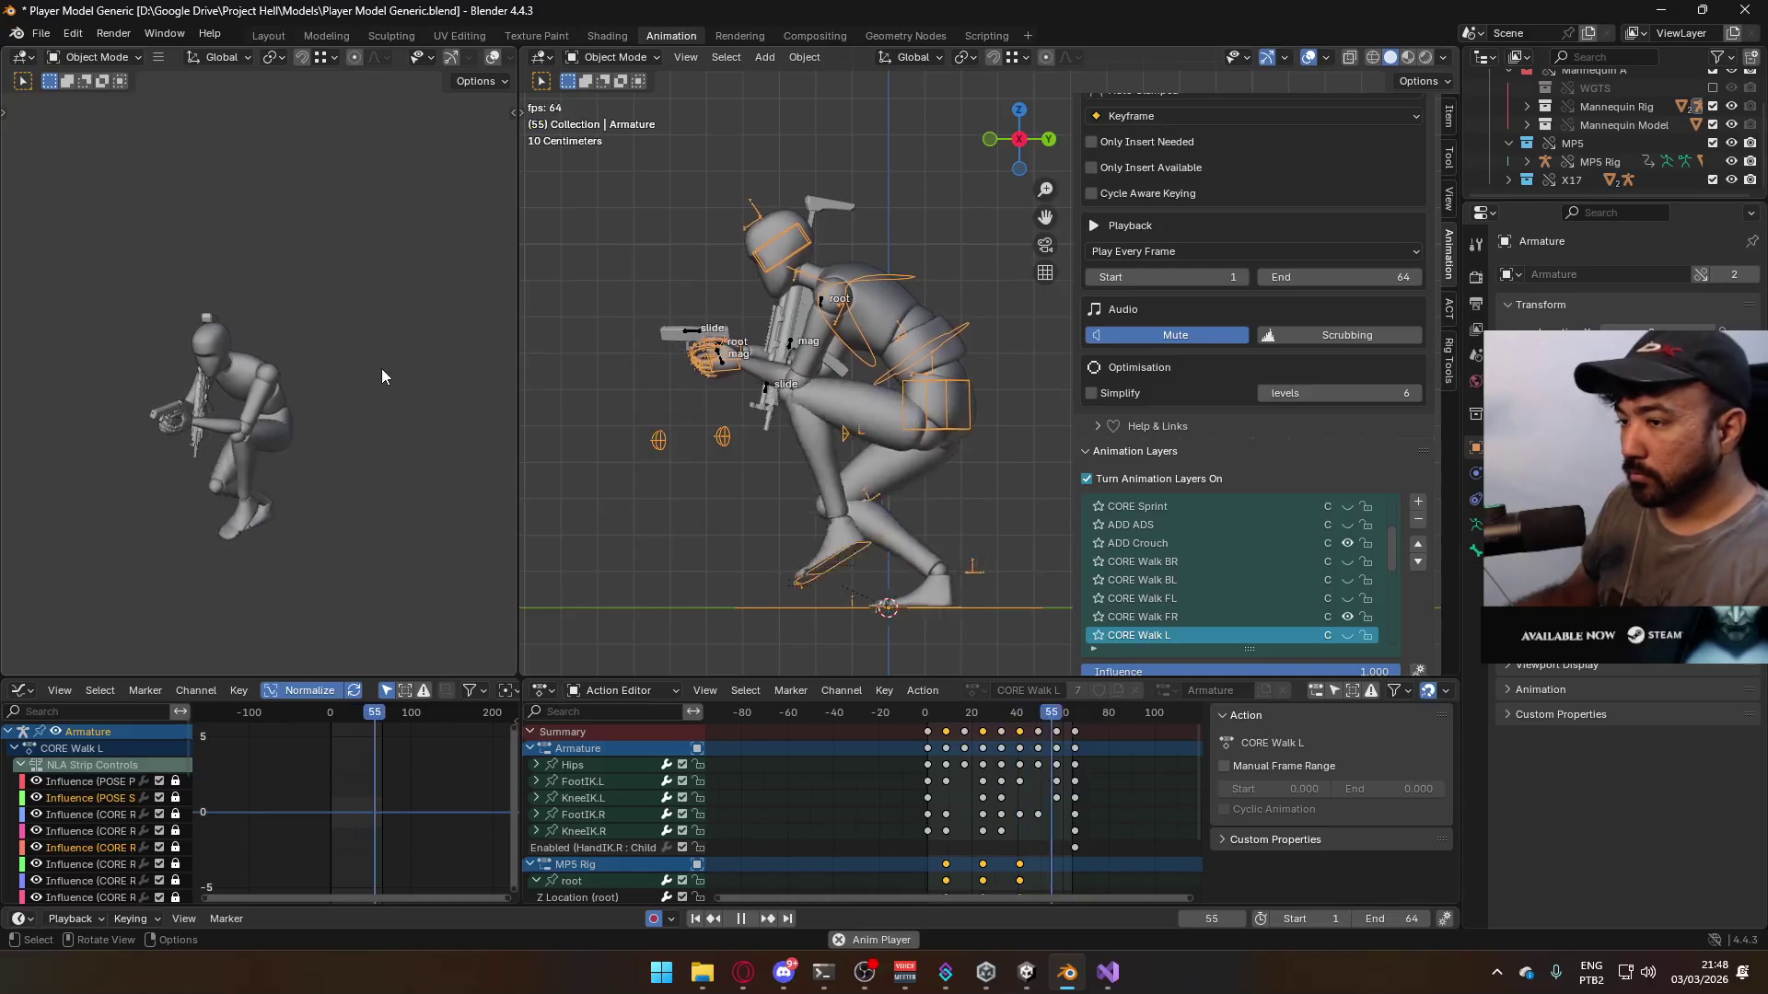
{"action": "key", "text": "space"}
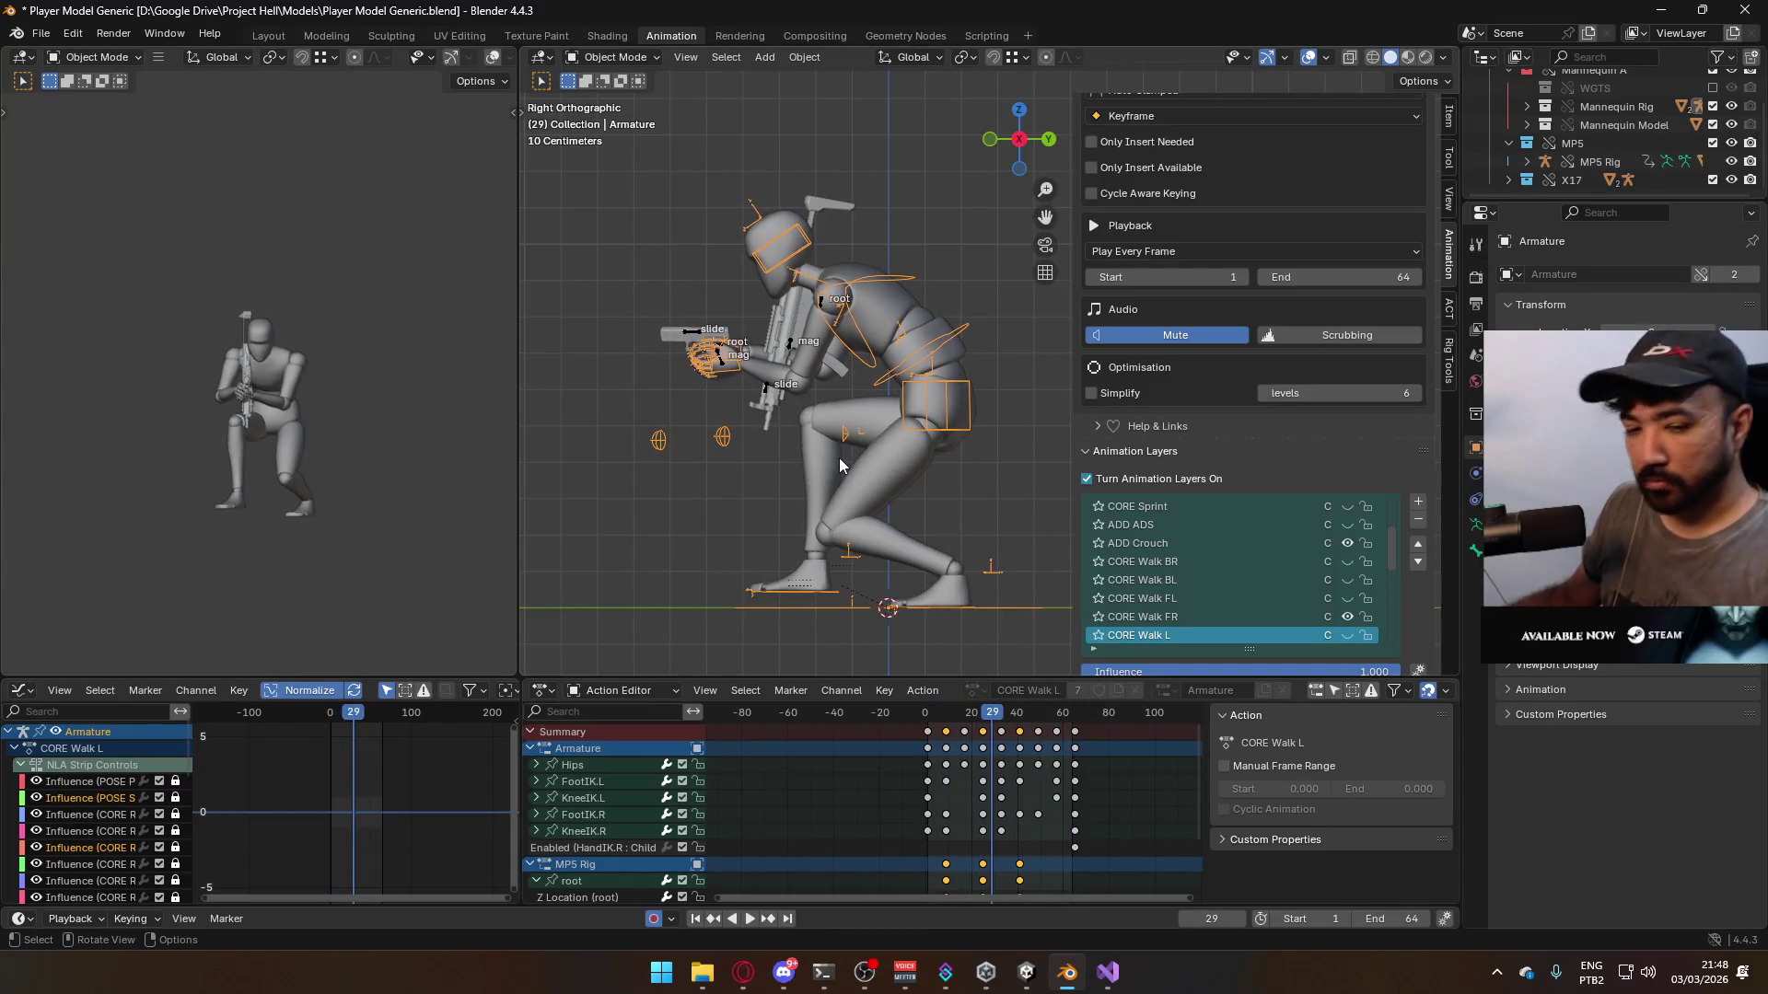
{"action": "key", "text": "Up"}
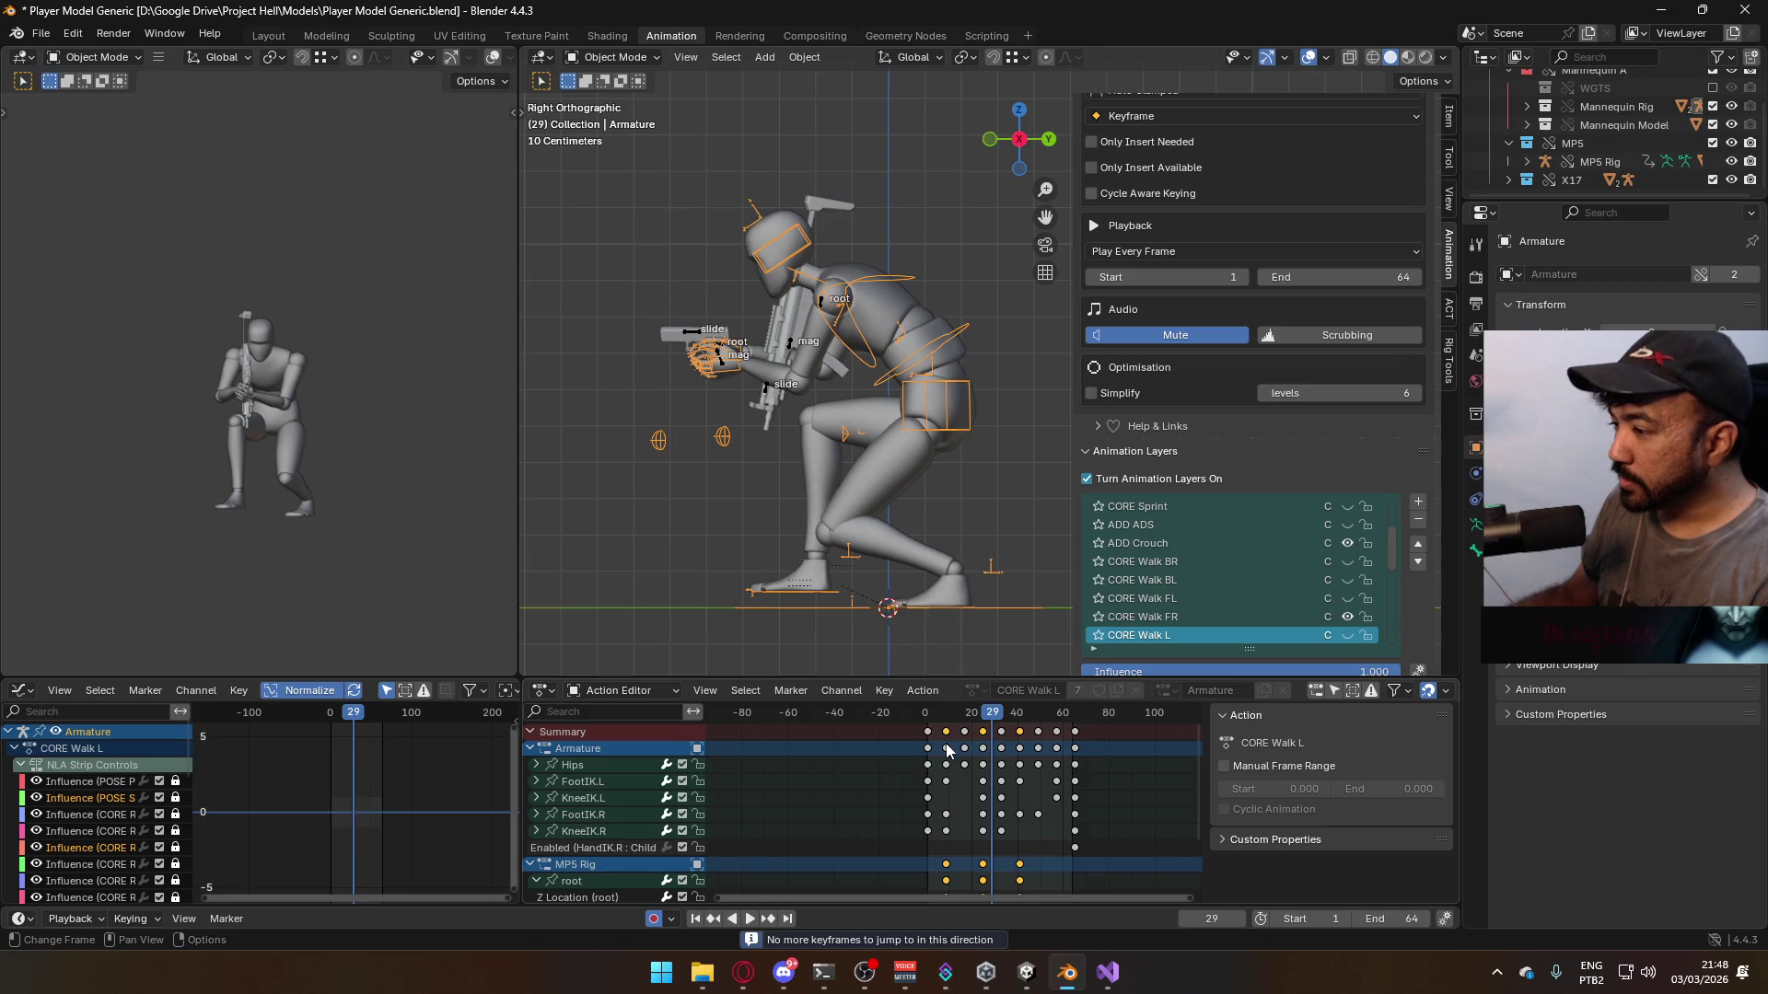
{"action": "left_click_drag", "start_coordinate": [987, 715], "coordinate": [927, 727]}
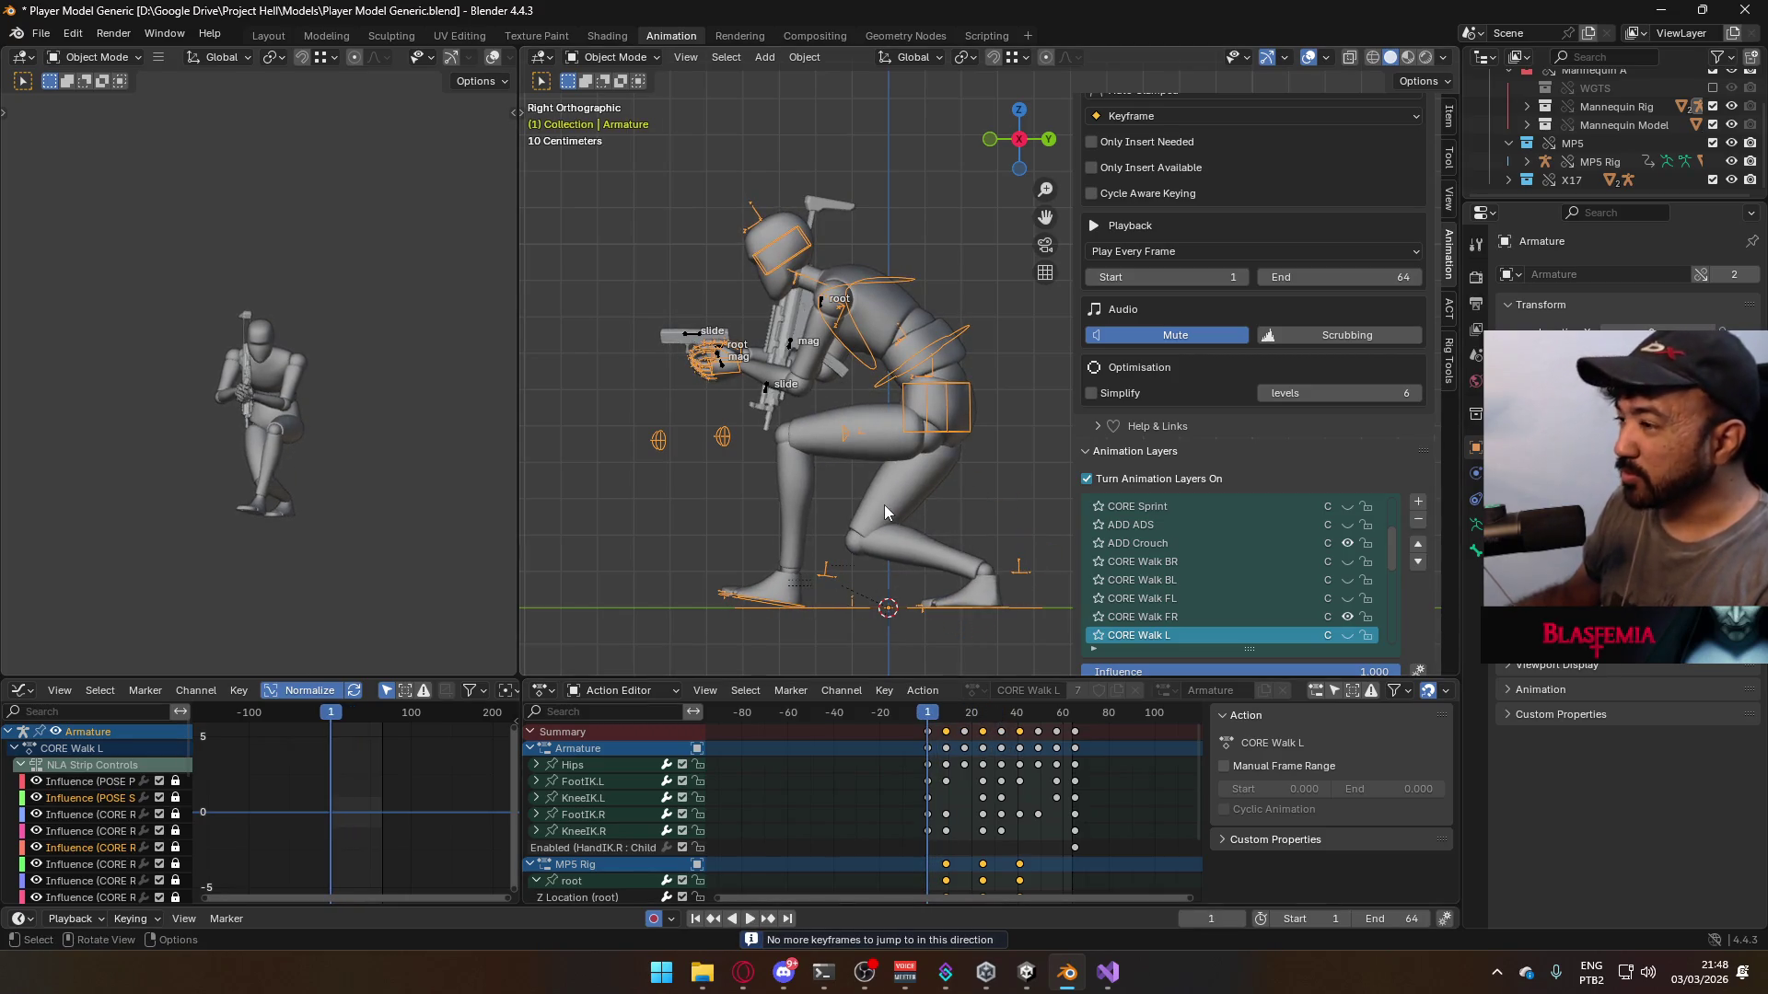
{"action": "key", "text": "KP_1"}
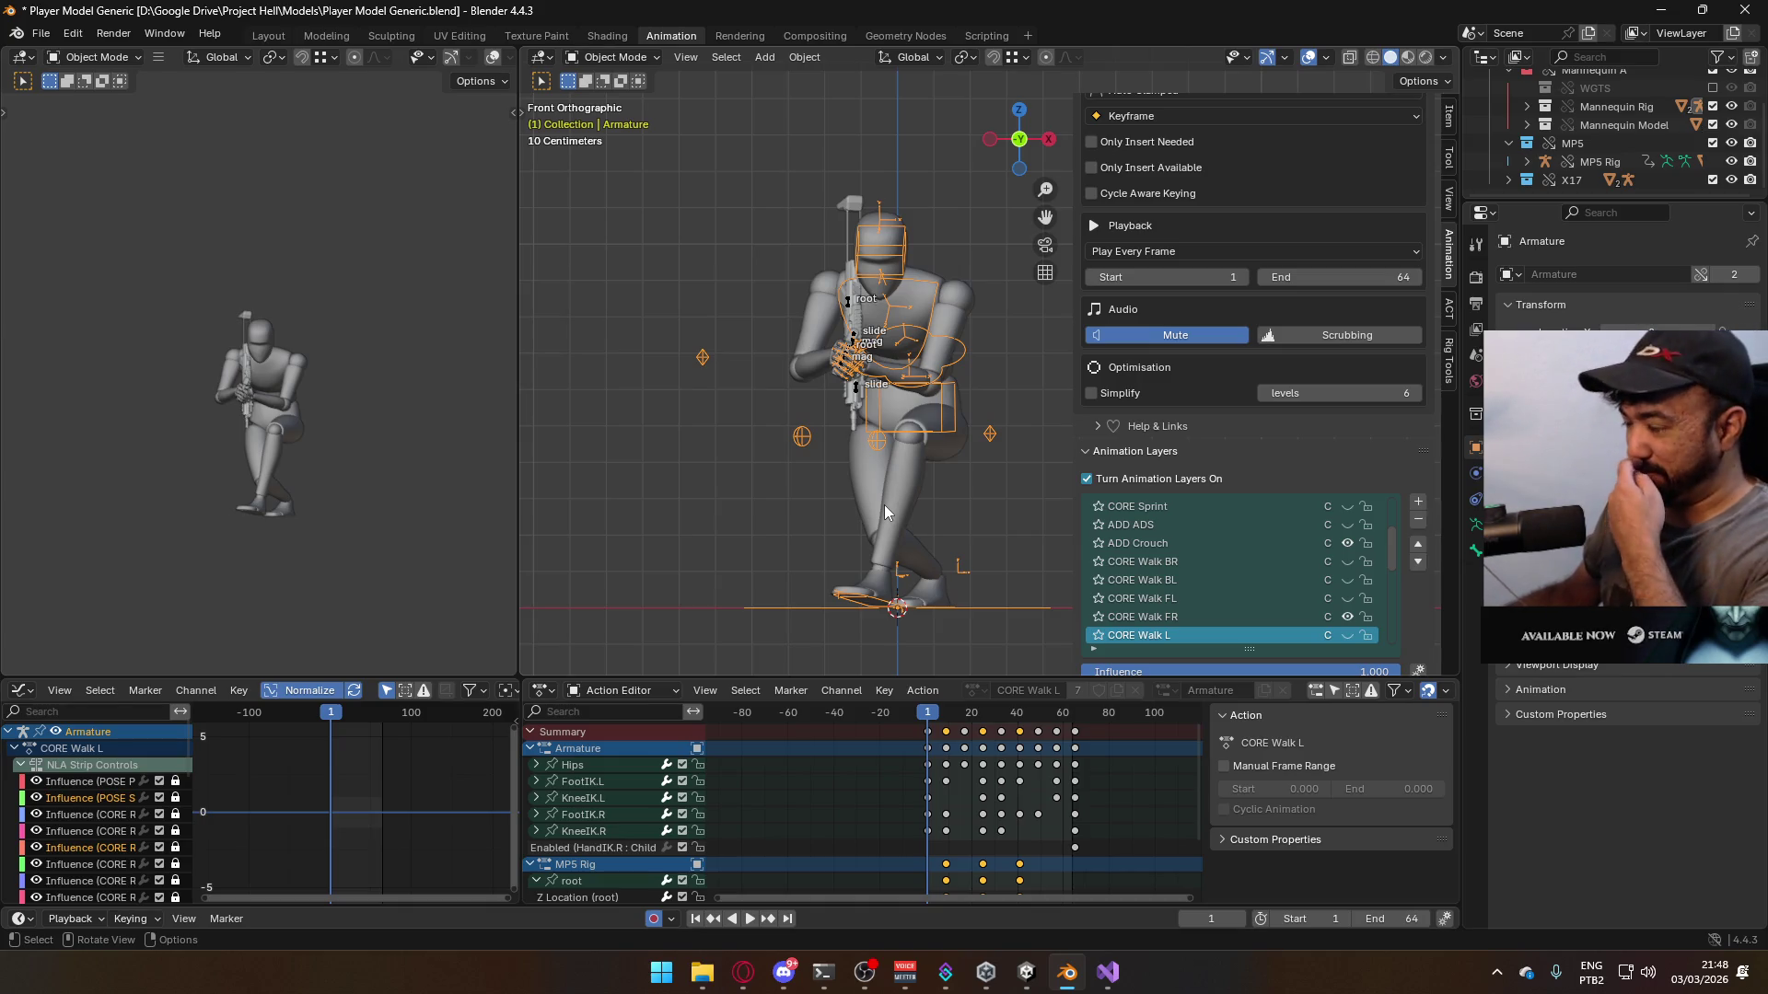
- Confirm the CORE Walk FR layer is checked on both the X17 rig and armature
{"action": "left_click", "coordinate": [855, 341]}
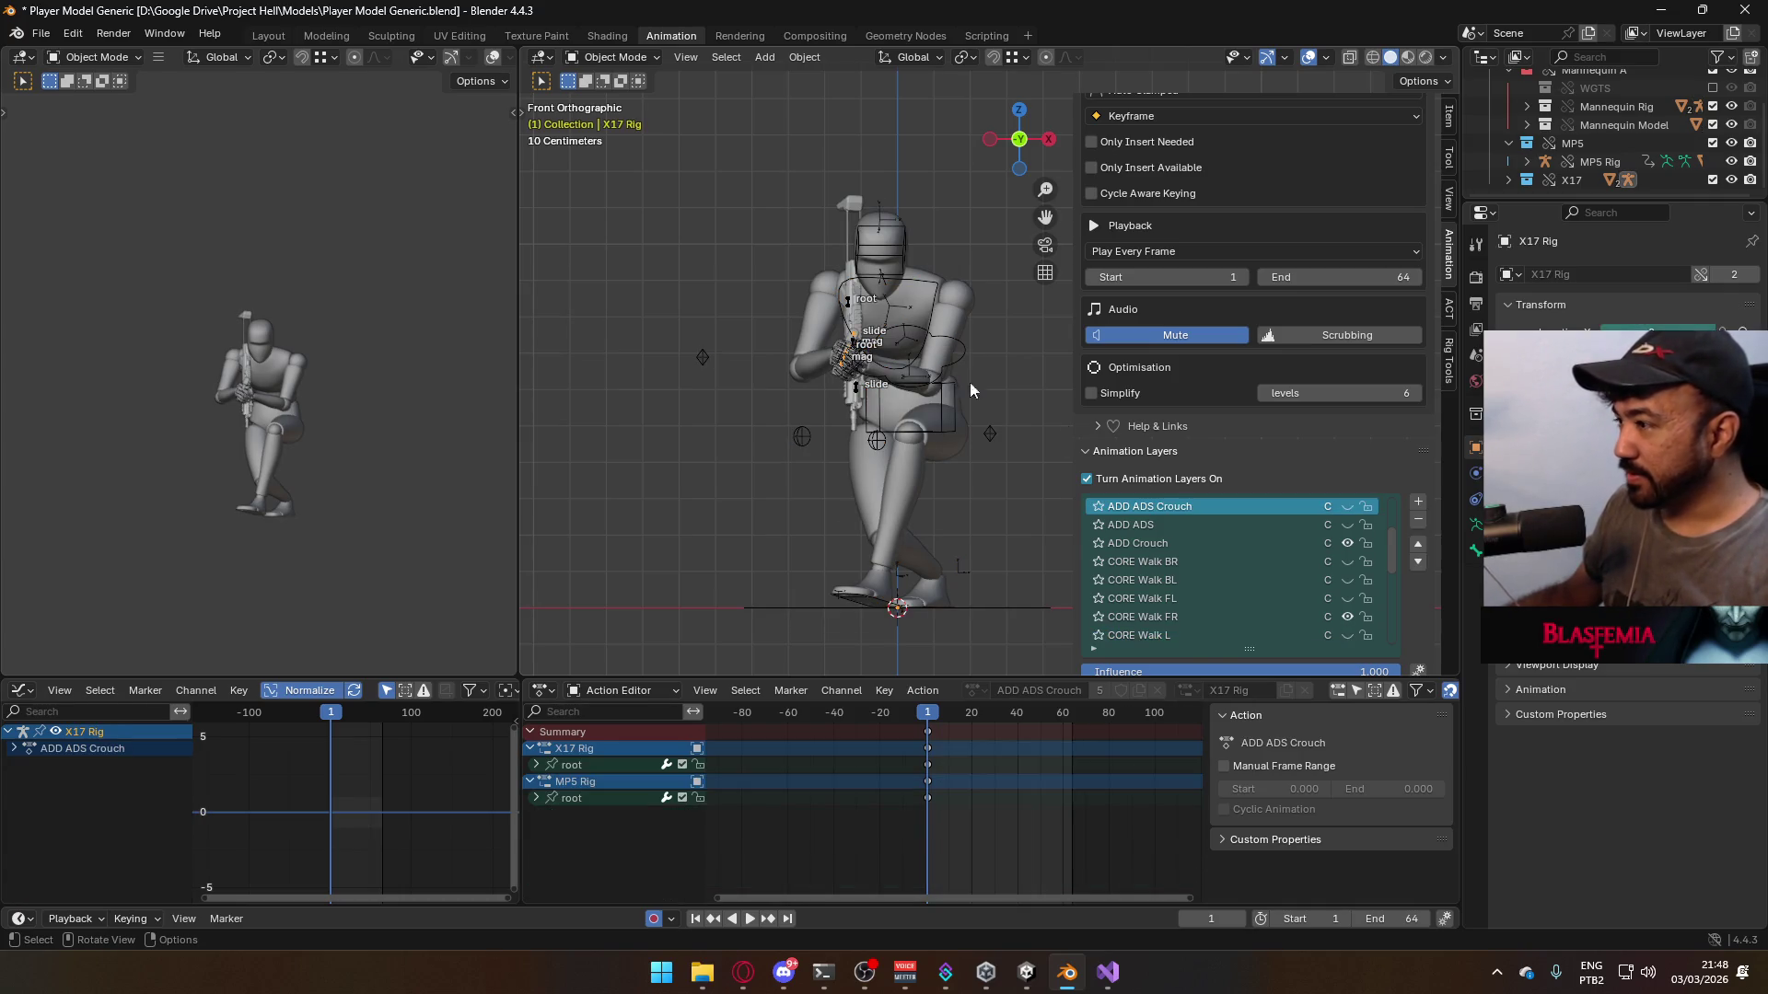
{"action": "left_click", "coordinate": [1171, 617]}
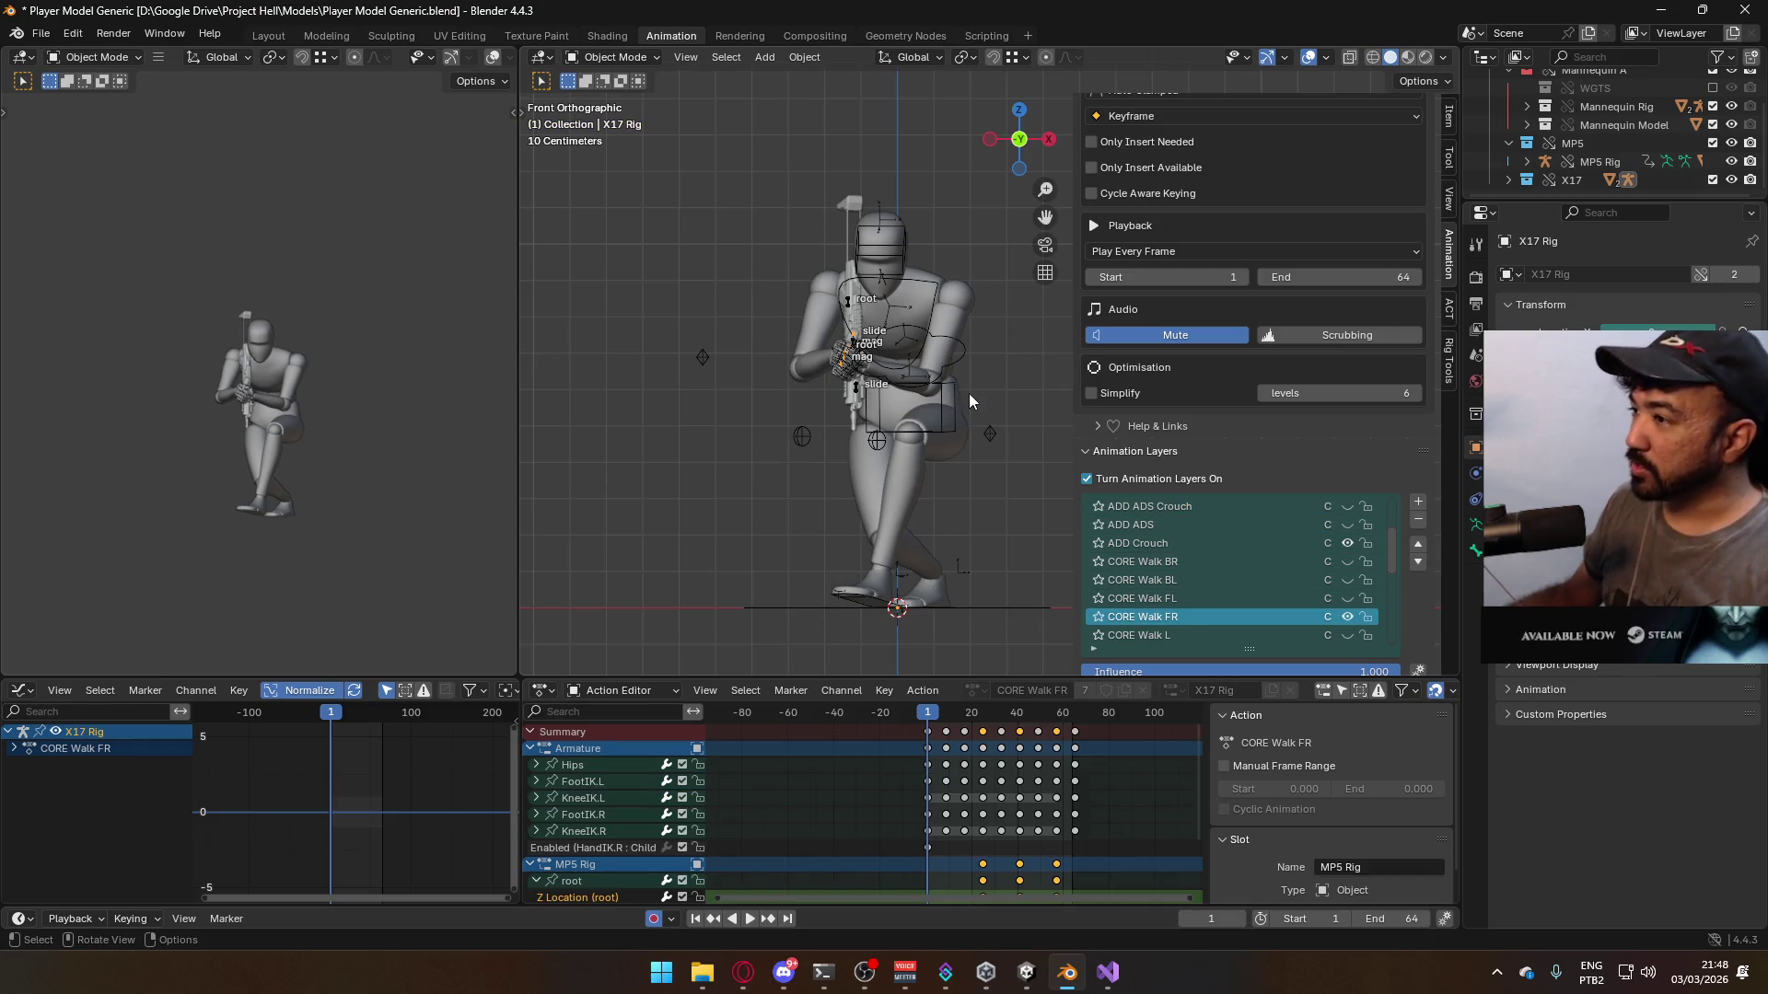
{"action": "left_click", "coordinate": [948, 362]}
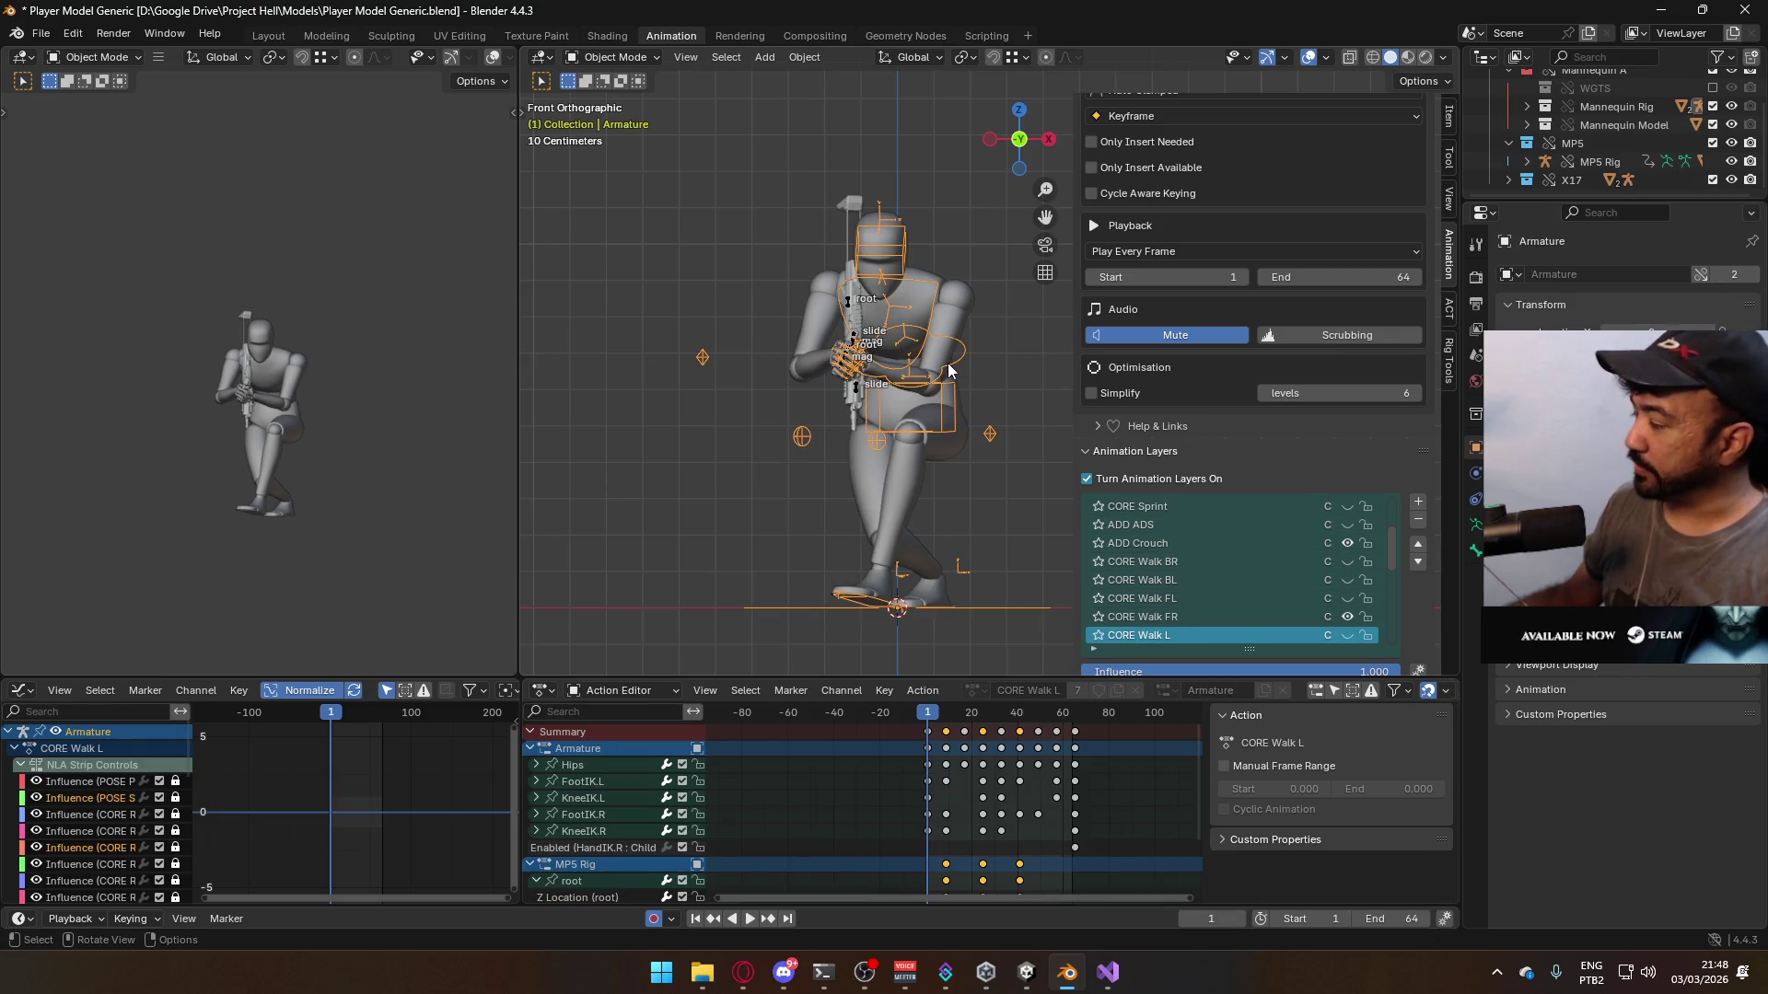
{"action": "left_click", "coordinate": [1179, 612]}
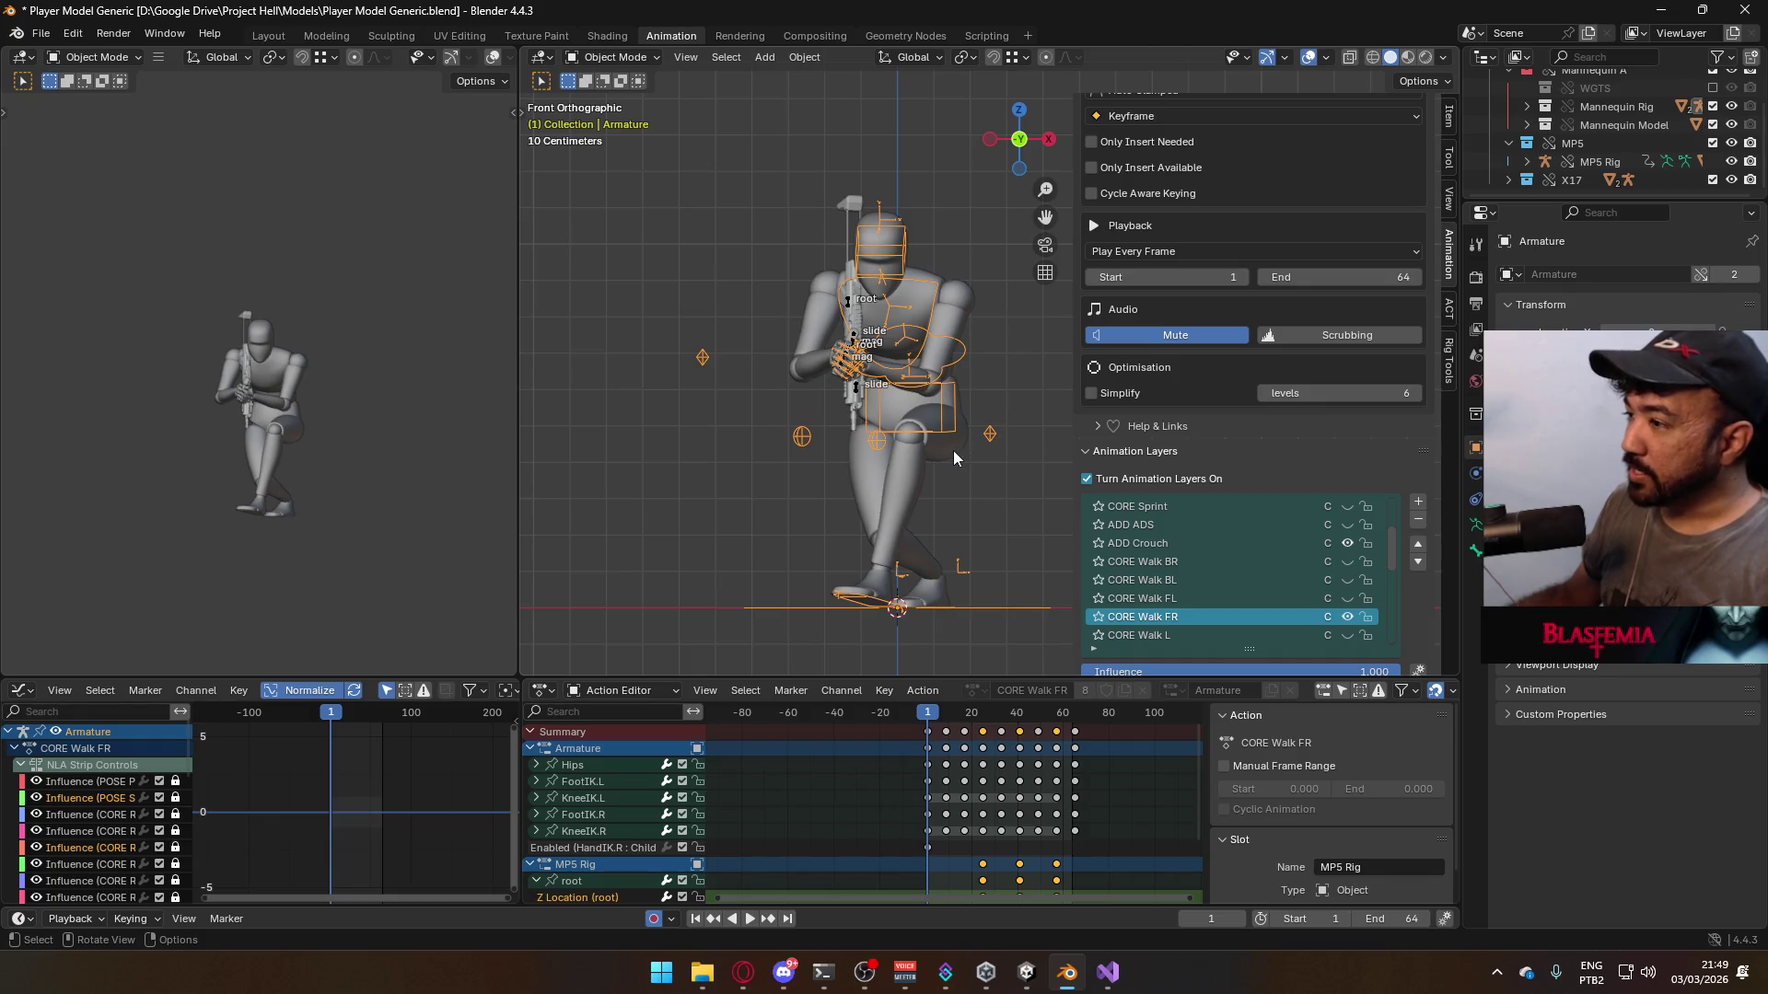
{"action": "scroll", "coordinate": [976, 470], "scroll_direction": "up", "scroll_amount": 3}
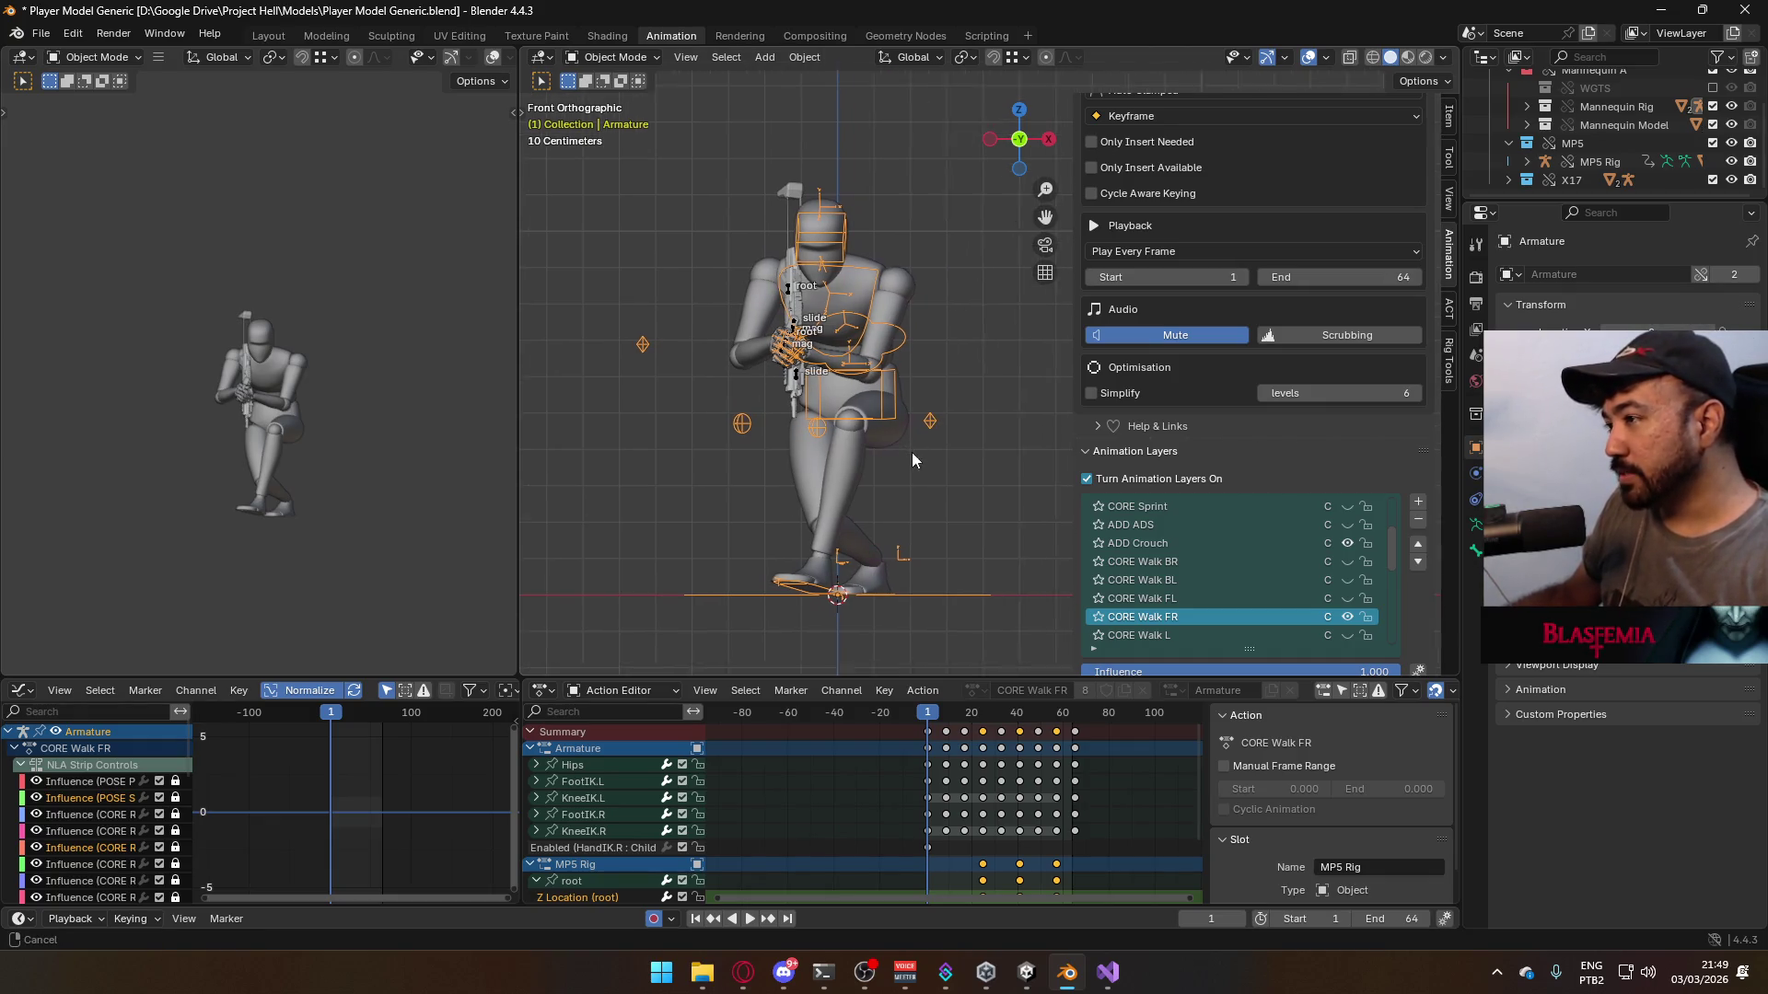
{"action": "scroll", "coordinate": [939, 488], "scroll_direction": "down", "scroll_amount": 3}
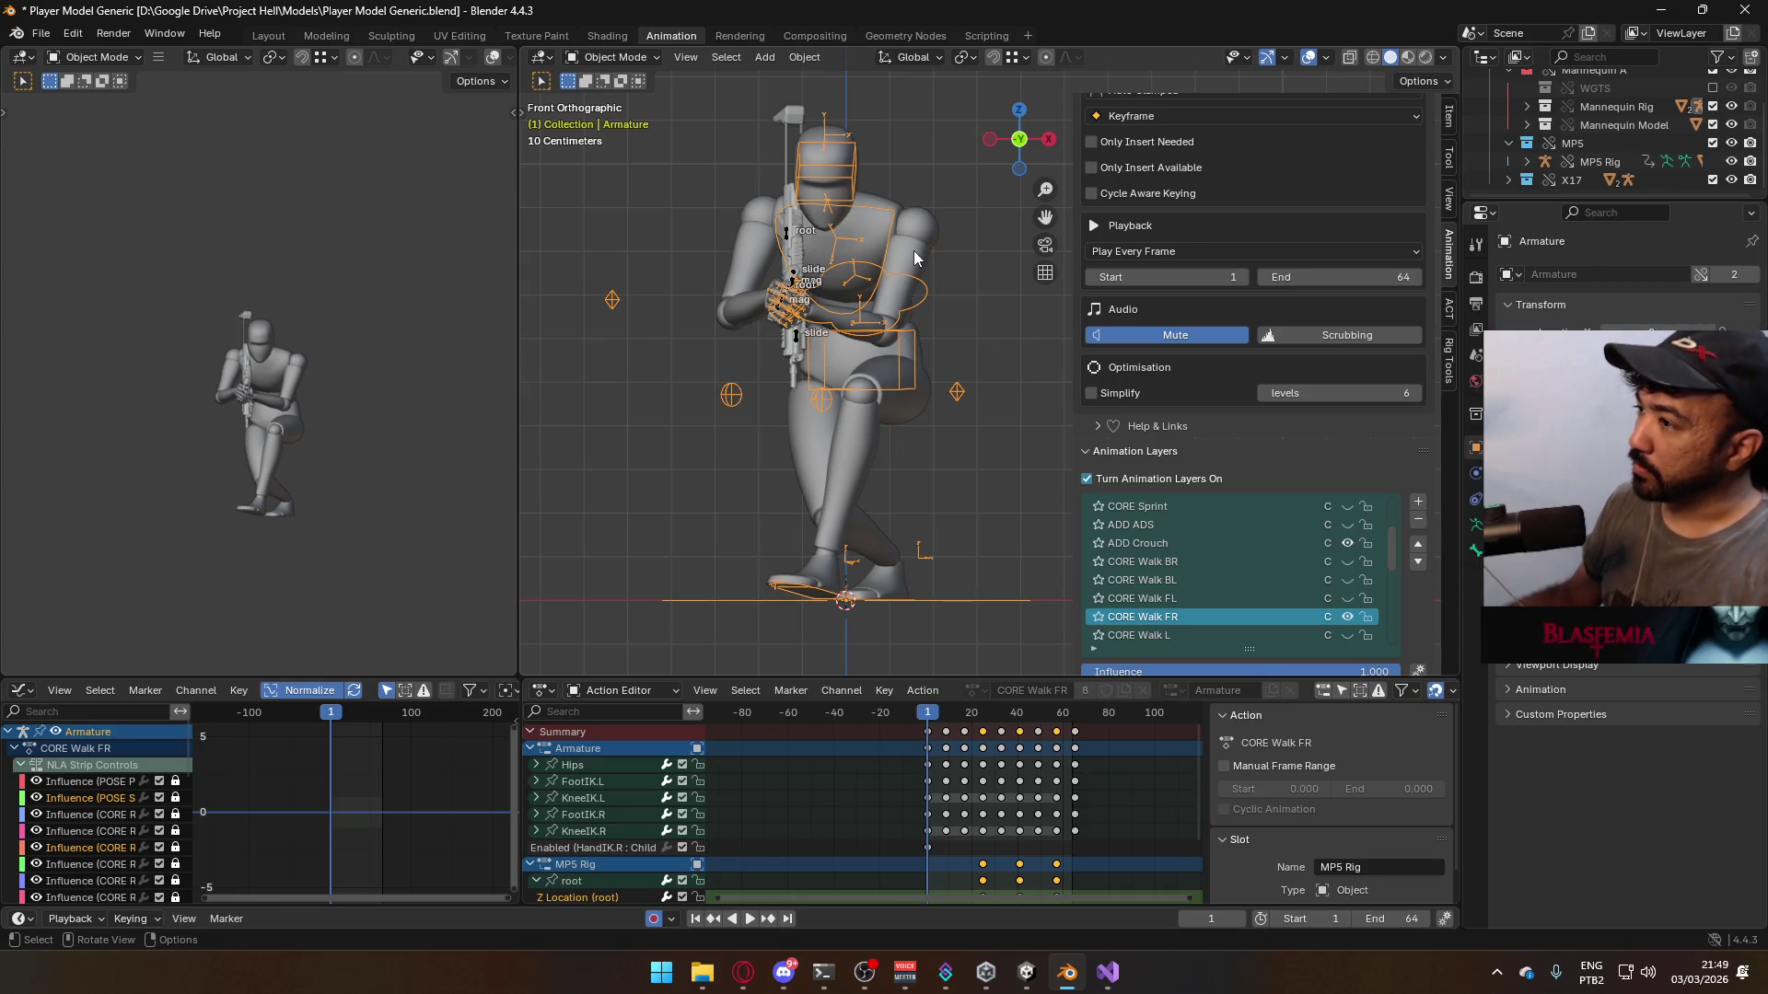
{"action": "scroll", "coordinate": [1274, 510], "scroll_direction": "down", "scroll_amount": 2}
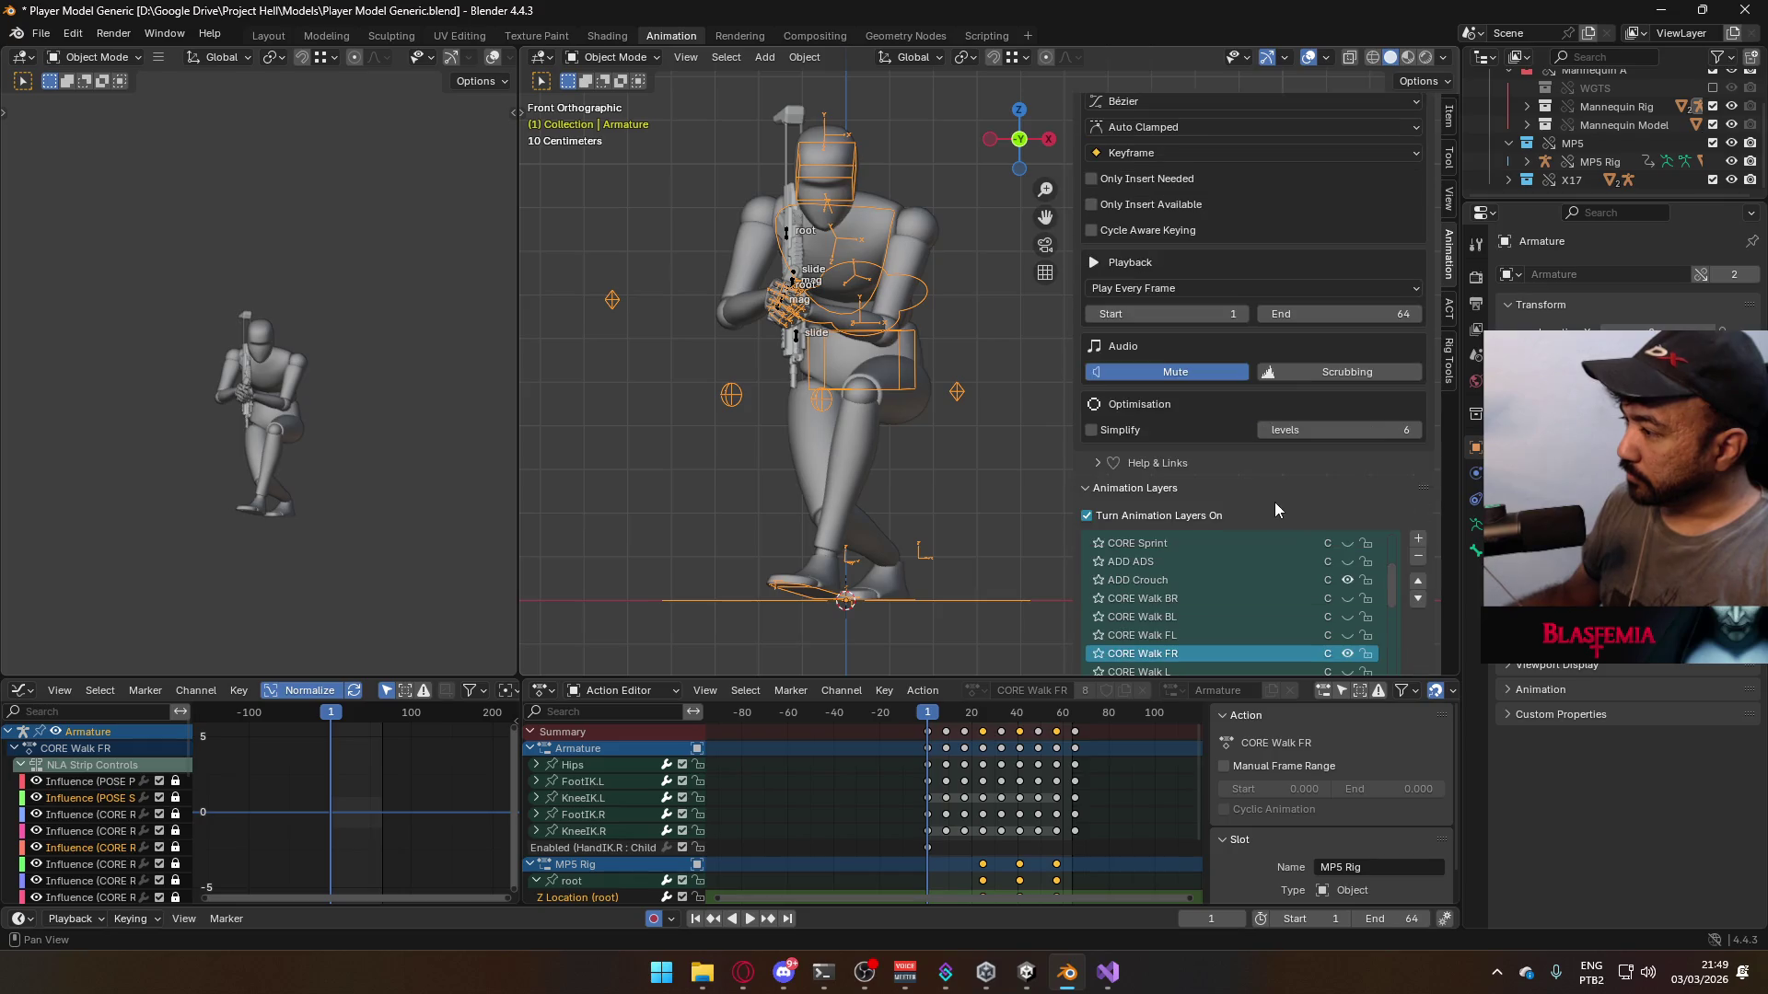
{"action": "scroll", "coordinate": [1237, 518], "scroll_direction": "down", "scroll_amount": 1}
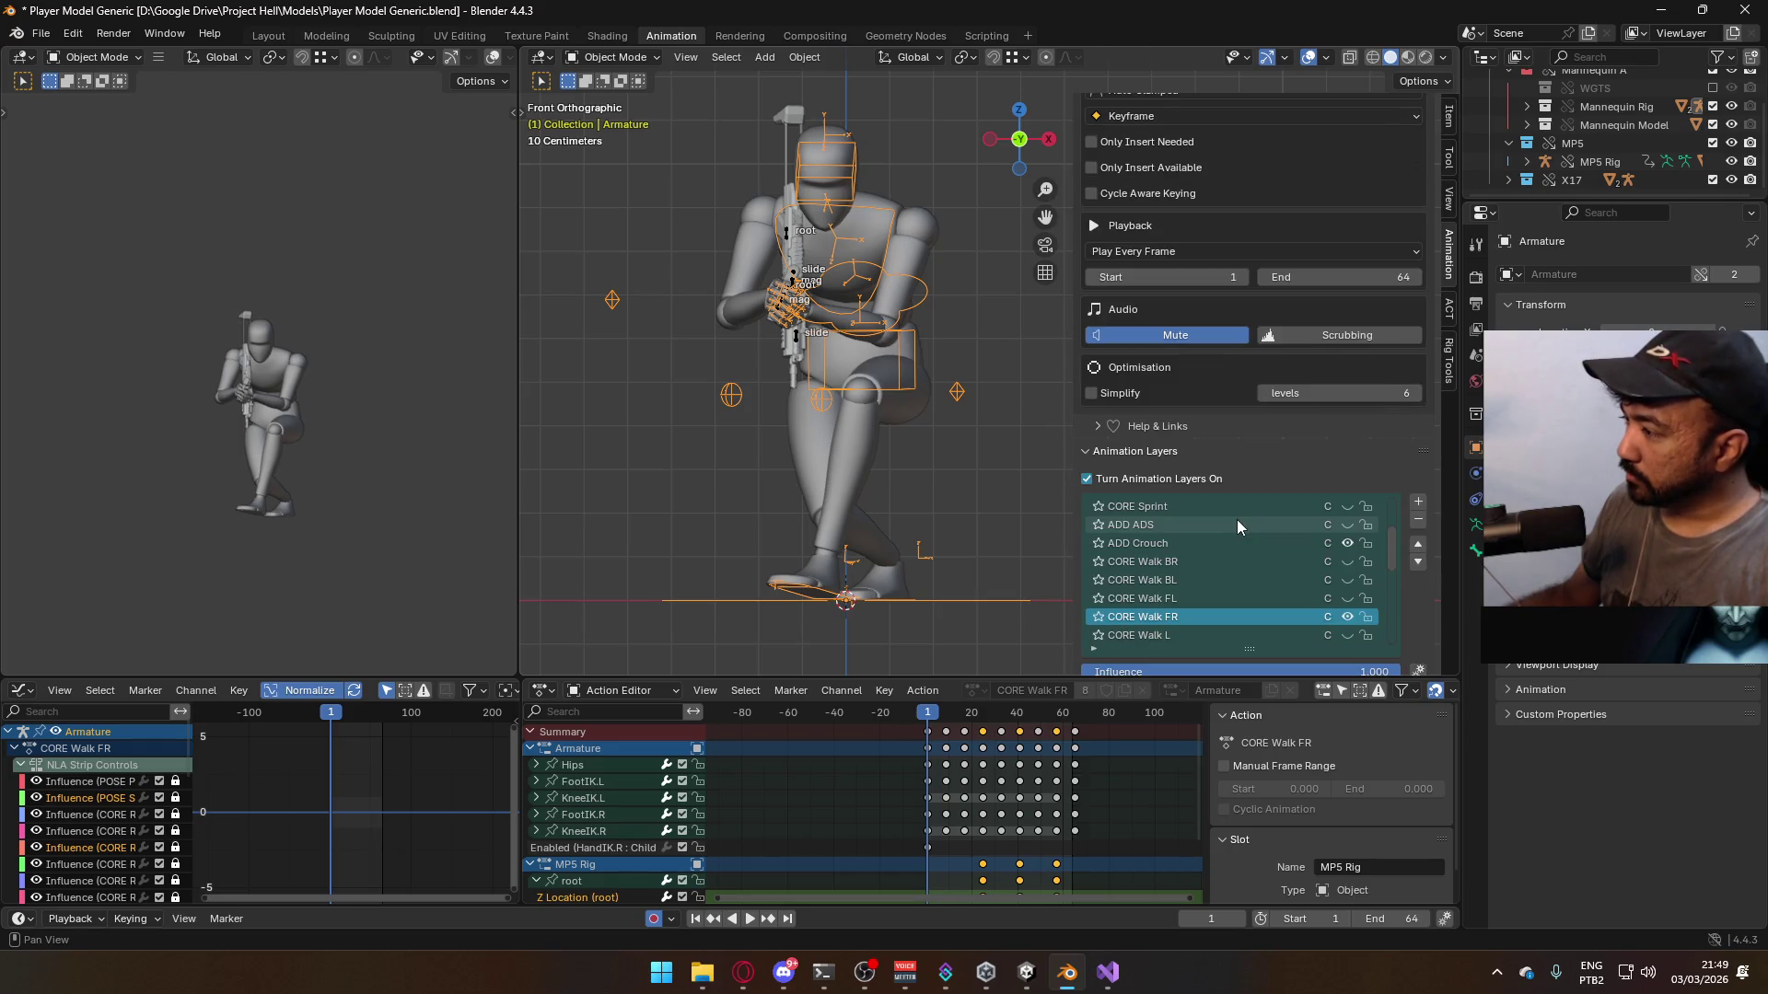
- Select the mannequin mesh and armature, preview the crouch walk back to frame 1, and save
{"action": "left_click", "coordinate": [889, 368], "text": "shift"}
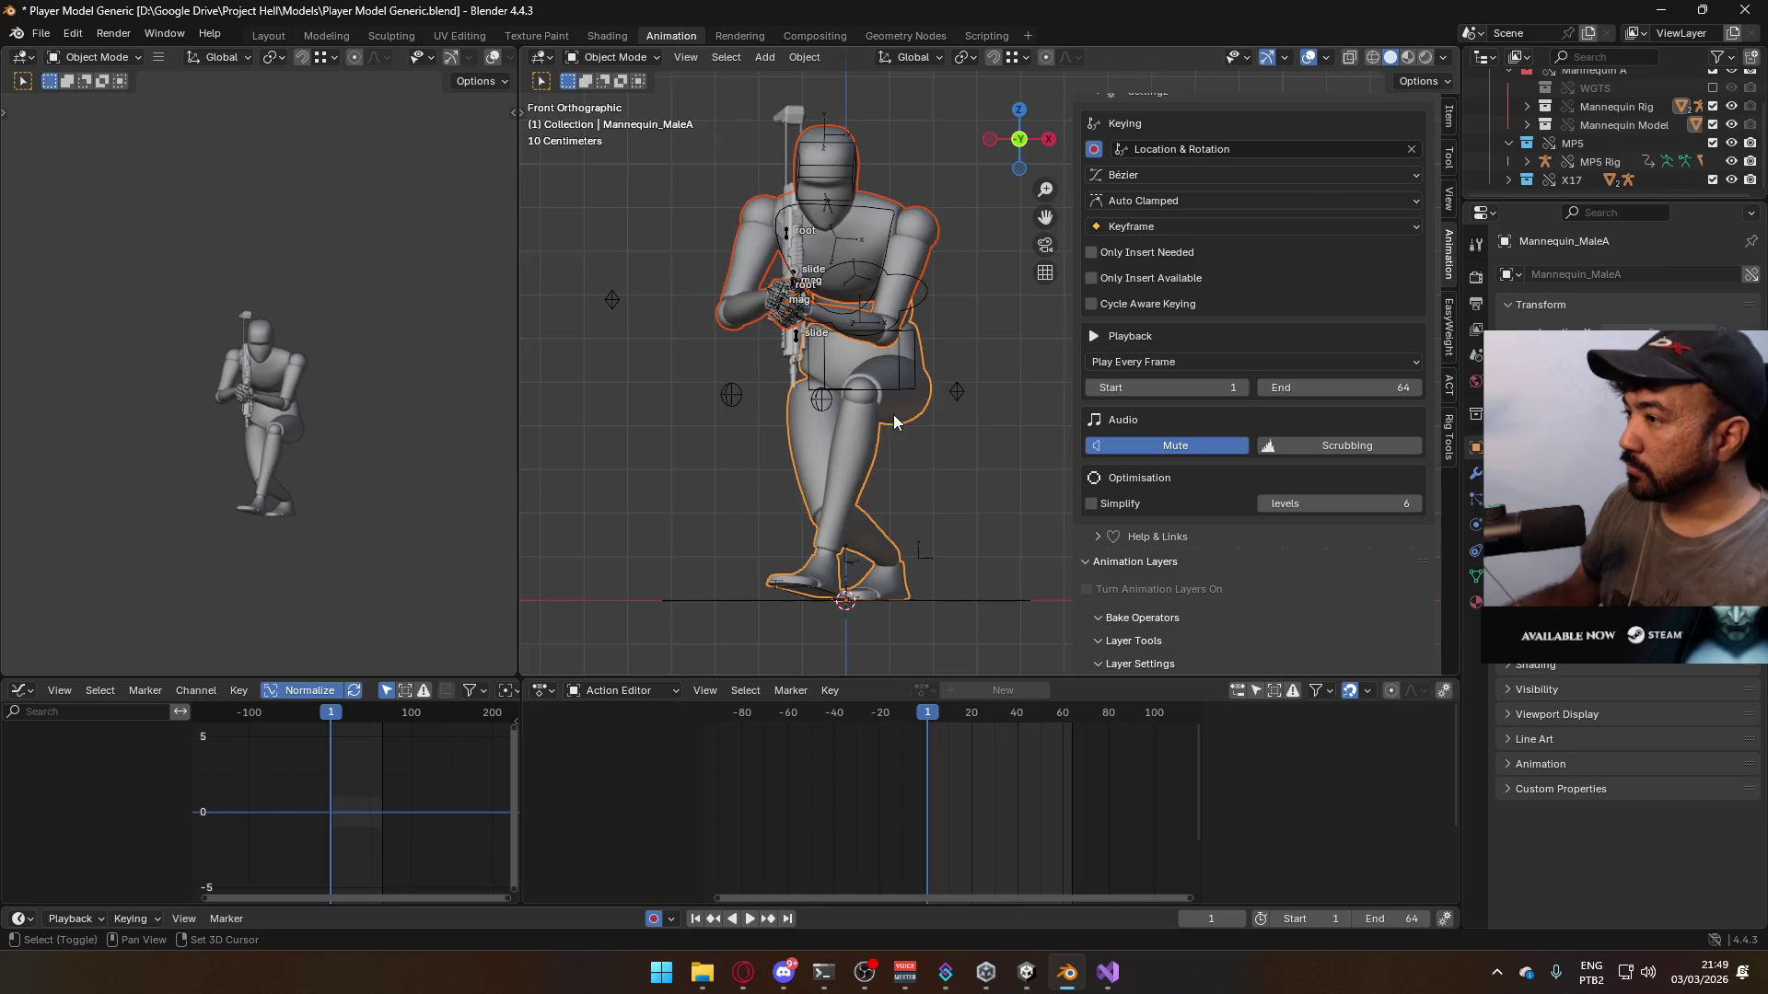
{"action": "left_click", "coordinate": [910, 391], "text": "shift"}
{"action": "key", "text": "space"}
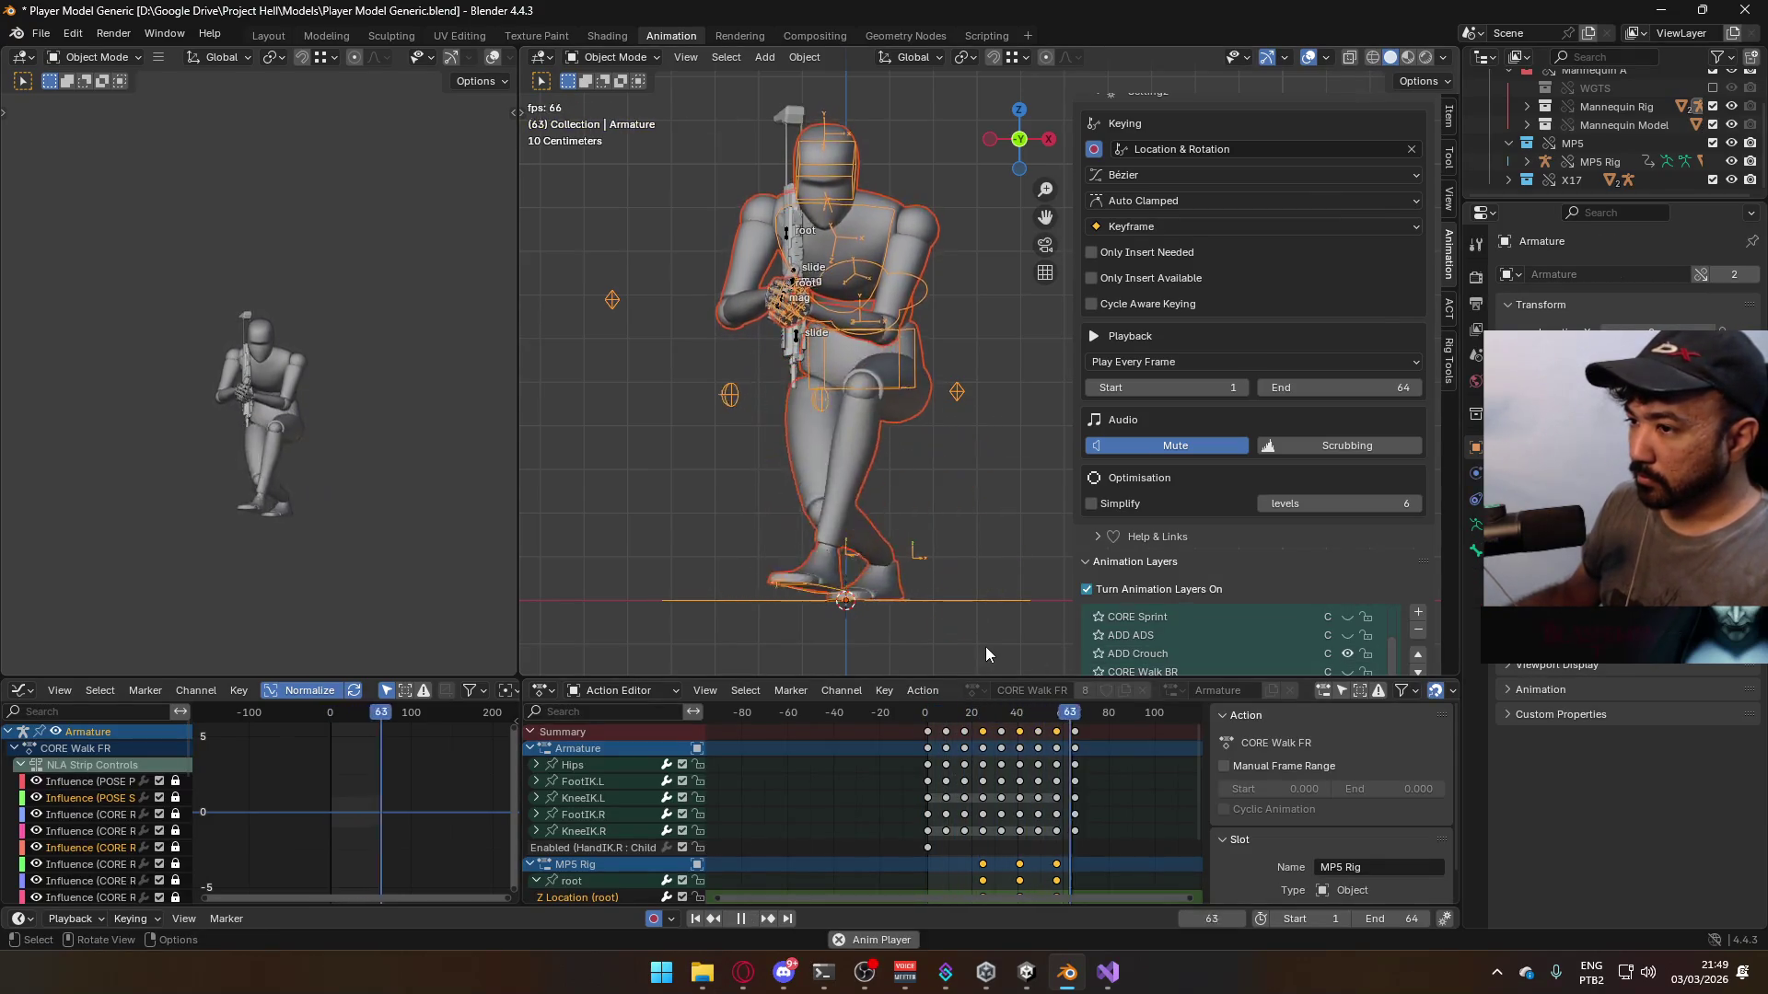
{"action": "key", "text": "space"}
{"action": "left_click_drag", "start_coordinate": [953, 707], "coordinate": [926, 710]}
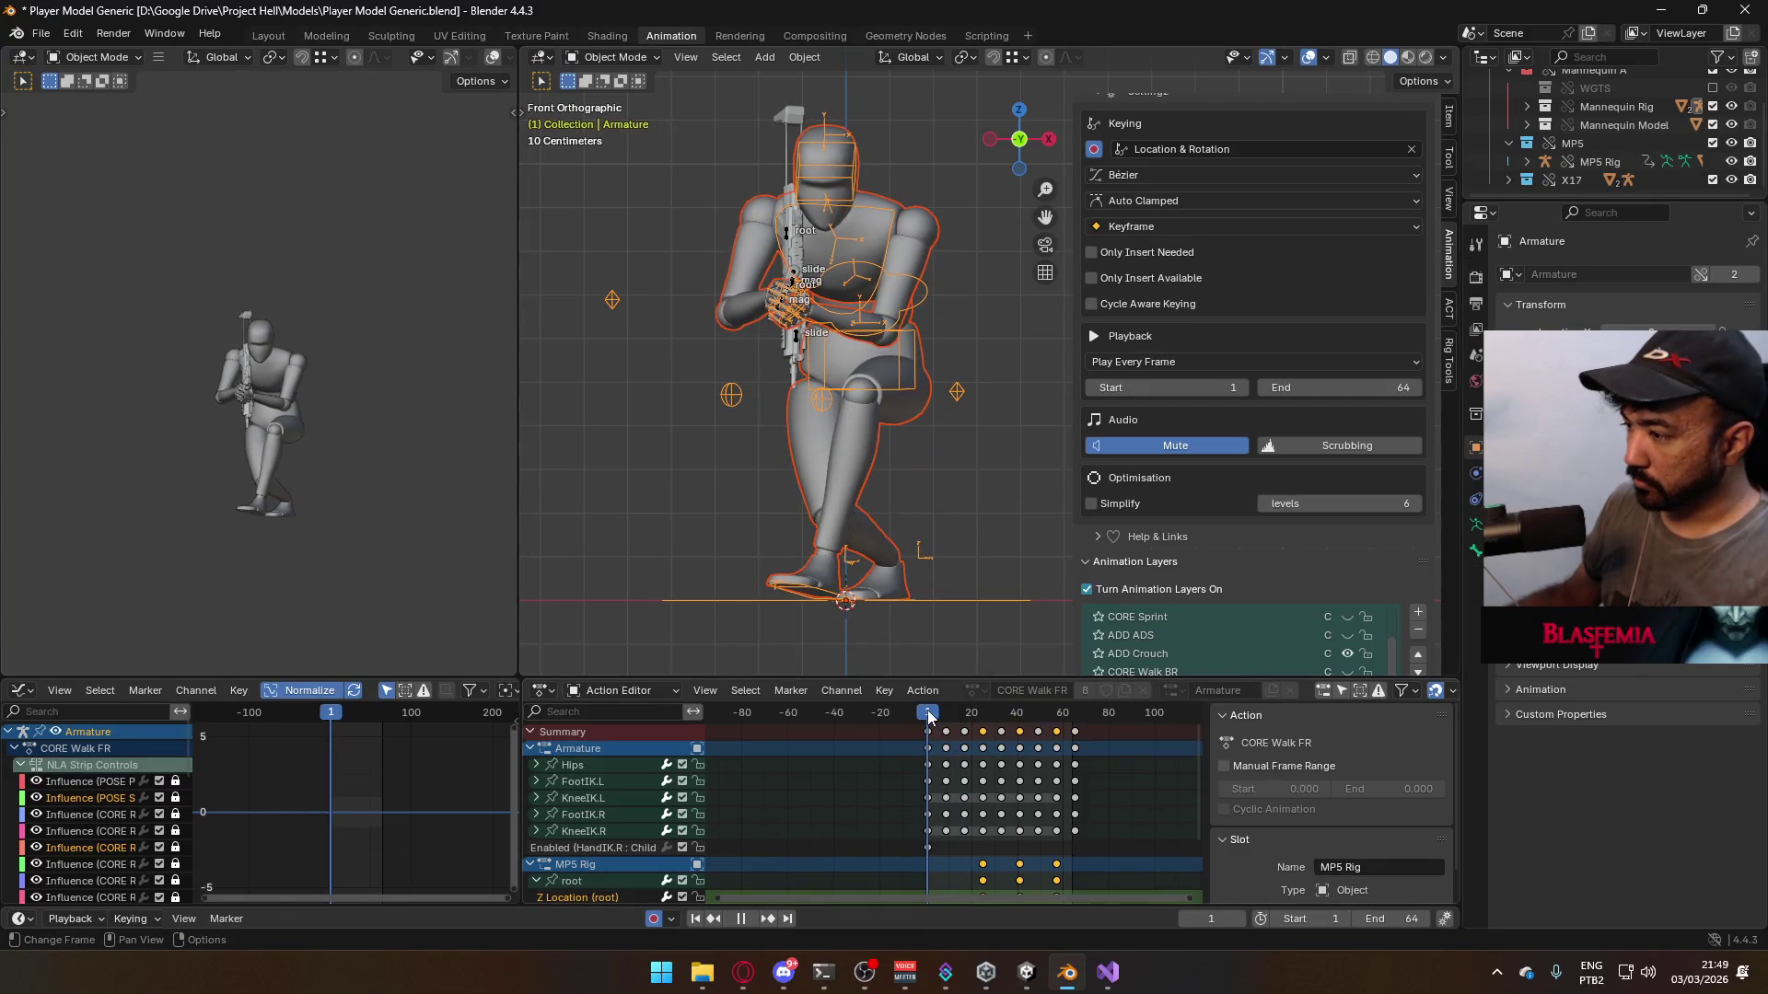
{"action": "left_click", "coordinate": [746, 966]}
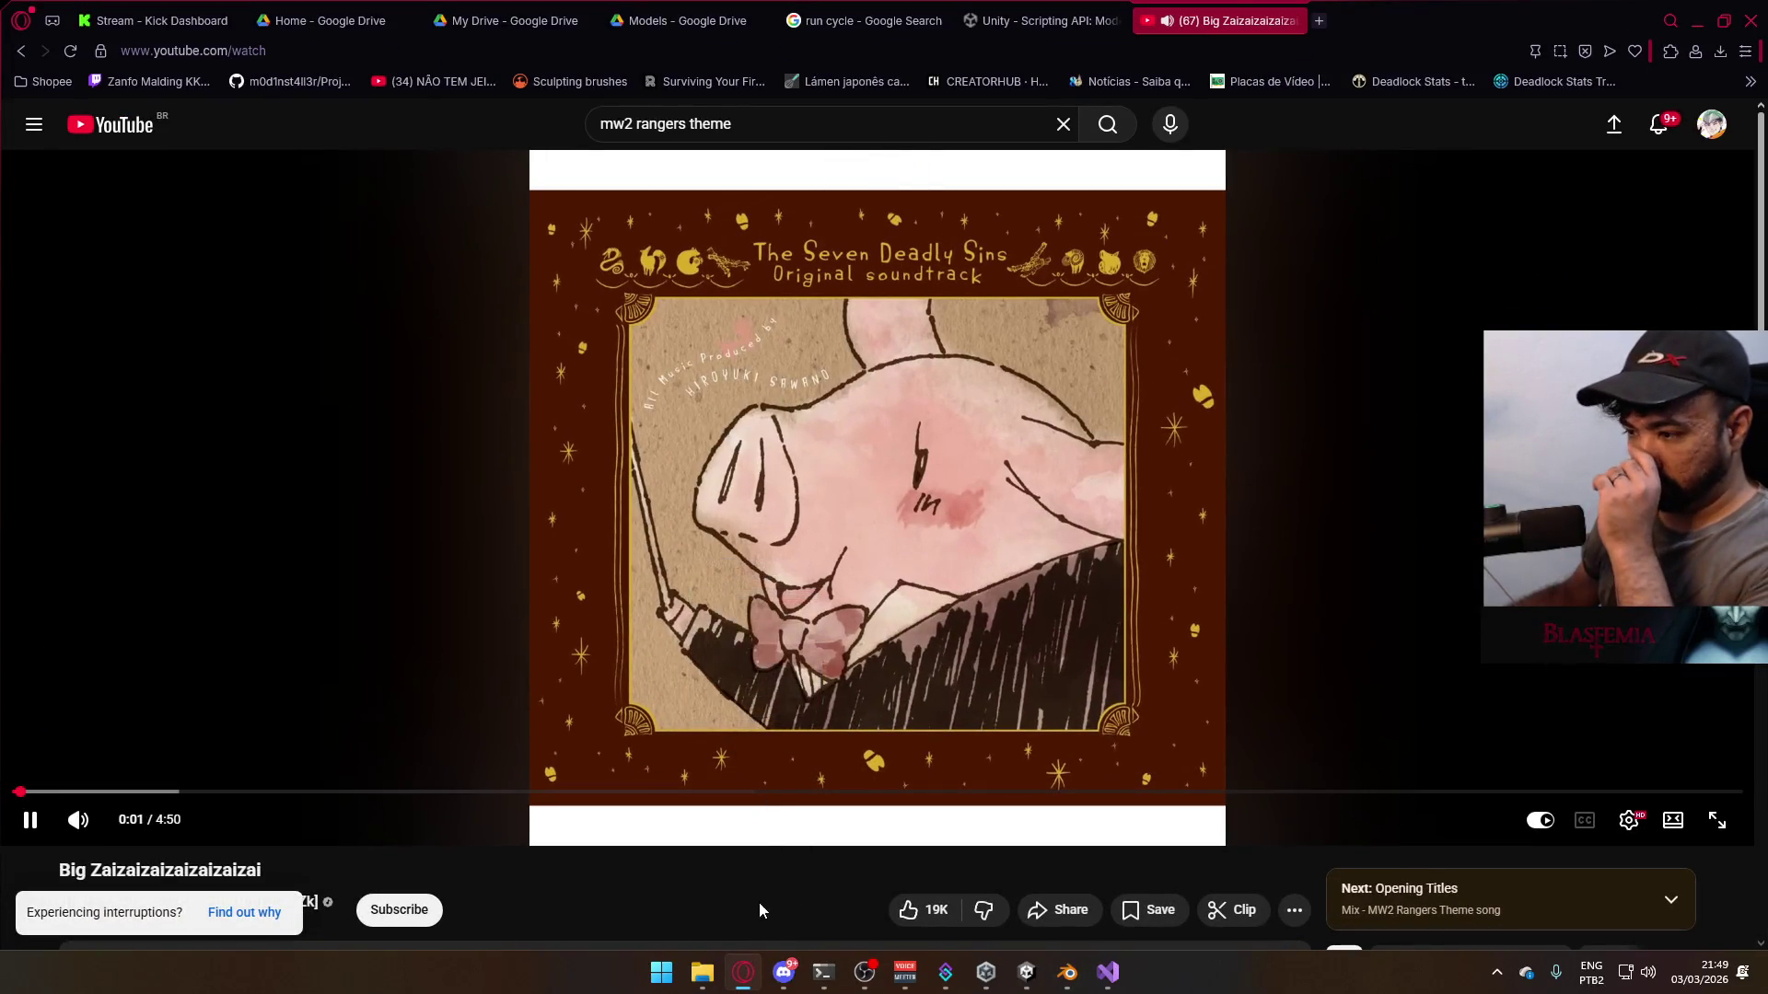
{"action": "left_click", "coordinate": [749, 964]}
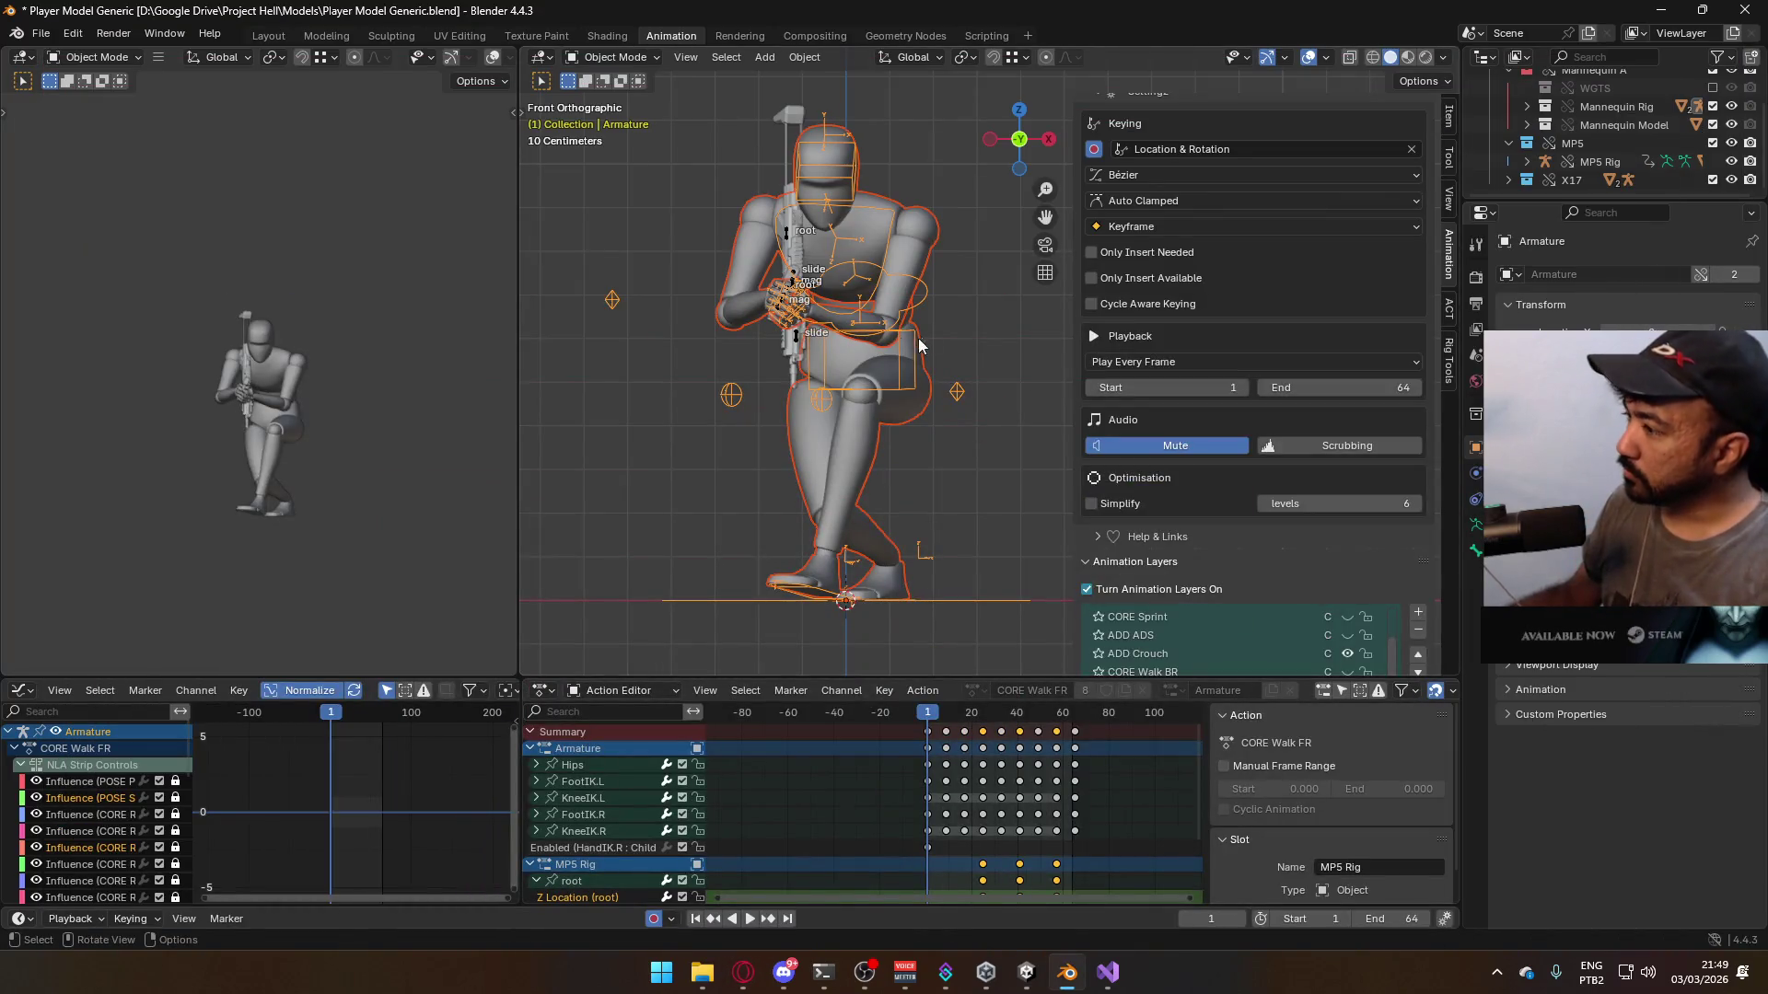
{"action": "key", "text": "ctrl+s"}
- Export the CORE Walk FR crouch animation as FBX, reusing an existing Crouch file name
{"action": "left_click", "coordinate": [41, 33]}
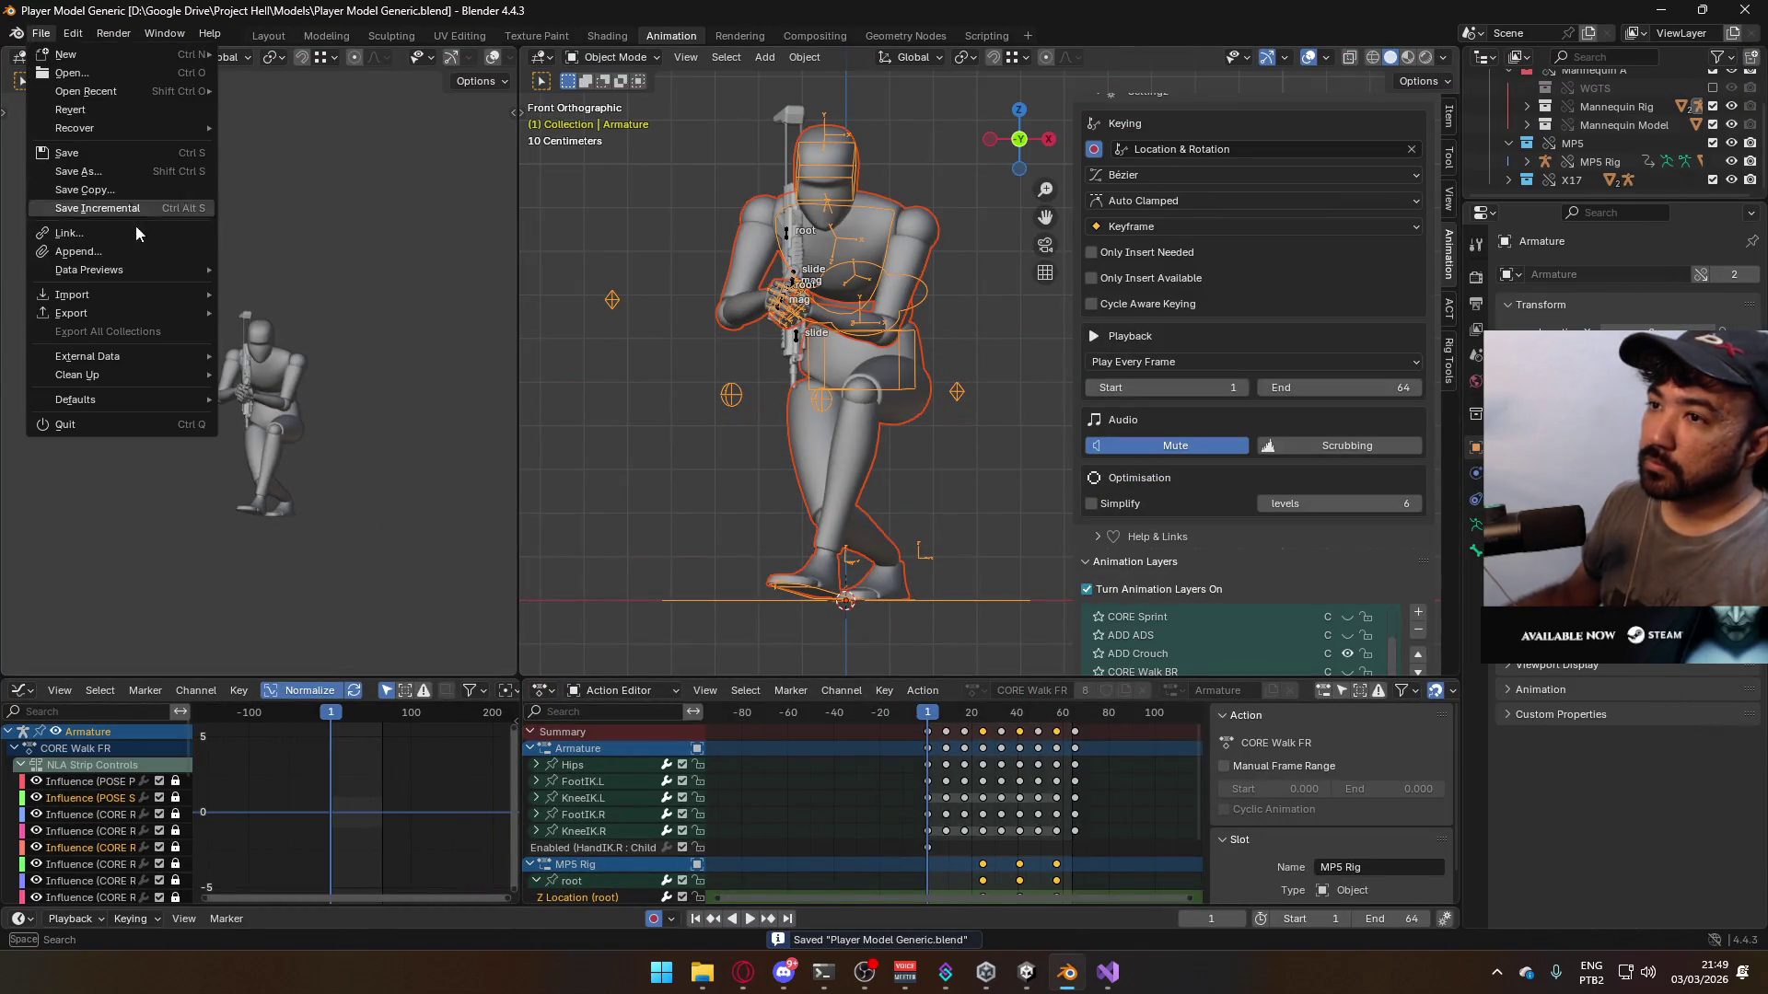
{"action": "mouse_move", "coordinate": [120, 311]}
{"action": "left_click", "coordinate": [352, 475]}
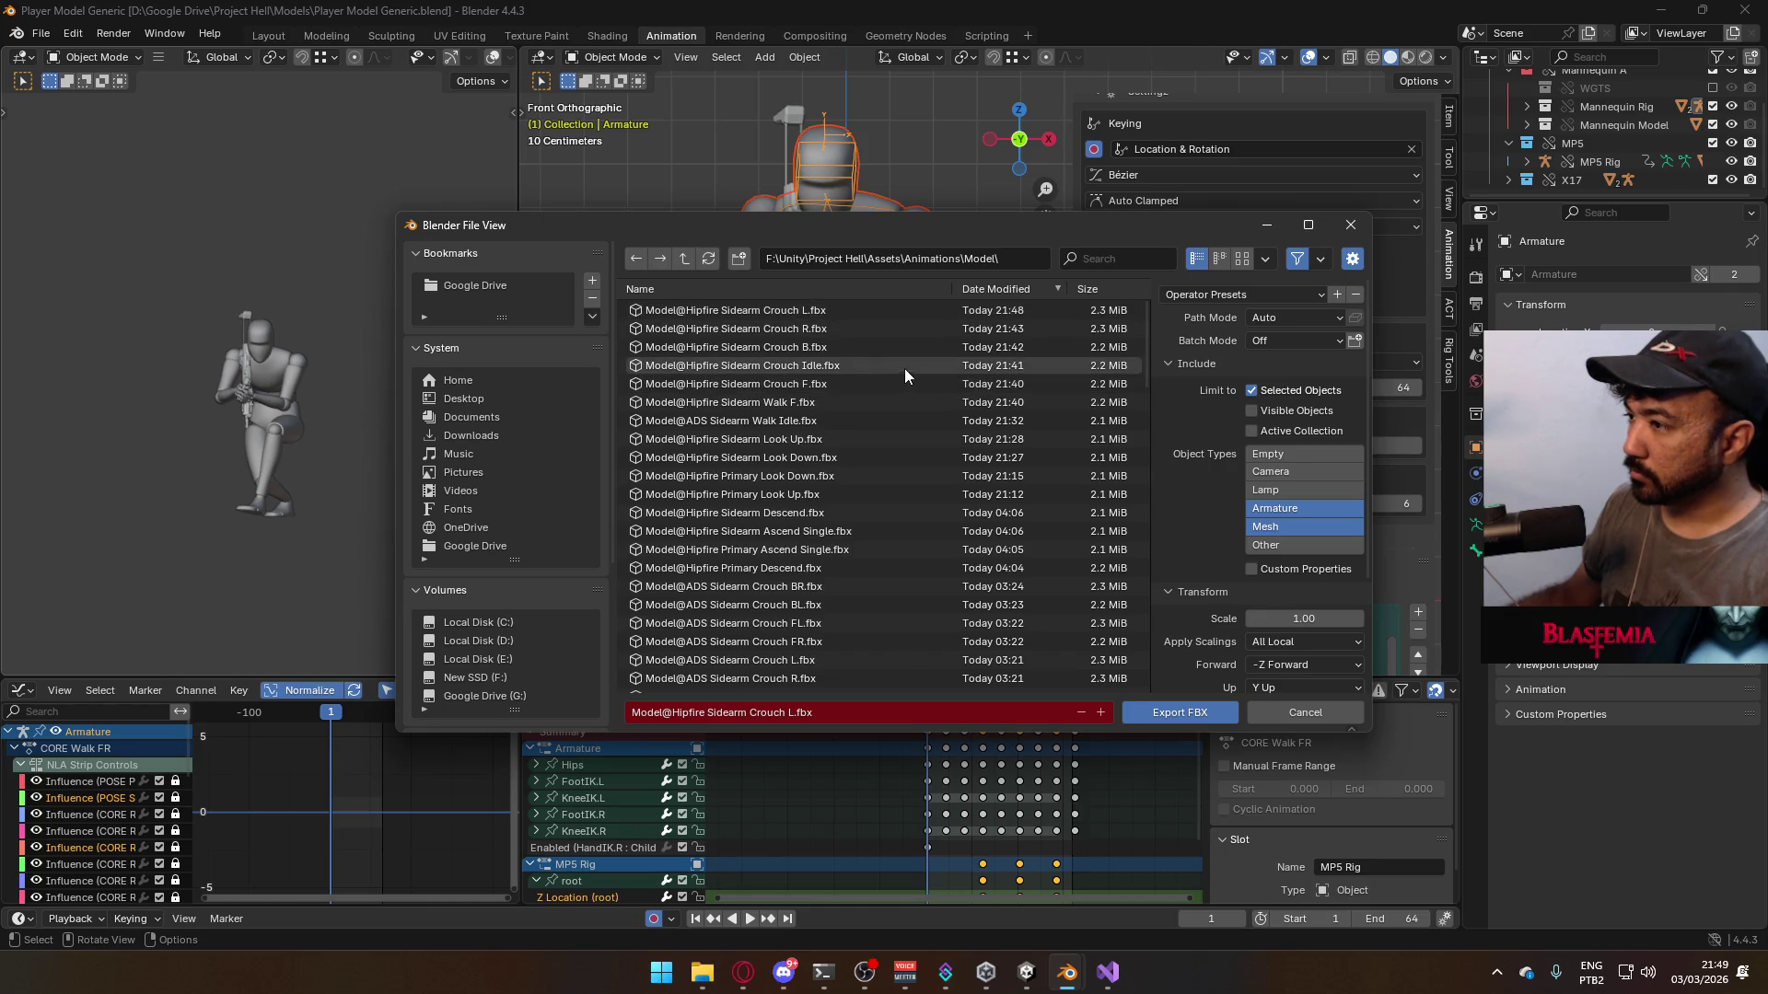
{"action": "left_click", "coordinate": [781, 309]}
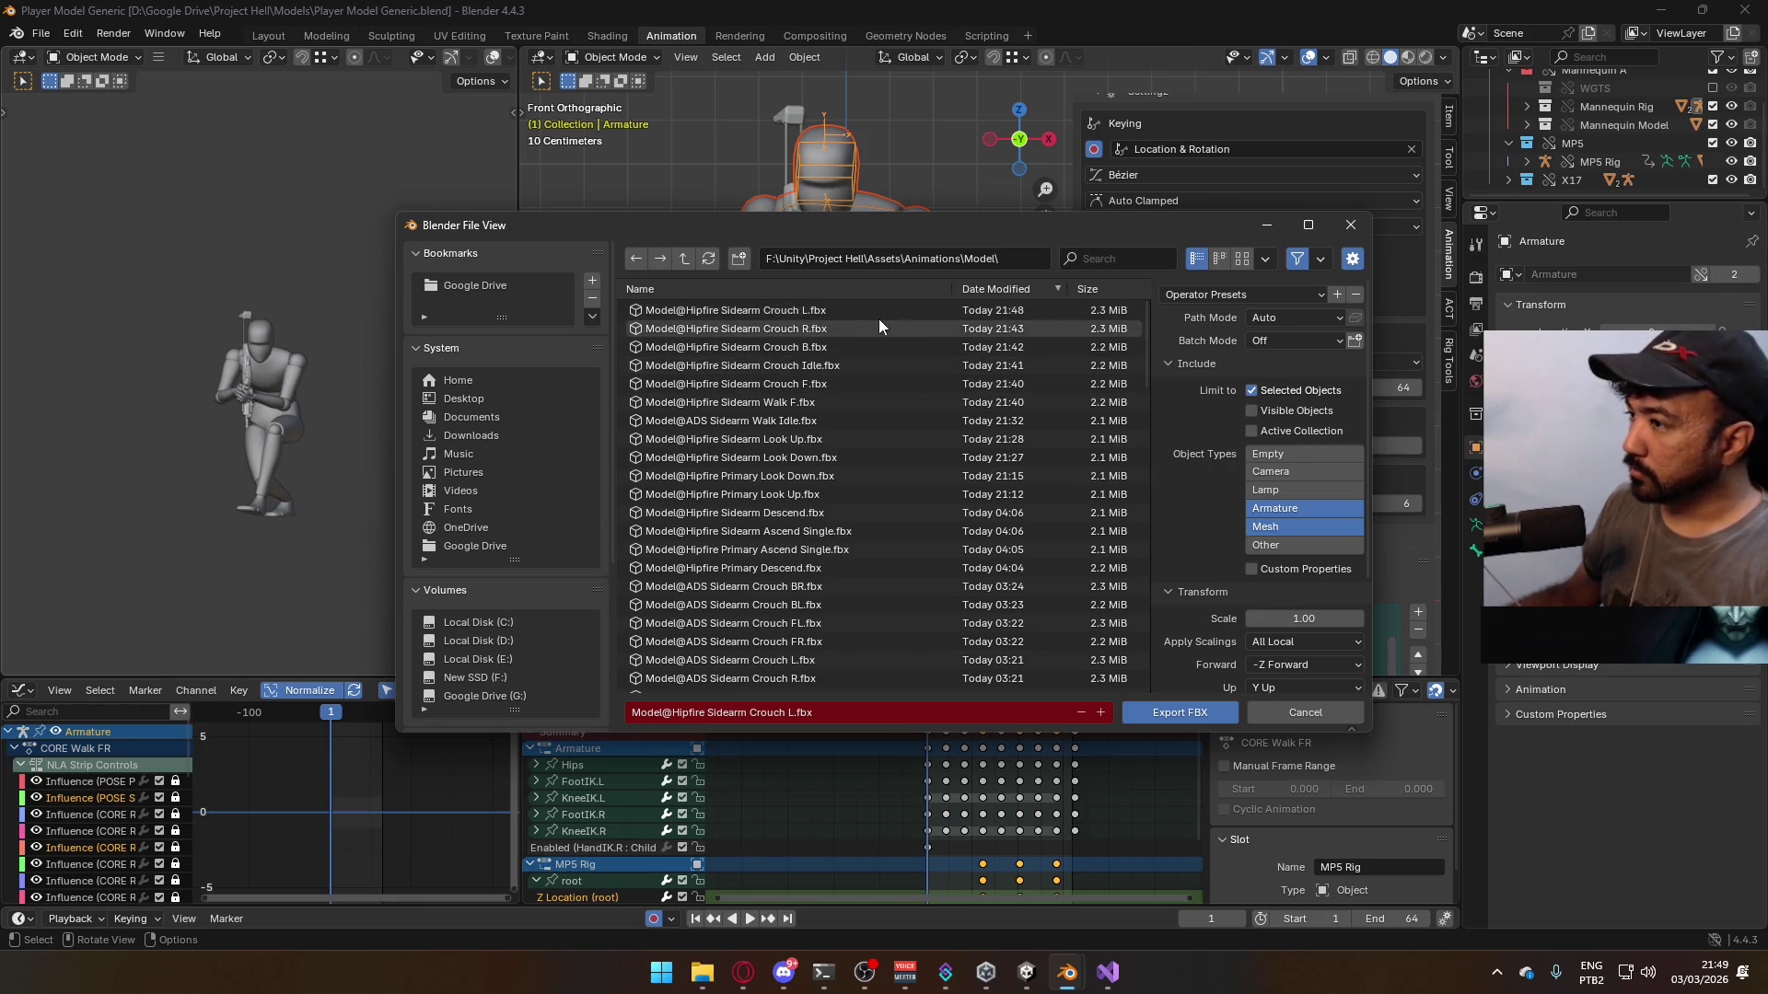
{"action": "left_click", "coordinate": [793, 714]}
{"action": "left_click", "coordinate": [794, 713]}
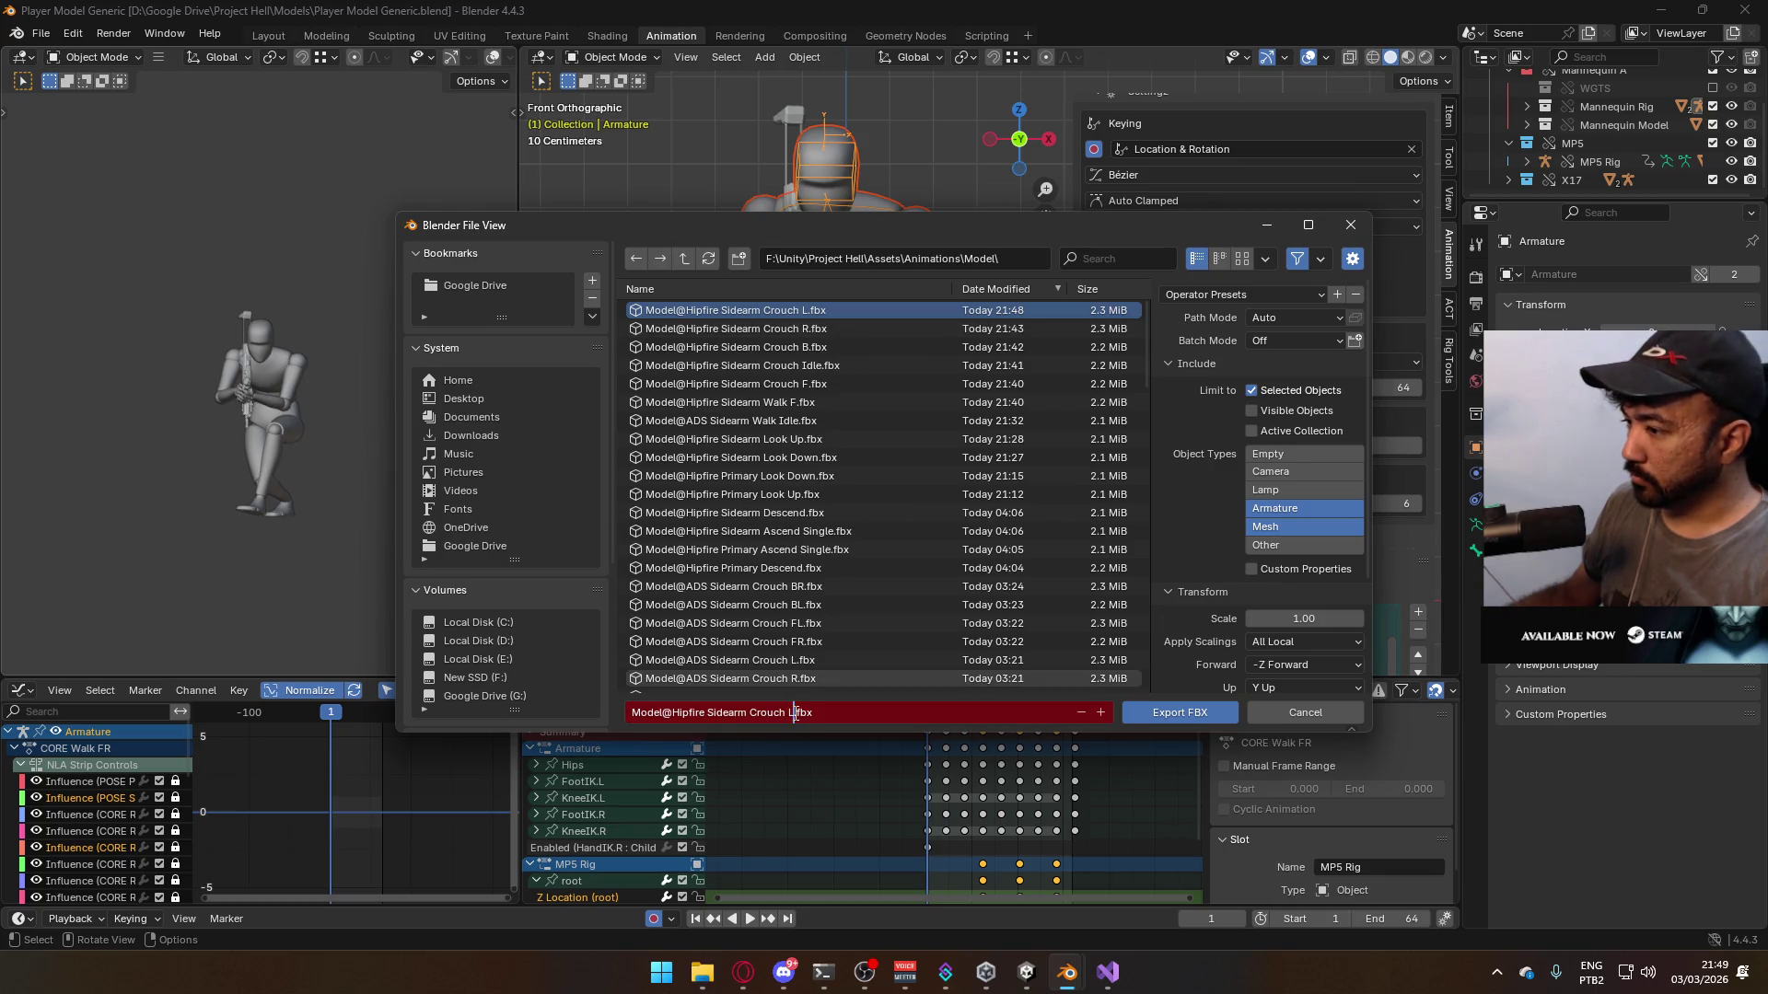
{"action": "type", "text": "FR"}
{"action": "left_click", "coordinate": [1153, 709]}
- Pause the song playing in the YouTube browser window
{"action": "left_click", "coordinate": [743, 971]}
{"action": "left_click", "coordinate": [798, 664]}
{"action": "scroll", "coordinate": [798, 665], "scroll_direction": "down", "scroll_amount": 4}
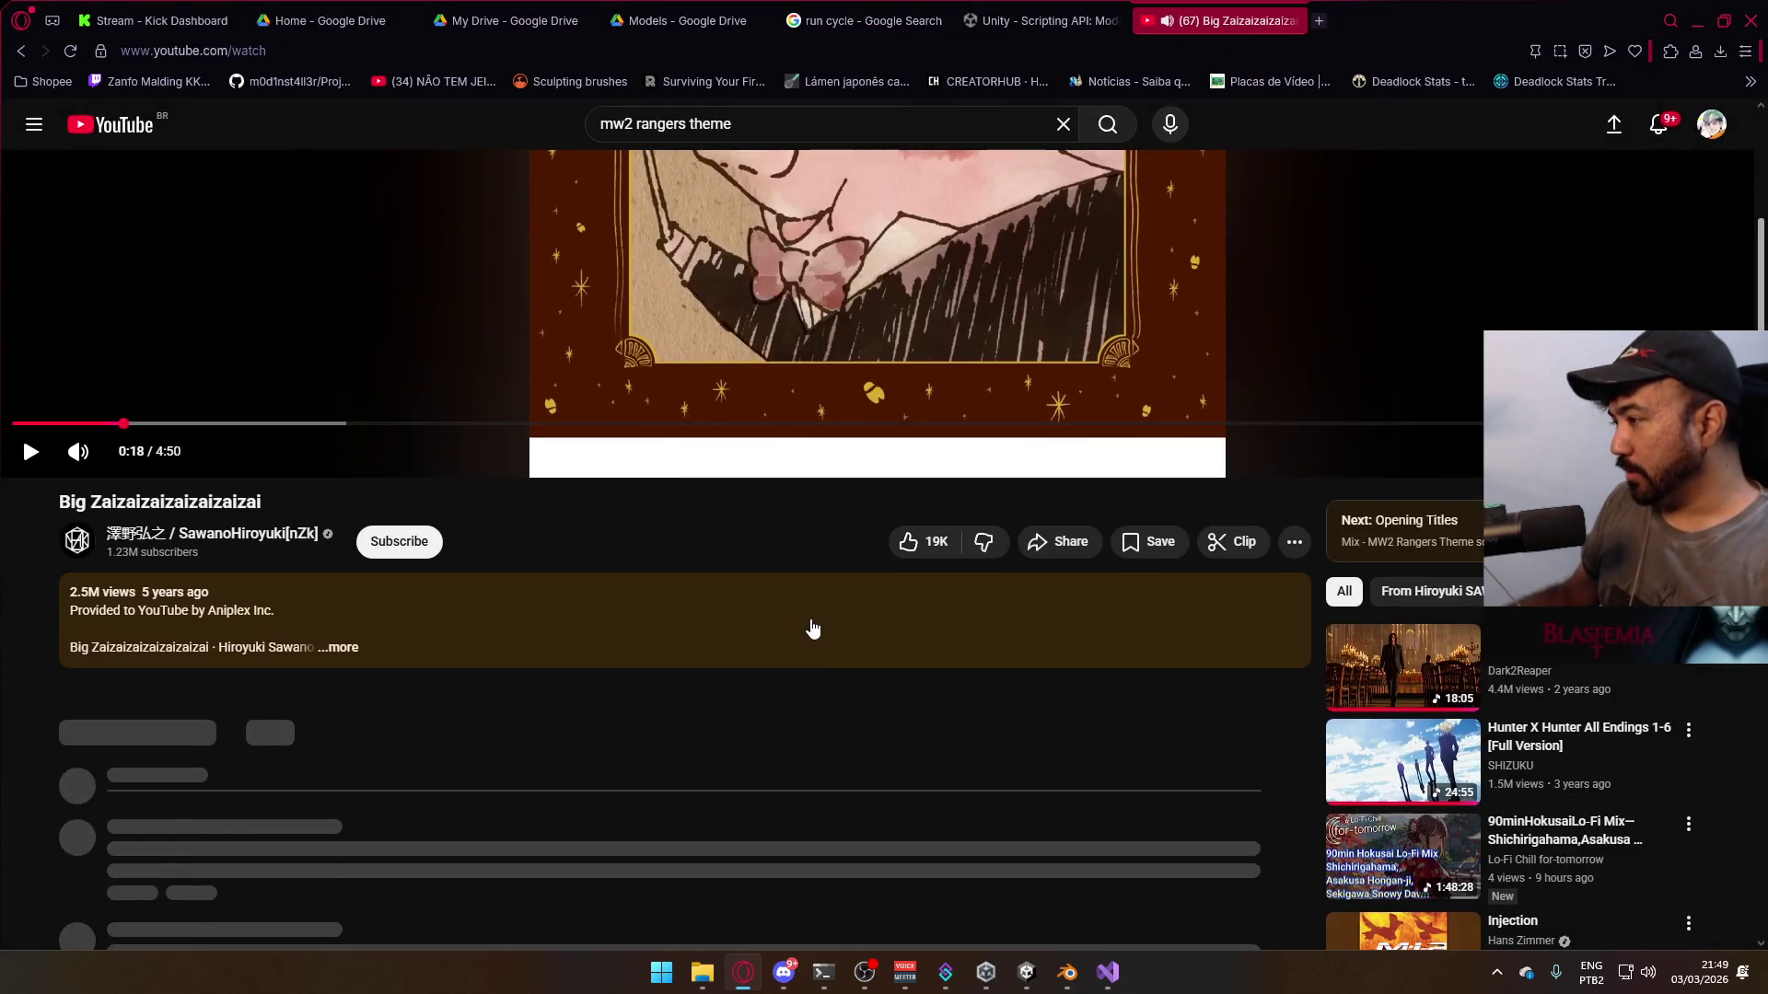
- Skip YouTube to the next track, Opening Titles, and minimize the browser
{"action": "scroll", "coordinate": [527, 700], "scroll_direction": "up", "scroll_amount": 4}
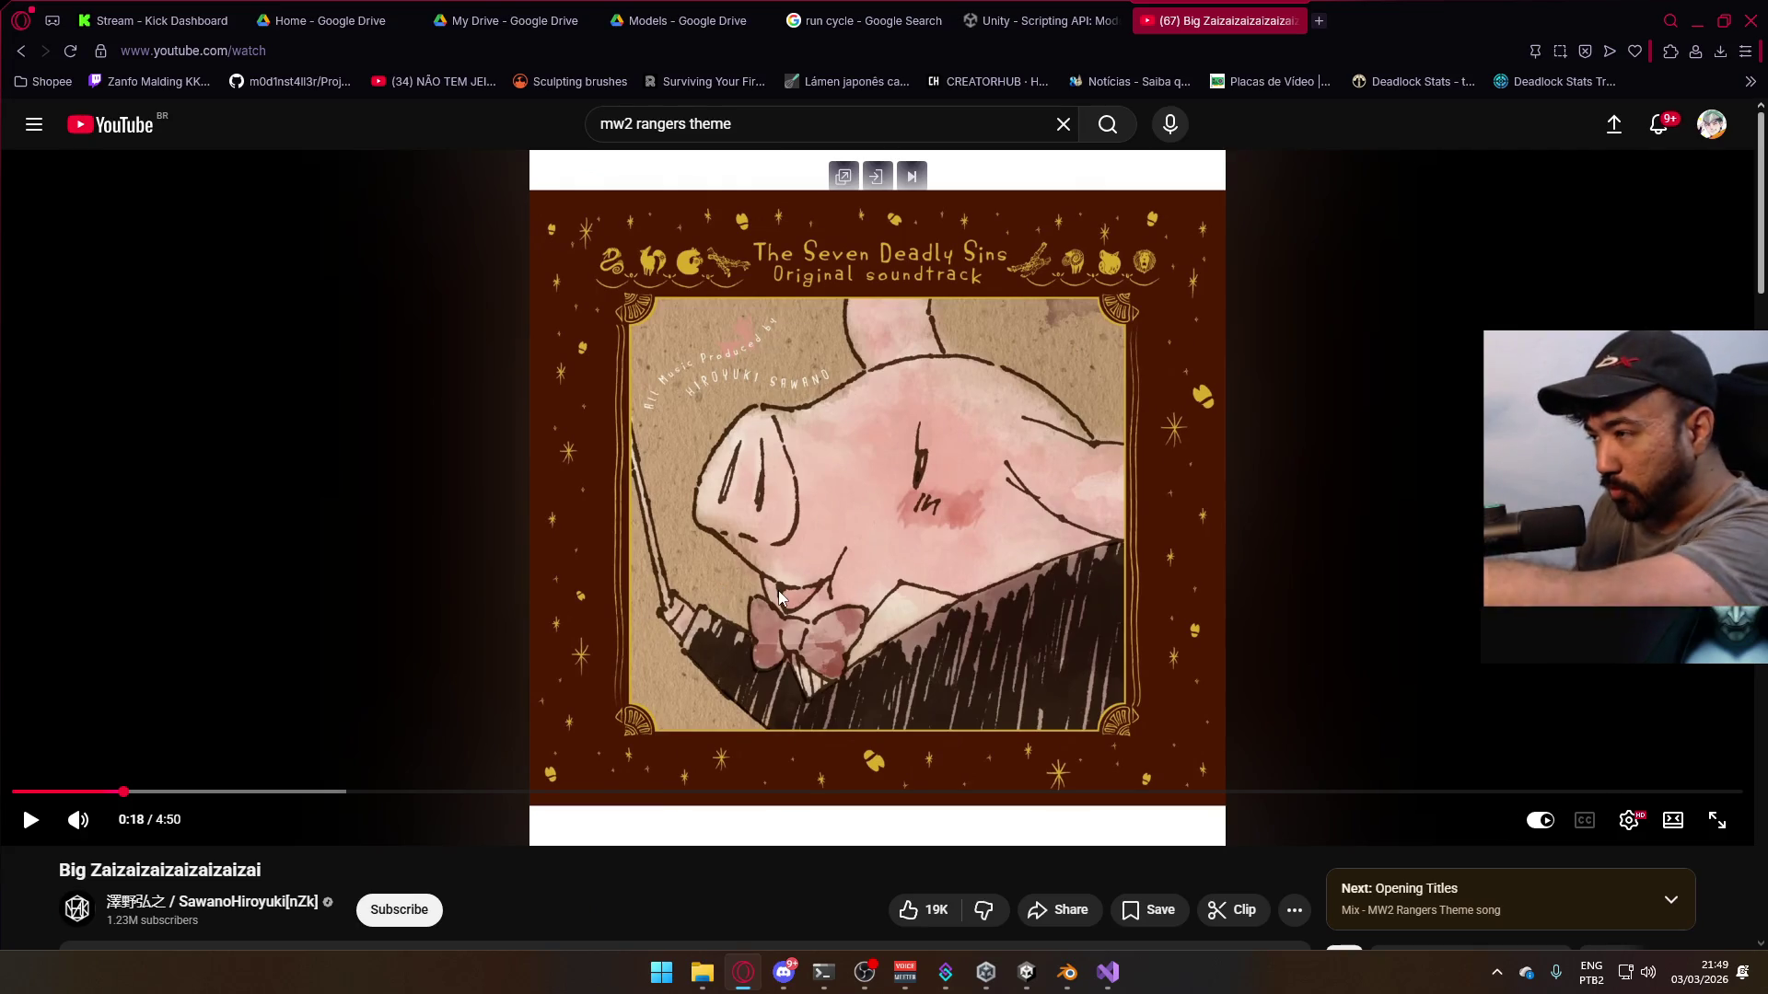
{"action": "key", "text": "shift+n"}
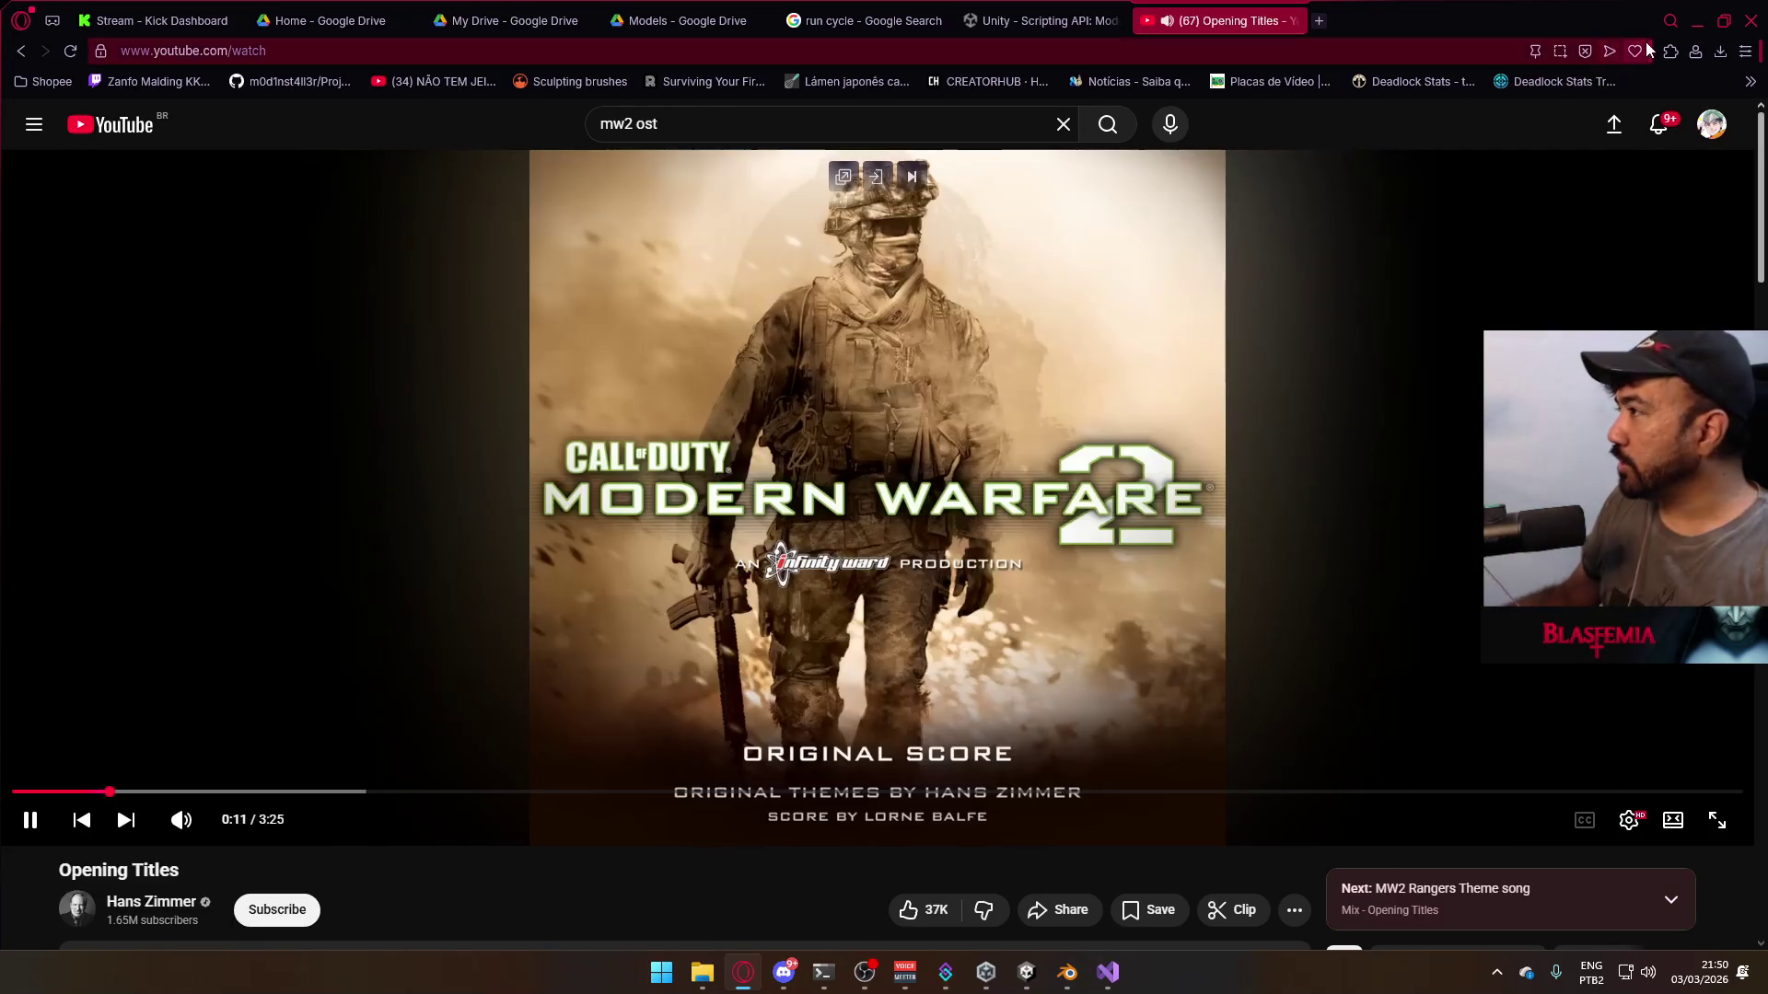
{"action": "left_click", "coordinate": [1695, 21]}
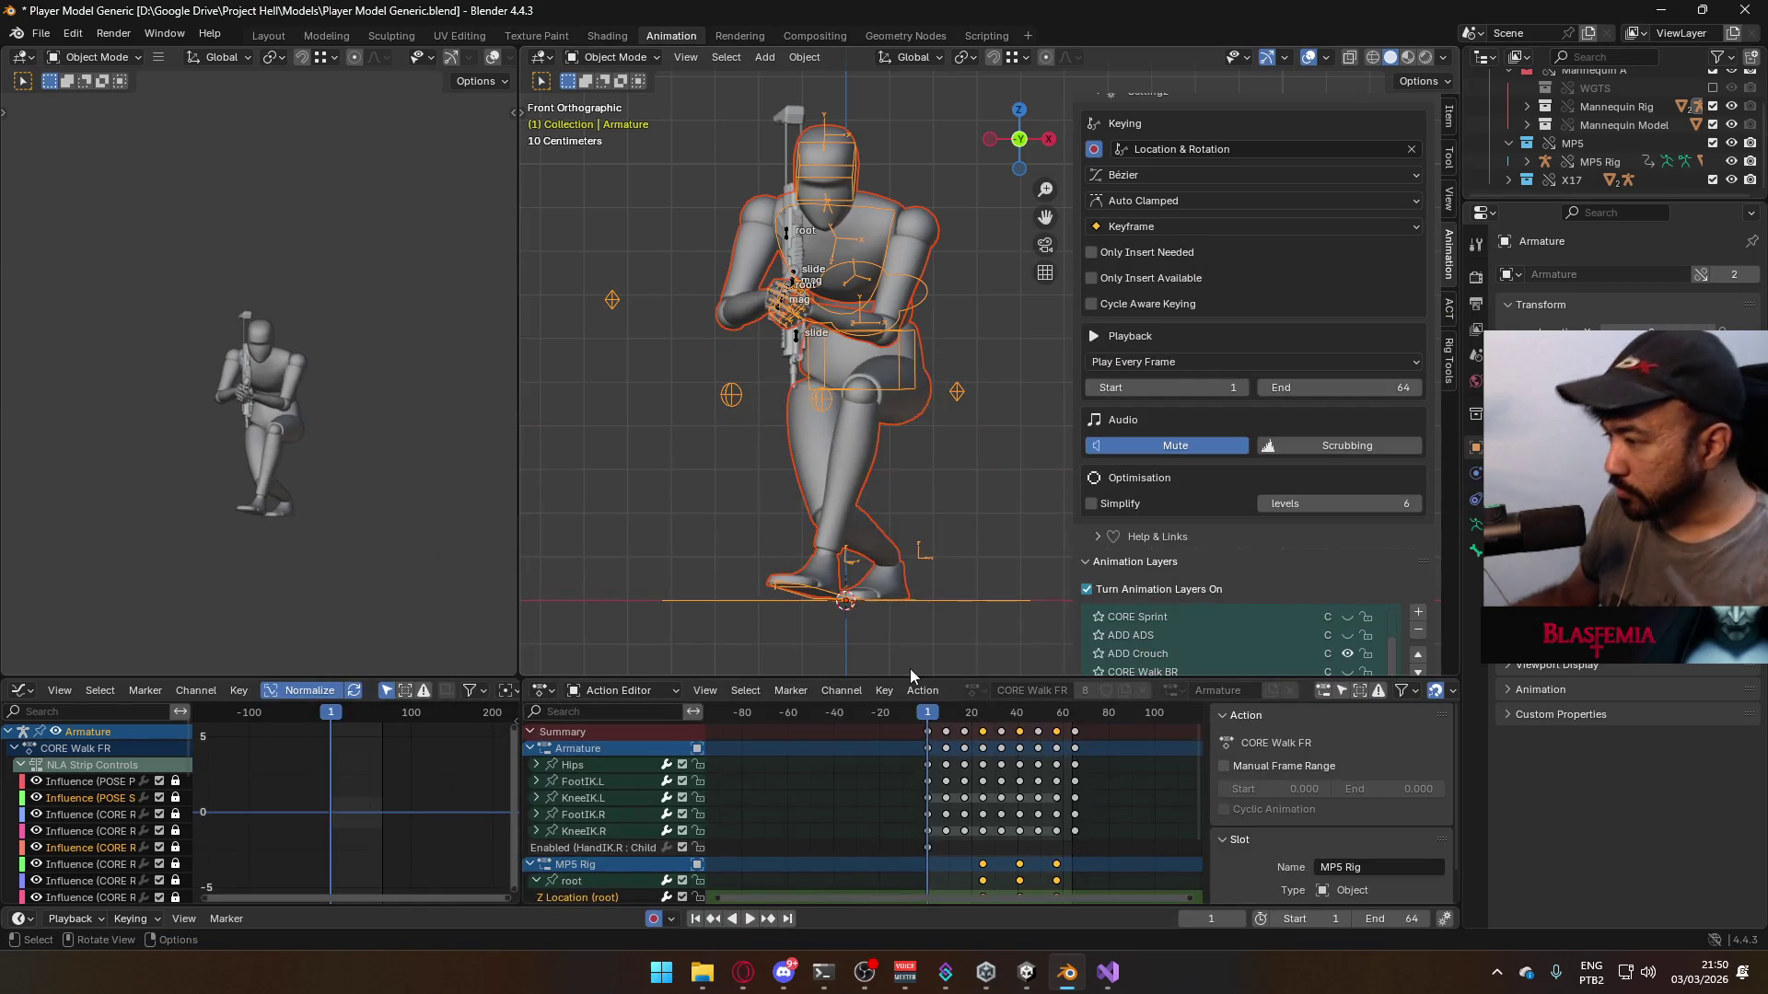
- Play the CORE Walk FR crouch walk, stop at frame 1, and save Player Model Generic.blend
{"action": "key", "text": "space"}
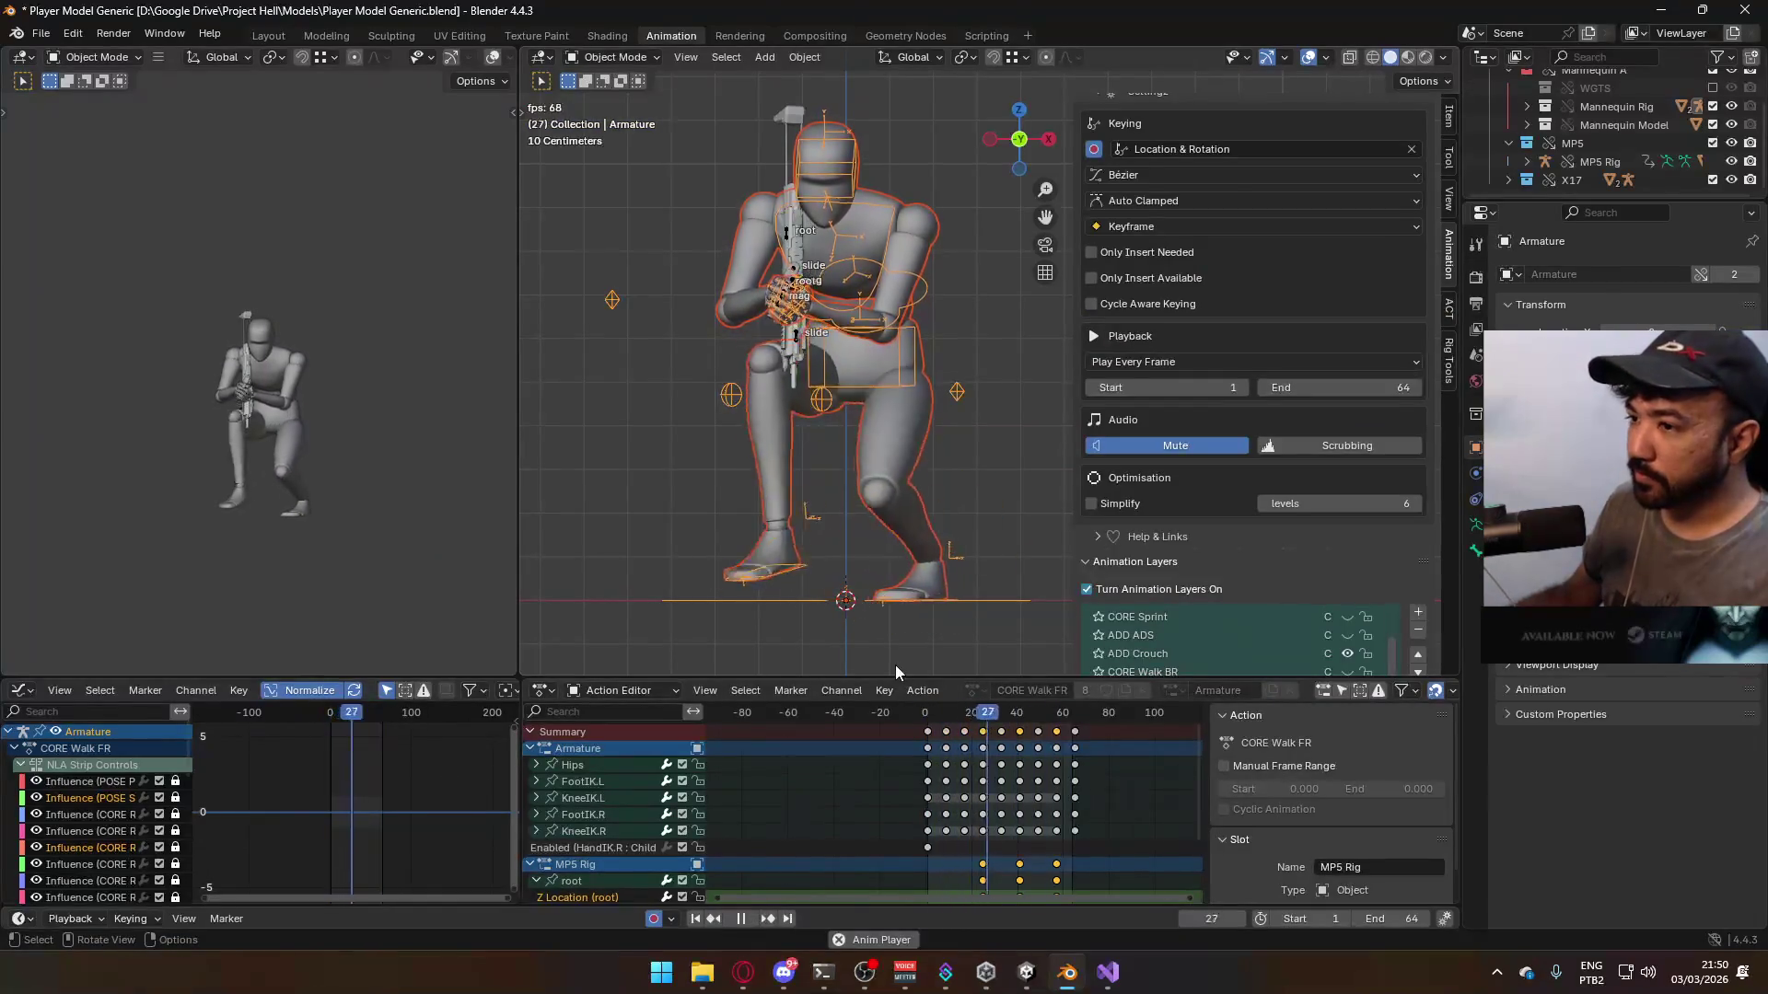
{"action": "key", "text": "space"}
{"action": "key", "text": "space"}
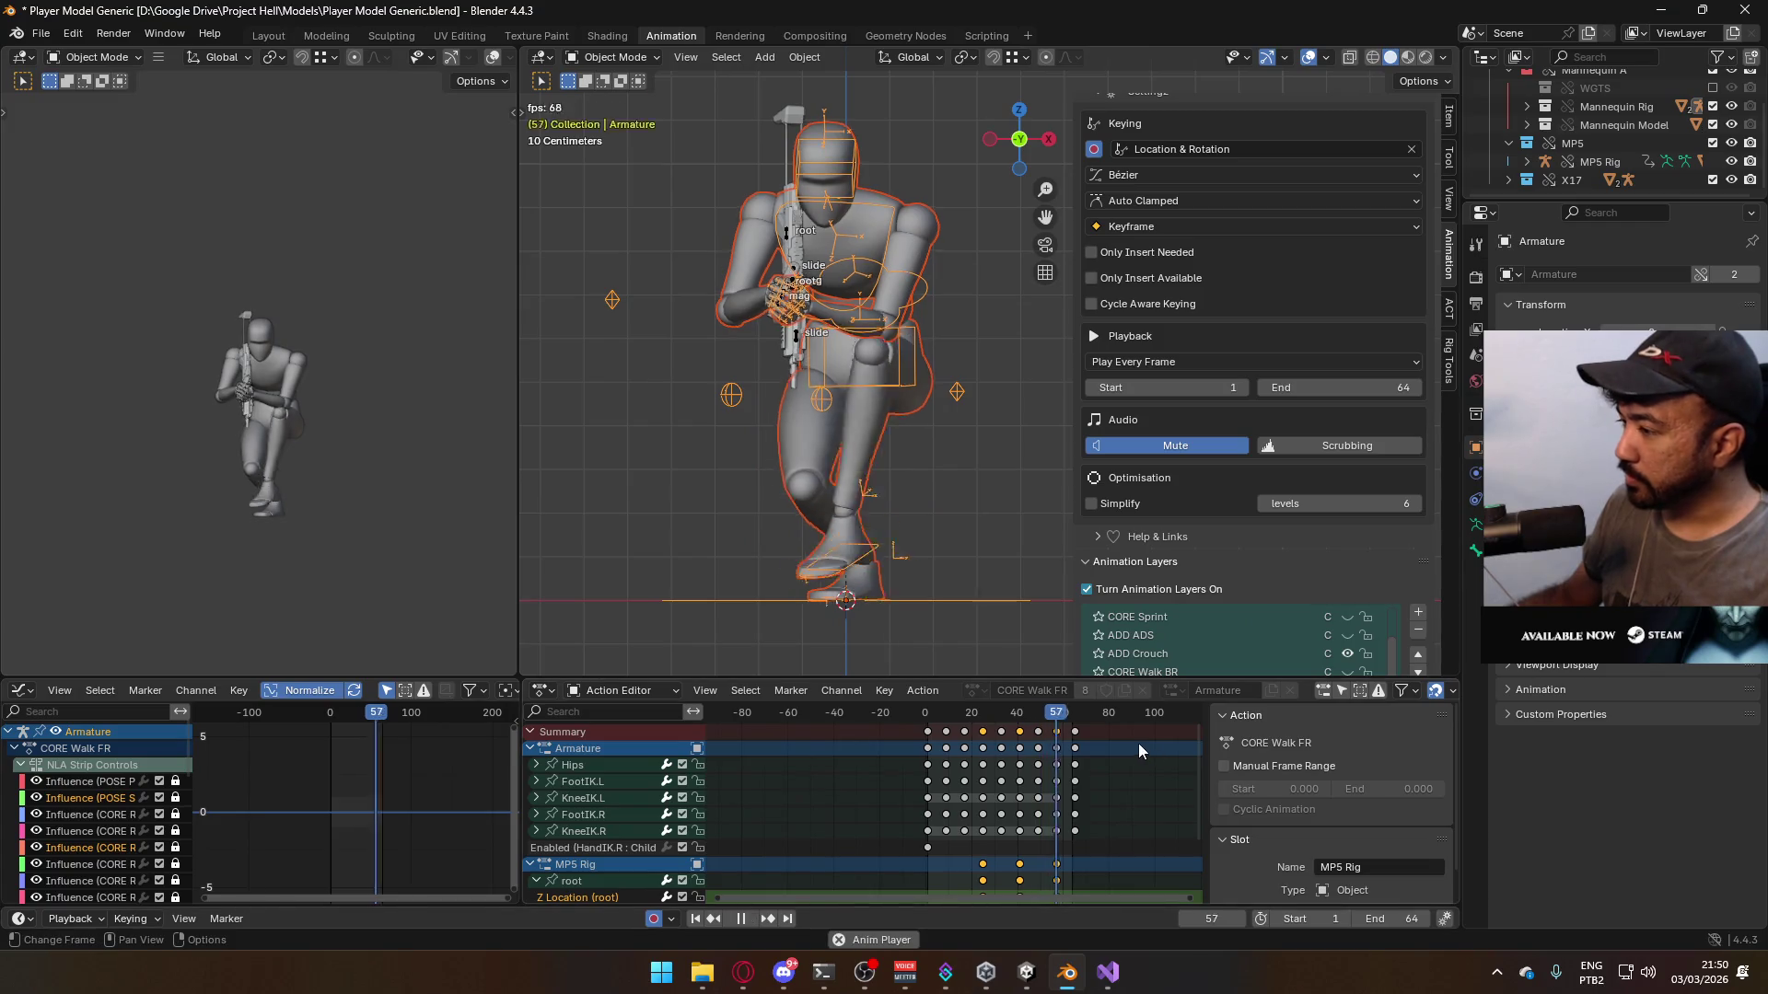
{"action": "scroll", "coordinate": [1261, 497], "scroll_direction": "down", "scroll_amount": 3}
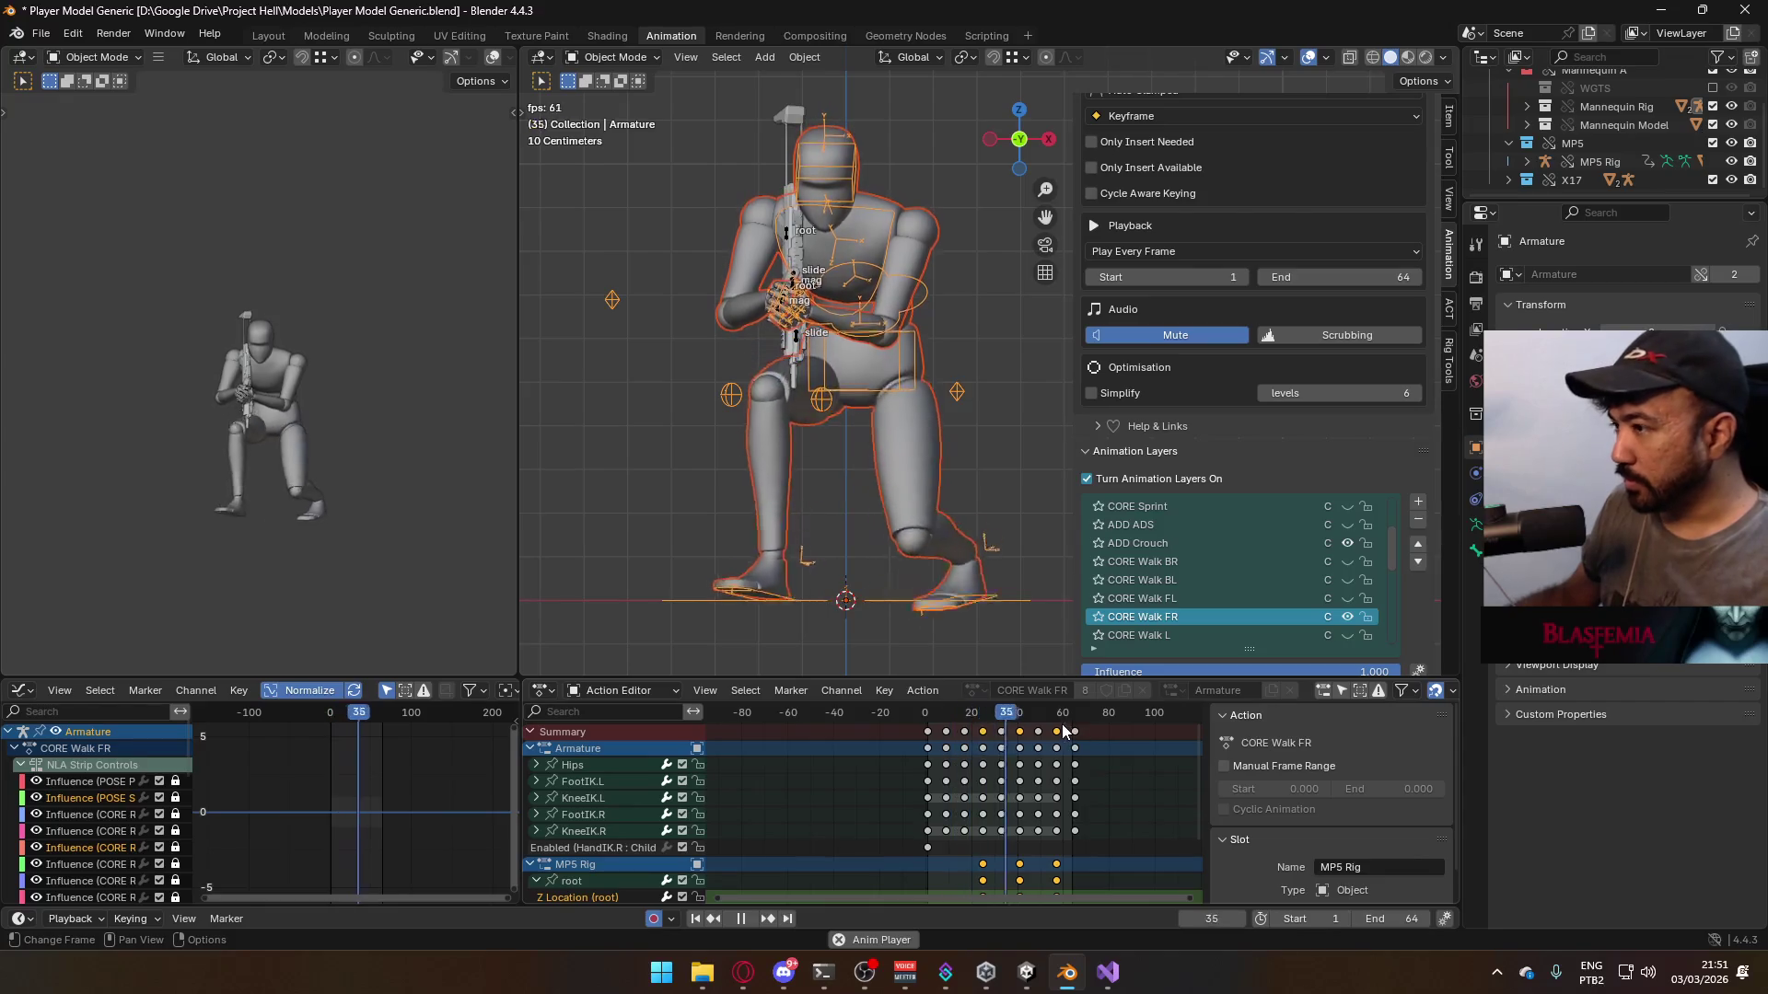
{"action": "left_click", "coordinate": [925, 711]}
{"action": "key", "text": "space"}
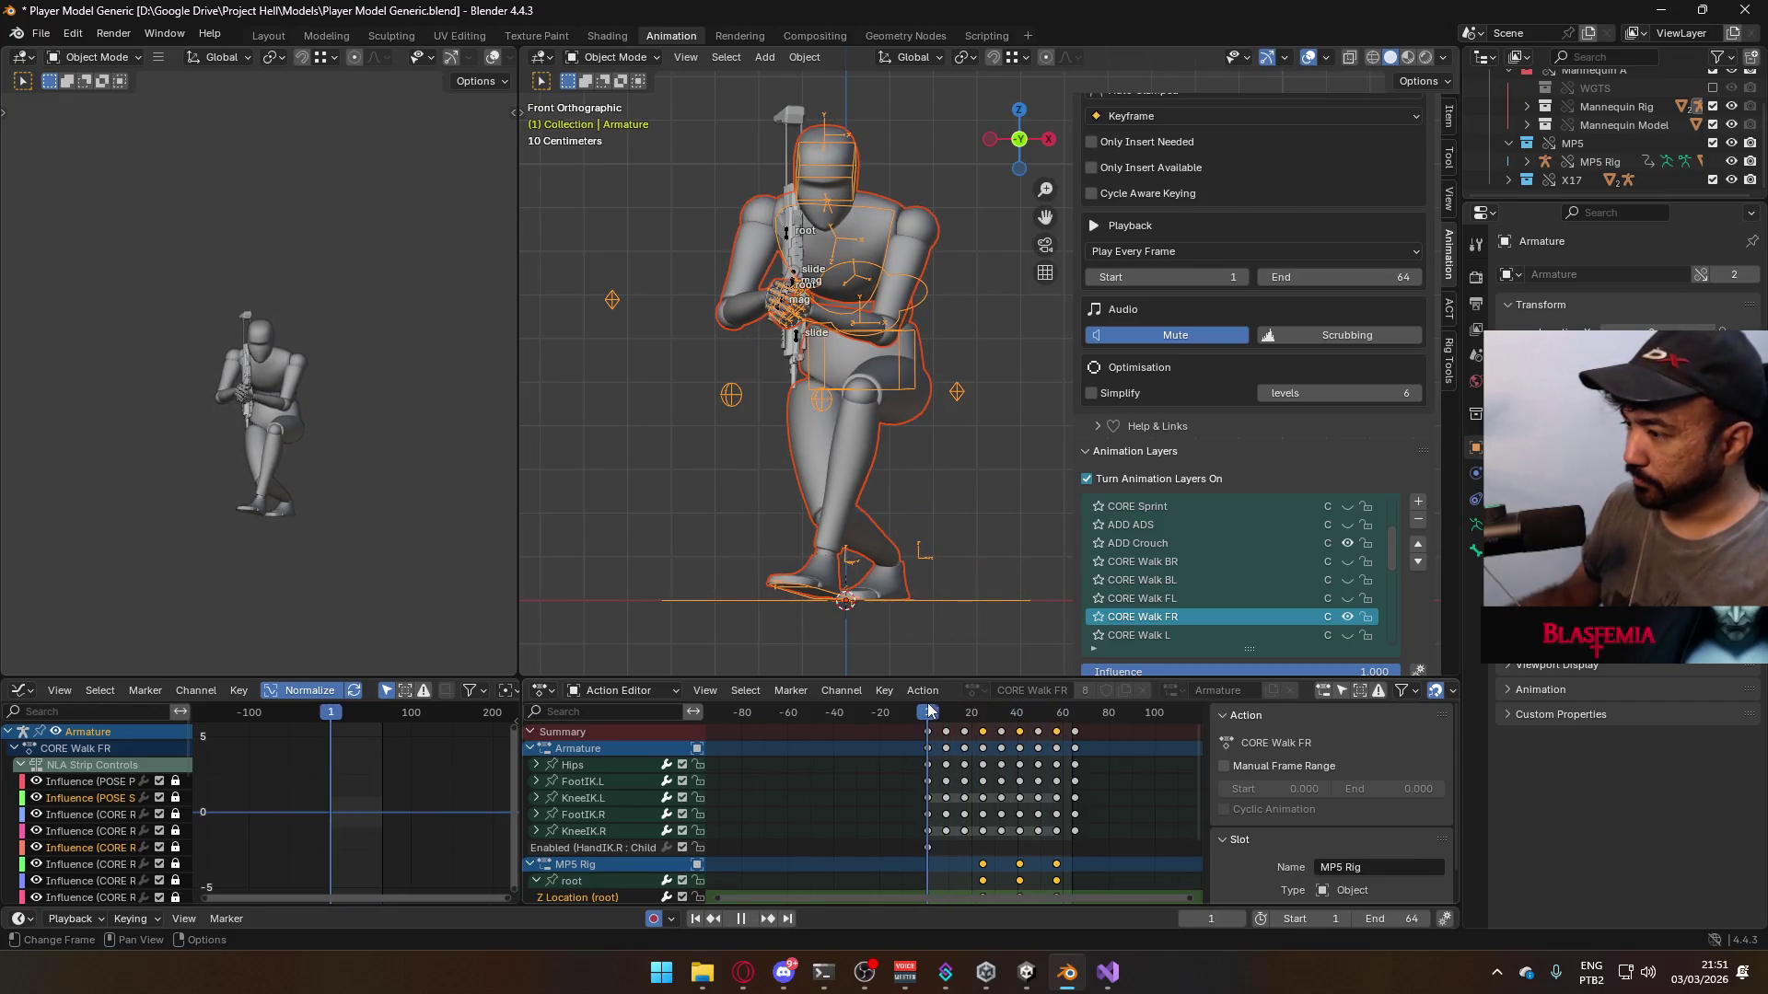
{"action": "key", "text": "ctrl+s"}
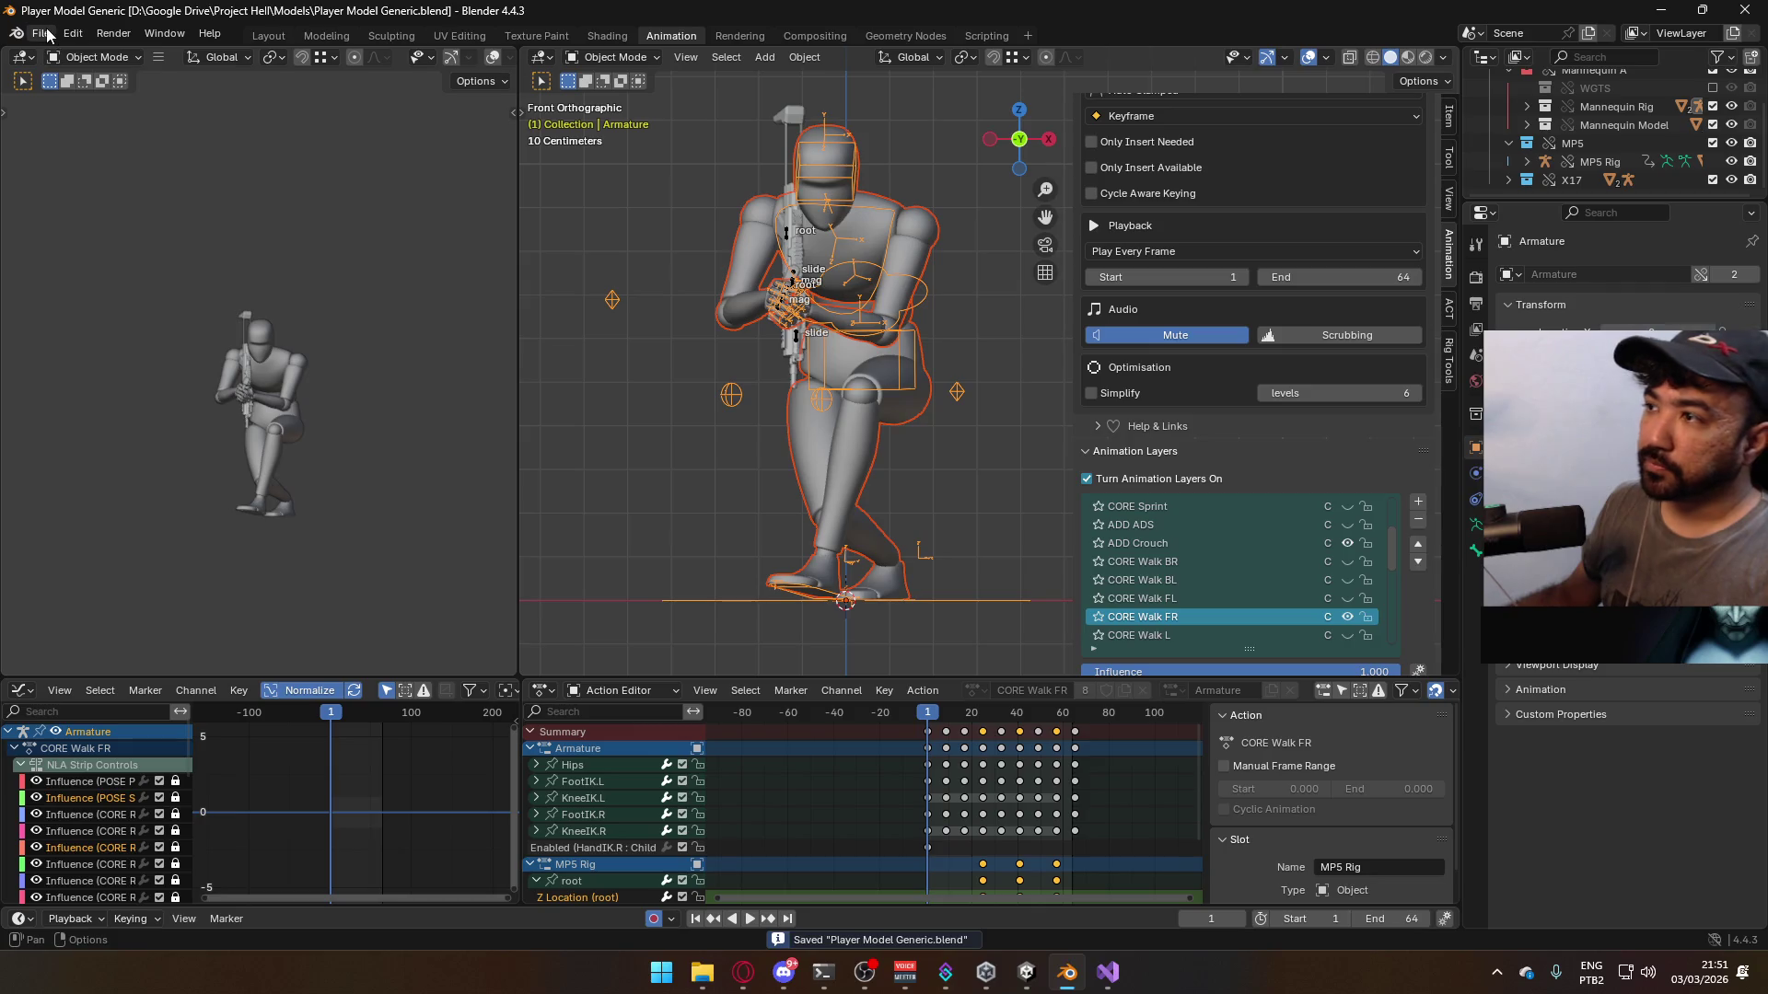
- Start an FBX export, then cancel it for now
{"action": "left_click", "coordinate": [40, 33]}
{"action": "mouse_move", "coordinate": [114, 313]}
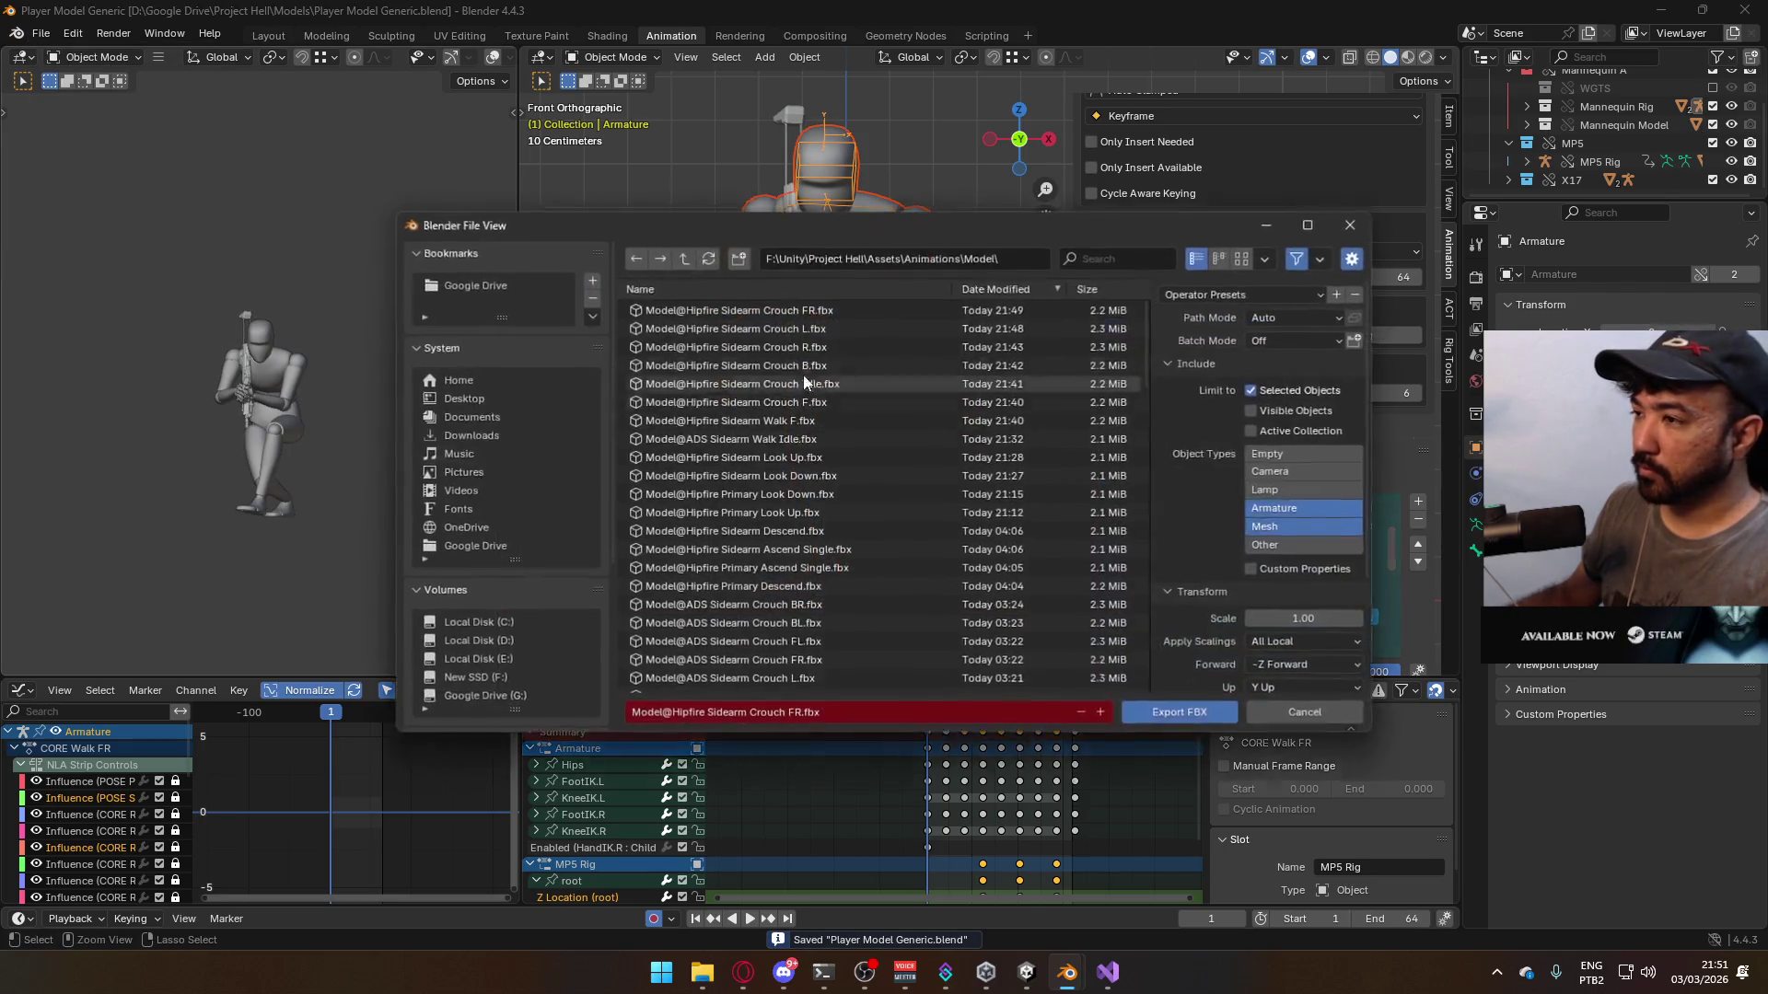
{"action": "left_click", "coordinate": [296, 479]}
{"action": "left_click", "coordinate": [1351, 225]}
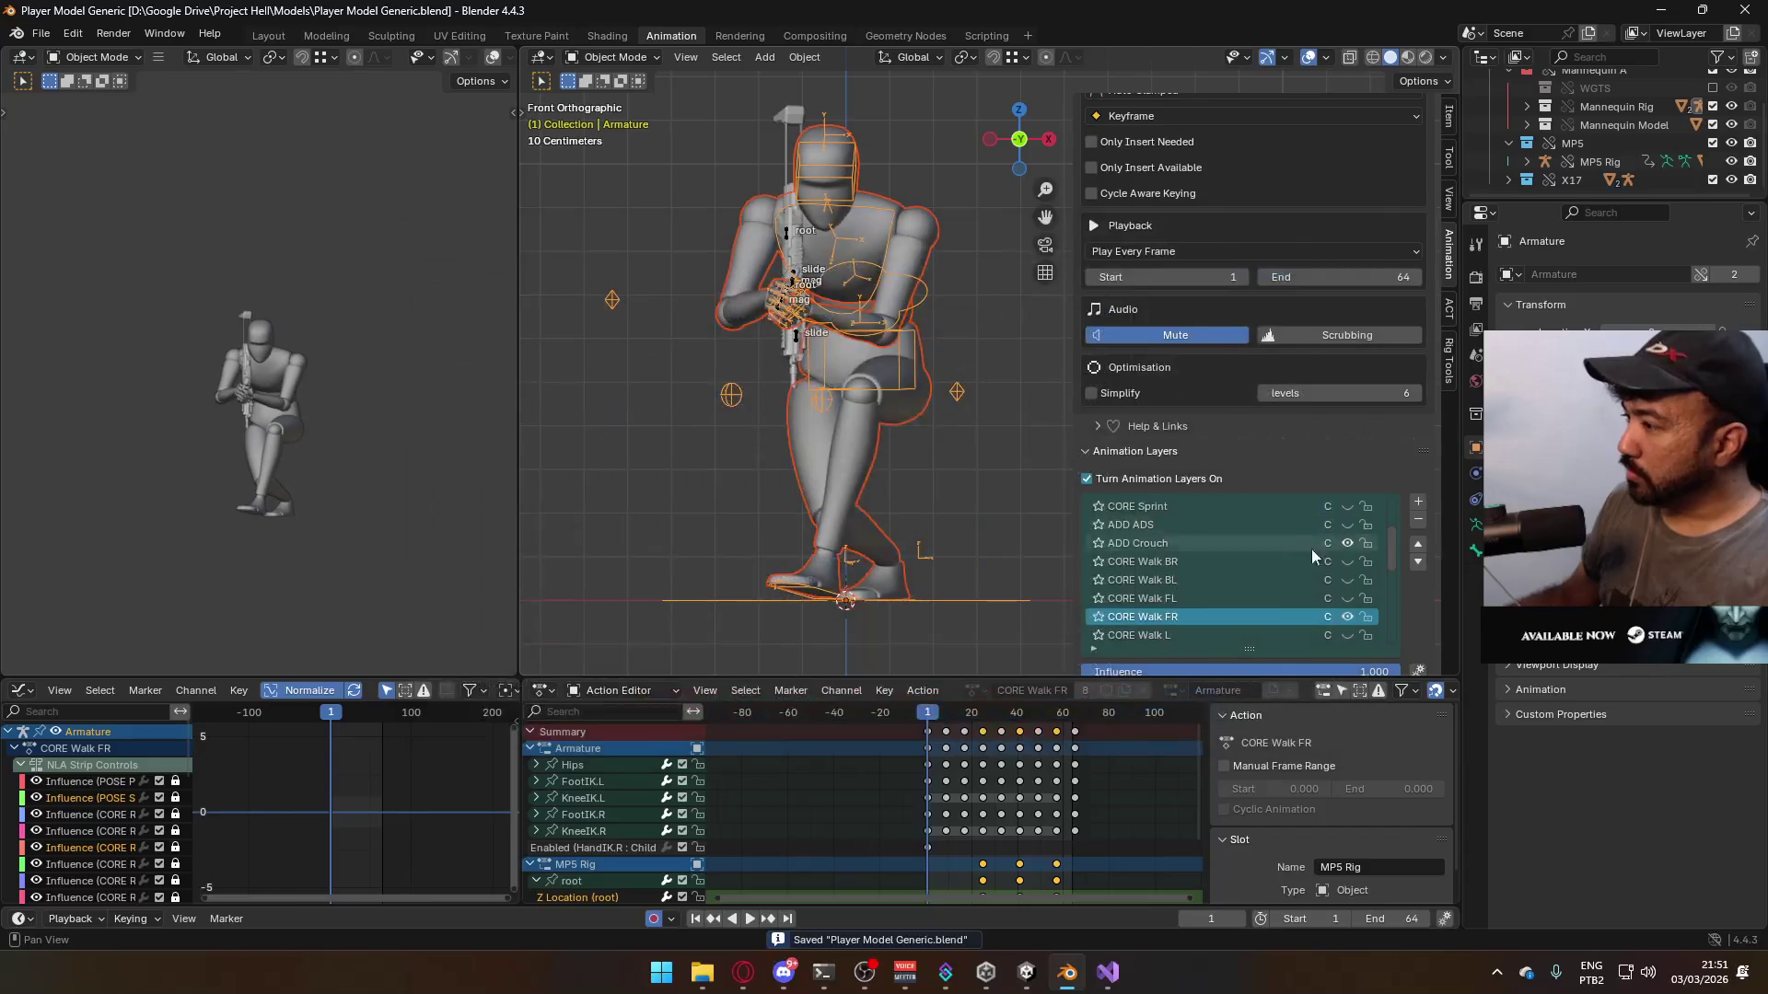
- Mute CORE Walk FR and enable CORE Walk FL on the armature and X17 Rig
{"action": "left_click", "coordinate": [1347, 617]}
{"action": "left_click", "coordinate": [1347, 598]}
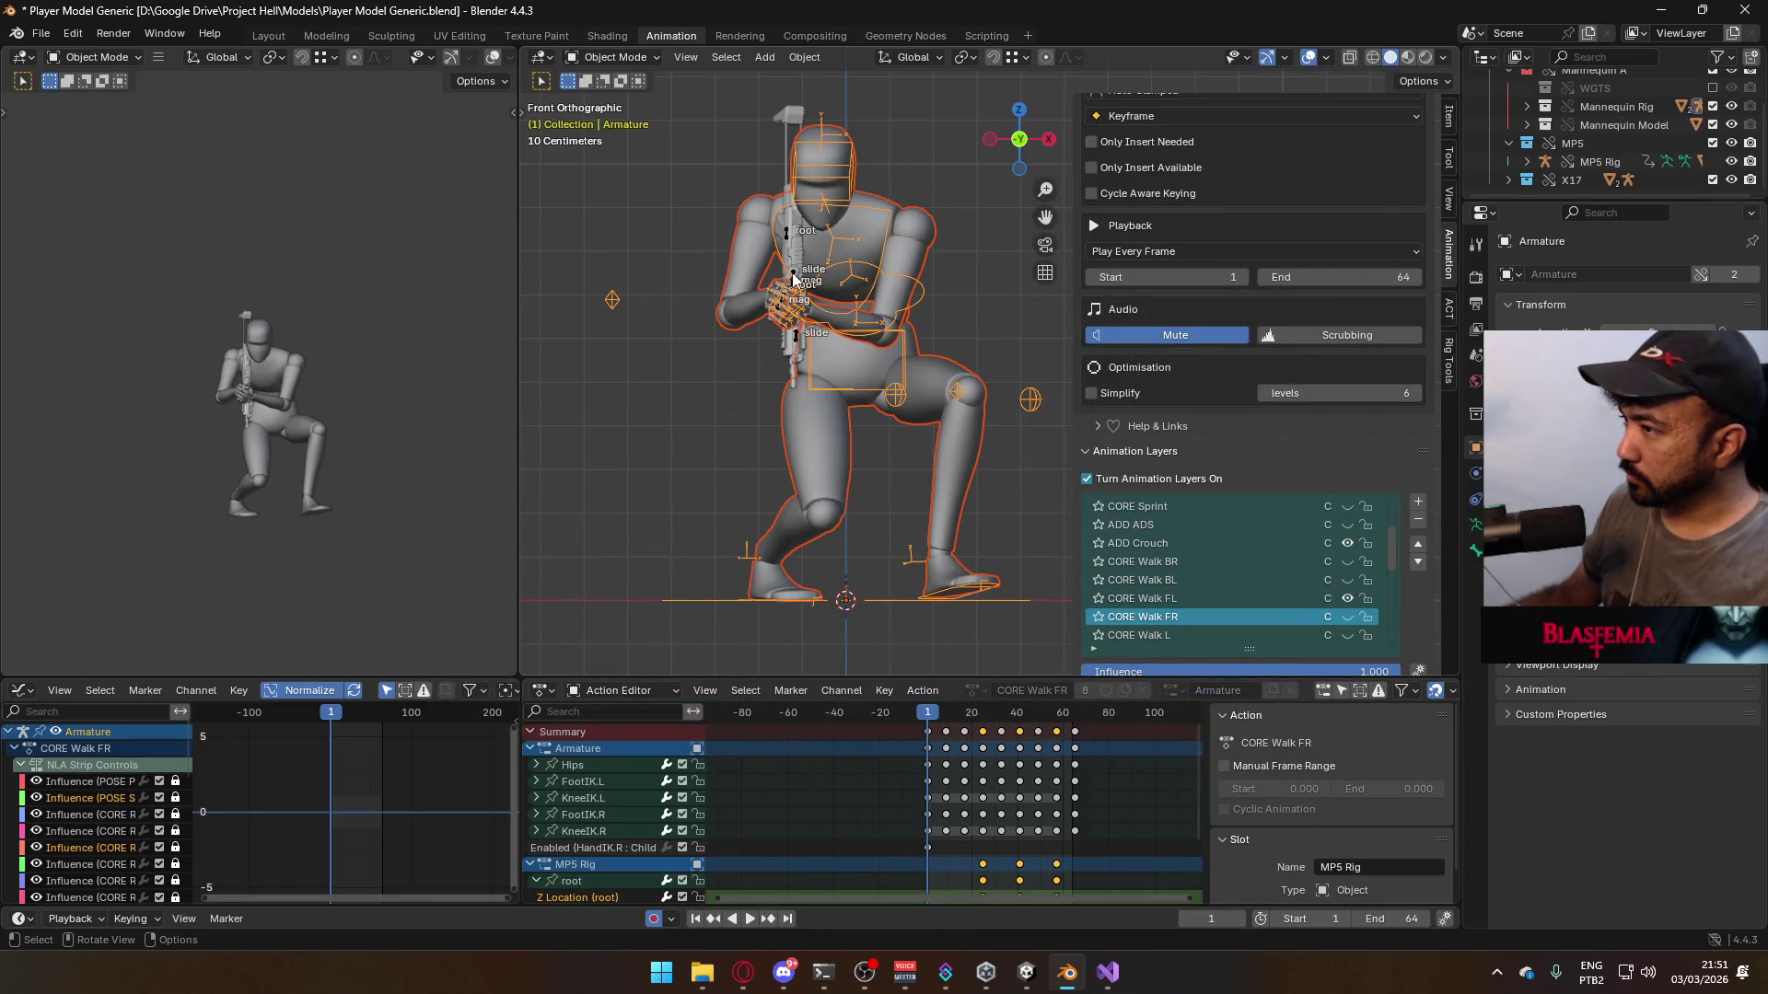
{"action": "left_click", "coordinate": [793, 278]}
{"action": "left_click", "coordinate": [1347, 616]}
{"action": "left_click", "coordinate": [1346, 598]}
- Preview the forward-left crouch walk, rewind to frame 1, reselect the armature, and save
{"action": "key", "text": "space"}
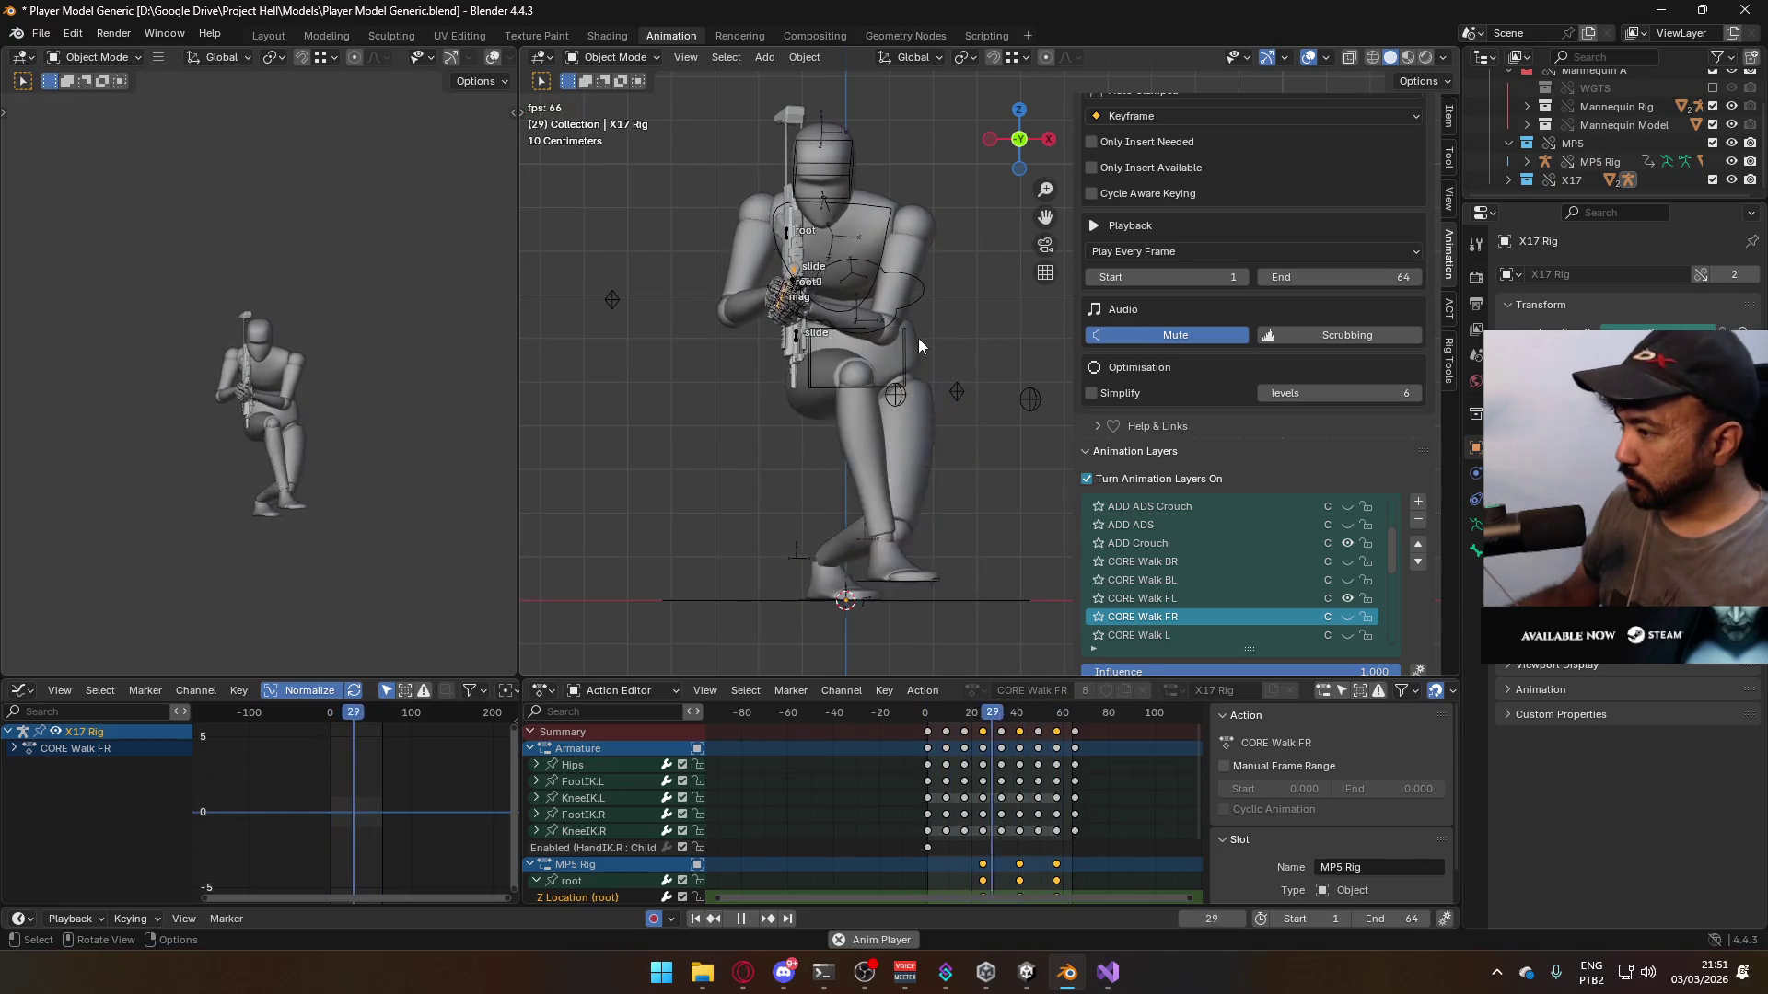
{"action": "key", "text": "space"}
{"action": "left_click", "coordinate": [934, 713]}
{"action": "left_click_drag", "start_coordinate": [935, 716], "coordinate": [928, 715]}
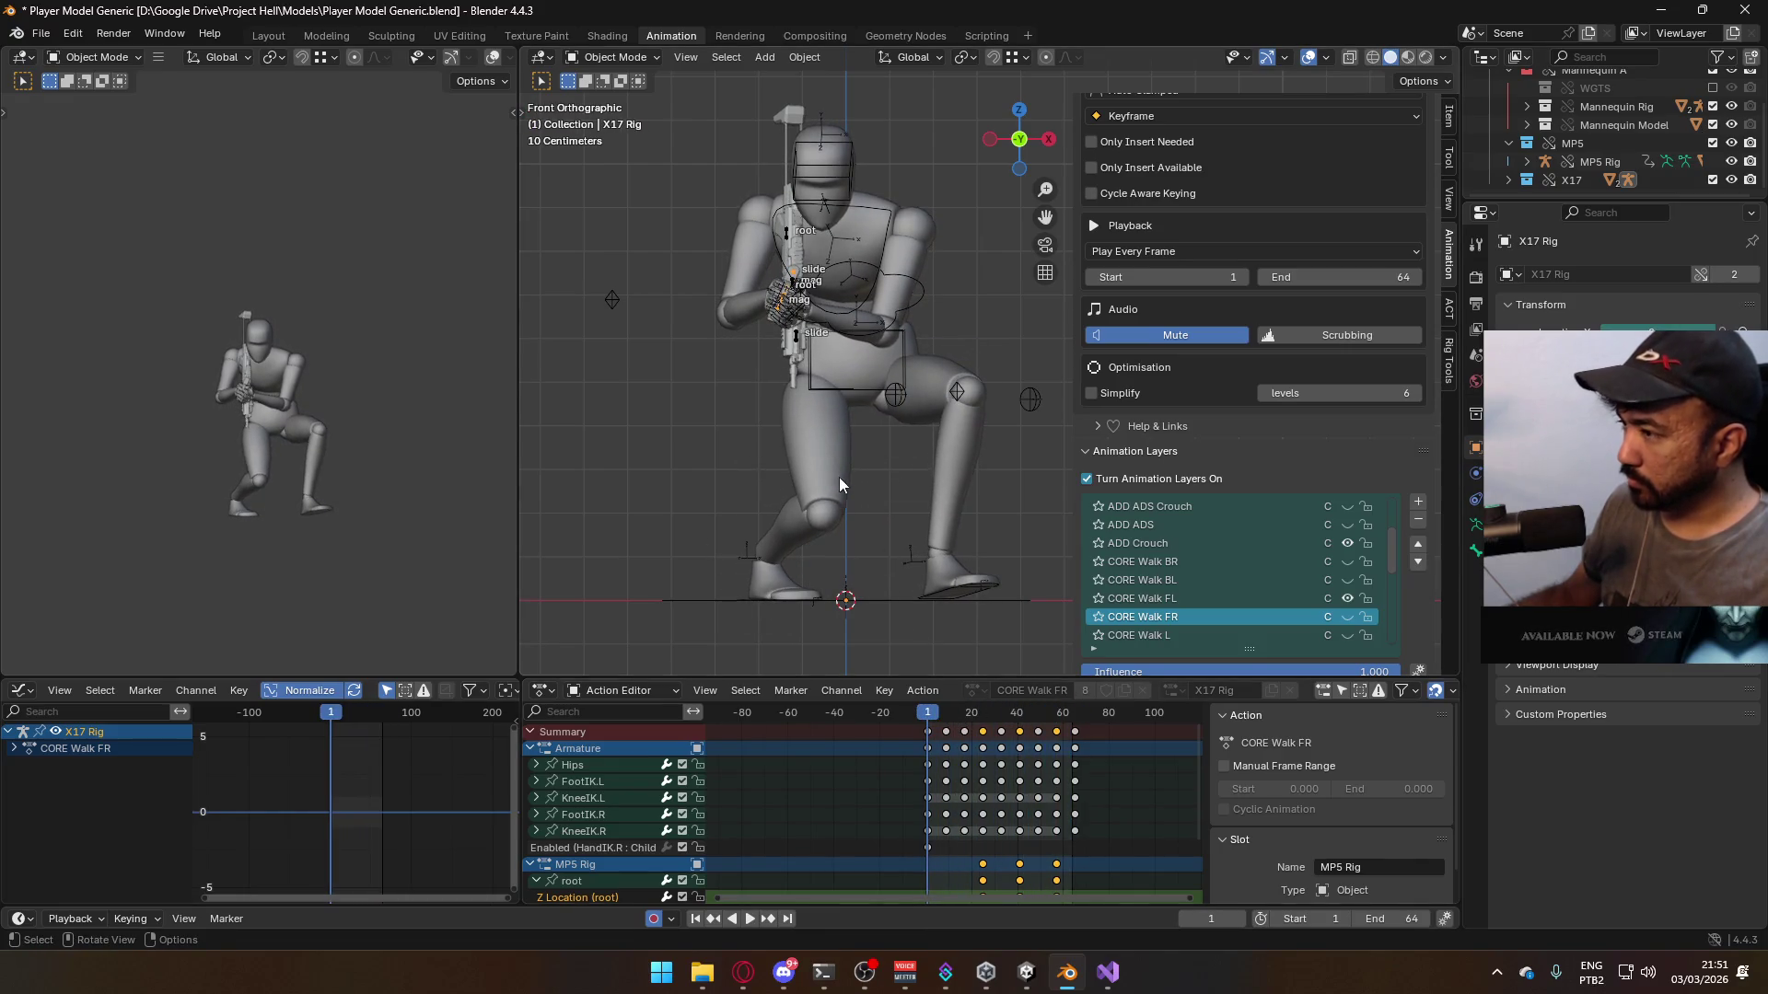
{"action": "left_click", "coordinate": [875, 387]}
{"action": "left_click", "coordinate": [907, 272]}
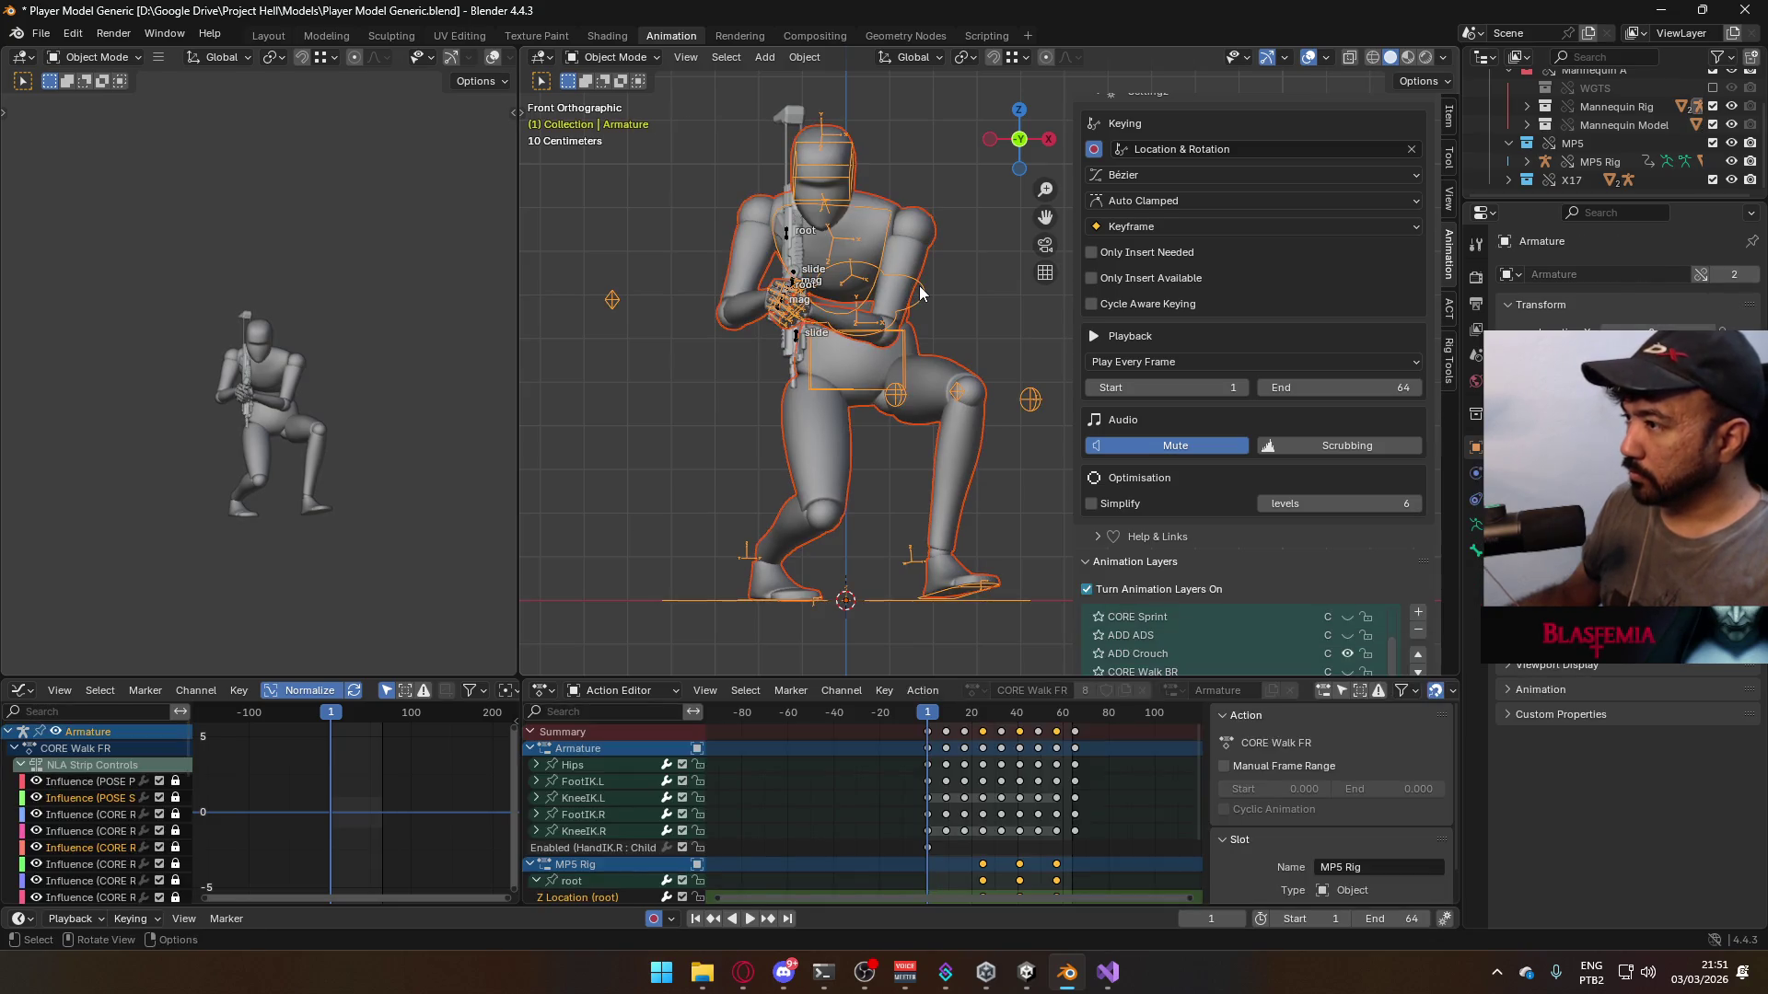
{"action": "key", "text": "ctrl+s"}
- Export the forward-left crouch walk as Model@Hipfire Sidearm Crouch FL.fbx
{"action": "left_click", "coordinate": [54, 38]}
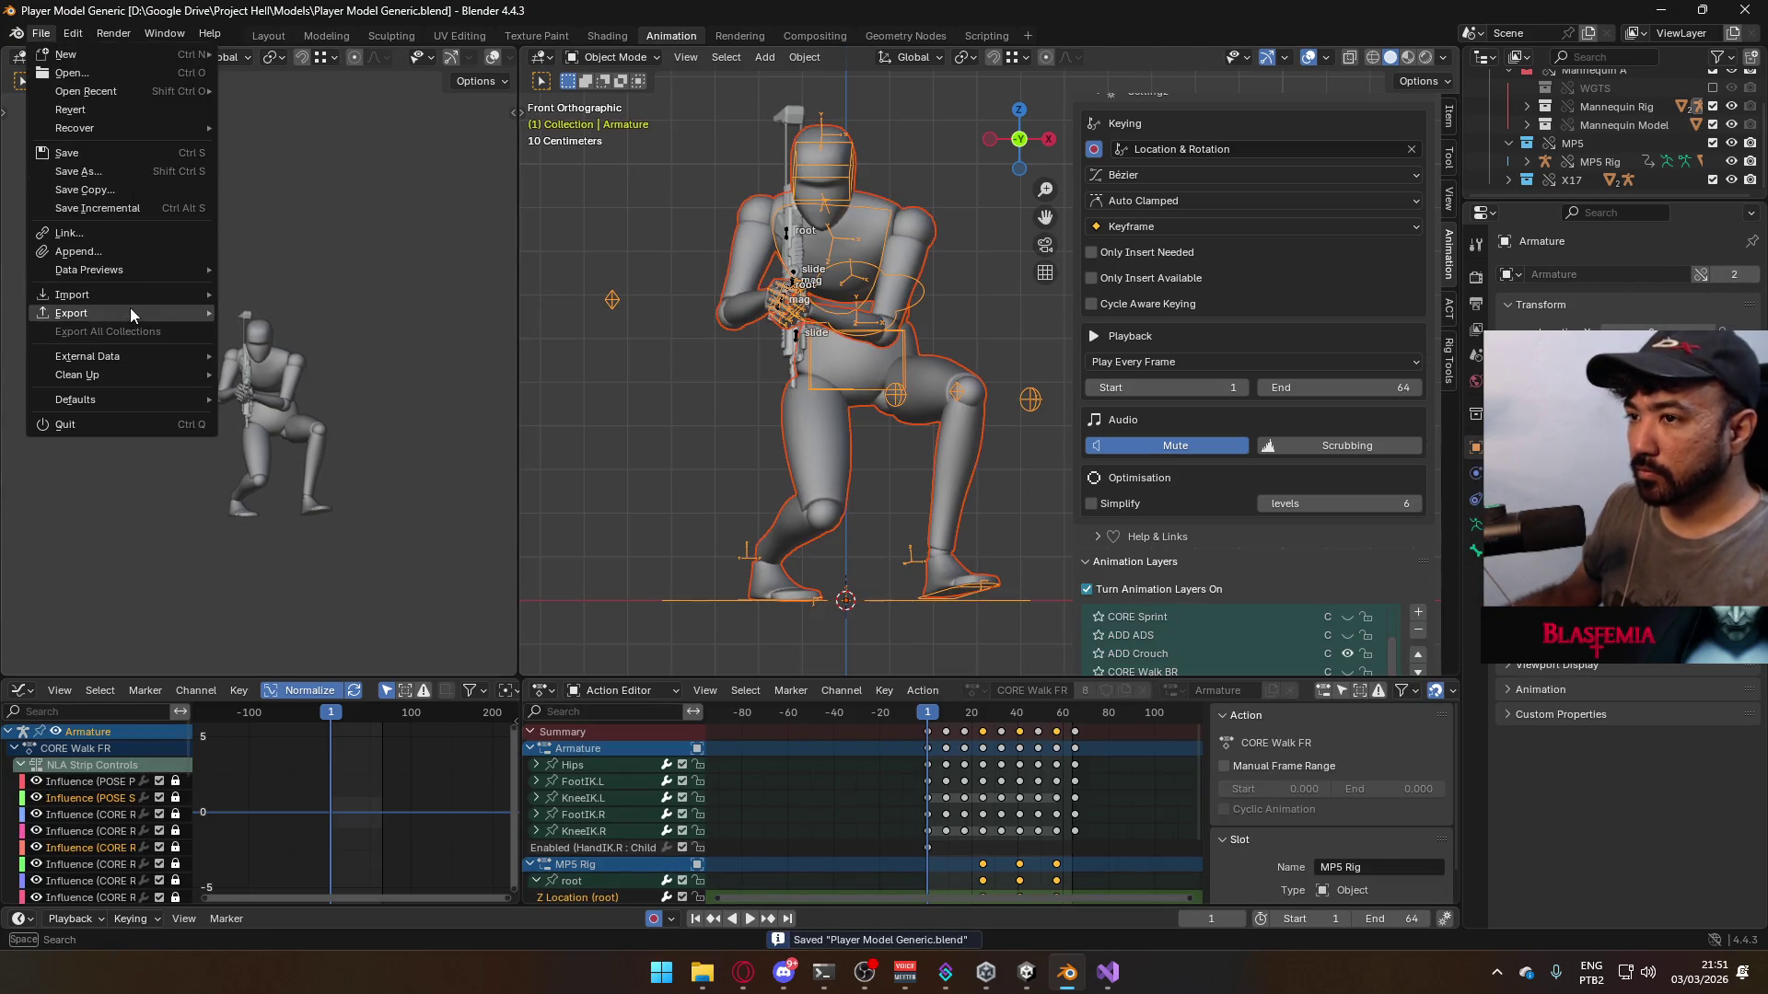
{"action": "mouse_move", "coordinate": [130, 308]}
{"action": "left_click", "coordinate": [350, 473]}
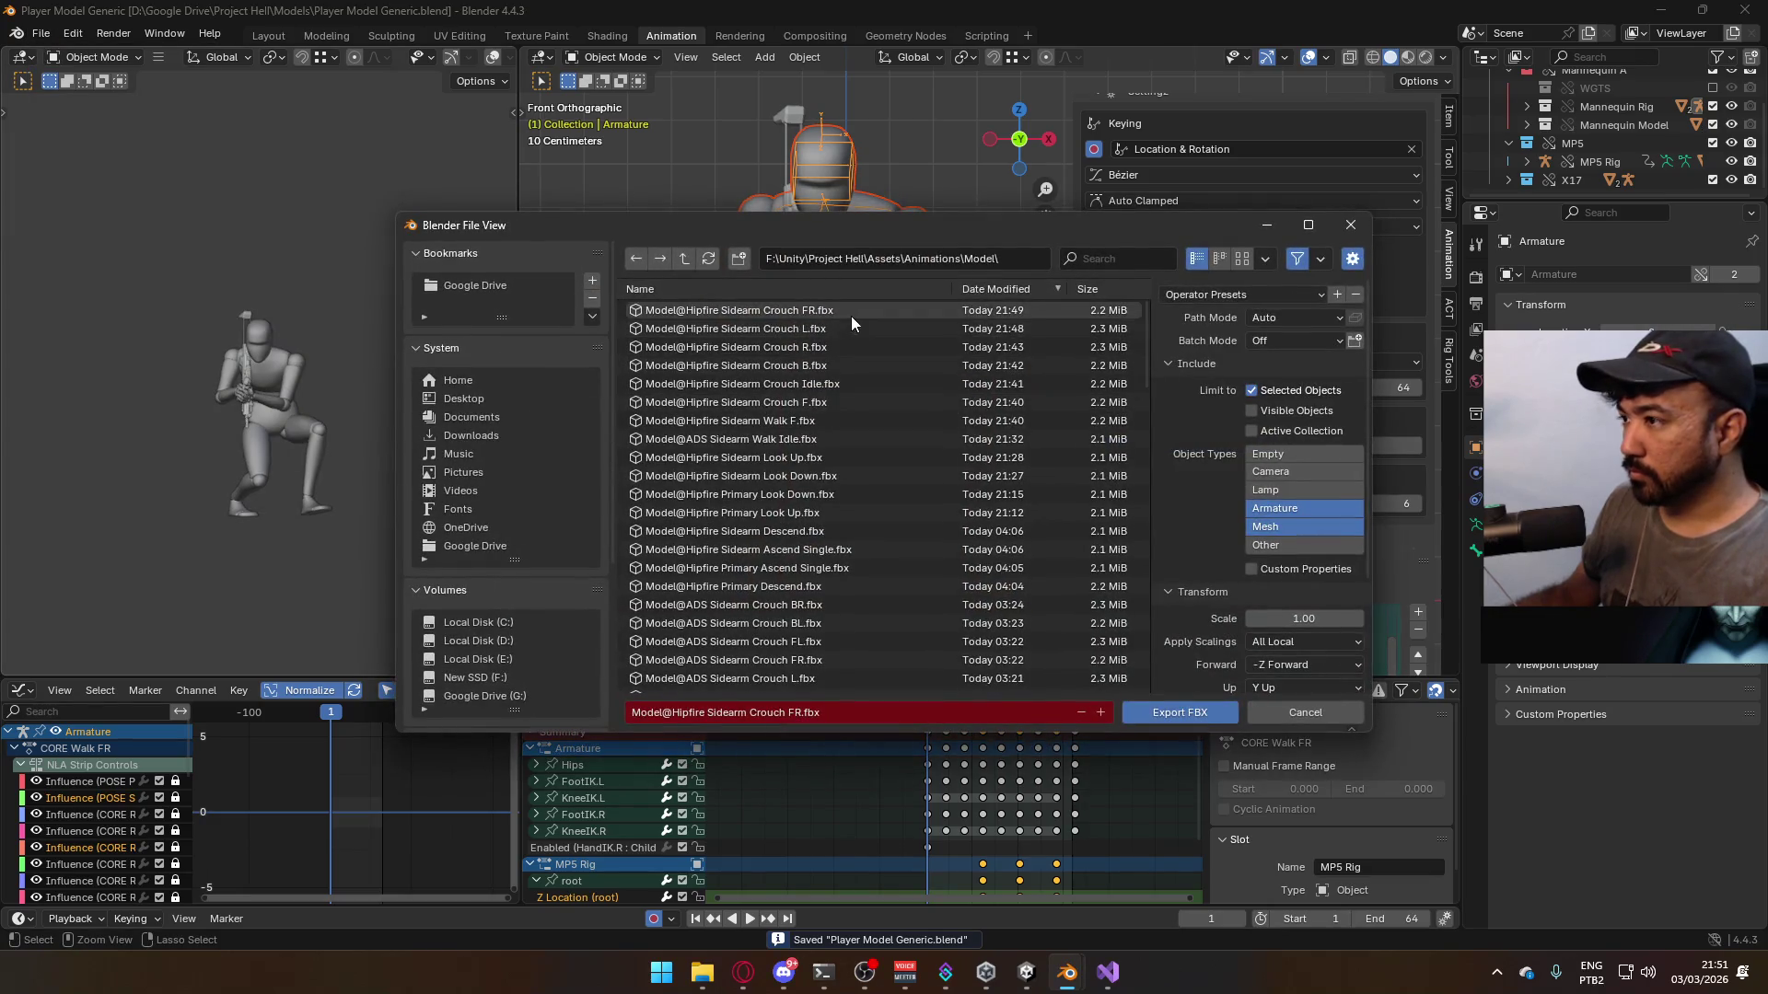
{"action": "left_click", "coordinate": [799, 717]}
{"action": "left_click", "coordinate": [799, 716]}
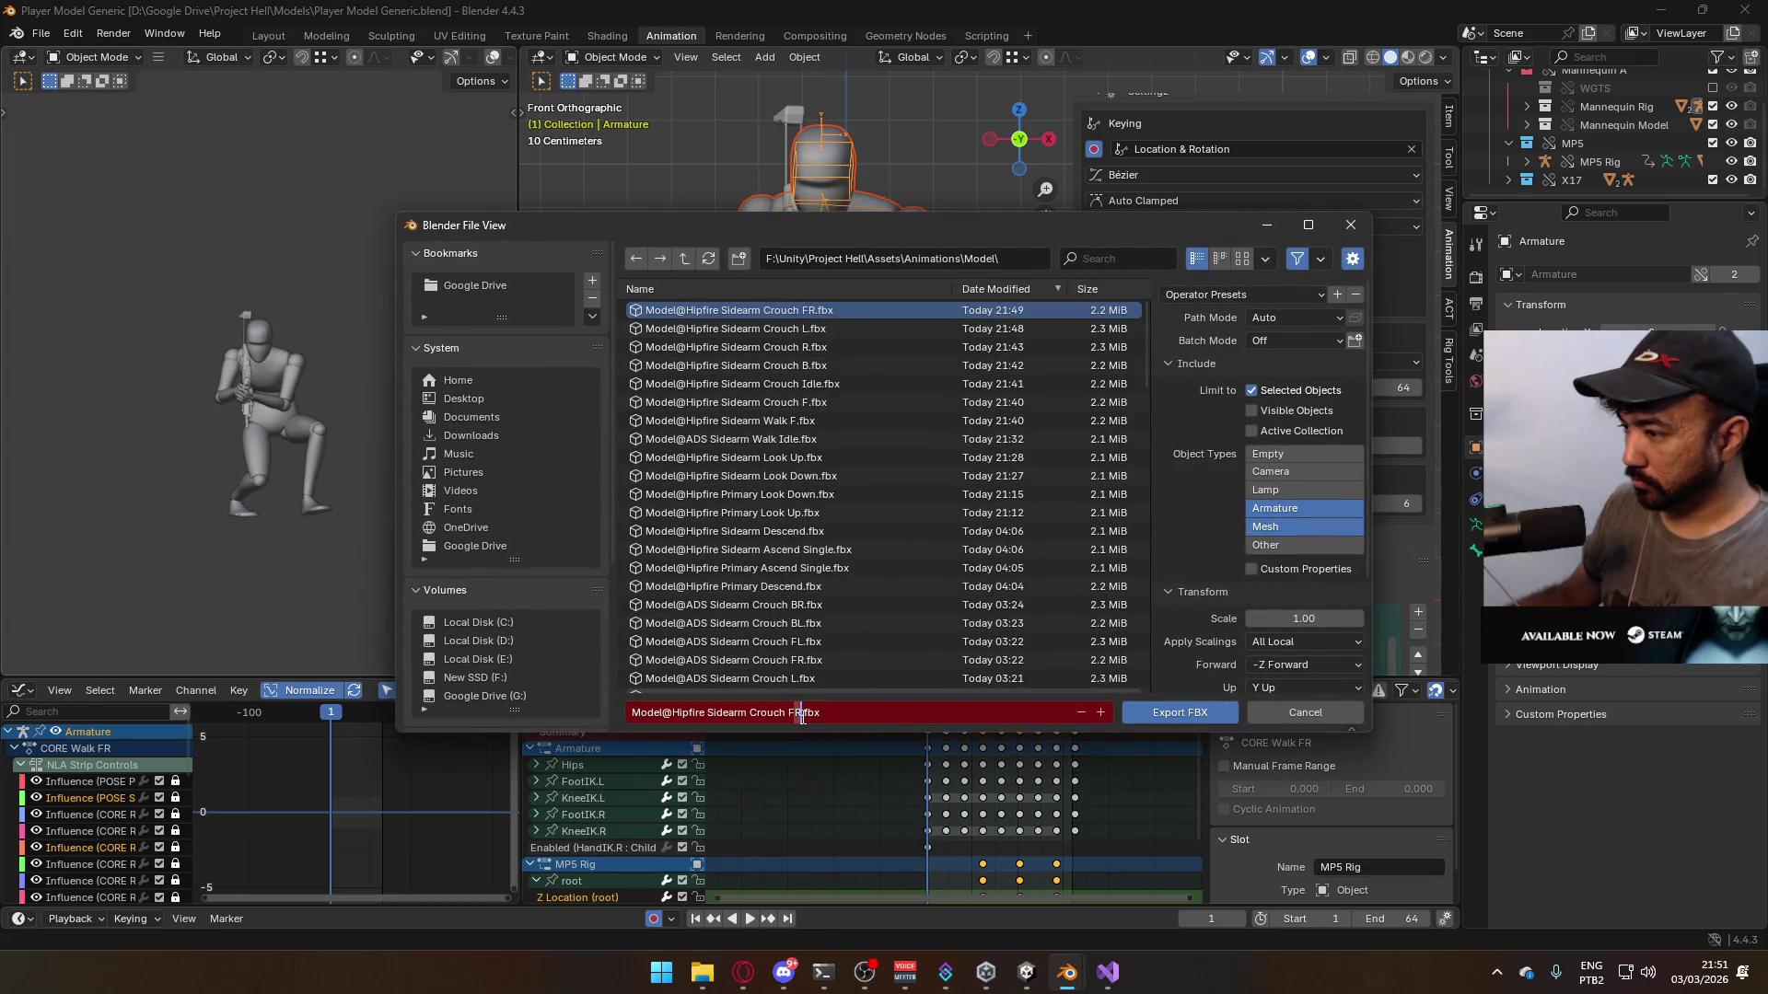
{"action": "key", "text": "BackSpace"}
{"action": "type", "text": "L"}
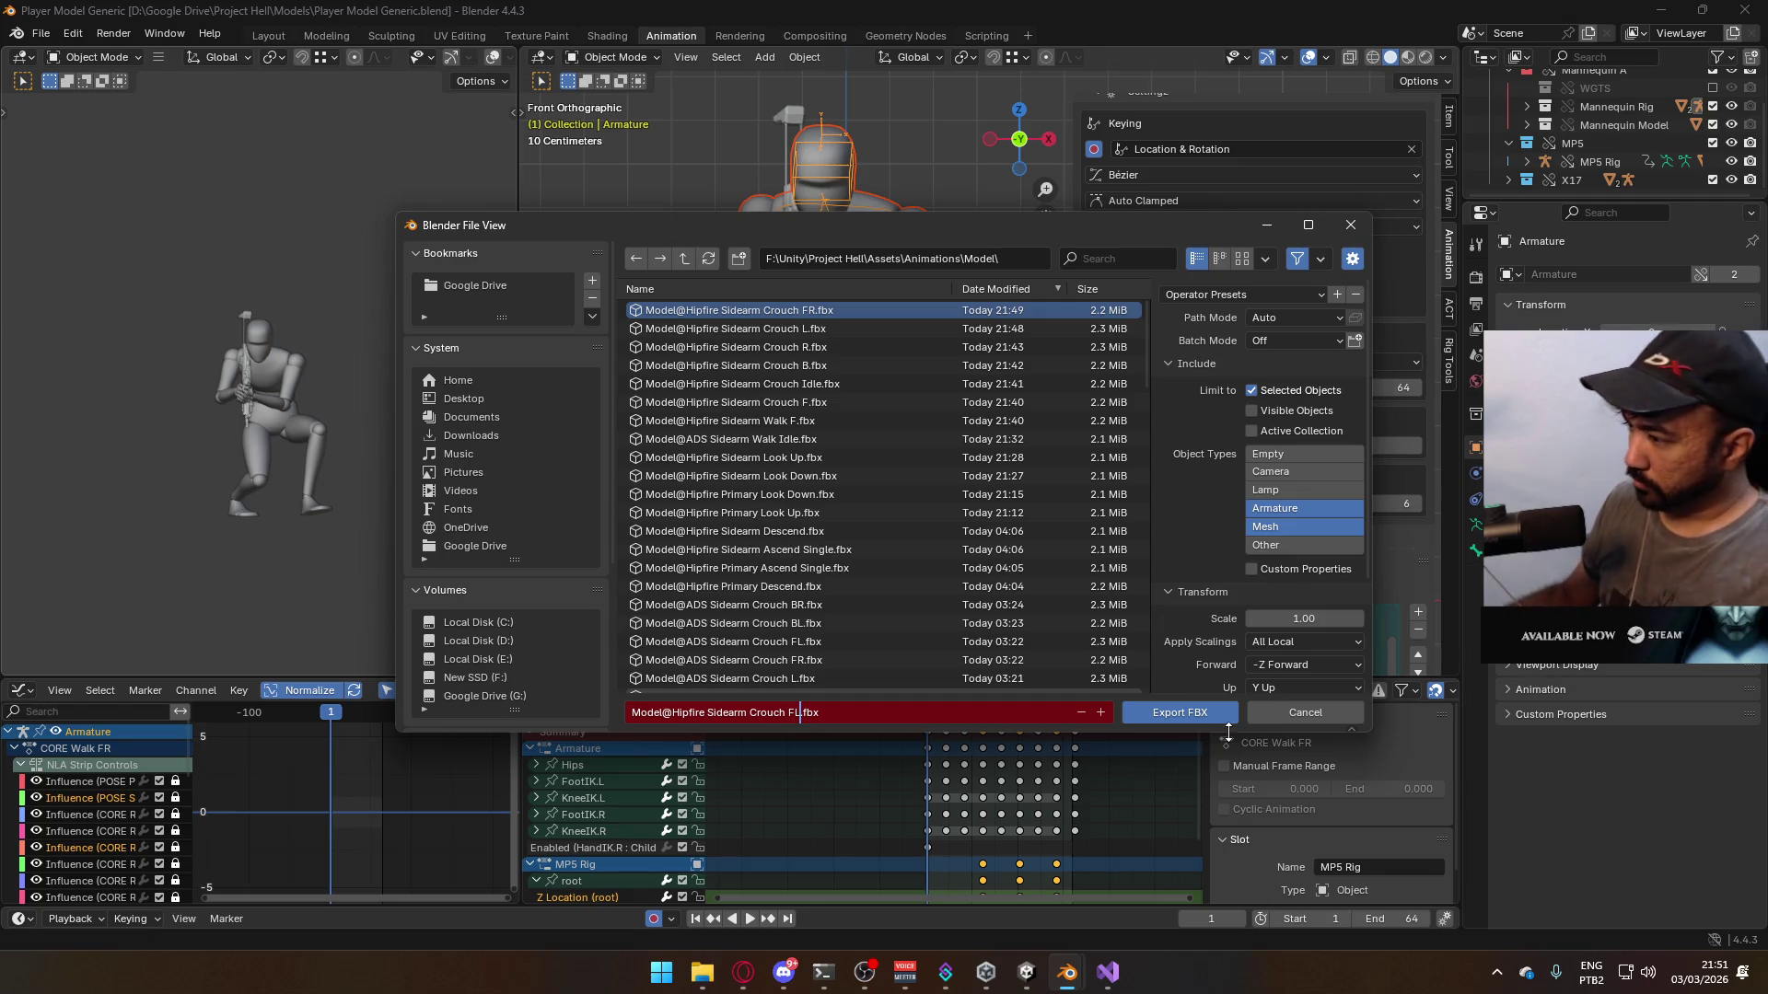
{"action": "left_click", "coordinate": [1192, 722]}
{"action": "scroll", "coordinate": [1287, 554], "scroll_direction": "down", "scroll_amount": 3}
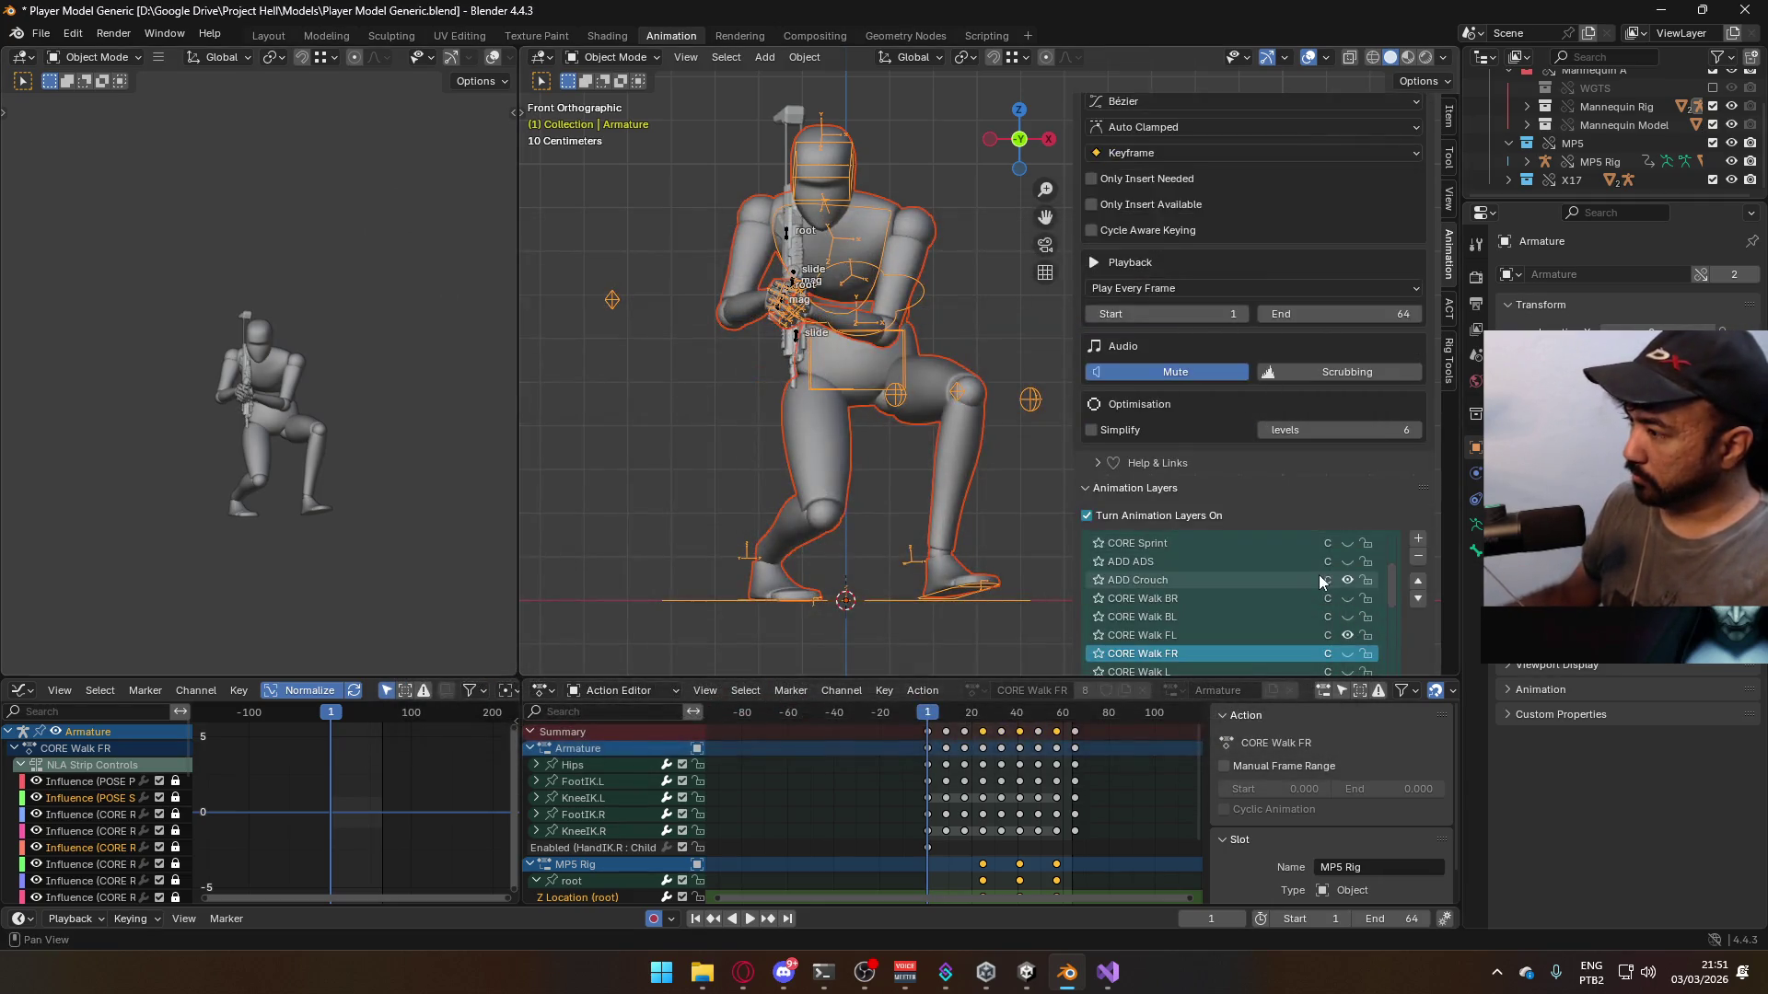
- Mute CORE Walk FL and enable CORE Walk BL on the armature and X17 Rig
{"action": "left_click", "coordinate": [1302, 635]}
{"action": "left_click", "coordinate": [1345, 635]}
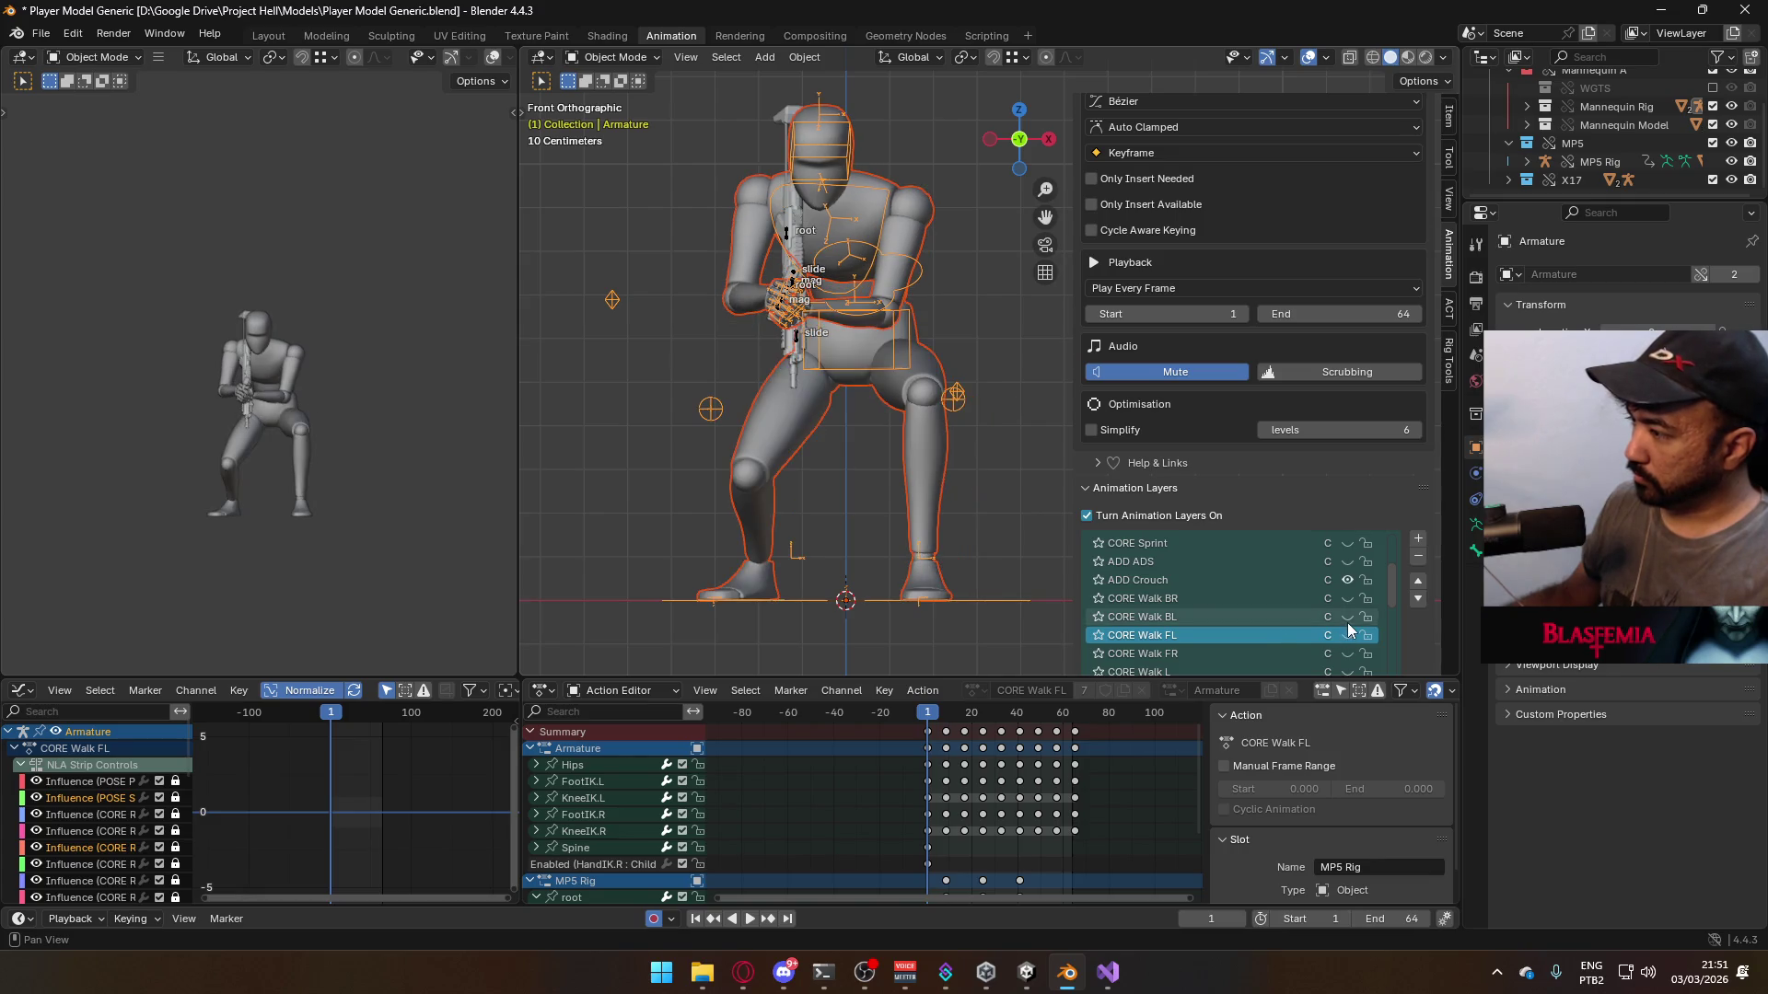
{"action": "left_click", "coordinate": [1347, 616]}
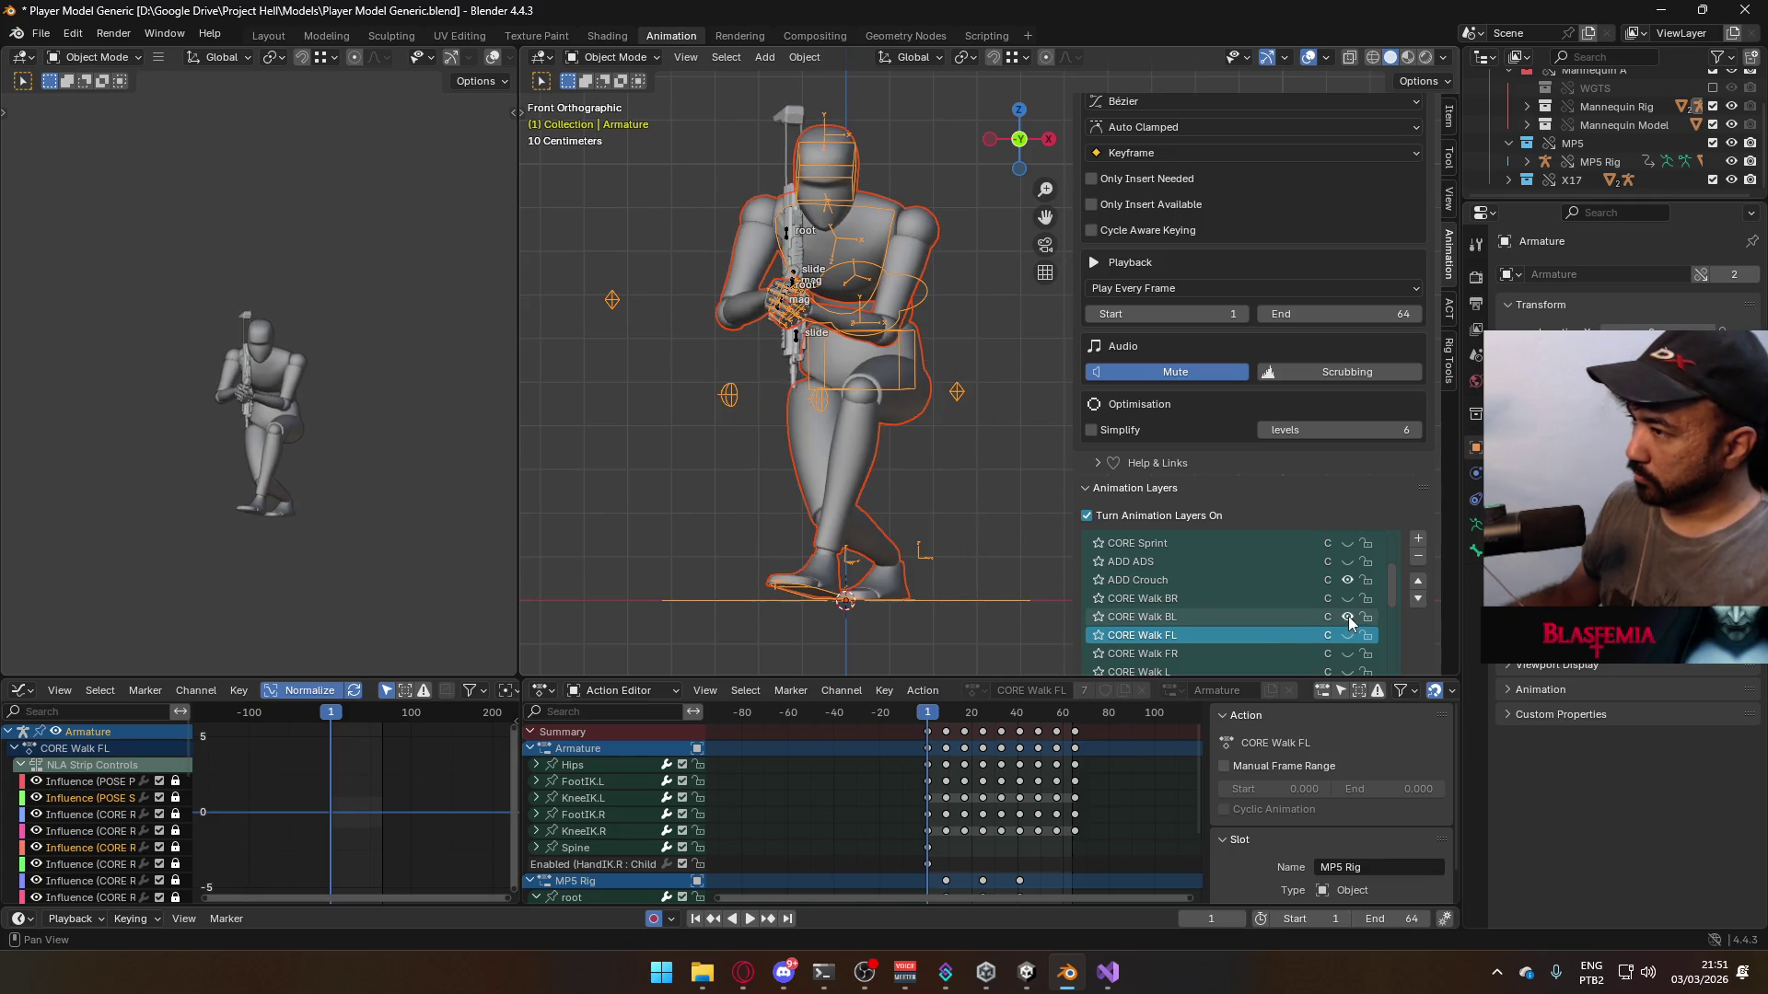
{"action": "left_click", "coordinate": [791, 281]}
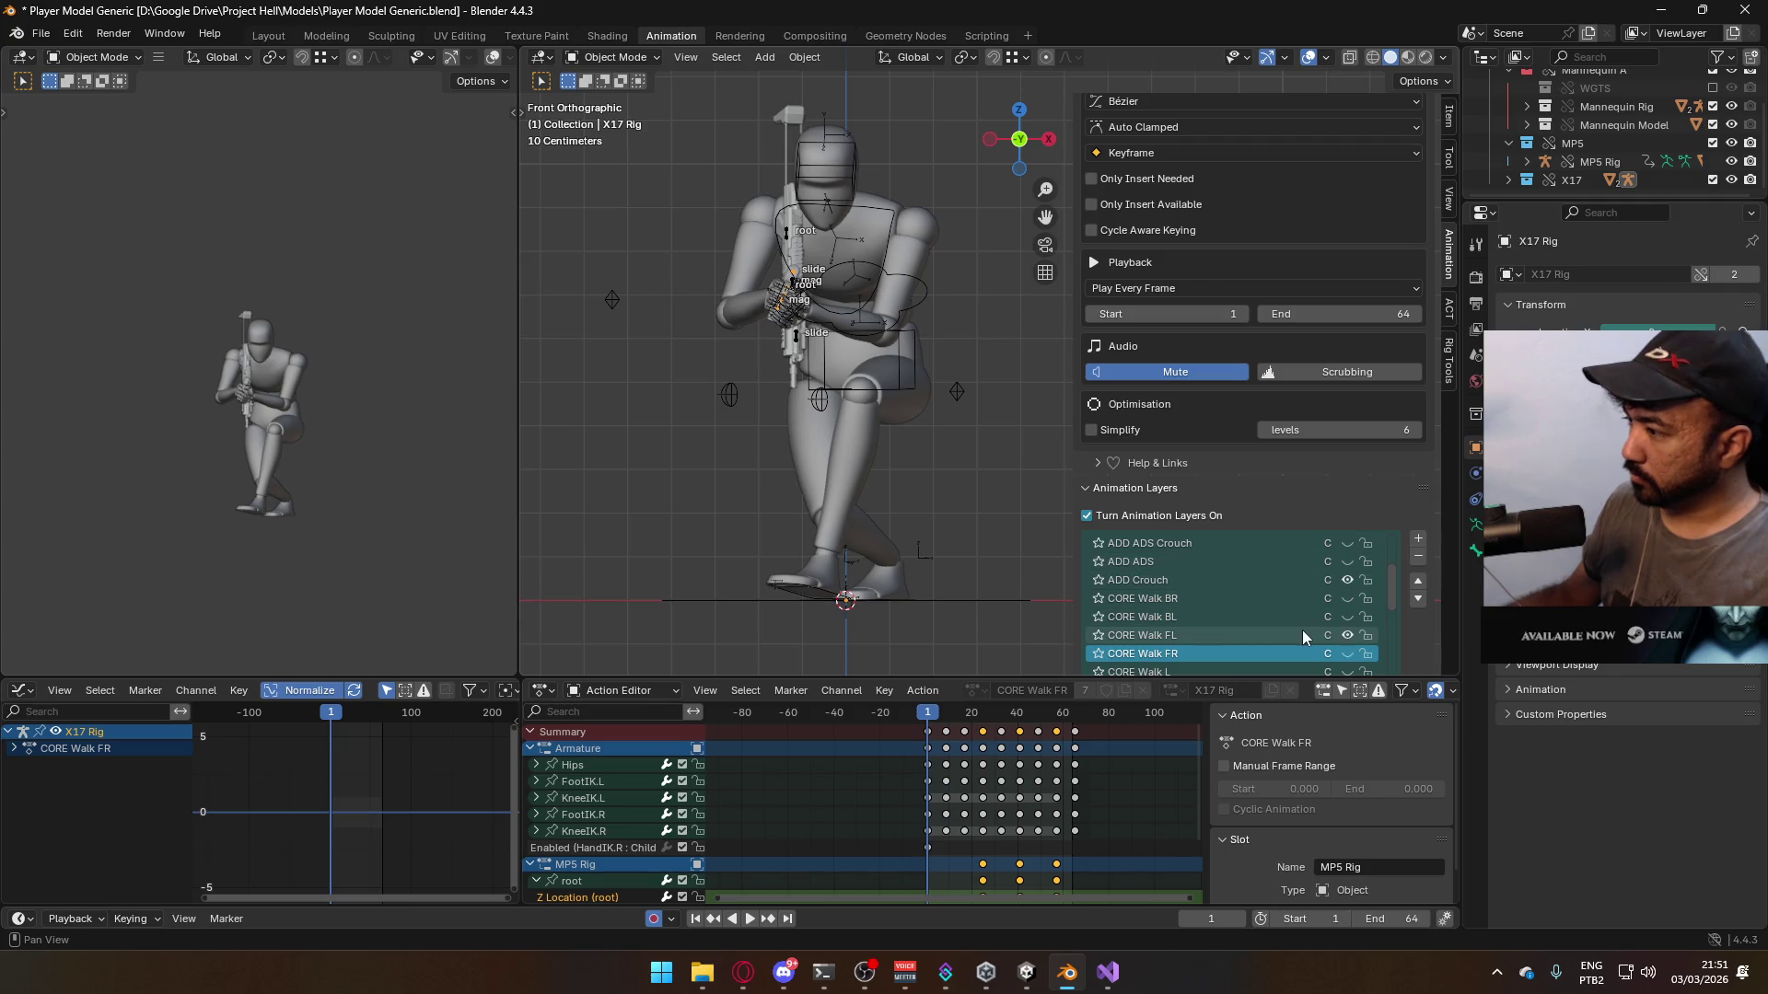
{"action": "left_click", "coordinate": [1346, 617]}
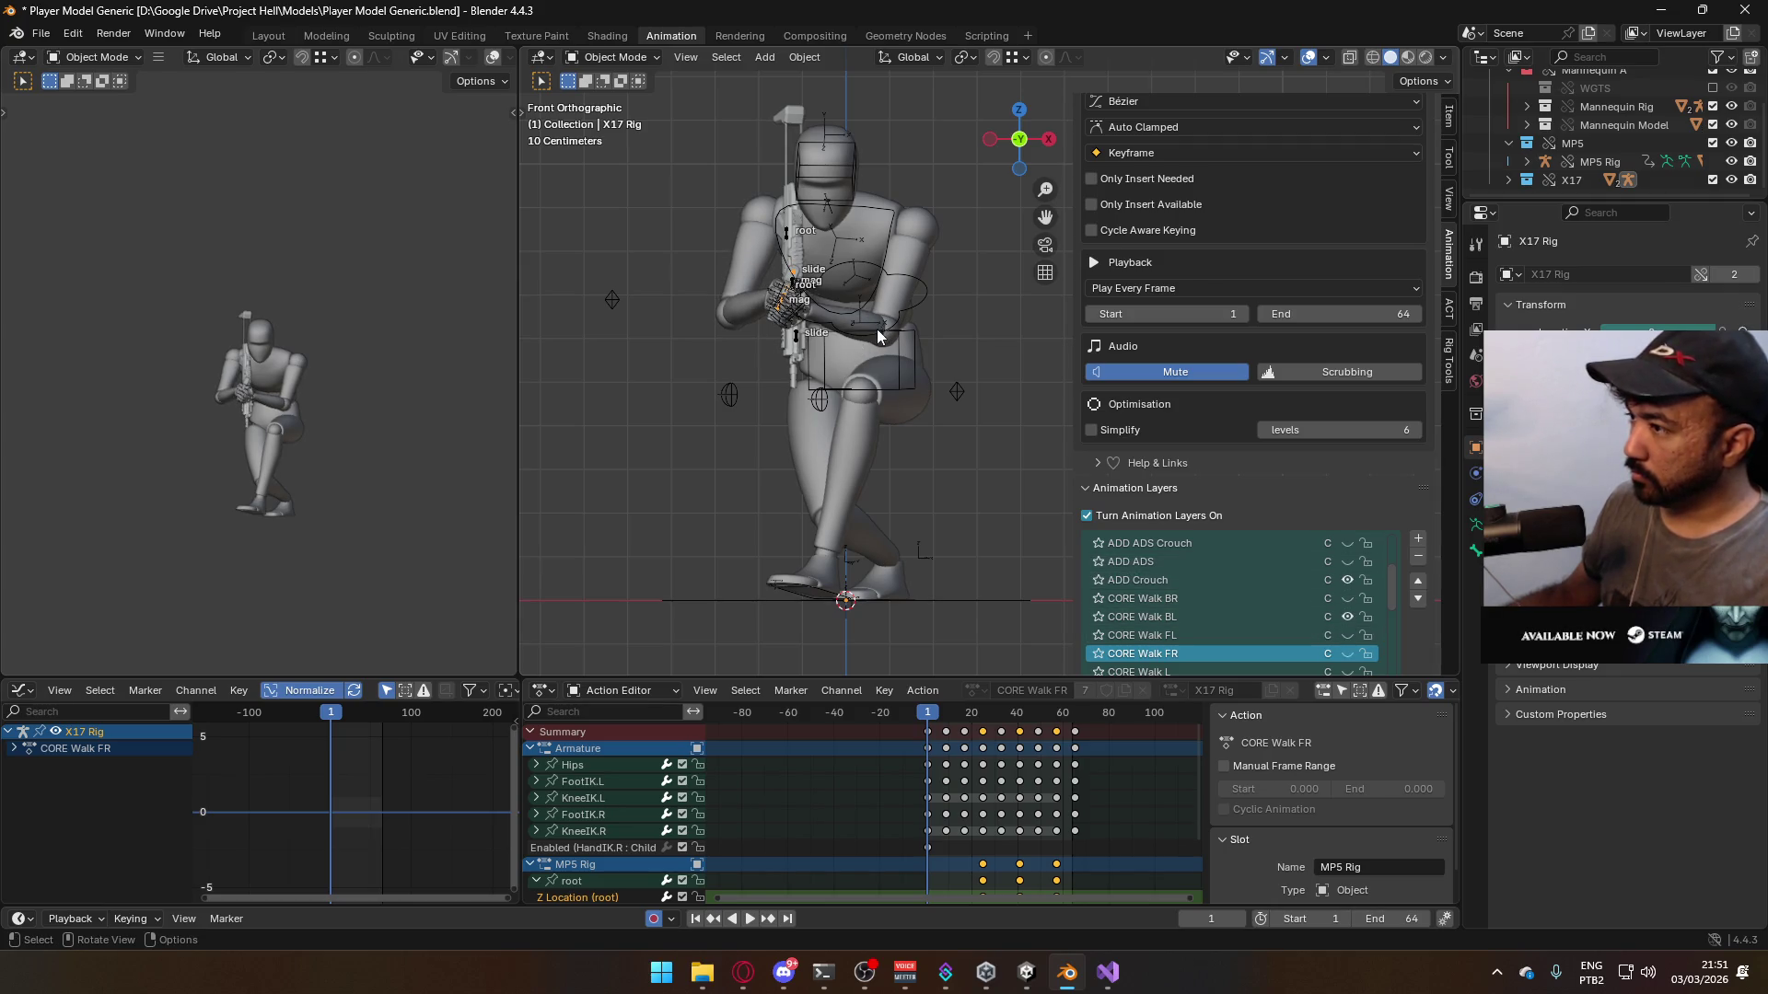
{"action": "left_click", "coordinate": [892, 407]}
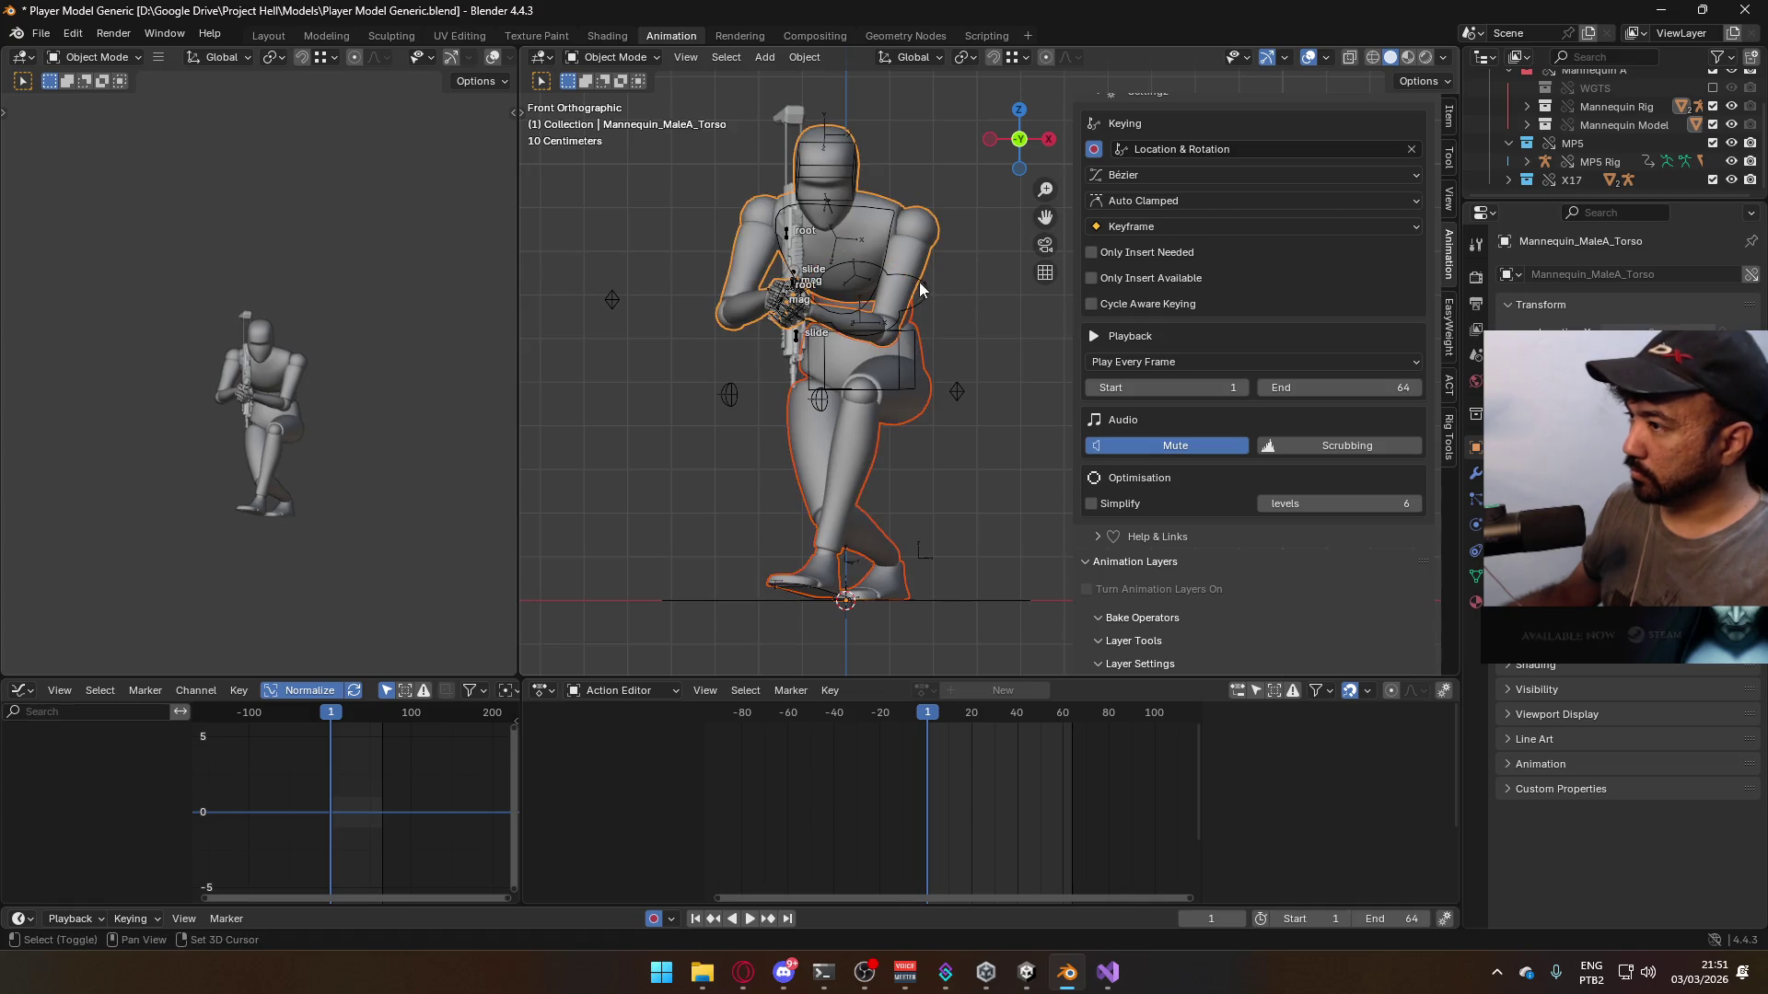
{"action": "scroll", "coordinate": [1417, 533], "scroll_direction": "down", "scroll_amount": 2}
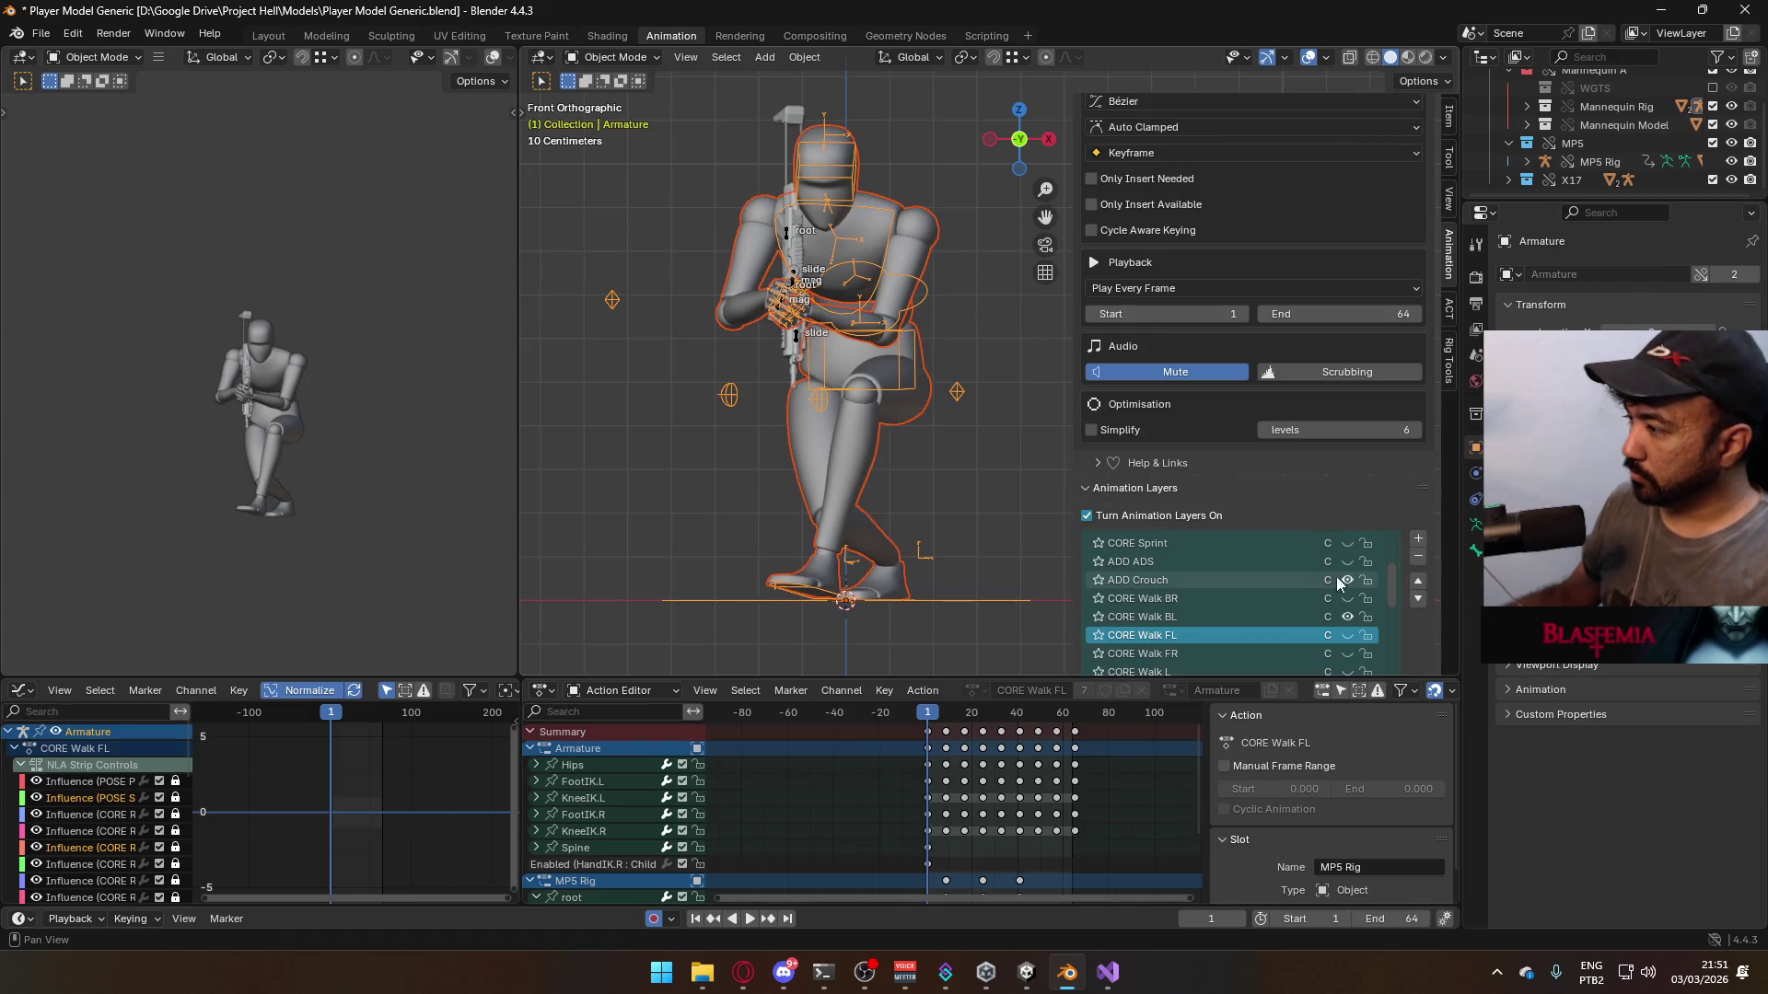
- Make CORE Walk BL active, preview the crouch walk back to frame 1, and save
{"action": "left_click", "coordinate": [1202, 615]}
{"action": "key", "text": "space"}
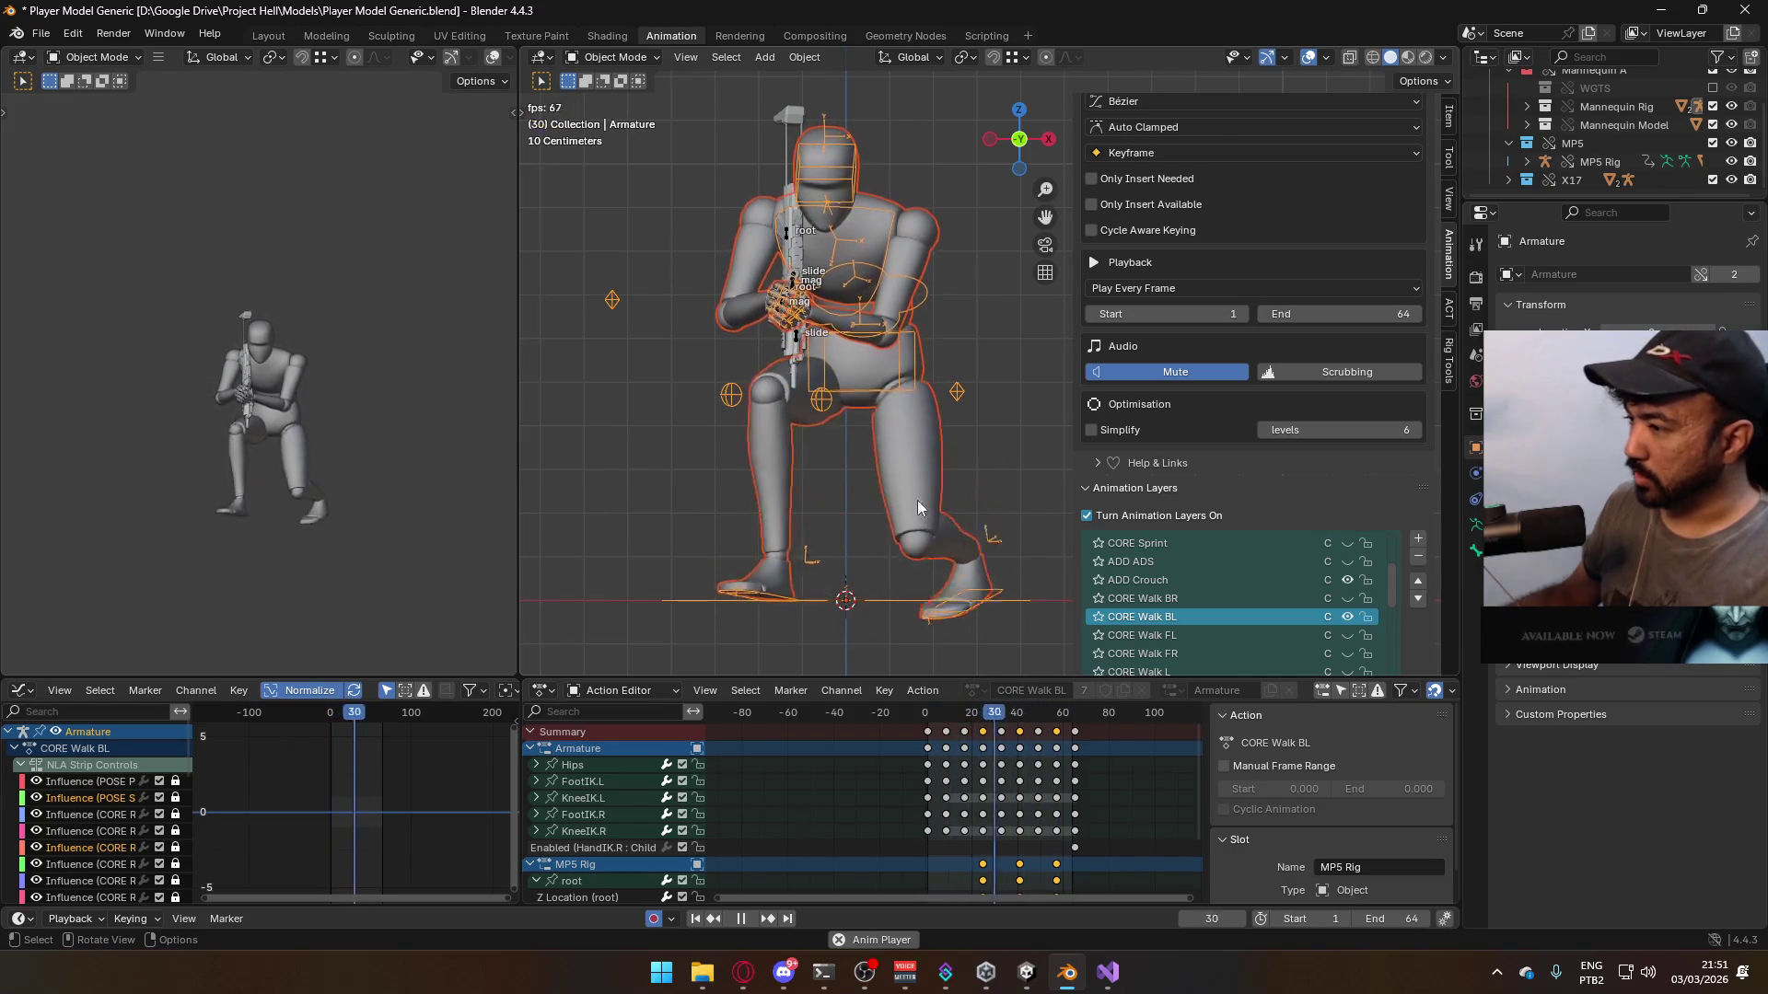
{"action": "left_click_drag", "start_coordinate": [968, 731], "coordinate": [928, 725]}
{"action": "key", "text": "space"}
{"action": "key", "text": "ctrl+s"}
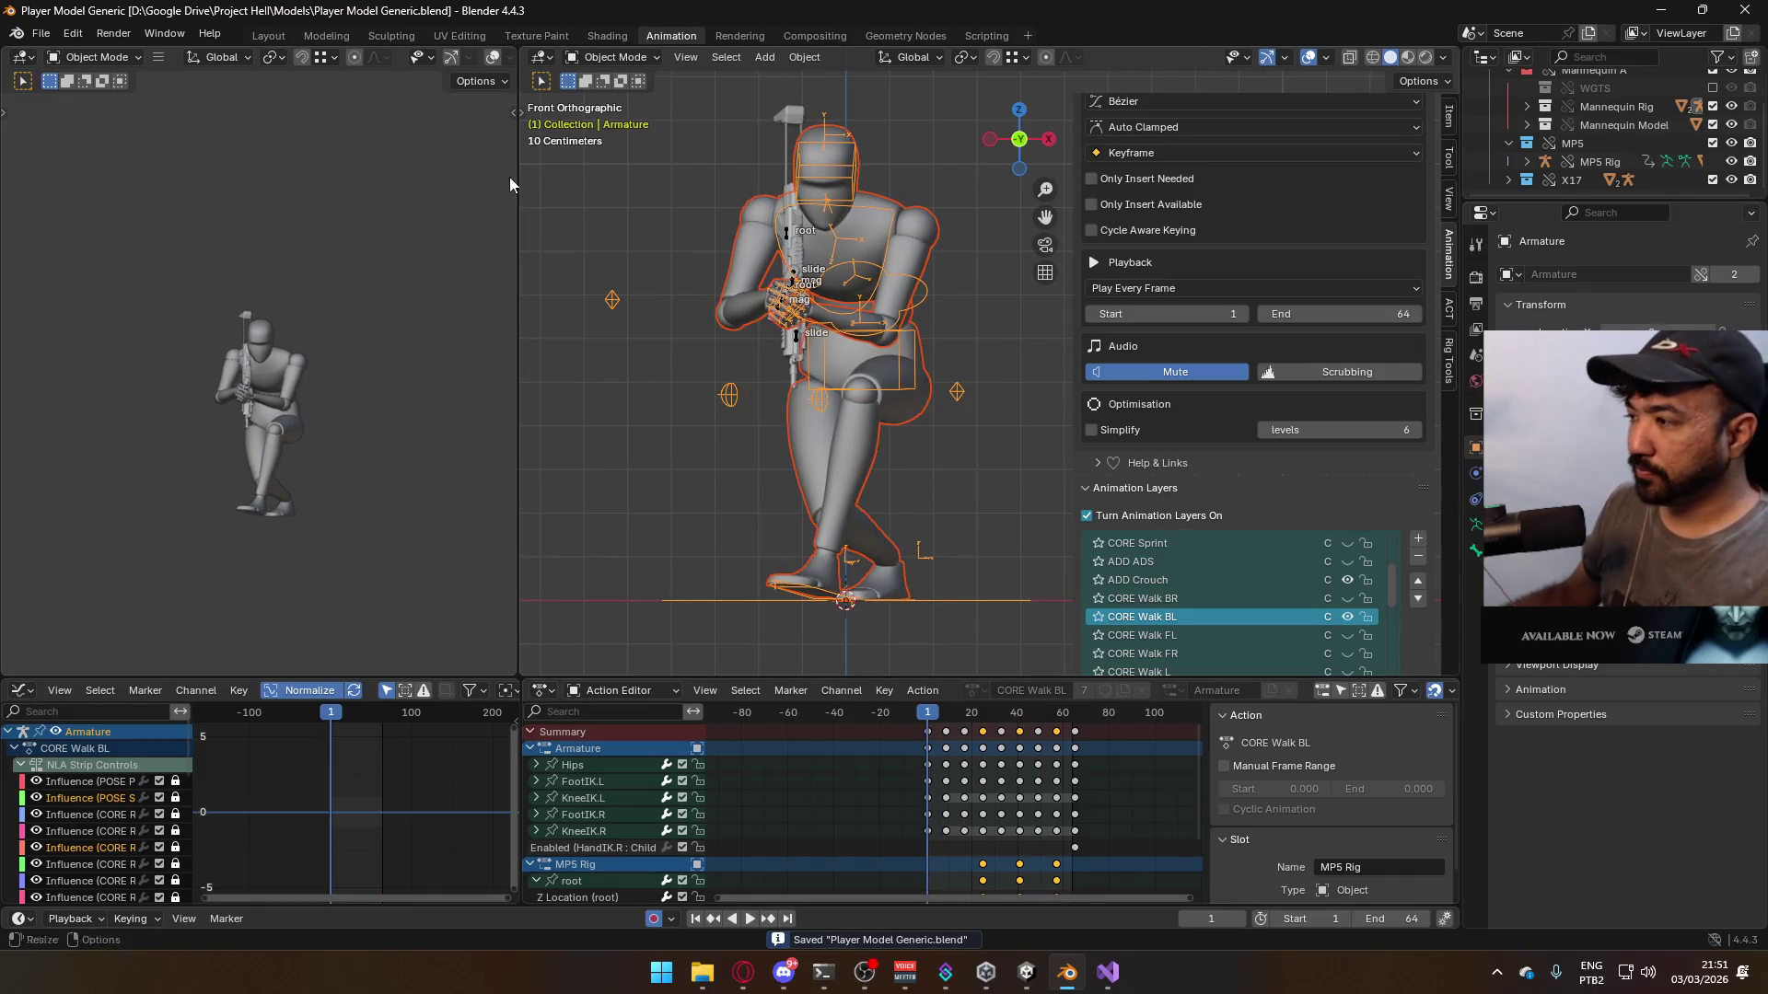
{"action": "left_click", "coordinate": [40, 33]}
- Open the FBX export, check the character, close it without exporting, and save
{"action": "mouse_move", "coordinate": [120, 315]}
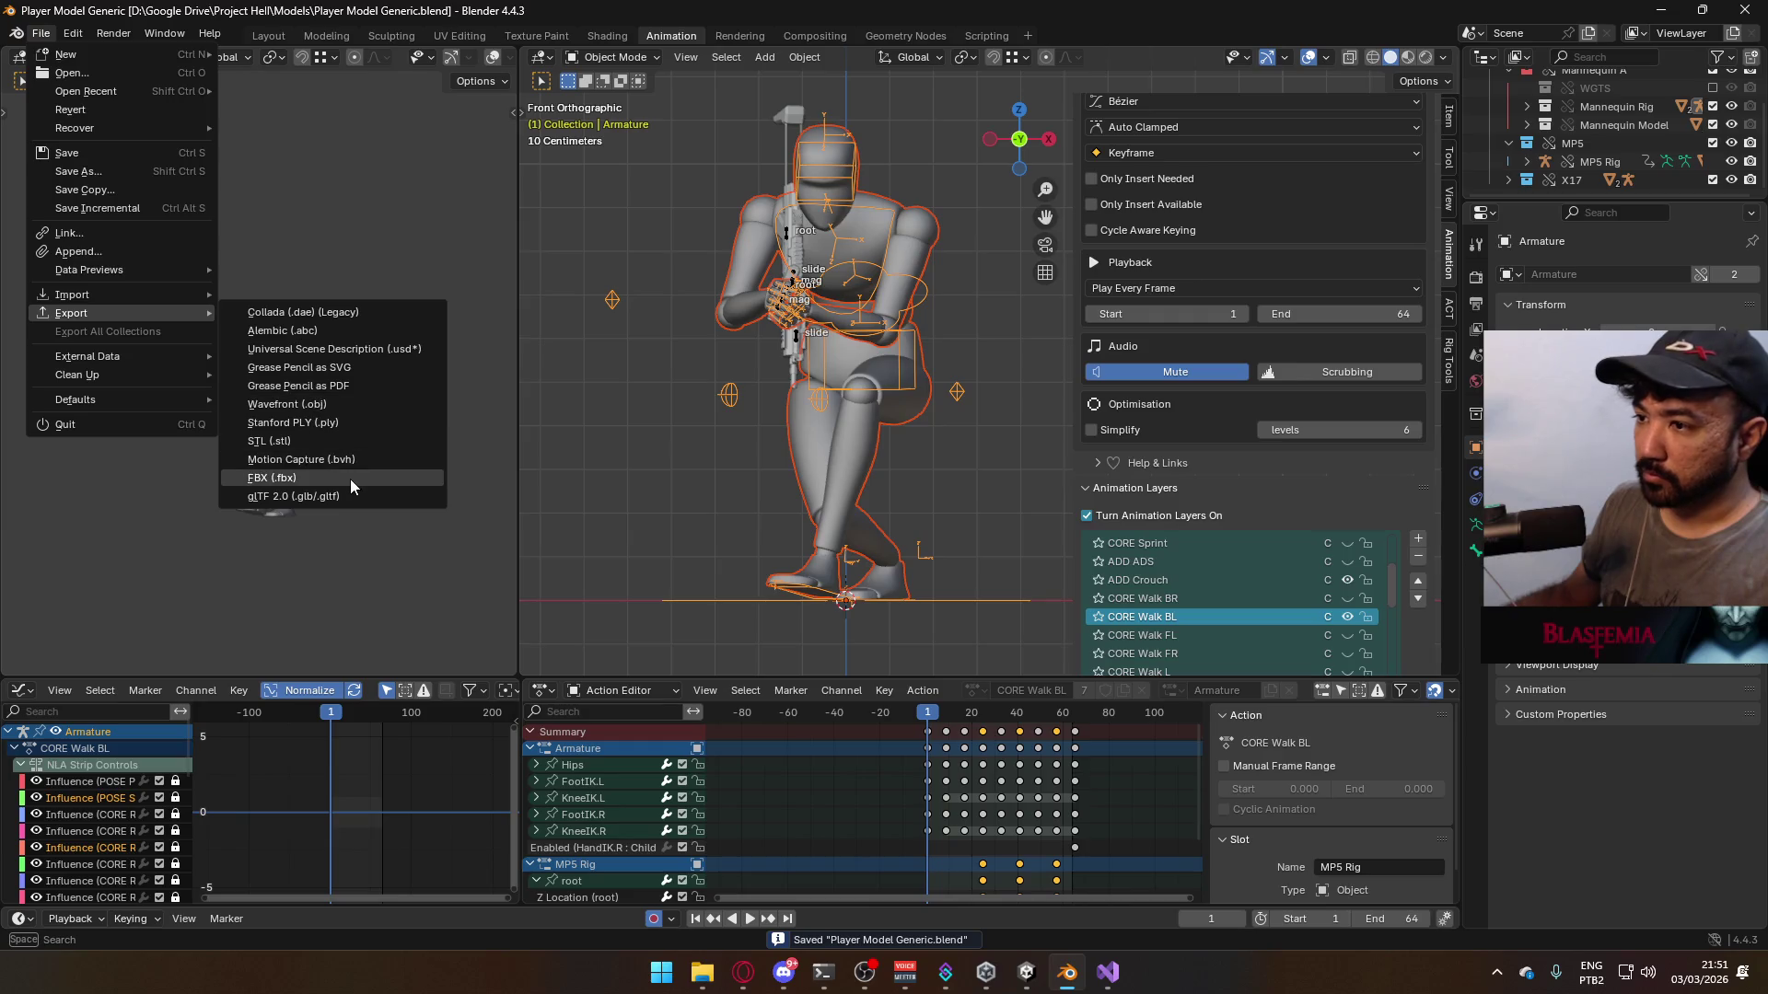
{"action": "left_click", "coordinate": [350, 479]}
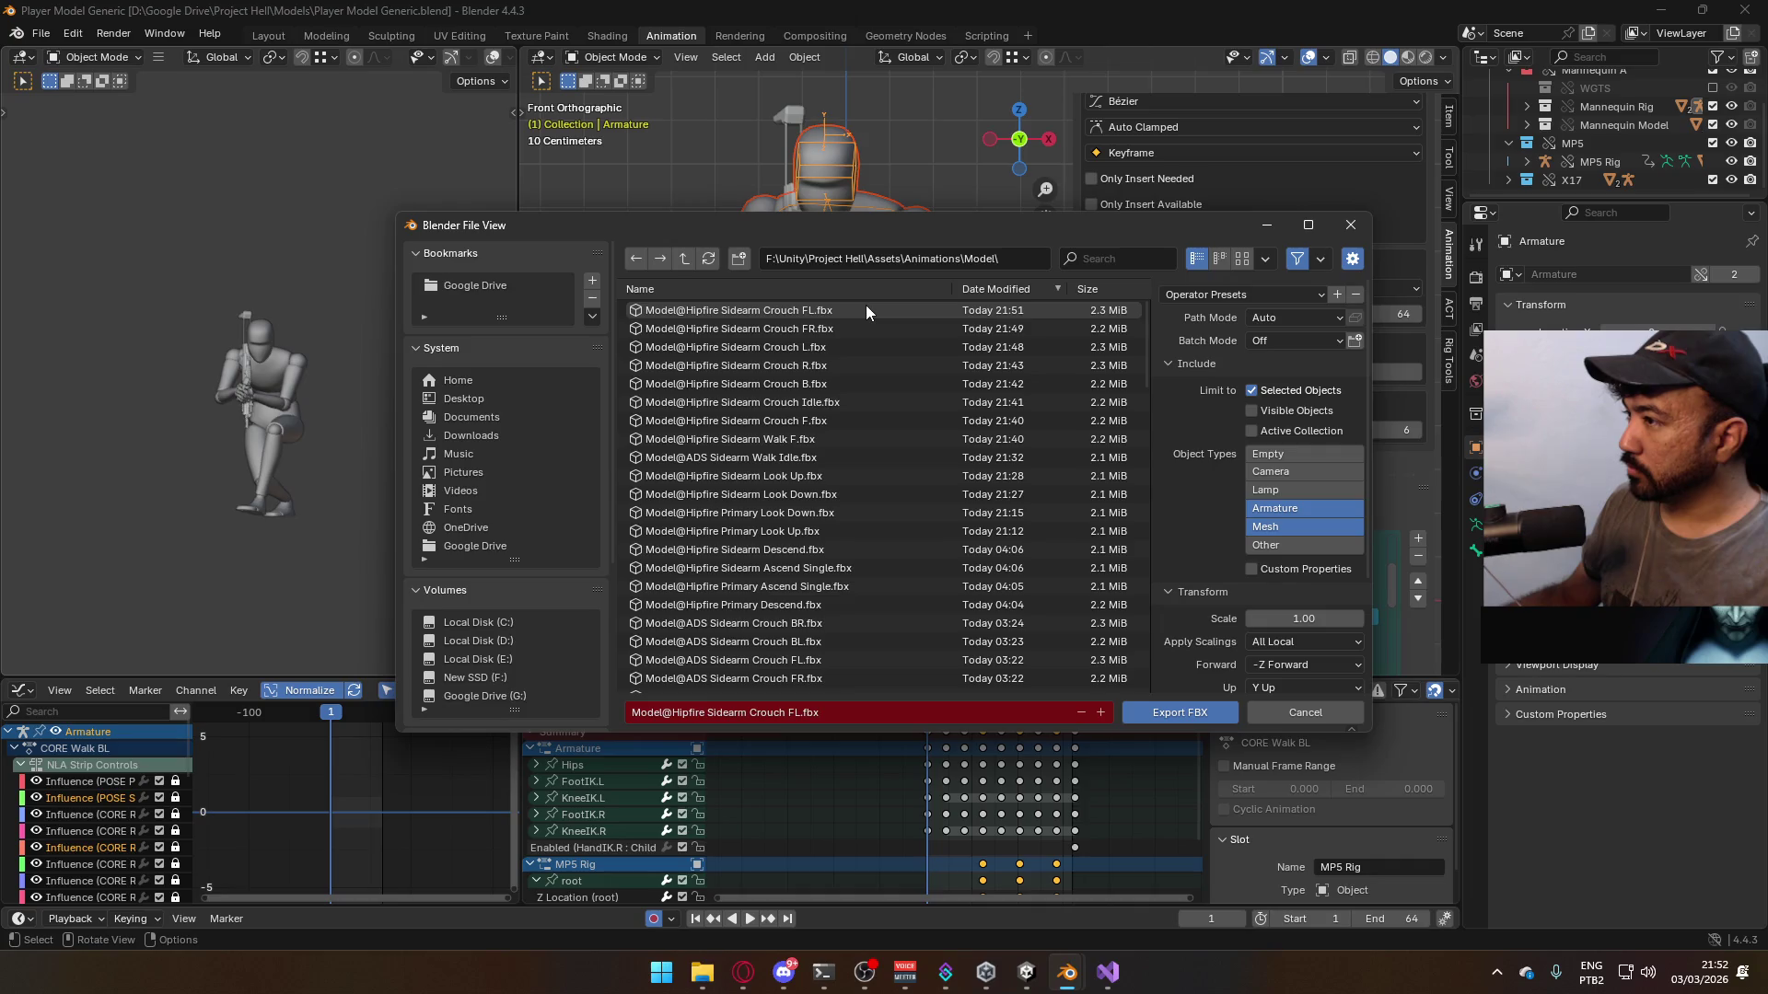
{"action": "mouse_move", "coordinate": [981, 239]}
{"action": "left_mouse_down"}
{"action": "mouse_move", "coordinate": [620, 218]}
{"action": "mouse_move", "coordinate": [632, 442]}
{"action": "left_mouse_up"}
{"action": "left_click", "coordinate": [1001, 426]}
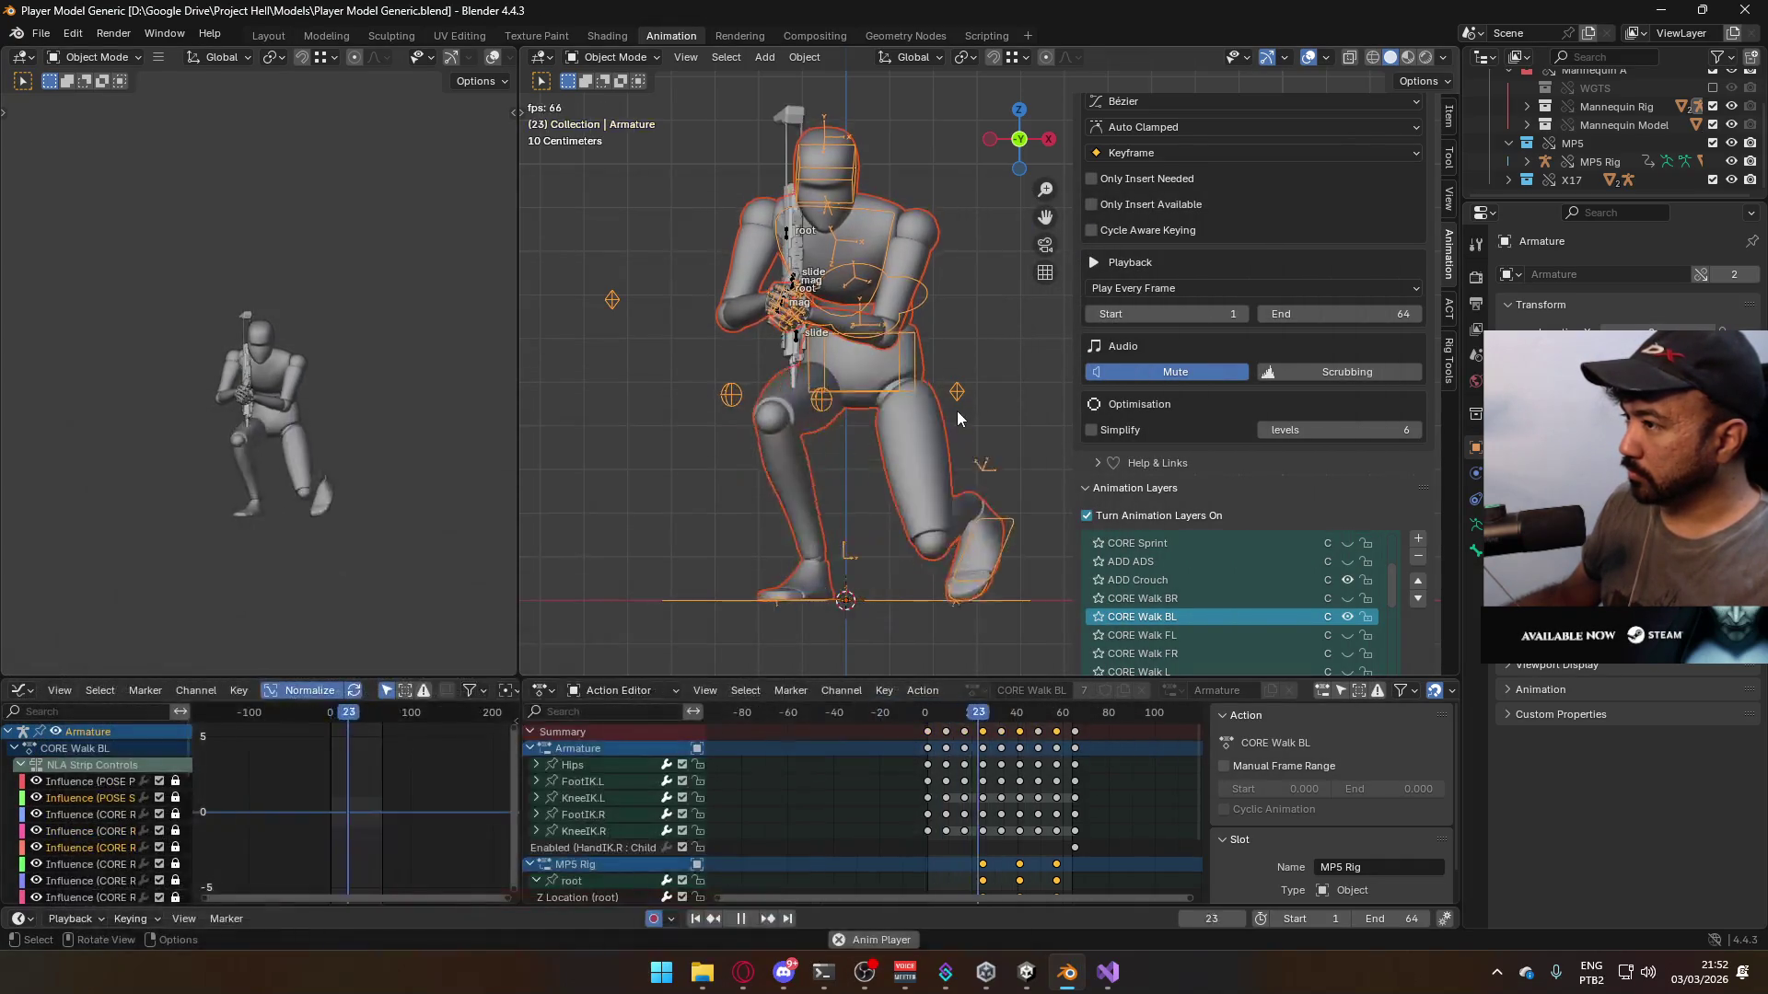
{"action": "key", "text": "space"}
{"action": "key", "text": "ctrl+s"}
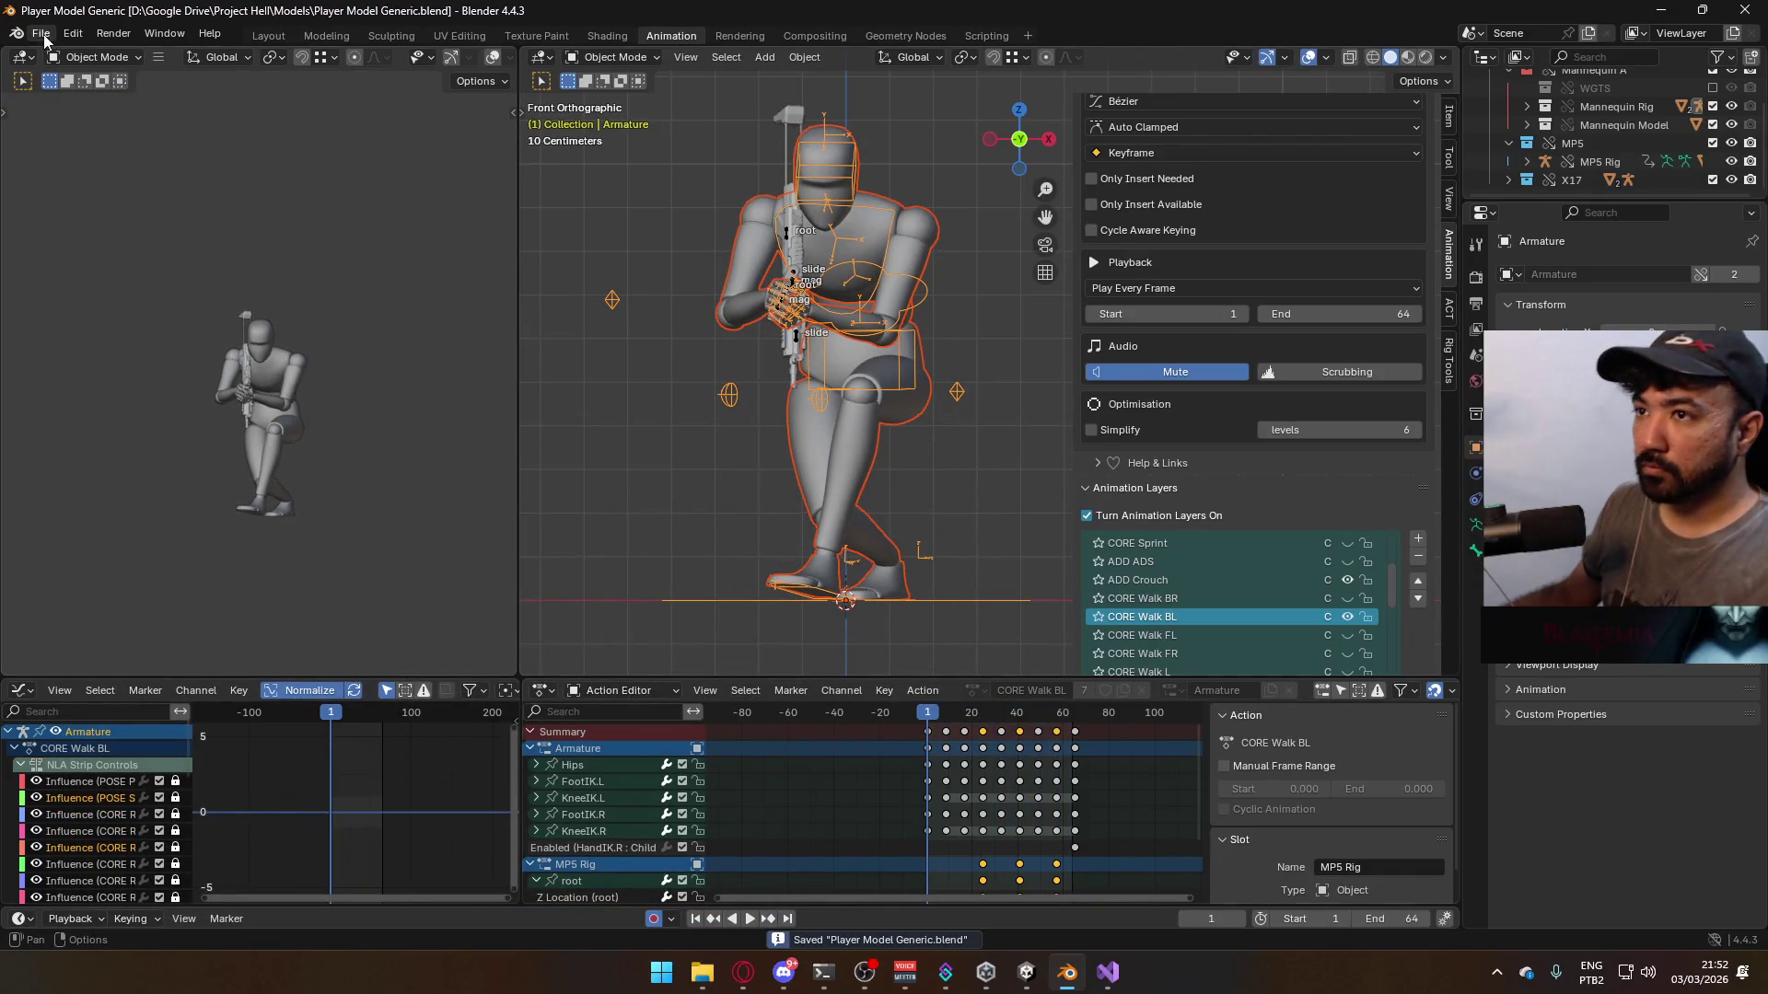
- Export the back-left crouch walk as Model@Hipfire Sidearm Crouch BL.fbx
{"action": "left_click", "coordinate": [41, 33]}
{"action": "mouse_move", "coordinate": [138, 313]}
{"action": "left_click", "coordinate": [349, 476]}
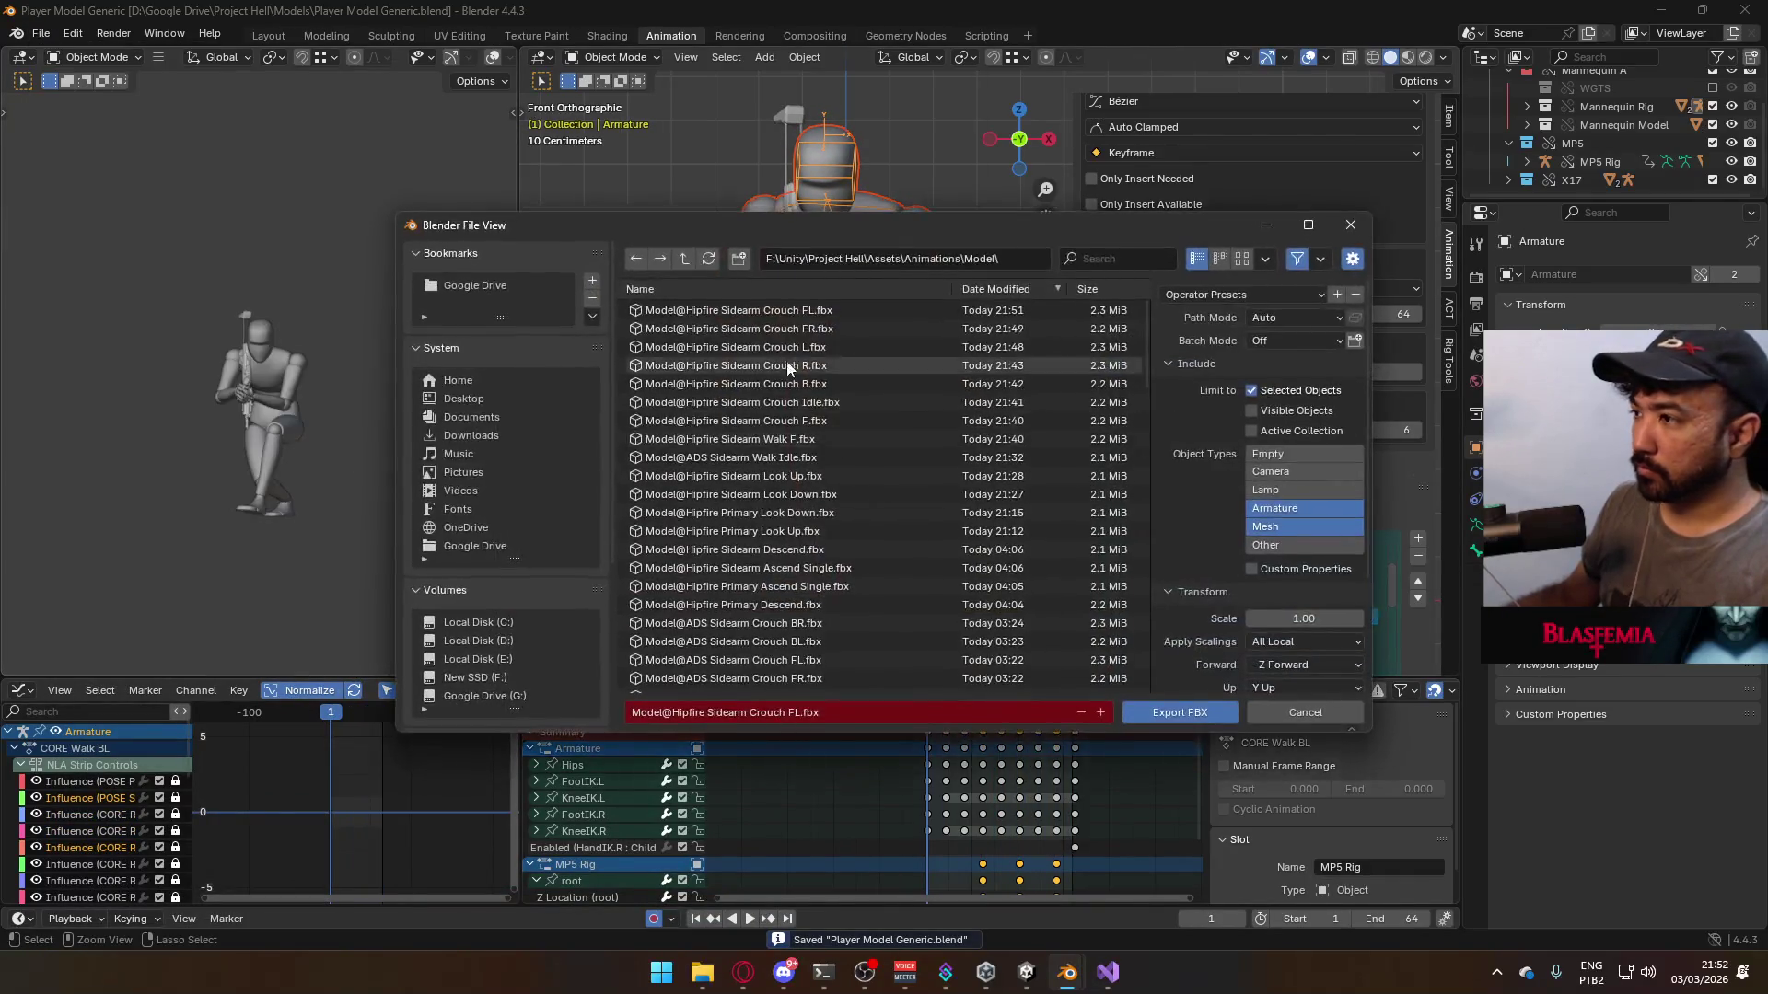
{"action": "left_click", "coordinate": [797, 713]}
{"action": "key", "text": "BackSpace"}
{"action": "type", "text": "B"}
{"action": "key", "text": "Return"}
{"action": "left_click", "coordinate": [1184, 710]}
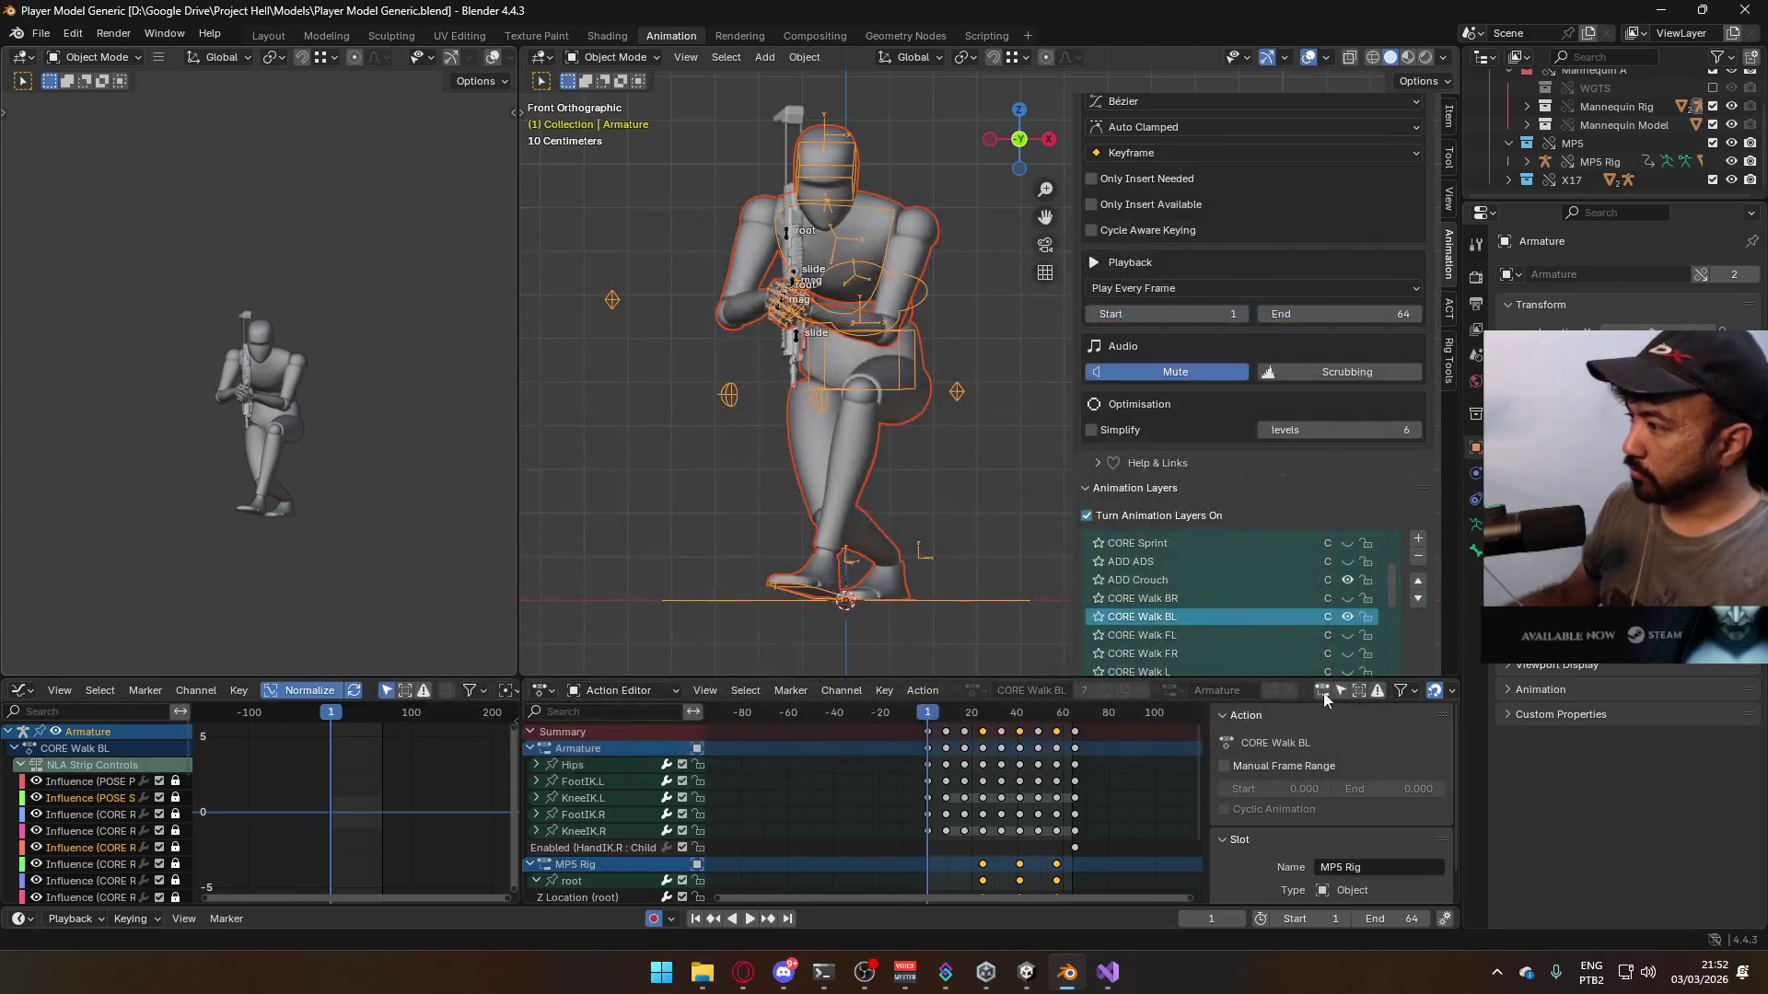
{"action": "left_click", "coordinate": [1344, 615]}
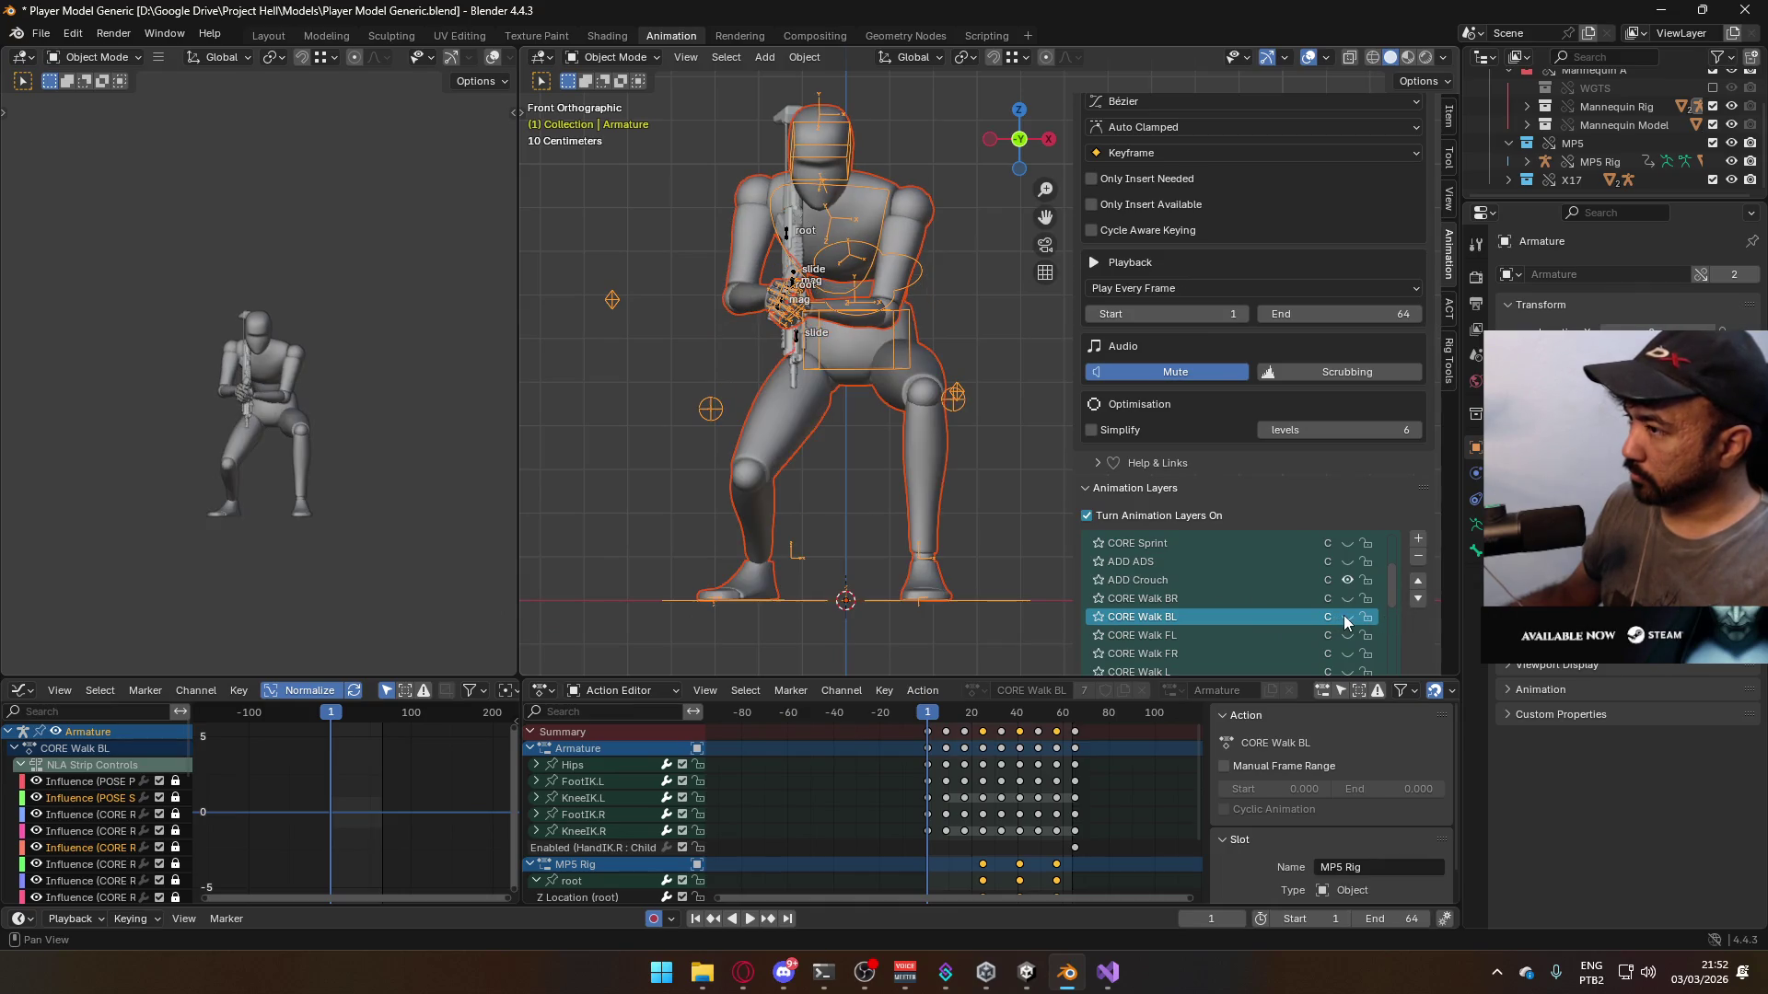
- Turn on CORE Walk BR and turn off CORE Walk BL on the X17 Rig
{"action": "left_click", "coordinate": [1348, 597]}
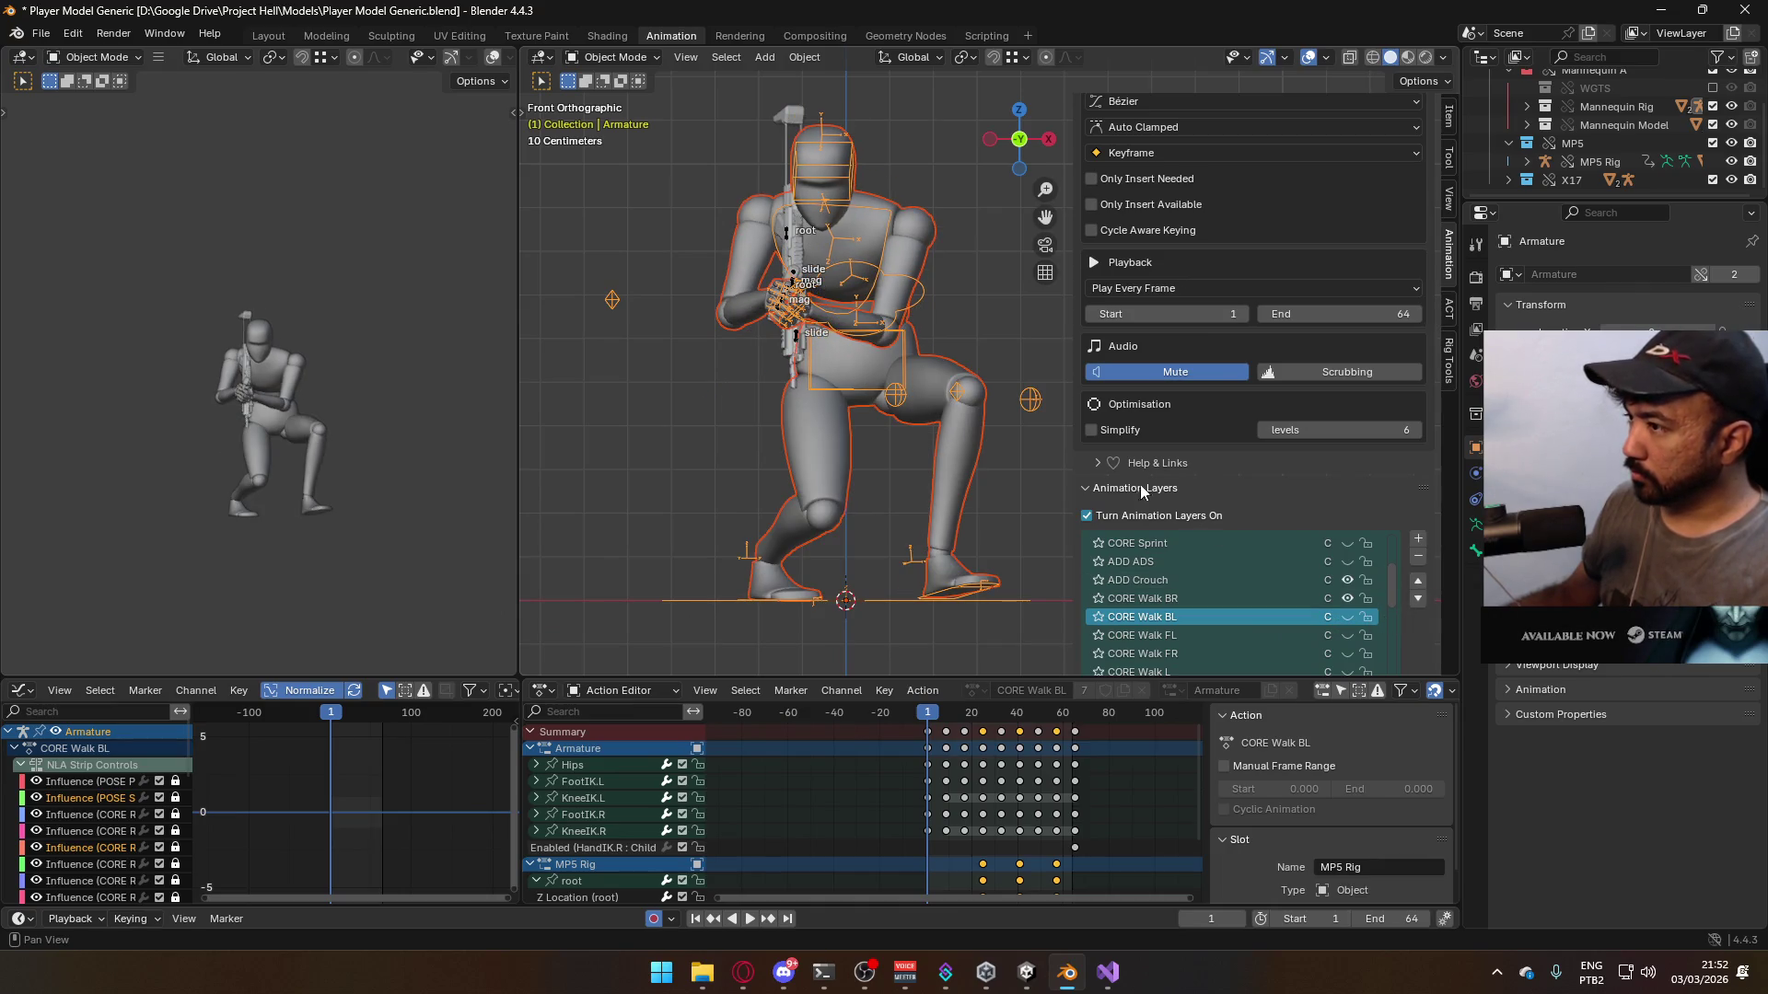
{"action": "left_click", "coordinate": [797, 278]}
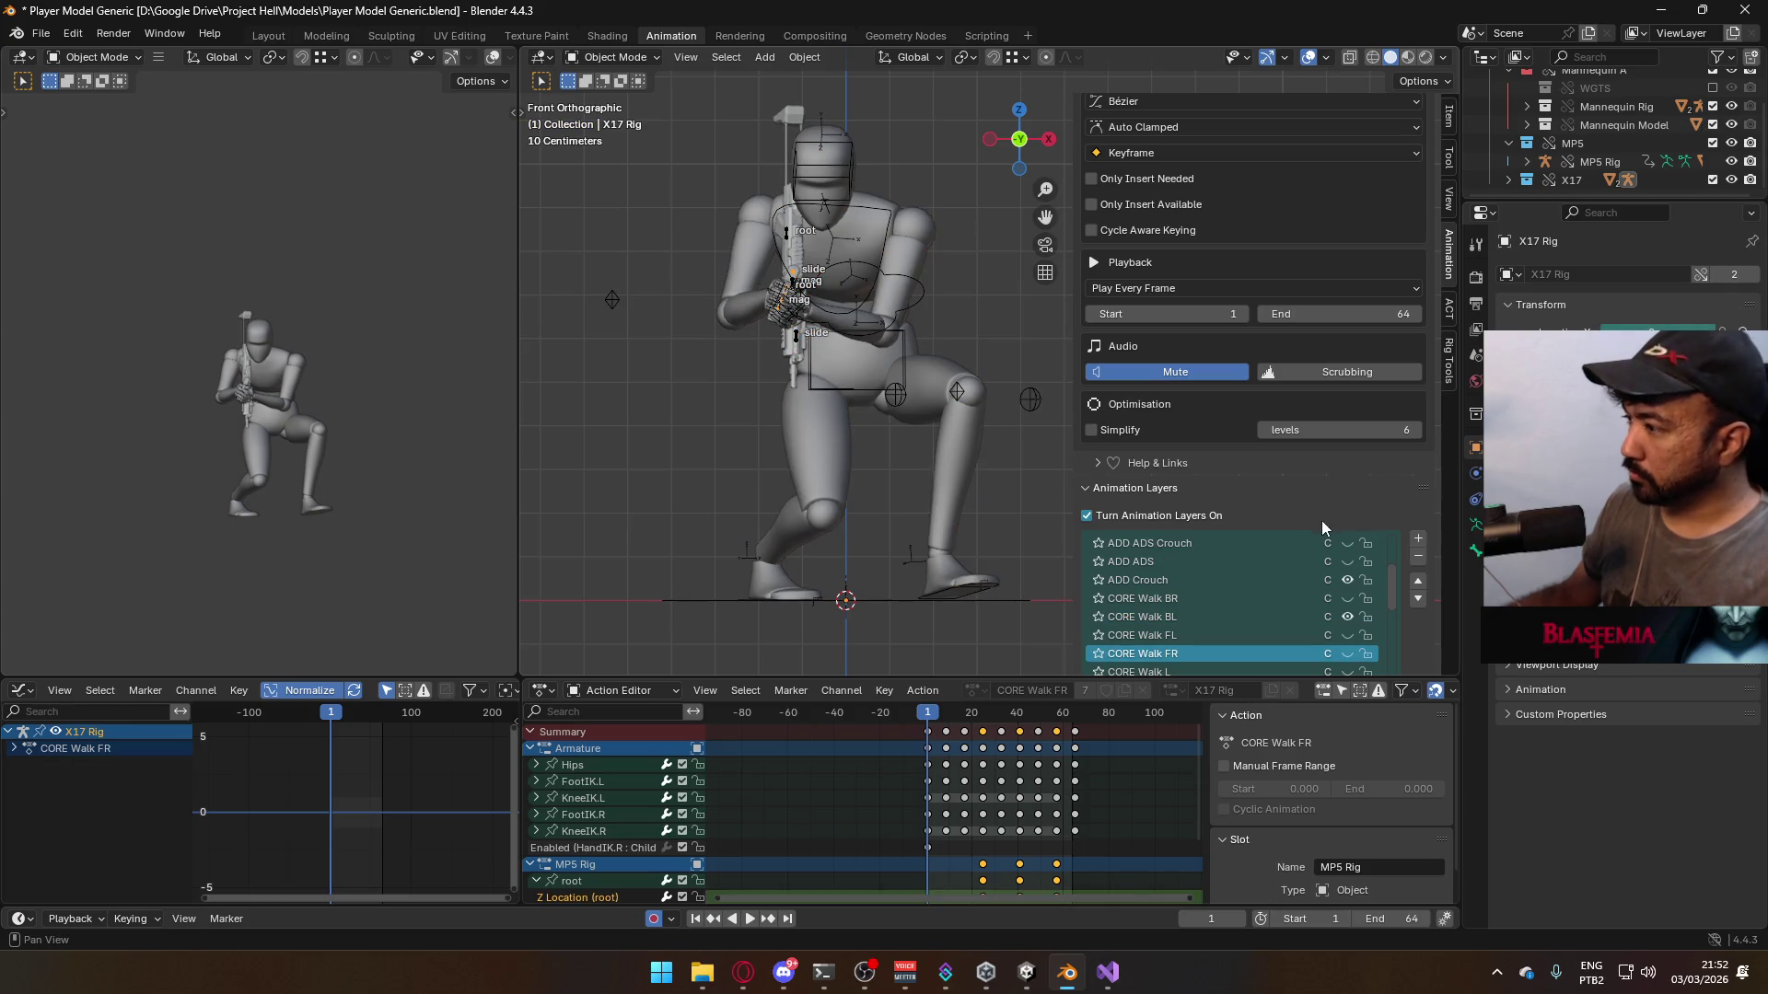
{"action": "left_click", "coordinate": [1344, 615]}
{"action": "left_click", "coordinate": [1345, 597]}
{"action": "left_click", "coordinate": [1234, 616]}
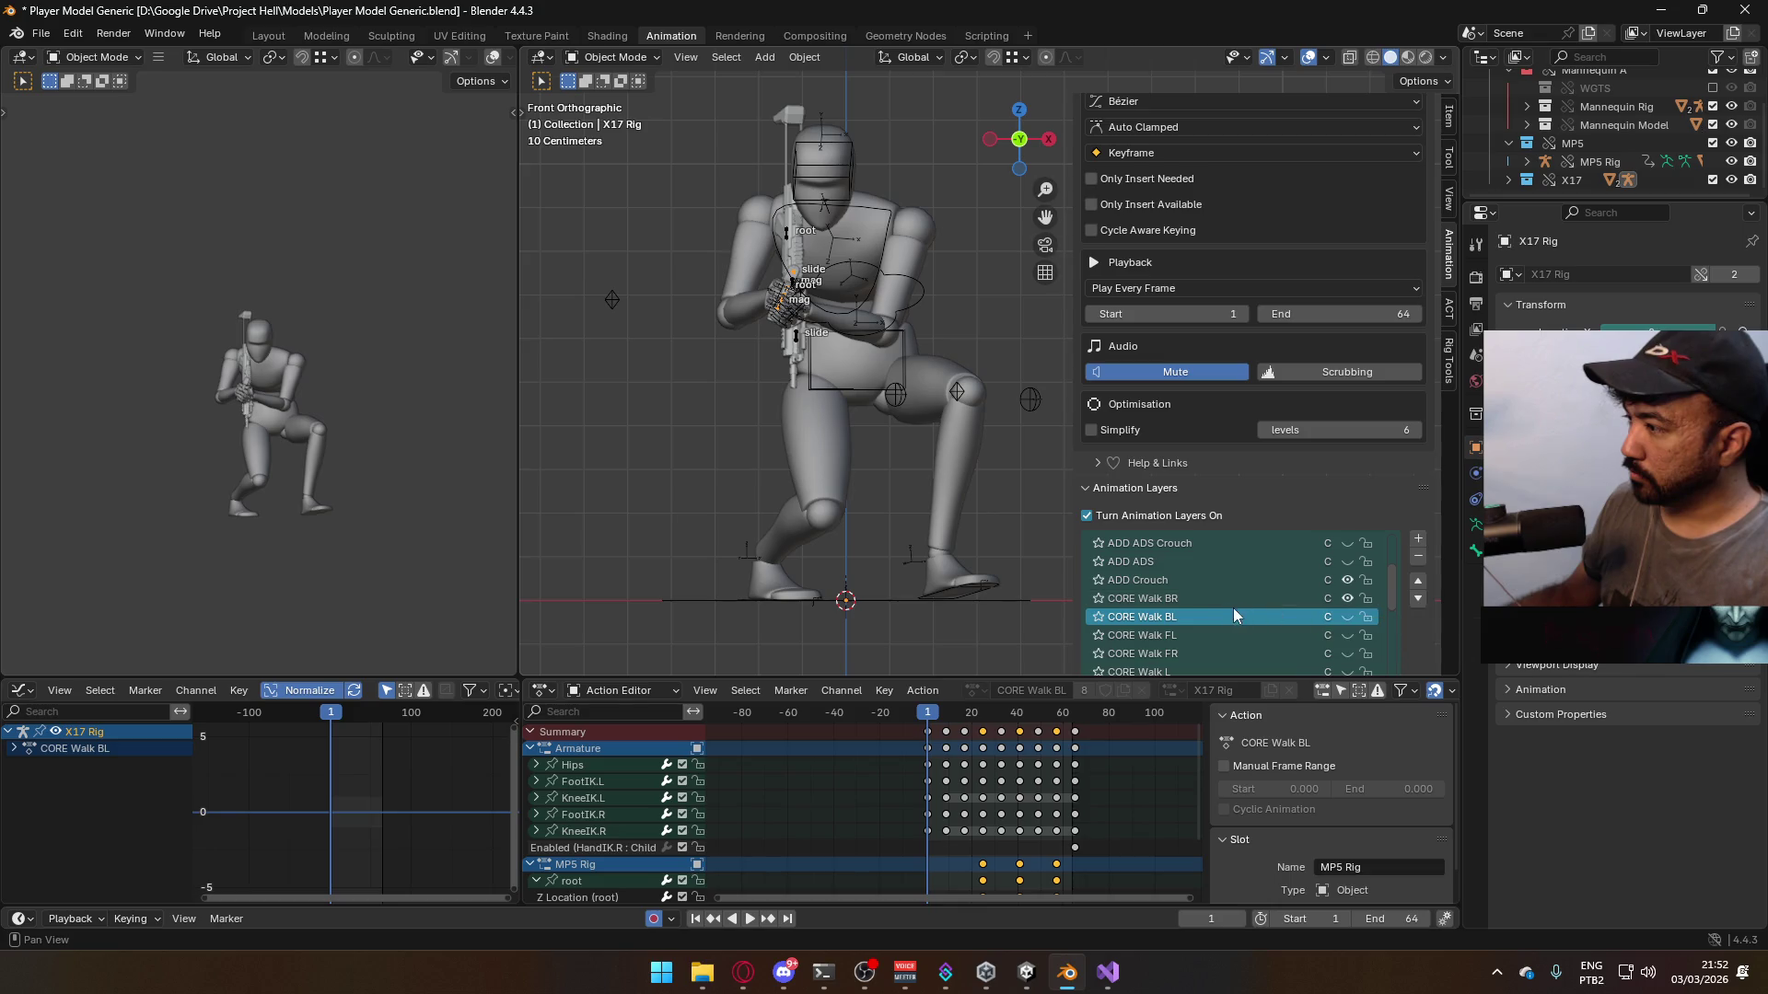
- Select the armature with the mannequin mesh, preview the crouch walk, rewind to frame 1, and save
{"action": "left_click", "coordinate": [924, 369]}
{"action": "left_click", "coordinate": [924, 369]}
{"action": "key", "text": "space"}
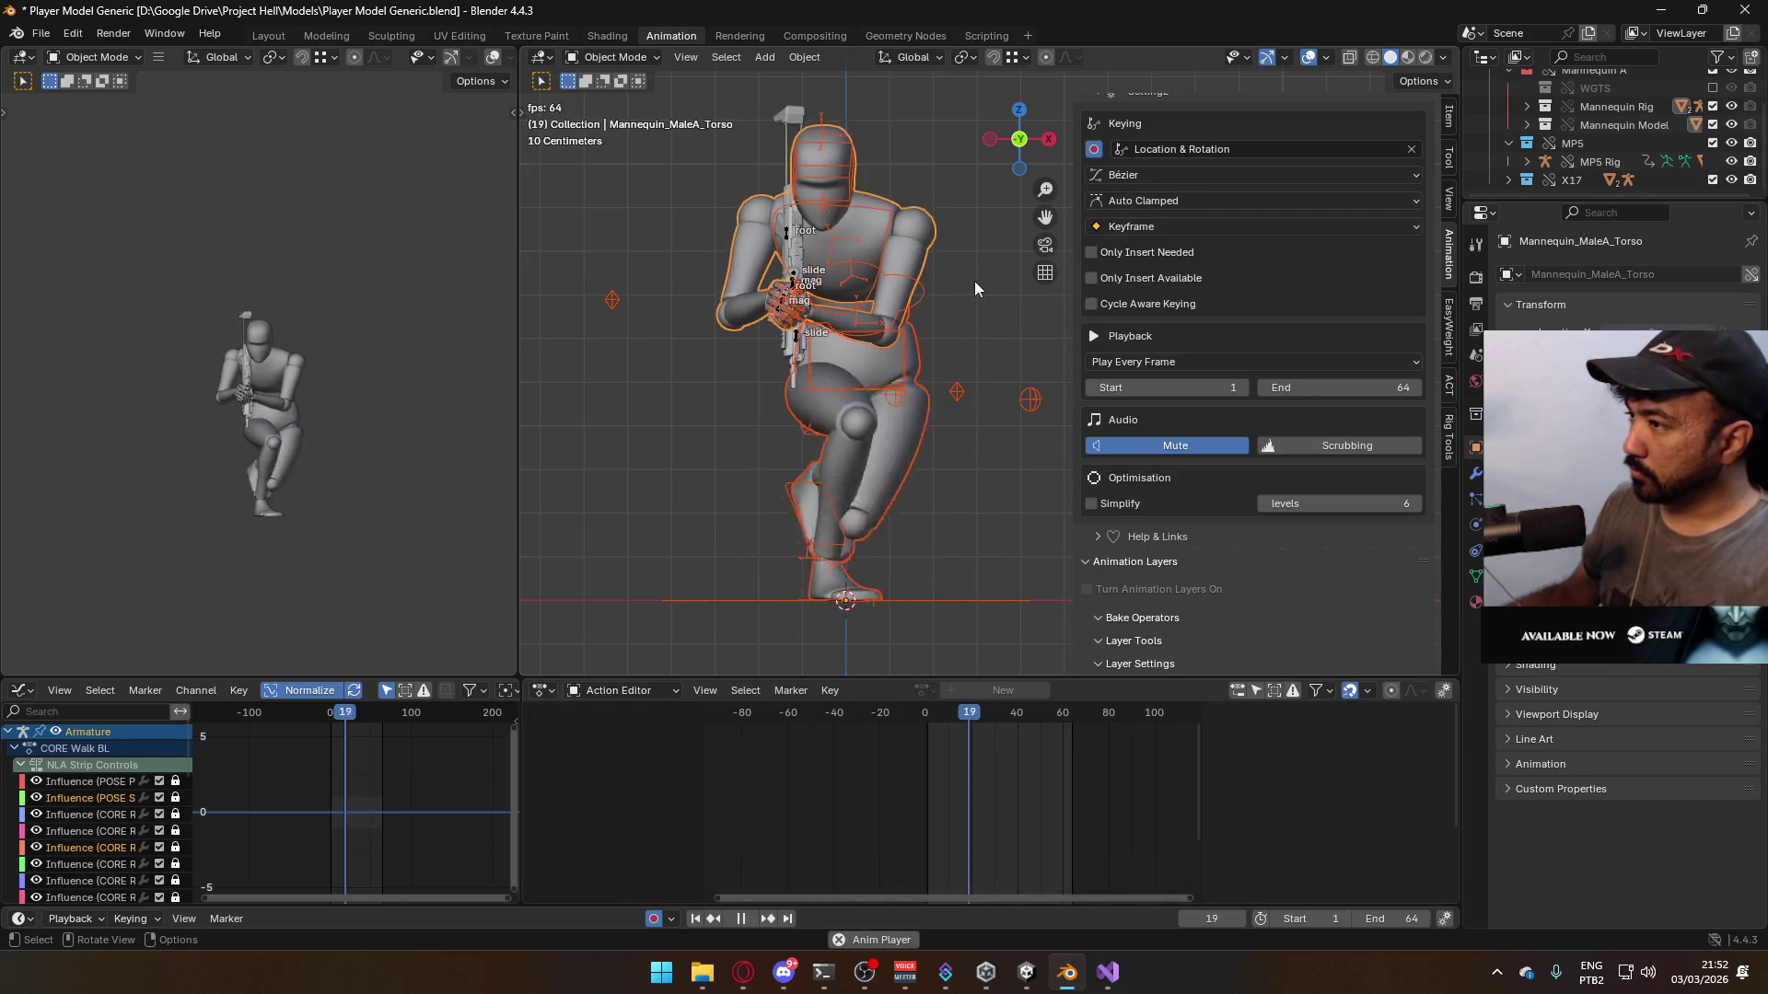
{"action": "left_click", "coordinate": [926, 713]}
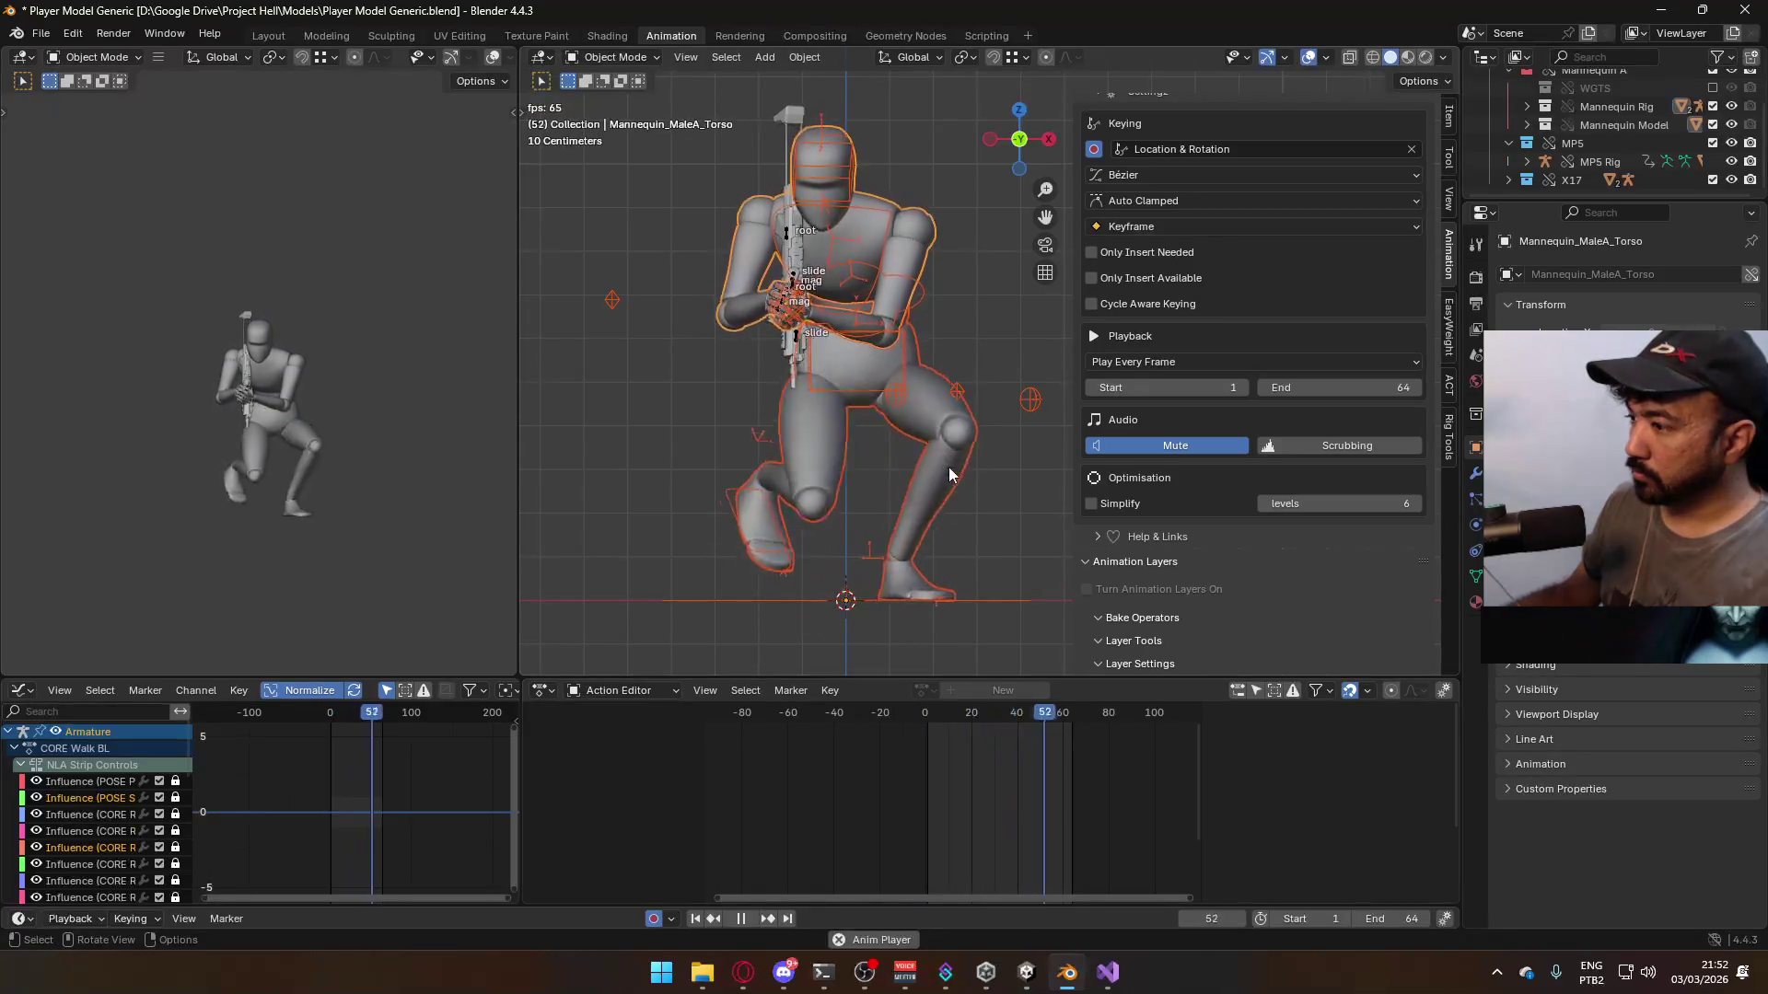
{"action": "key", "text": "space"}
{"action": "key", "text": "shift+Left"}
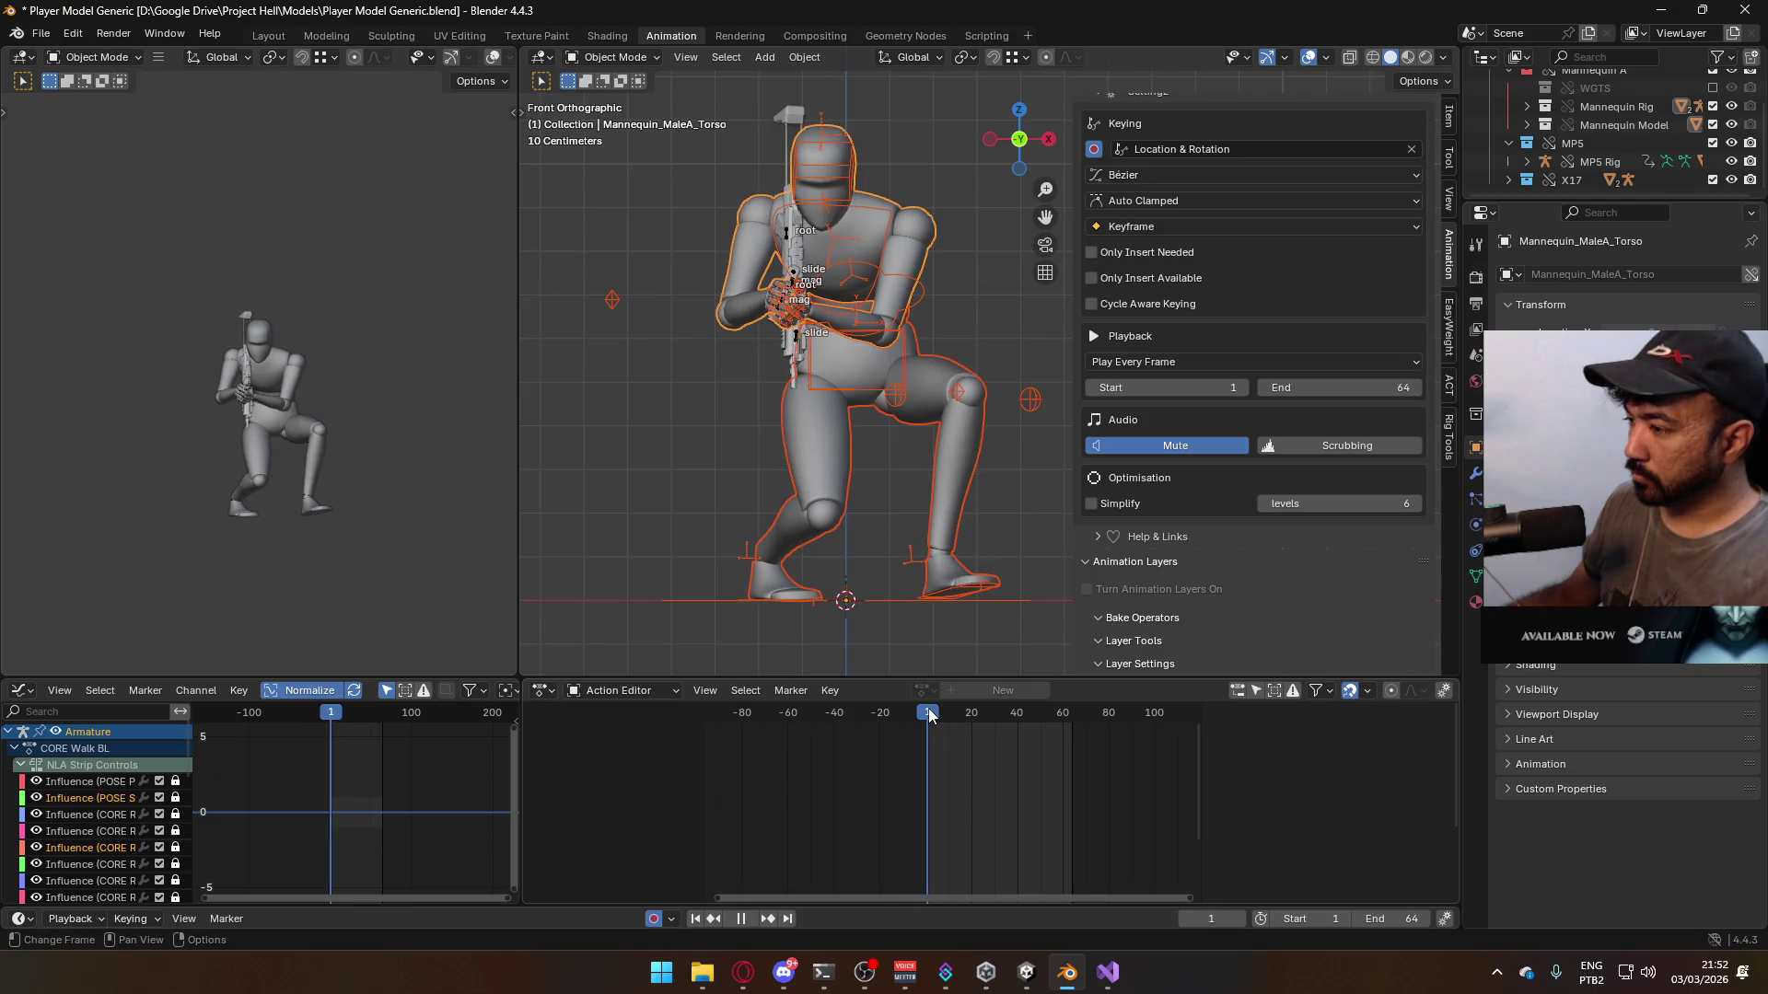
{"action": "key", "text": "ctrl+s"}
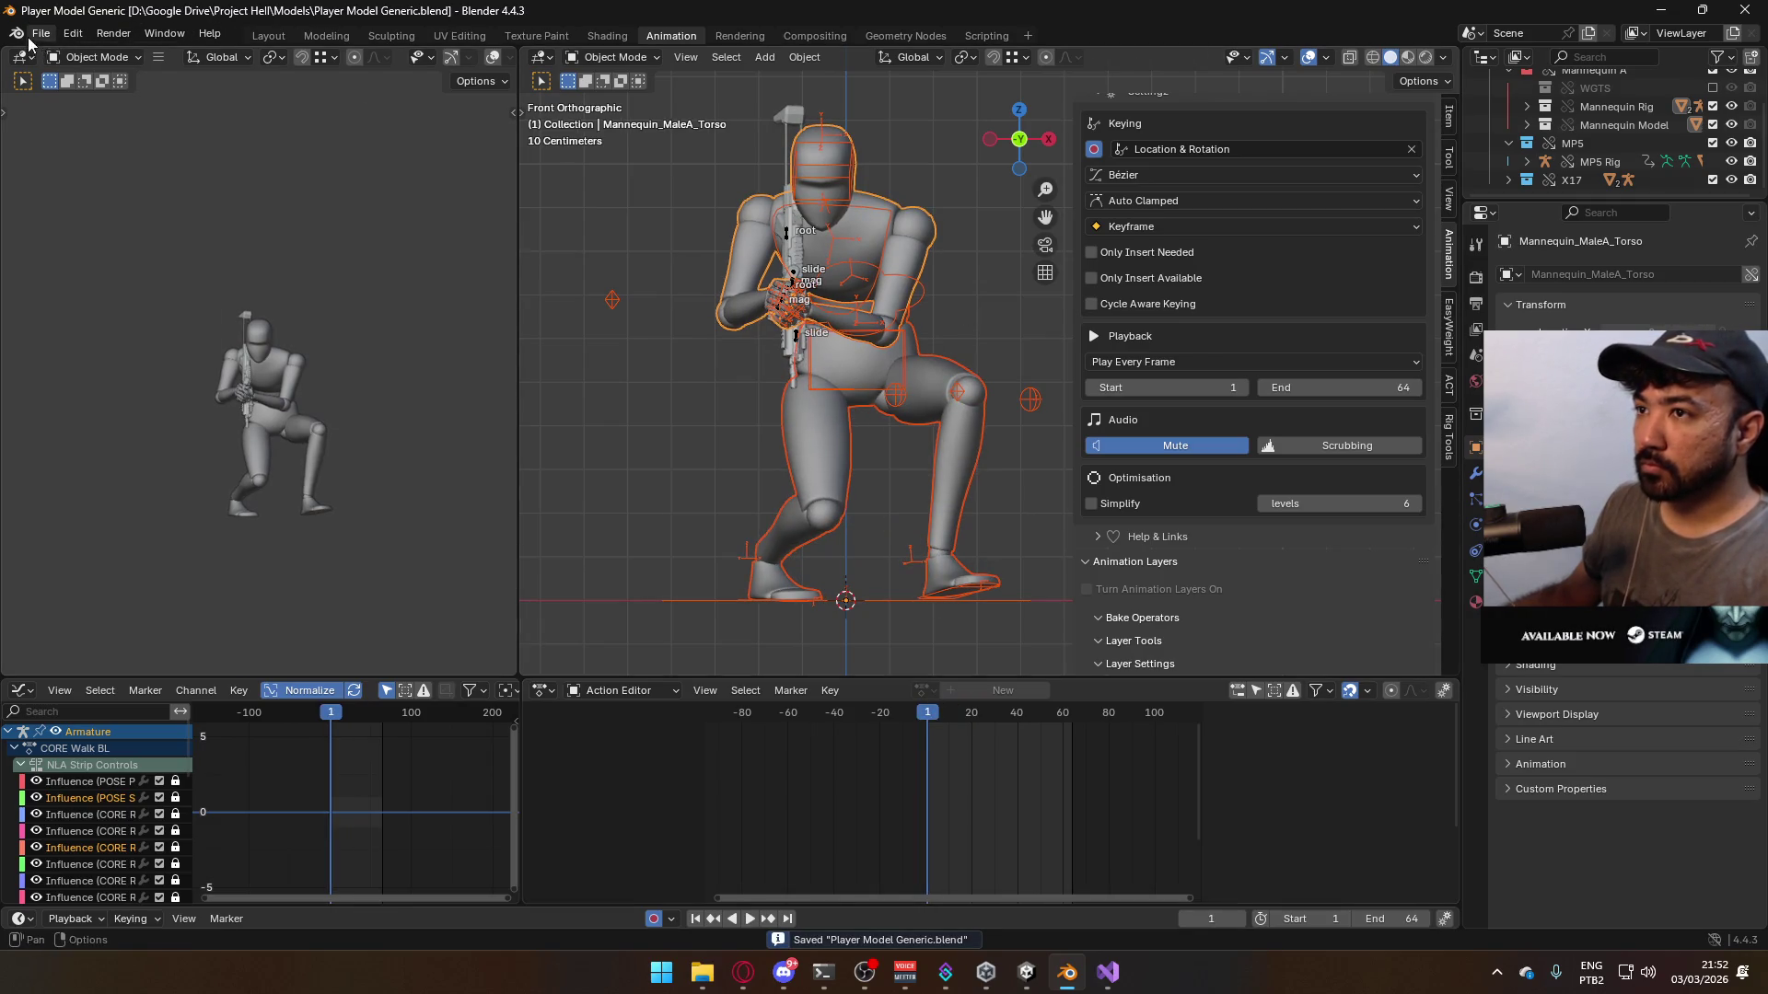
- Export the mannequin's back-left crouch walk as FBX, overwriting Model@Hipfire Sidearm Crouch BL.fbx
{"action": "left_click", "coordinate": [41, 34]}
{"action": "mouse_move", "coordinate": [133, 312]}
{"action": "left_click", "coordinate": [383, 475]}
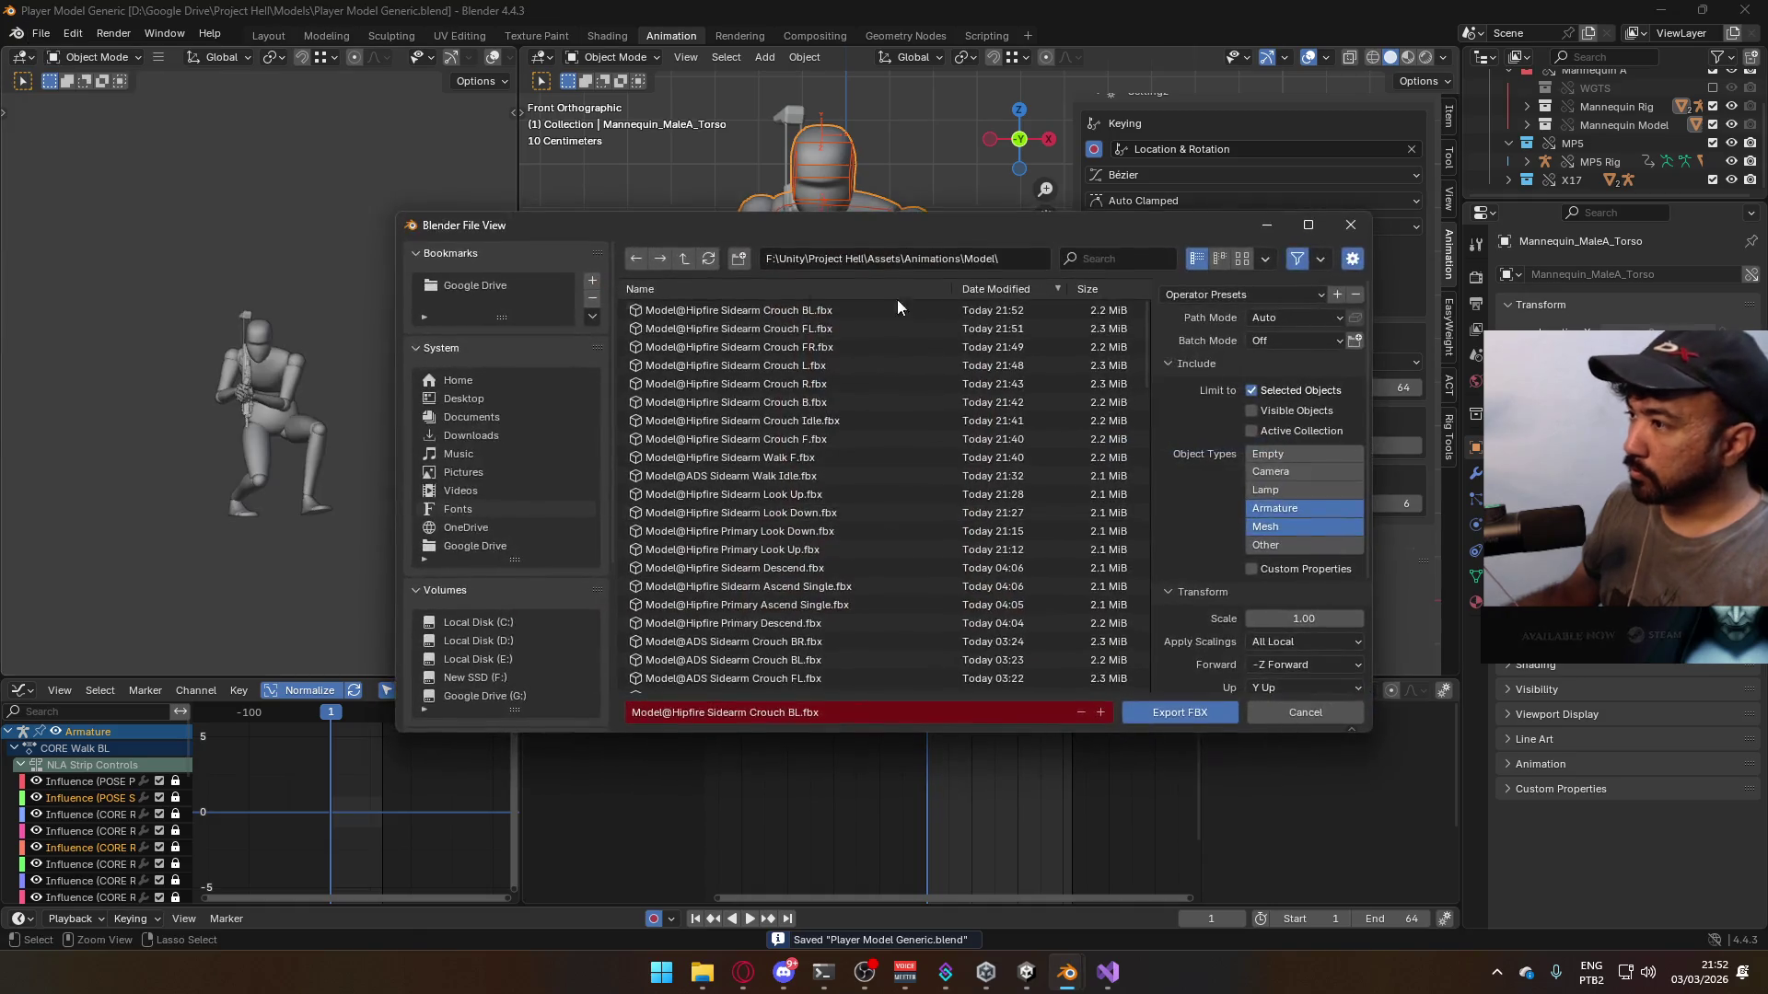
{"action": "left_click", "coordinate": [891, 315]}
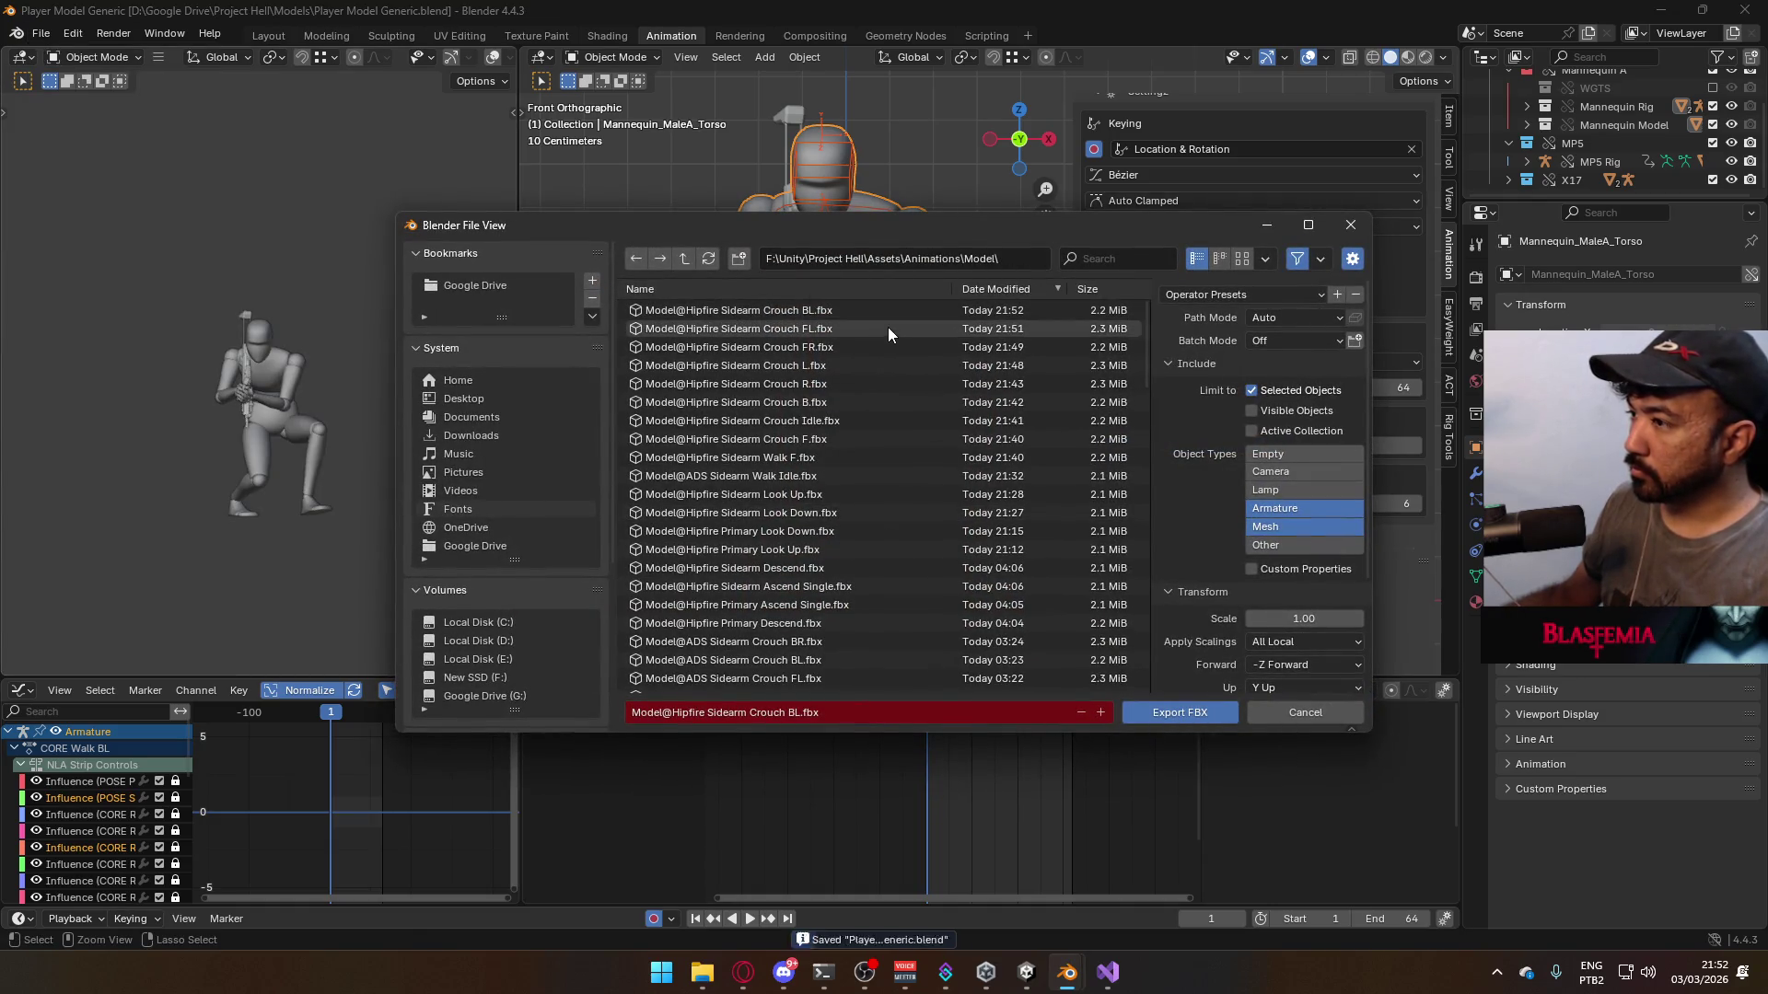
{"action": "left_click", "coordinate": [797, 712]}
{"action": "left_click", "coordinate": [798, 712]}
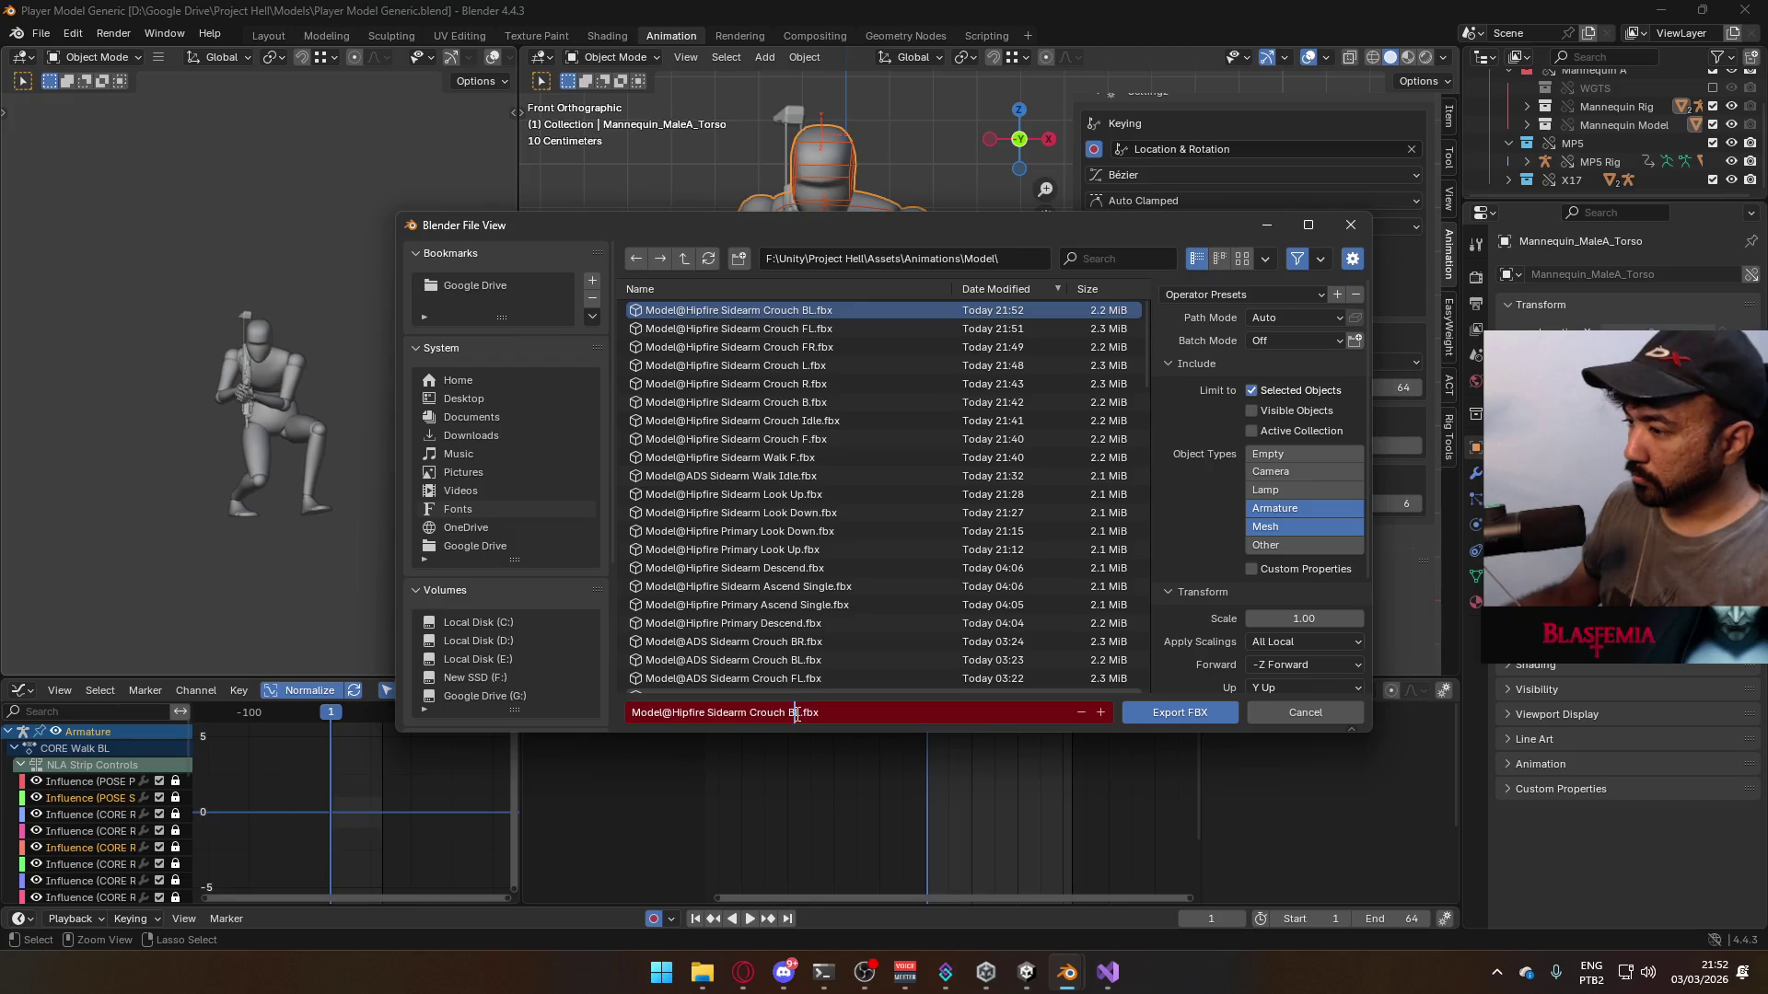
{"action": "type", "text": "R"}
{"action": "left_click", "coordinate": [1173, 709]}
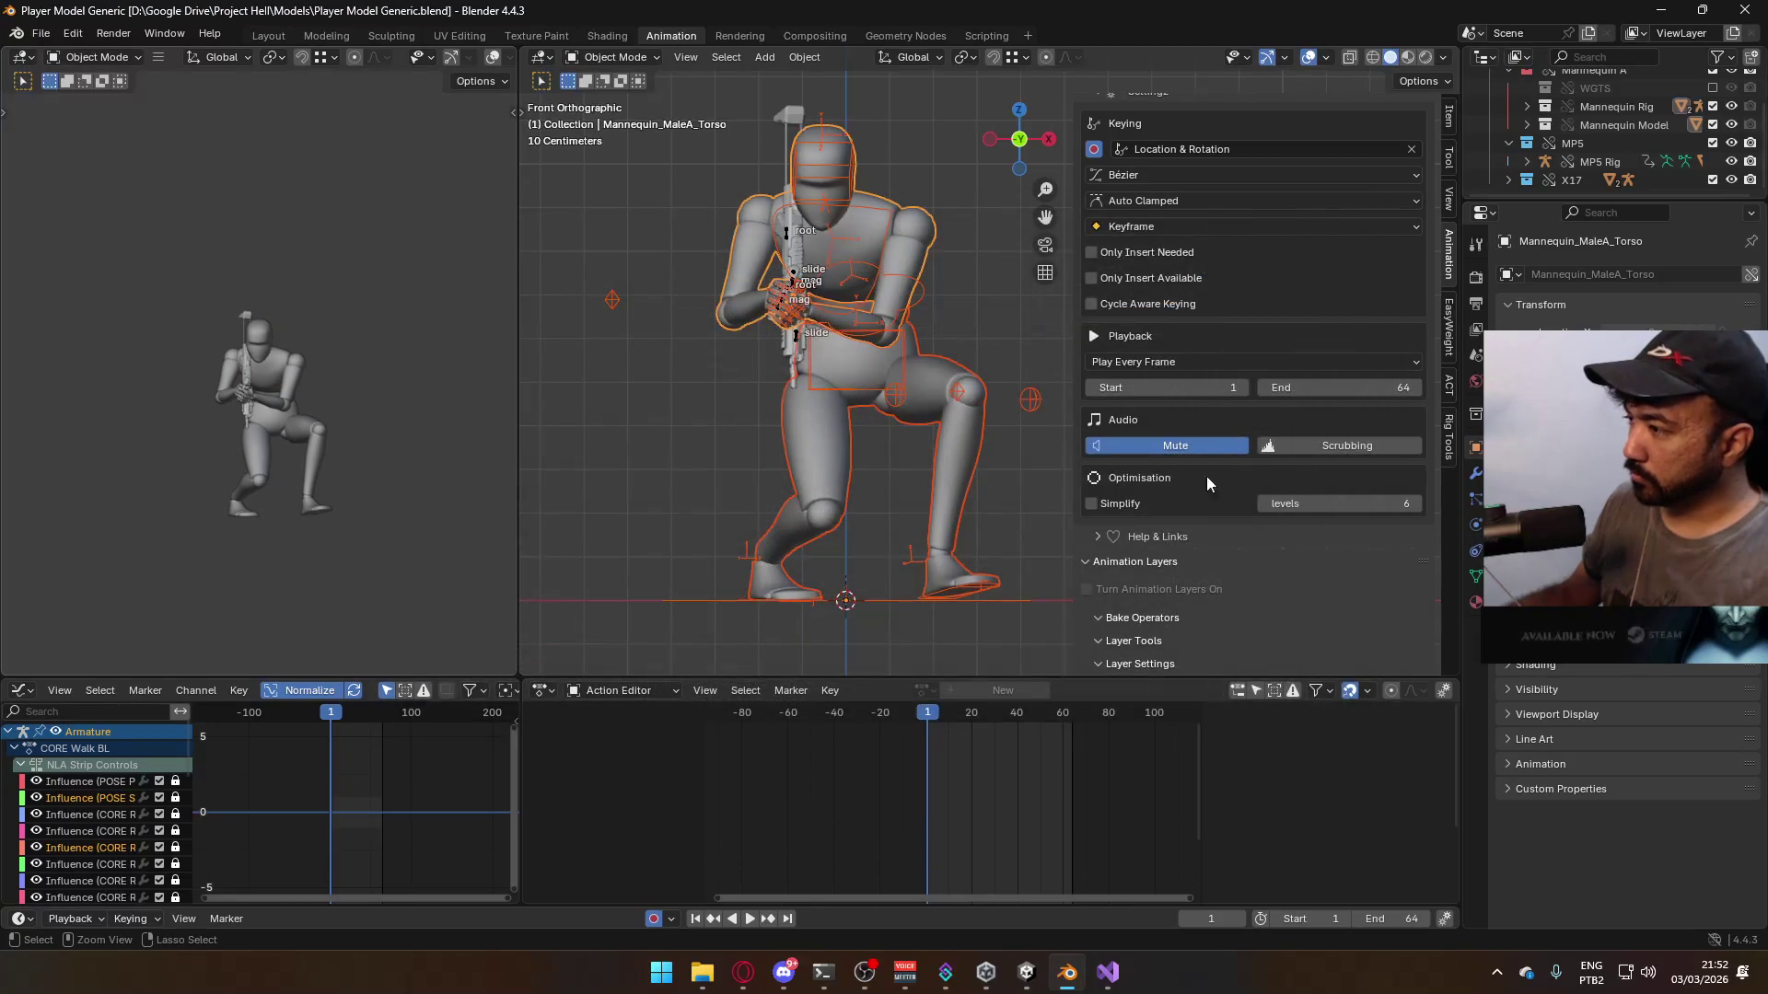
{"action": "scroll", "coordinate": [1325, 504], "scroll_direction": "down", "scroll_amount": 2}
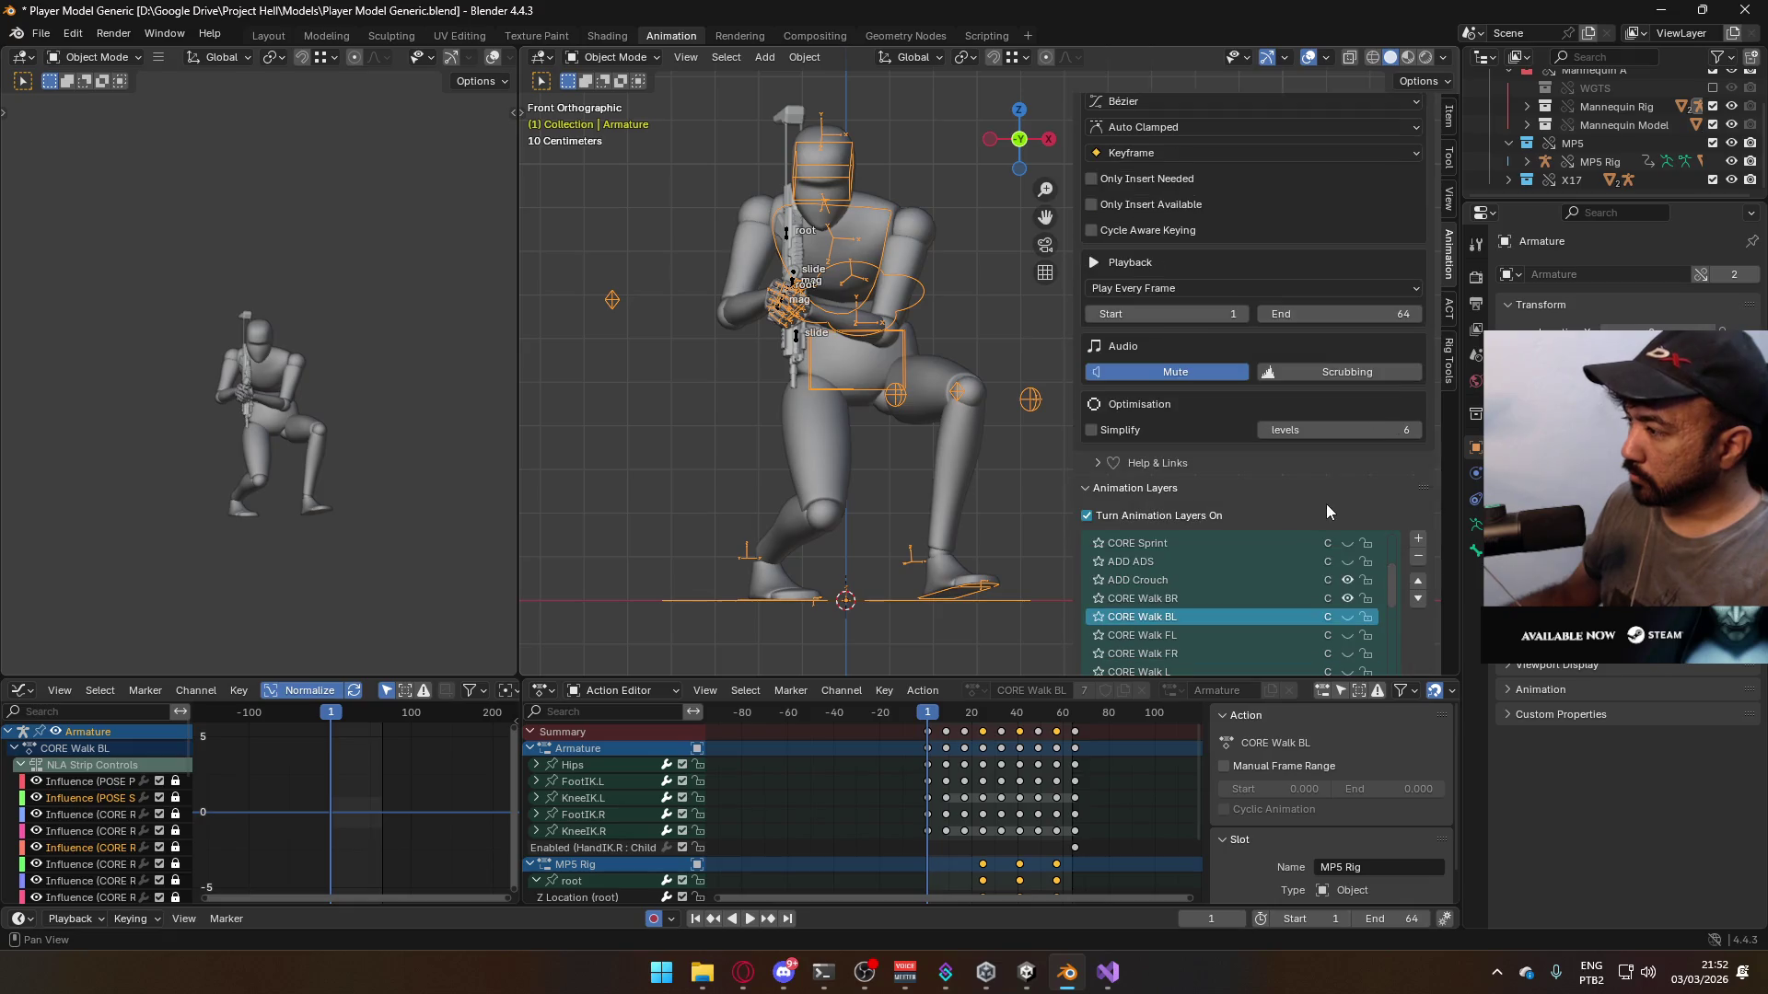
- Check the X17 Rig's layers, then make CORE Walk BR the mannequin armature's active layer
{"action": "left_click", "coordinate": [1359, 600]}
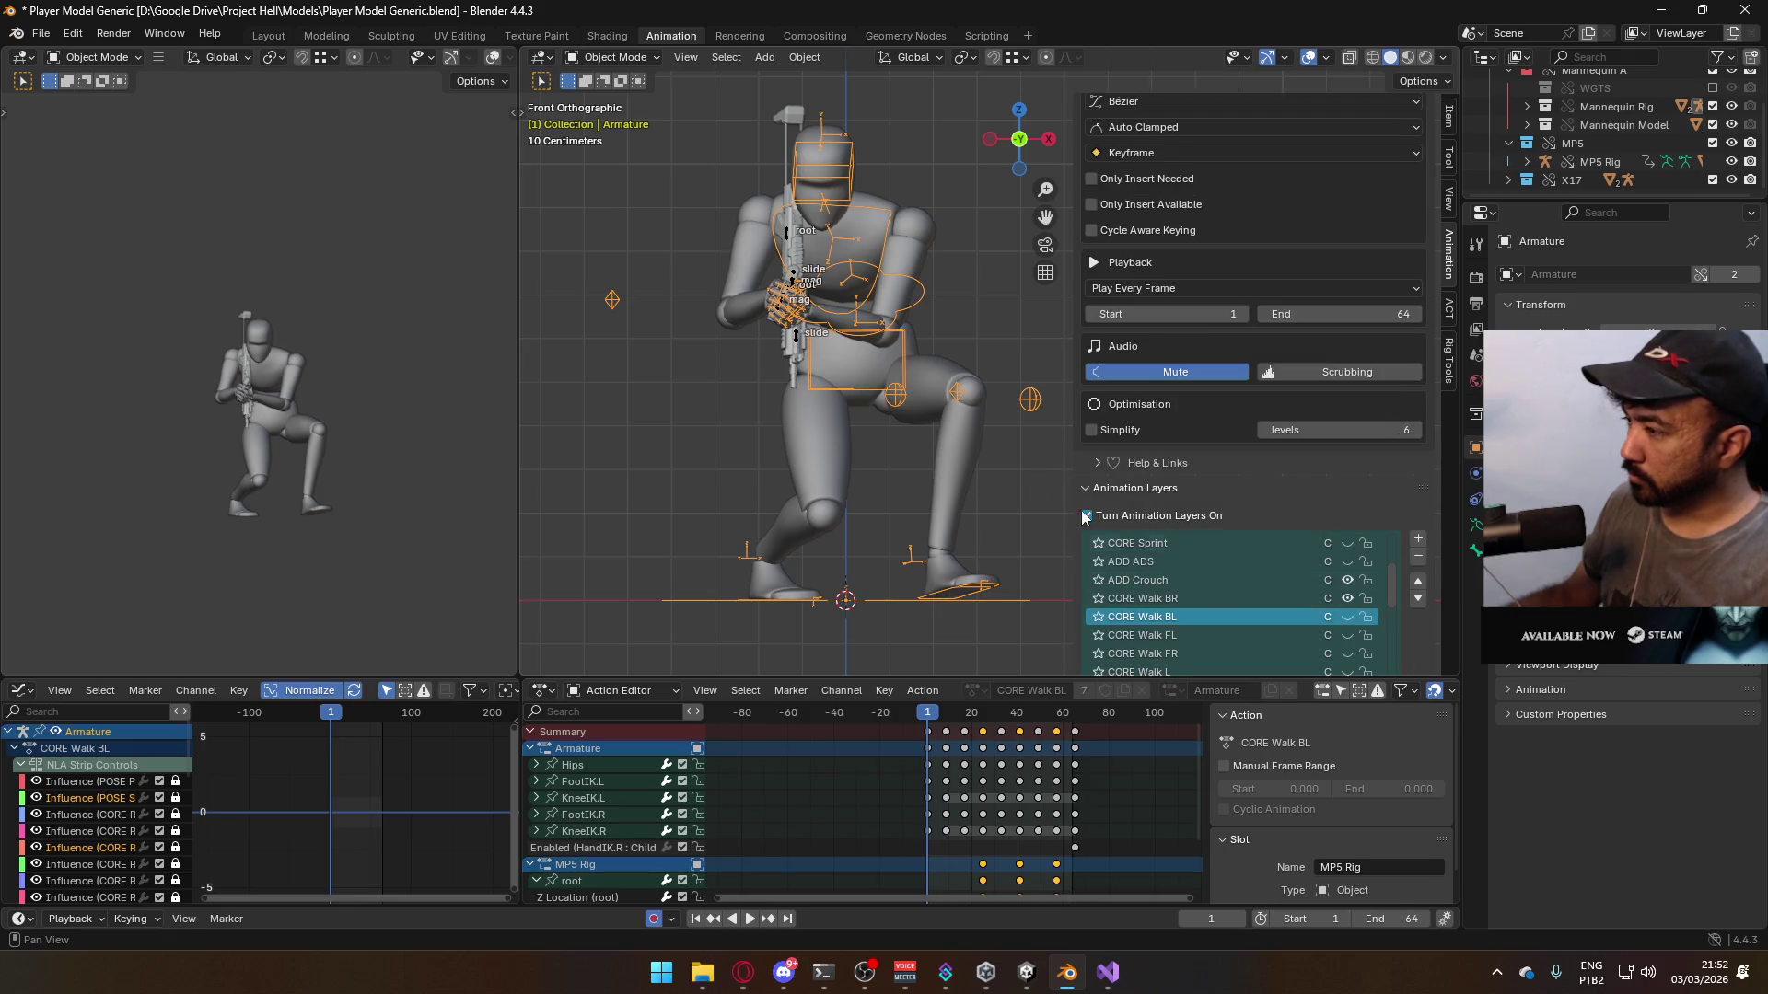
{"action": "left_click", "coordinate": [793, 276]}
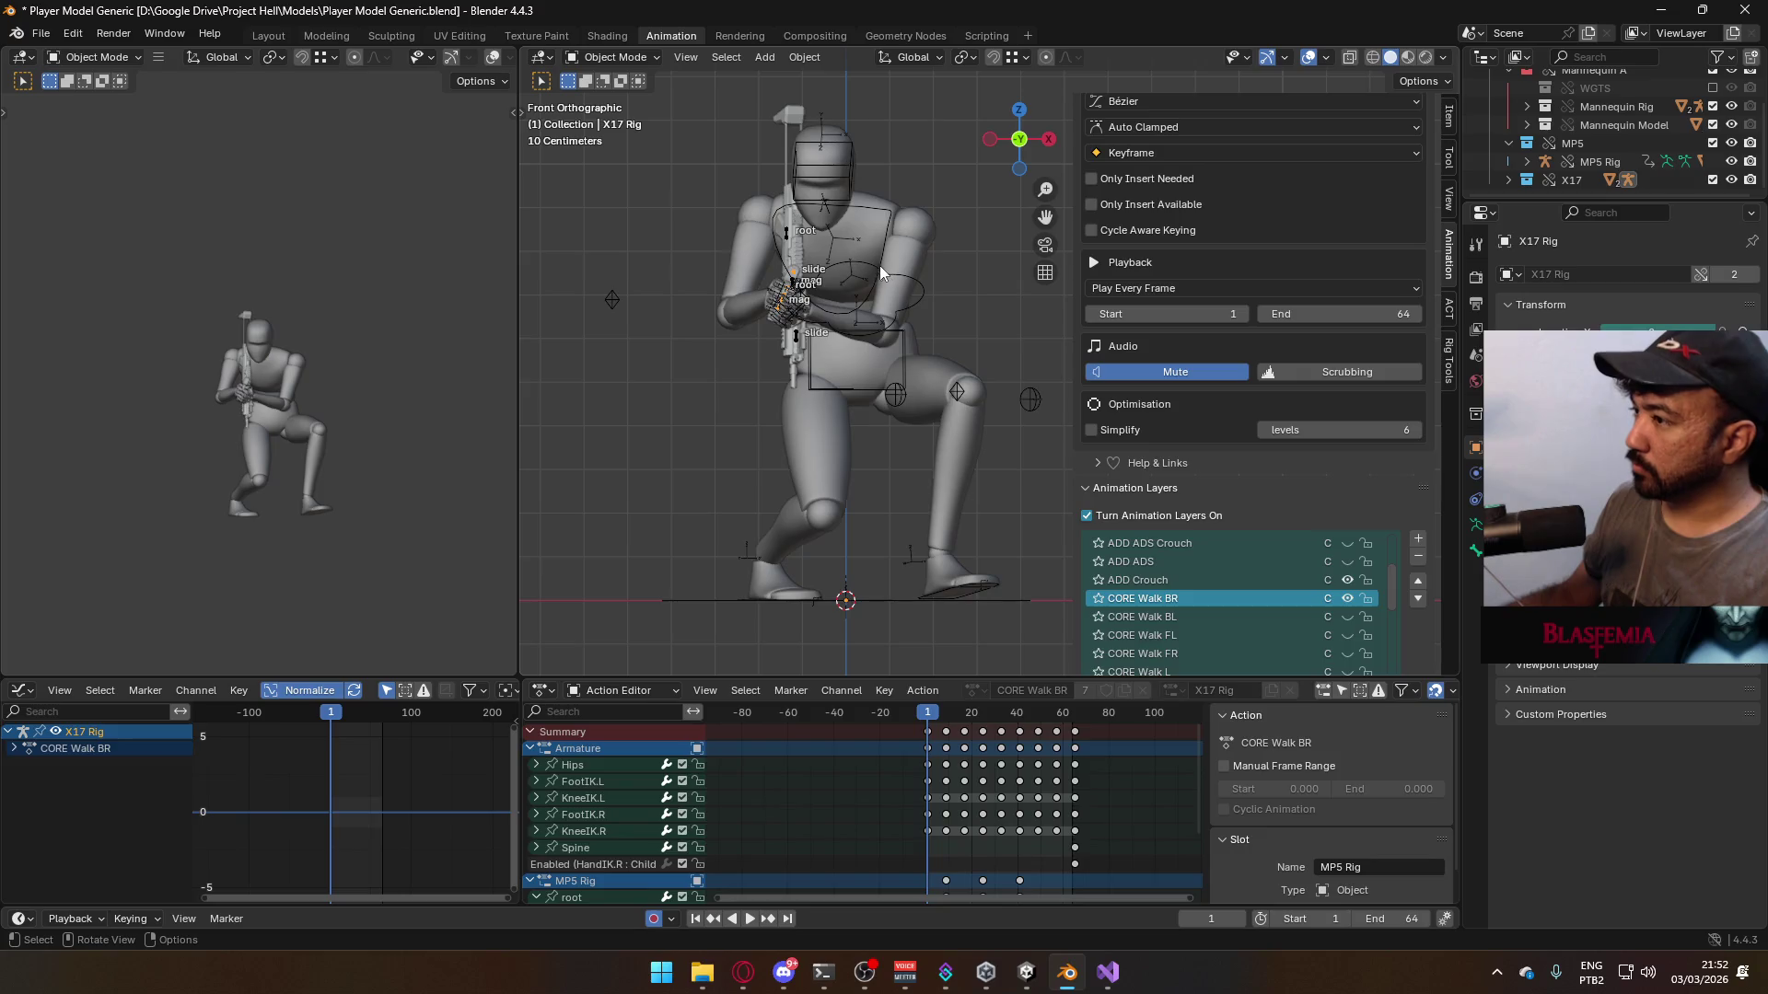
{"action": "left_click", "coordinate": [881, 272]}
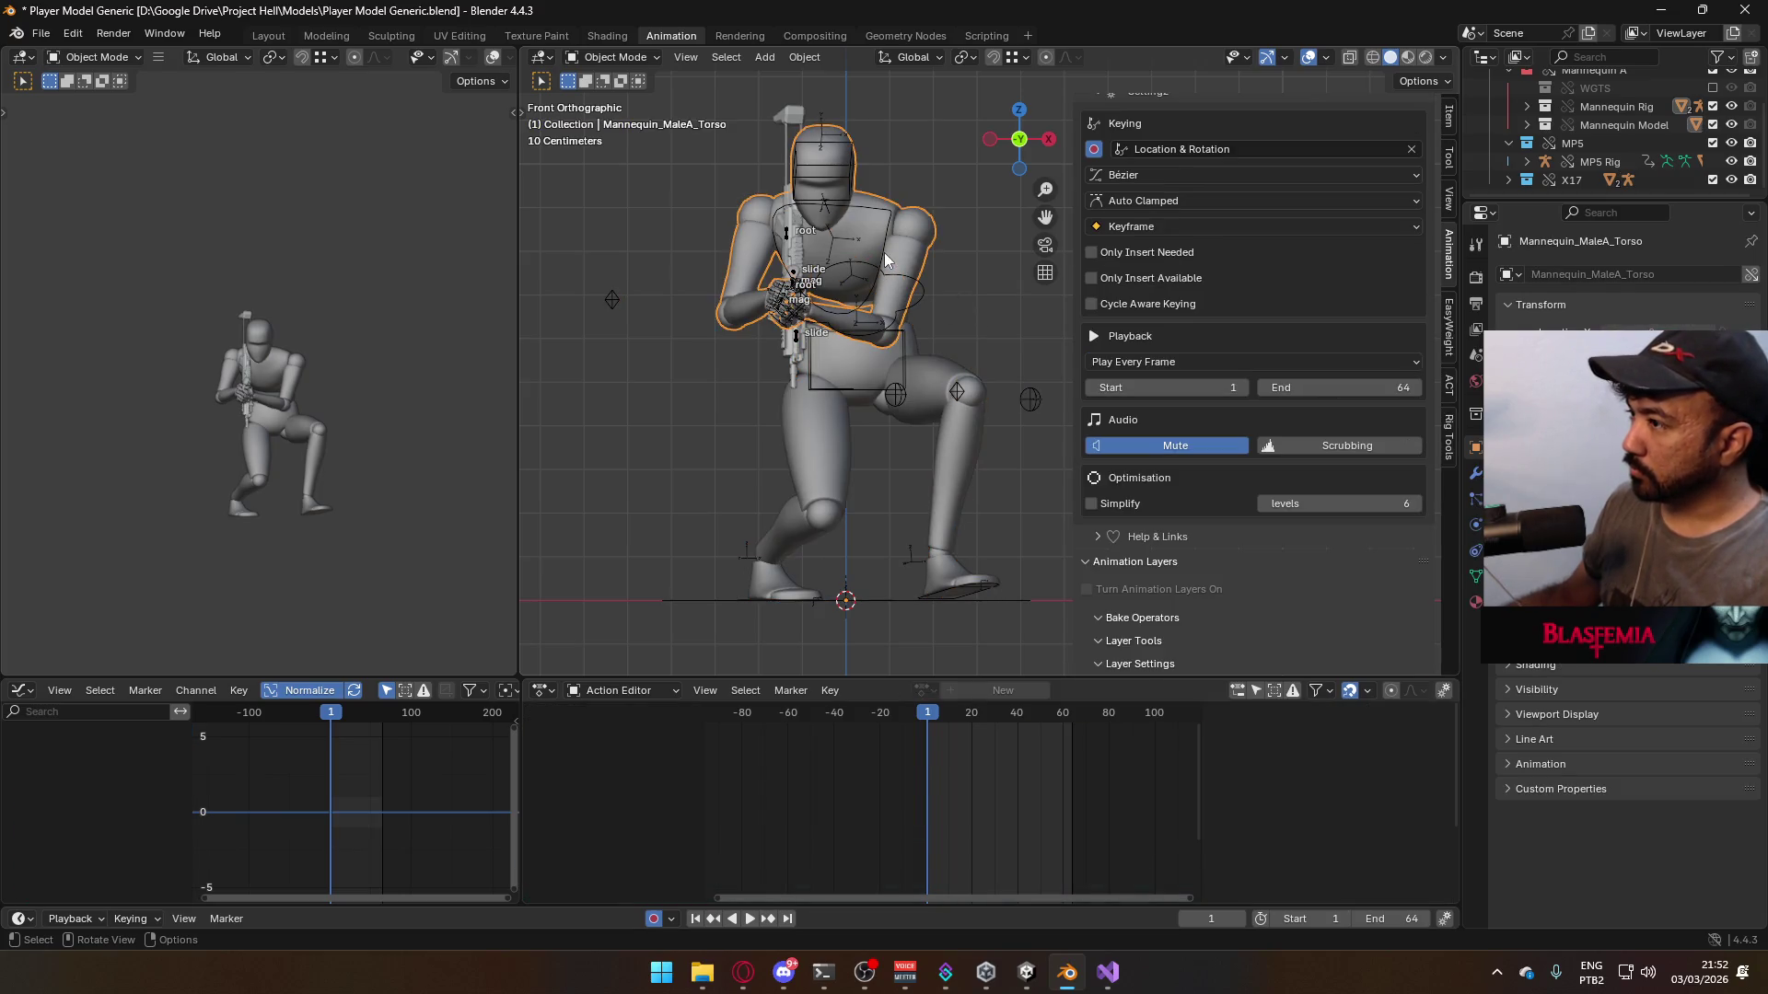
{"action": "left_click", "coordinate": [884, 252]}
{"action": "scroll", "coordinate": [1352, 601], "scroll_direction": "down", "scroll_amount": 1}
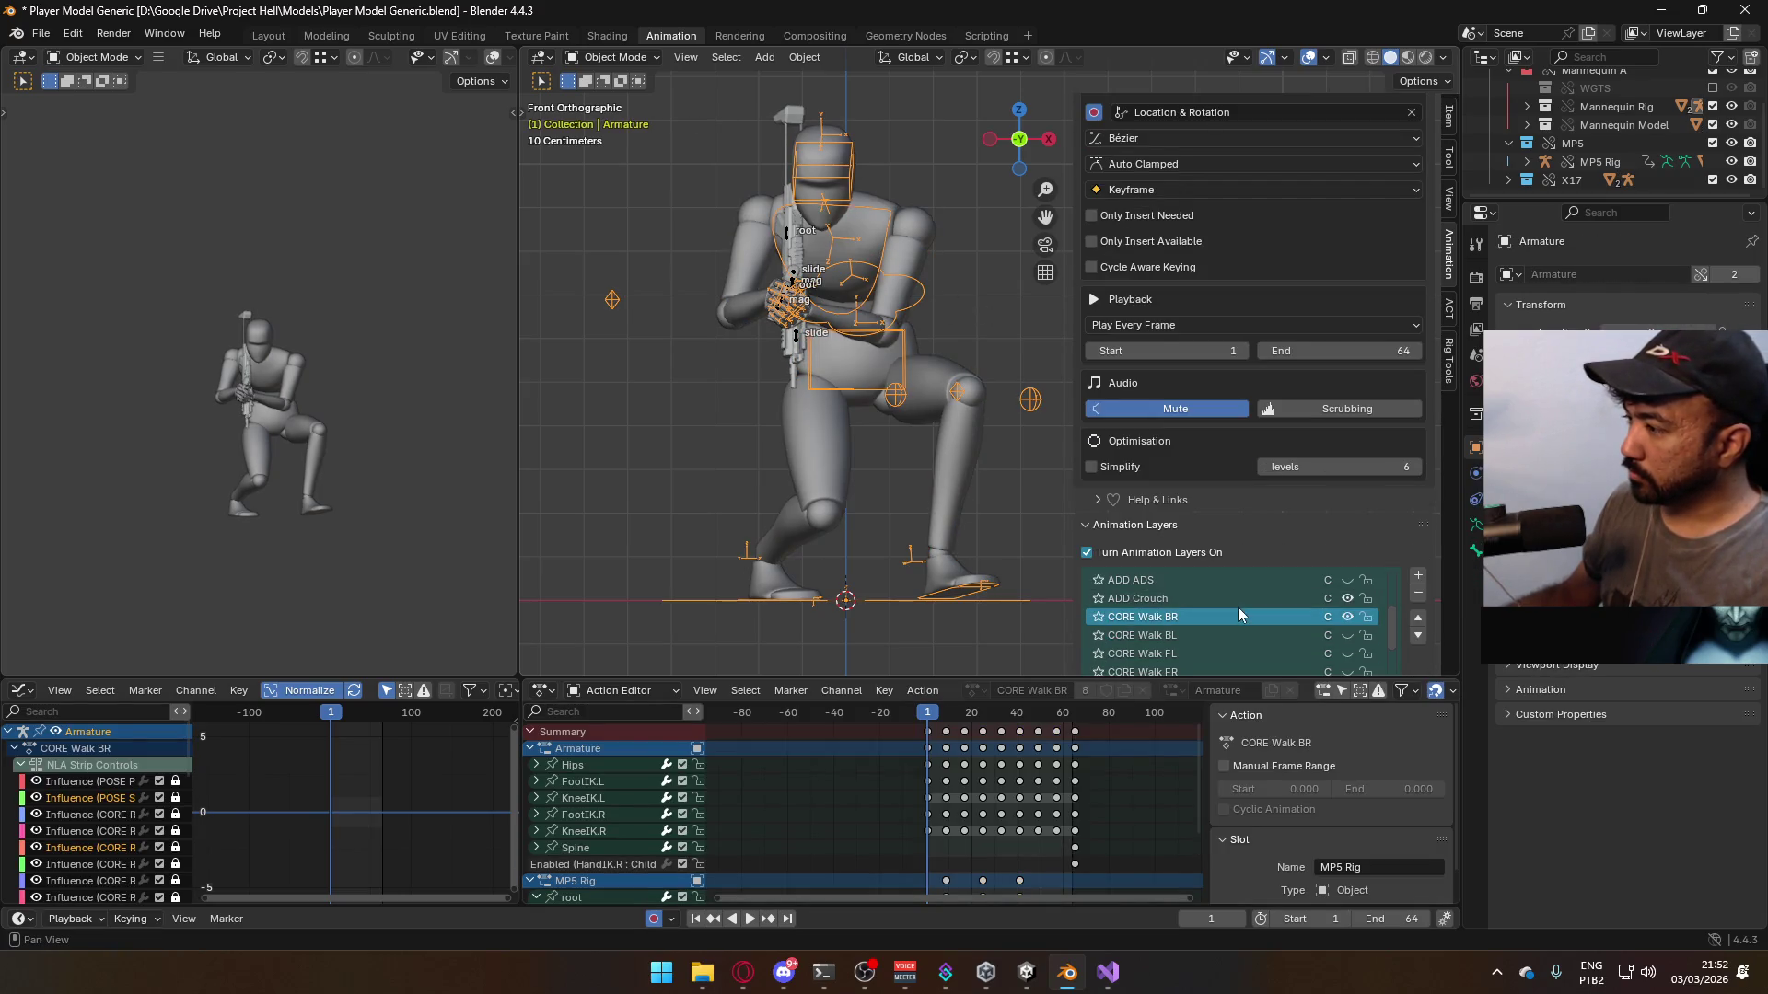
{"action": "left_click", "coordinate": [1238, 617]}
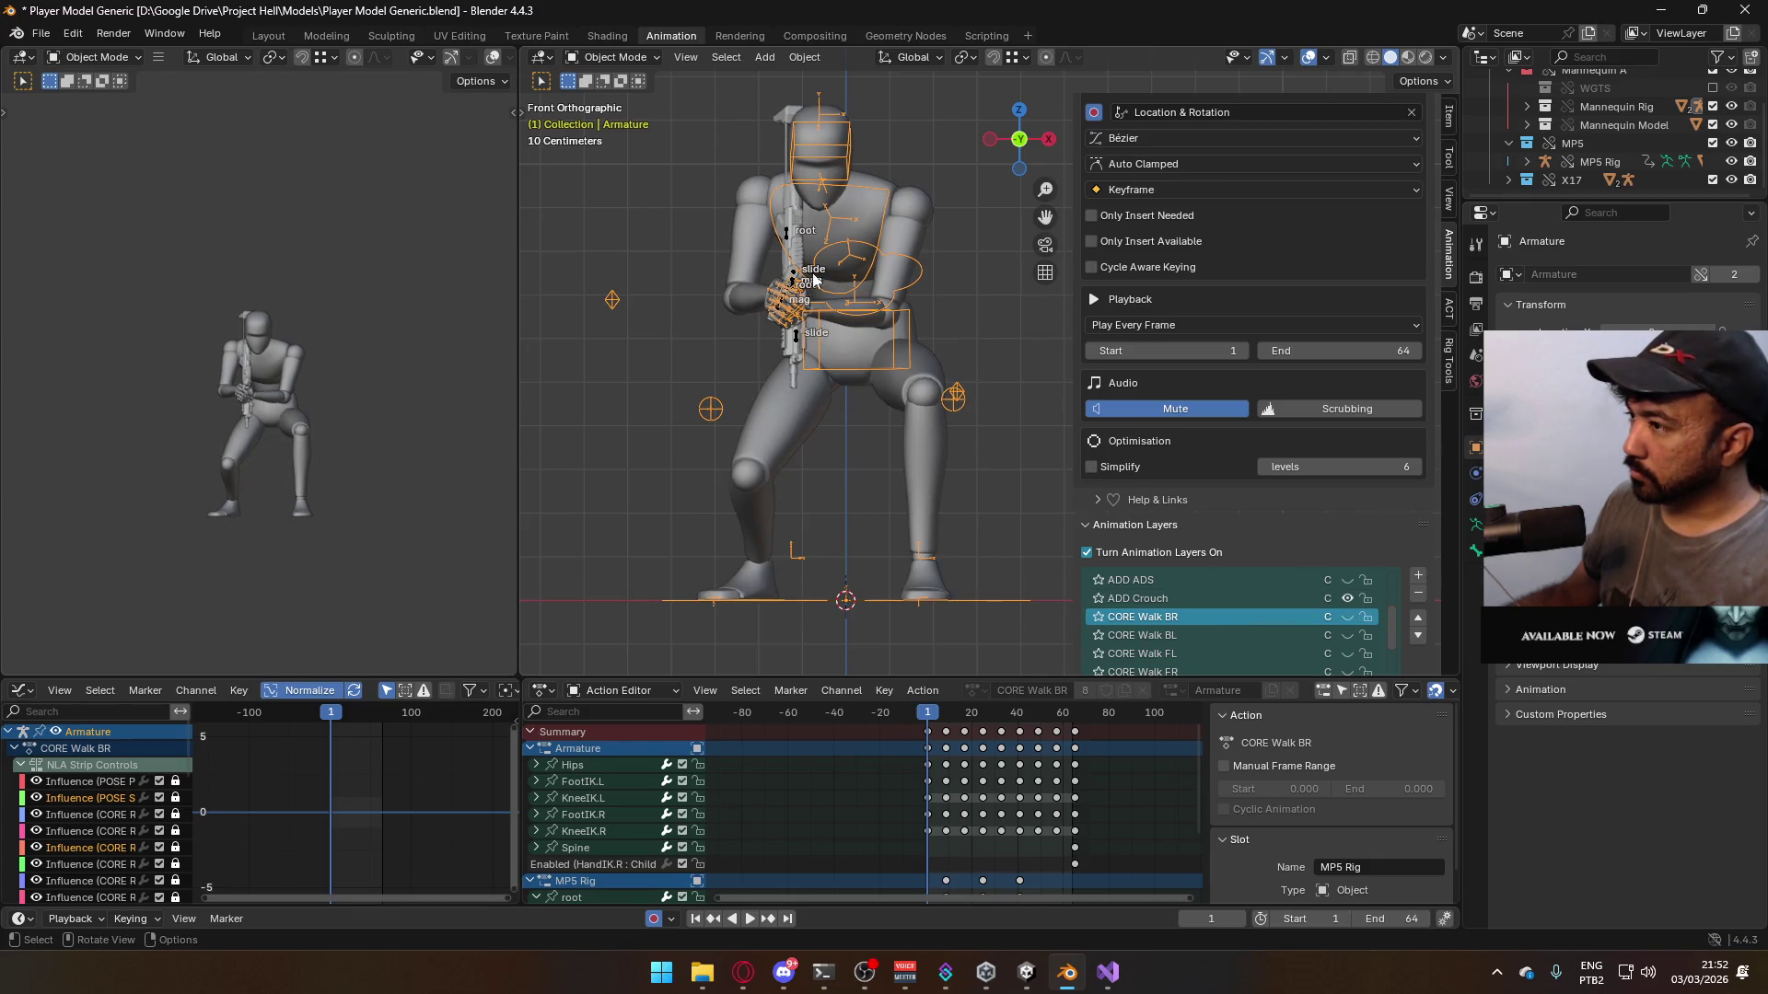
- Reselect the X17 Rig and switch off its CORE Walk BR layer
{"action": "left_click", "coordinate": [794, 286]}
{"action": "left_click", "coordinate": [794, 286]}
{"action": "left_click", "coordinate": [794, 286]}
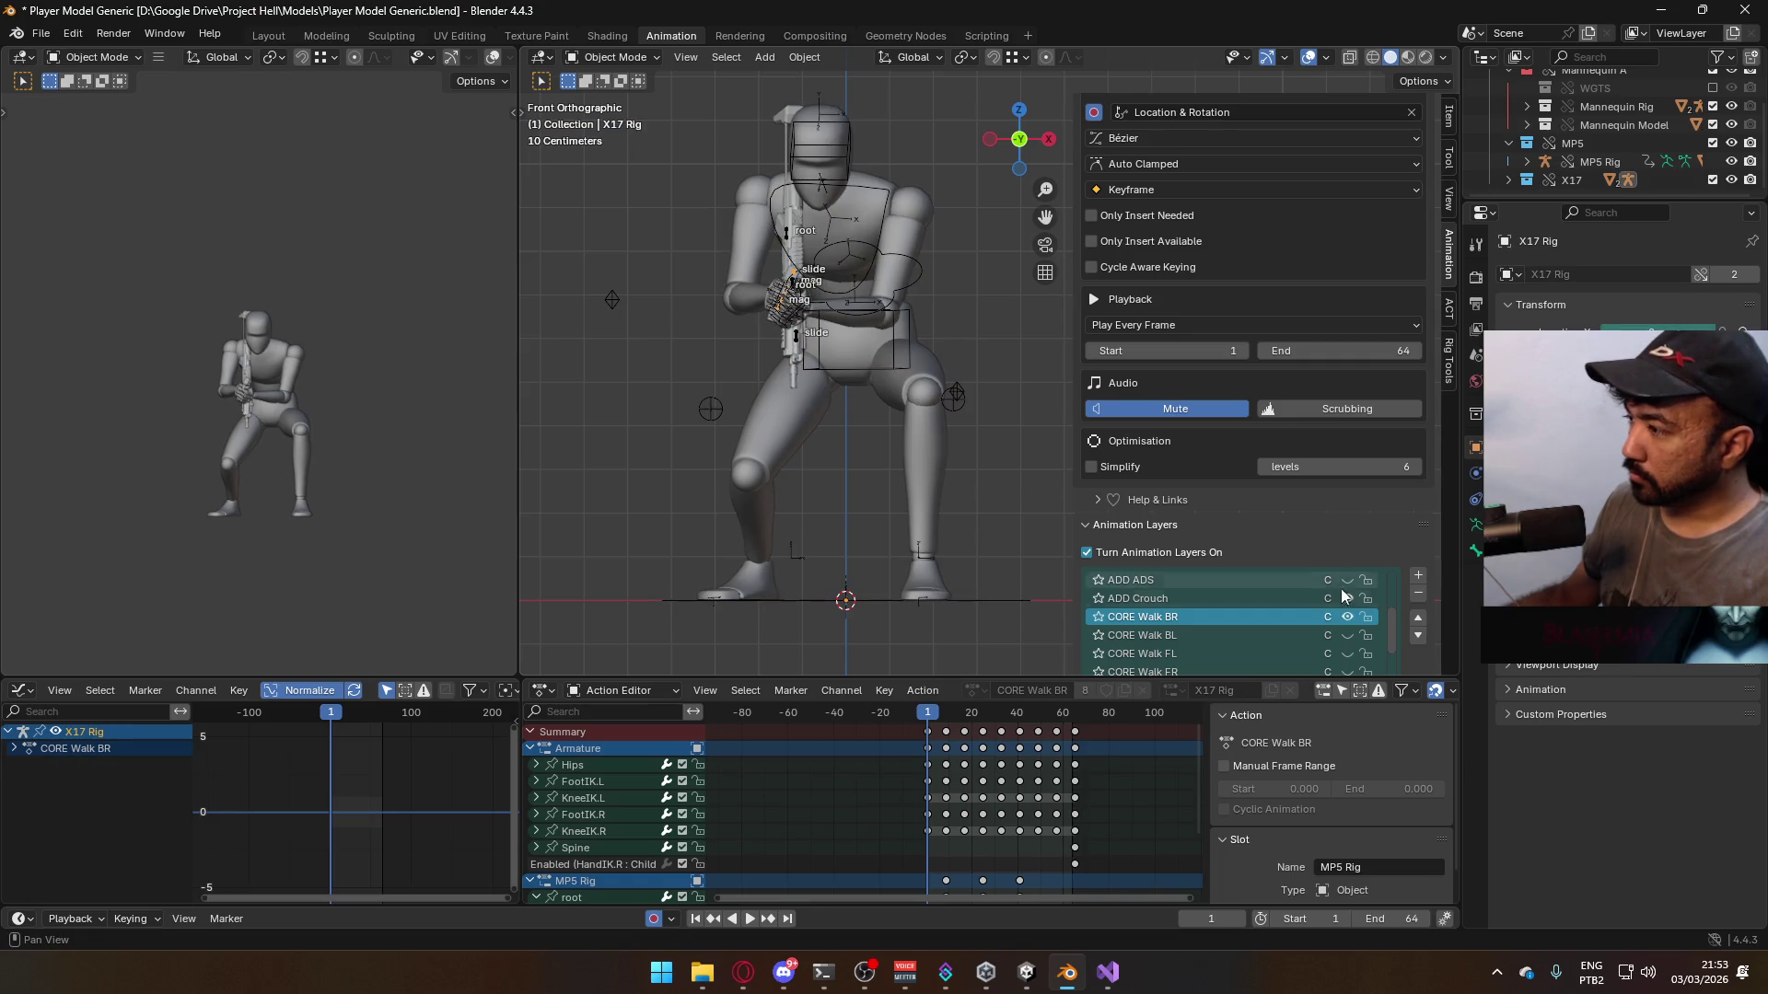
{"action": "left_click", "coordinate": [1347, 615]}
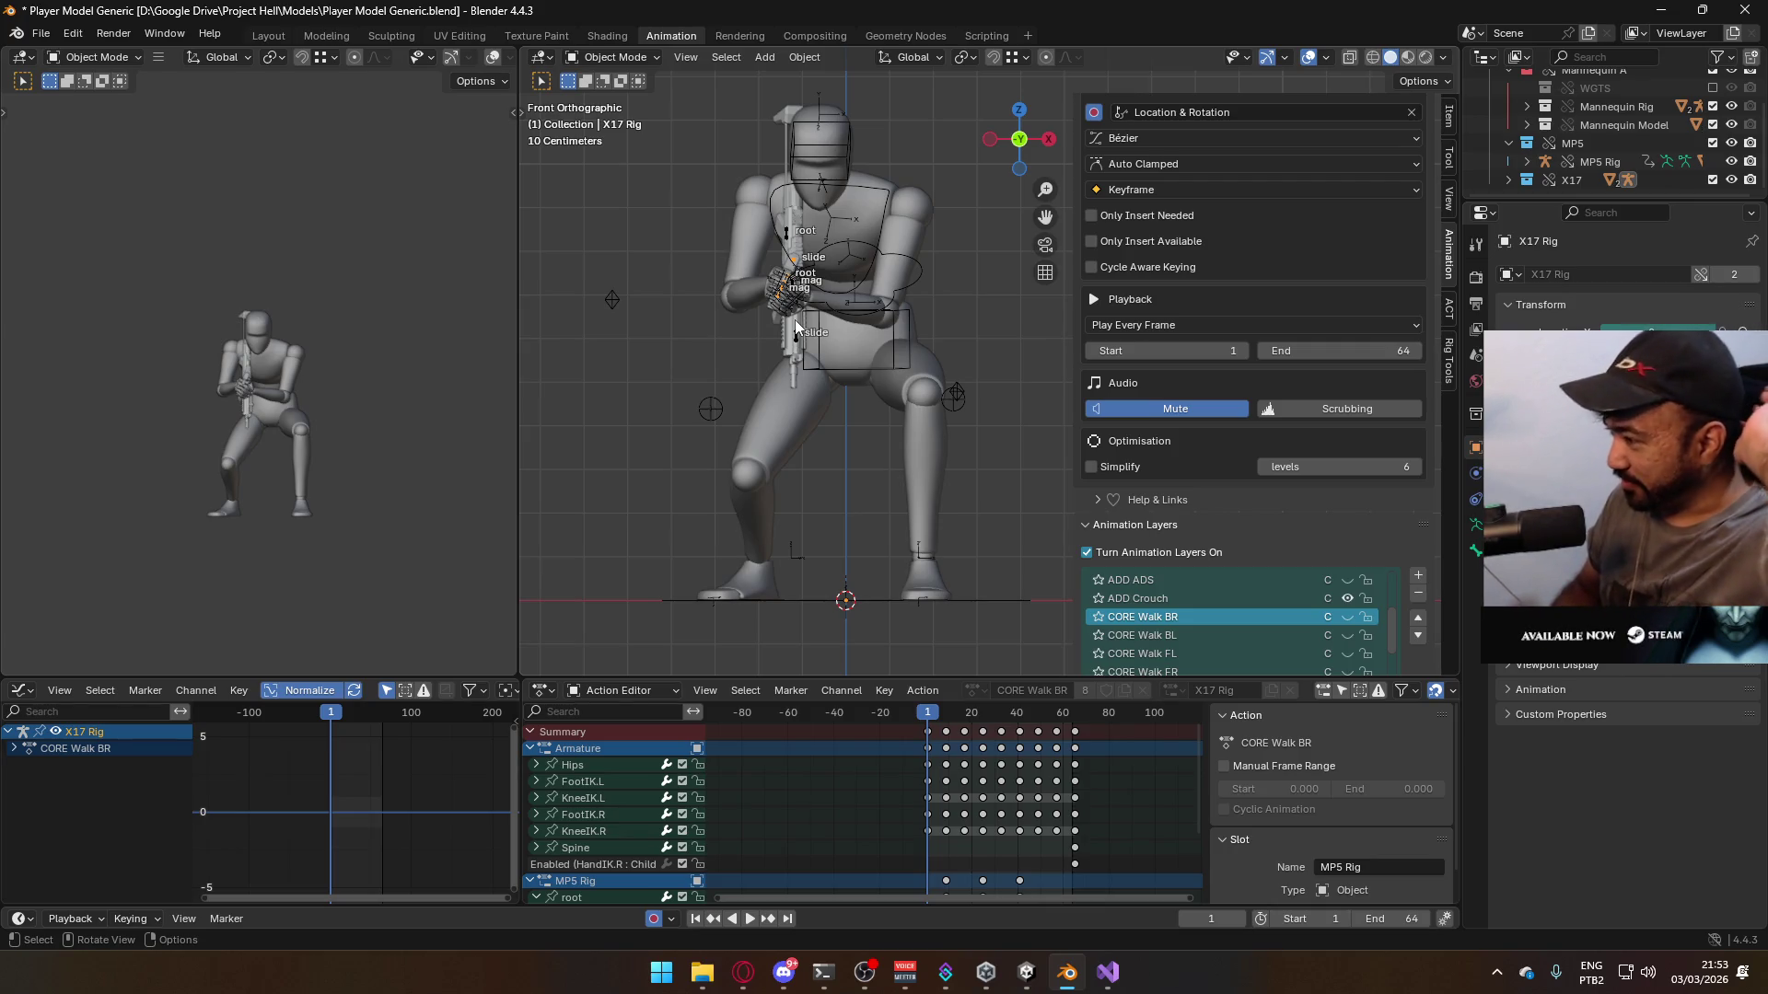
{"action": "scroll", "coordinate": [1252, 589], "scroll_direction": "up", "scroll_amount": 5}
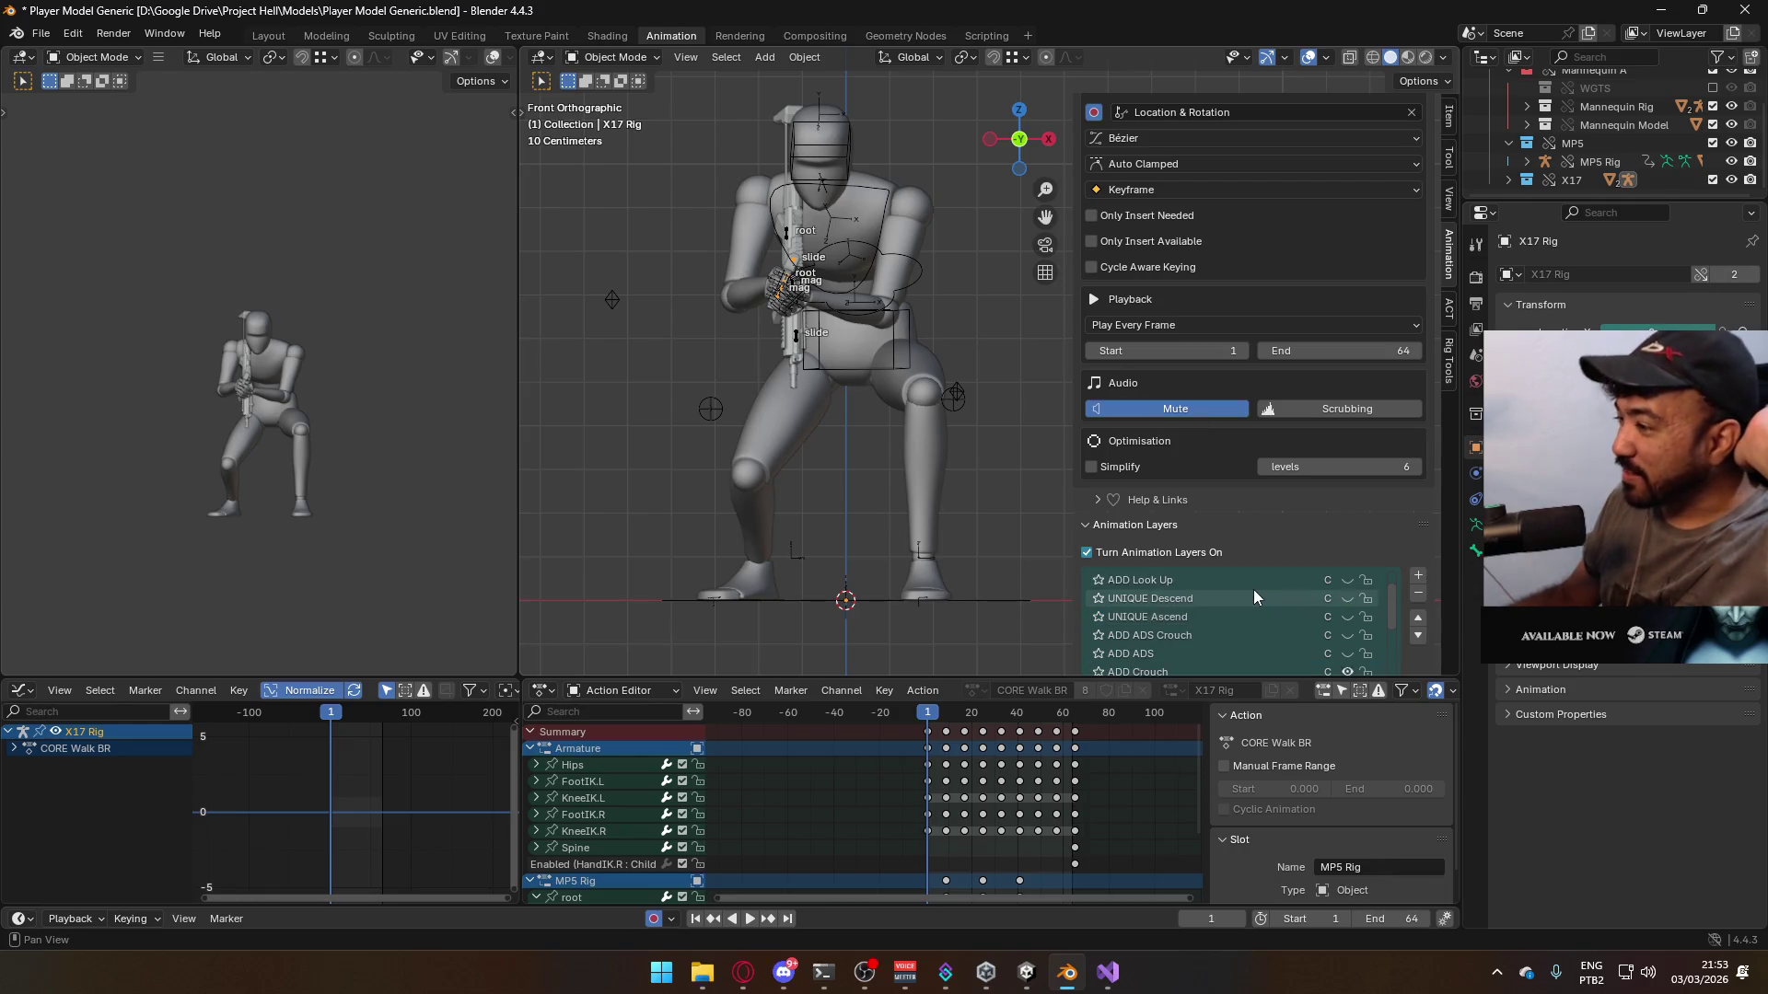
- Make ADD Crouch the active animation layer in the layers list
{"action": "scroll", "coordinate": [1242, 433], "scroll_direction": "down", "scroll_amount": 4}
{"action": "scroll", "coordinate": [1243, 442], "scroll_direction": "down", "scroll_amount": 2}
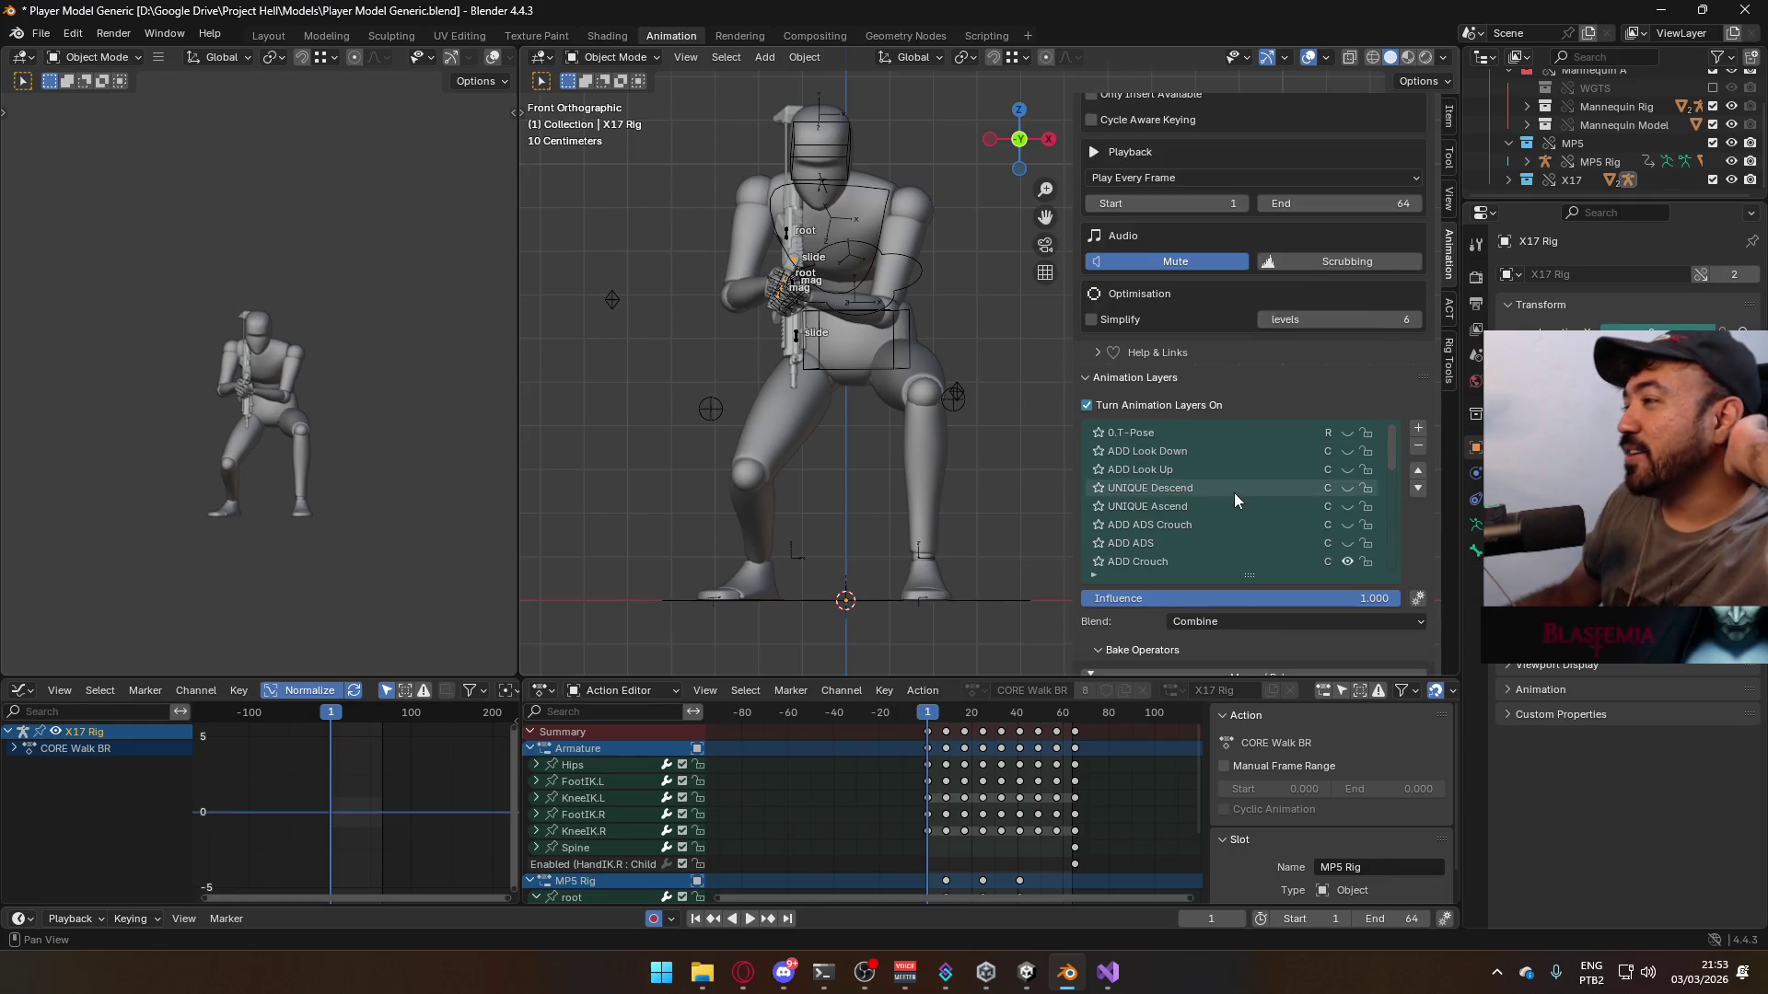
{"action": "left_click", "coordinate": [1178, 525]}
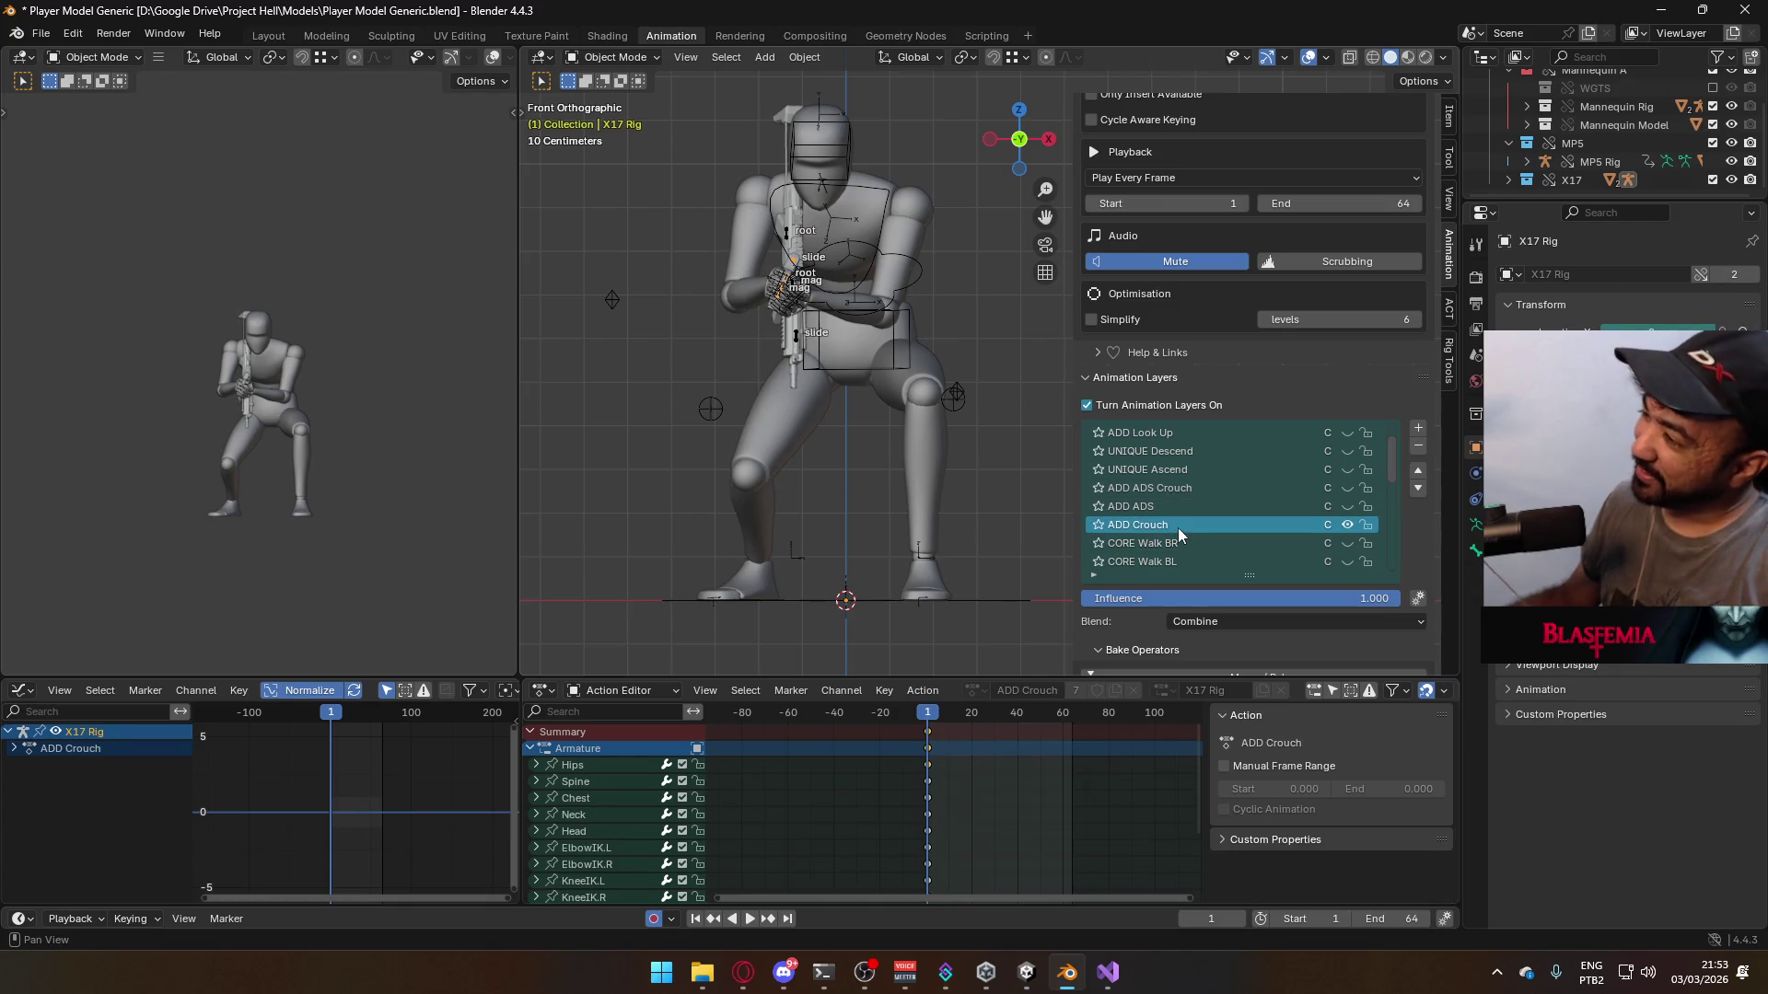
- Play the Armature's CORE Walk BR walk, stop back at frame 1, and reselect the X17 Rig
{"action": "left_click", "coordinate": [952, 389]}
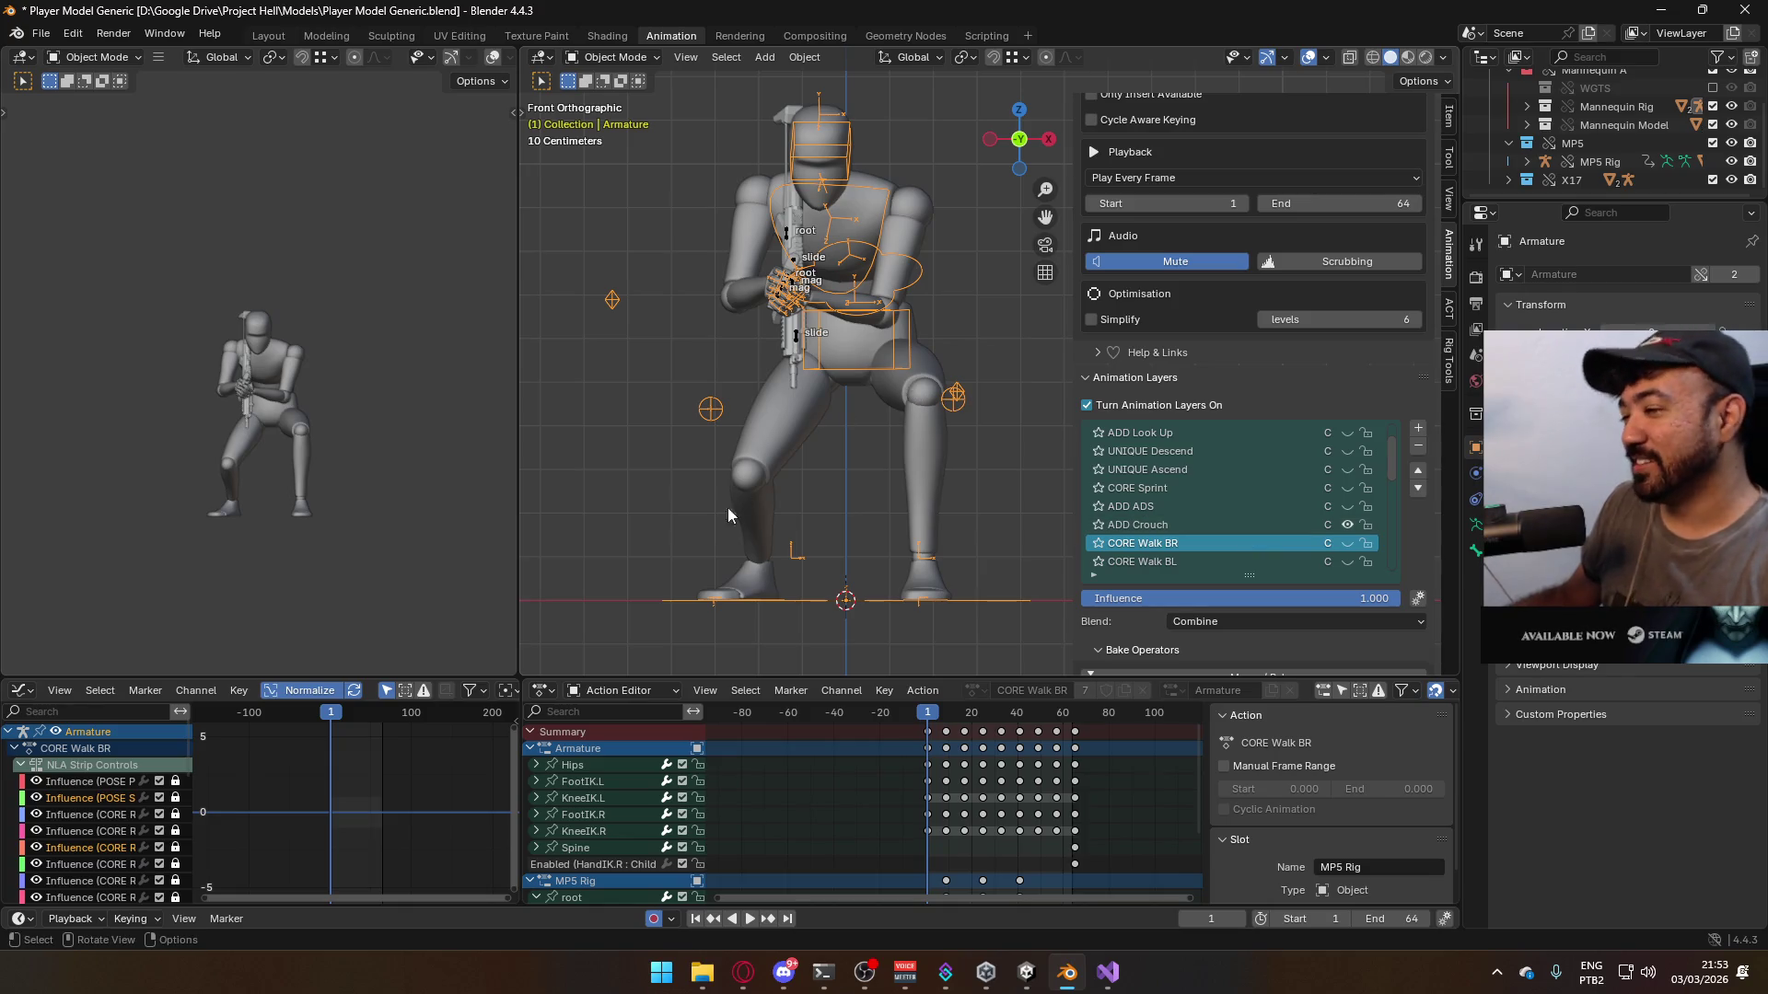
{"action": "key", "text": "space"}
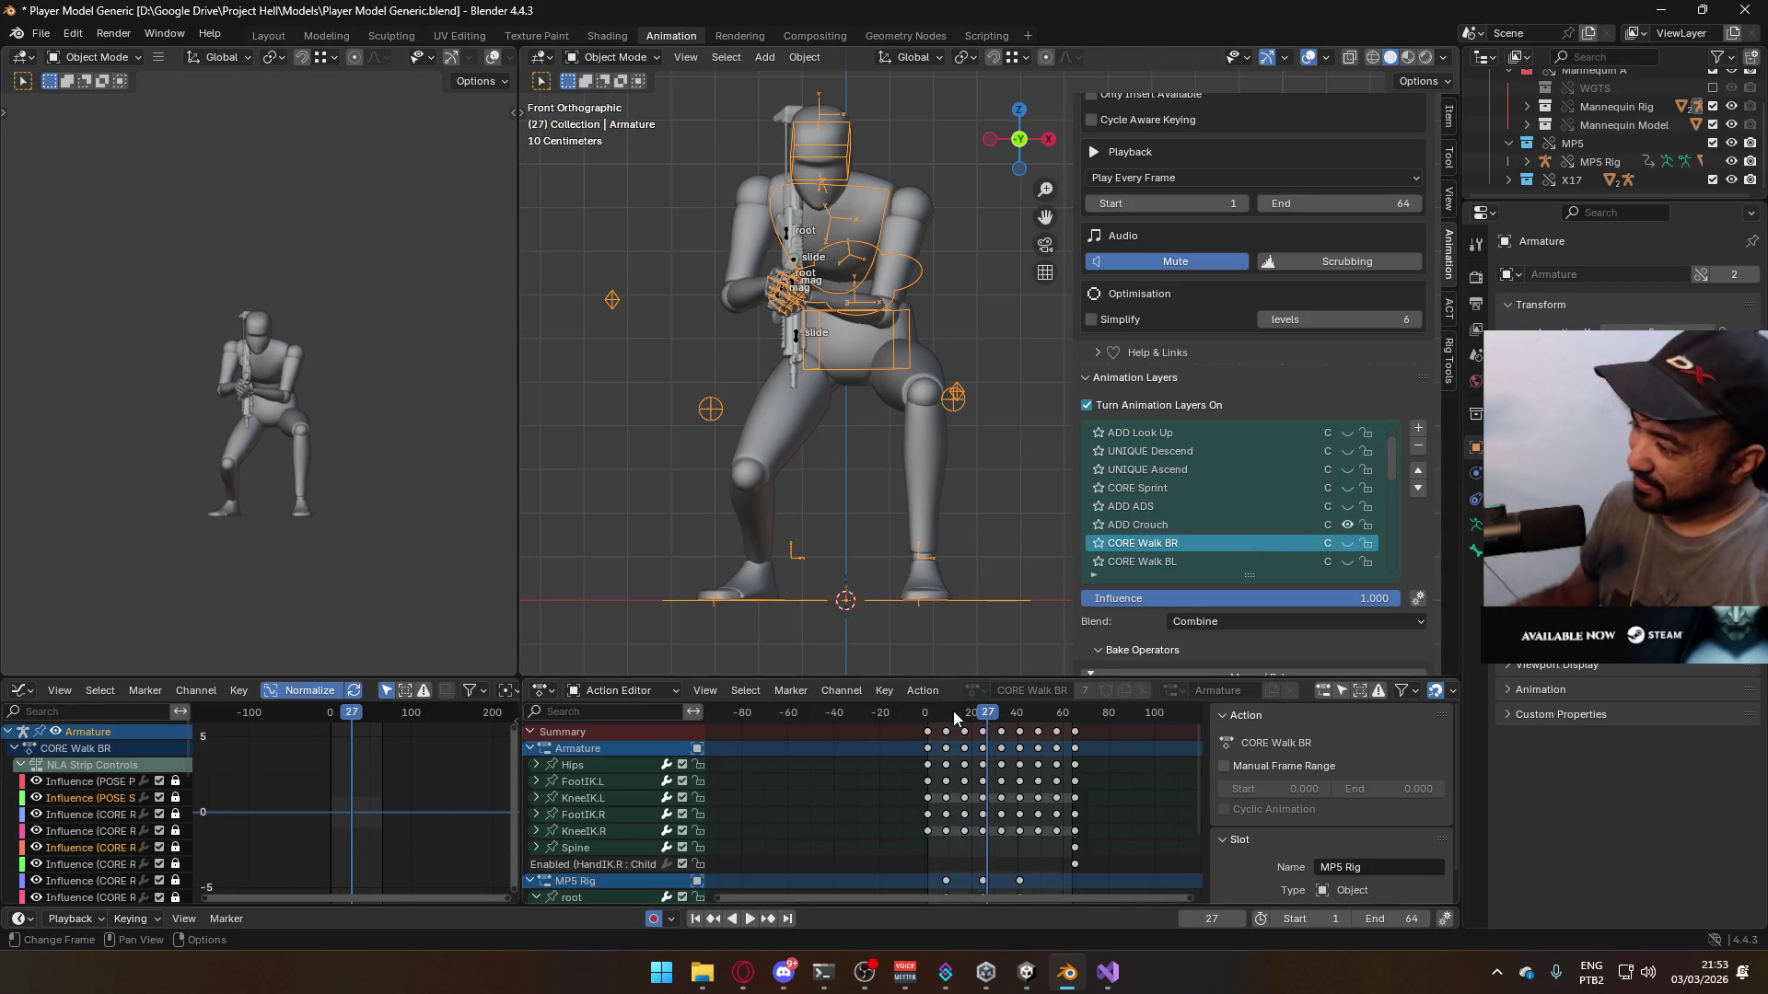
{"action": "left_click", "coordinate": [926, 723]}
{"action": "key", "text": "Escape"}
{"action": "scroll", "coordinate": [1251, 499], "scroll_direction": "down", "scroll_amount": 5}
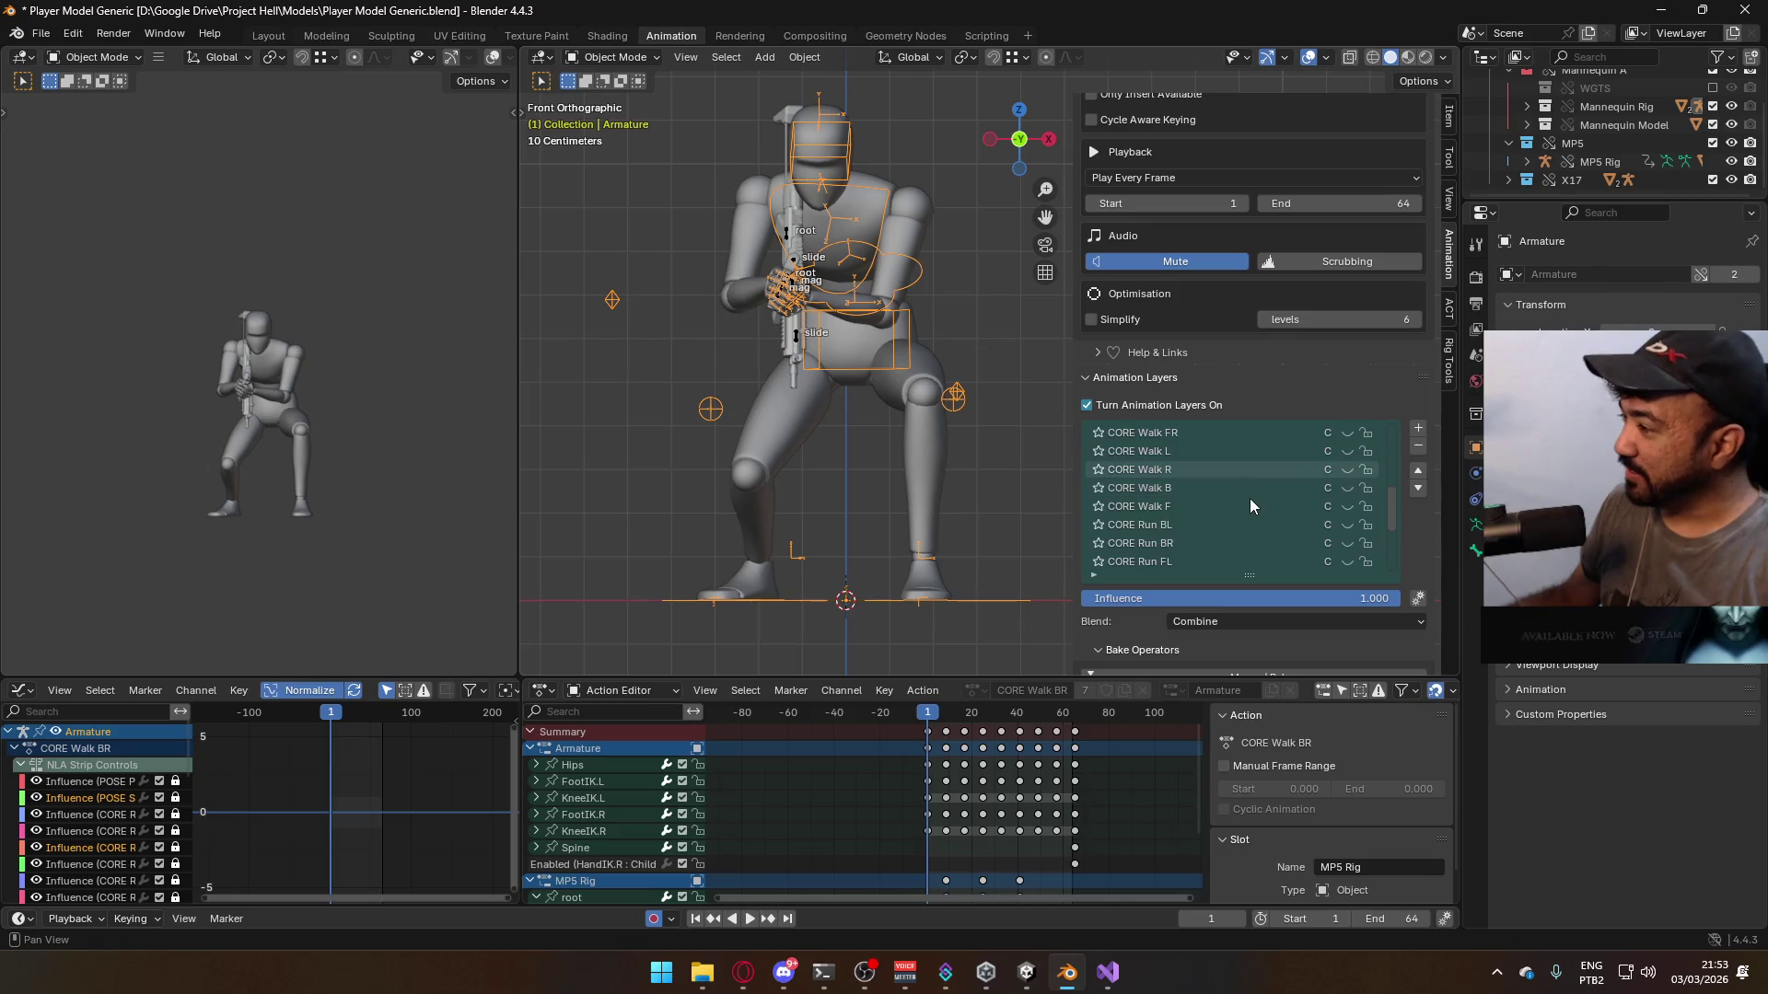
{"action": "scroll", "coordinate": [1255, 523], "scroll_direction": "up", "scroll_amount": 5}
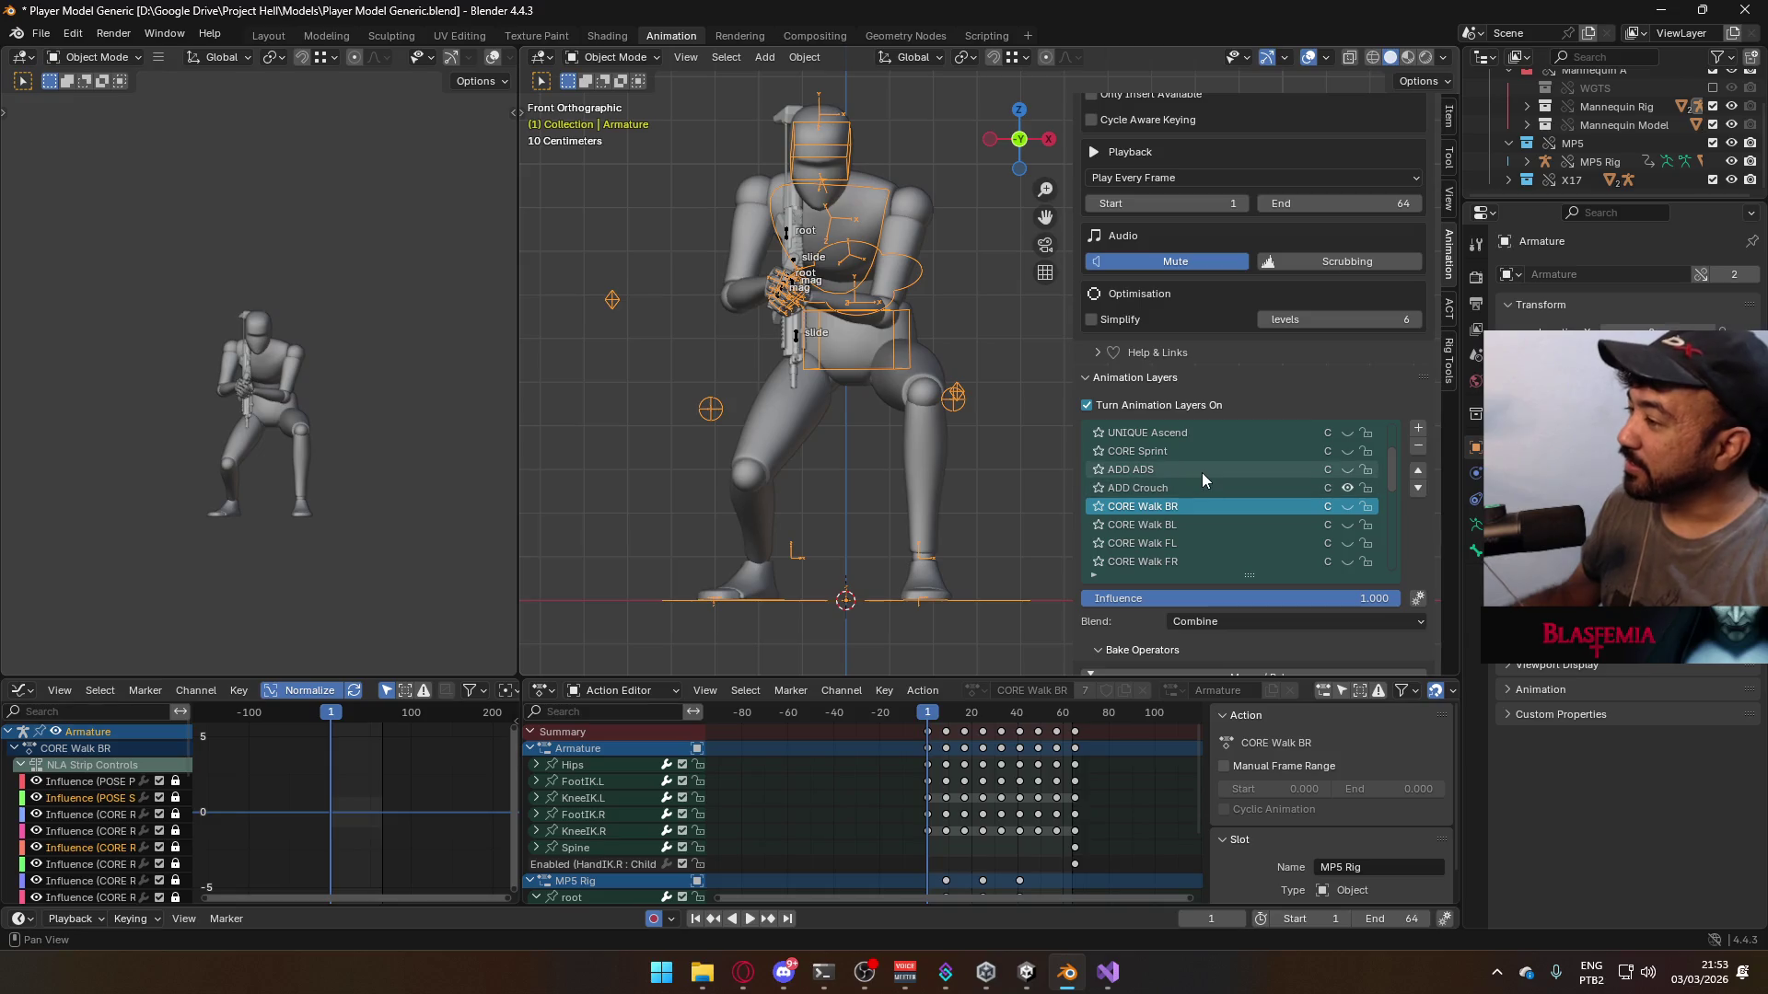
{"action": "left_click", "coordinate": [794, 267]}
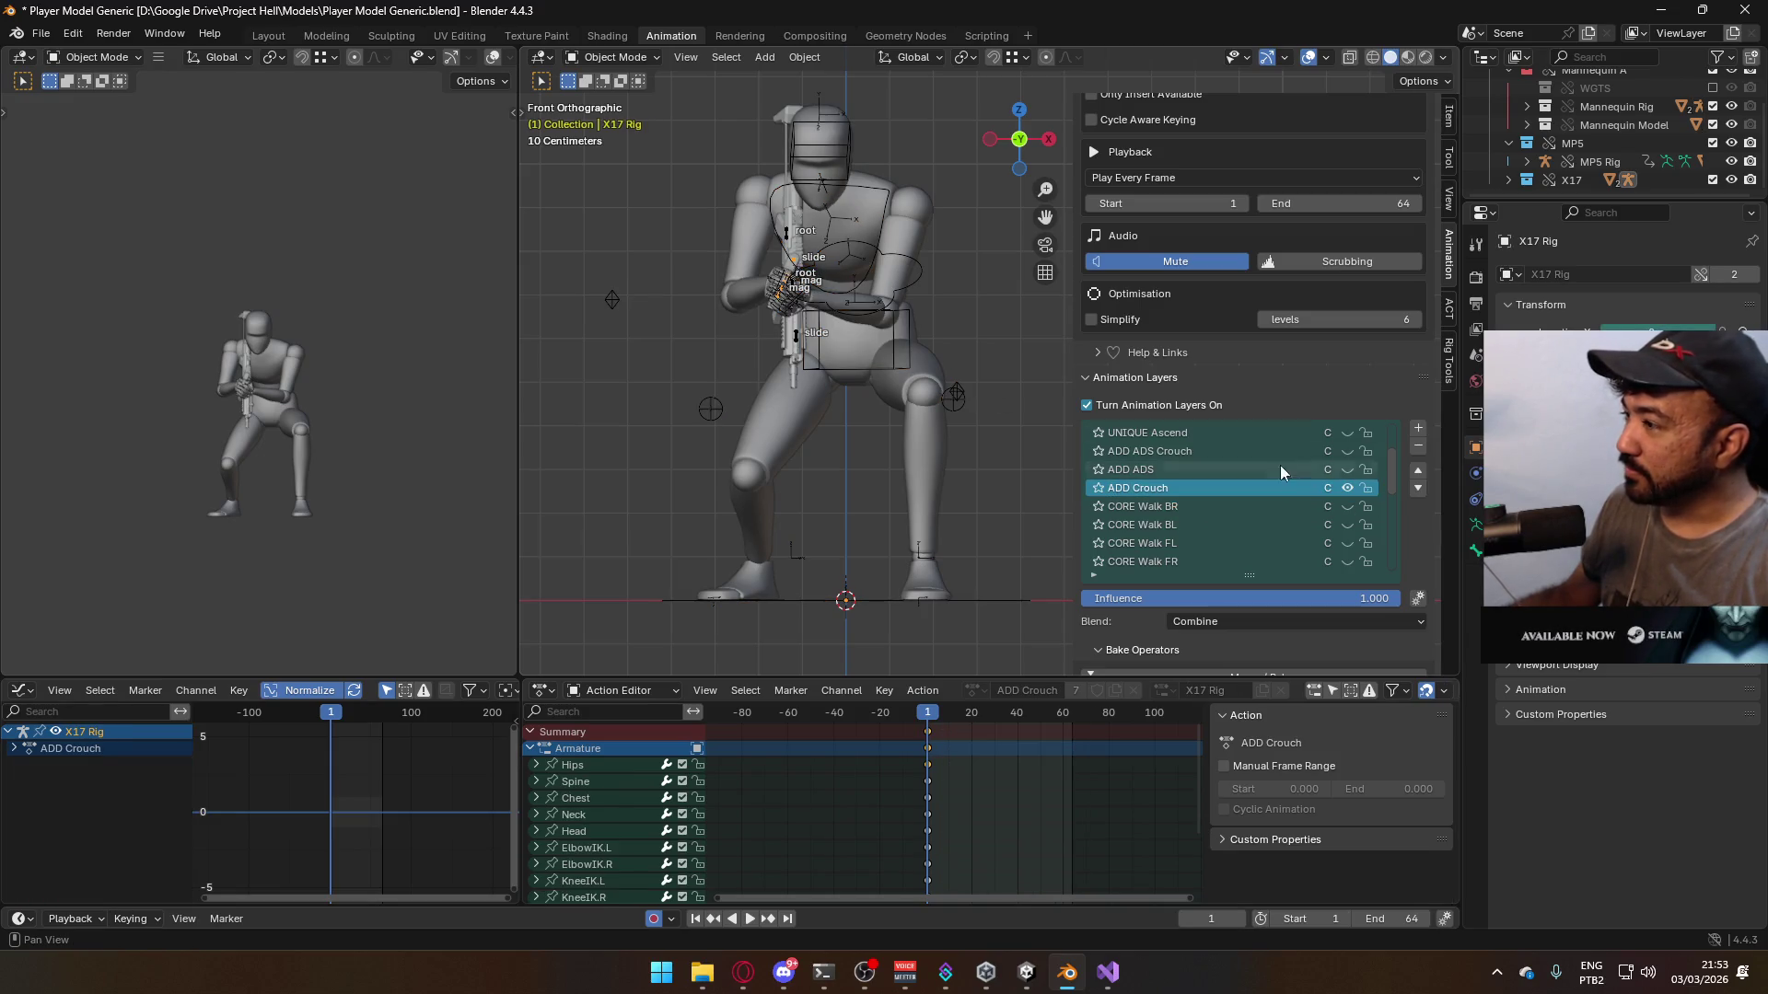
- Enable the X17 Rig's ADD ADS layer and make ADD Crouch the Armature's active layer
{"action": "left_click", "coordinate": [1344, 469]}
{"action": "key", "text": "KP_3"}
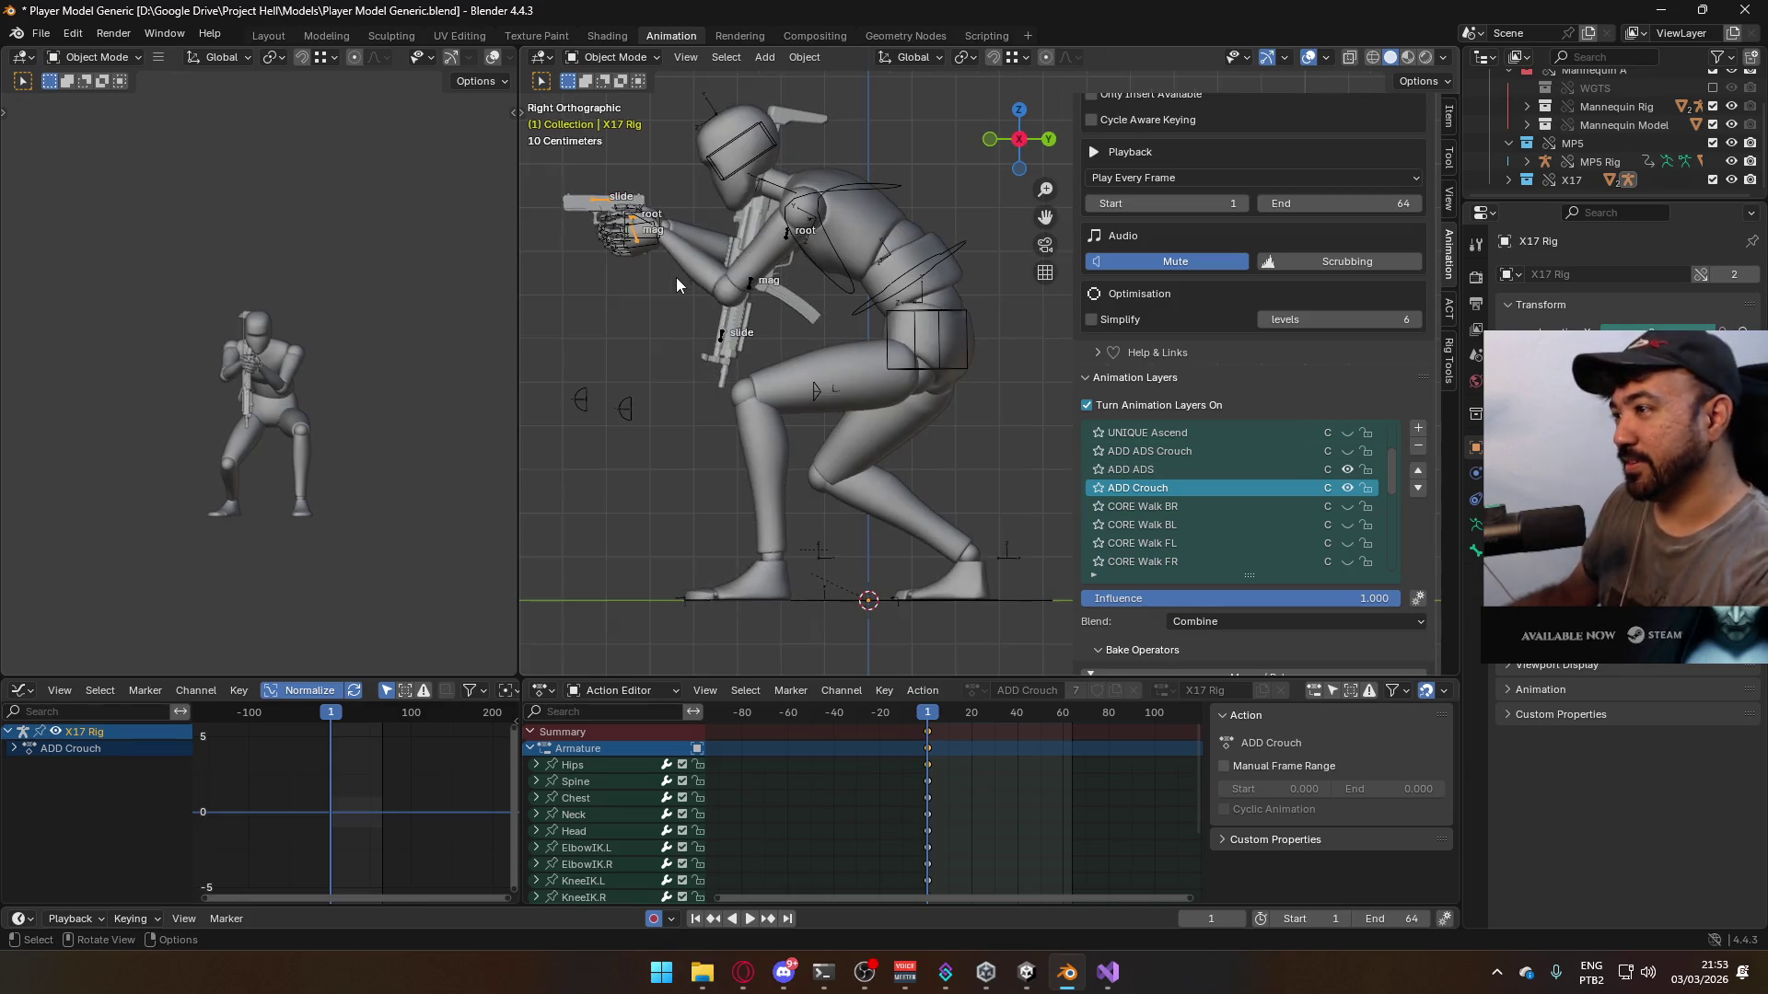
{"action": "left_click", "coordinate": [925, 262]}
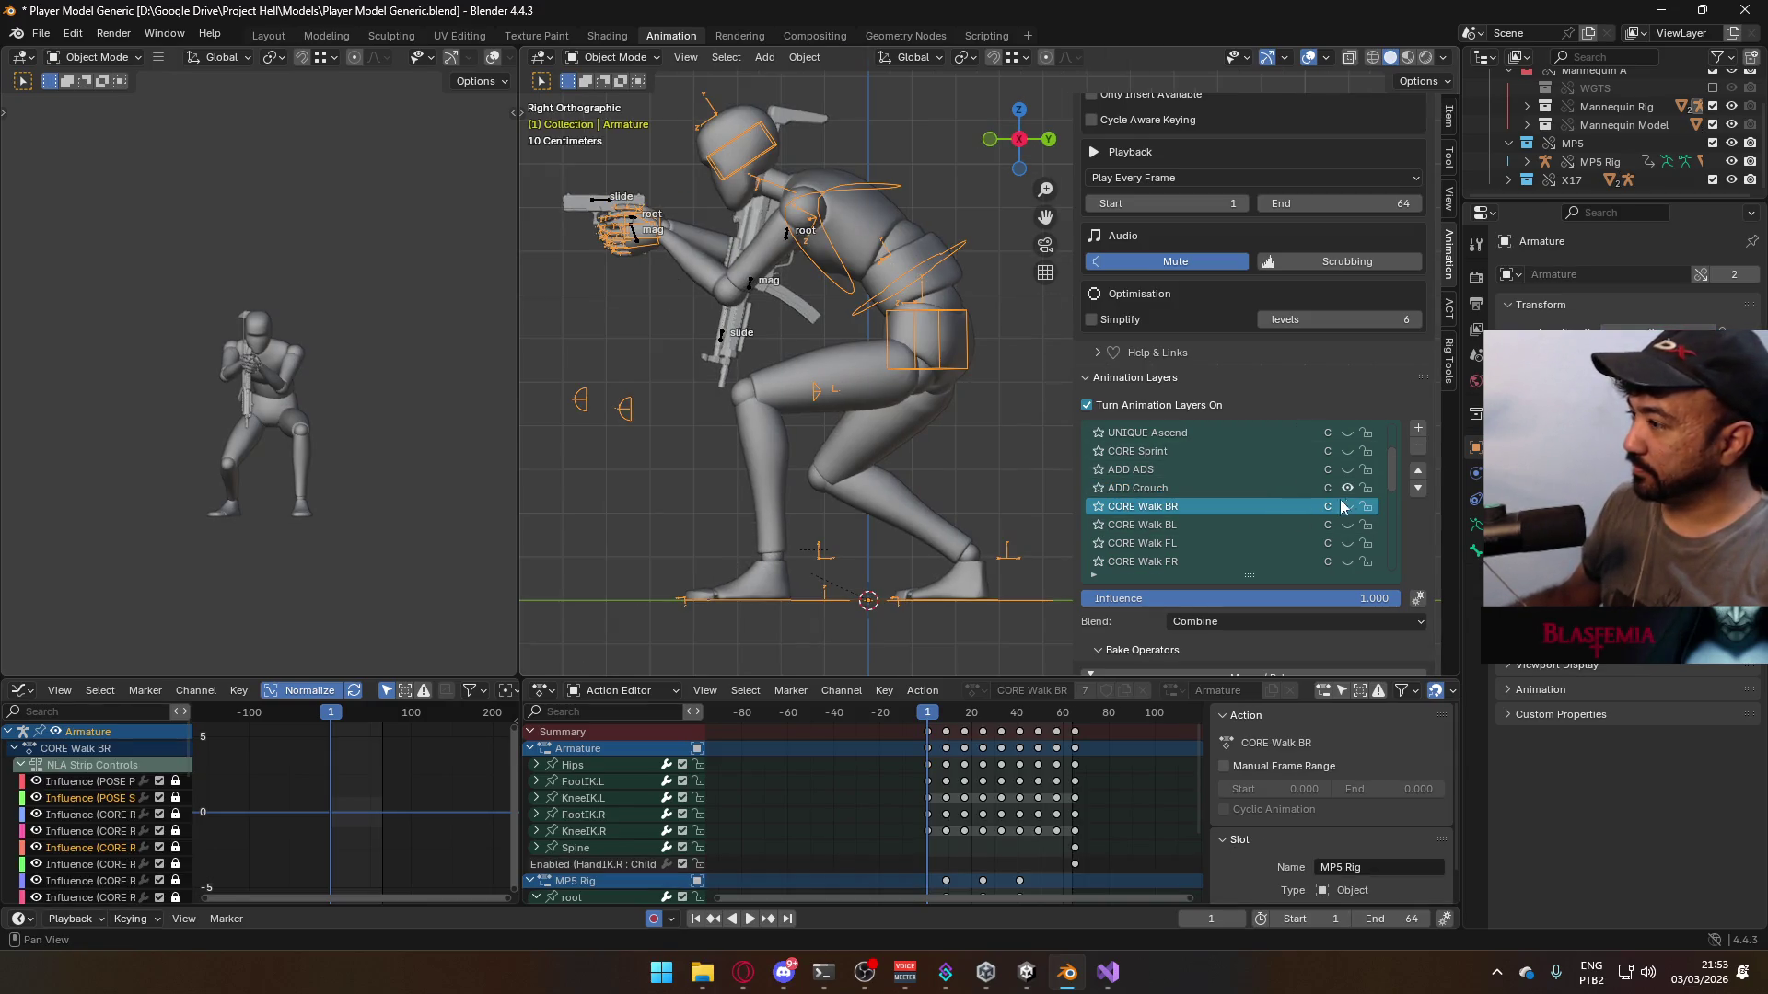
{"action": "left_click", "coordinate": [1224, 488]}
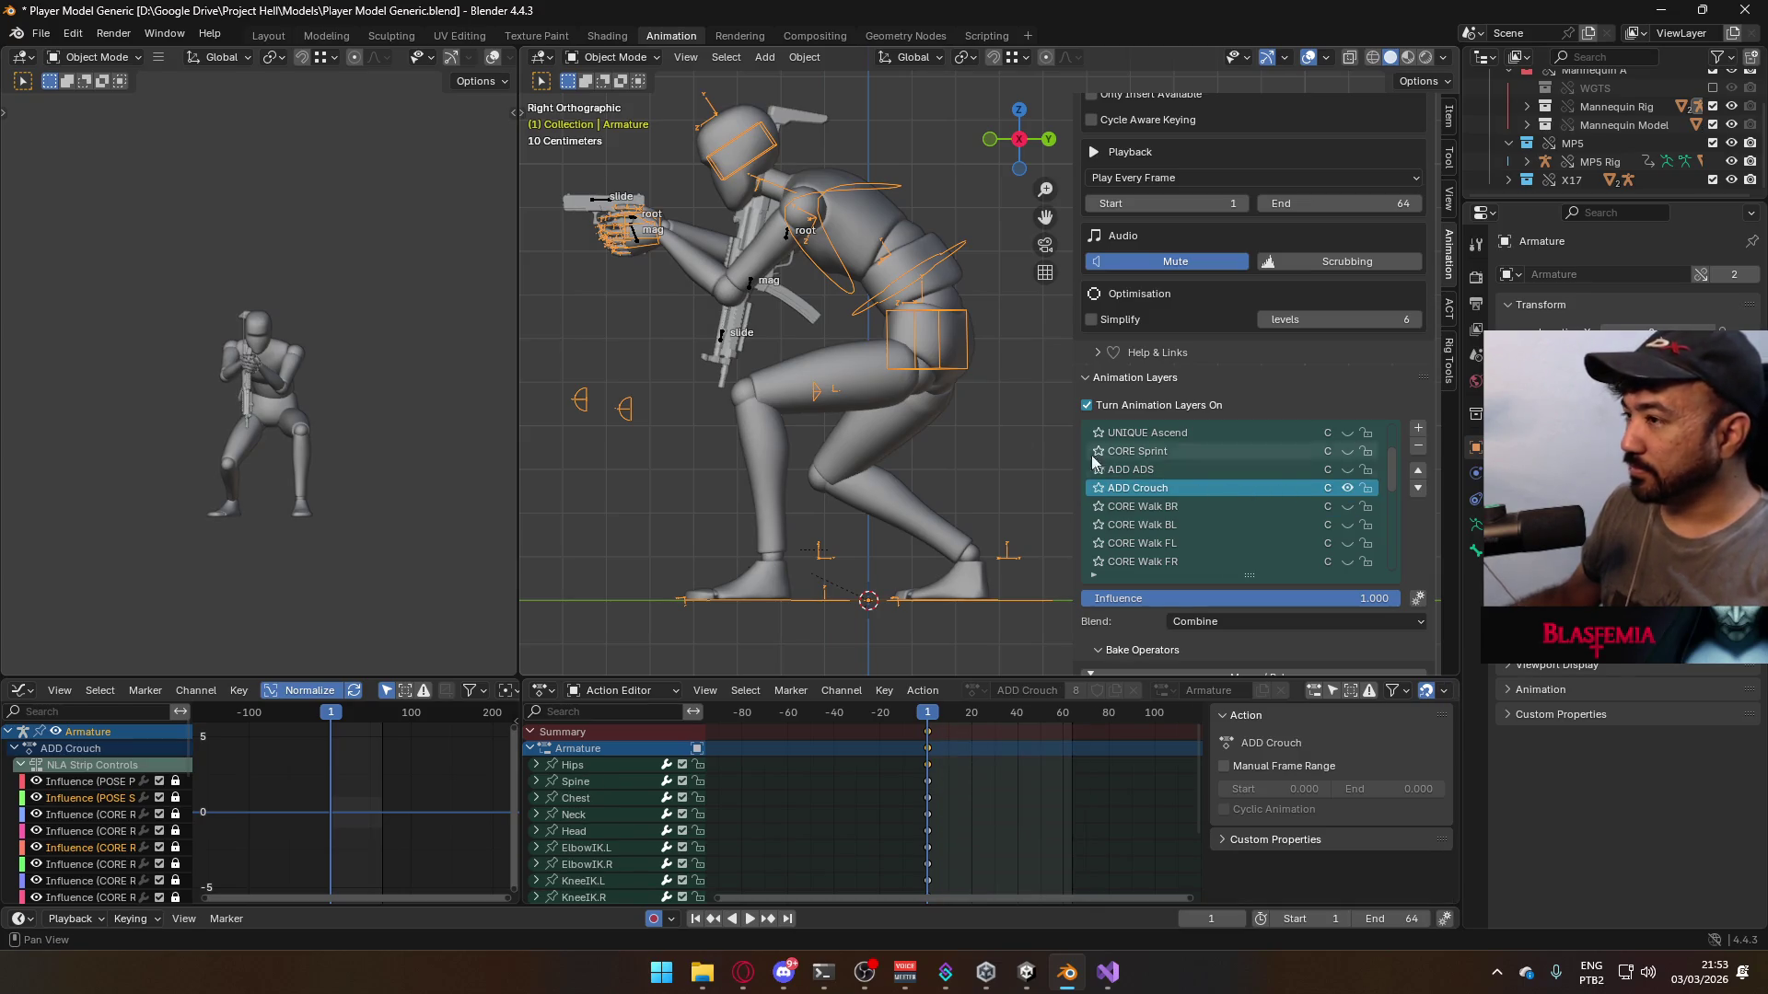
- Play the aiming crouch on the X17 Rig, reselect the Armature, and save the blend file
{"action": "left_click", "coordinate": [600, 210]}
{"action": "key", "text": "space"}
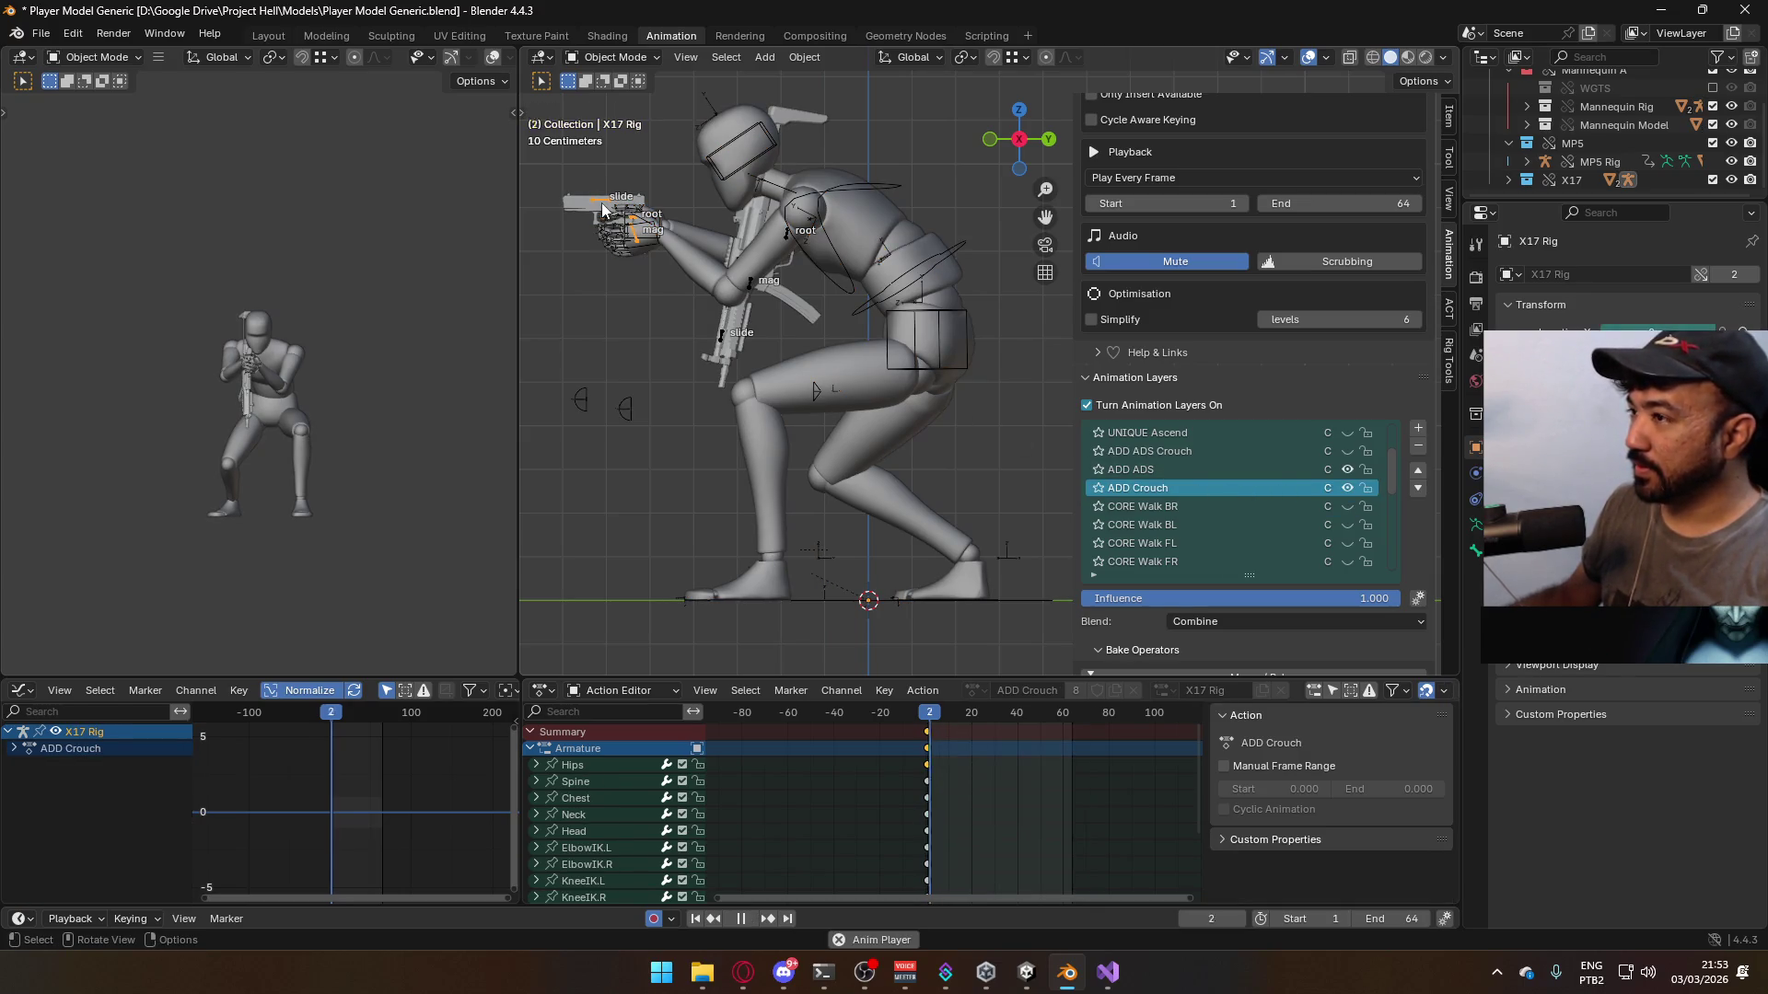
{"action": "key", "text": "shift+Left"}
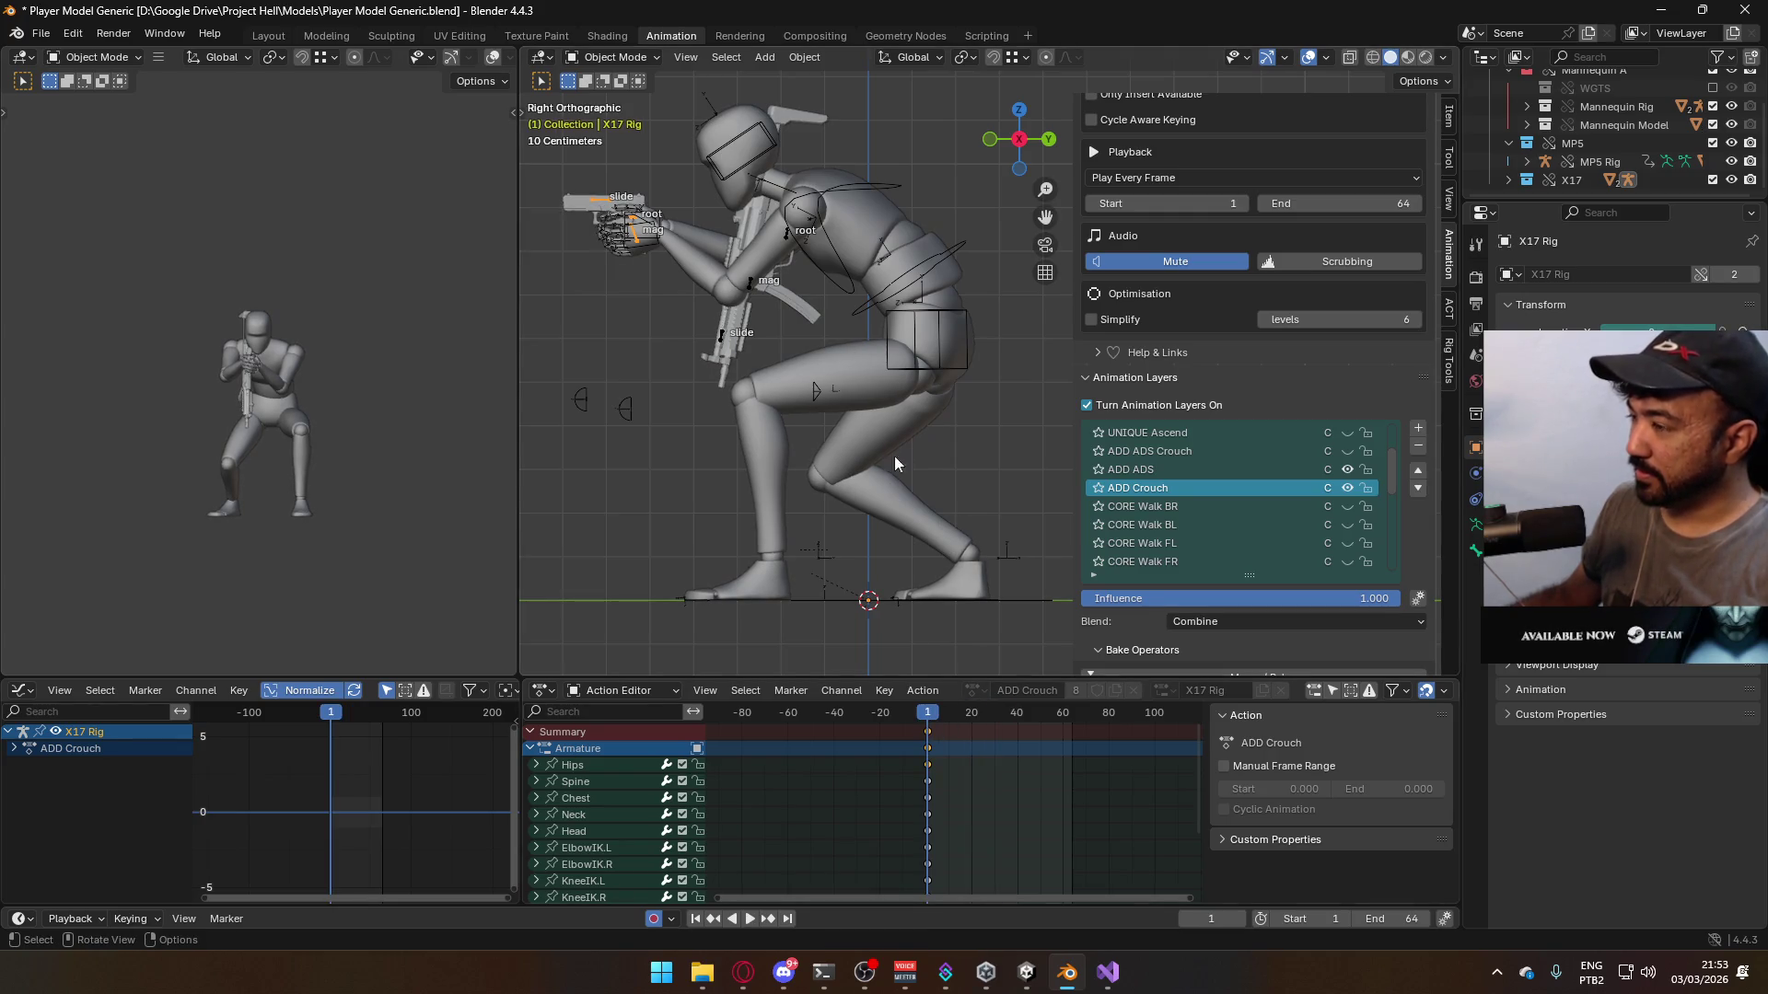
{"action": "left_click", "coordinate": [869, 373]}
{"action": "left_click", "coordinate": [878, 225]}
{"action": "left_click", "coordinate": [931, 256]}
{"action": "left_click", "coordinate": [926, 251]}
{"action": "key", "text": "ctrl+s"}
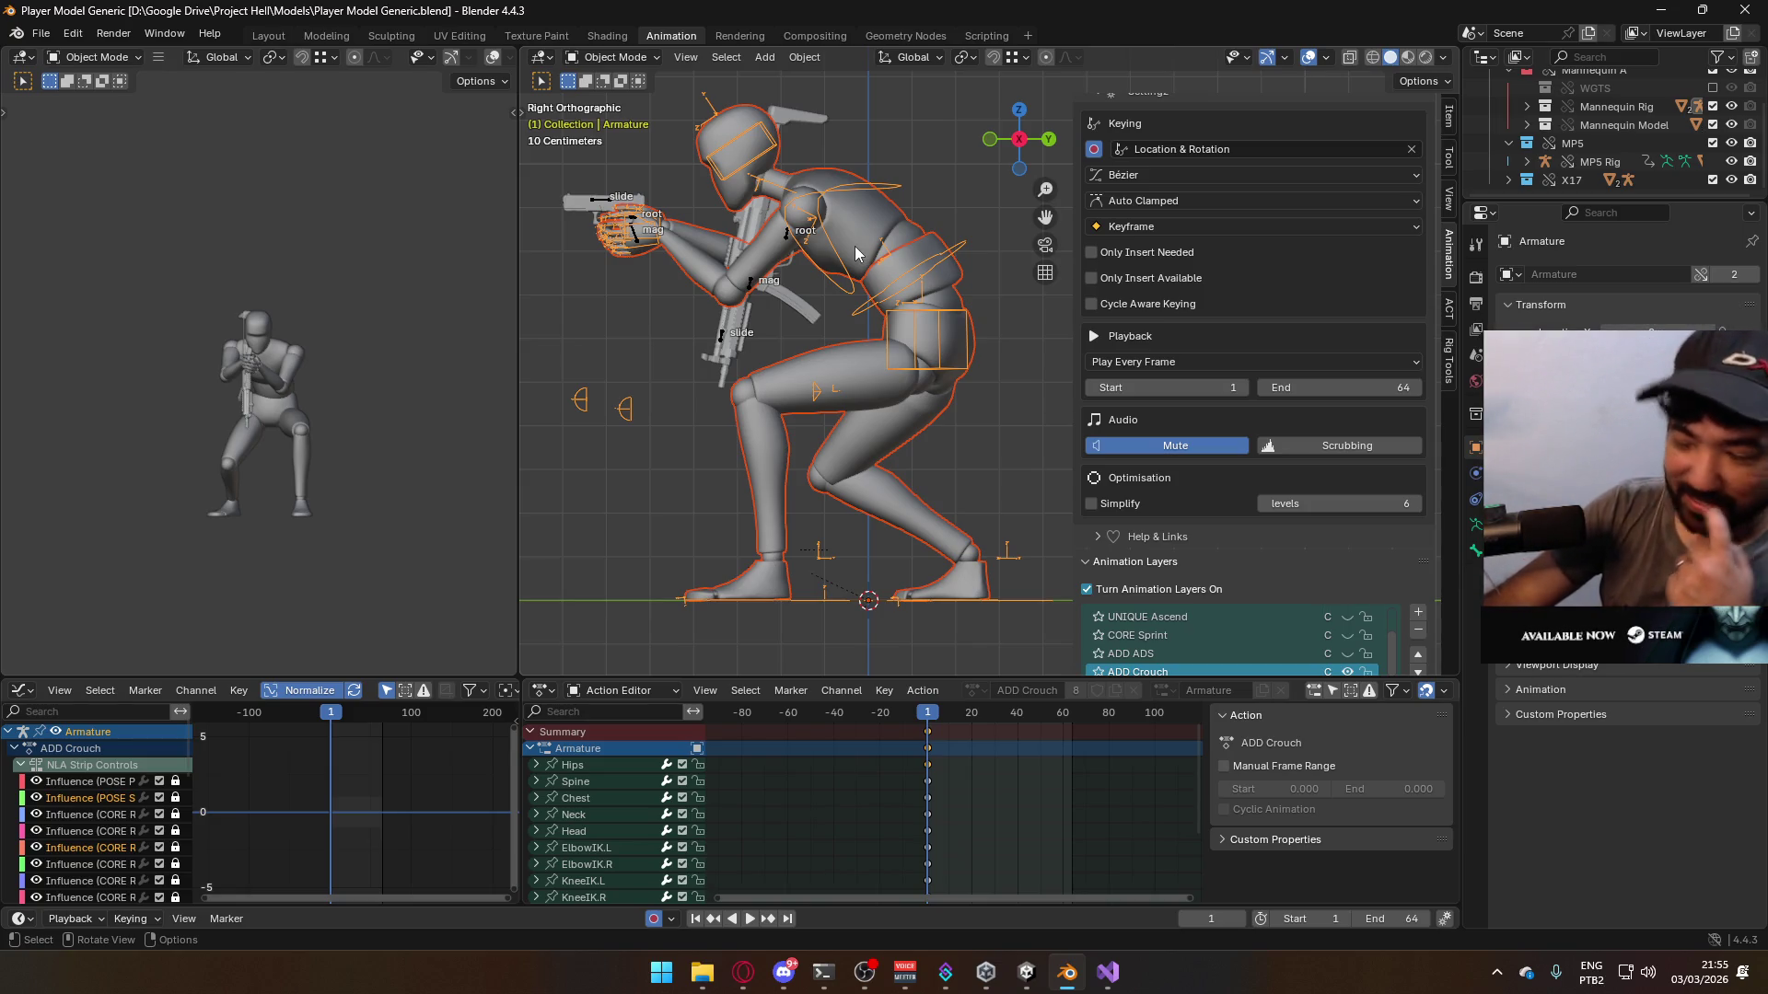
{"action": "scroll", "coordinate": [1280, 442], "scroll_direction": "down", "scroll_amount": 3}
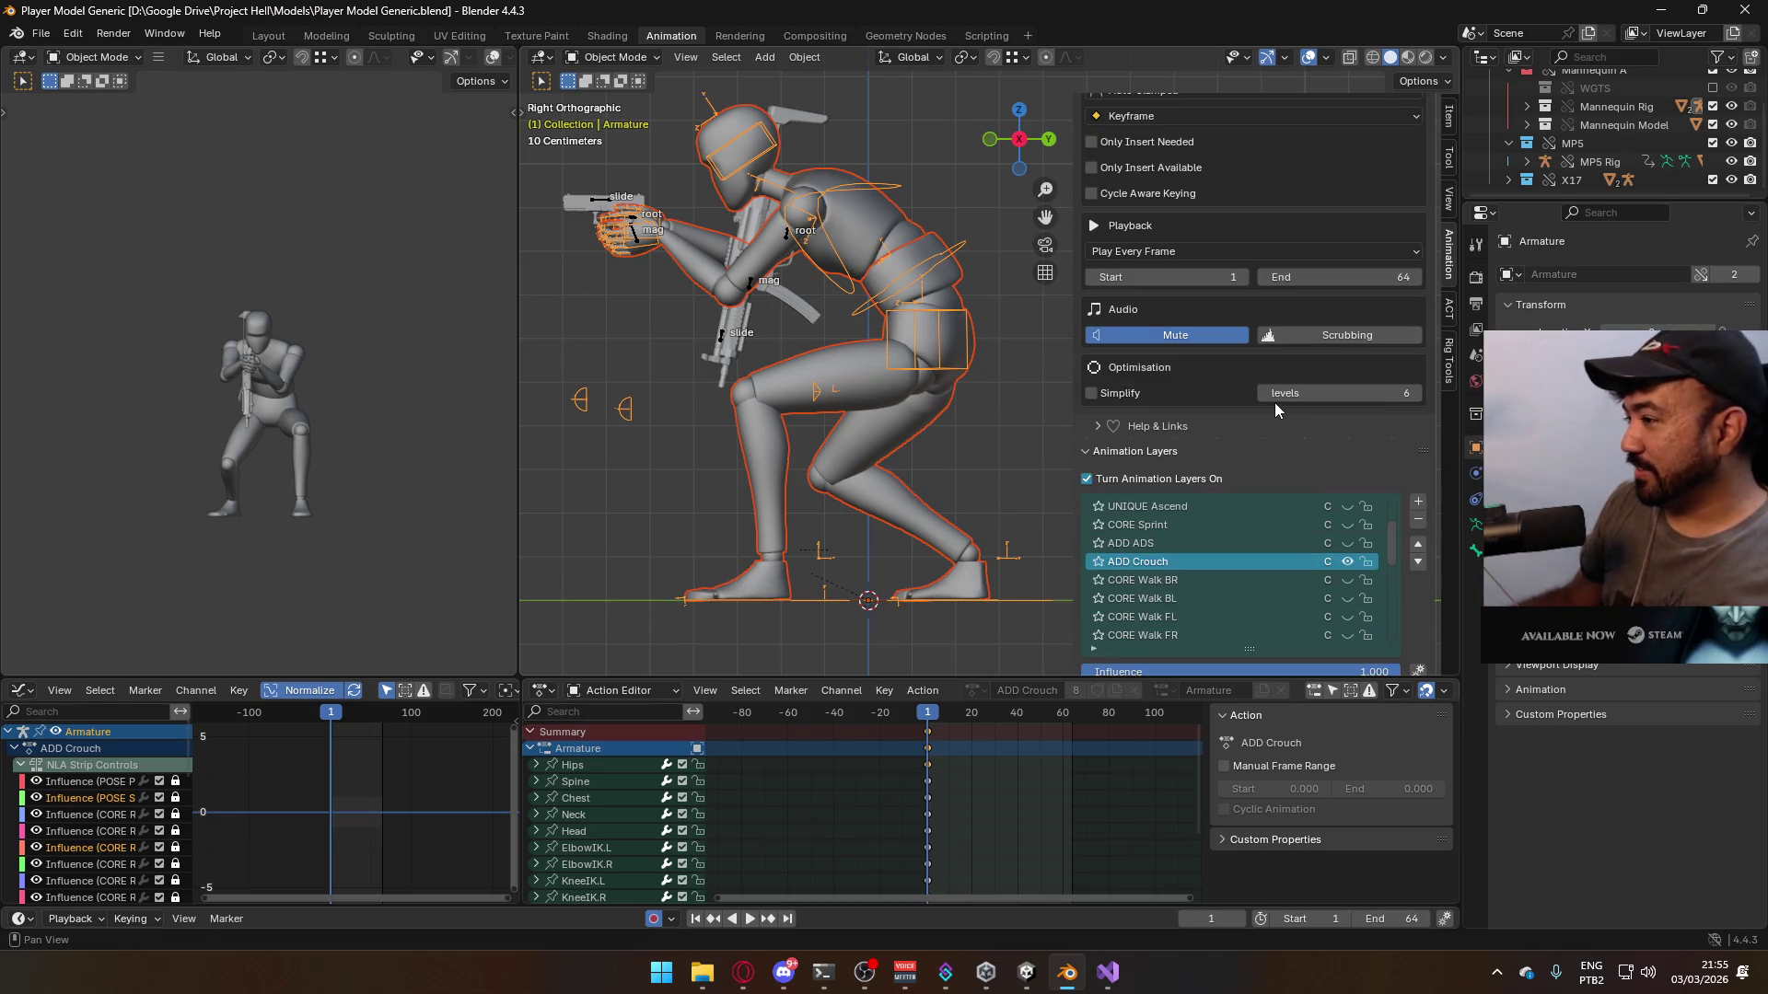
{"action": "scroll", "coordinate": [1286, 499], "scroll_direction": "down", "scroll_amount": 10}
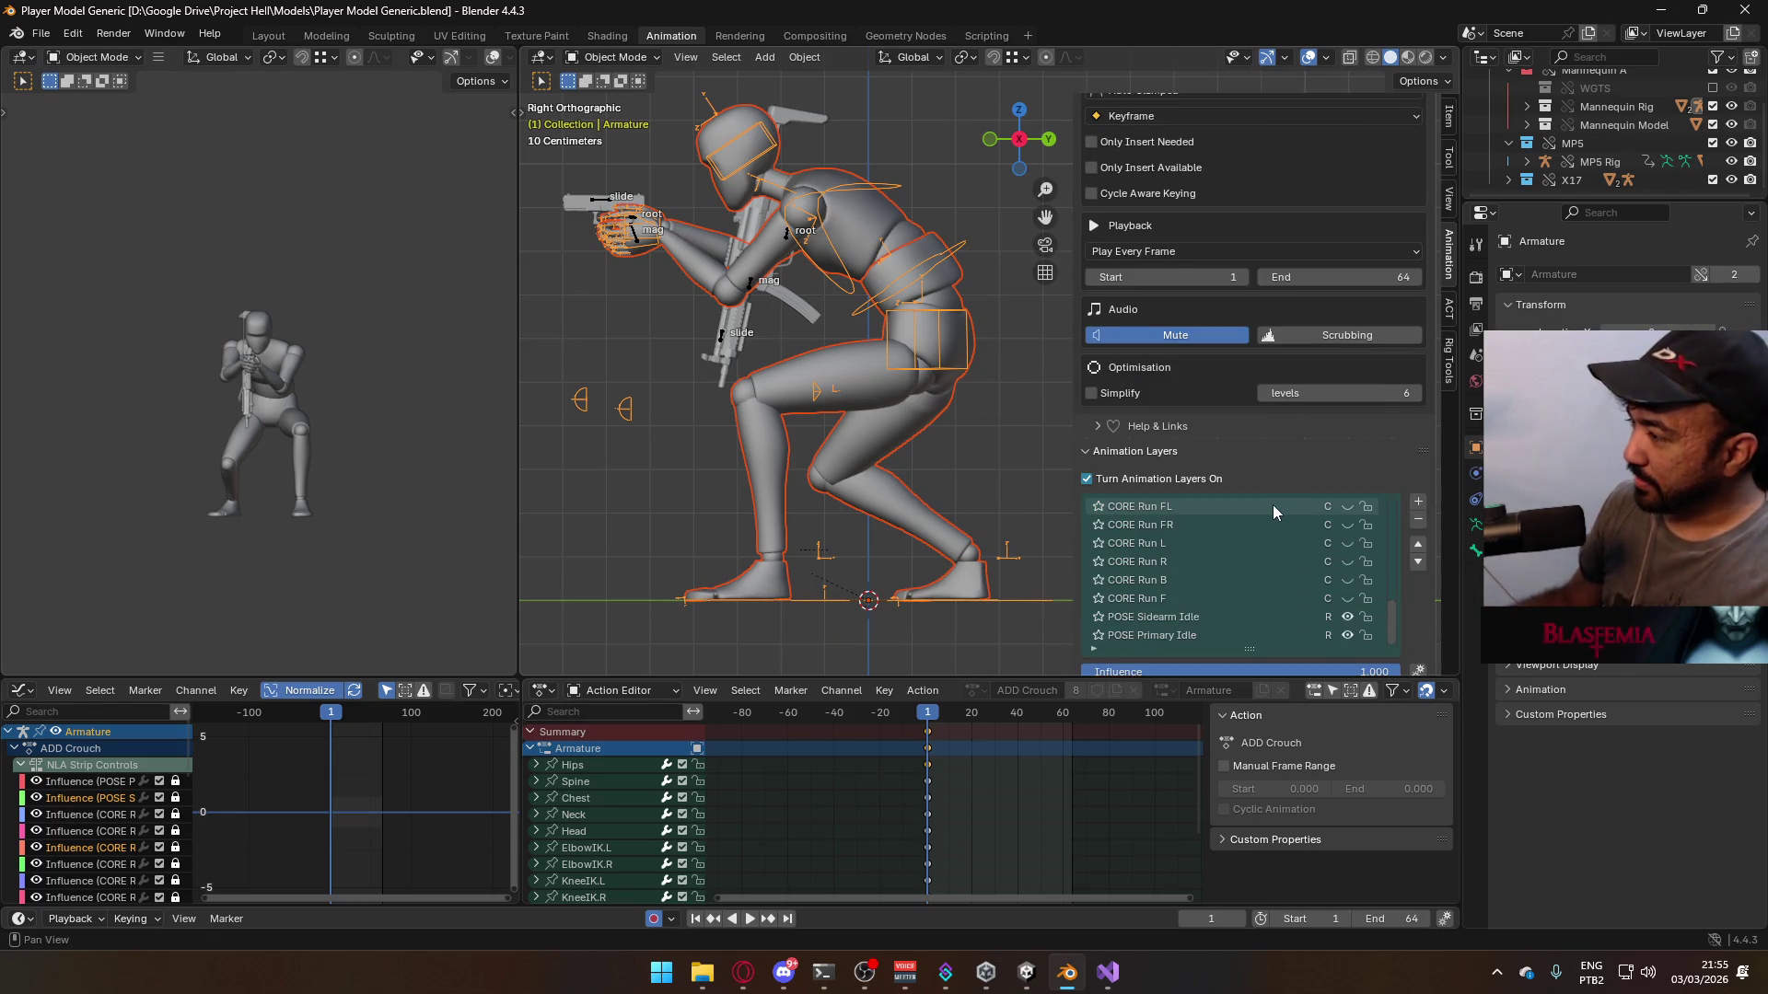
{"action": "key", "text": "space"}
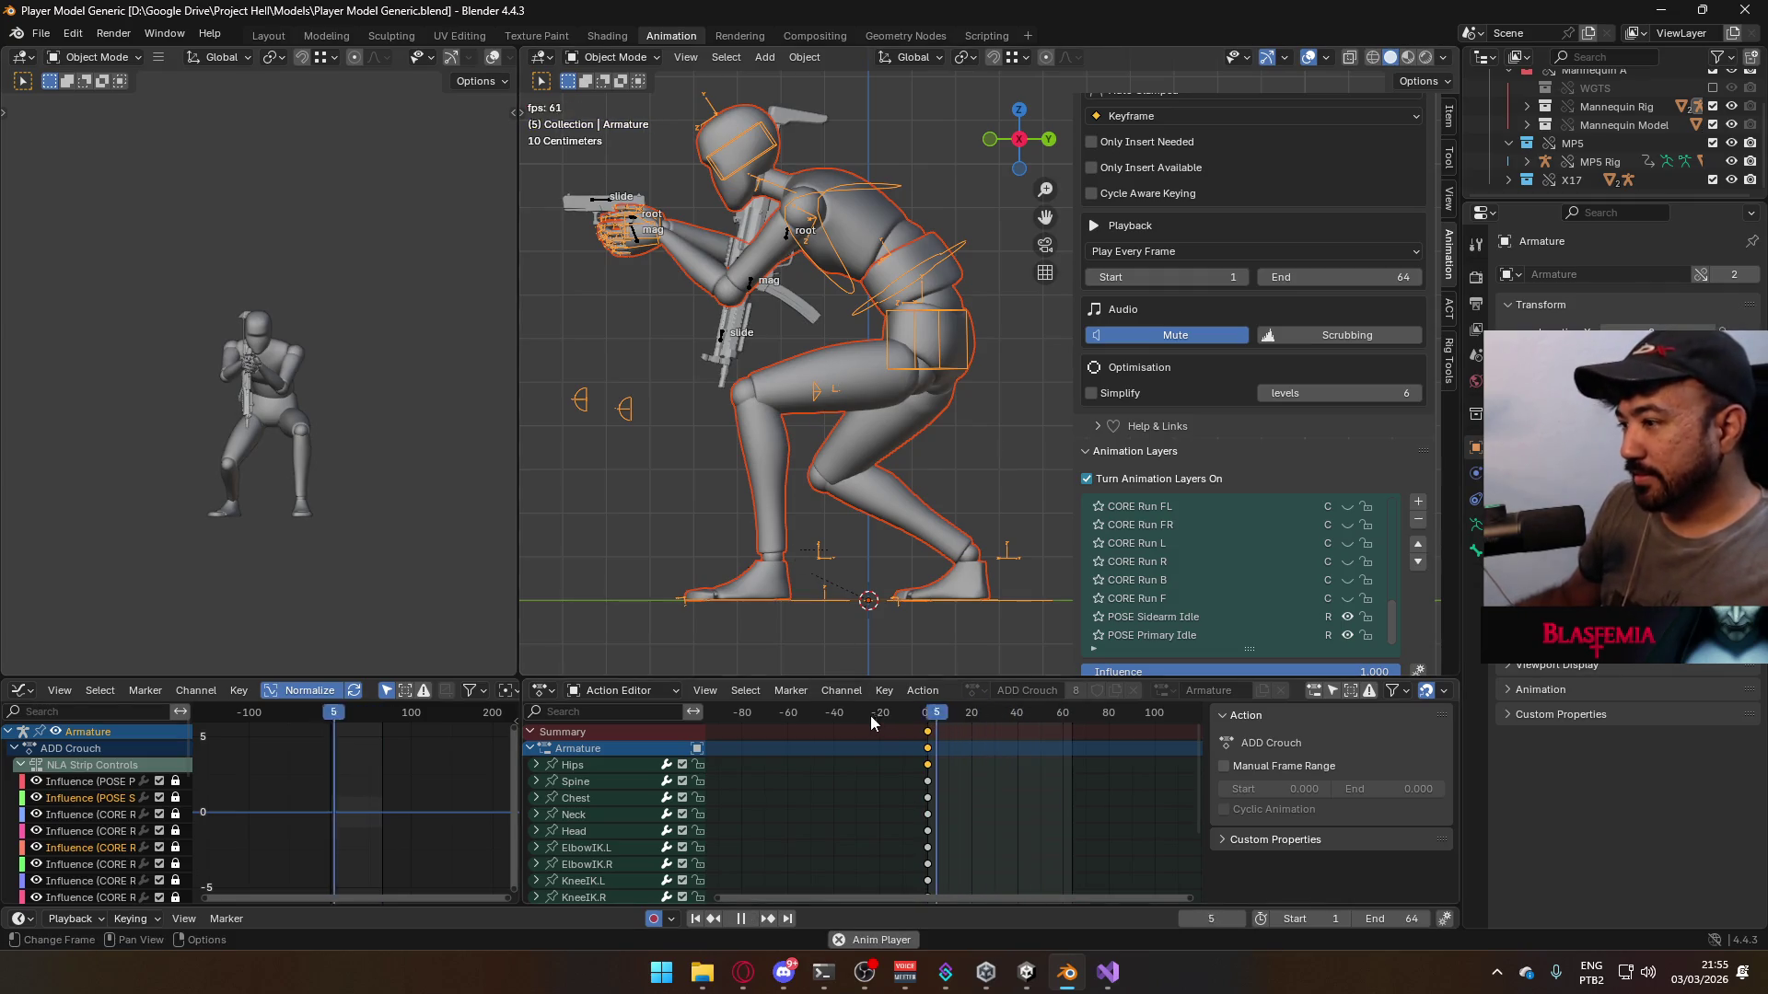
{"action": "key", "text": "Escape"}
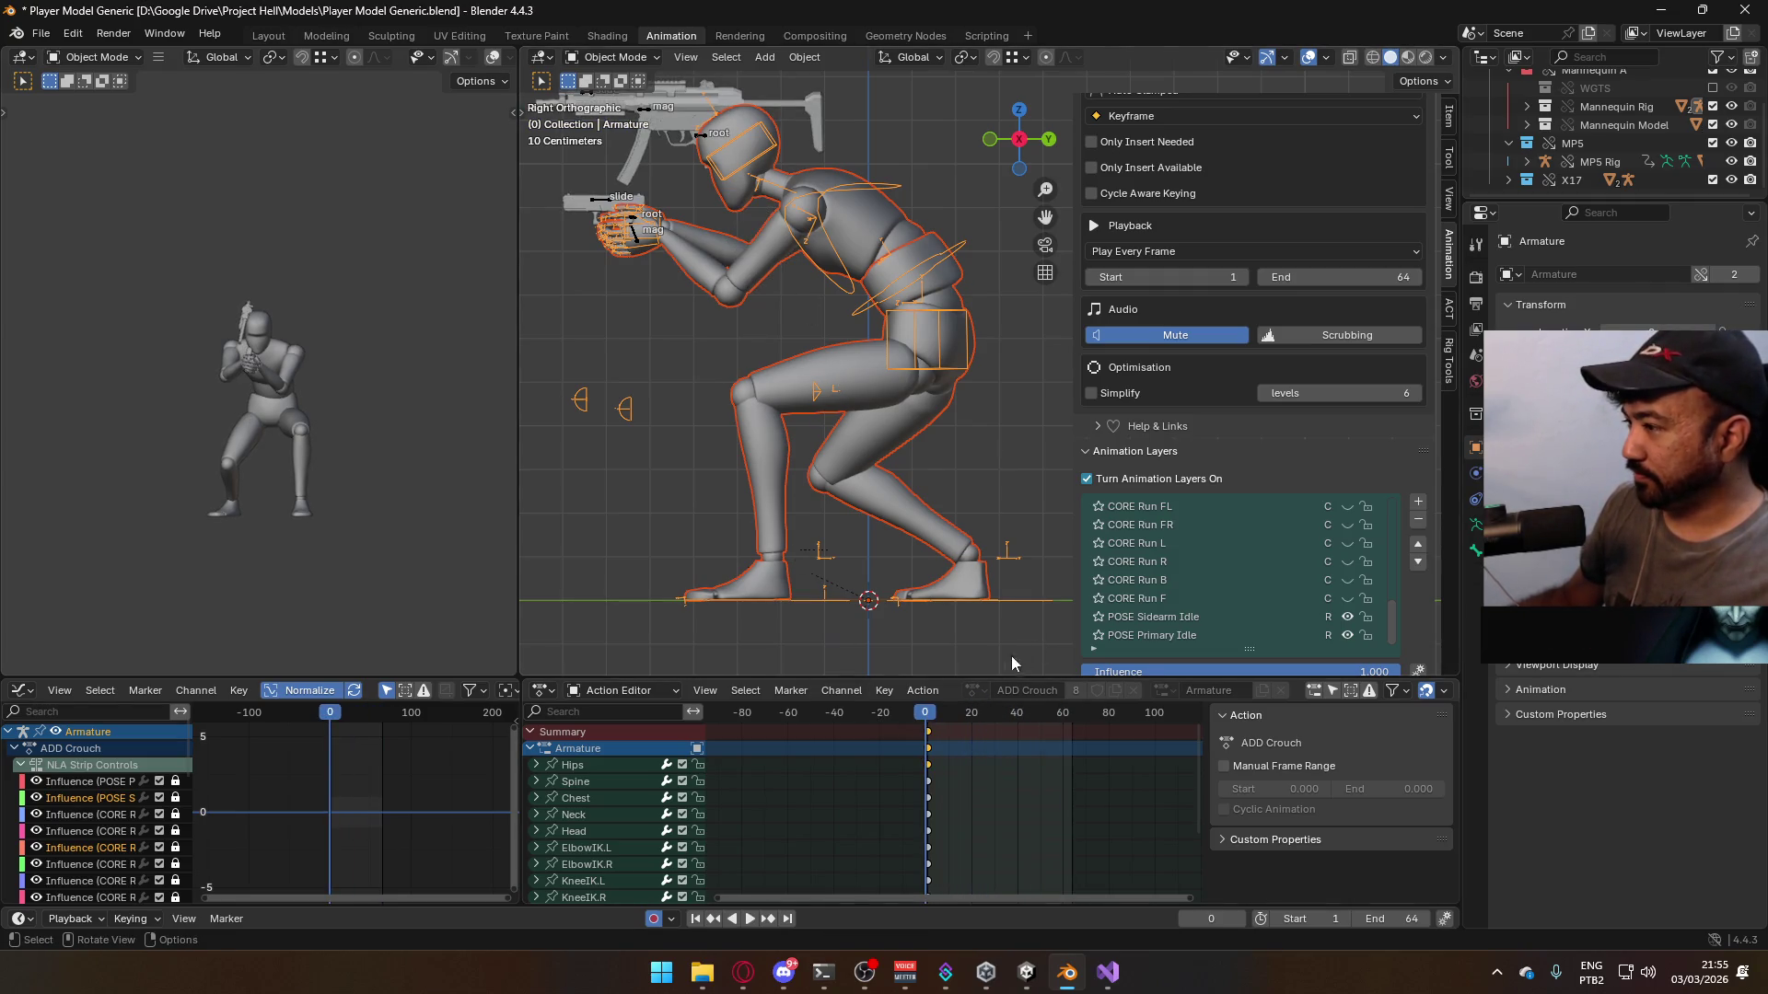
{"action": "key", "text": "Right"}
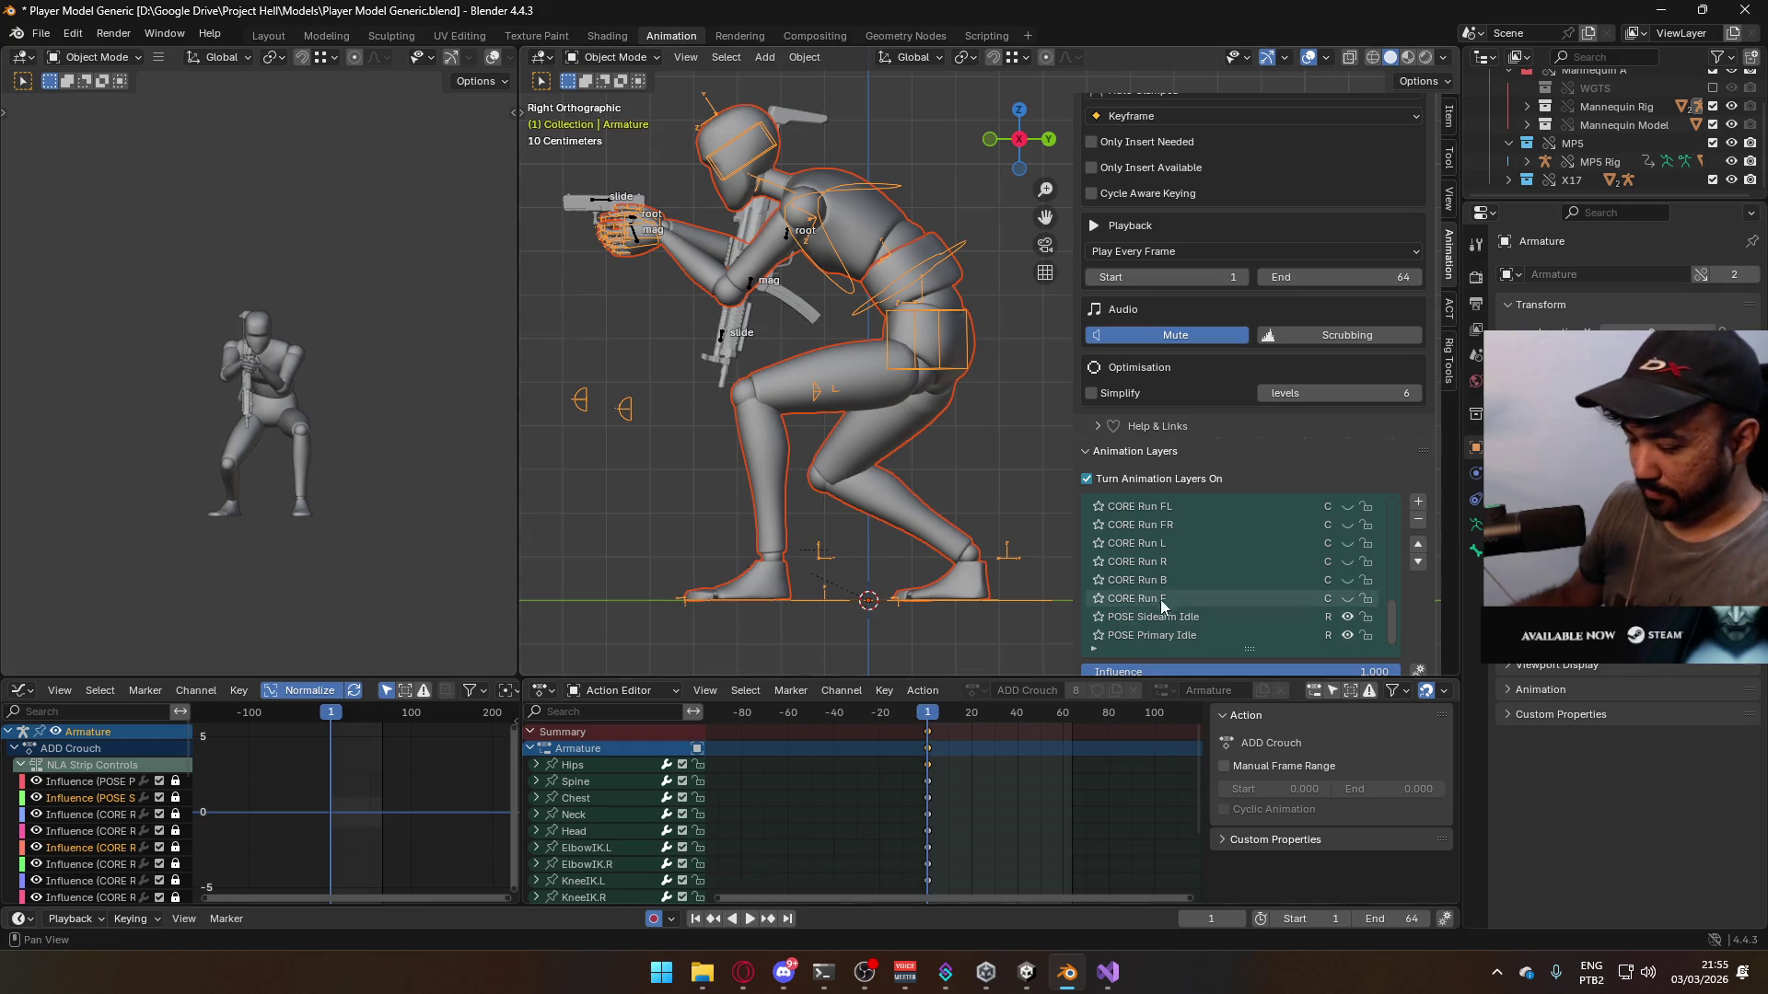
{"action": "scroll", "coordinate": [1251, 599], "scroll_direction": "up", "scroll_amount": 5}
{"action": "scroll", "coordinate": [1251, 598], "scroll_direction": "up", "scroll_amount": 8}
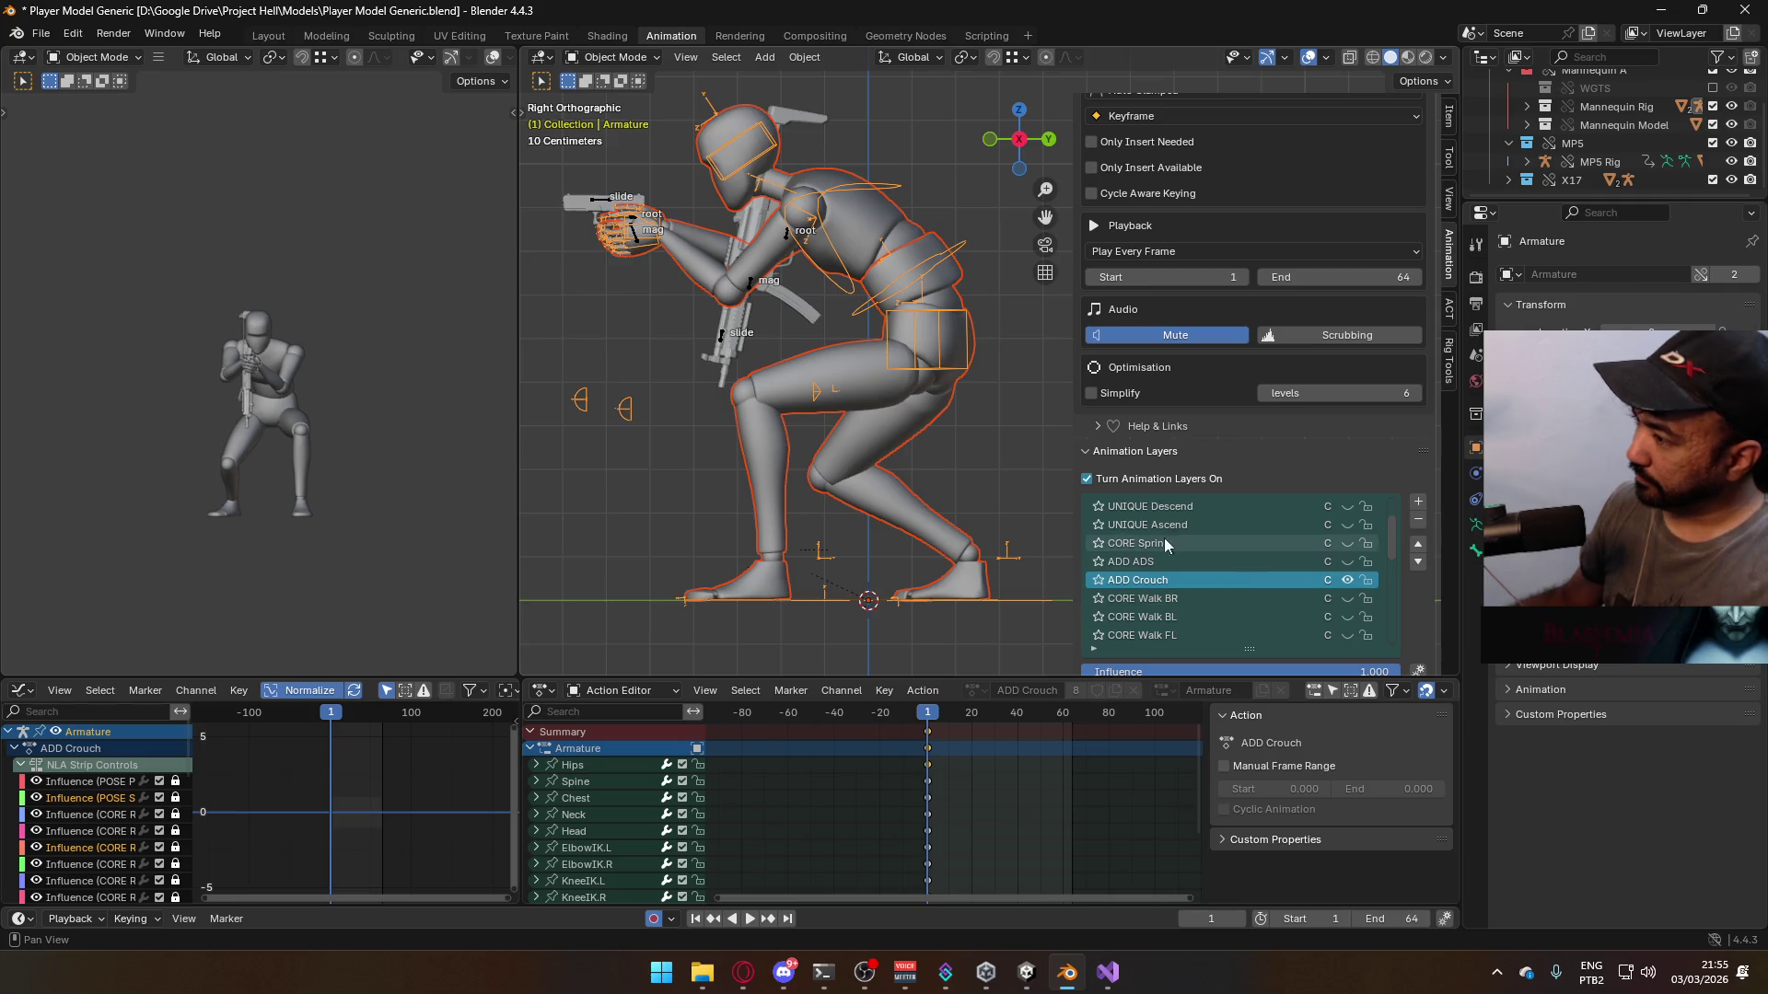
{"action": "scroll", "coordinate": [1283, 567], "scroll_direction": "up", "scroll_amount": 3}
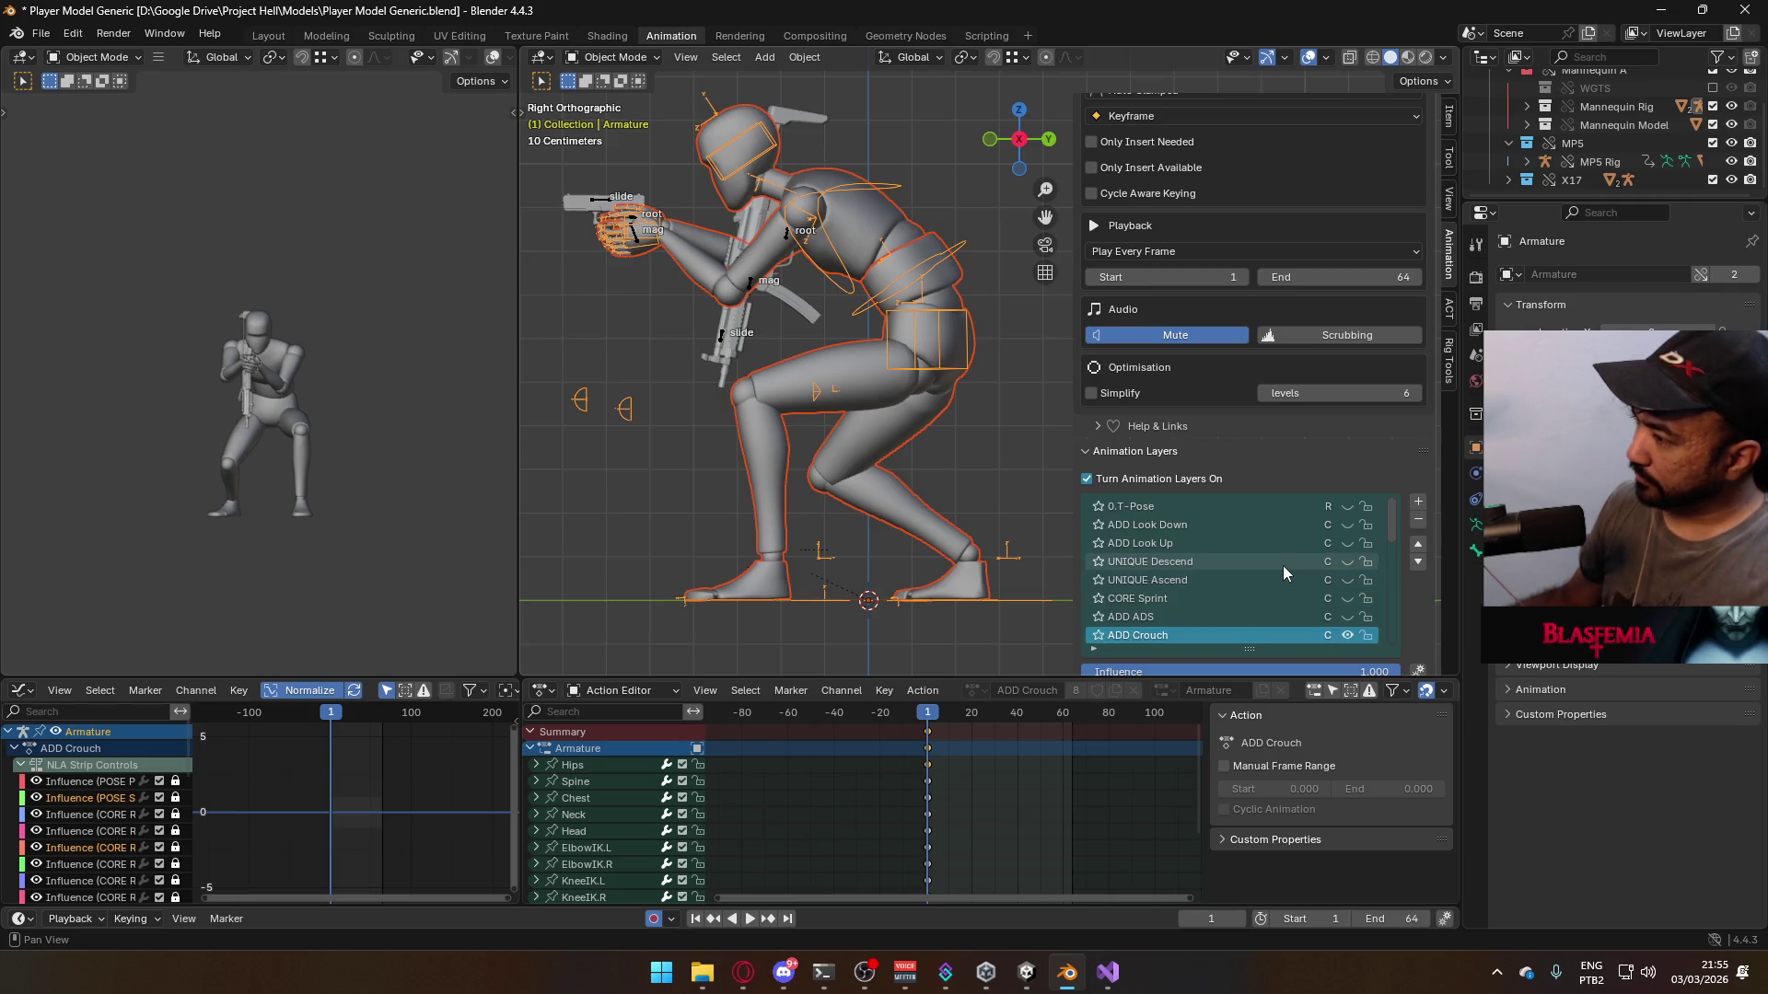
{"action": "scroll", "coordinate": [1283, 565], "scroll_direction": "down", "scroll_amount": 15}
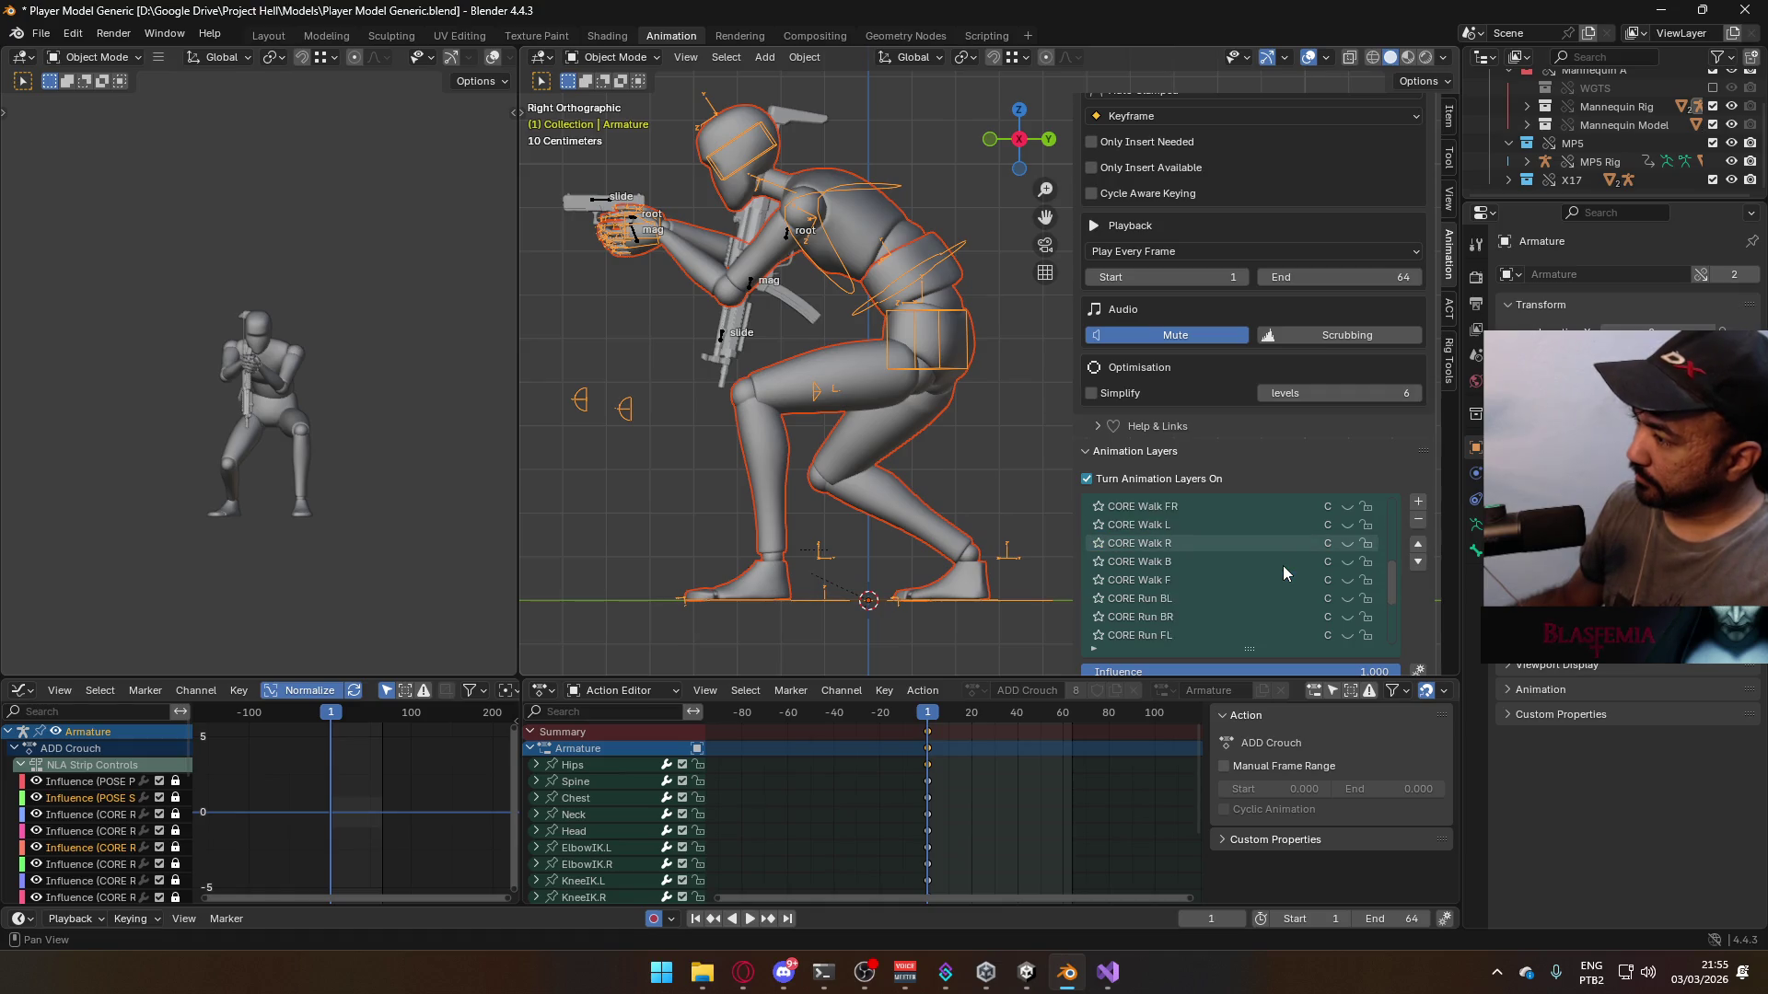
{"action": "scroll", "coordinate": [1283, 566], "scroll_direction": "down", "scroll_amount": 3}
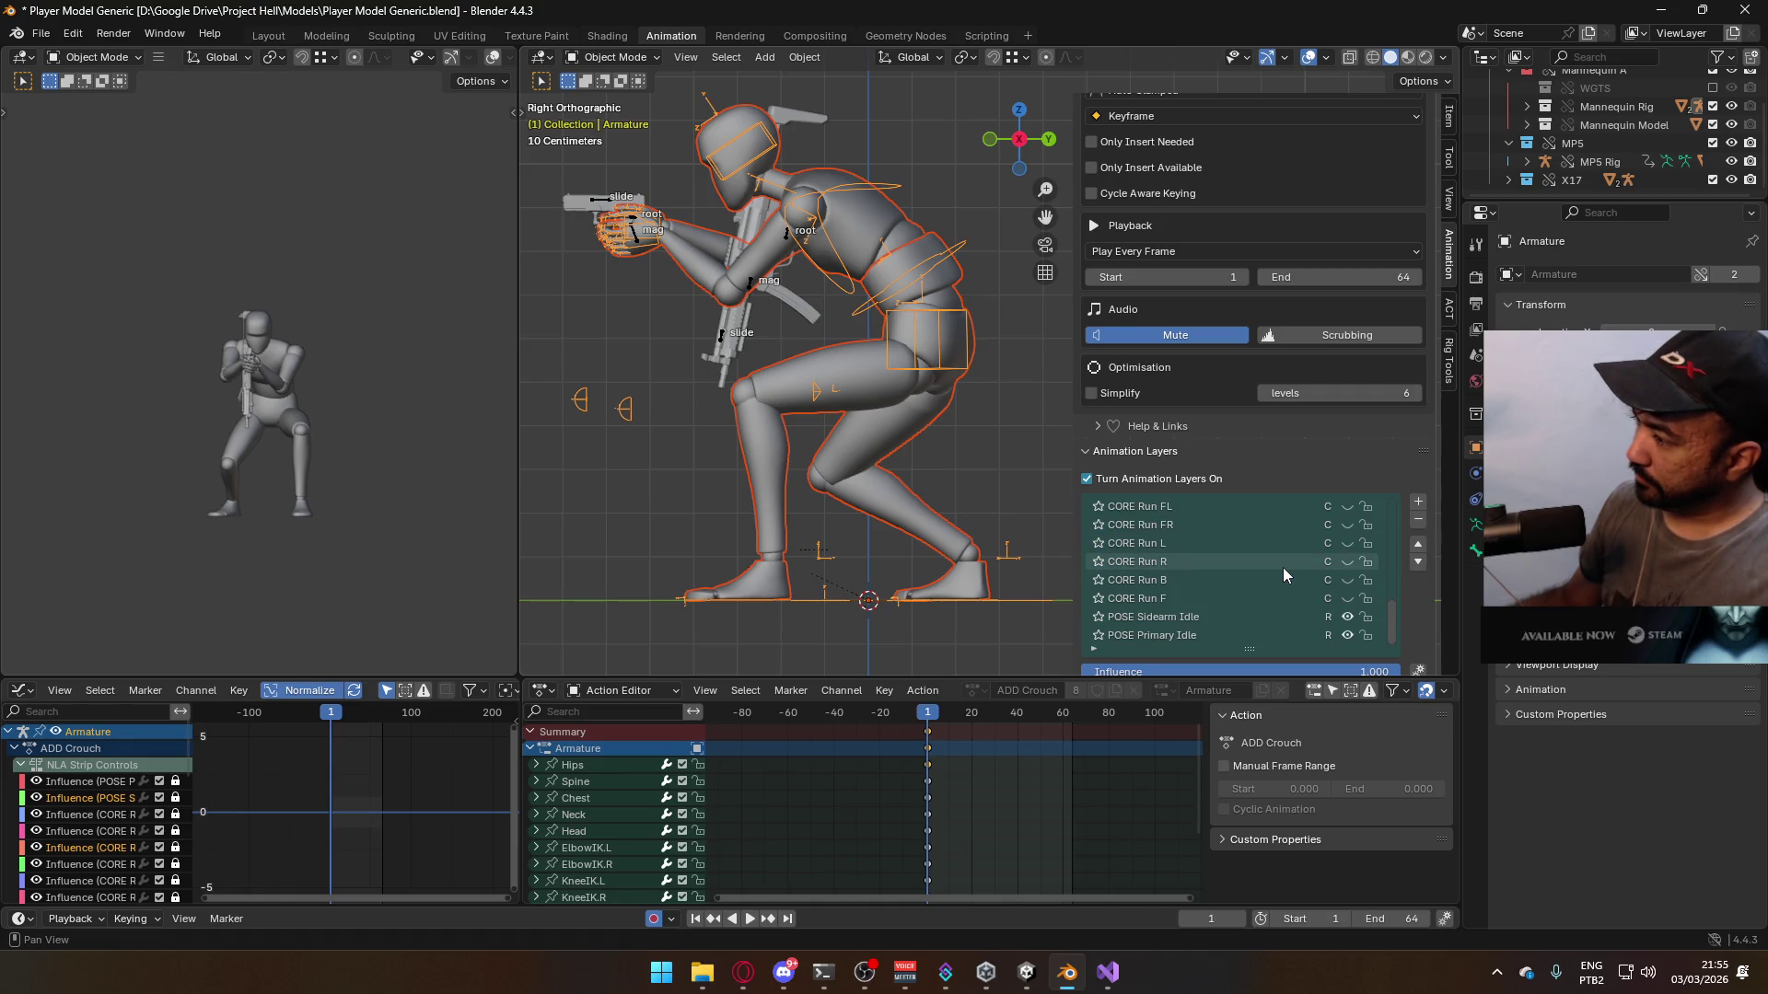
{"action": "scroll", "coordinate": [1284, 567], "scroll_direction": "up", "scroll_amount": 5}
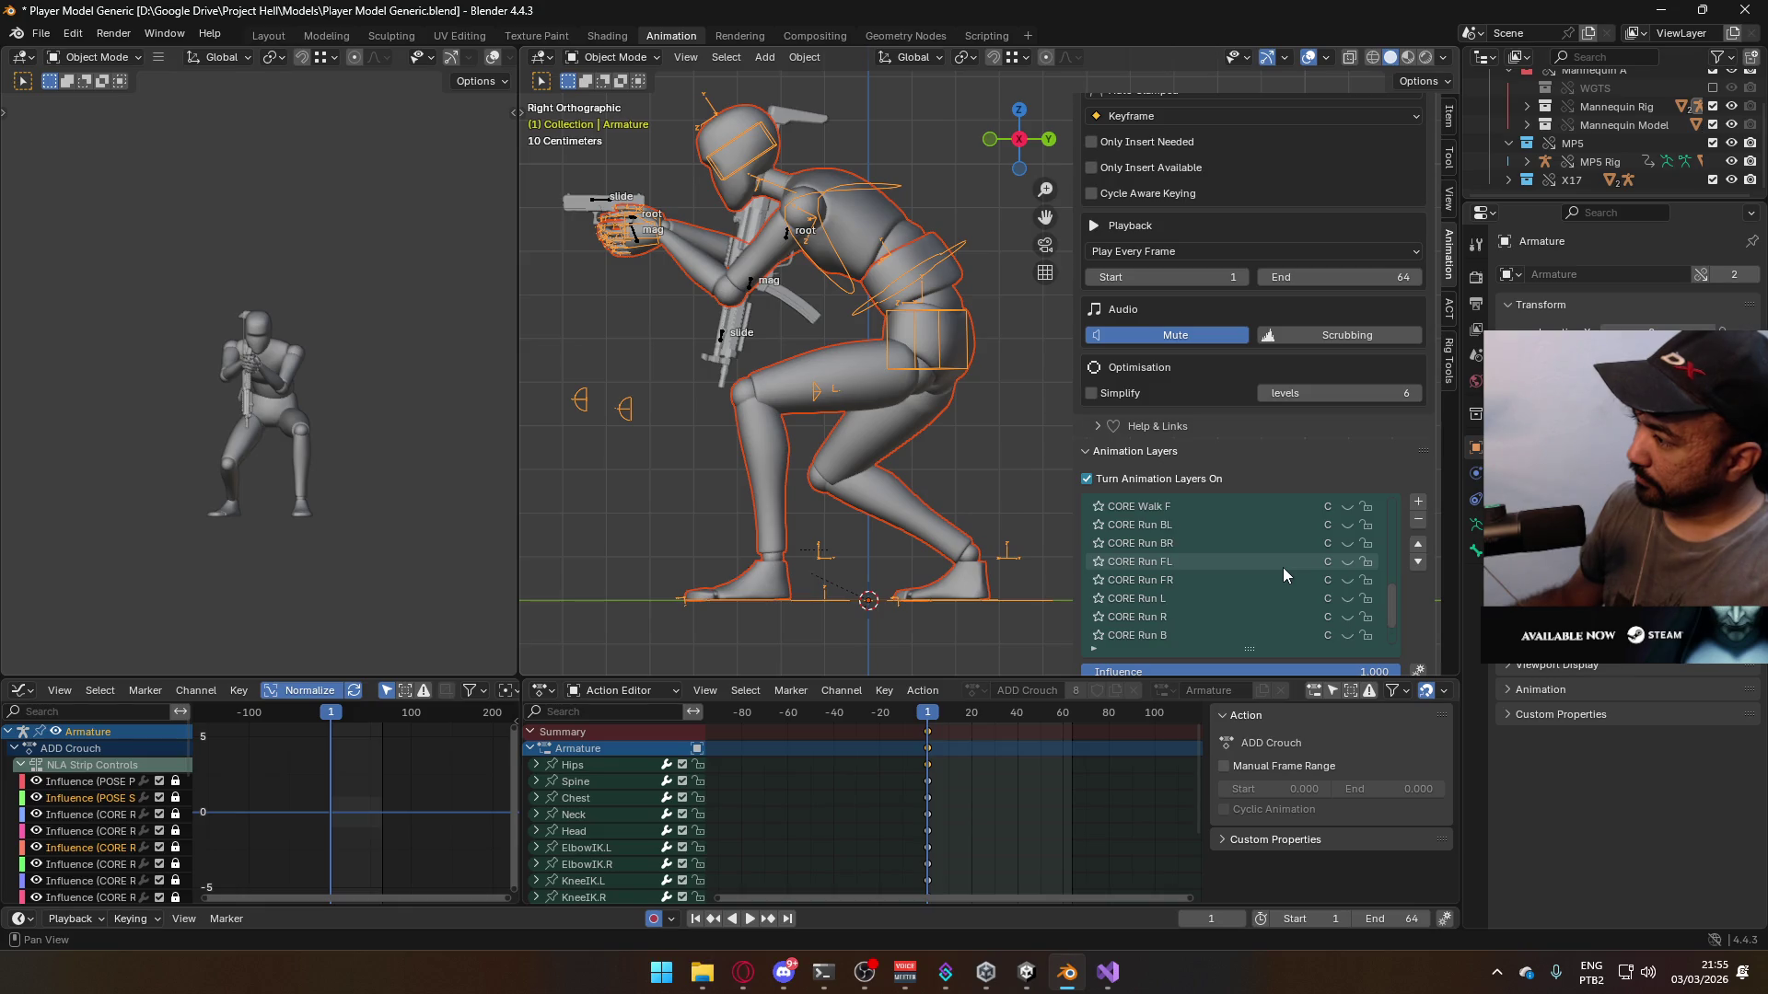
{"action": "scroll", "coordinate": [1283, 567], "scroll_direction": "up", "scroll_amount": 7}
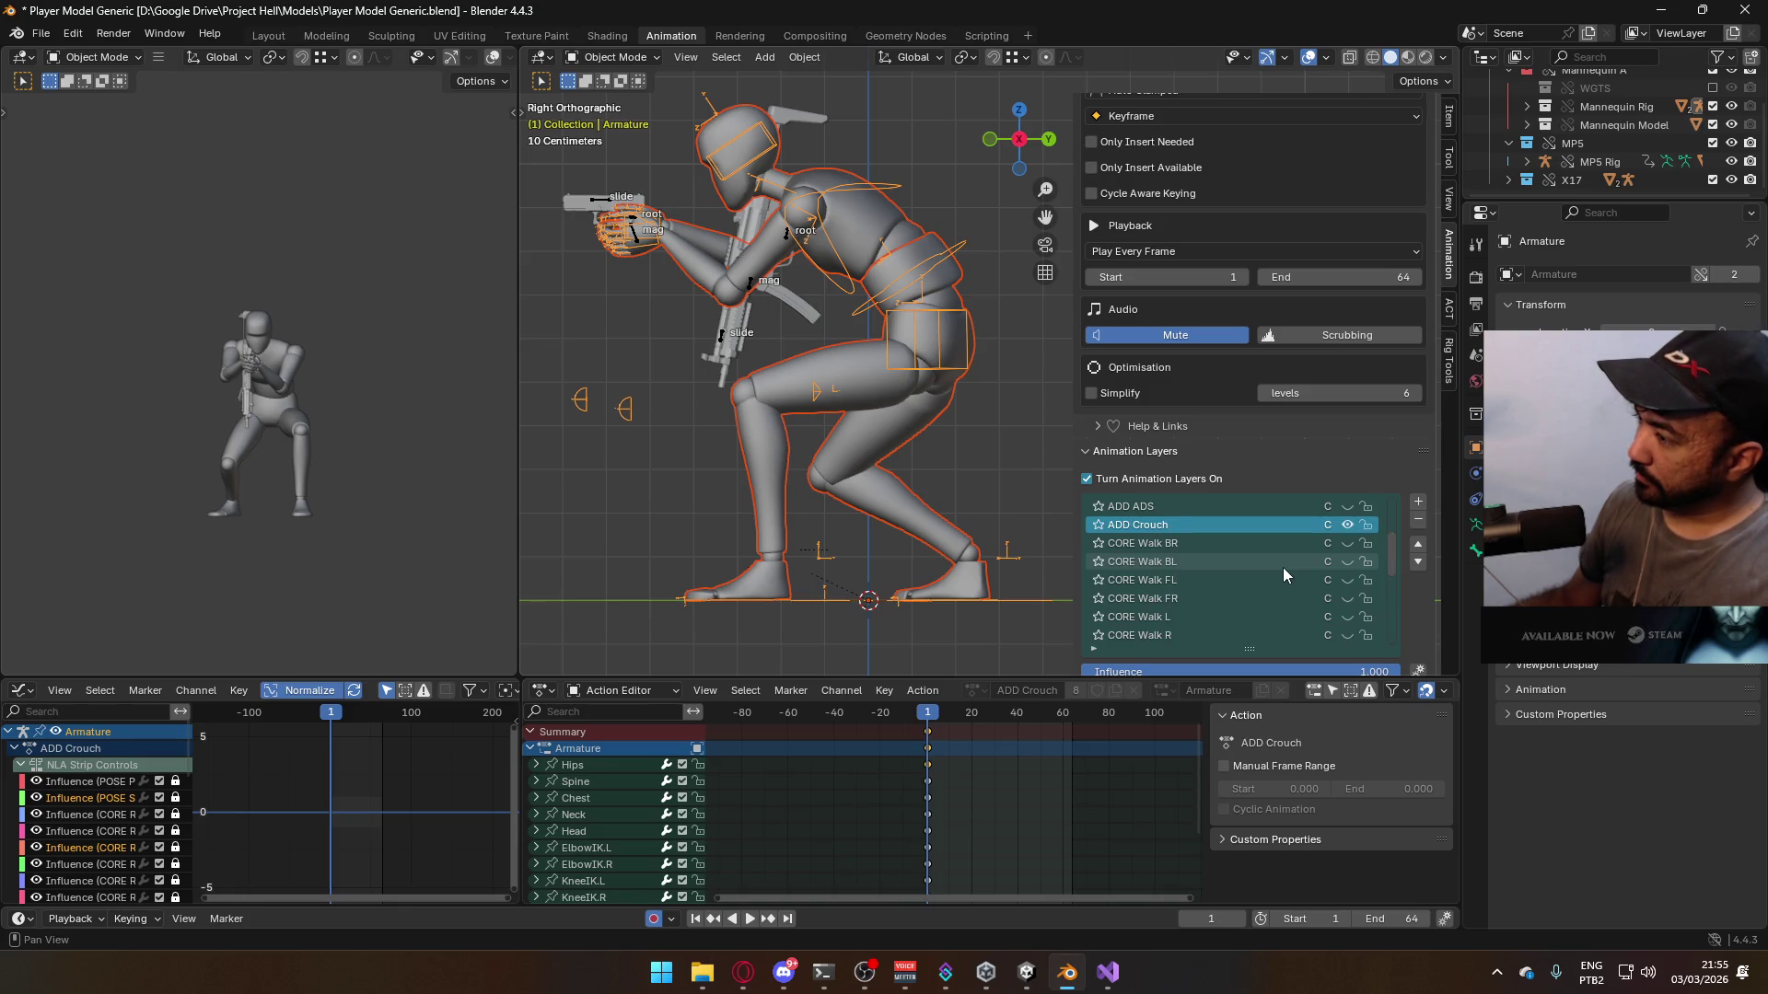
{"action": "scroll", "coordinate": [1294, 563], "scroll_direction": "up", "scroll_amount": 5}
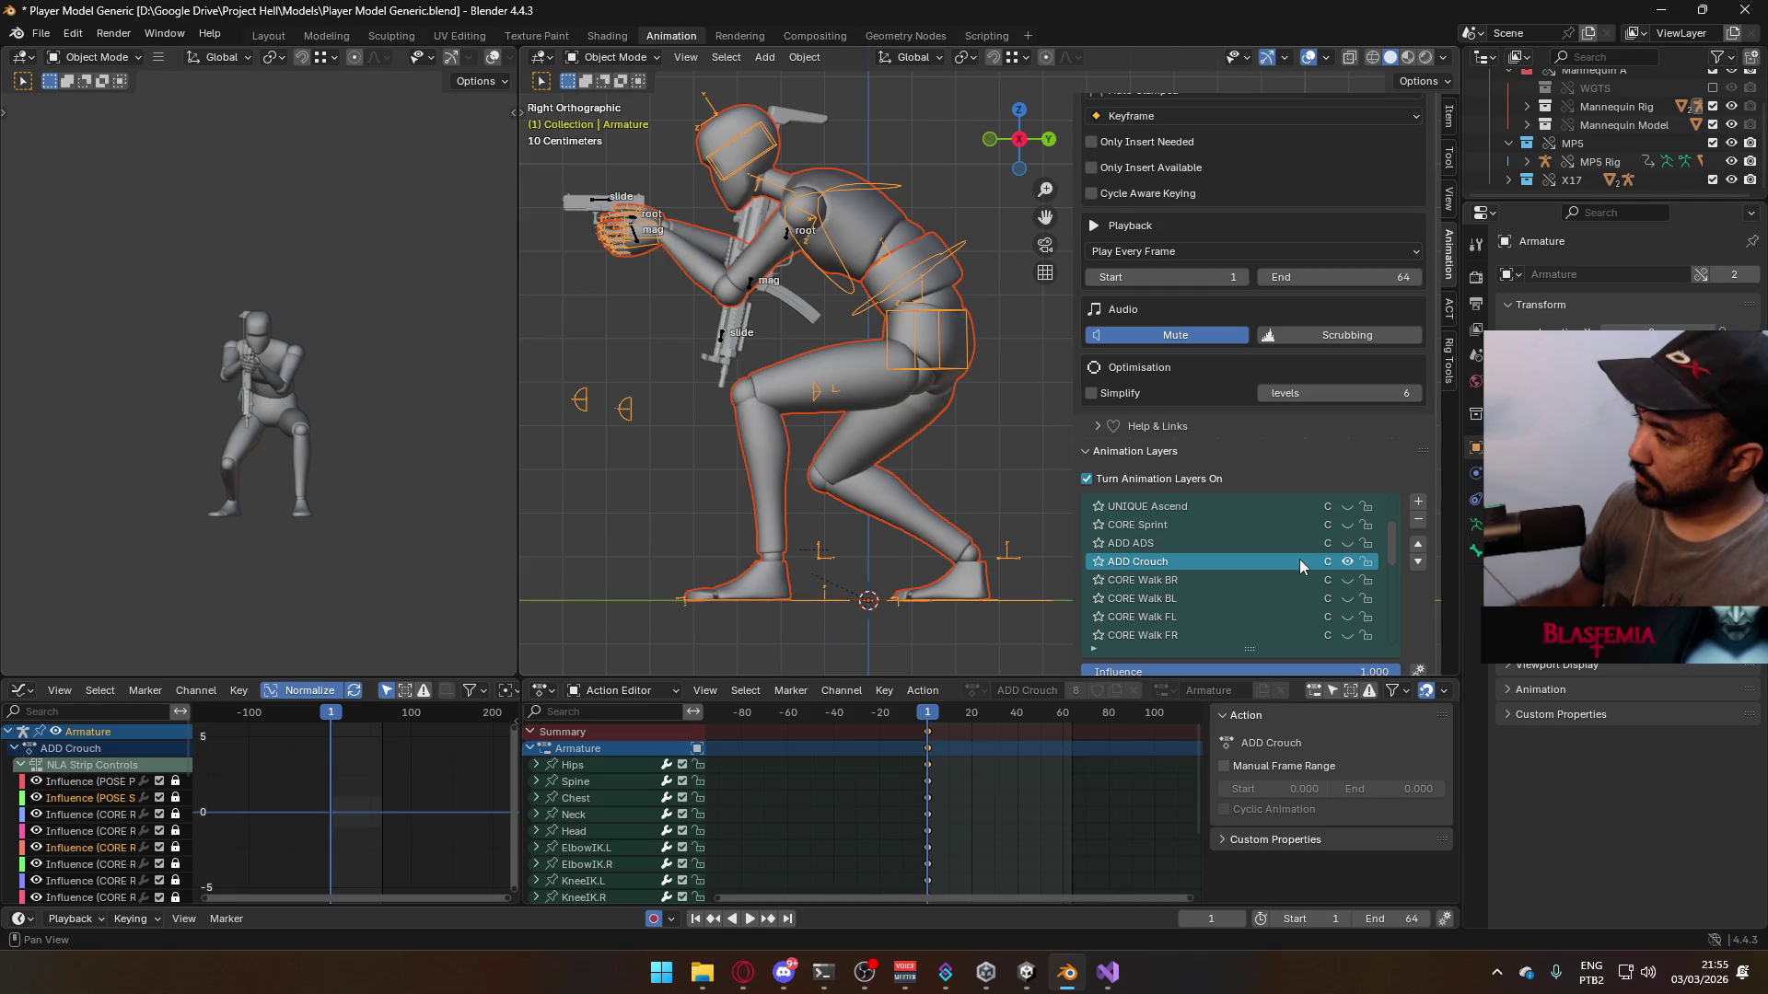
{"action": "scroll", "coordinate": [1300, 561], "scroll_direction": "up", "scroll_amount": 1}
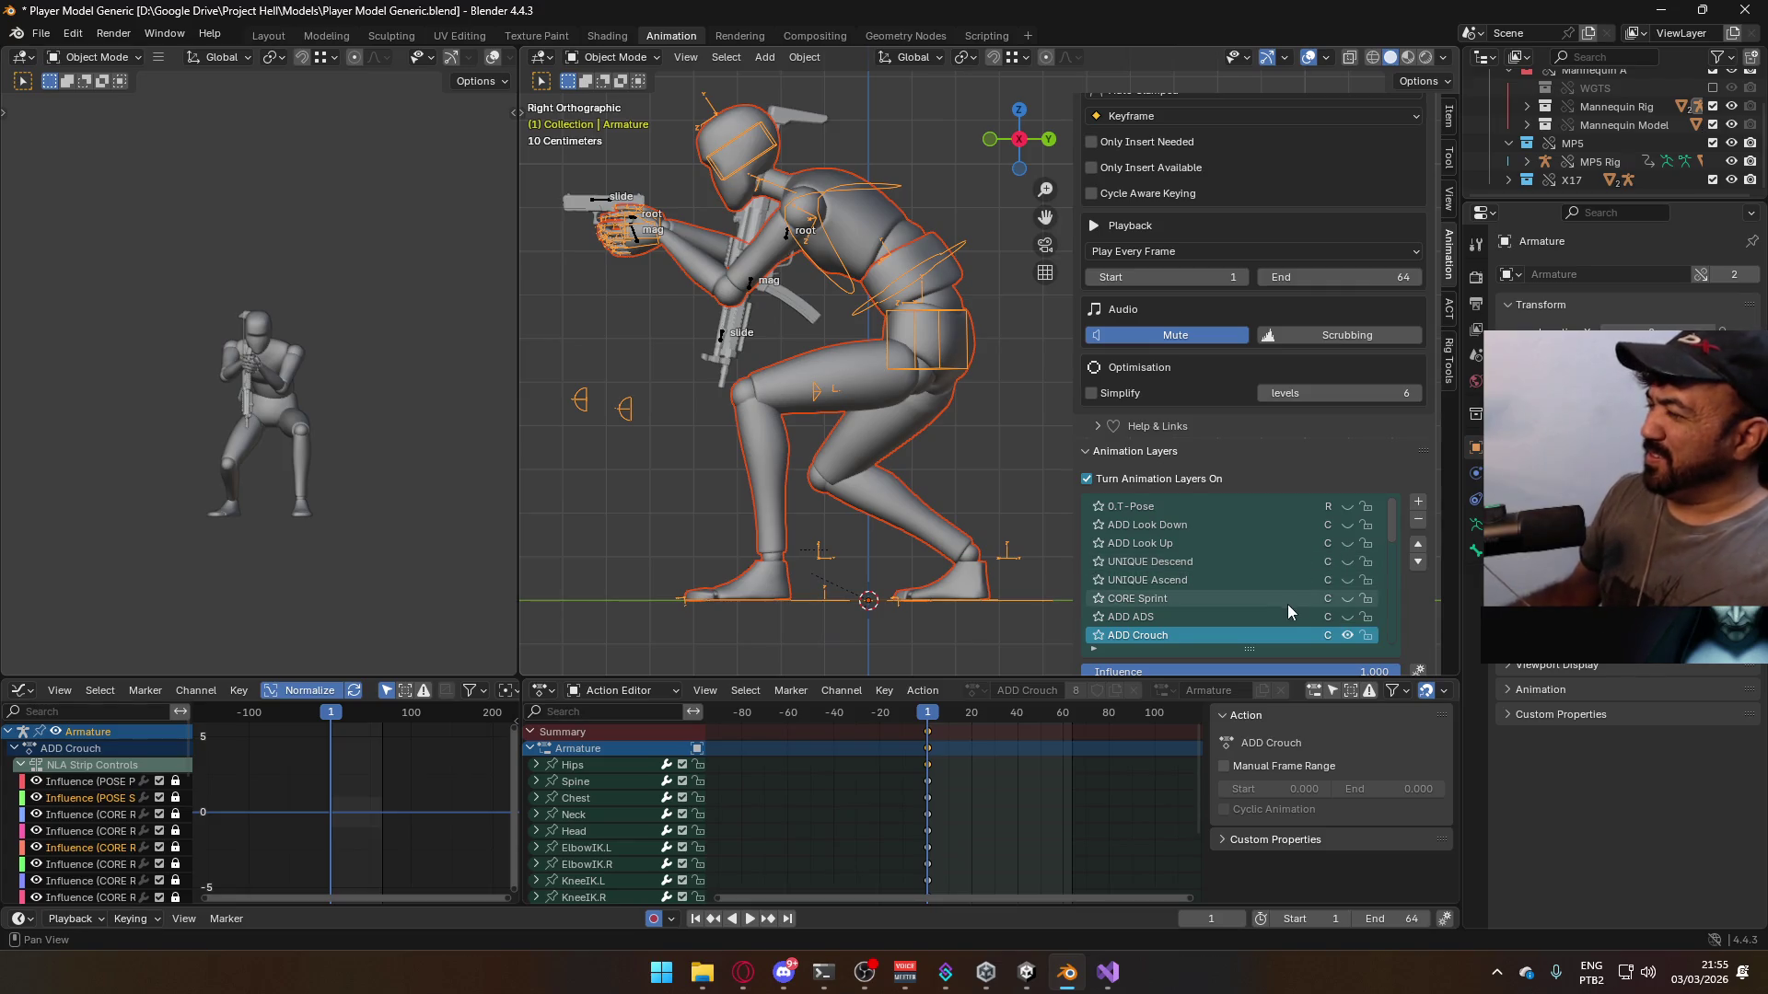
{"action": "scroll", "coordinate": [1175, 549], "scroll_direction": "down", "scroll_amount": 9}
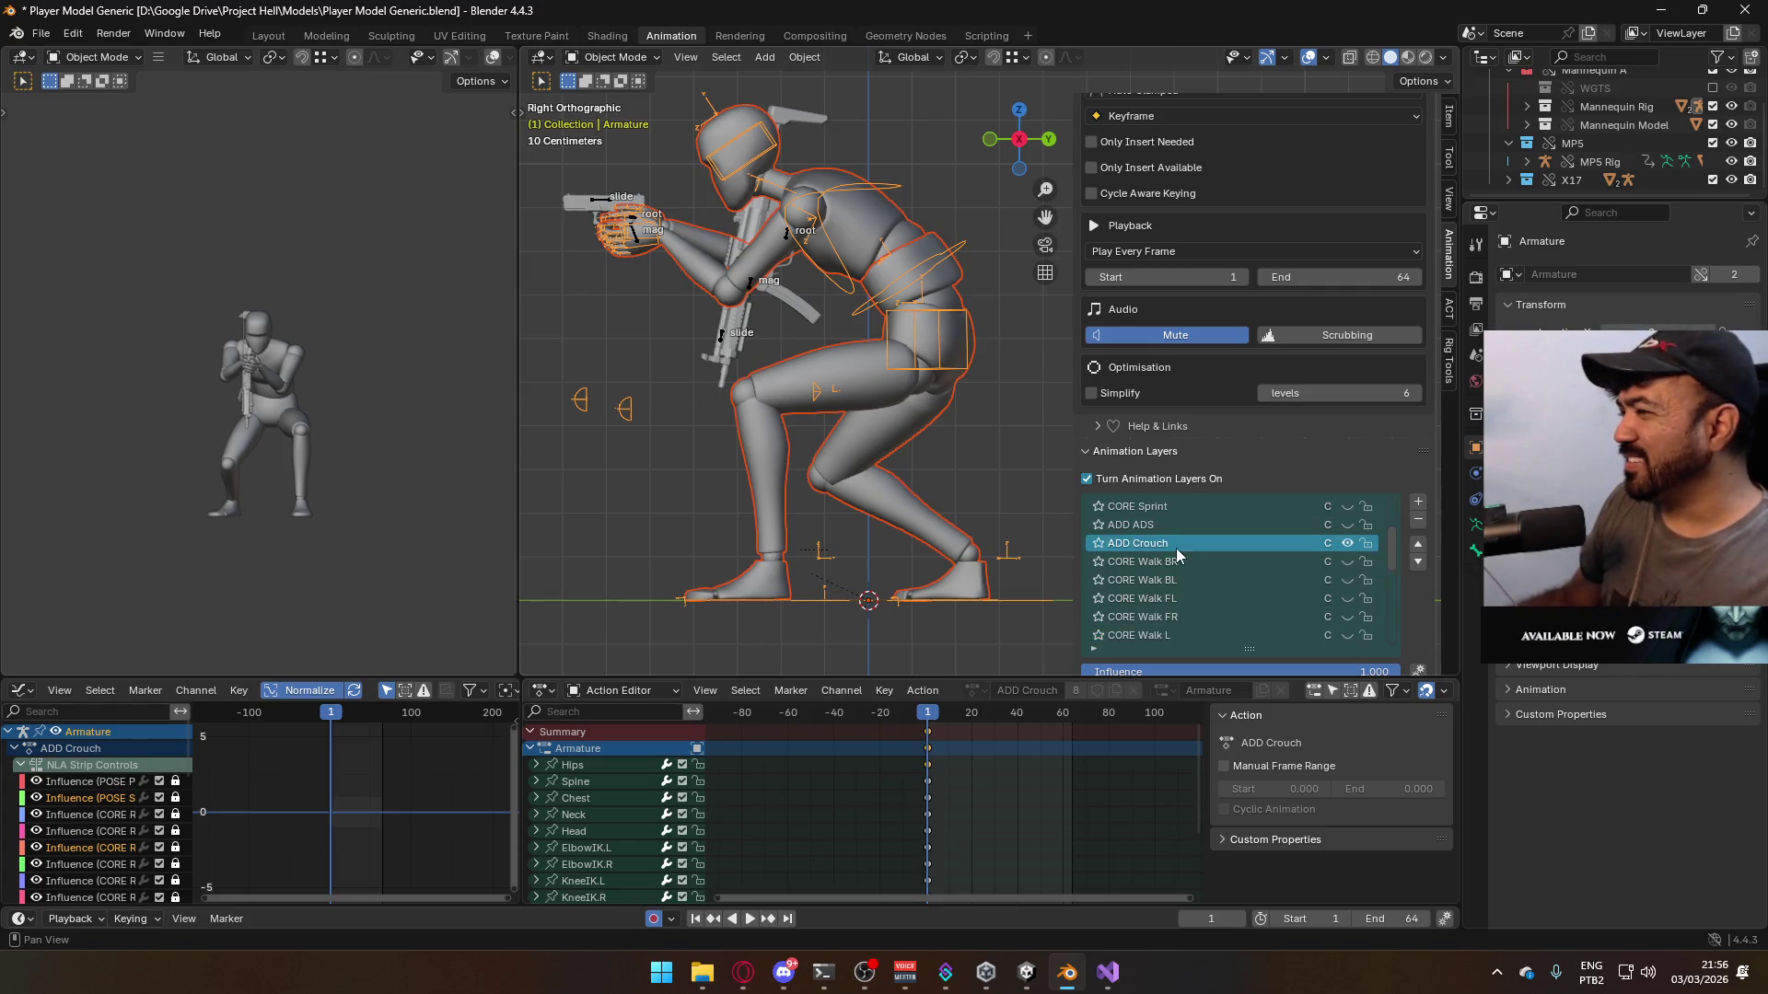
{"action": "scroll", "coordinate": [1201, 559], "scroll_direction": "down", "scroll_amount": 3}
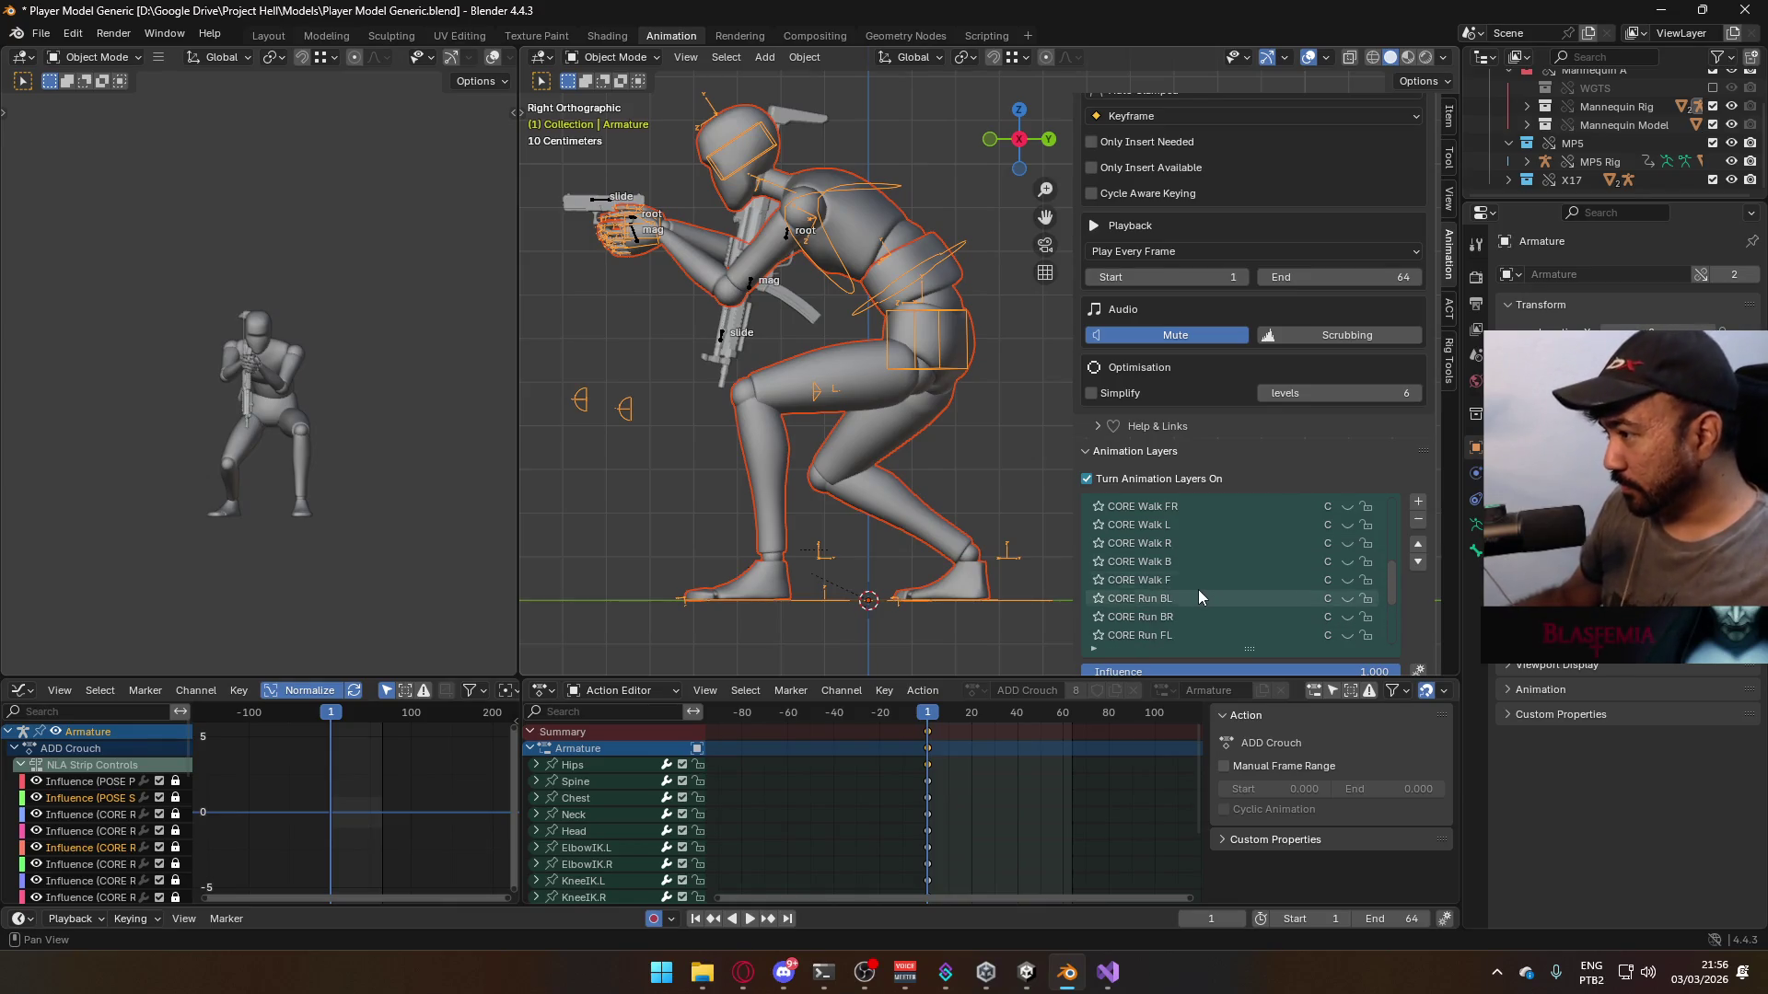
- Toggle the CORE Walk F layer to preview it on the crouching mannequin
{"action": "left_click", "coordinate": [1347, 581]}
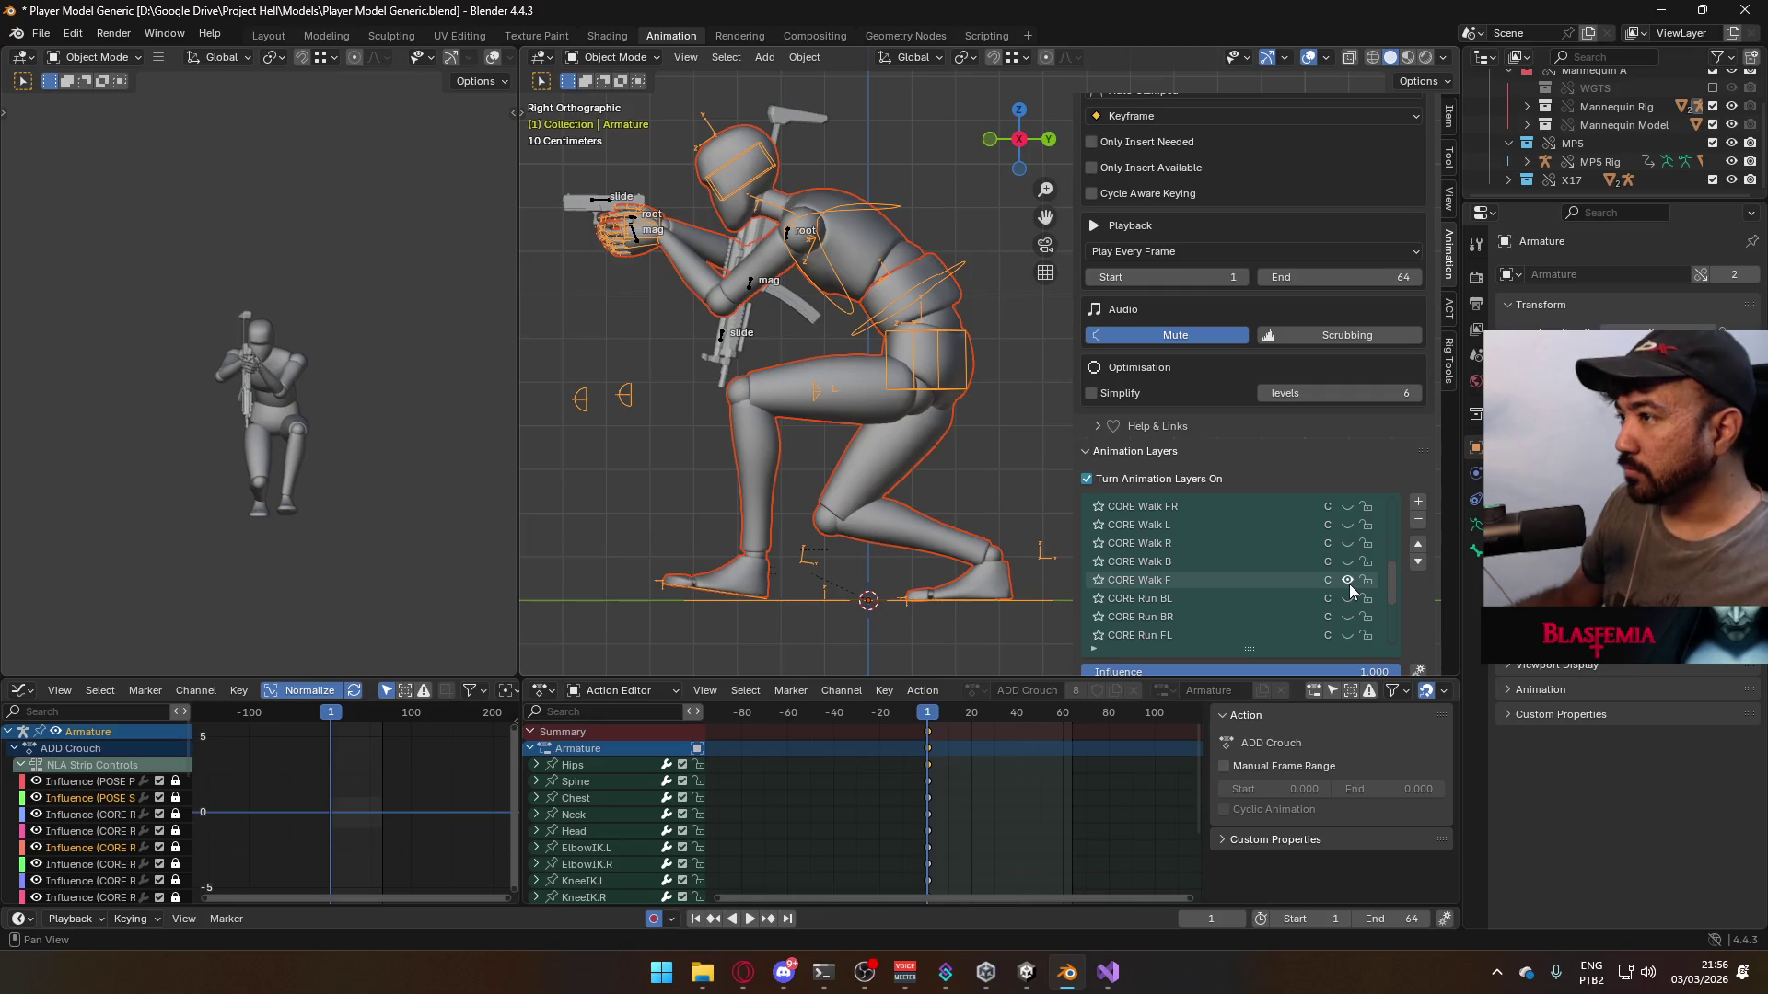
{"action": "scroll", "coordinate": [1266, 568], "scroll_direction": "up", "scroll_amount": 5}
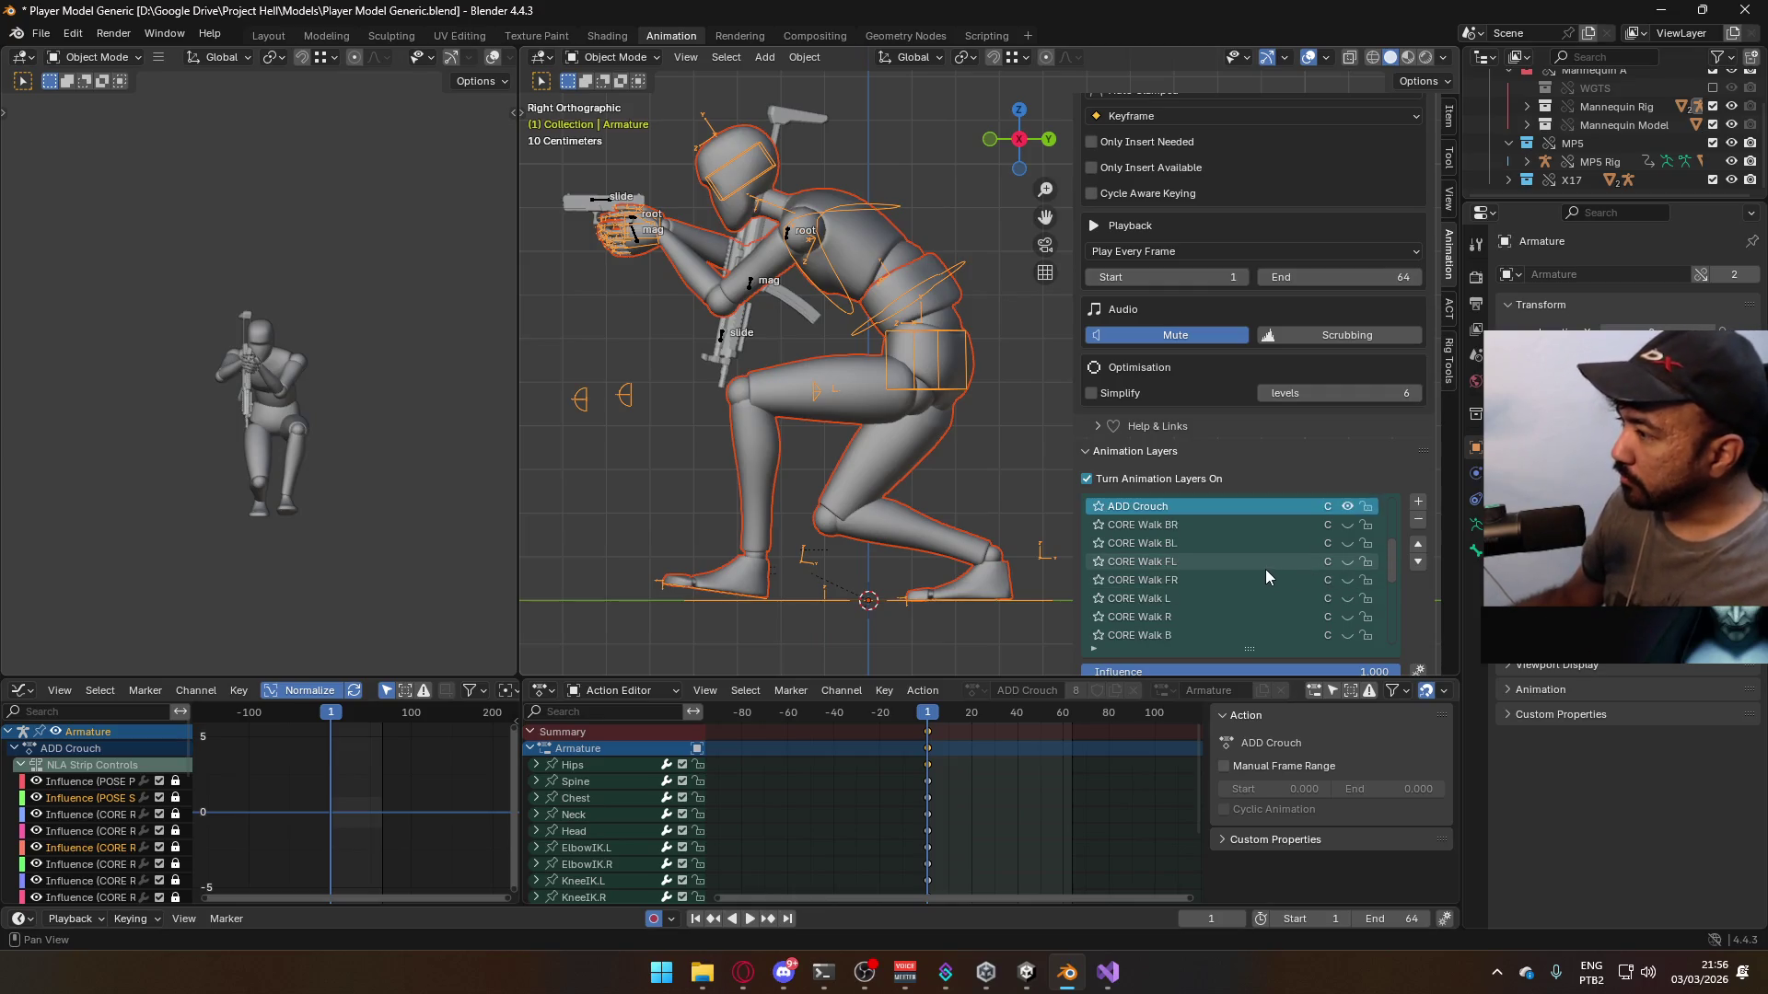
{"action": "scroll", "coordinate": [1216, 533], "scroll_direction": "up", "scroll_amount": 1}
{"action": "scroll", "coordinate": [1211, 537], "scroll_direction": "up", "scroll_amount": 2}
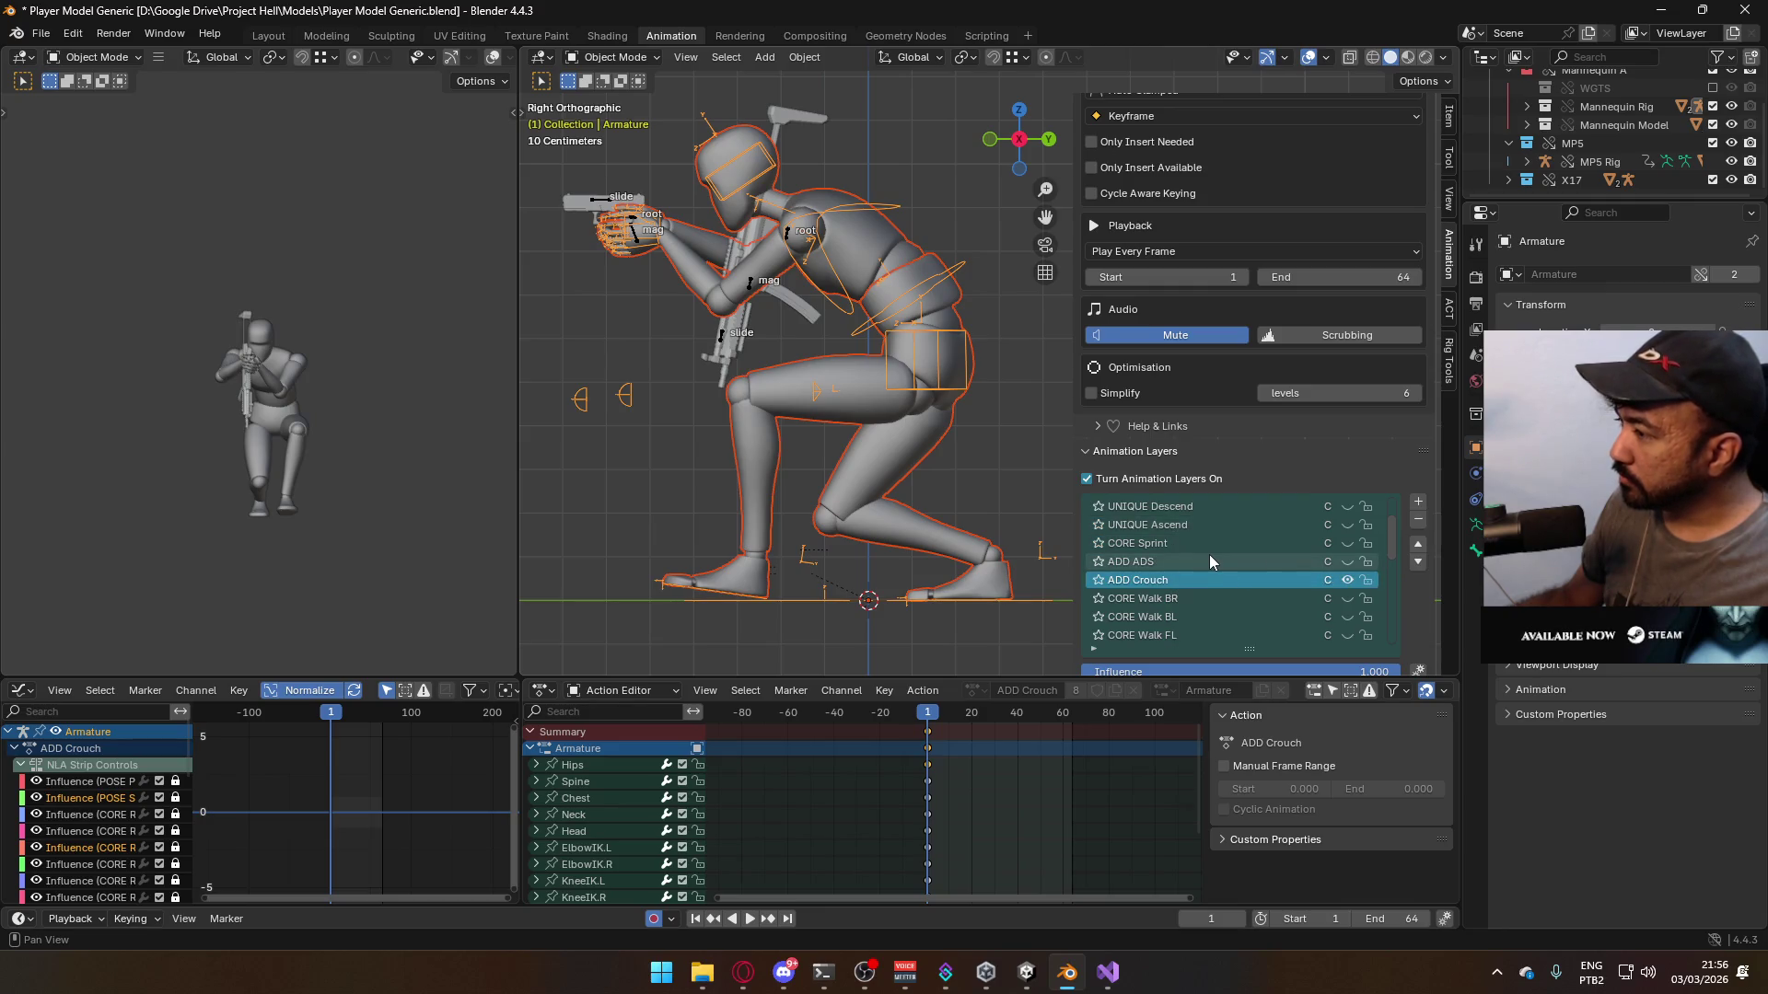
- Select the X17 Rig and switch on its ADD ADS Crouch layer
{"action": "left_click", "coordinate": [612, 204]}
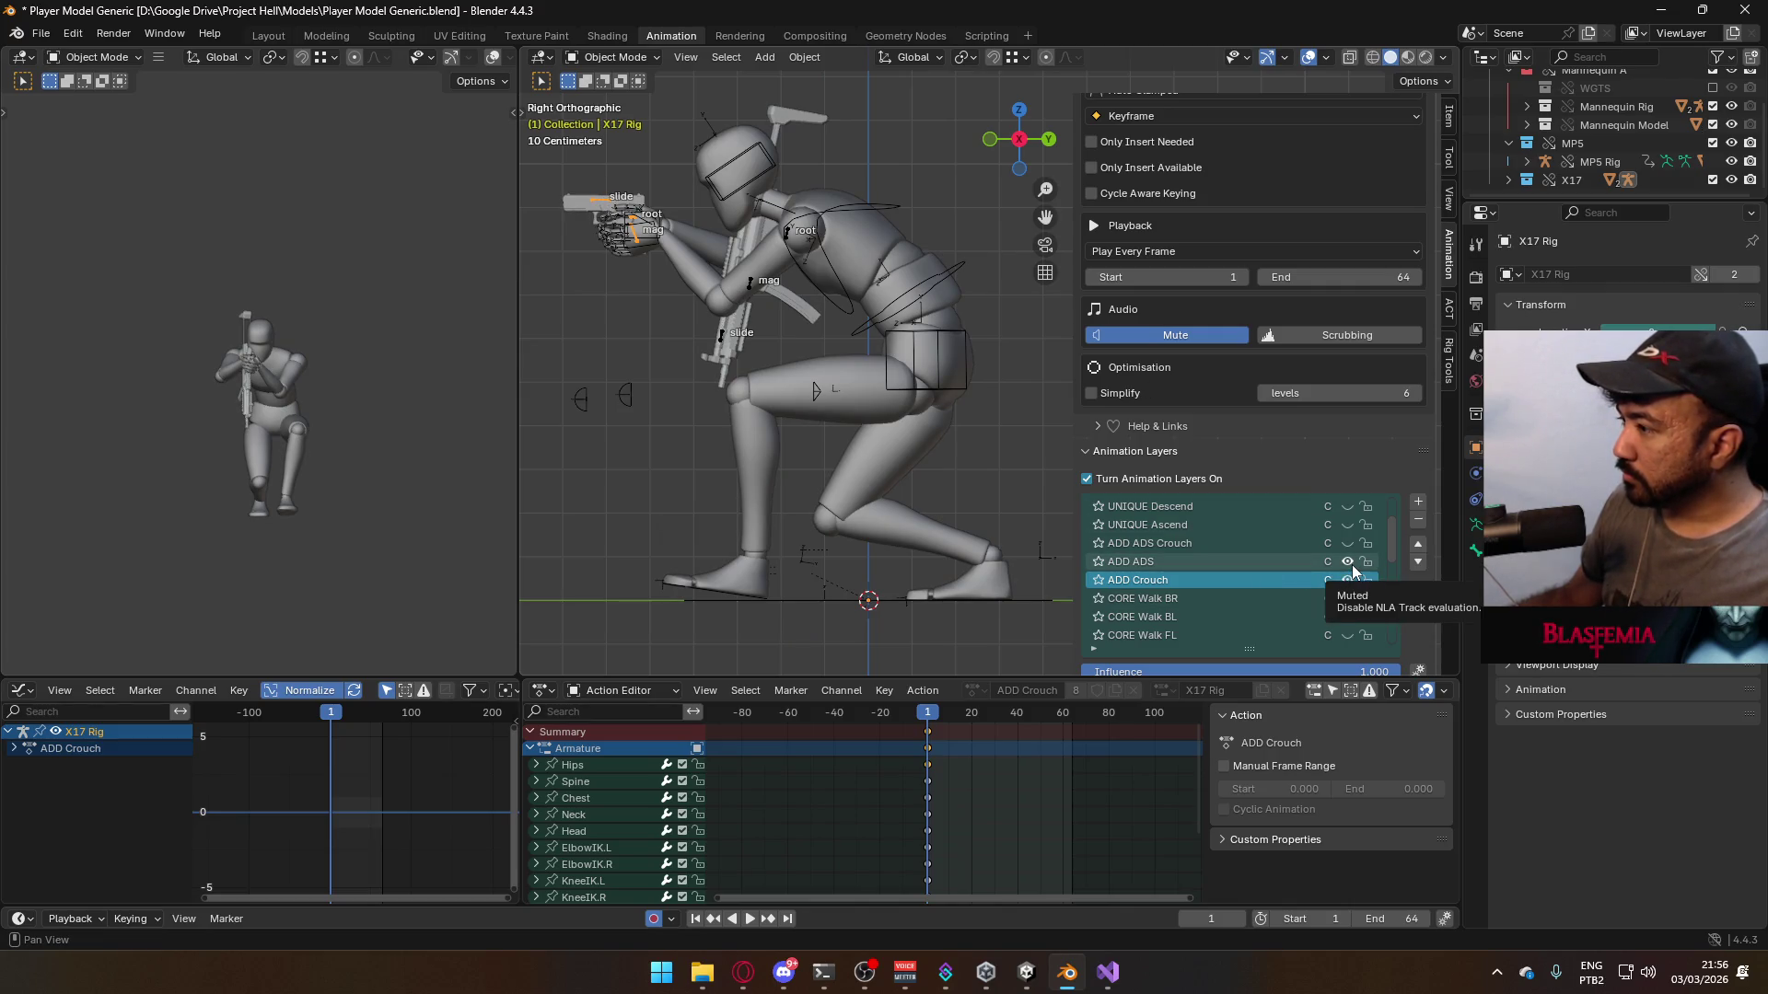
{"action": "scroll", "coordinate": [1294, 544], "scroll_direction": "up", "scroll_amount": 3}
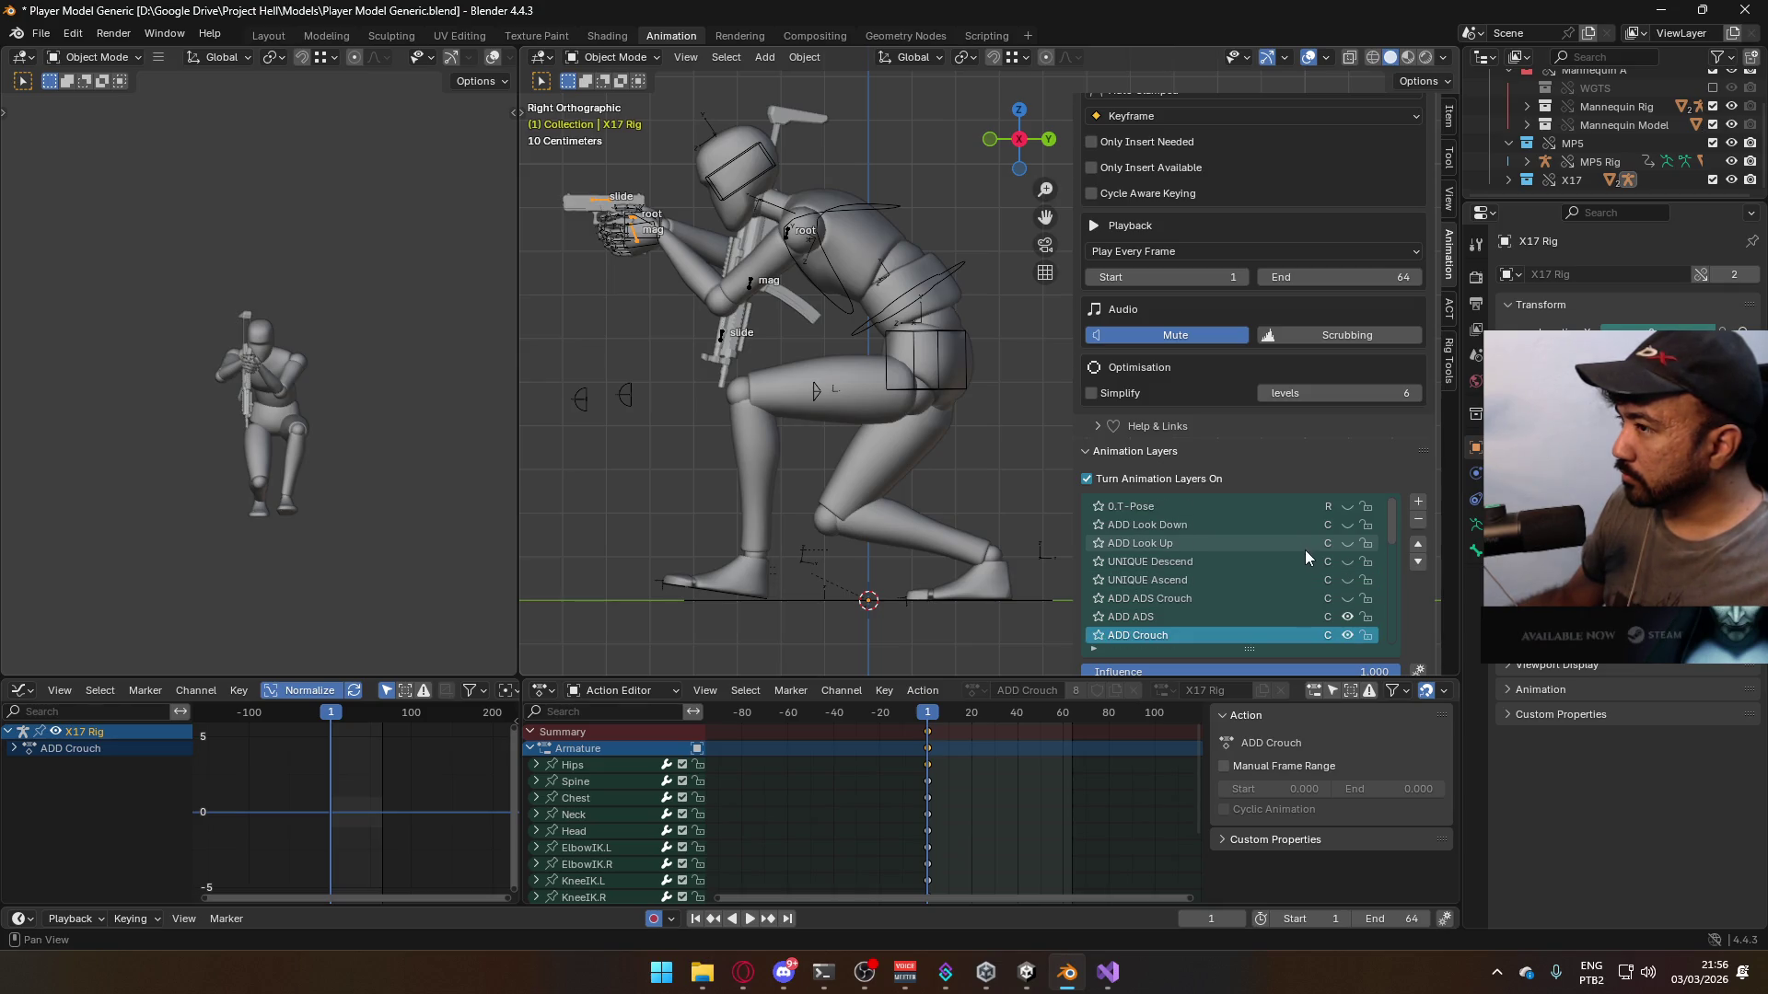
{"action": "left_click", "coordinate": [1345, 602]}
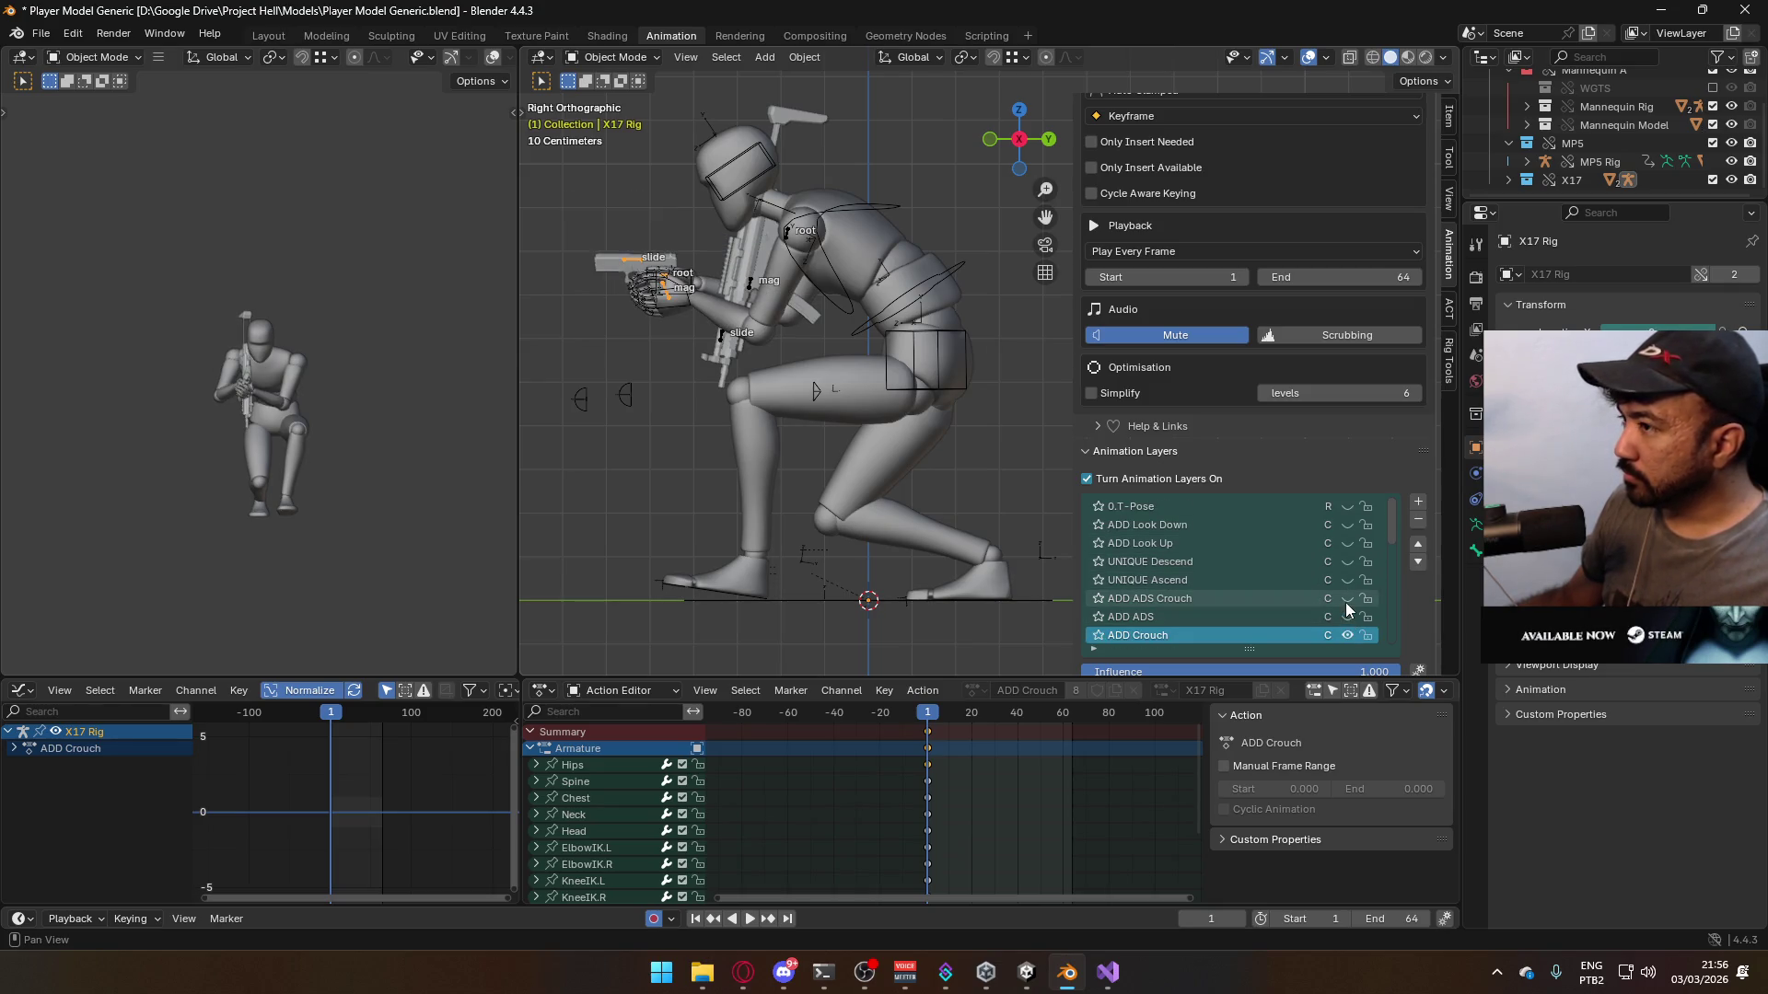
- Make ADD ADS Crouch the X17 Rig's active layer, comparing with ADD Crouch and the Armature's ADD ADS
{"action": "left_click", "coordinate": [1238, 598]}
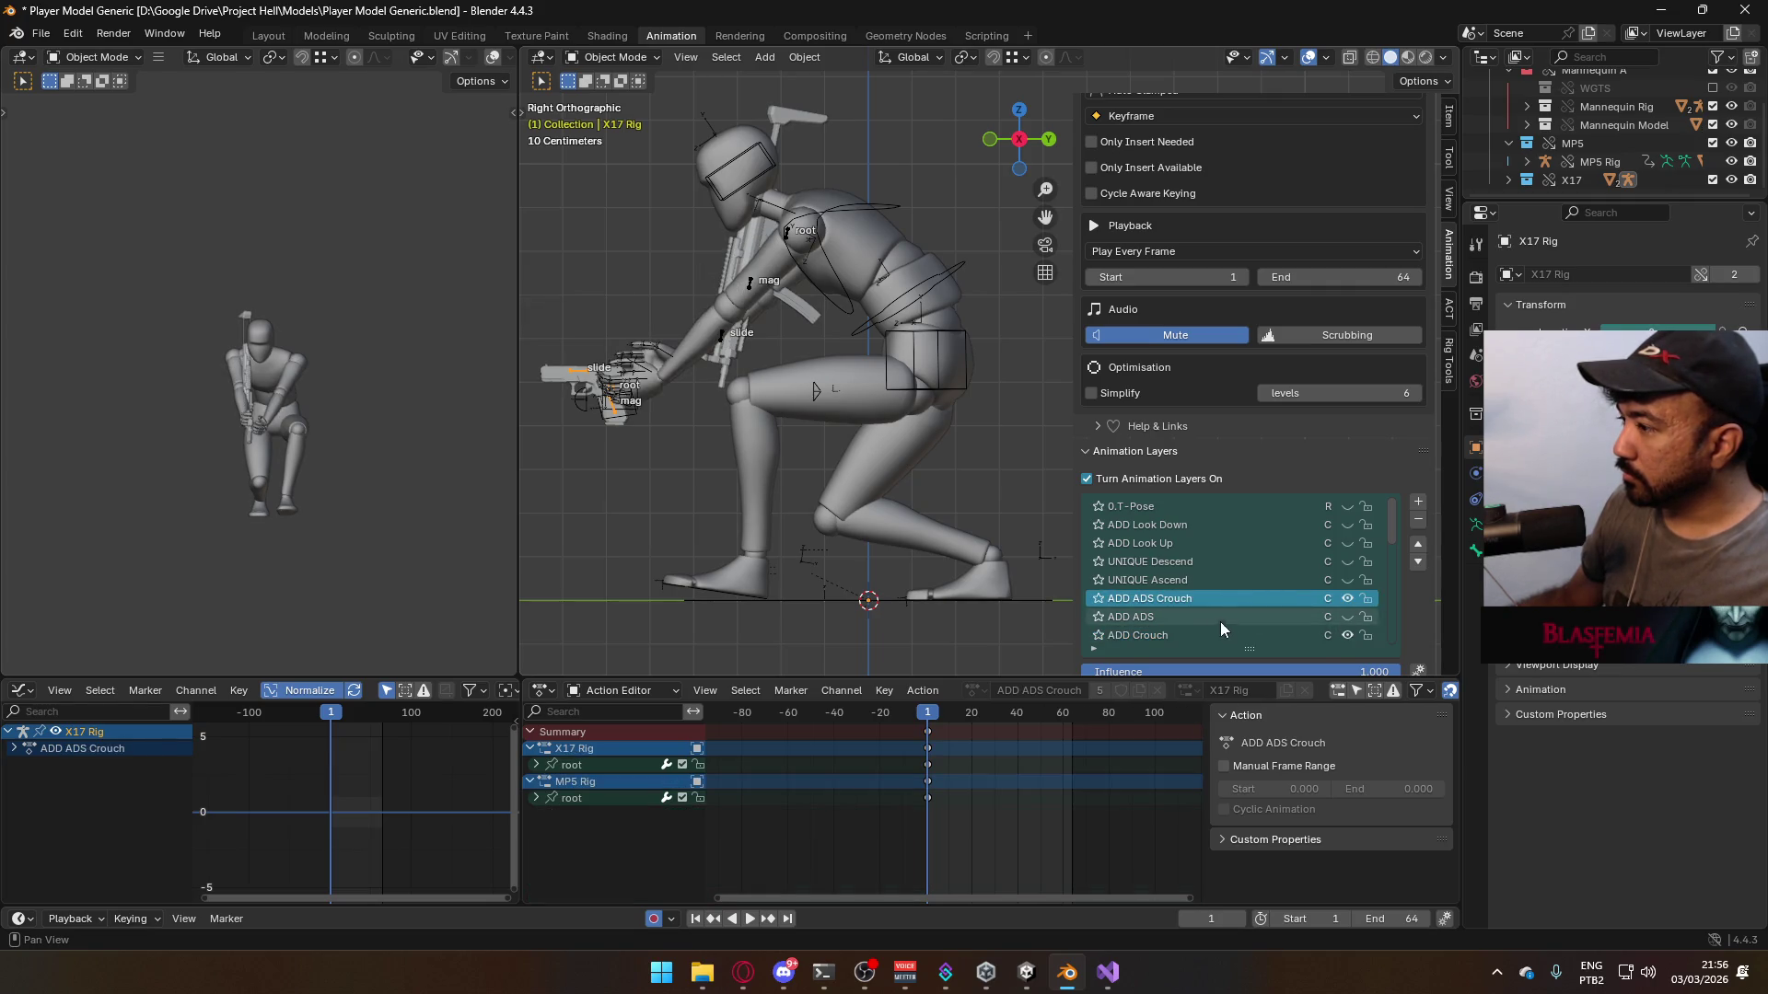
{"action": "left_click", "coordinate": [1217, 635]}
{"action": "left_click", "coordinate": [1201, 599]}
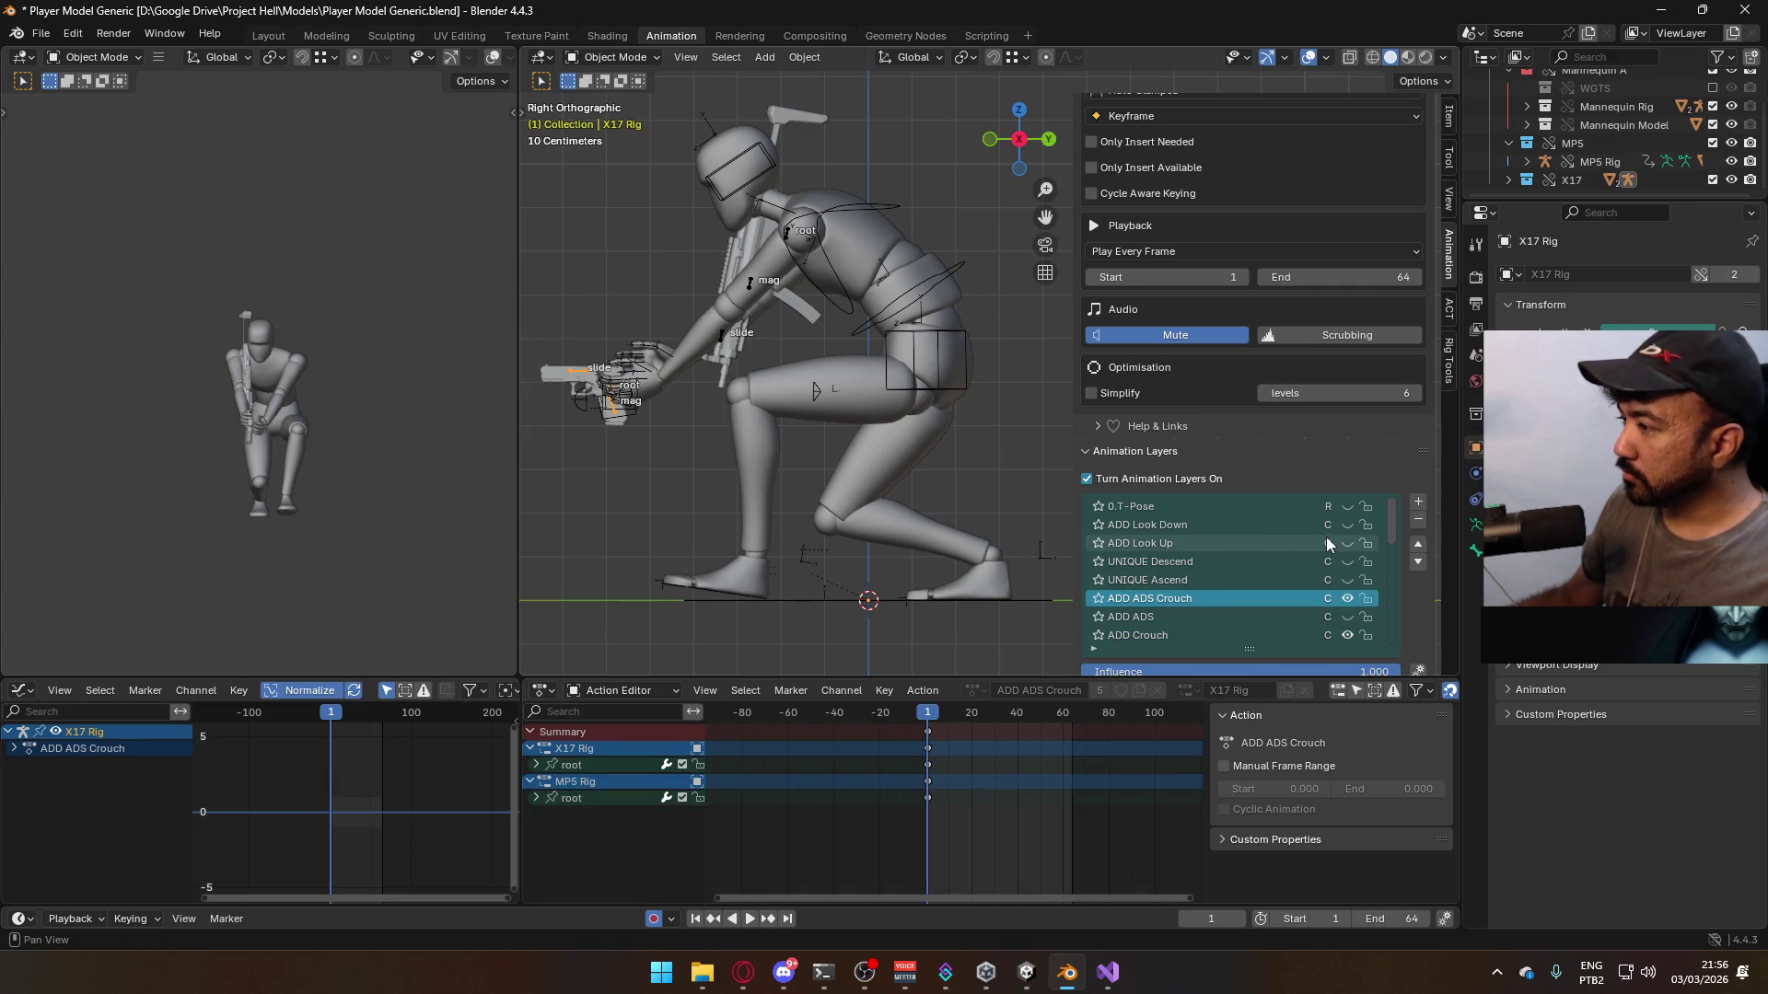
{"action": "scroll", "coordinate": [1318, 537], "scroll_direction": "down", "scroll_amount": 2}
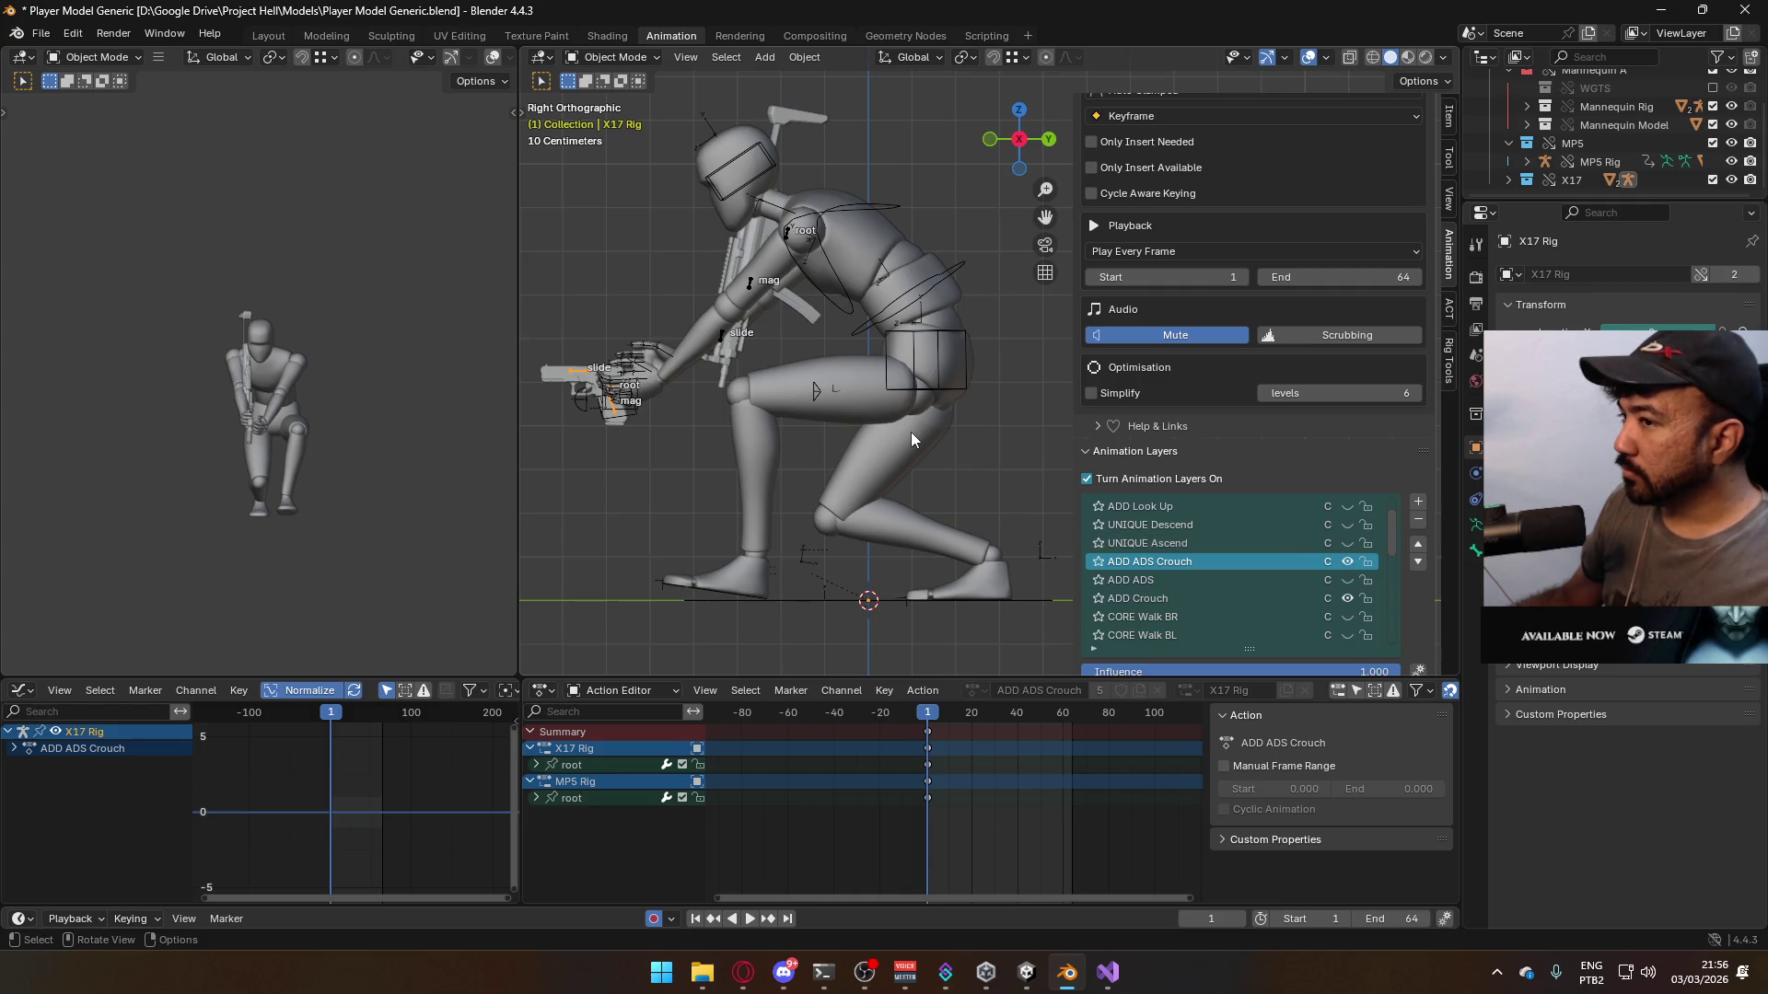
{"action": "left_click", "coordinate": [914, 285]}
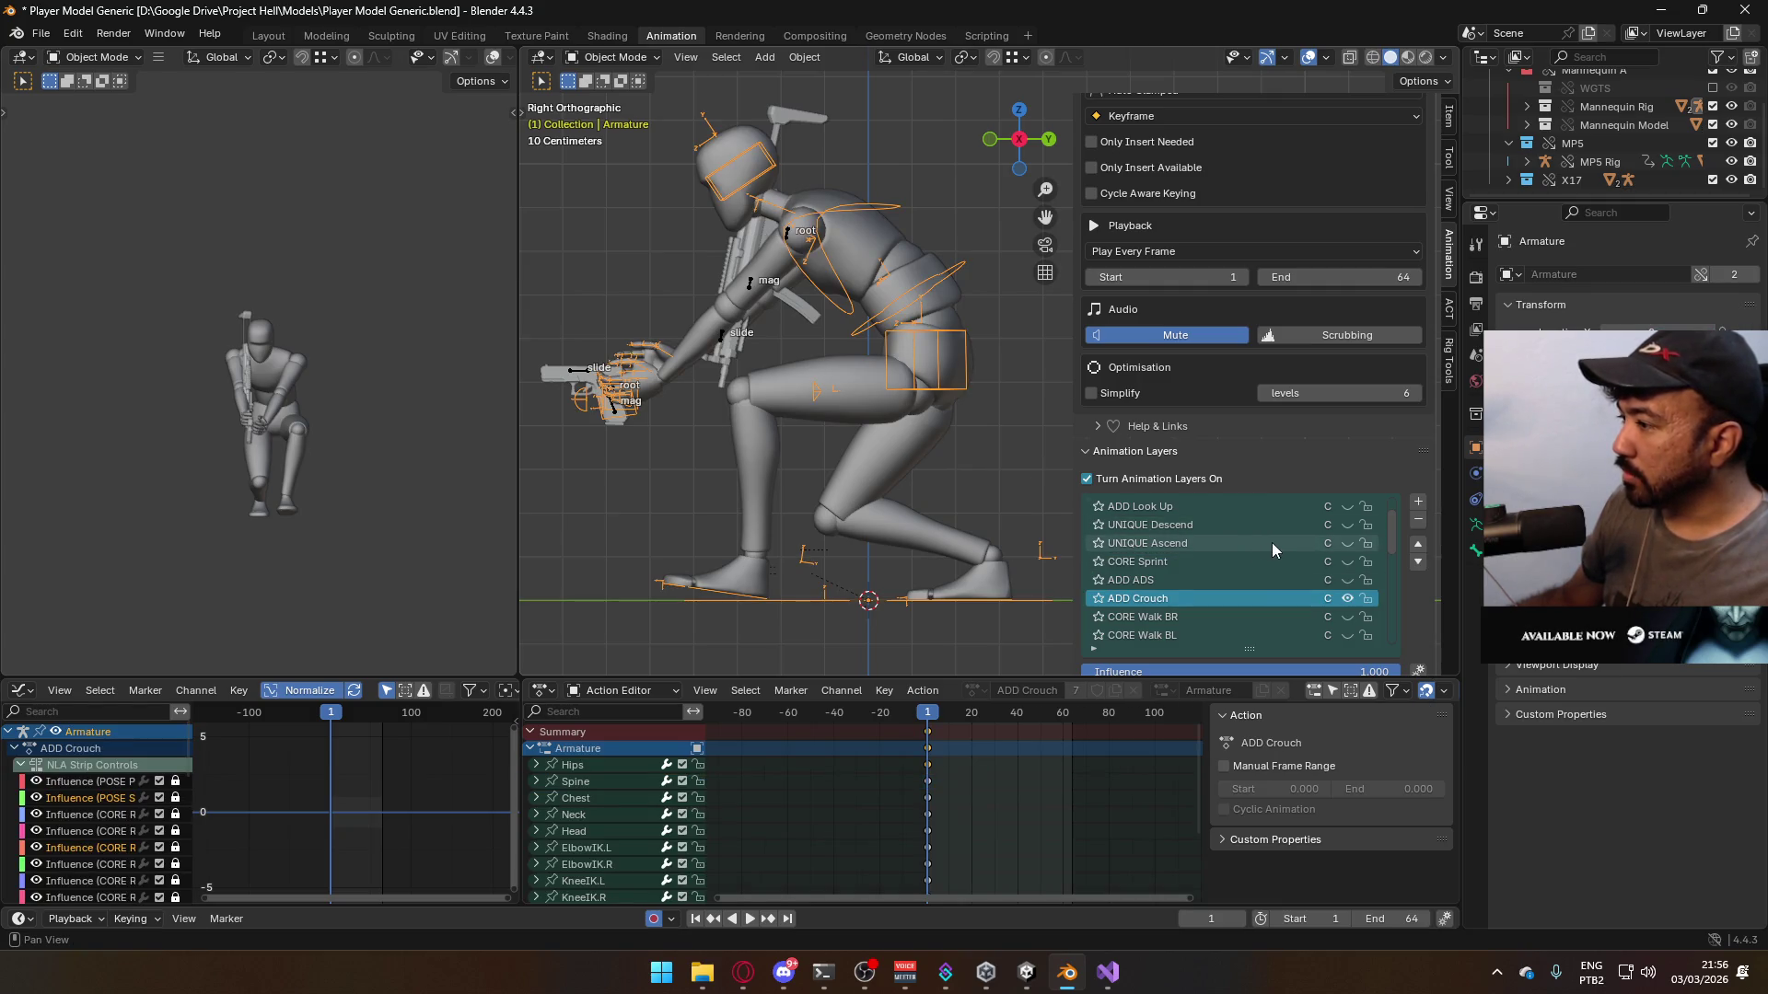
{"action": "left_click", "coordinate": [1346, 583]}
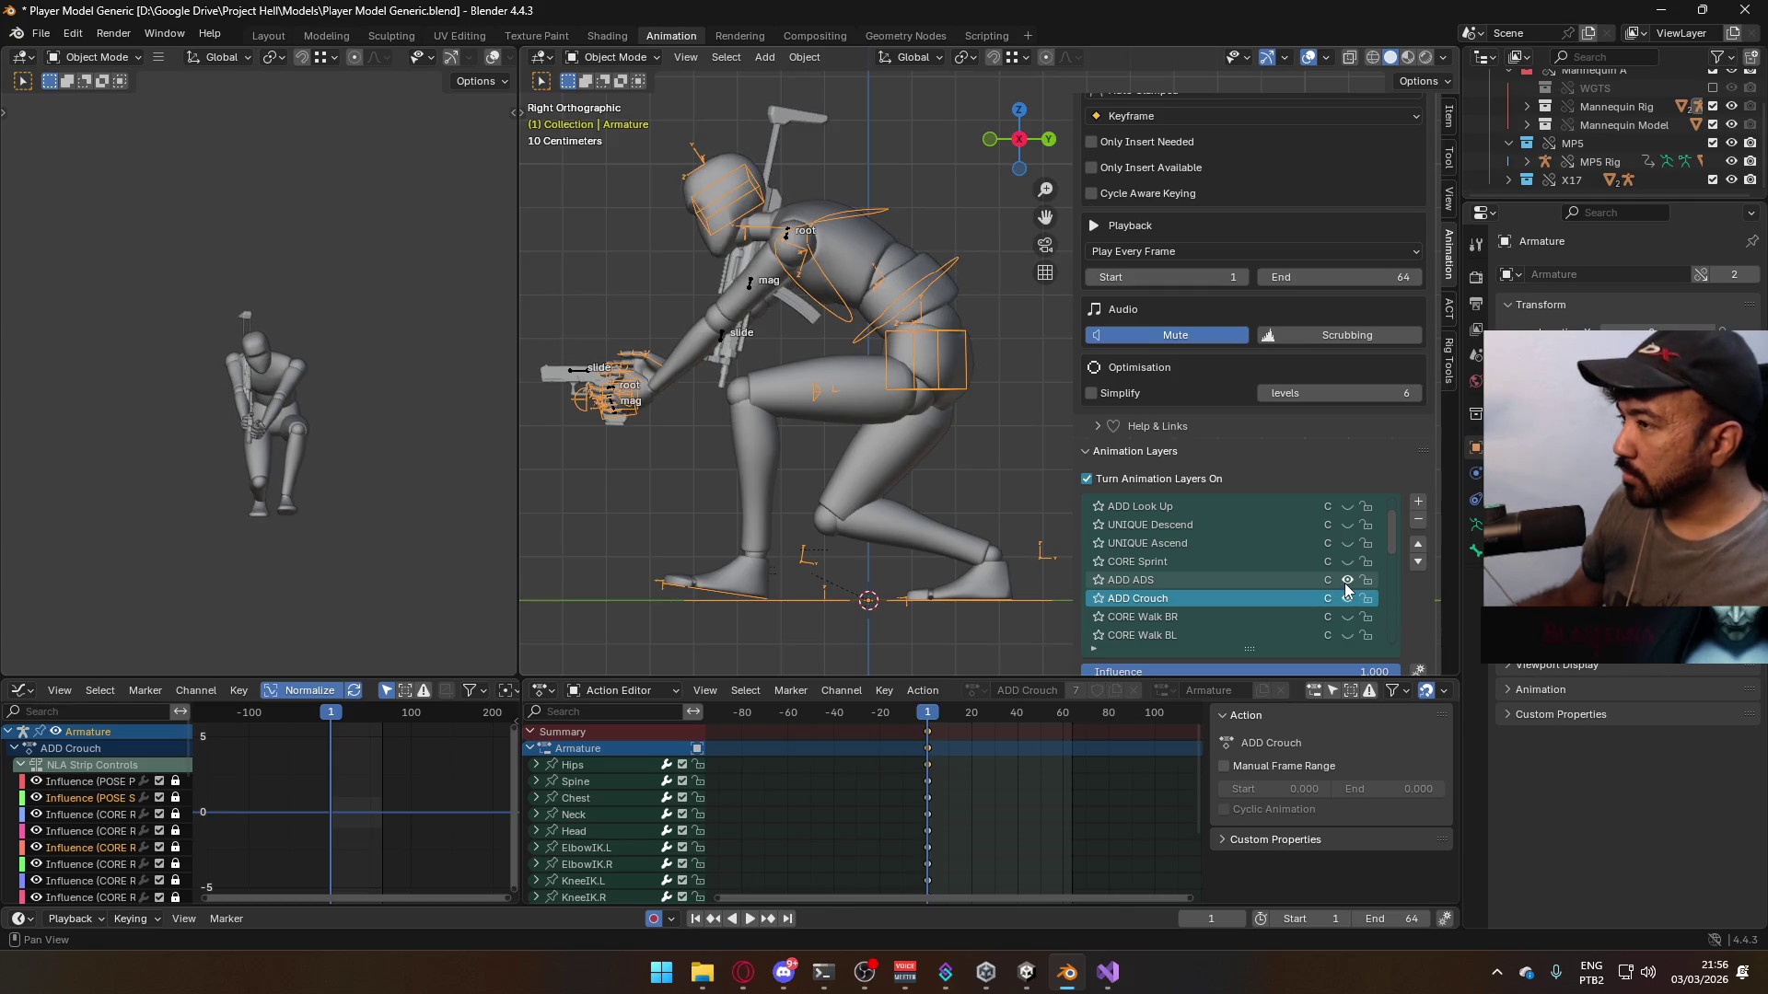
{"action": "left_click", "coordinate": [1346, 582]}
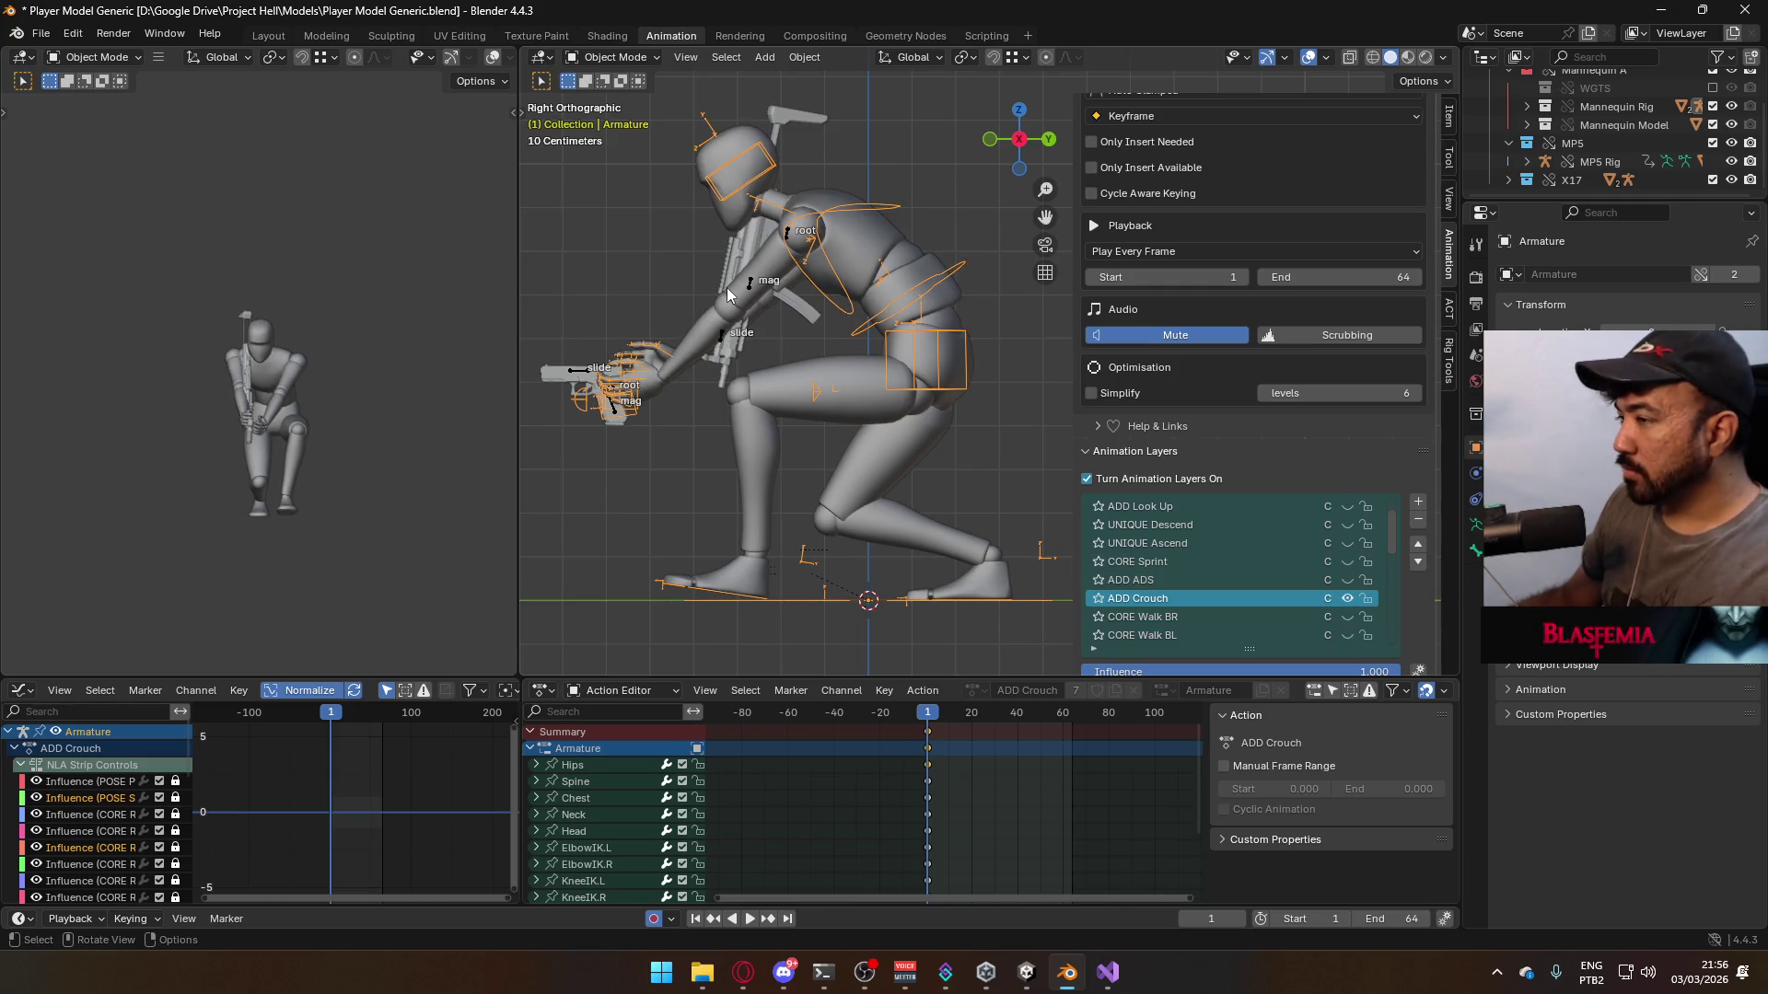
- Select the X17 Rig from front and side views and put it into Pose Mode
{"action": "key", "text": "KP_1"}
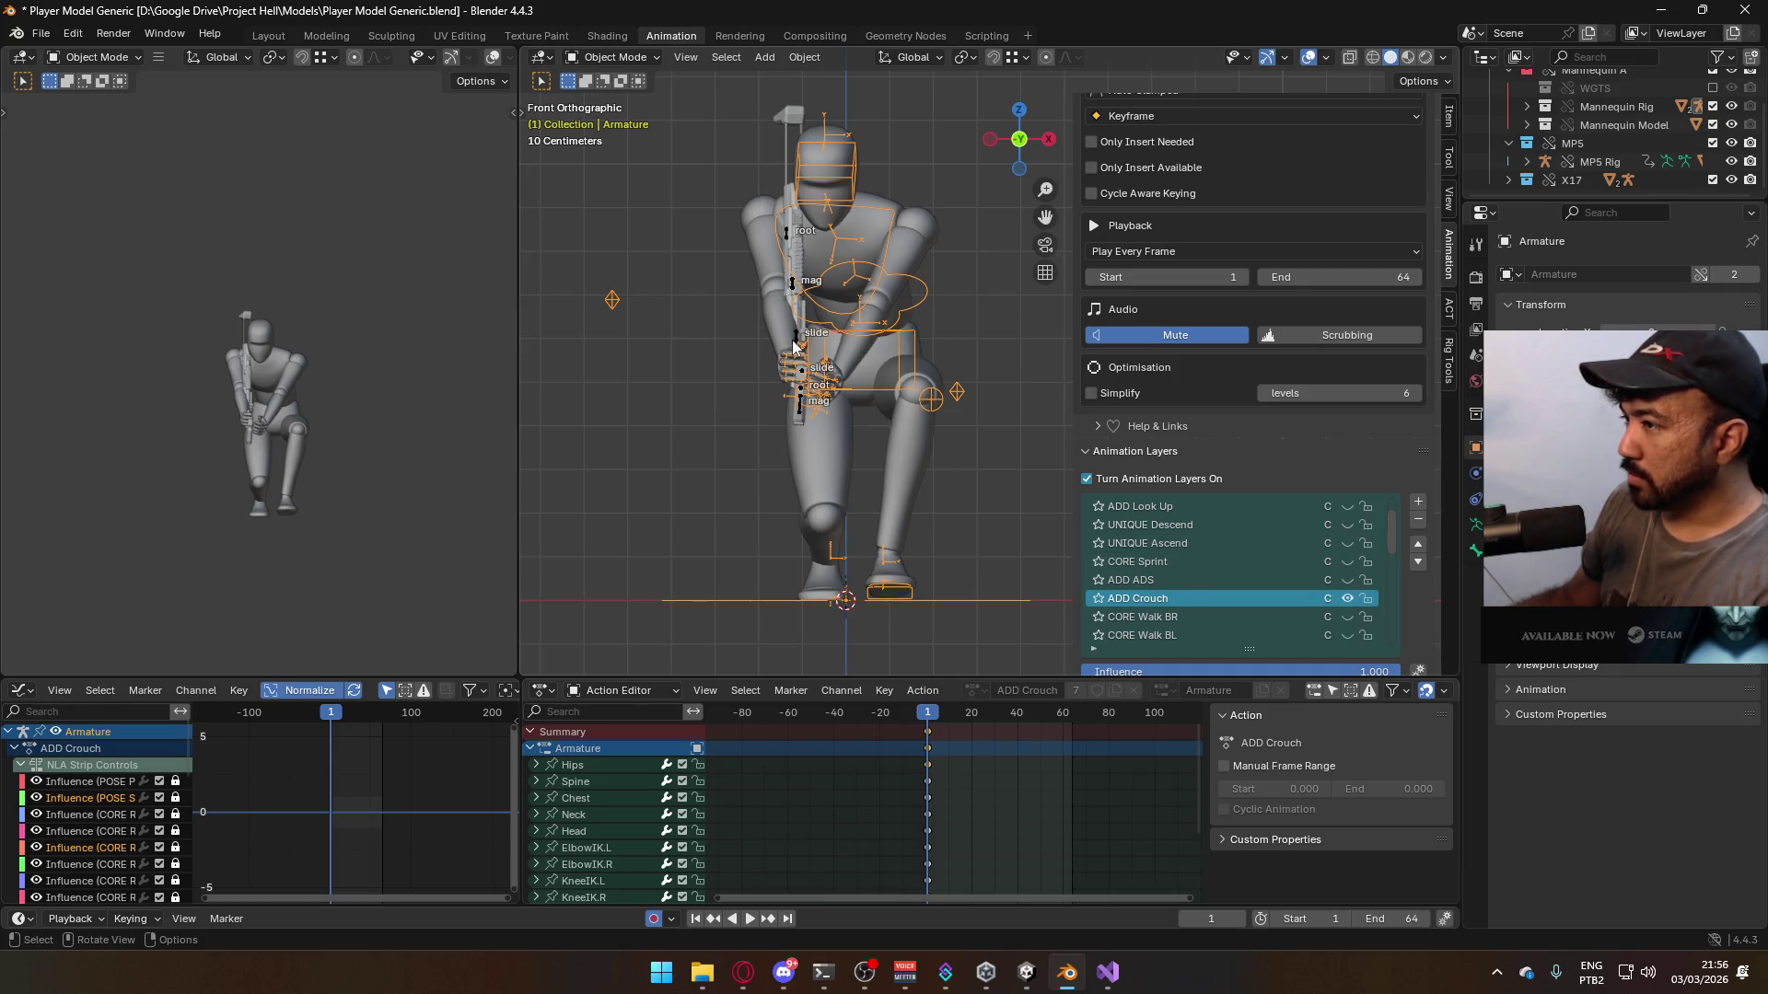
{"action": "left_click", "coordinate": [801, 411]}
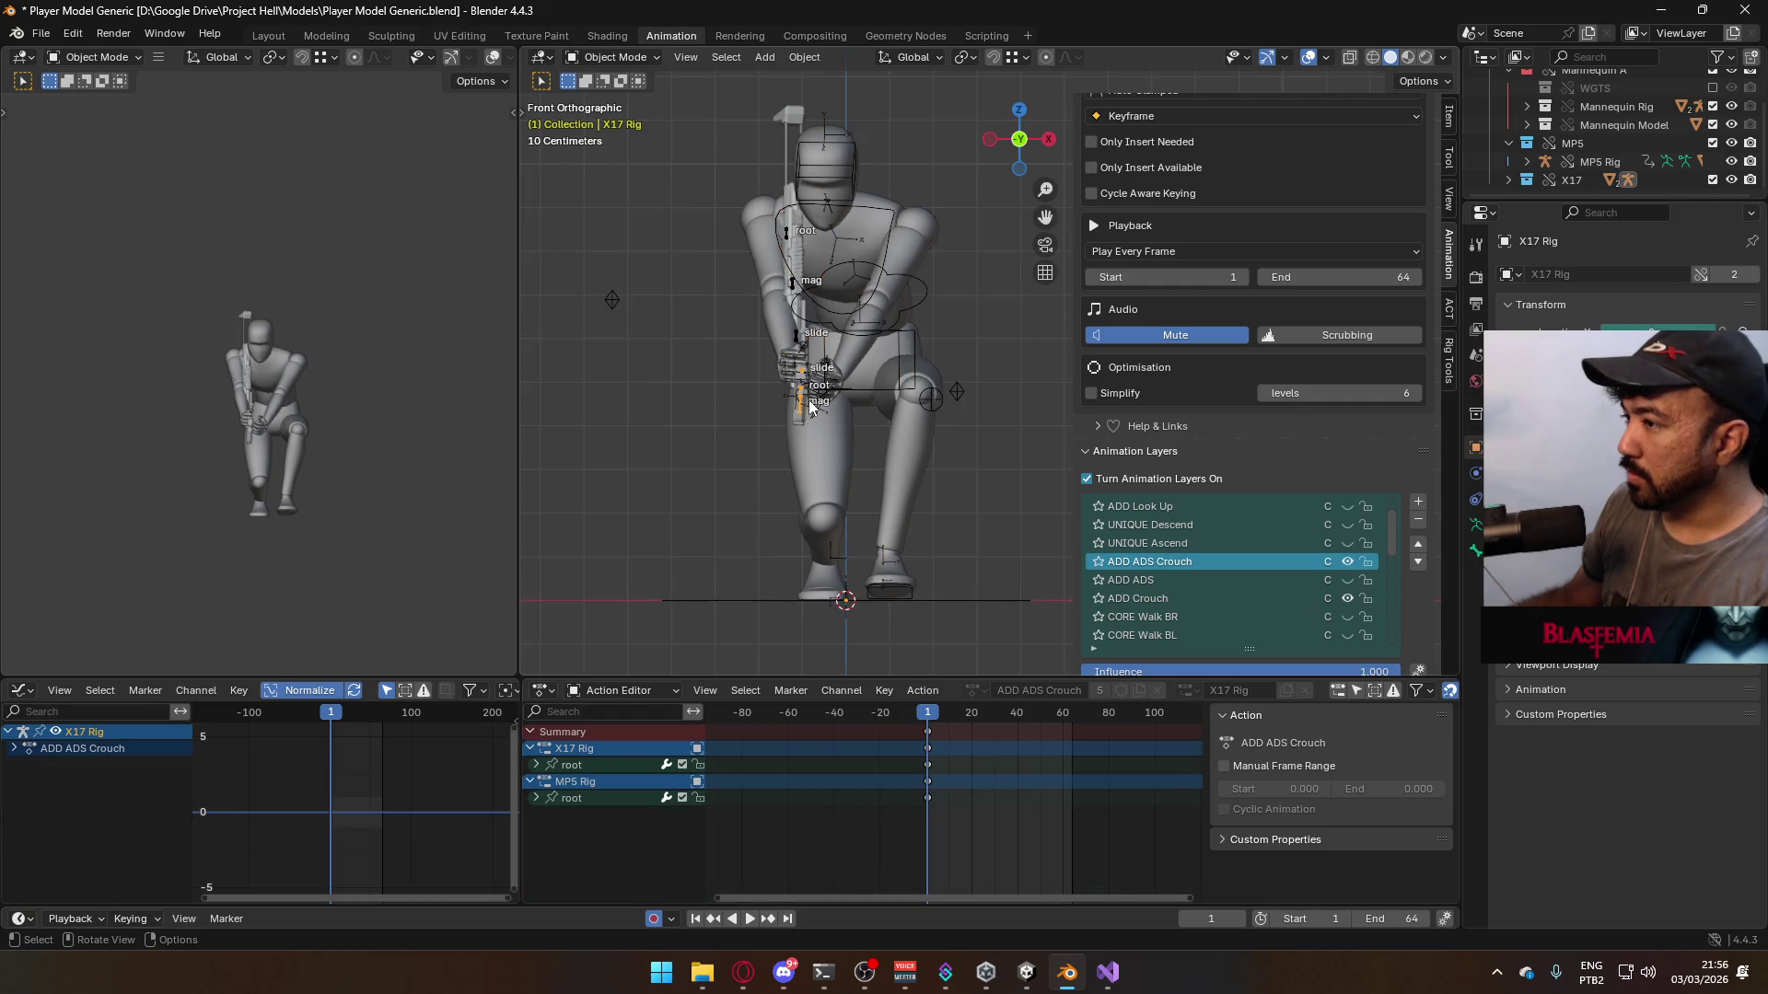
{"action": "key", "text": "KP_3"}
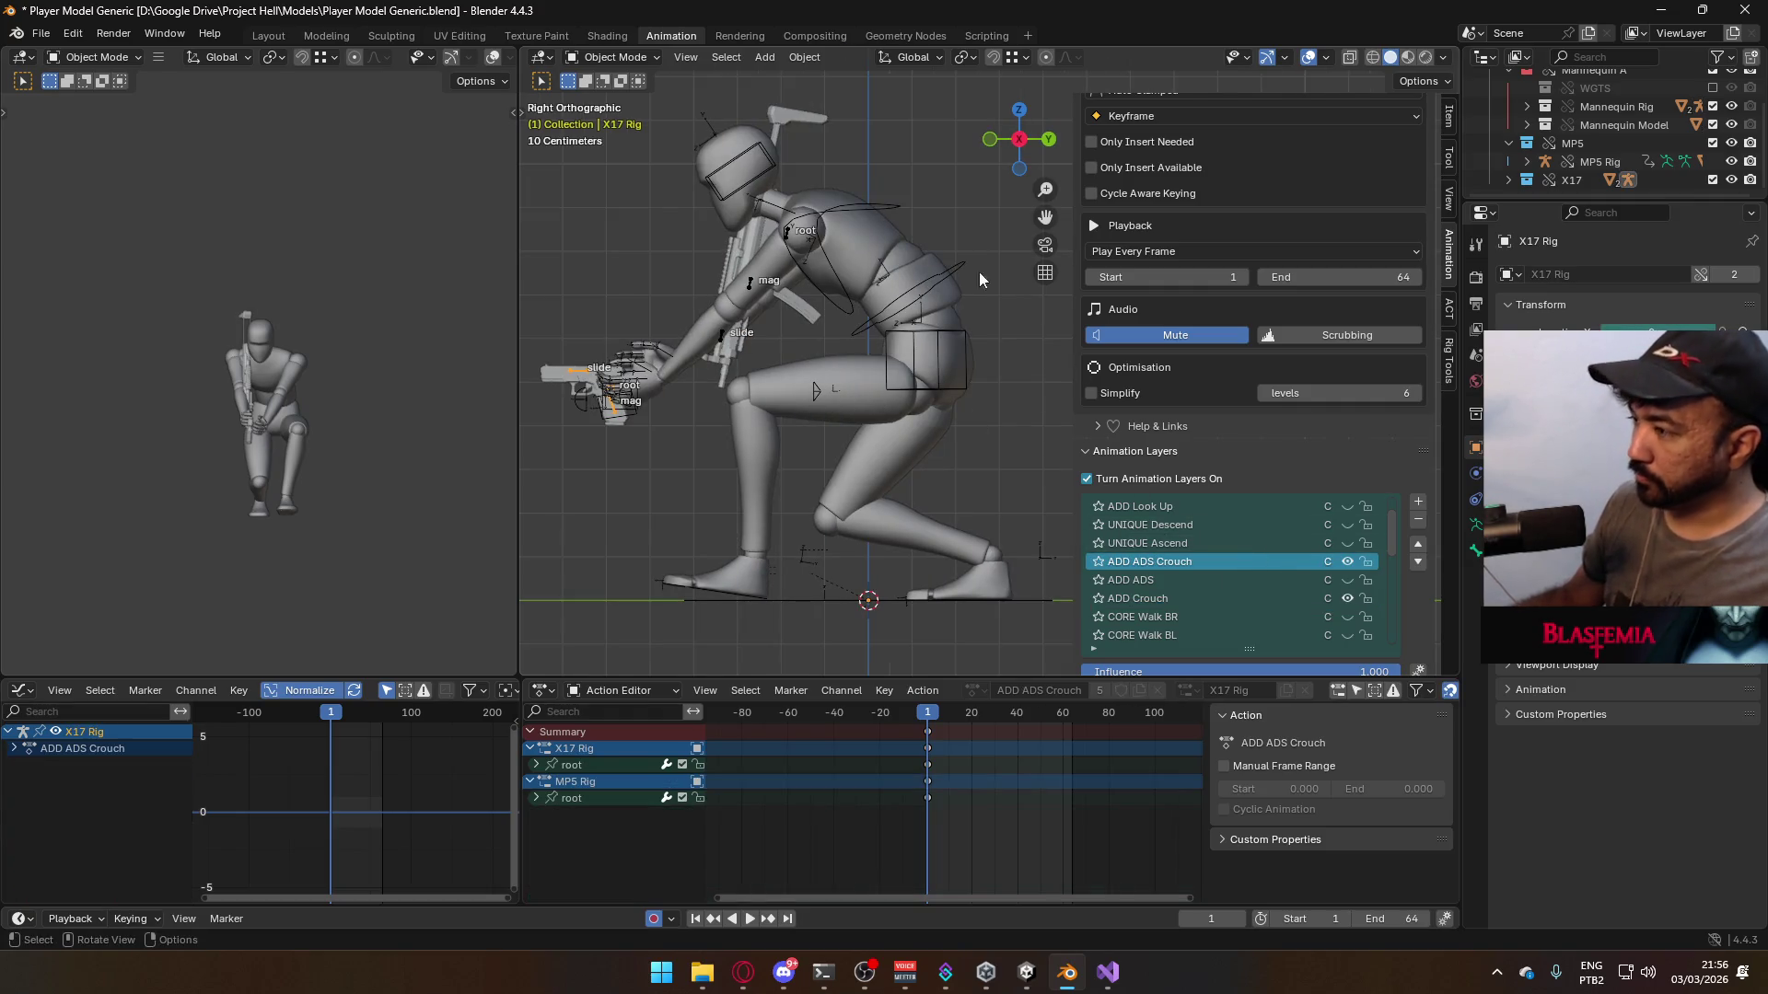
{"action": "left_click", "coordinate": [612, 57]}
{"action": "left_click", "coordinate": [636, 115]}
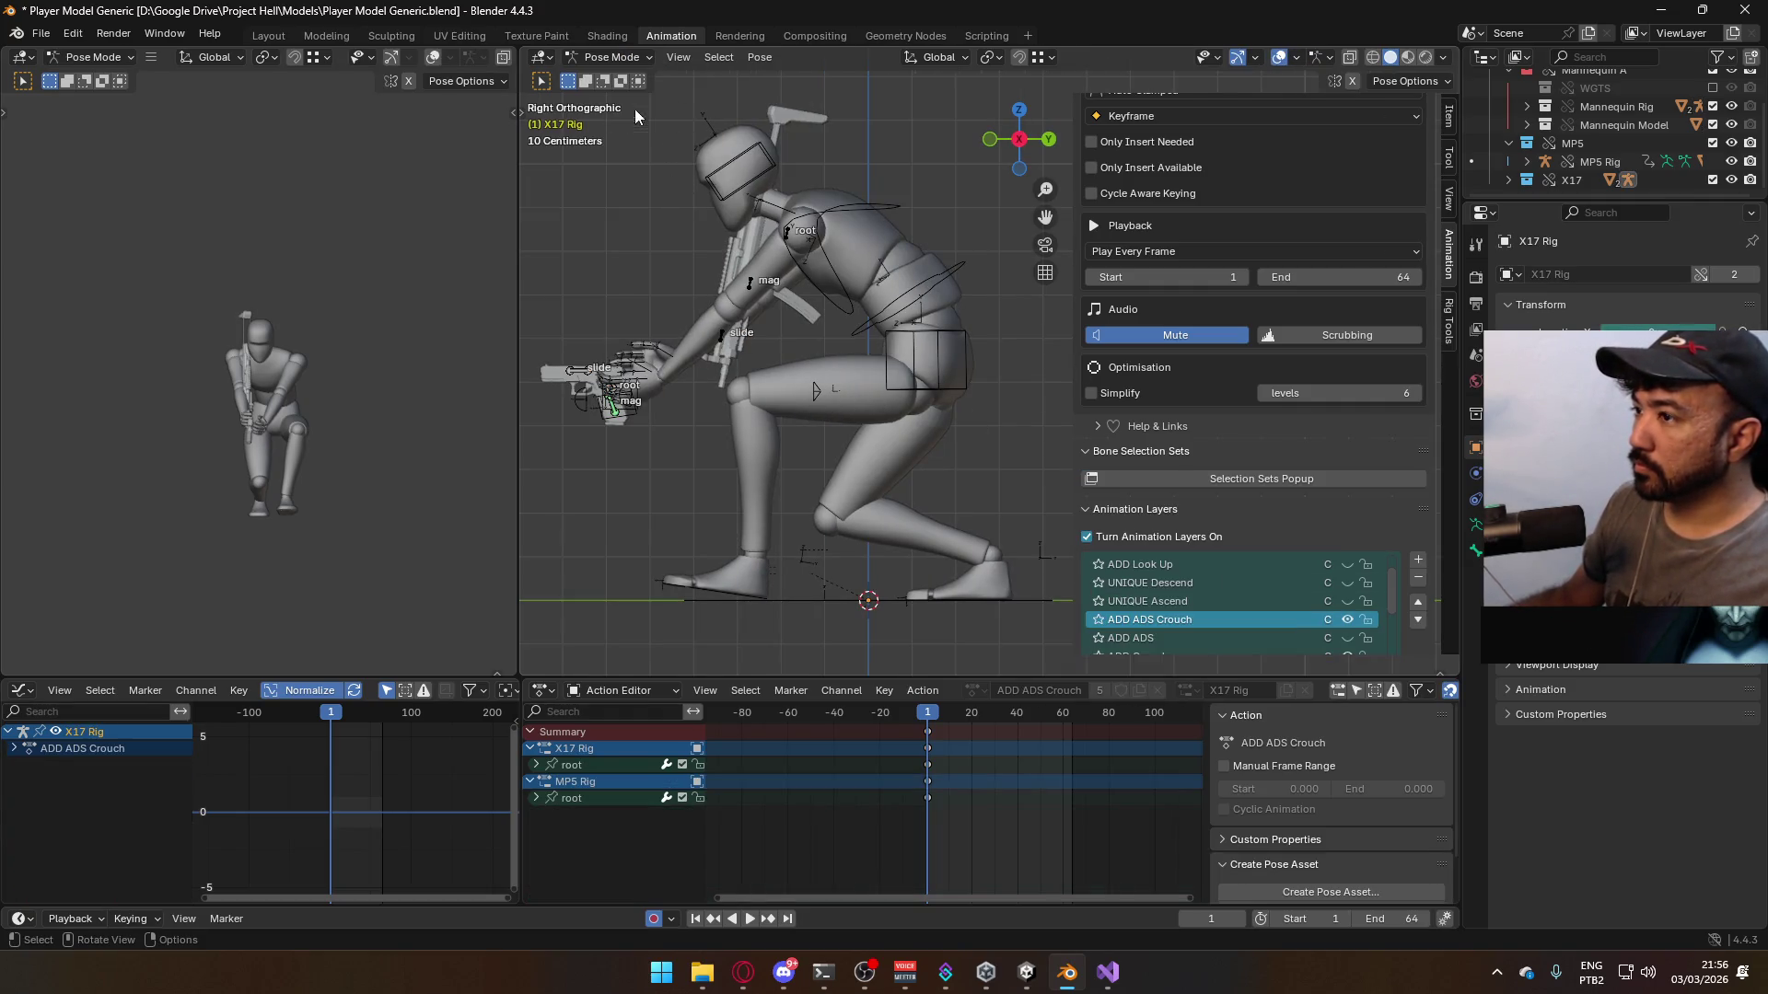
- Move the X17 gun's root bone and compare the ADD ADS Crouch and ADD ADS layers
{"action": "left_click", "coordinate": [610, 383]}
{"action": "key", "text": "g"}
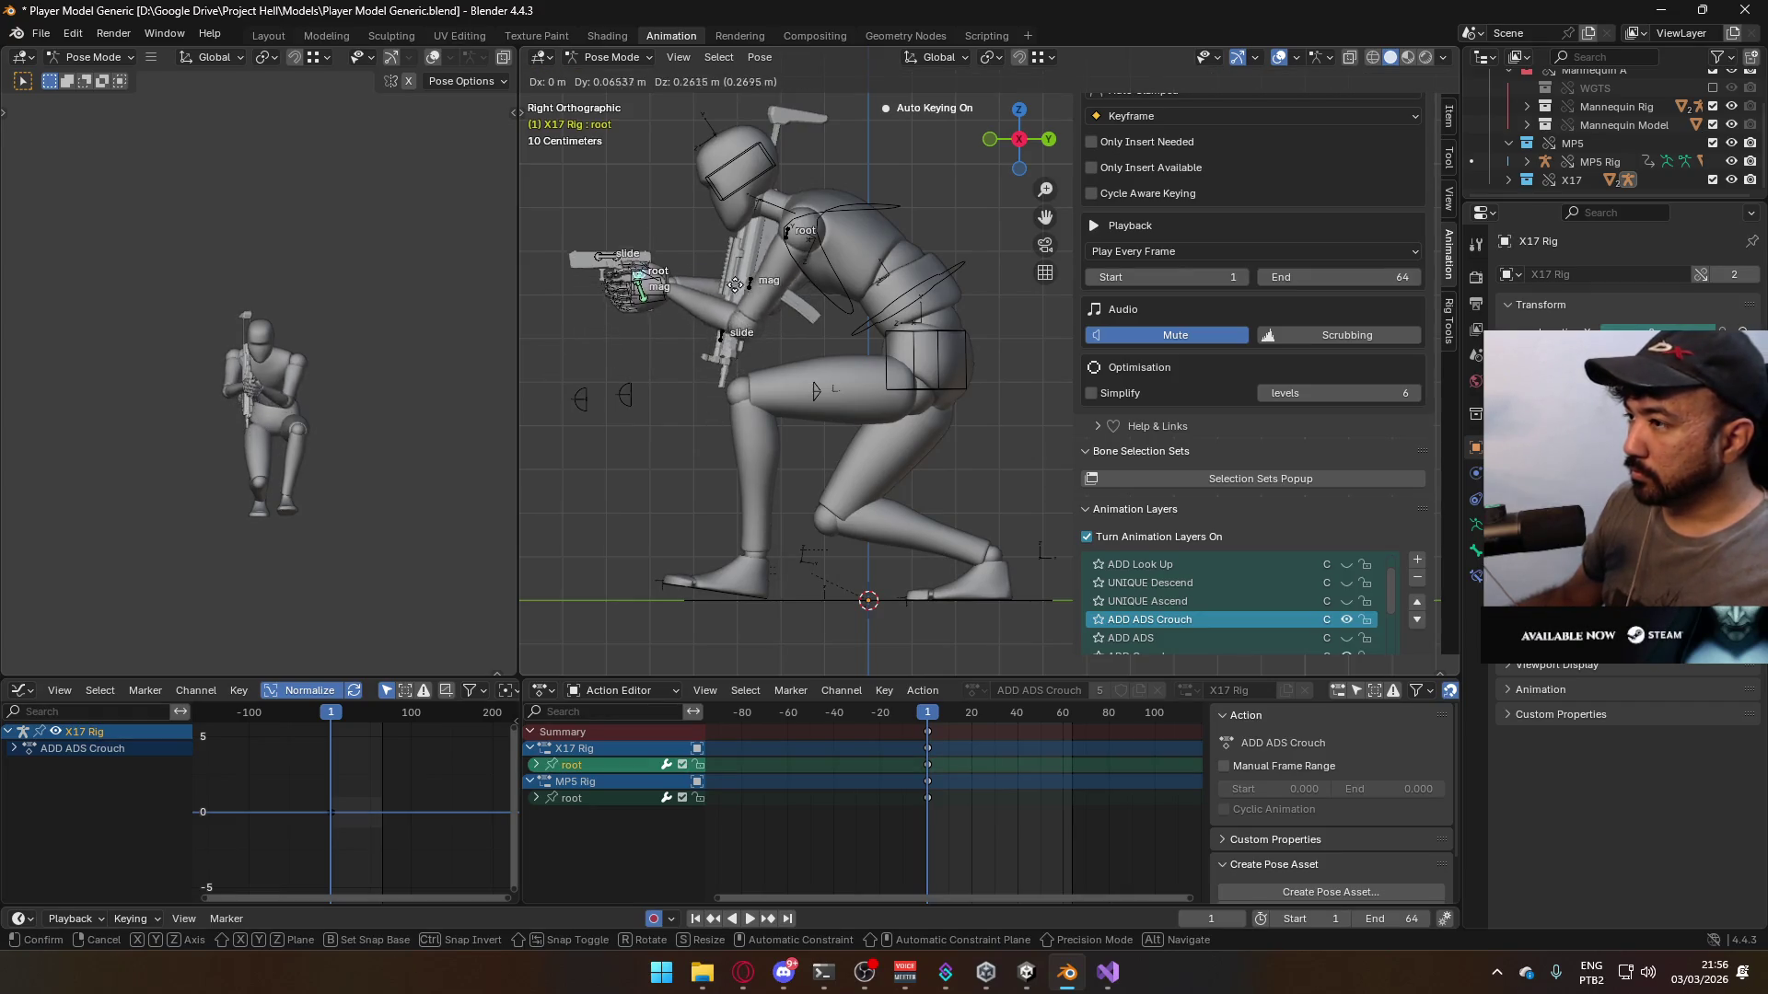
{"action": "left_click", "coordinate": [759, 287]}
{"action": "left_click", "coordinate": [1347, 621]}
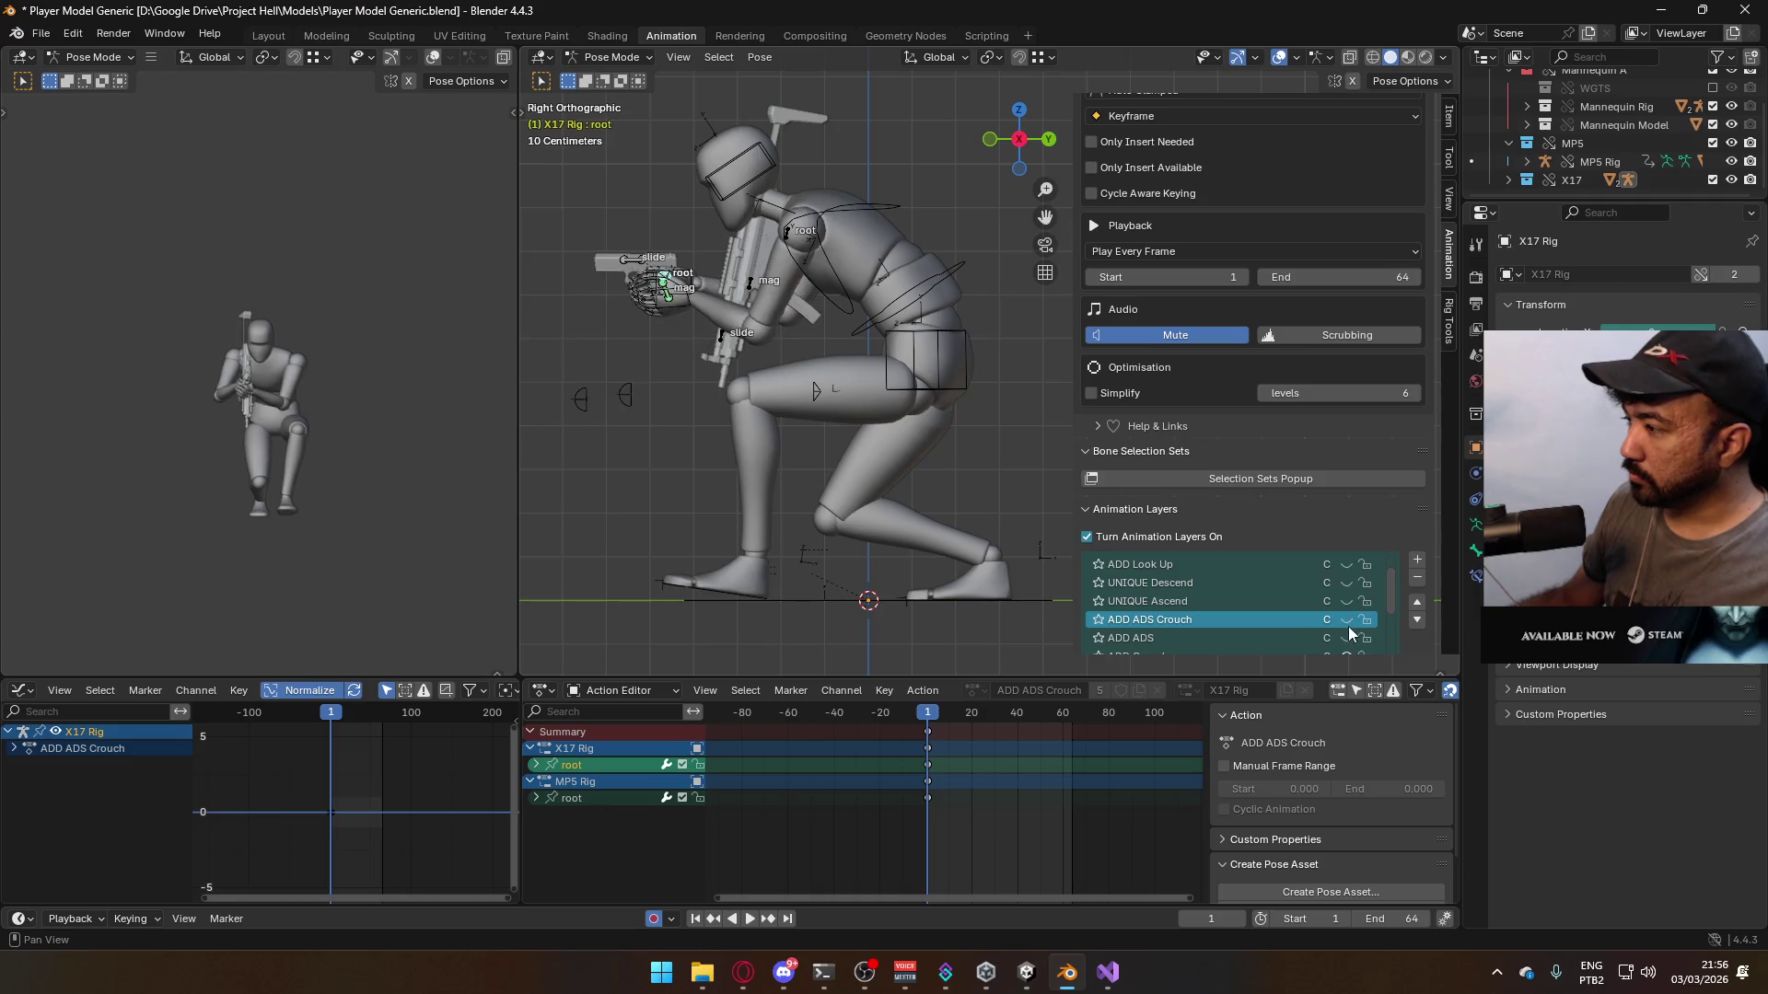
{"action": "left_click", "coordinate": [1348, 637]}
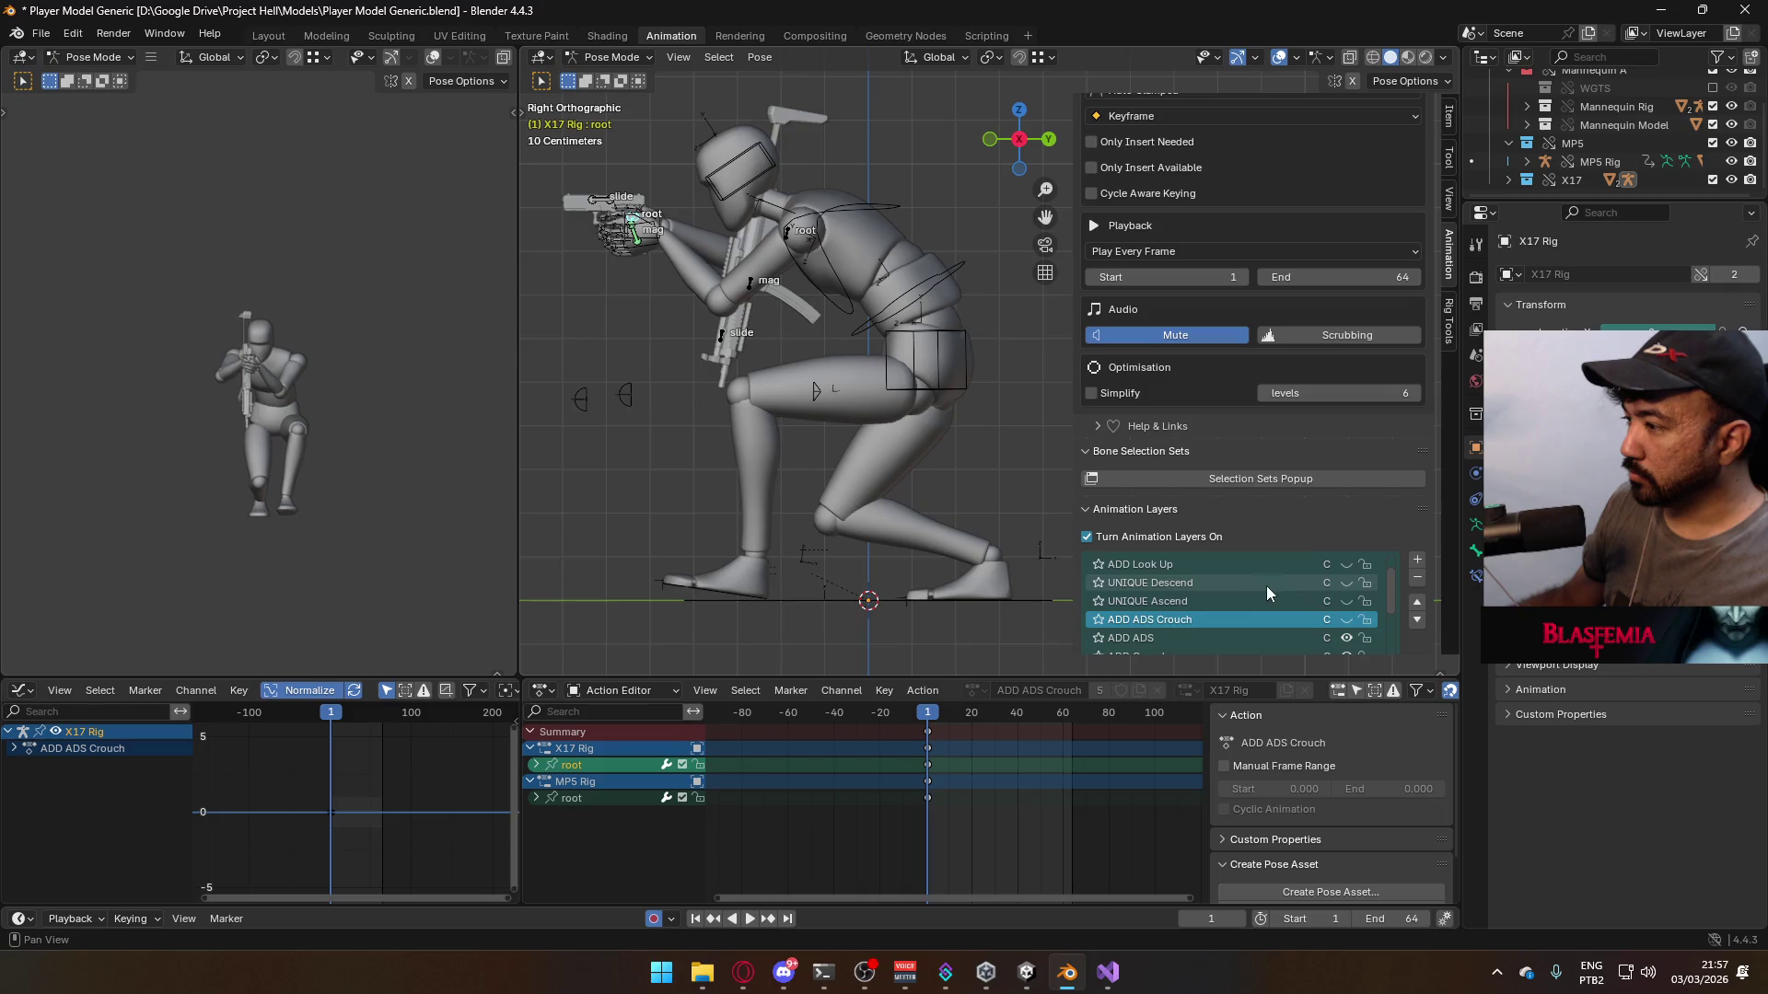
{"action": "left_click", "coordinate": [1188, 637]}
{"action": "left_click", "coordinate": [1190, 622]}
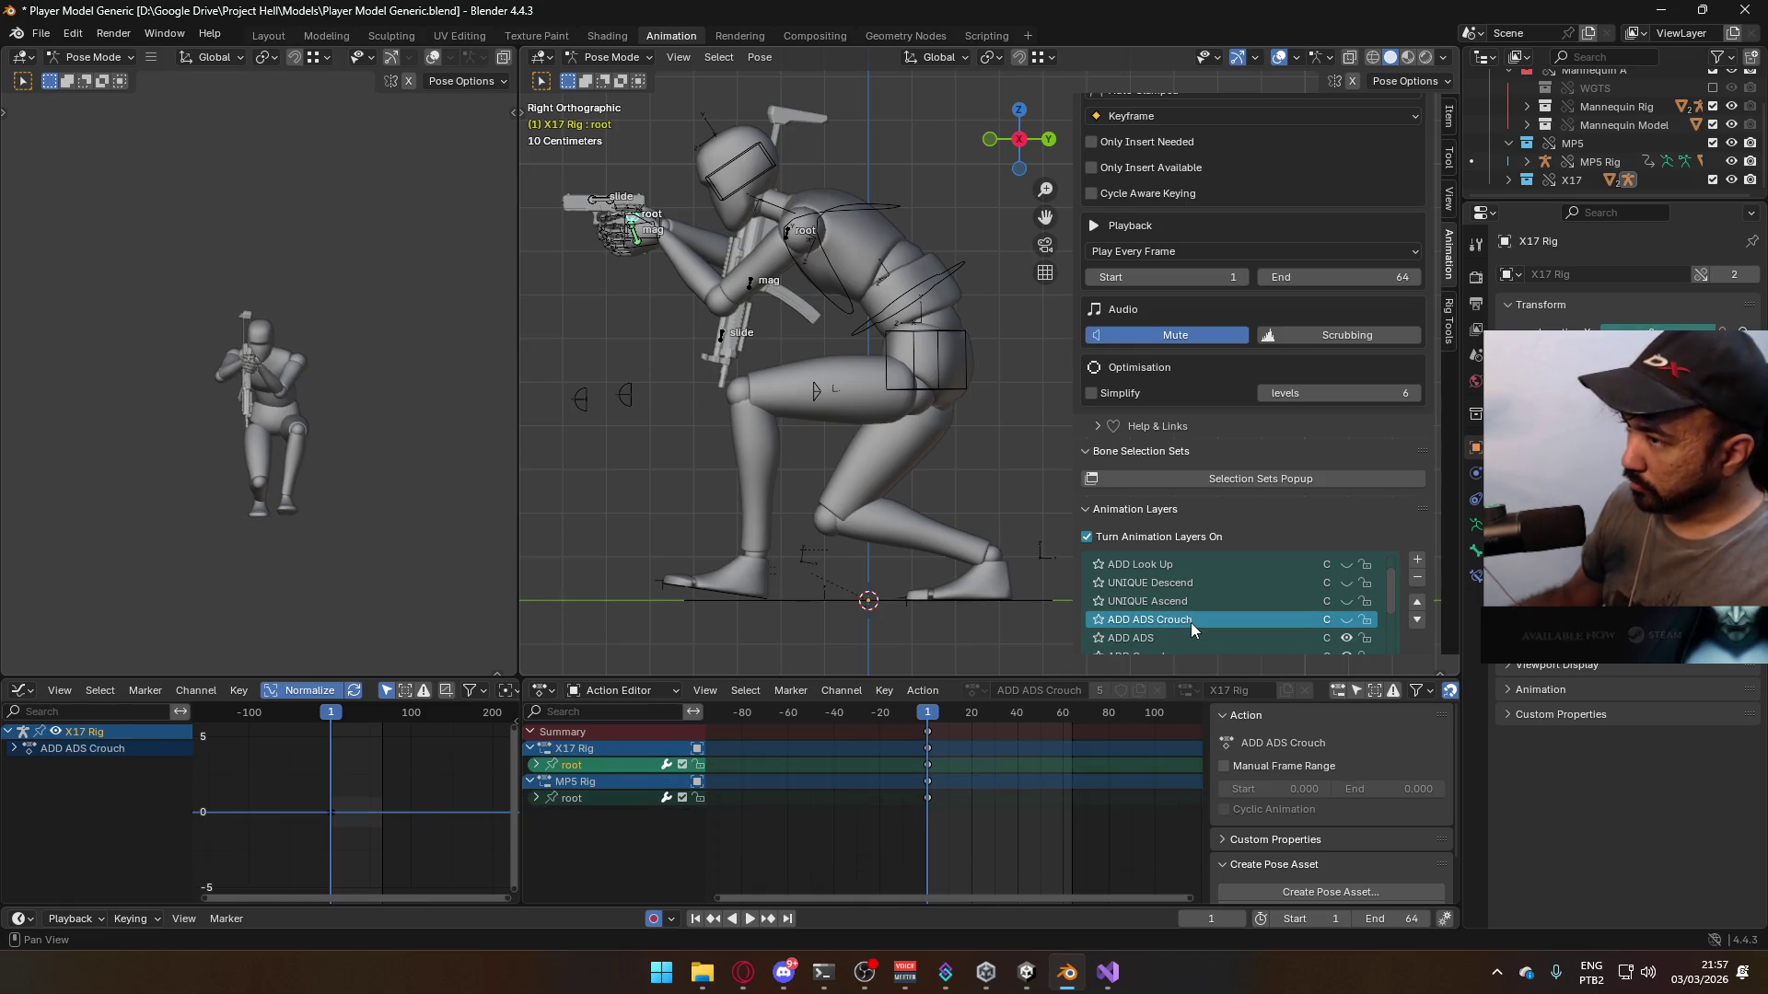
{"action": "left_click", "coordinate": [1346, 620]}
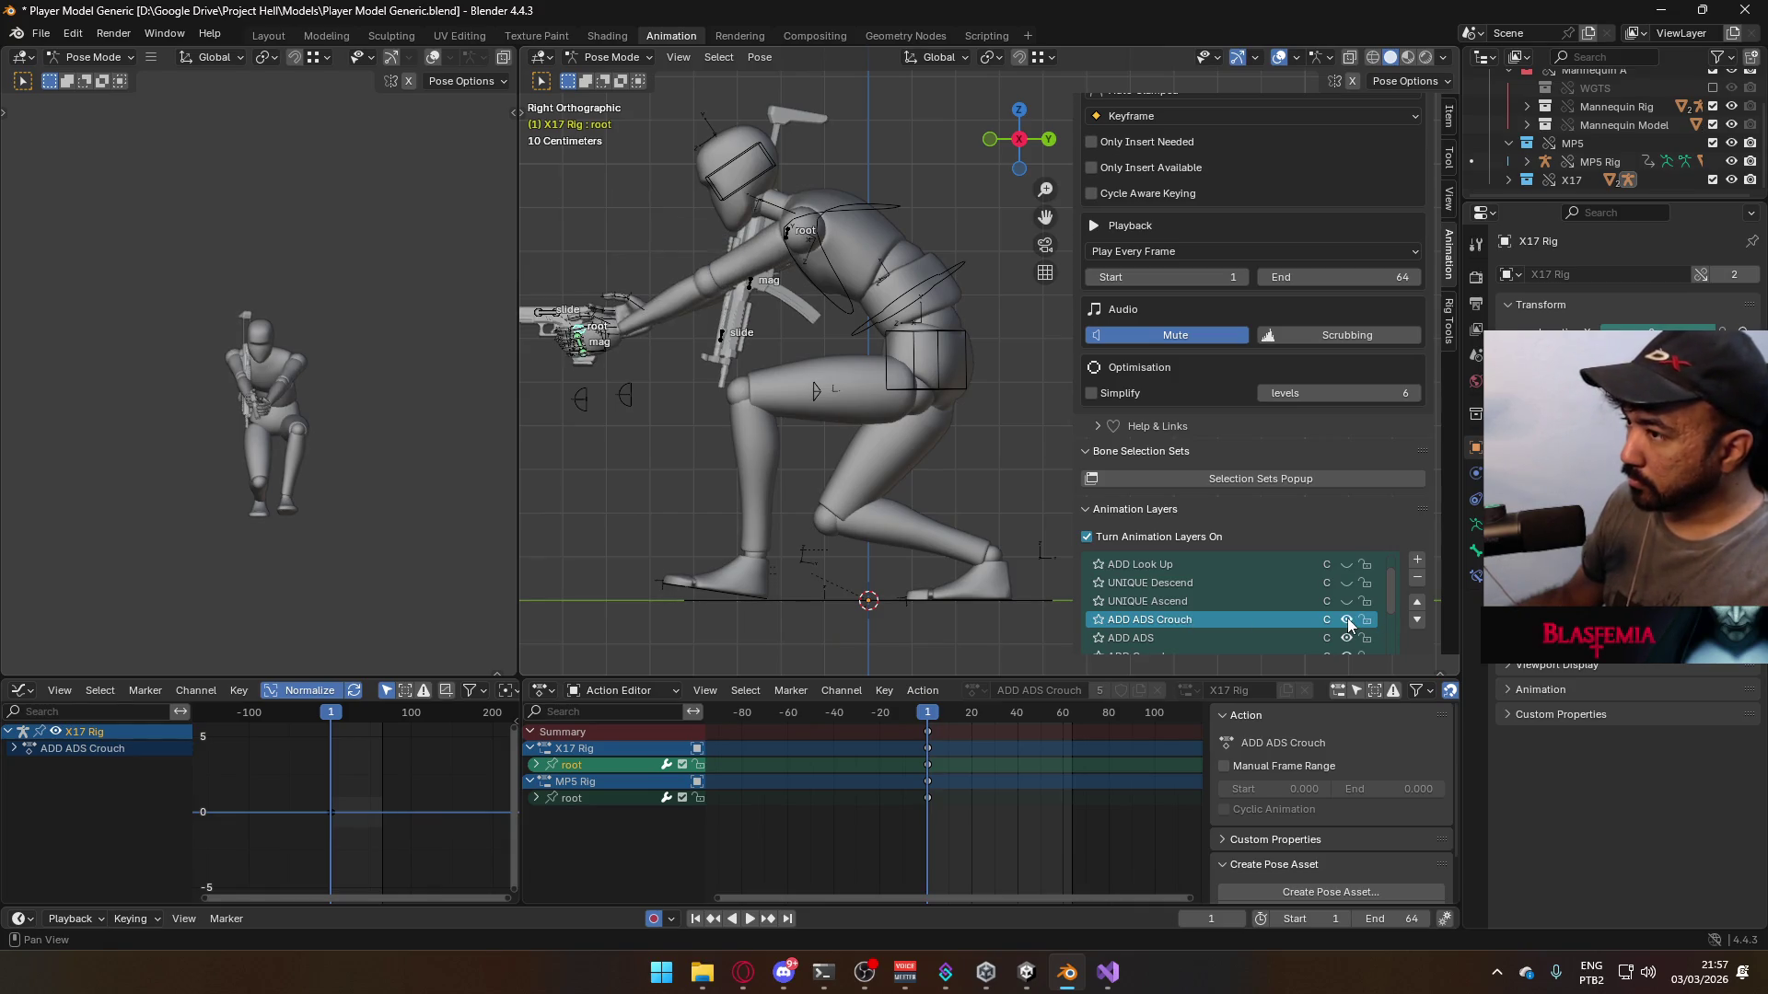
{"action": "left_click", "coordinate": [1346, 619]}
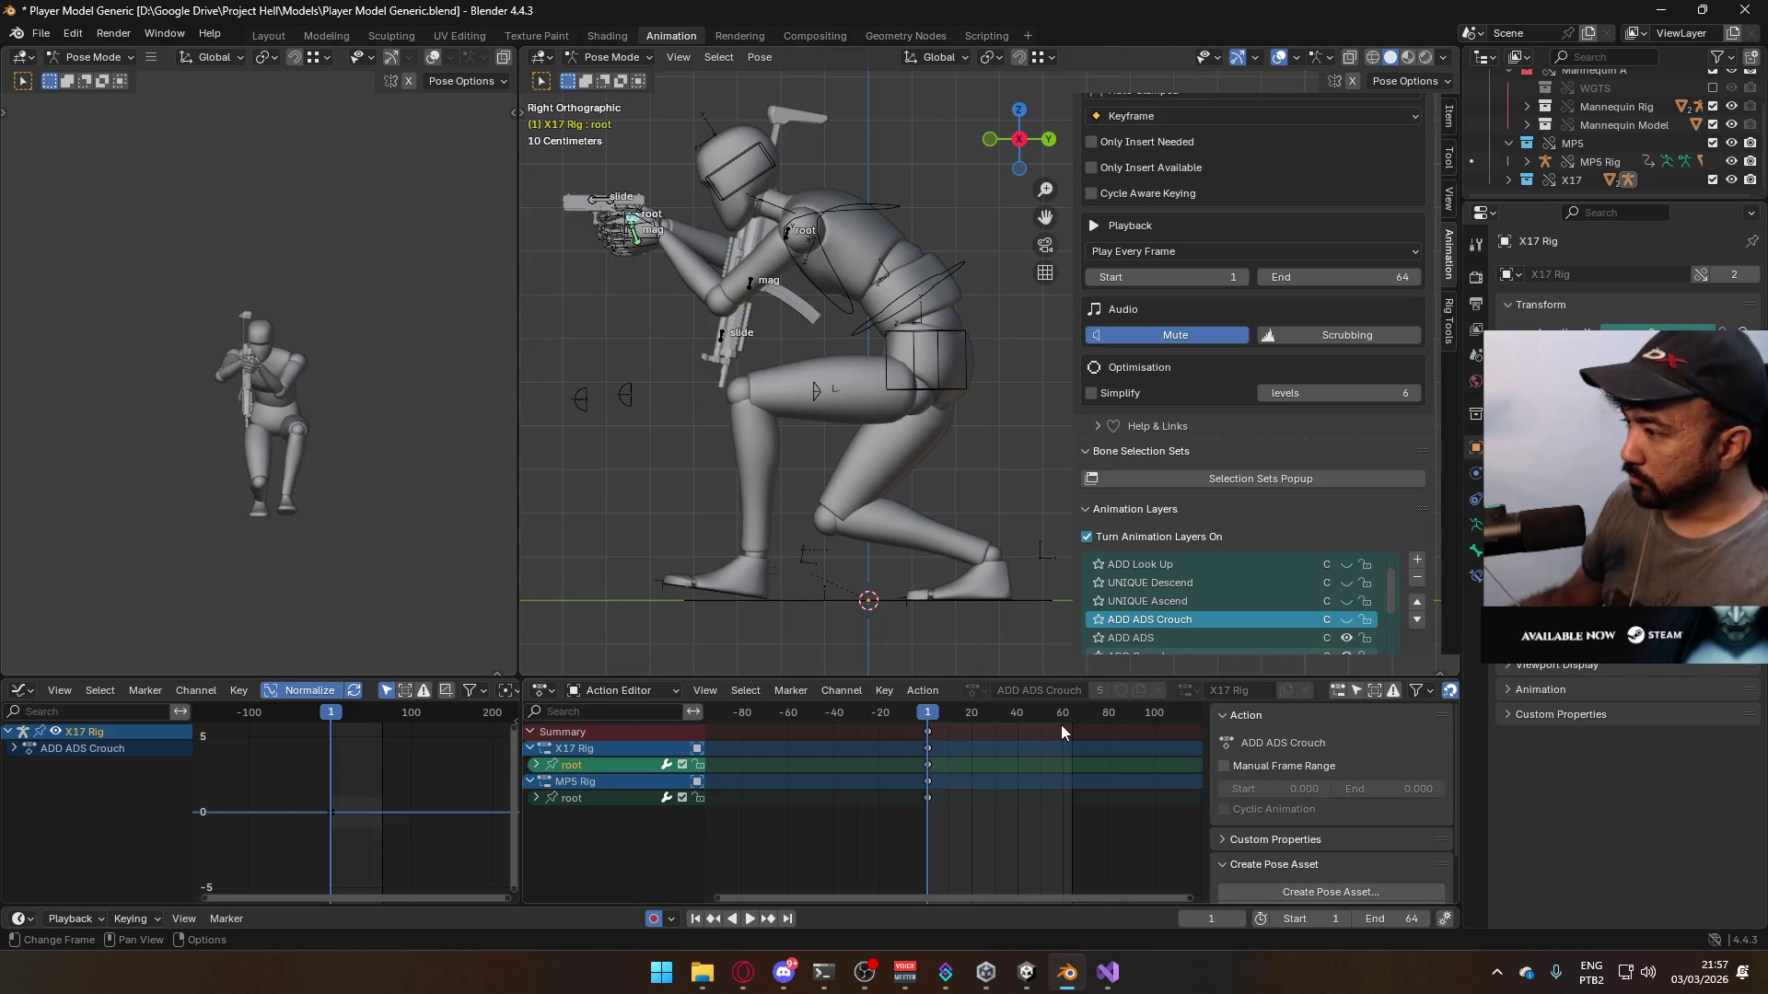
- Delete the X17 Rig and MP5 Rig root keys at frame 1 from ADD ADS Crouch
{"action": "mouse_move", "coordinate": [967, 836]}
{"action": "left_mouse_down"}
{"action": "mouse_move", "coordinate": [859, 753]}
{"action": "mouse_move", "coordinate": [863, 737]}
{"action": "left_mouse_up"}
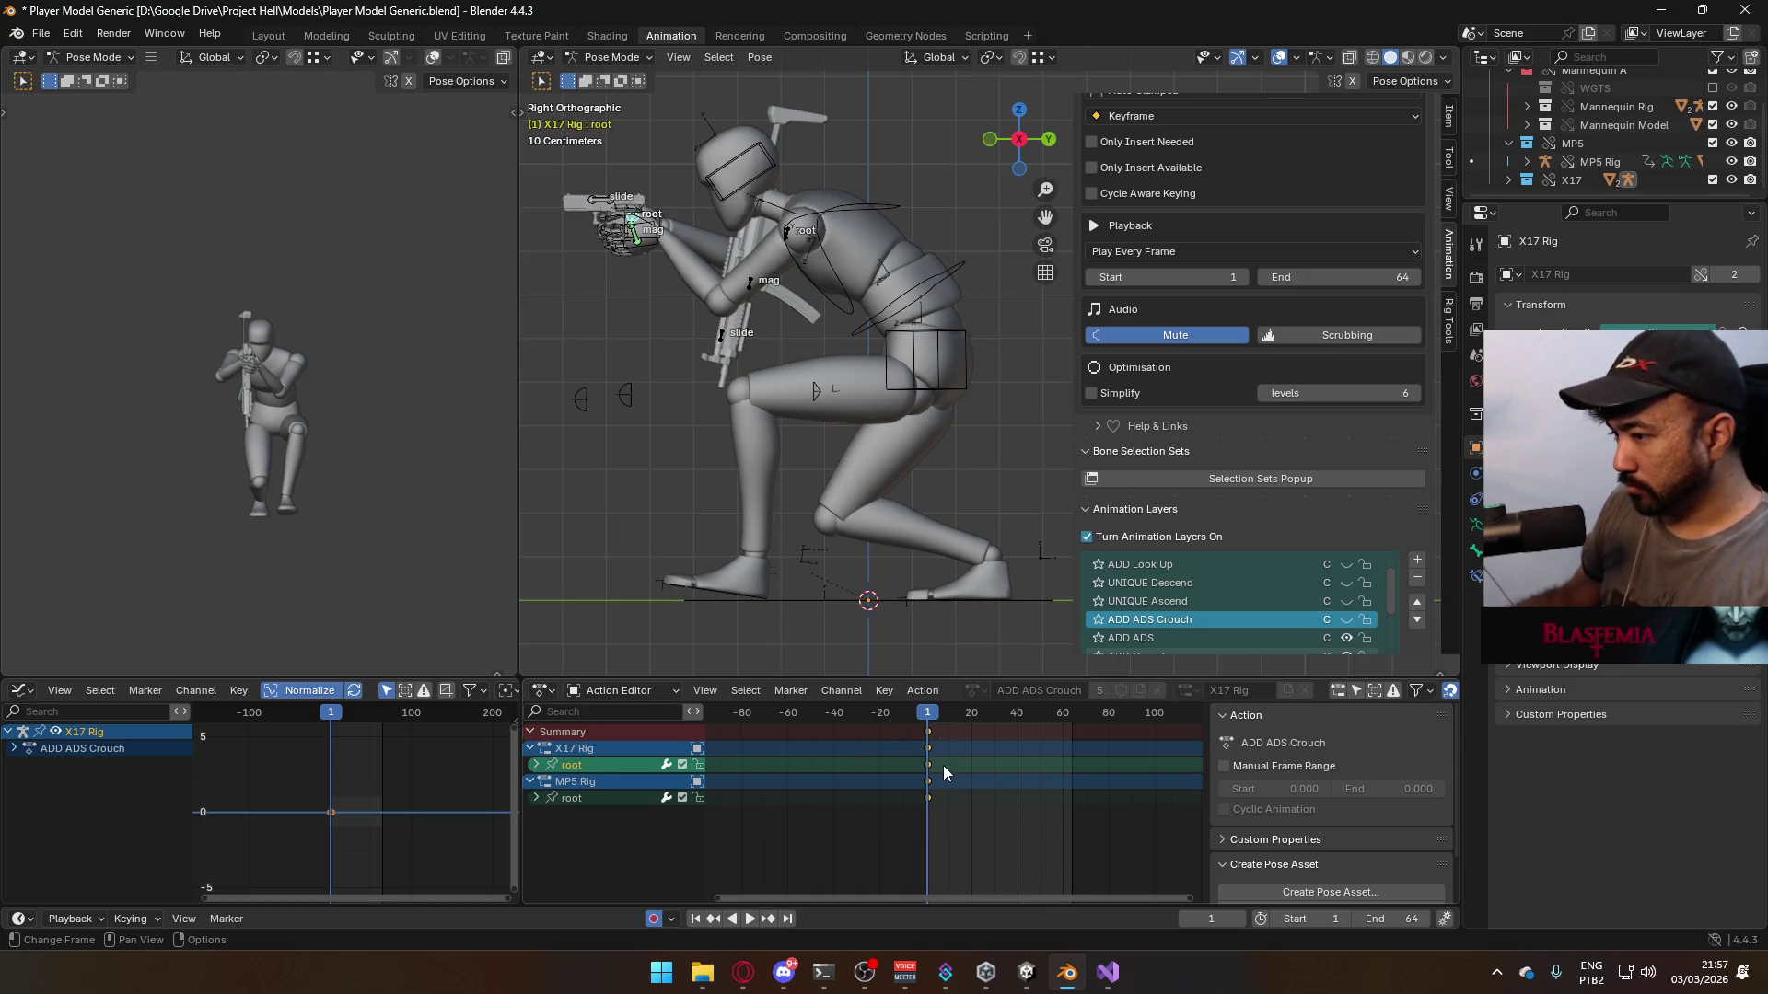
{"action": "key", "text": "Delete"}
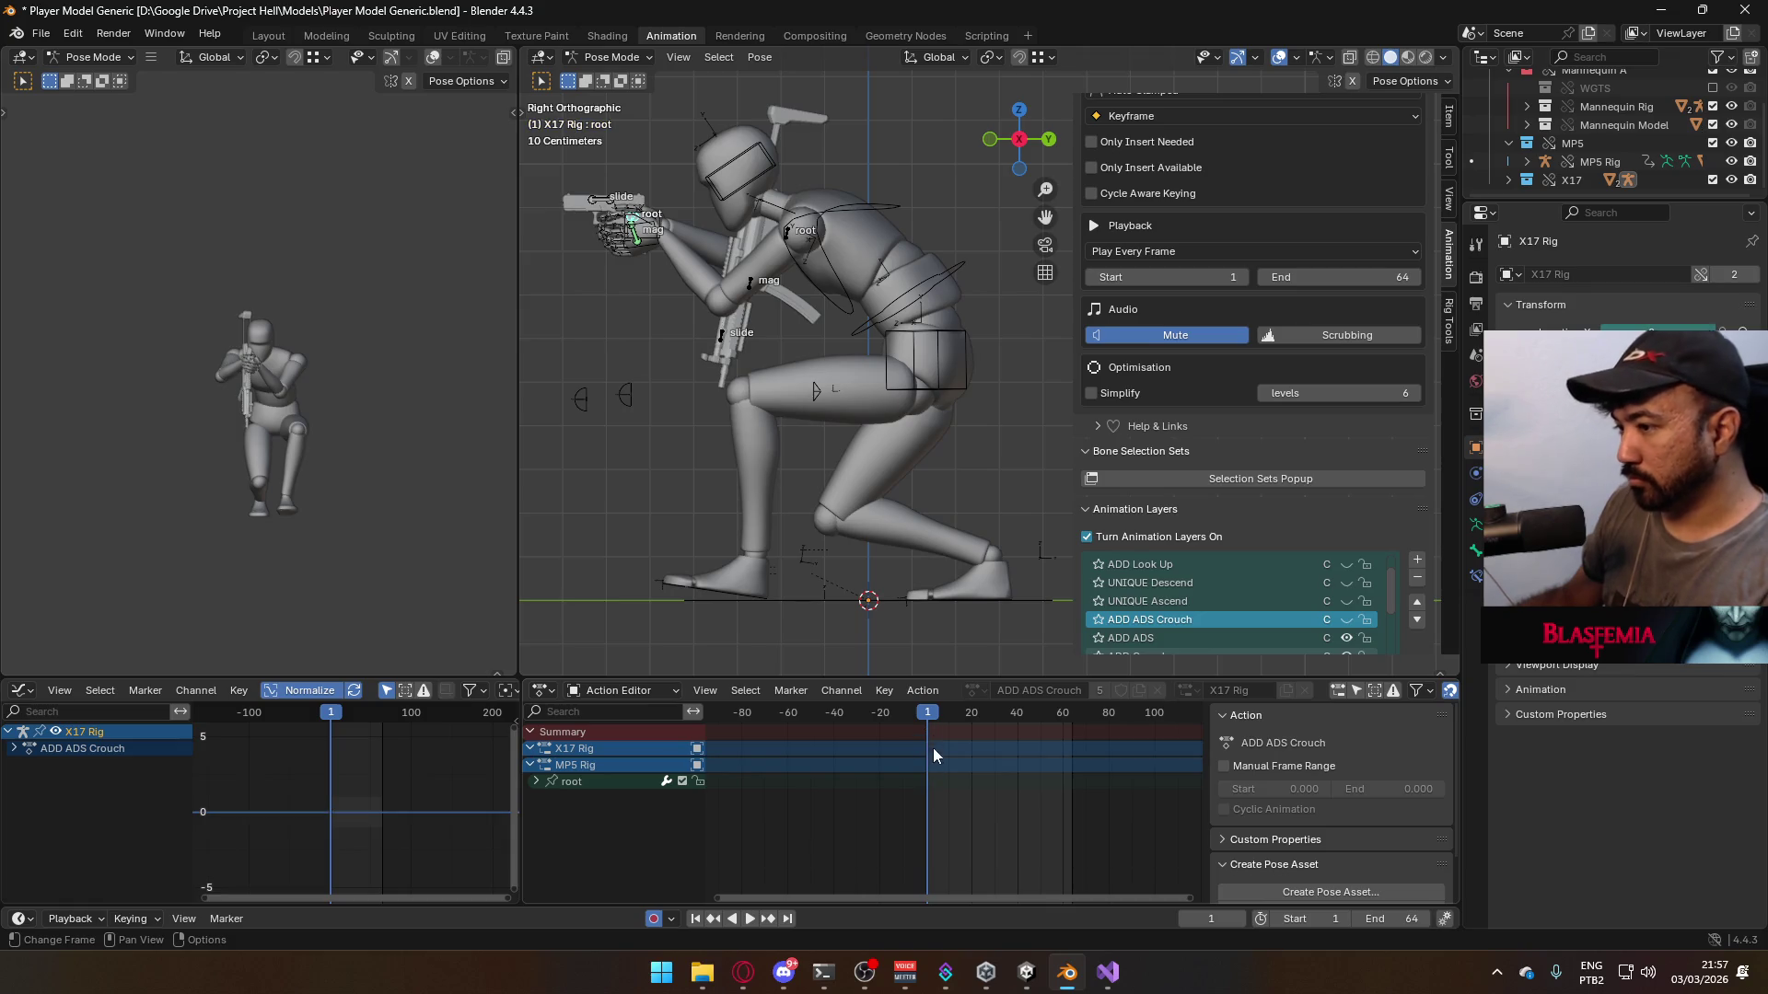
{"action": "left_click", "coordinate": [593, 781]}
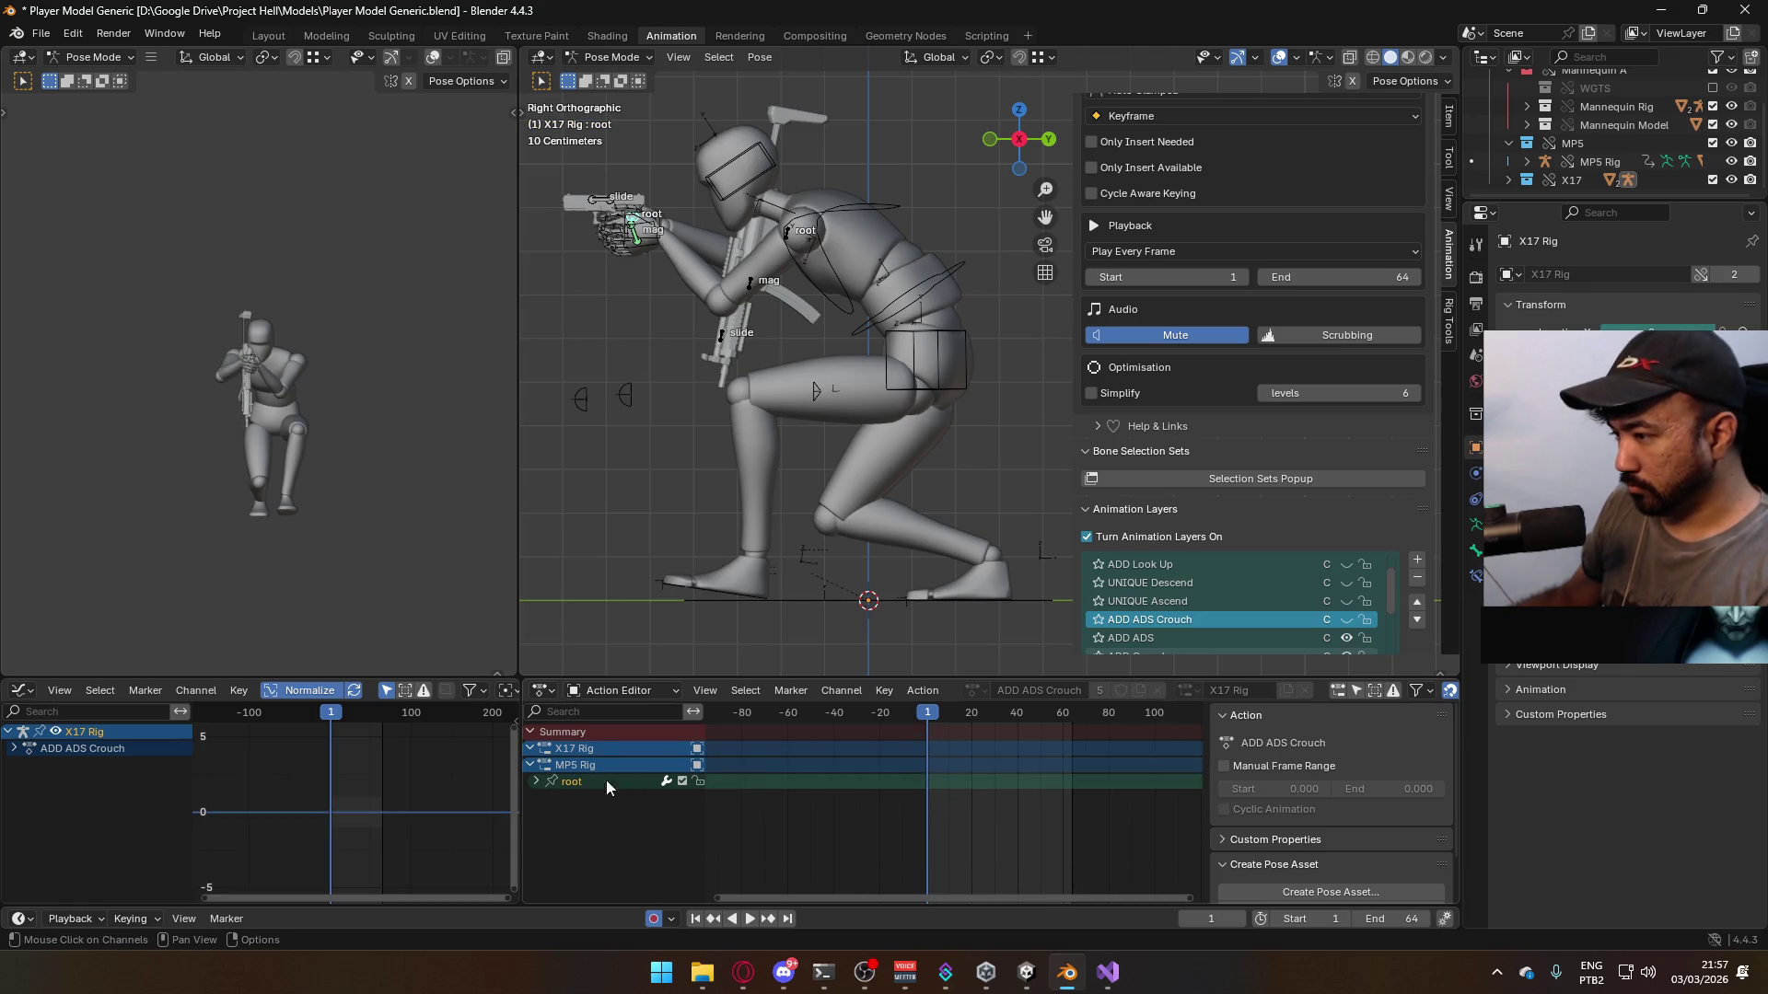
{"action": "key", "text": "Delete"}
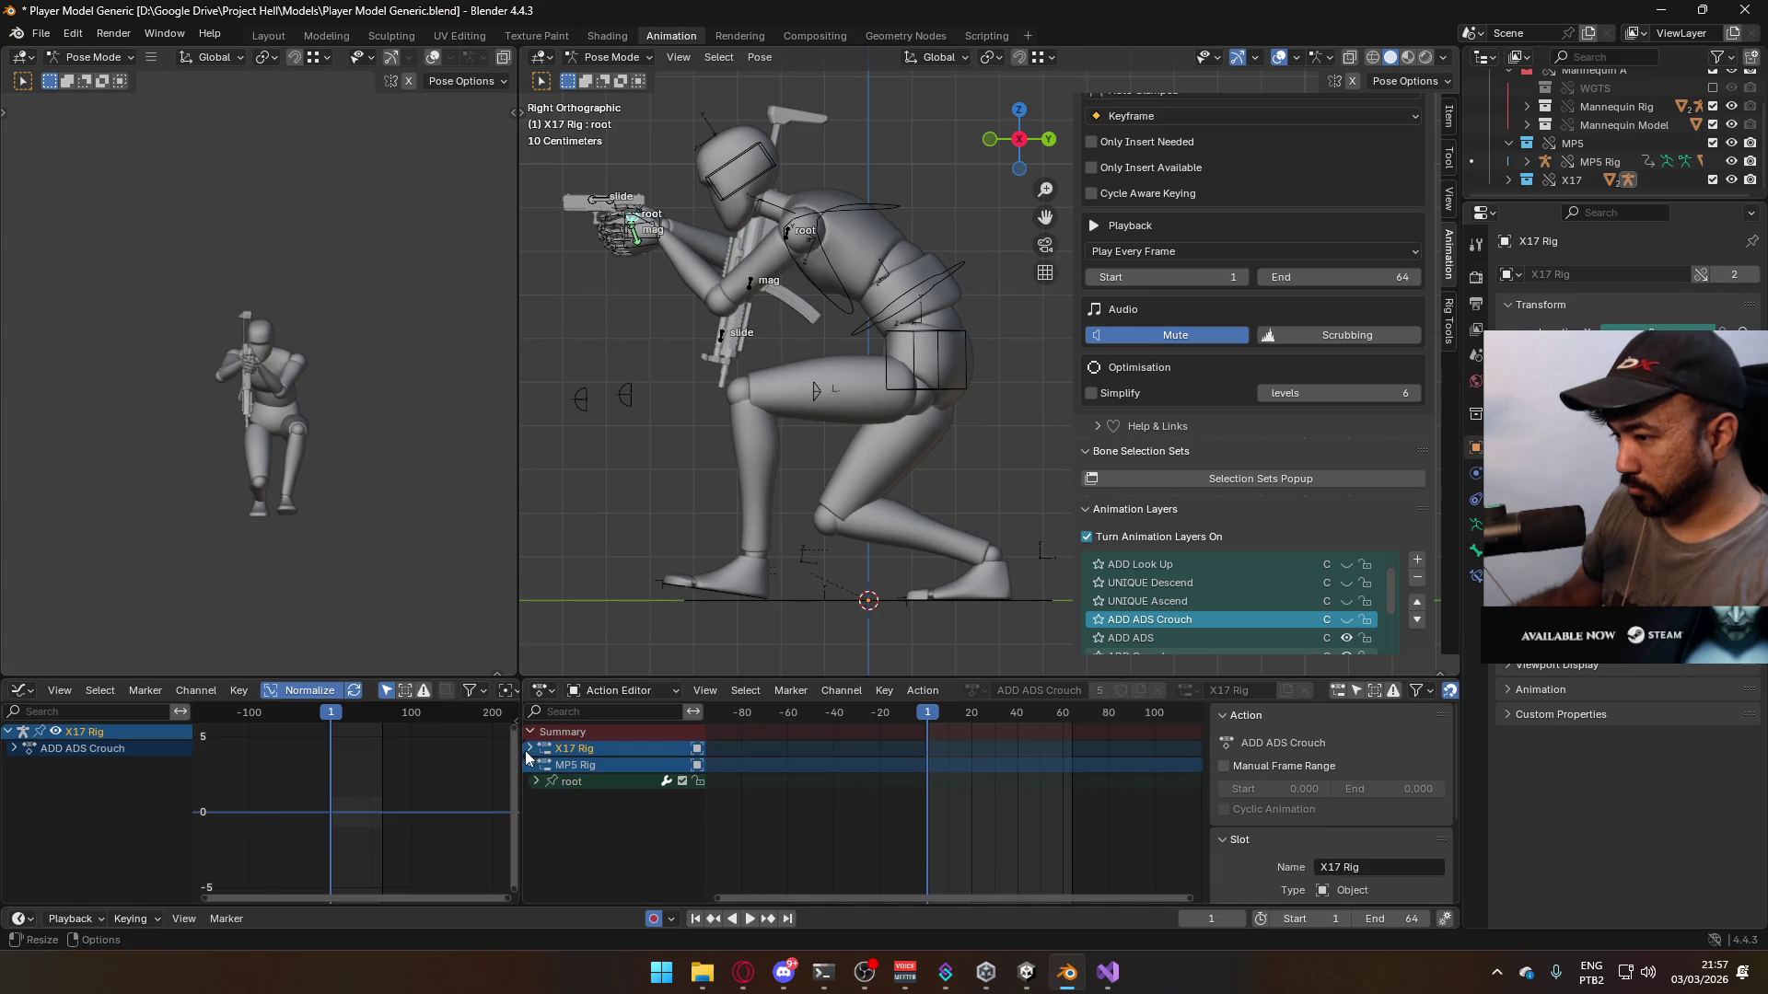
{"action": "left_click", "coordinate": [530, 765]}
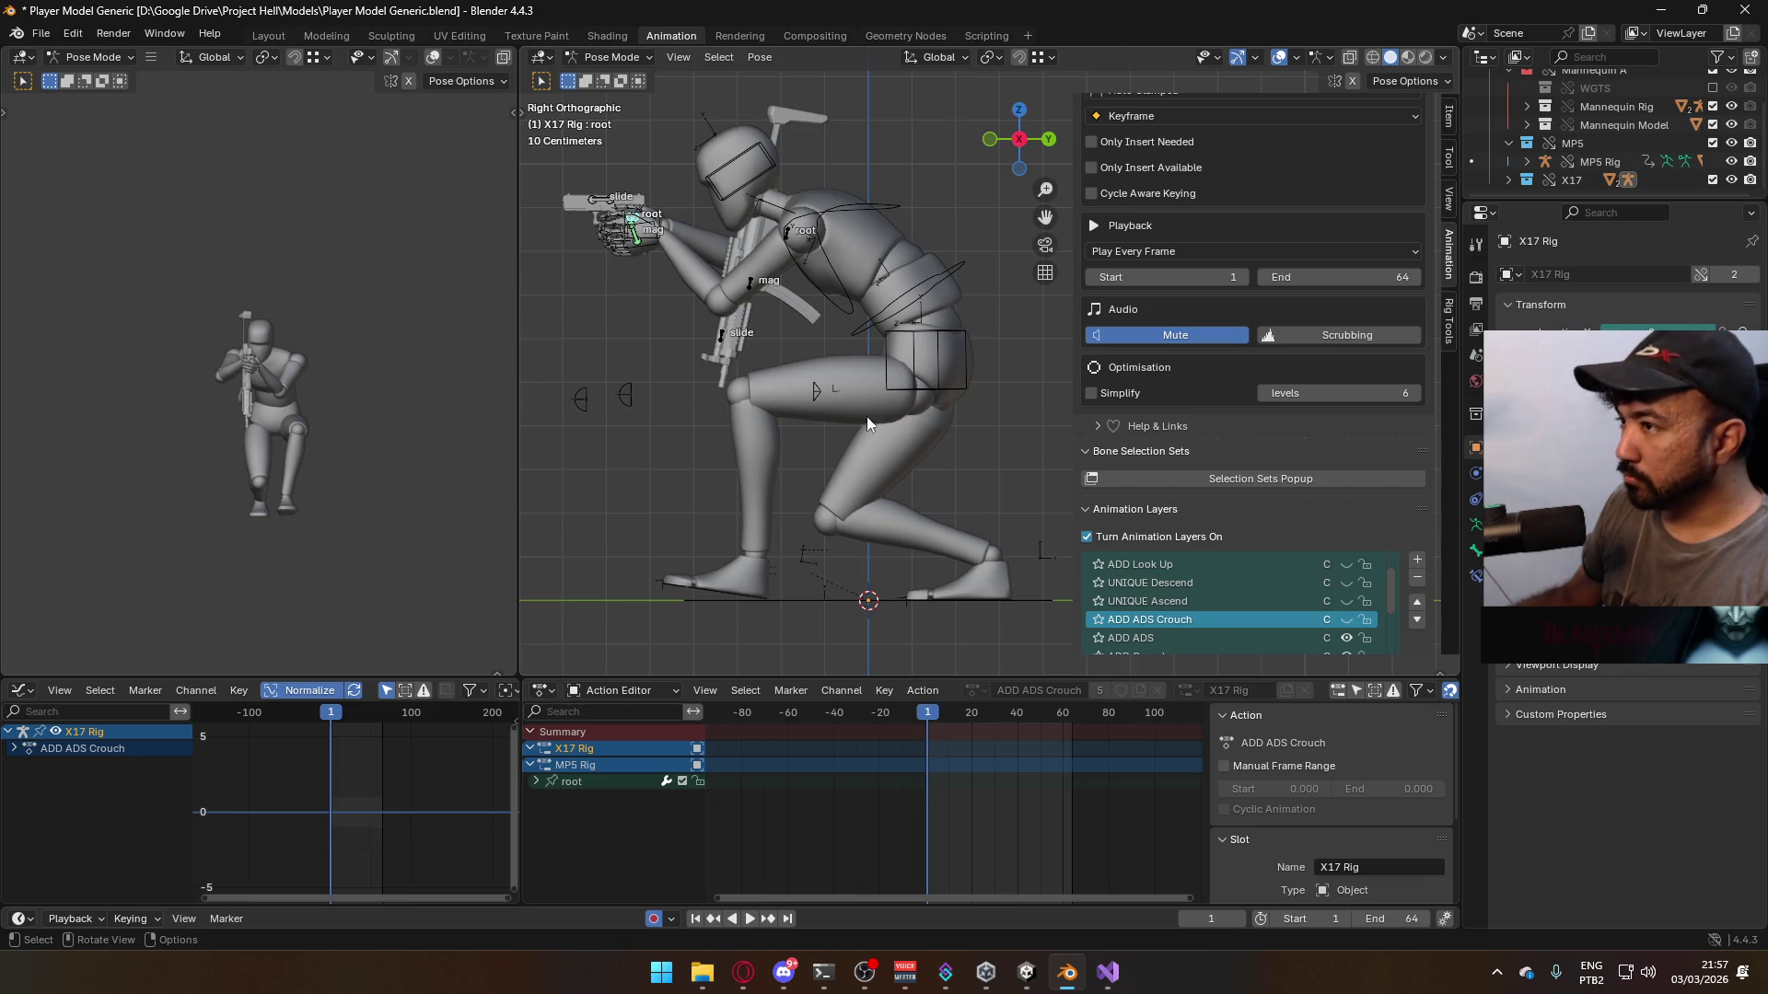
{"action": "key", "text": "KP_1"}
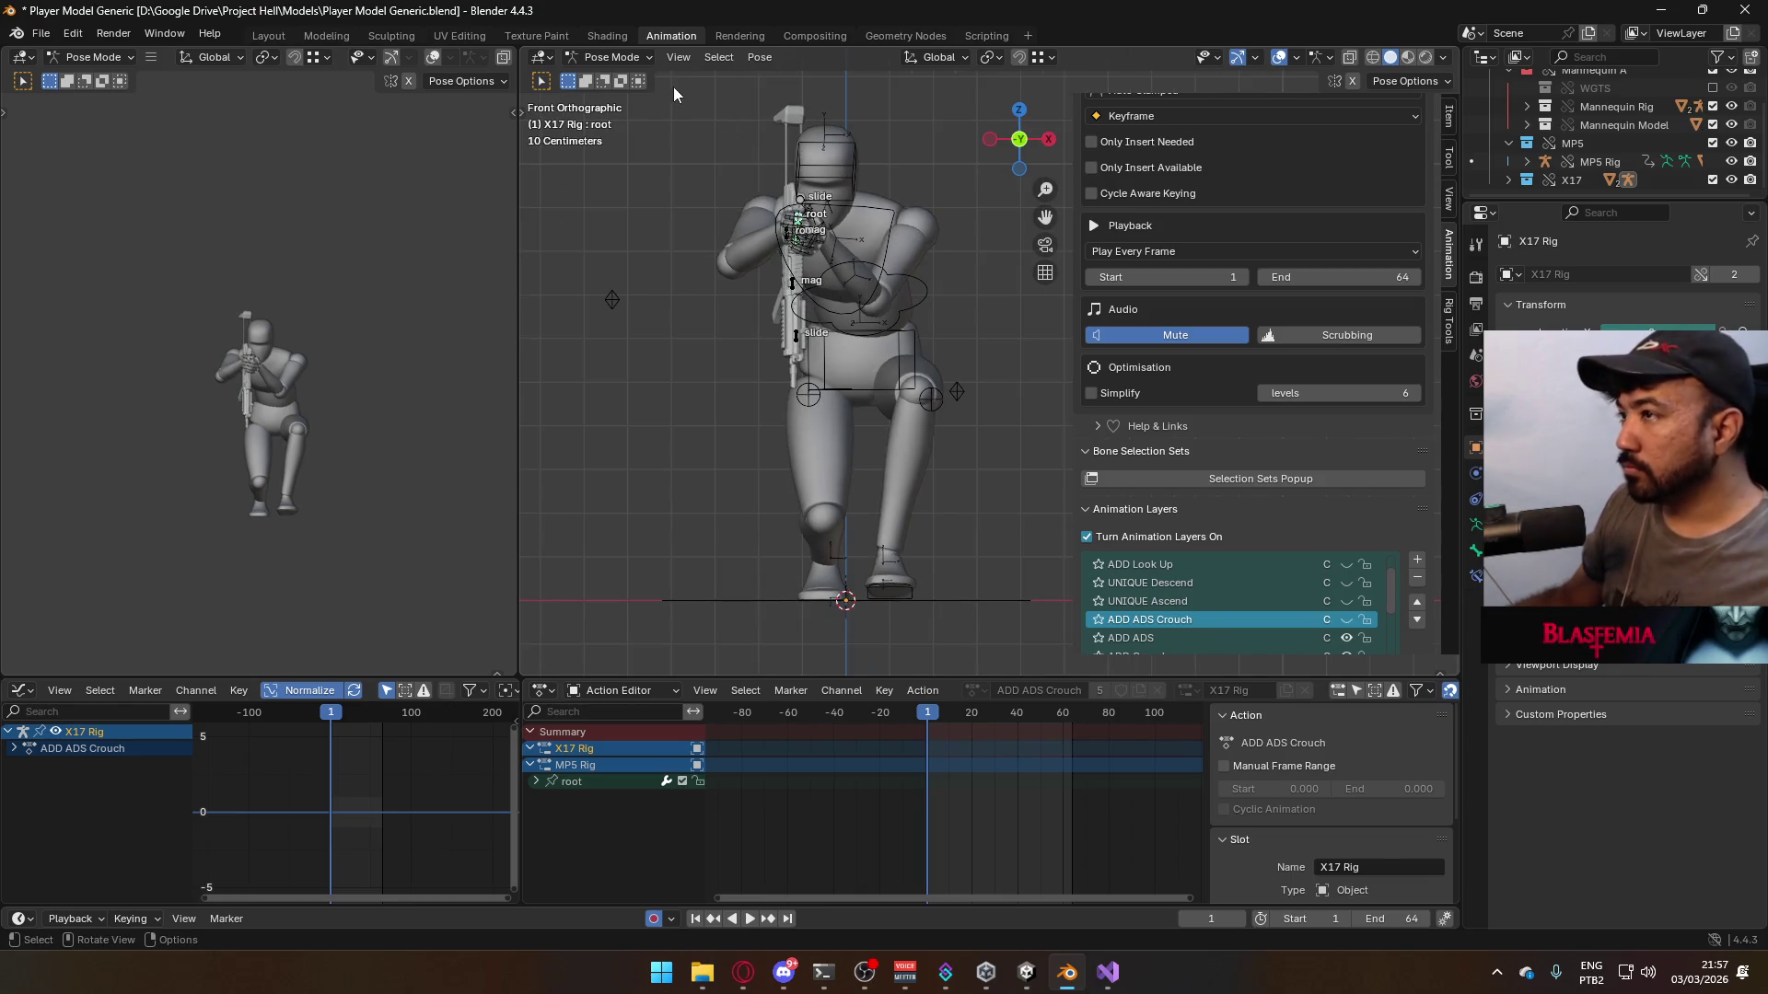
{"action": "left_click", "coordinate": [623, 59]}
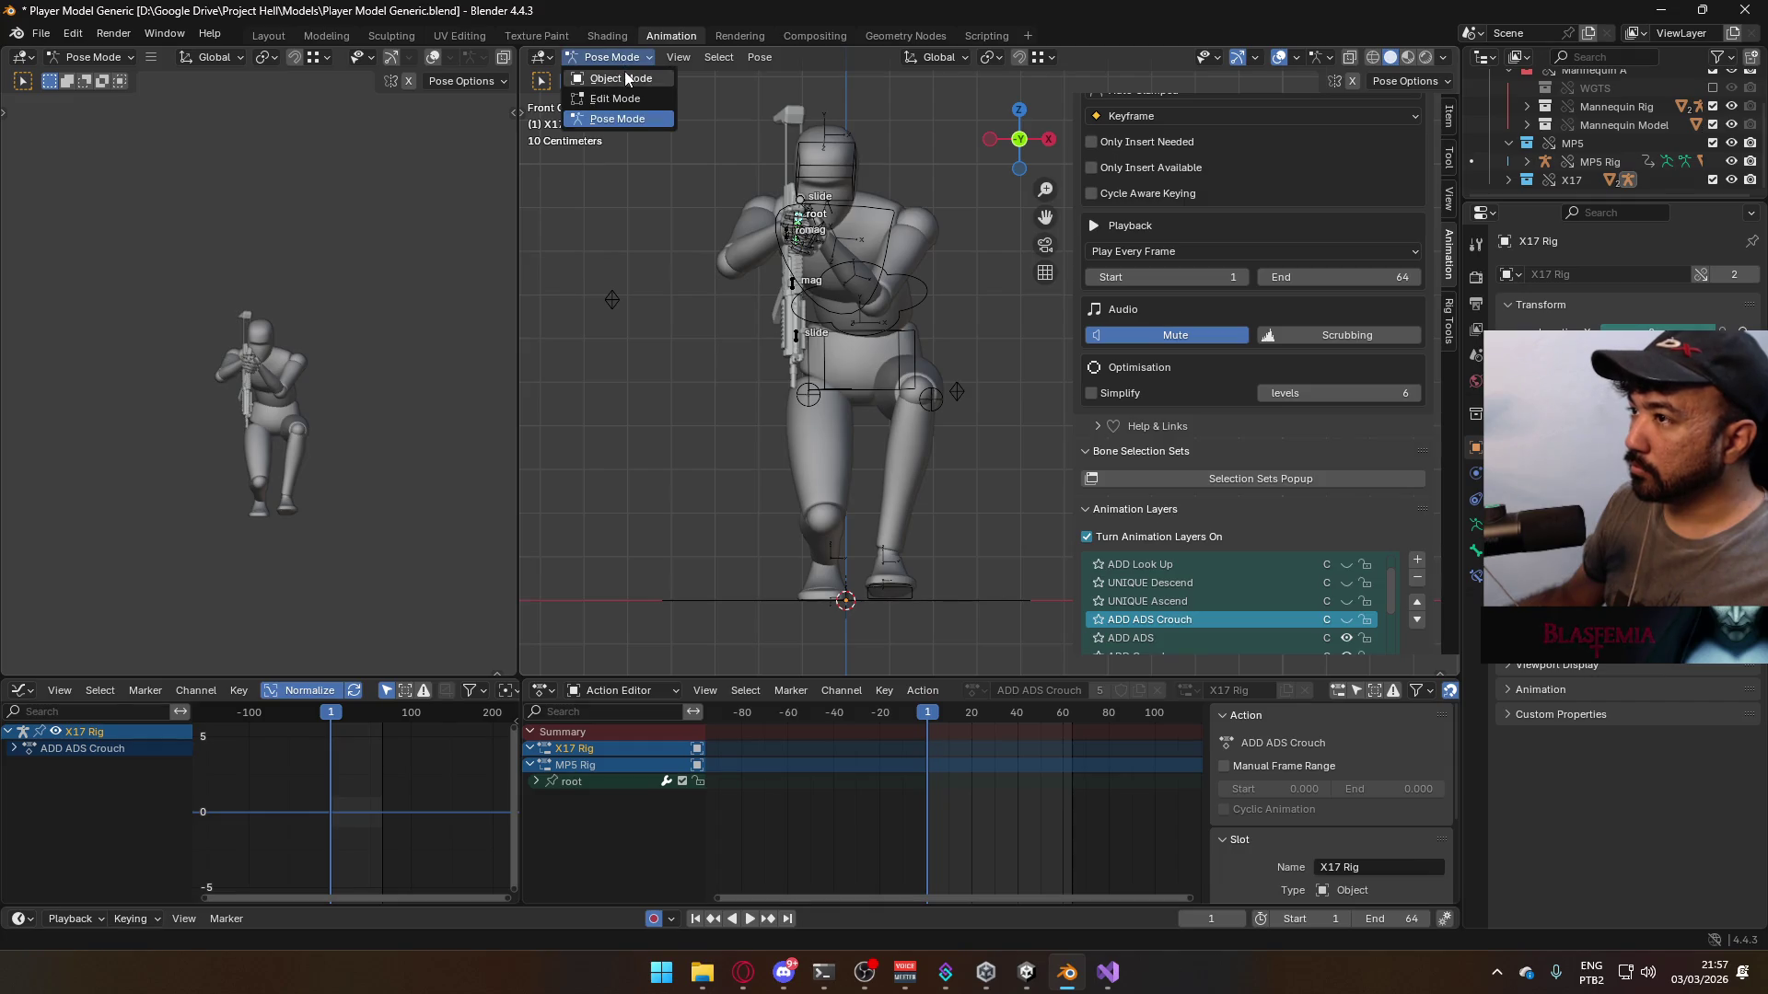
- In Object Mode, add an Armature layer above ADD ADS using ADD ADS Crouch with a new Armature slot
{"action": "left_click", "coordinate": [609, 74]}
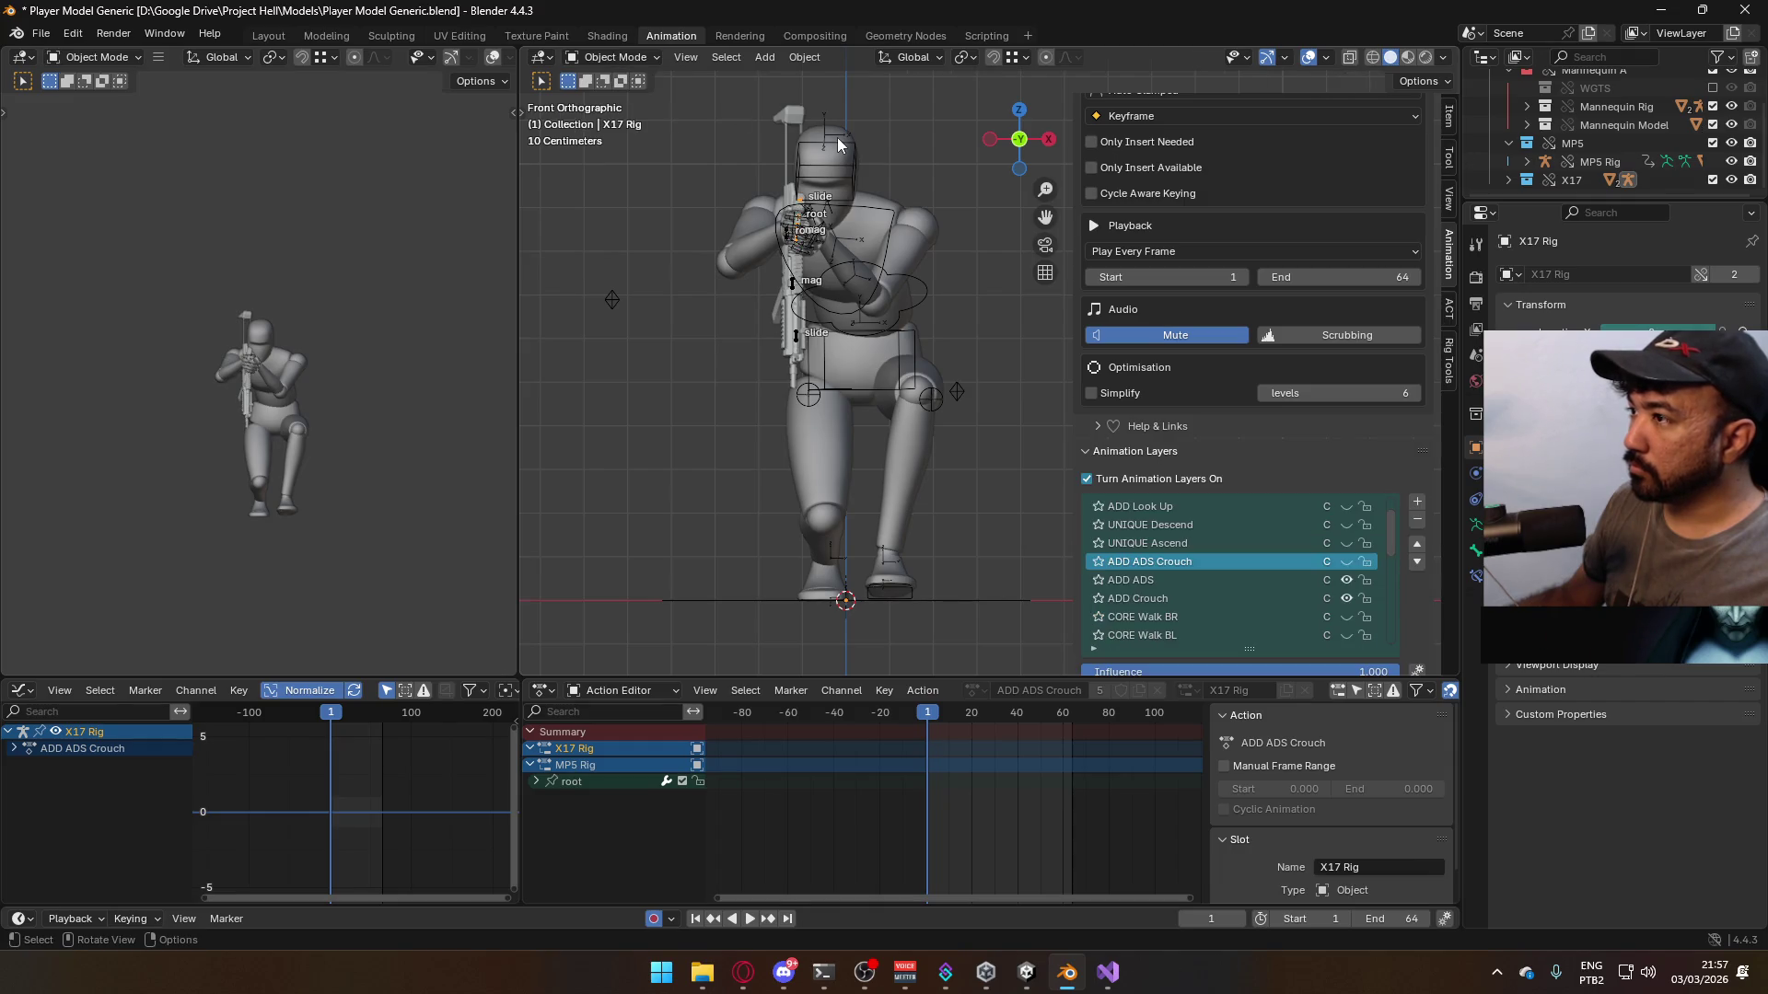
{"action": "left_click", "coordinate": [1347, 582]}
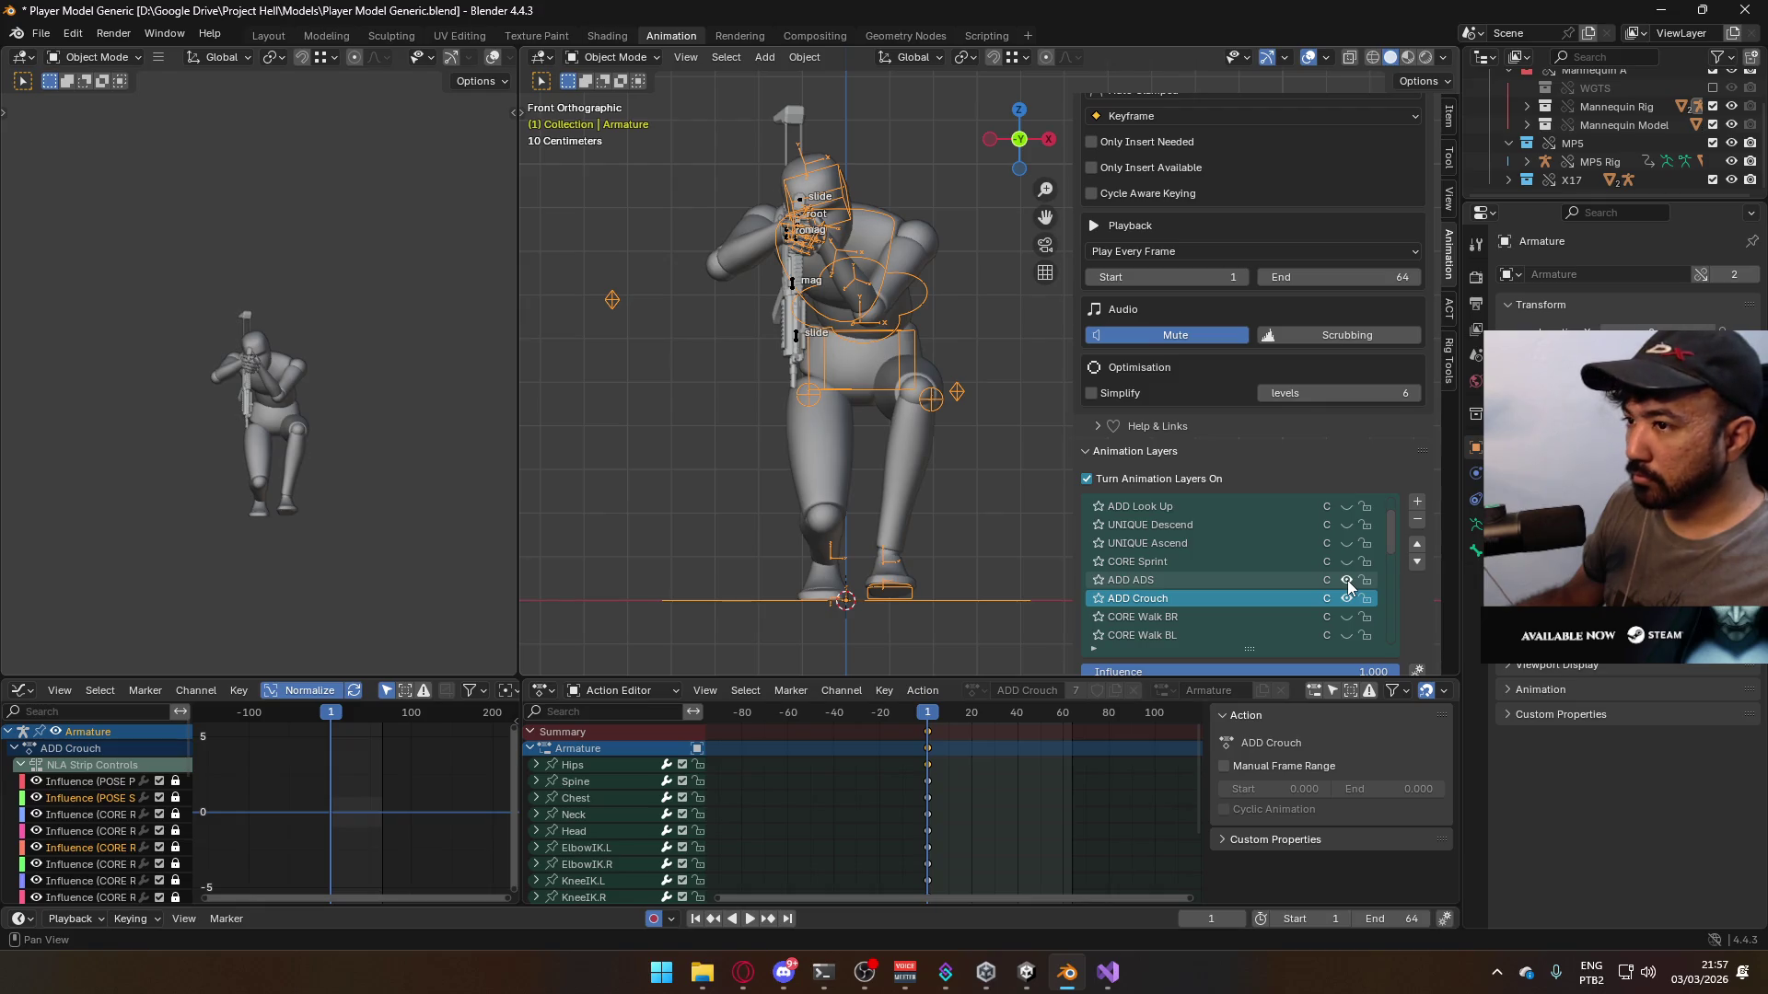
{"action": "left_click", "coordinate": [1347, 583]}
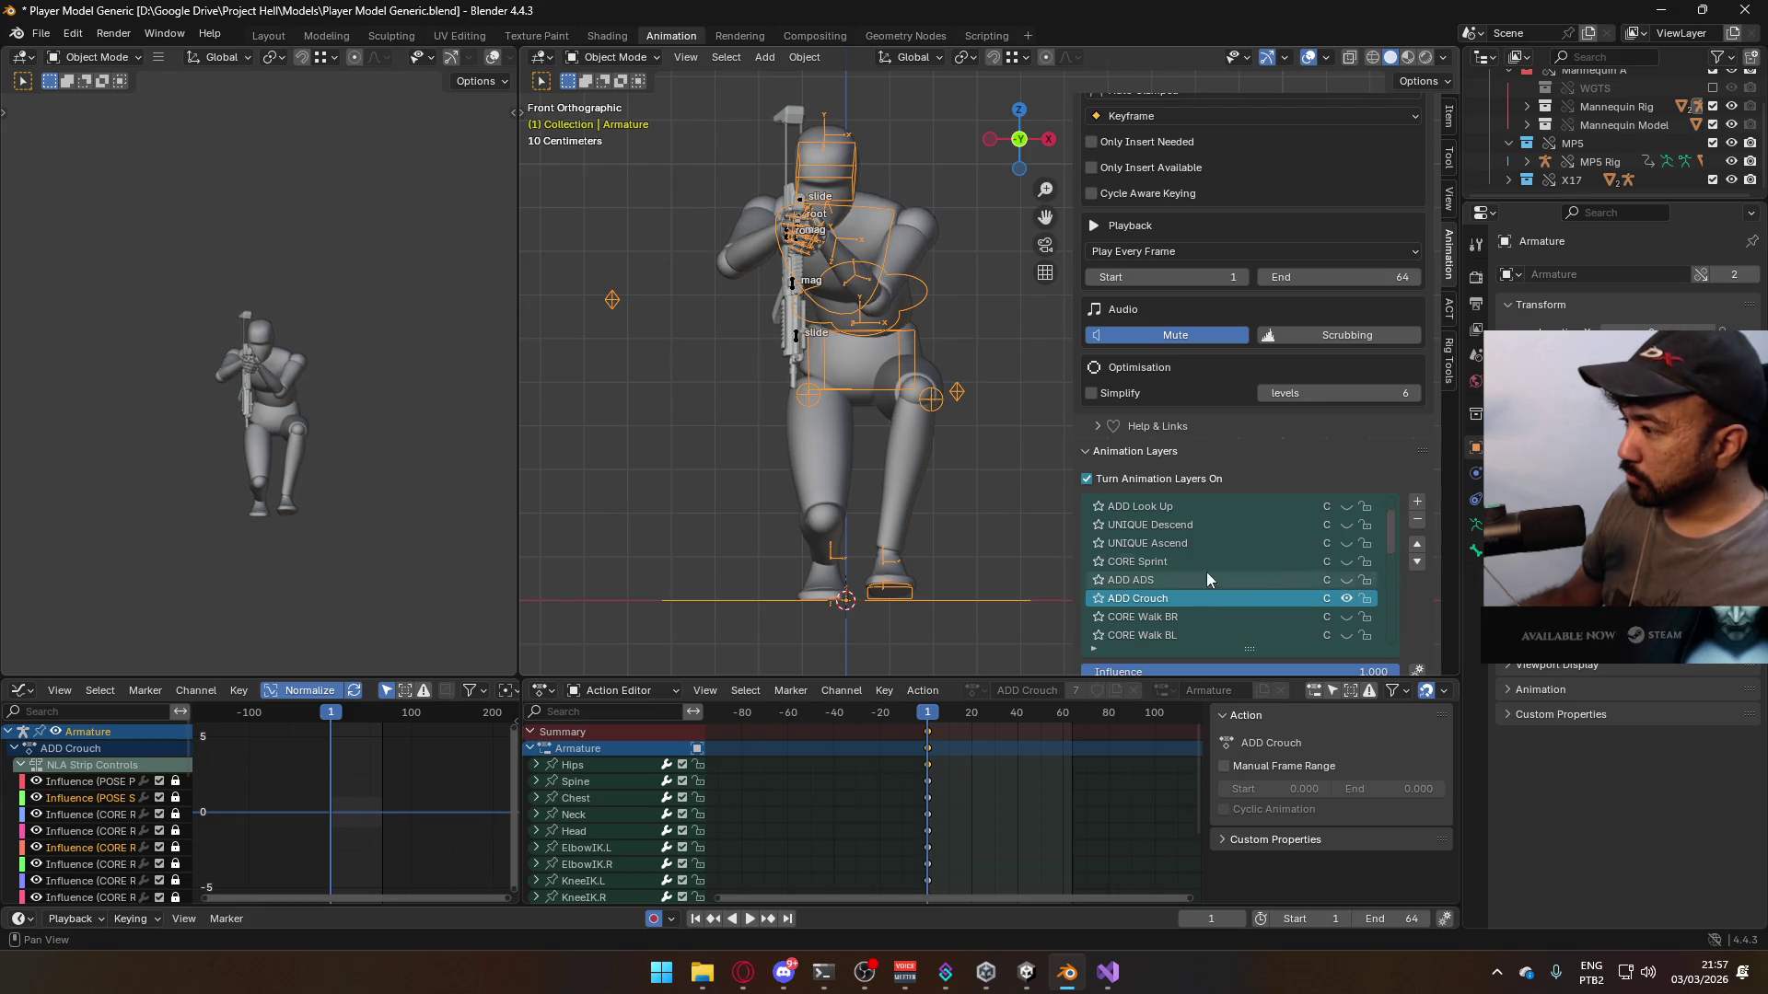
{"action": "left_click", "coordinate": [1417, 503]}
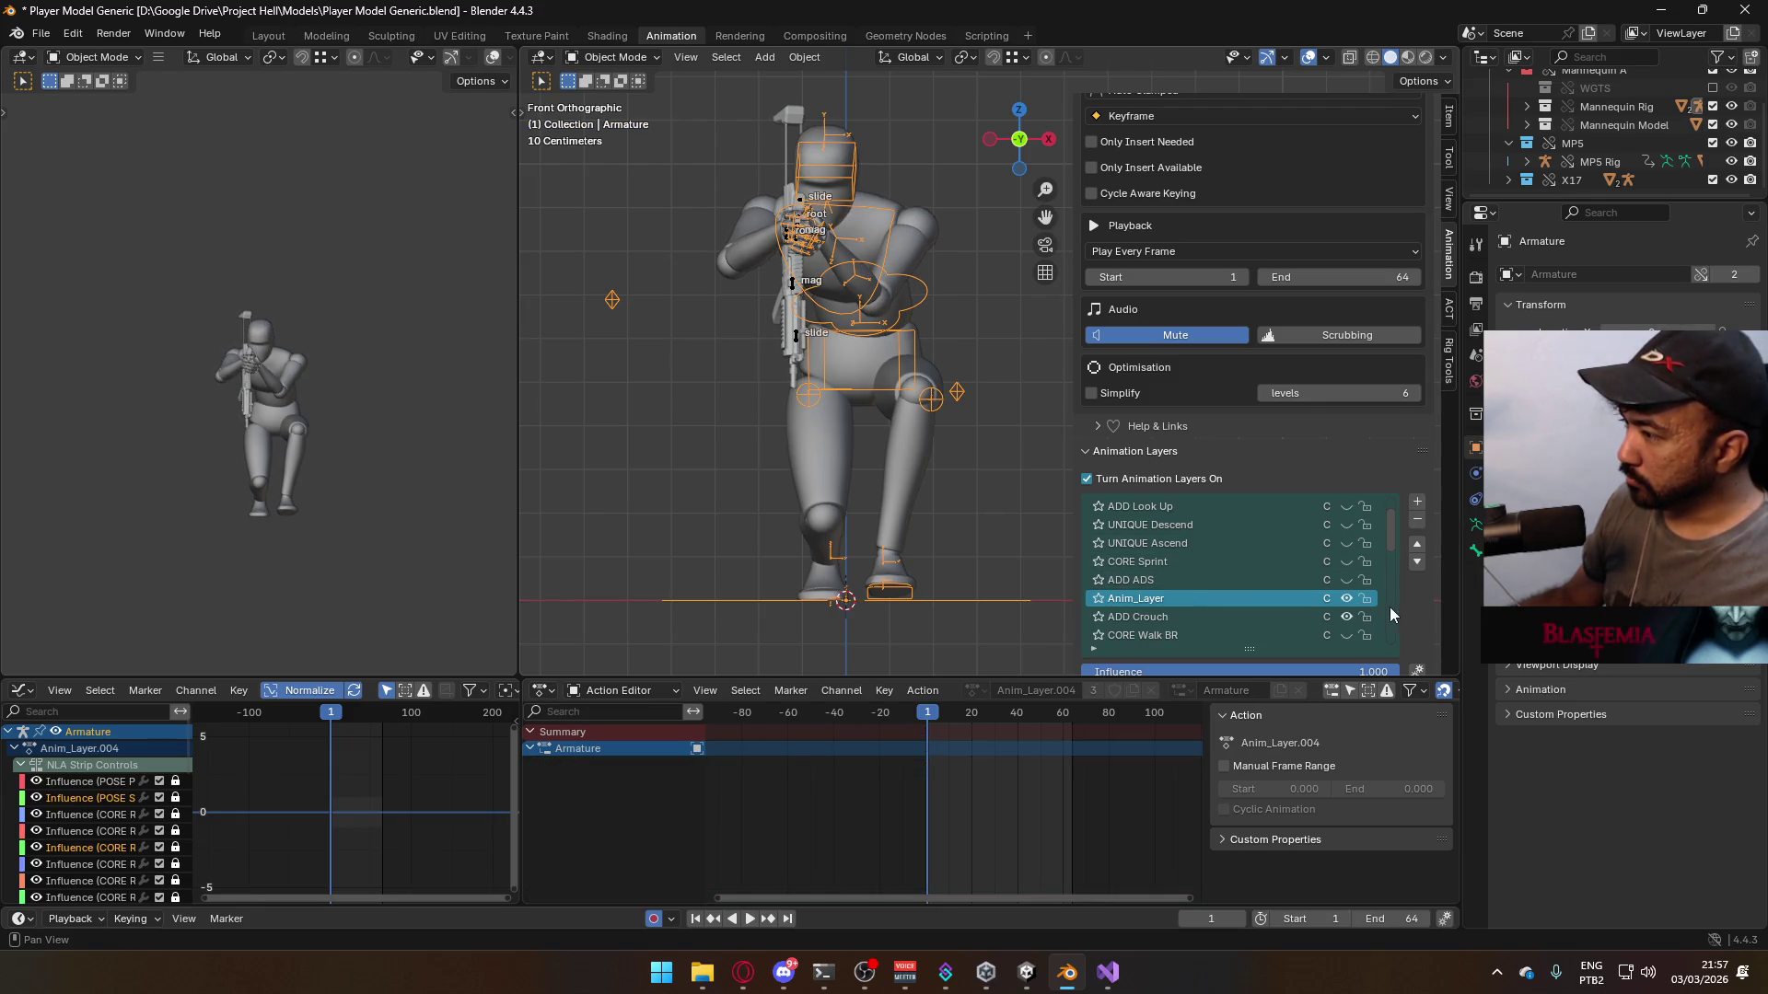
{"action": "left_click", "coordinate": [1417, 545]}
{"action": "scroll", "coordinate": [1418, 553], "scroll_direction": "down", "scroll_amount": 10}
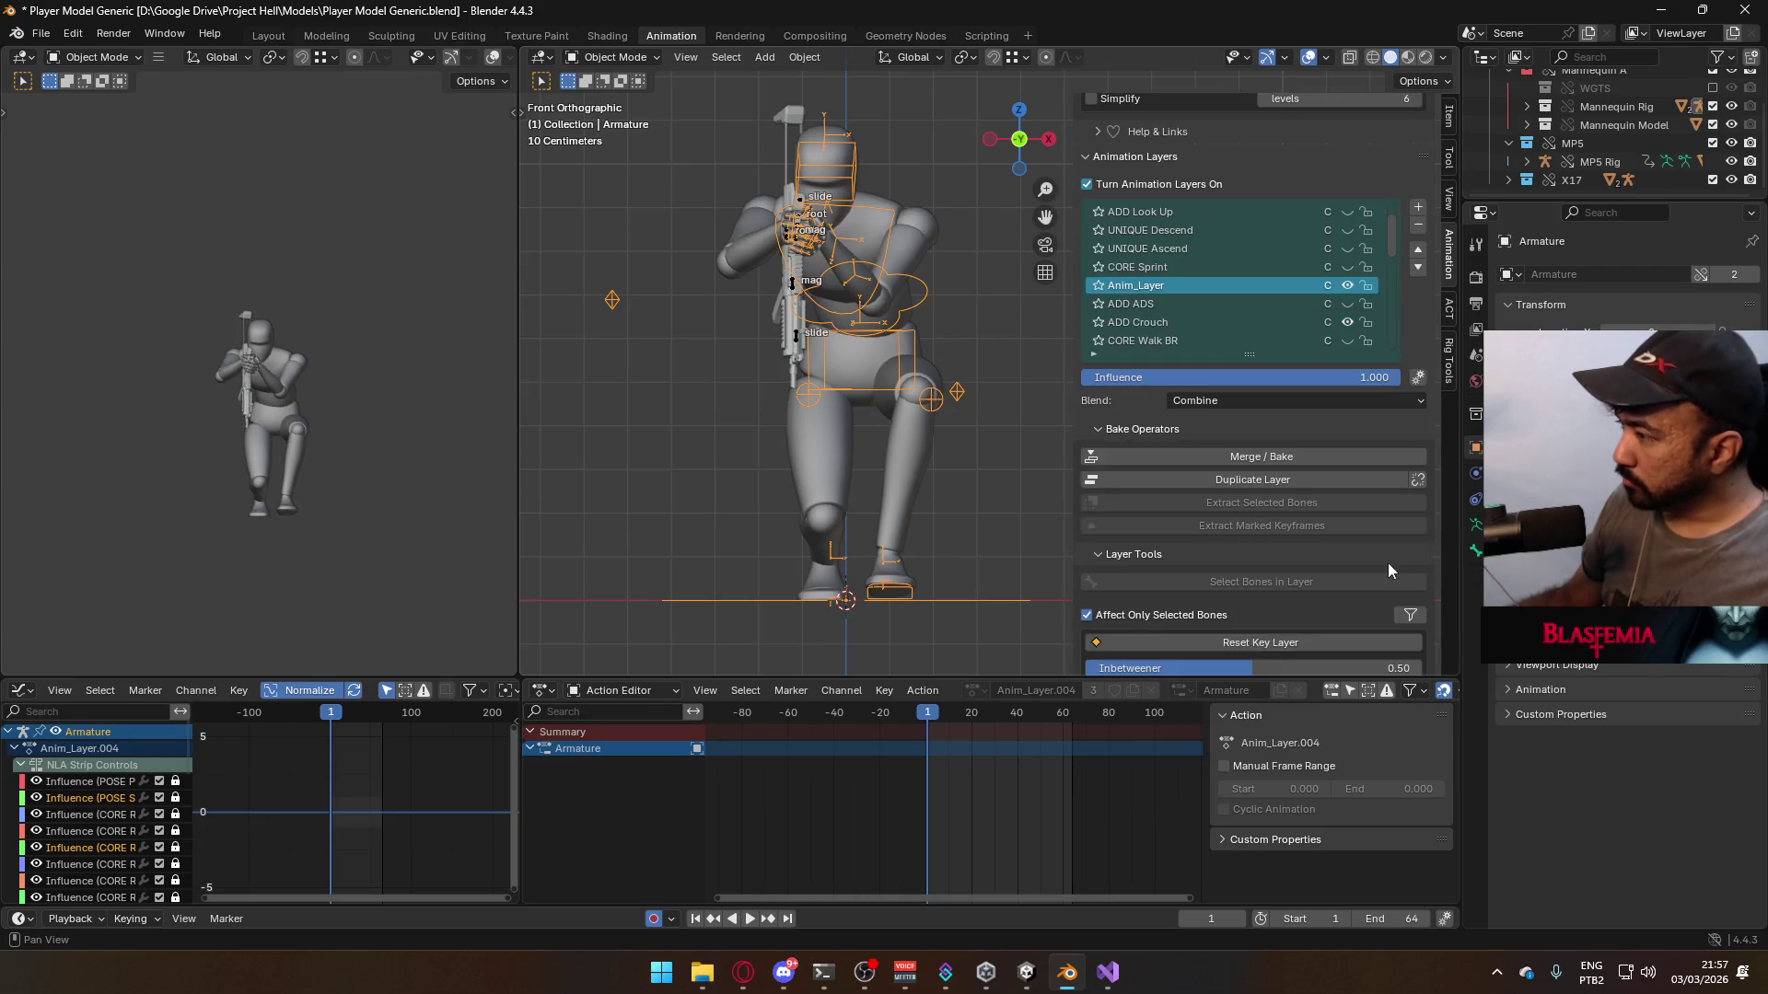
{"action": "scroll", "coordinate": [1409, 603], "scroll_direction": "down", "scroll_amount": 1}
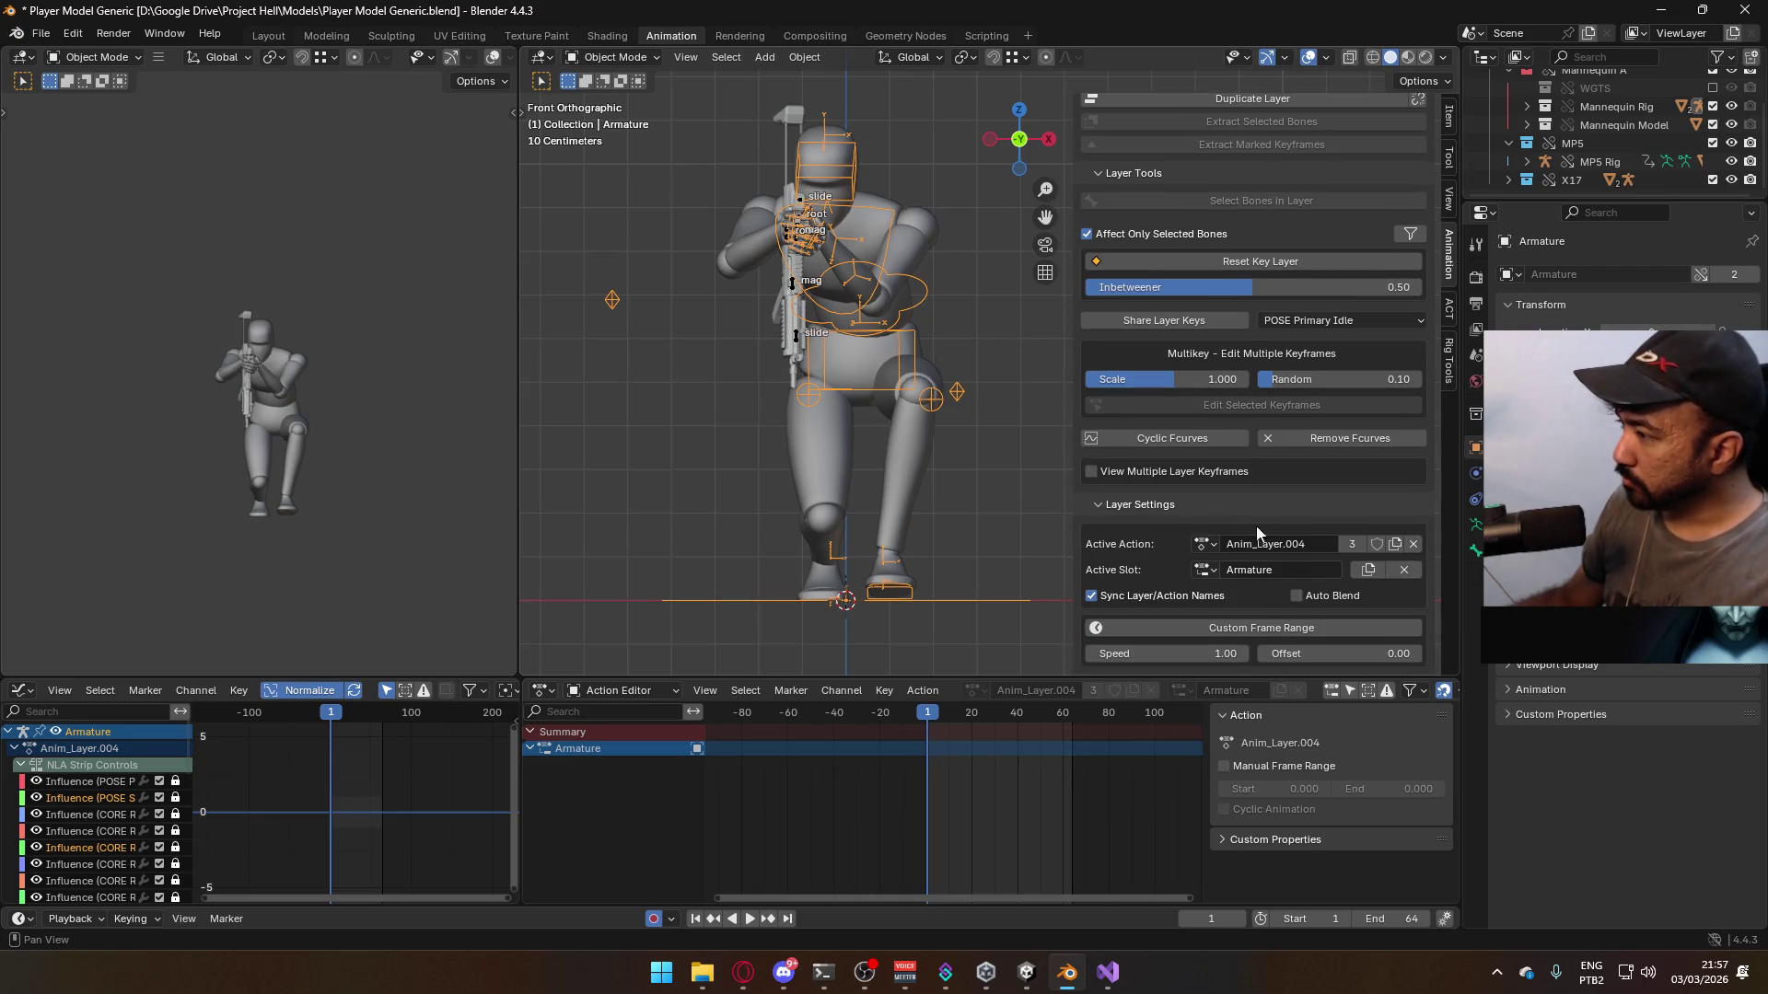
{"action": "left_click", "coordinate": [1204, 544]}
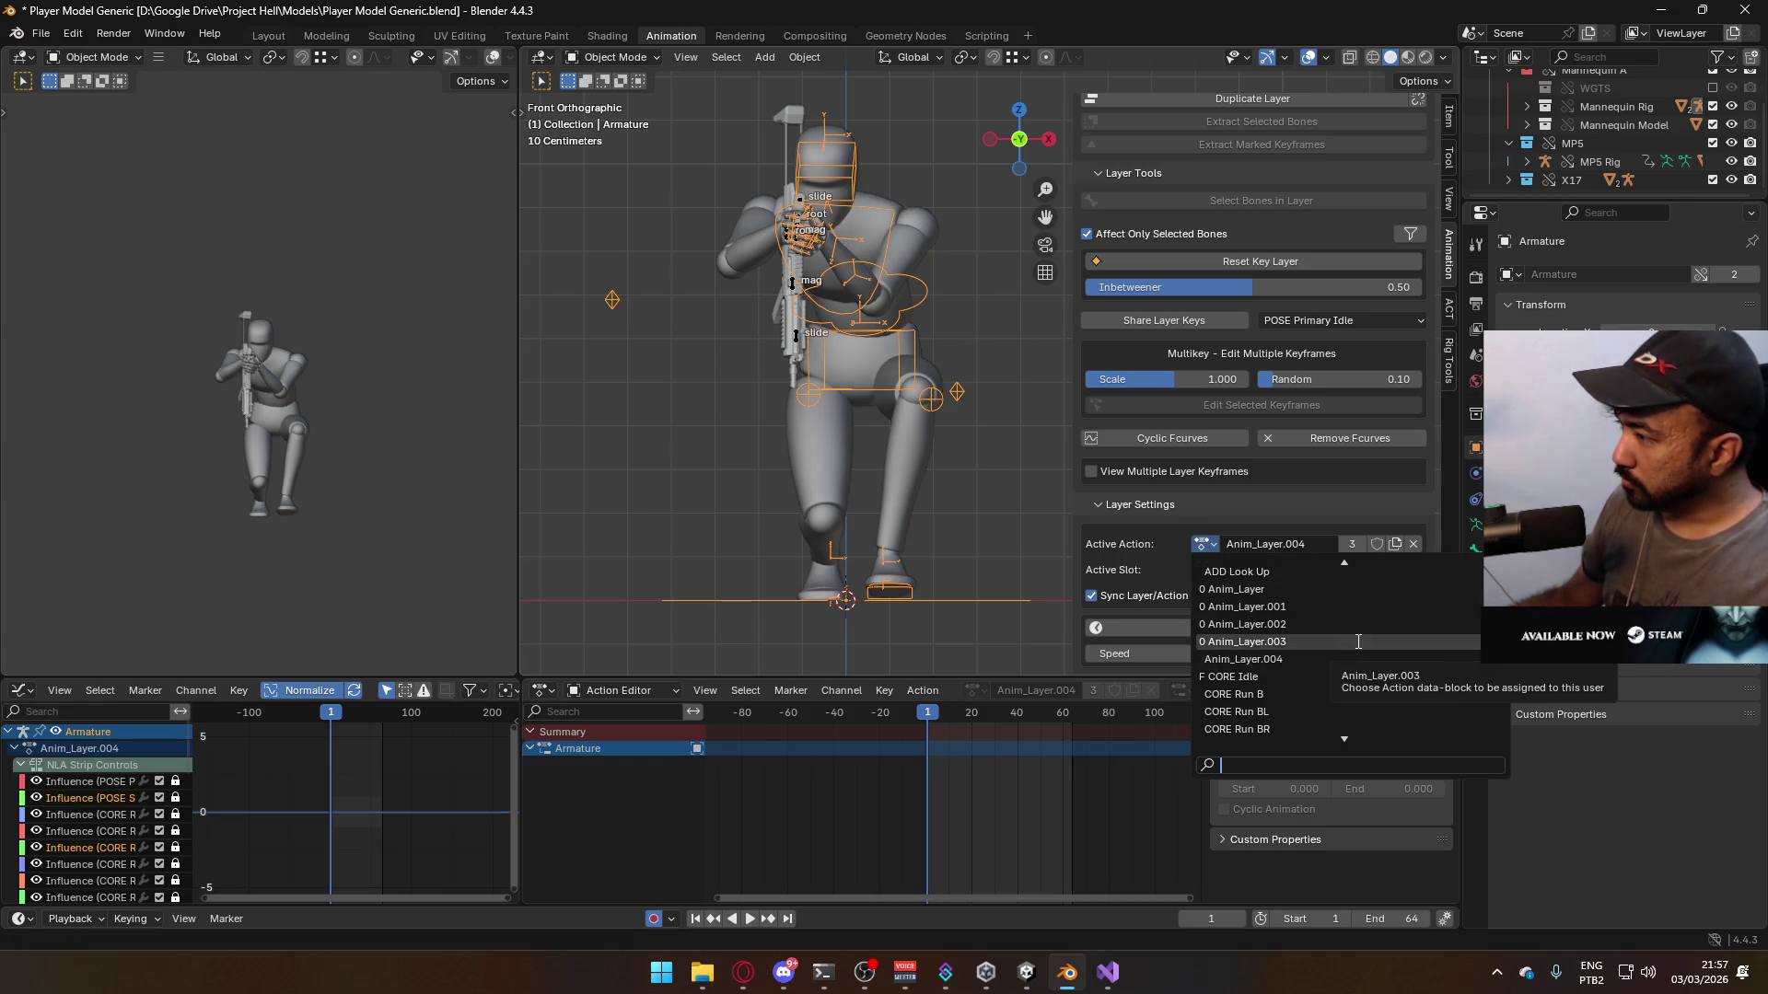
{"action": "scroll", "coordinate": [1296, 607], "scroll_direction": "up", "scroll_amount": 4}
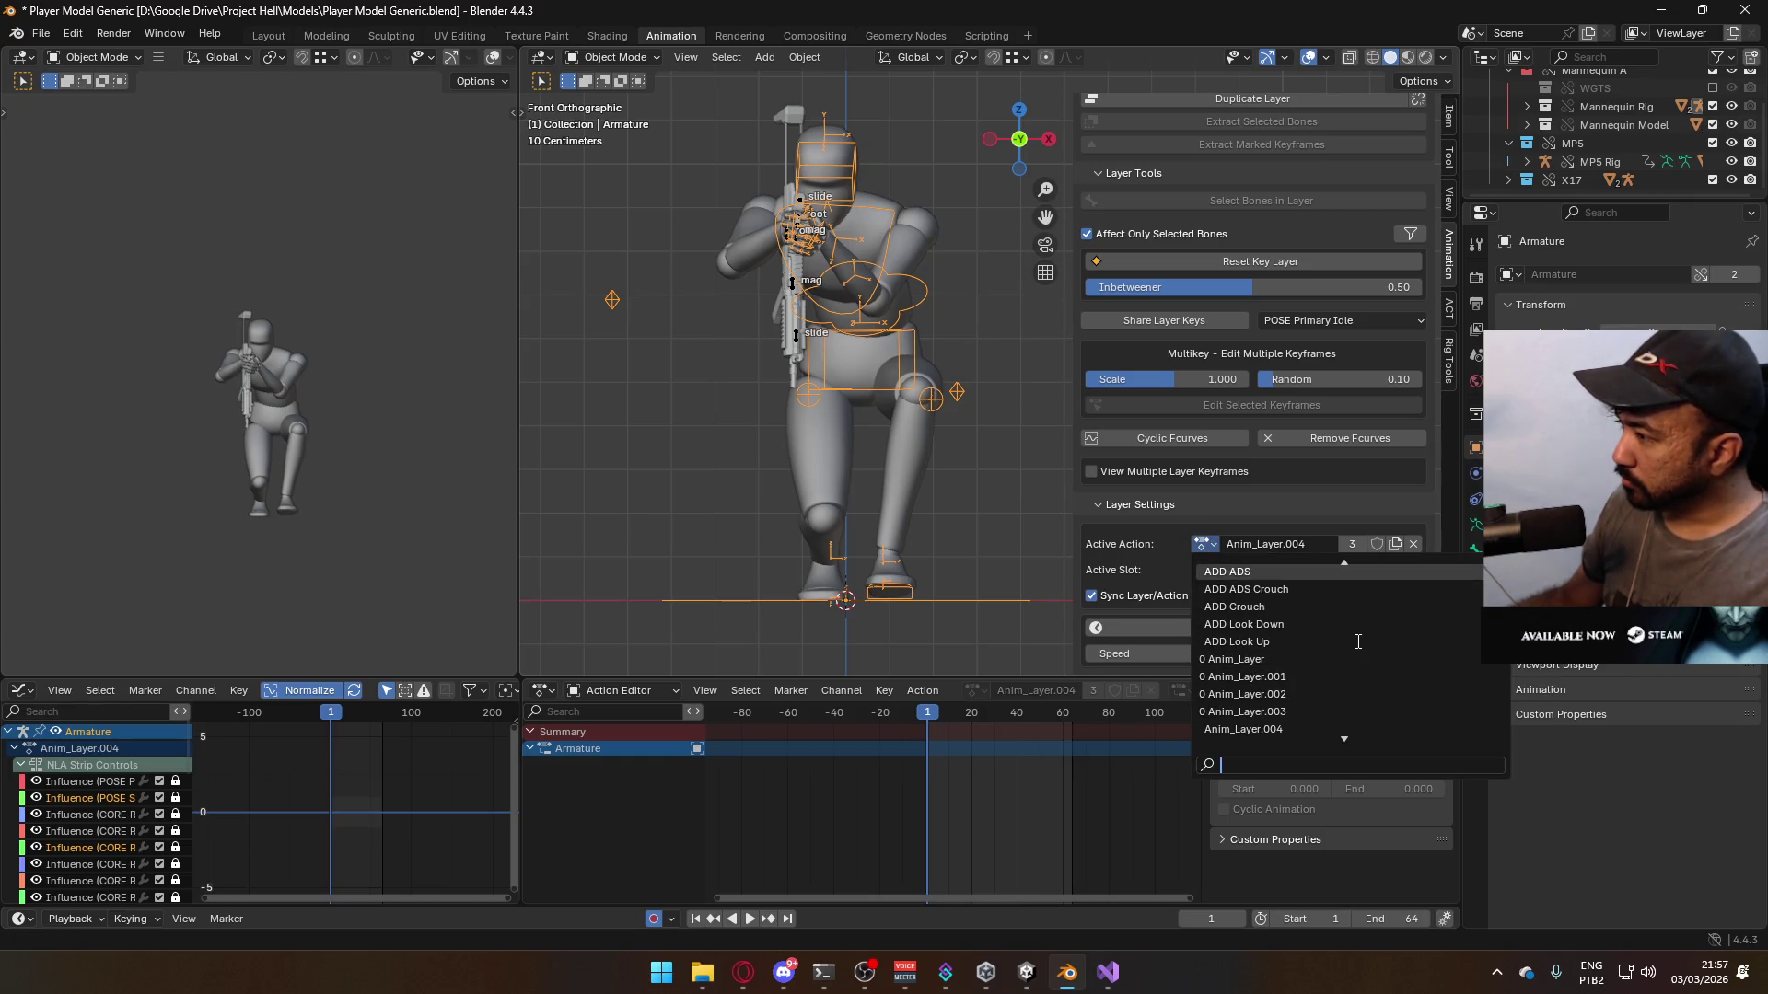
{"action": "left_click", "coordinate": [1299, 589]}
{"action": "left_click", "coordinate": [1366, 570]}
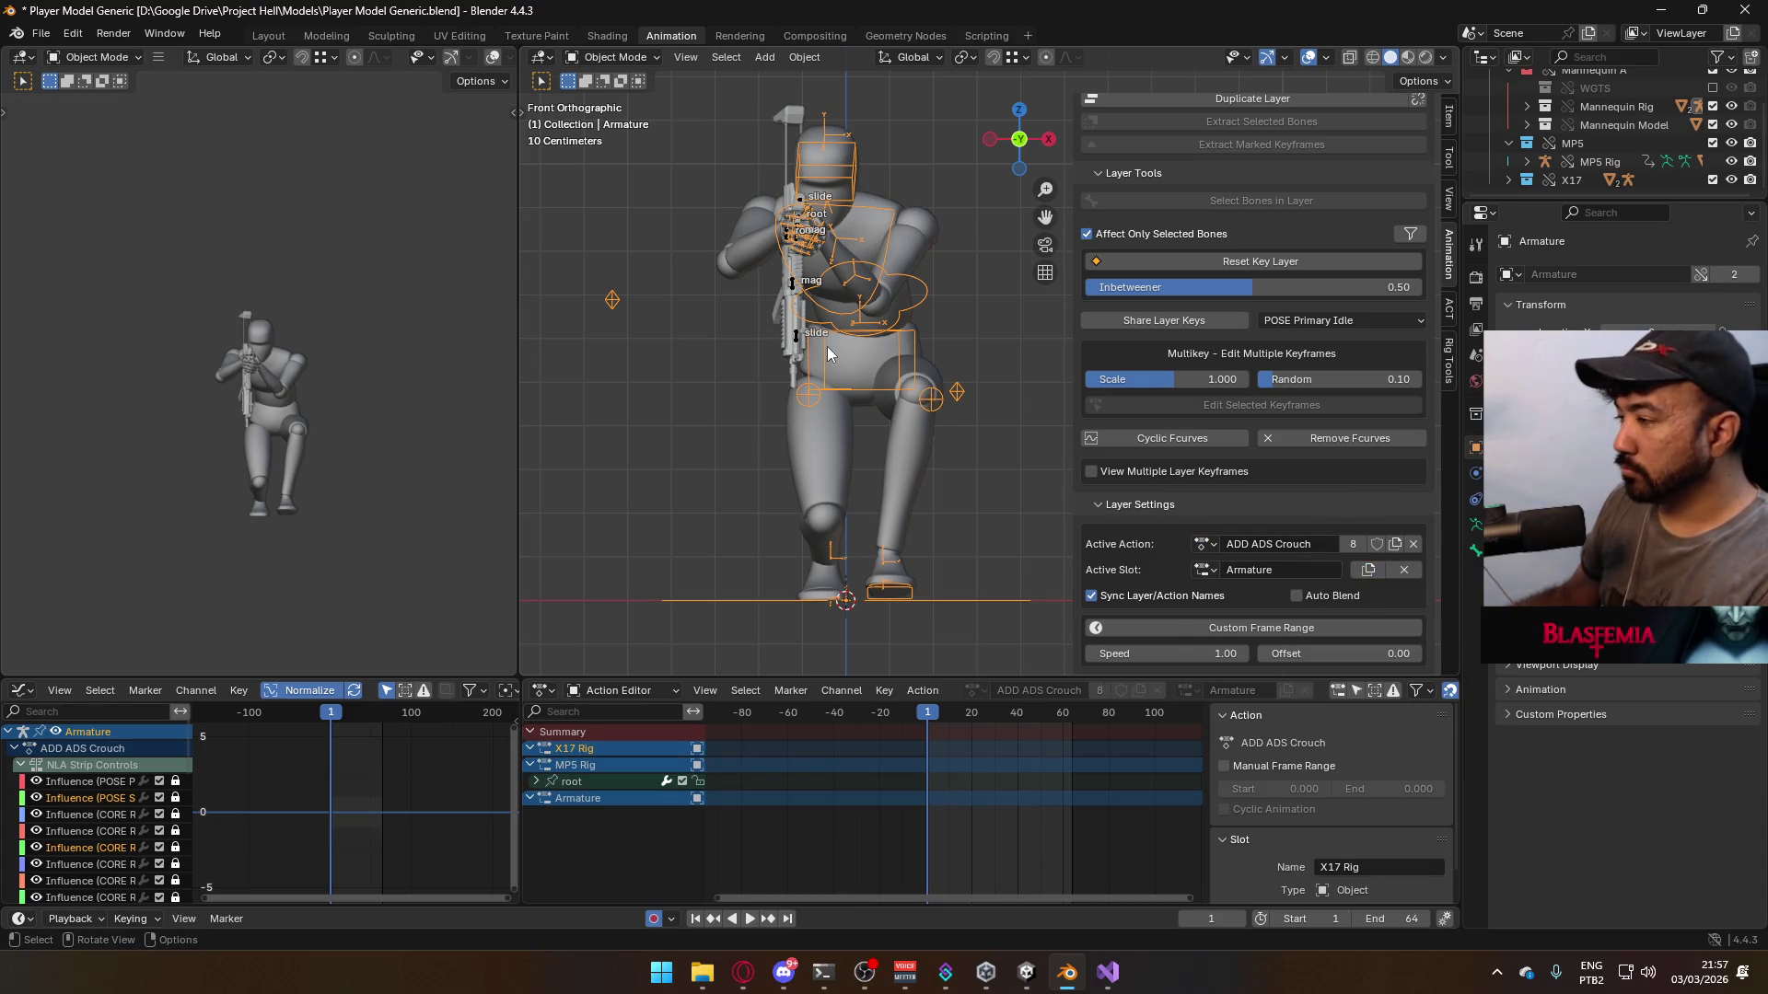
- Compare poses by toggling the ADD ADS Crouch layer in side view, then enter Pose Mode
{"action": "scroll", "coordinate": [1357, 477], "scroll_direction": "up", "scroll_amount": 8}
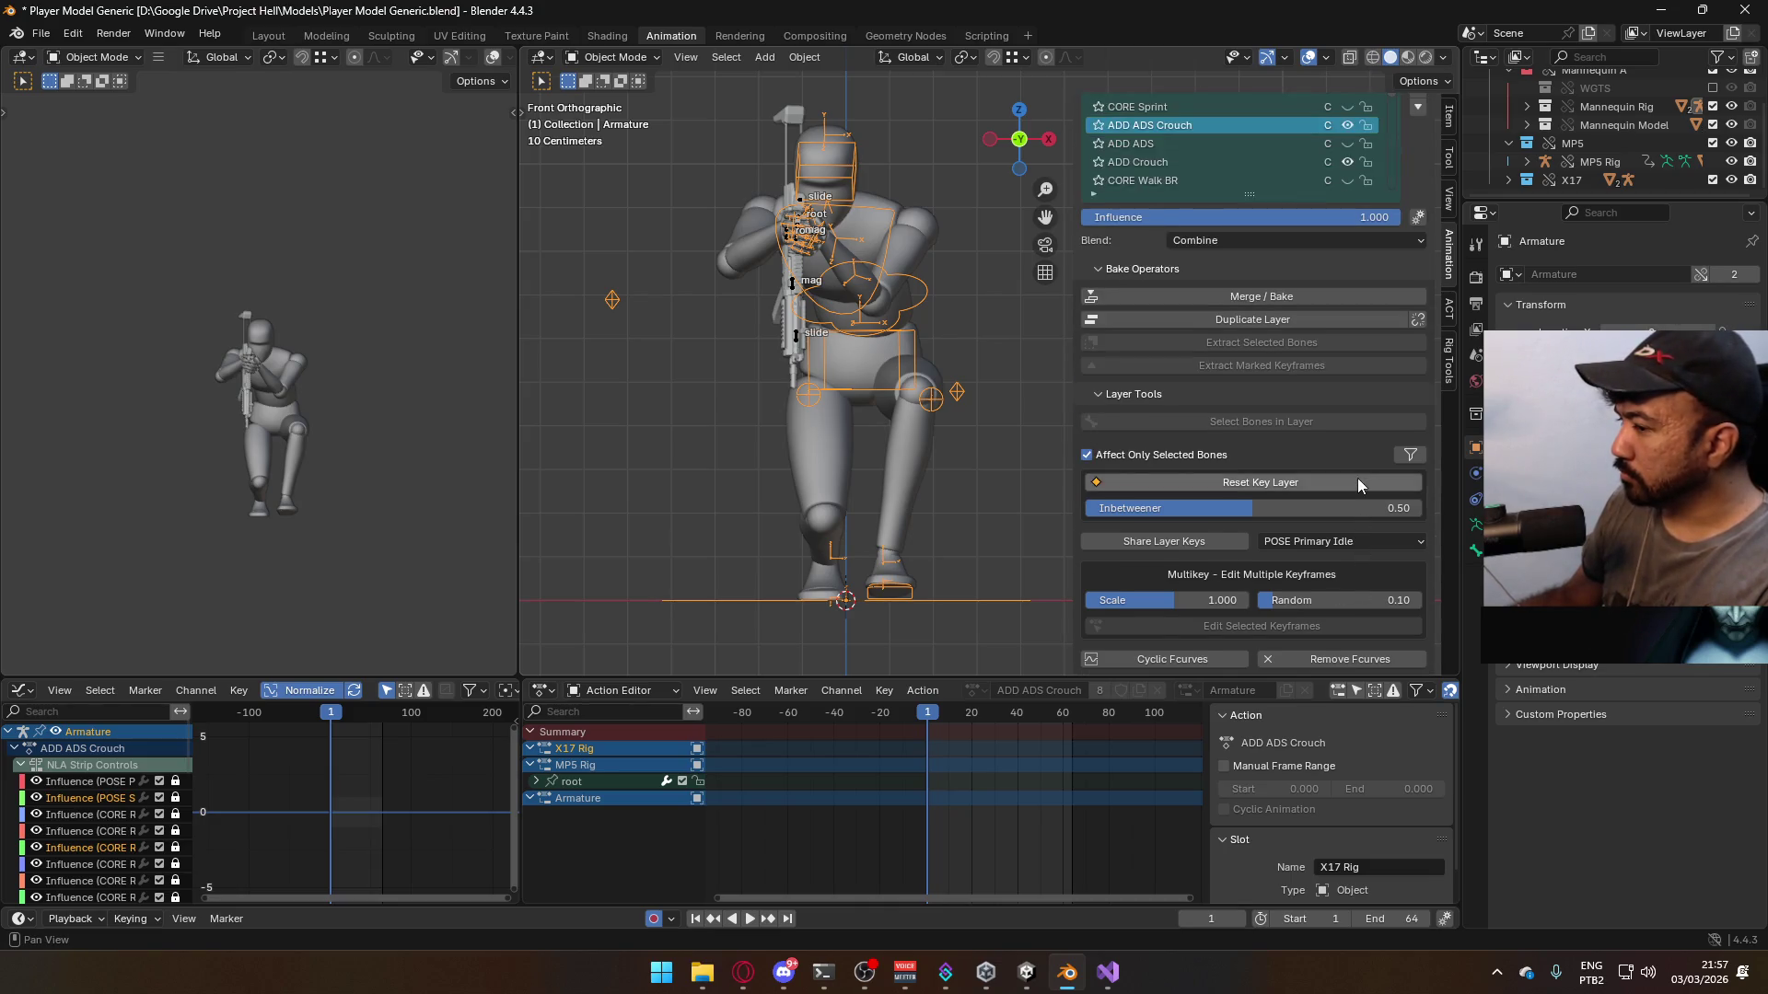
{"action": "left_click", "coordinate": [1347, 236]}
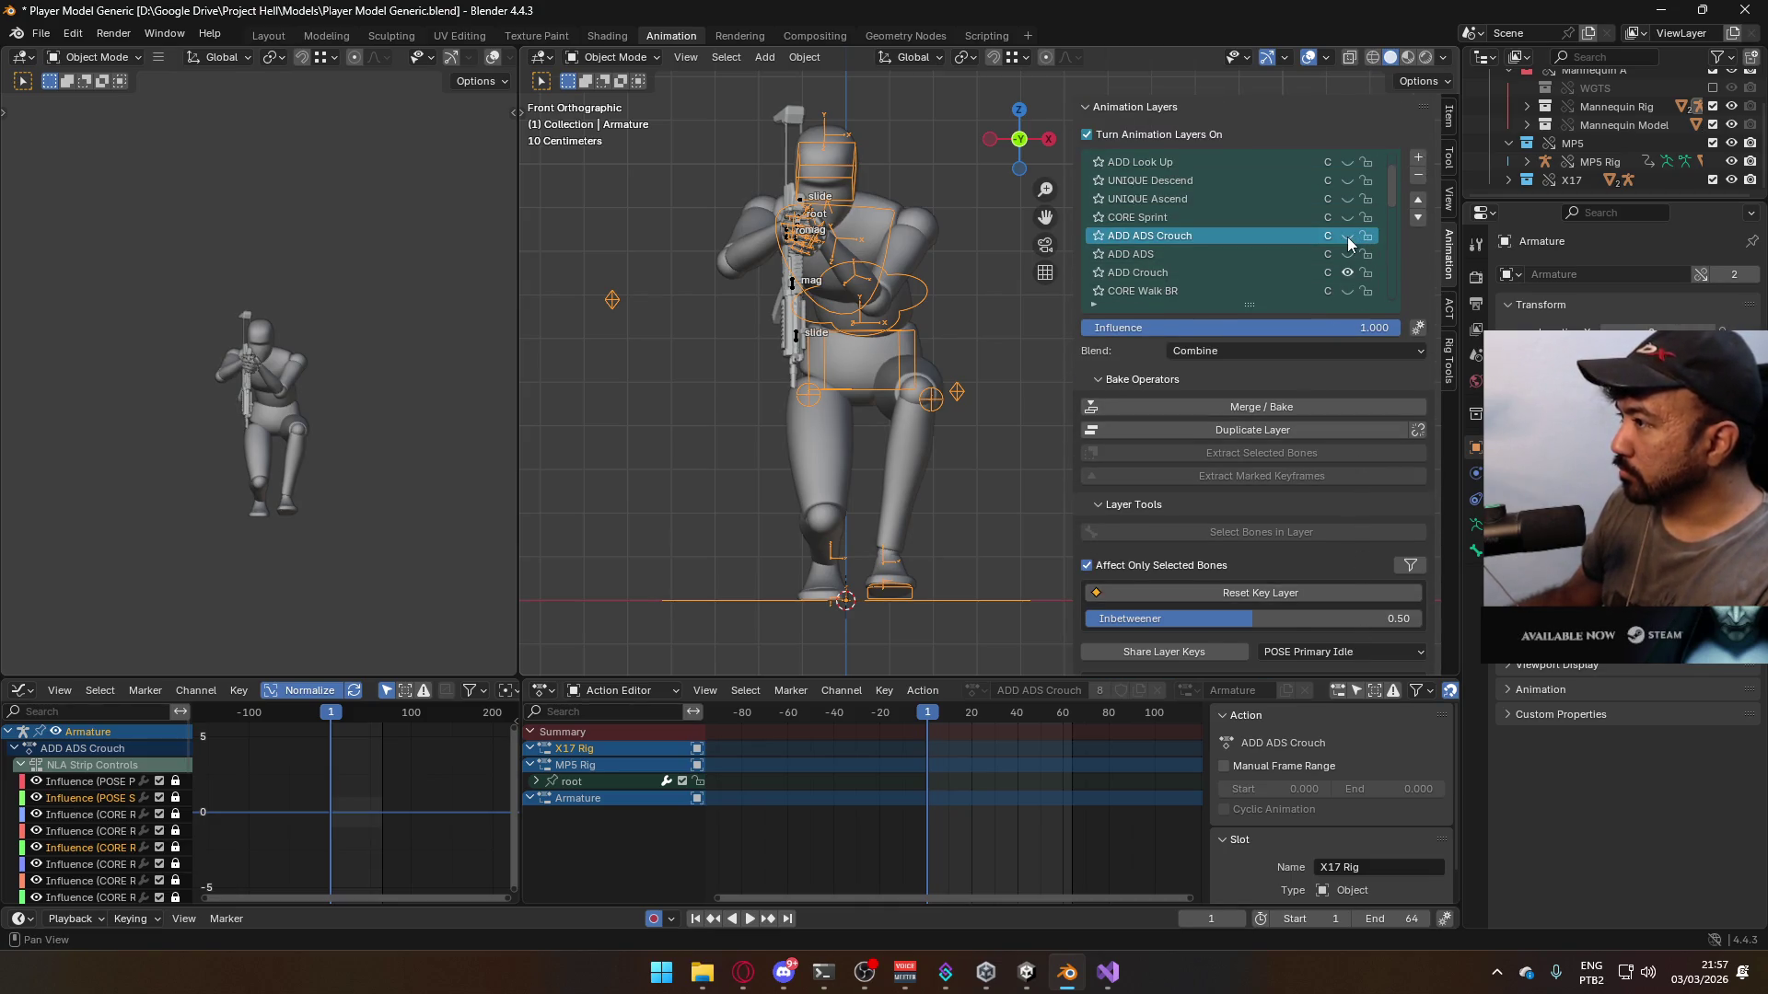
{"action": "key", "text": "KP_3"}
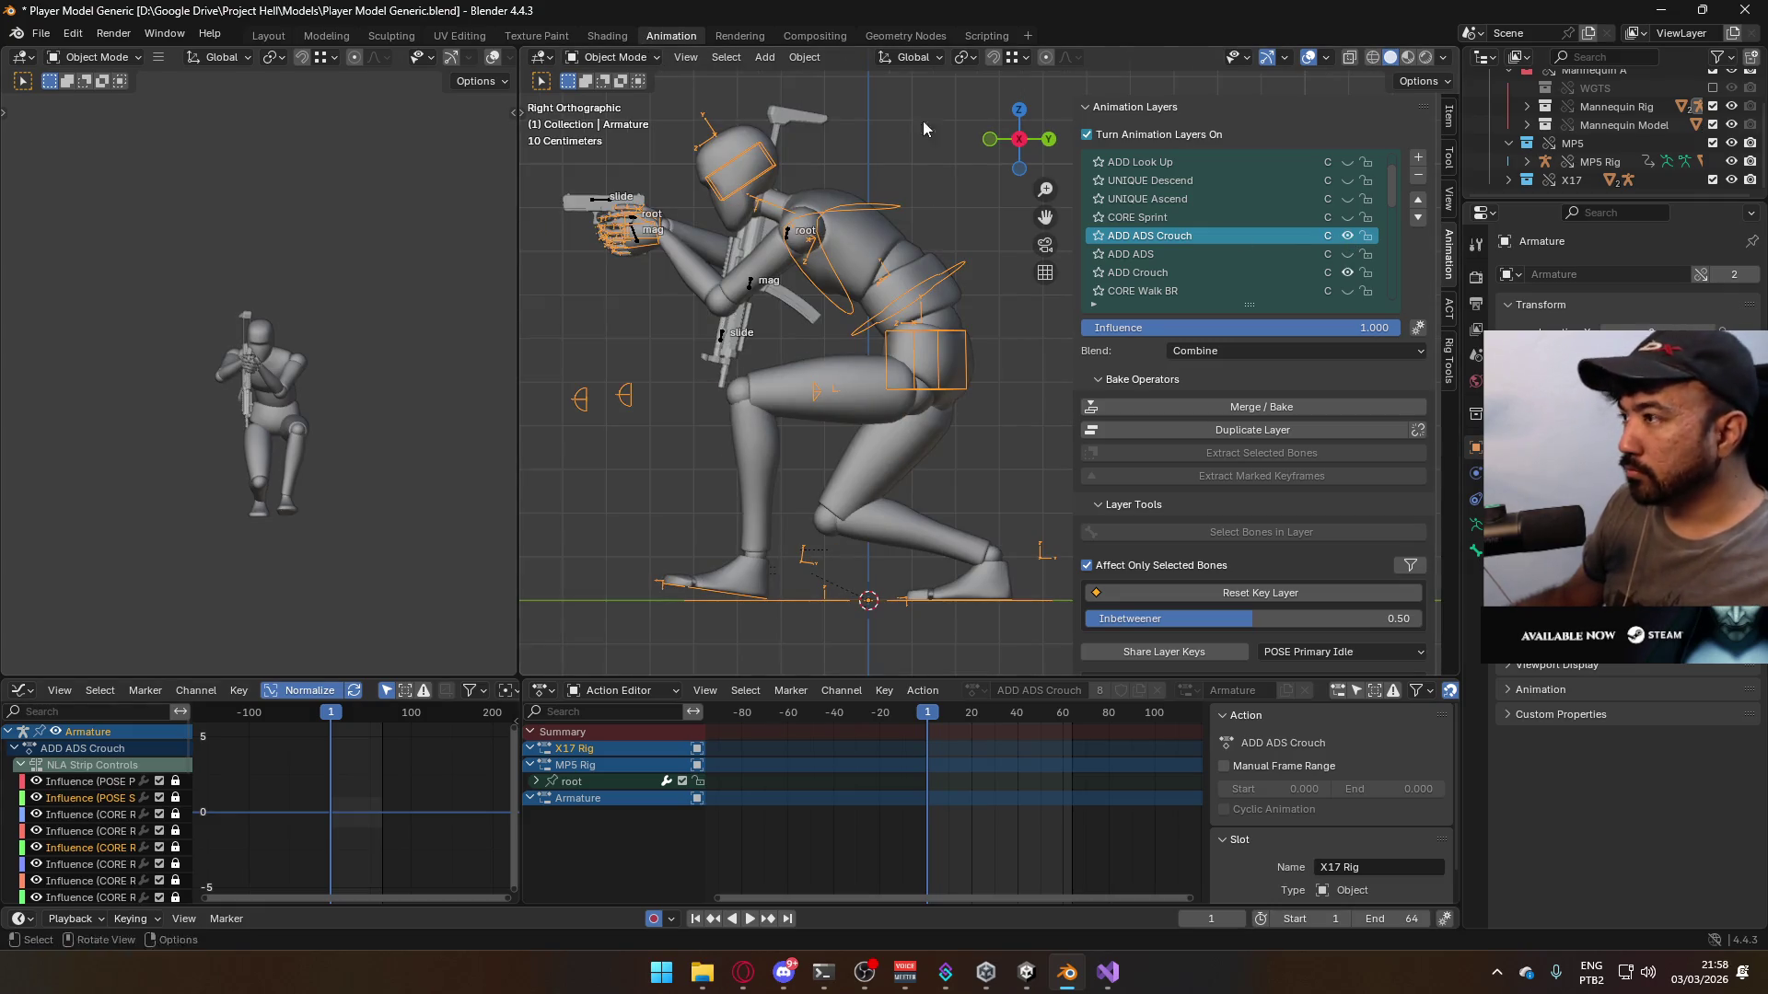
{"action": "left_click", "coordinate": [1347, 236]}
{"action": "left_click", "coordinate": [1346, 273]}
{"action": "left_click", "coordinate": [1346, 273]}
{"action": "left_click", "coordinate": [1346, 236]}
{"action": "left_click", "coordinate": [615, 57]}
{"action": "left_click", "coordinate": [623, 118]}
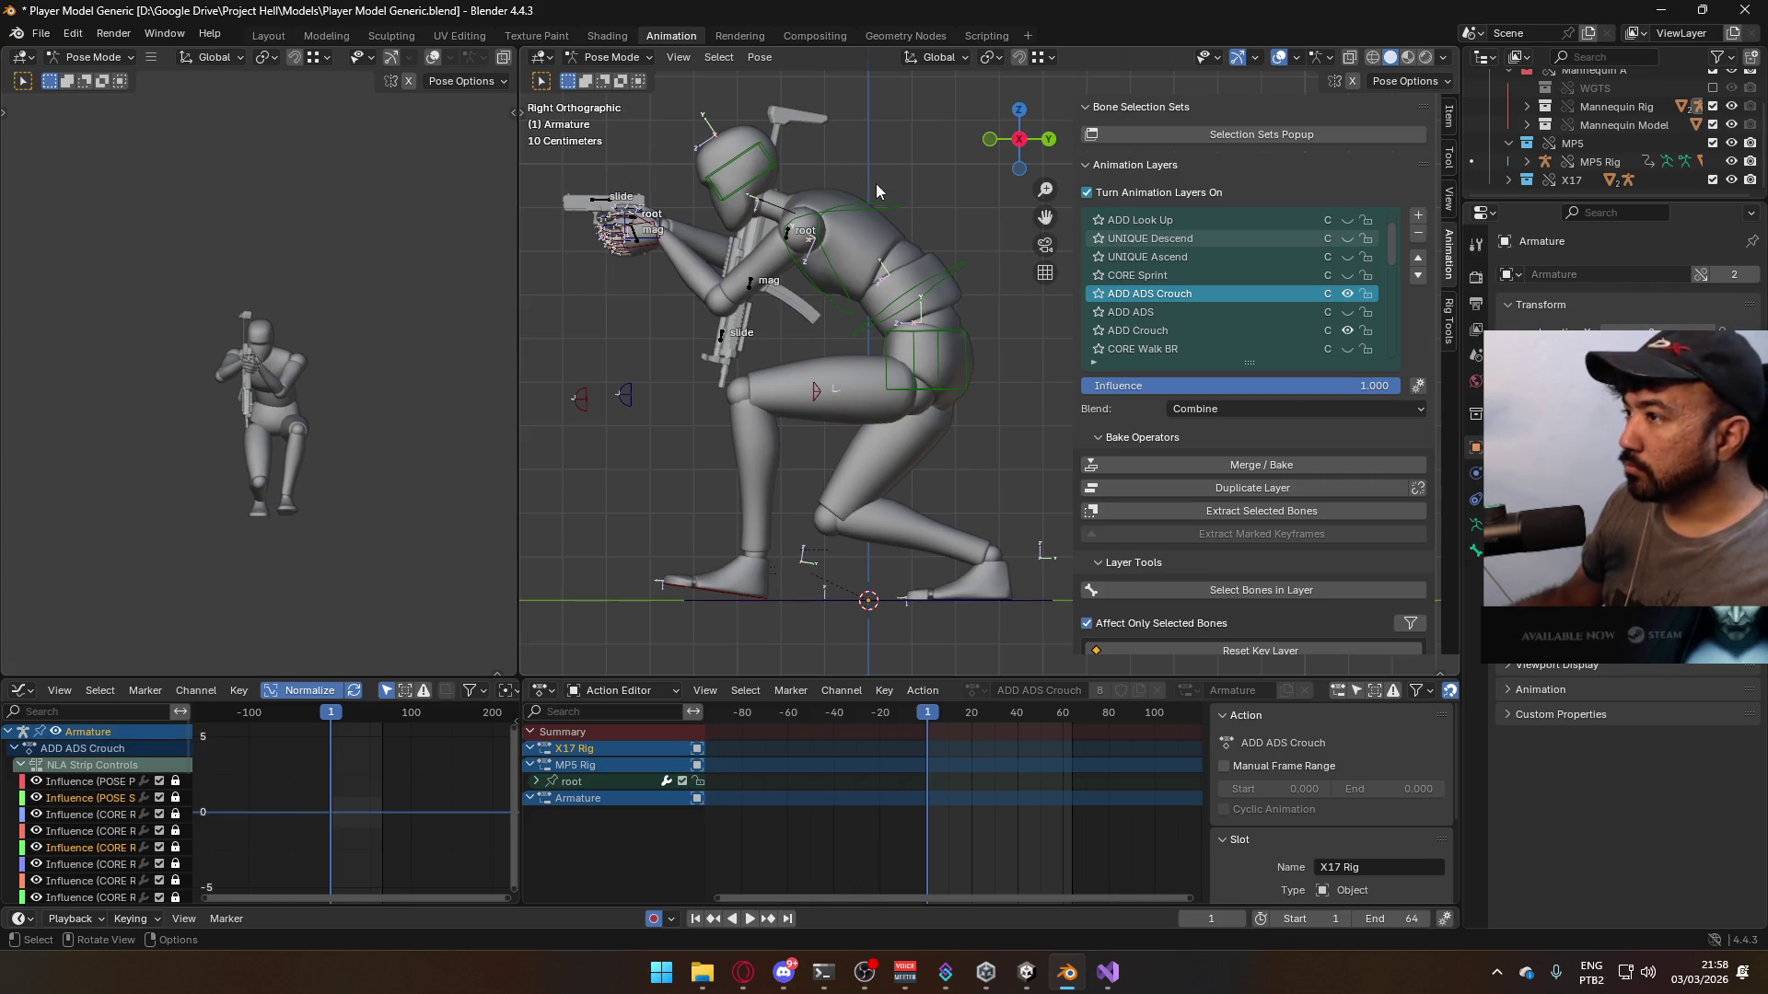
- In front view, rotate the mannequin's Head bone to tilt it, keying it at frame 1
{"action": "key", "text": "KP_1"}
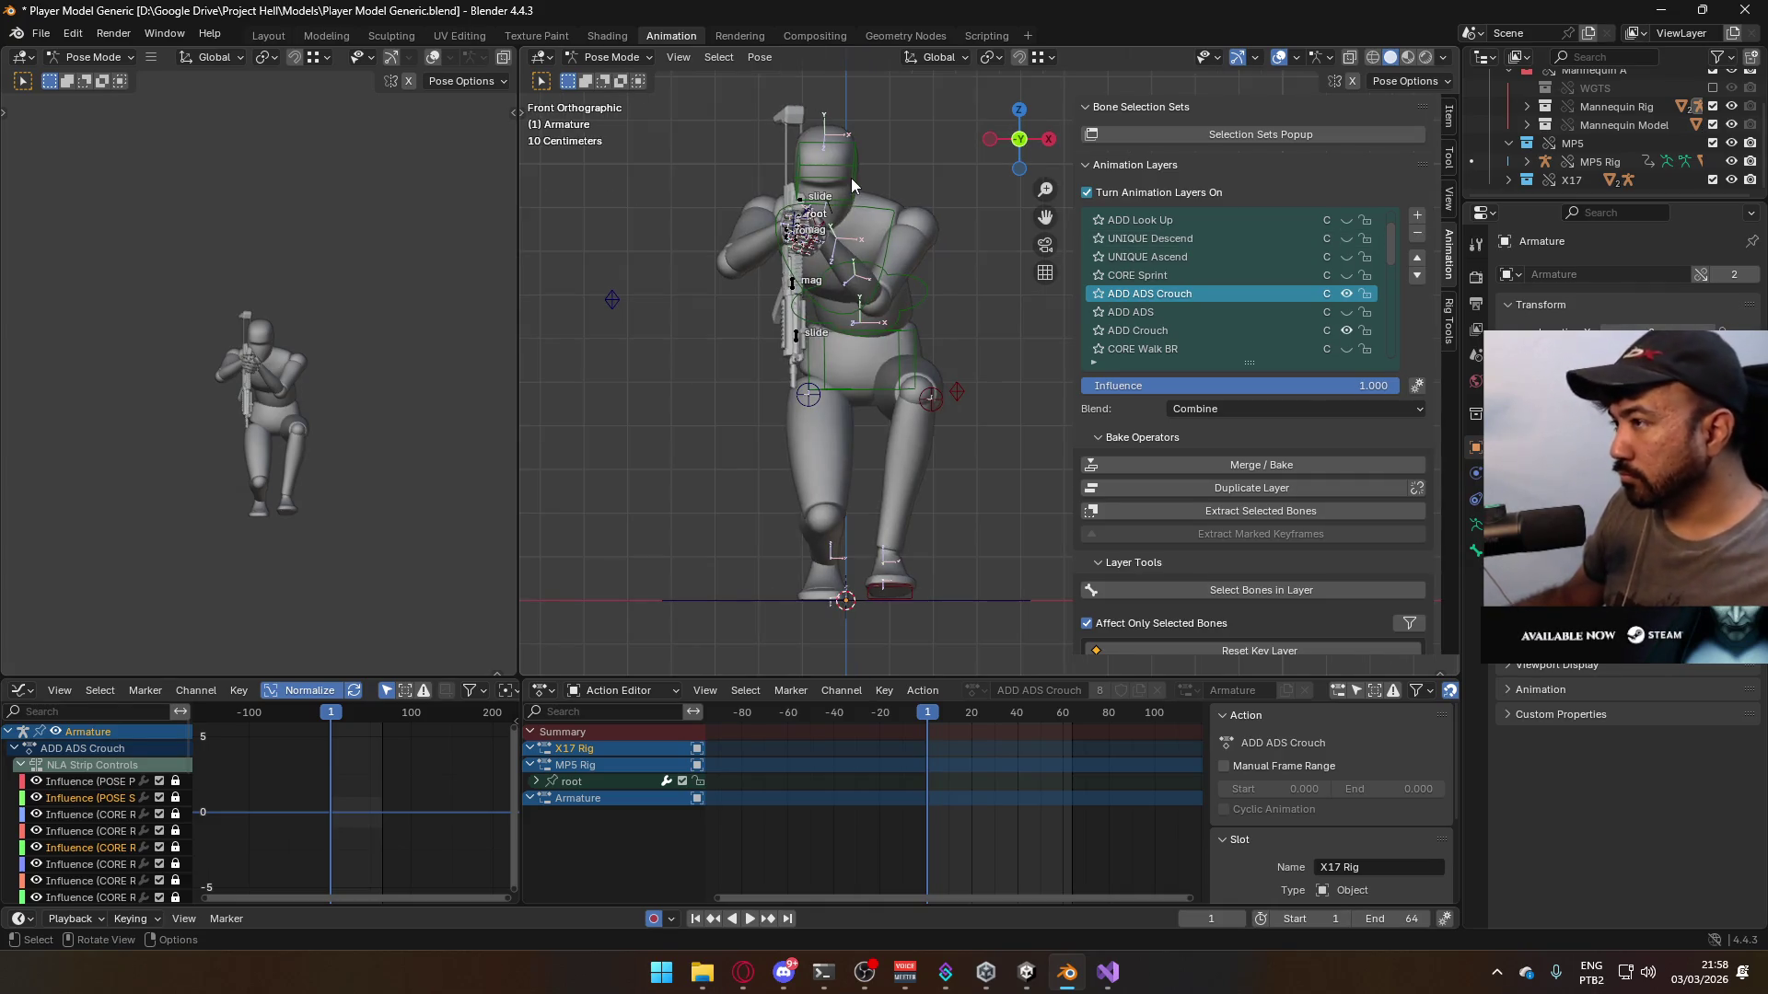
{"action": "left_click", "coordinate": [833, 184]}
{"action": "scroll", "coordinate": [959, 373], "scroll_direction": "up", "scroll_amount": 3}
{"action": "key", "text": "r"}
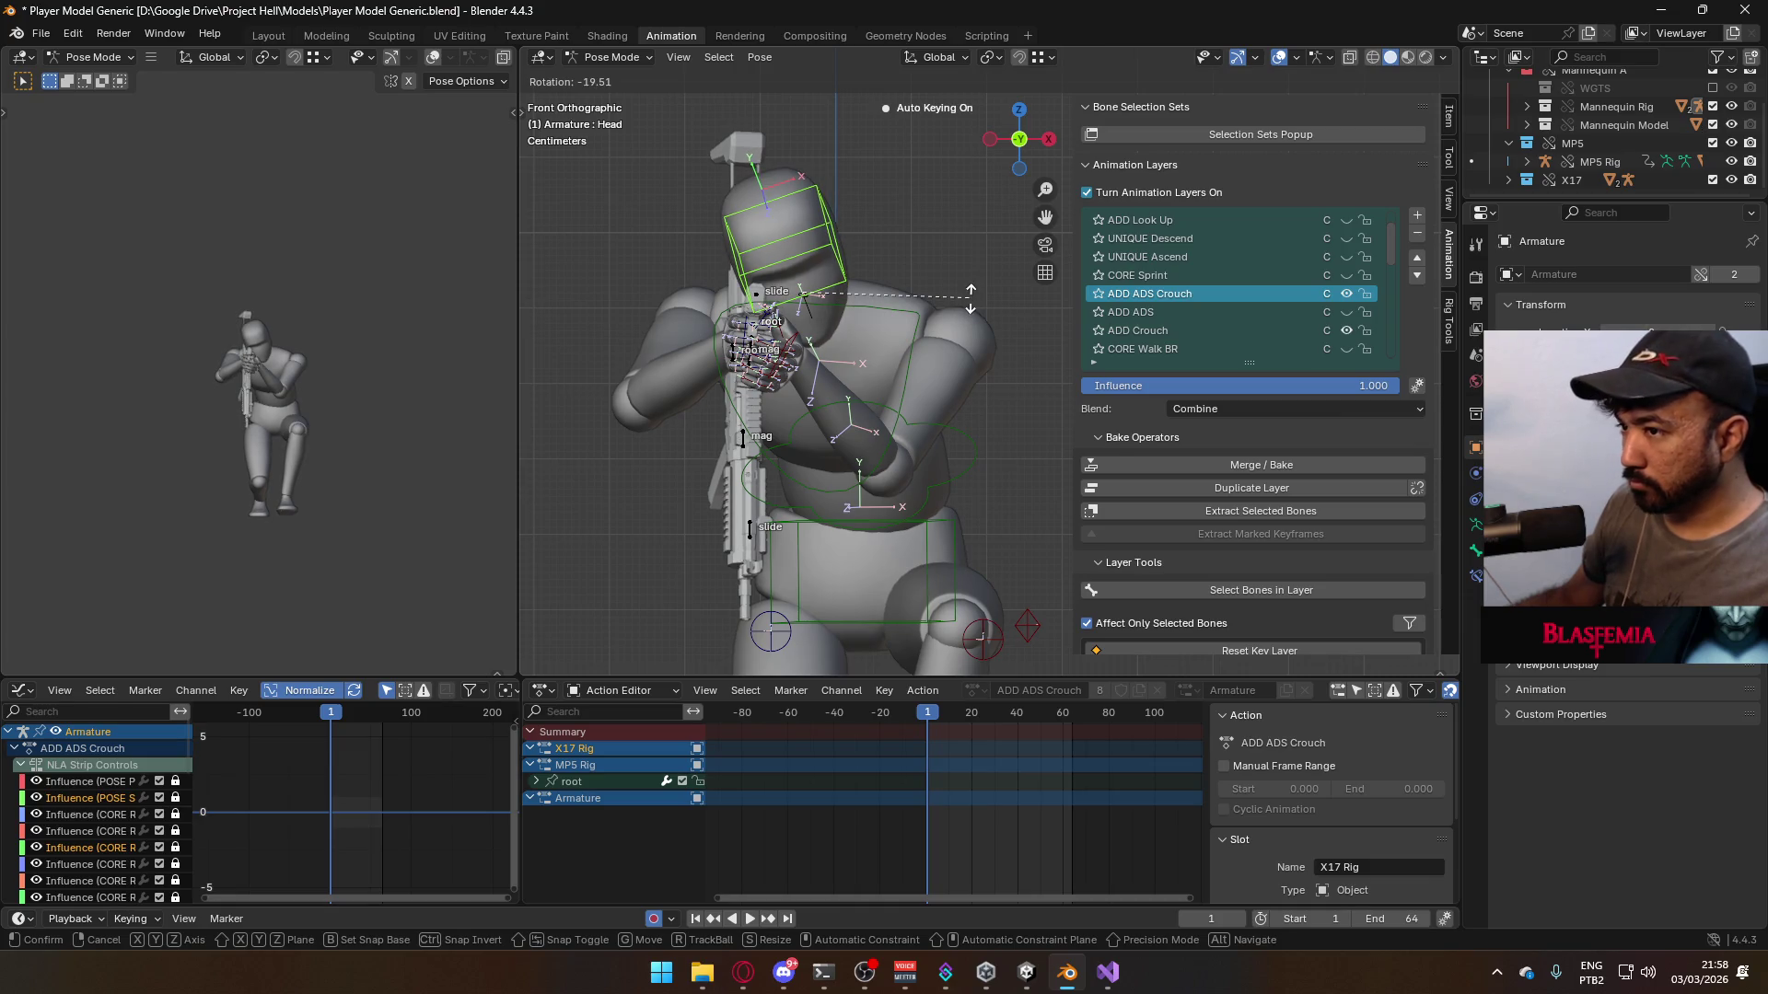
{"action": "left_click", "coordinate": [970, 298]}
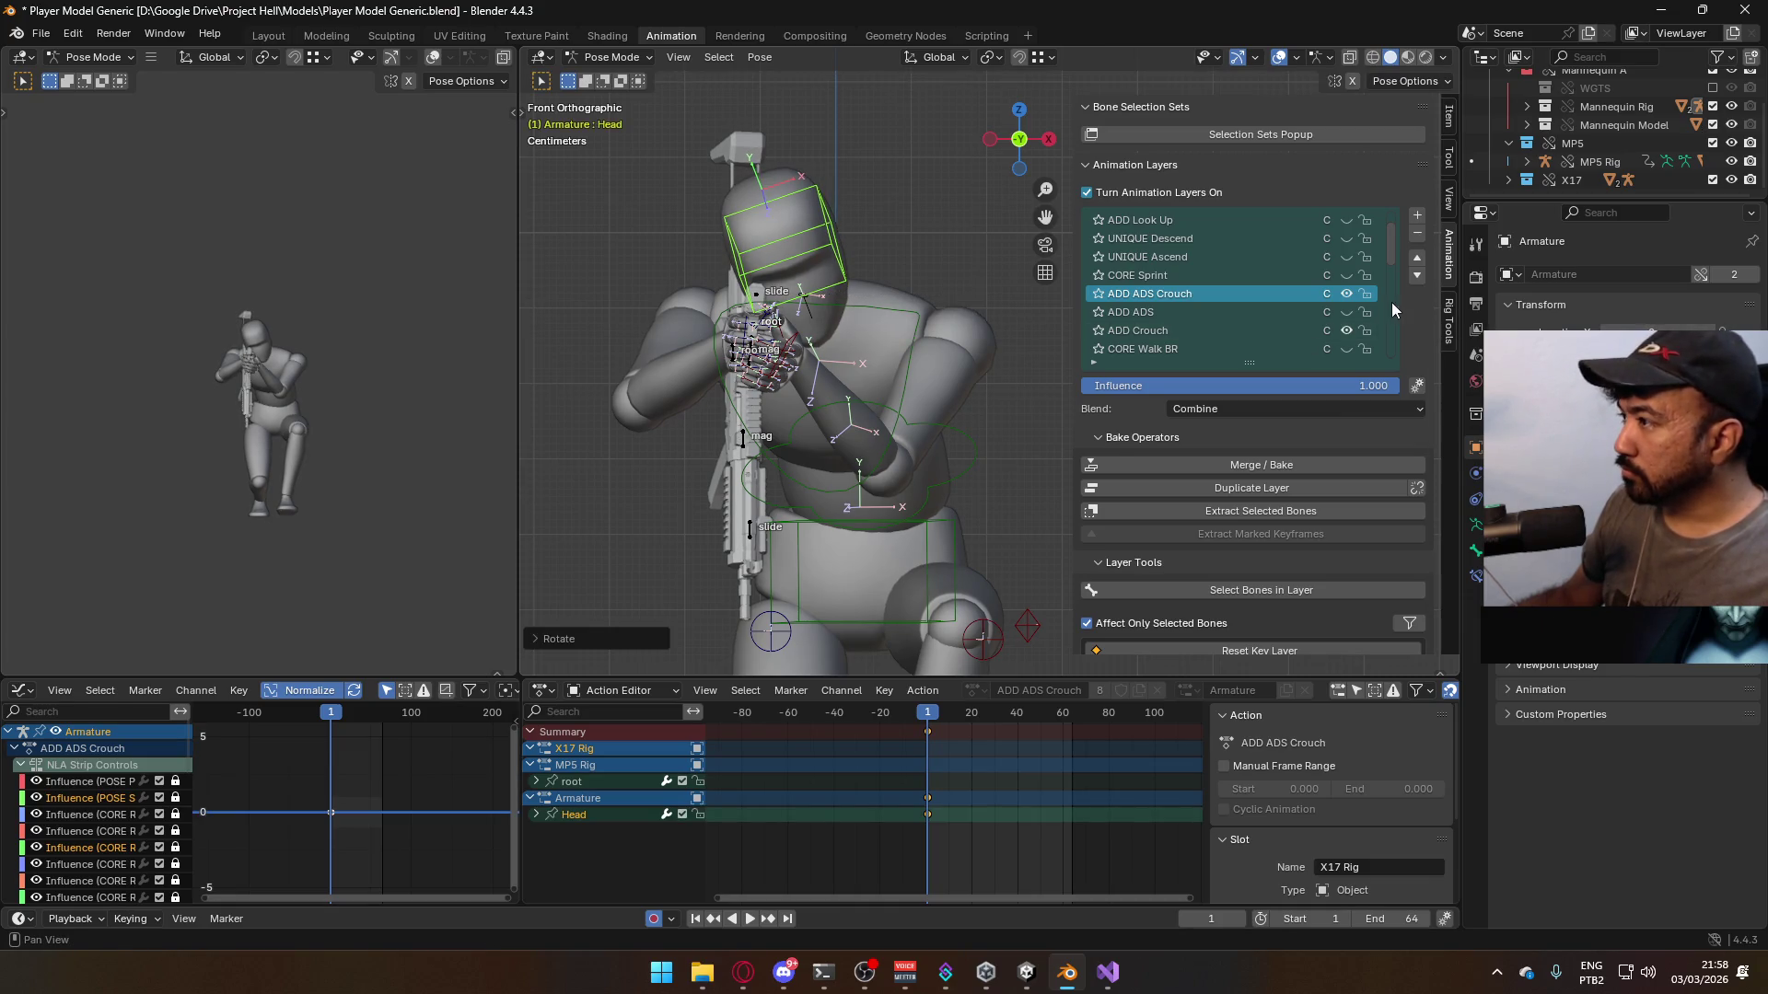
- Return the armature to Object Mode and make the X17 Rig active
{"action": "key", "text": "ctrl+Tab"}
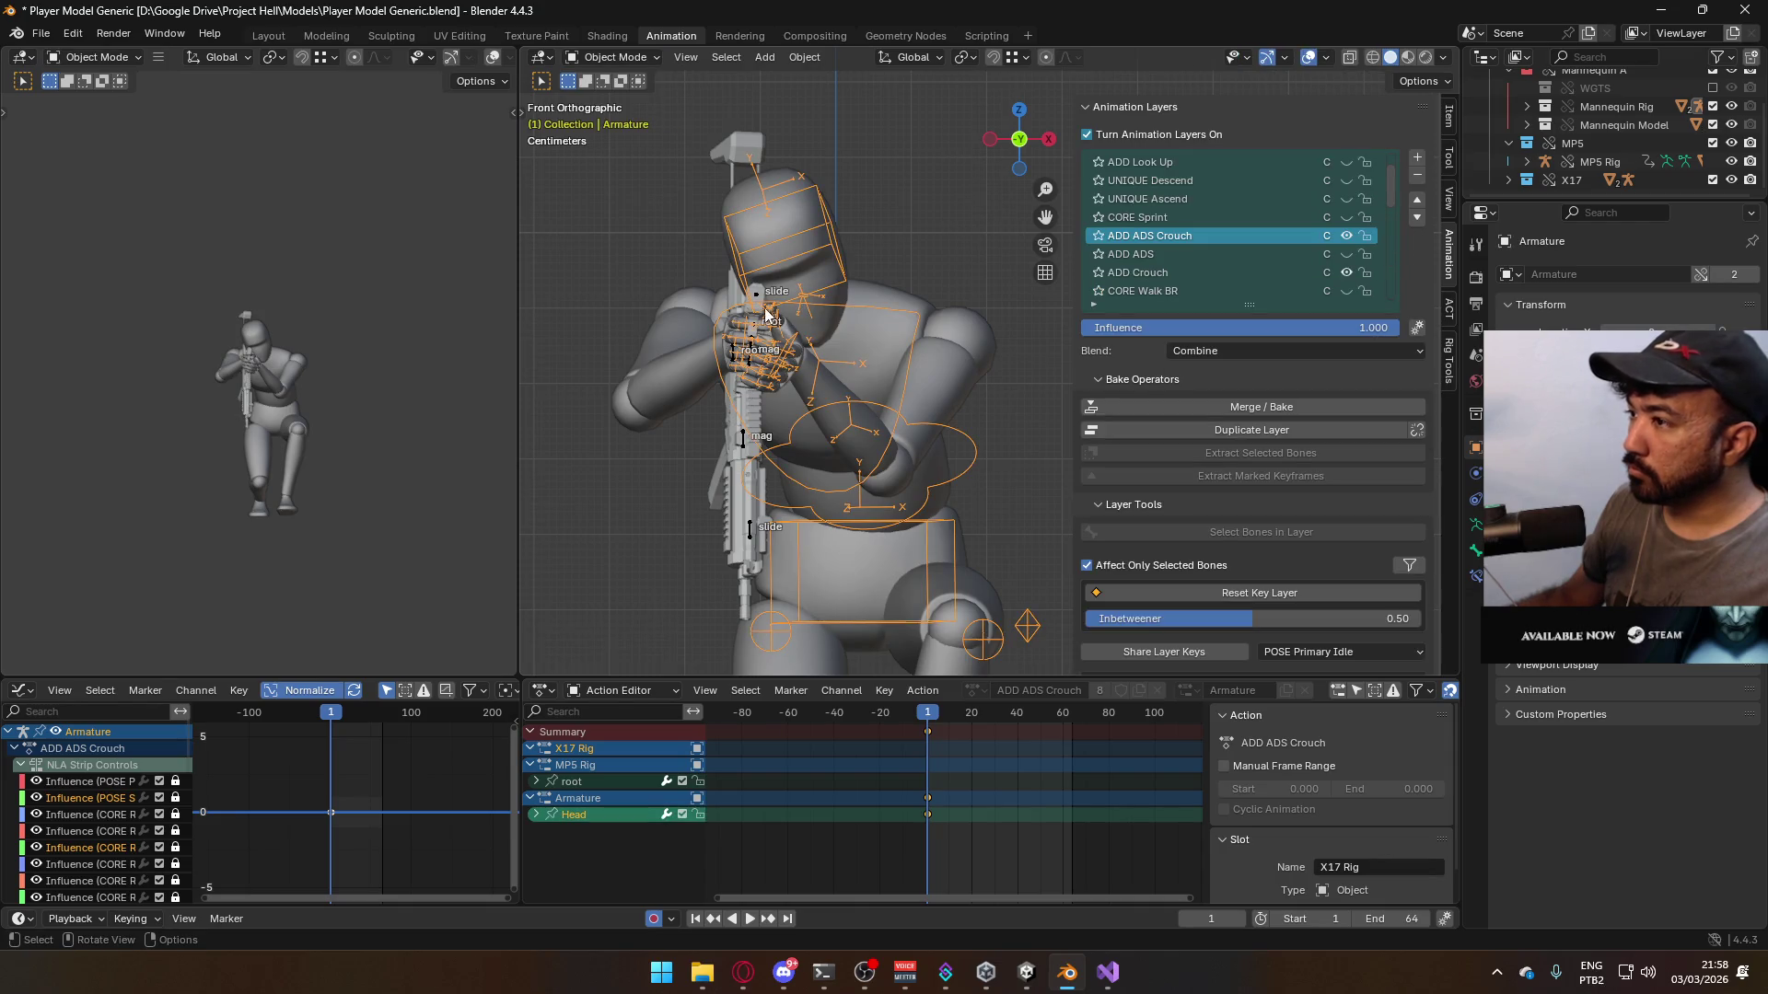
{"action": "left_click", "coordinate": [756, 300]}
{"action": "left_click", "coordinate": [612, 57]}
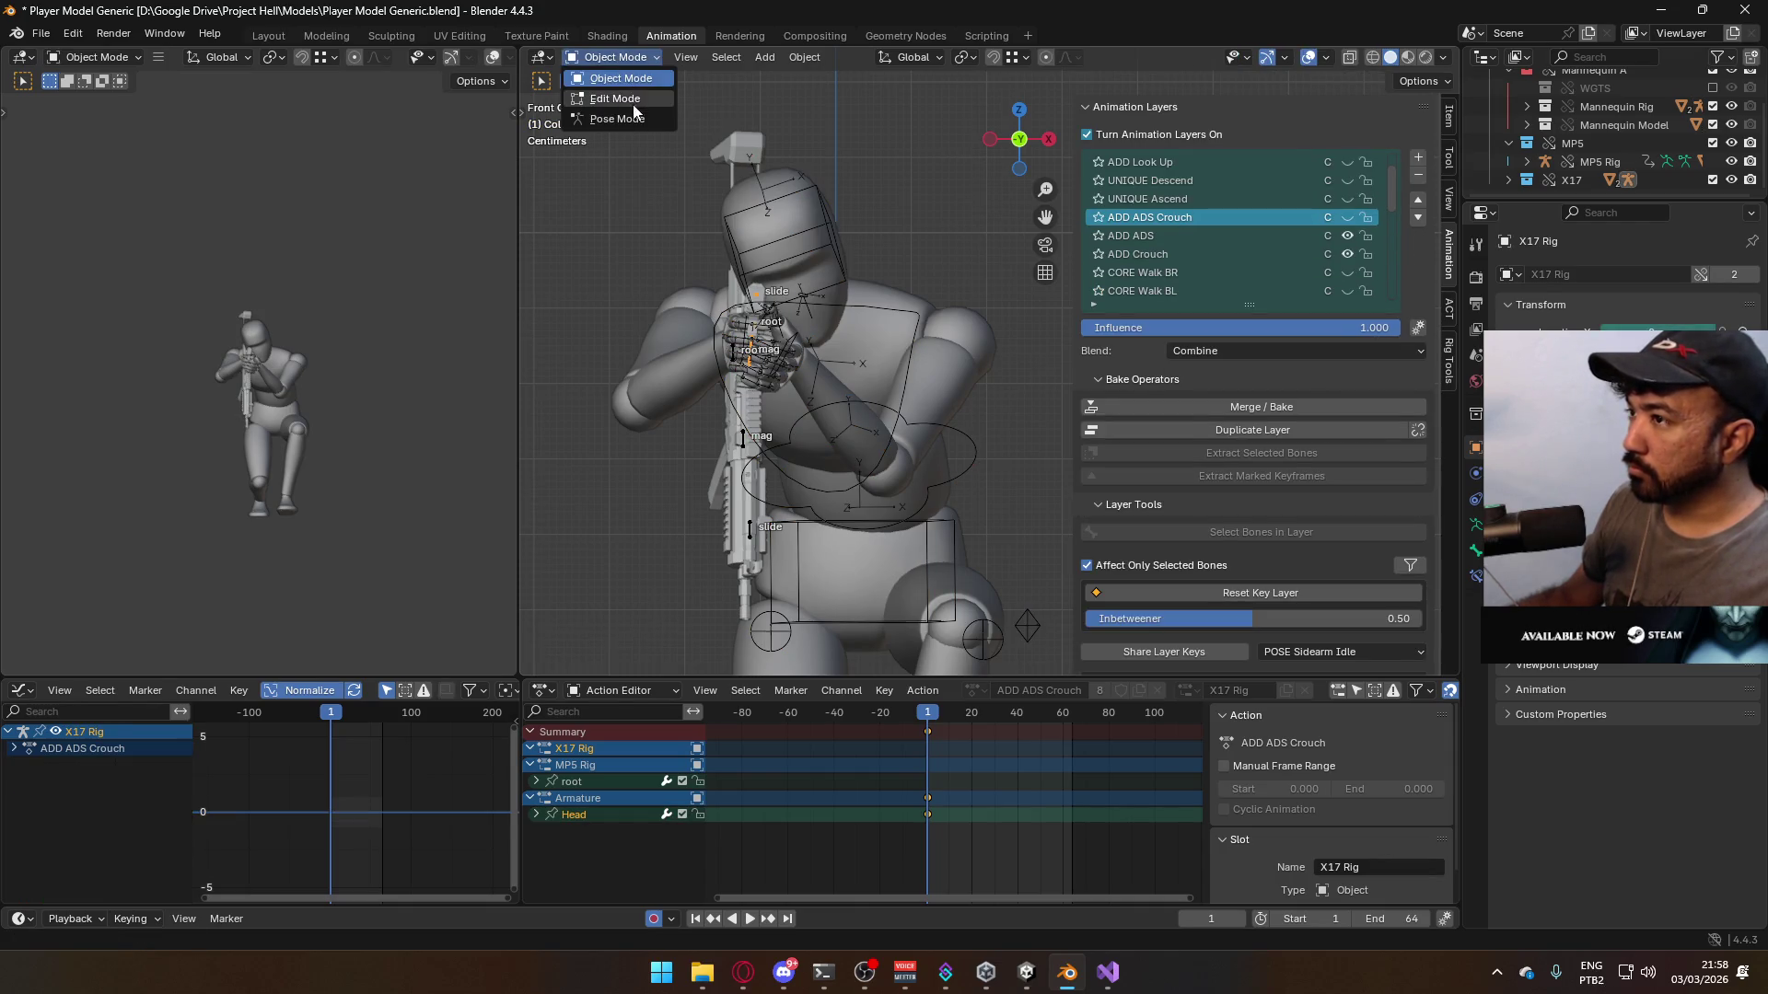
- Put the X17 Rig in Pose Mode with ADD ADS as its active layer, viewed from the side
{"action": "left_click", "coordinate": [633, 120]}
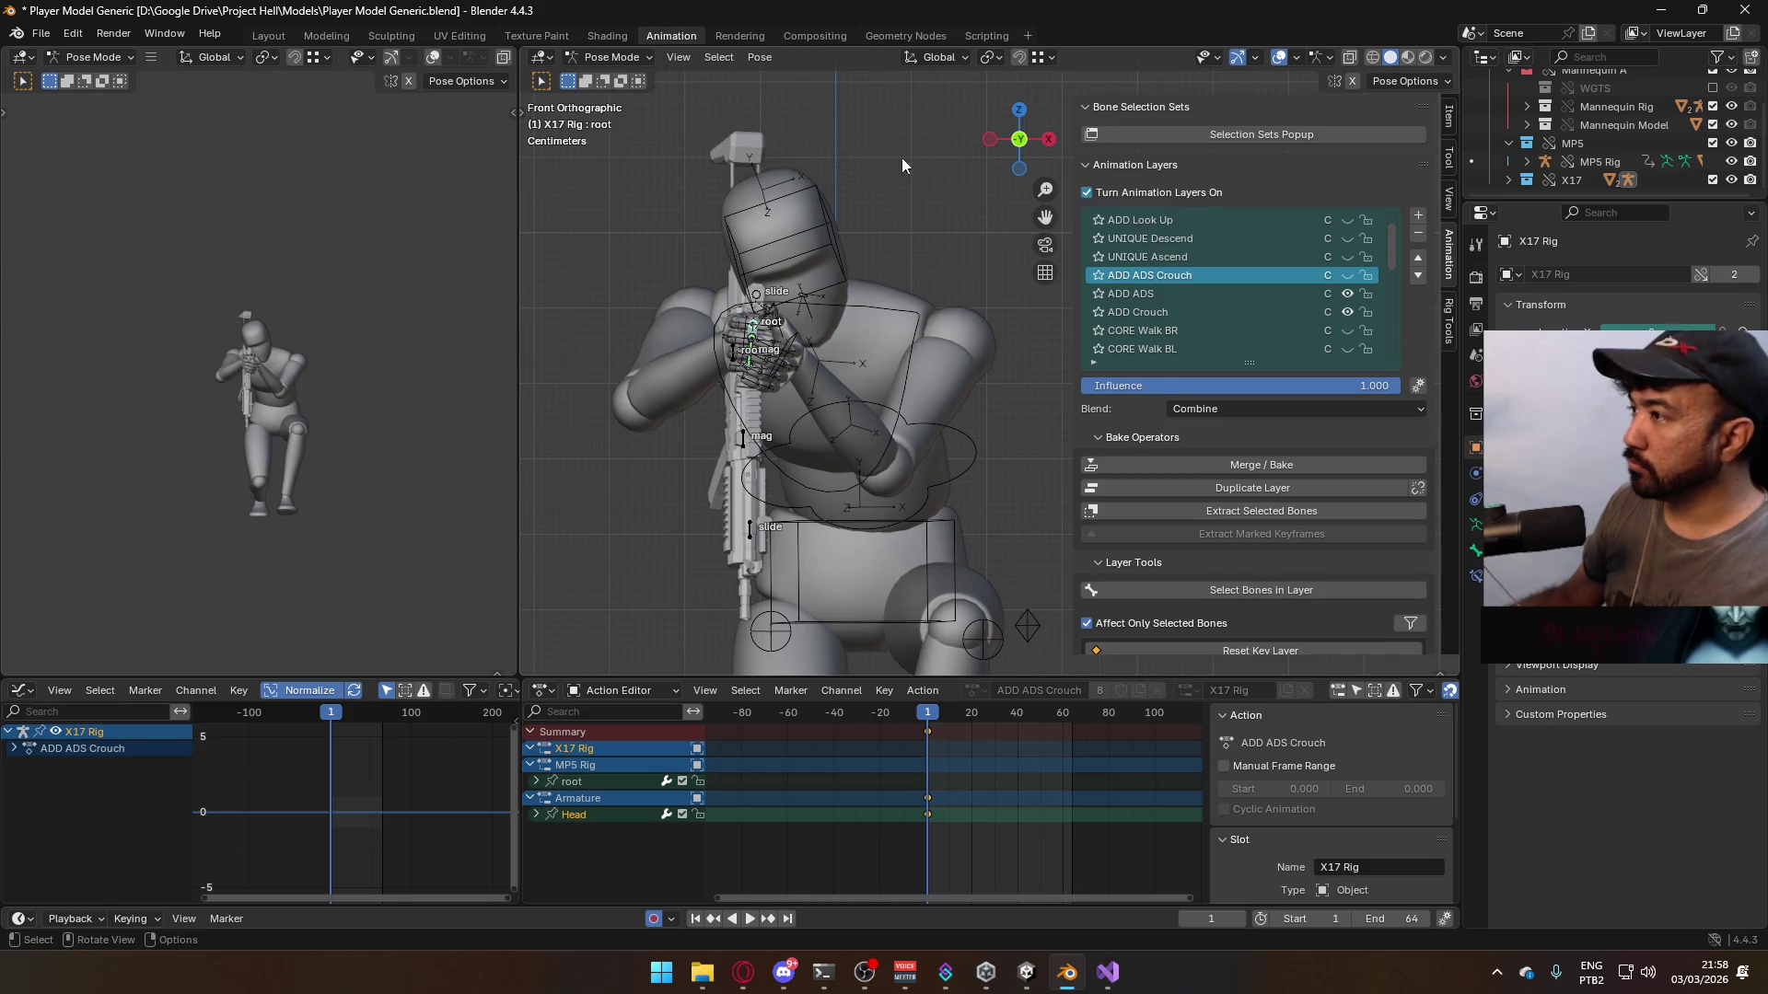
{"action": "left_click", "coordinate": [1248, 294]}
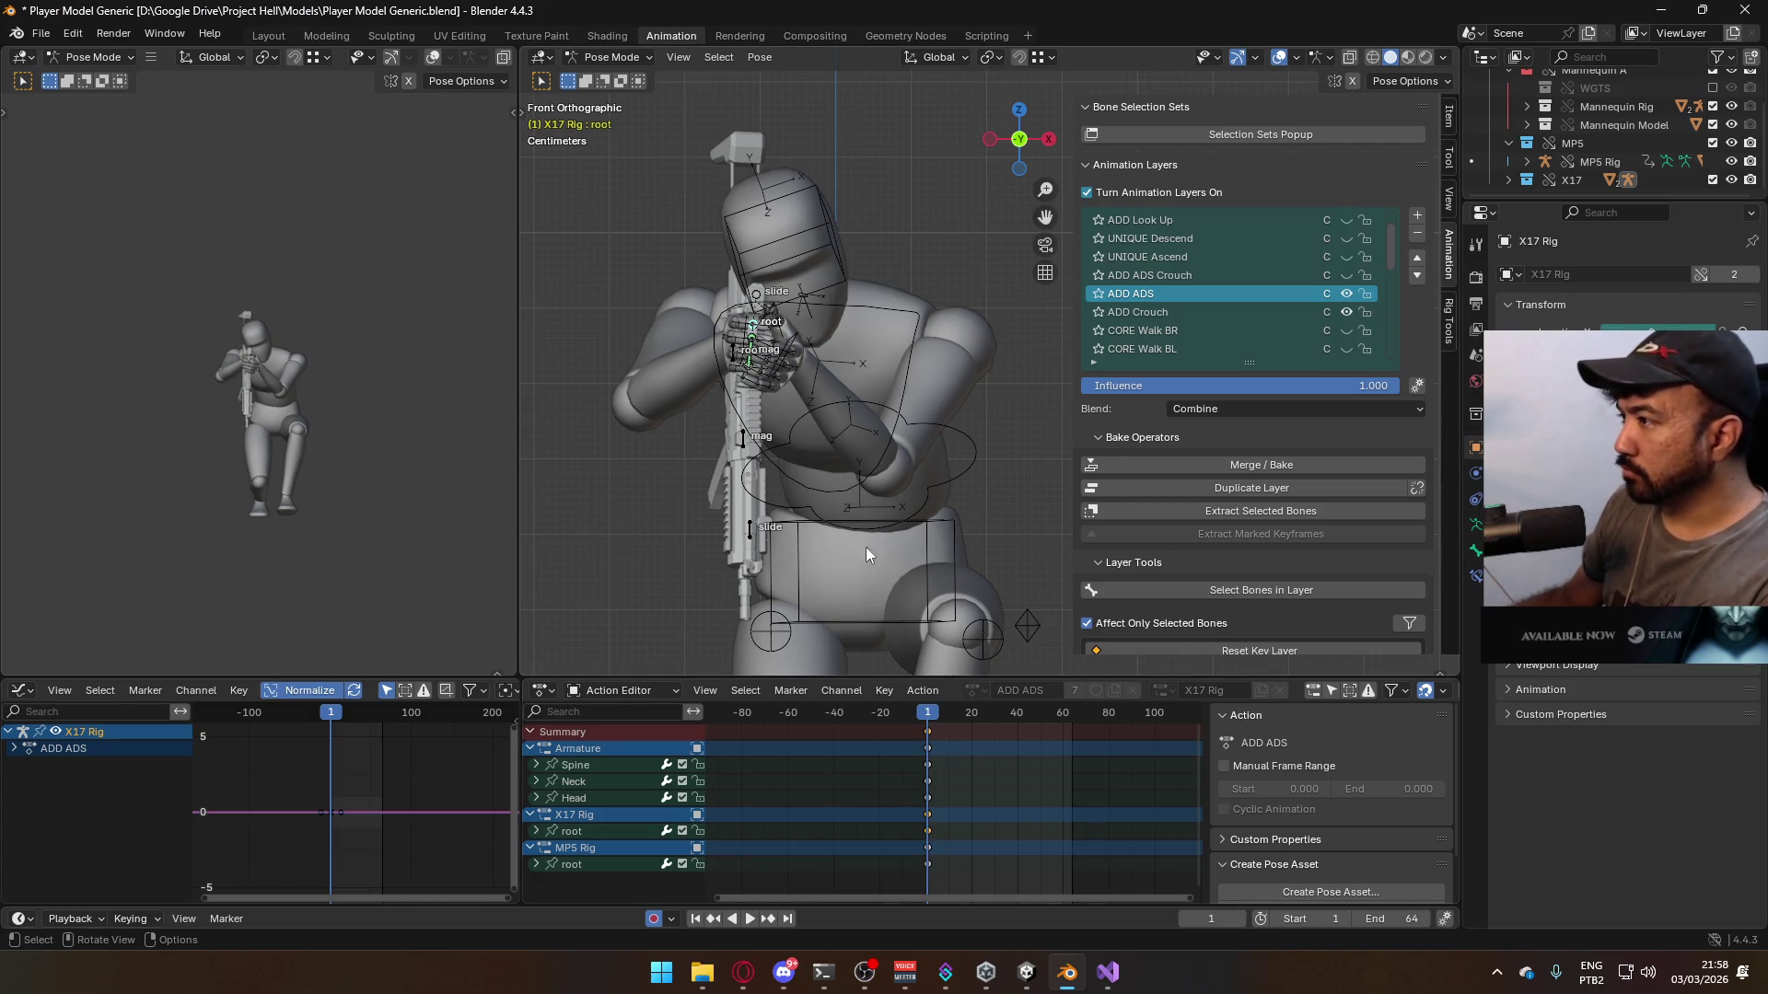
{"action": "key", "text": "KP_3"}
- Select the X17 and MP5 root keys at frame 1, then show ADD ADS Crouch instead of ADD ADS
{"action": "scroll", "coordinate": [942, 743], "scroll_direction": "down", "scroll_amount": 2}
{"action": "left_click_drag", "start_coordinate": [938, 875], "coordinate": [911, 835]}
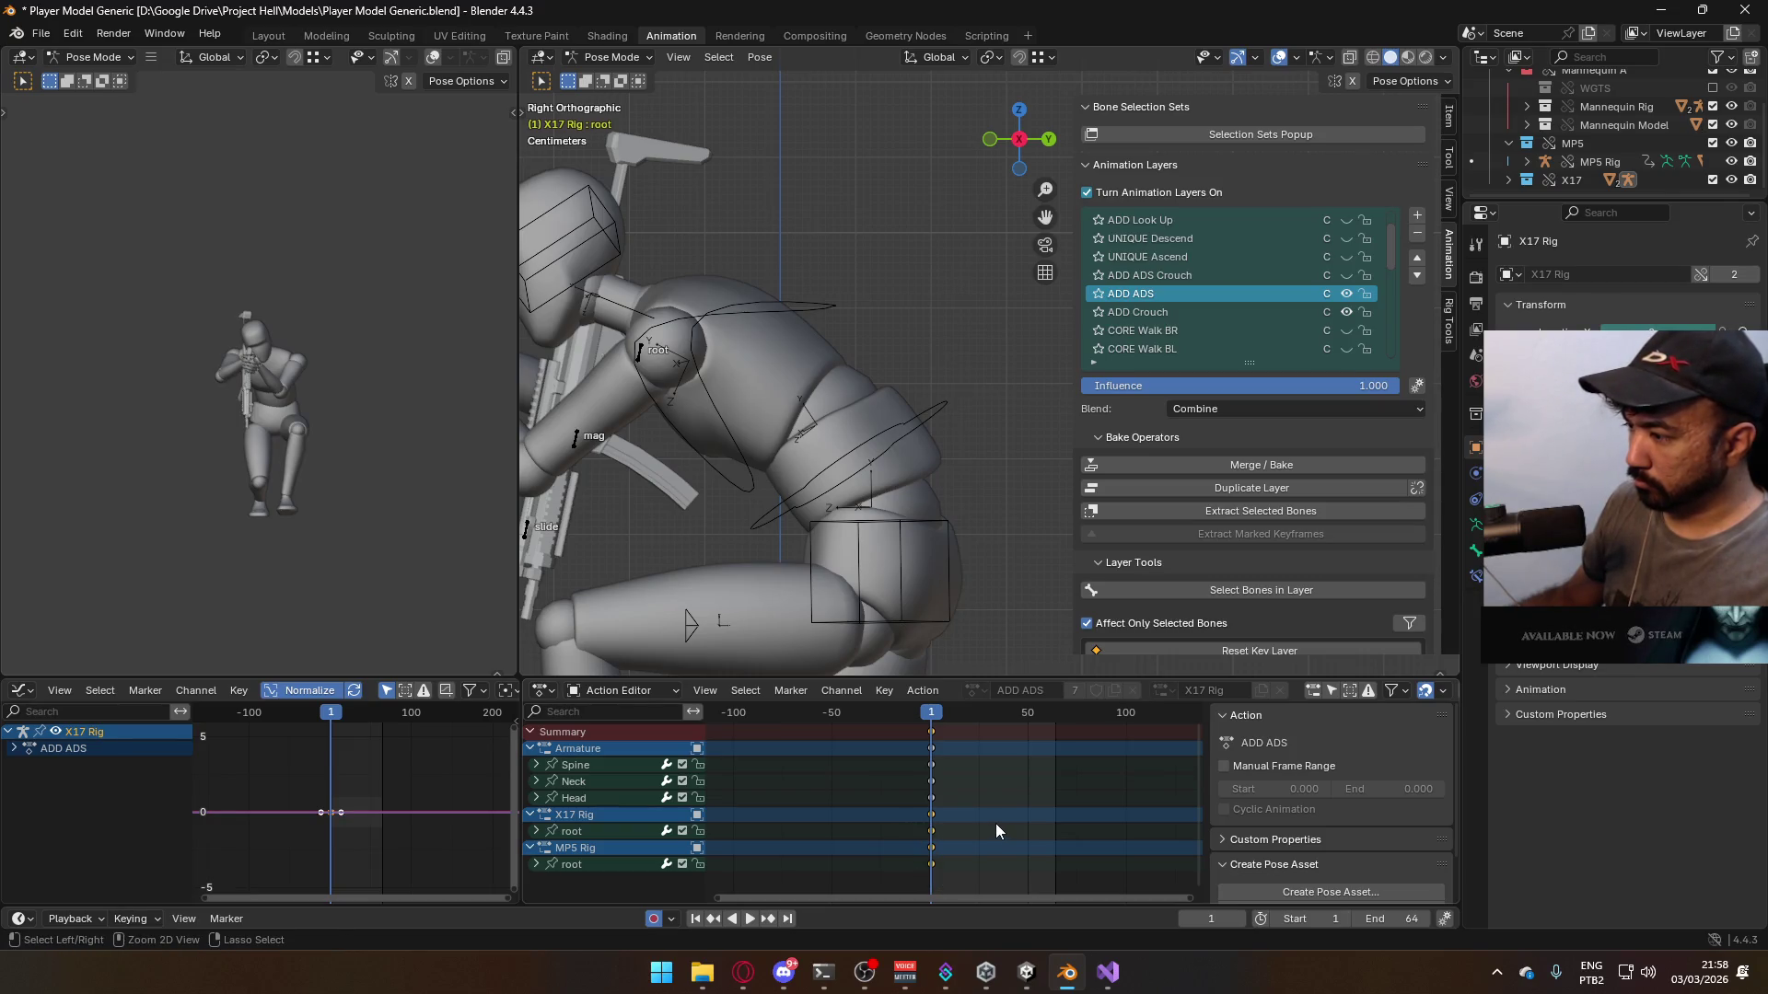
{"action": "left_click", "coordinate": [576, 832]}
{"action": "left_click", "coordinate": [603, 863], "text": "ctrl"}
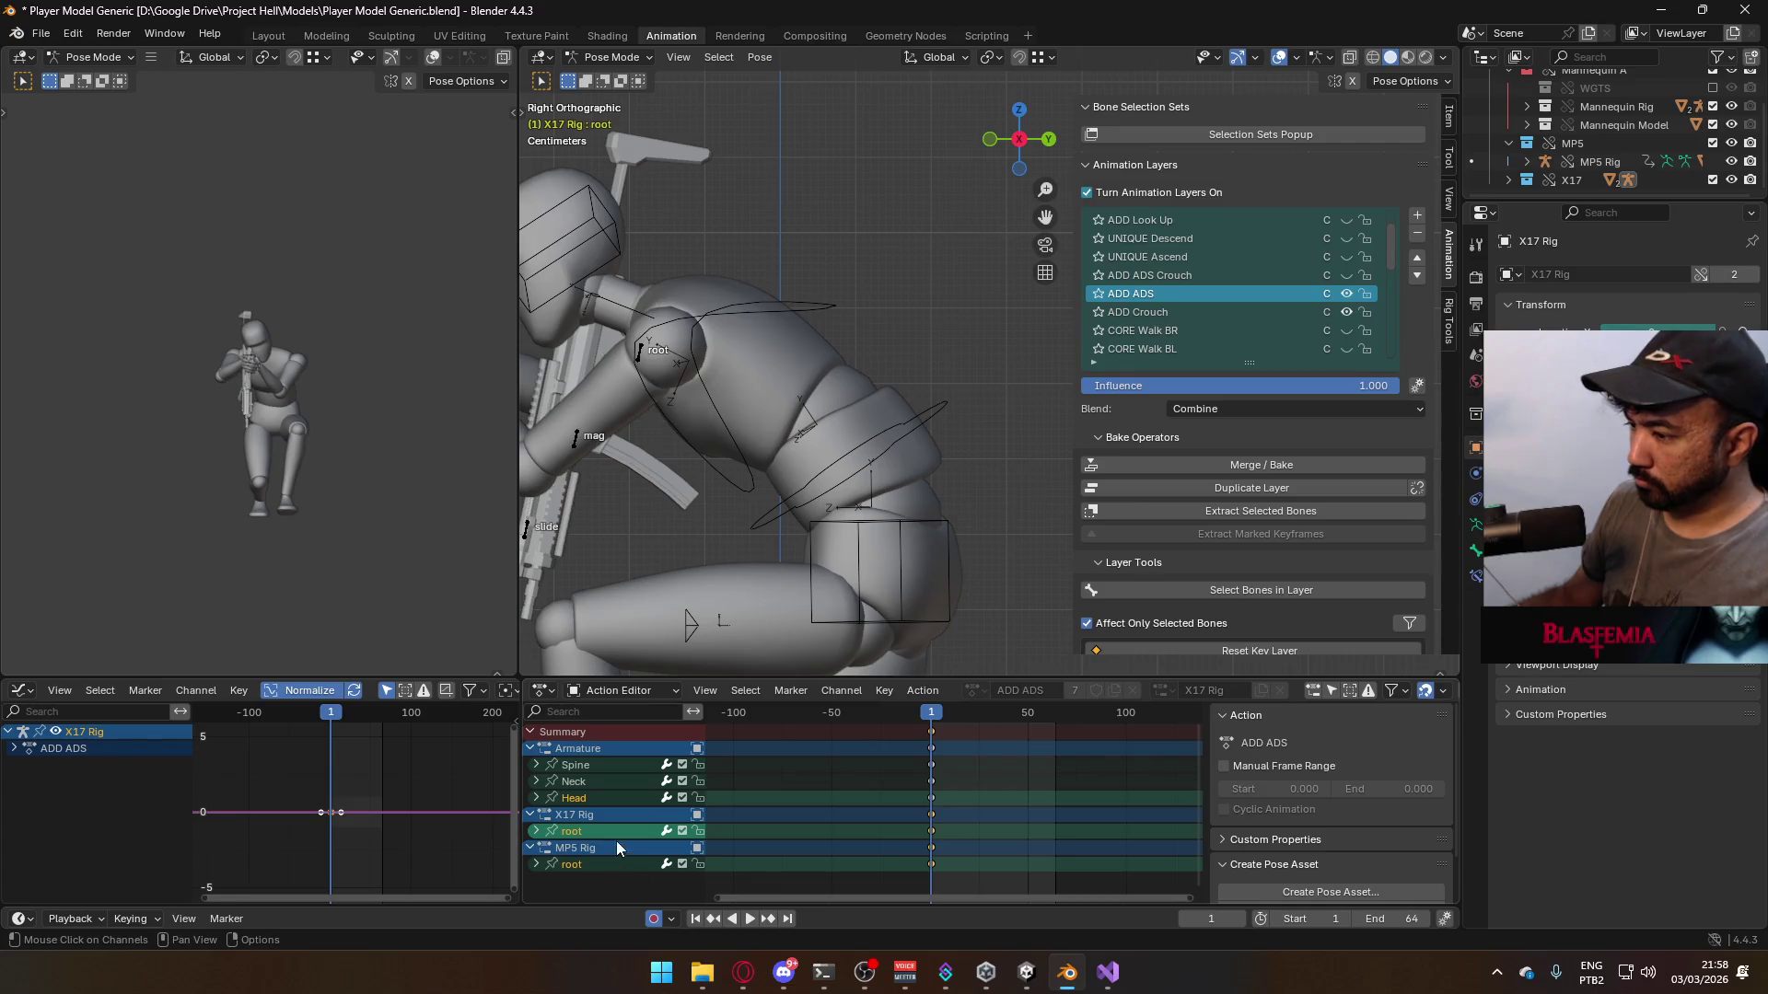
{"action": "left_click", "coordinate": [580, 834]}
{"action": "left_click", "coordinate": [572, 863], "text": "ctrl"}
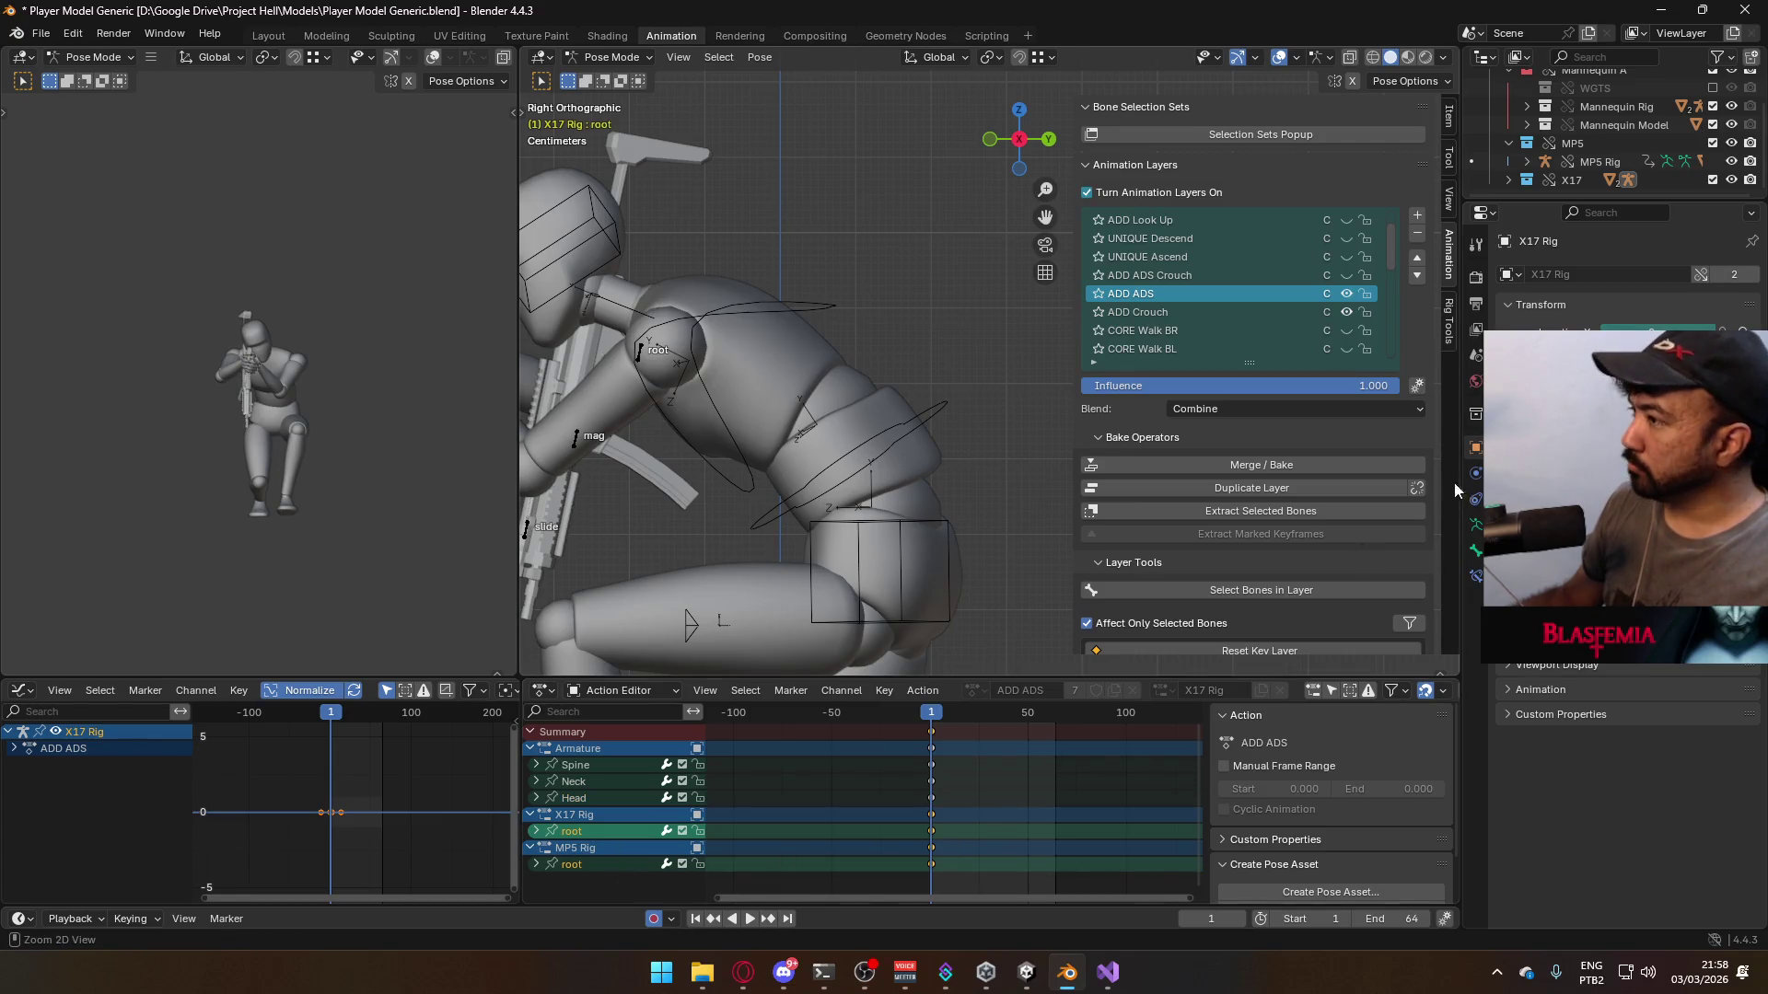
{"action": "left_click", "coordinate": [1345, 293]}
{"action": "left_click", "coordinate": [1345, 275]}
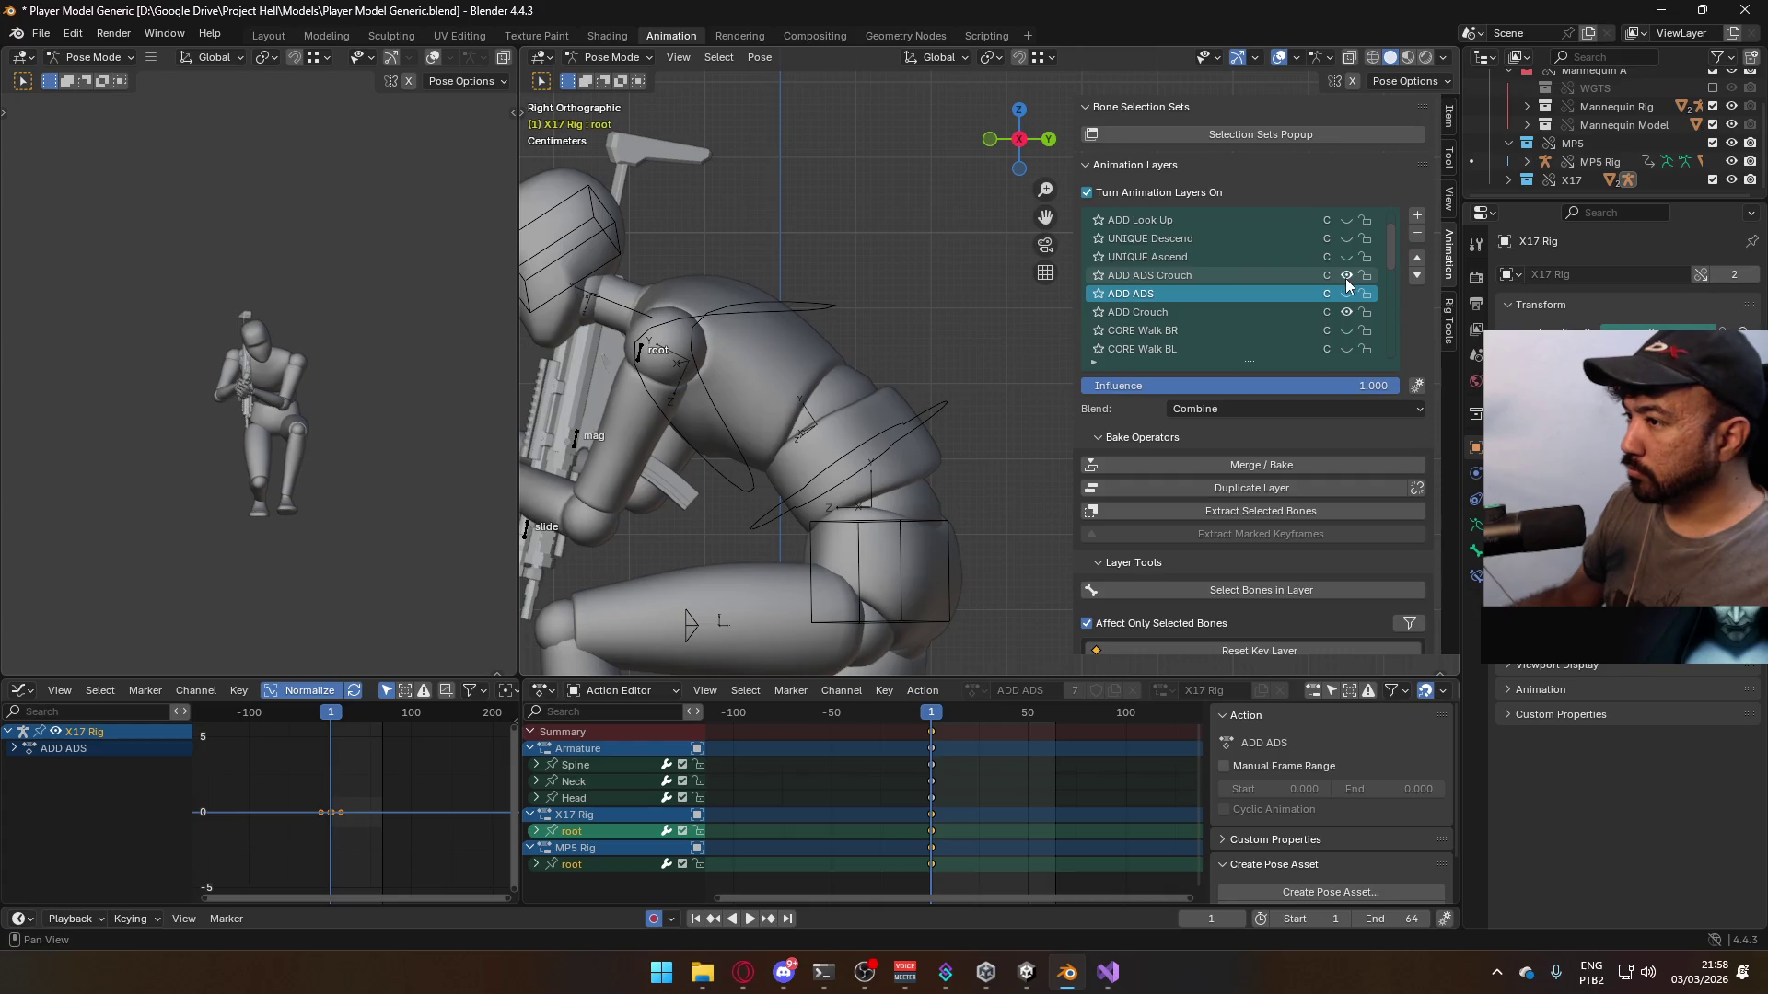
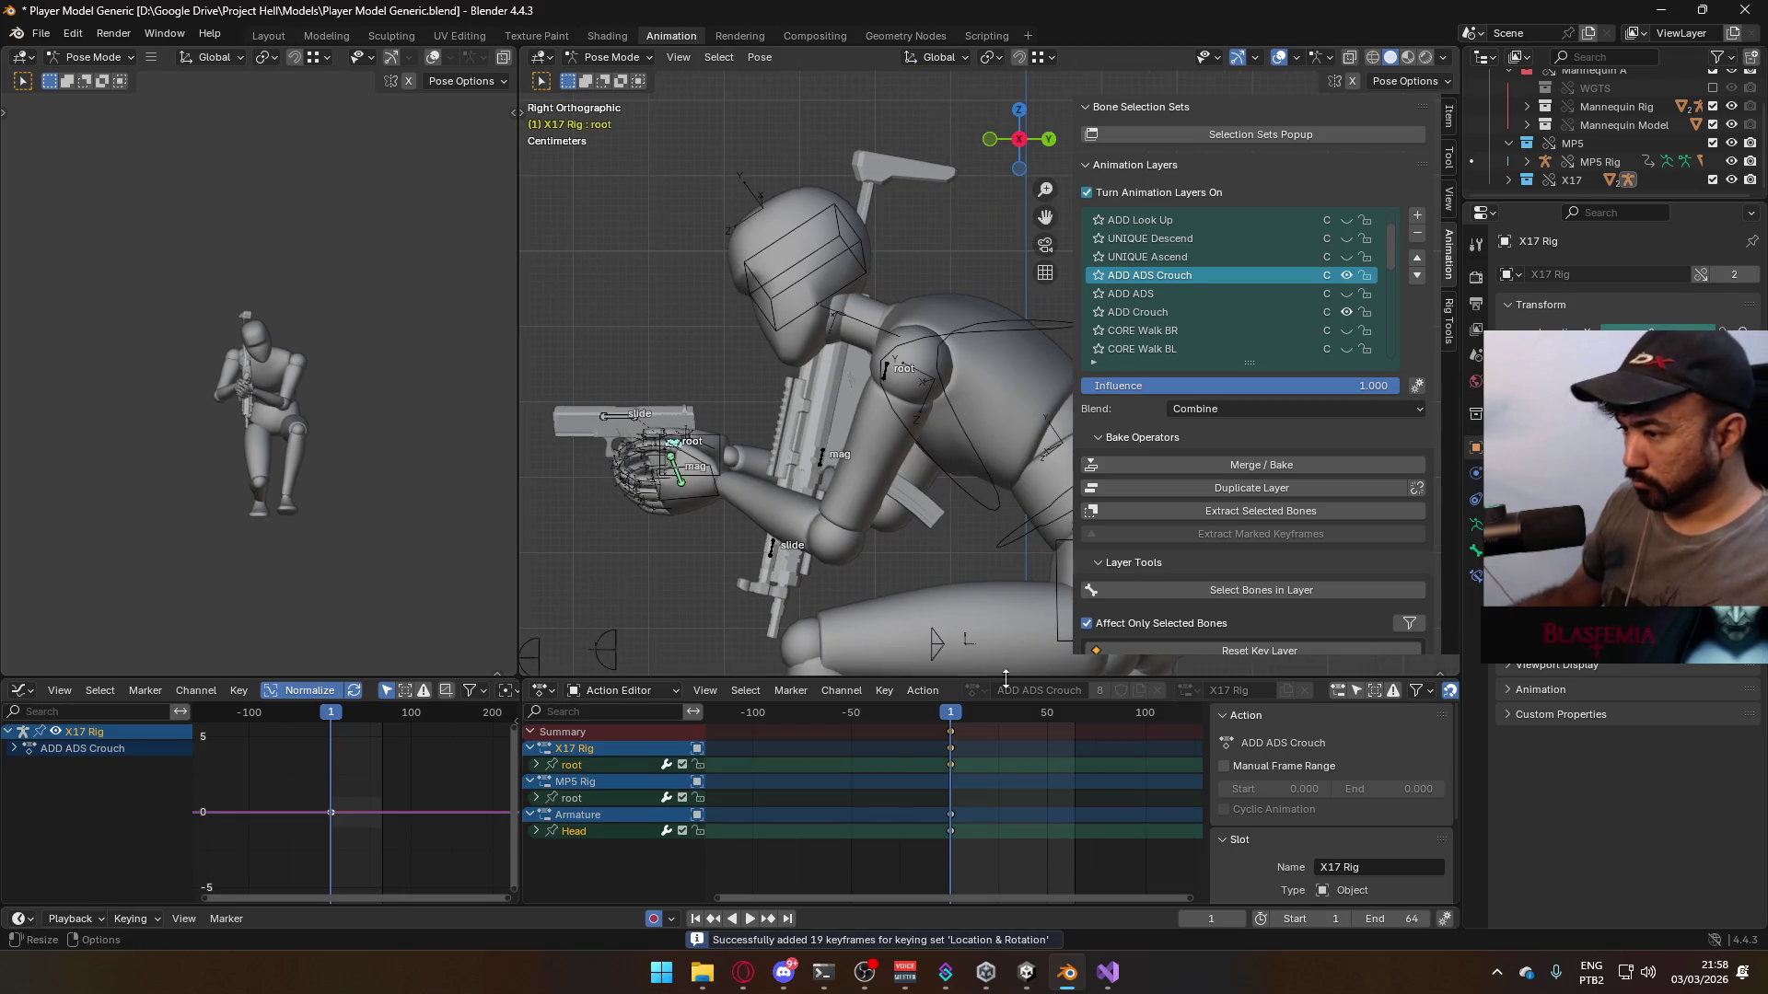
- Paste the saved keyframes and lower the X17 rig's root bone along Z toward the hands
{"action": "key", "text": "ctrl+v"}
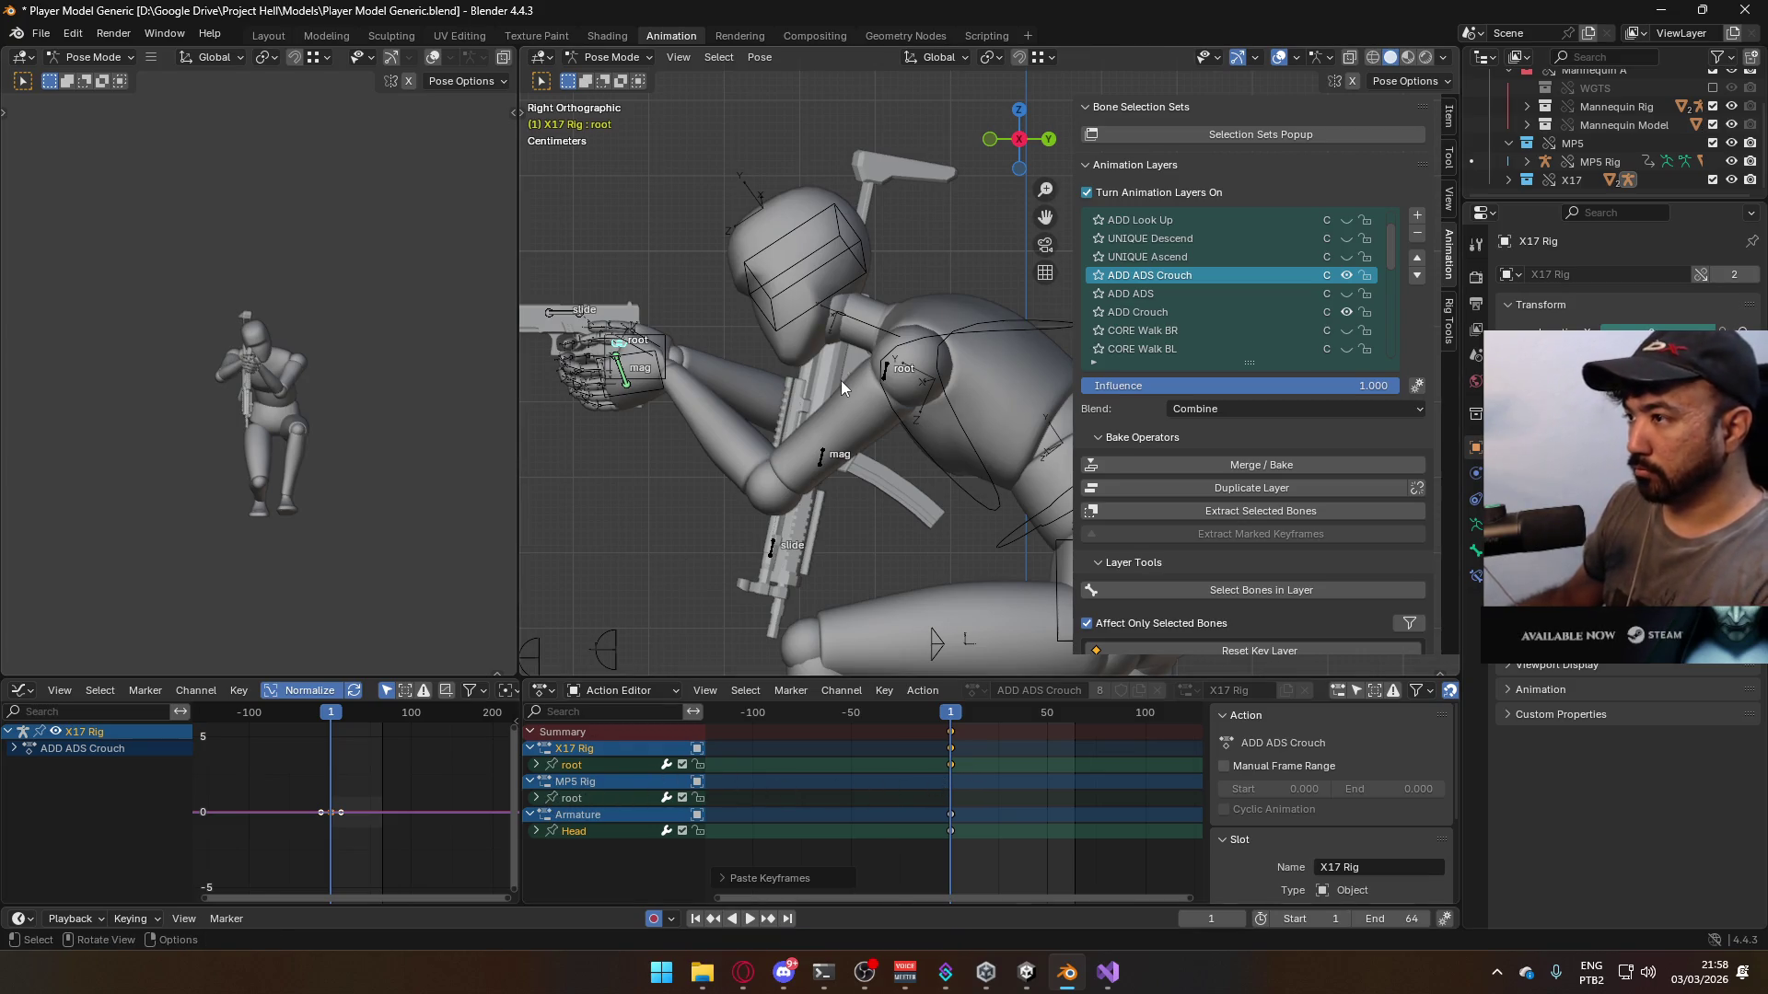
{"action": "key", "text": "KP_1"}
{"action": "key", "text": "KP_3"}
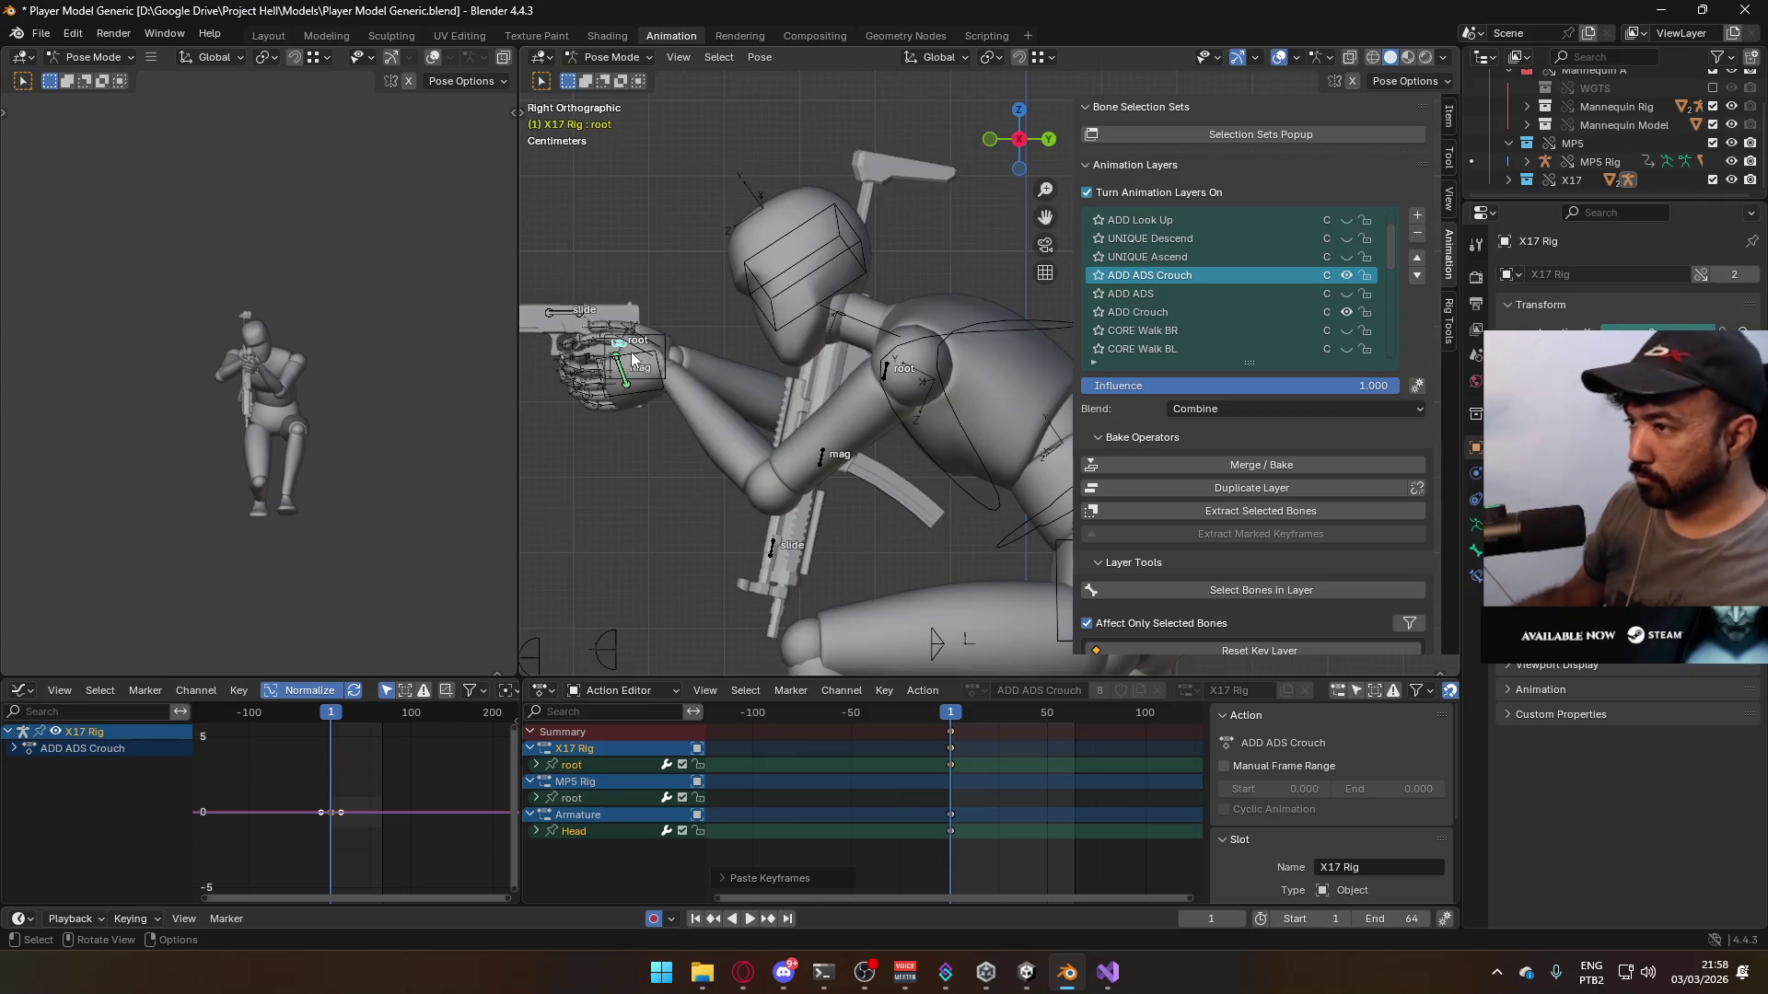
{"action": "left_click", "coordinate": [617, 350]}
{"action": "key", "text": "g"}
{"action": "key", "text": "z"}
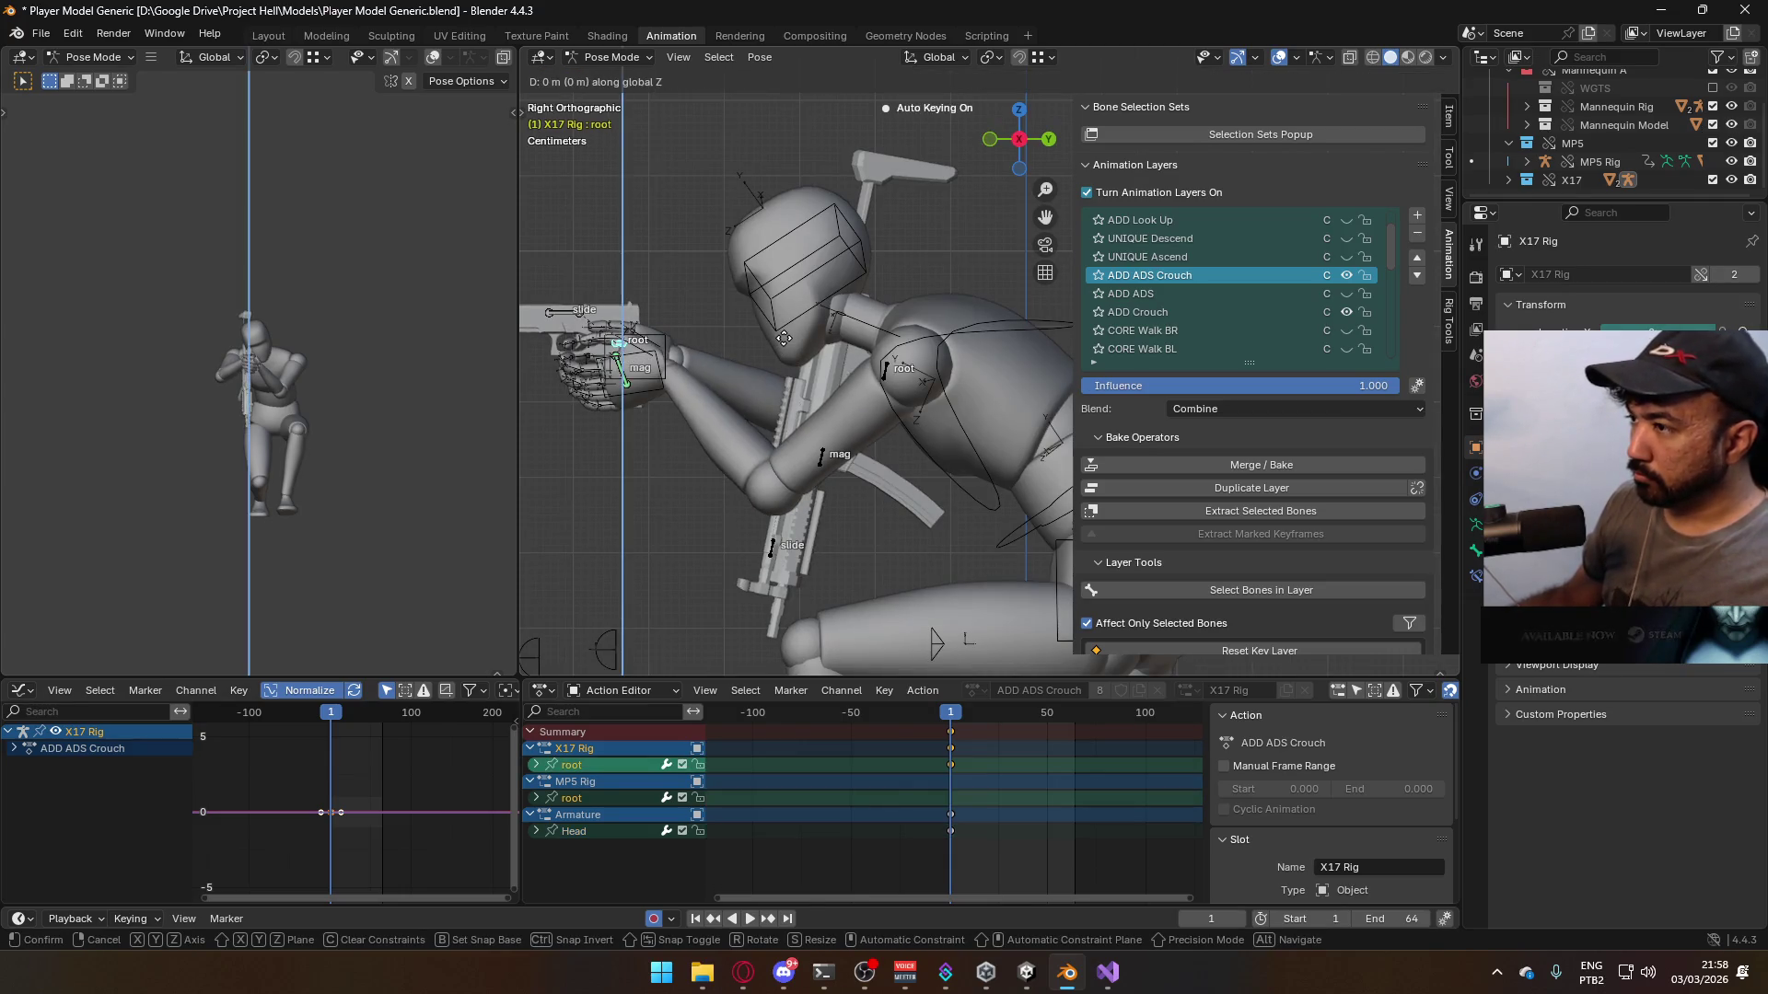
{"action": "left_click", "coordinate": [793, 359]}
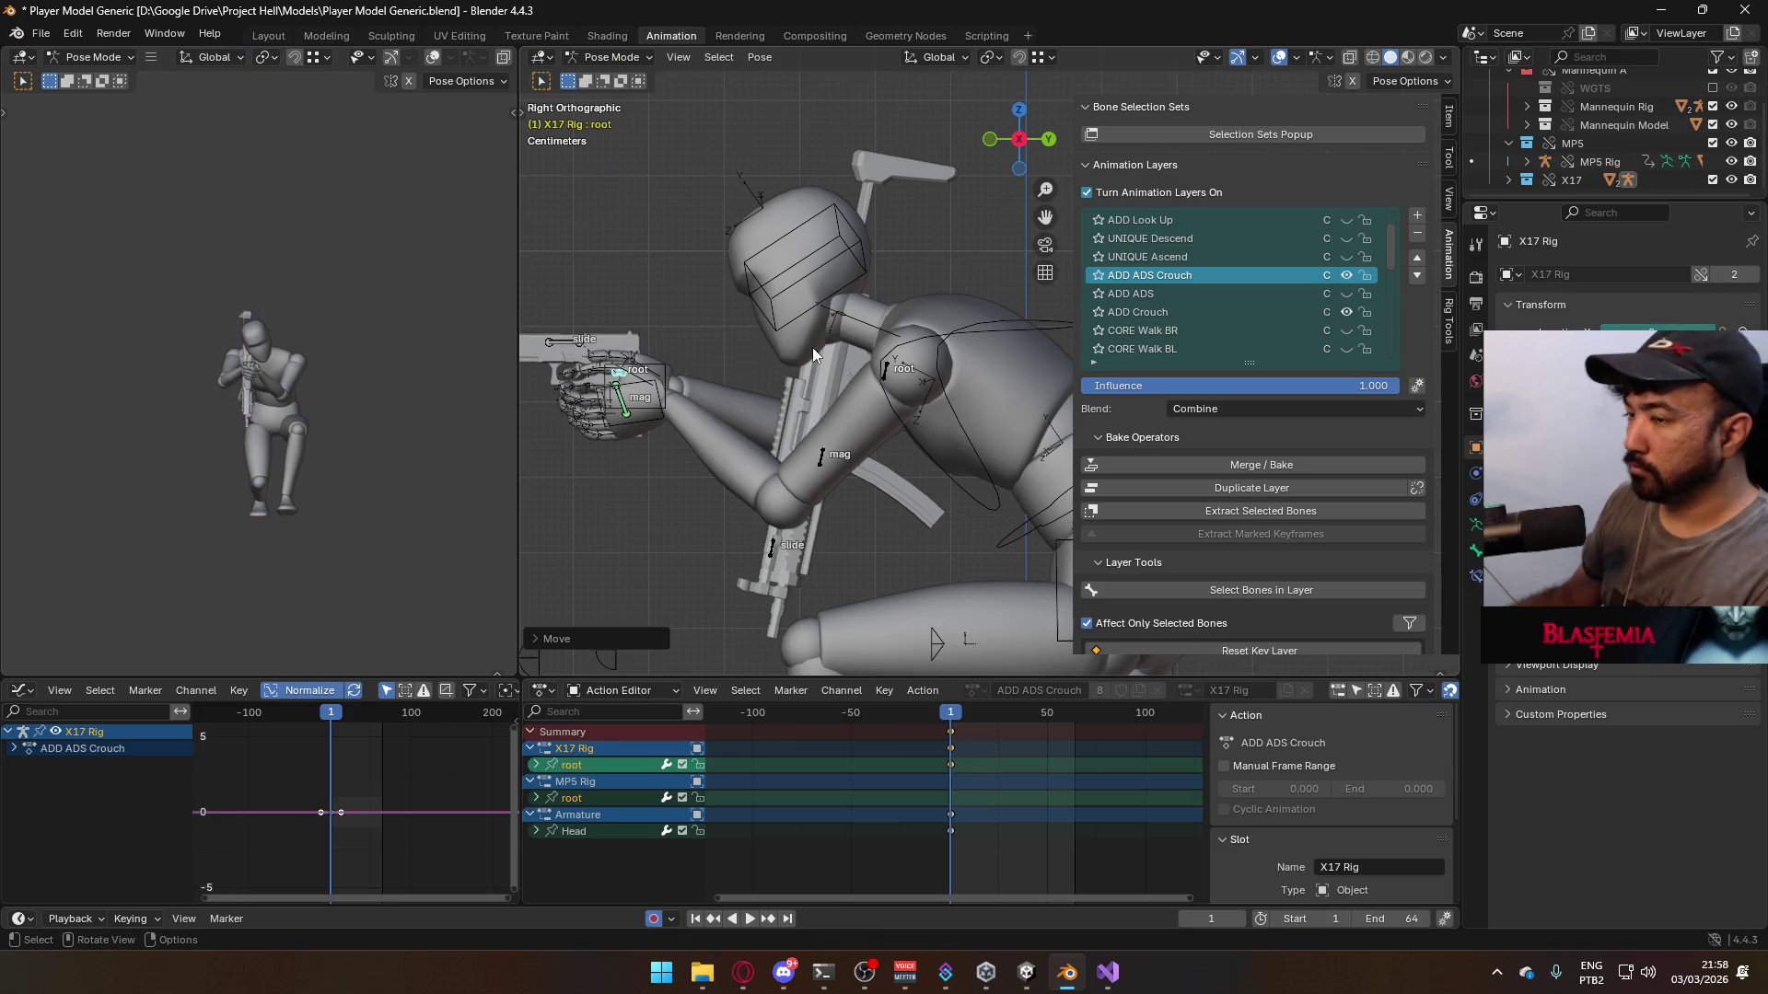
{"action": "key", "text": "KP_1"}
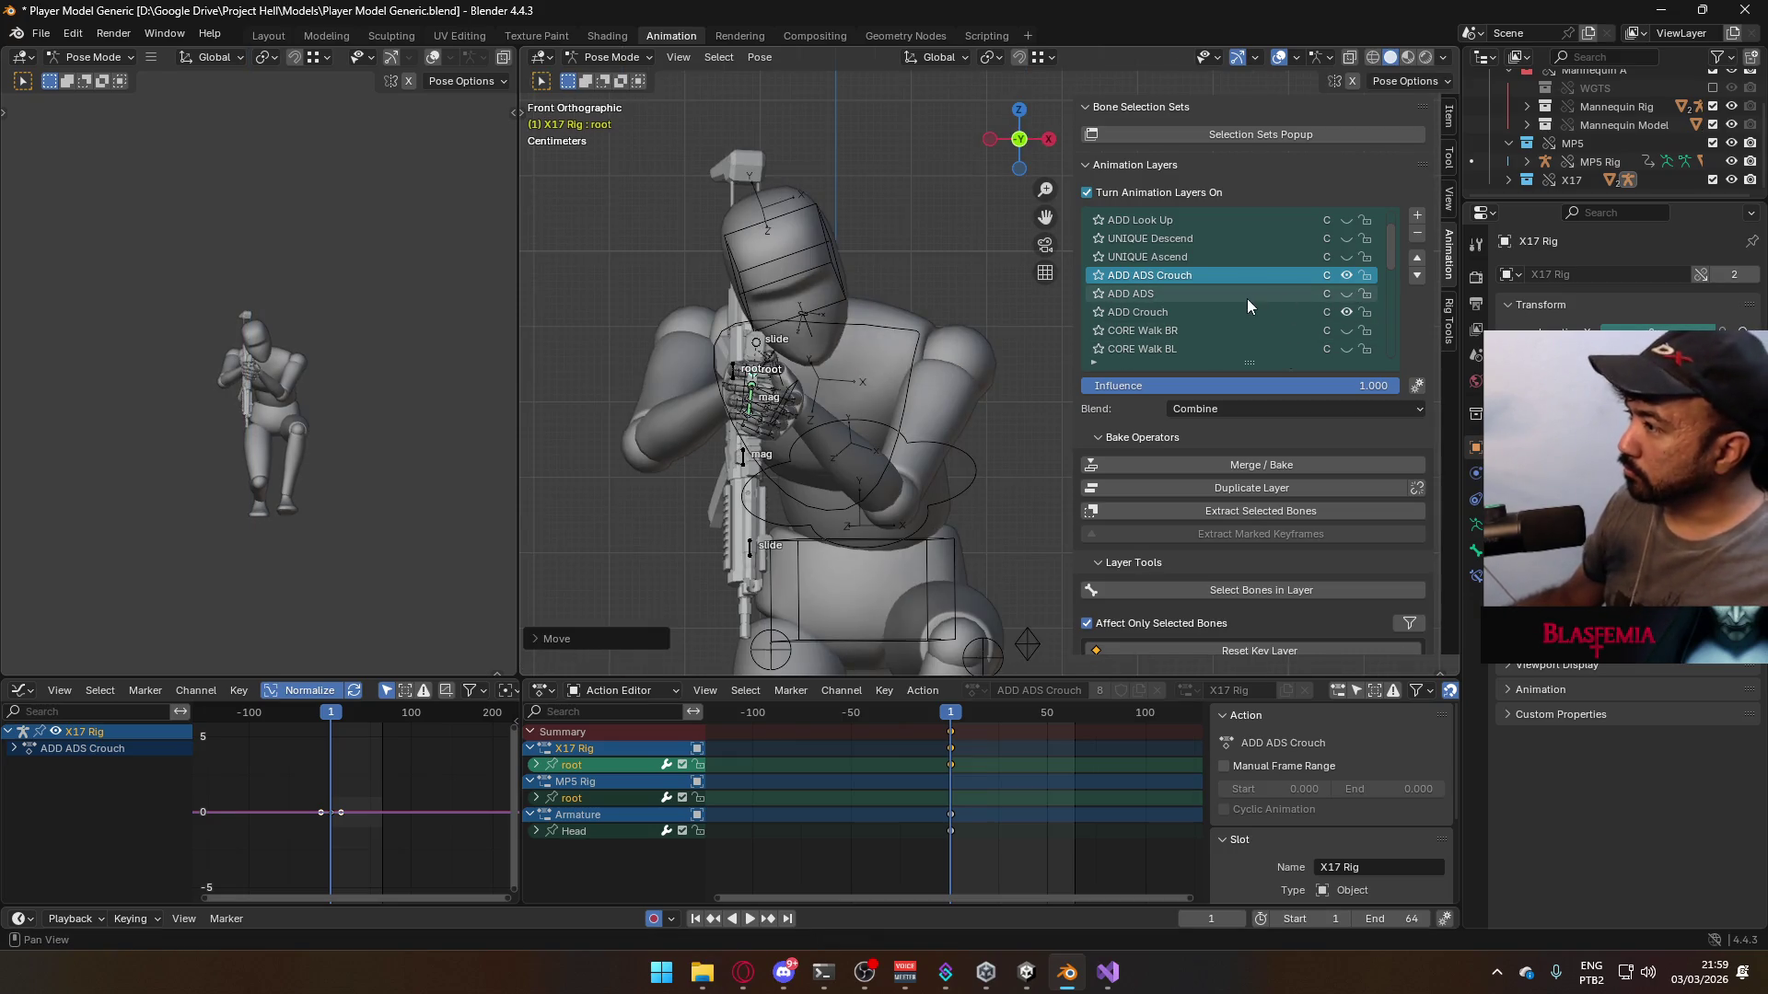
- Toggle a layer briefly to compare the pose, then play the crouch animation from the side
{"action": "left_click", "coordinate": [1346, 311]}
{"action": "left_click", "coordinate": [1345, 311]}
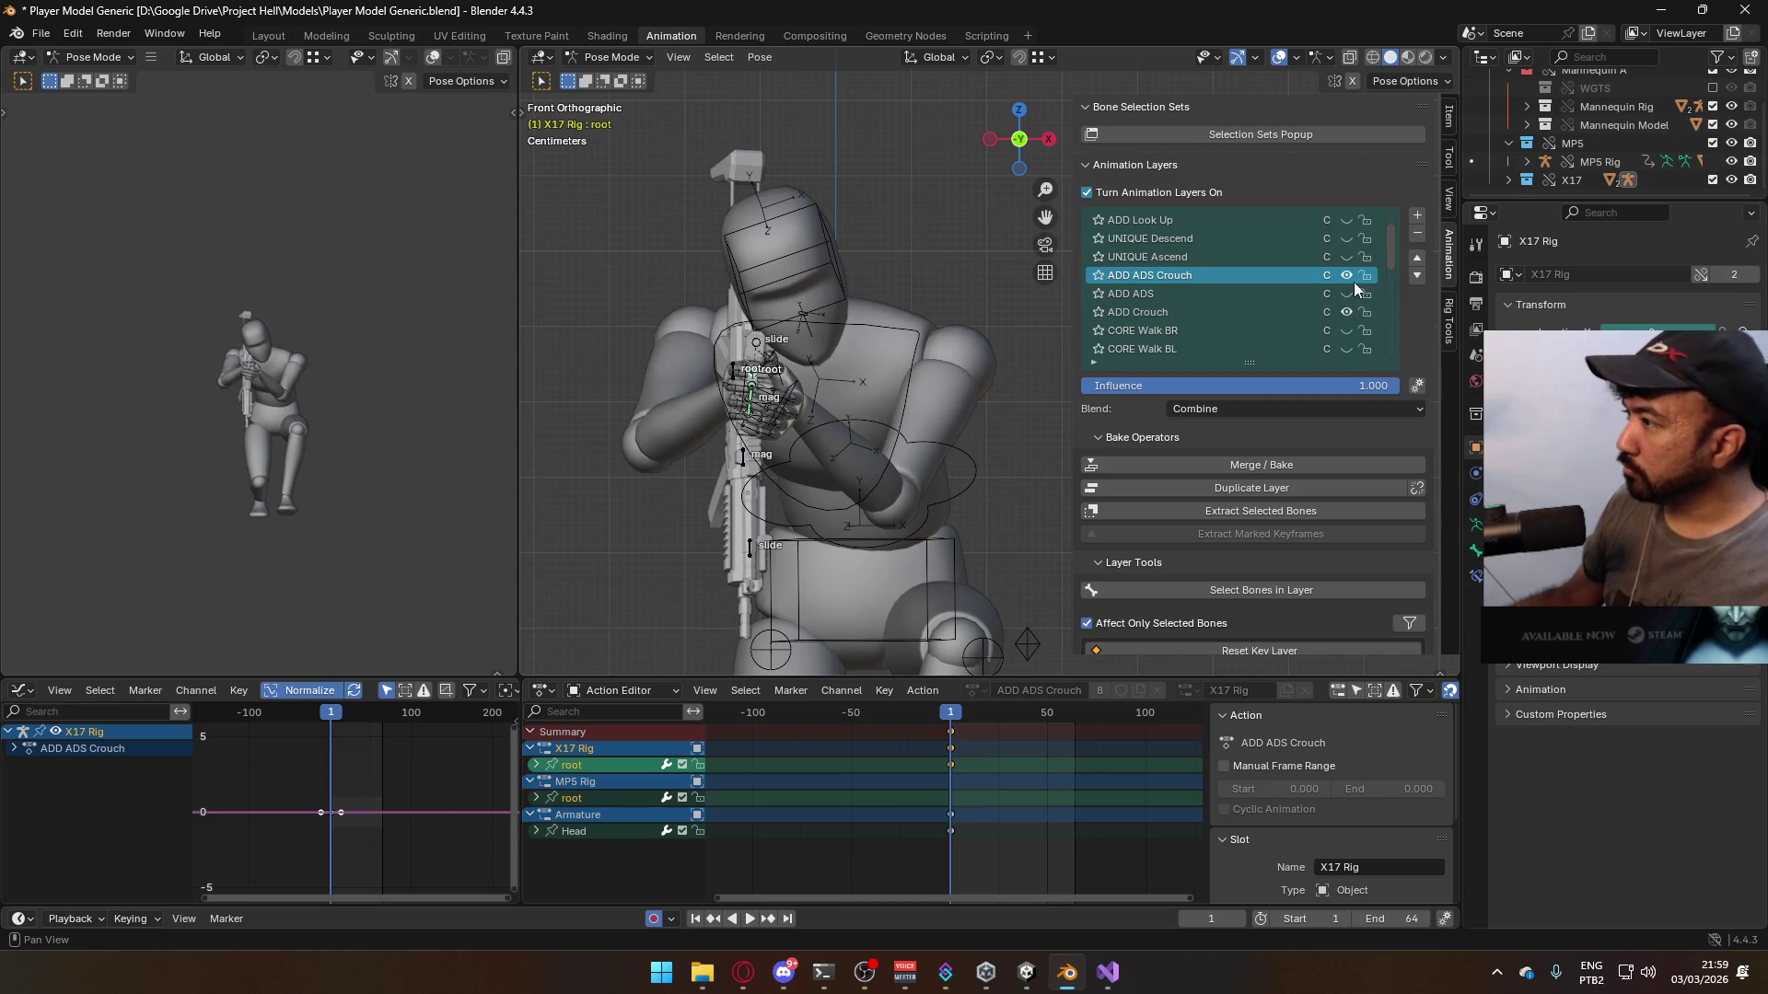
{"action": "scroll", "coordinate": [1221, 257], "scroll_direction": "down", "scroll_amount": 4}
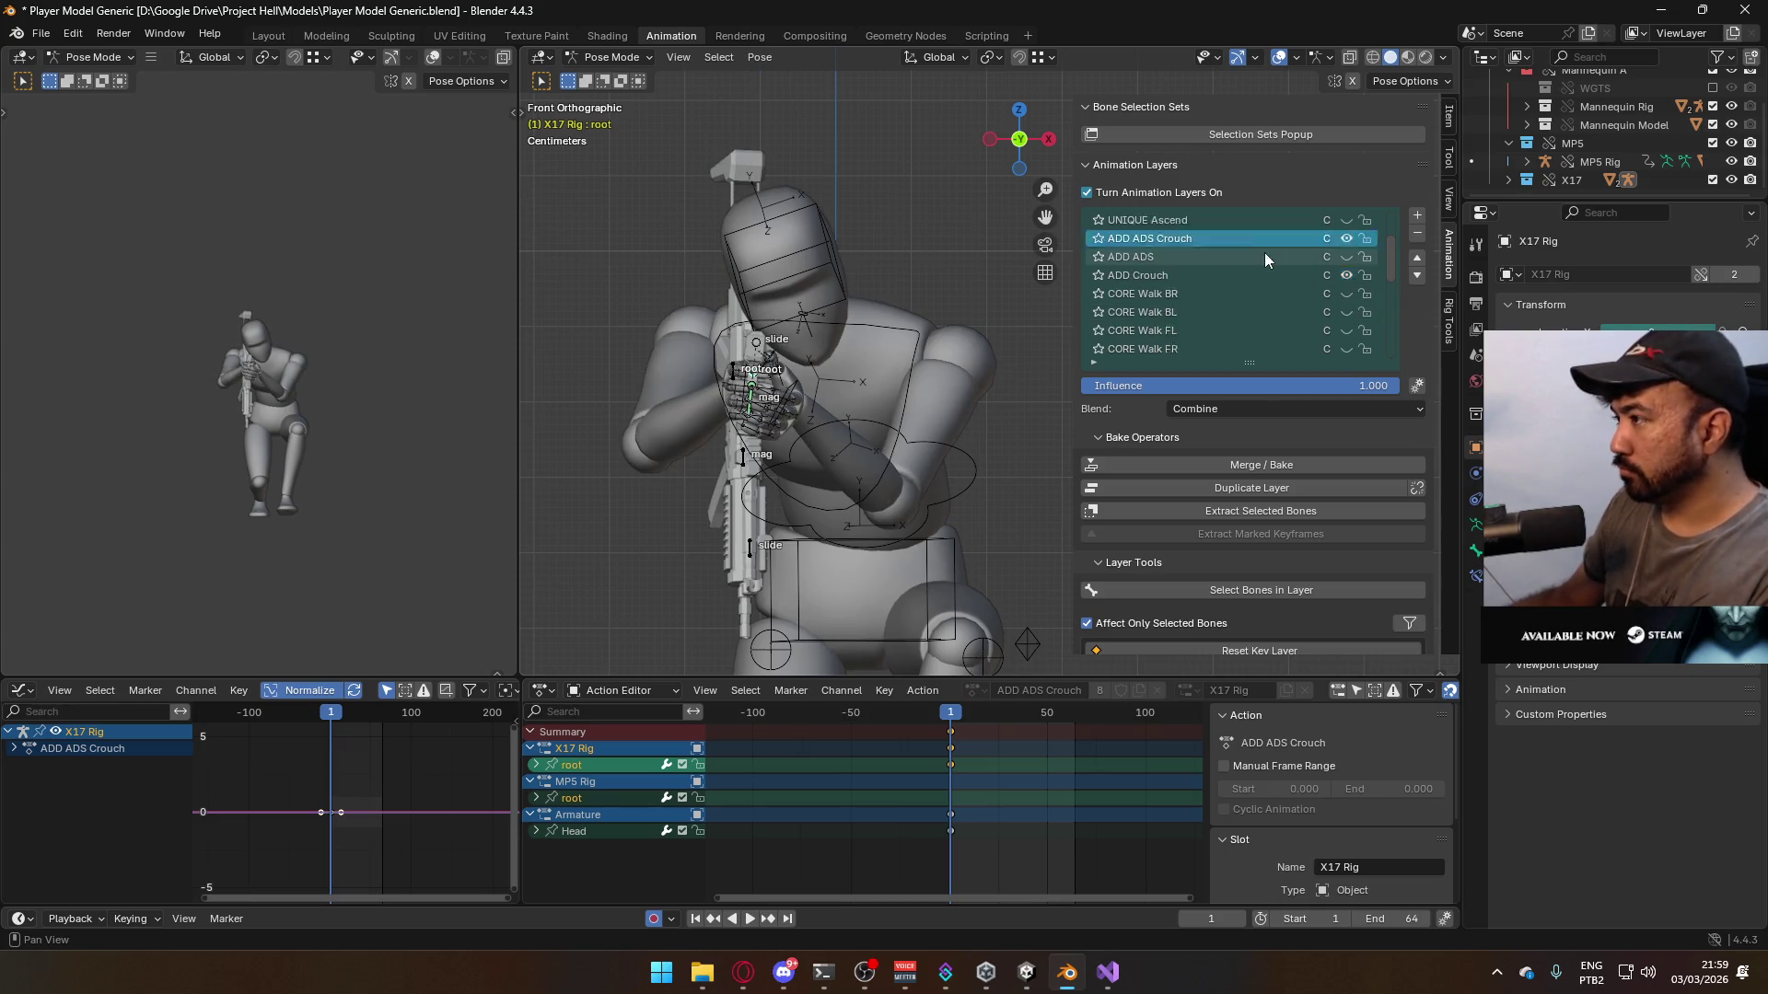
{"action": "key", "text": "KP_3"}
{"action": "scroll", "coordinate": [920, 383], "scroll_direction": "down", "scroll_amount": 2}
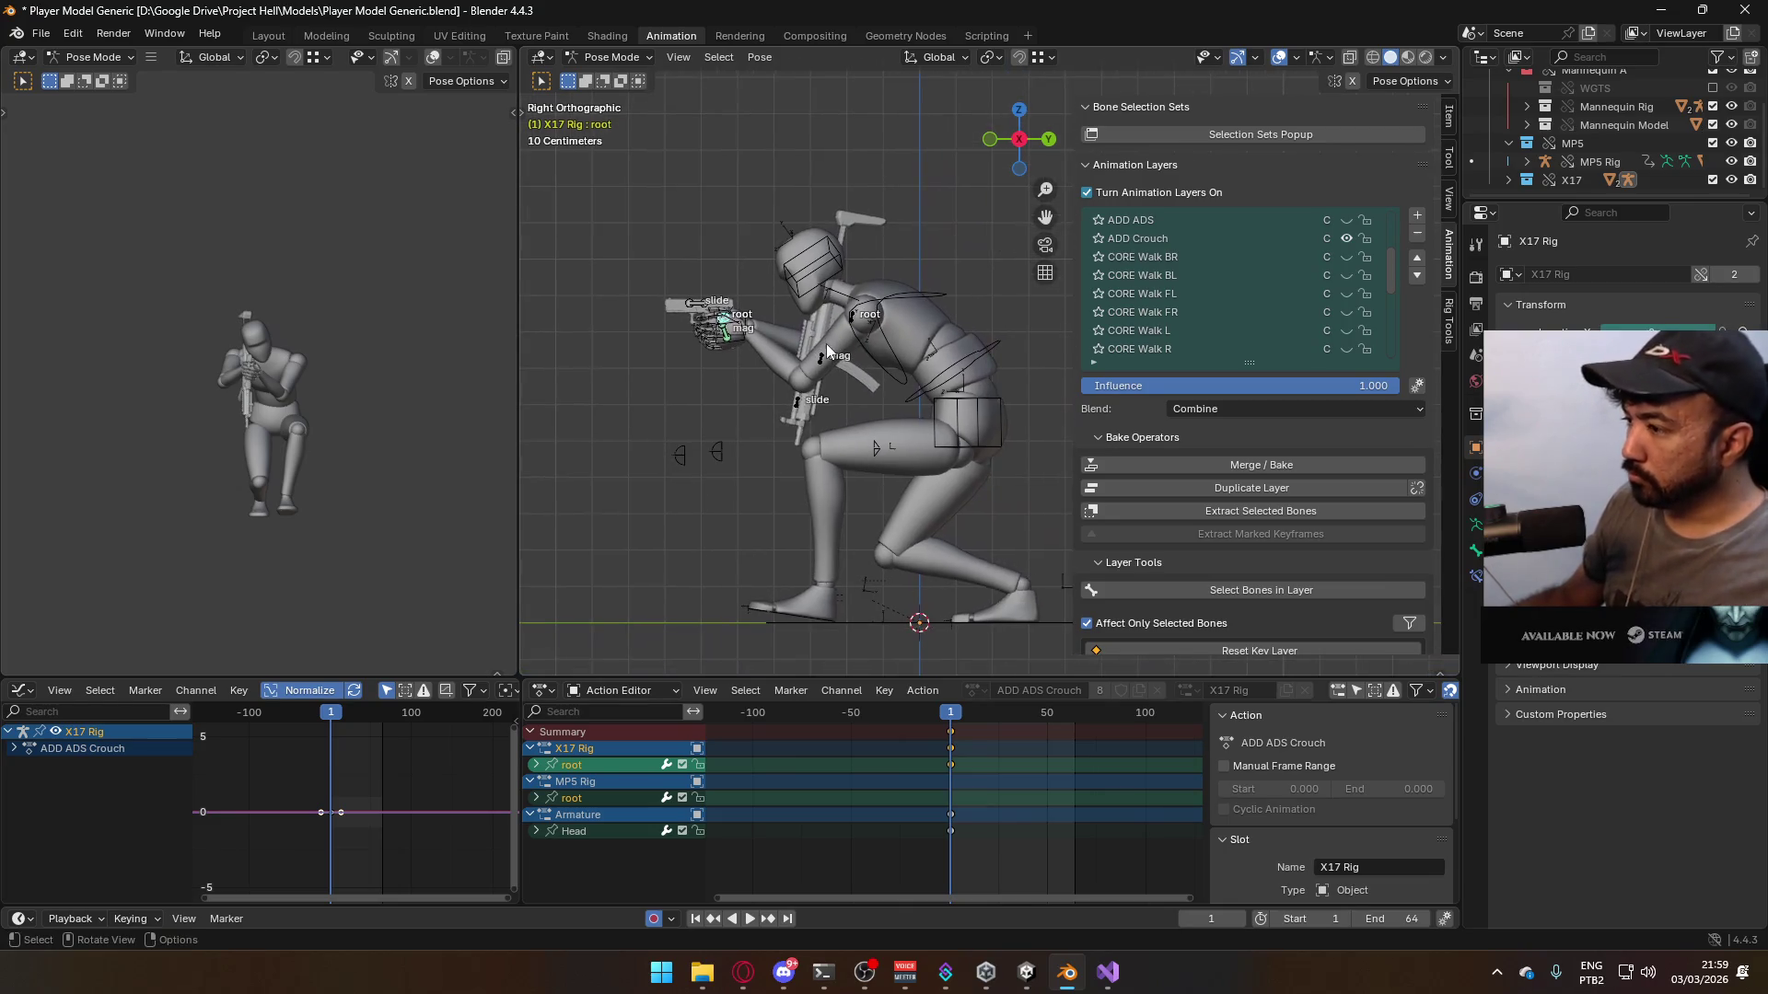
{"action": "key", "text": "space"}
{"action": "key", "text": "space"}
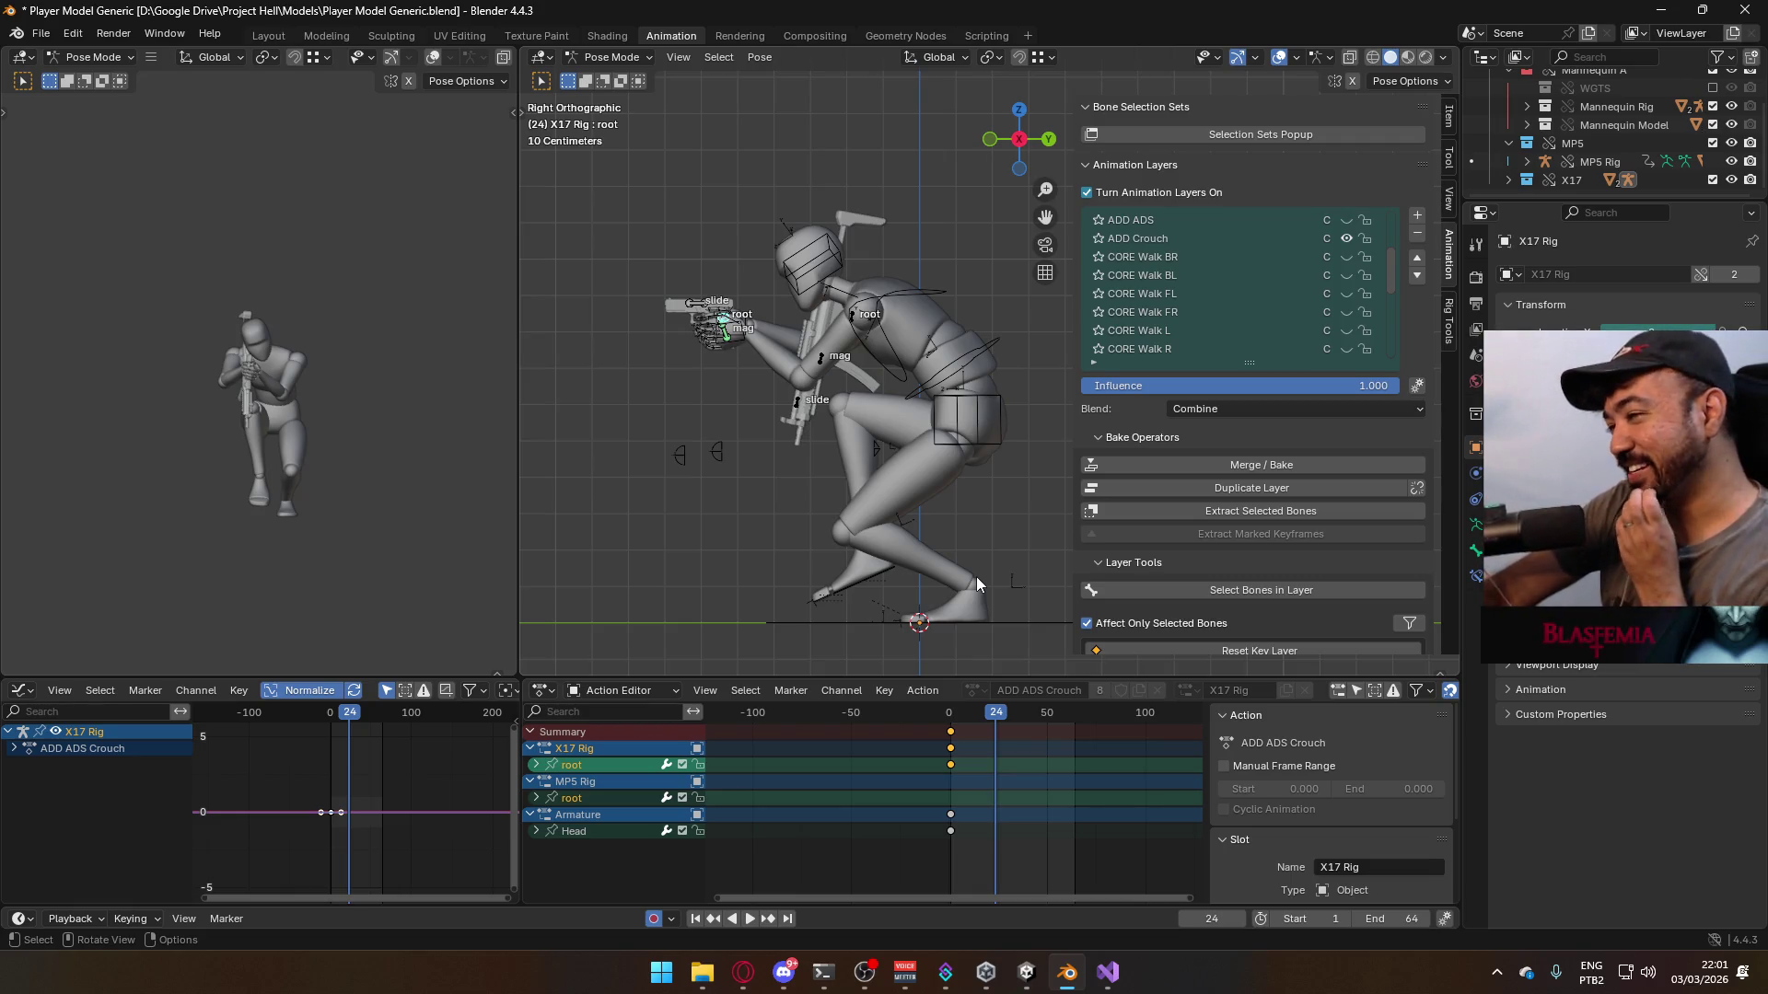
- Save the project, look over the existing FBX animations in the export window, then close it without exporting
{"action": "key", "text": "space"}
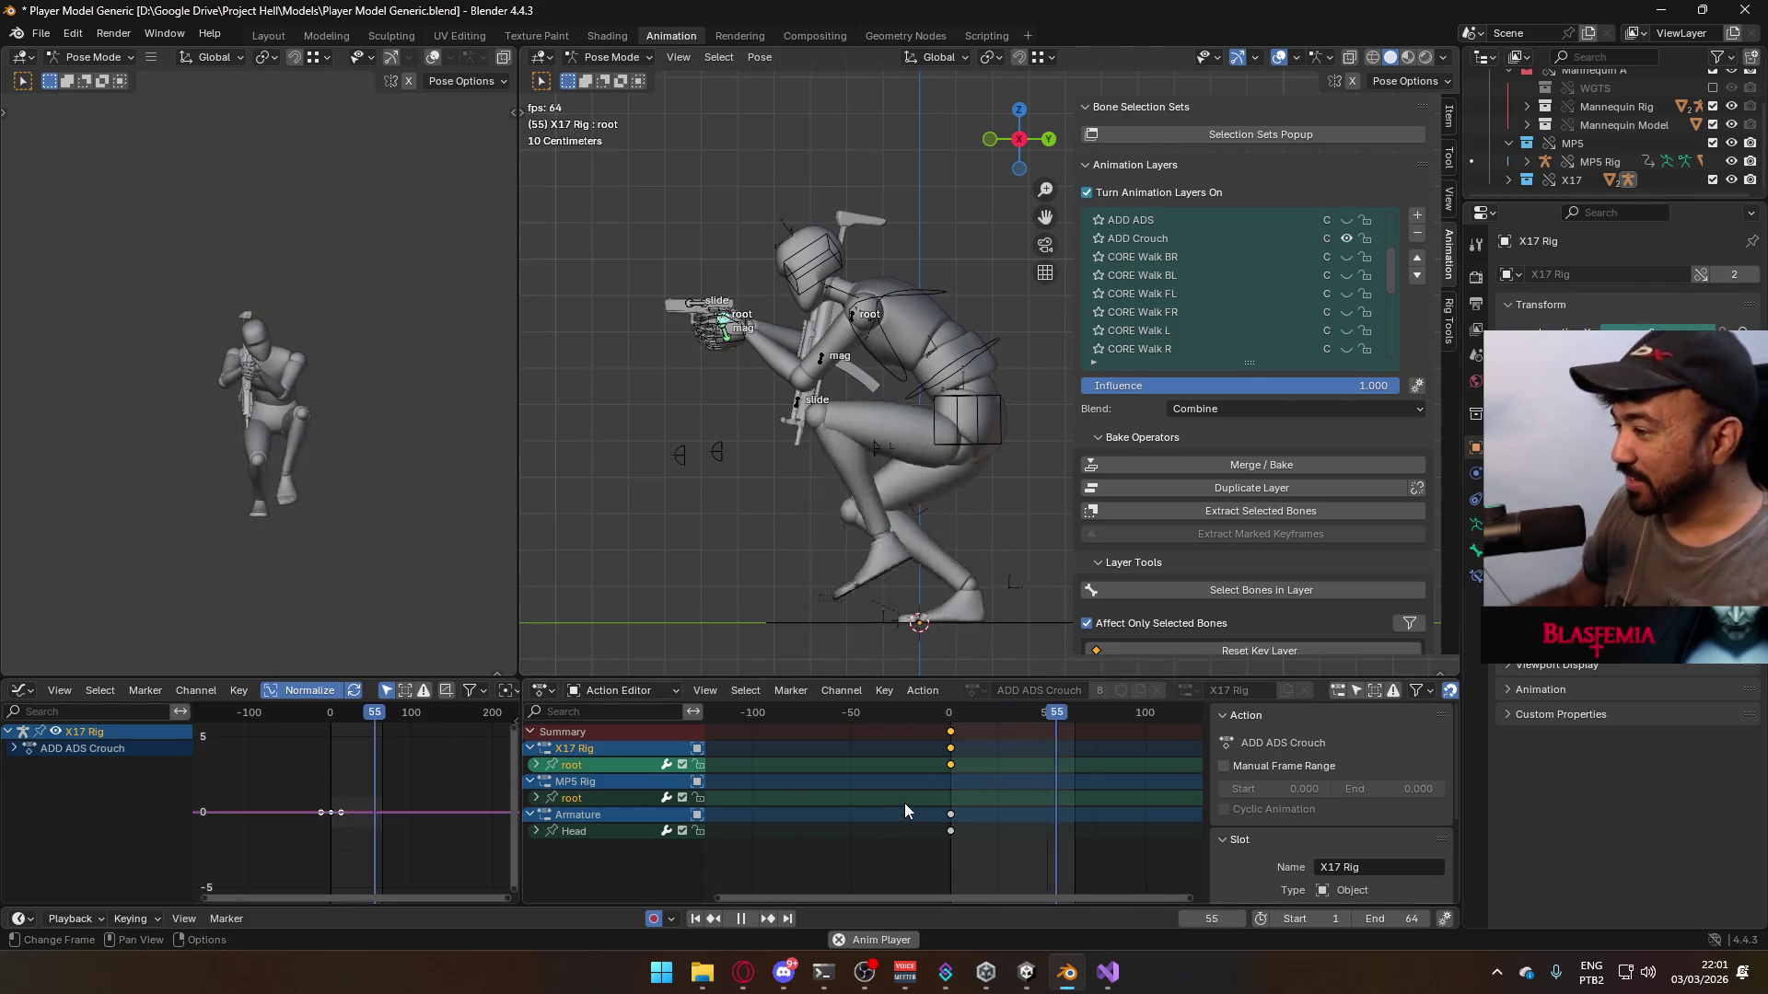
{"action": "key", "text": "ctrl+s"}
{"action": "left_click", "coordinate": [41, 34]}
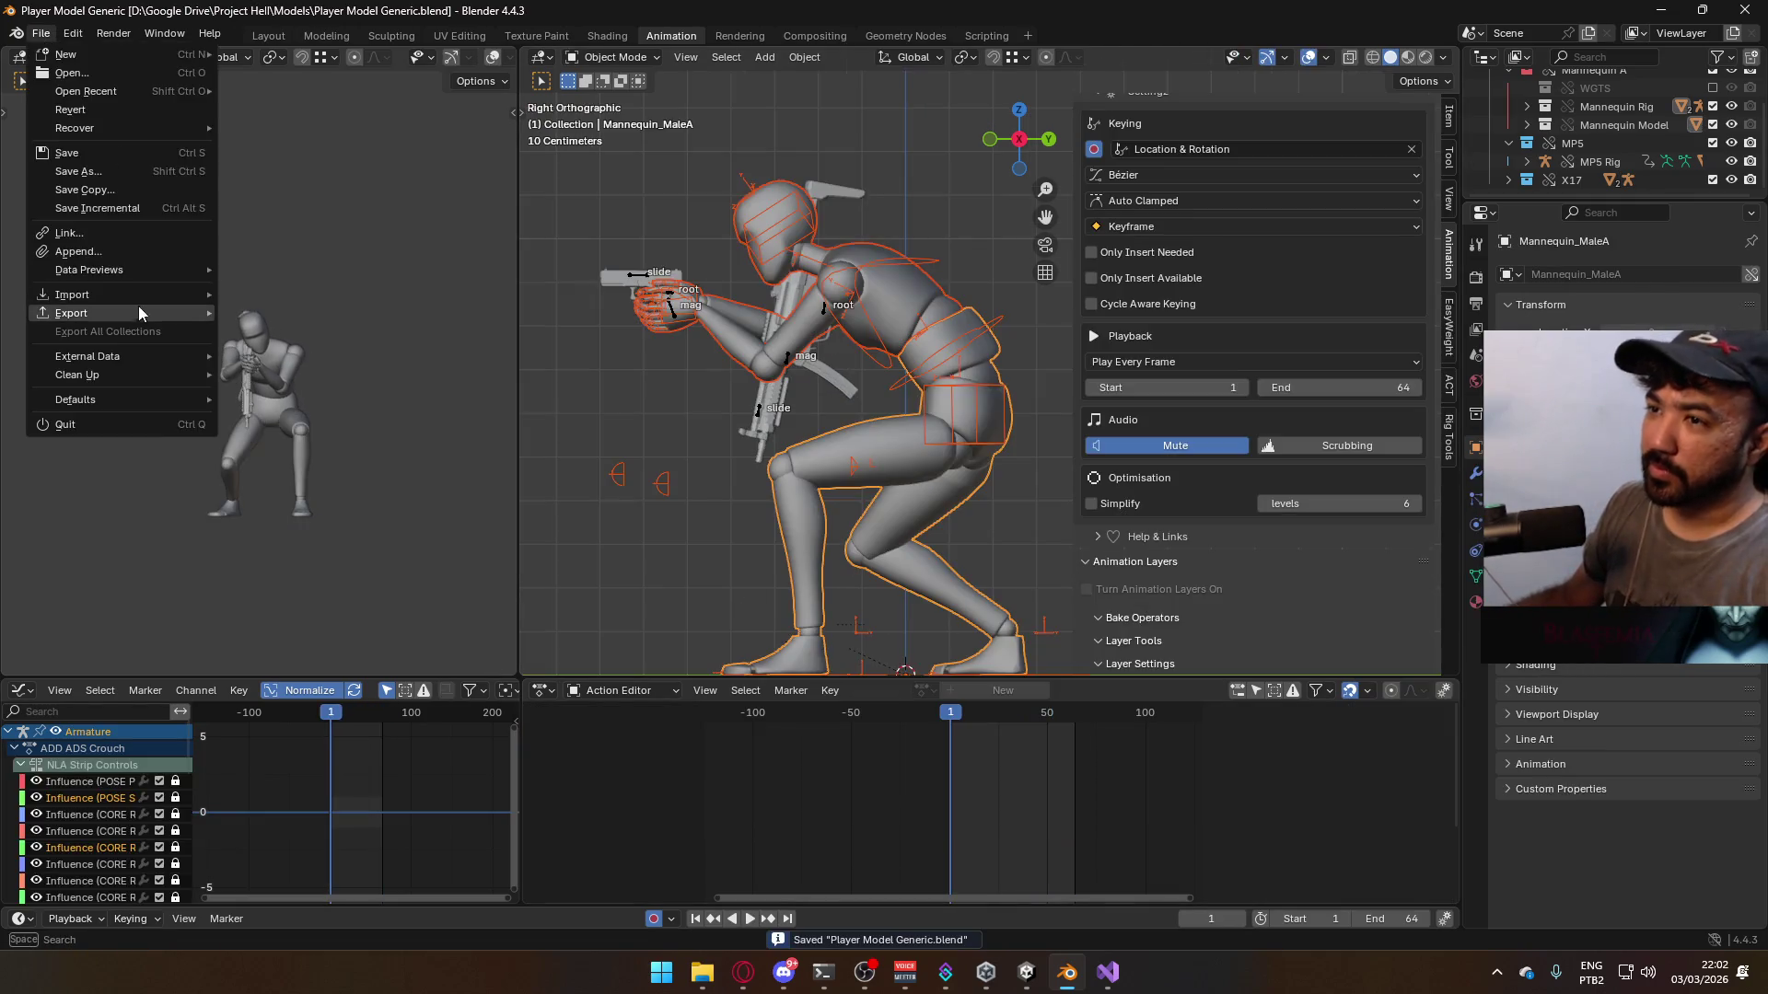
{"action": "mouse_move", "coordinate": [138, 313]}
{"action": "left_click", "coordinate": [276, 478]}
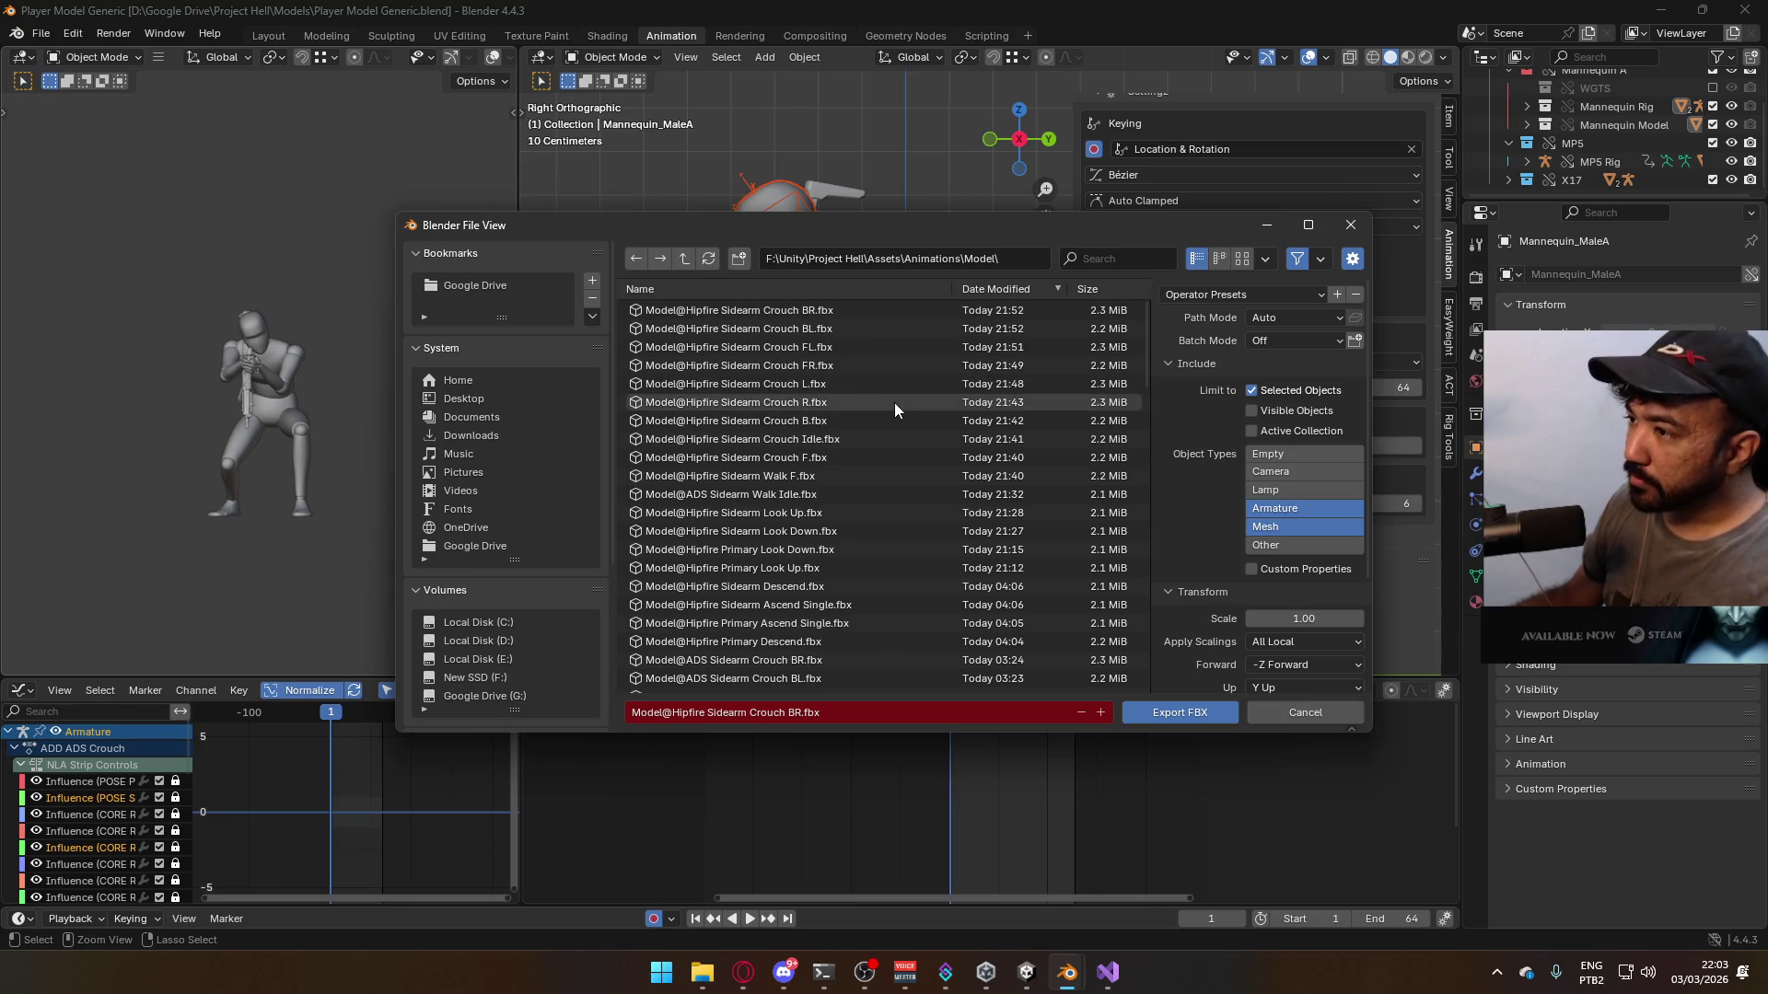
{"action": "scroll", "coordinate": [895, 412], "scroll_direction": "down", "scroll_amount": 6}
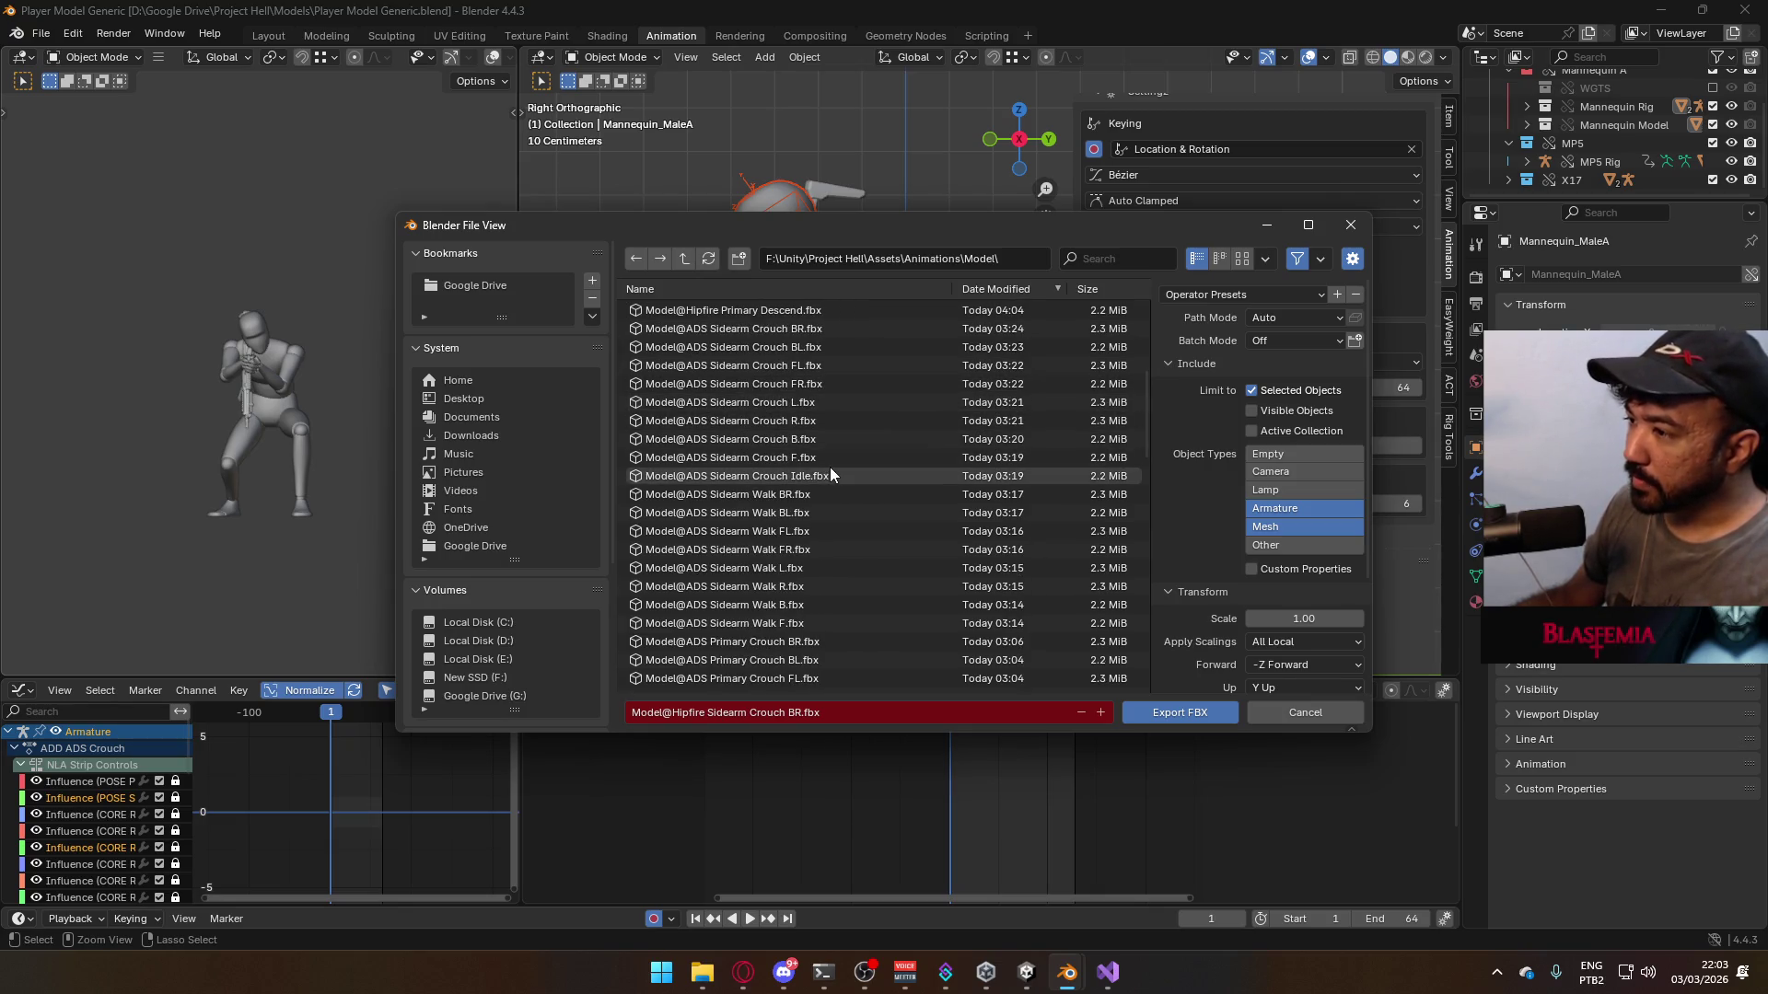
{"action": "scroll", "coordinate": [830, 469], "scroll_direction": "down", "scroll_amount": 1}
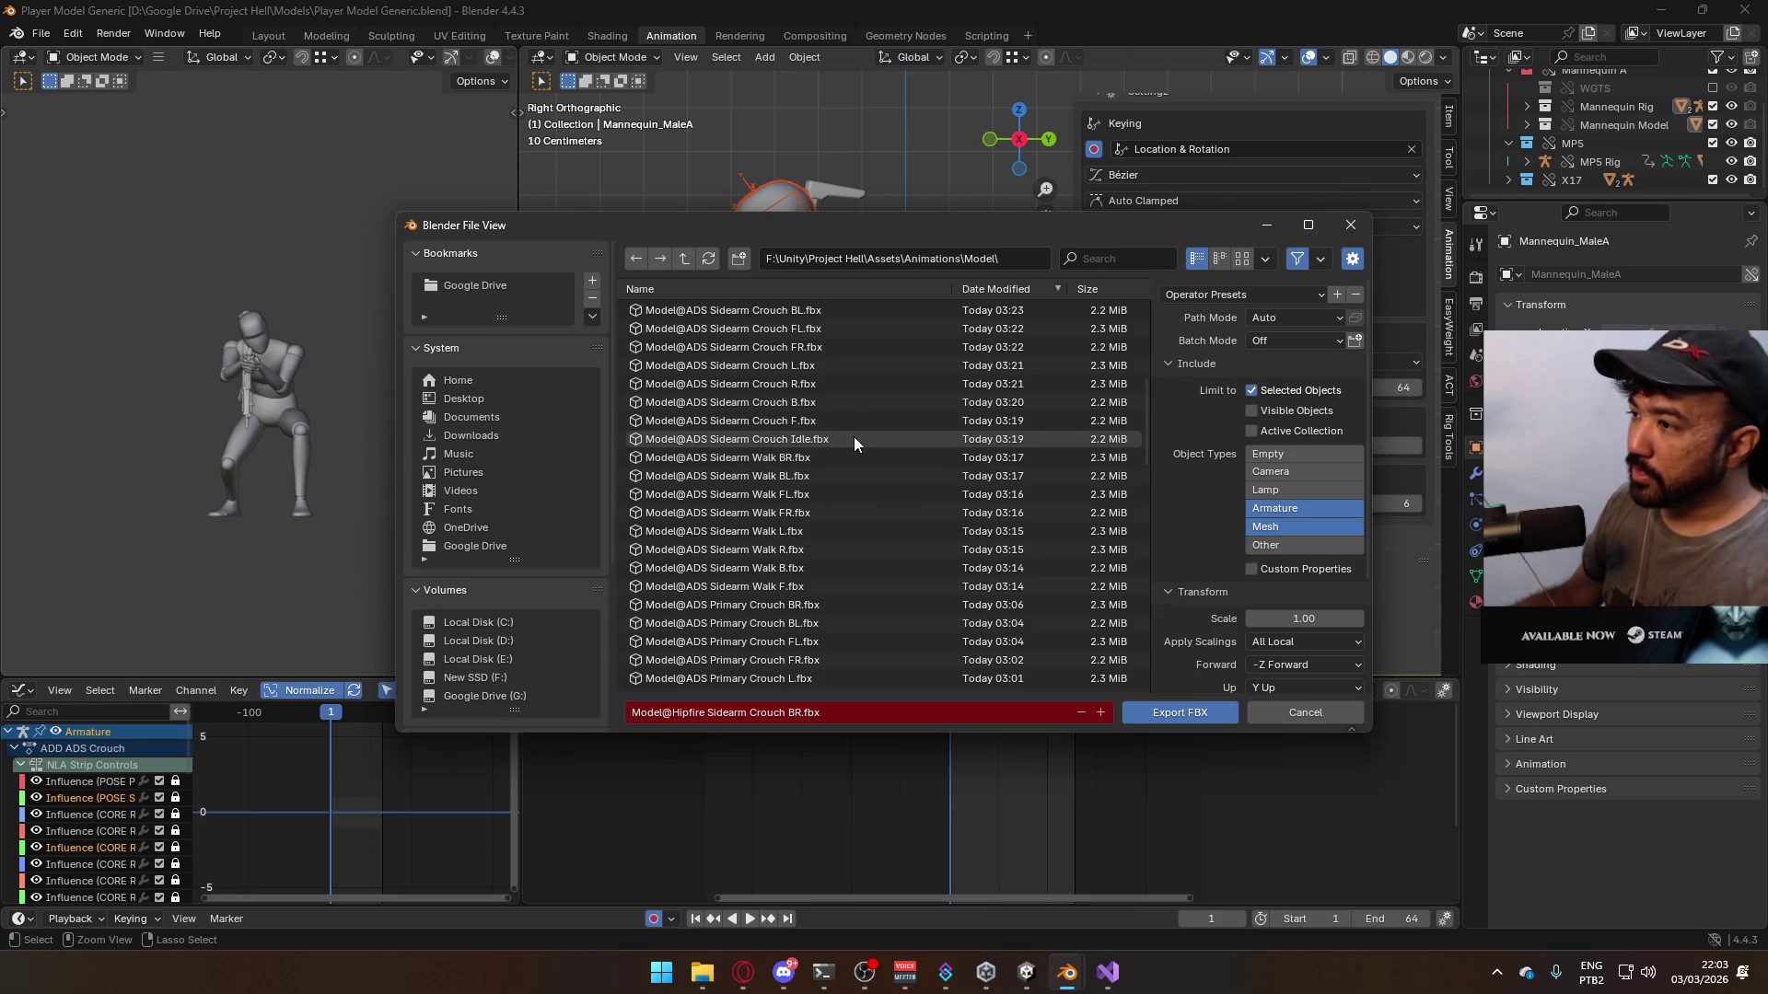
{"action": "key", "text": "Return"}
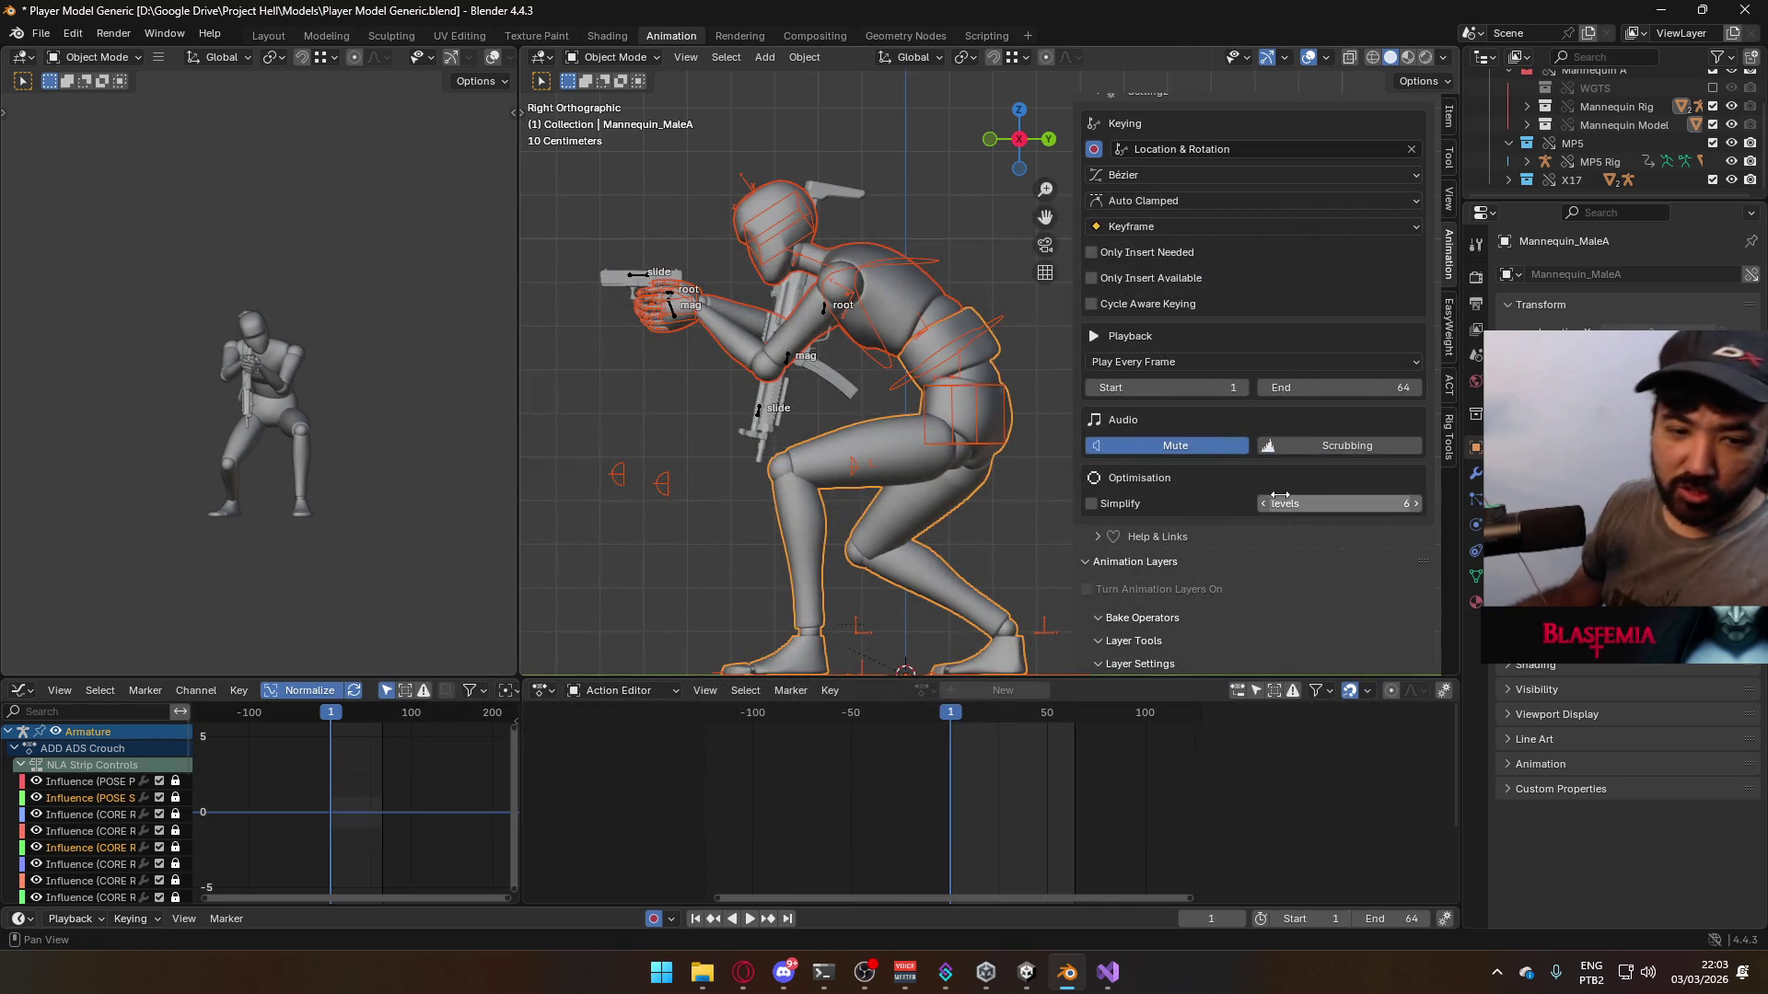
- Un-mute the CORE Walk F layer on the armature
{"action": "scroll", "coordinate": [1238, 497], "scroll_direction": "up", "scroll_amount": 5}
{"action": "scroll", "coordinate": [1235, 511], "scroll_direction": "down", "scroll_amount": 5}
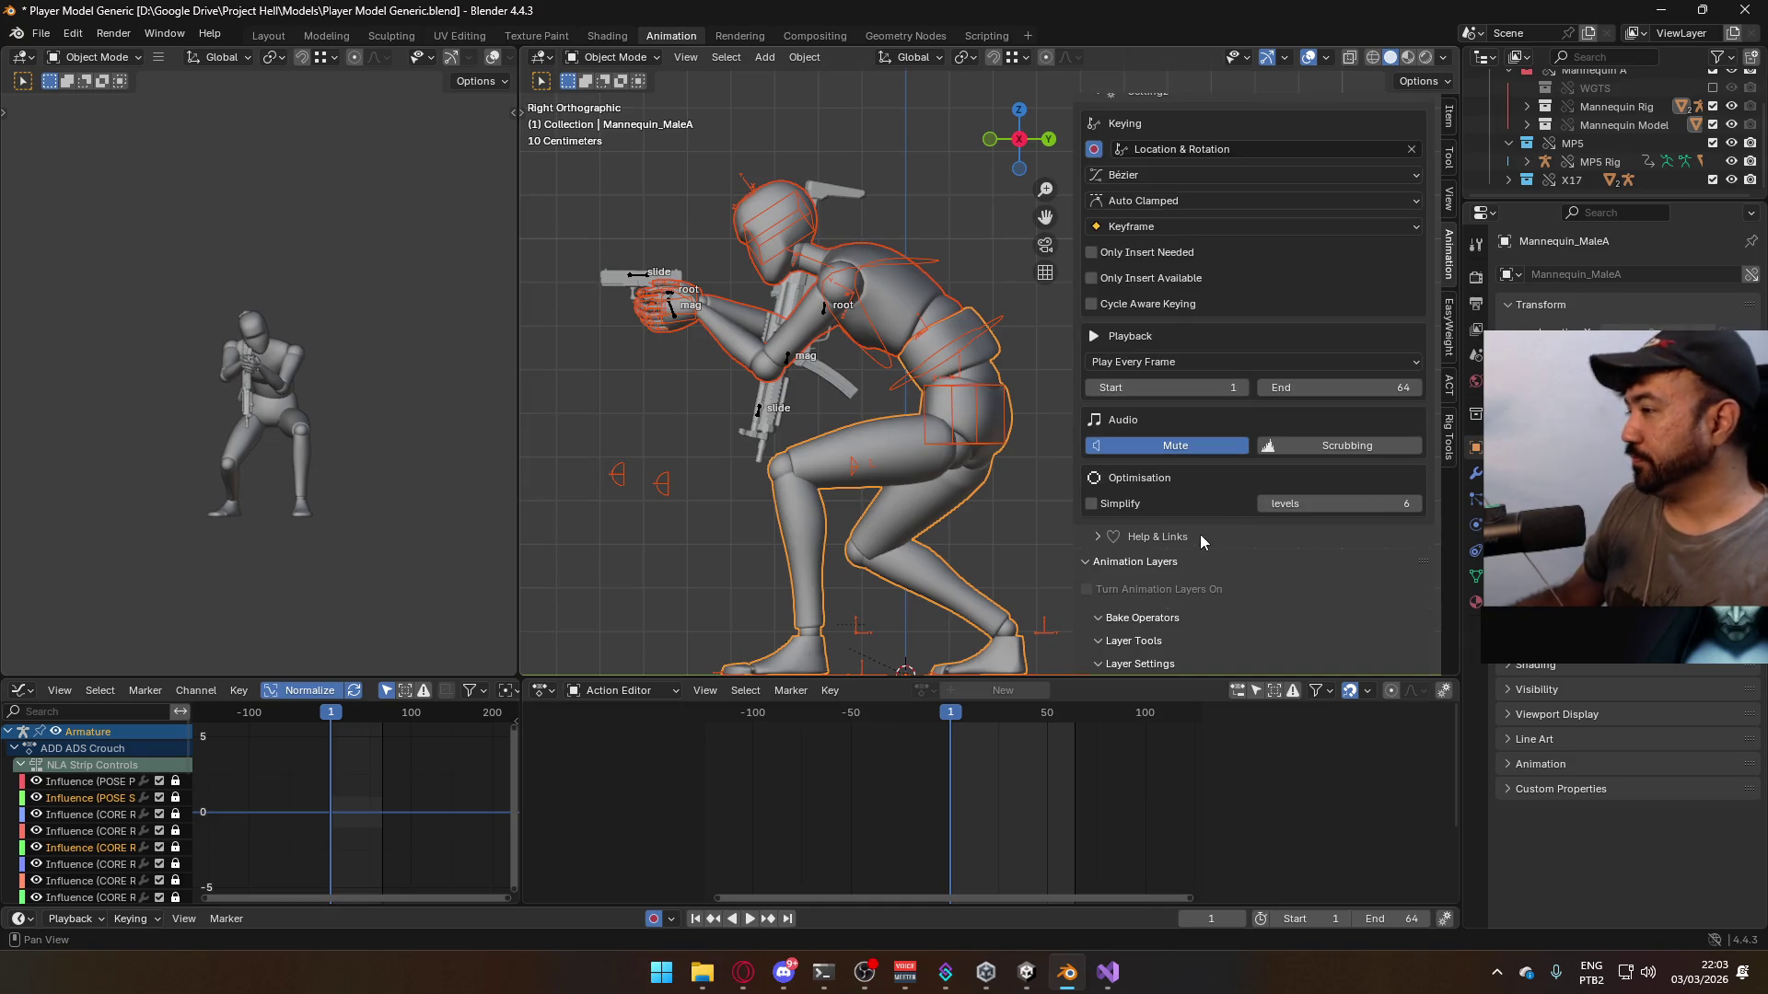
{"action": "left_click", "coordinate": [882, 348]}
{"action": "scroll", "coordinate": [1271, 480], "scroll_direction": "down", "scroll_amount": 3}
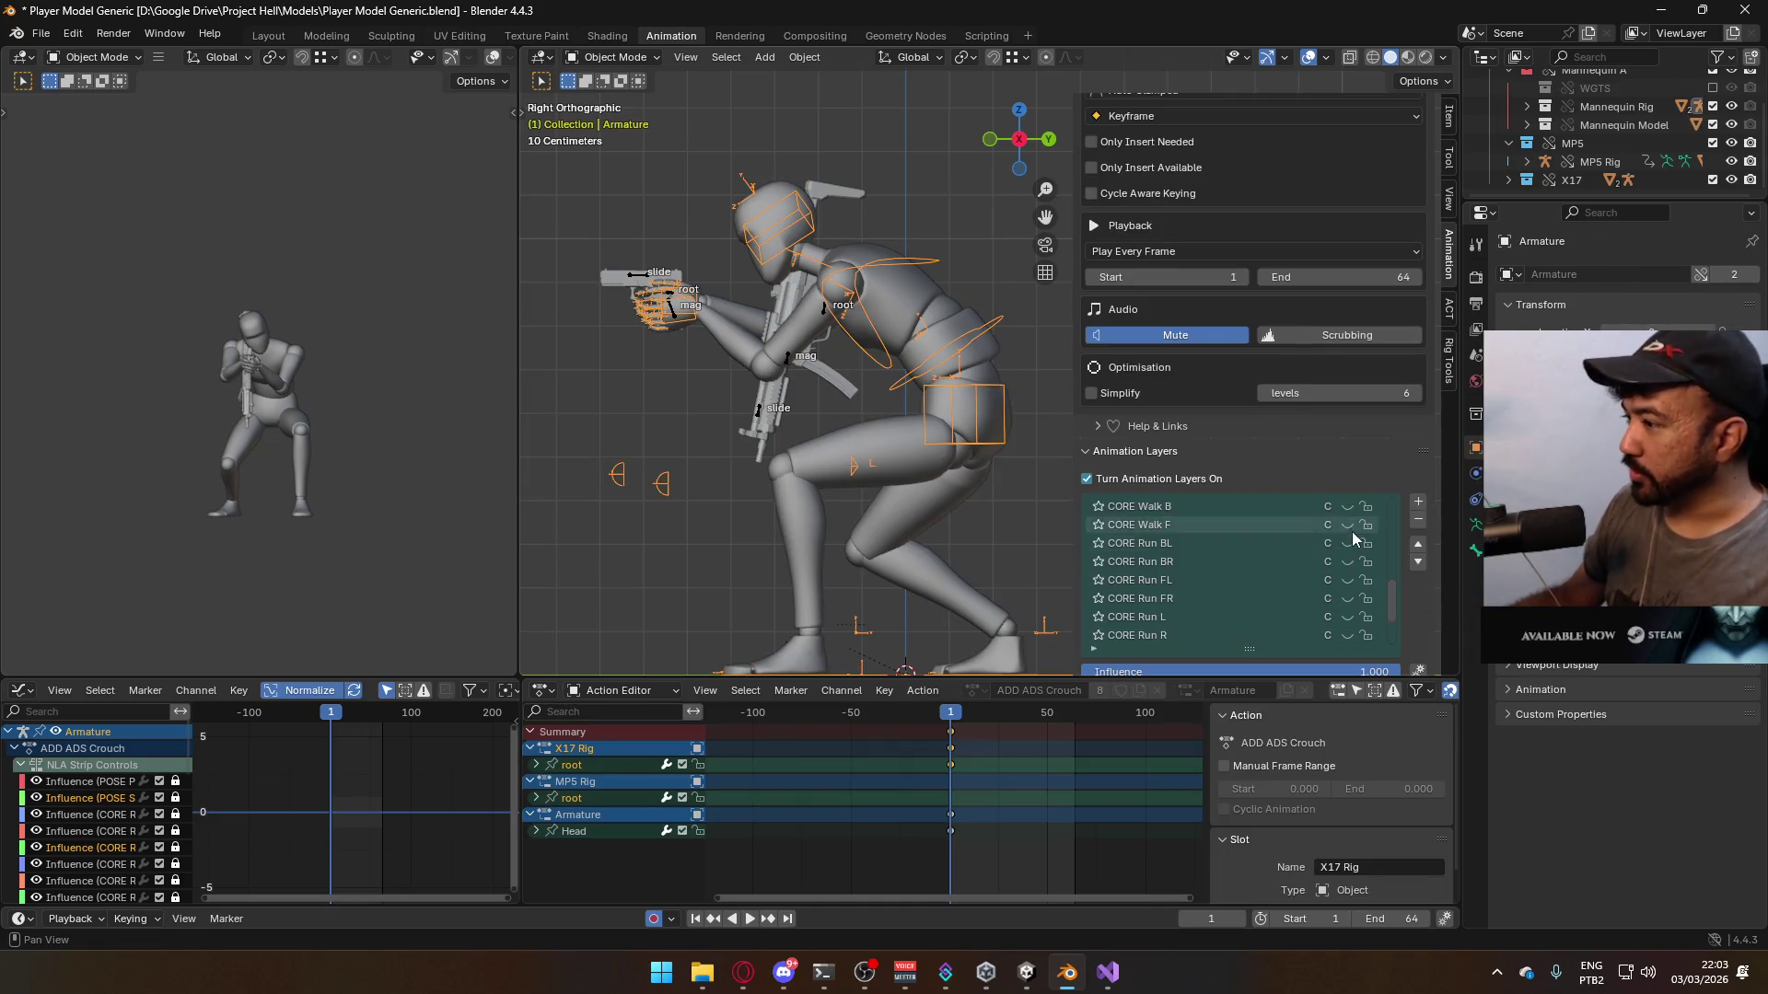
{"action": "scroll", "coordinate": [1353, 532], "scroll_direction": "up", "scroll_amount": 10}
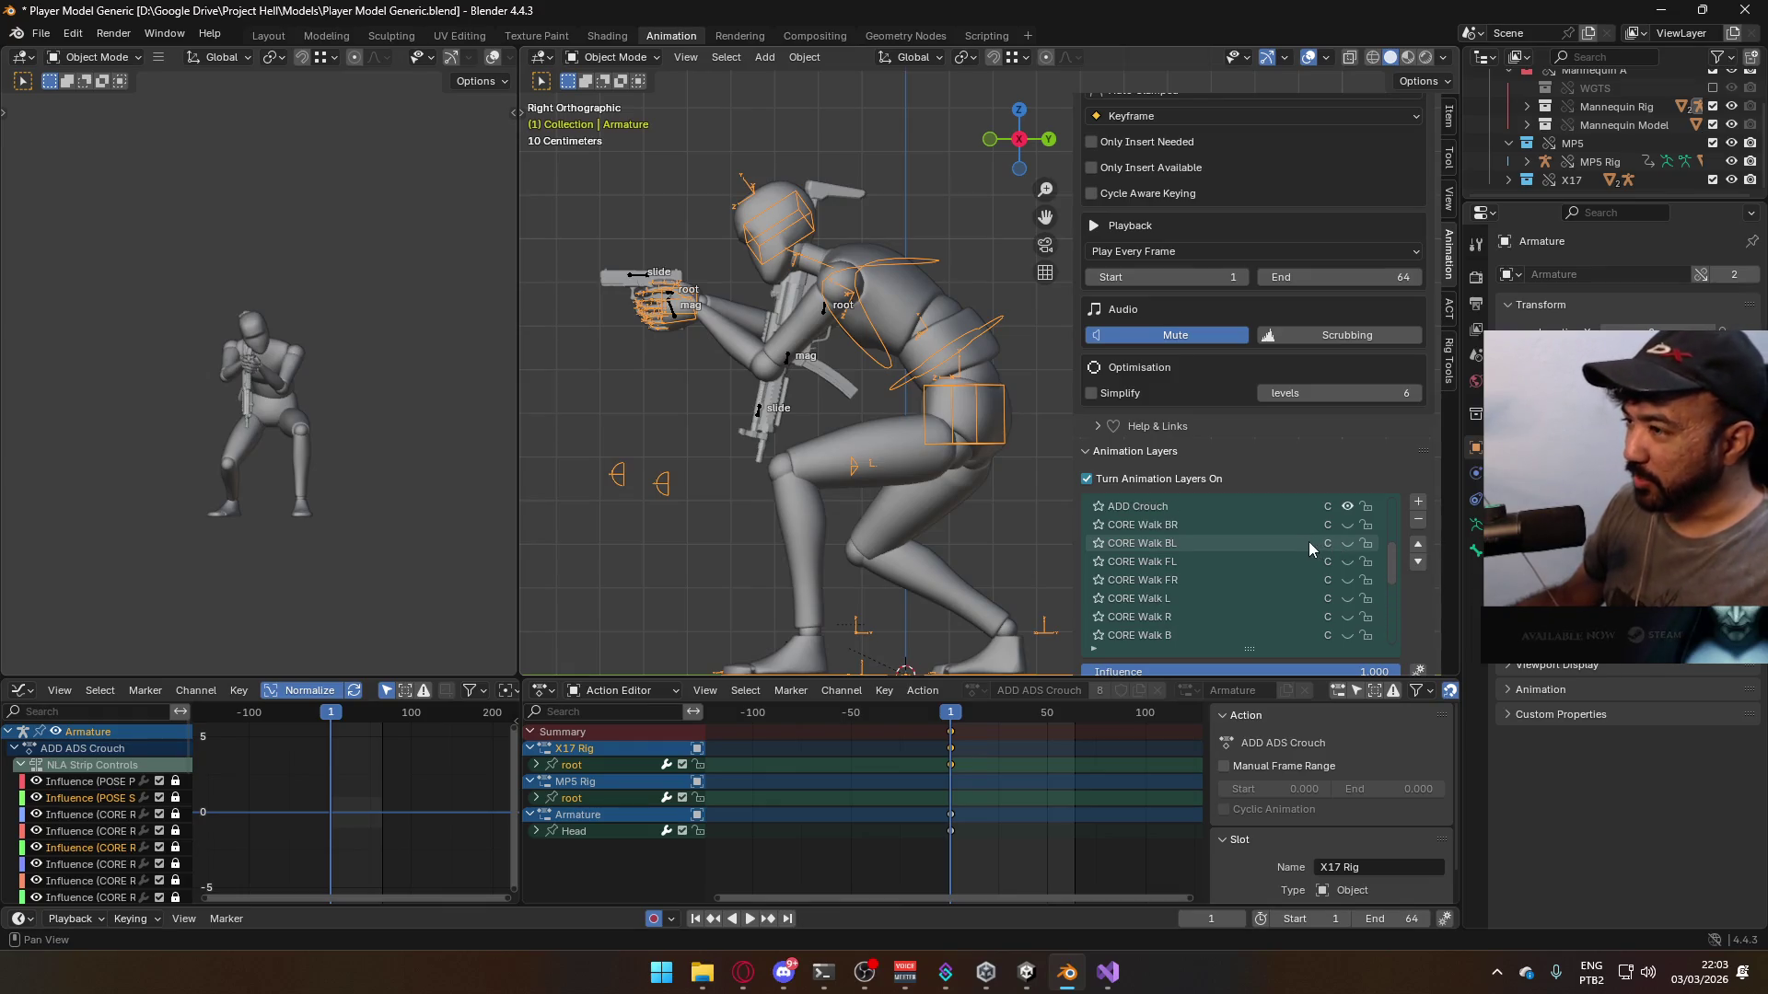
{"action": "scroll", "coordinate": [1284, 534], "scroll_direction": "down", "scroll_amount": 1}
{"action": "scroll", "coordinate": [1321, 597], "scroll_direction": "down", "scroll_amount": 1}
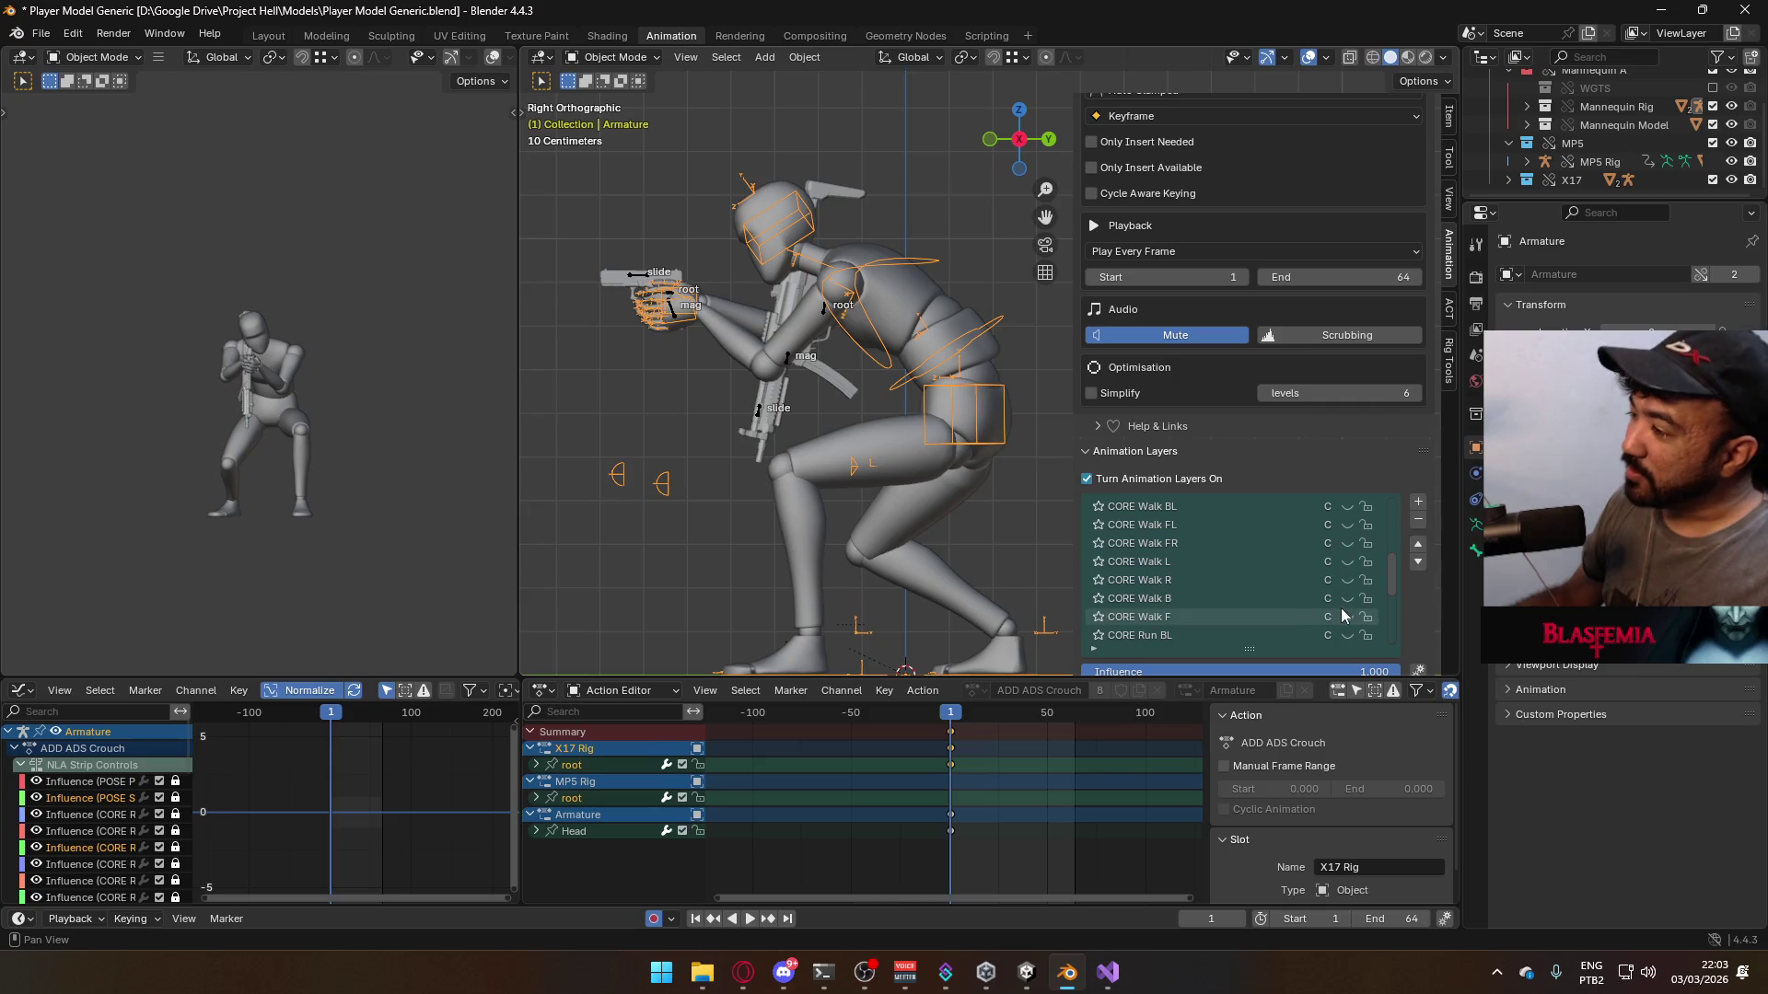
{"action": "left_click", "coordinate": [1346, 612]}
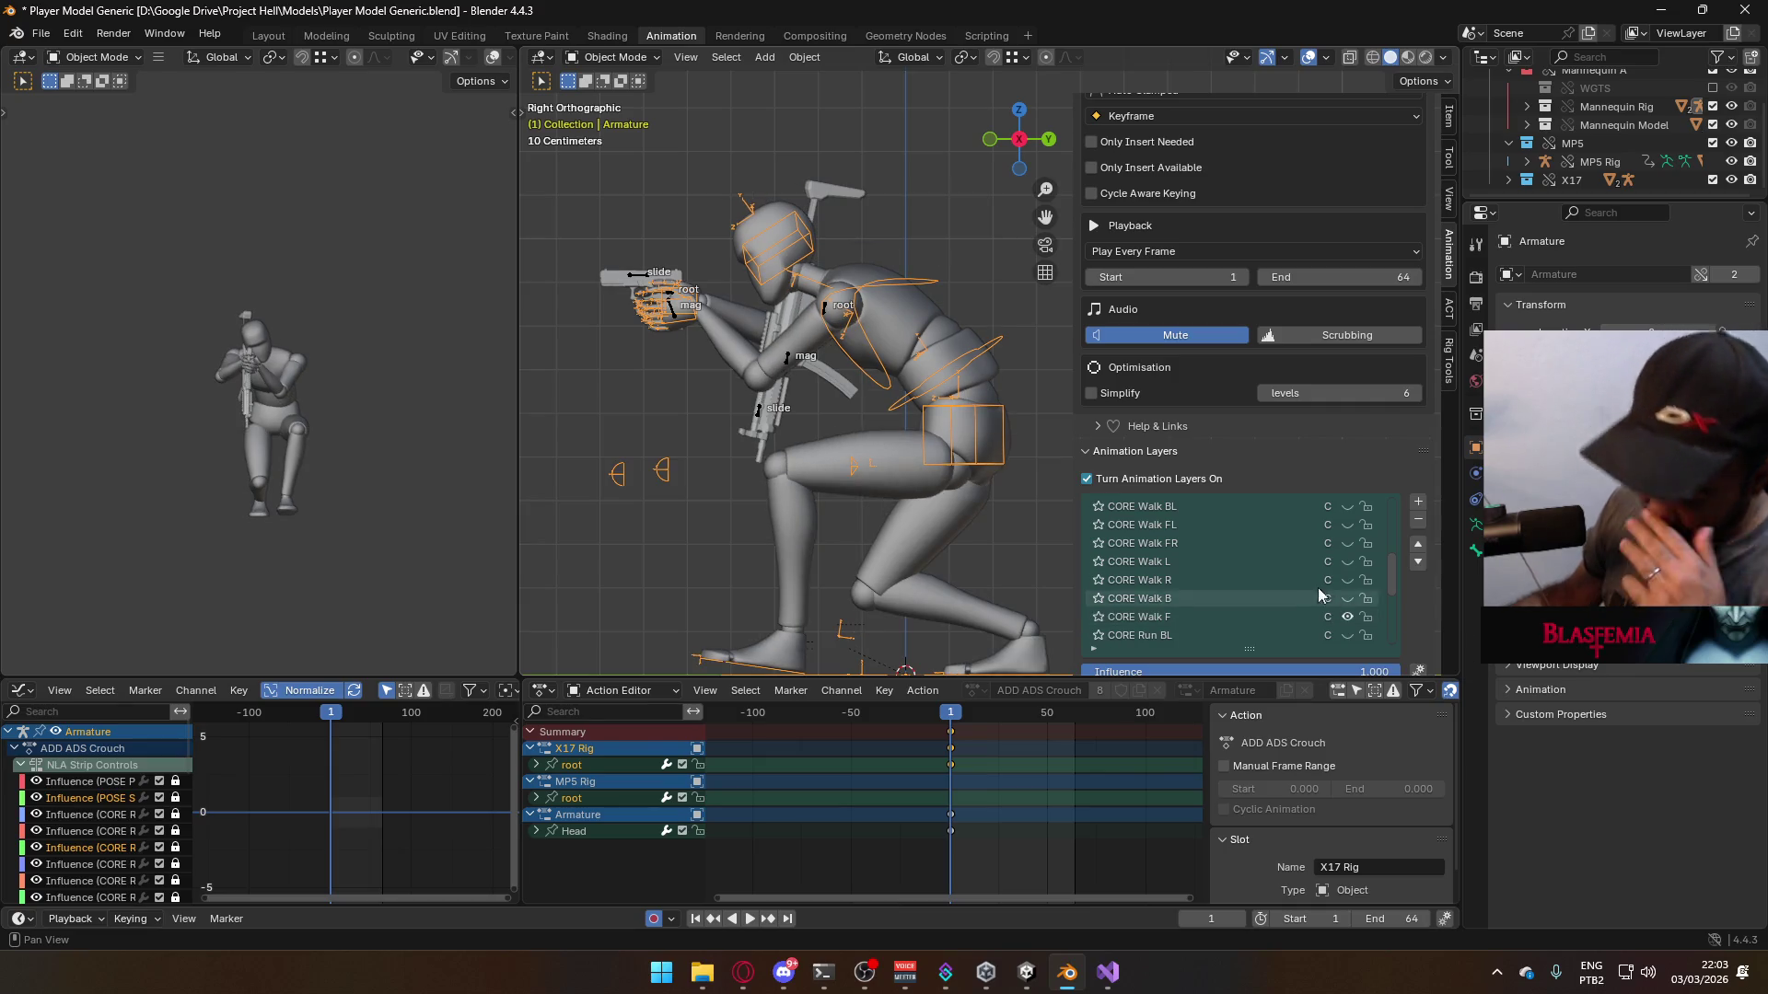
- Un-mute CORE Walk F on the X17 rig too, then reselect the armature and save
{"action": "left_click", "coordinate": [661, 278]}
{"action": "scroll", "coordinate": [1343, 539], "scroll_direction": "up", "scroll_amount": 2}
{"action": "scroll", "coordinate": [1343, 552], "scroll_direction": "down", "scroll_amount": 3}
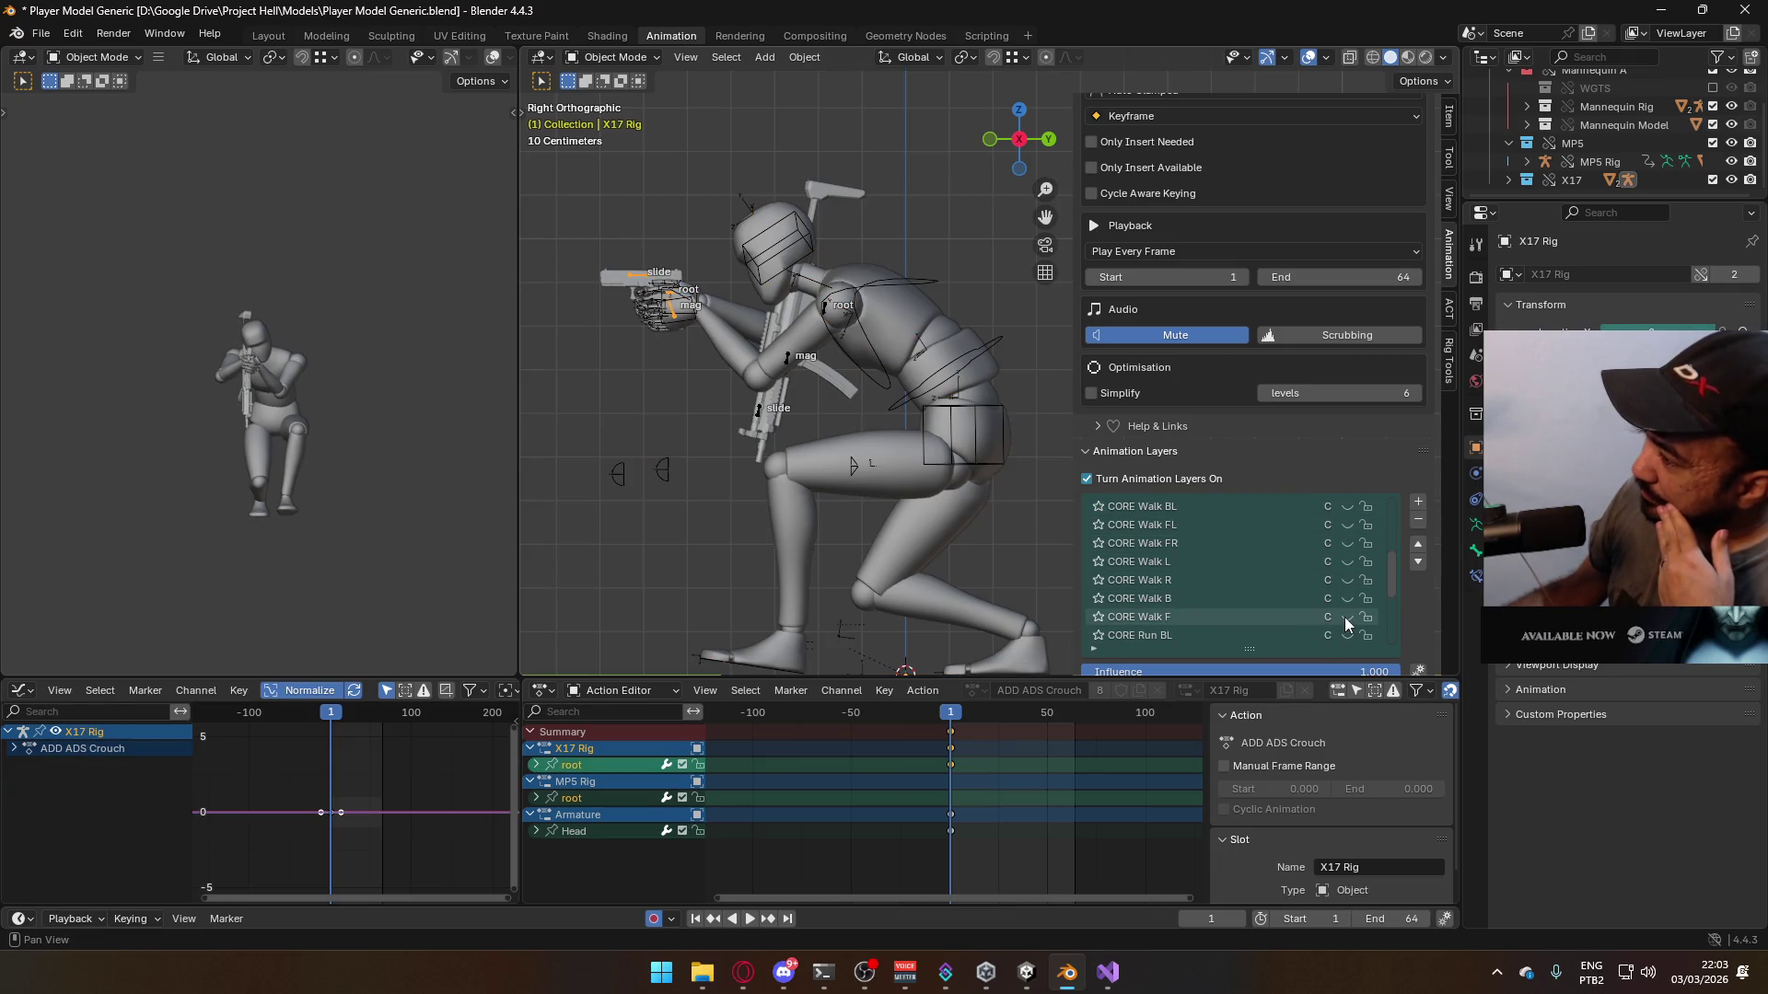
{"action": "left_click", "coordinate": [1345, 619]}
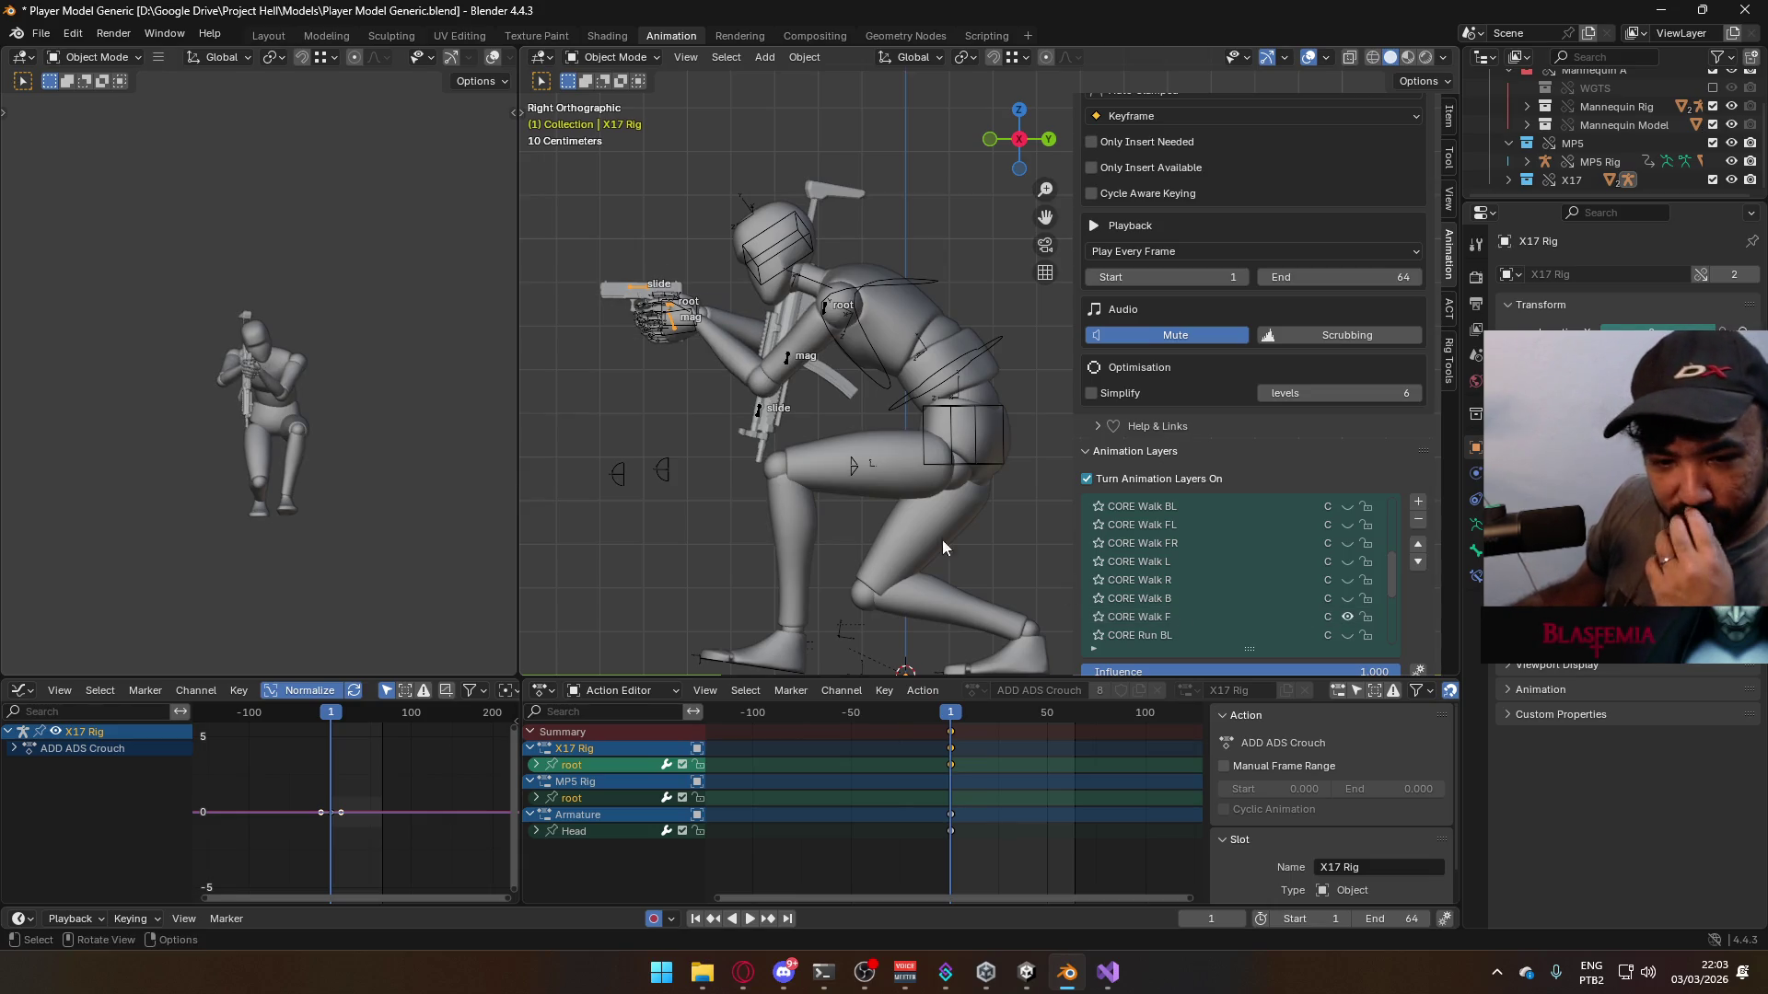
{"action": "left_click", "coordinate": [985, 382]}
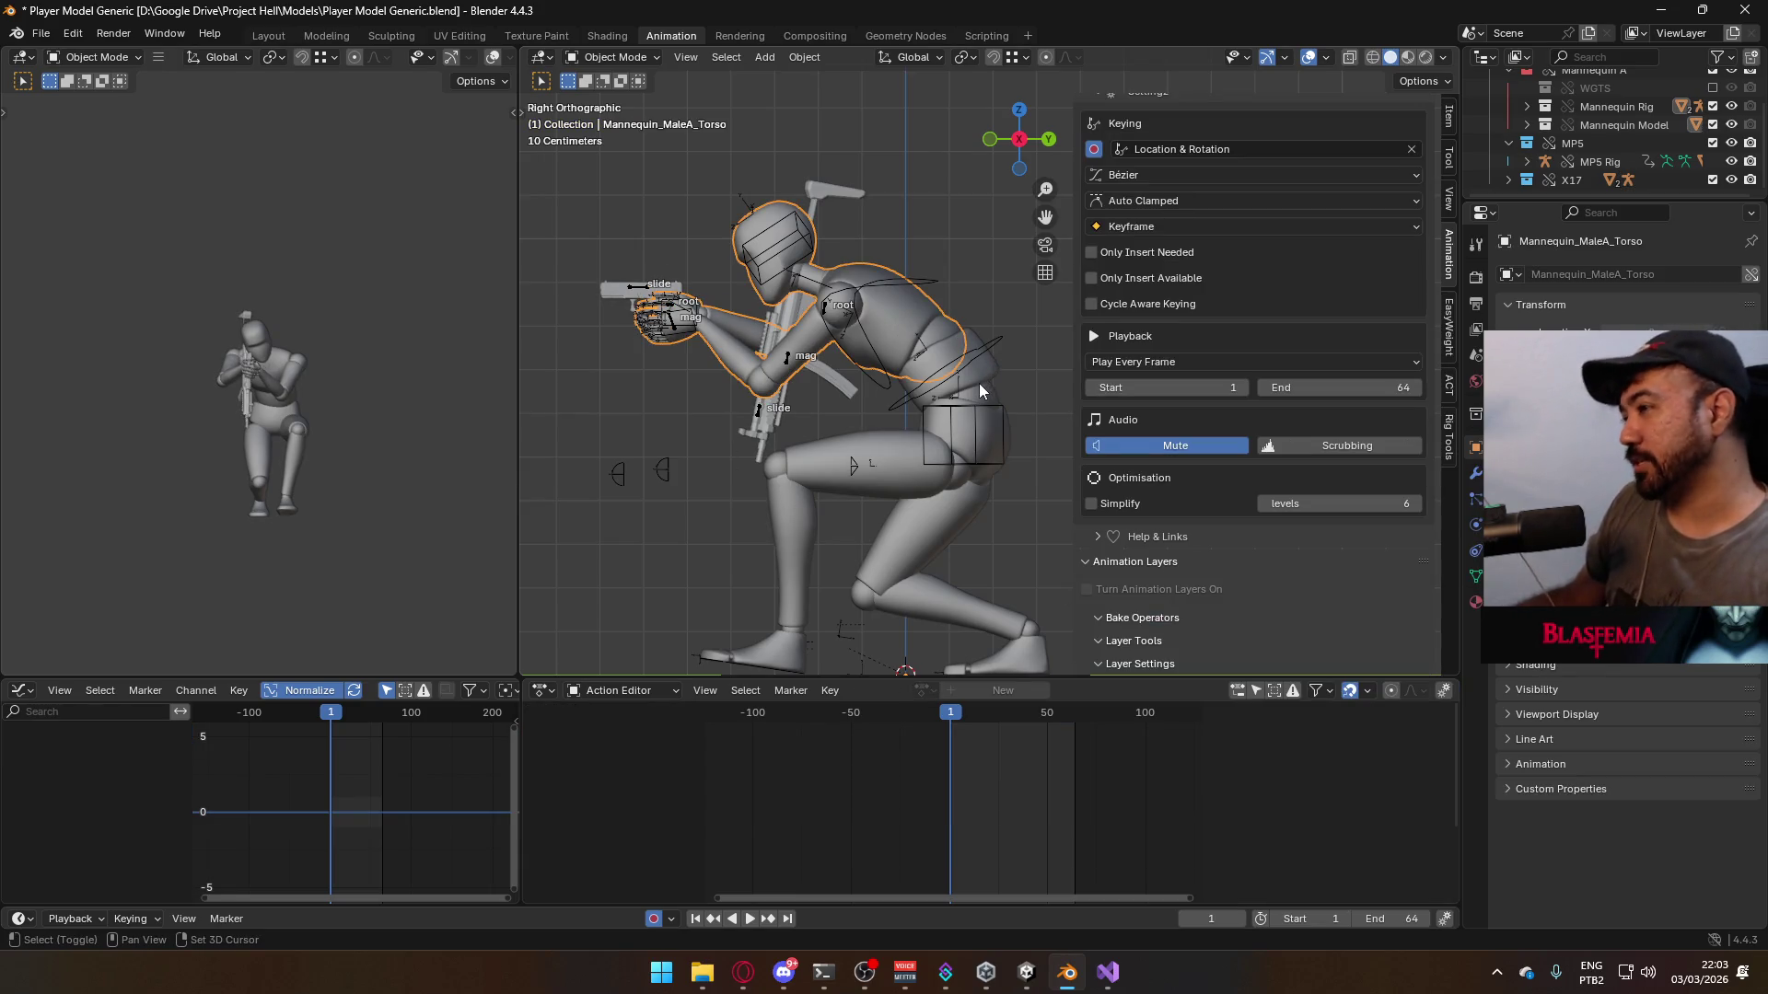
{"action": "left_click", "coordinate": [974, 360]}
{"action": "key", "text": "ctrl+s"}
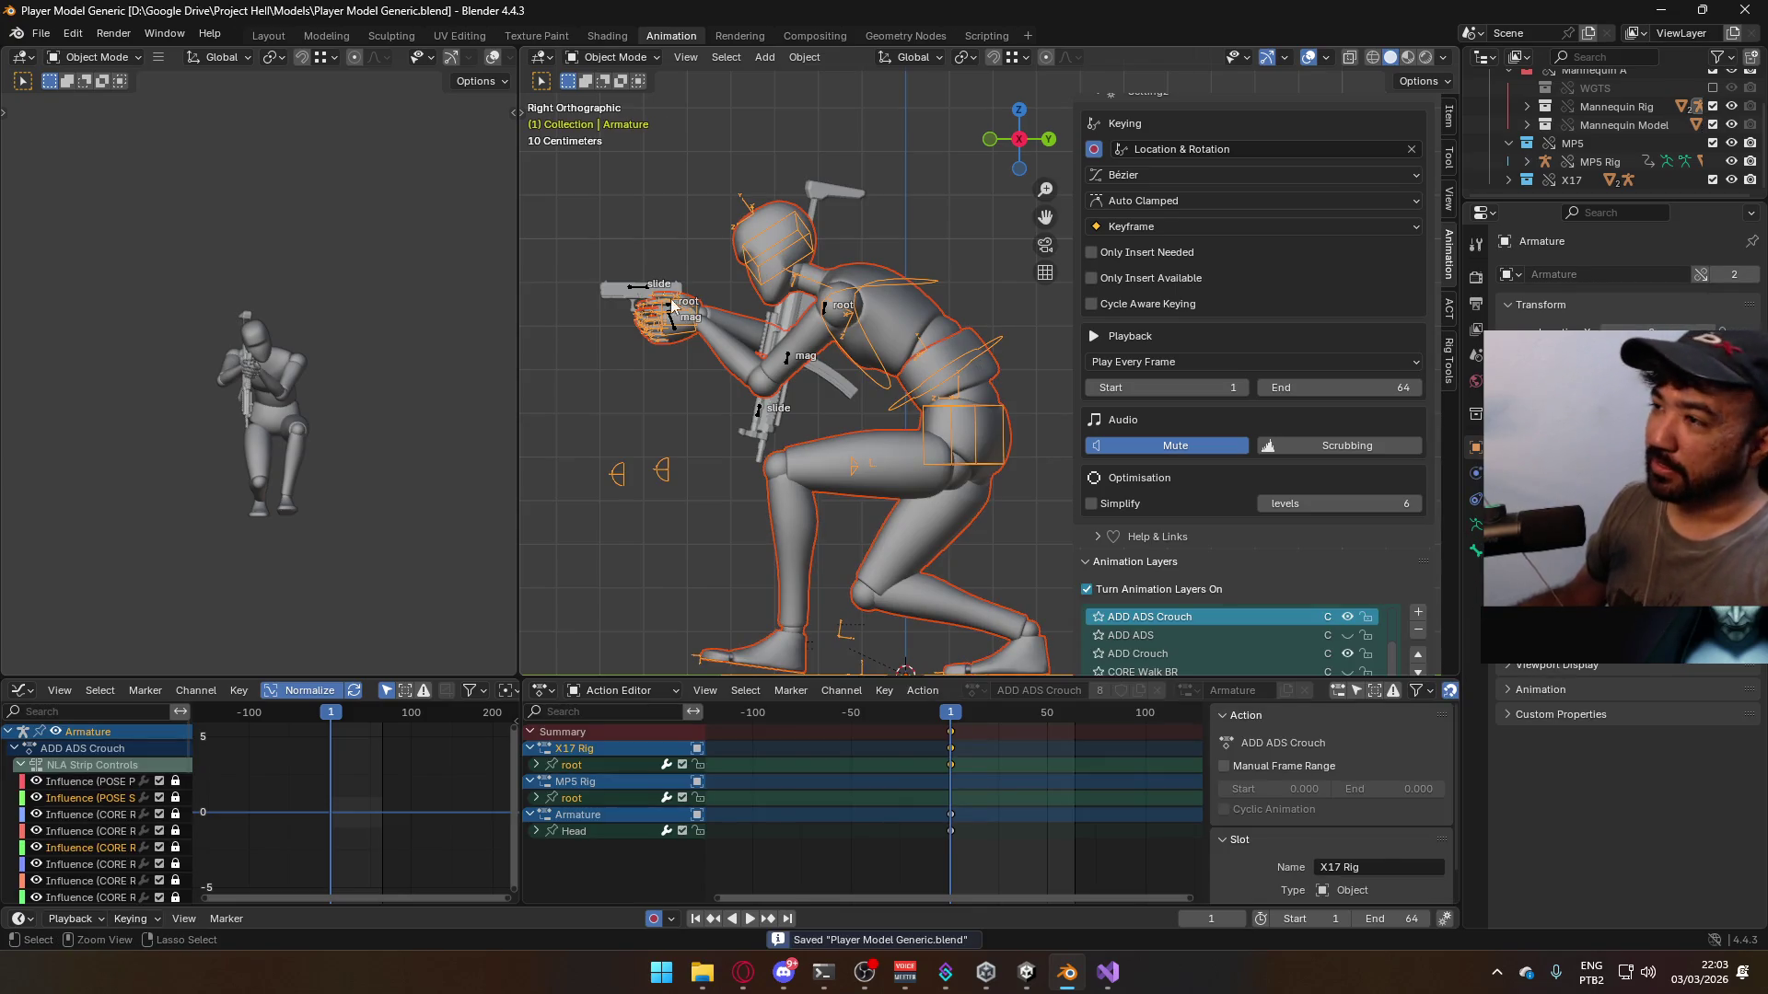
{"action": "left_click", "coordinate": [40, 33]}
- Preview the animation, return to frame 1 and save the blend file
{"action": "mouse_move", "coordinate": [160, 313]}
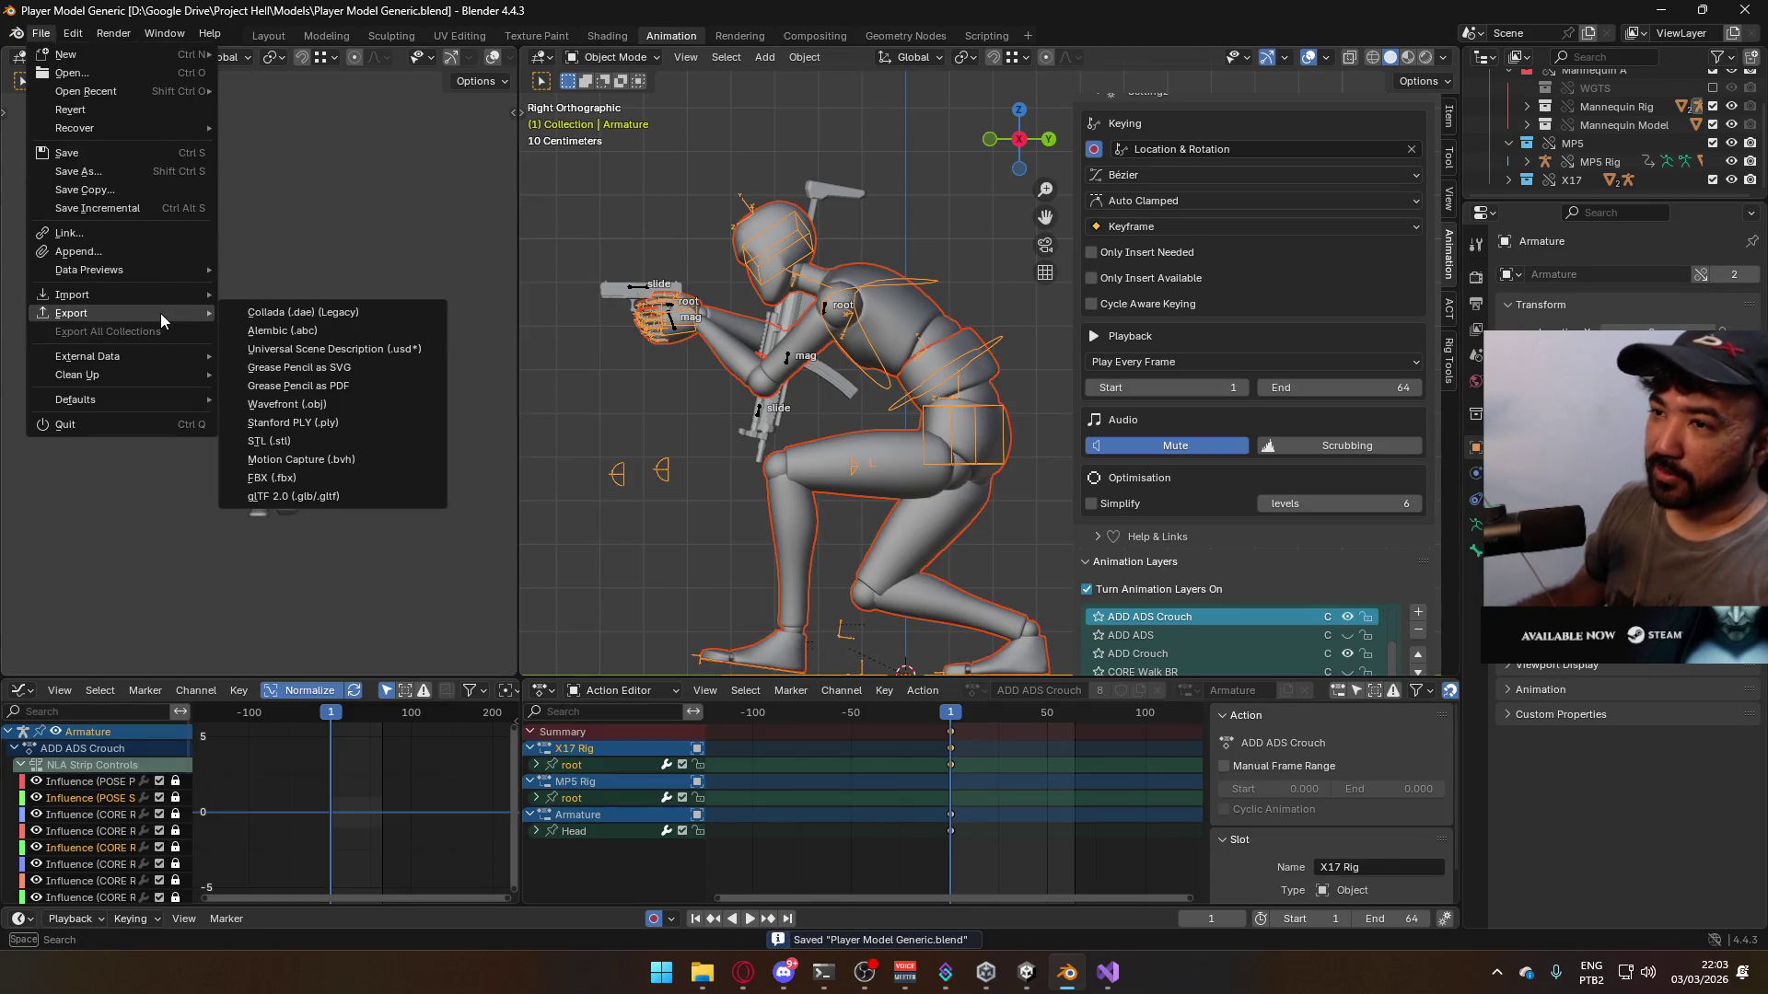
{"action": "key", "text": "space"}
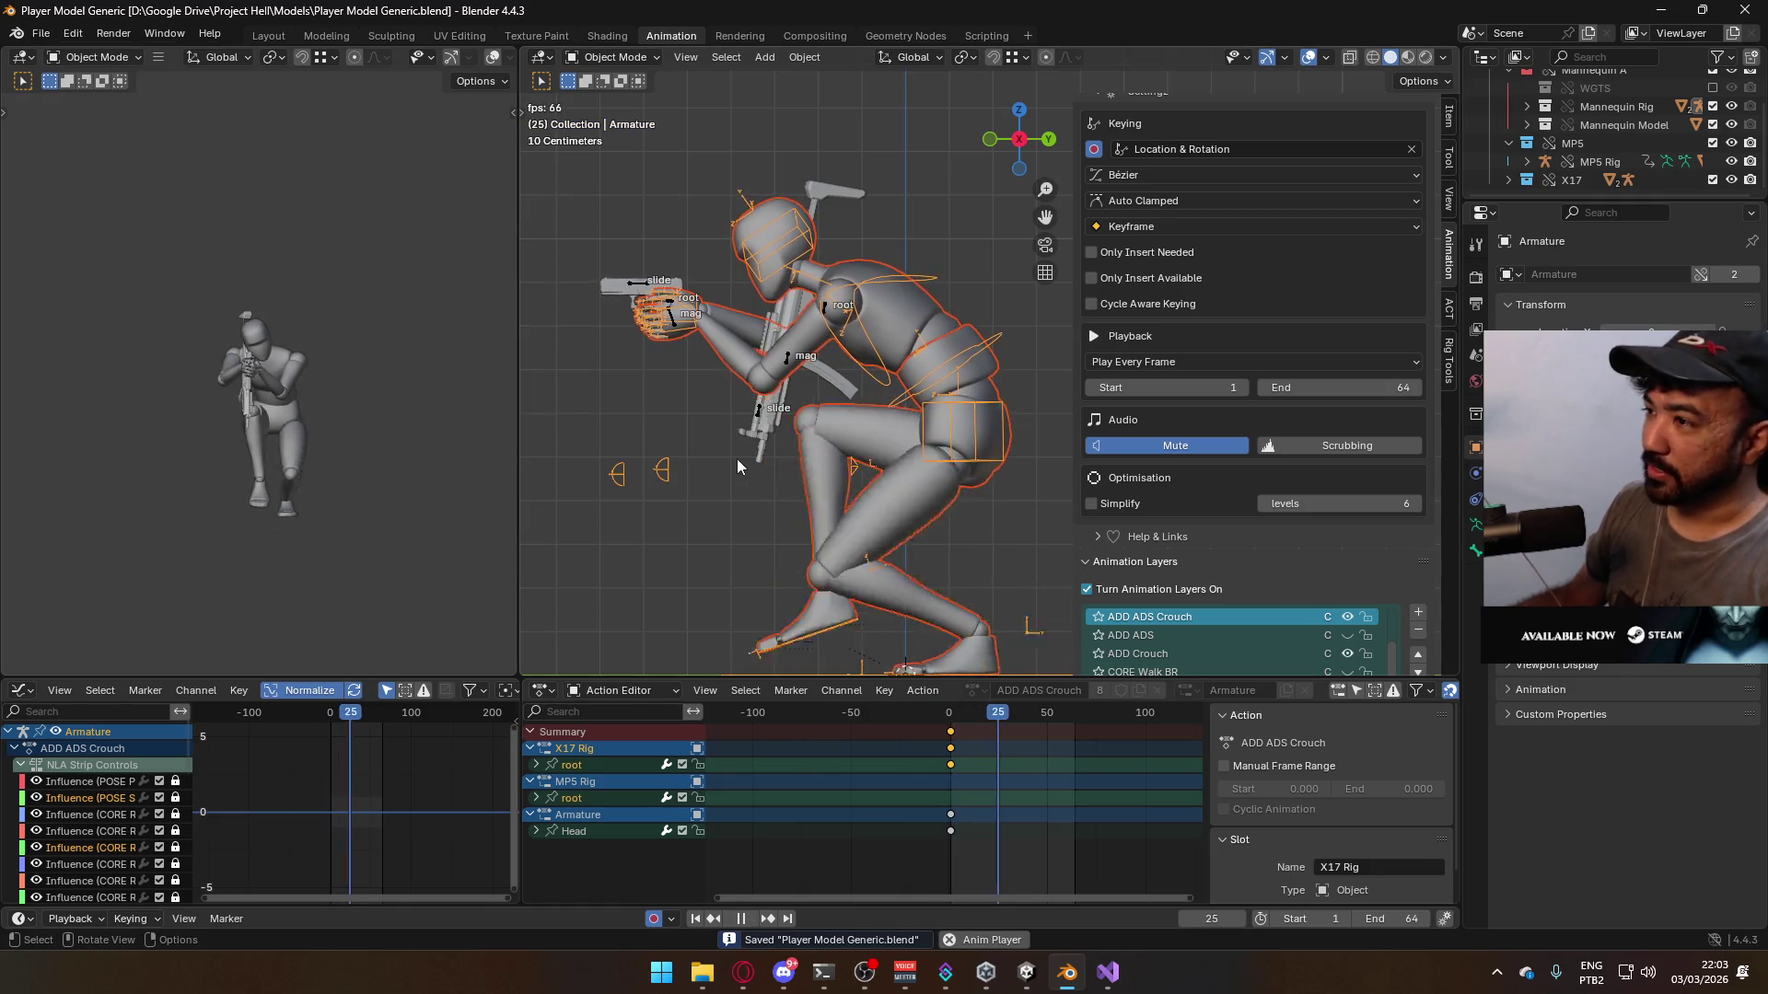
{"action": "key", "text": "space"}
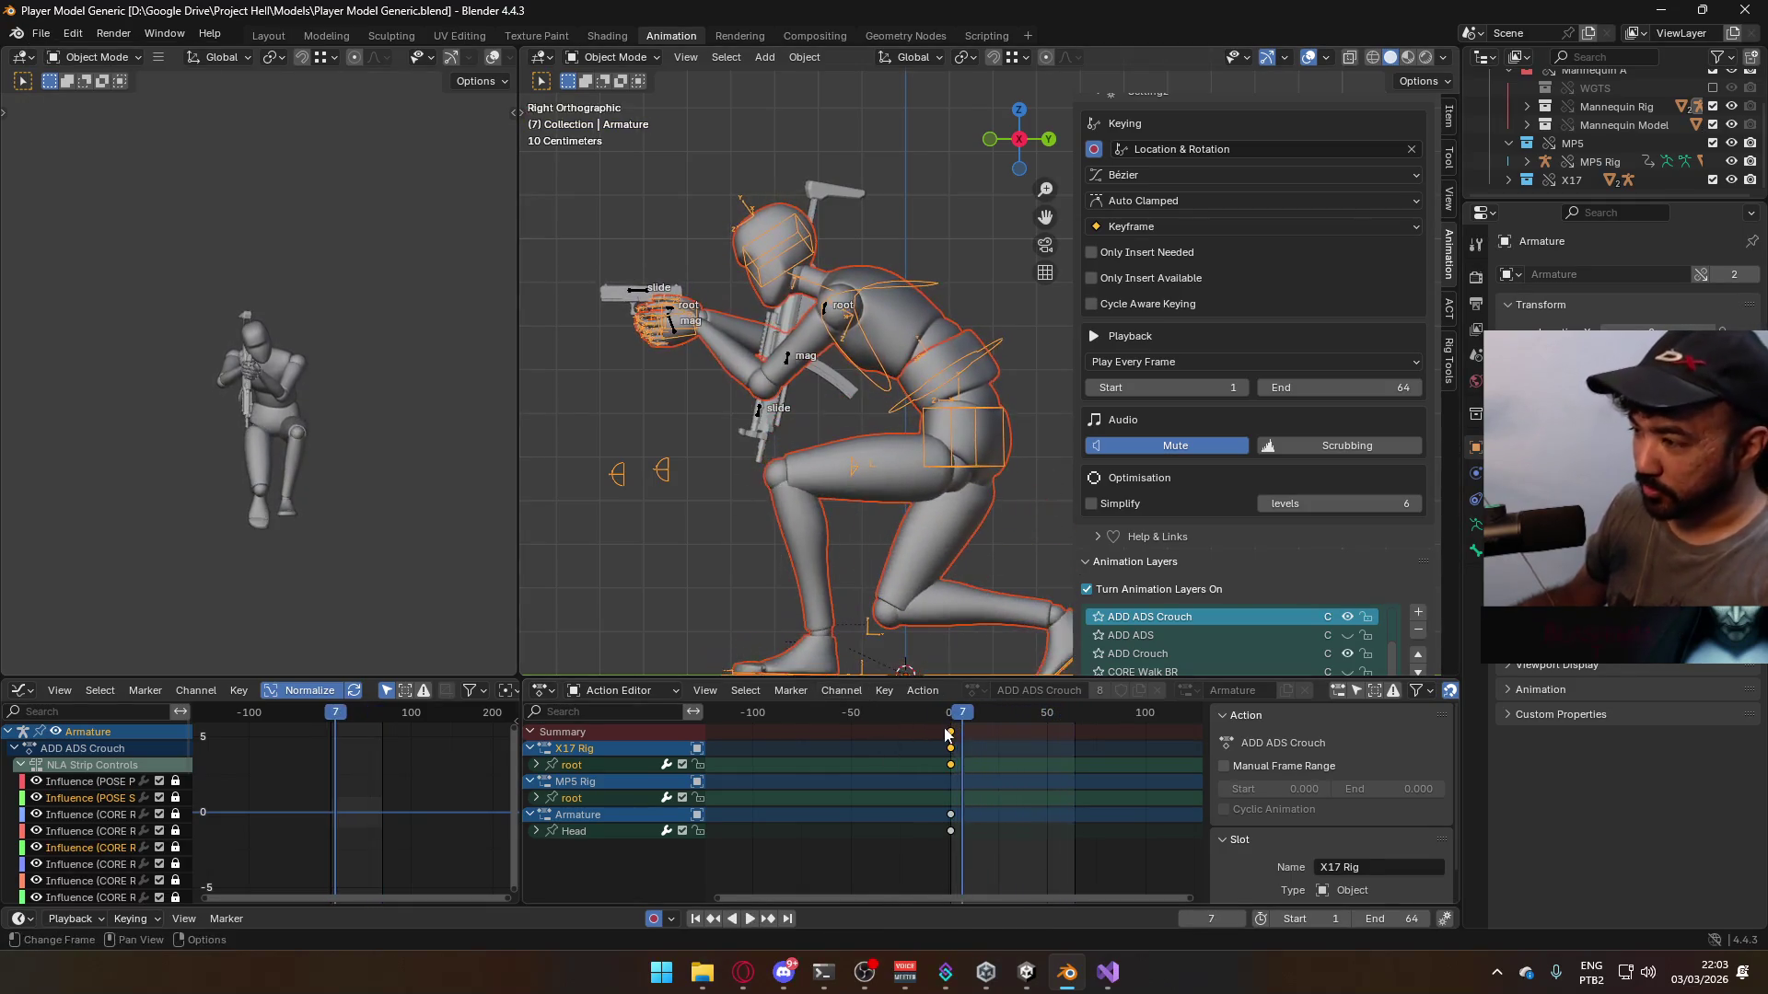
{"action": "key", "text": "space"}
{"action": "left_click", "coordinate": [954, 719]}
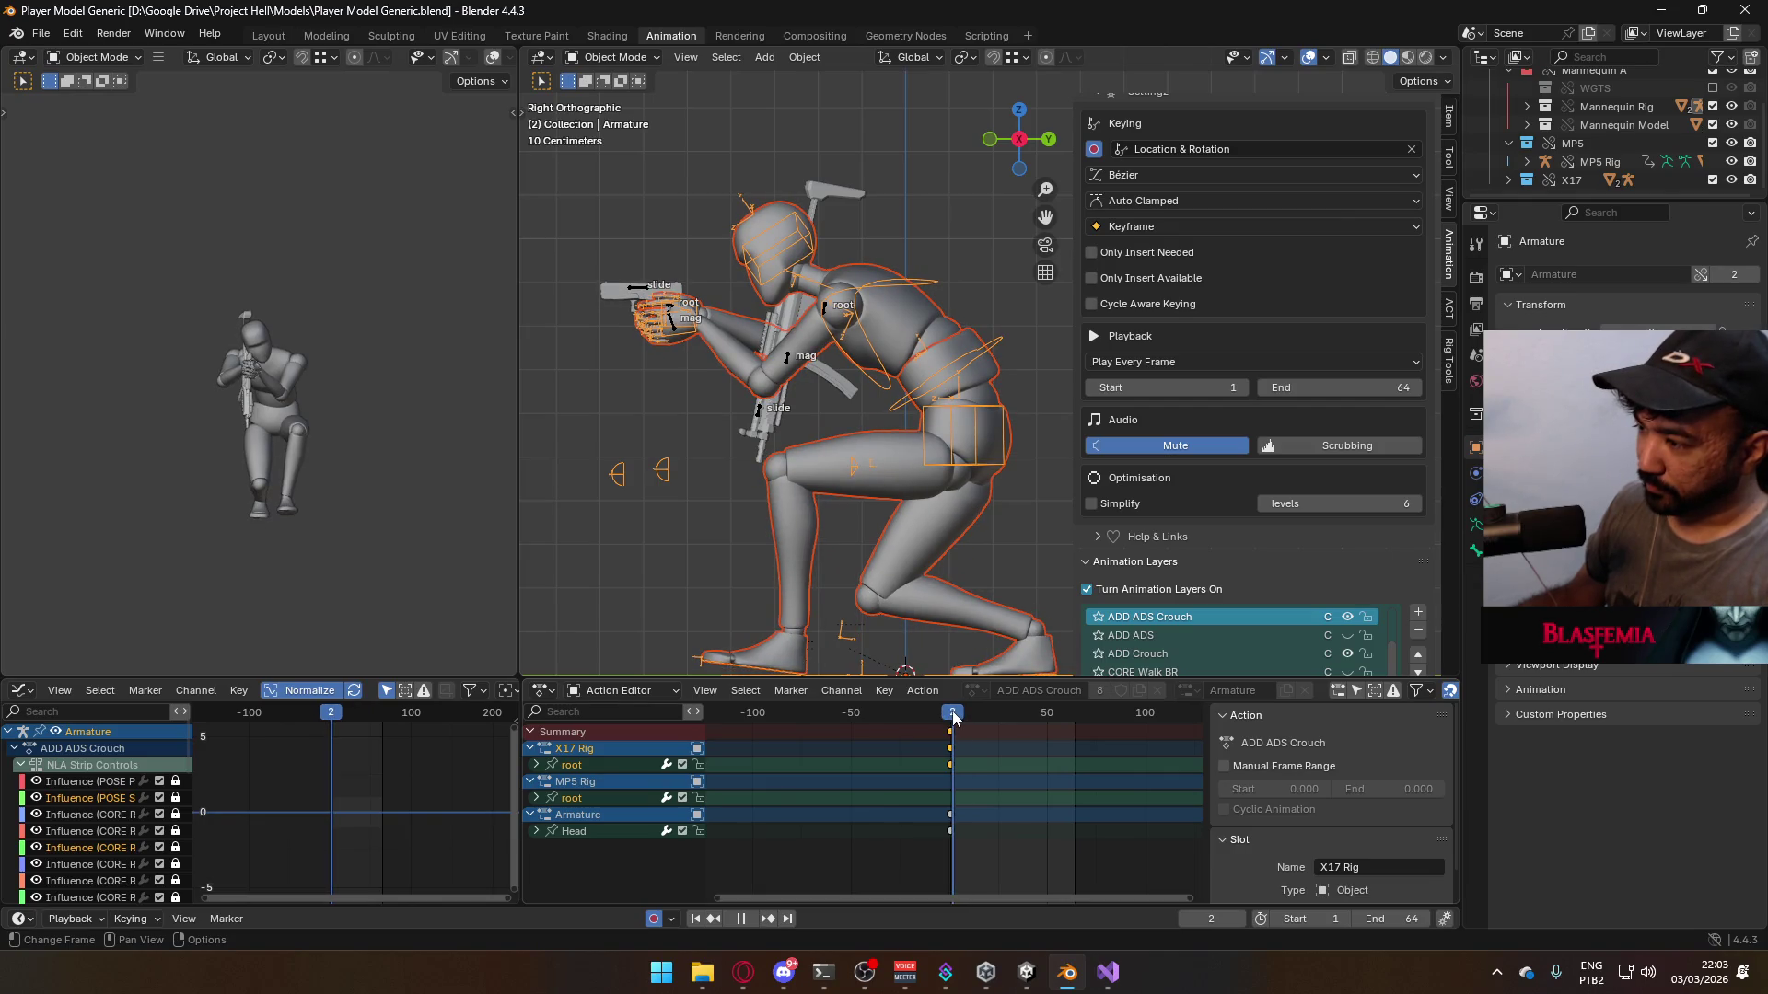
{"action": "key", "text": "Escape"}
{"action": "key", "text": "ctrl+s"}
- Export the scene as Model@ADS Sidearm Crouch F.fbx in the Animations Model folder
{"action": "left_click", "coordinate": [41, 33]}
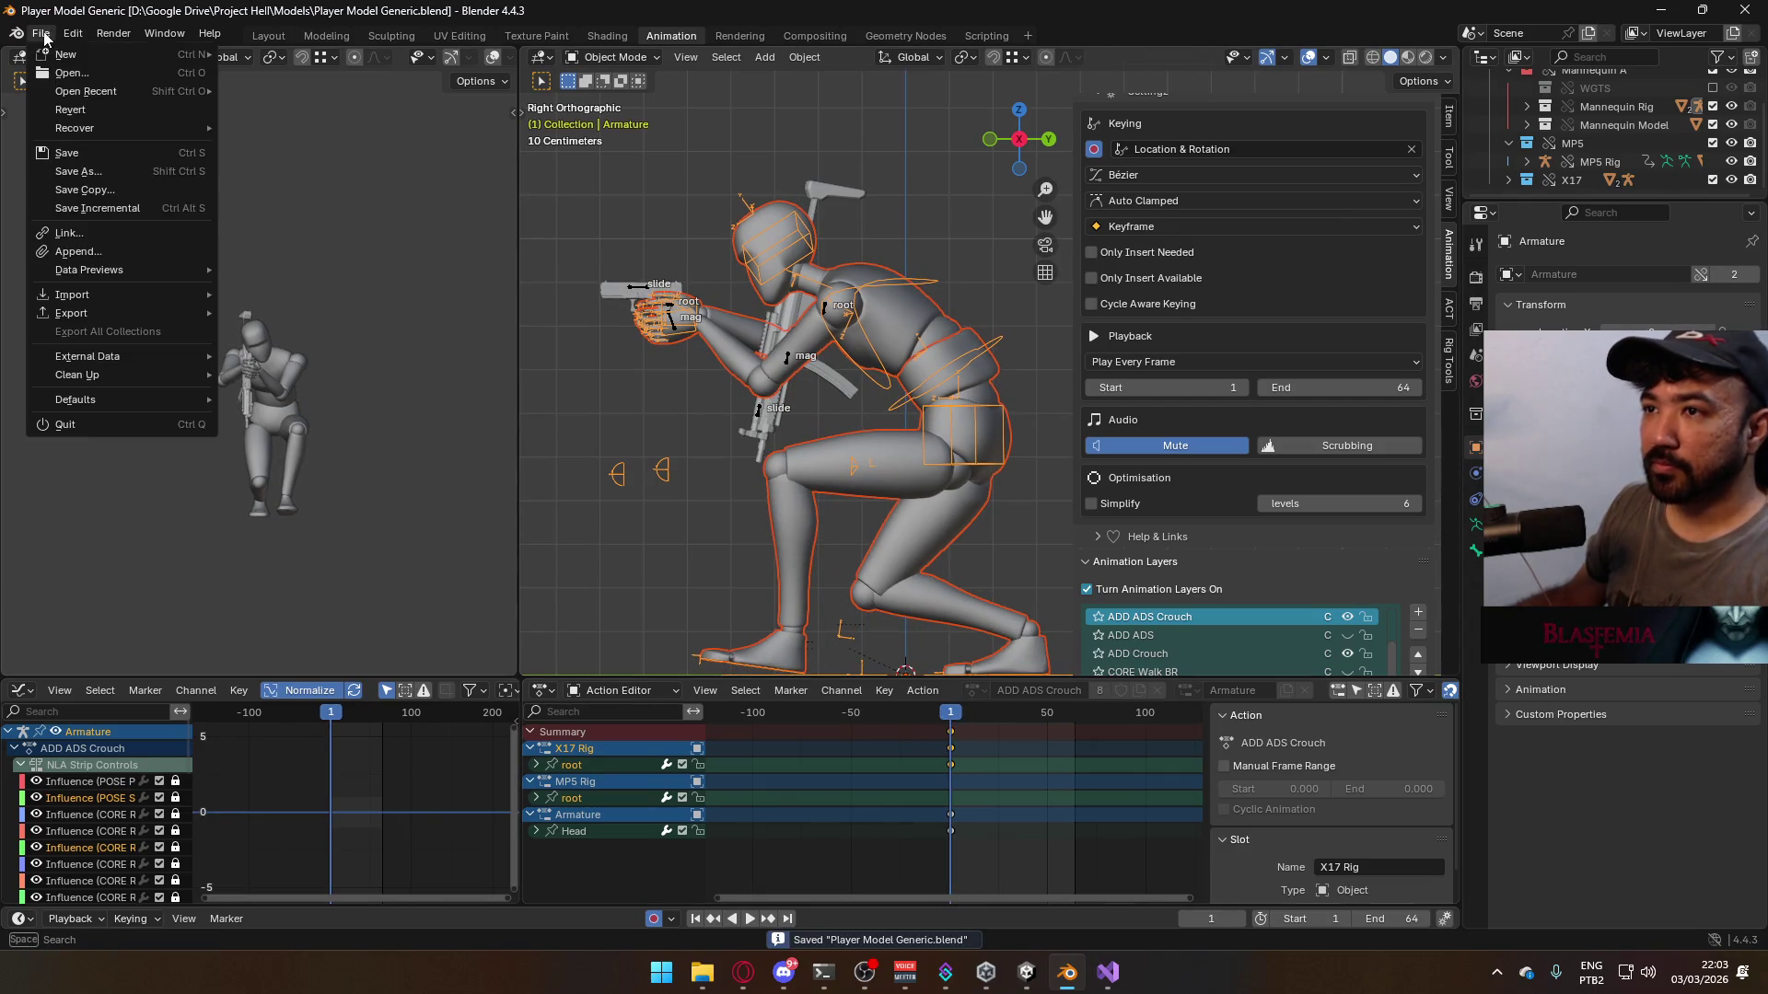
{"action": "mouse_move", "coordinate": [111, 312]}
{"action": "left_click", "coordinate": [337, 475]}
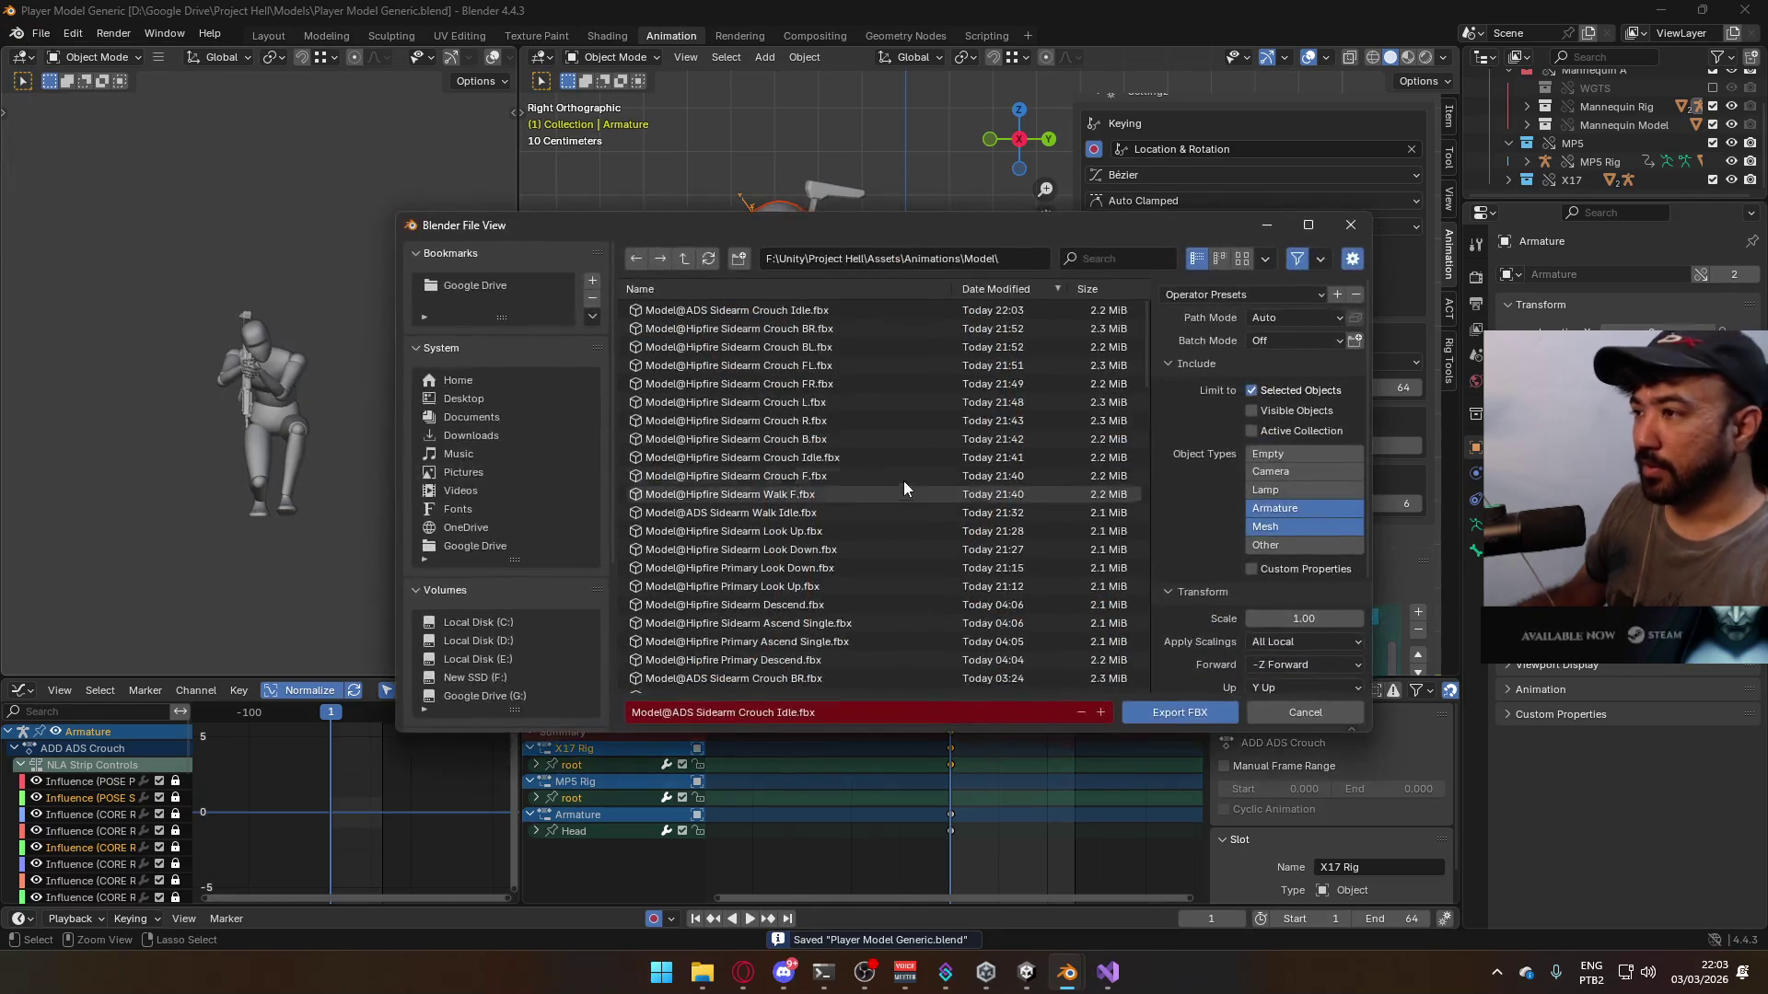
{"action": "left_click", "coordinate": [833, 311]}
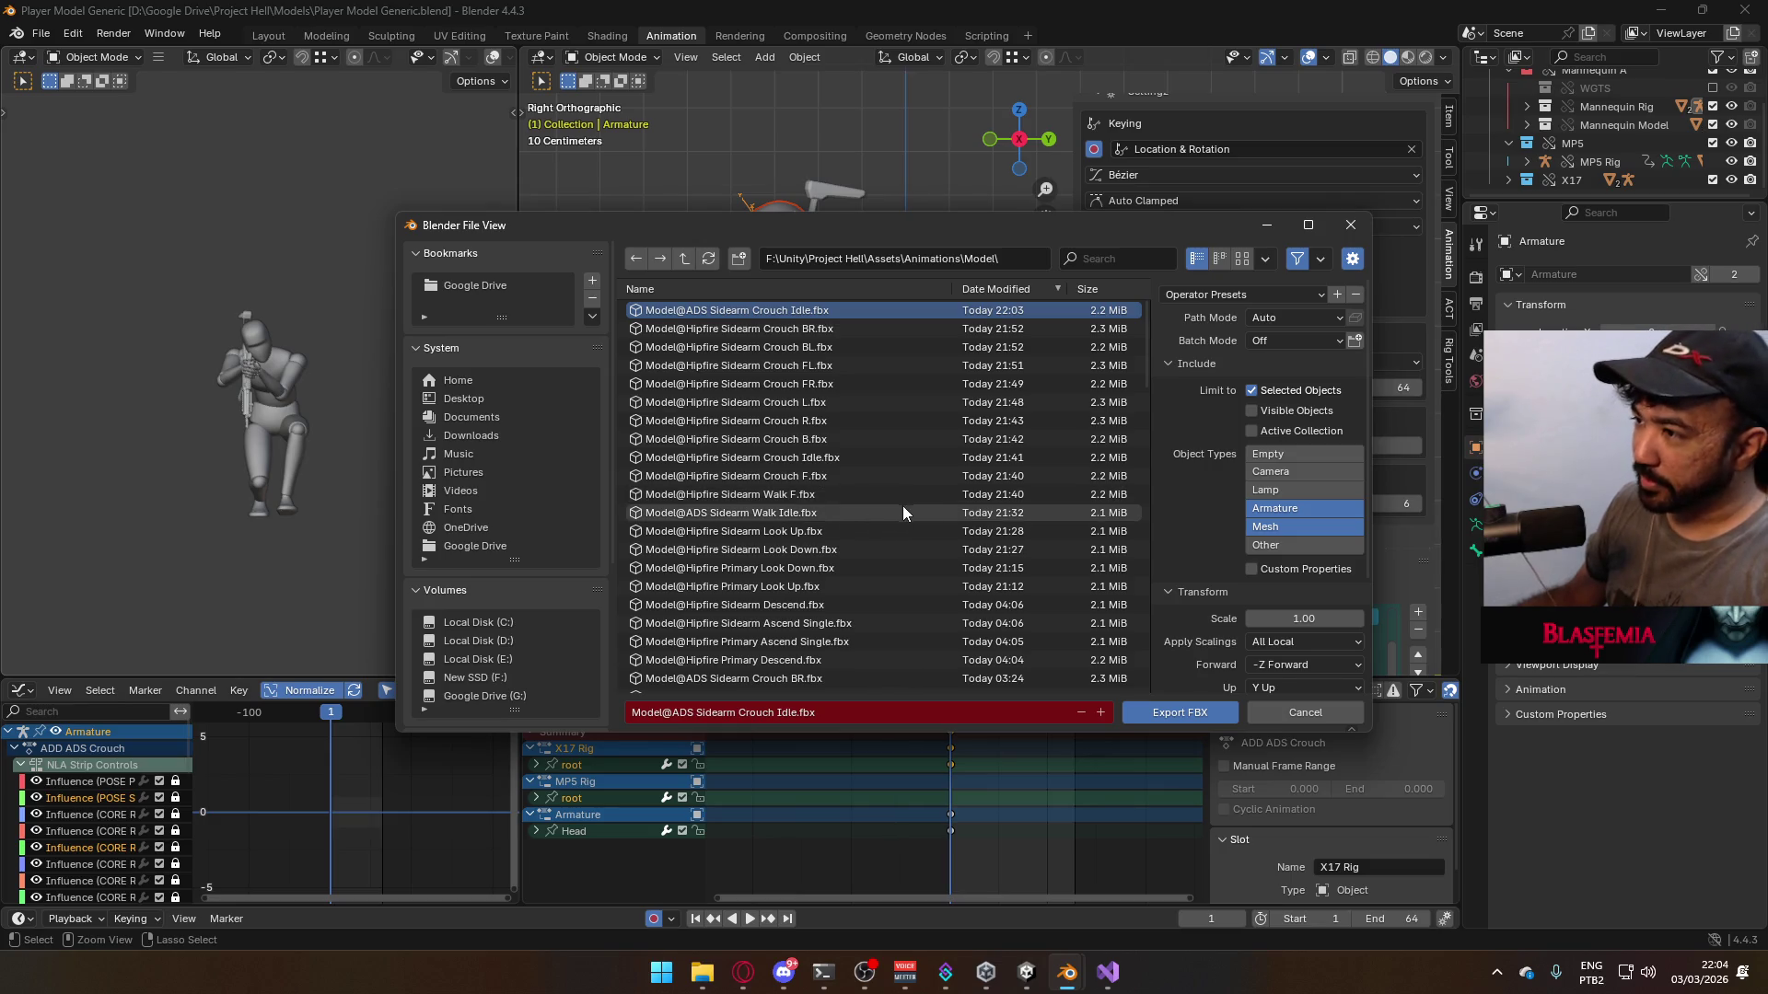
{"action": "scroll", "coordinate": [907, 525], "scroll_direction": "down", "scroll_amount": 6}
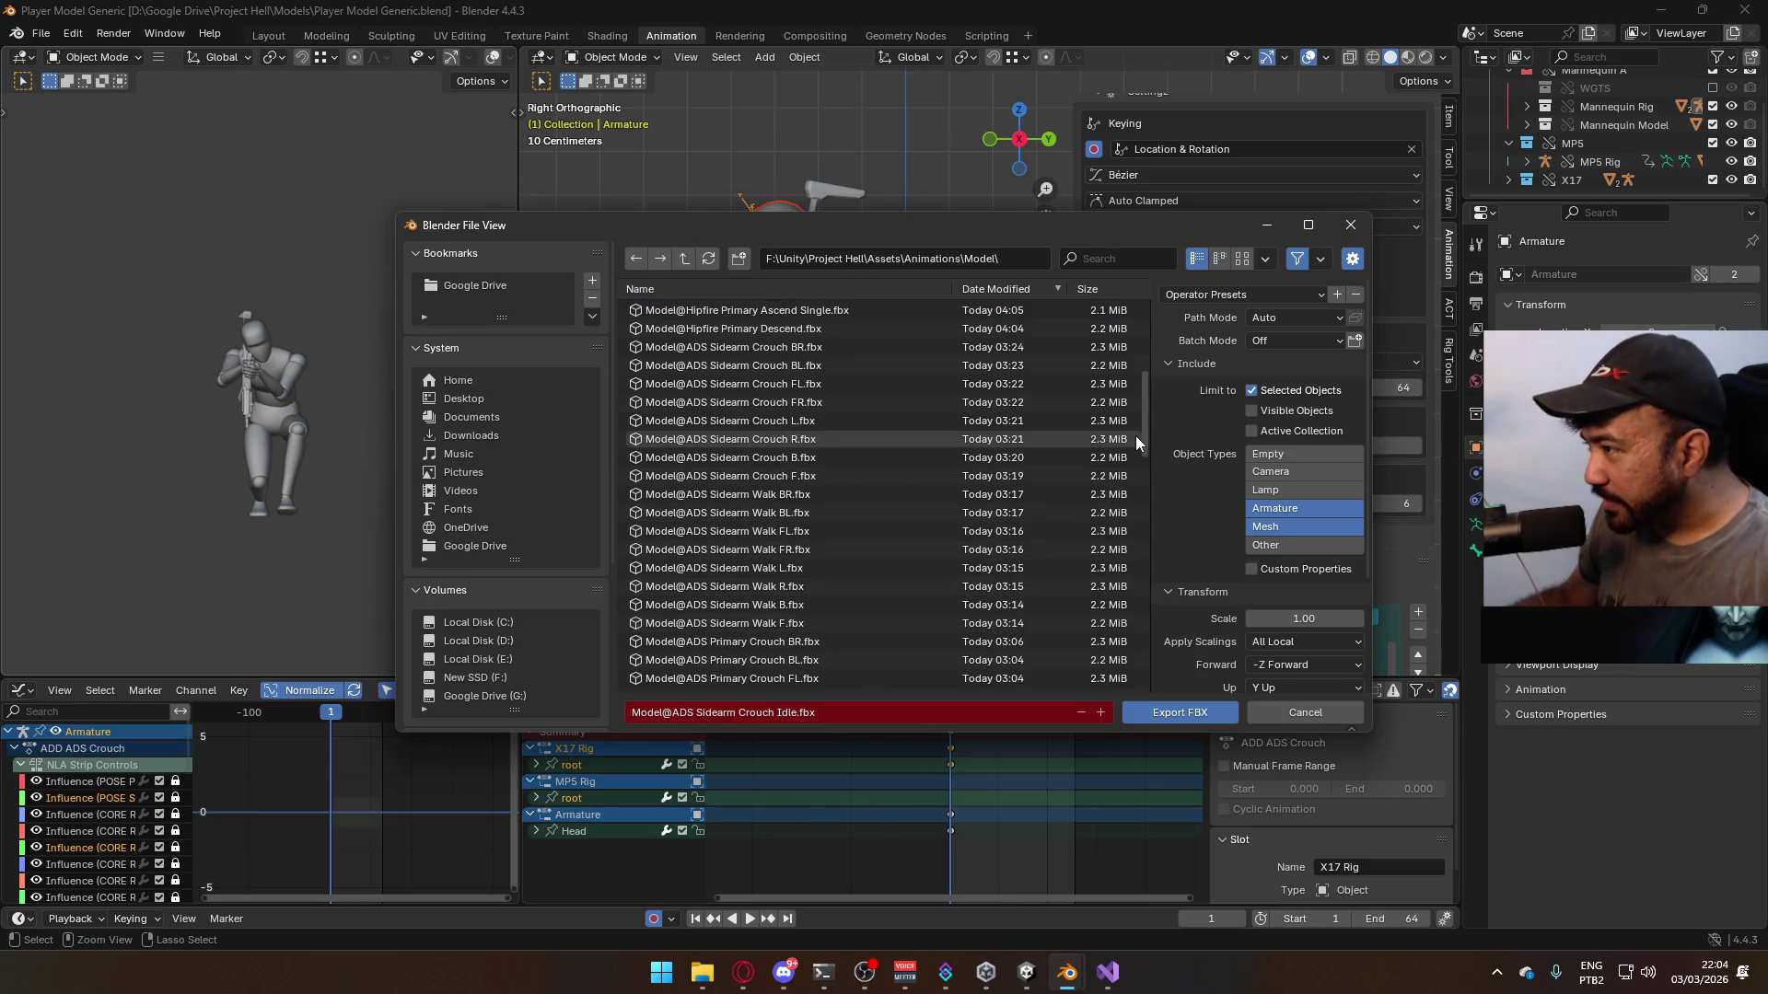
{"action": "mouse_move", "coordinate": [1144, 443]}
{"action": "left_mouse_down"}
{"action": "mouse_move", "coordinate": [1119, 693]}
{"action": "mouse_move", "coordinate": [1120, 629]}
{"action": "left_mouse_up"}
{"action": "scroll", "coordinate": [998, 519], "scroll_direction": "up", "scroll_amount": 10}
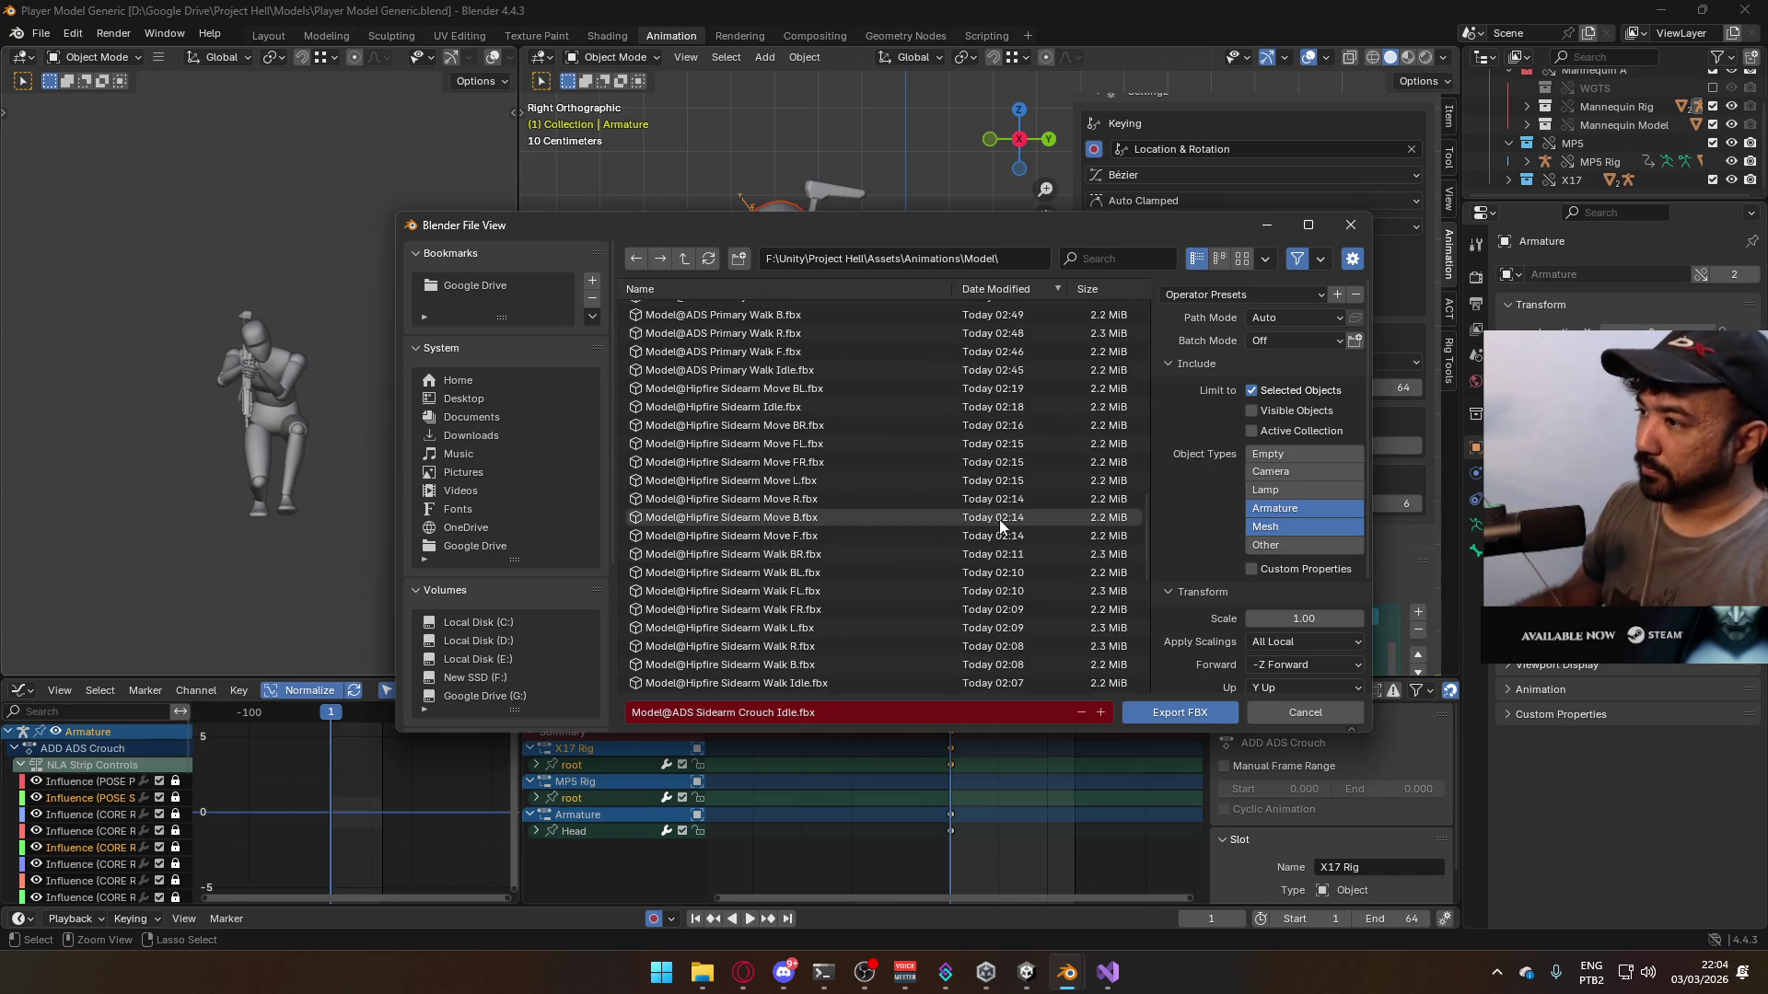
{"action": "scroll", "coordinate": [932, 527], "scroll_direction": "up", "scroll_amount": 4}
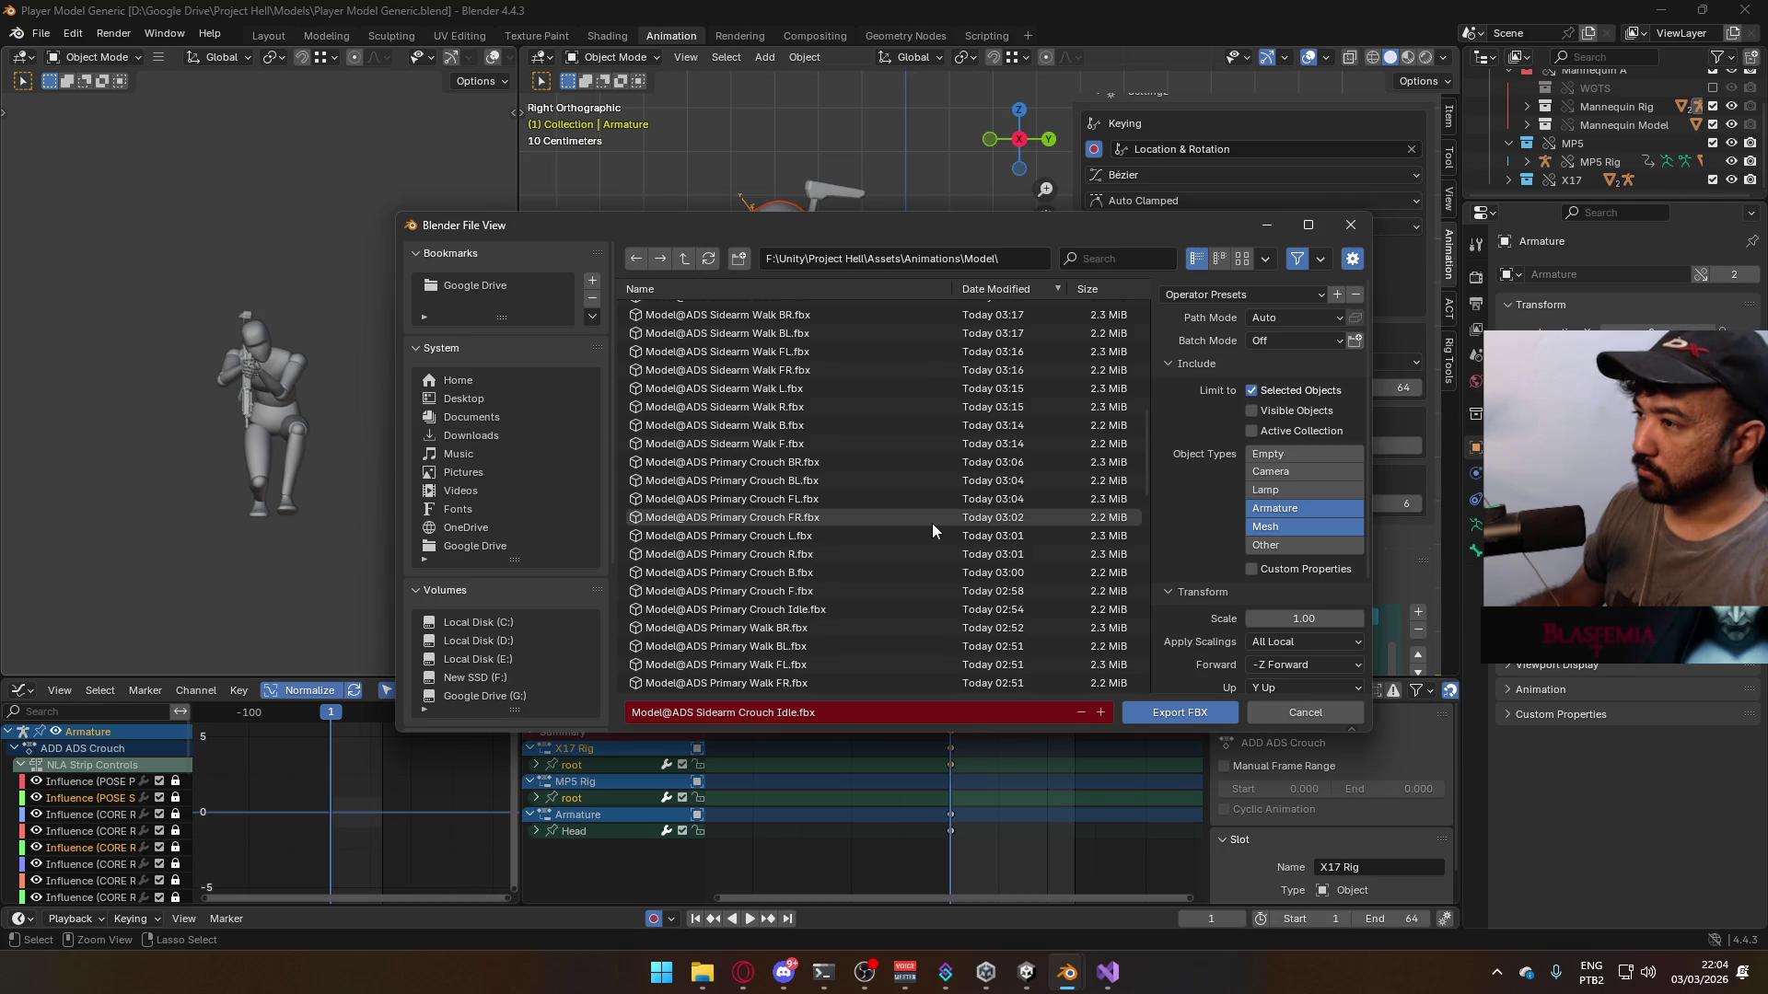
{"action": "left_click", "coordinate": [843, 443]}
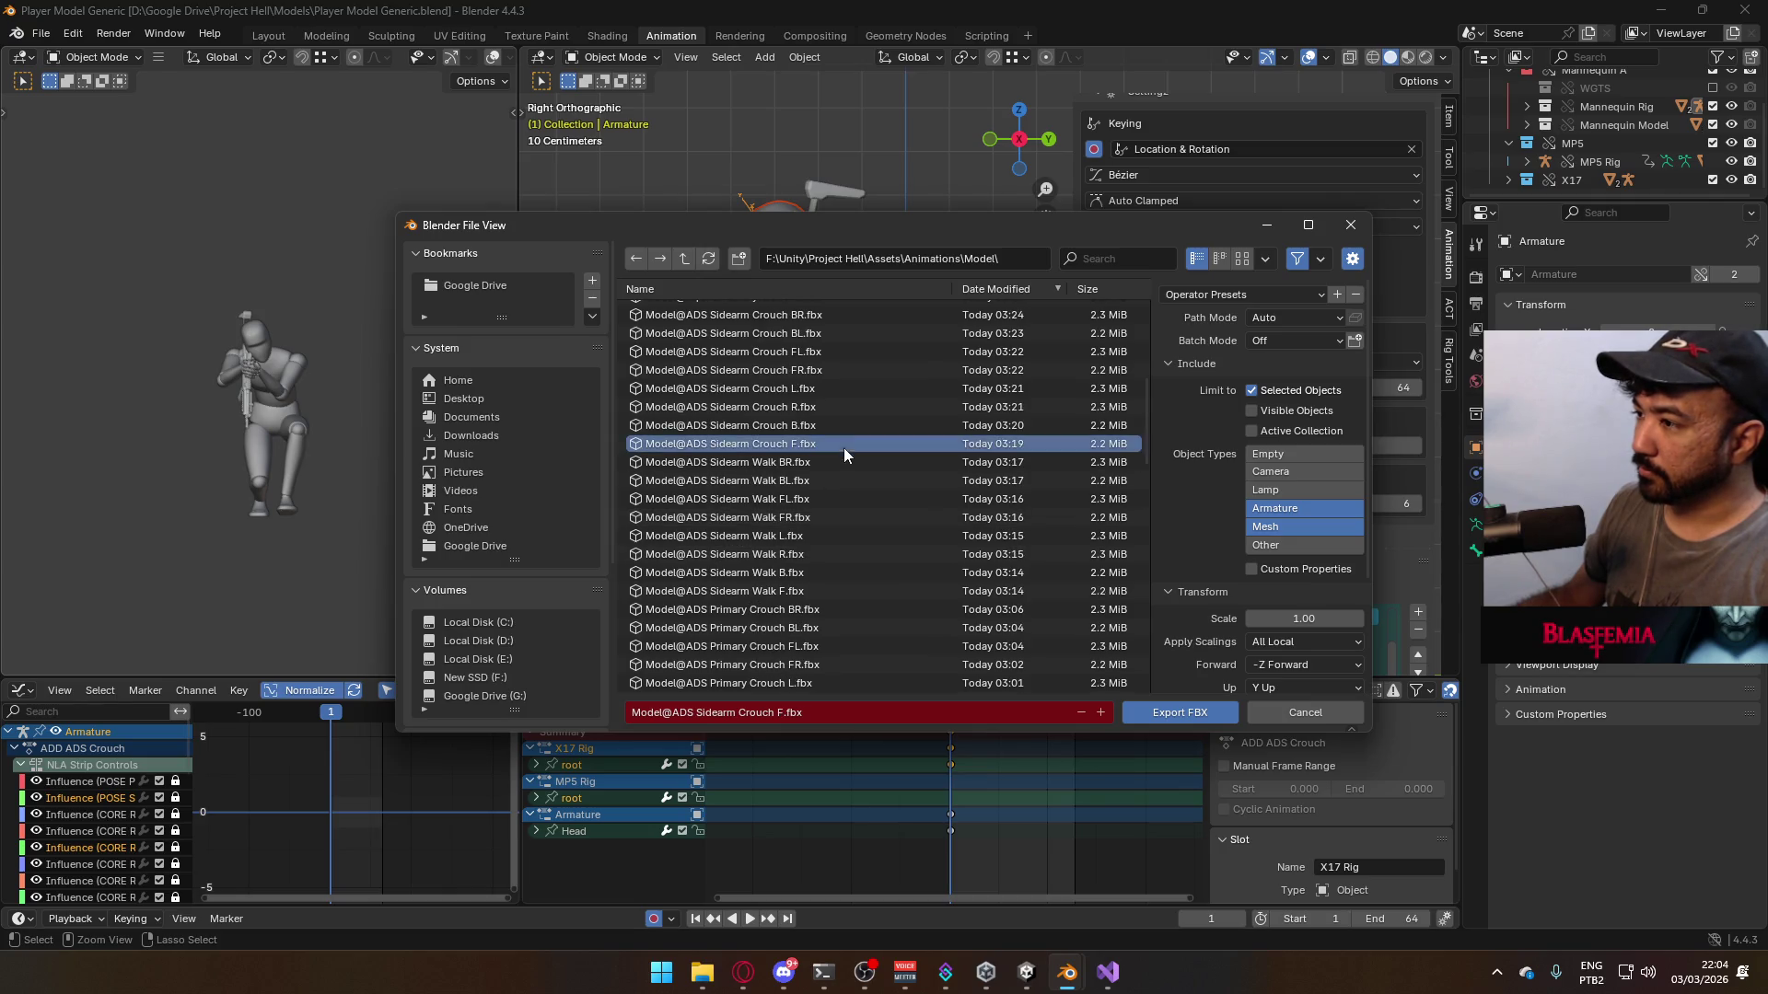
{"action": "mouse_move", "coordinate": [936, 237]}
{"action": "left_mouse_down"}
{"action": "mouse_move", "coordinate": [860, 596]}
{"action": "mouse_move", "coordinate": [867, 286]}
{"action": "left_mouse_up"}
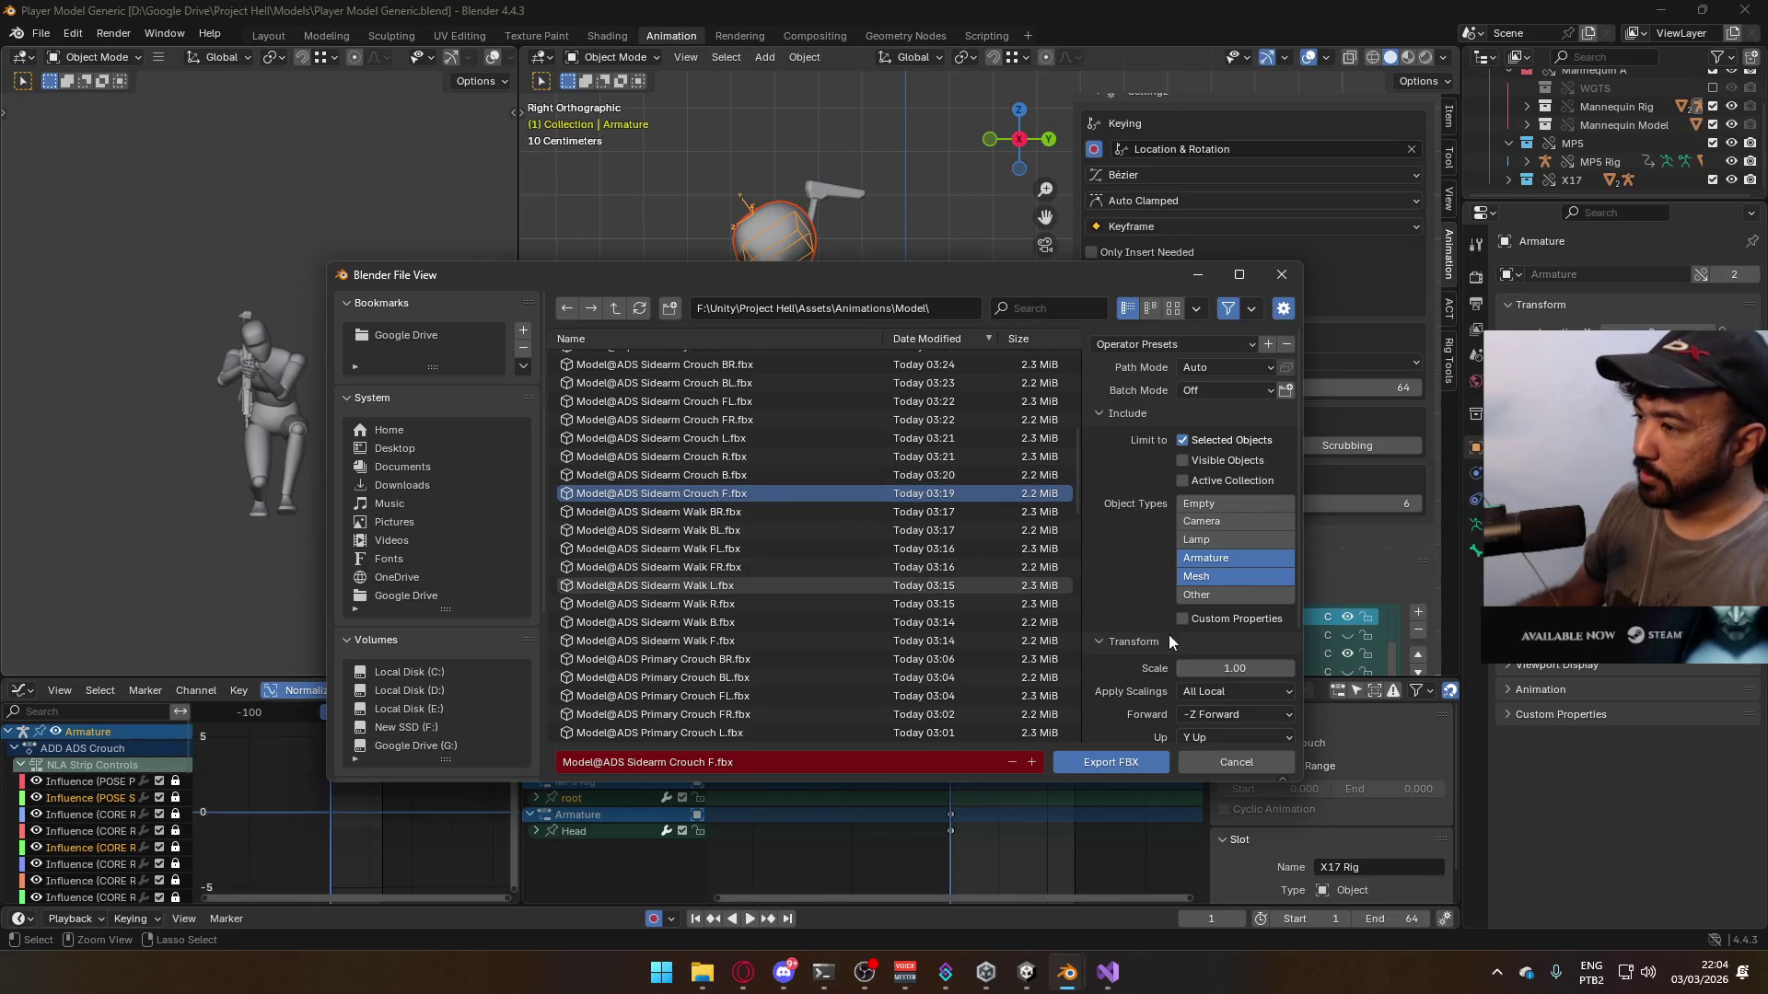
{"action": "left_click", "coordinate": [1110, 762]}
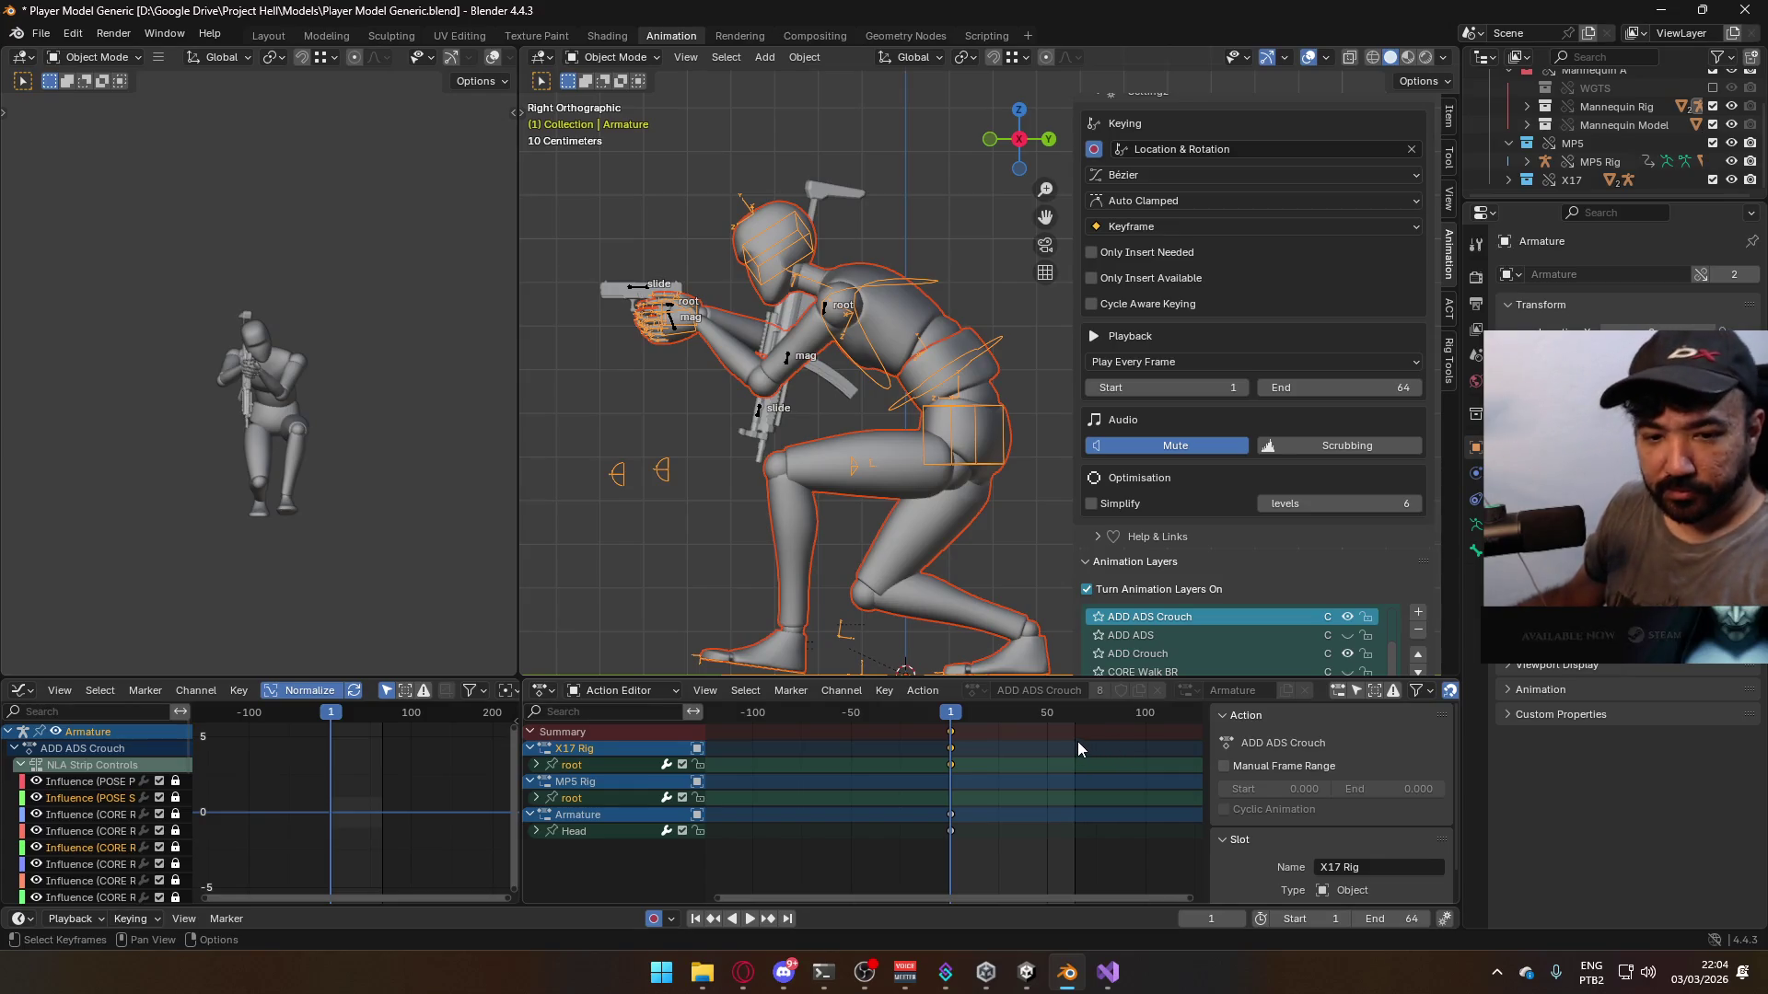
- Turn on the CORE Walk B layer for the mannequin armature
{"action": "scroll", "coordinate": [1245, 500], "scroll_direction": "down", "scroll_amount": 3}
{"action": "scroll", "coordinate": [1246, 500], "scroll_direction": "down", "scroll_amount": 2}
{"action": "scroll", "coordinate": [1364, 532], "scroll_direction": "down", "scroll_amount": 5}
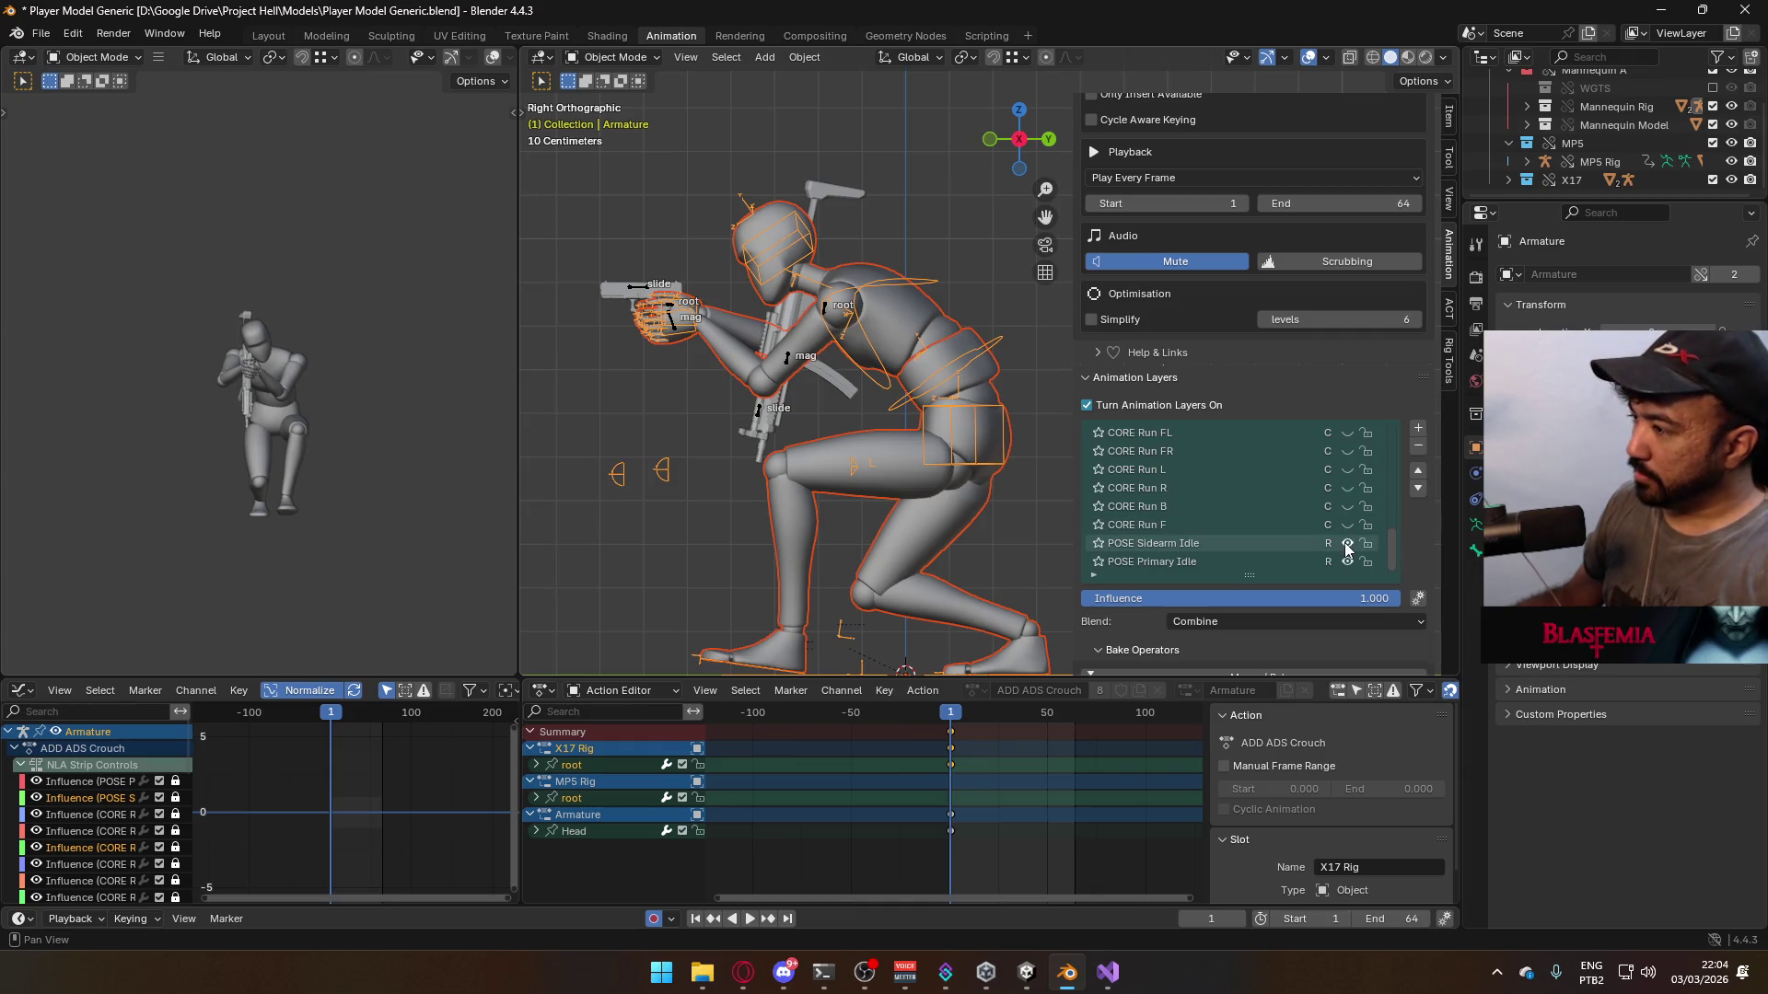
{"action": "scroll", "coordinate": [1303, 534], "scroll_direction": "up", "scroll_amount": 5}
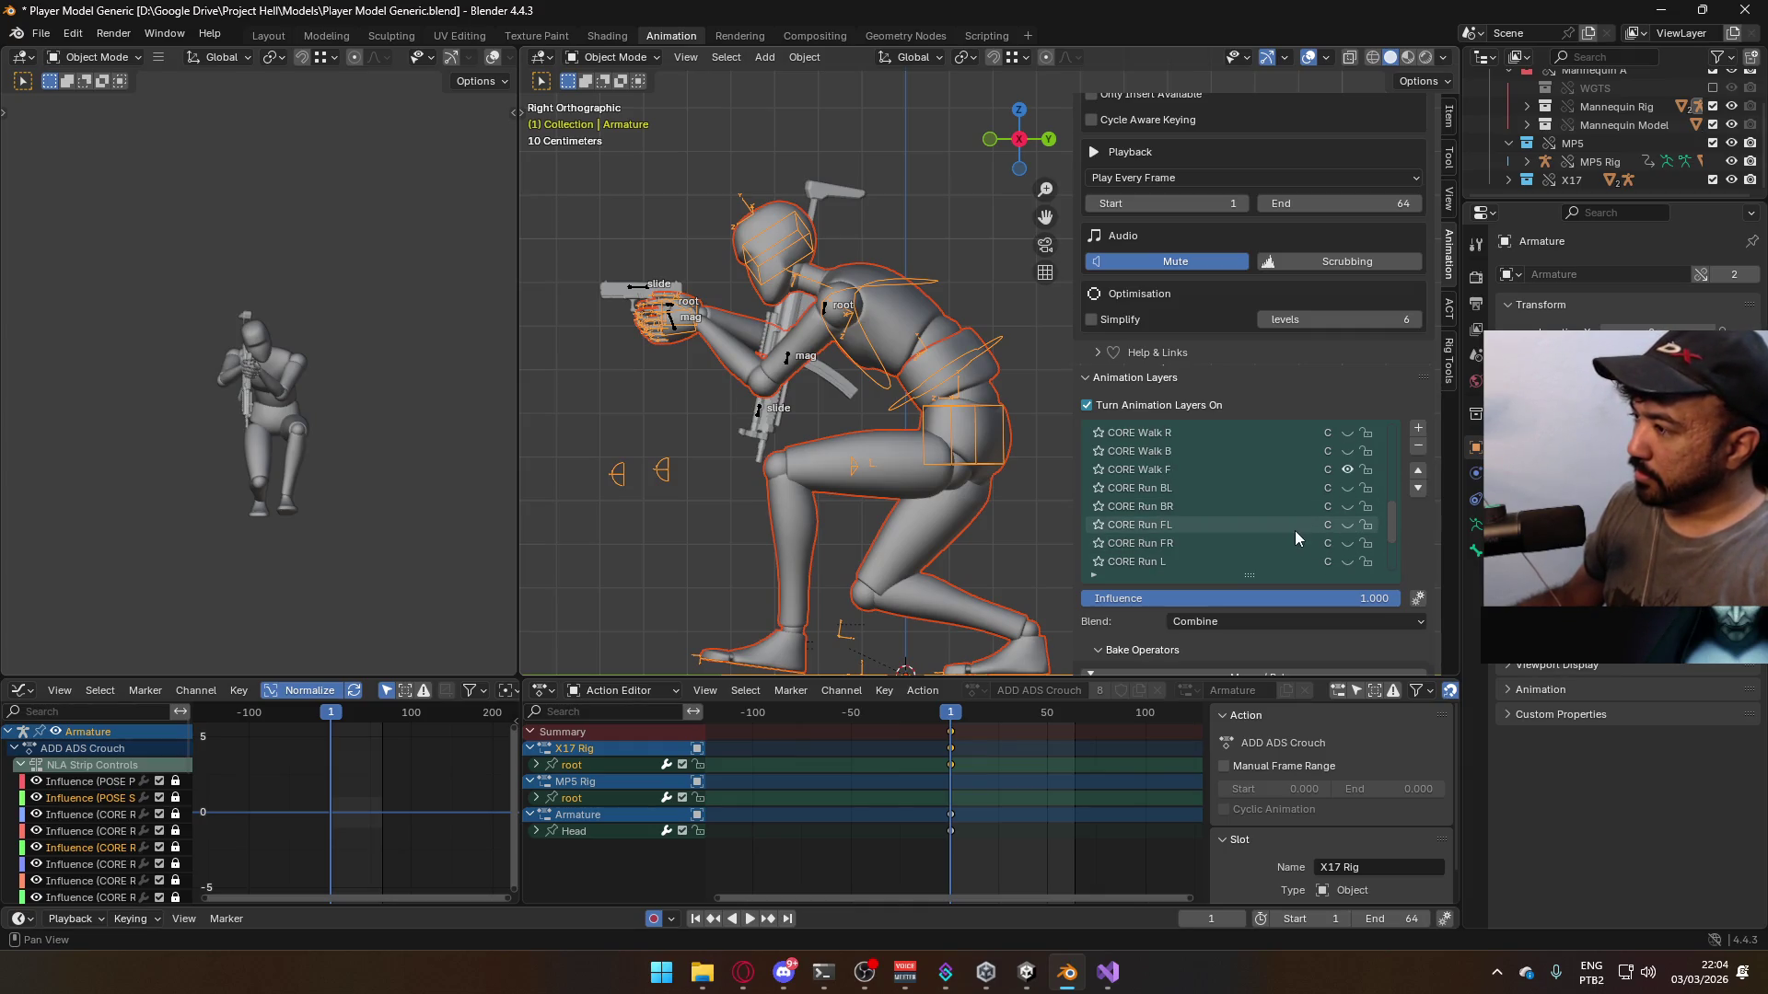
{"action": "left_click", "coordinate": [1348, 451]}
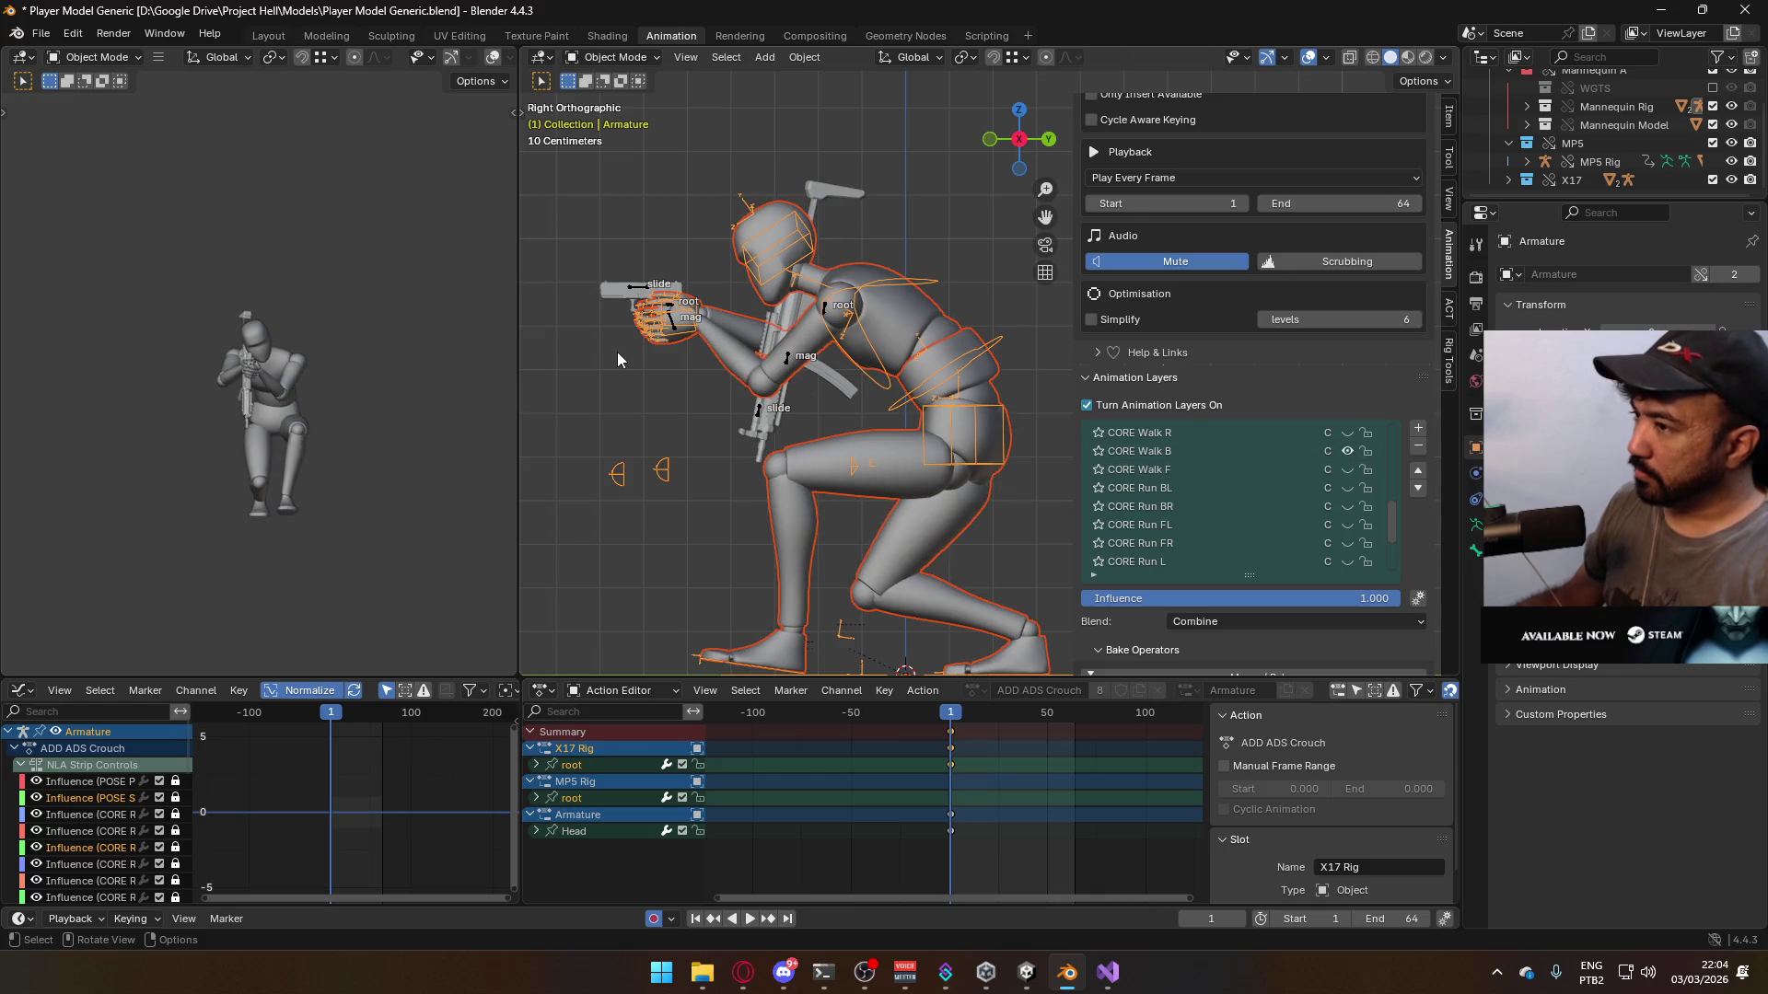
- Turn on CORE Walk B for the X17 Rig, then select Mannequin_MaleA and save
{"action": "left_click", "coordinate": [636, 293]}
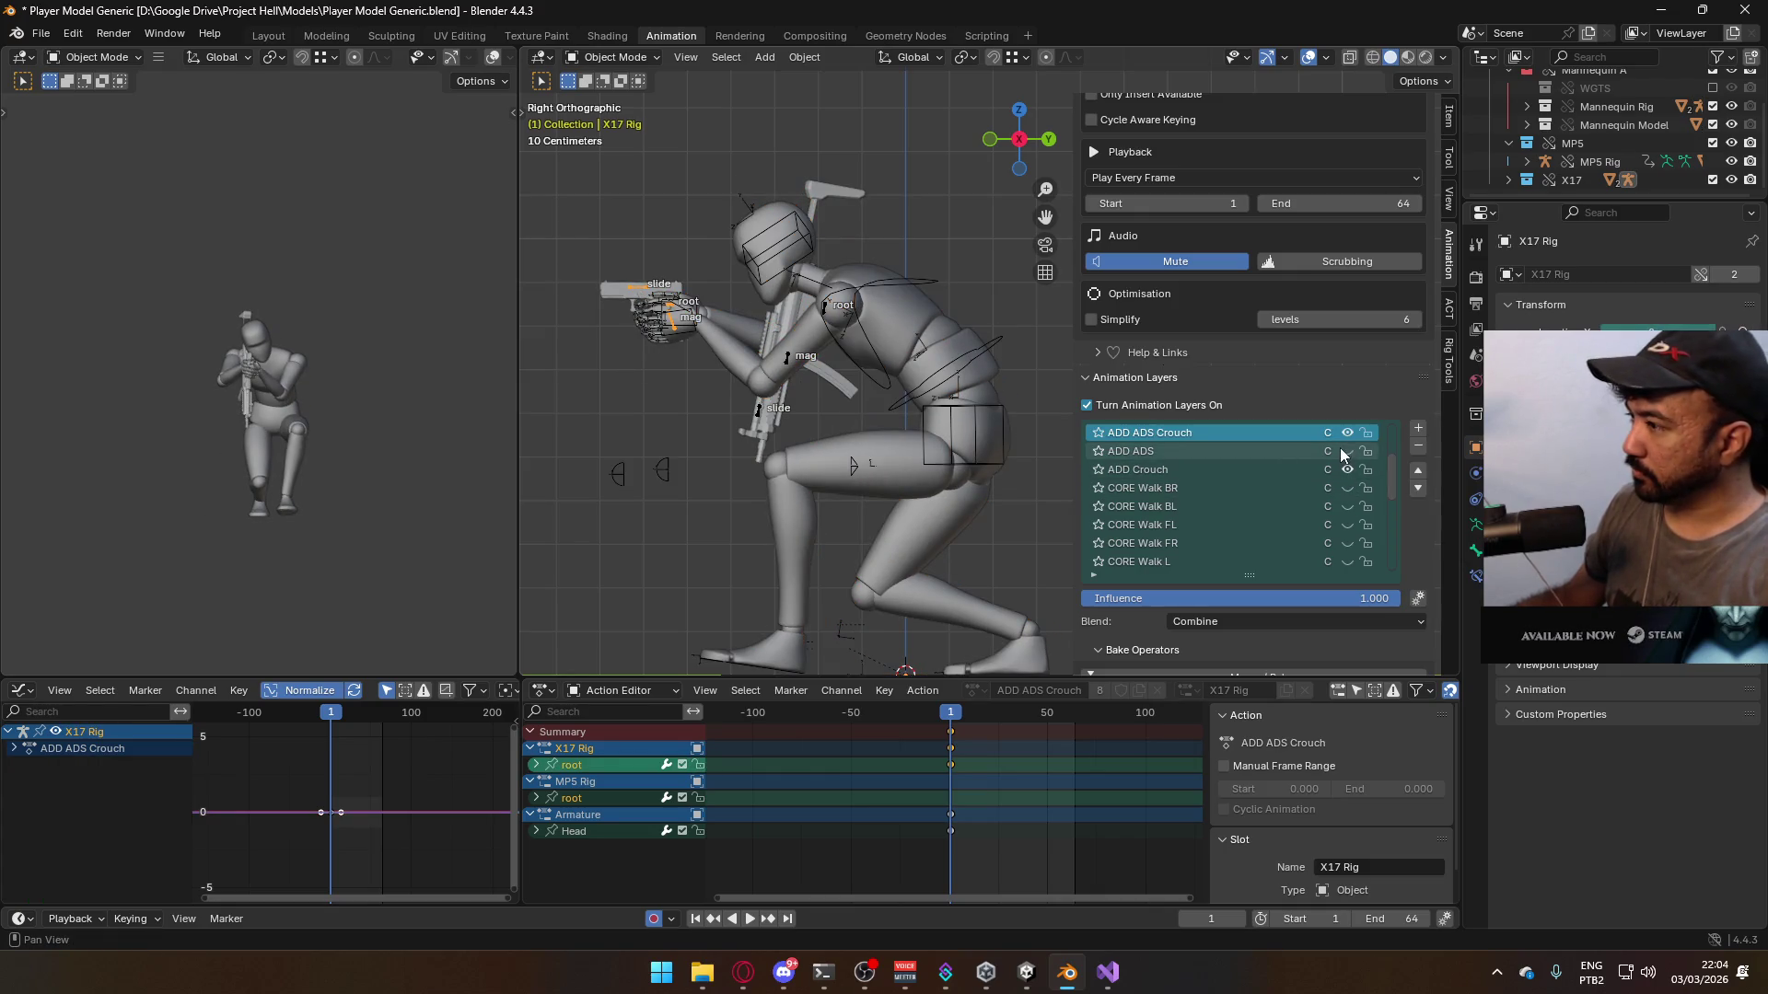
{"action": "scroll", "coordinate": [1329, 512], "scroll_direction": "down", "scroll_amount": 6}
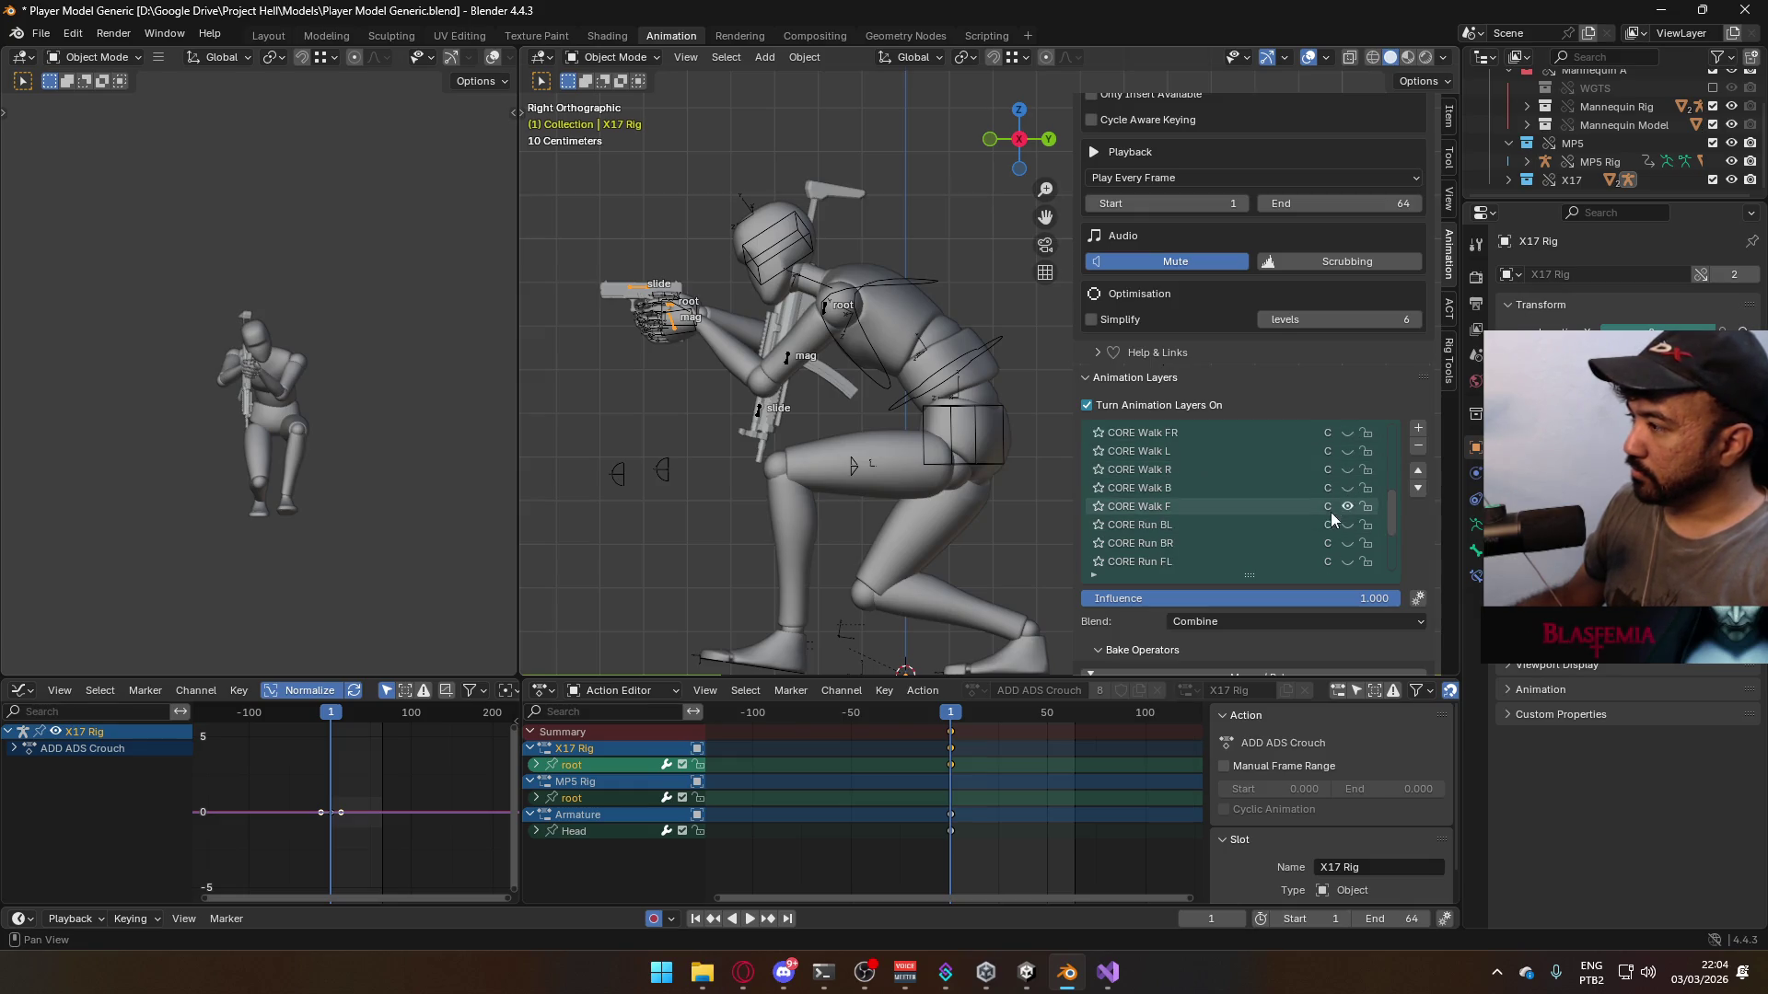
{"action": "left_click", "coordinate": [1346, 487]}
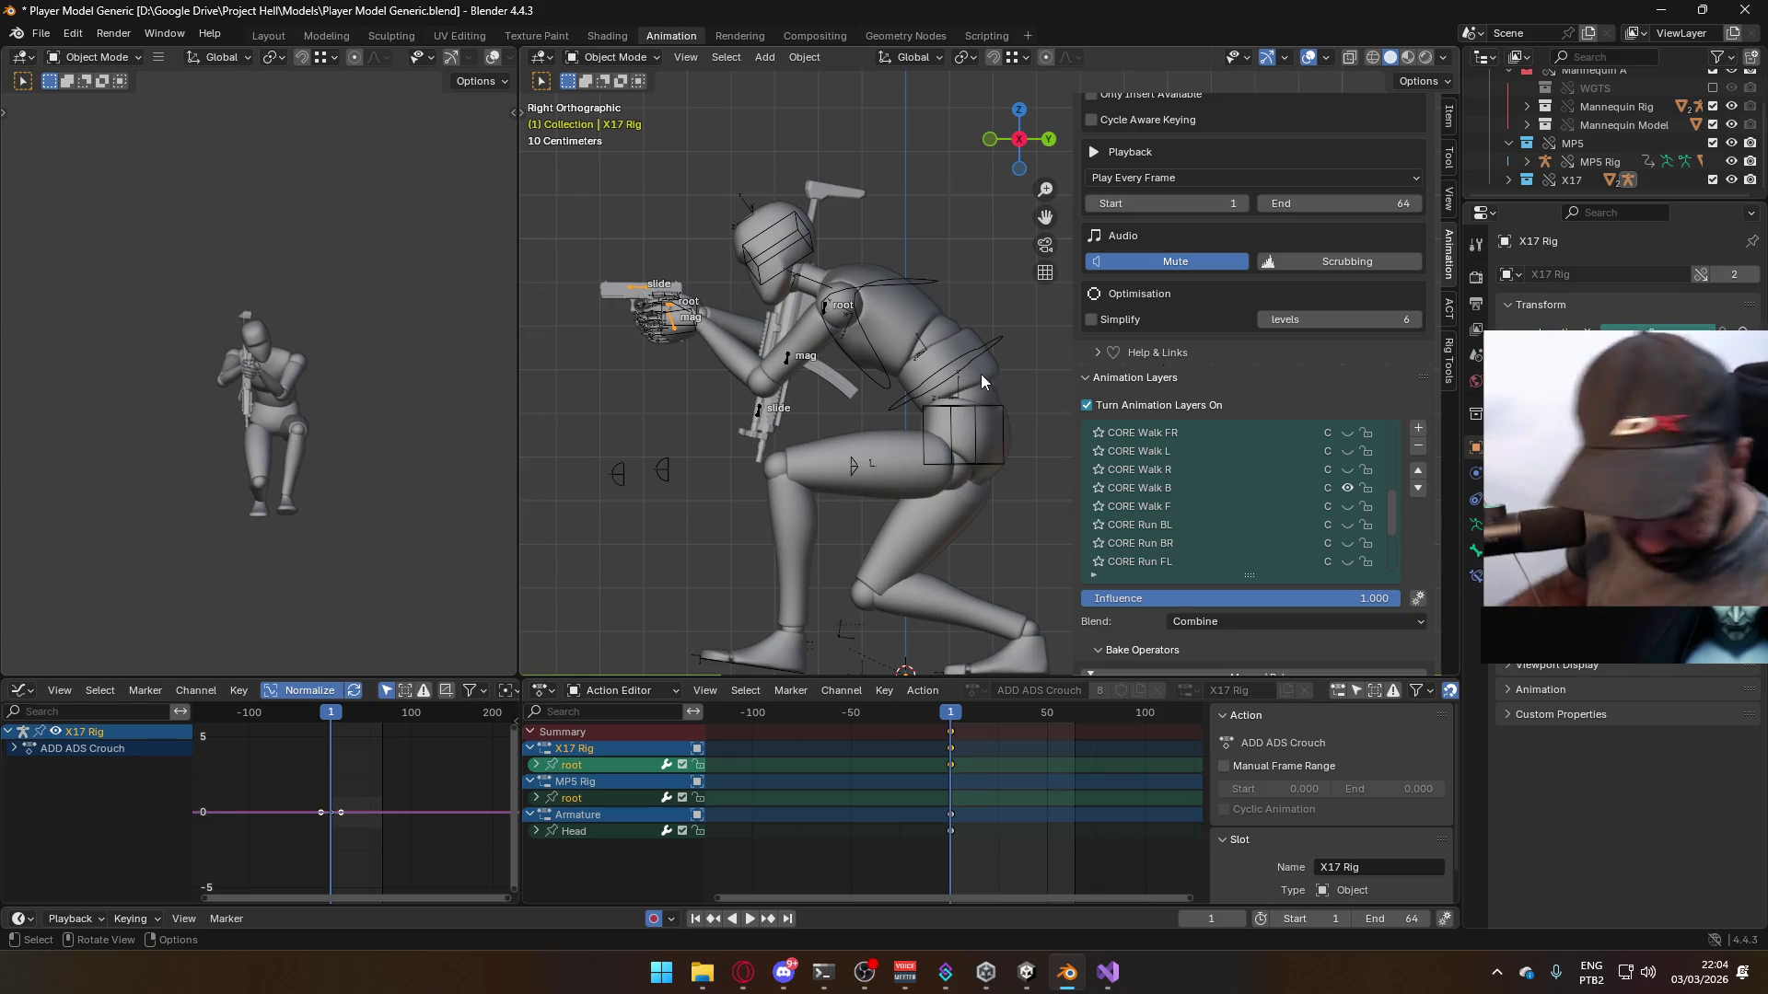
{"action": "left_click", "coordinate": [870, 318]}
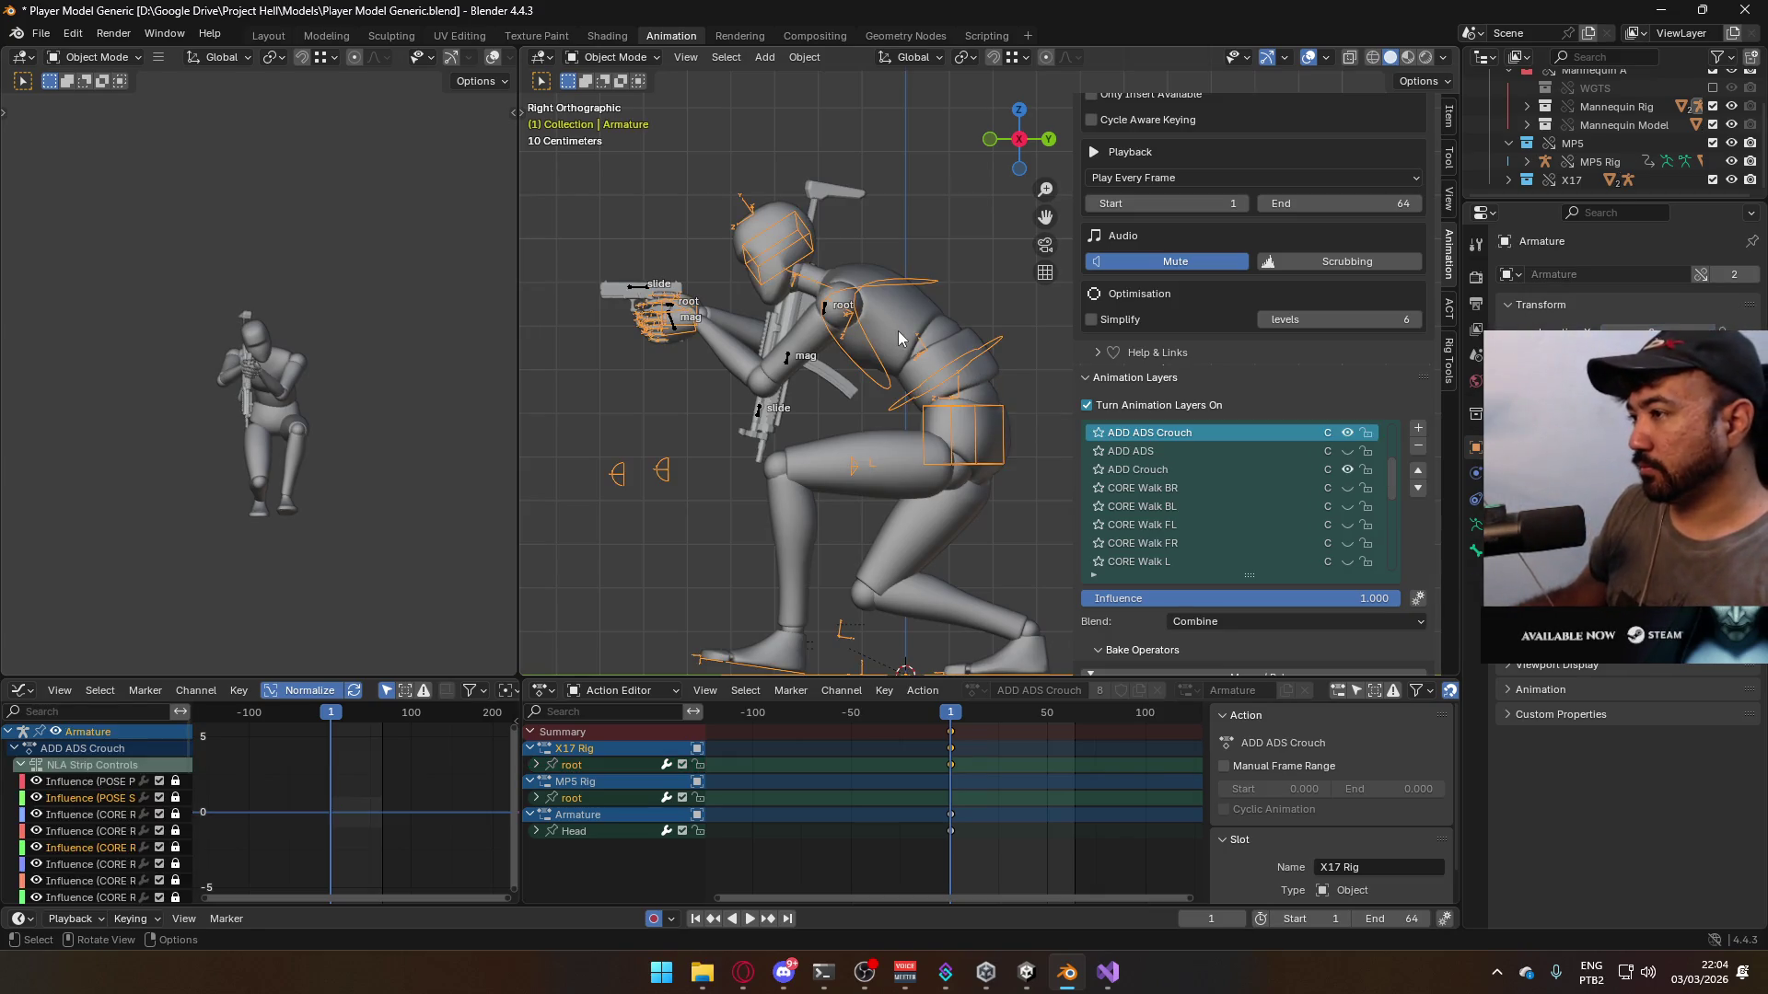
{"action": "left_click", "coordinate": [986, 383]}
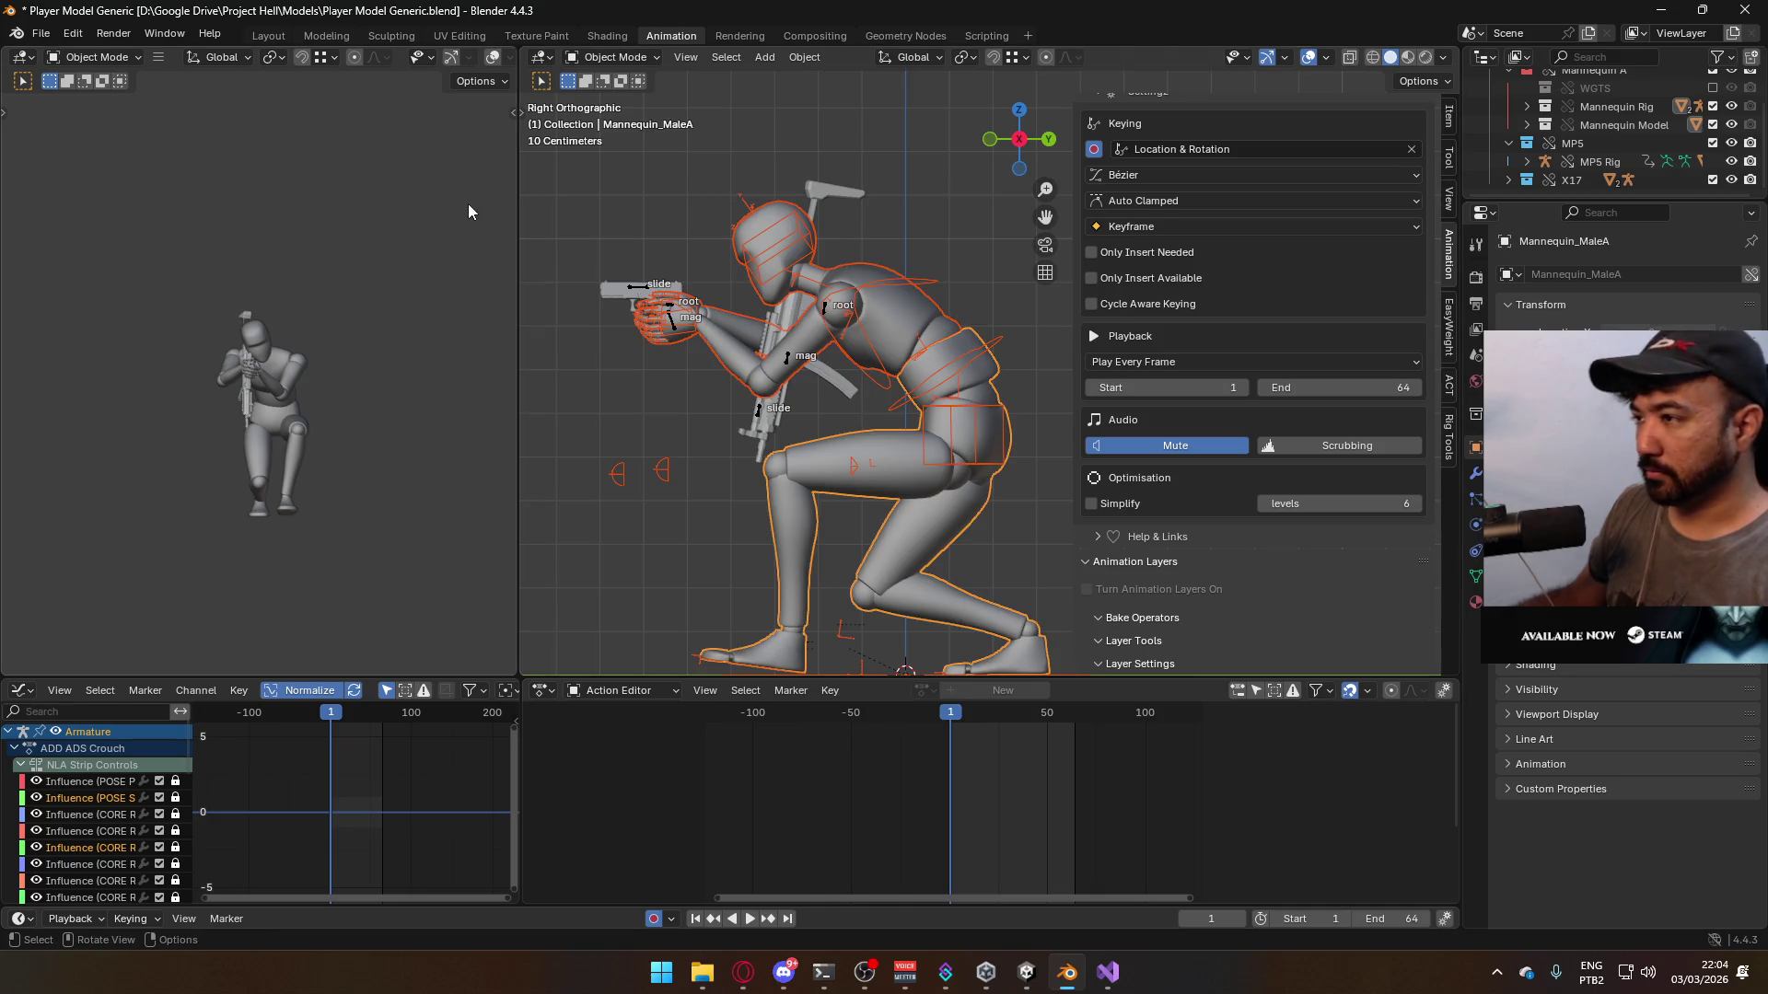
{"action": "key", "text": "ctrl+s"}
- Export the pose as Model@ADS Sidearm Crouch B.fbx and play the animation to check it
{"action": "left_click", "coordinate": [41, 33]}
{"action": "mouse_move", "coordinate": [169, 311]}
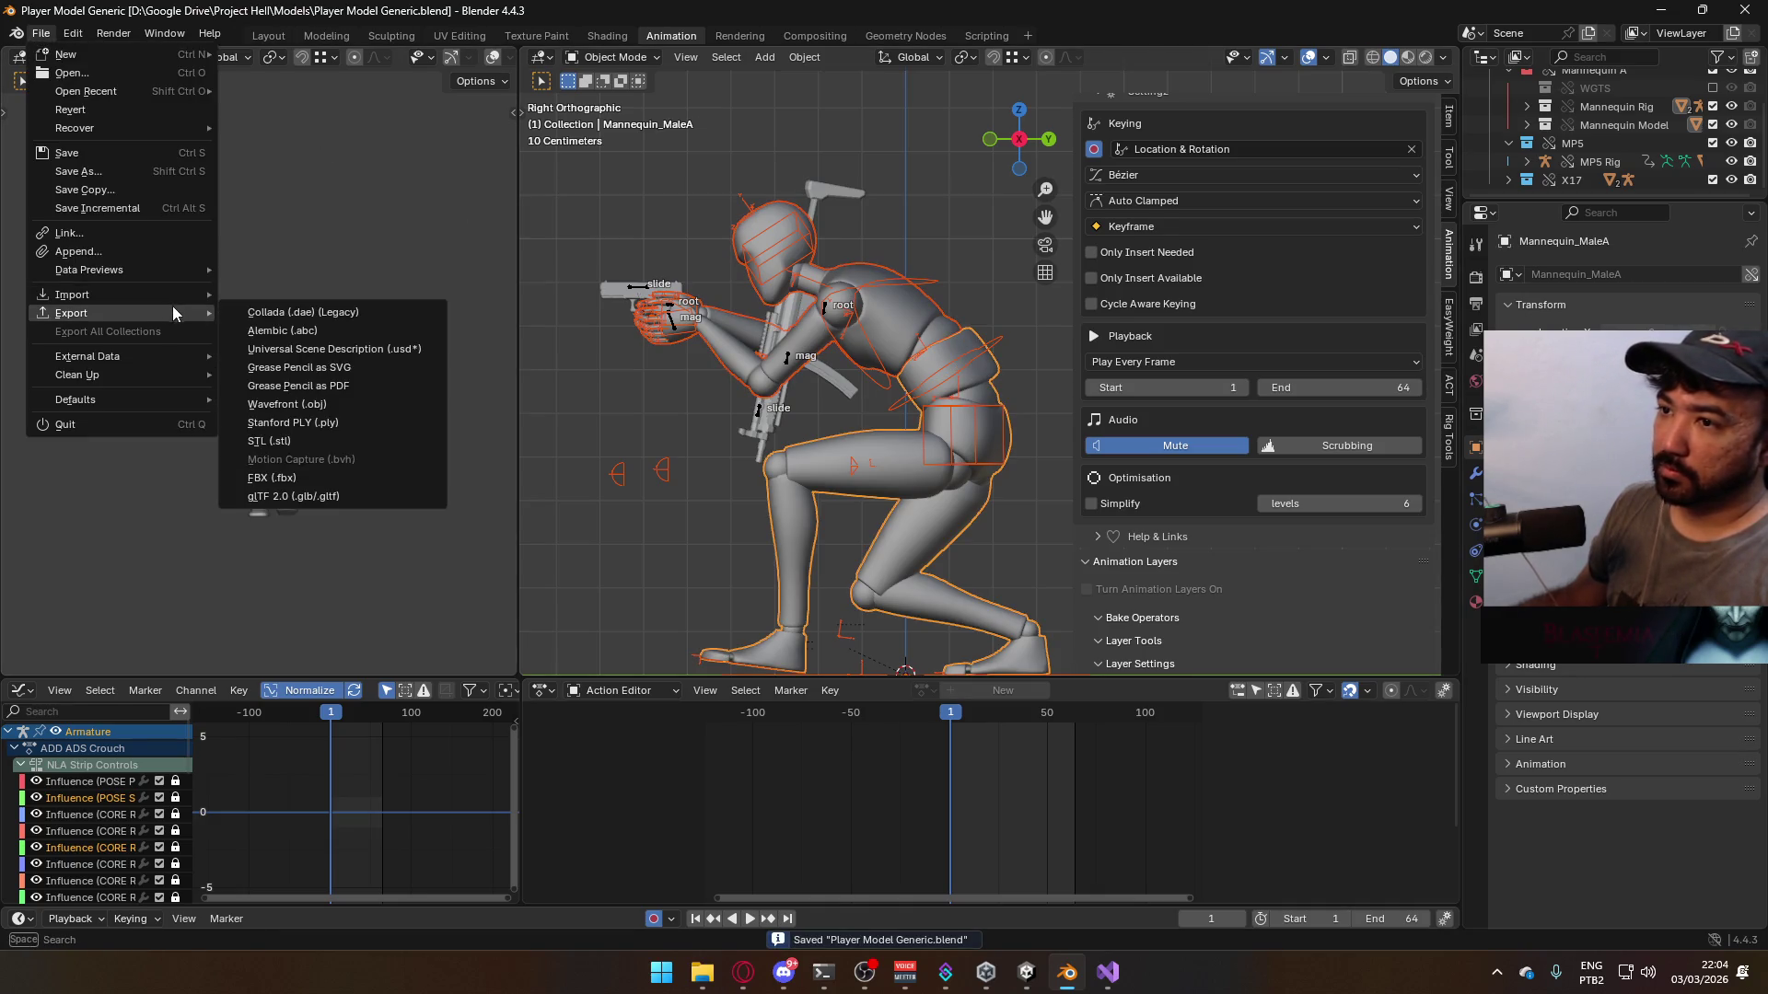
{"action": "left_click", "coordinate": [372, 473]}
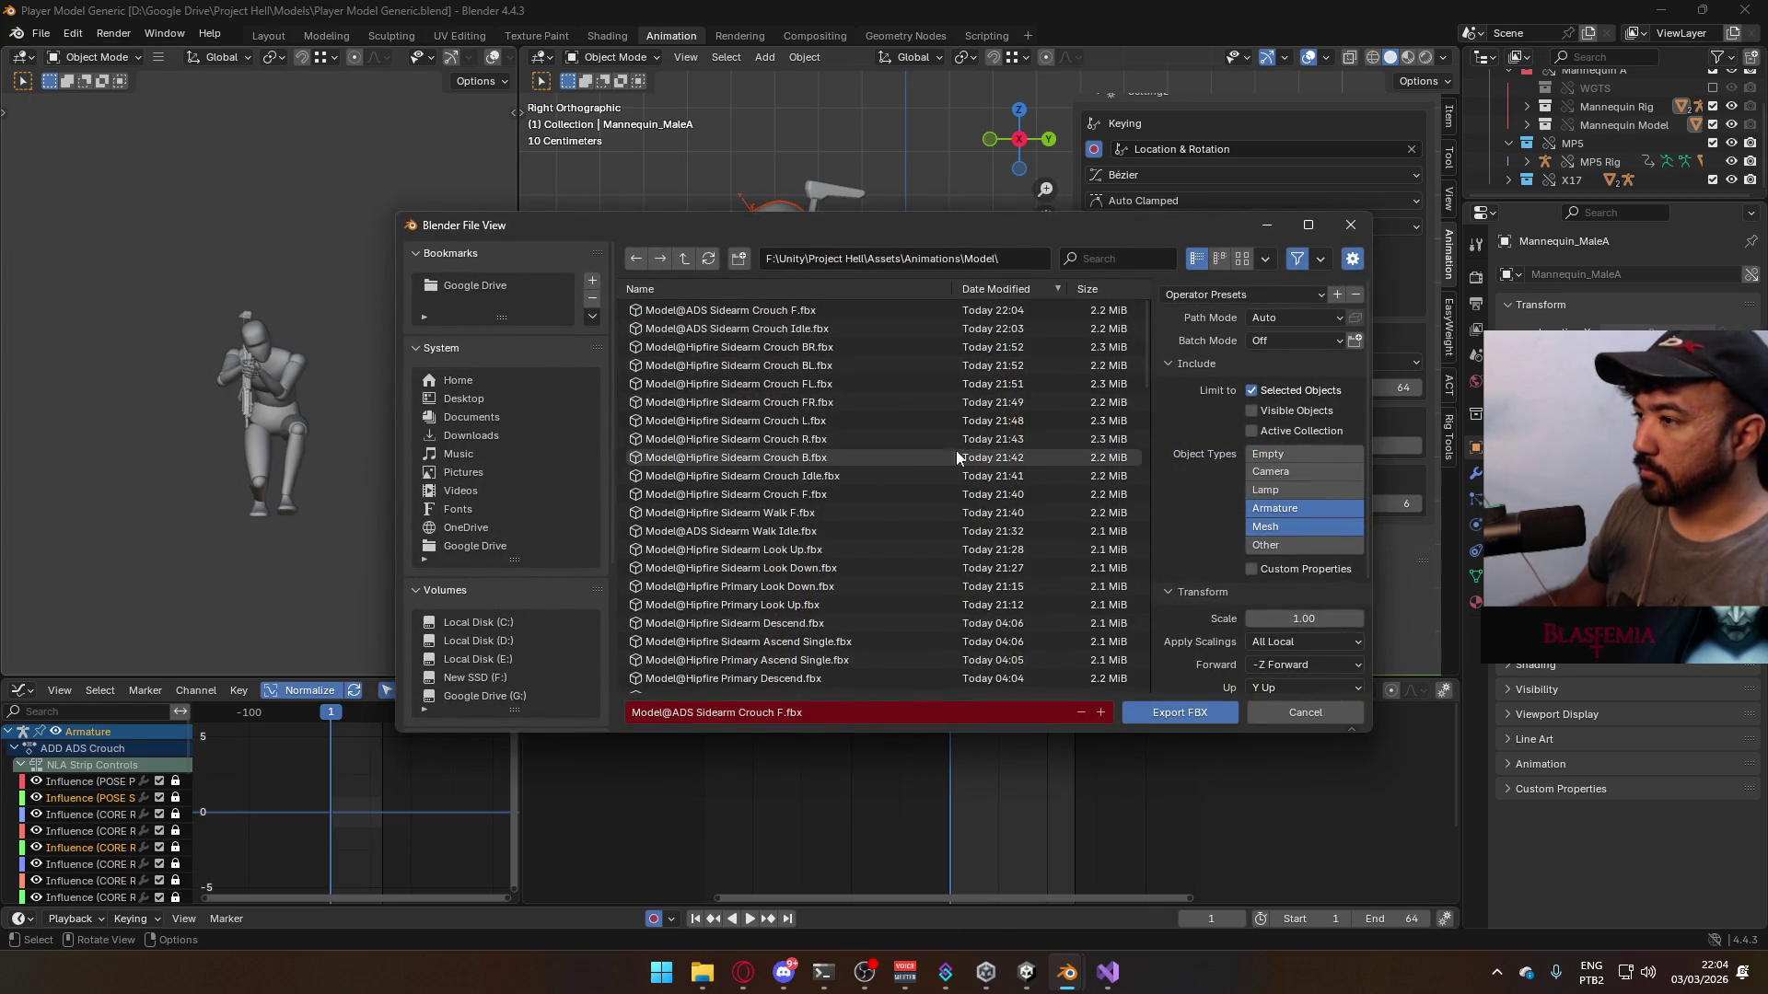
{"action": "scroll", "coordinate": [920, 474], "scroll_direction": "down", "scroll_amount": 6}
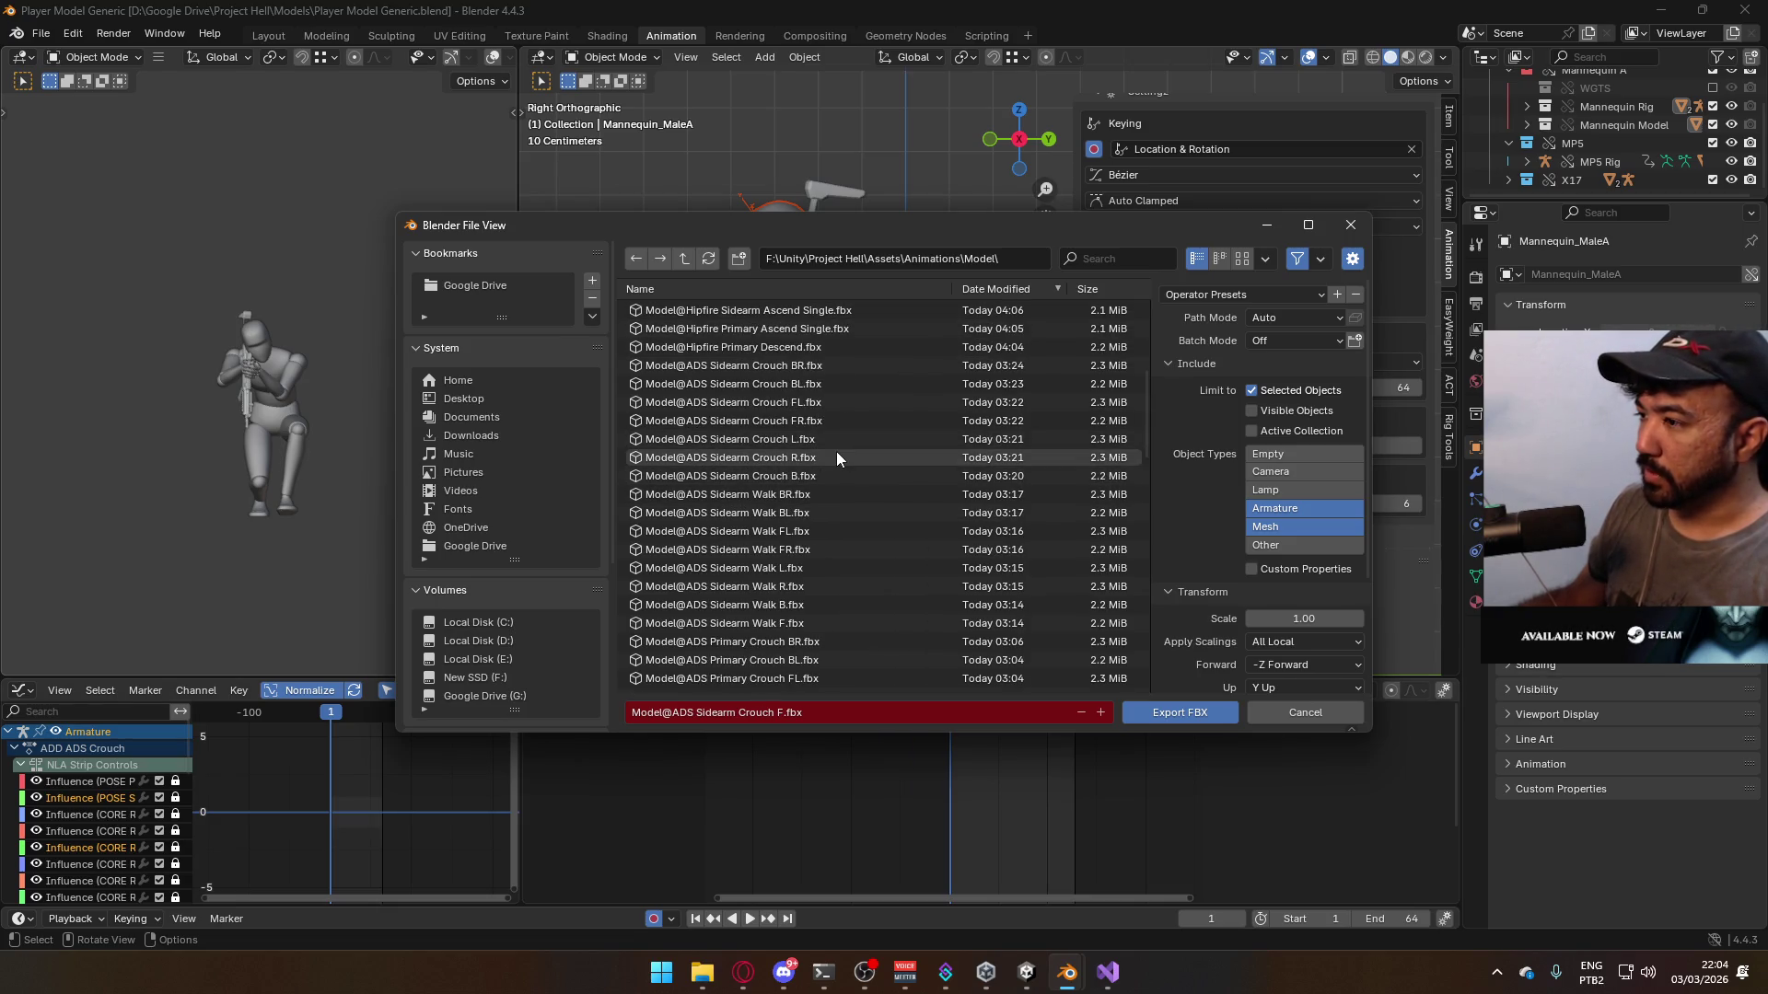
{"action": "left_click", "coordinate": [799, 477]}
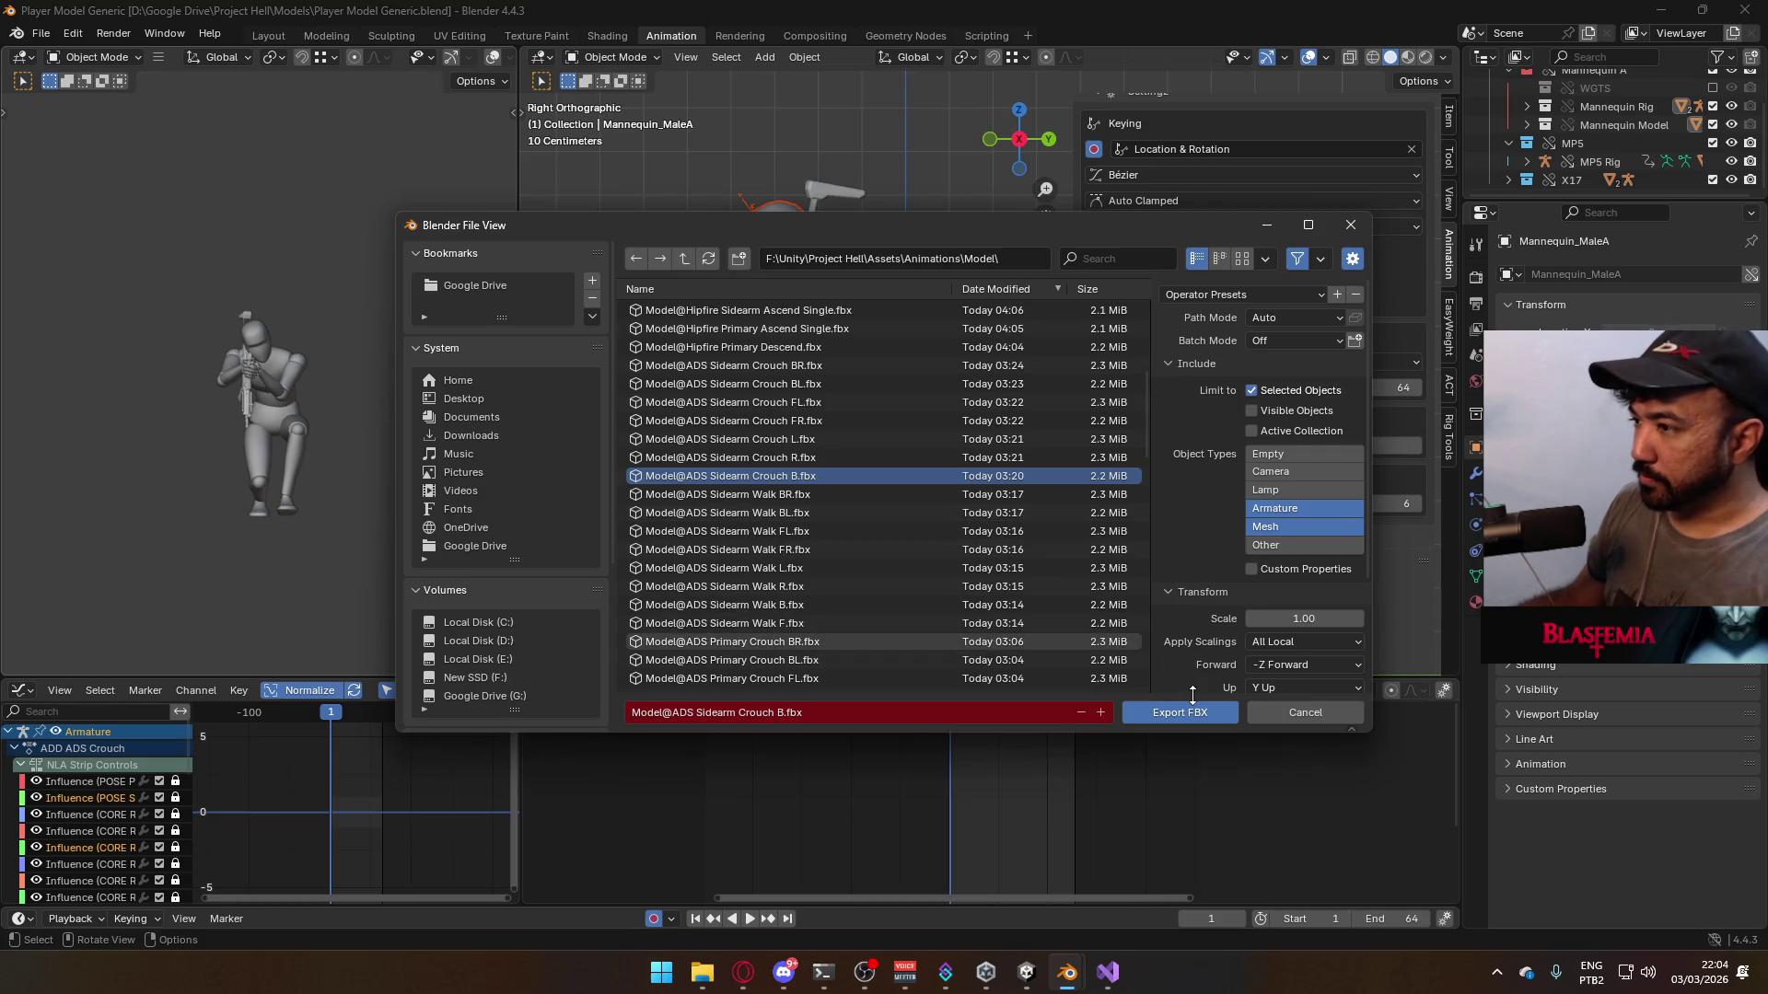
{"action": "left_click", "coordinate": [1185, 716]}
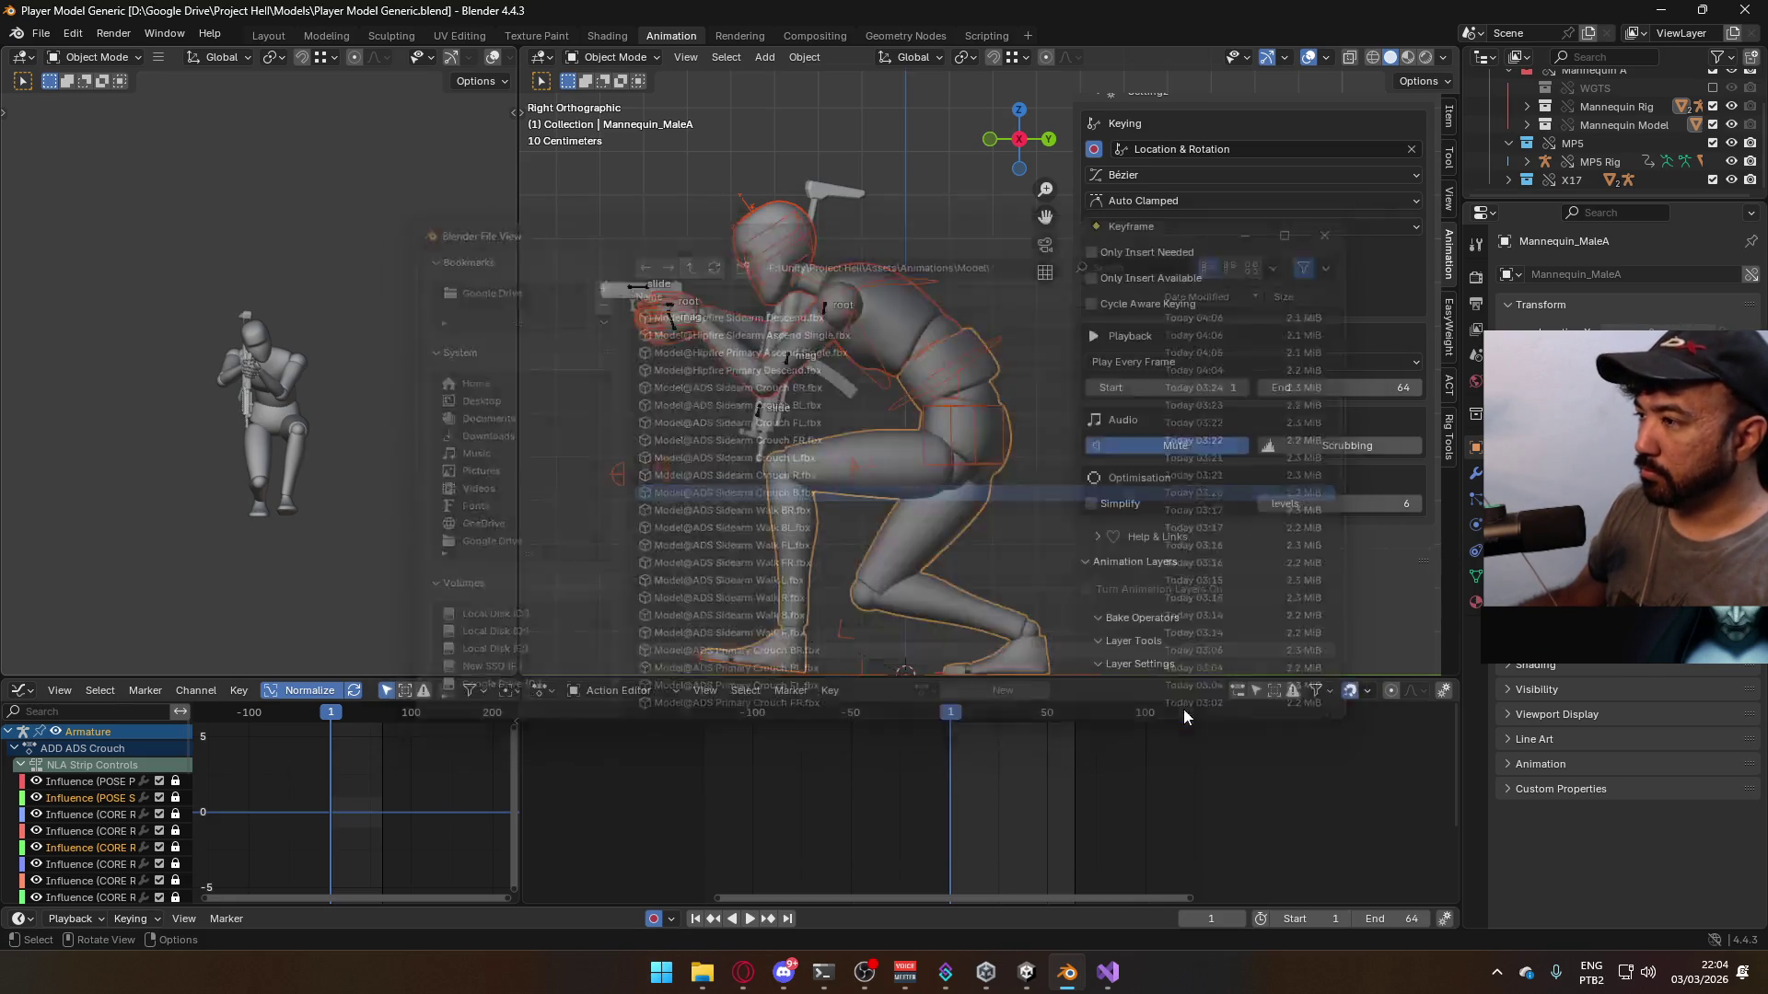
{"action": "key", "text": "space"}
{"action": "key", "text": "space"}
- Stop playback at frame 1 and switch the armature's visible layer from CORE Walk B to CORE Walk R
{"action": "left_click", "coordinate": [956, 714]}
{"action": "left_click_drag", "start_coordinate": [955, 716], "coordinate": [949, 716]}
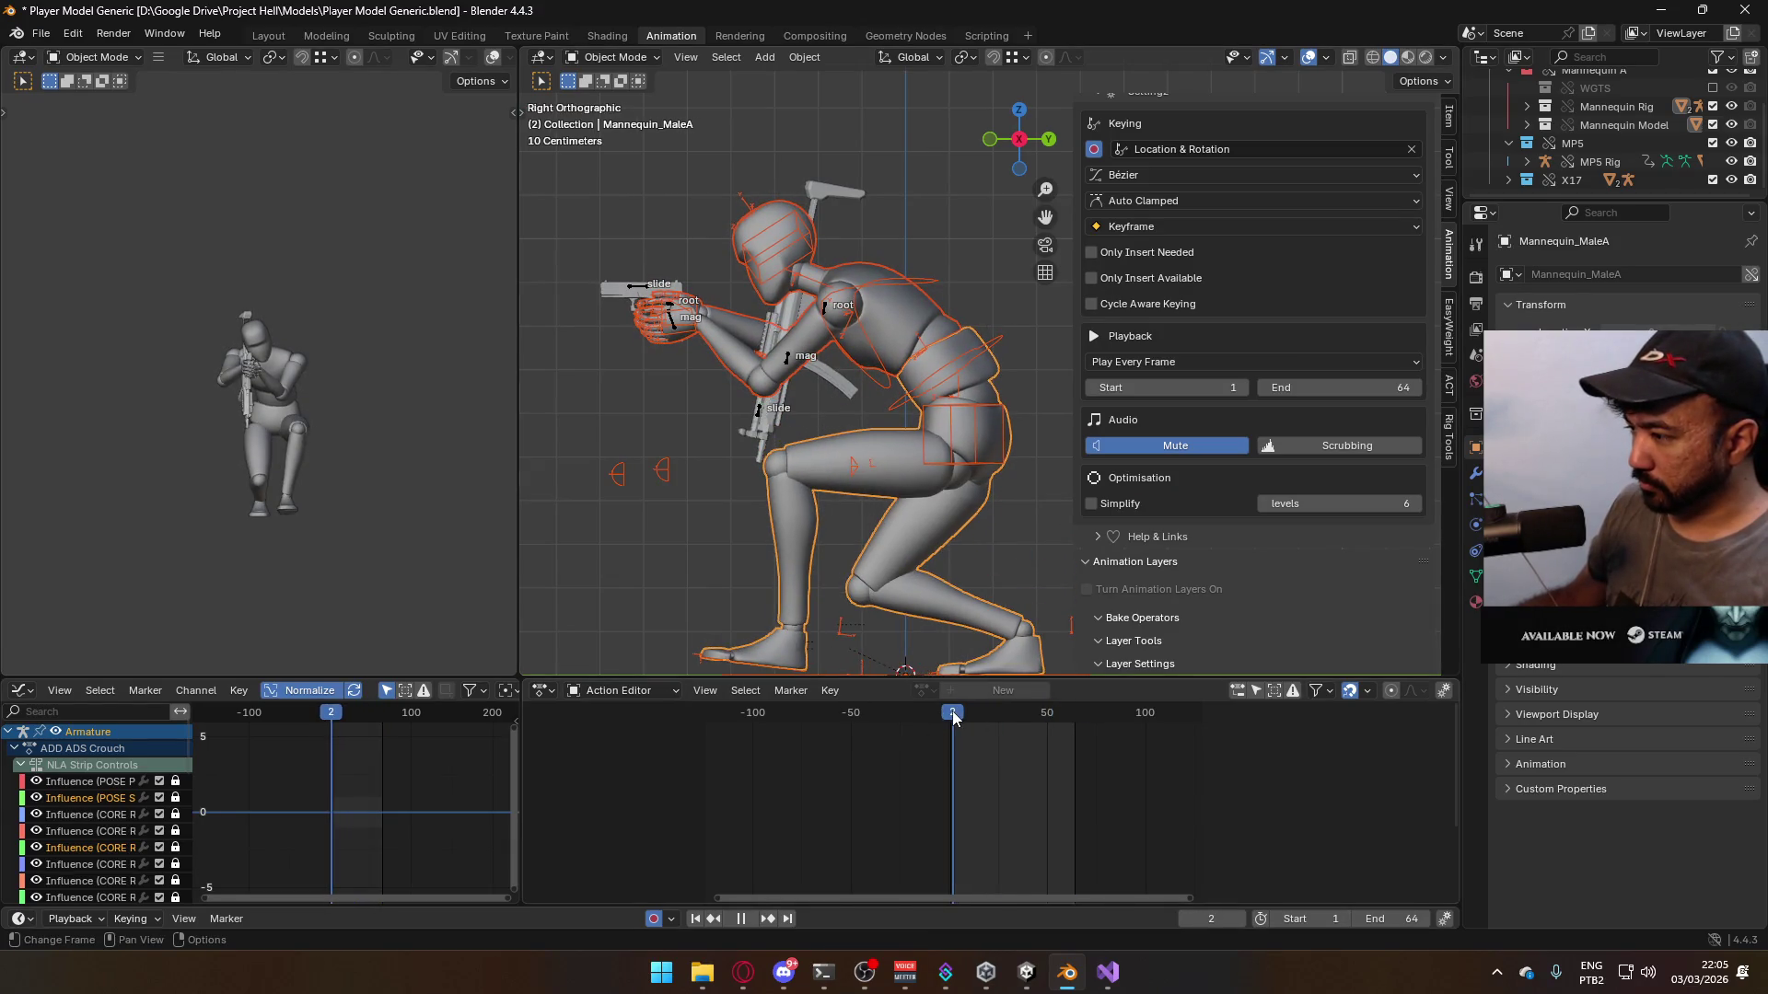
{"action": "left_click", "coordinate": [941, 419]}
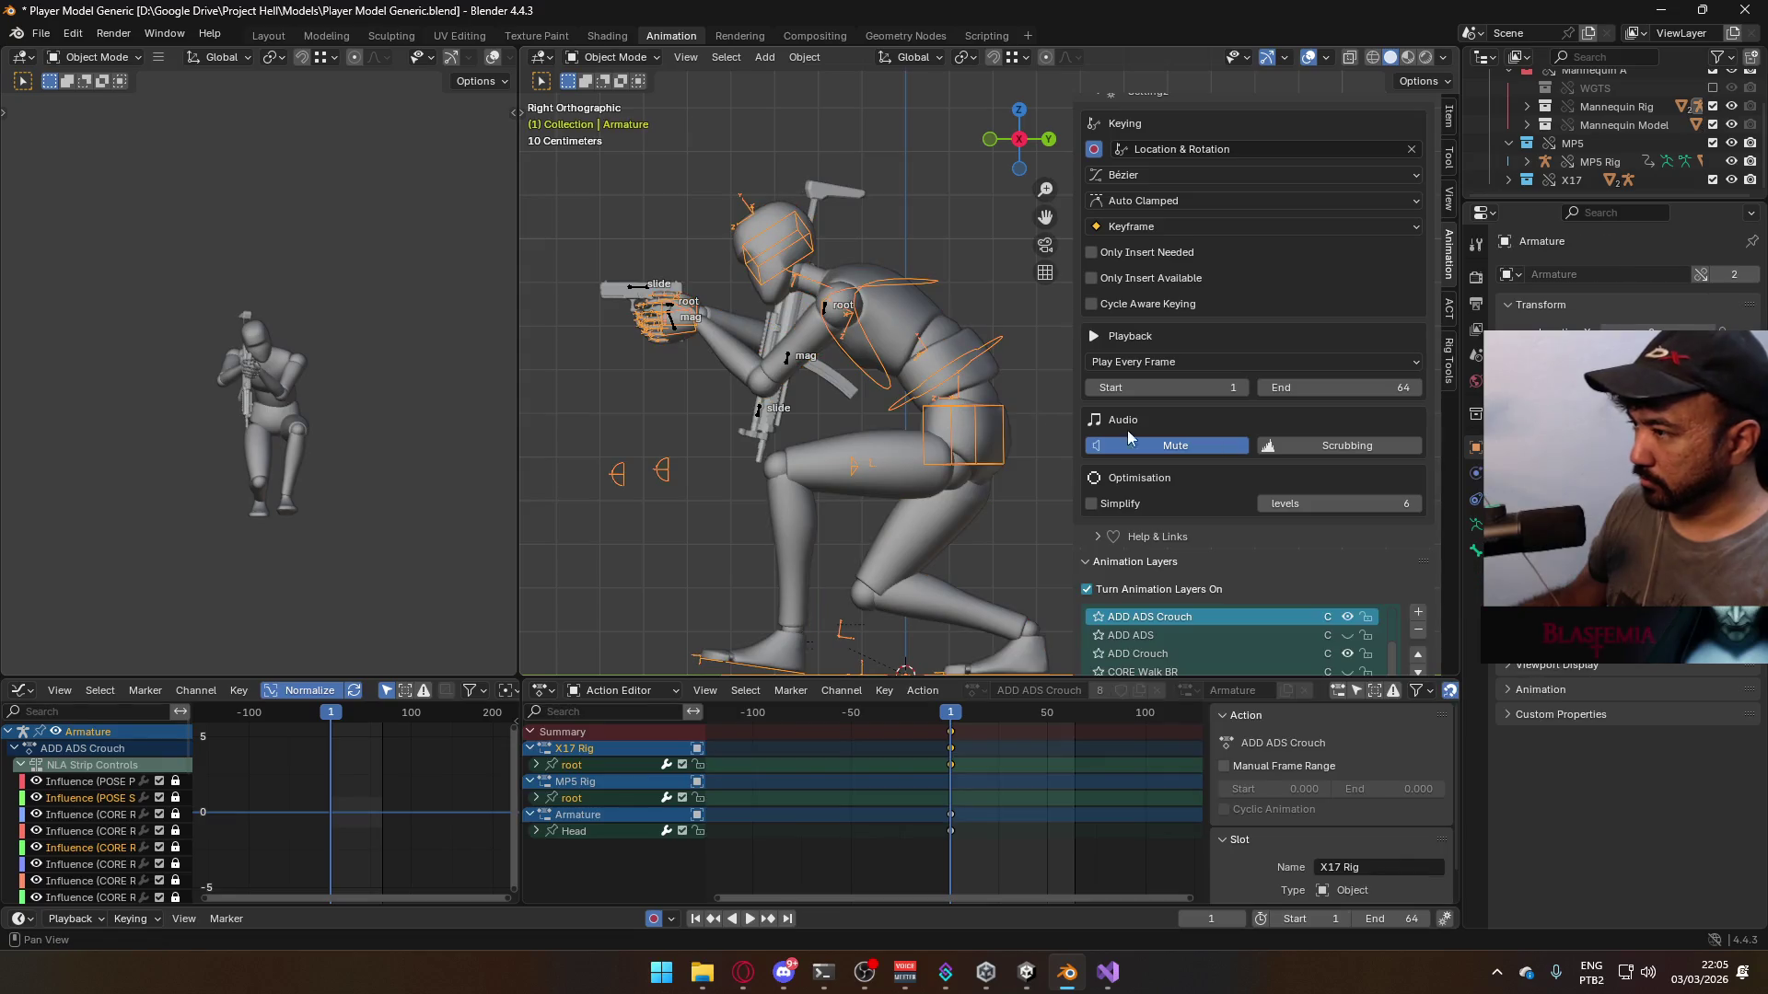
{"action": "scroll", "coordinate": [1301, 552], "scroll_direction": "down", "scroll_amount": 3}
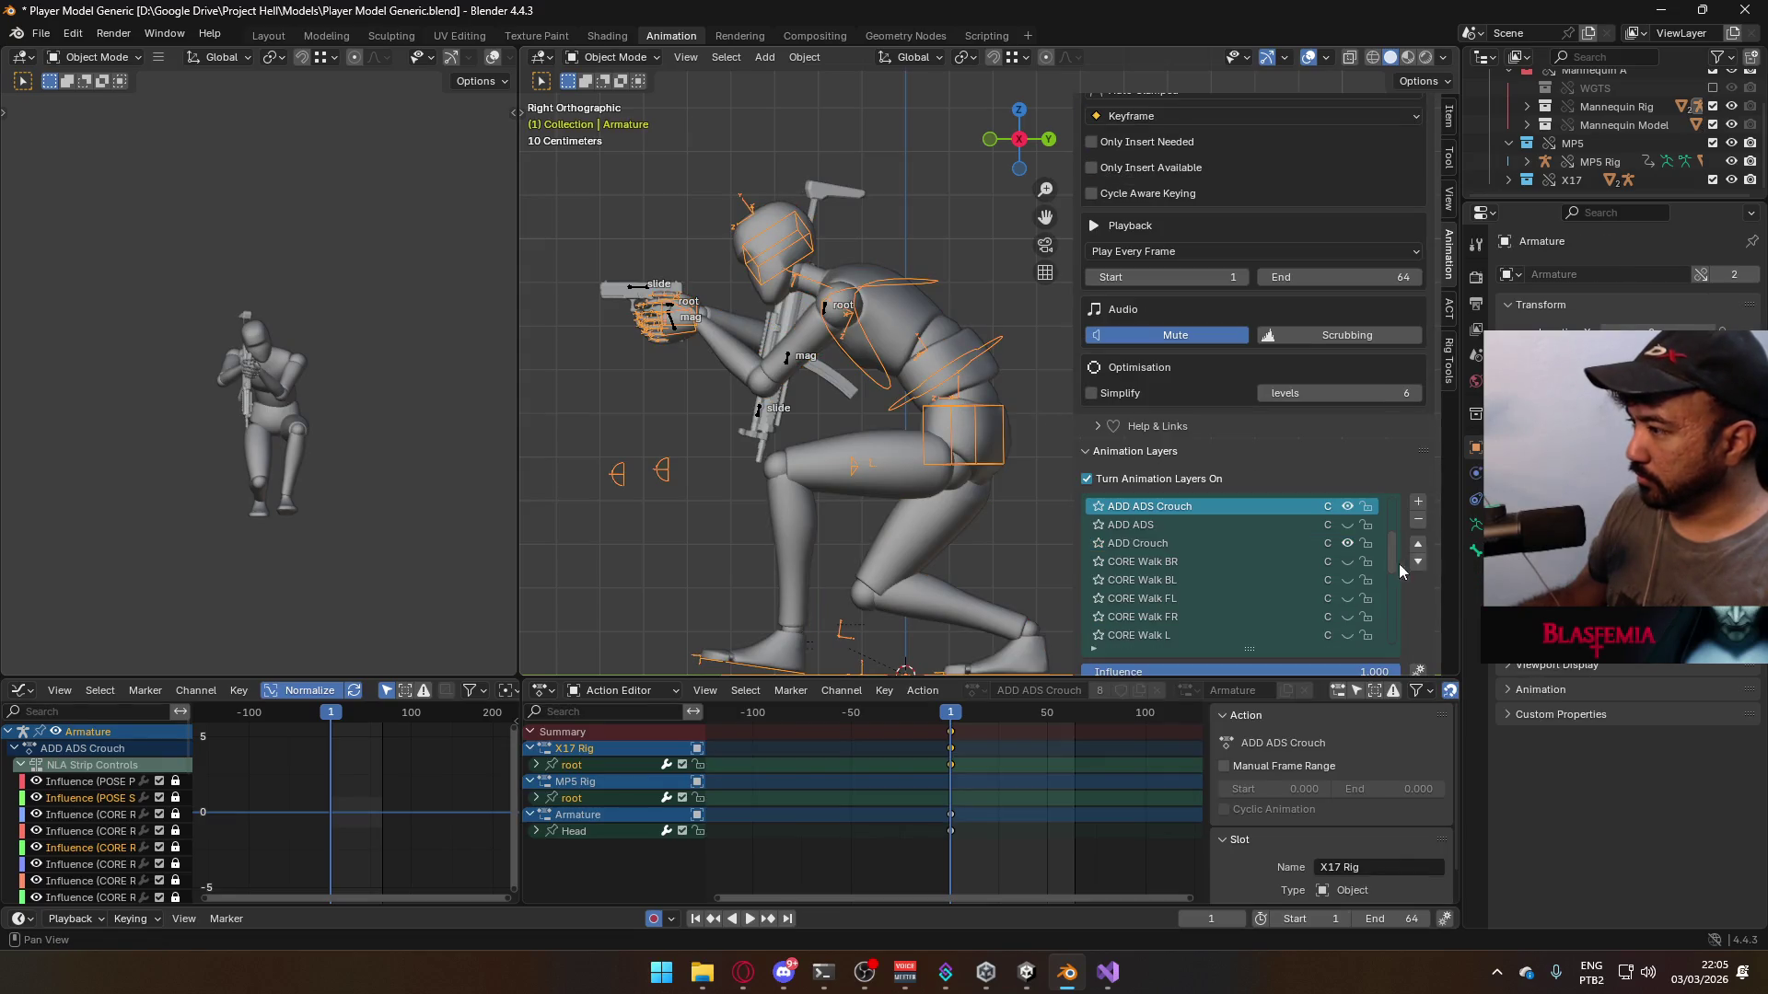
{"action": "scroll", "coordinate": [1335, 553], "scroll_direction": "down", "scroll_amount": 5}
{"action": "left_click", "coordinate": [1346, 582]}
{"action": "left_click", "coordinate": [1346, 562]}
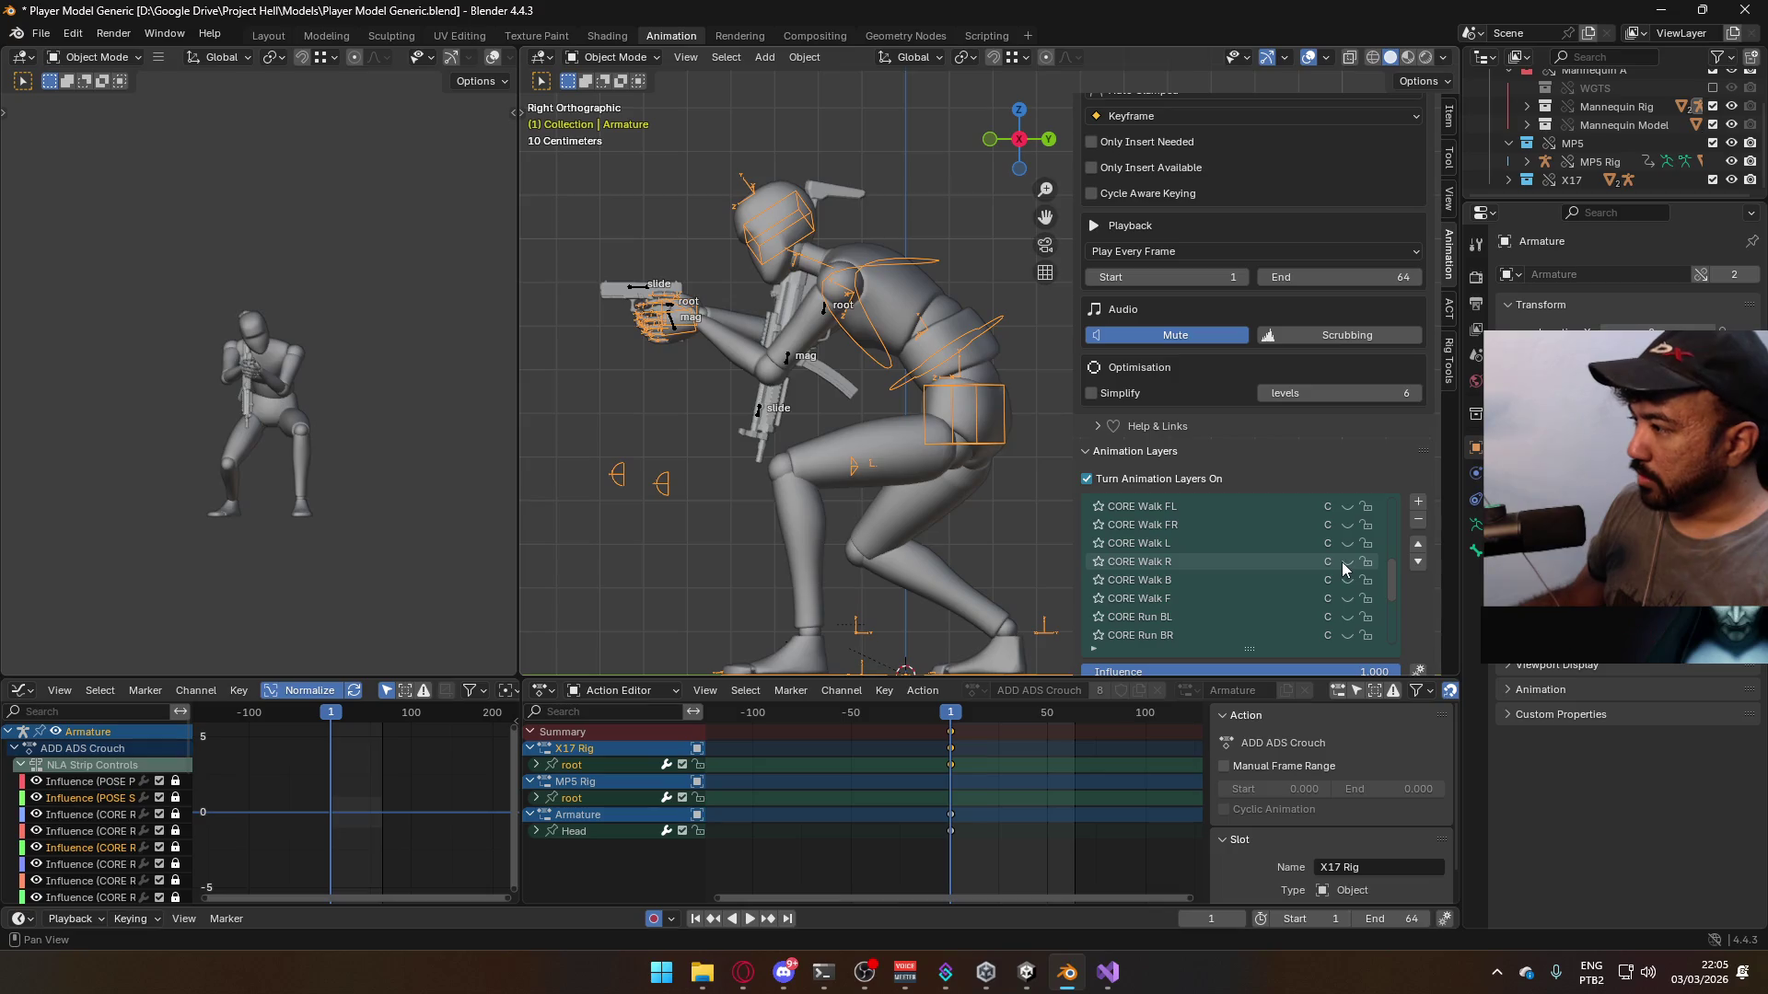
- Switch the X17 gun rig to CORE Walk R, then reselect the mannequin armature
{"action": "left_click", "coordinate": [641, 289]}
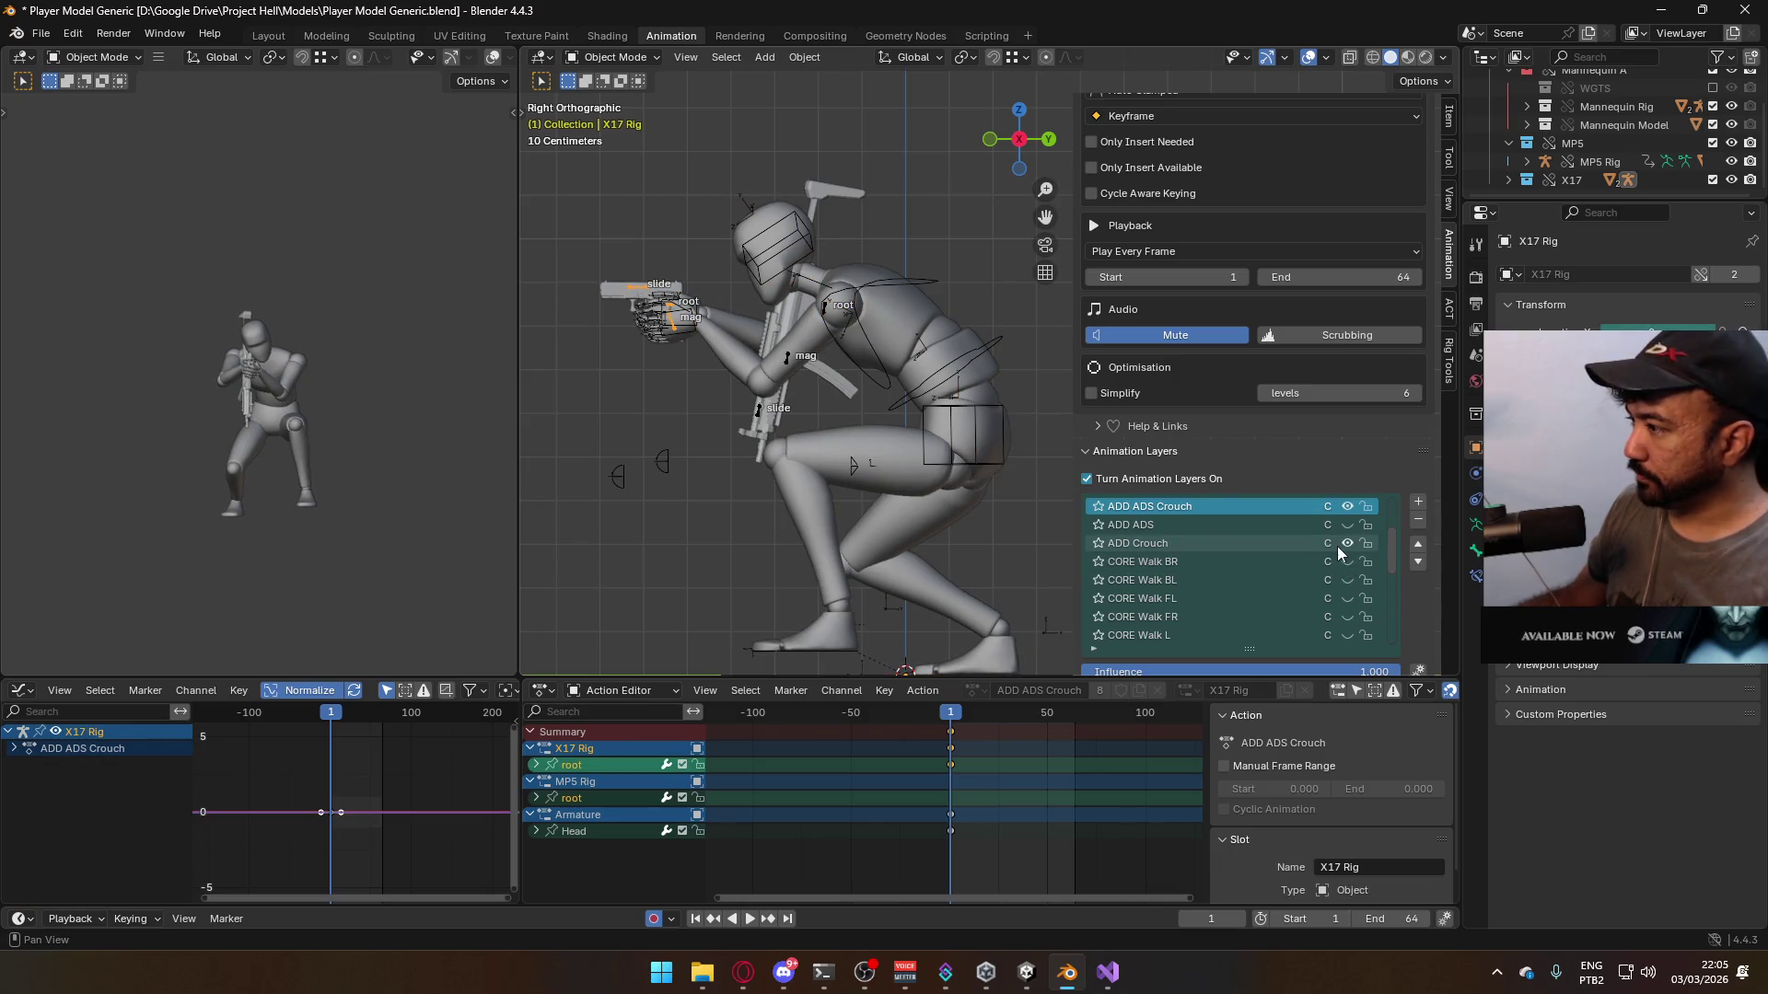
{"action": "left_click", "coordinate": [1346, 616]}
{"action": "scroll", "coordinate": [1349, 612], "scroll_direction": "down", "scroll_amount": 1}
{"action": "left_click", "coordinate": [850, 338]}
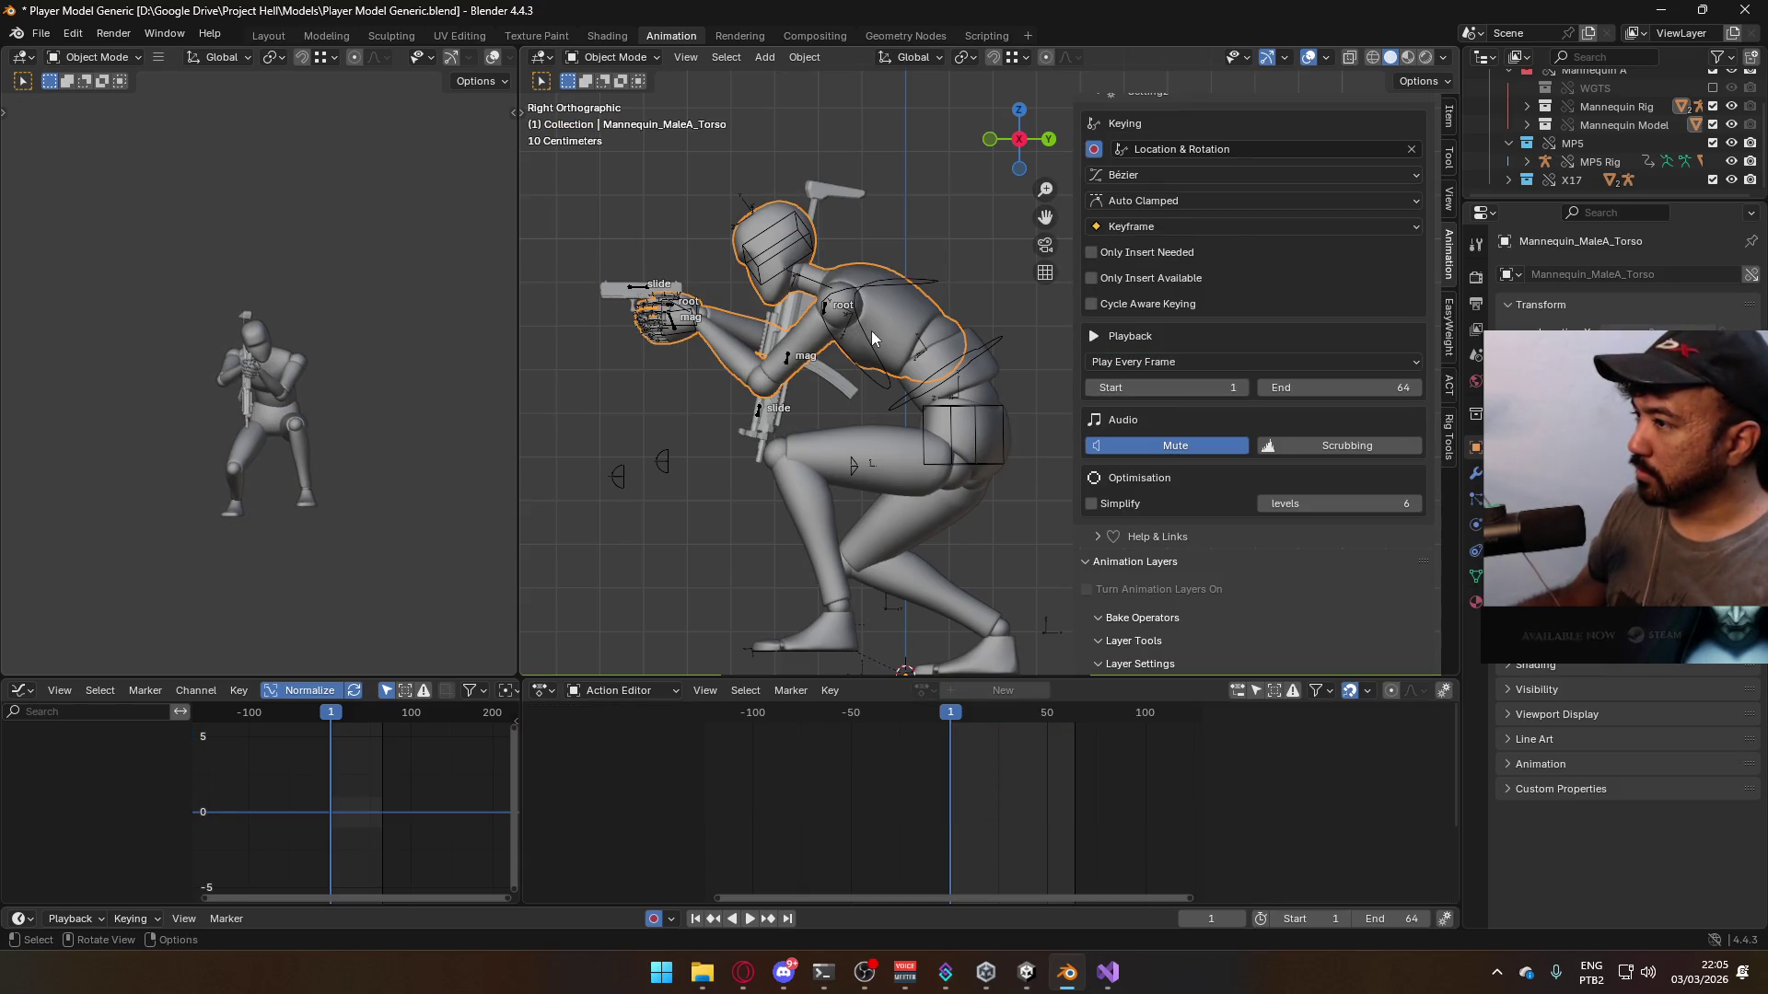
- Save, then export an FBX named after the Crouch B file with its direction letter changed
{"action": "left_click", "coordinate": [941, 369]}
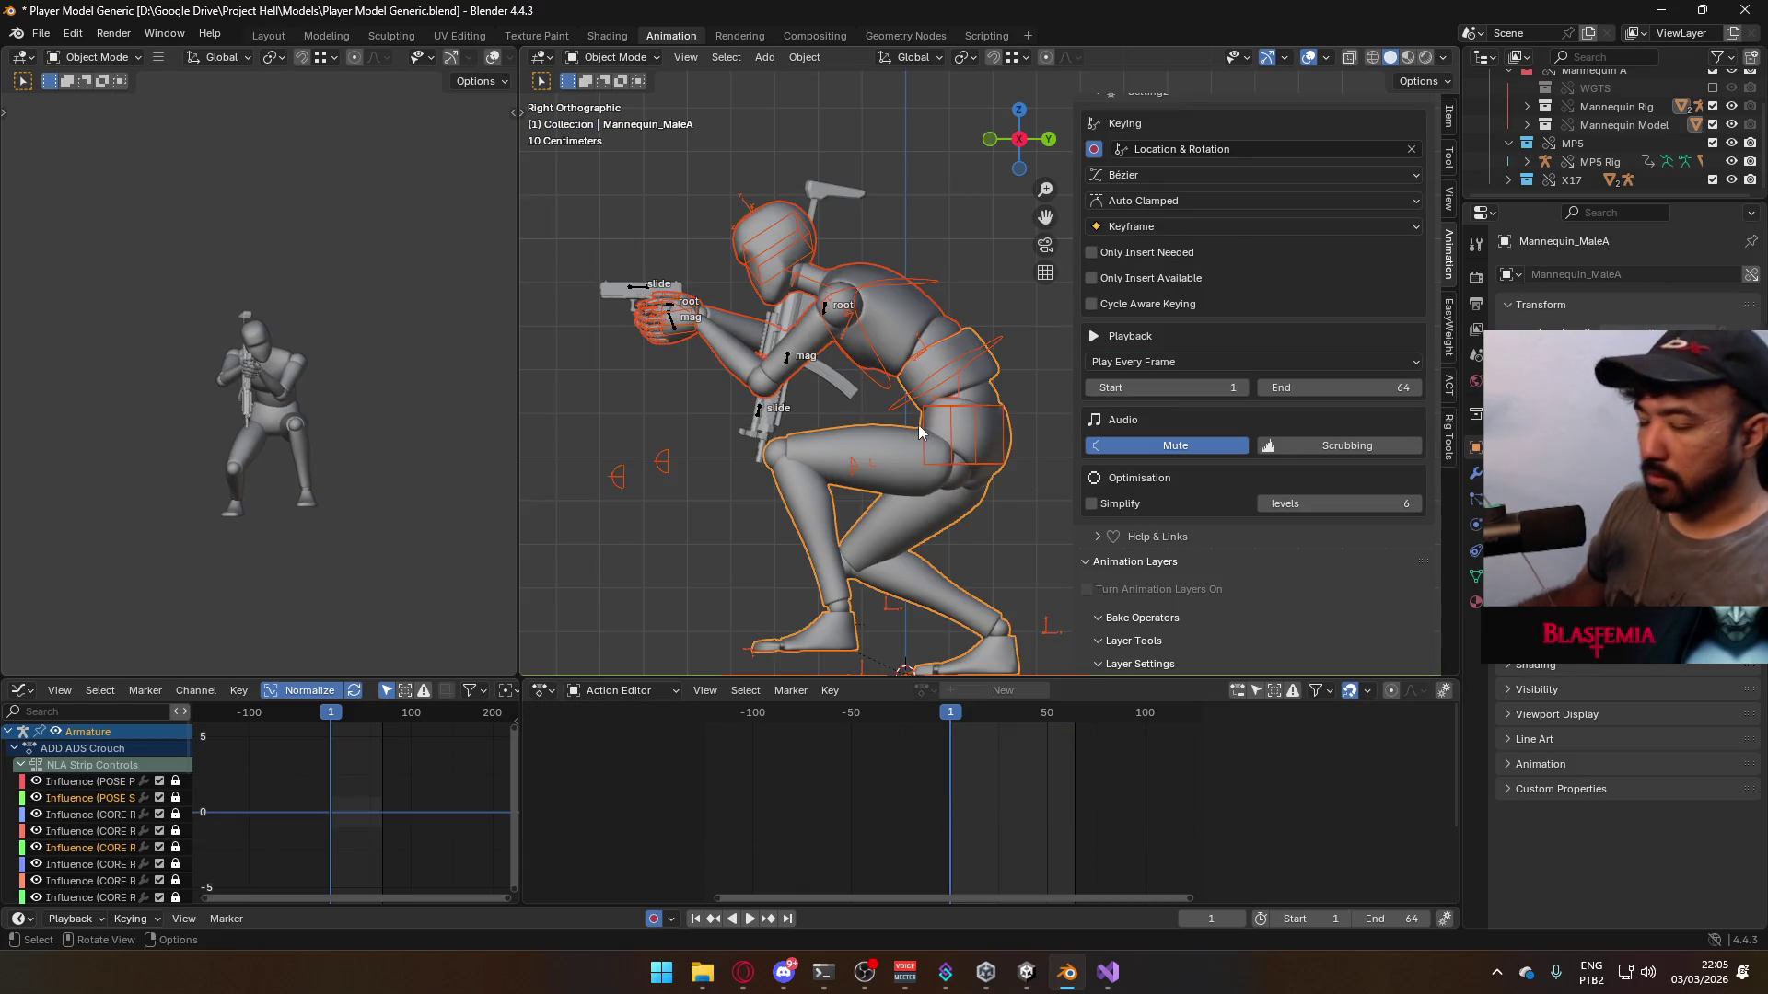
{"action": "key", "text": "ctrl+s"}
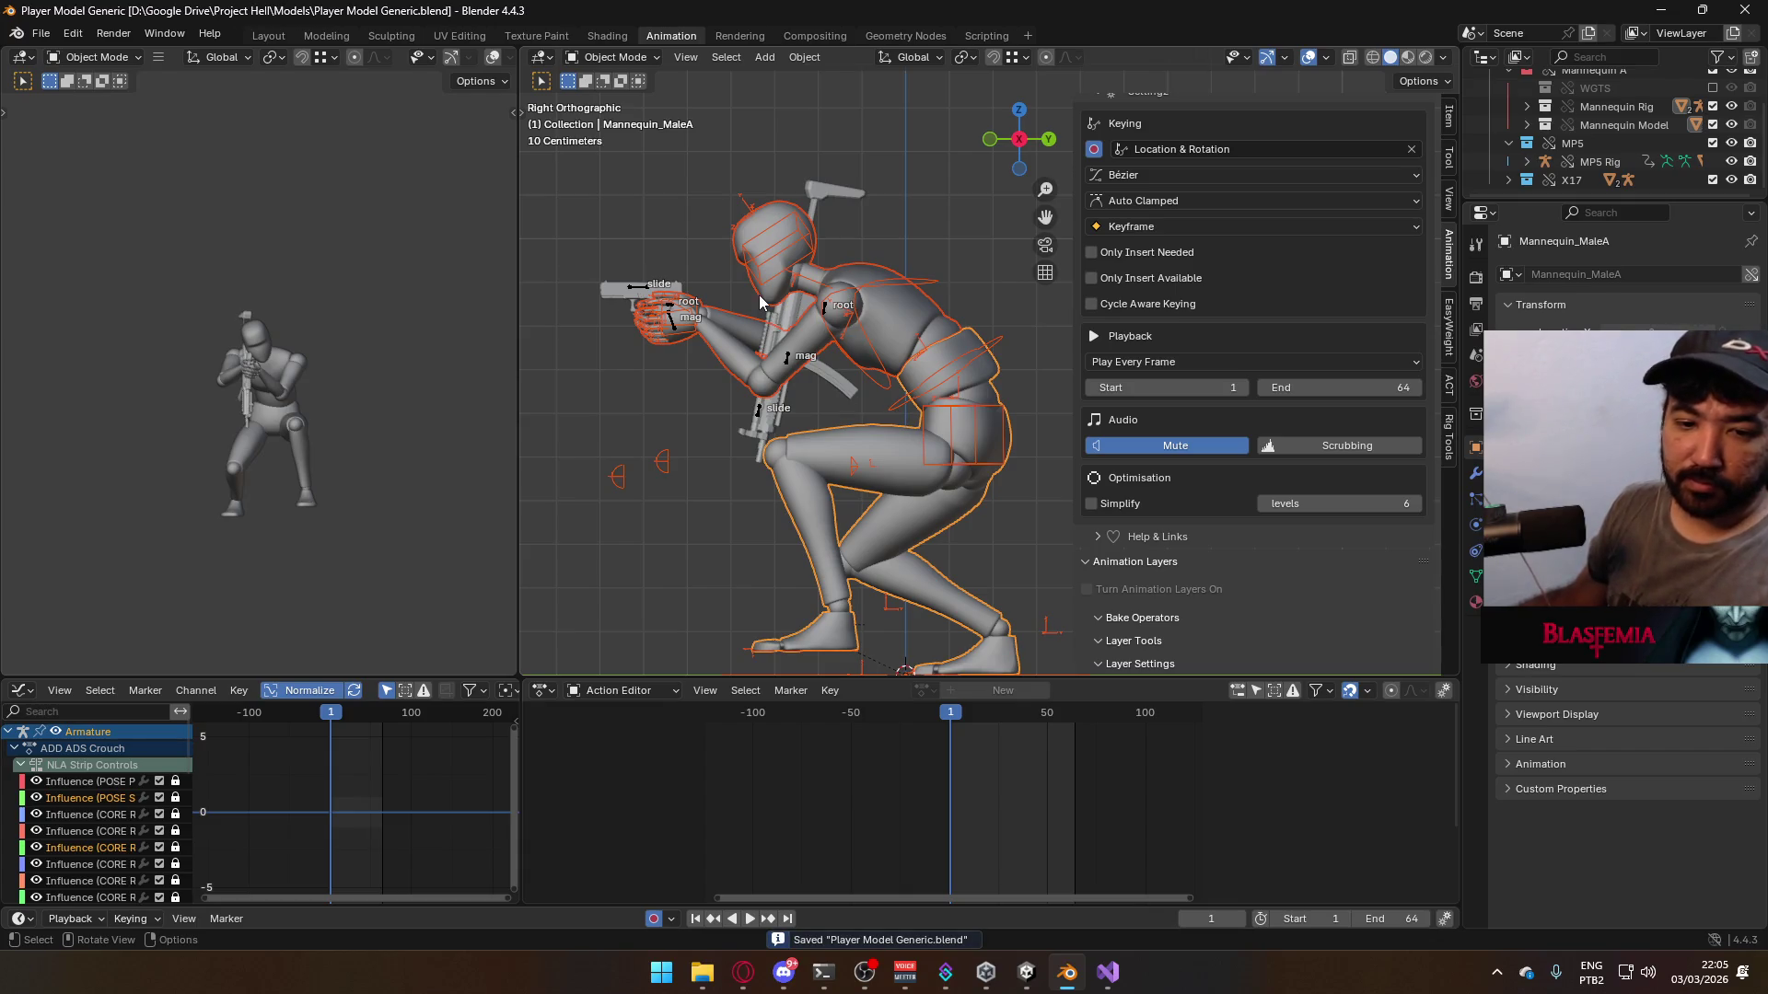
{"action": "left_click", "coordinate": [40, 33]}
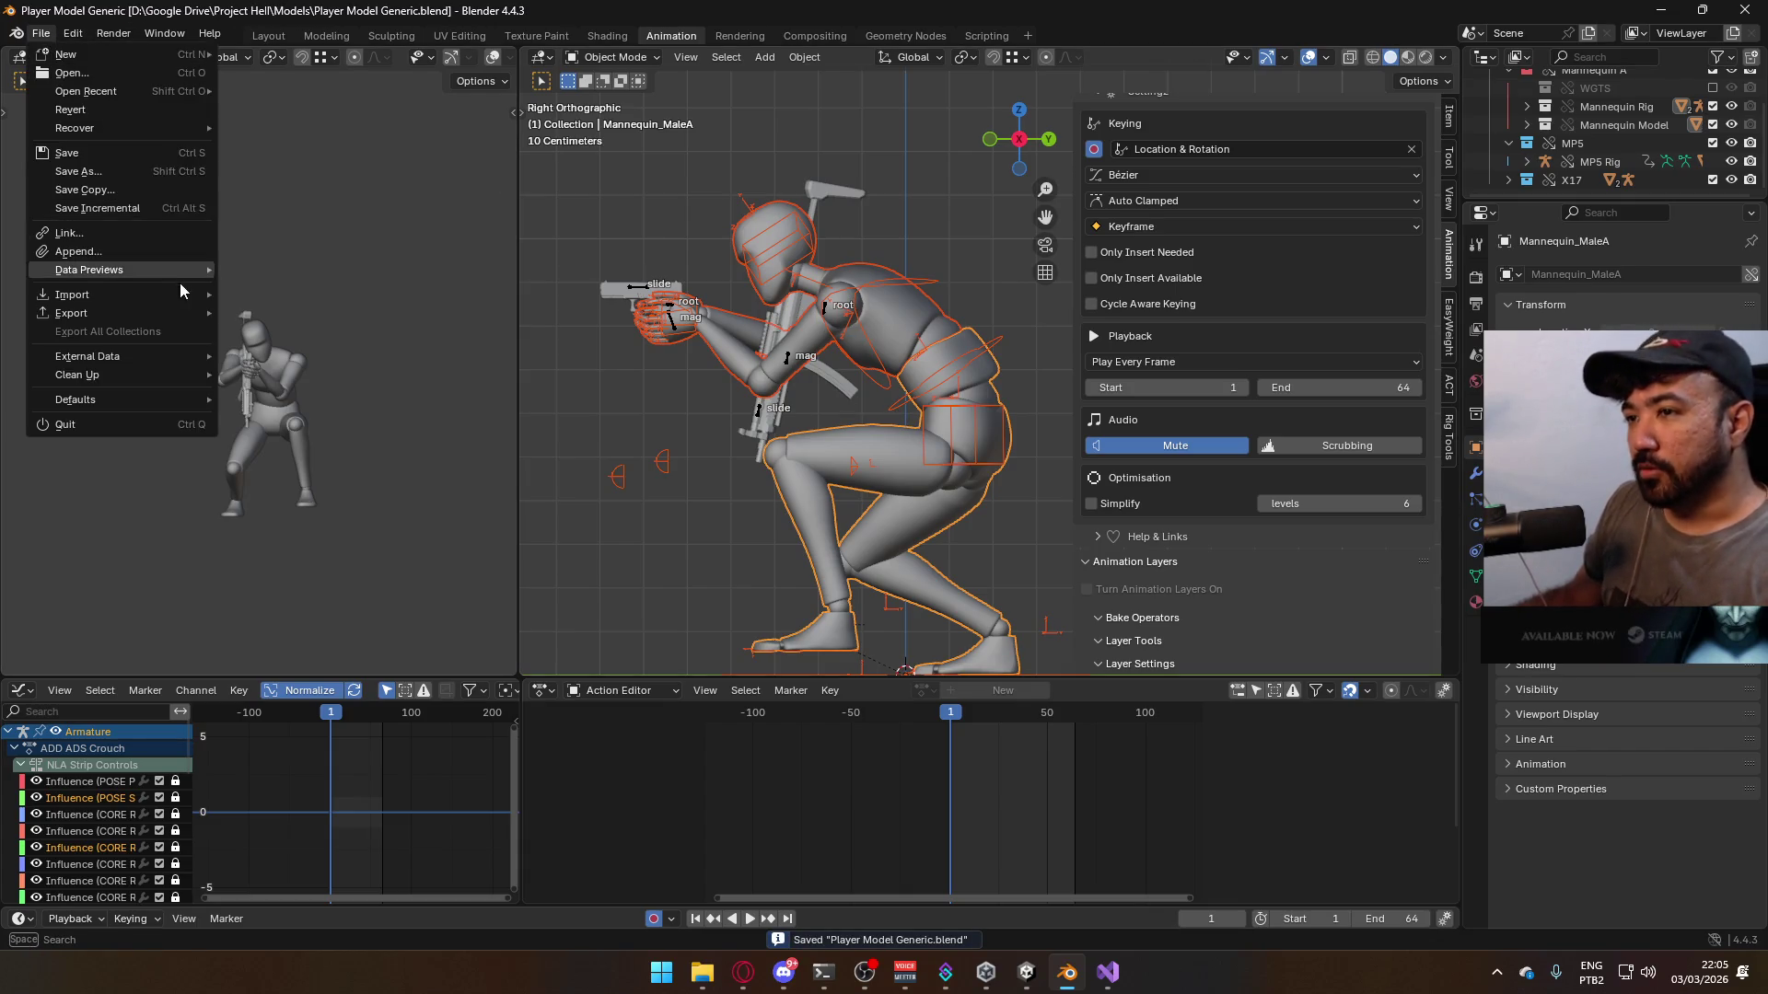
{"action": "mouse_move", "coordinate": [158, 313]}
{"action": "left_click", "coordinate": [337, 474]}
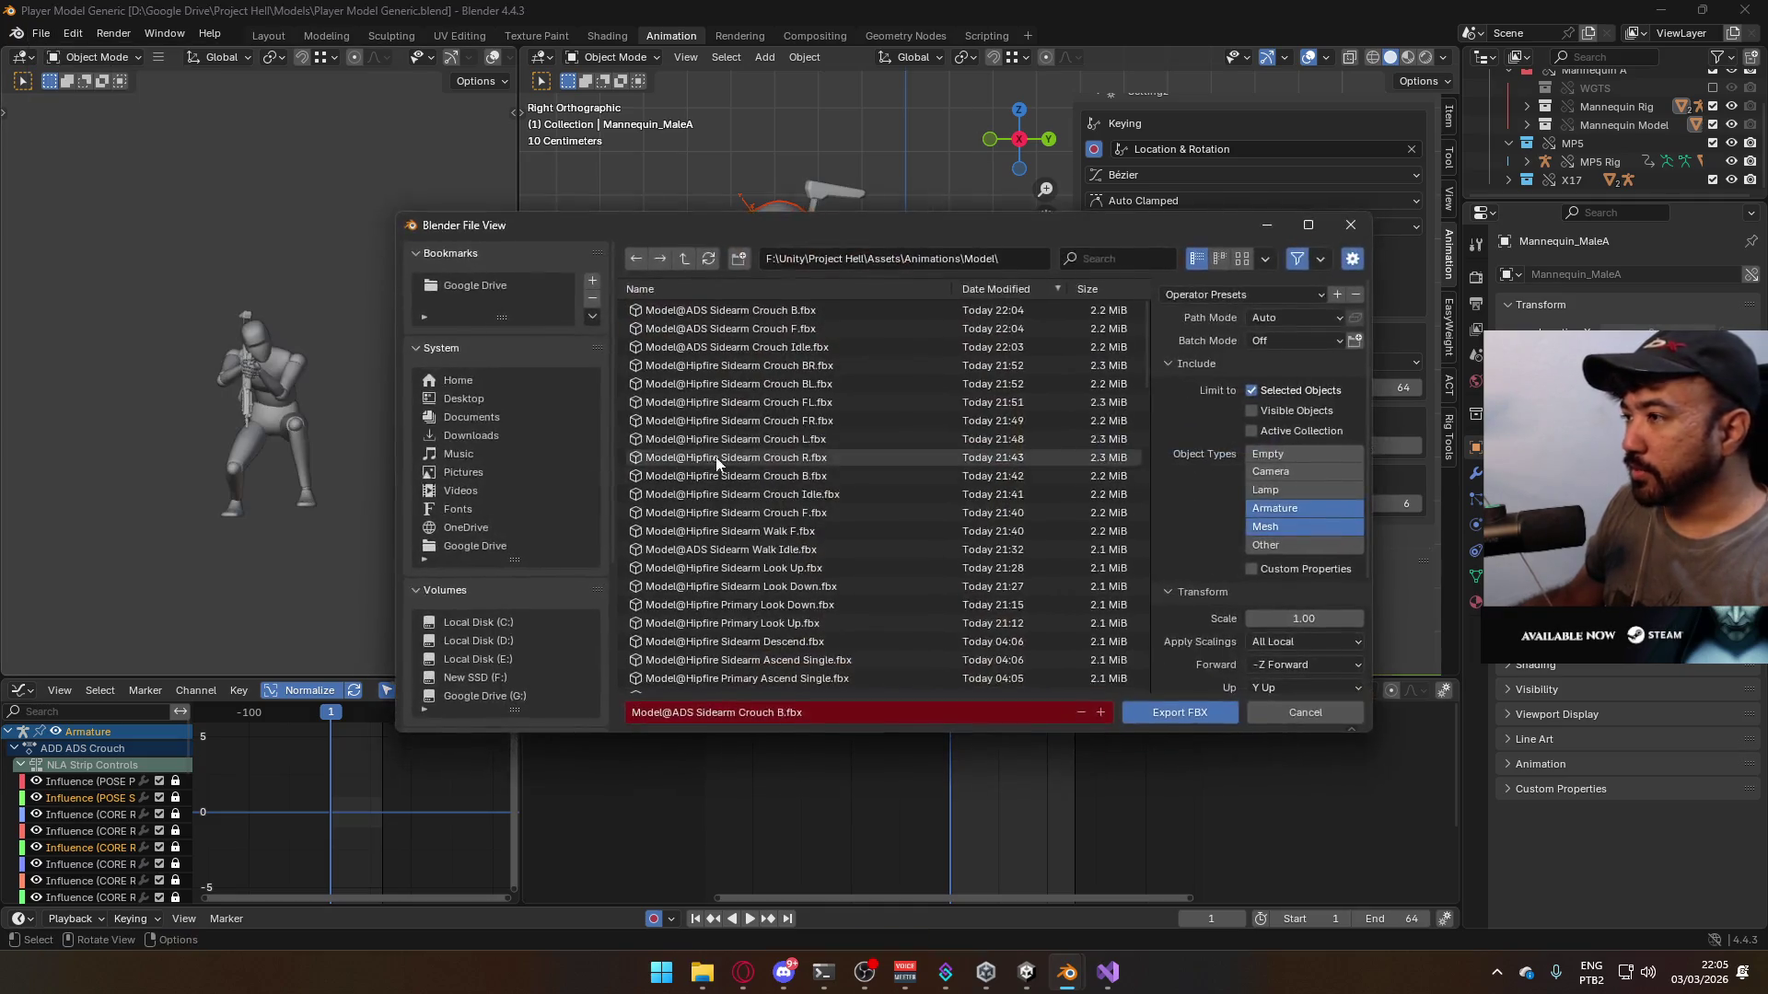
{"action": "left_click", "coordinate": [803, 312]}
{"action": "left_click", "coordinate": [778, 715]}
{"action": "left_click", "coordinate": [1166, 718]}
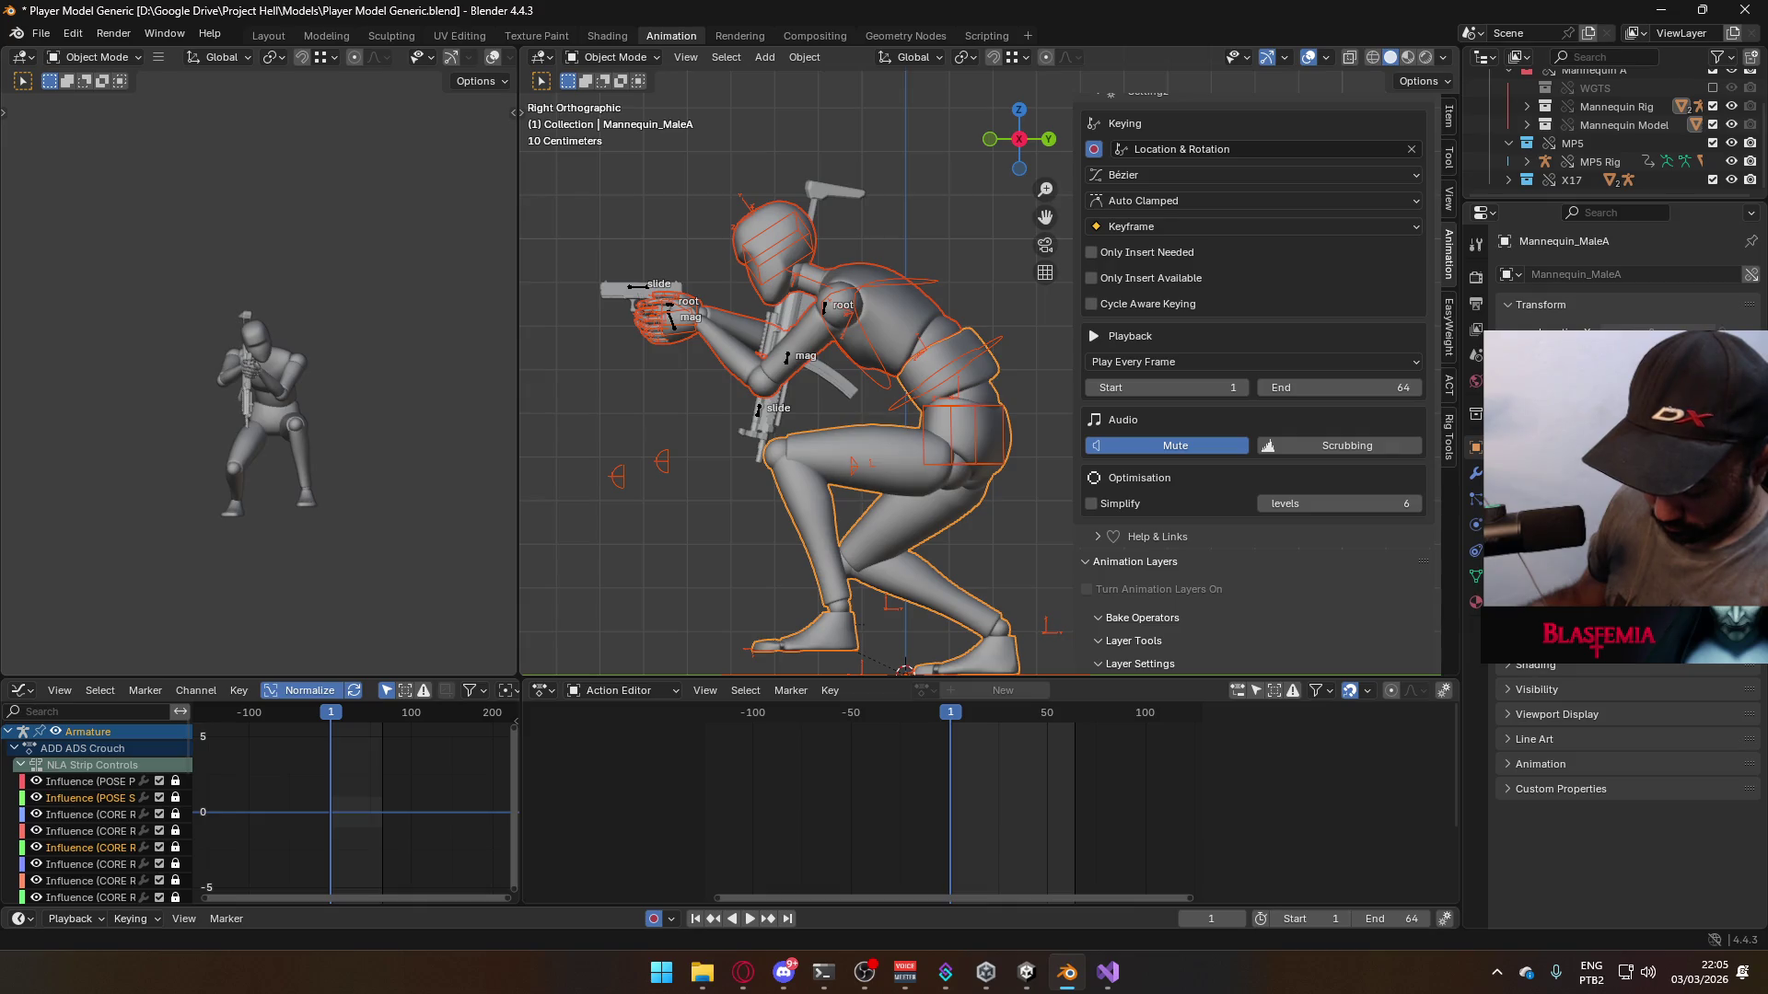
{"action": "key", "text": "alt+Tab"}
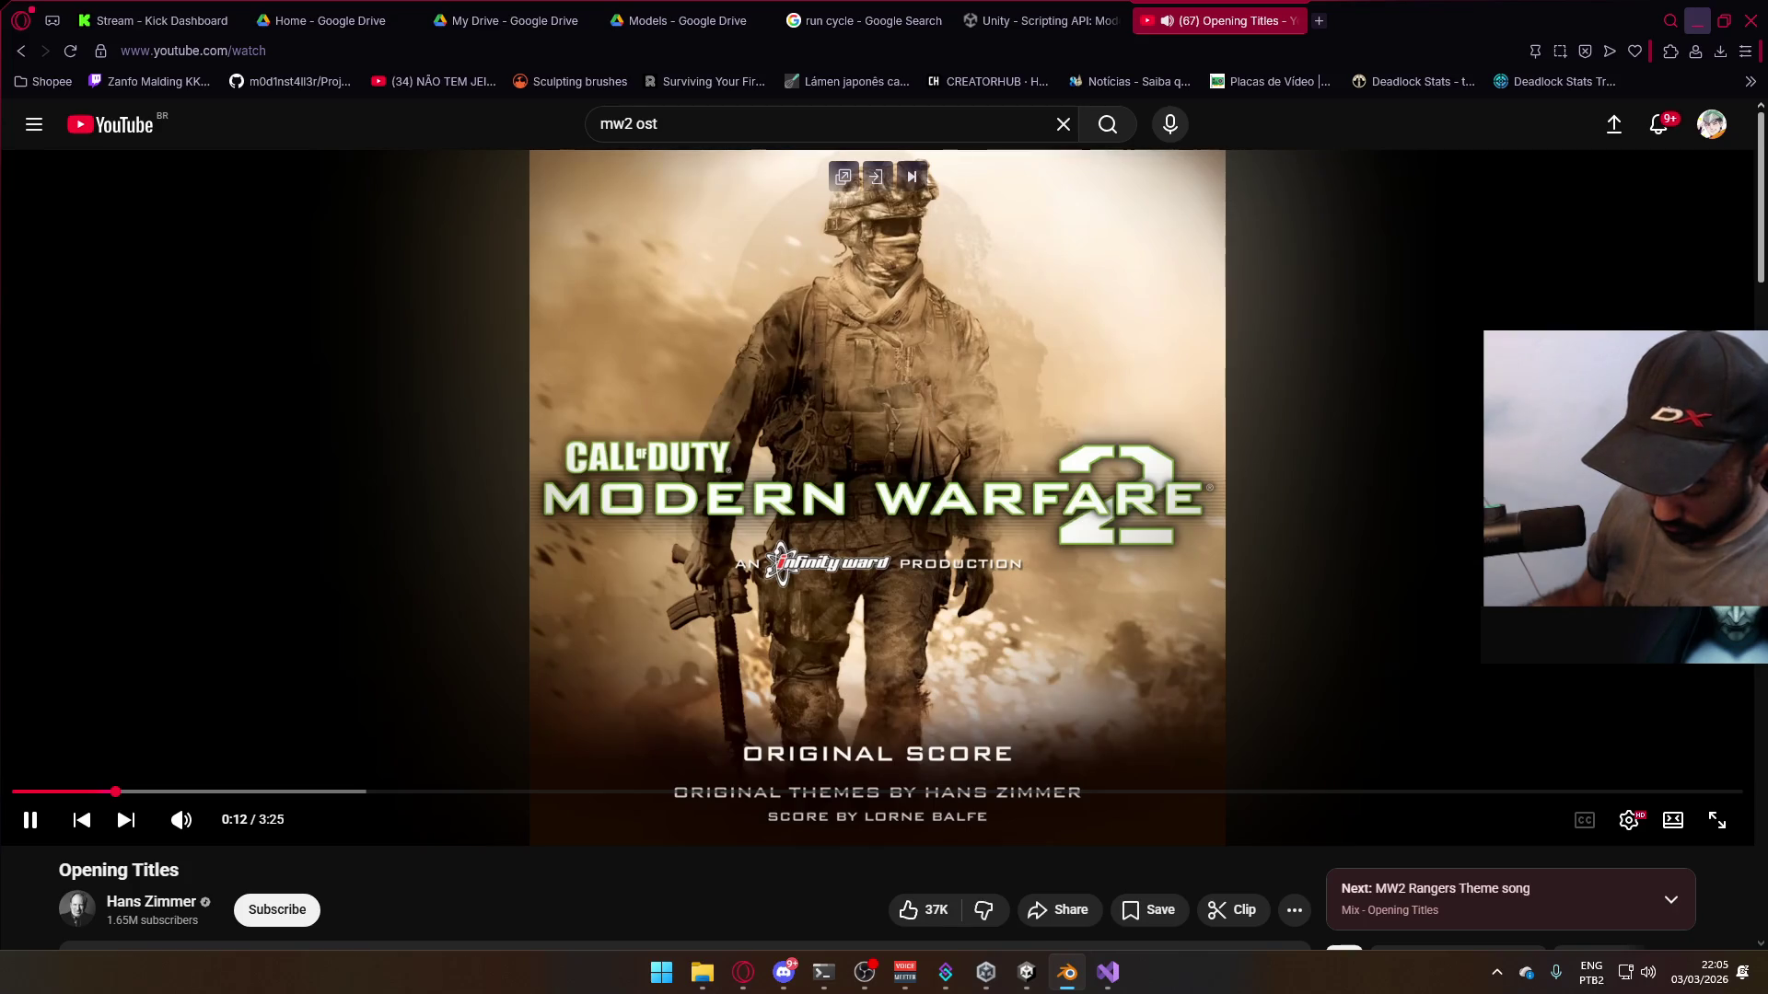
{"action": "key", "text": "alt+Tab"}
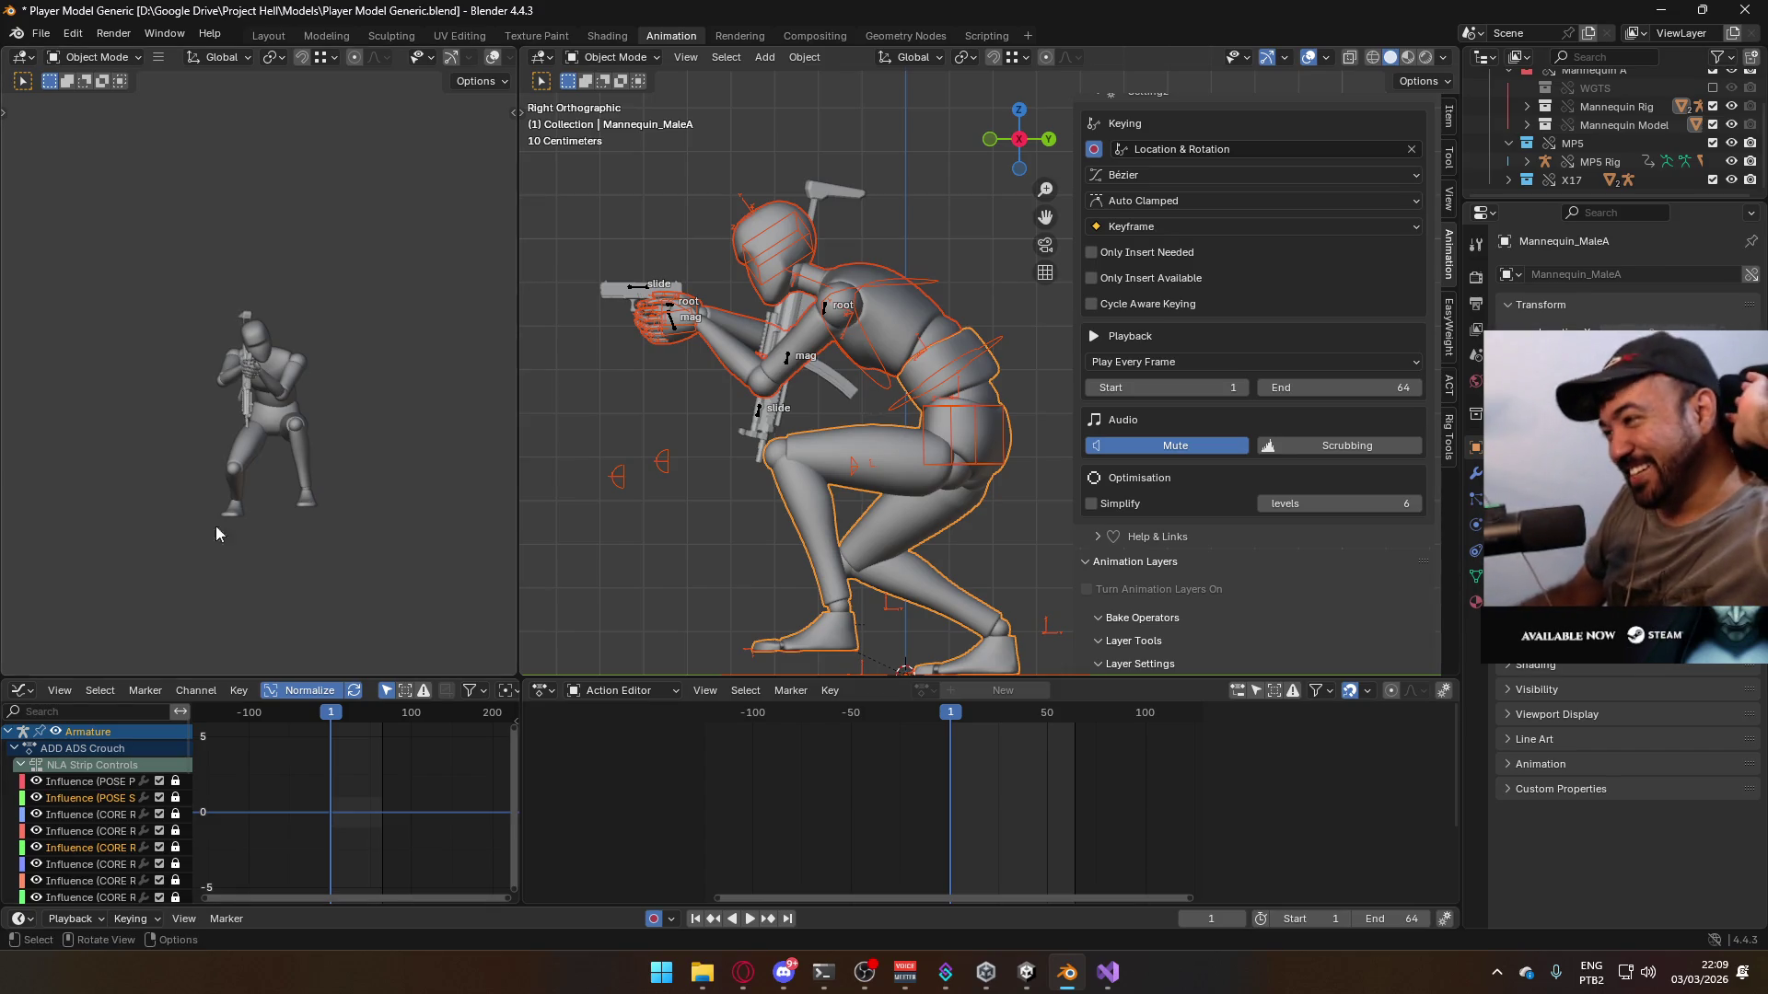
- Play the crouched ADS walk on the armature, watch it from the front, and stop at frame 1
{"action": "left_click", "coordinate": [967, 412]}
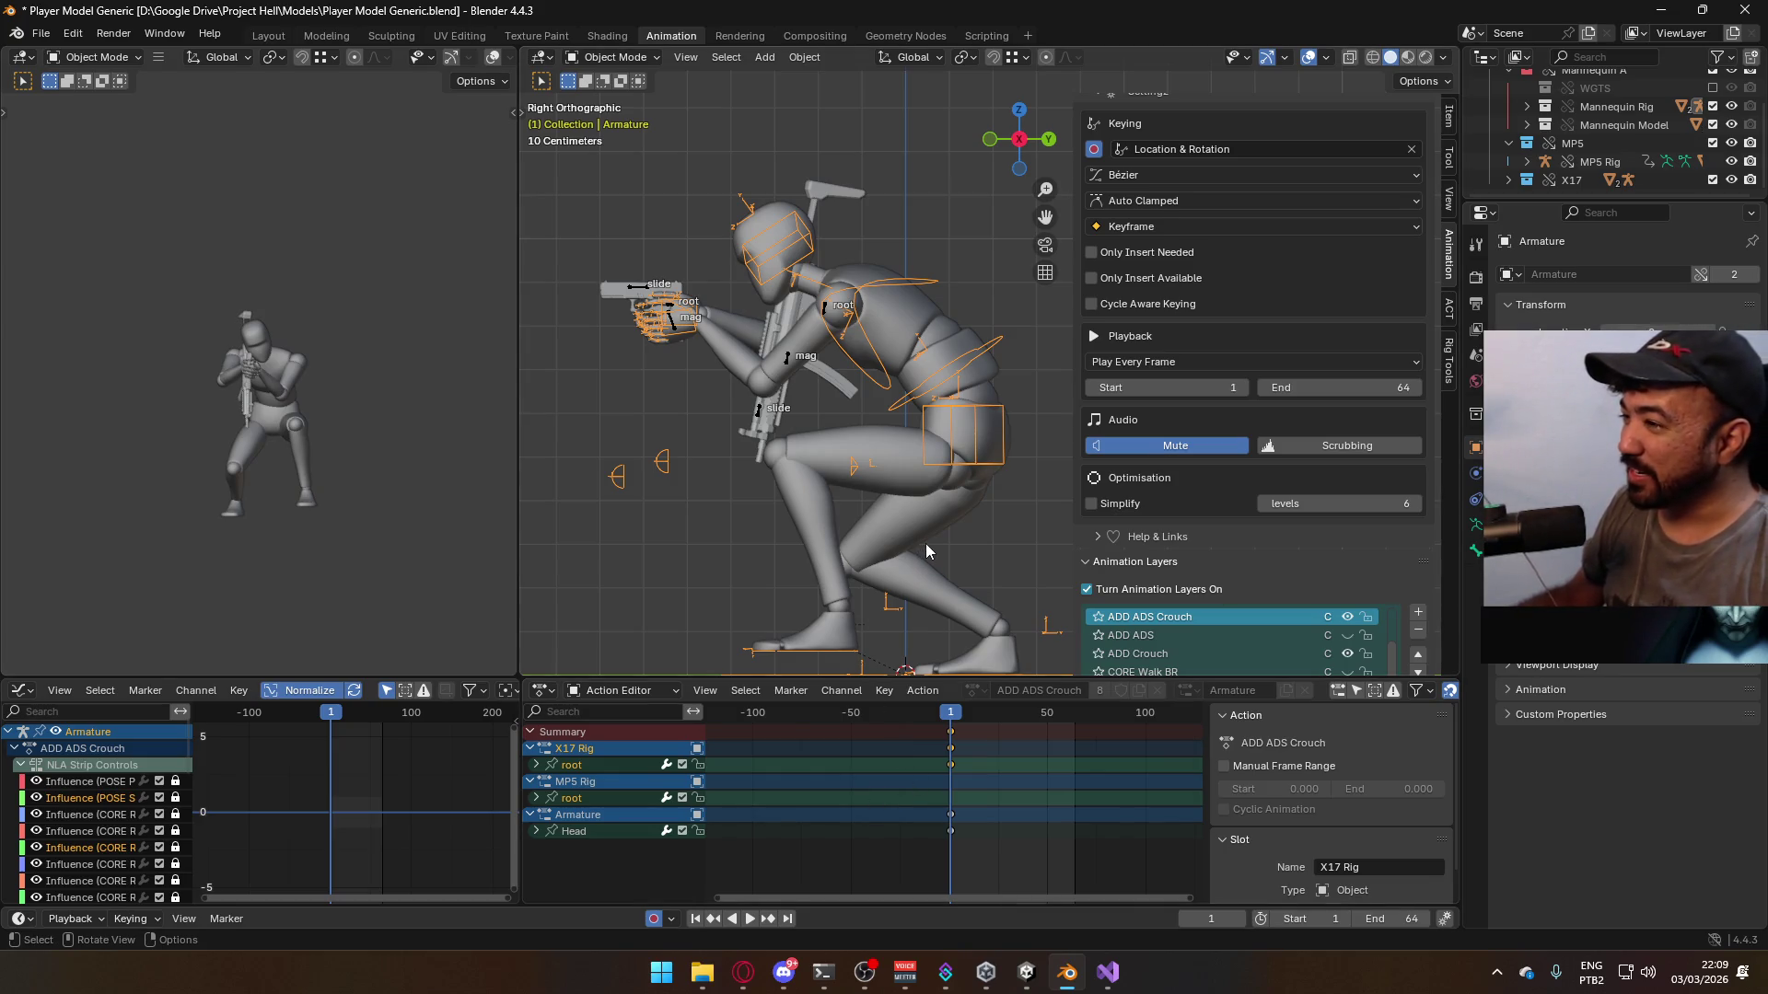
{"action": "key", "text": "space"}
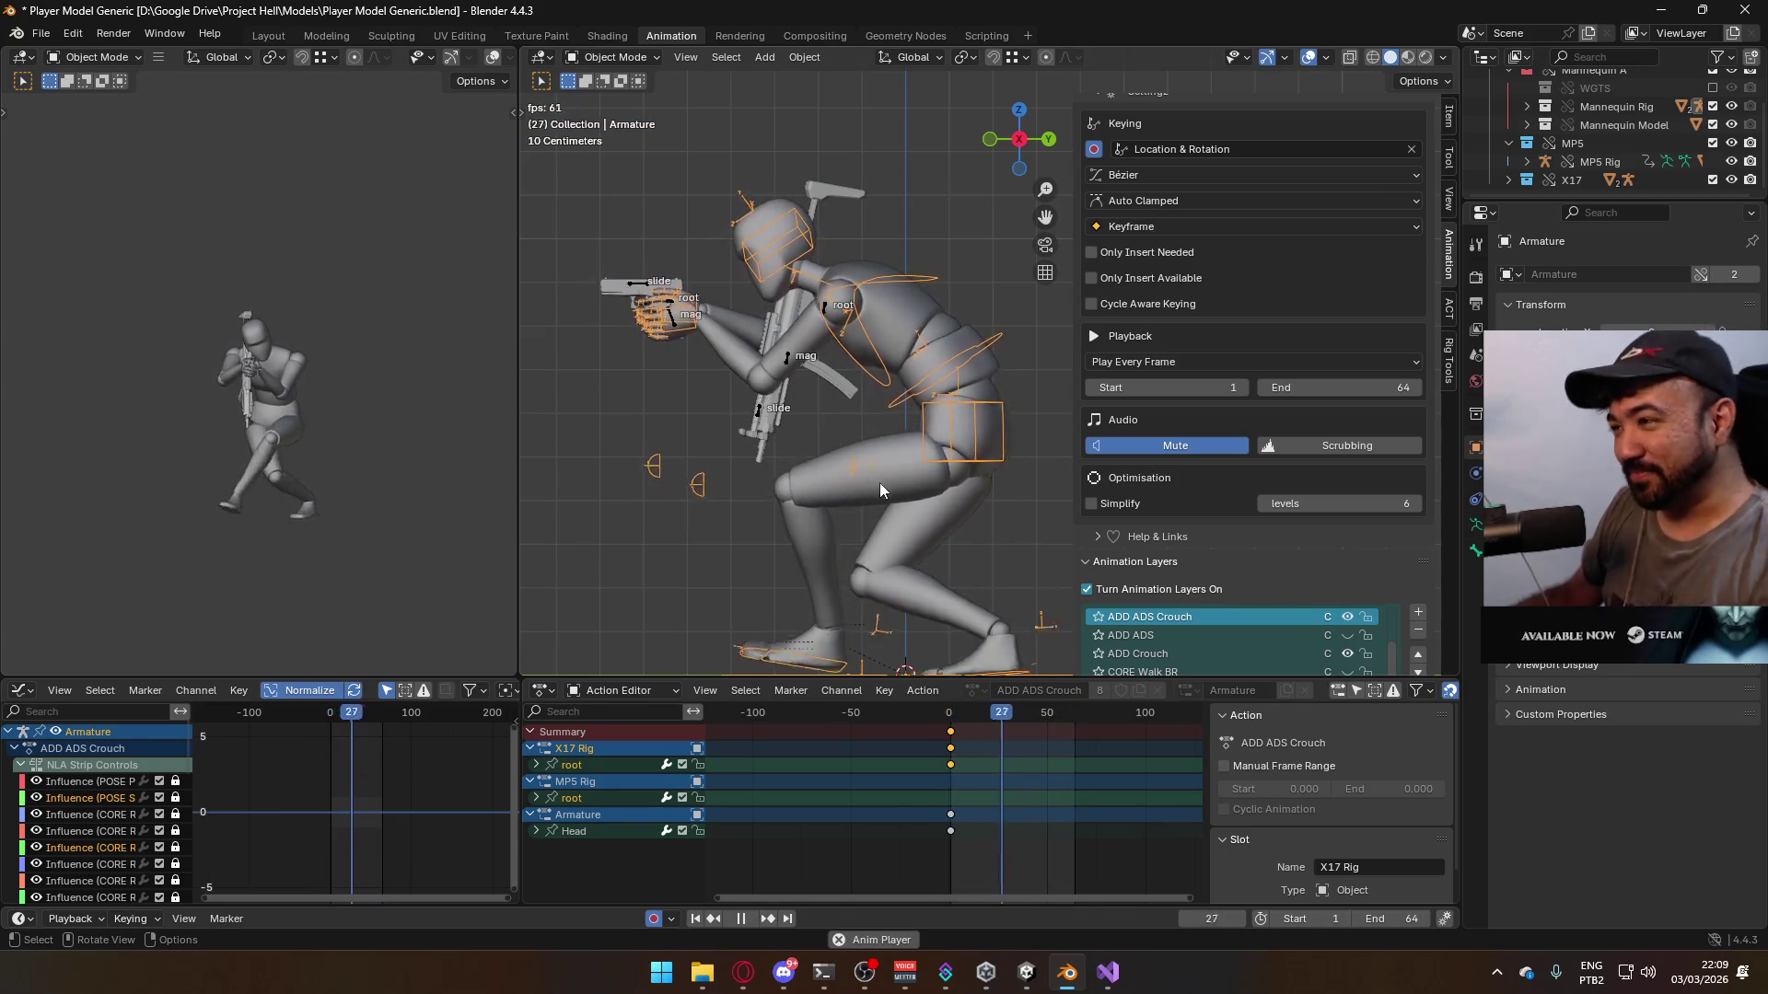
{"action": "key", "text": "KP_1"}
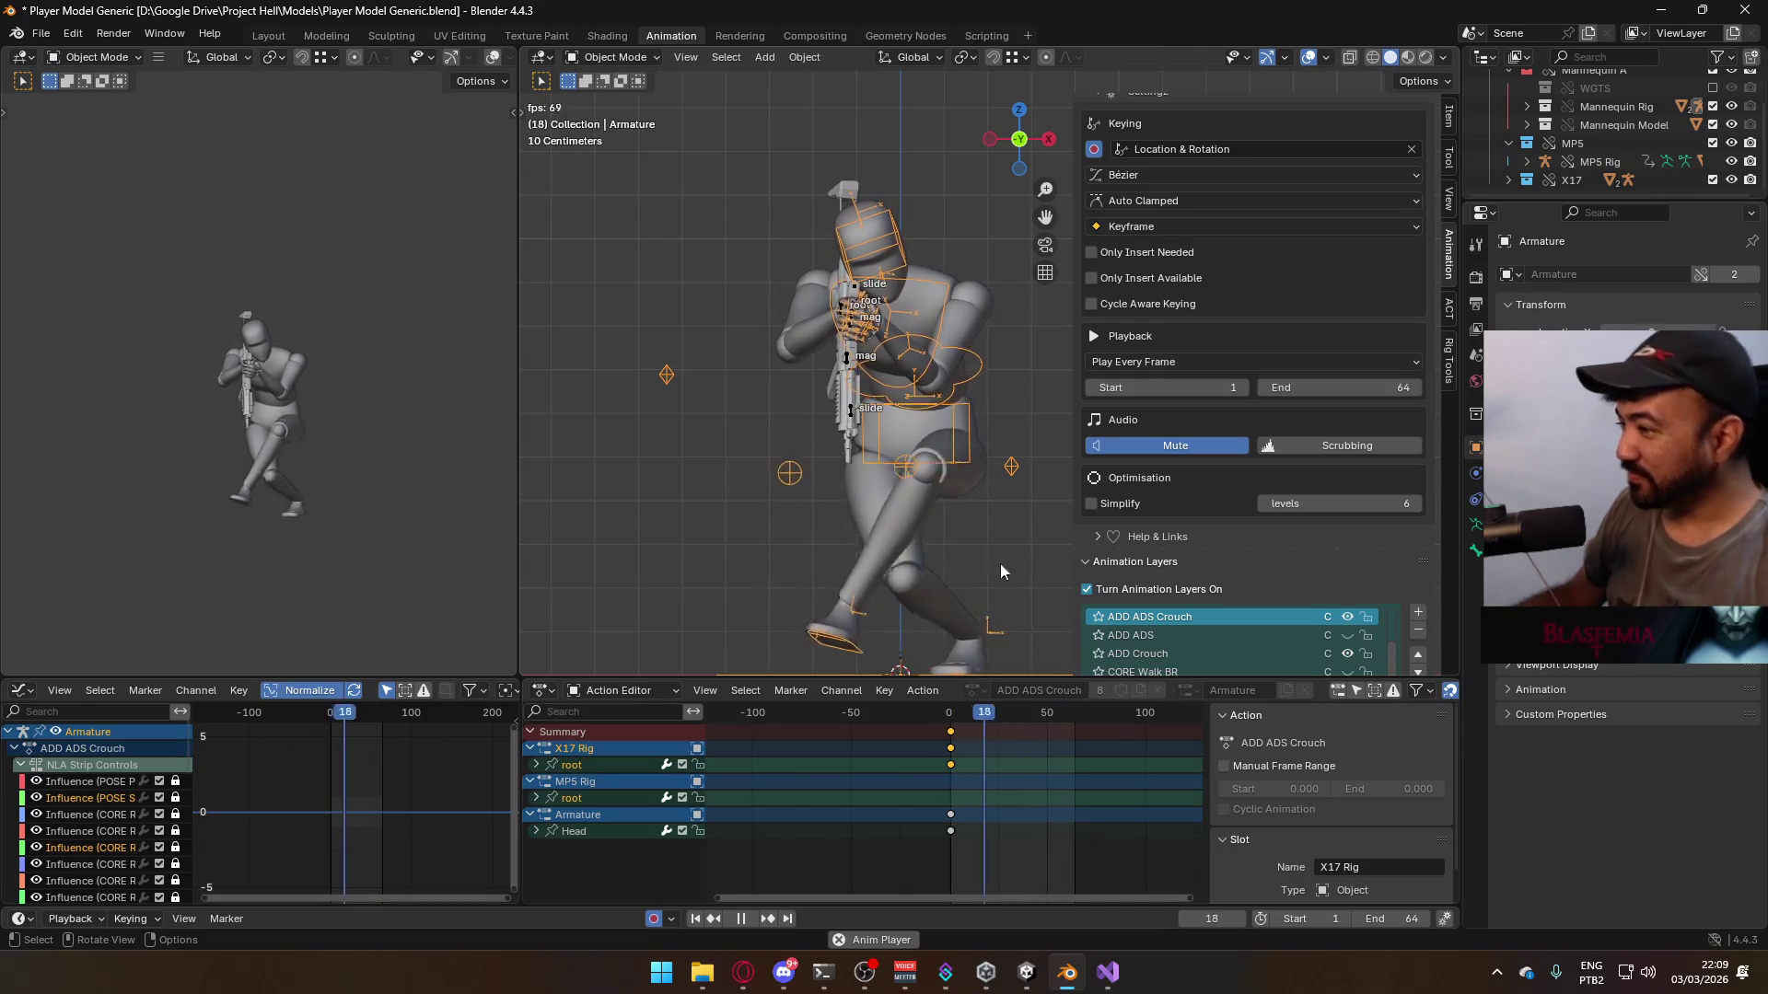
{"action": "scroll", "coordinate": [1179, 511], "scroll_direction": "down", "scroll_amount": 2}
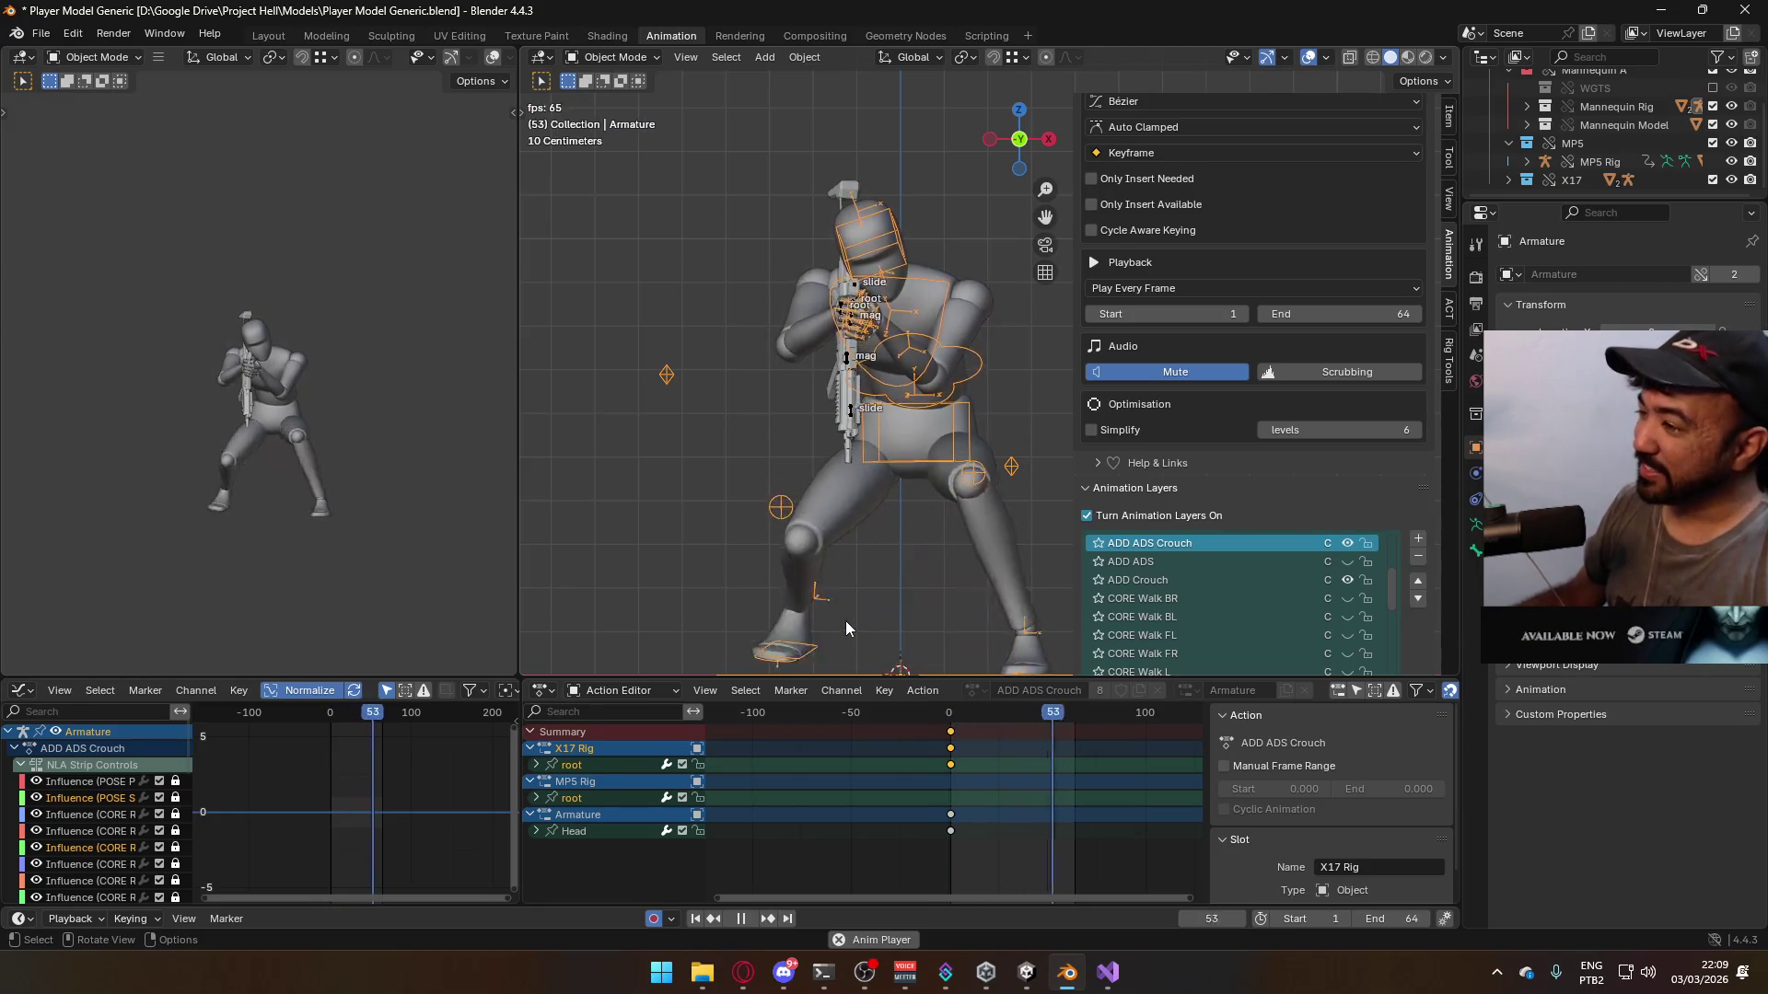
{"action": "left_click", "coordinate": [951, 721]}
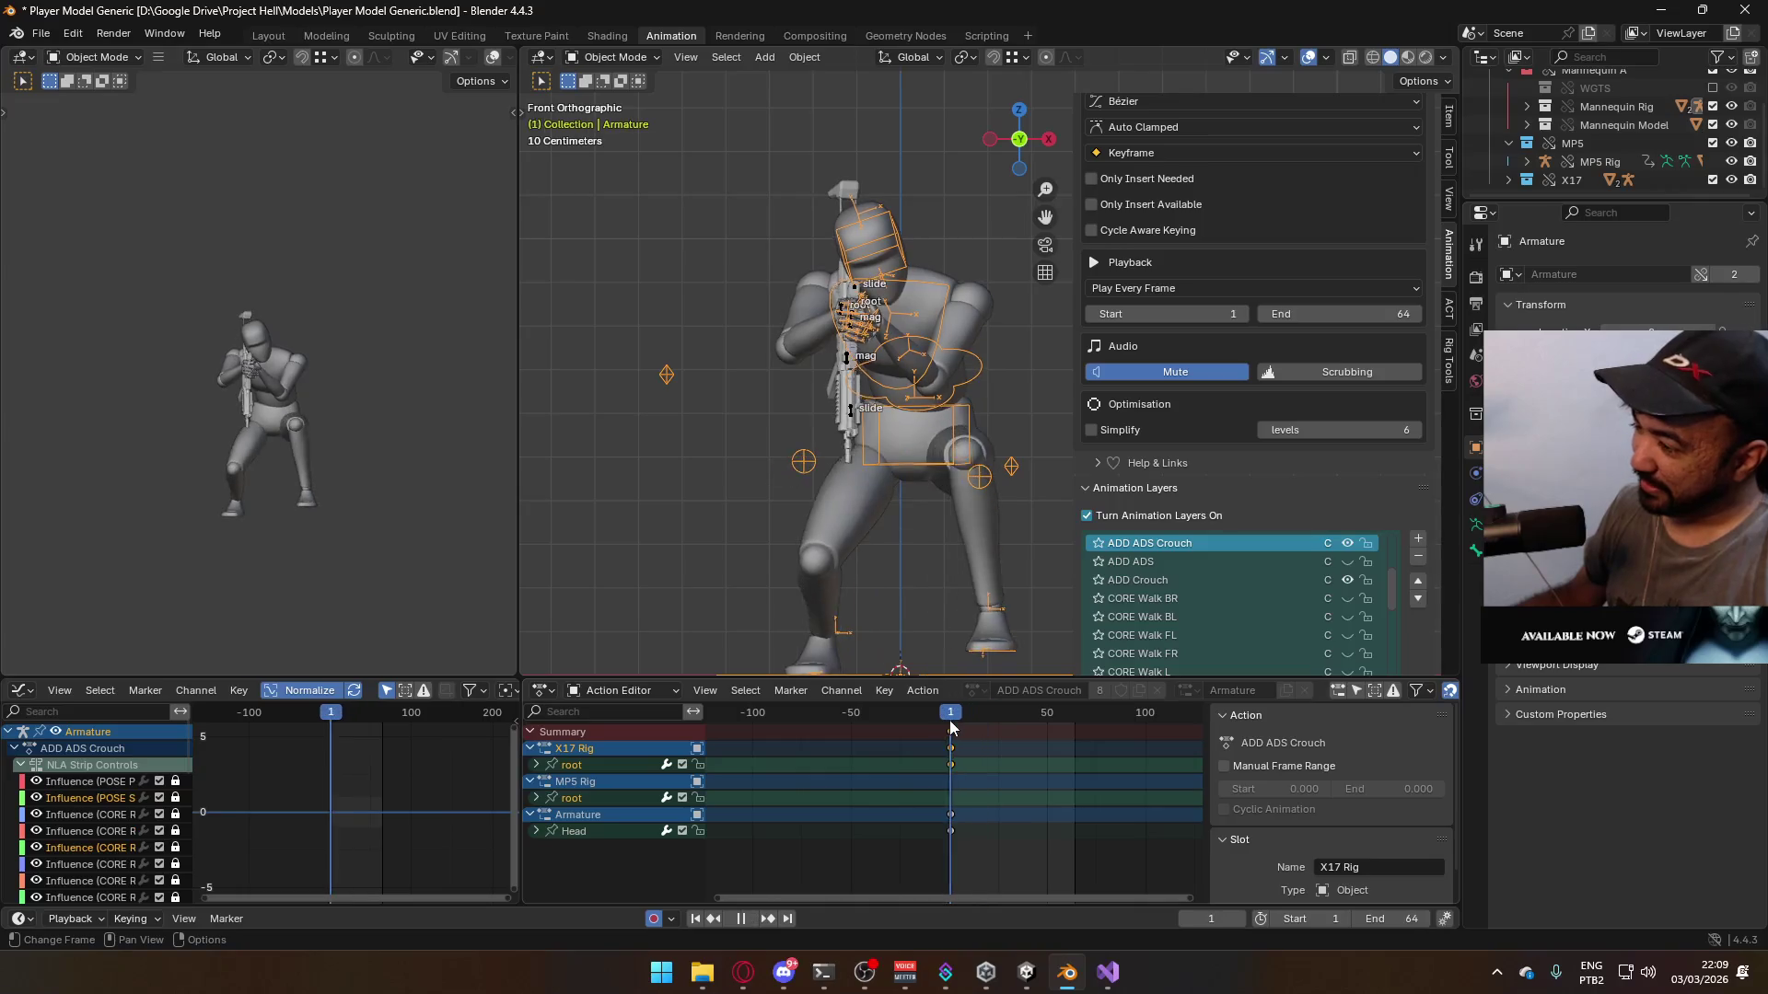
{"action": "key", "text": "space"}
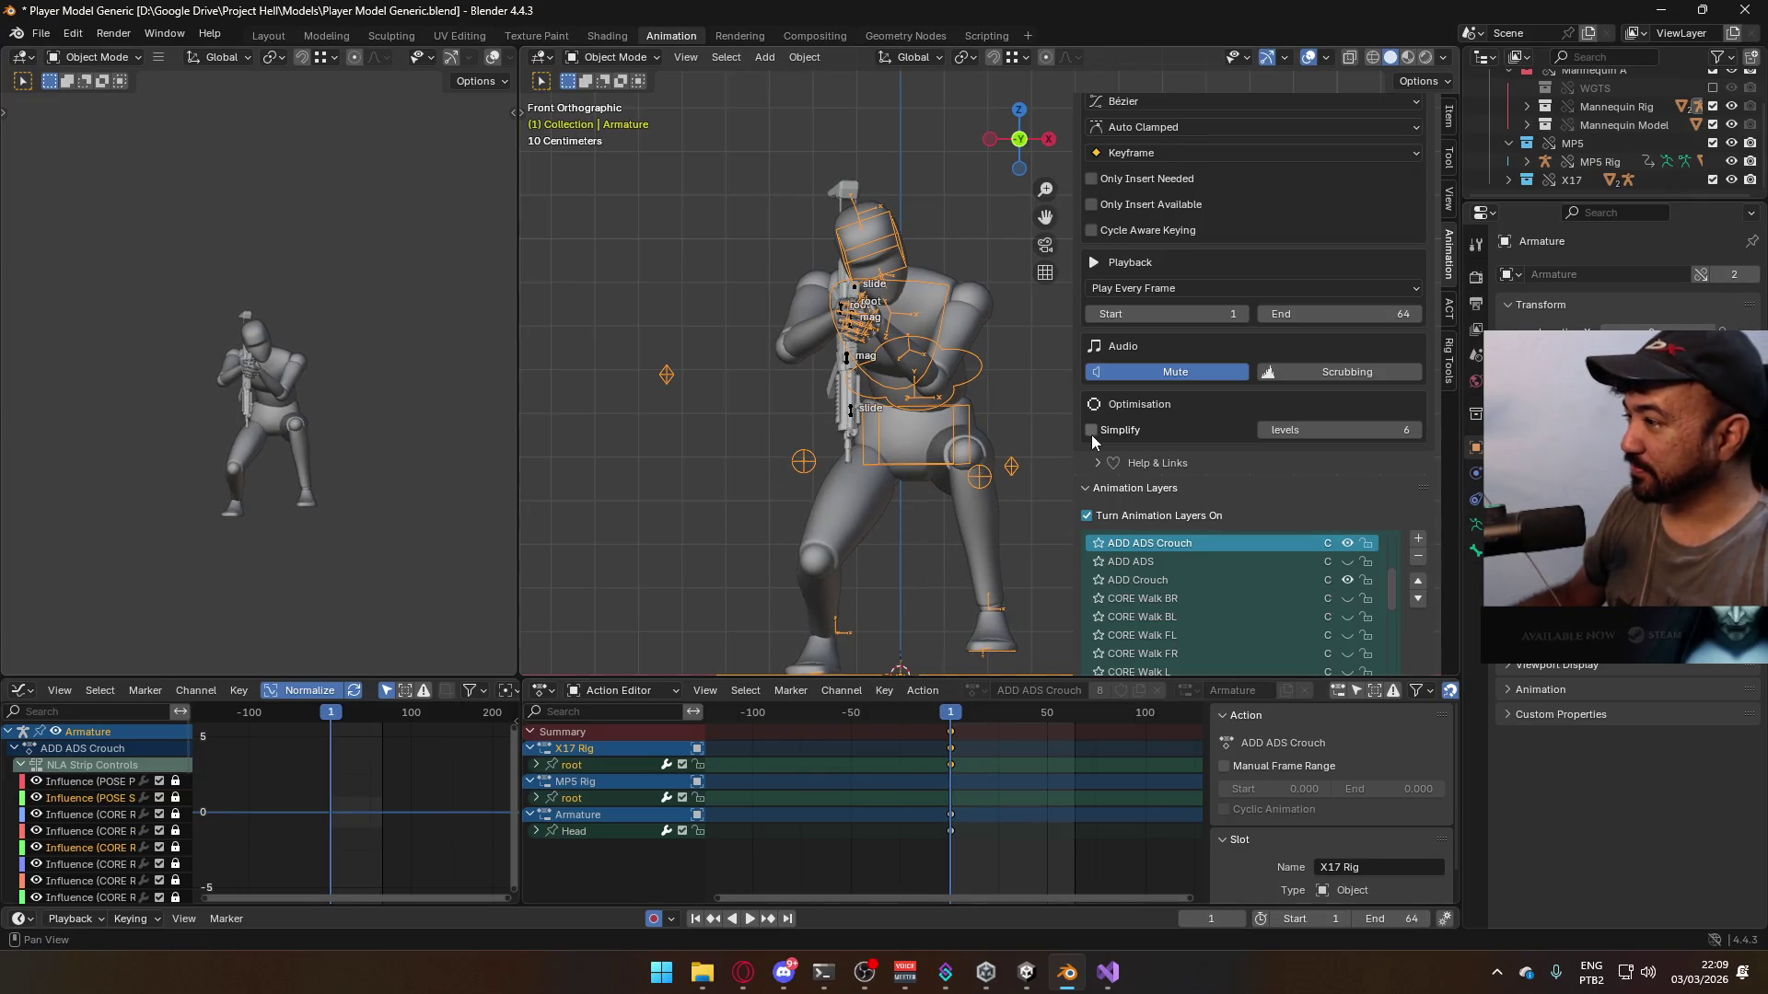
- Switch the armature's visible layer from CORE Walk R to CORE Walk L
{"action": "scroll", "coordinate": [1290, 576], "scroll_direction": "down", "scroll_amount": 3}
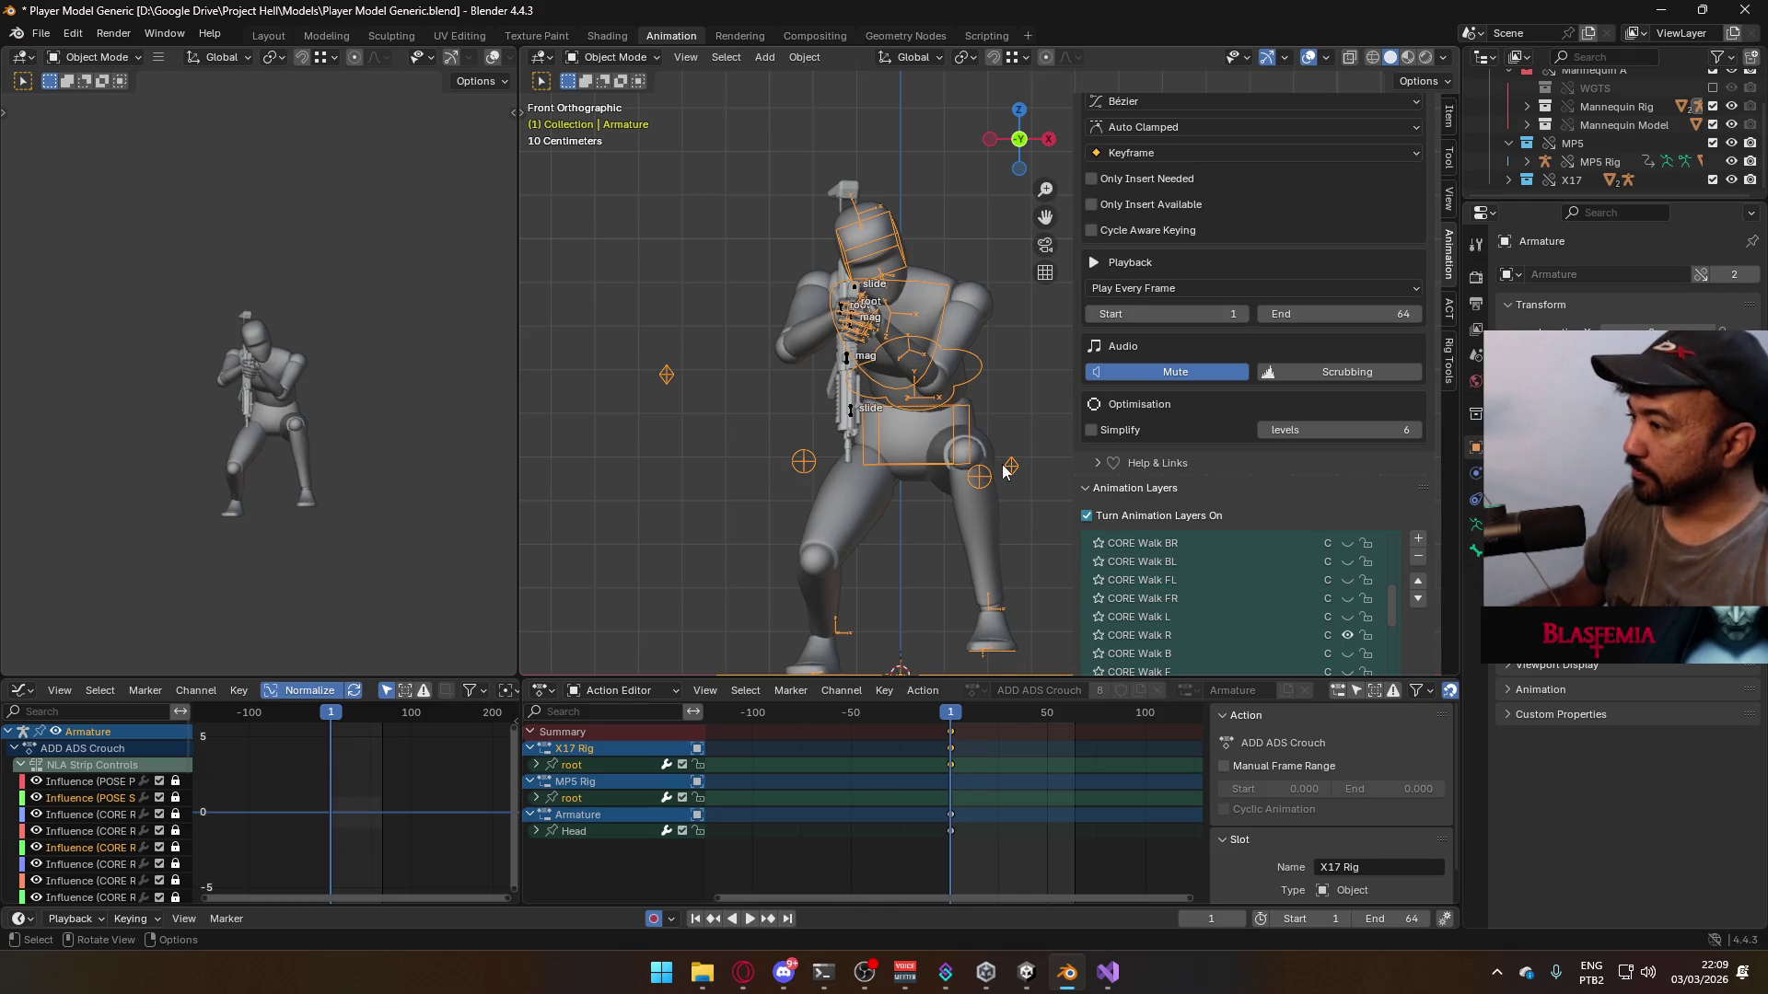
{"action": "left_click", "coordinate": [1347, 636]}
{"action": "left_click", "coordinate": [1347, 617]}
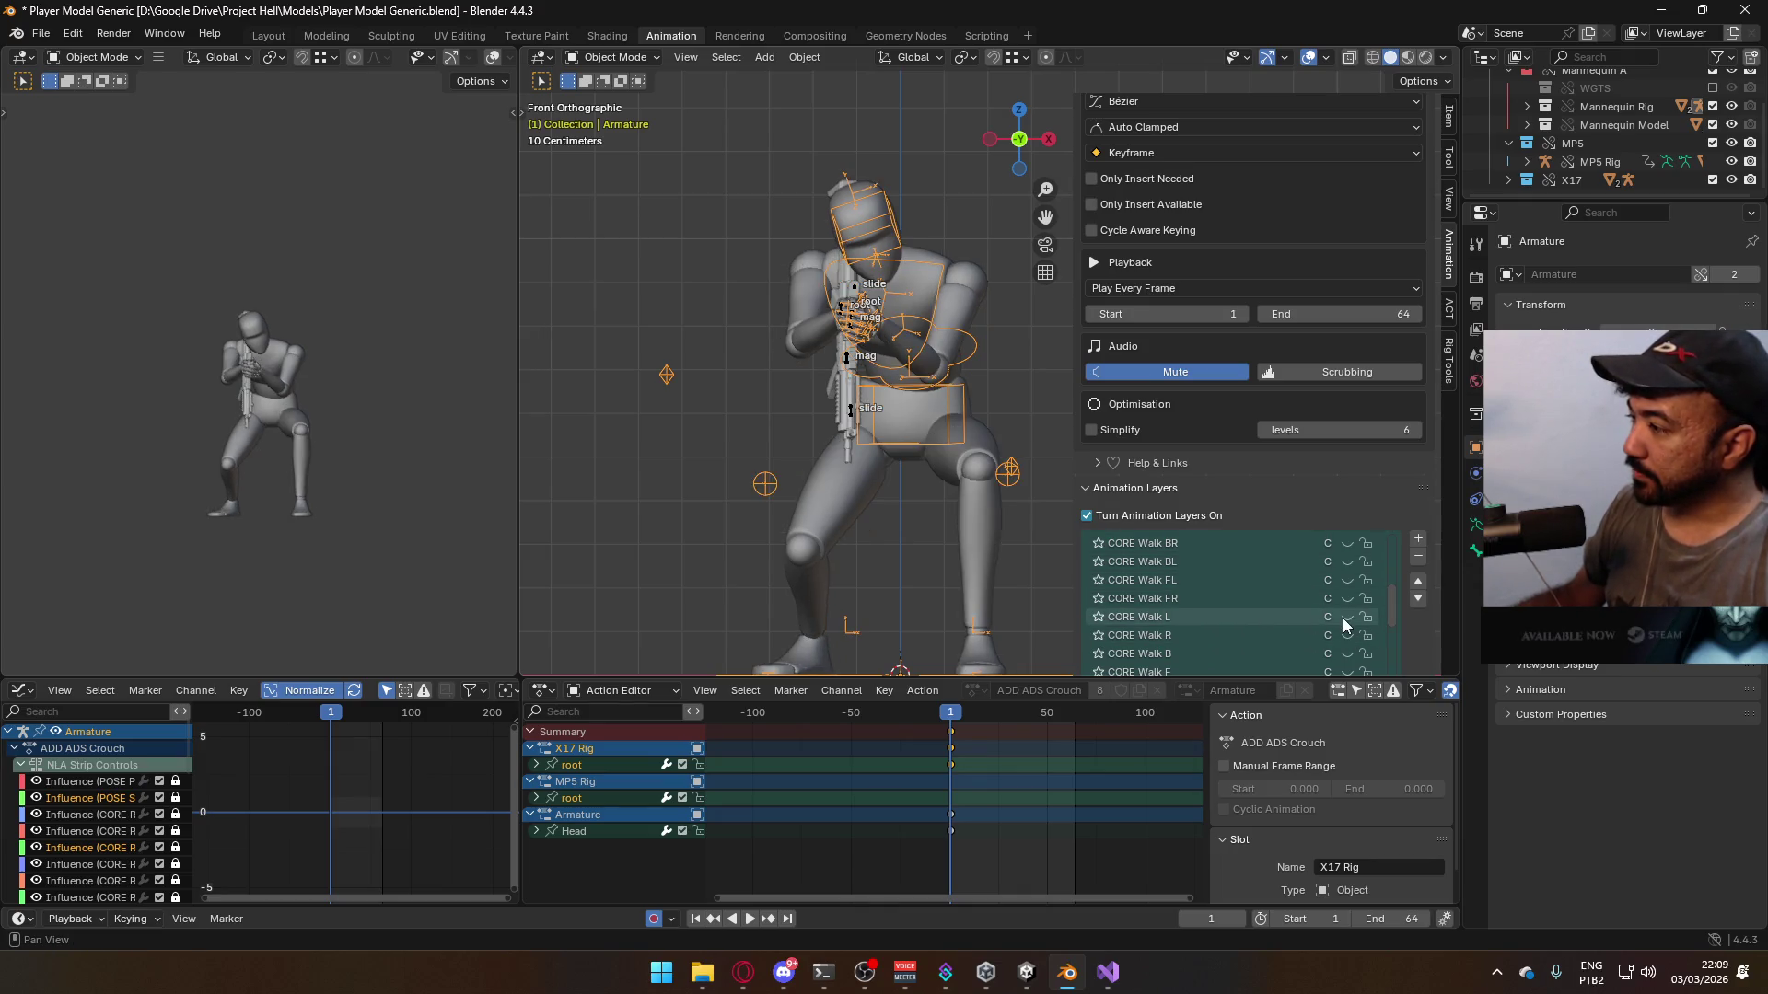
{"action": "left_click", "coordinate": [990, 460]}
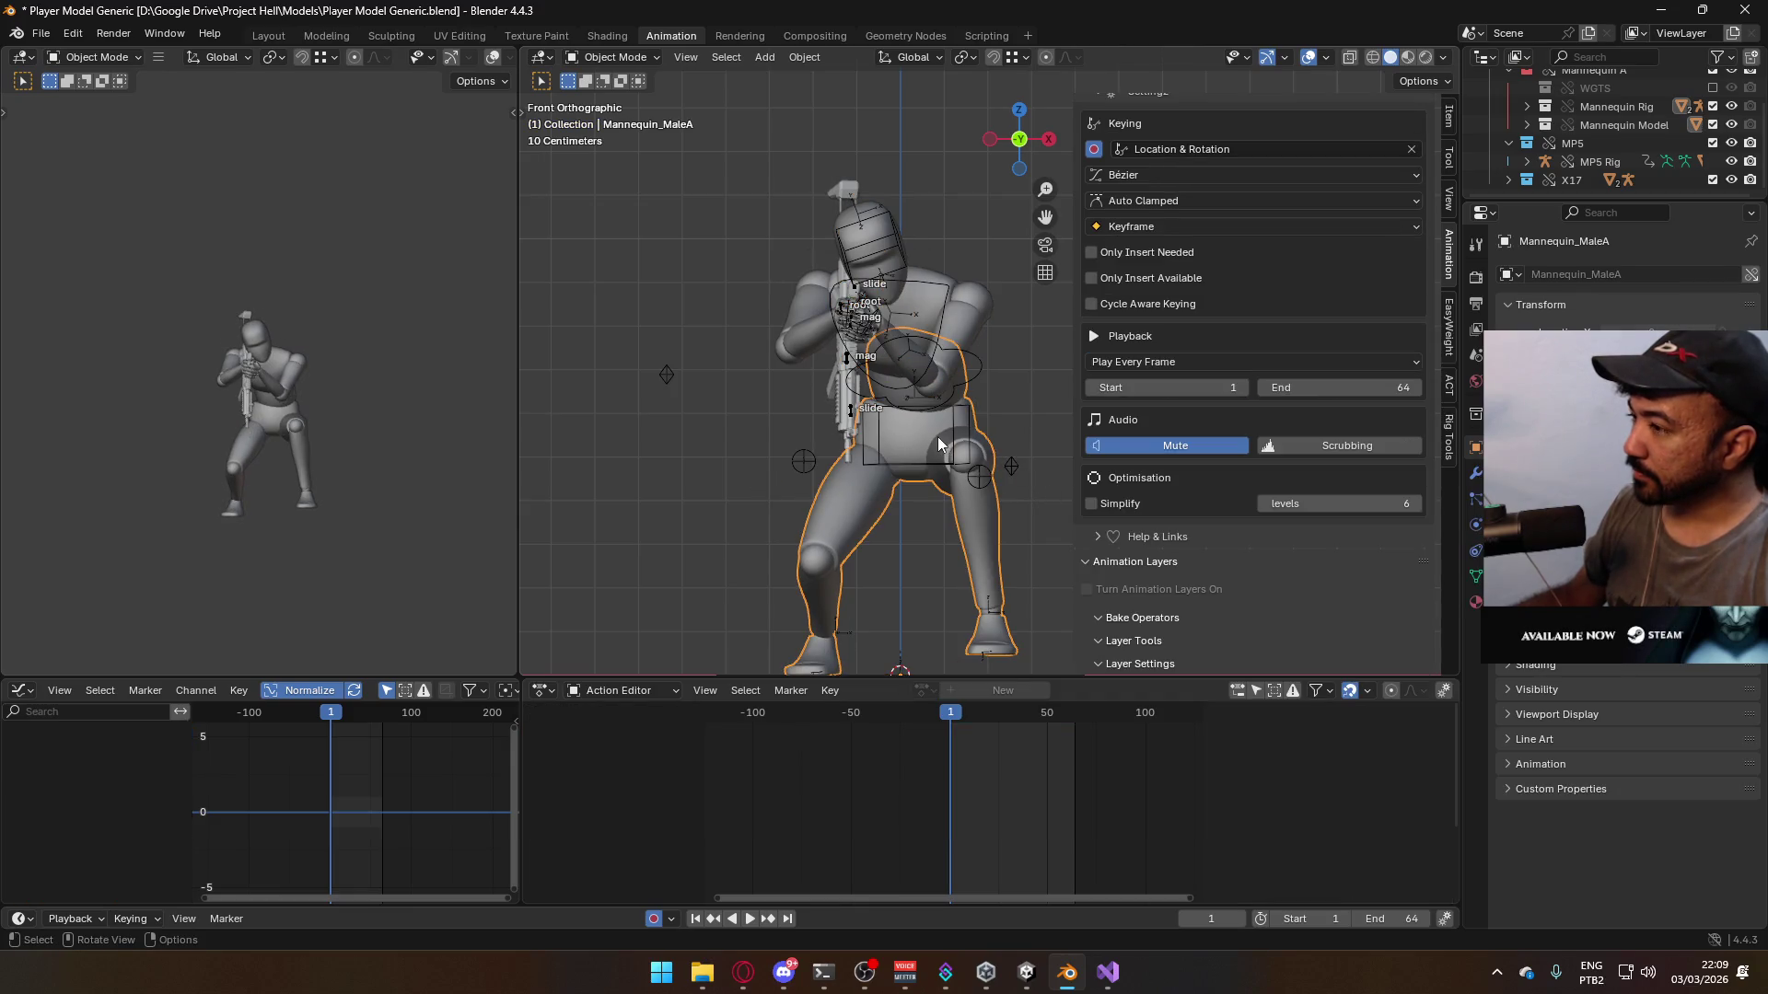
{"action": "left_click", "coordinate": [937, 436]}
{"action": "scroll", "coordinate": [1352, 593], "scroll_direction": "down", "scroll_amount": 1}
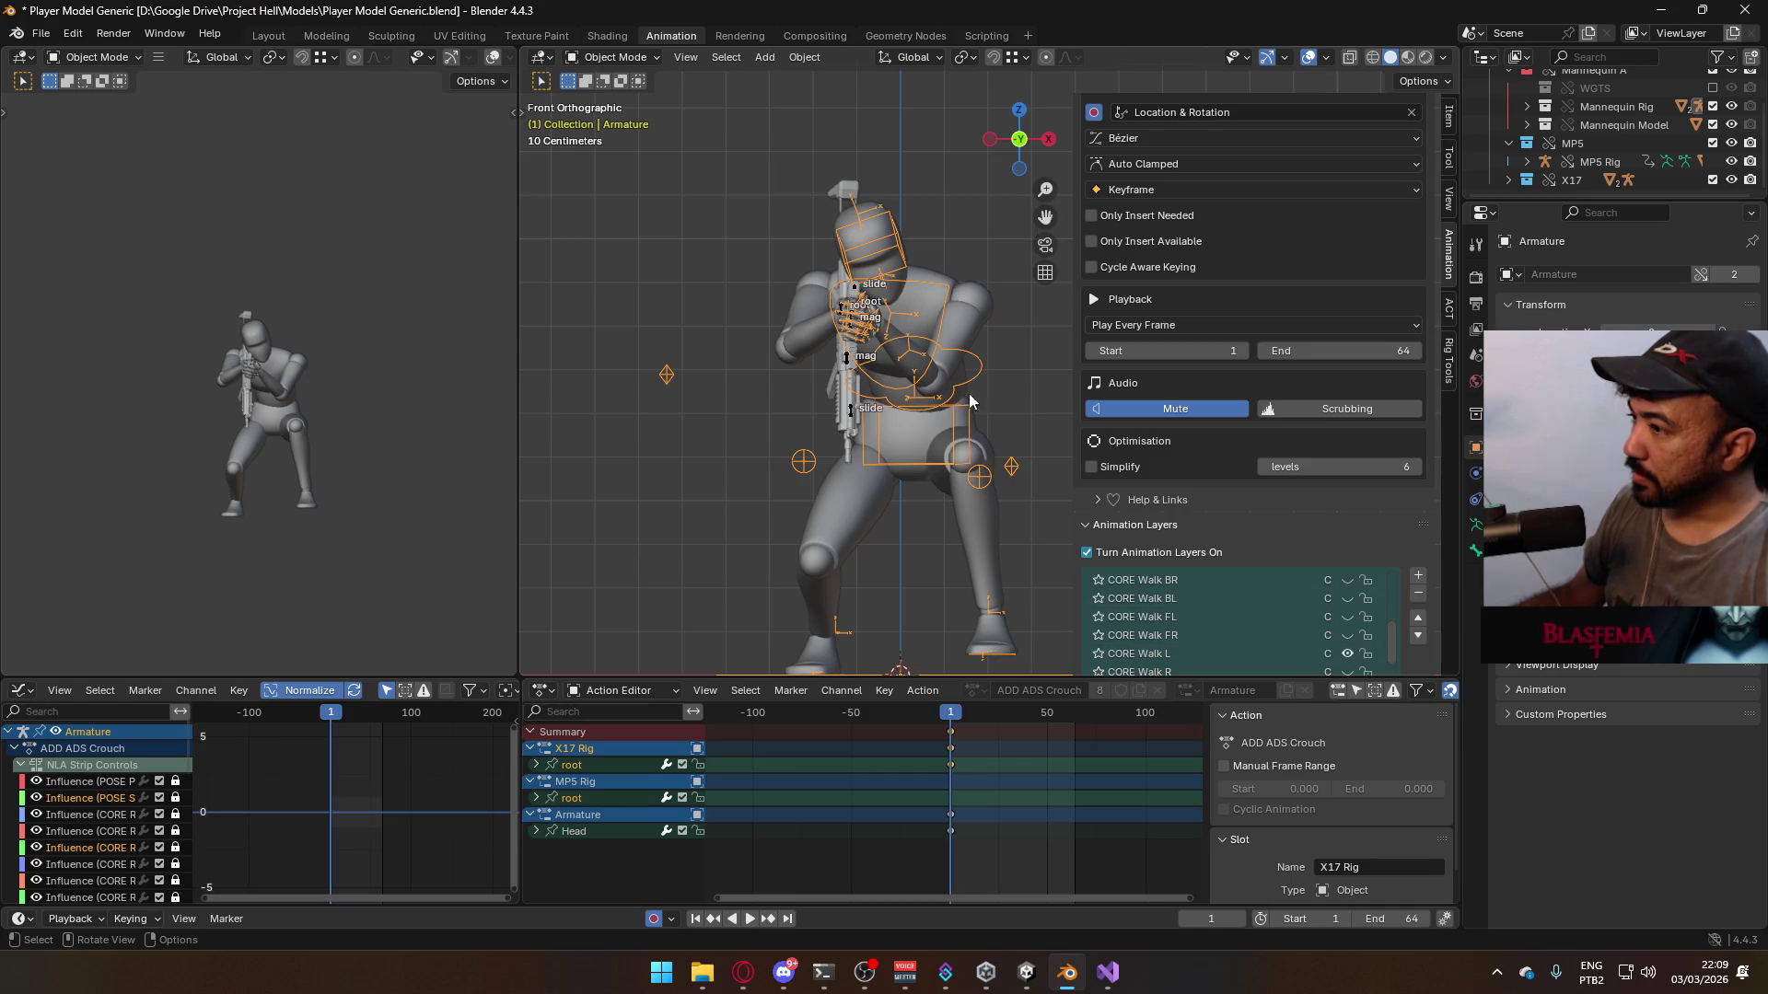
- Show CORE Walk L on the X17 gun rig, then reselect the mannequin armature
{"action": "left_click", "coordinate": [841, 310]}
{"action": "scroll", "coordinate": [1306, 529], "scroll_direction": "down", "scroll_amount": 1}
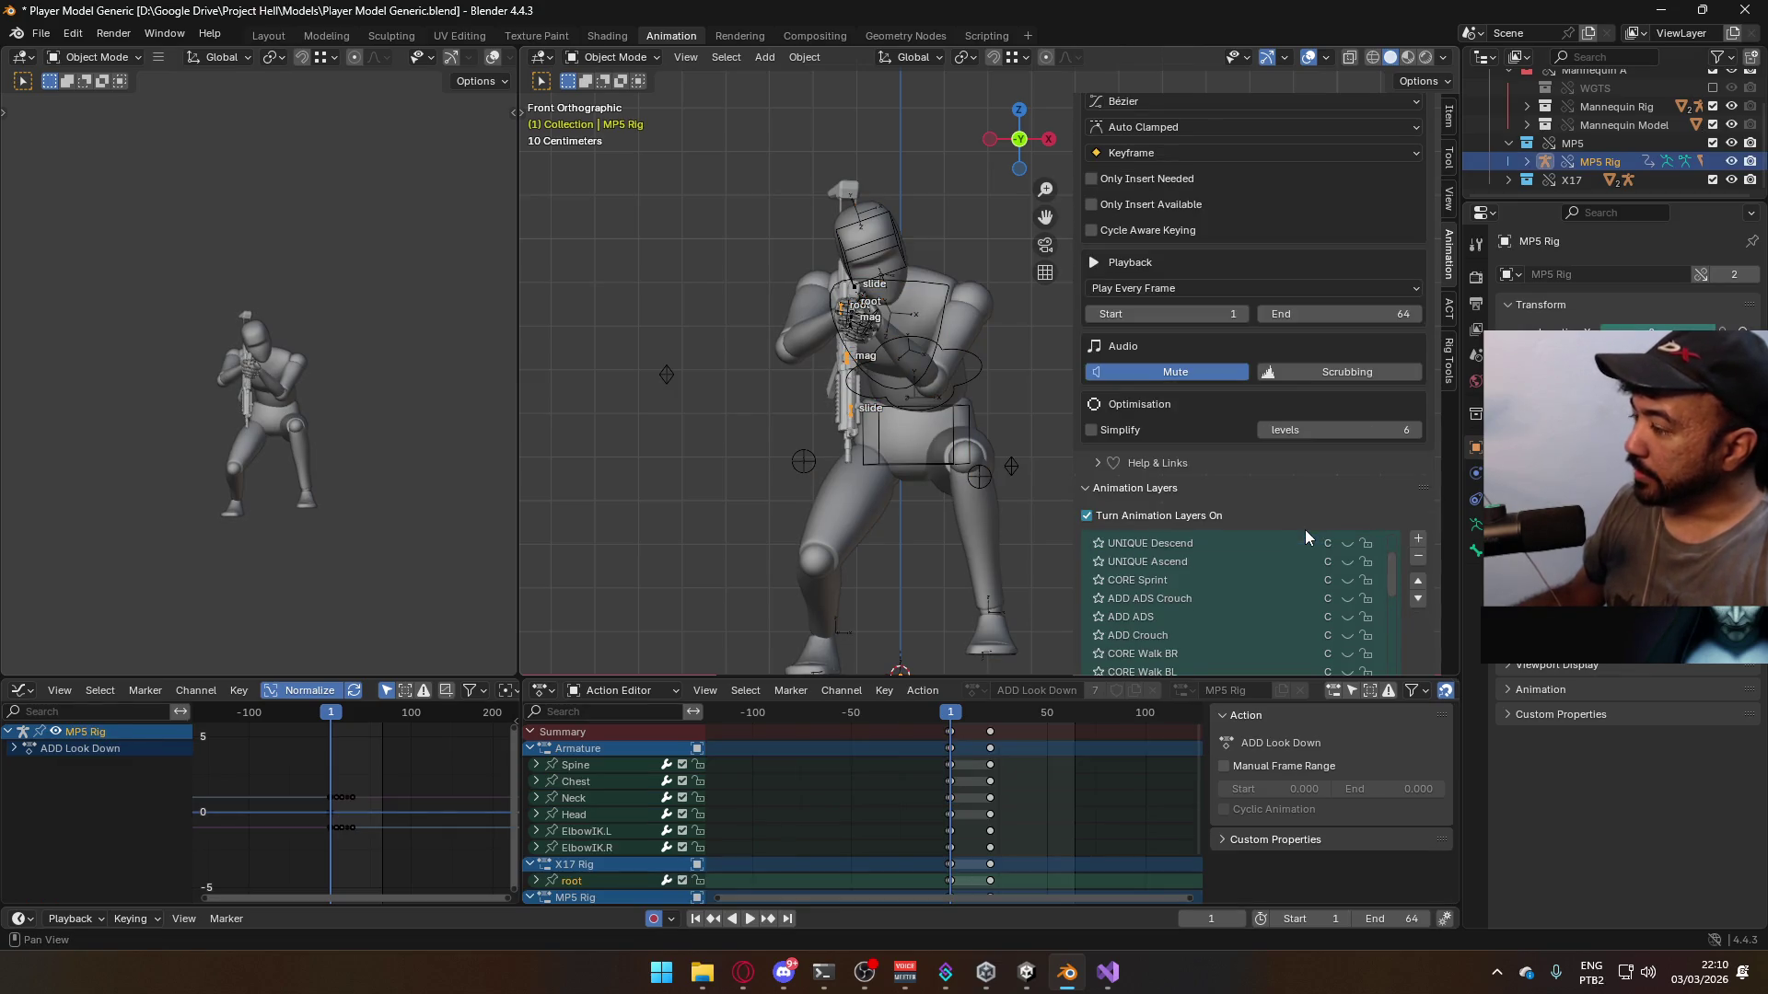
{"action": "scroll", "coordinate": [1344, 606], "scroll_direction": "down", "scroll_amount": 3}
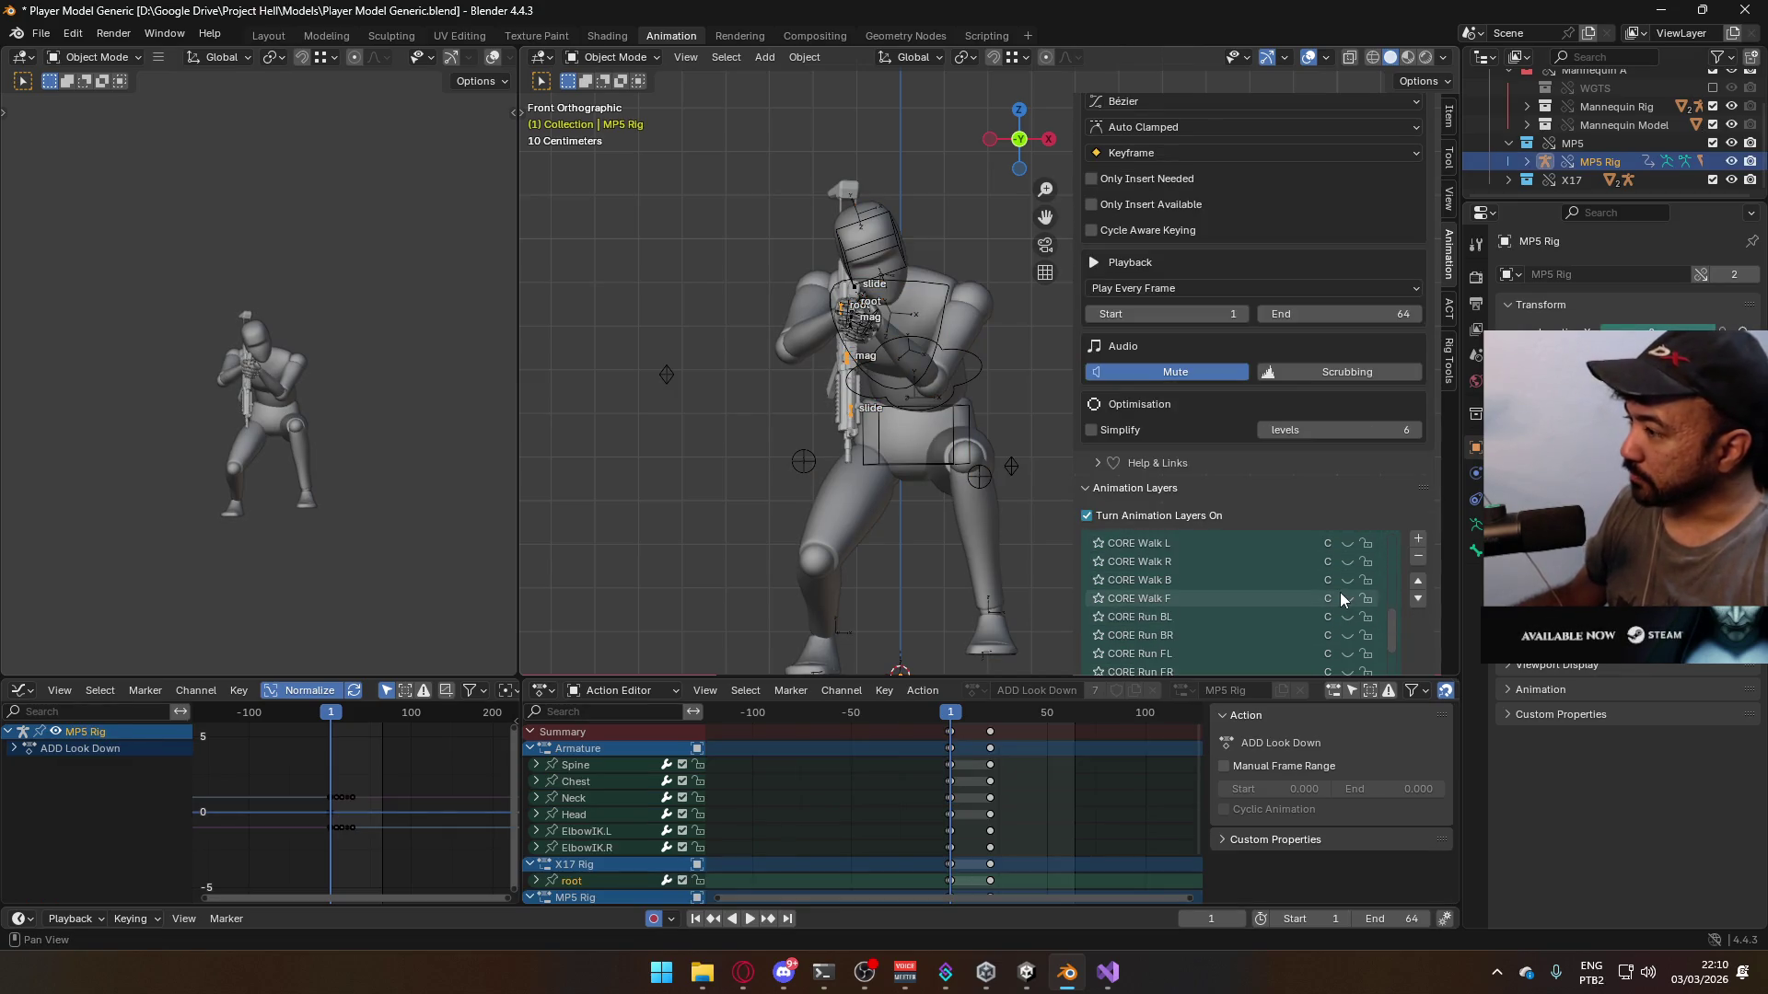
{"action": "middle_click_drag", "start_coordinate": [898, 329], "coordinate": [577, 262]}
{"action": "left_click", "coordinate": [552, 262]}
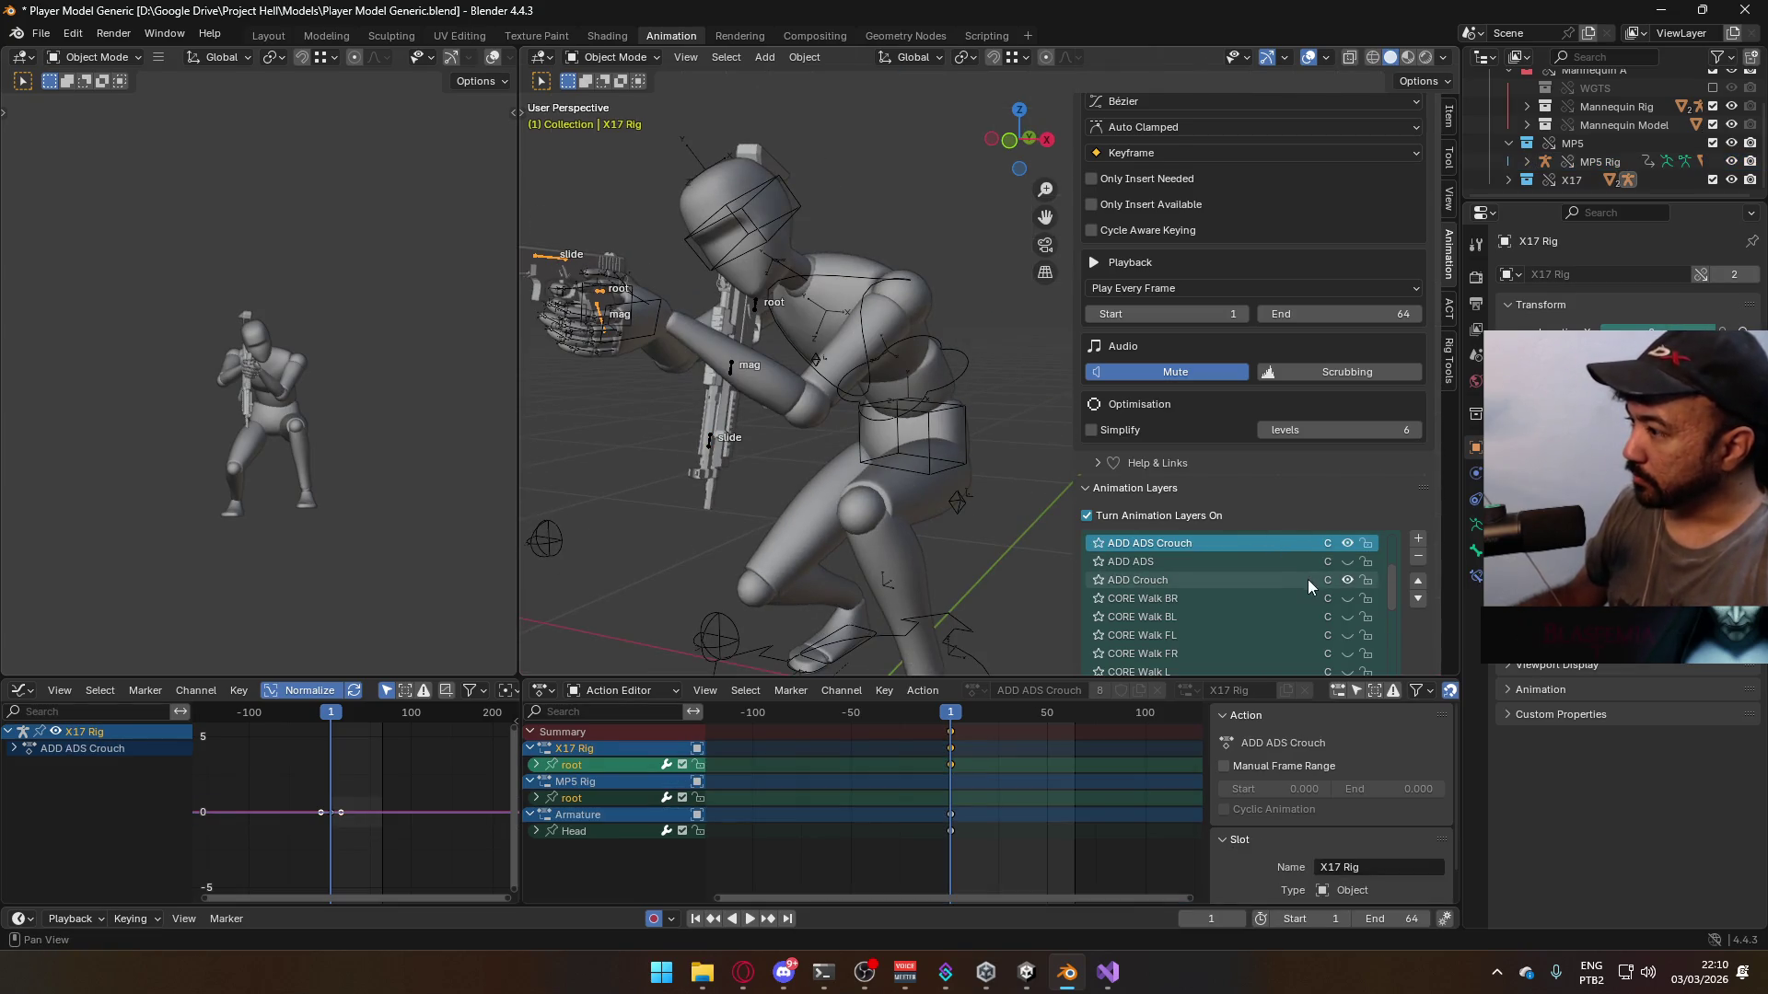
{"action": "scroll", "coordinate": [1307, 578], "scroll_direction": "down", "scroll_amount": 2}
{"action": "left_click", "coordinate": [1347, 600]}
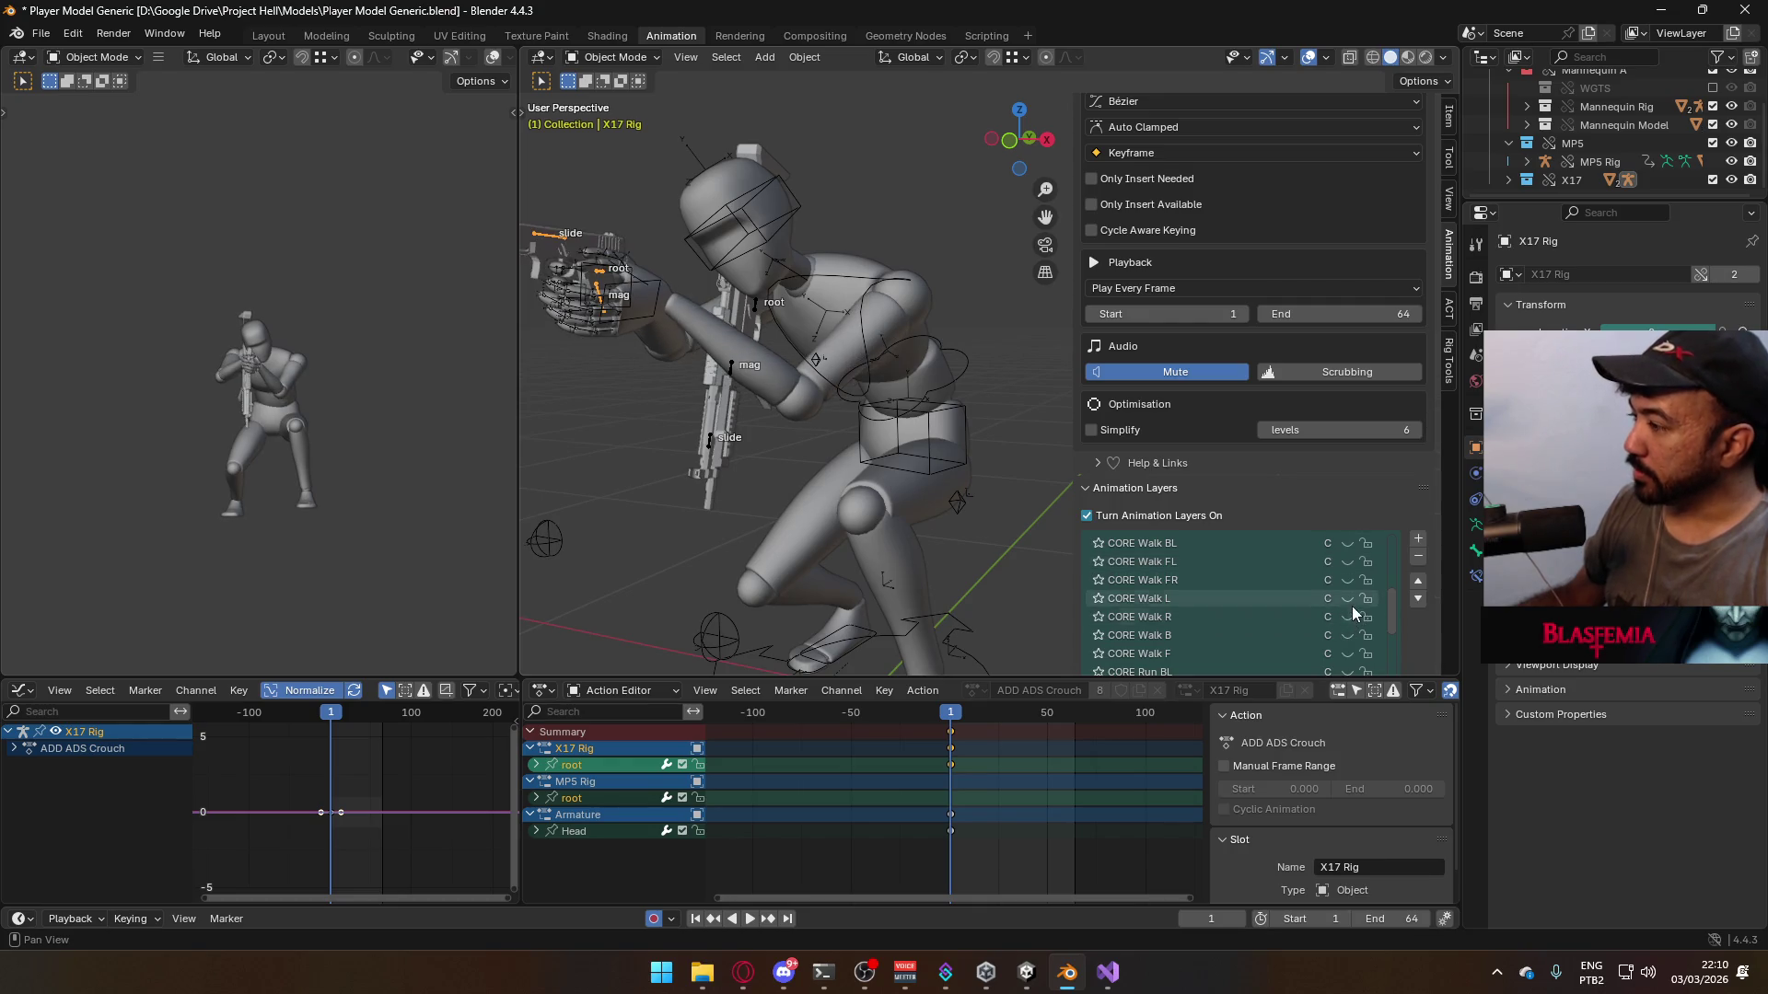
{"action": "left_click", "coordinate": [902, 348]}
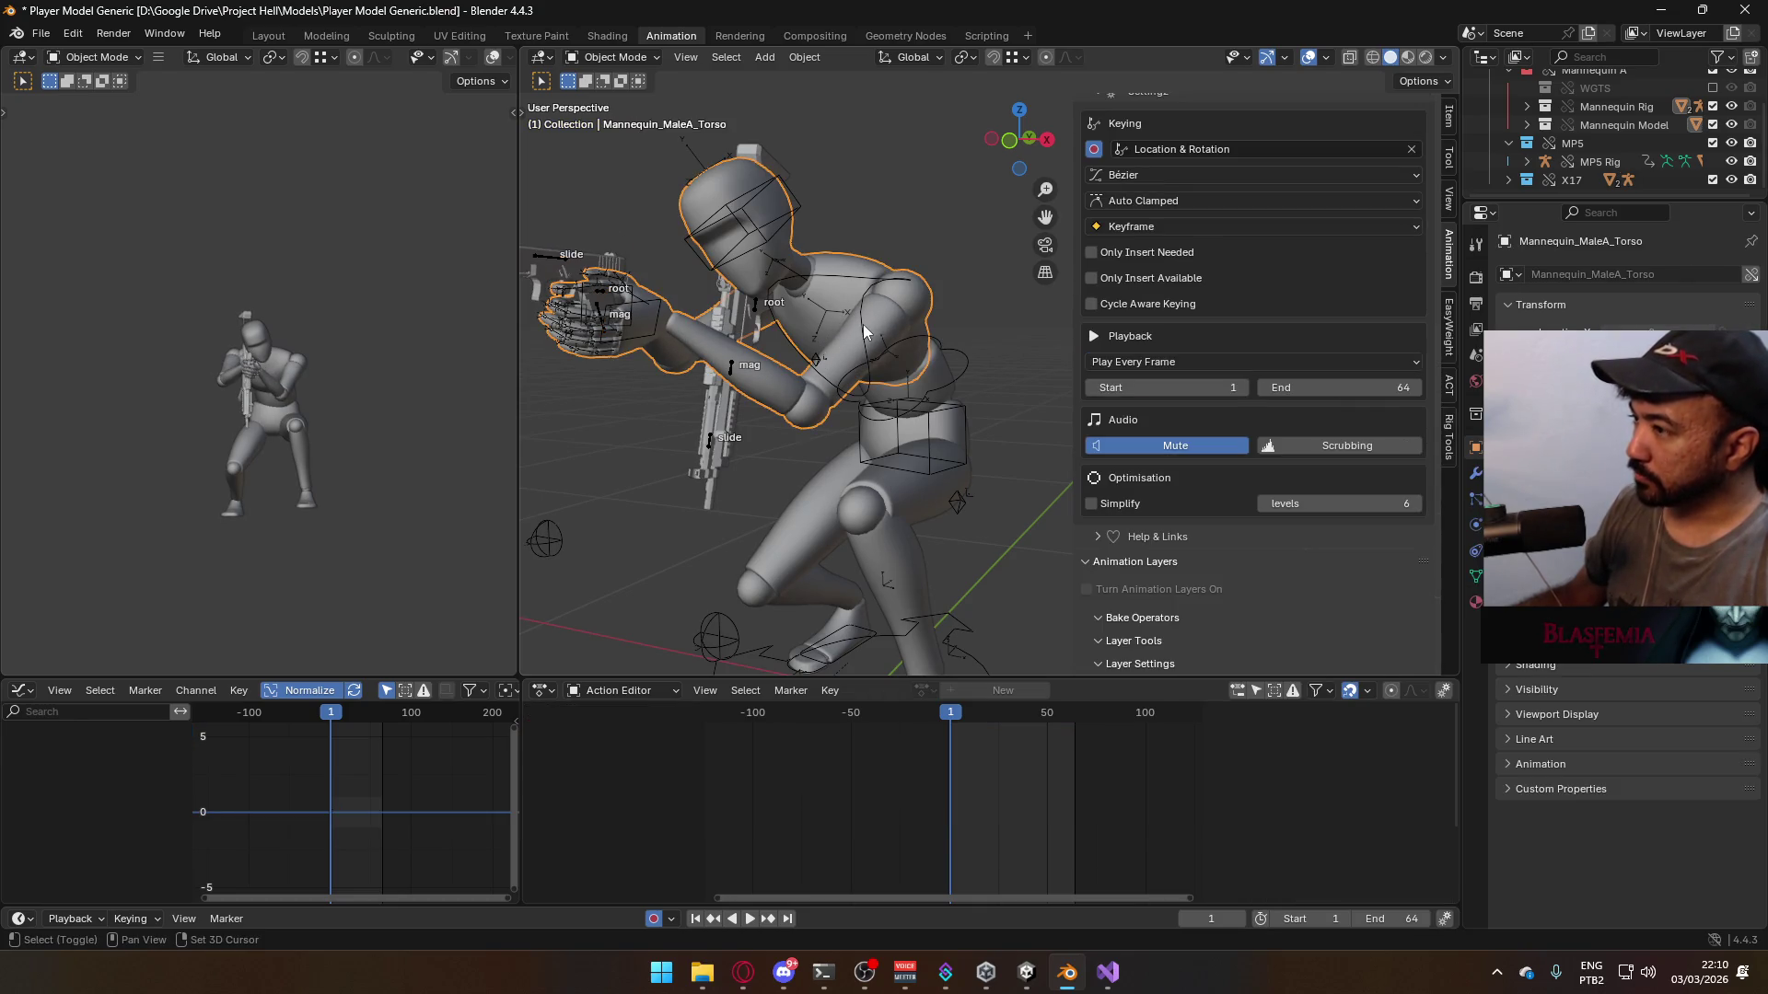
- Save the blend file, play back the CORE Walk L pose and rewind to frame 1
{"action": "left_click", "coordinate": [944, 396], "text": "shift"}
{"action": "key", "text": "ctrl+s"}
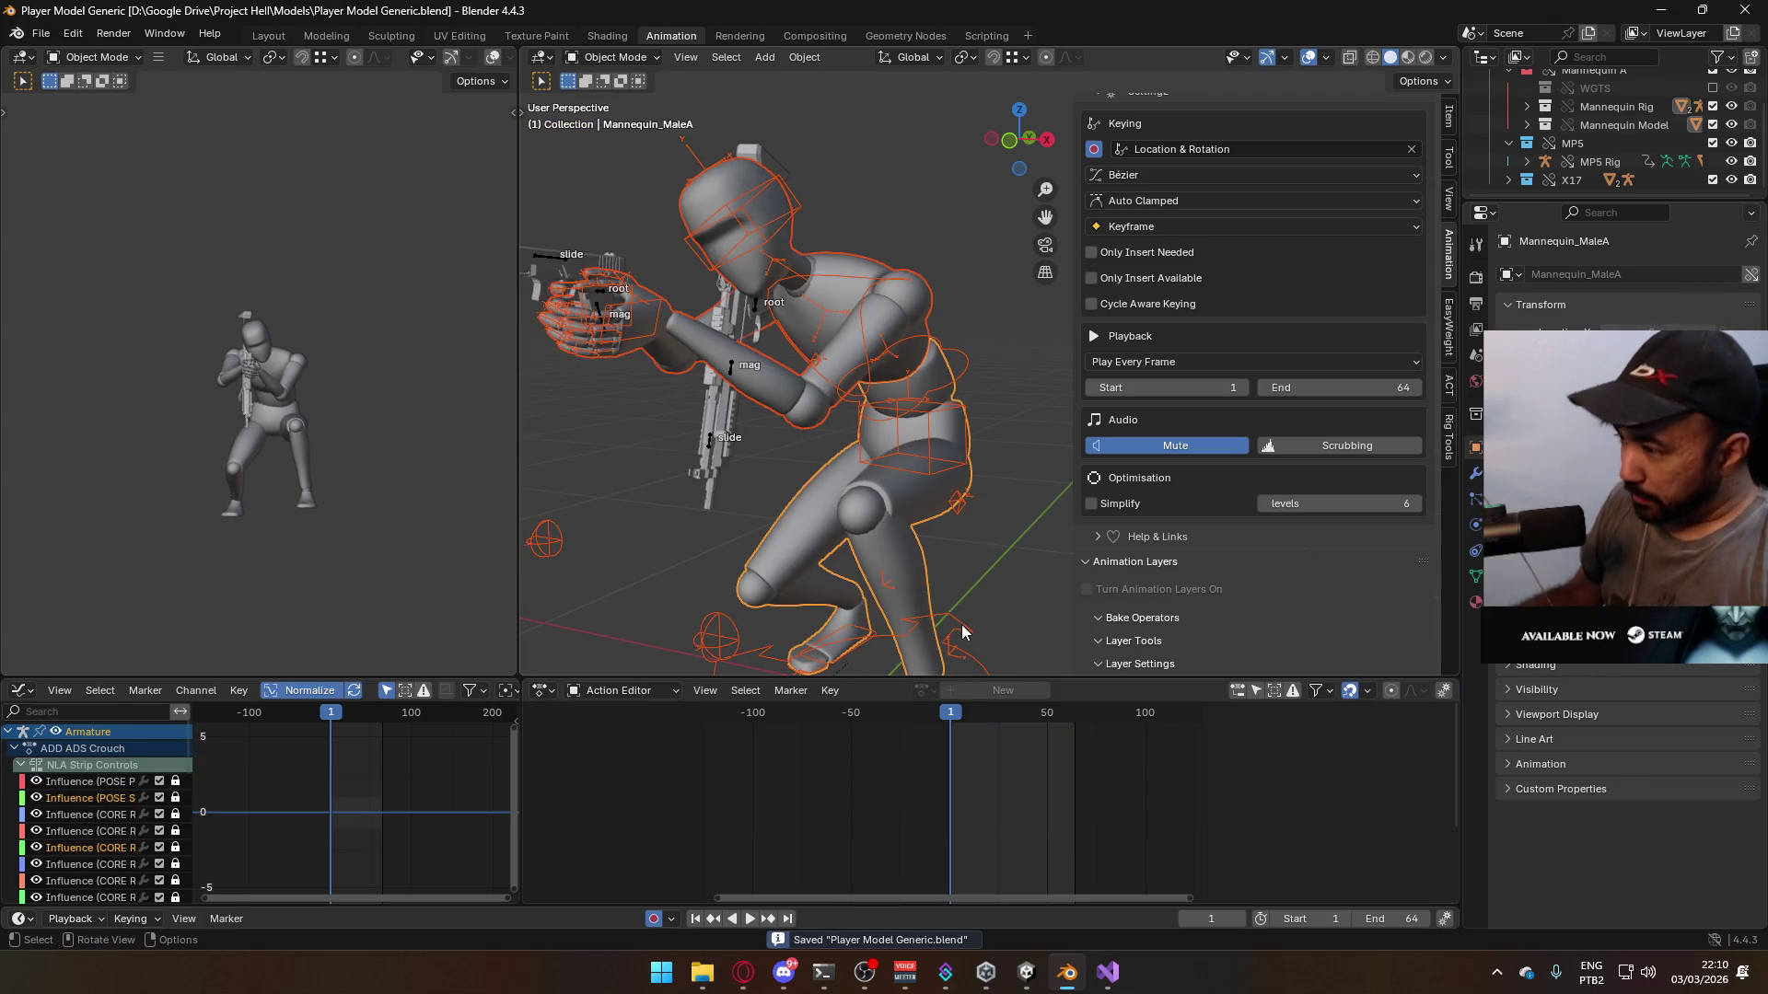
{"action": "key", "text": "space"}
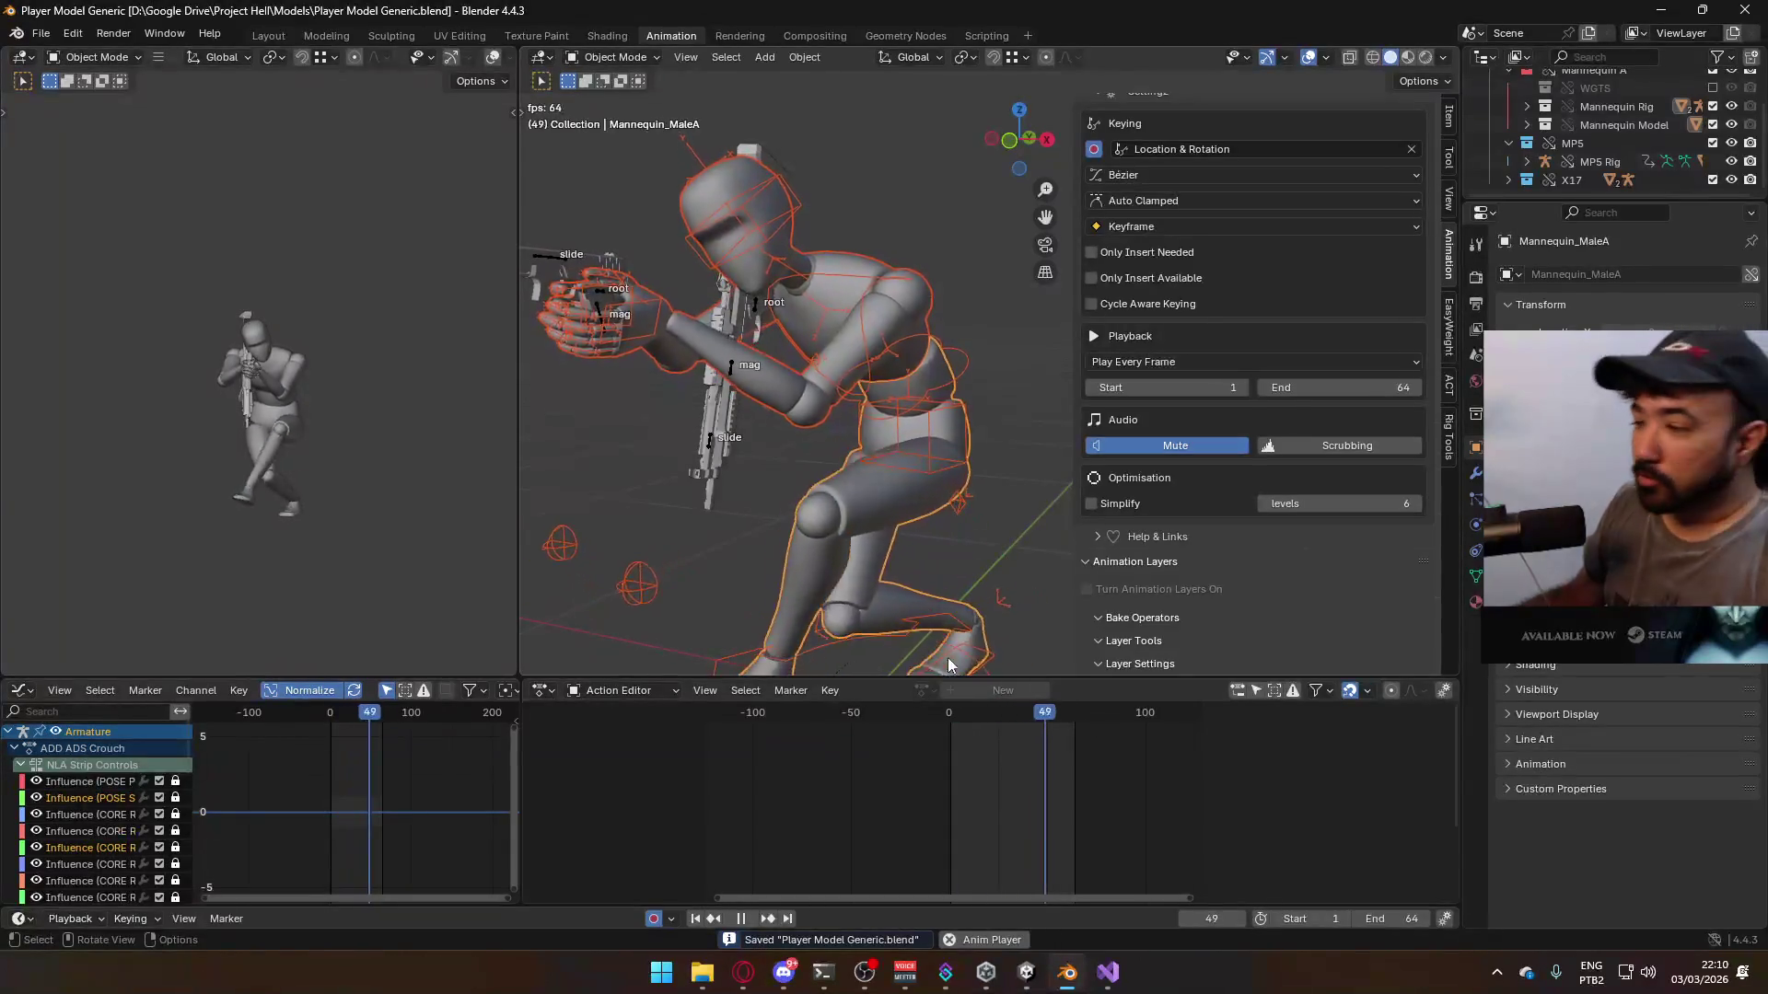
{"action": "key", "text": "space"}
{"action": "key", "text": "shift+Left"}
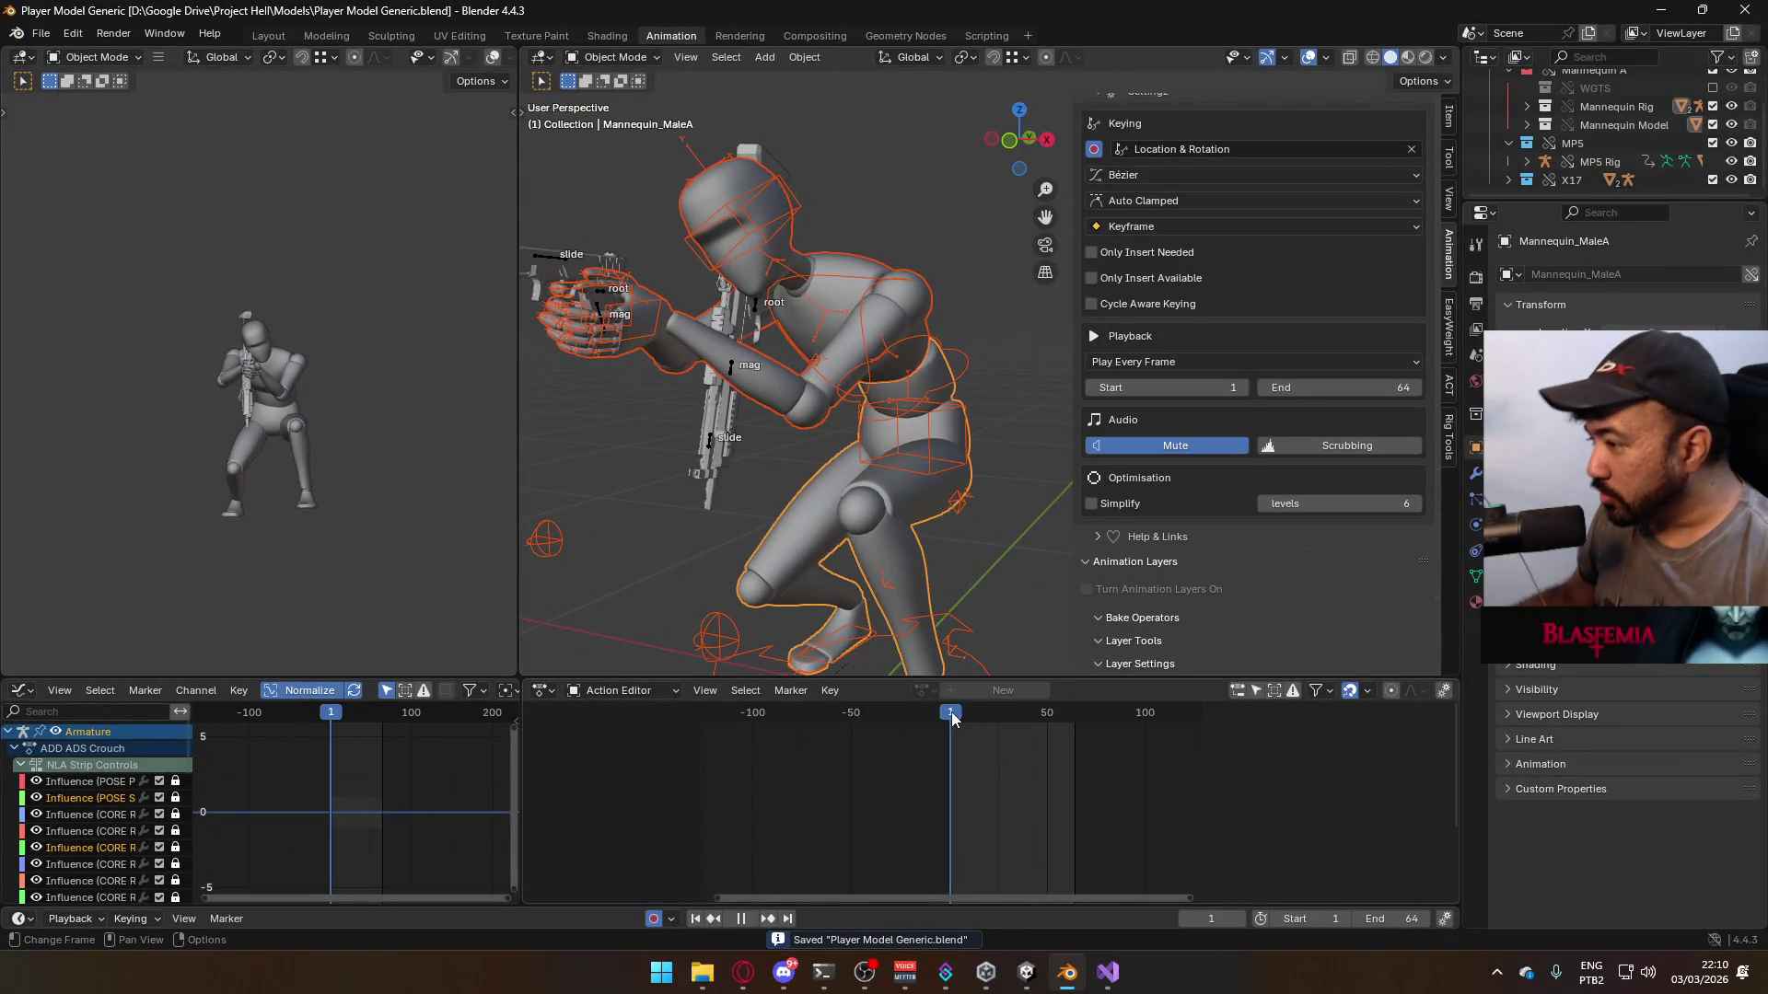
{"action": "left_click", "coordinate": [43, 33]}
- Export the pose as Model@ADS Sidearm Crouch L.fbx, then select the Armature
{"action": "mouse_move", "coordinate": [155, 313]}
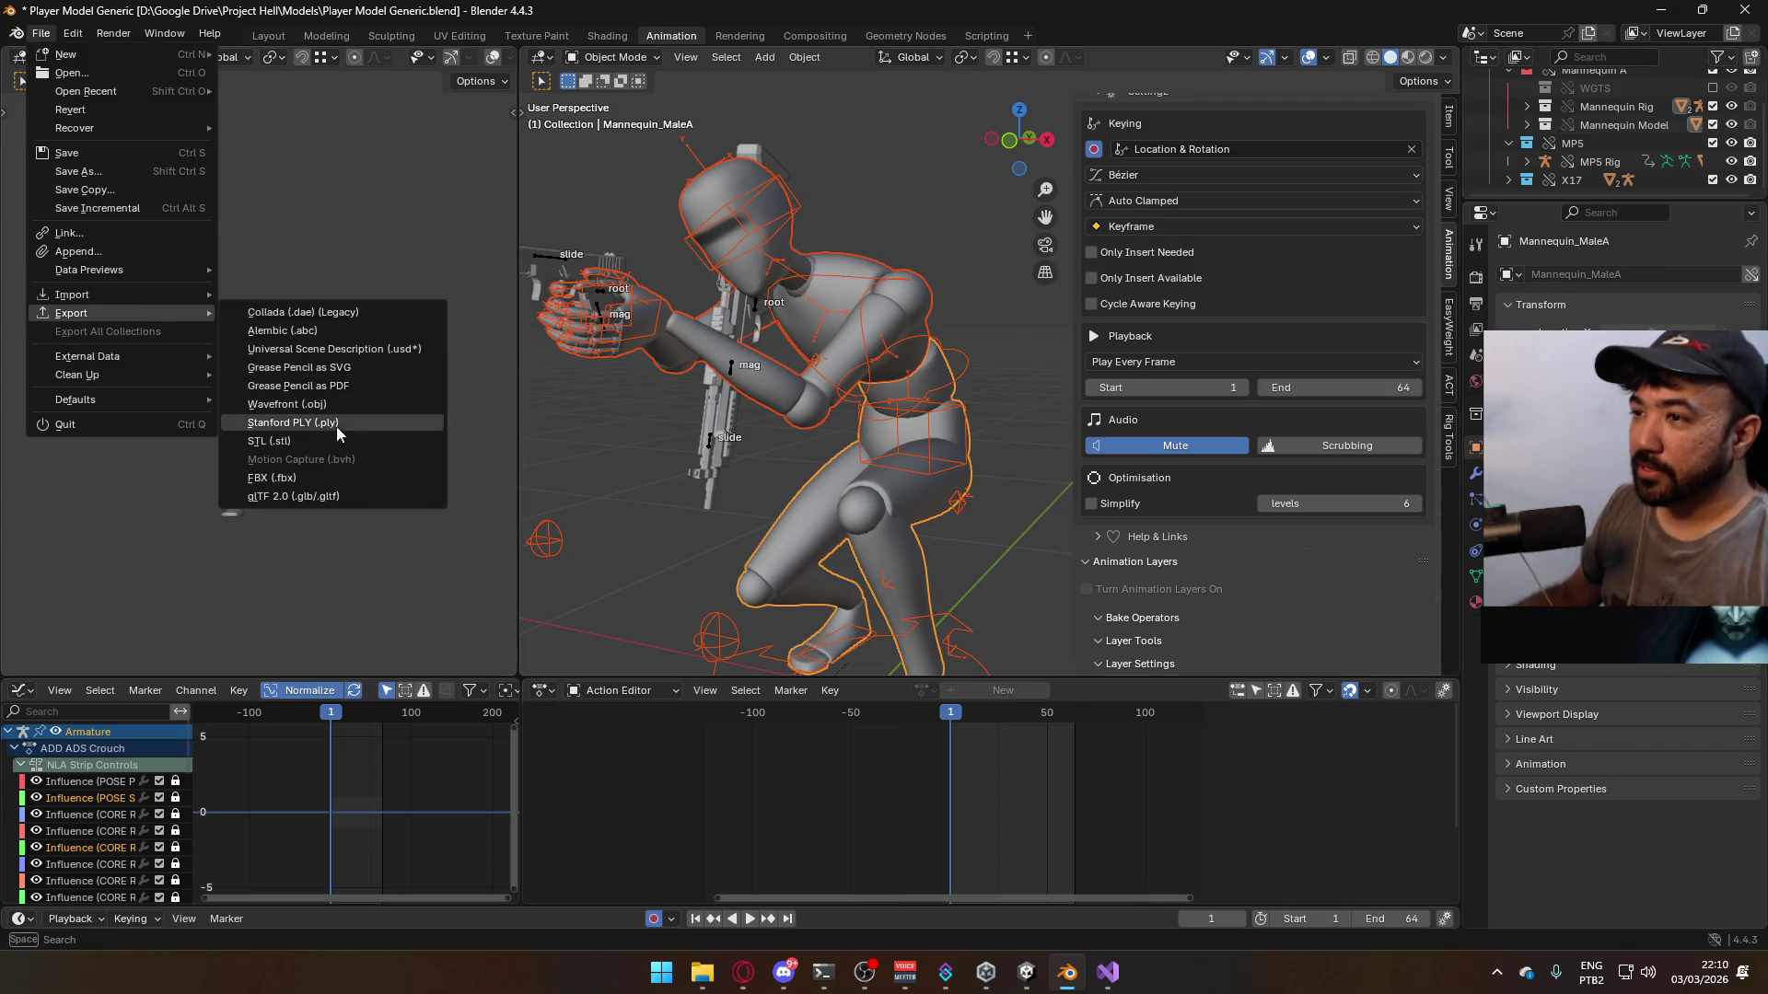
{"action": "left_click", "coordinate": [332, 468]}
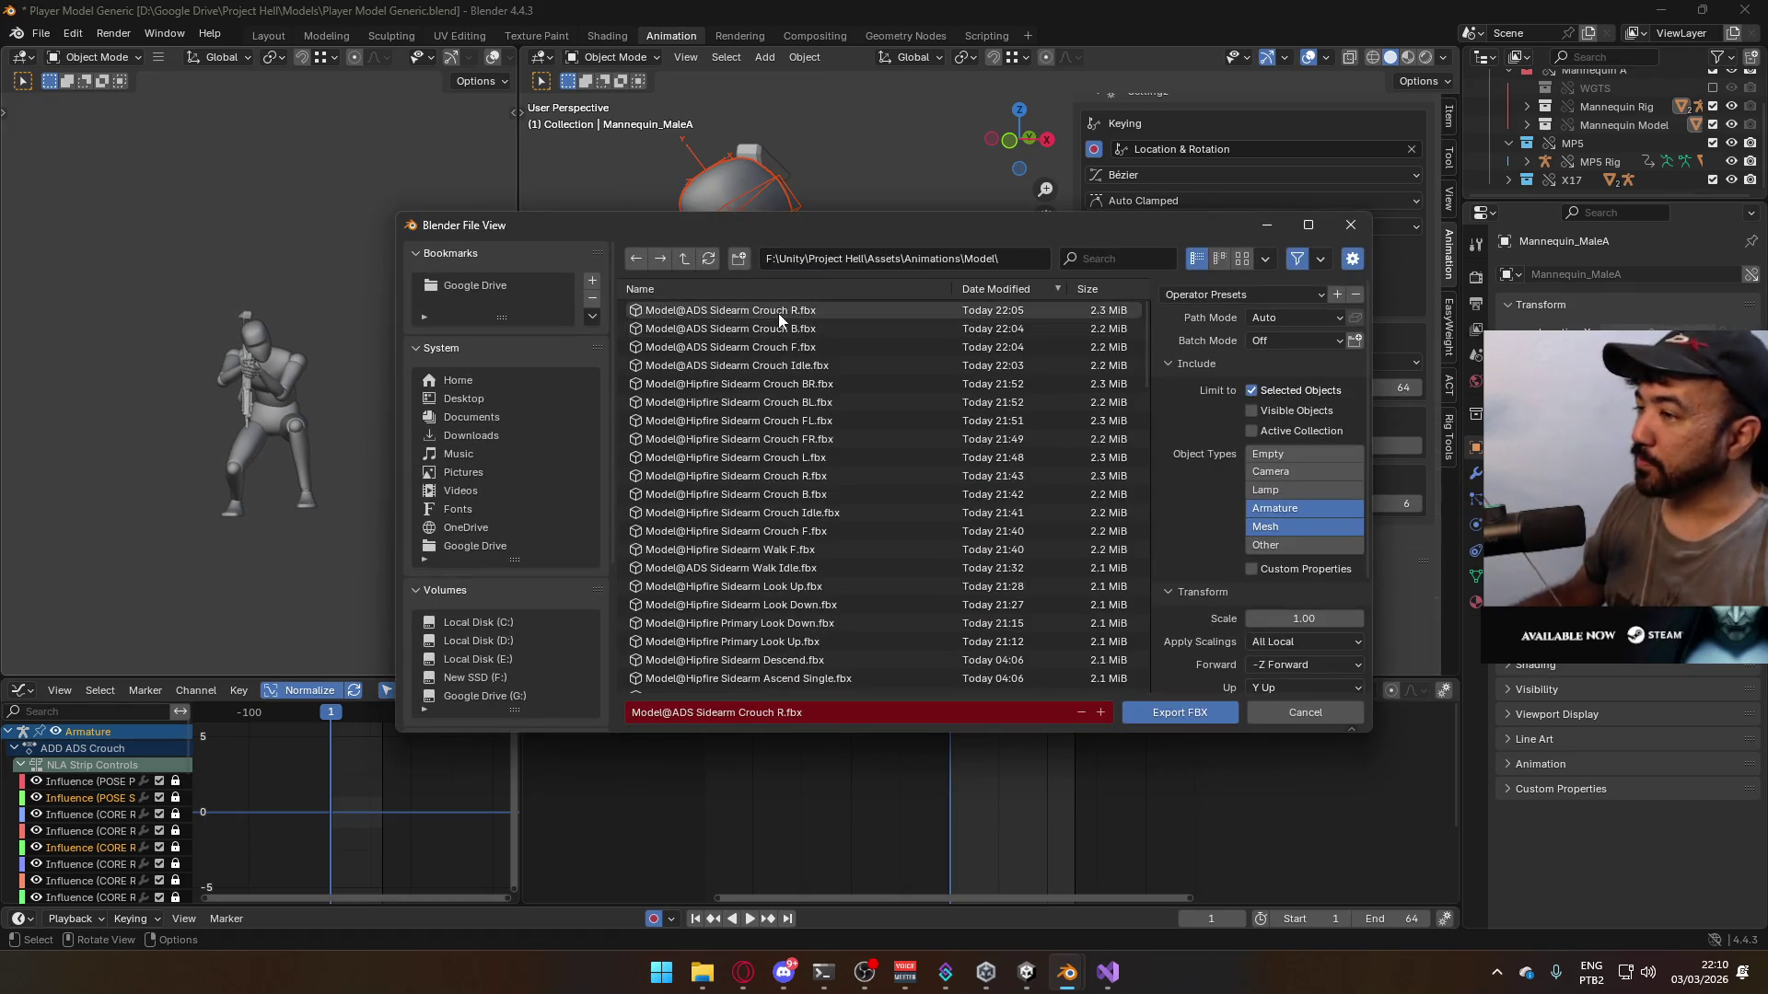
{"action": "left_click", "coordinate": [777, 313]}
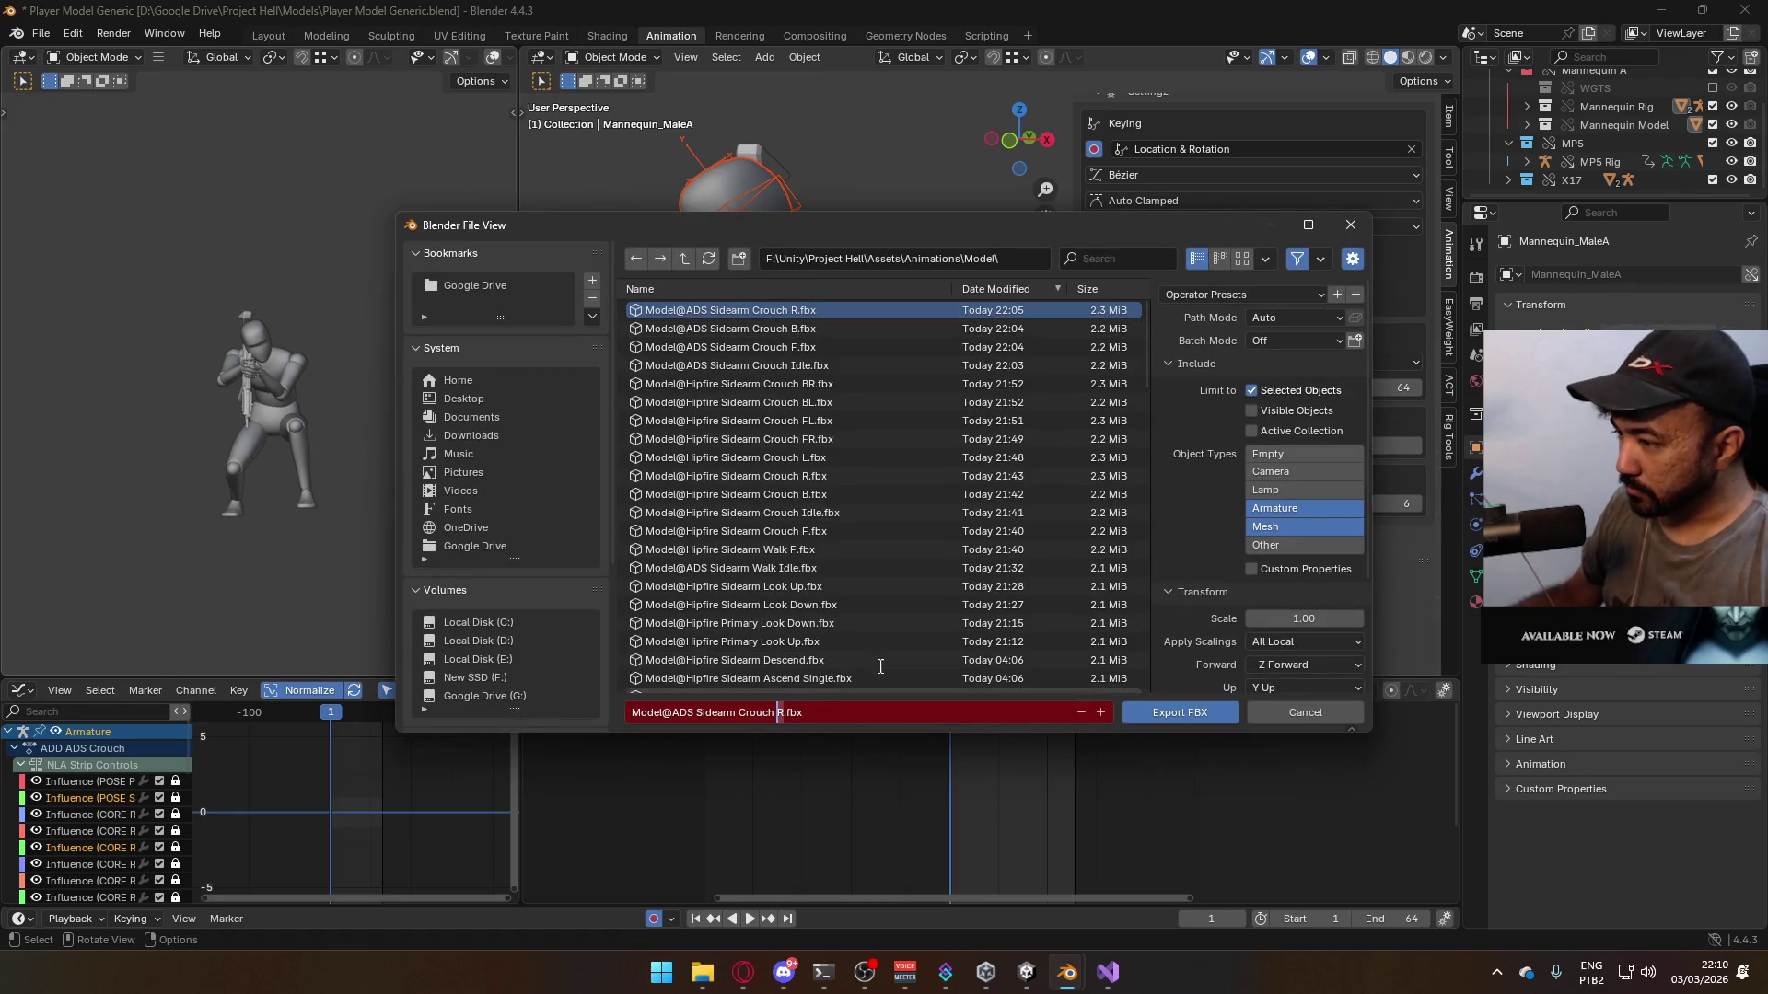
{"action": "type", "text": "L"}
{"action": "key", "text": "Return"}
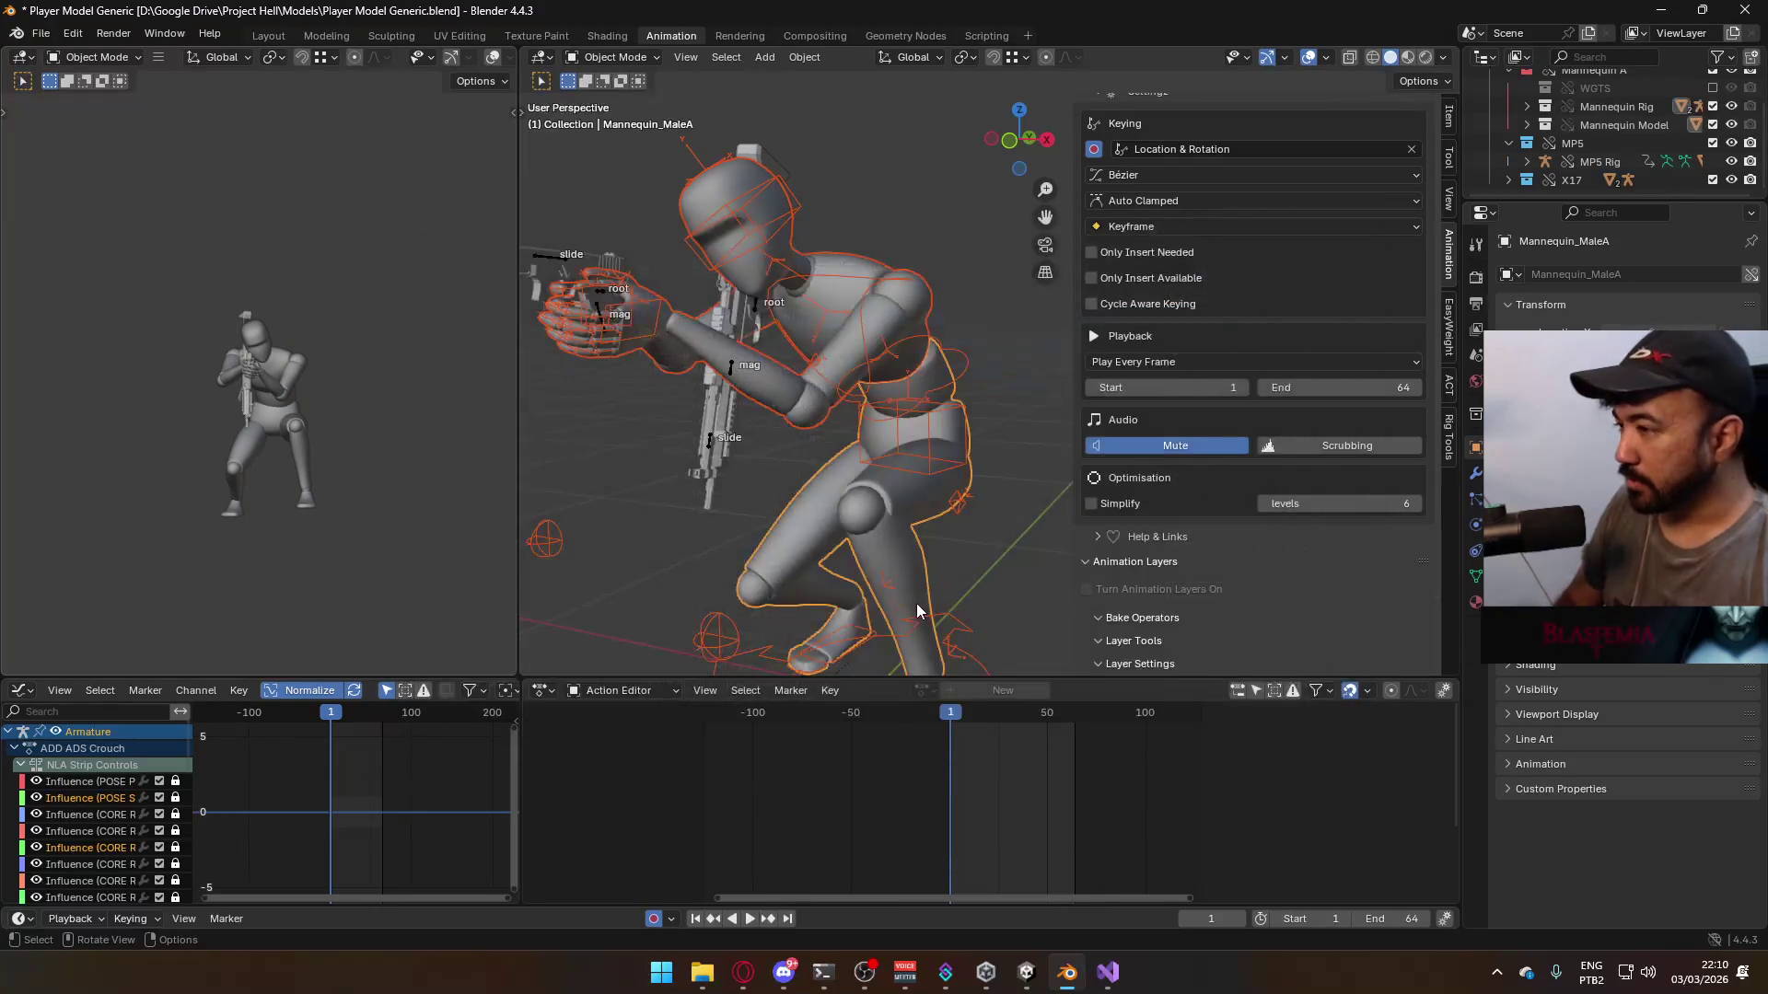
{"action": "left_click", "coordinate": [863, 338]}
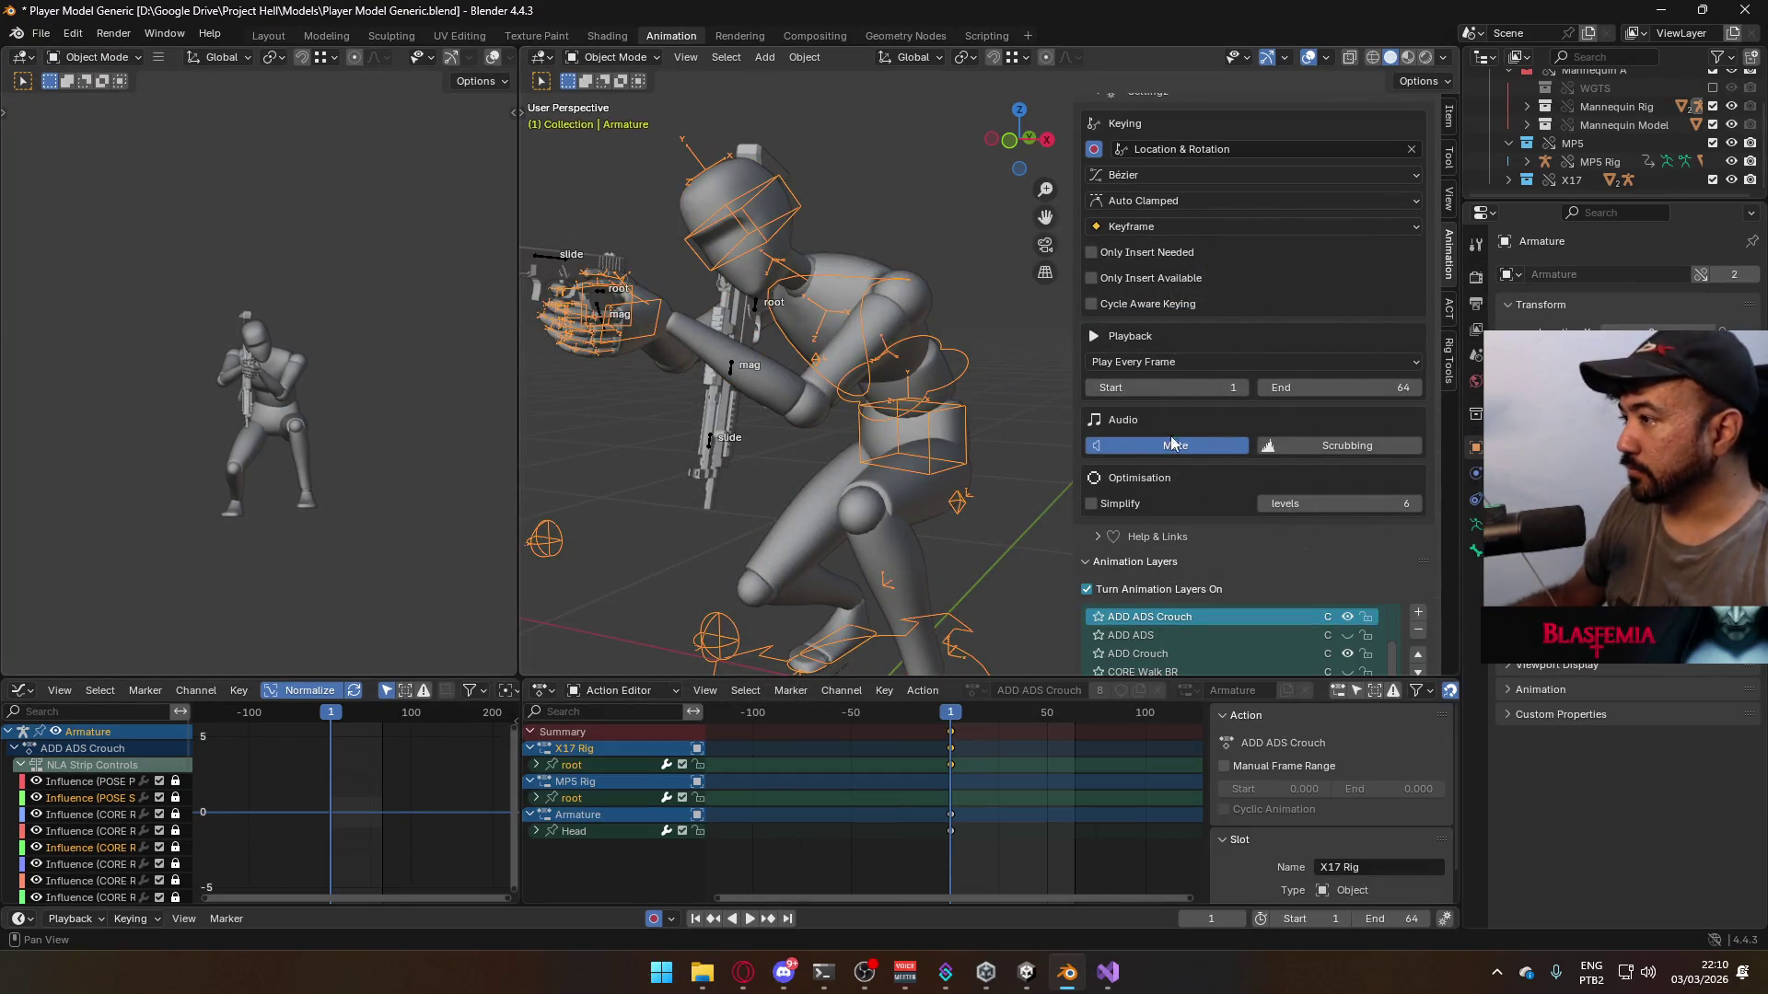
- Turn on the ADD Crouch and CORE Walk FR animation layers
{"action": "scroll", "coordinate": [1361, 506], "scroll_direction": "down", "scroll_amount": 2}
{"action": "left_click", "coordinate": [1347, 580]}
{"action": "scroll", "coordinate": [1348, 598], "scroll_direction": "down", "scroll_amount": 1}
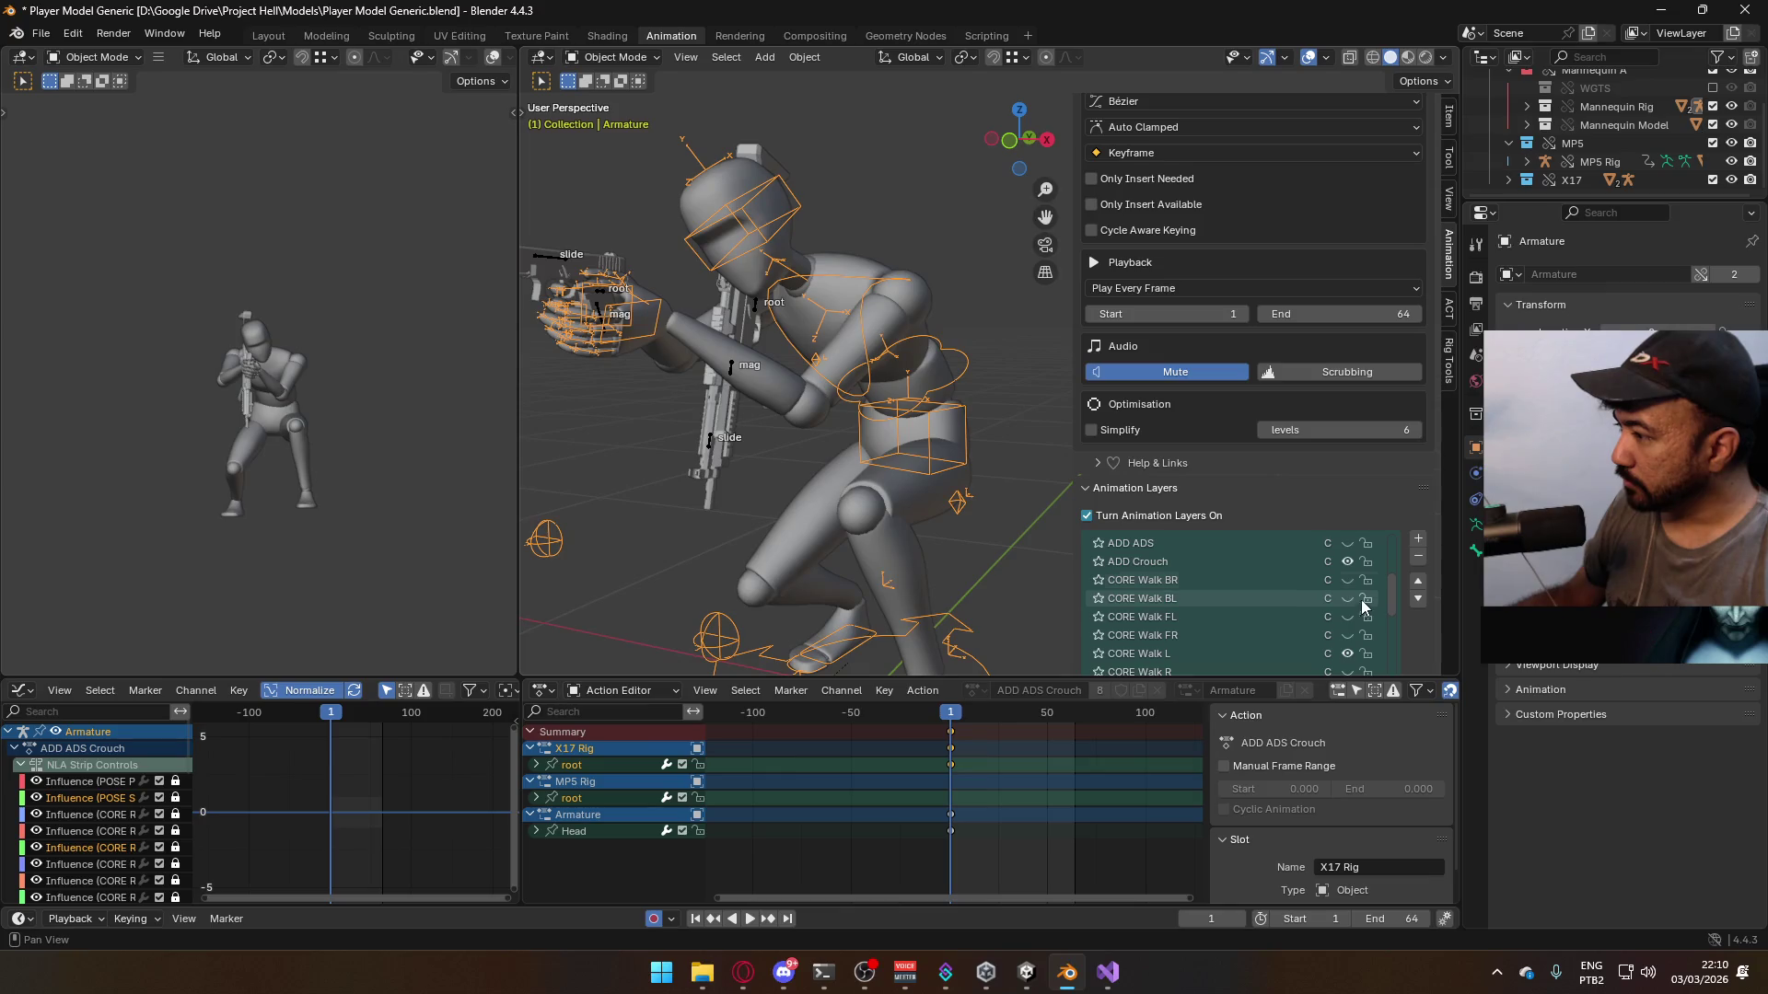
{"action": "left_click", "coordinate": [1346, 635]}
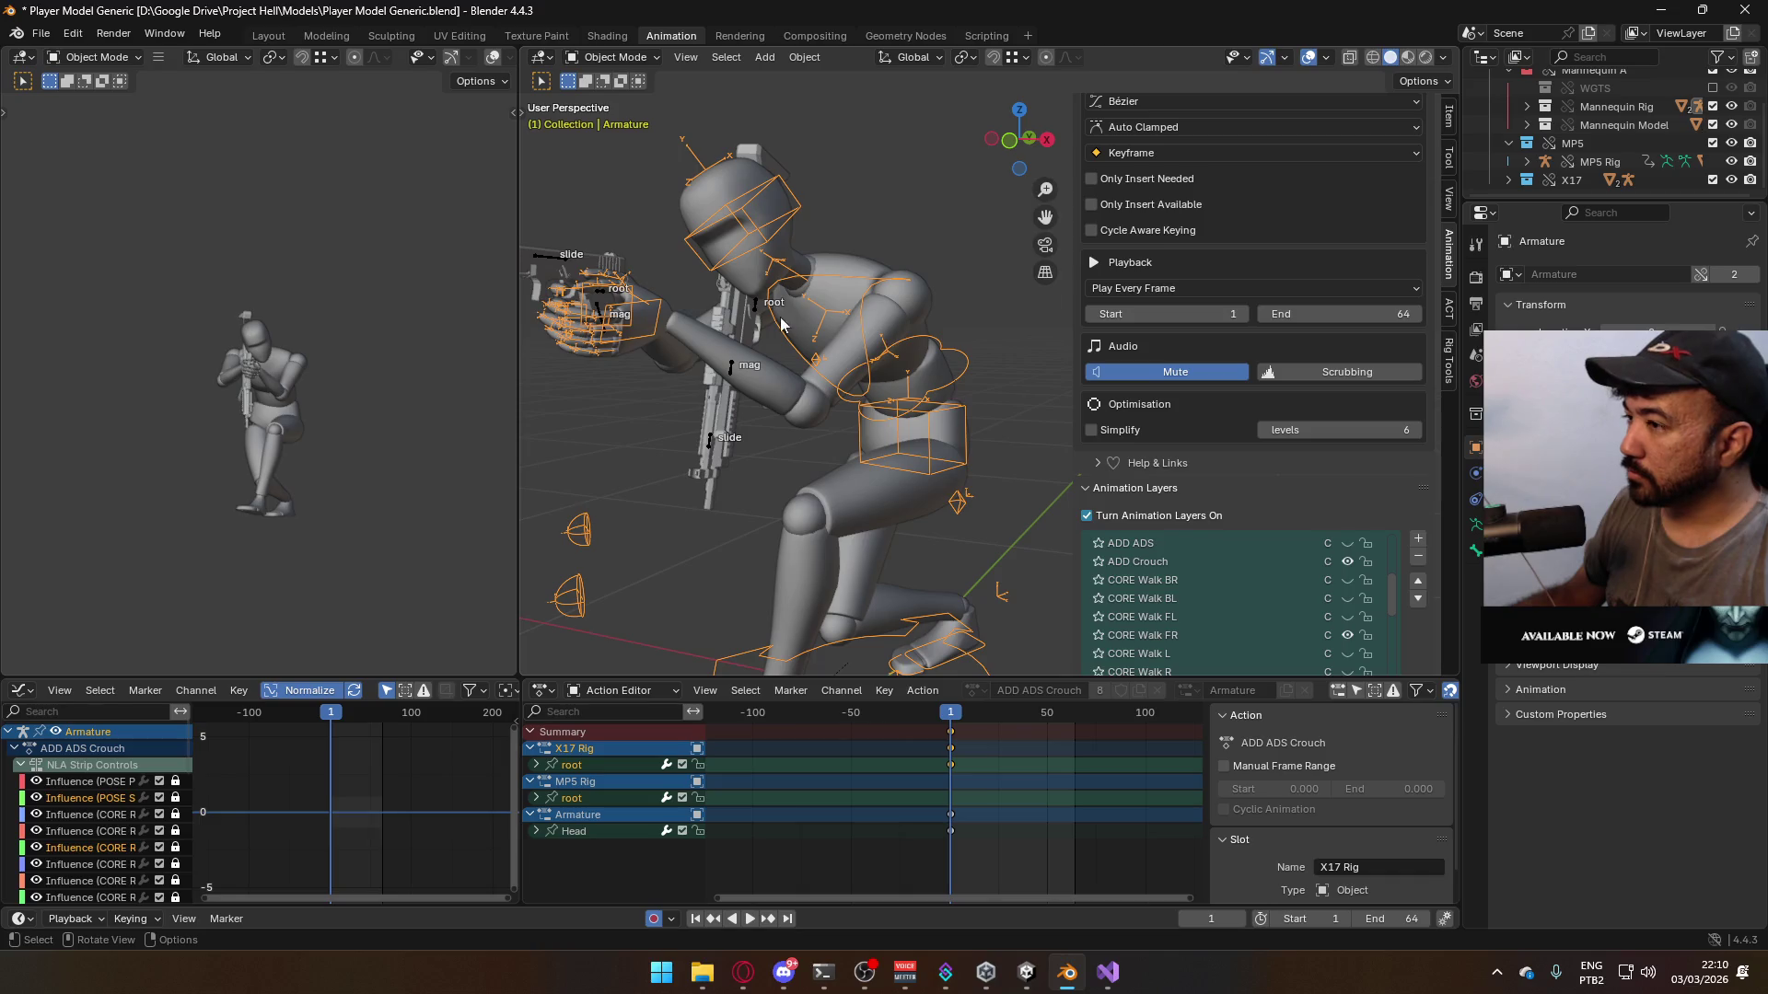
- Reselect the X17 Rig and Armature, then select the Mannequin_MaleA mesh for export
{"action": "left_click", "coordinate": [558, 259]}
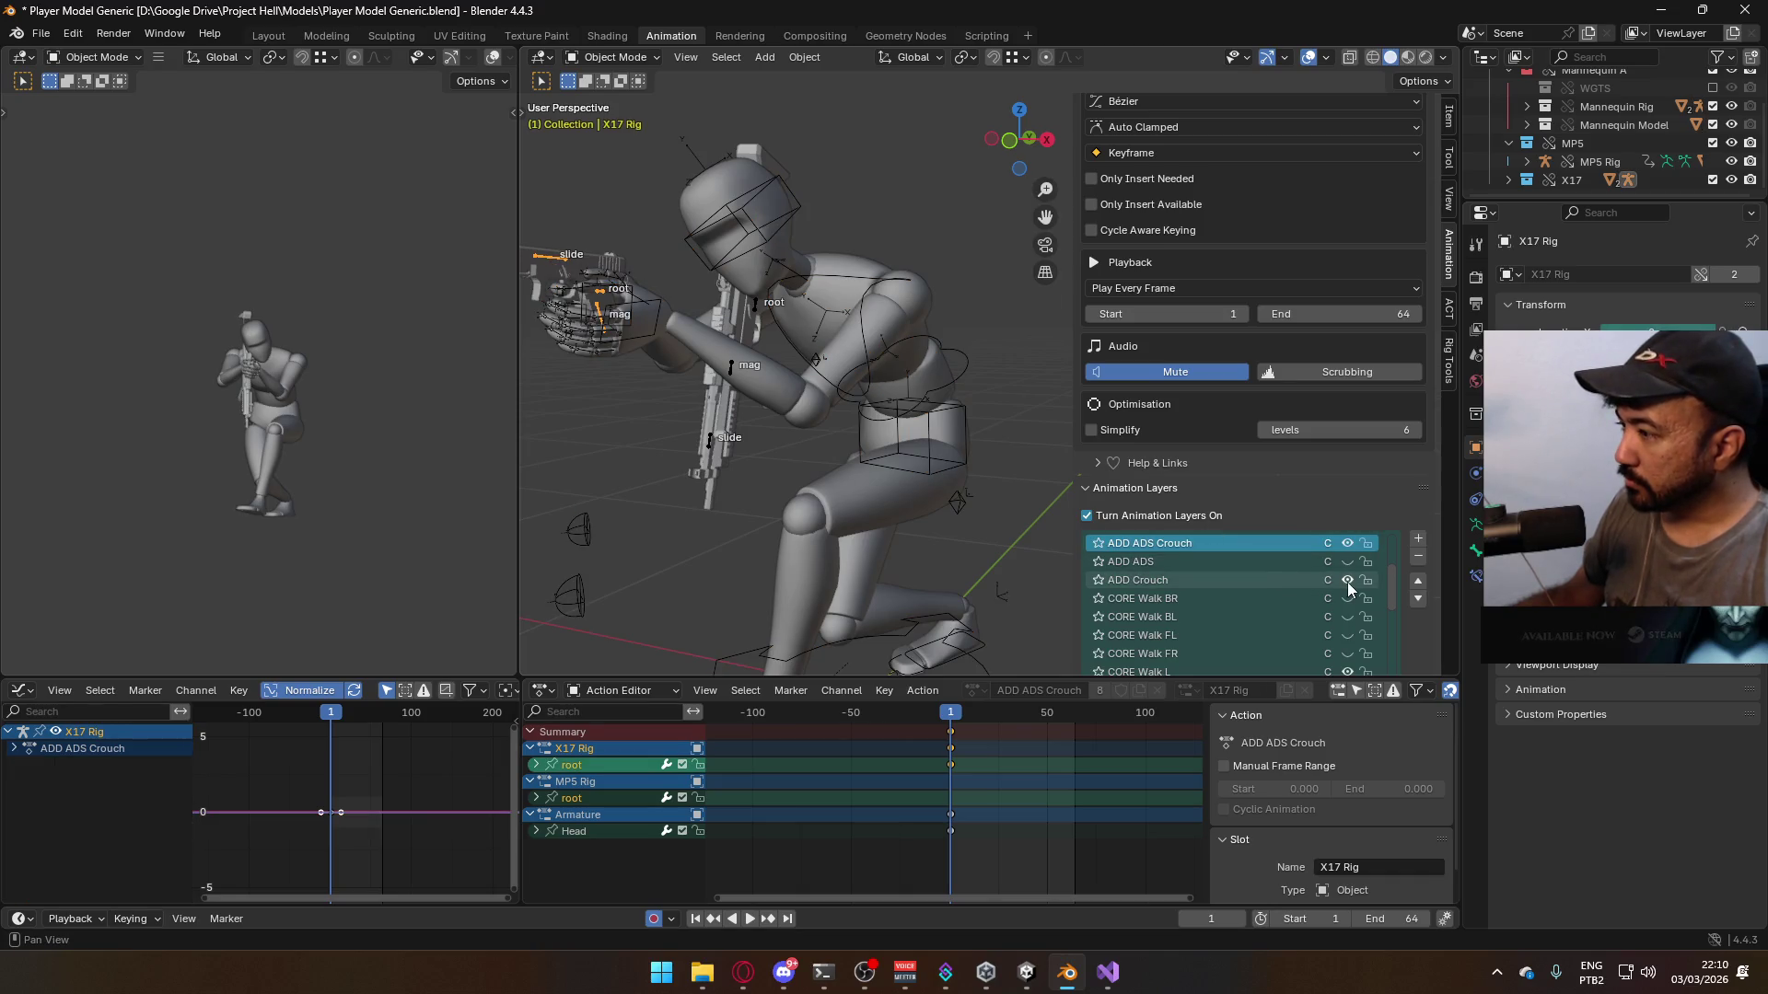
{"action": "left_click", "coordinate": [895, 352]}
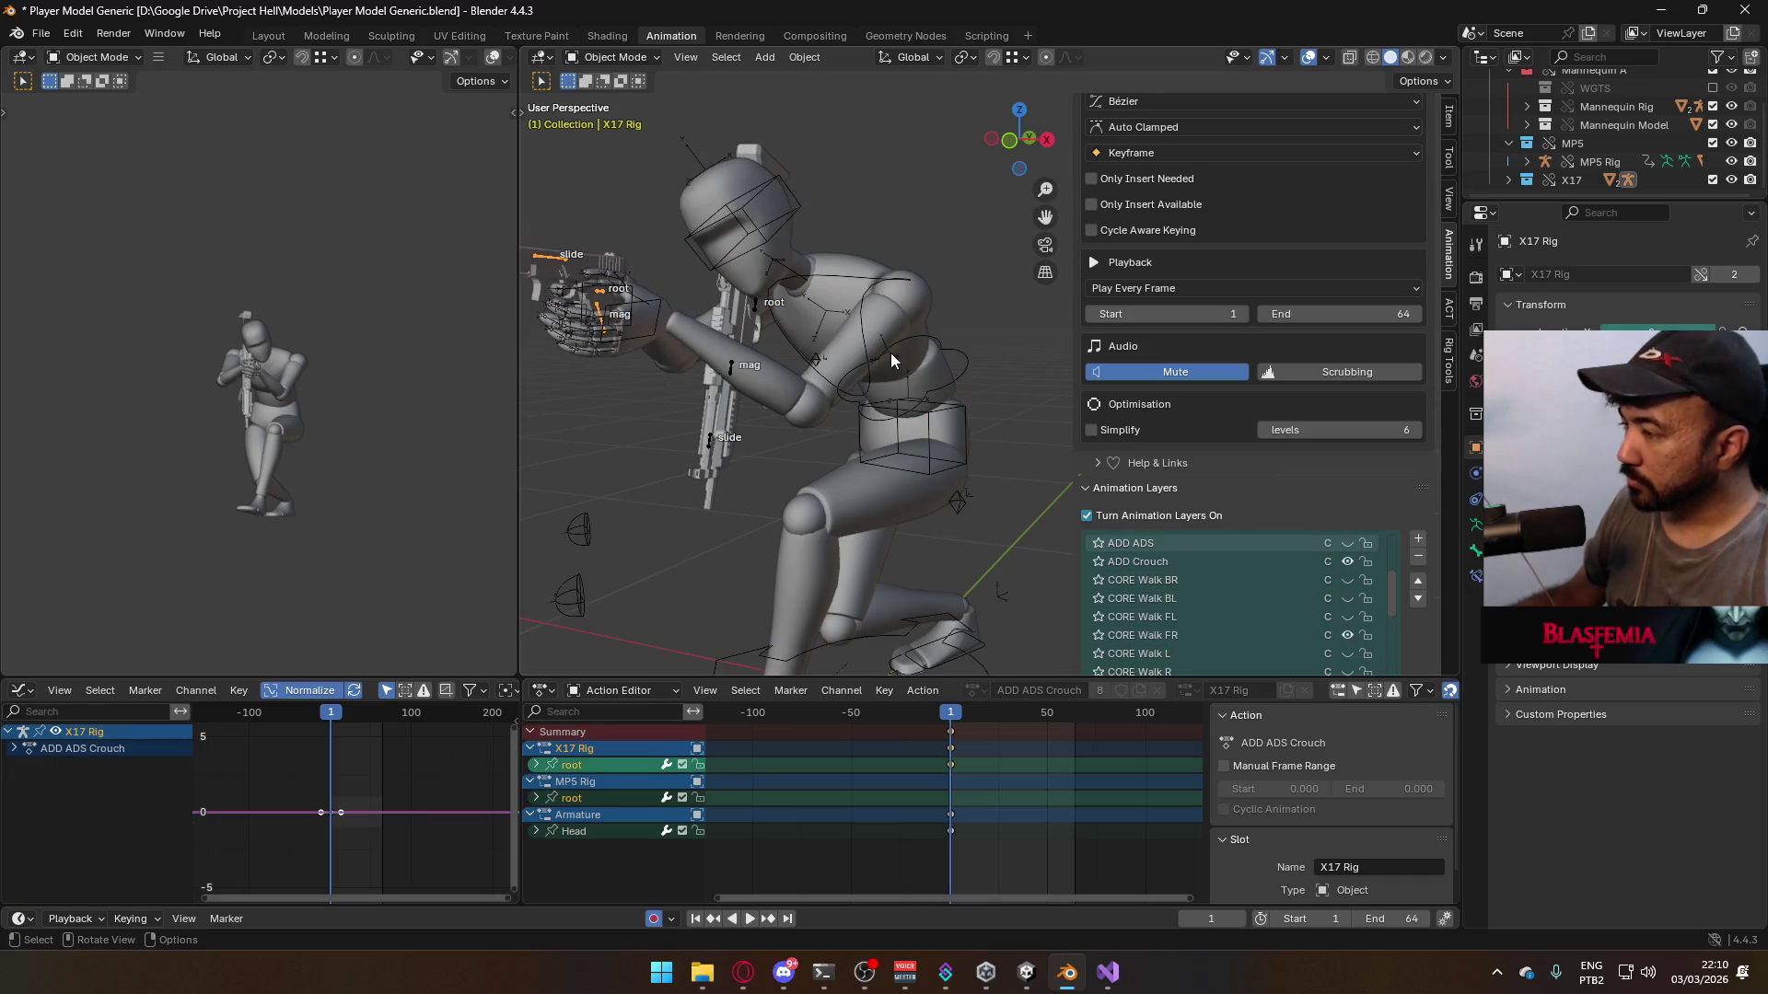
{"action": "left_click", "coordinate": [898, 302]}
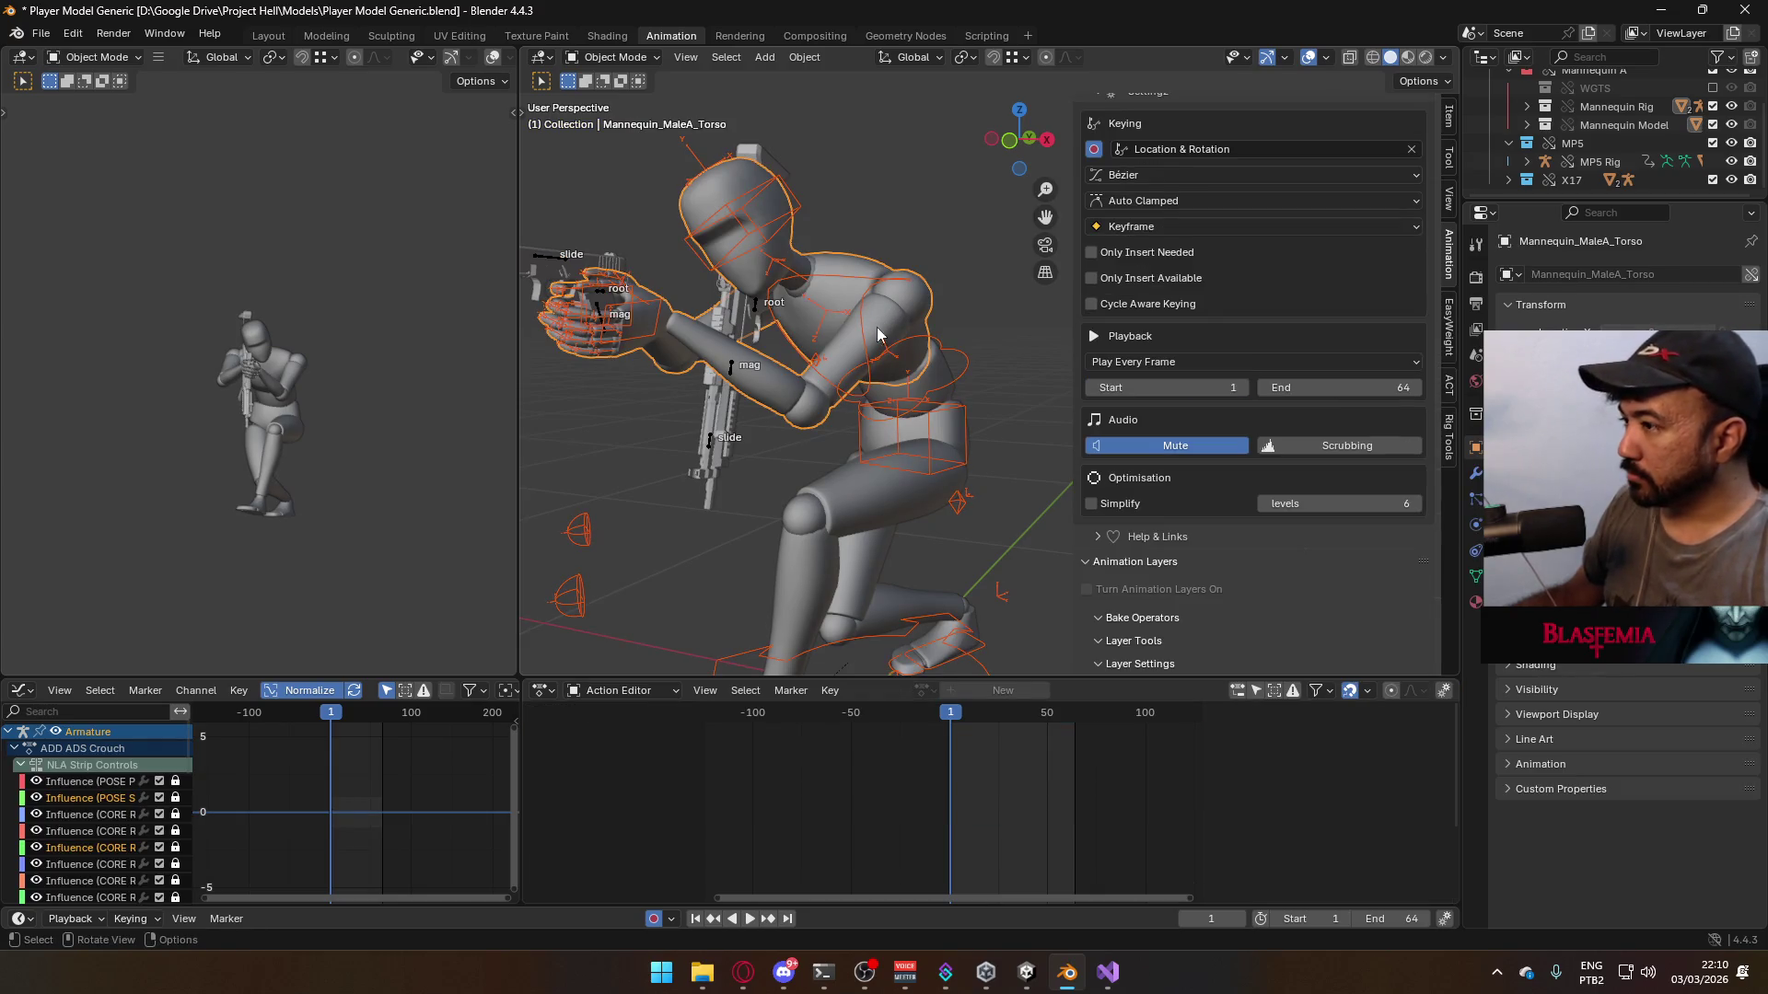
{"action": "left_click", "coordinate": [41, 32]}
- Export FBX over the existing Model@ADS Sidearm Crouch FR.fbx file
{"action": "mouse_move", "coordinate": [133, 311]}
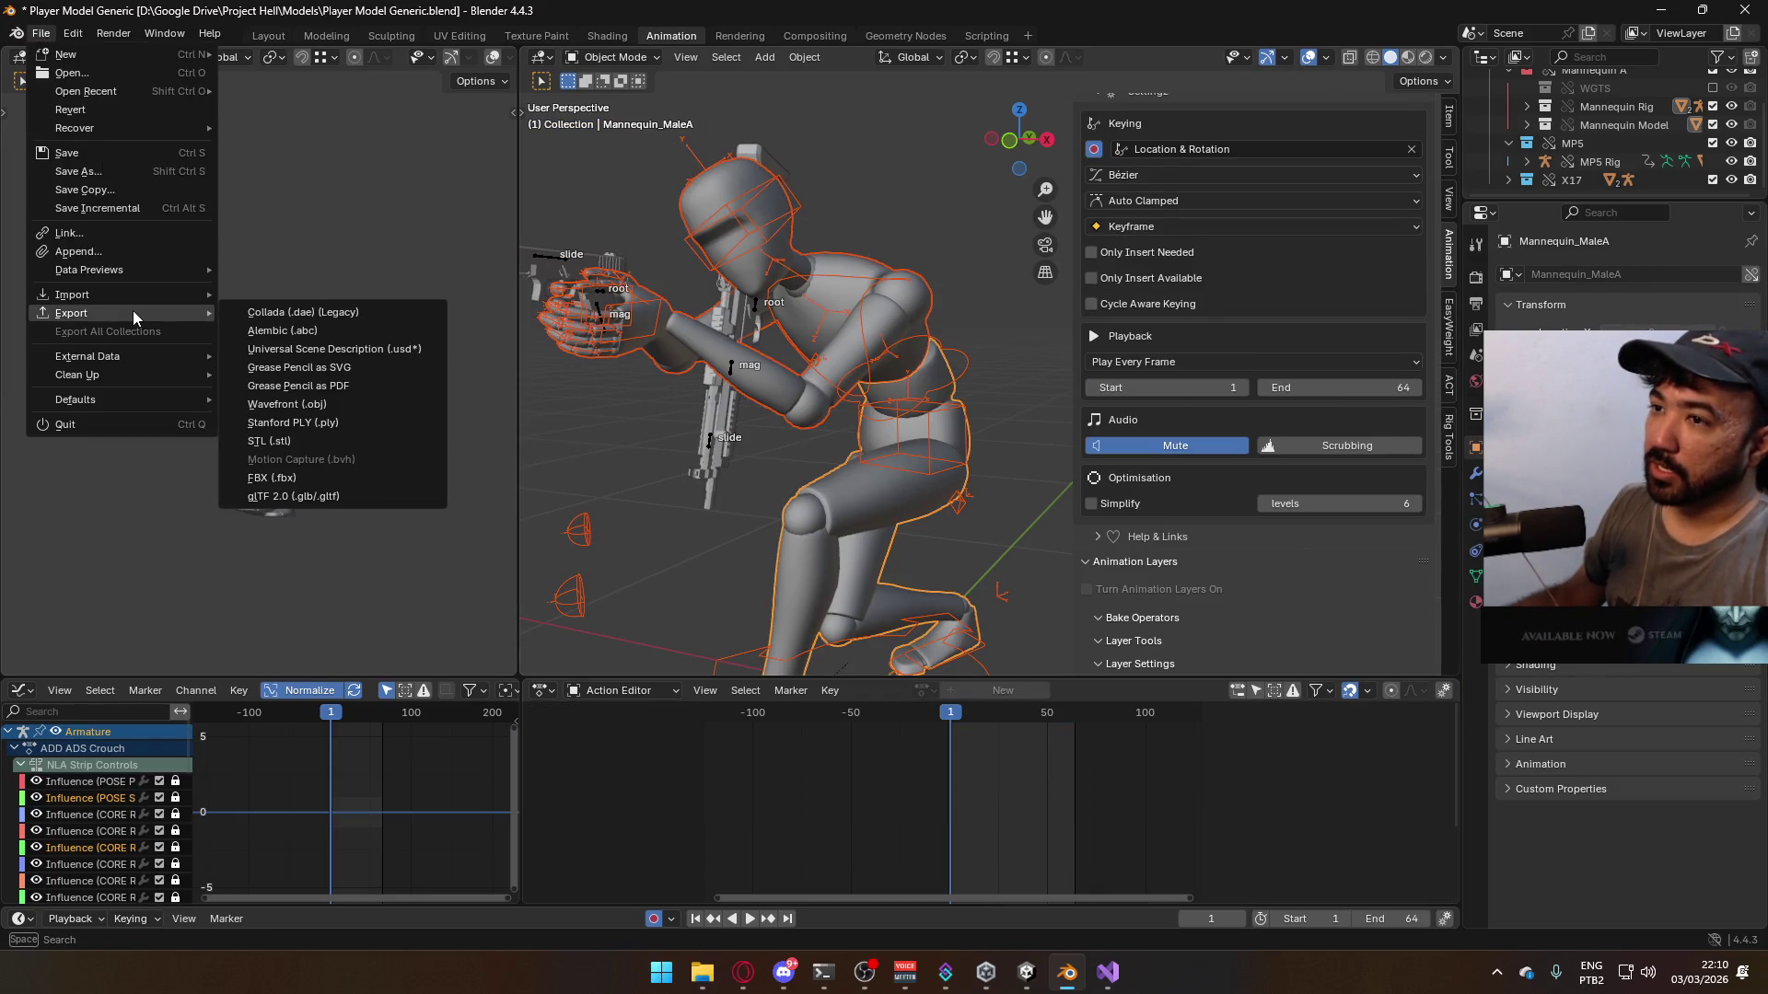
{"action": "left_click", "coordinate": [339, 477]}
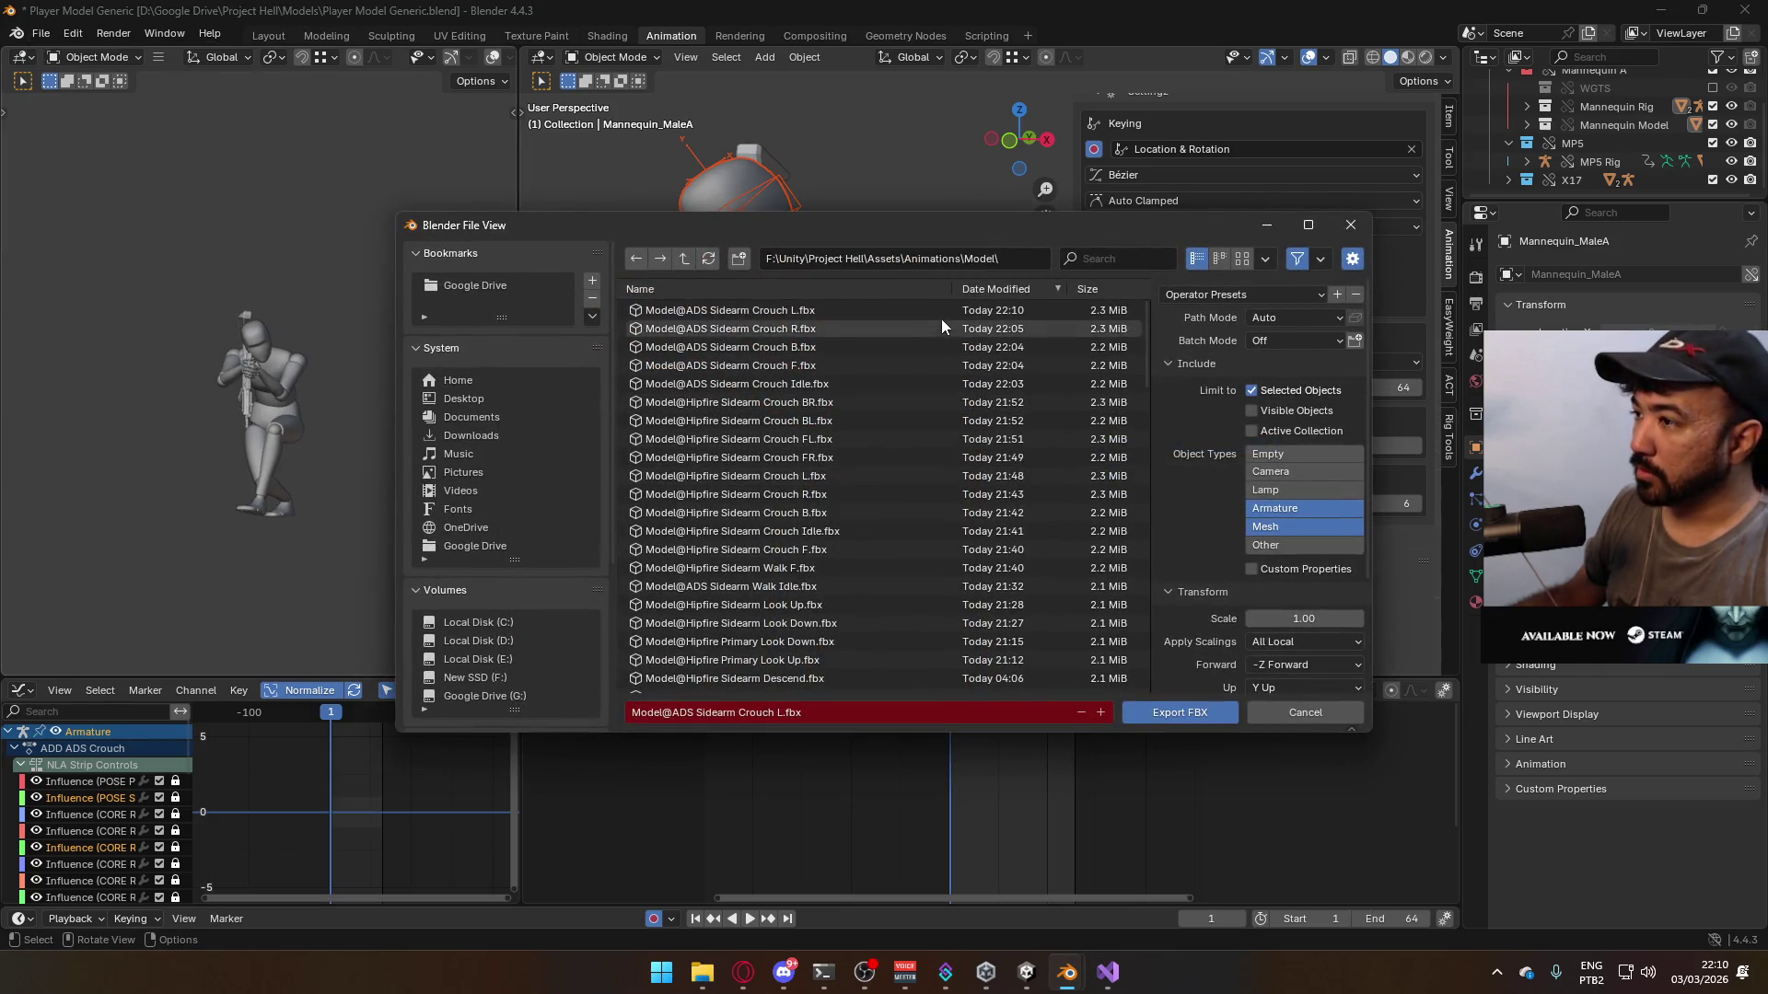
{"action": "scroll", "coordinate": [978, 472], "scroll_direction": "down", "scroll_amount": 3}
{"action": "scroll", "coordinate": [976, 479], "scroll_direction": "down", "scroll_amount": 6}
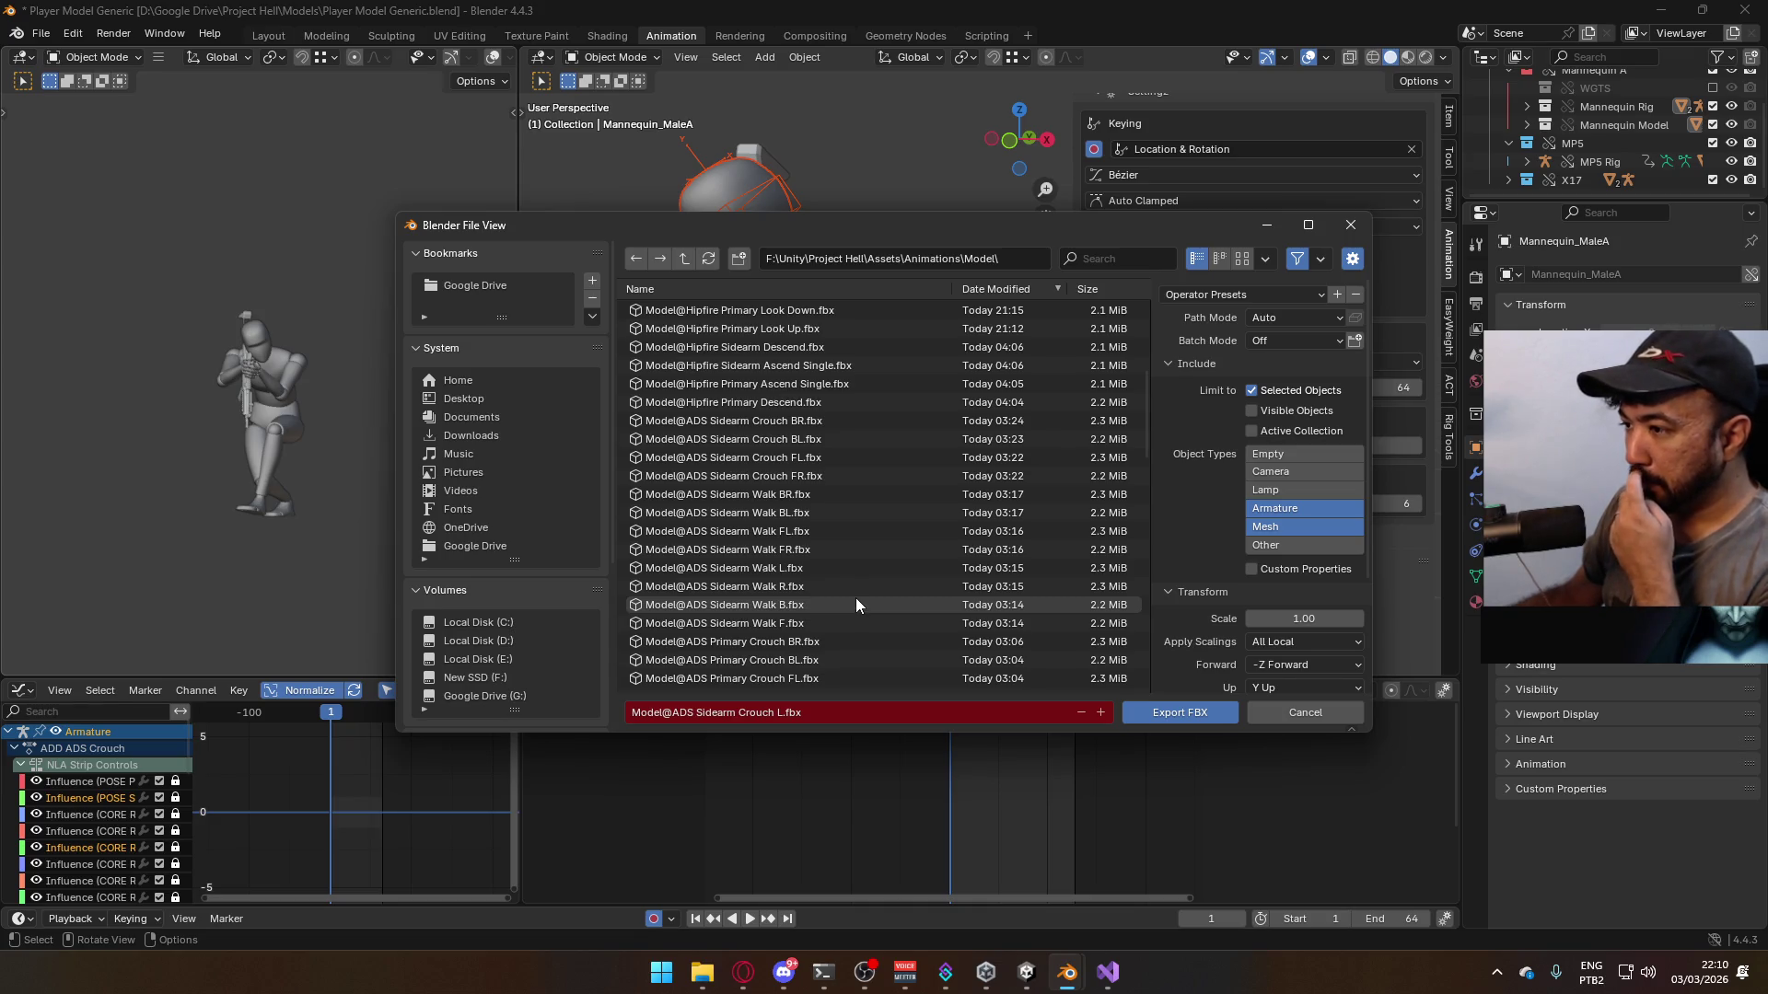
{"action": "scroll", "coordinate": [891, 599], "scroll_direction": "up", "scroll_amount": 9}
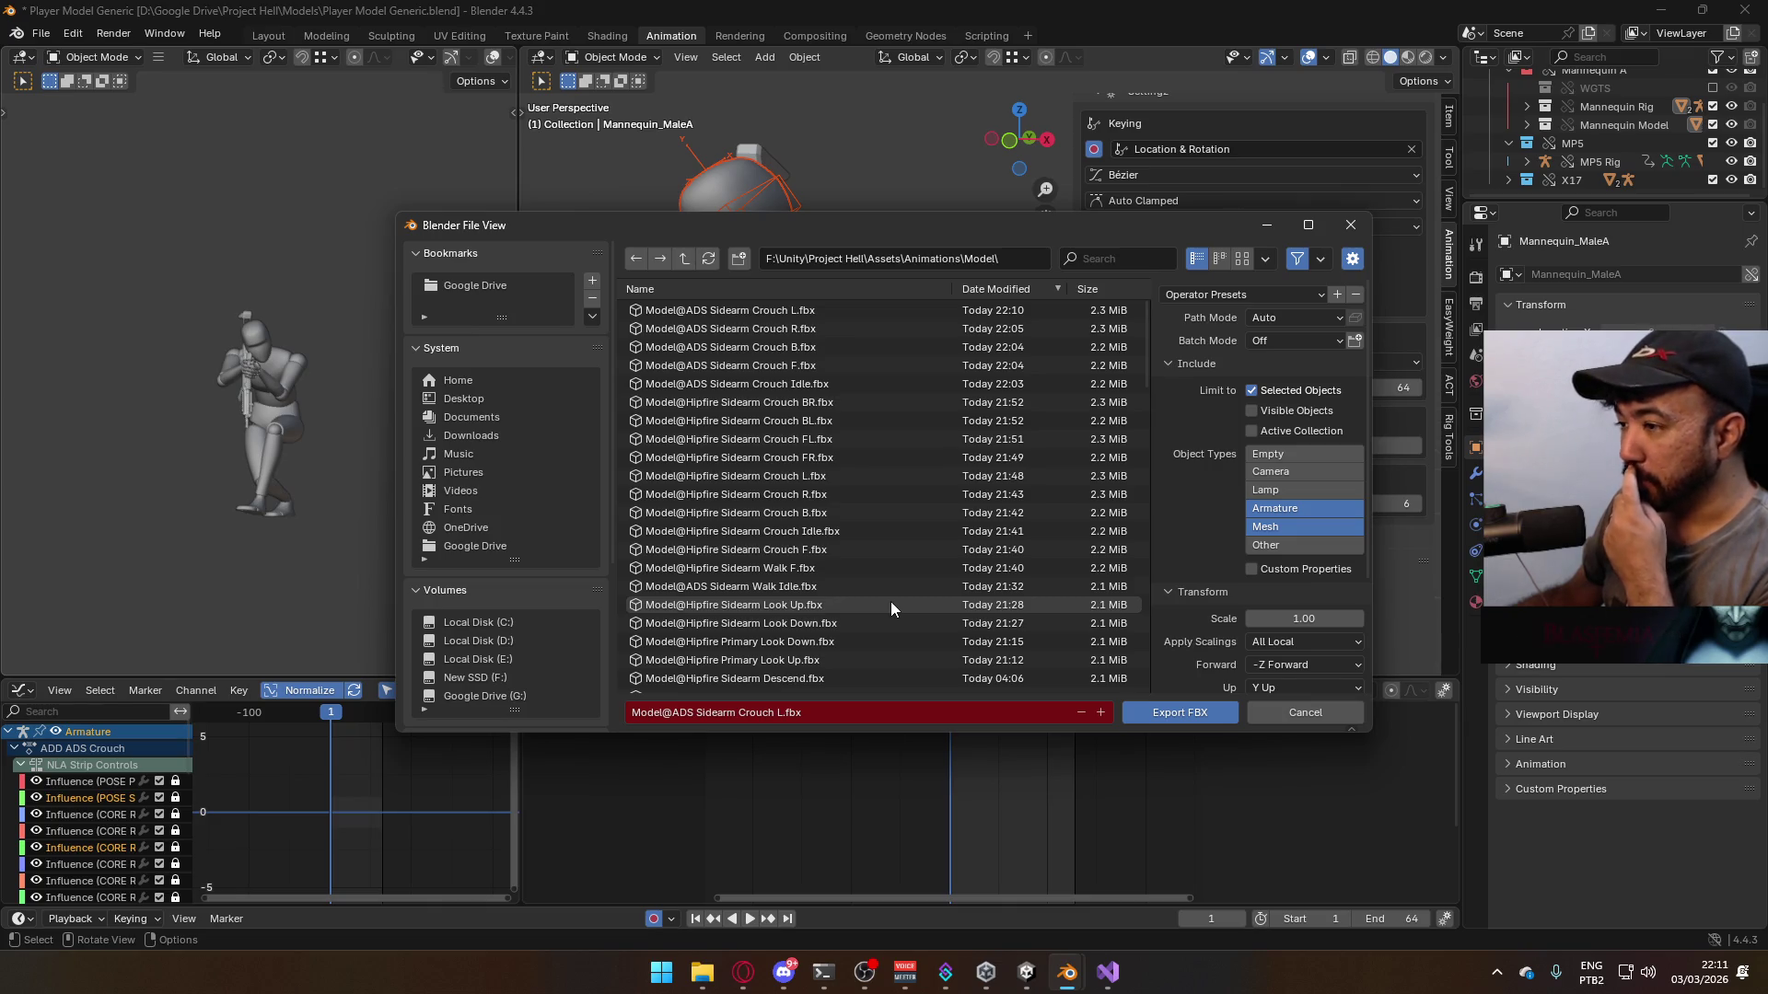
{"action": "scroll", "coordinate": [891, 604], "scroll_direction": "down", "scroll_amount": 15}
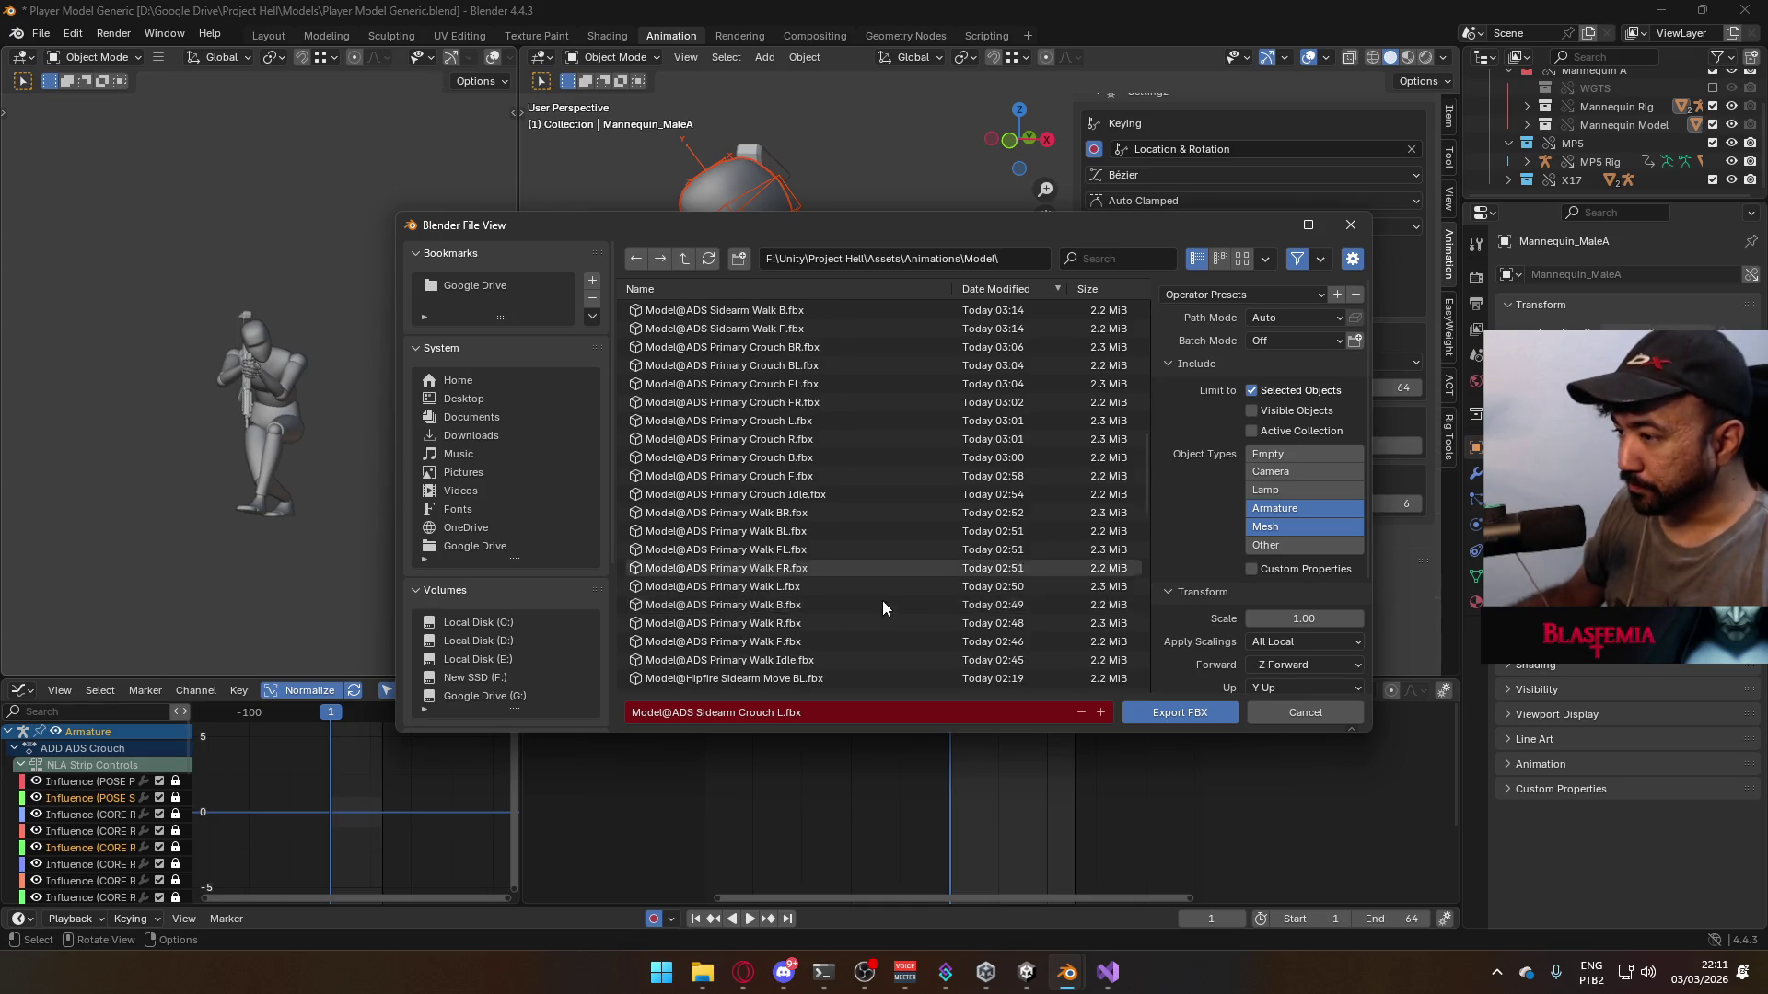
{"action": "scroll", "coordinate": [883, 604], "scroll_direction": "down", "scroll_amount": 5}
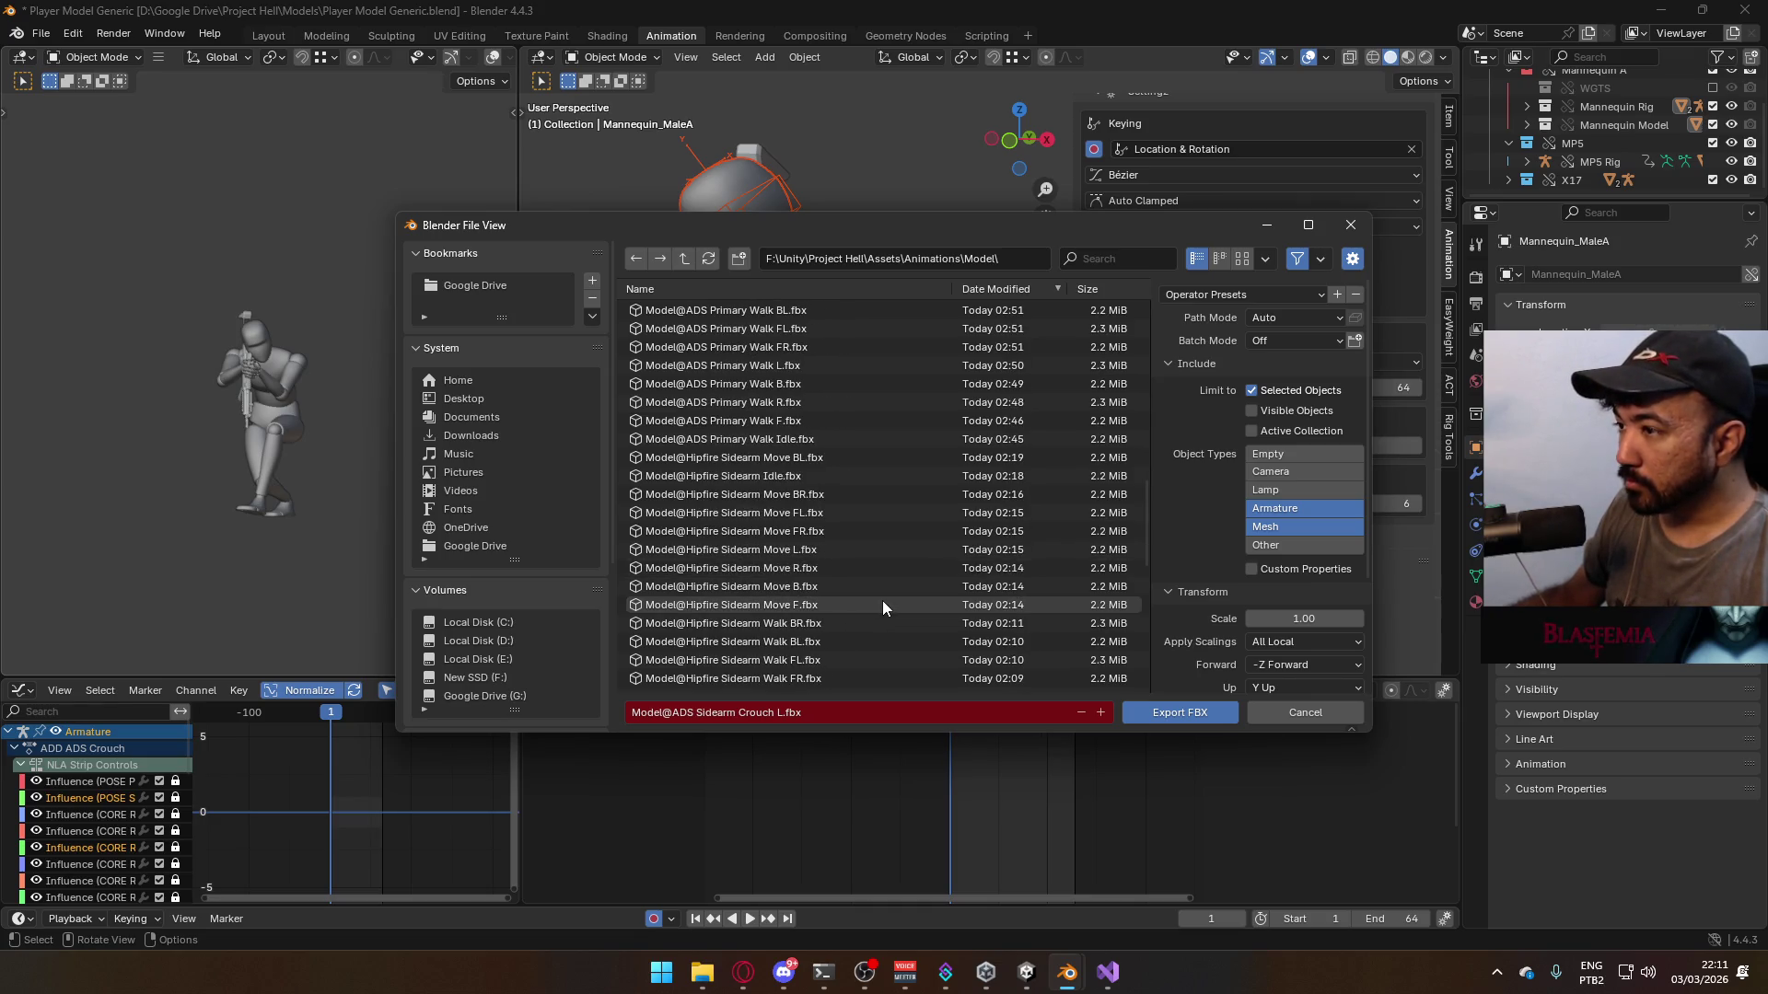
{"action": "scroll", "coordinate": [882, 603], "scroll_direction": "up", "scroll_amount": 5}
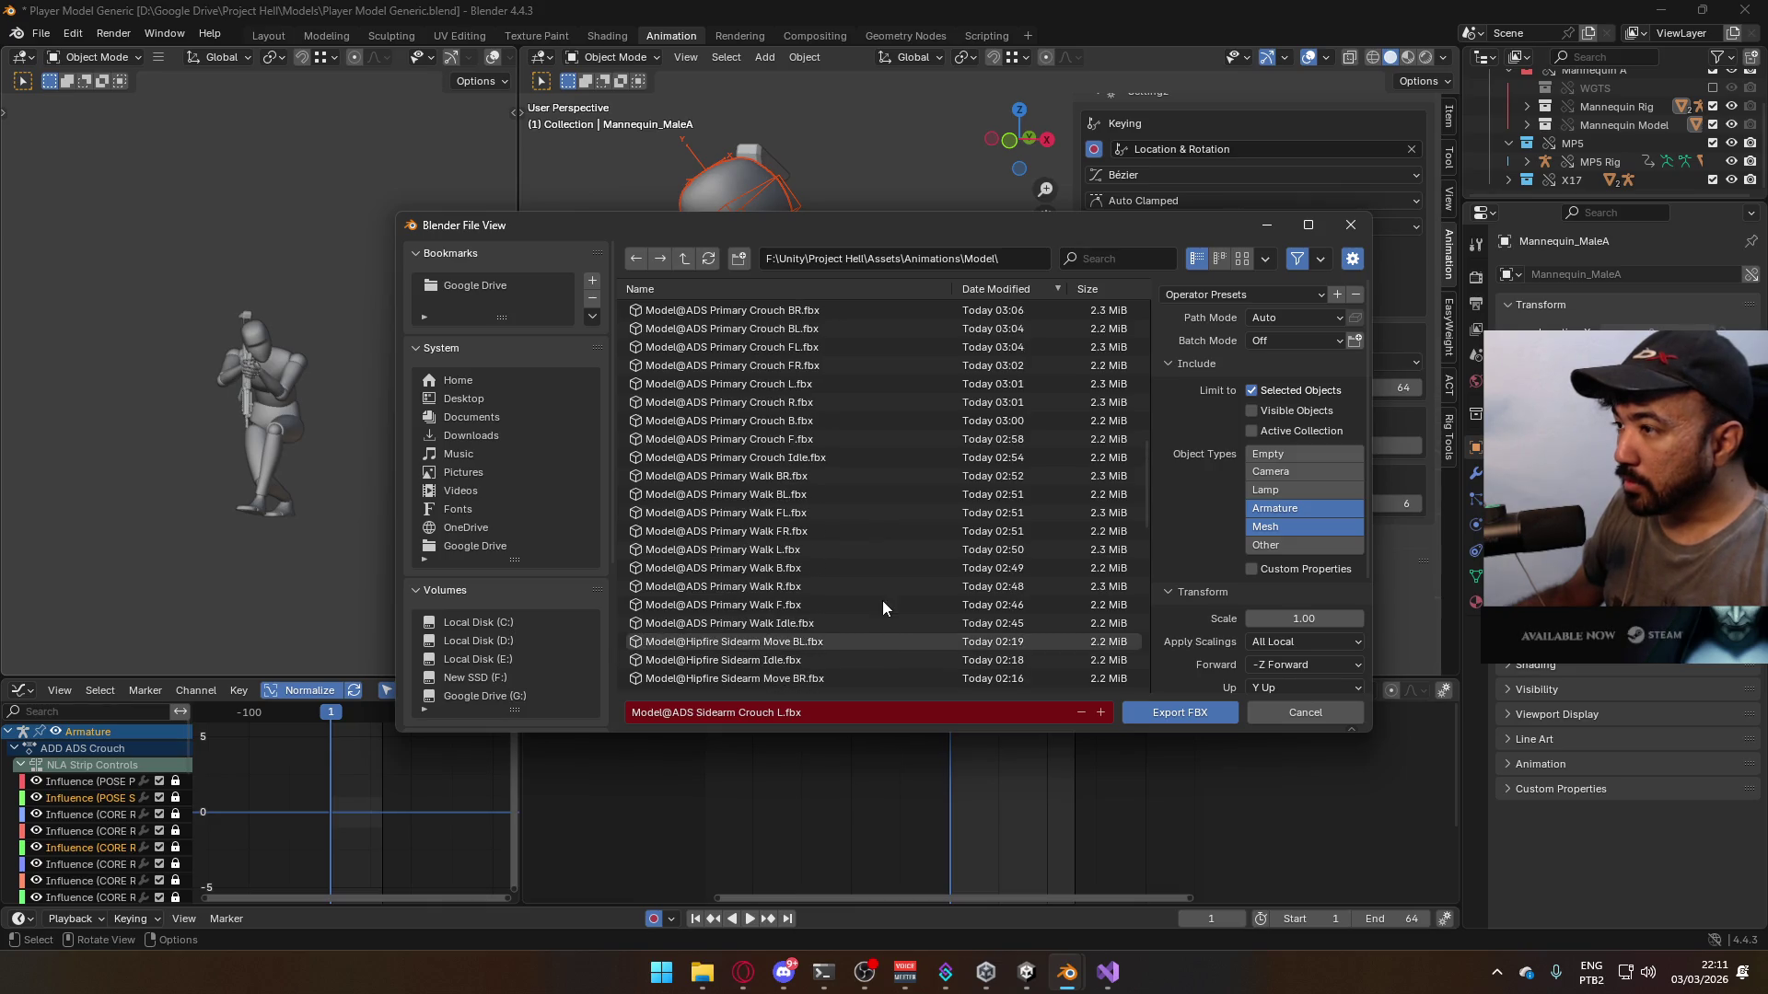
{"action": "scroll", "coordinate": [882, 603], "scroll_direction": "up", "scroll_amount": 1}
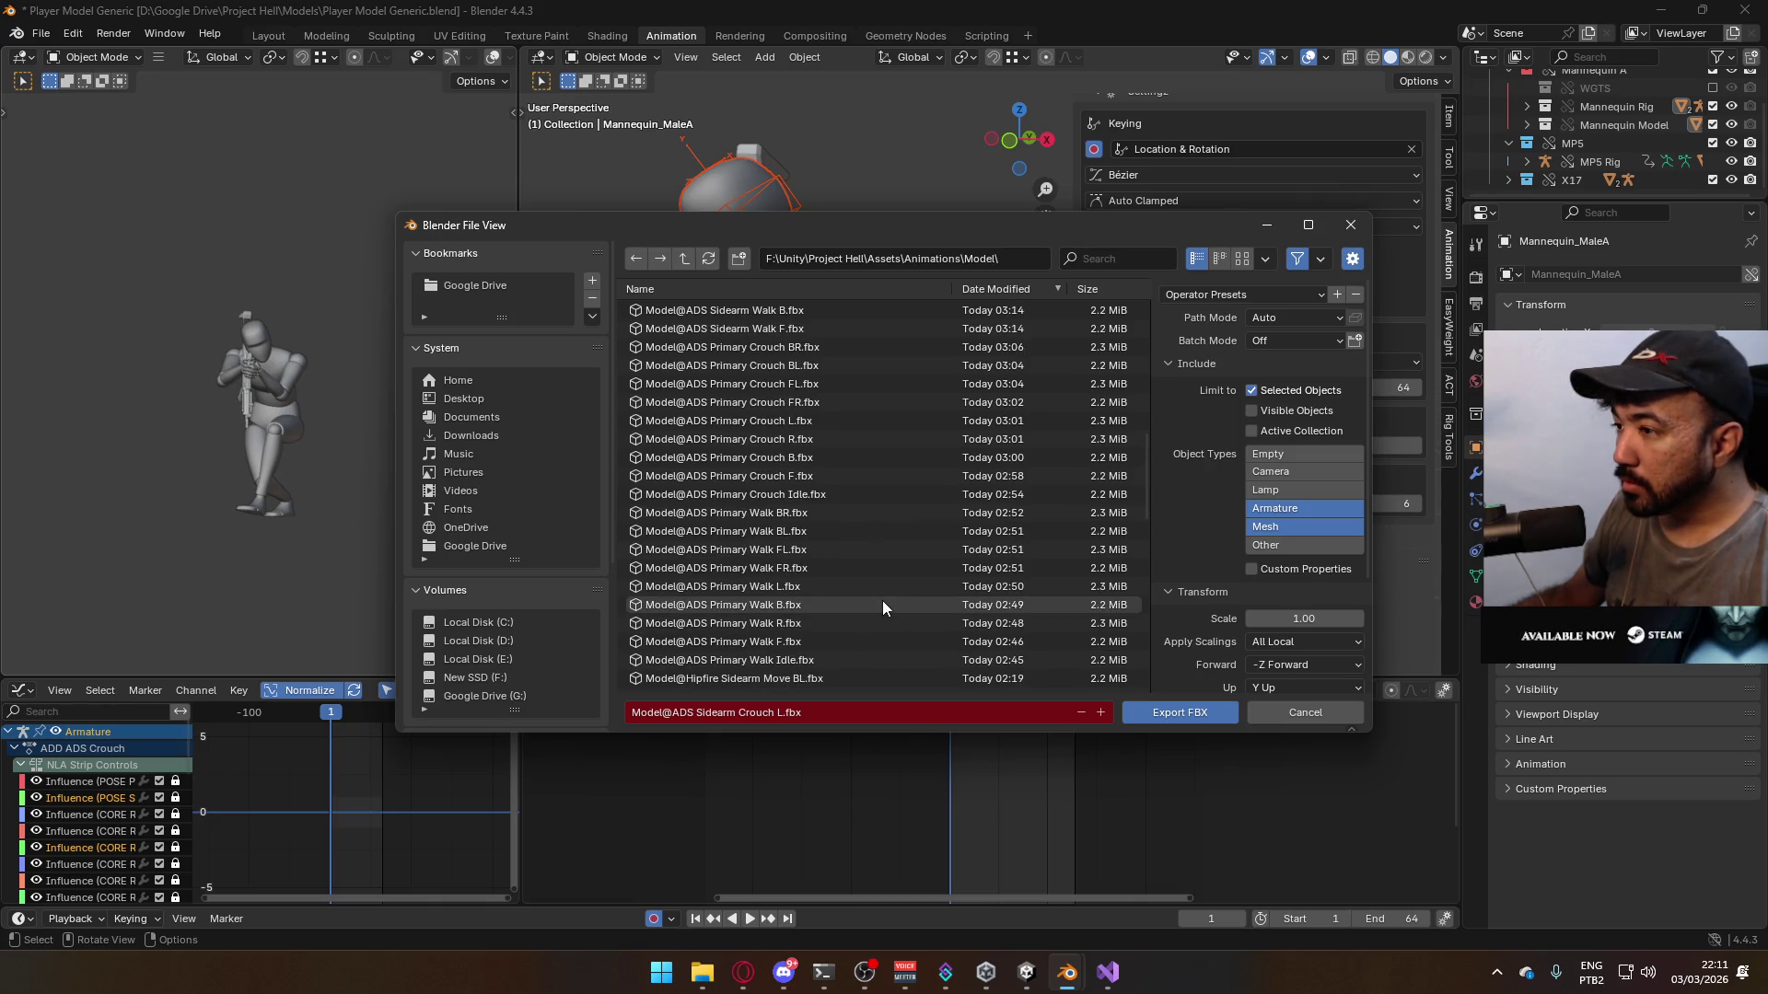
{"action": "scroll", "coordinate": [882, 607], "scroll_direction": "up", "scroll_amount": 2}
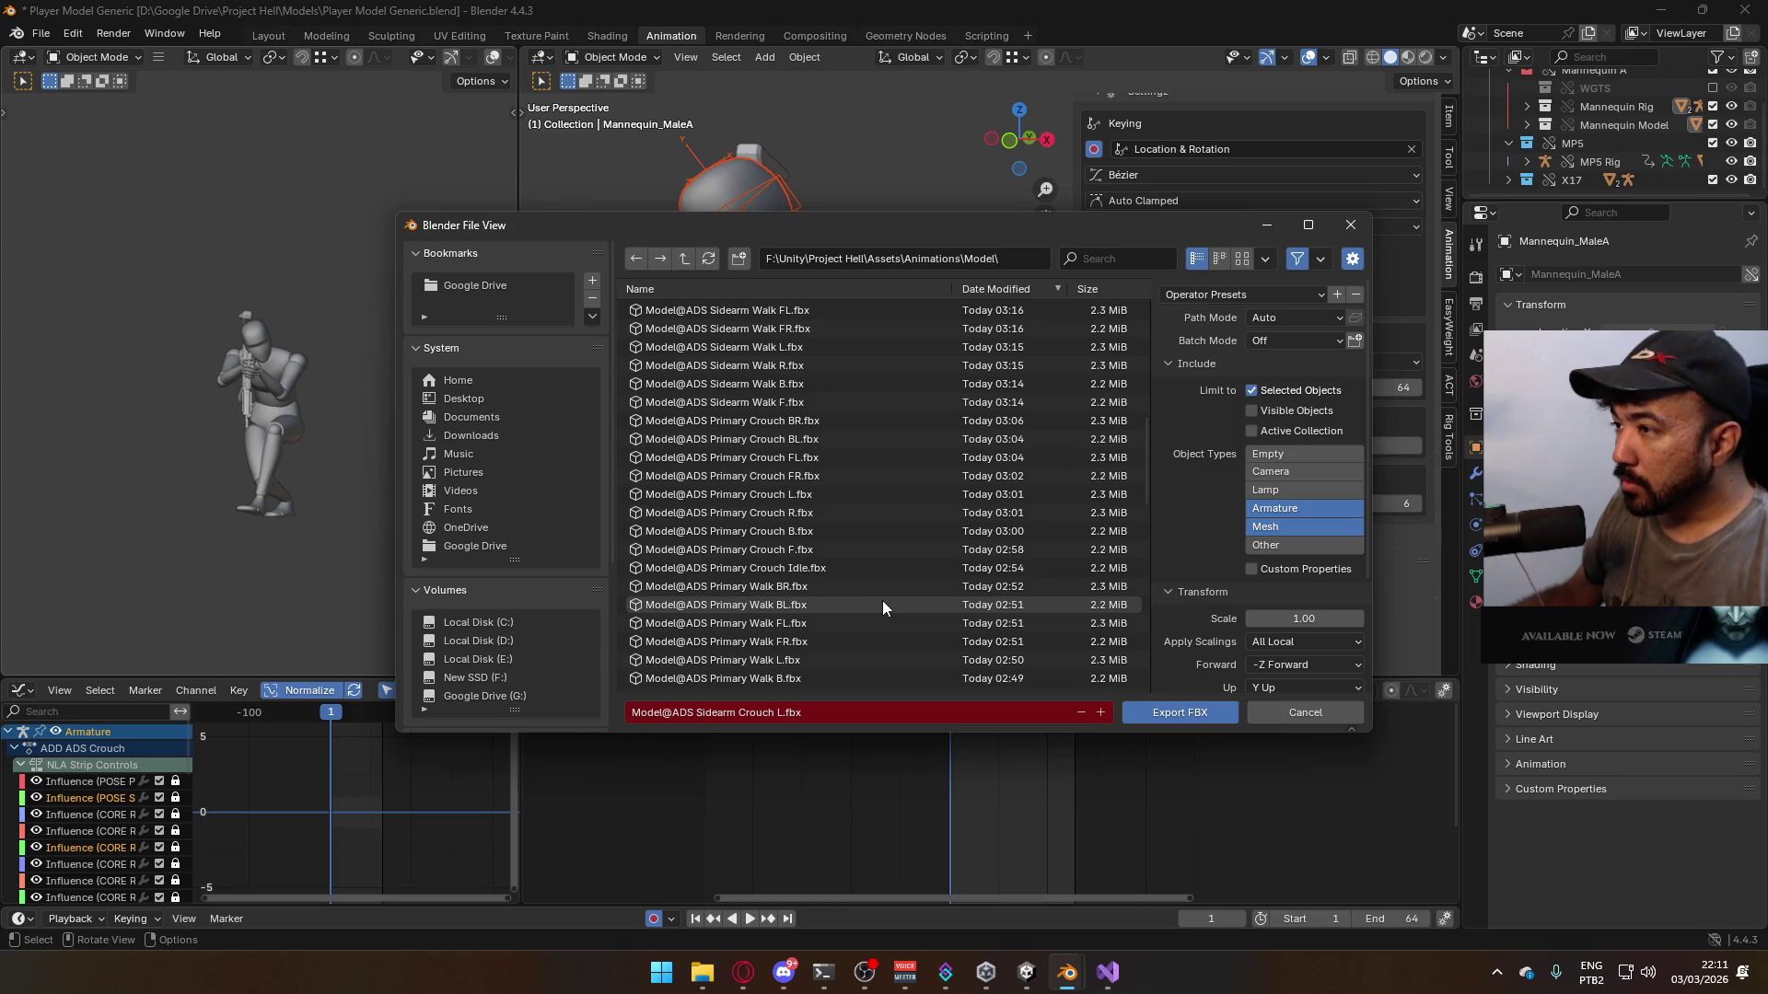
{"action": "scroll", "coordinate": [882, 604], "scroll_direction": "up", "scroll_amount": 2}
{"action": "scroll", "coordinate": [882, 603], "scroll_direction": "up", "scroll_amount": 4}
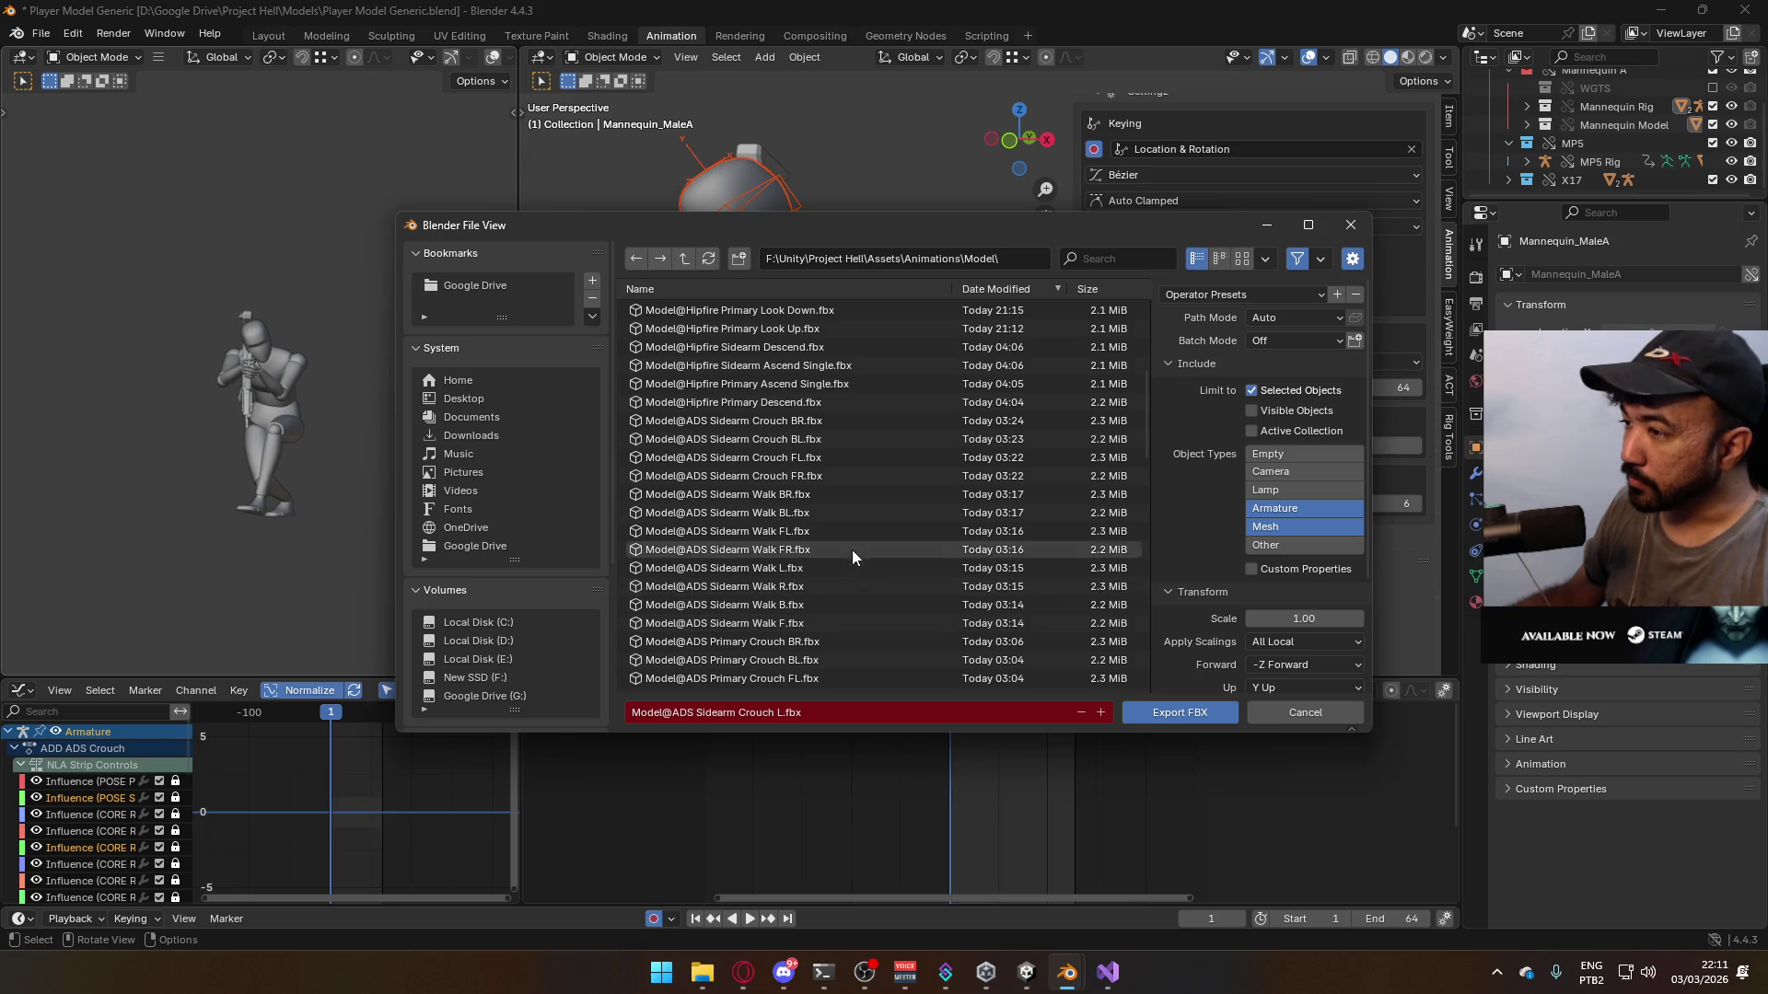
{"action": "left_click", "coordinate": [817, 476]}
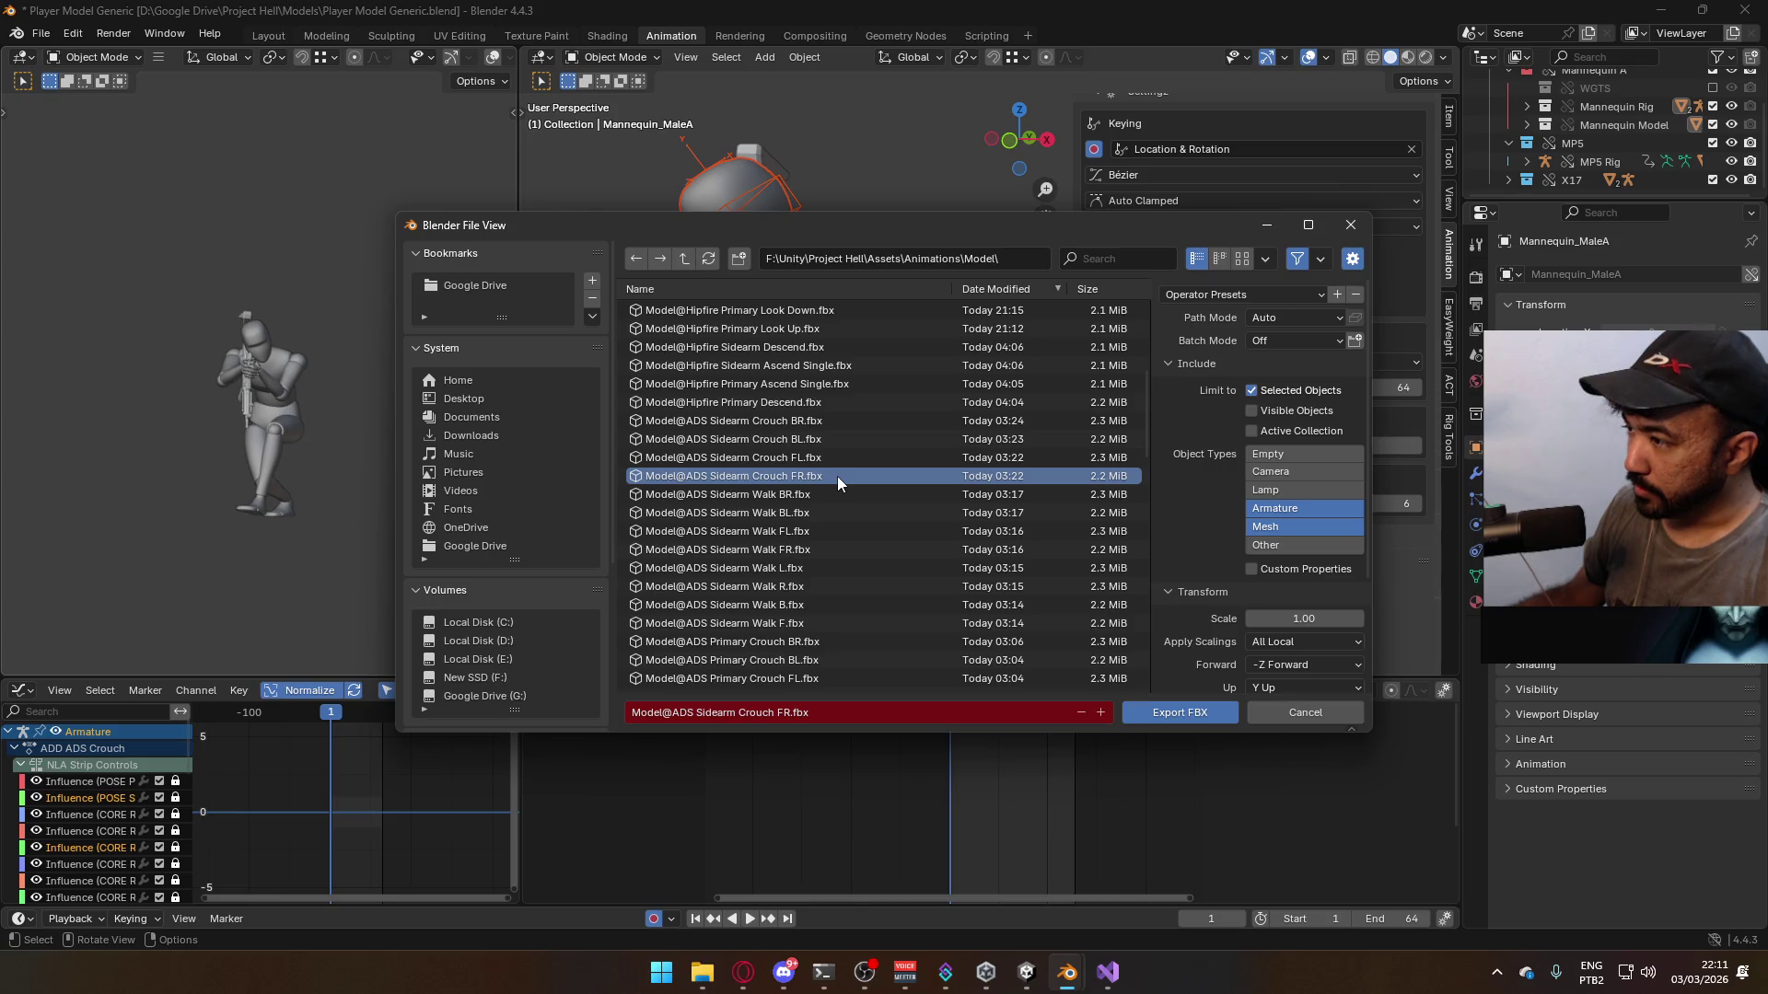
{"action": "left_click", "coordinate": [1193, 712]}
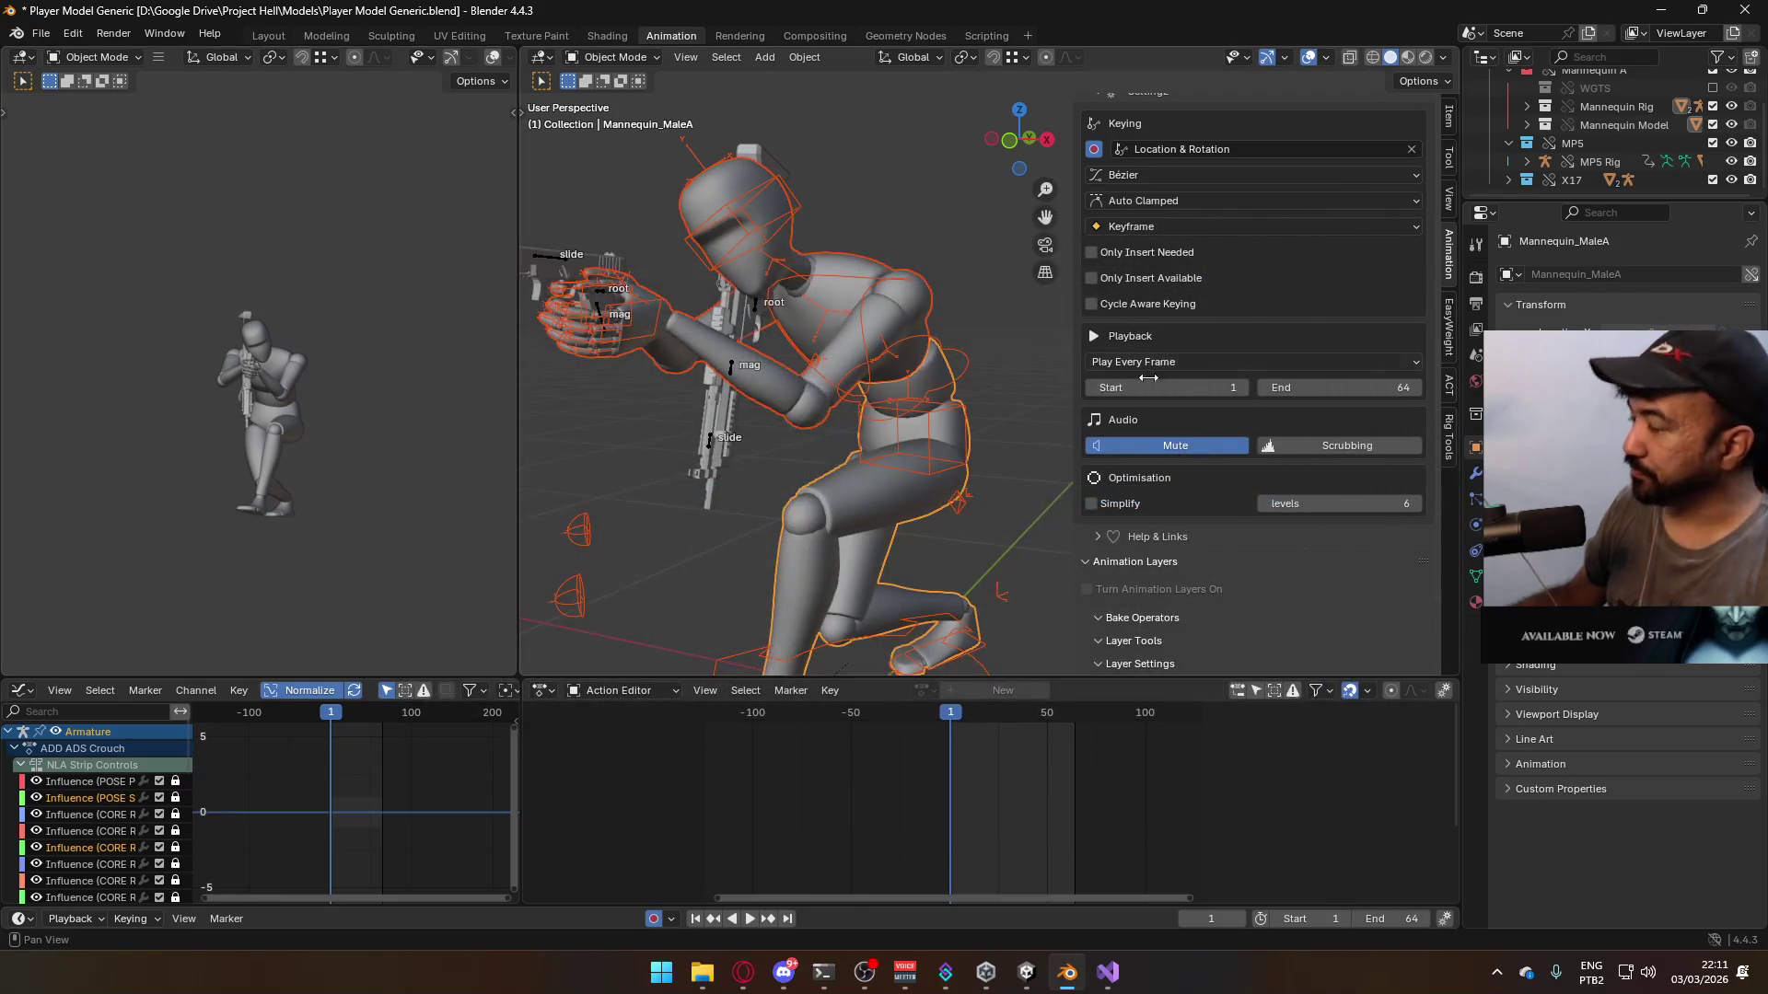
- Switch the active walk layer from CORE Walk FR to CORE Walk FL
{"action": "scroll", "coordinate": [1401, 562], "scroll_direction": "down", "scroll_amount": 2}
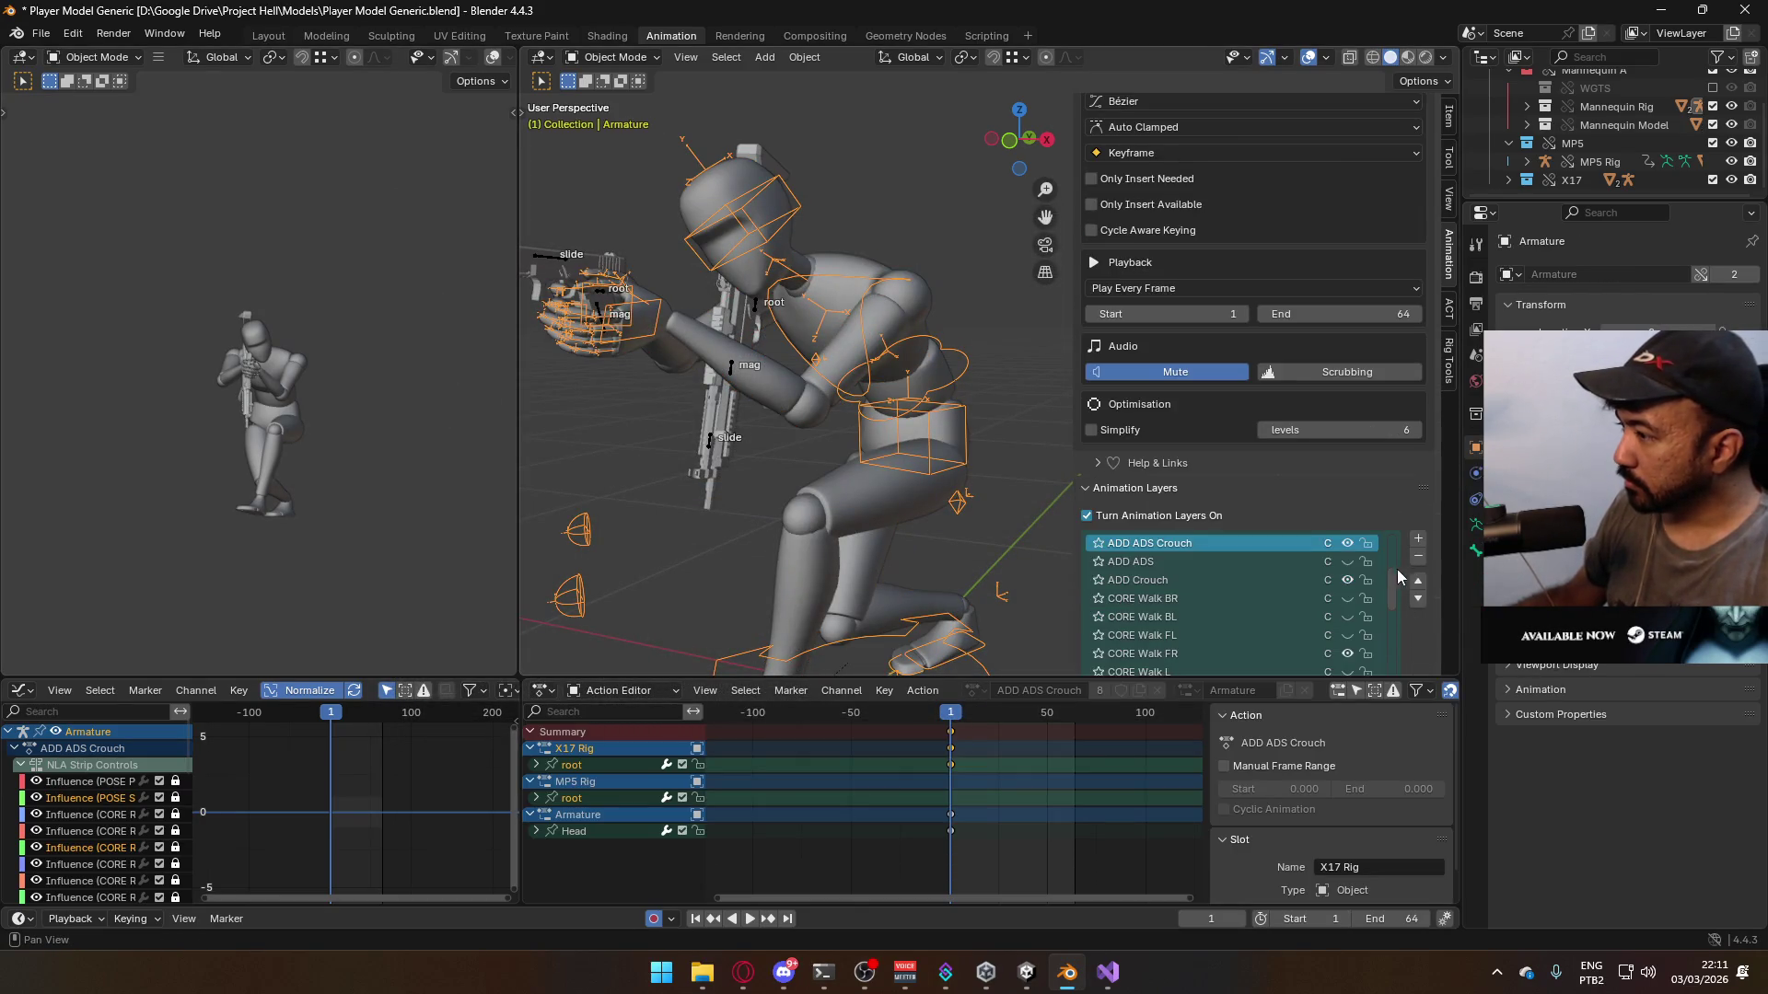
{"action": "scroll", "coordinate": [1351, 588], "scroll_direction": "down", "scroll_amount": 2}
{"action": "left_click", "coordinate": [1339, 615]}
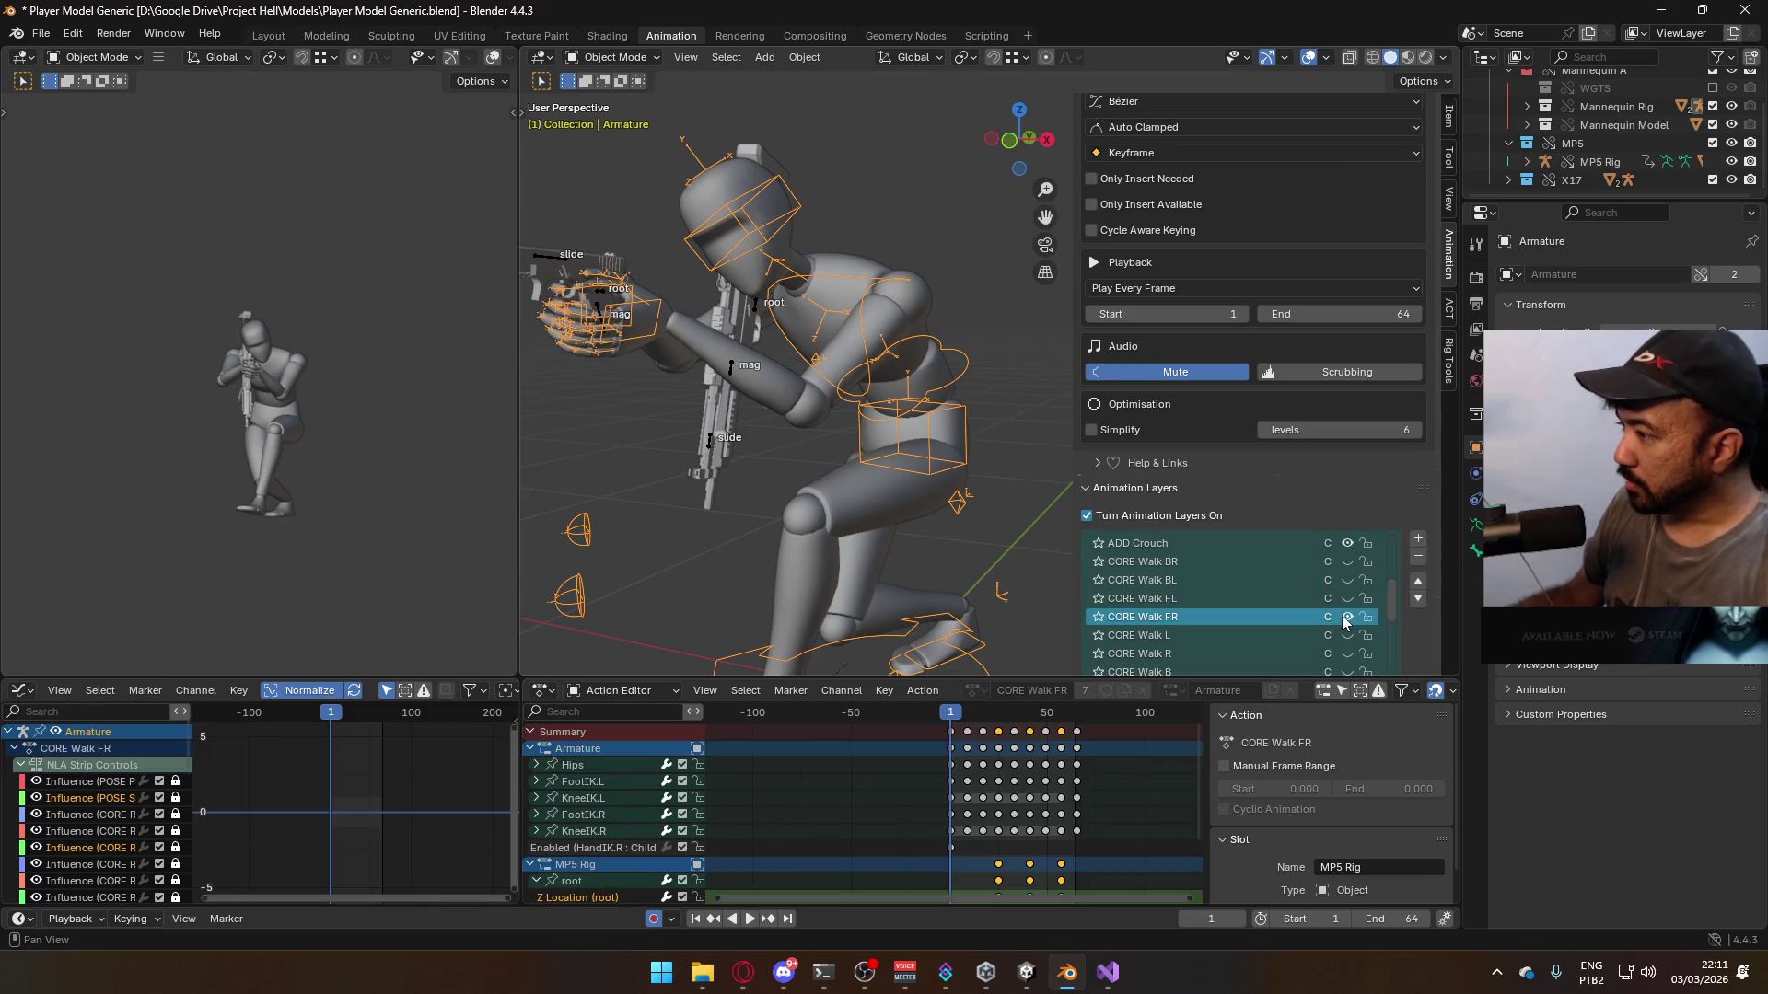
{"action": "left_click", "coordinate": [1344, 598]}
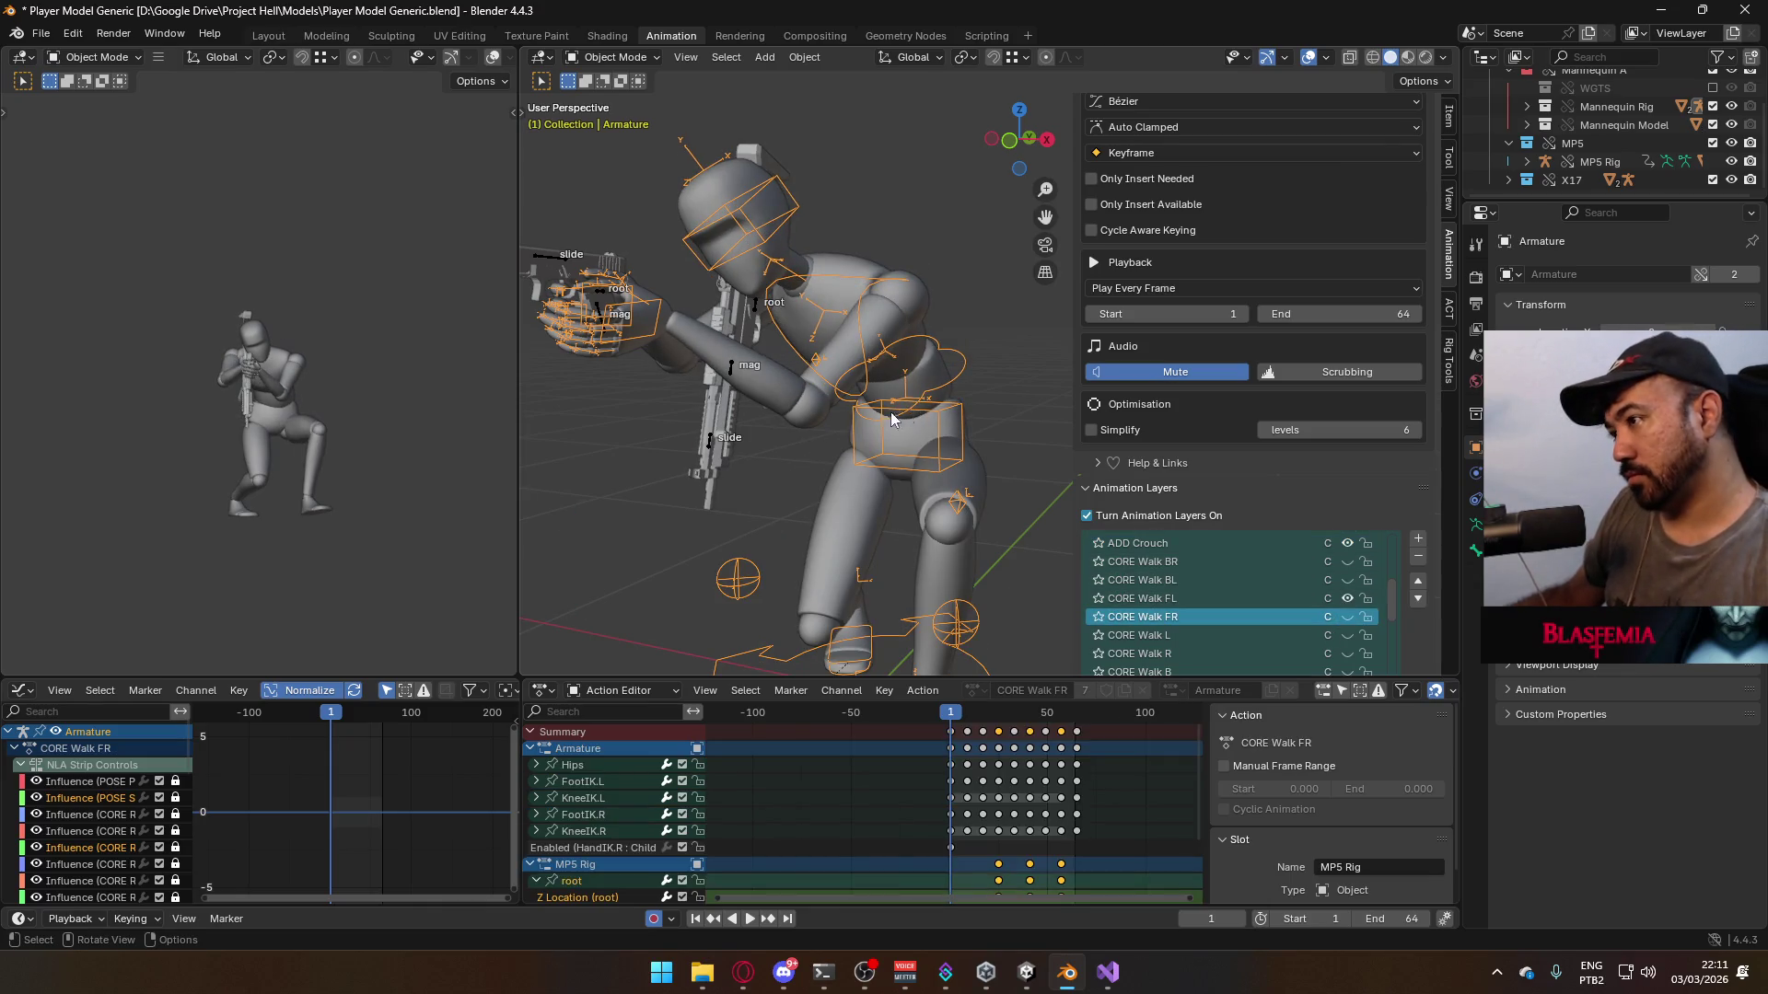
- Select the X17 Rig, Armature and mannequin mesh, then save Player Model Generic.blend
{"action": "left_click", "coordinate": [550, 261]}
{"action": "scroll", "coordinate": [1343, 601], "scroll_direction": "down", "scroll_amount": 1}
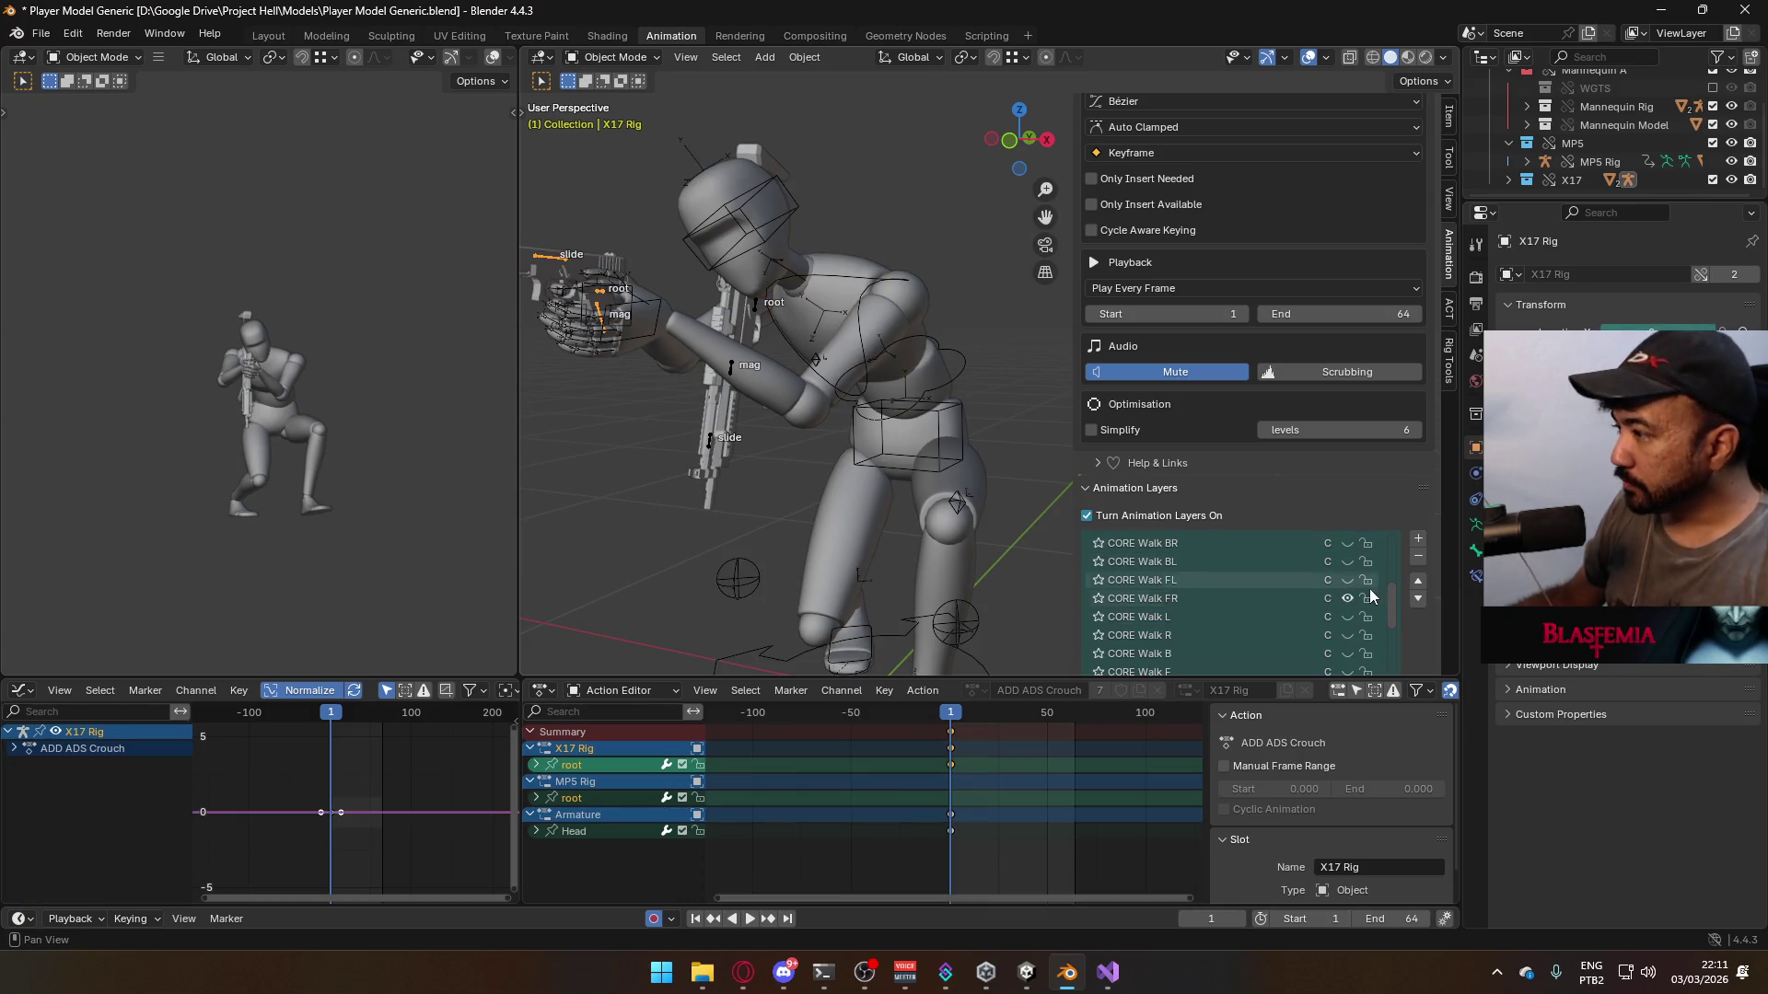
{"action": "left_click", "coordinate": [891, 311]}
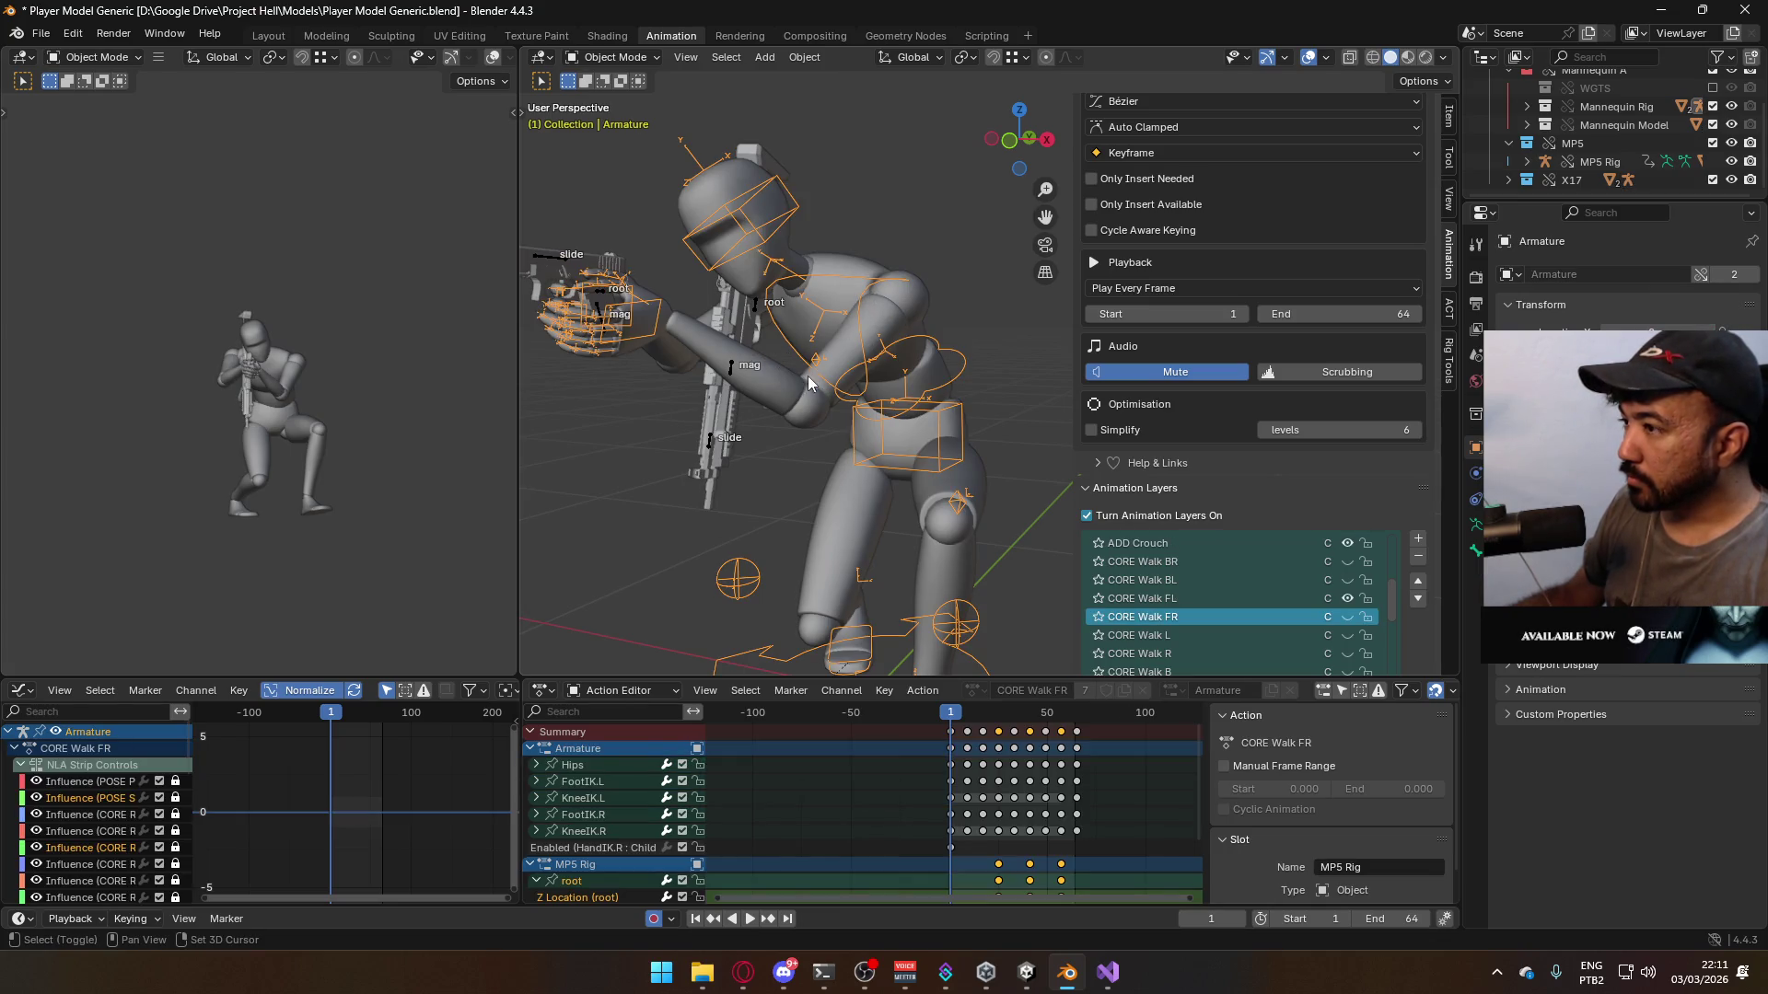
{"action": "left_click", "coordinate": [681, 318], "text": "shift"}
{"action": "key", "text": "ctrl+s"}
{"action": "left_click", "coordinate": [40, 33]}
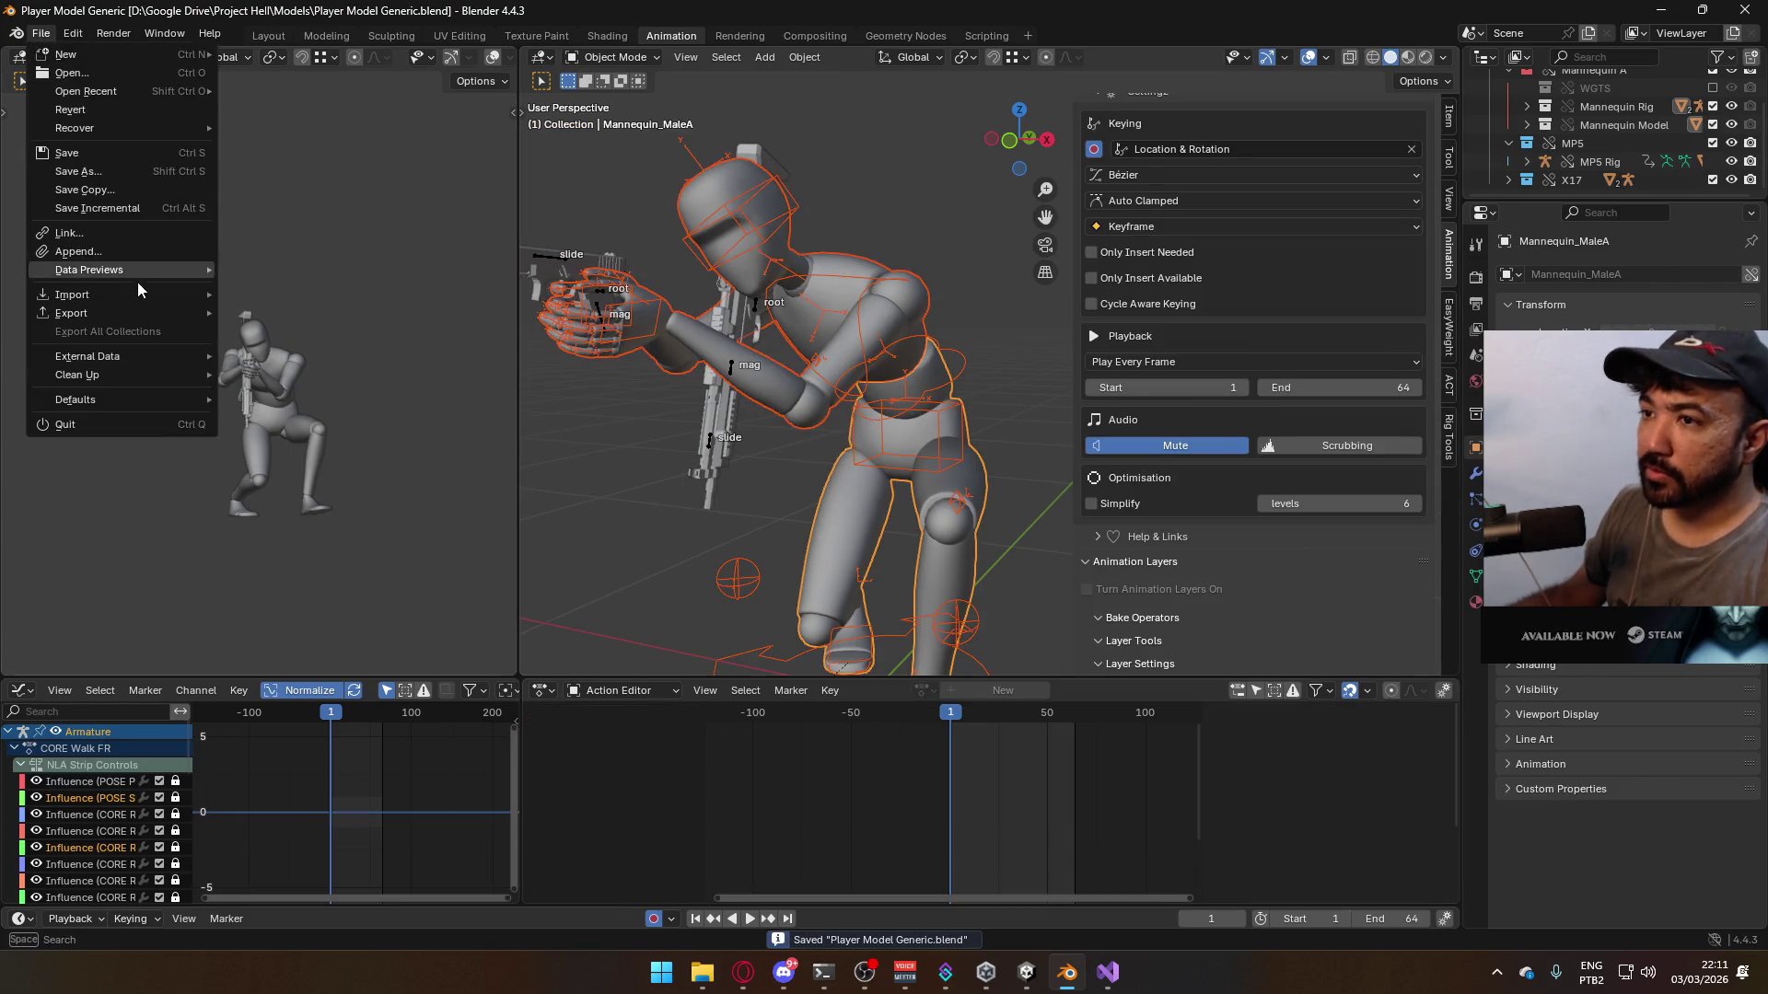
- Export the CORE Walk FL pose over an existing ADS Sidearm Crouch FBX file, then reselect the armature
{"action": "mouse_move", "coordinate": [138, 313]}
{"action": "left_click", "coordinate": [387, 474]}
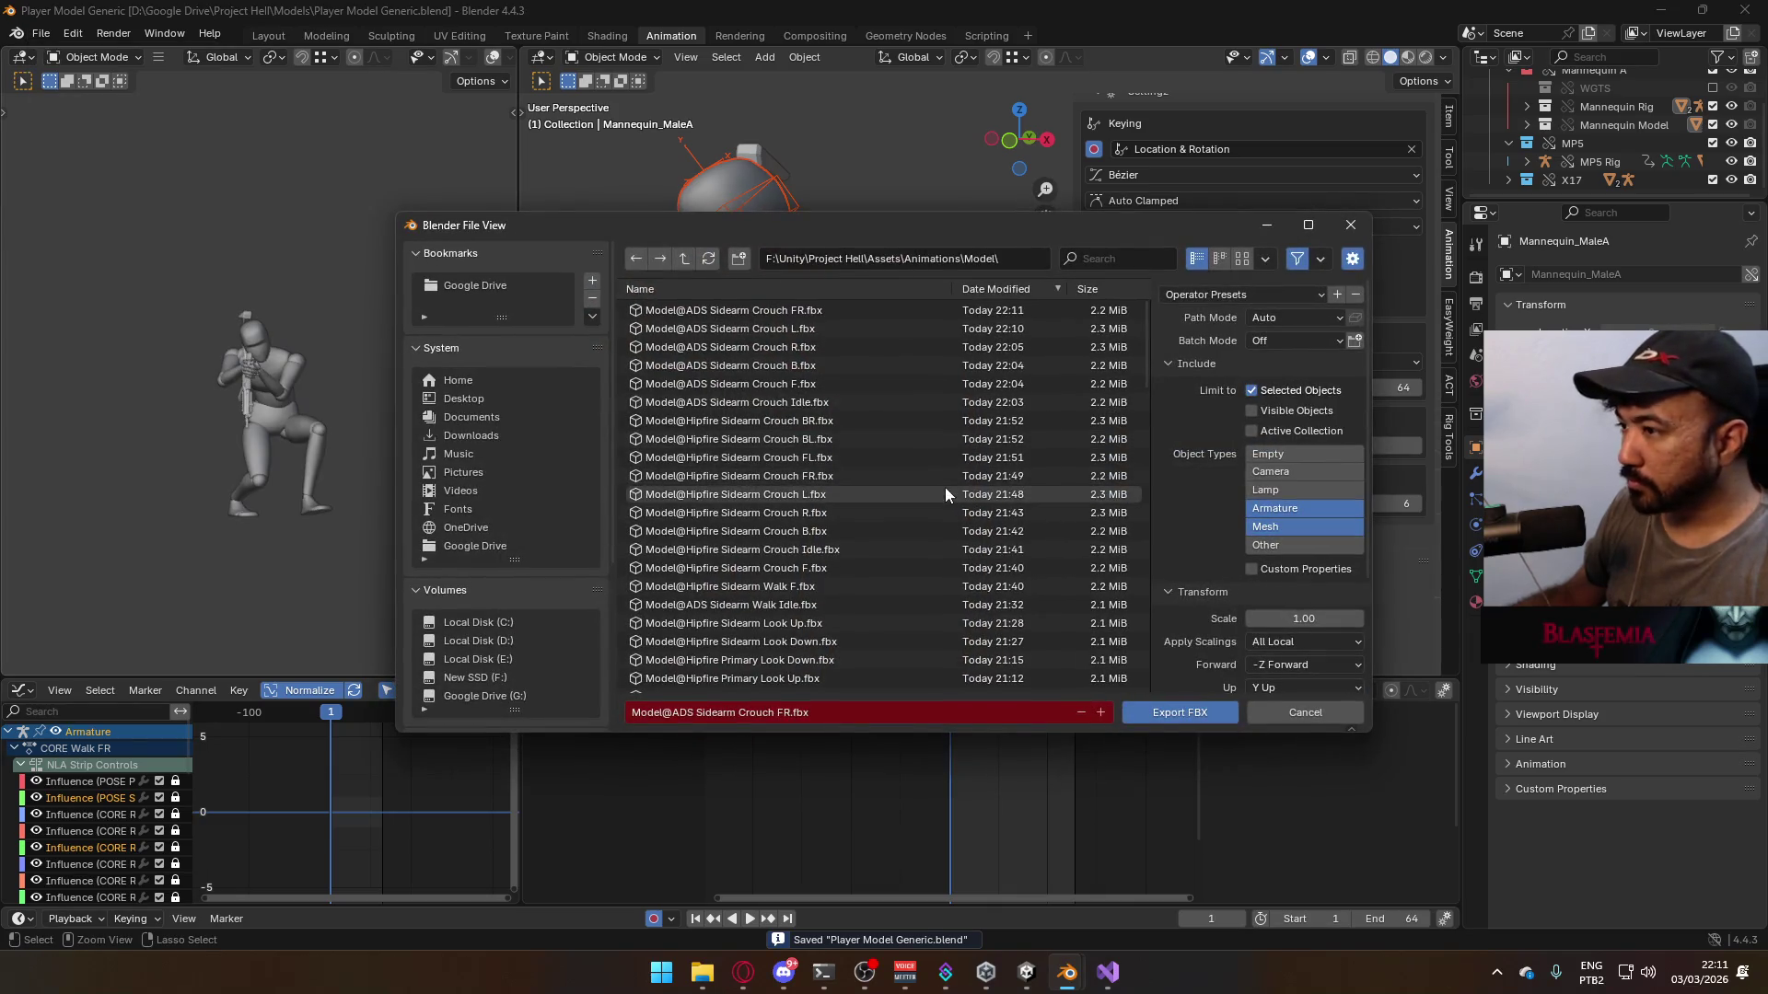
{"action": "scroll", "coordinate": [929, 499], "scroll_direction": "down", "scroll_amount": 2}
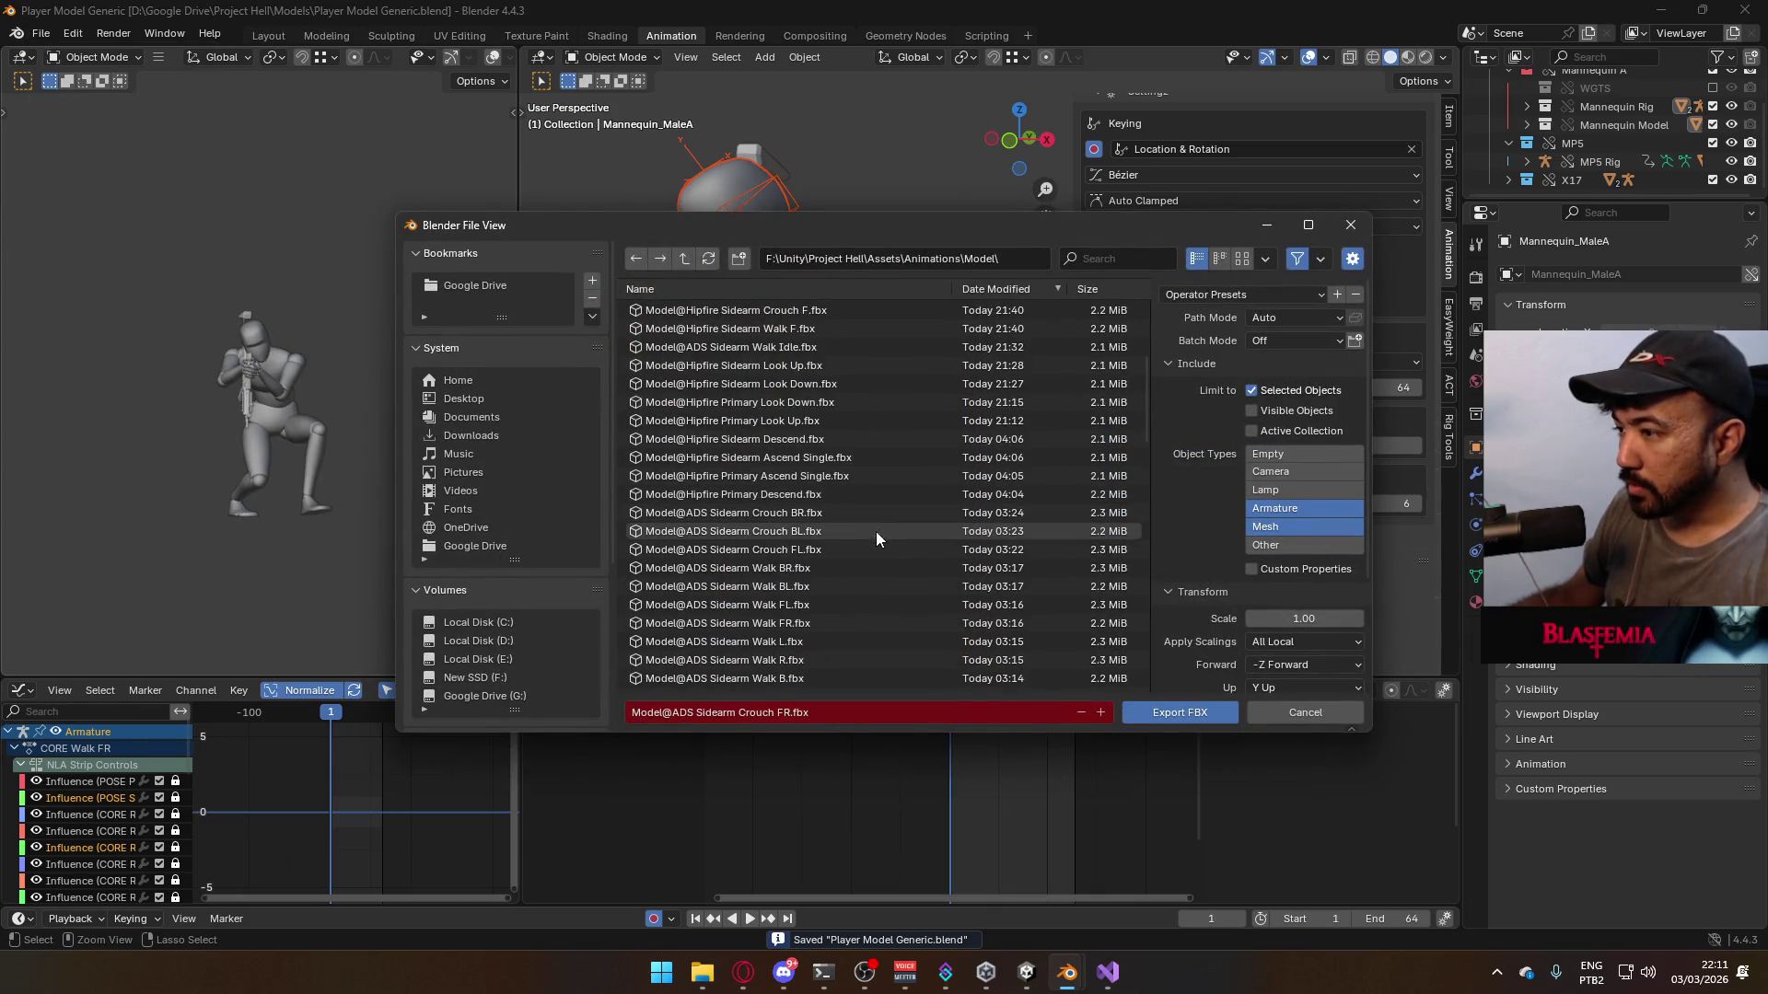
{"action": "left_click", "coordinate": [855, 547]}
{"action": "left_click", "coordinate": [1179, 721]}
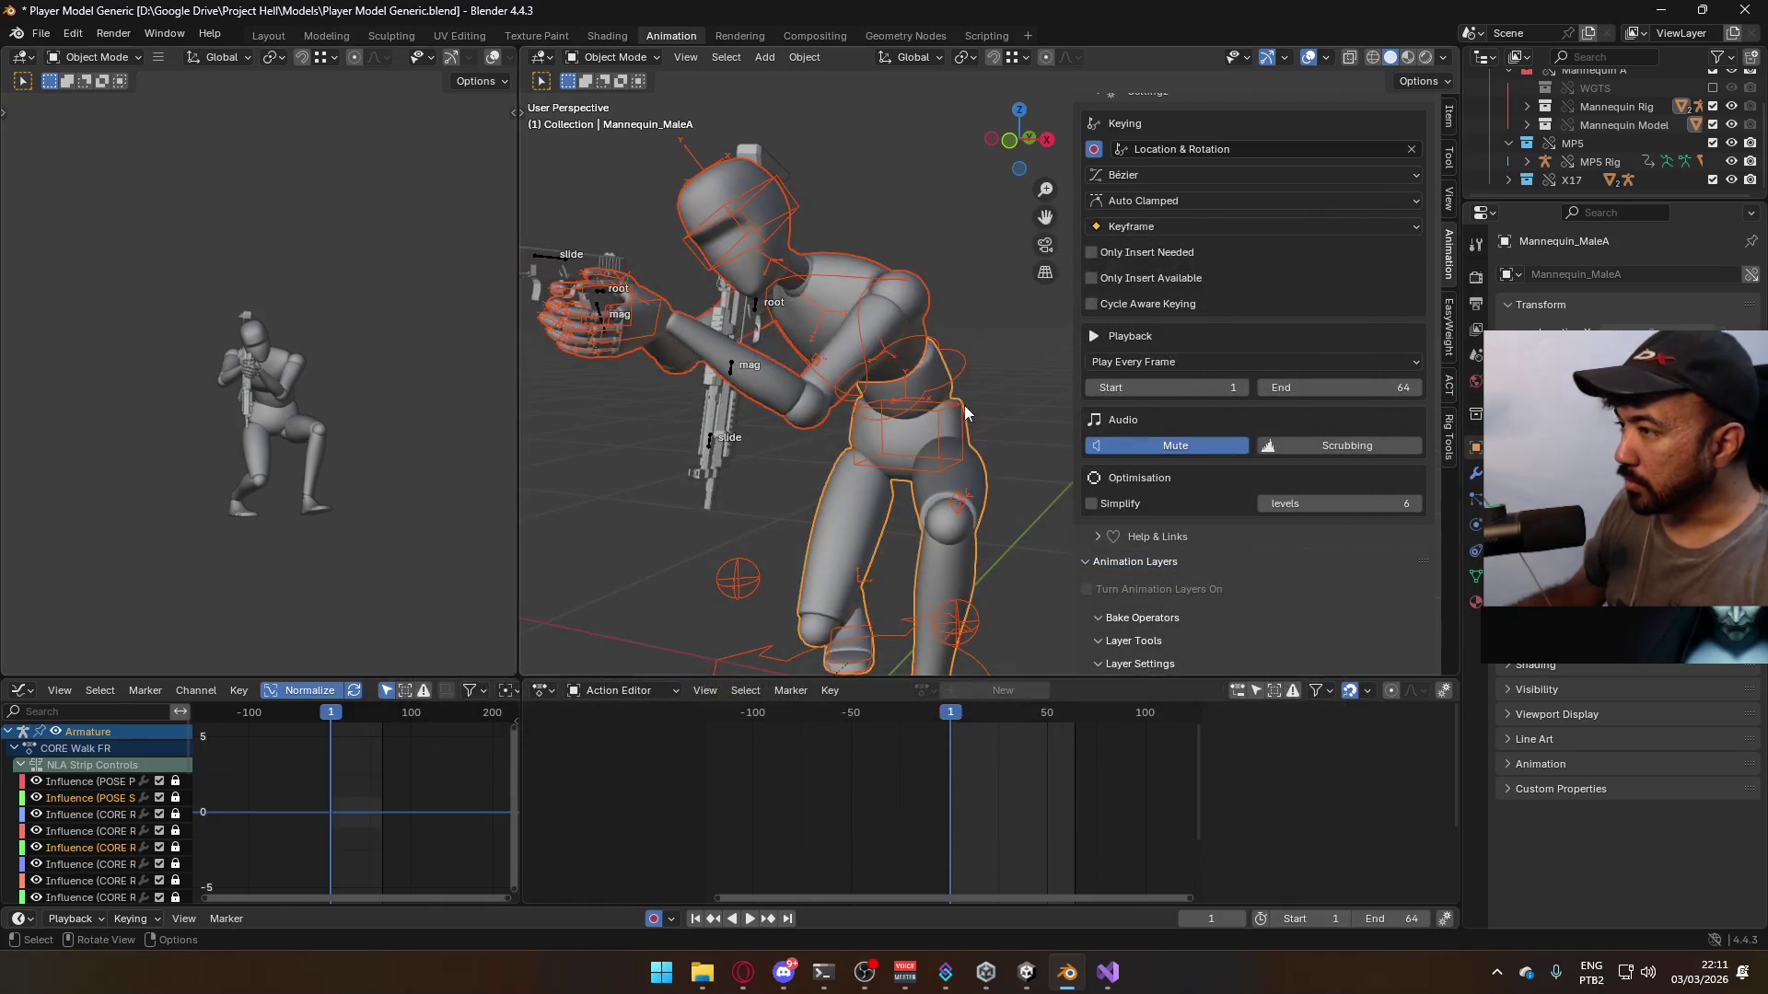
{"action": "left_click", "coordinate": [950, 405]}
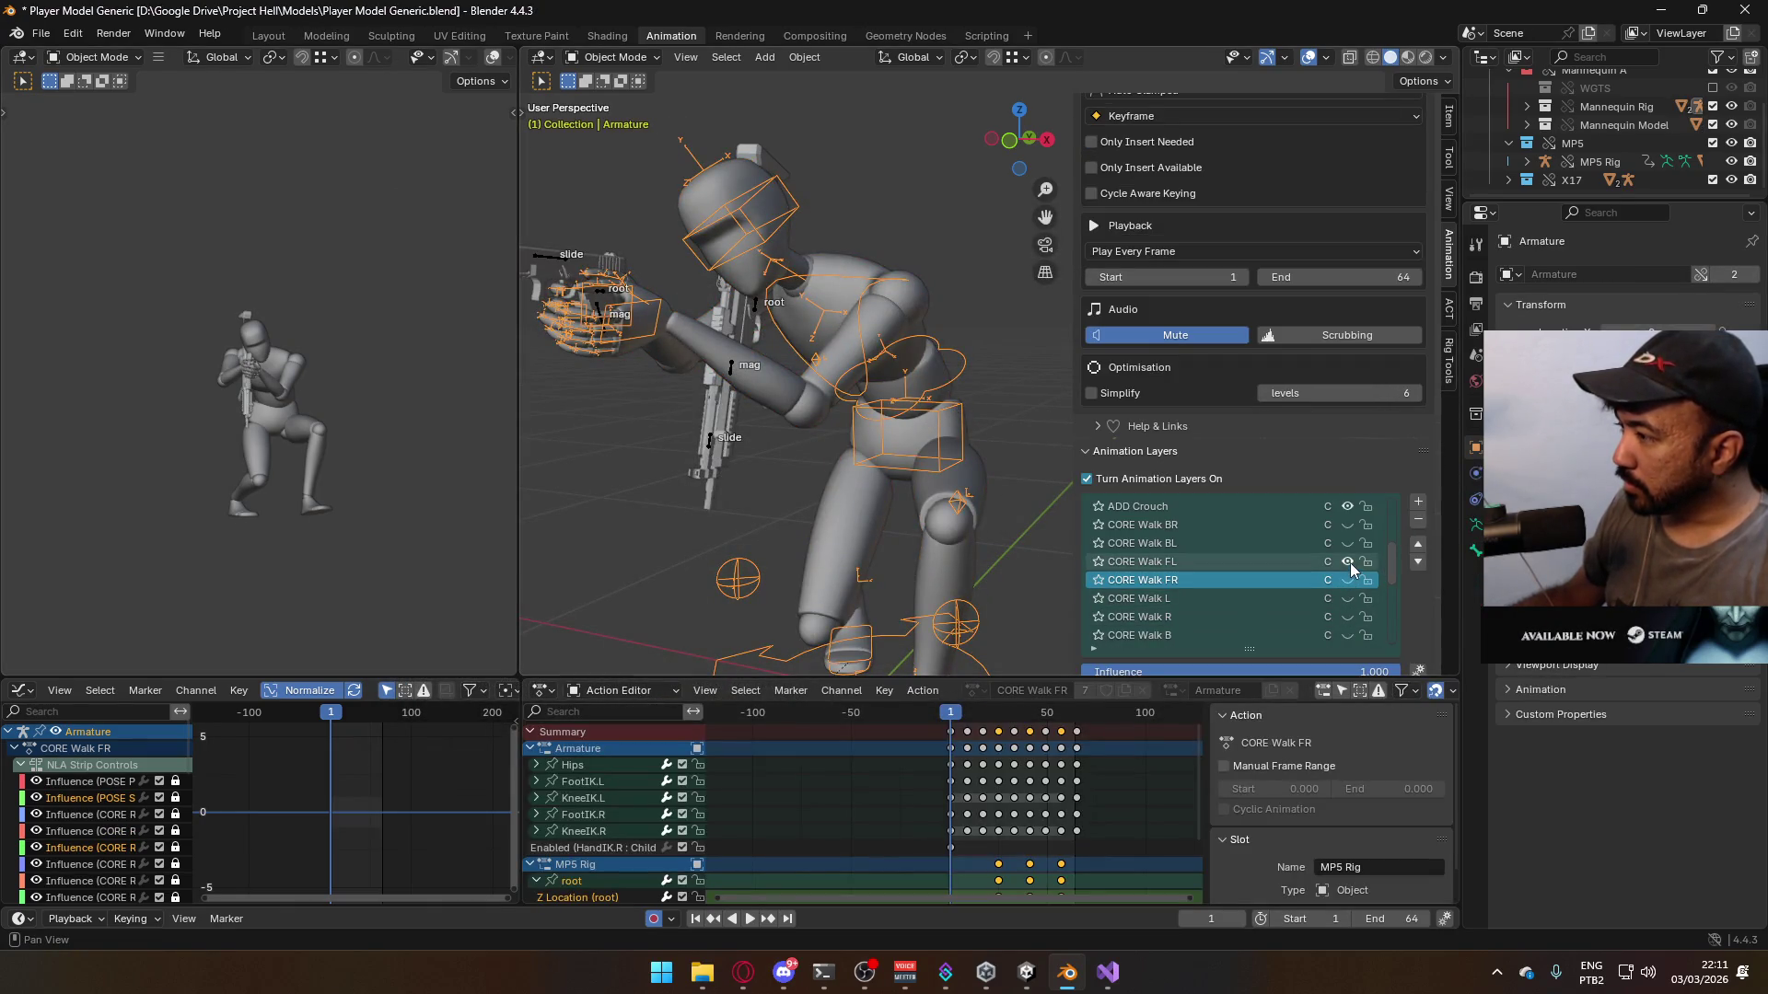
- Swap the CORE Walk FL layer for CORE Walk BL and reselect rig, armature and mesh
{"action": "left_click", "coordinate": [1347, 562]}
{"action": "left_click", "coordinate": [1344, 543]}
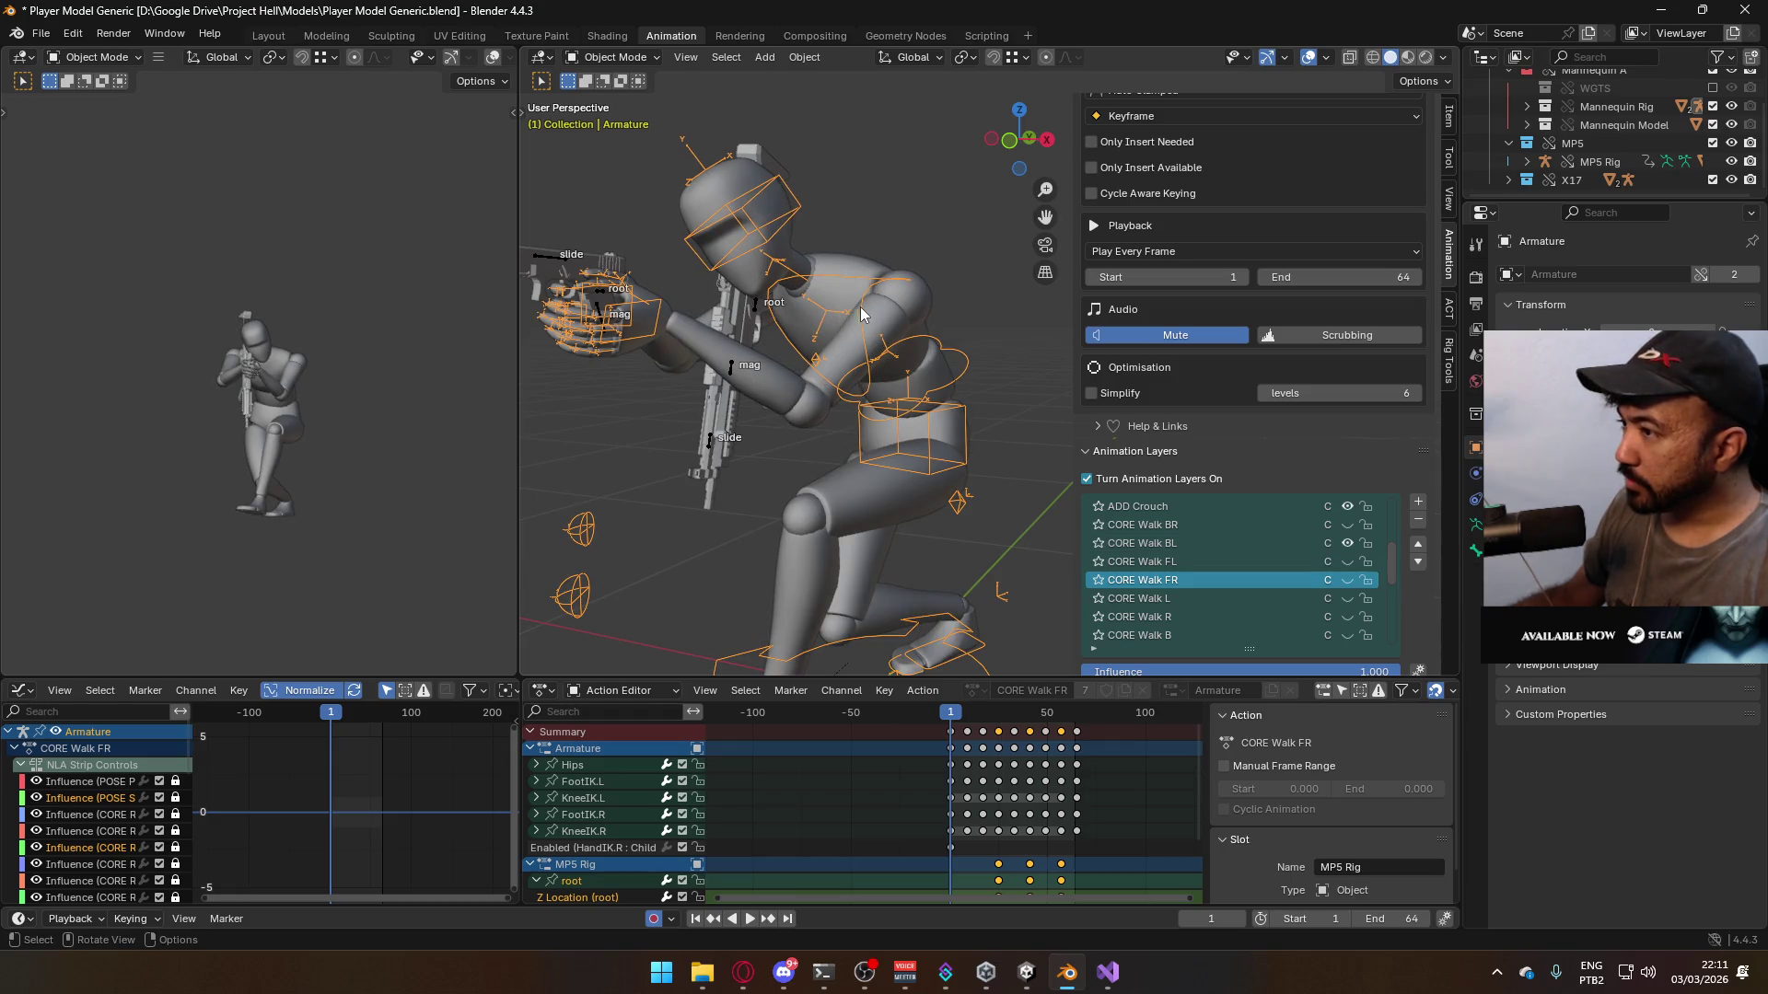
{"action": "left_click", "coordinate": [601, 290]}
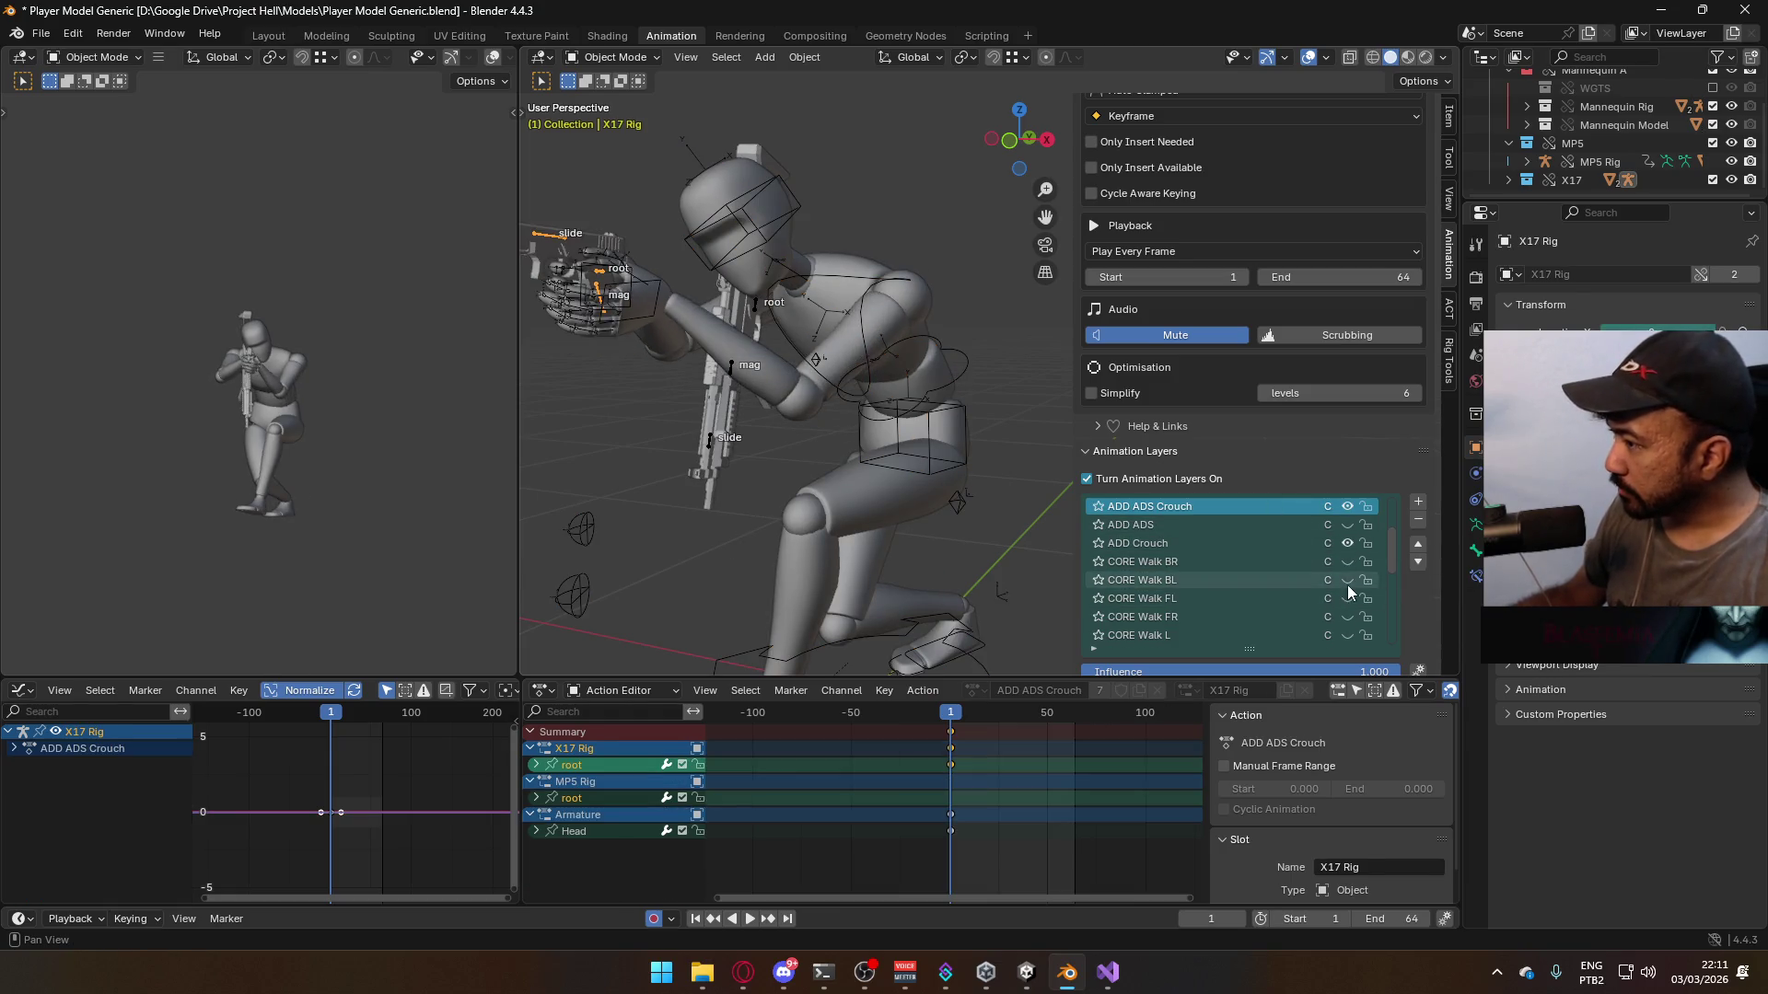
{"action": "left_click", "coordinate": [853, 345]}
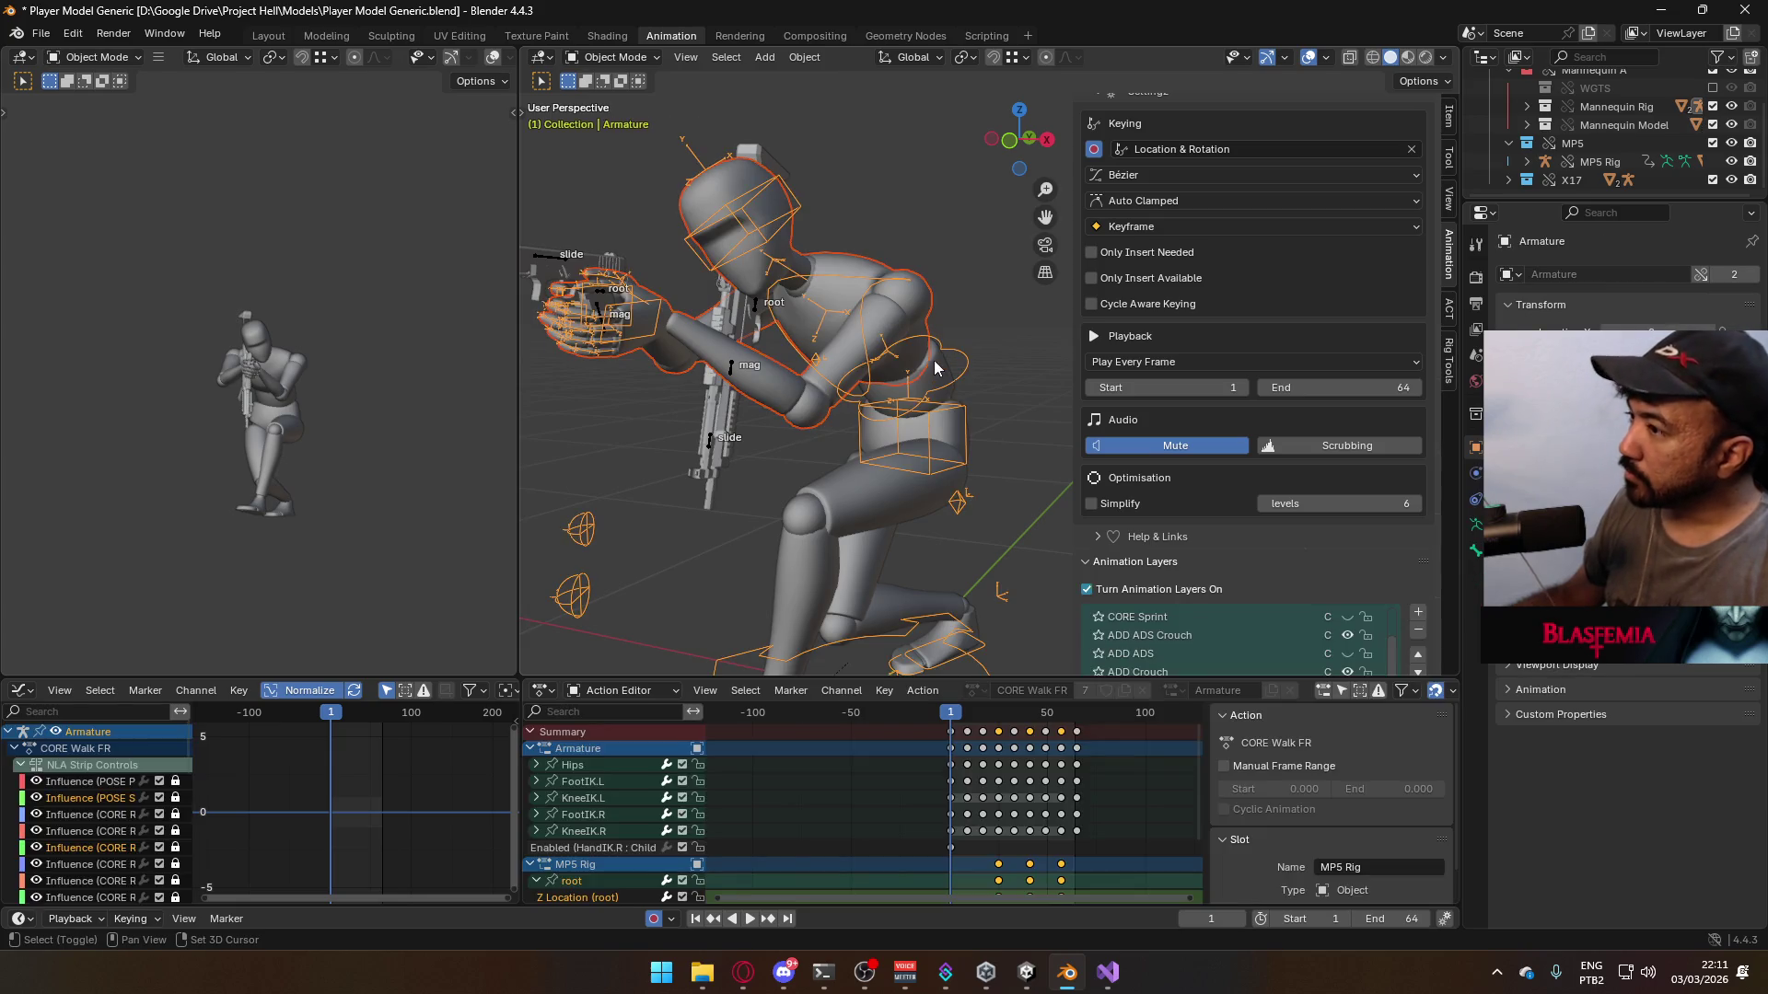
{"action": "left_click", "coordinate": [945, 406]}
- Save the blend file and start an FBX export
{"action": "key", "text": "ctrl+s"}
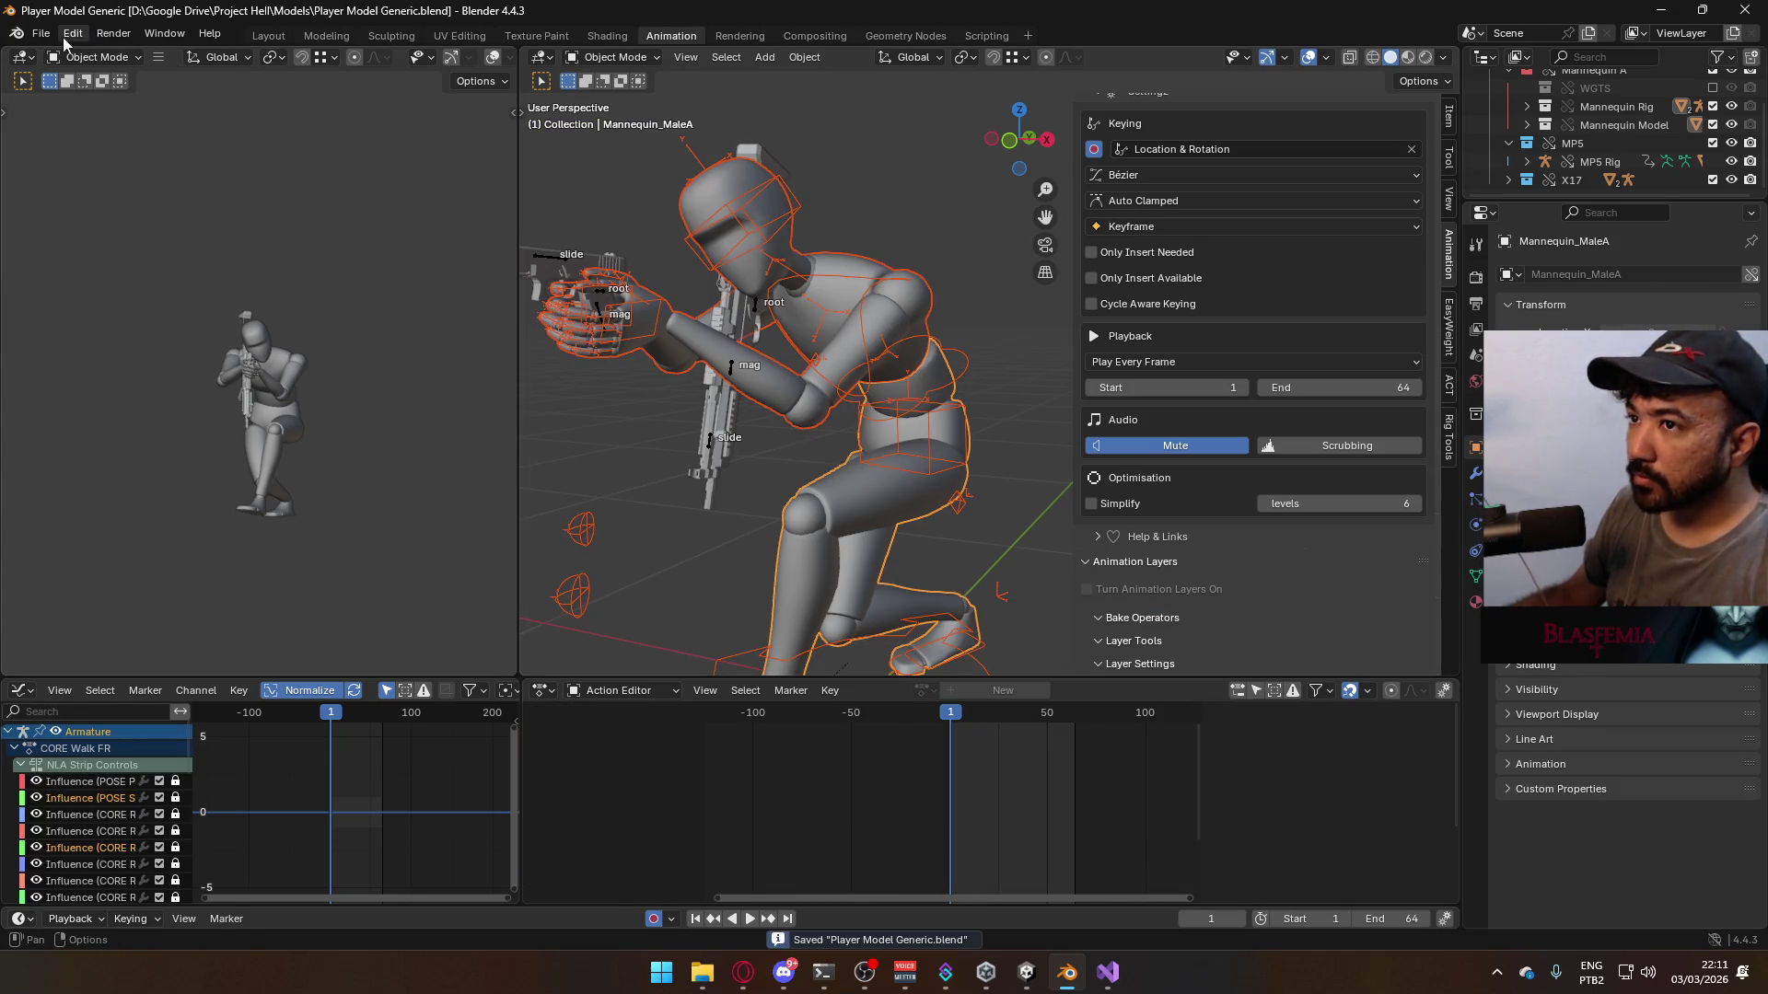
{"action": "left_click", "coordinate": [40, 33]}
{"action": "mouse_move", "coordinate": [166, 313]}
{"action": "left_click", "coordinate": [405, 479]}
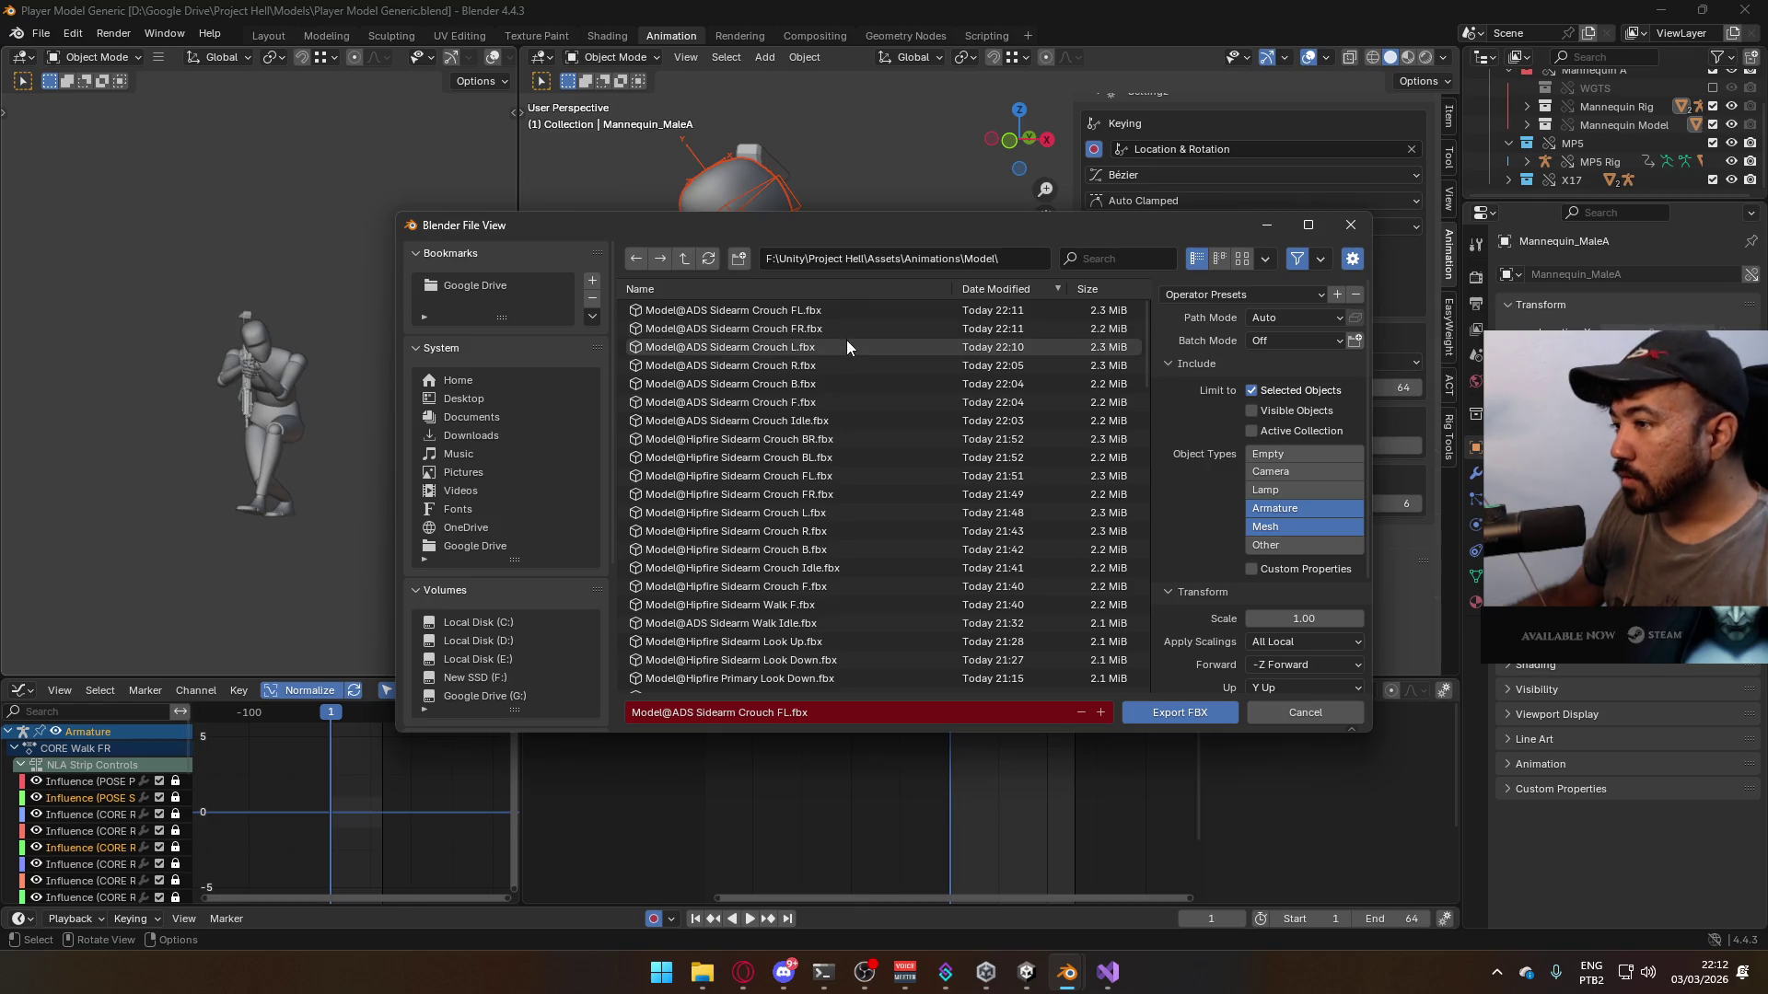
- Move the export window aside to check the pose, then write the FBX file
{"action": "scroll", "coordinate": [911, 442], "scroll_direction": "down", "scroll_amount": 4}
{"action": "scroll", "coordinate": [924, 455], "scroll_direction": "down", "scroll_amount": 10}
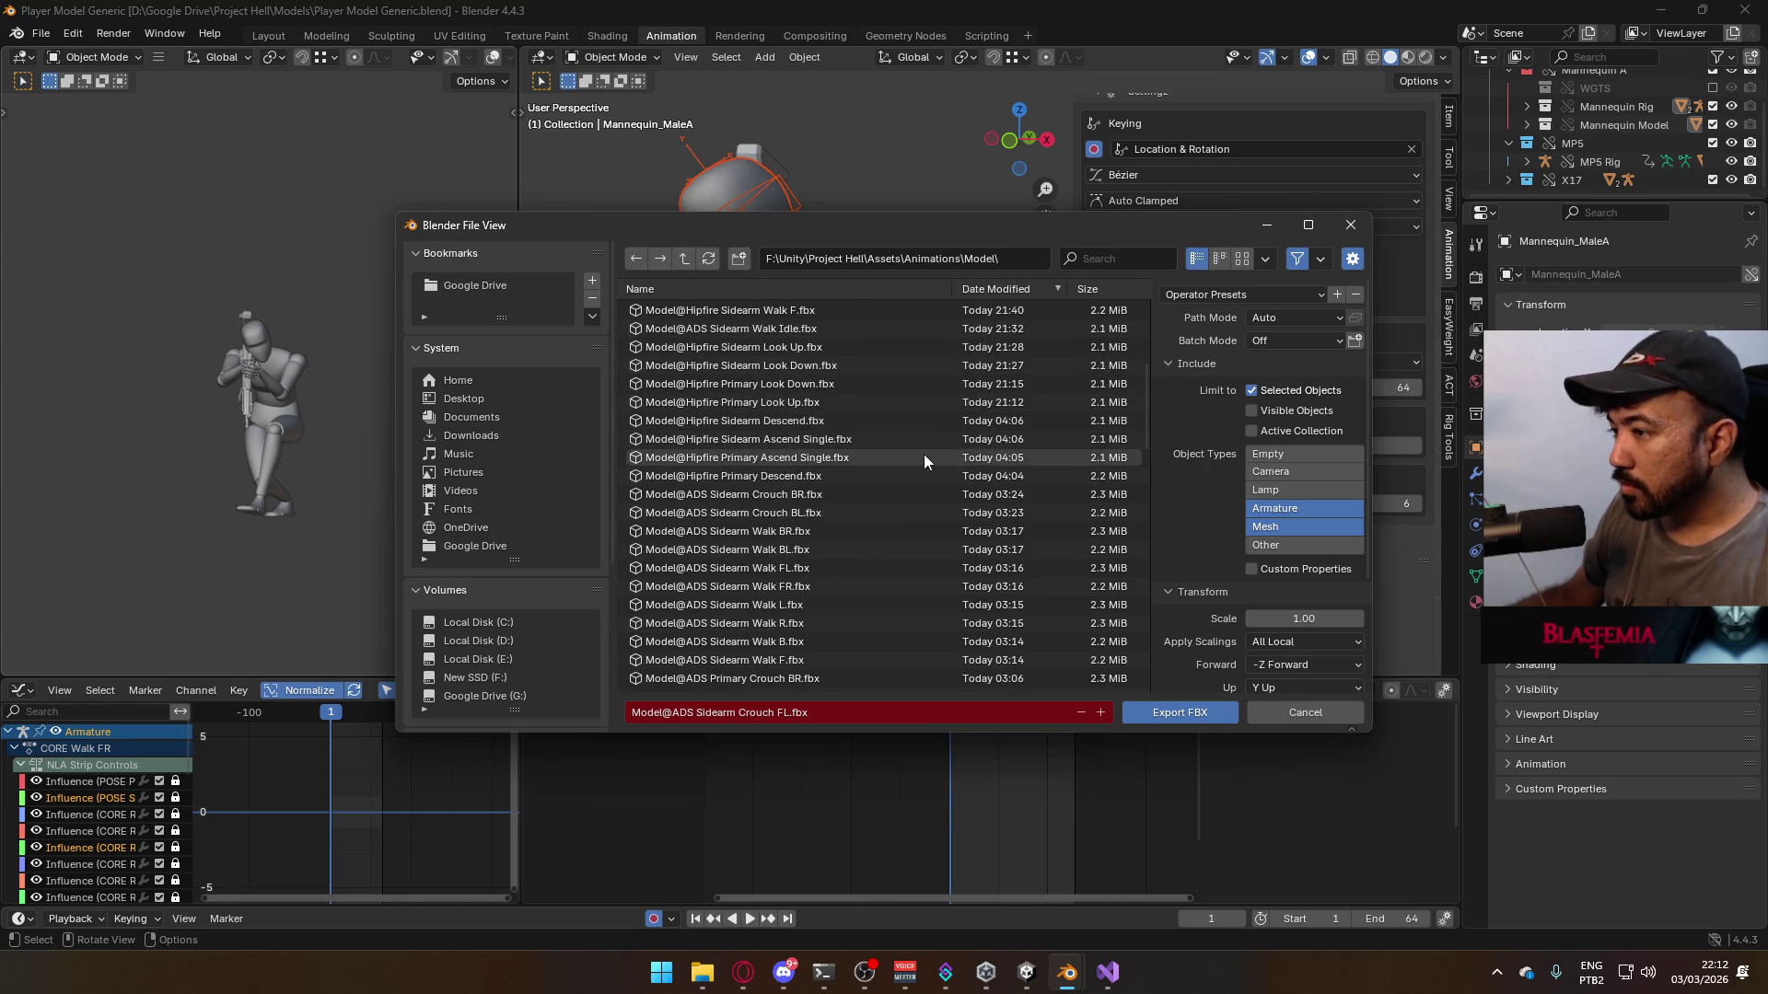
{"action": "scroll", "coordinate": [919, 457], "scroll_direction": "down", "scroll_amount": 10}
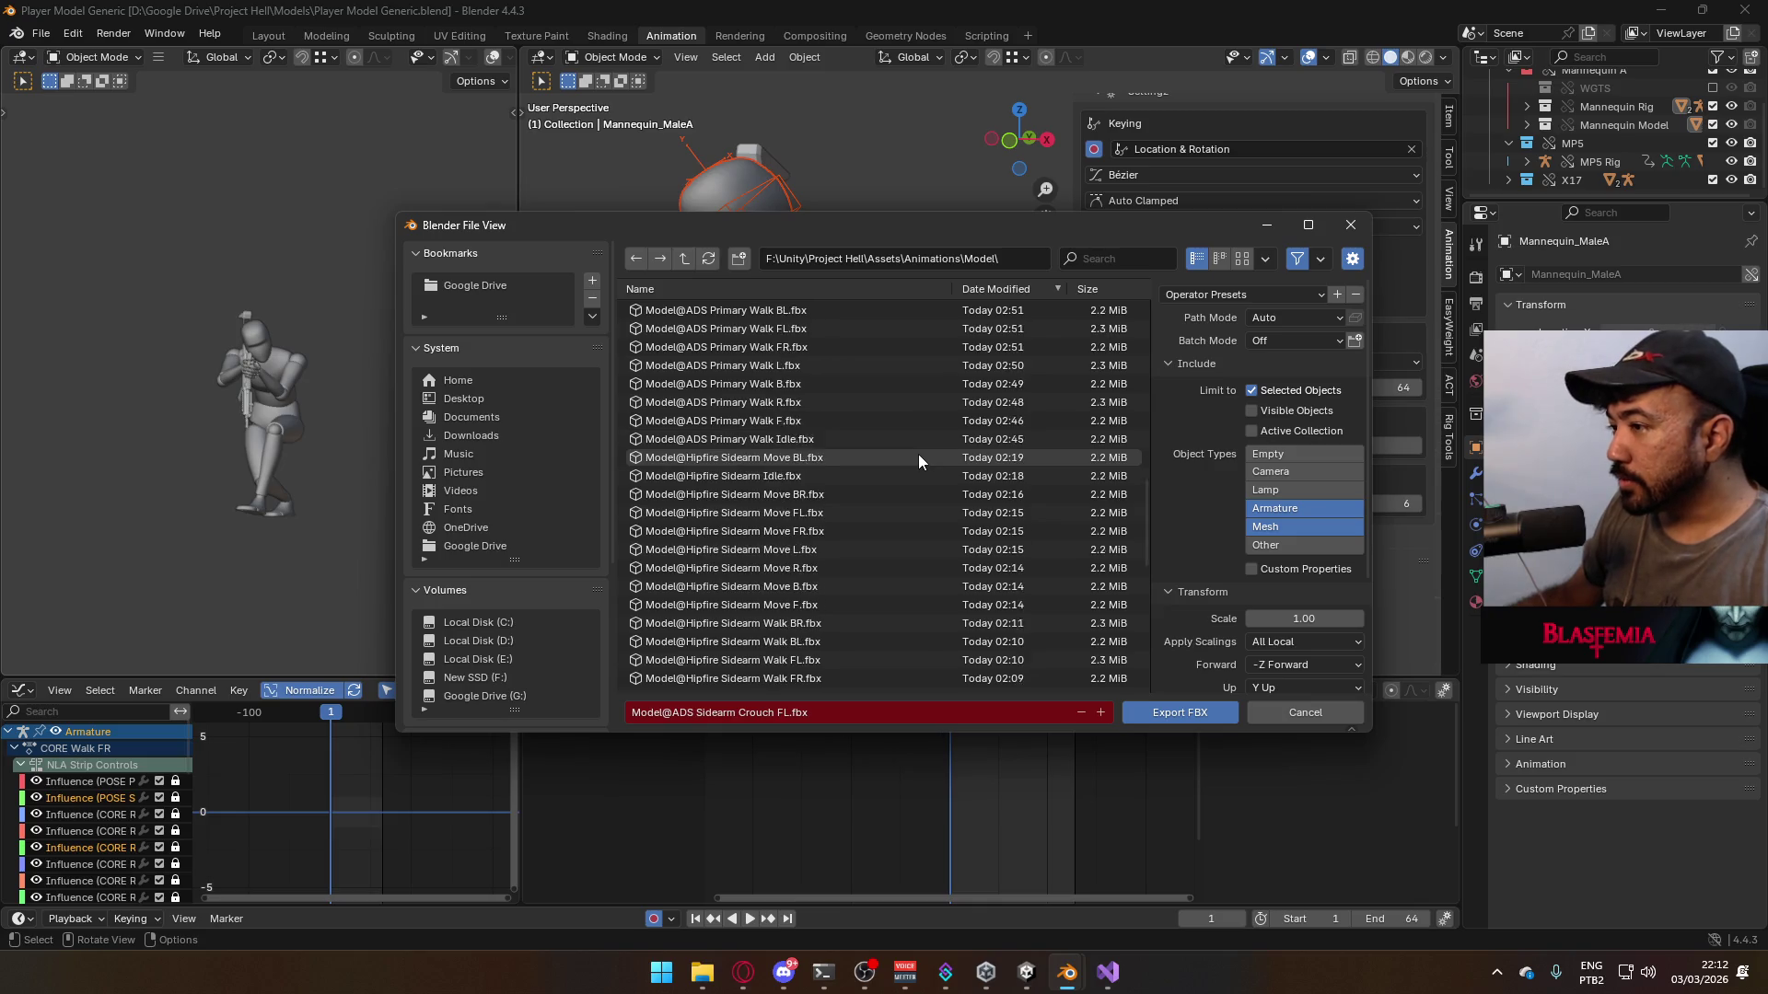
{"action": "scroll", "coordinate": [885, 494], "scroll_direction": "down", "scroll_amount": 4}
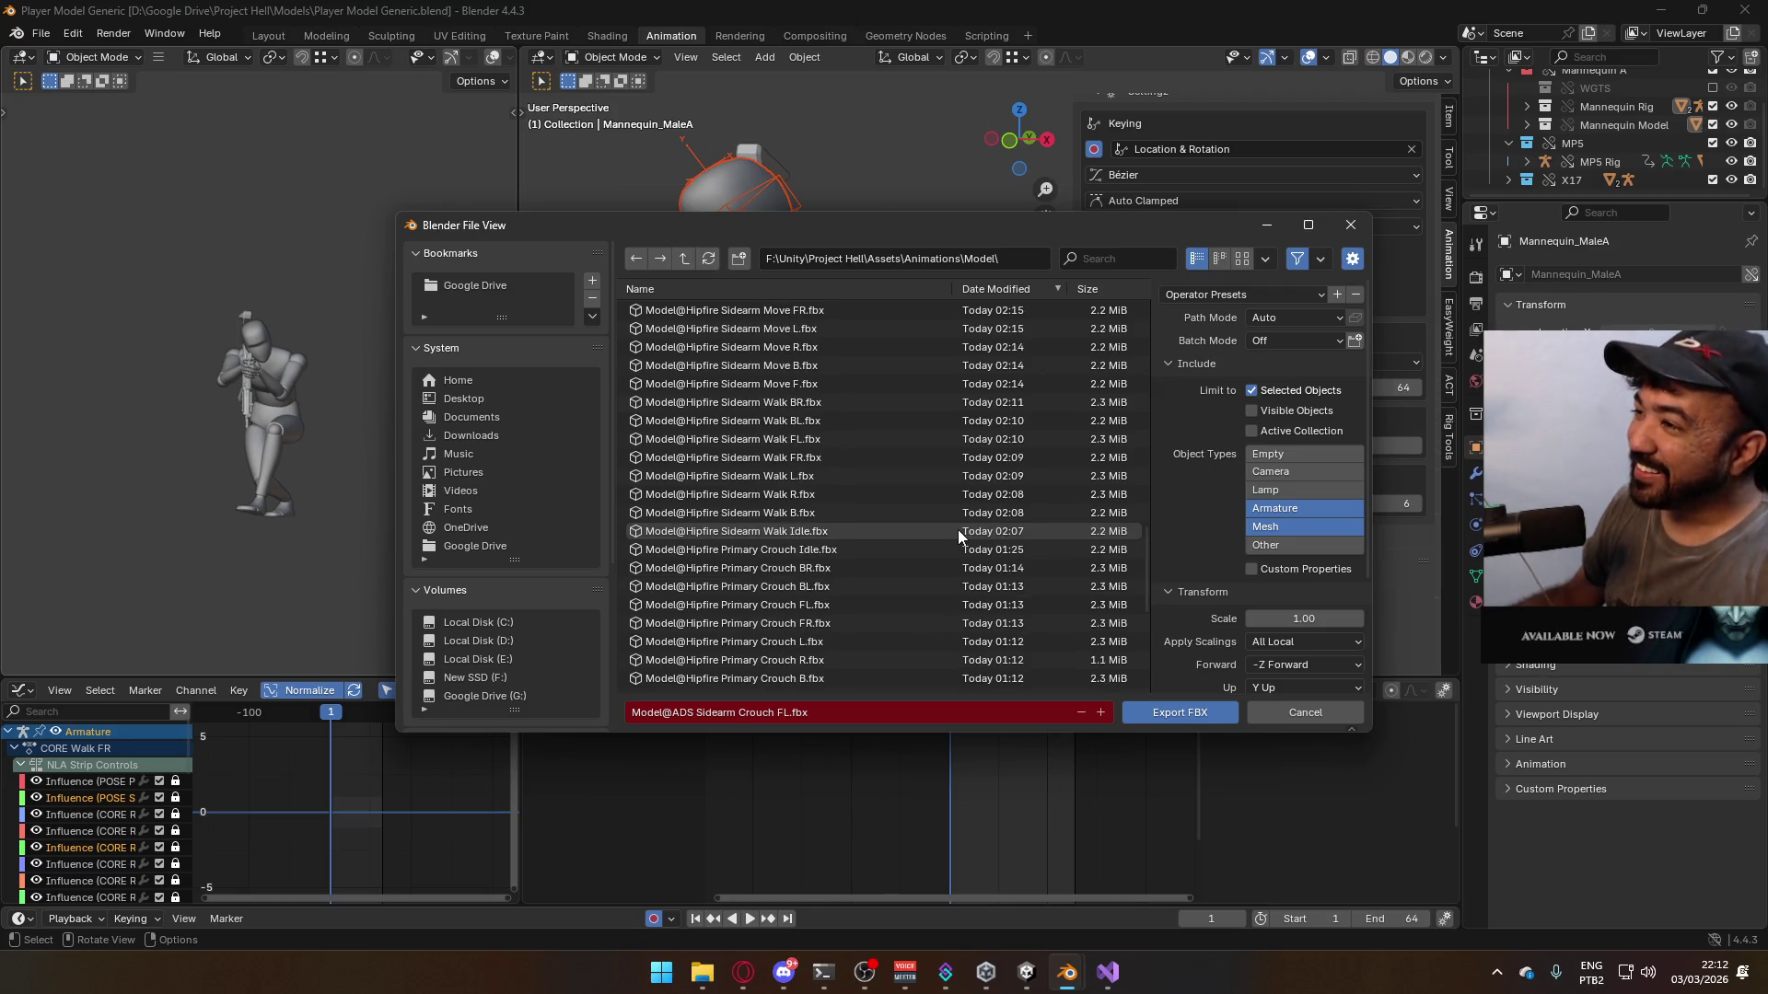
{"action": "scroll", "coordinate": [958, 528], "scroll_direction": "up", "scroll_amount": 10}
{"action": "scroll", "coordinate": [953, 545], "scroll_direction": "up", "scroll_amount": 5}
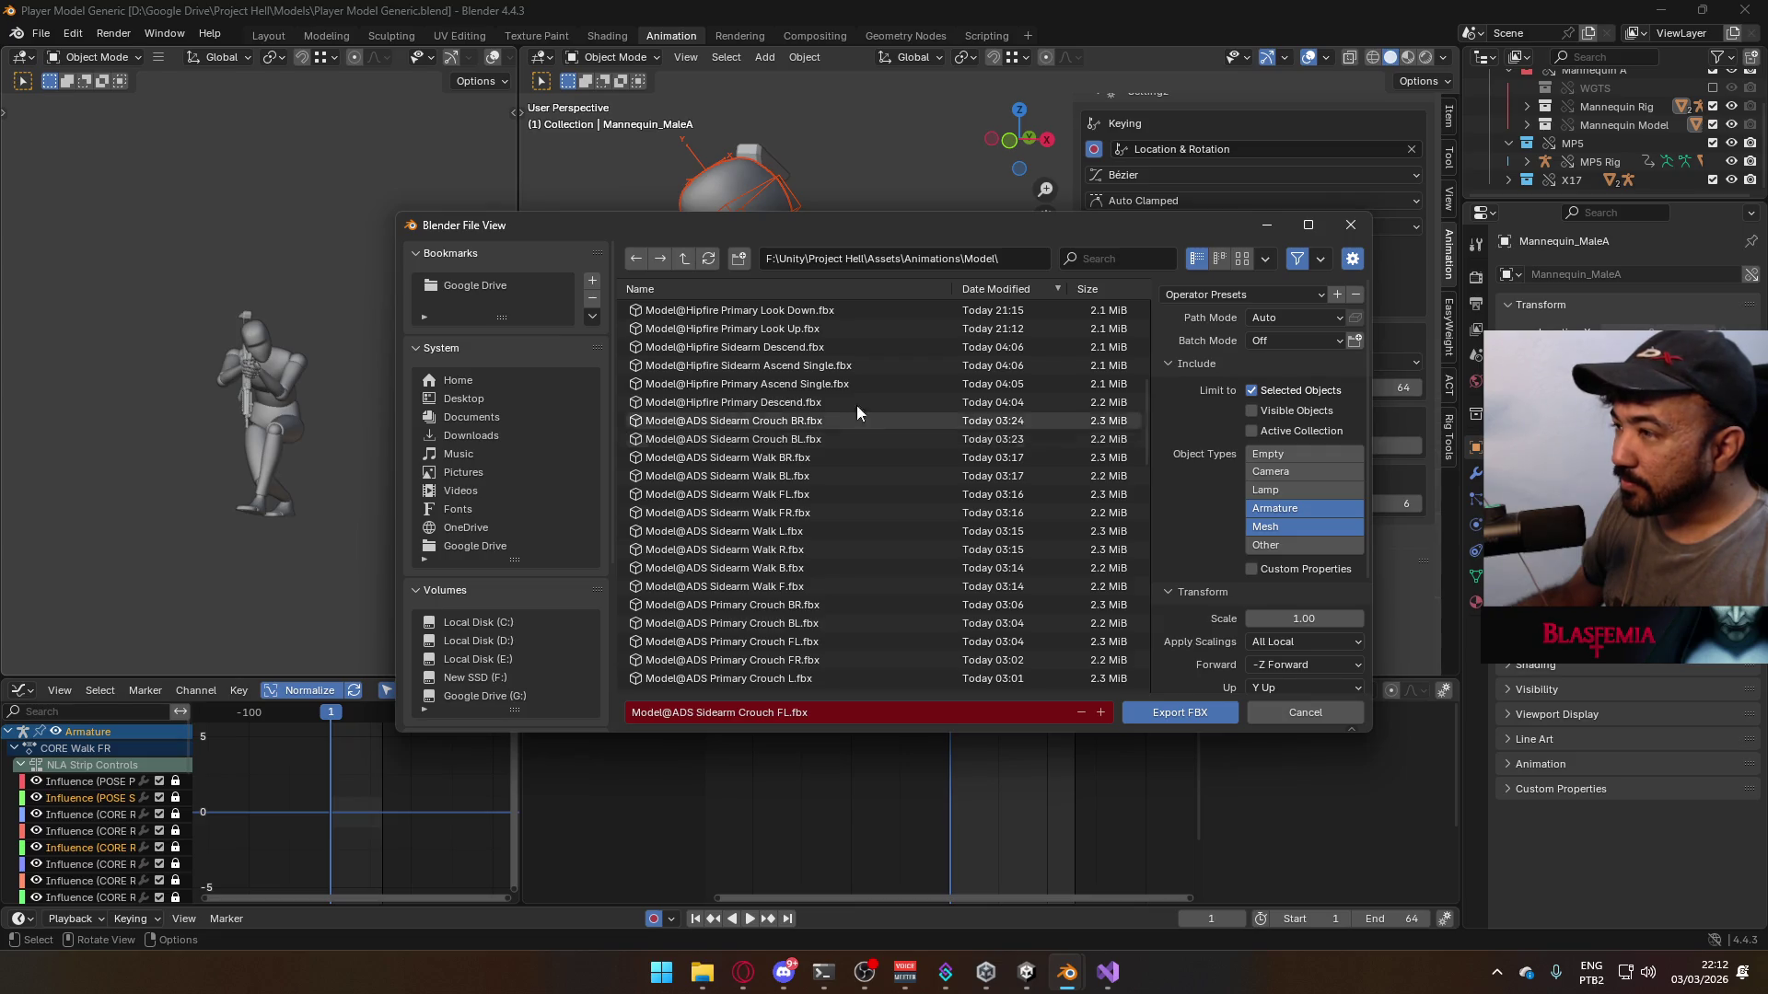
{"action": "left_click_drag", "start_coordinate": [1098, 223], "coordinate": [640, 256]}
{"action": "left_click", "coordinate": [722, 745]}
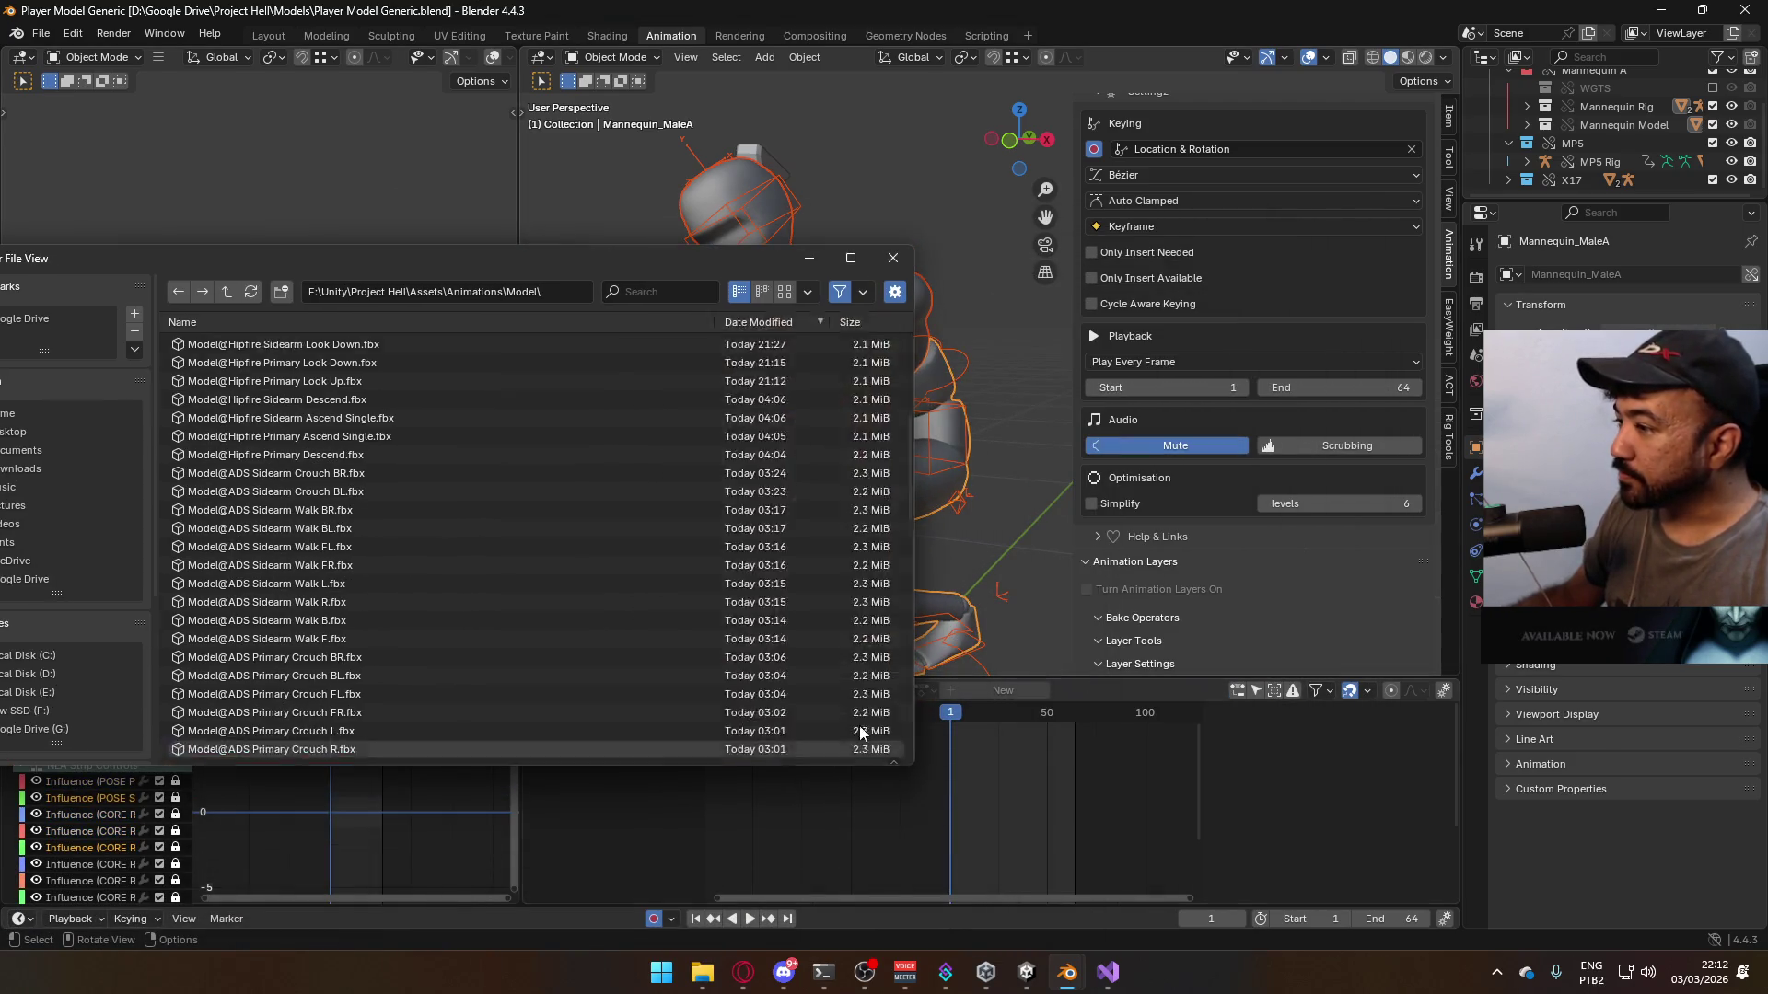
- Reselect the mannequin armature and mesh together and start another FBX export
{"action": "left_click", "coordinate": [918, 348]}
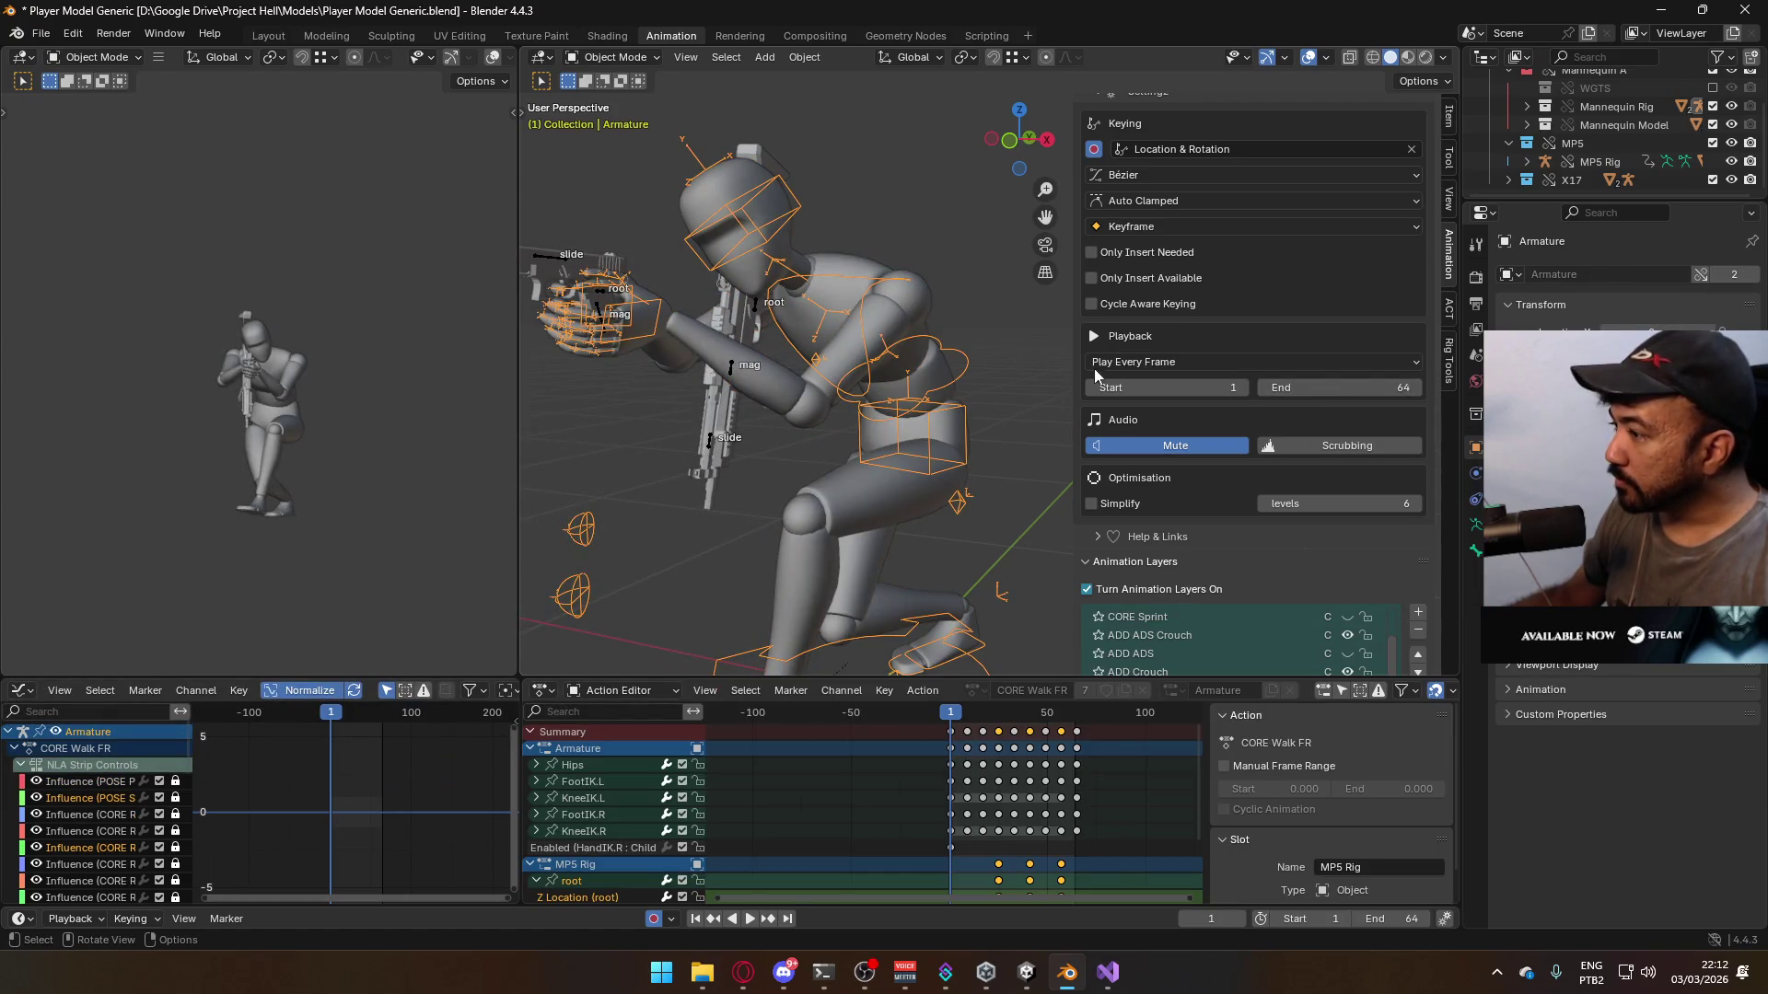
{"action": "scroll", "coordinate": [1357, 405], "scroll_direction": "down", "scroll_amount": 4}
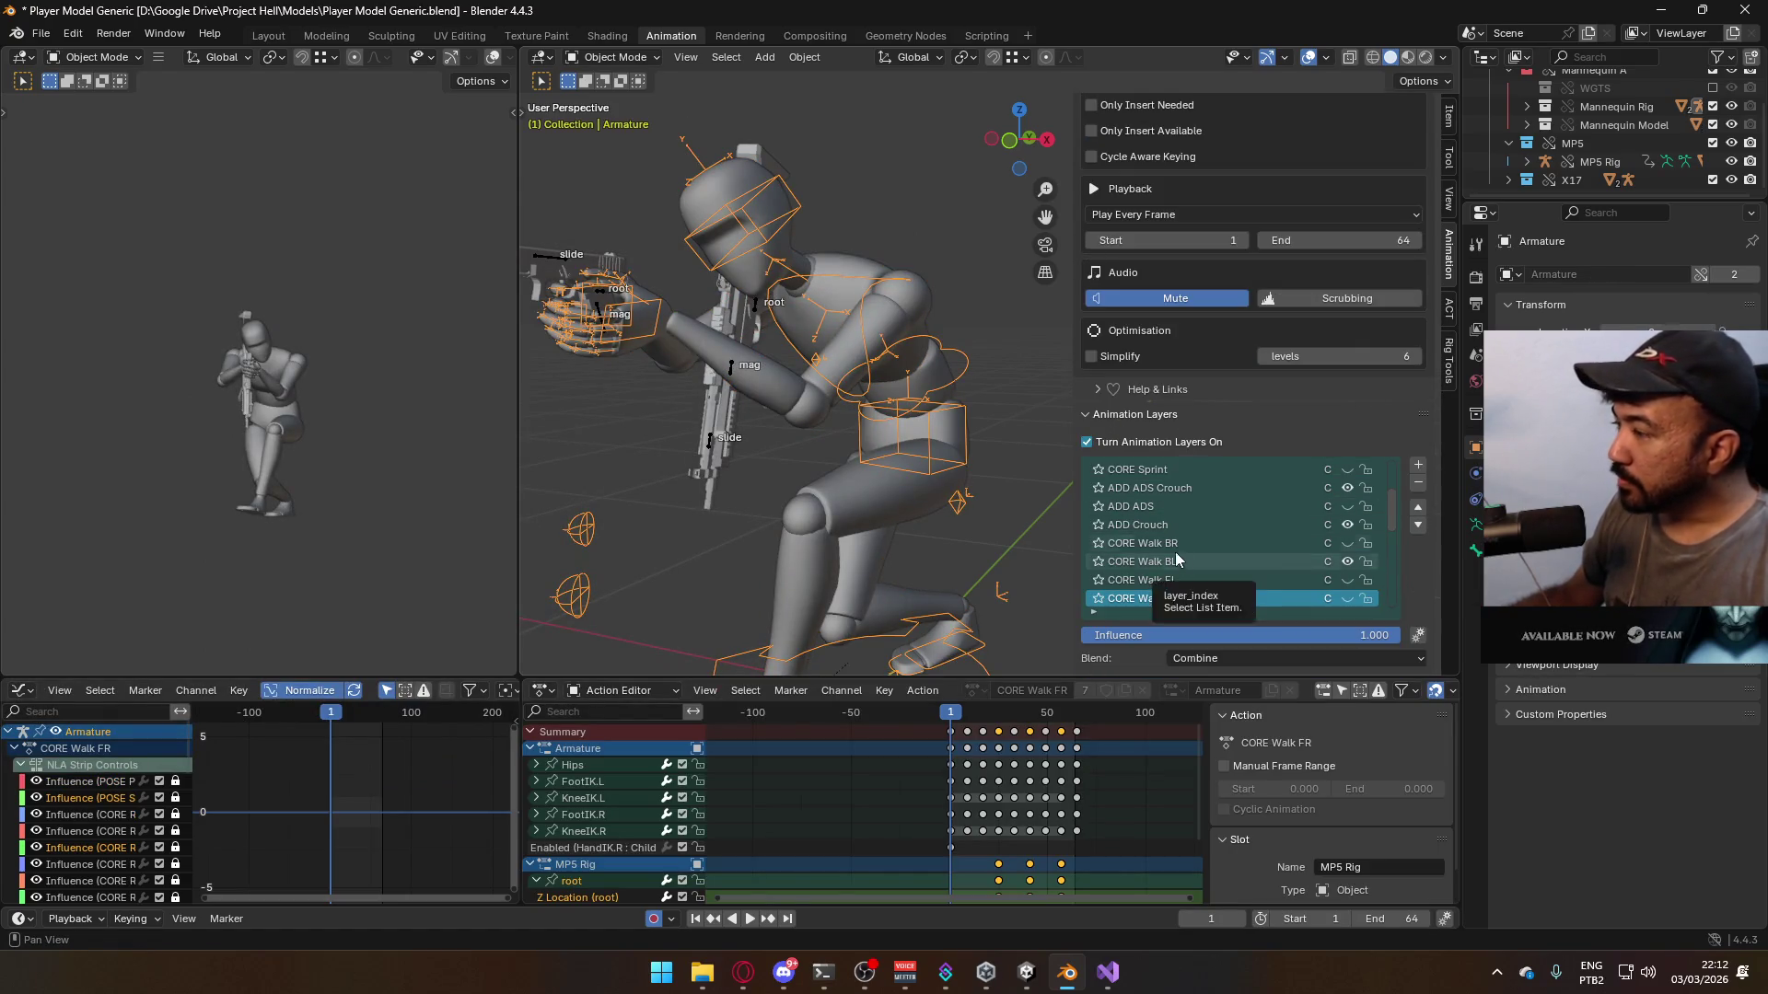
{"action": "left_click", "coordinate": [855, 512]}
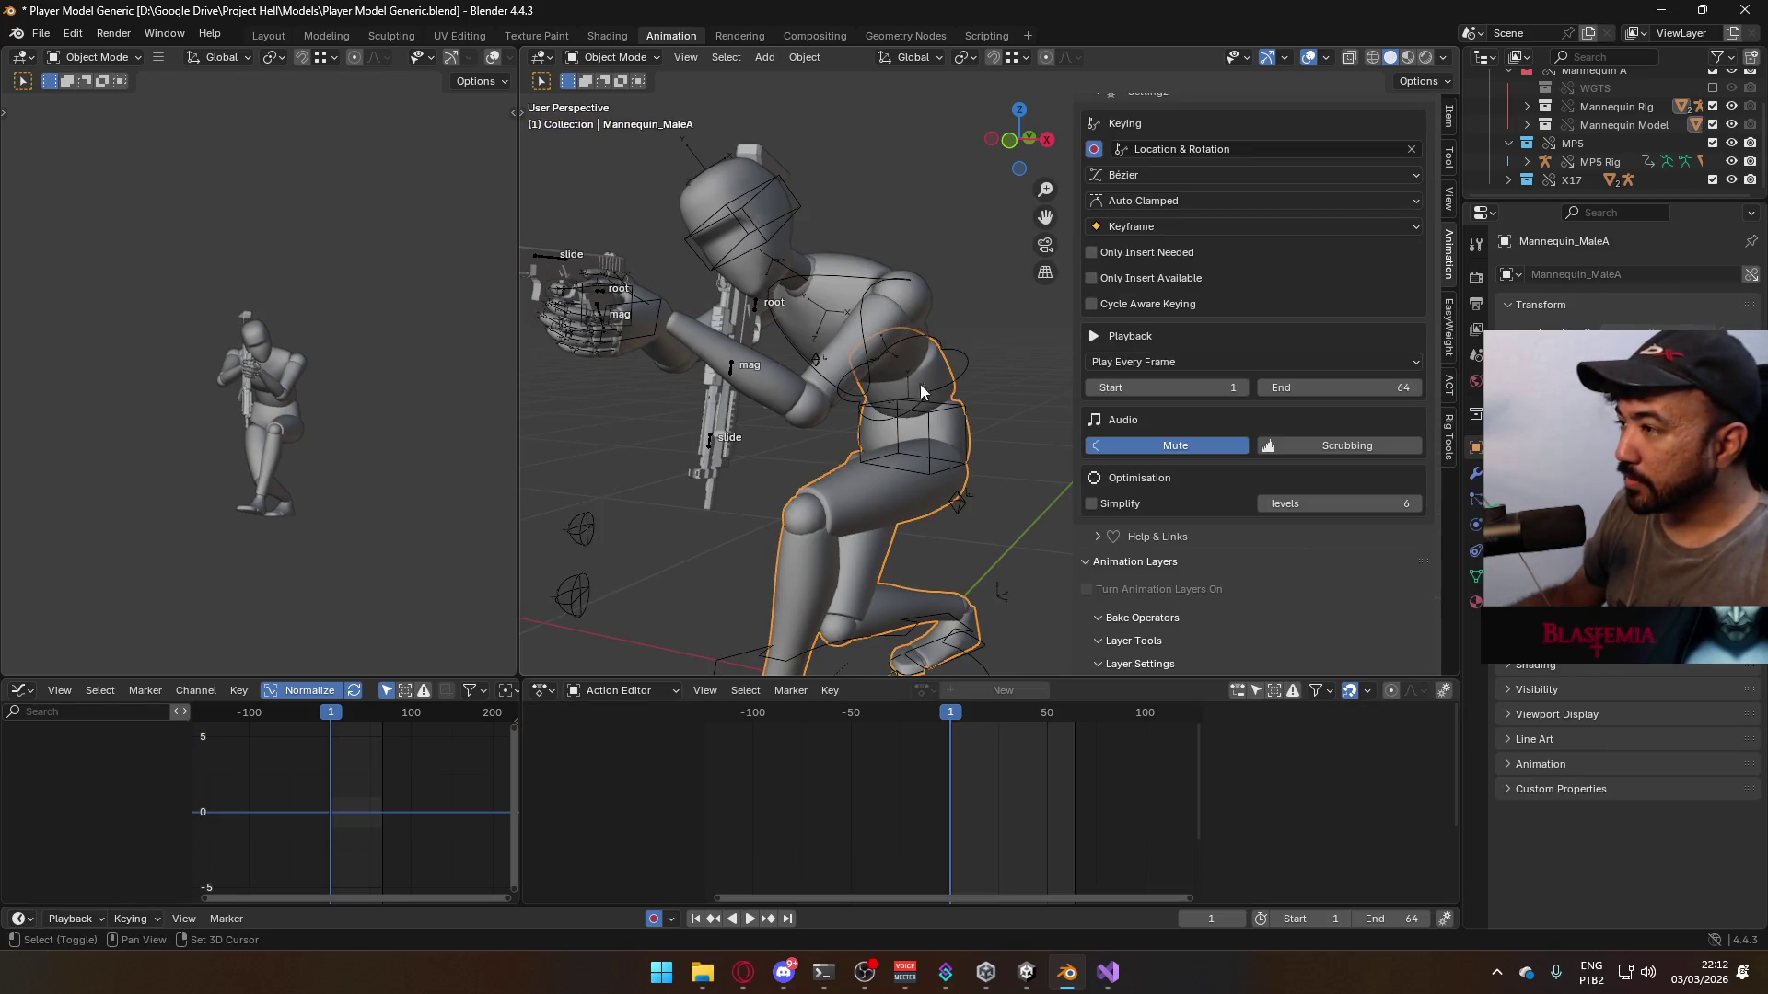
{"action": "left_click", "coordinate": [952, 344], "text": "shift"}
{"action": "left_click", "coordinate": [40, 33]}
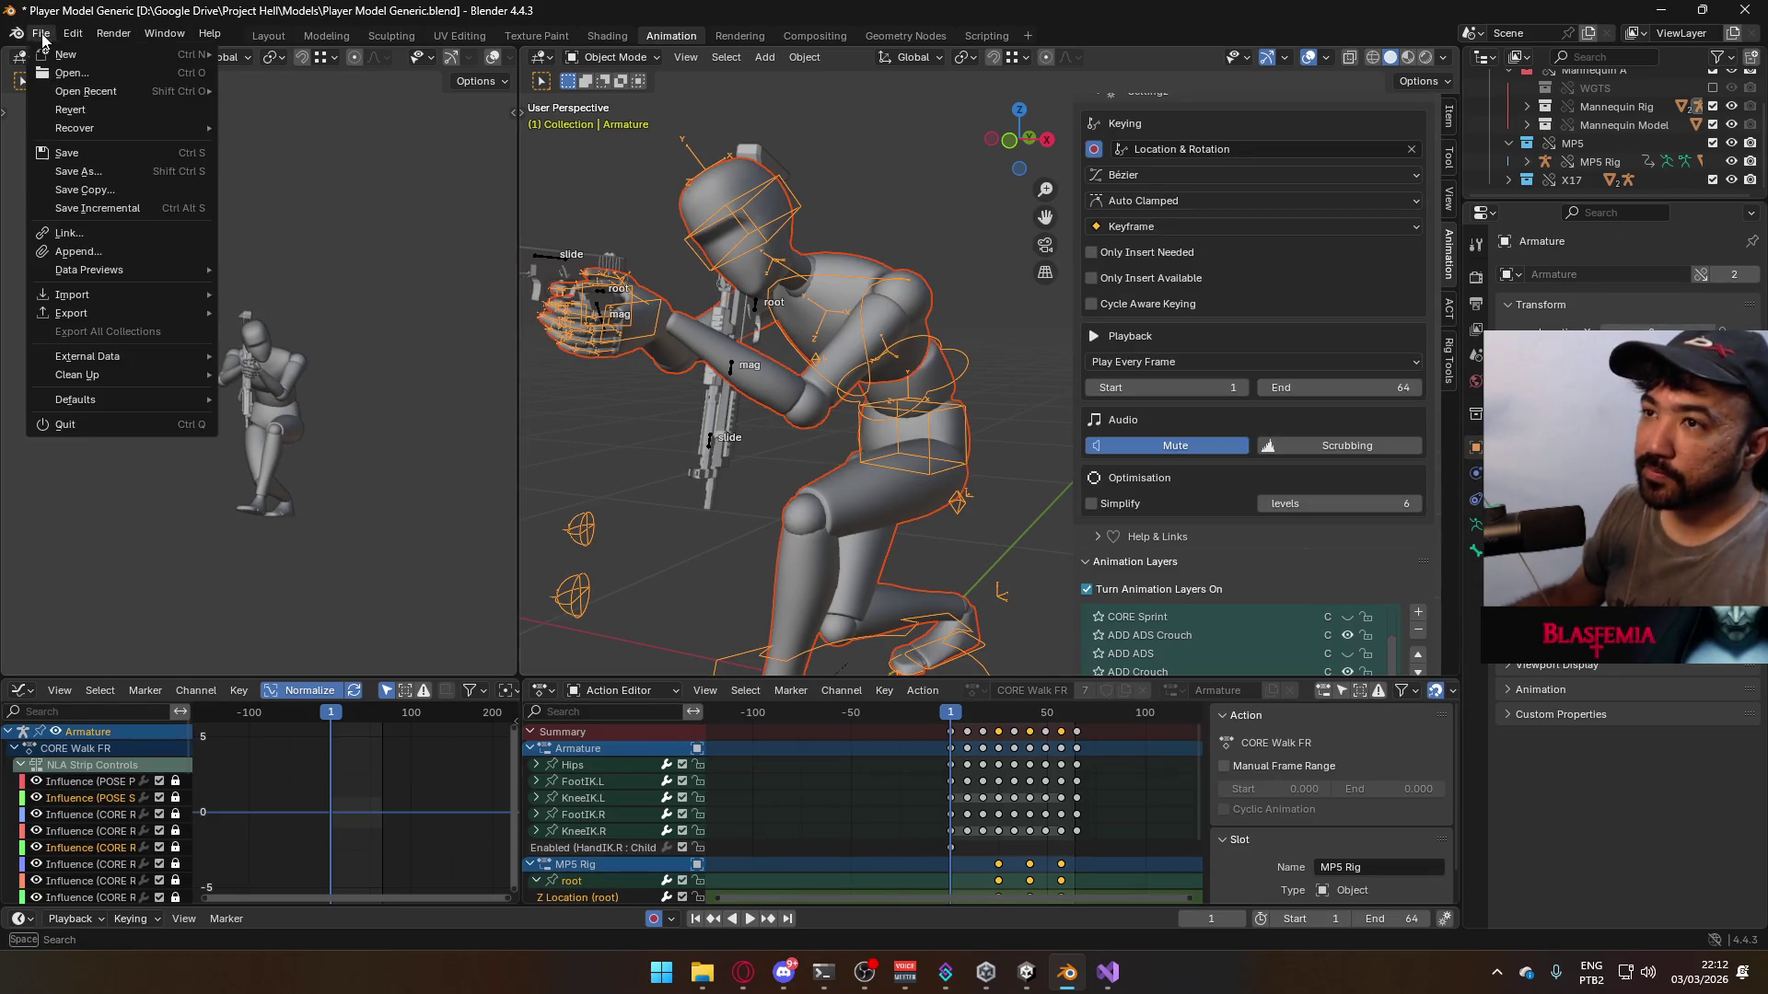
{"action": "mouse_move", "coordinate": [120, 313]}
{"action": "left_click", "coordinate": [317, 475]}
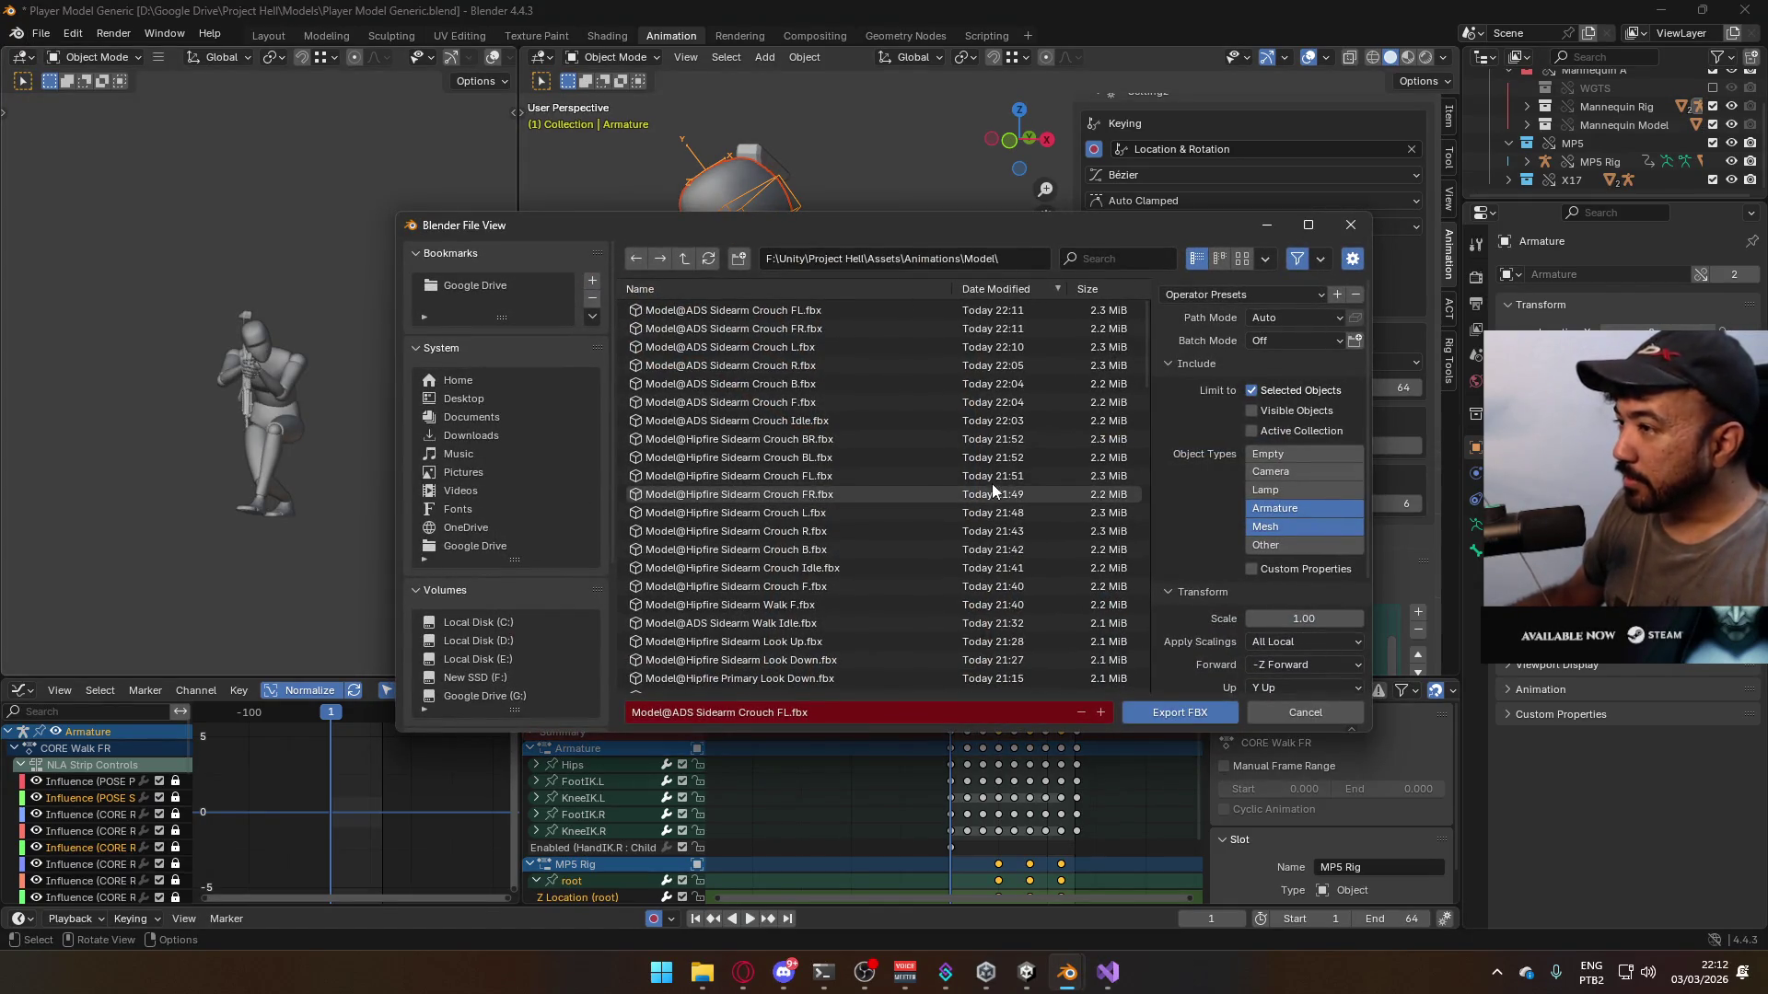
- Export the pose over the existing Model@ADS Sidearm Crouch BL.fbx file
{"action": "scroll", "coordinate": [976, 474], "scroll_direction": "down", "scroll_amount": 4}
{"action": "scroll", "coordinate": [977, 474], "scroll_direction": "down", "scroll_amount": 10}
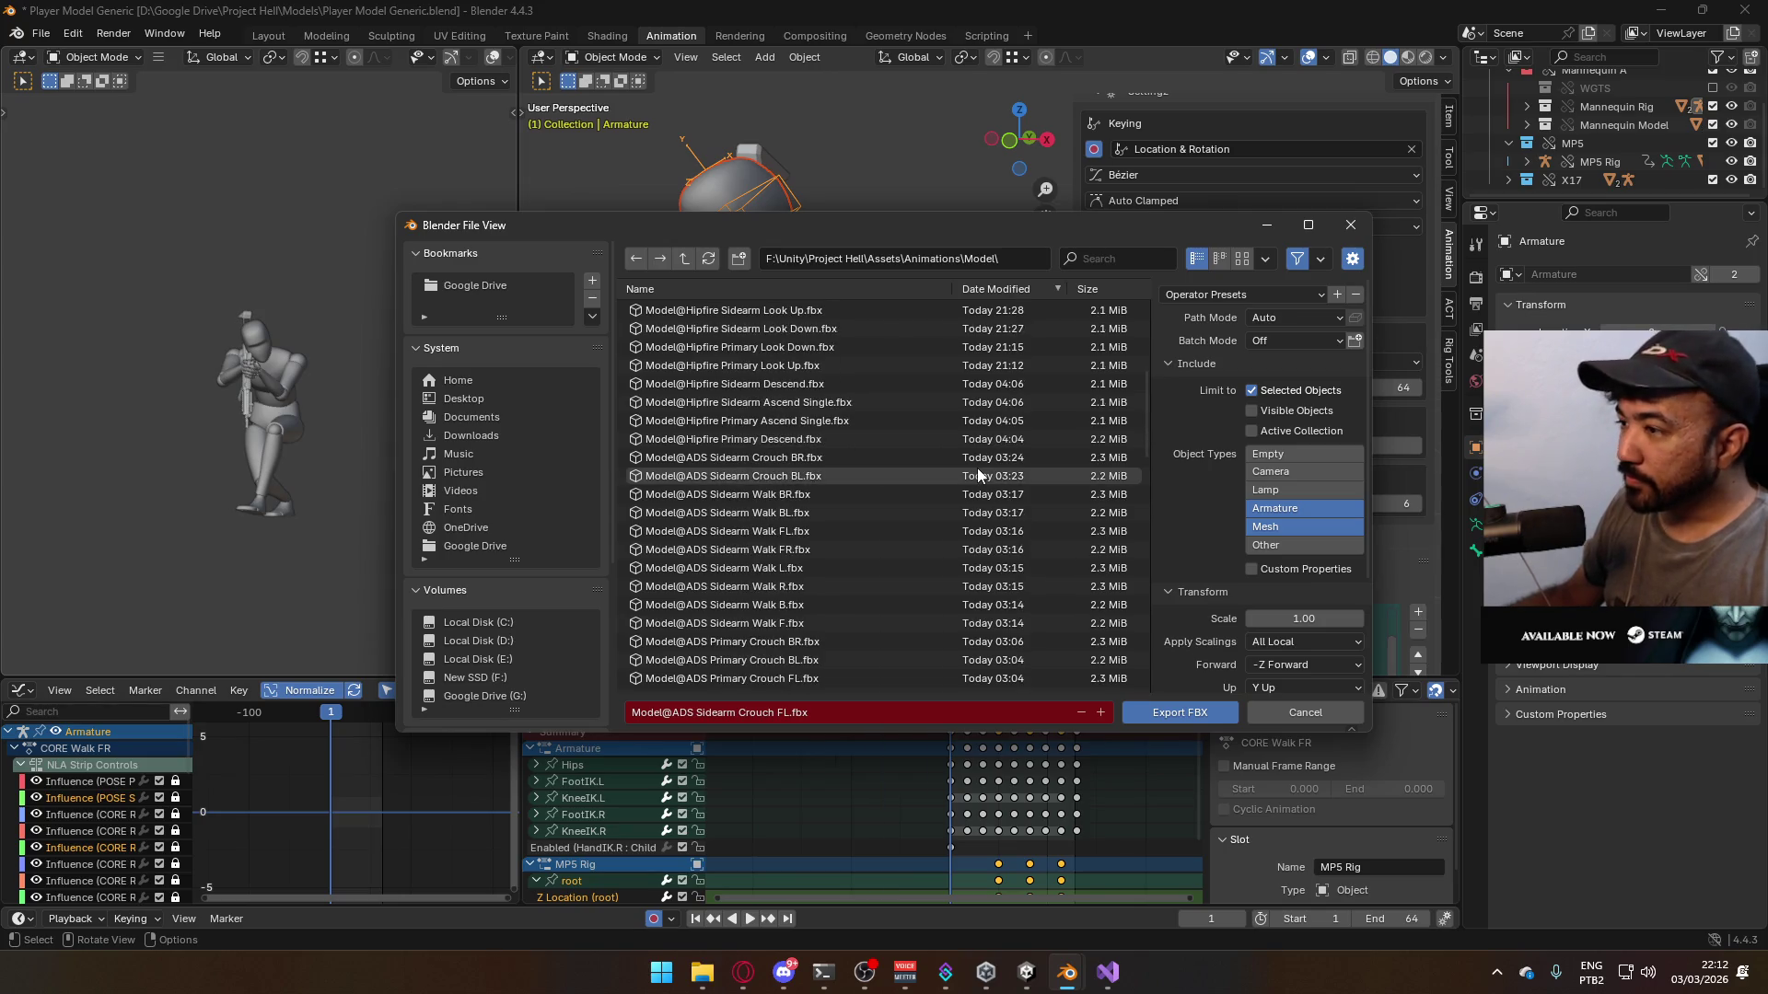
{"action": "scroll", "coordinate": [977, 474], "scroll_direction": "down", "scroll_amount": 6}
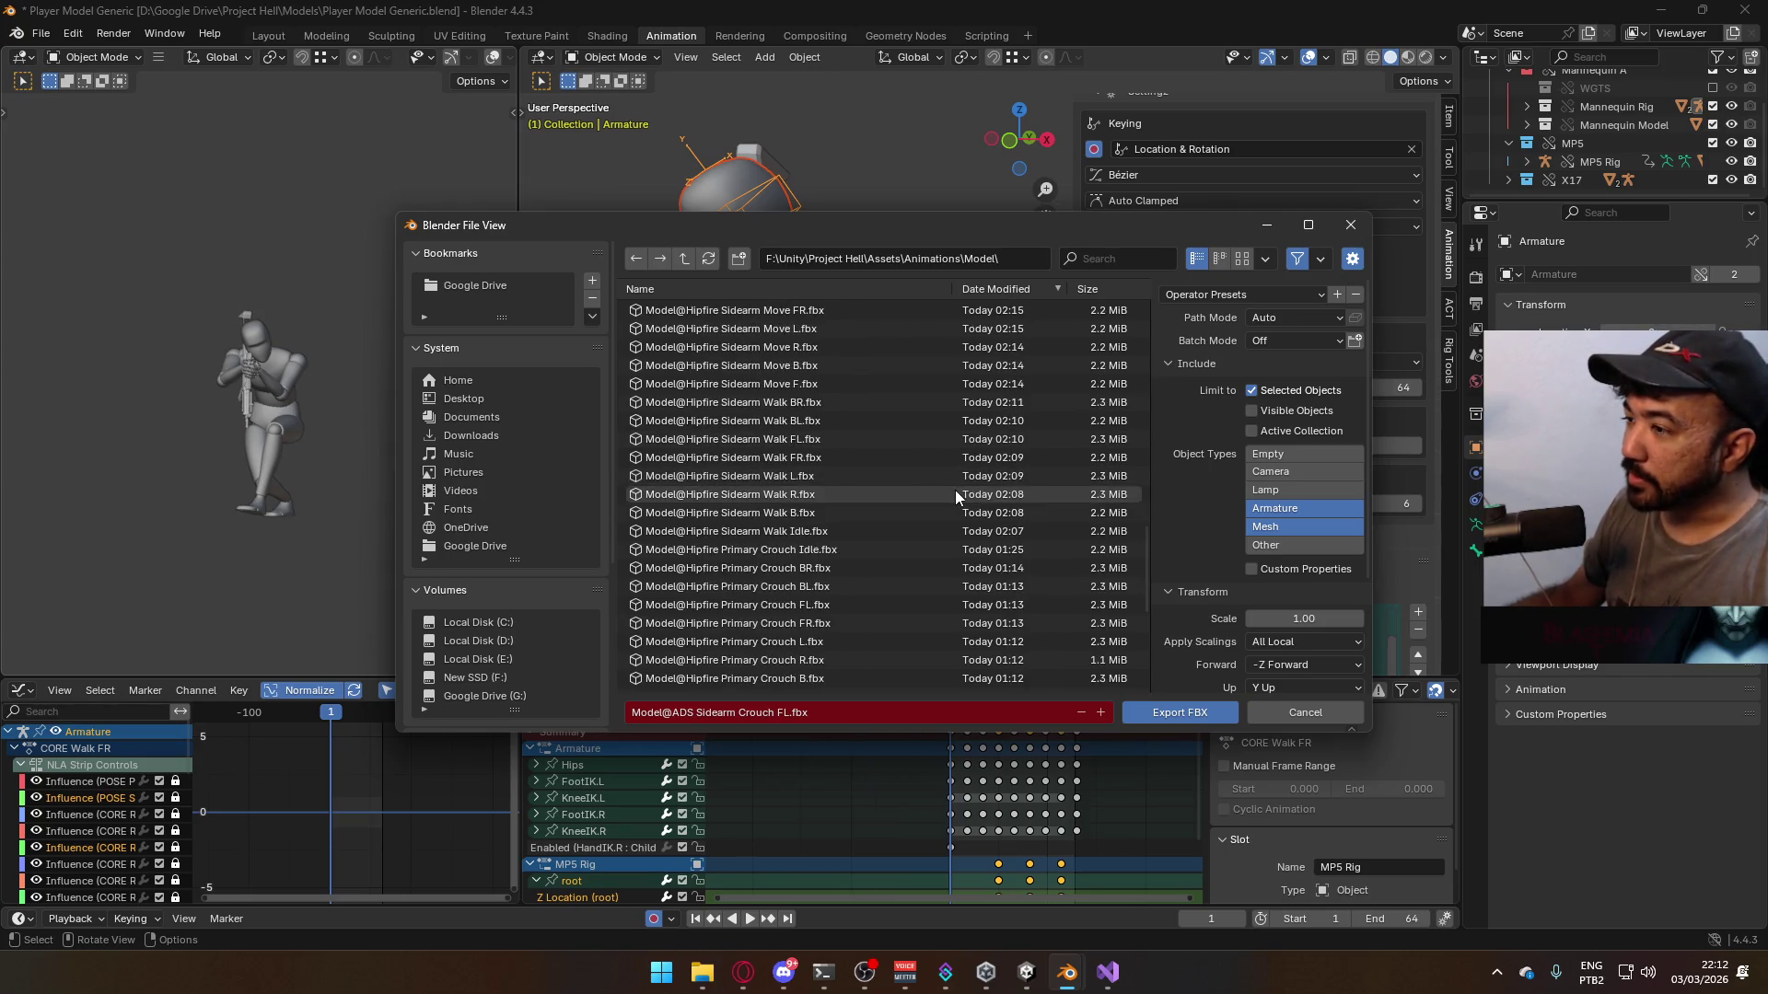
{"action": "scroll", "coordinate": [945, 503], "scroll_direction": "up", "scroll_amount": 5}
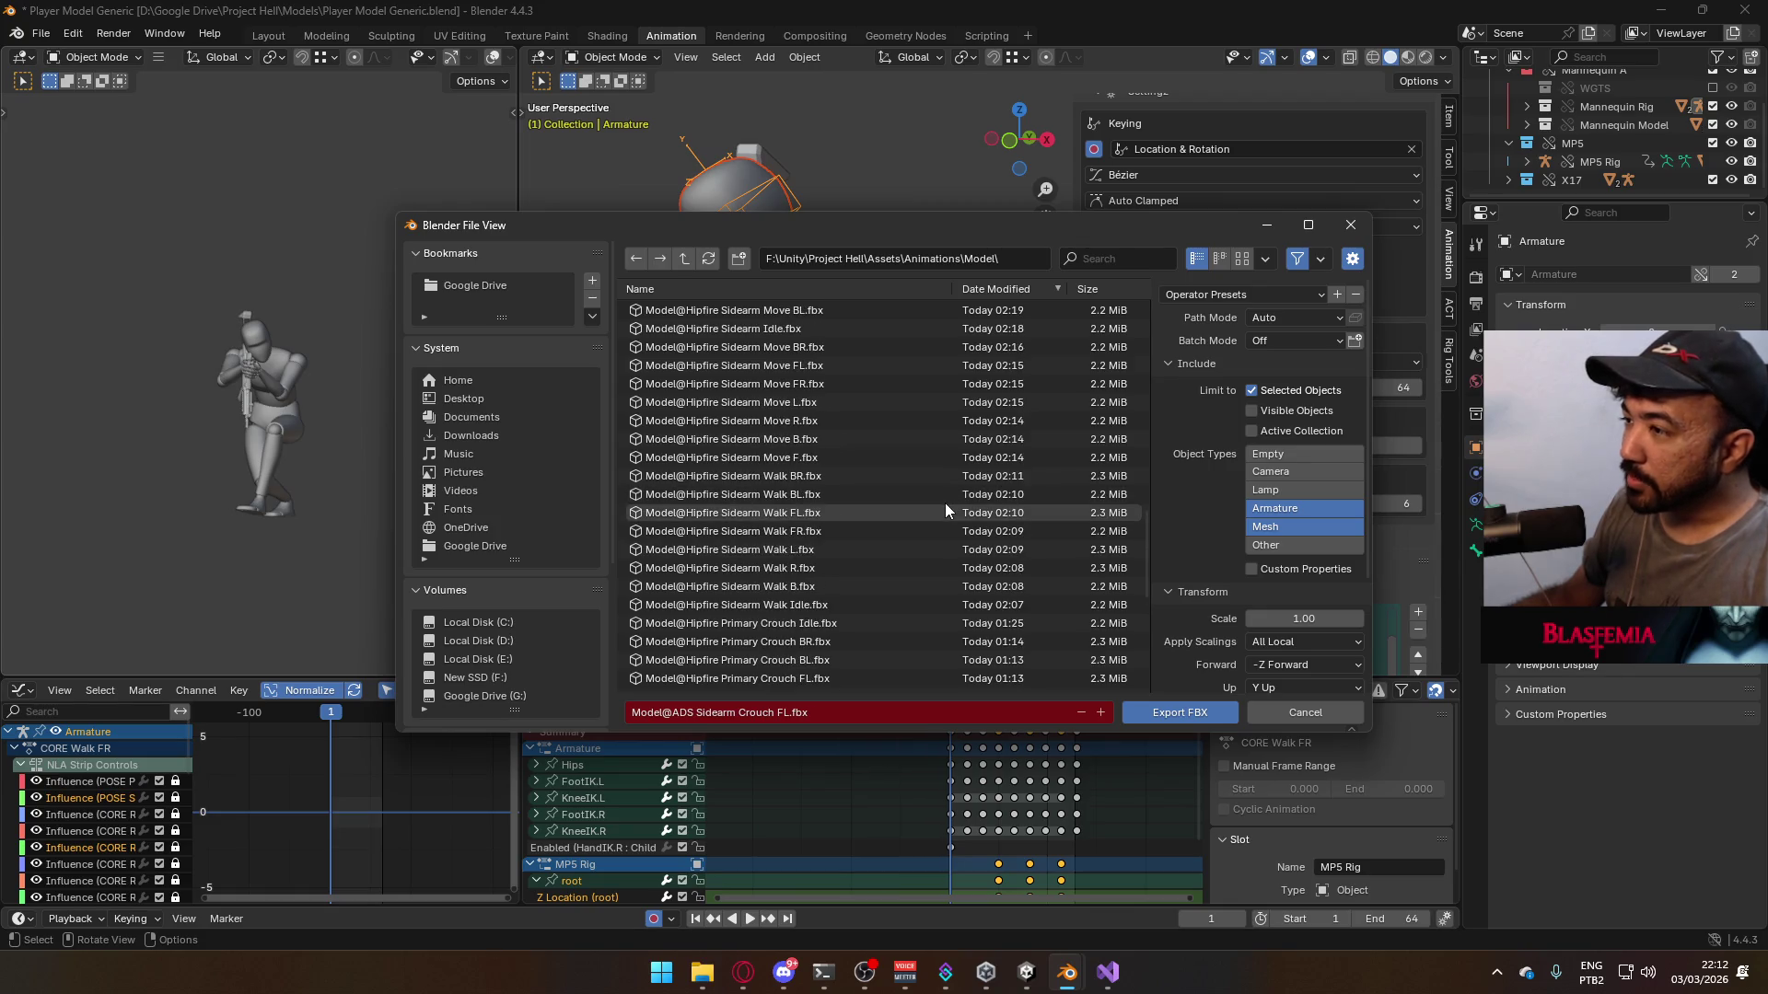
{"action": "scroll", "coordinate": [757, 481], "scroll_direction": "up", "scroll_amount": 1}
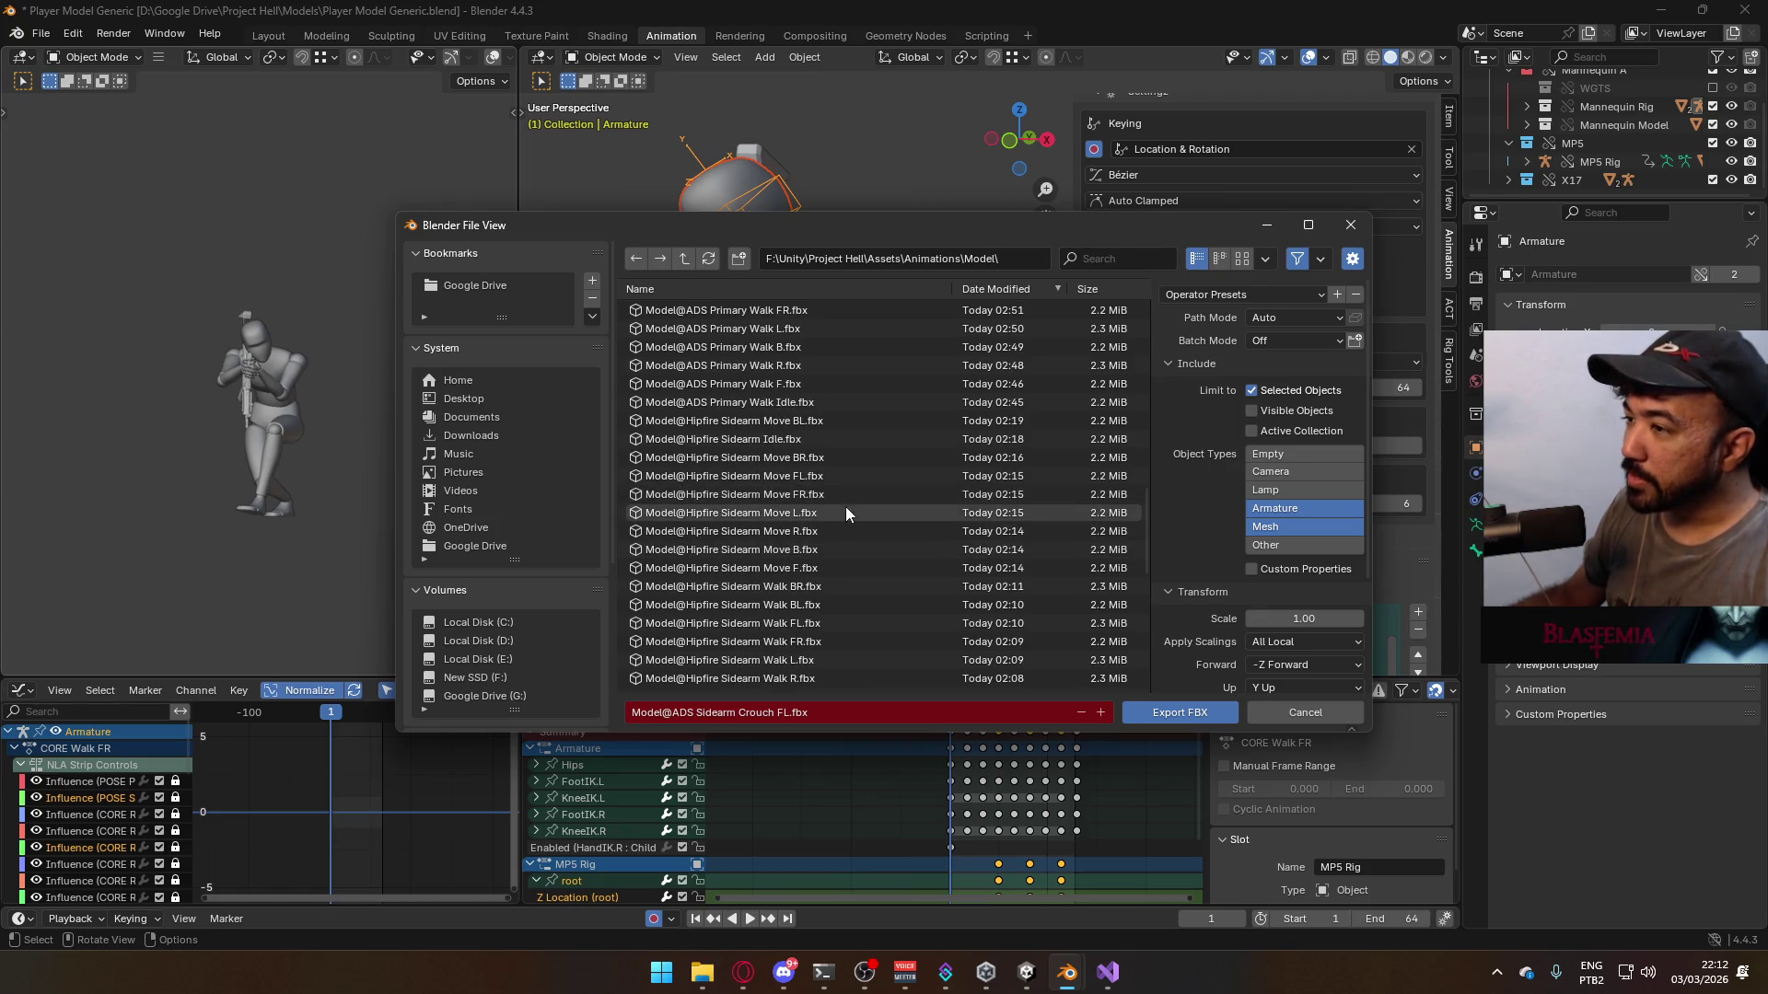
{"action": "scroll", "coordinate": [889, 584], "scroll_direction": "down", "scroll_amount": 3}
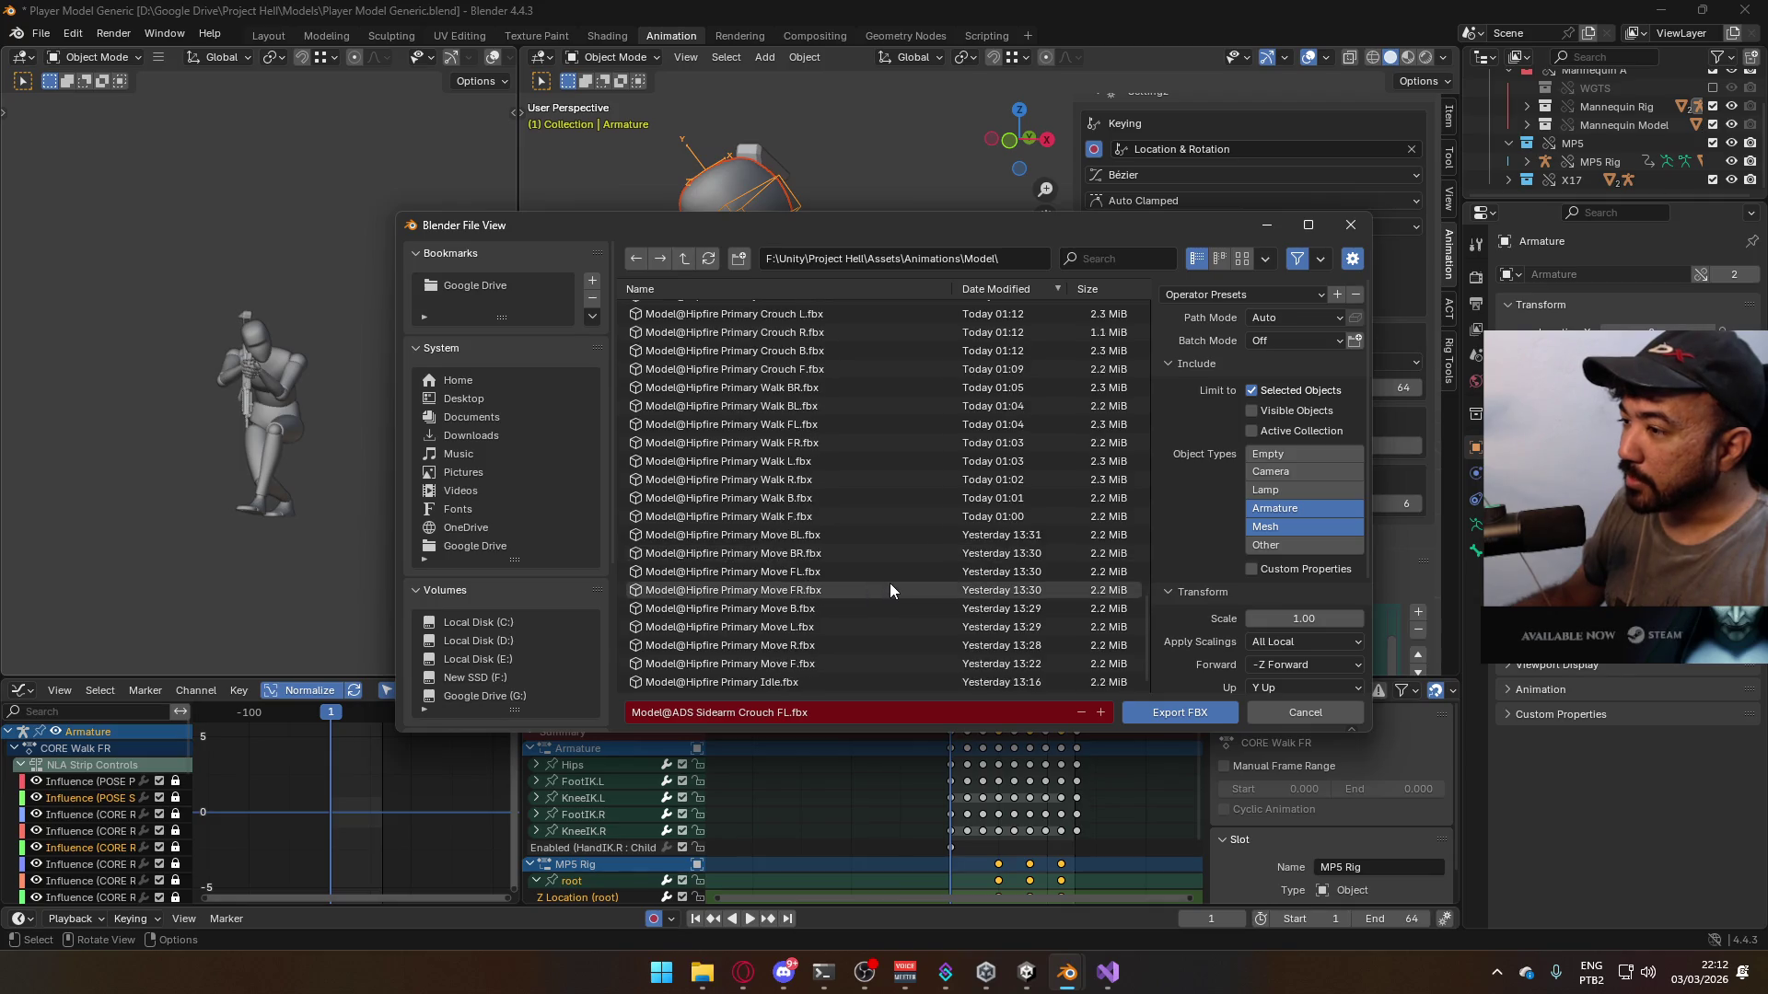
{"action": "scroll", "coordinate": [953, 571], "scroll_direction": "up", "scroll_amount": 7}
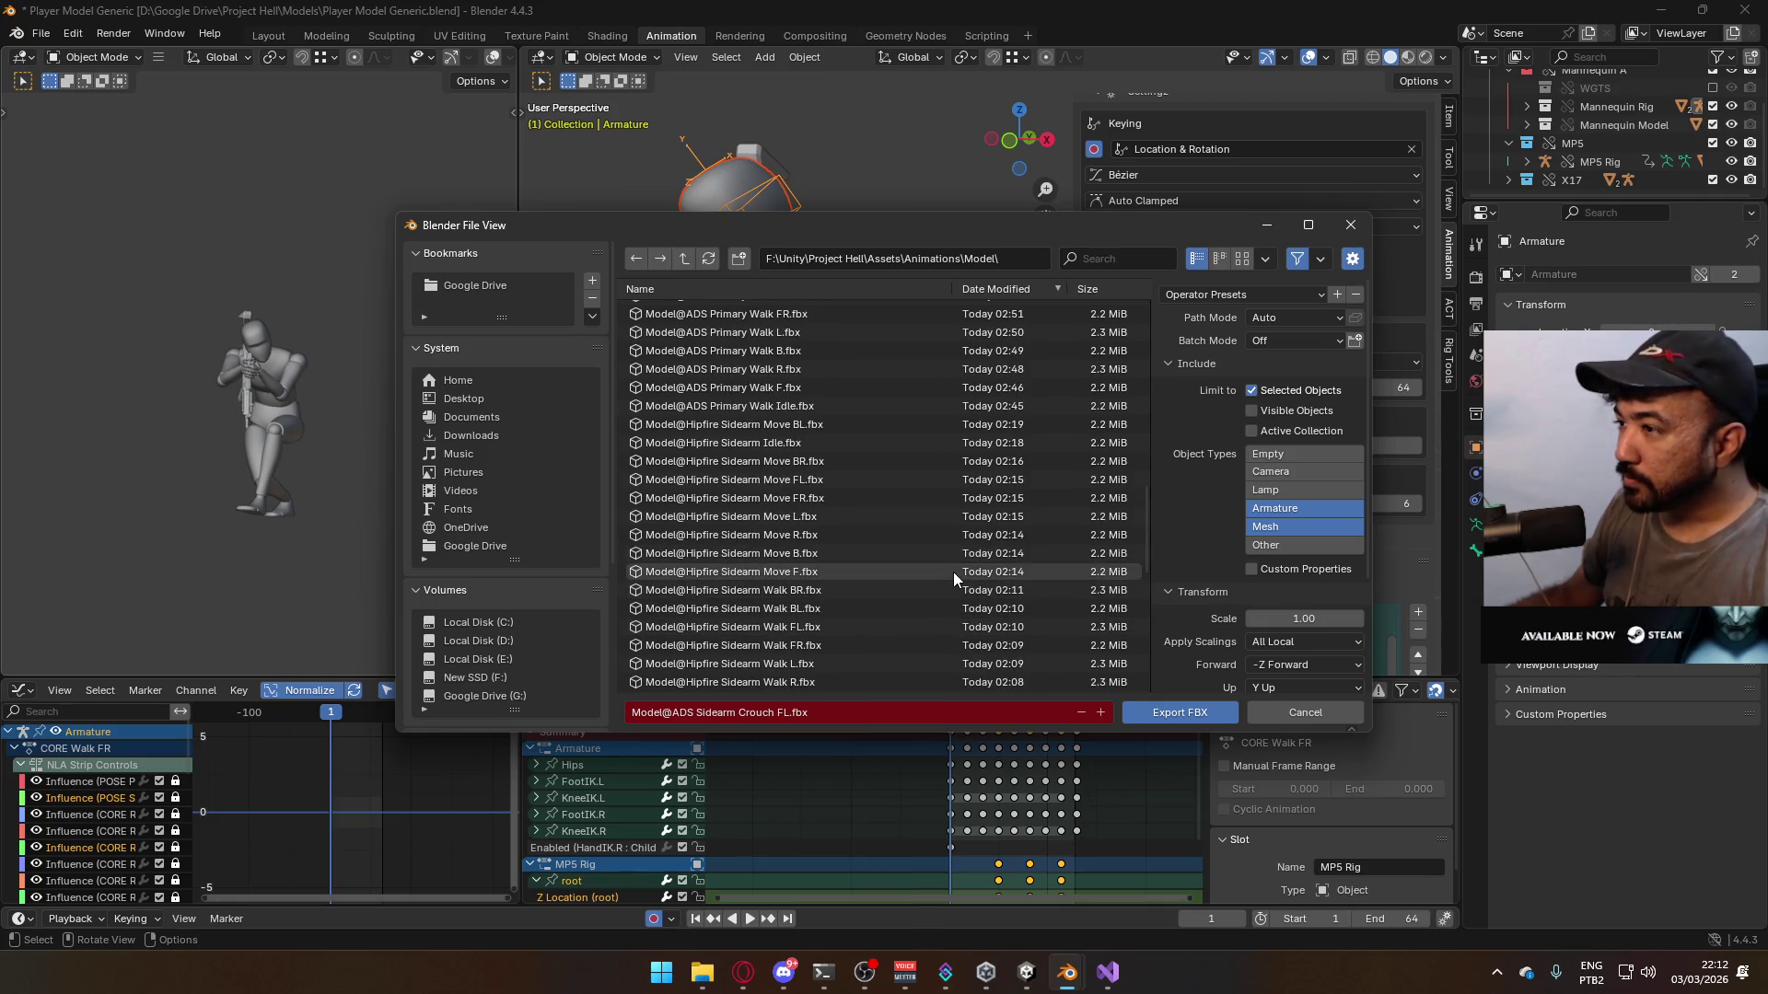
{"action": "scroll", "coordinate": [949, 577], "scroll_direction": "up", "scroll_amount": 2}
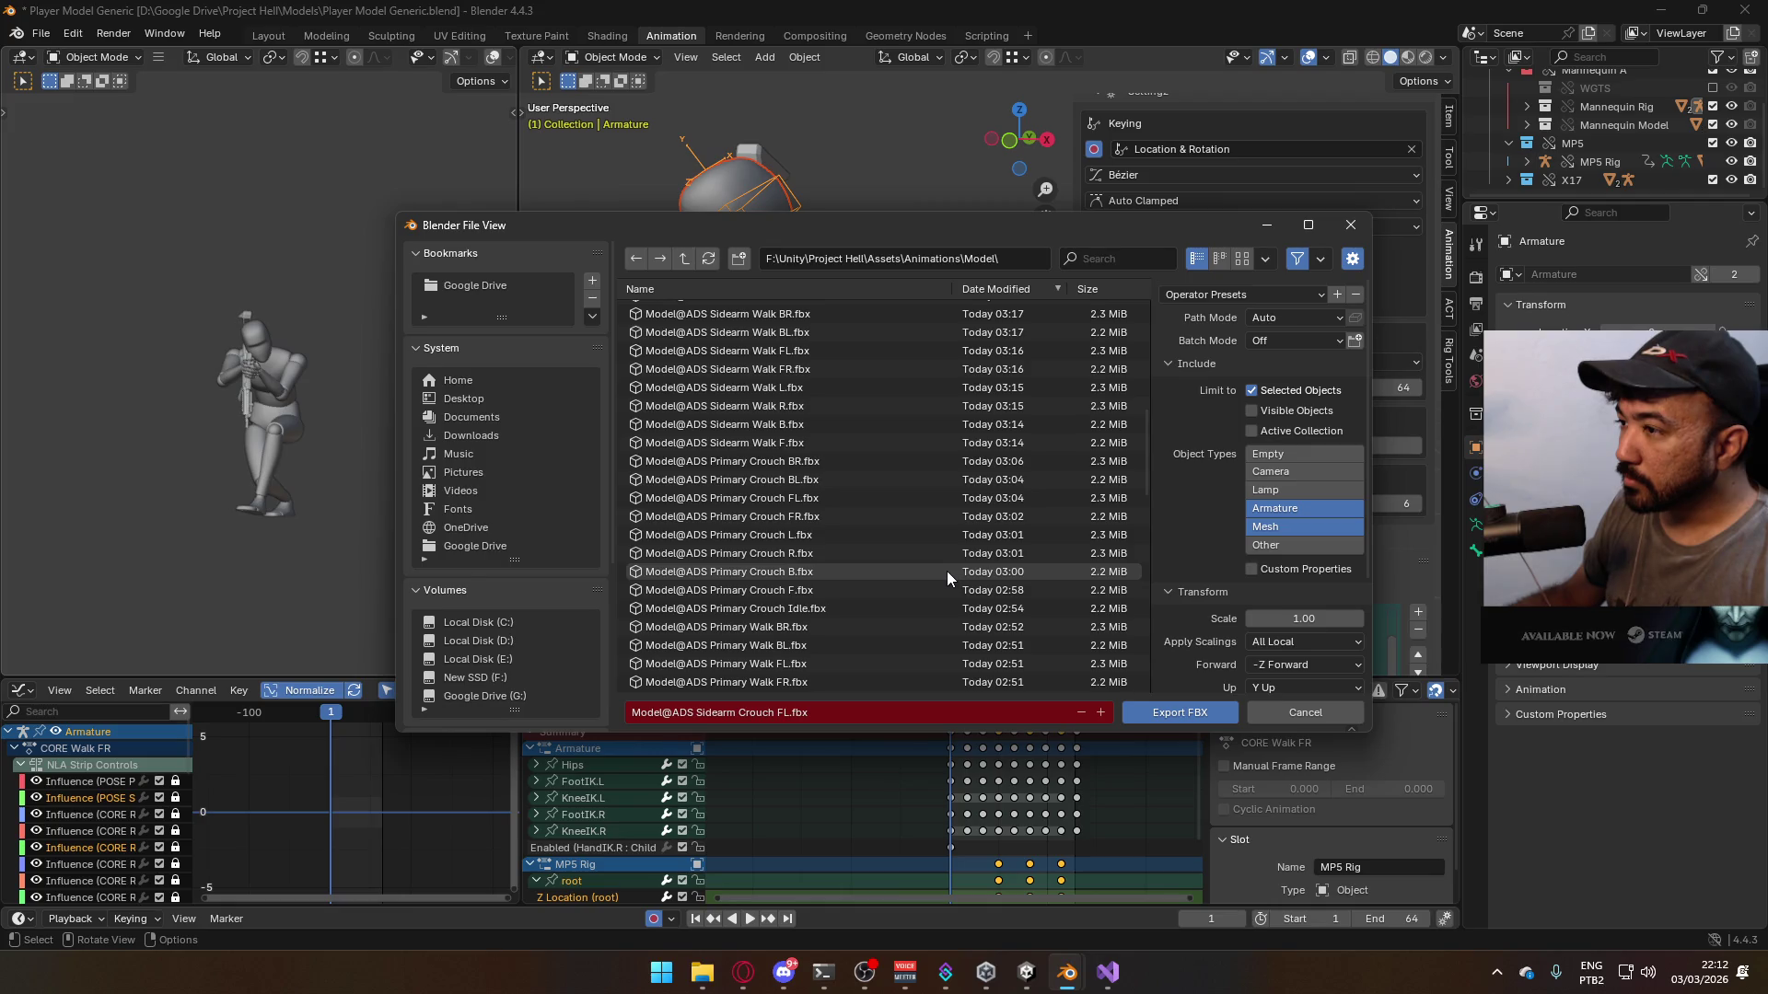
{"action": "scroll", "coordinate": [930, 569], "scroll_direction": "up", "scroll_amount": 2}
{"action": "left_click", "coordinate": [825, 409]}
{"action": "left_click", "coordinate": [1162, 709]}
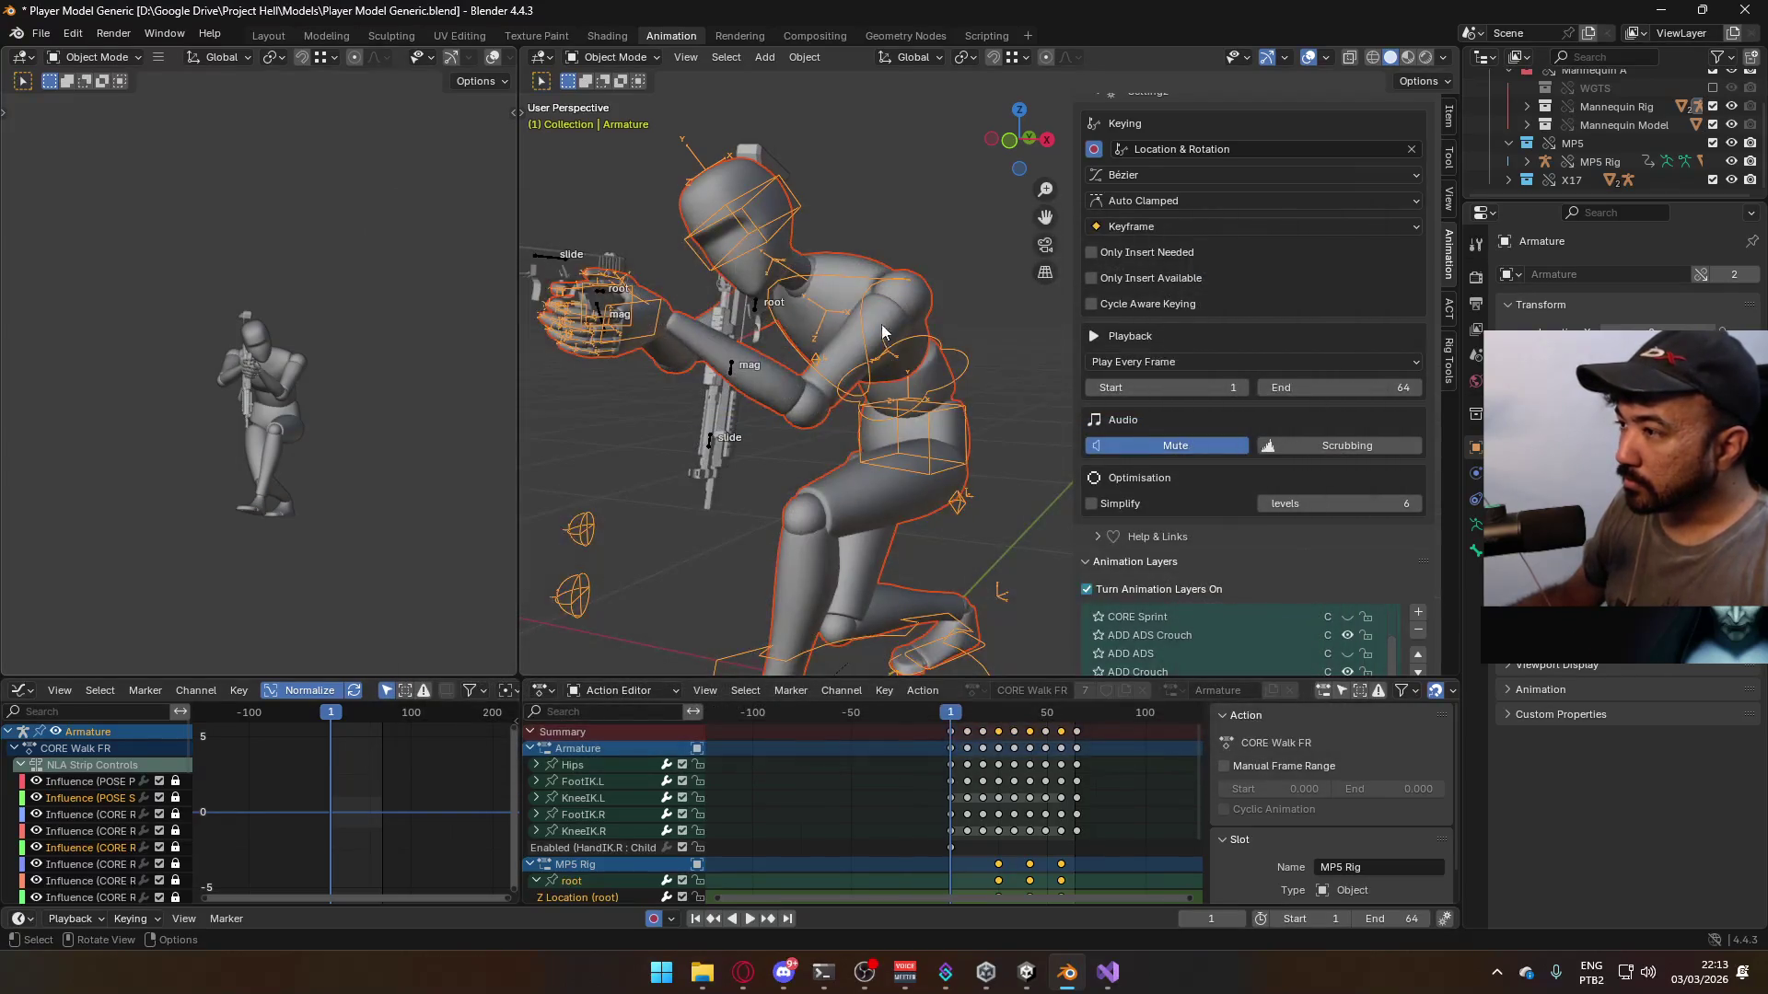
- Select the X17 gun rig and armature, previewing a layer toggled on and back off
{"action": "left_click", "coordinate": [869, 296]}
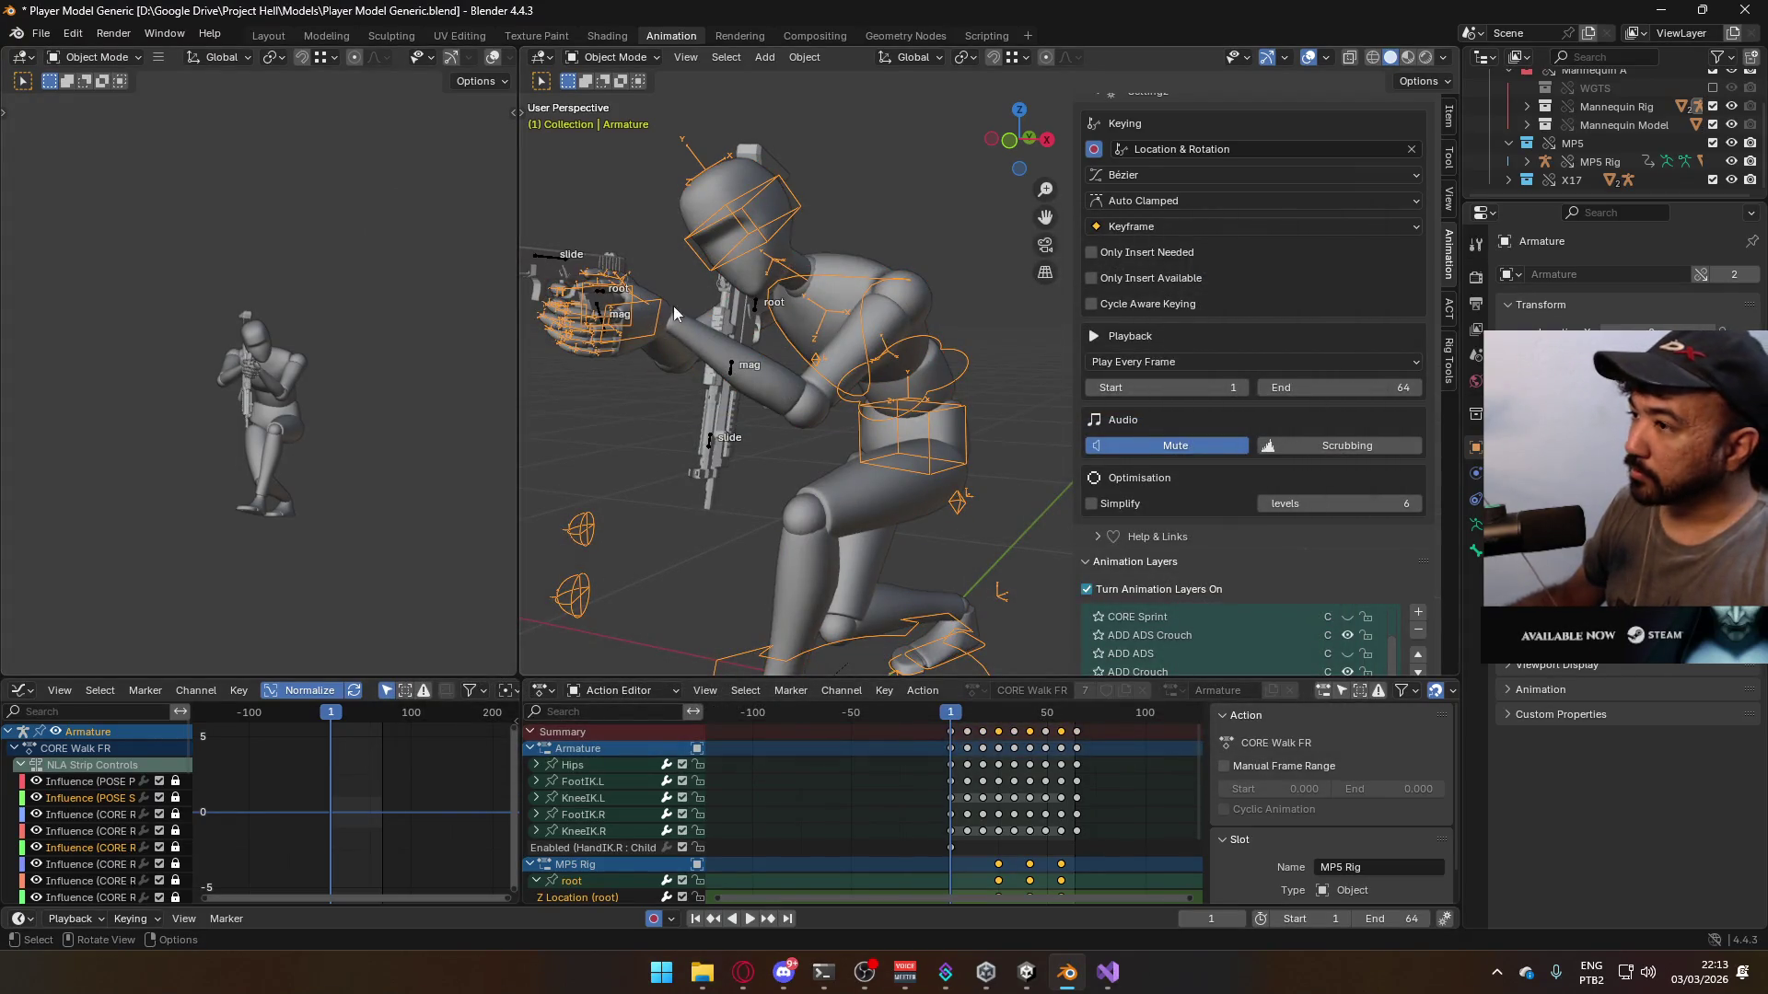
{"action": "left_click", "coordinate": [558, 259]}
{"action": "scroll", "coordinate": [1367, 586], "scroll_direction": "down", "scroll_amount": 3}
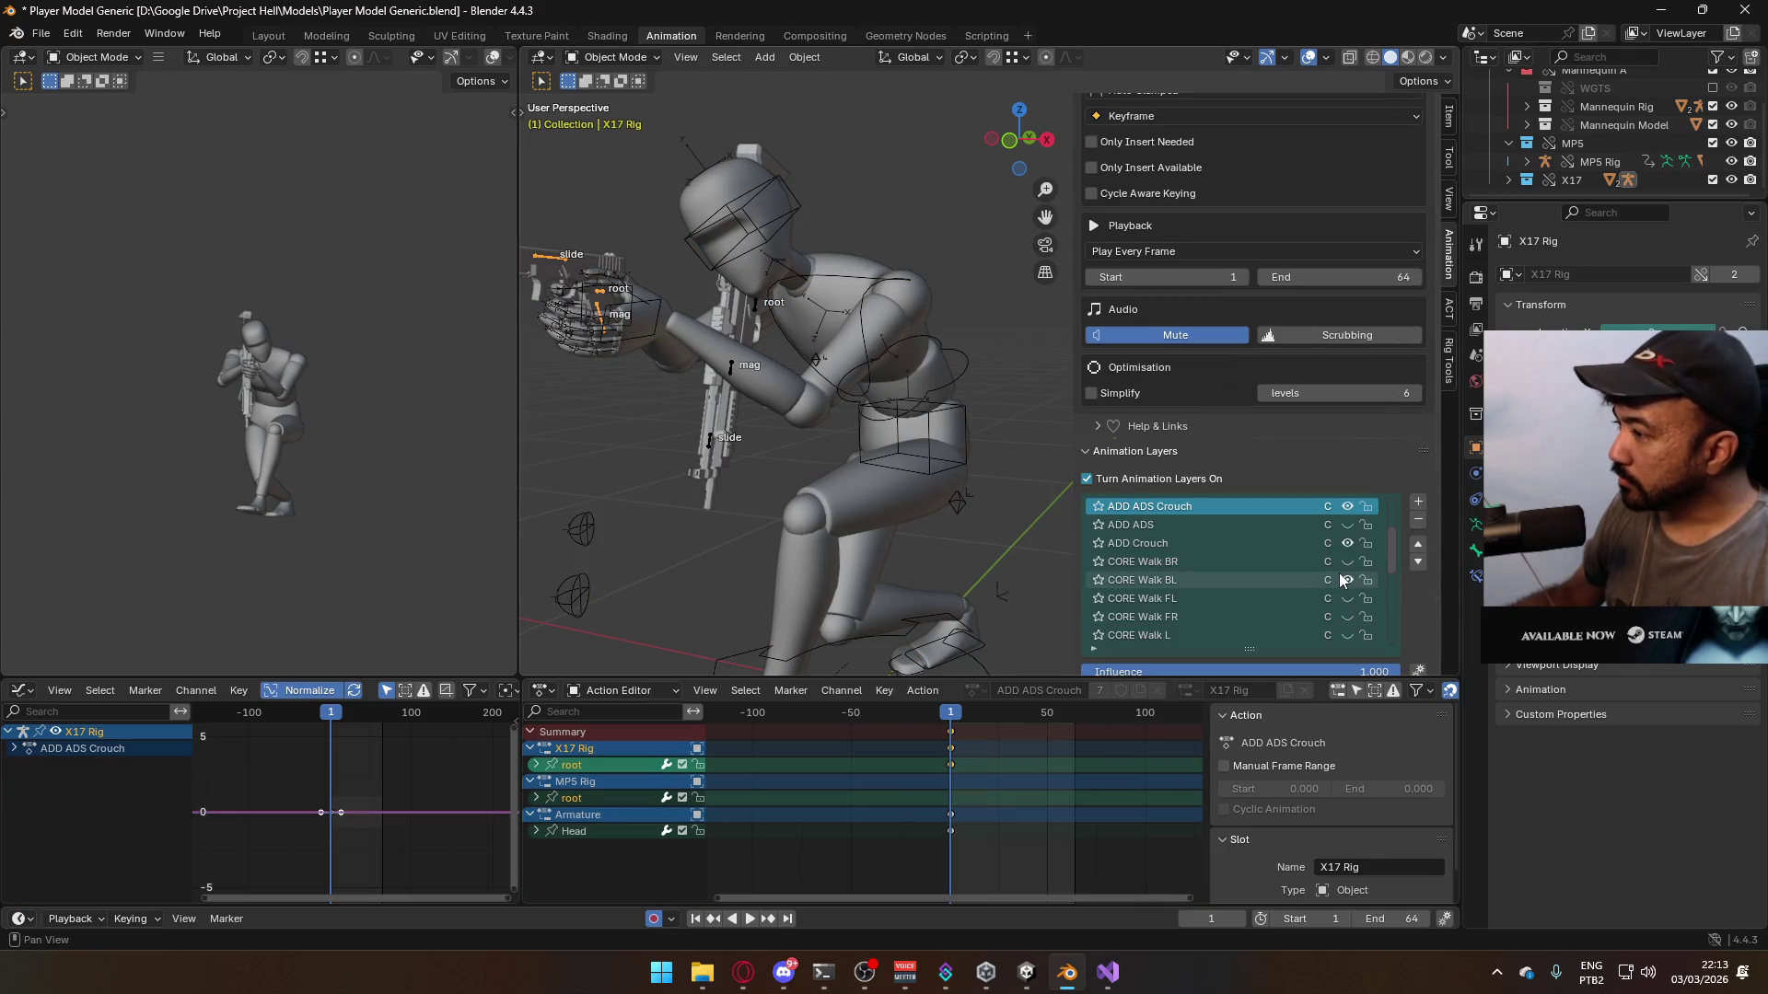
{"action": "left_click", "coordinate": [1347, 580]}
{"action": "left_click", "coordinate": [1348, 580]}
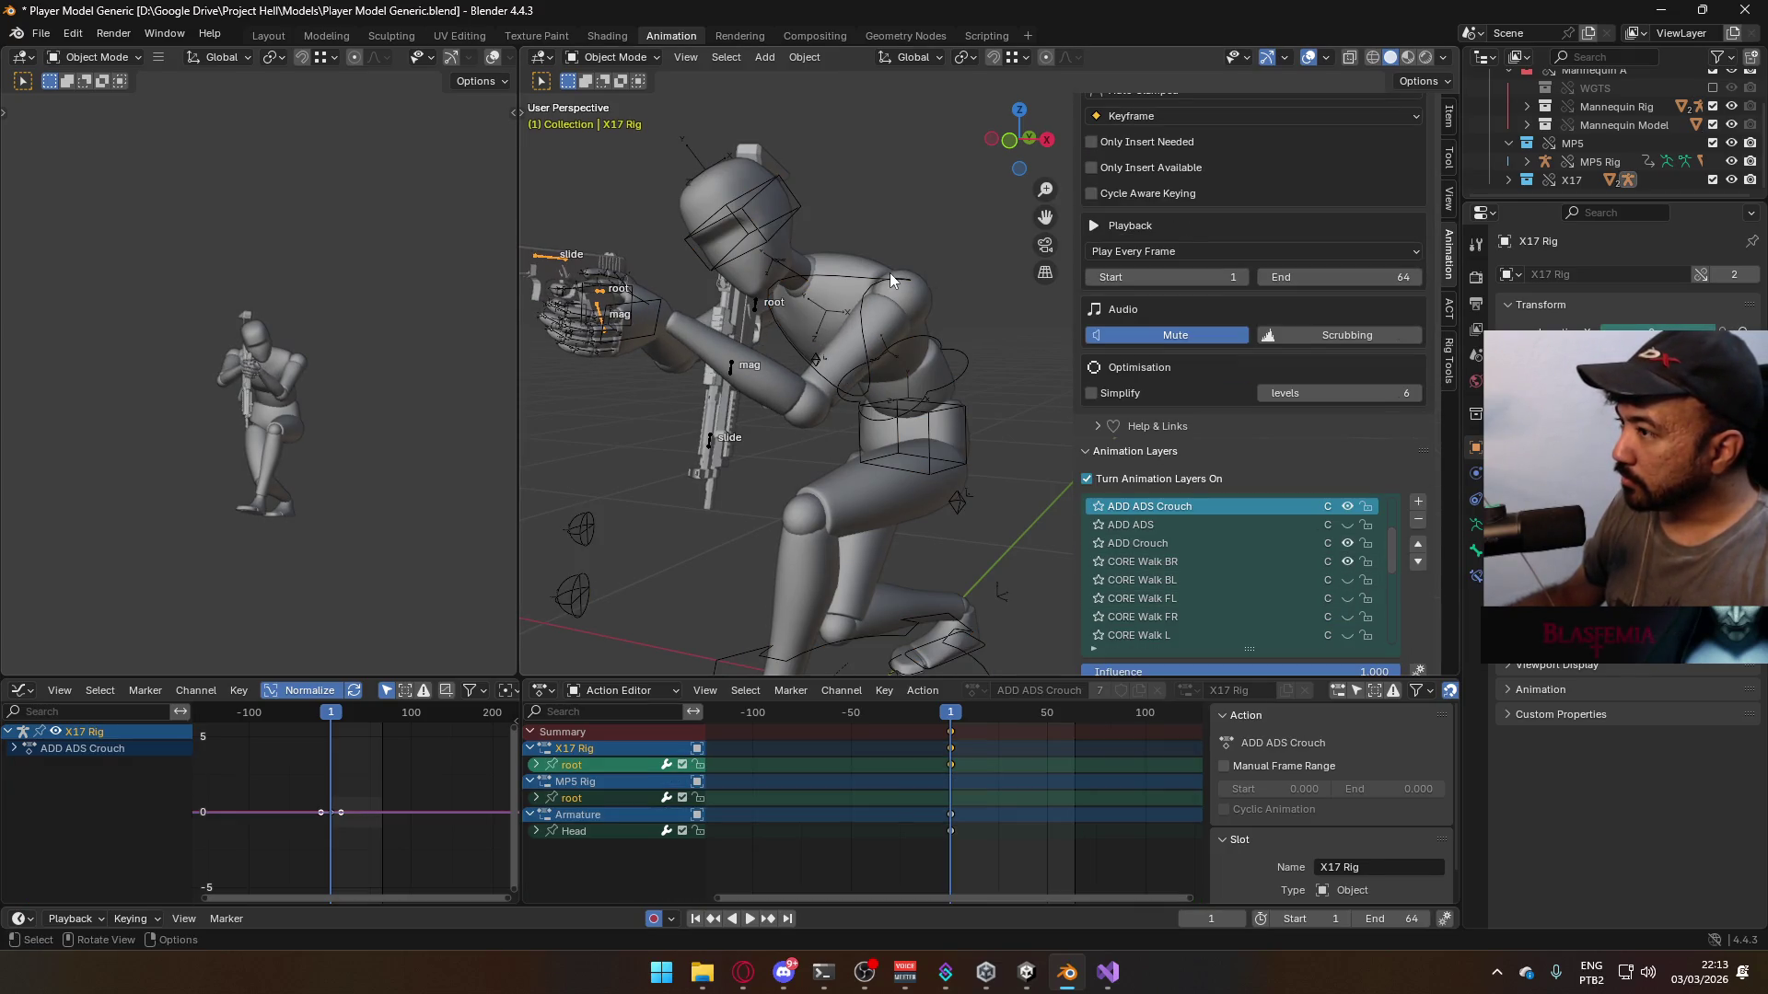
{"action": "left_click", "coordinate": [890, 281]}
{"action": "left_click", "coordinate": [891, 282]}
- Show the CORE Walk BR layer, select mesh and armature together, and save the blend file
{"action": "scroll", "coordinate": [1344, 552], "scroll_direction": "down", "scroll_amount": 1}
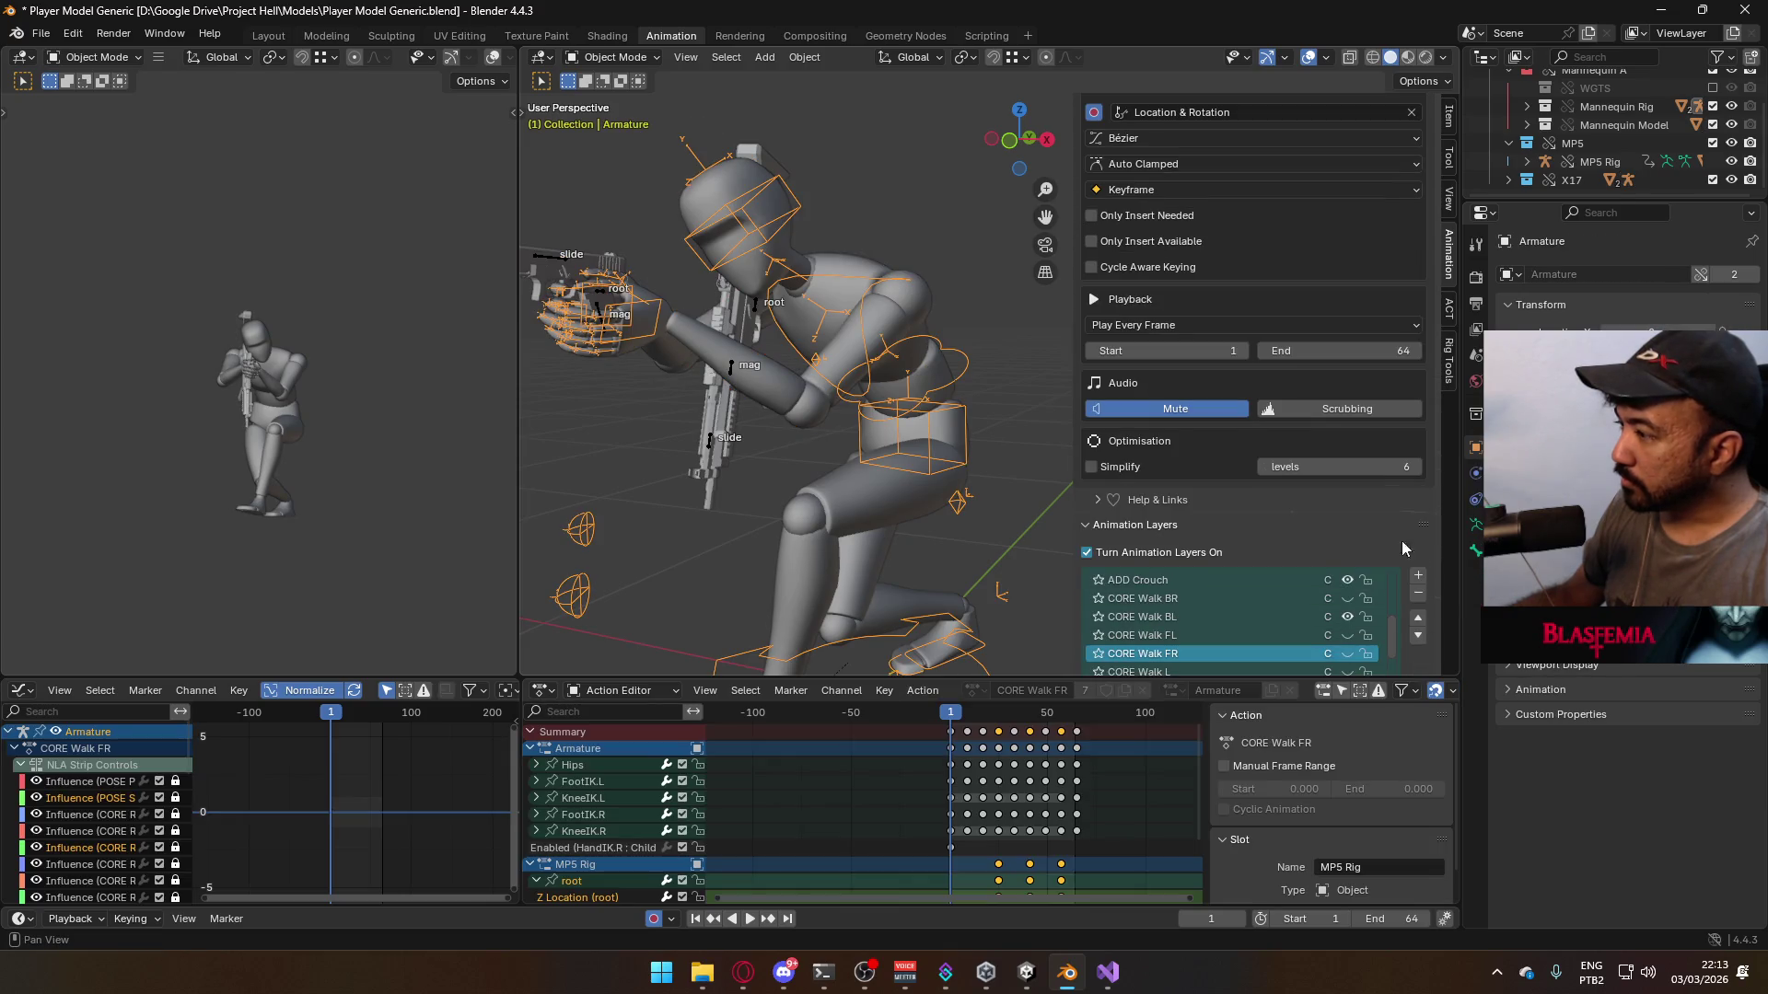
{"action": "left_click", "coordinate": [1347, 598]}
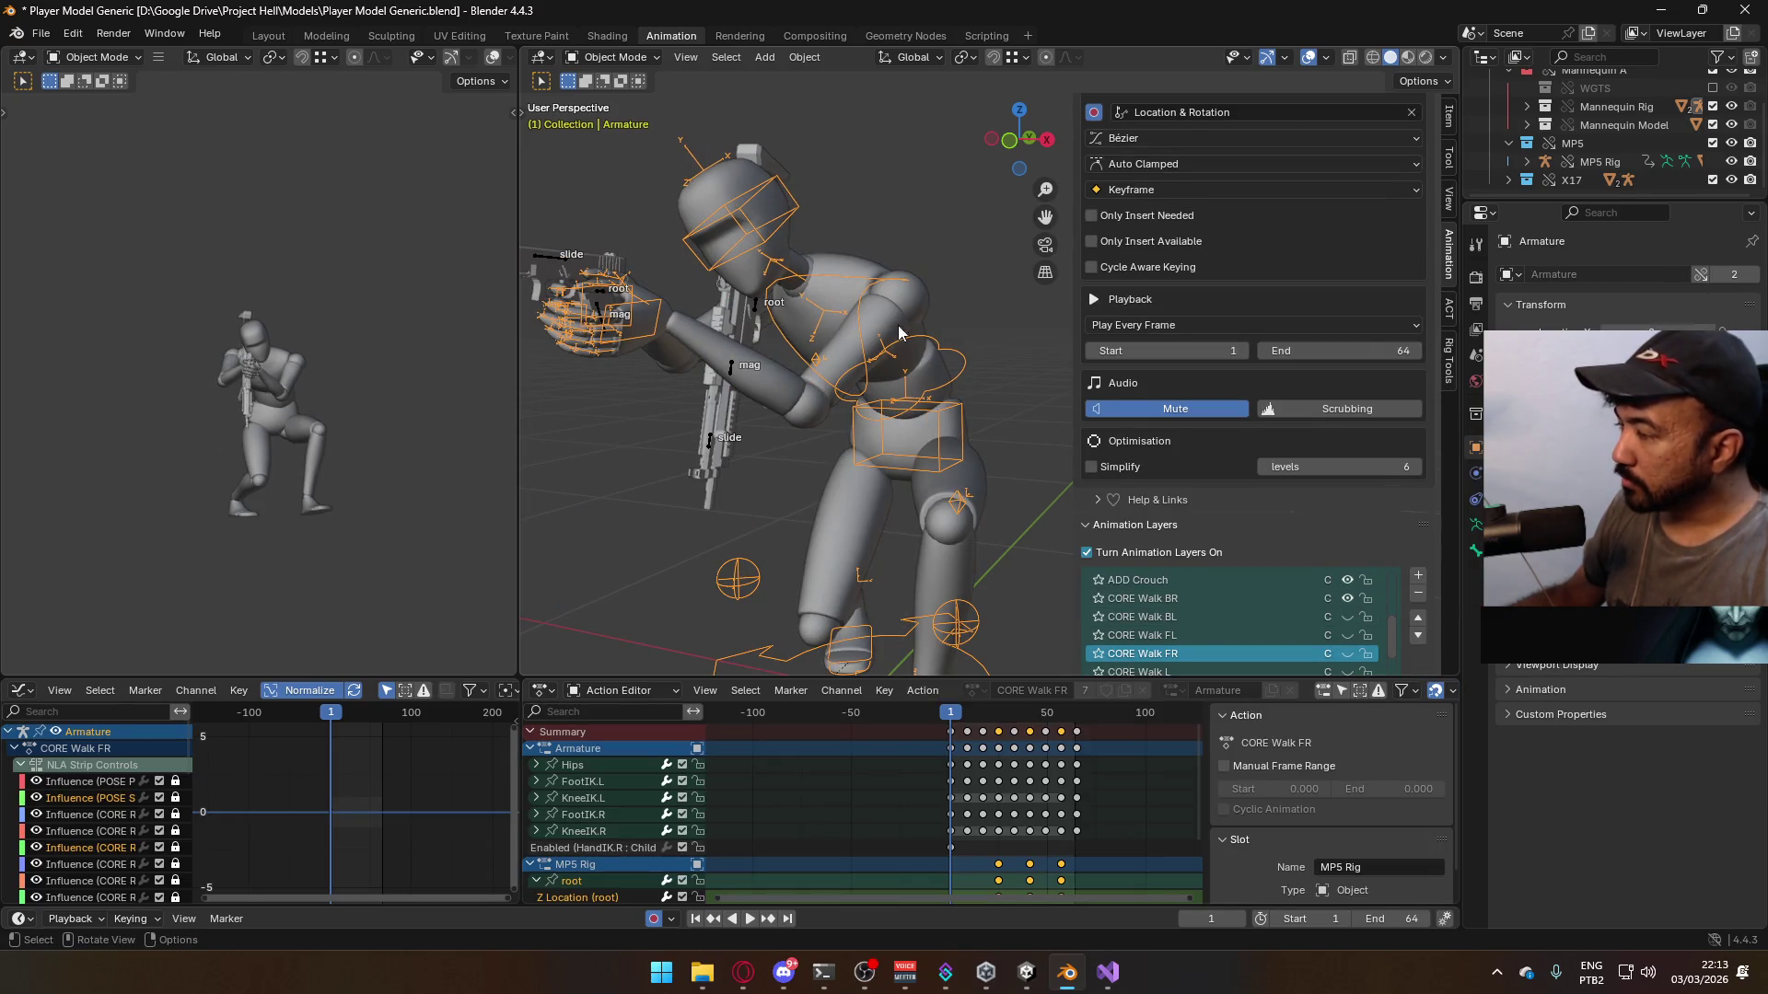
{"action": "left_click", "coordinate": [875, 322]}
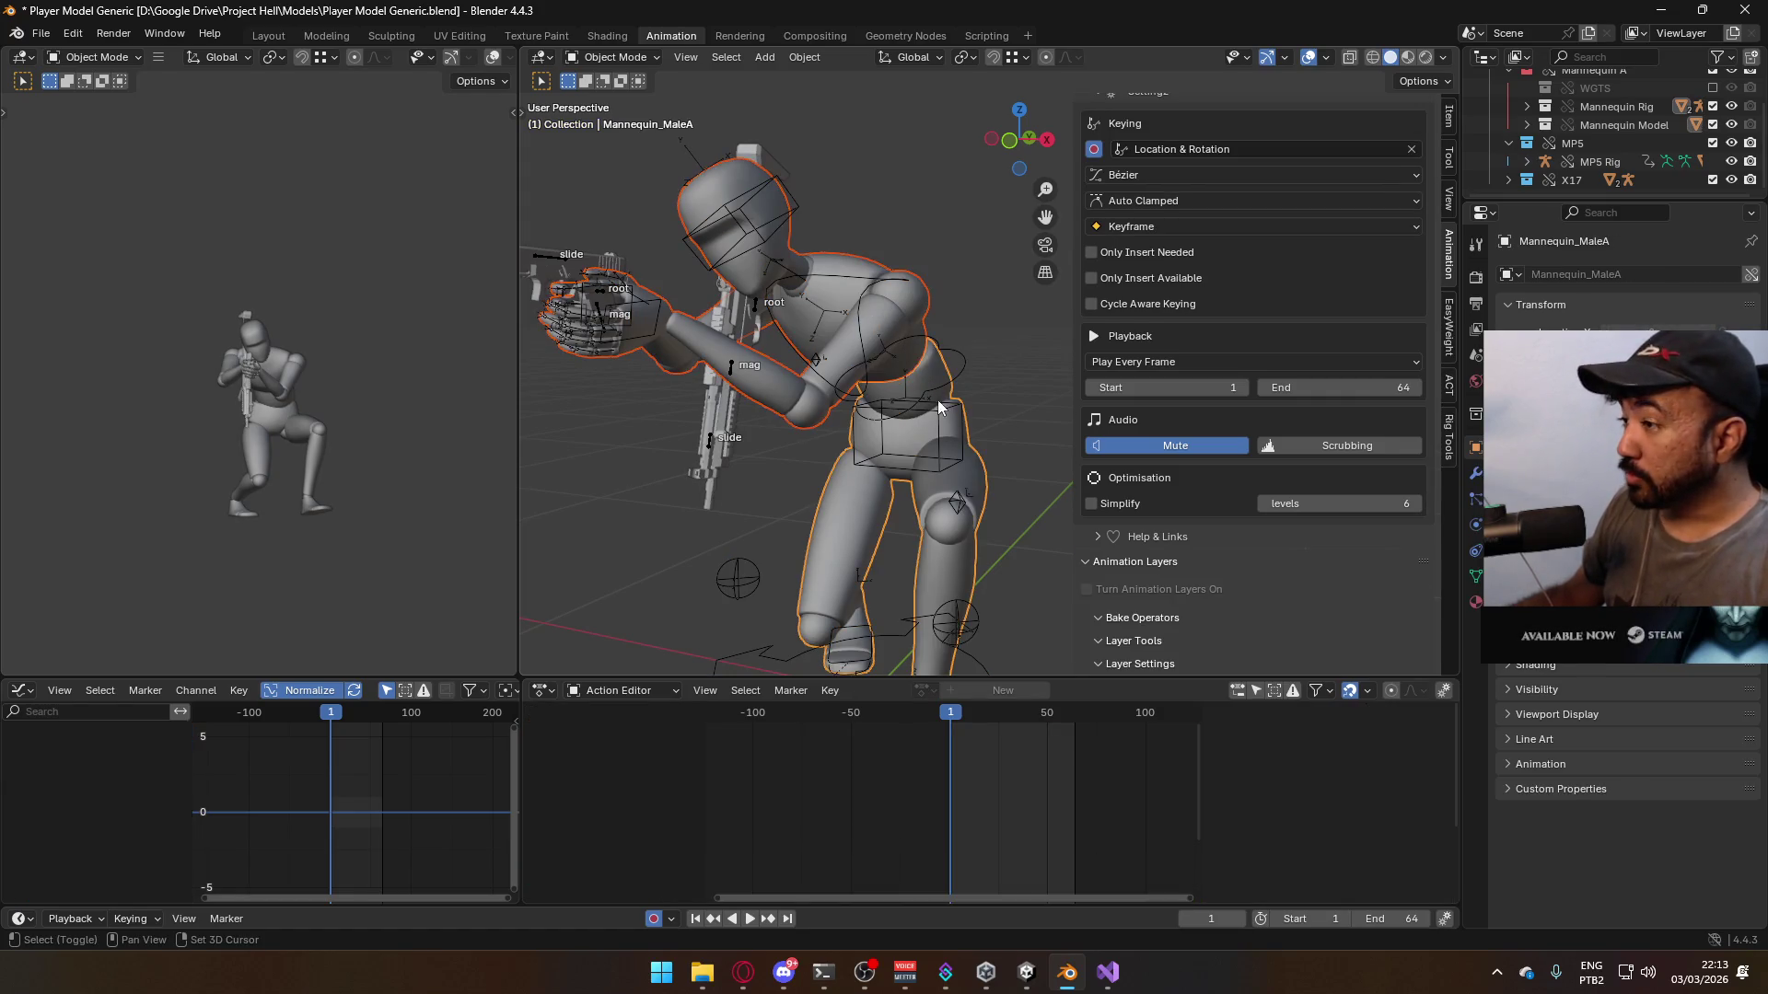
{"action": "left_click", "coordinate": [939, 428], "text": "shift"}
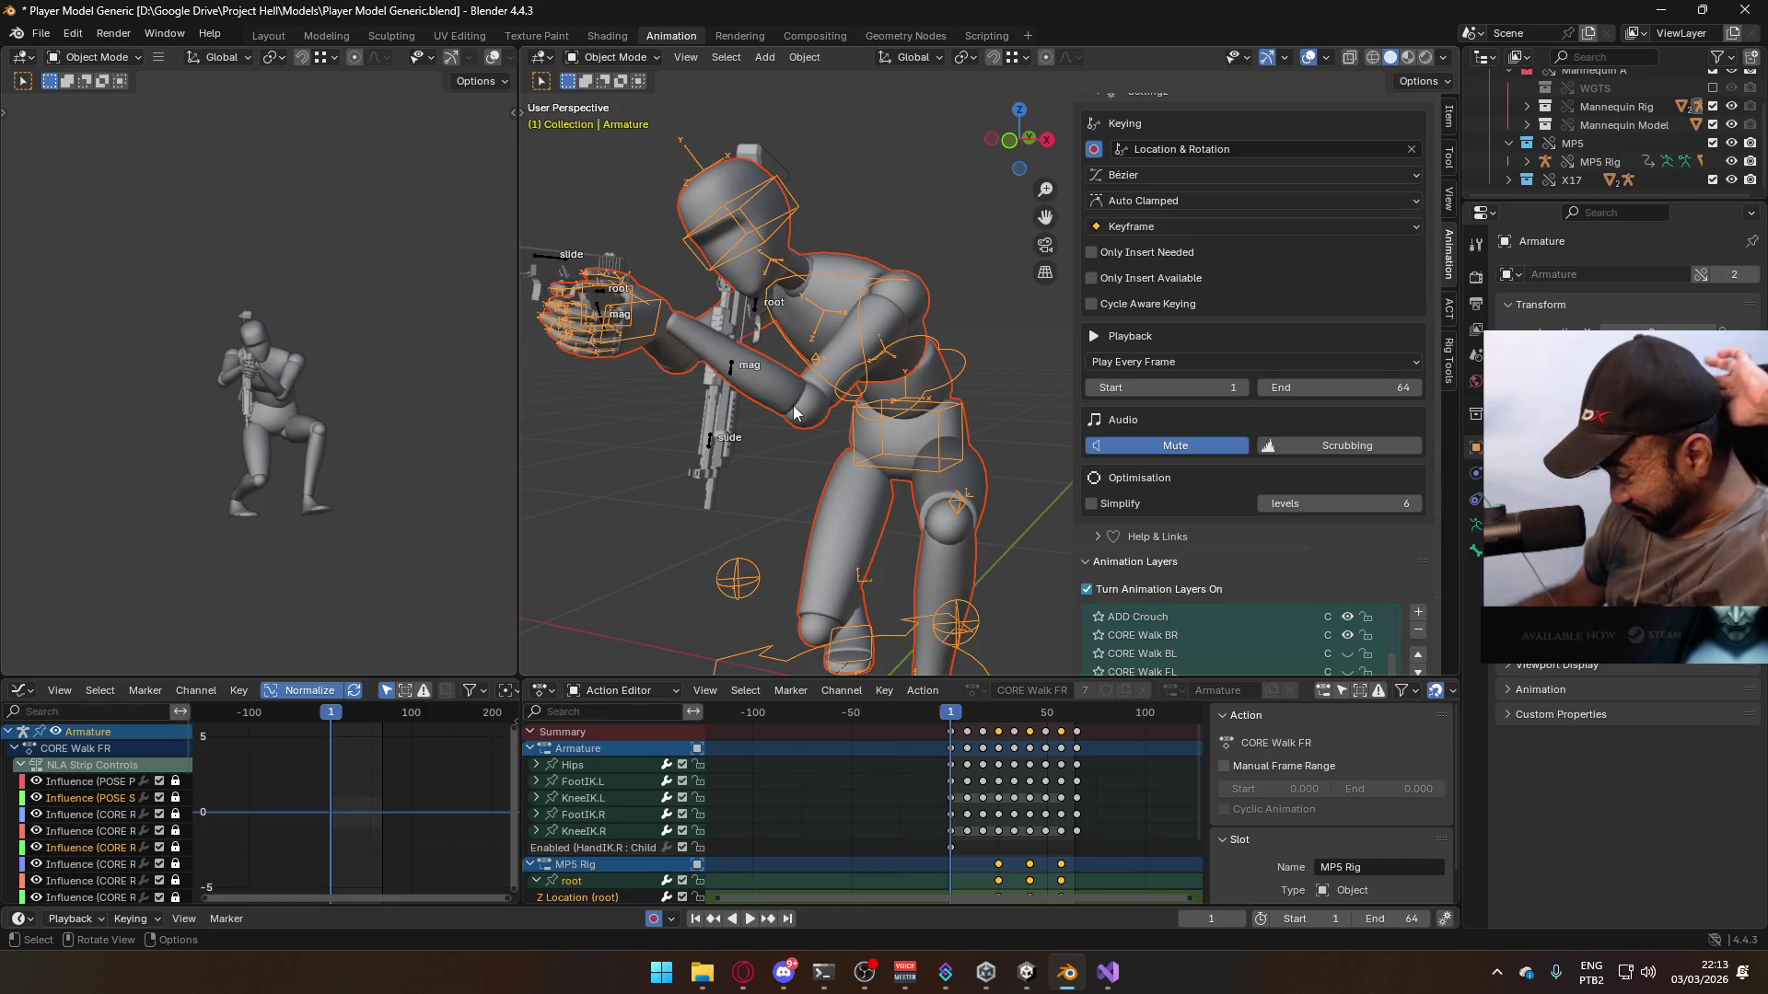
{"action": "key", "text": "ctrl+s"}
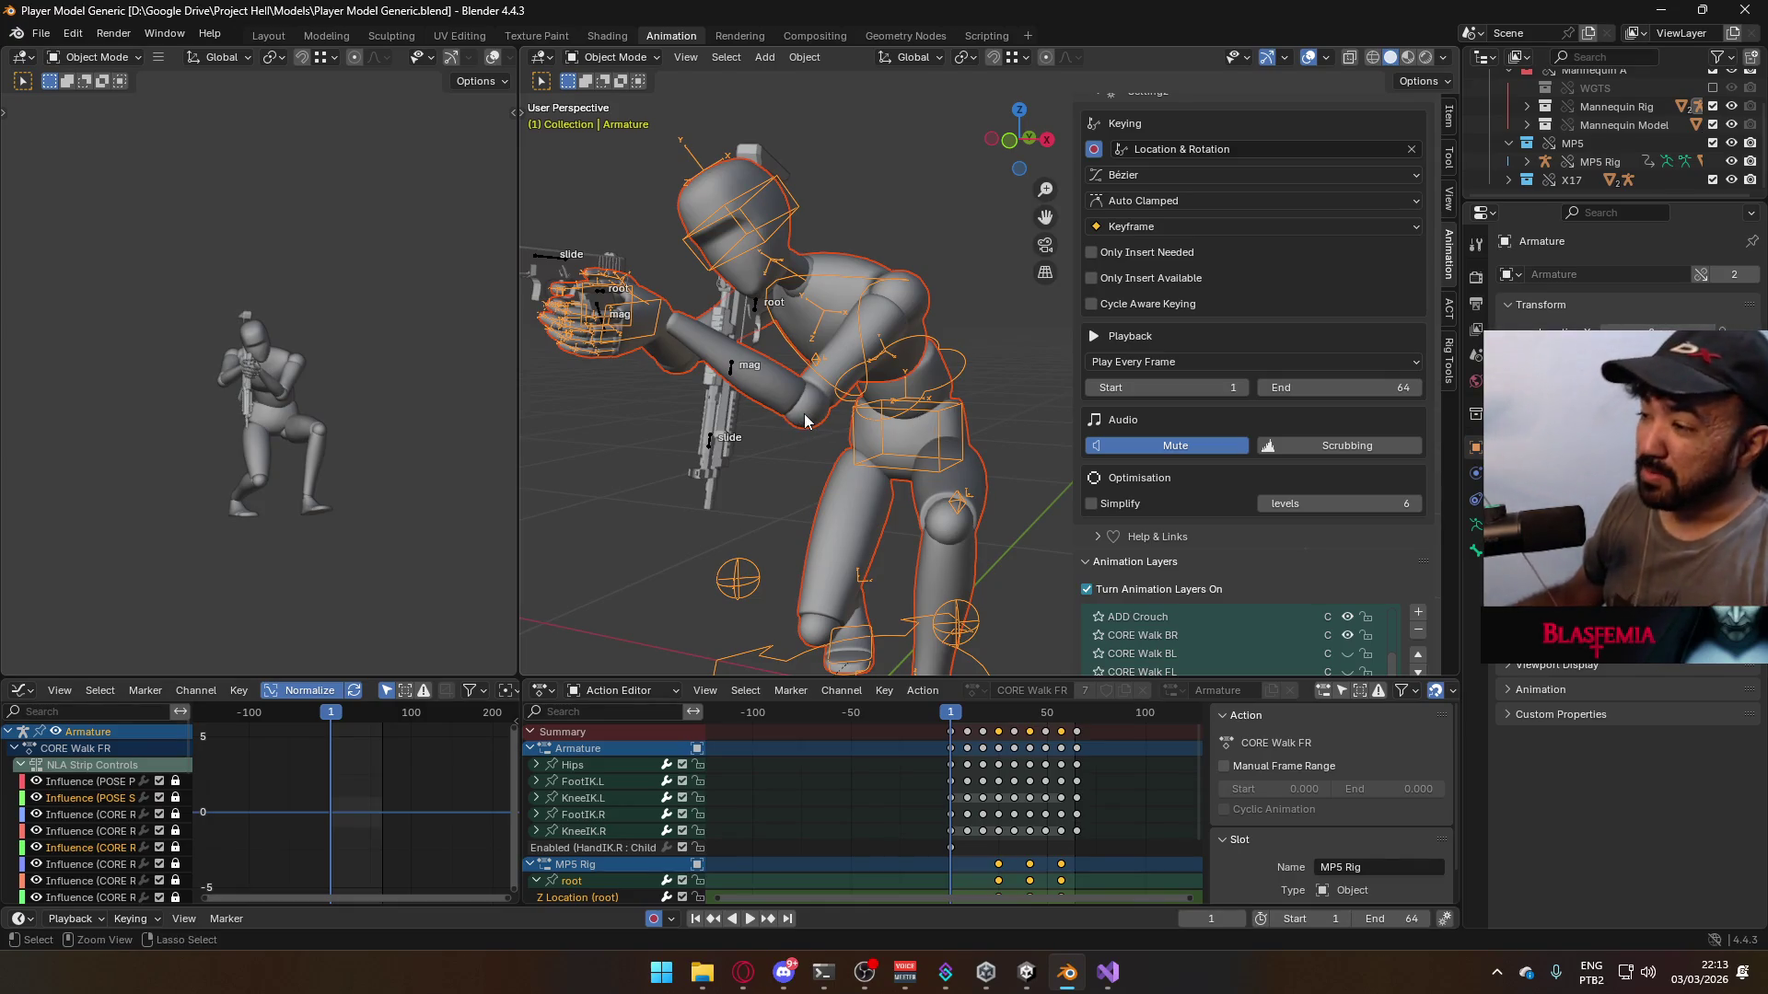
{"action": "left_click", "coordinate": [42, 34]}
- Export the CORE Walk BR pose as Model@ADS Sidearm Crouch BR.fbx
{"action": "mouse_move", "coordinate": [173, 318]}
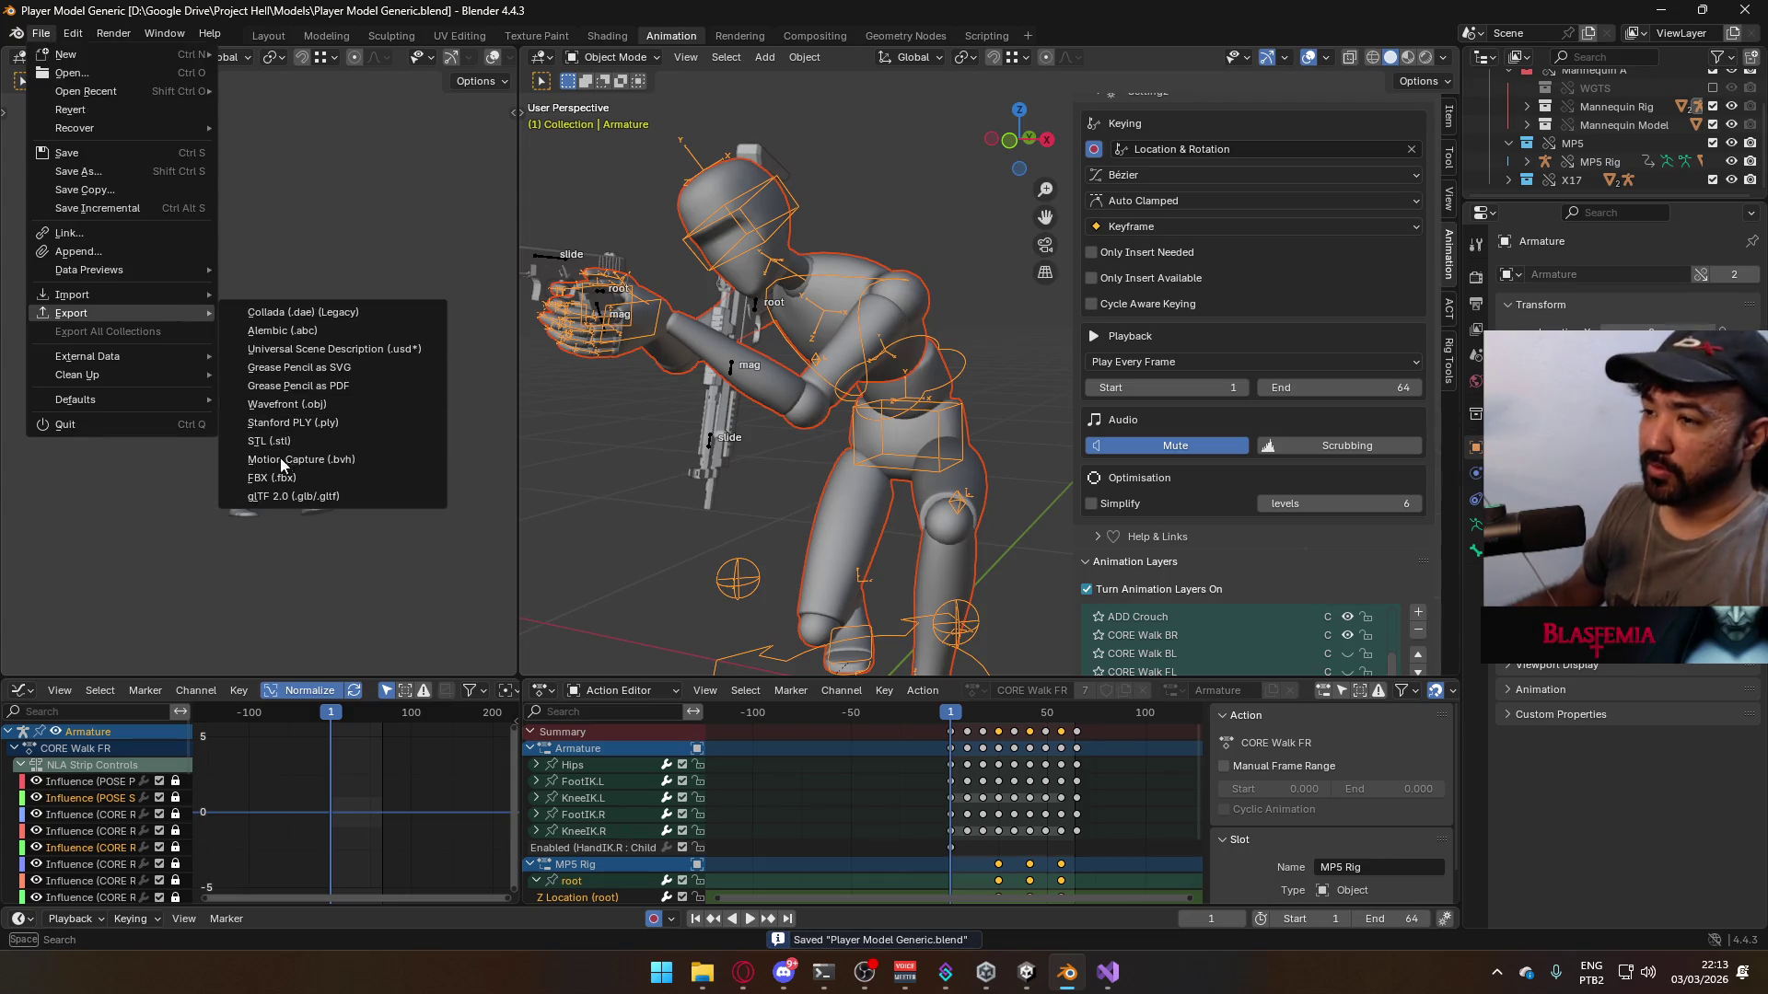
{"action": "left_click", "coordinate": [288, 480]}
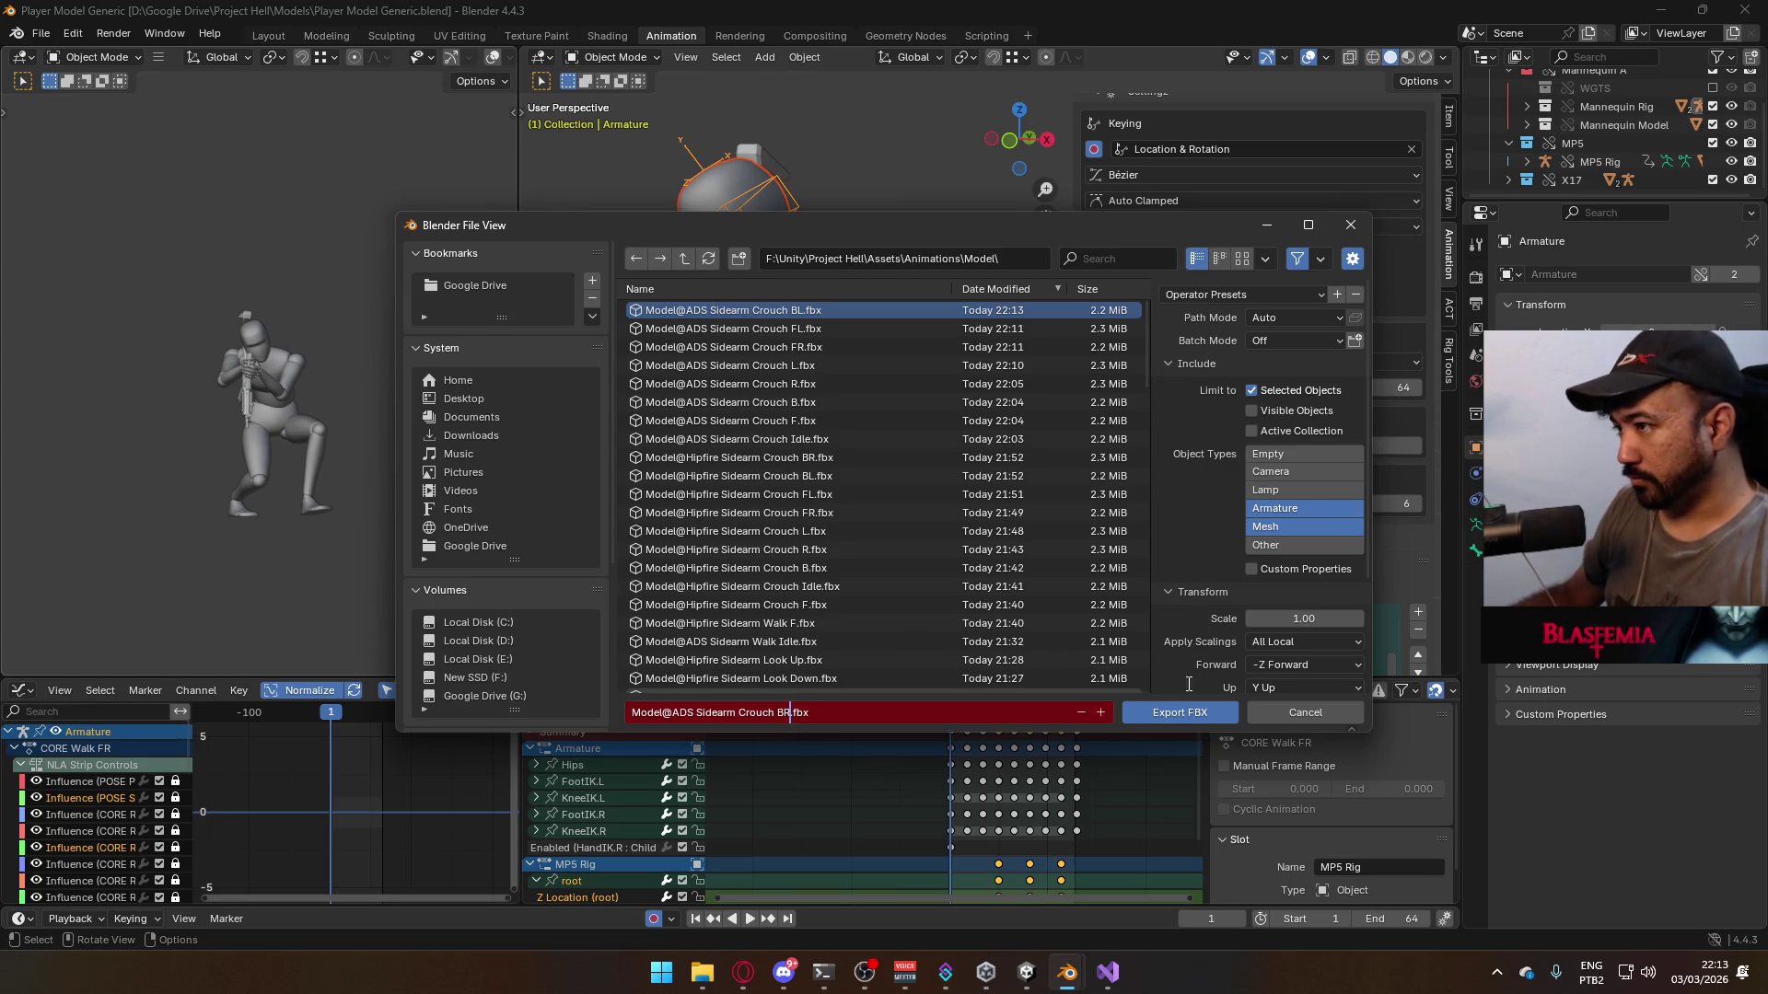
{"action": "left_click", "coordinate": [1165, 711]}
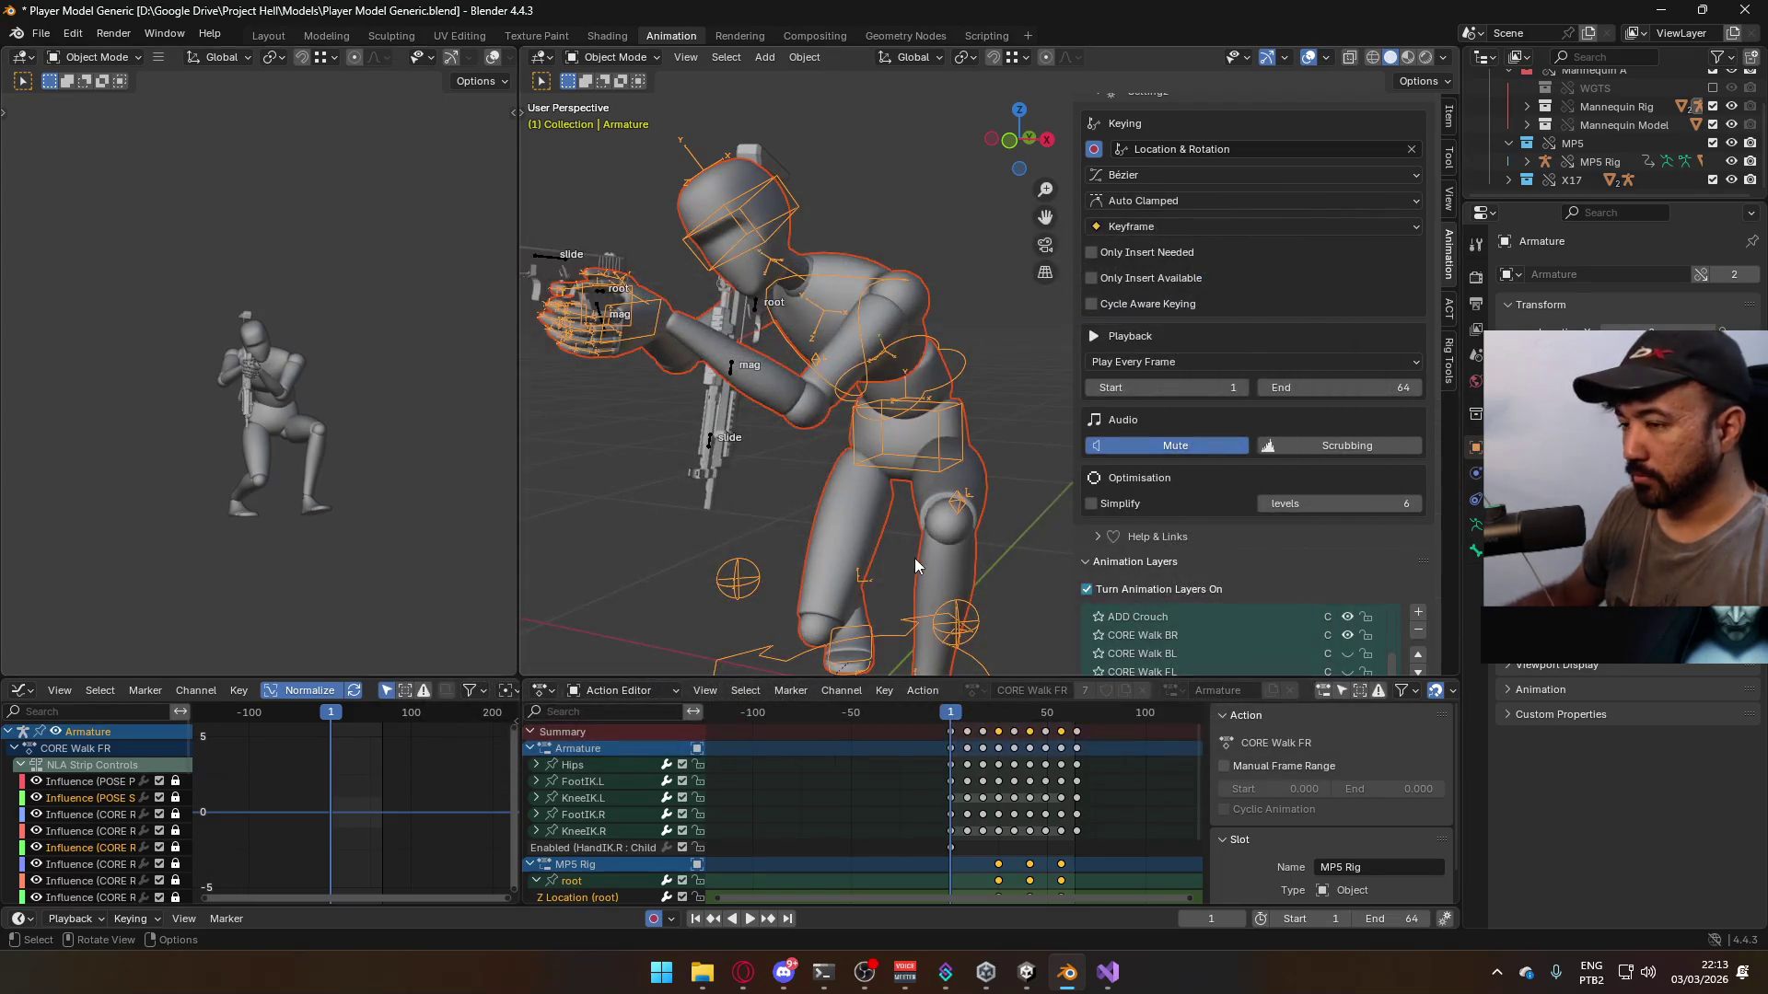
- Play the animation, scrub back to the start, and stop playback at frame 1
{"action": "key", "text": "space"}
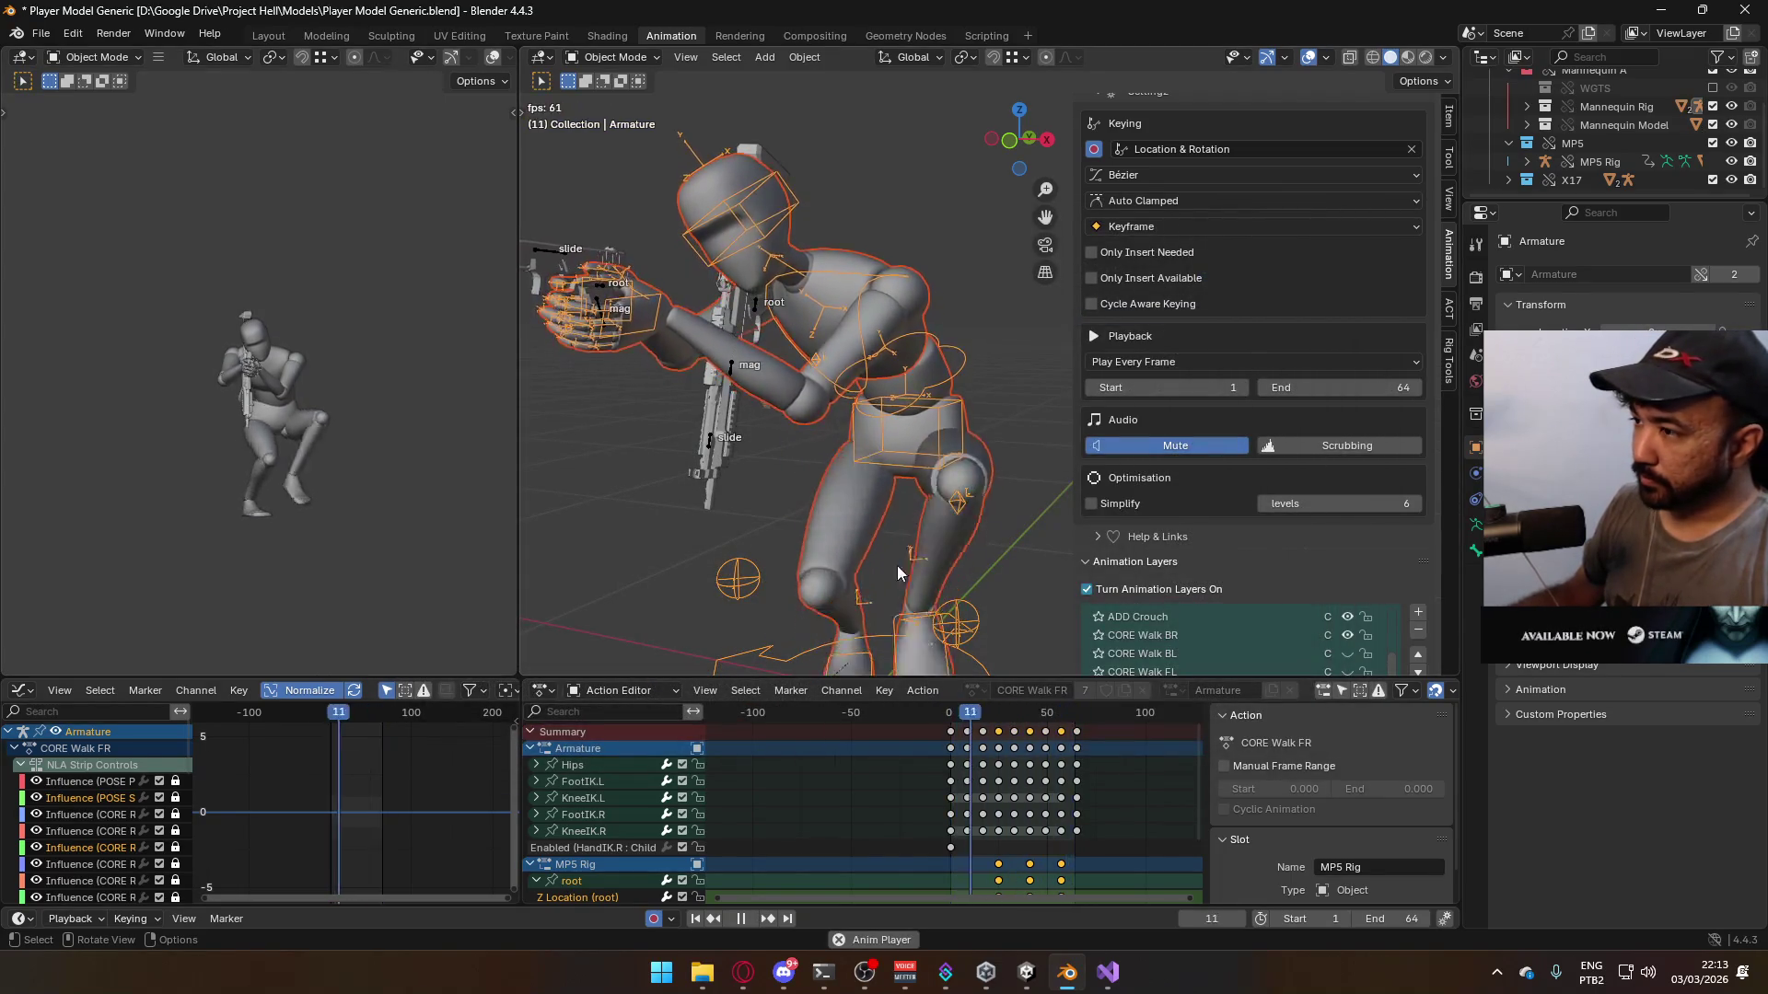
{"action": "left_click_drag", "start_coordinate": [963, 732], "coordinate": [952, 722]}
{"action": "key", "text": "Escape"}
- Turn on the ADD Crouch animation layer in the layer list
{"action": "scroll", "coordinate": [1344, 516], "scroll_direction": "down", "scroll_amount": 2}
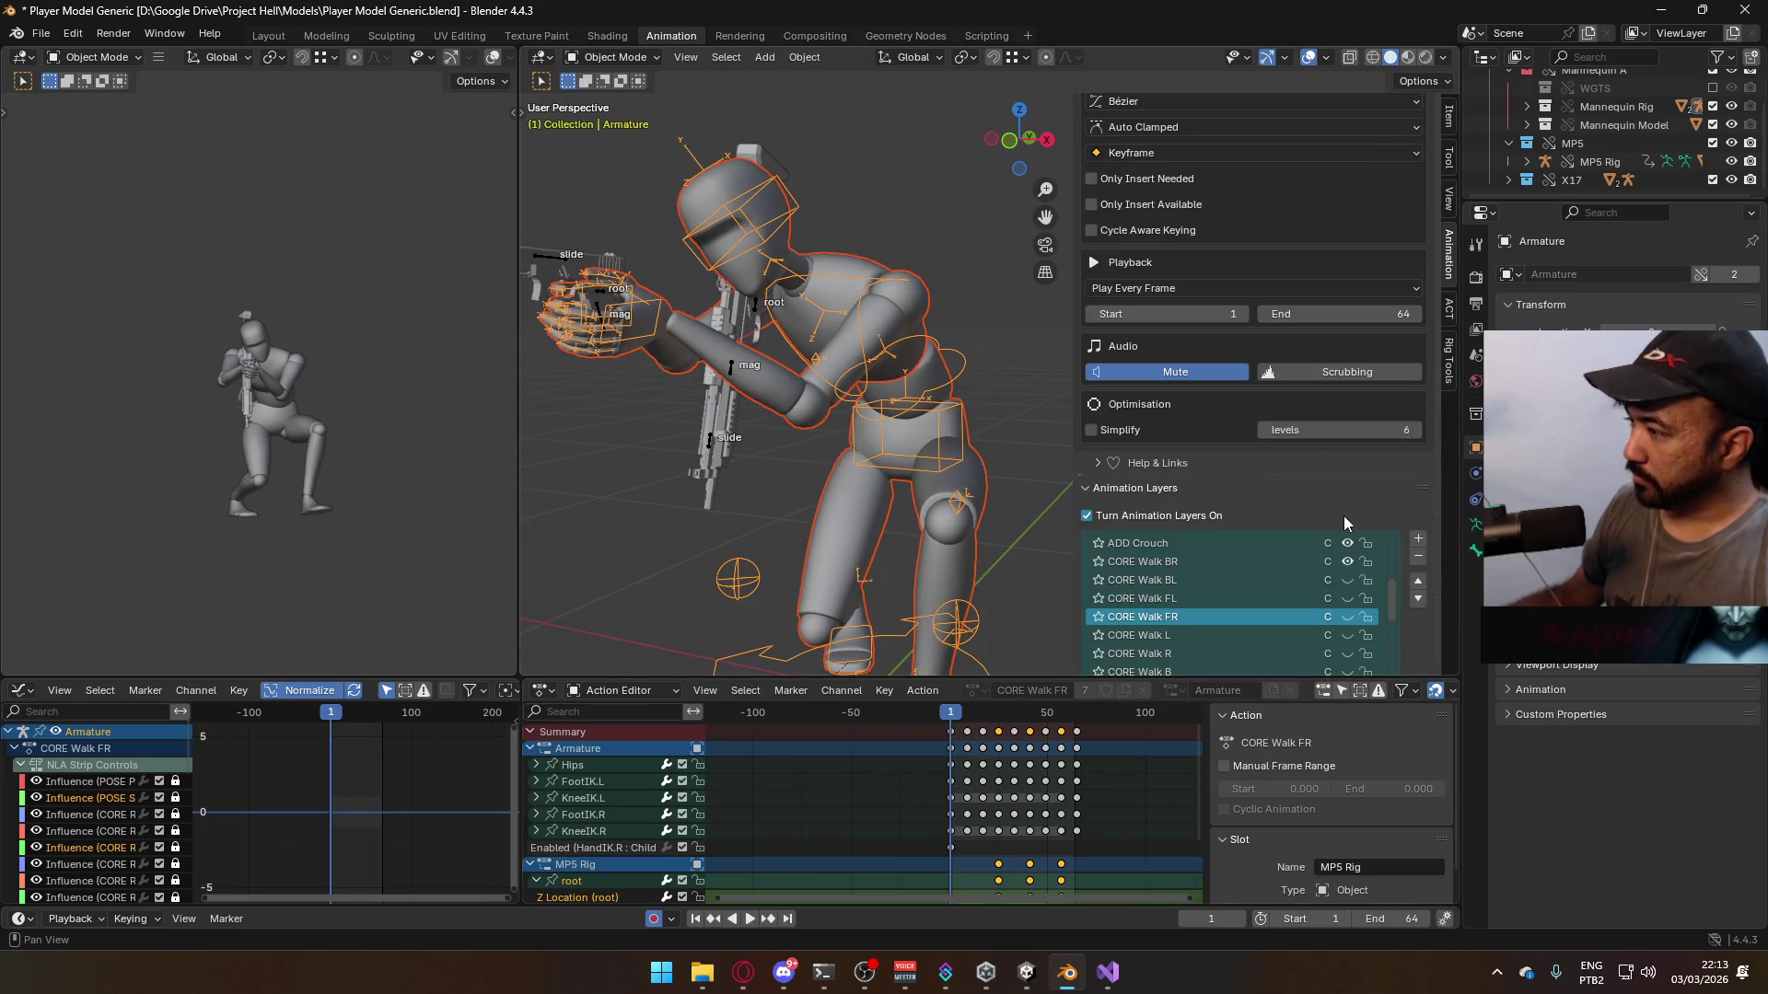
{"action": "left_click", "coordinate": [1347, 543]}
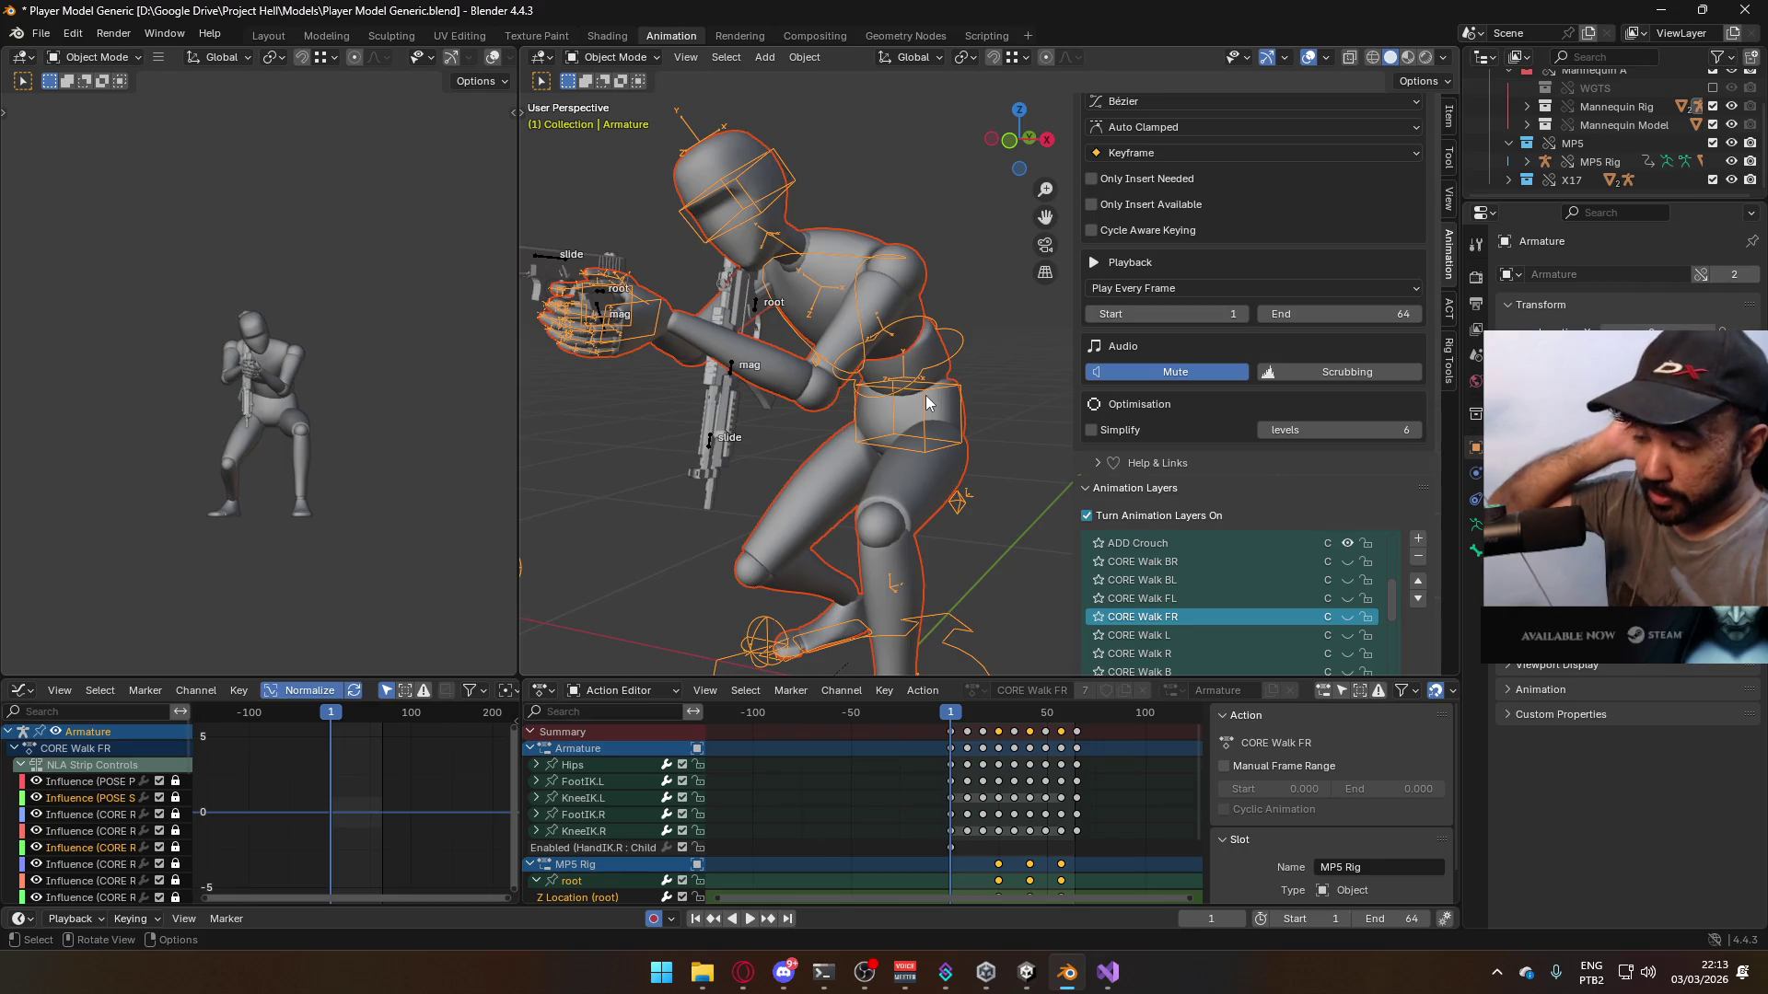
{"action": "scroll", "coordinate": [1329, 547], "scroll_direction": "down", "scroll_amount": 3}
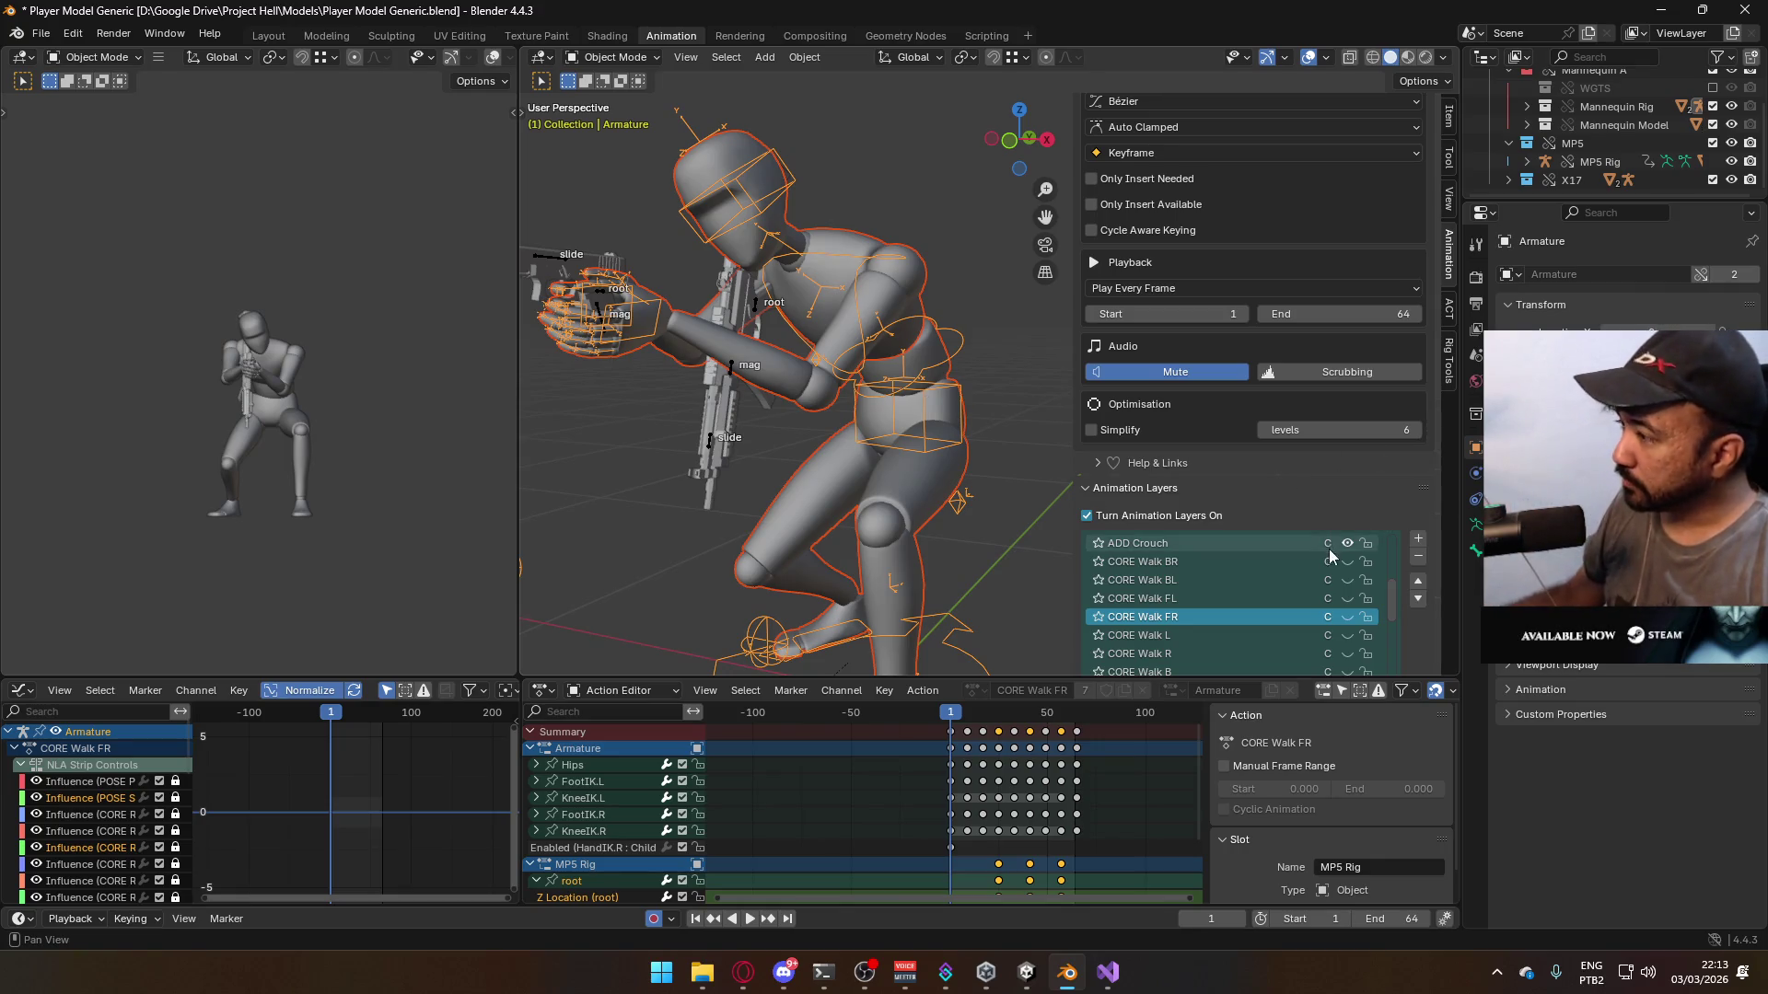
{"action": "scroll", "coordinate": [1381, 484], "scroll_direction": "down", "scroll_amount": 3}
{"action": "scroll", "coordinate": [1374, 520], "scroll_direction": "down", "scroll_amount": 8}
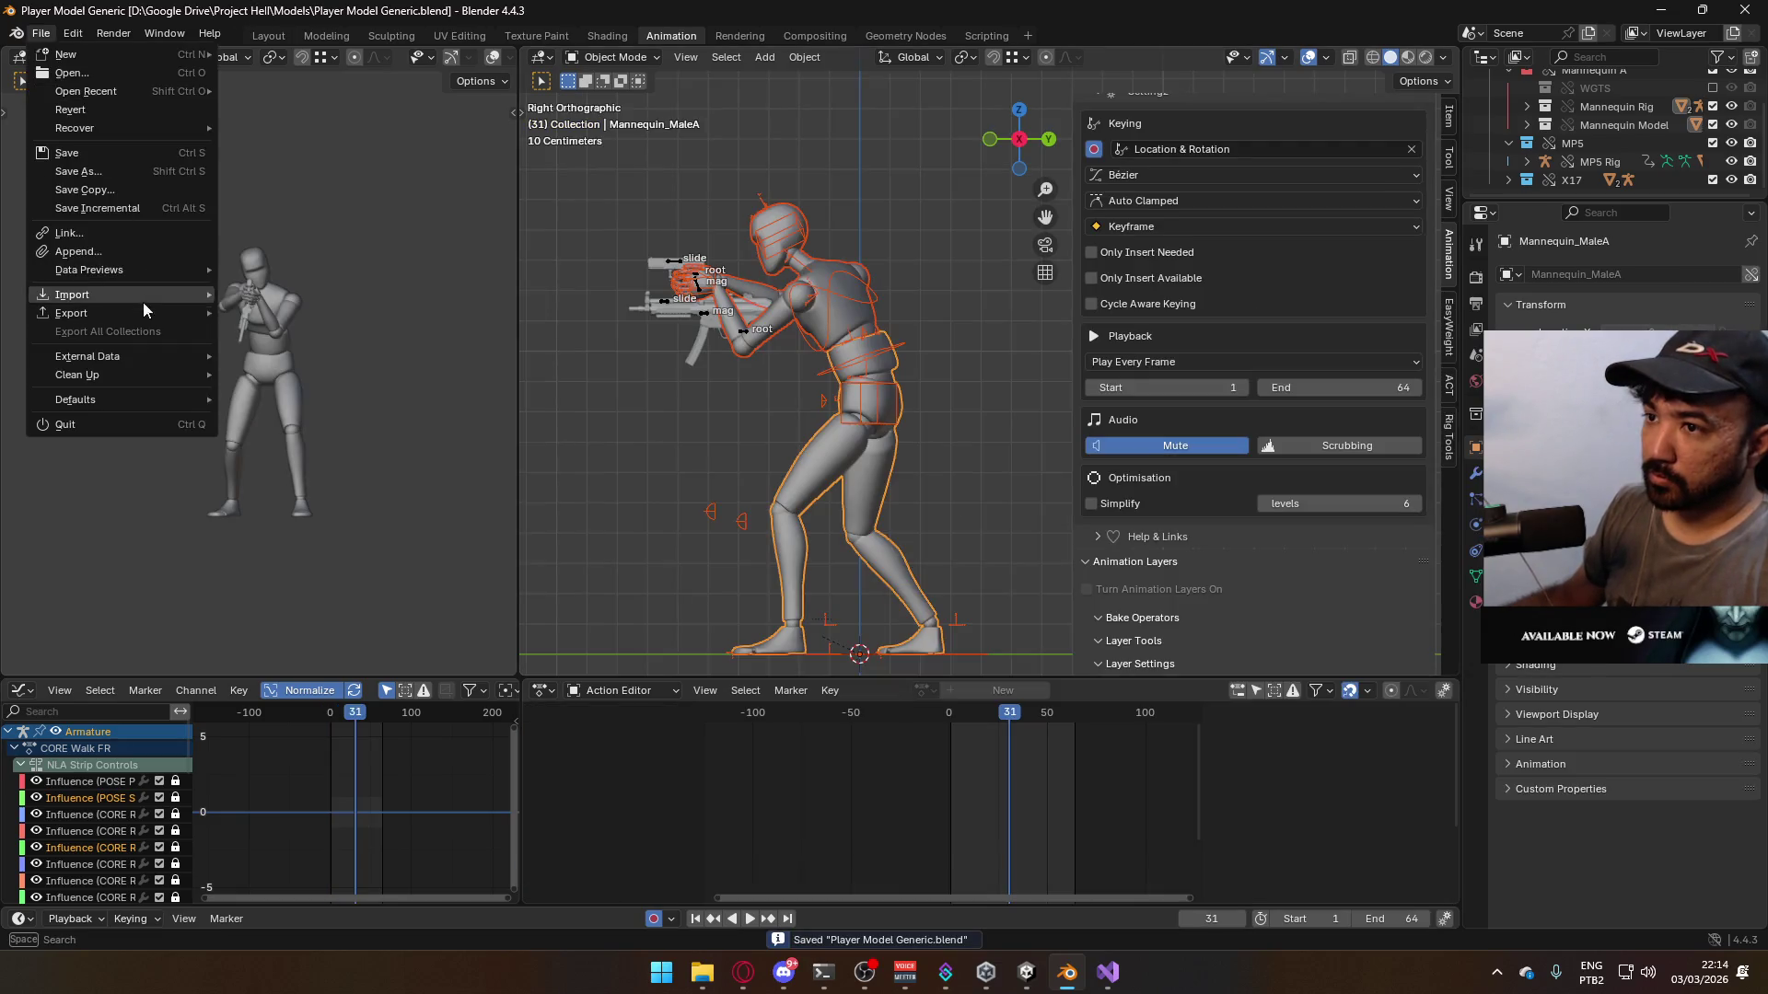
- Open the FBX export file browser from File > Export and browse the export folder
{"action": "mouse_move", "coordinate": [148, 313]}
{"action": "left_click", "coordinate": [356, 478]}
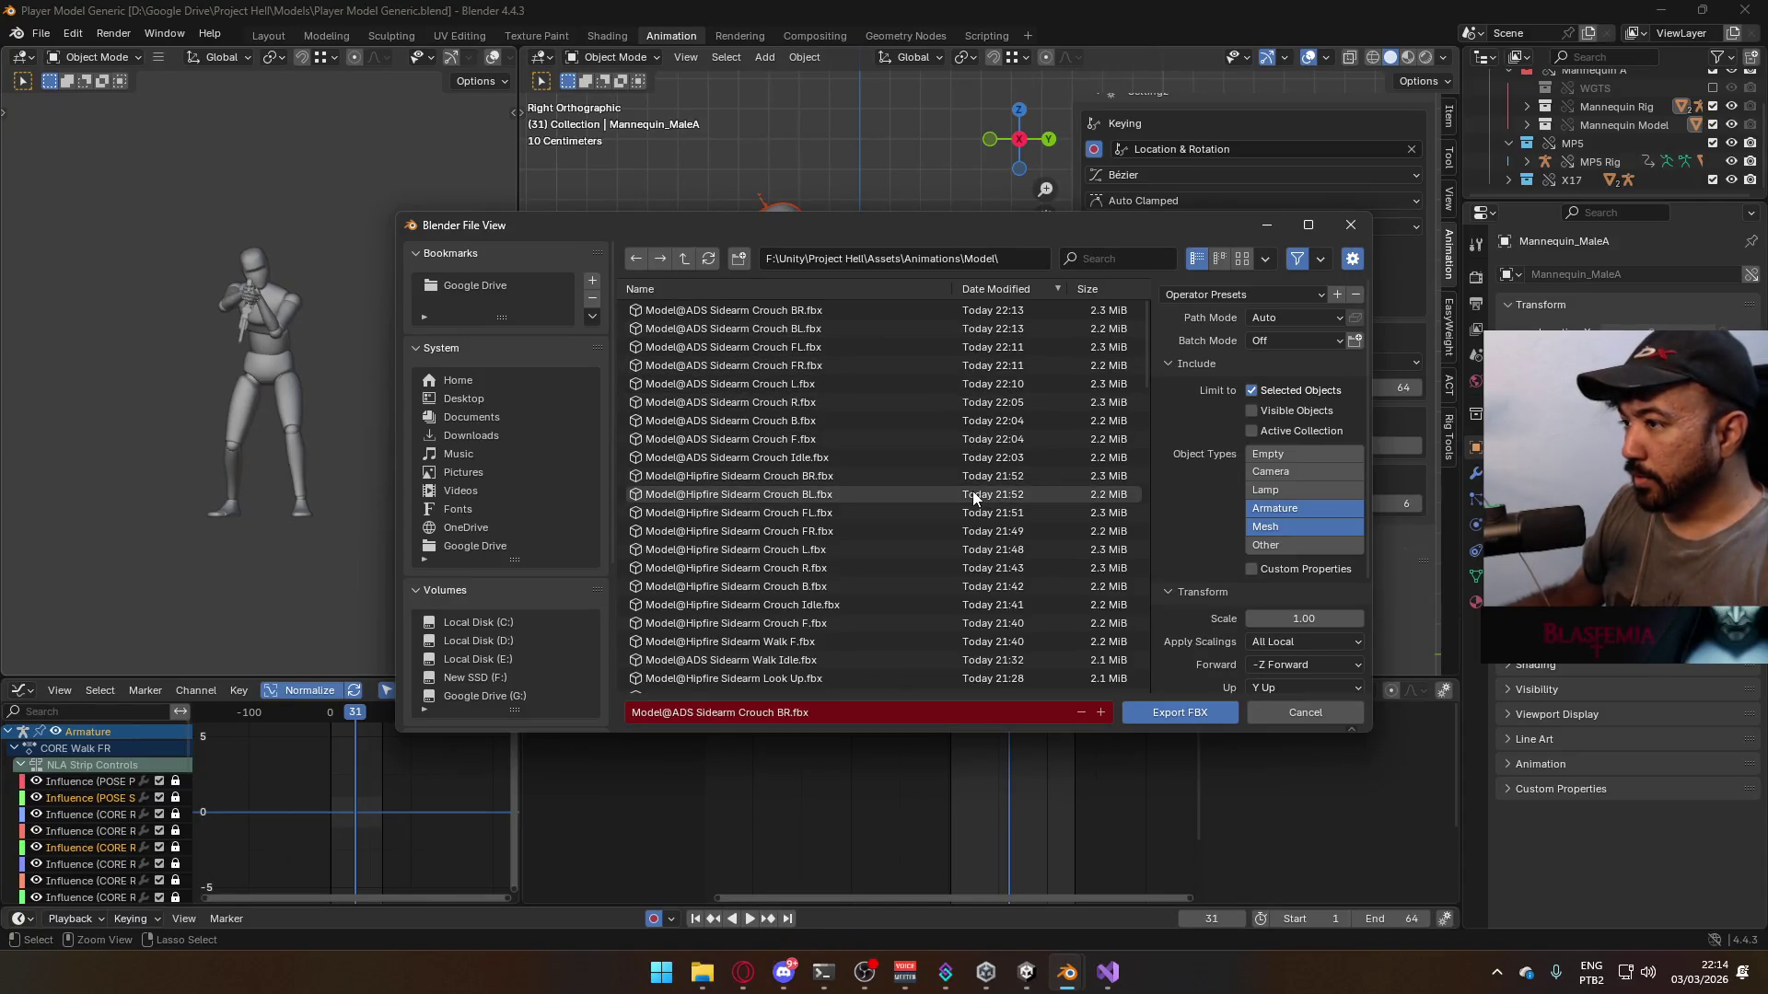
{"action": "scroll", "coordinate": [973, 495], "scroll_direction": "down", "scroll_amount": 6}
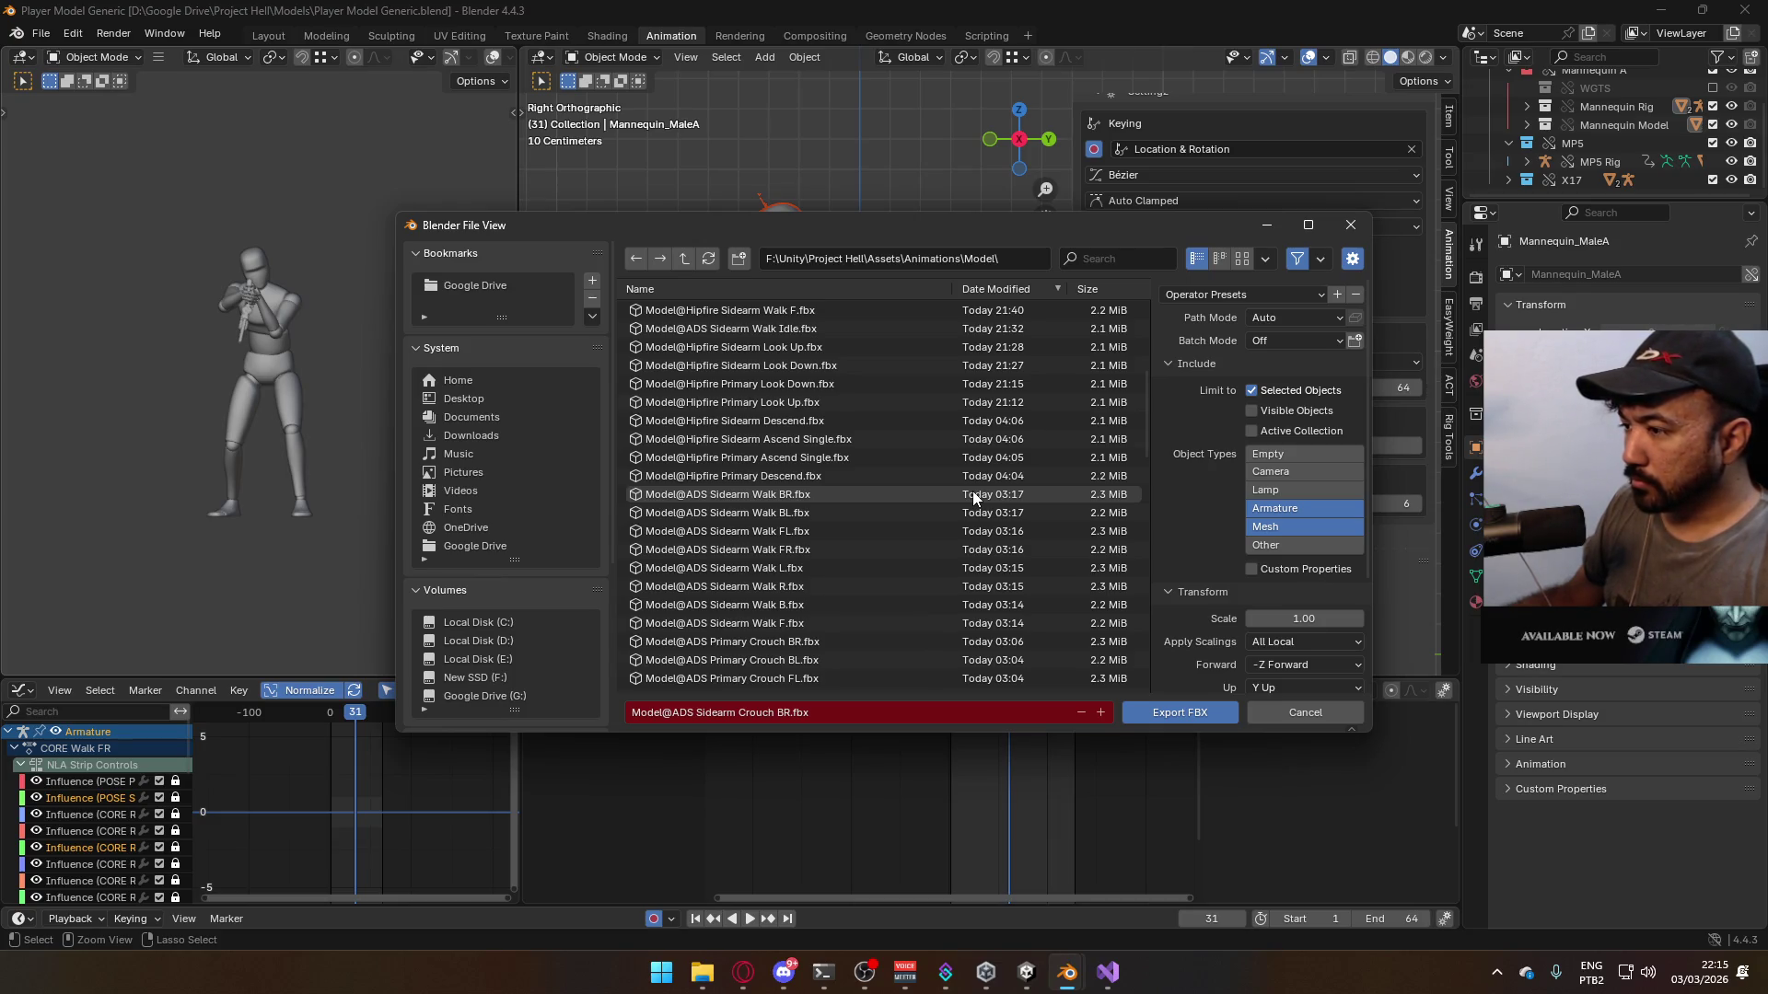
{"action": "scroll", "coordinate": [972, 494], "scroll_direction": "down", "scroll_amount": 5}
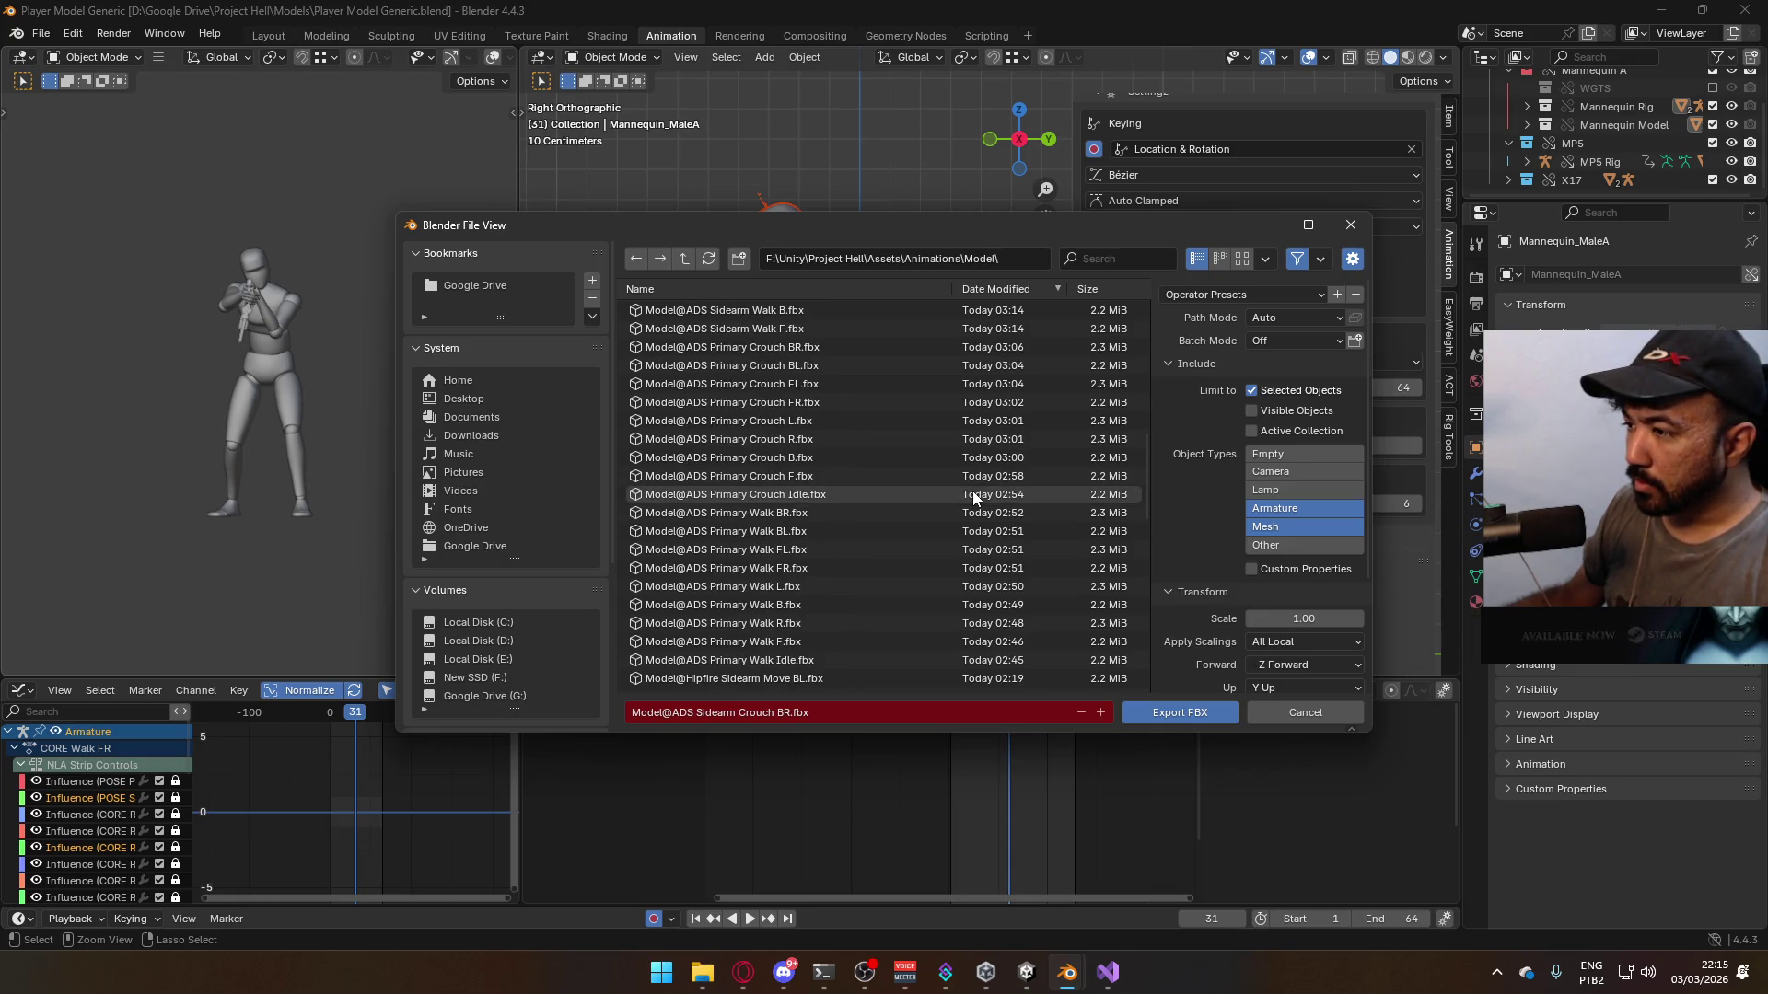
{"action": "scroll", "coordinate": [972, 490], "scroll_direction": "up", "scroll_amount": 3}
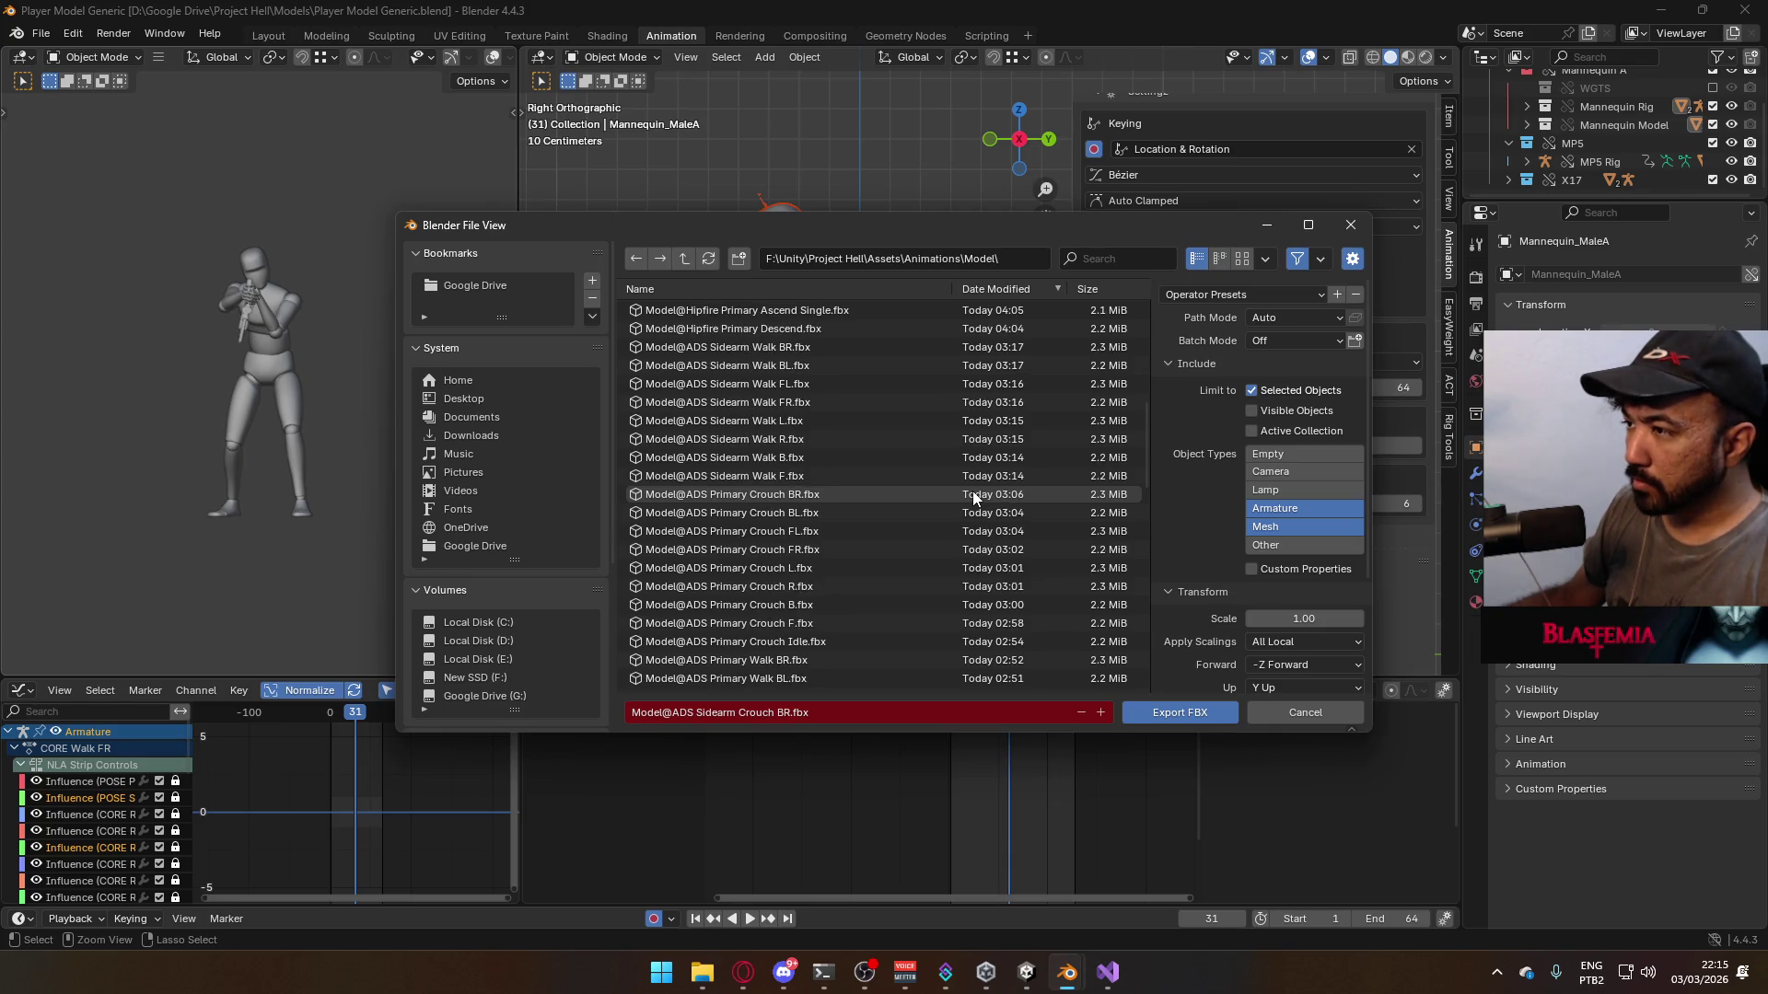
{"action": "scroll", "coordinate": [972, 494], "scroll_direction": "up", "scroll_amount": 5}
- Filter by 'ads sidearm', export over Model@ADS Sidearm Walk Idle.fbx, then briefly preview playback
{"action": "left_click", "coordinate": [1090, 260]}
{"action": "type", "text": "ads sidearm"}
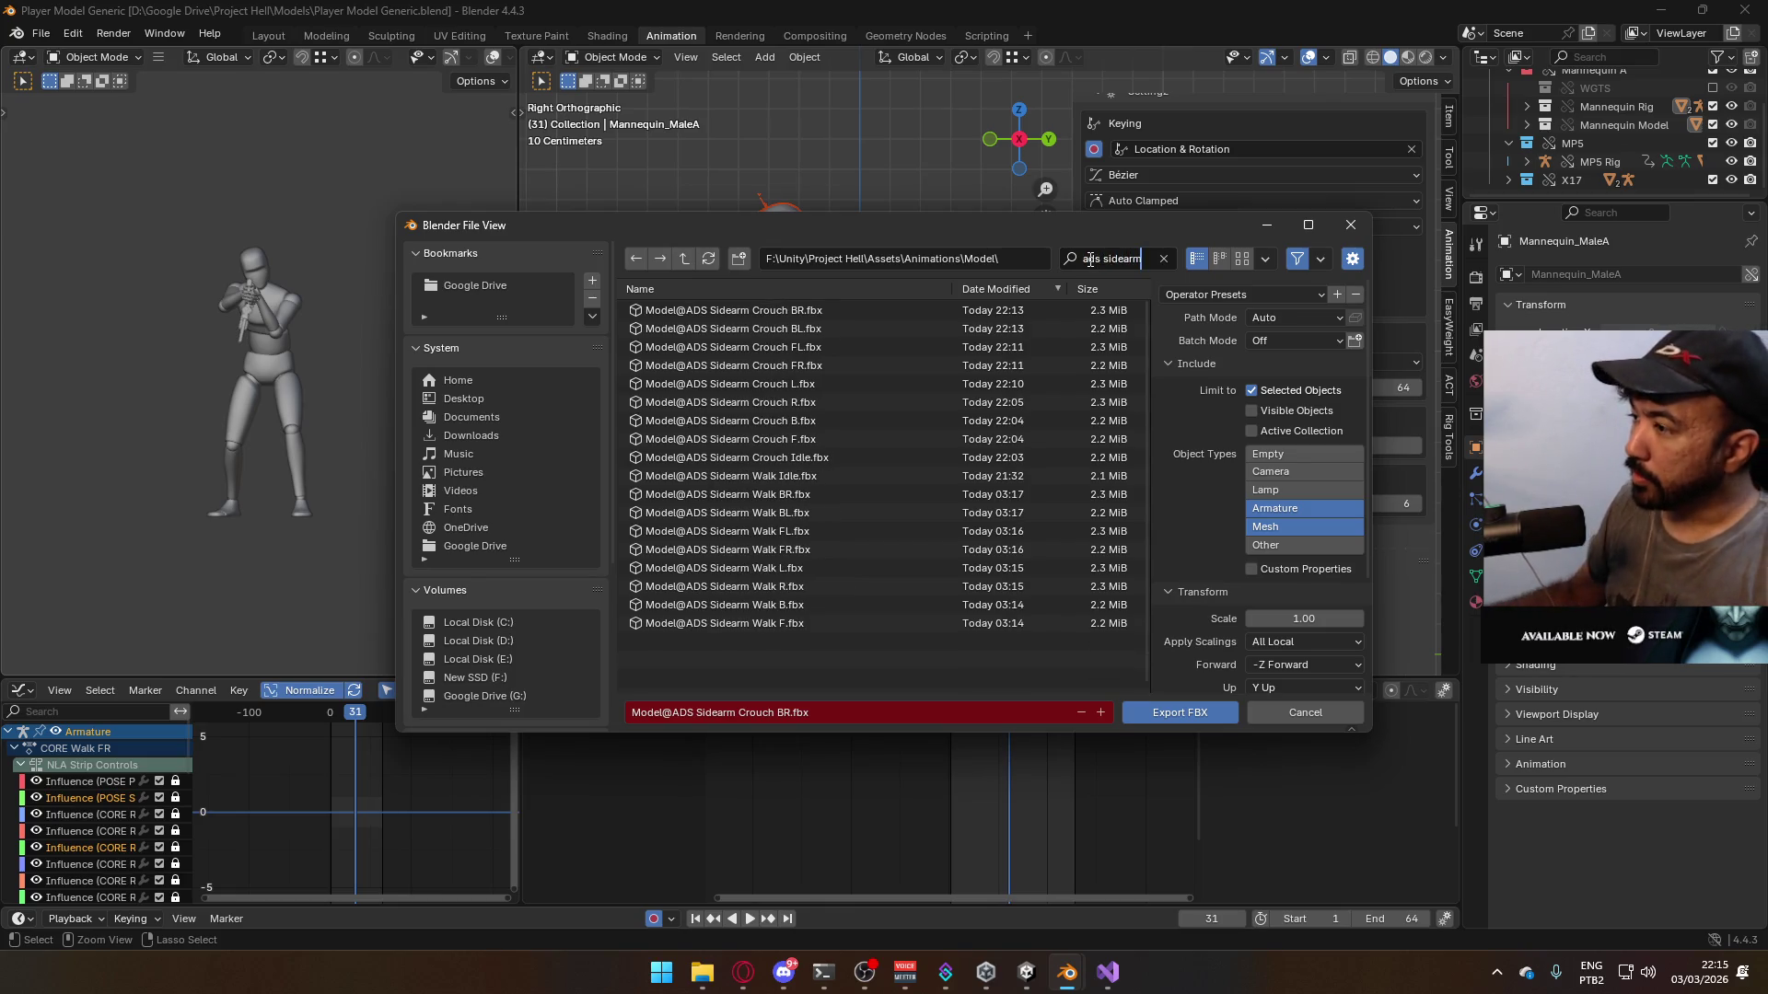
{"action": "double_click", "coordinate": [834, 483]}
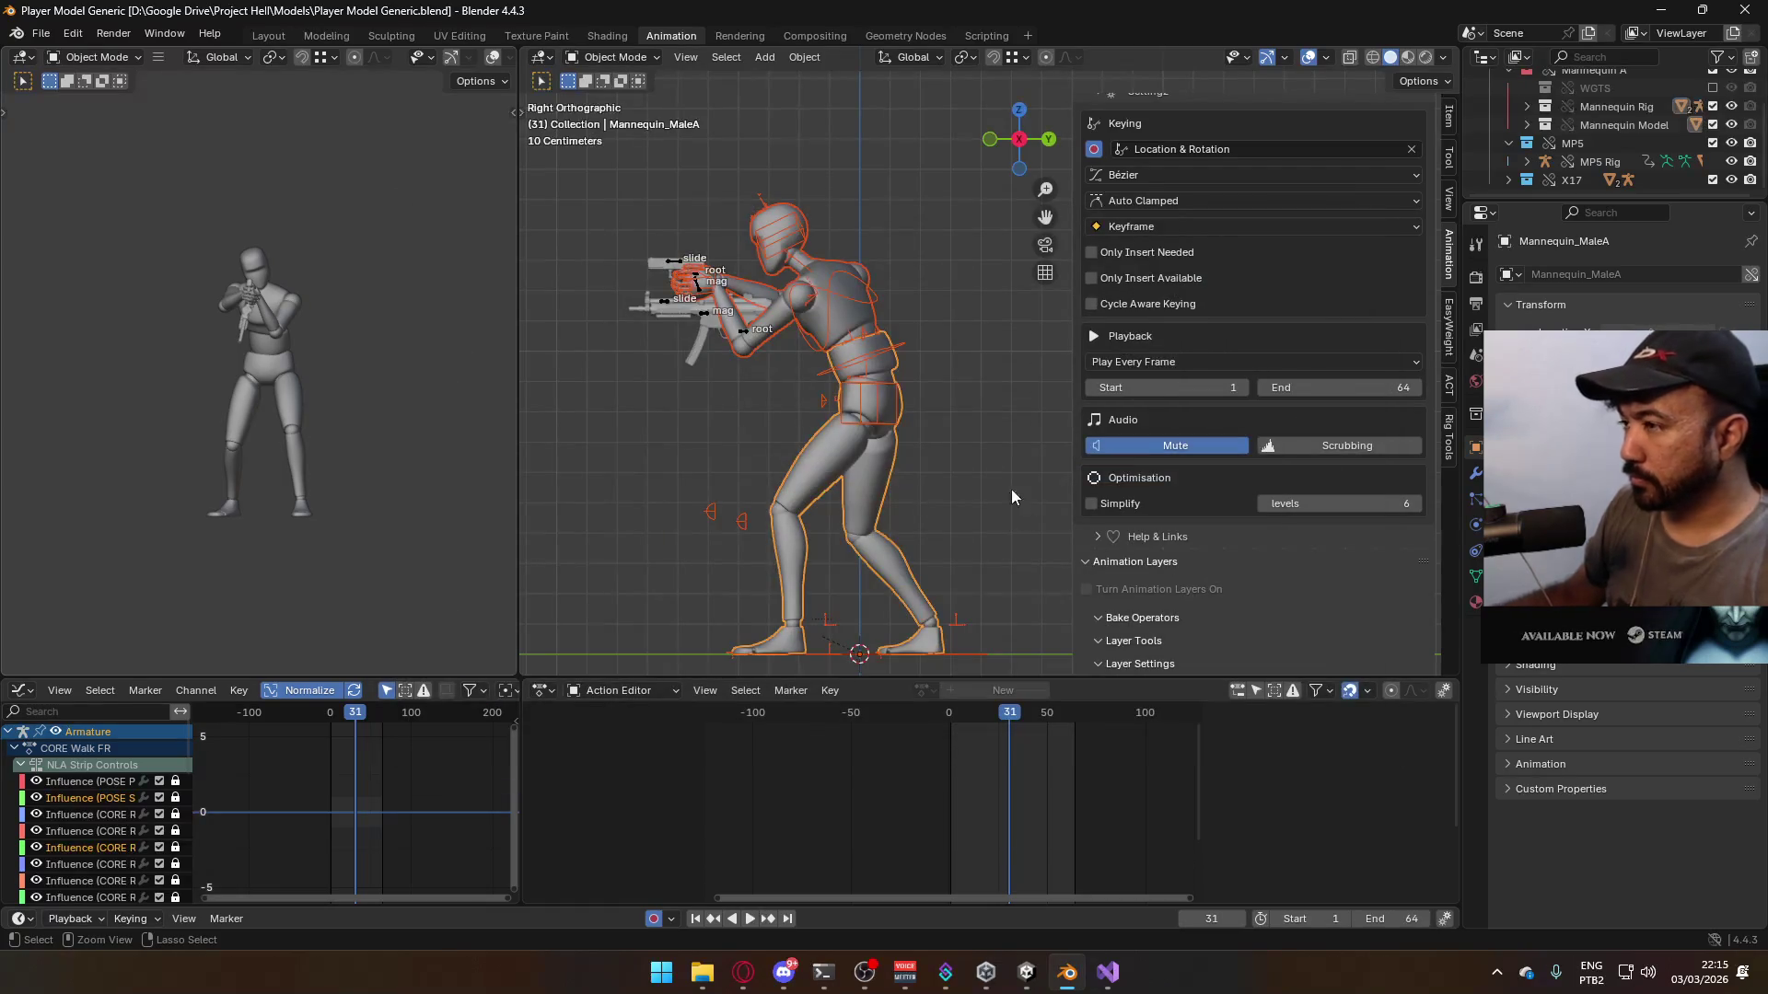
{"action": "key", "text": "space"}
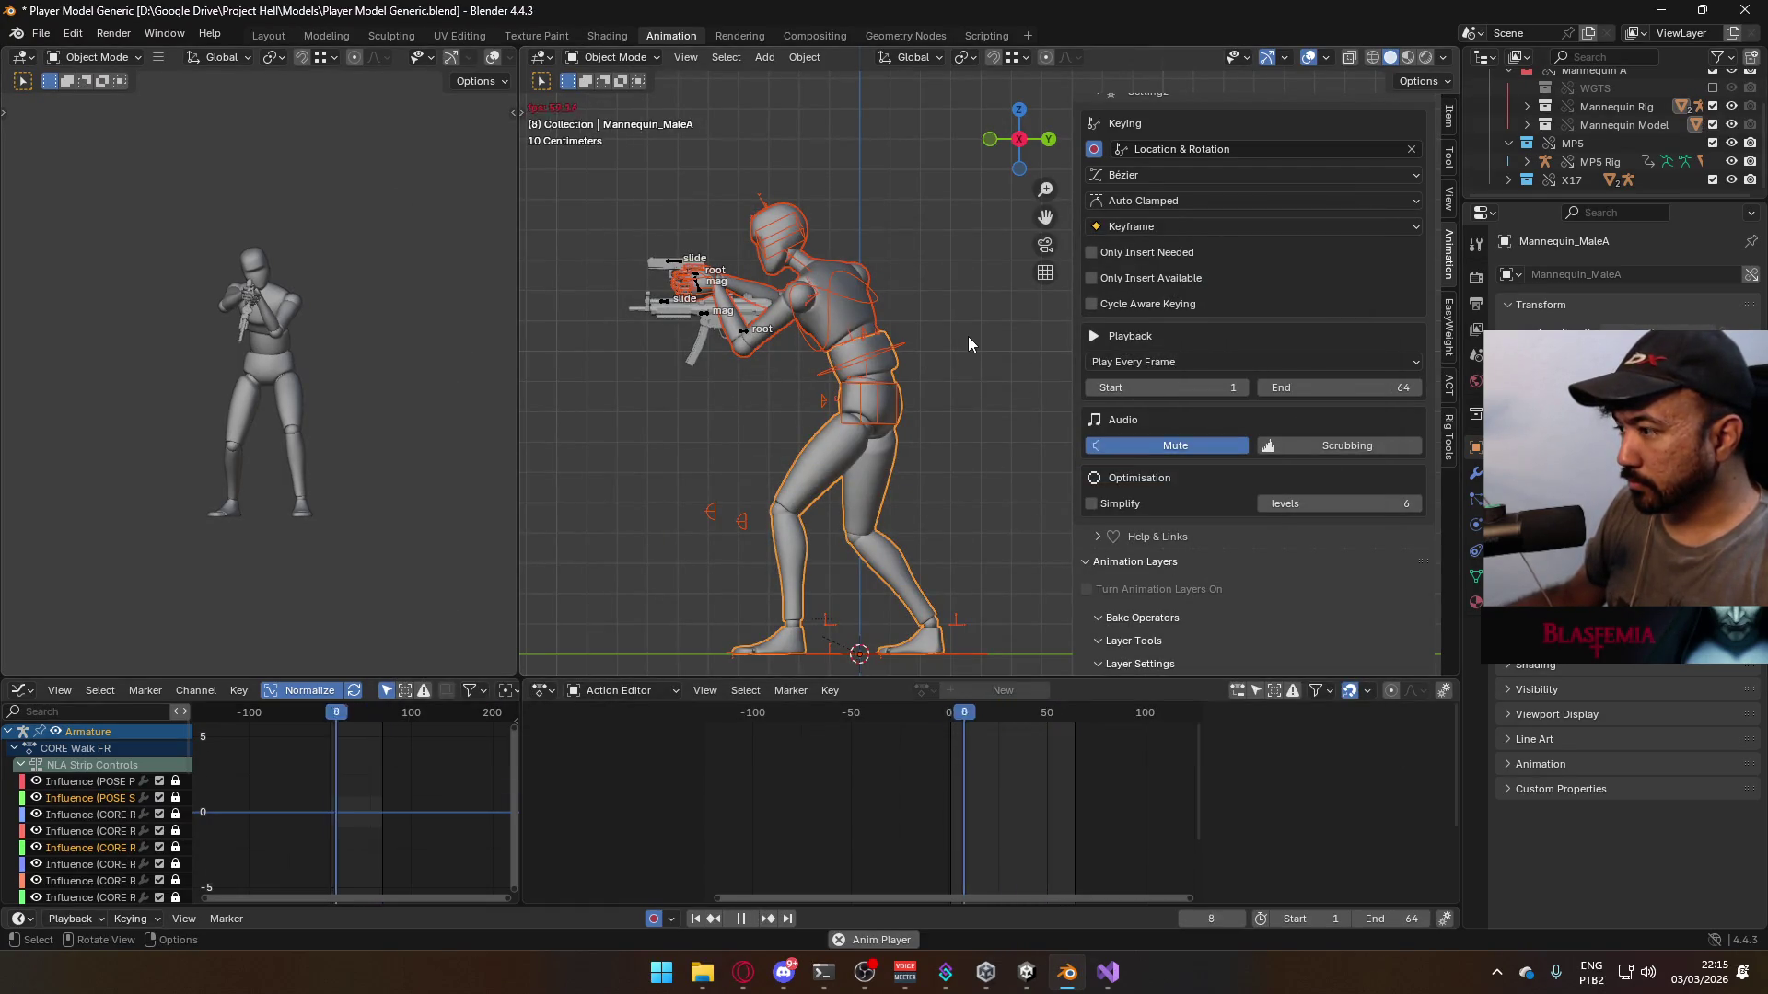
{"action": "key", "text": "Escape"}
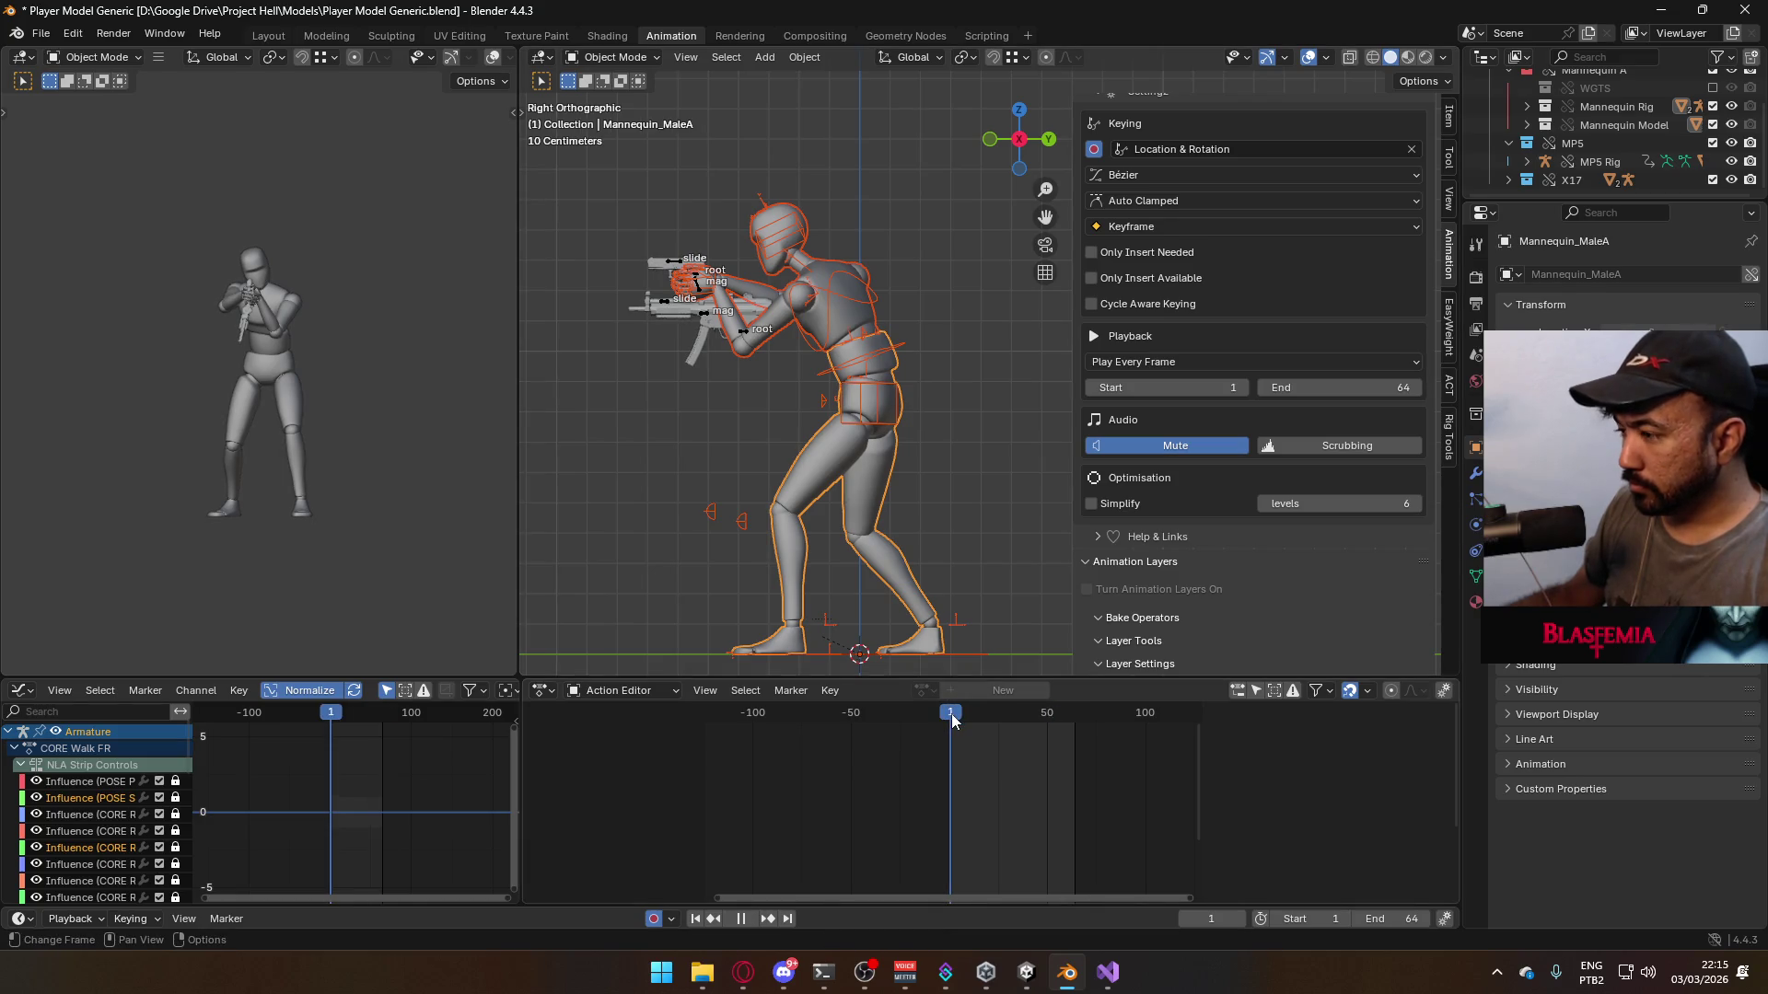